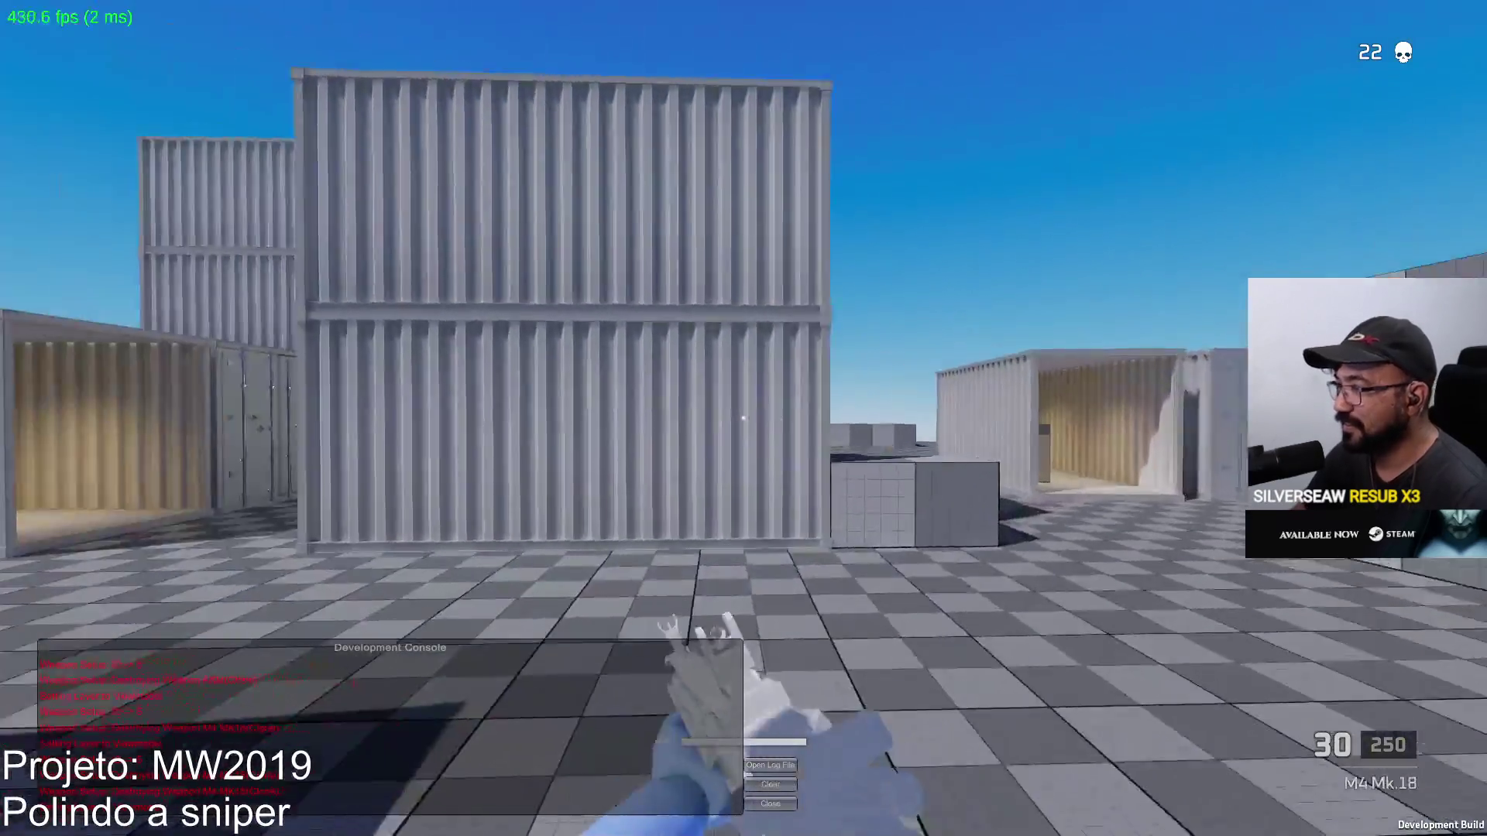
# Aim the M4 Mk.18, strafe along the containers and shoot the red bot dead
pyautogui.rightClick(744, 418)
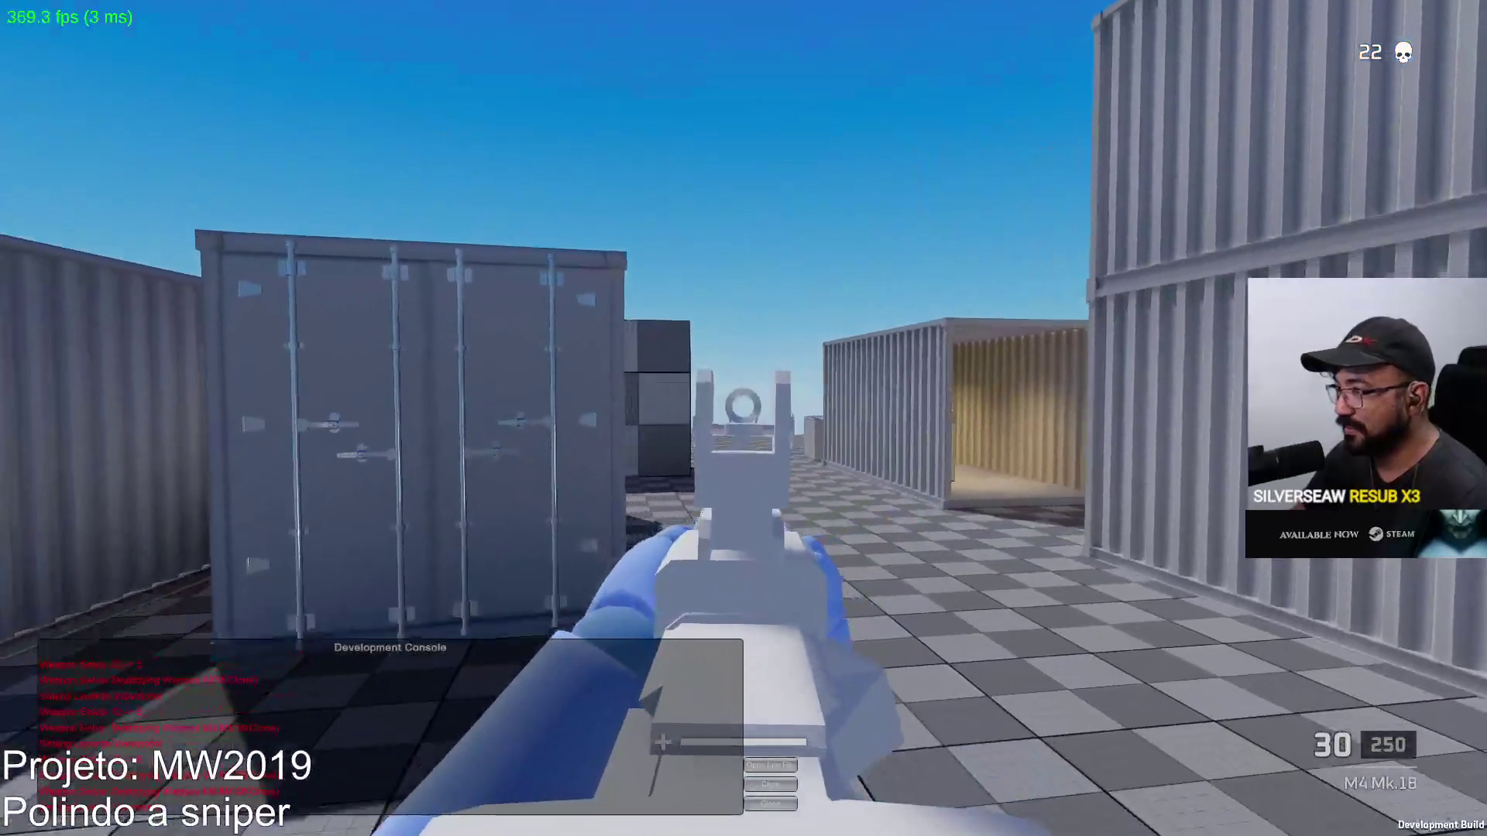
pyautogui.press('d')
pyautogui.moveTo(744, 418); pyautogui.dragTo(743, 419)
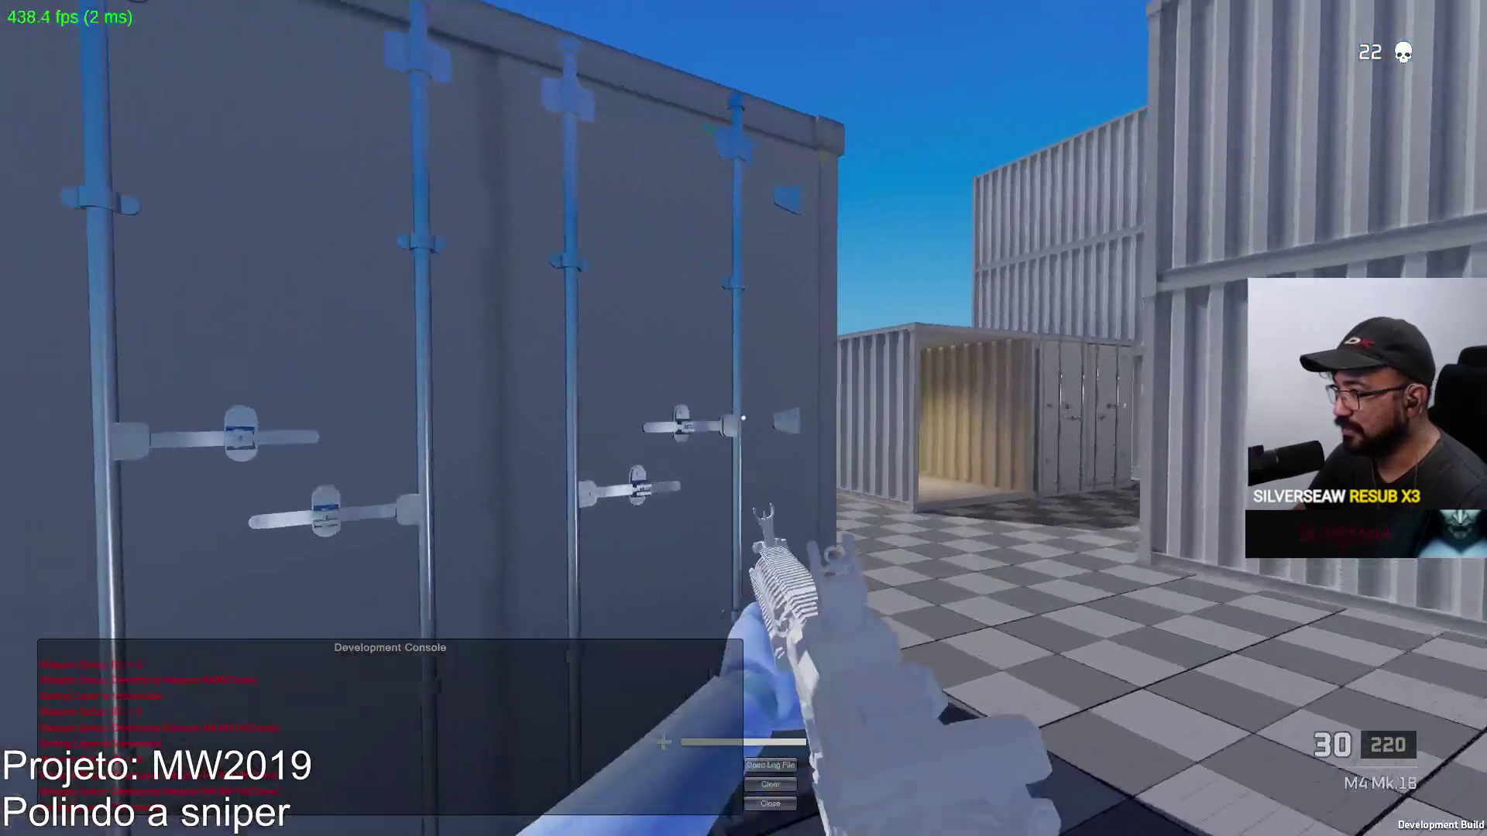
pyautogui.click(743, 418)
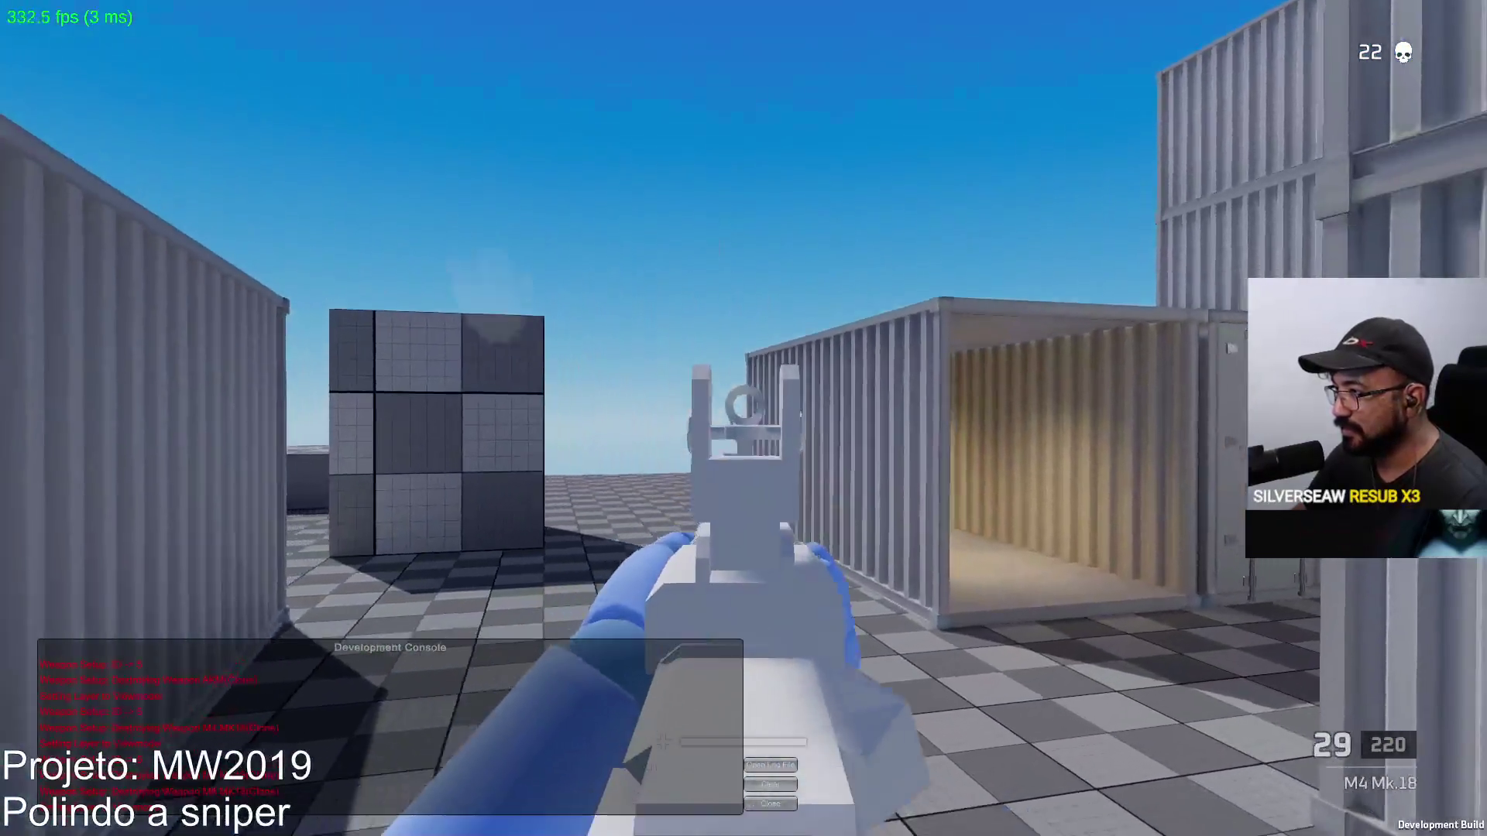
pyautogui.press('a')
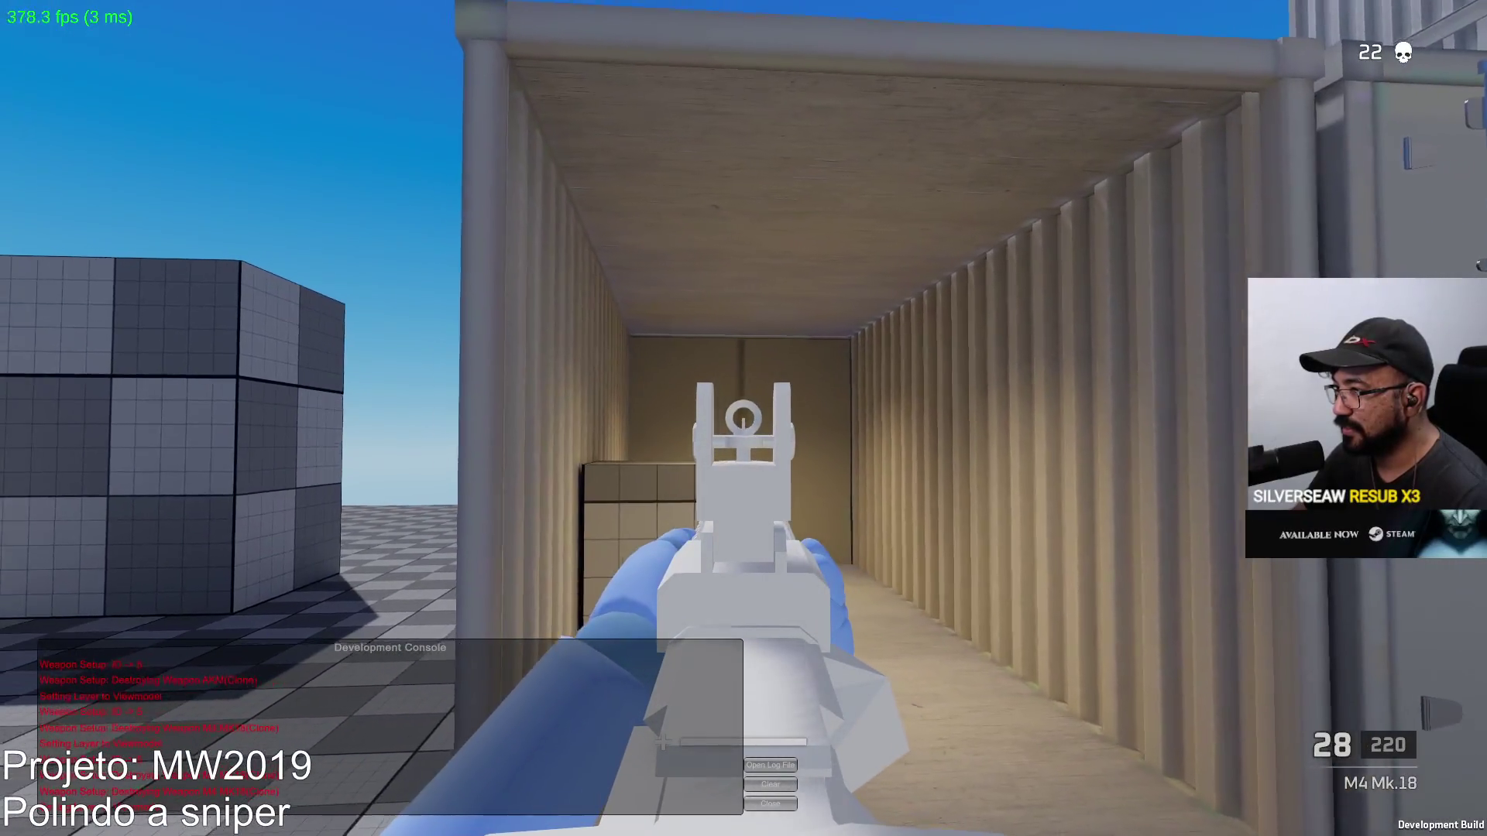
pyautogui.press('a')
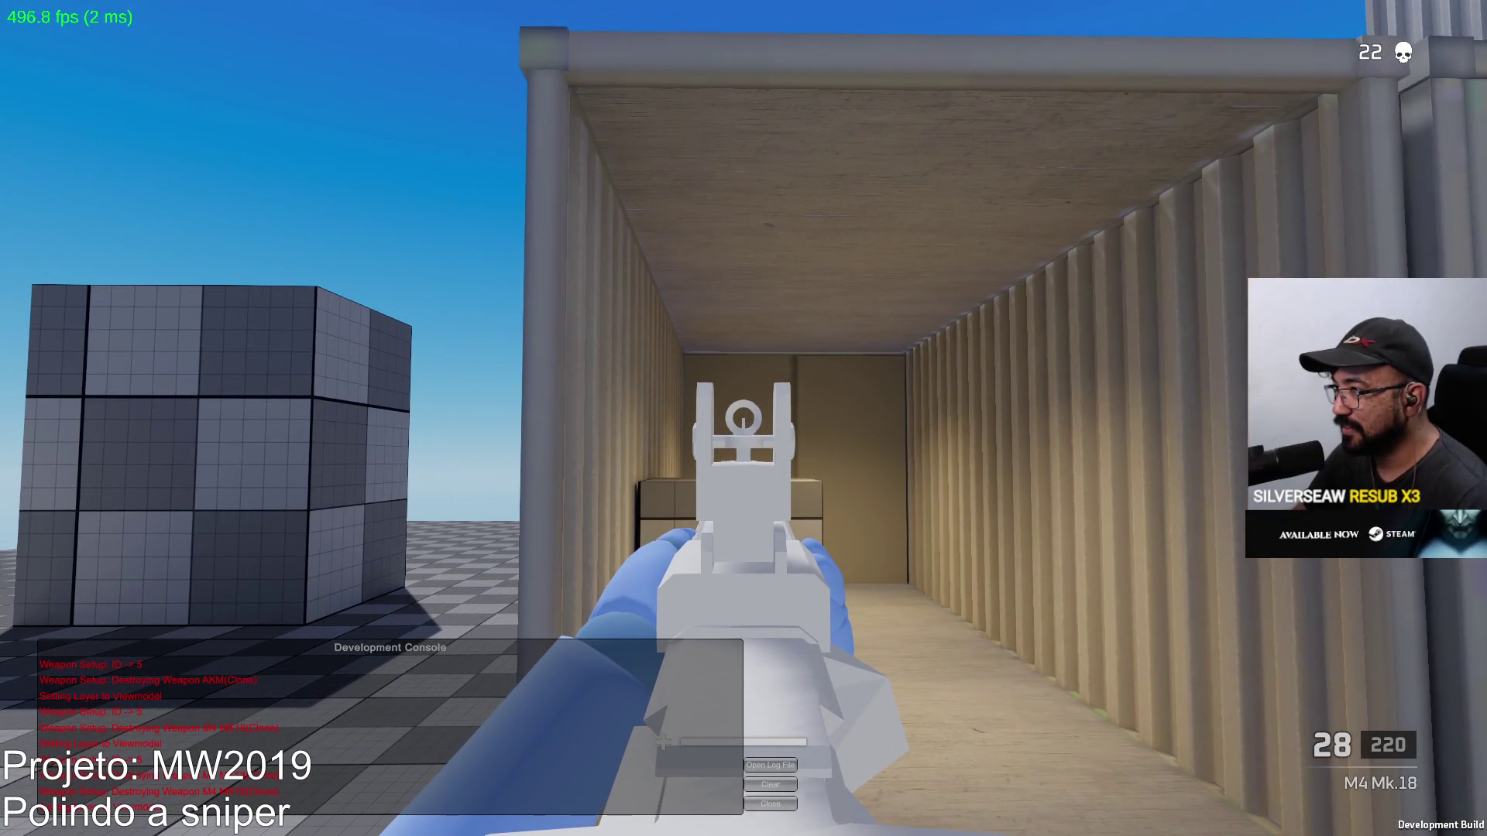
pyautogui.press('w')
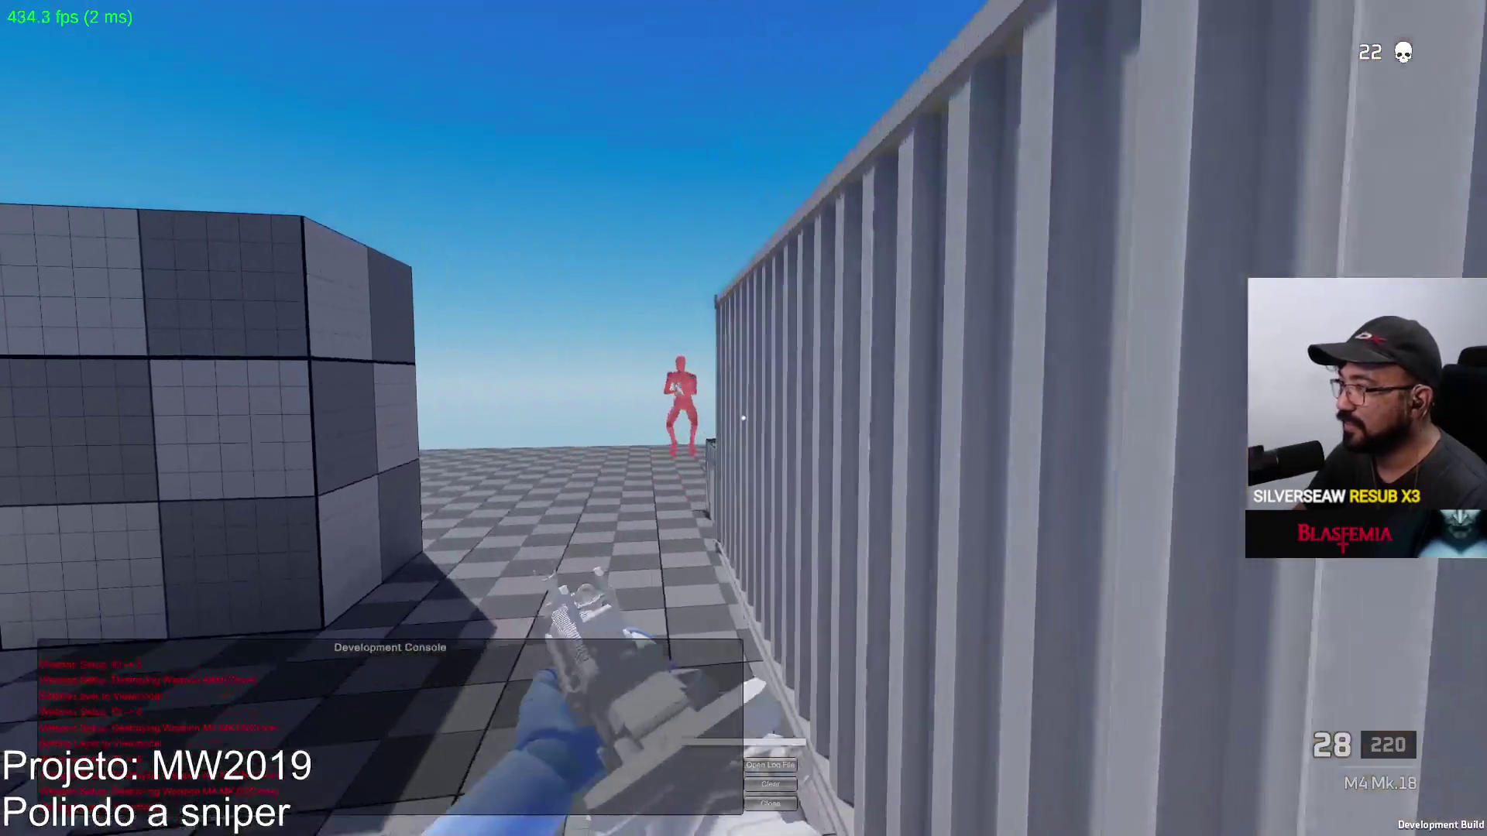
pyautogui.click(744, 418)
pyautogui.click(743, 418)
# Reload the M4 to 30/250, walk out past the cube and cycle weapons back to the M4
pyautogui.press('r')
pyautogui.press('w')
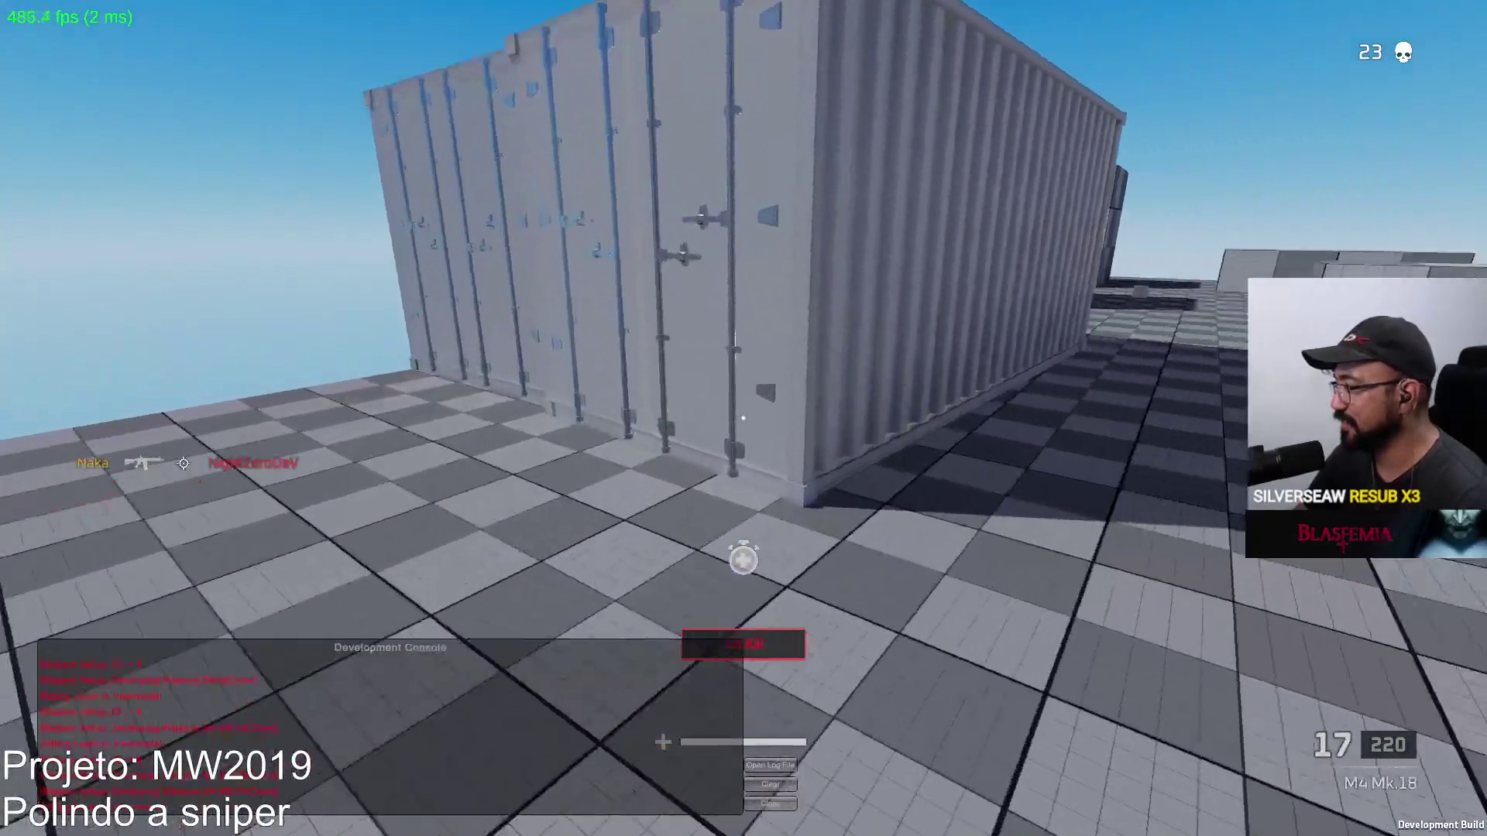
pyautogui.press('w')
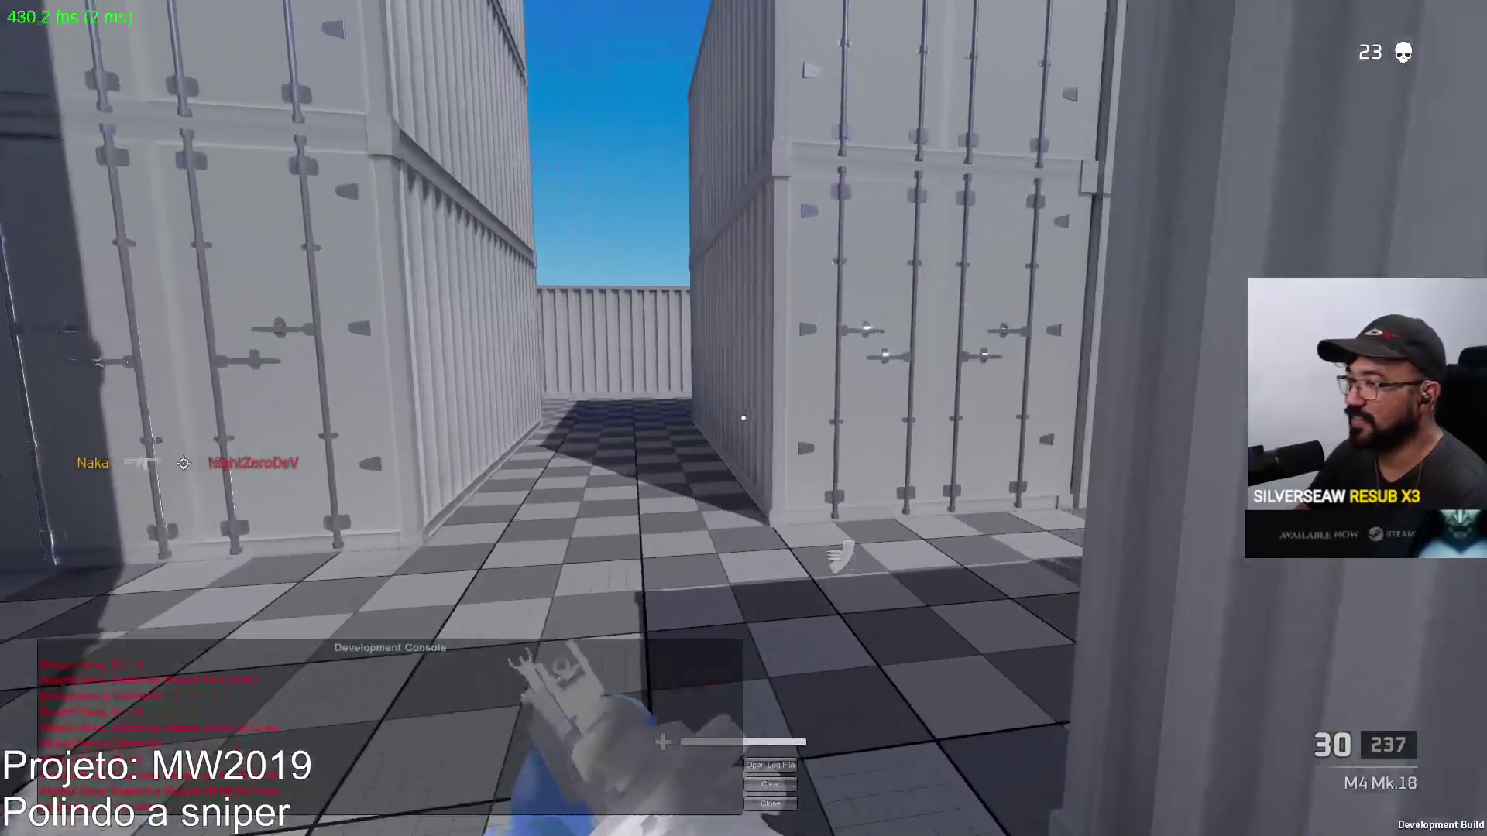
pyautogui.press('w')
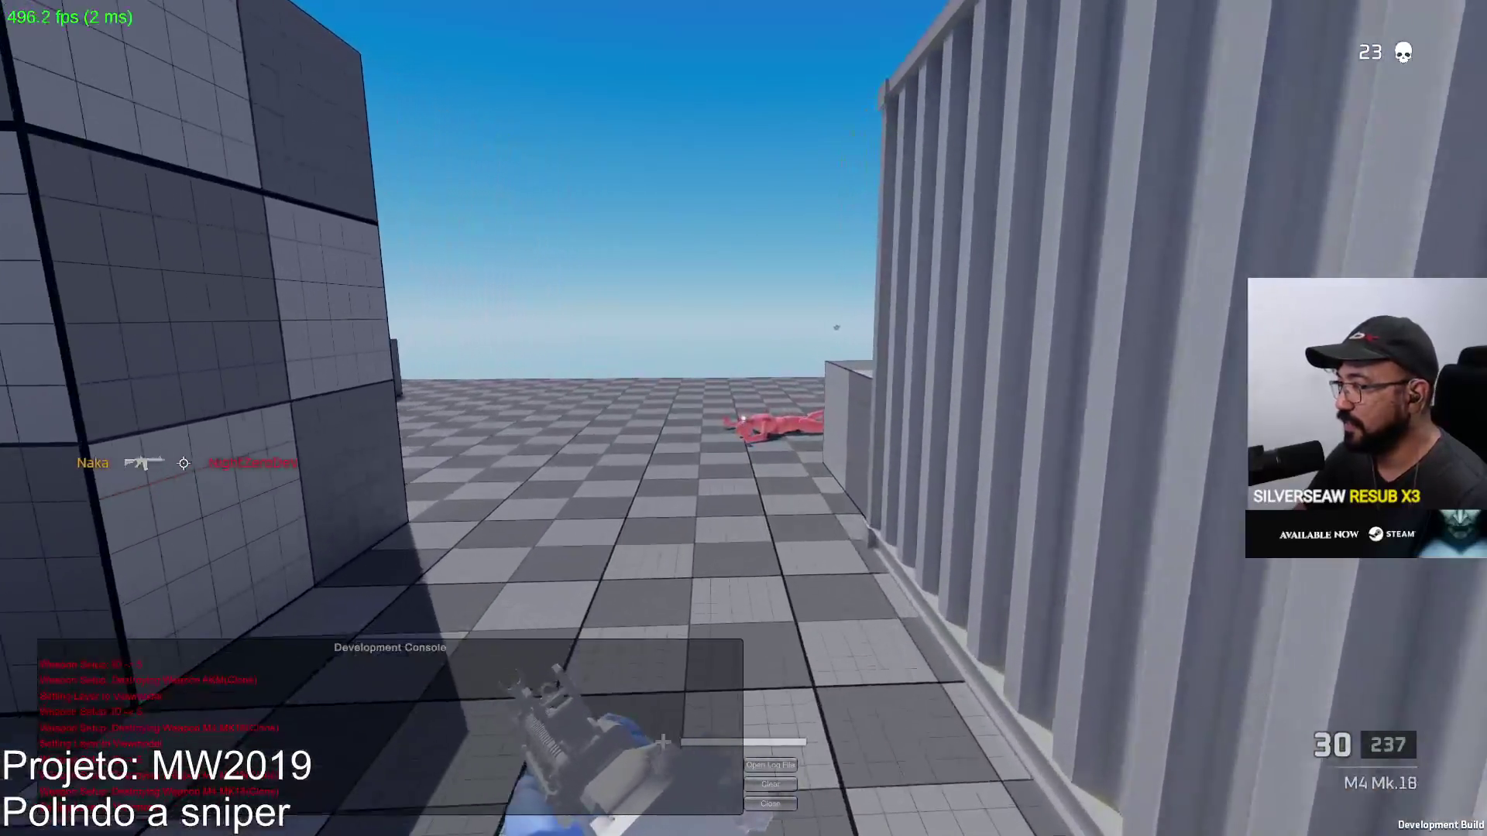
pyautogui.press('2')
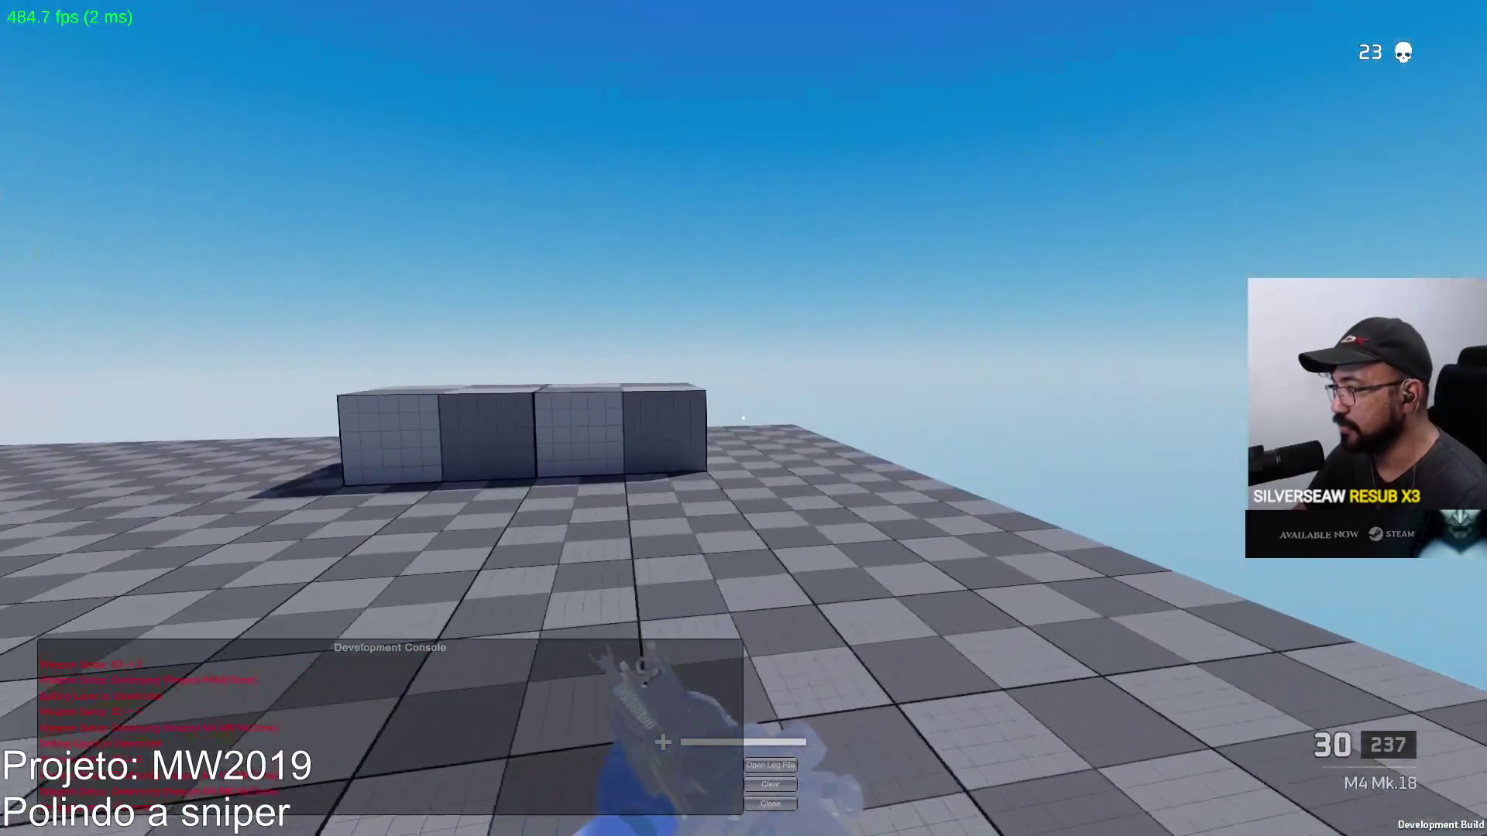
pyautogui.press('w')
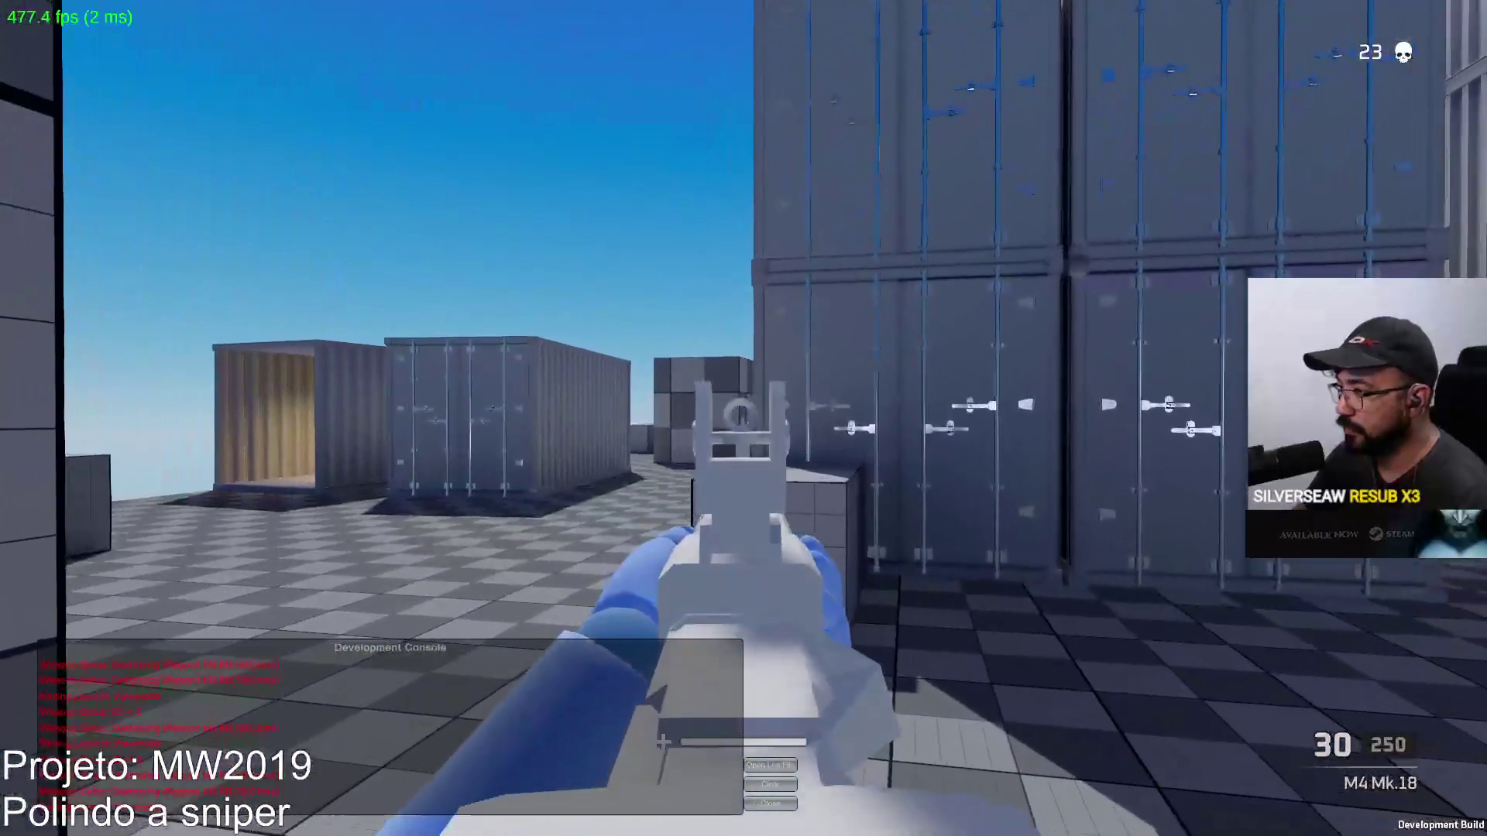
# Cross the container yard and fire at the red dummy, reloading between magazines, until it dies
pyautogui.press('a')
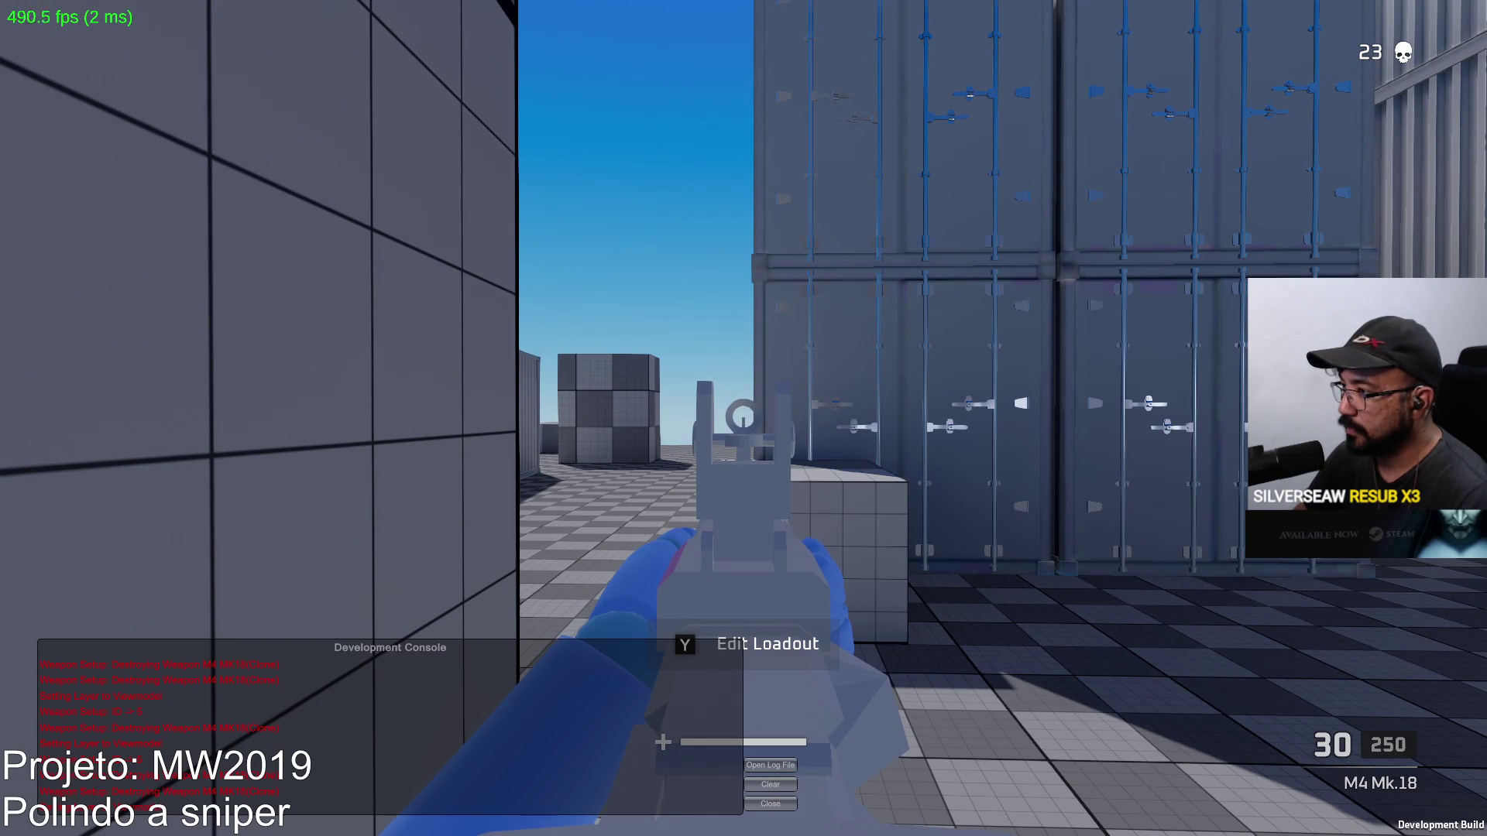
pyautogui.press('w')
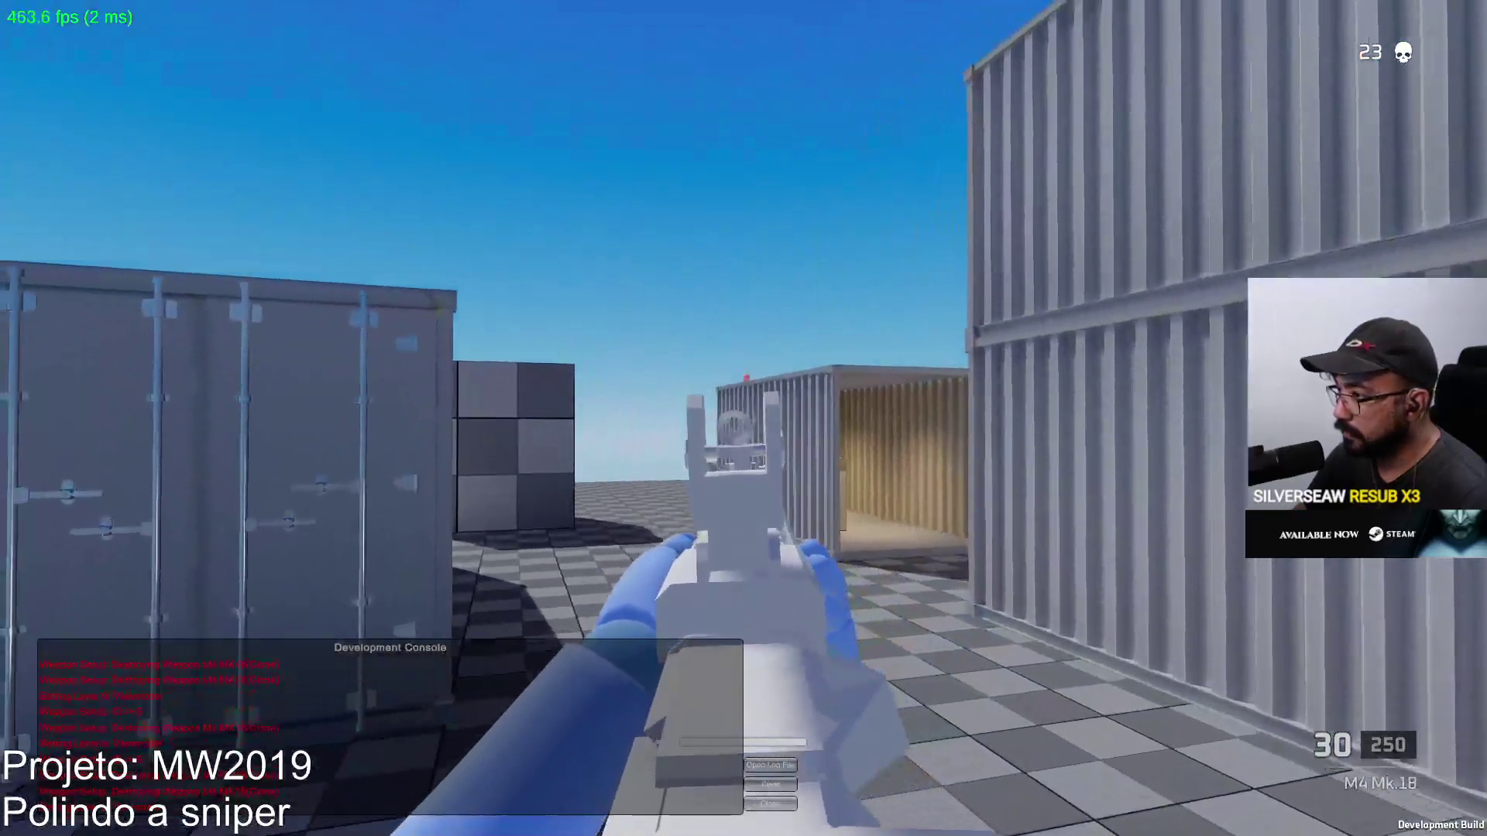
pyautogui.press('w')
pyautogui.click(743, 418)
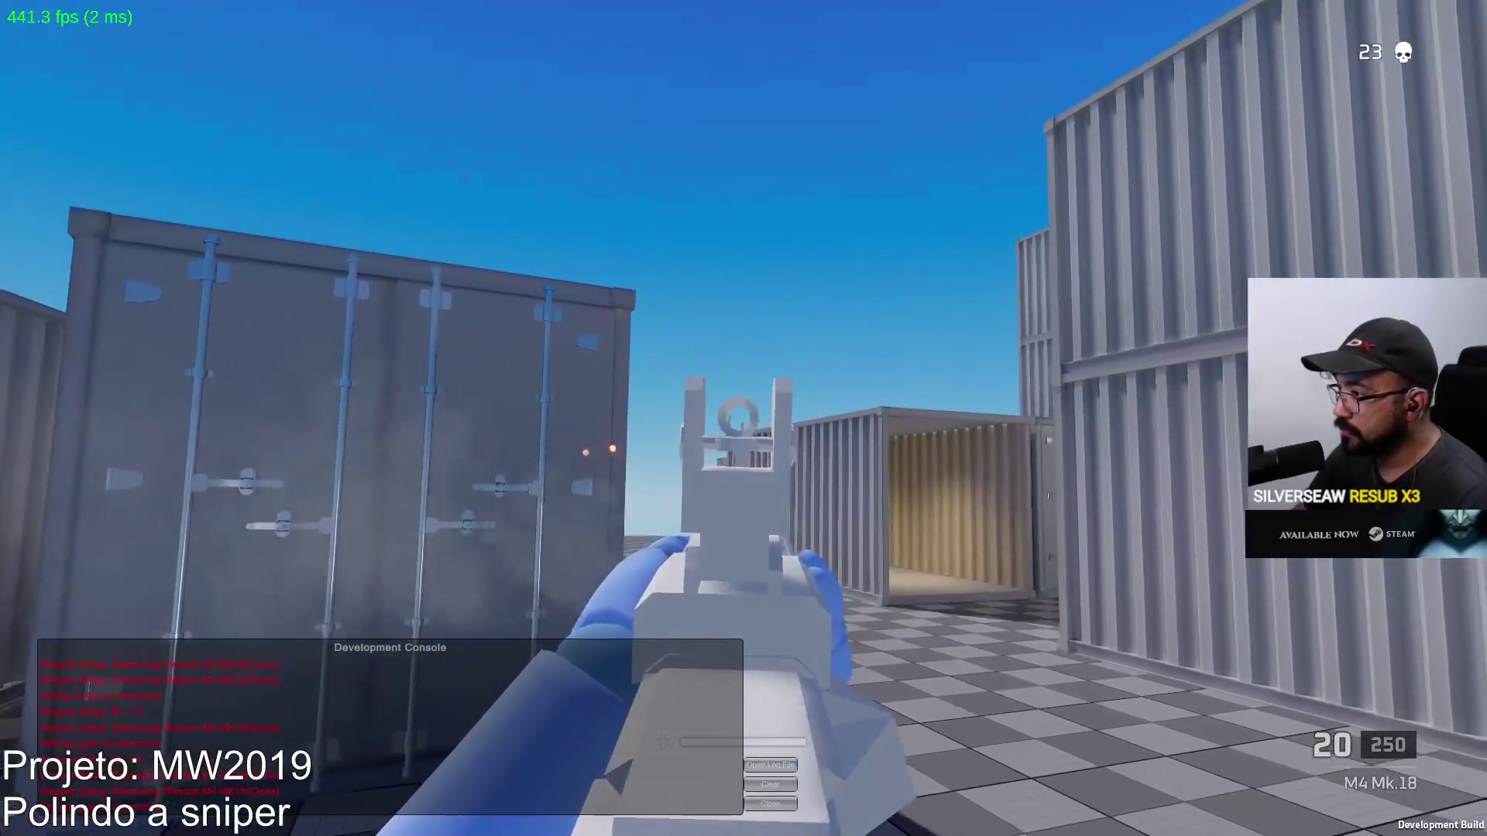
pyautogui.press('r')
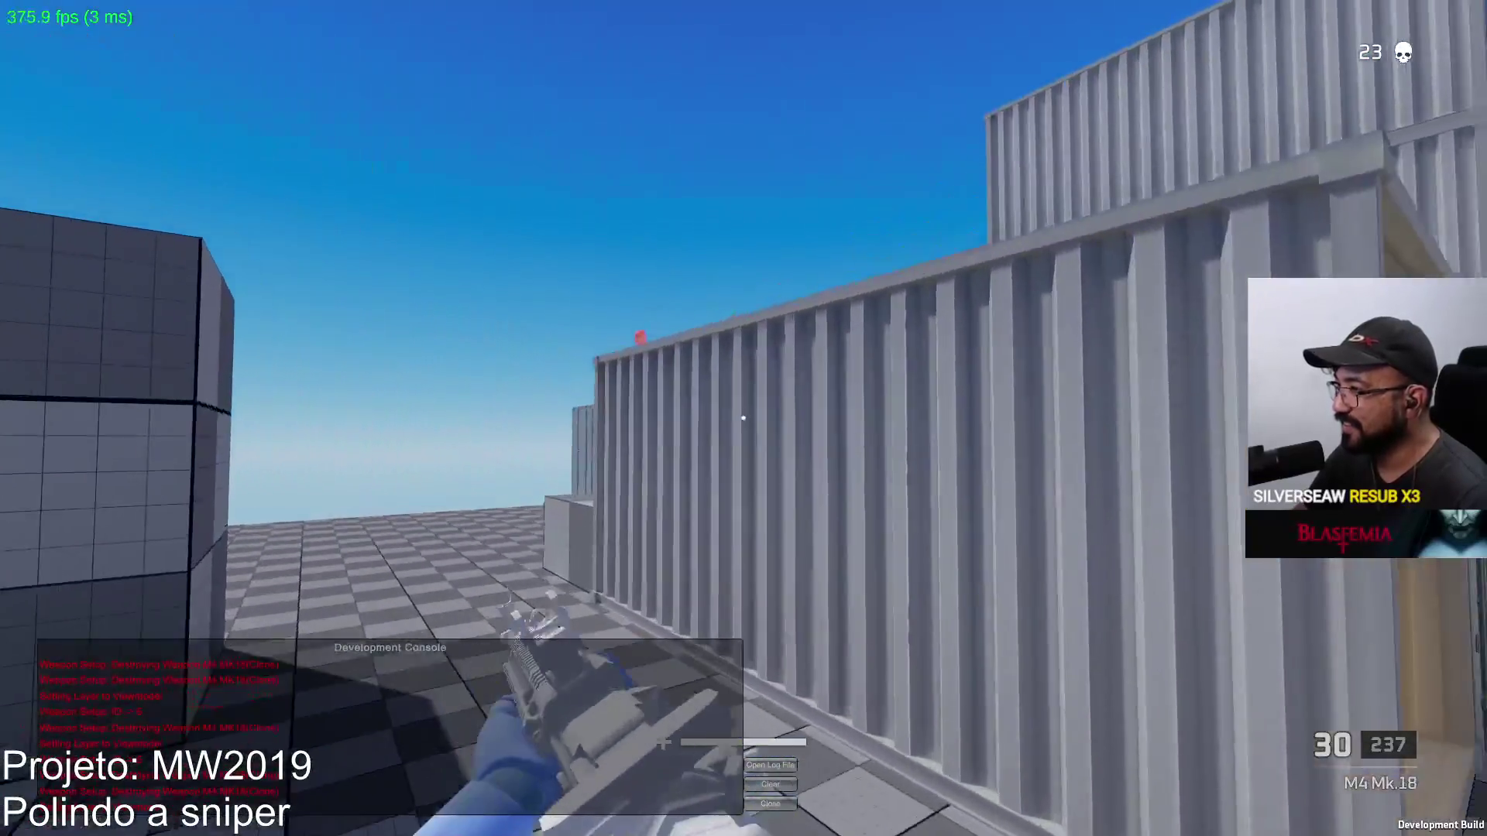
pyautogui.click(744, 419)
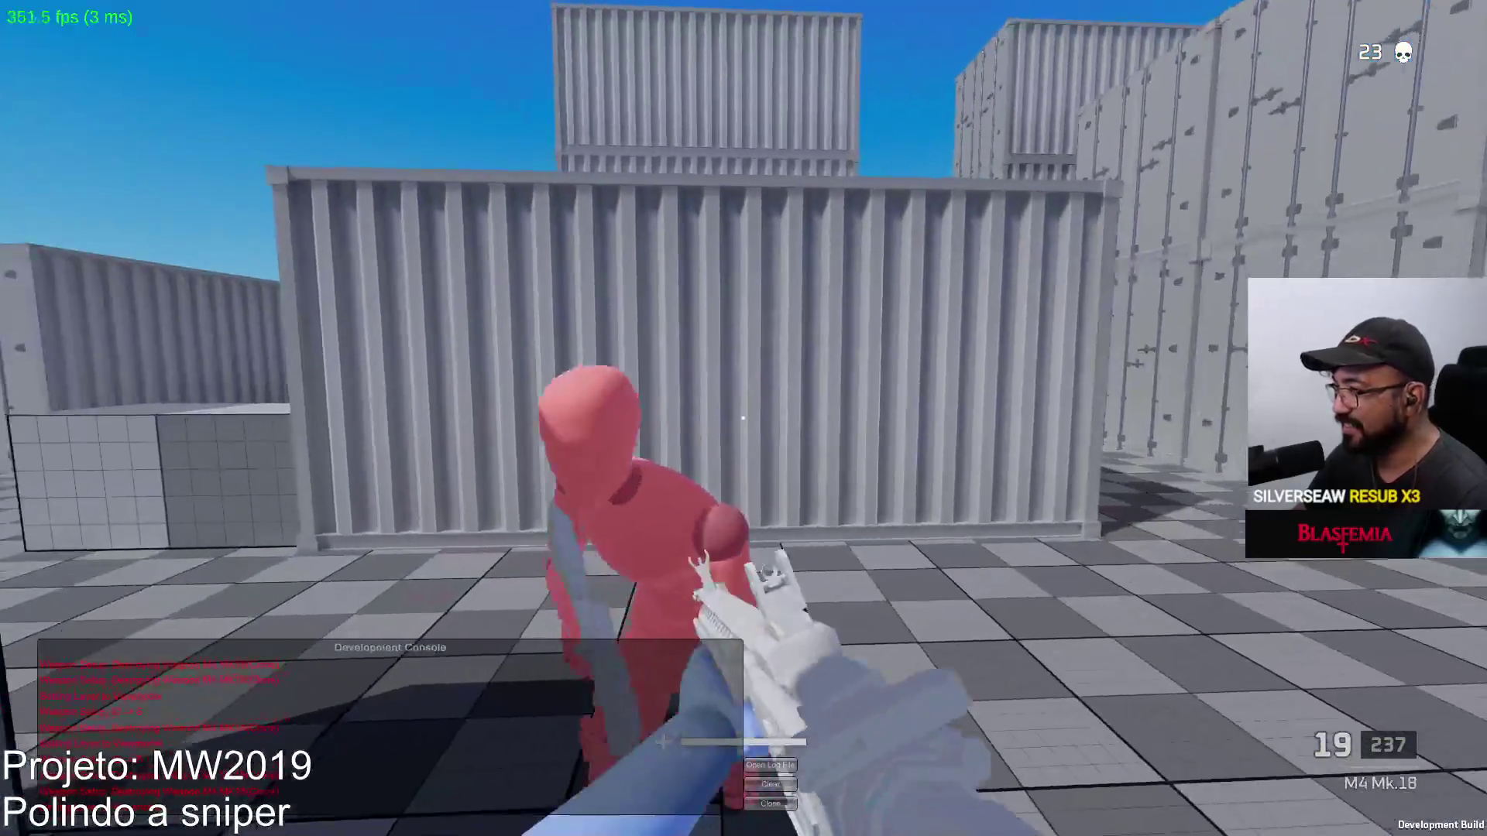
pyautogui.click(743, 418)
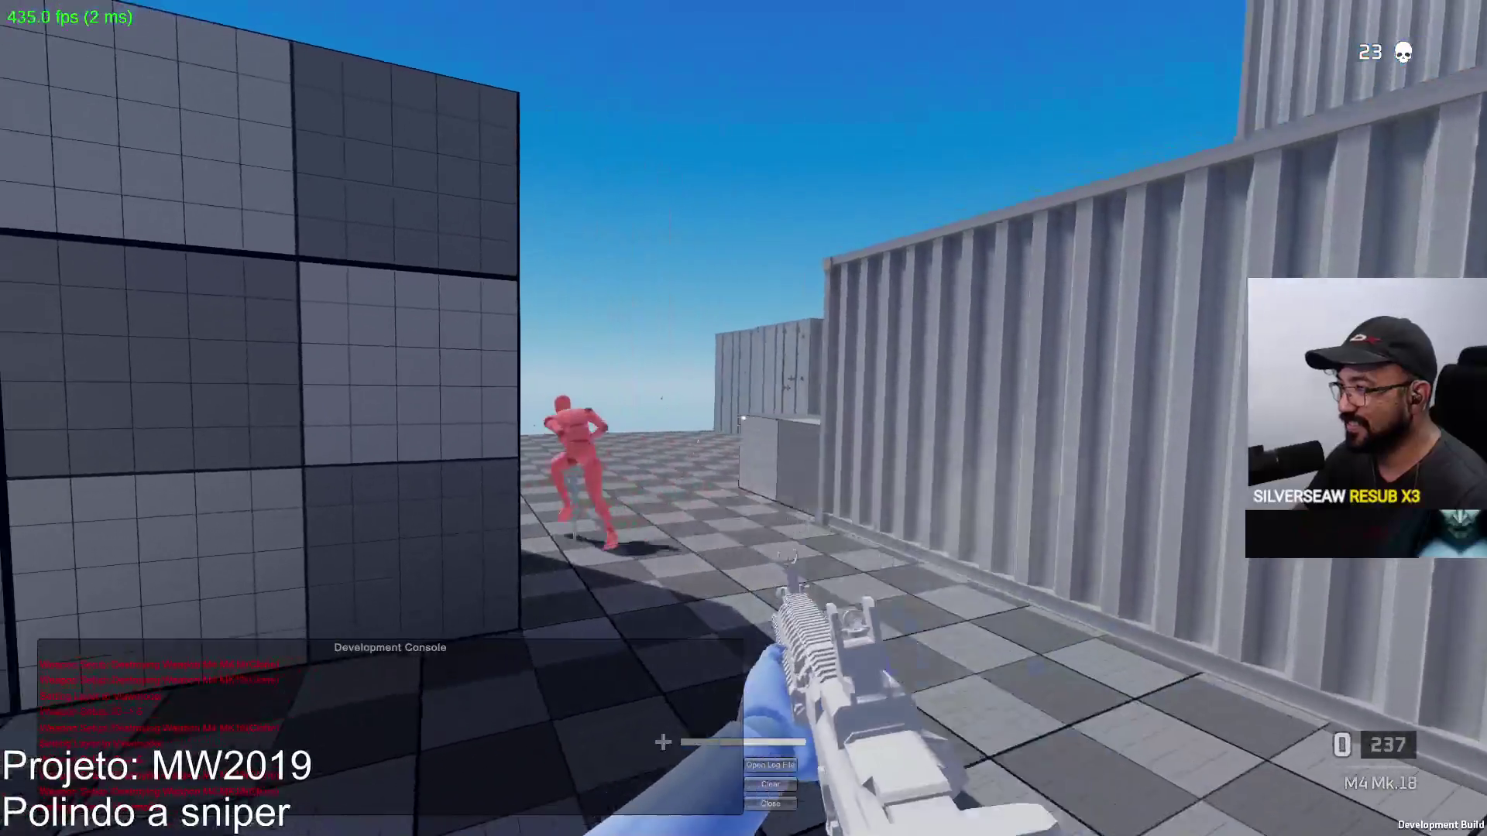
pyautogui.press('r')
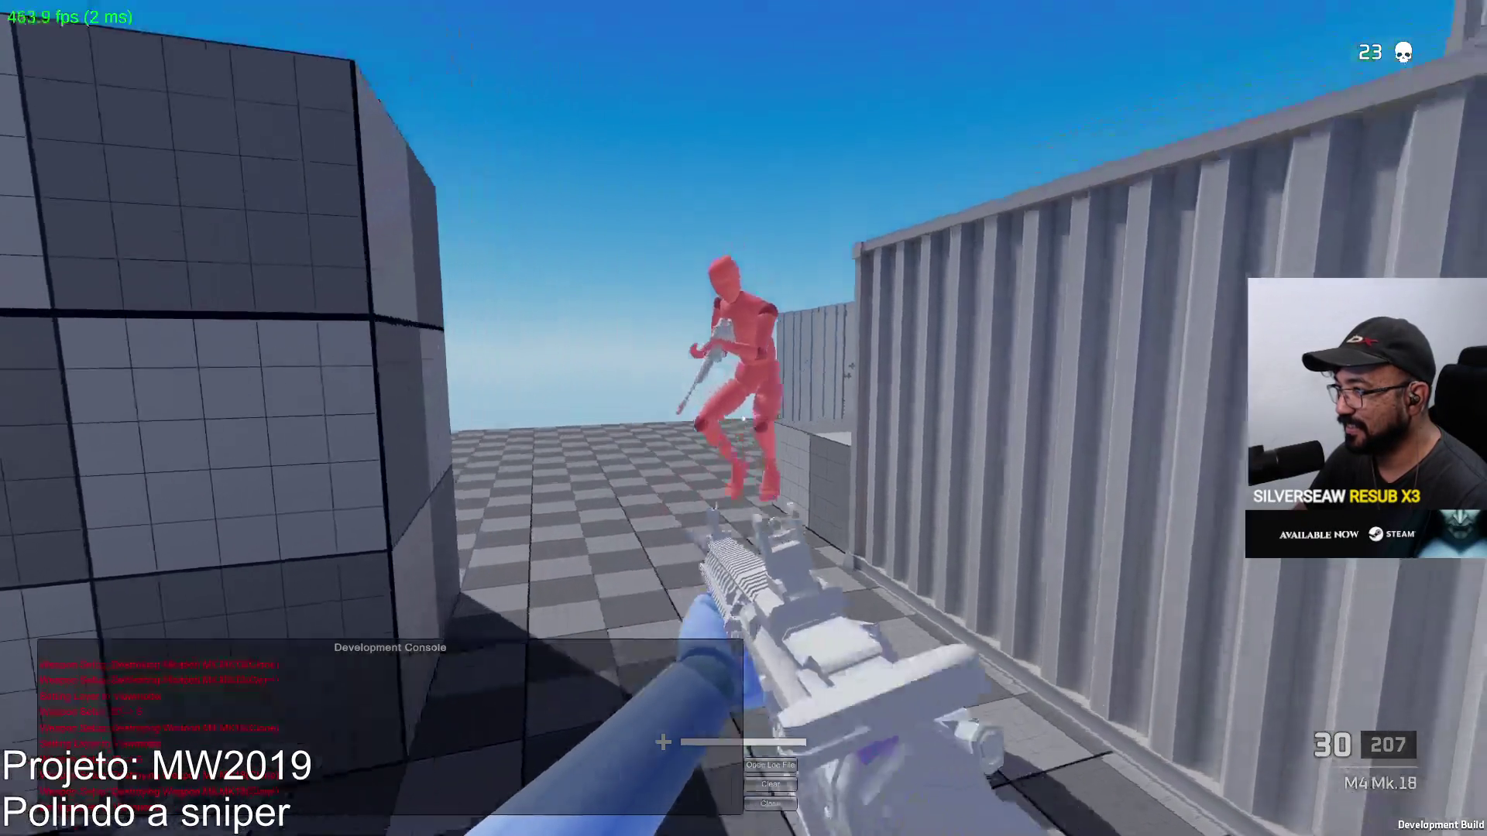
pyautogui.click(744, 419)
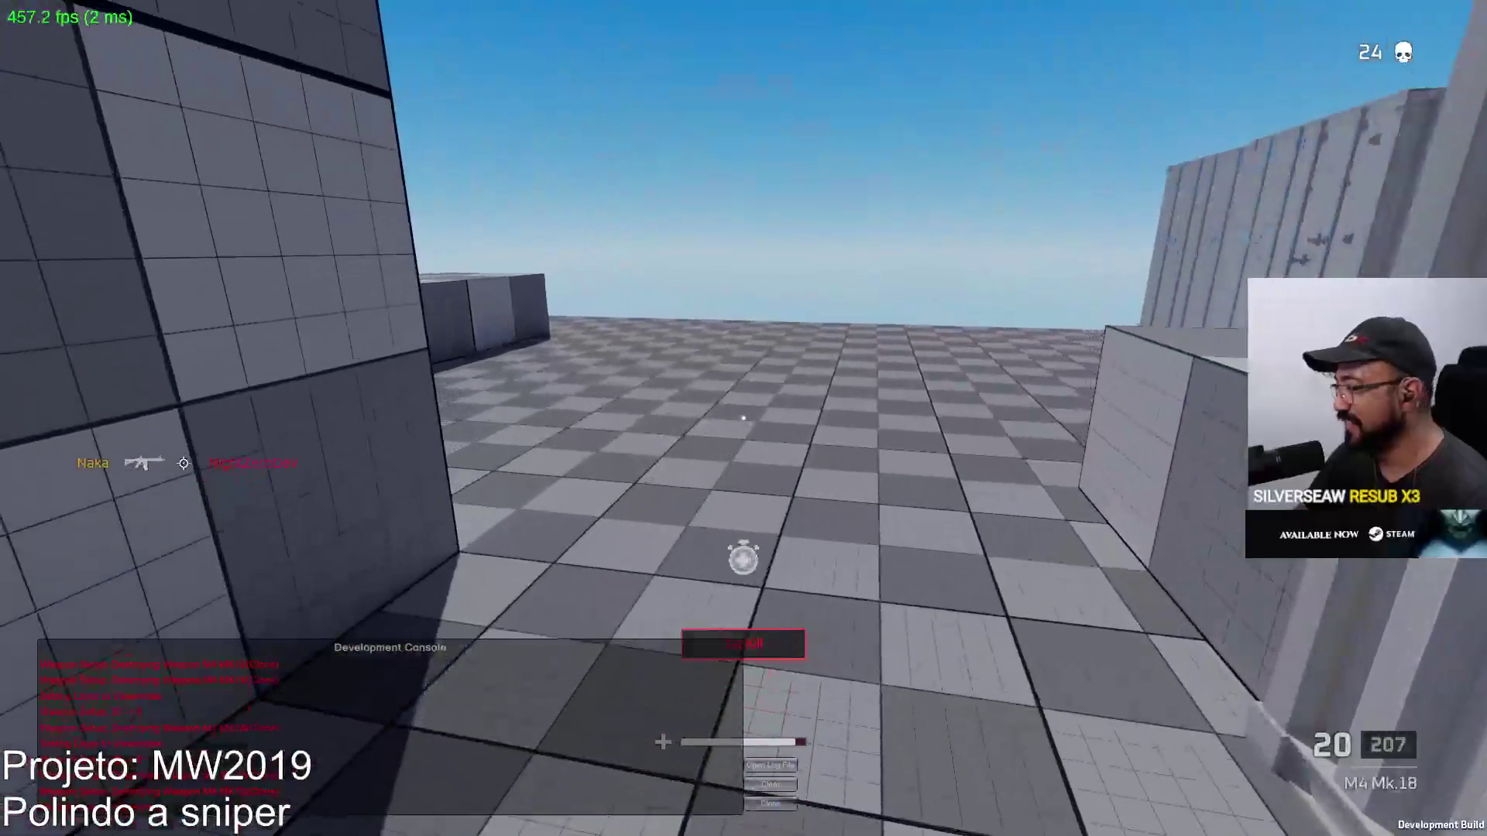
# Reload to 30/250 and reposition among the grid walls, aiming toward the container lane
pyautogui.press('r')
pyautogui.press('w')
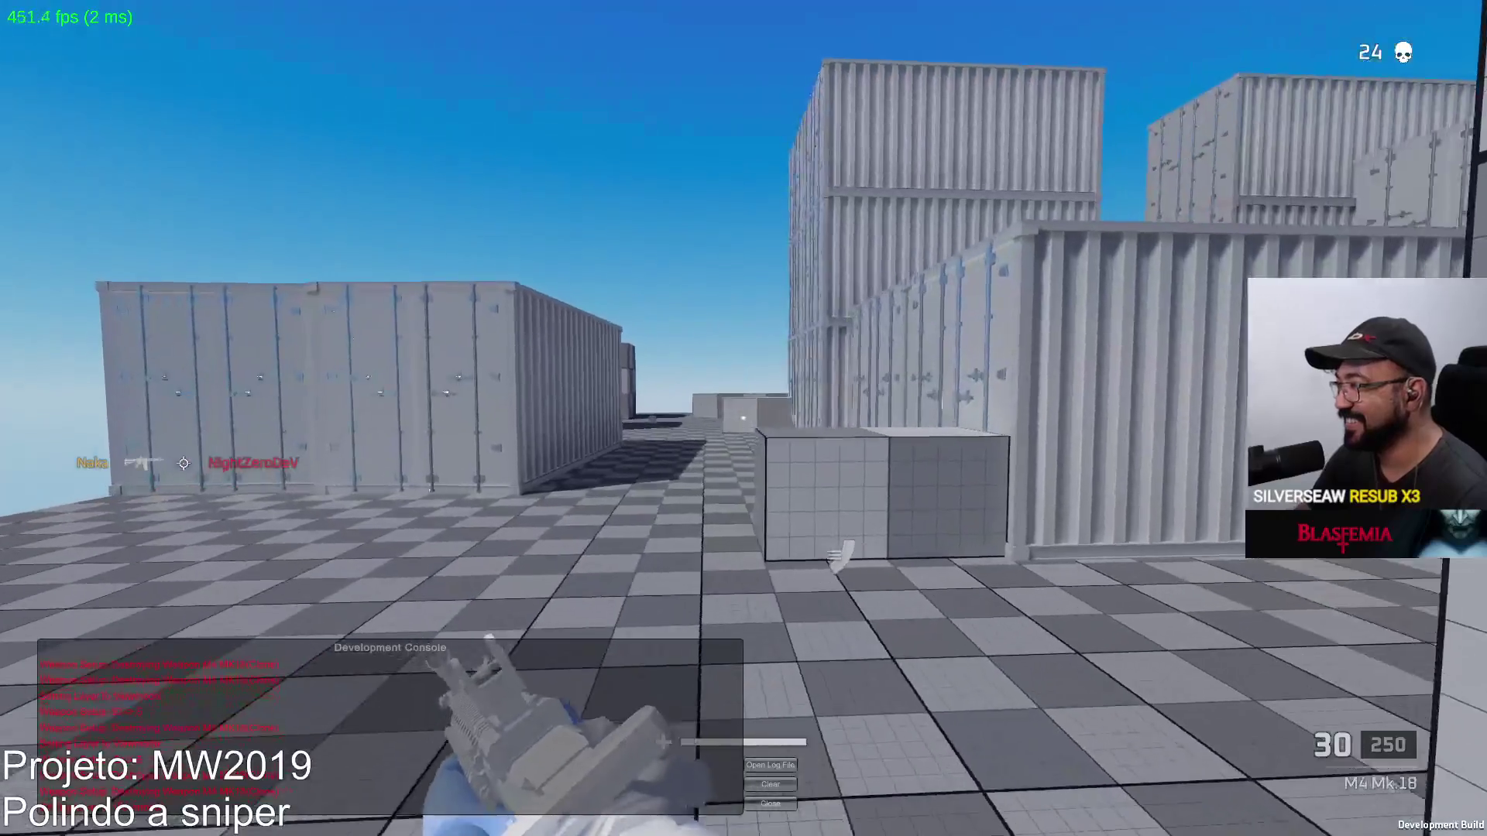
pyautogui.press('w')
pyautogui.rightClick(744, 418)
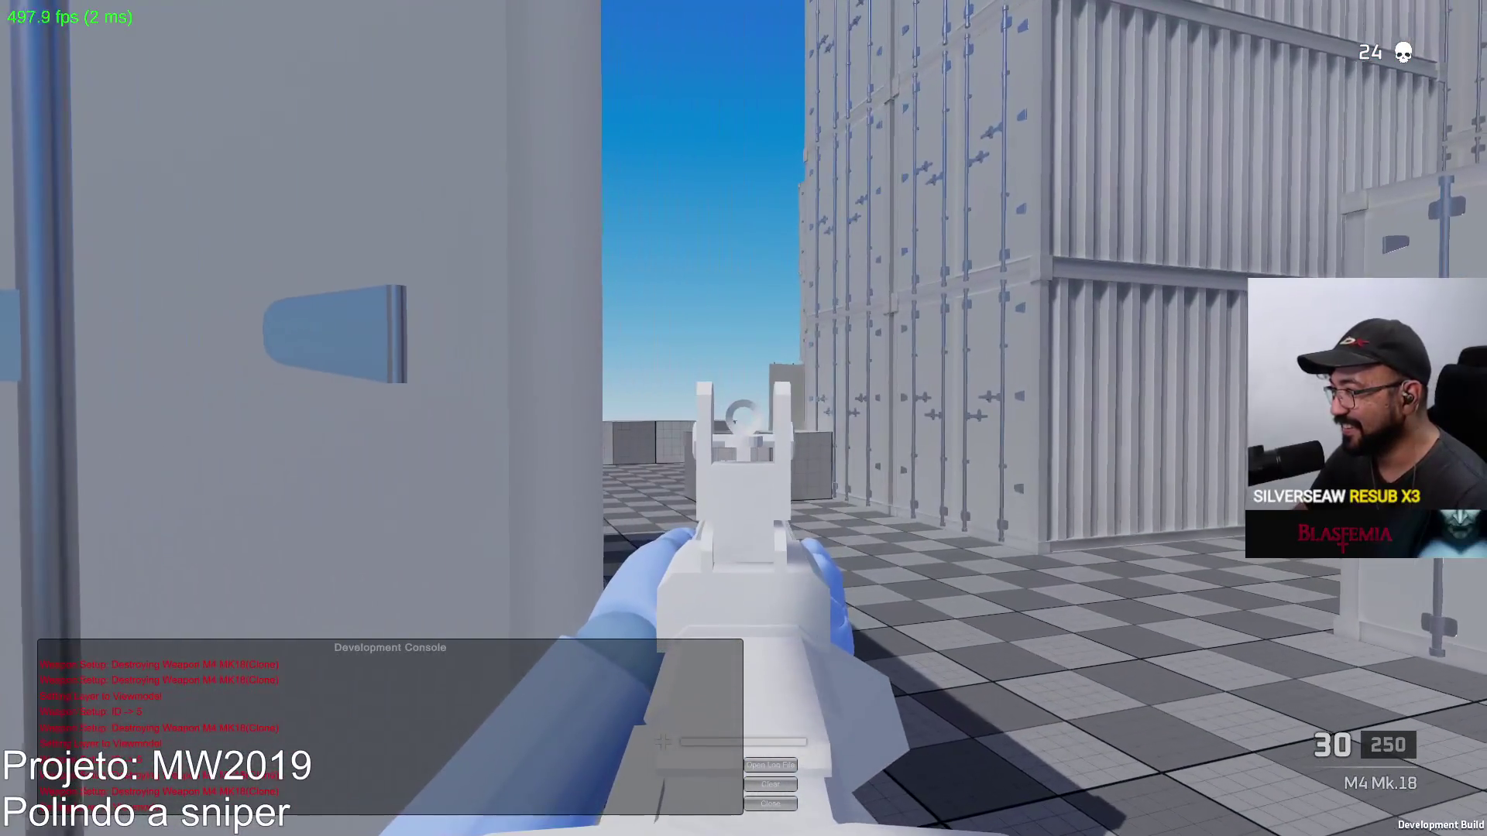
pyautogui.press('w')
pyautogui.press('w')
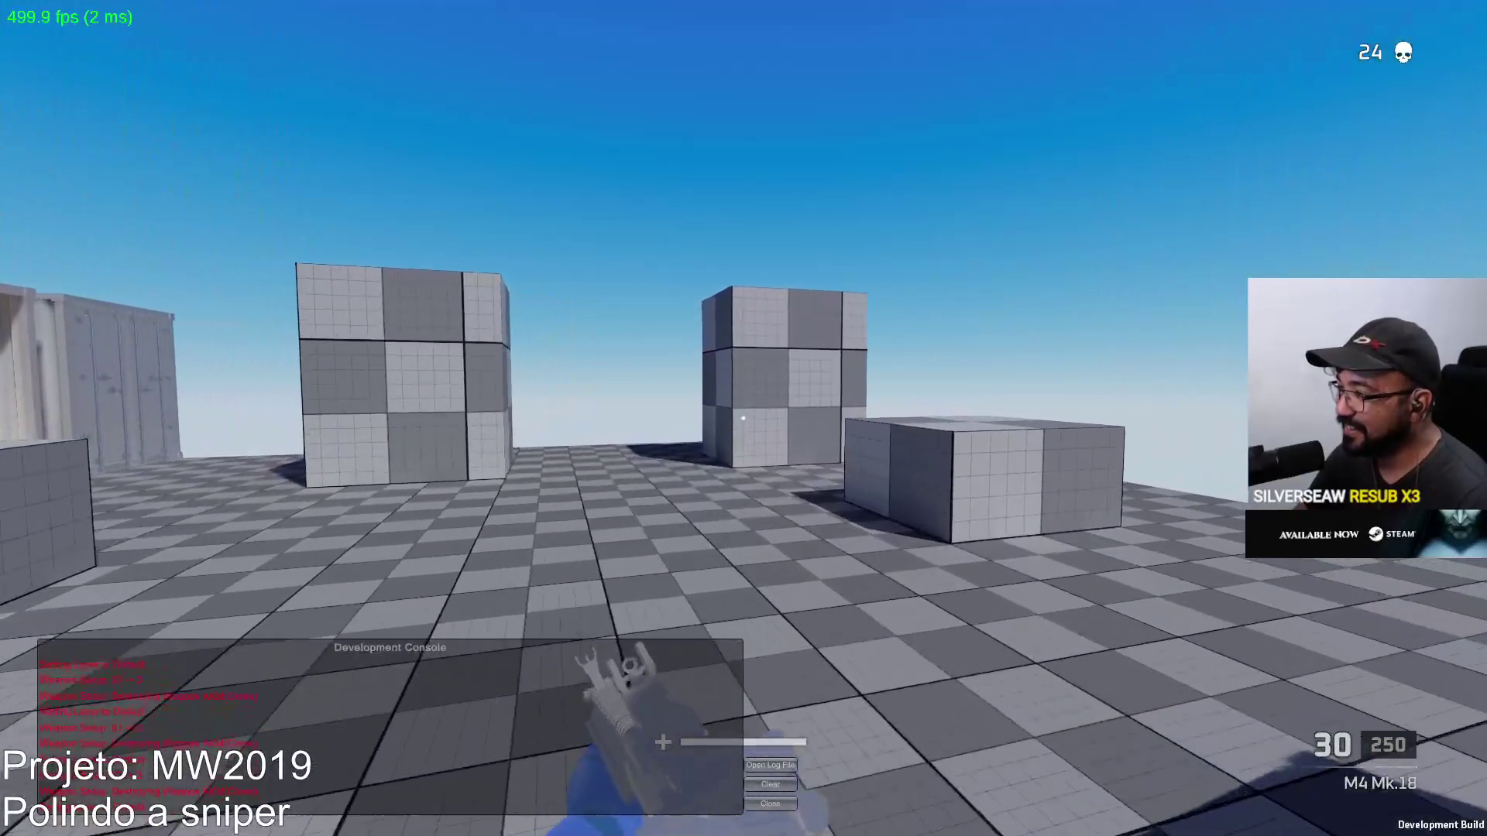
pyautogui.press('w')
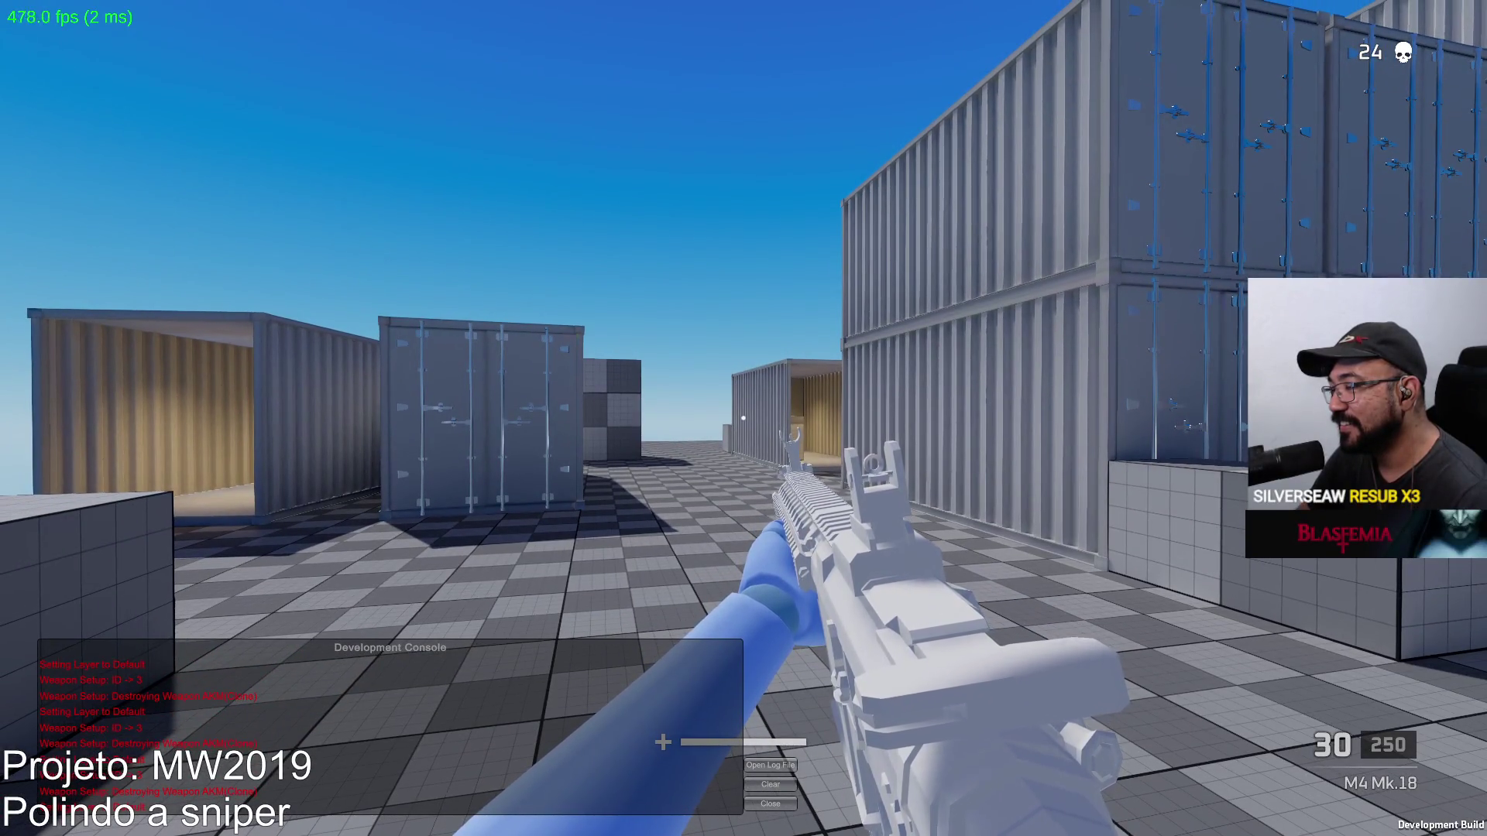
pyautogui.press('d')
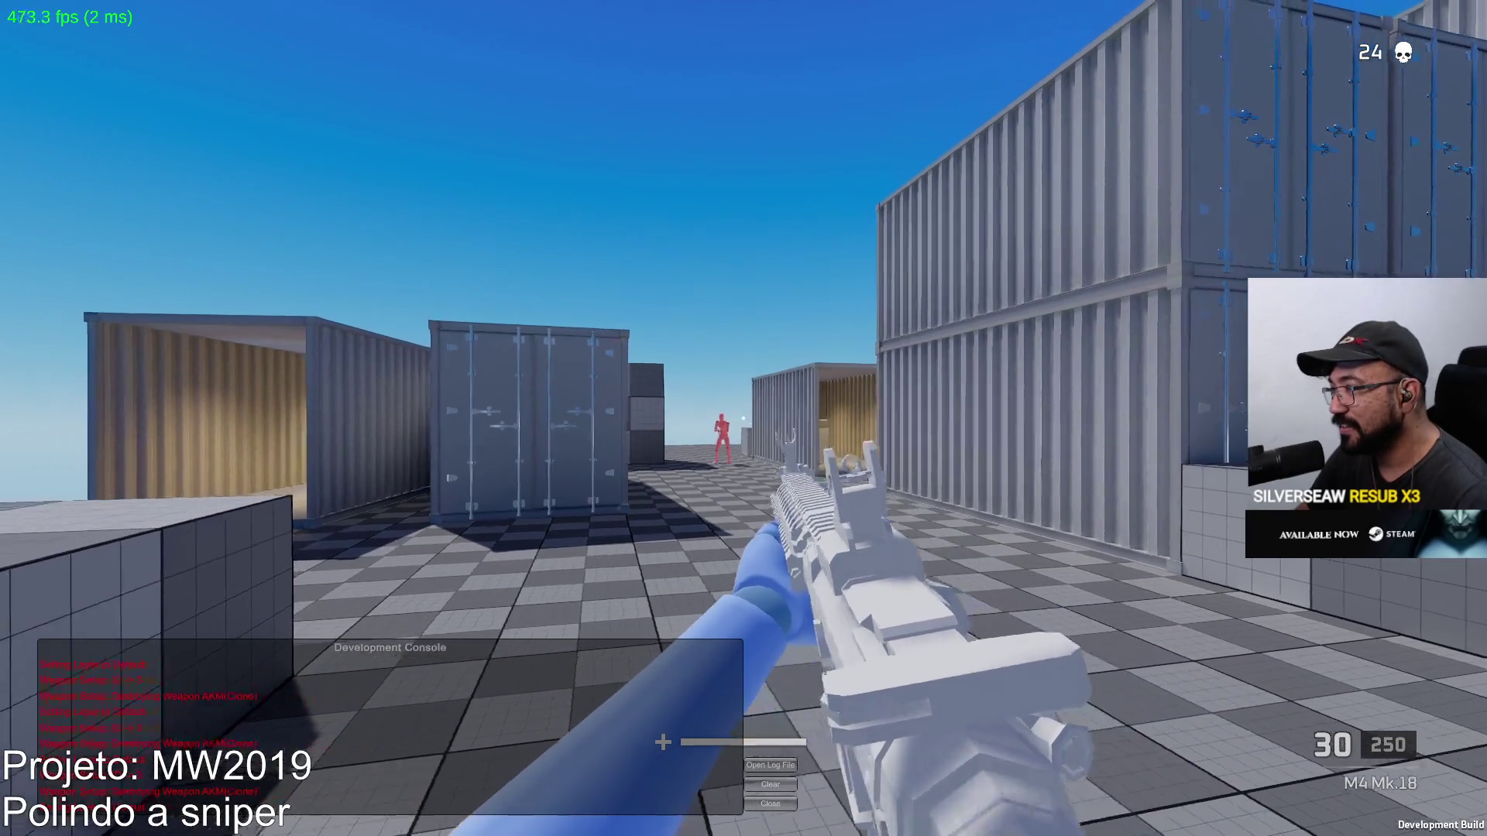
pyautogui.rightClick(743, 418)
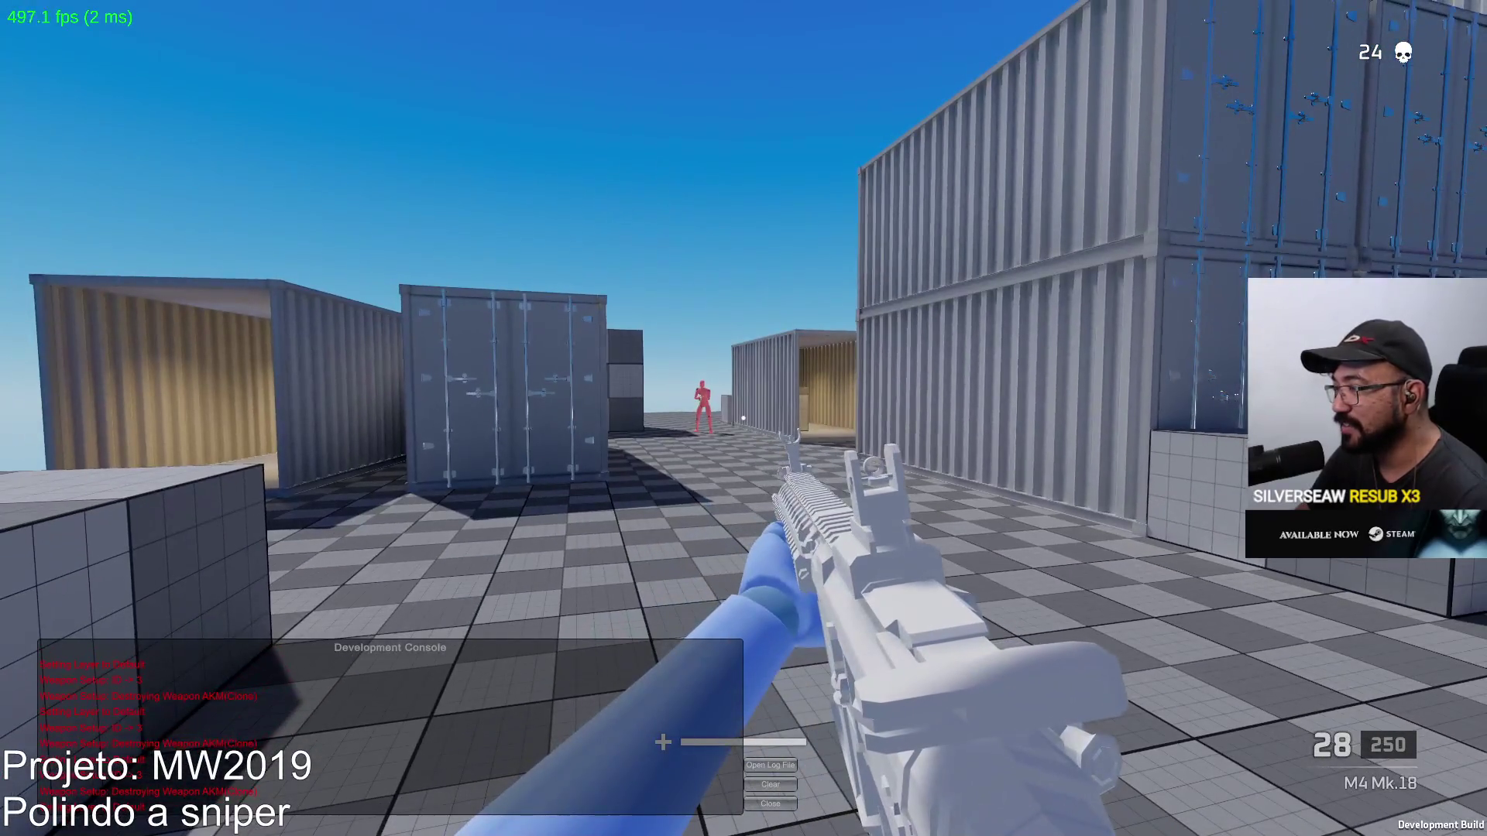
pyautogui.press('a')
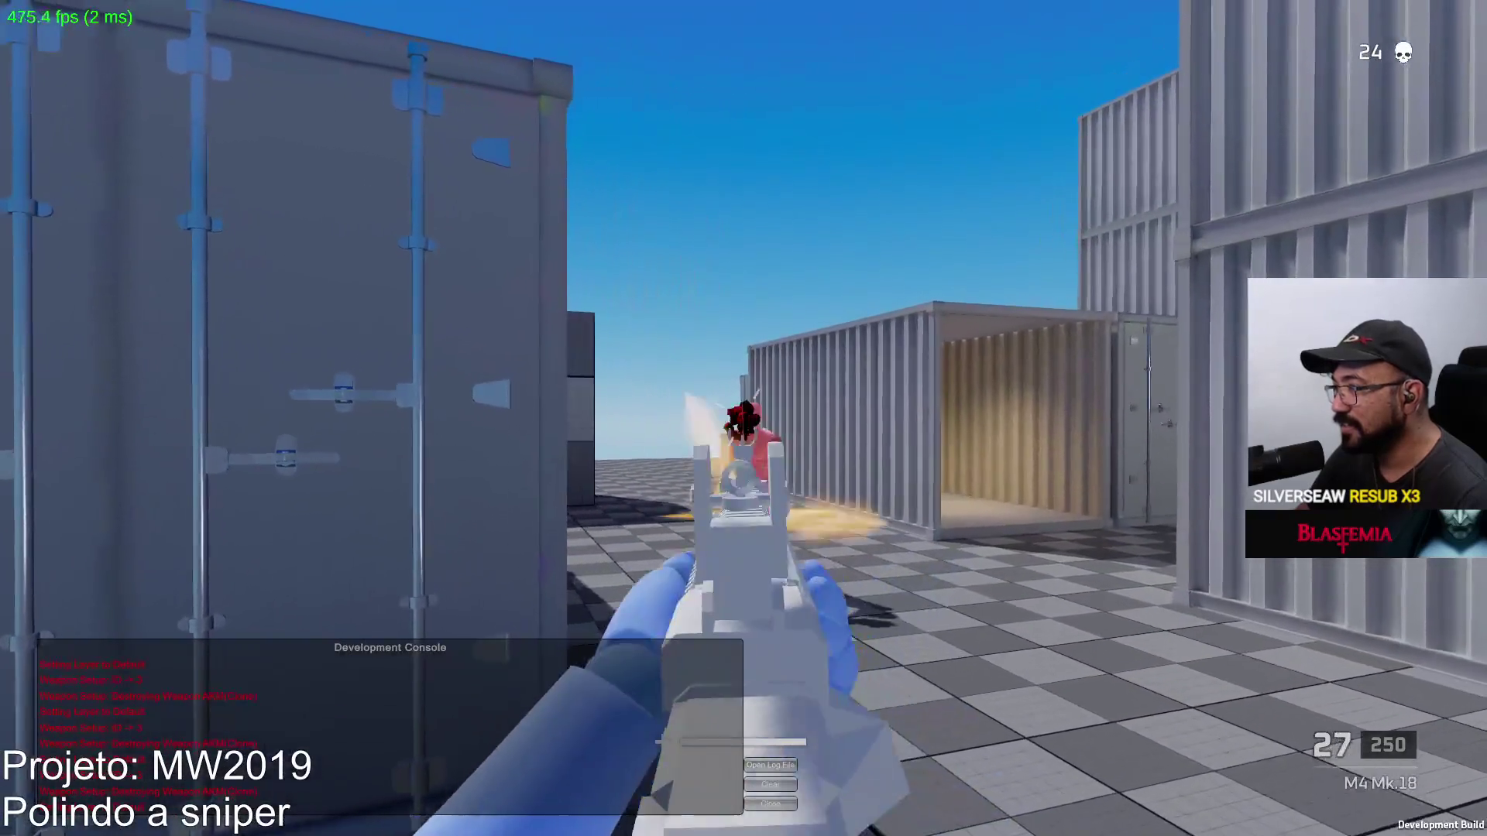
pyautogui.click(743, 418)
pyautogui.press('r')
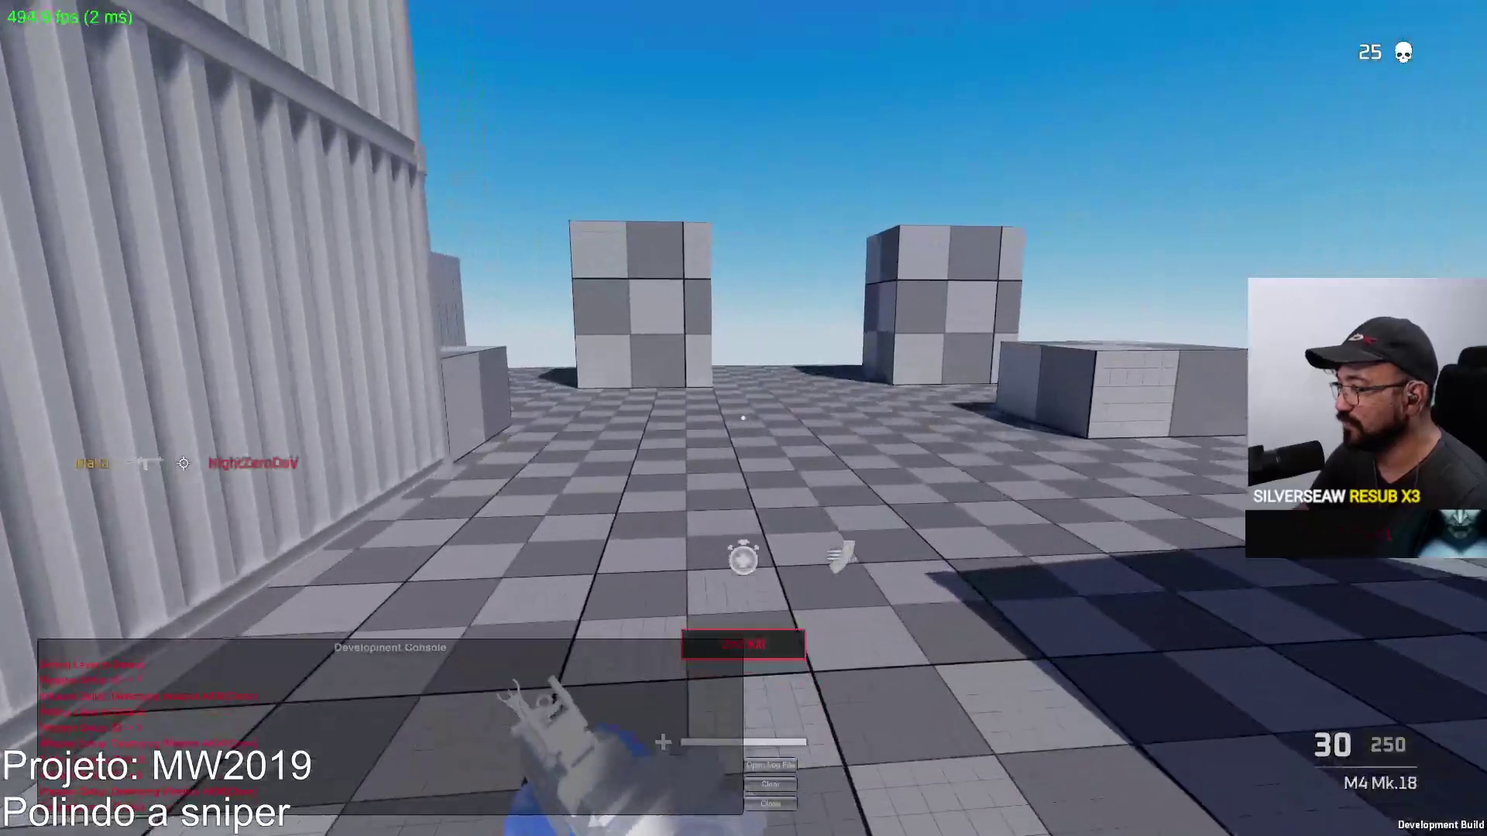
pyautogui.press('w')
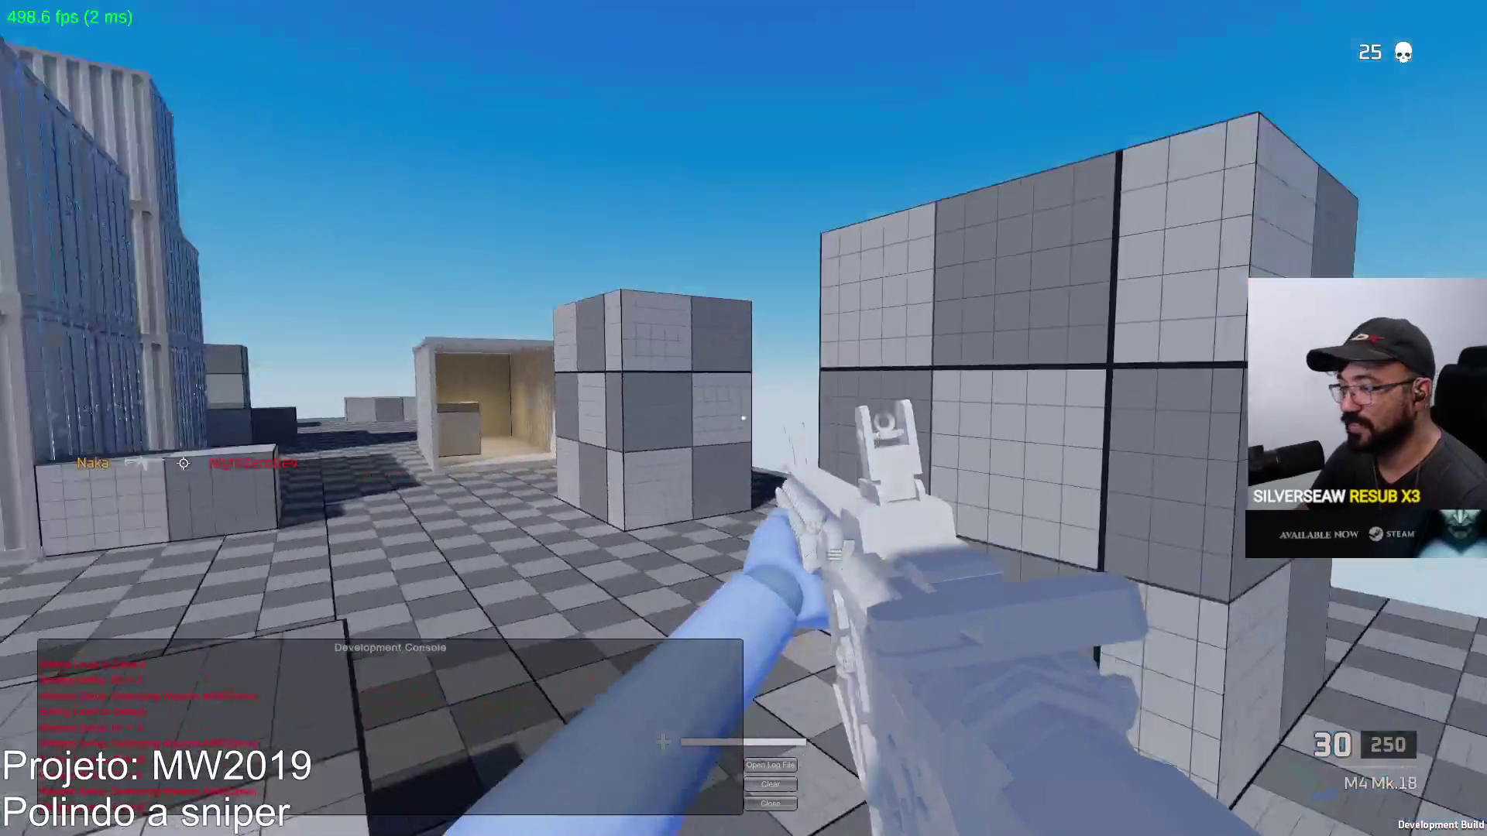
pyautogui.press('w')
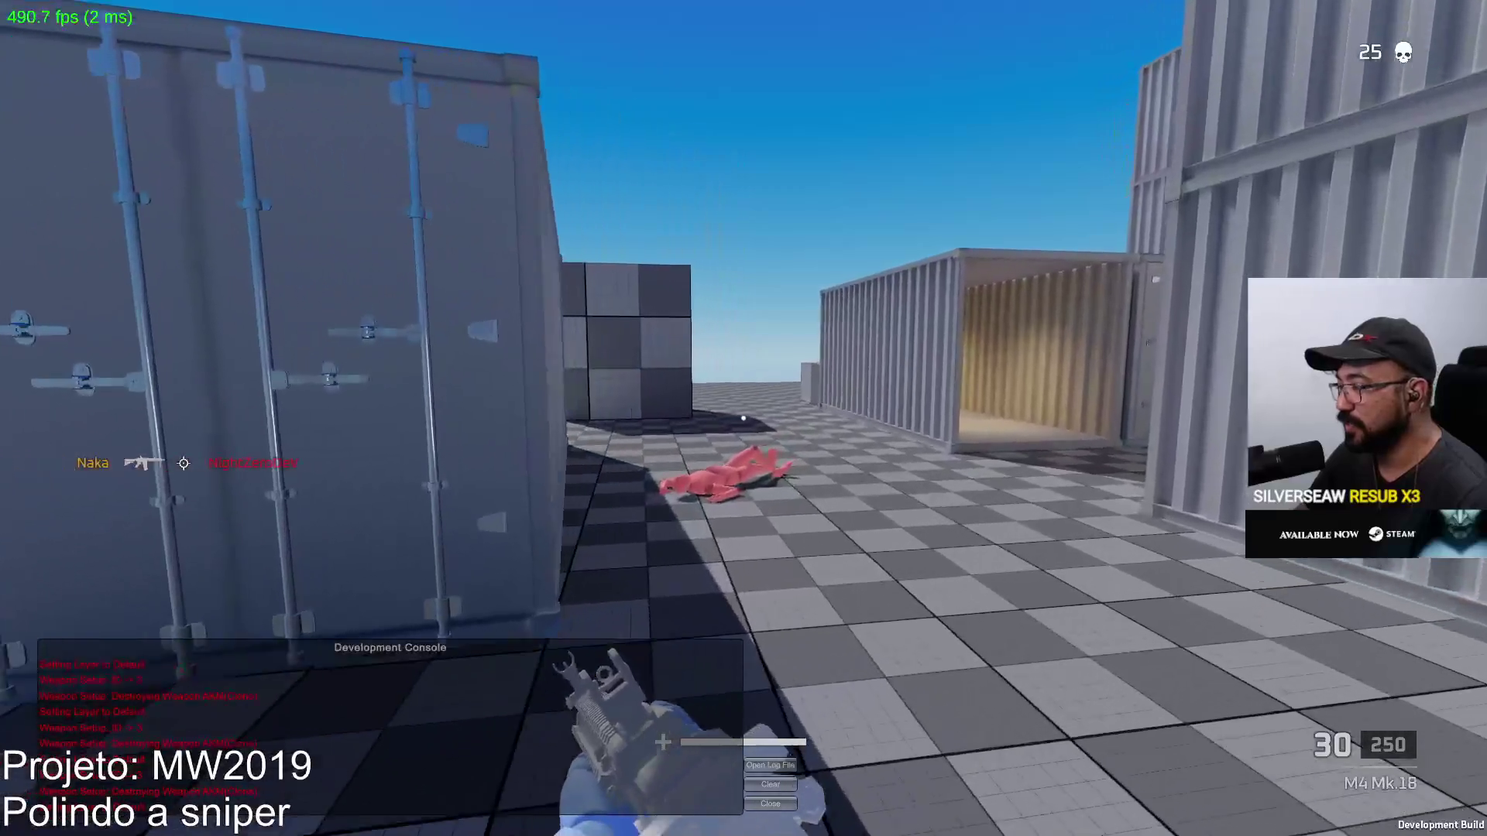
pyautogui.press('w')
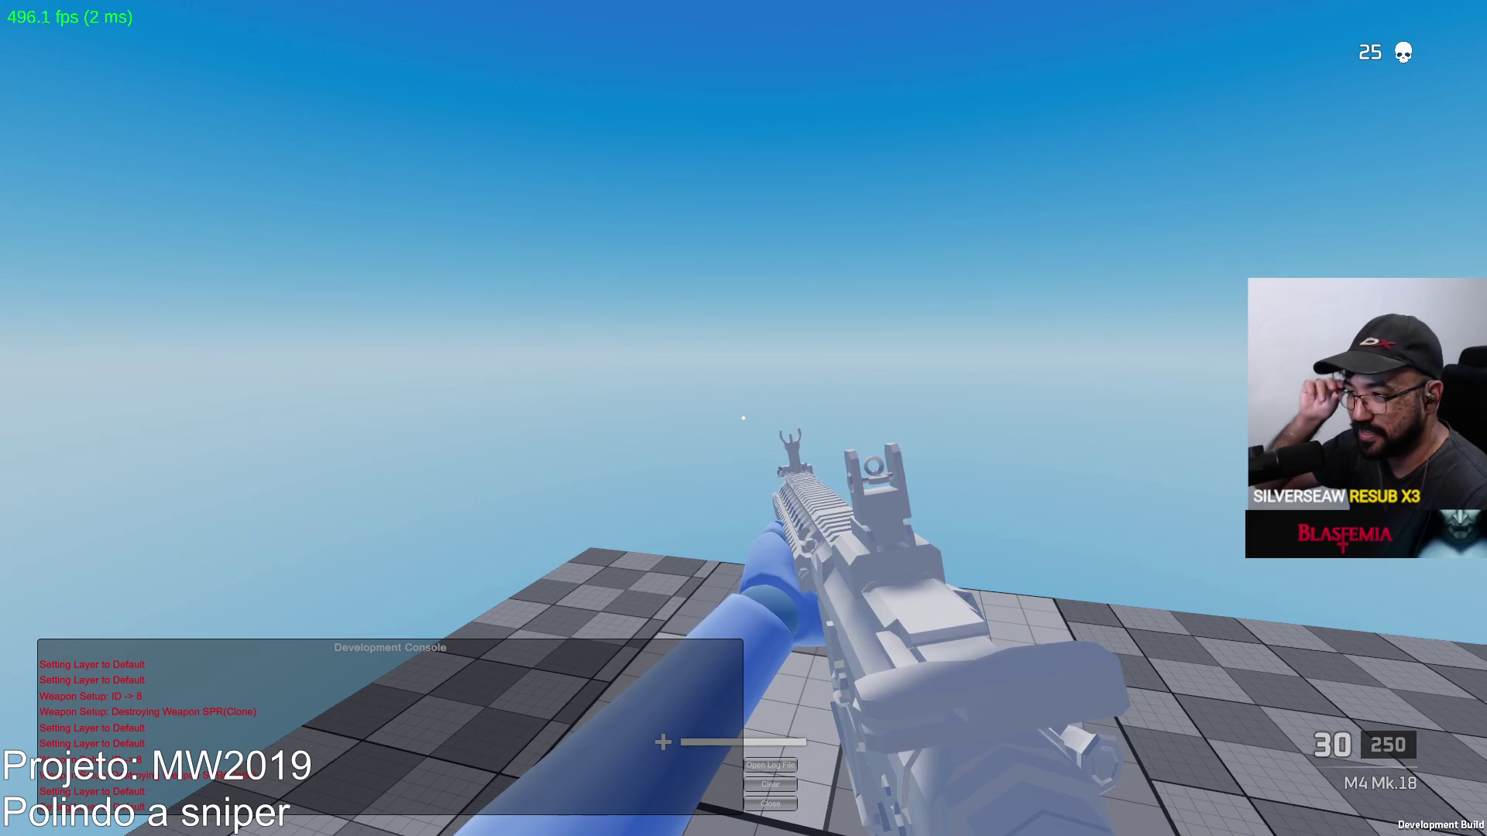
pyautogui.press('w')
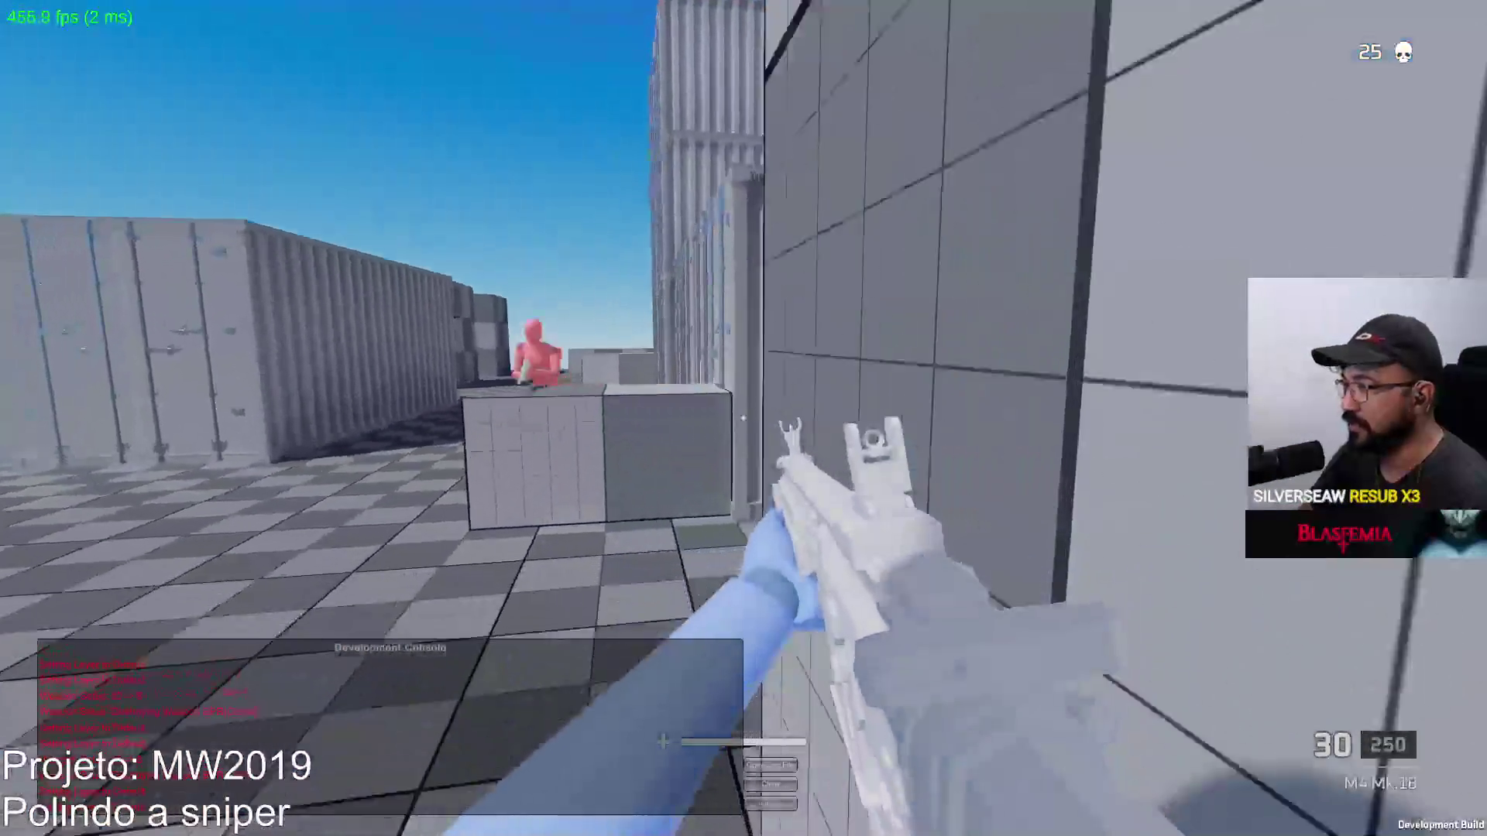
pyautogui.press('w')
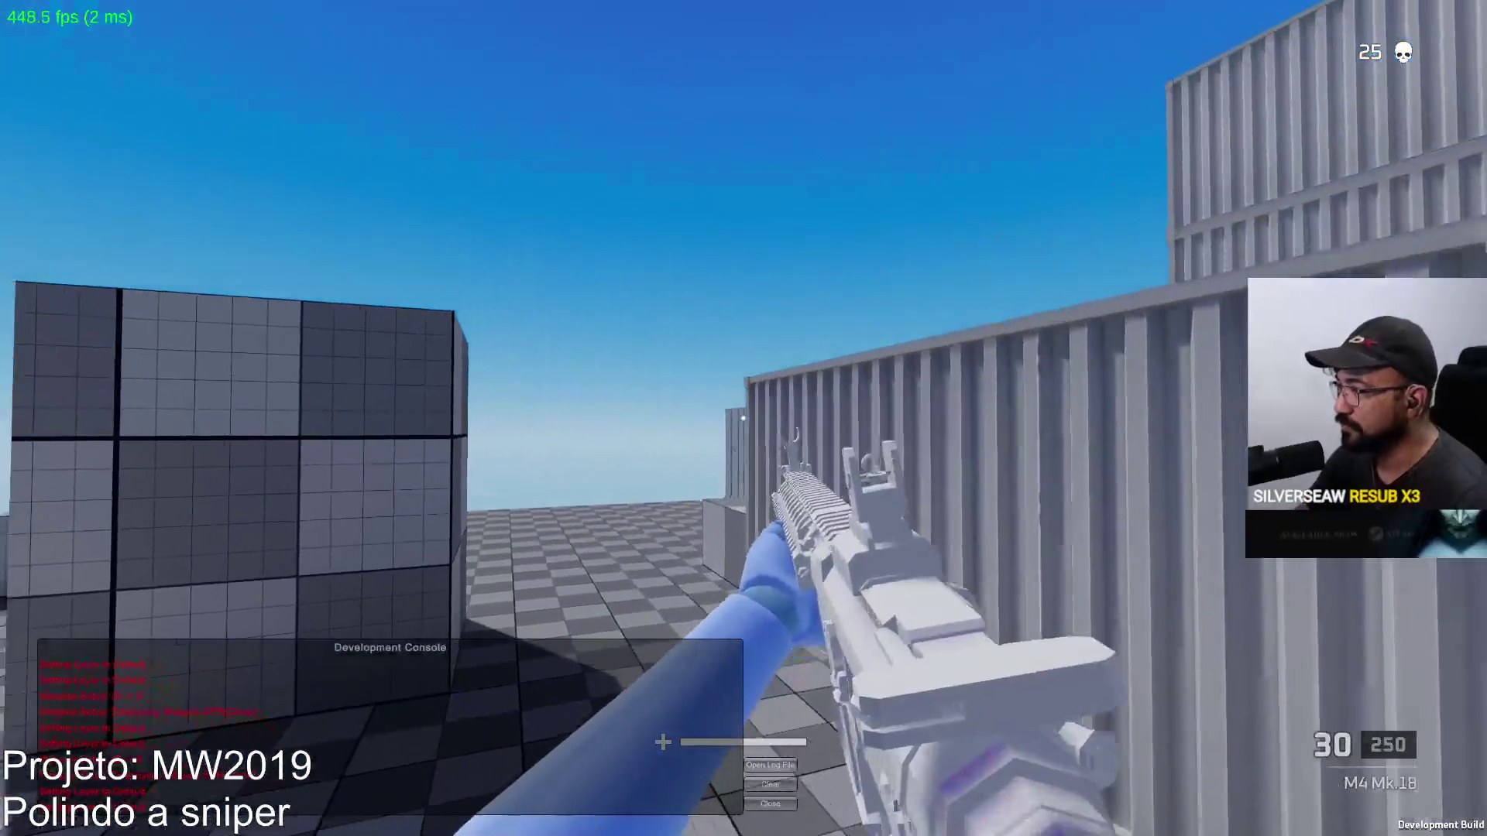
pyautogui.press('w')
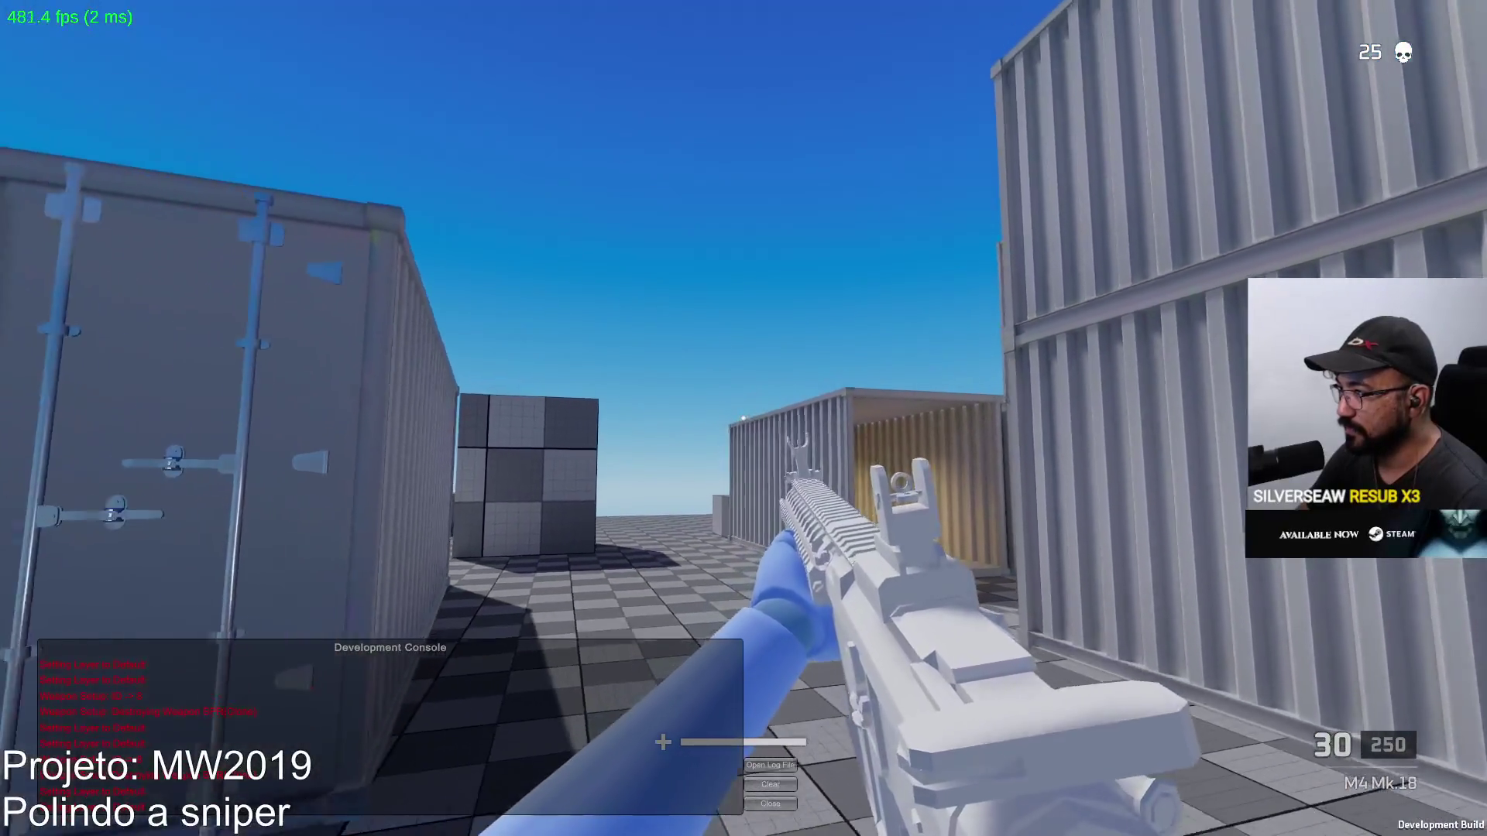
pyautogui.press('s')
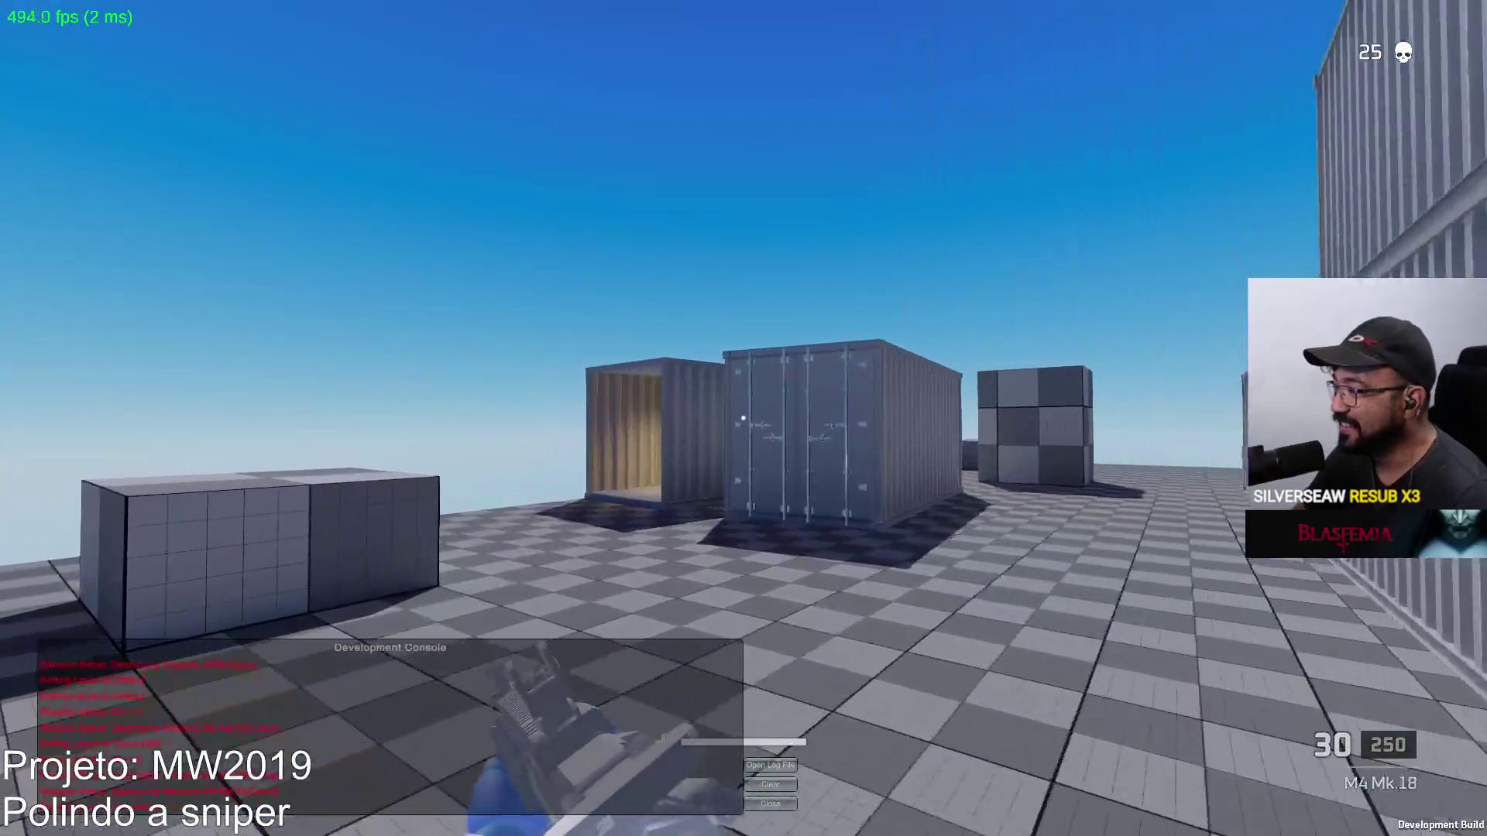
pyautogui.press('w')
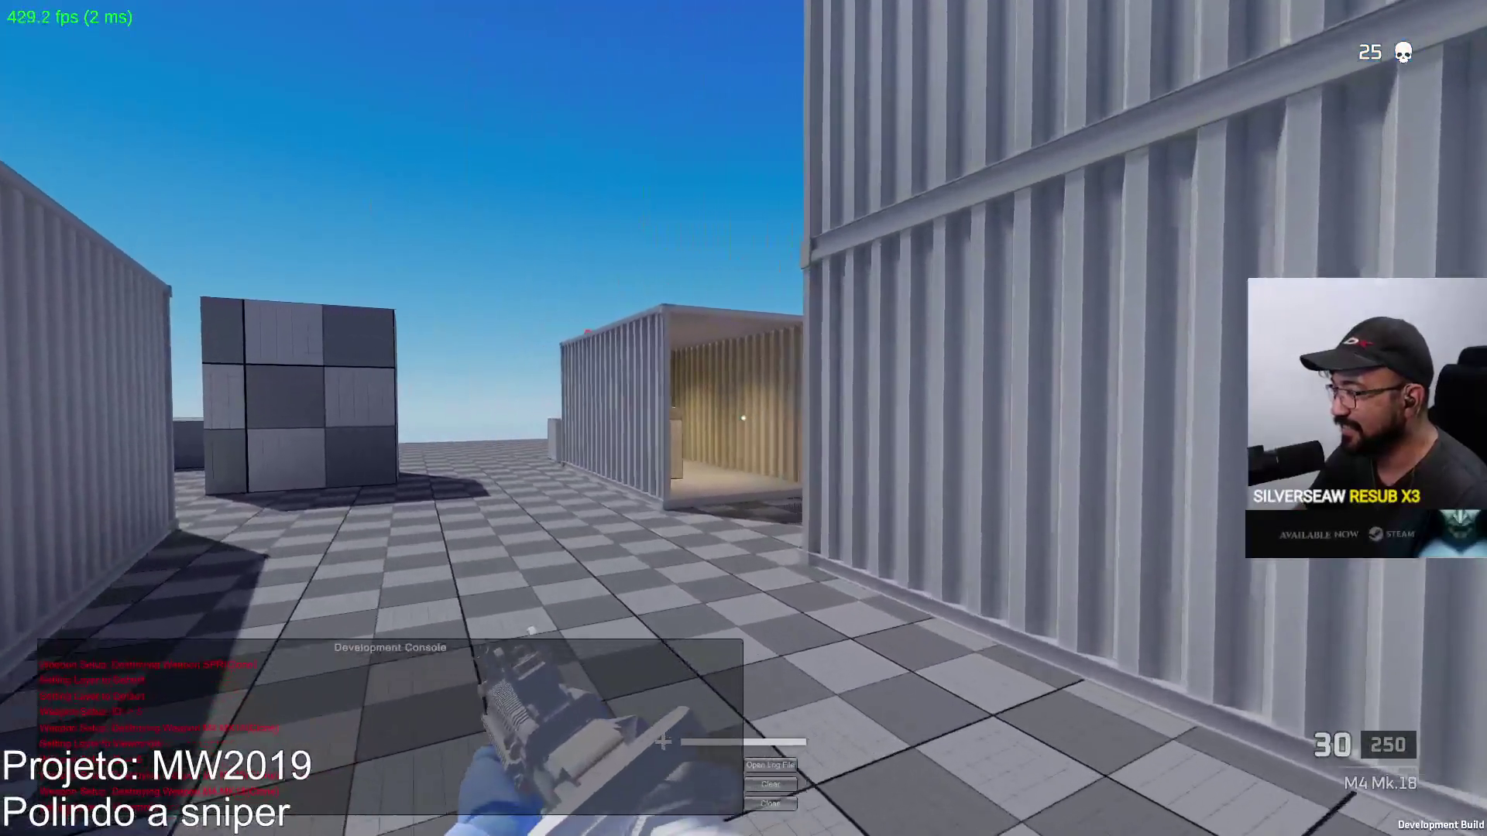
pyautogui.press('w')
pyautogui.press('w')
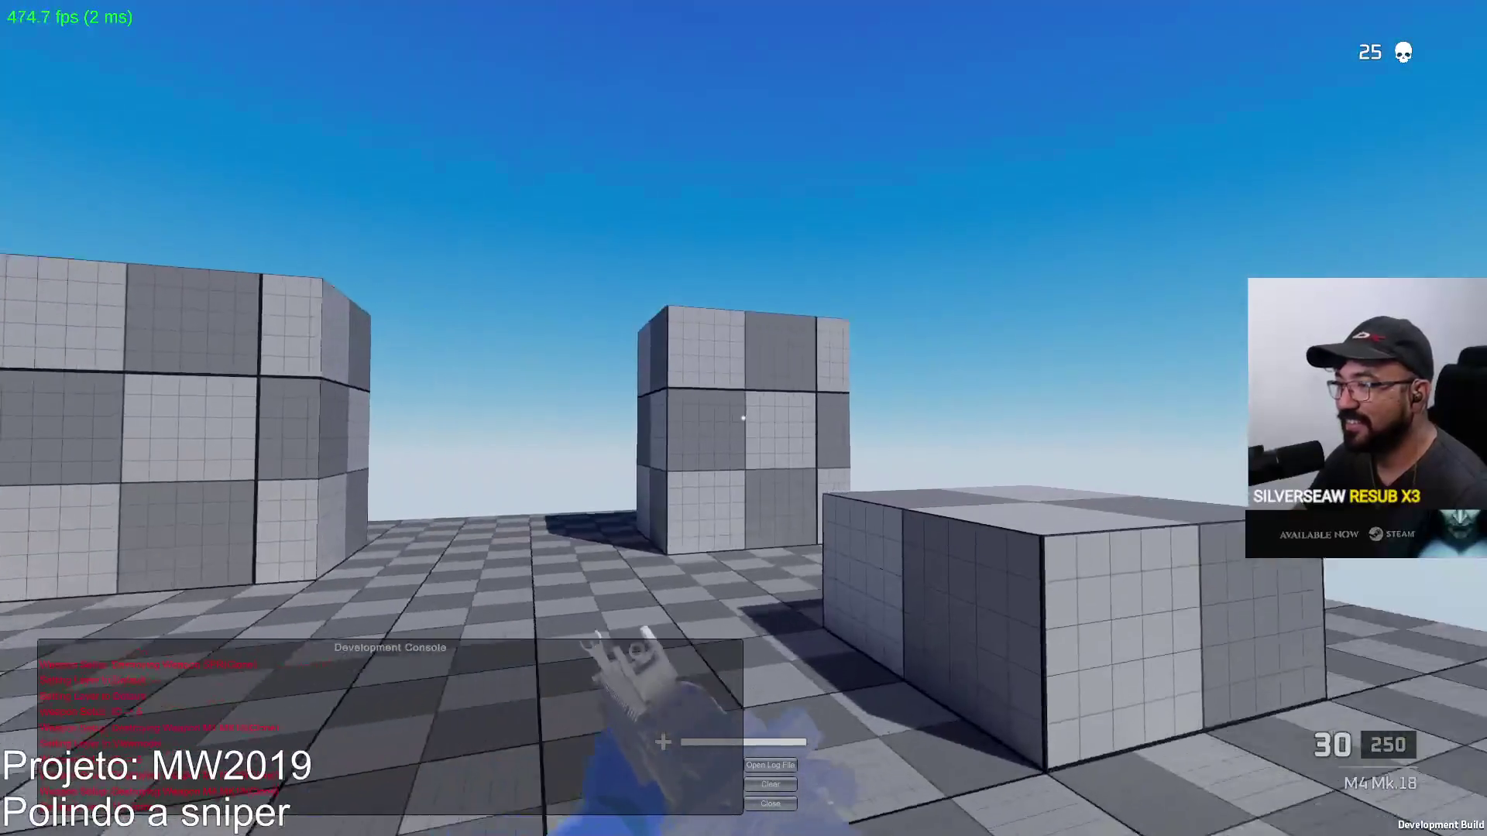
pyautogui.press('w')
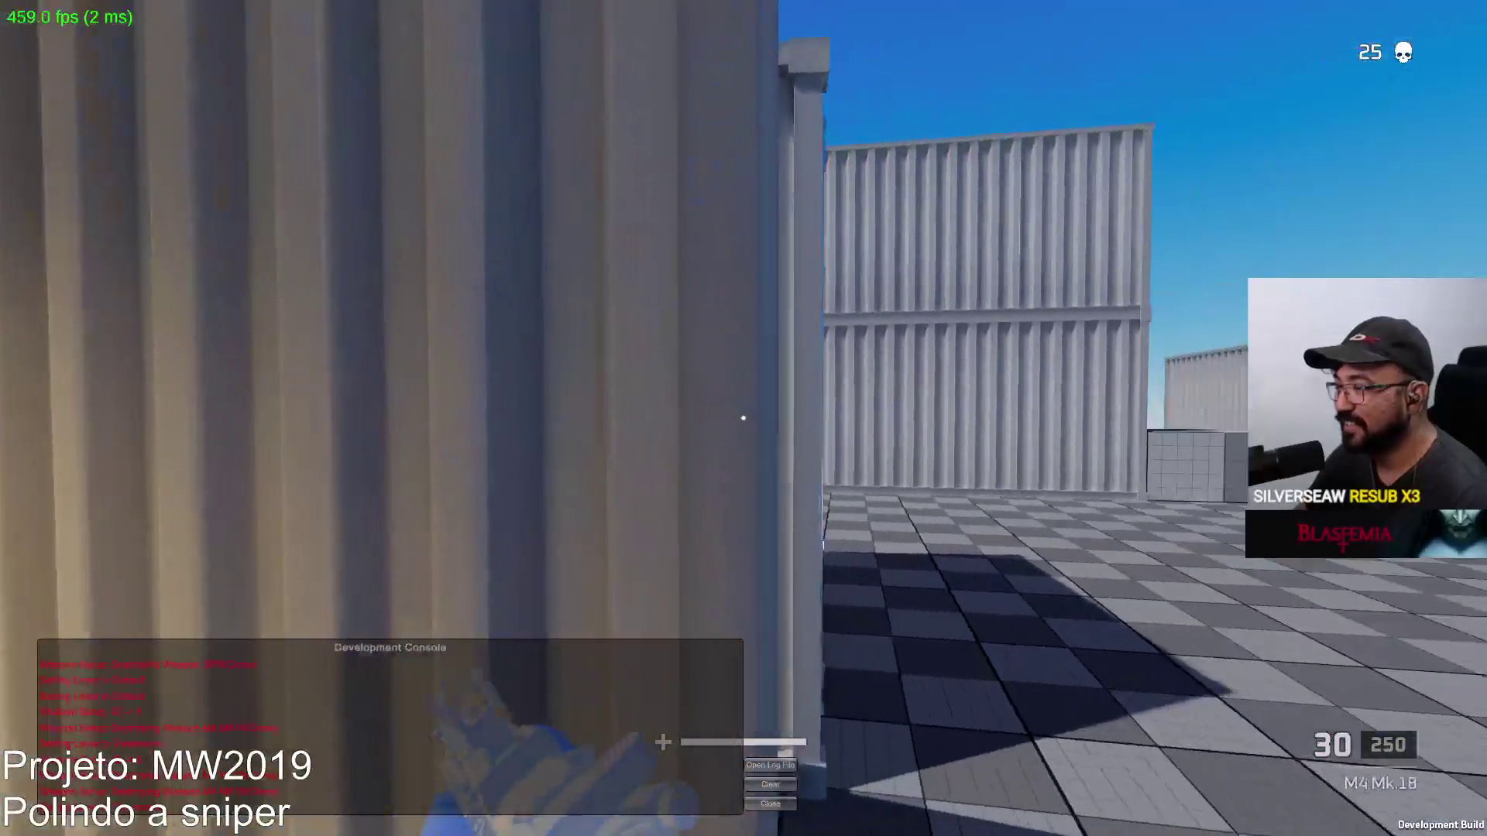
pyautogui.press('w')
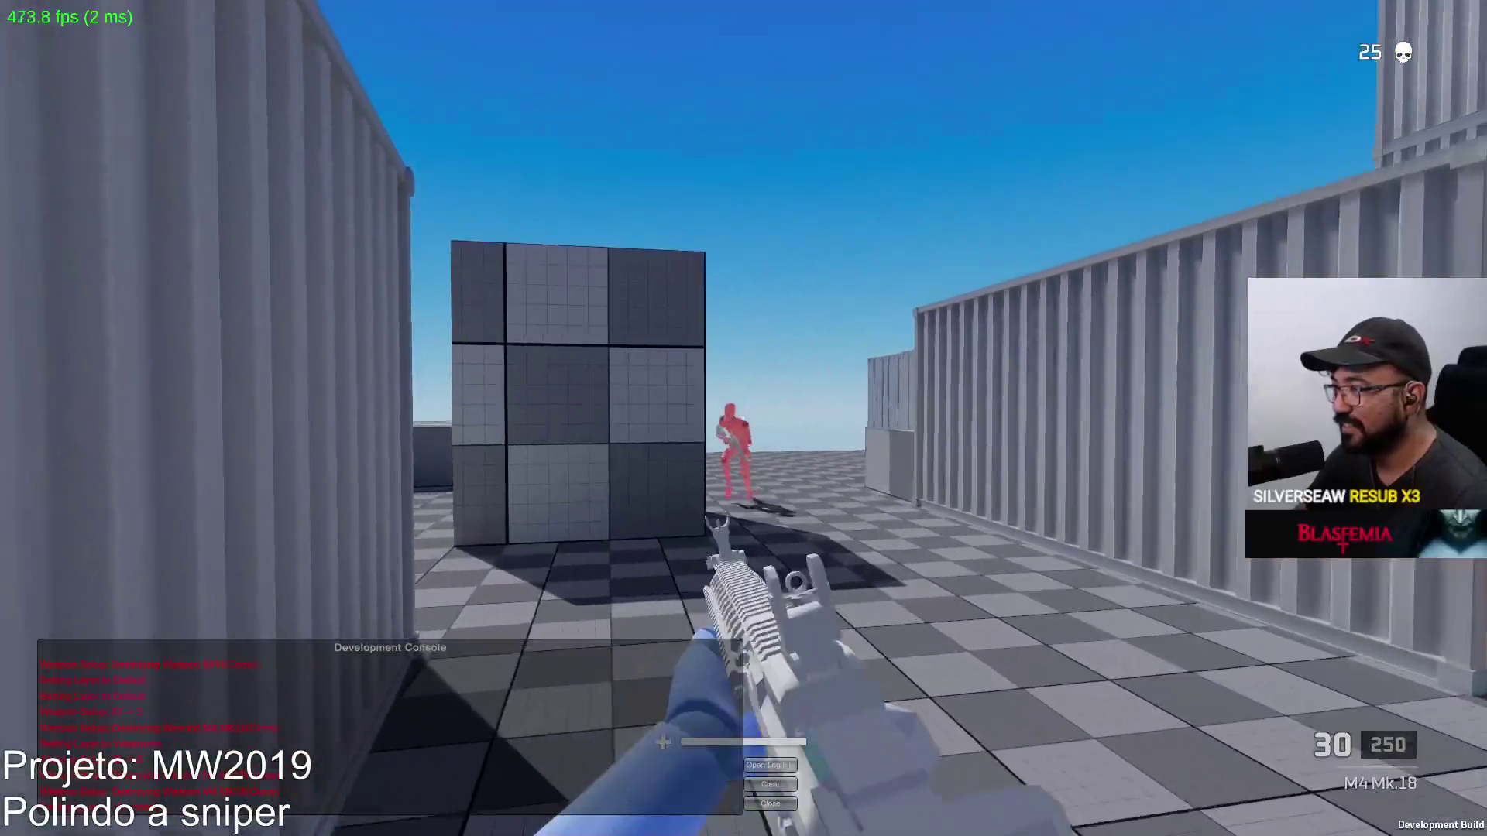
pyautogui.click(743, 418)
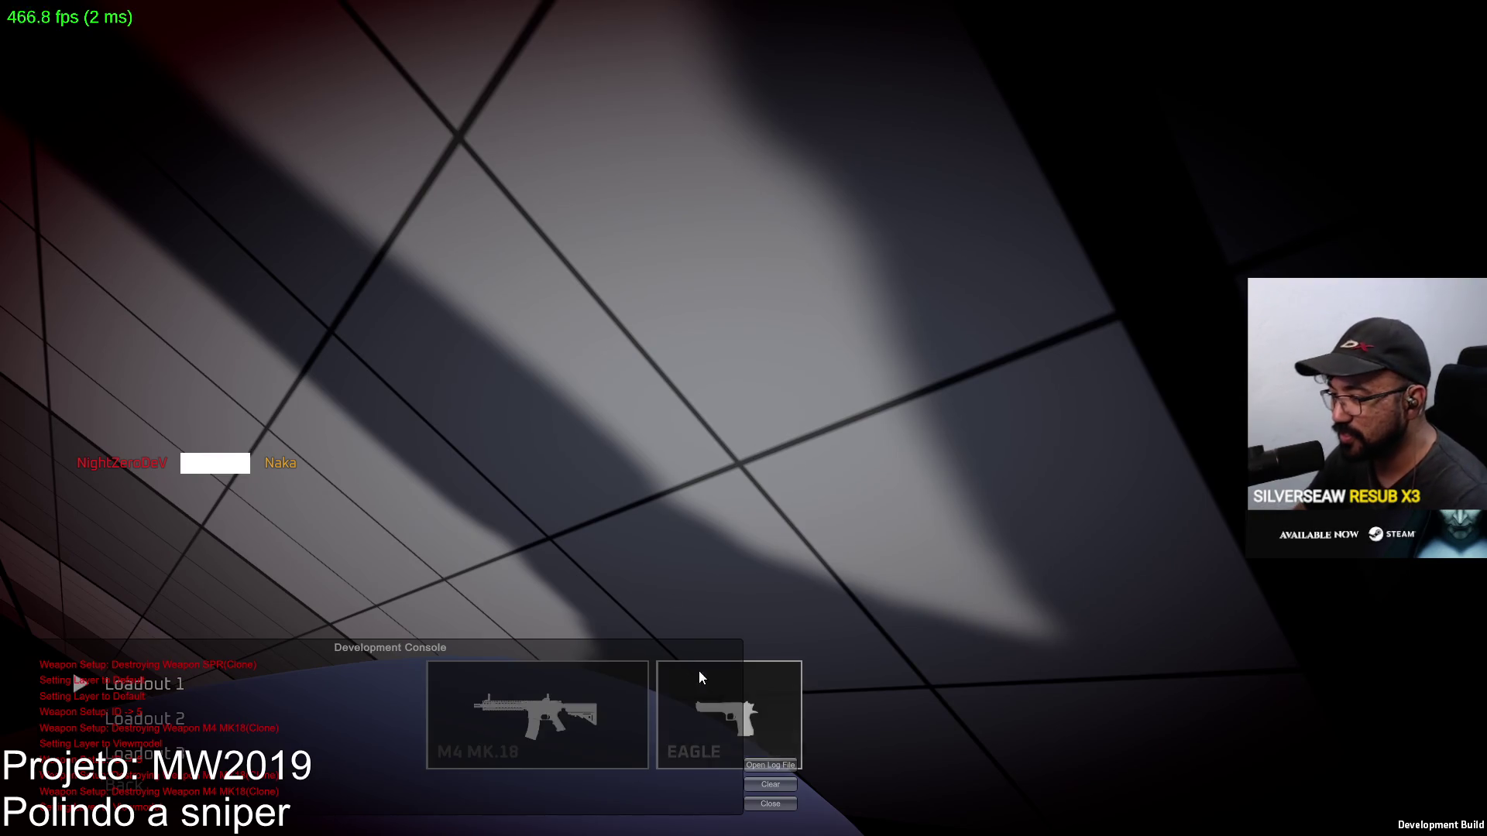
# Swap the primary weapon from the M4 Mk.18 to the MP5 and return to the match
pyautogui.click(519, 704)
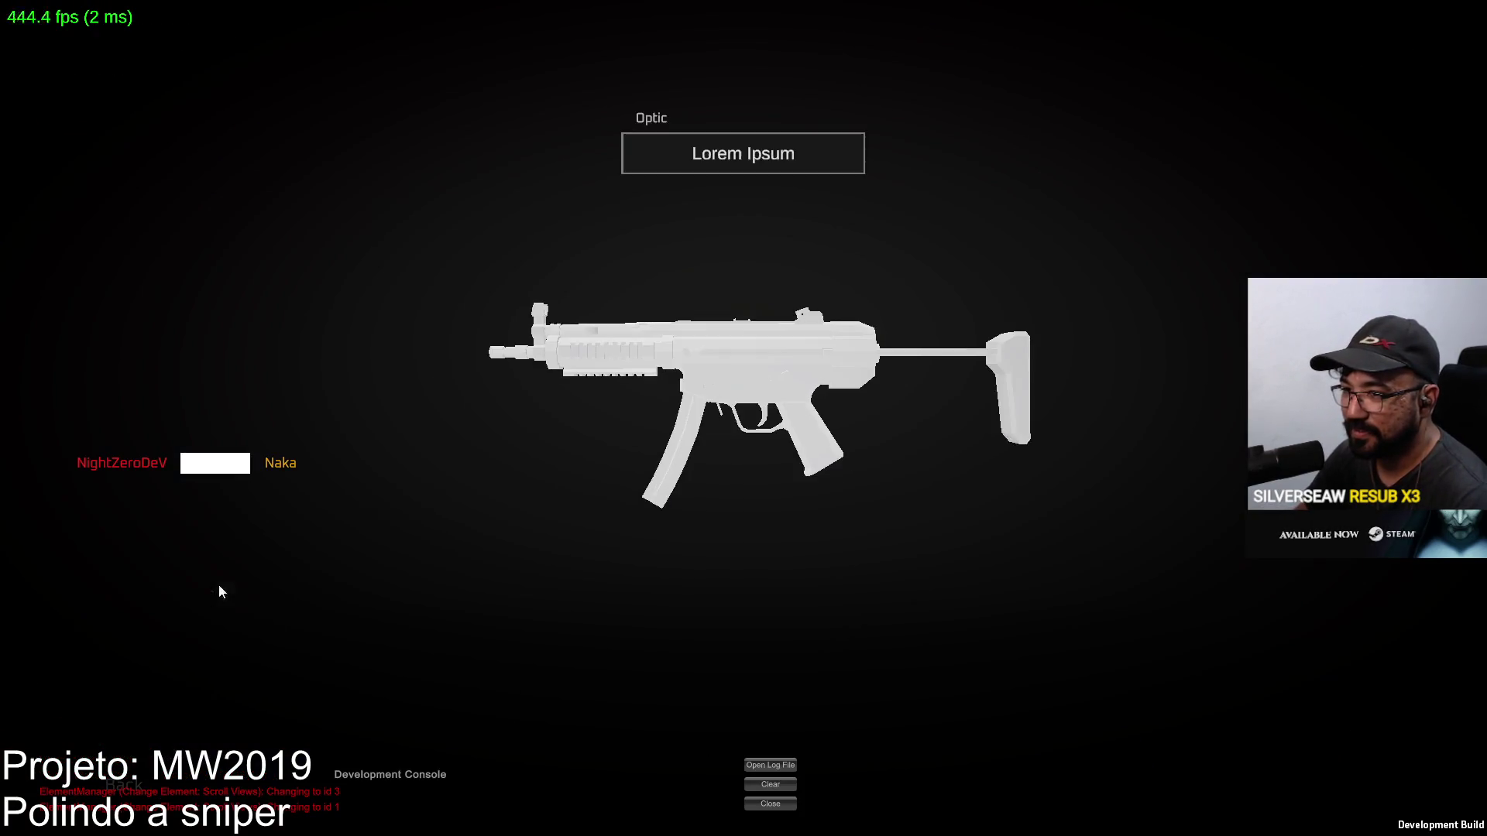
pyautogui.press('Escape')
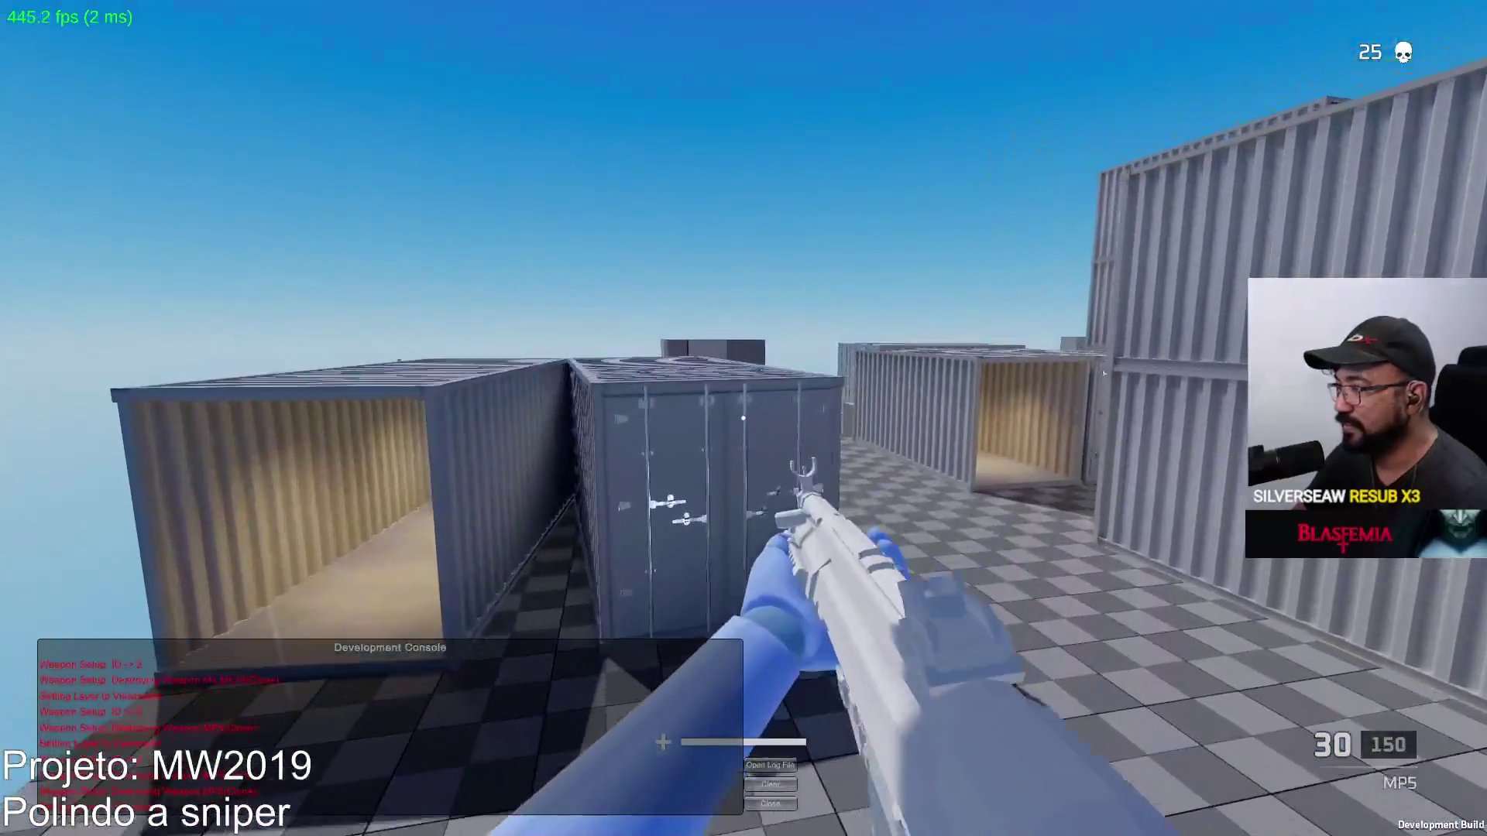
# Sprint to the red dummy, kill it with the MP5, and reload
pyautogui.hotkey('shift', 'w')
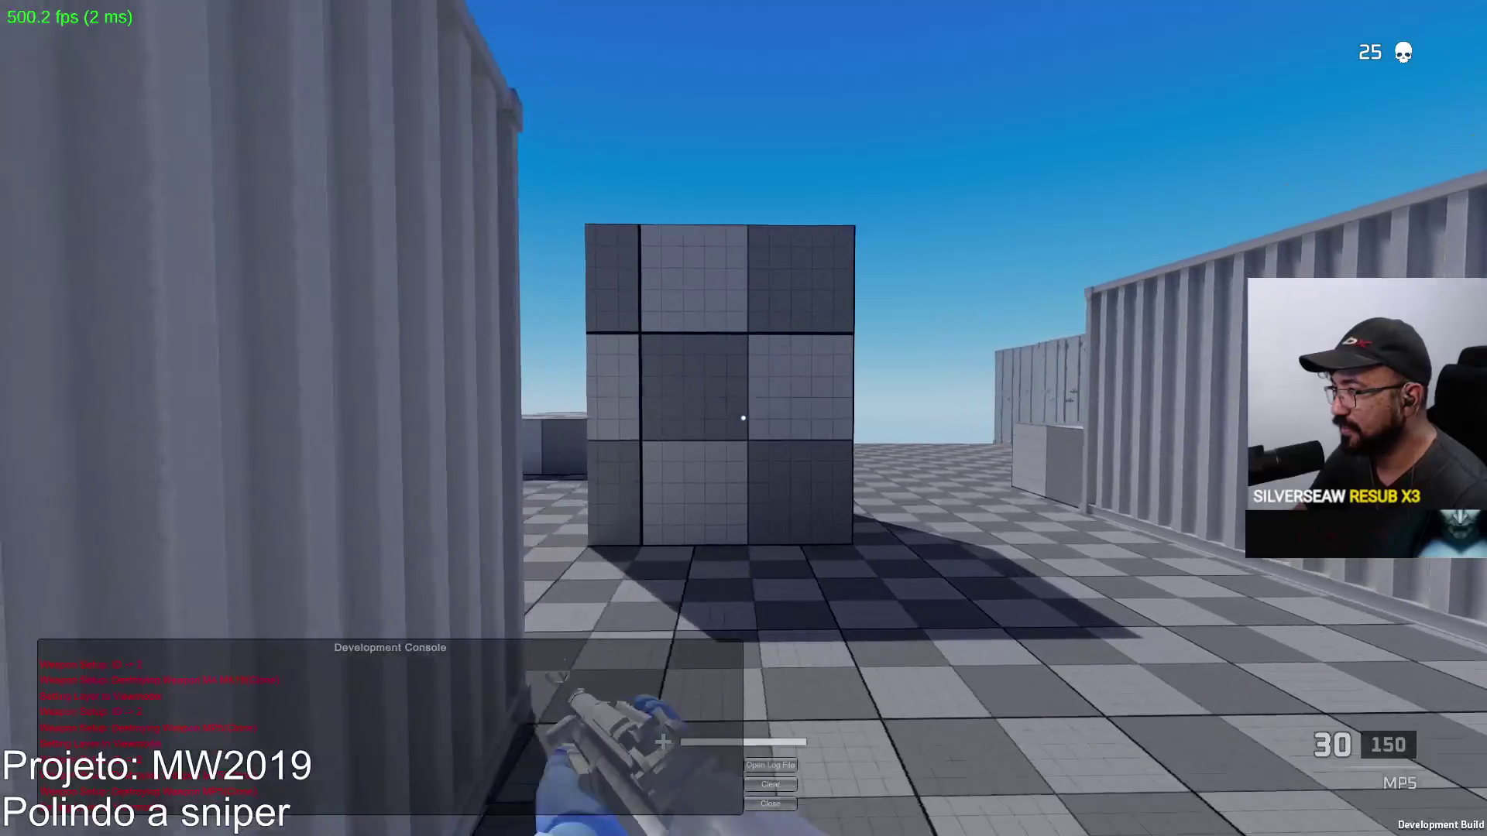
pyautogui.press('w')
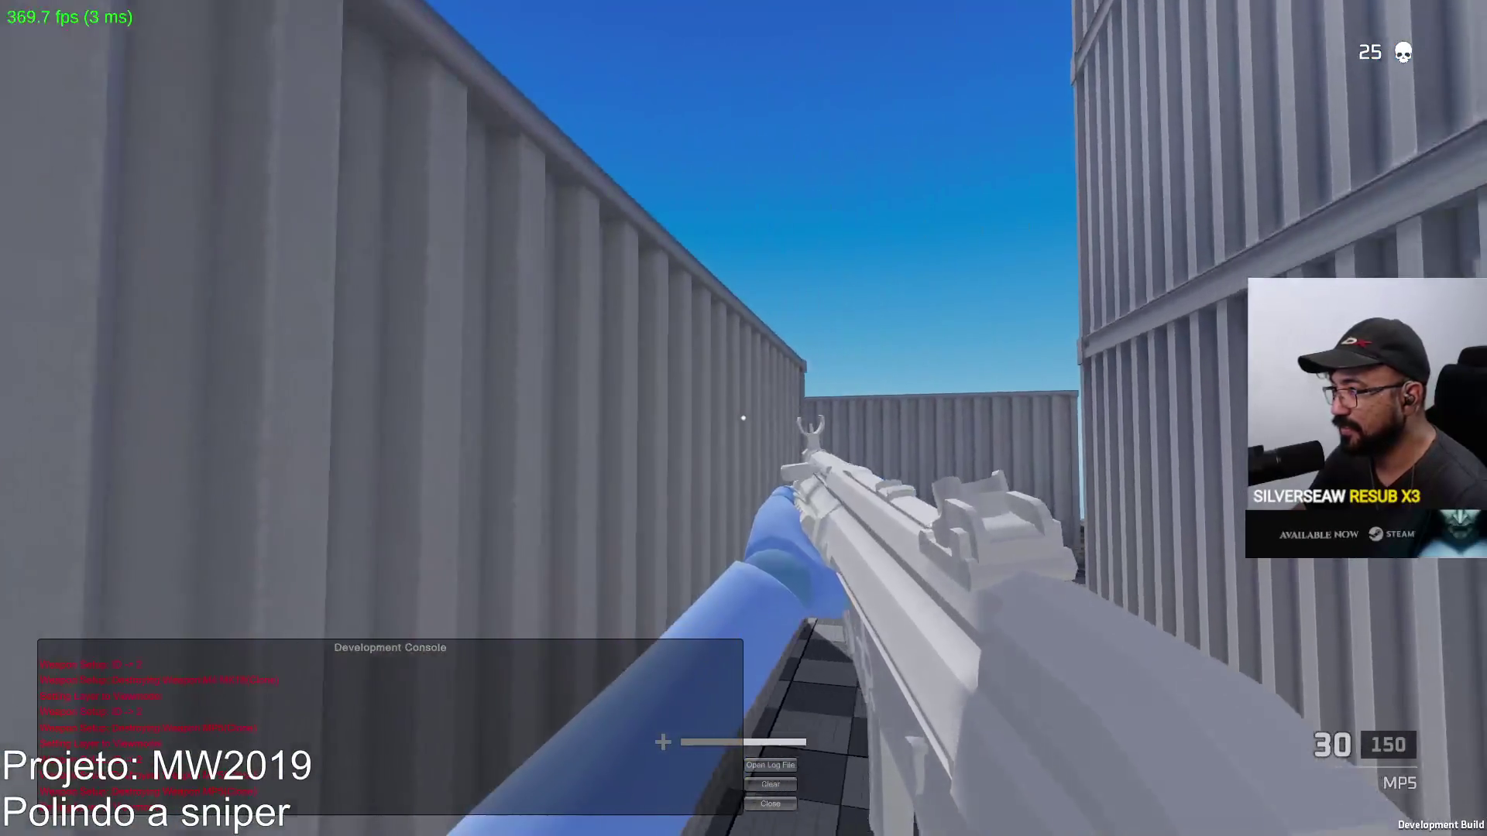
pyautogui.click(742, 418)
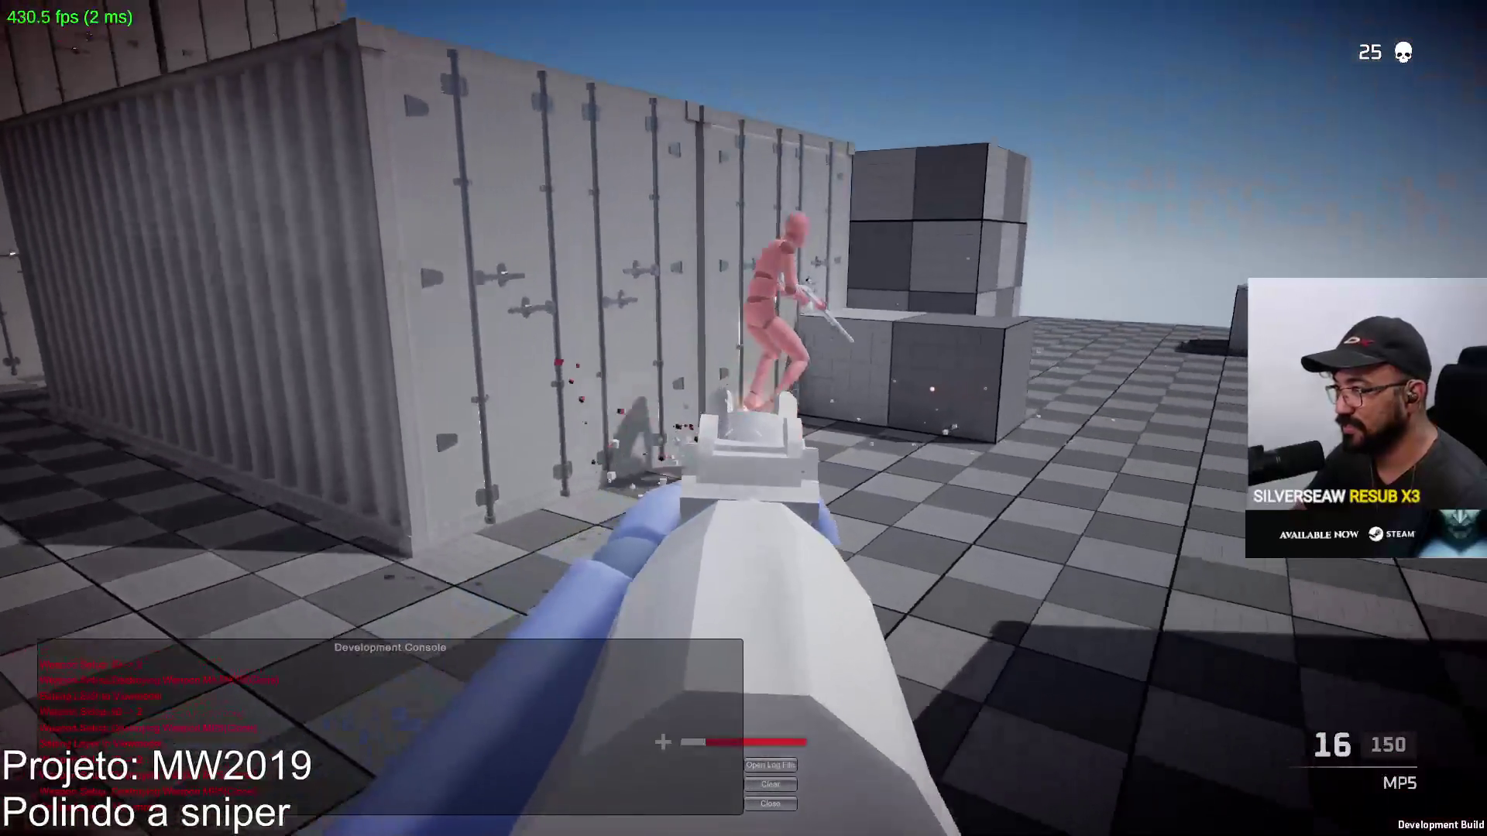
pyautogui.click(743, 418)
pyautogui.press('r')
# Test the MP5's sight aim, then open and close the pause and settings menu
pyautogui.press('w')
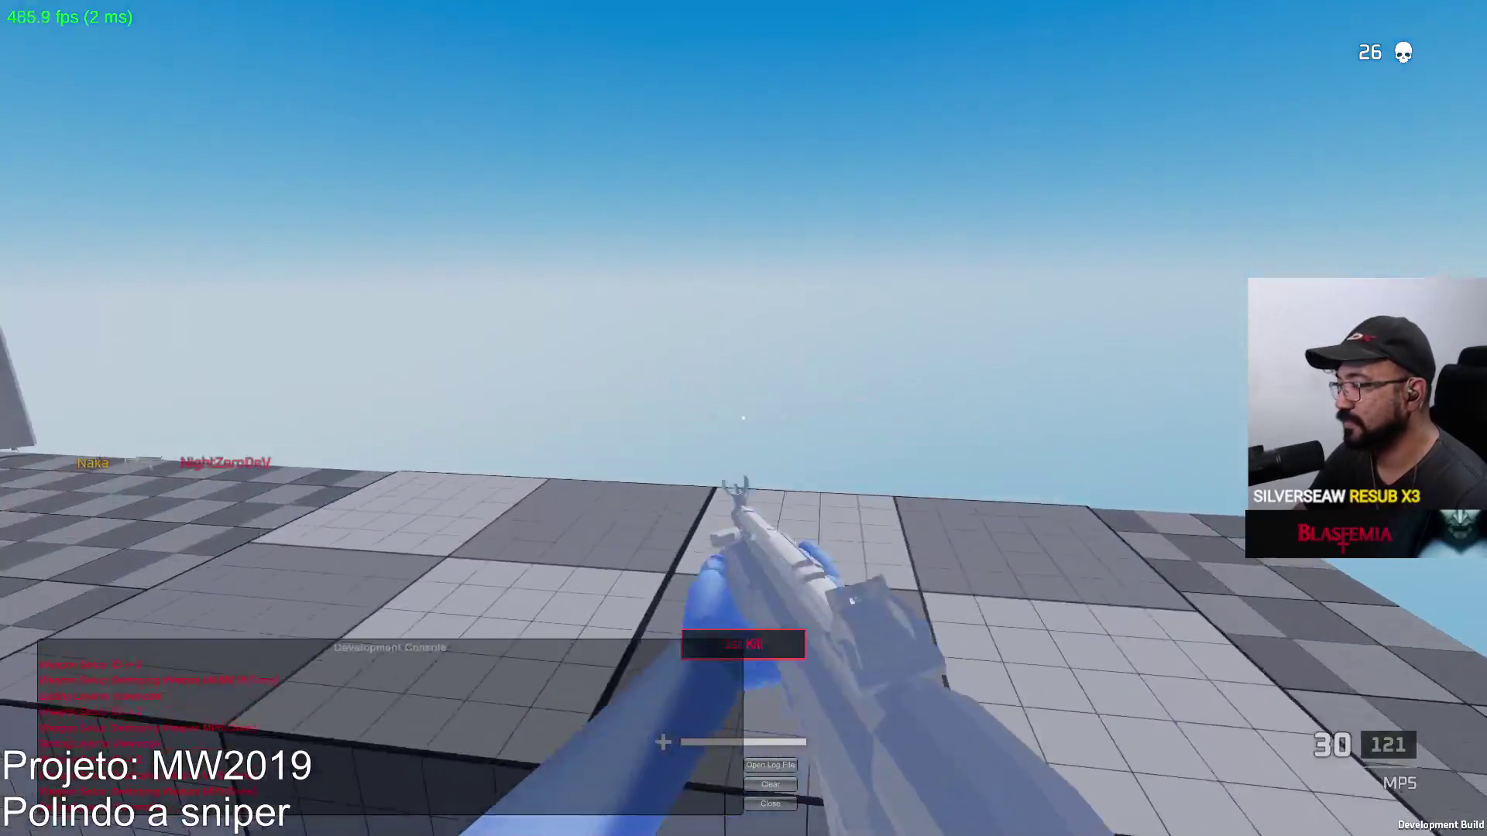
pyautogui.rightClick(743, 418)
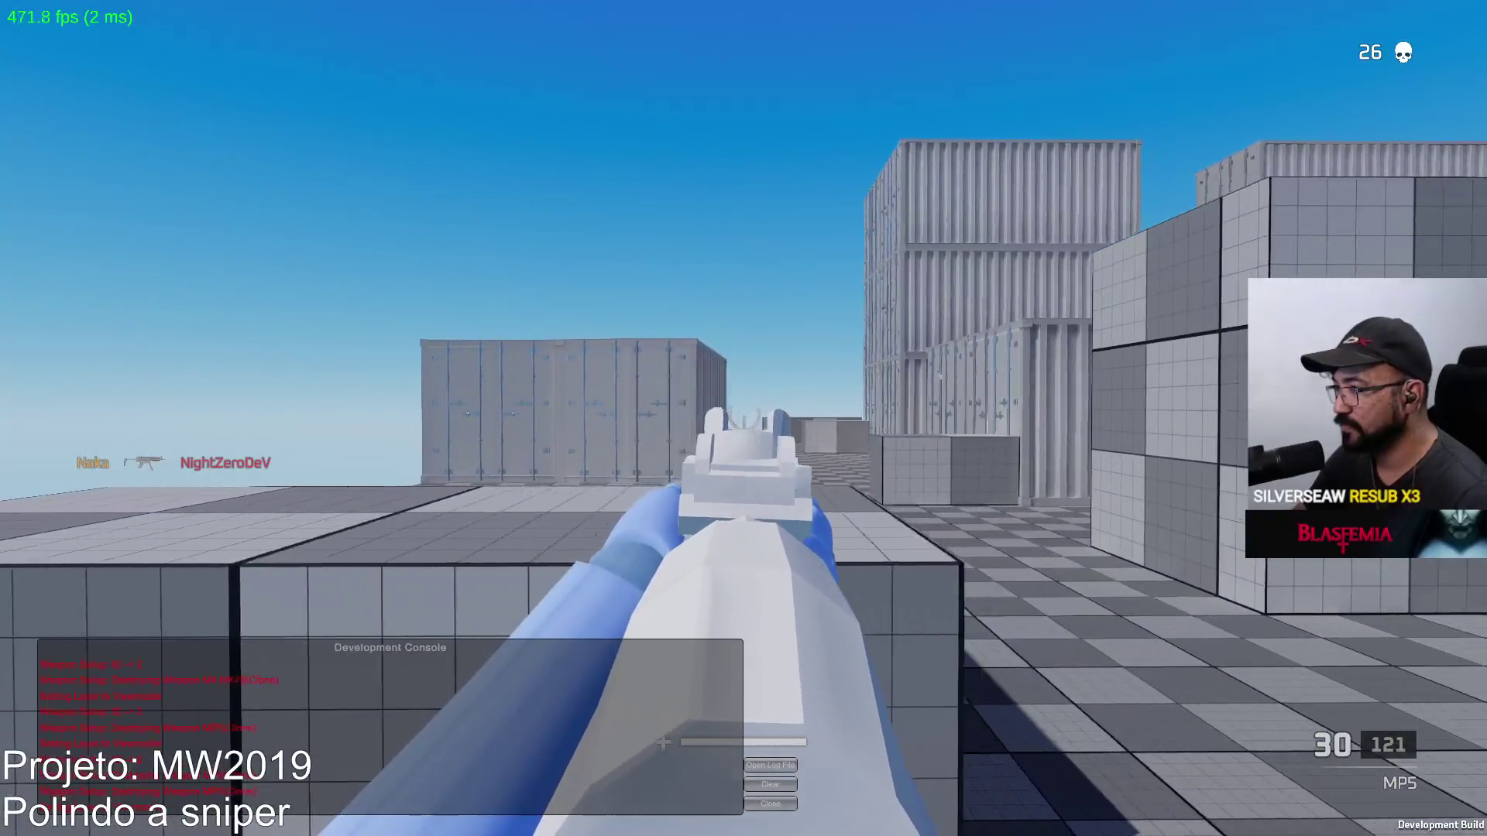
pyautogui.rightClick(743, 418)
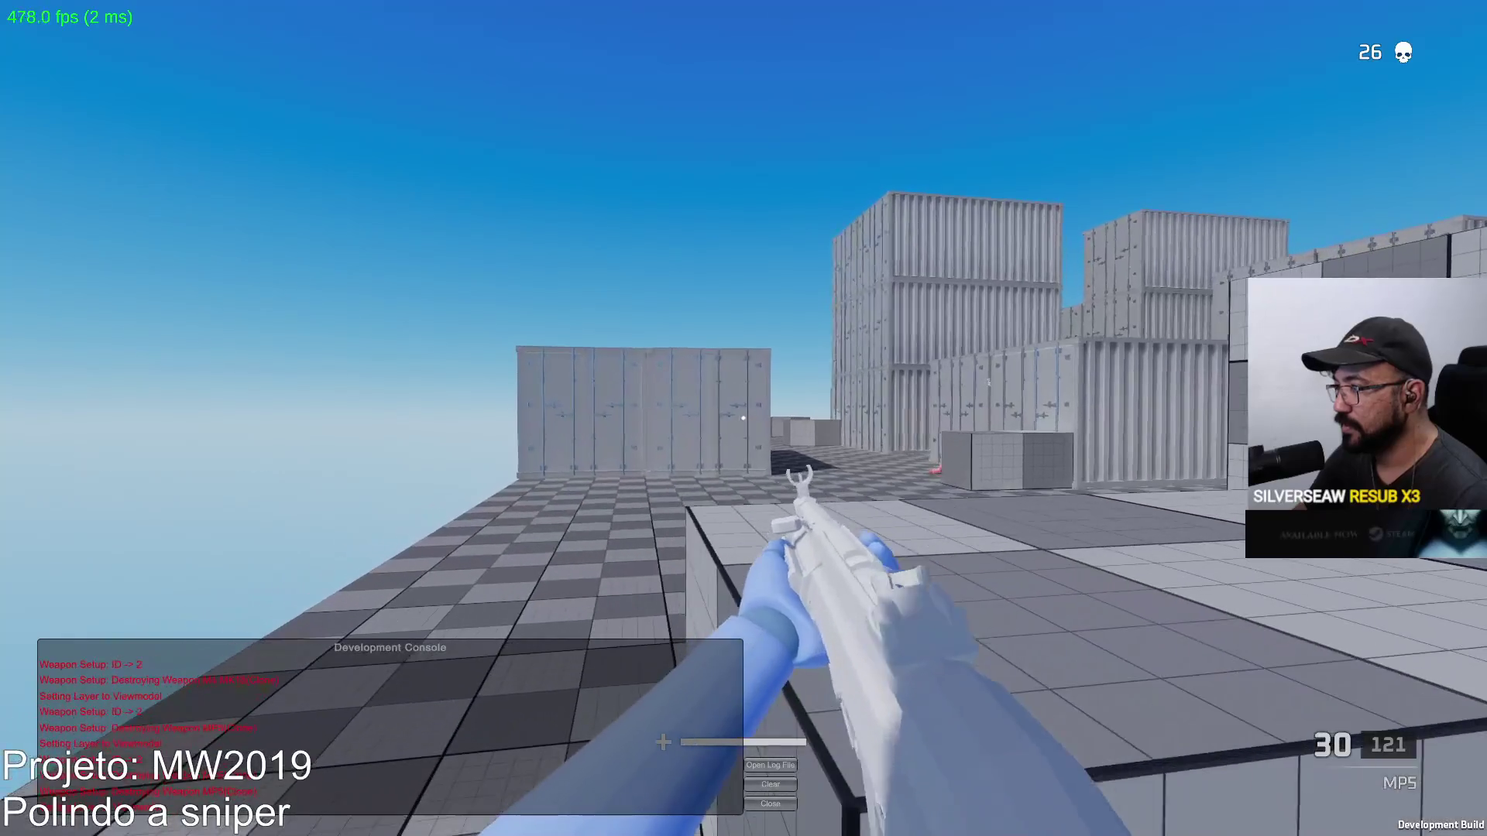
pyautogui.press('Escape')
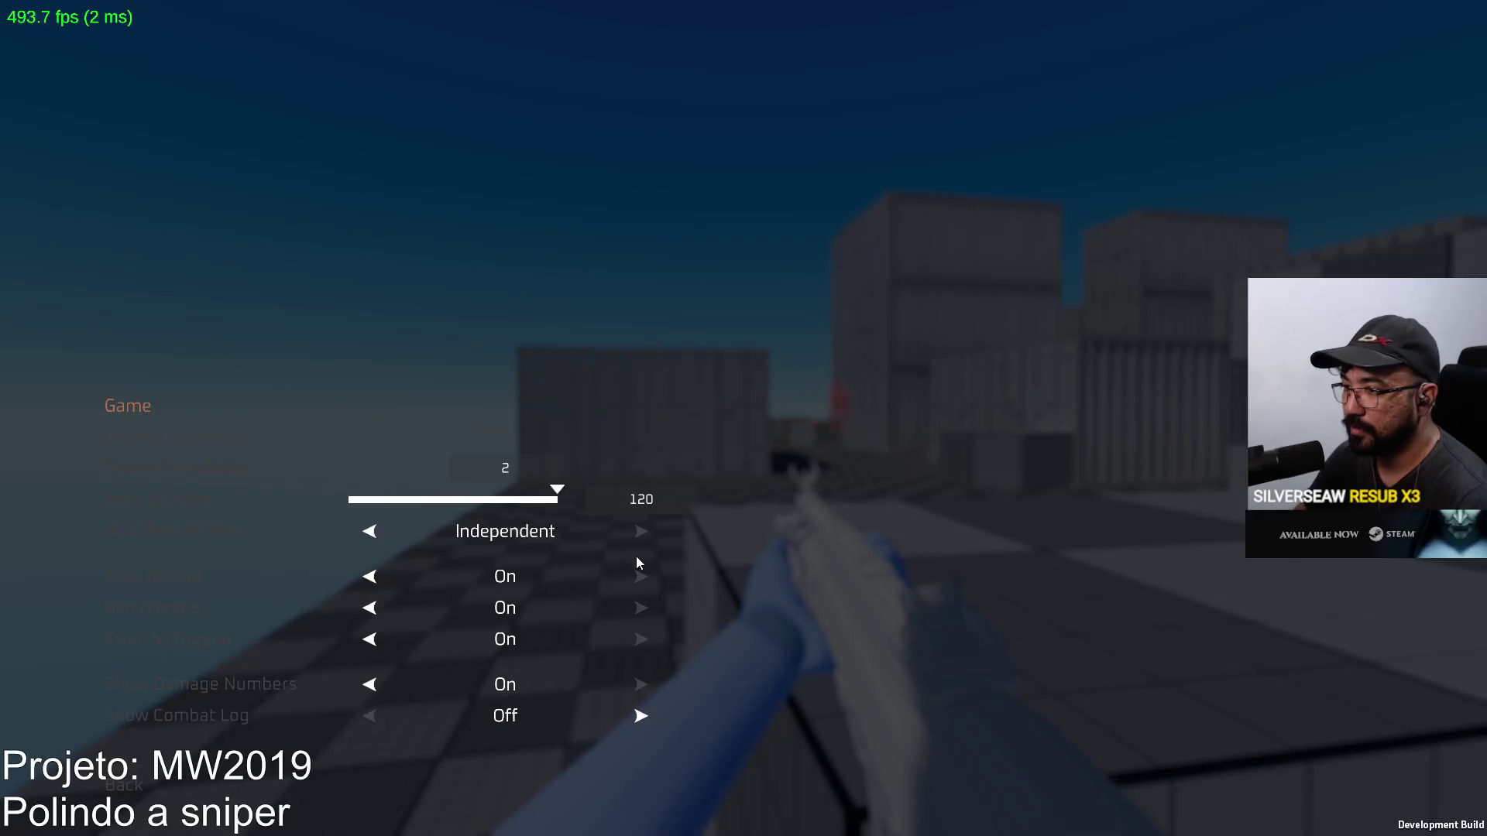
pyautogui.press('Escape')
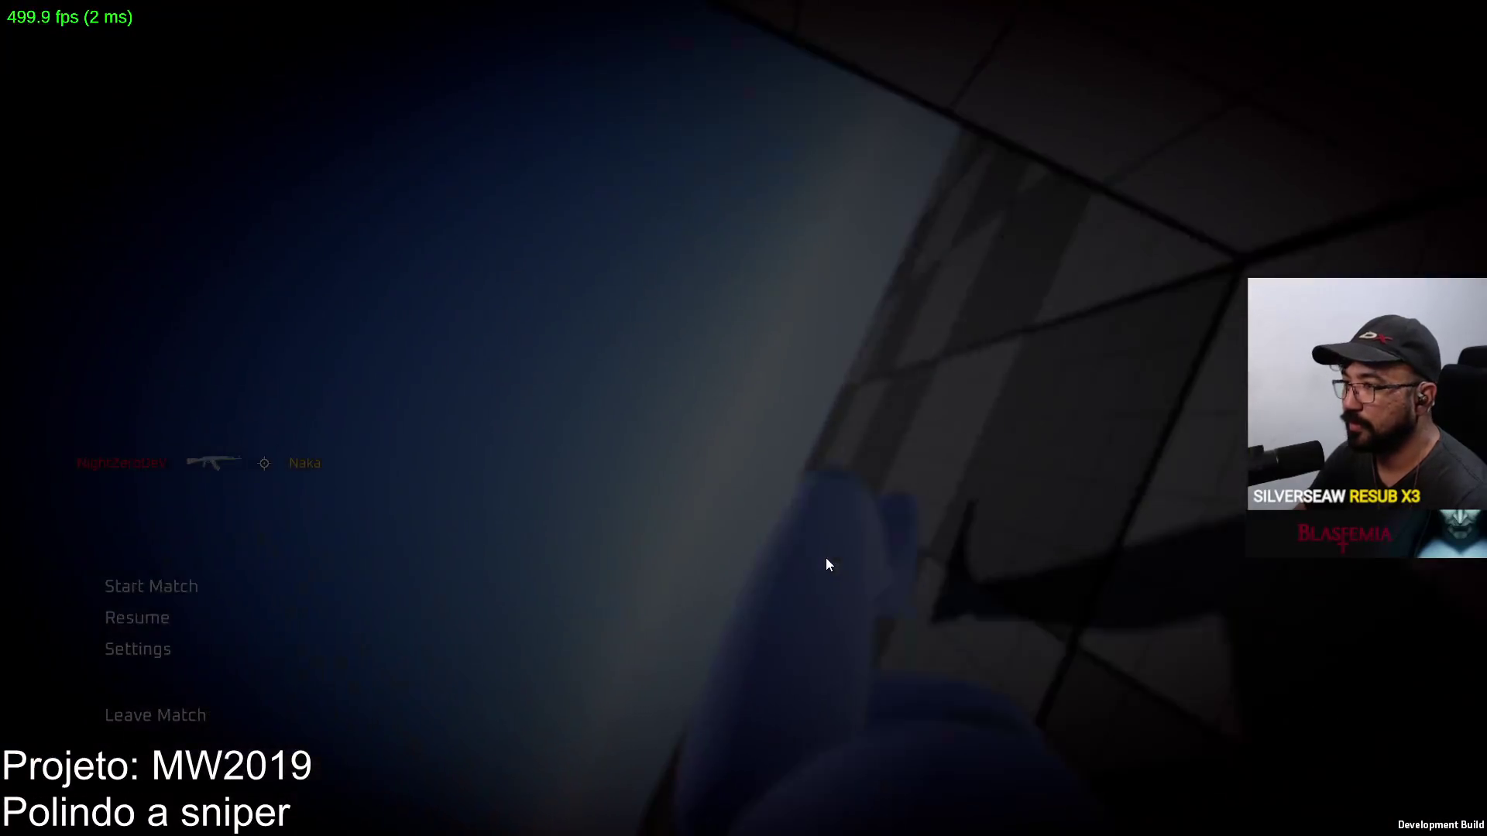
pyautogui.press('Escape')
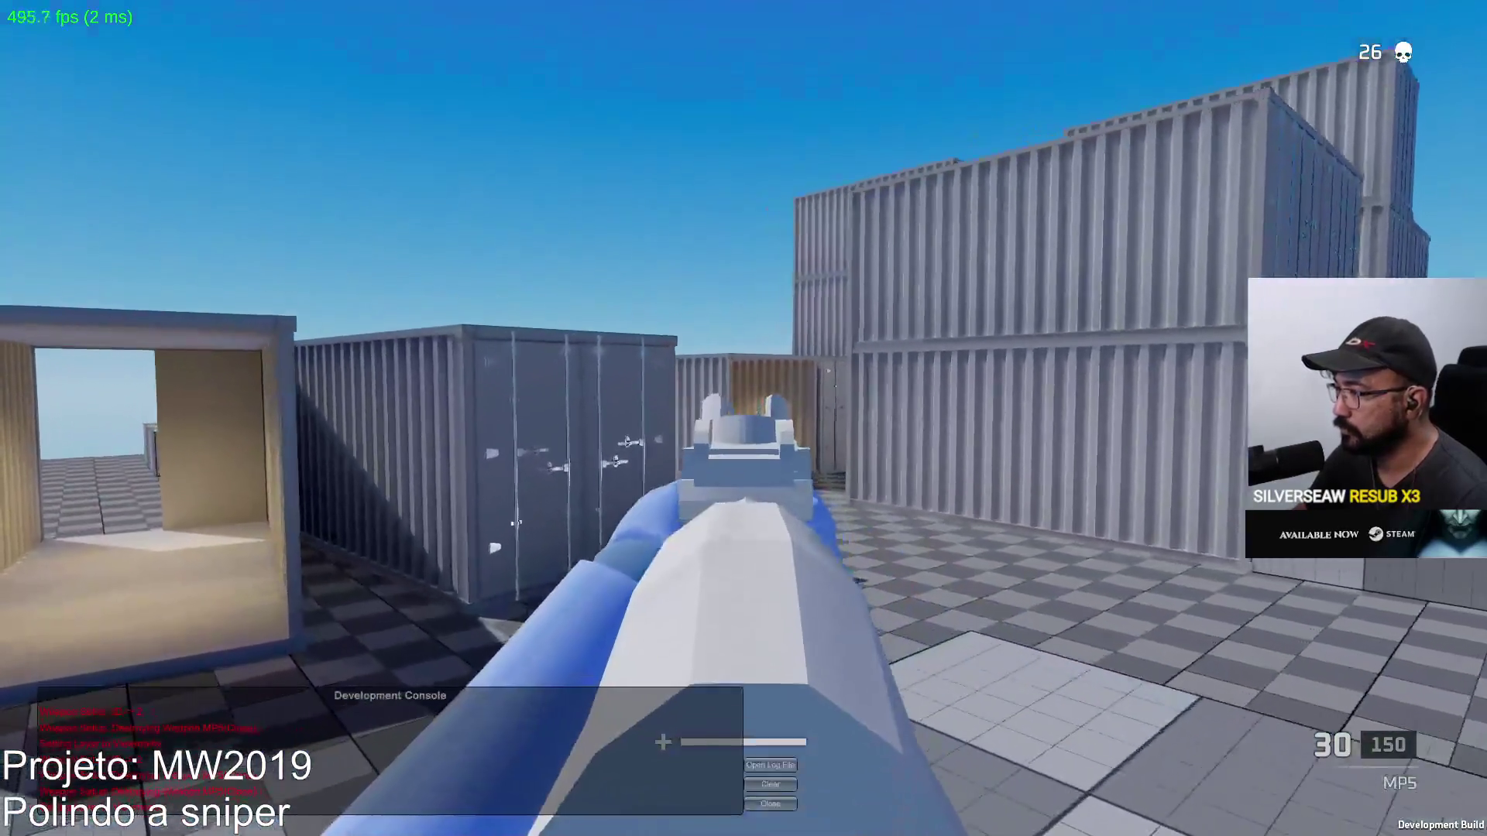
# Enter the container and fire the MP5 from the sights until the enemy dies
pyautogui.click(744, 418)
pyautogui.press('w')
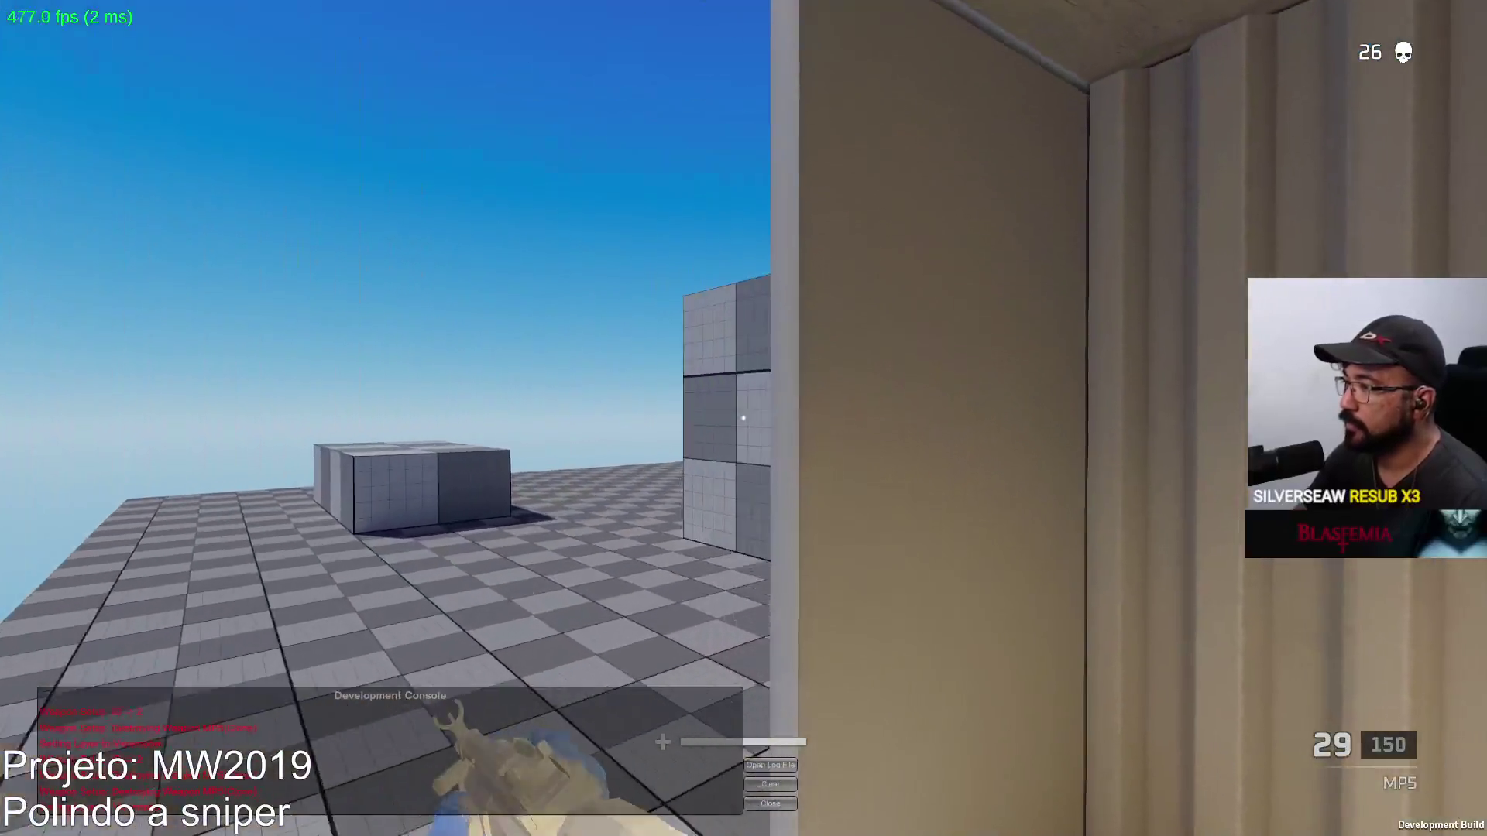
pyautogui.rightClick(743, 419)
pyautogui.click(744, 418)
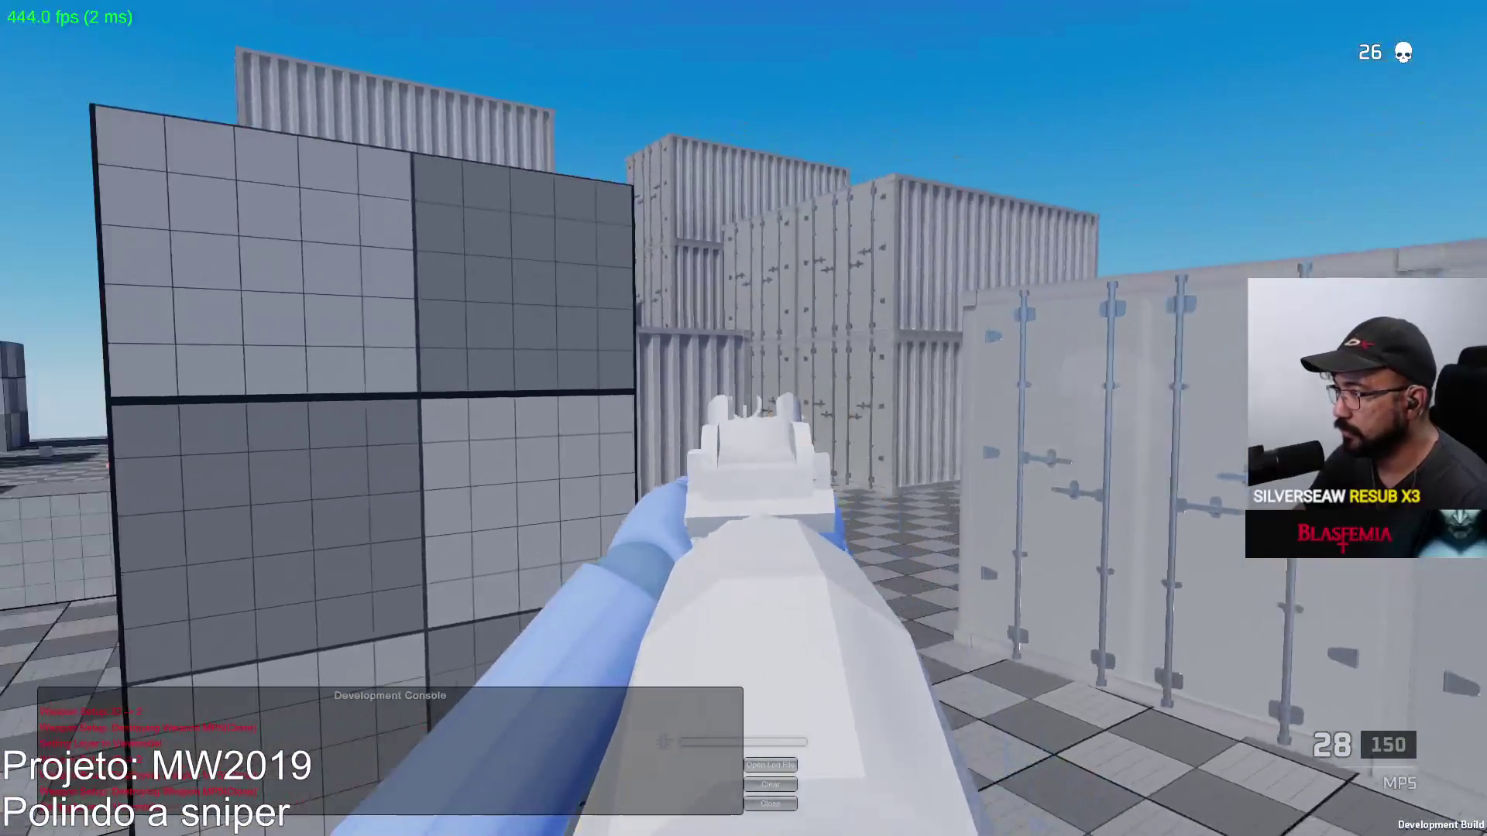
pyautogui.click(743, 418)
pyautogui.click(744, 419)
pyautogui.click(743, 418)
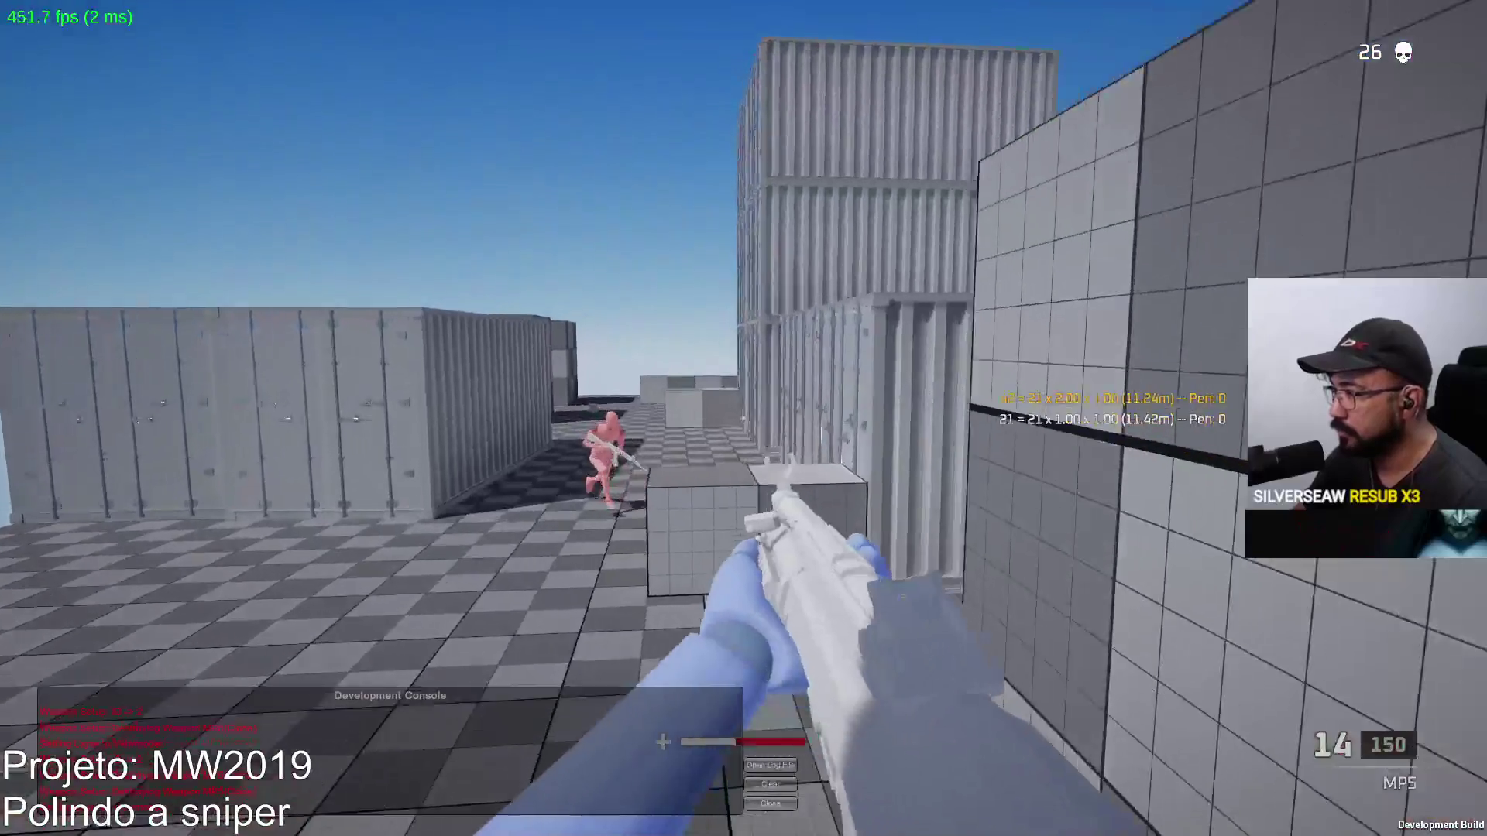
pyautogui.rightClick(744, 419)
pyautogui.click(744, 418)
pyautogui.click(744, 418)
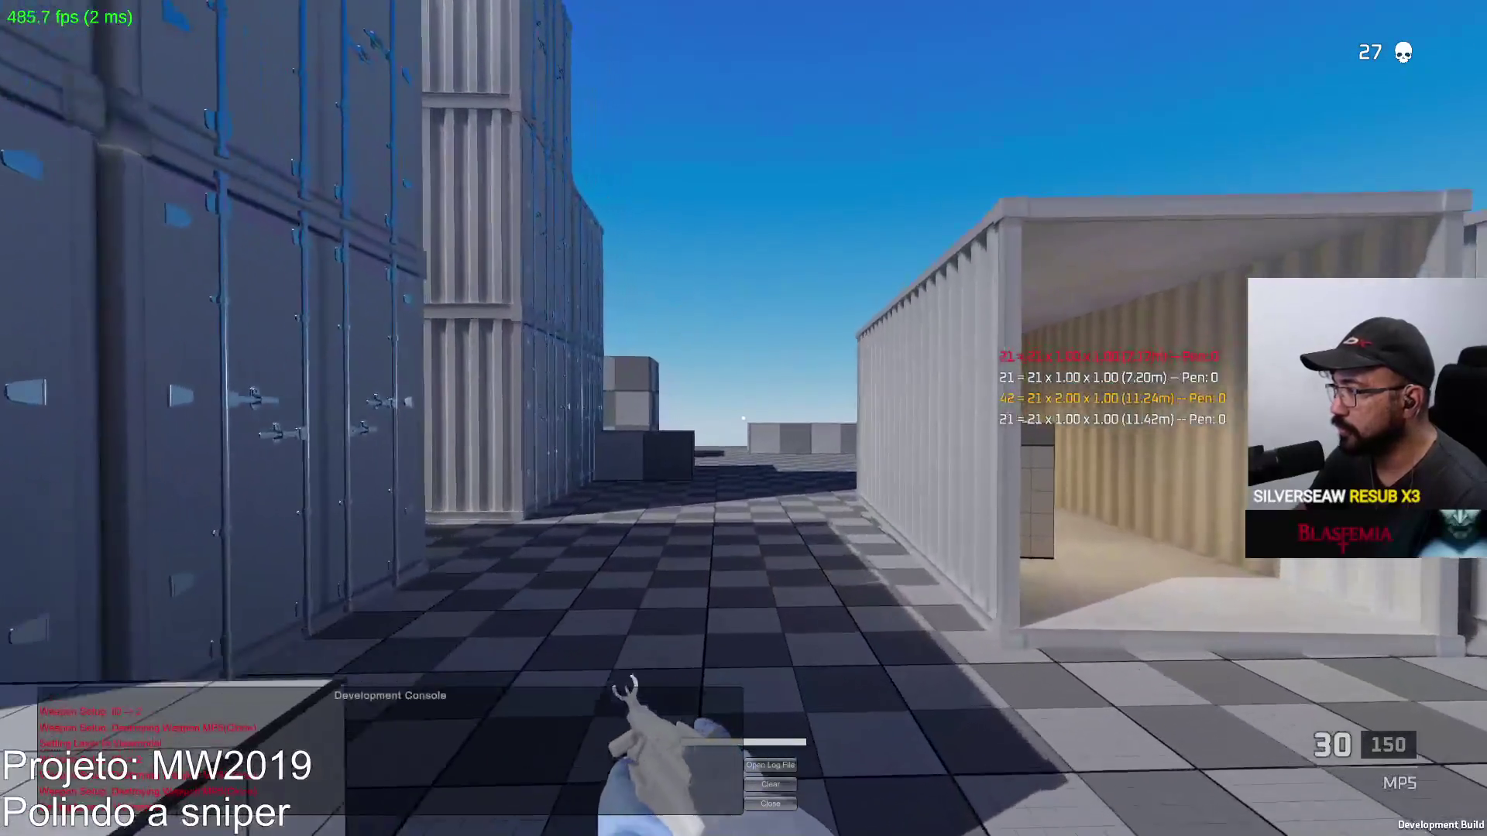
# Fire down the container corridor and hip-fire the bot for the second kill, reaching 28
pyautogui.press('w')
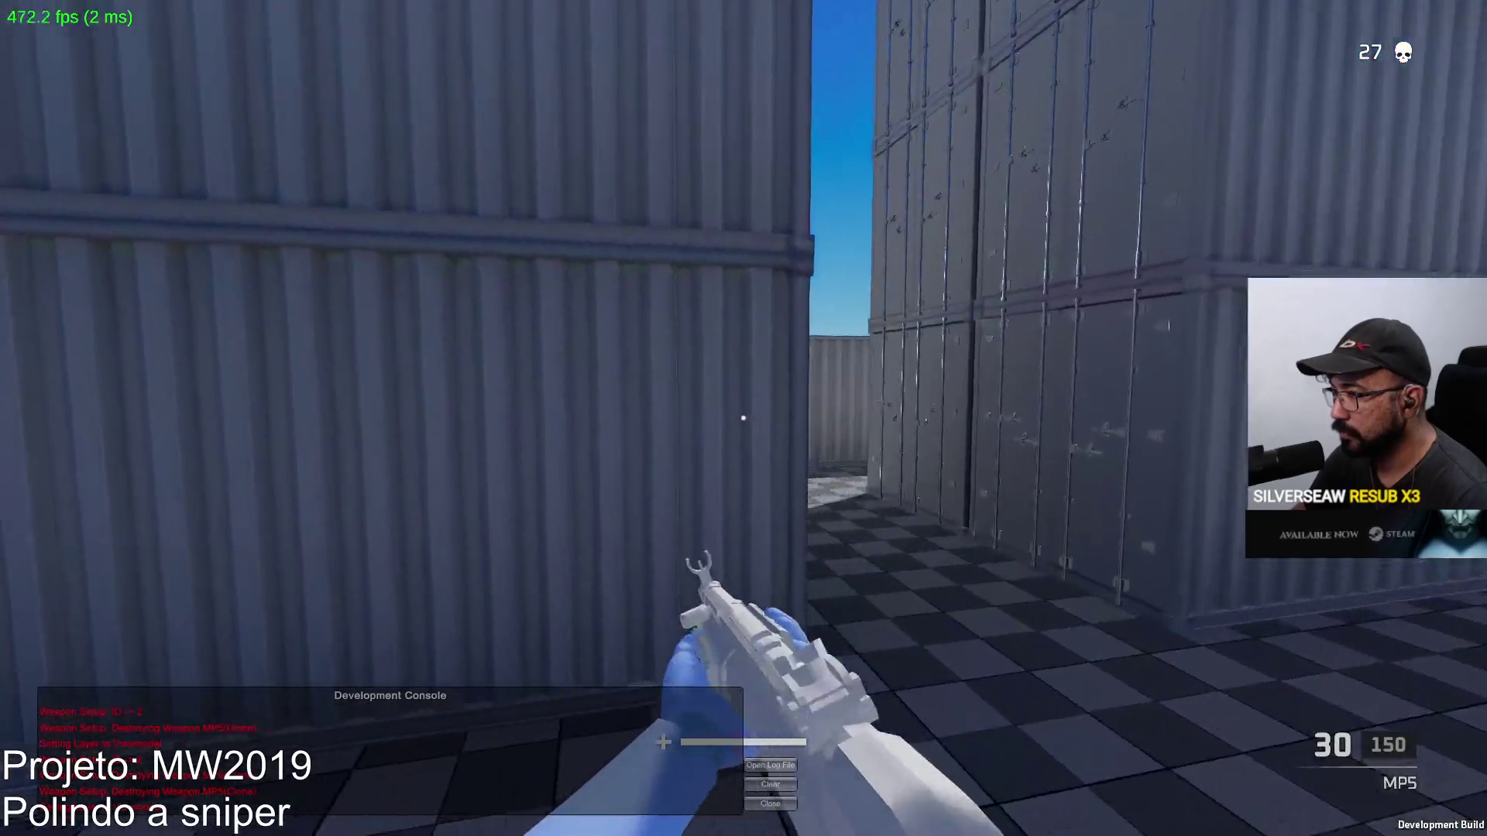
pyautogui.click(743, 418)
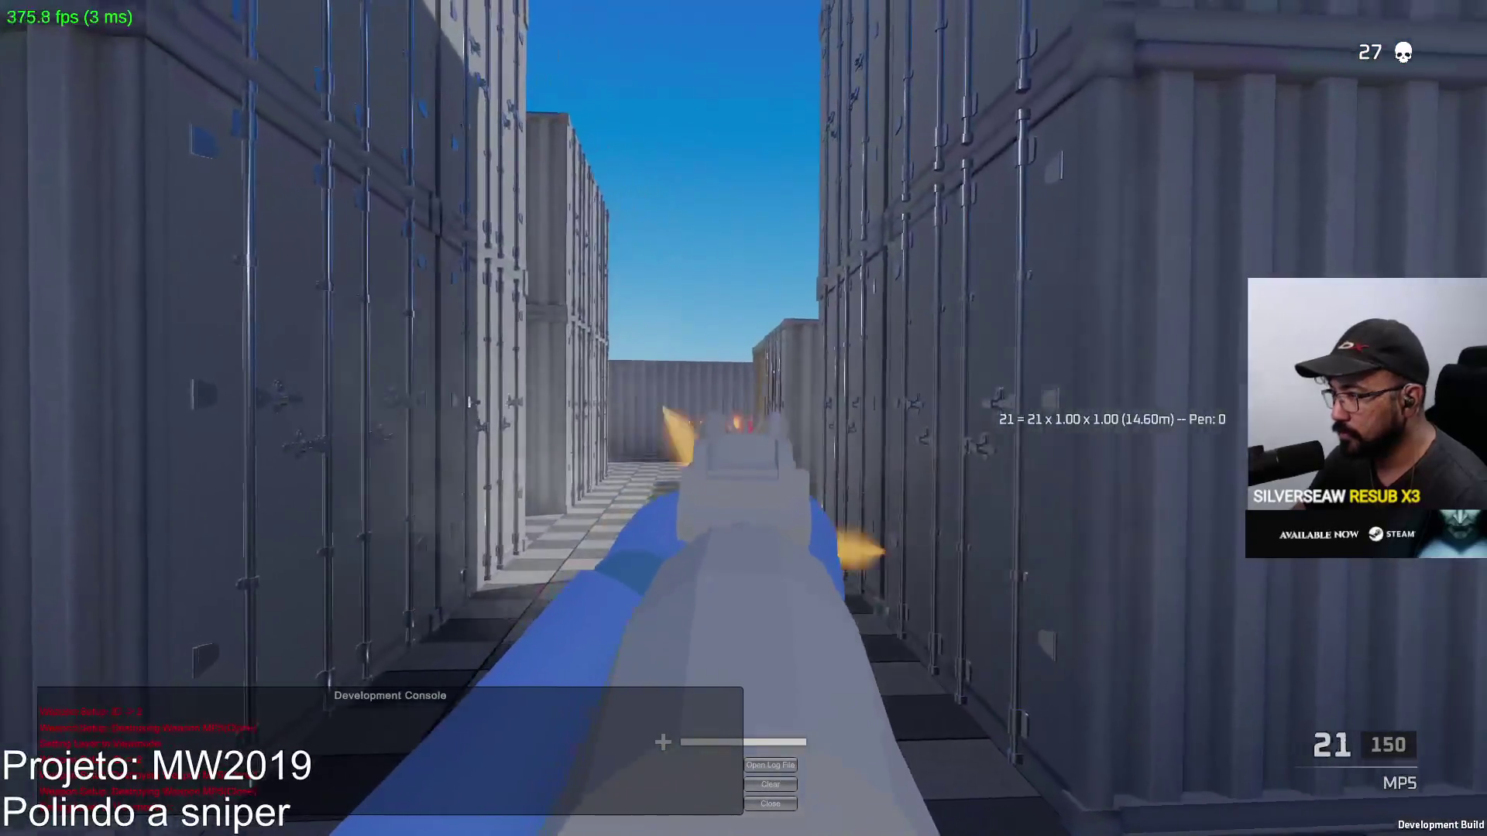
pyautogui.click(743, 418)
pyautogui.press('w')
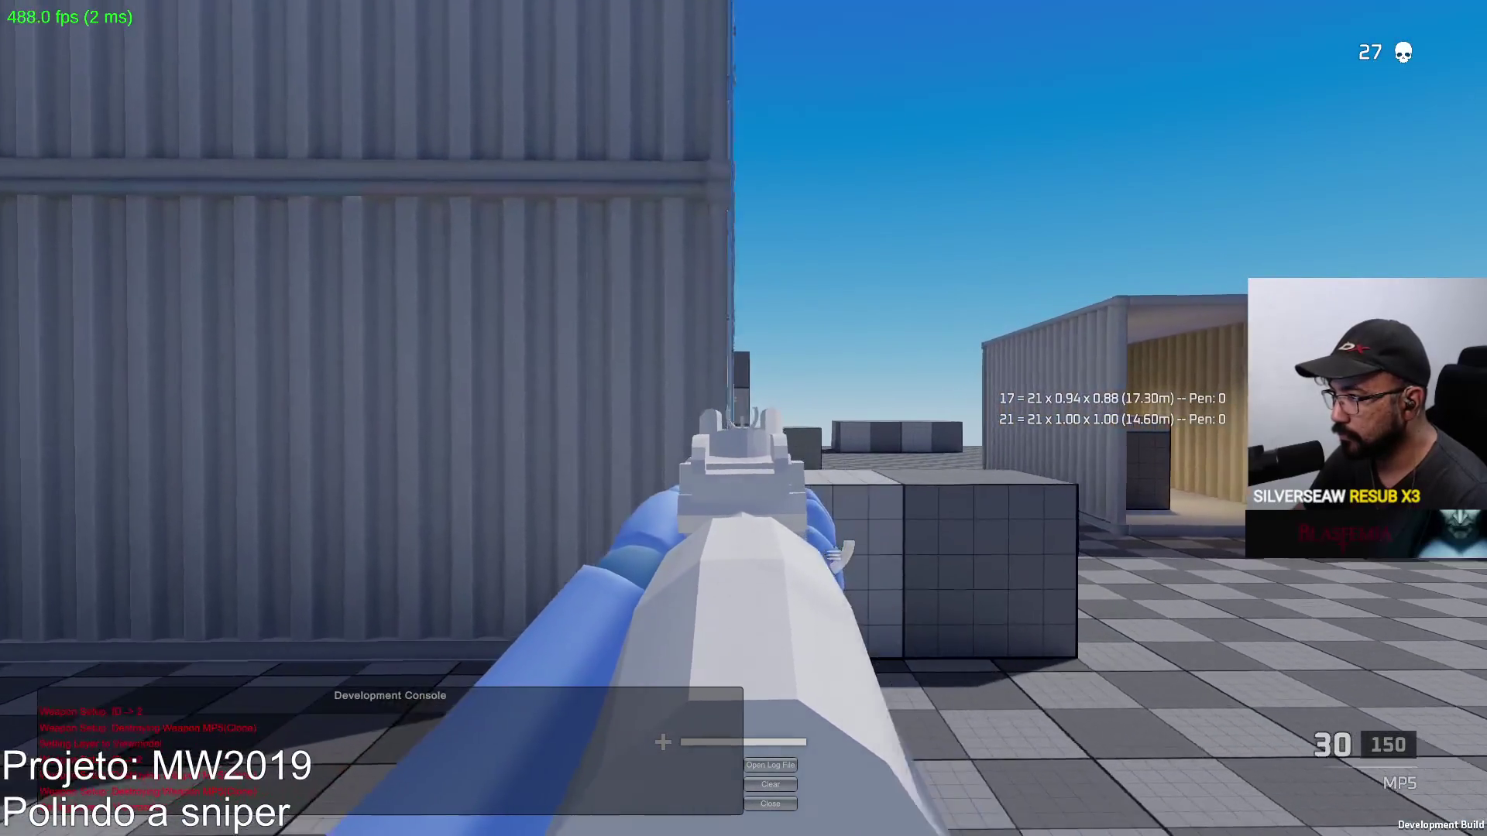
pyautogui.click(743, 419)
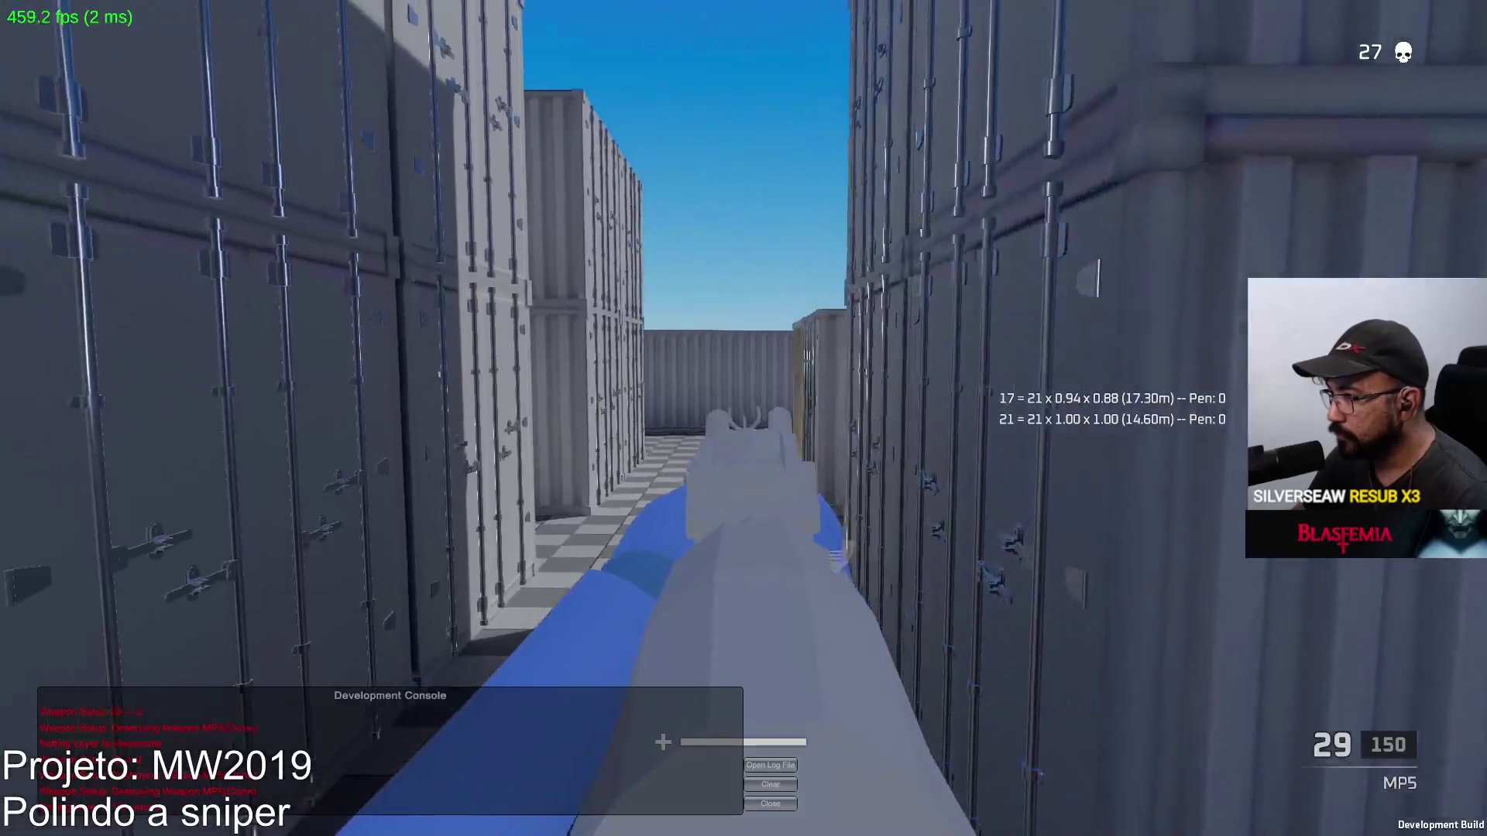
pyautogui.click(744, 419)
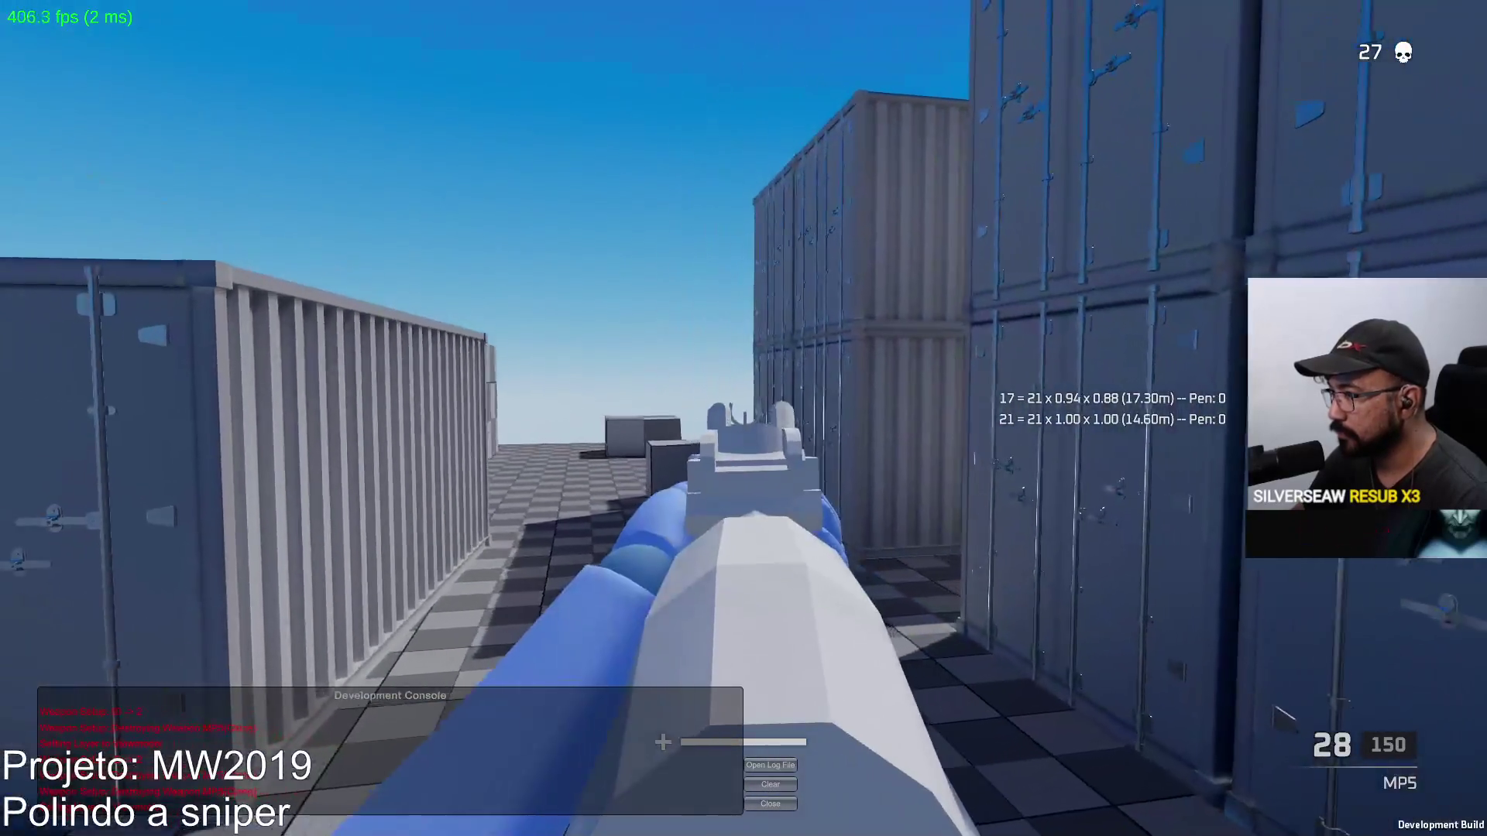
pyautogui.click(744, 418)
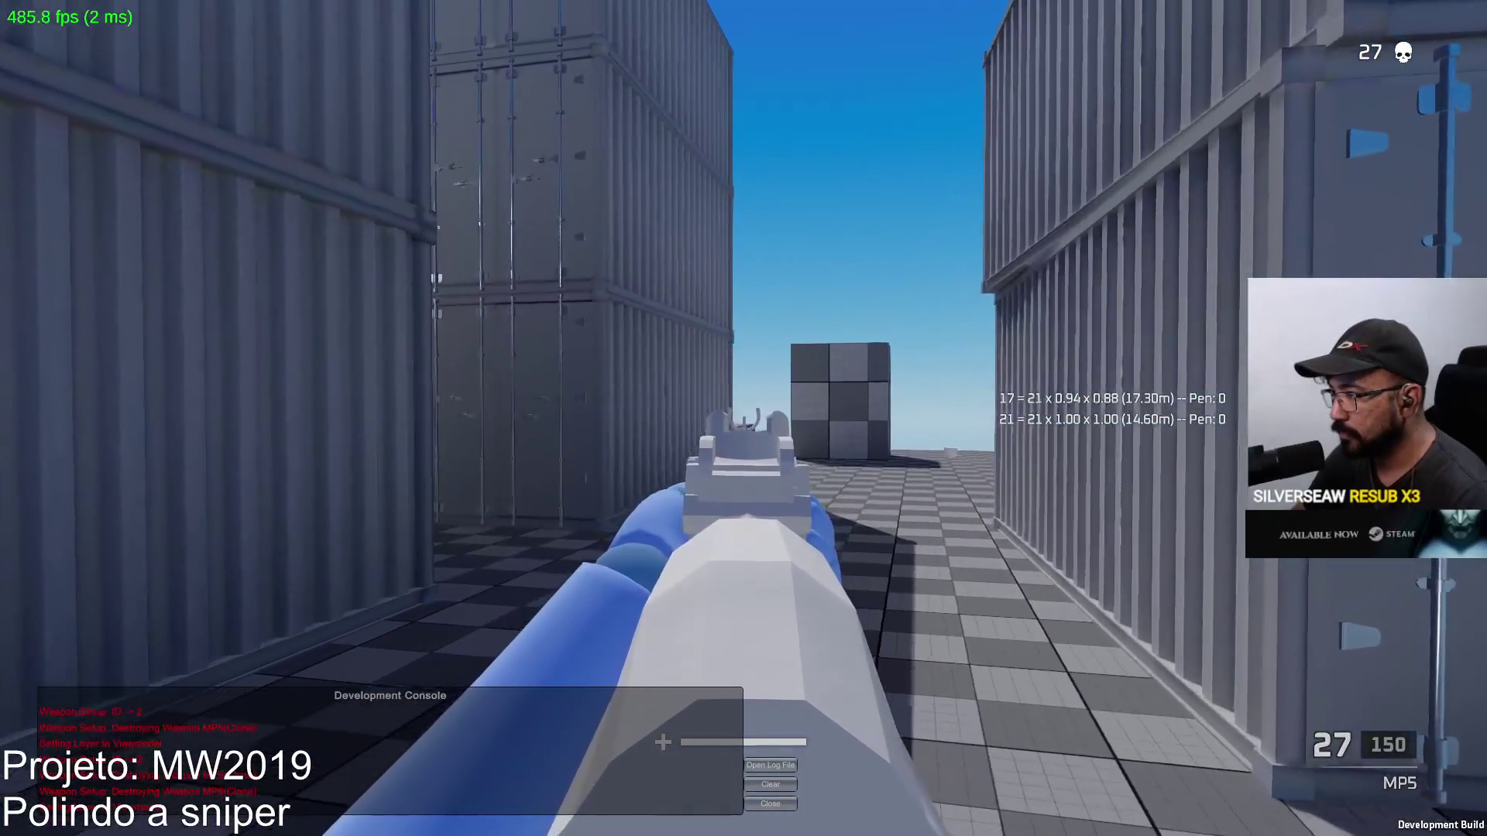
pyautogui.rightClick(743, 419)
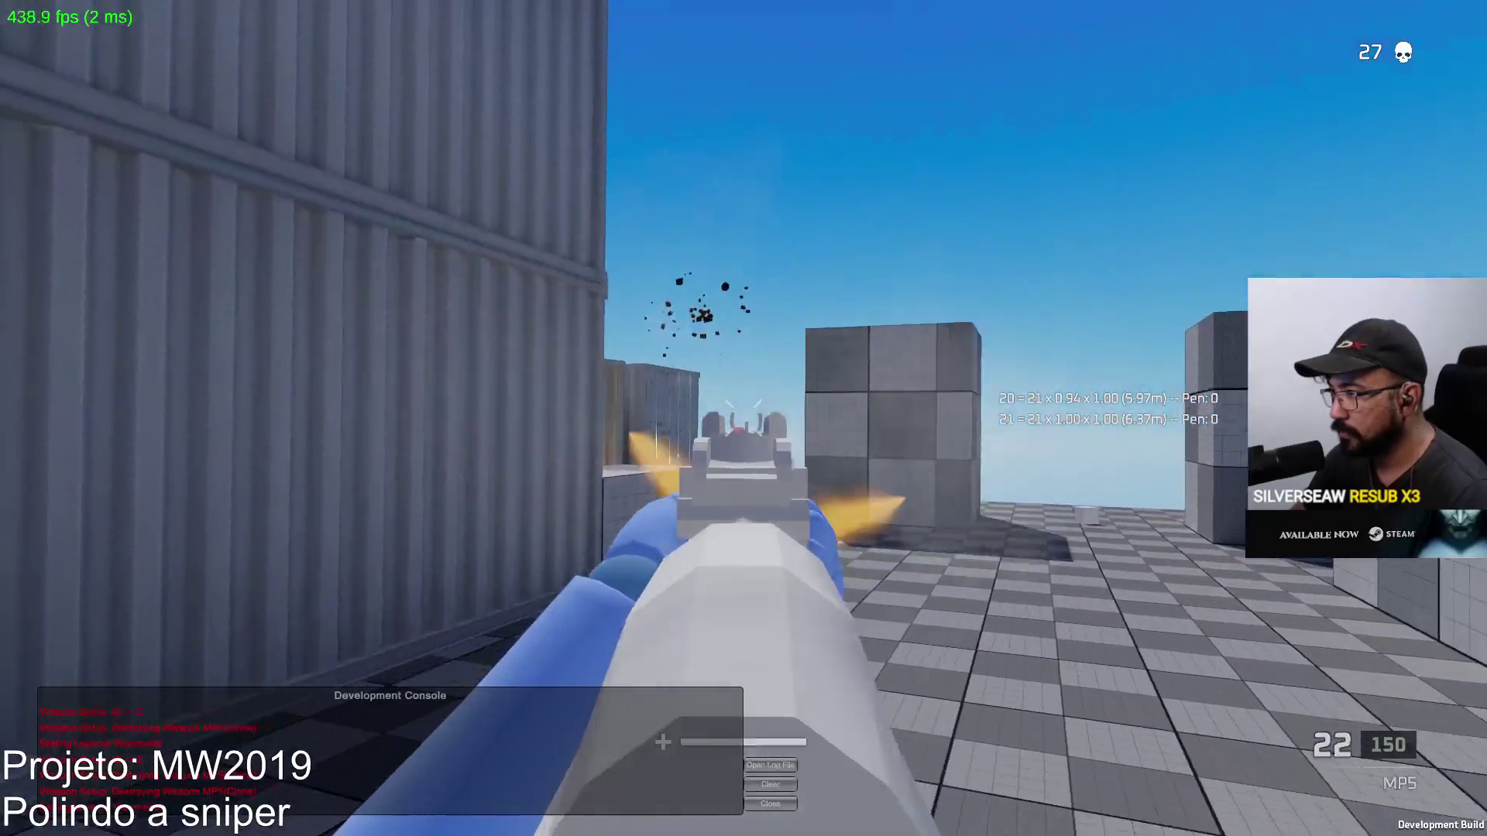
pyautogui.click(744, 419)
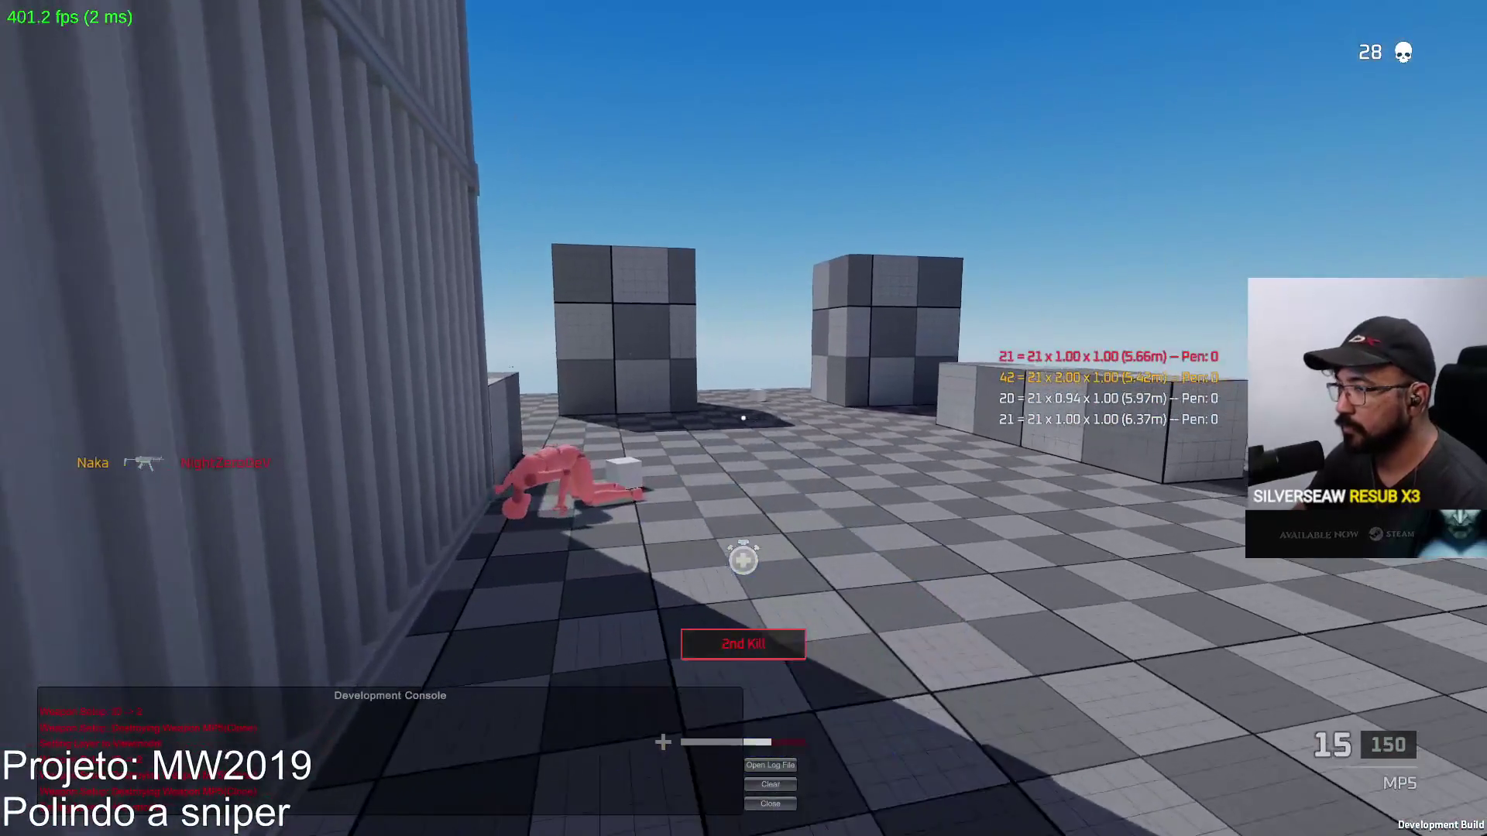
# Collect ammo by the dead bot and fire the MP5 toward the grey cubes, reloading once
pyautogui.press('w')
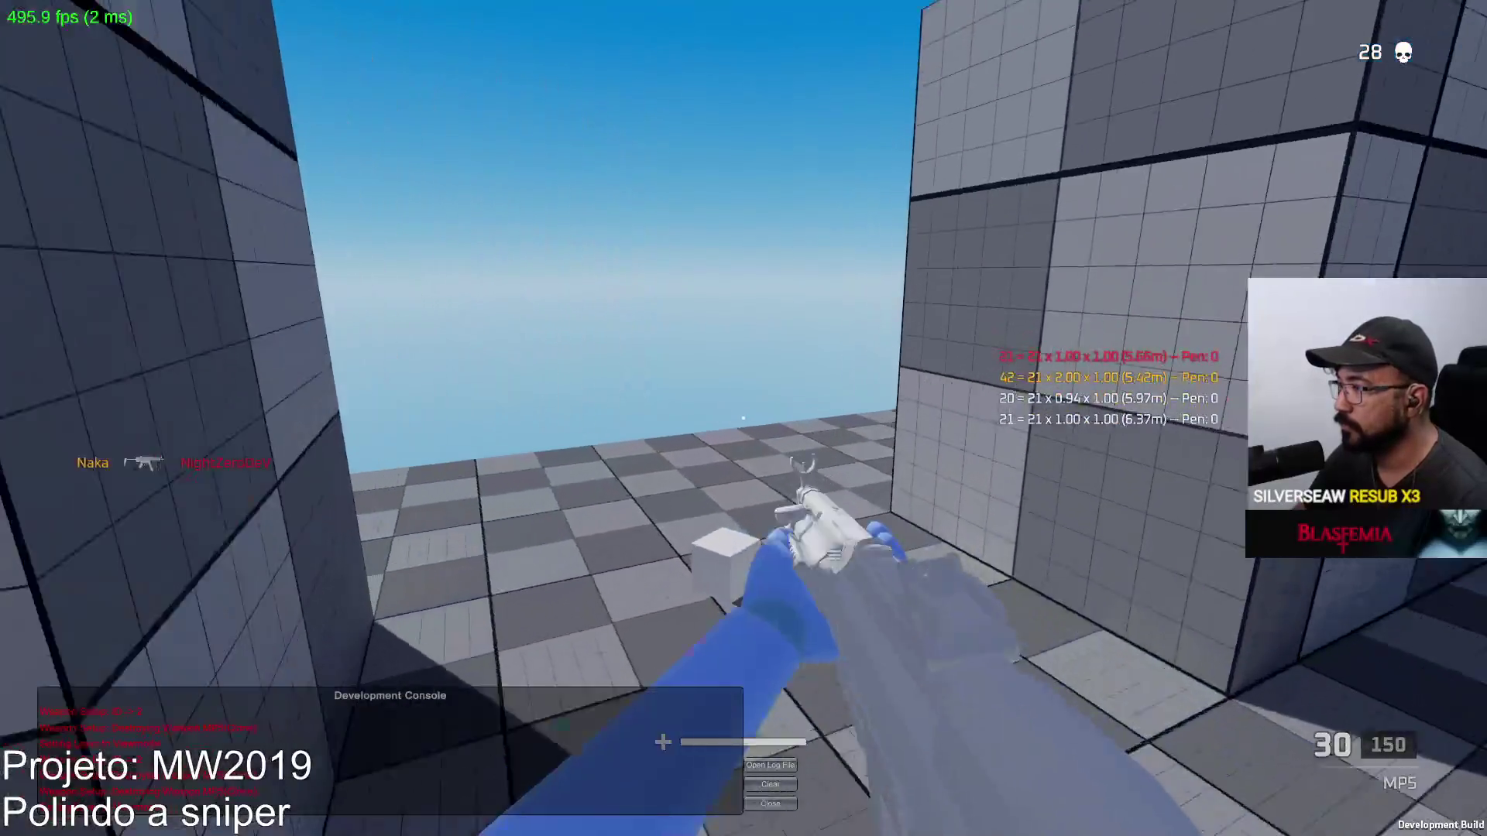
pyautogui.press('w')
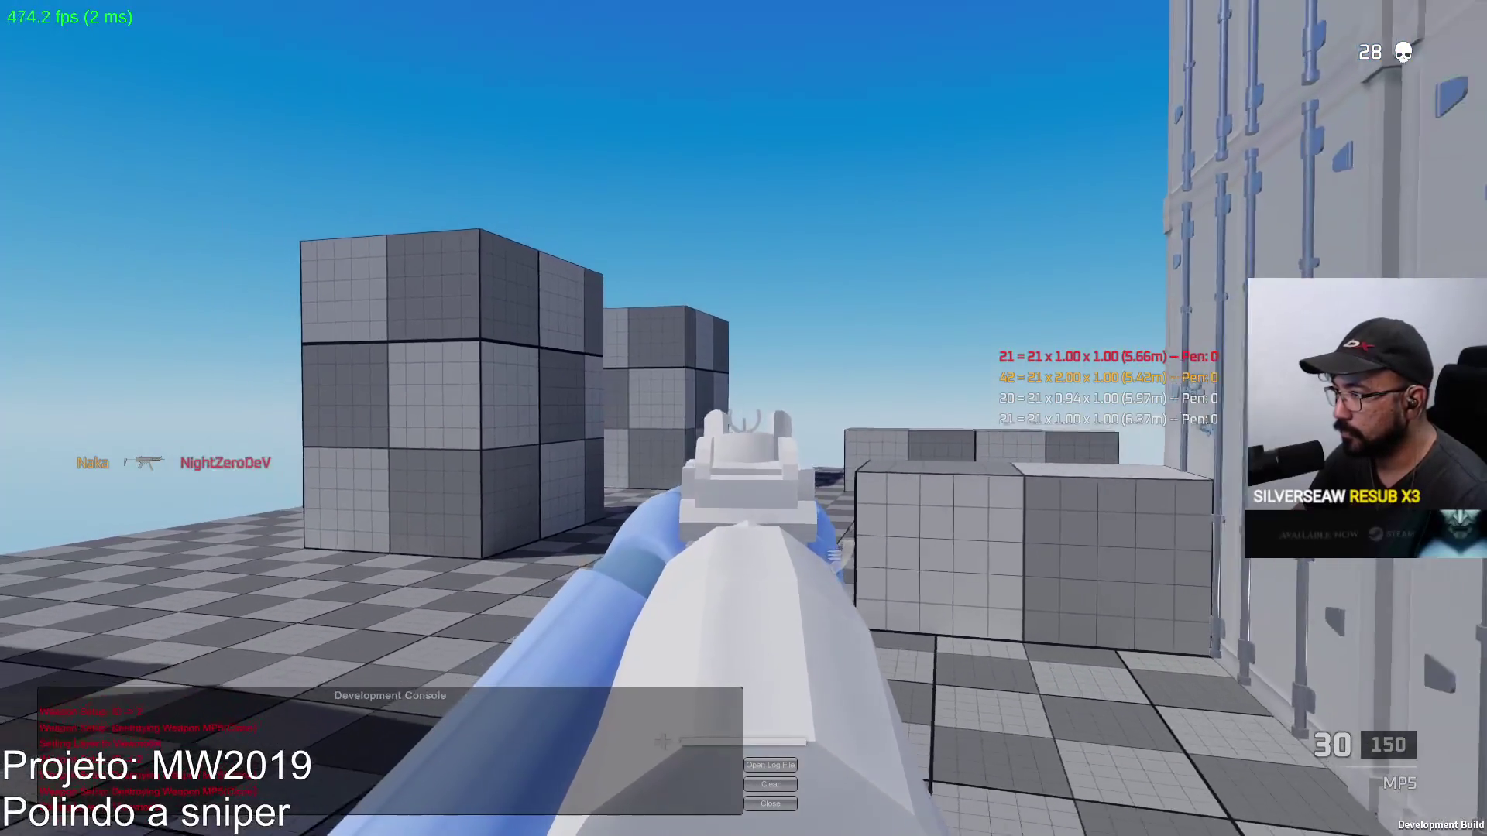
pyautogui.press('w')
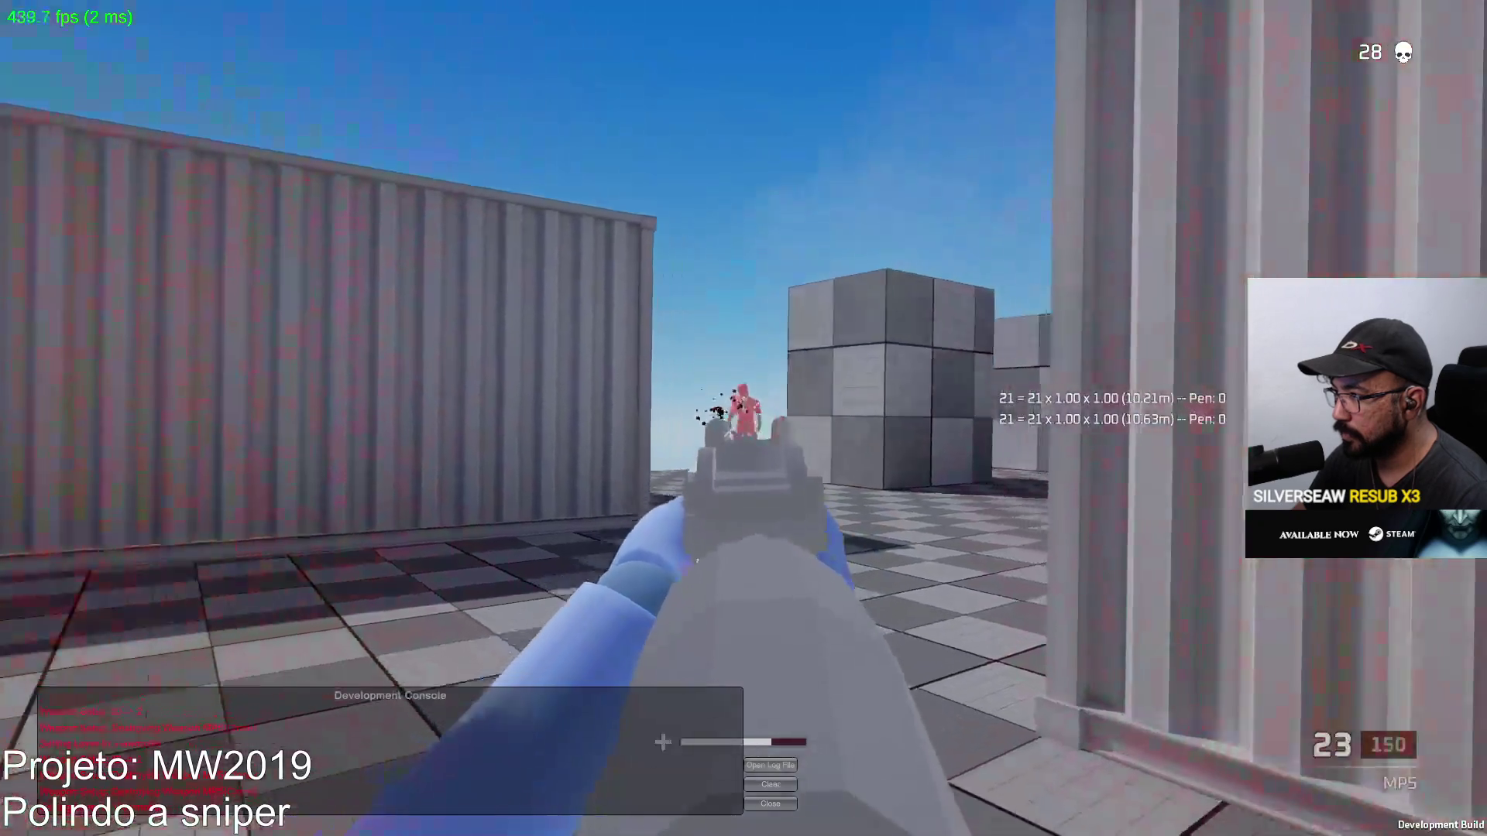
pyautogui.moveTo(744, 419); pyautogui.dragTo(744, 418)
pyautogui.press('w')
pyautogui.press('r')
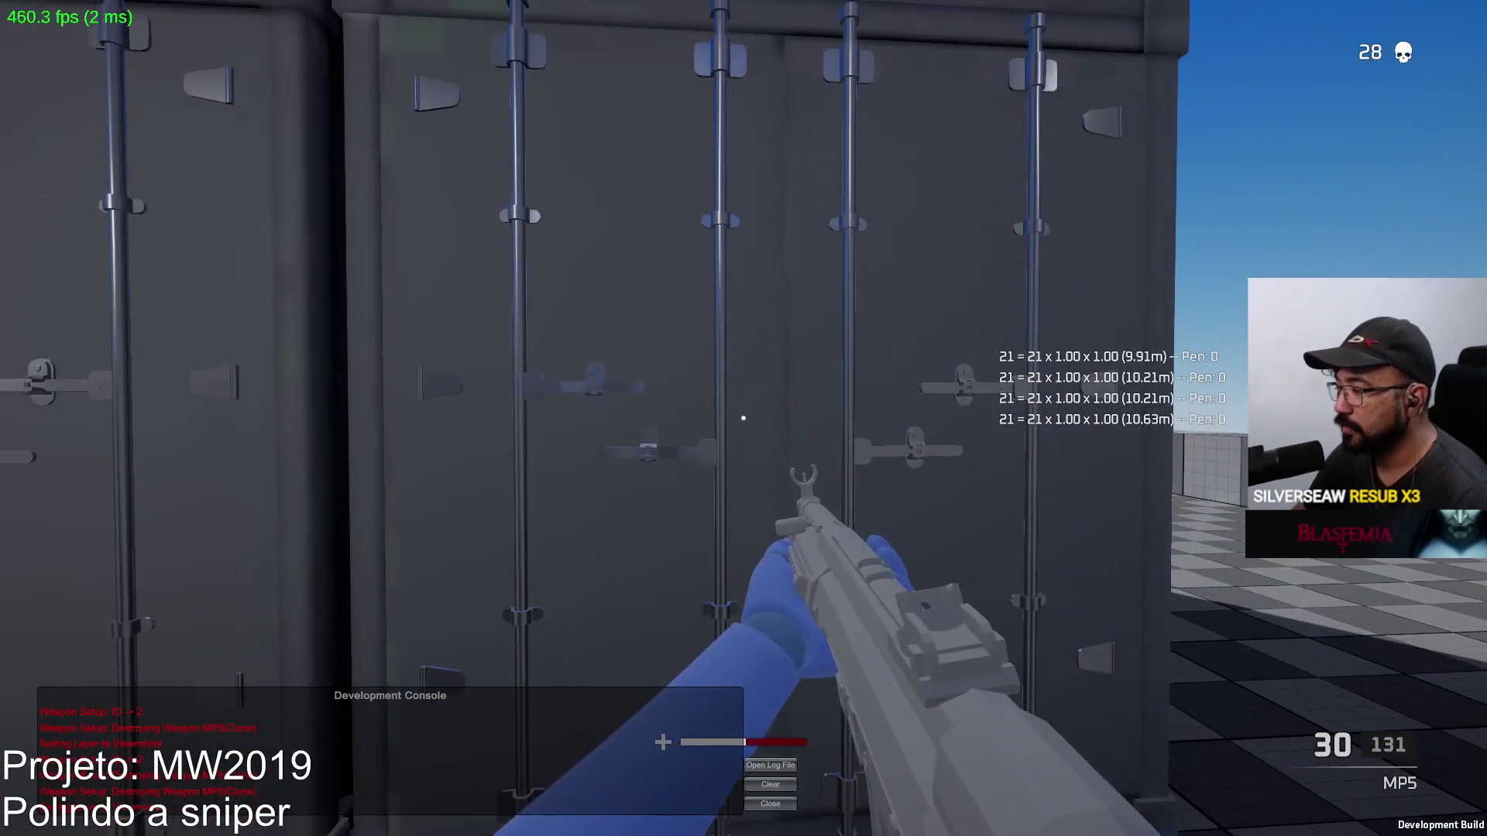
pyautogui.press('w')
pyautogui.moveTo(744, 418); pyautogui.dragTo(744, 419)
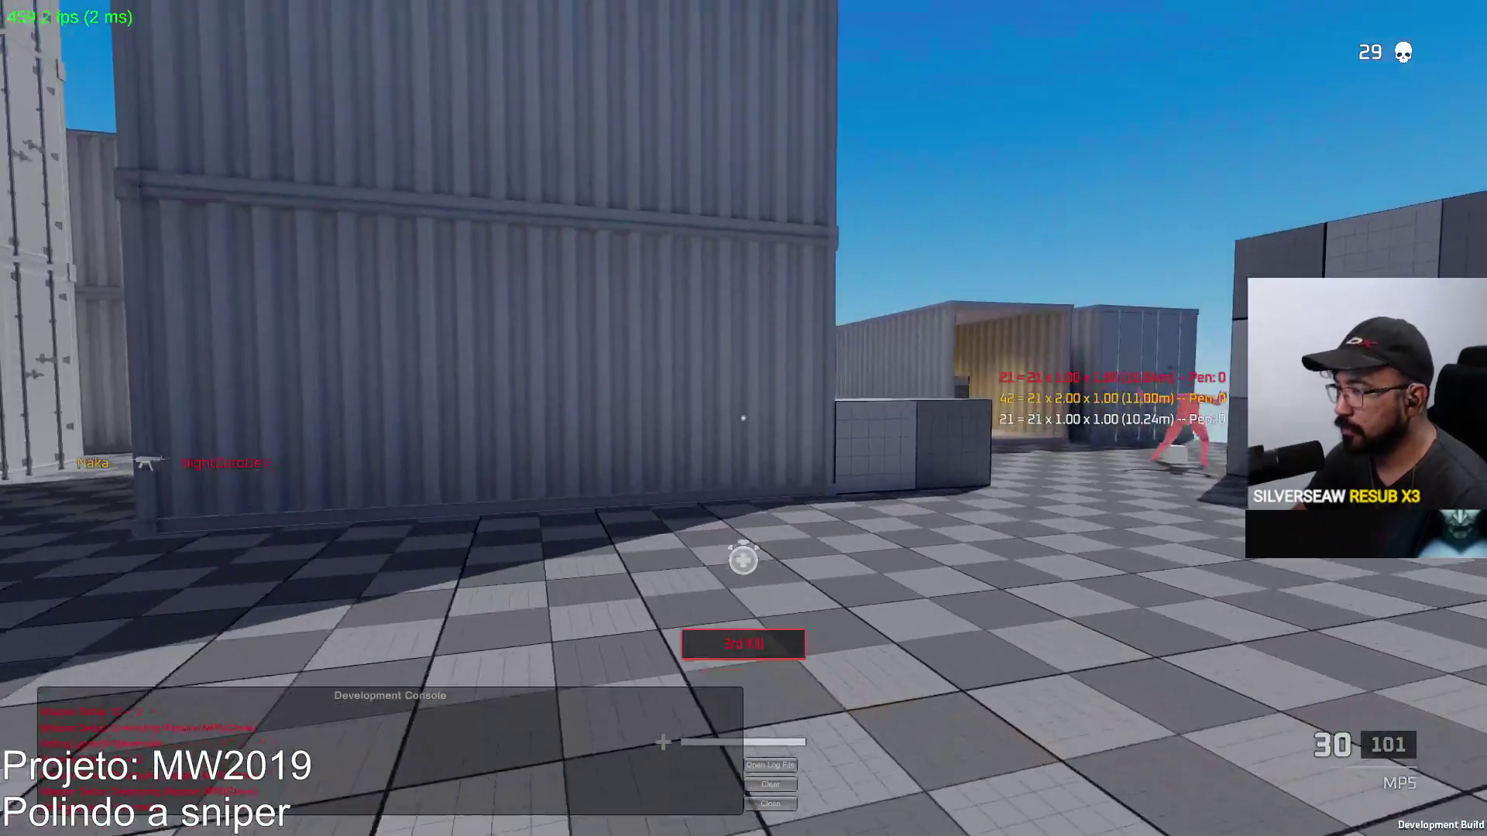
pyautogui.press('w')
pyautogui.press('w')
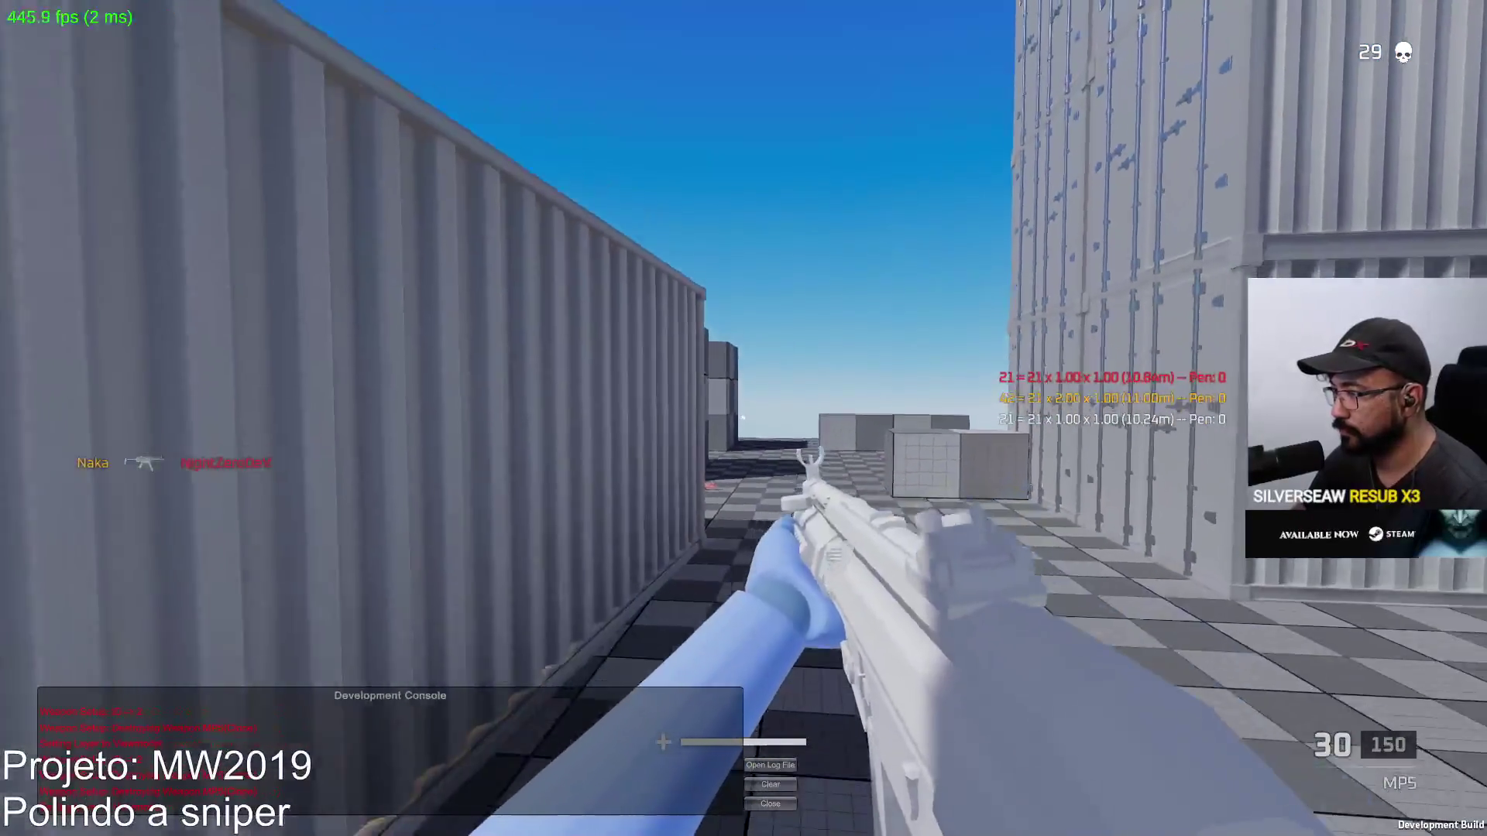
# Aim down sights, kill the red bot by the left container, and reload
pyautogui.rightClick(744, 418)
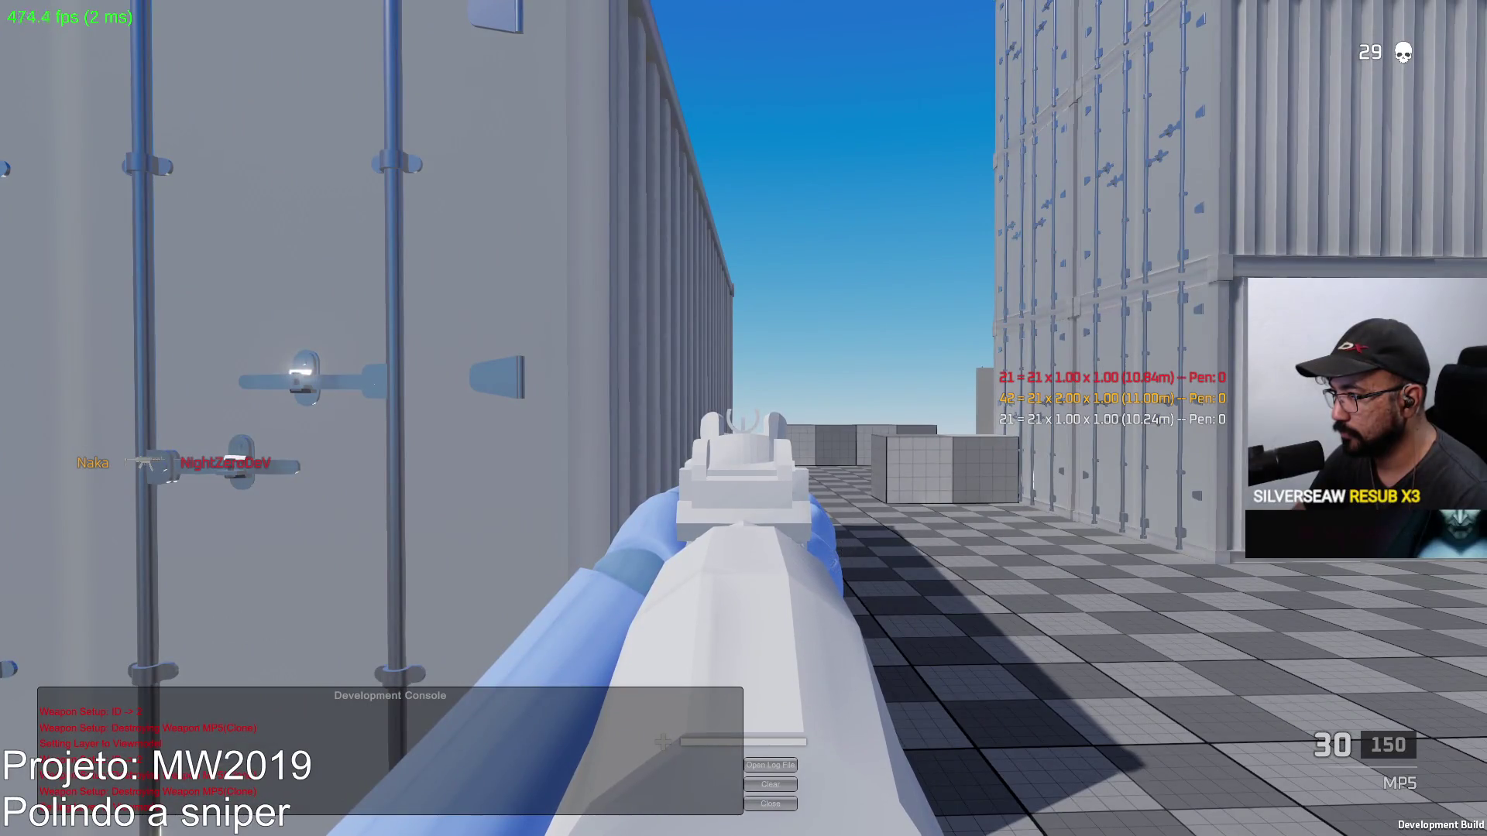
pyautogui.press('w')
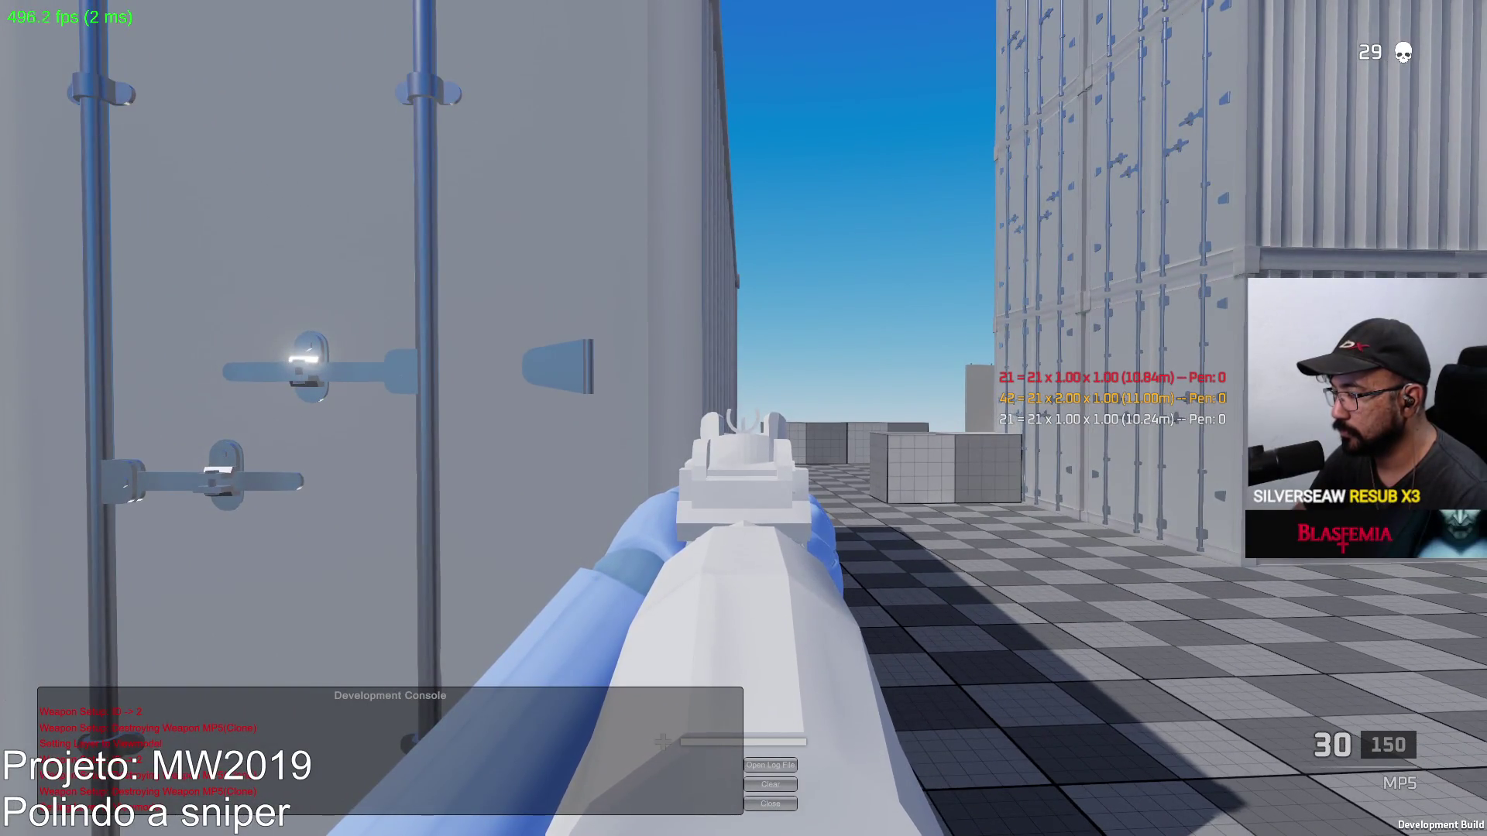
pyautogui.moveTo(743, 418); pyautogui.dragTo(743, 419)
pyautogui.press('r')
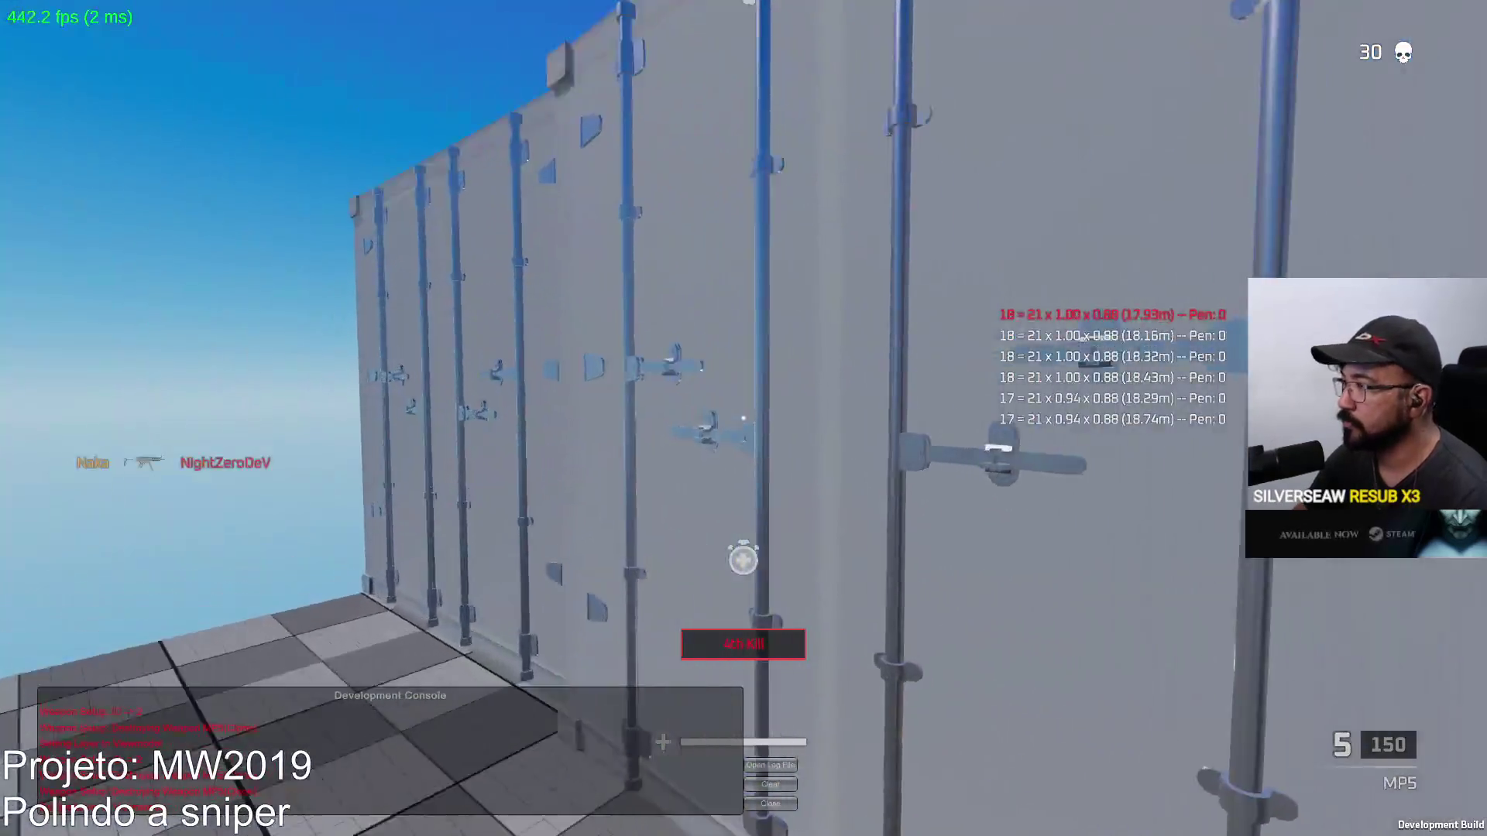
pyautogui.press('w')
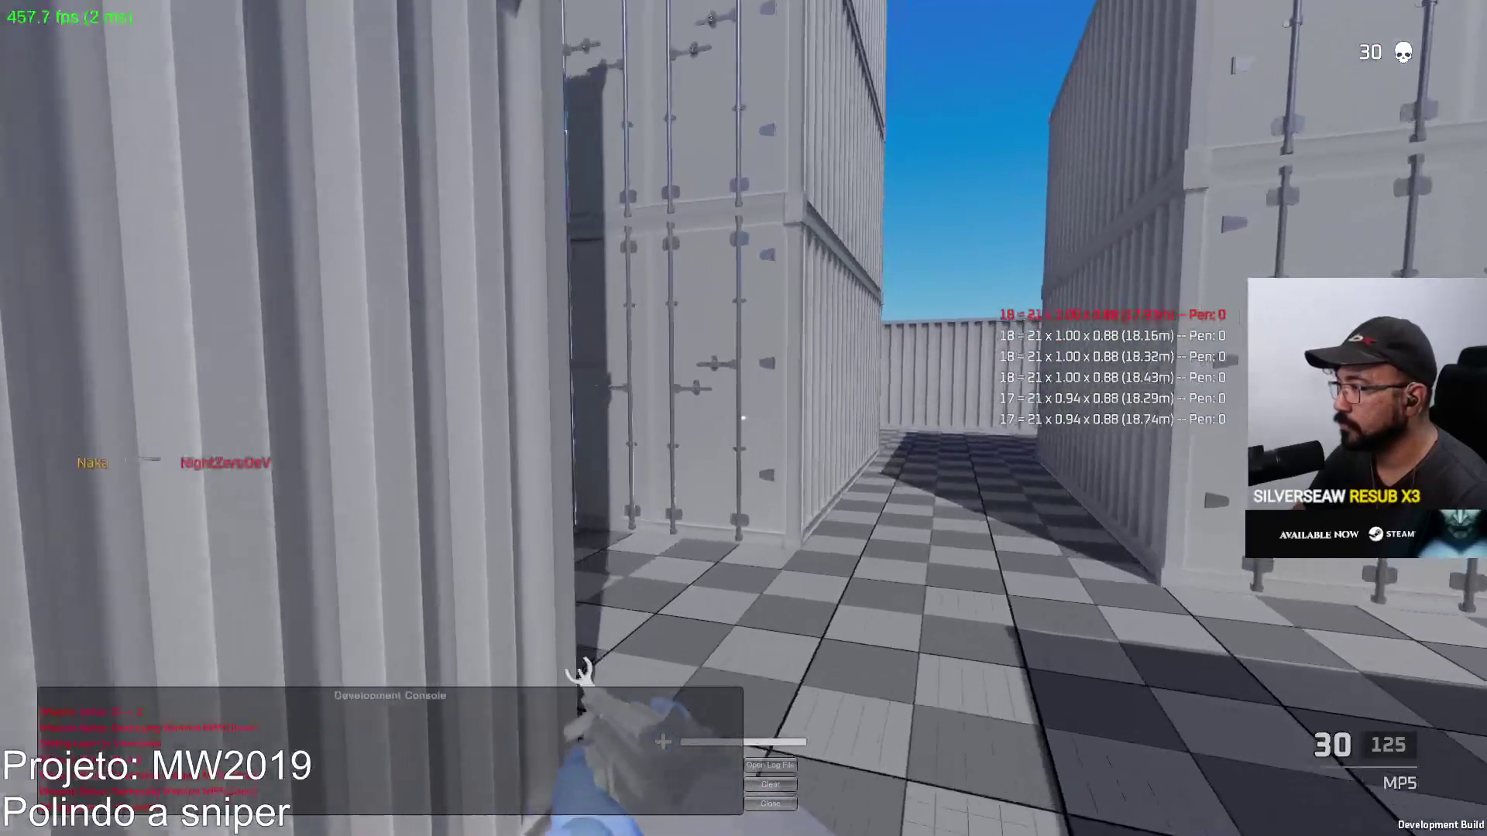
pyautogui.press('w')
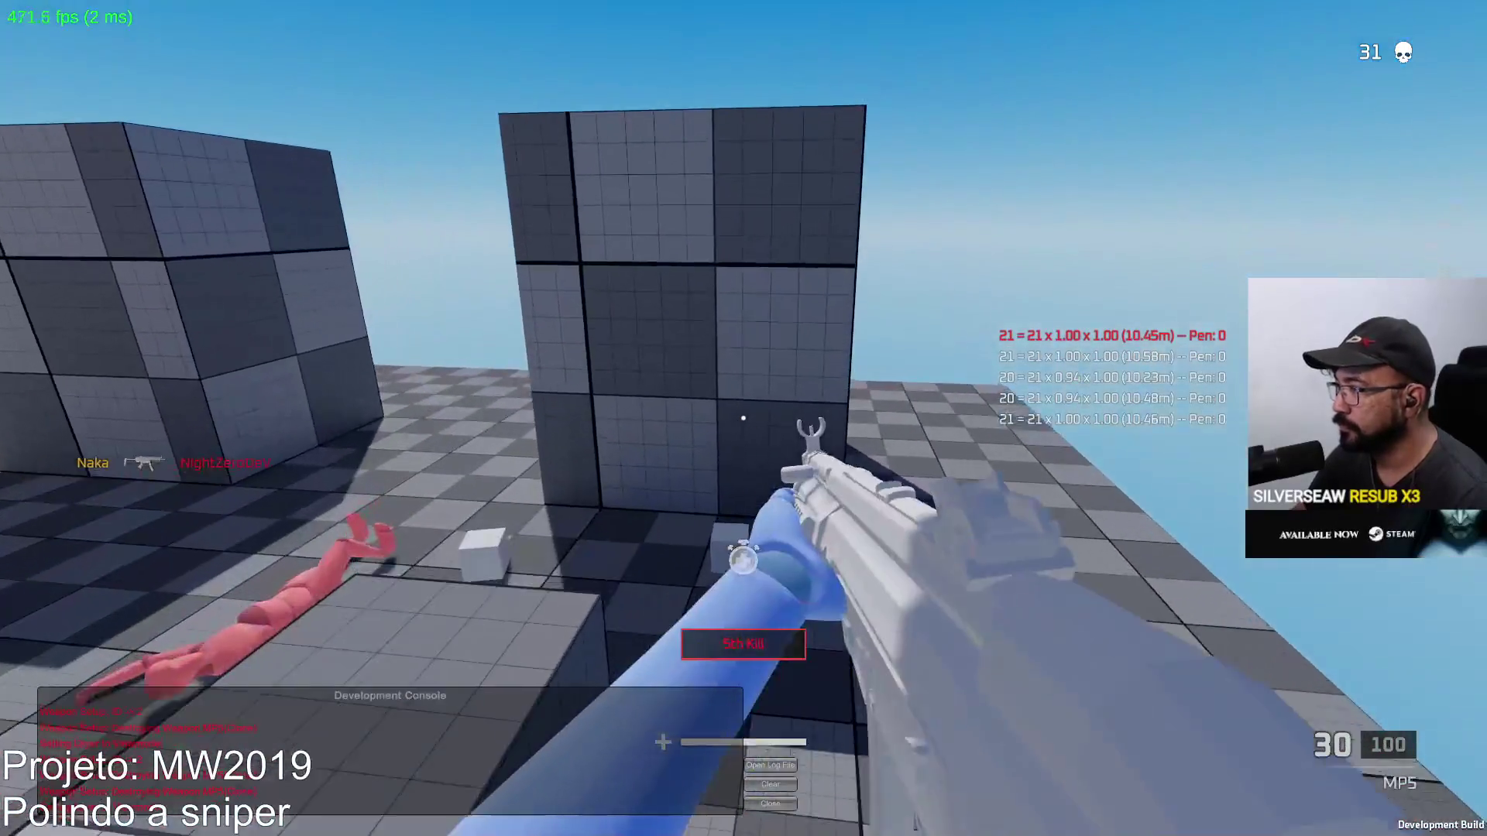
pyautogui.press('w')
pyautogui.press('w')
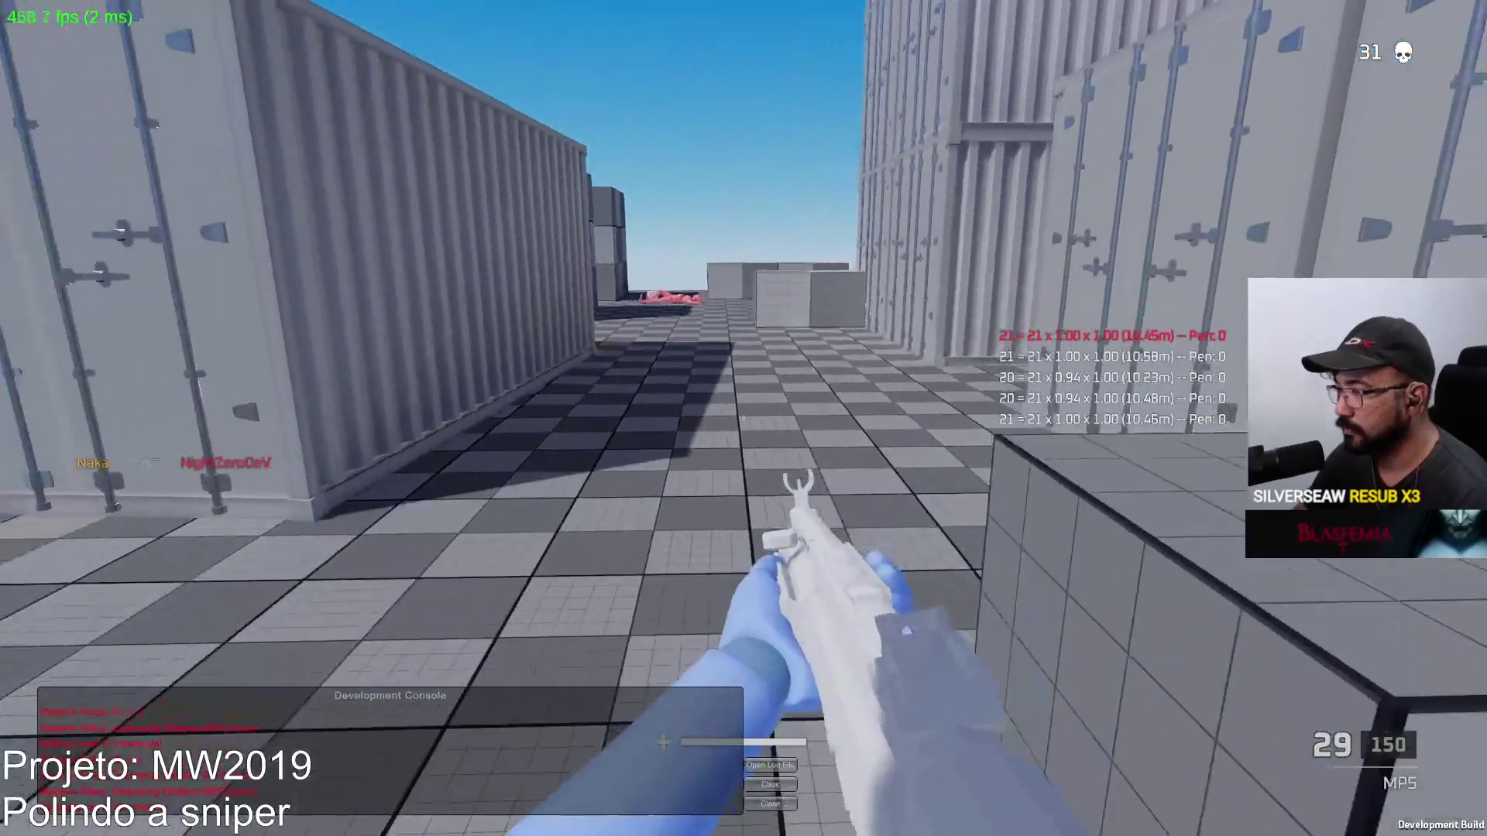
# Aim along the container alley and shoot the bot that appears there
pyautogui.rightClick(744, 418)
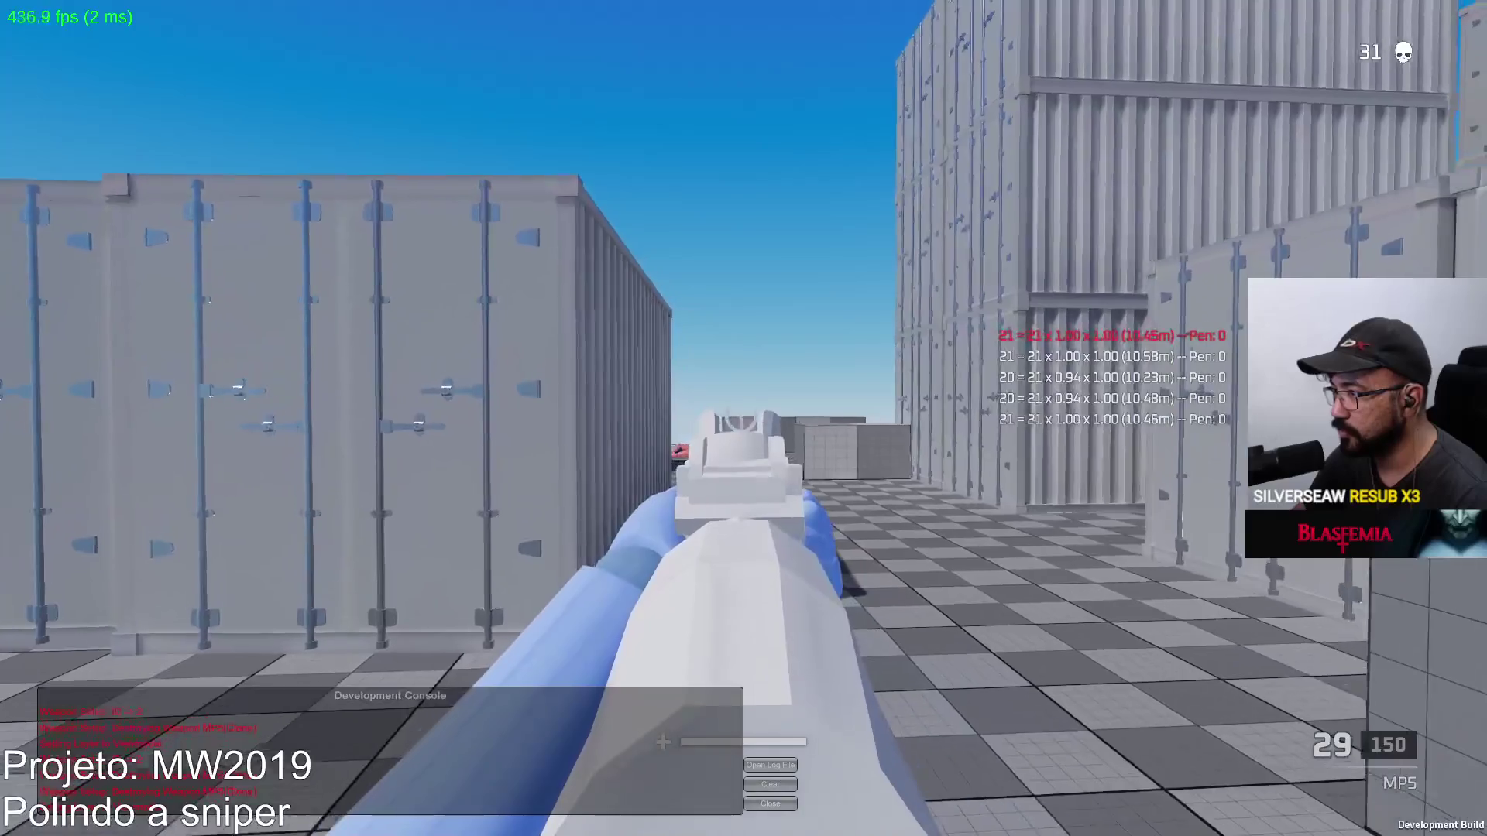
pyautogui.press('w')
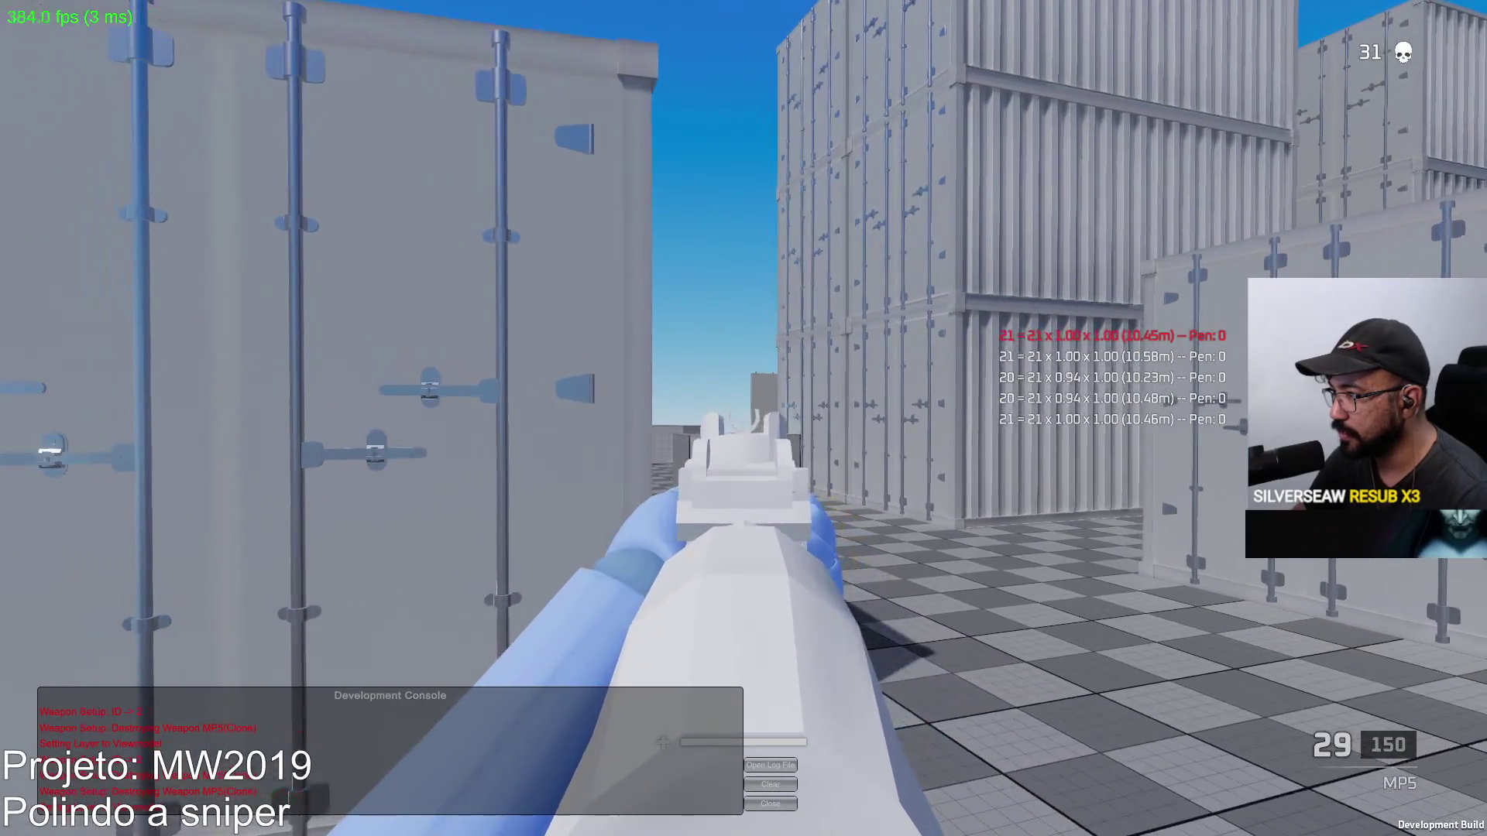
pyautogui.click(744, 419)
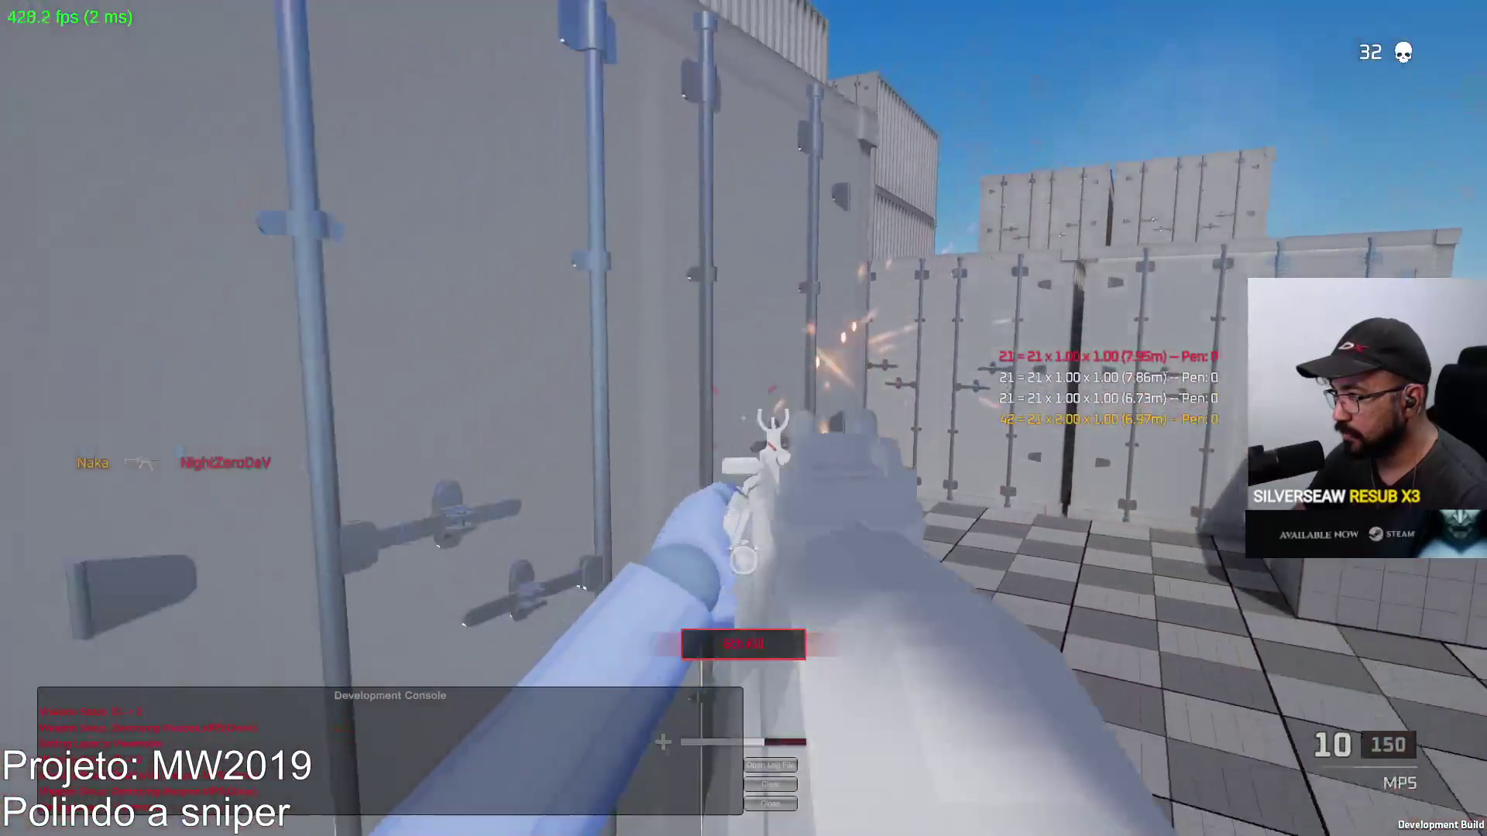
pyautogui.press('w')
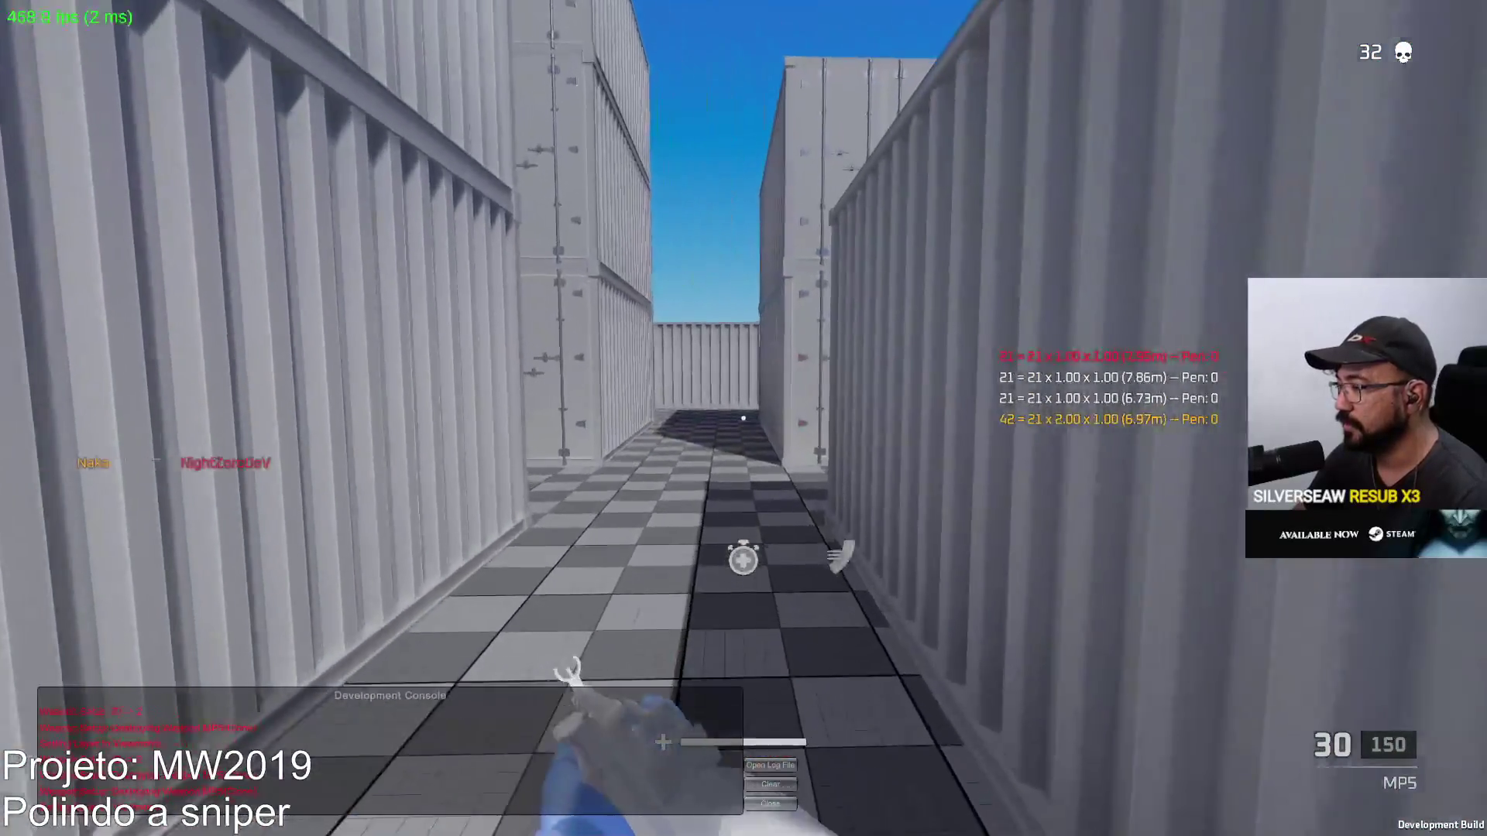
pyautogui.press('w')
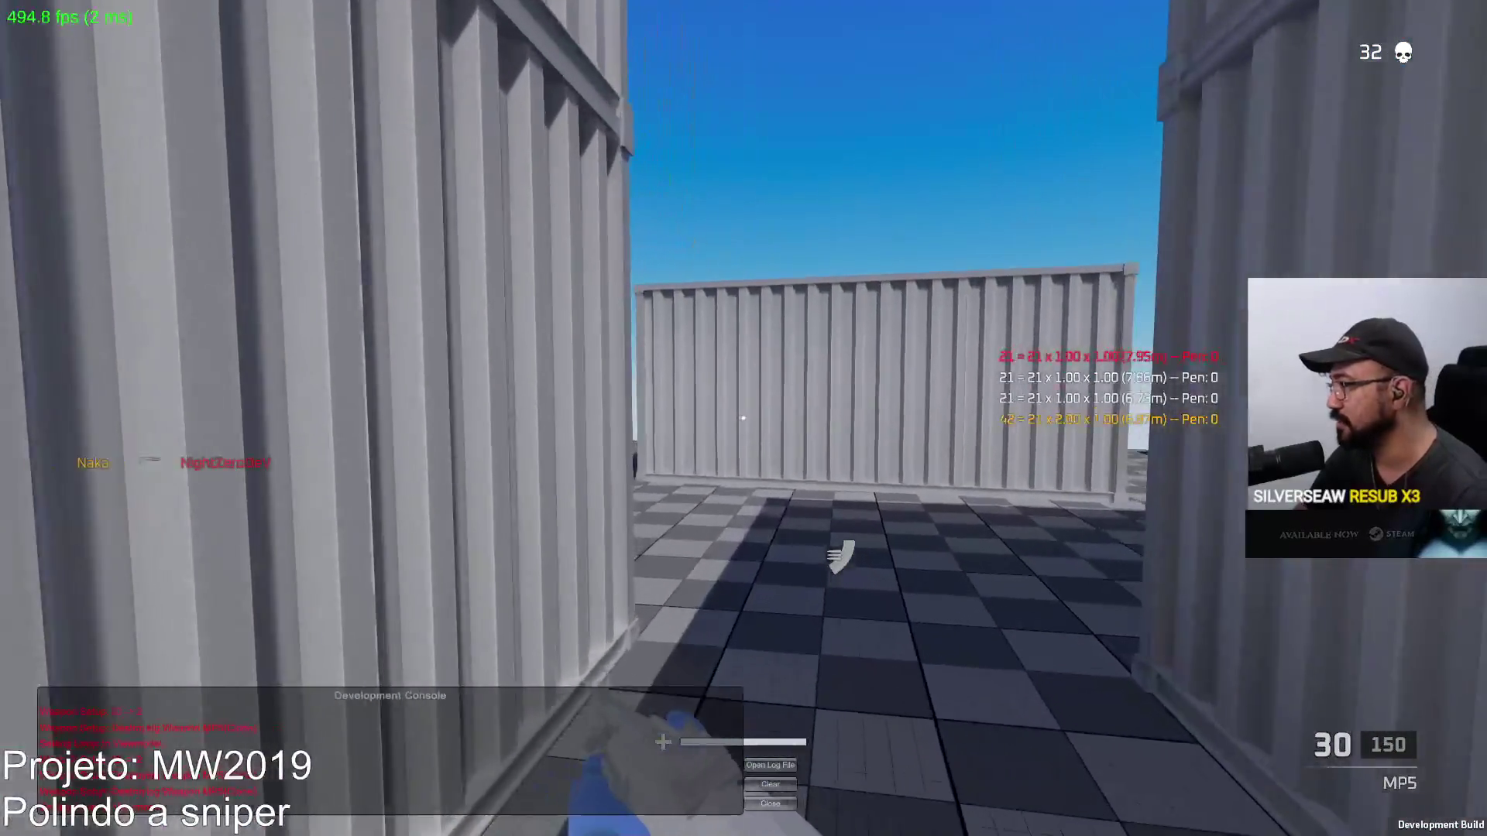
pyautogui.press('w')
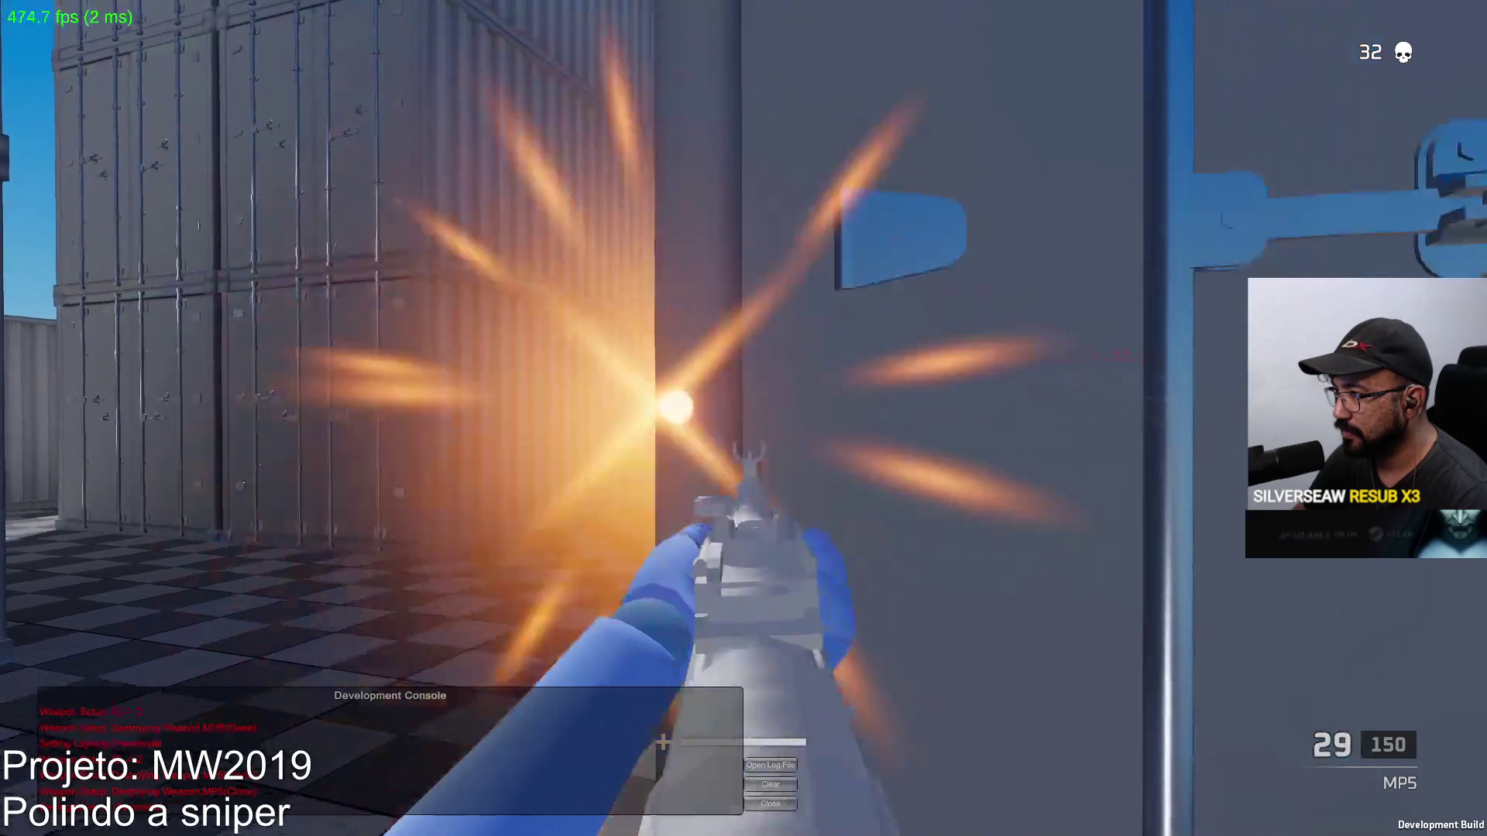
# Push through the alley into the open area shooting bots, reloading twice, as kills reach 32
pyautogui.click(744, 418)
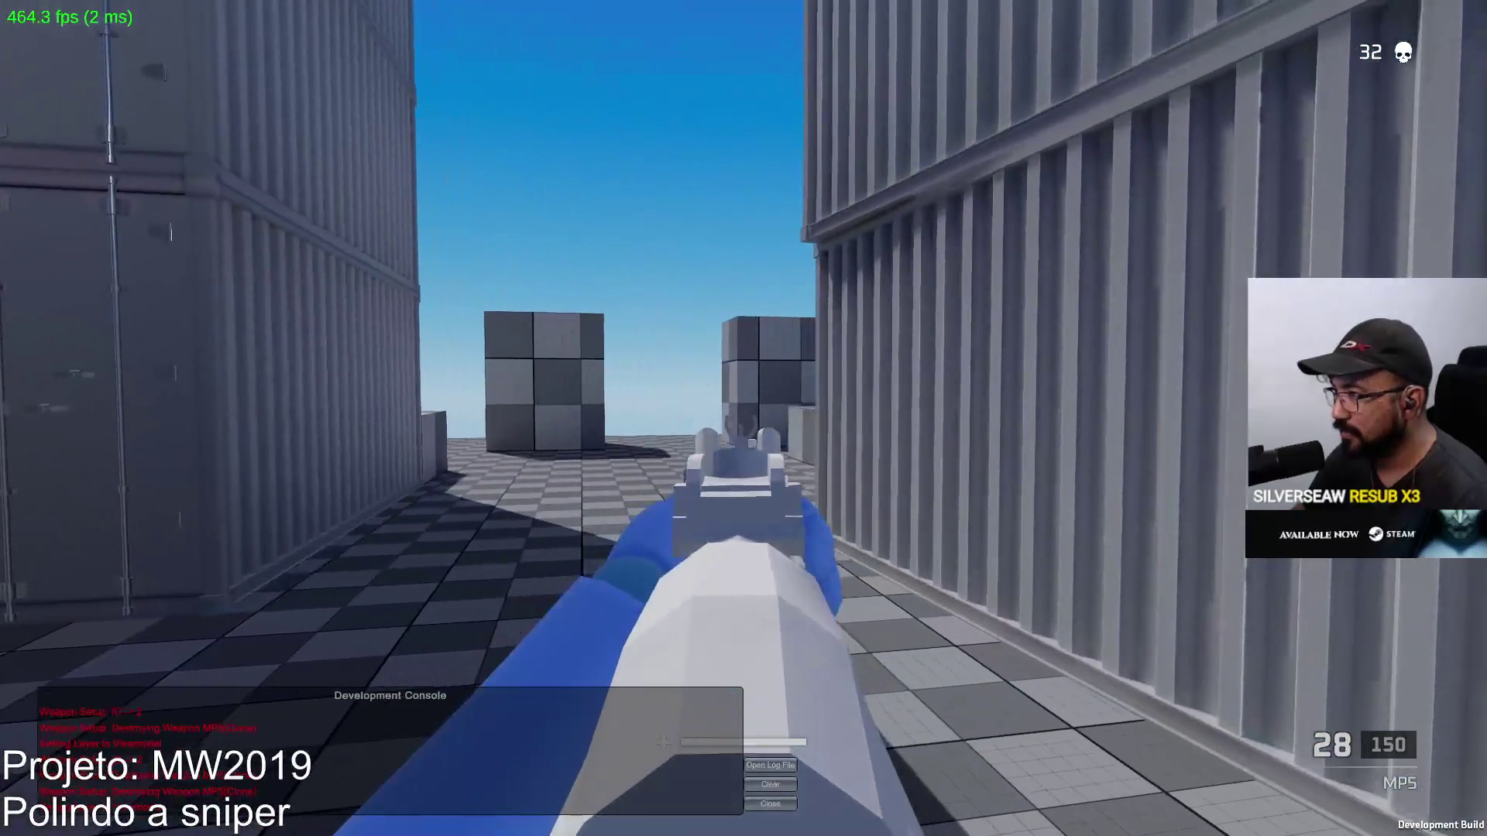
pyautogui.press('w')
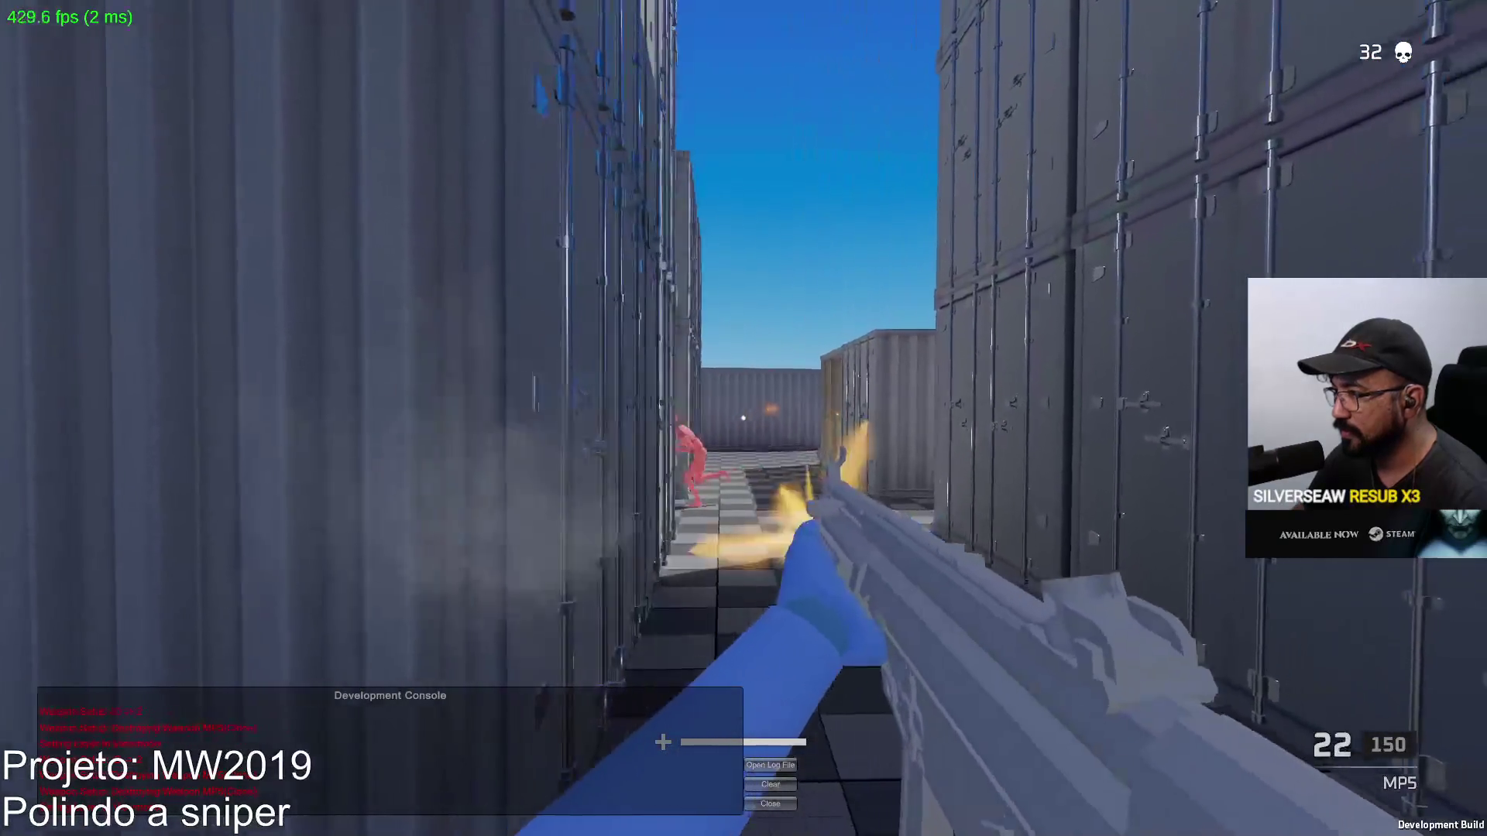
pyautogui.click(744, 419)
pyautogui.press('r')
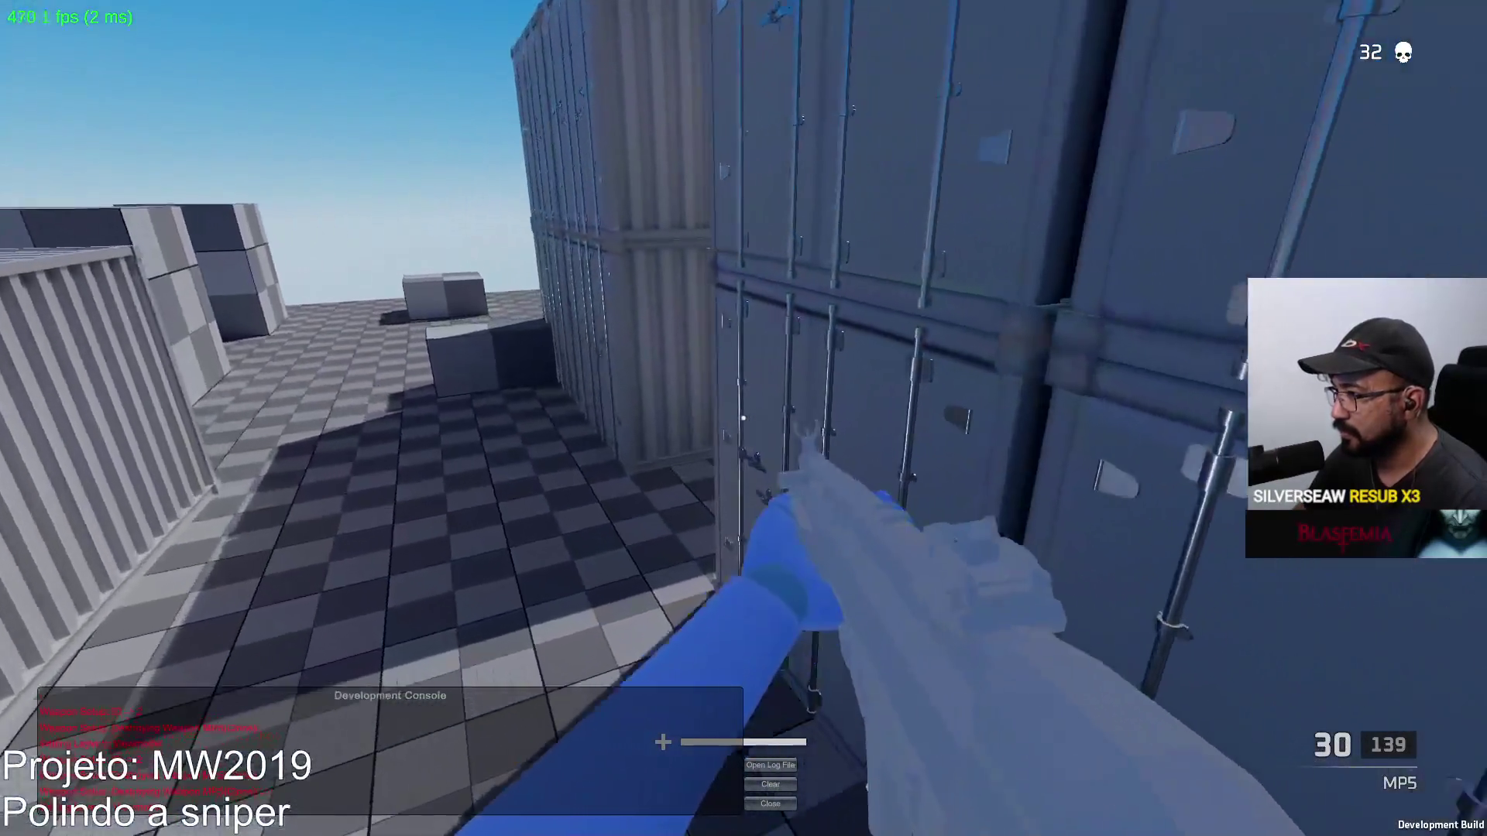
pyautogui.click(744, 418)
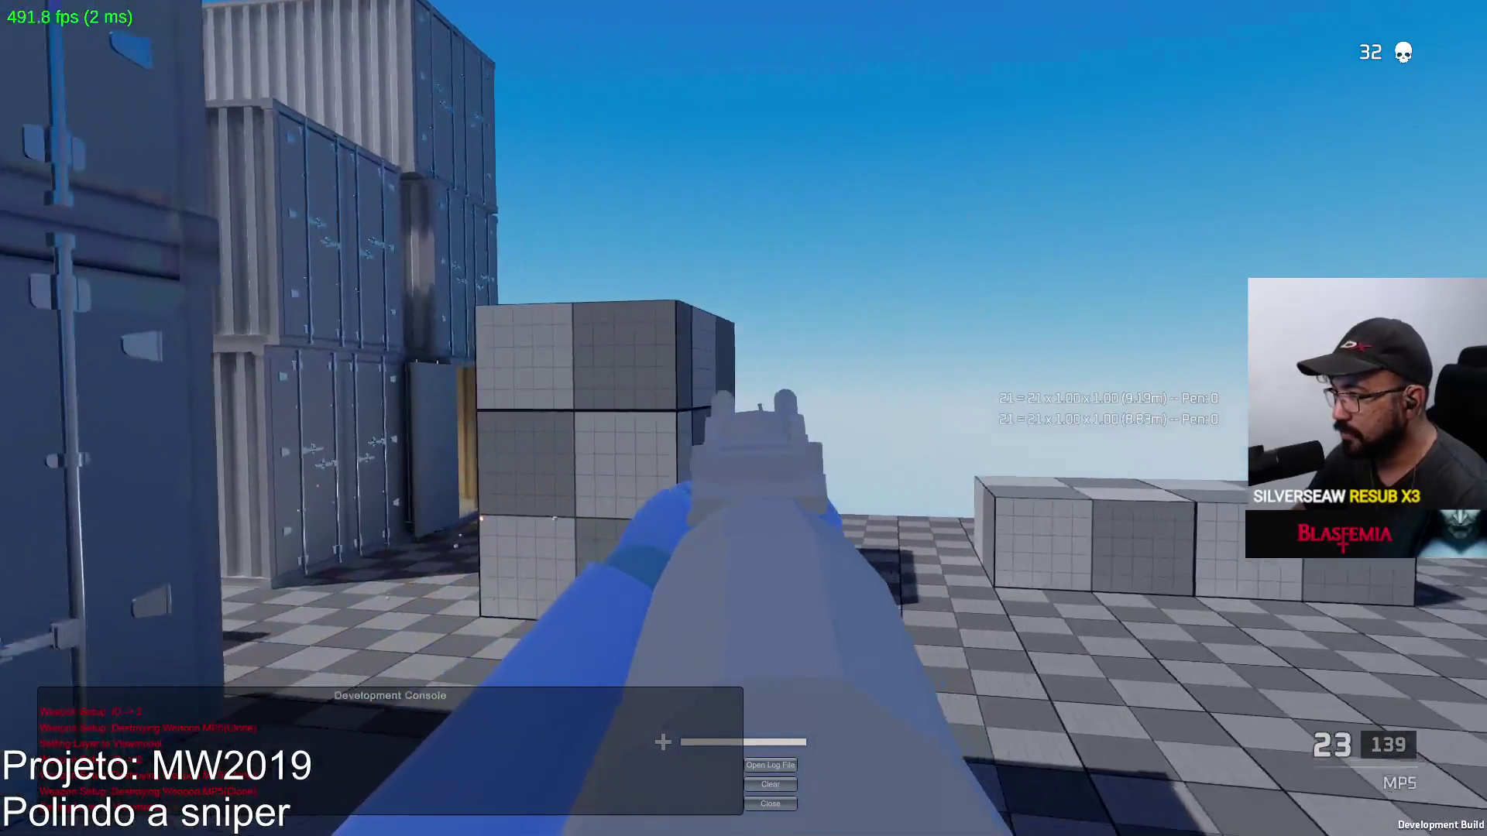
pyautogui.press('w')
pyautogui.click(744, 418)
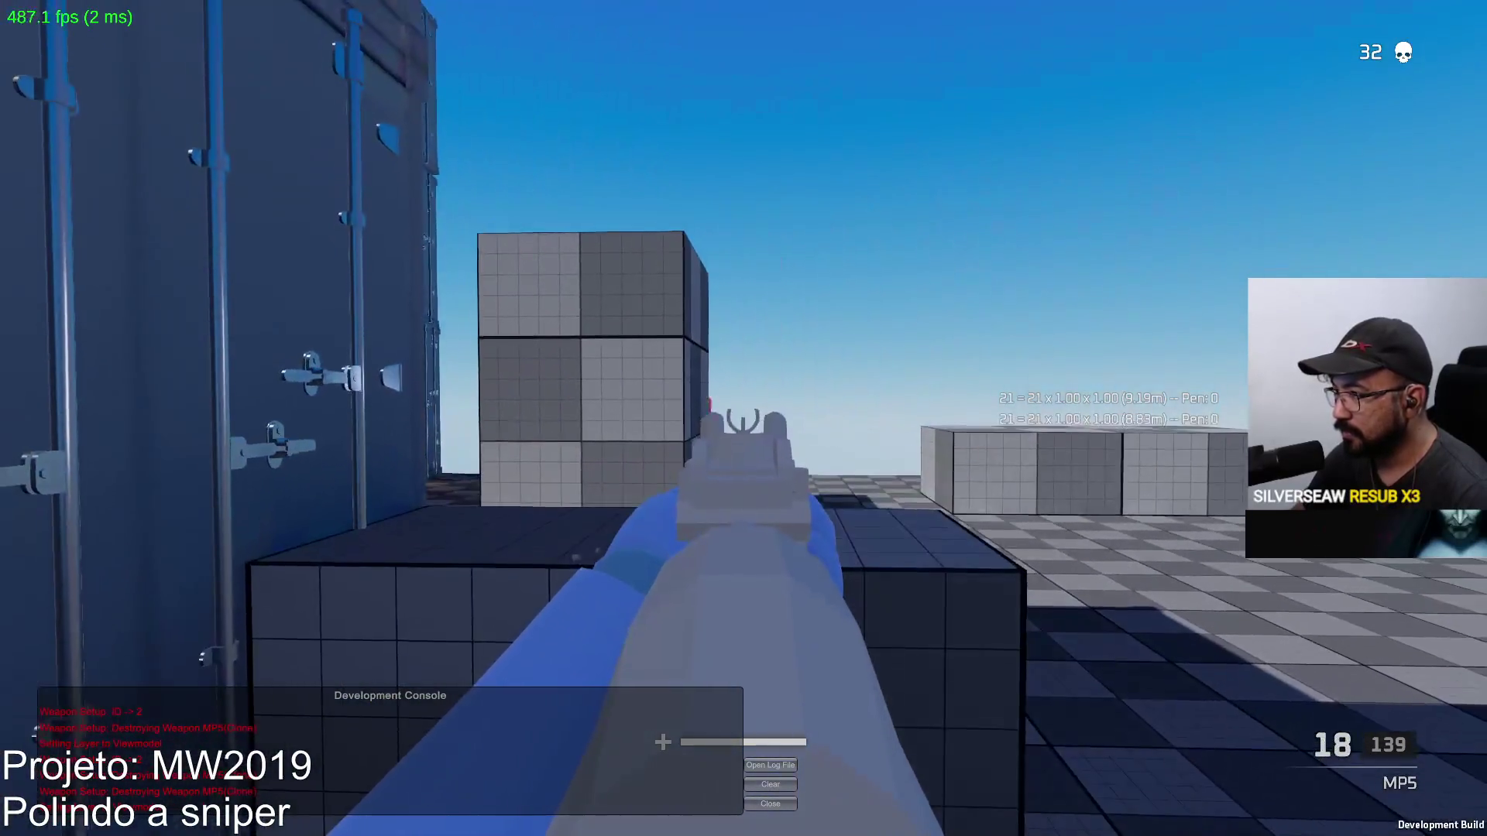
pyautogui.click(744, 419)
pyautogui.press('r')
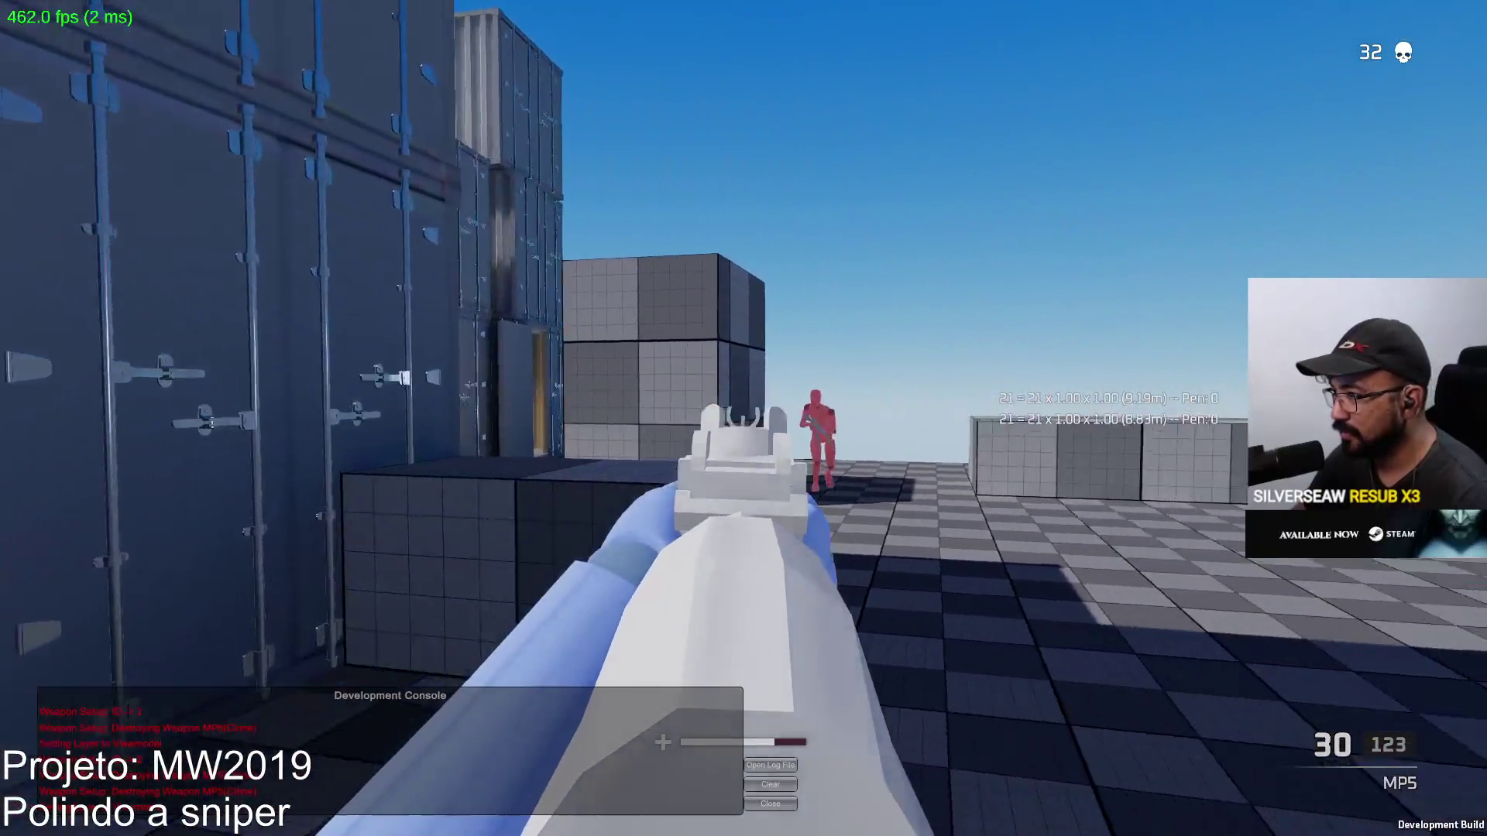
pyautogui.click(743, 418)
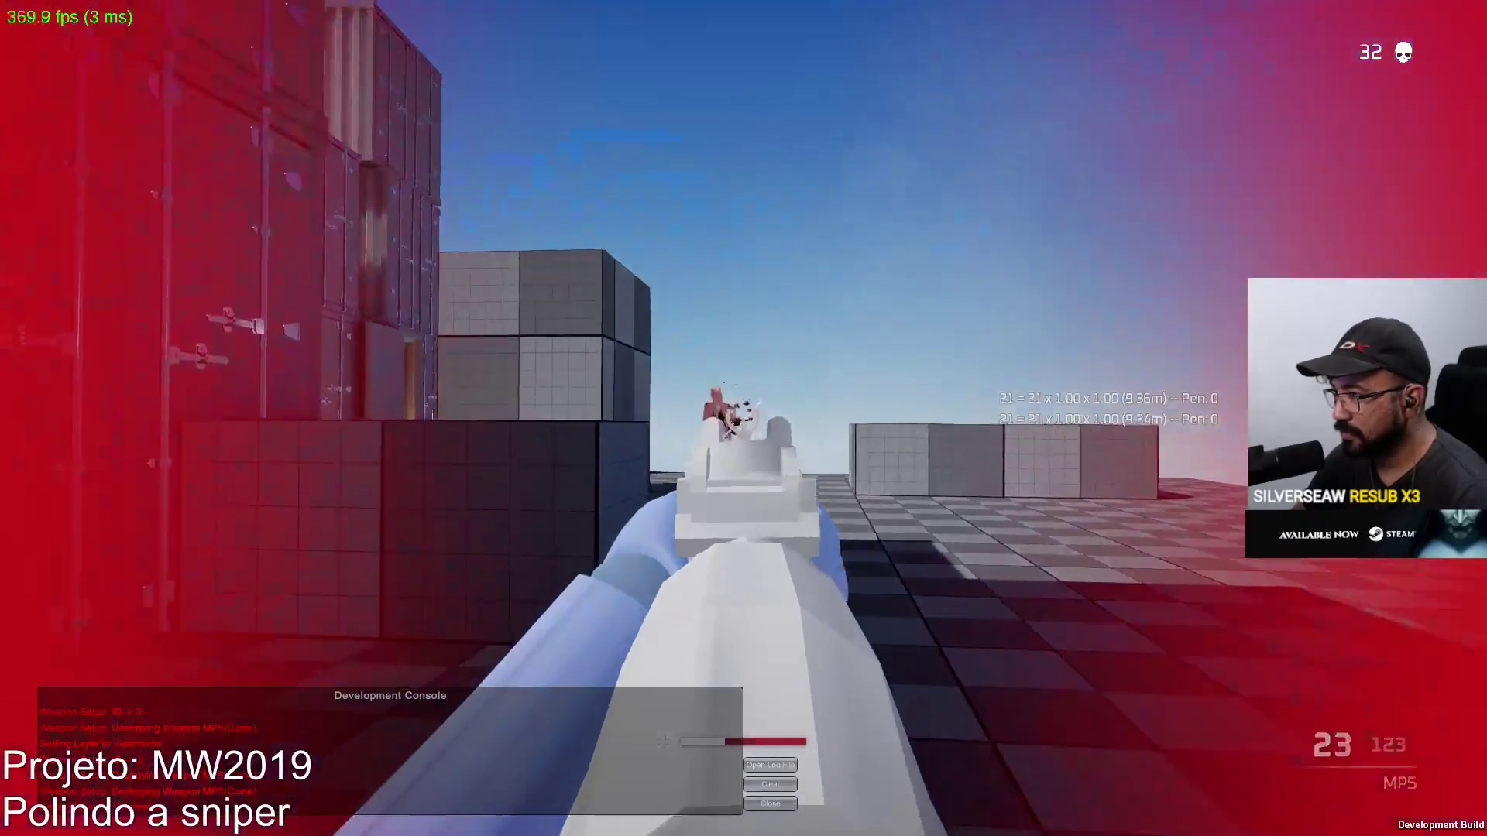
# Keep firing at the bot until killed, respawning with the MP5 at 30/150
pyautogui.click(744, 419)
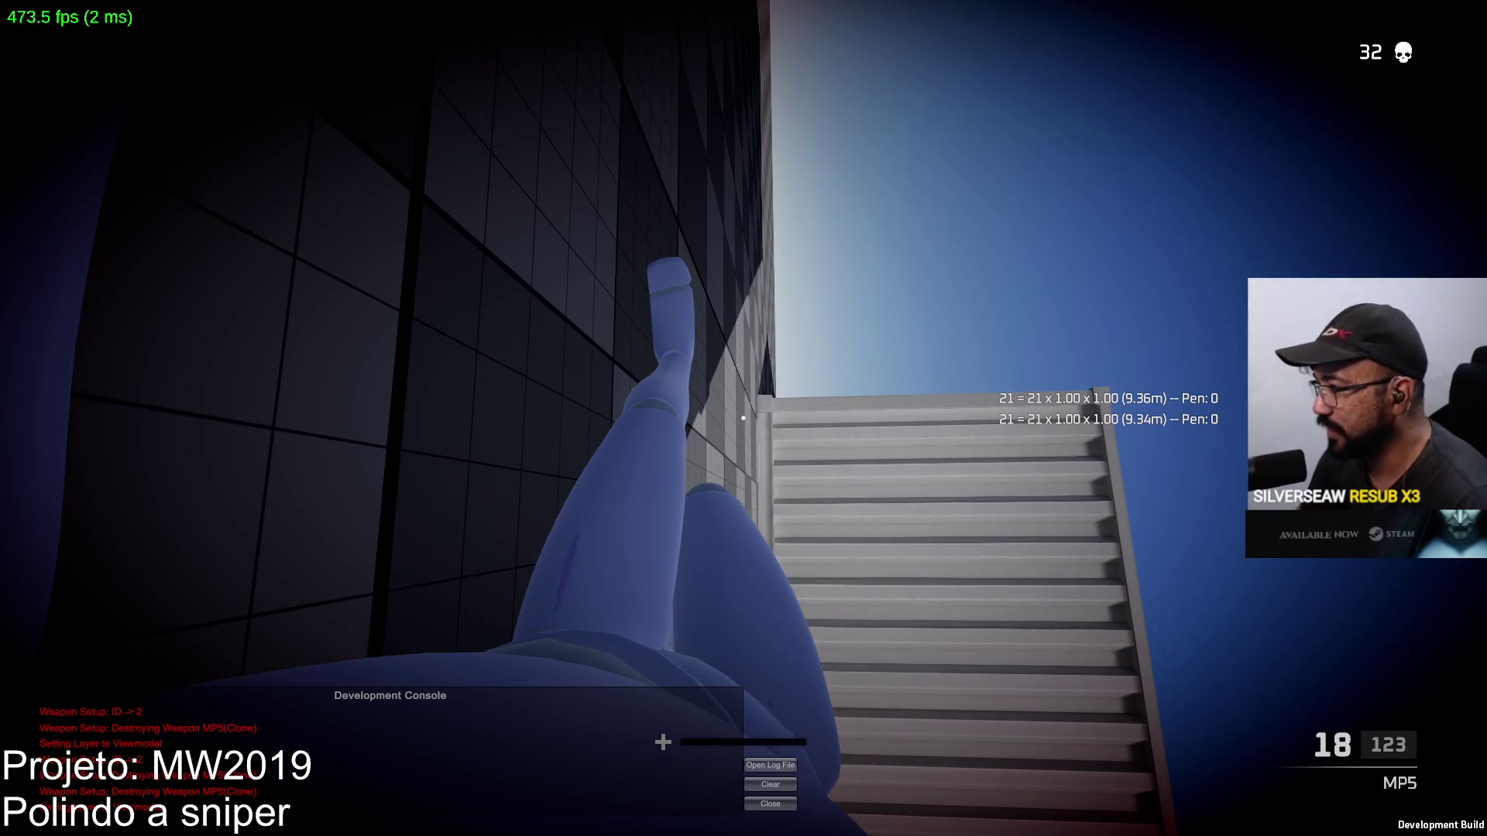
# Advance to the open container firing MP5 test shots, then aim and empty the magazine on the dummy
pyautogui.press('w')
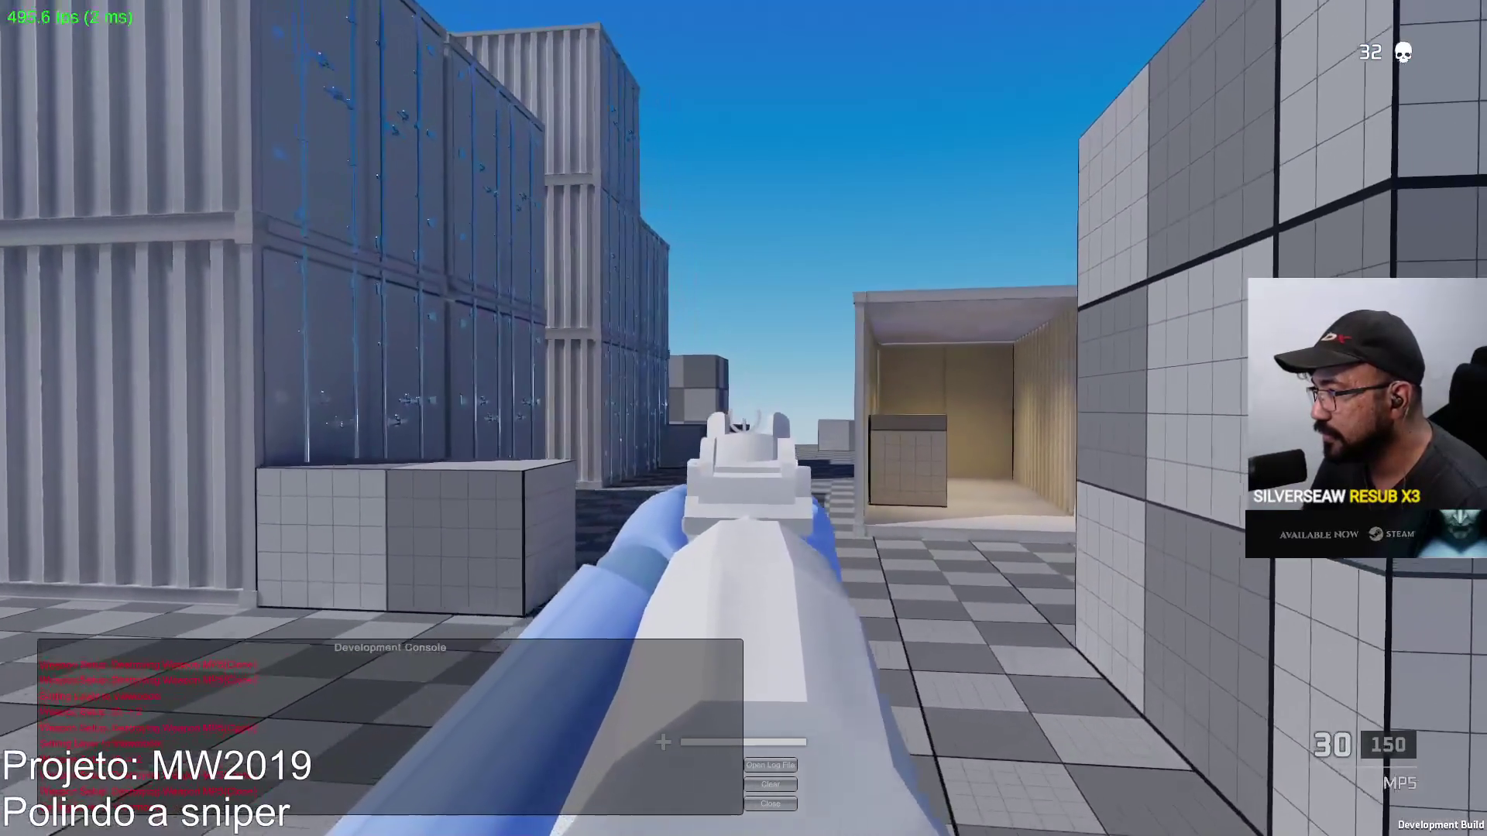
pyautogui.press('w')
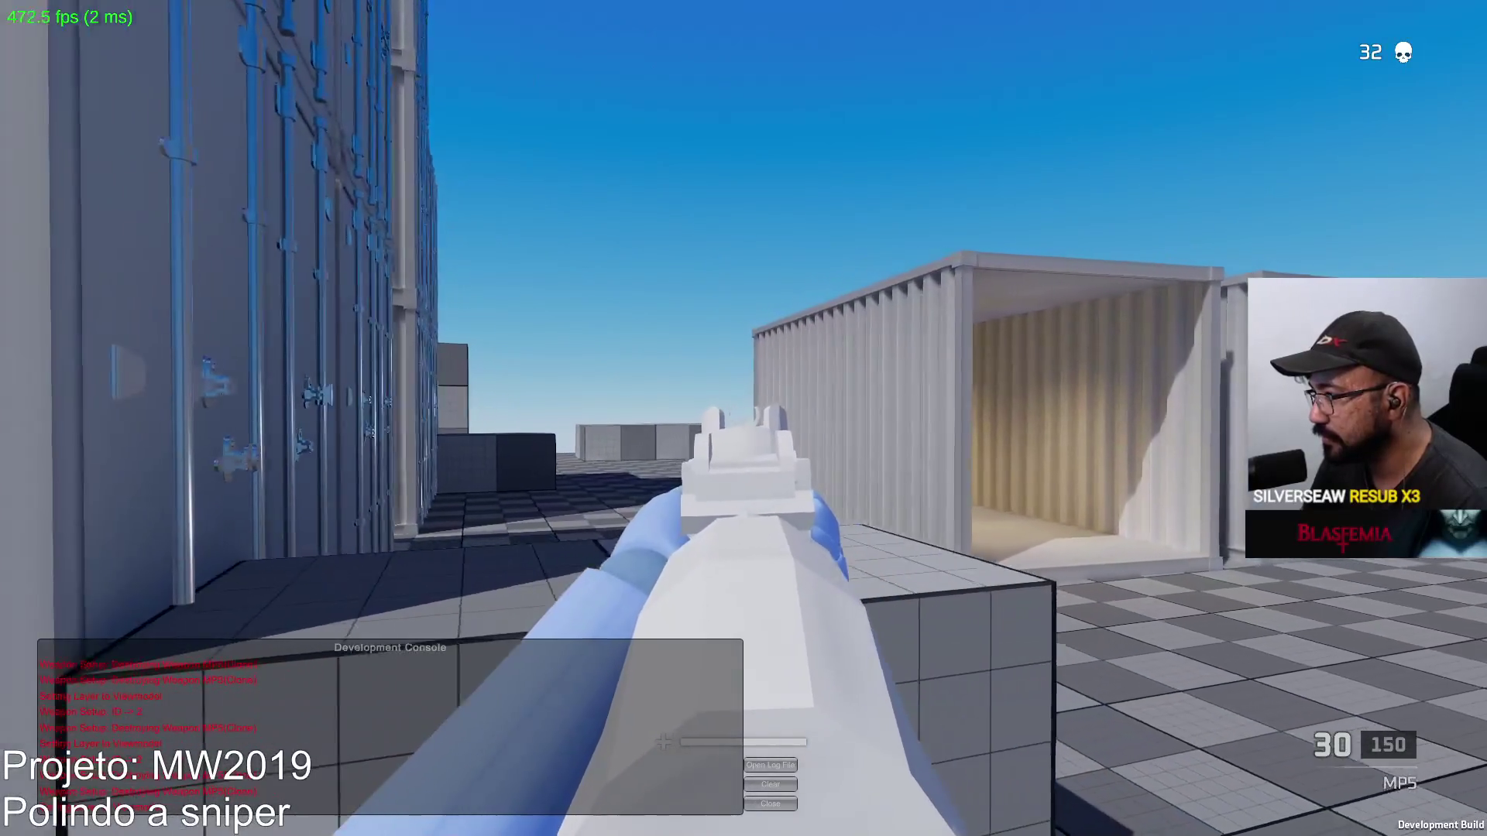
pyautogui.click(744, 418)
pyautogui.click(744, 418)
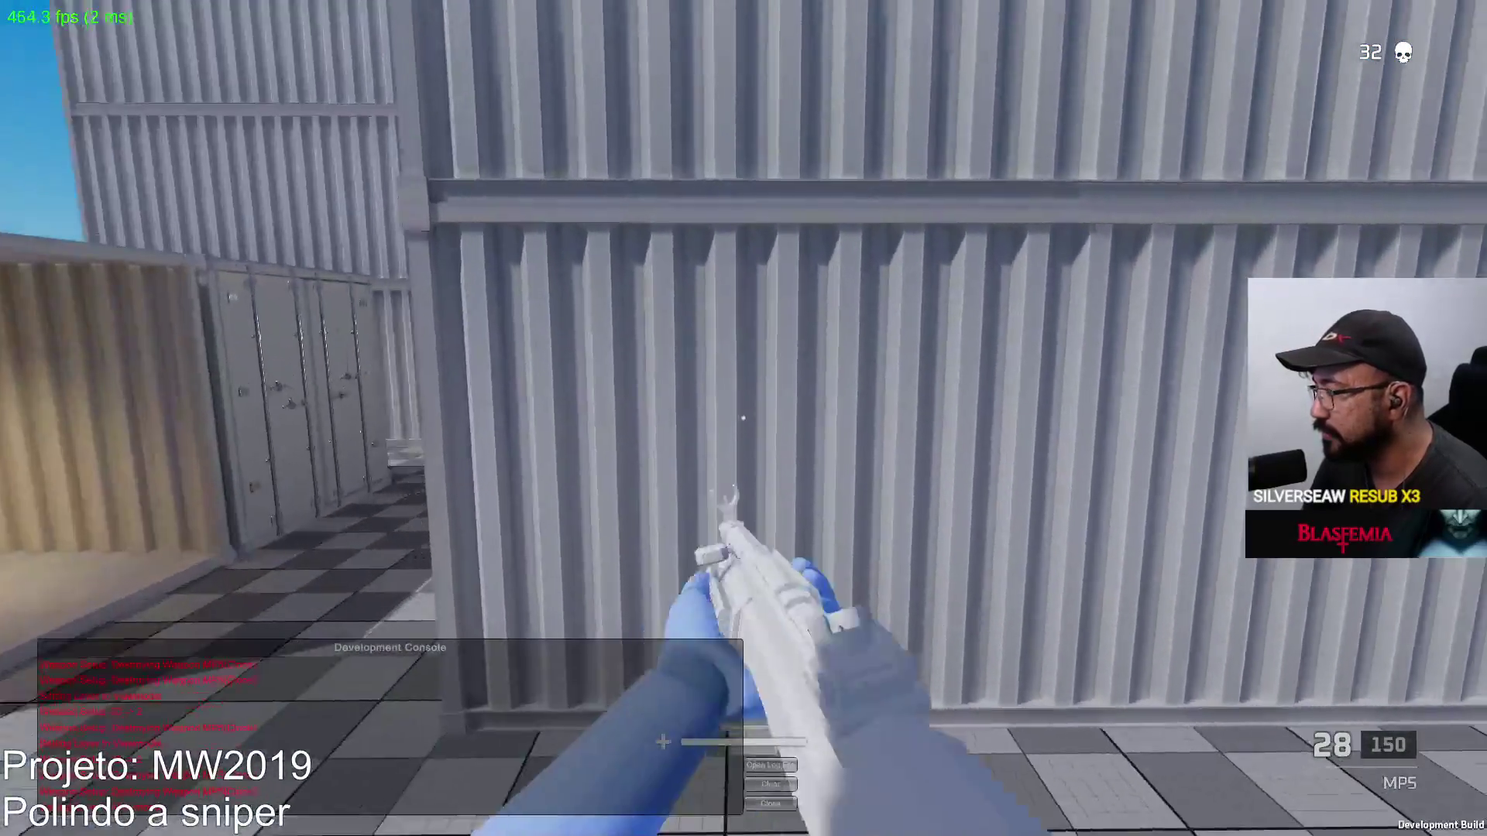
pyautogui.click(743, 418)
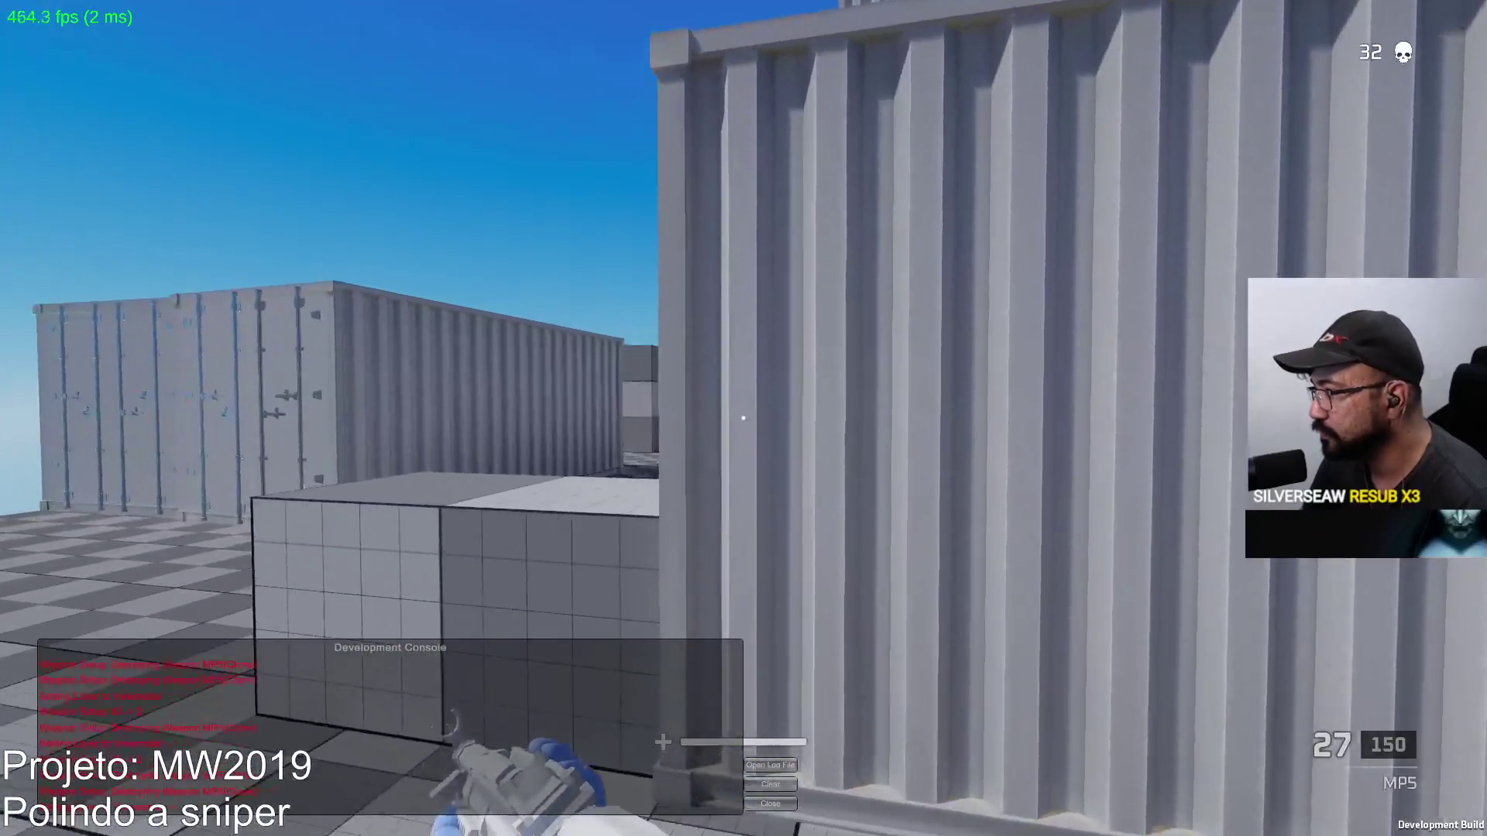
pyautogui.rightClick(743, 419)
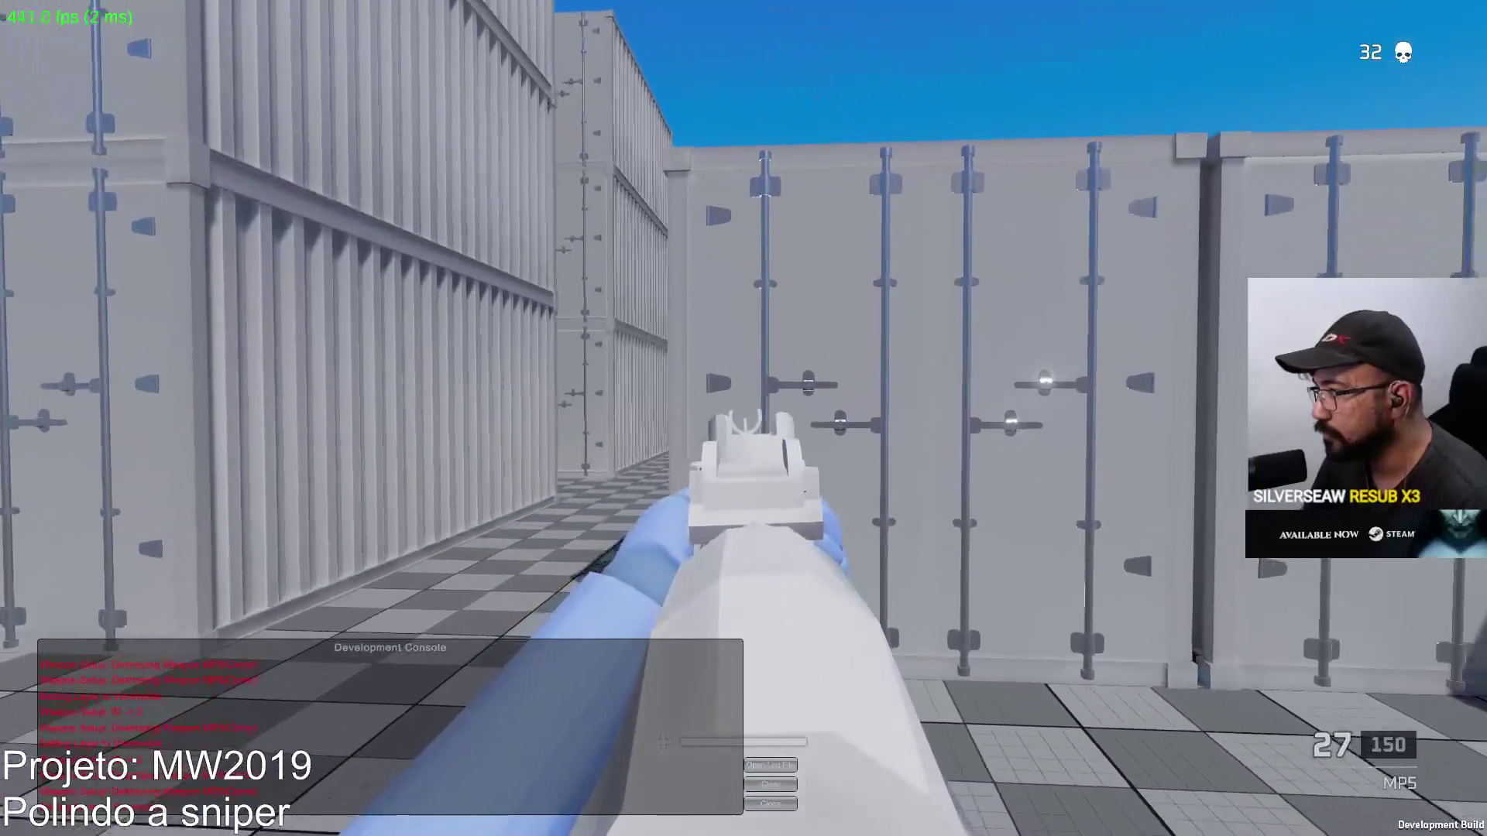
pyautogui.click(743, 418)
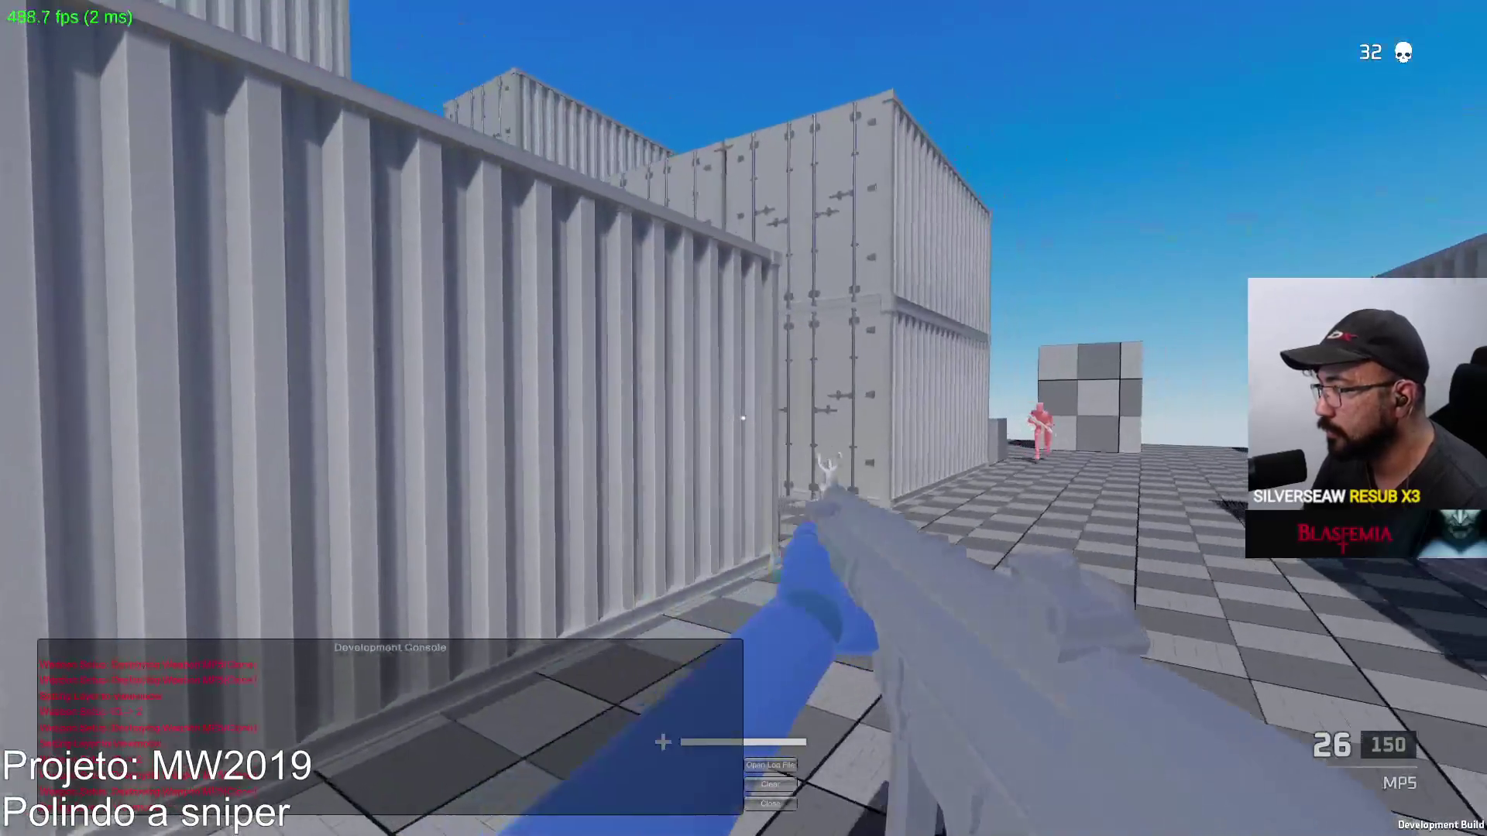
pyautogui.click(743, 418)
pyautogui.click(742, 418)
pyautogui.moveTo(744, 418); pyautogui.dragTo(744, 419)
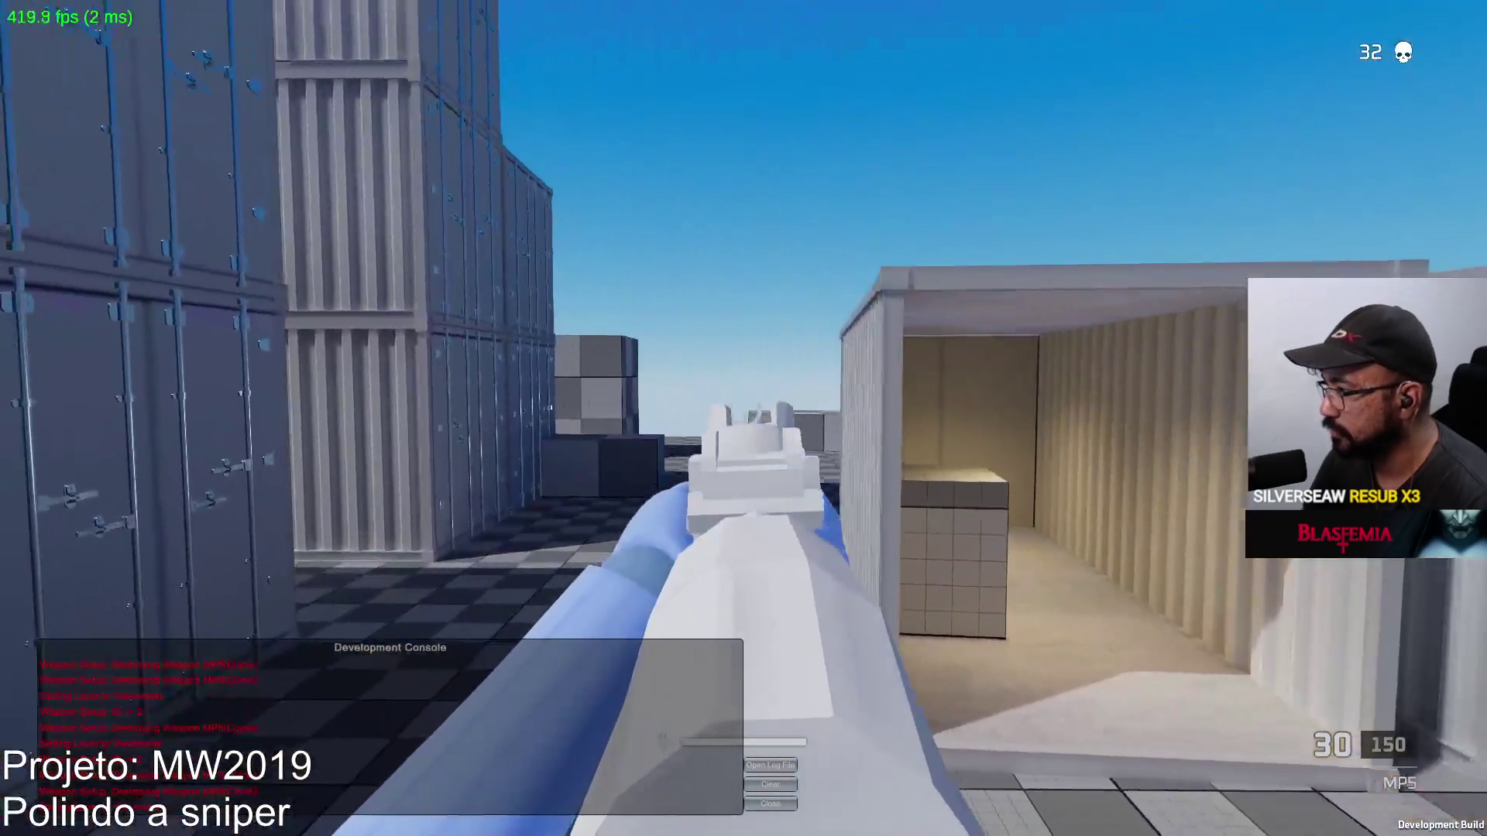
# Strafe past the container wall, shoot the bot that comes into view, then reload
pyautogui.click(743, 418)
pyautogui.click(744, 418)
pyautogui.press('d')
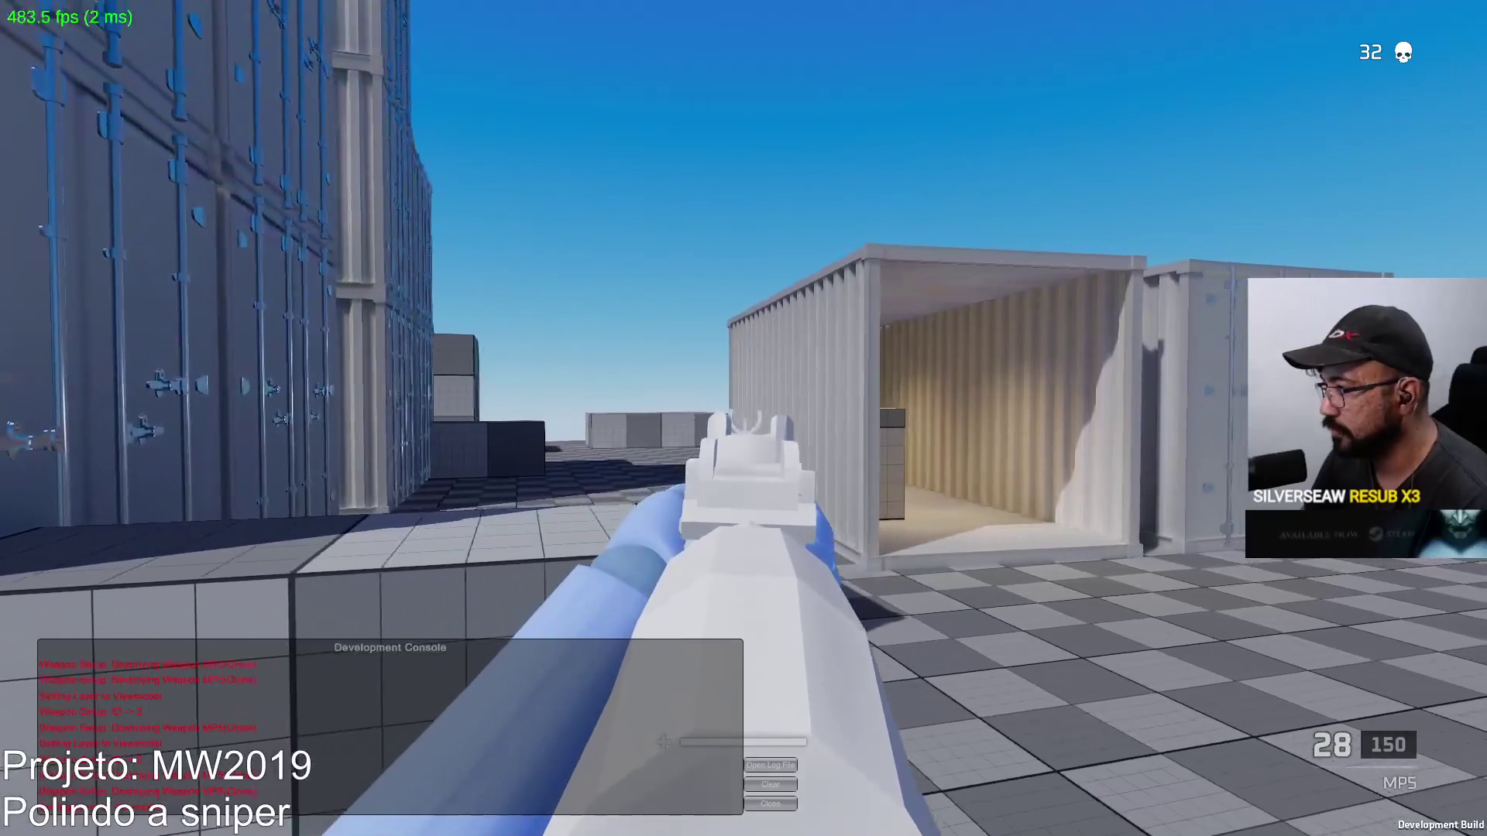
pyautogui.click(743, 419)
pyautogui.click(744, 418)
pyautogui.click(744, 418)
pyautogui.press('r')
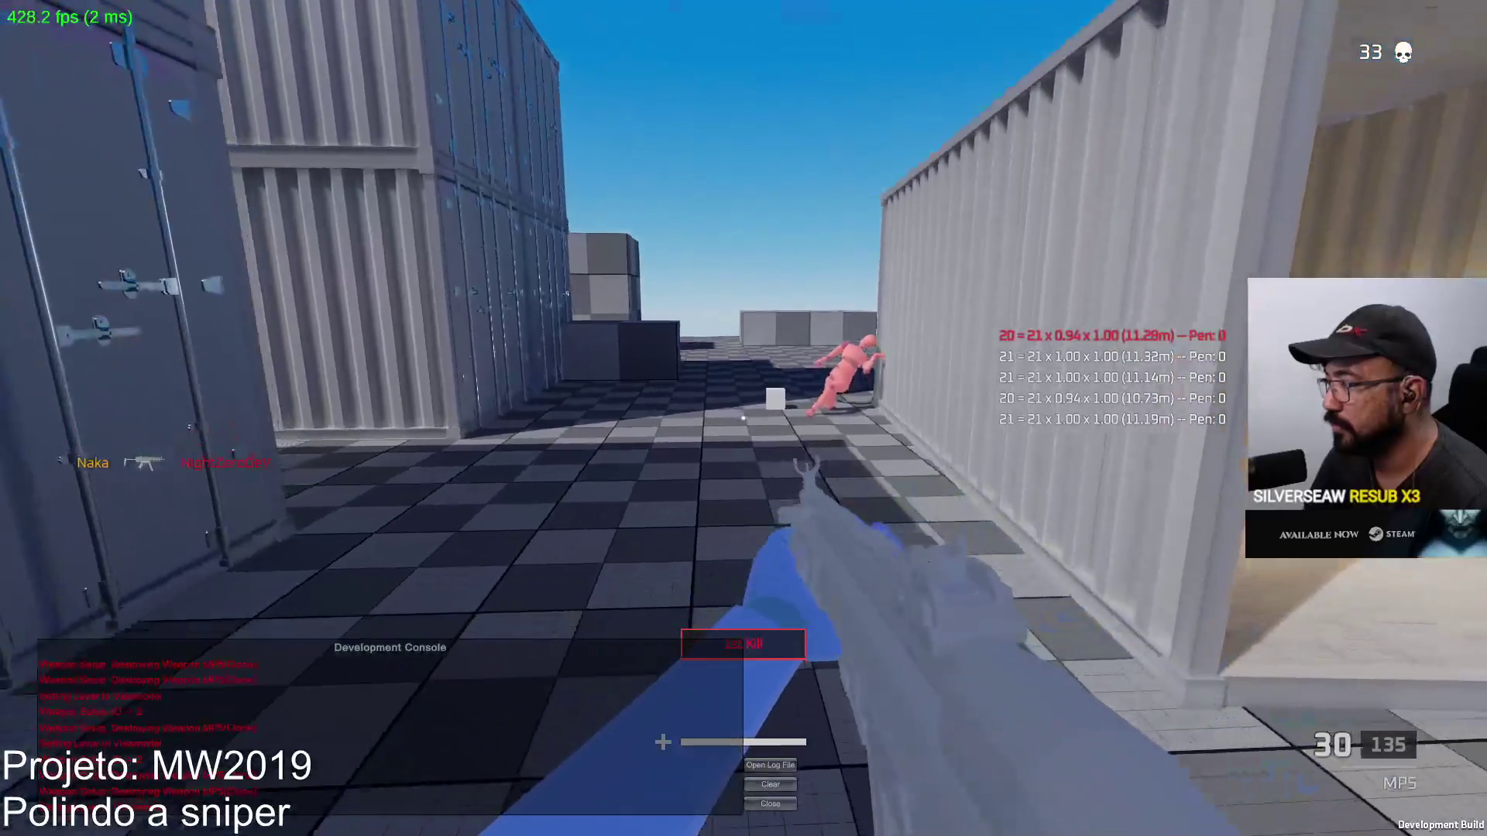
pyautogui.press('w')
pyautogui.press('w')
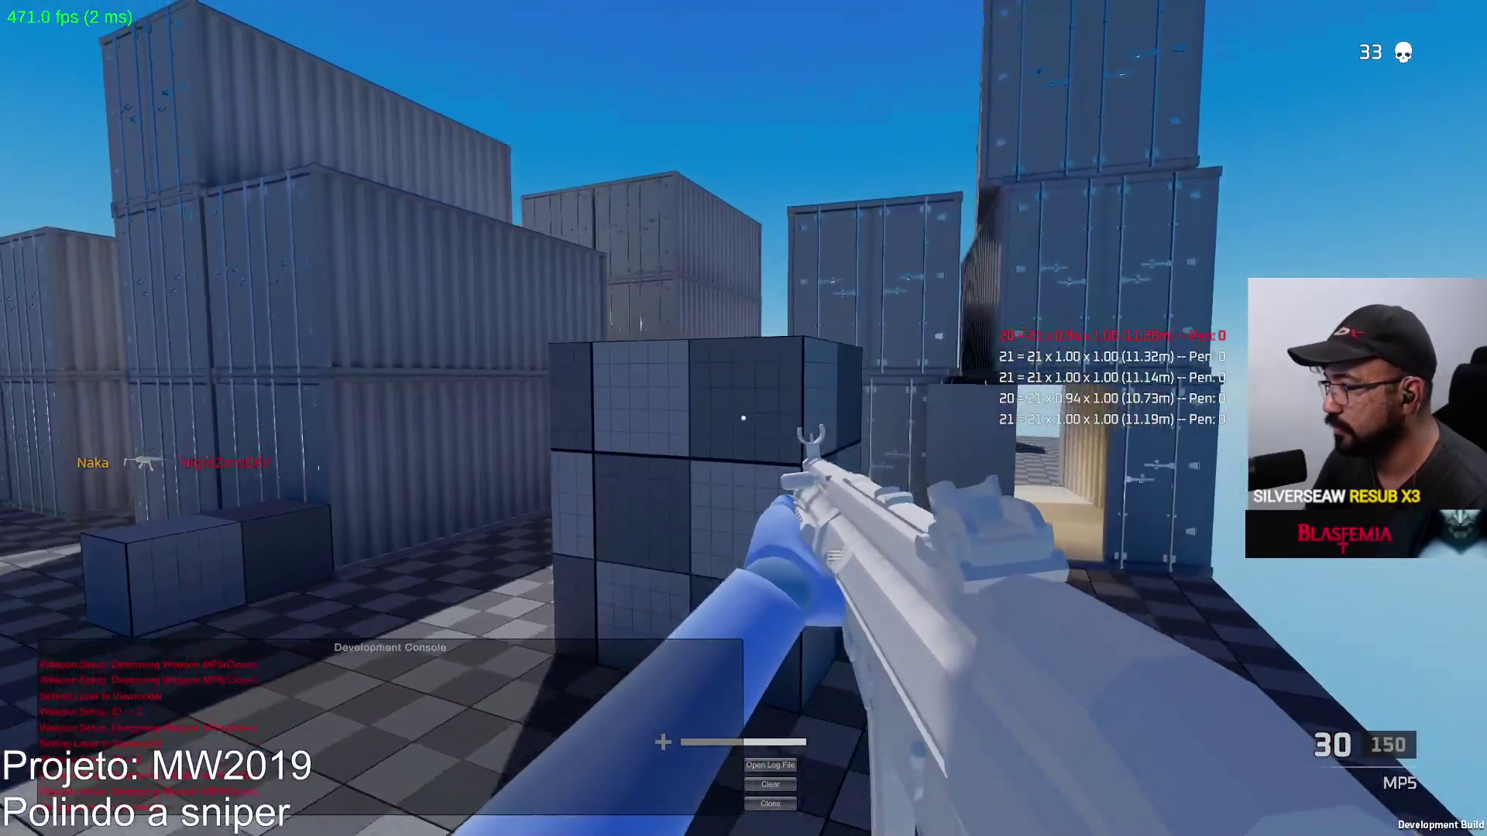
# Aim through the container corridor, full-auto an attacking bot, then bring up the MW2019 notes in Notepad
pyautogui.rightClick(744, 418)
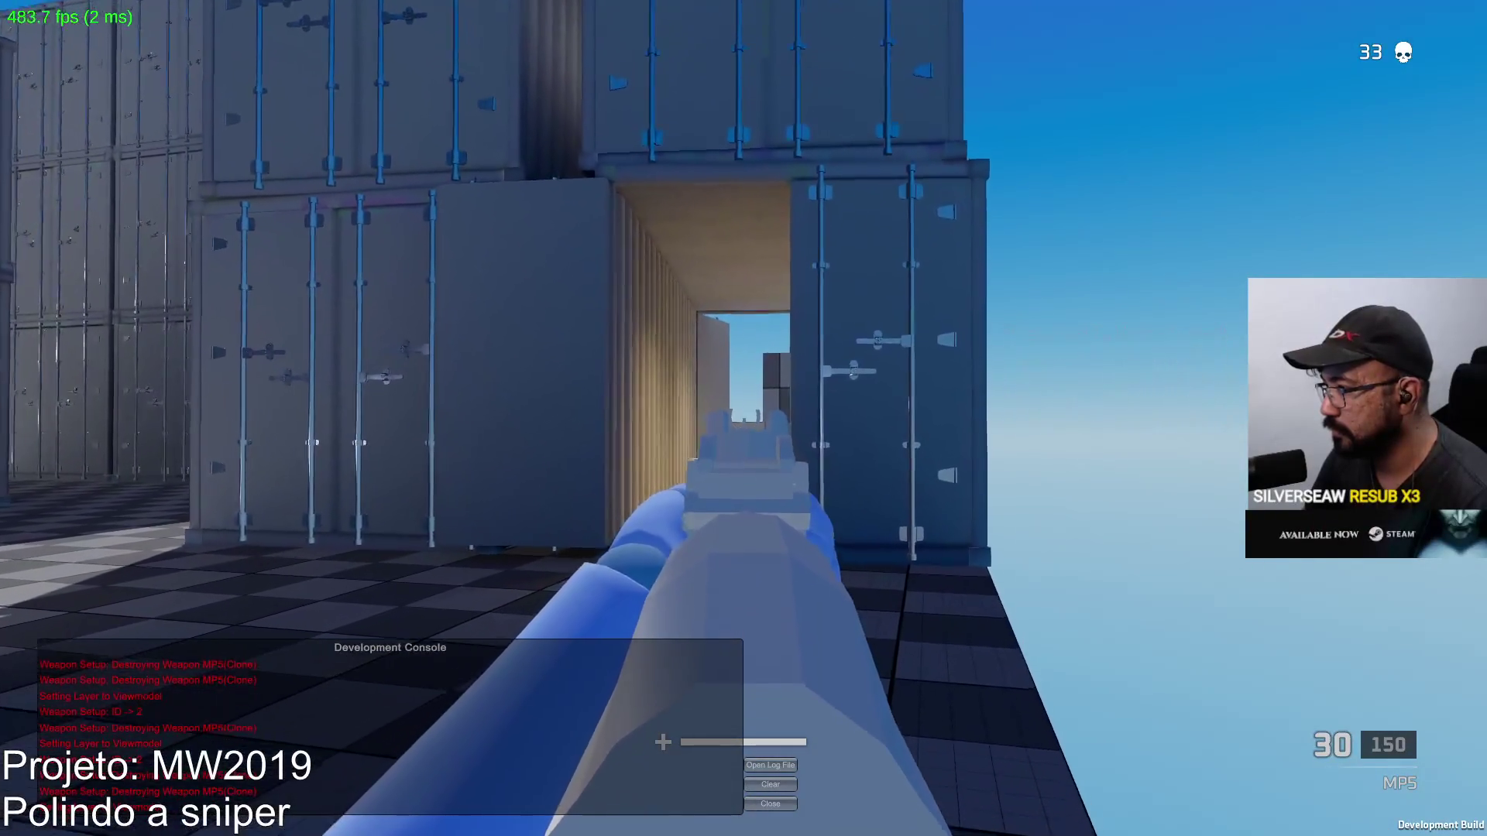
pyautogui.press('w')
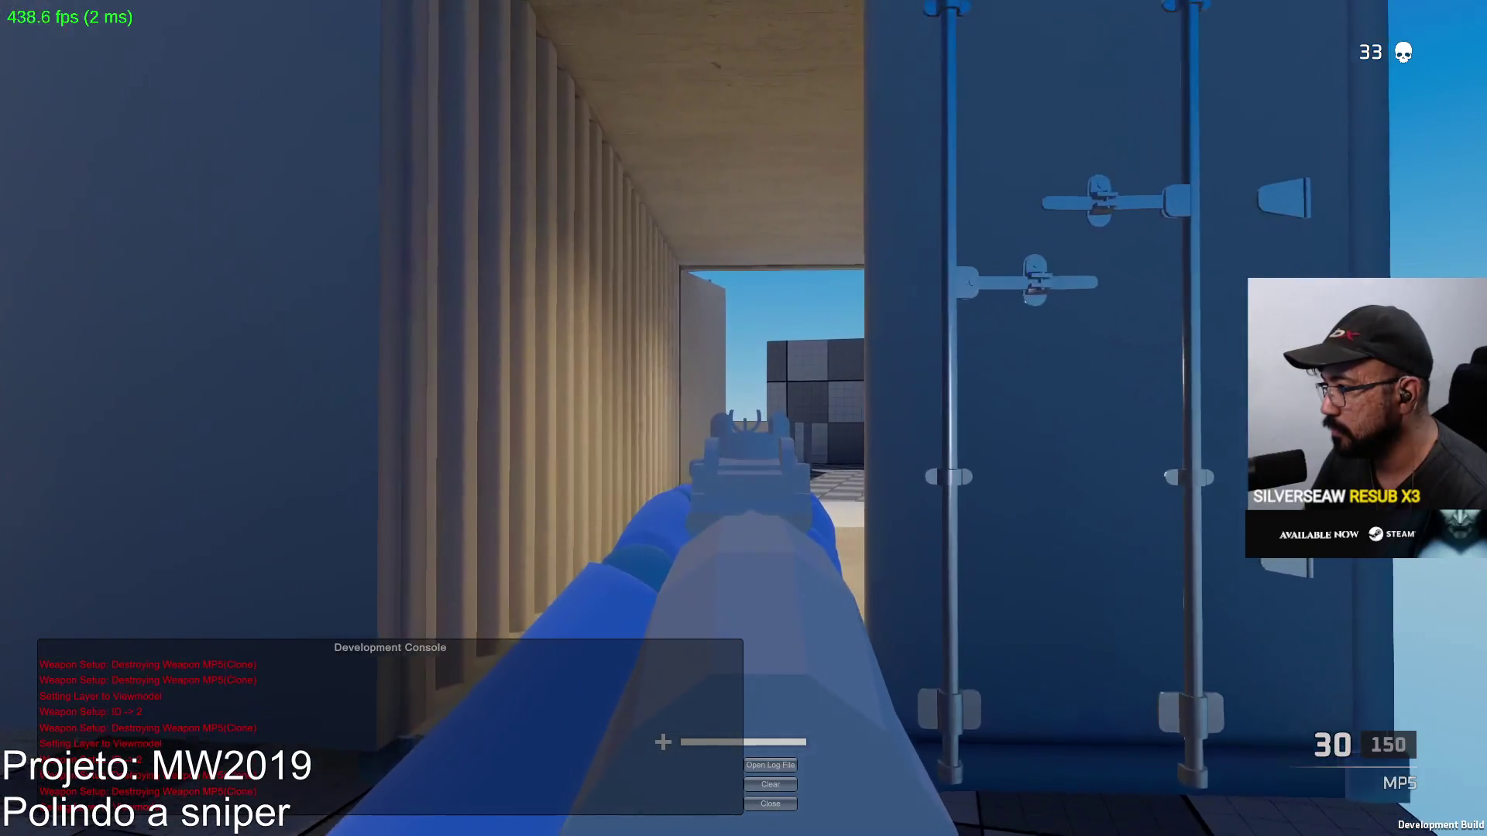
pyautogui.press('w')
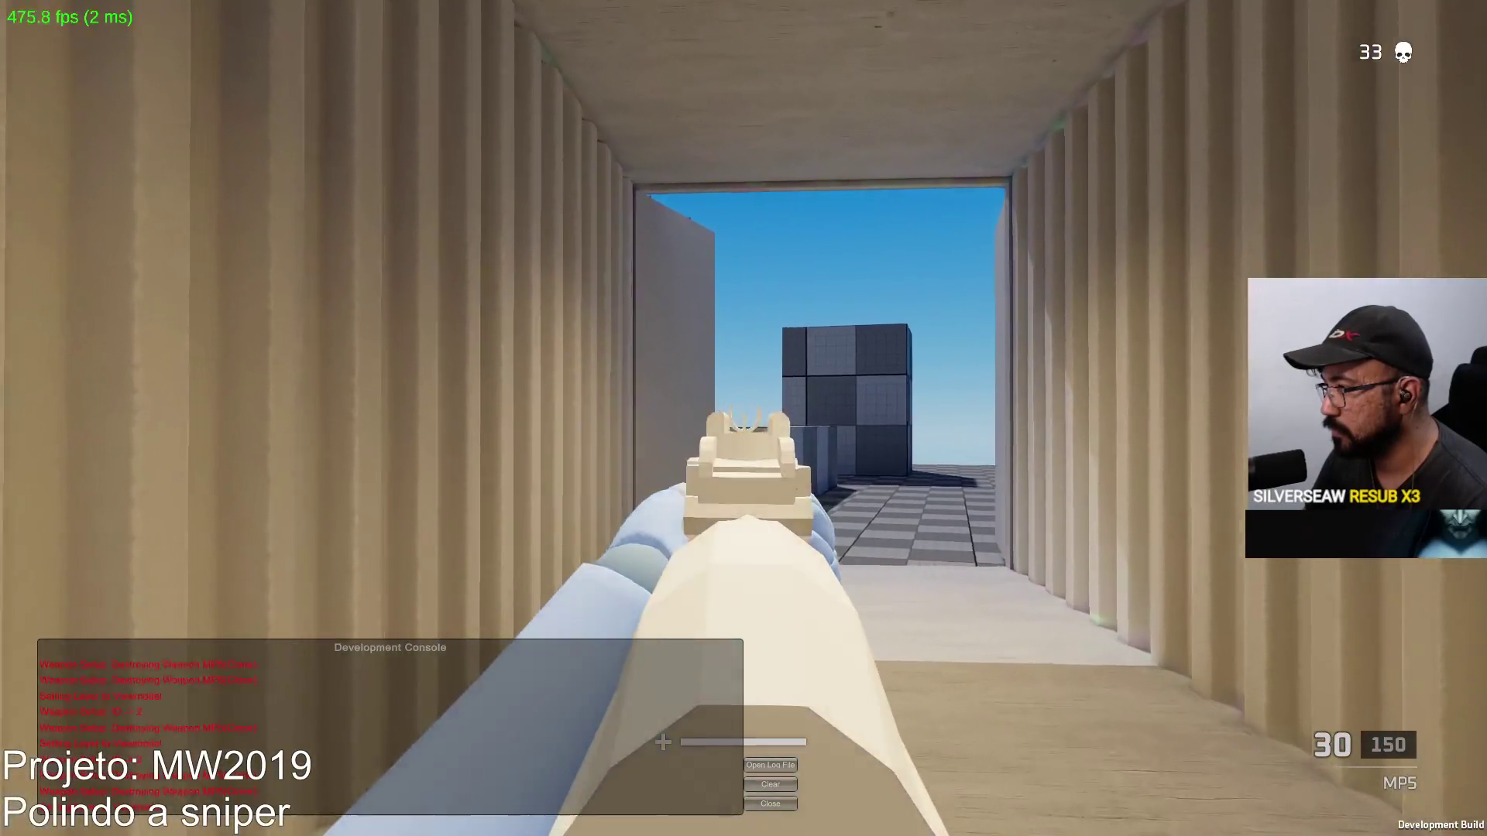
pyautogui.press('w')
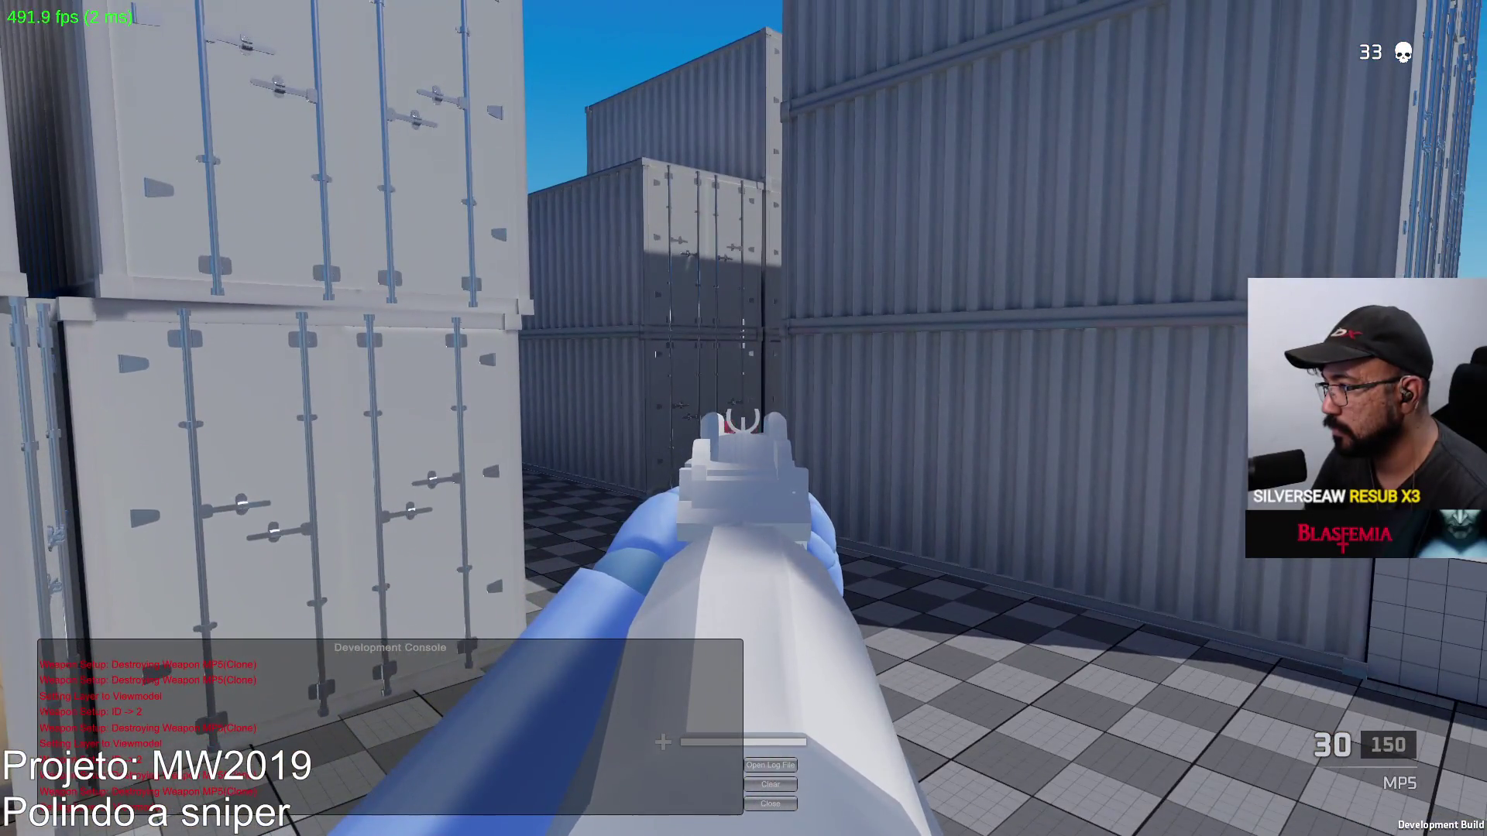
pyautogui.moveTo(743, 418); pyautogui.dragTo(744, 418)
pyautogui.press('super')
pyautogui.click(812, 817)
pyautogui.write("don't make footstep sounds wh")
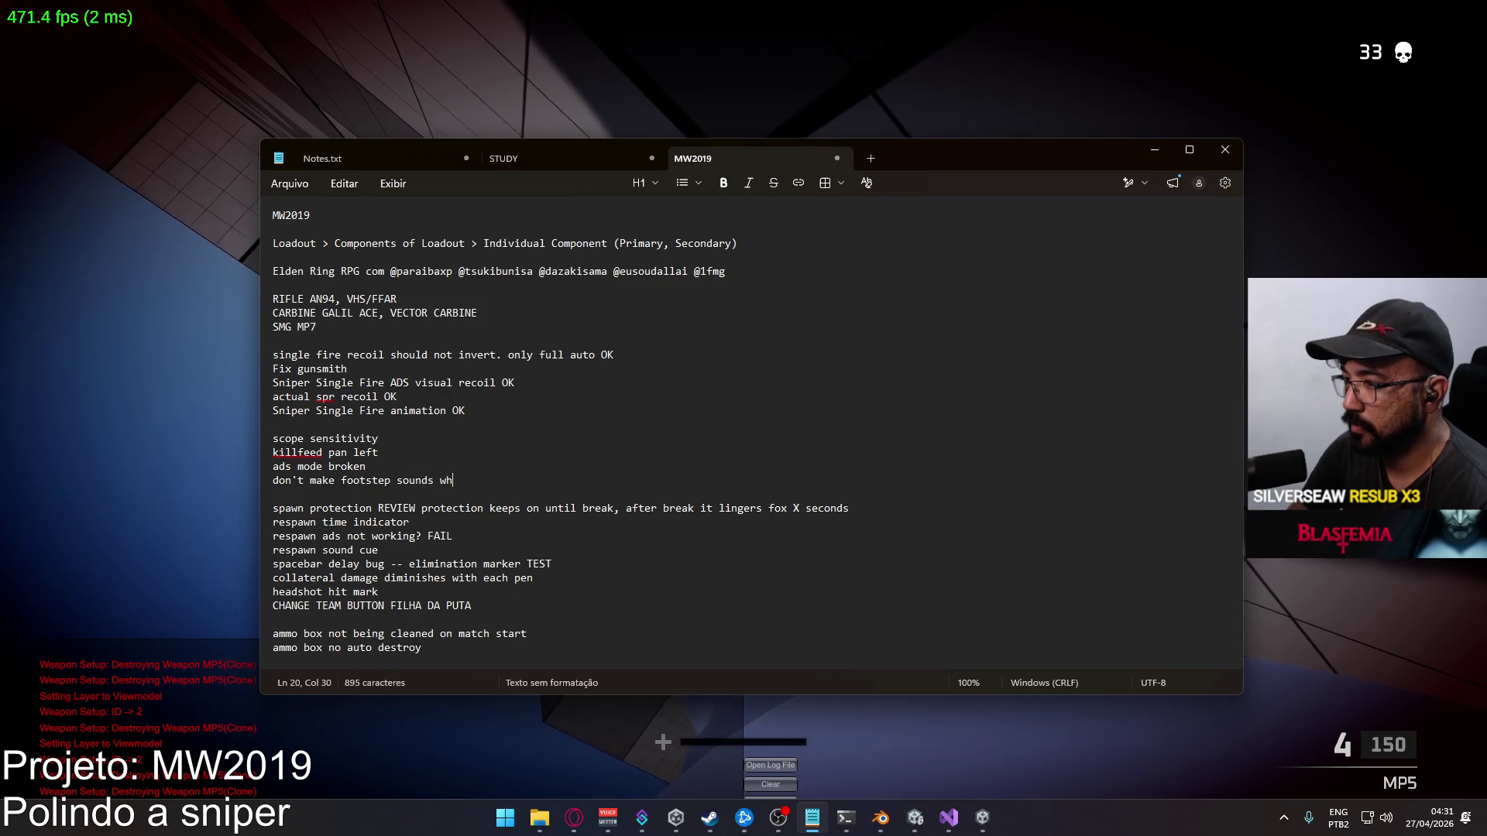
# Complete the note as 'don't make footstep sounds when protected' and switch back to the game
pyautogui.write('en protected')
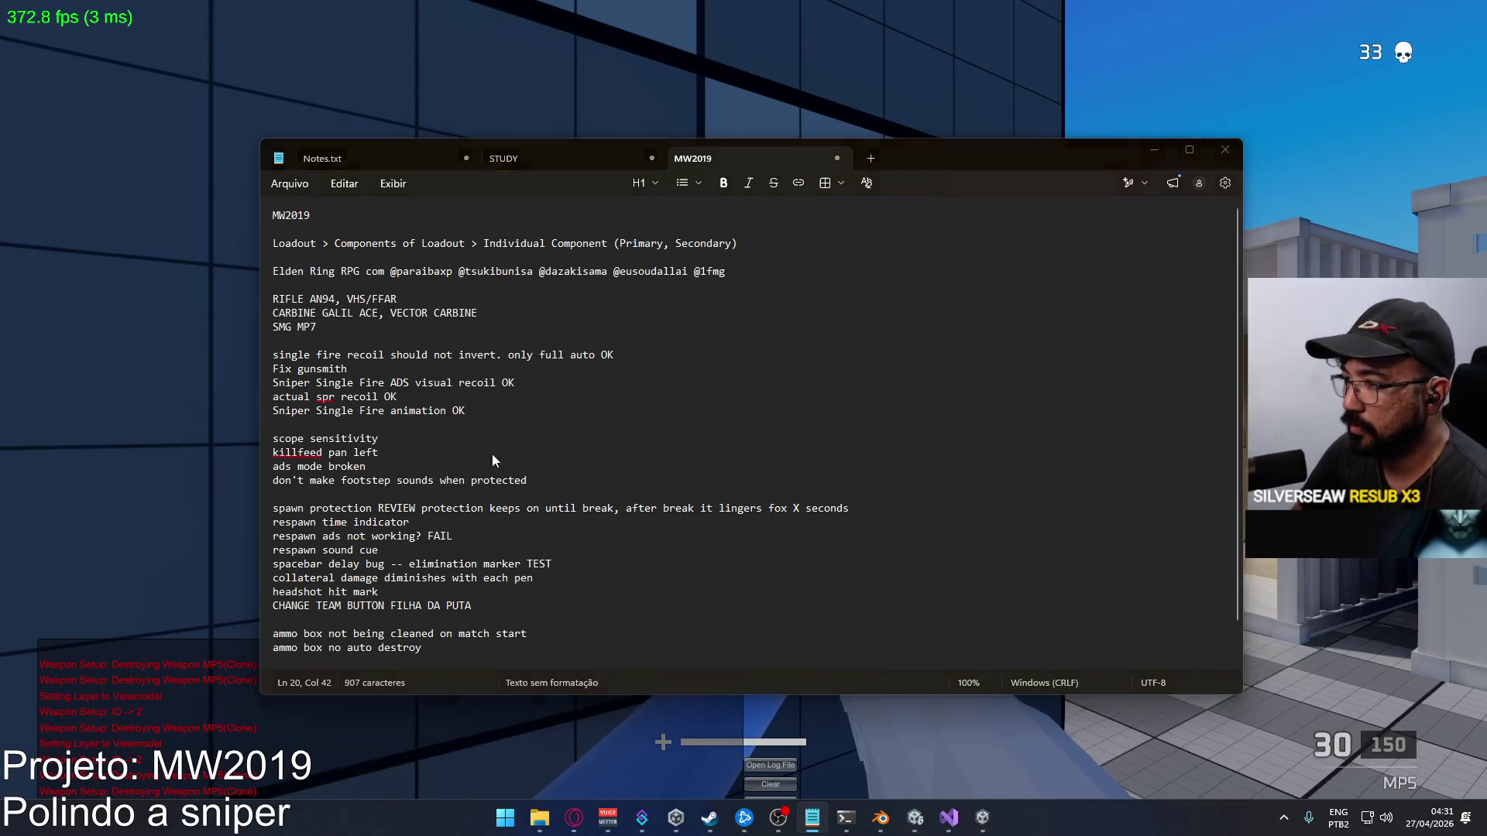
pyautogui.hotkey('alt', 'Tab')
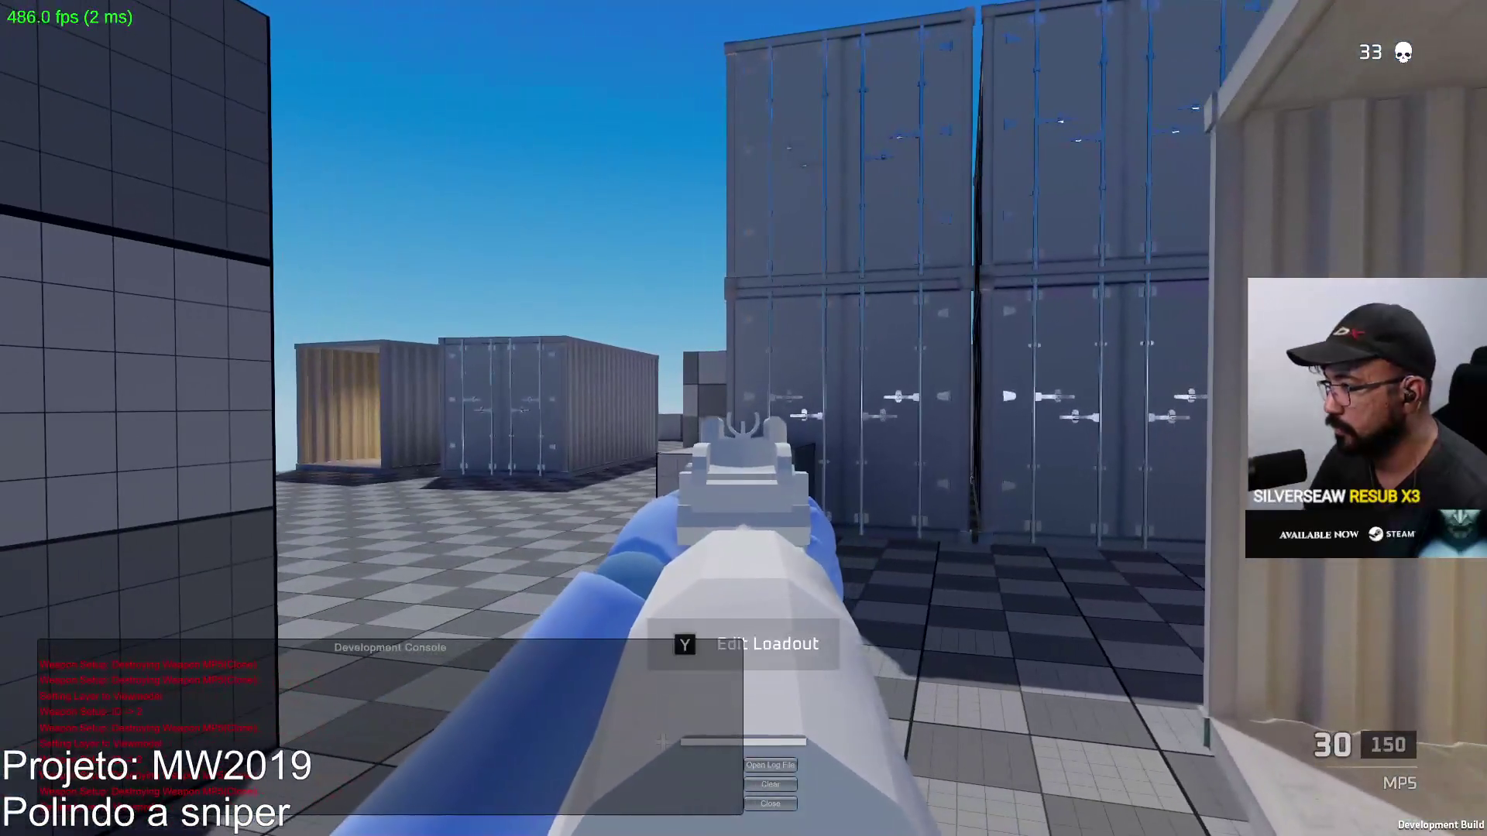
# Kill the bot at the container wall with automatic MP5 fire, reload, and cross over the ammo pickup
pyautogui.click(743, 419)
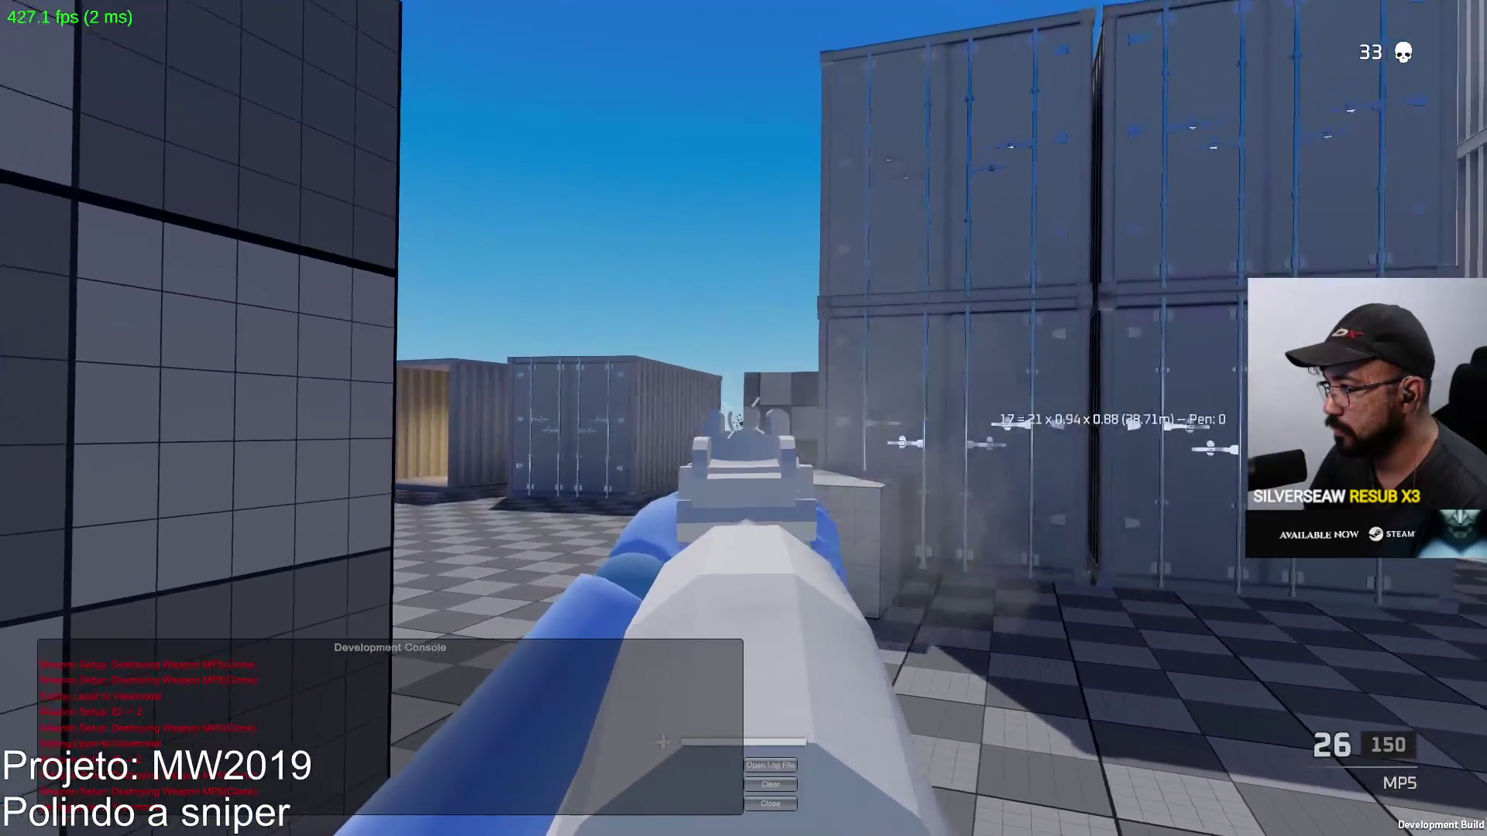
pyautogui.moveTo(744, 418); pyautogui.dragTo(744, 419)
pyautogui.press('r')
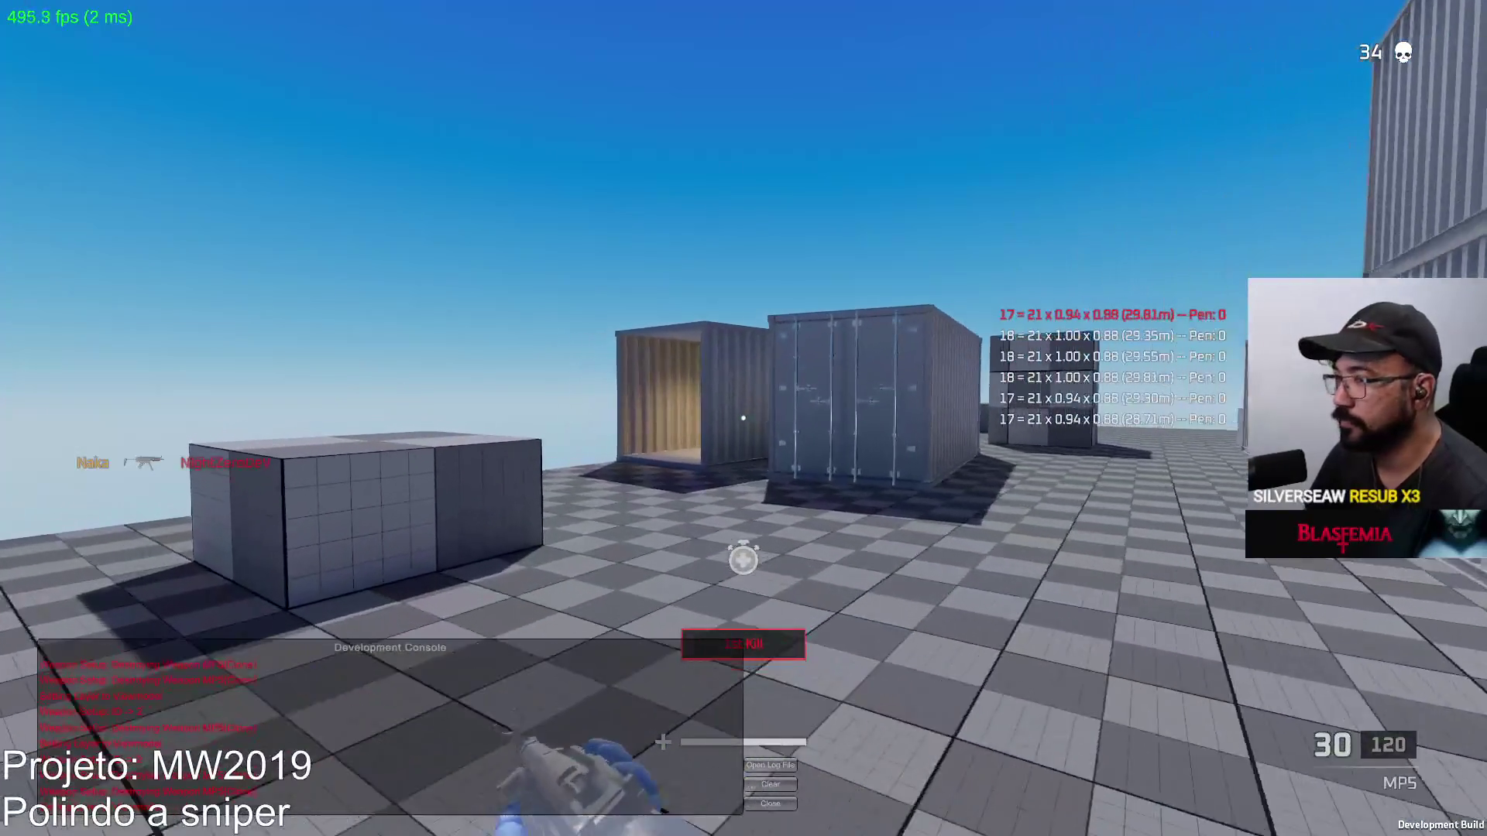
pyautogui.press('w')
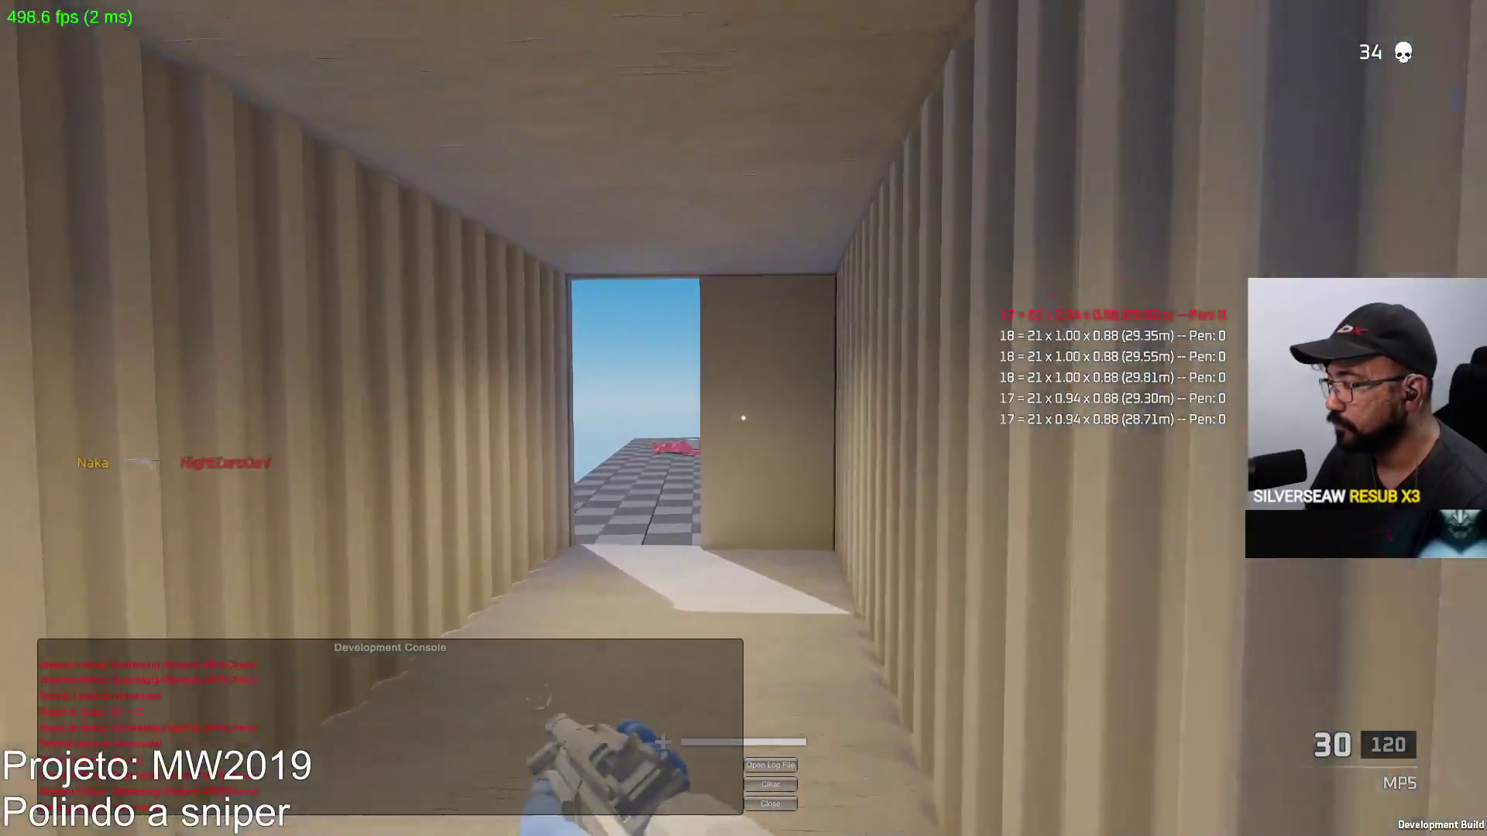
pyautogui.press('w')
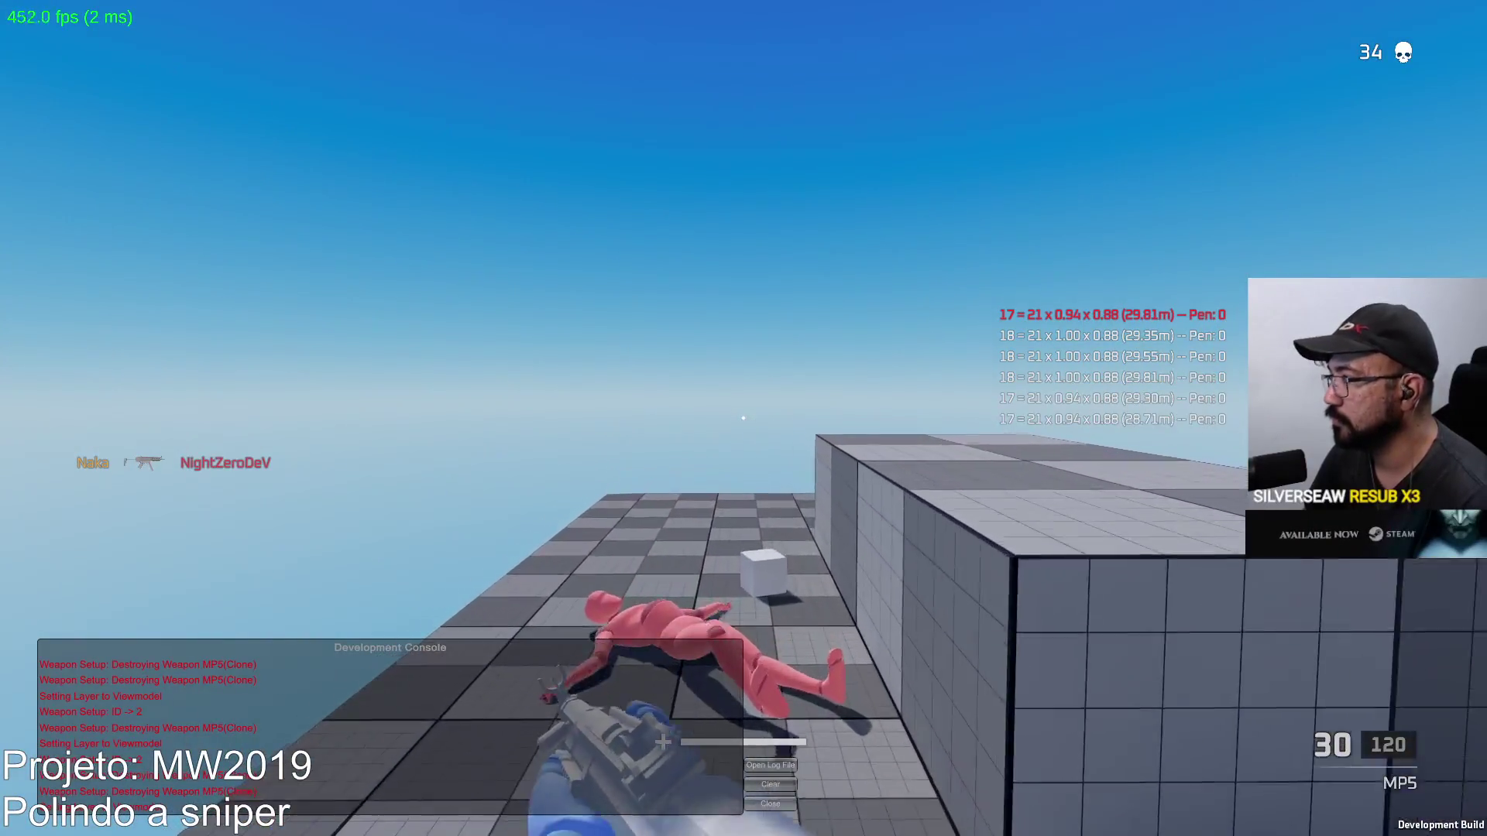
pyautogui.press('w')
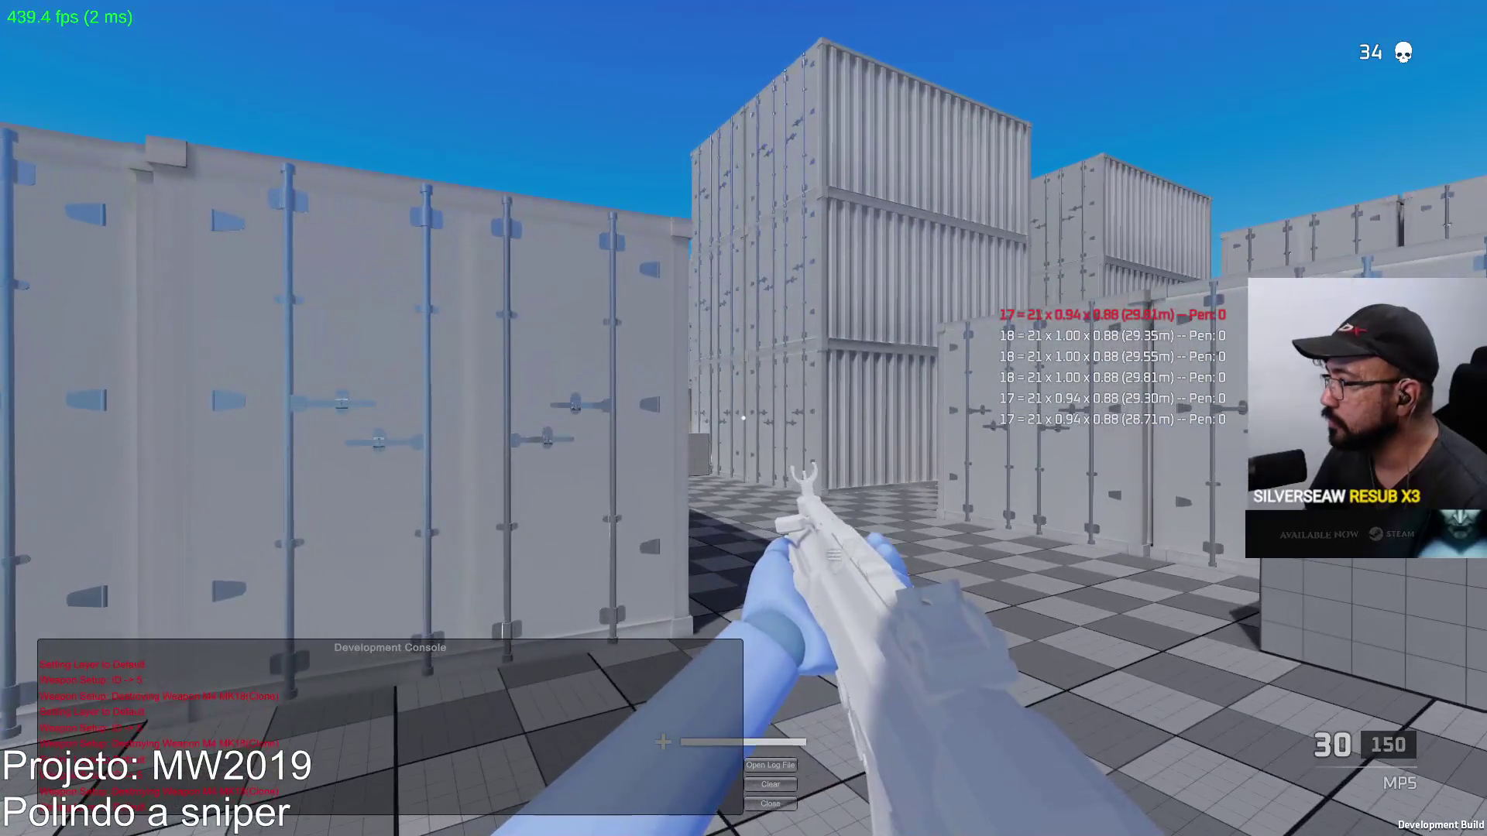
# Fire bursts down range, then aim down sights and kill the bot in the container corridor
pyautogui.moveTo(742, 418); pyautogui.dragTo(743, 419)
pyautogui.click(742, 418)
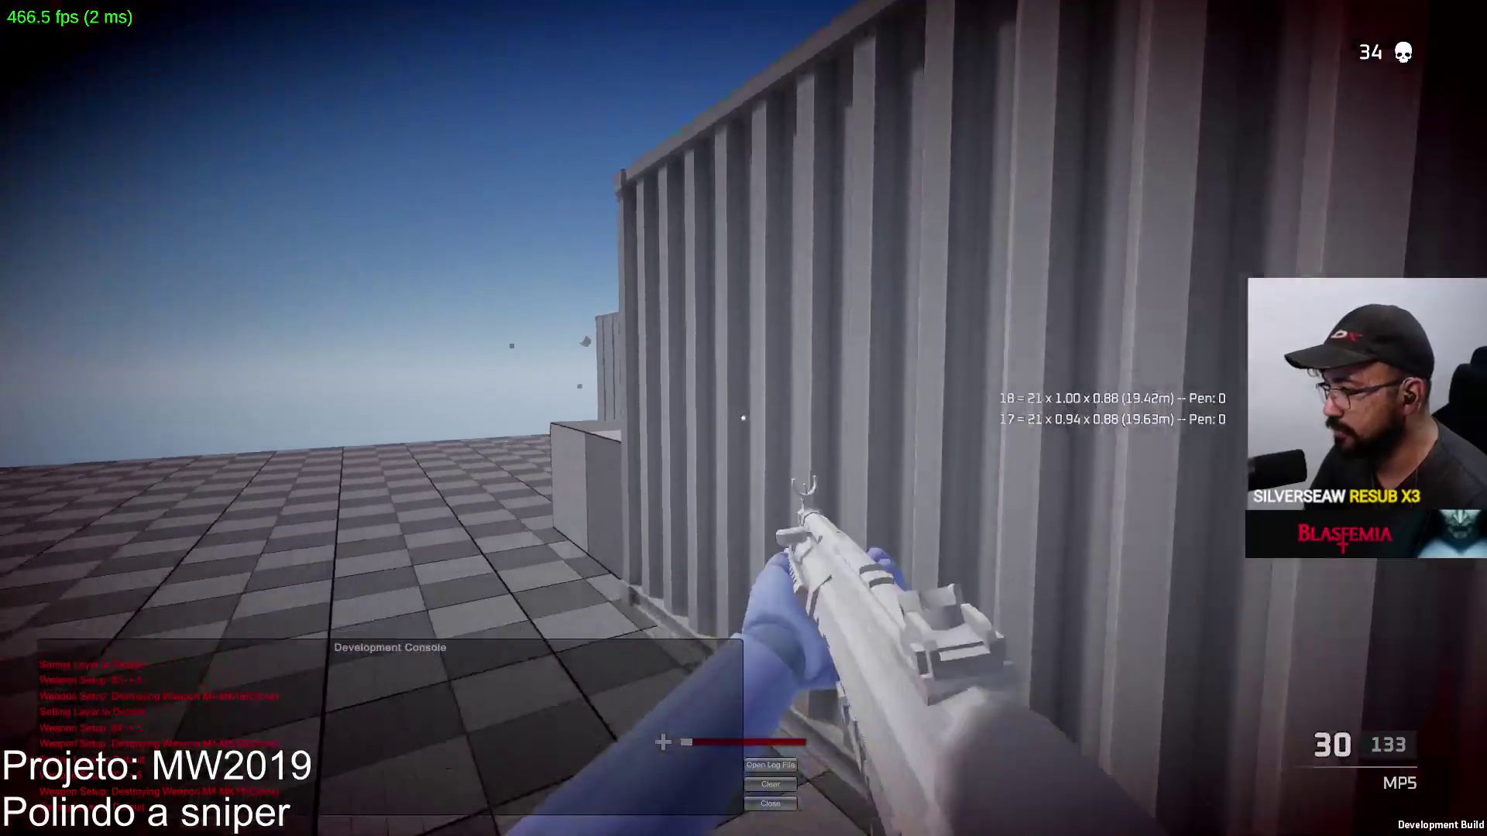
pyautogui.press('w')
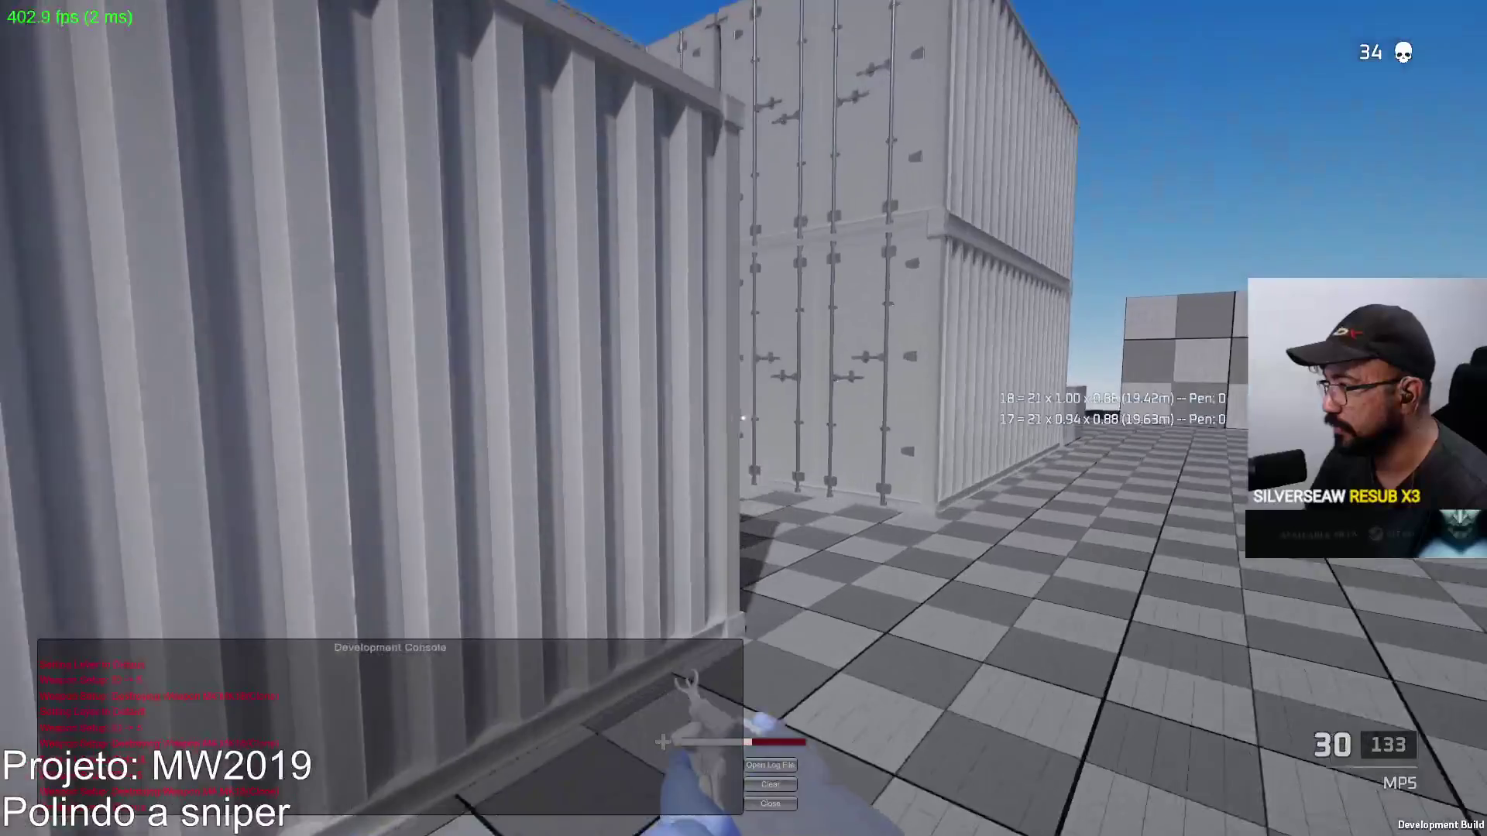
pyautogui.rightClick(743, 418)
pyautogui.click(742, 418)
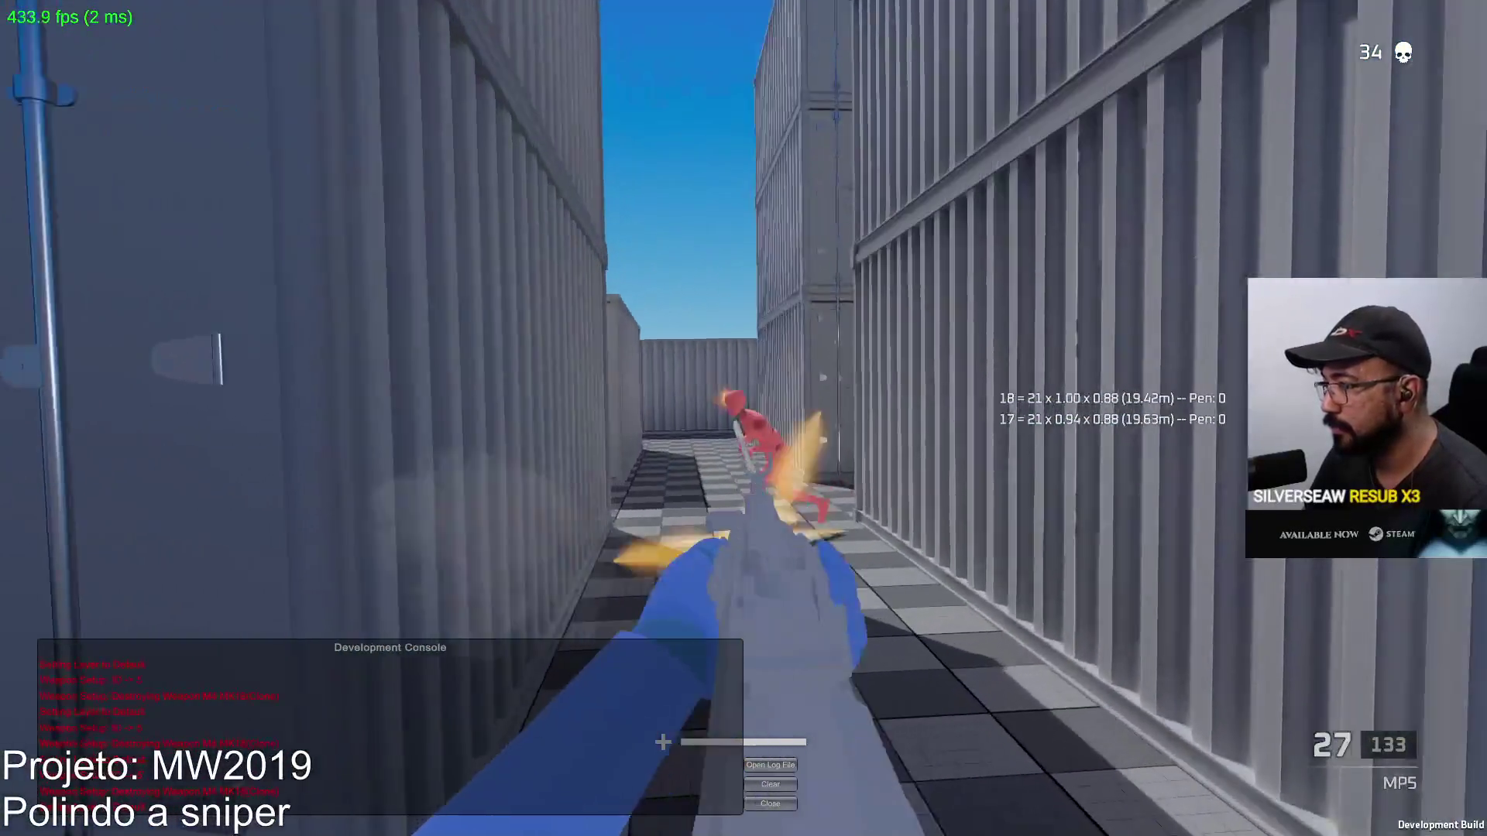
pyautogui.click(743, 418)
pyautogui.press('r')
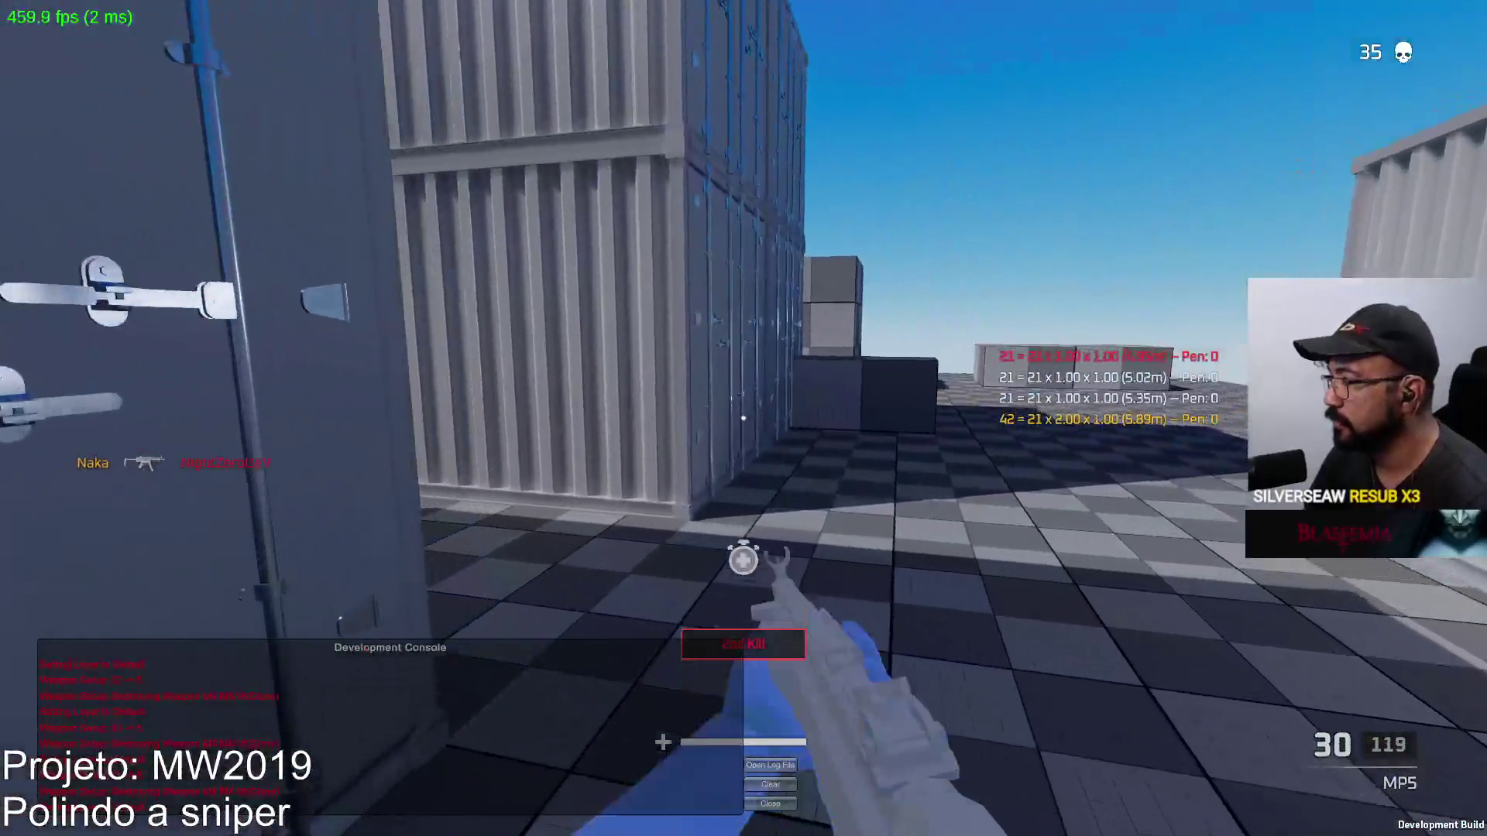
# Advance past the containers, check the scoreboard, and fire an aimed burst at the containers
pyautogui.press('w')
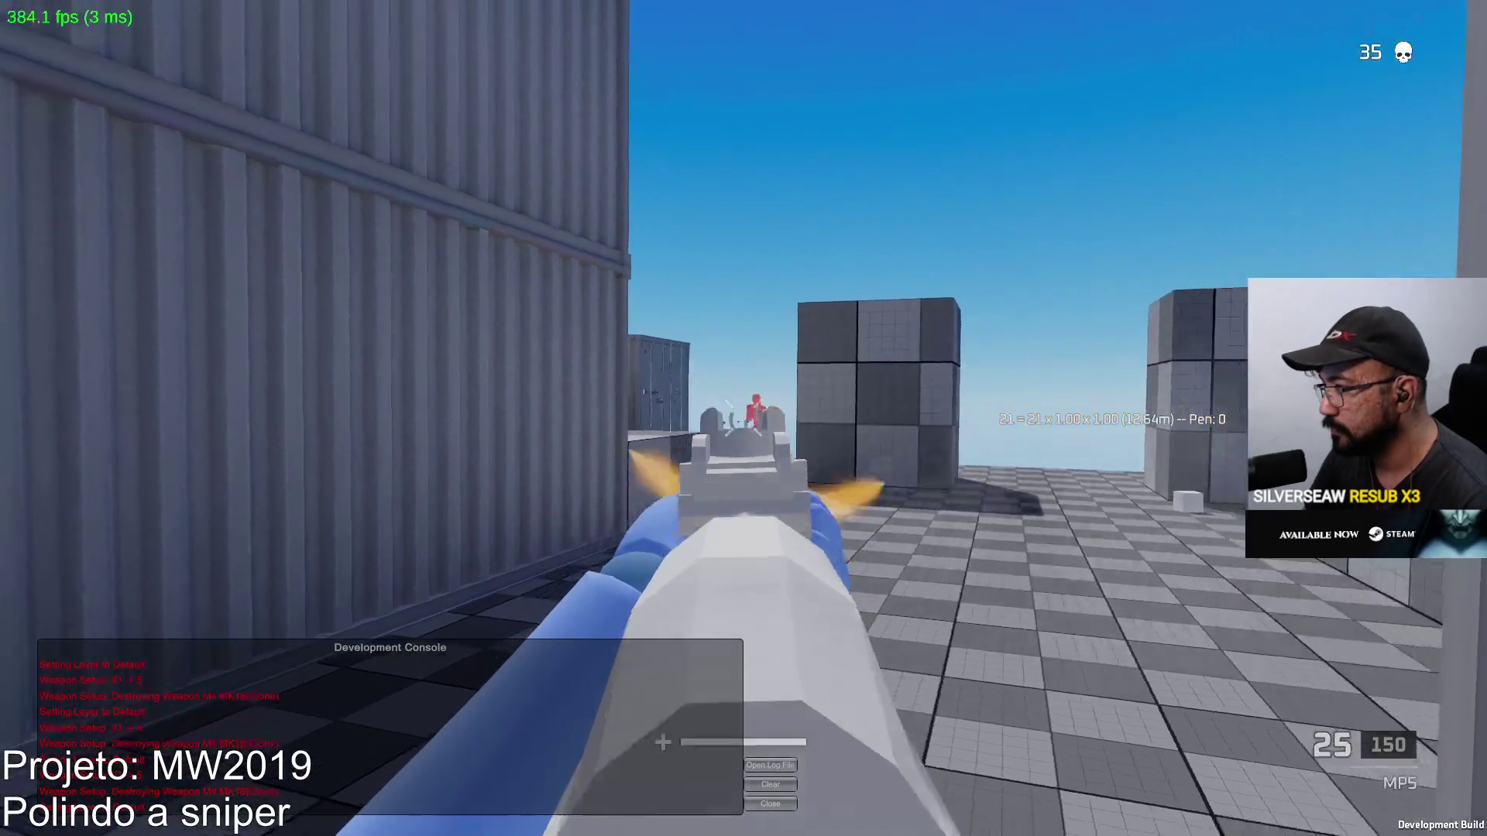
pyautogui.press('w')
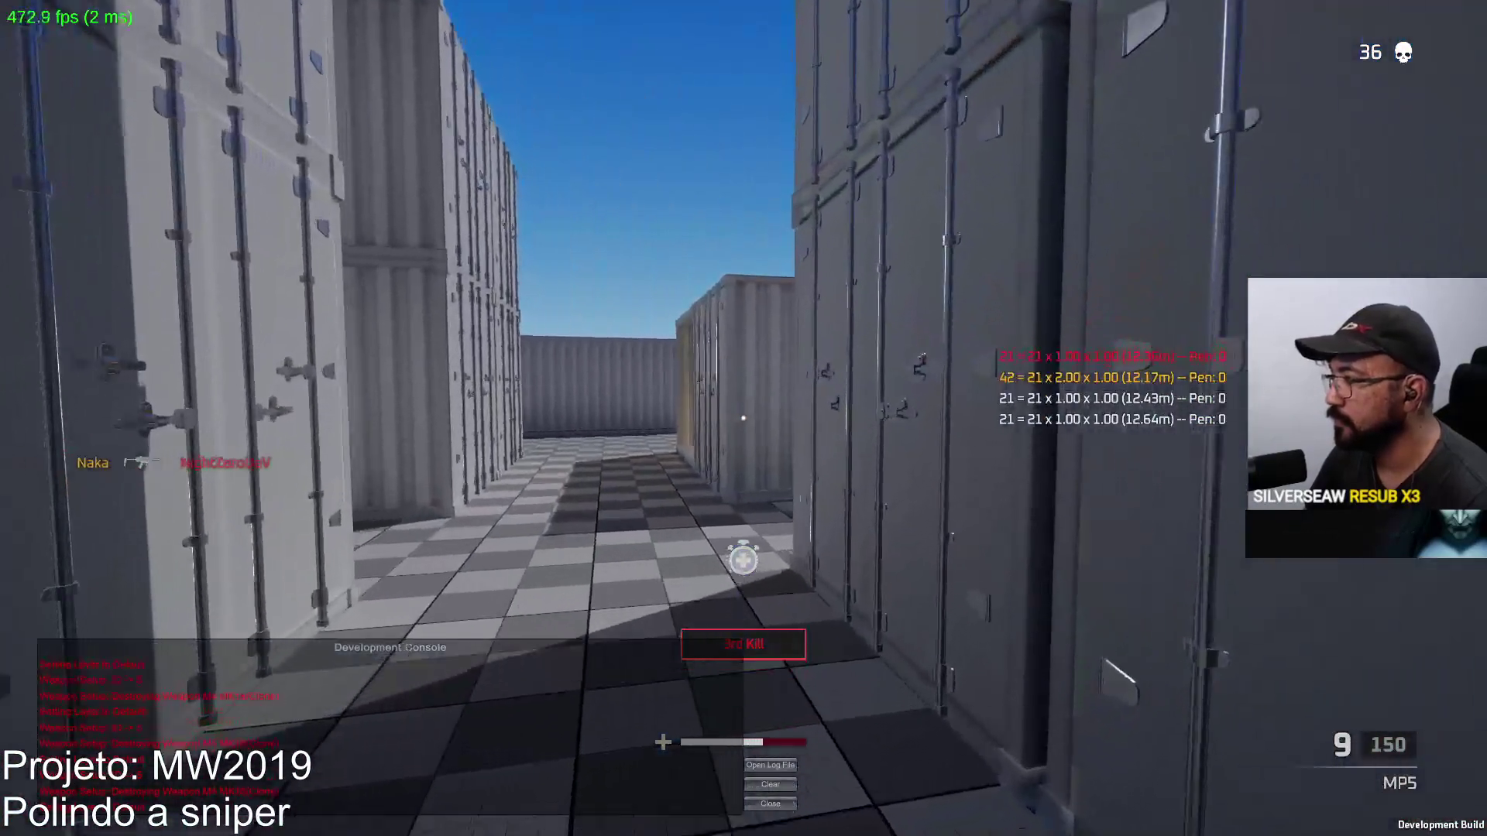
pyautogui.press('w')
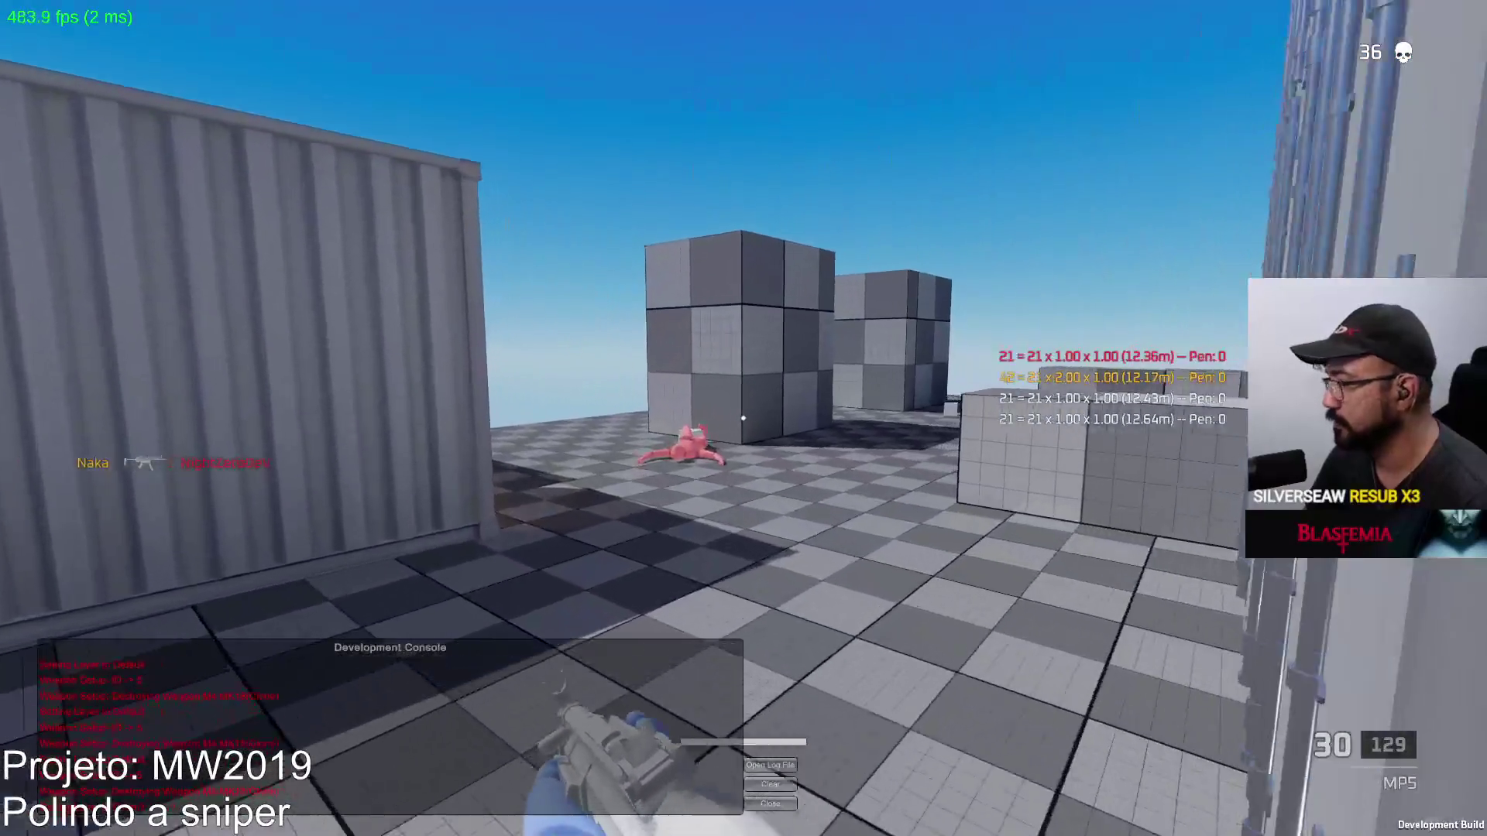
pyautogui.press('Tab')
pyautogui.press('Tab')
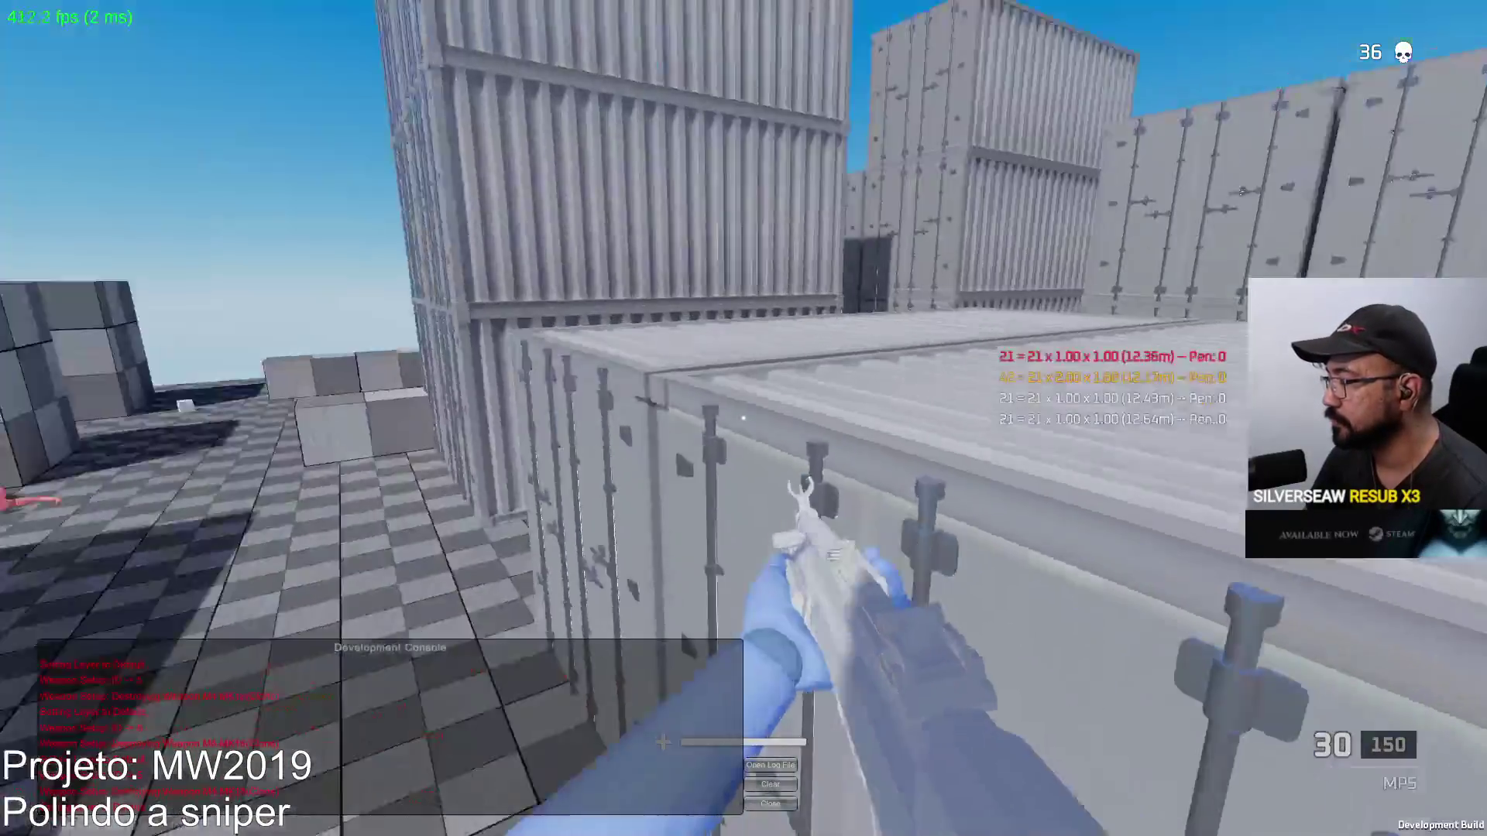
pyautogui.rightClick(744, 418)
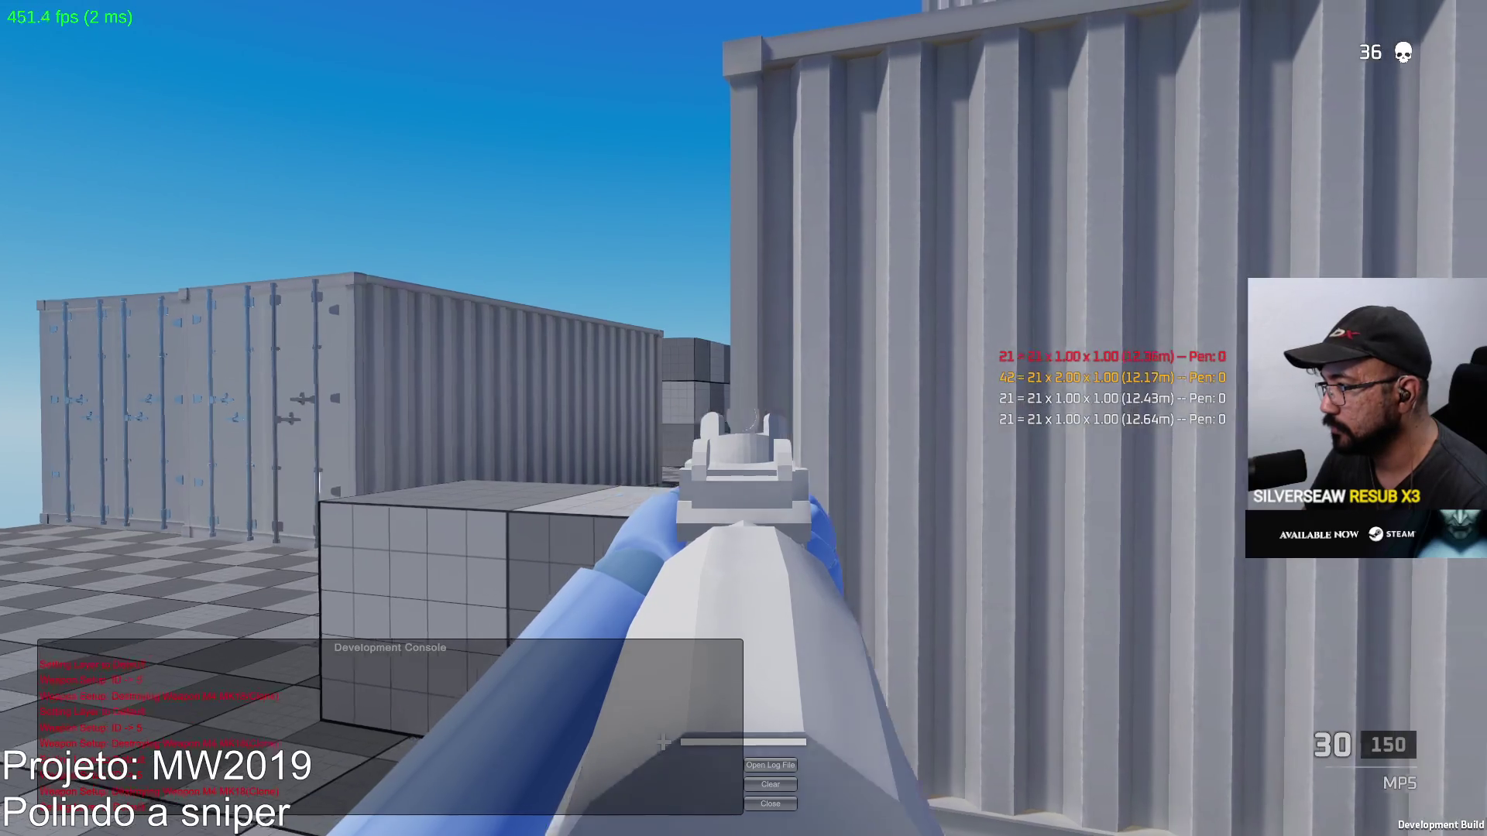
pyautogui.moveTo(743, 418); pyautogui.dragTo(744, 418)
pyautogui.press('r')
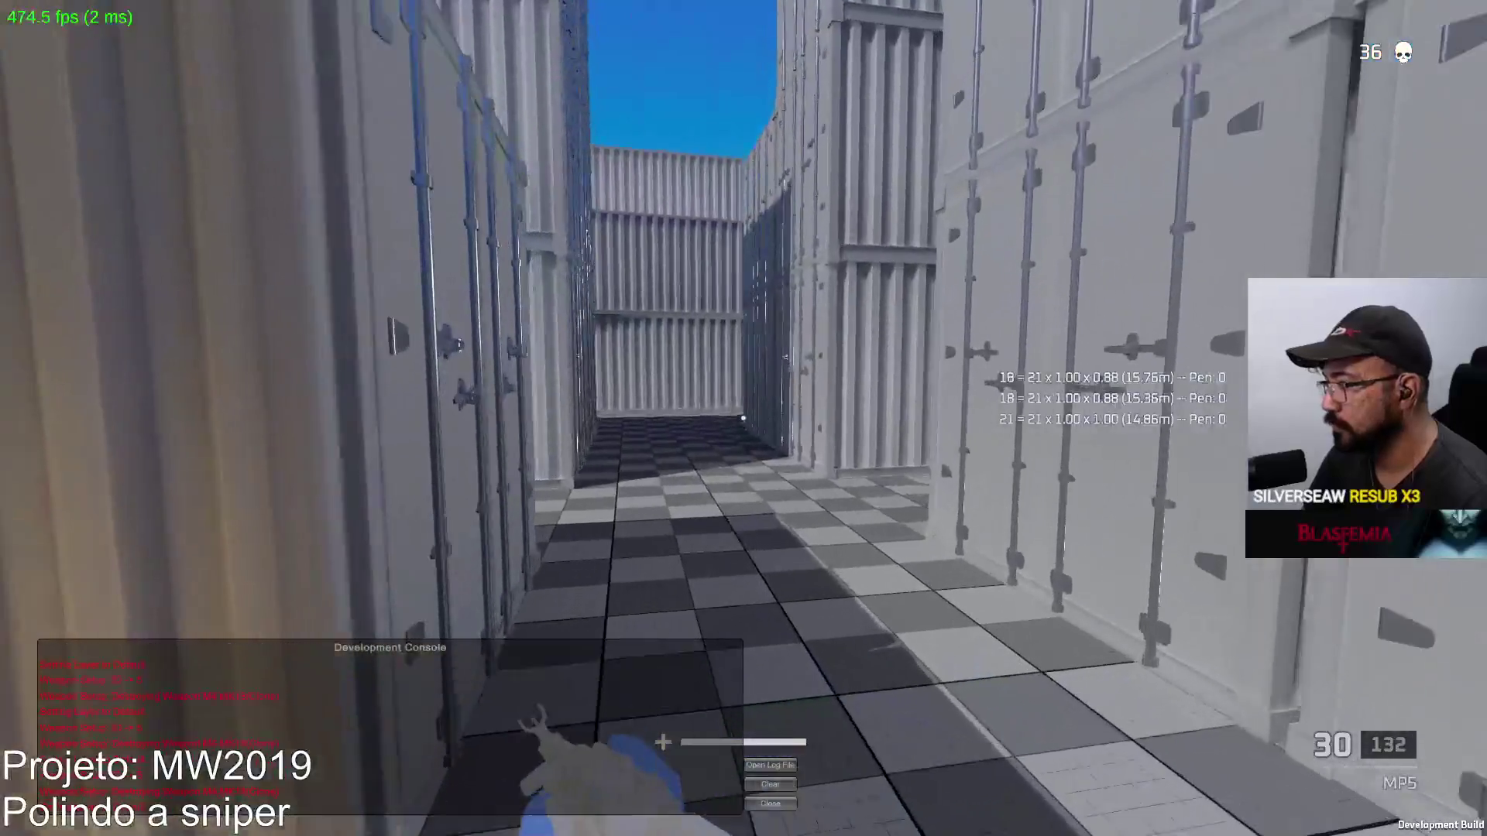
# Return fire on an attacker, then walk through the containers to the wall beside the grey cubes
pyautogui.rightClick(744, 418)
pyautogui.click(744, 418)
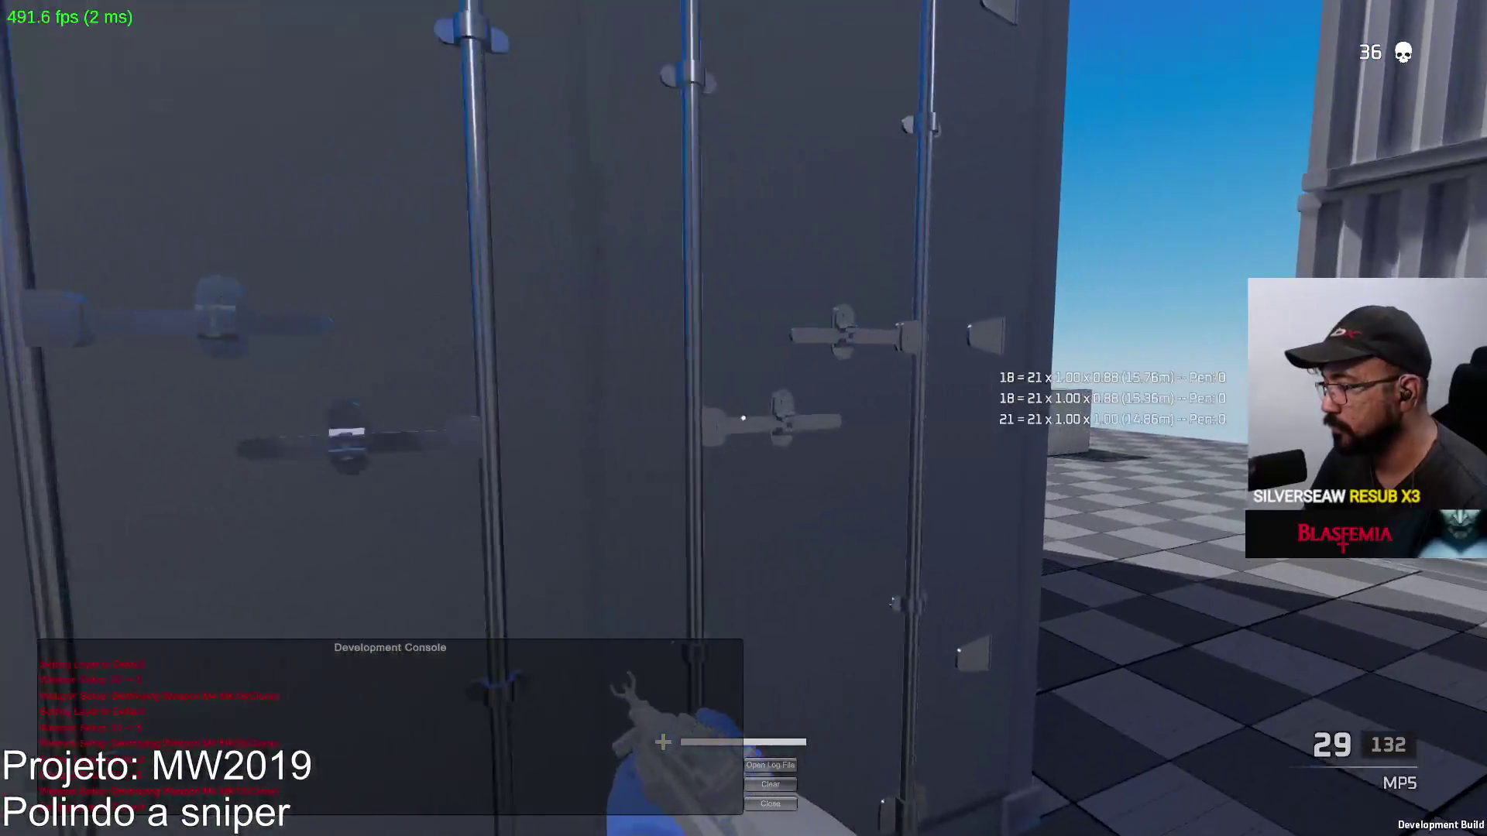
pyautogui.moveTo(744, 419); pyautogui.dragTo(744, 418)
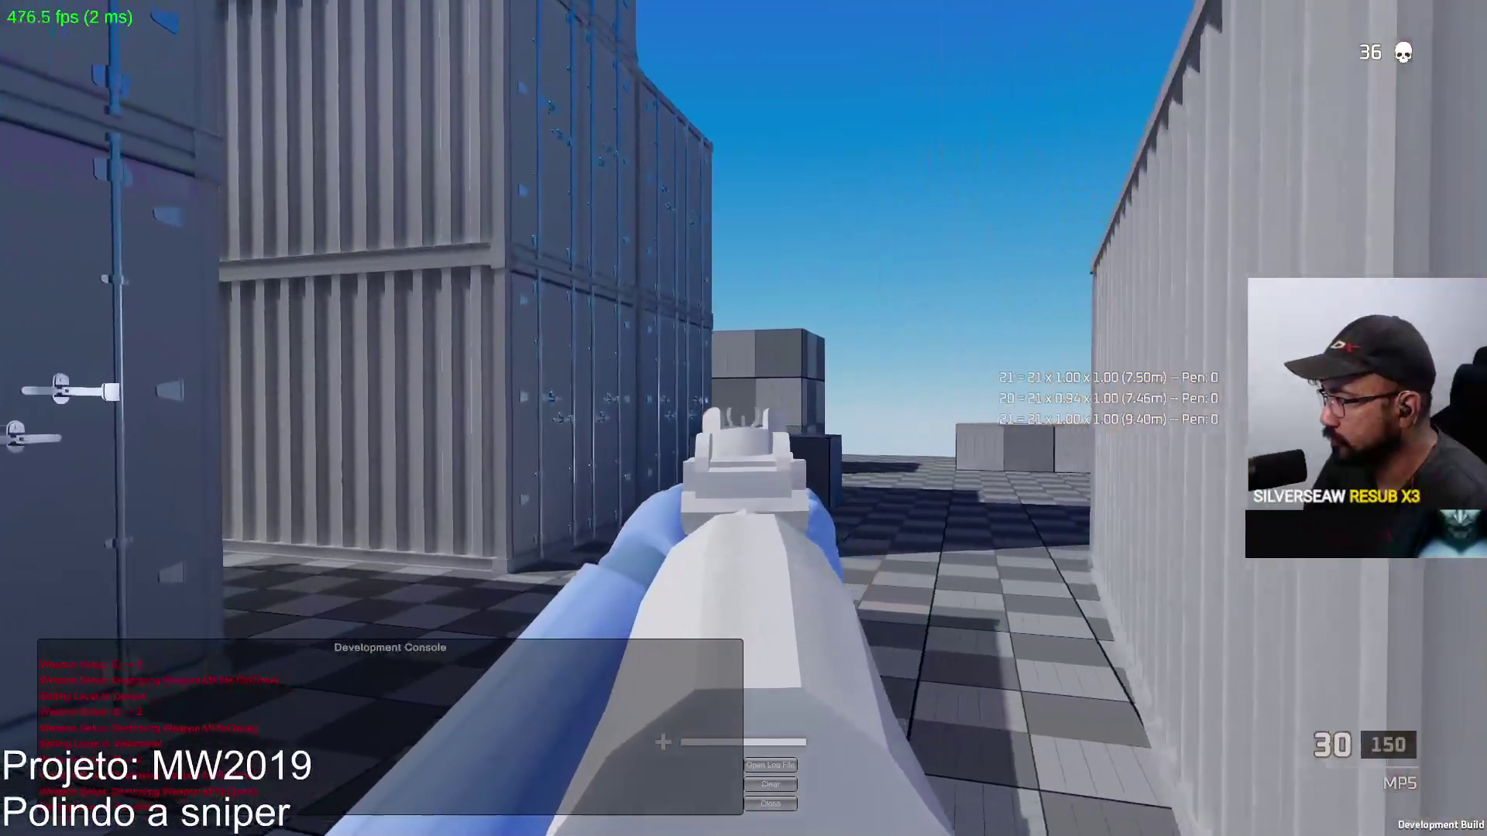
pyautogui.press('w')
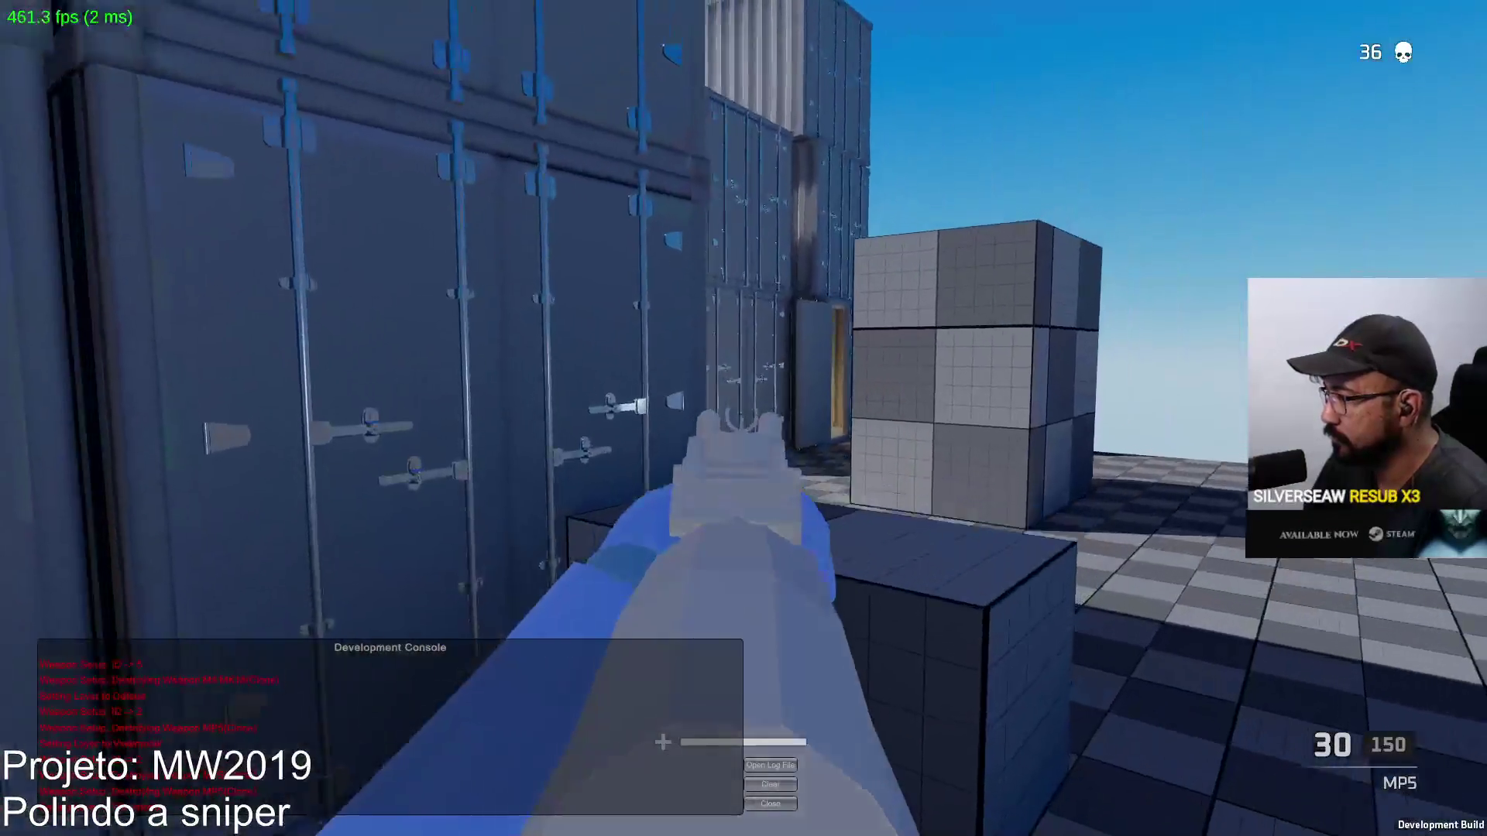
pyautogui.press('w')
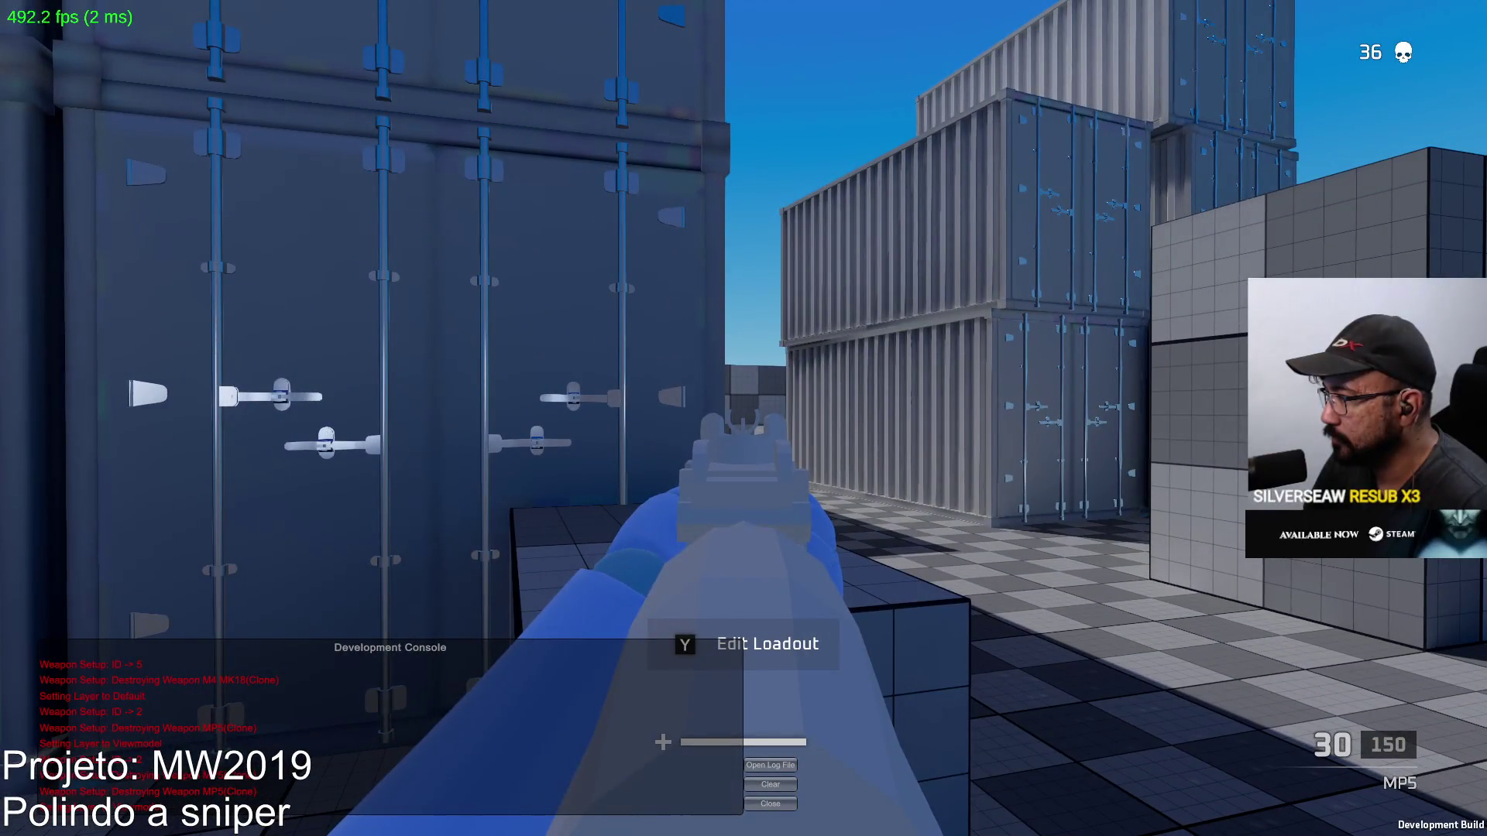
# Fire the MP5 while moving into a container, then aim down sights and shoot a bot
pyautogui.click(743, 418)
pyautogui.click(743, 418)
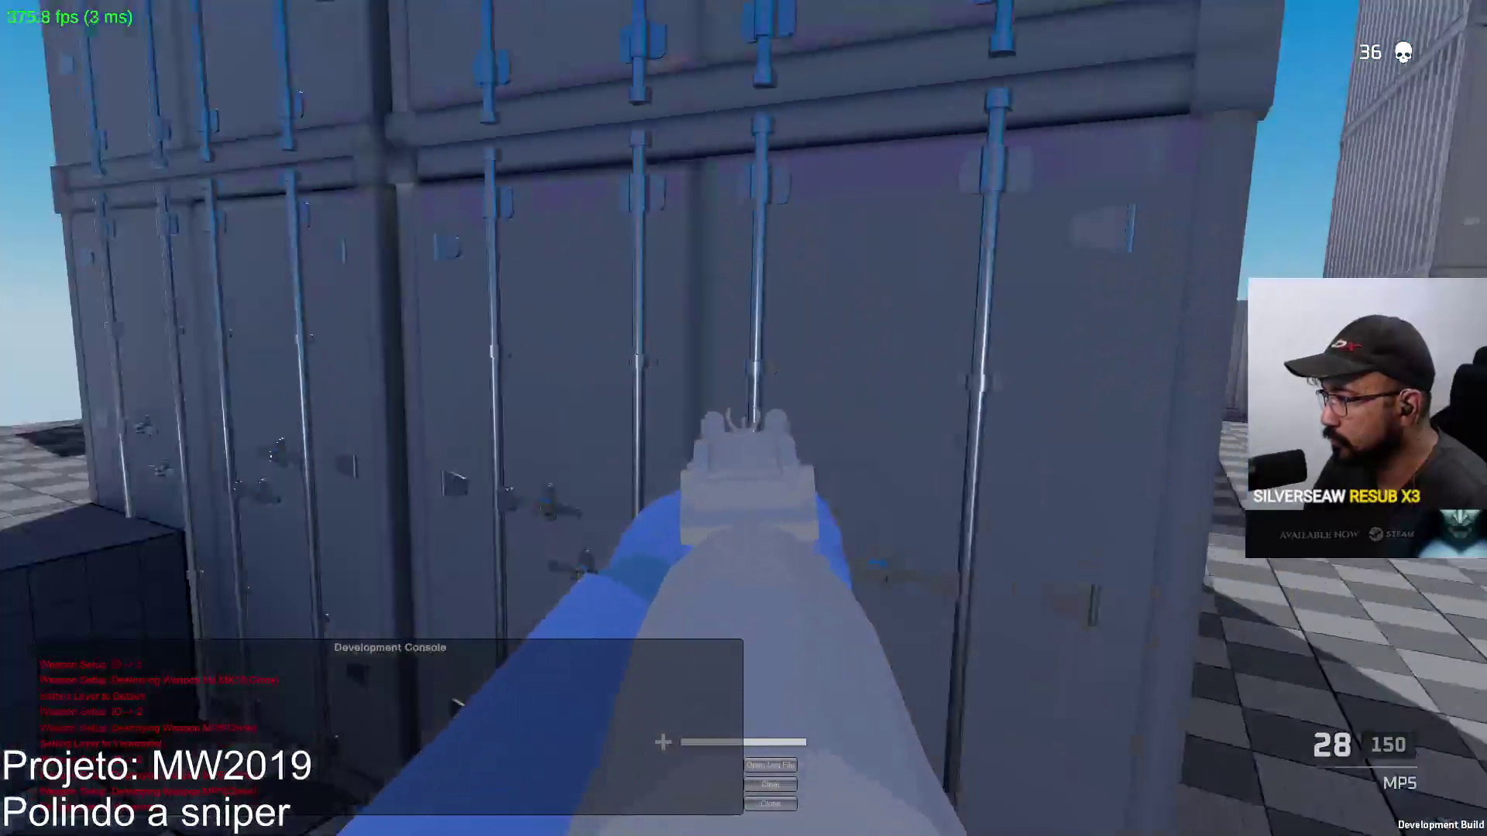
pyautogui.click(744, 418)
pyautogui.click(743, 418)
pyautogui.click(743, 418)
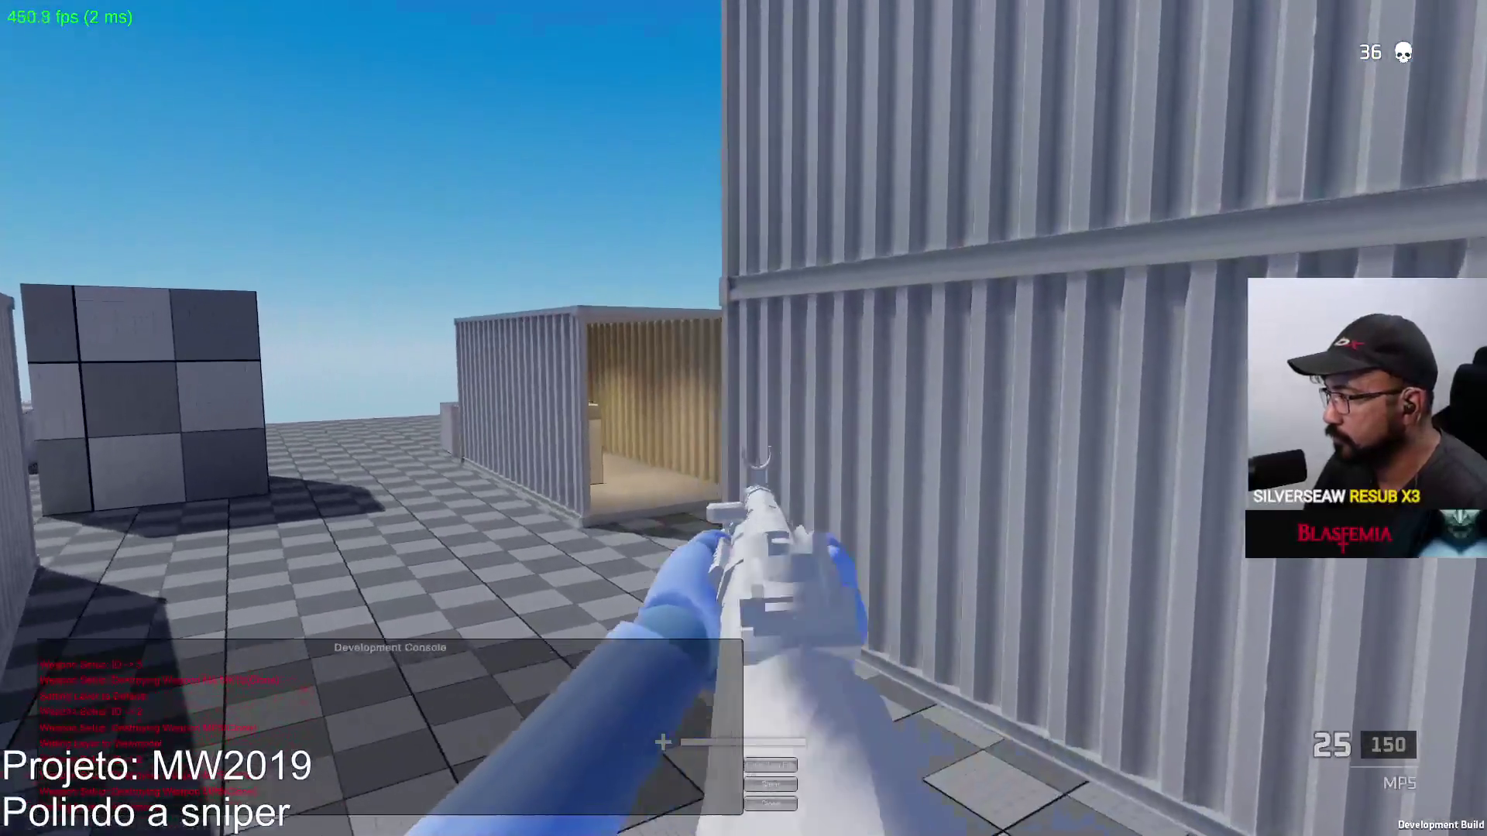
pyautogui.press('w')
pyautogui.click(743, 418)
pyautogui.click(743, 418)
pyautogui.click(744, 418)
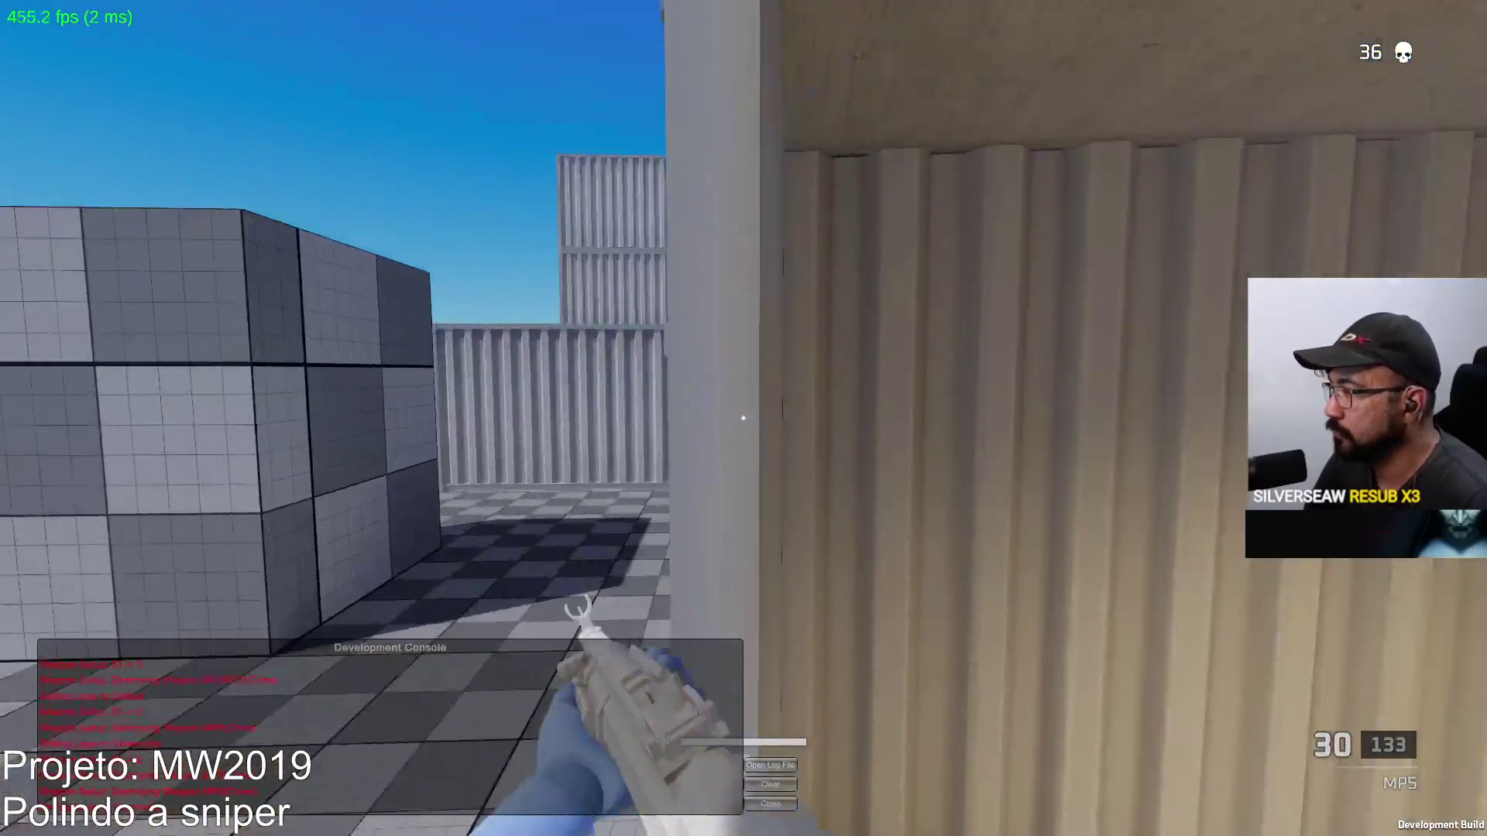
pyautogui.rightClick(743, 418)
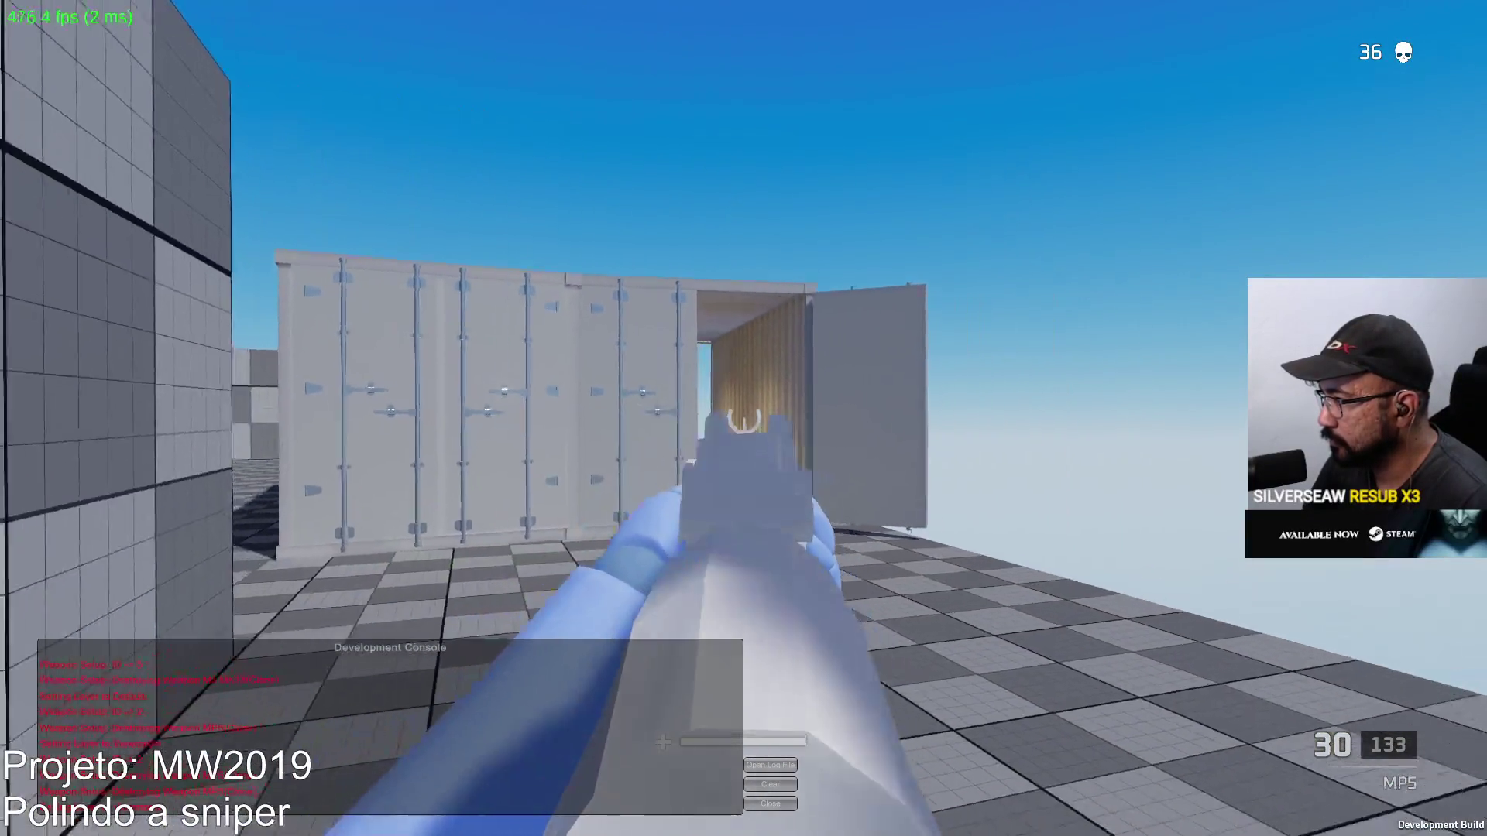
pyautogui.click(744, 418)
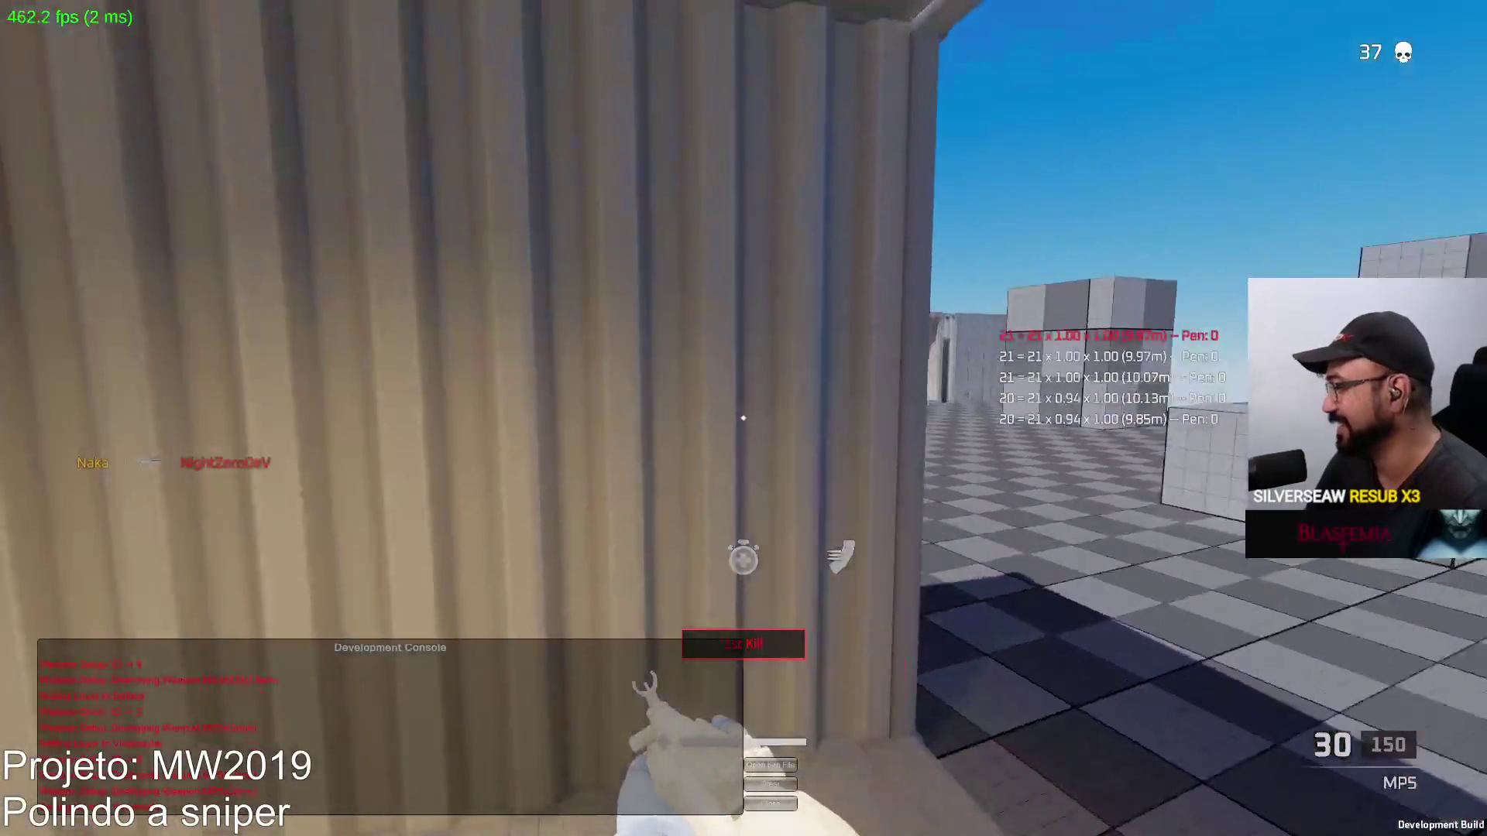
# Kill another bot, refill reserve ammo from a pickup near the grey cubes, and aim again
pyautogui.press('2')
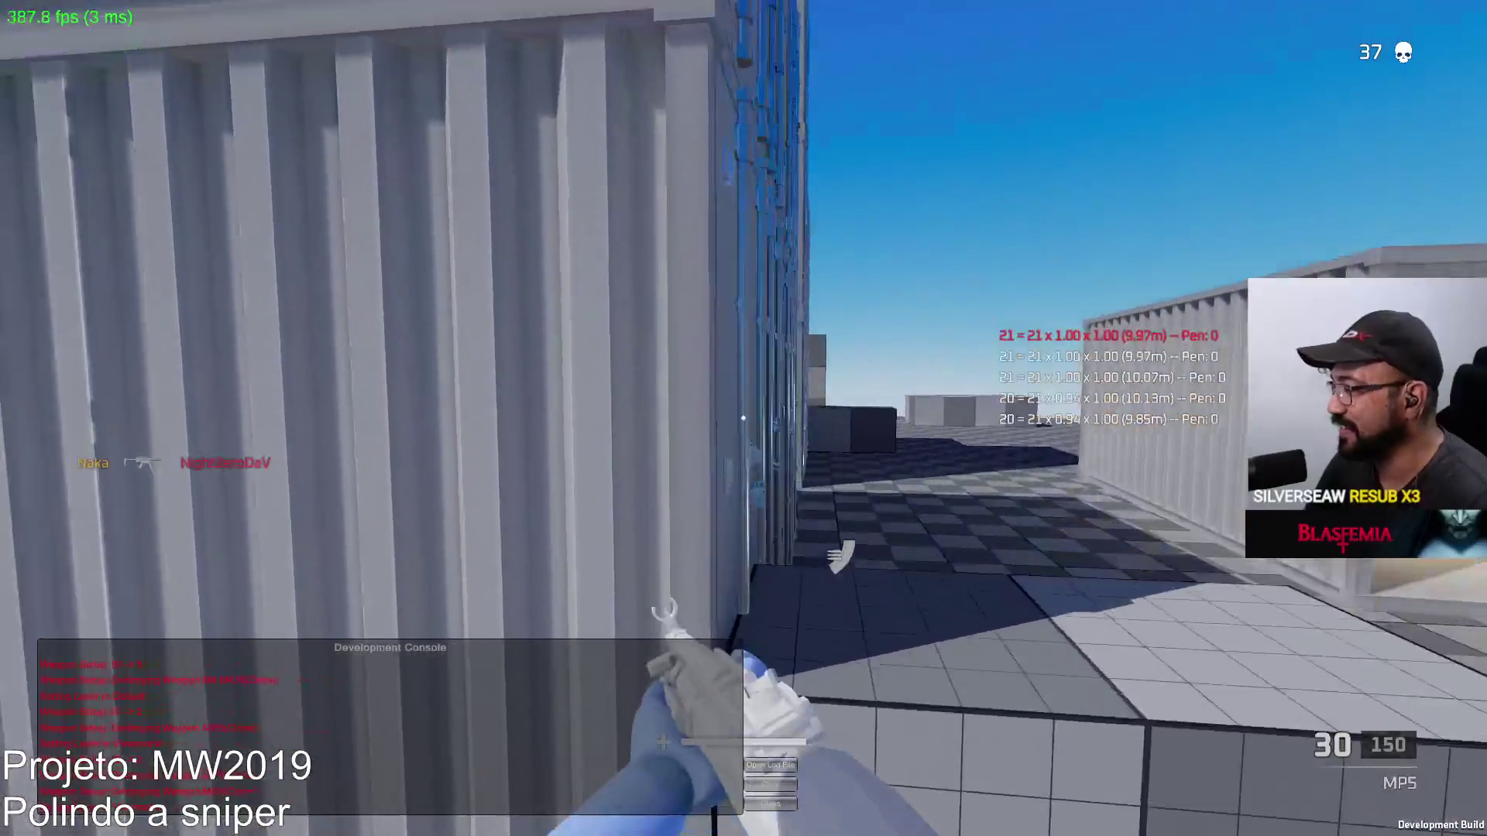
pyautogui.press('2')
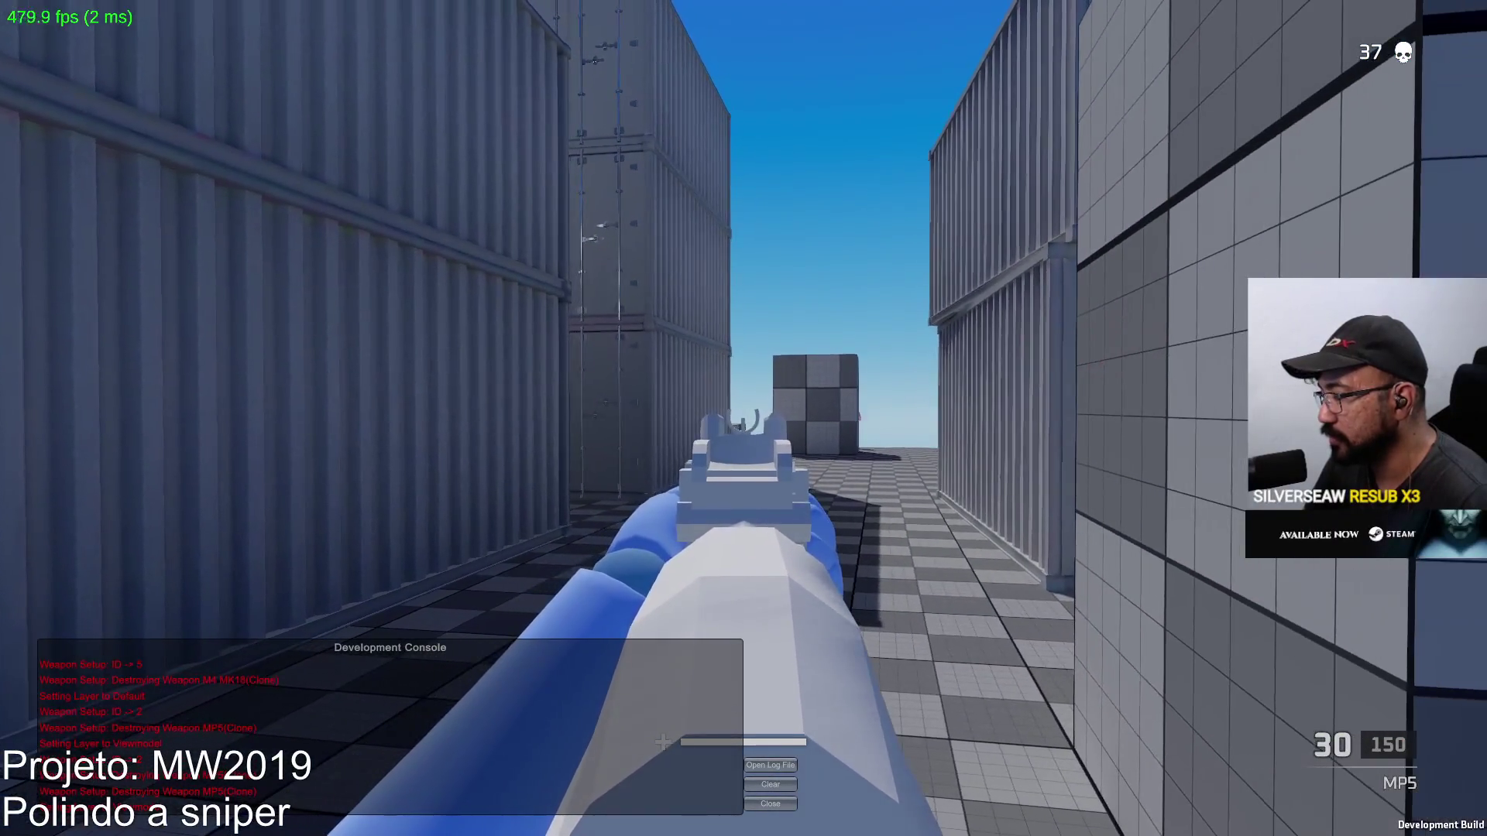
pyautogui.click(744, 419)
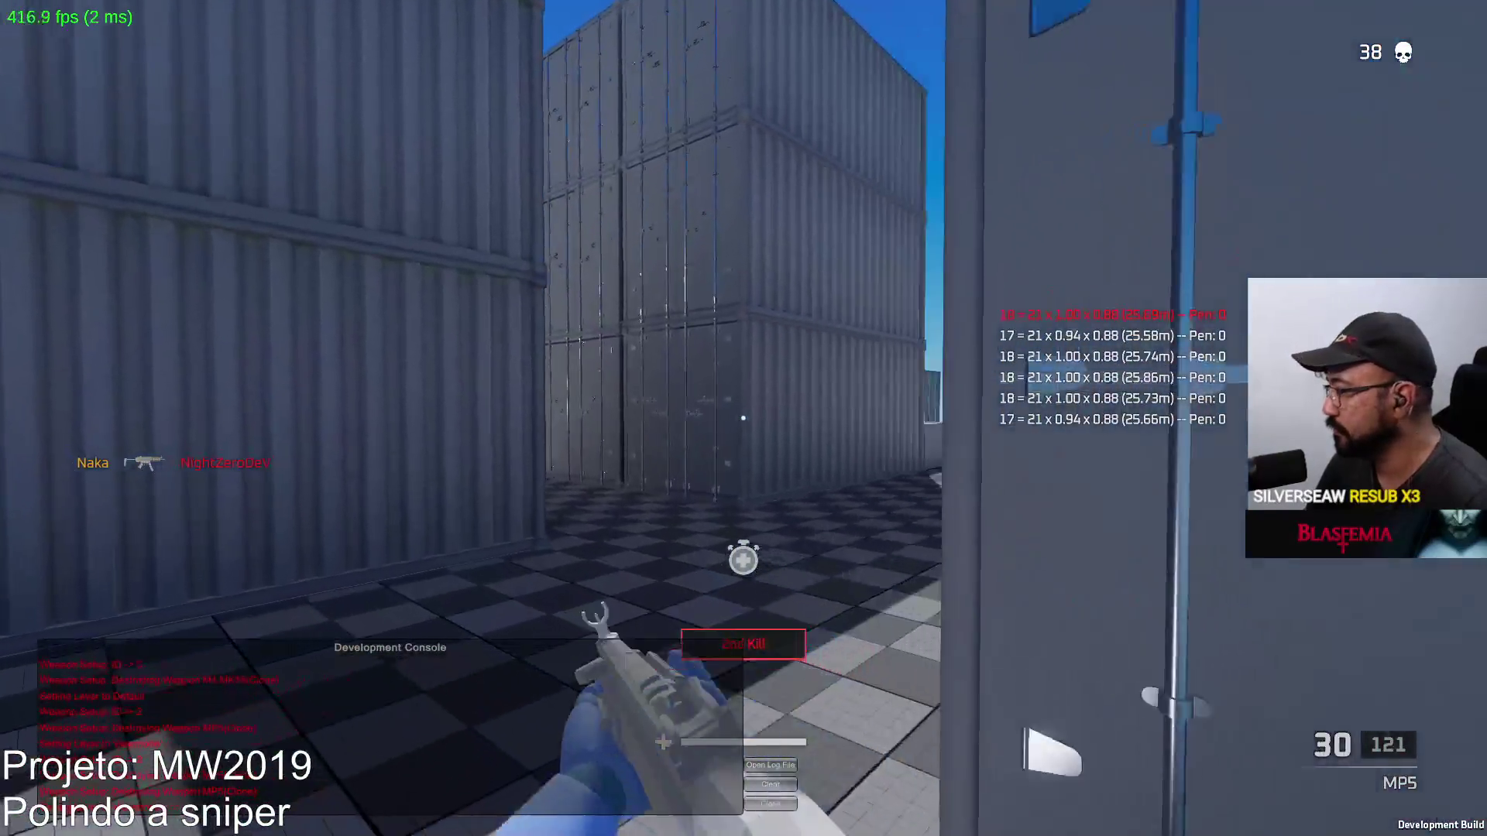
pyautogui.press('w')
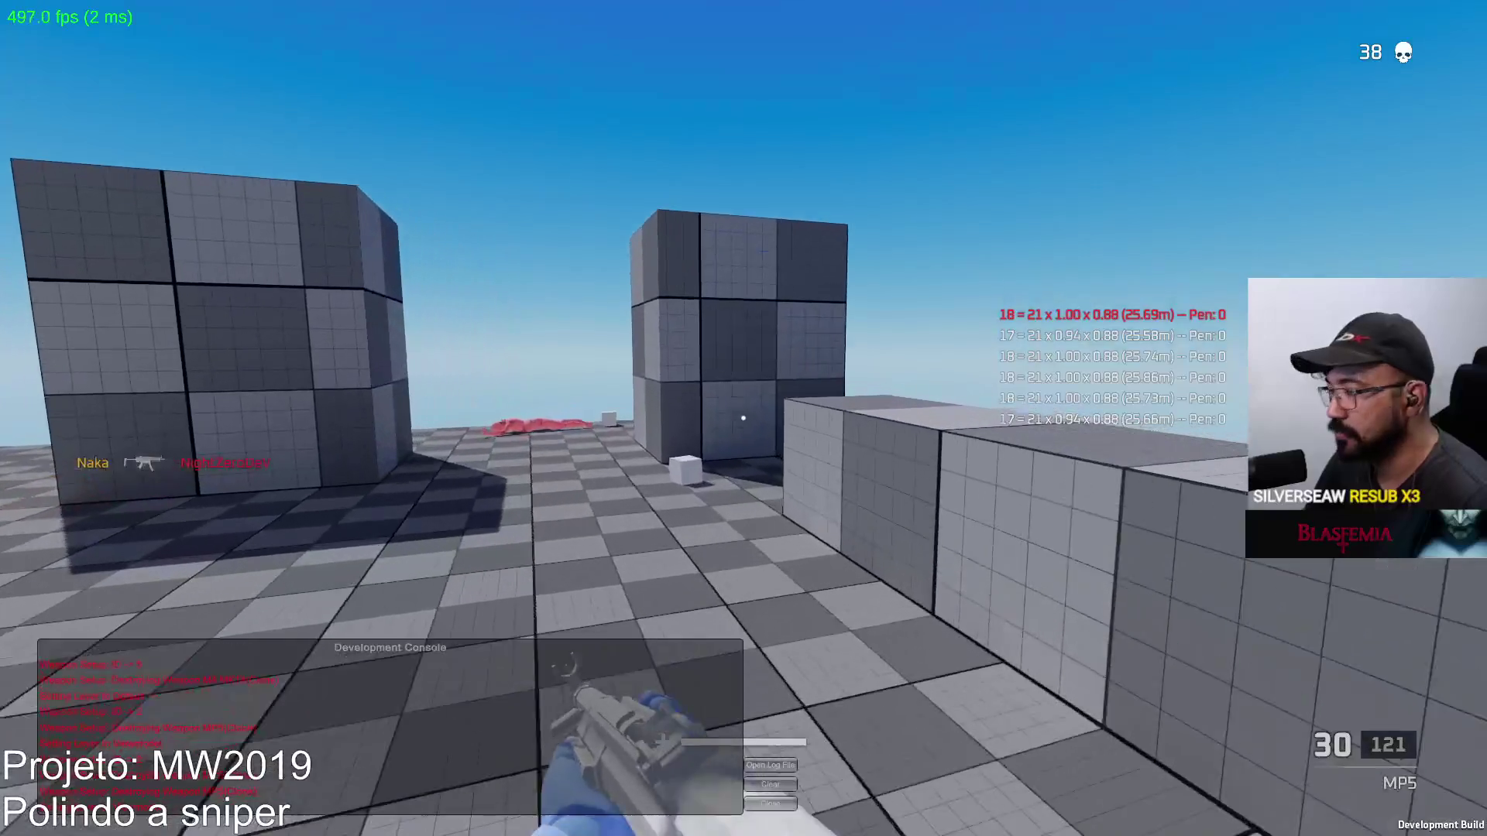
pyautogui.press('w')
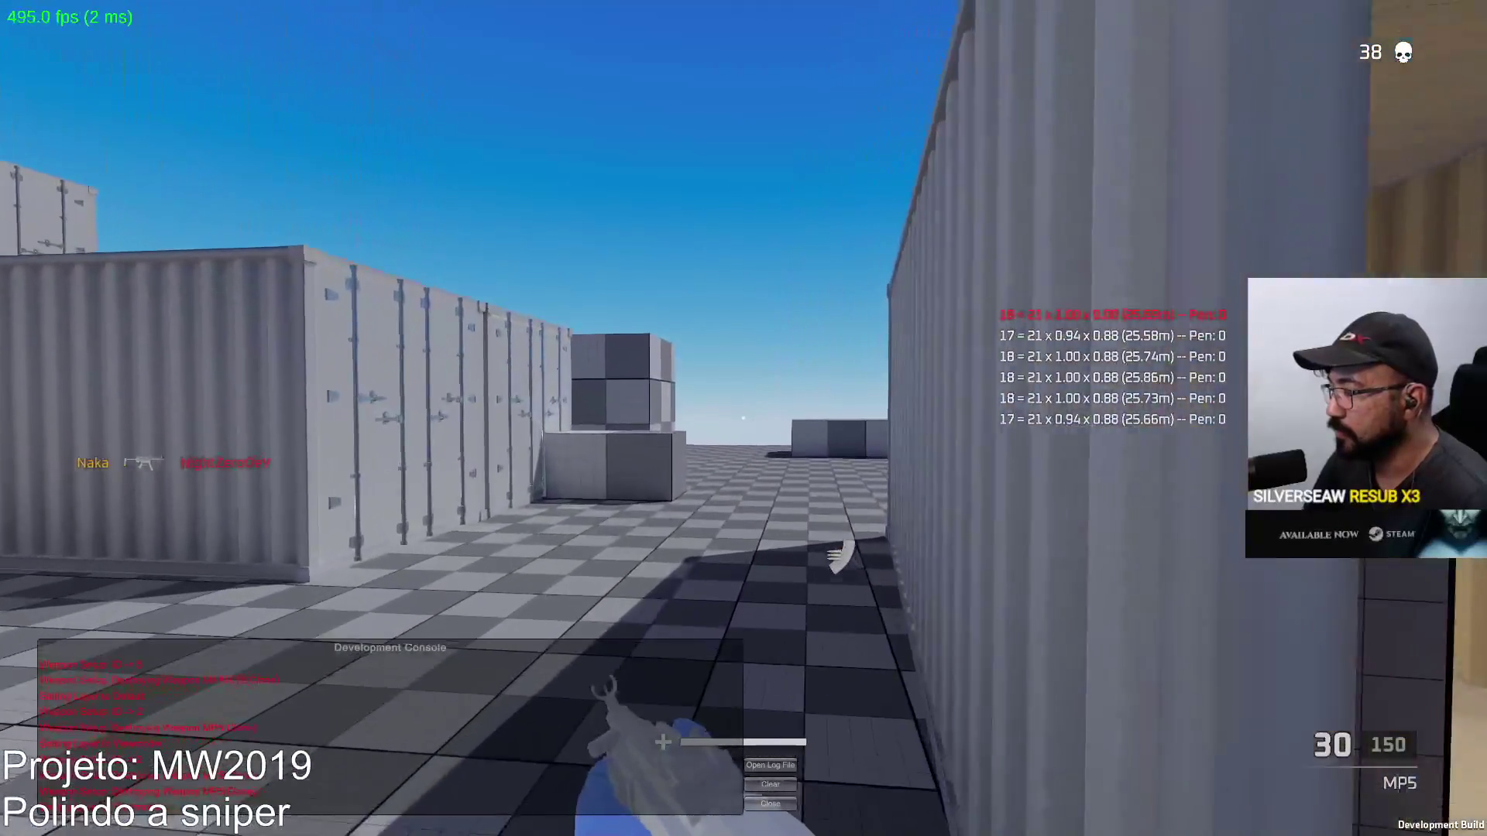
pyautogui.press('w')
pyautogui.rightClick(744, 418)
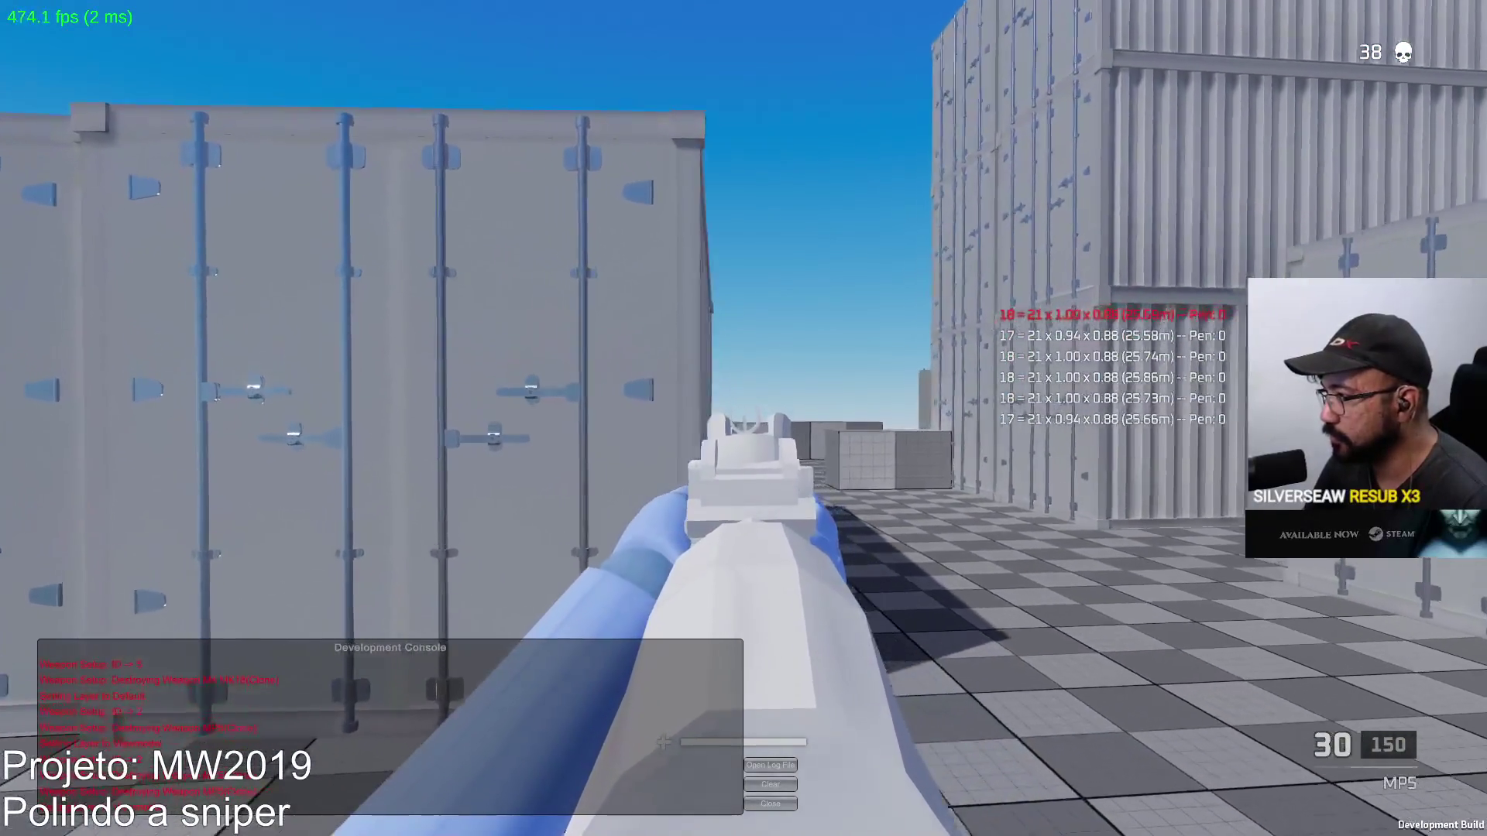
# Advance along the containers, spray the MP5 to finish off a bot, and reload
pyautogui.press('w')
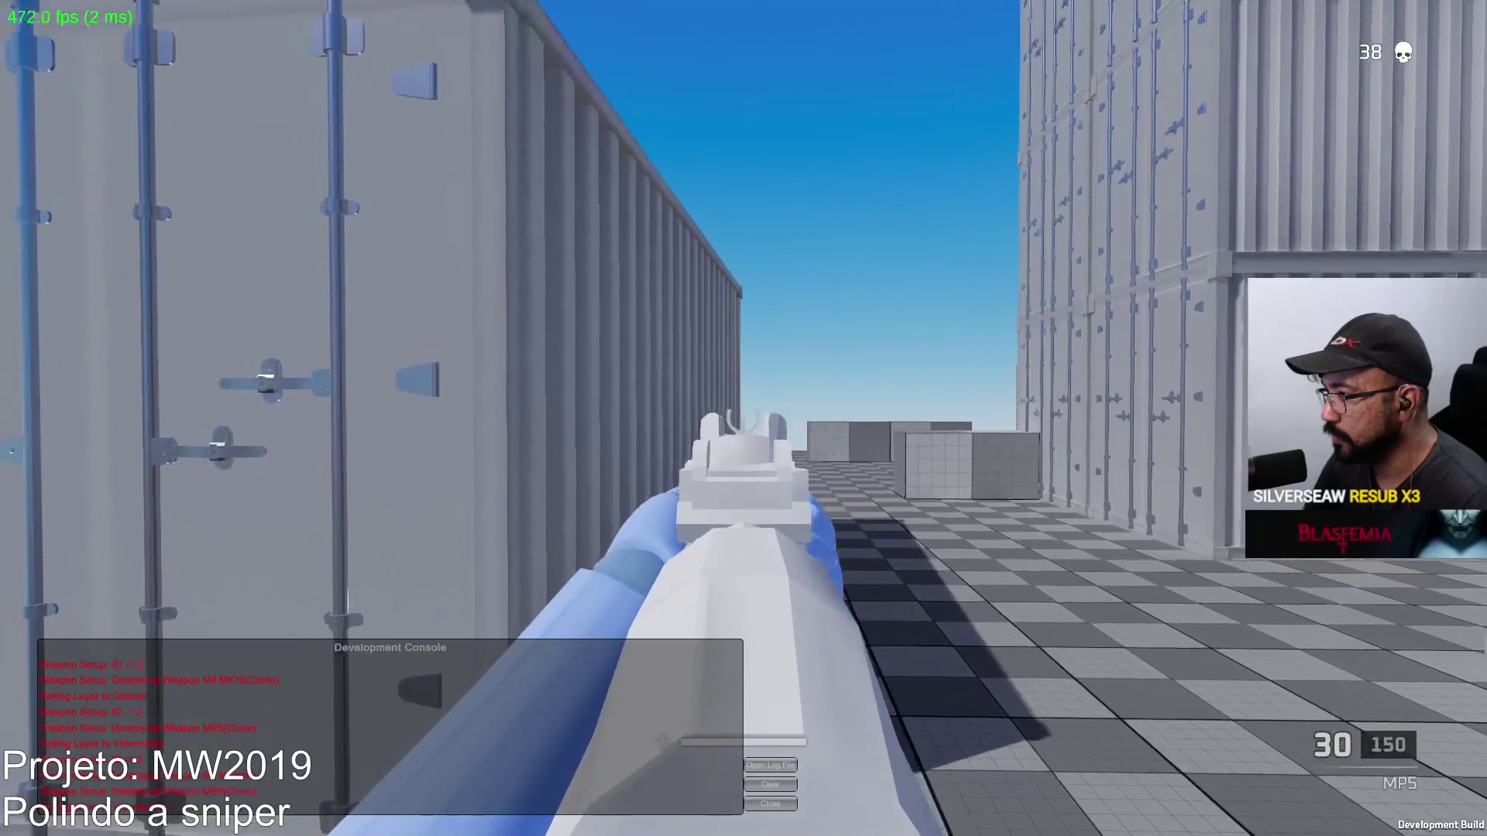
pyautogui.click(743, 419)
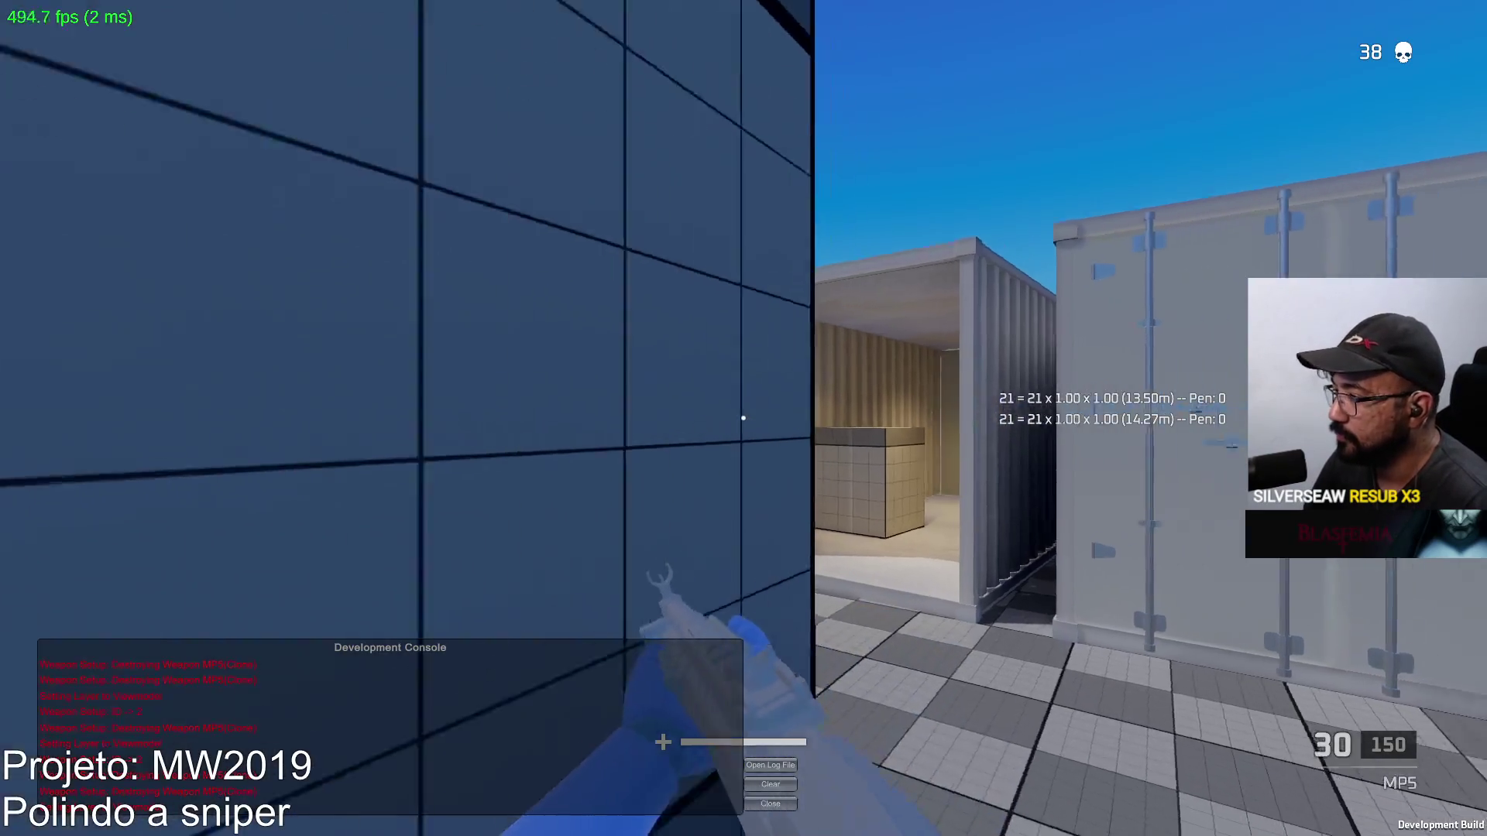
pyautogui.rightClick(743, 418)
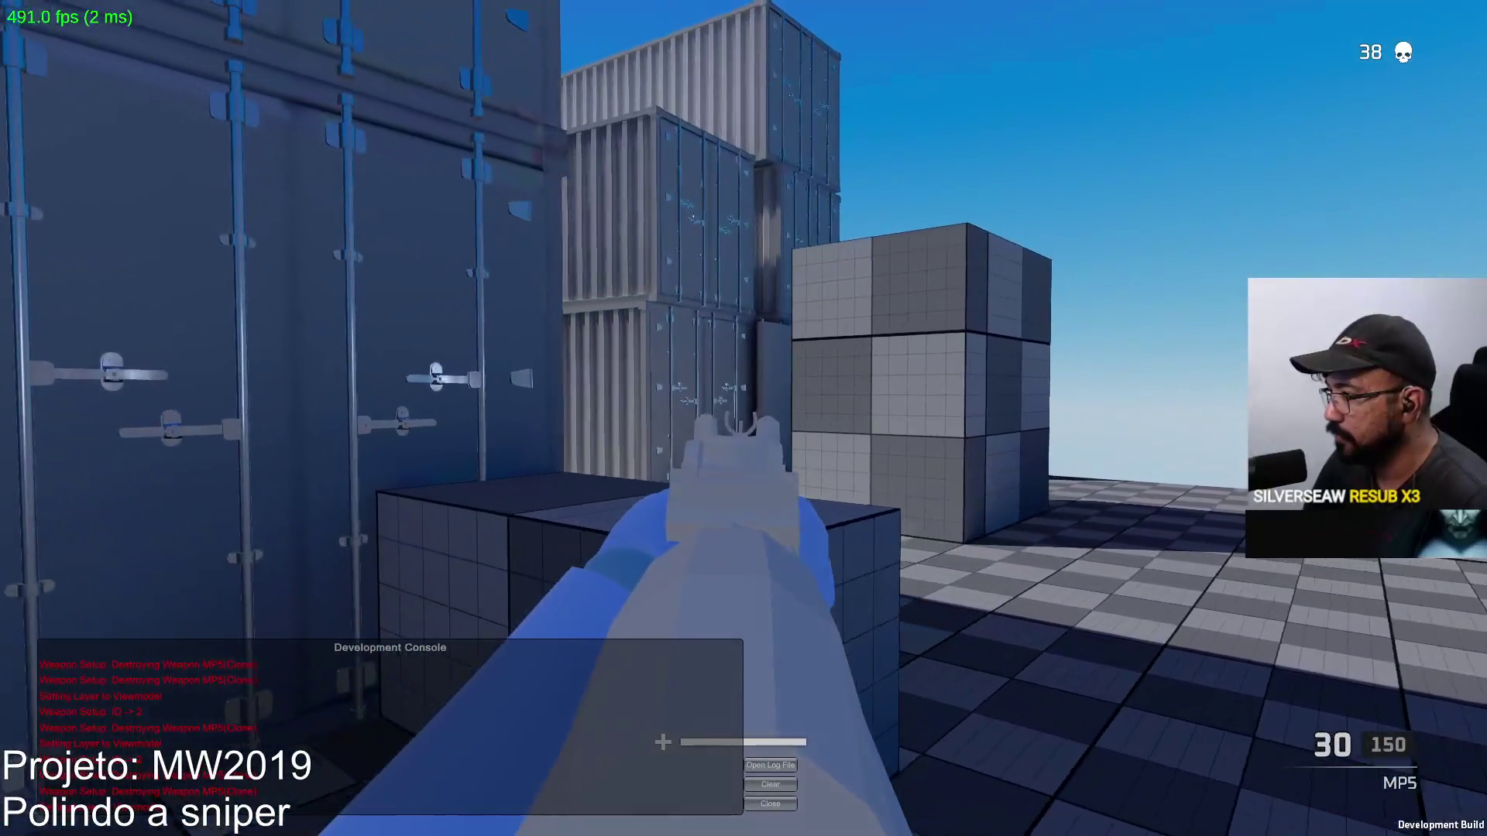
pyautogui.click(743, 418)
pyautogui.click(742, 418)
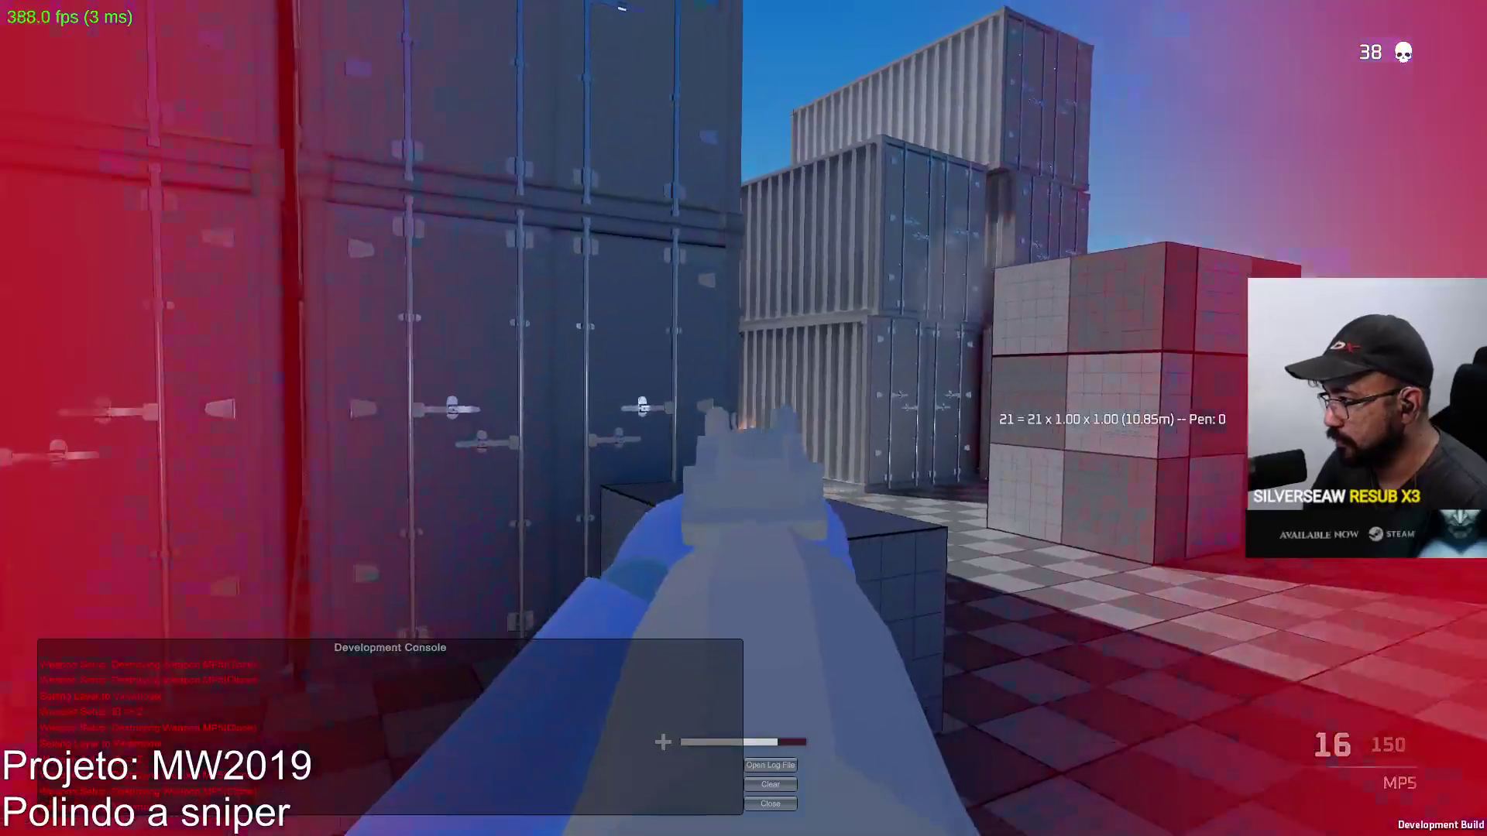
pyautogui.click(743, 418)
pyautogui.click(742, 418)
pyautogui.click(742, 418)
pyautogui.click(743, 418)
pyautogui.press('r')
# Walk through the container corridors, fire at the container wall, and reload
pyautogui.press('w')
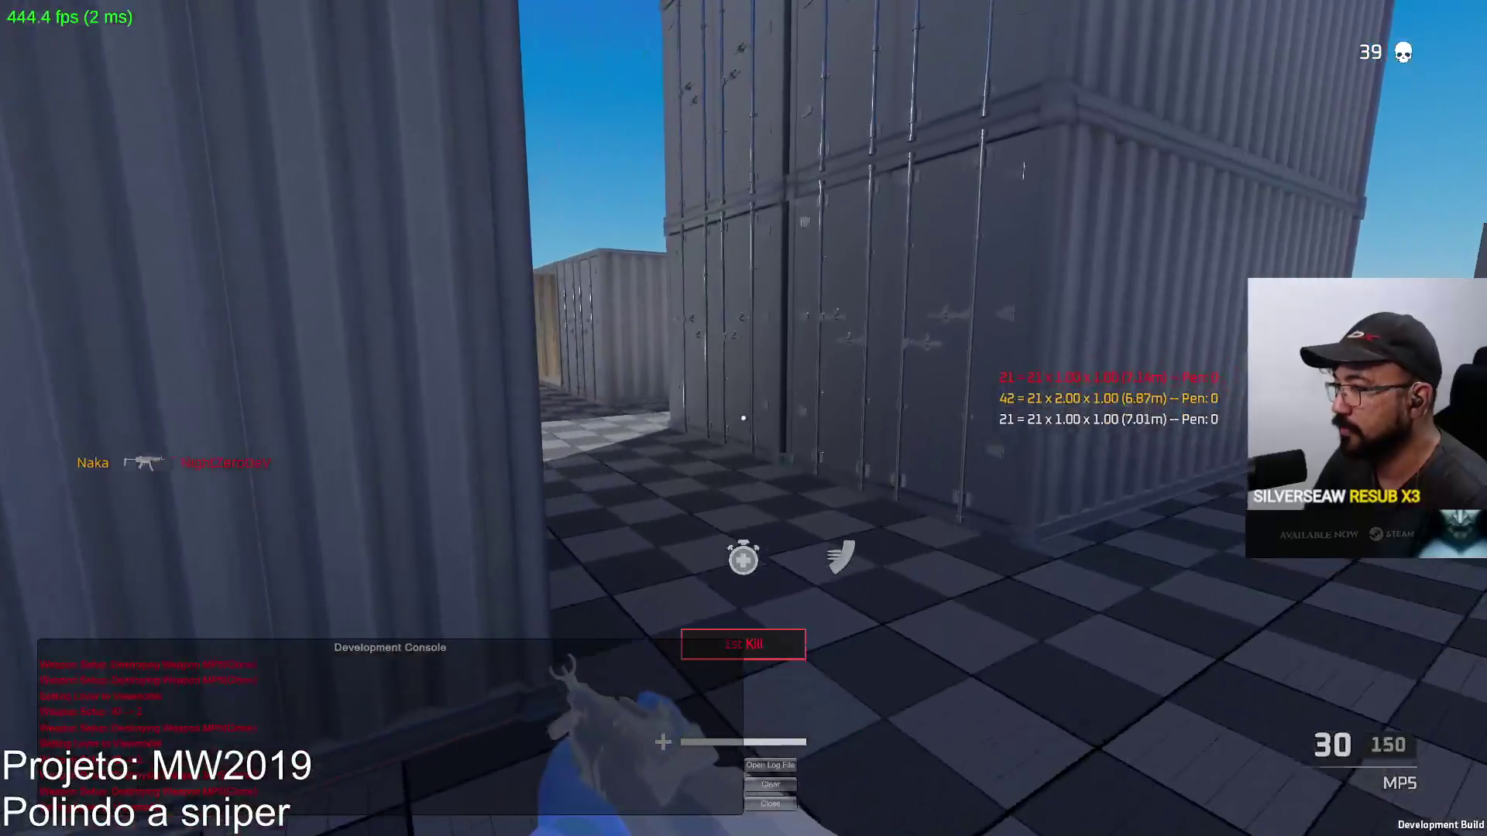
pyautogui.press('w')
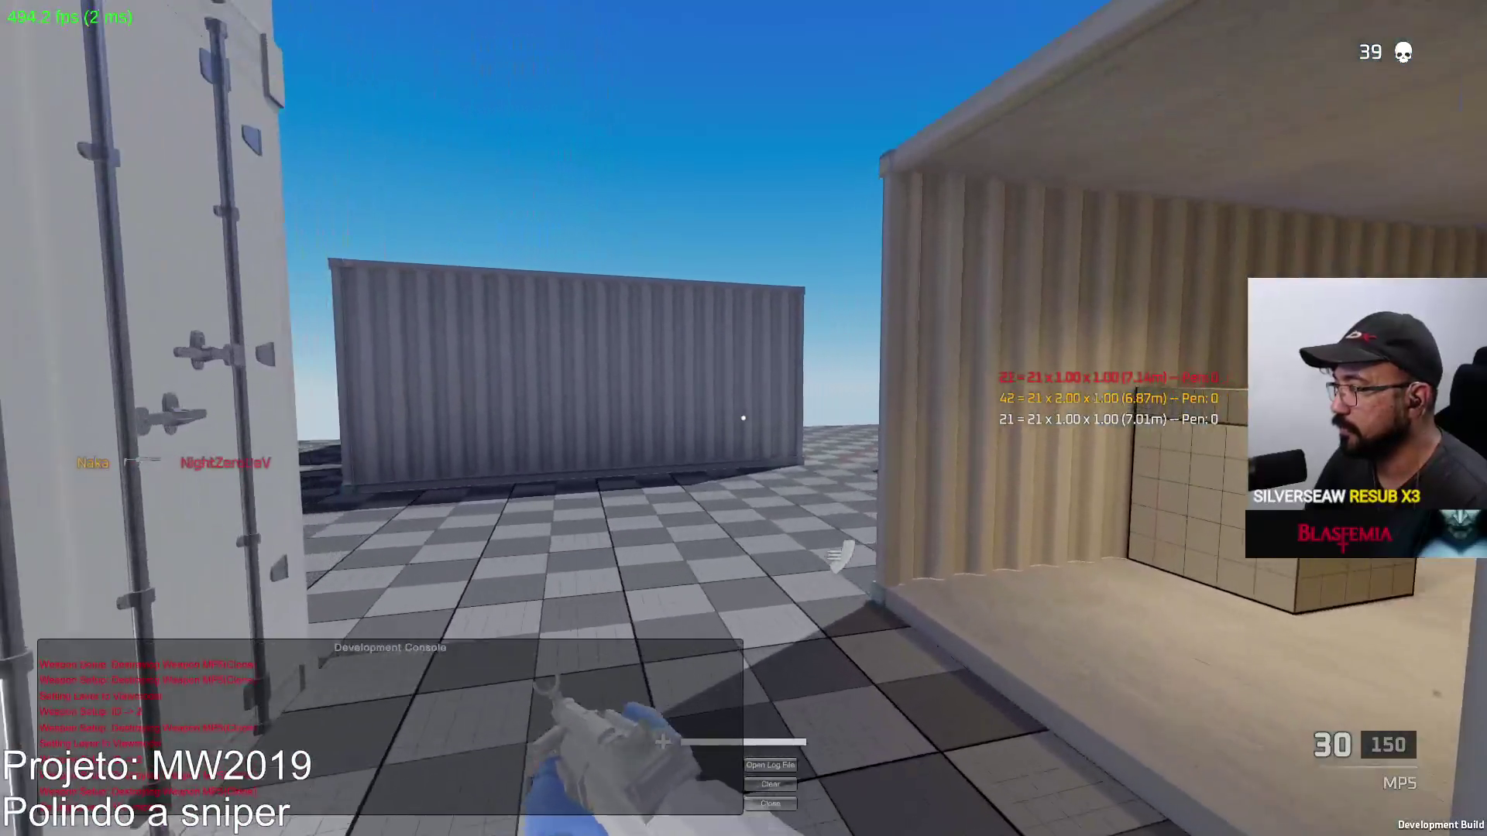
pyautogui.press('w')
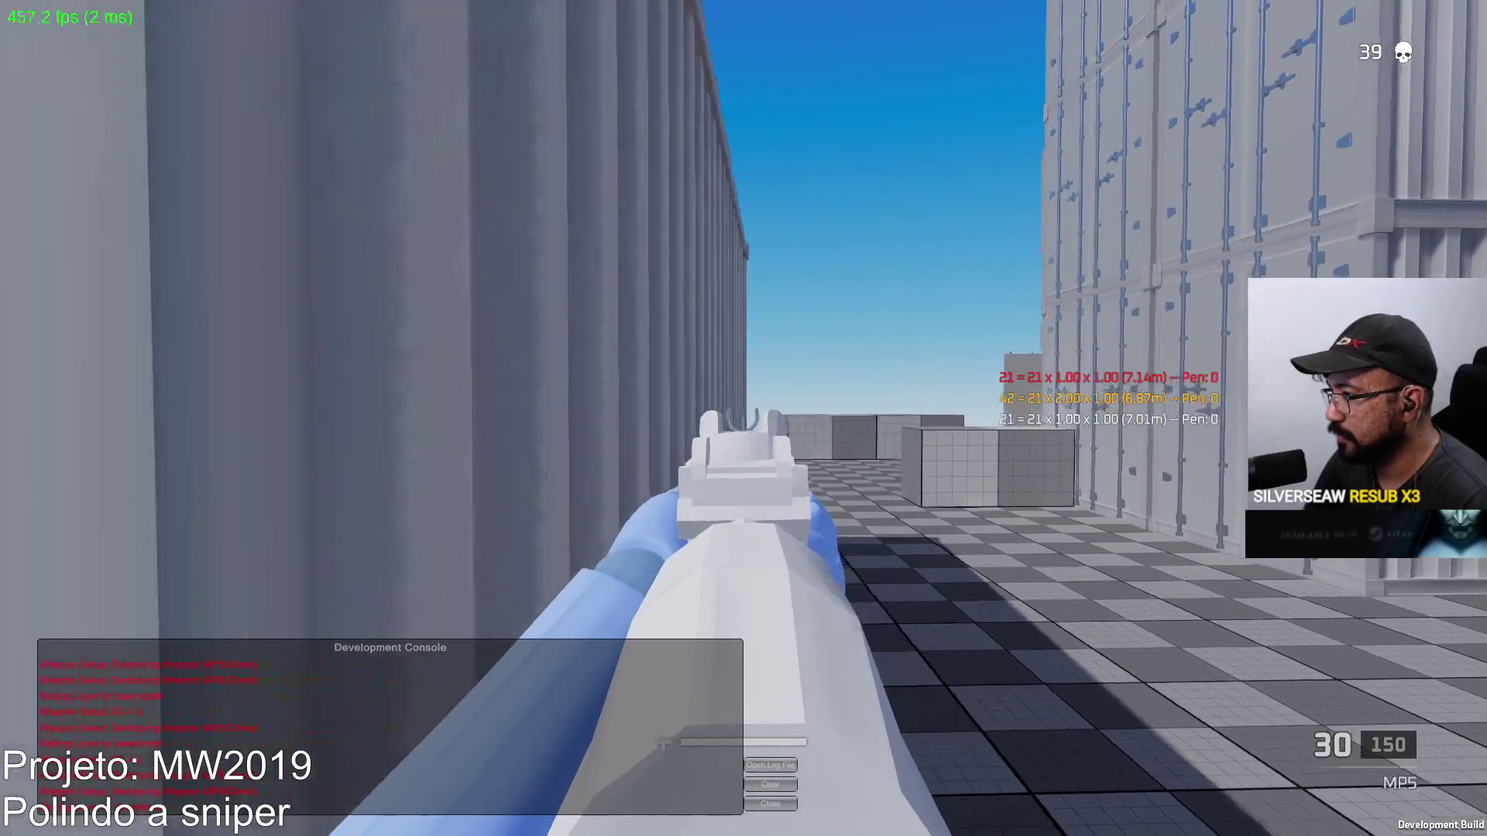
pyautogui.press('w')
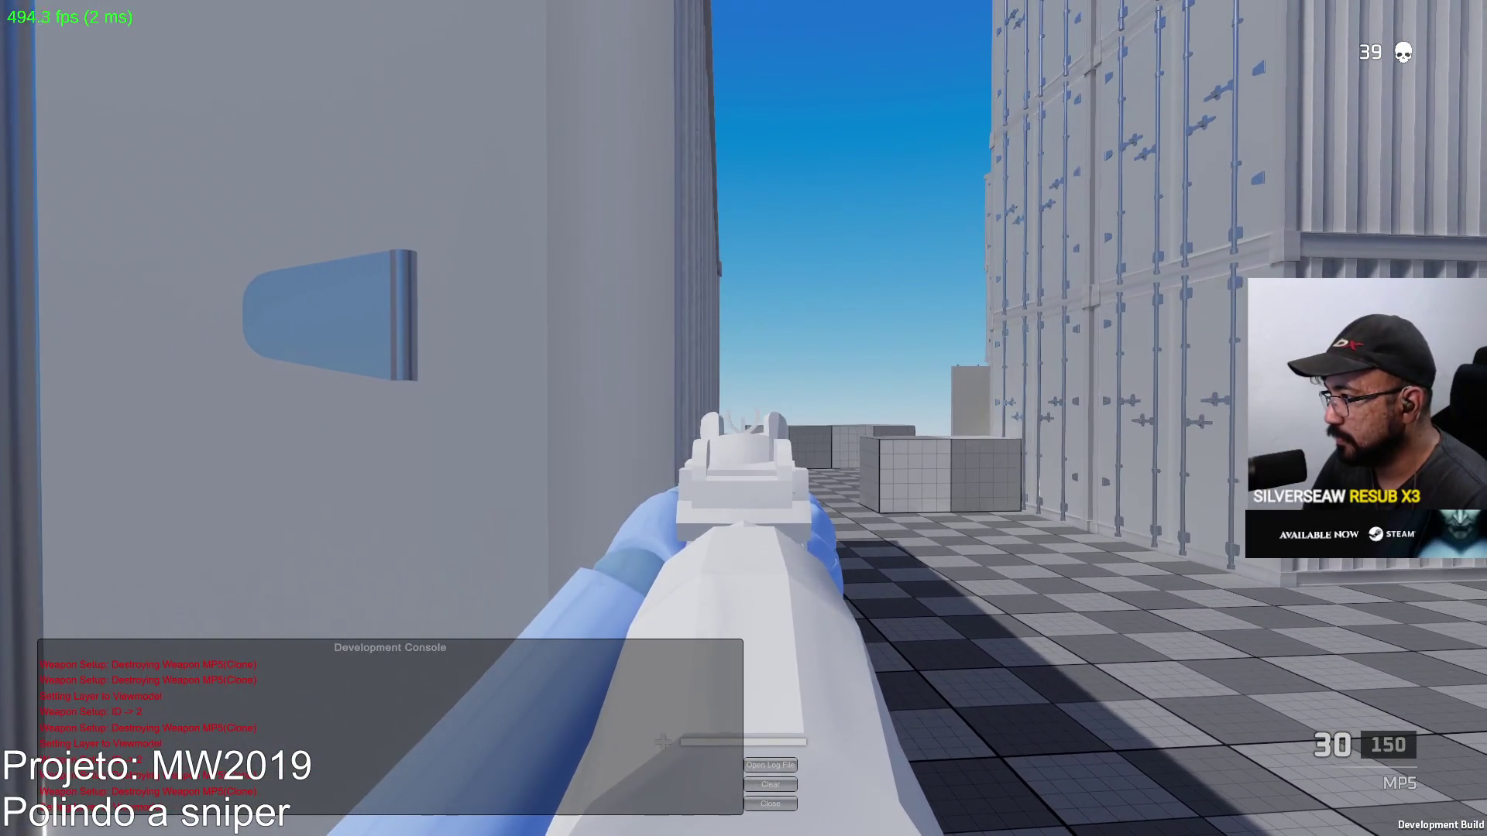
pyautogui.click(743, 418)
pyautogui.press('r')
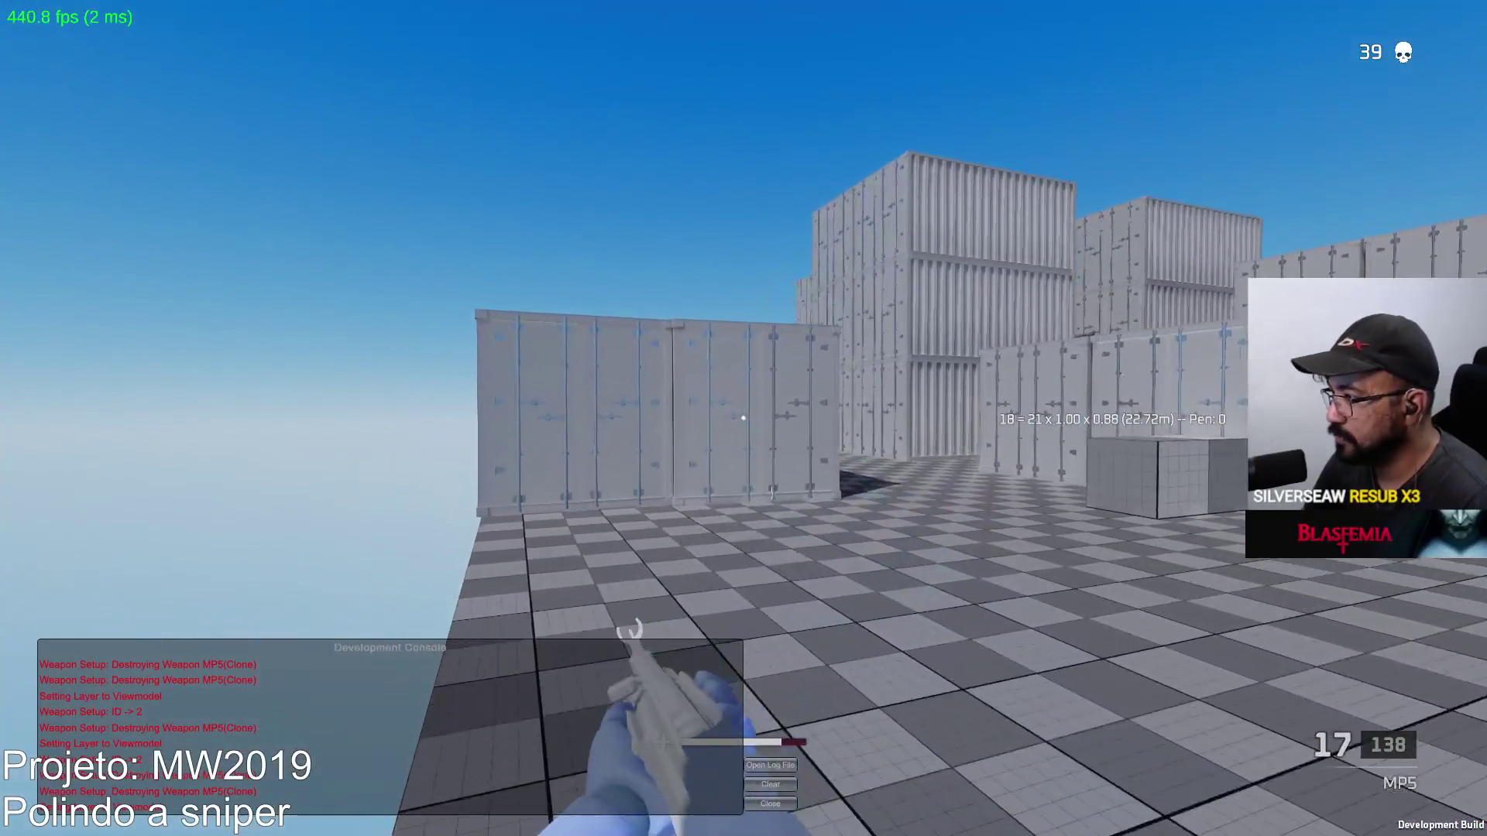
# Fire bursts at the left container wall with reloads, then aim and fire down the corridor
pyautogui.press('w')
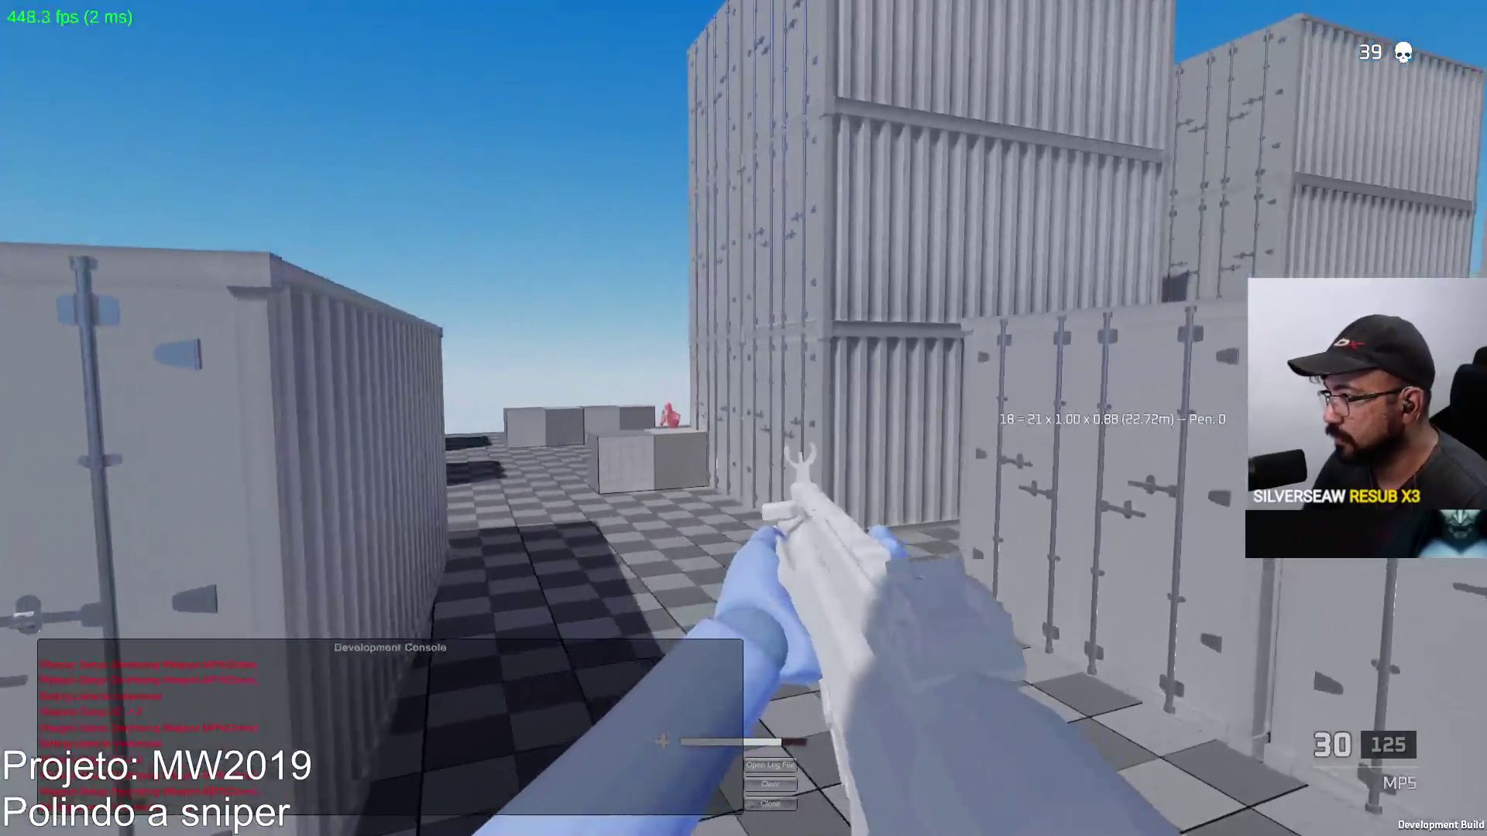
pyautogui.click(743, 418)
pyautogui.press('r')
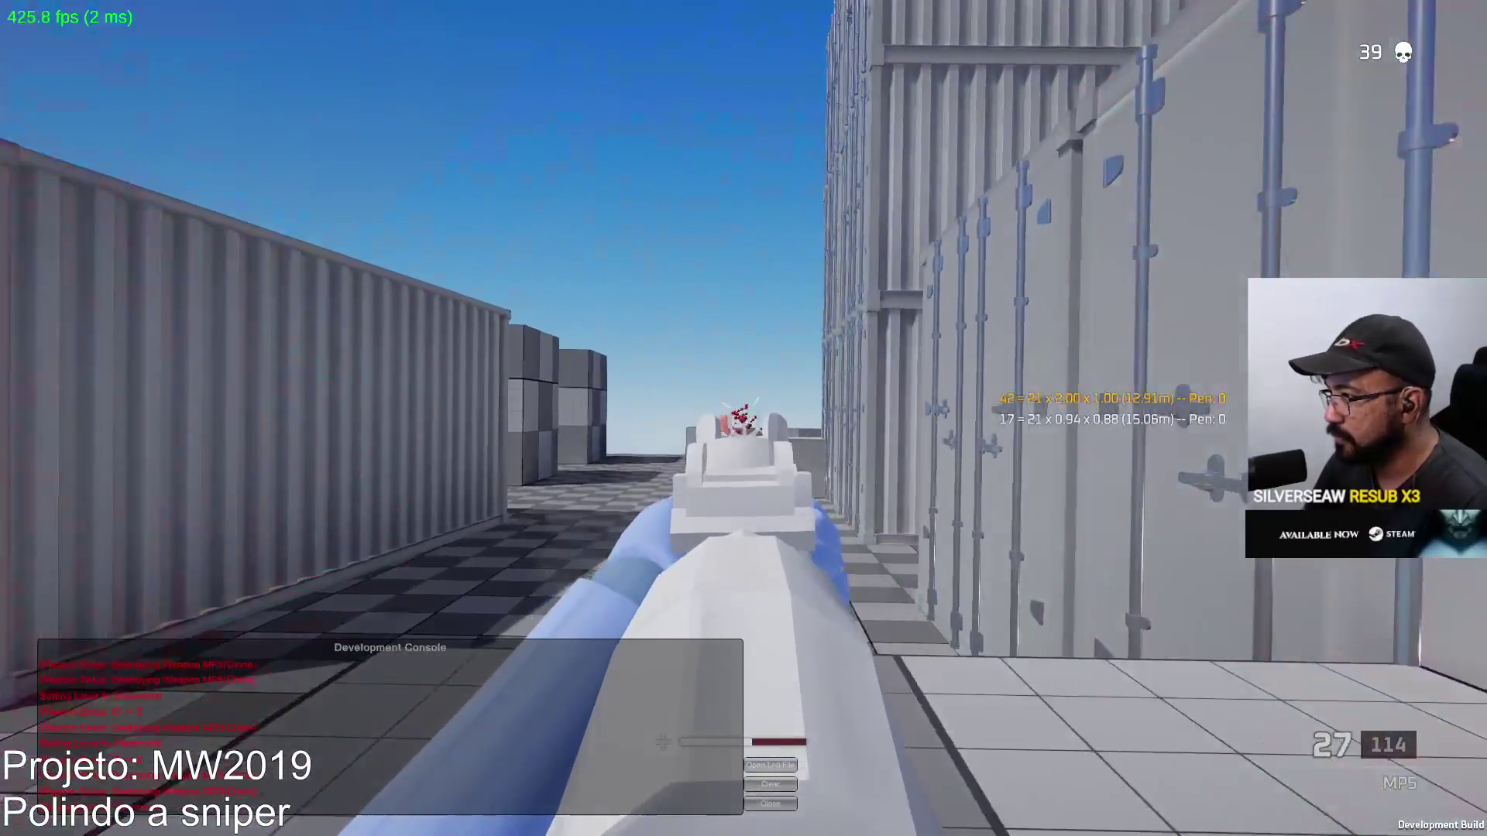
pyautogui.click(743, 418)
pyautogui.press('r')
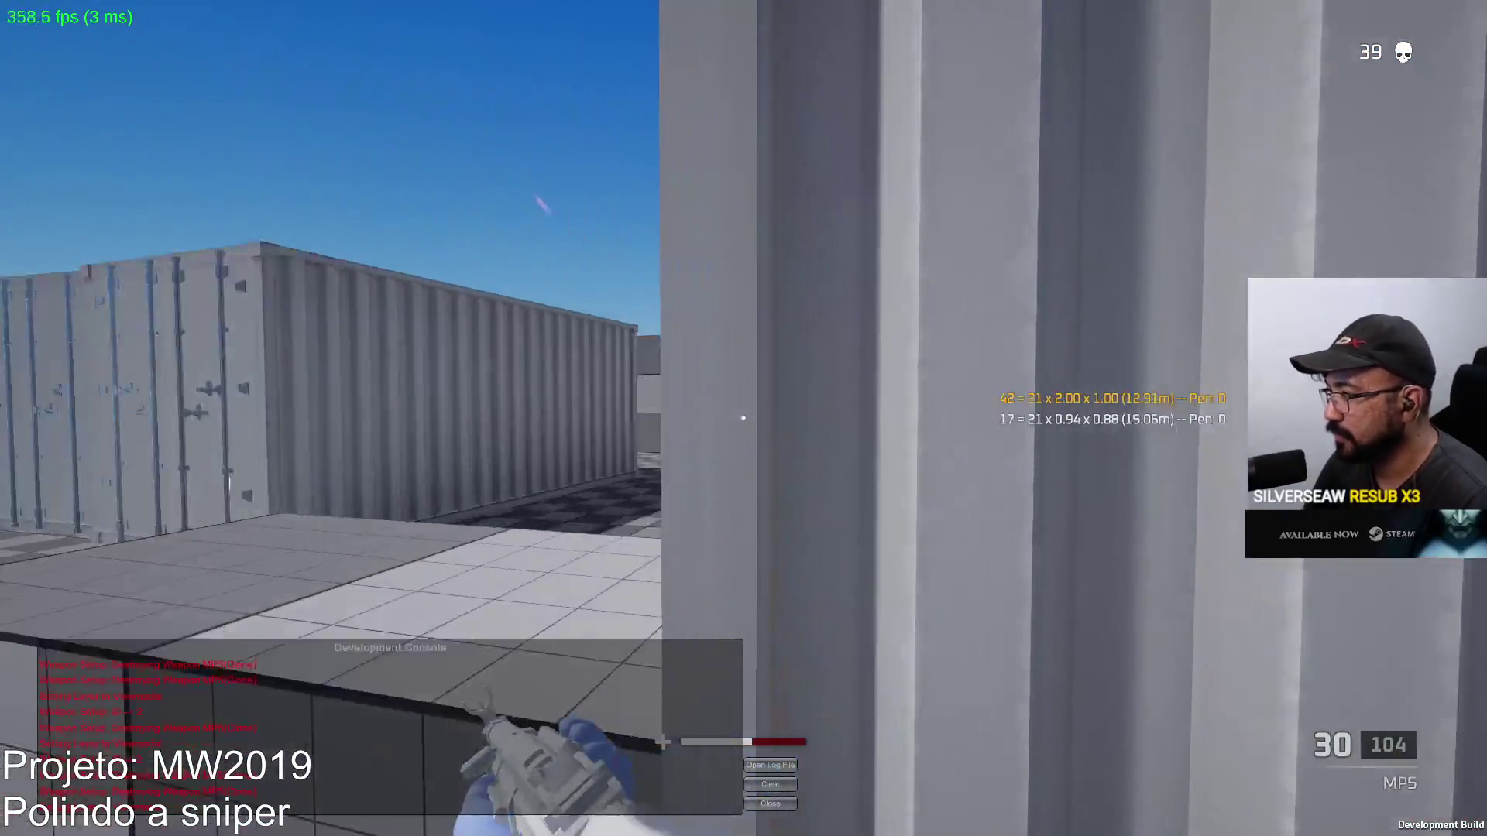
pyautogui.rightClick(744, 418)
pyautogui.click(743, 418)
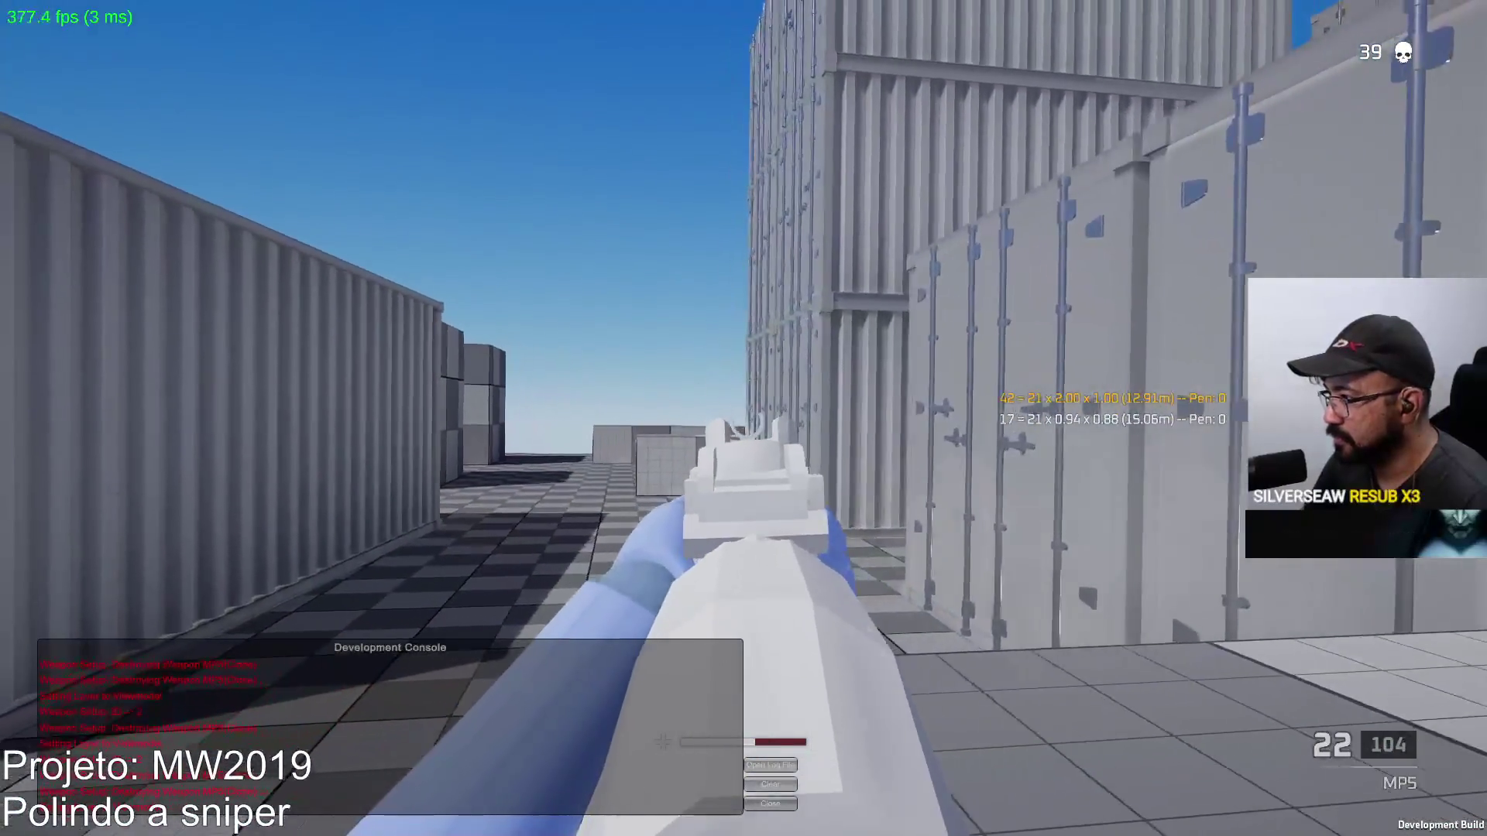
pyautogui.click(744, 418)
pyautogui.press('r')
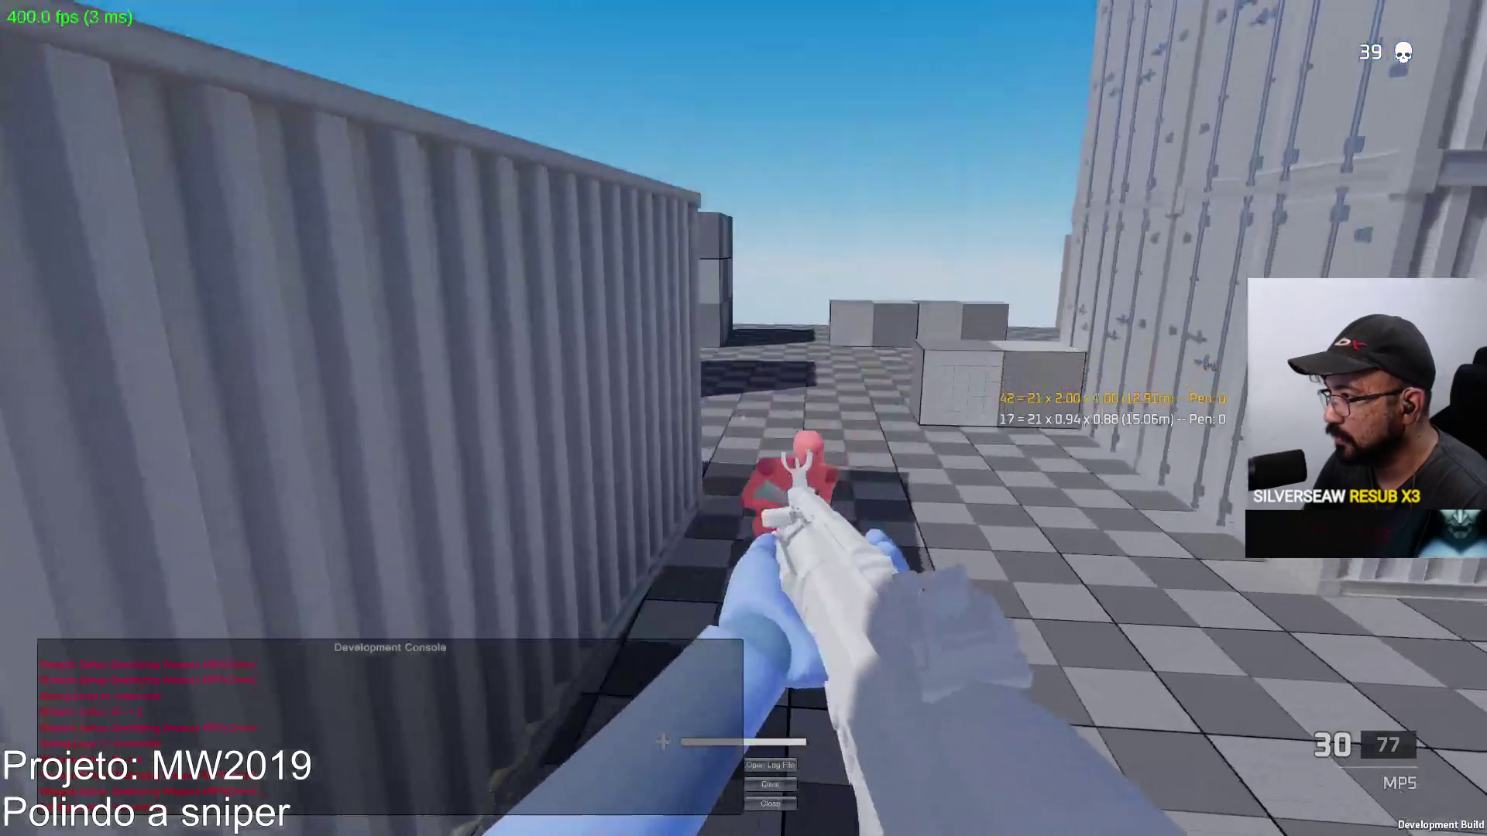
# Kill the red enemy dummy, then down another bot with an aimed burst and reload to 30
pyautogui.click(743, 418)
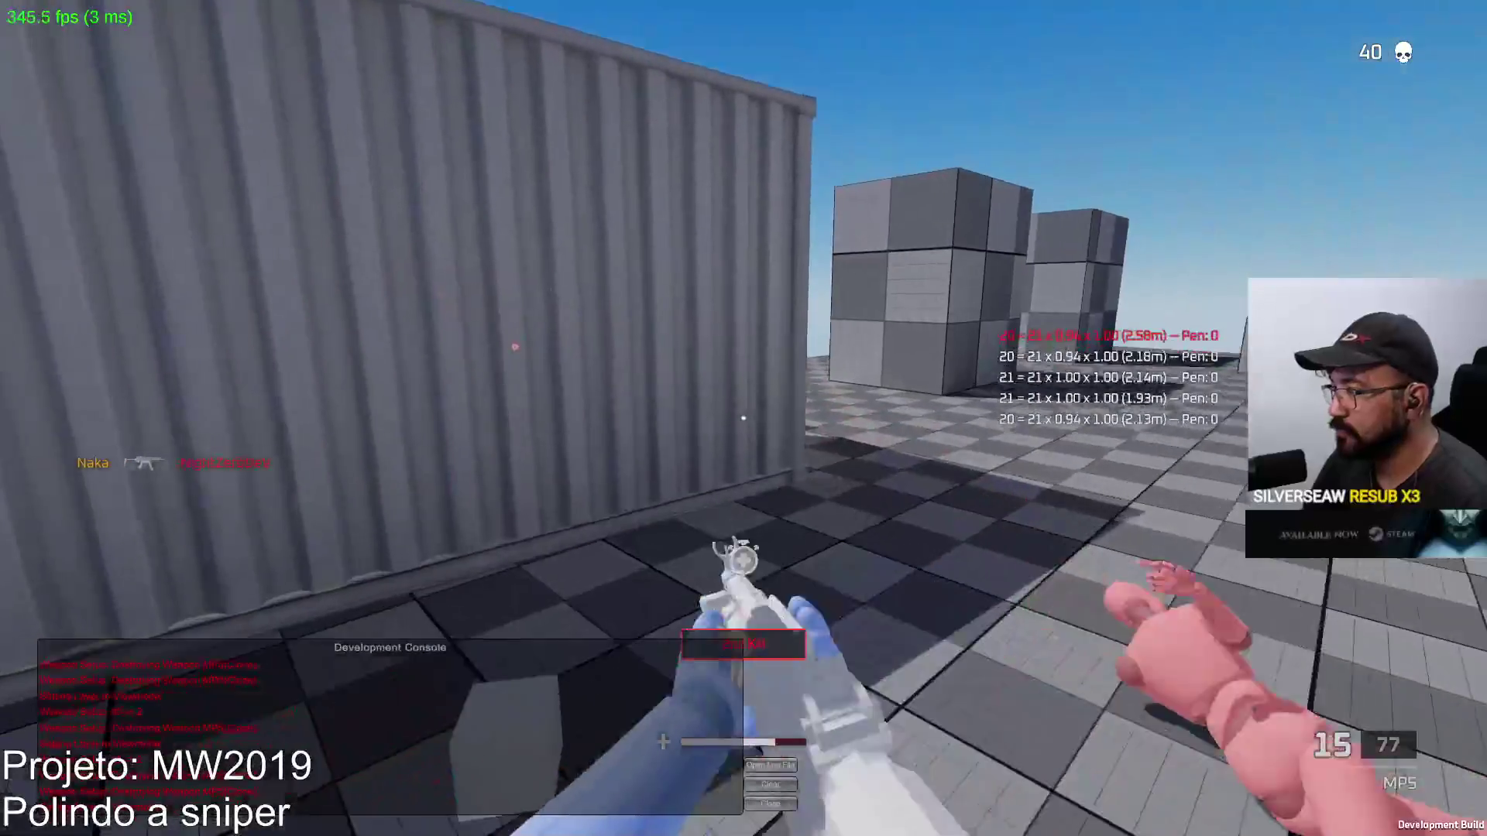
pyautogui.press('r')
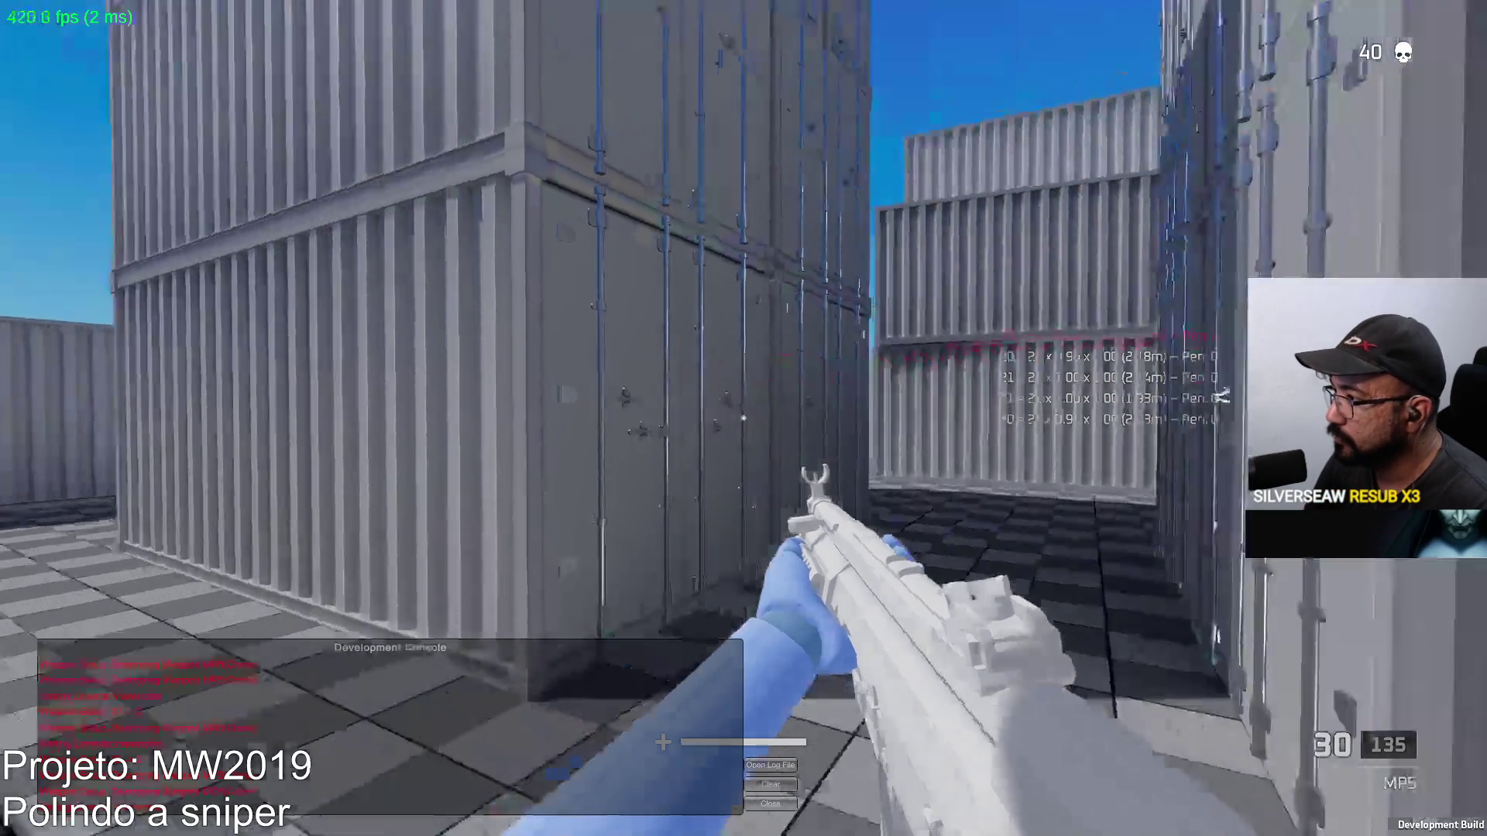
pyautogui.rightClick(744, 418)
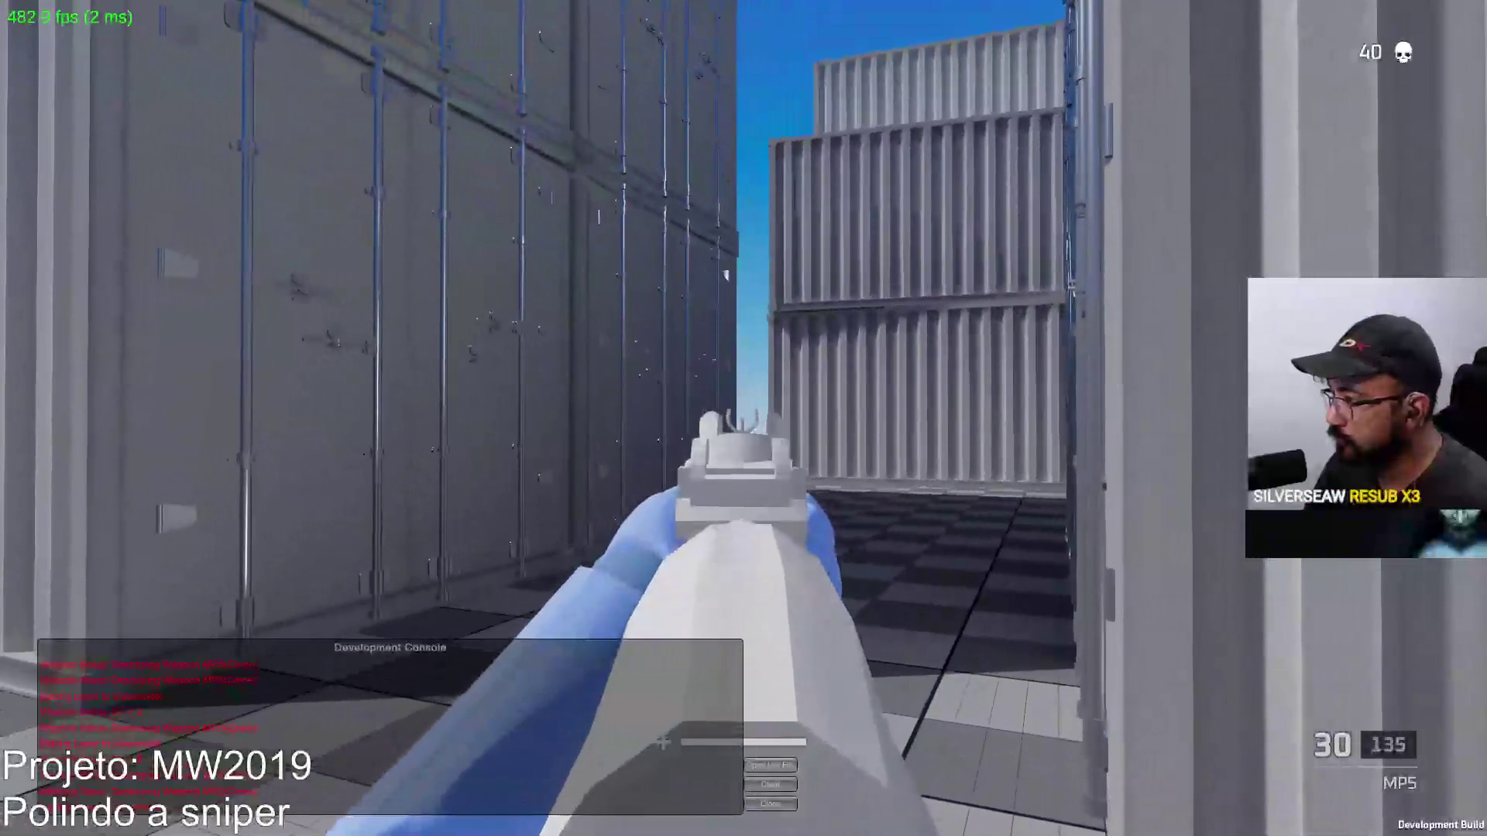
pyautogui.moveTo(743, 419); pyautogui.dragTo(743, 418)
pyautogui.press('r')
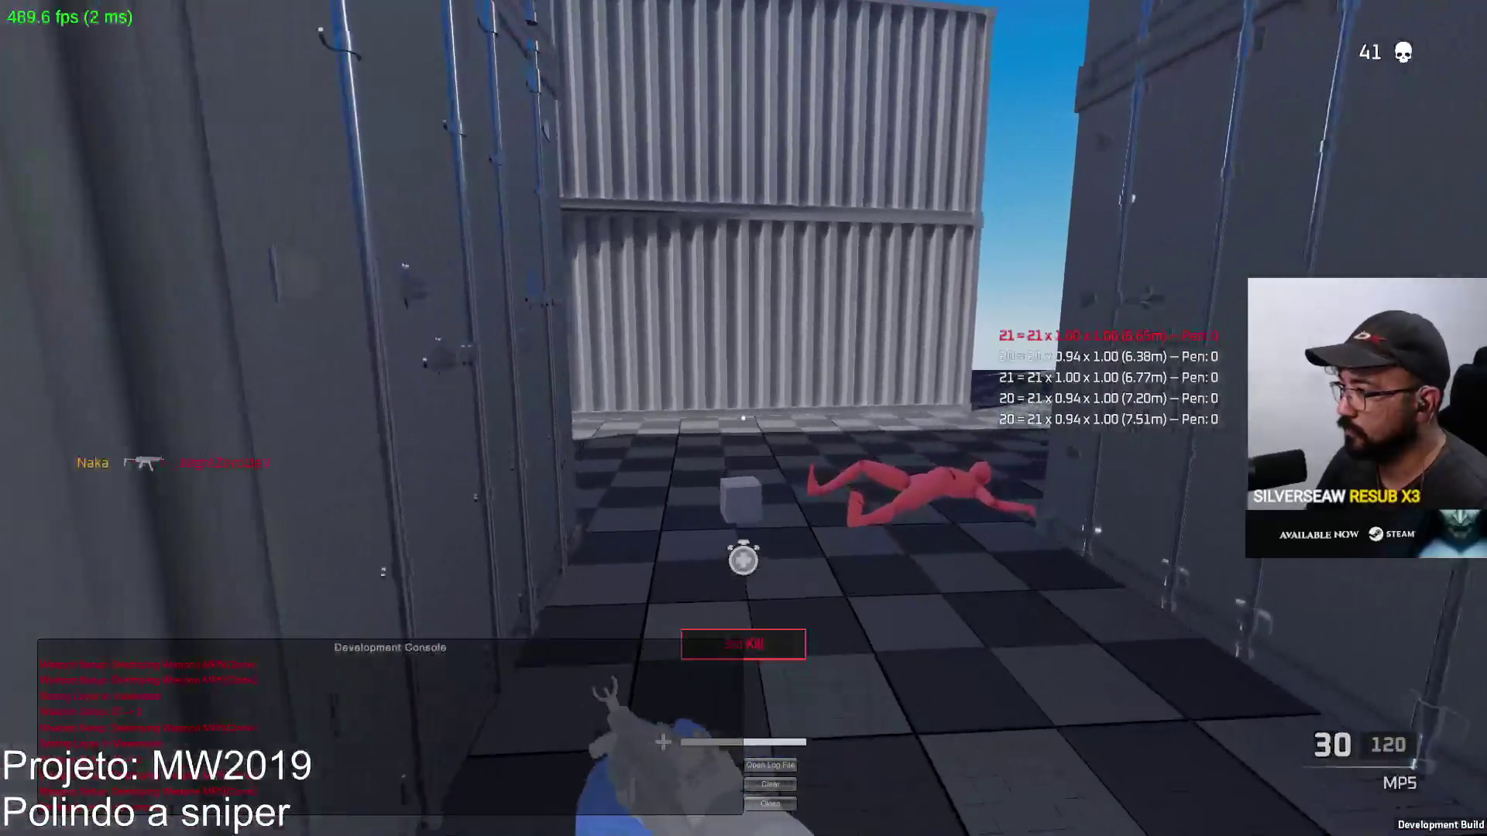
# Move through the open container into the corridor, firing aimed shots at the enemy bot
pyautogui.press('w')
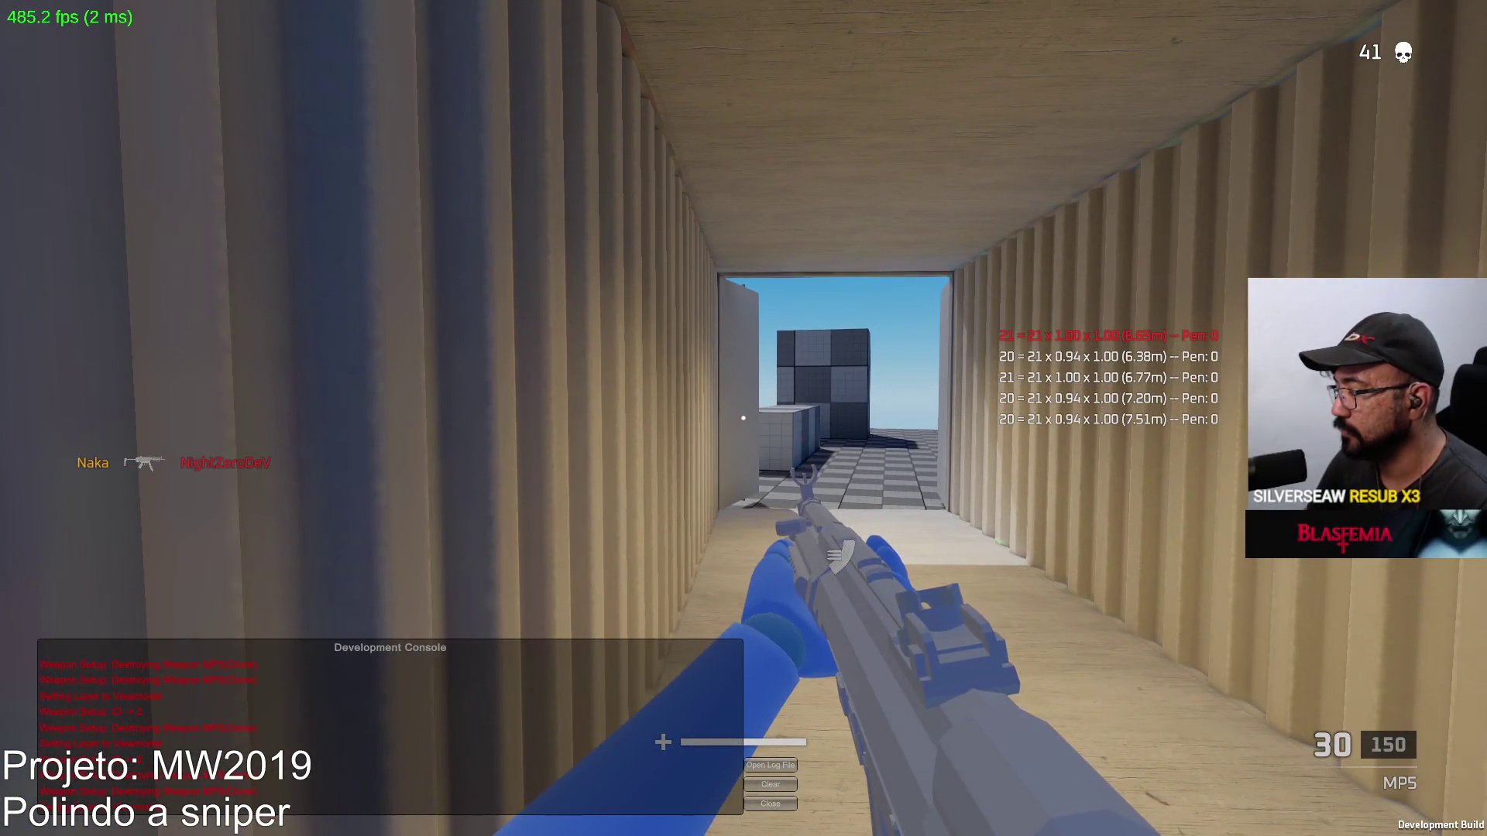
pyautogui.rightClick(743, 418)
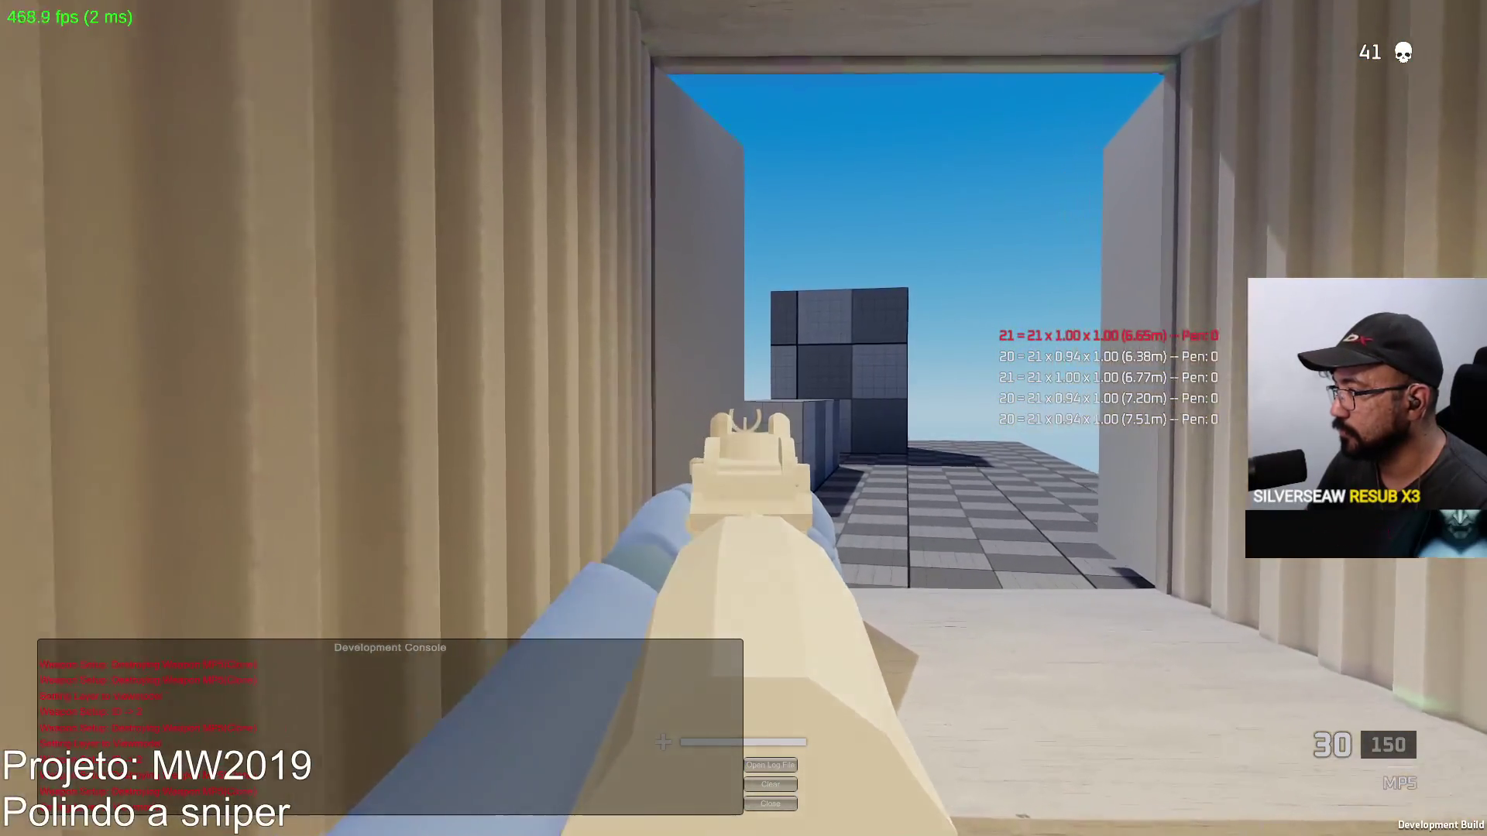
pyautogui.press('w')
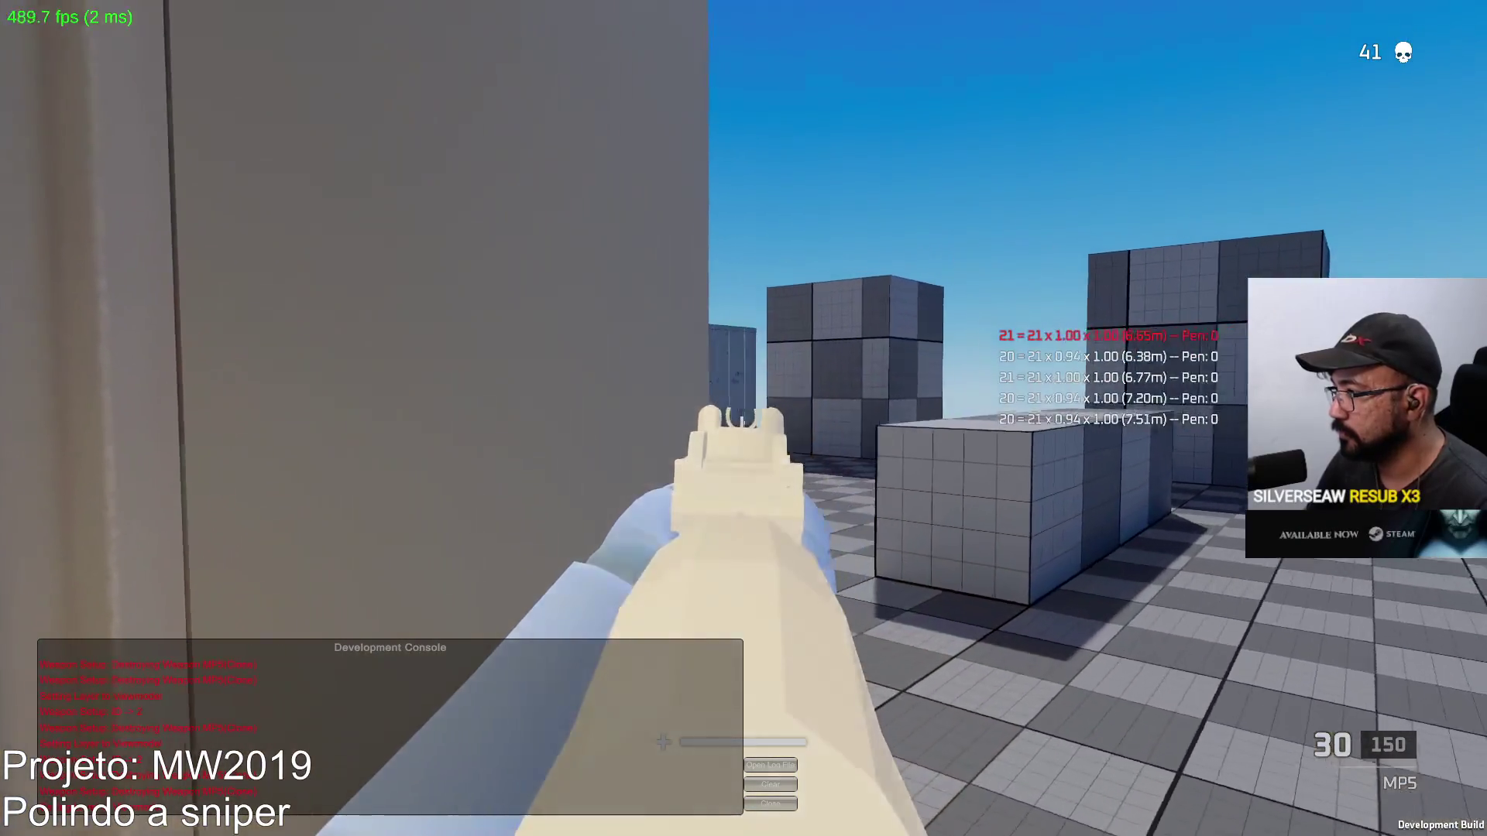
pyautogui.click(744, 418)
pyautogui.press('w')
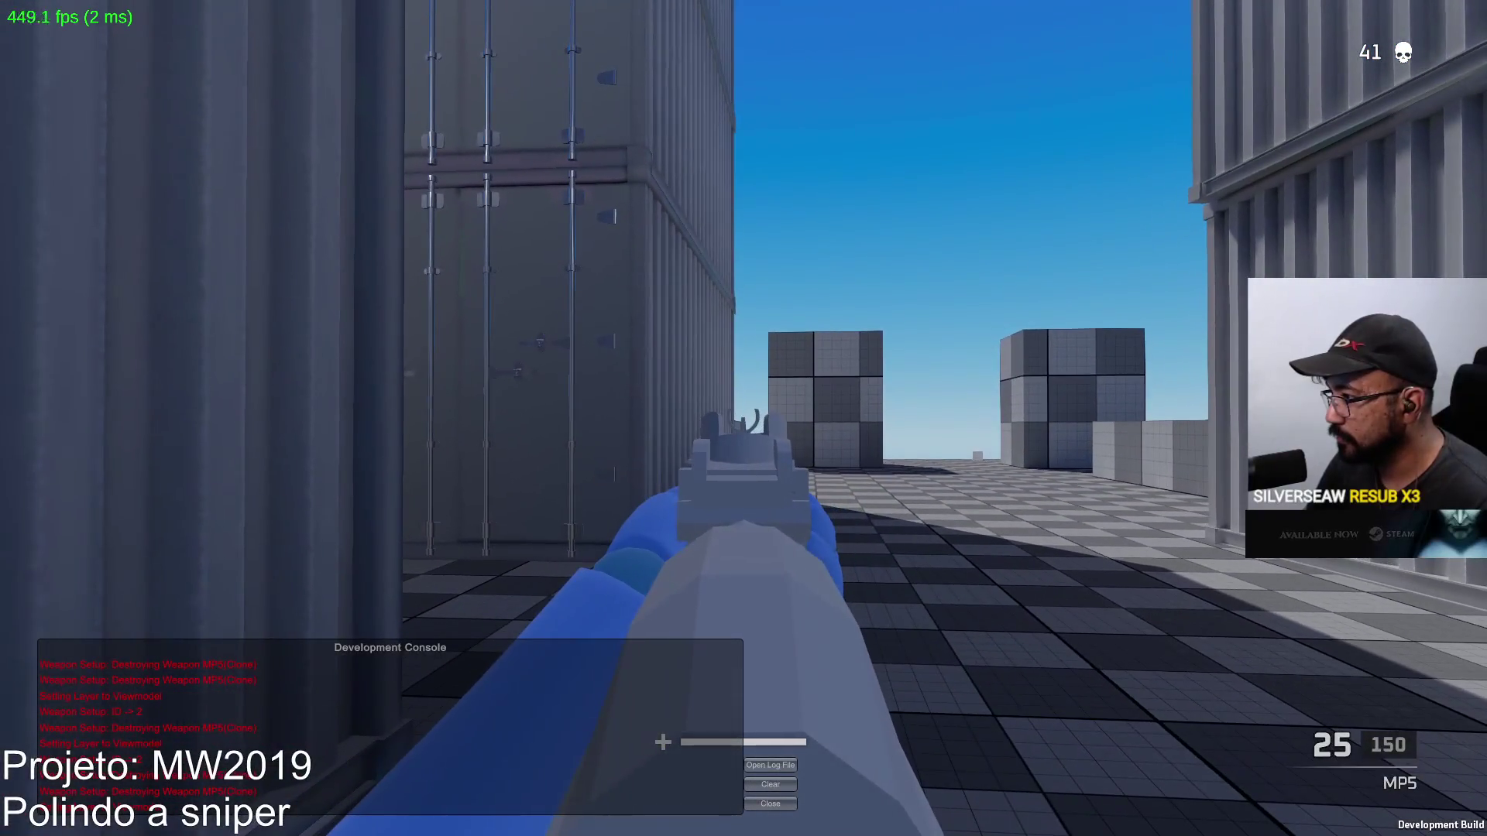
pyautogui.press('w')
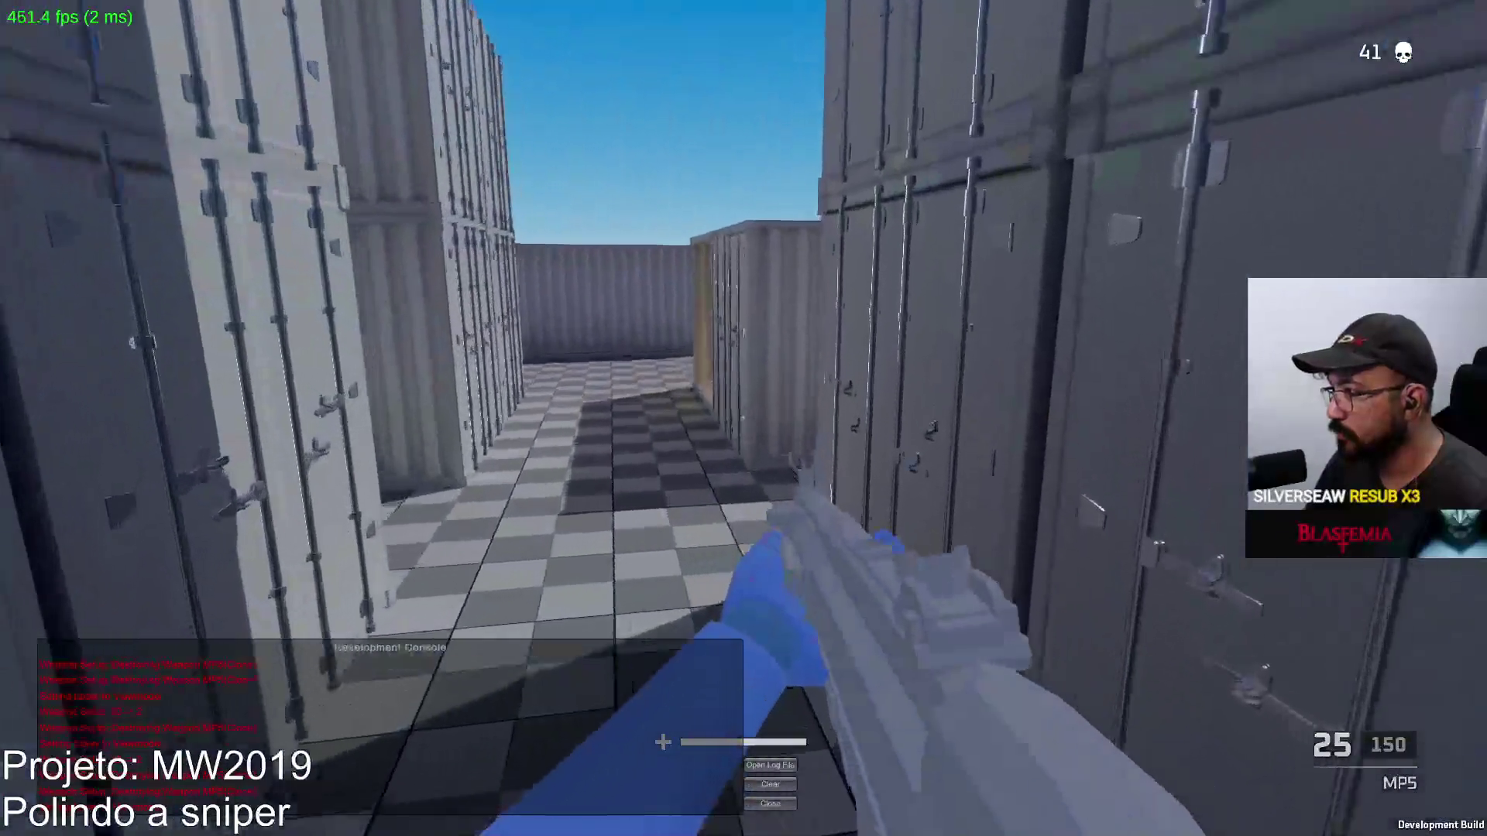
pyautogui.click(744, 418)
pyautogui.click(743, 419)
pyautogui.press('r')
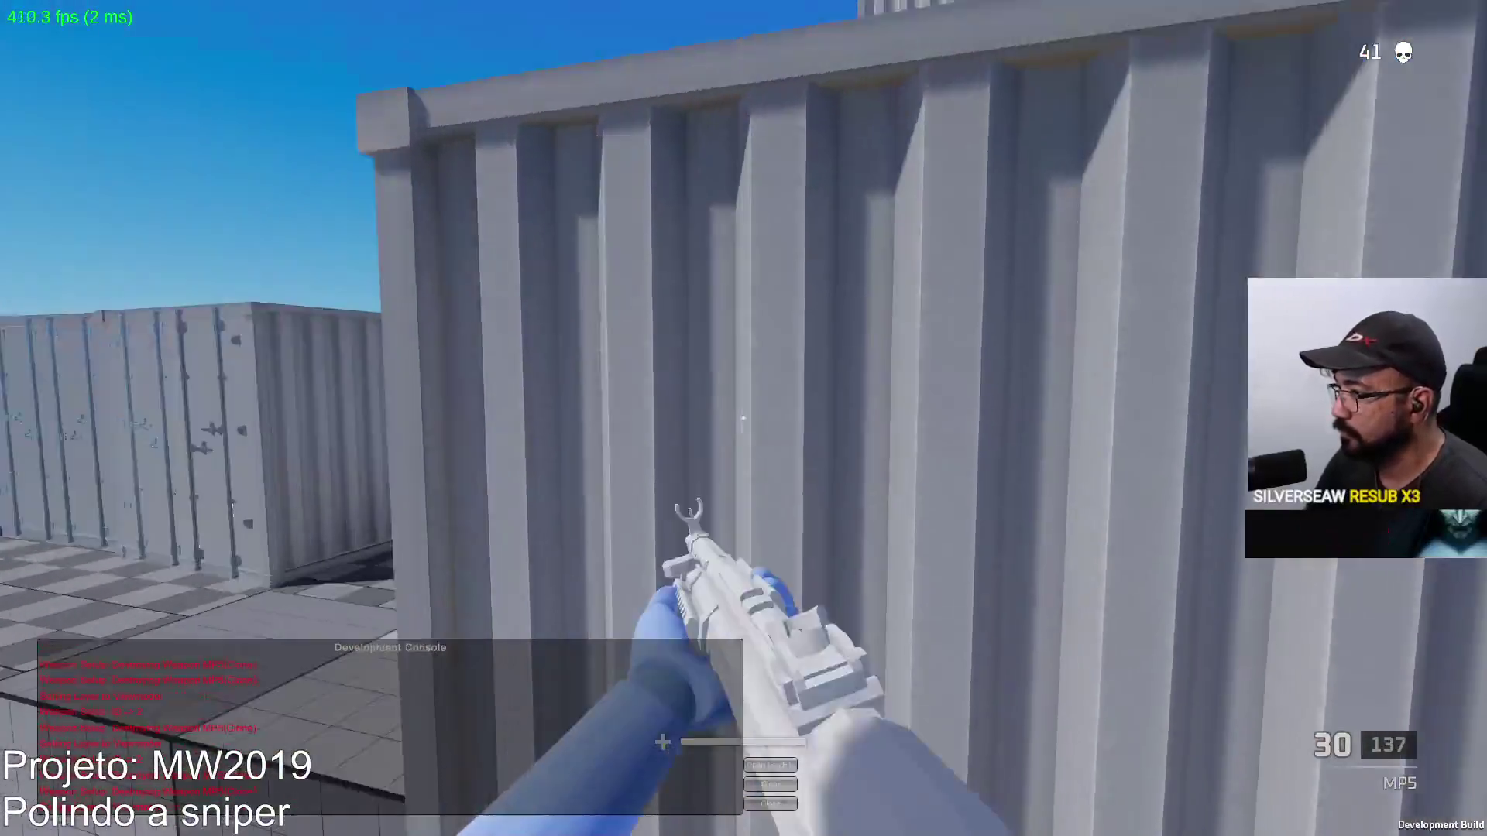
pyautogui.rightClick(744, 418)
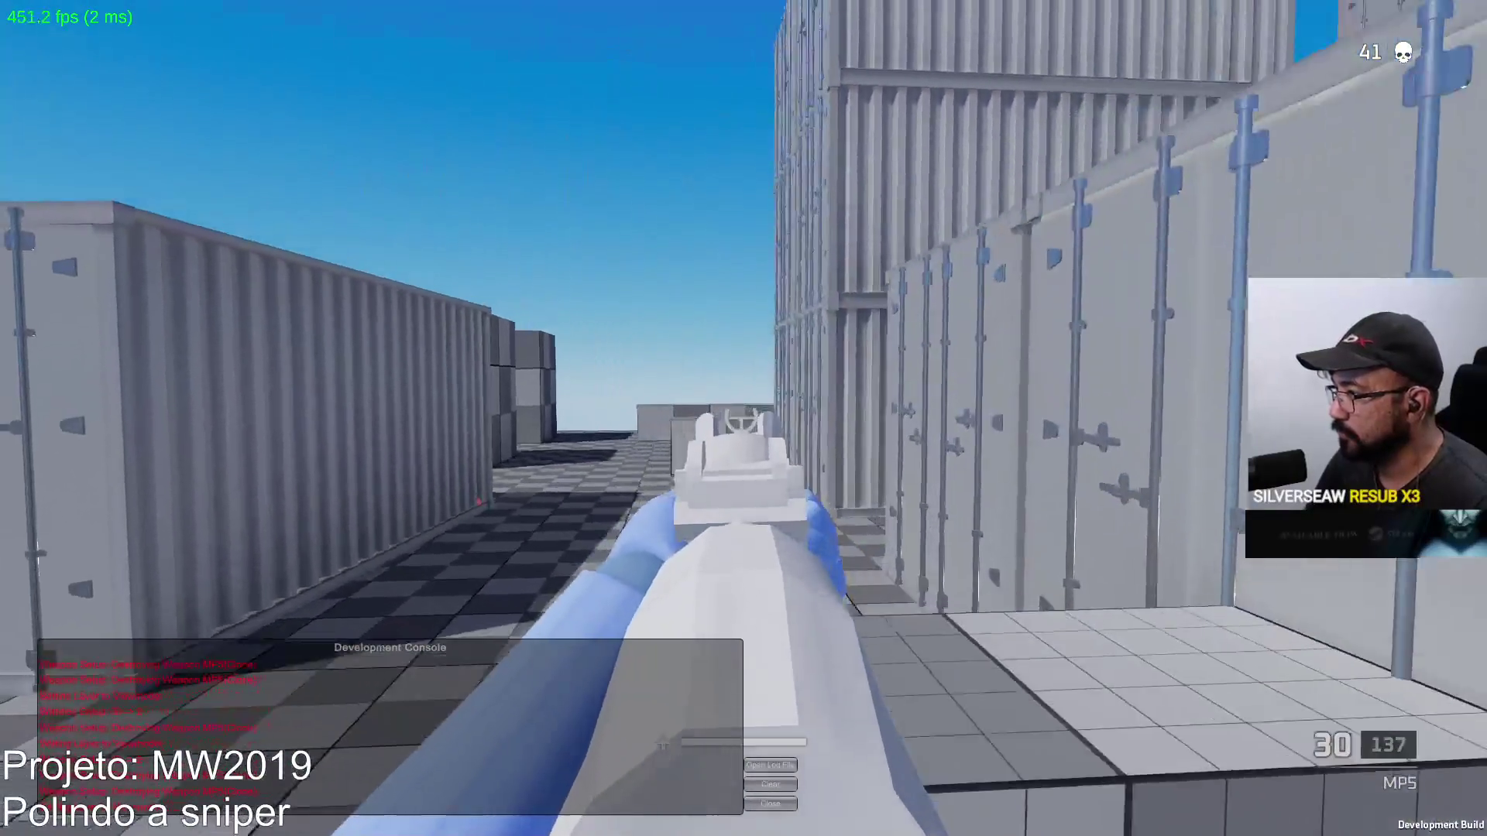
pyautogui.click(743, 418)
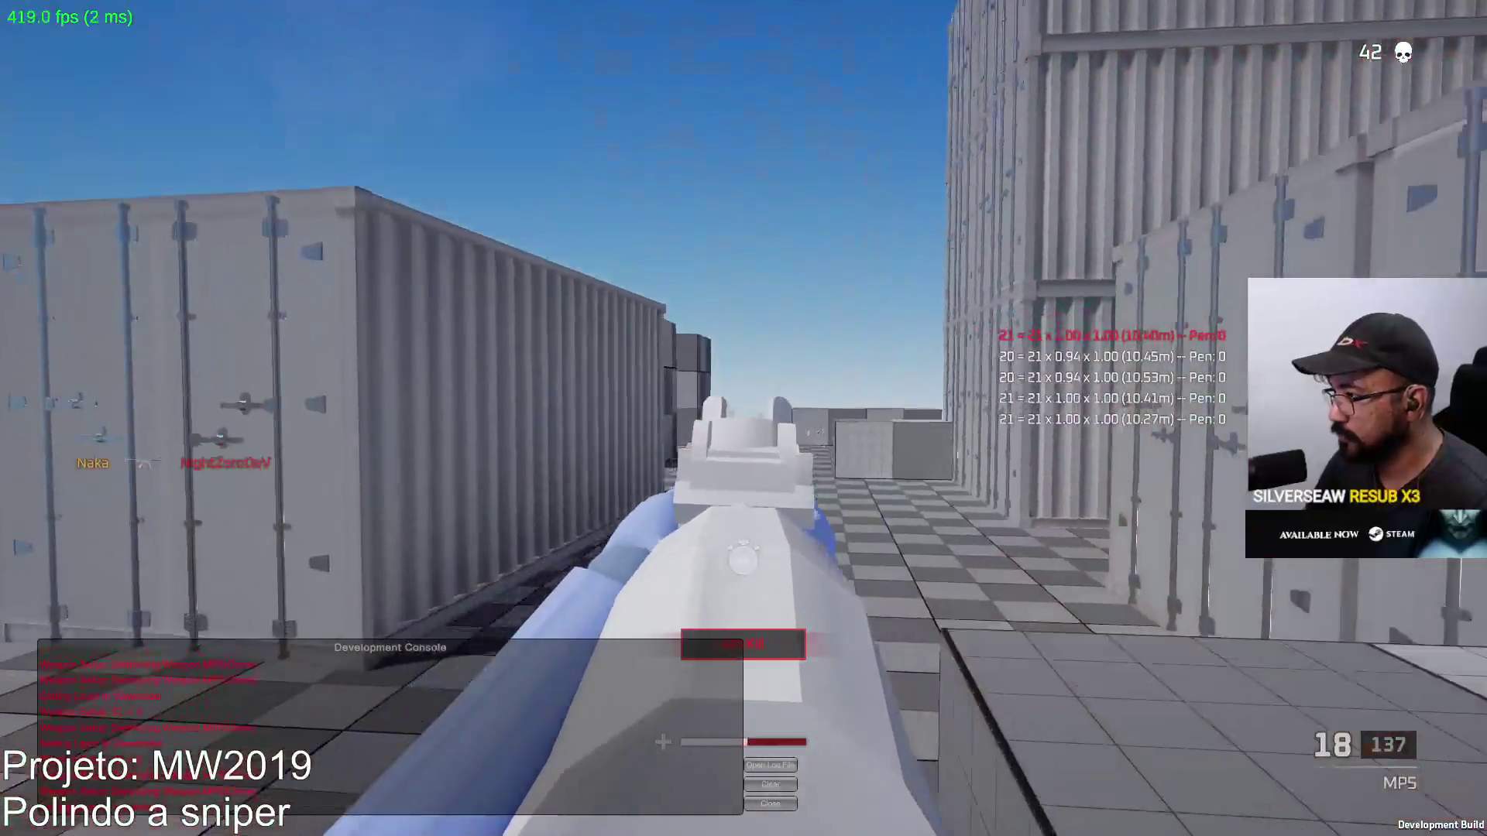
# Sprint across the checkered area to the doorway wall and fire at the corridor bot
pyautogui.hotkey('shift', 'w')
pyautogui.press('w')
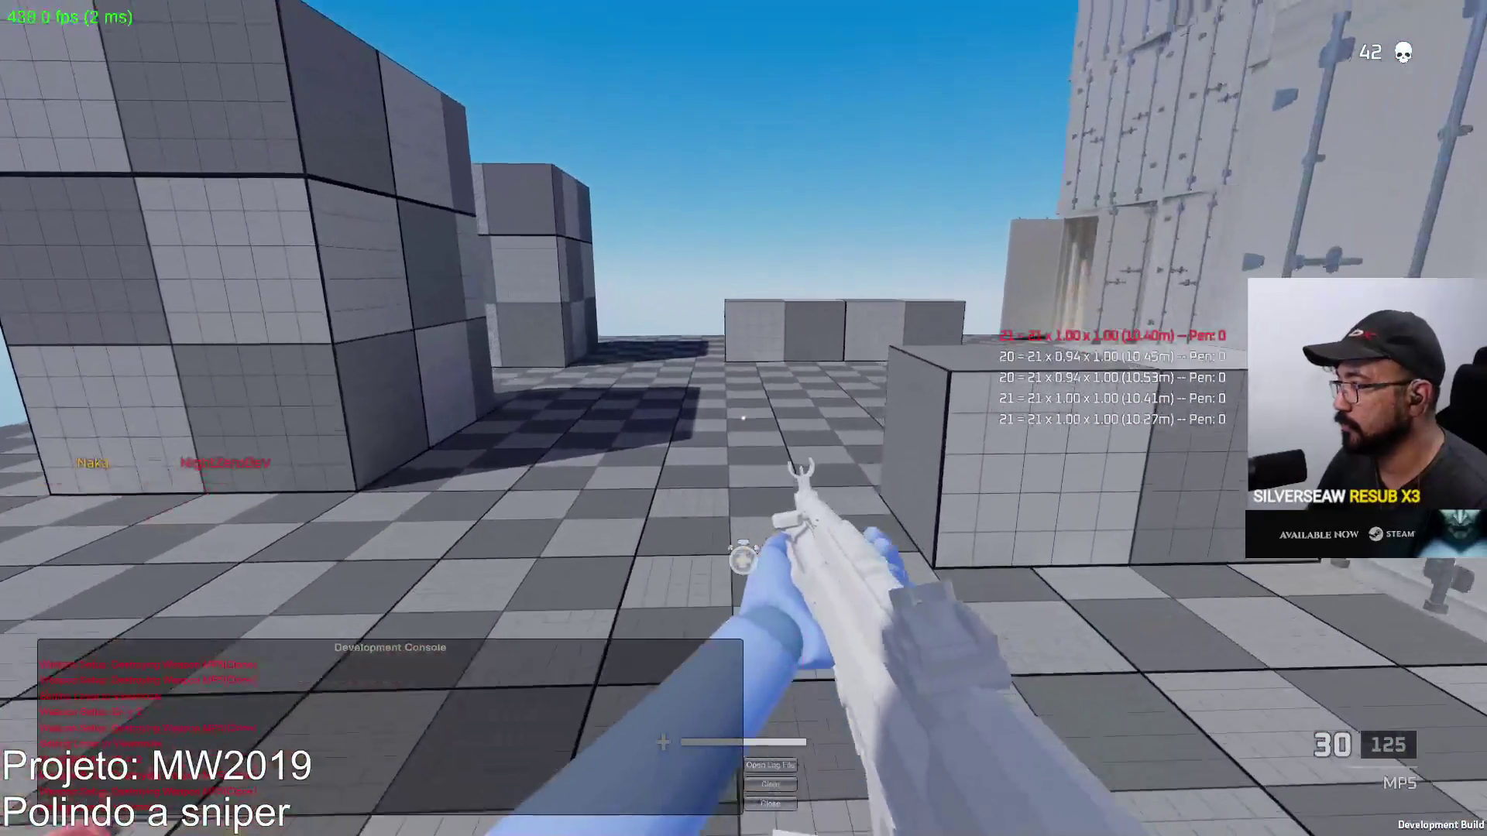
pyautogui.press('w')
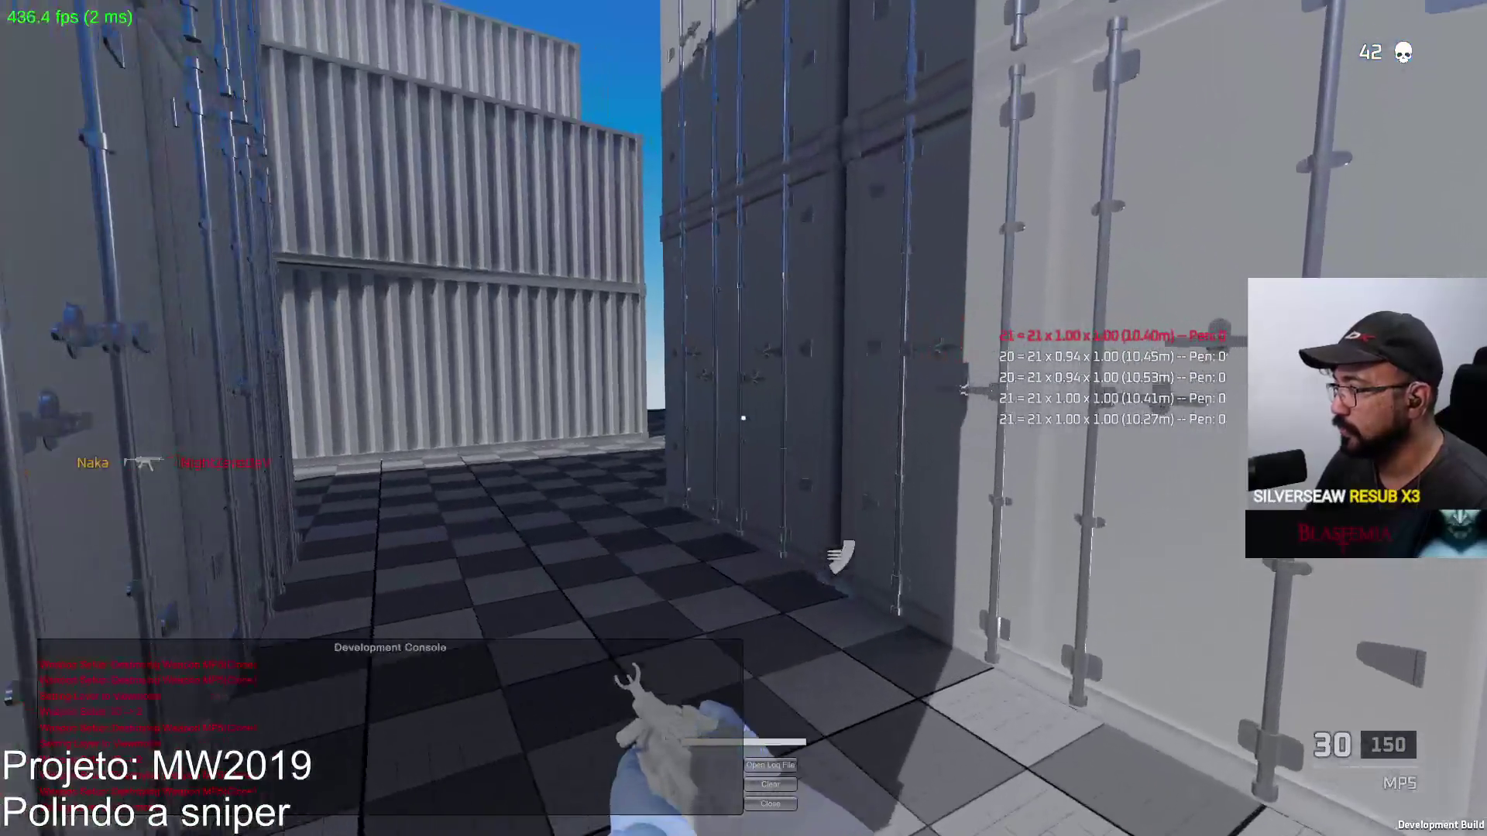
pyautogui.press('w')
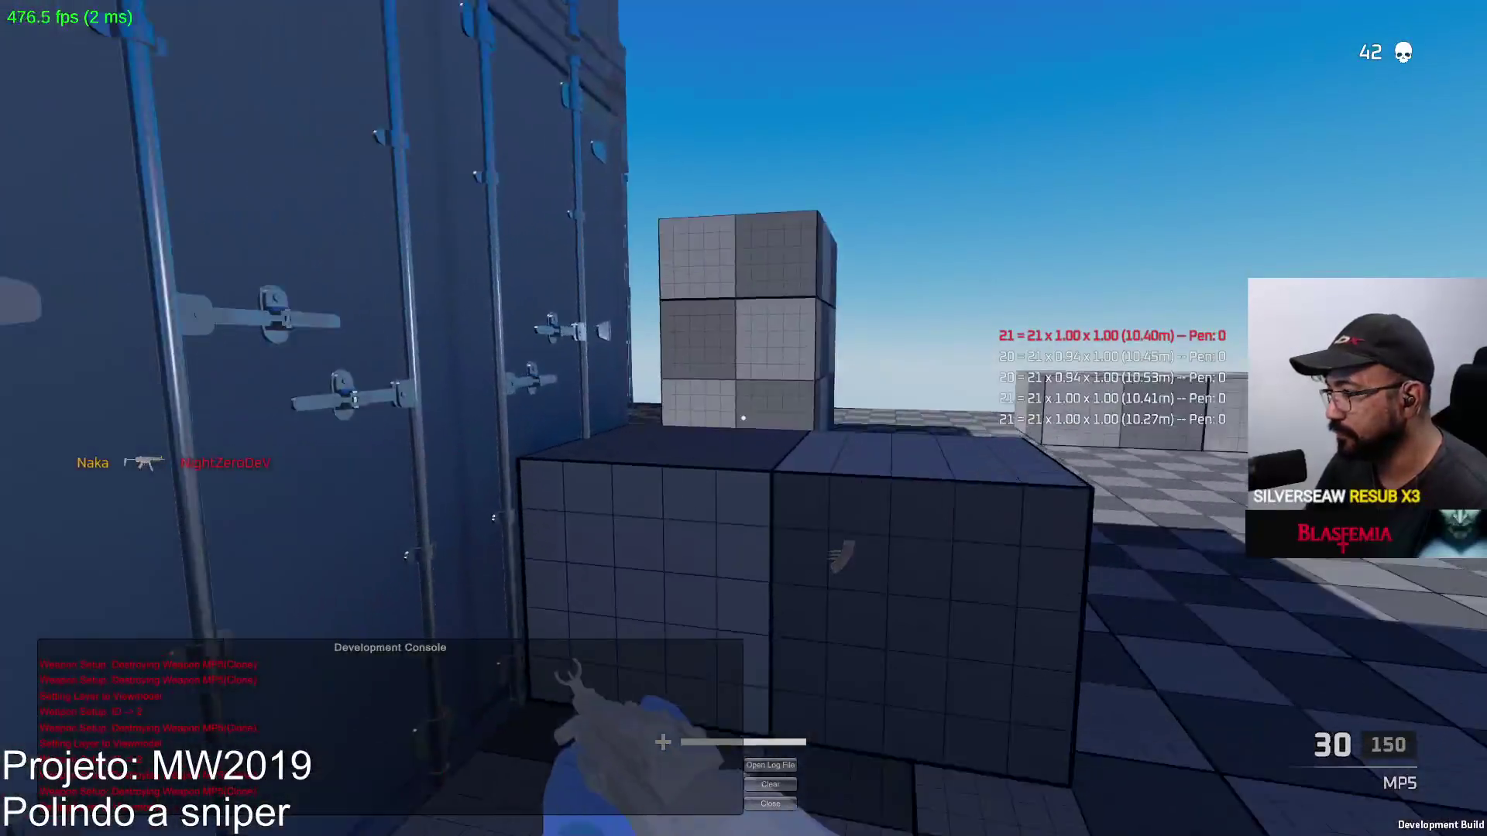
pyautogui.press('w')
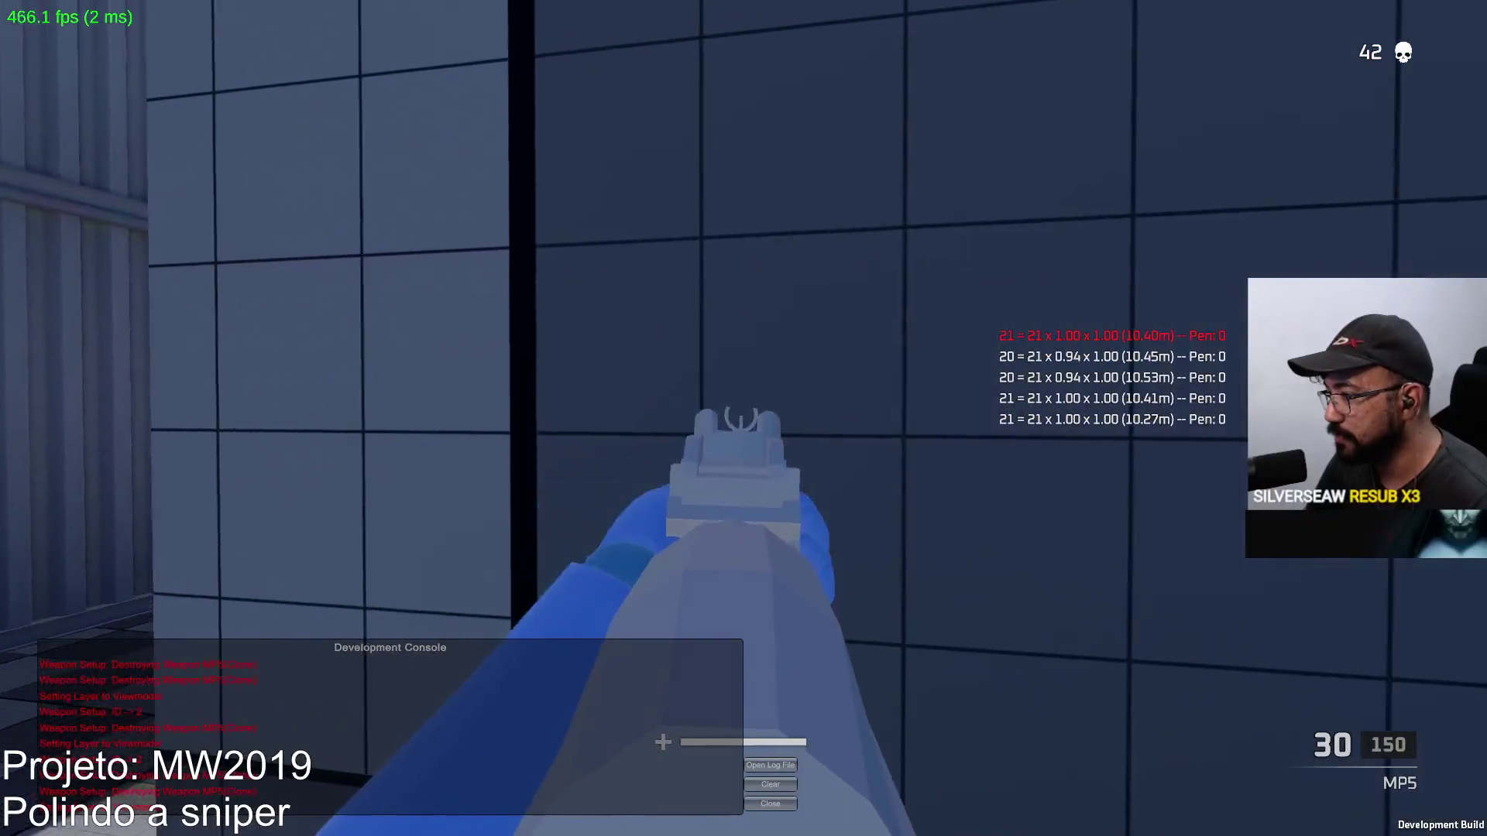
pyautogui.press('d')
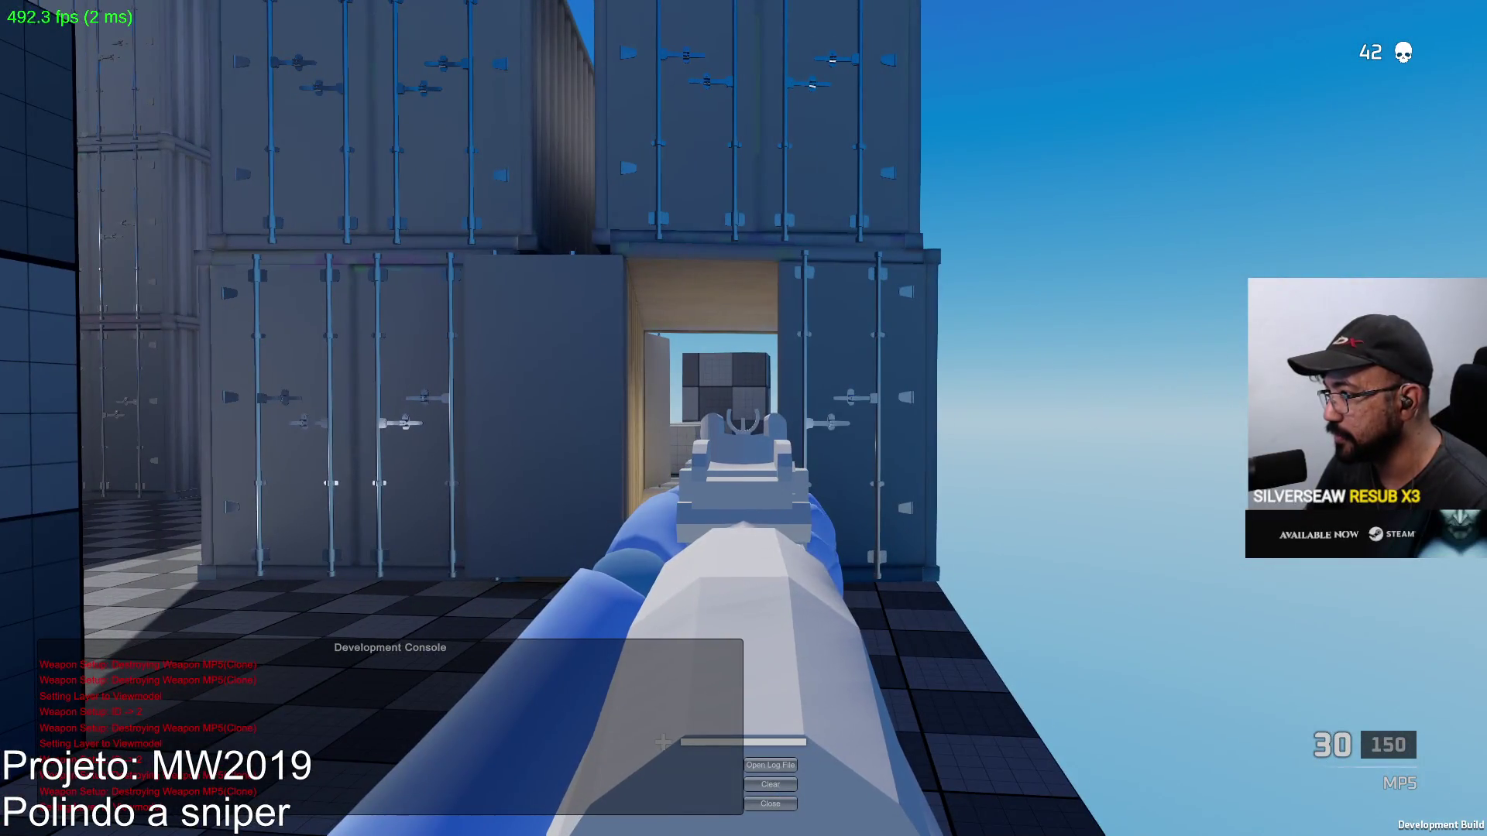
pyautogui.press('w')
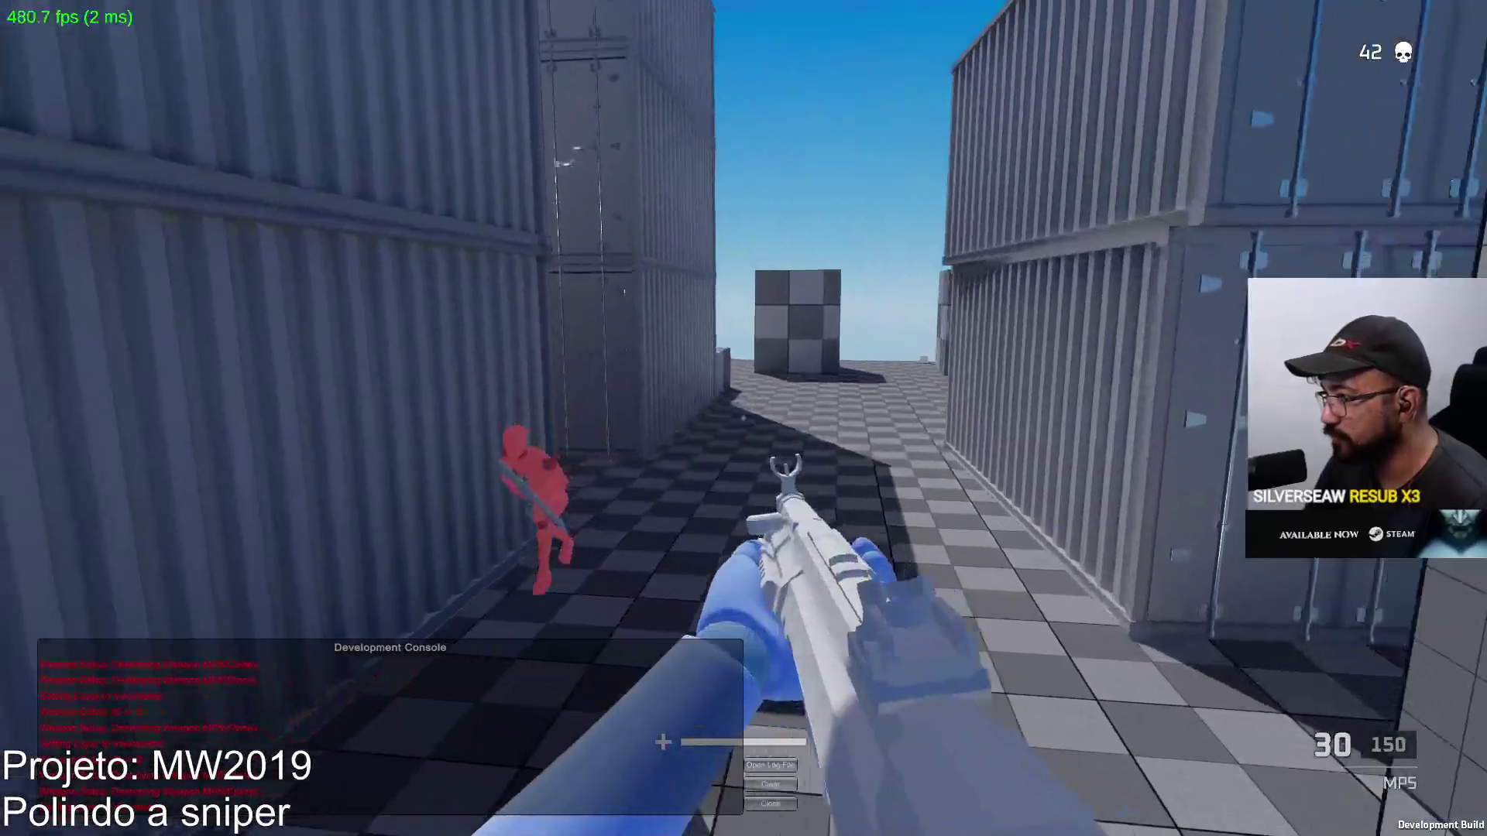
pyautogui.click(744, 419)
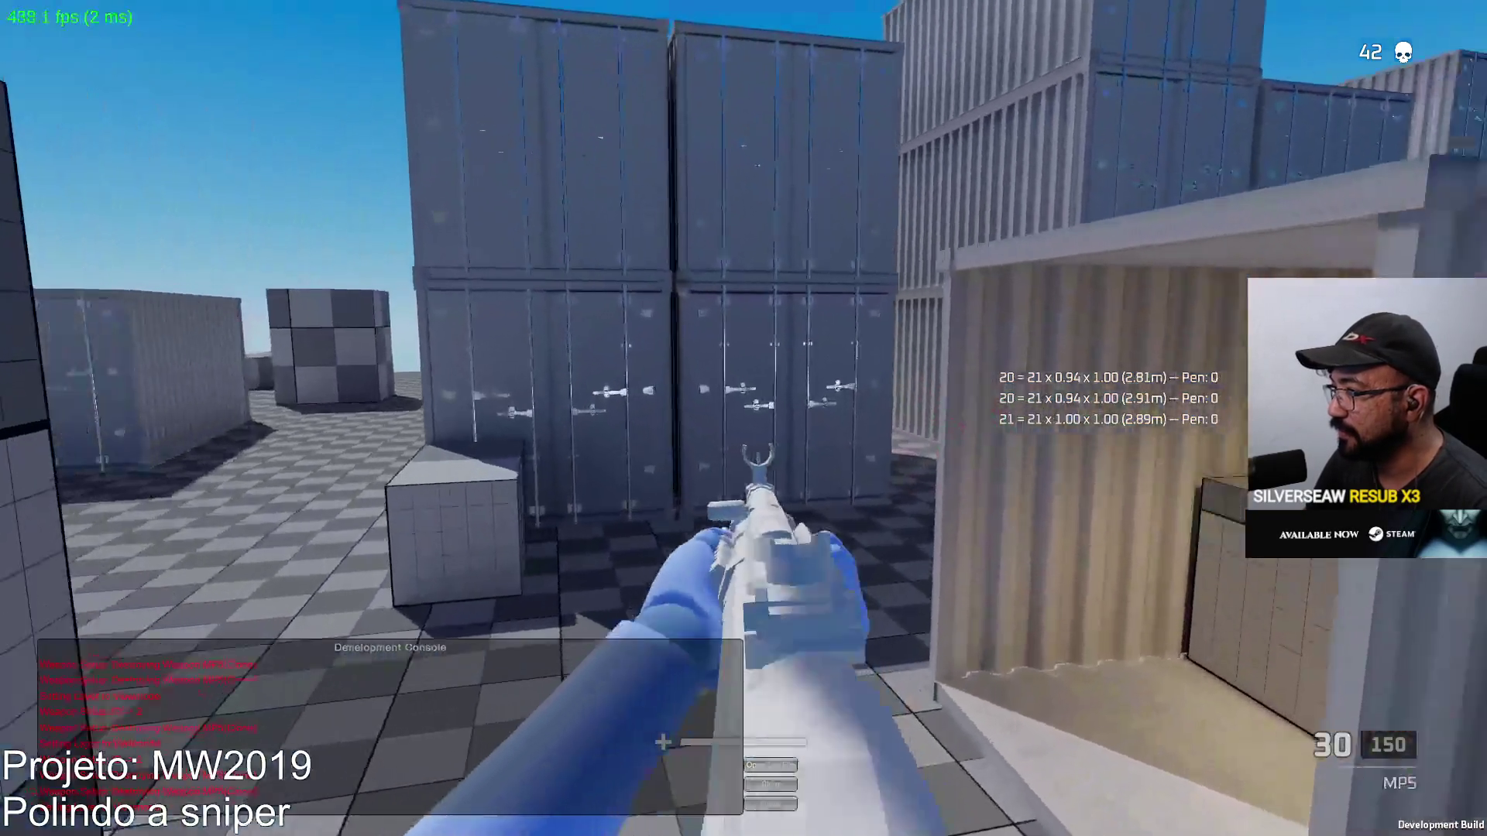
# After respawning, shoot at a bot, then aim down sights at the container stacks and fire
pyautogui.click(743, 418)
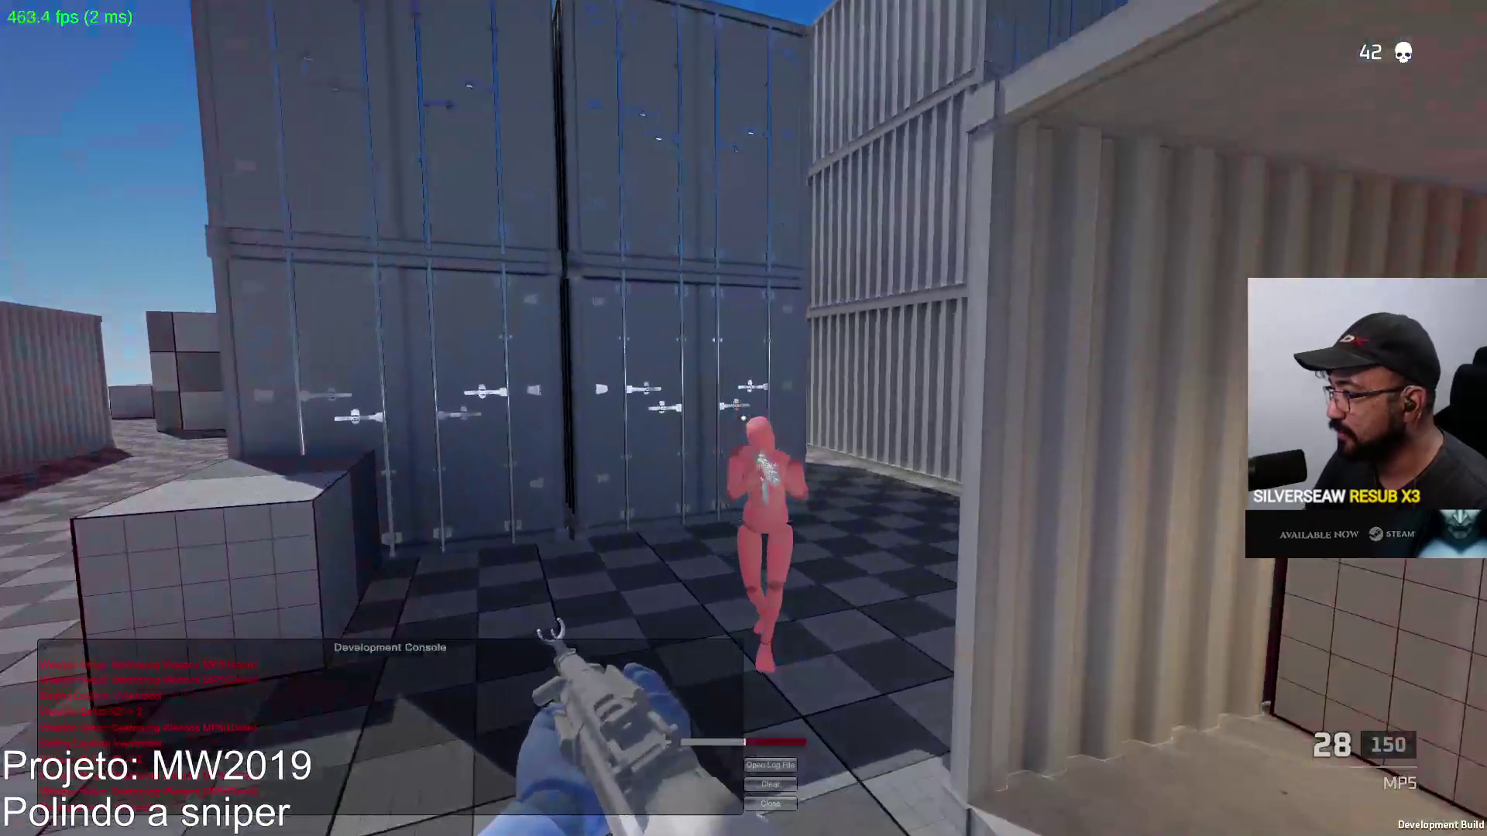
pyautogui.click(743, 418)
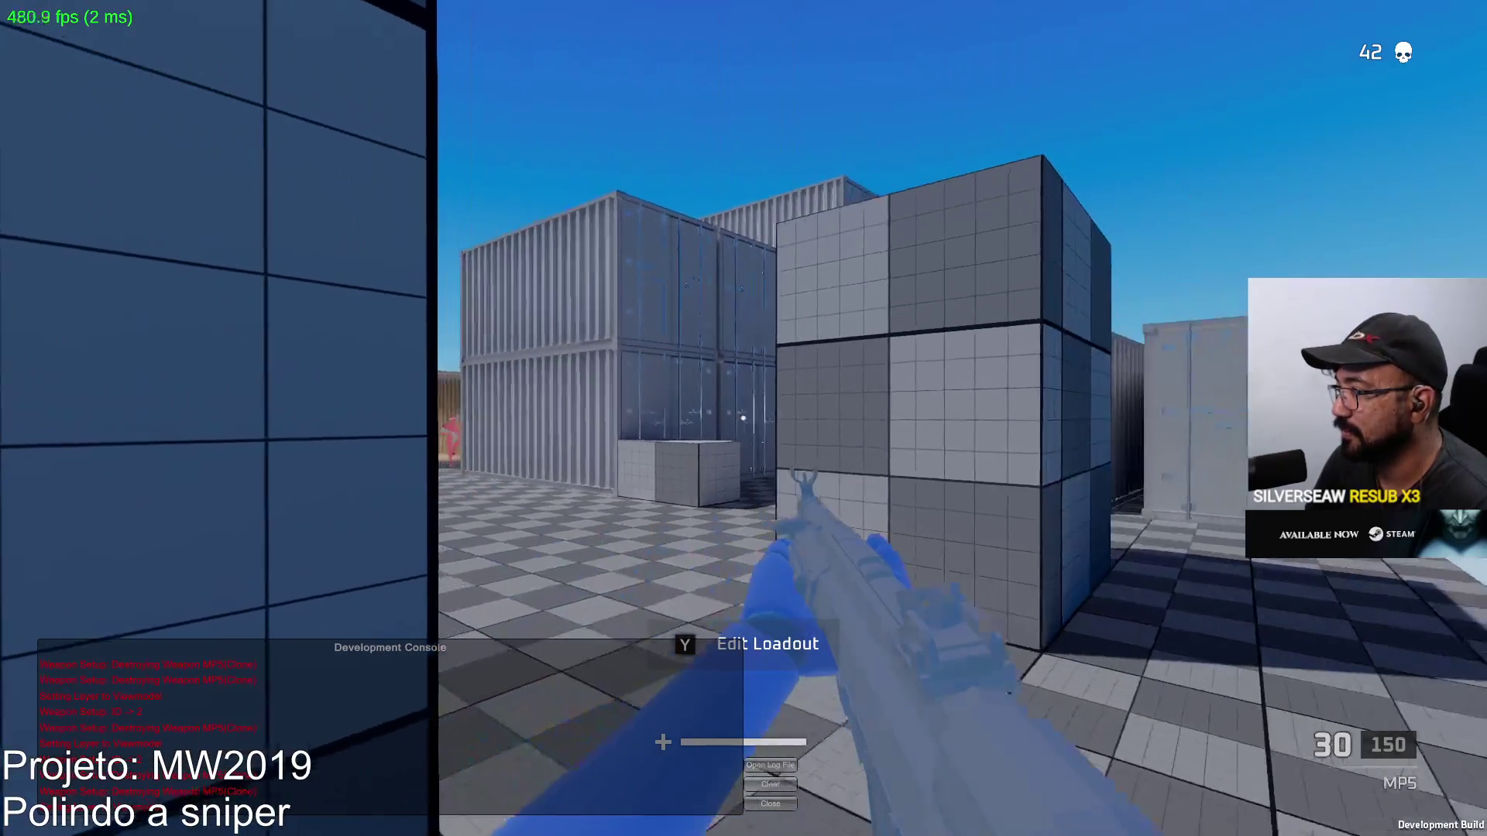
pyautogui.click(744, 418)
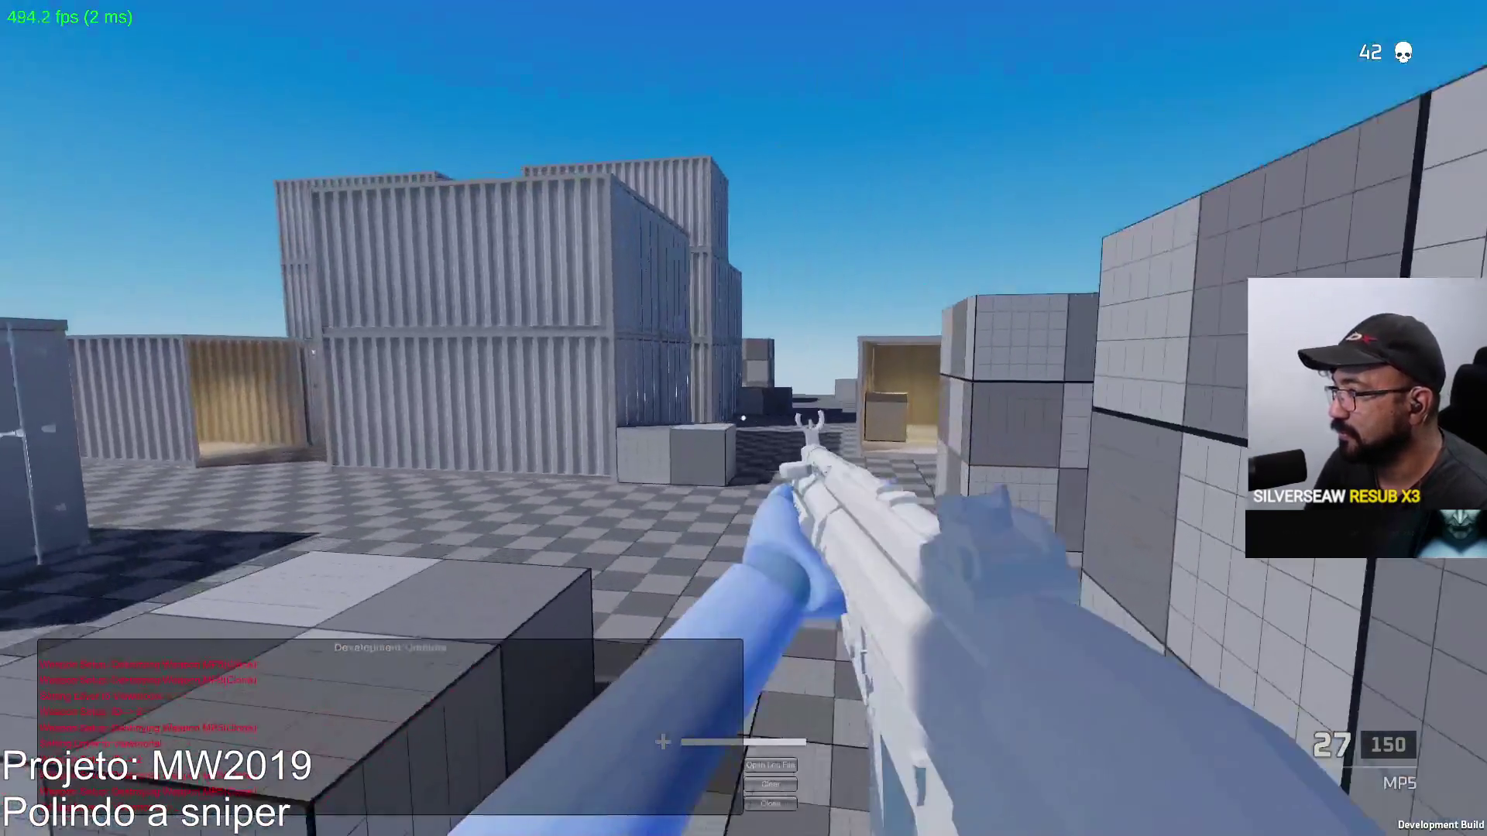
pyautogui.rightClick(743, 418)
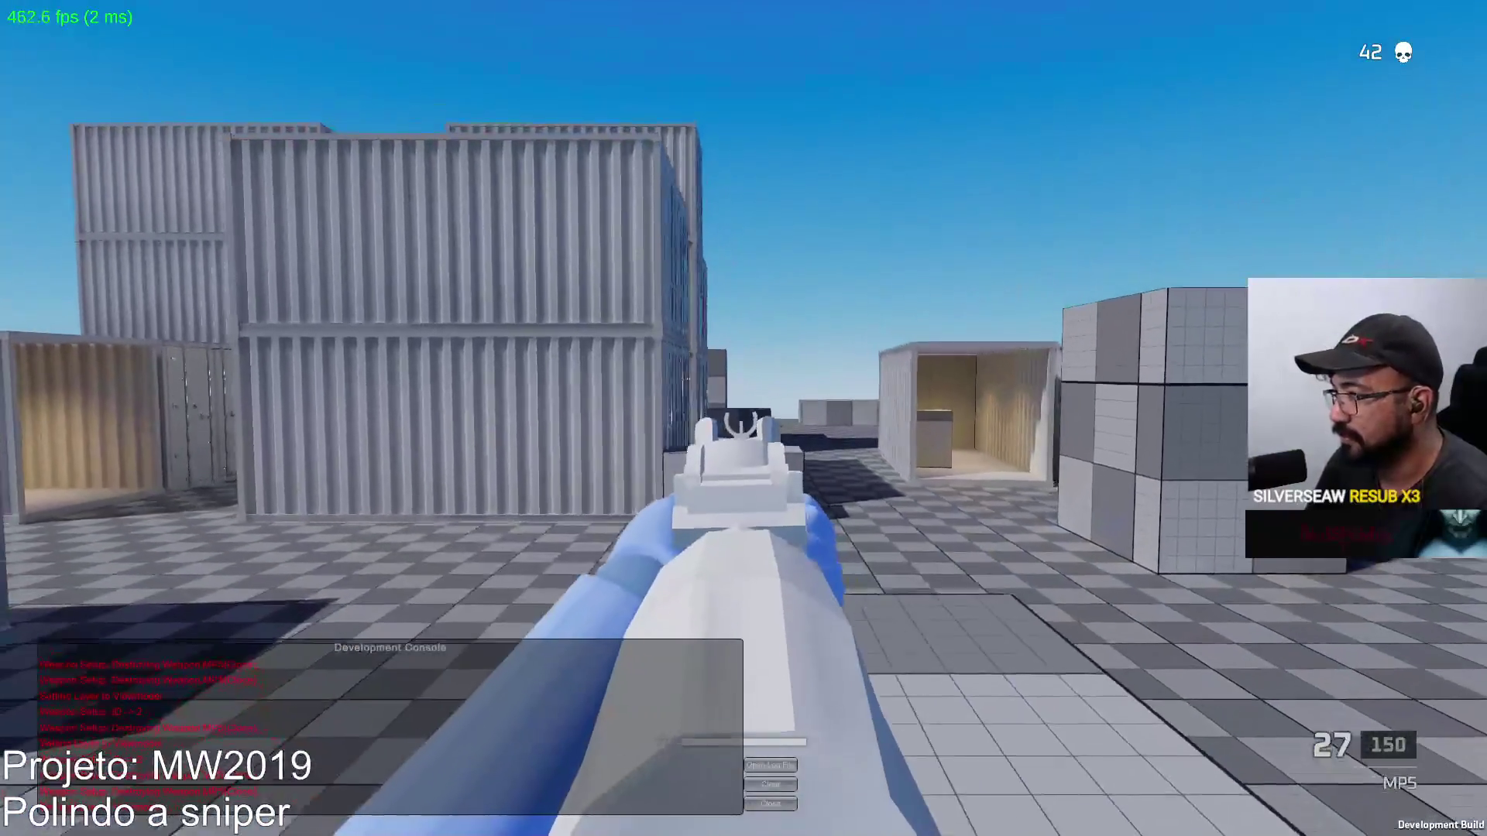
pyautogui.press('w')
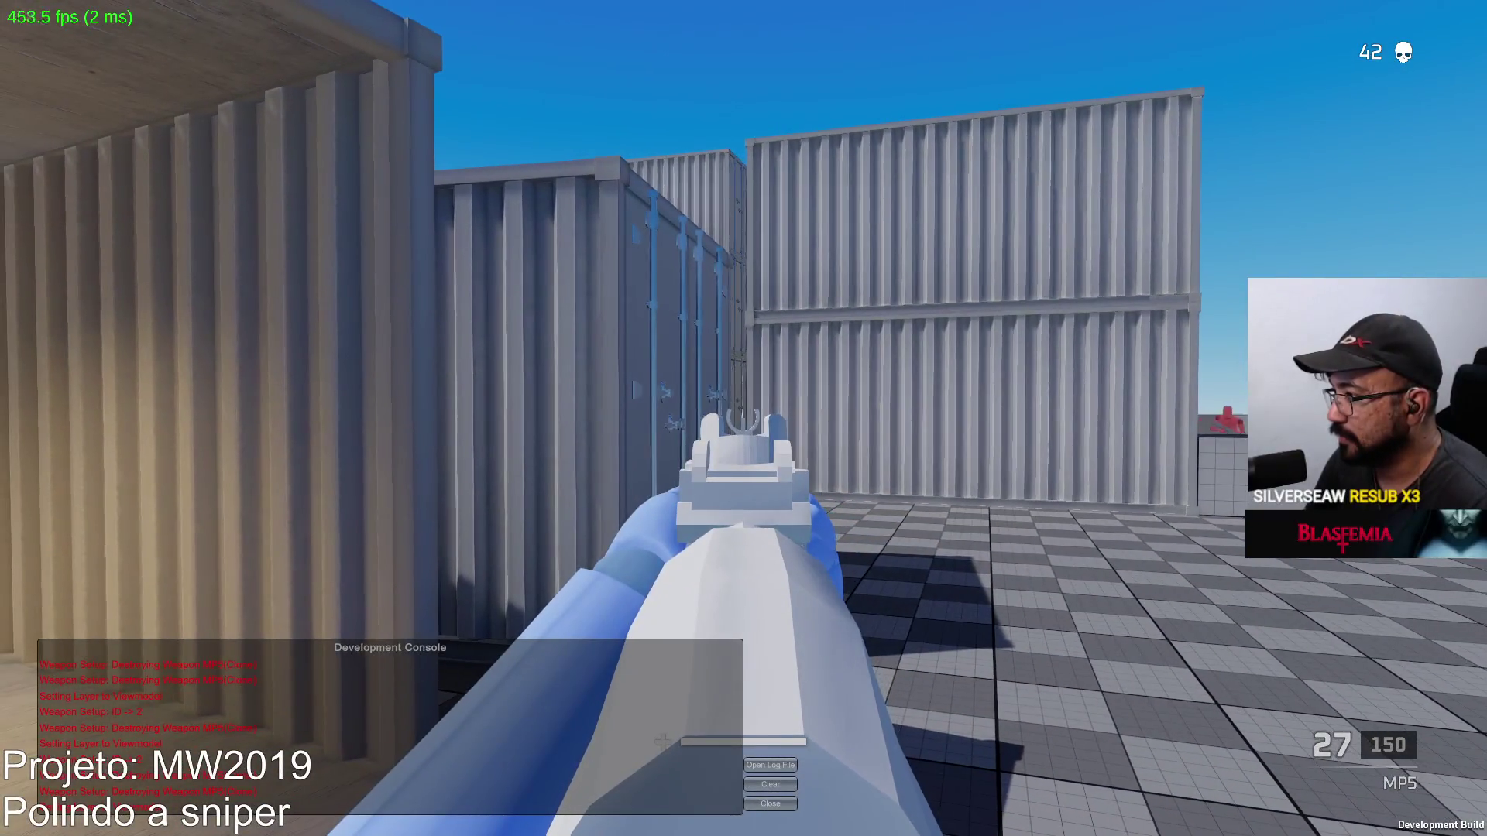
pyautogui.click(744, 418)
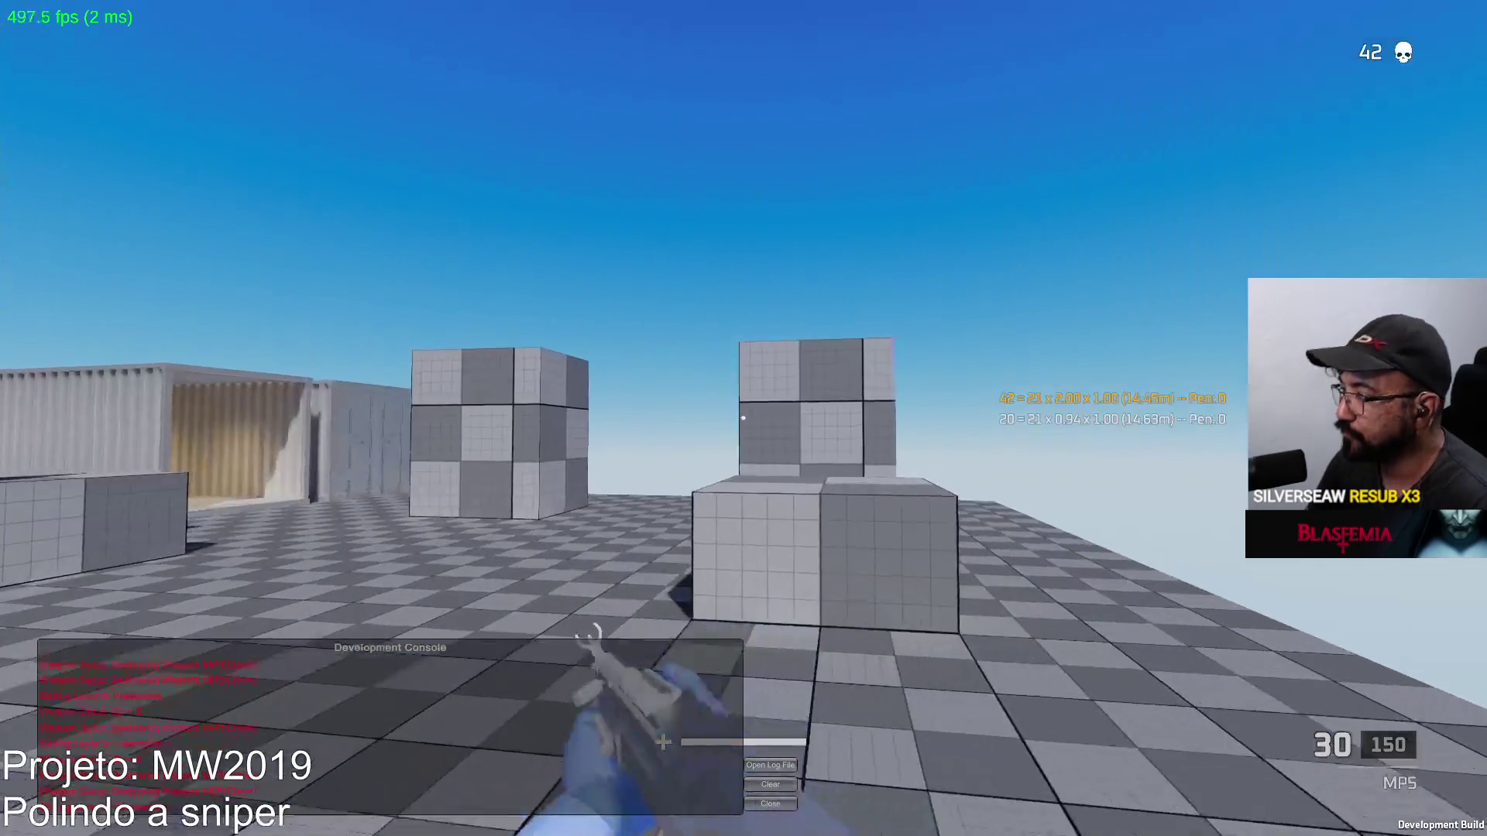
# Fire inside the container by the grey box, hit a corridor bot, then take an aimed shot in the open
pyautogui.press('w')
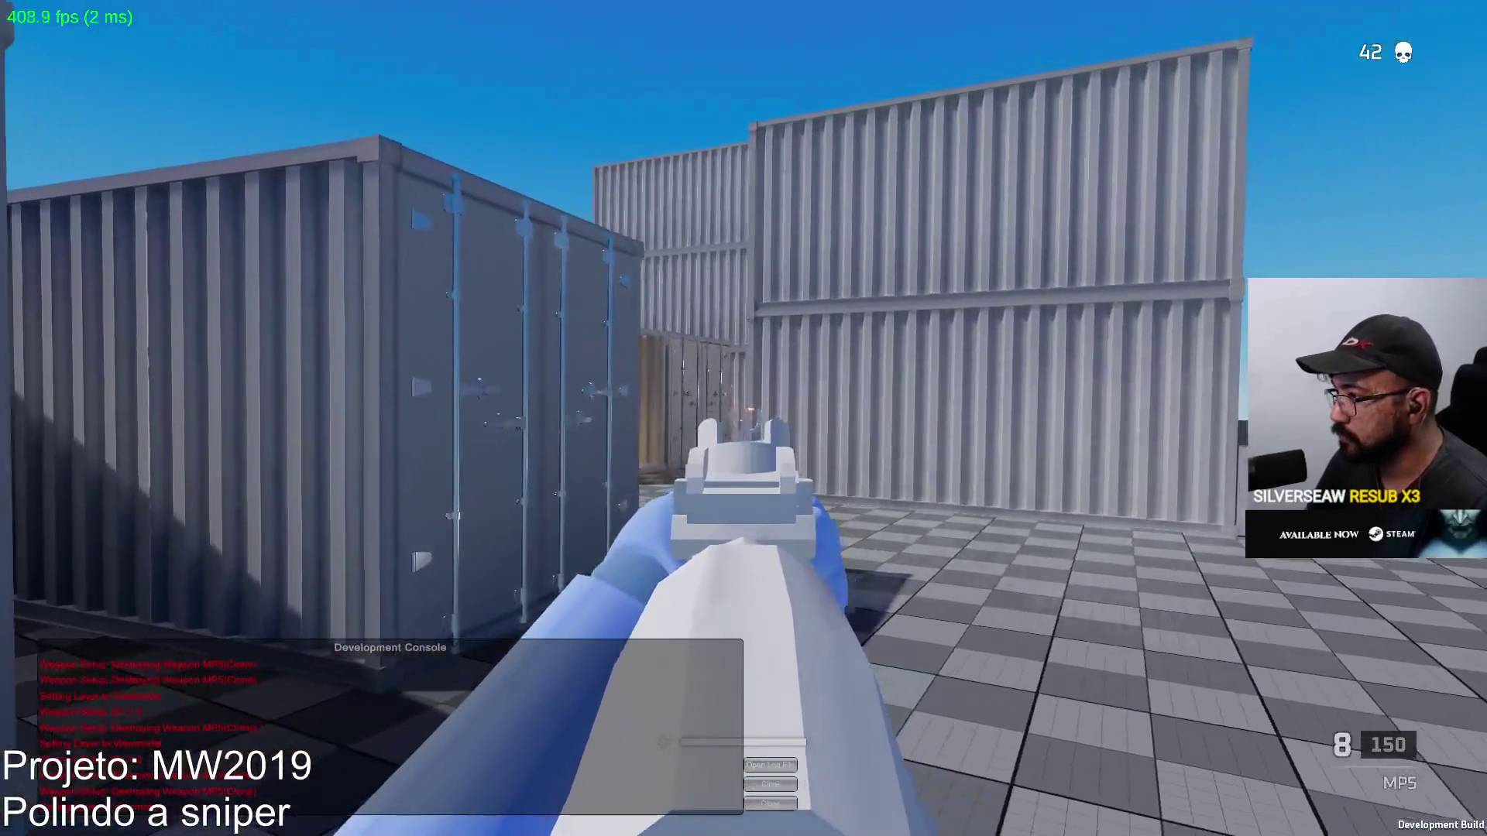
pyautogui.click(744, 418)
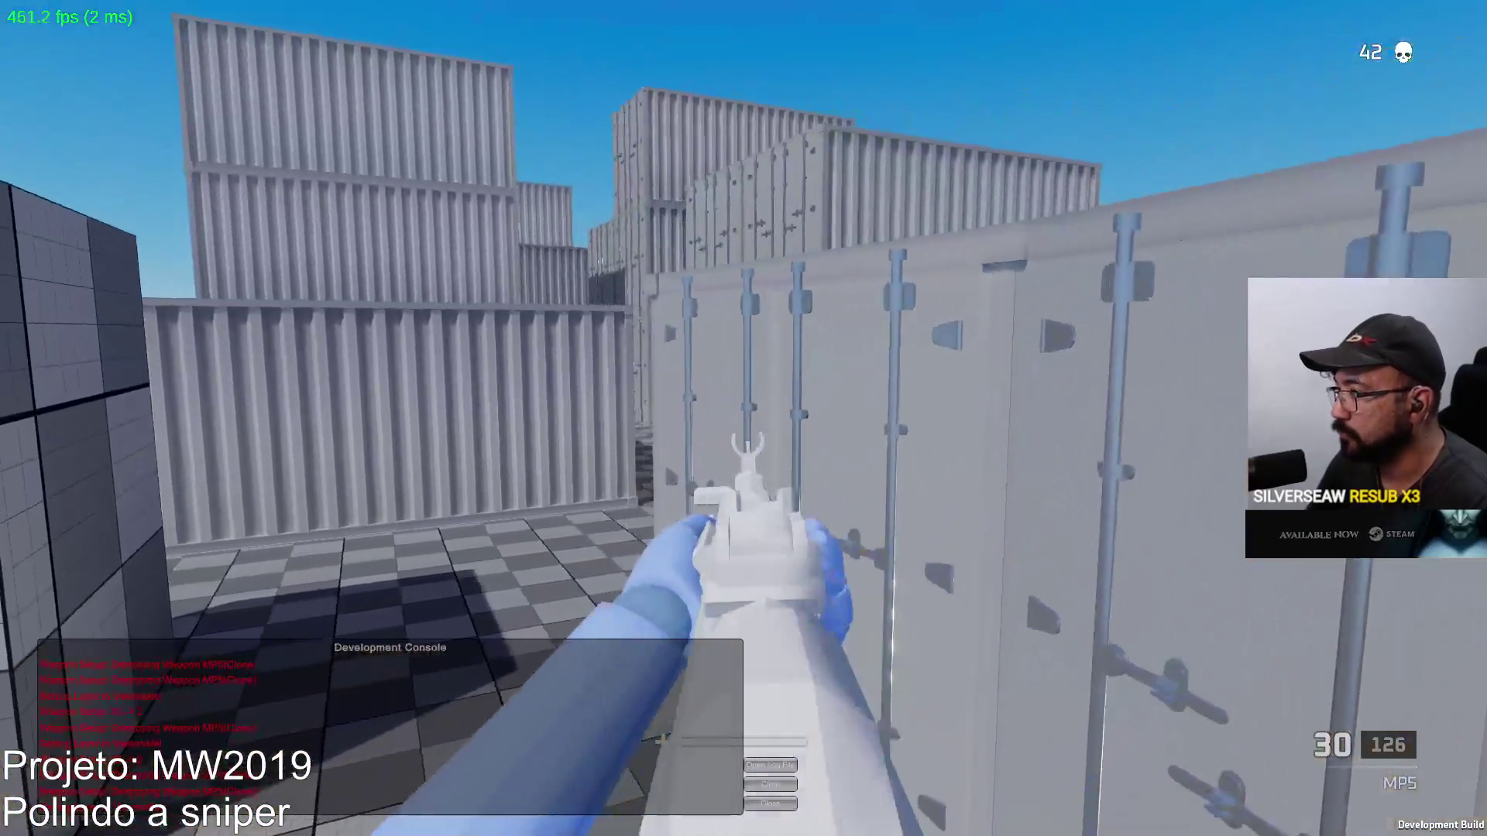
pyautogui.moveTo(743, 418)
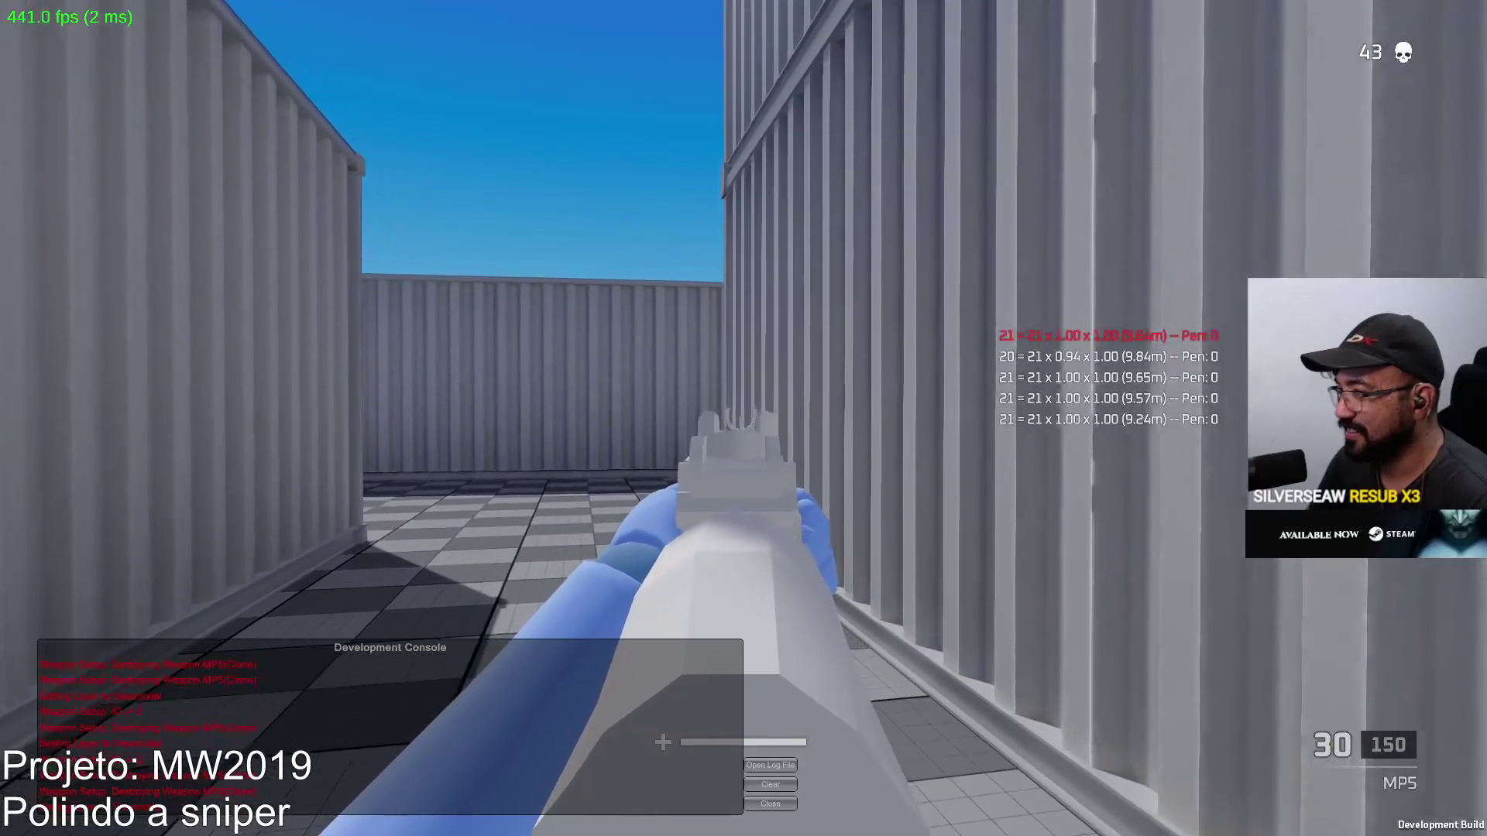
pyautogui.press('w')
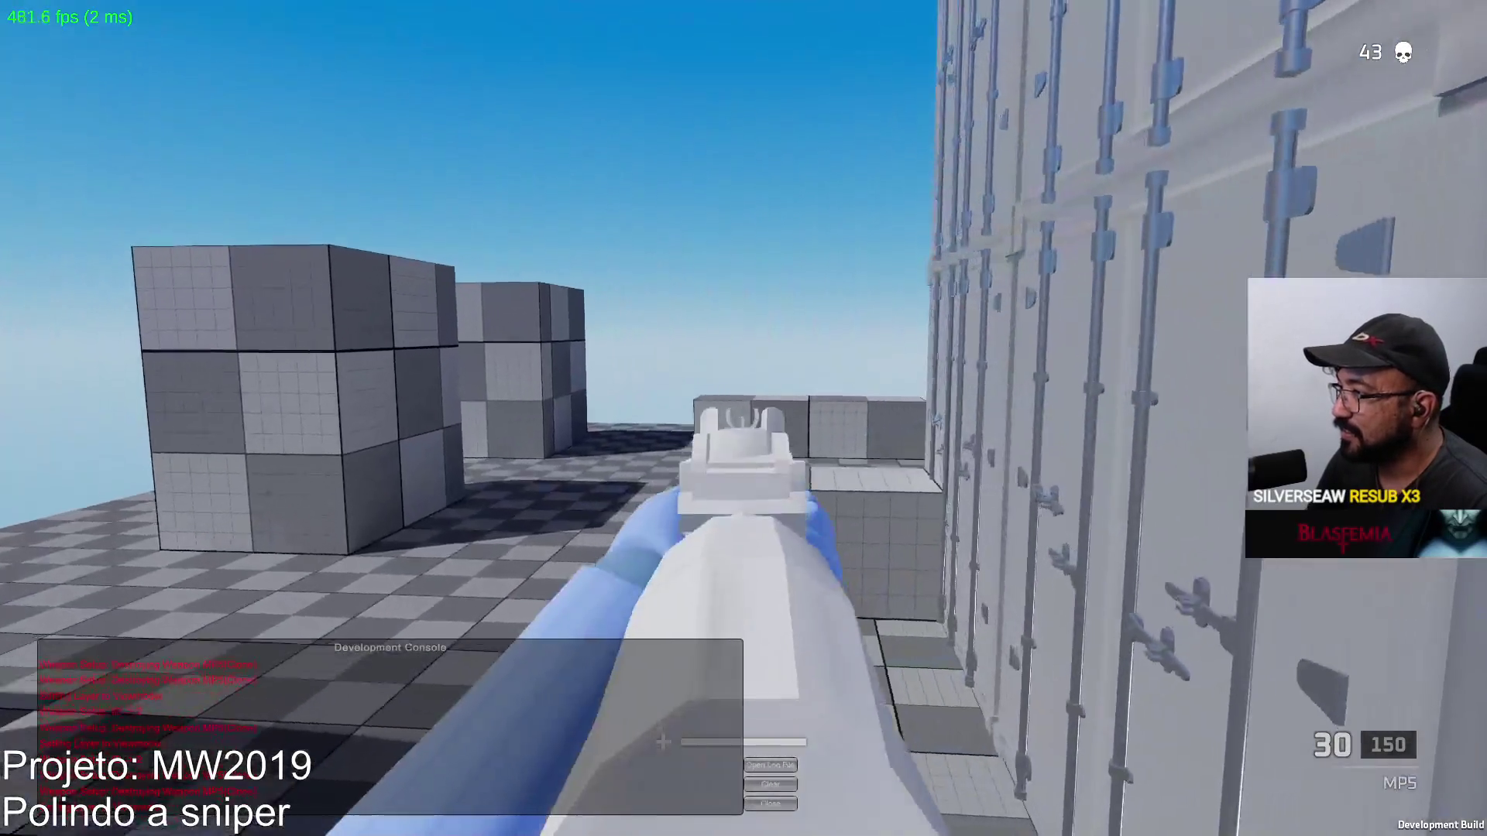
pyautogui.click(743, 418)
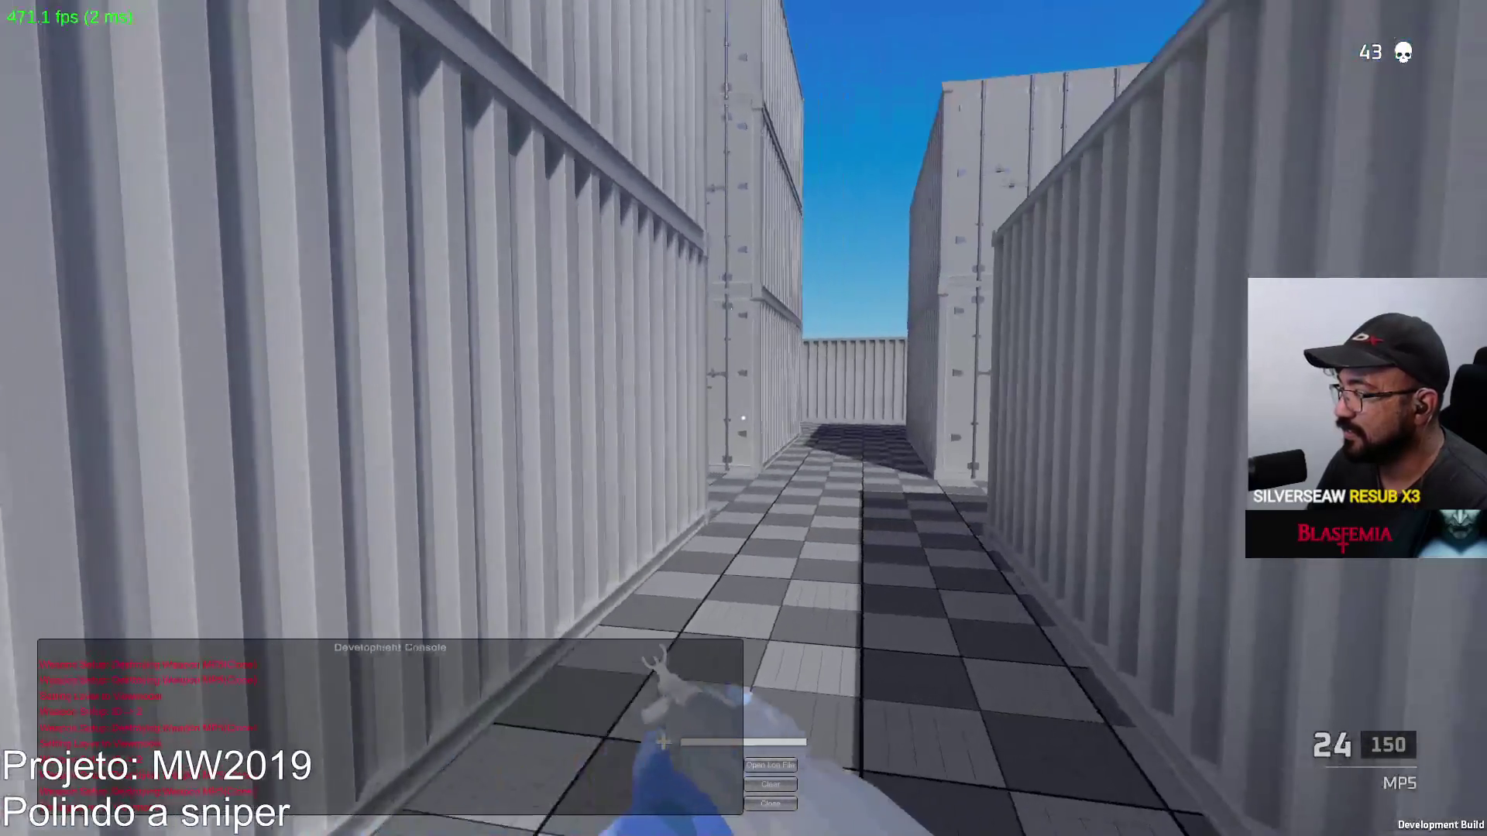
pyautogui.press('w')
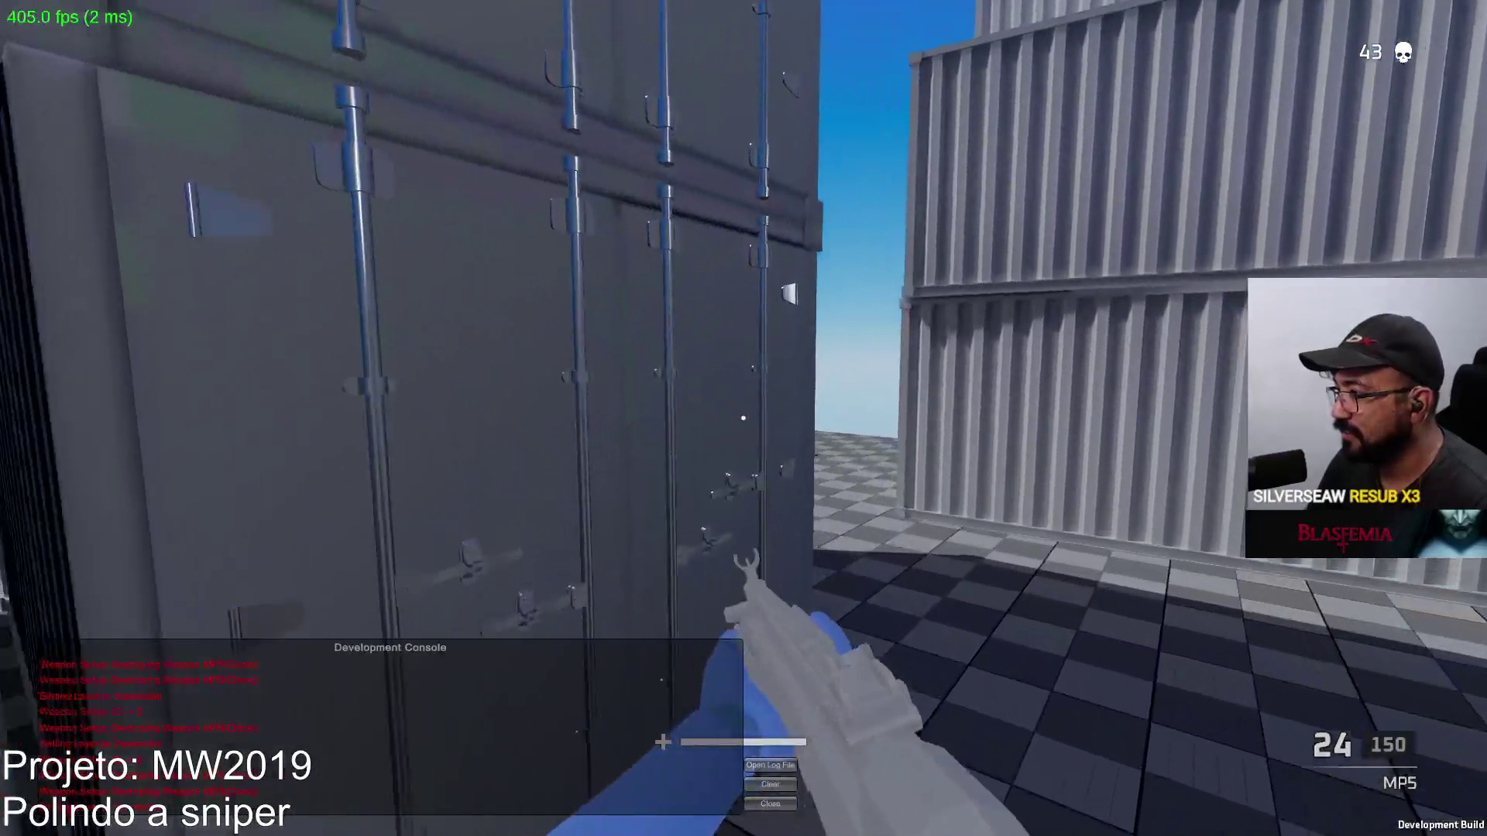
pyautogui.rightClick(744, 418)
pyautogui.click(743, 419)
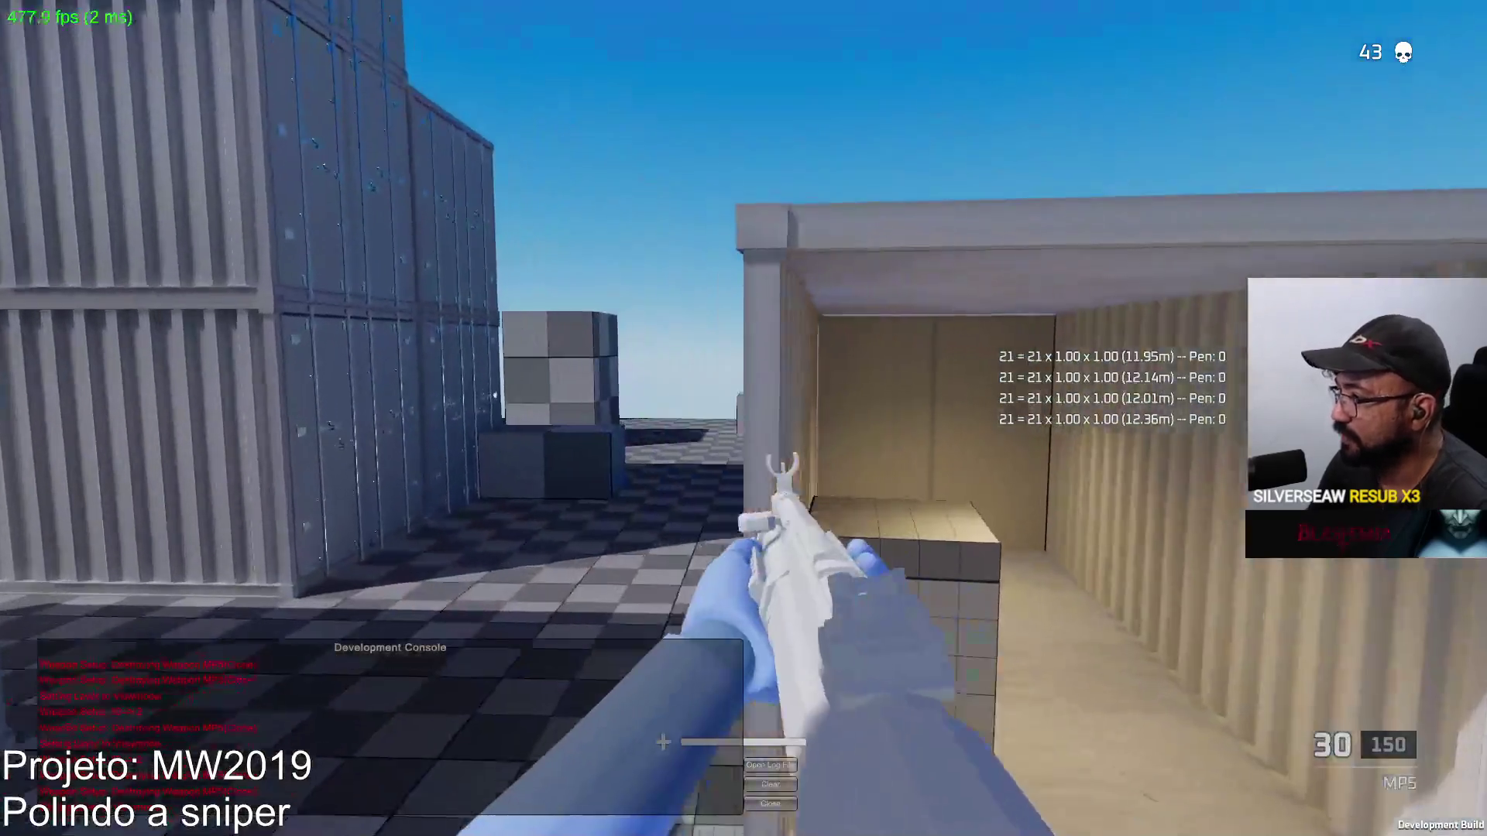
# Shoot down the first bot after respawning, then reload the MP5
pyautogui.click(744, 418)
pyautogui.click(743, 418)
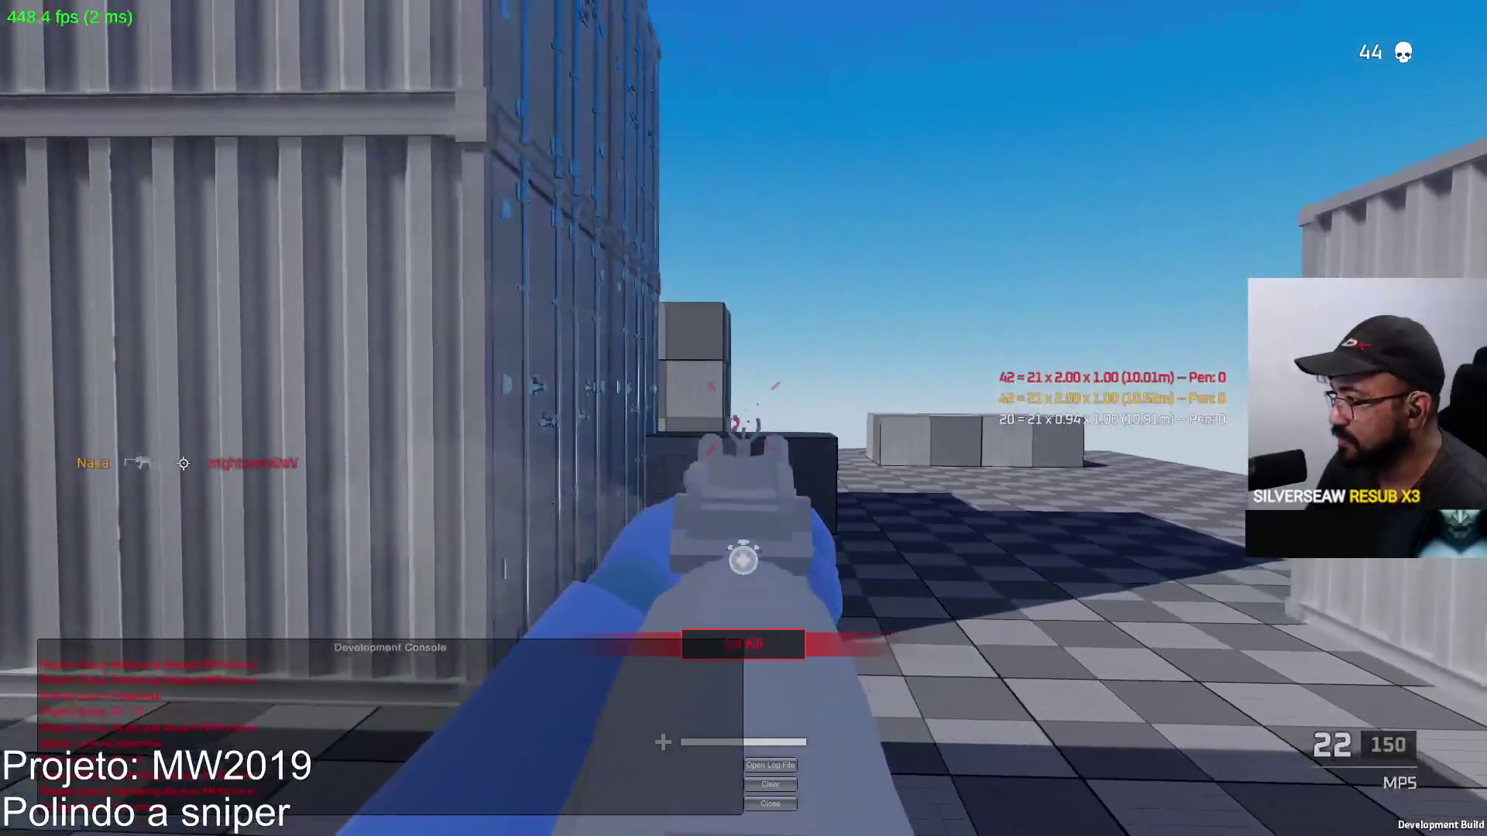
pyautogui.press('r')
# Move through the containers, aiming in and out of the open container toward the cubes
pyautogui.press('w')
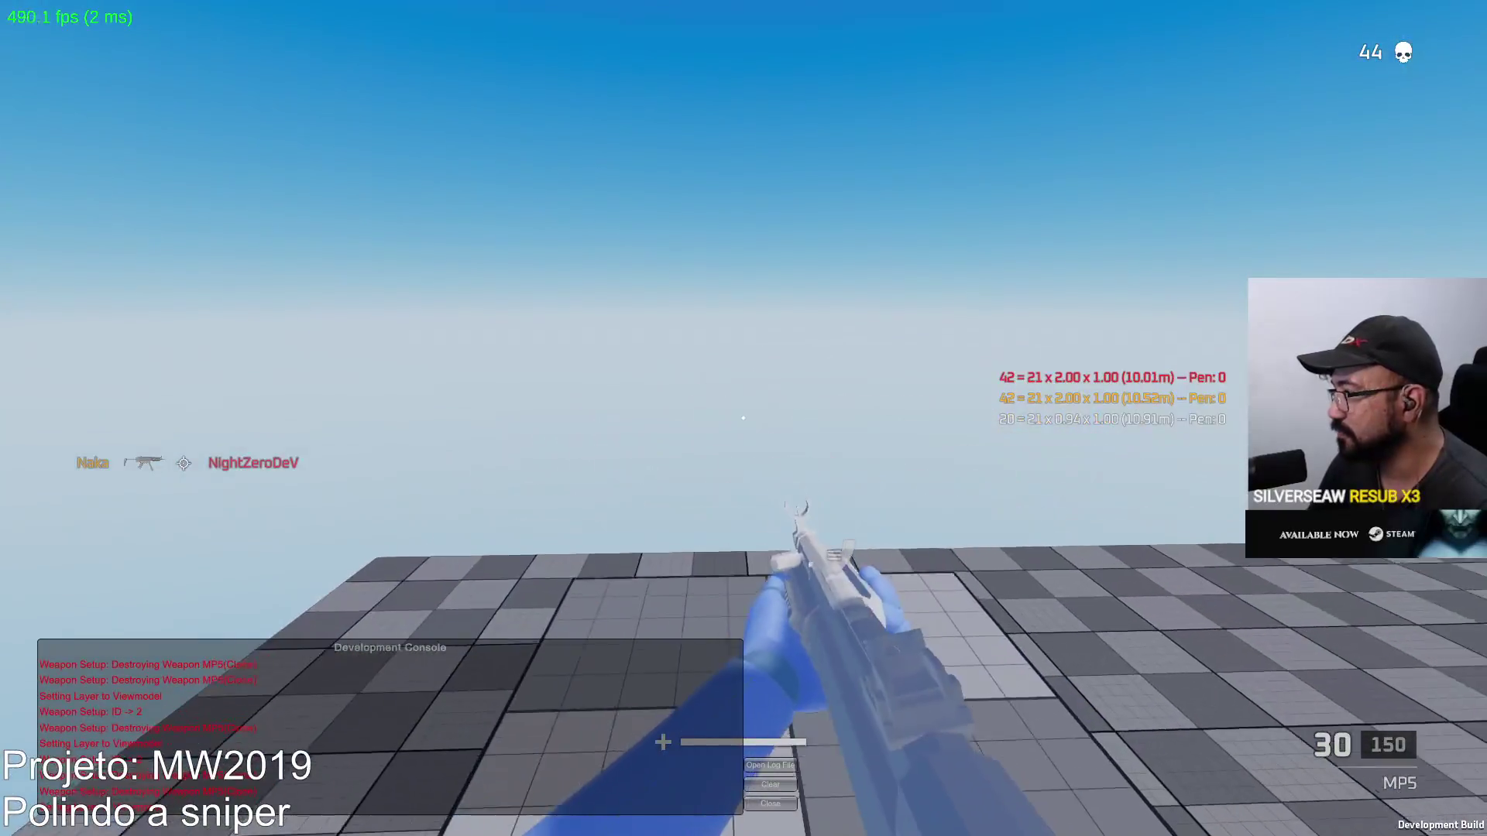
pyautogui.press('w')
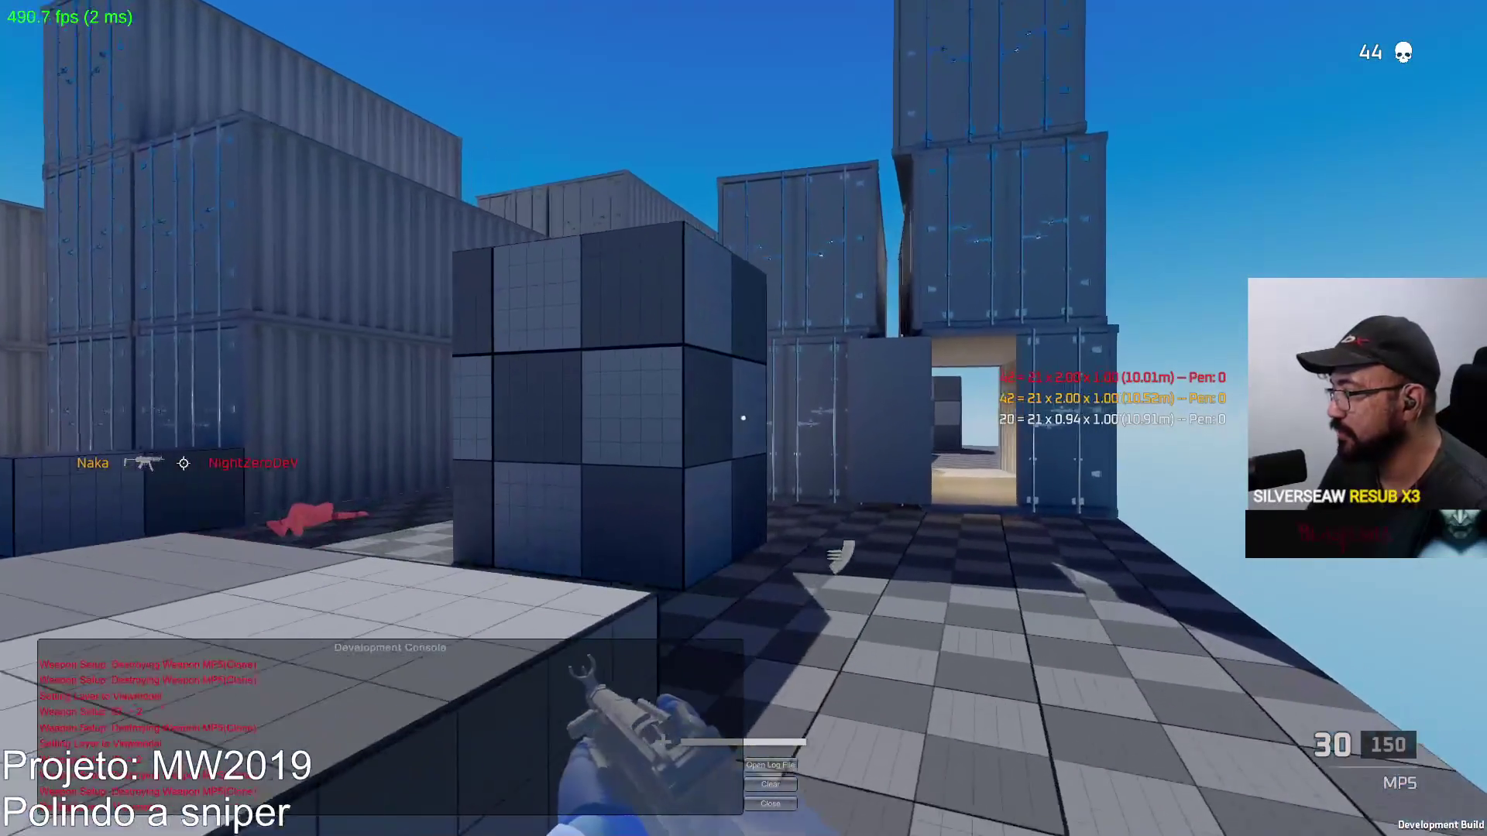
pyautogui.rightClick(743, 418)
pyautogui.press('w')
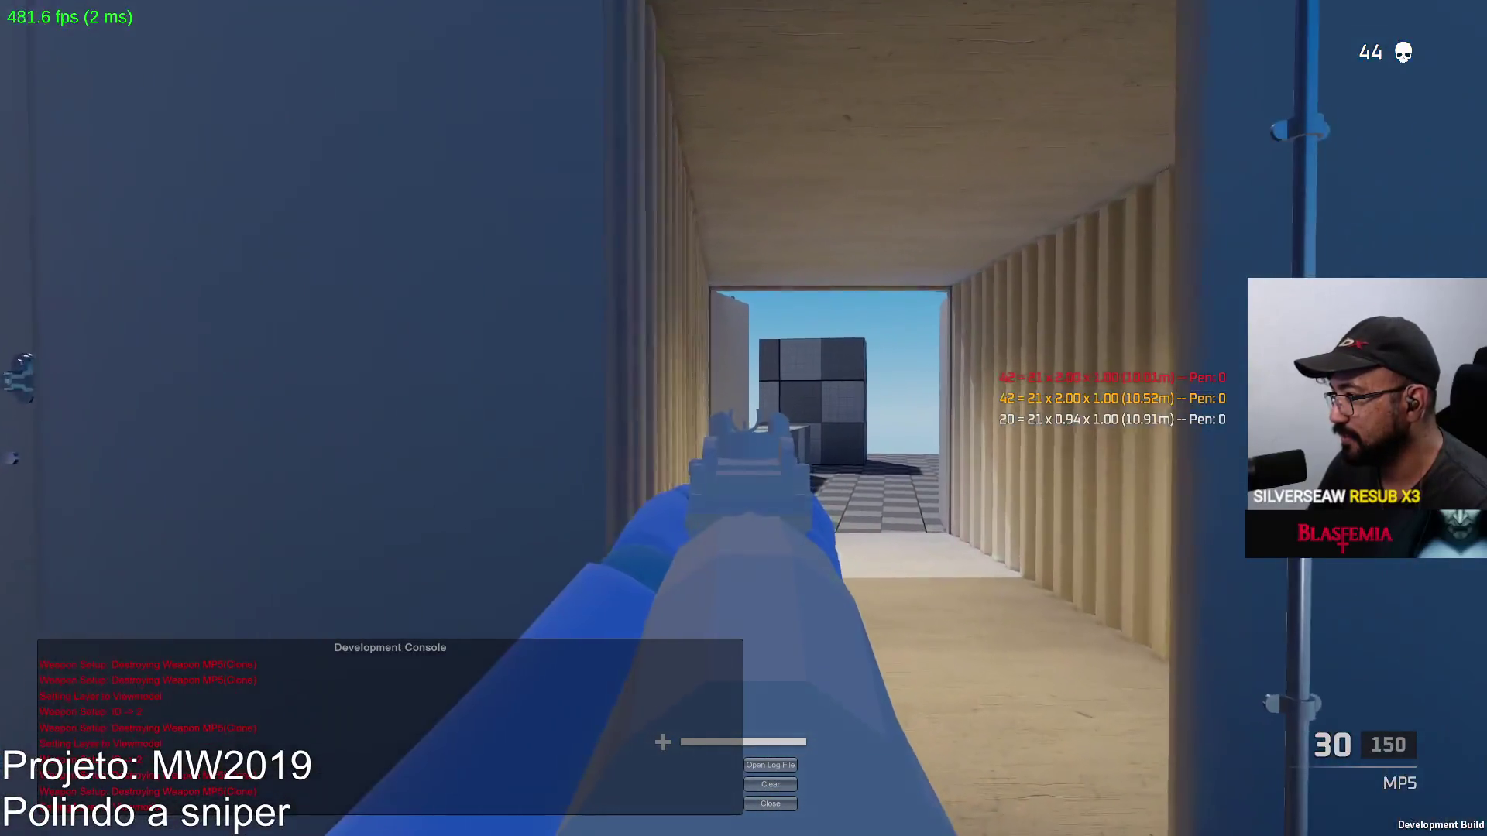
pyautogui.rightClick(743, 419)
pyautogui.press('w')
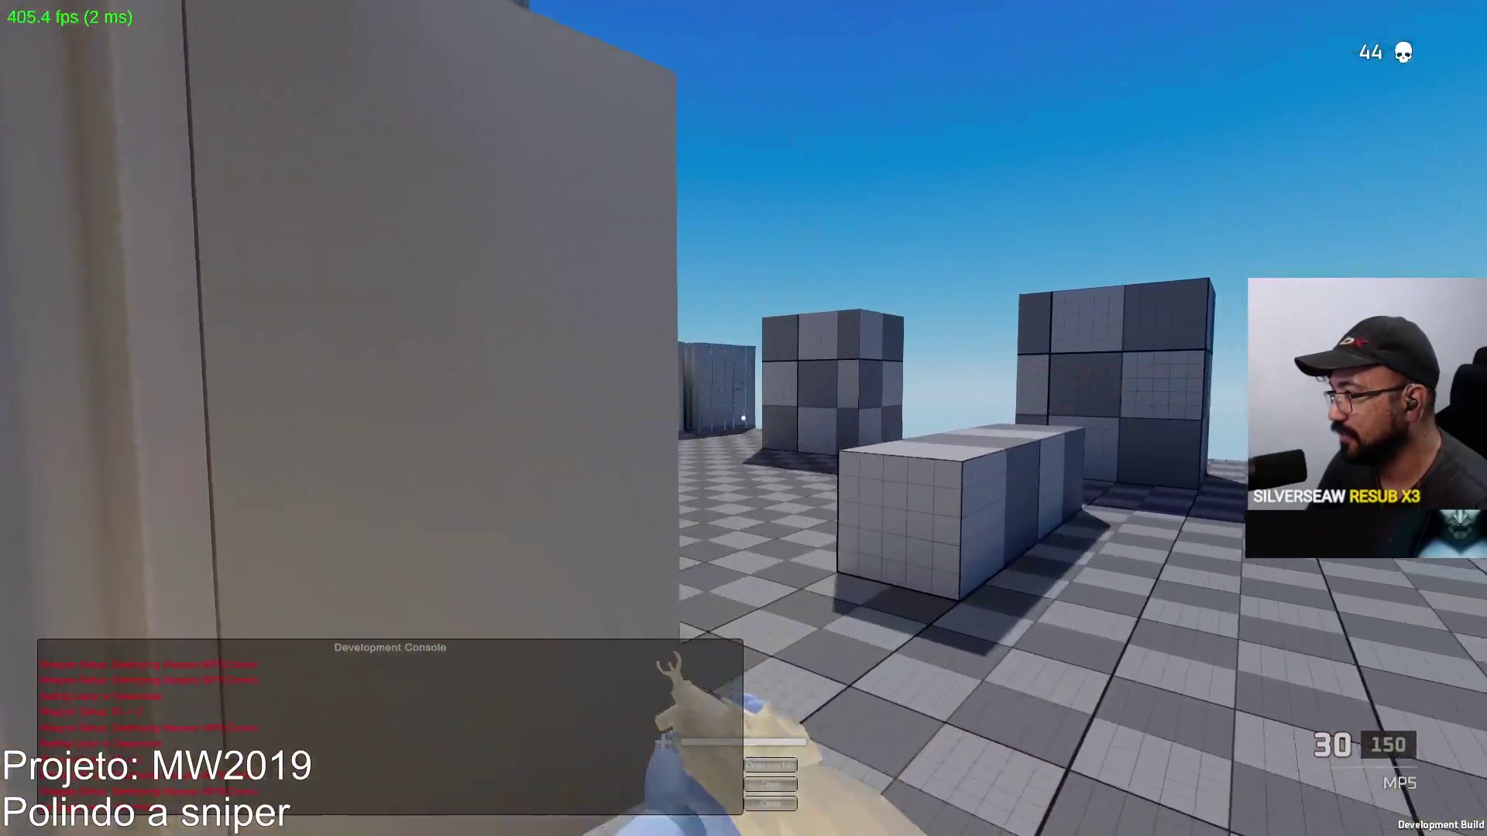
# Aim and fire at the cubes, turn onto a bot and kill it, then reload
pyautogui.rightClick(743, 419)
pyautogui.click(743, 419)
pyautogui.click(743, 419)
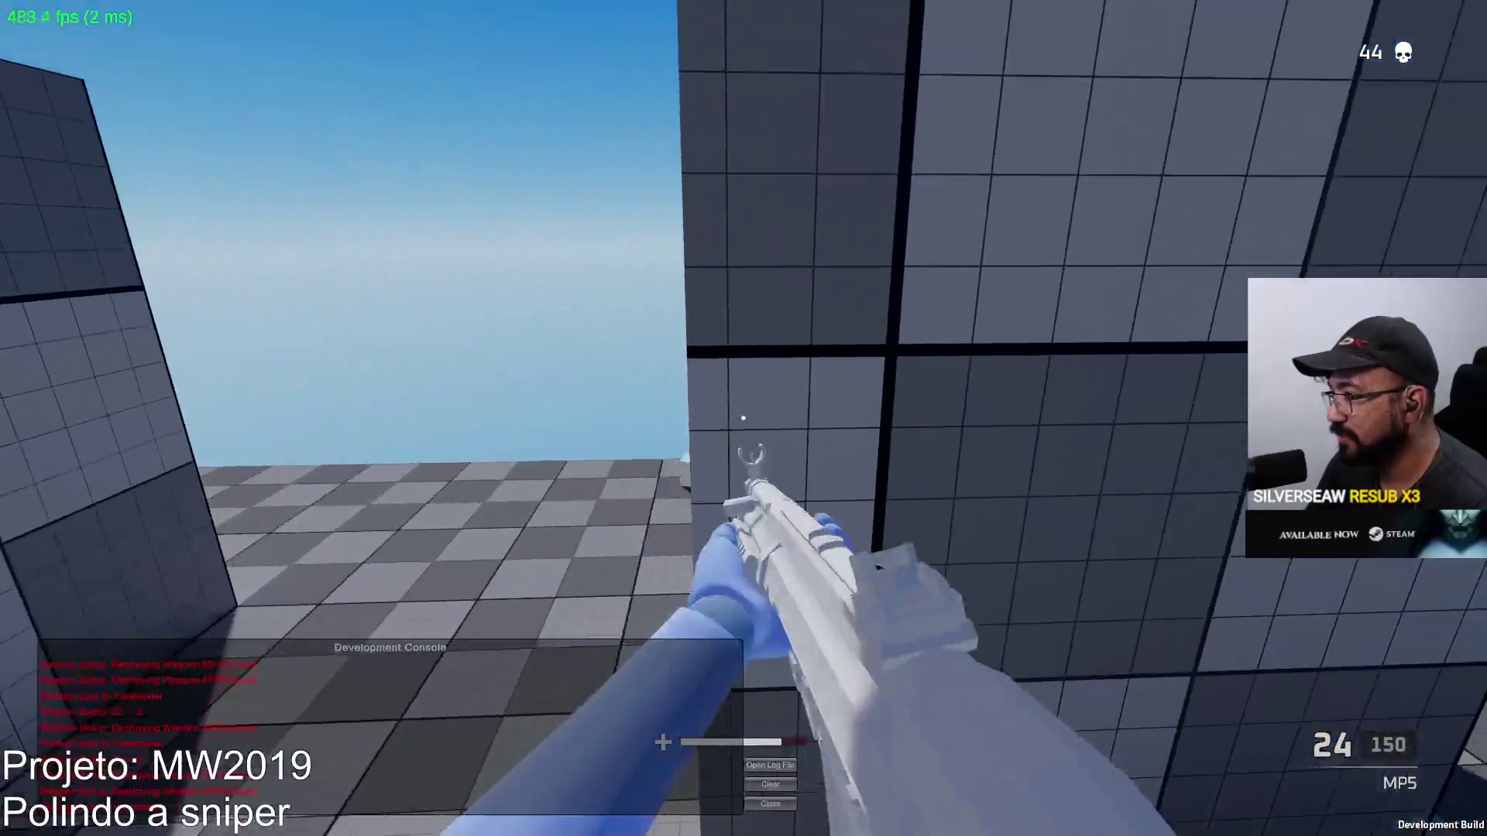
pyautogui.click(743, 419)
pyautogui.click(743, 418)
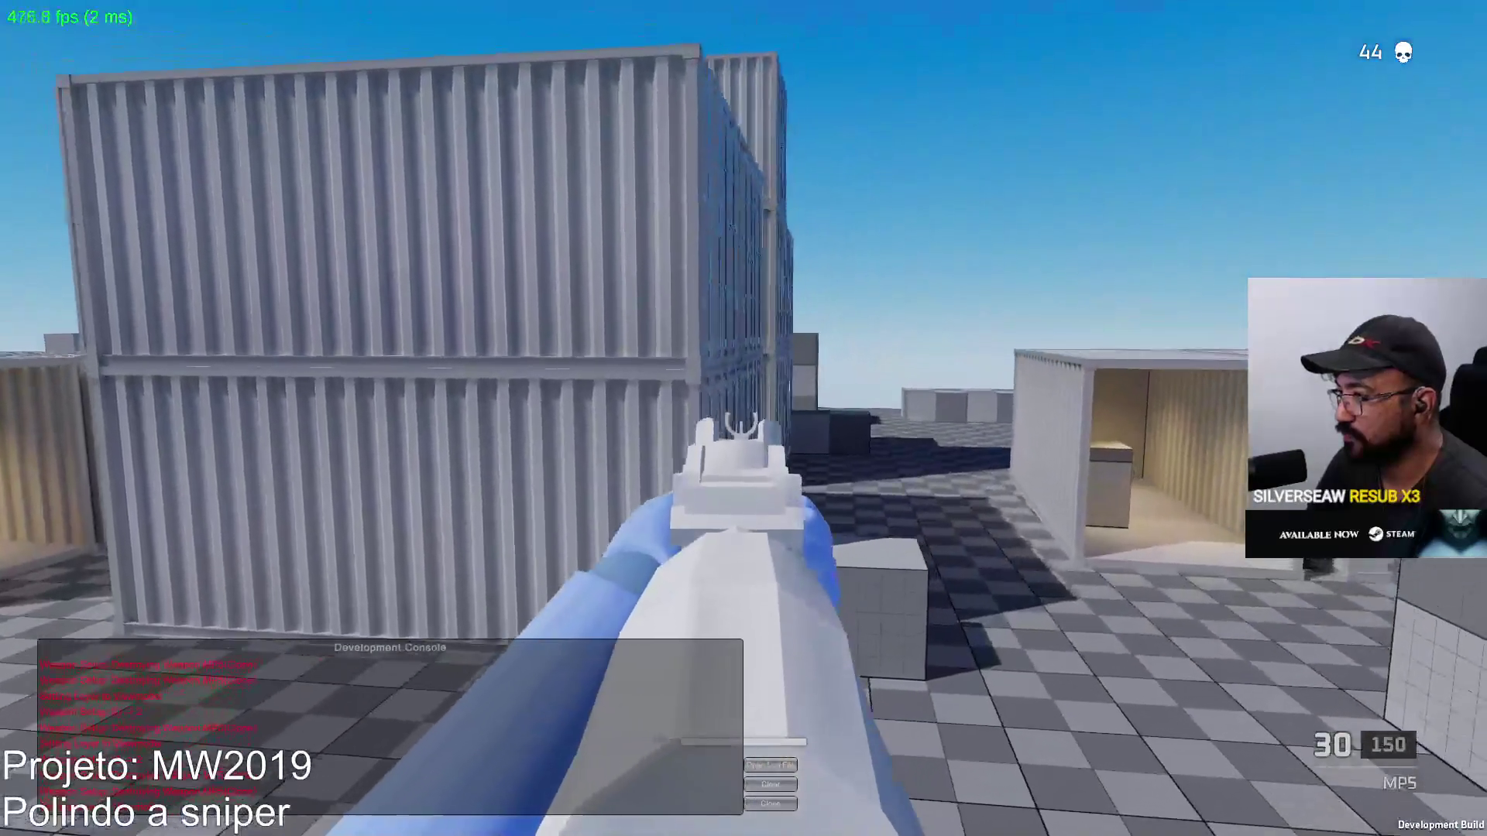
pyautogui.moveTo(744, 418); pyautogui.dragTo(743, 419)
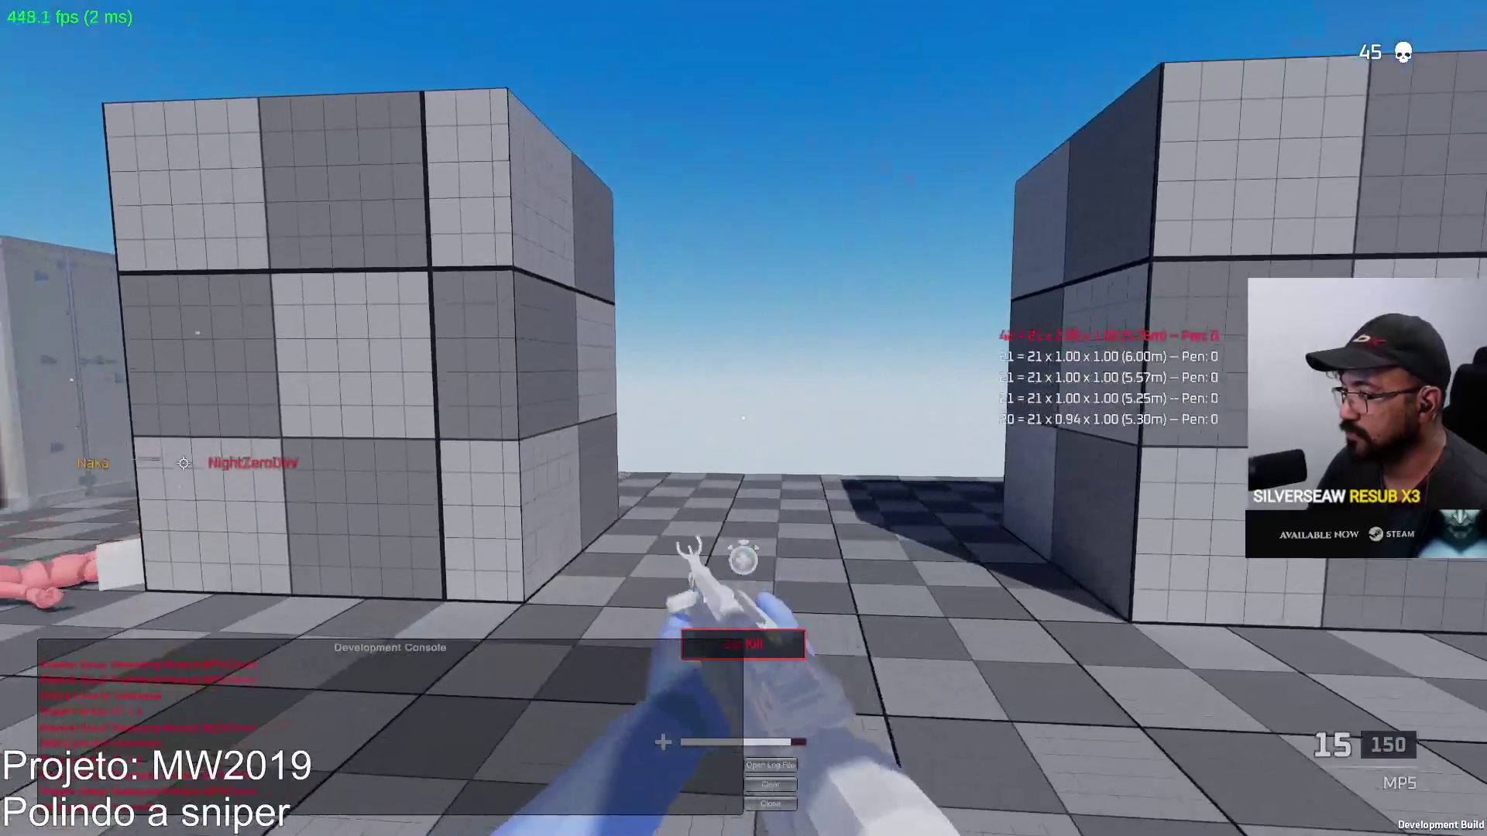
pyautogui.press('r')
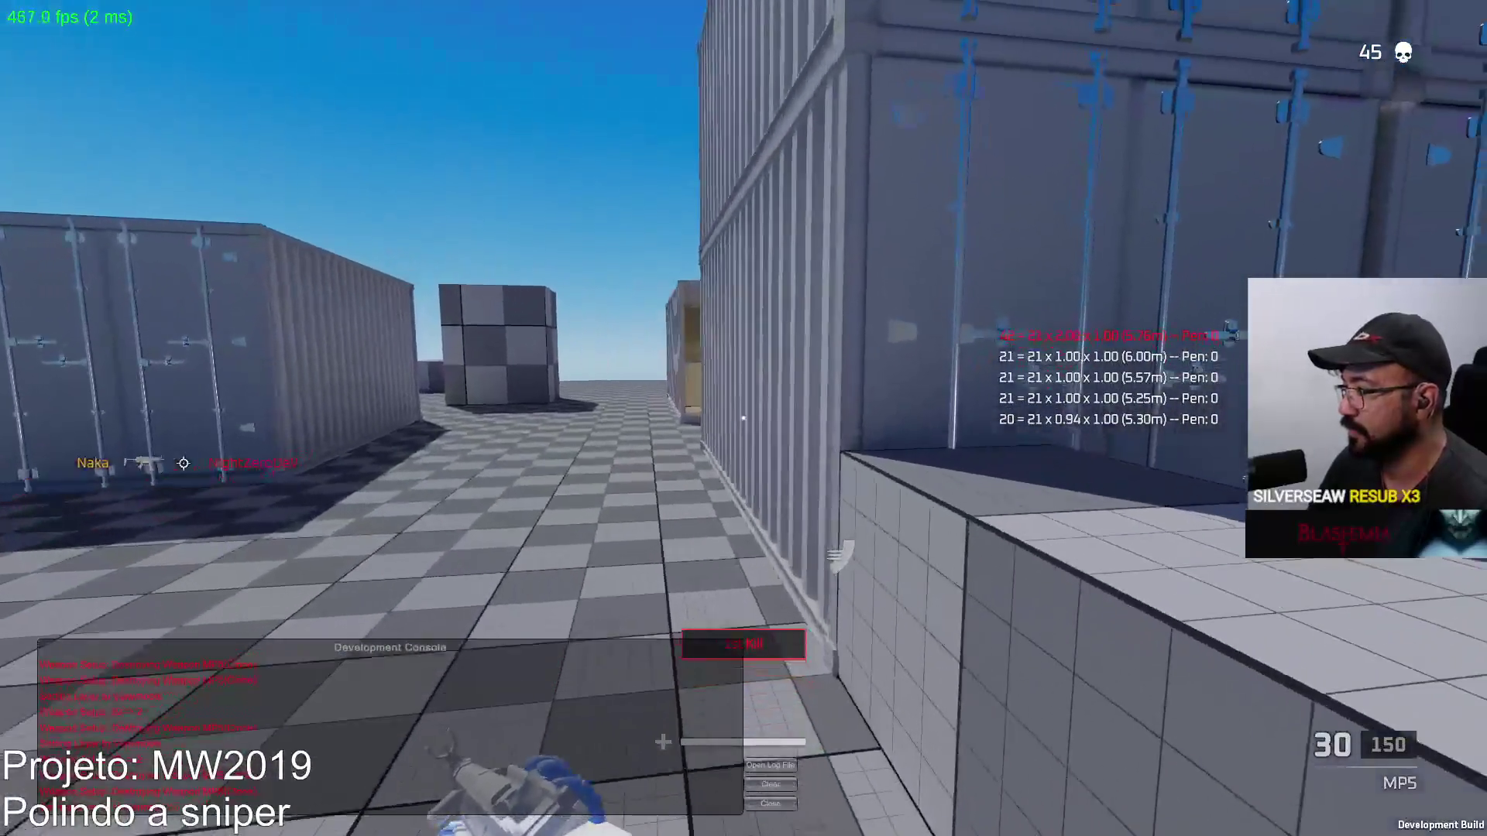
# Enter the new corridor, gun down the bot near the cubes, and reload
pyautogui.press('w')
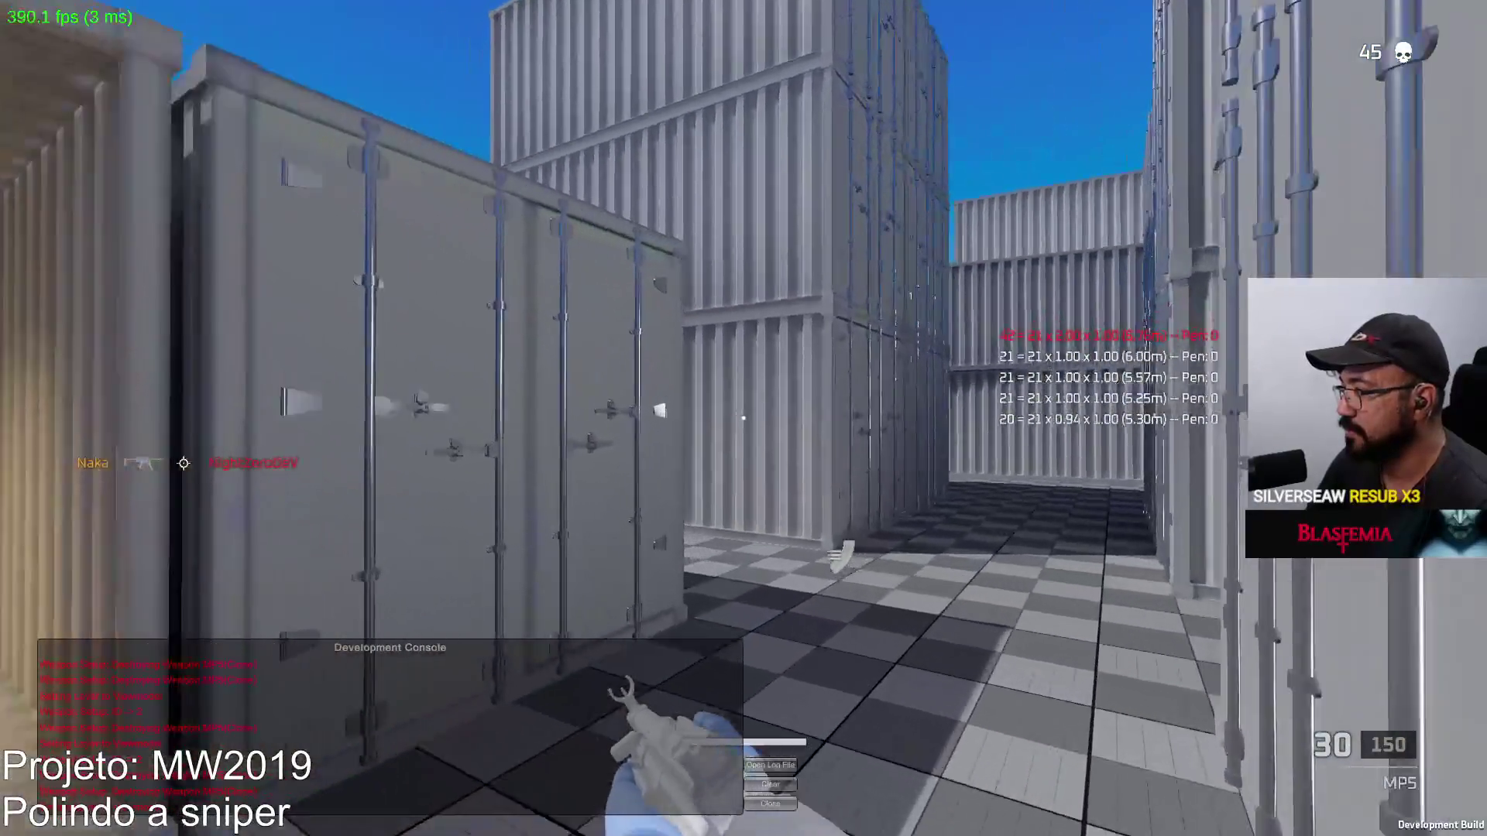
pyautogui.rightClick(743, 418)
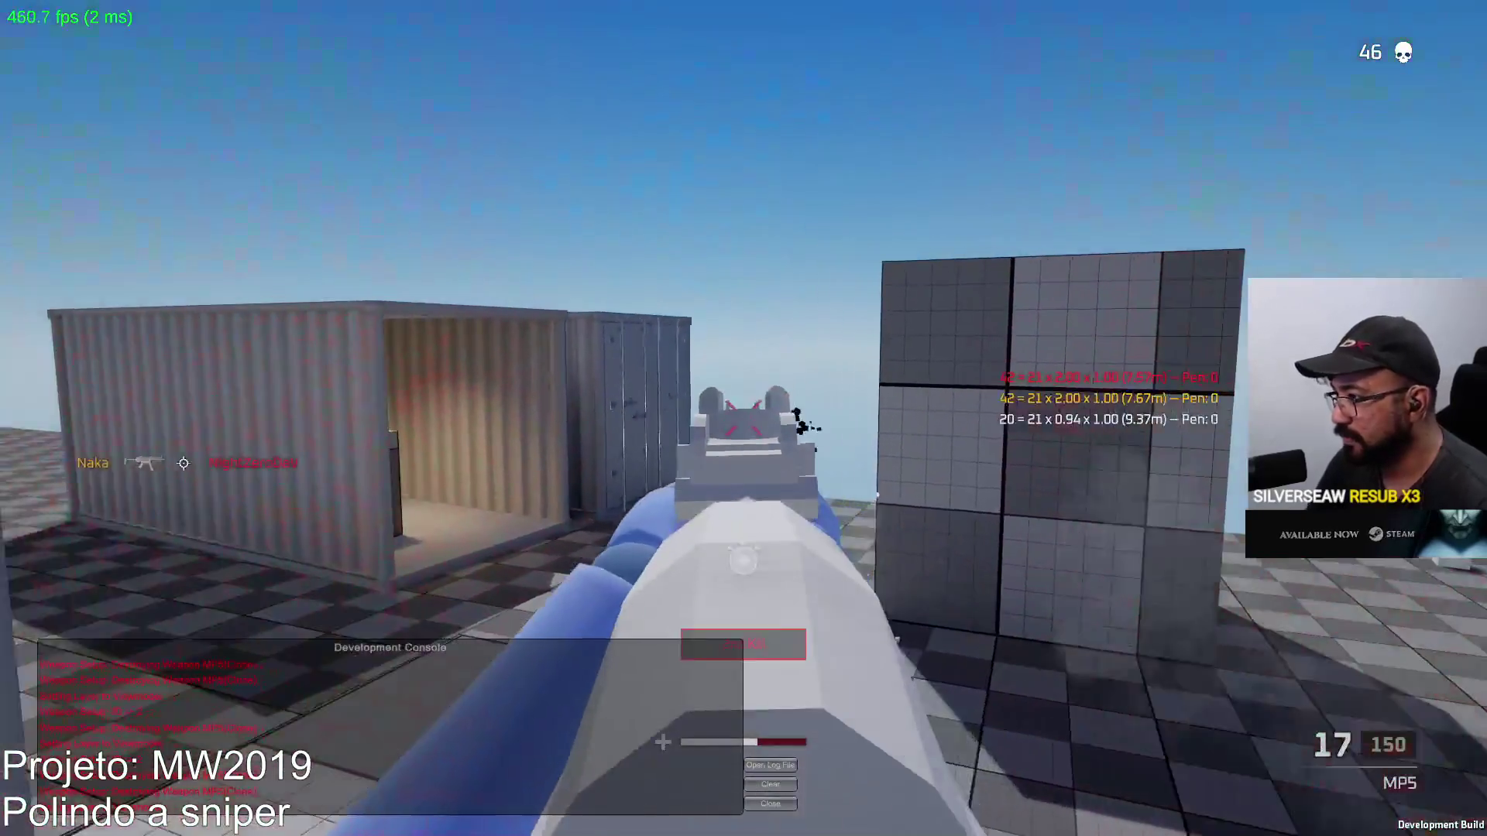
pyautogui.click(744, 418)
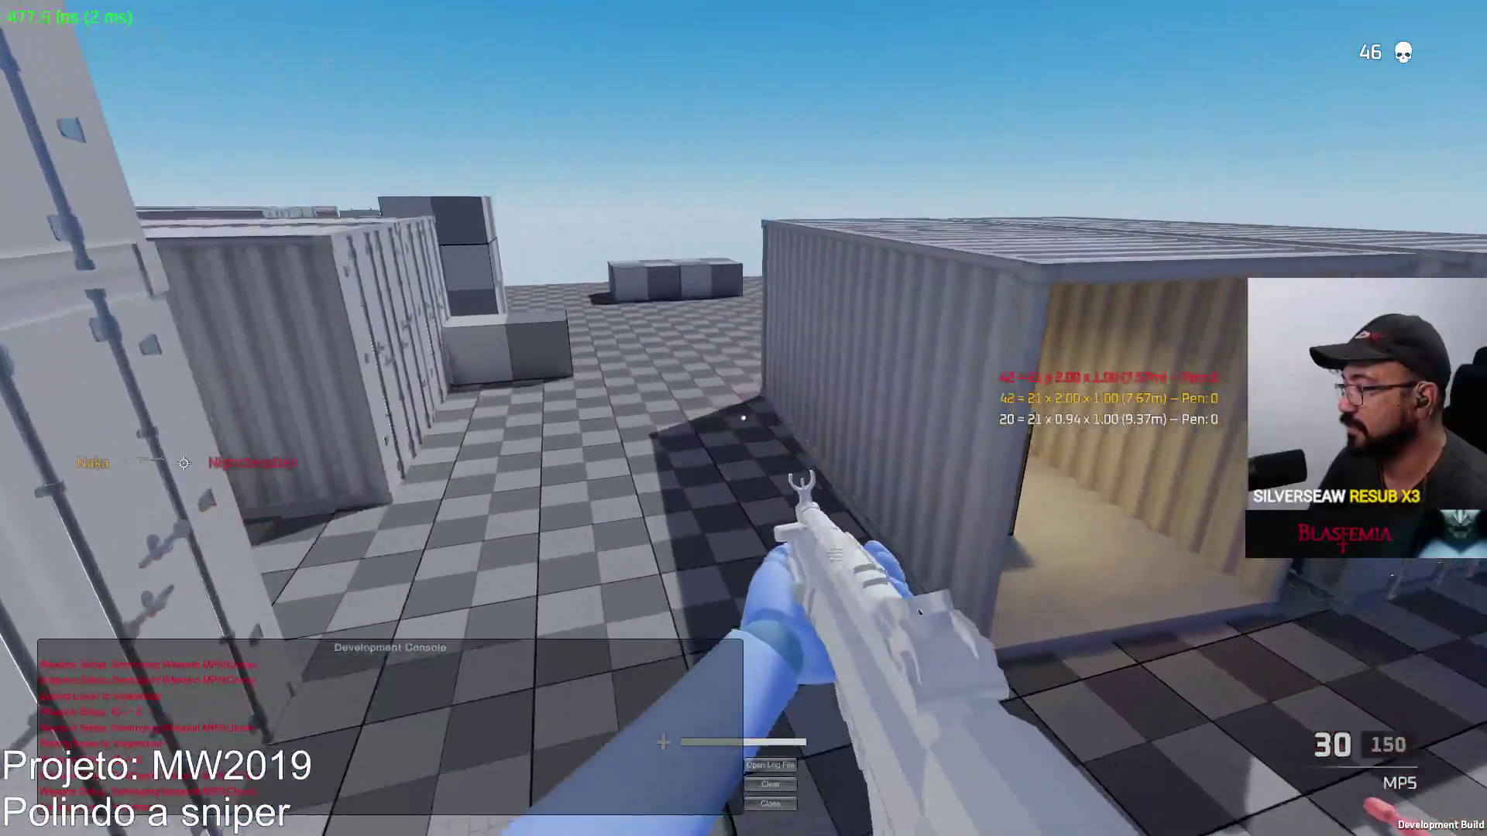
pyautogui.press('w')
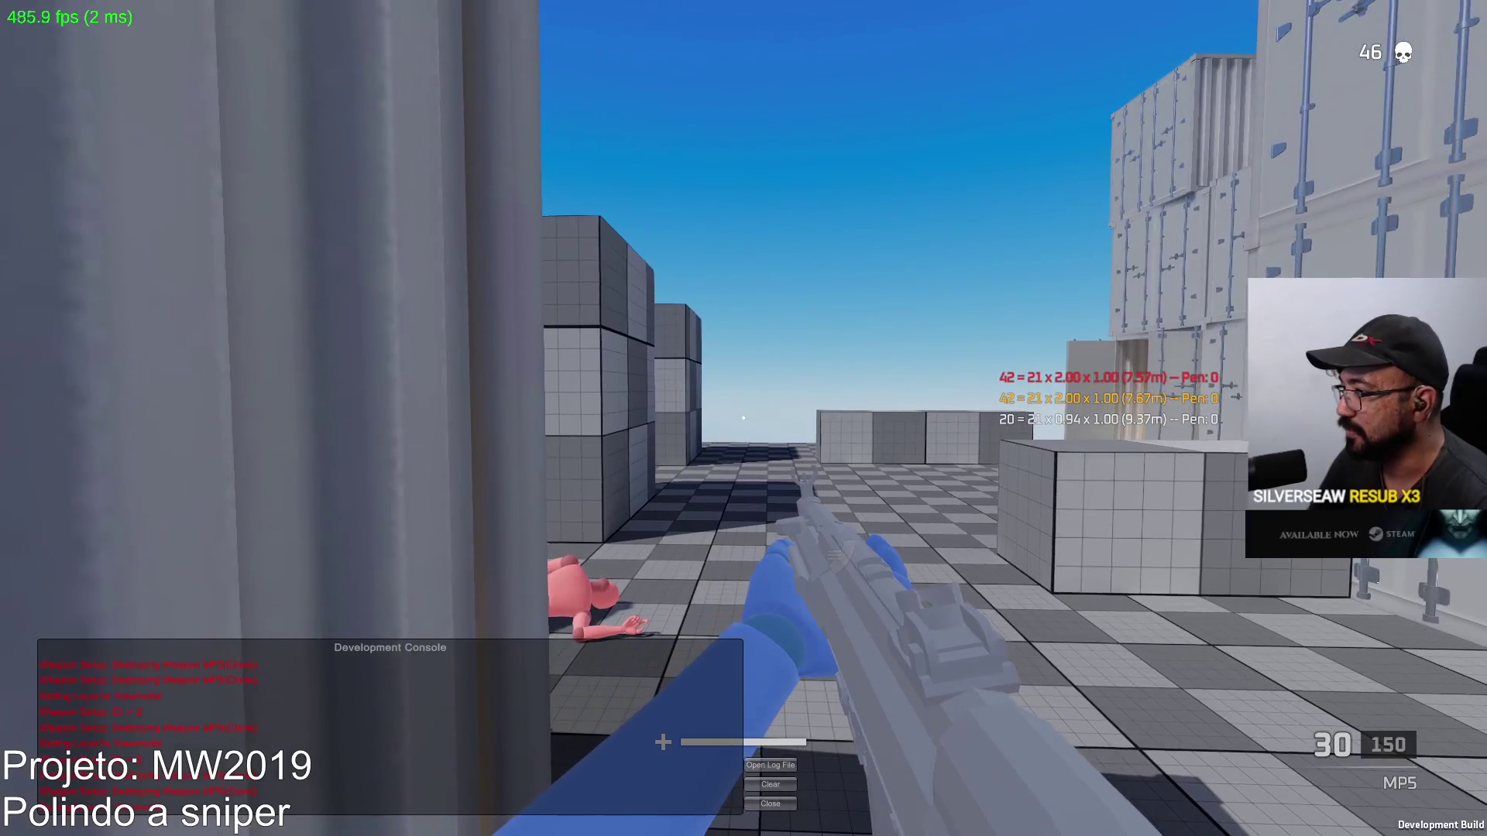
pyautogui.moveTo(743, 418); pyautogui.dragTo(744, 418)
pyautogui.press('r')
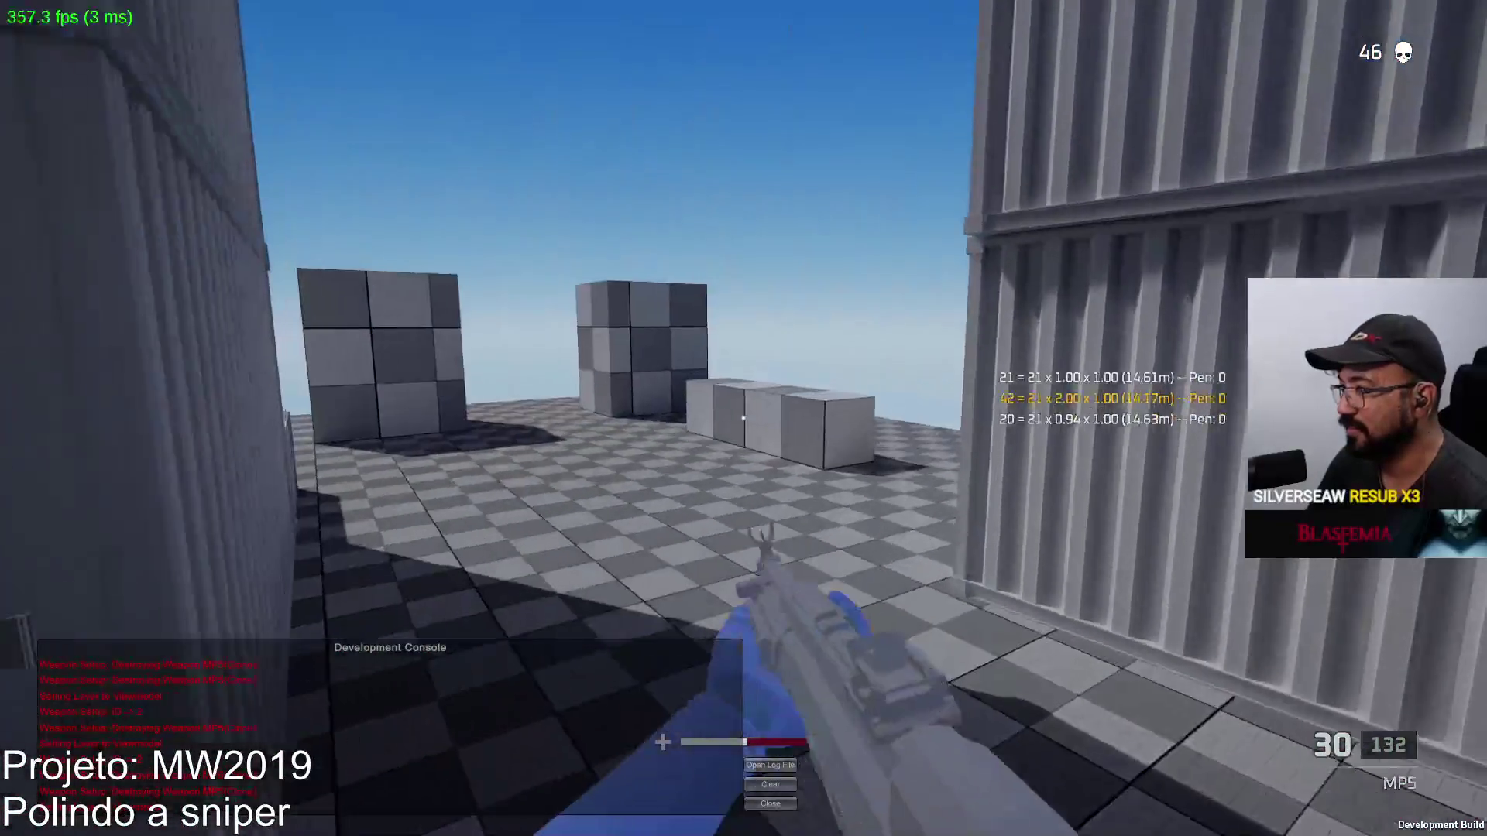
# Aim at the container wall, sweep MP5 fire to the right, and reload the empty magazine
pyautogui.rightClick(743, 418)
pyautogui.moveTo(744, 418); pyautogui.dragTo(743, 418)
pyautogui.press('r')
# Sprint between the containers and shoot down the red dummy past the blue container
pyautogui.hotkey('shift', 'w')
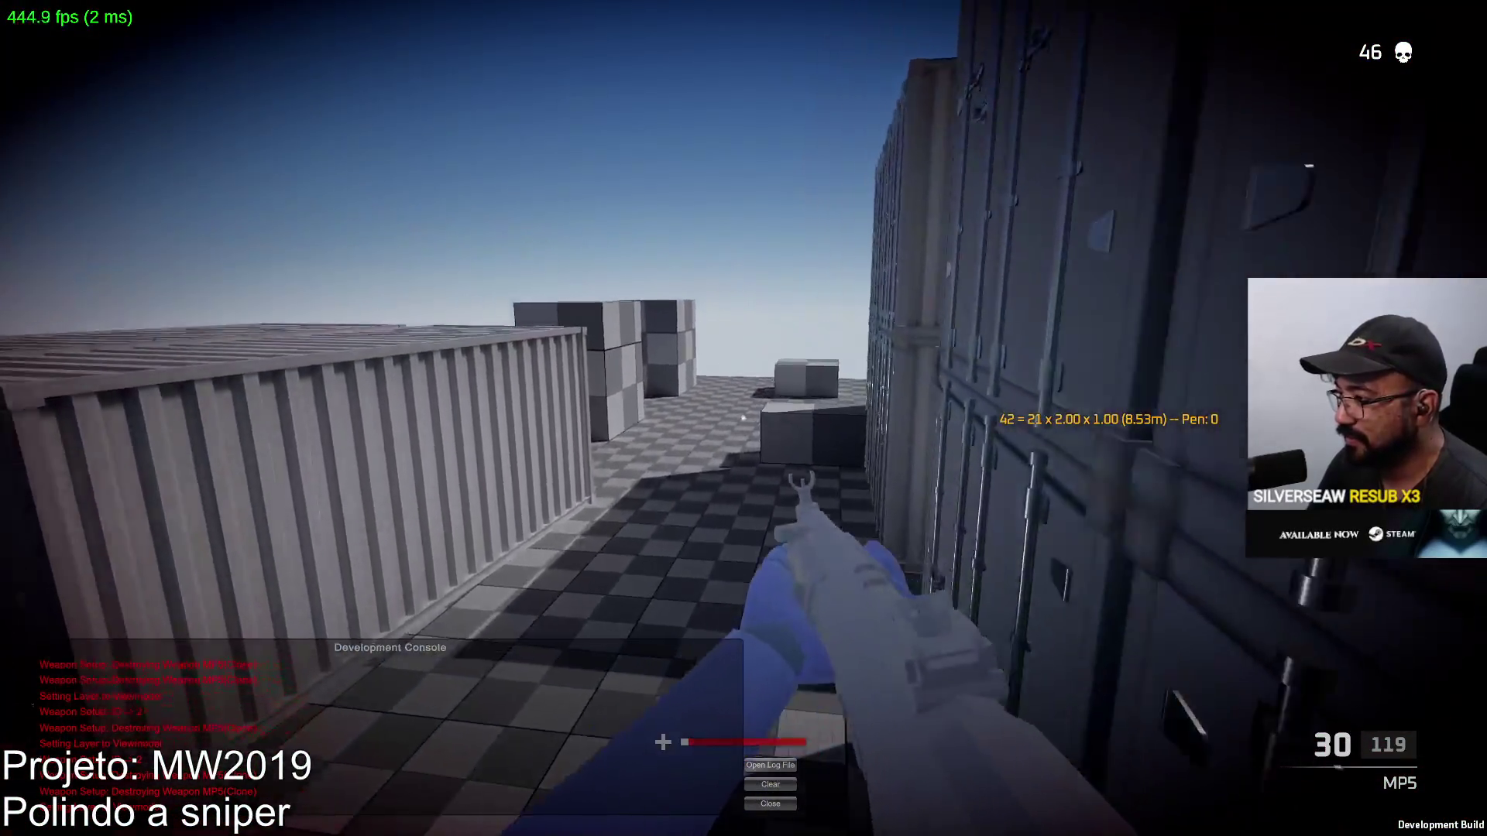
pyautogui.press('w')
pyautogui.rightClick(744, 418)
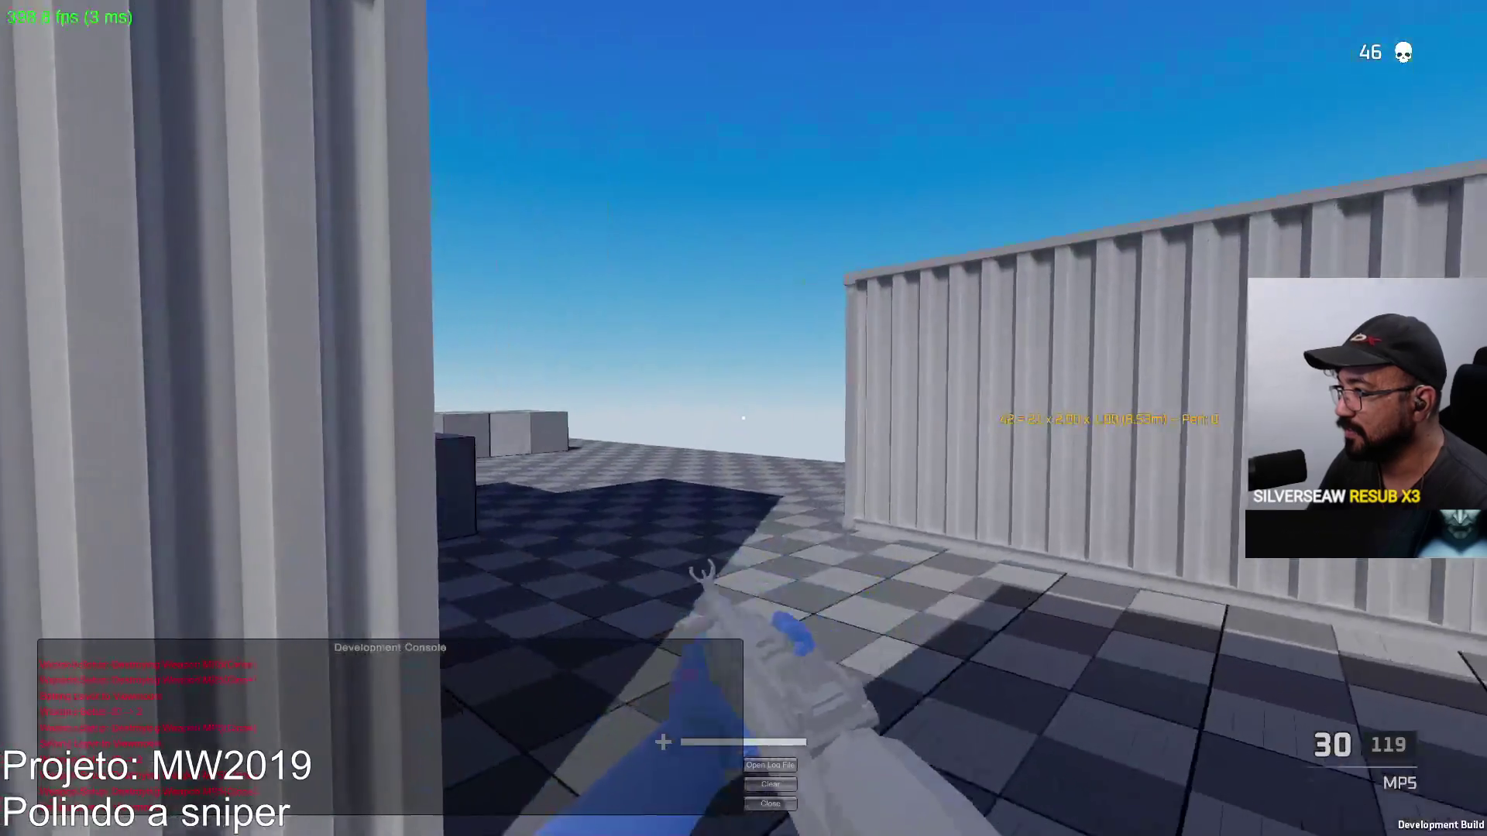
pyautogui.rightClick(744, 418)
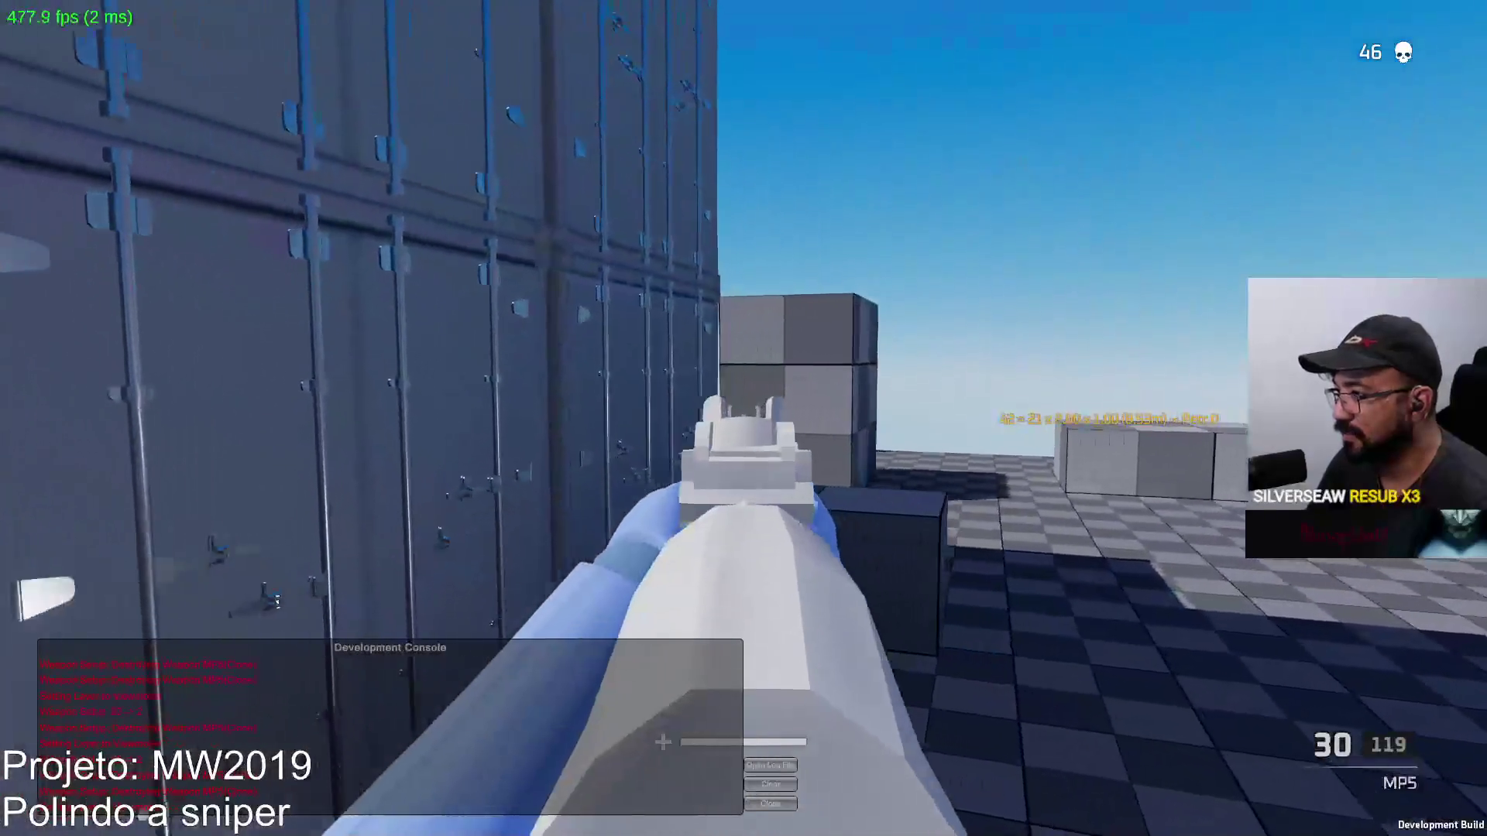
pyautogui.click(744, 418)
pyautogui.click(744, 419)
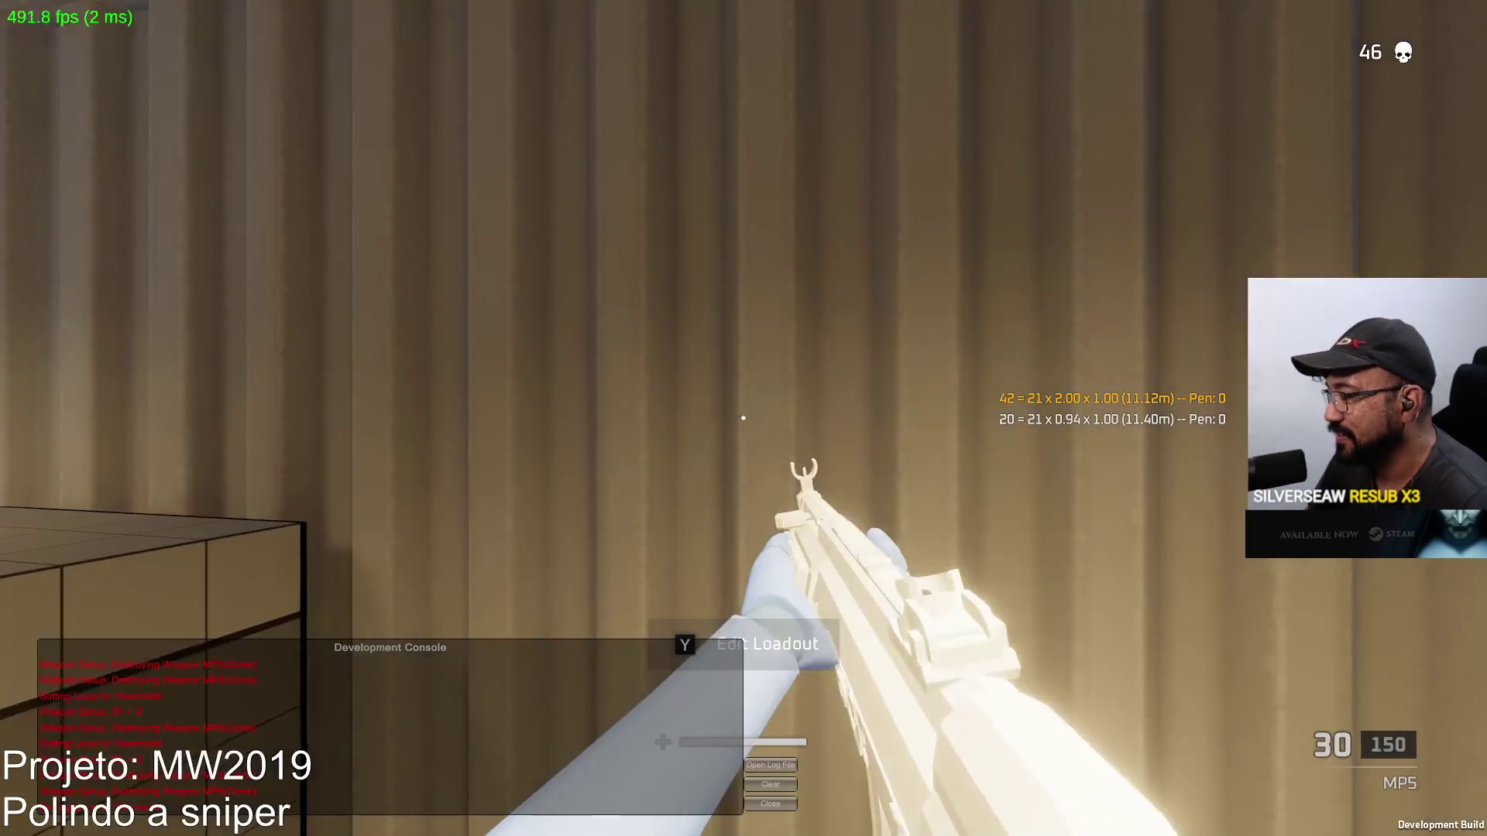
# Walk out of the container and spray MP5 fire across the grey containers
pyautogui.press('w')
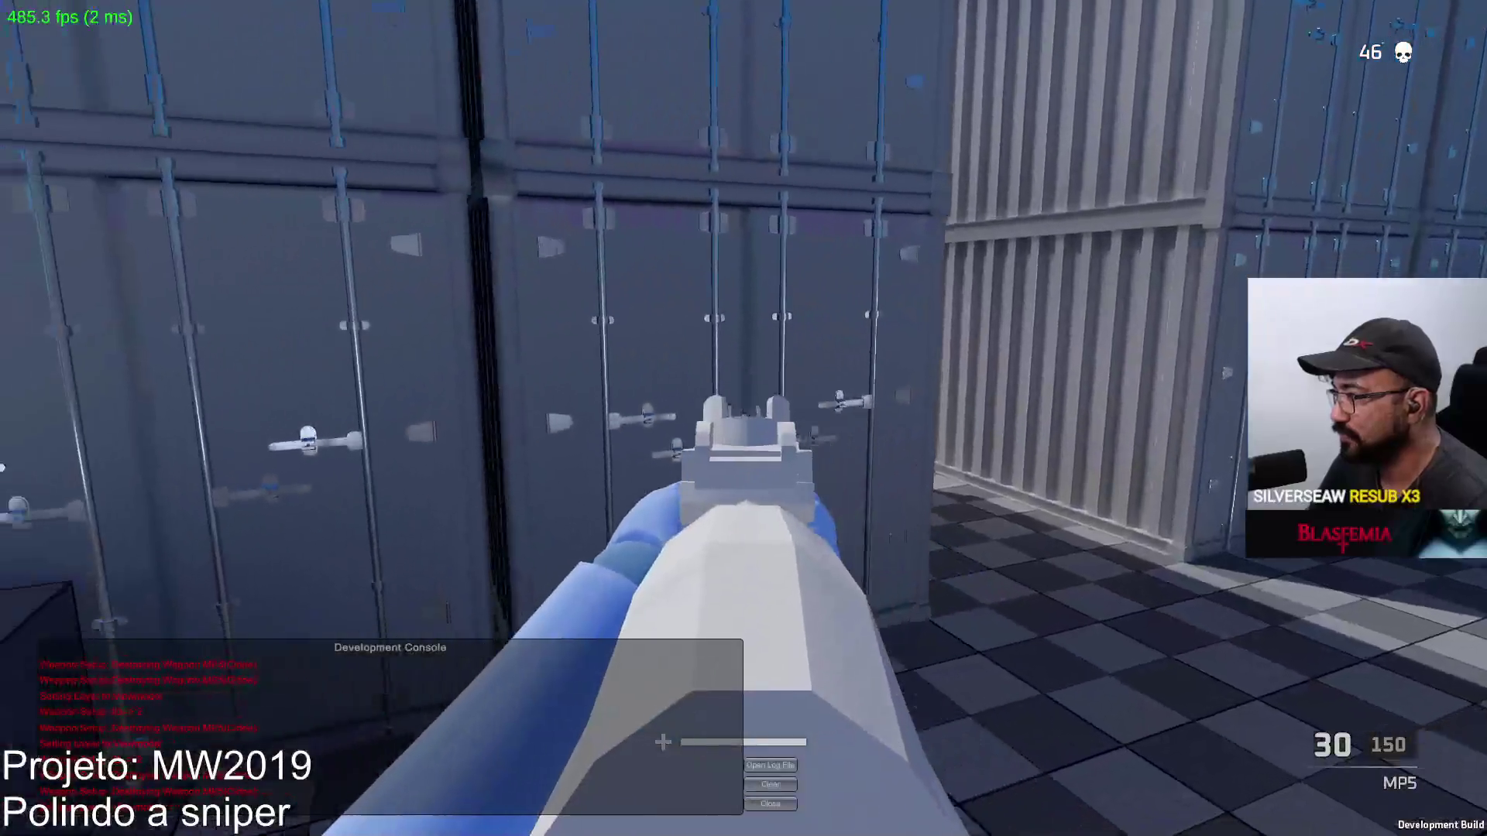
pyautogui.click(743, 418)
pyautogui.click(743, 418)
pyautogui.rightClick(743, 418)
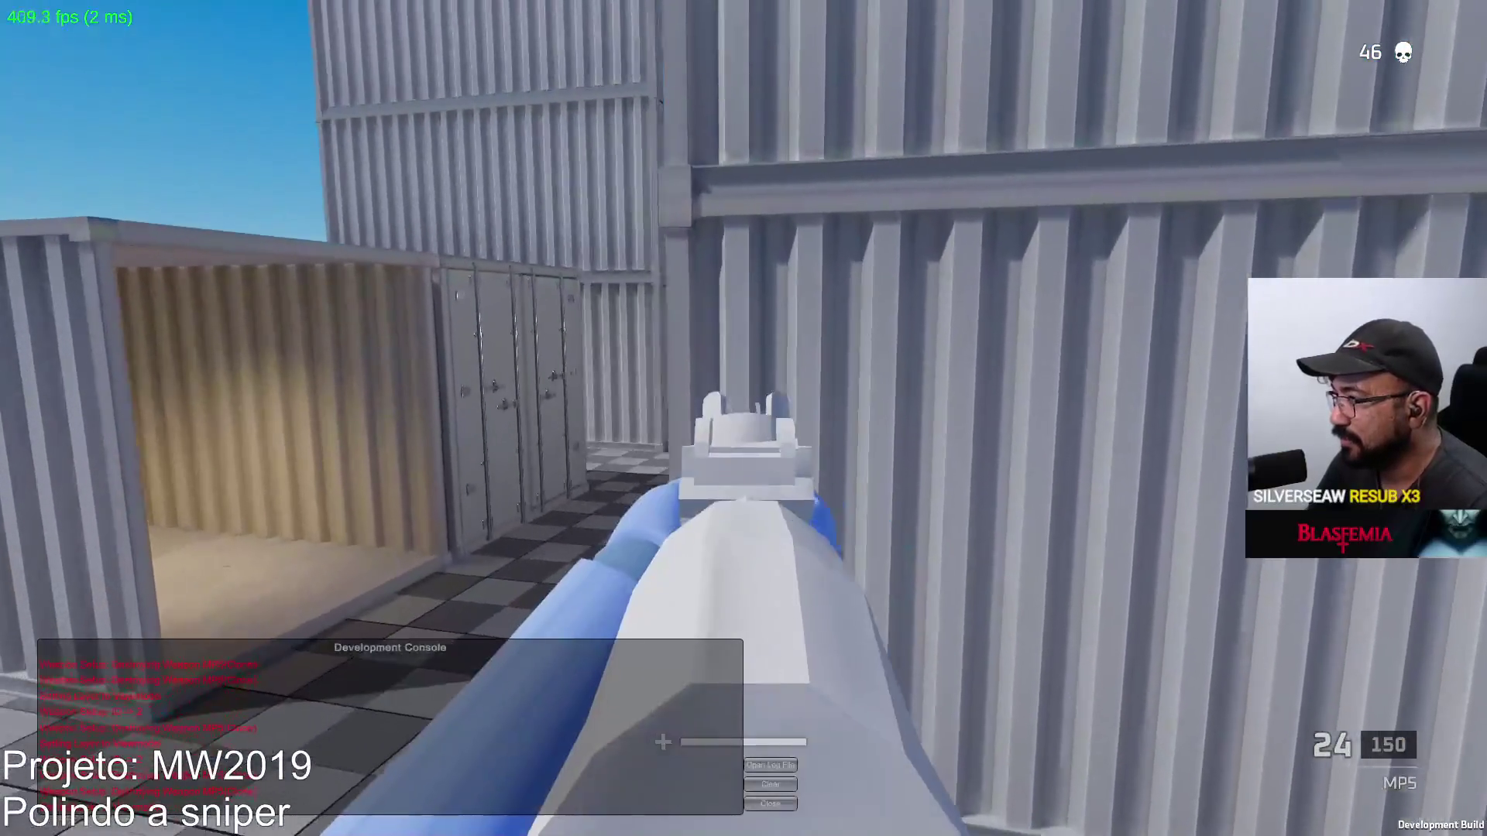
pyautogui.click(743, 418)
pyautogui.click(743, 418)
pyautogui.moveTo(743, 418); pyautogui.dragTo(743, 418)
pyautogui.click(743, 418)
# Aim and fire, reload, then shoot the pink dummy and reload again
pyautogui.rightClick(742, 418)
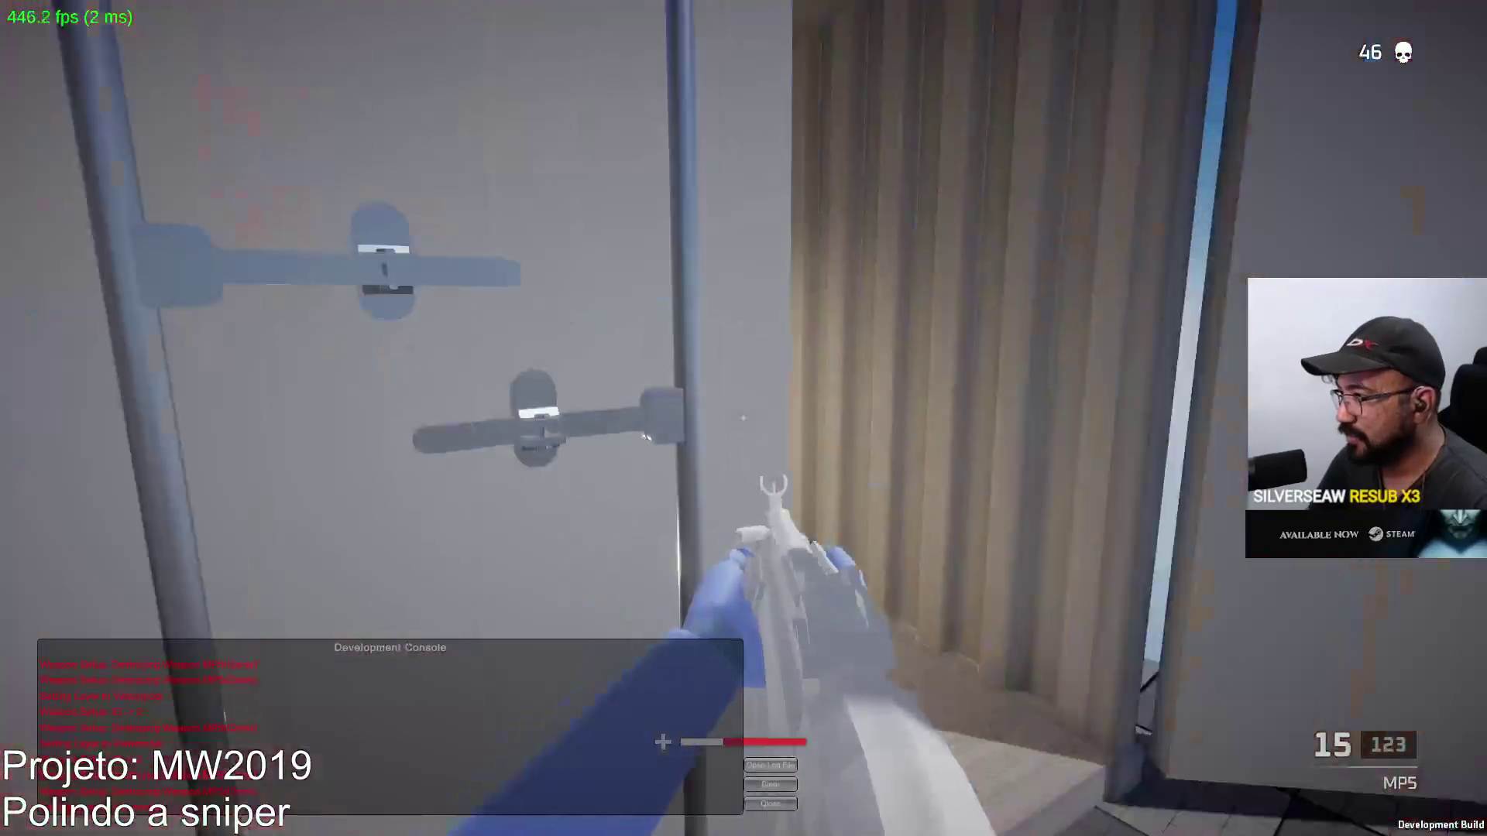
pyautogui.press('r')
pyautogui.rightClick(743, 418)
pyautogui.click(742, 419)
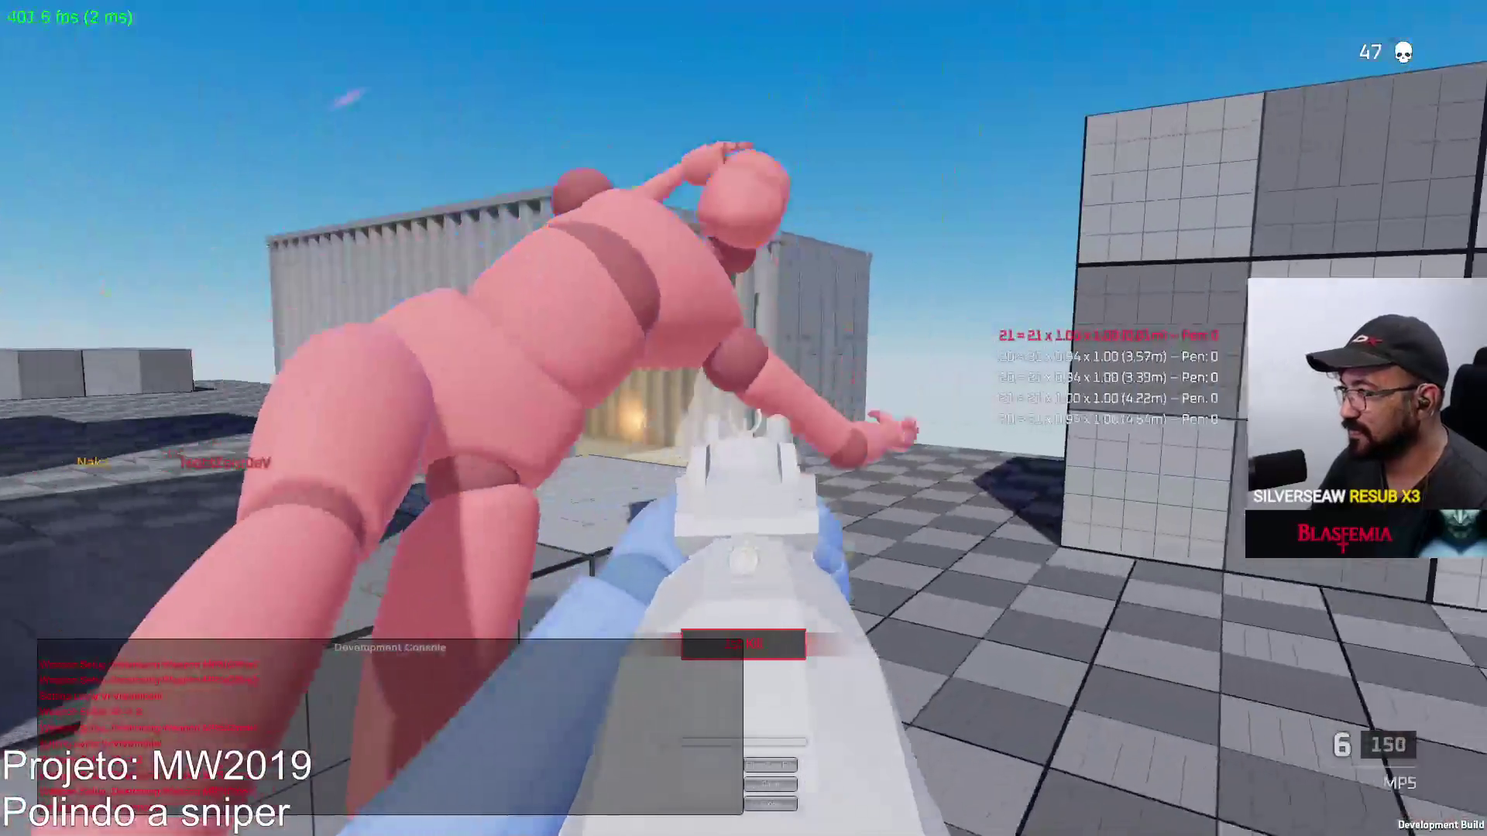
pyautogui.press('r')
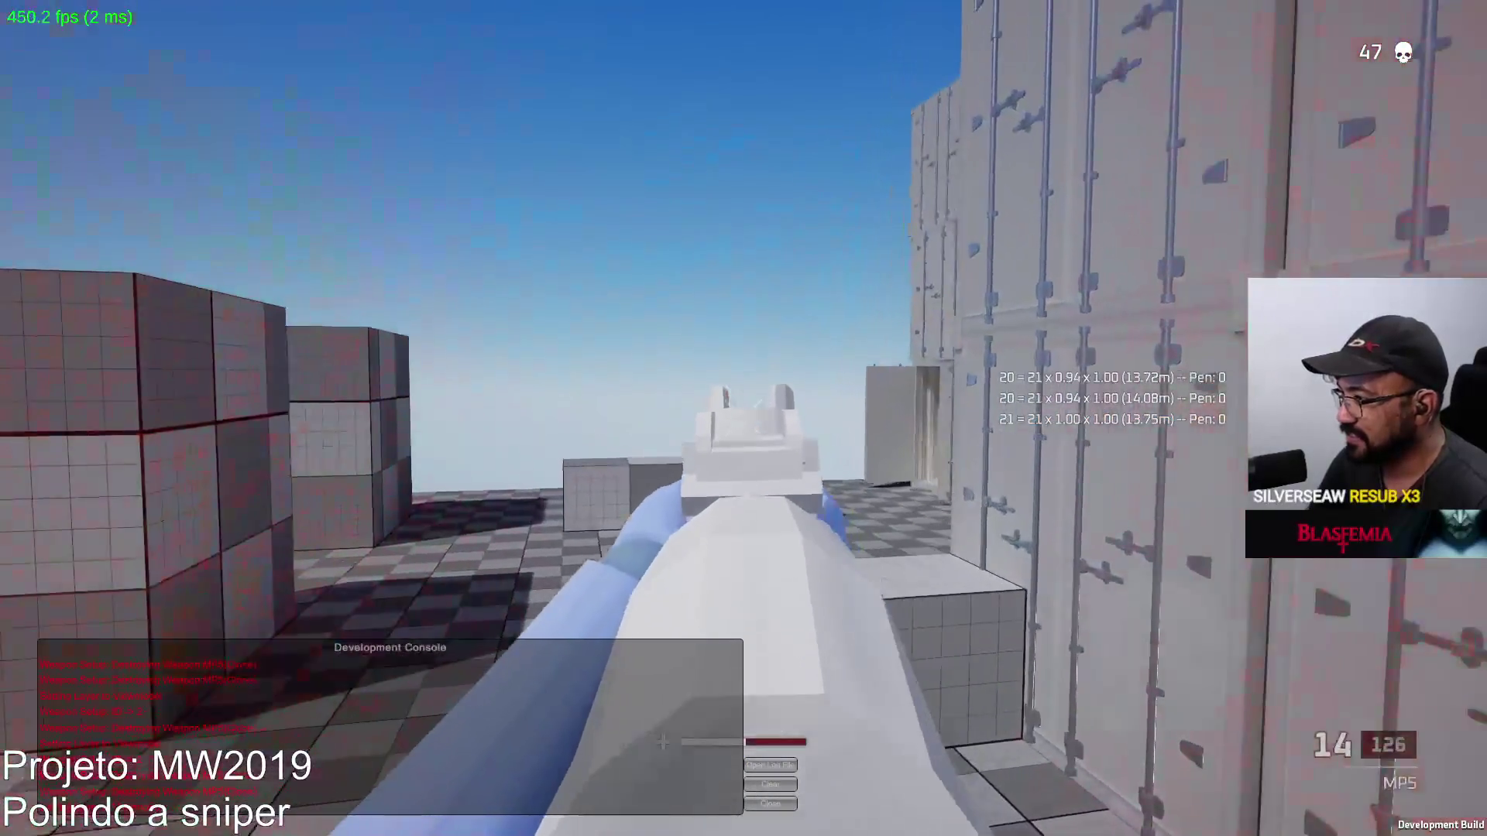
# Kill two more bots to reach 48 kills, then pause the match
pyautogui.click(743, 419)
pyautogui.press('r')
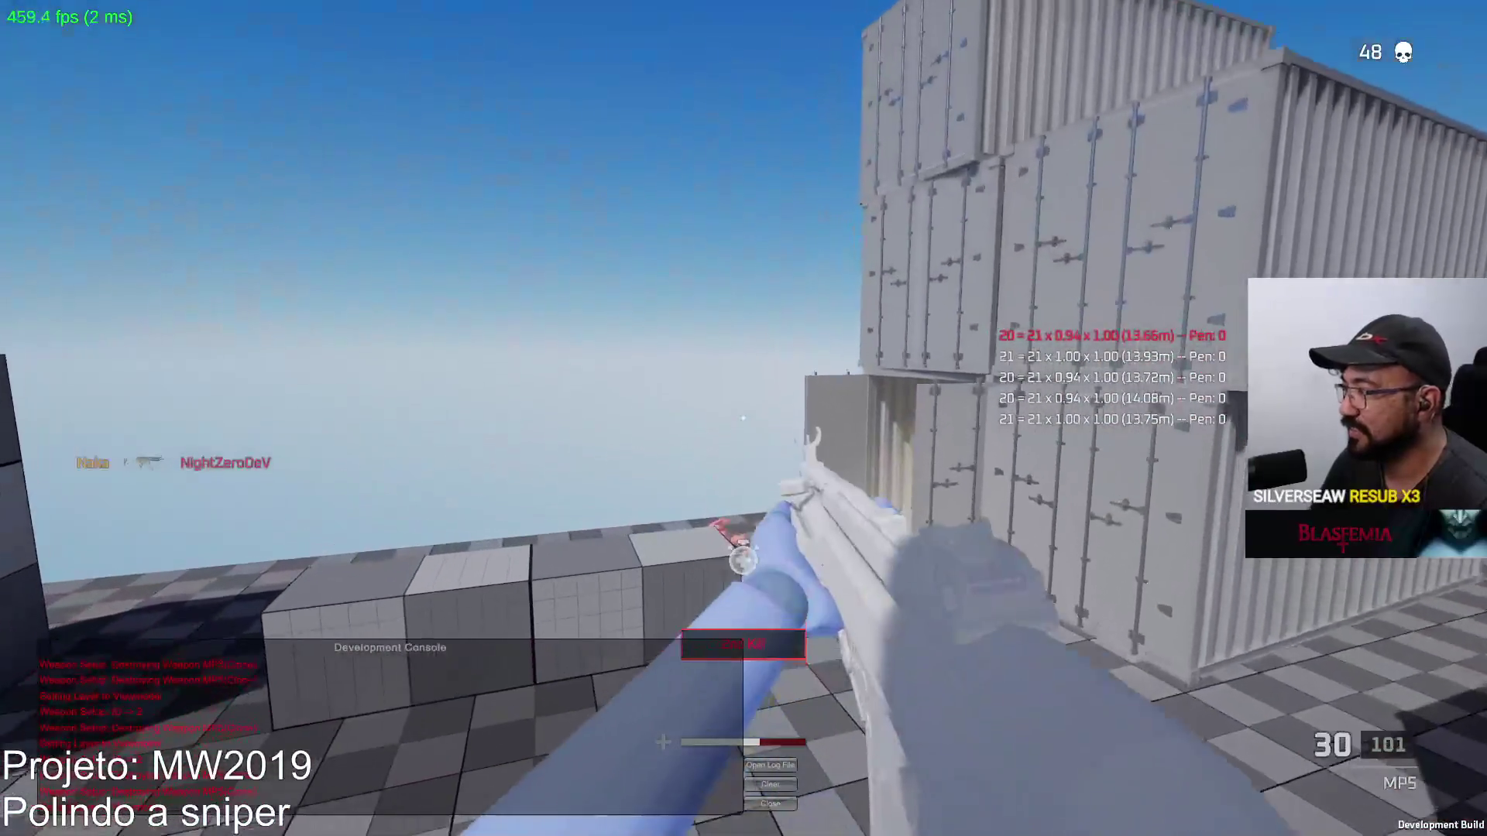
pyautogui.click(743, 418)
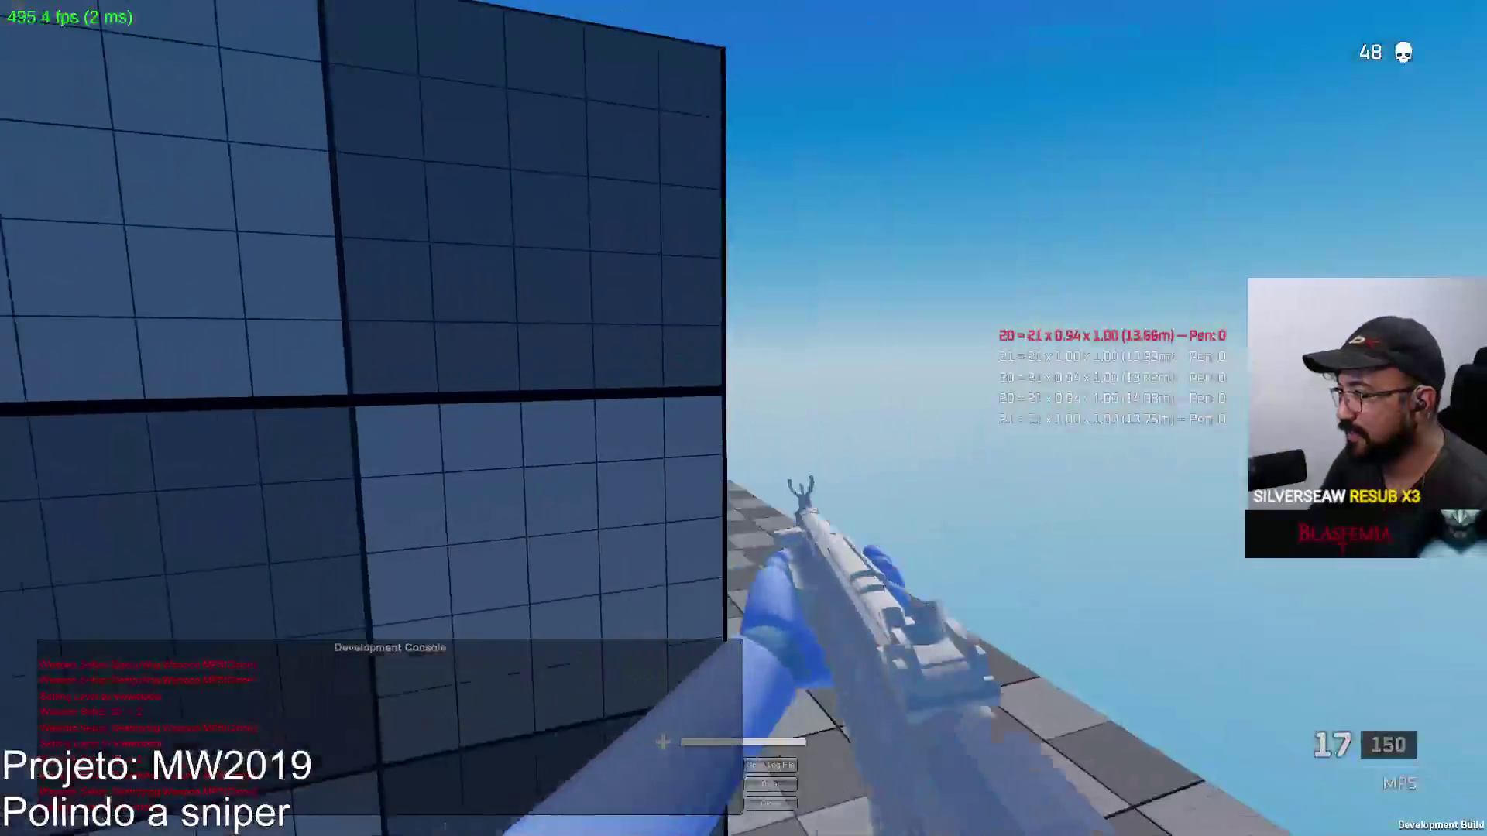
pyautogui.rightClick(743, 418)
pyautogui.click(743, 419)
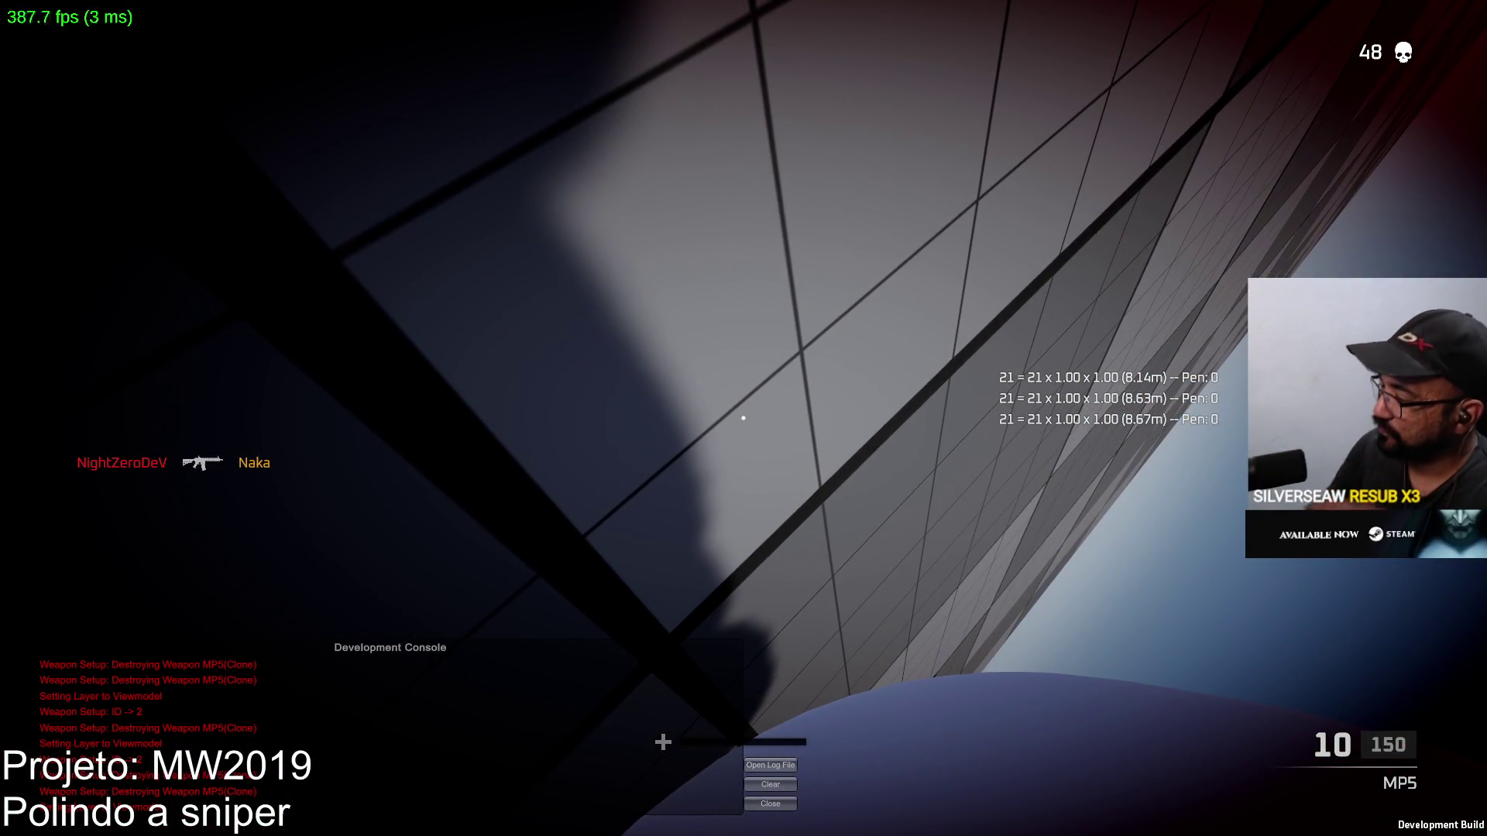
pyautogui.press('Escape')
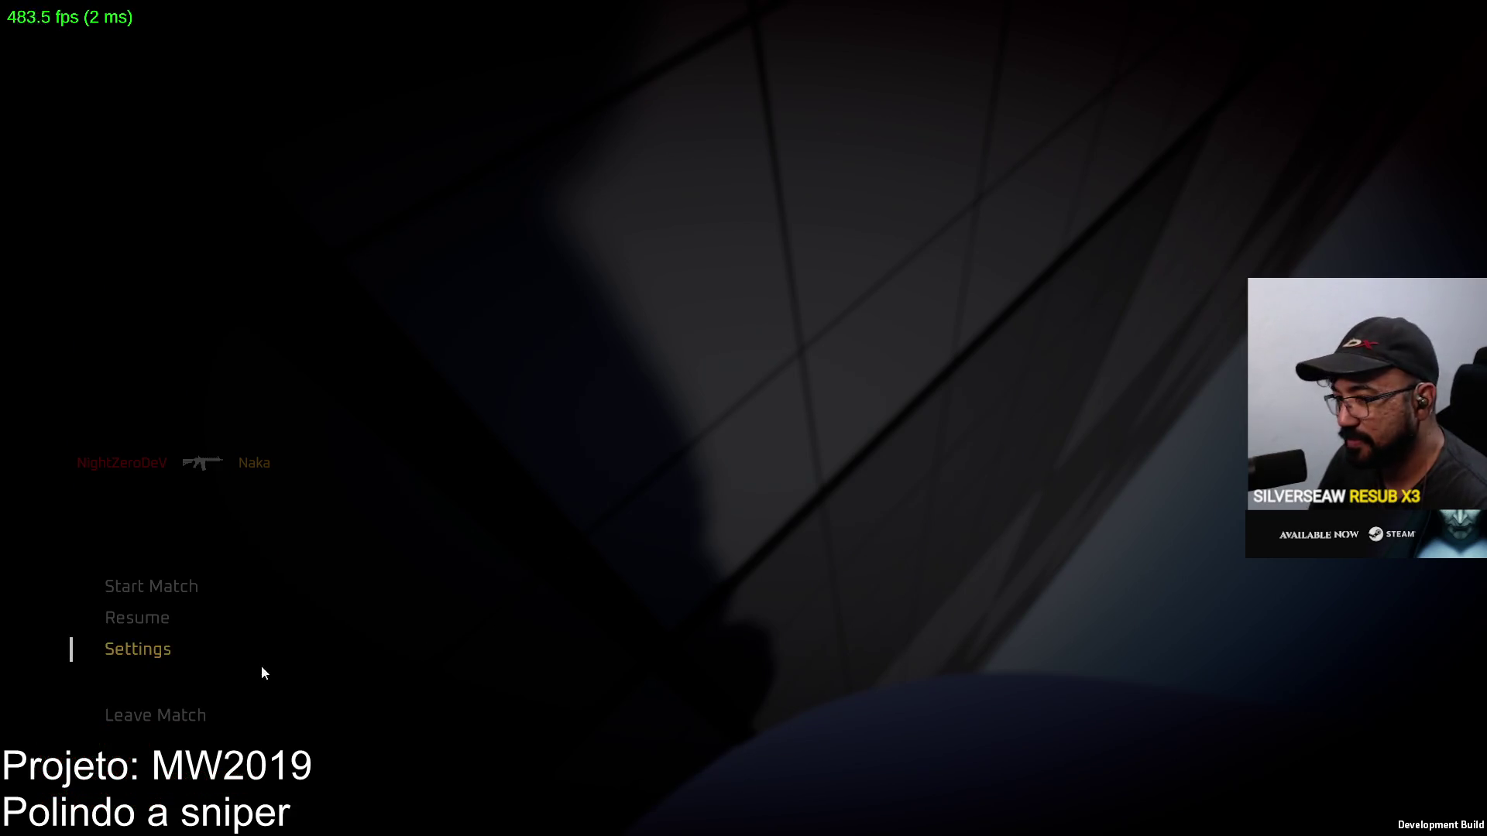
# Set ADS Field of View to Affected in the Game settings and resume play
pyautogui.click(147, 624)
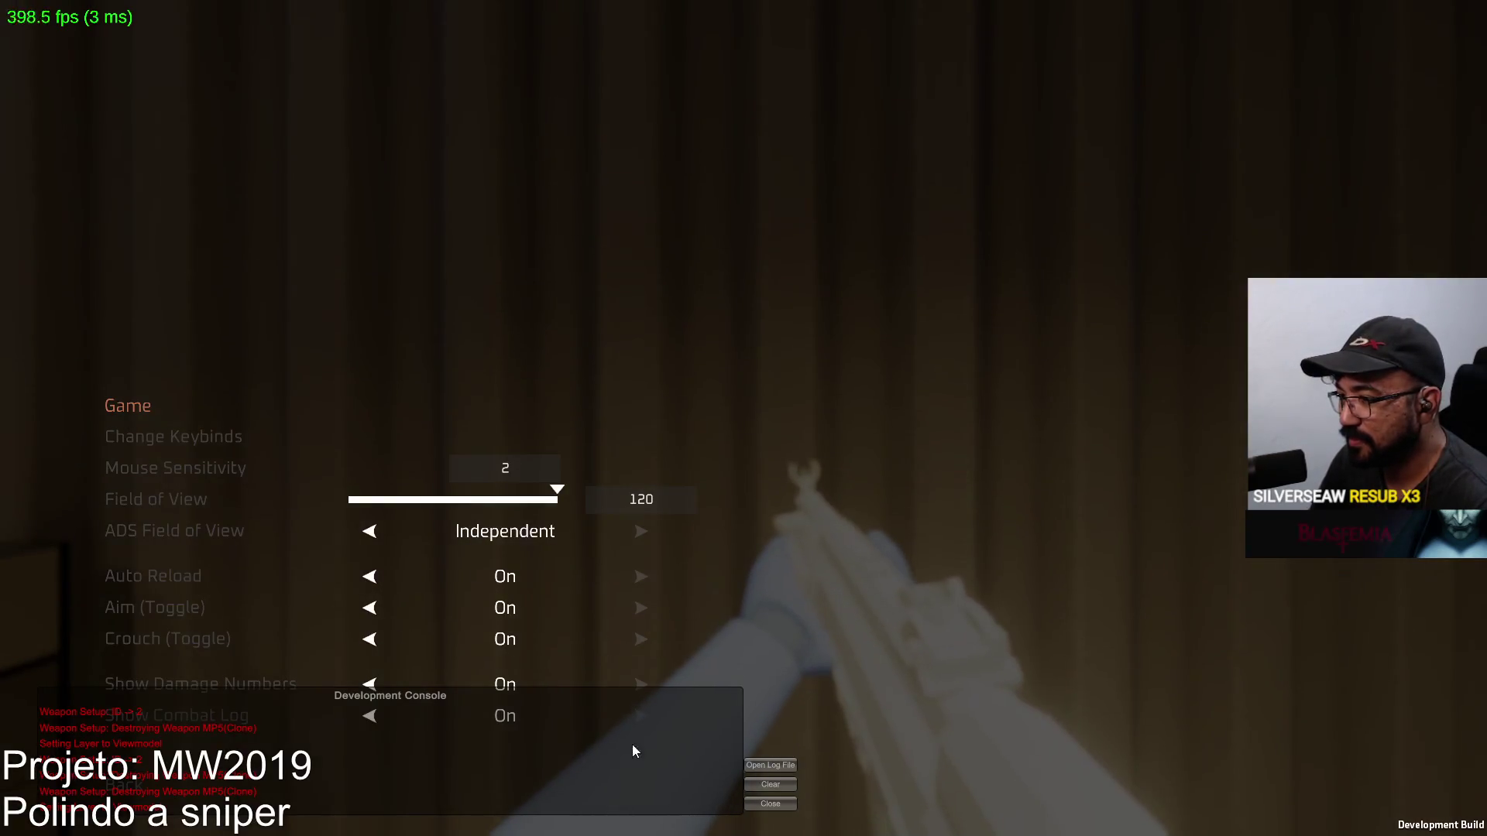
pyautogui.click(373, 532)
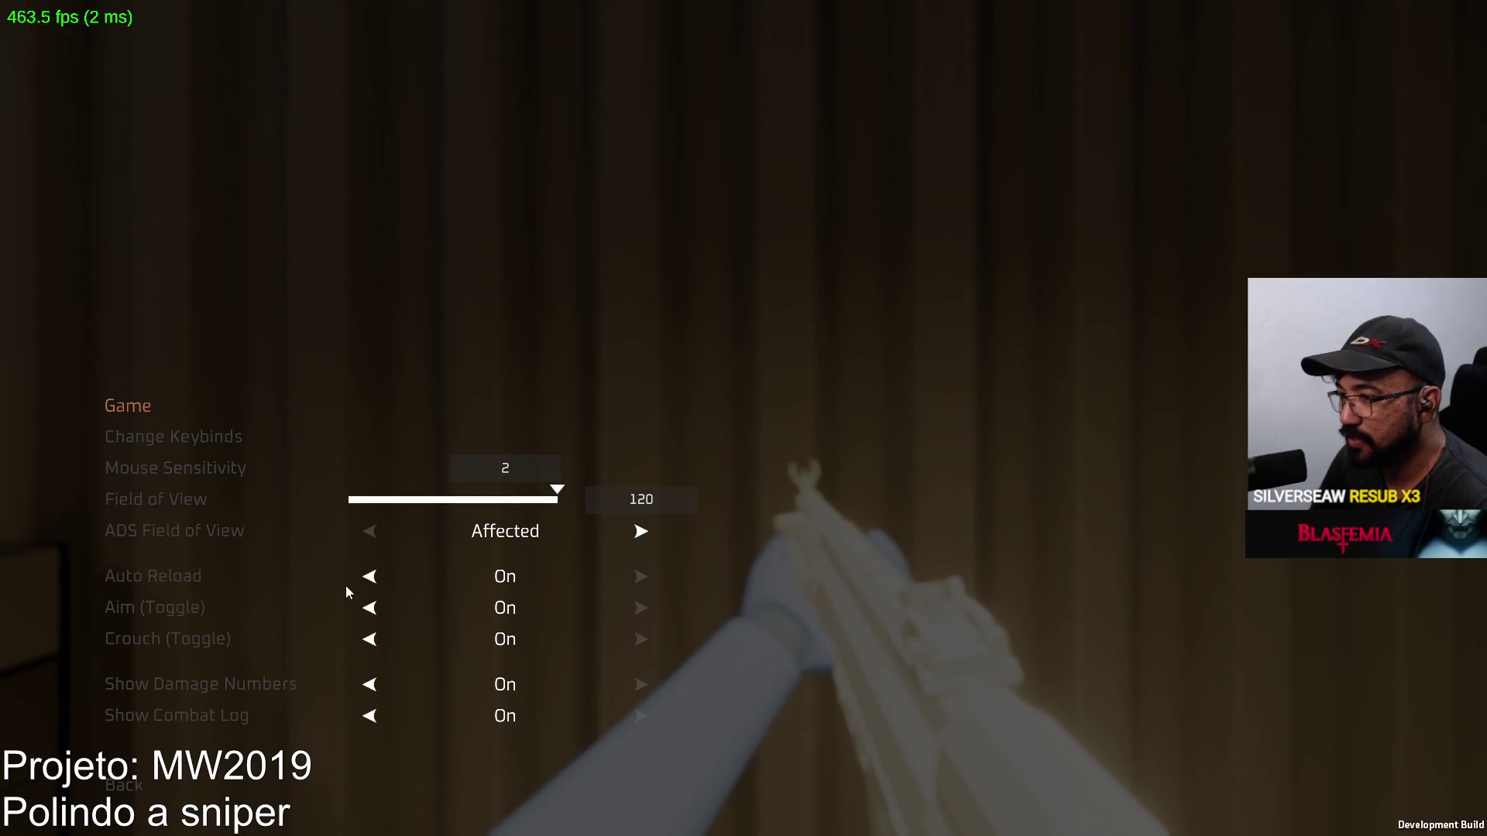
pyautogui.press('Escape')
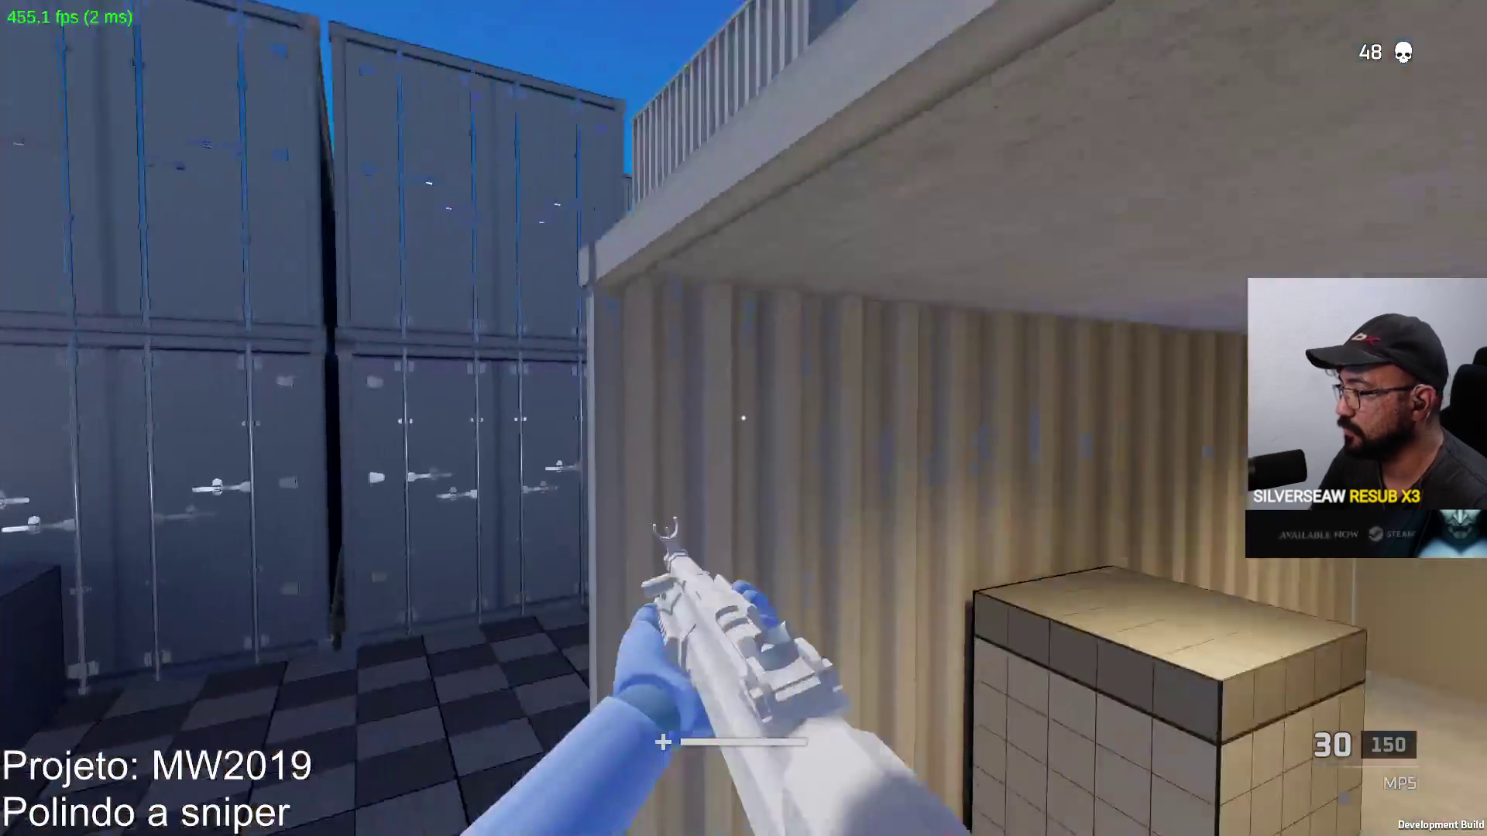
# Fire MP5 bursts at the containers, then gun down an approaching bot
pyautogui.click(743, 418)
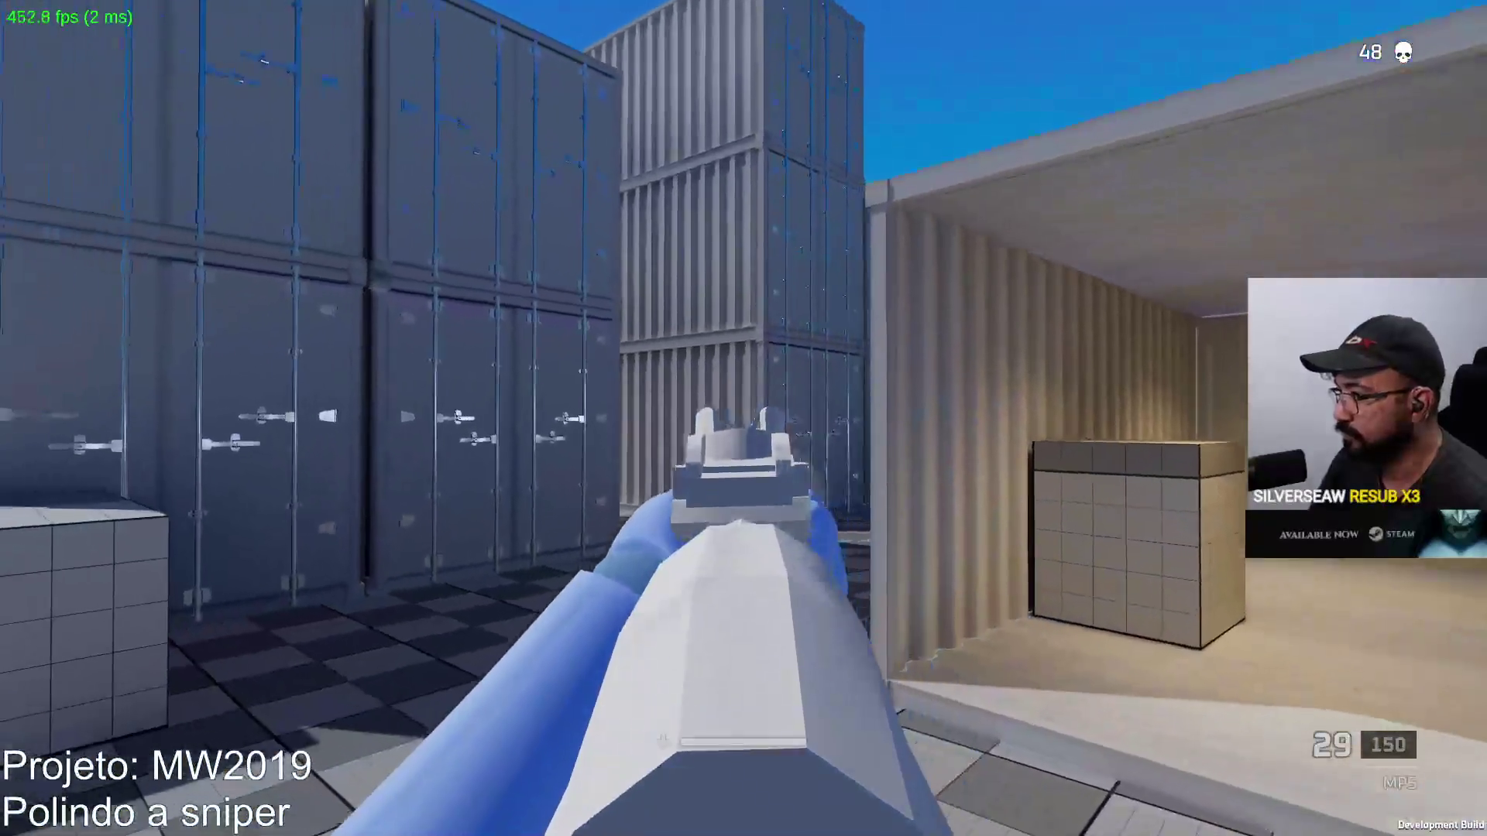
pyautogui.click(743, 419)
pyautogui.rightClick(743, 418)
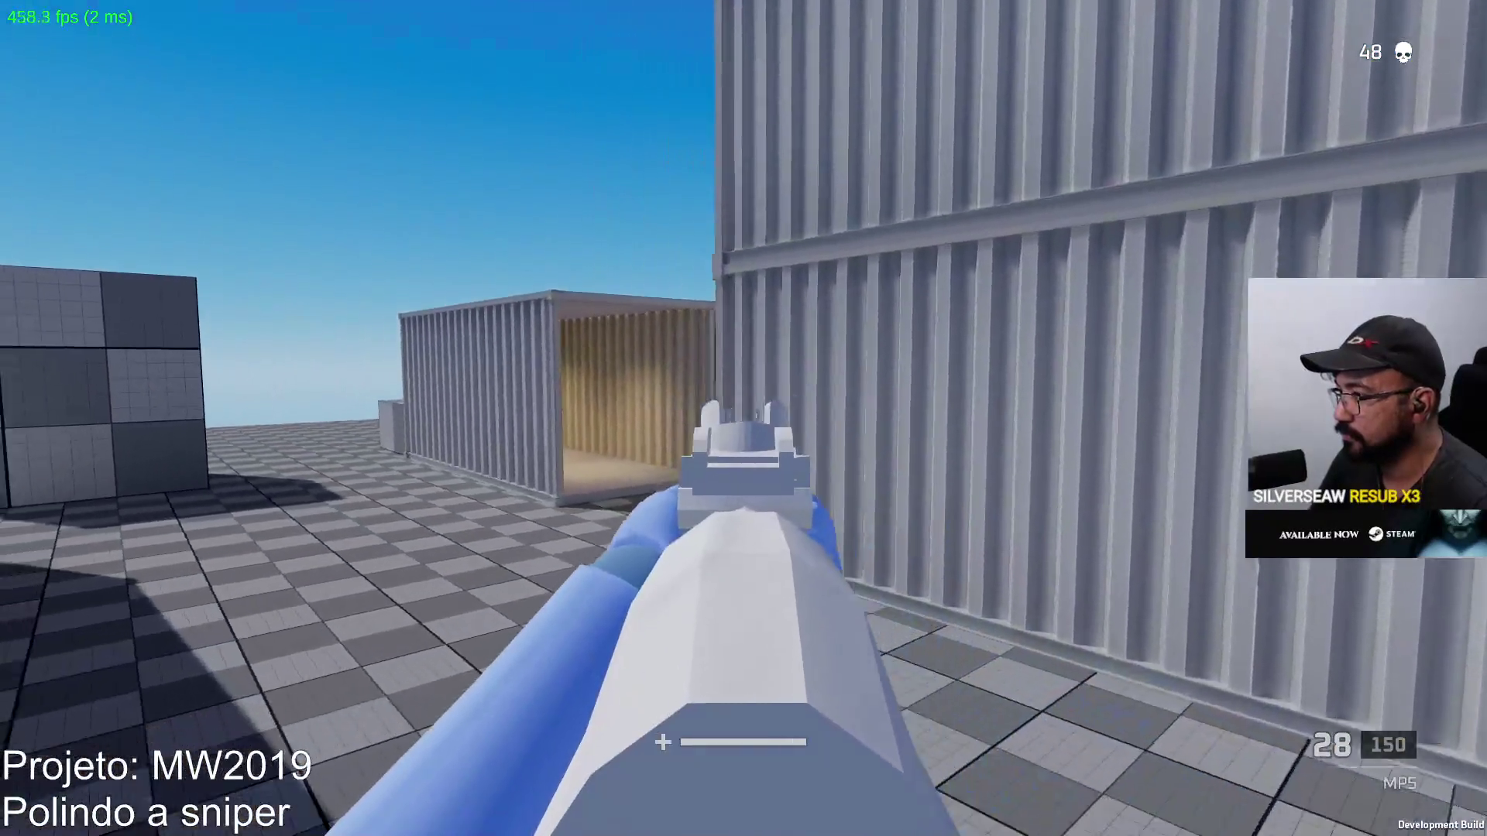
pyautogui.click(743, 418)
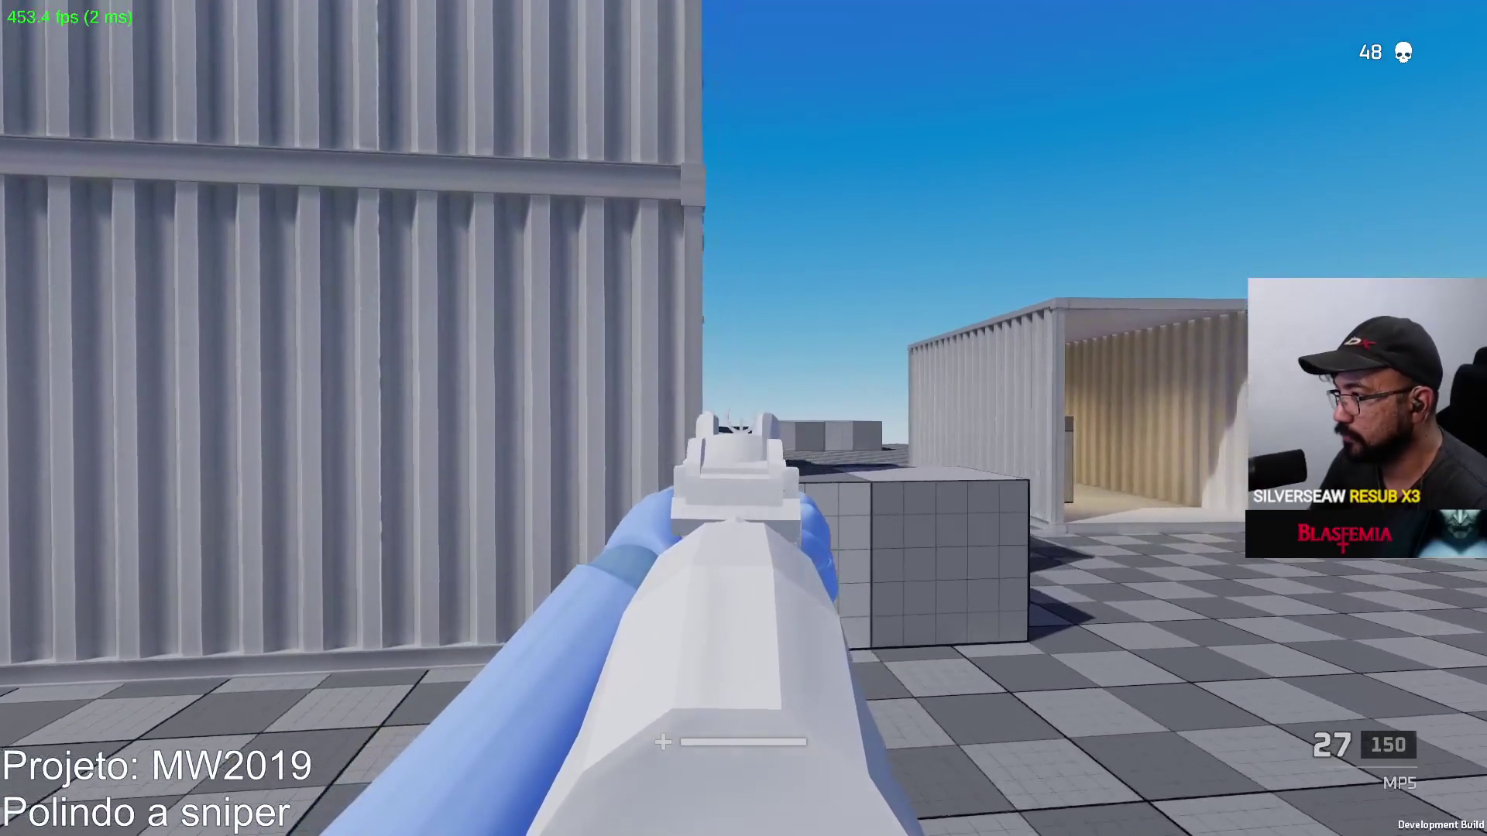
pyautogui.click(742, 419)
pyautogui.click(743, 418)
pyautogui.click(743, 418)
pyautogui.click(743, 419)
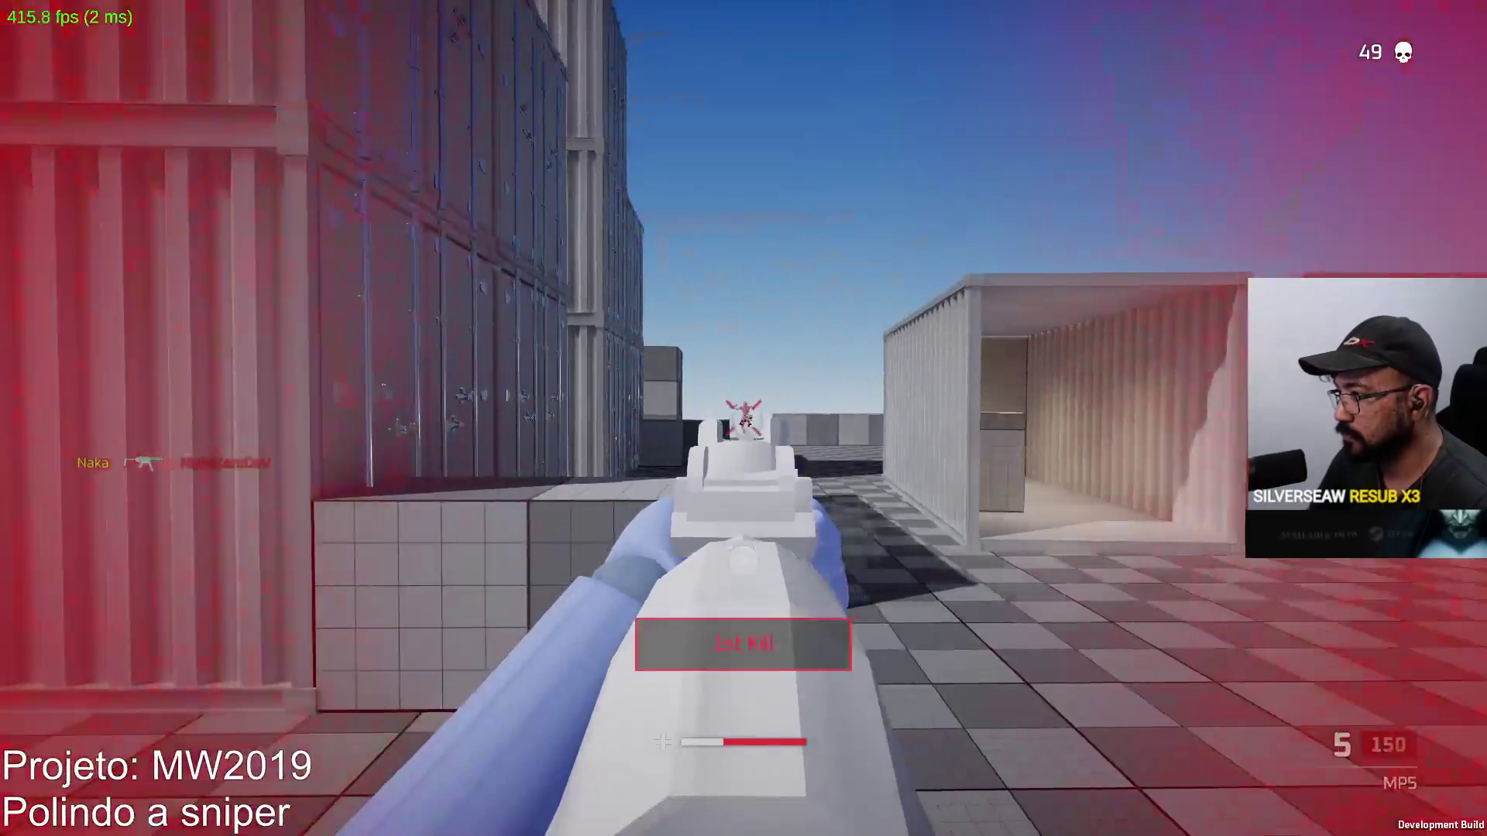
pyautogui.click(743, 418)
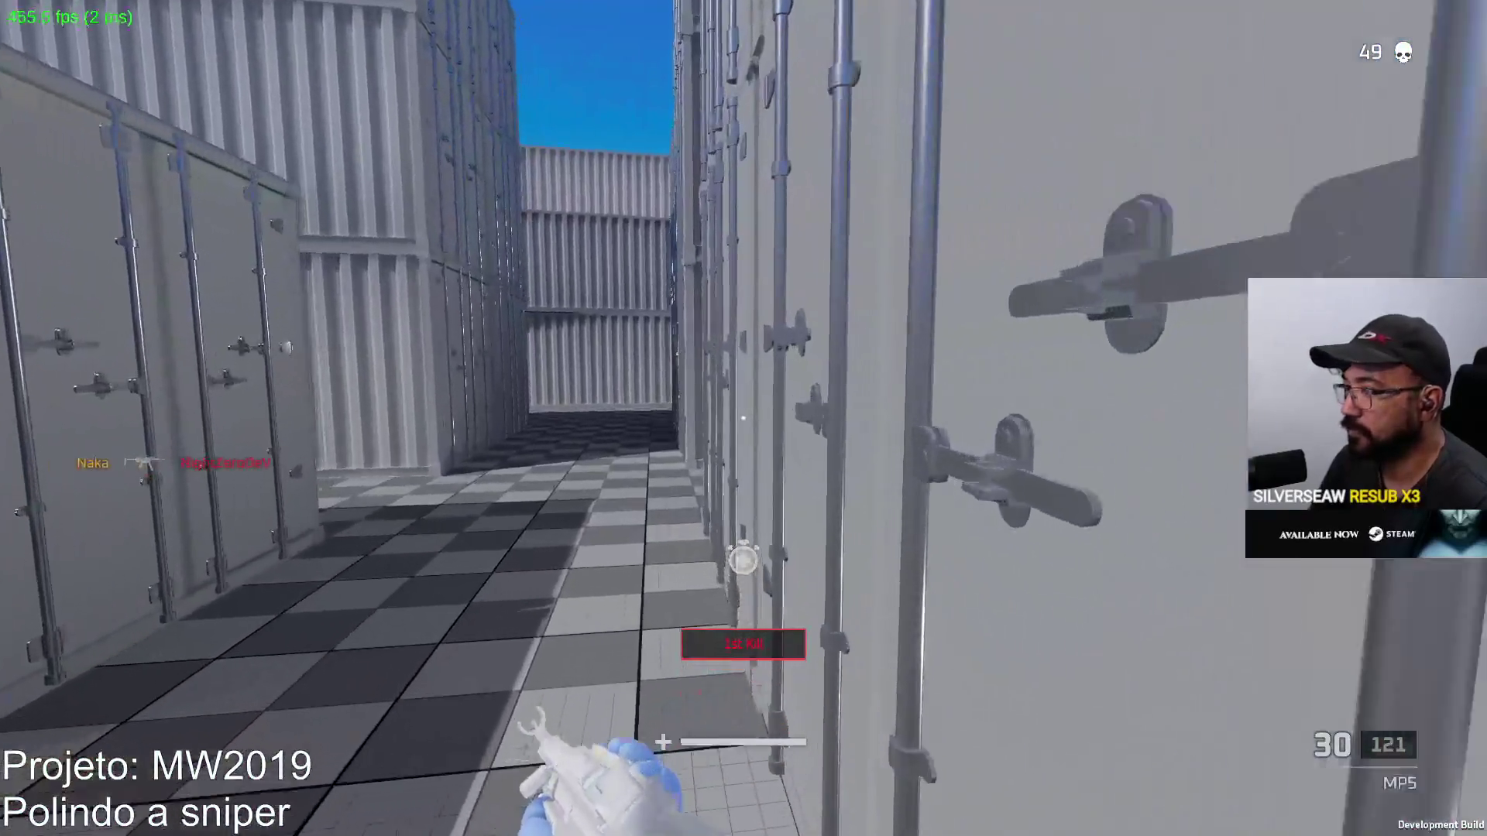
# Collect ammo from the fallen bot, empty the magazine at the container stacks, and reload
pyautogui.press('w')
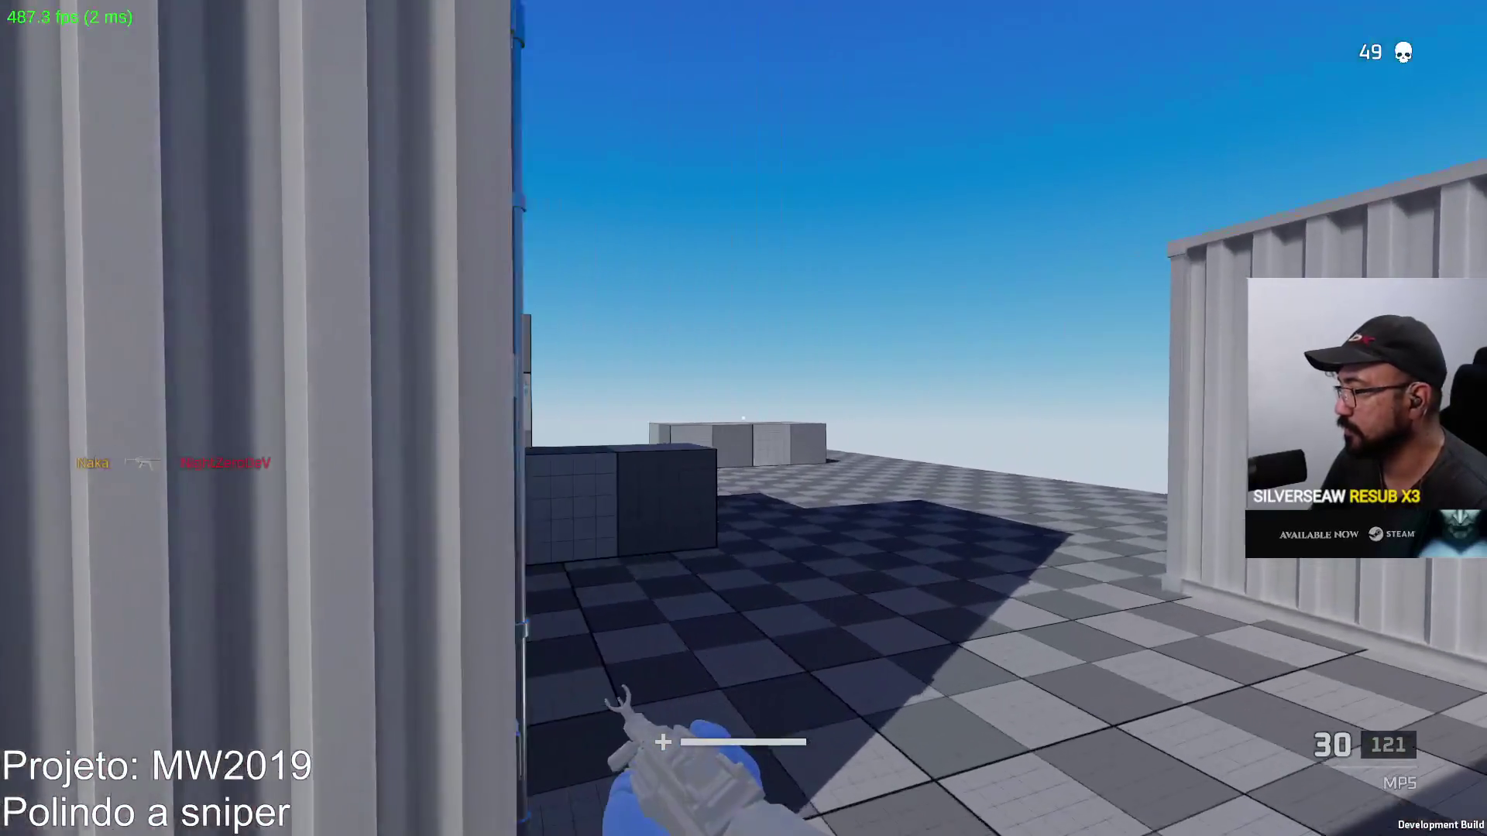
pyautogui.press('w')
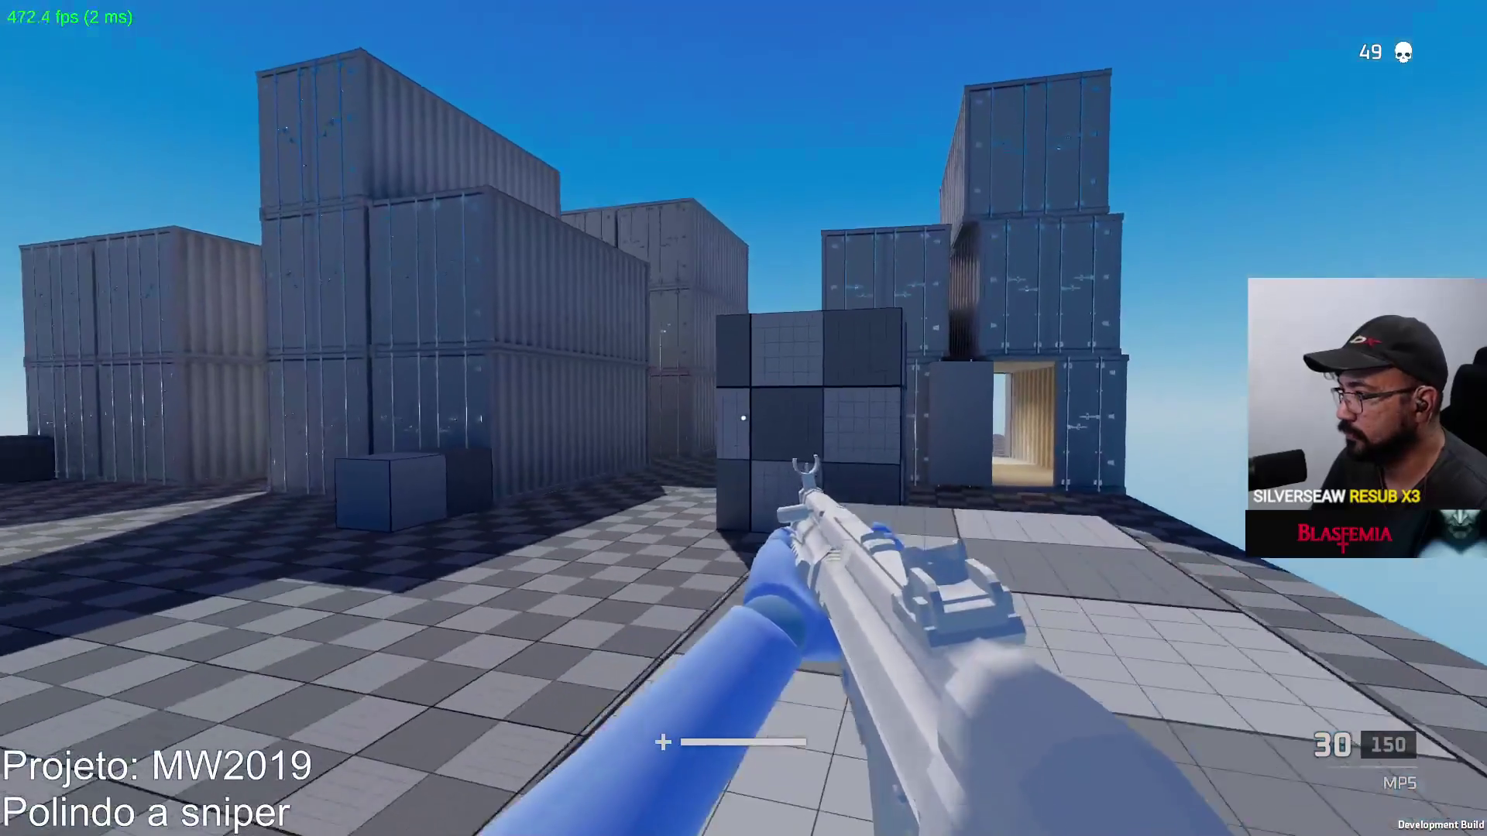
pyautogui.rightClick(743, 419)
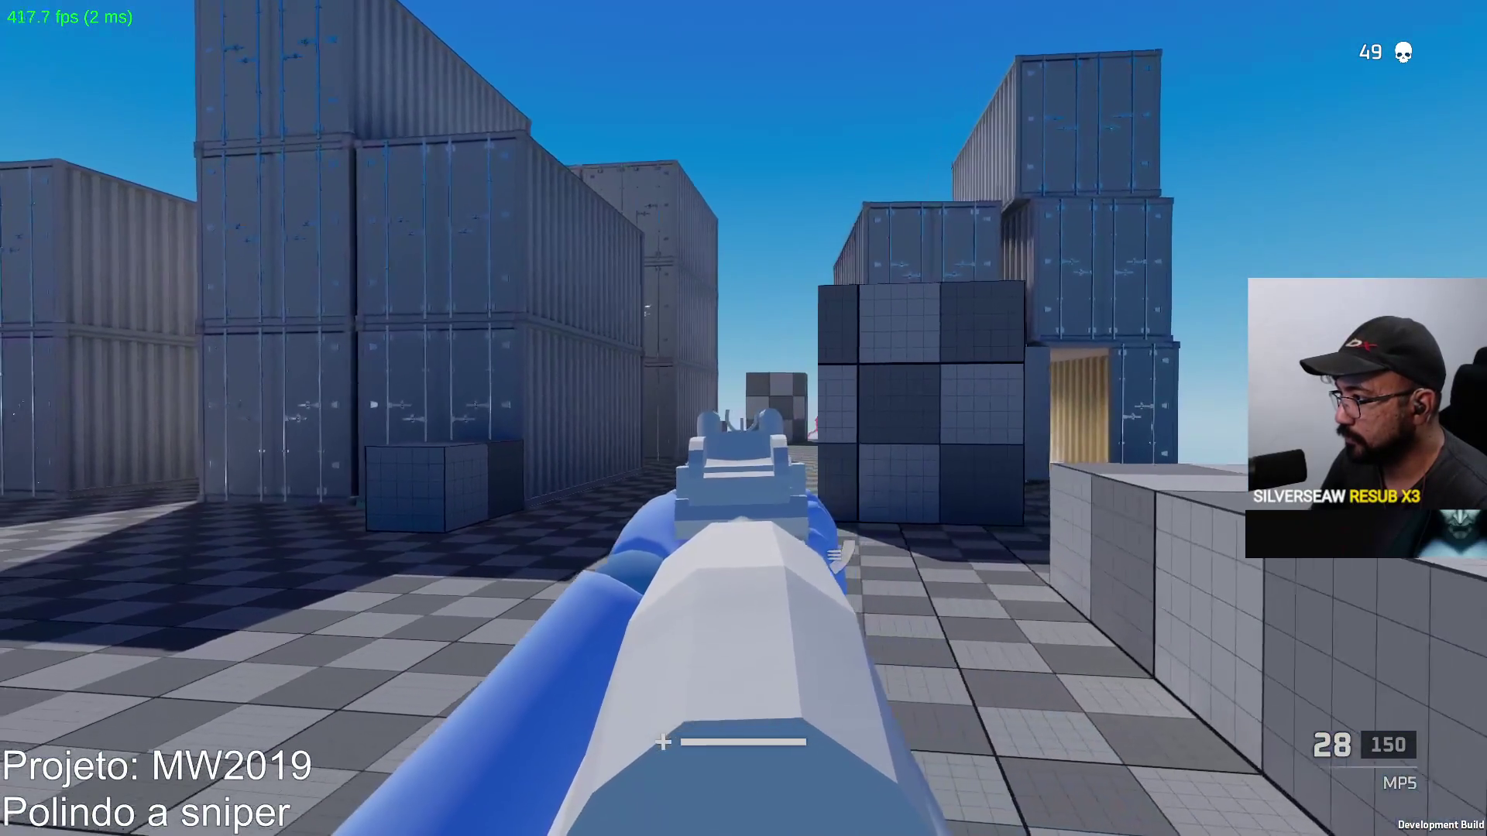
pyautogui.click(744, 418)
pyautogui.click(744, 418)
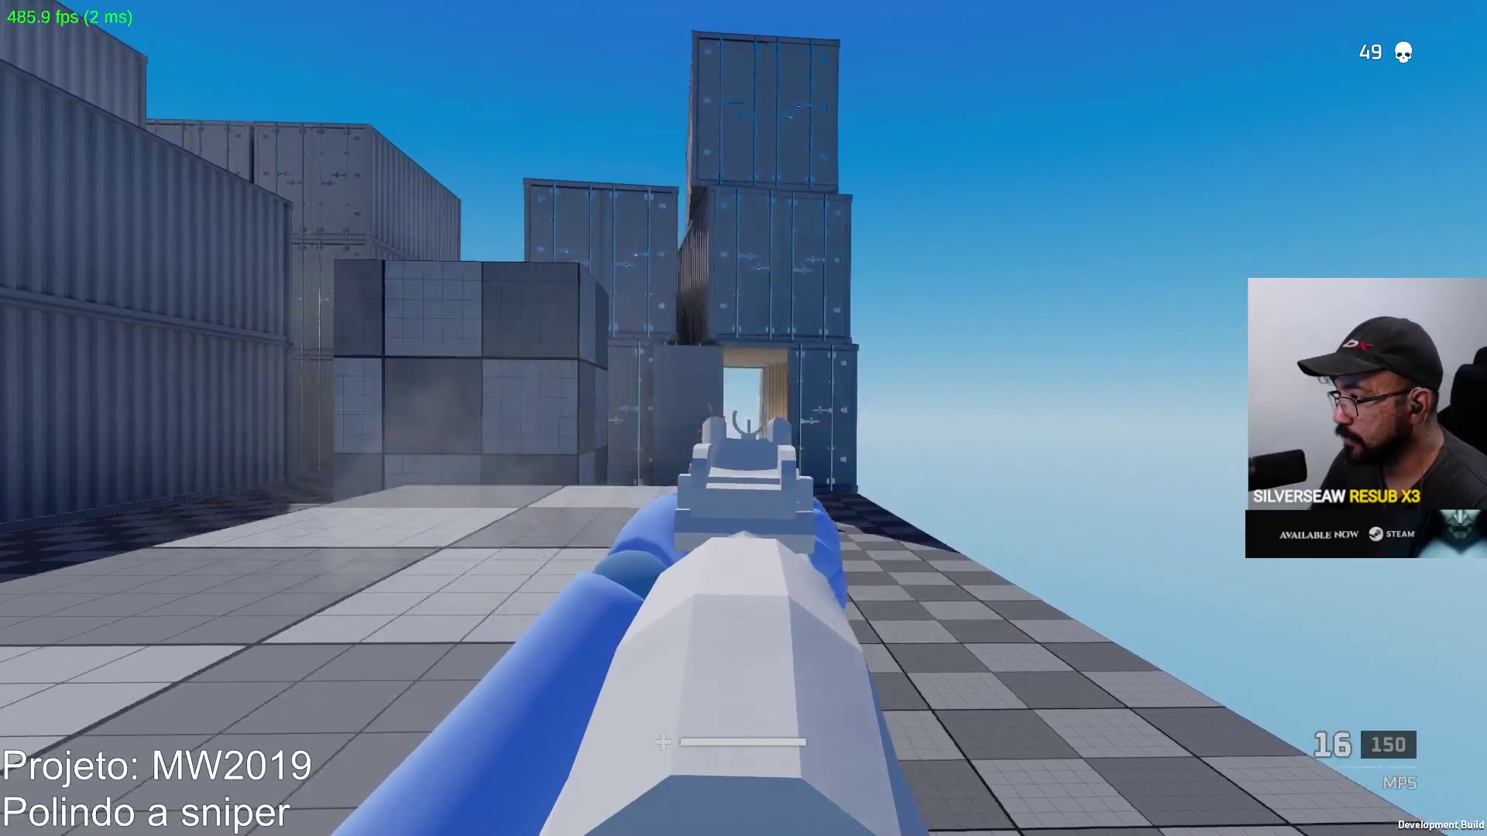
pyautogui.click(743, 418)
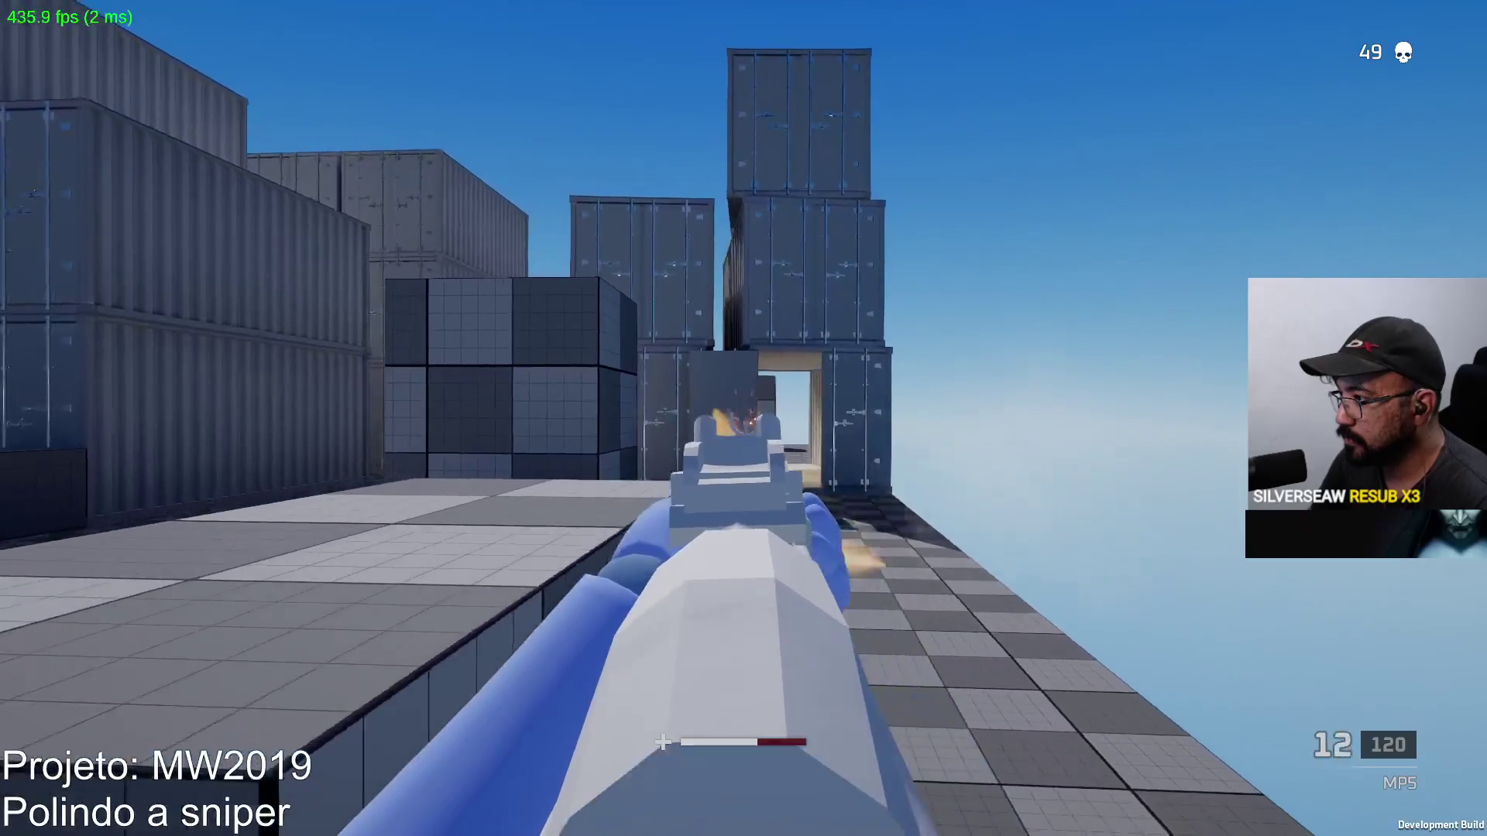
pyautogui.press('r')
# Fire another burst and reload, then push into the container alley and return fire until killed
pyautogui.moveTo(743, 418); pyautogui.dragTo(743, 419)
pyautogui.rightClick(743, 418)
pyautogui.press('r')
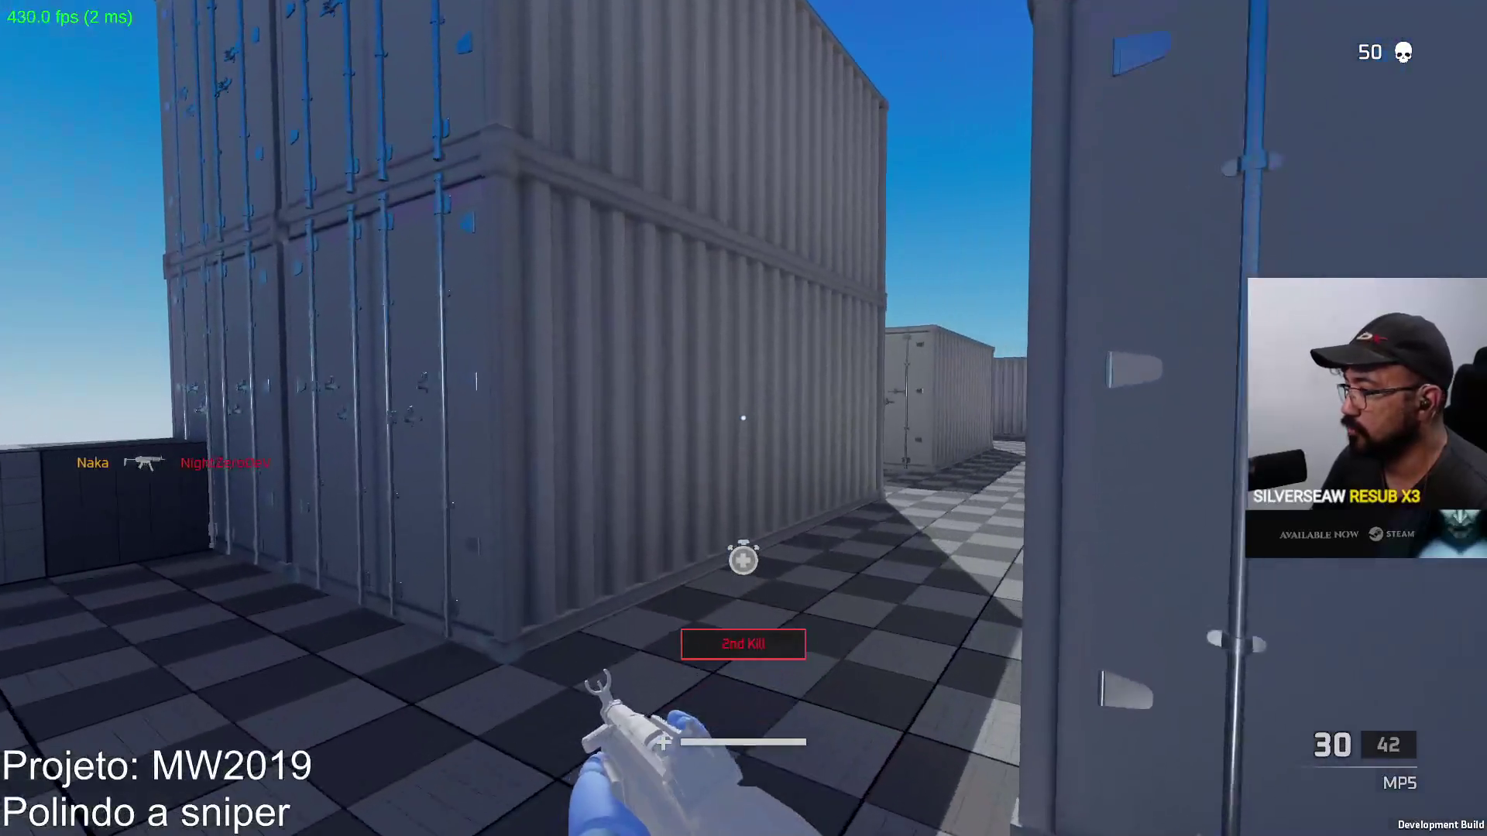
pyautogui.press('w')
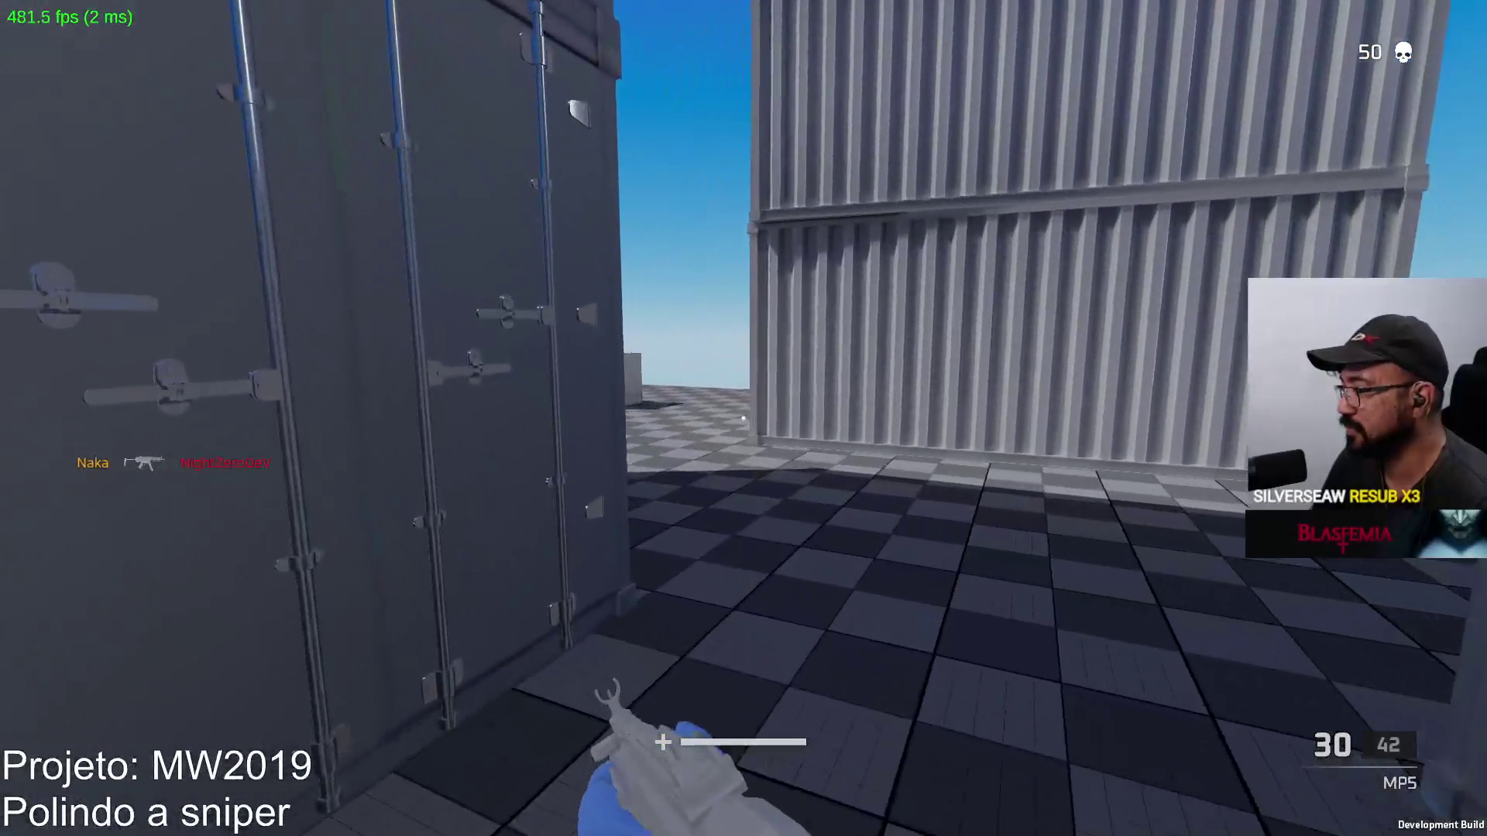
pyautogui.press('w')
pyautogui.press('w')
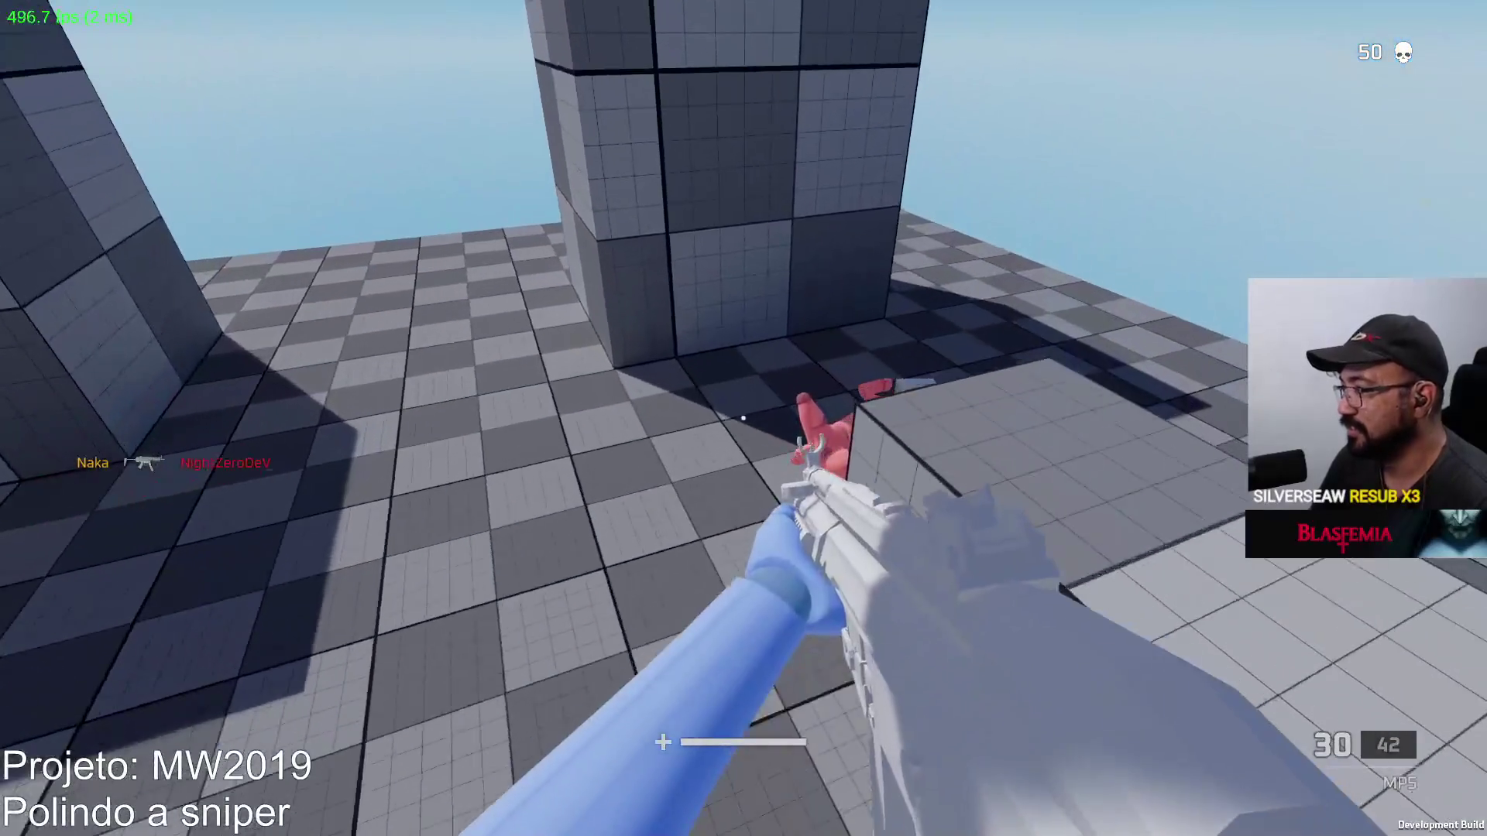
pyautogui.press('w')
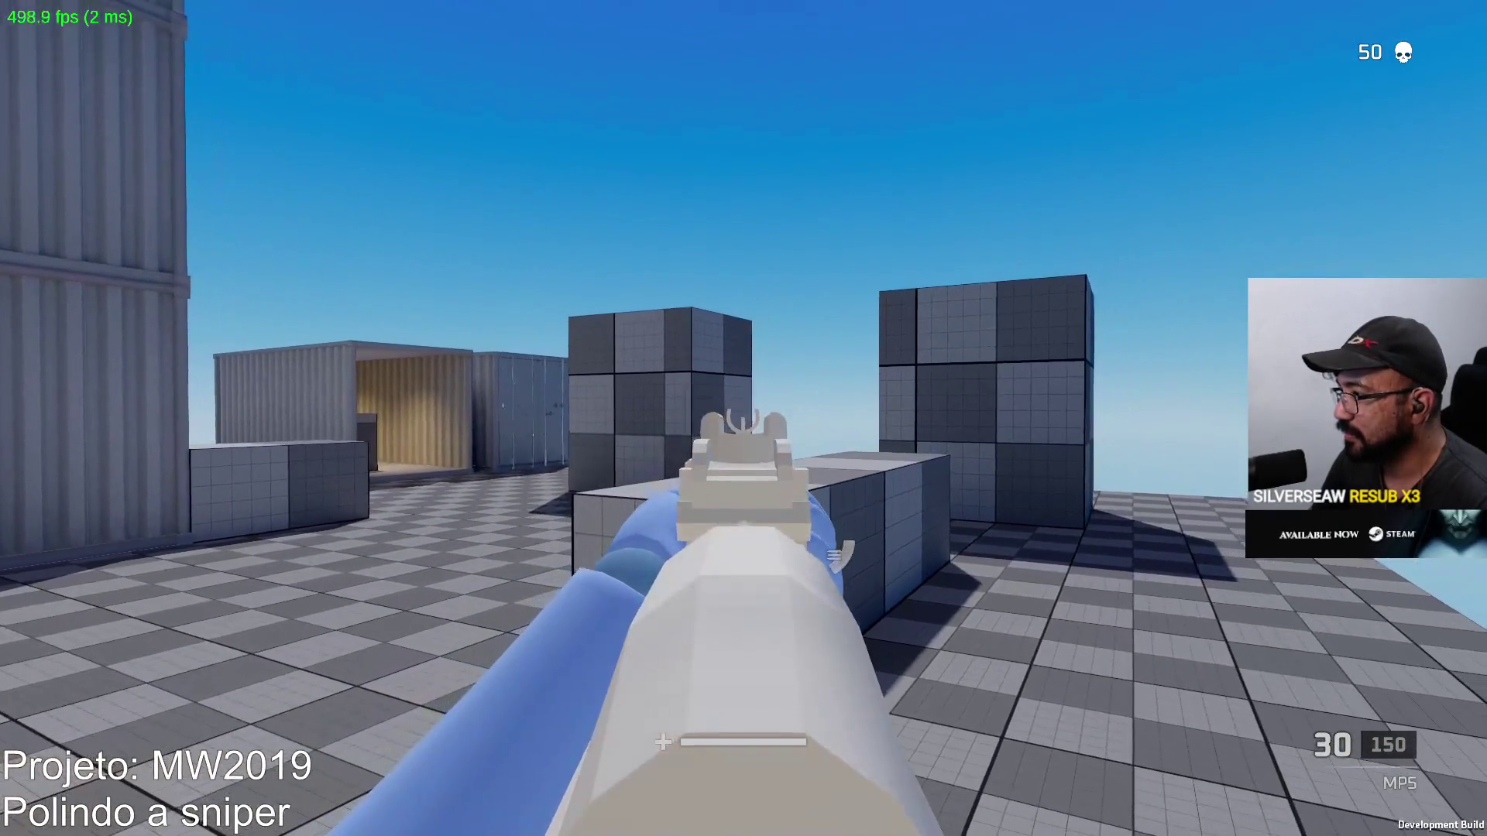
pyautogui.press('w')
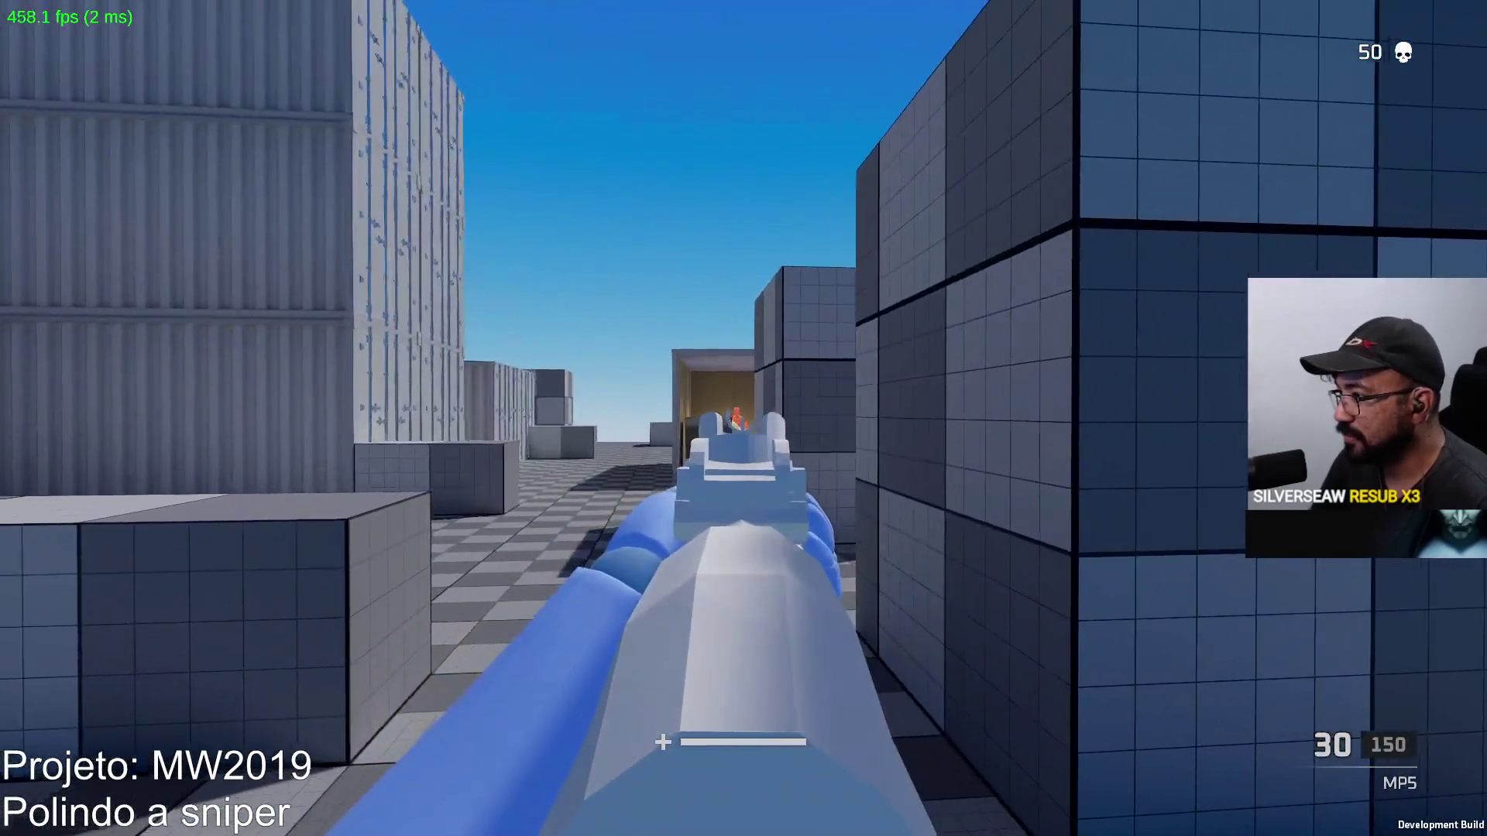
pyautogui.click(744, 419)
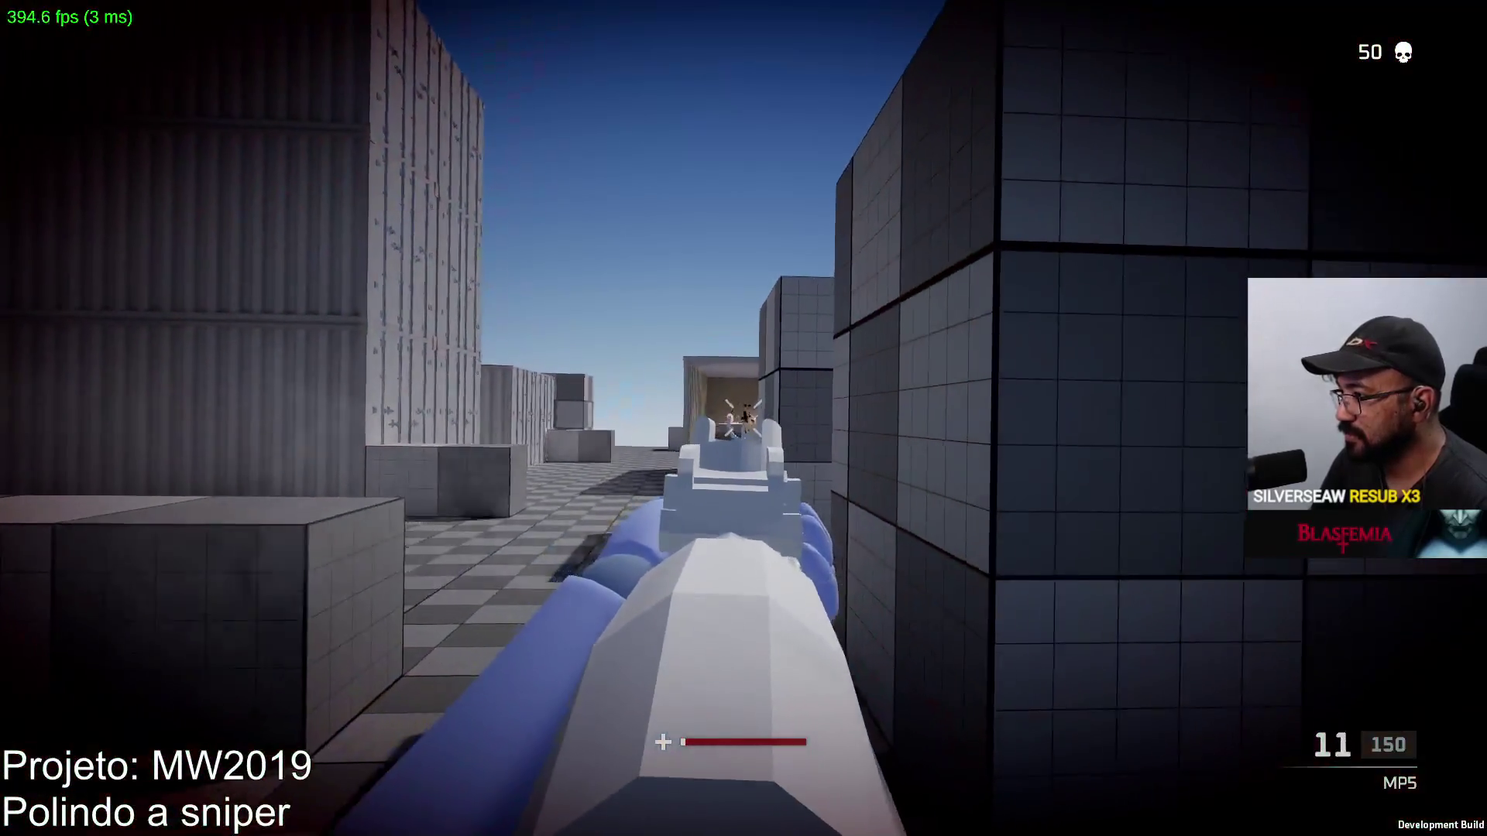
pyautogui.click(744, 419)
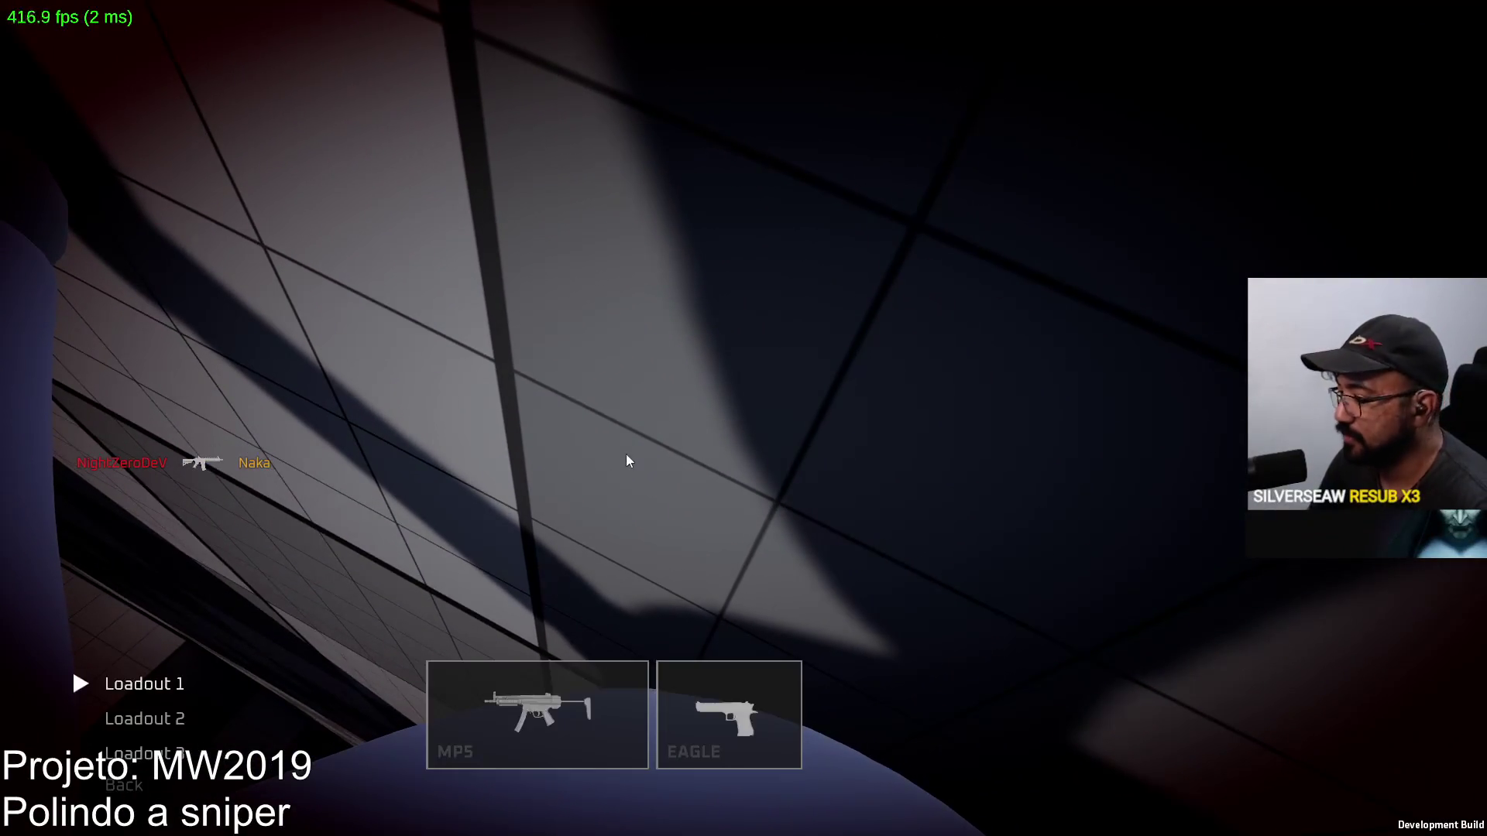
# Choose the AKM as primary weapon, respawn, and head back into the level
pyautogui.click(472, 671)
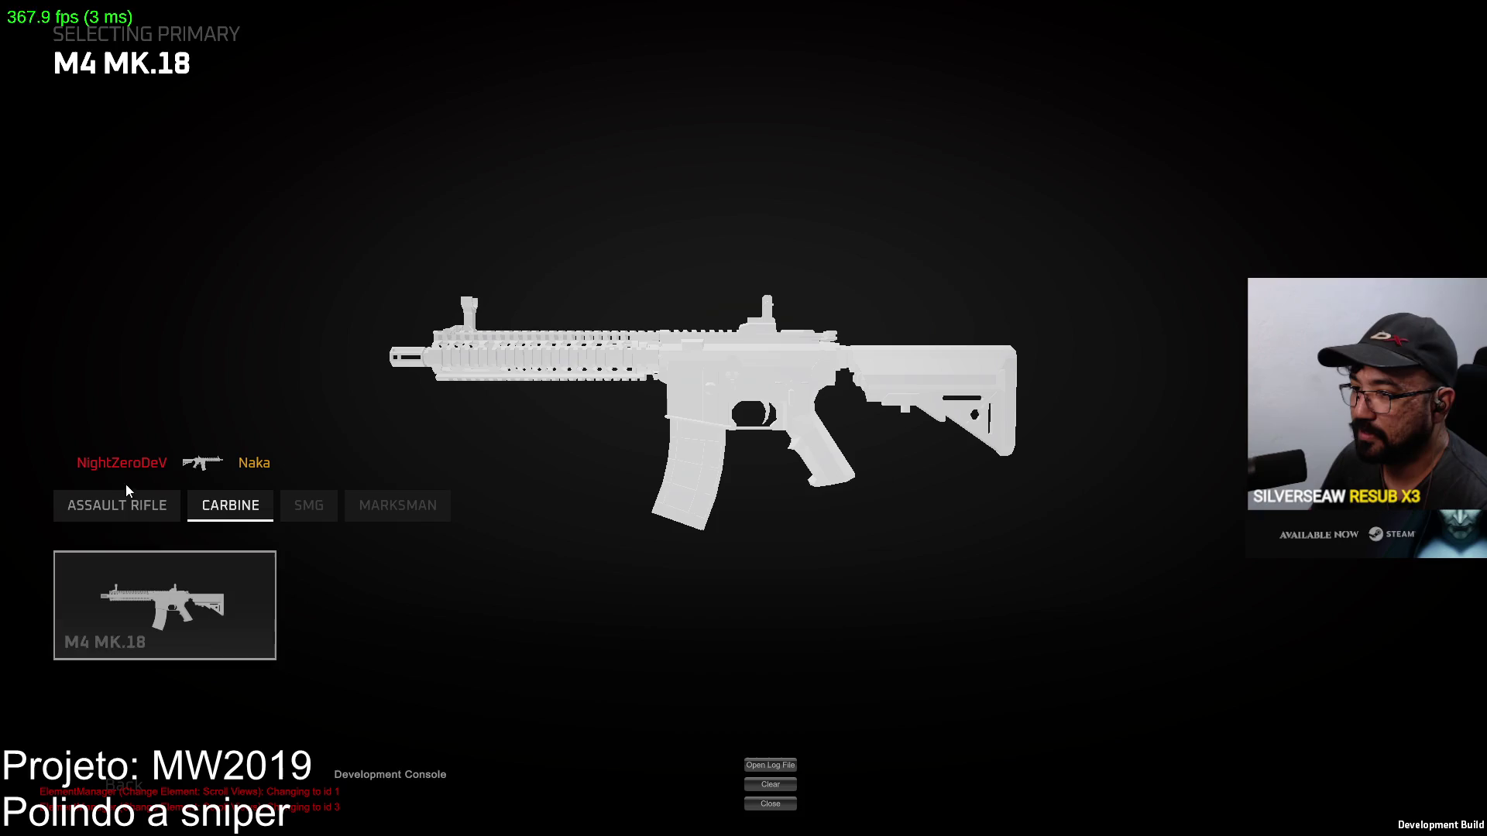
pyautogui.click(164, 604)
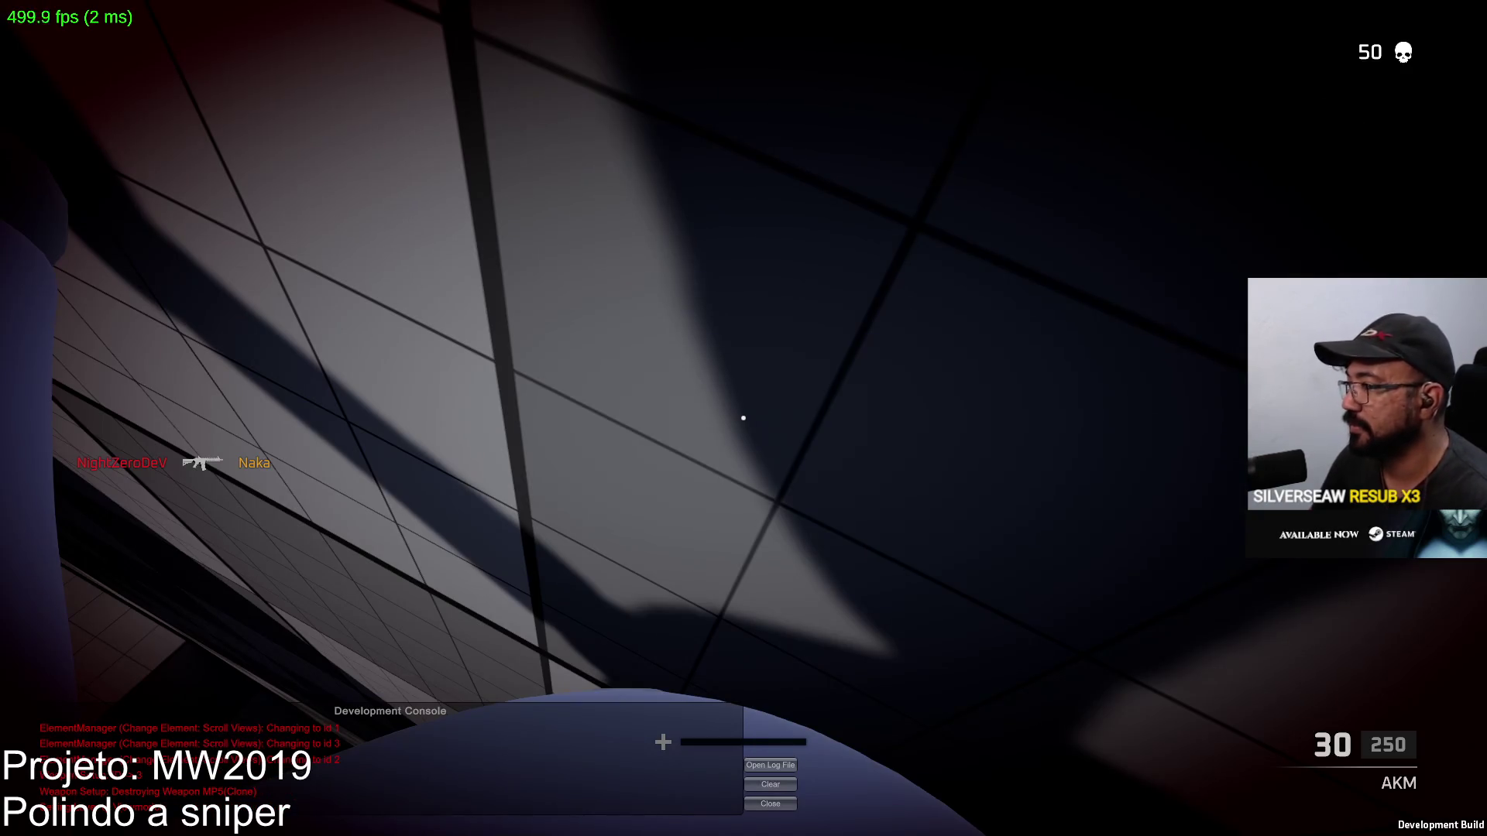
pyautogui.press('w')
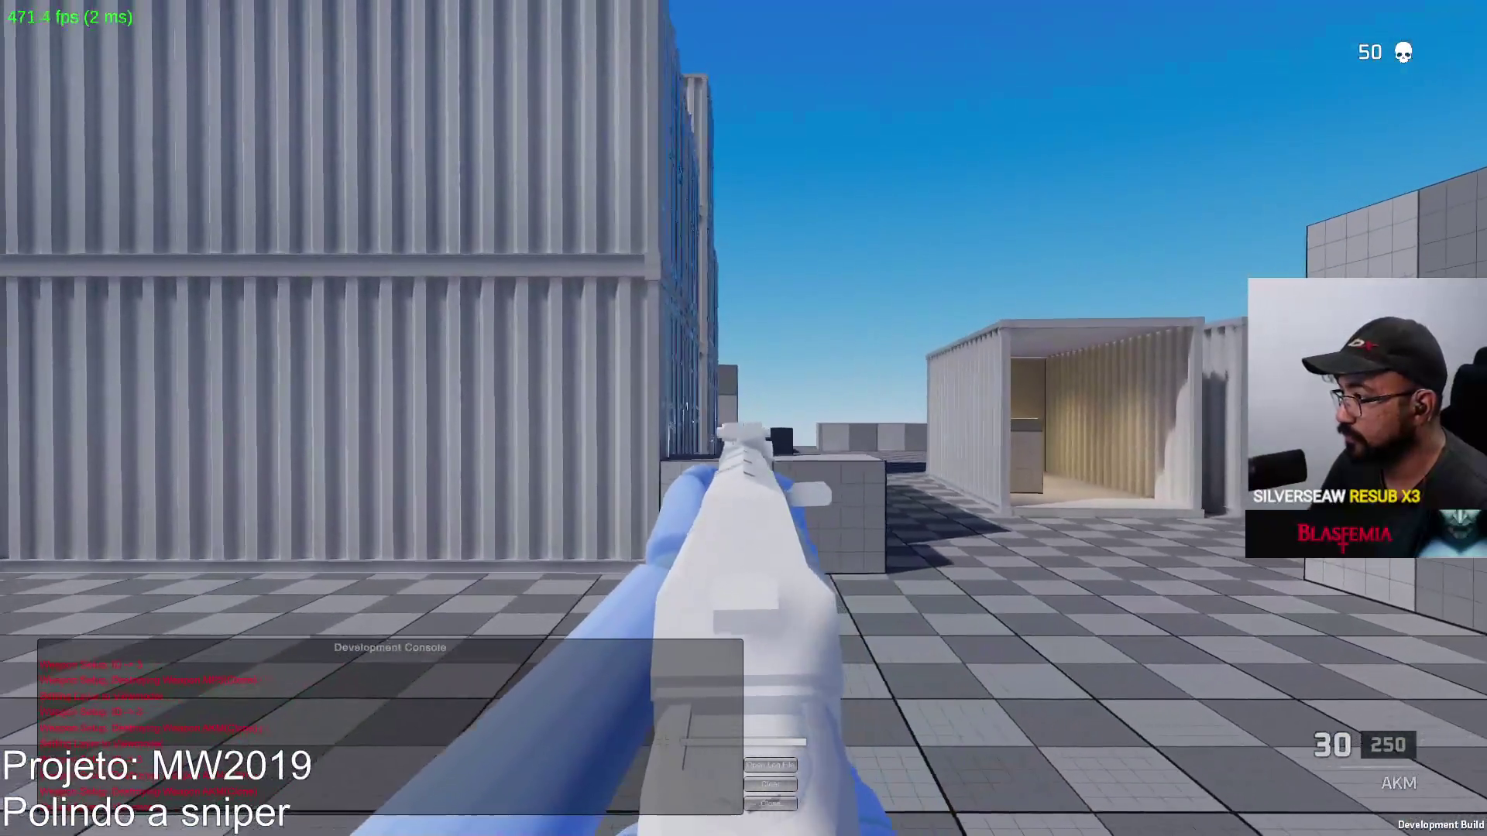
# Test-fire the AKM down the corridor and at the two containers while aiming
pyautogui.click(744, 418)
pyautogui.click(744, 418)
pyautogui.press('w')
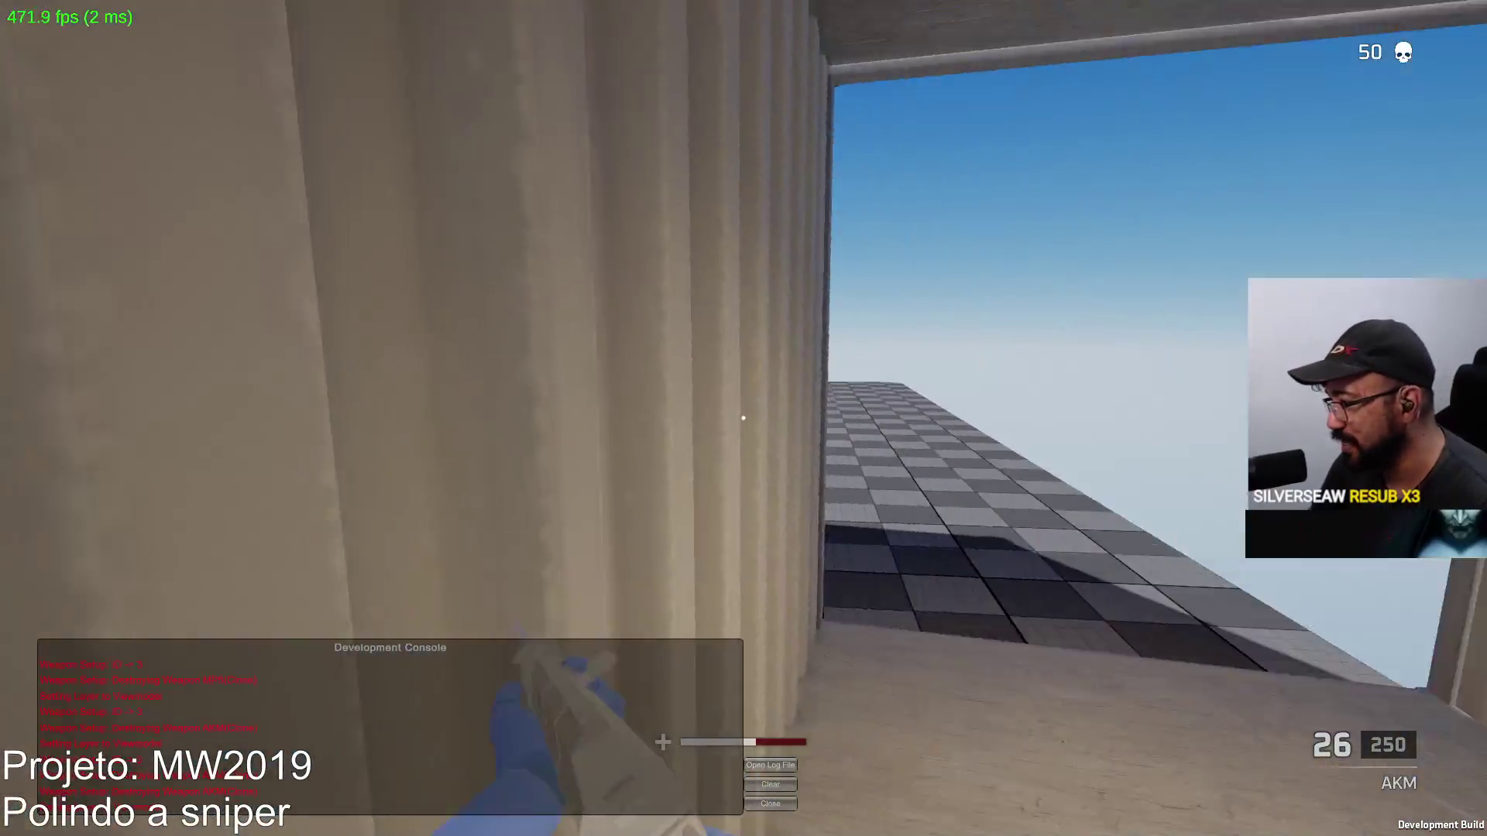
pyautogui.rightClick(744, 418)
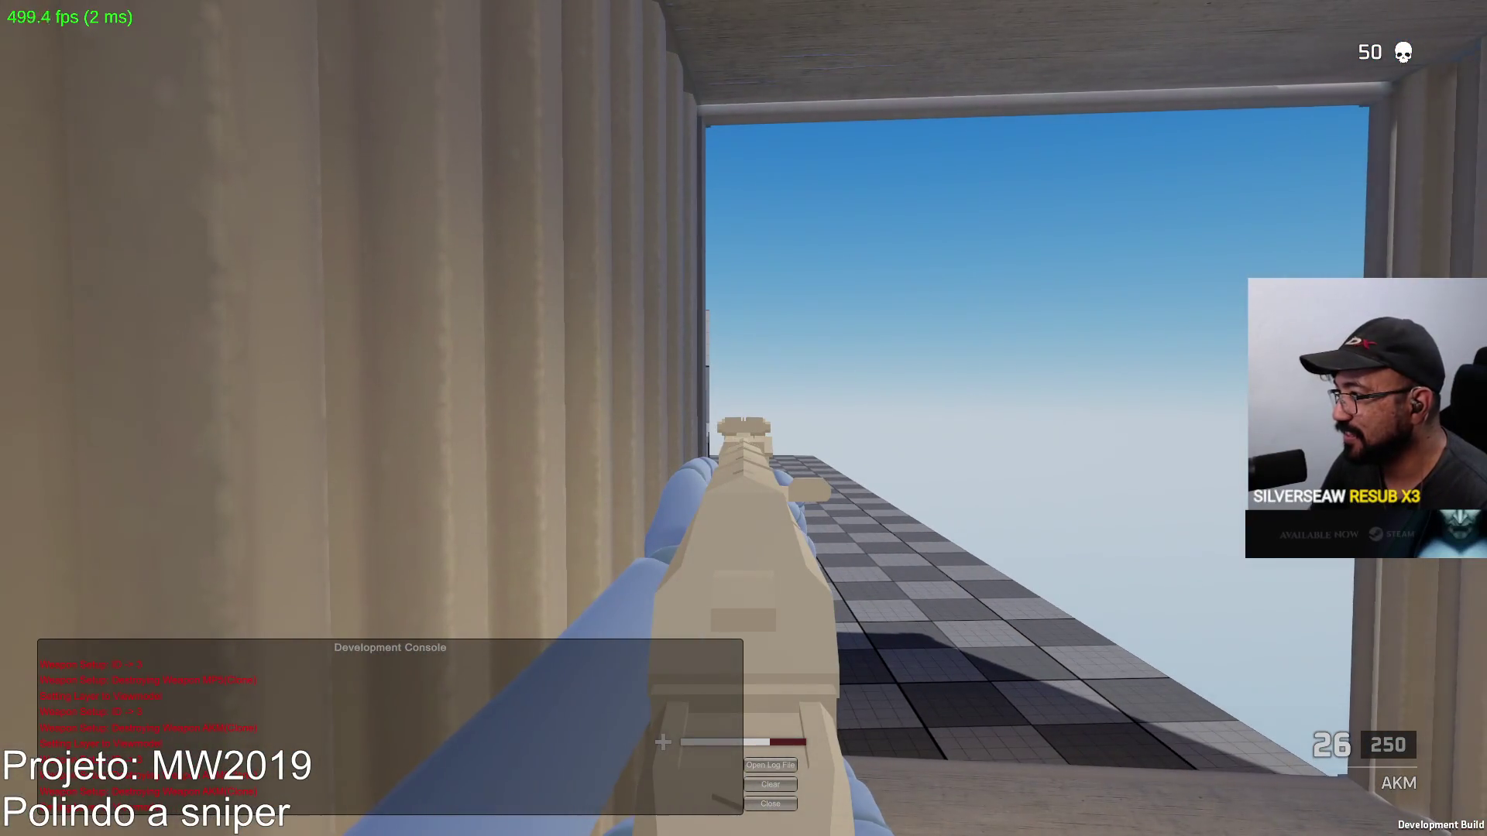
pyautogui.press('w')
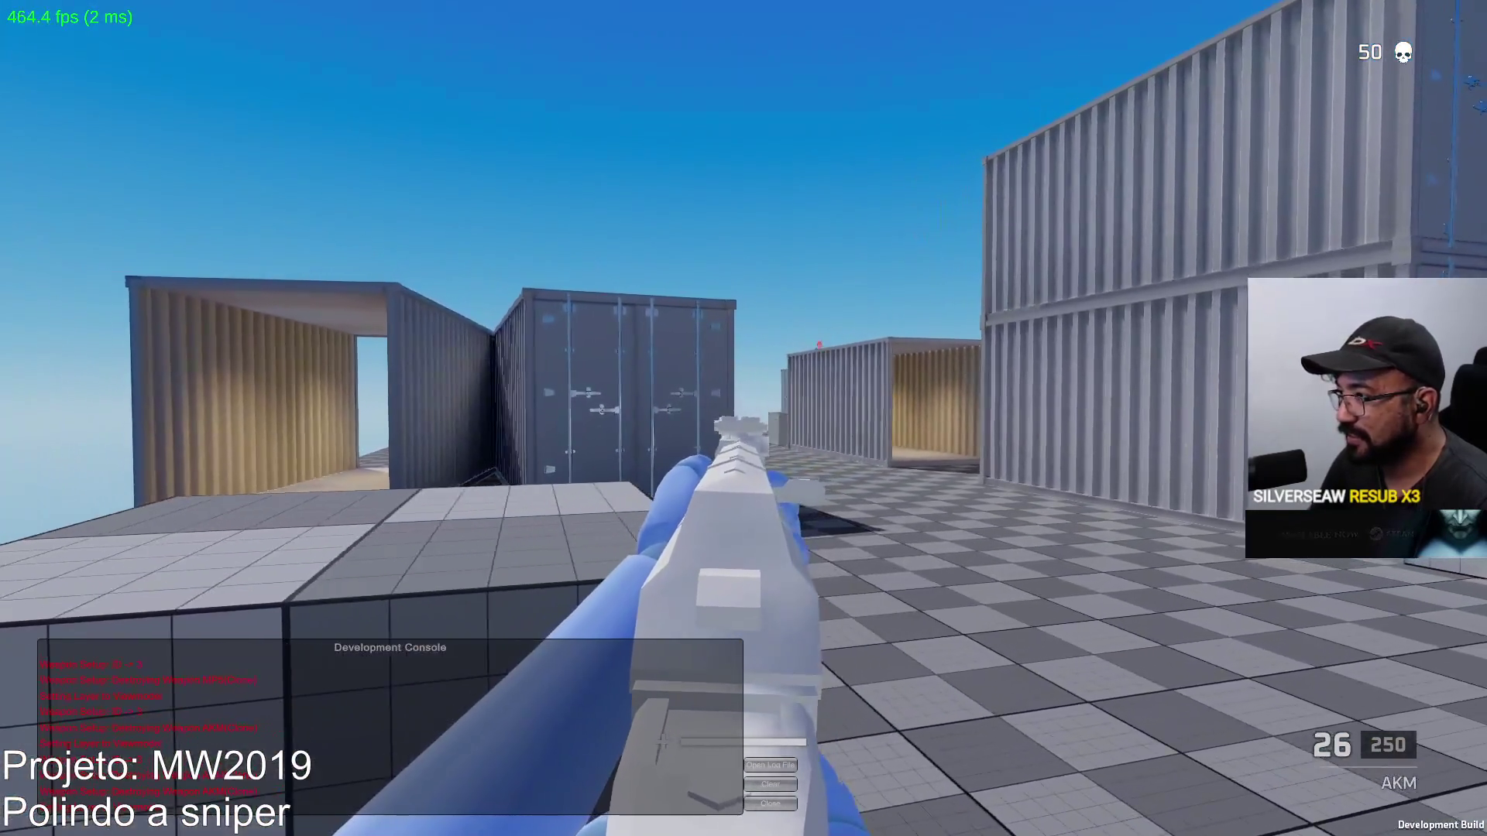
pyautogui.click(743, 418)
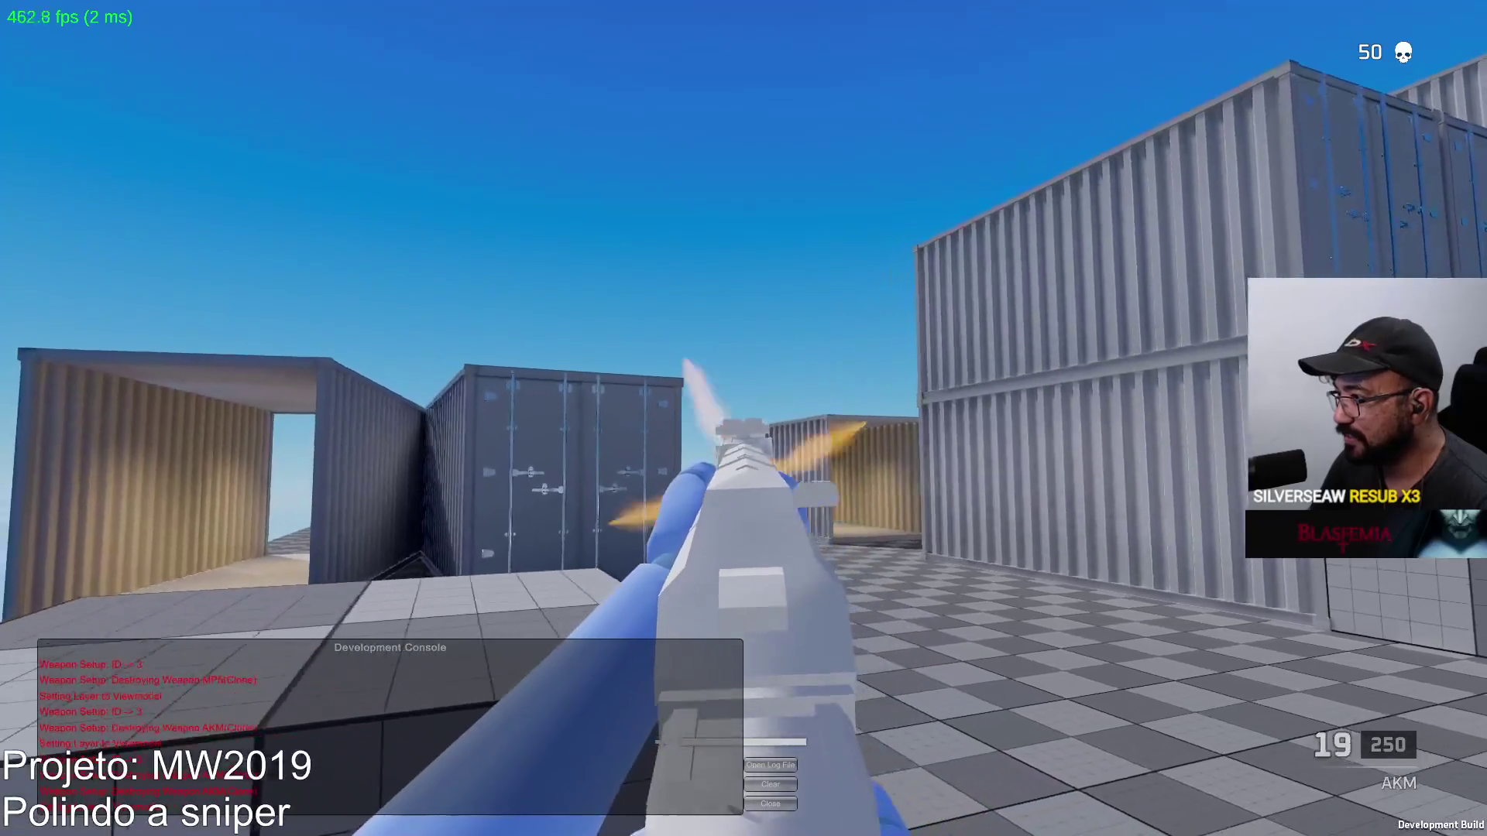
pyautogui.click(743, 419)
# Kill a bot with the AKM for 51 kills, reload, collect its ammo, and climb the grey cubes
pyautogui.press('r')
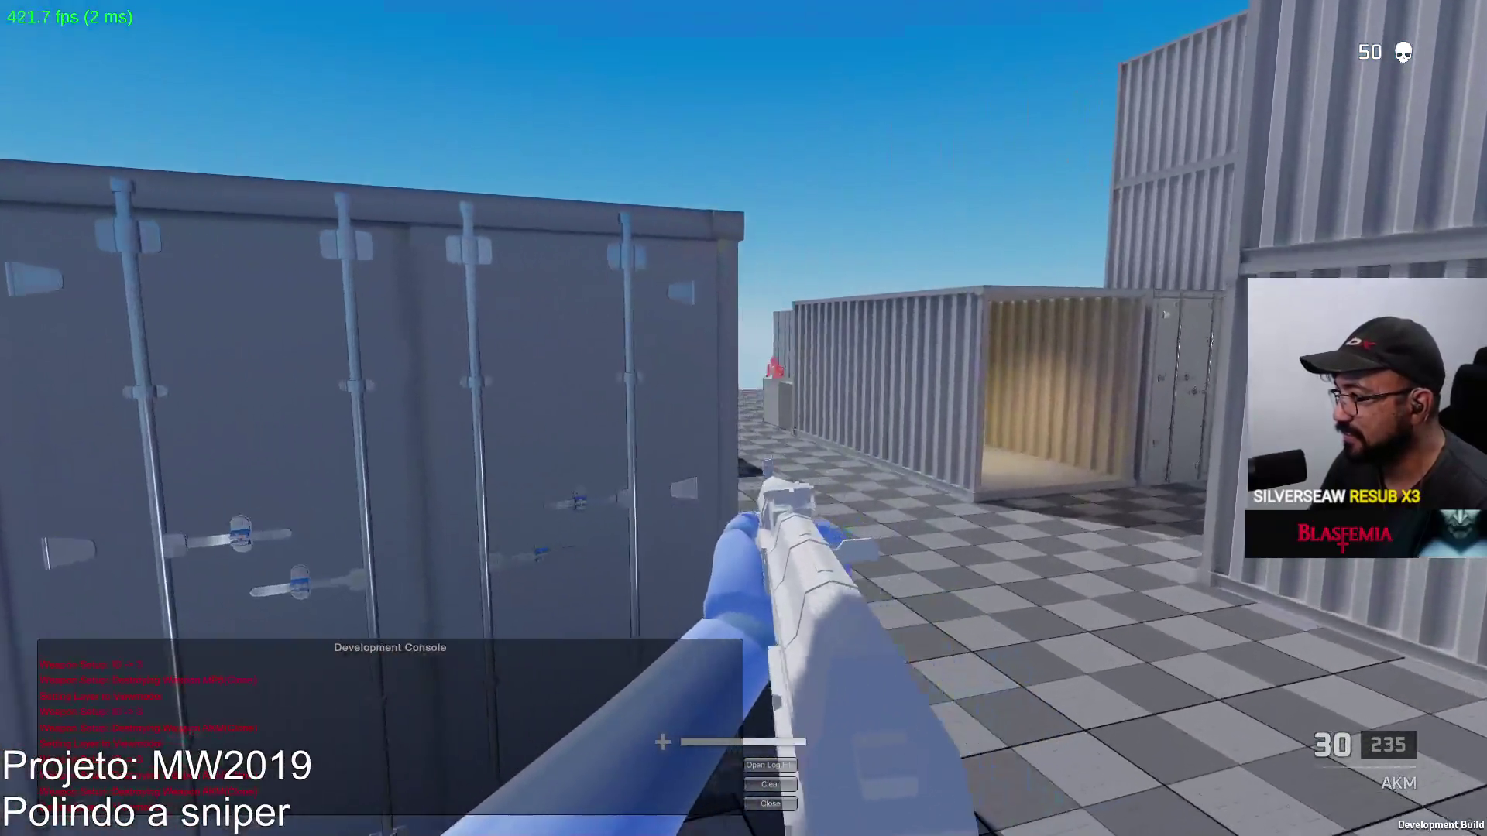
pyautogui.click(744, 418)
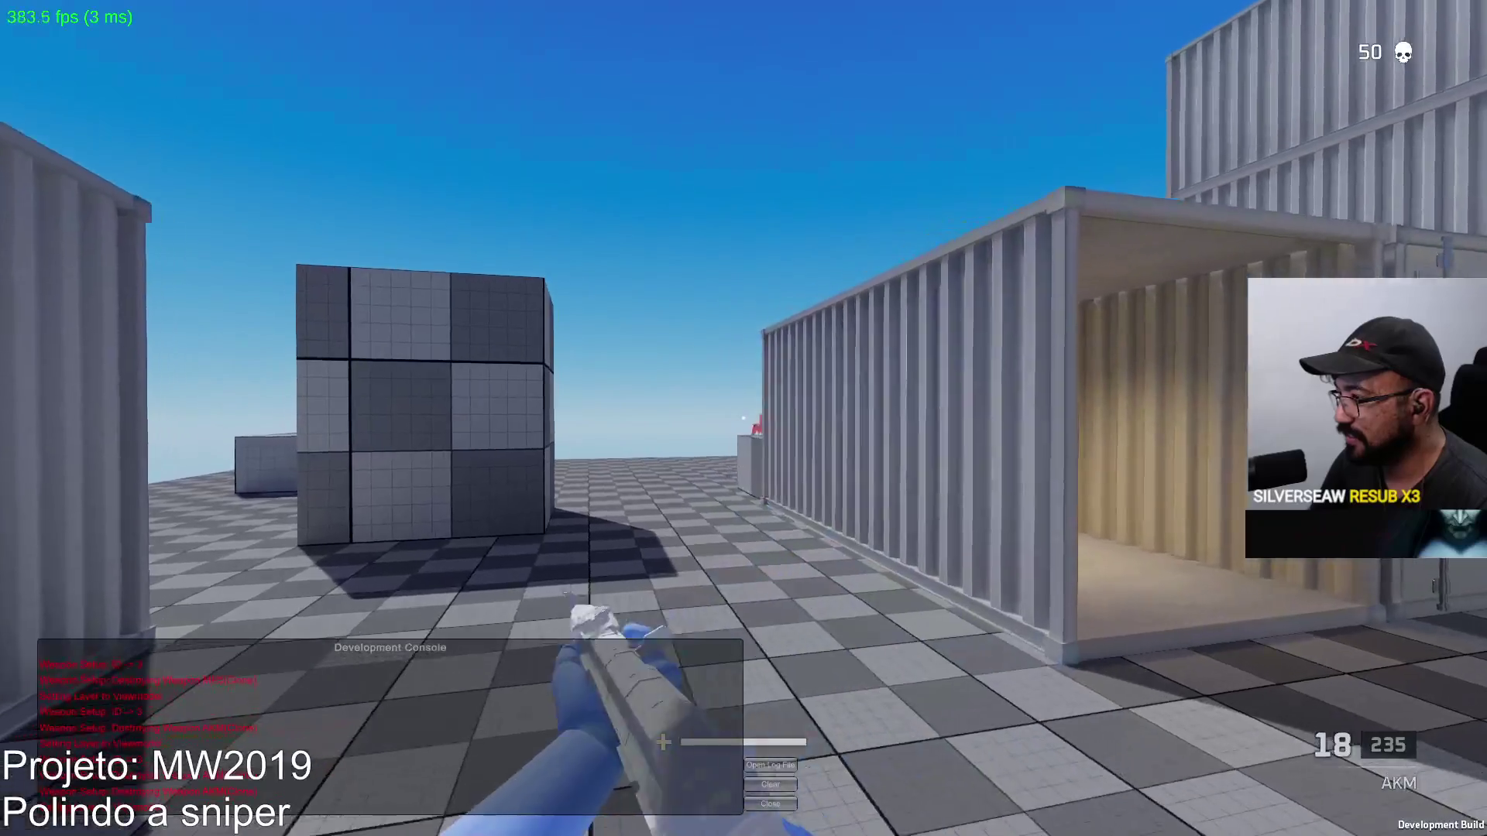
pyautogui.click(743, 418)
pyautogui.press('r')
pyautogui.press('w')
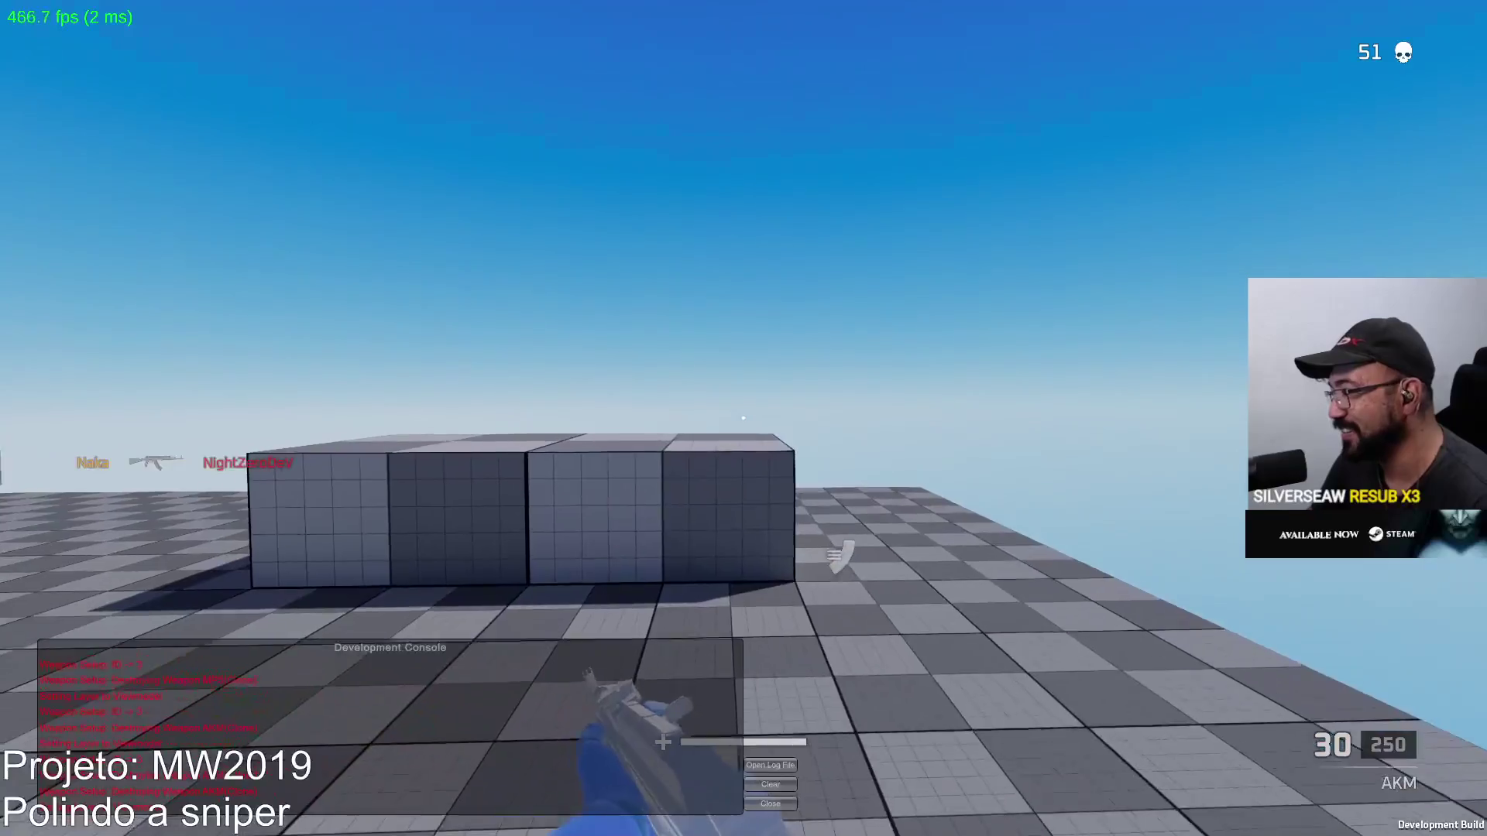
pyautogui.press('w')
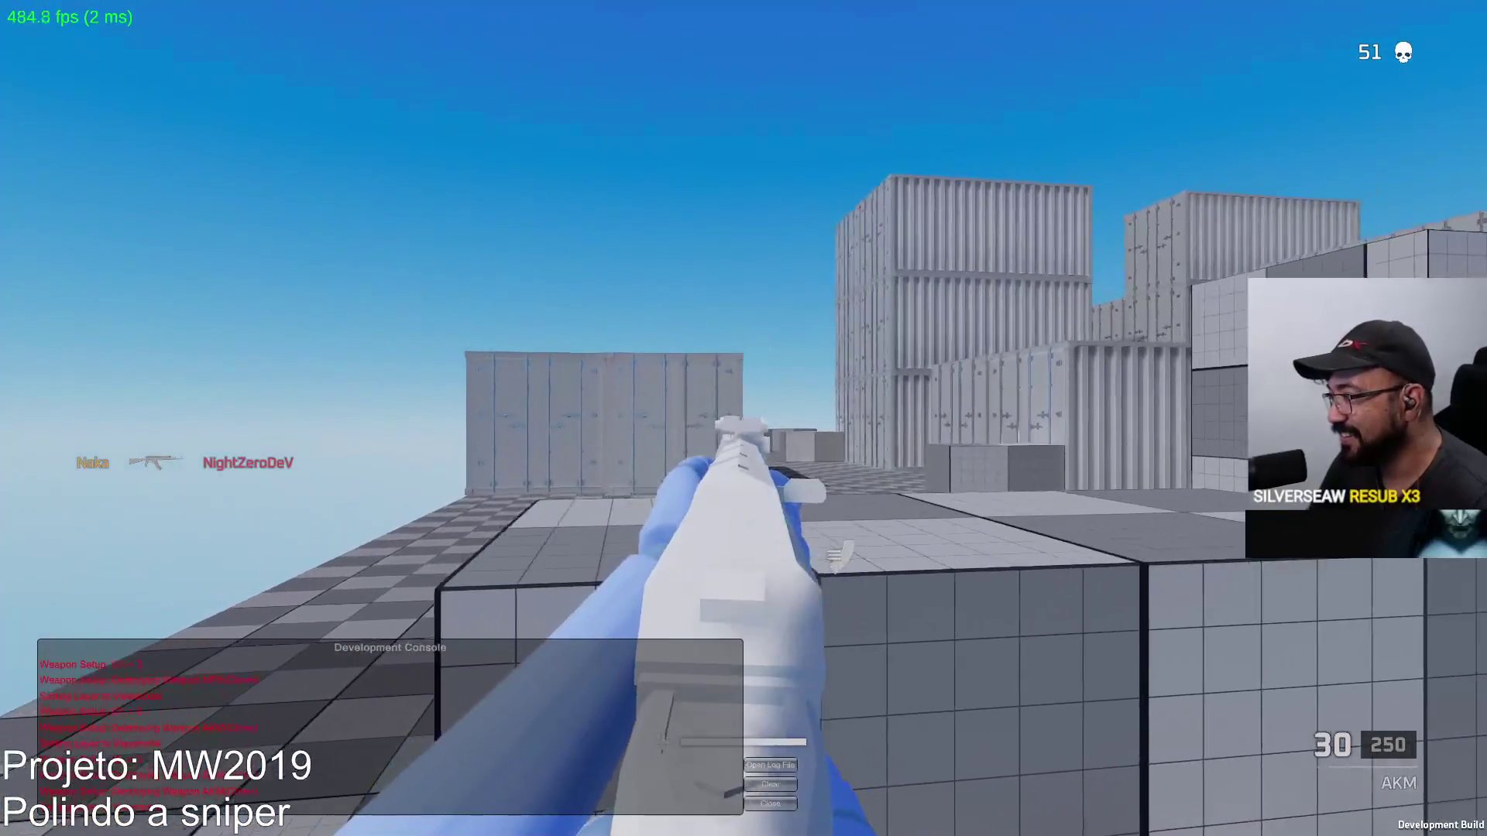
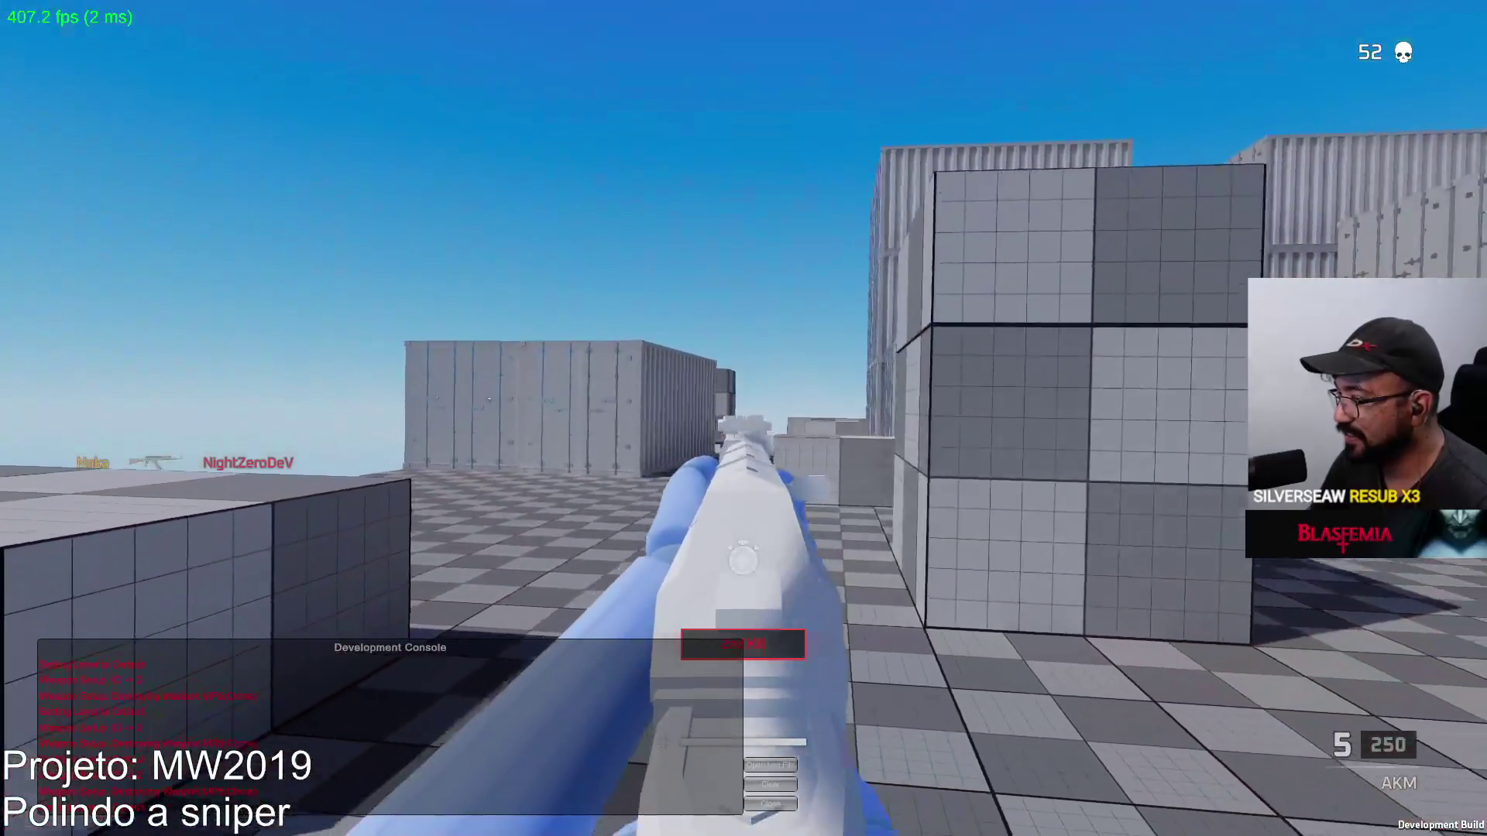
# Reload the AKM, switch to the Eagle and shoot a red enemy inside the container
pyautogui.press('r')
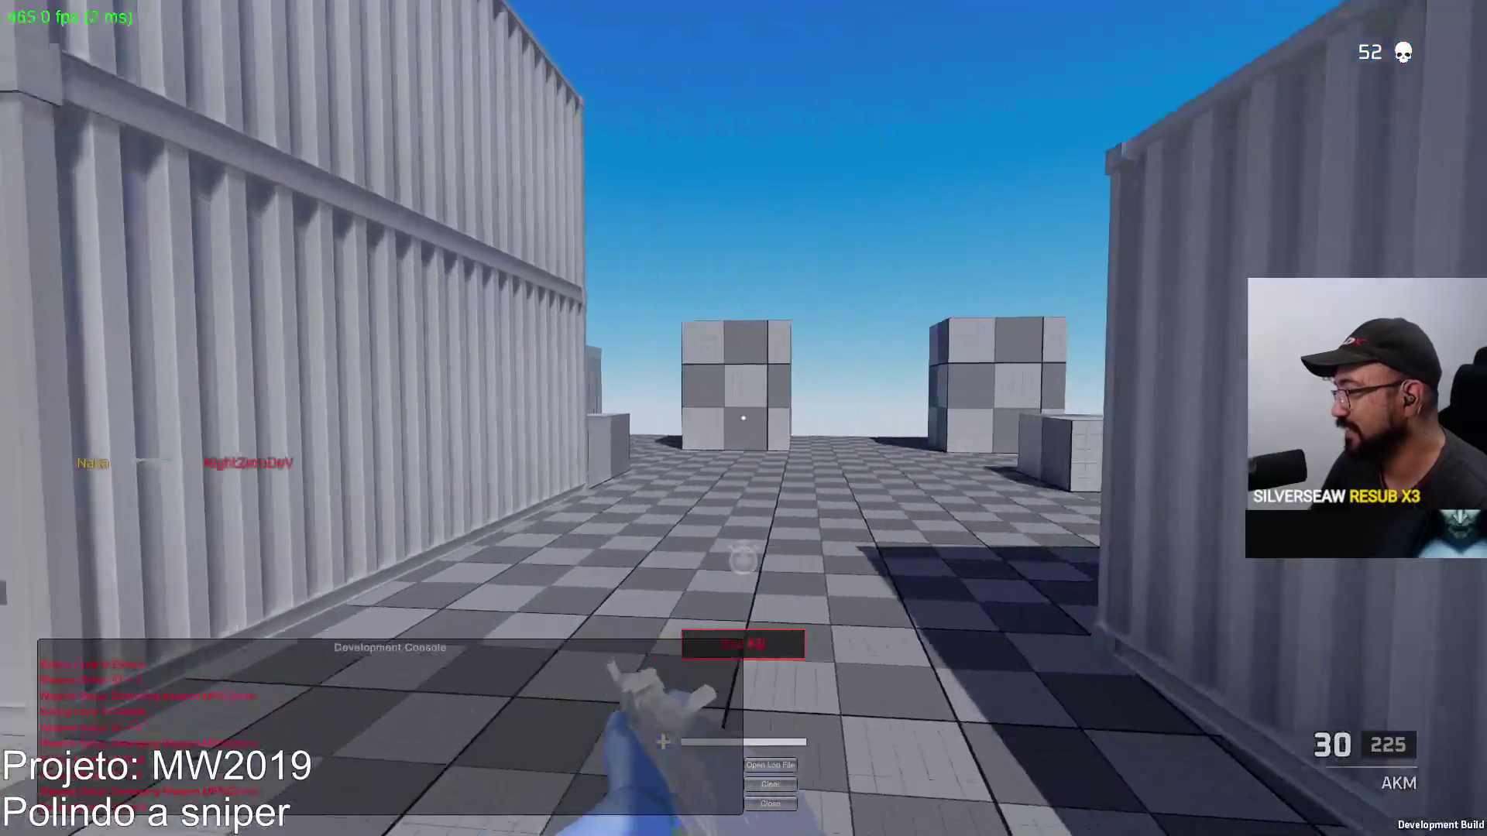
pyautogui.press('w')
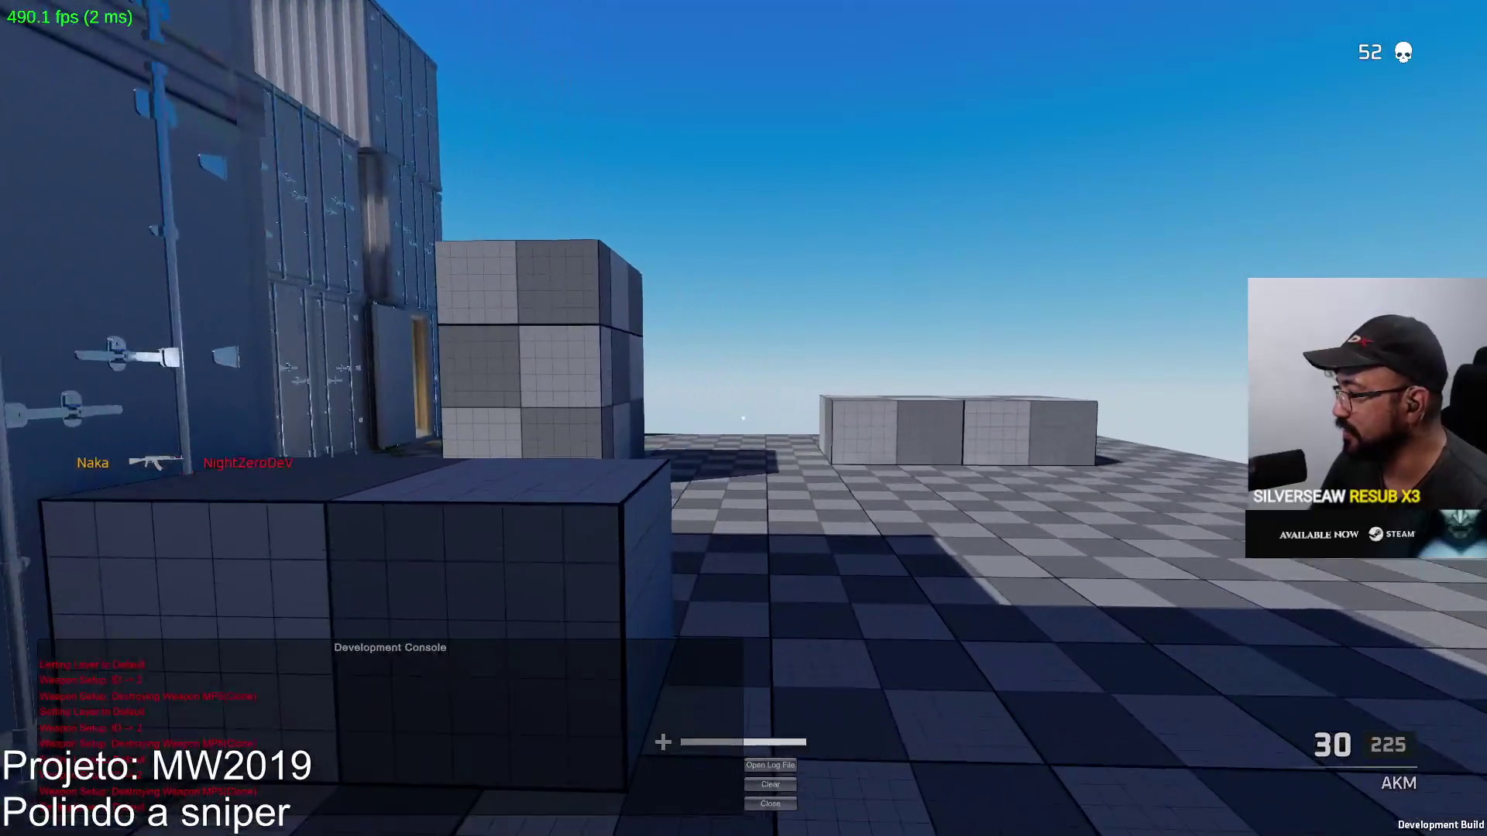
pyautogui.press('2')
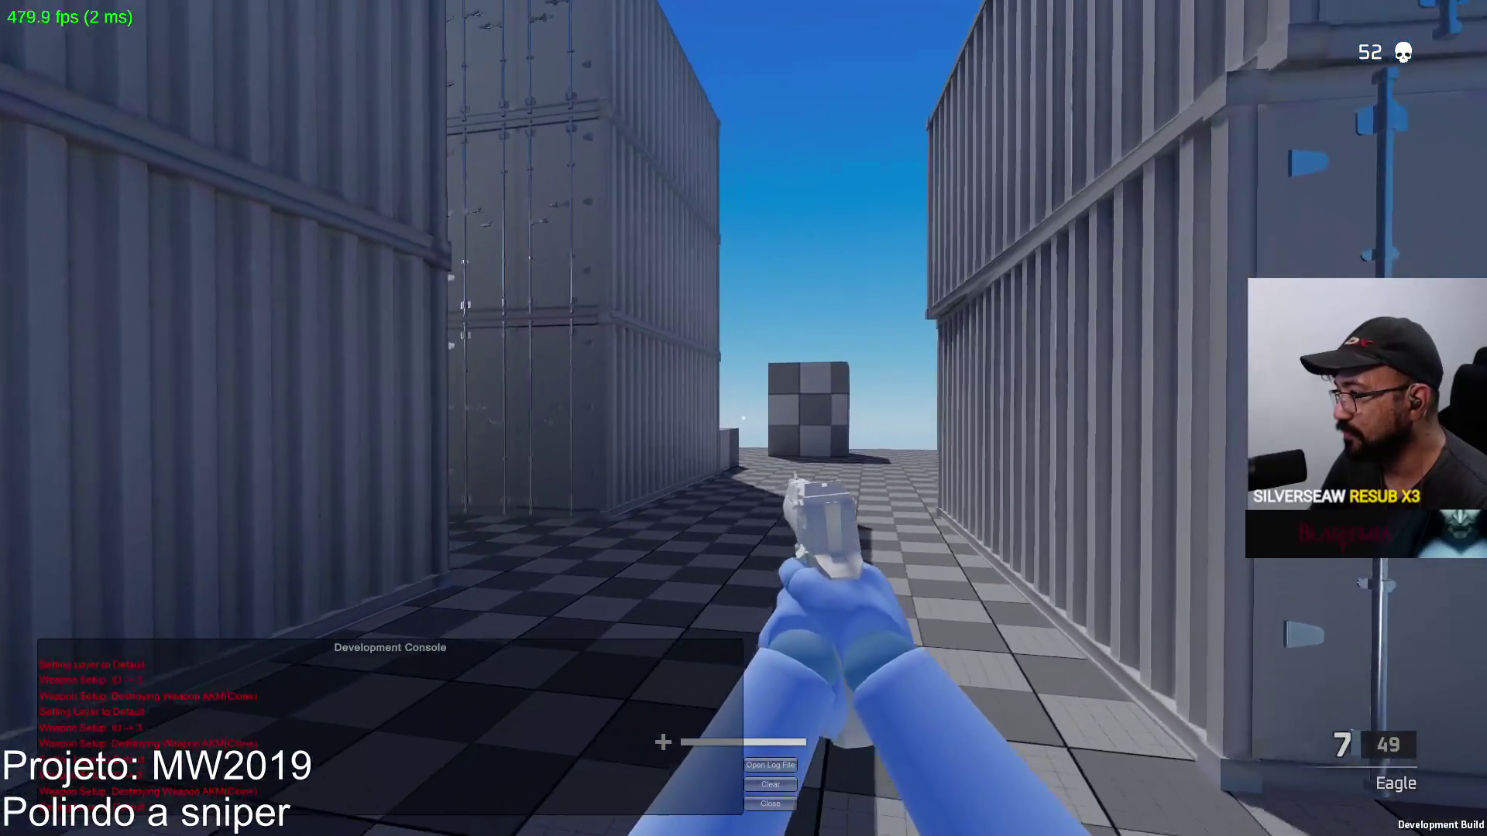
pyautogui.press('w')
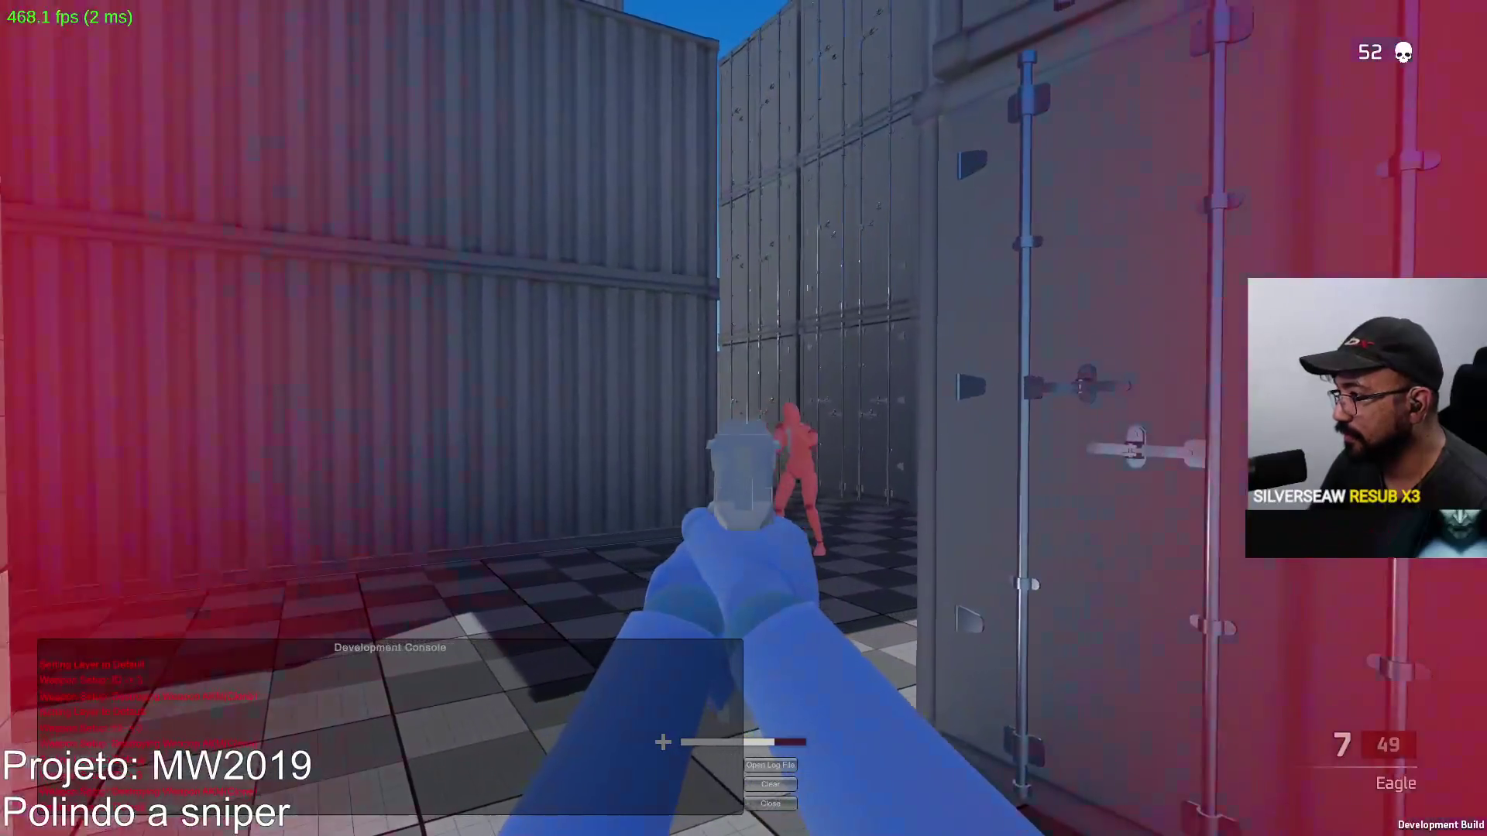
pyautogui.click(743, 418)
pyautogui.press('r')
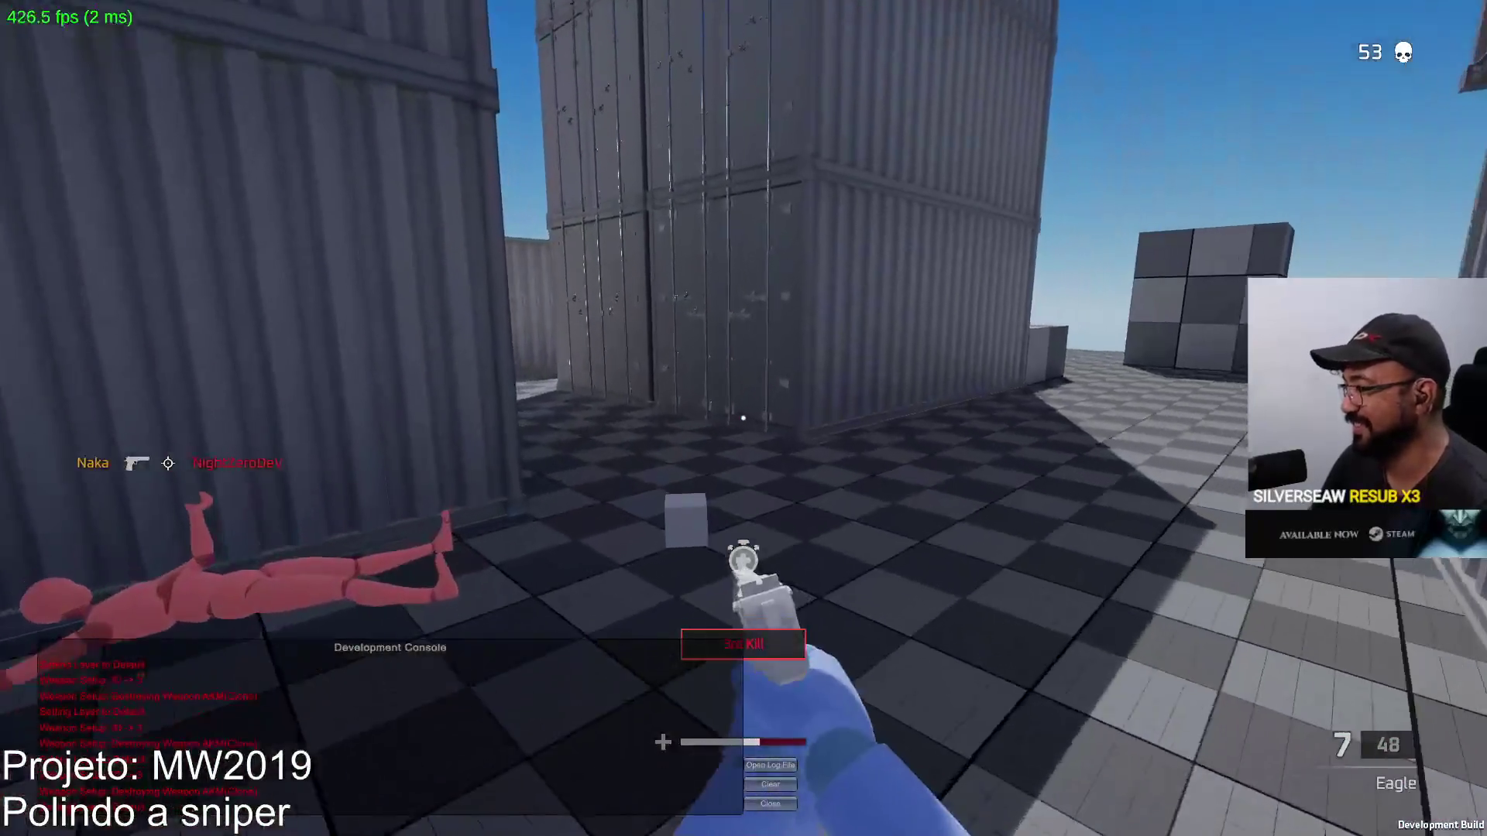
# Switch back to the AKM, shoot another red enemy and reload
pyautogui.press('w')
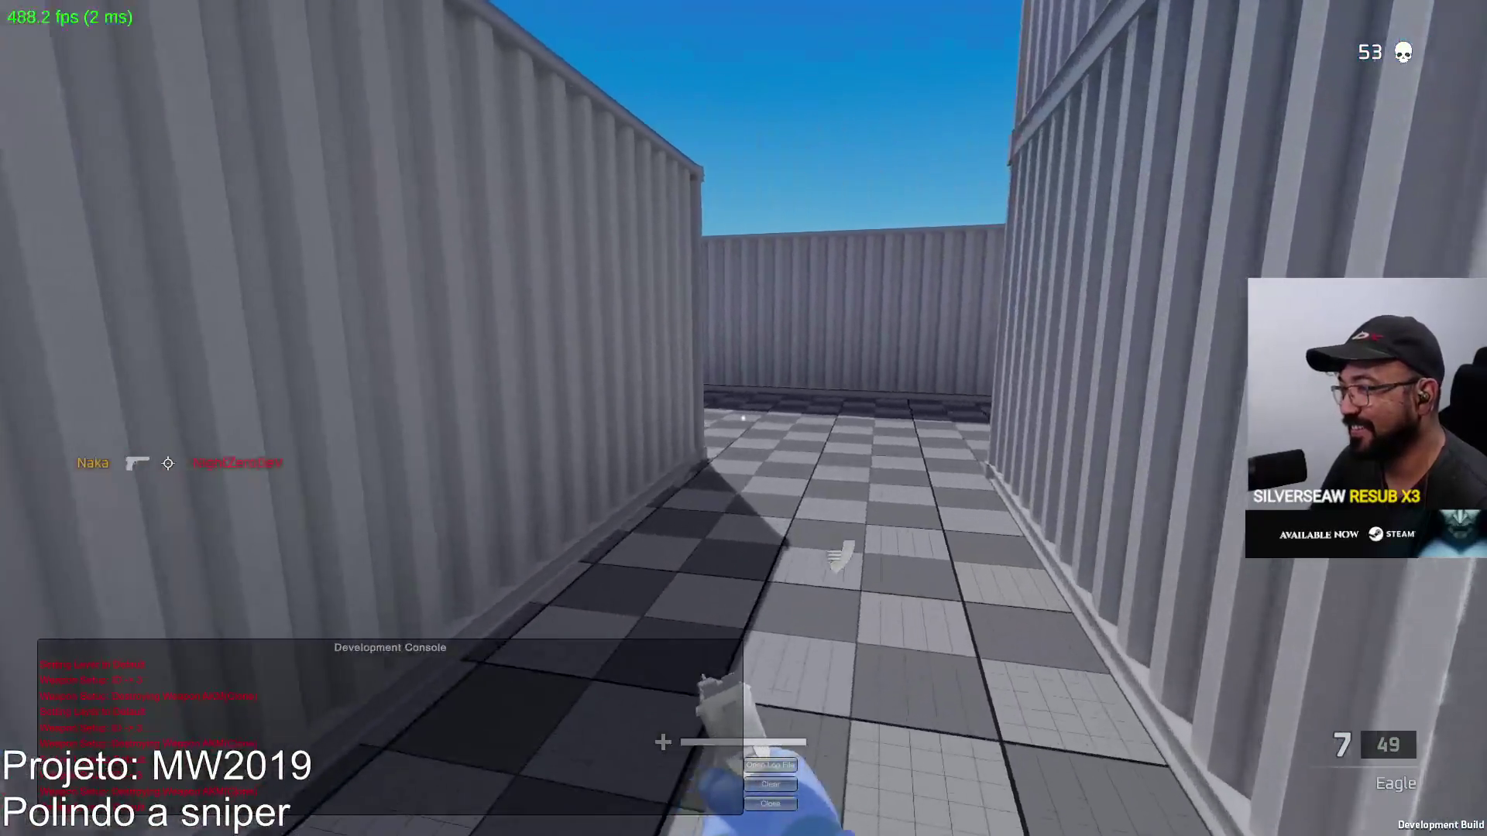
pyautogui.press('1')
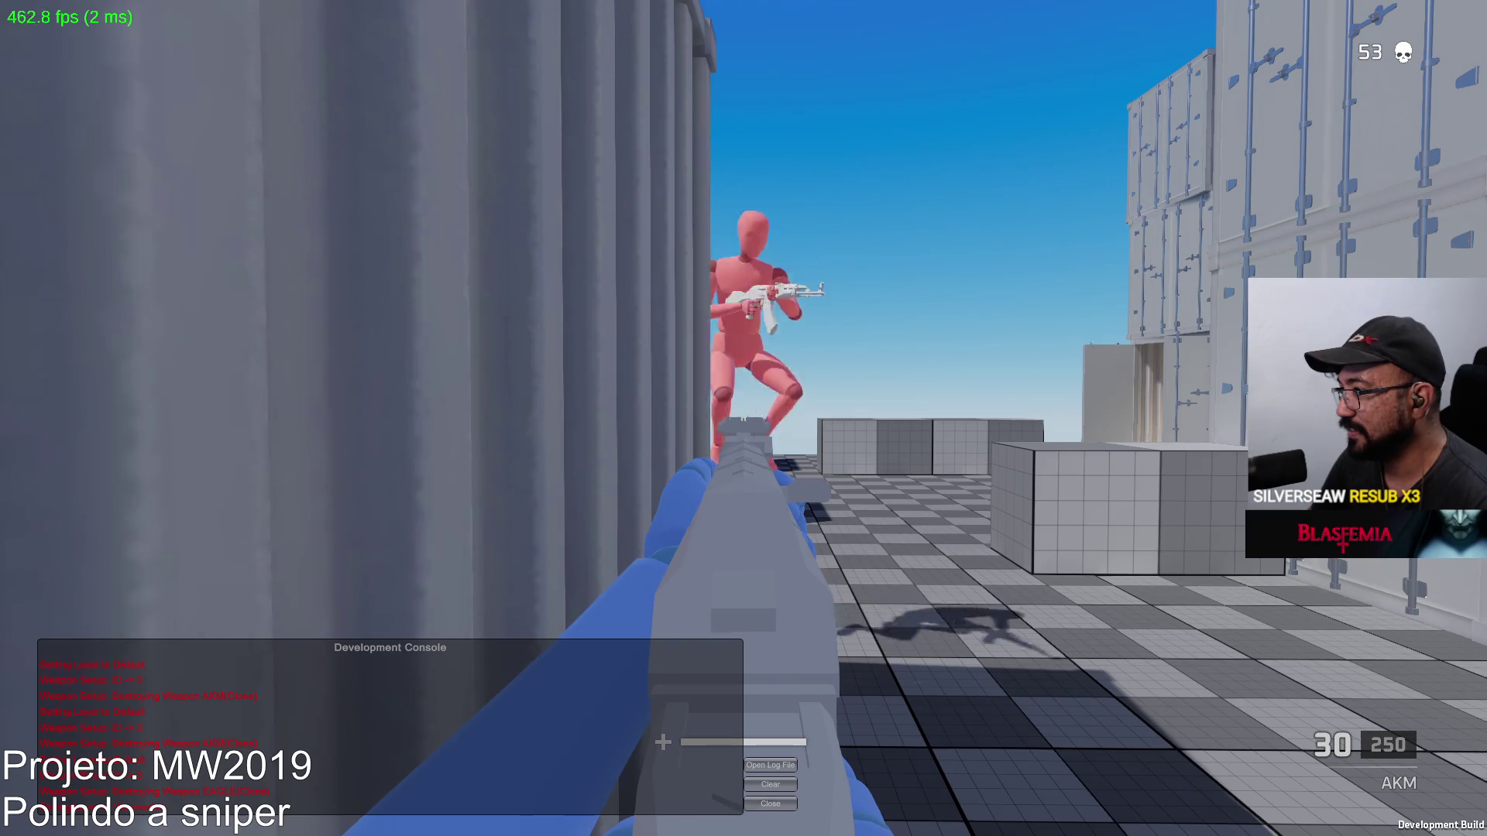
pyautogui.click(743, 418)
pyautogui.press('r')
pyautogui.press('w')
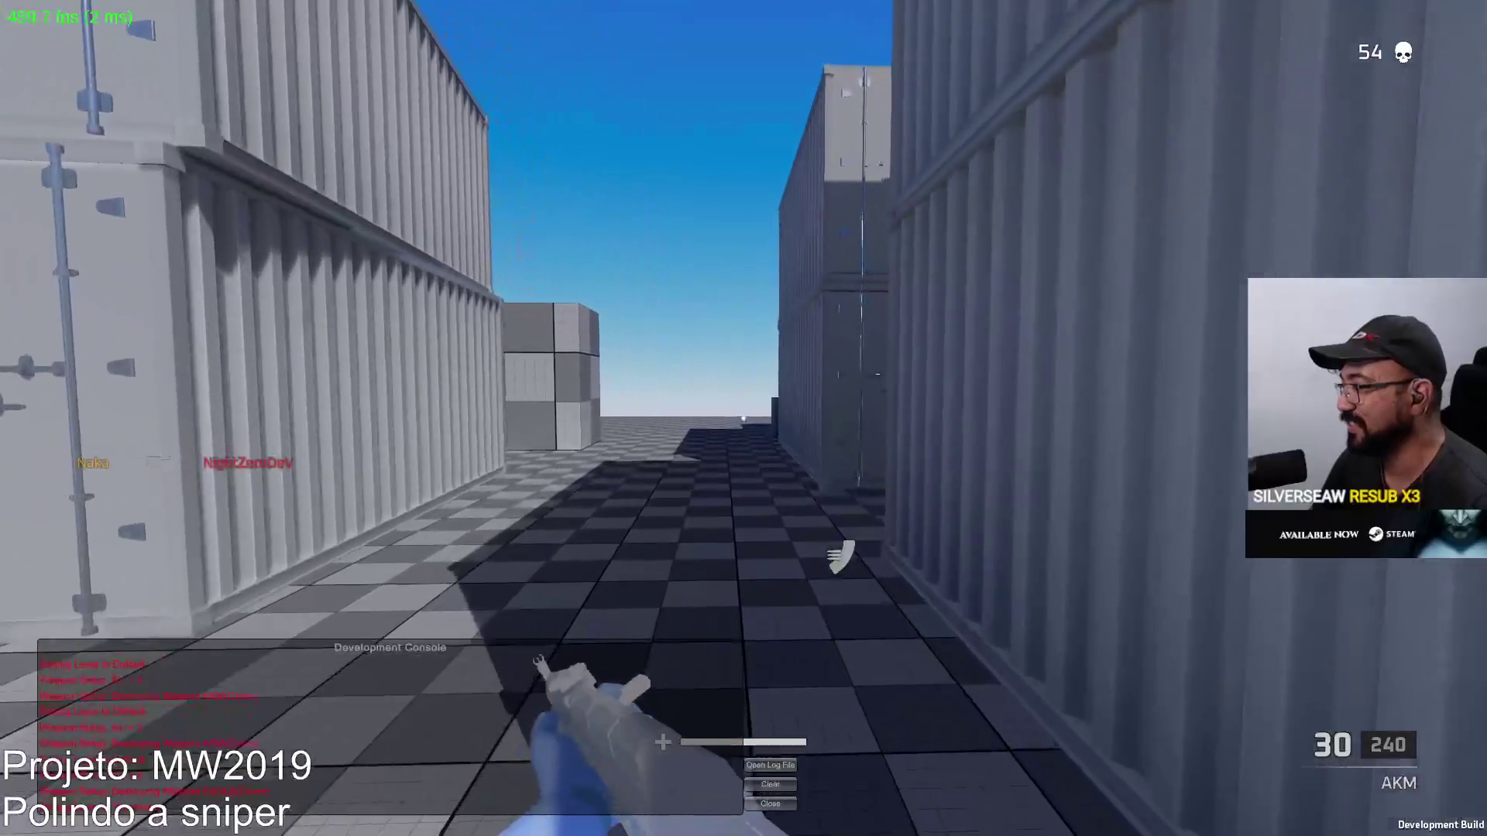
# Sprint down the container corridor, aim down sights and shoot enemies for more kills
pyautogui.press('shift')
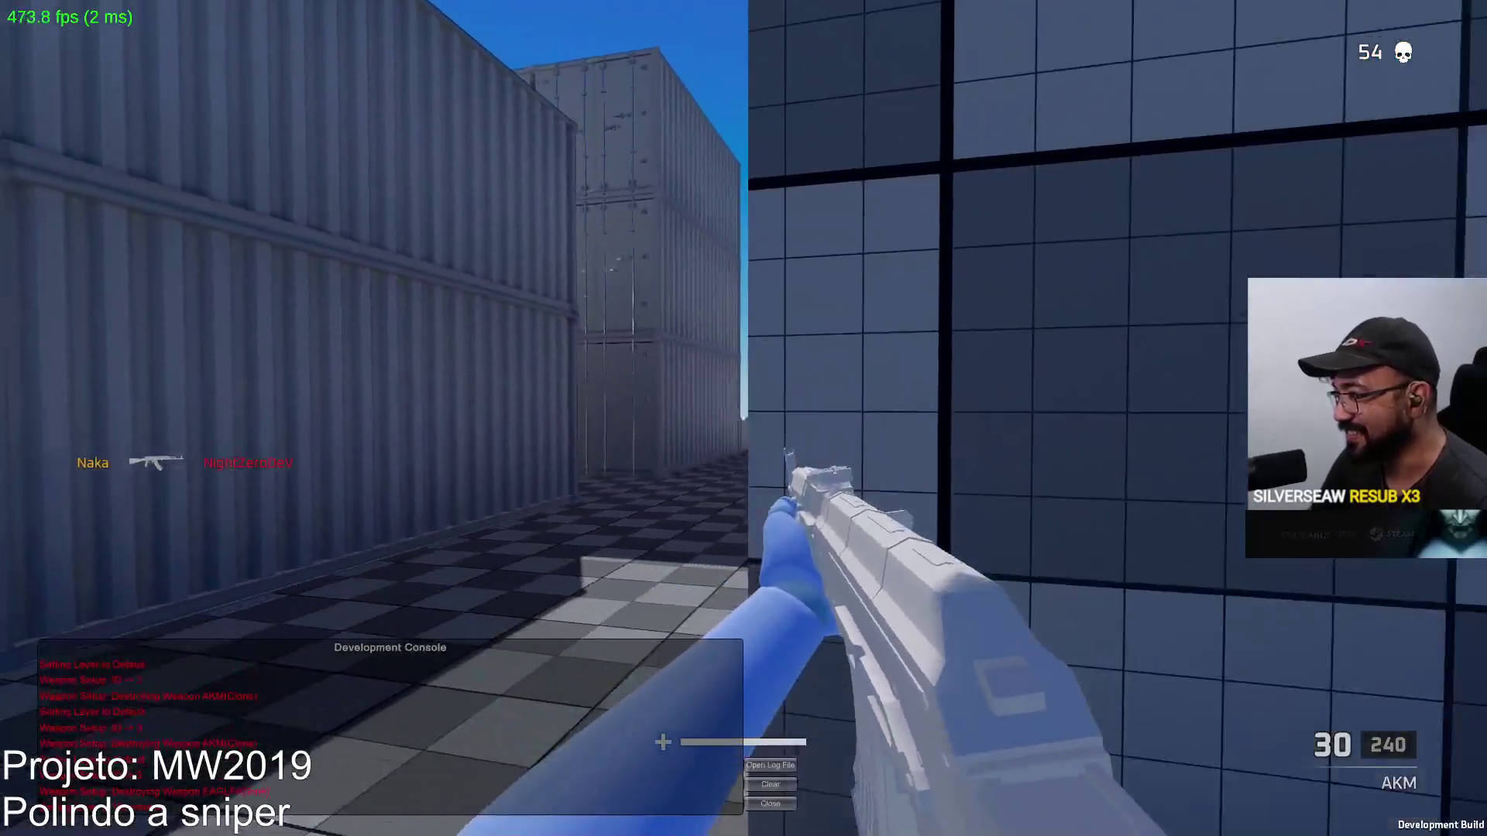
pyautogui.rightClick(743, 418)
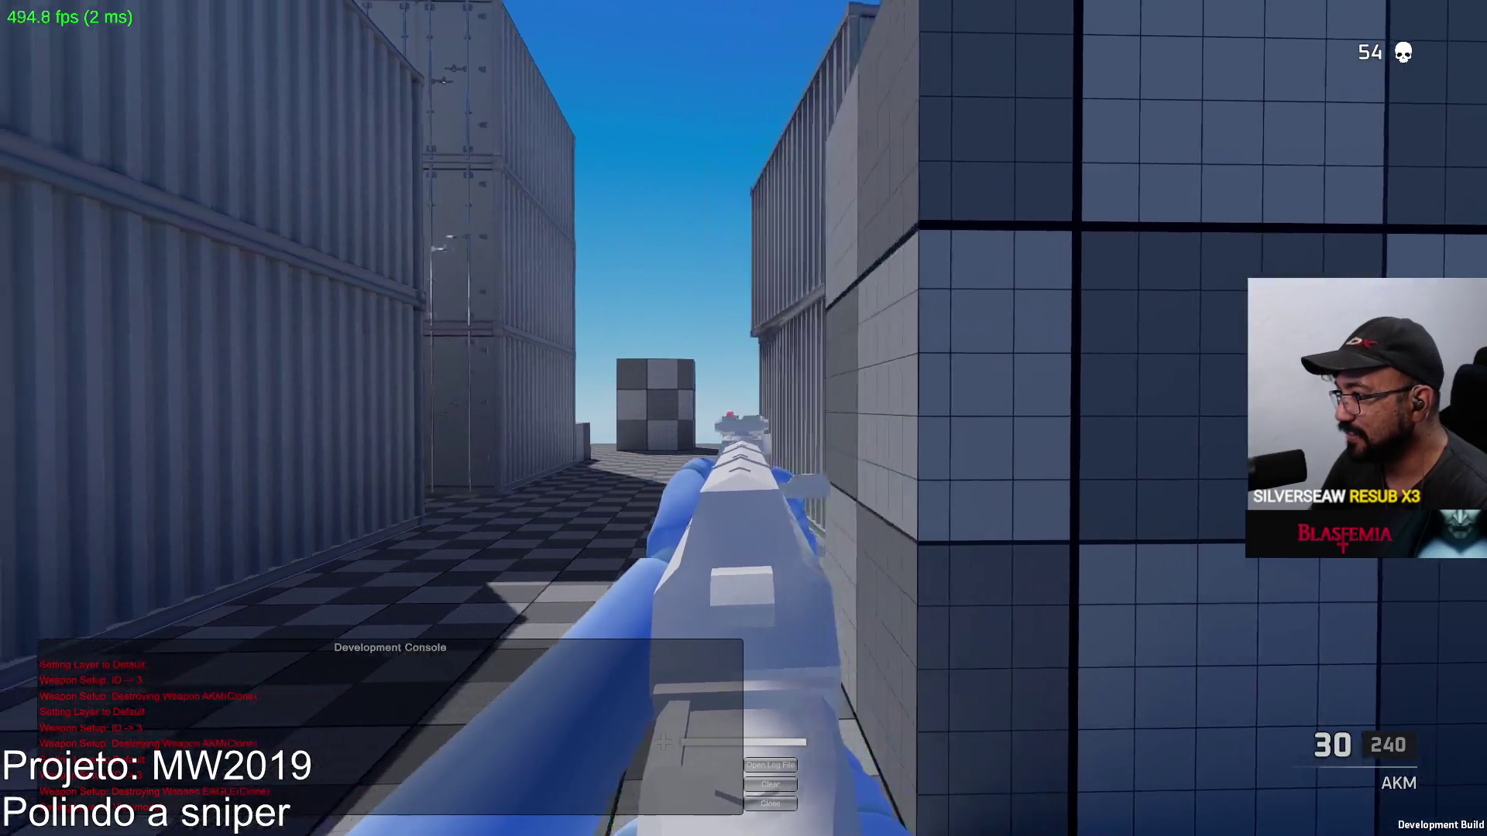
pyautogui.click(743, 419)
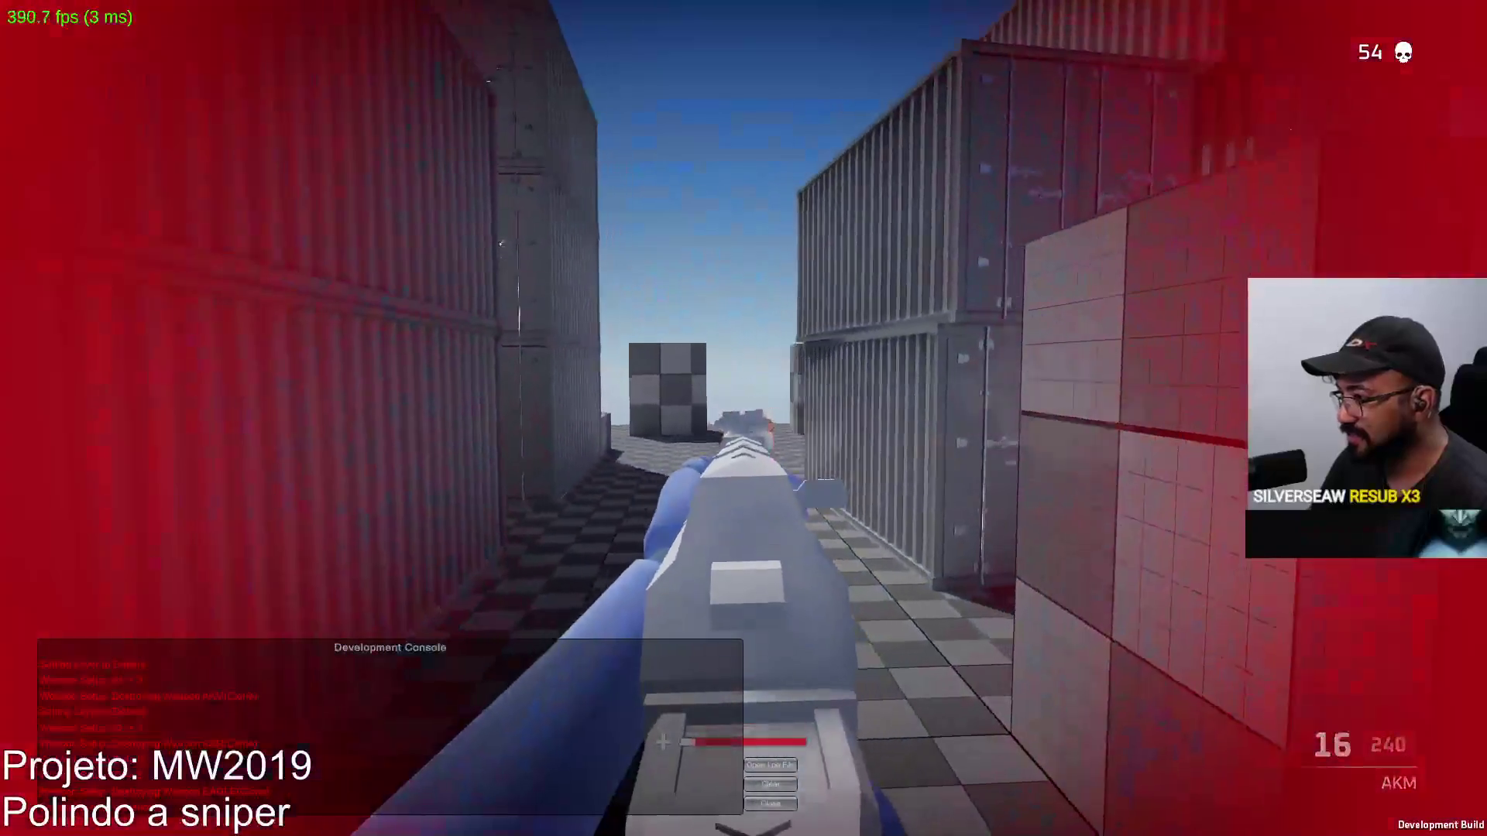
pyautogui.click(743, 419)
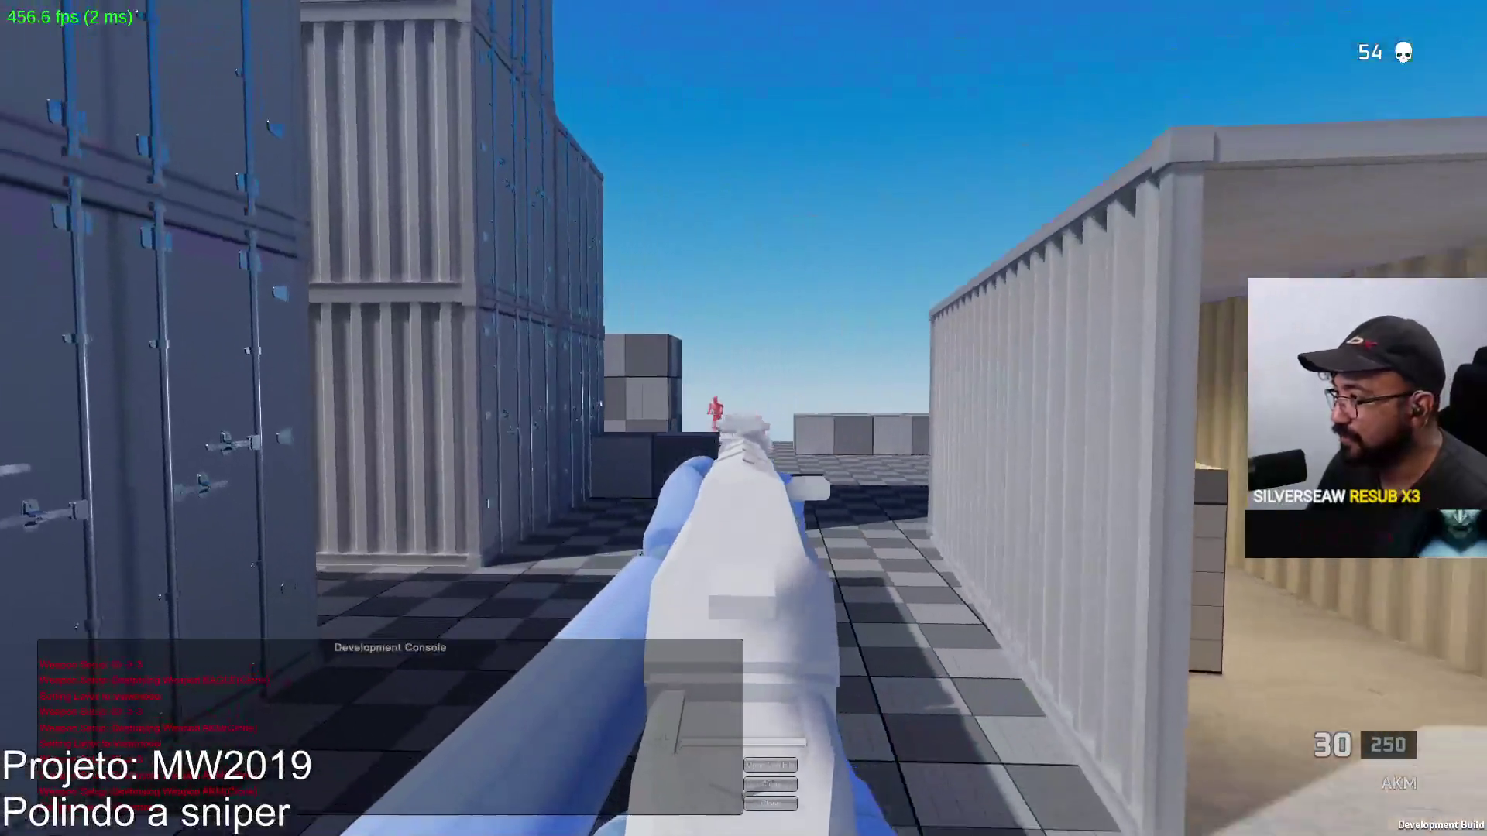
pyautogui.click(743, 418)
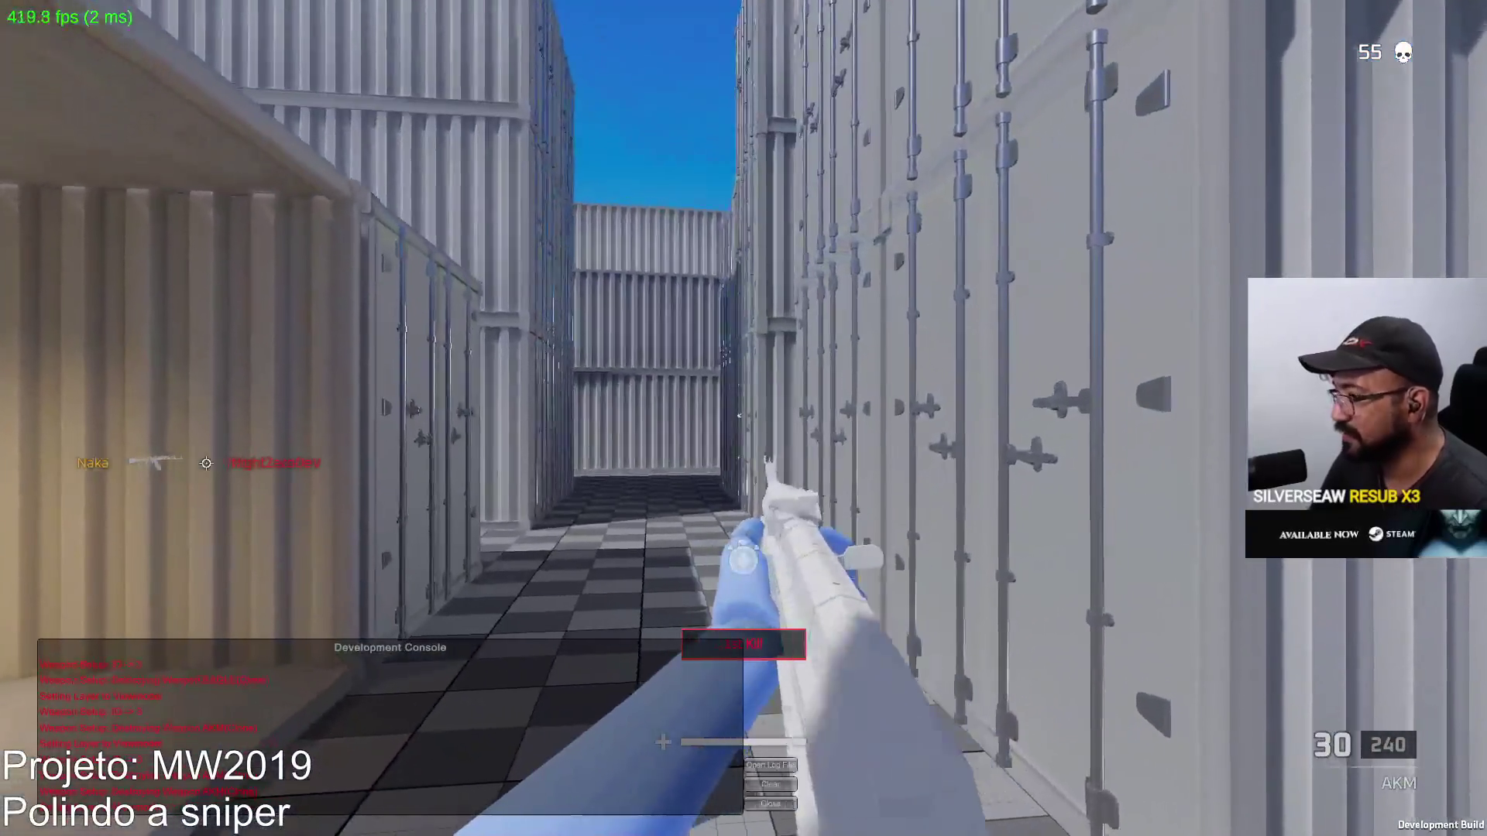
# Fire AKM shots at enemies, reload, and shoot down the container corridor
pyautogui.click(743, 418)
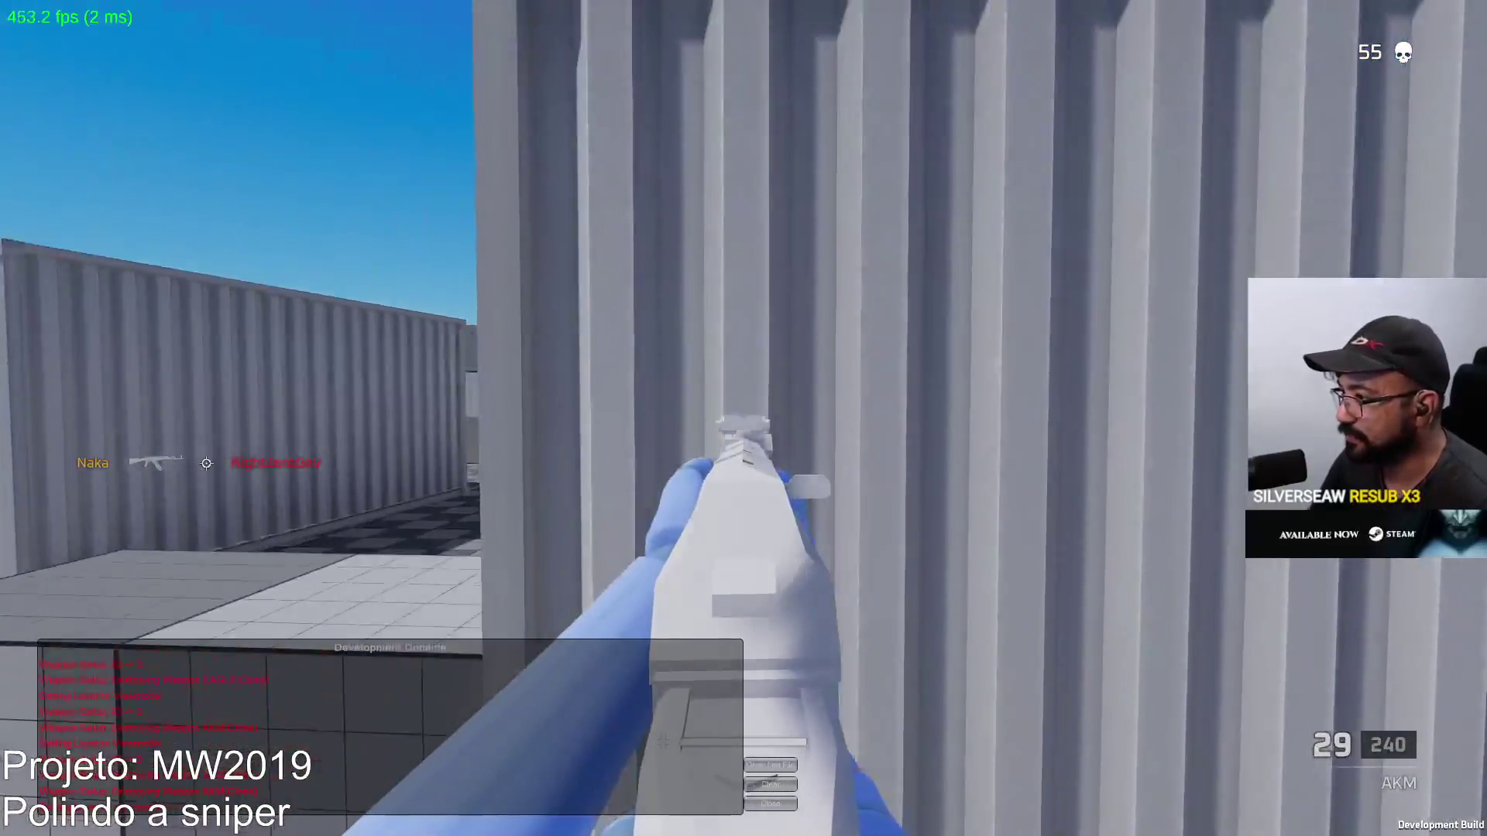
pyautogui.click(743, 418)
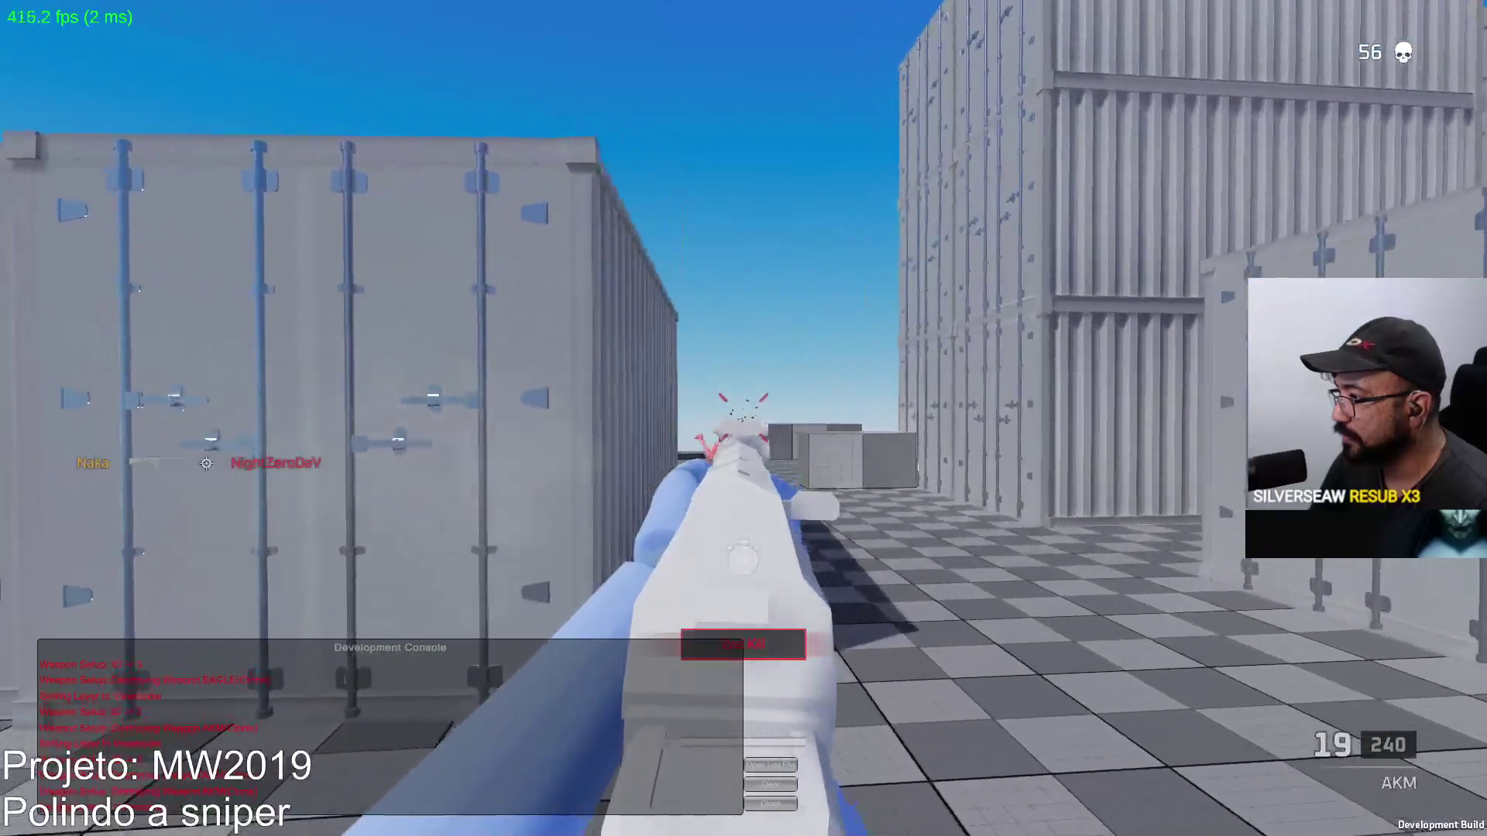
pyautogui.click(744, 418)
pyautogui.press('r')
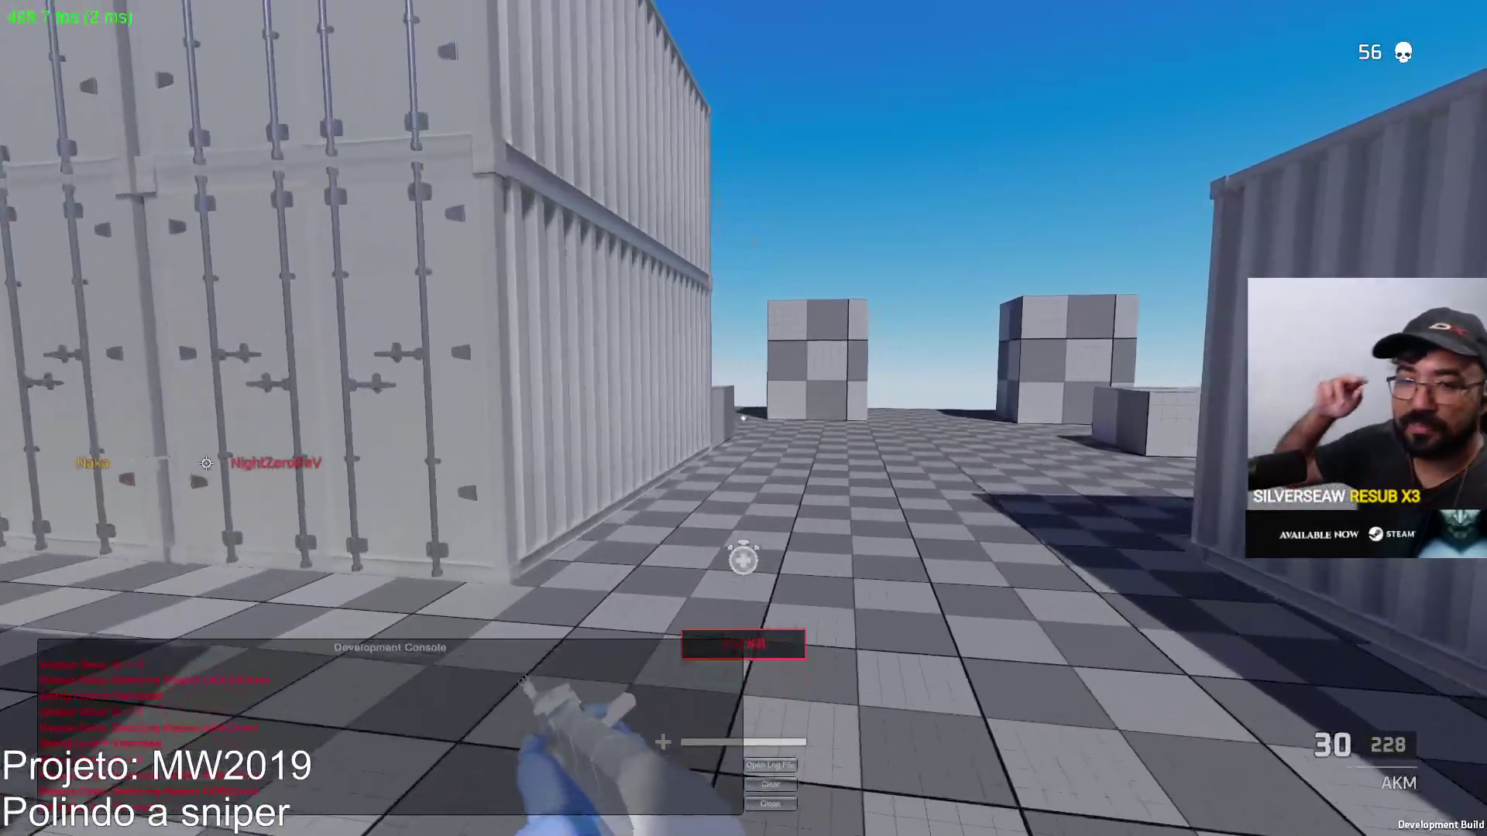
pyautogui.press('w')
pyautogui.press('w')
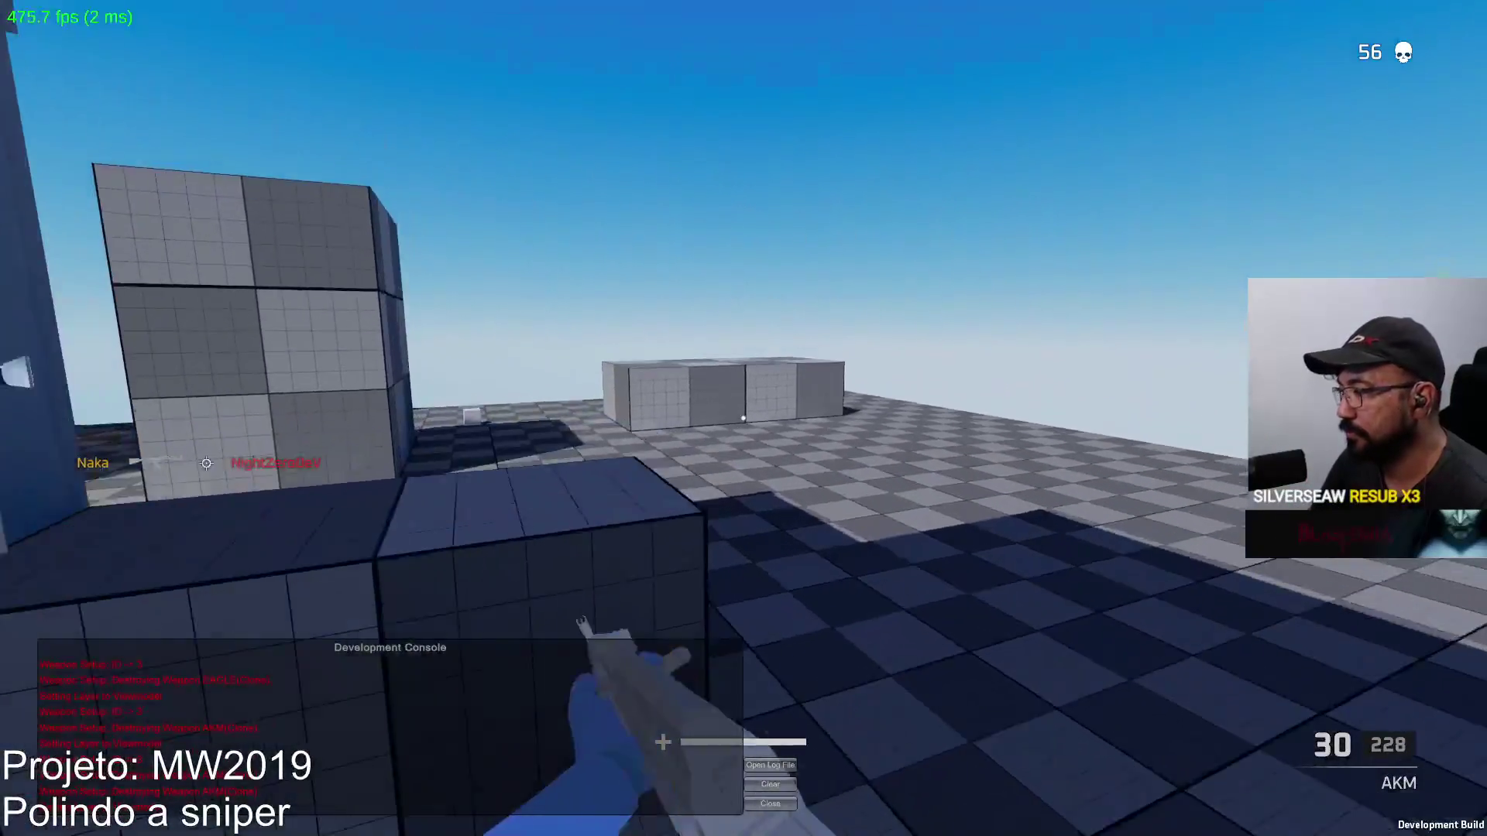
pyautogui.press('w')
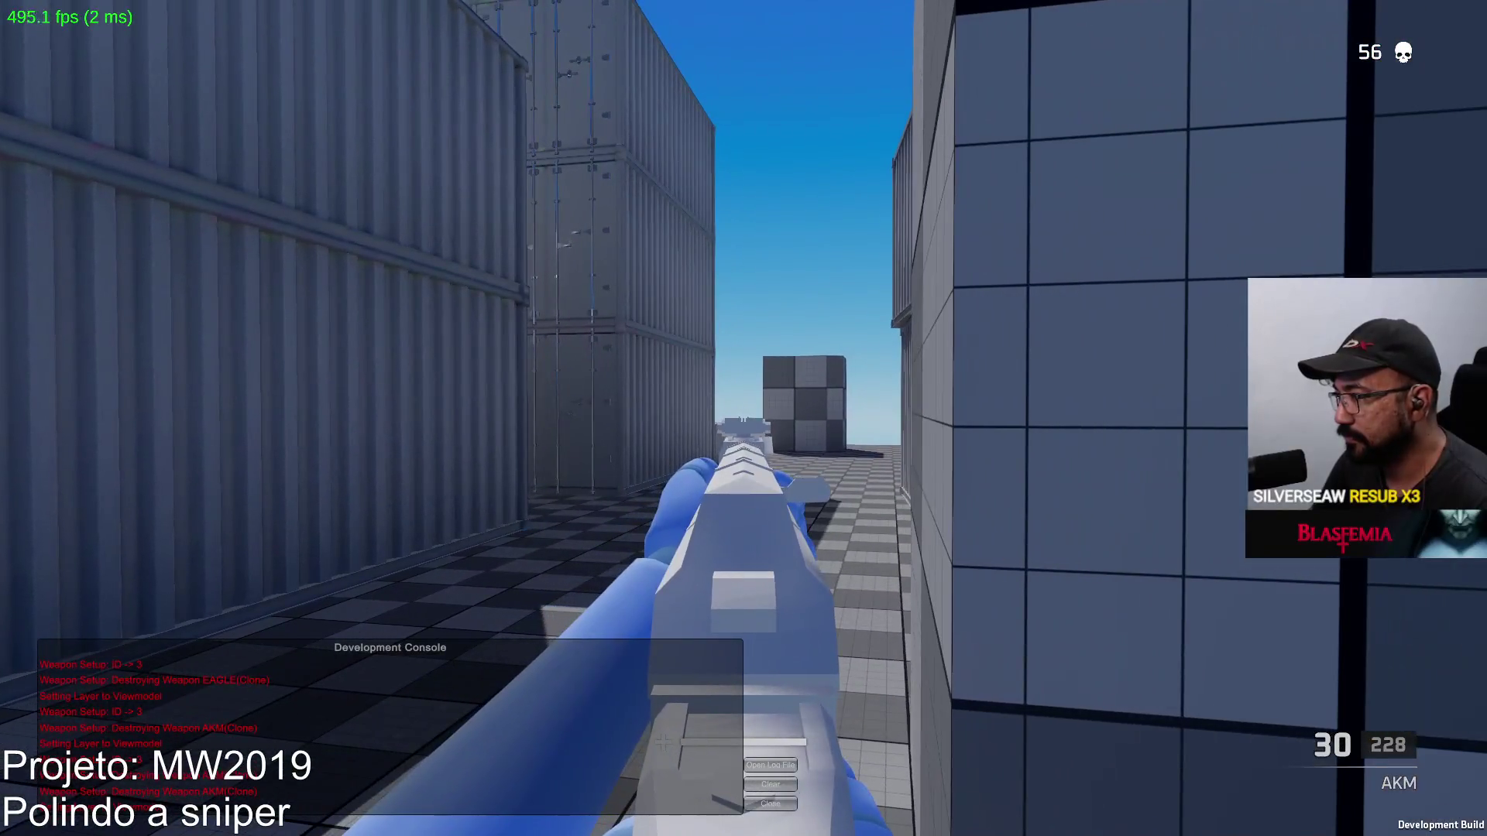
pyautogui.click(743, 418)
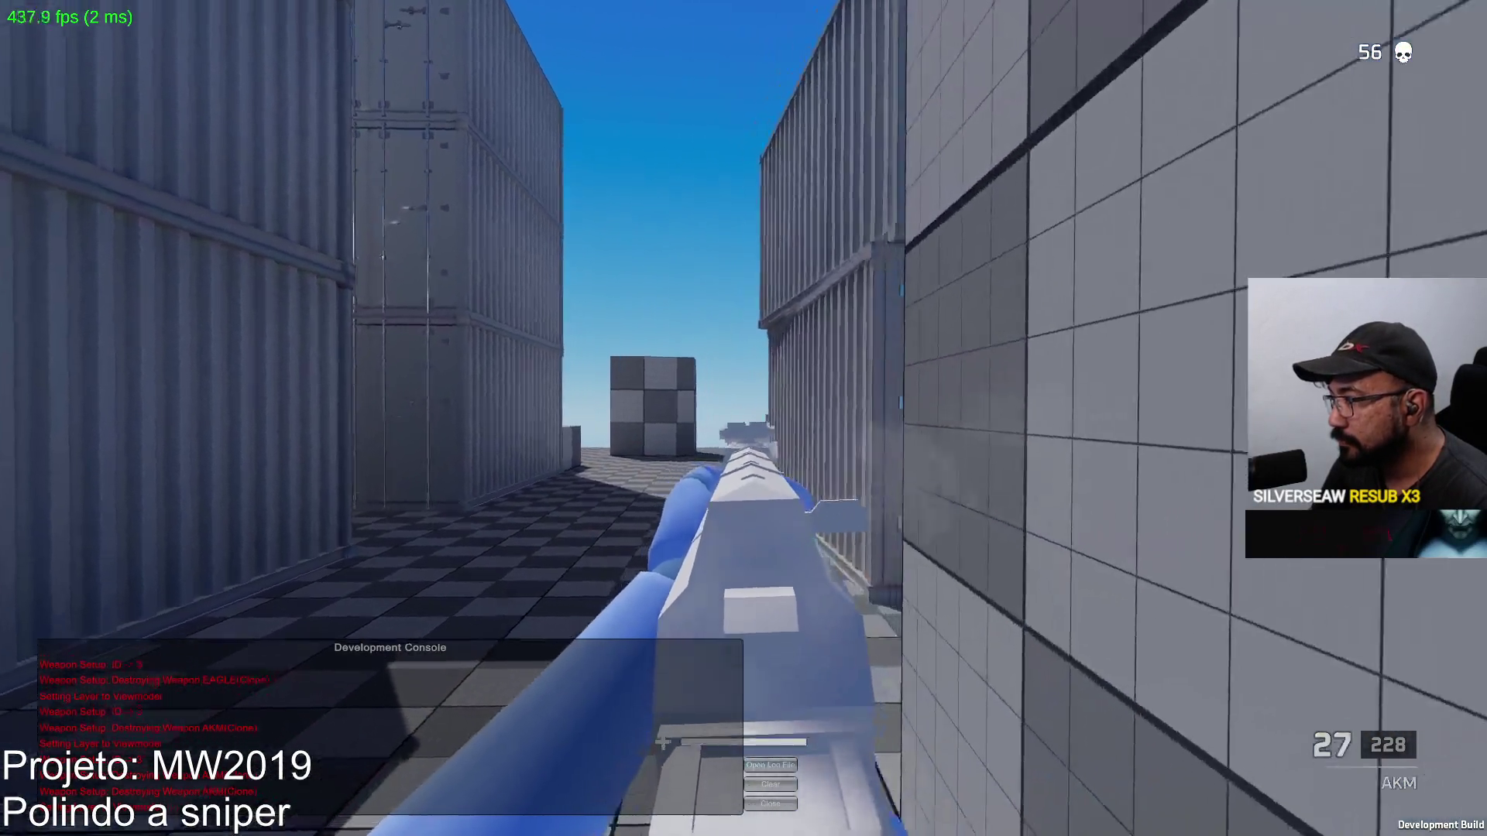
pyautogui.click(743, 418)
pyautogui.press('r')
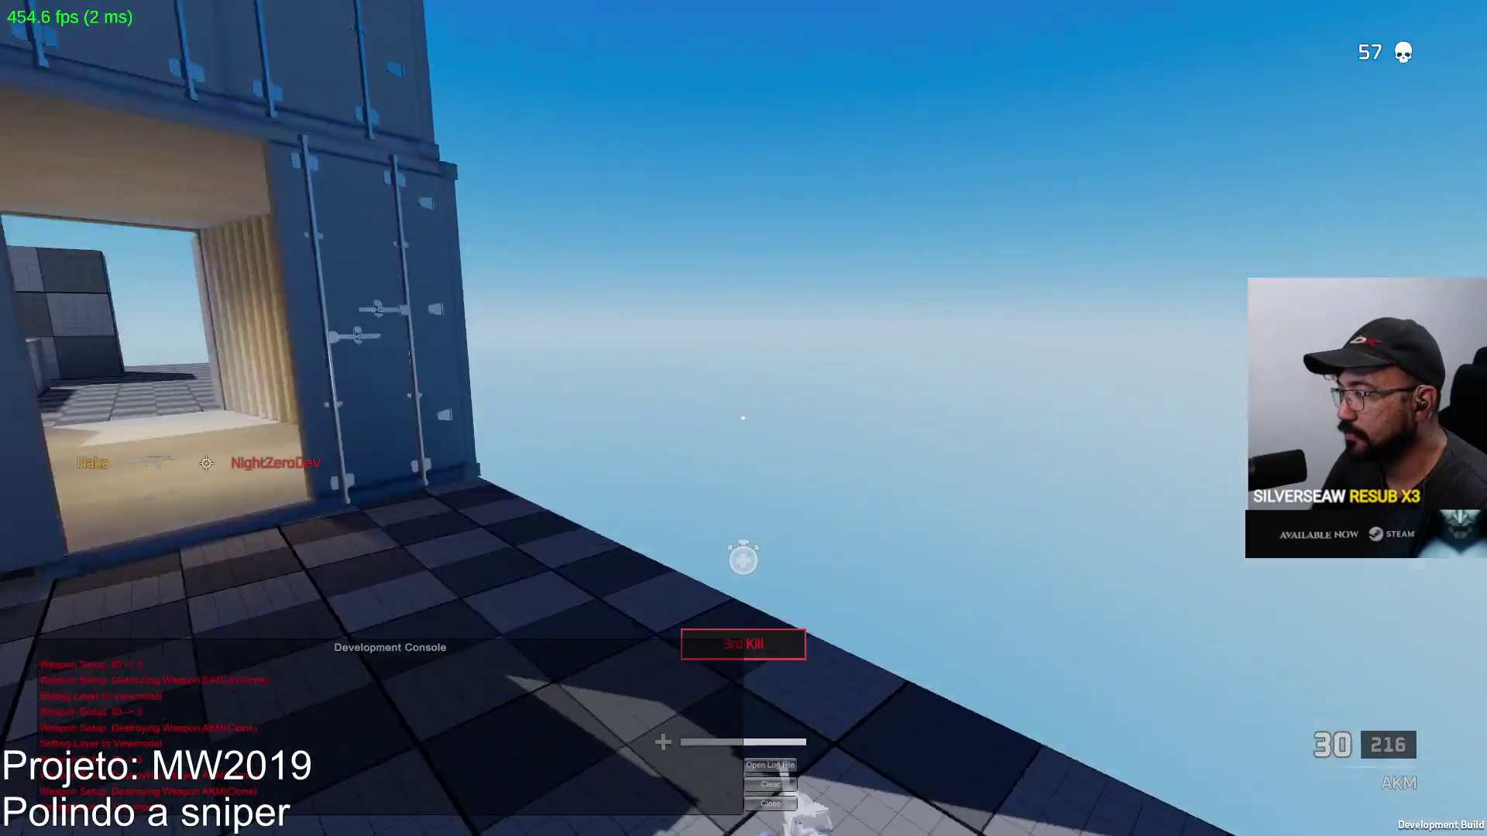
# Cross the map past the grey cubes and fire bursts at enemies near the containers
pyautogui.press('w')
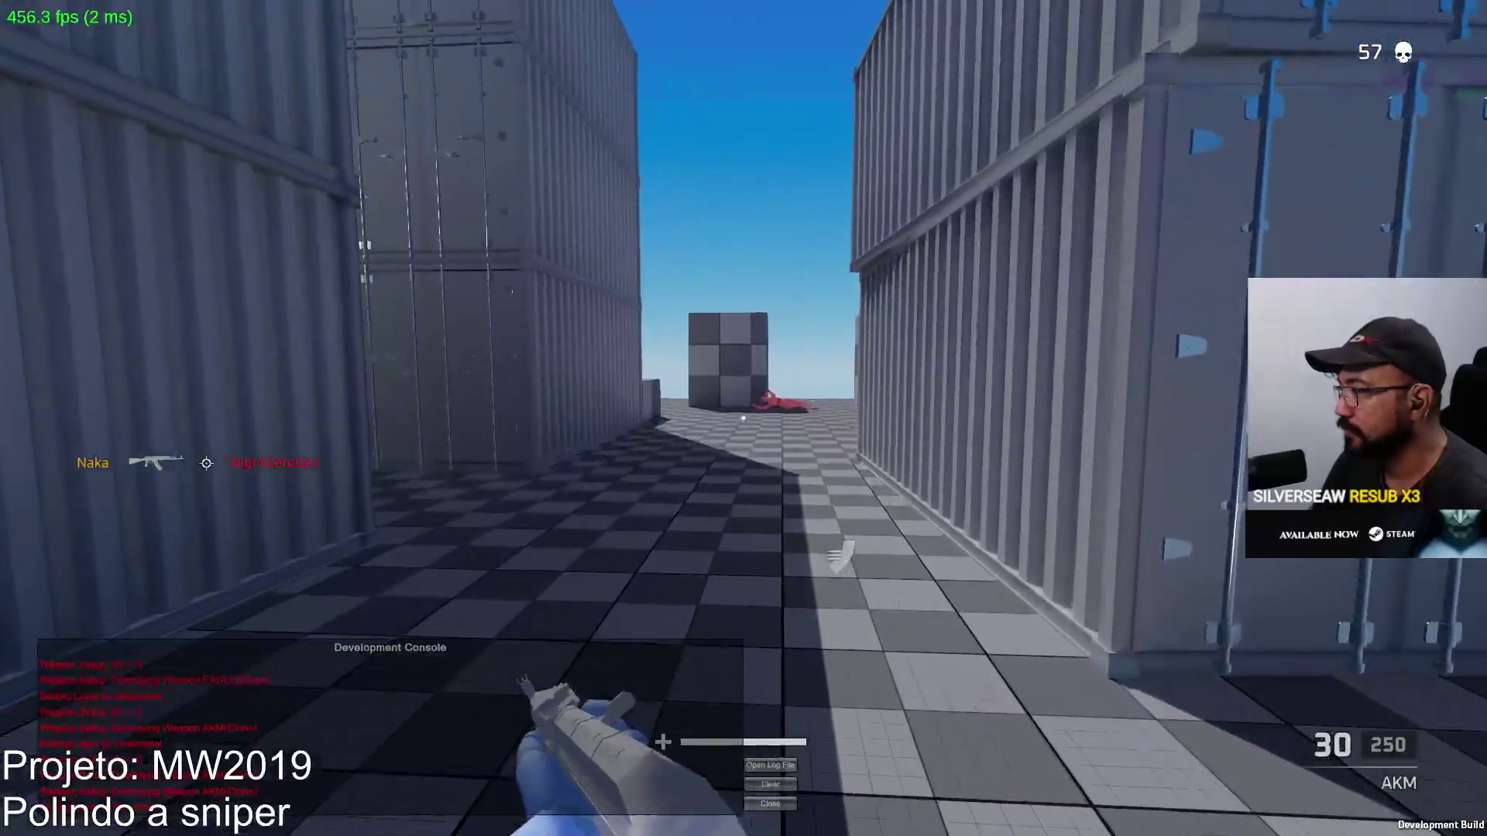
pyautogui.press('w')
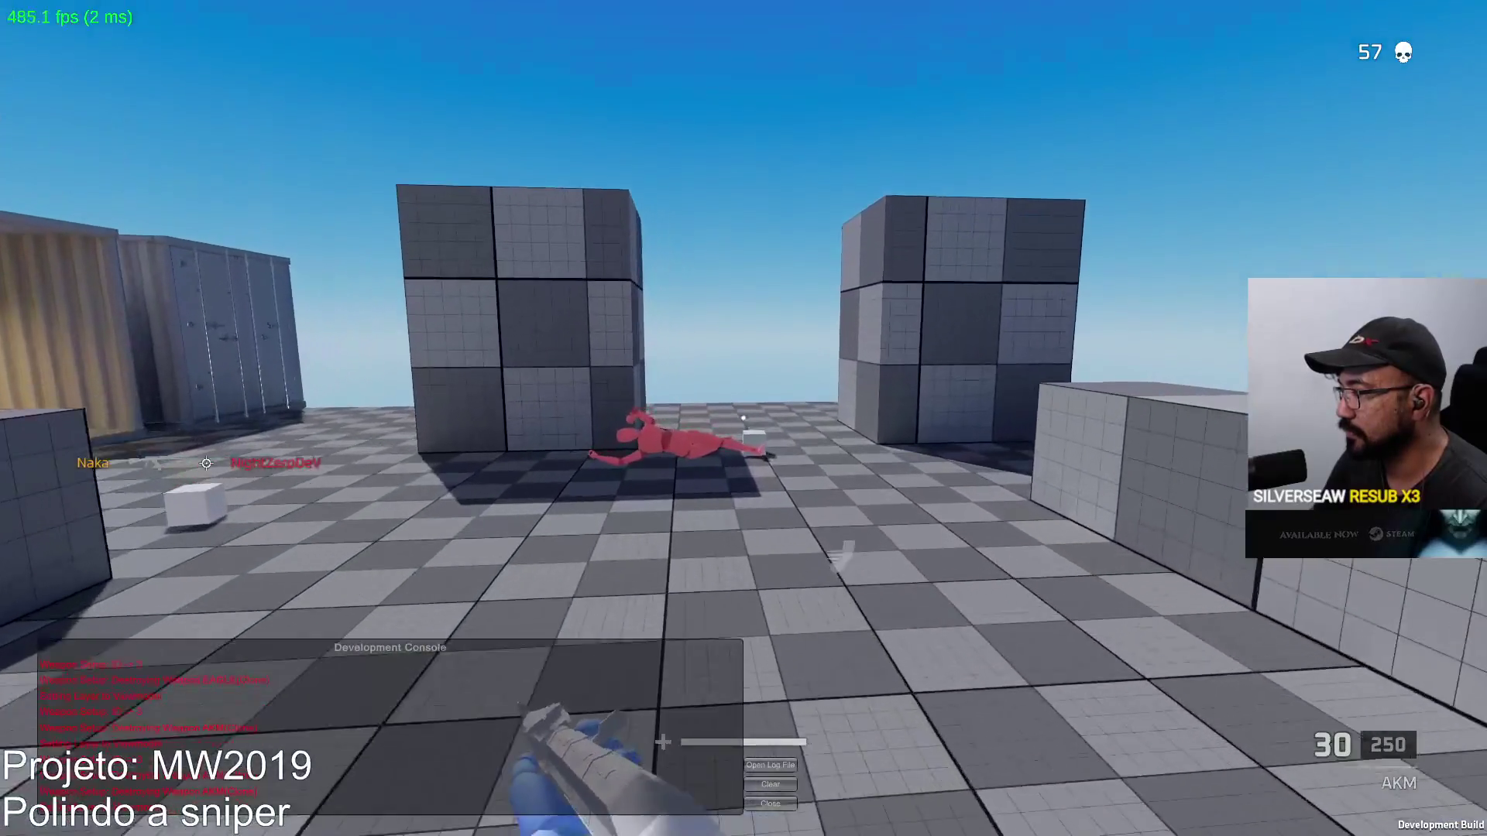
pyautogui.press('w')
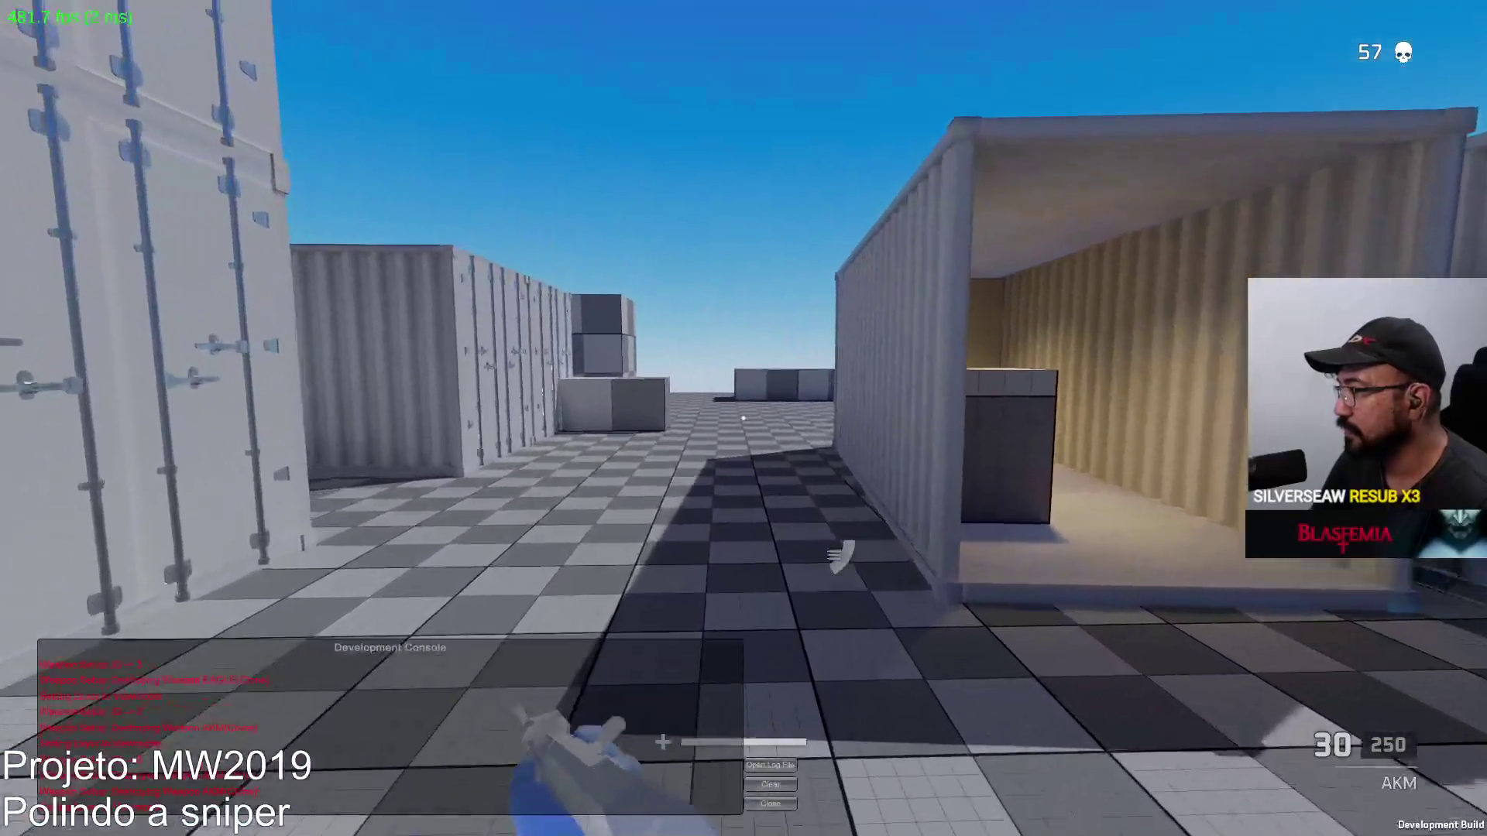
pyautogui.press('w')
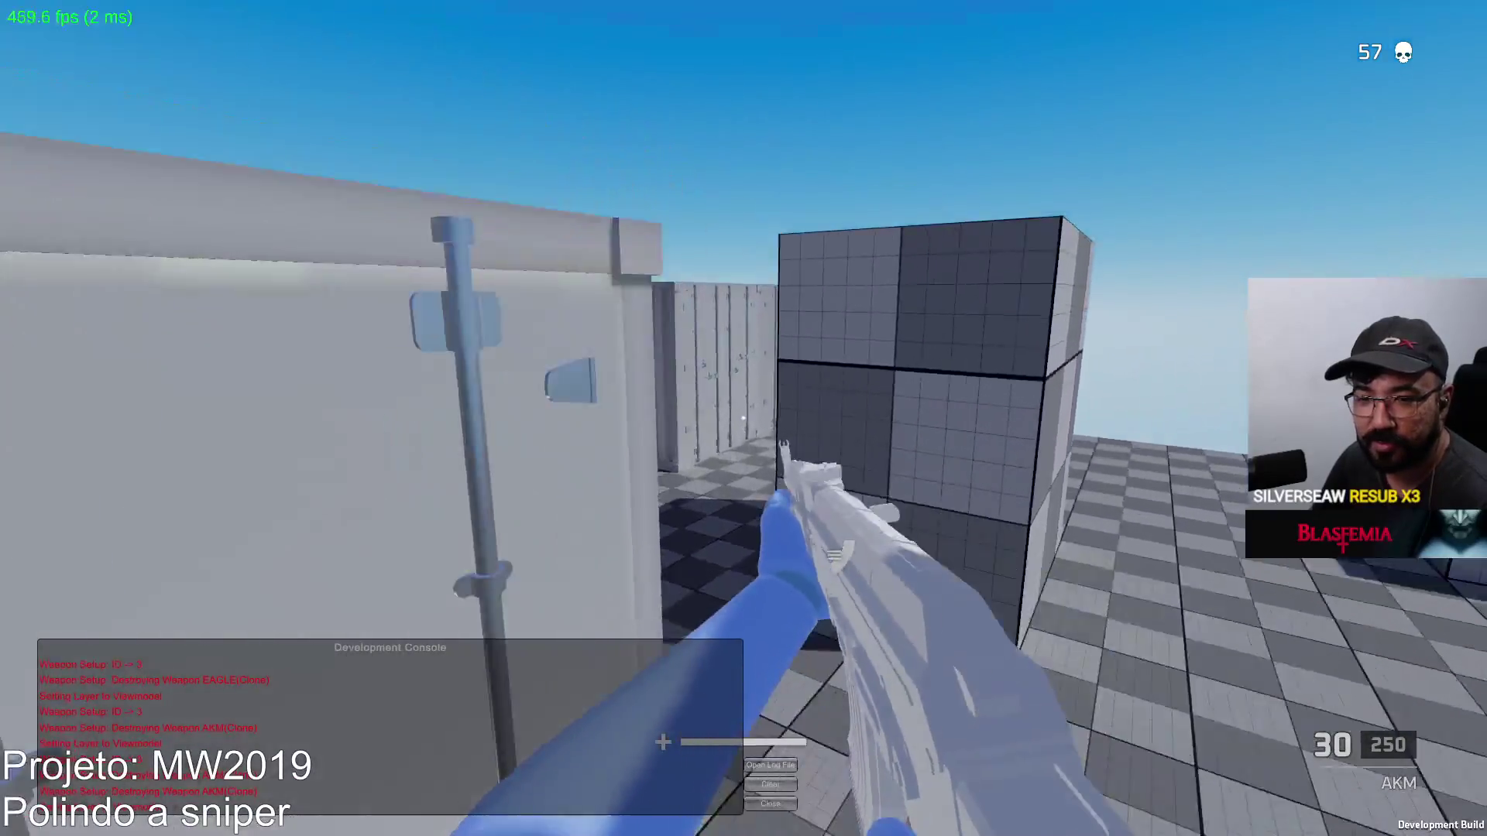
pyautogui.press('w')
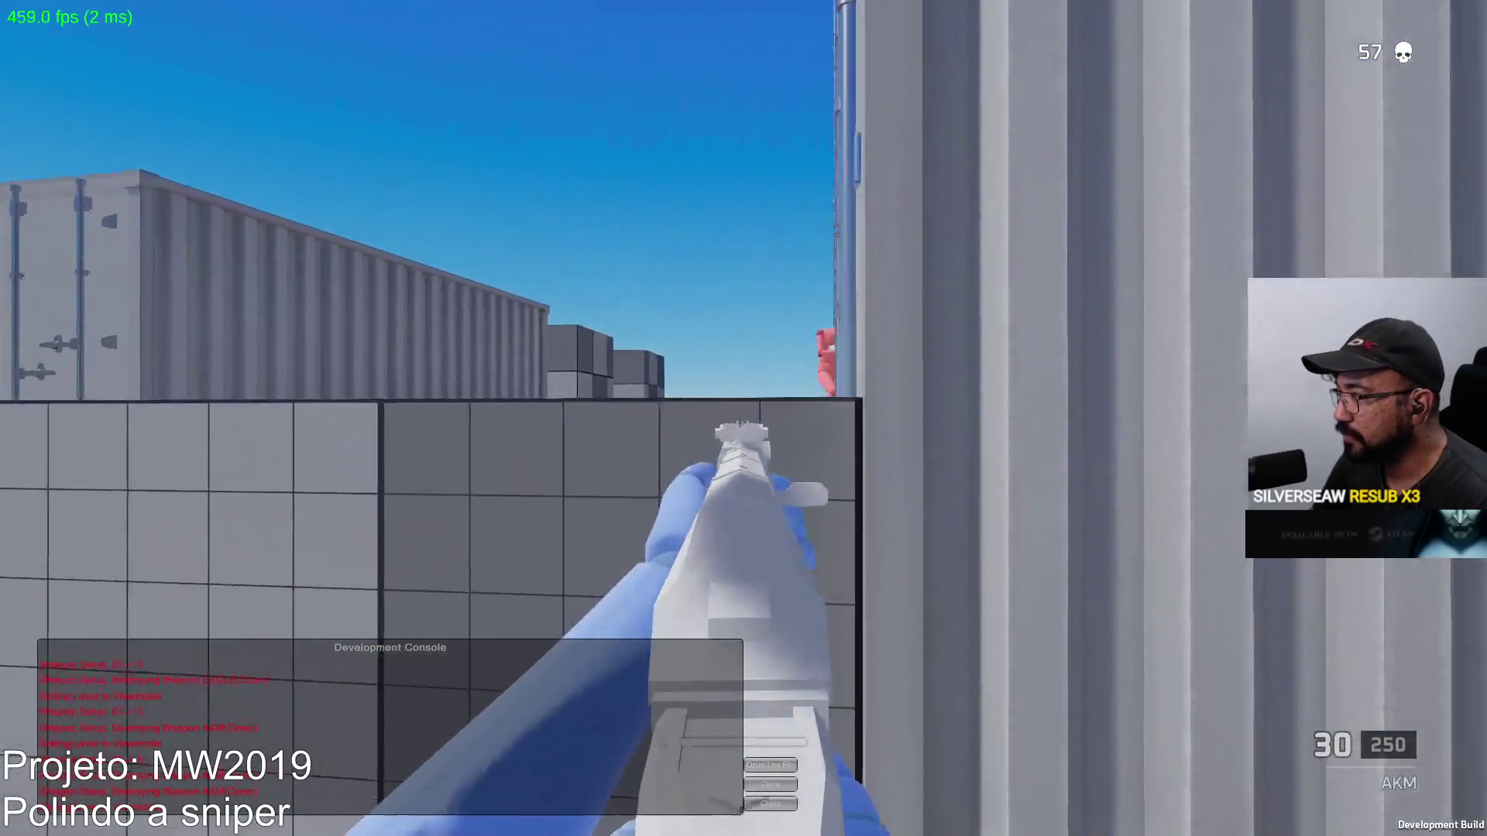
pyautogui.click(744, 418)
pyautogui.press('w')
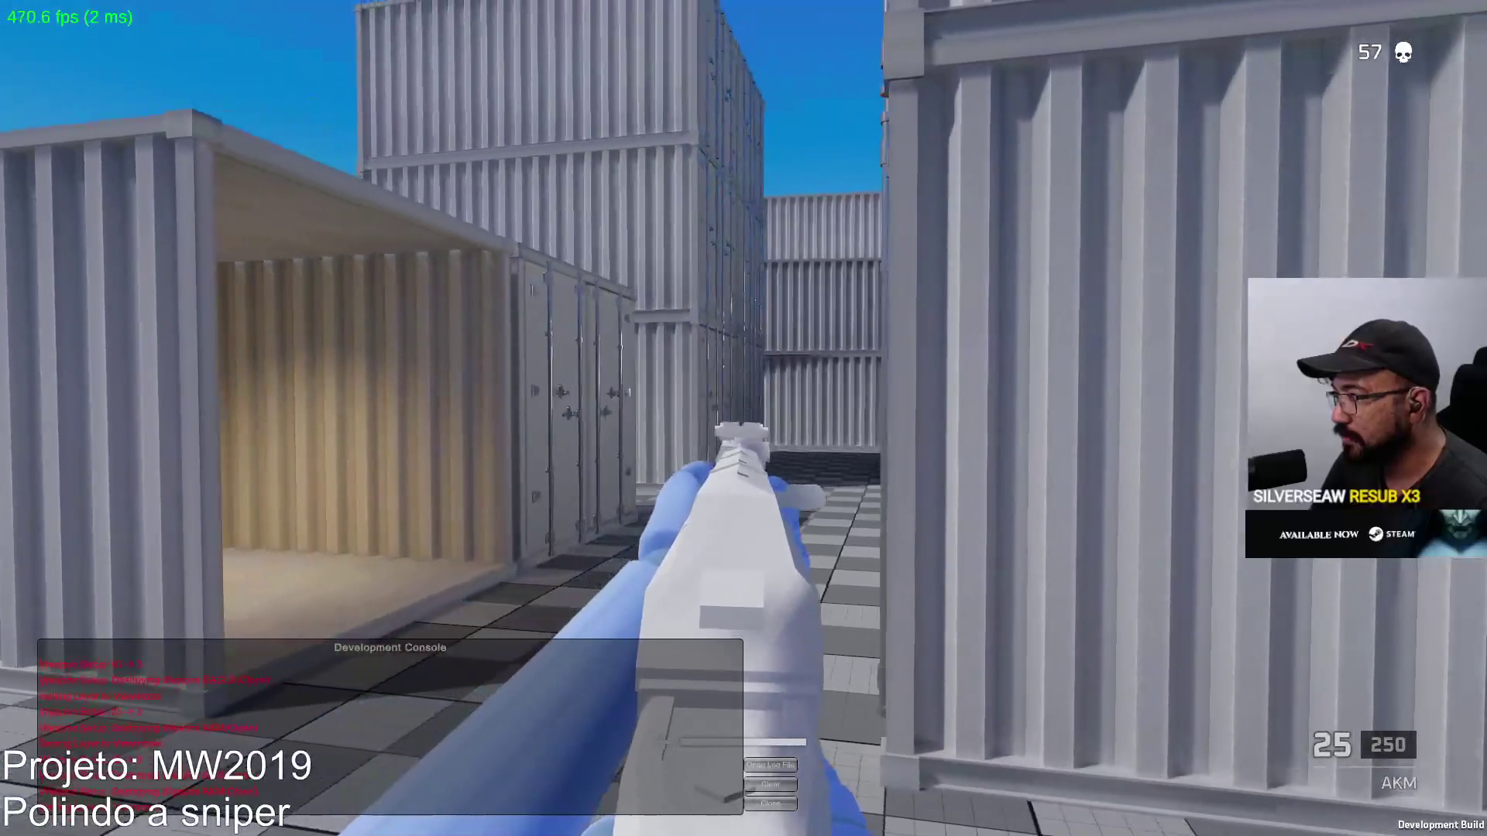
pyautogui.click(743, 419)
pyautogui.click(743, 418)
pyautogui.press('w')
pyautogui.hotkey('shift', 'w')
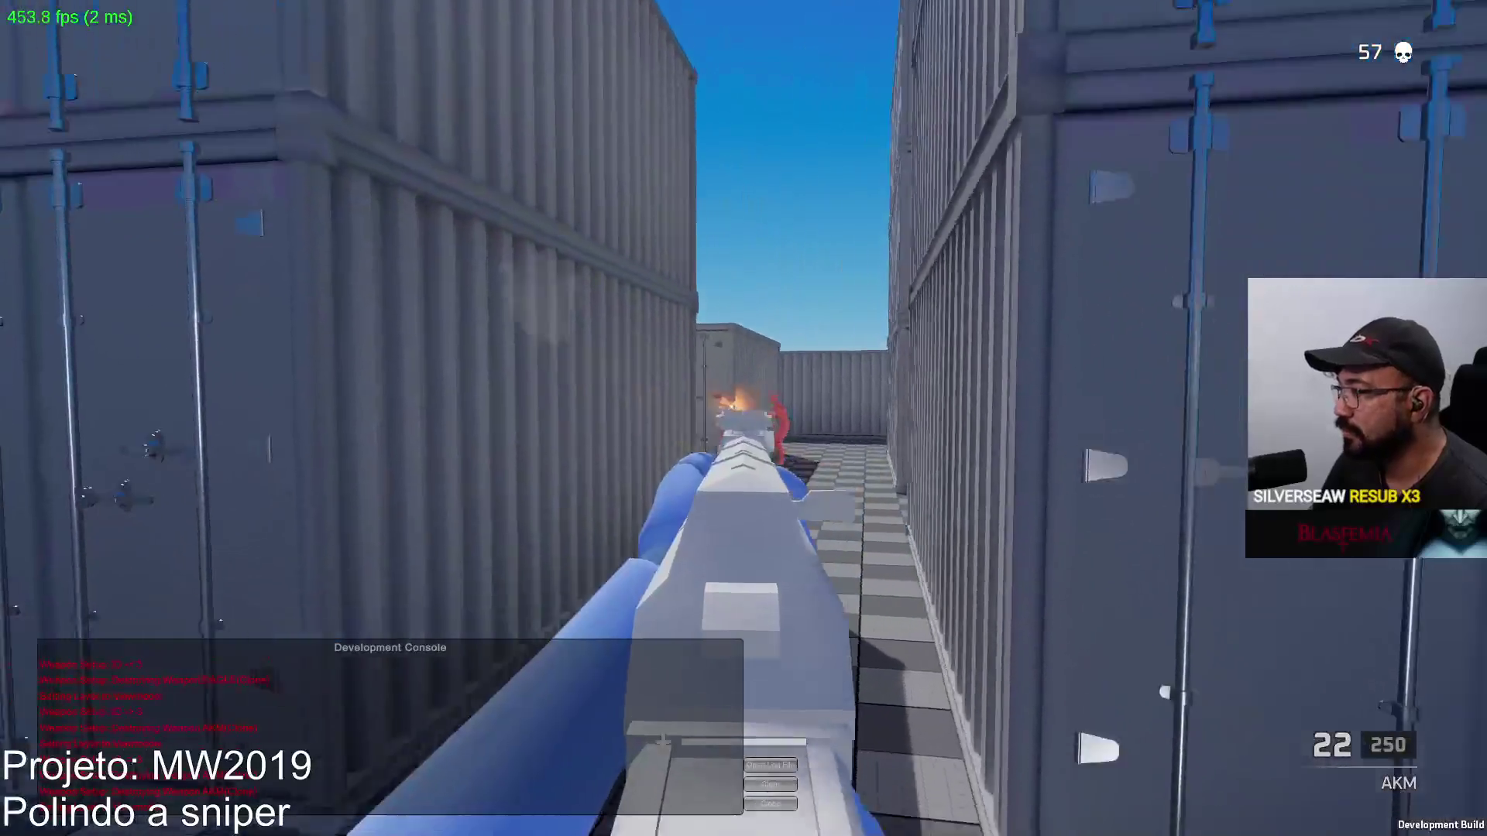
pyautogui.click(743, 418)
pyautogui.press('r')
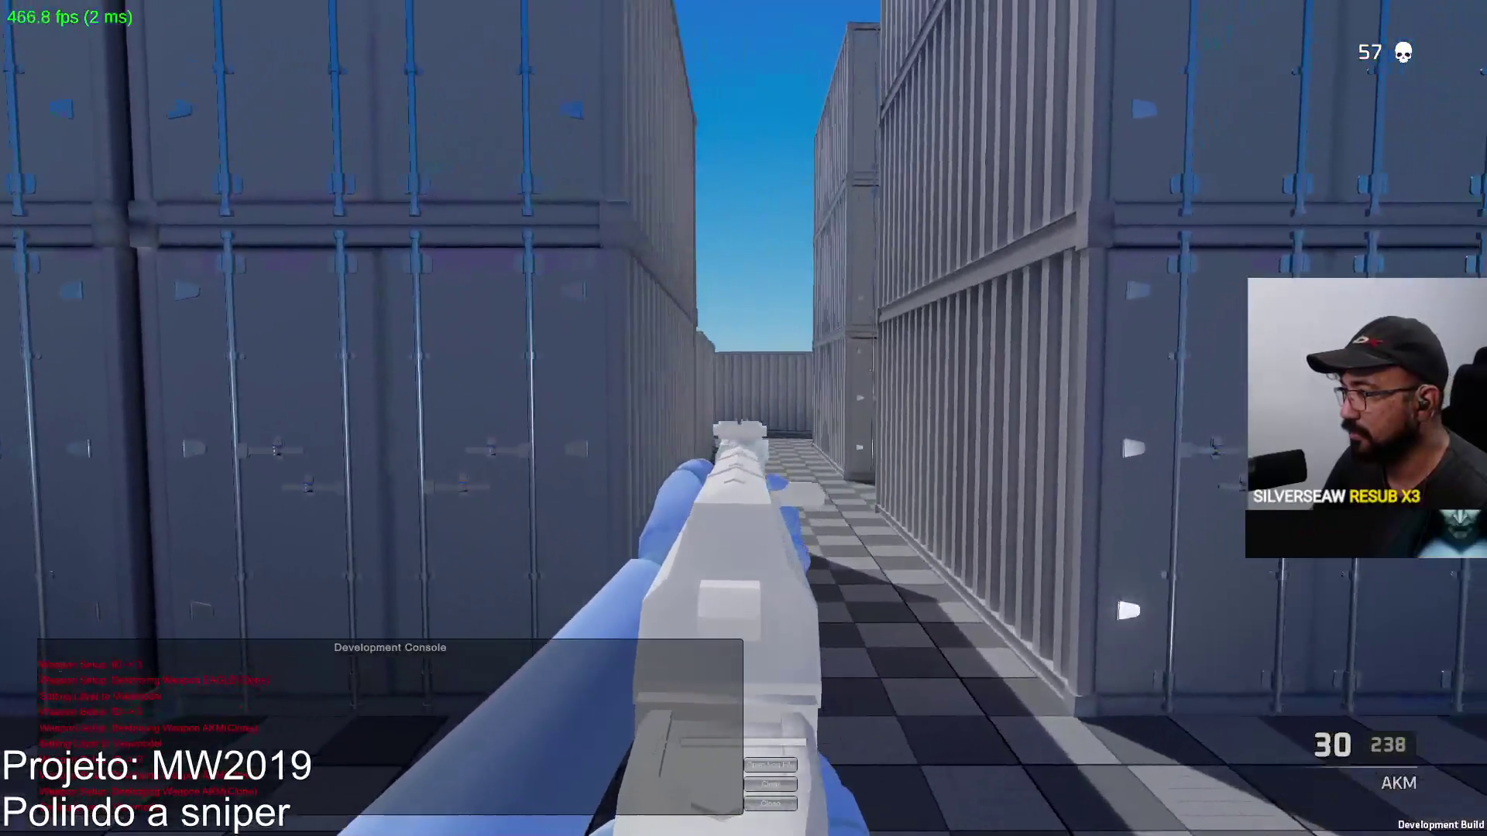
# Shoot more enemies near the cube, then switch to the Eagle and bring up the scoreboard
pyautogui.click(744, 418)
pyautogui.press('d')
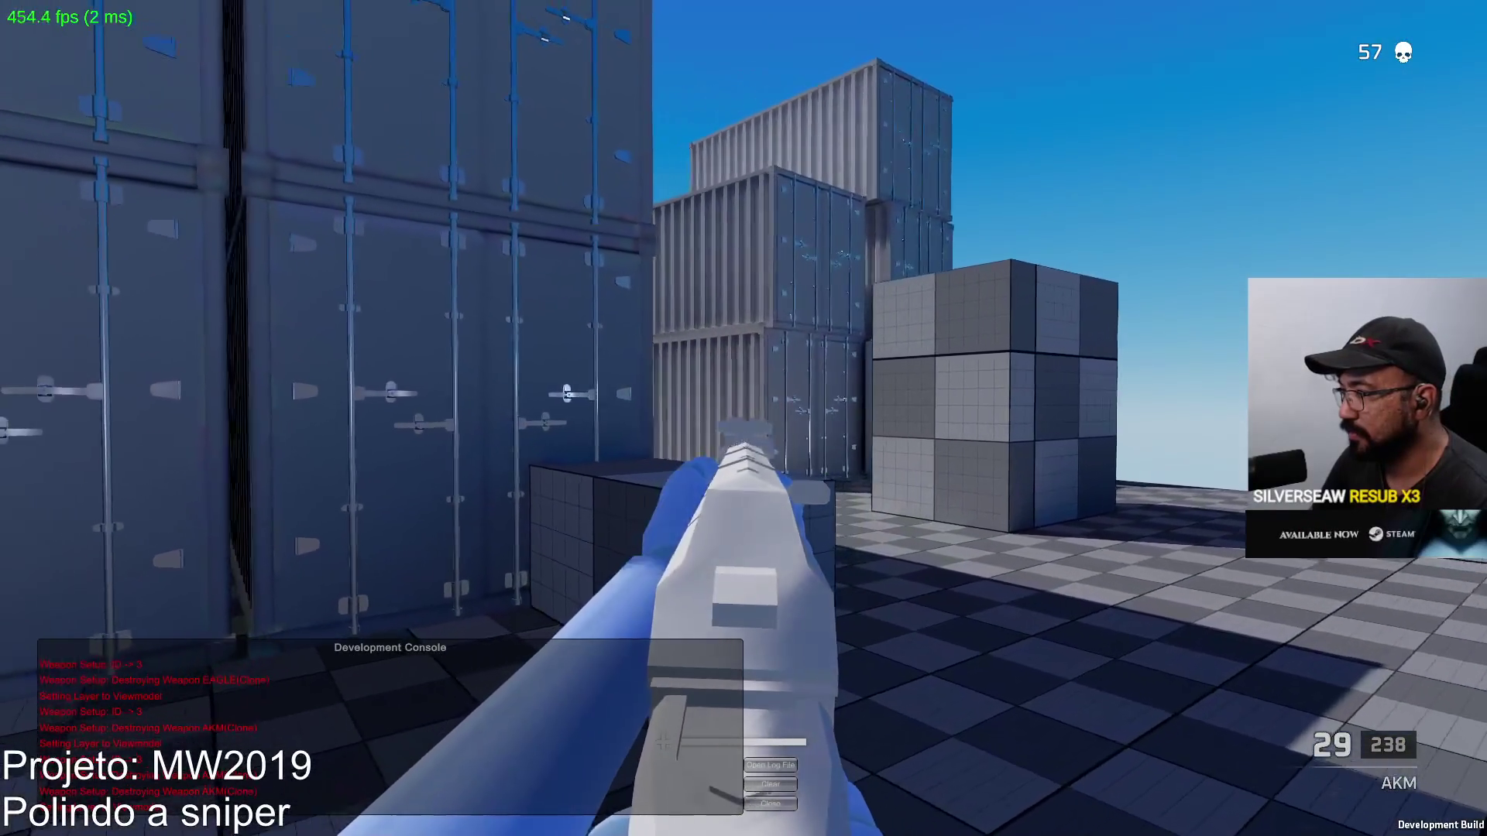
pyautogui.press('w')
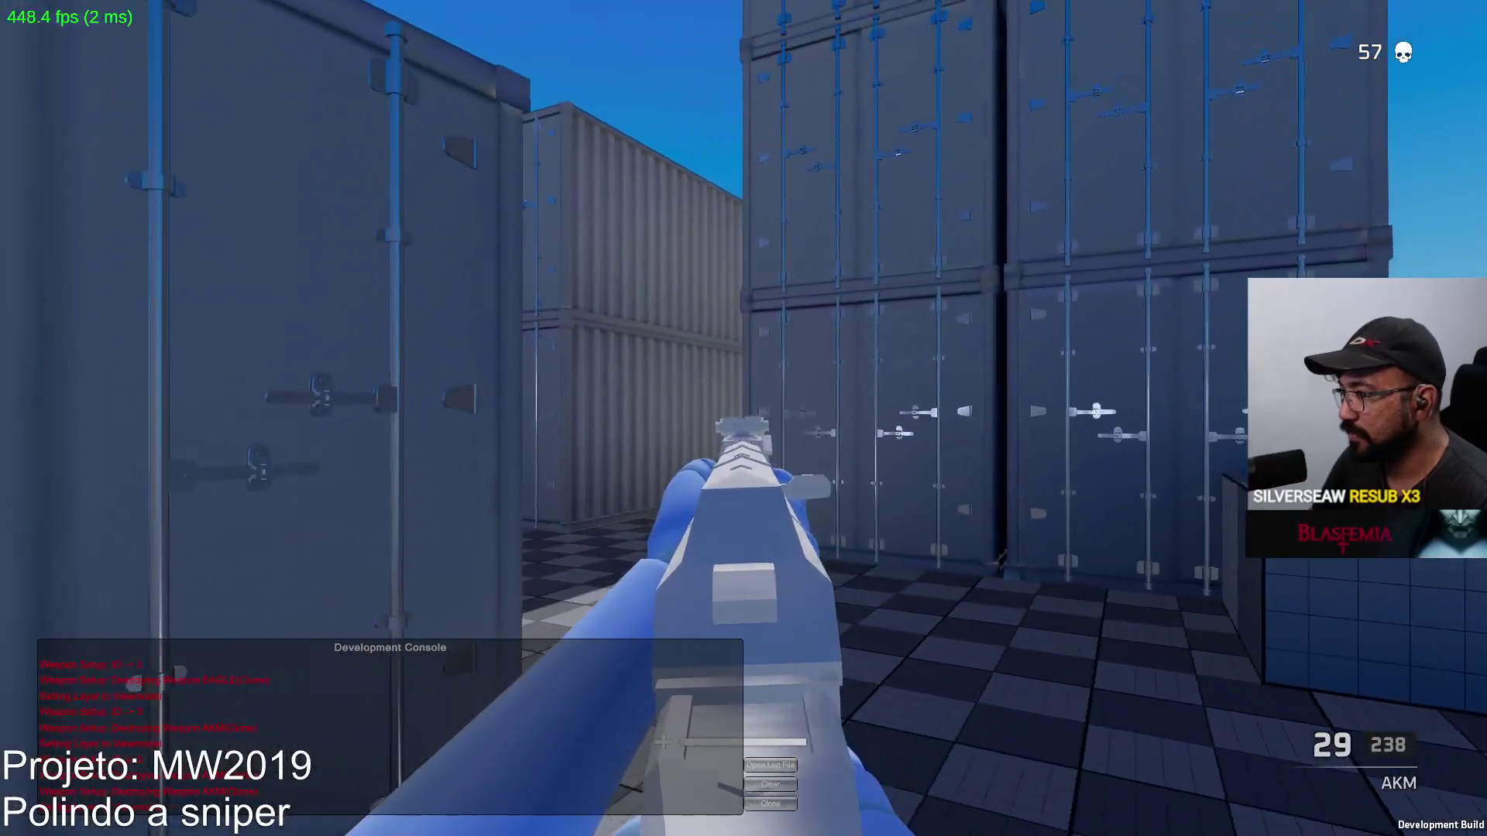
pyautogui.click(744, 418)
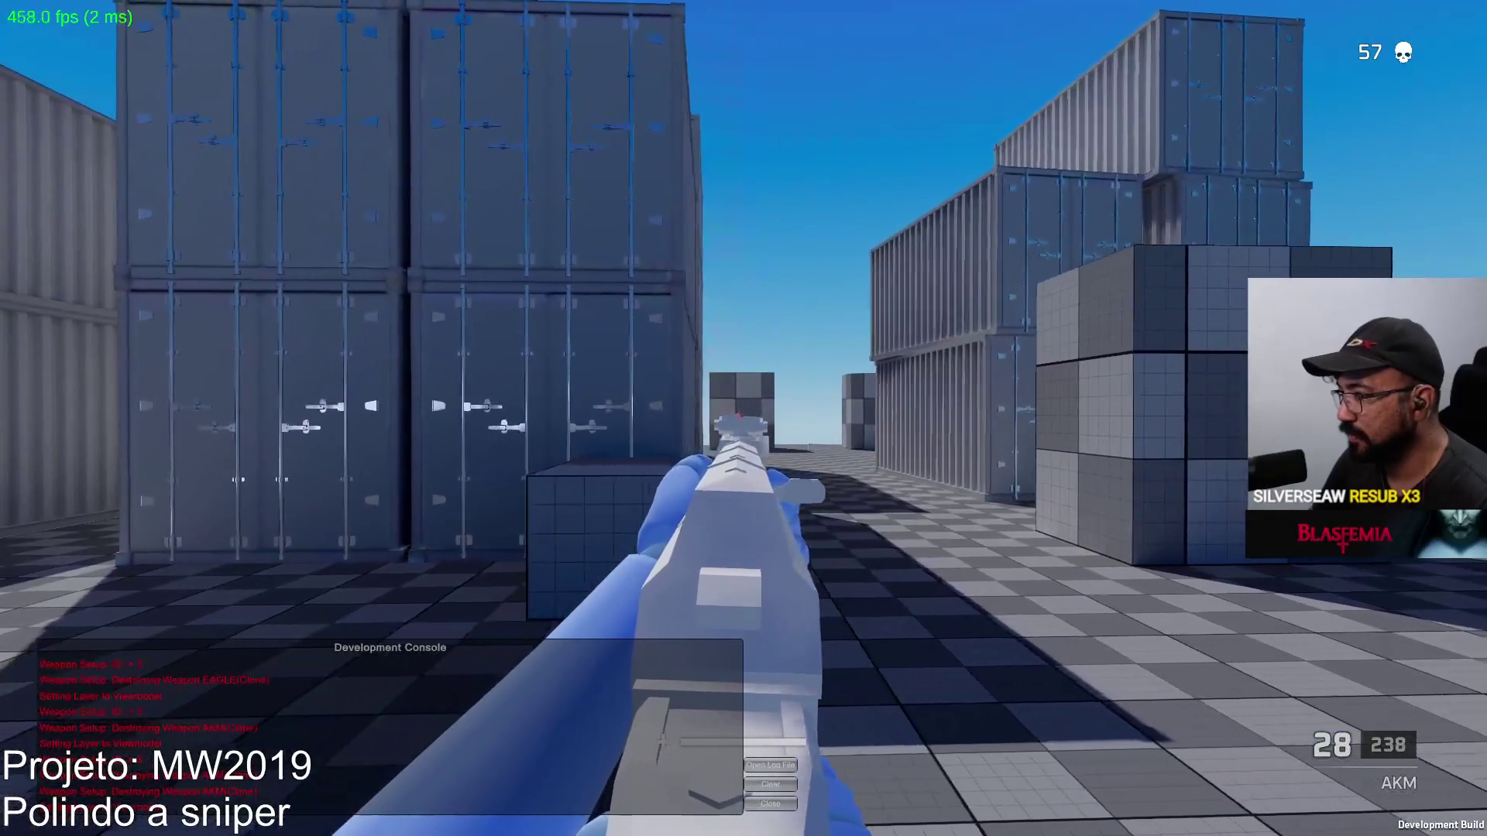
pyautogui.click(744, 419)
pyautogui.click(744, 418)
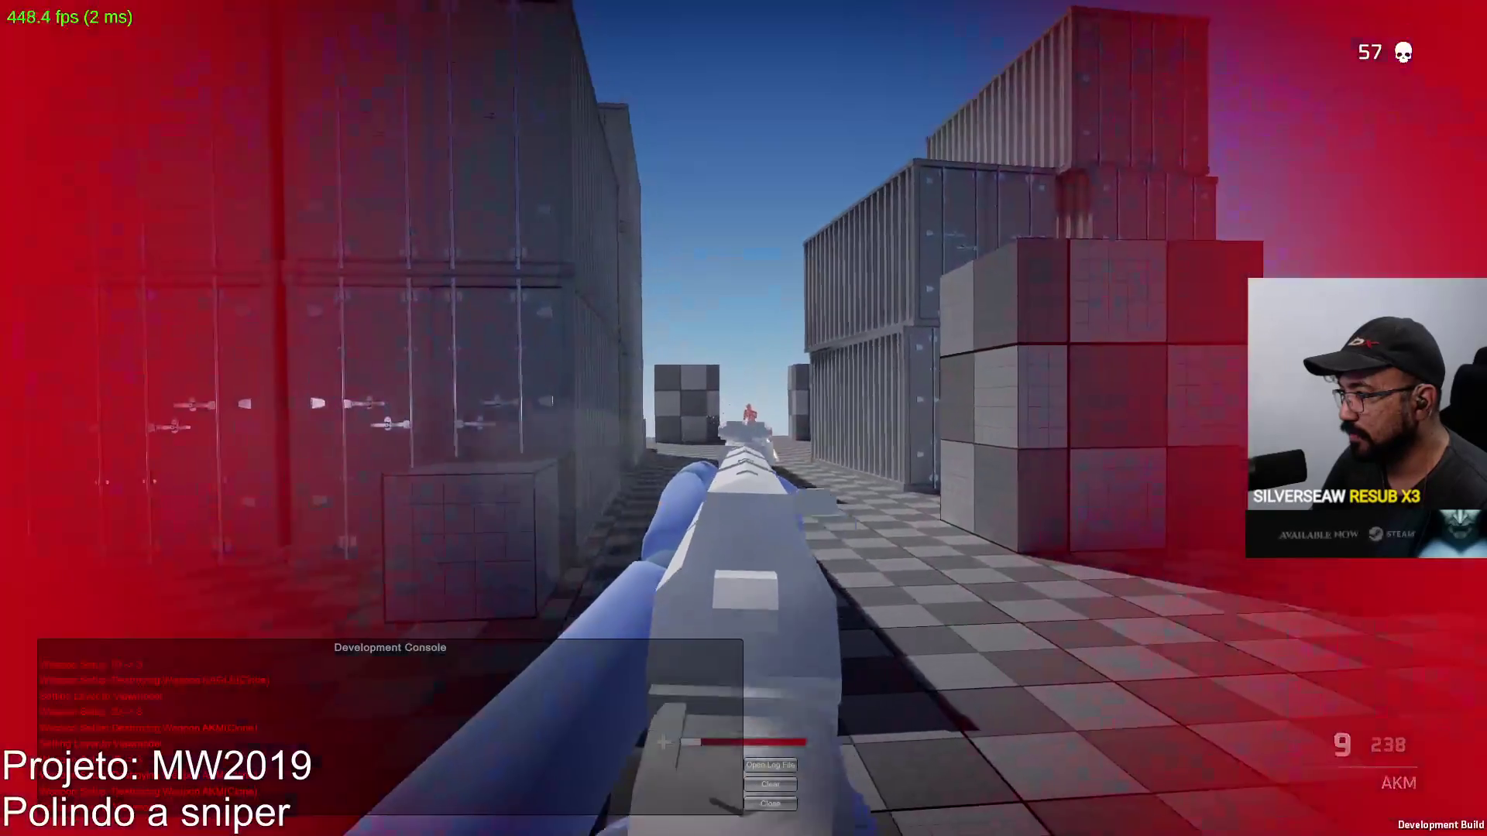
pyautogui.click(744, 418)
pyautogui.press('r')
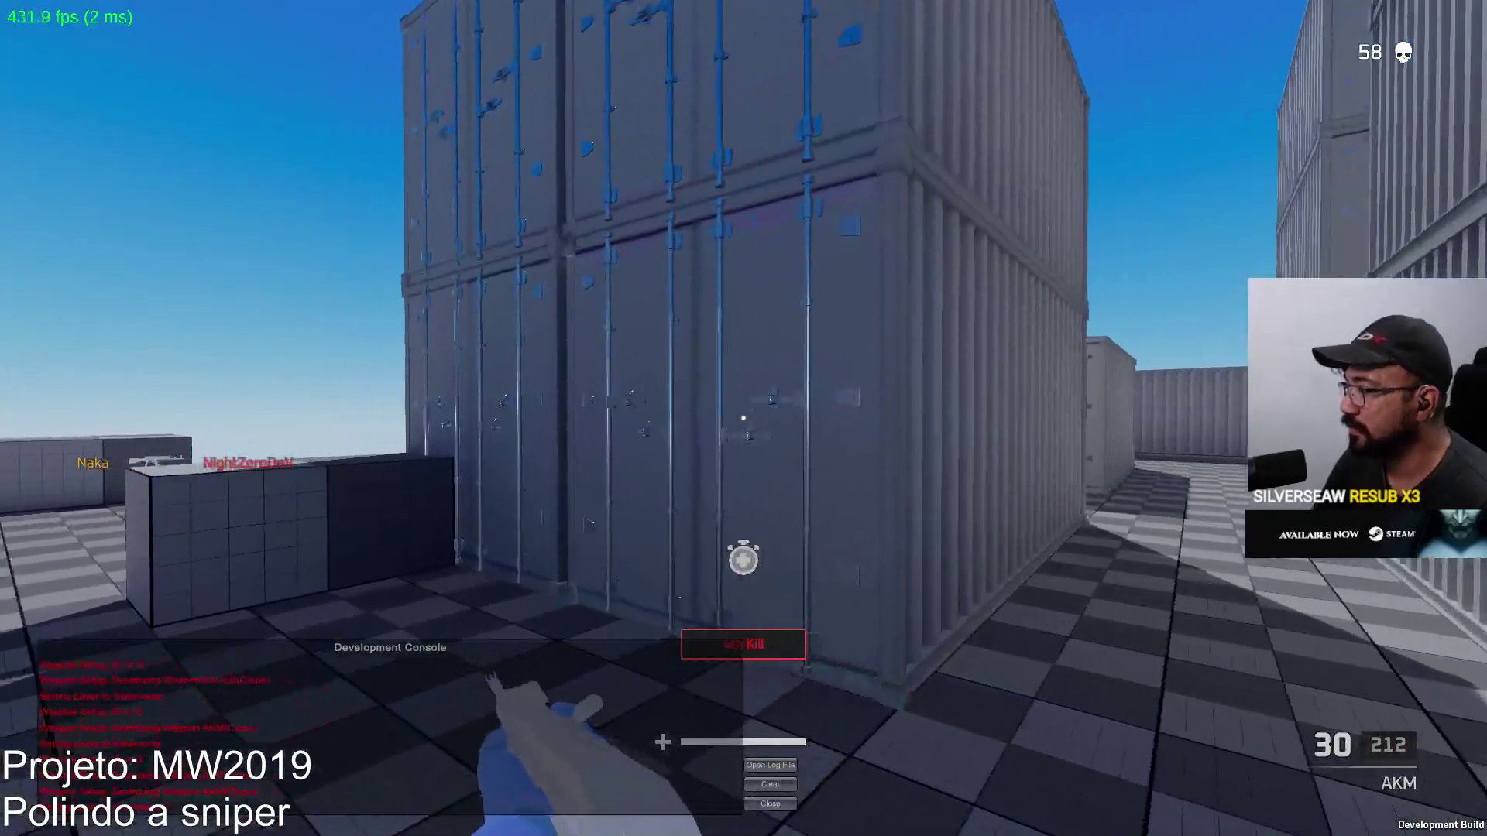
pyautogui.press('w')
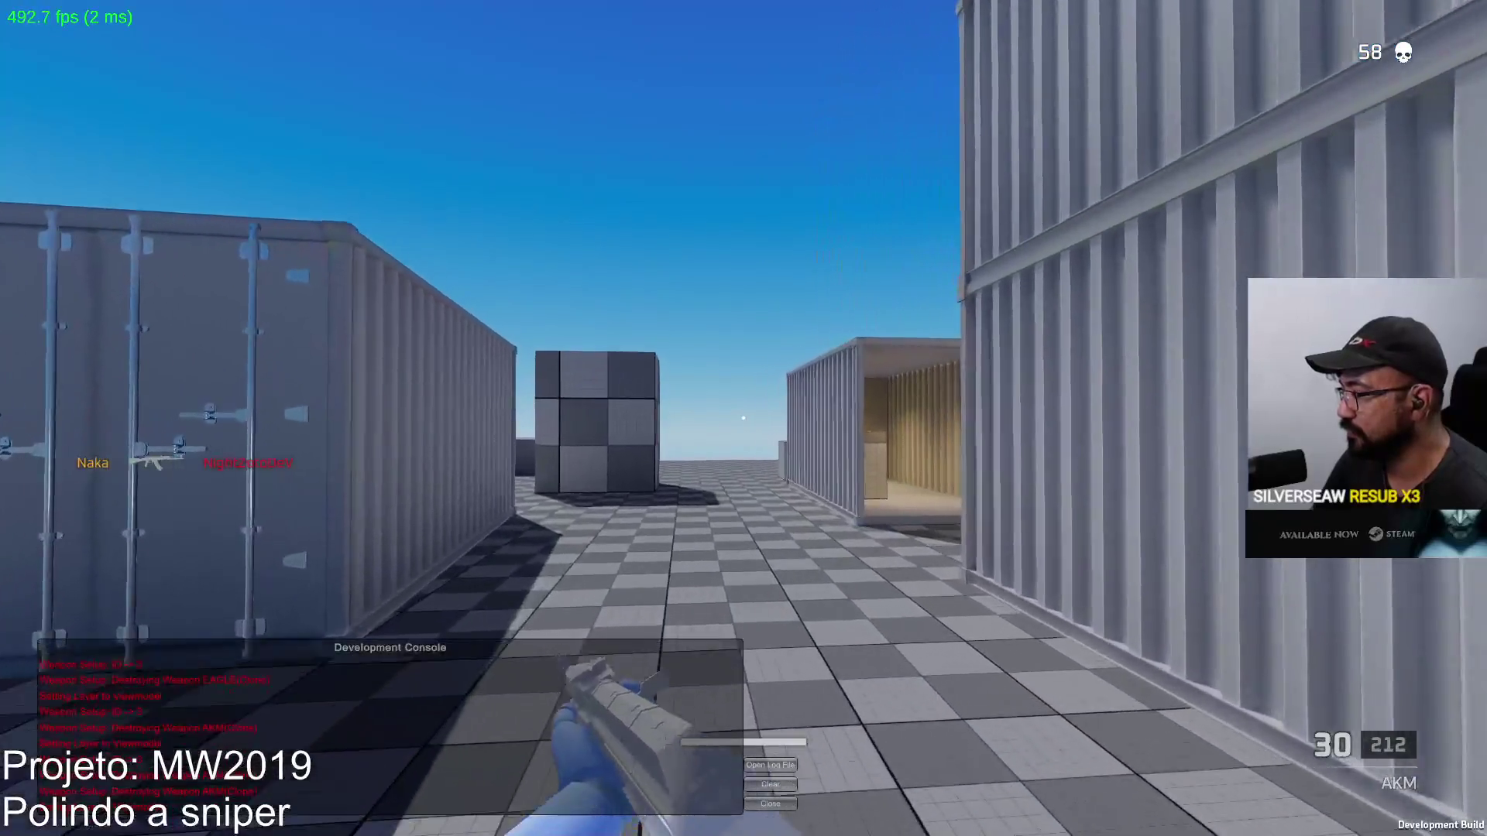
pyautogui.press('2')
pyautogui.press('Tab')
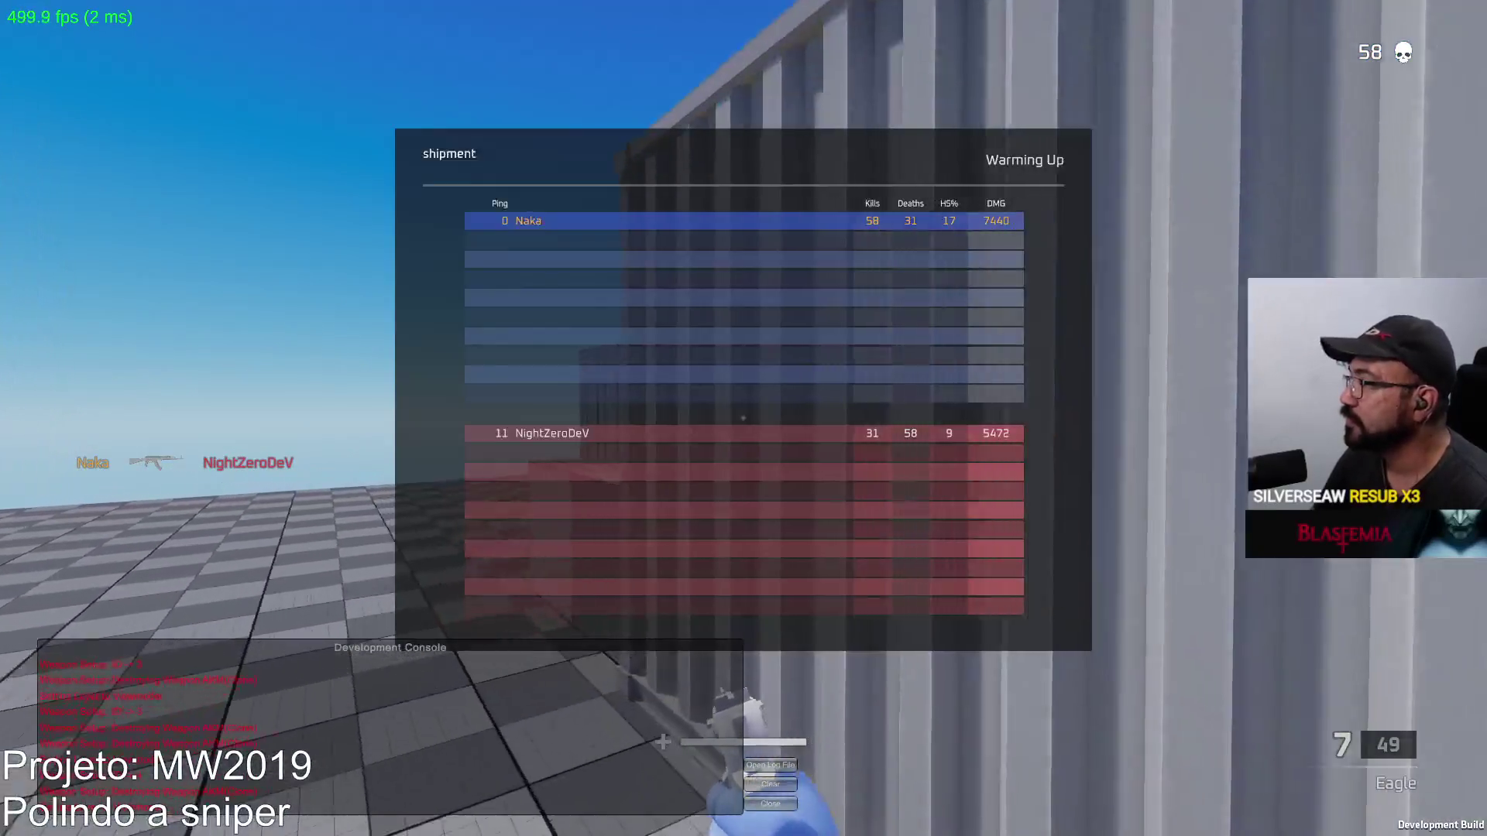
# Hide the scoreboard, fire one Eagle shot, and switch back to the AKM rifle
pyautogui.press('Tab')
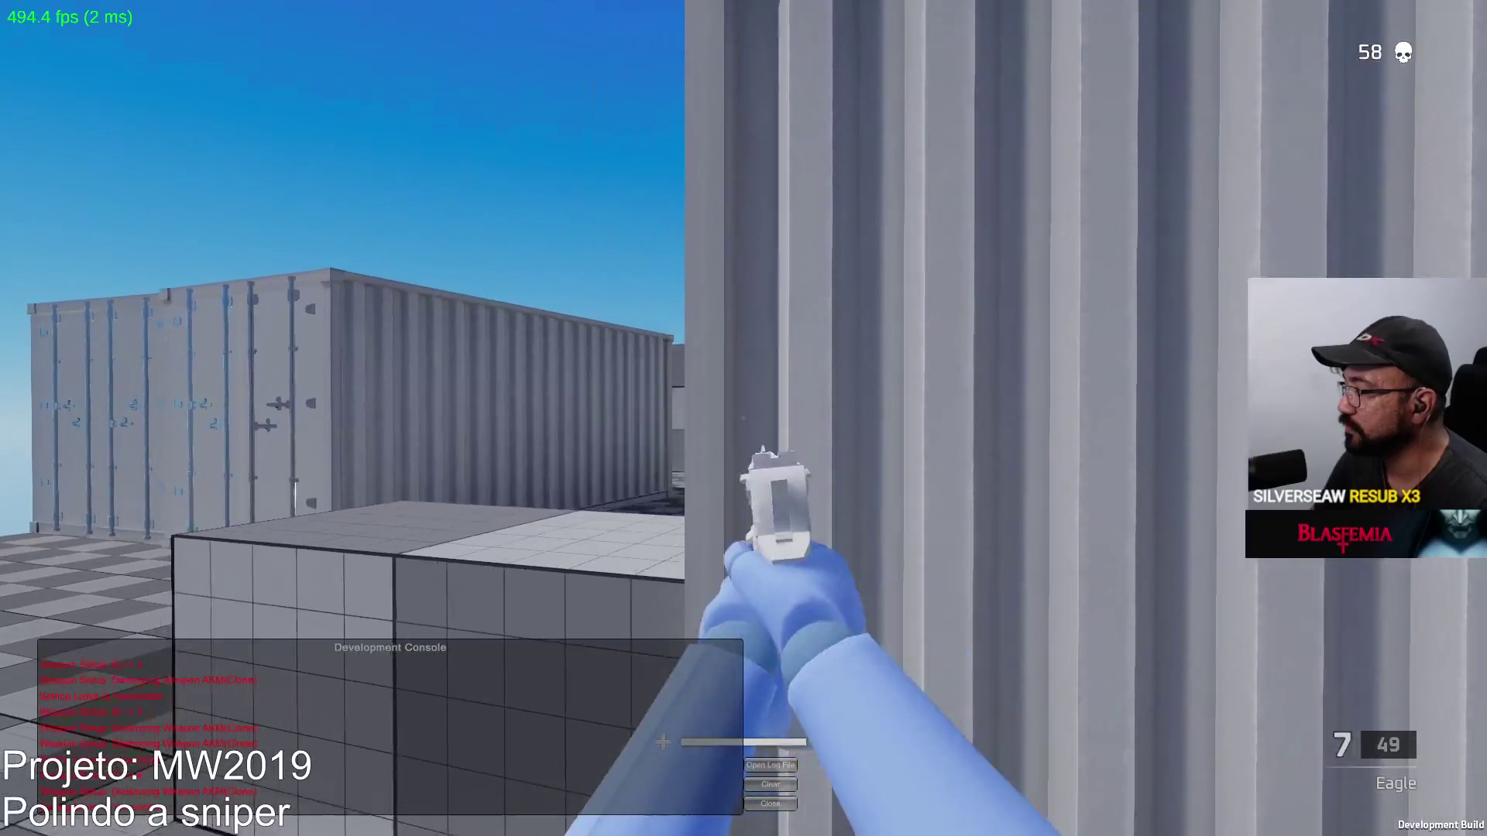
pyautogui.press('d')
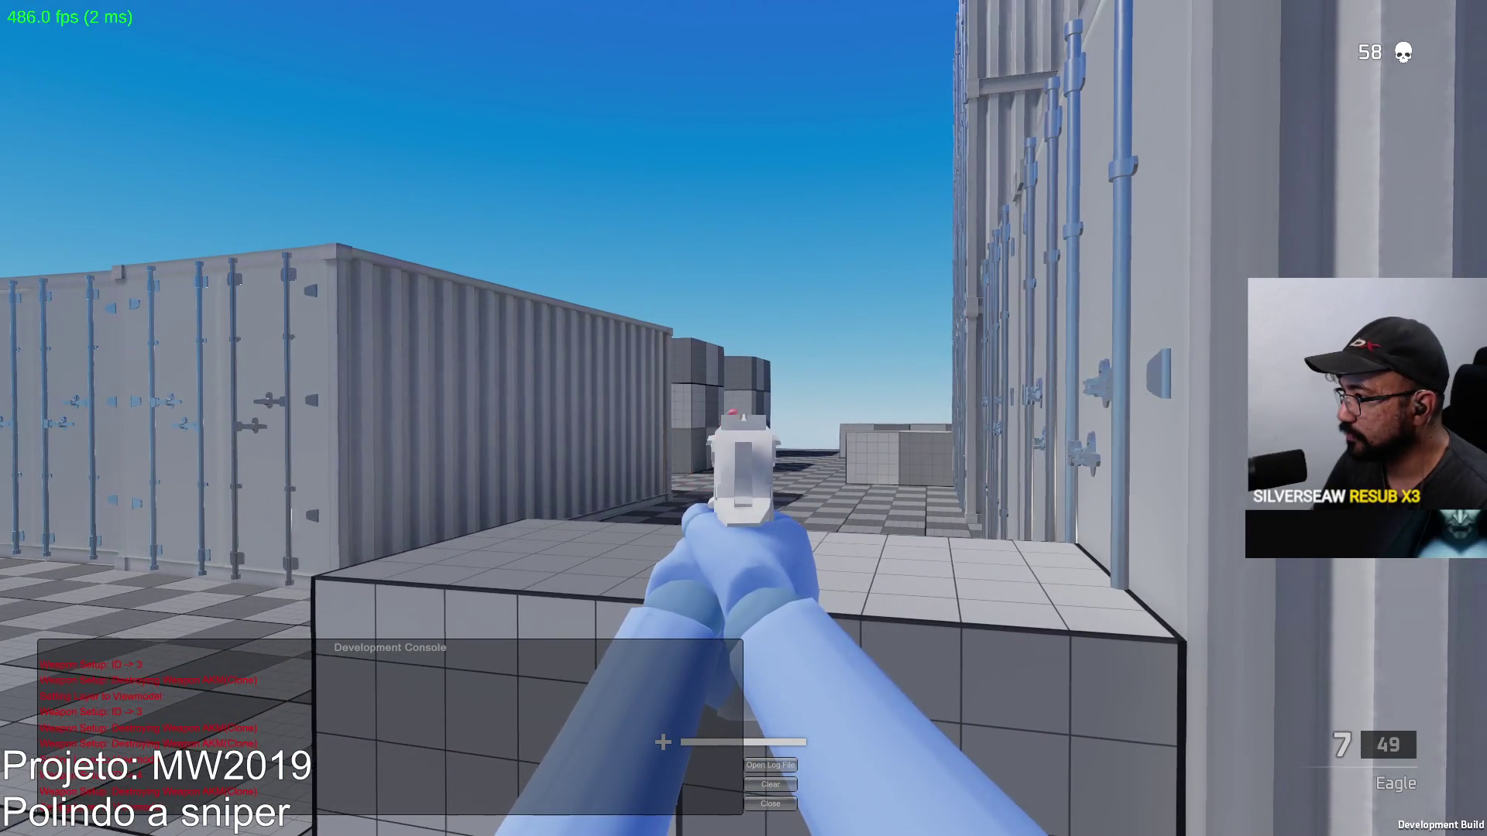
pyautogui.click(743, 418)
pyautogui.press('w')
pyautogui.press('1')
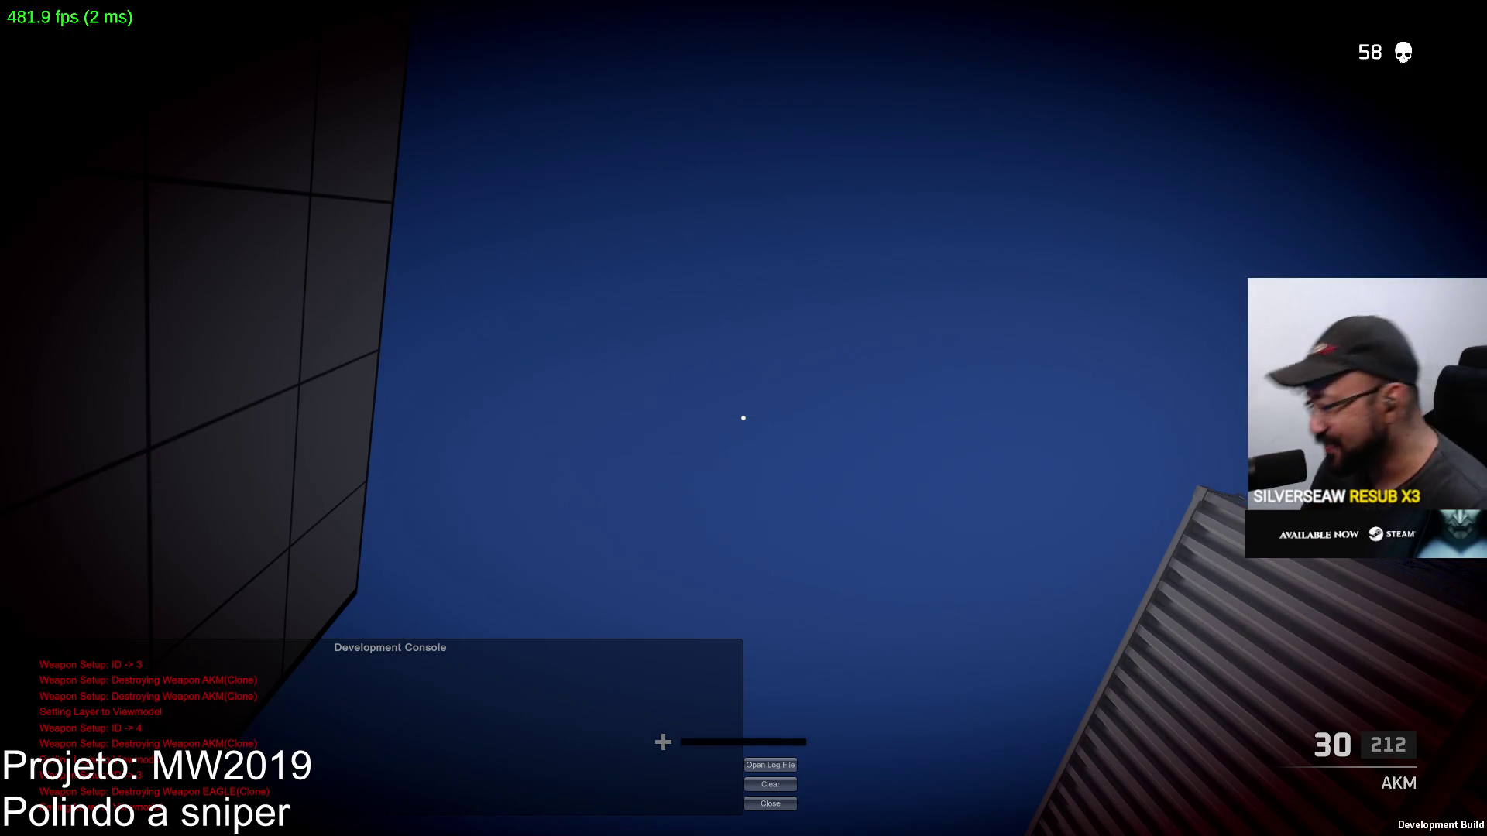
# Advance into the containers, kill an enemy with the AKM and reload
pyautogui.press('w')
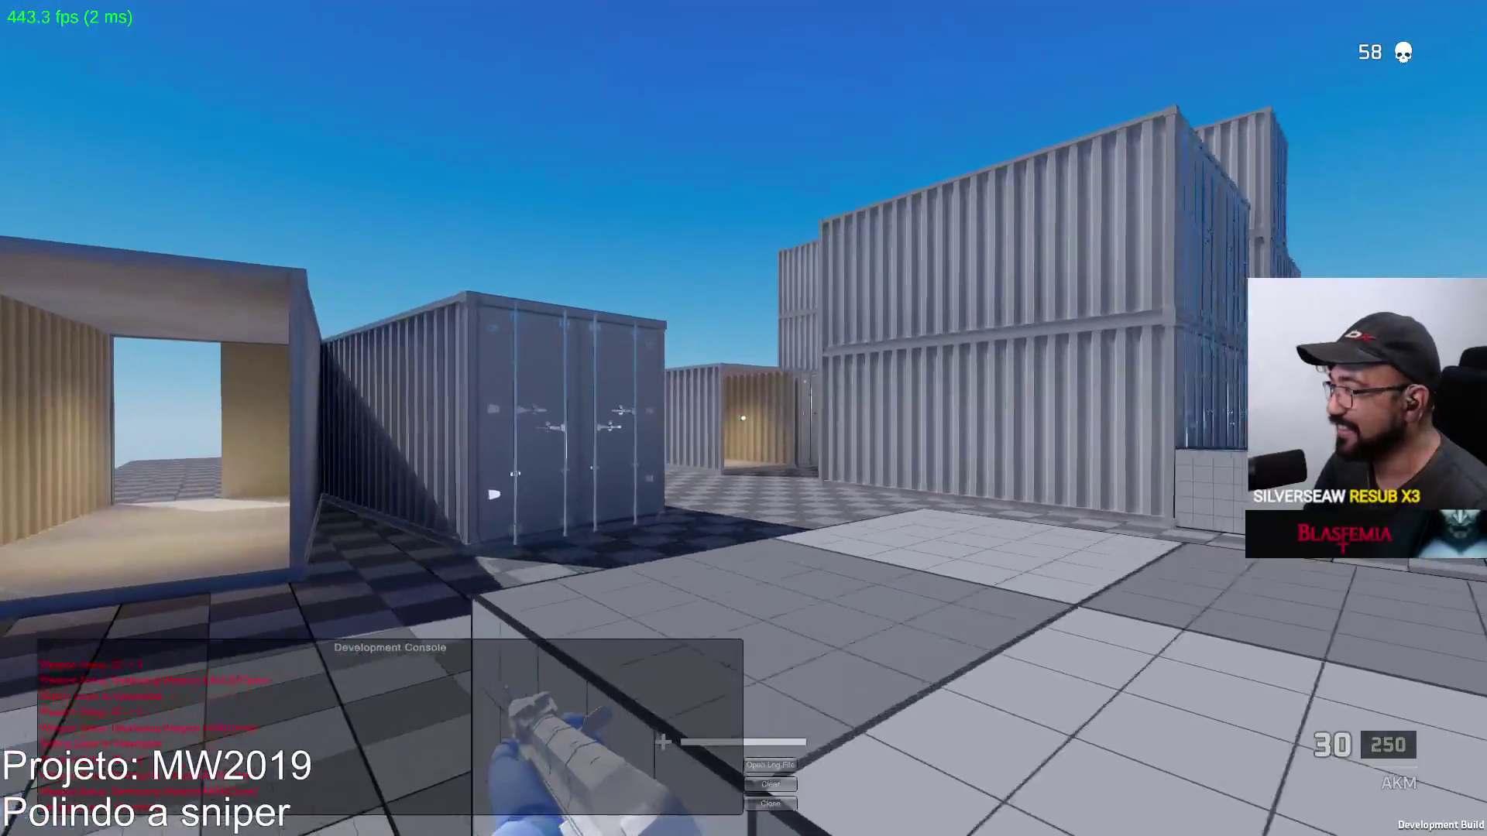
pyautogui.press('w')
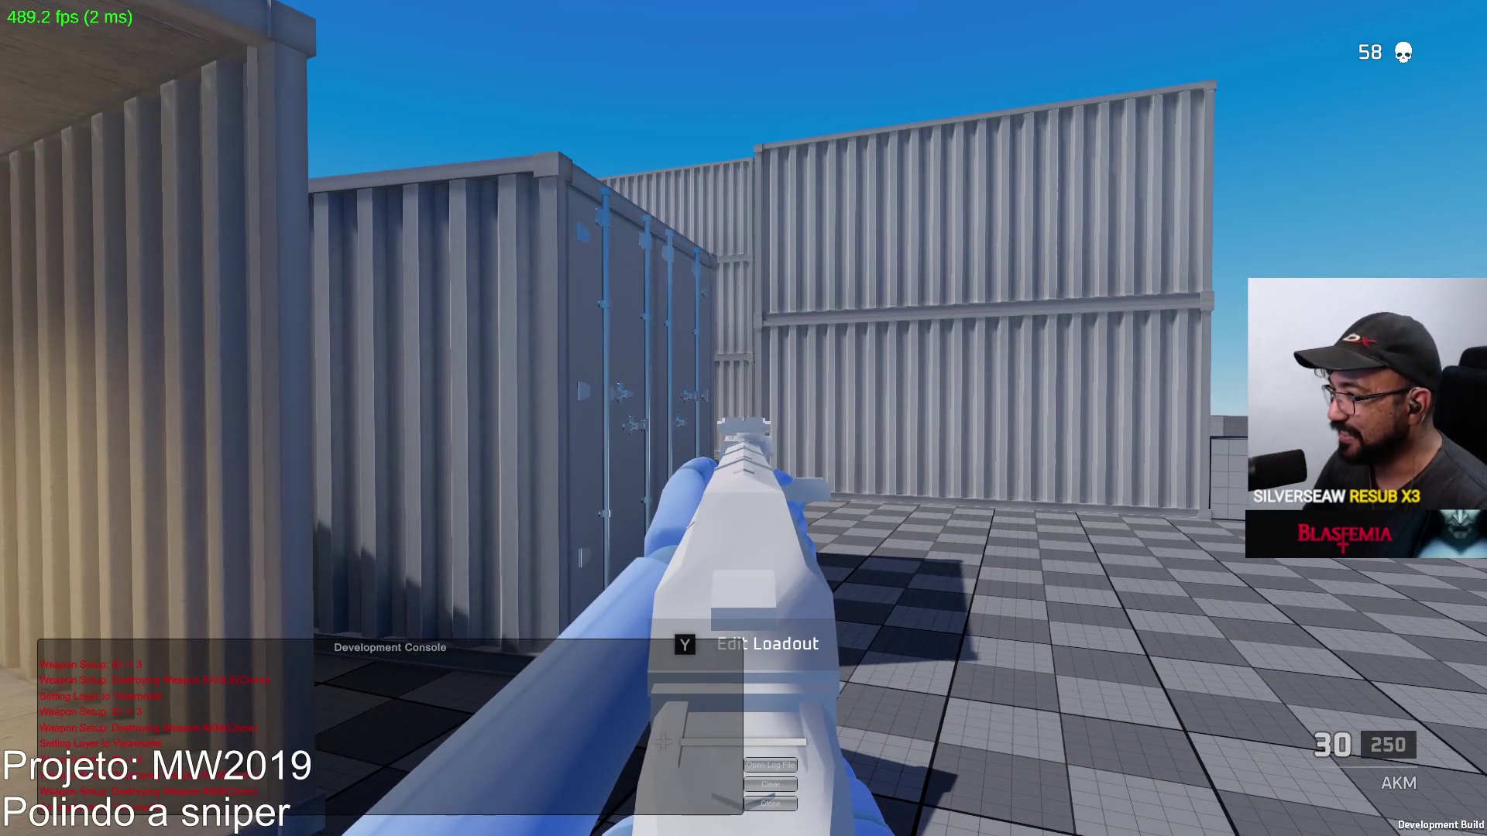
pyautogui.press('w')
pyautogui.click(743, 418)
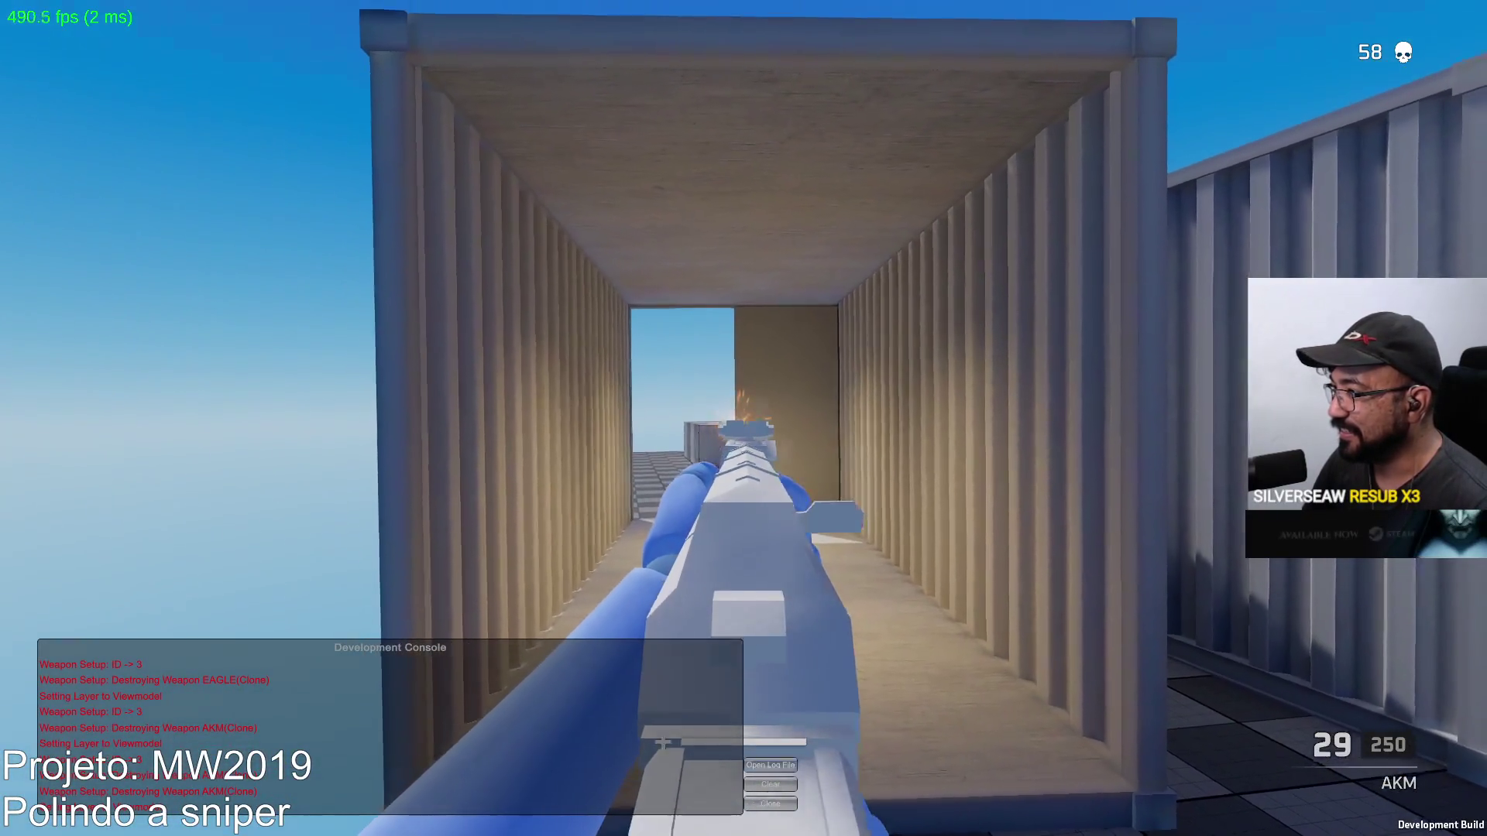
pyautogui.click(743, 418)
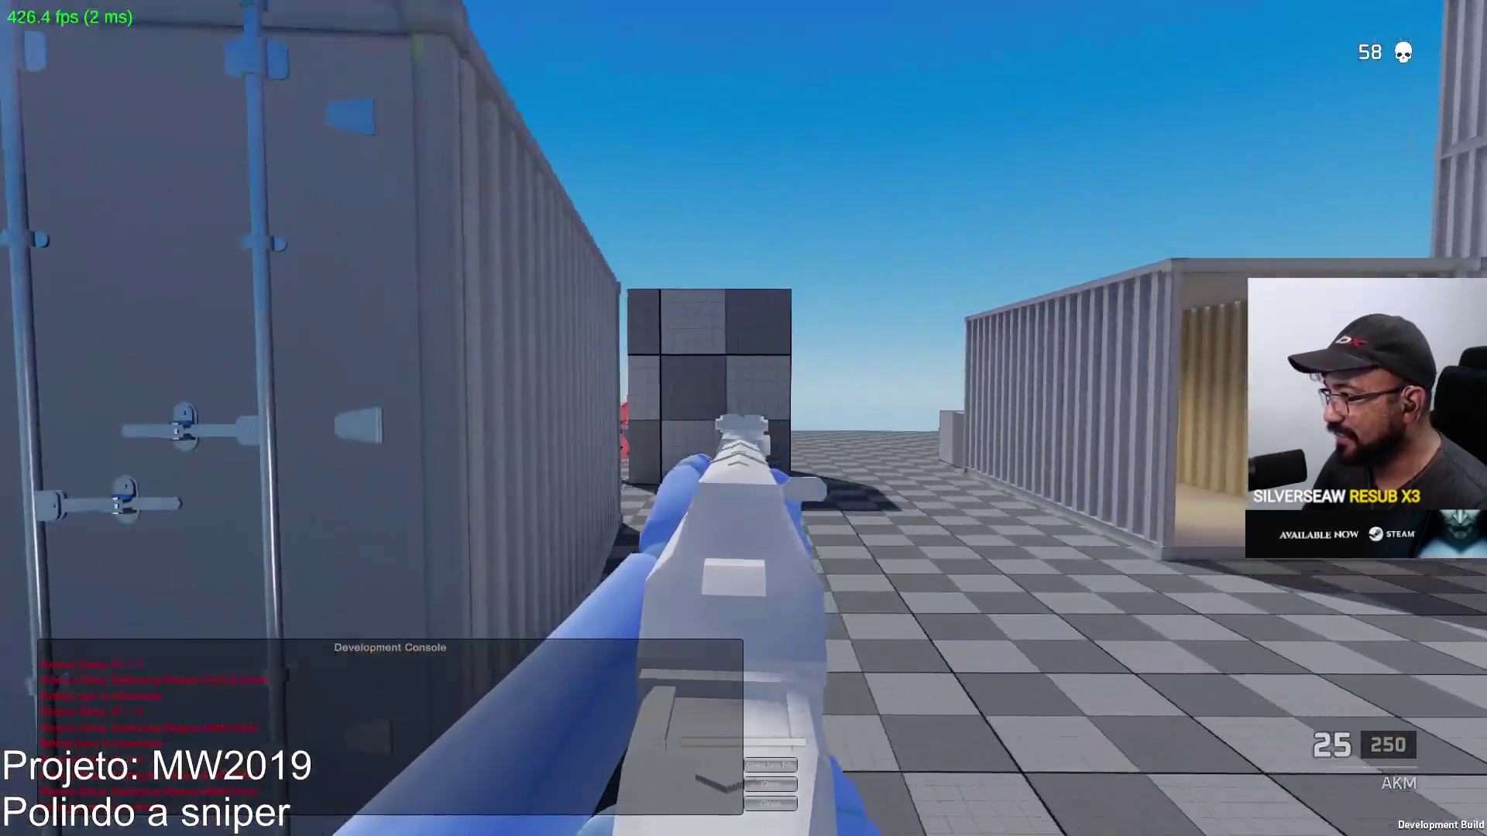
pyautogui.moveTo(743, 418); pyautogui.dragTo(744, 418)
pyautogui.press('w')
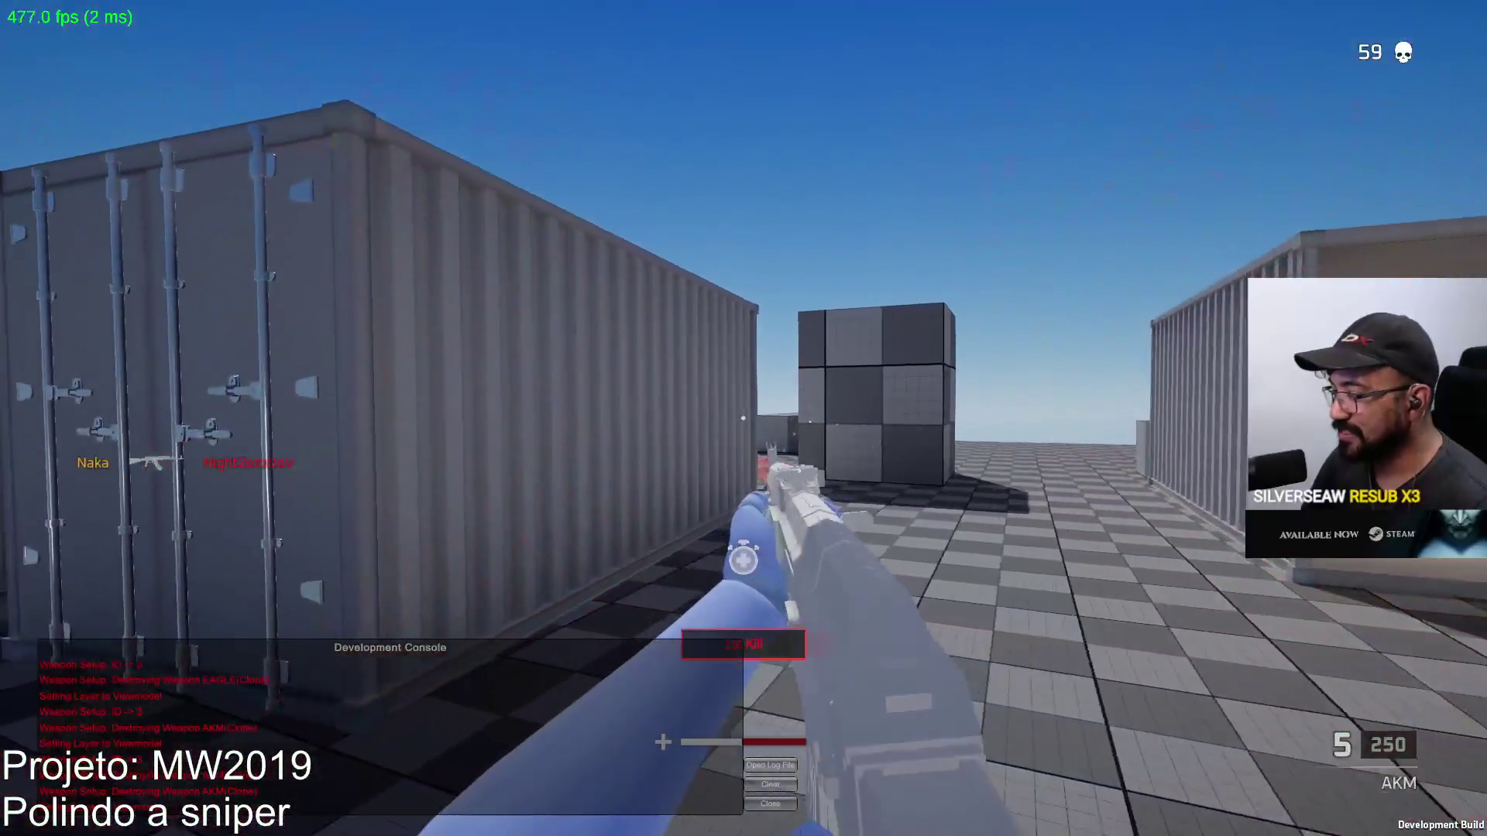
pyautogui.press('r')
pyautogui.press('w')
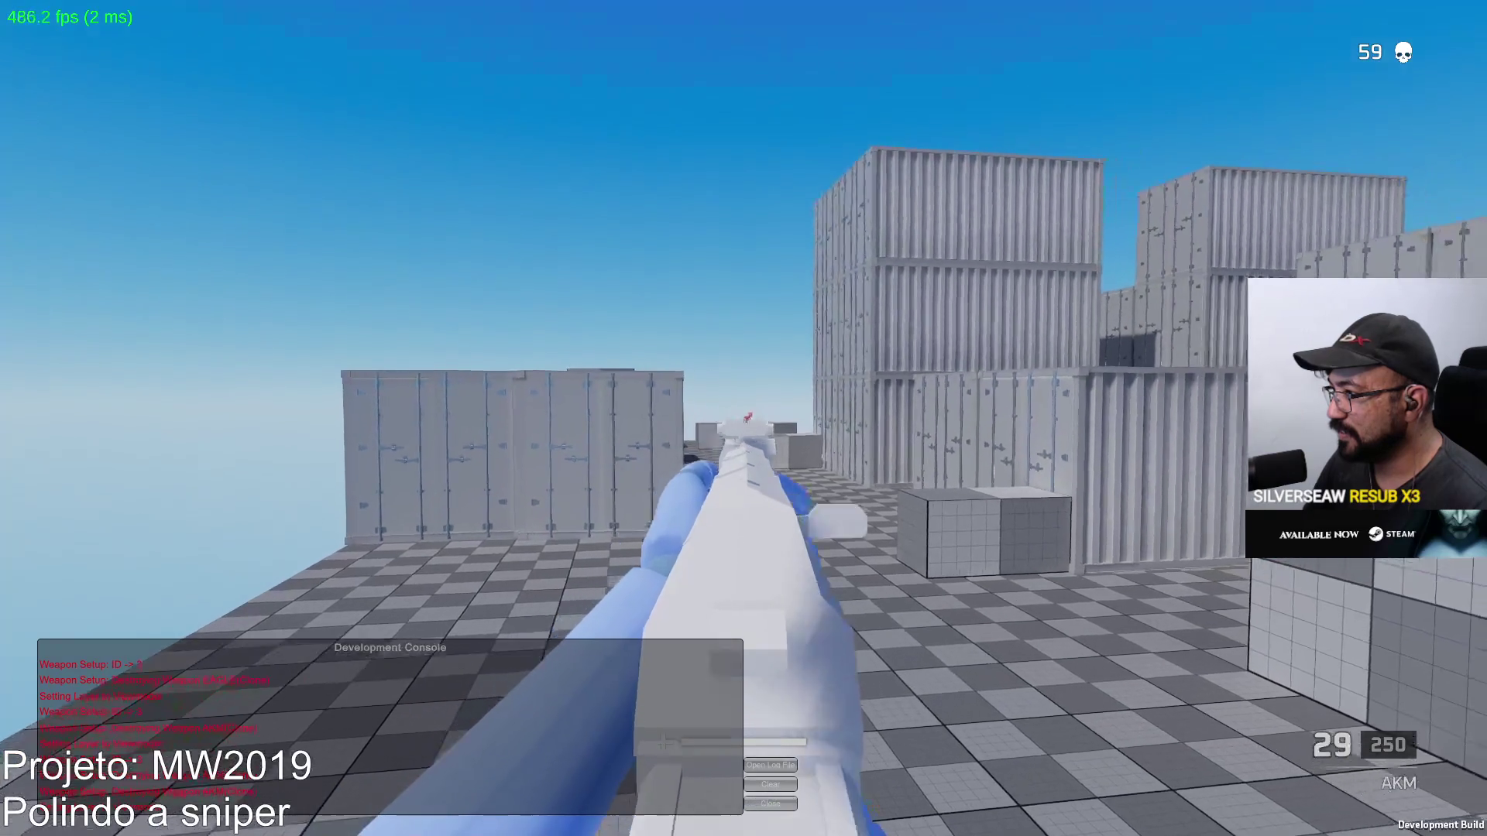
# Kill another enemy, reload, and fire AKM bursts after leaving the corridor
pyautogui.click(744, 419)
pyautogui.click(743, 418)
pyautogui.press('r')
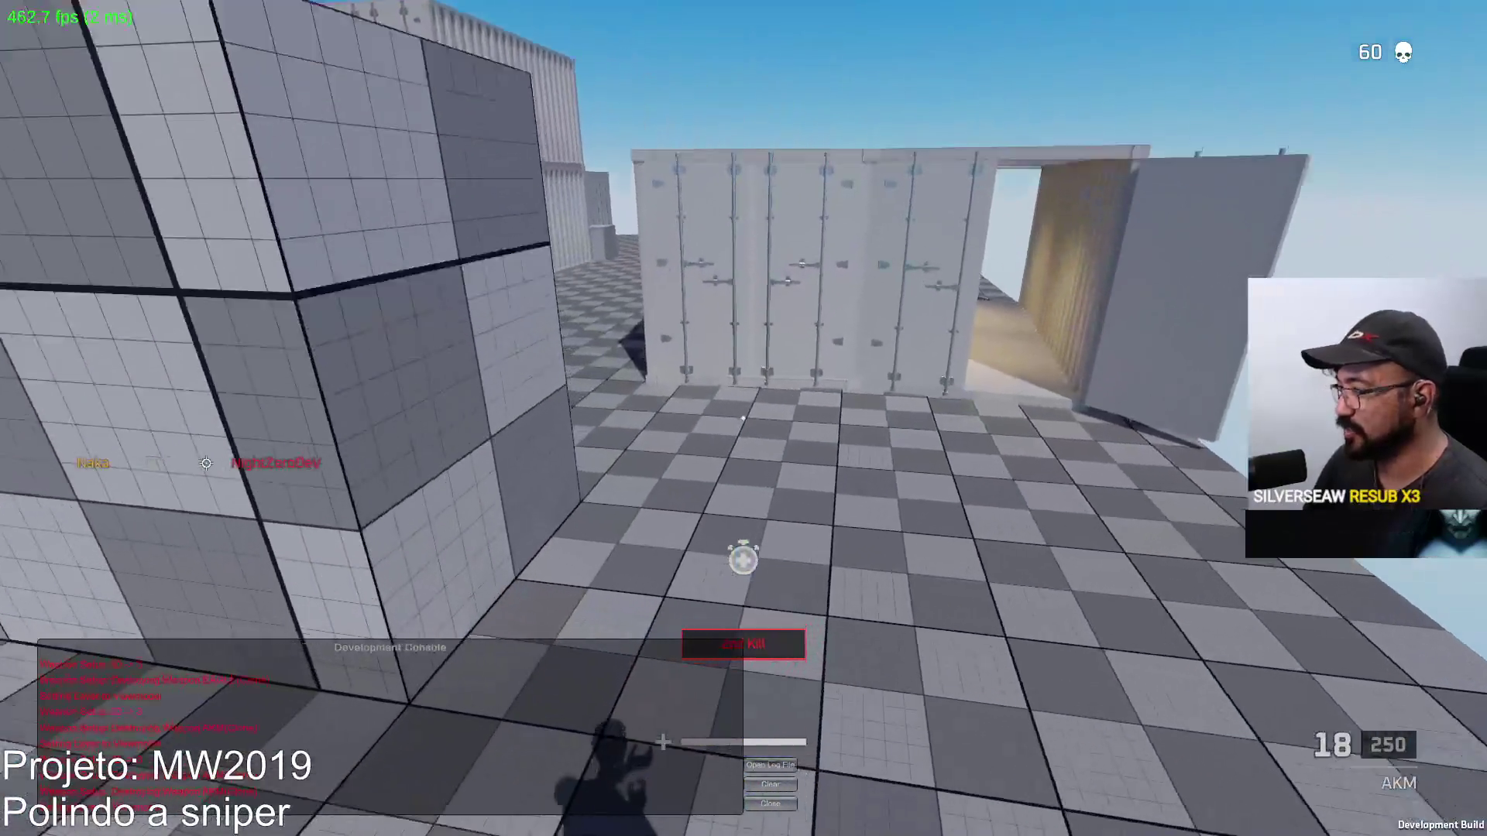
pyautogui.press('w')
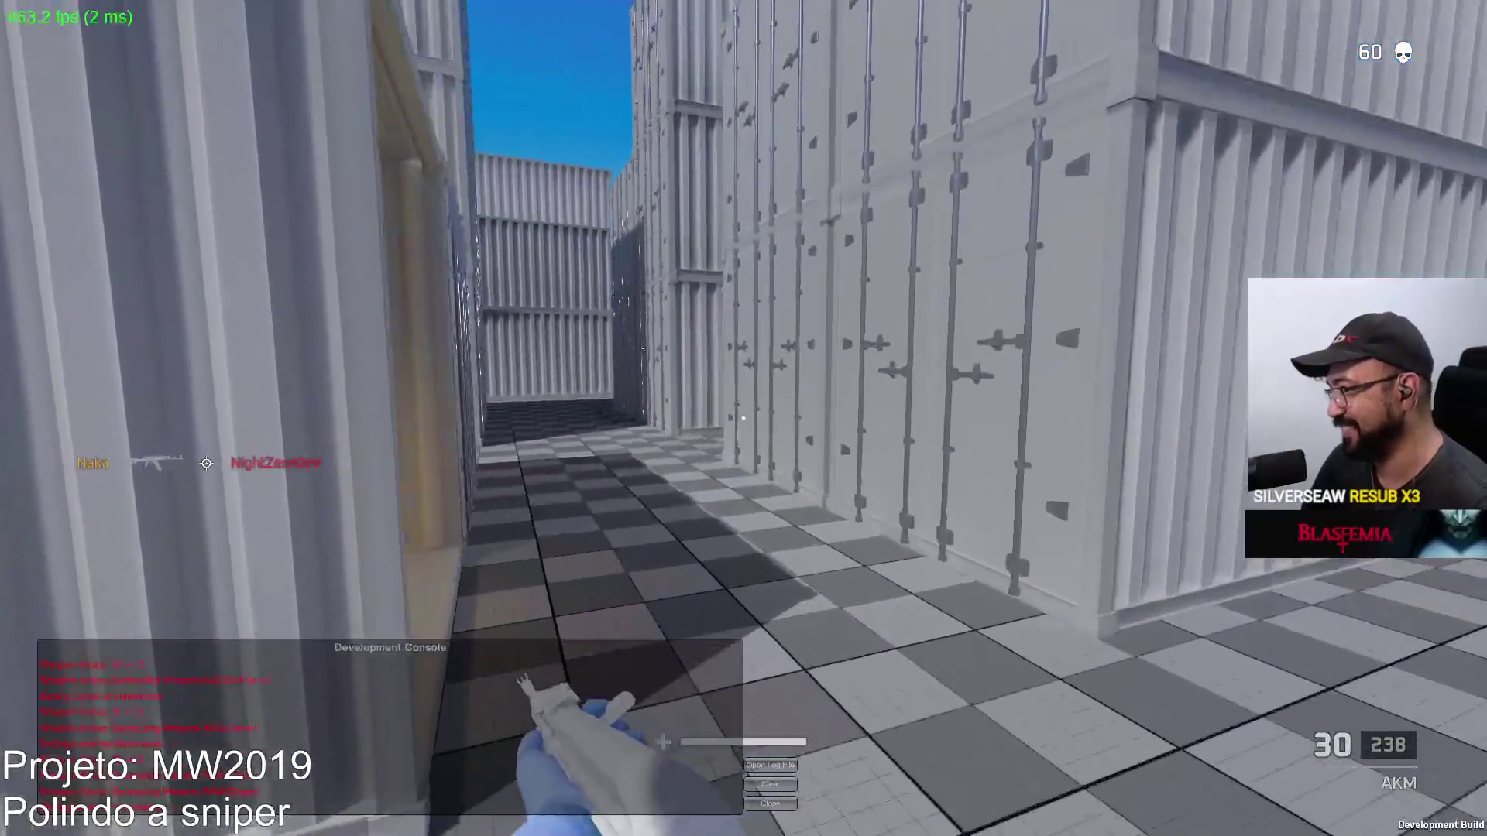
pyautogui.press('w')
pyautogui.press('w')
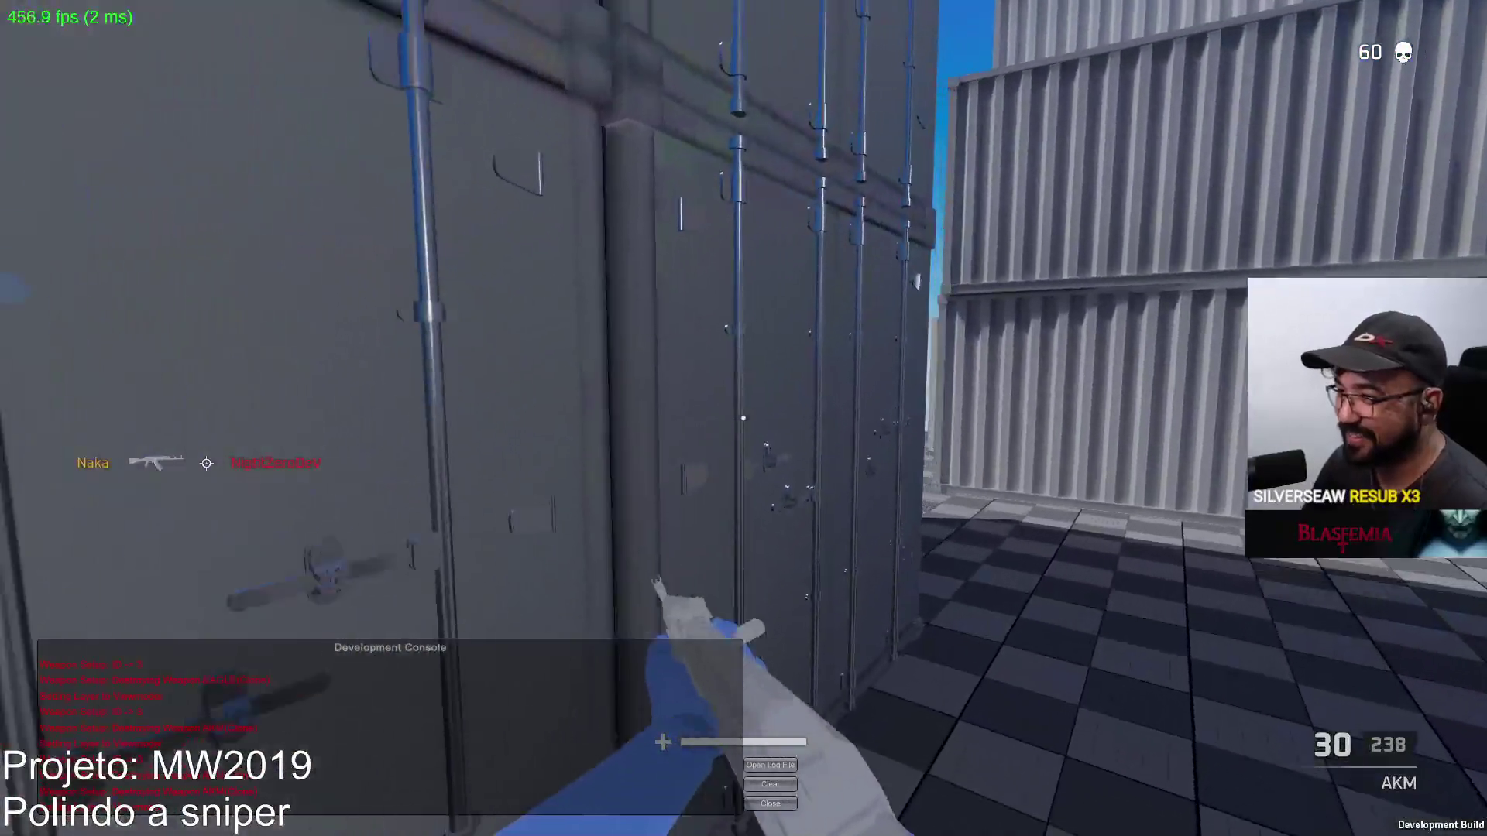
pyautogui.press('w')
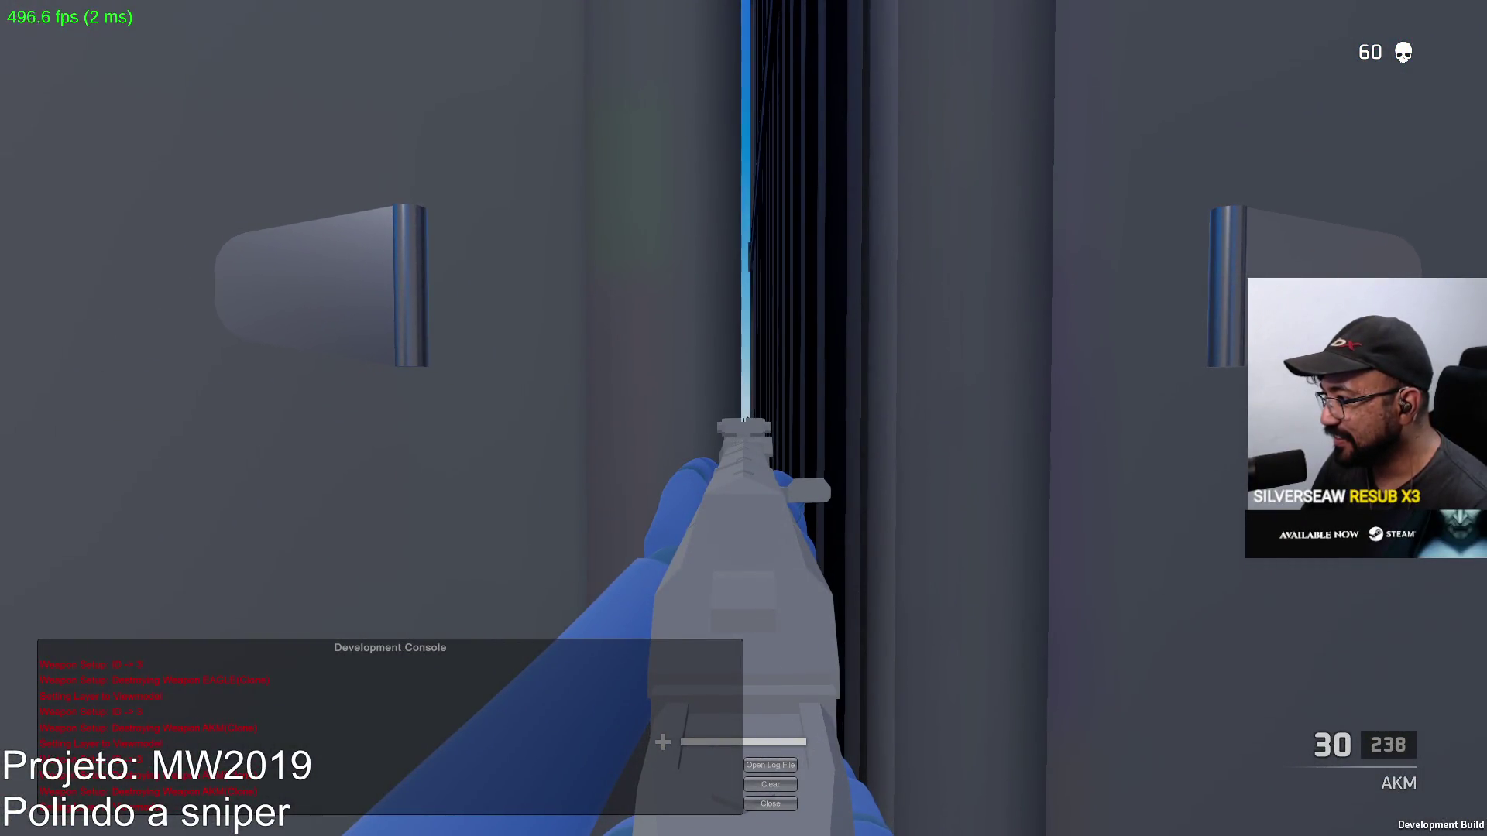
pyautogui.click(743, 418)
pyautogui.click(743, 418)
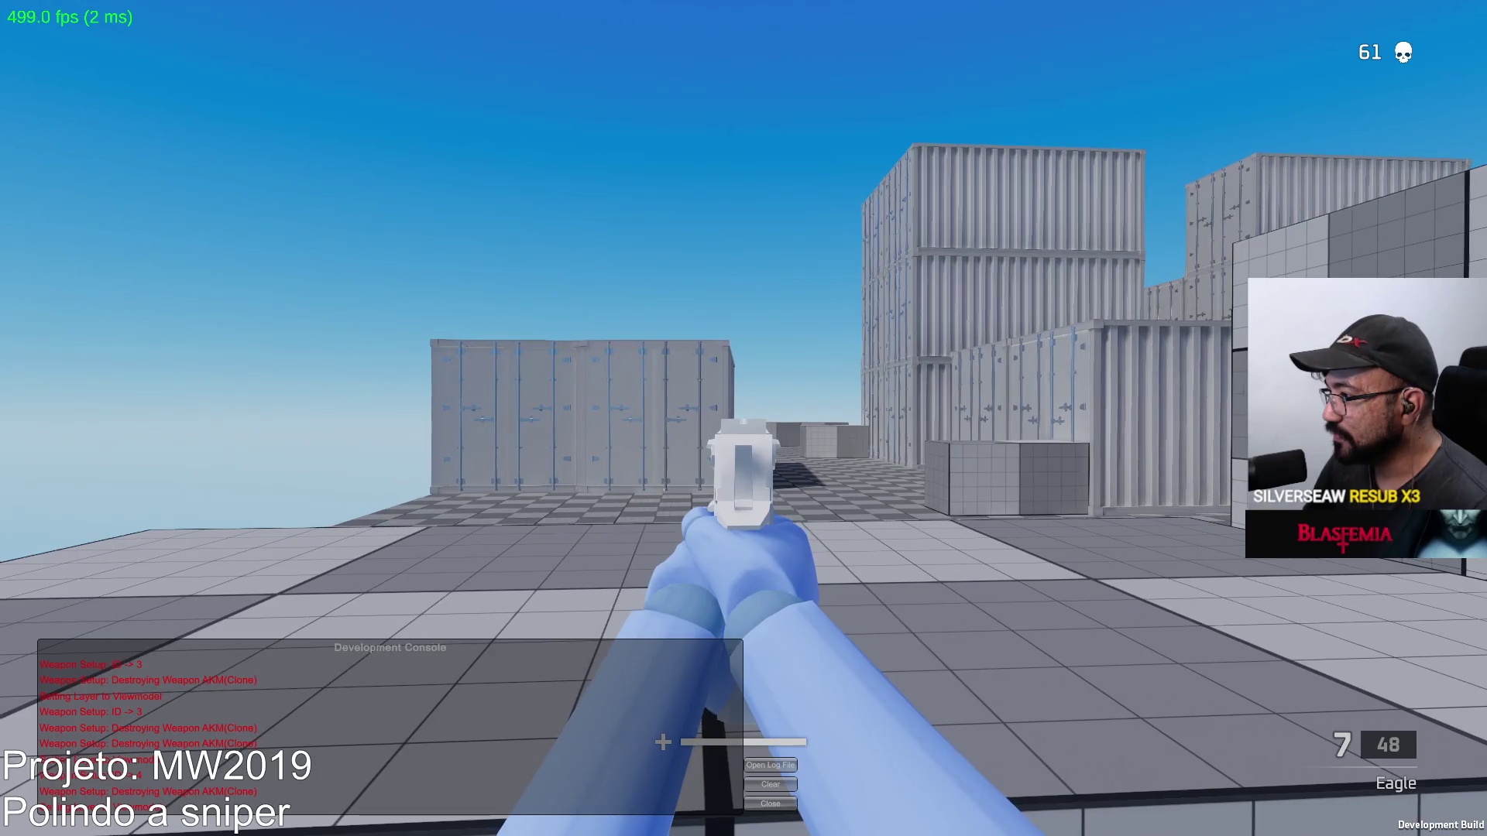
# Kill an enemy with the Eagle pistol and move over the box row toward the large cube
pyautogui.press('w')
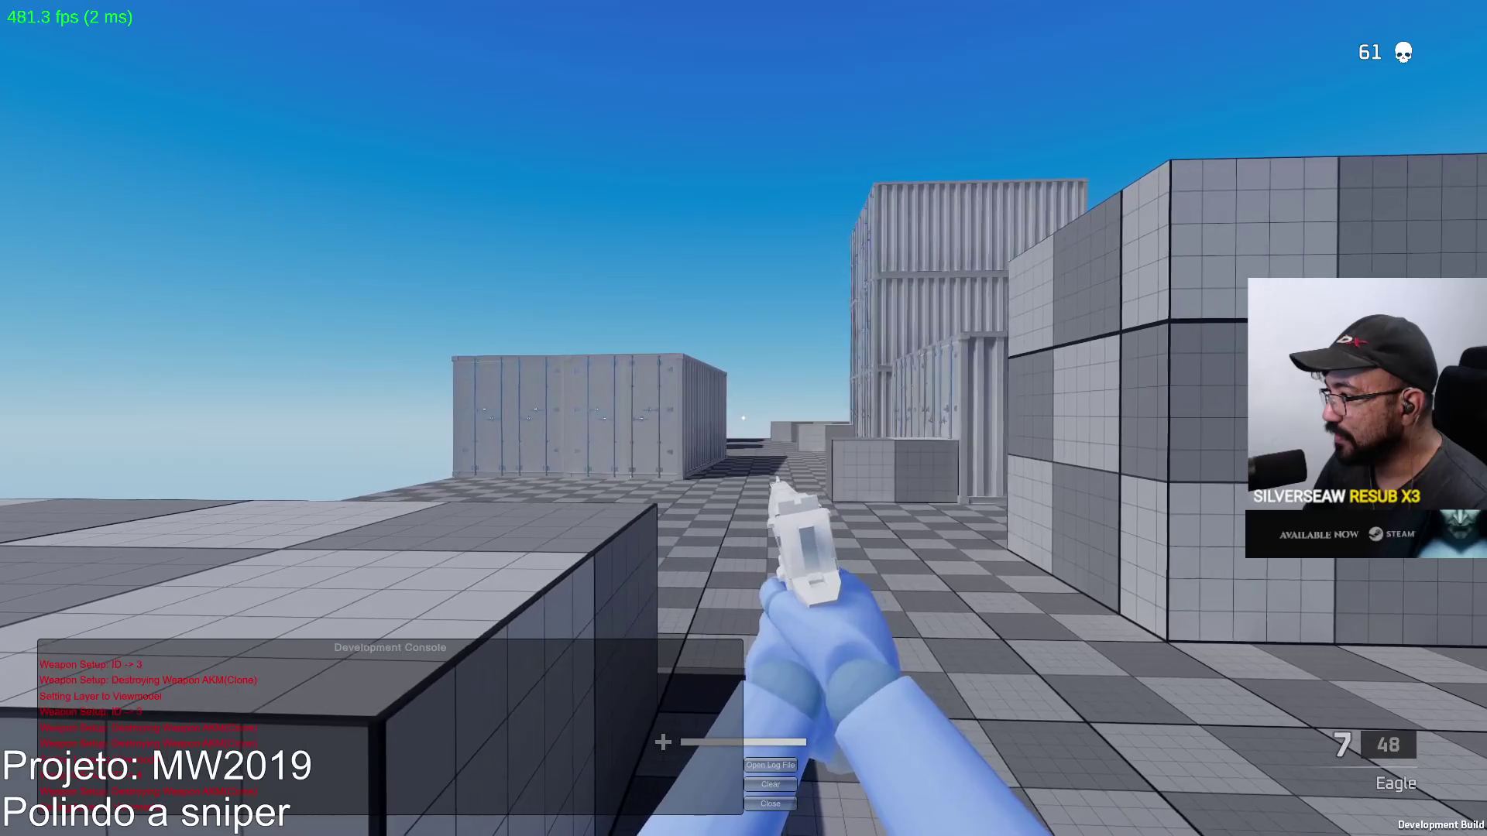
pyautogui.click(744, 418)
pyautogui.click(744, 419)
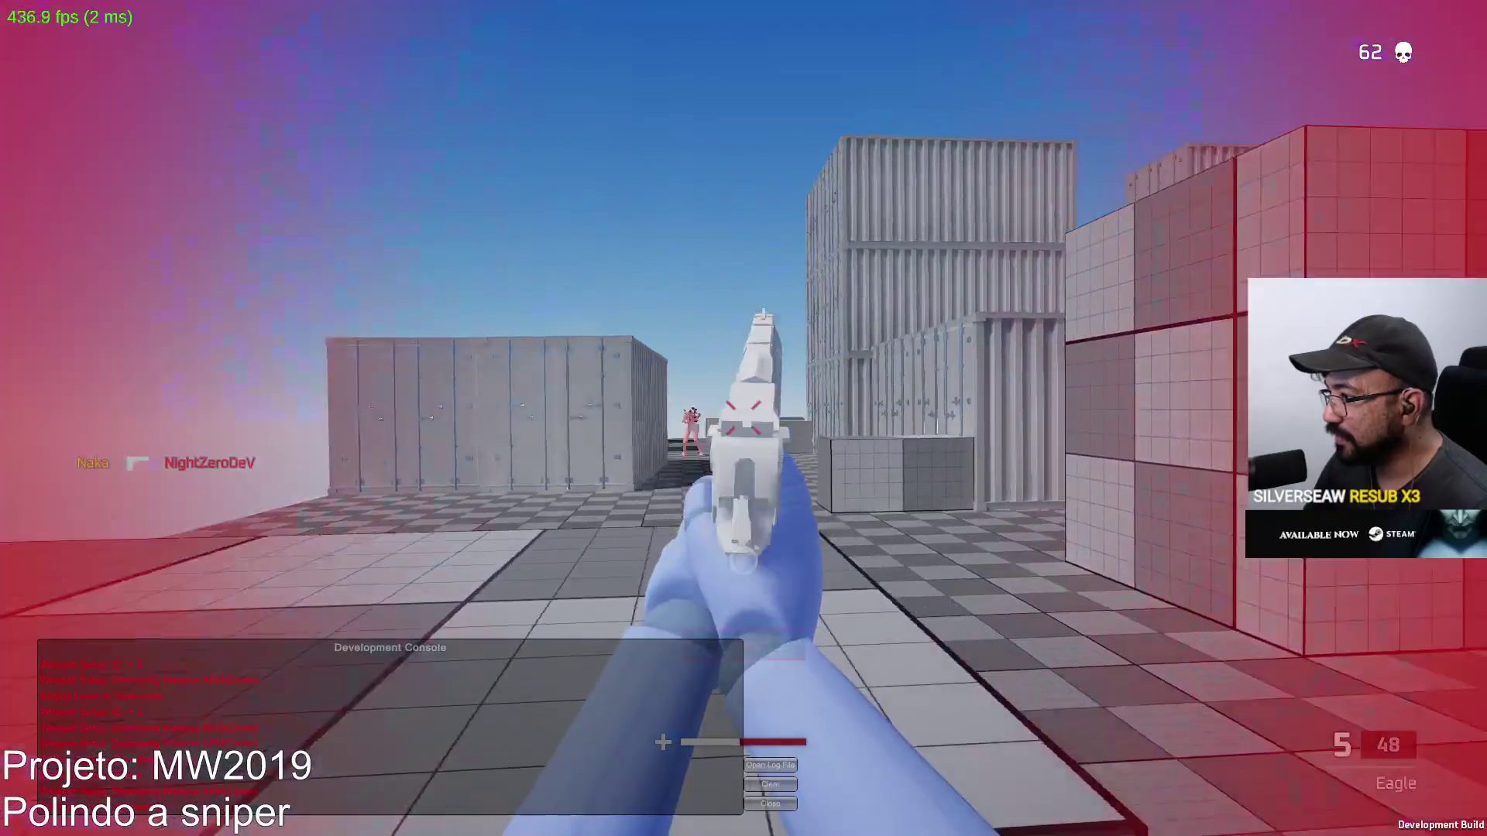
pyautogui.press('w')
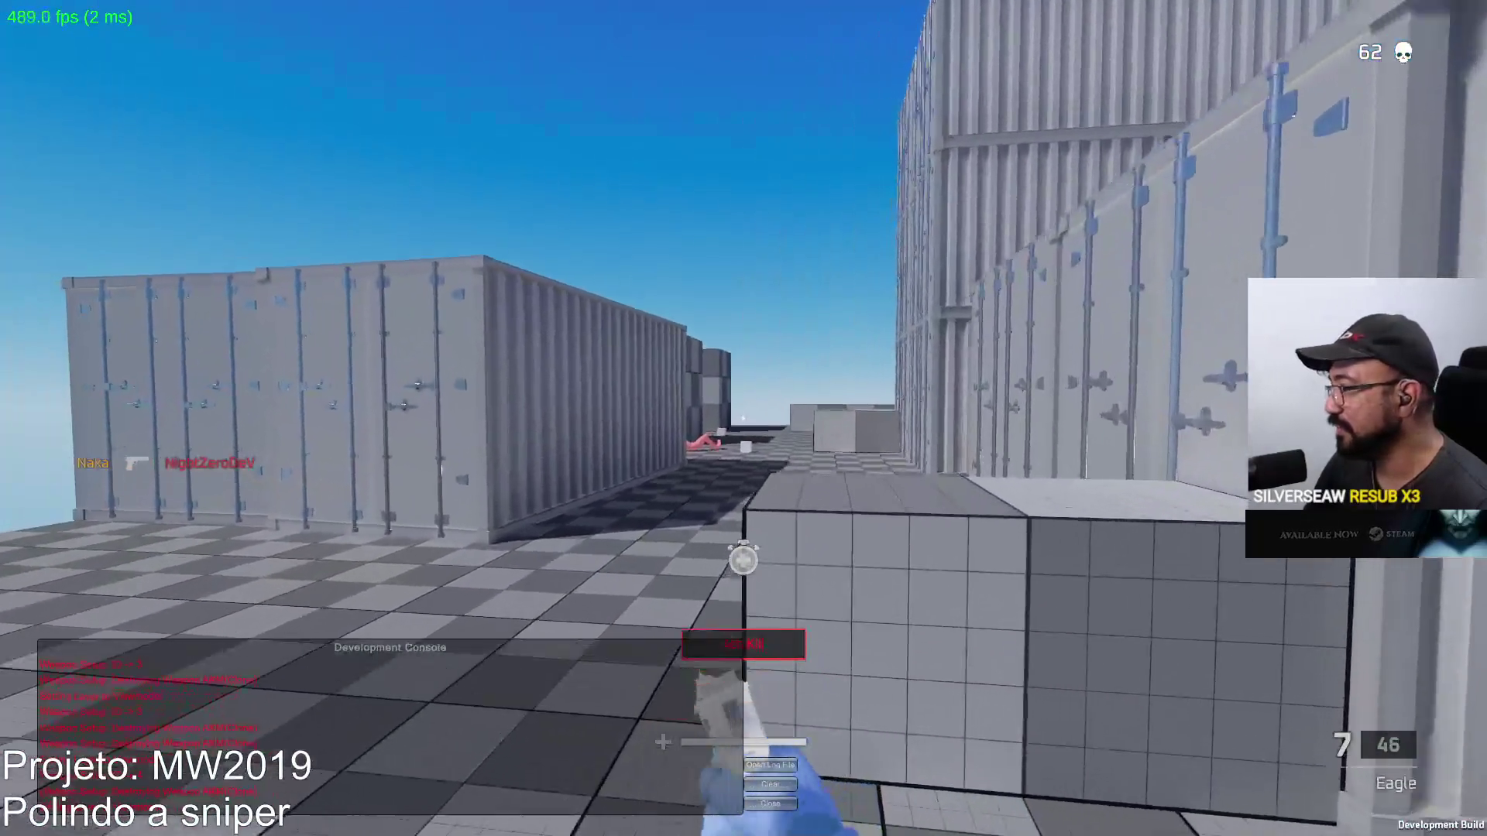
pyautogui.press('w')
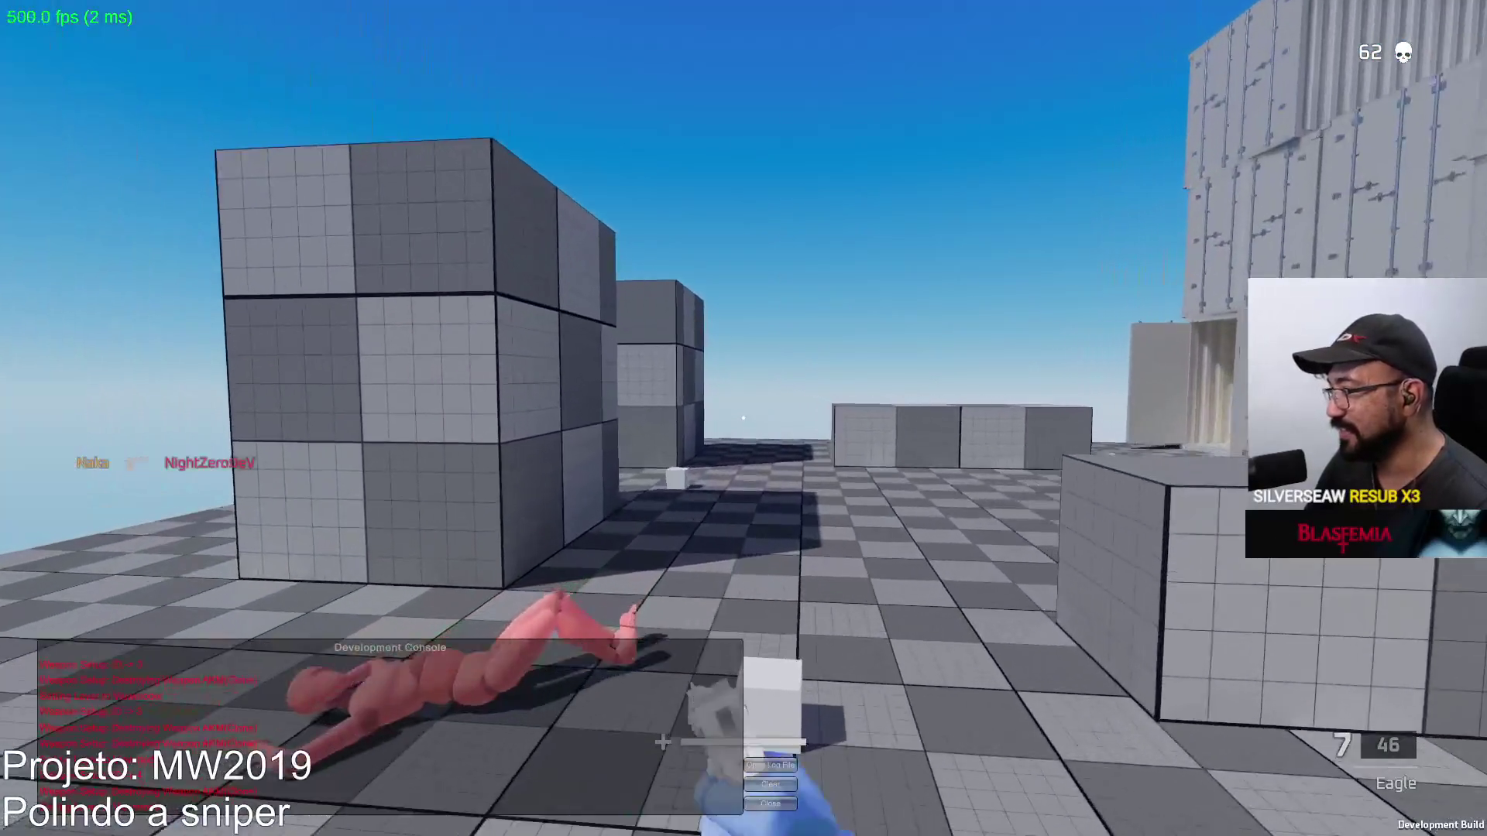
pyautogui.press('w')
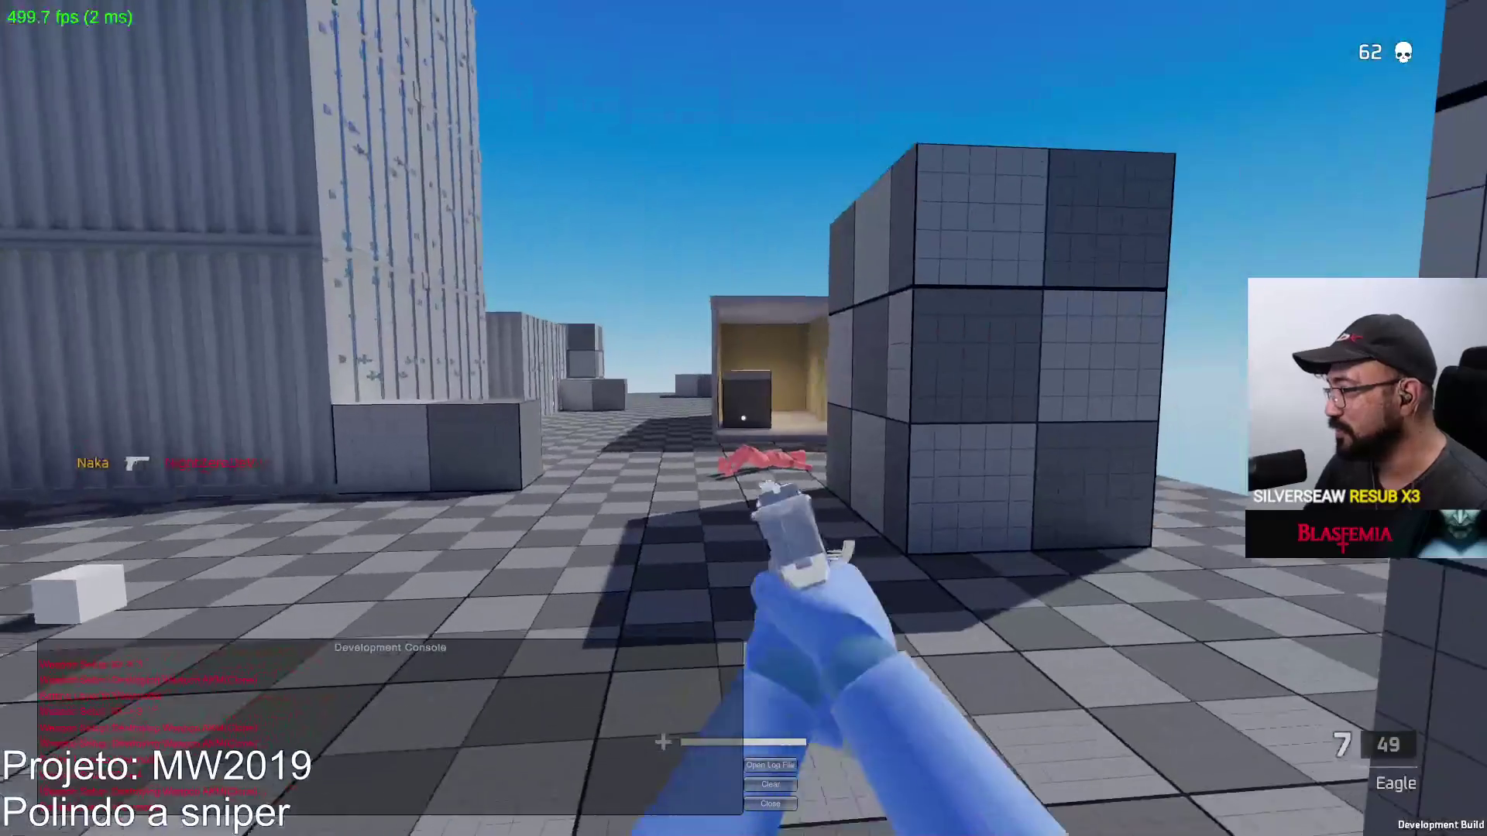
pyautogui.press('w')
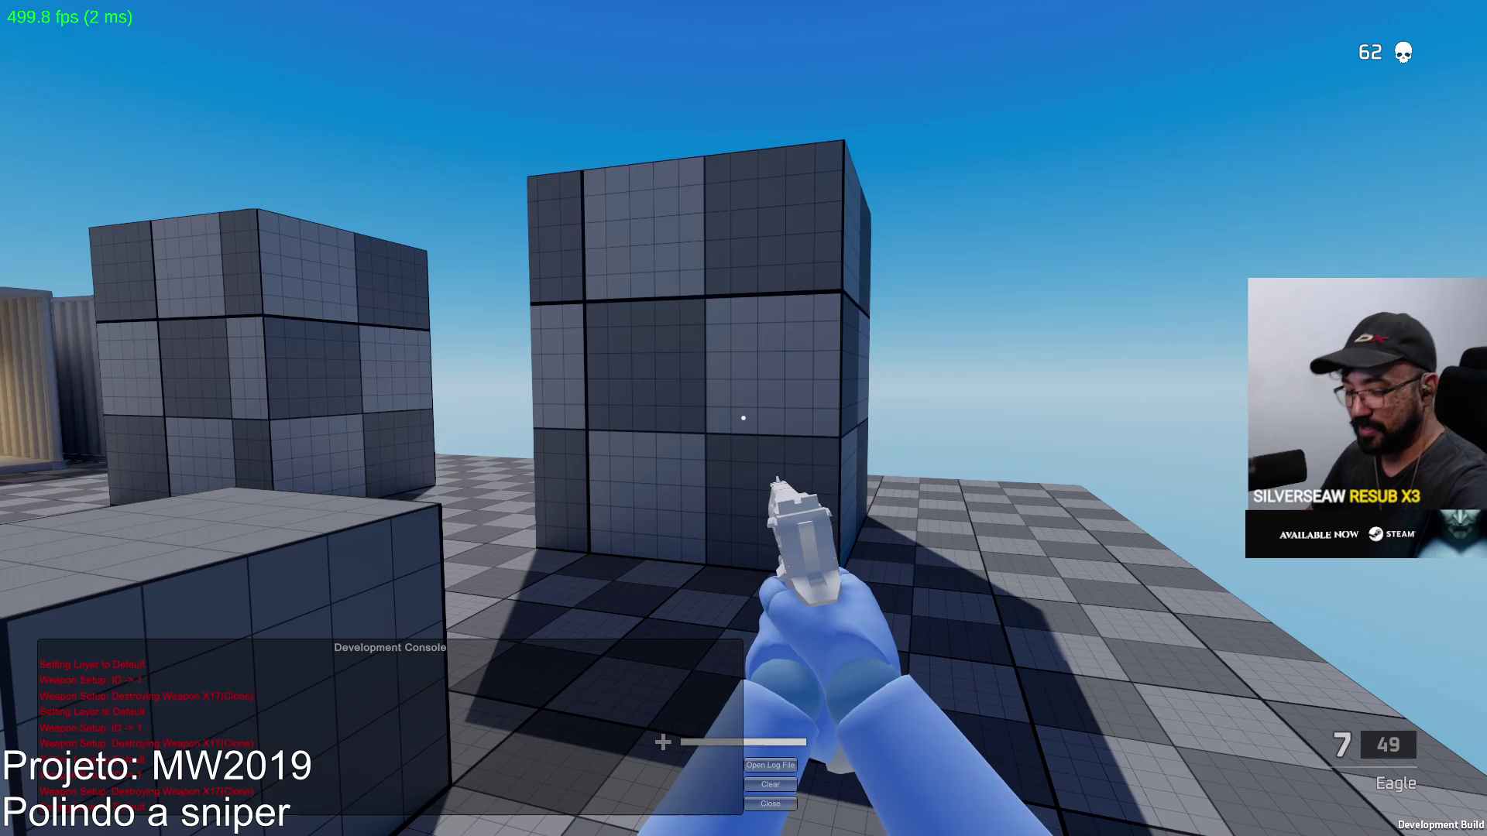
# Leave the game and launch Project Hell.exe from the Builds\Project Hell folder
pyautogui.press('a')
pyautogui.hotkey('alt', 'Tab')
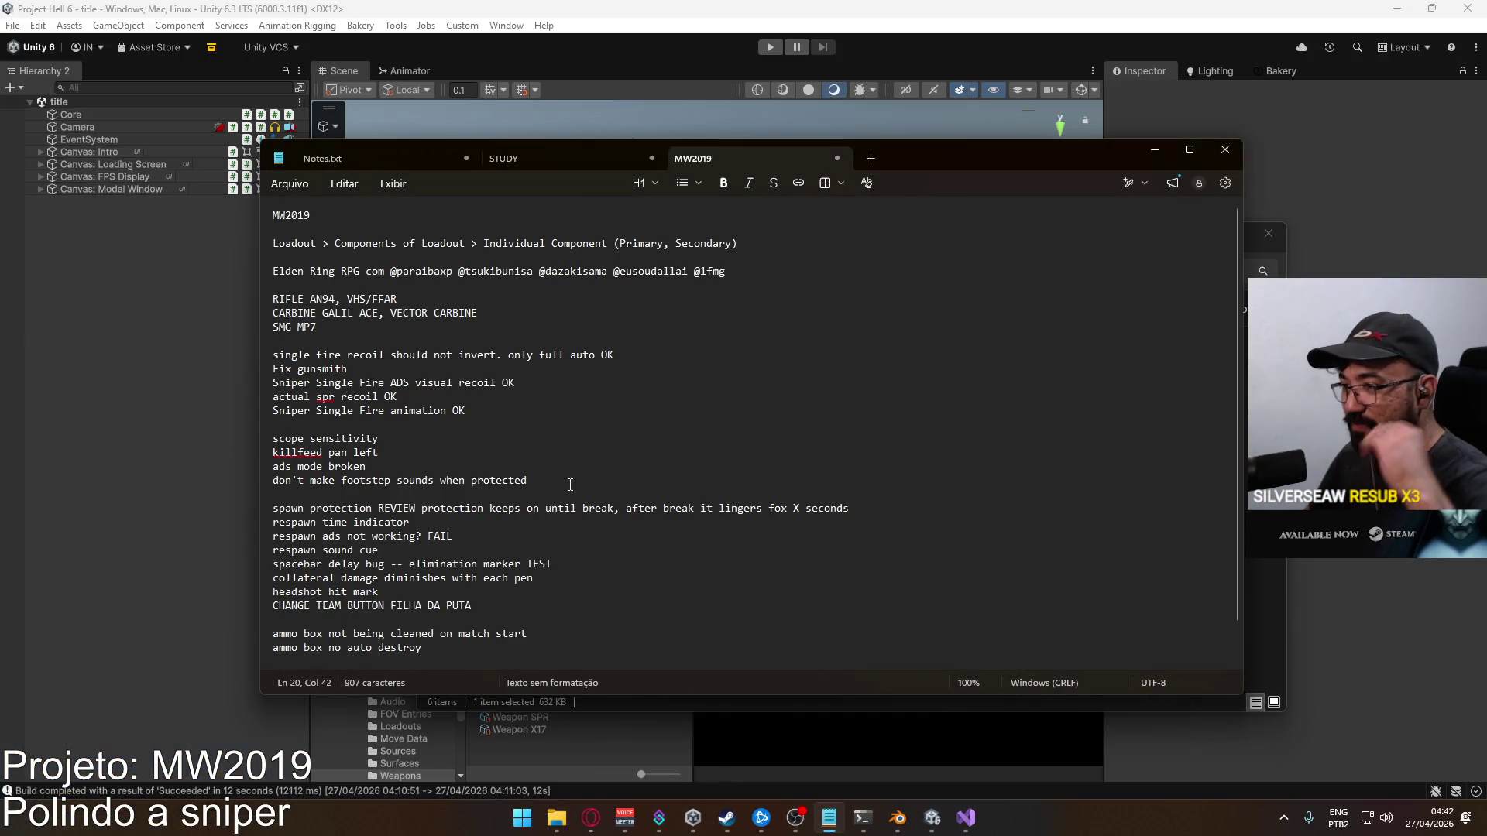
pyautogui.click(557, 818)
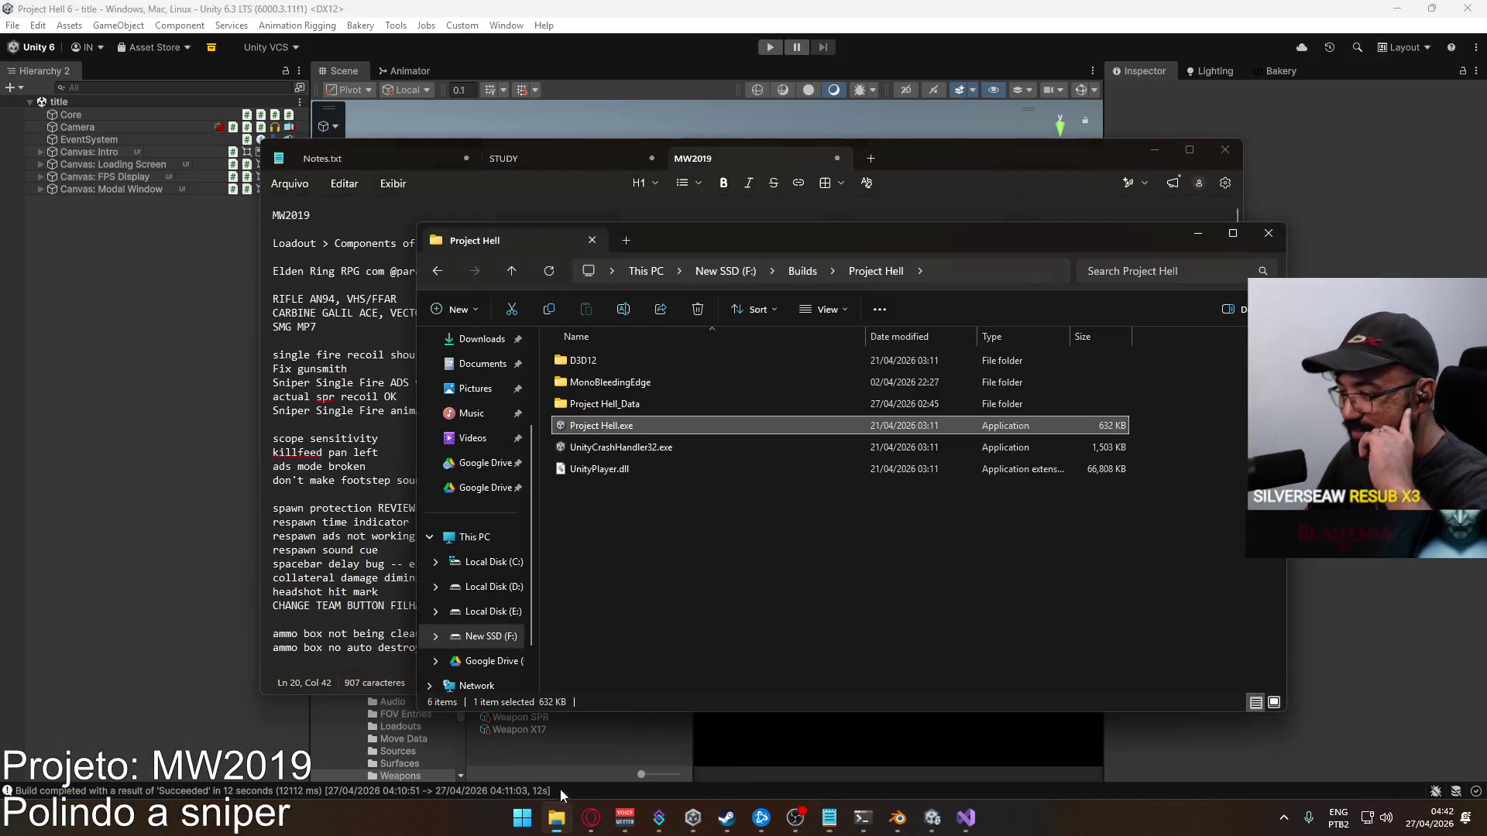
pyautogui.doubleClick(593, 427)
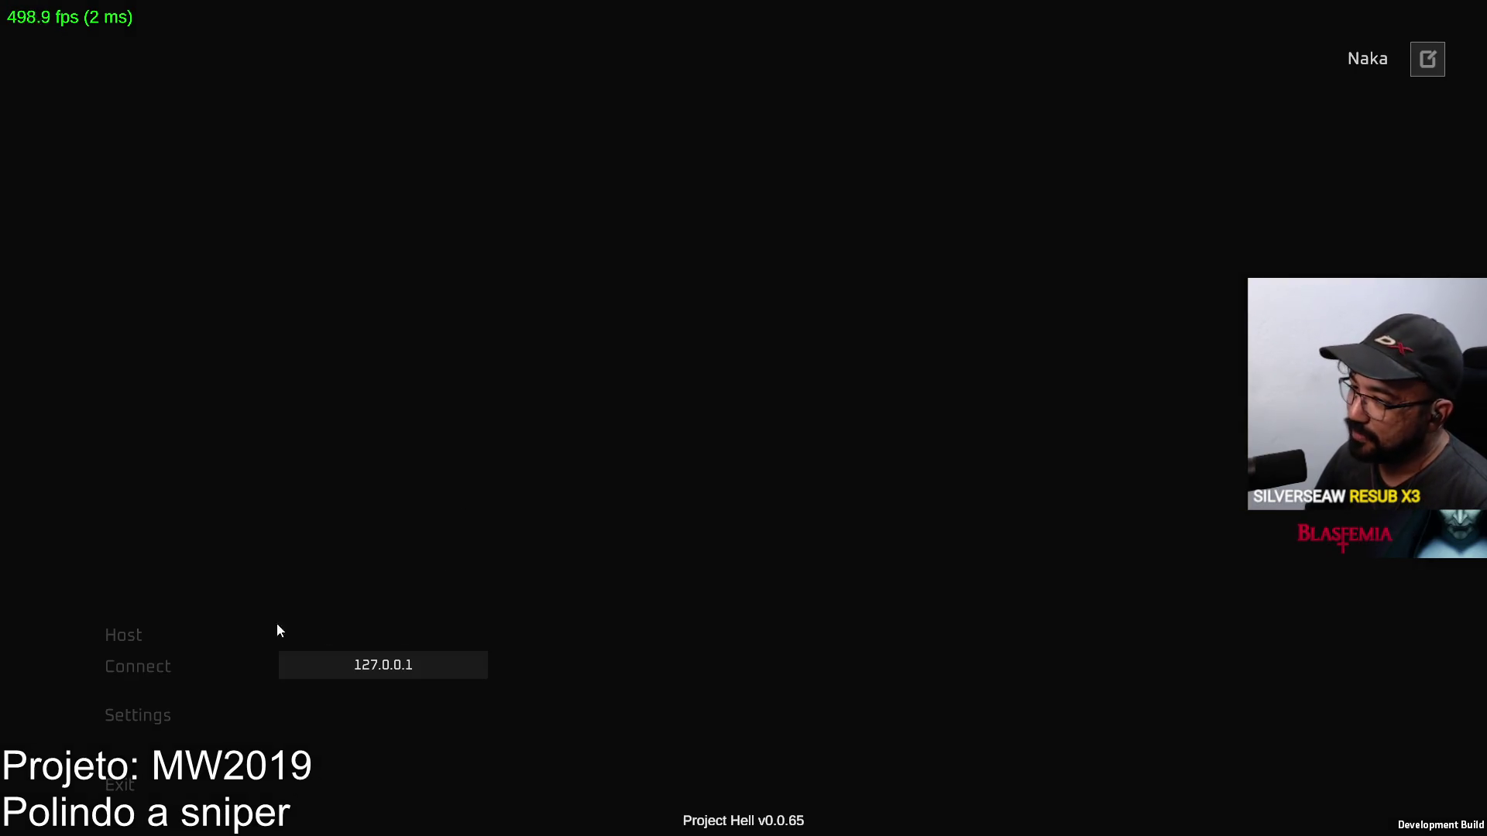
# Host a Team Deathmatch match and create it
pyautogui.click(193, 643)
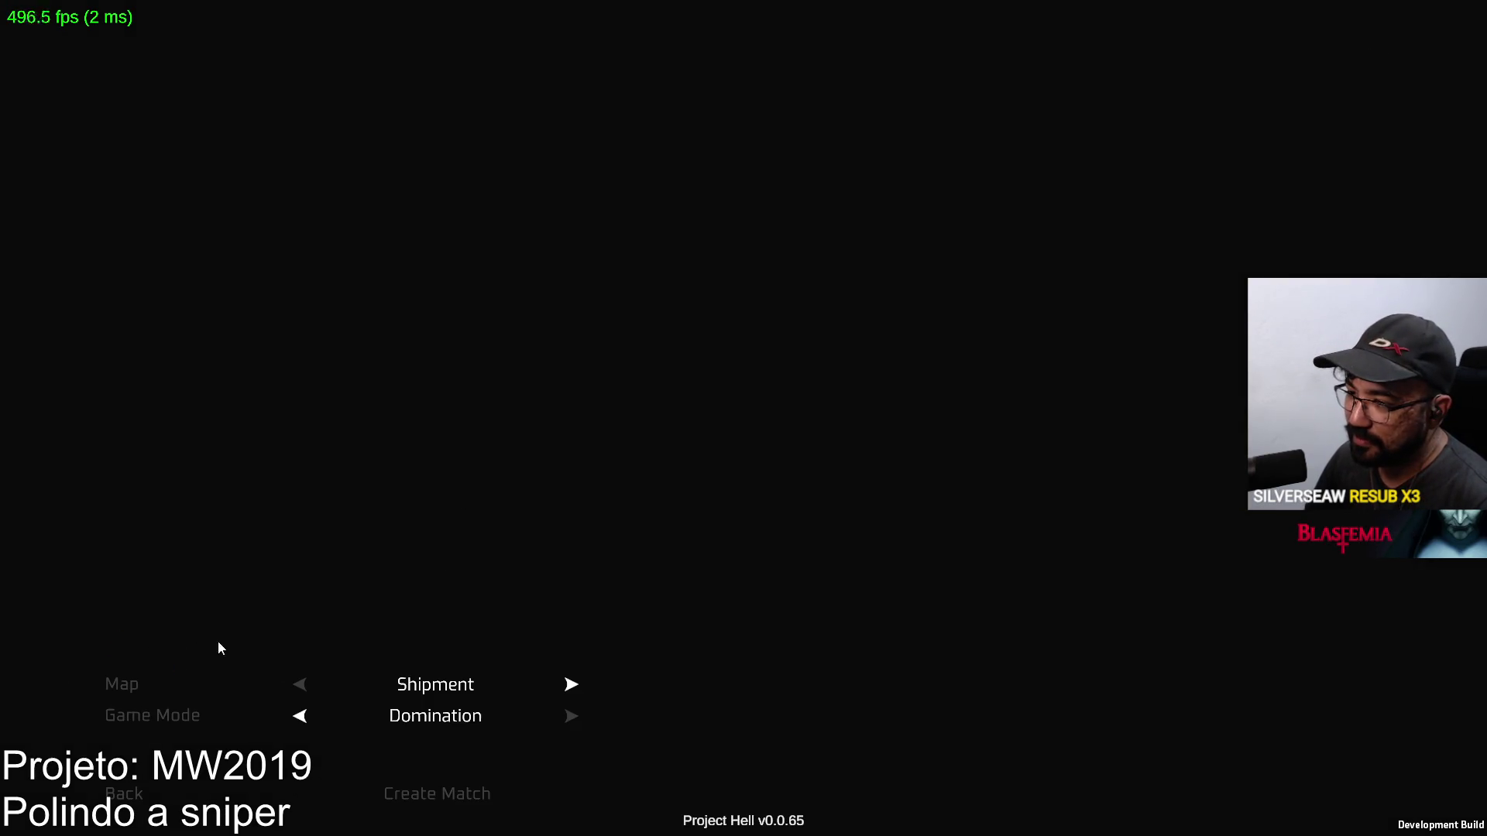
pyautogui.click(300, 717)
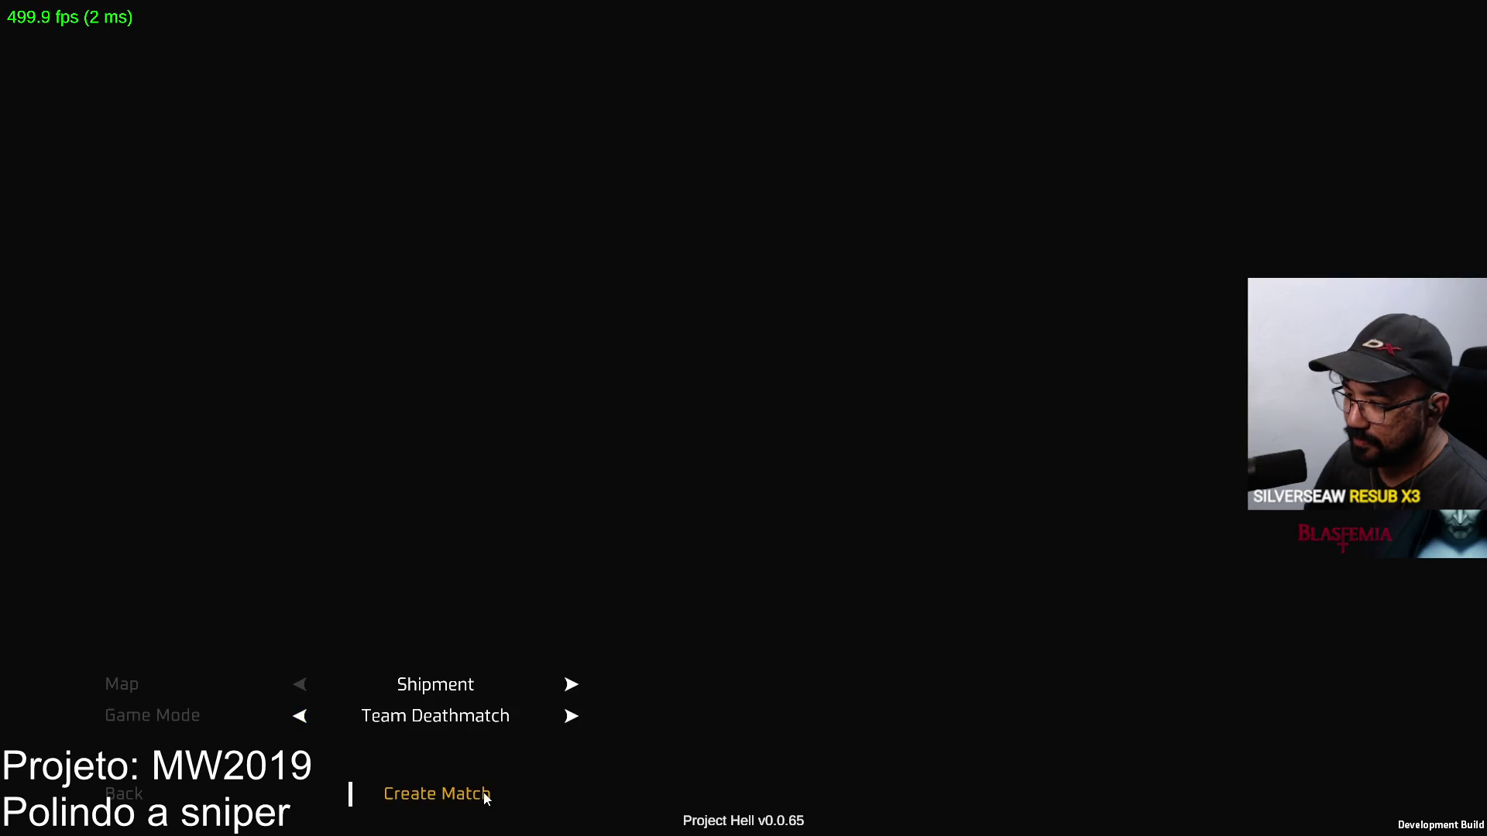
pyautogui.click(299, 718)
pyautogui.click(472, 810)
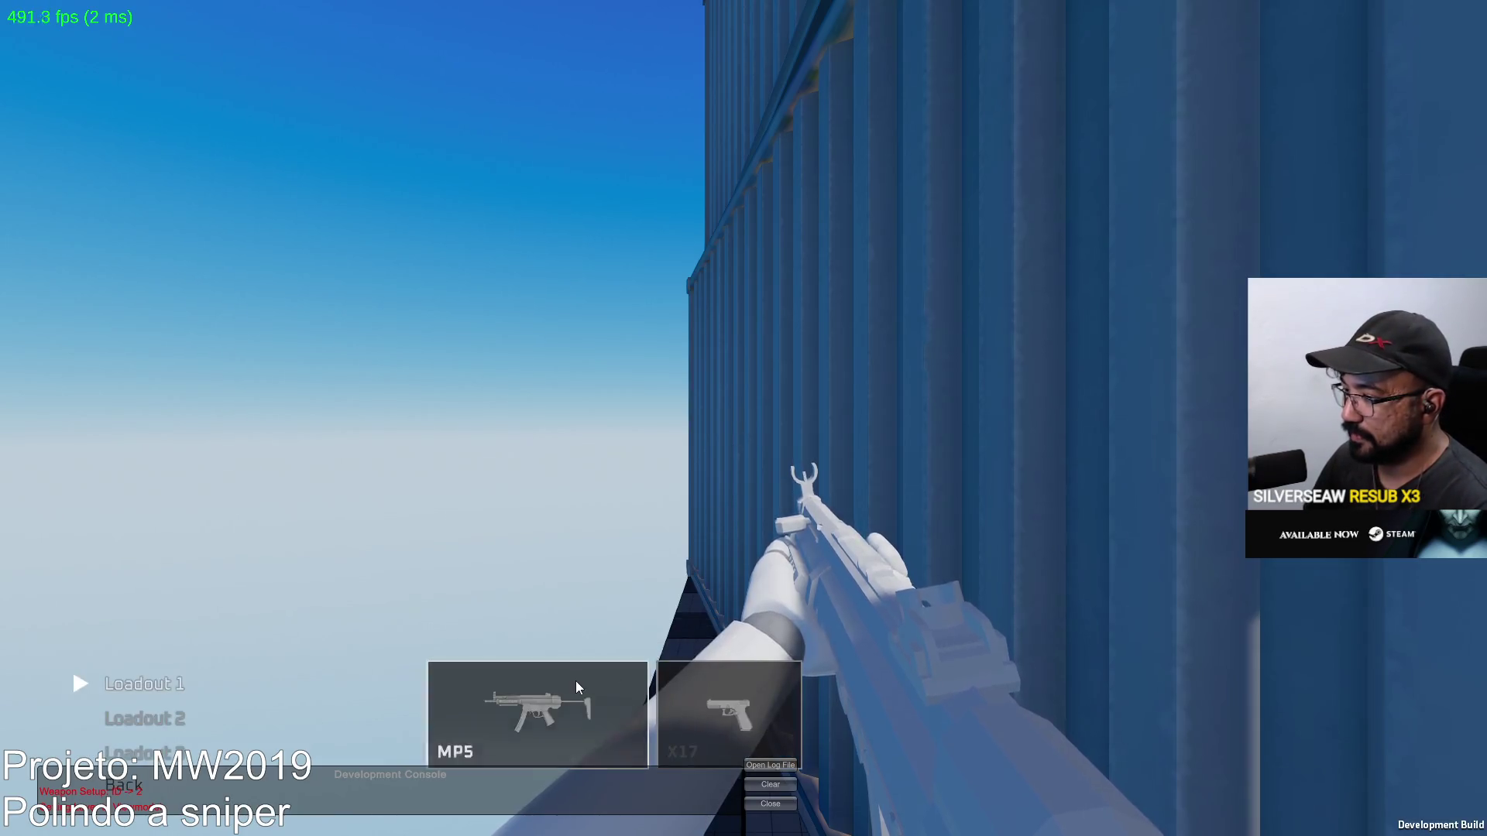
# Equip the marksman sniper rifle with the Sniper Scope in the gunsmith
pyautogui.click(574, 681)
pyautogui.click(352, 511)
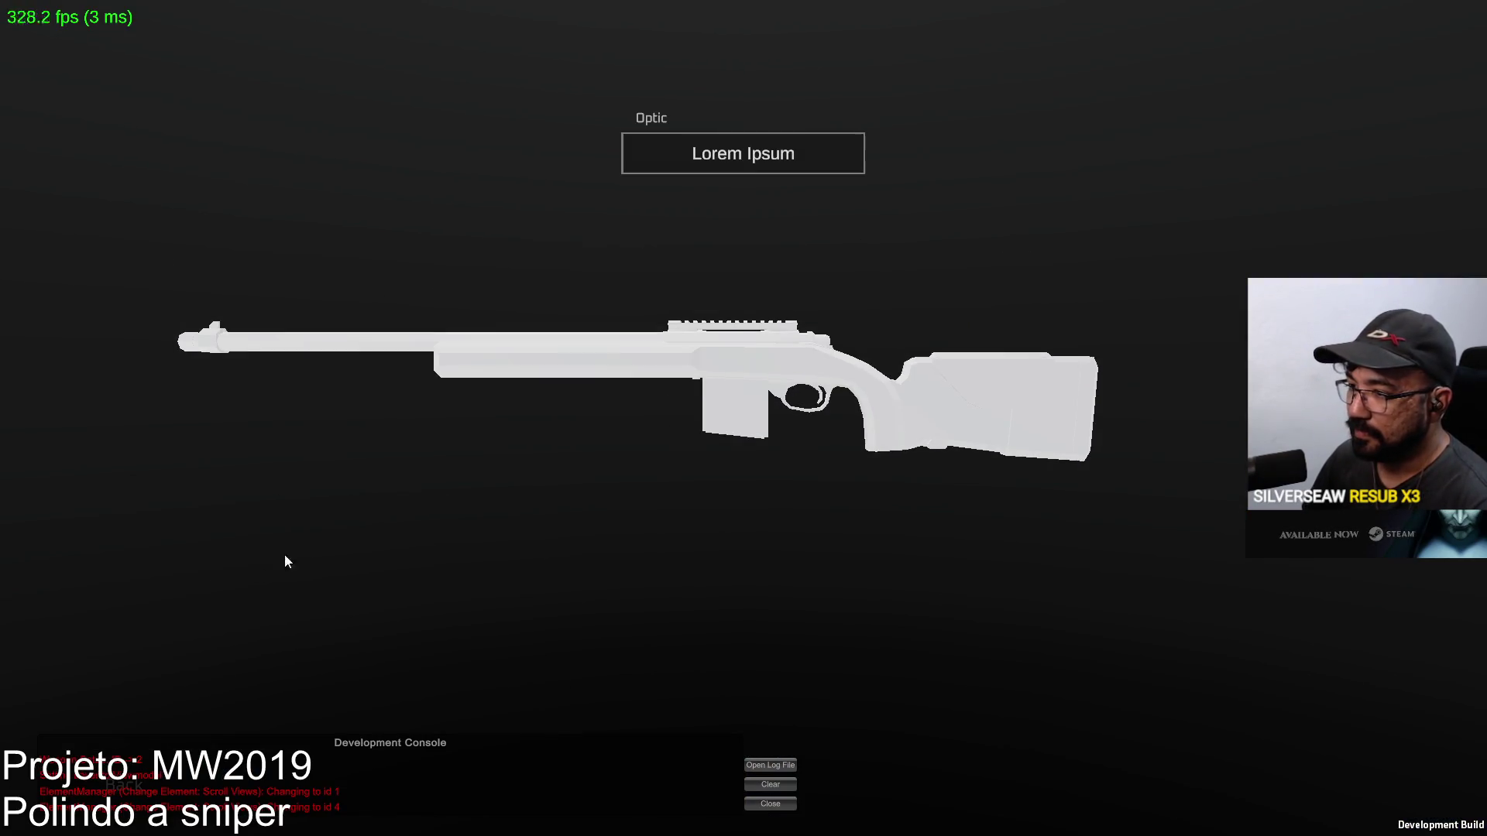
pyautogui.click(744, 162)
pyautogui.click(281, 607)
pyautogui.press('Escape')
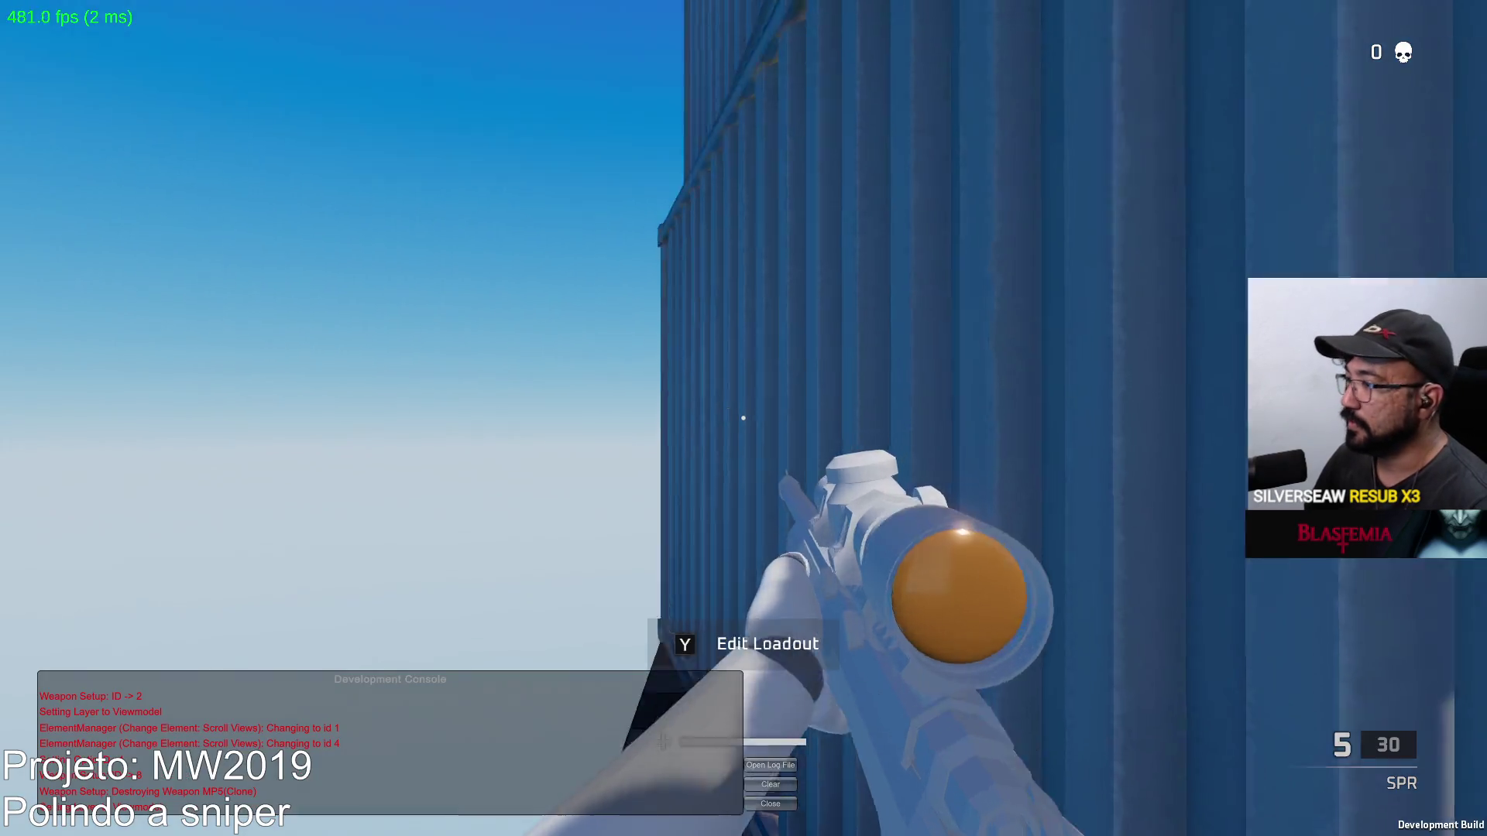
# Visit the pistol gunsmith, check the scoreboard, and switch to the Eagle pistol
pyautogui.press('y')
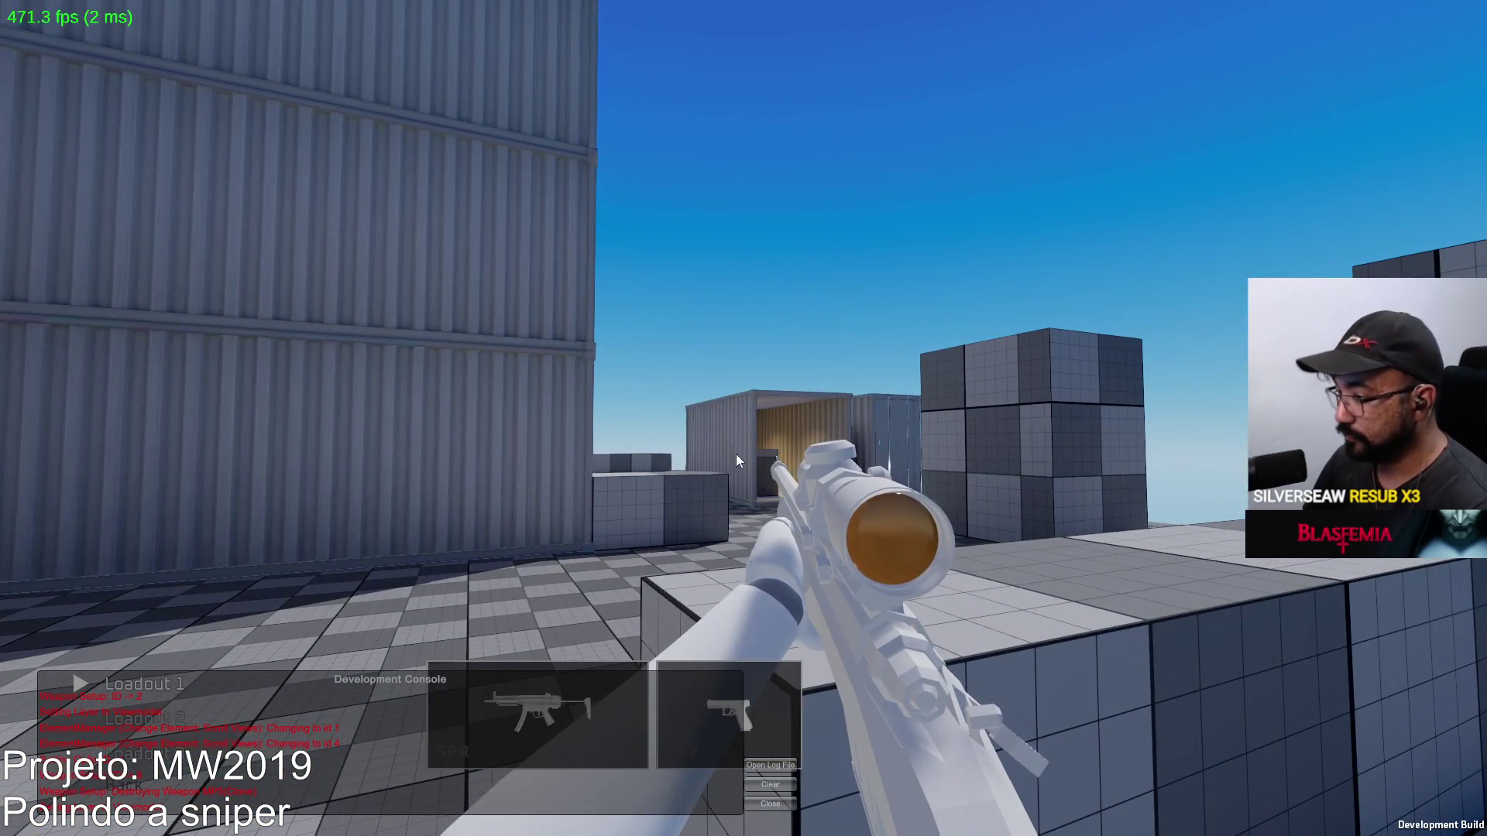
pyautogui.click(793, 702)
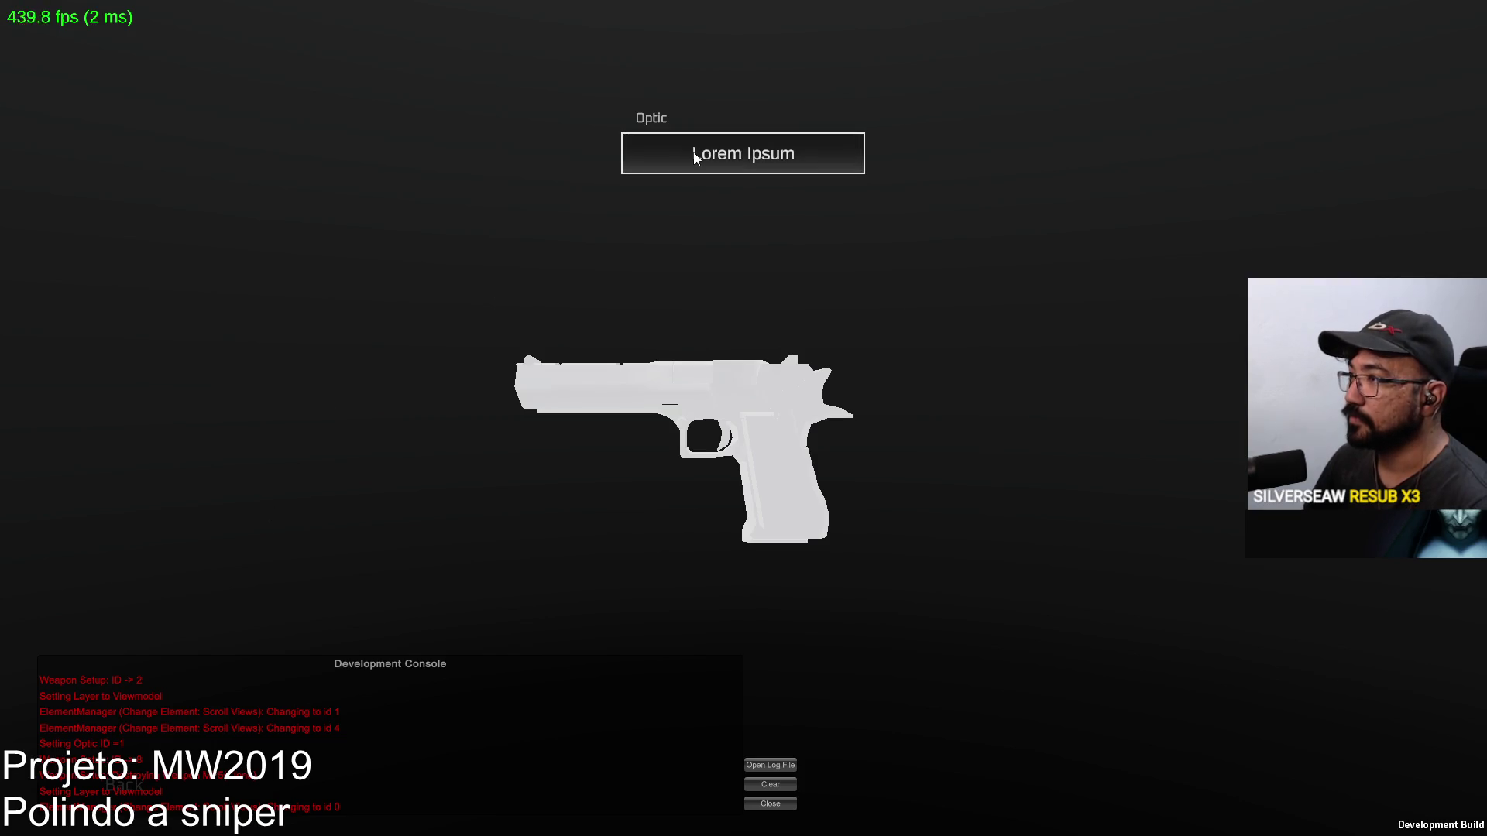
pyautogui.press('Escape')
pyautogui.press('Tab')
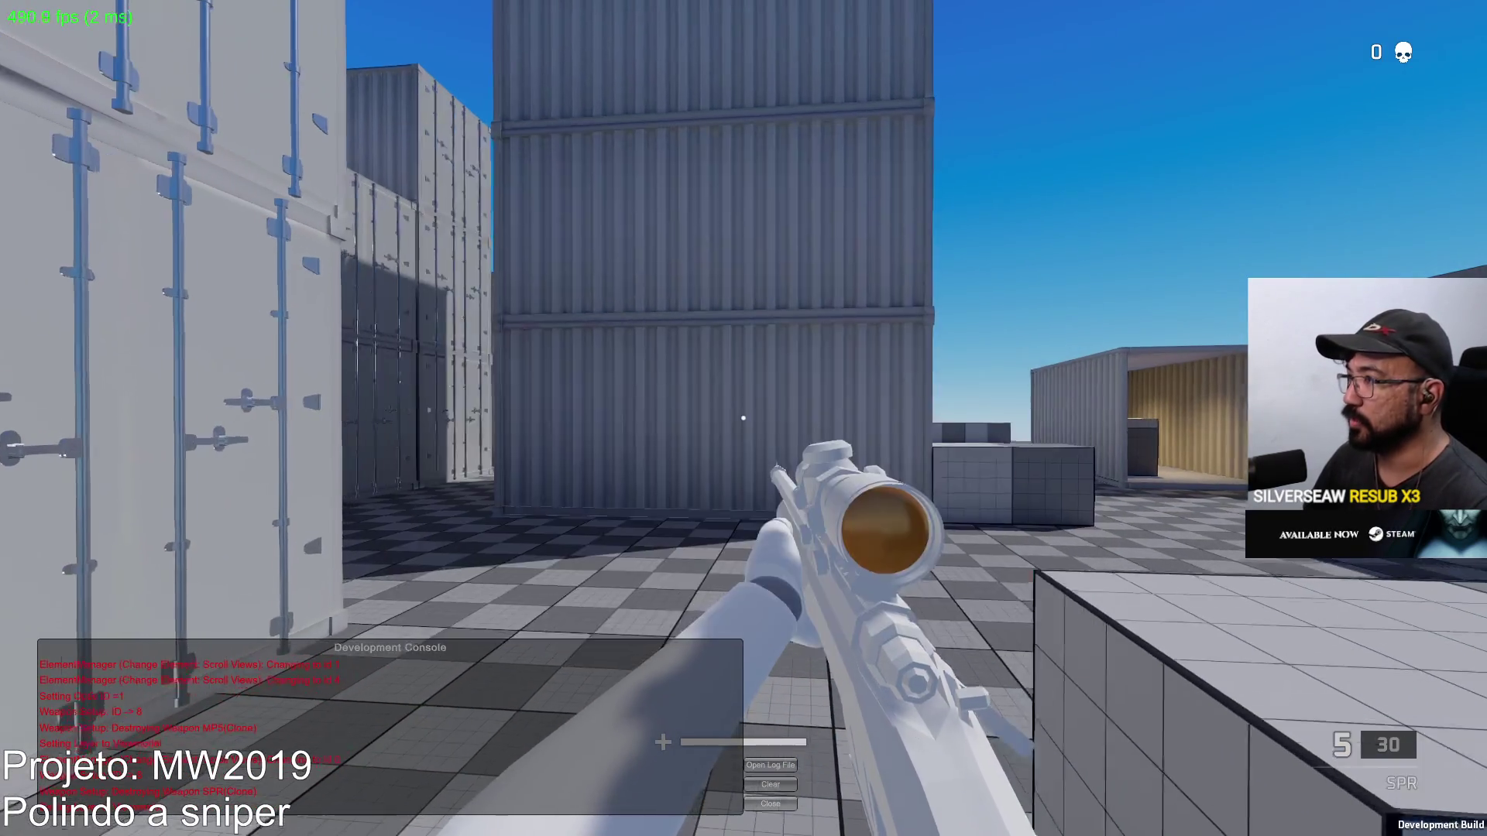
pyautogui.press('2')
# Walk through the shipping containers firing Eagle shots down to 4 rounds
pyautogui.press('w')
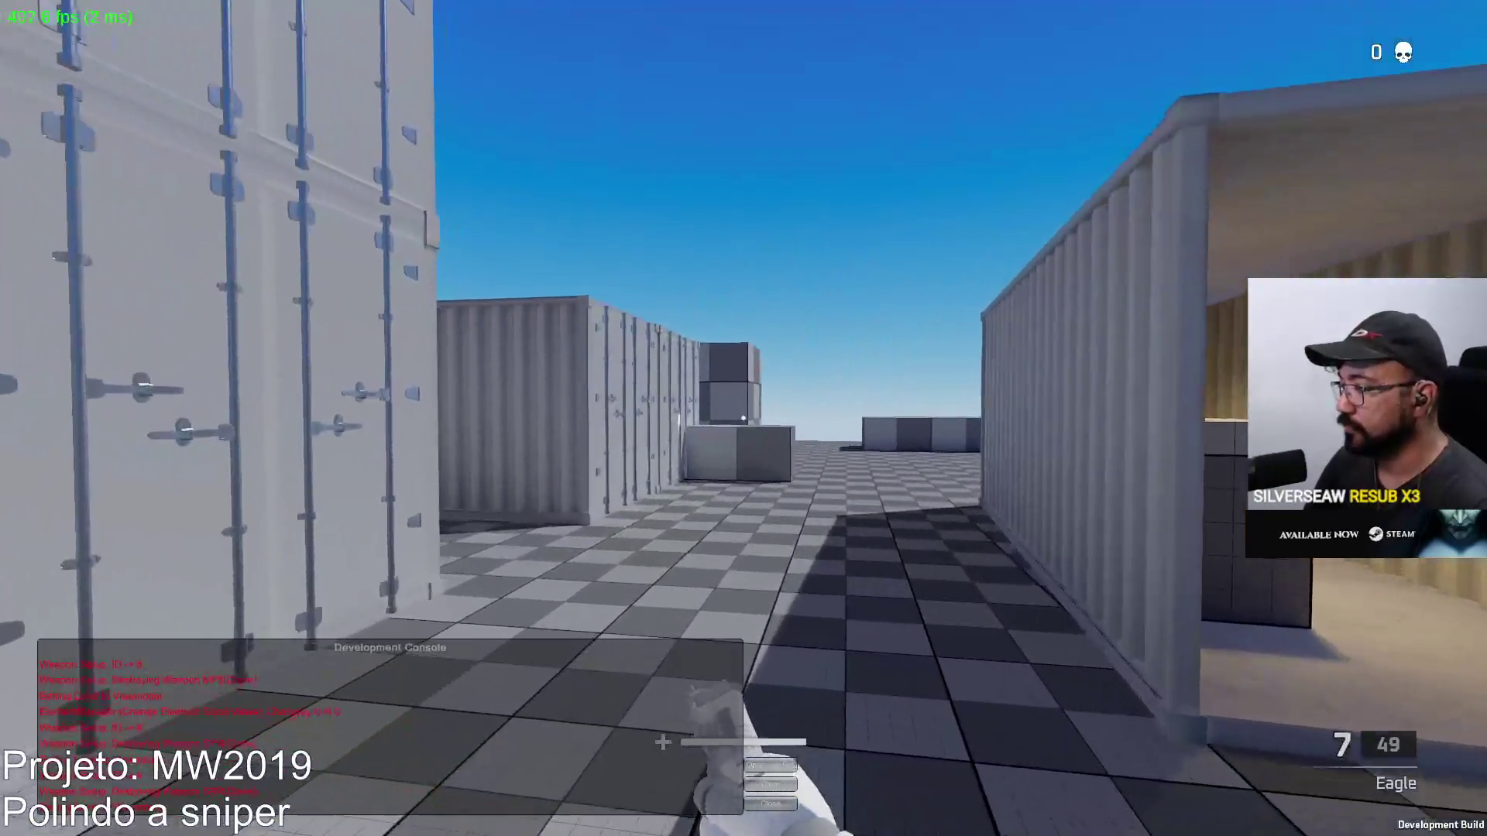
pyautogui.press('w')
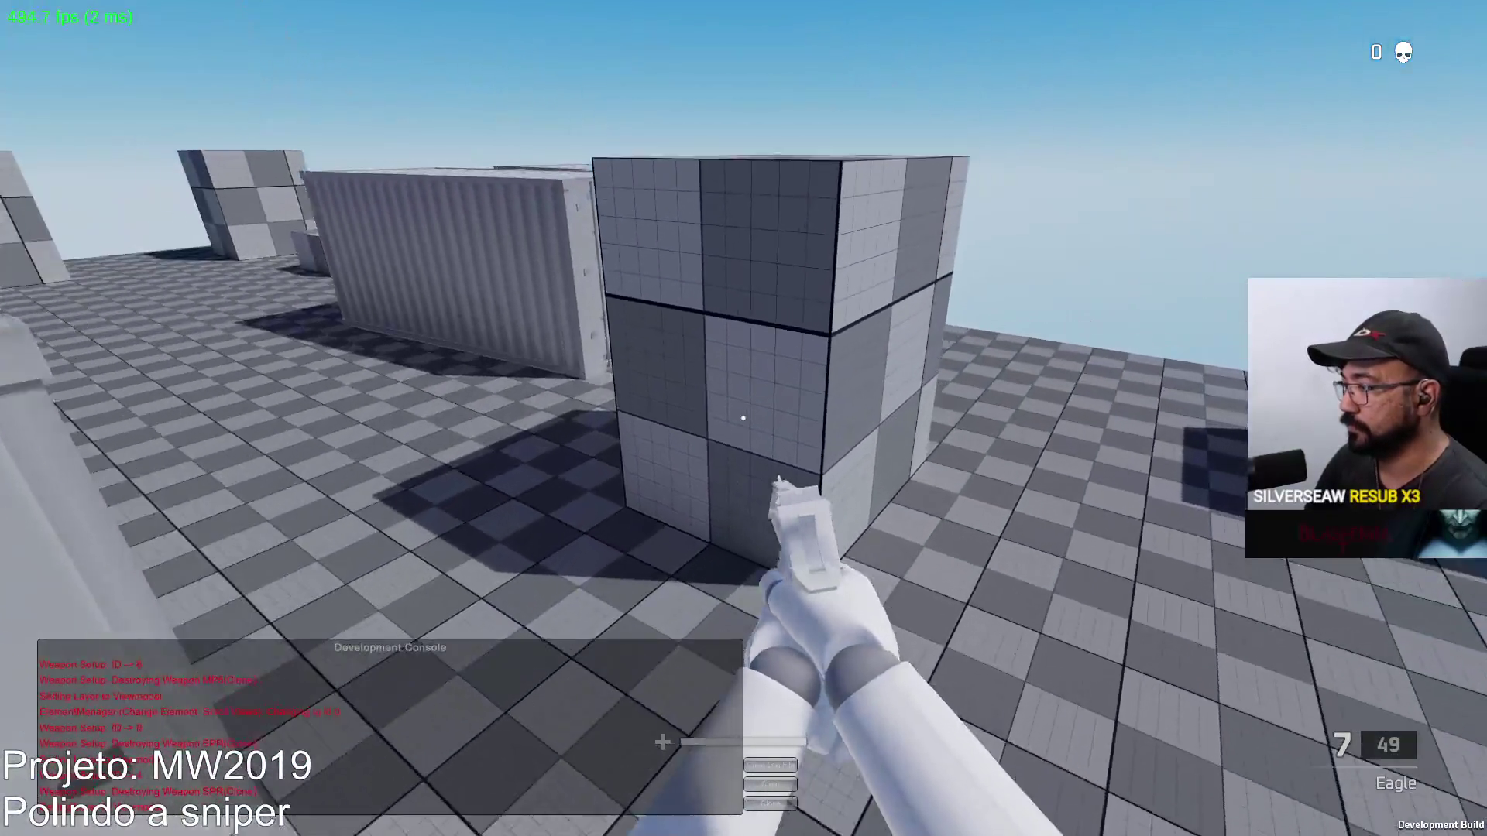
pyautogui.press('w')
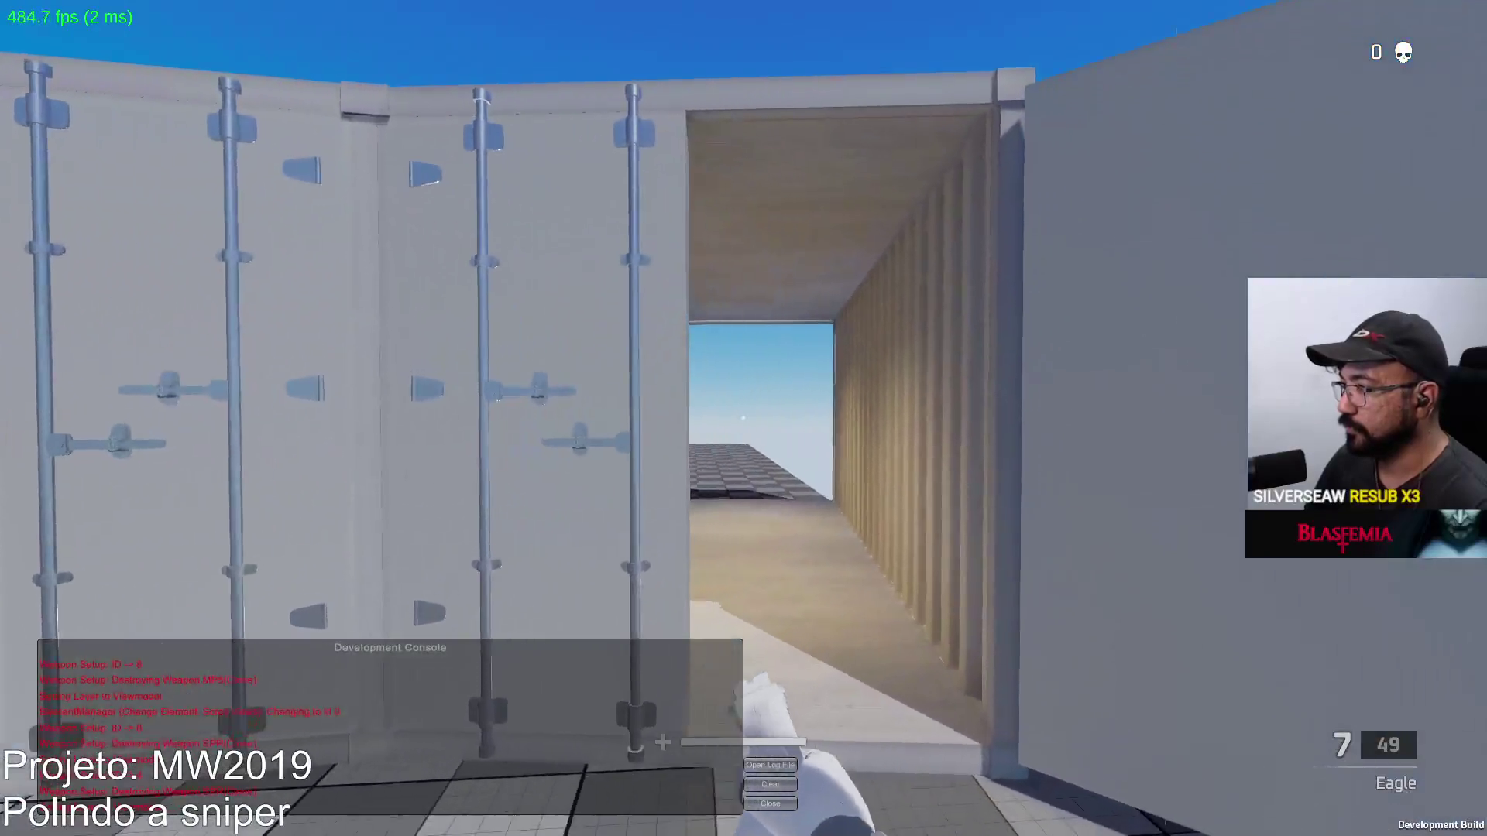
pyautogui.press('w')
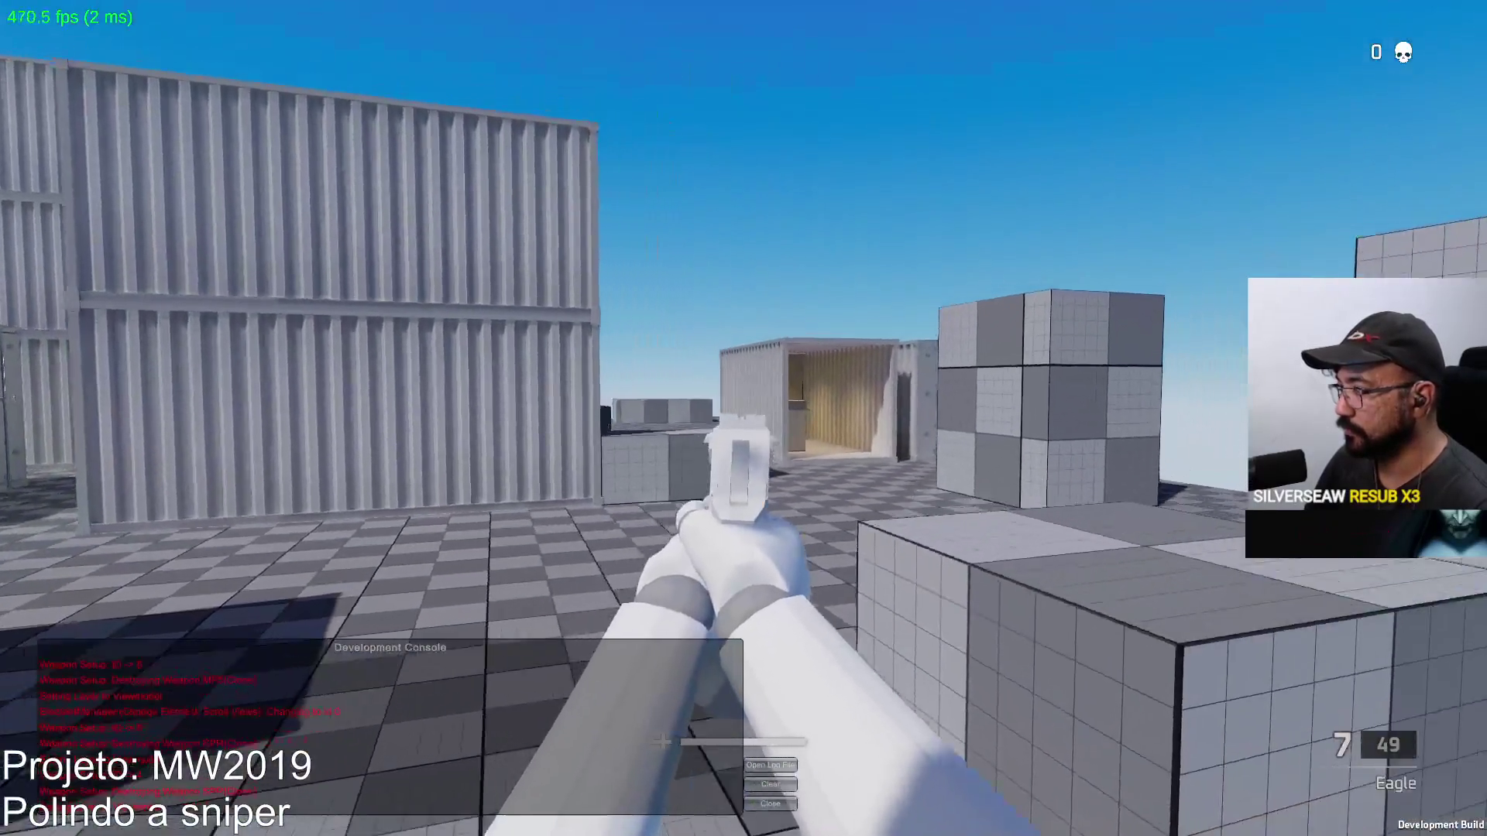
pyautogui.click(743, 419)
pyautogui.press('w')
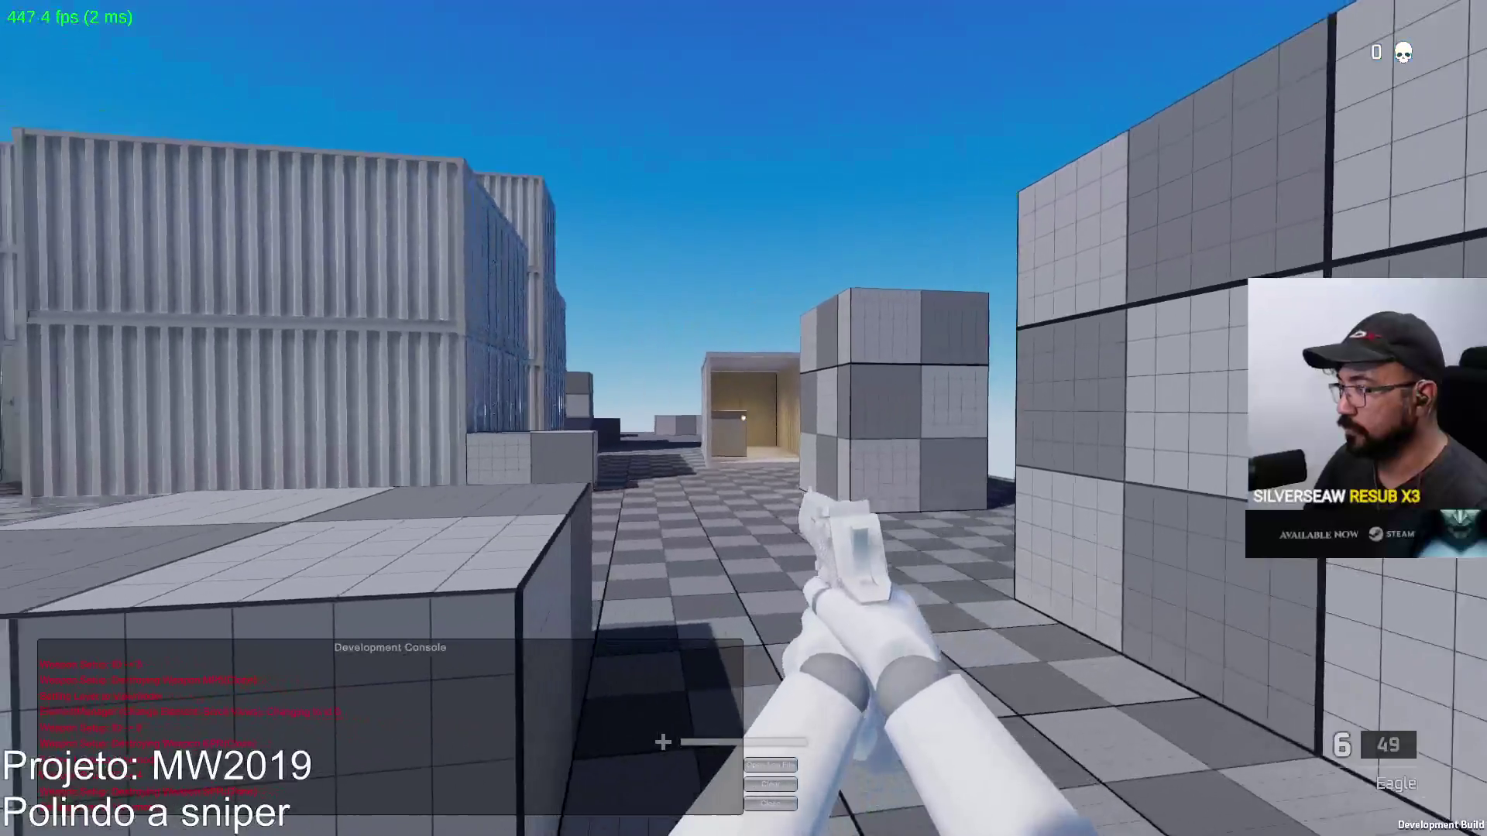
pyautogui.click(744, 418)
pyautogui.press('w')
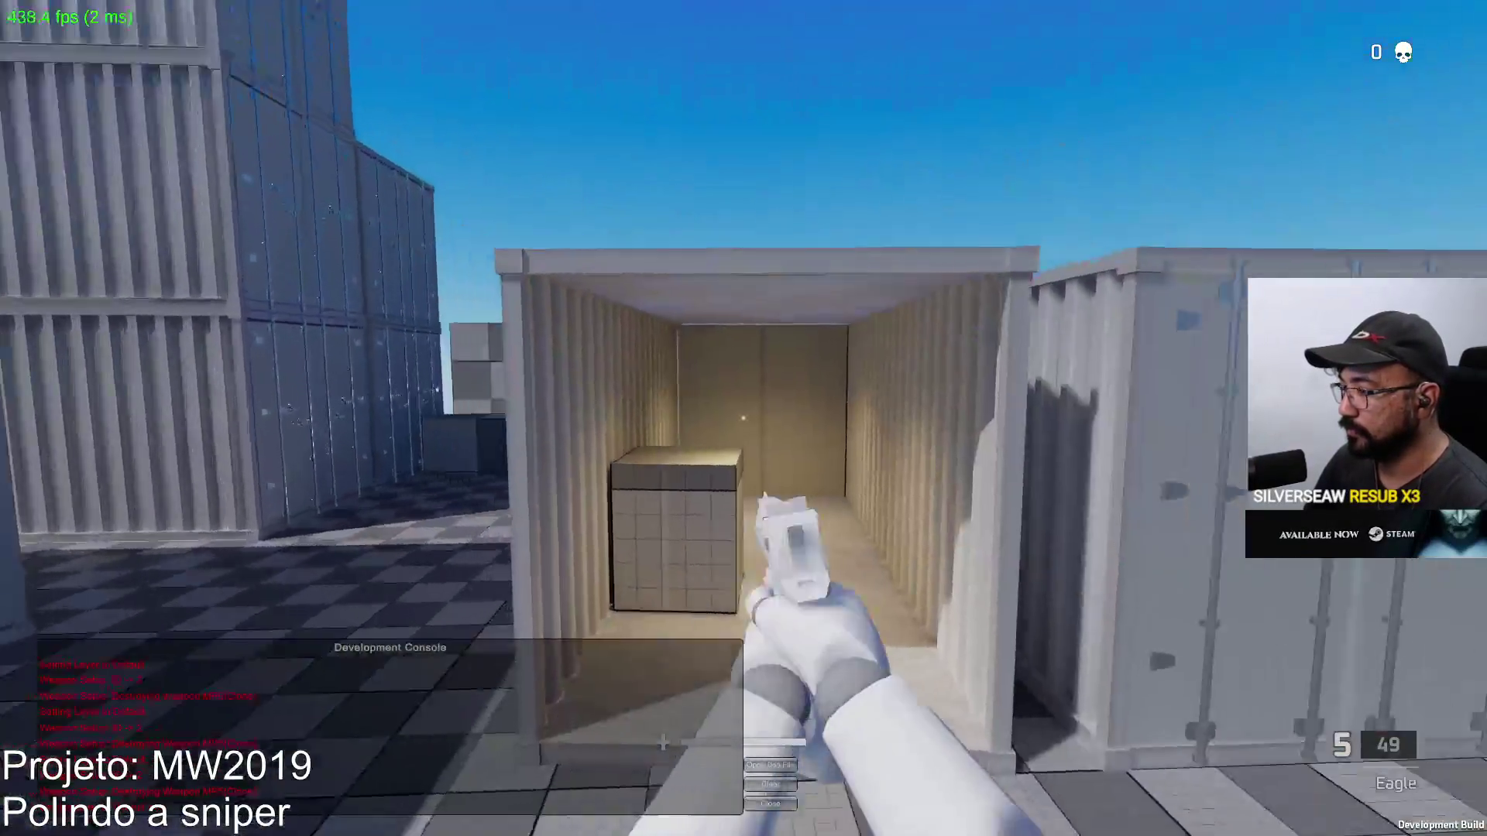
pyautogui.click(744, 418)
pyautogui.press('s')
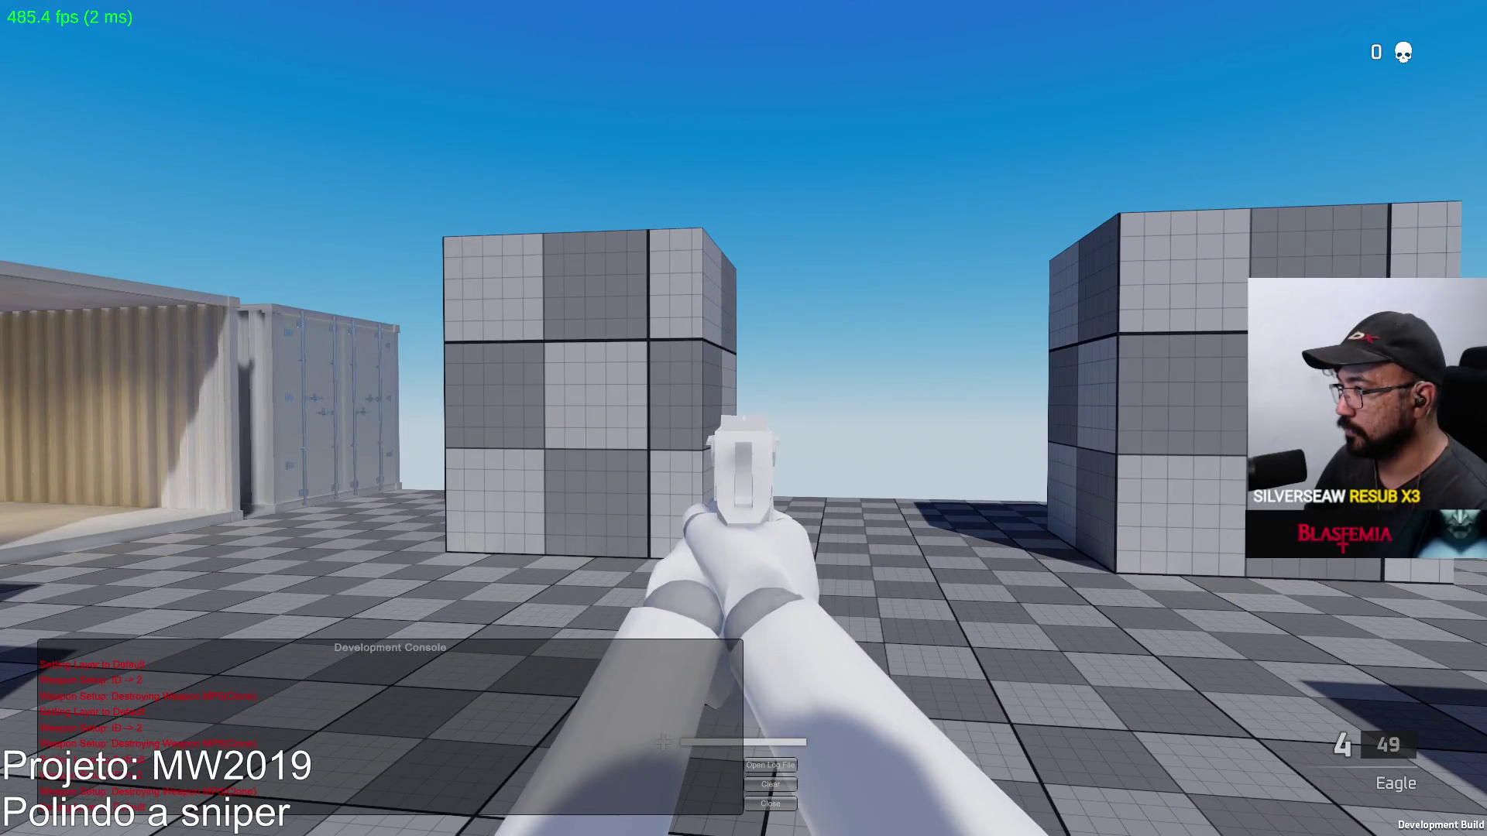
# Check the scoreboard, walk through the container corridor and fire at the training dummy
pyautogui.press('Tab')
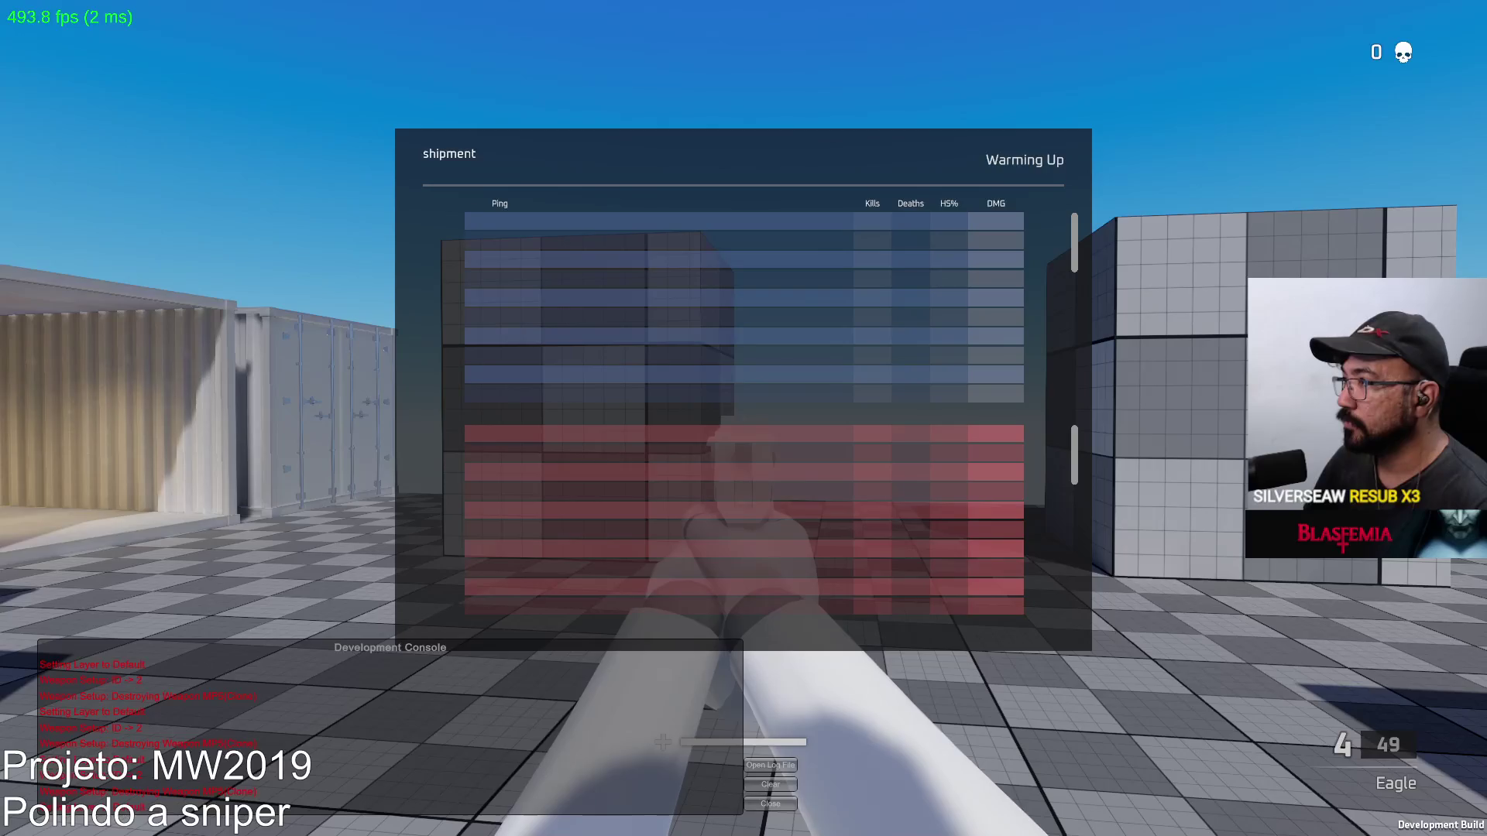
pyautogui.press('Tab')
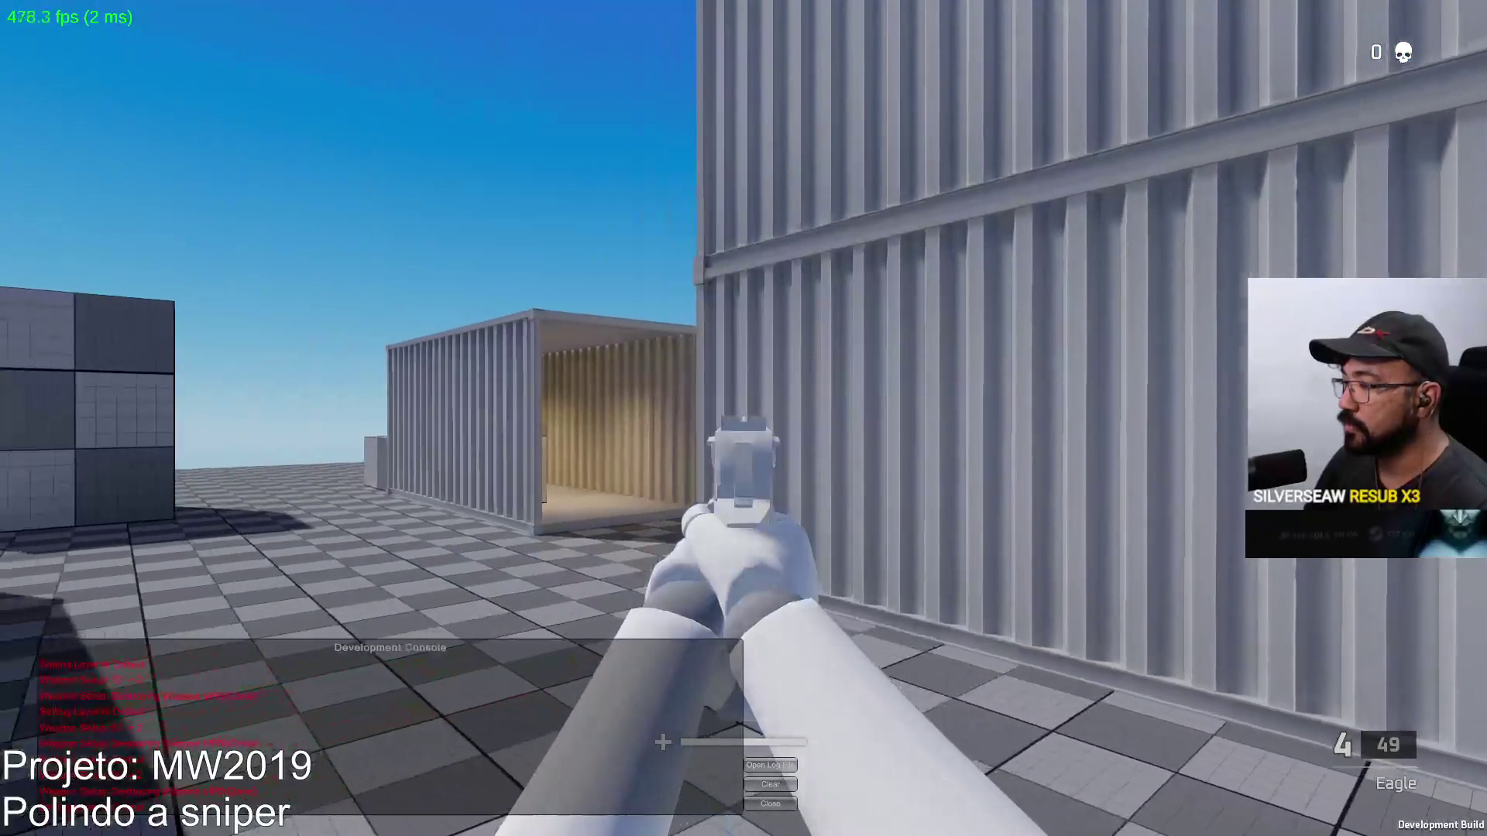
pyautogui.press('Tab')
pyautogui.press('w')
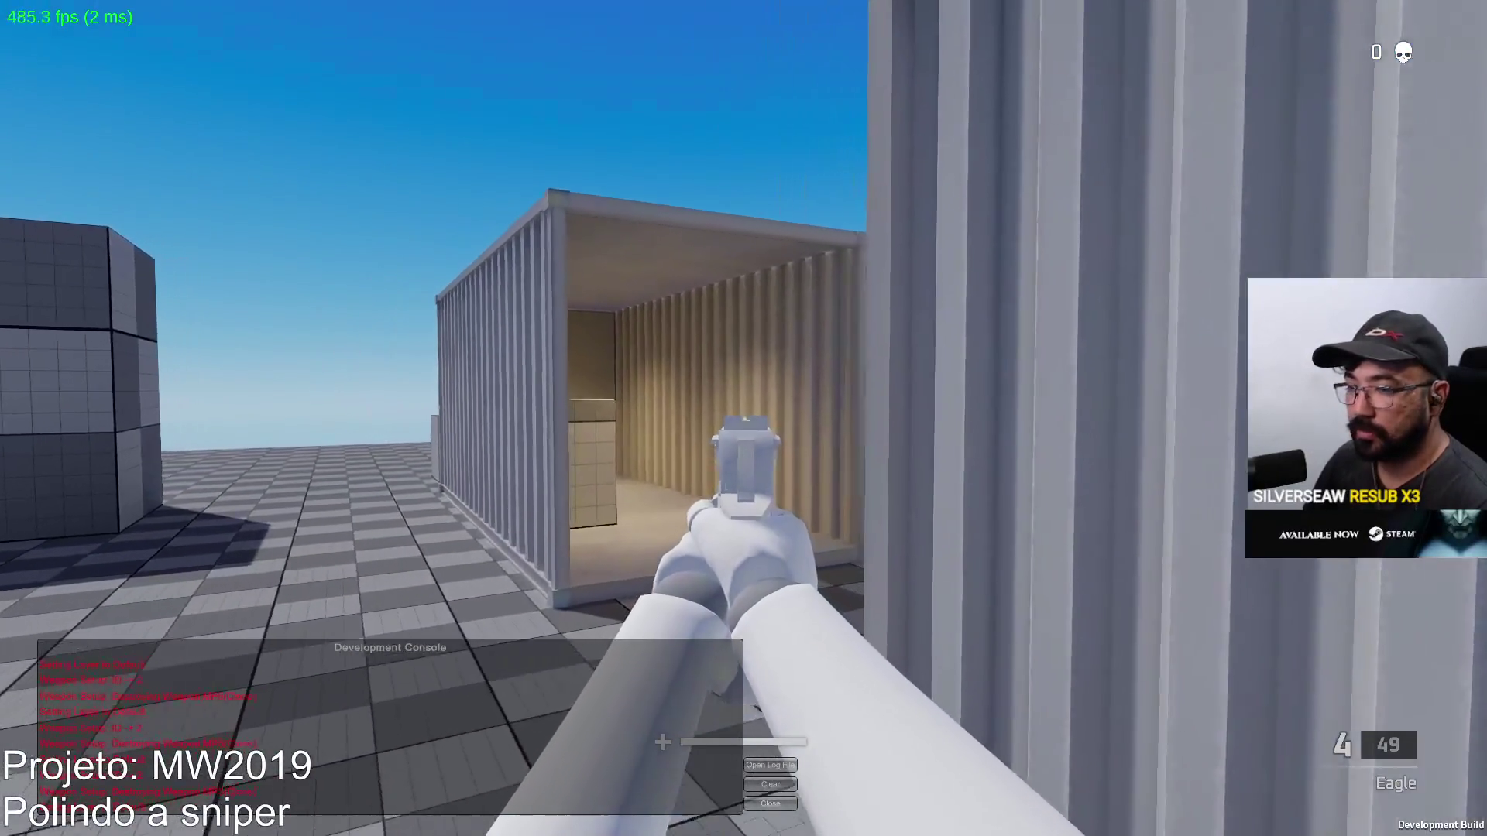
pyautogui.press('w')
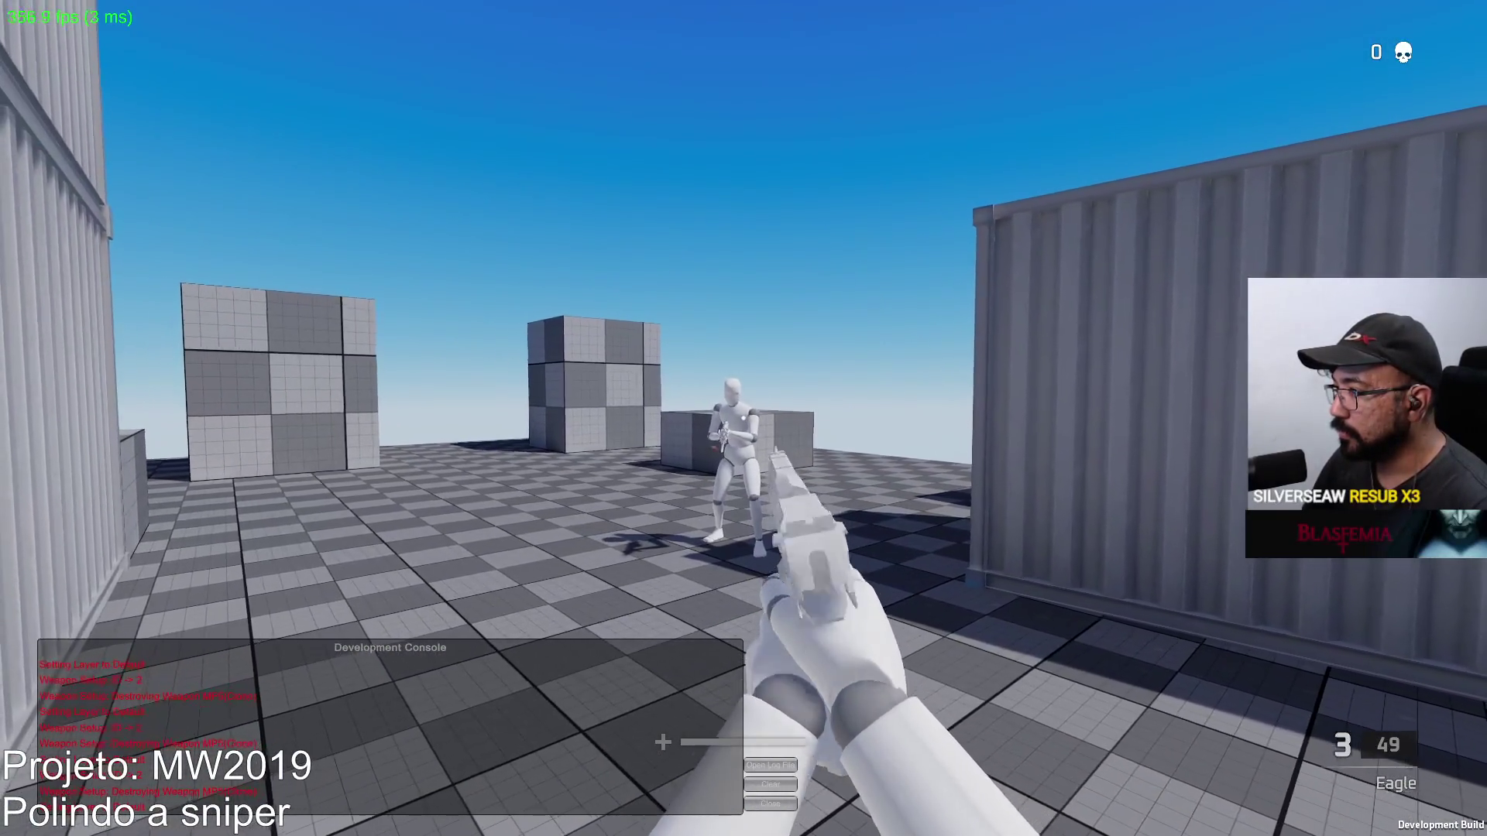
pyautogui.click(743, 418)
pyautogui.click(743, 419)
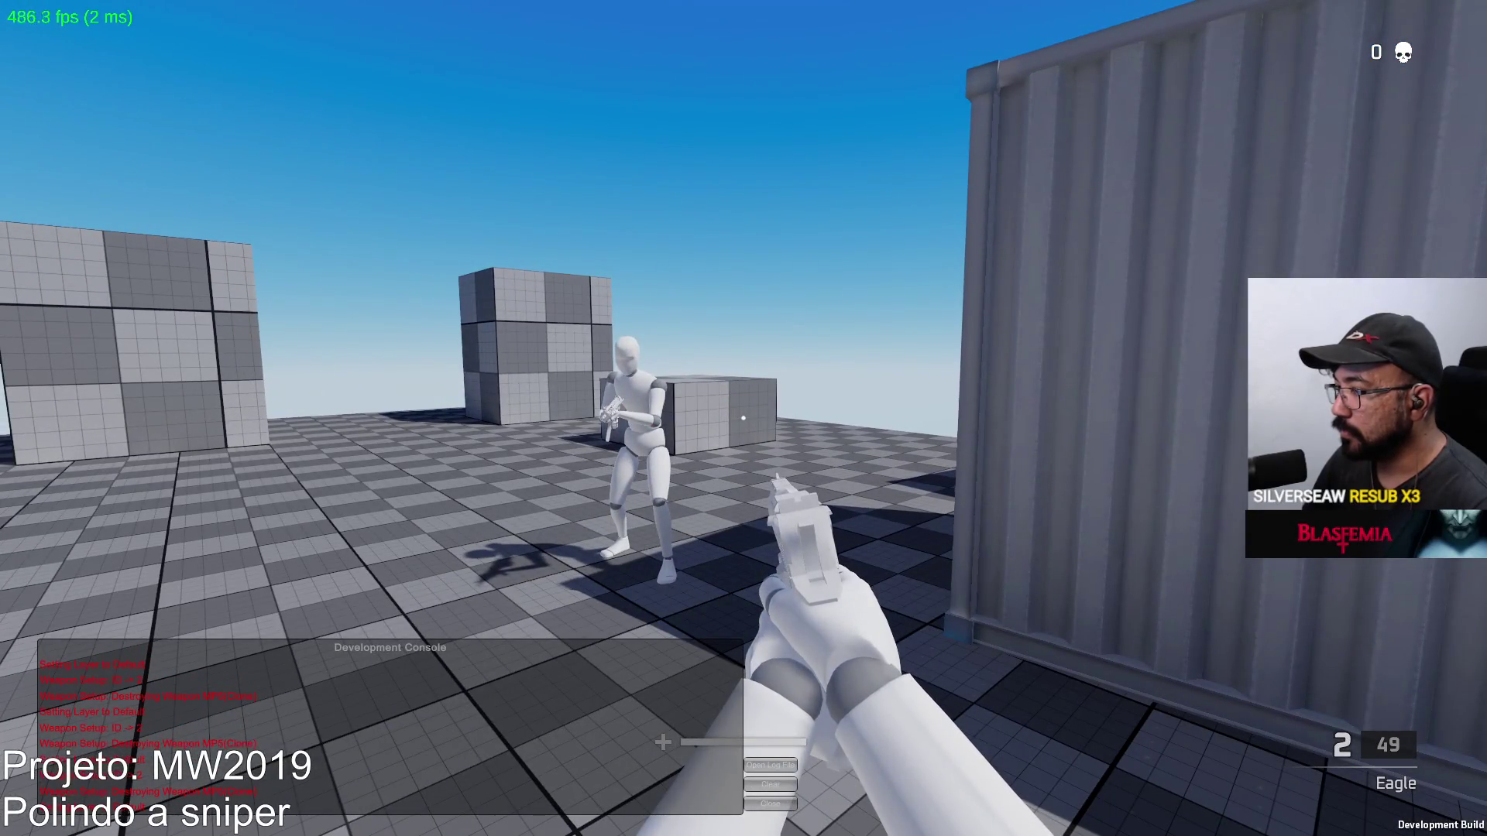
# Reload the Eagle and keep shooting the dummy, reloading again mid-volley
pyautogui.moveTo(743, 418)
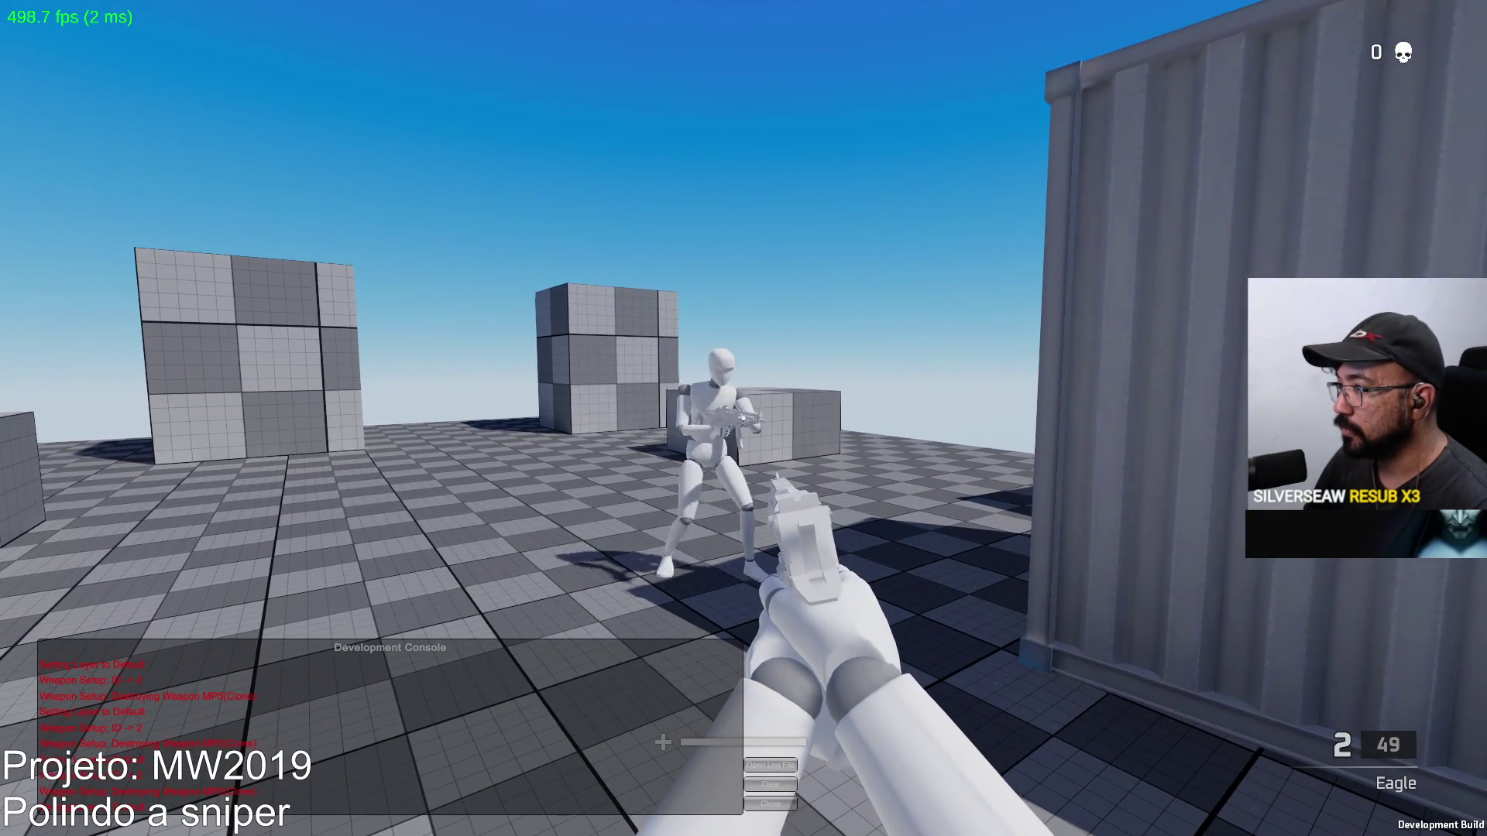
pyautogui.press('r')
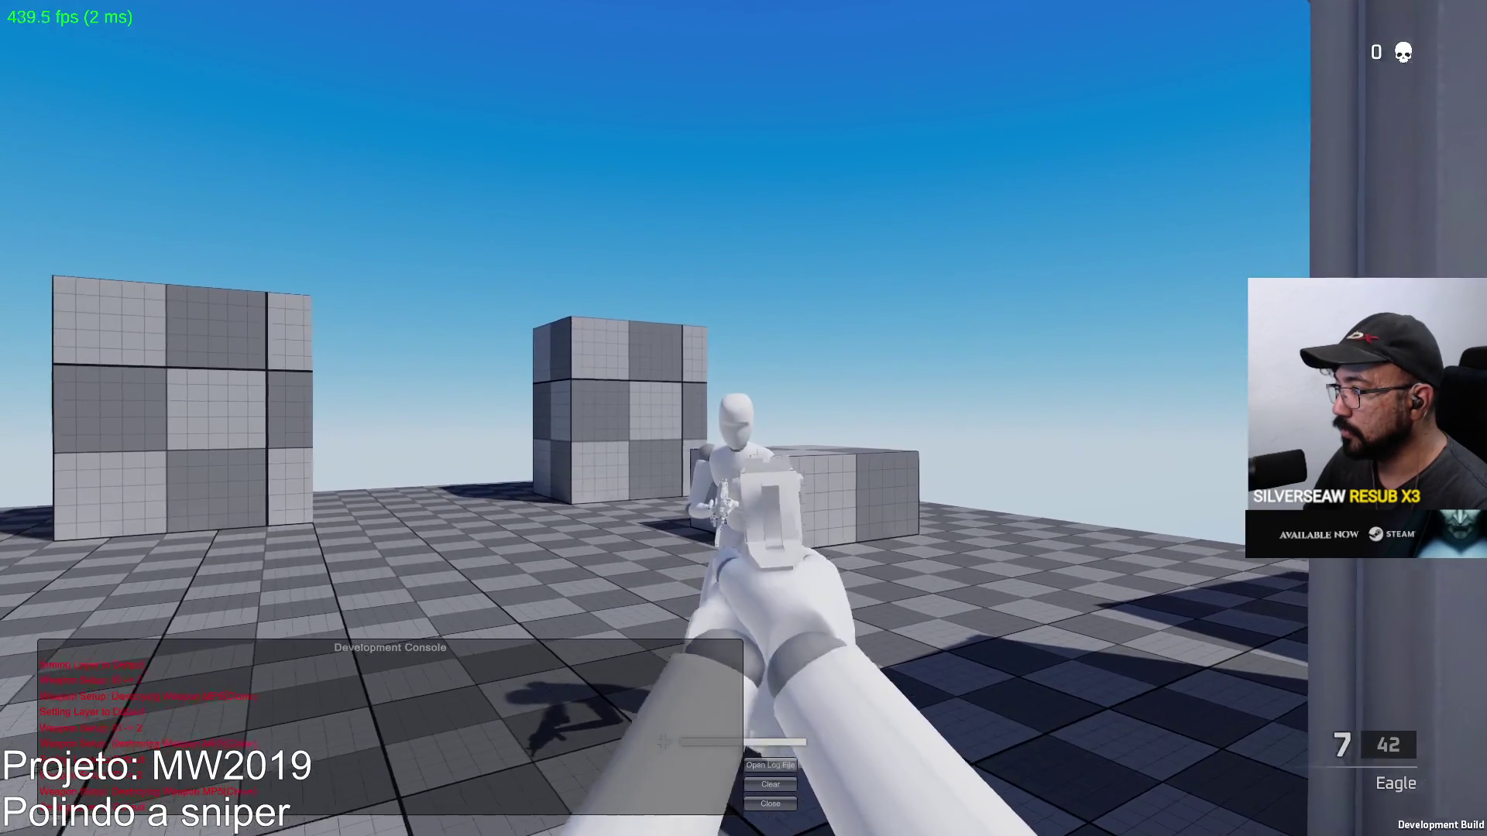
pyautogui.click(743, 418)
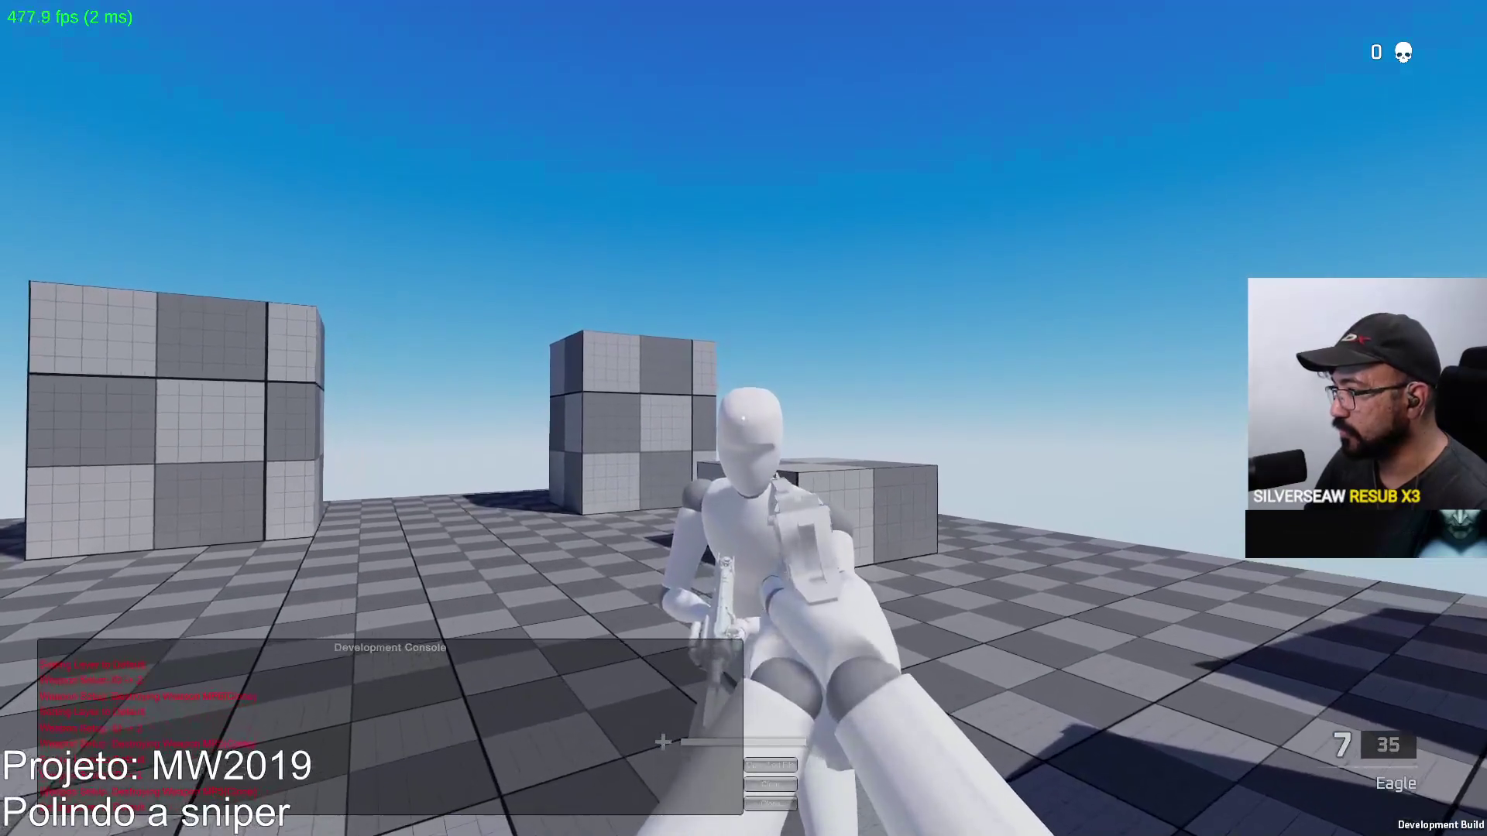
pyautogui.click(743, 418)
pyautogui.click(743, 418)
pyautogui.click(744, 418)
pyautogui.click(744, 419)
pyautogui.click(744, 418)
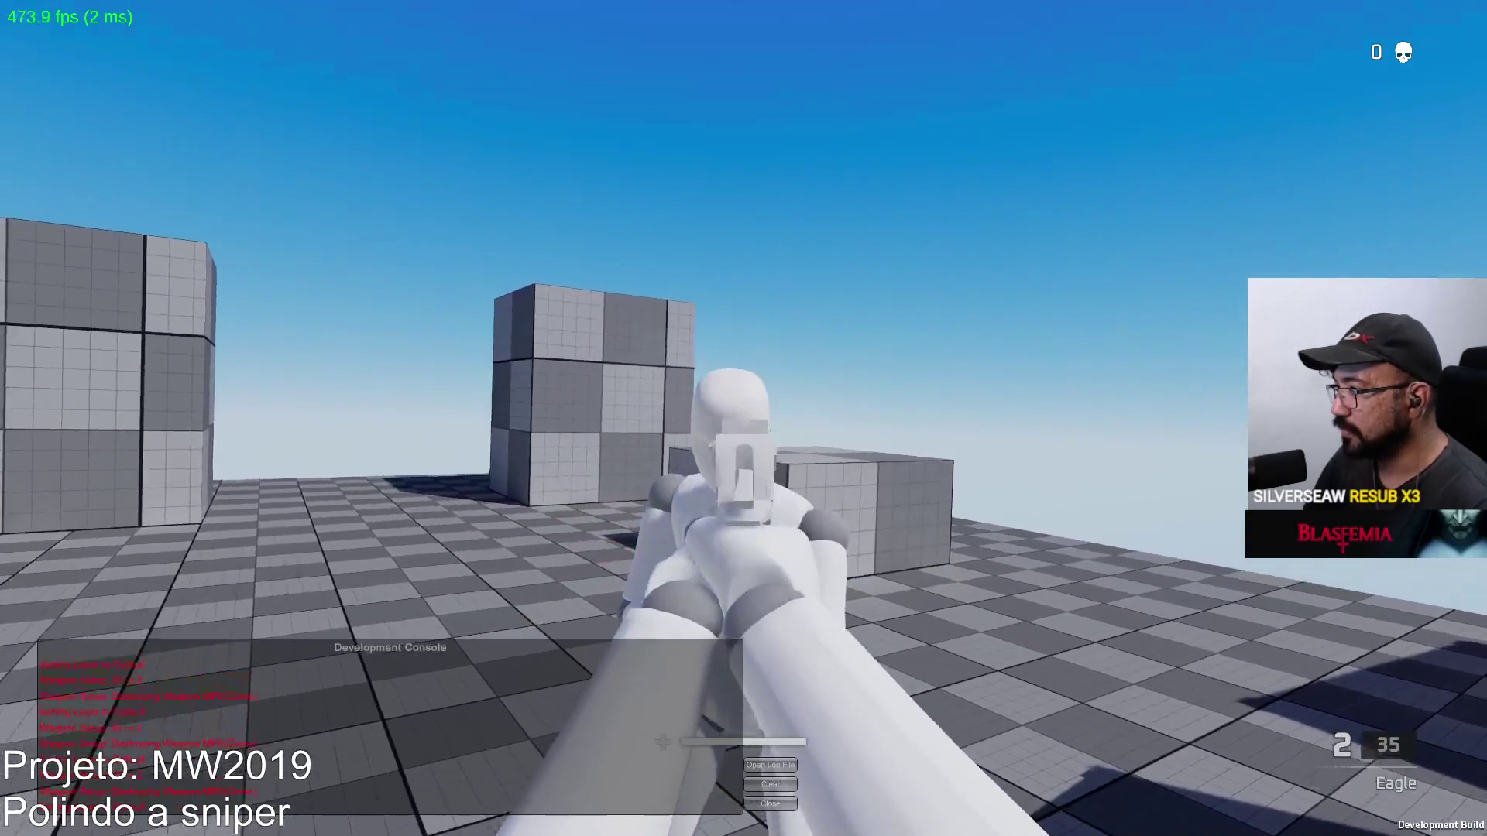
pyautogui.press('r')
# Empty more Eagle magazines into the dummy, reload, then bring up the Windows Start menu
pyautogui.click(743, 418)
pyautogui.click(744, 418)
pyautogui.click(744, 418)
pyautogui.click(744, 419)
pyautogui.click(743, 419)
pyautogui.click(744, 418)
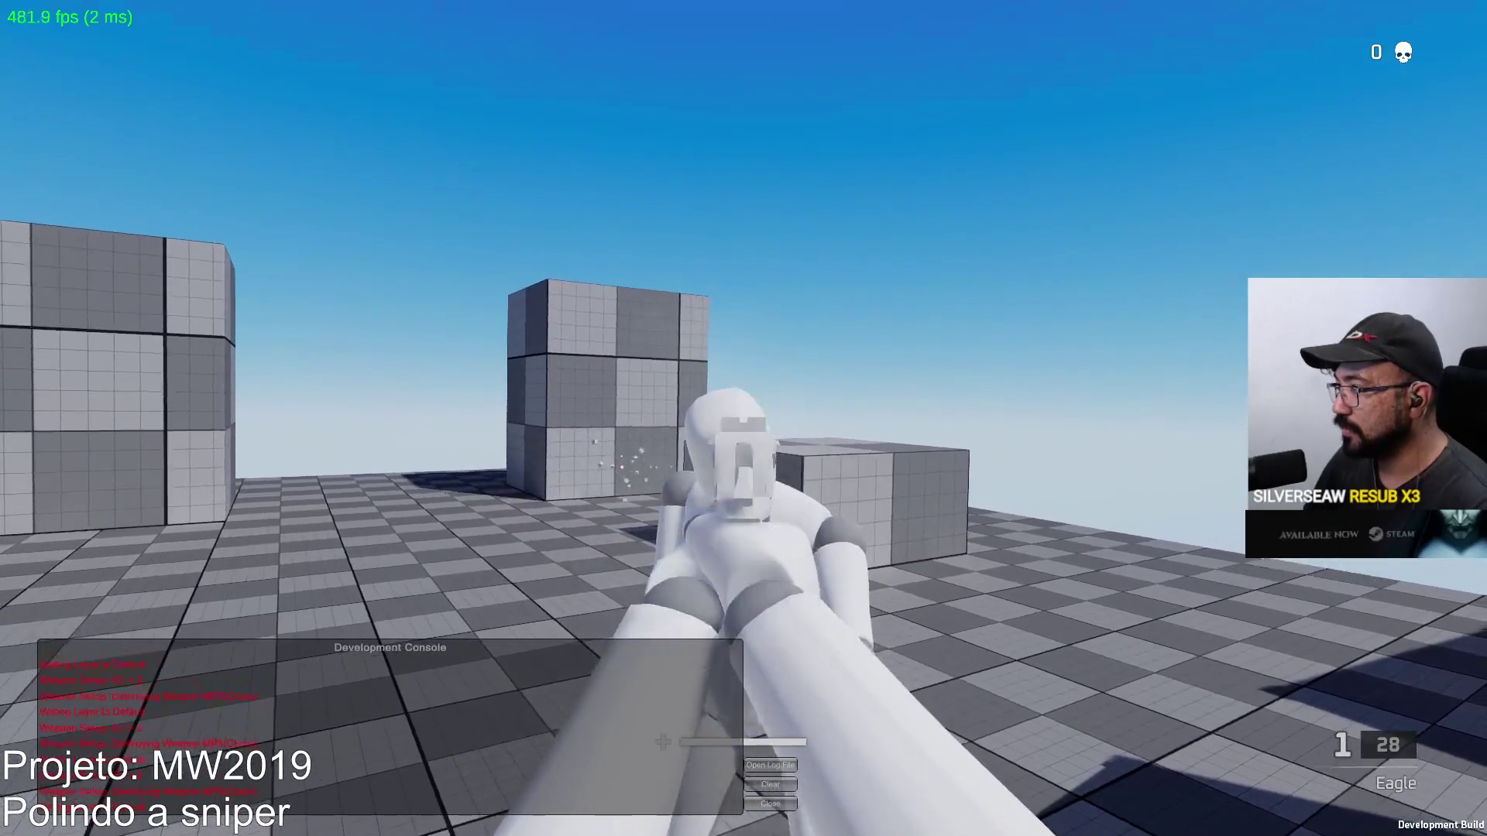
pyautogui.click(743, 418)
pyautogui.press('r')
pyautogui.click(744, 419)
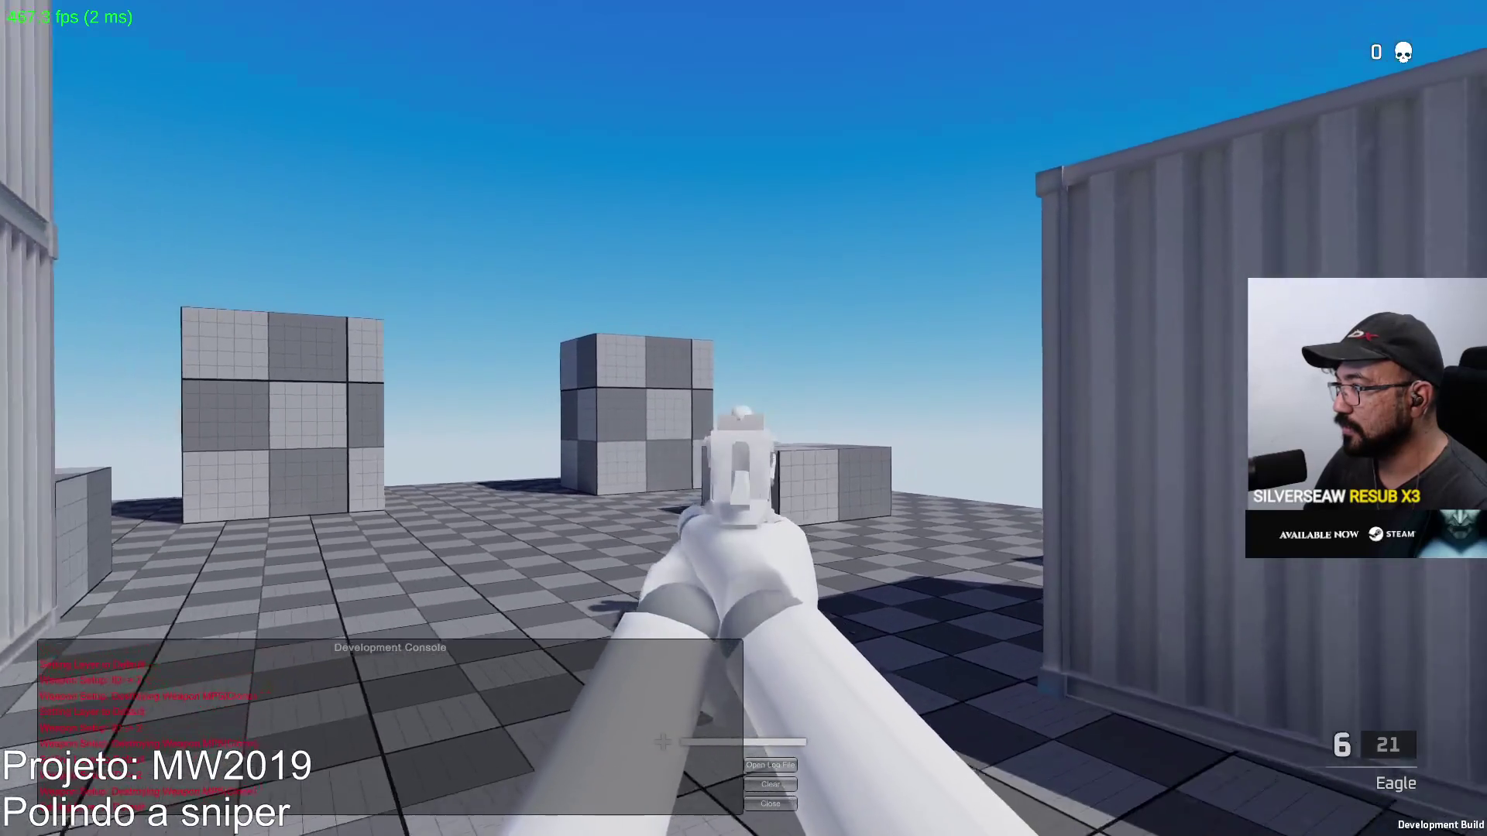
pyautogui.click(744, 418)
pyautogui.click(744, 418)
pyautogui.click(744, 418)
pyautogui.click(743, 418)
pyautogui.click(743, 418)
pyautogui.click(744, 418)
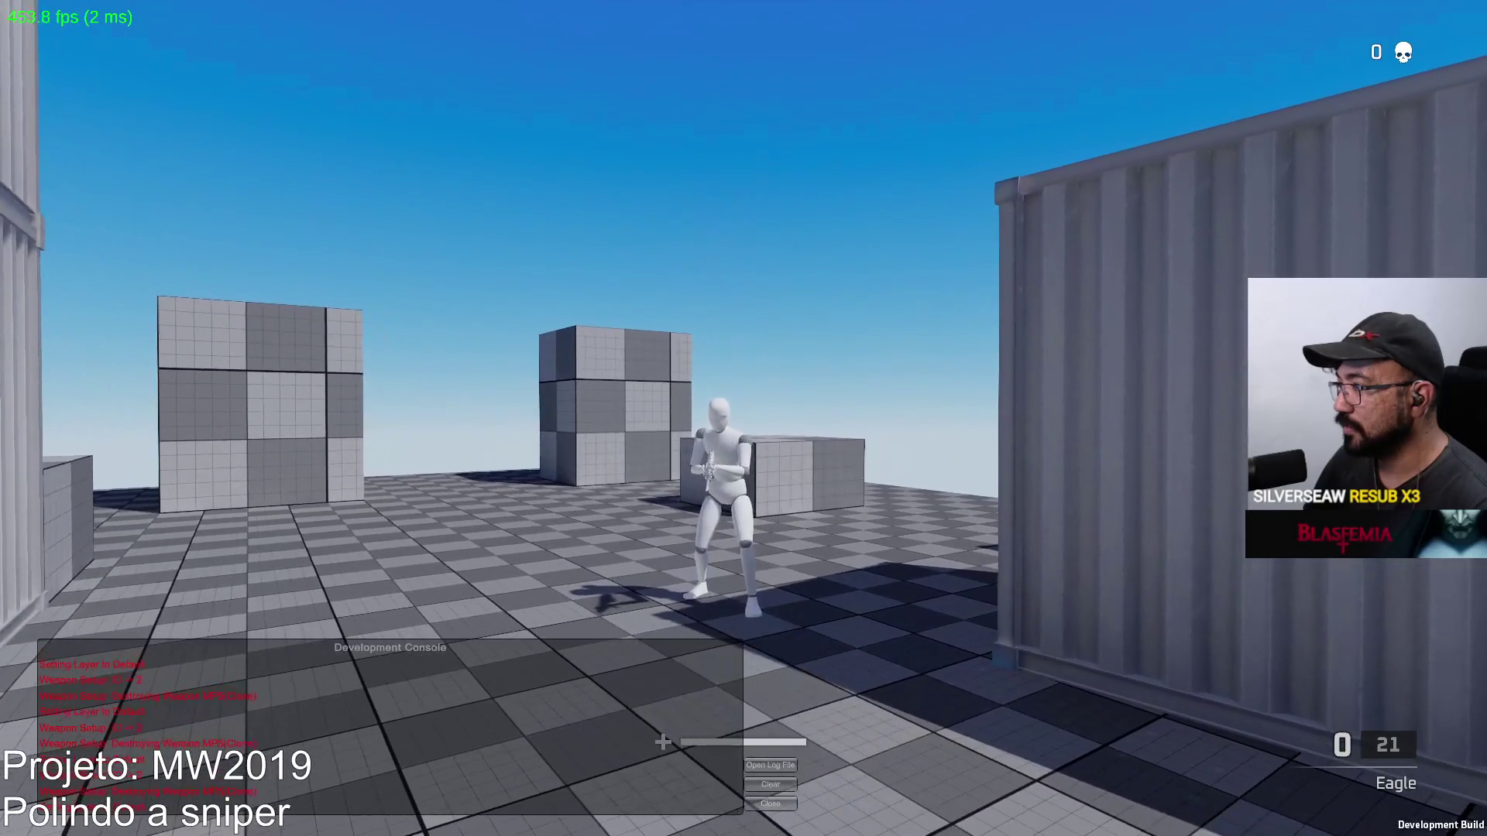
pyautogui.press('super')
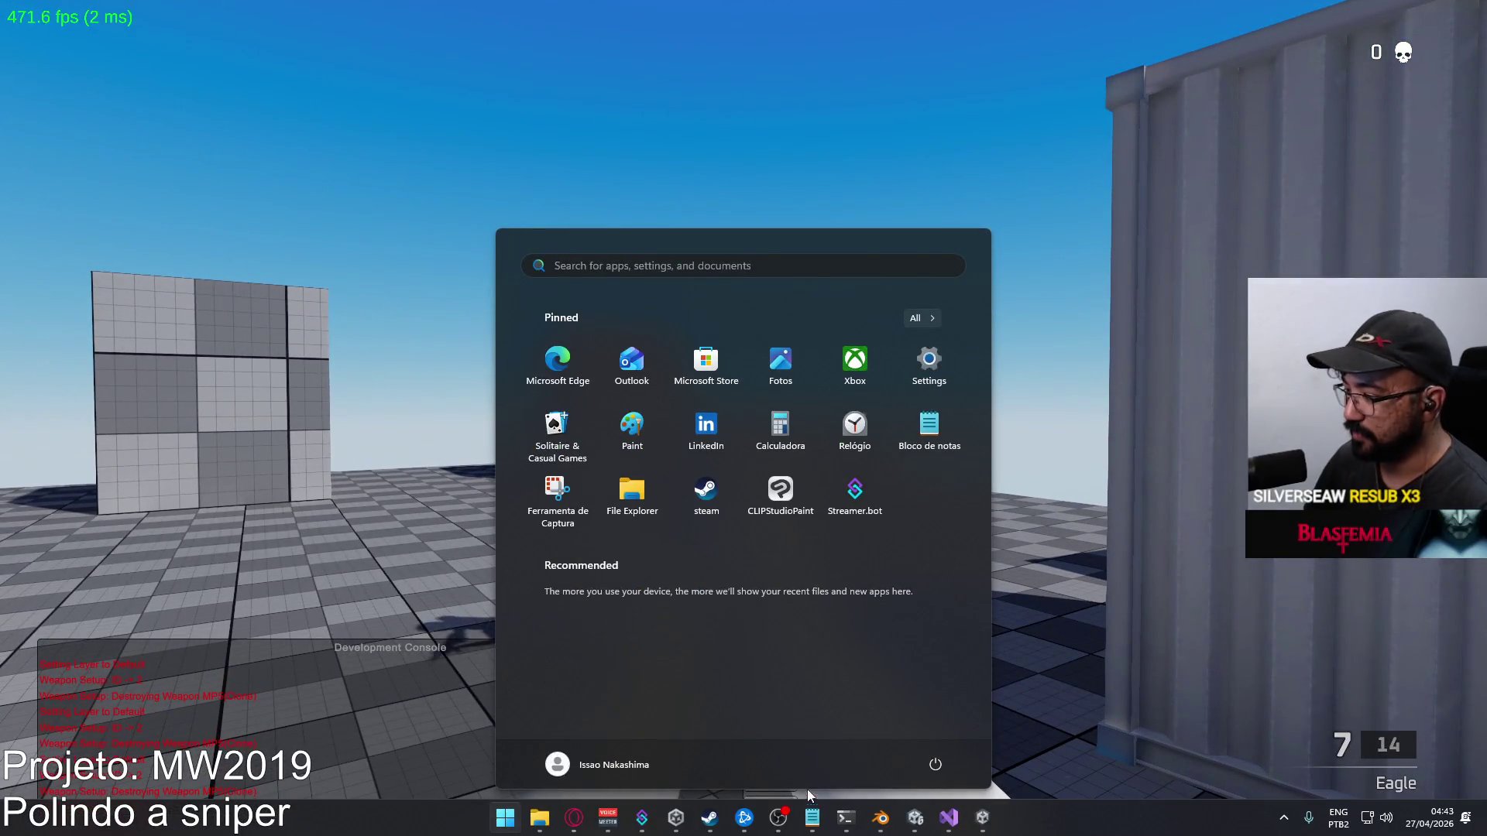
# Add a 'free for all killfeed' line below the sniper items in the MW2019 notes
pyautogui.click(813, 818)
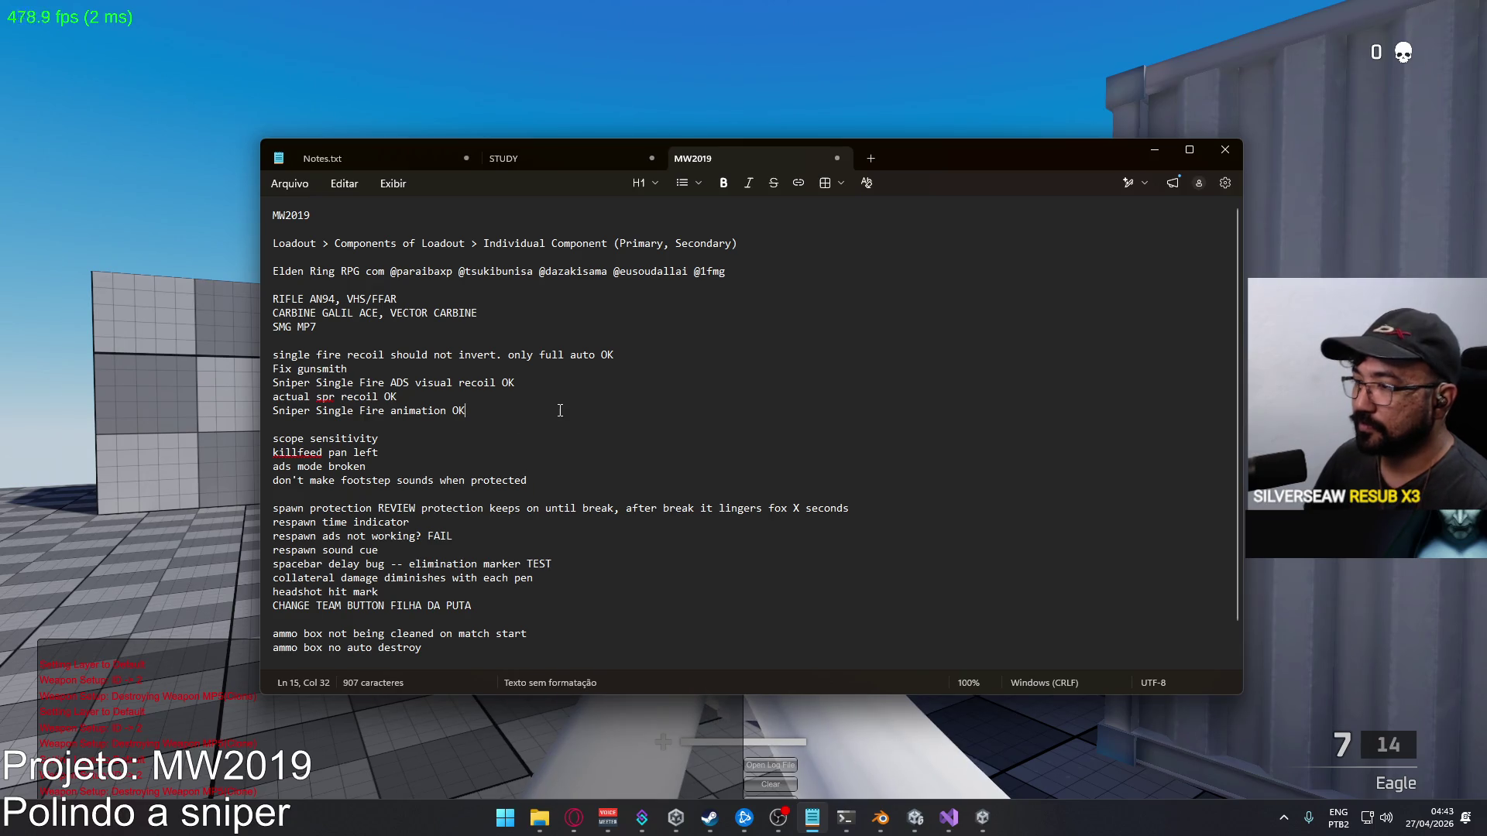
pyautogui.press('Return')
pyautogui.press('Return')
pyautogui.write('free for all killfeed bugge')
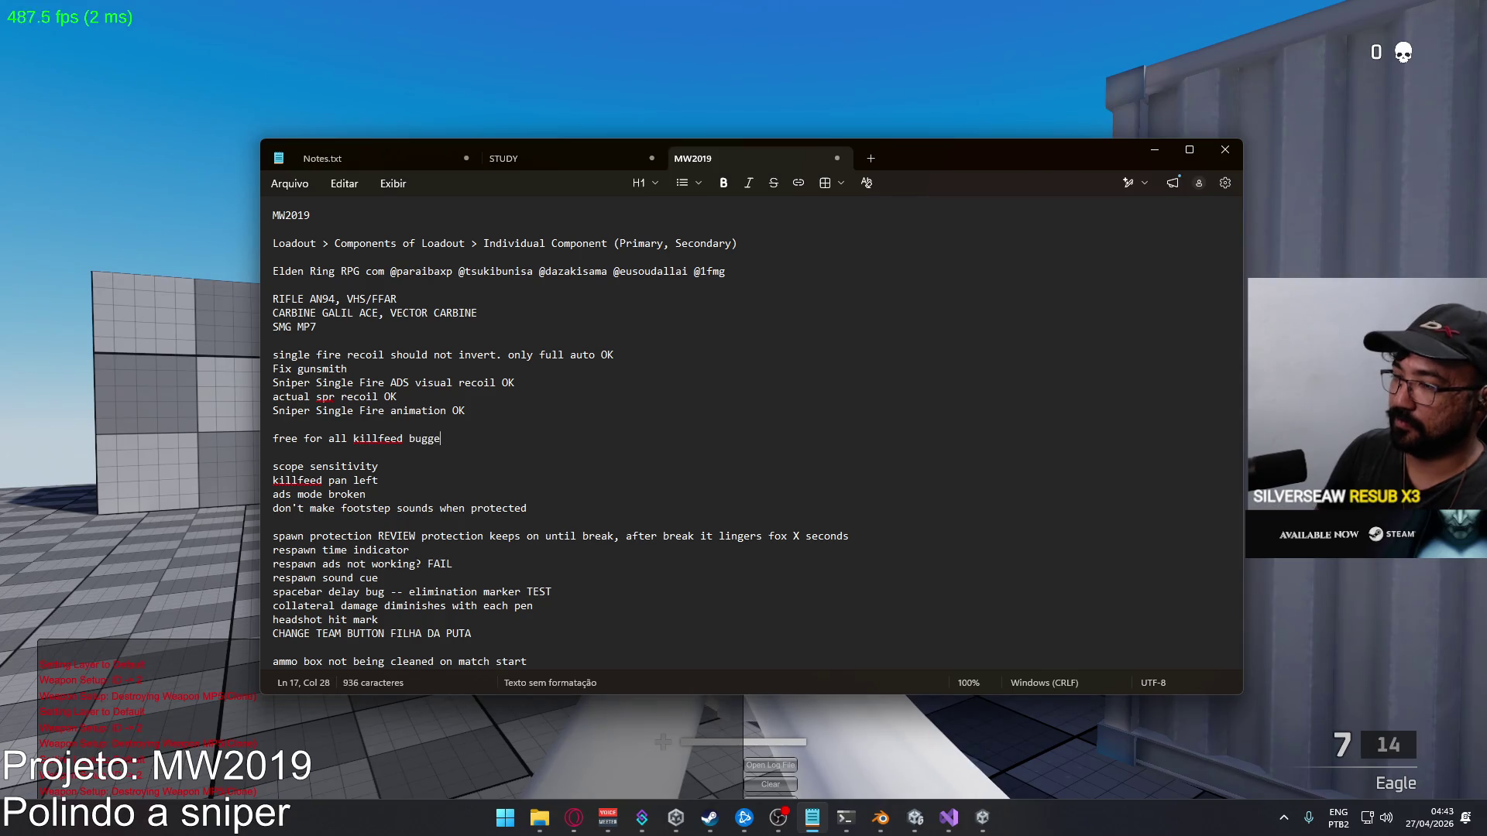
pyautogui.write('d')
pyautogui.press('Return')
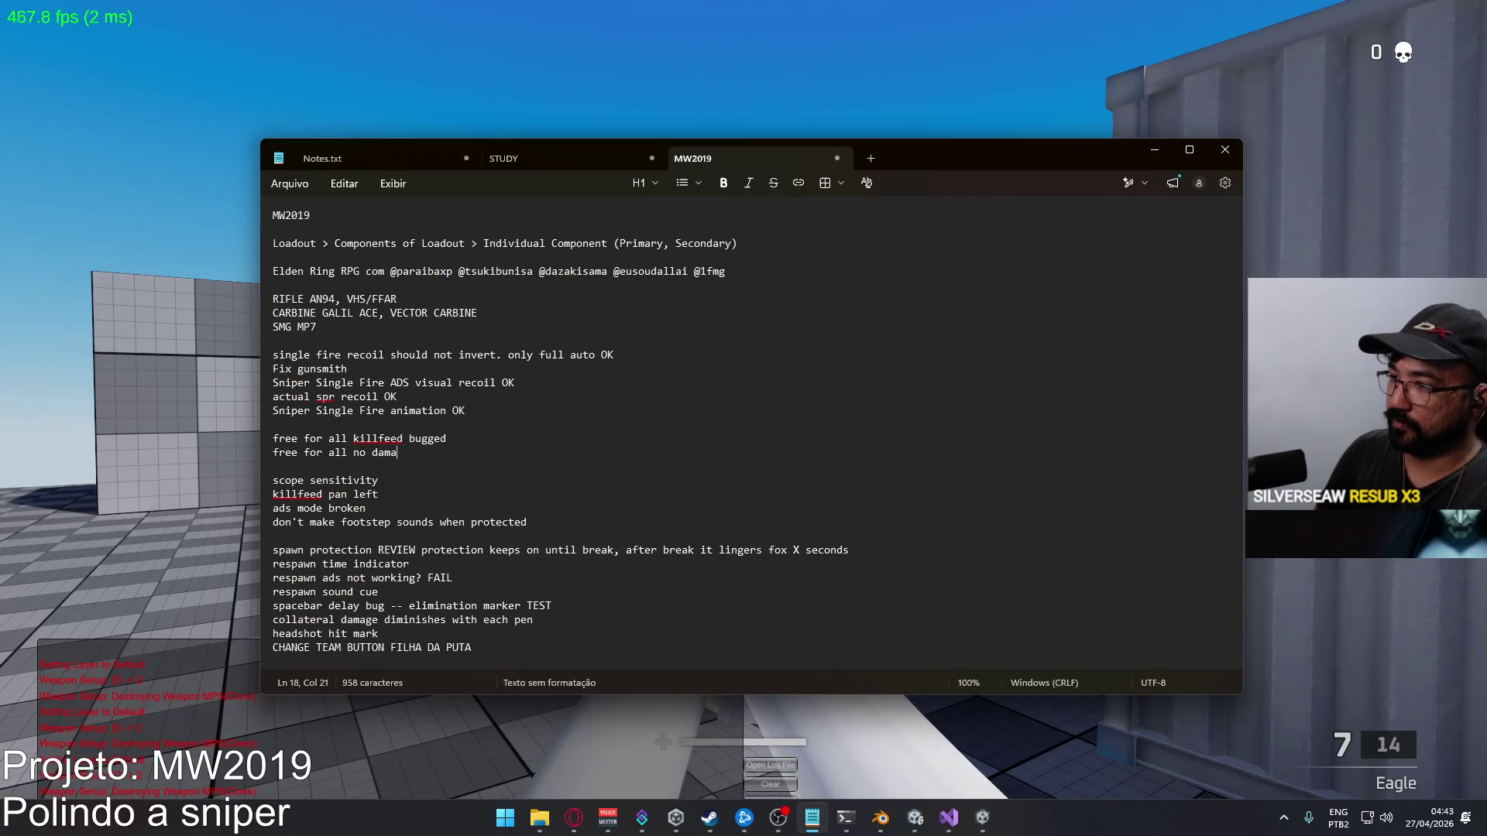
# Test-fire the pistol three times in the game, then return to the notes
pyautogui.hotkey('alt', 'Tab')
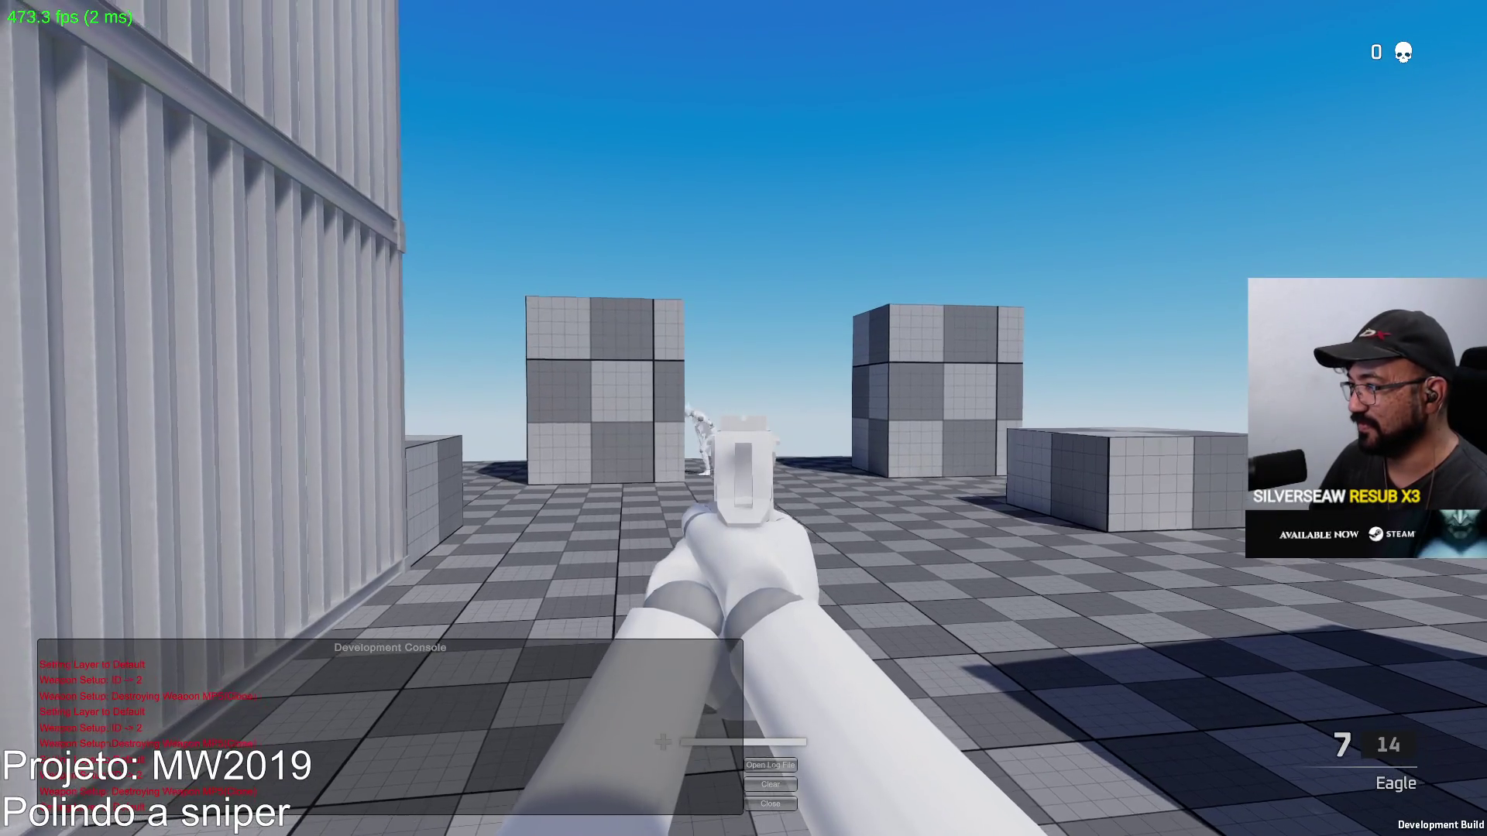
pyautogui.click(744, 418)
pyautogui.click(744, 418)
pyautogui.click(743, 418)
pyautogui.click(744, 418)
pyautogui.hotkey('alt', 'Tab')
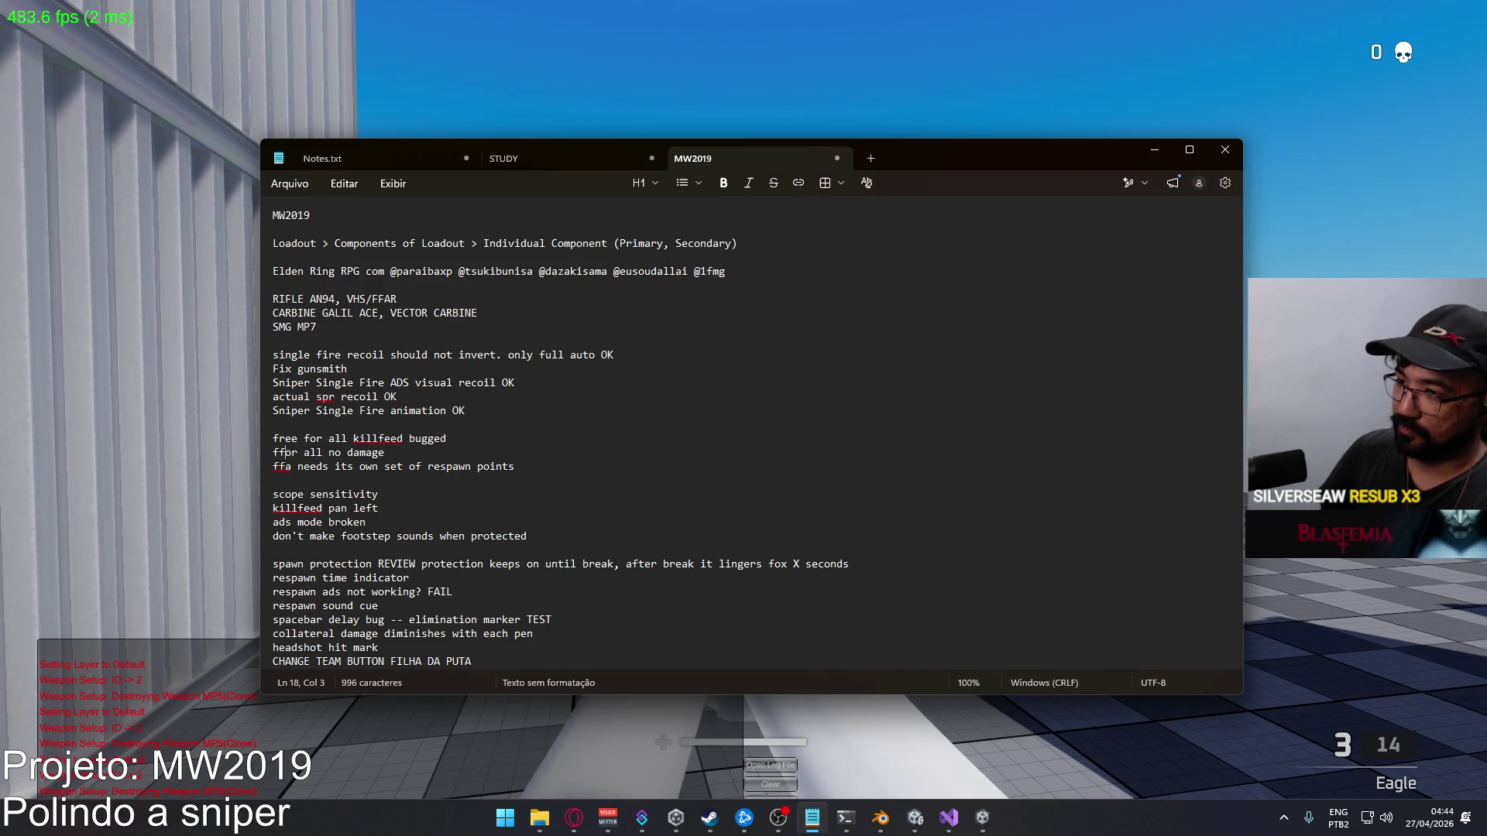
# Remove stray letters, abbreviate 'free for all' to 'ffa', and close Notepad
pyautogui.press('Delete')
pyautogui.press('Up')
pyautogui.press('Left')
pyautogui.press('BackSpace')
pyautogui.press('Delete')
pyautogui.press('Delete')
pyautogui.press('Delete')
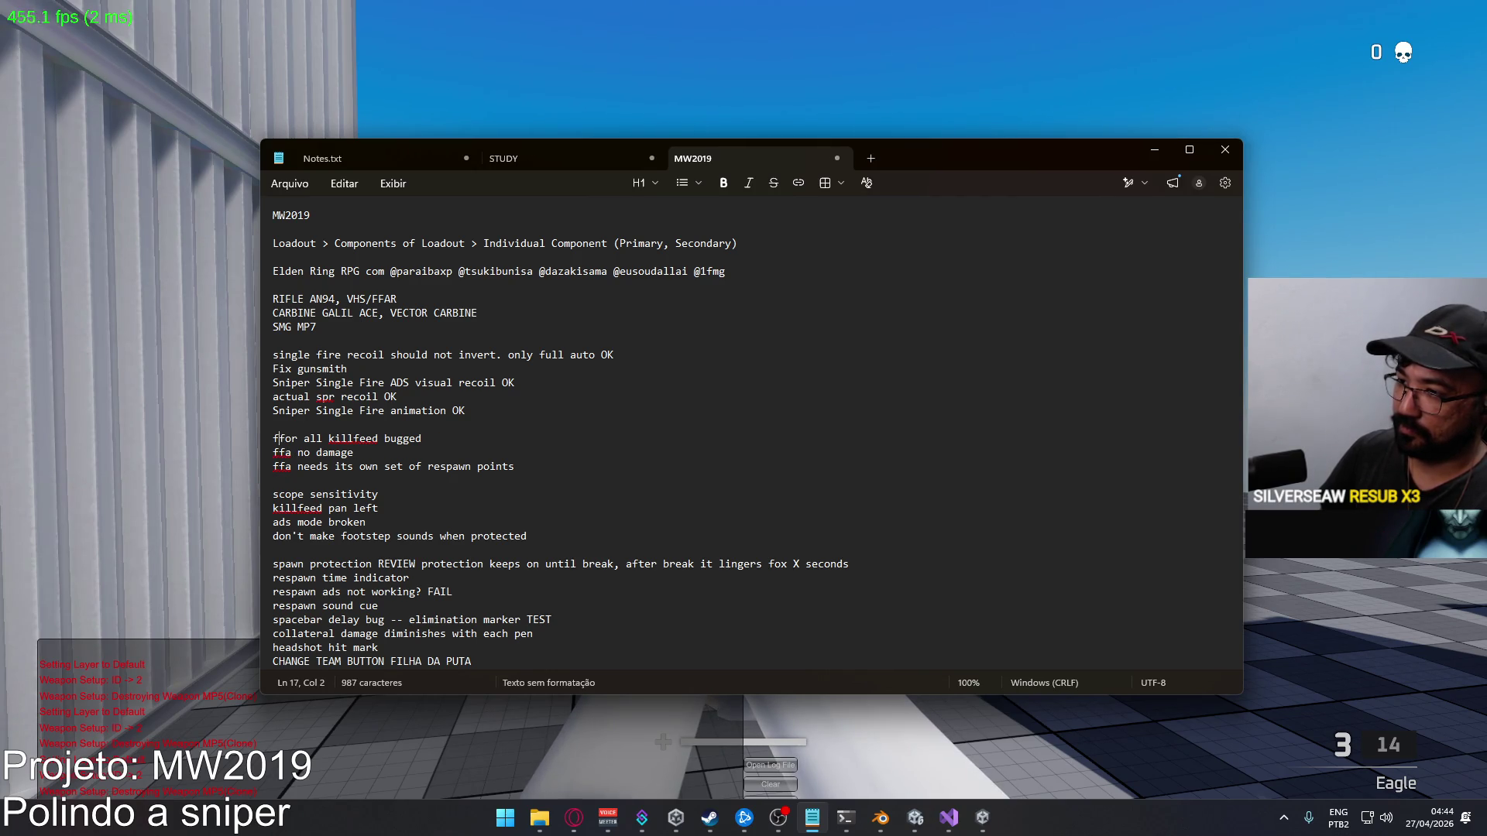
pyautogui.press('Delete')
pyautogui.press('Delete')
pyautogui.write('fa')
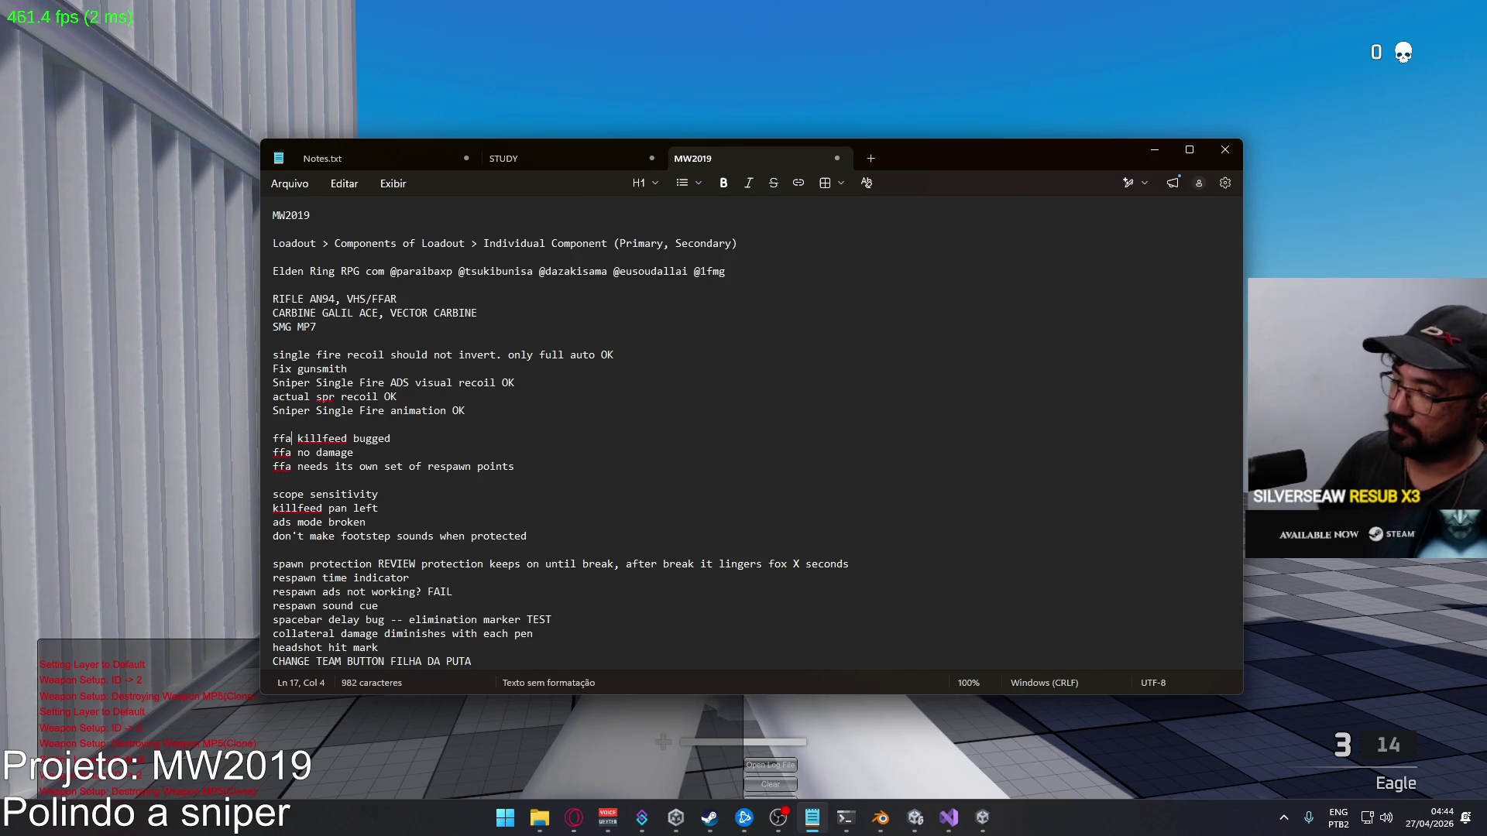
pyautogui.click(1226, 149)
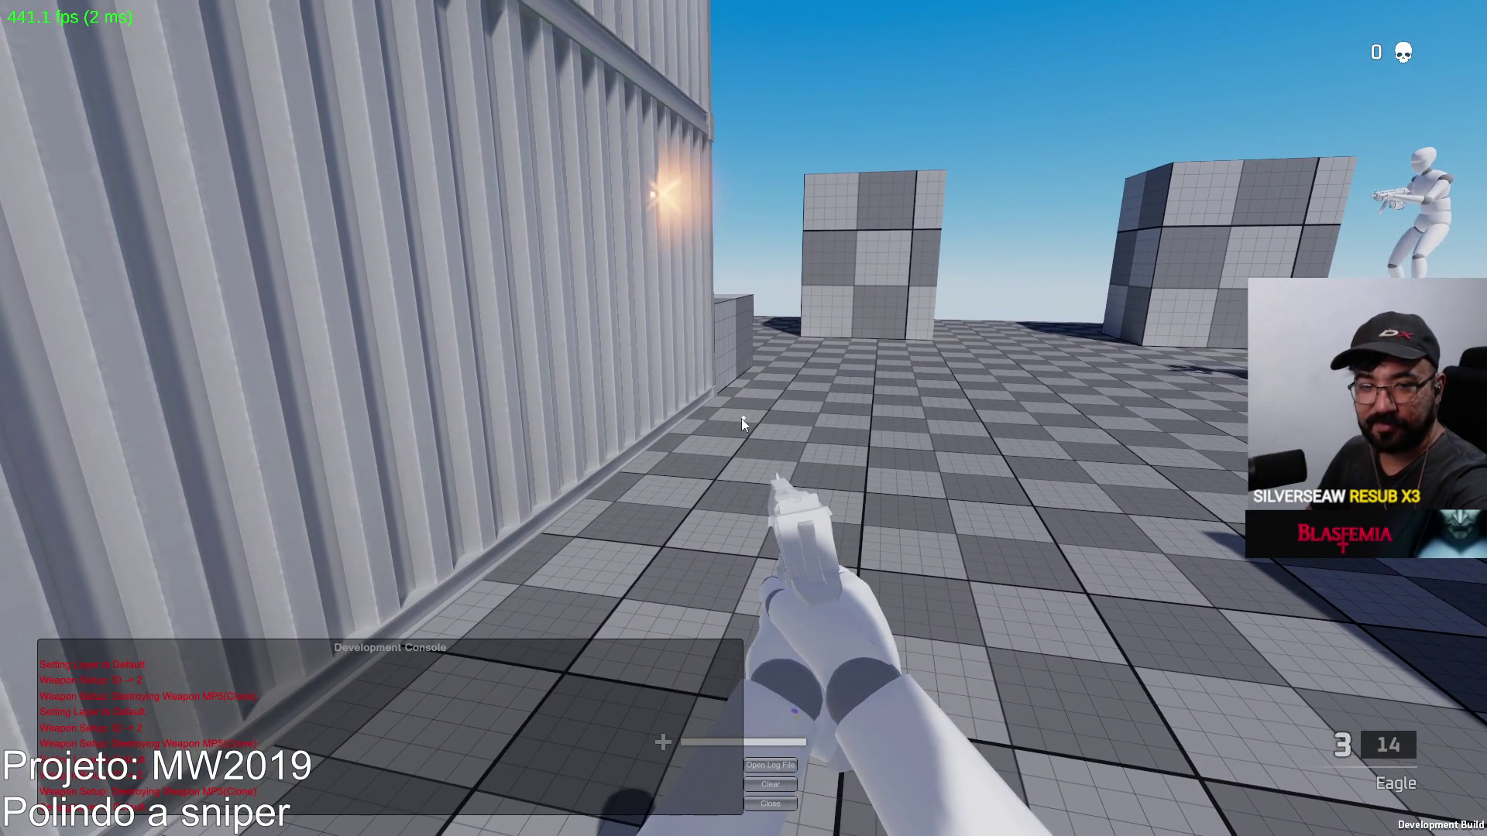
# Quit the game, close the Project Hell build folder, and bring up the MW2019 notes
pyautogui.hotkey('alt', 'F4')
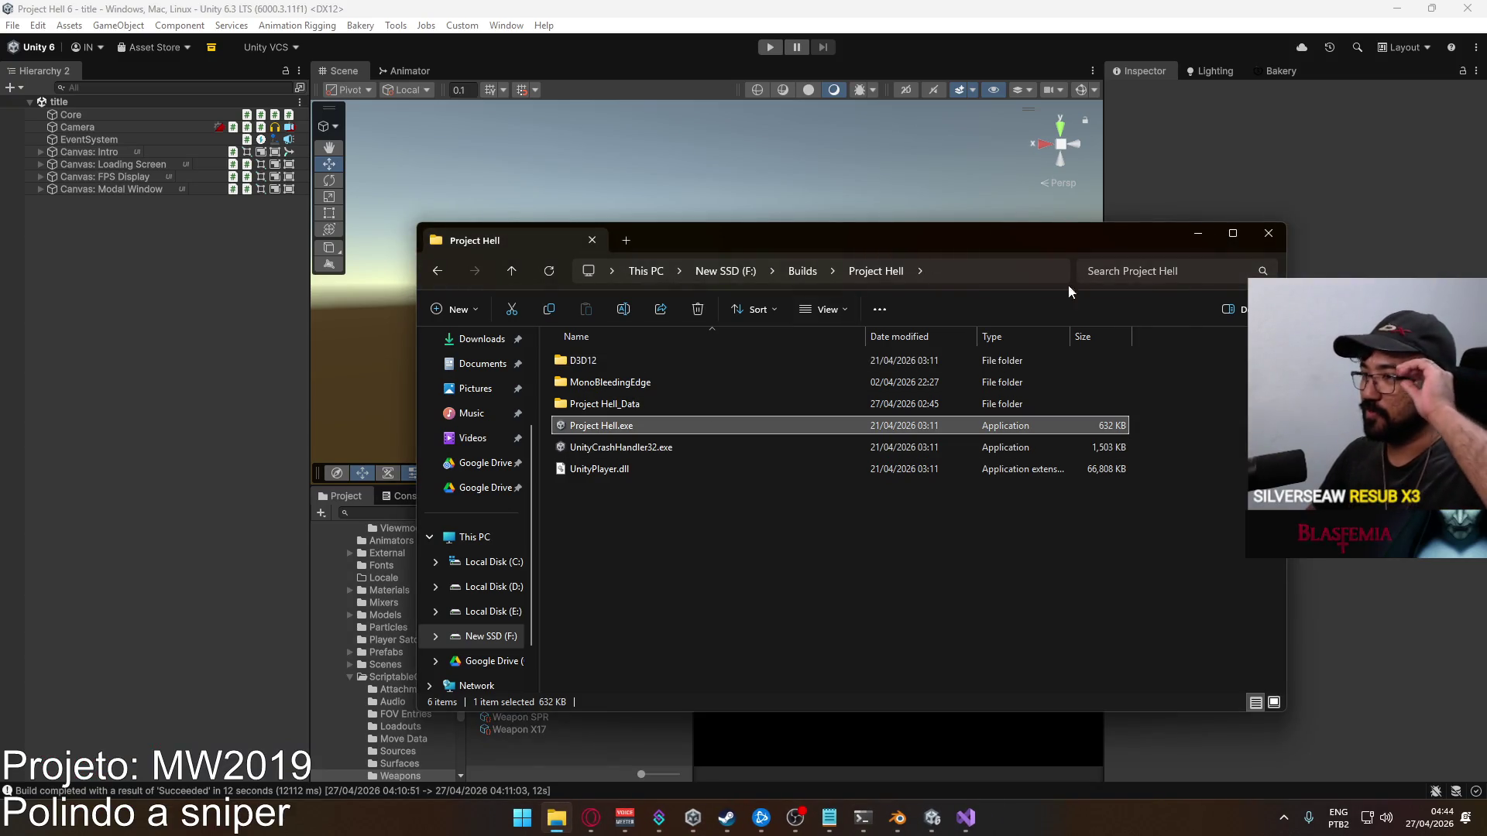
pyautogui.click(1266, 234)
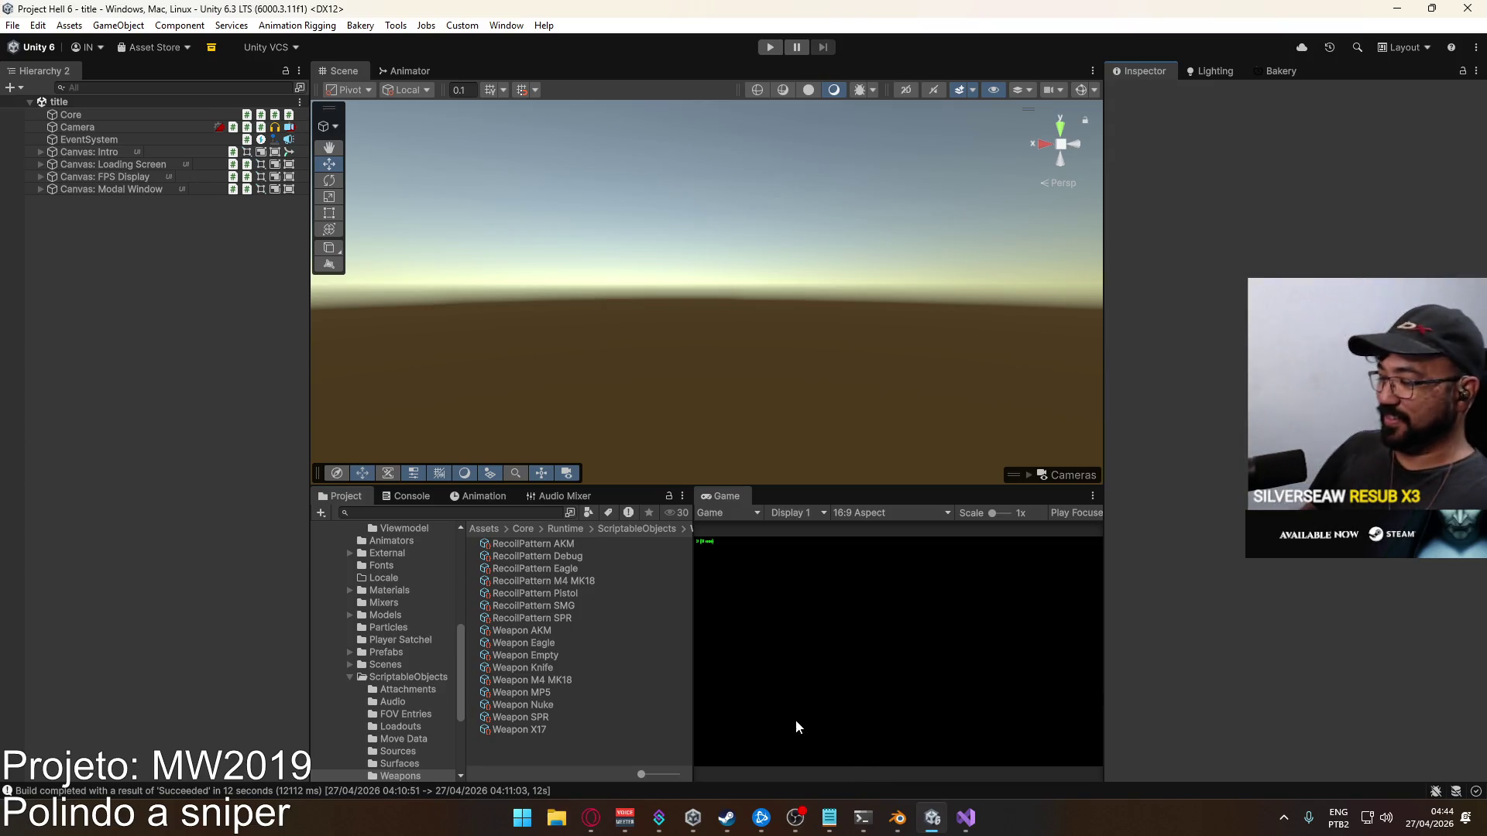
pyautogui.click(829, 817)
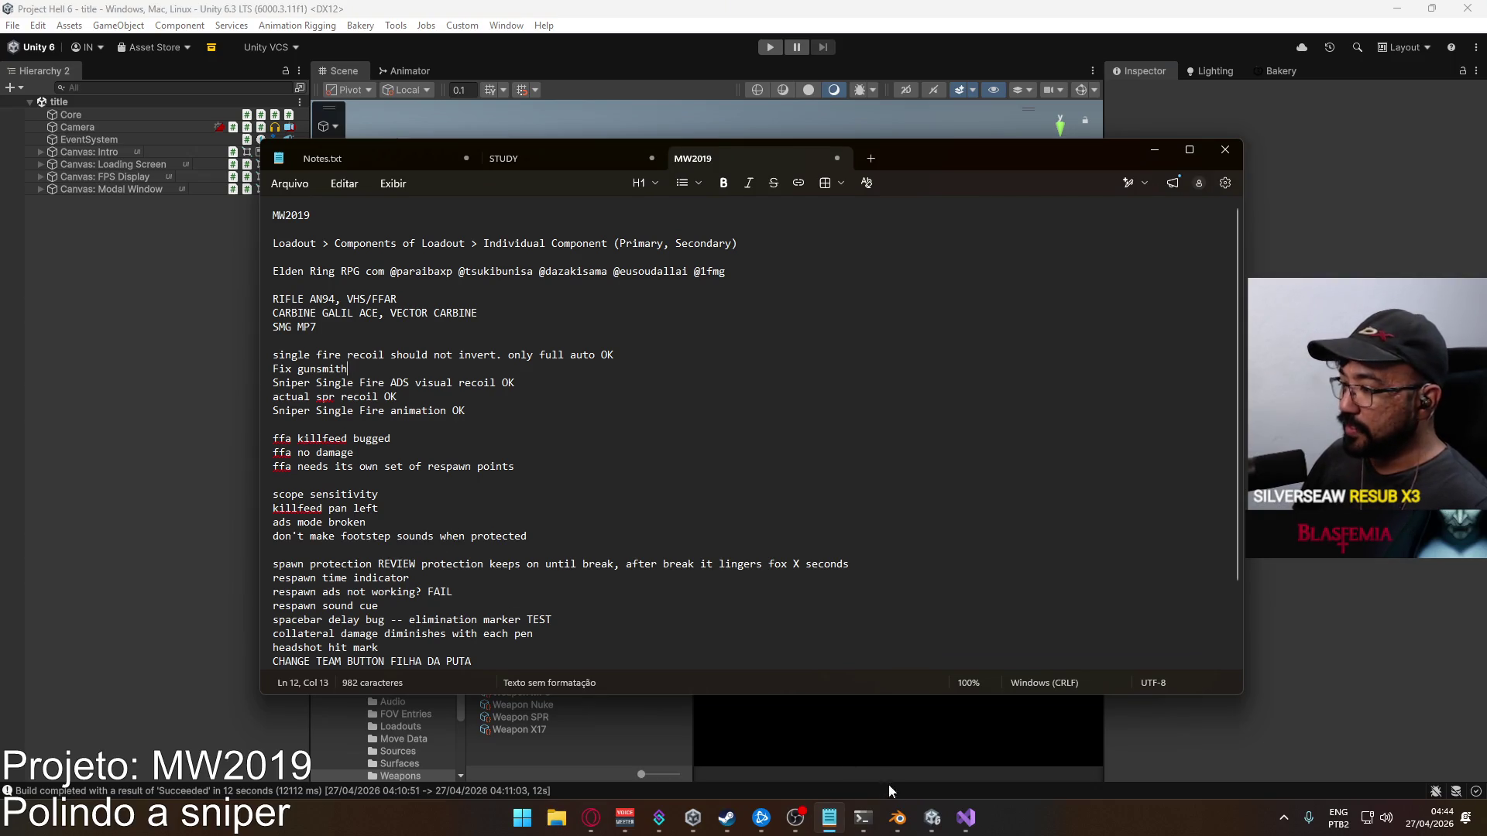
# Glance over ViewmodelWeapon.cs in Visual Studio without changes, then return to Unity
pyautogui.click(965, 821)
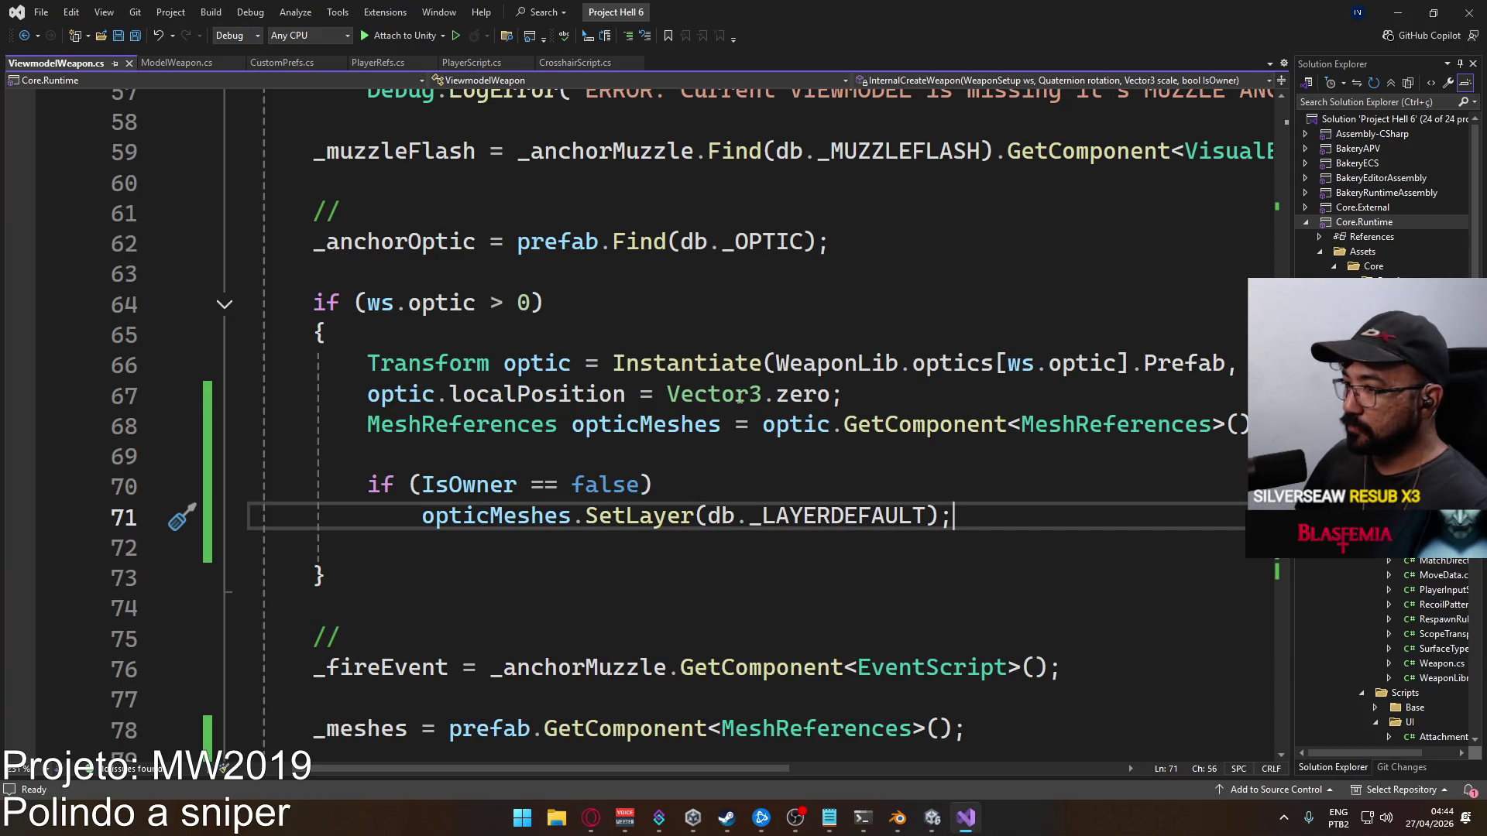
pyautogui.scroll(-2, 608, 418)
pyautogui.scroll(2, 567, 422)
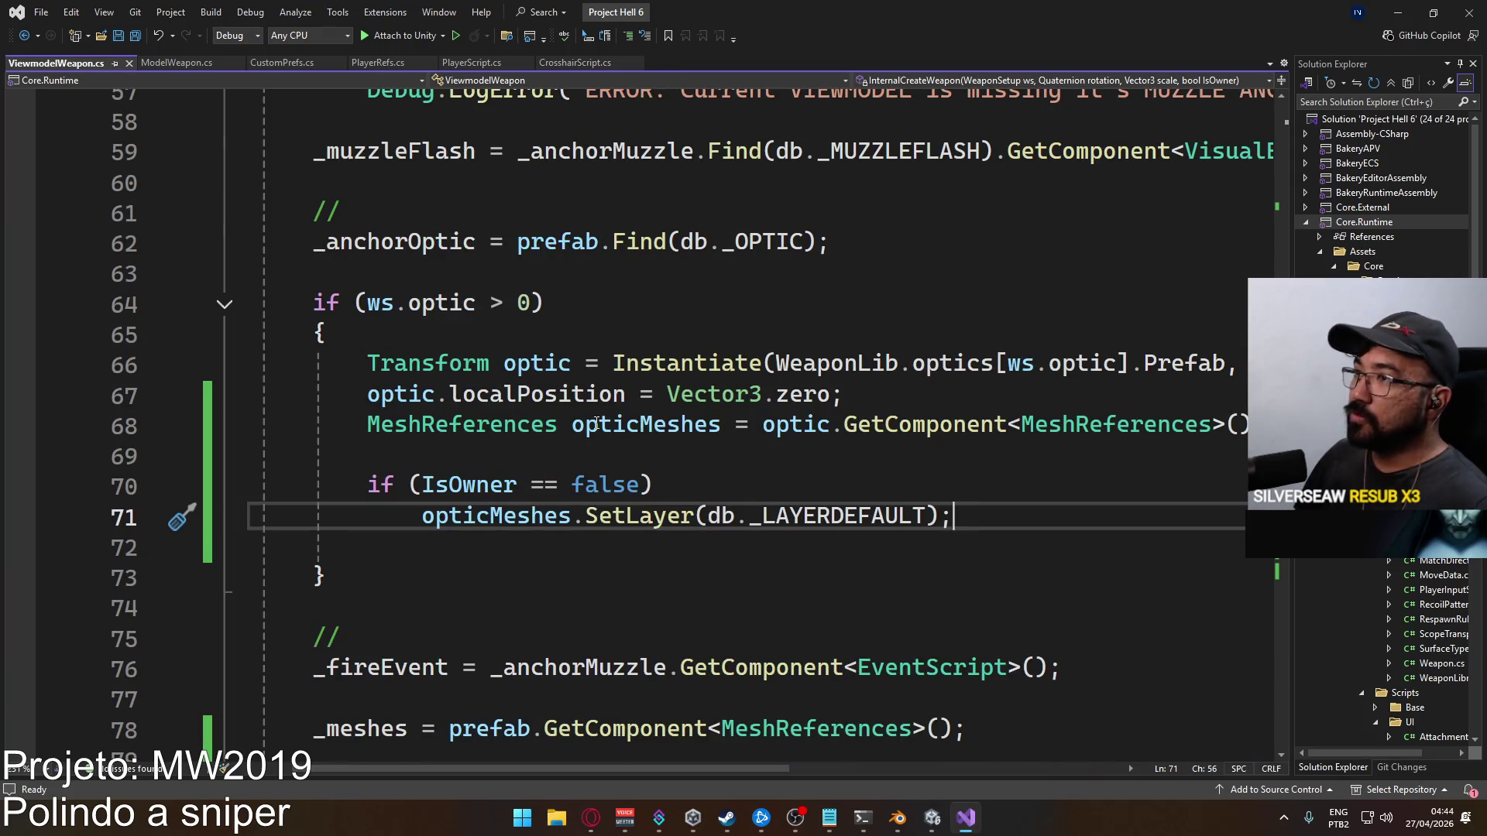
pyautogui.click(932, 818)
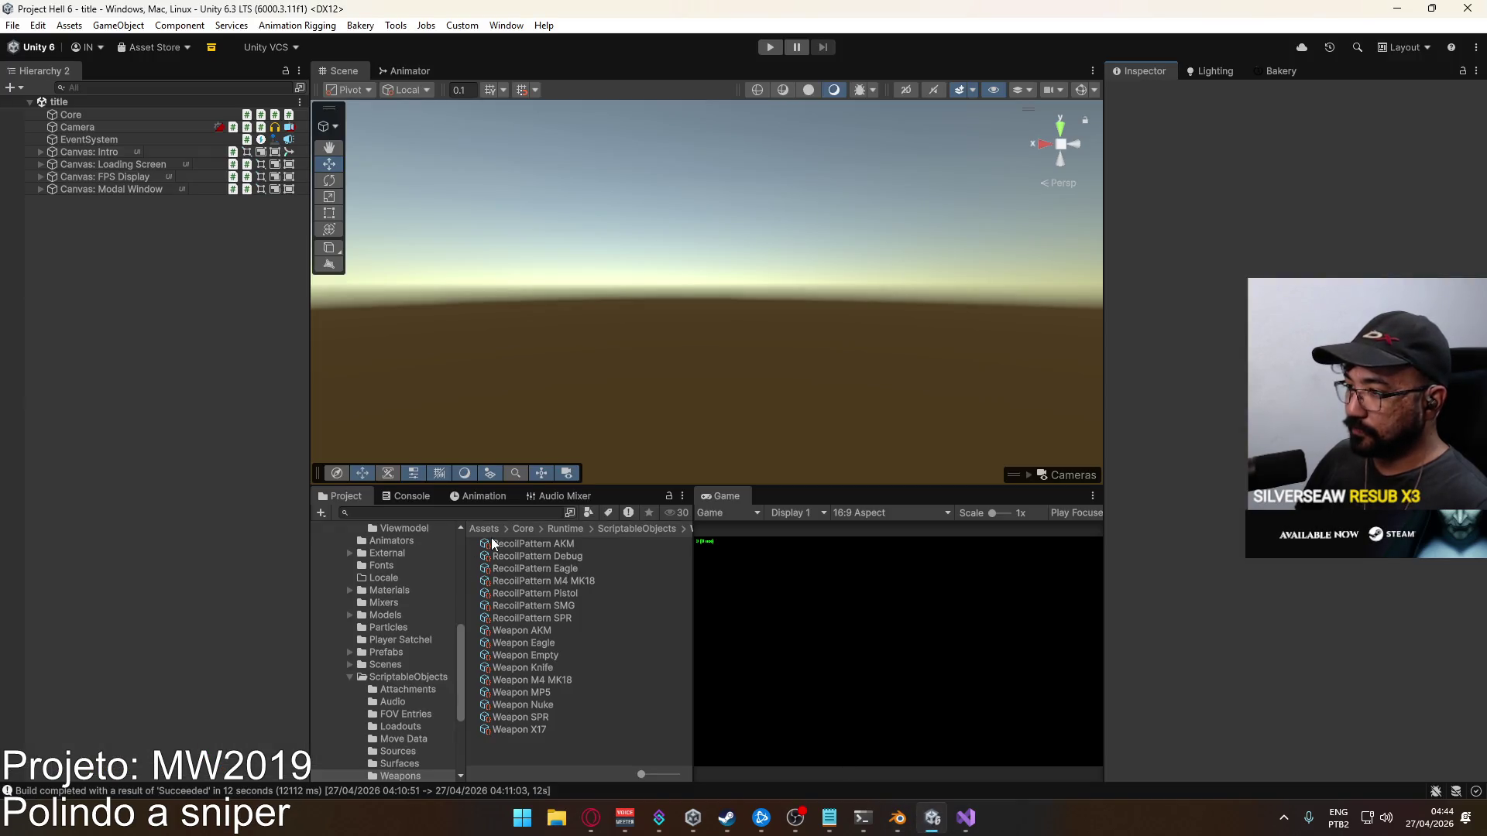
# Open the settings scene and expand Canvas: Settings down to Vertical Group, selecting Mouse Sensitivity
pyautogui.click(393, 664)
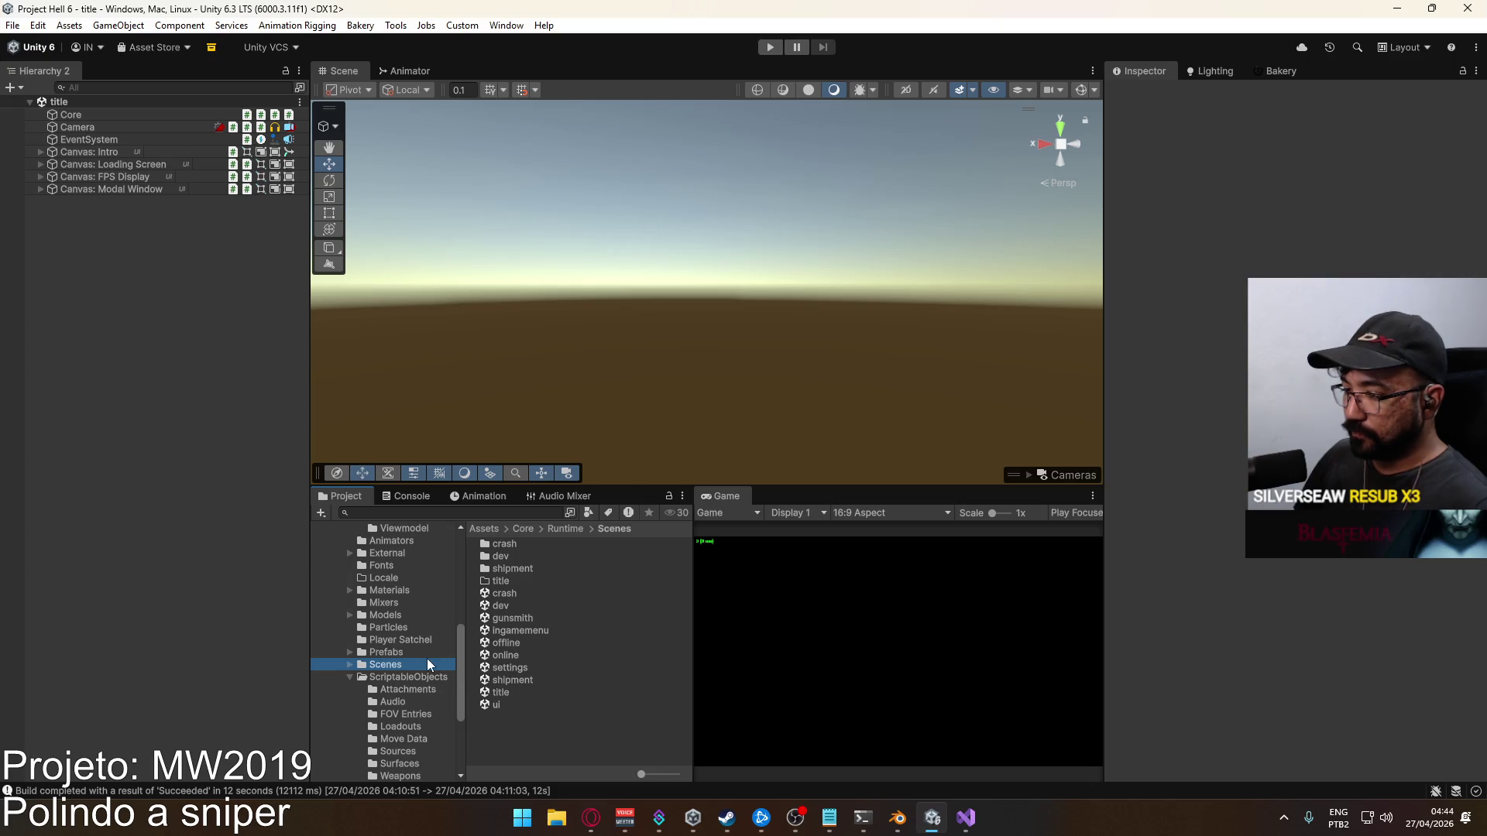
pyautogui.doubleClick(514, 667)
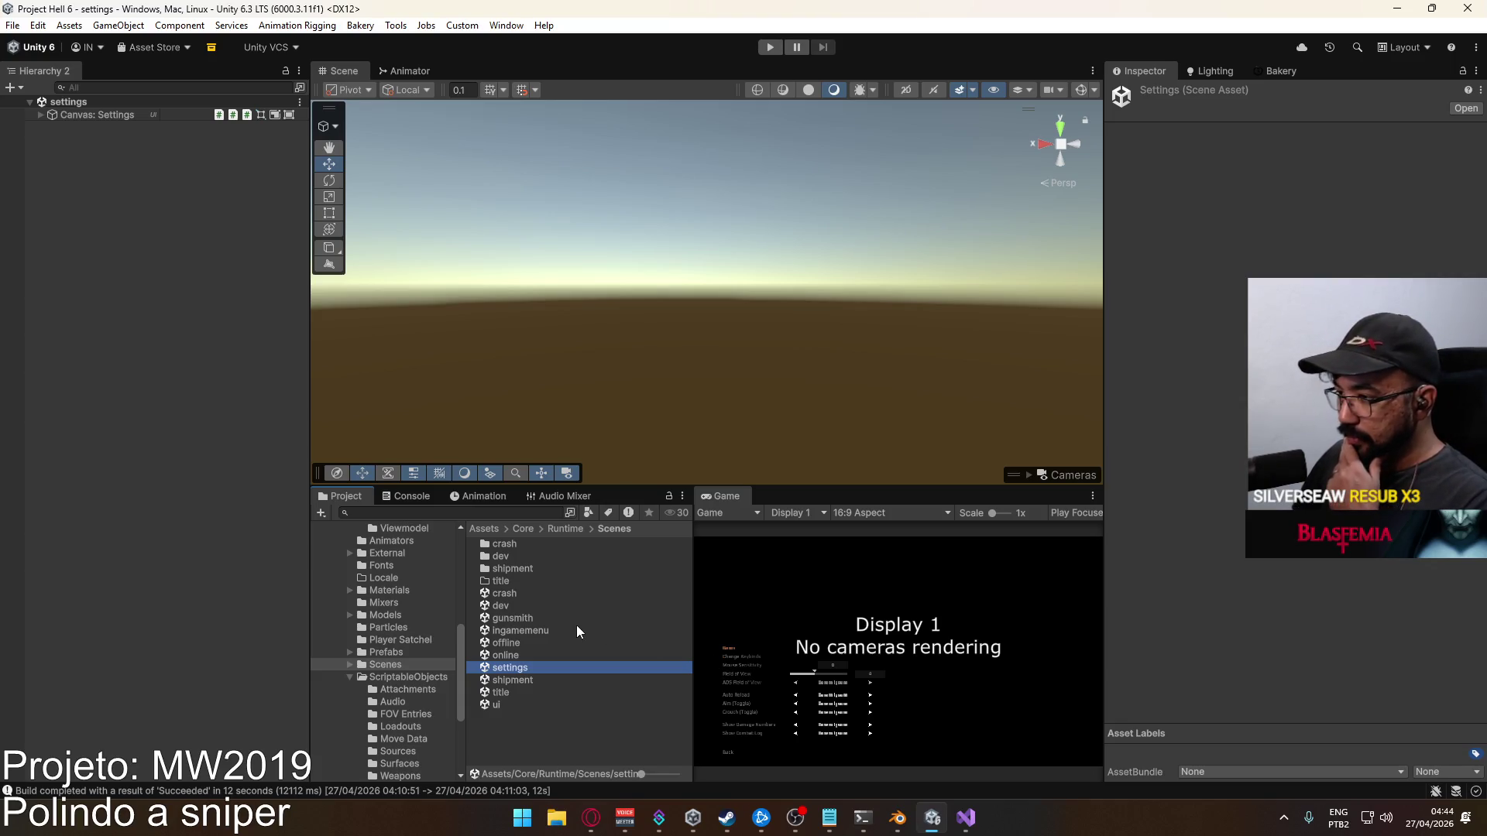
pyautogui.click(40, 115)
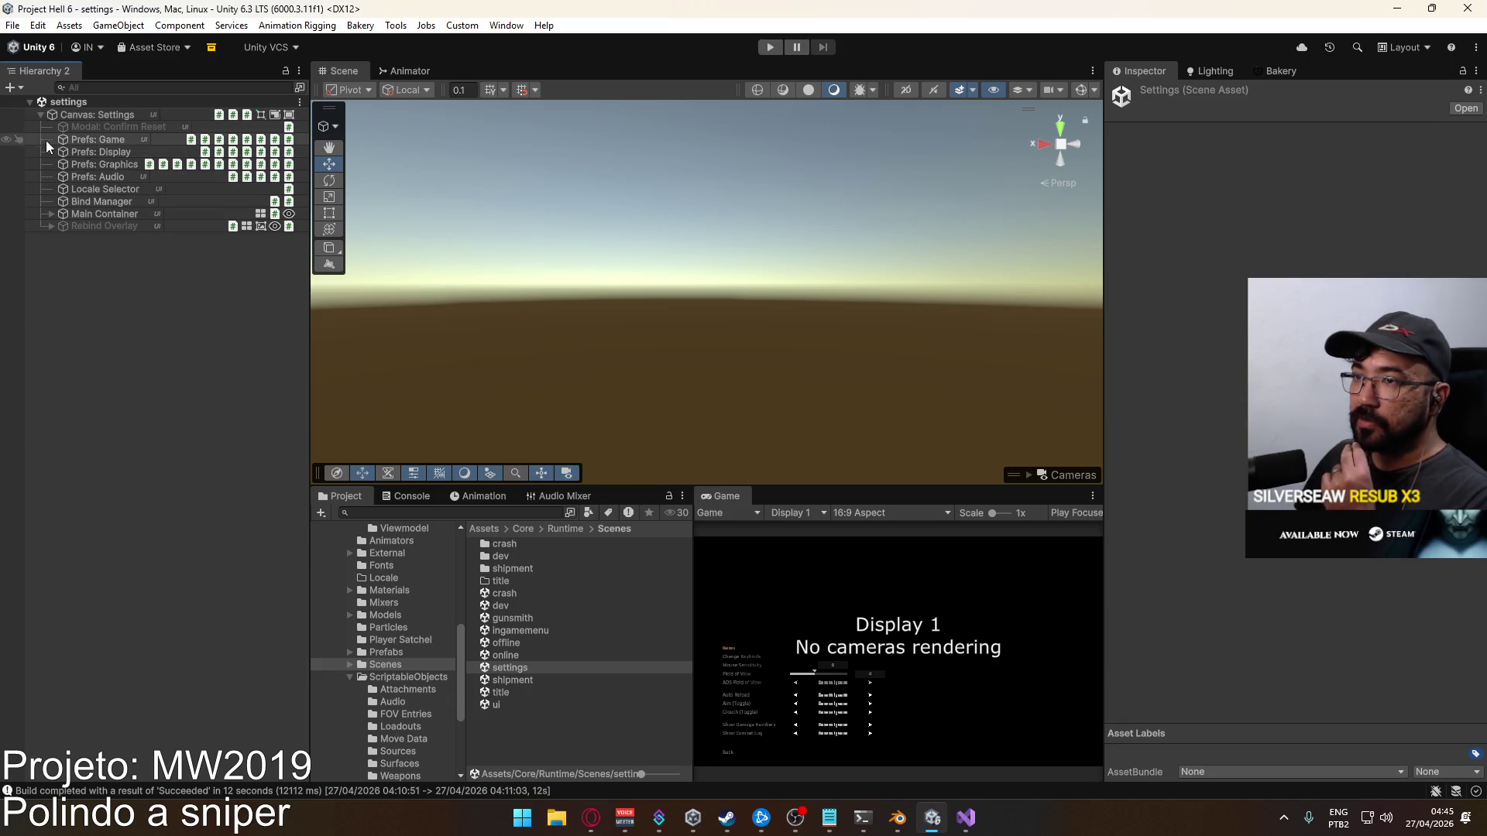
pyautogui.click(50, 214)
pyautogui.click(62, 238)
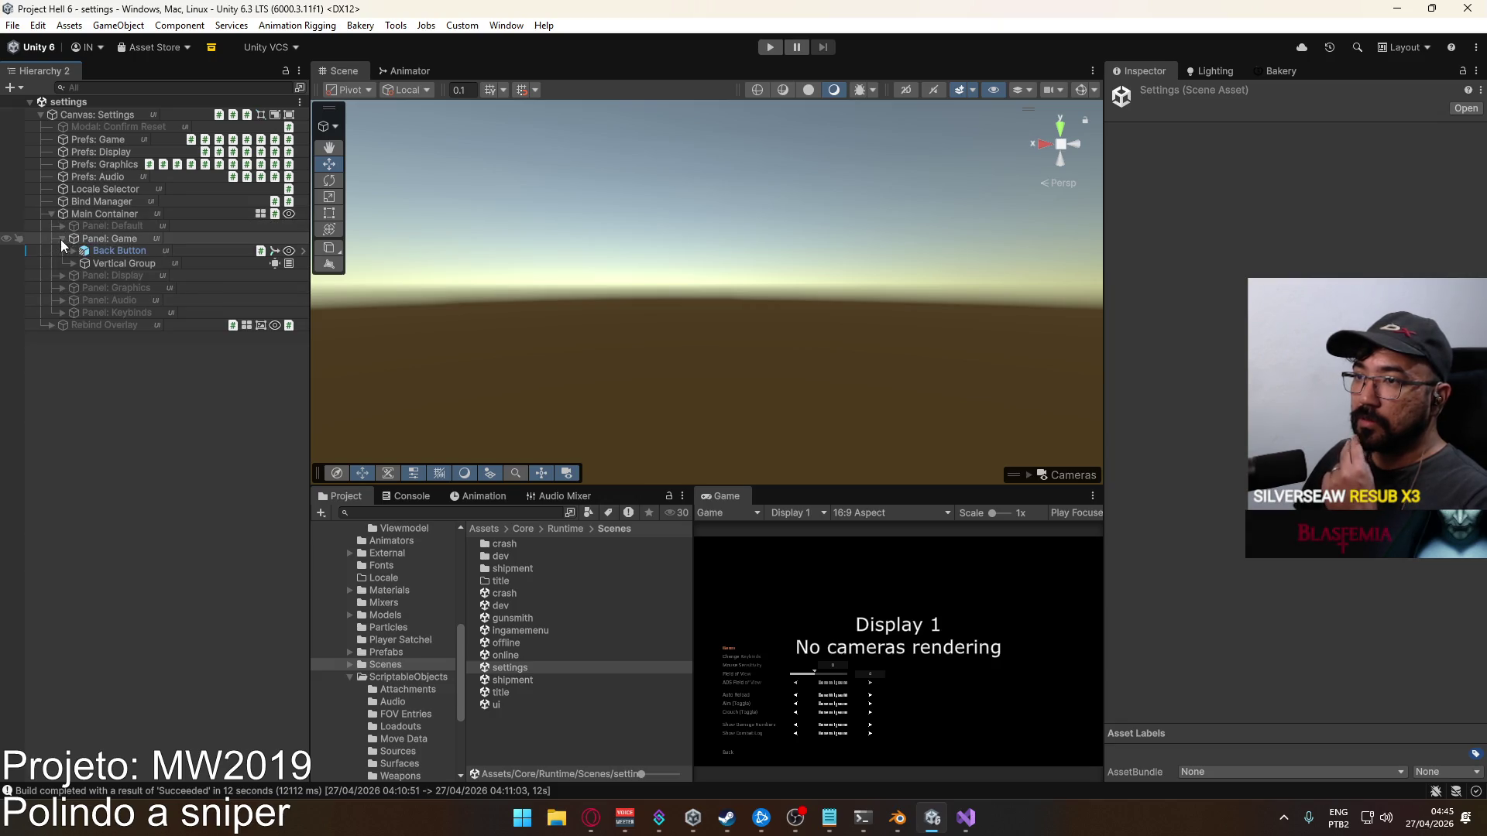
pyautogui.click(73, 264)
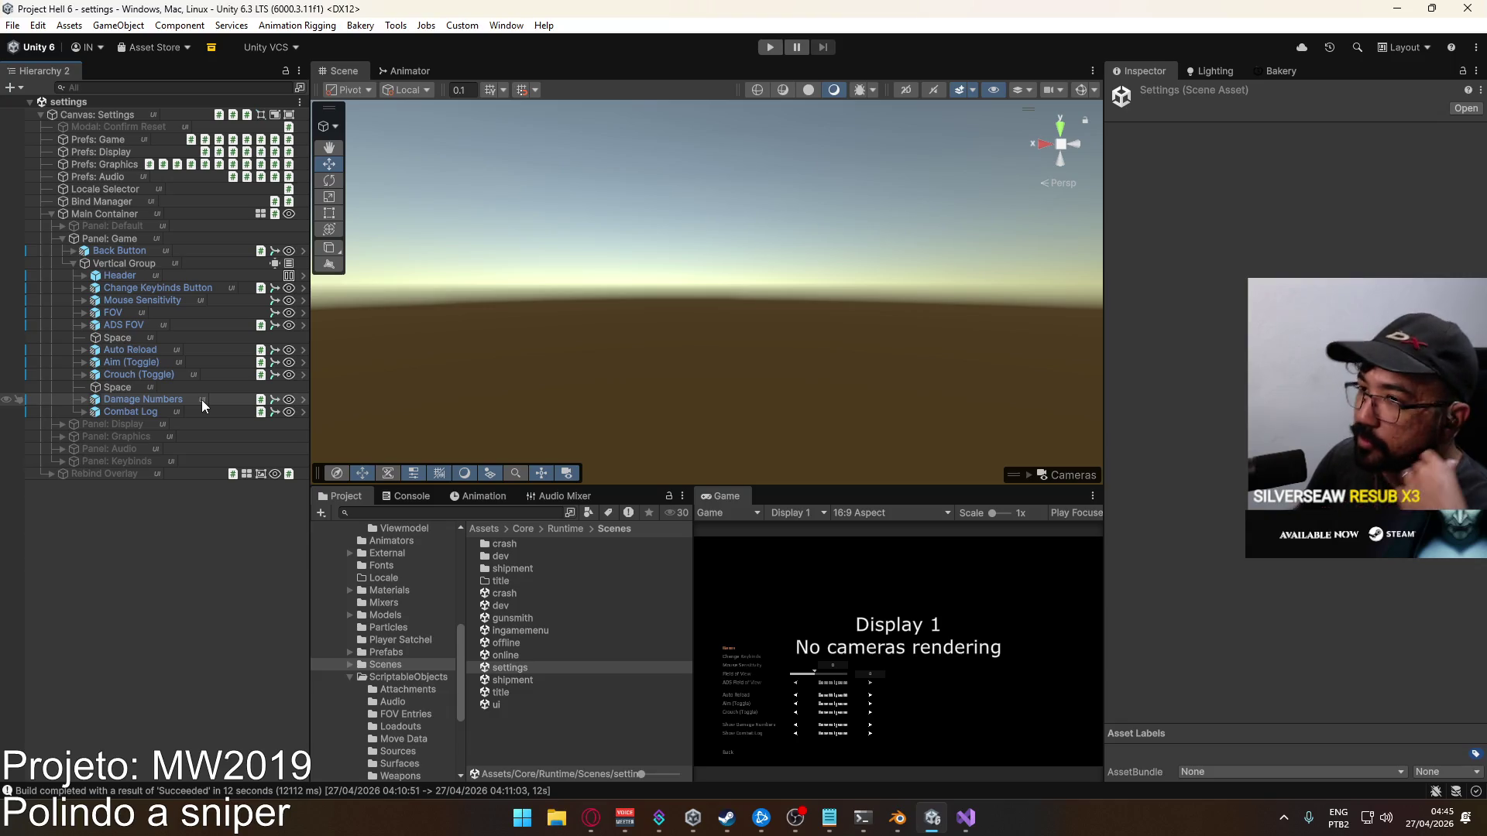
pyautogui.click(146, 300)
# Duplicate the Mouse Sensitivity option and rename the copy to Scope Multiplier
pyautogui.hotkey('ctrl', 'd')
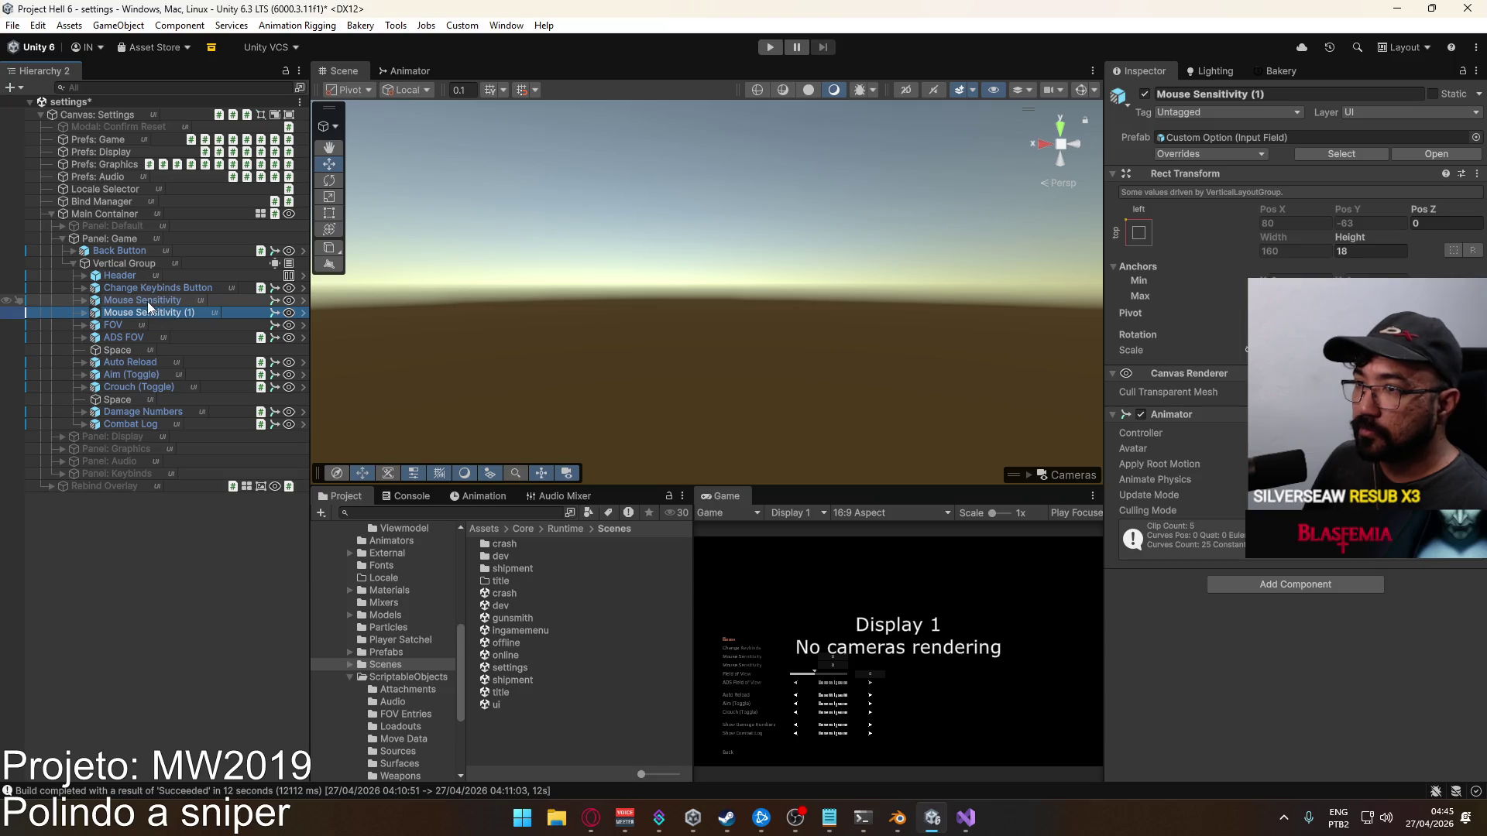
pyautogui.click(85, 313)
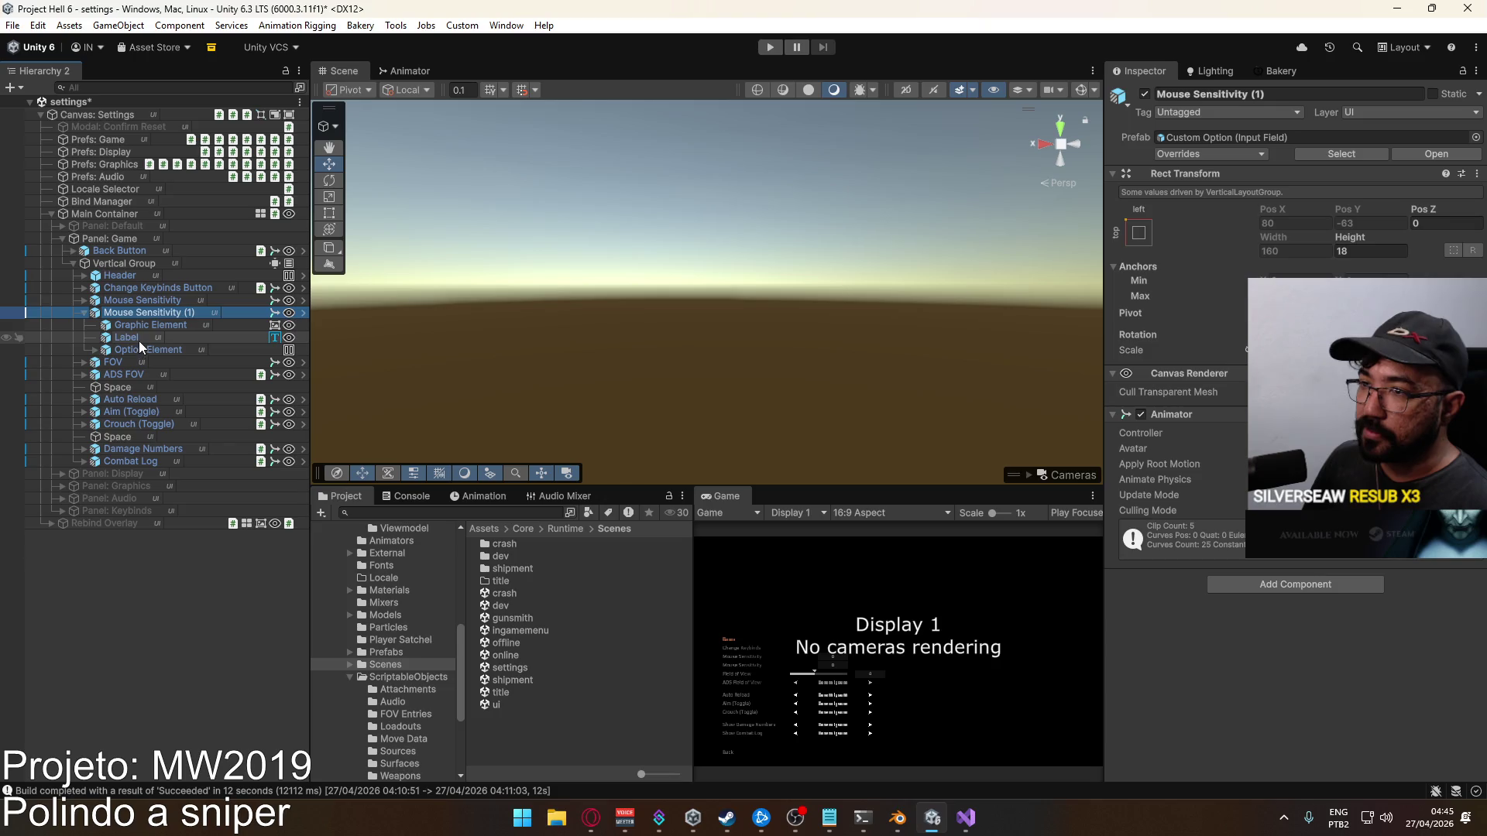
pyautogui.click(138, 339)
pyautogui.click(159, 314)
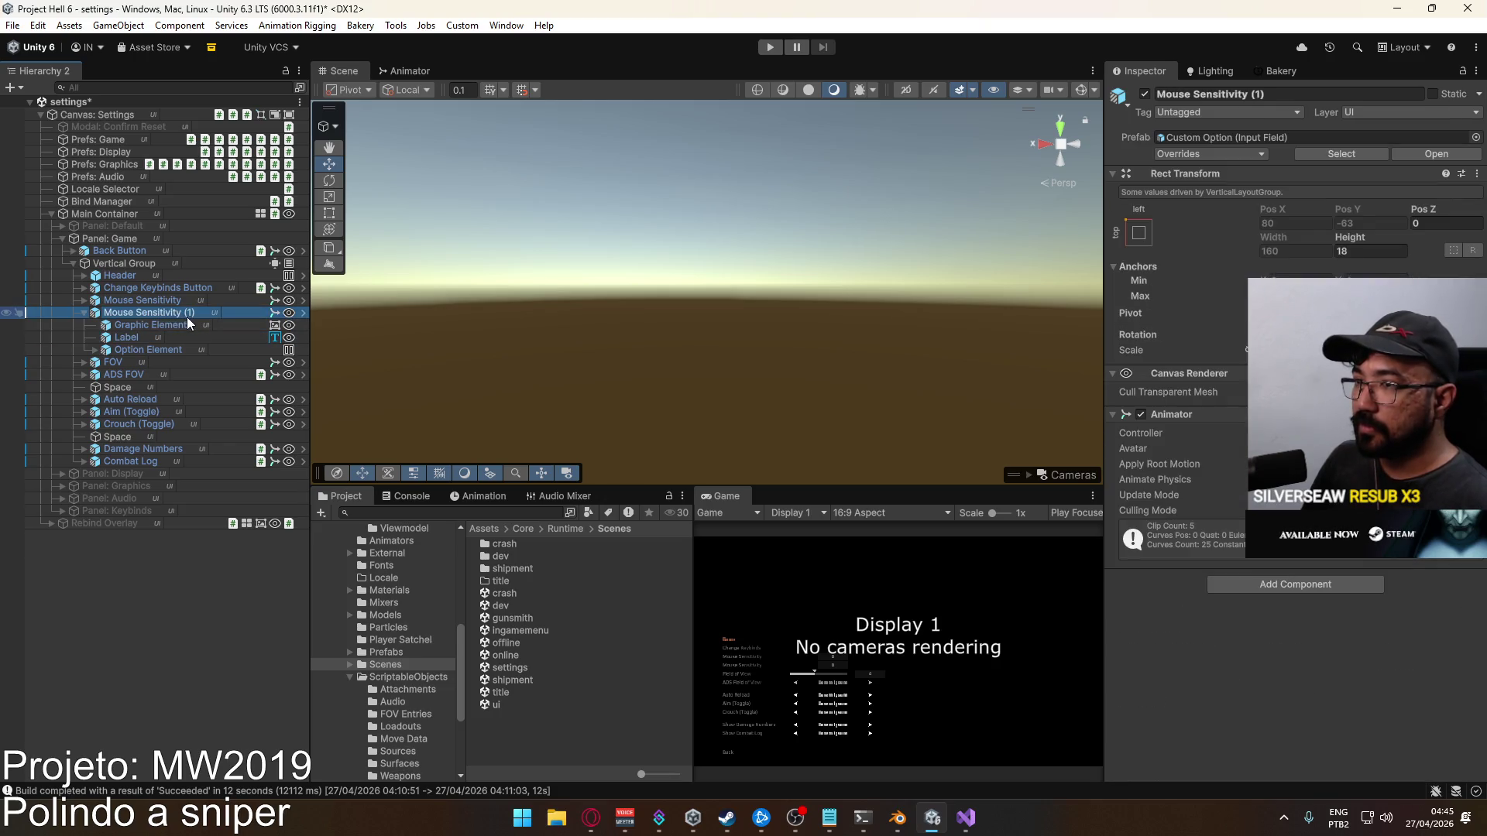
pyautogui.doubleClick(188, 313)
pyautogui.press('BackSpace')
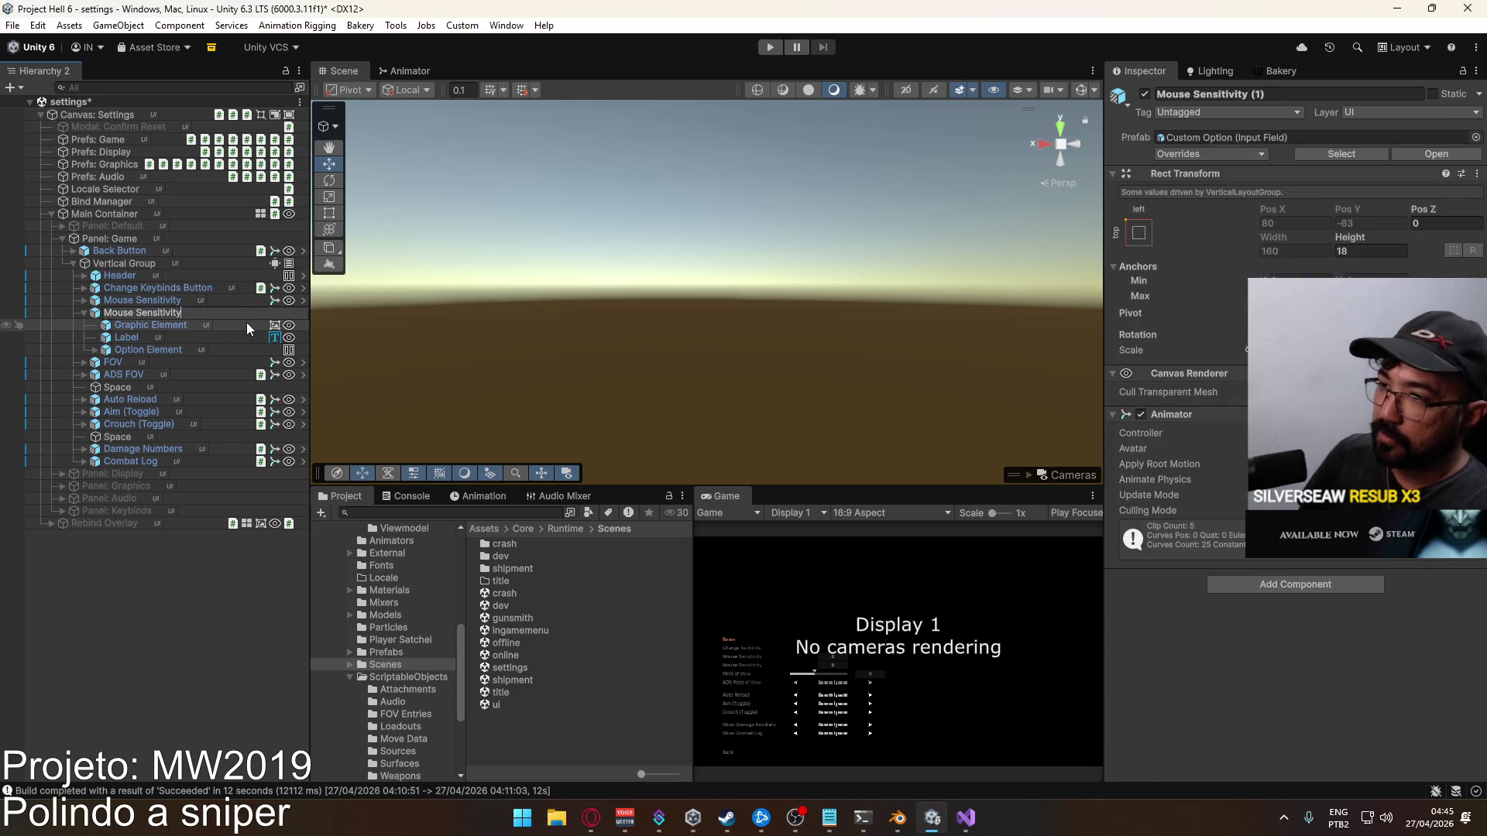
pyautogui.hotkey('ctrl', 'a')
pyautogui.write('Scope Mu')
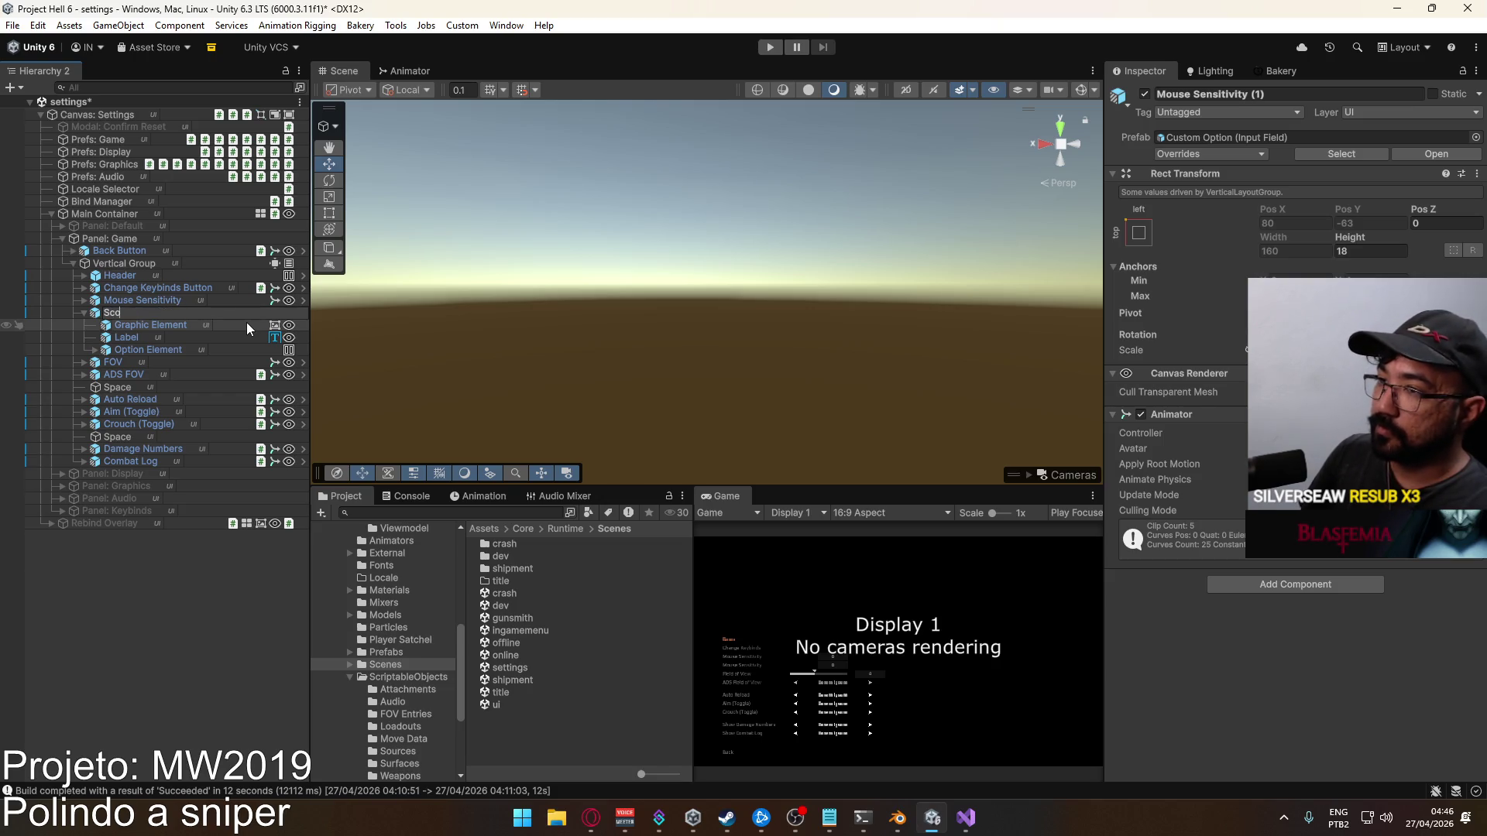
pyautogui.write('ltiplier')
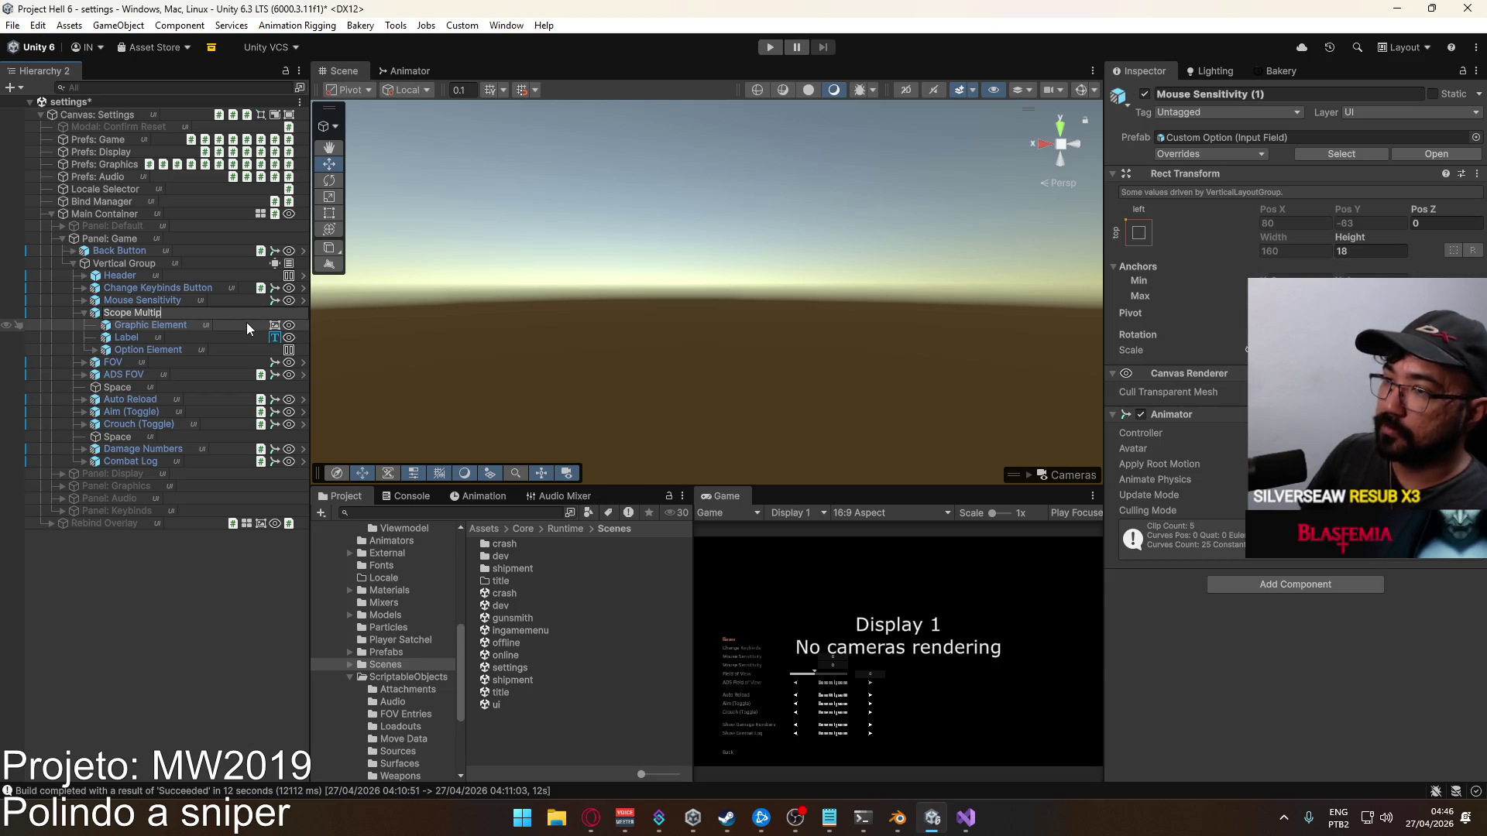
pyautogui.press('Return')
# Set the copy's Label text to 'Scope Multiplier' without a trailing line break
pyautogui.click(182, 337)
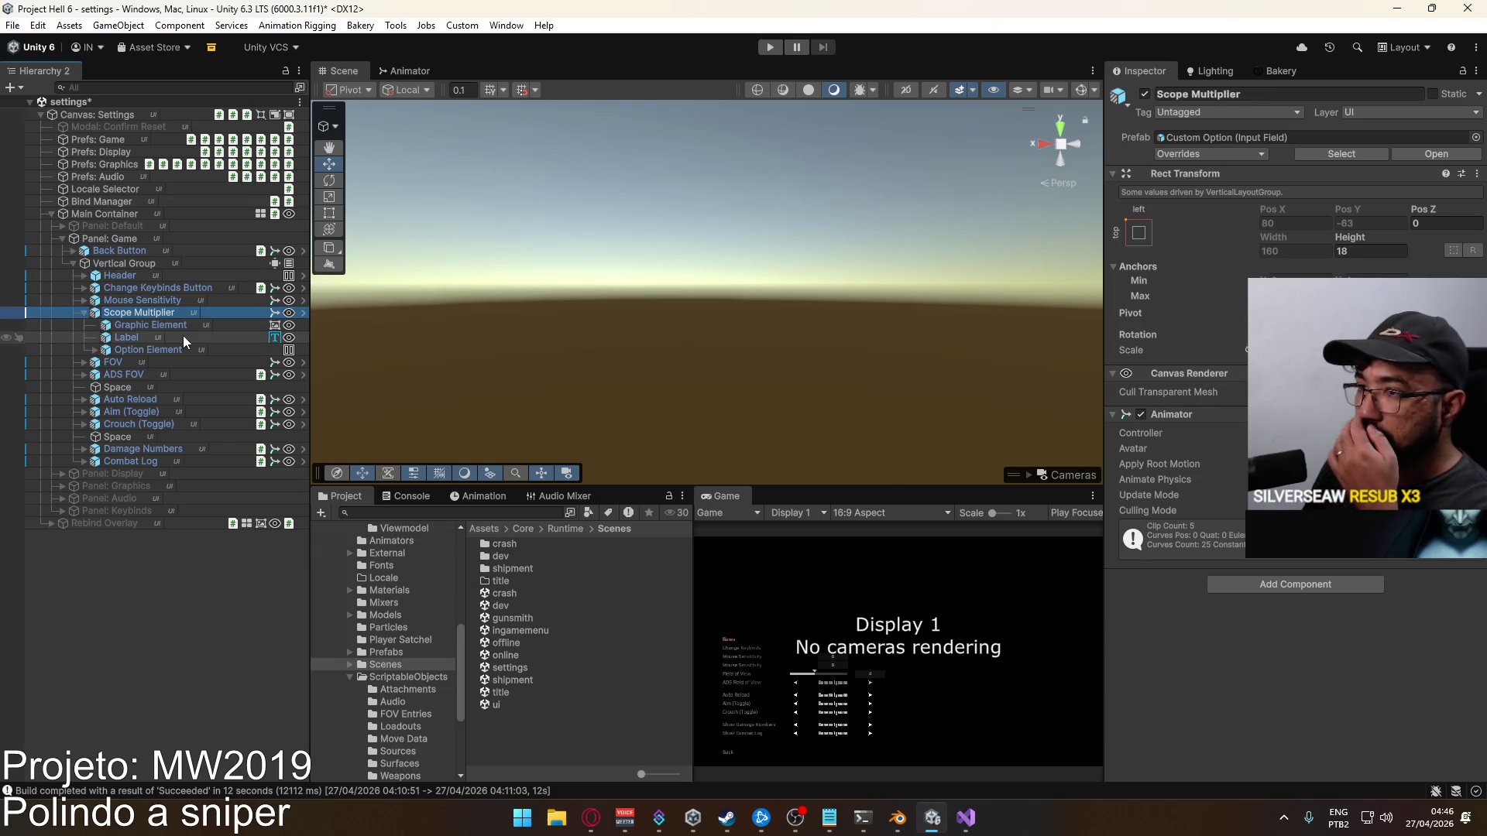
pyautogui.click(1169, 434)
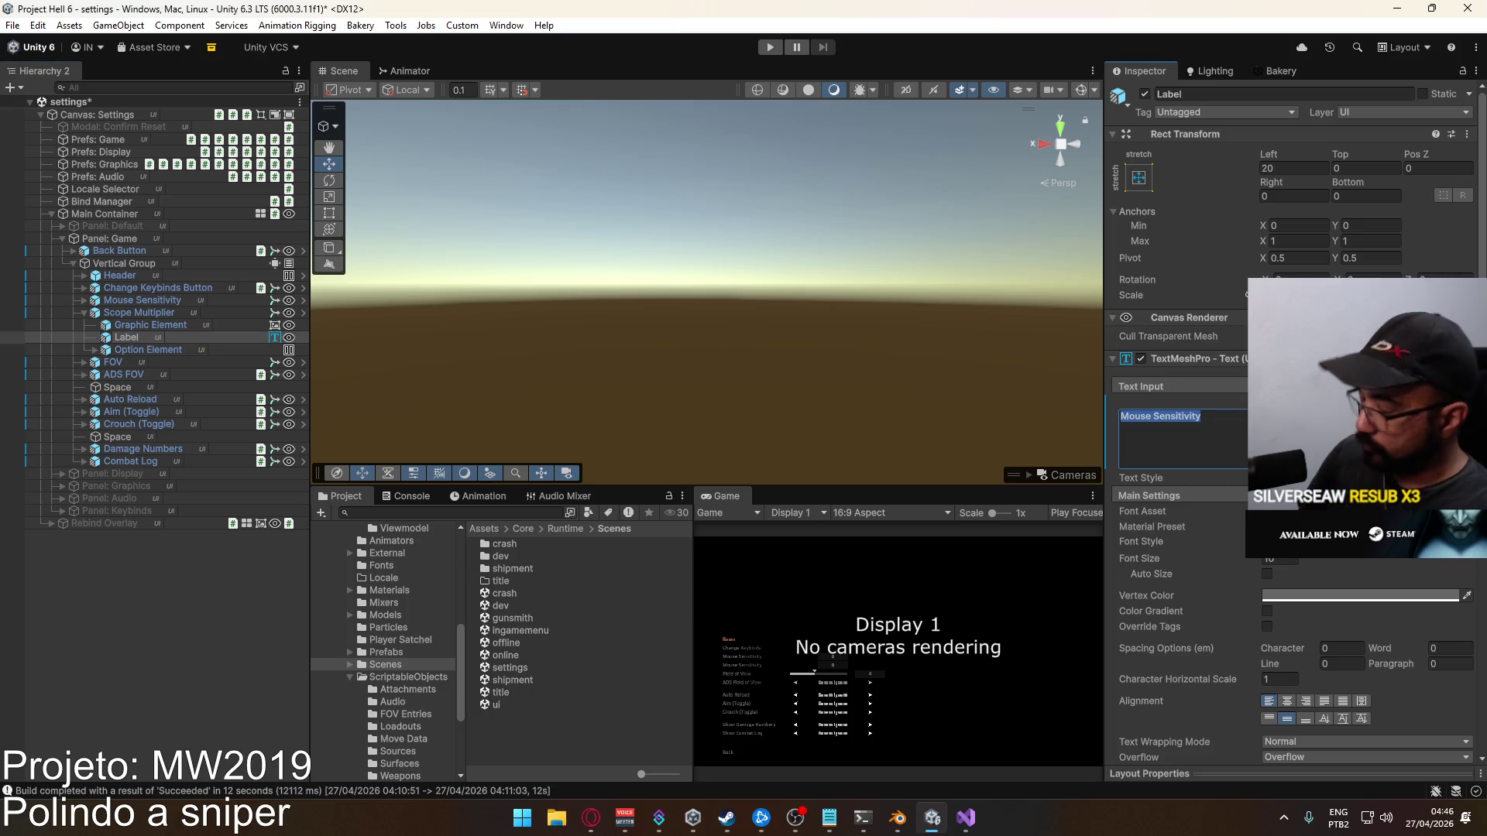
pyautogui.write('Scope Multiplier')
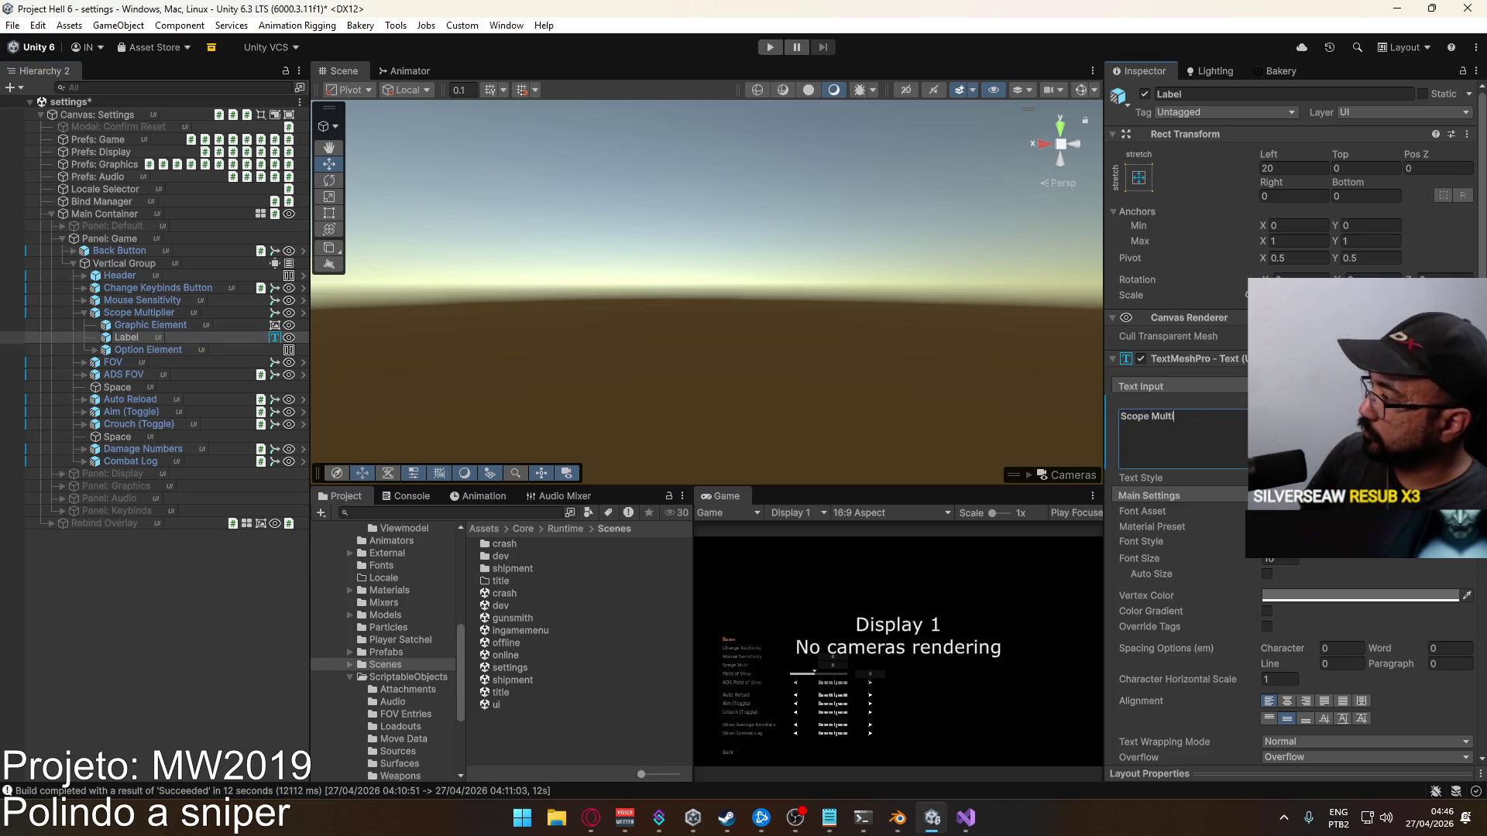
pyautogui.press('Return')
pyautogui.press('BackSpace')
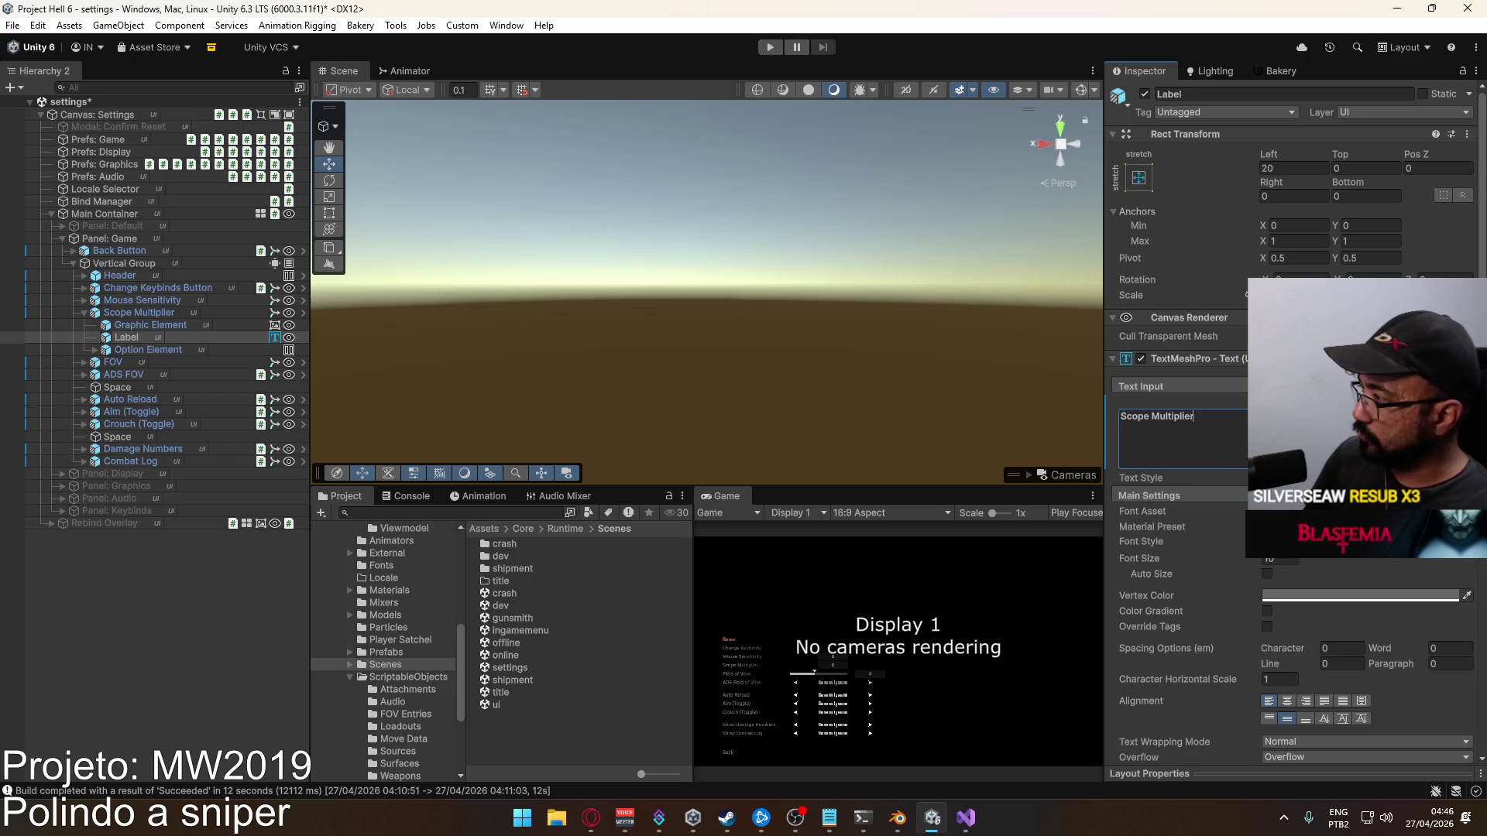
pyautogui.click(104, 141)
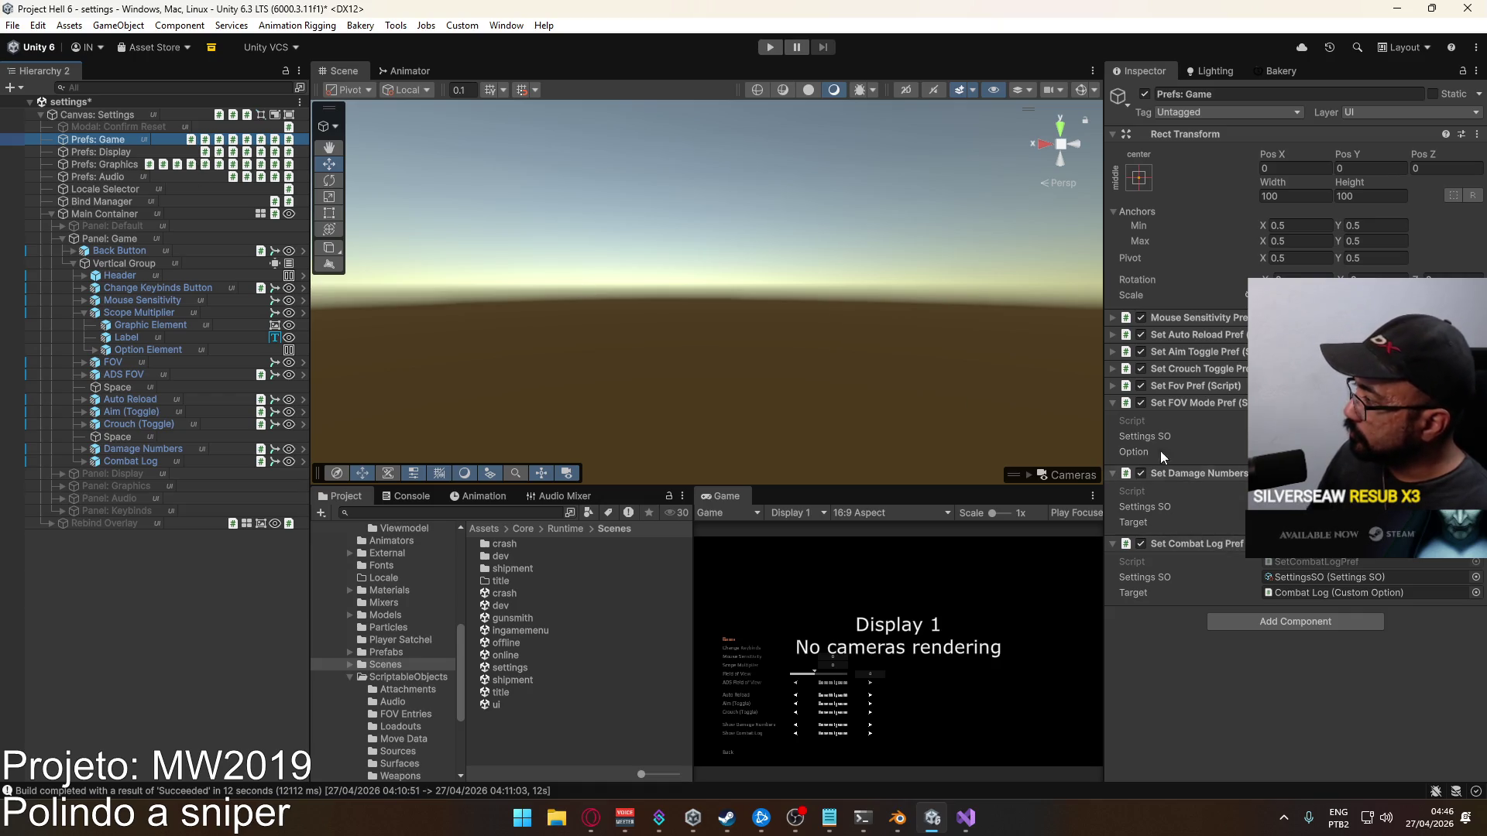
# Check Set FOV Mode Pref and ADS FOV's On Value Changed, then open SetFOVModePref in Visual Studio
pyautogui.click(1192, 404)
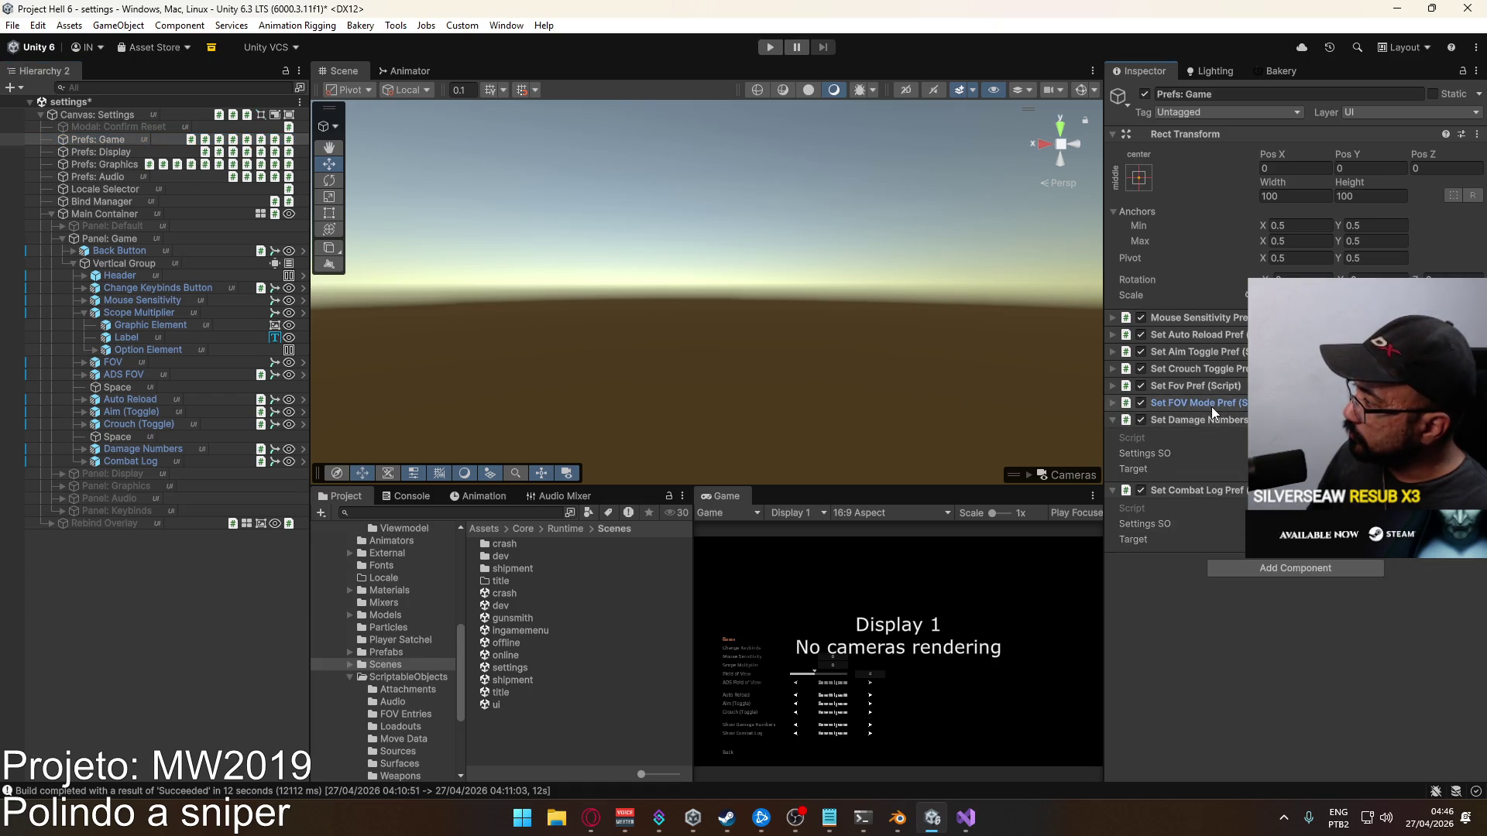
pyautogui.click(1212, 404)
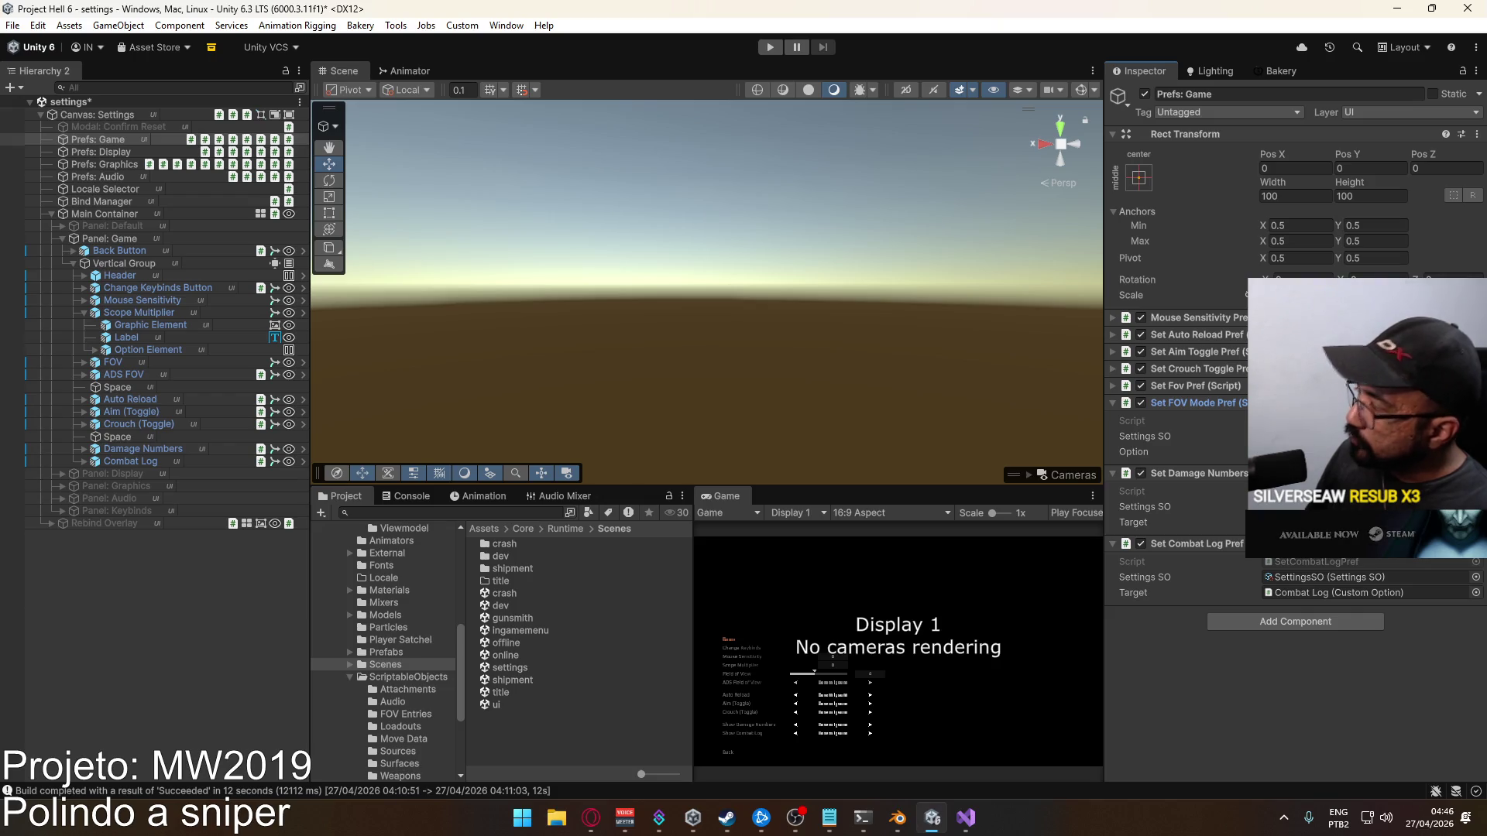
pyautogui.click(133, 375)
pyautogui.click(83, 376)
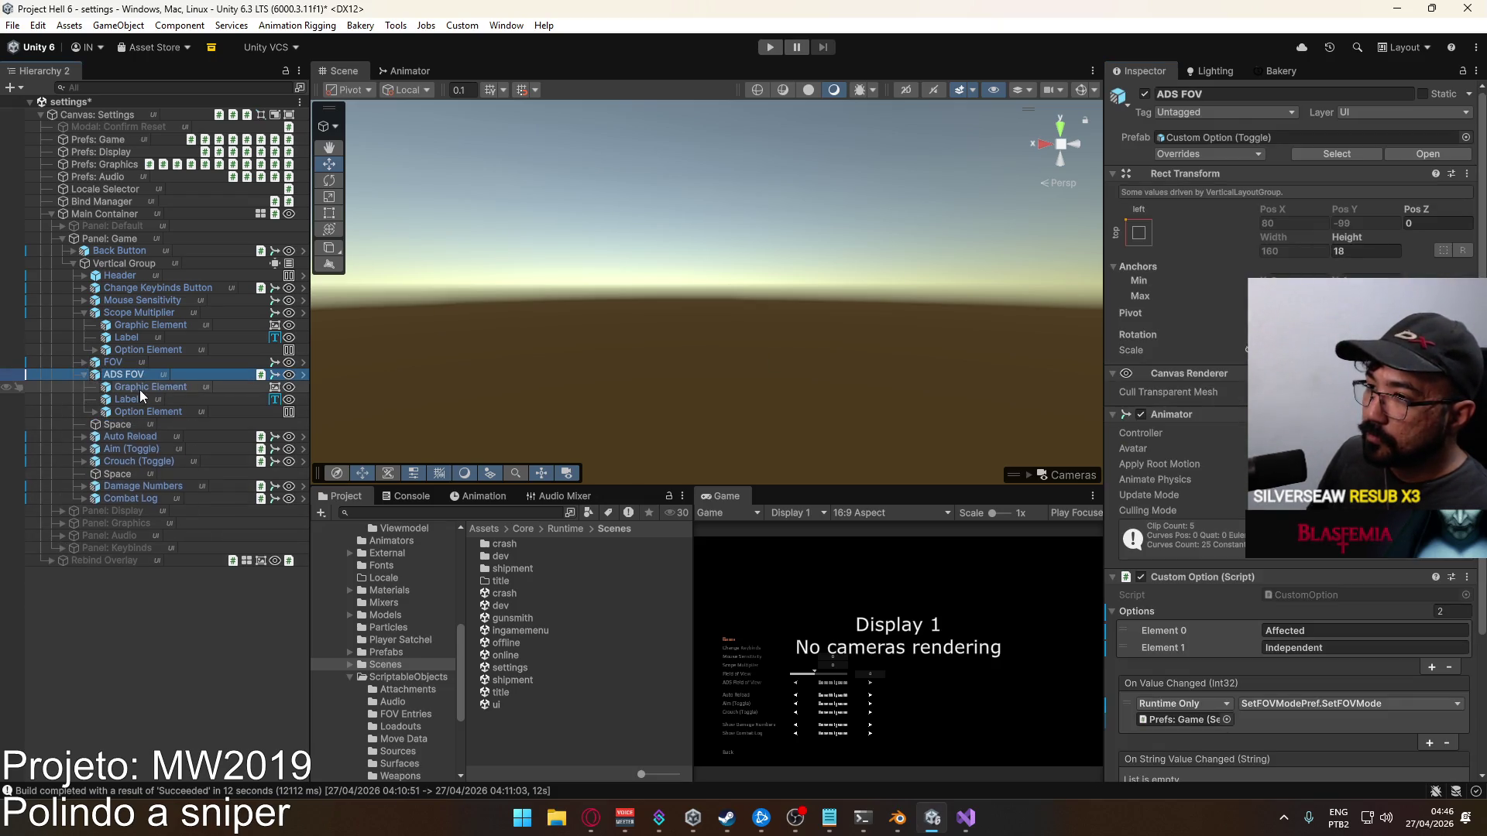
pyautogui.scroll(-3, 1233, 541)
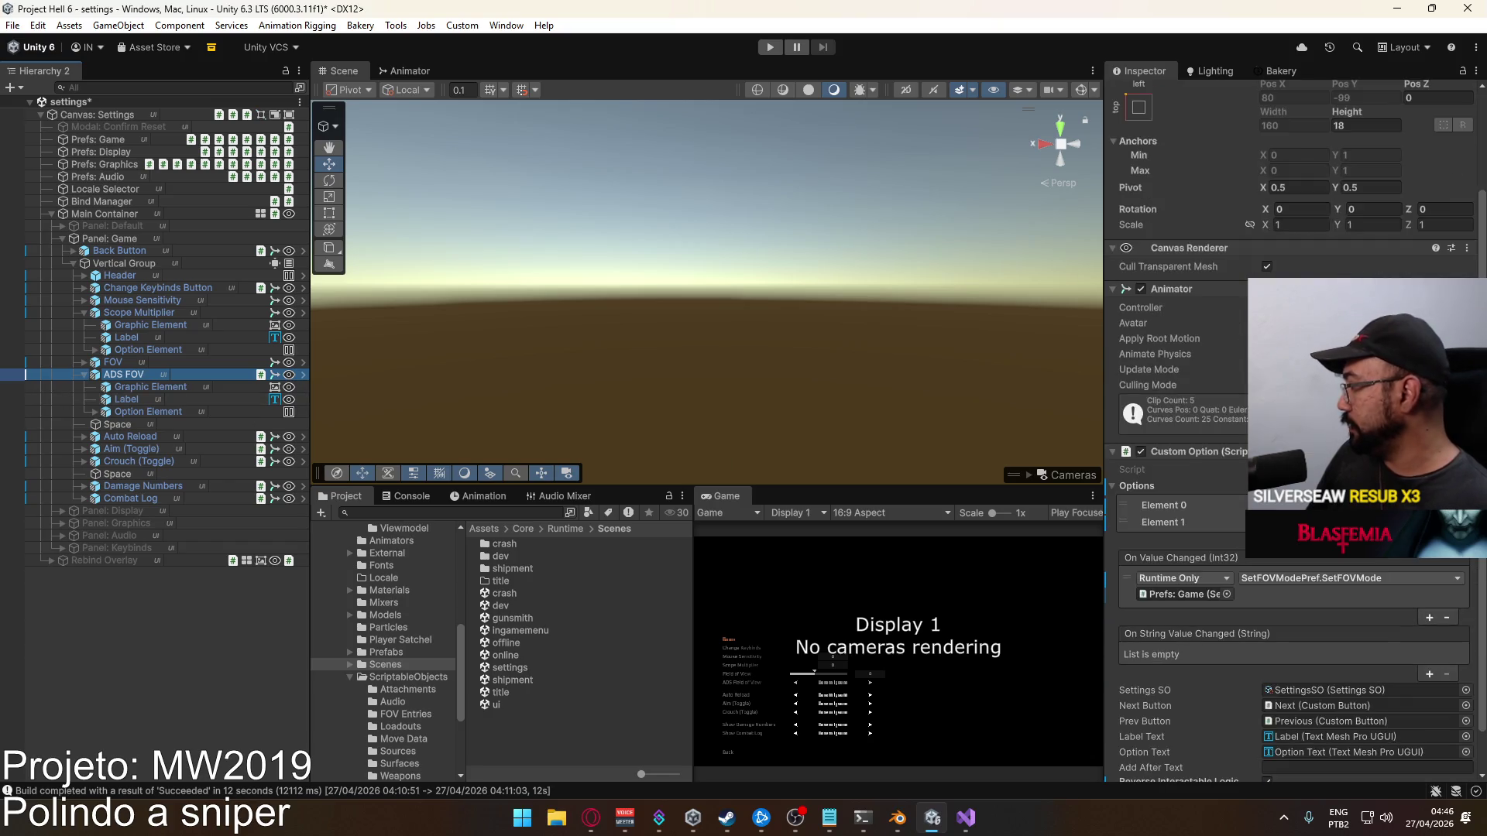
pyautogui.scroll(-2, 1345, 570)
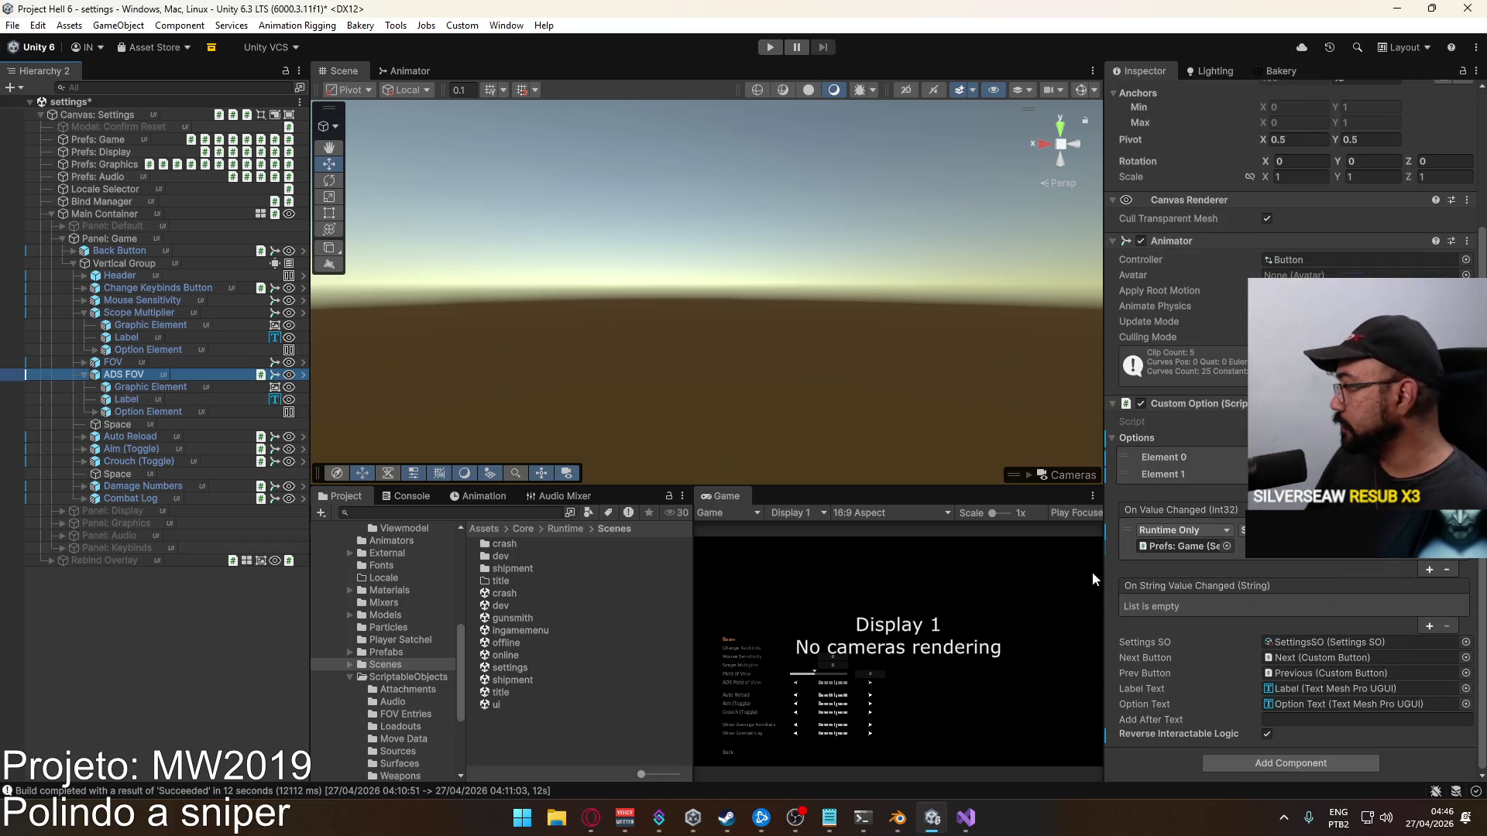
pyautogui.click(1183, 547)
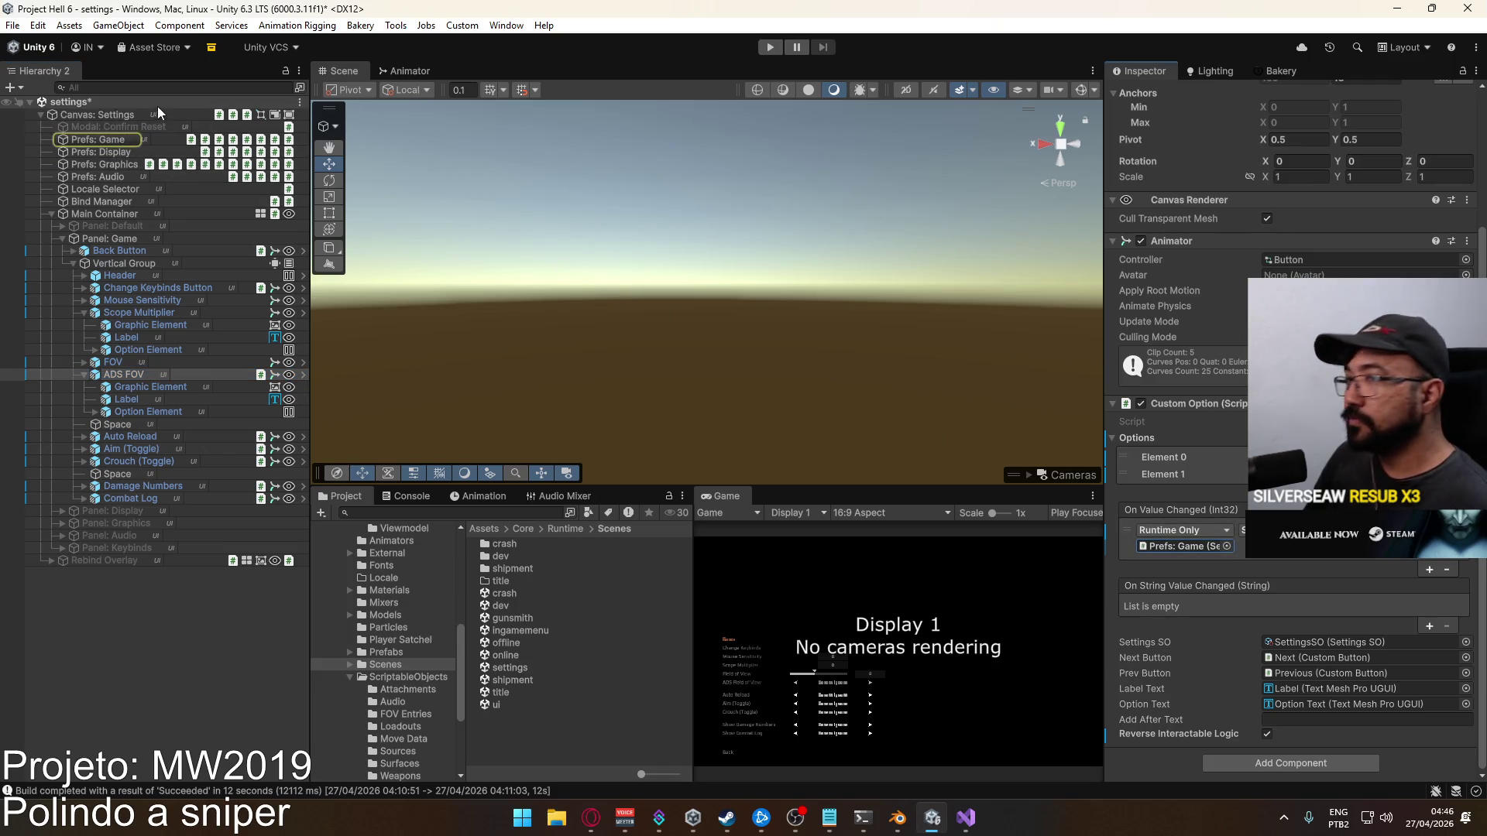
pyautogui.click(110, 141)
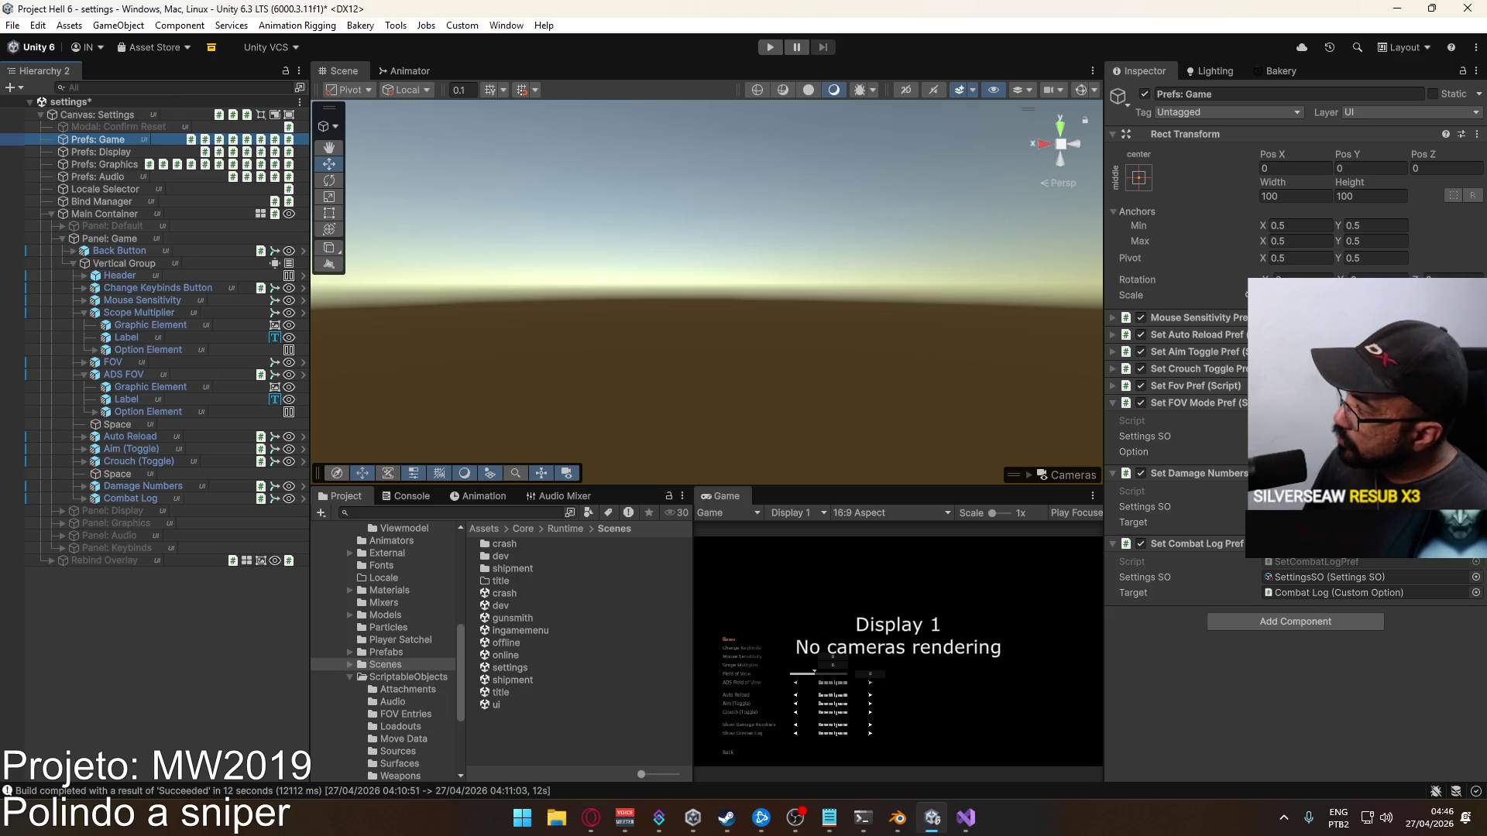
pyautogui.doubleClick(1316, 420)
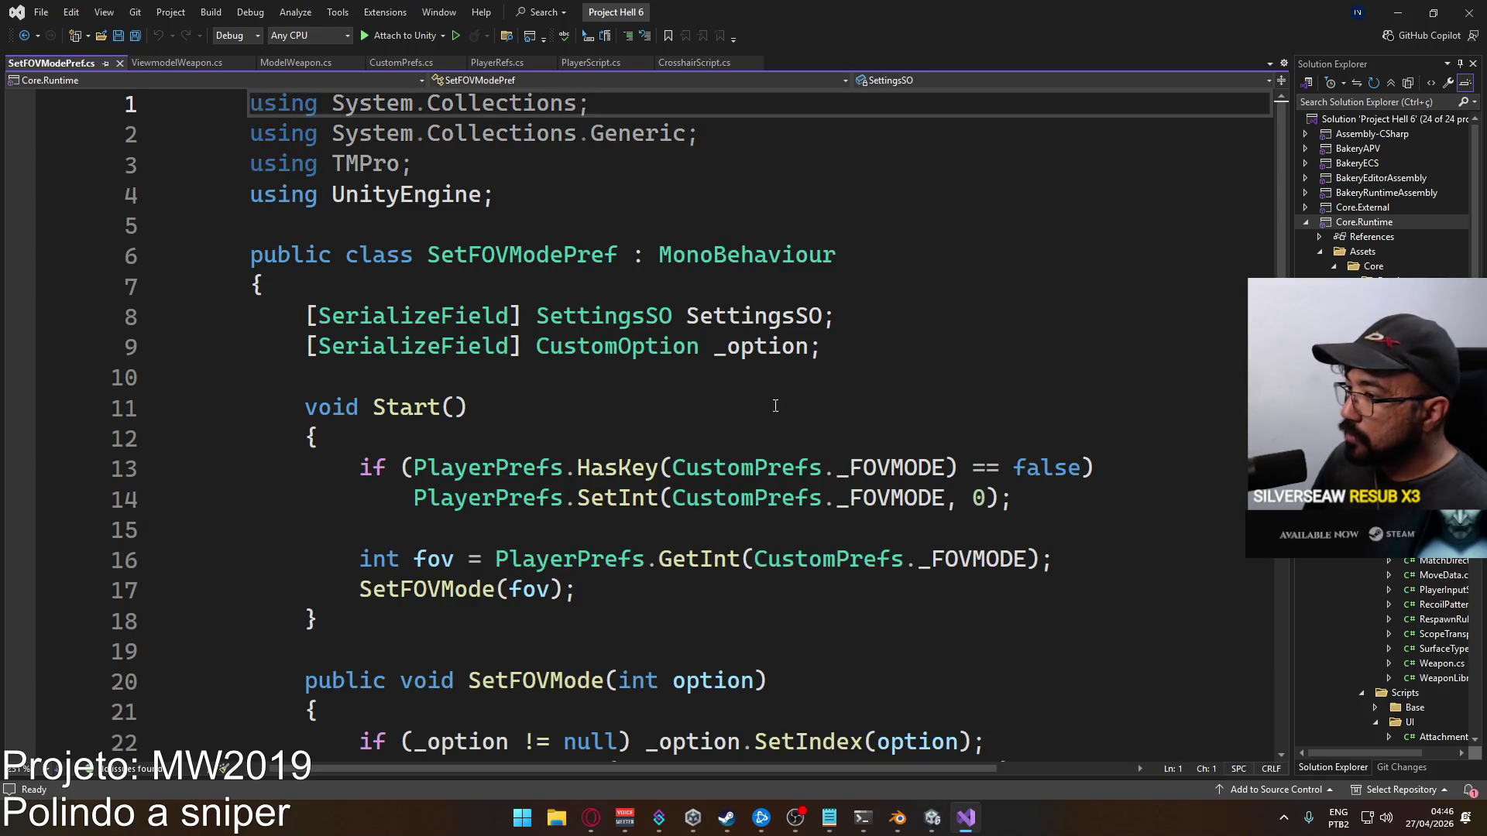
# Rename the fov variable to mode in SetFOVModePref.cs
pyautogui.scroll(-2, 768, 413)
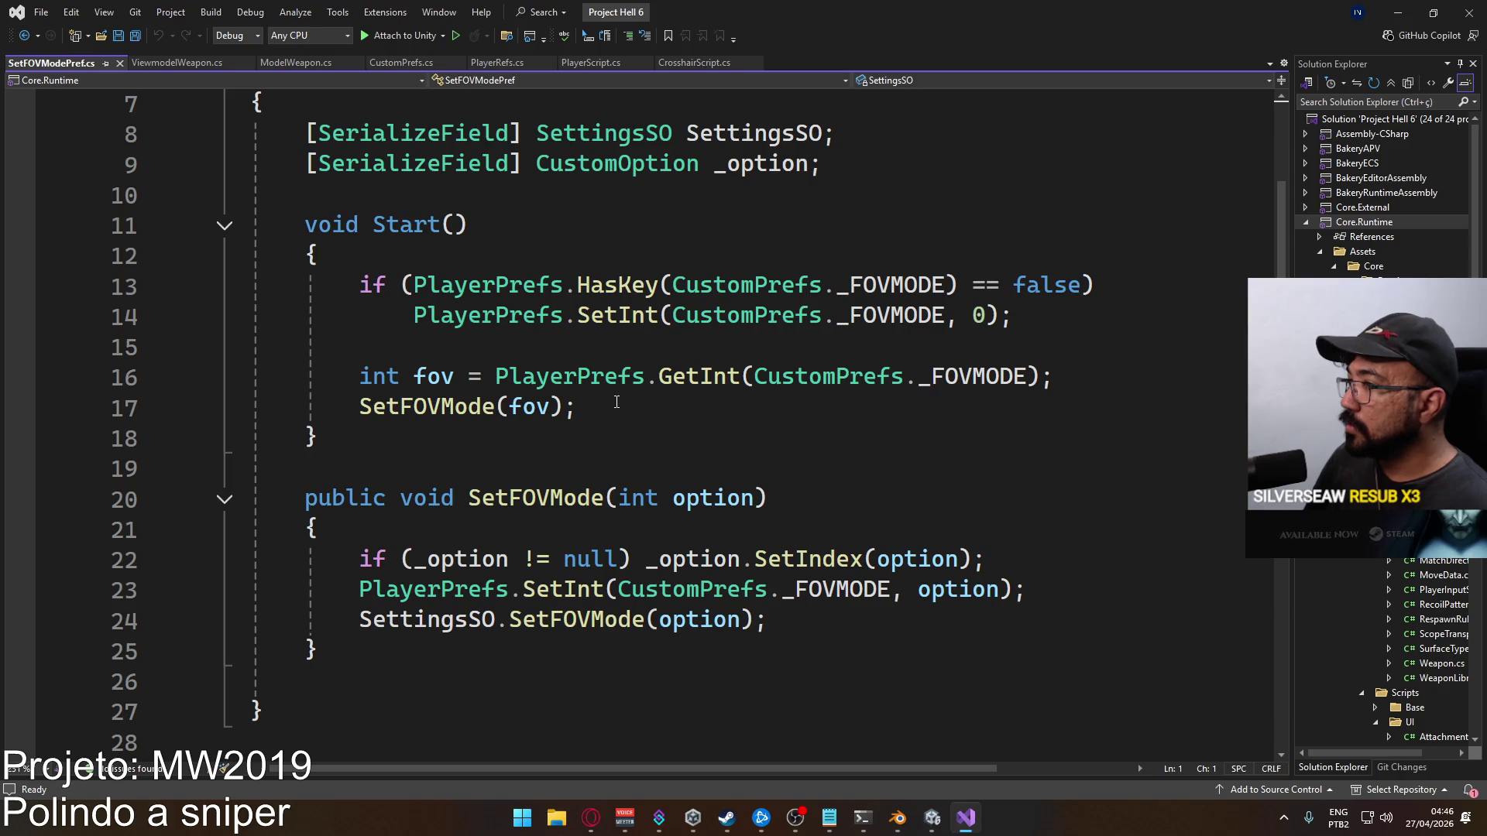
pyautogui.click(456, 375)
pyautogui.hotkey('ctrl', 'r')
pyautogui.hotkey('ctrl', 'r')
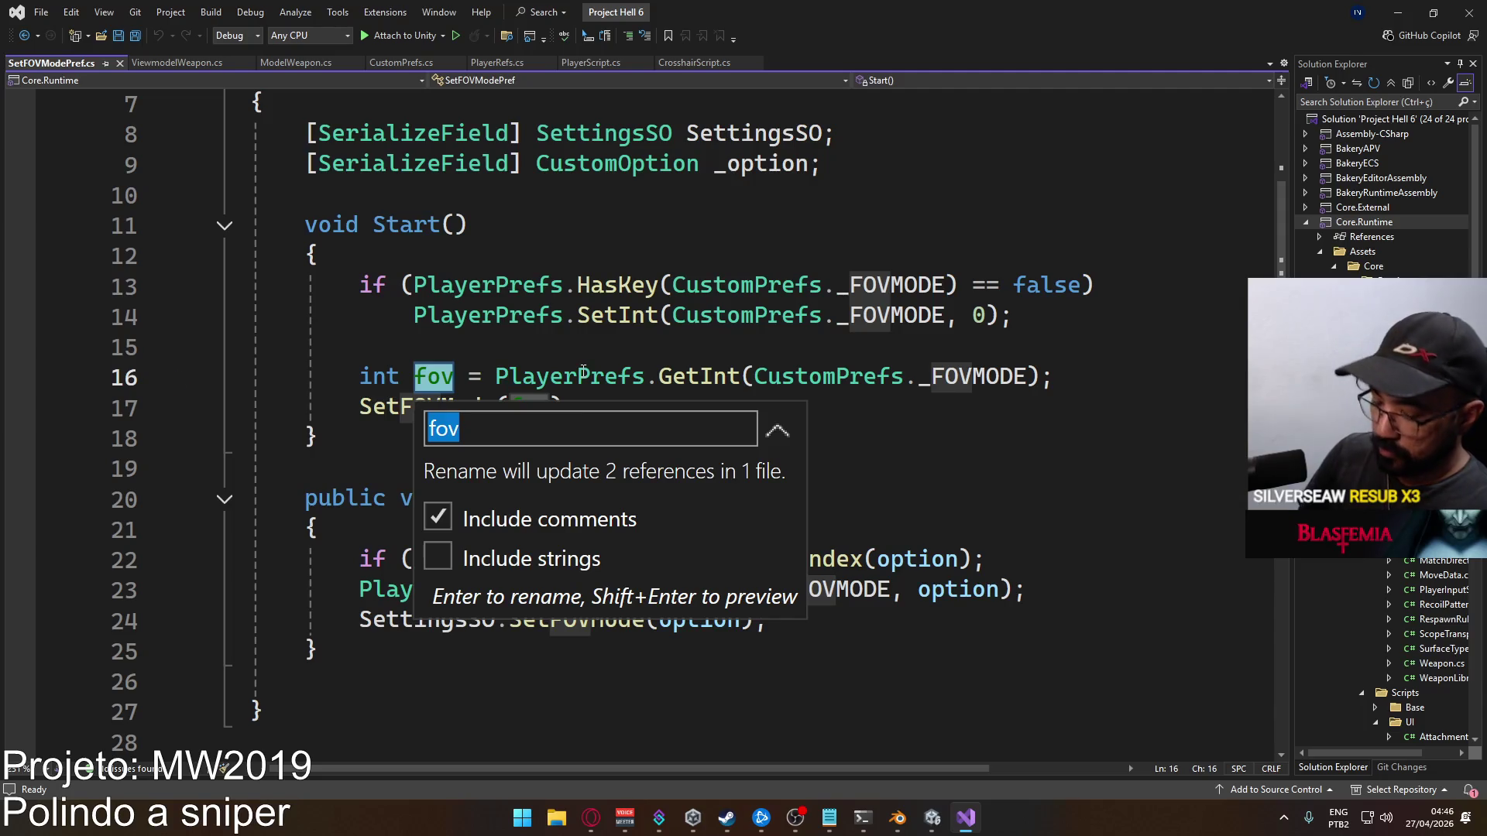
pyautogui.write('mode')
pyautogui.press('Return')
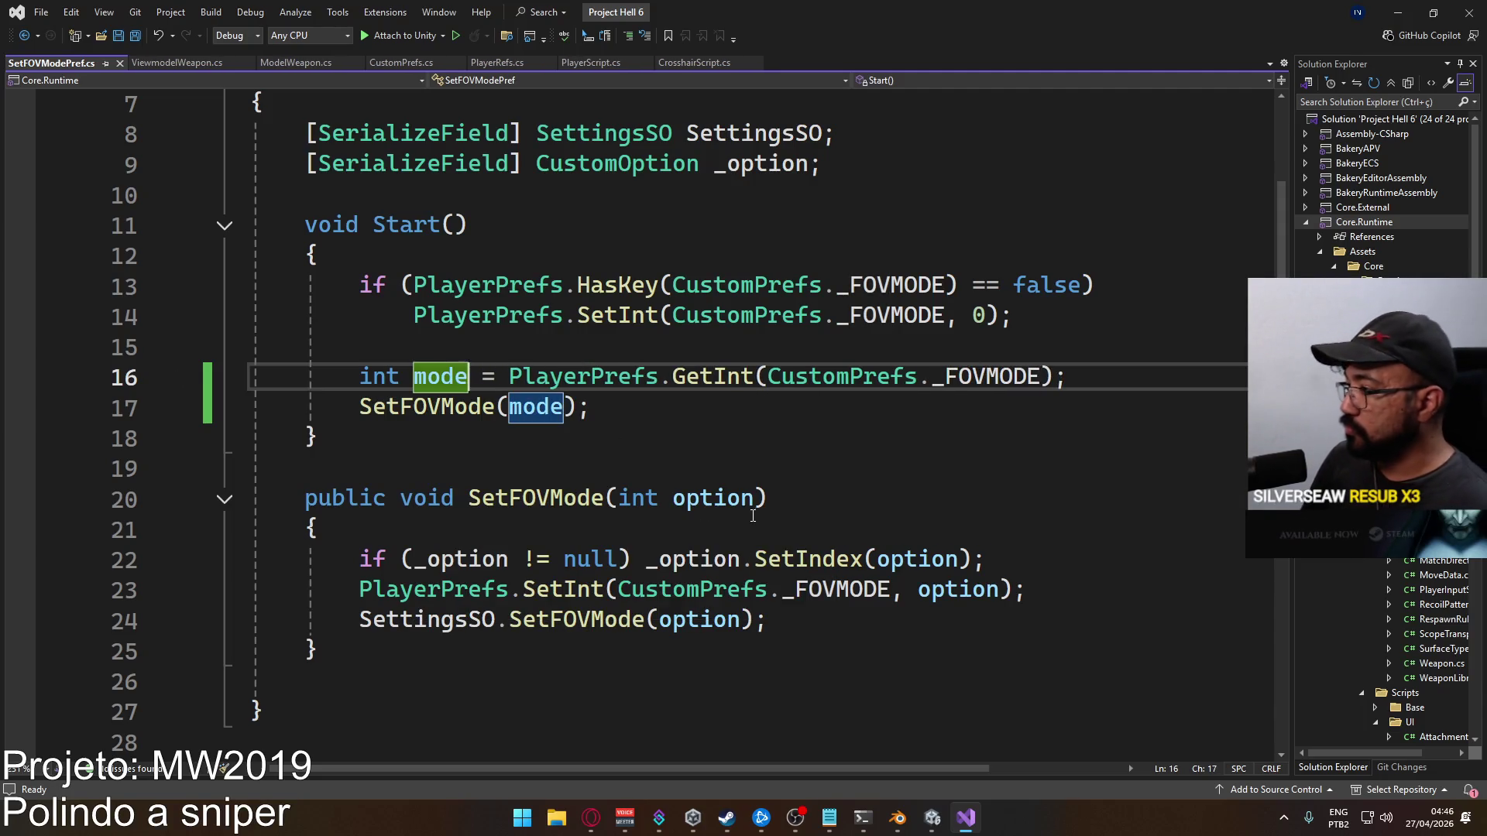
pyautogui.click(750, 513)
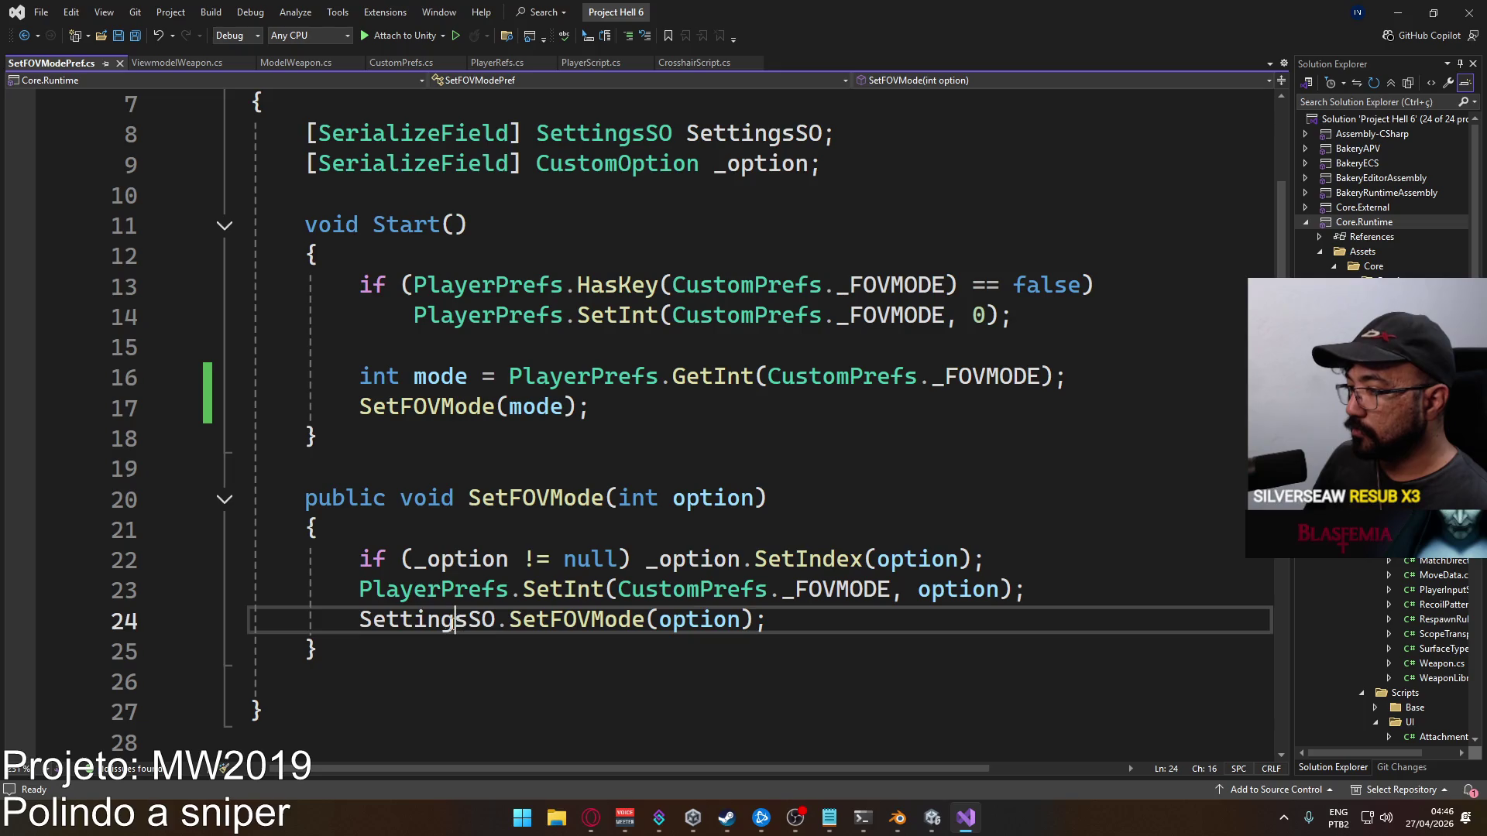
# Go to the SettingsSO.SetFOVMode definition with F12 and read through SettingsSO.cs, then return to Unity
pyautogui.doubleClick(465, 620)
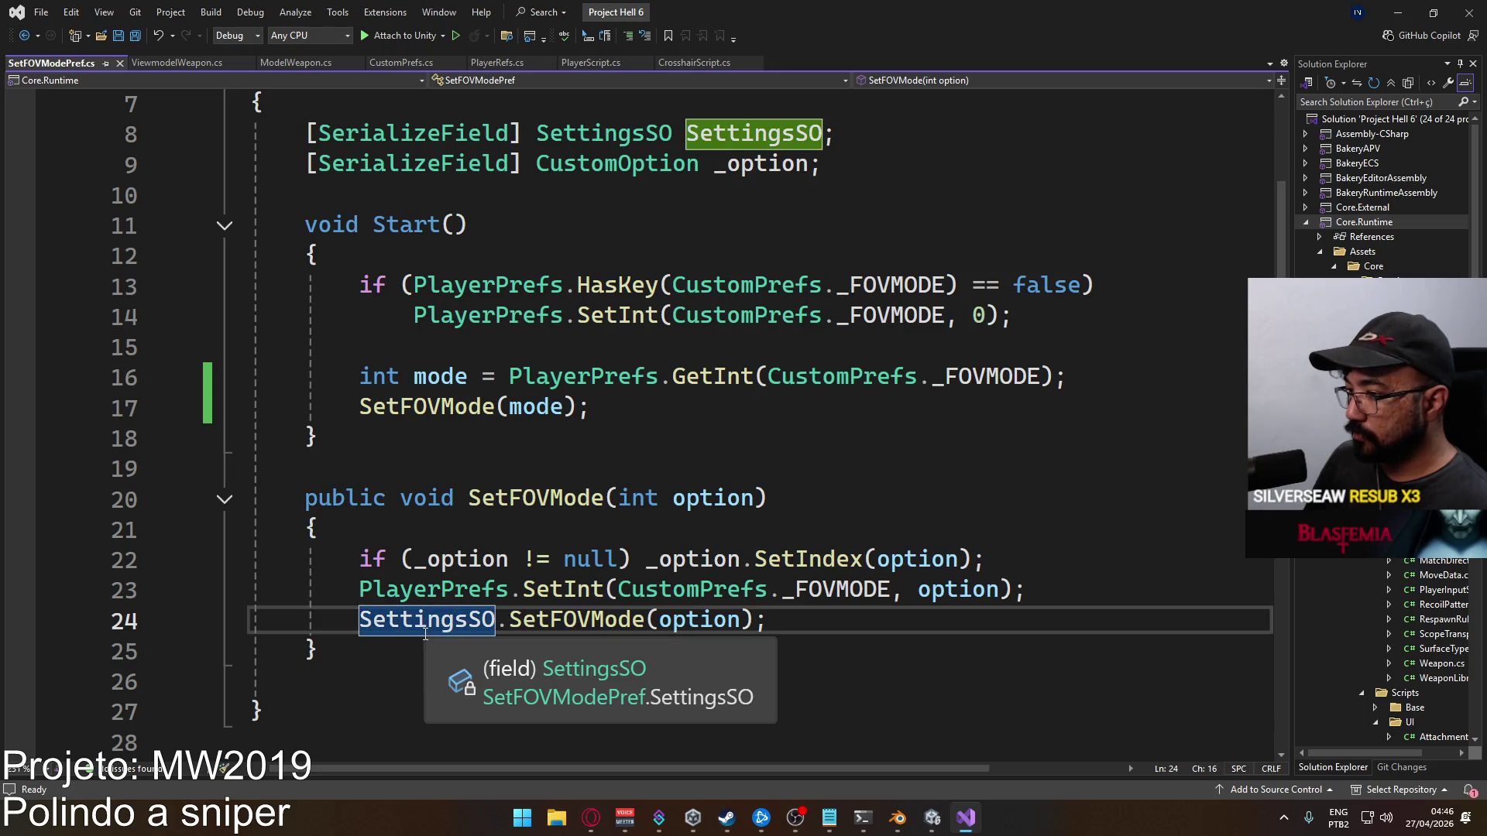
pyautogui.click(592, 622)
pyautogui.press('F12')
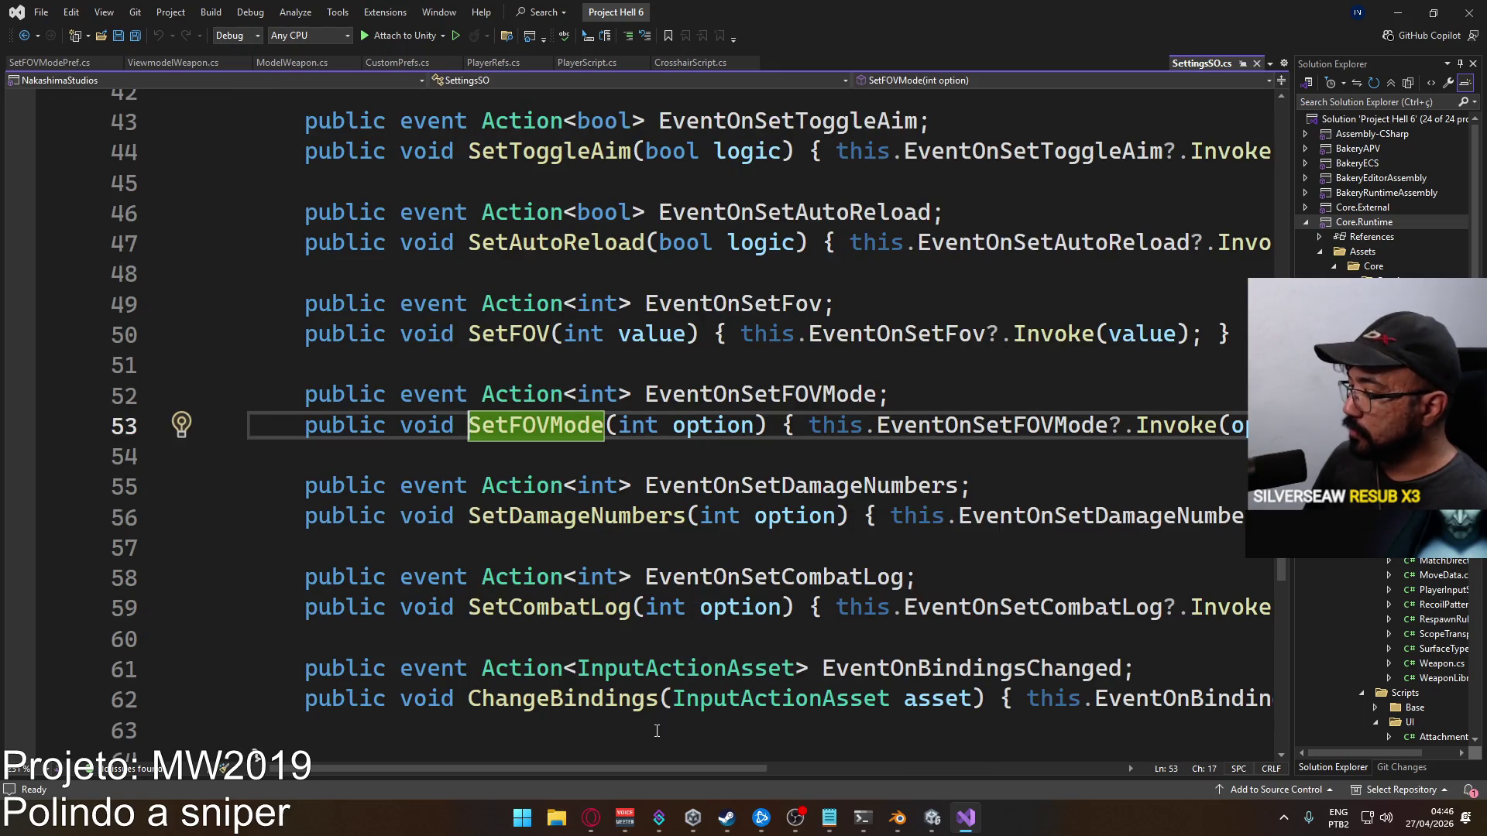
pyautogui.hscroll(3, 658, 730)
pyautogui.hscroll(3, 698, 727)
pyautogui.hscroll(-5, 800, 727)
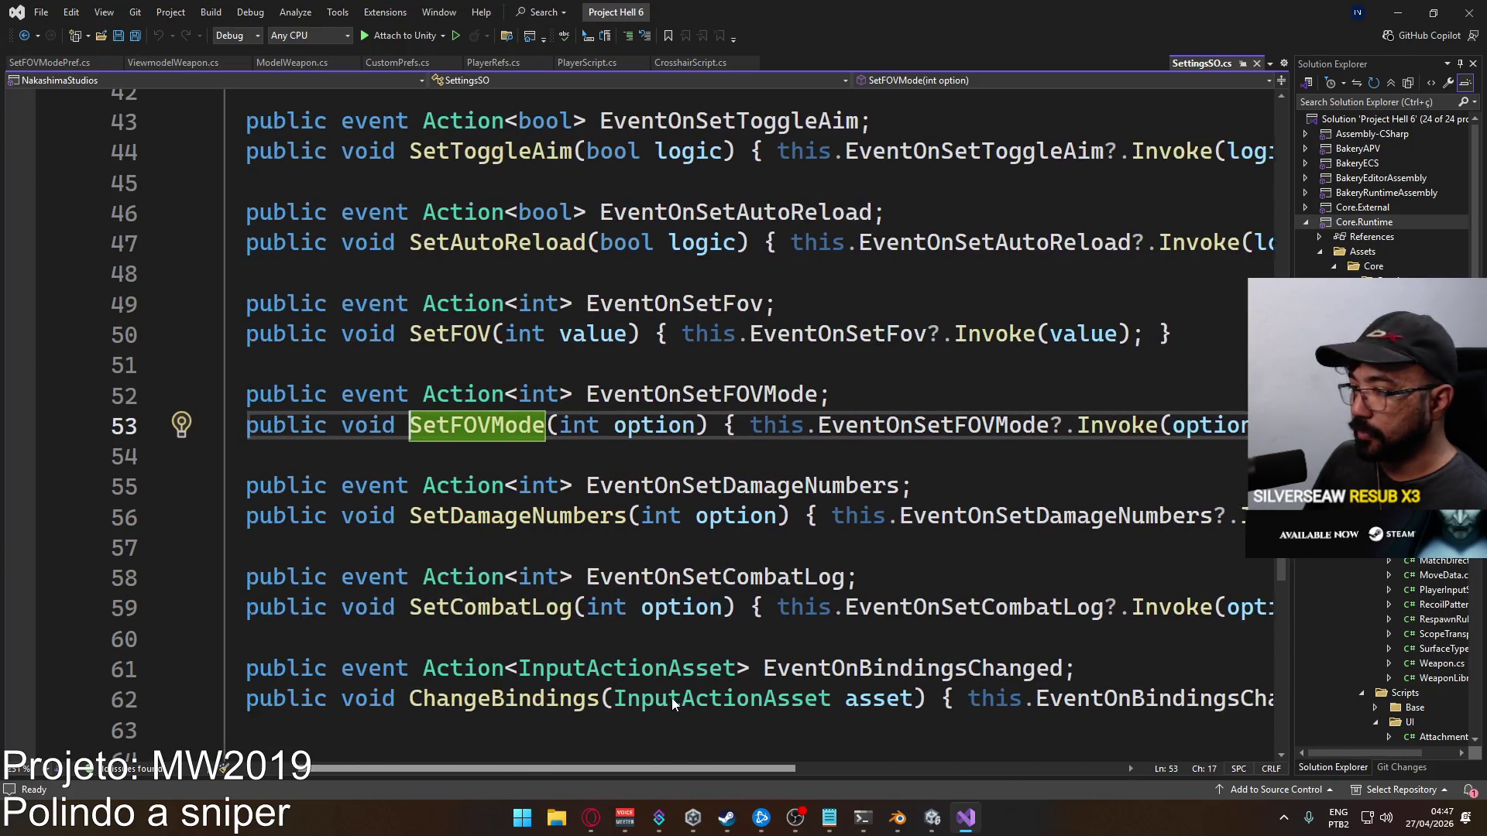
pyautogui.hscroll(-1, 674, 698)
pyautogui.scroll(6, 634, 544)
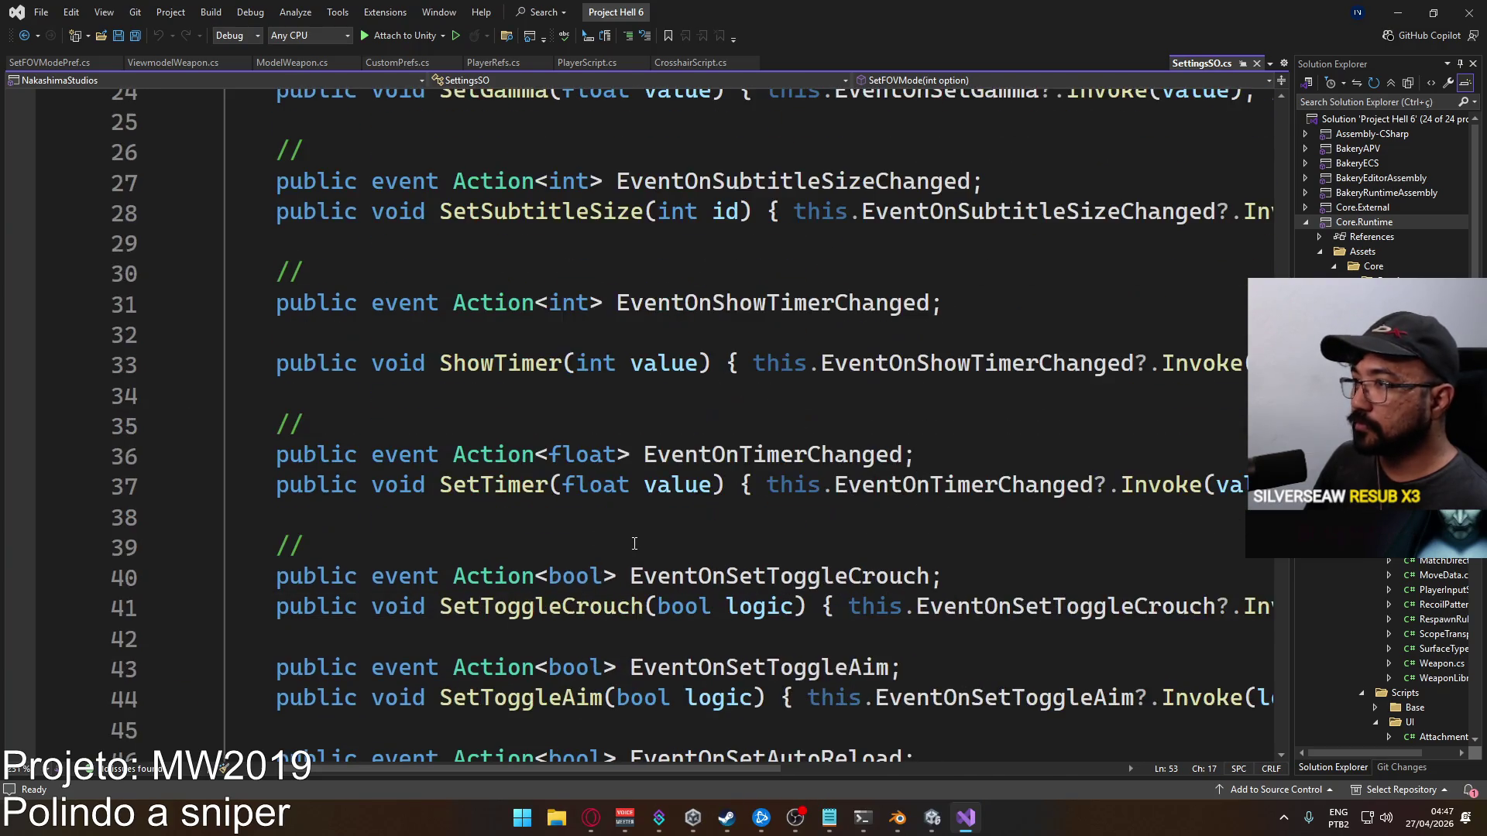
pyautogui.scroll(8, 634, 544)
pyautogui.scroll(-8, 643, 527)
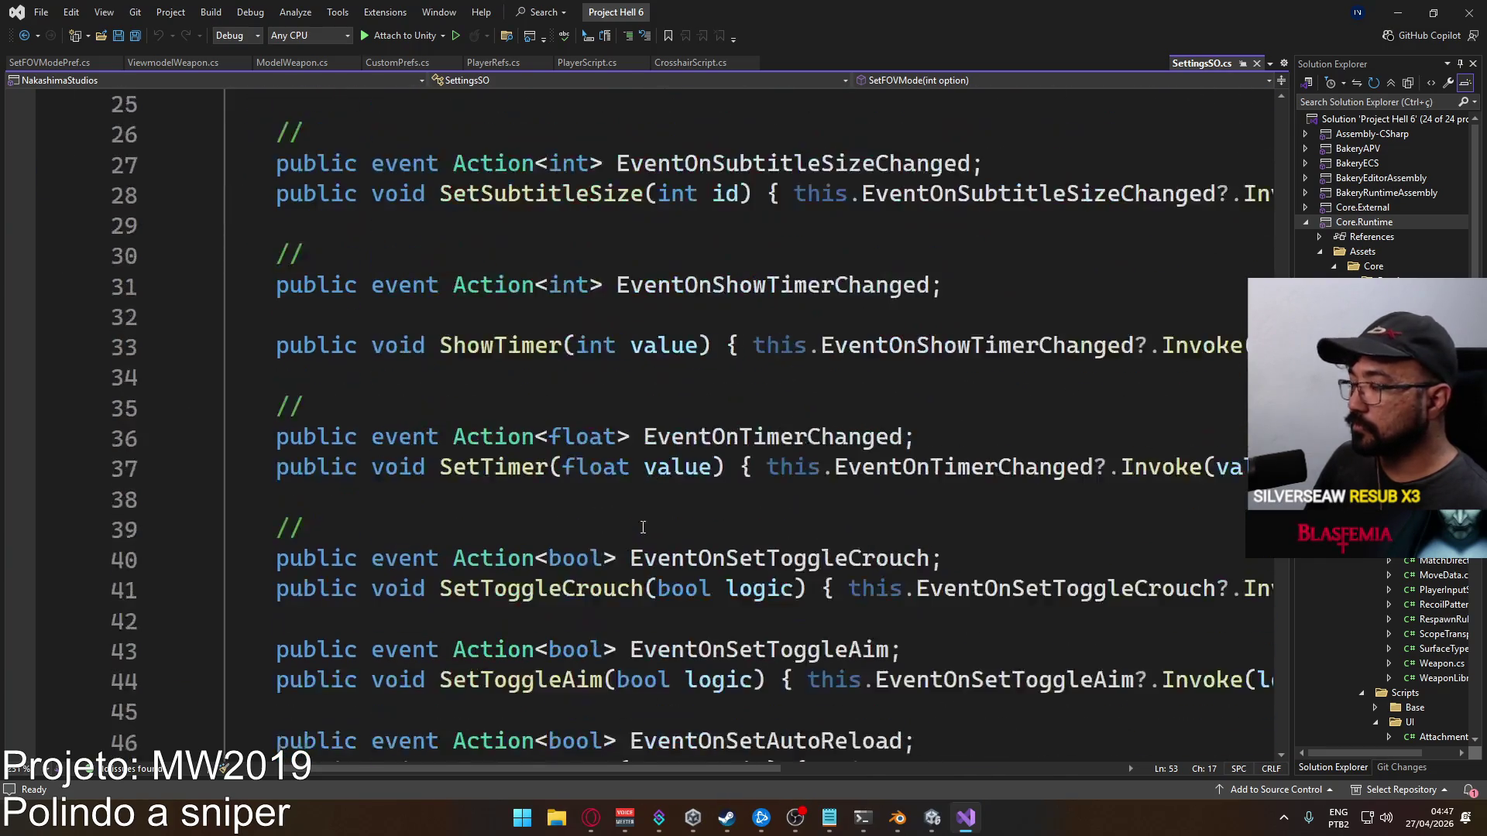
pyautogui.scroll(-3, 643, 528)
pyautogui.scroll(6, 640, 519)
pyautogui.scroll(-2, 637, 511)
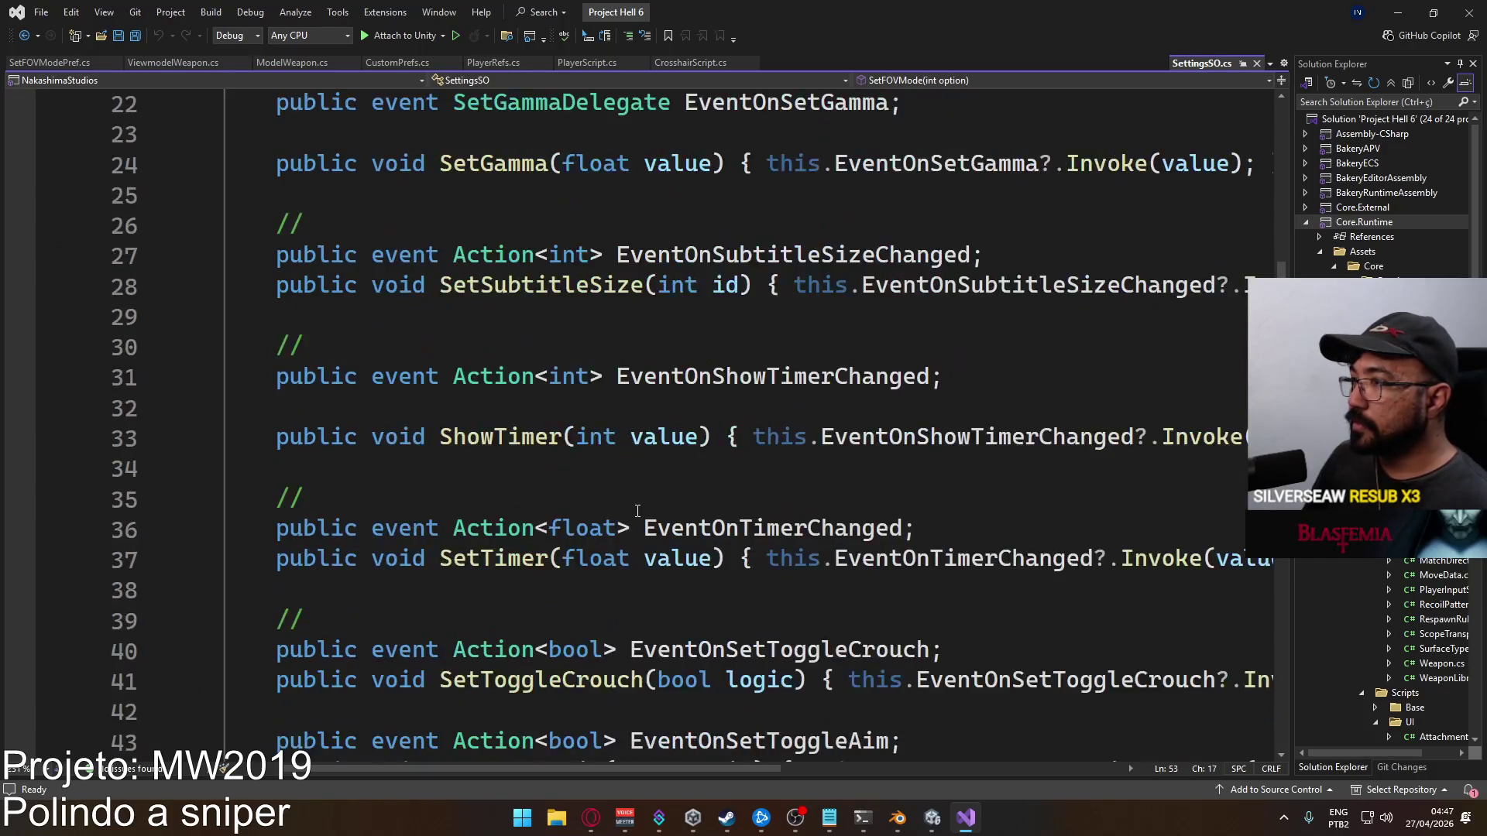
pyautogui.scroll(-9, 637, 511)
pyautogui.scroll(2, 637, 511)
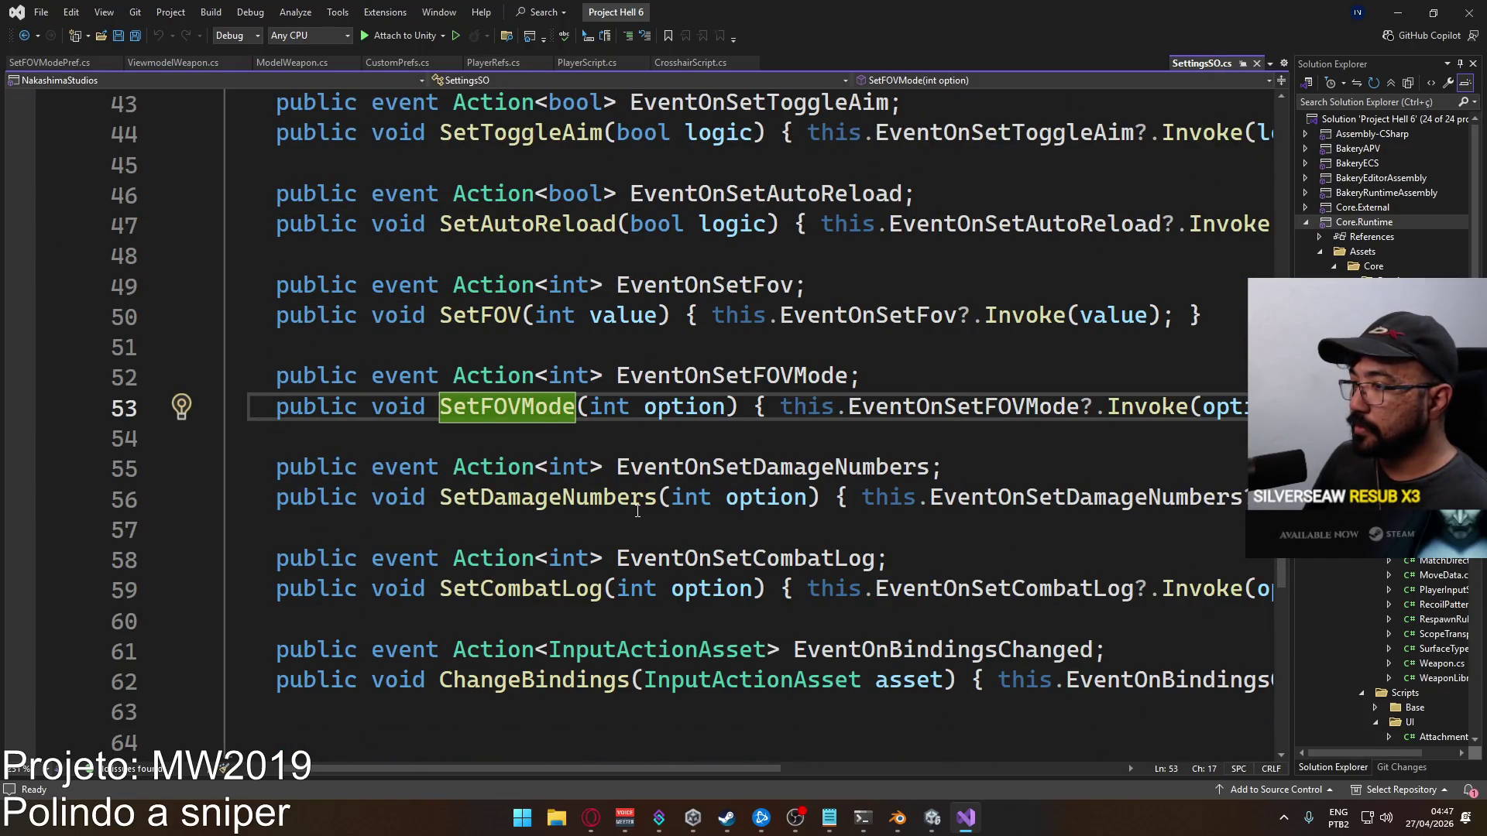
pyautogui.scroll(5, 638, 511)
pyautogui.scroll(4, 637, 512)
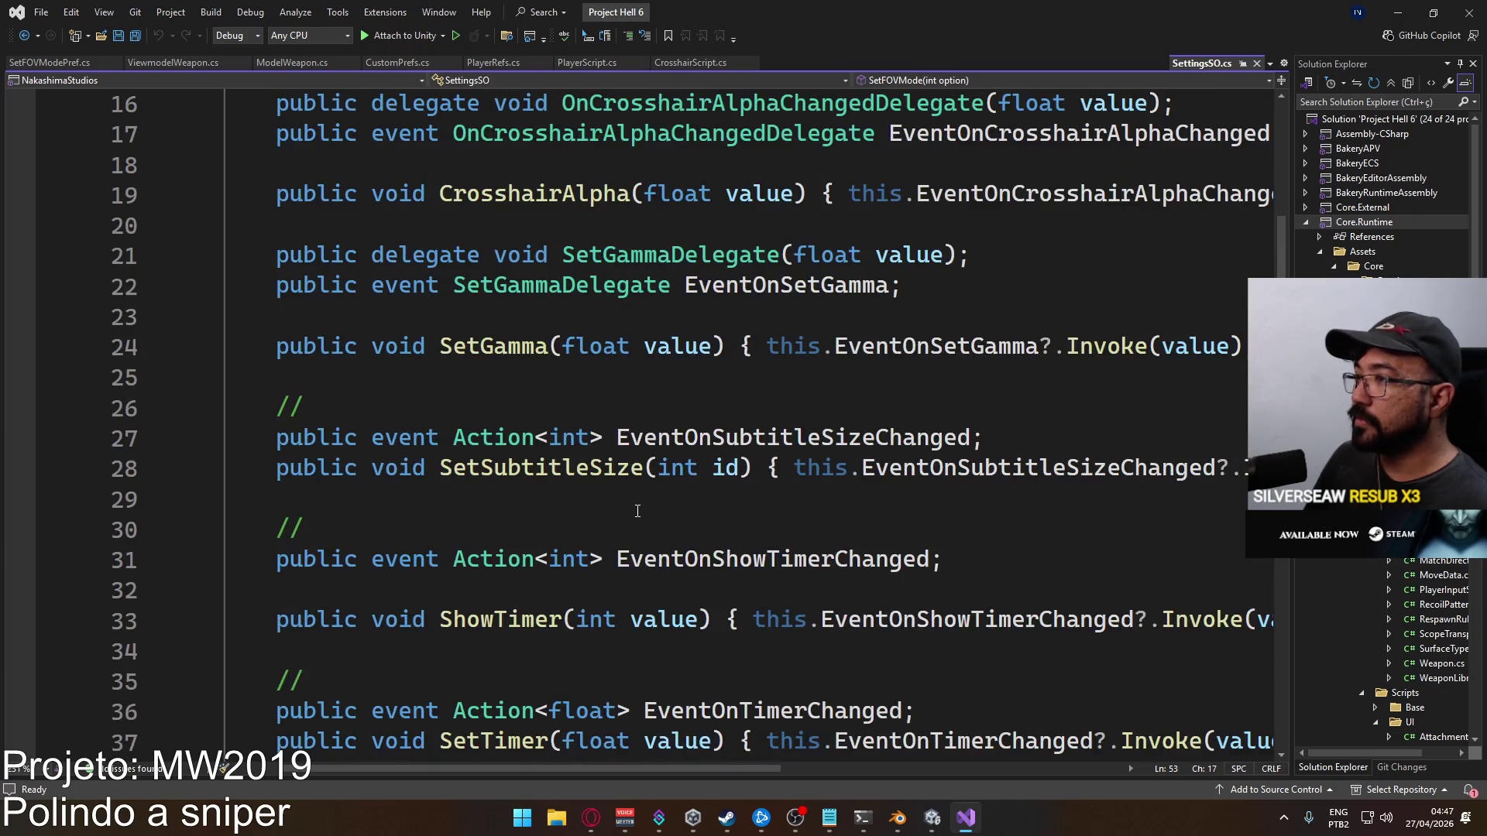
pyautogui.scroll(5, 638, 511)
pyautogui.scroll(-3, 637, 511)
pyautogui.scroll(-2, 638, 511)
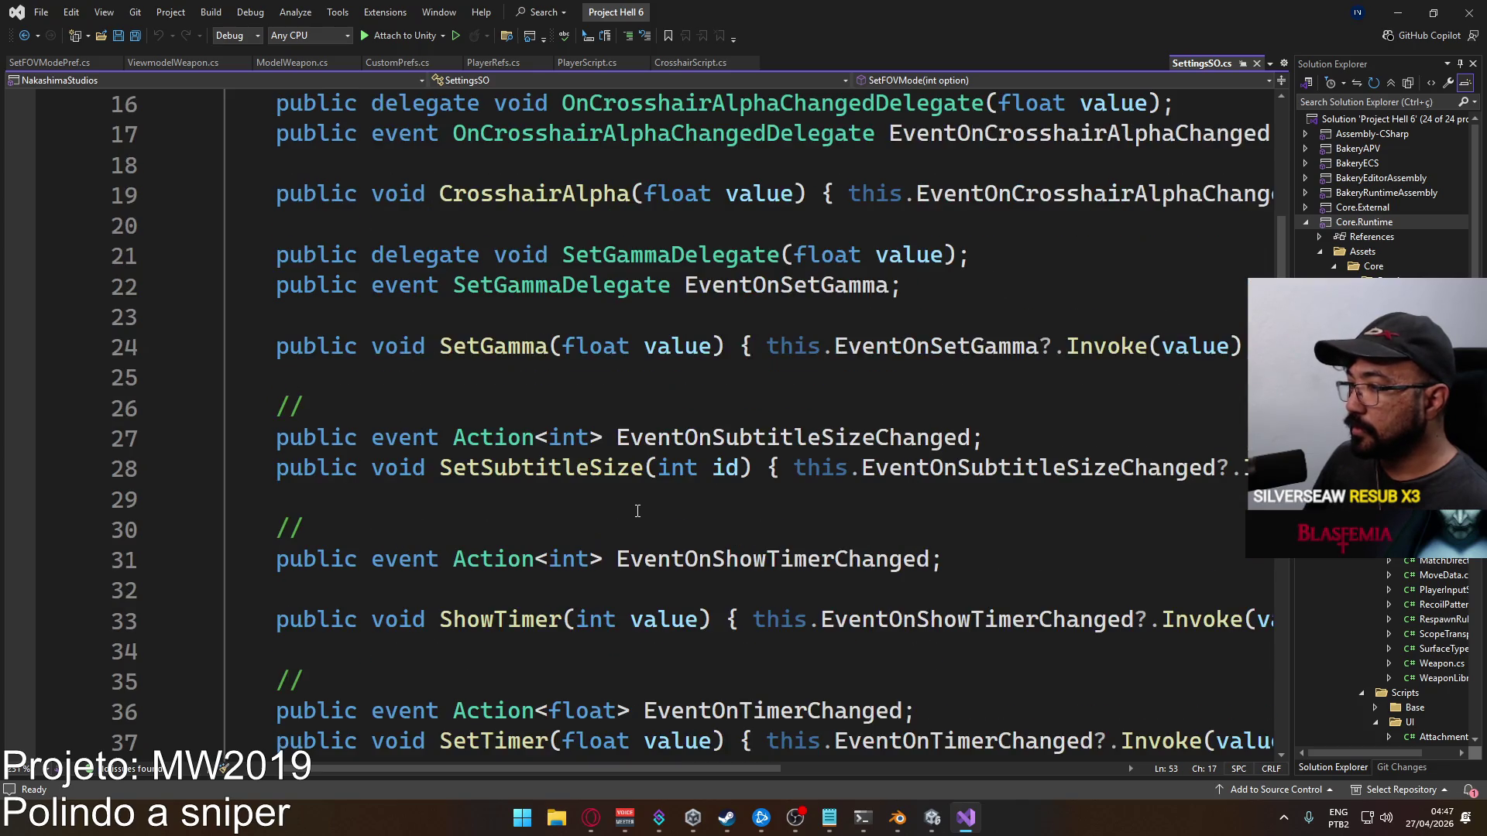
pyautogui.scroll(-3, 637, 511)
pyautogui.scroll(2, 638, 508)
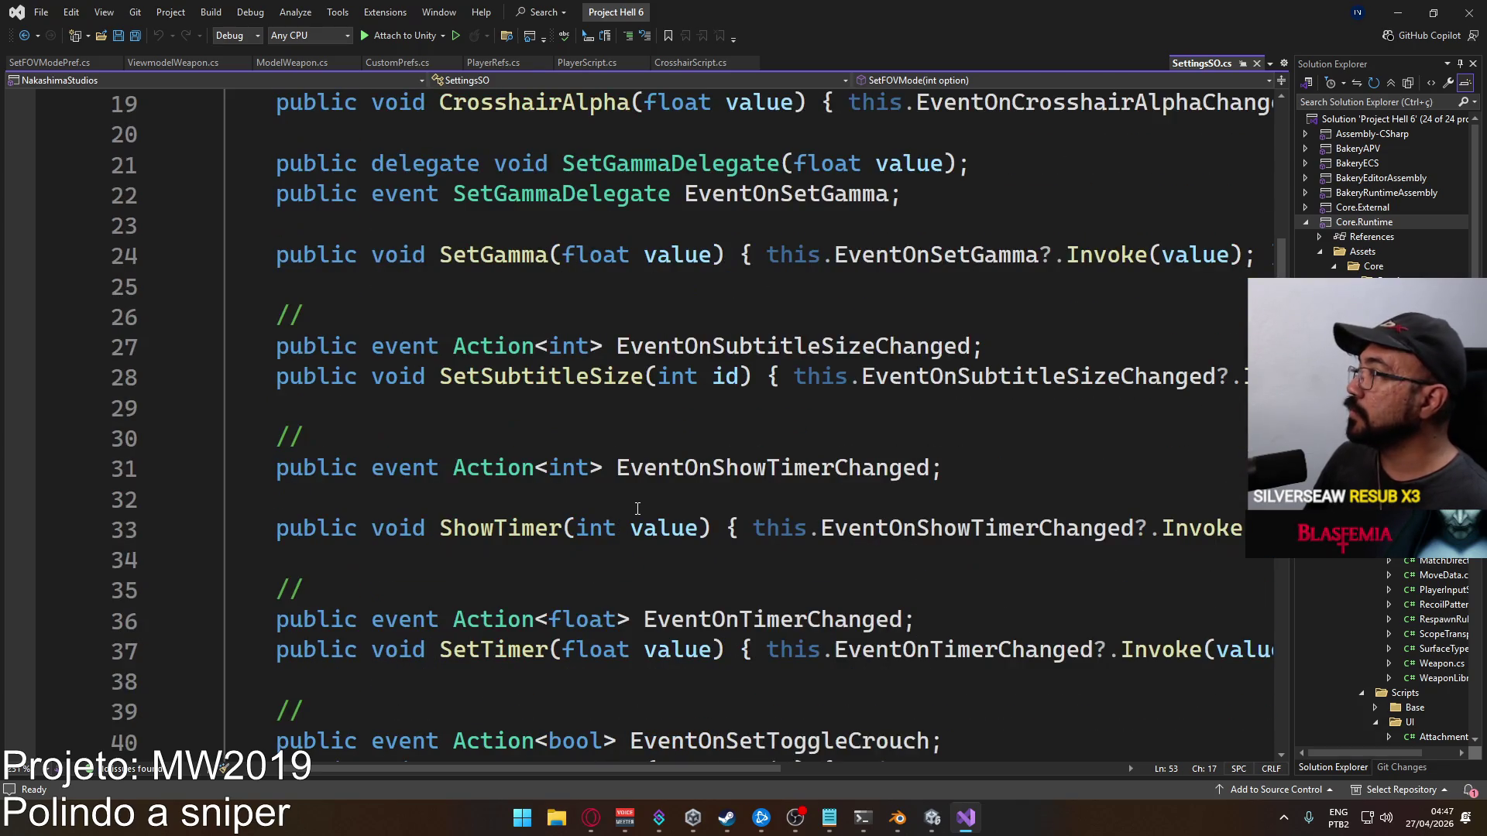
pyautogui.scroll(6, 637, 509)
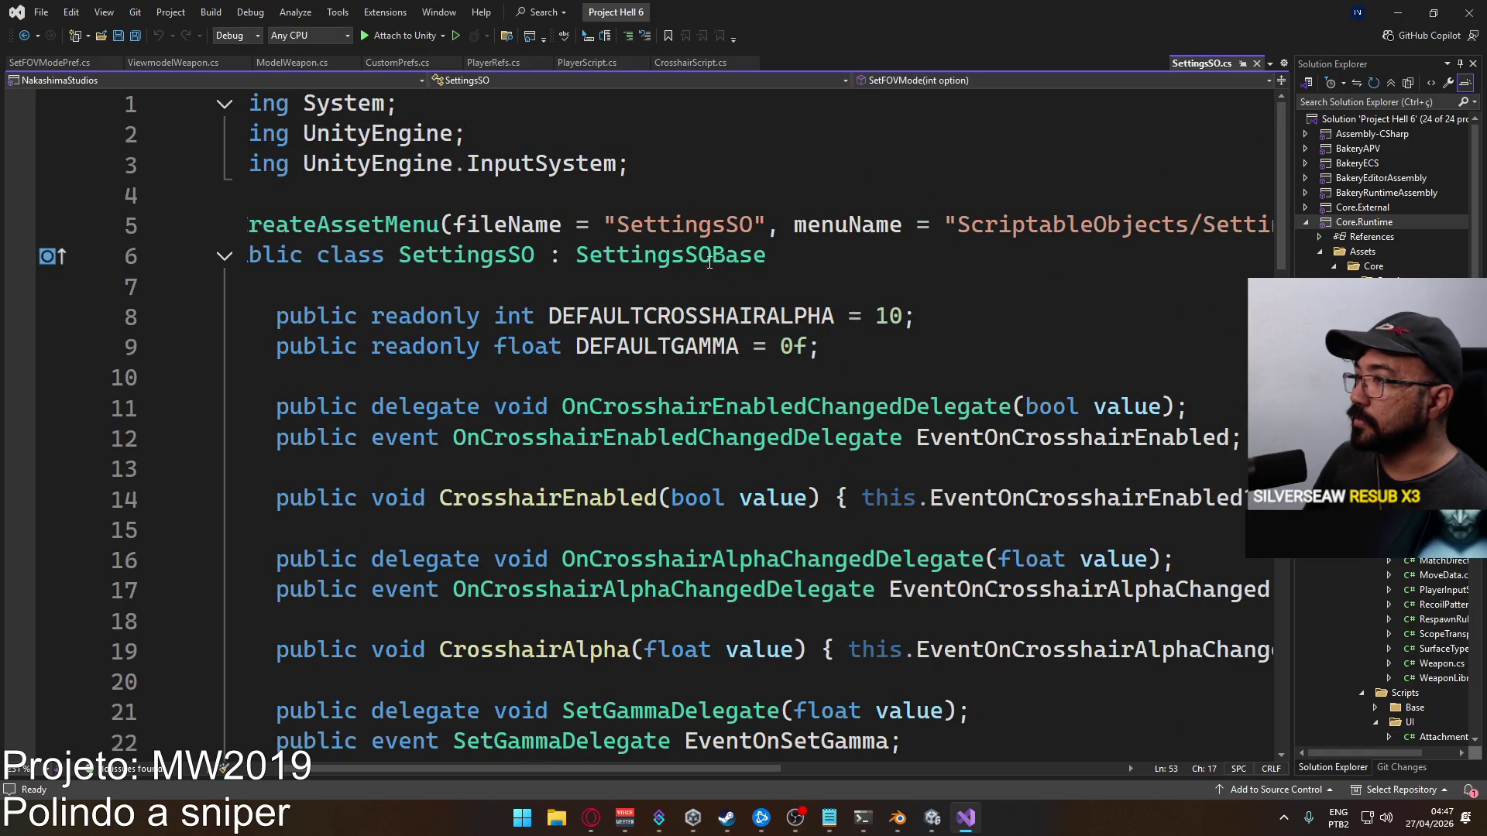
pyautogui.scroll(-1, 658, 347)
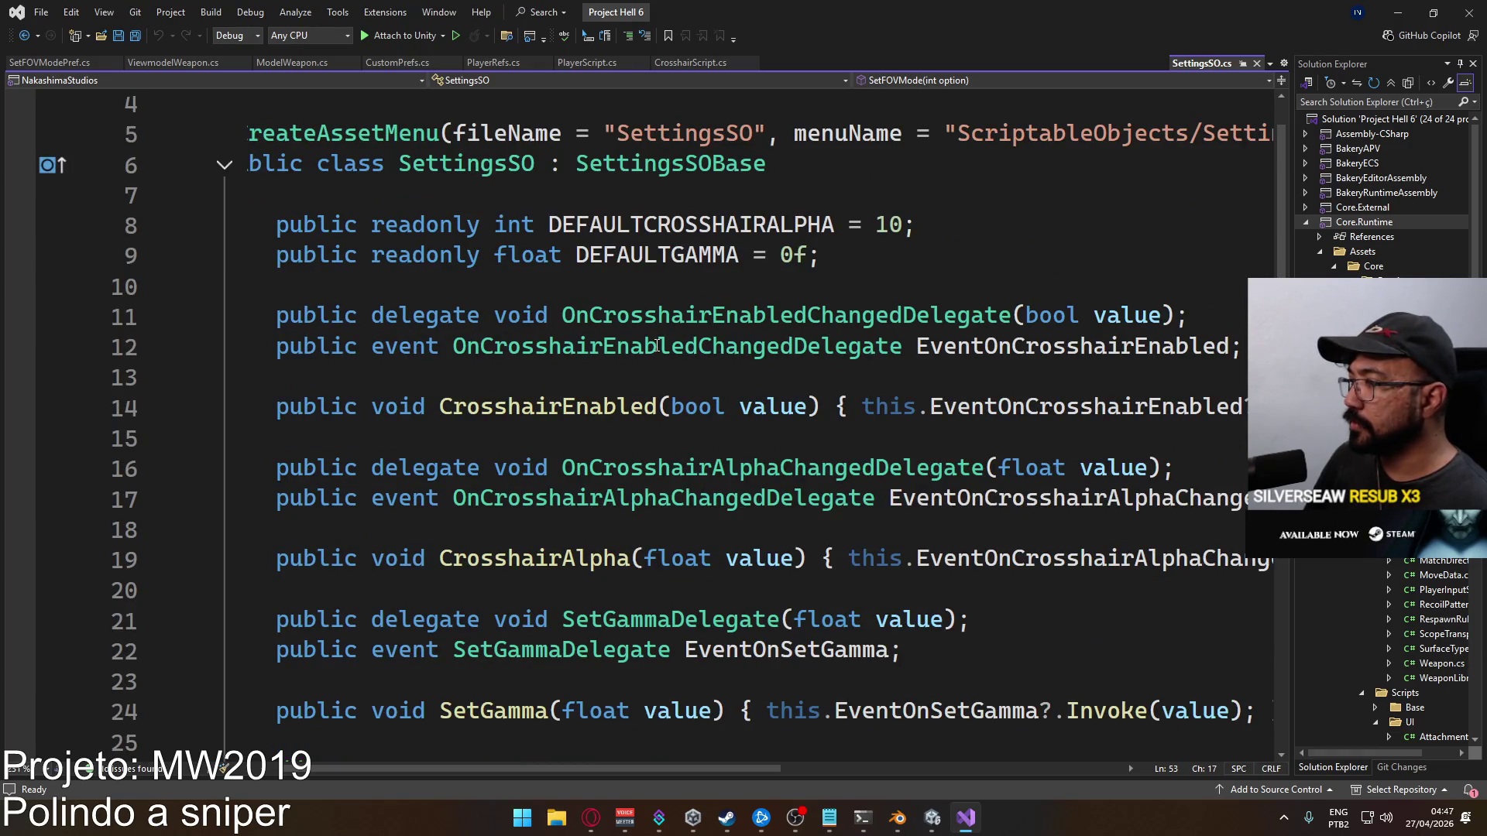
pyautogui.scroll(-5, 657, 346)
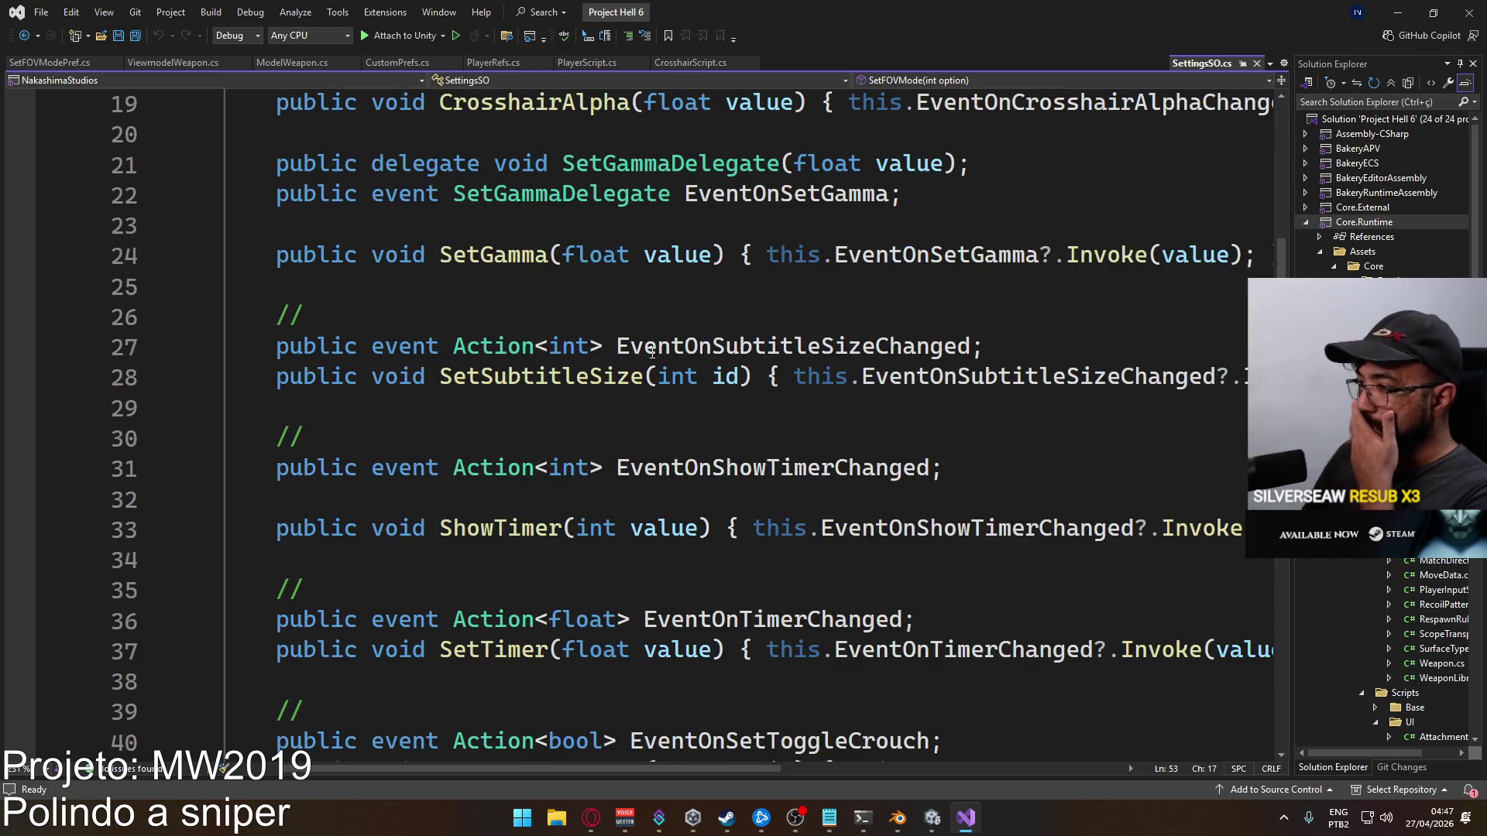
pyautogui.scroll(-4, 652, 352)
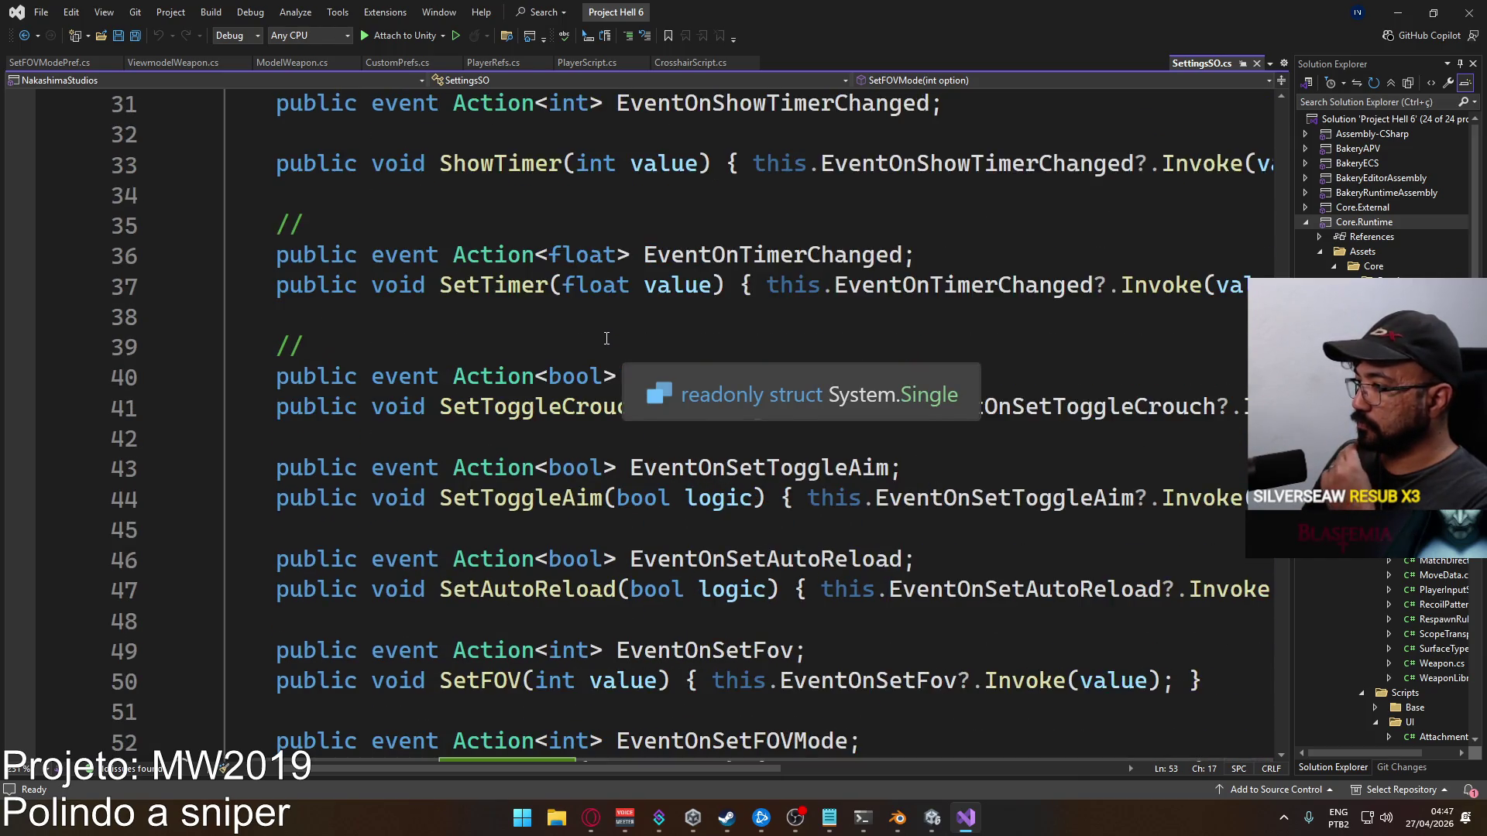
pyautogui.scroll(-5, 605, 339)
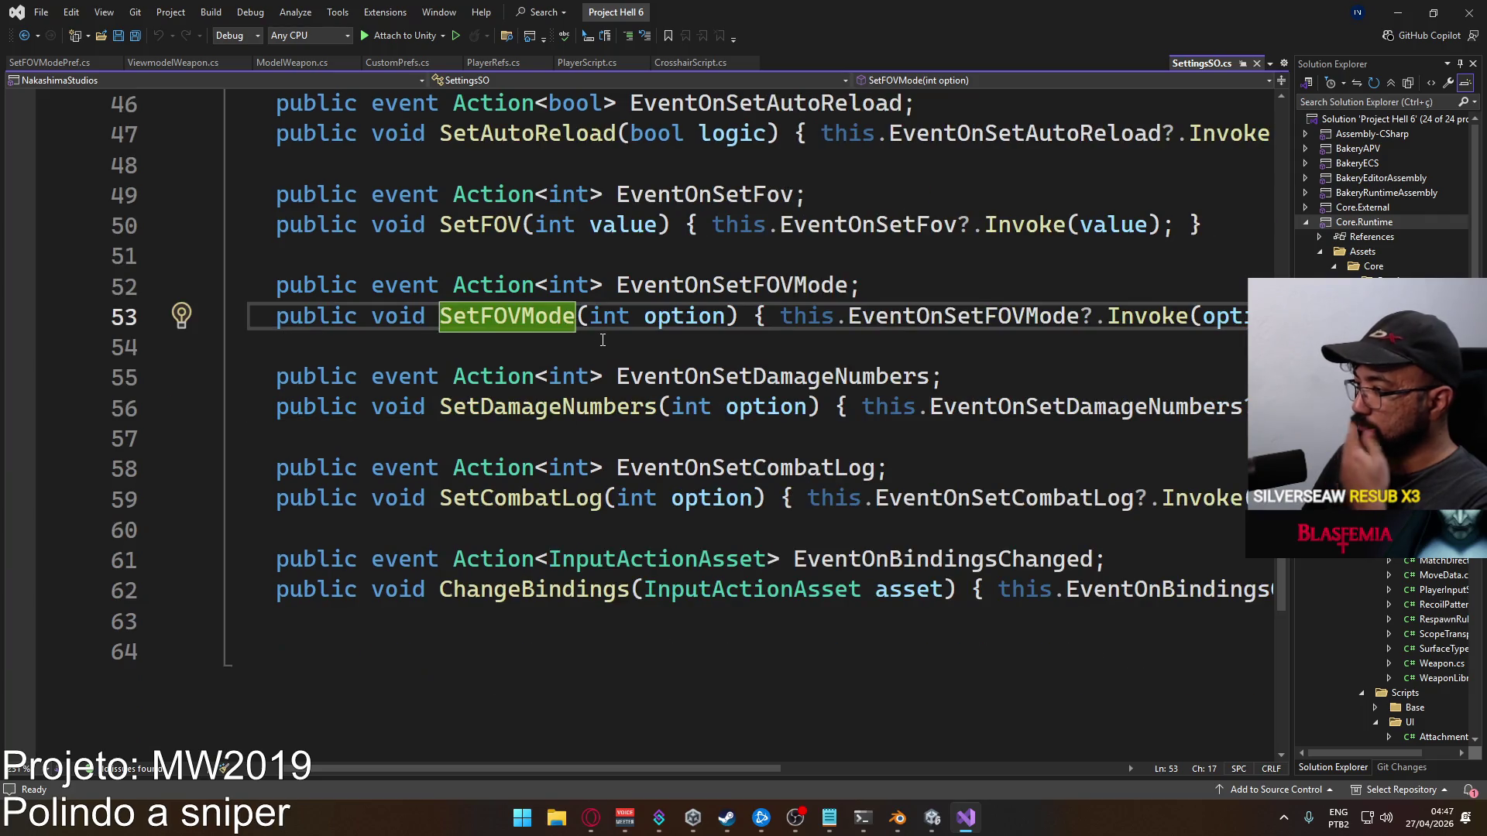
pyautogui.click(932, 818)
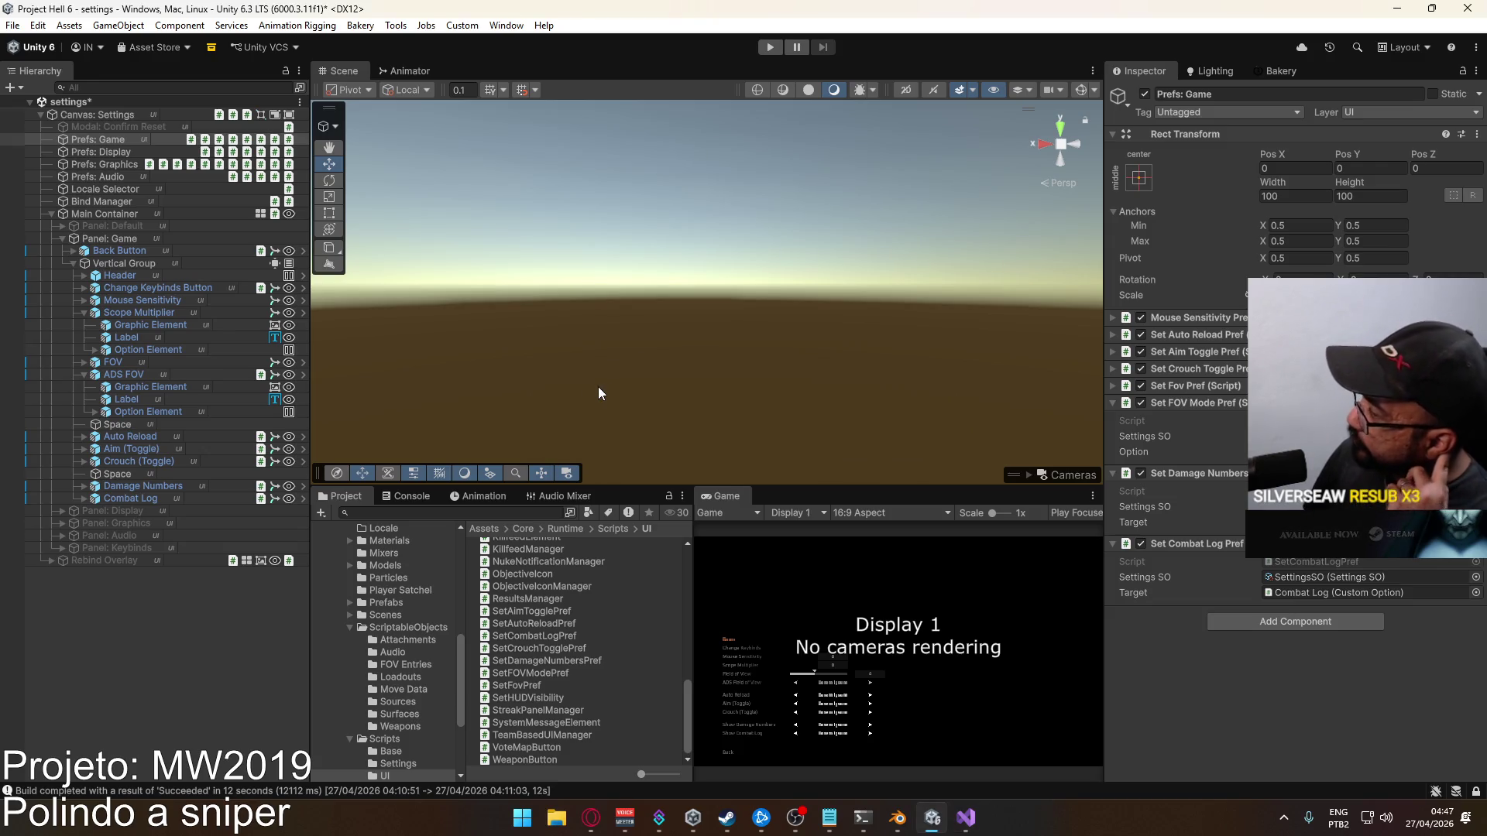
# Select the Mouse Sensitivity row once the scripts have recompiled
pyautogui.click(147, 299)
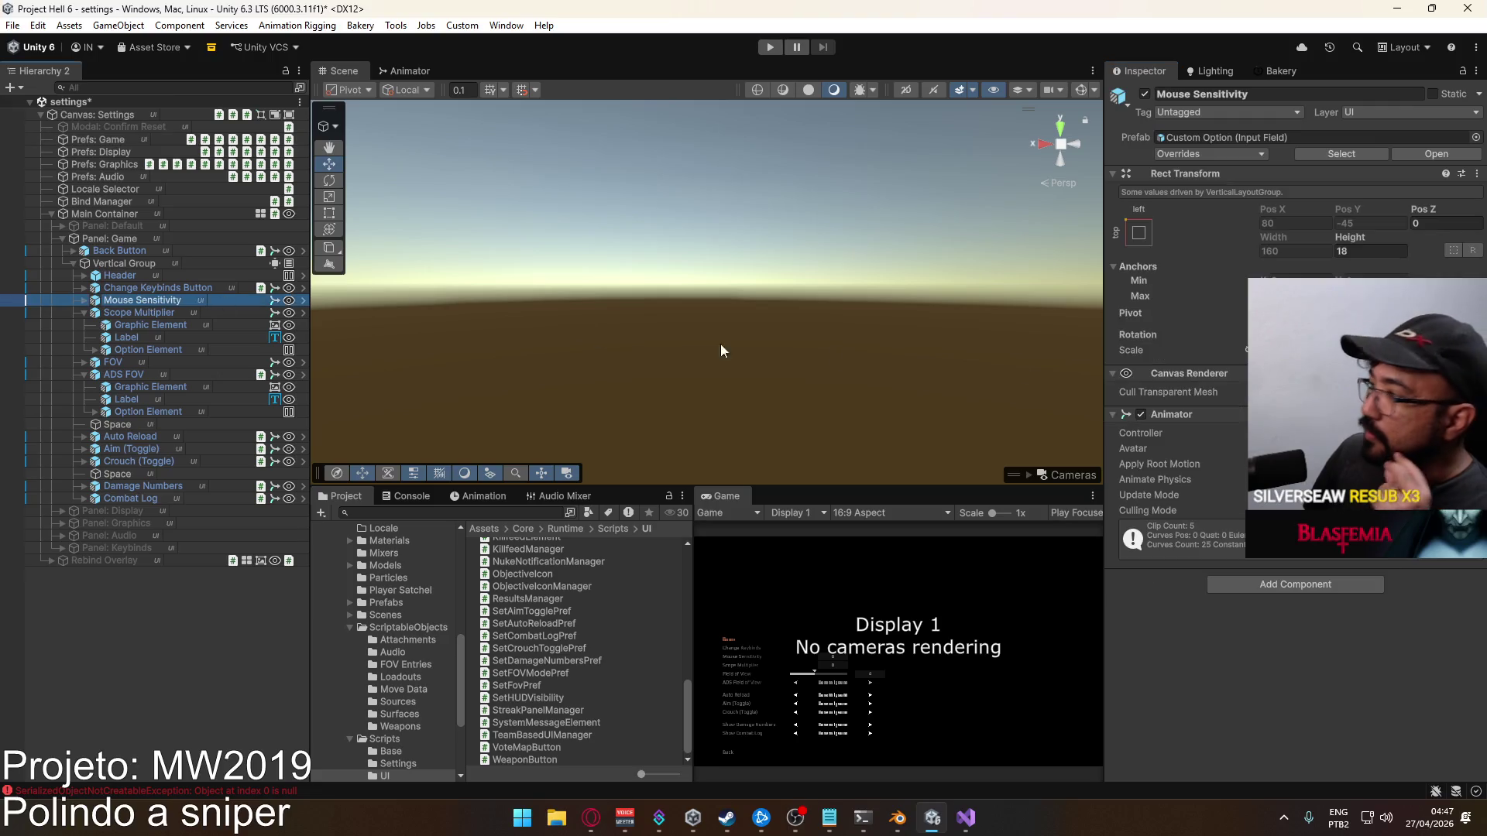
# Trace the Element InputField's On End Edit to Prefs: Game and open MouseSensitivityPref in Visual Studio
pyautogui.click(84, 300)
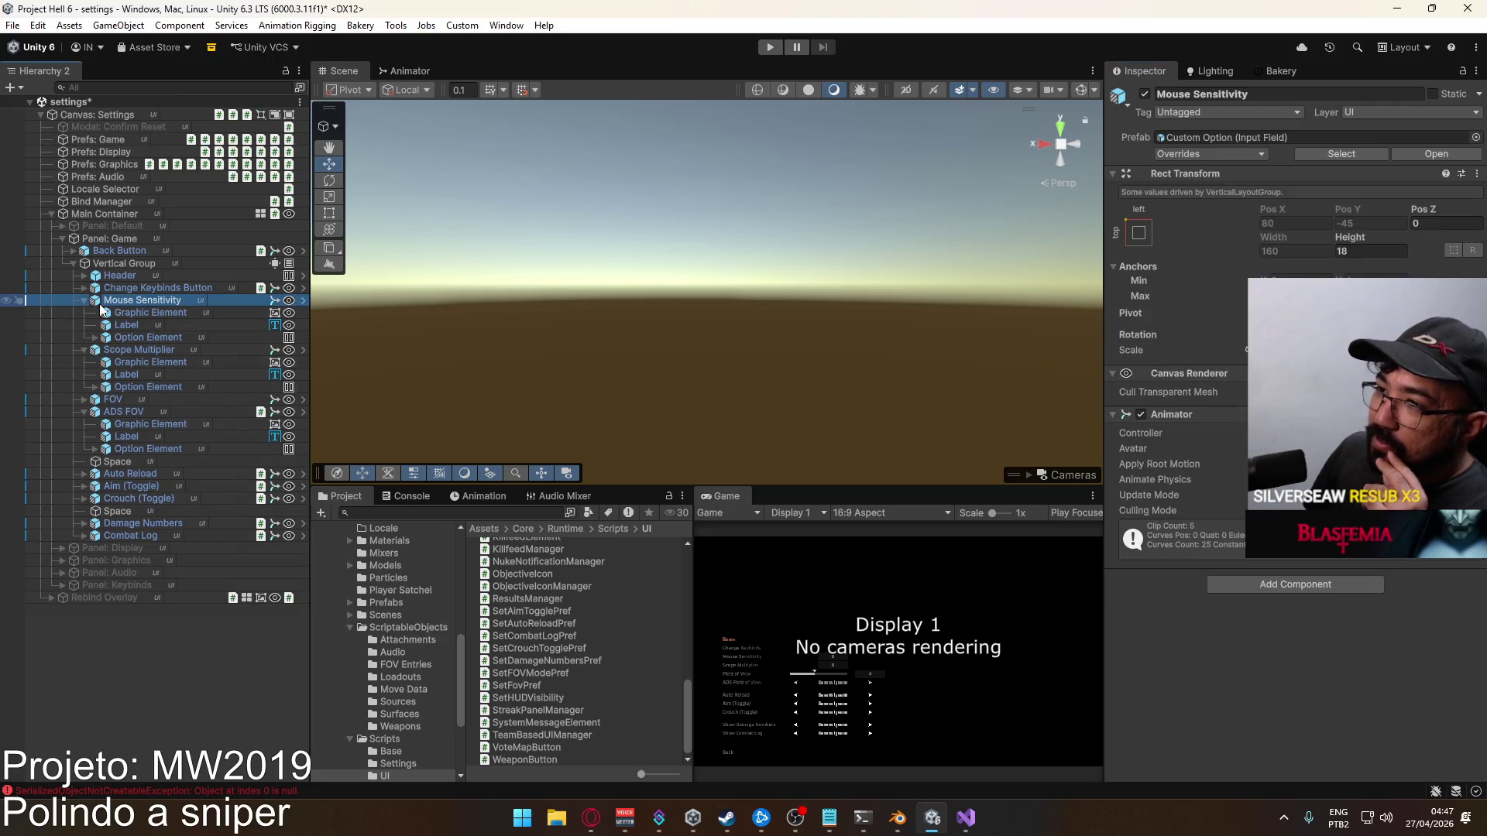
pyautogui.click(143, 338)
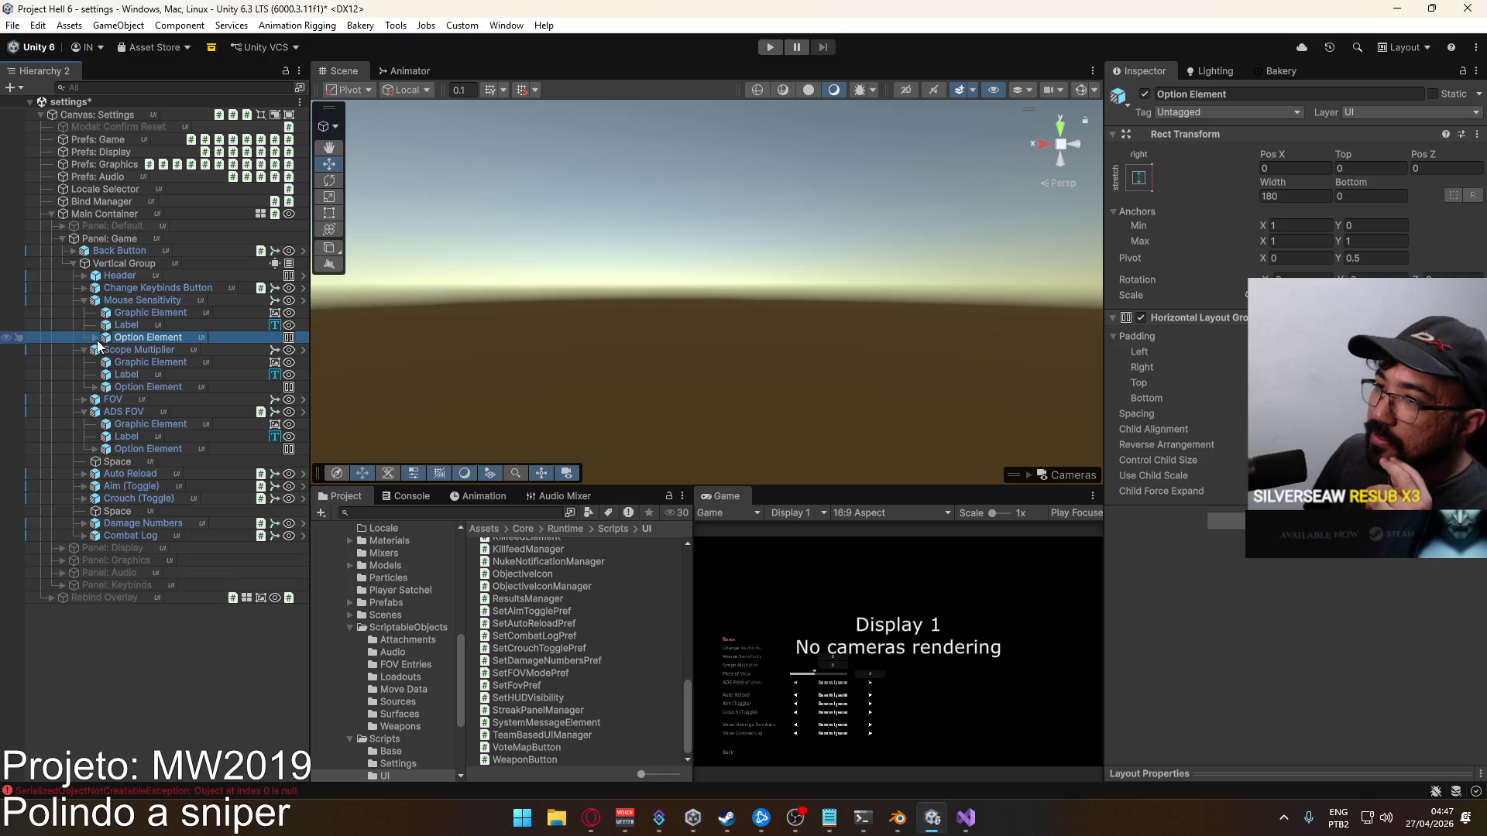
pyautogui.click(95, 338)
pyautogui.click(158, 351)
pyautogui.scroll(-10, 1290, 426)
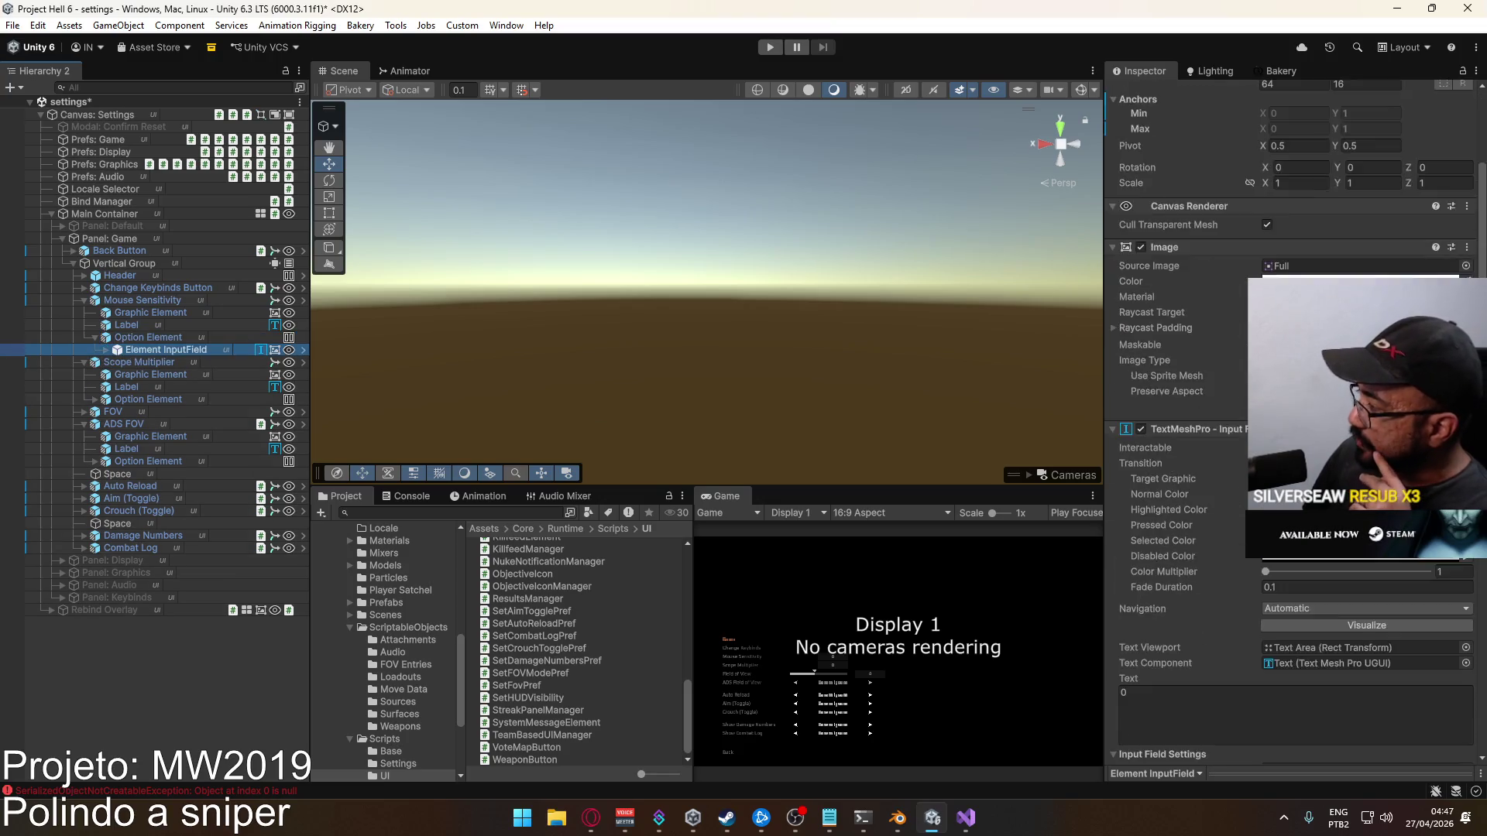
pyautogui.scroll(-5, 1289, 426)
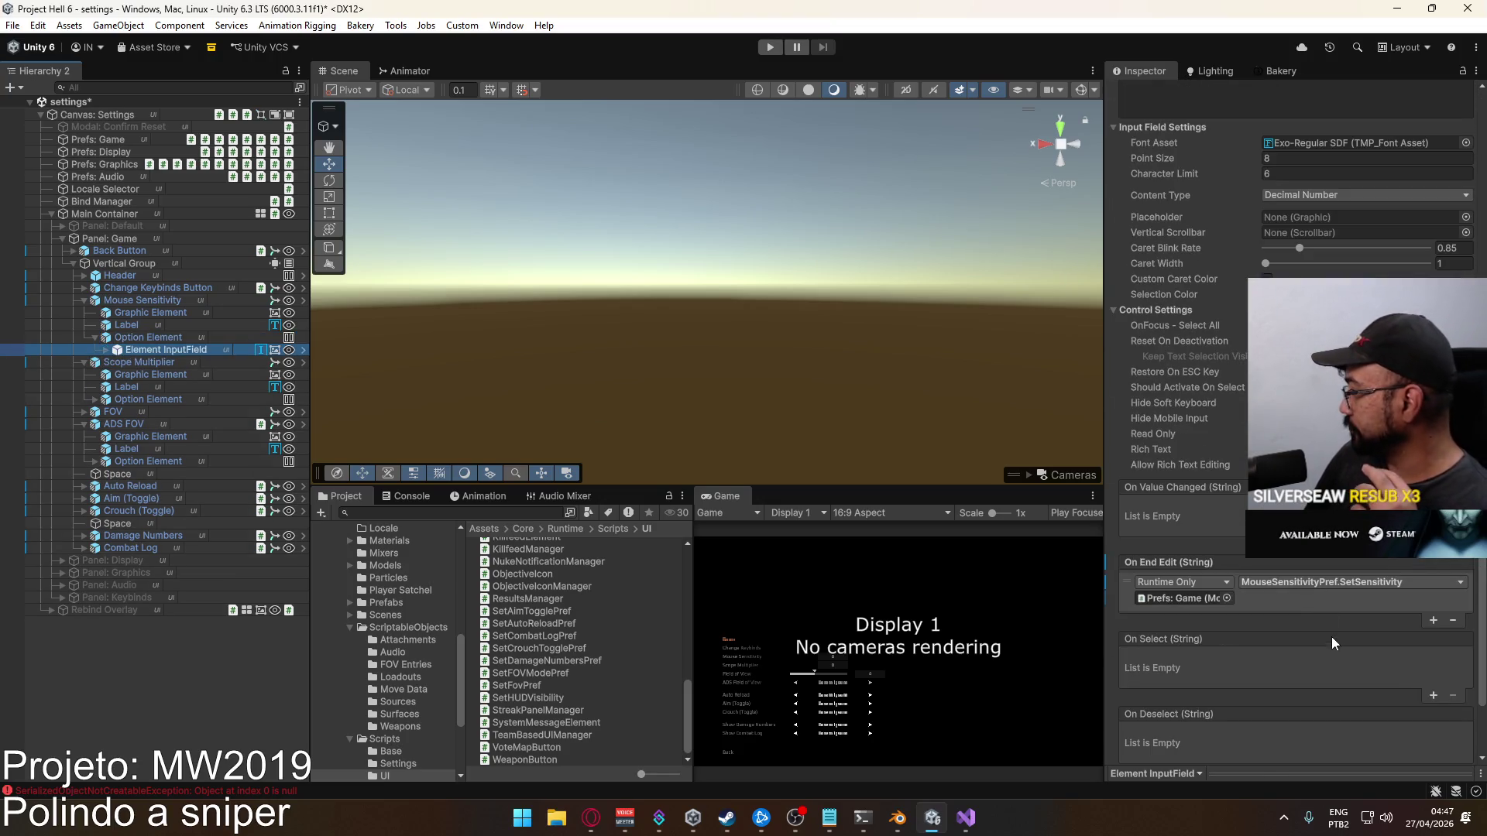
pyautogui.click(1182, 598)
pyautogui.click(98, 140)
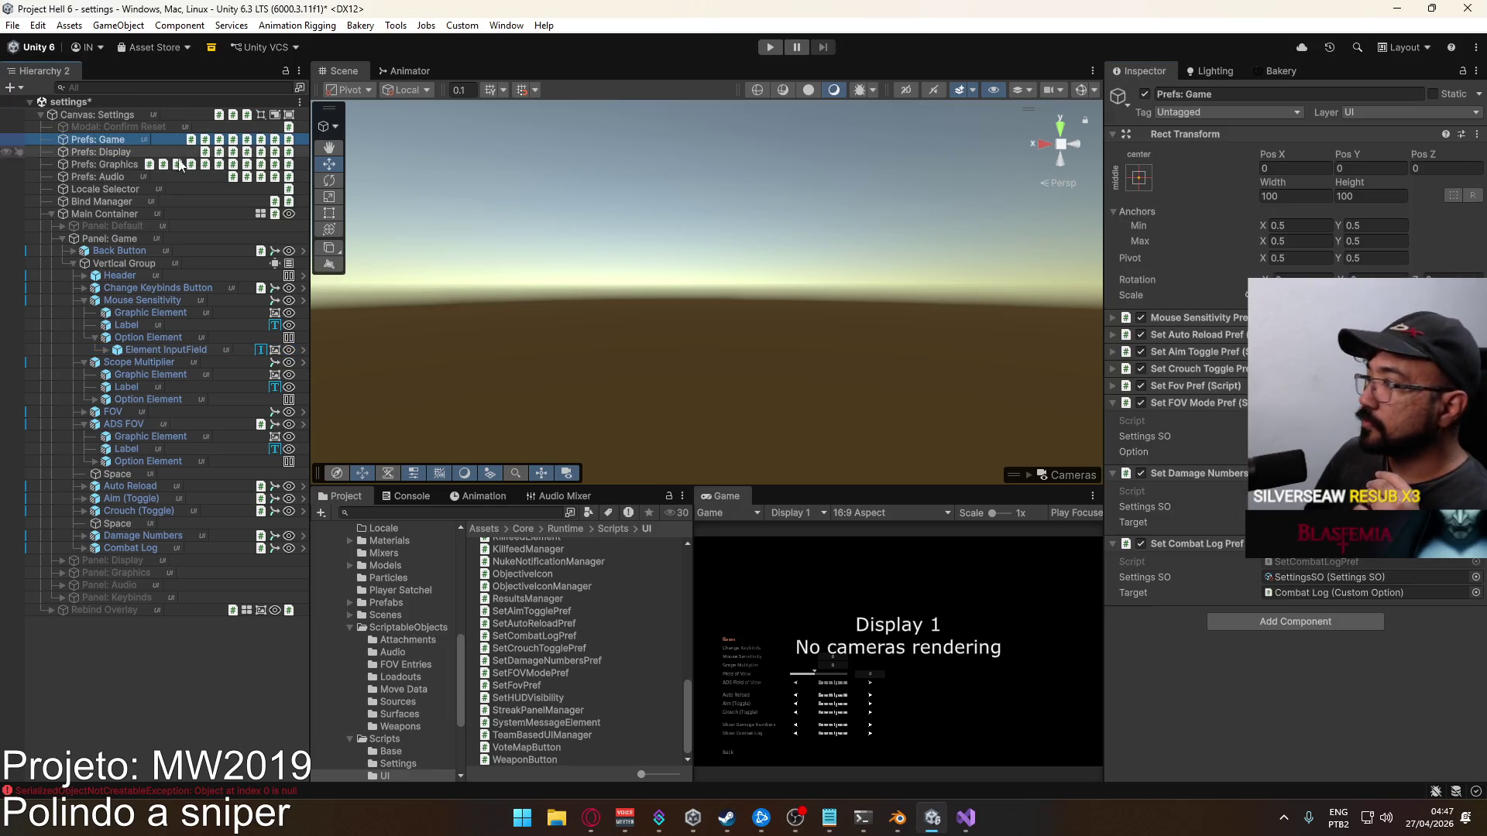
pyautogui.click(1193, 317)
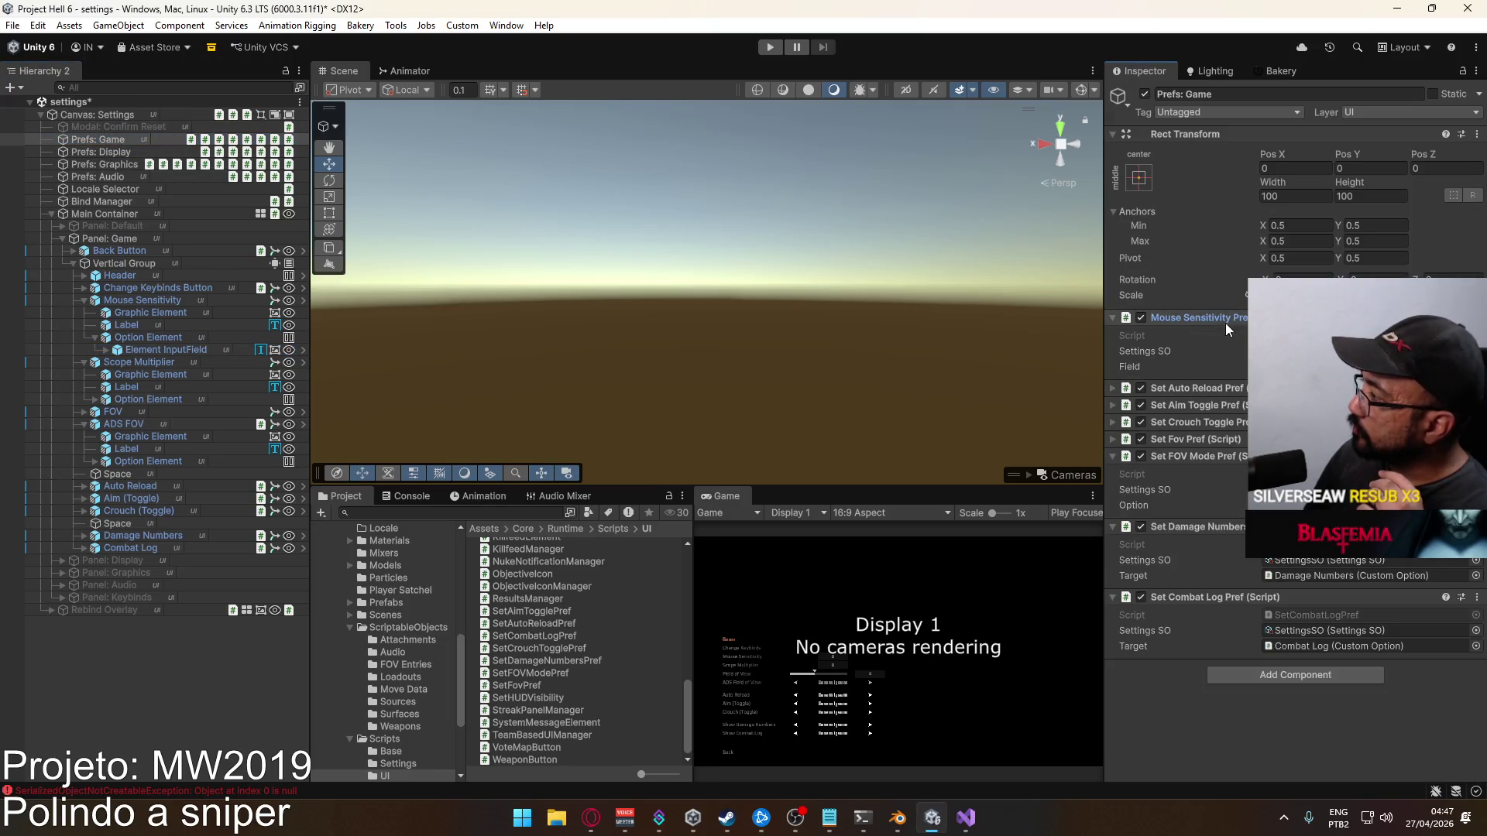
pyautogui.click(1301, 335)
pyautogui.doubleClick(1301, 336)
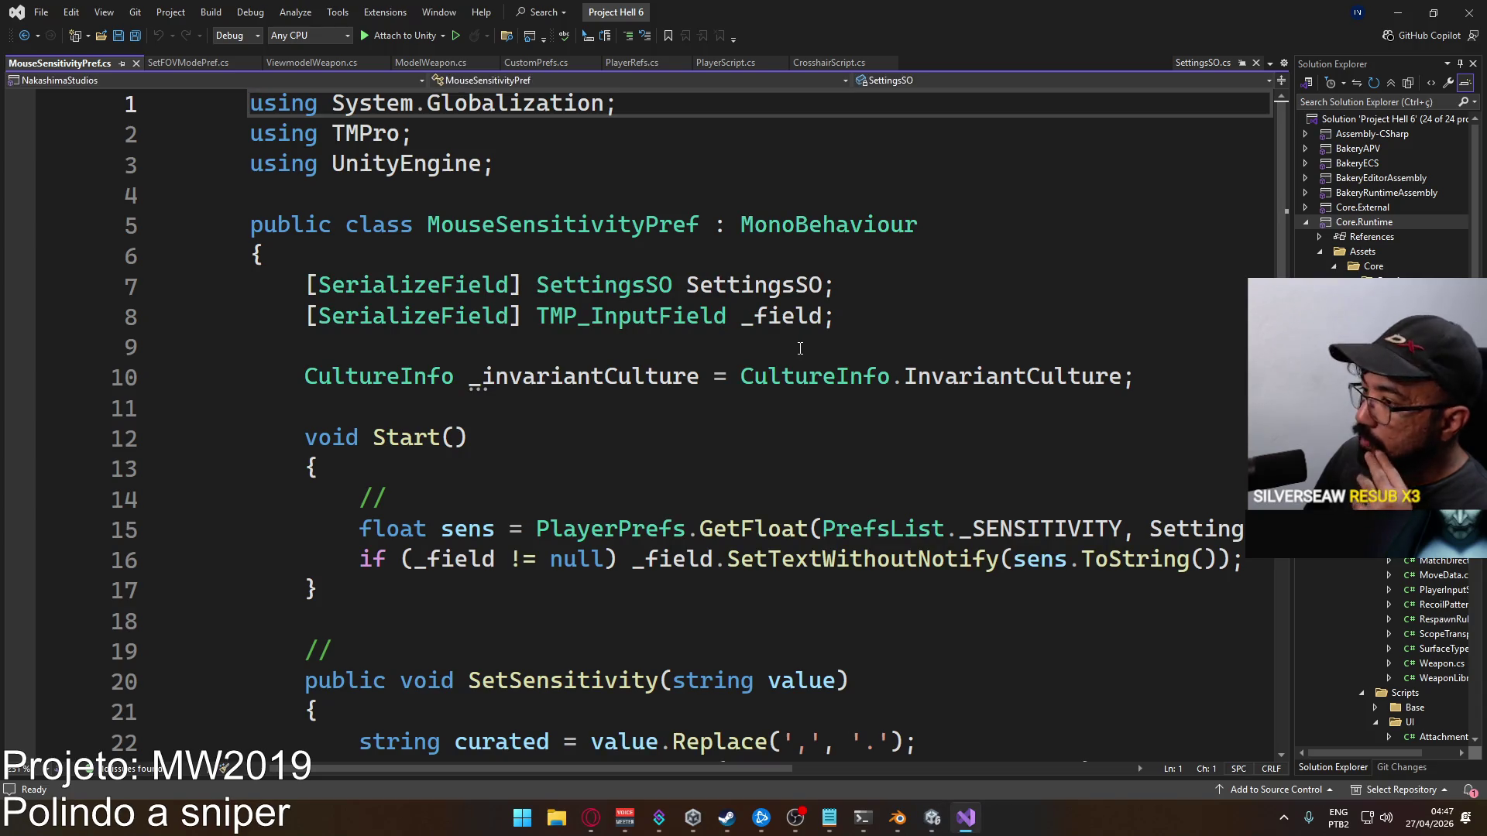
# Read through MouseSensitivityPref's SetSensitivity method, selecting lines 7 to 29
pyautogui.scroll(-4, 811, 338)
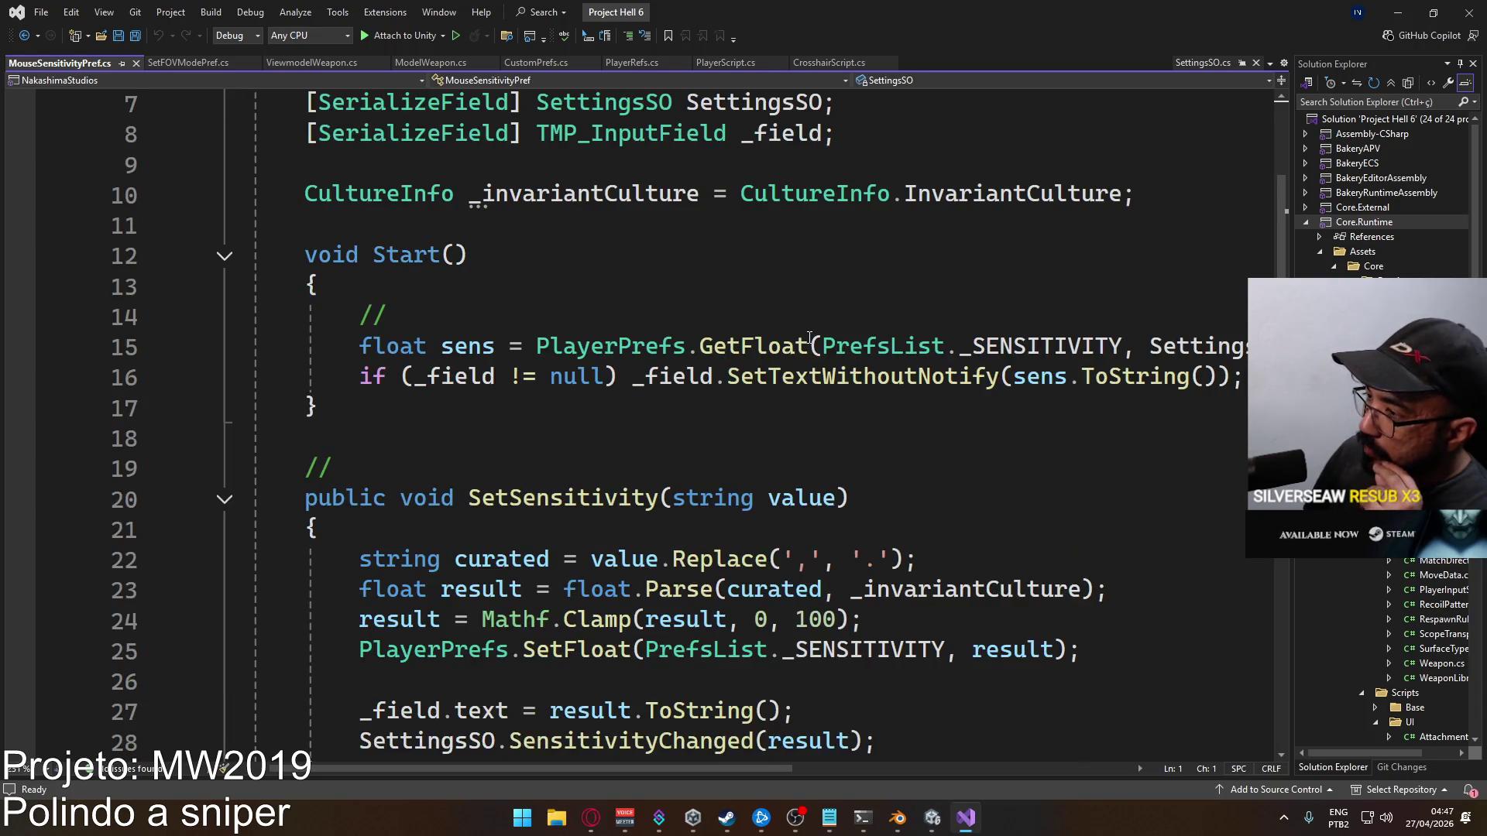
pyautogui.scroll(3, 810, 338)
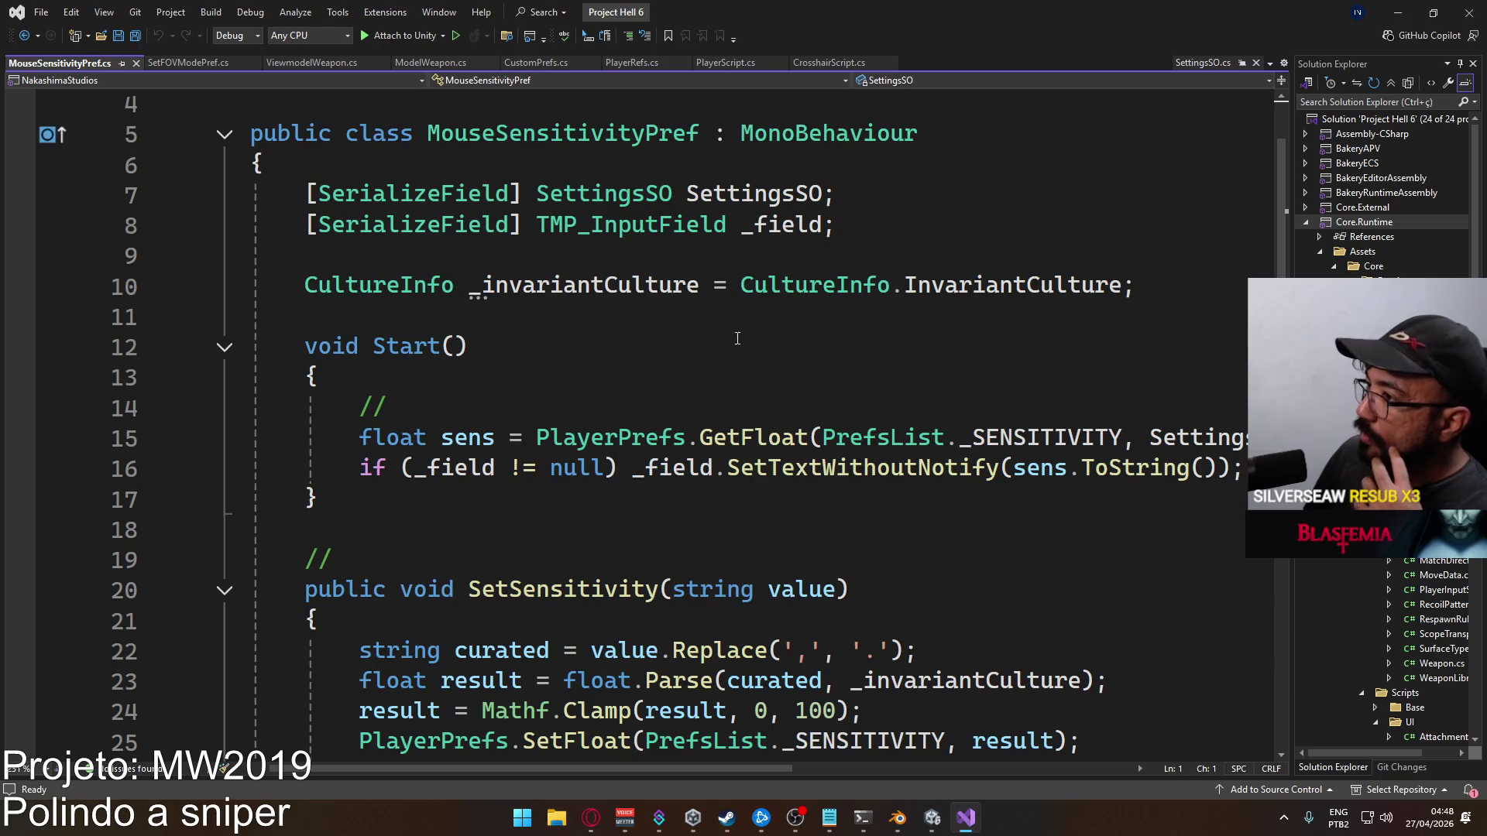
pyautogui.scroll(-3, 699, 333)
pyautogui.click(317, 588)
pyautogui.scroll(4, 315, 267)
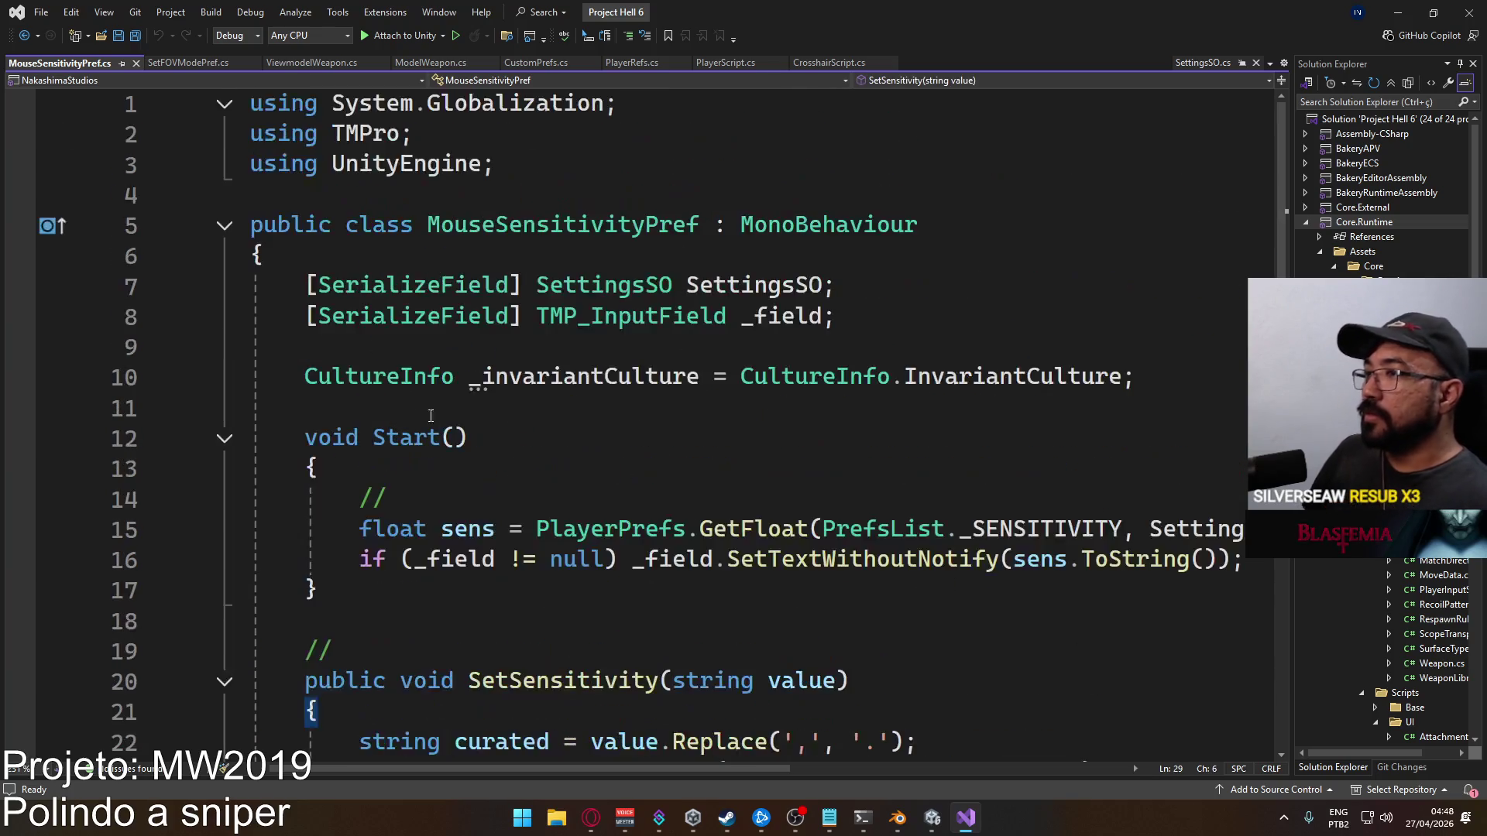
pyautogui.keyDown('shift'); pyautogui.click(307, 285); pyautogui.keyUp('shift')
pyautogui.scroll(-3, 775, 411)
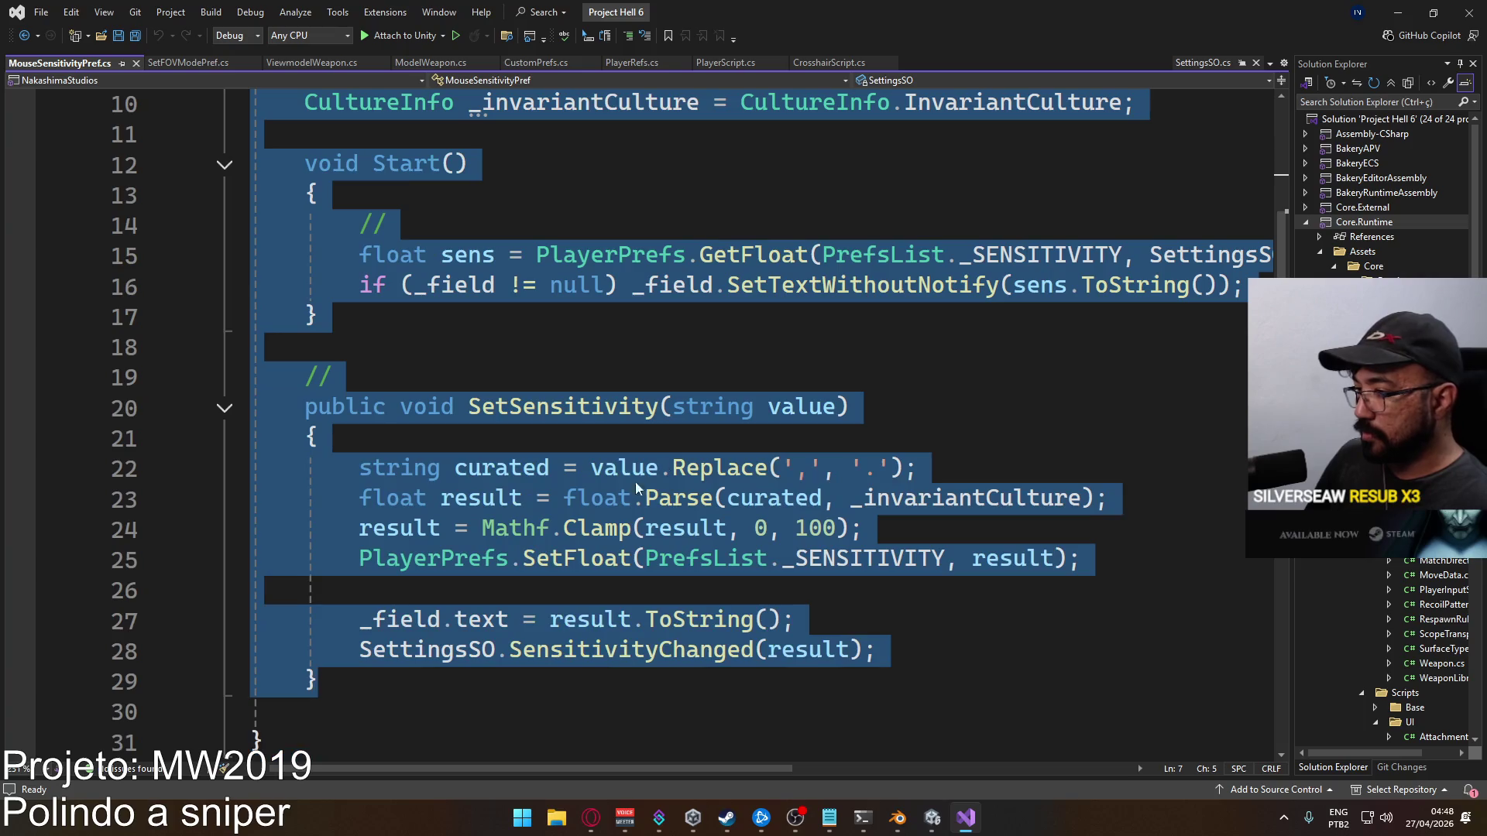
# Trace SensitivityChanged into SettingsSOBase.cs, close that tab, and inspect ResolutionPref in Unity
pyautogui.doubleClick(586, 651)
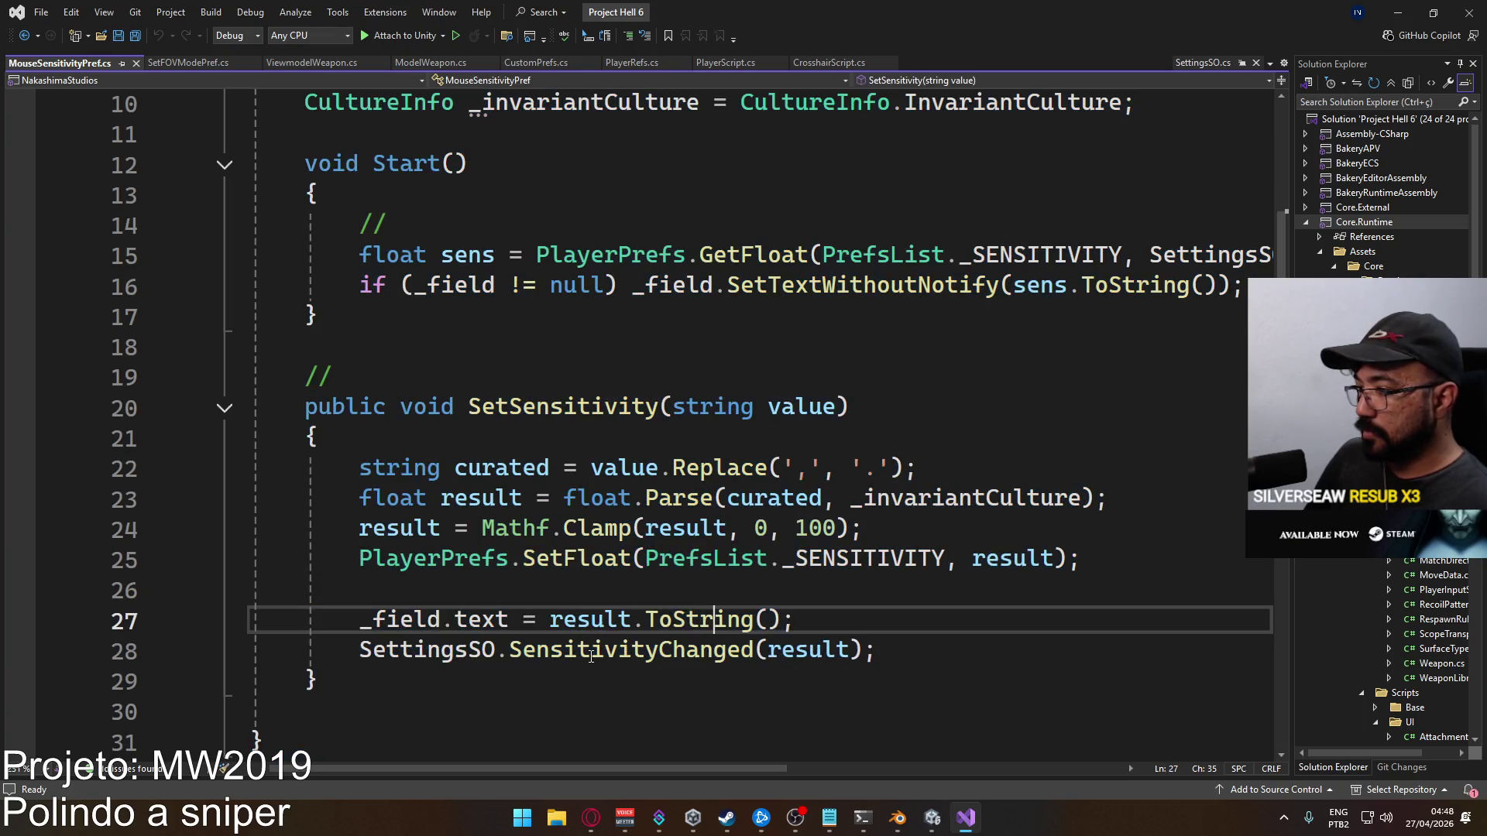
pyautogui.press('F12')
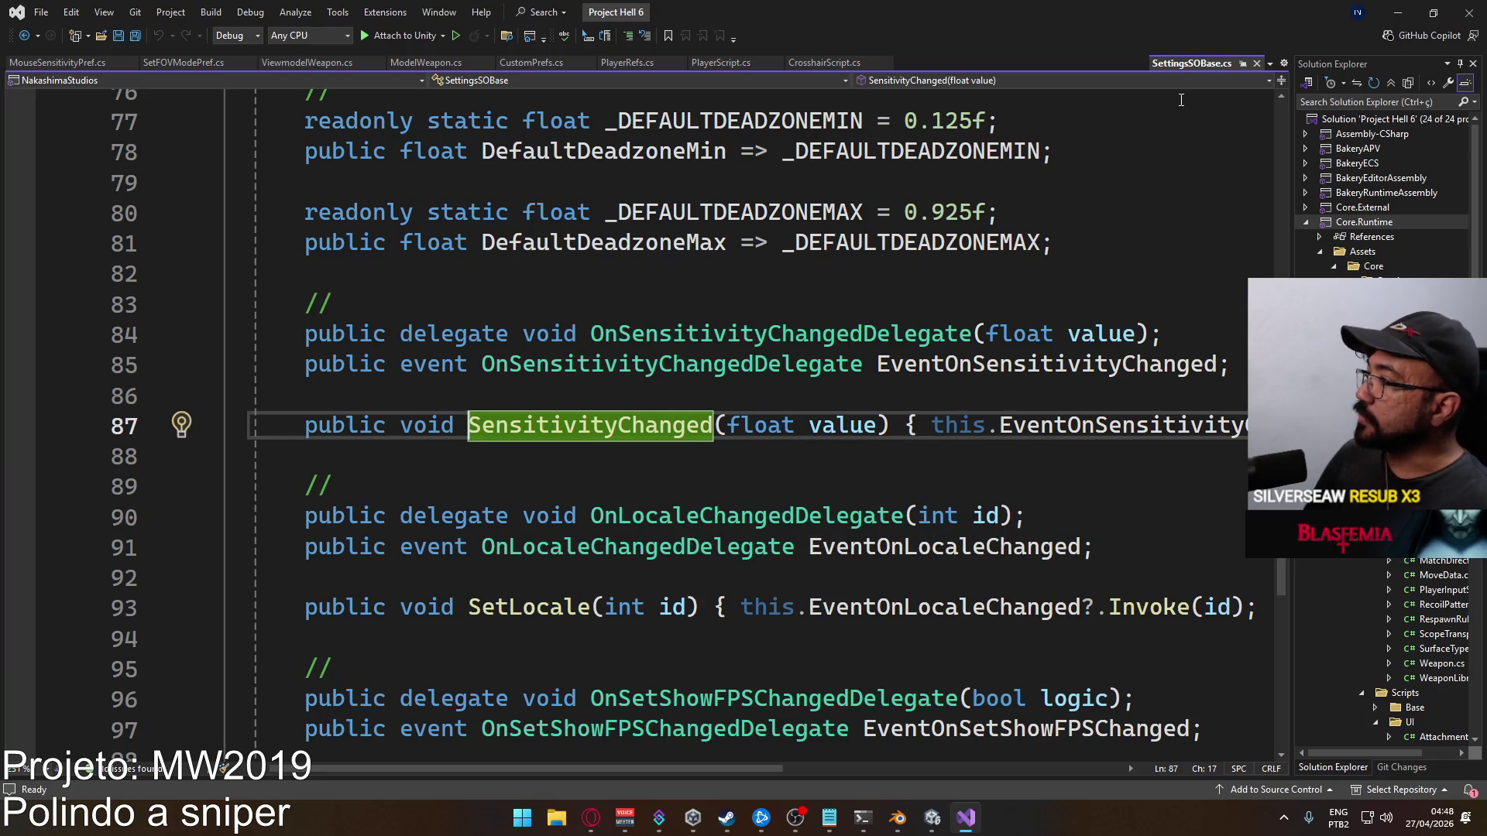
pyautogui.click(1256, 63)
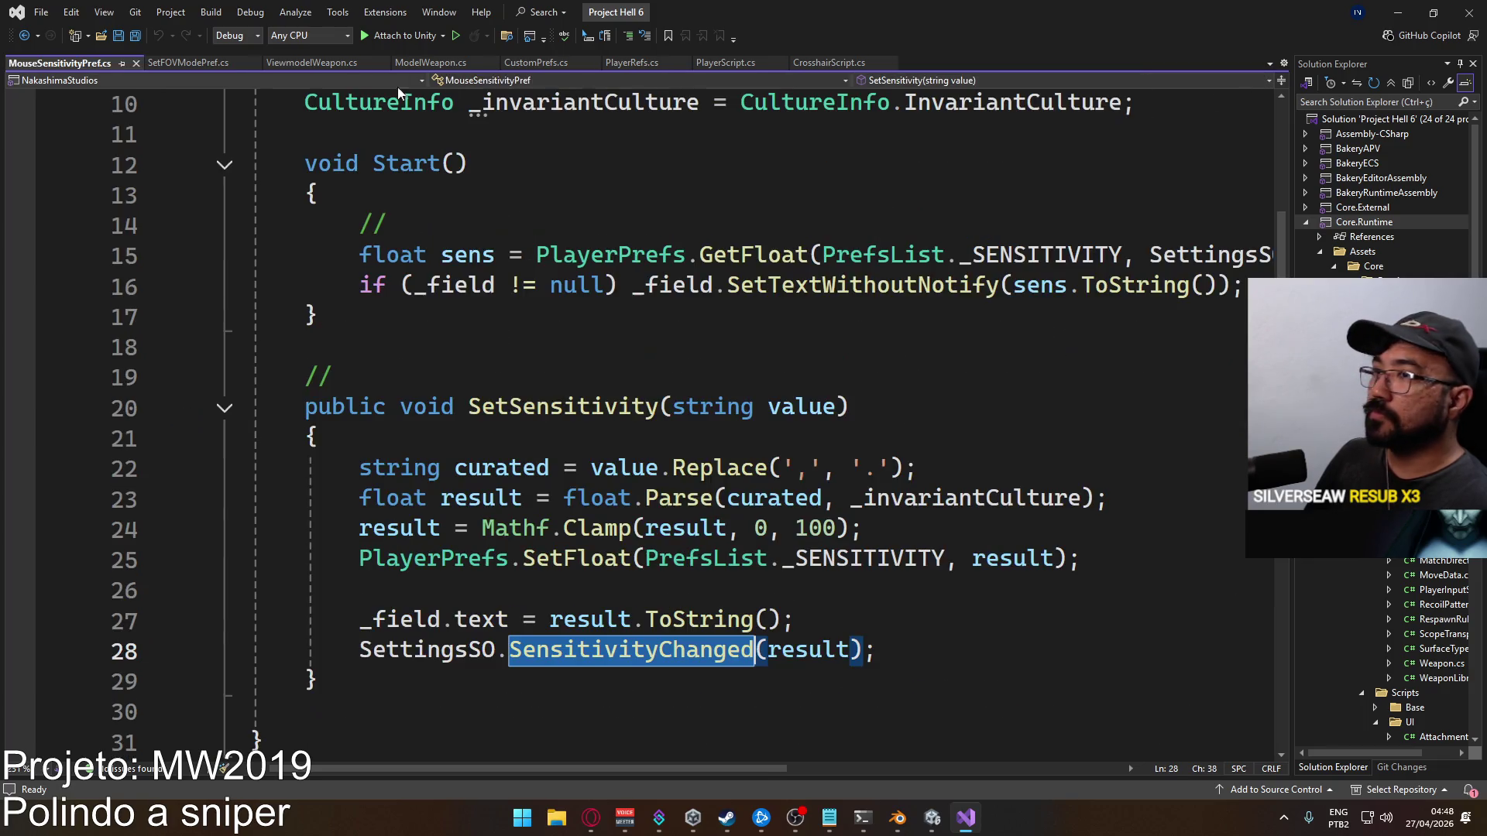
pyautogui.scroll(-2, 676, 397)
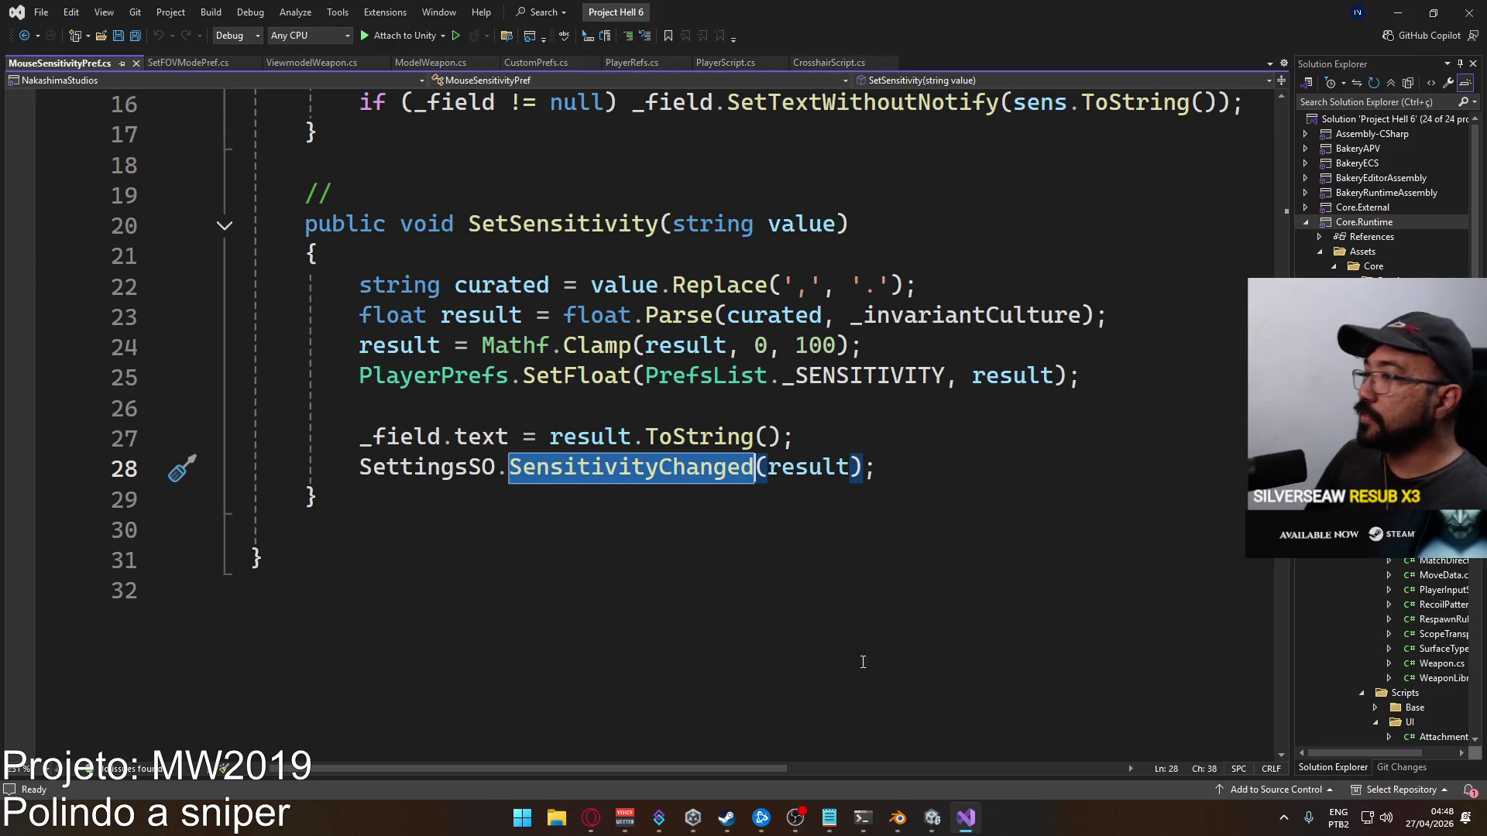
pyautogui.click(931, 817)
pyautogui.click(527, 632)
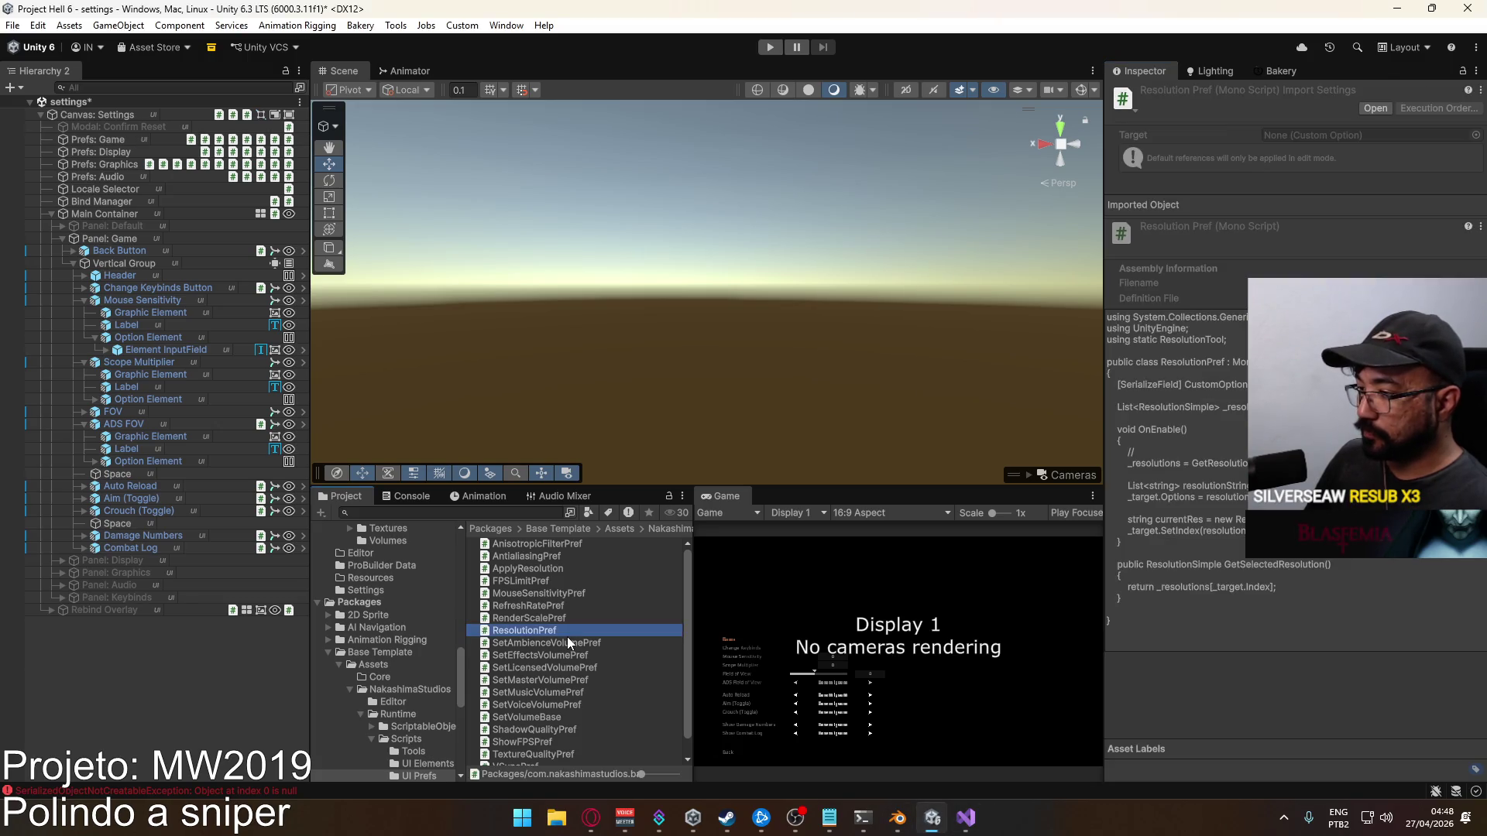
# Search the Project for 'scope', then clear the search and scroll through the UI Prefs scripts
pyautogui.click(526, 515)
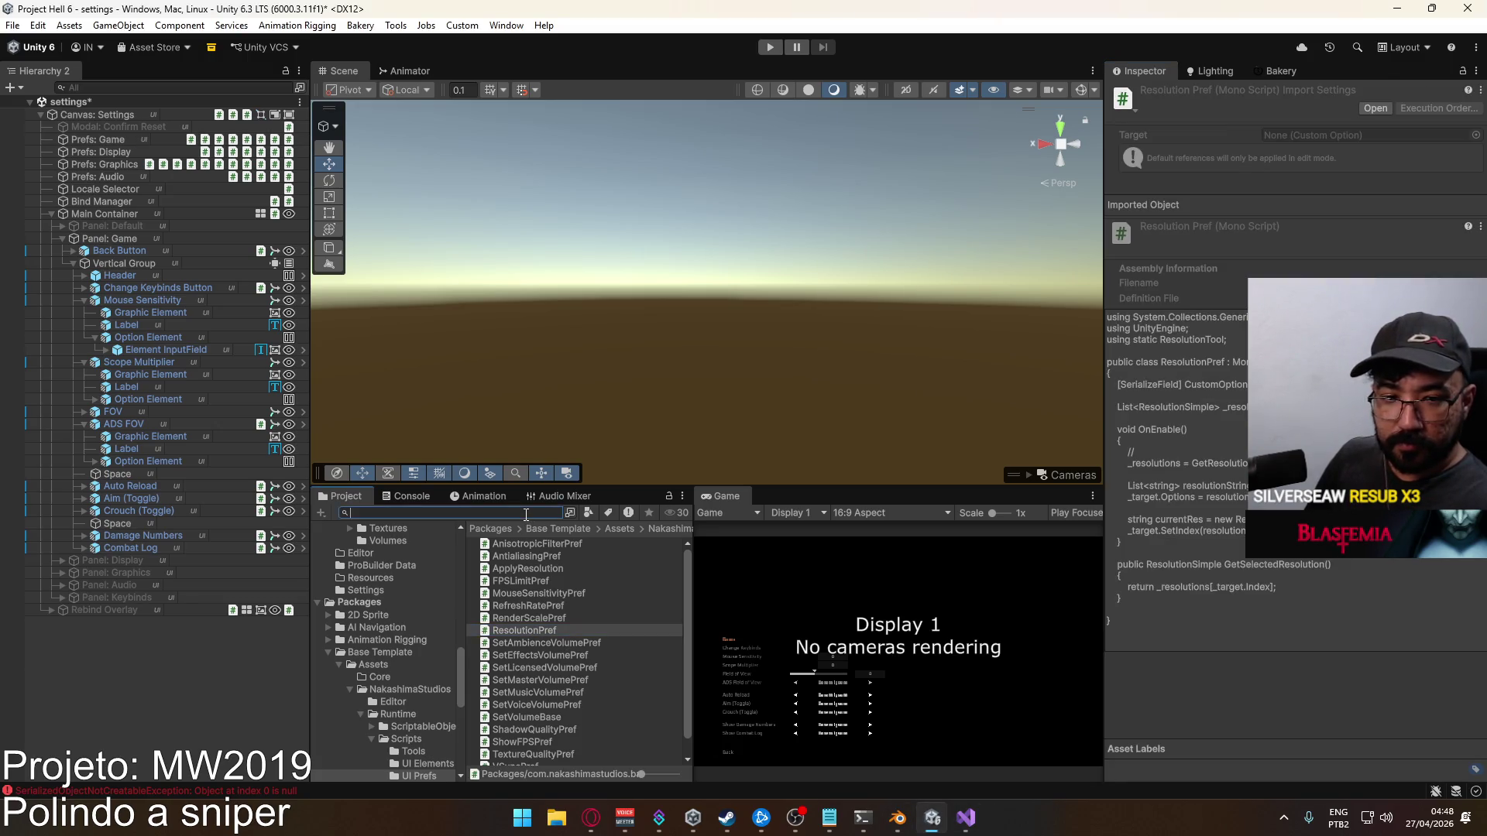
pyautogui.write('scope')
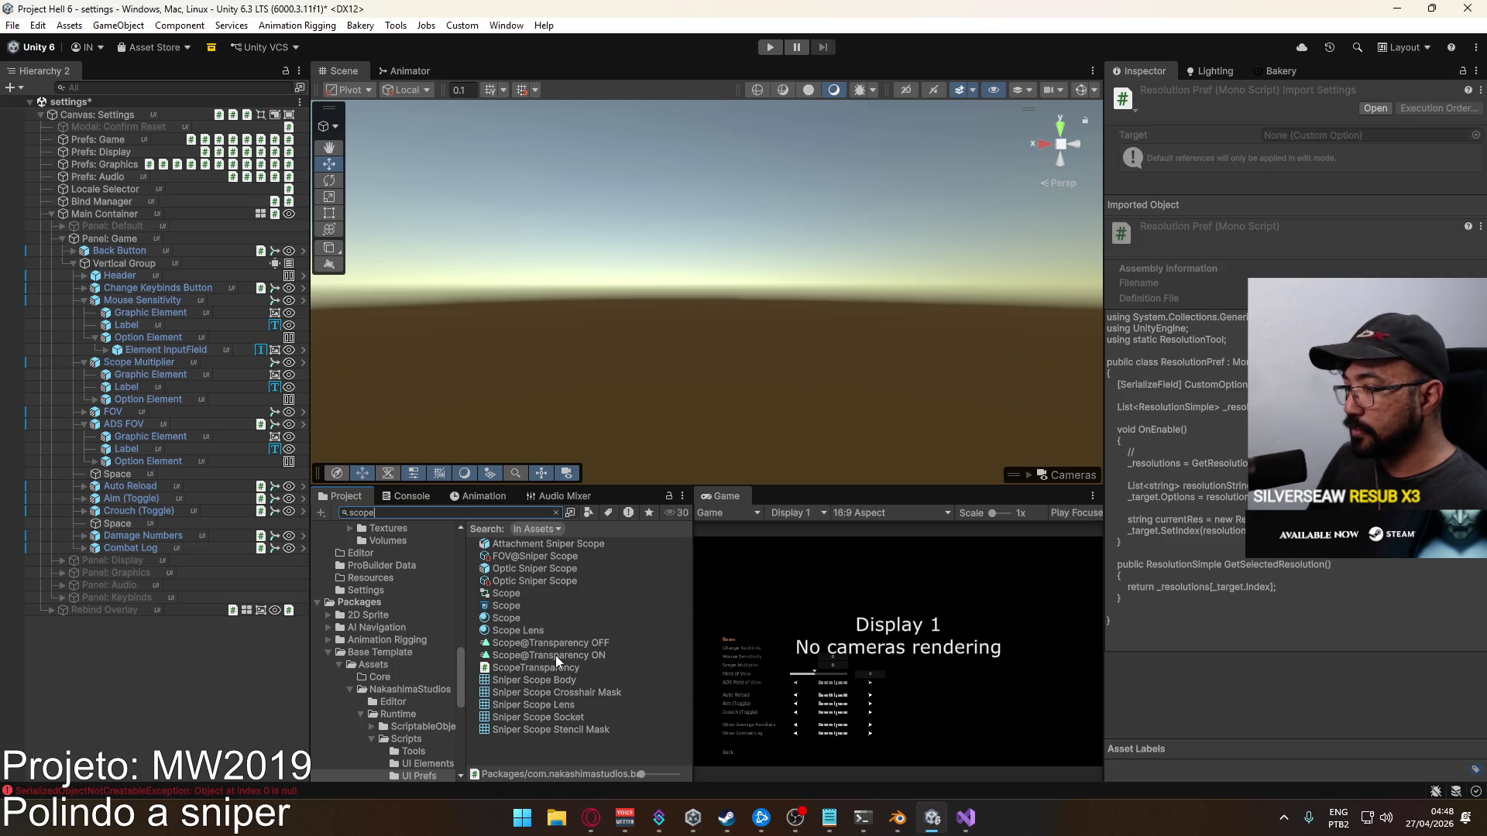
pyautogui.click(556, 513)
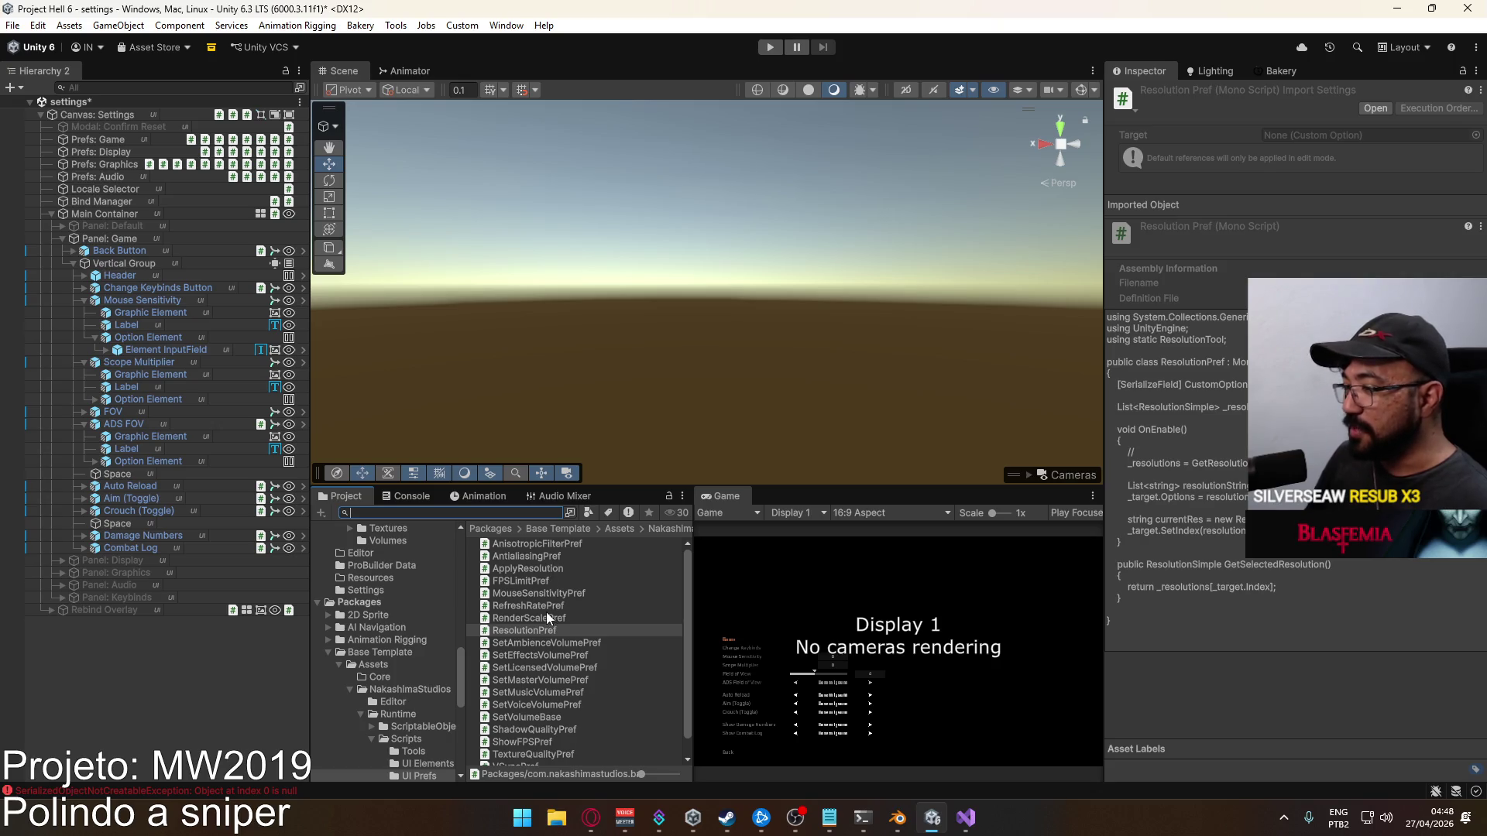
pyautogui.scroll(-1, 616, 626)
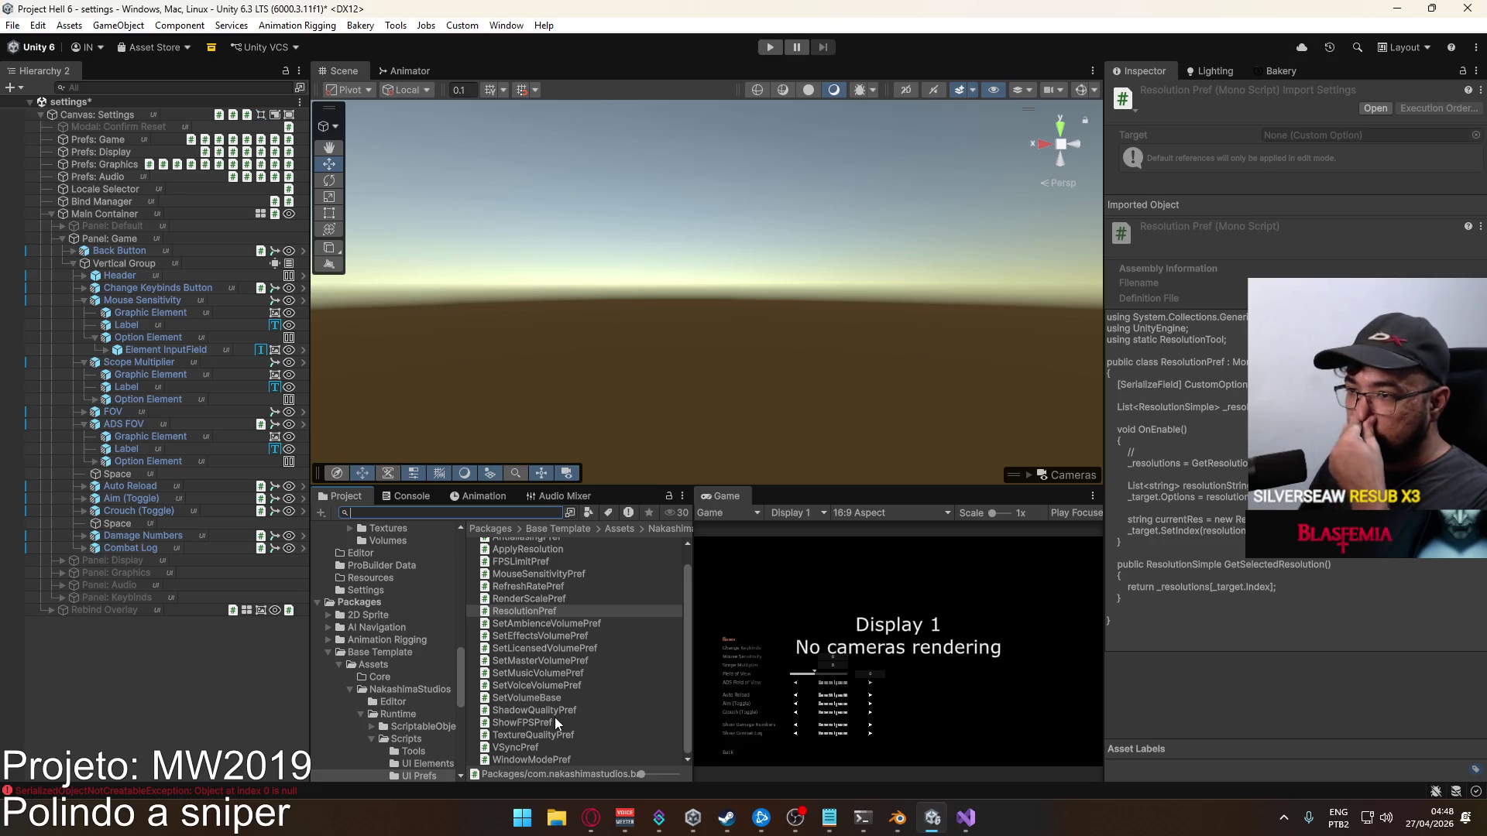
pyautogui.scroll(1, 550, 705)
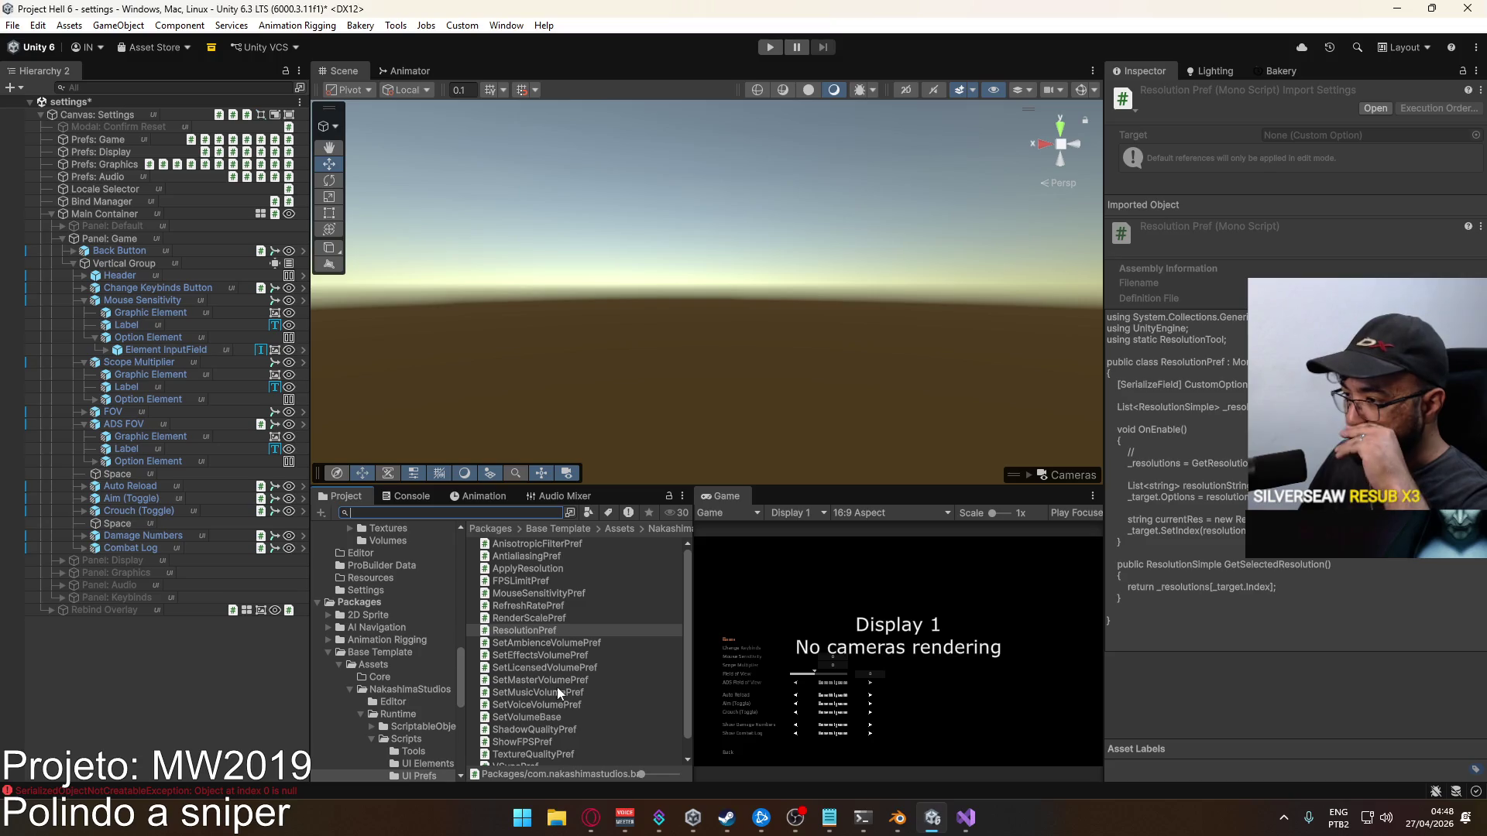
pyautogui.scroll(-1, 560, 678)
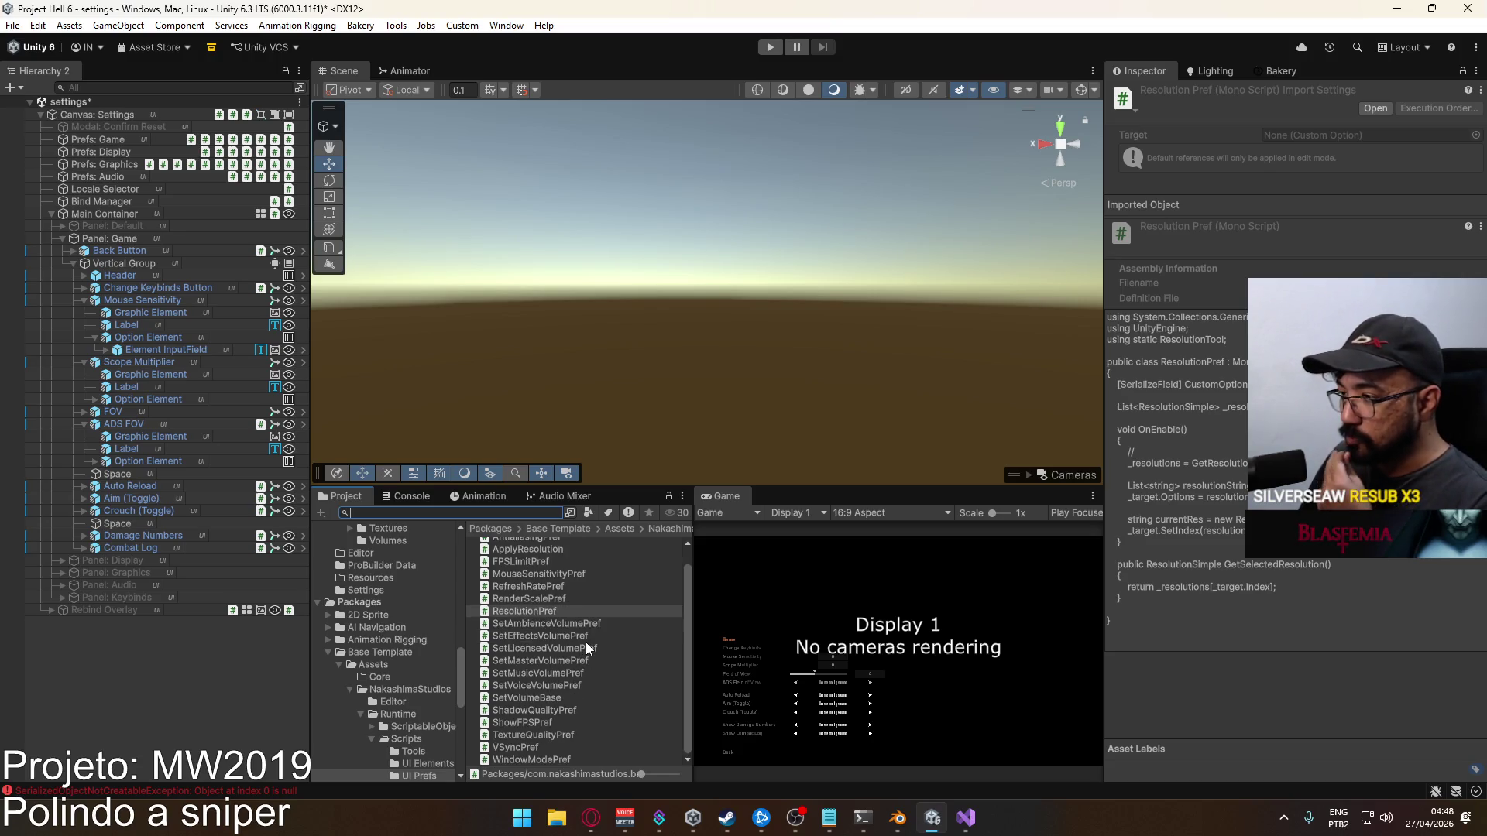
pyautogui.scroll(1, 585, 643)
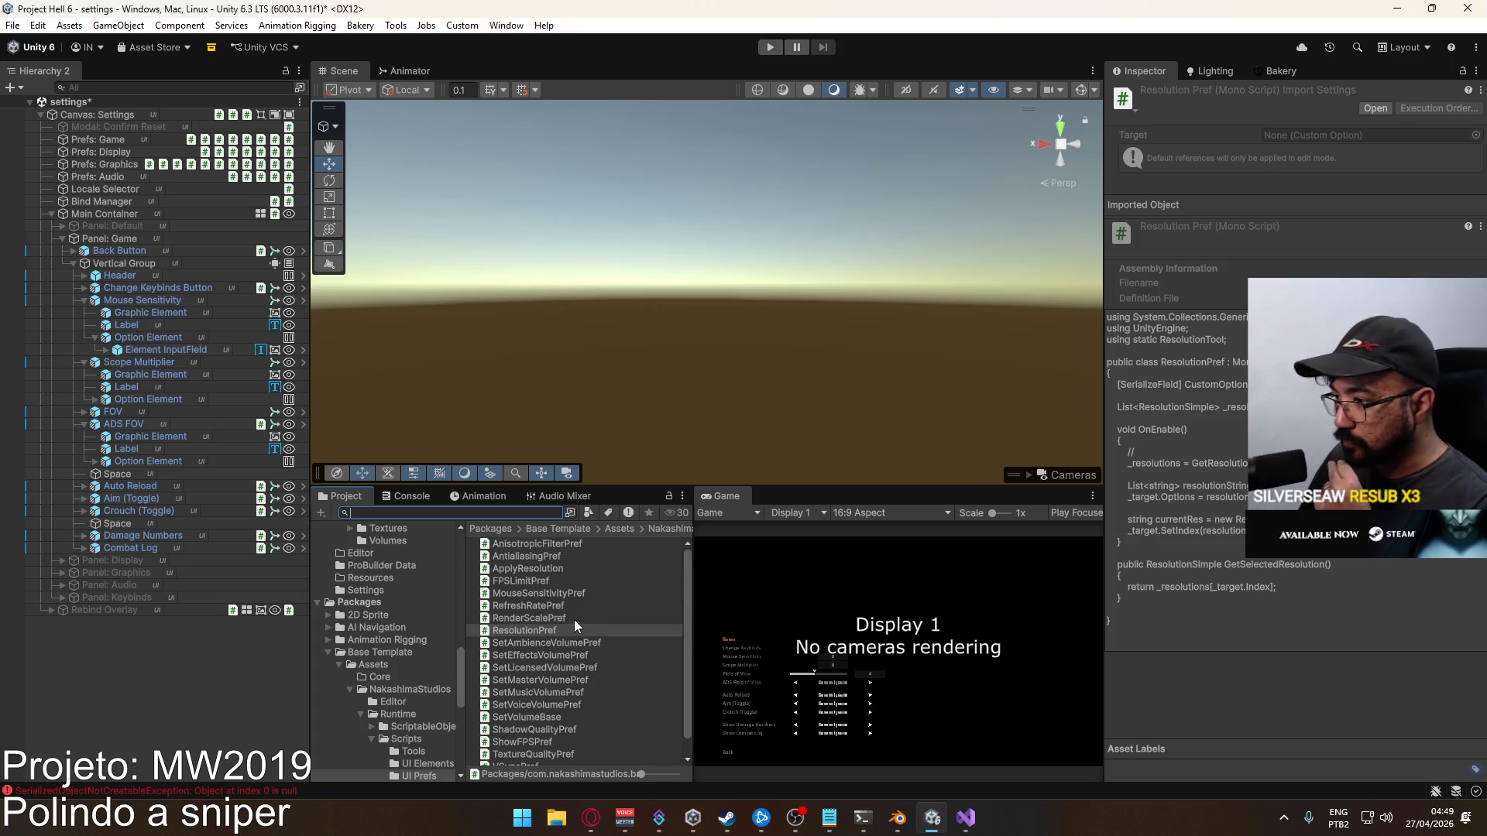
# Inspect the context menus of the RenderScale, volume and WindowMode pref scripts
pyautogui.rightClick(566, 620)
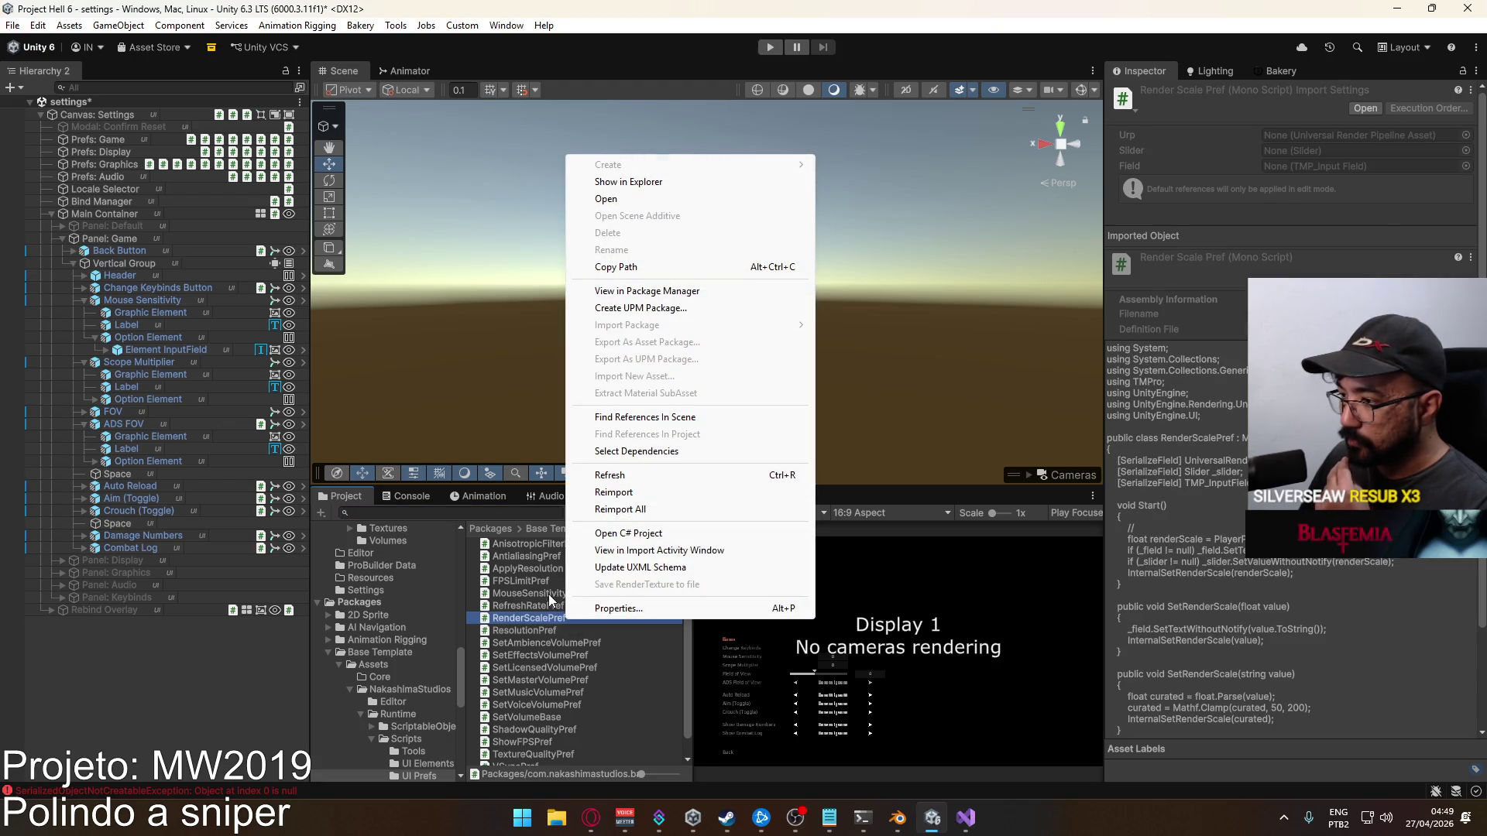
pyautogui.rightClick(525, 616)
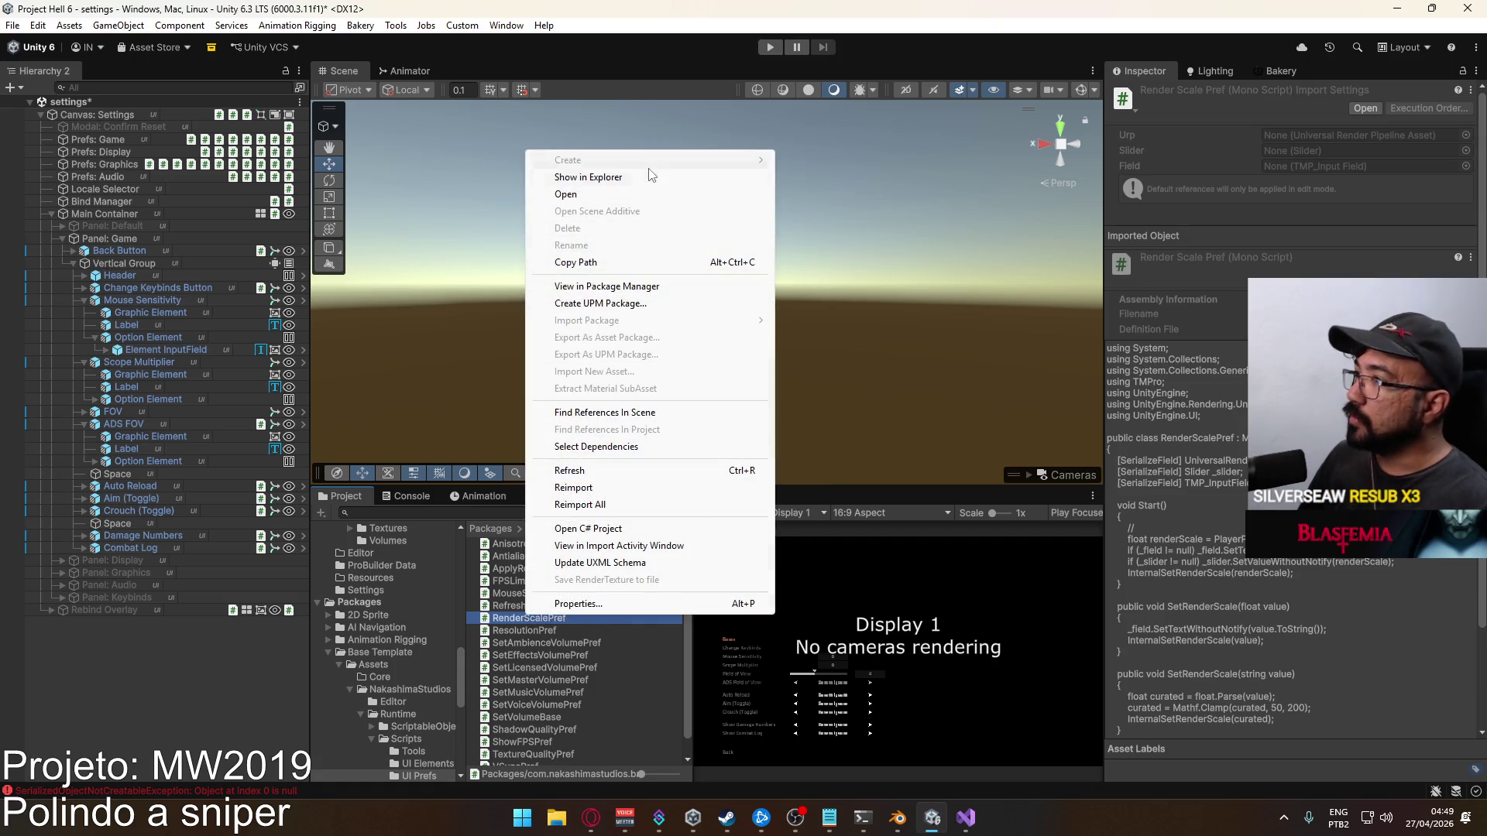
pyautogui.rightClick(542, 692)
pyautogui.rightClick(542, 692)
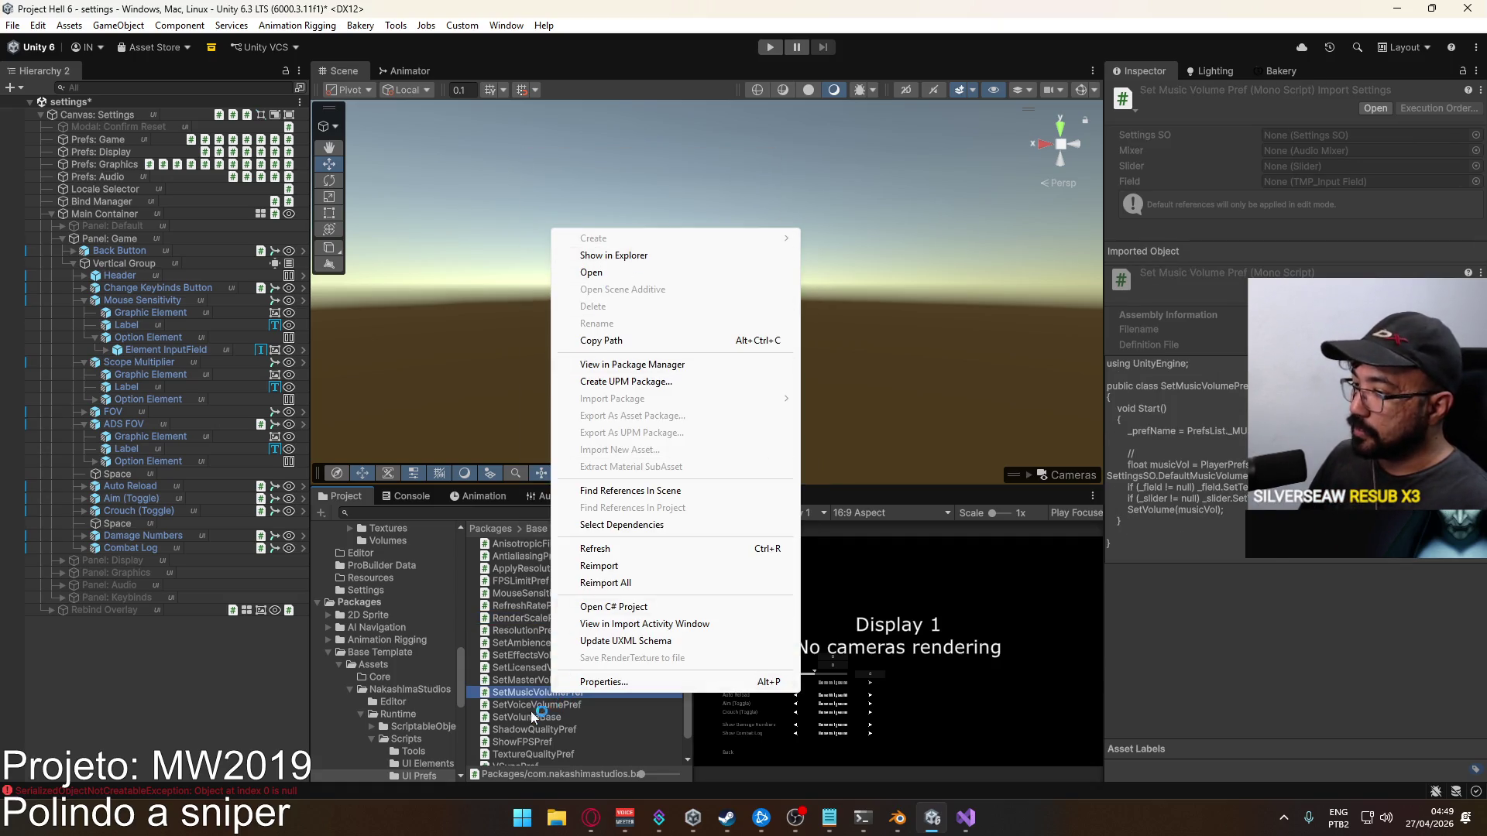
pyautogui.rightClick(512, 717)
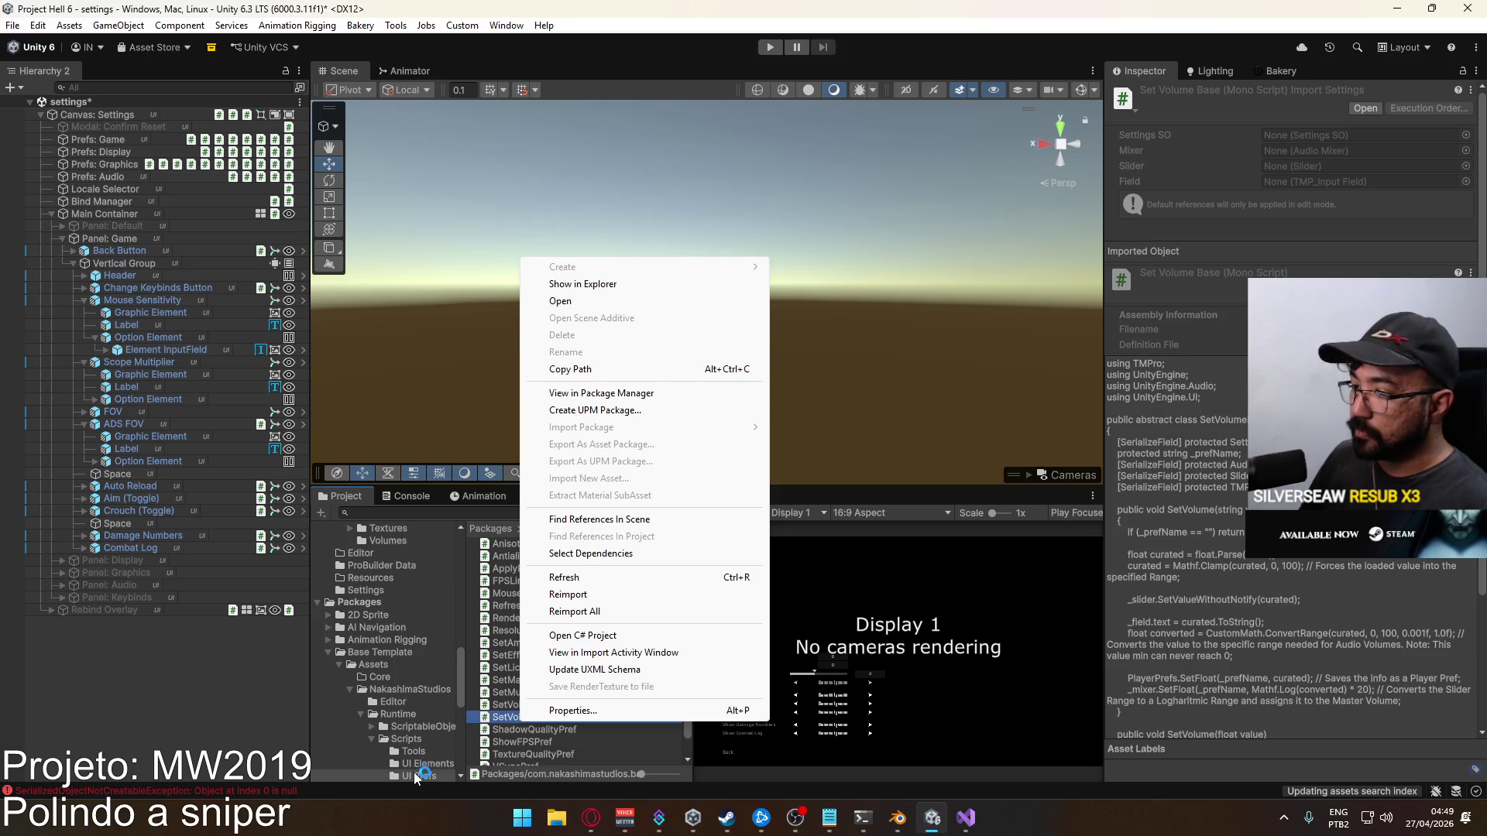
pyautogui.click(414, 778)
pyautogui.rightClick(523, 678)
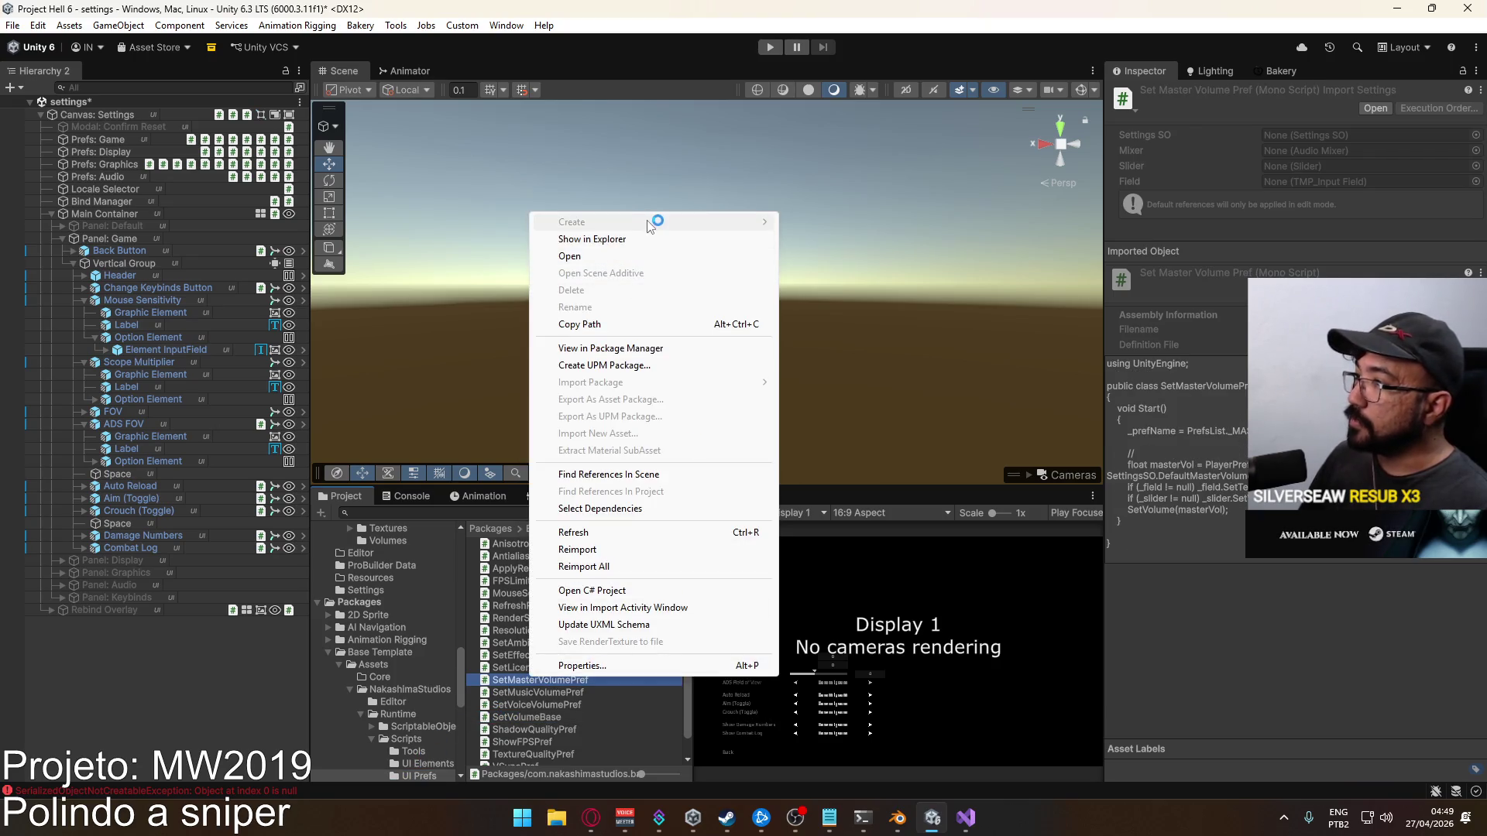
pyautogui.rightClick(412, 775)
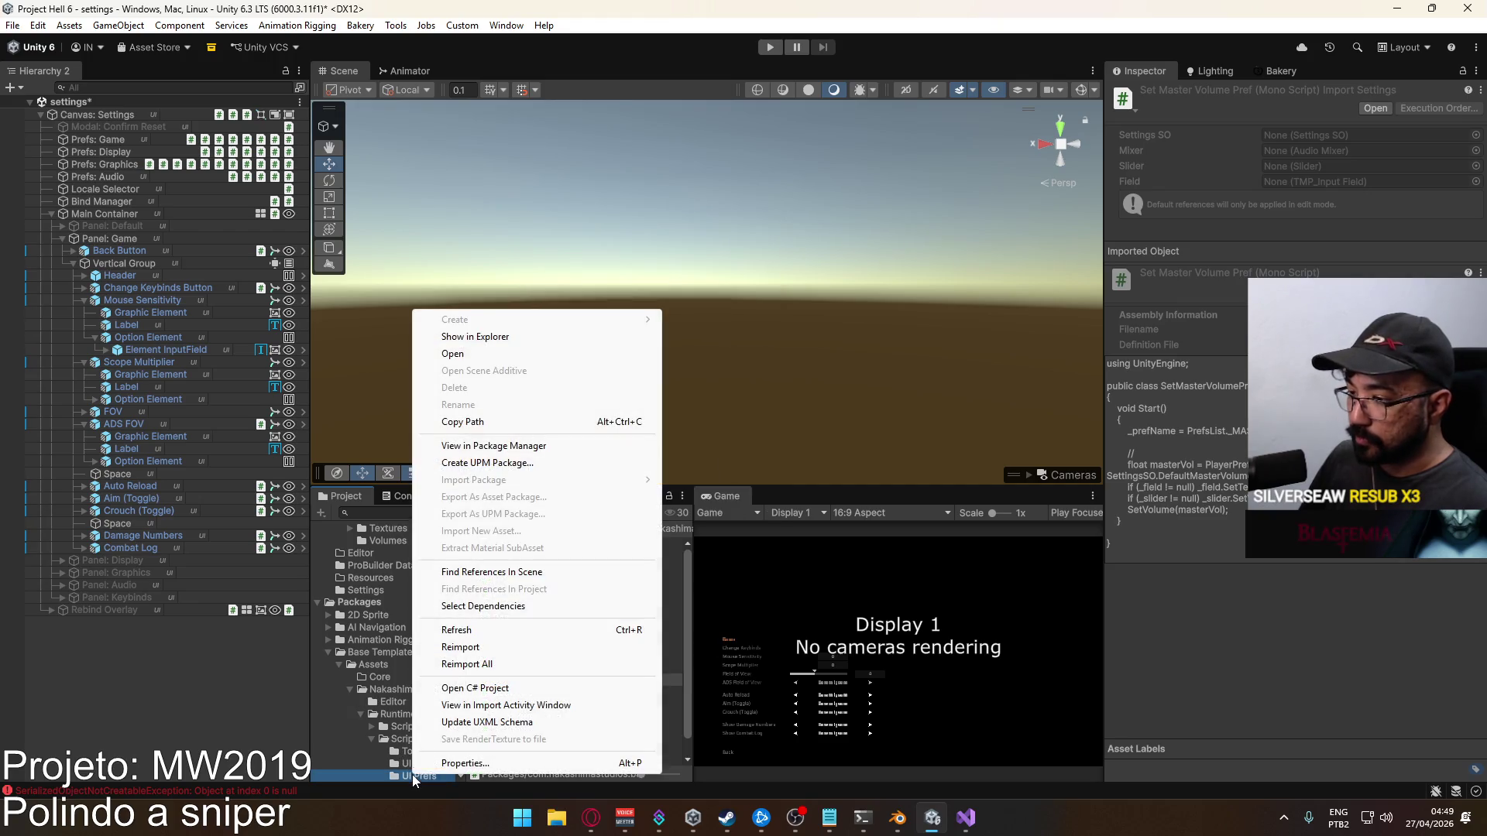
pyautogui.click(689, 584)
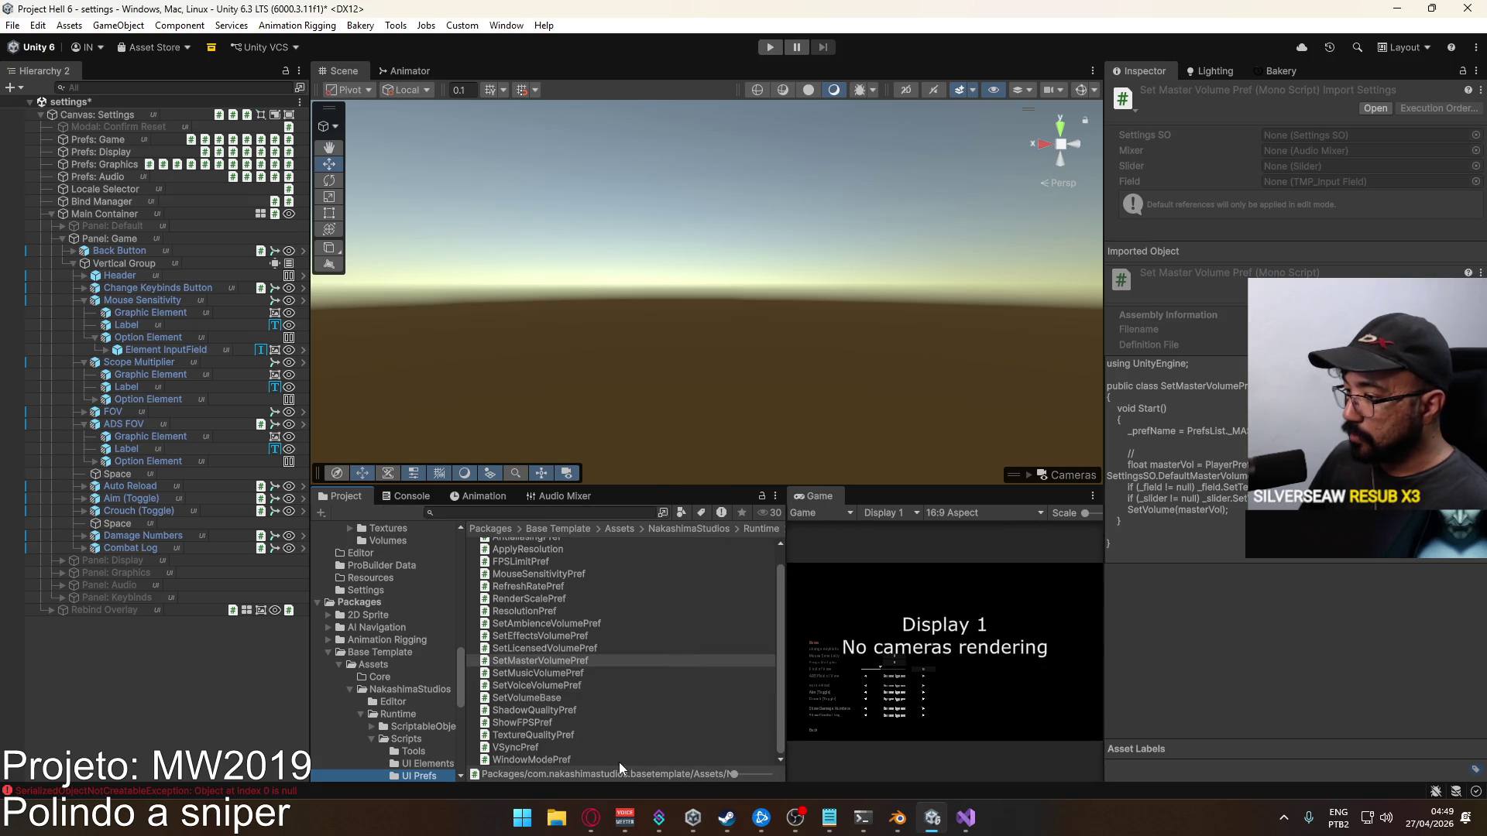
pyautogui.rightClick(620, 761)
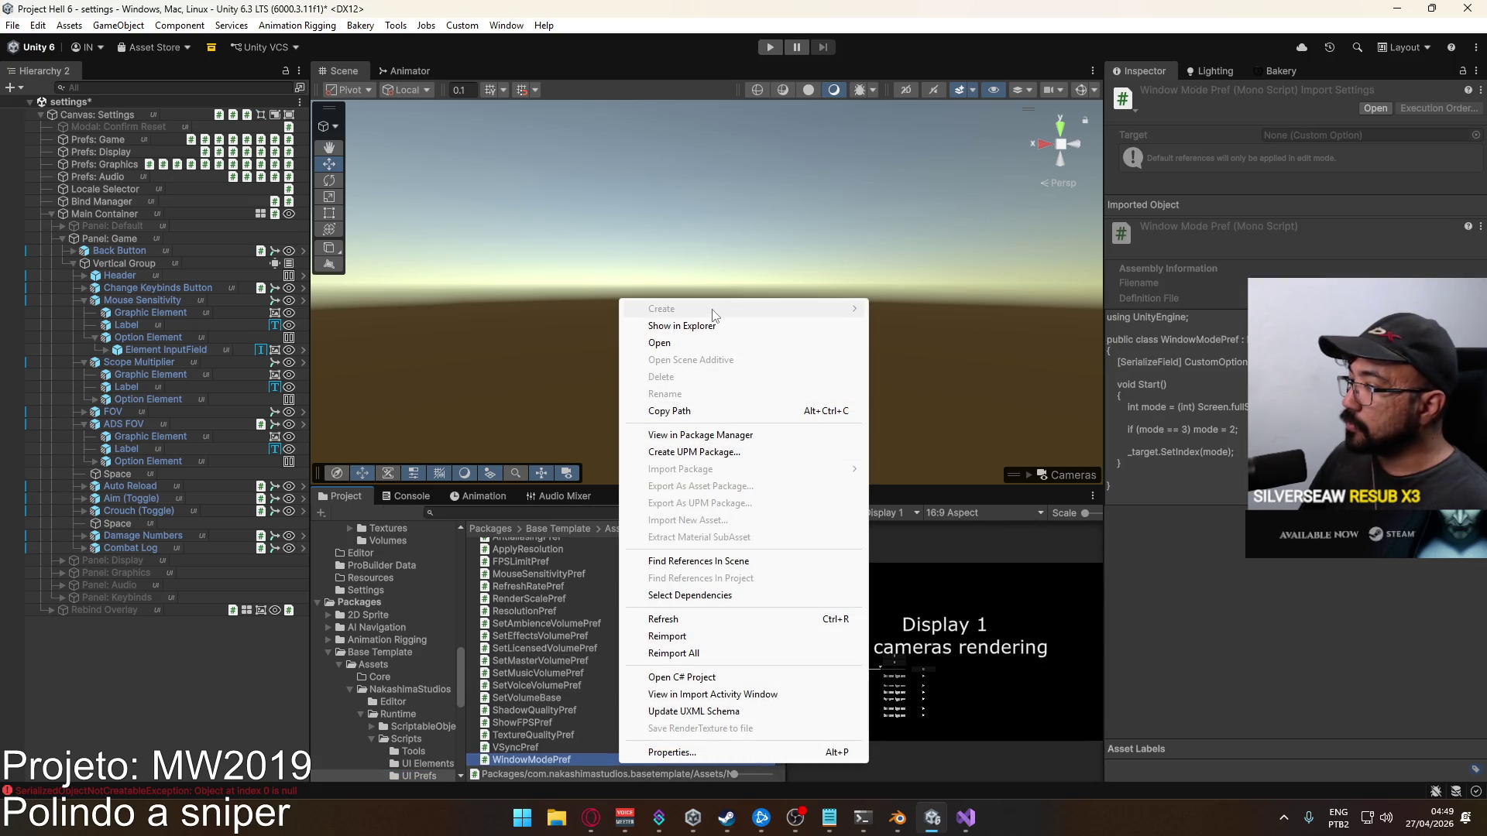
pyautogui.click(321, 510)
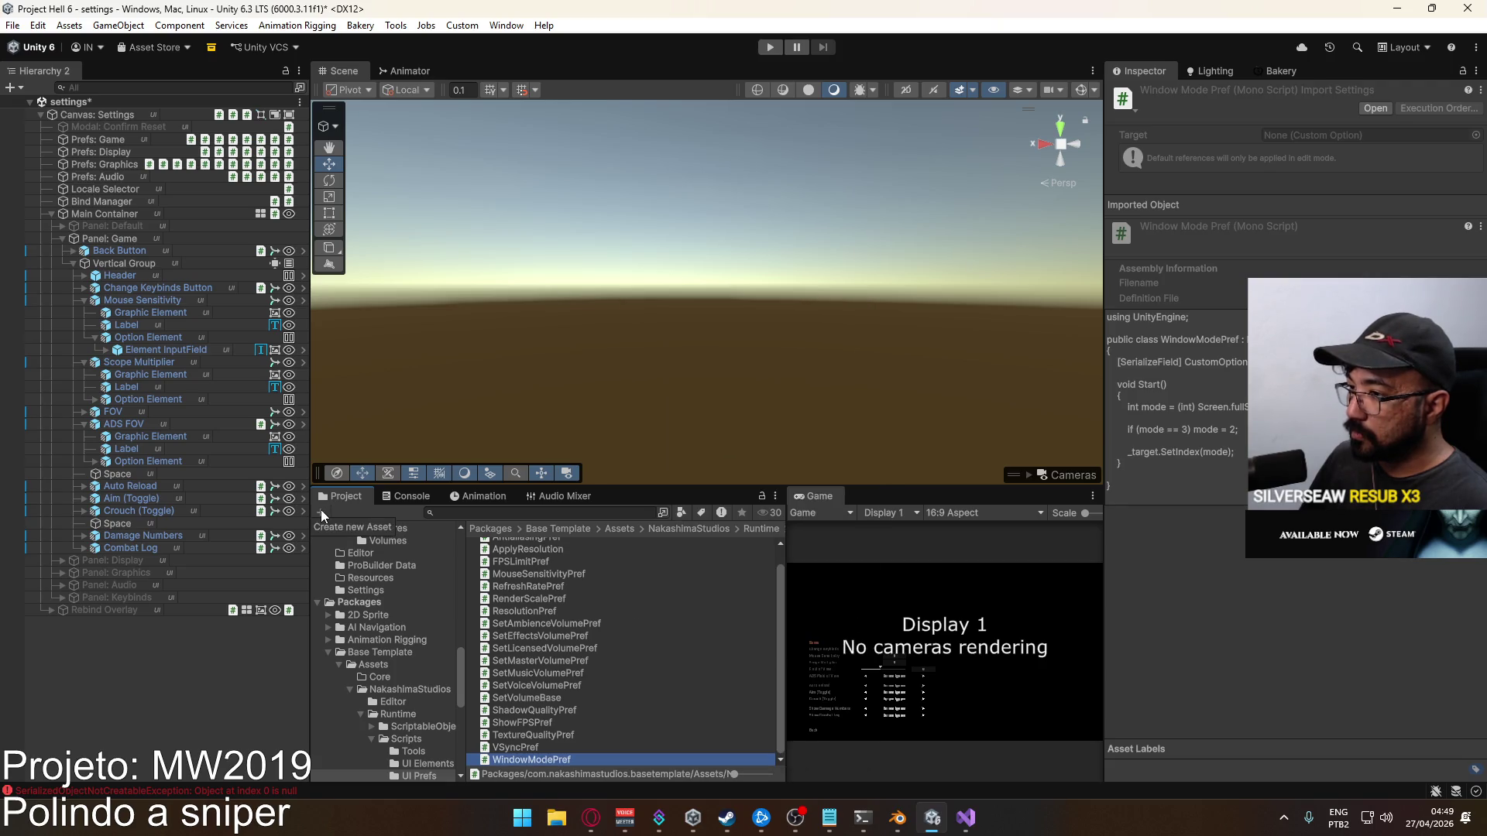
# Browse the Tools and Scripts folders, glance at the Console, and return to Project
pyautogui.click(341, 748)
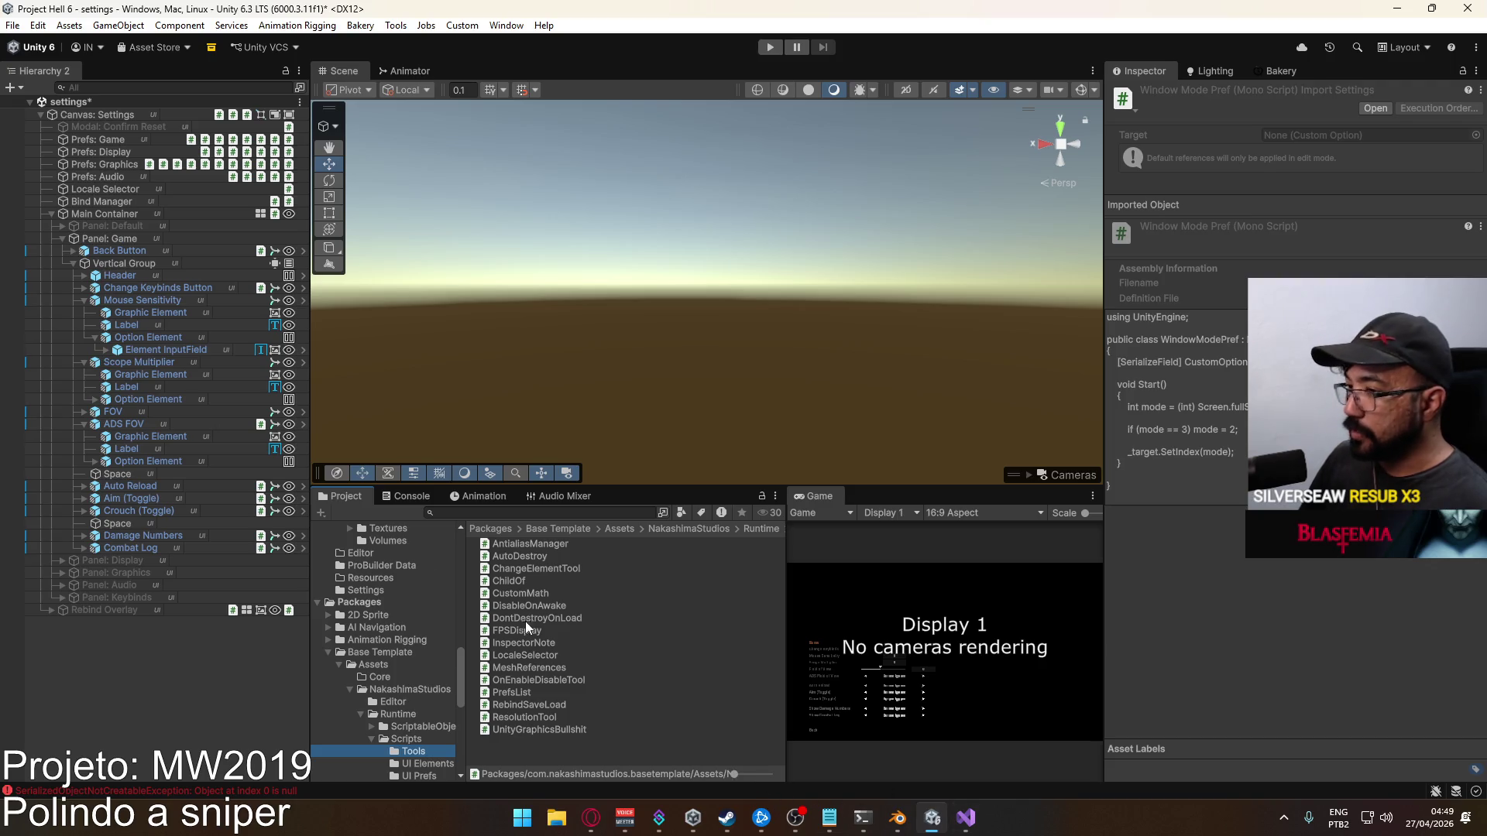
pyautogui.click(397, 740)
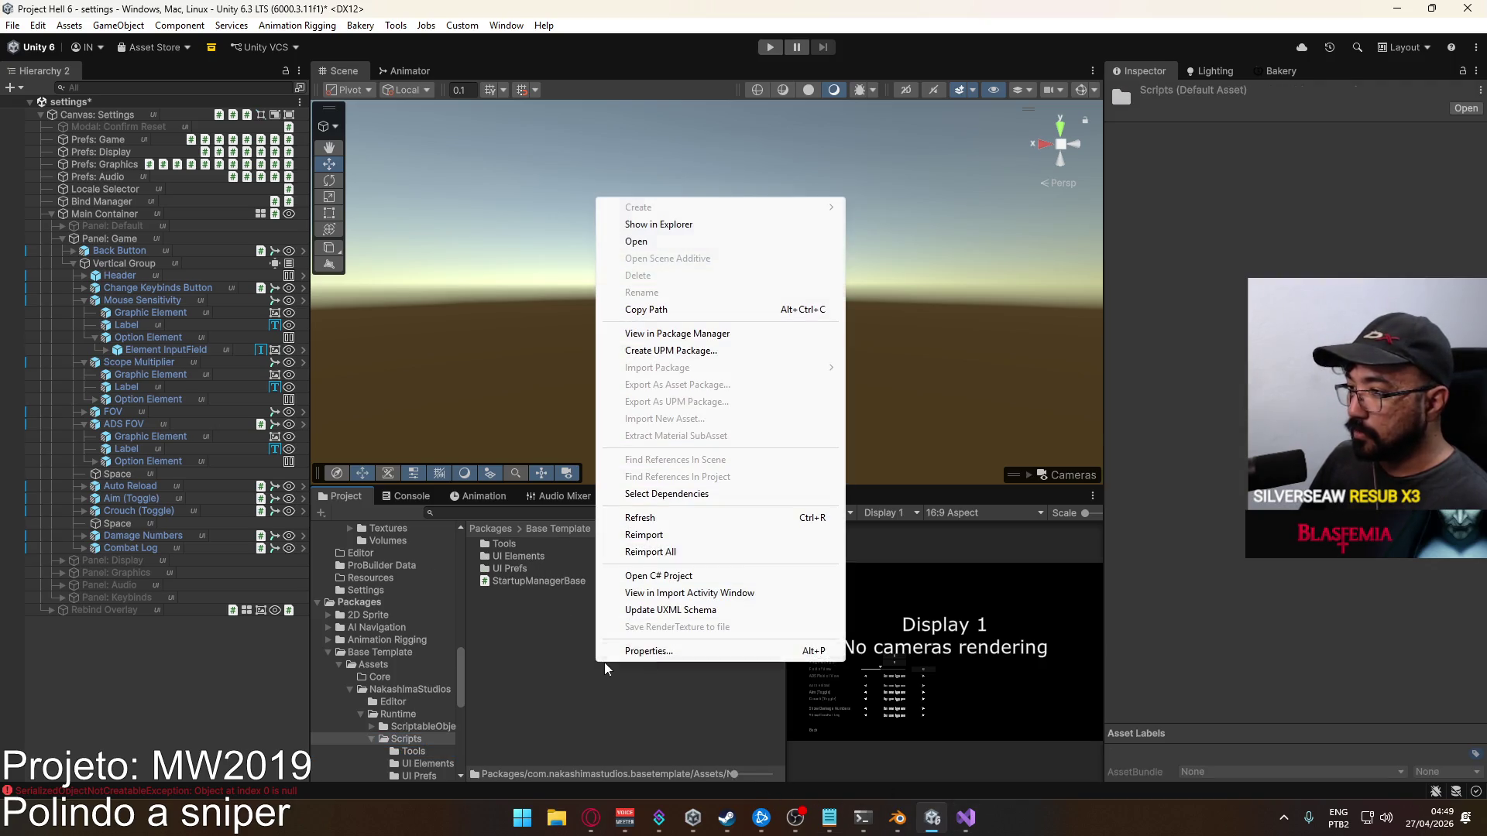
pyautogui.rightClick(597, 664)
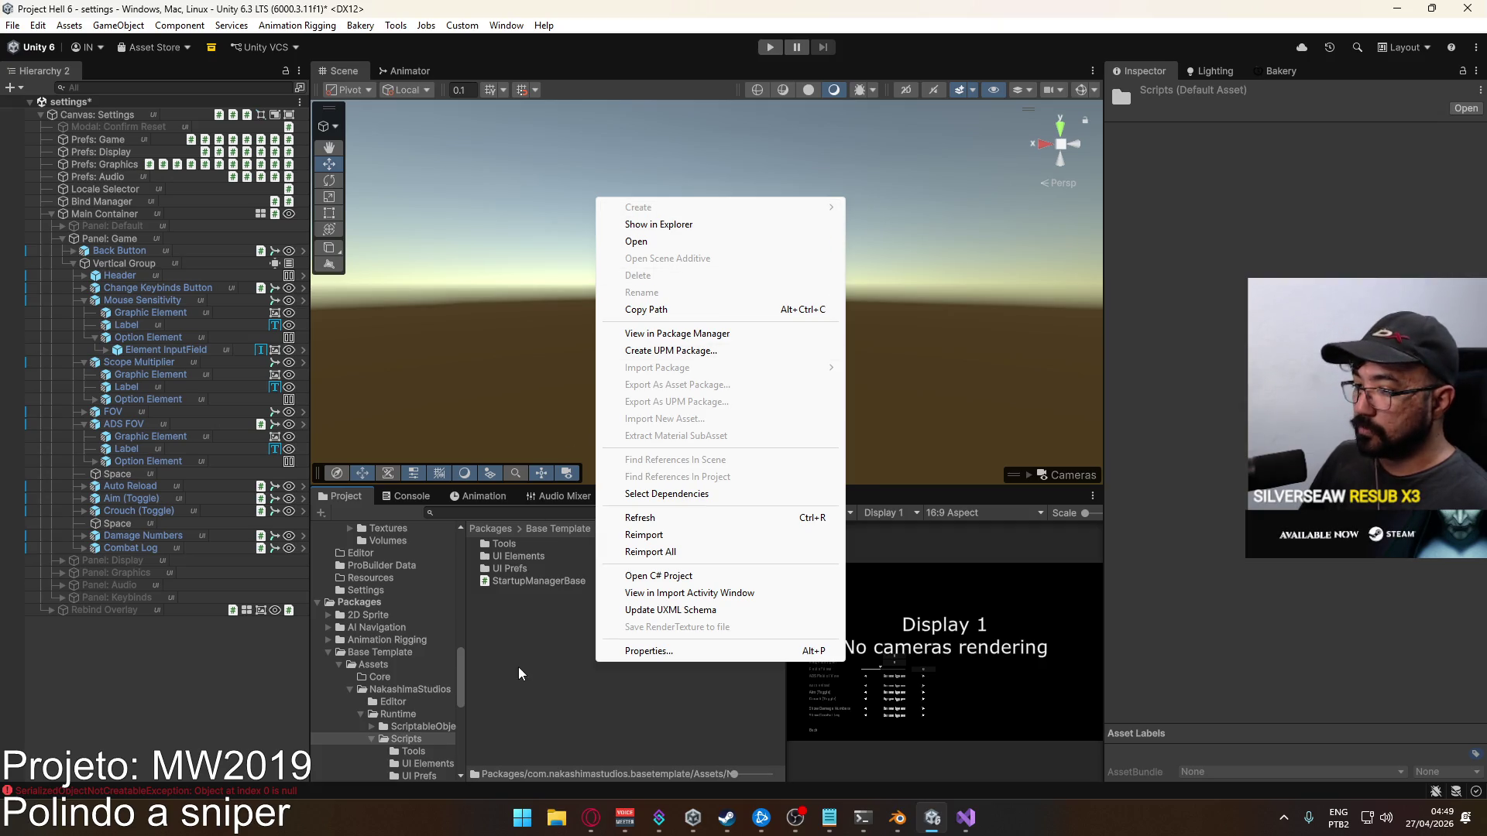
pyautogui.press('Escape')
pyautogui.click(434, 495)
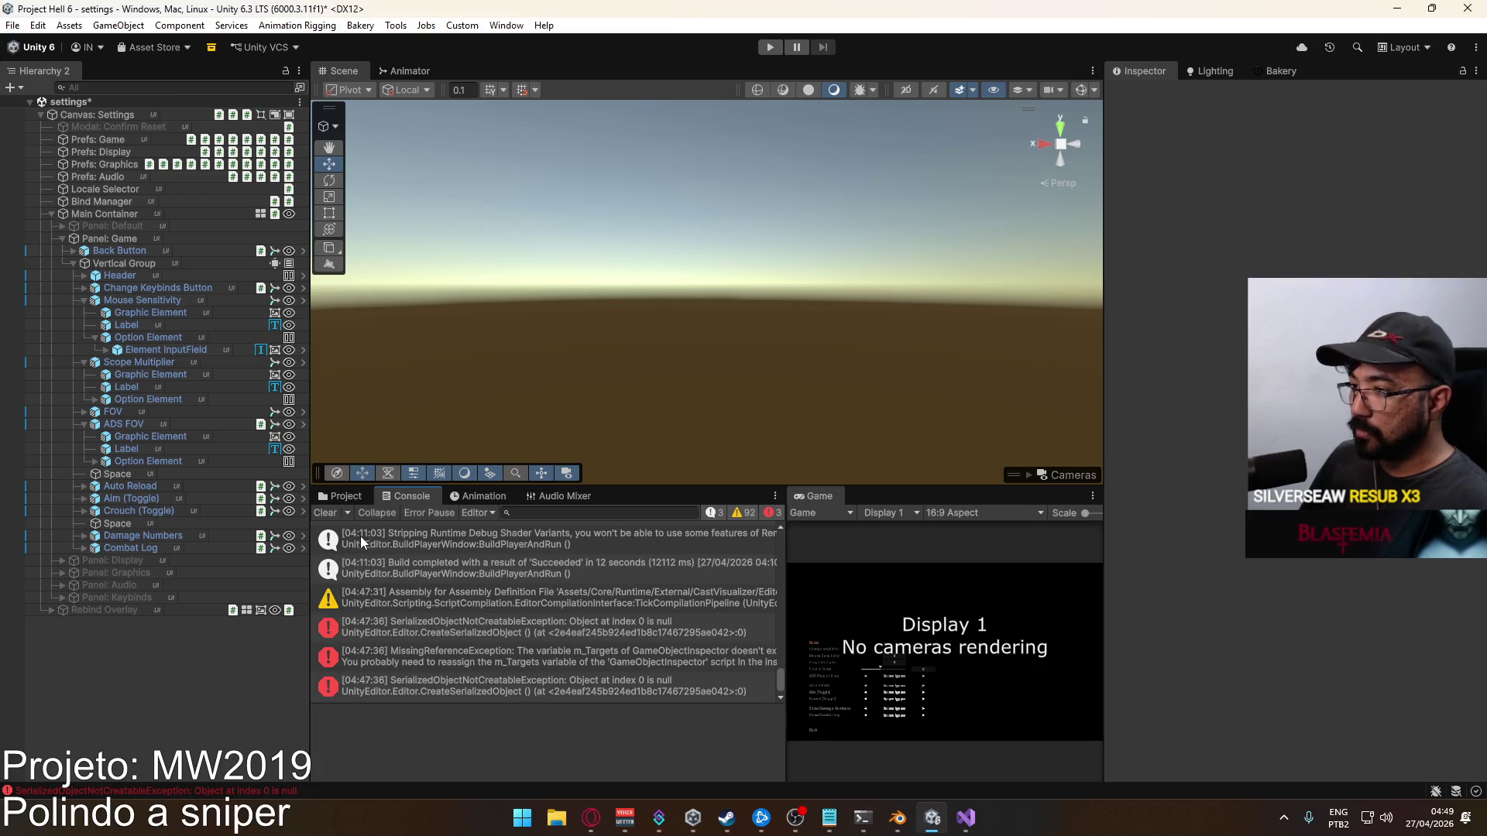
pyautogui.click(333, 495)
pyautogui.rightClick(525, 638)
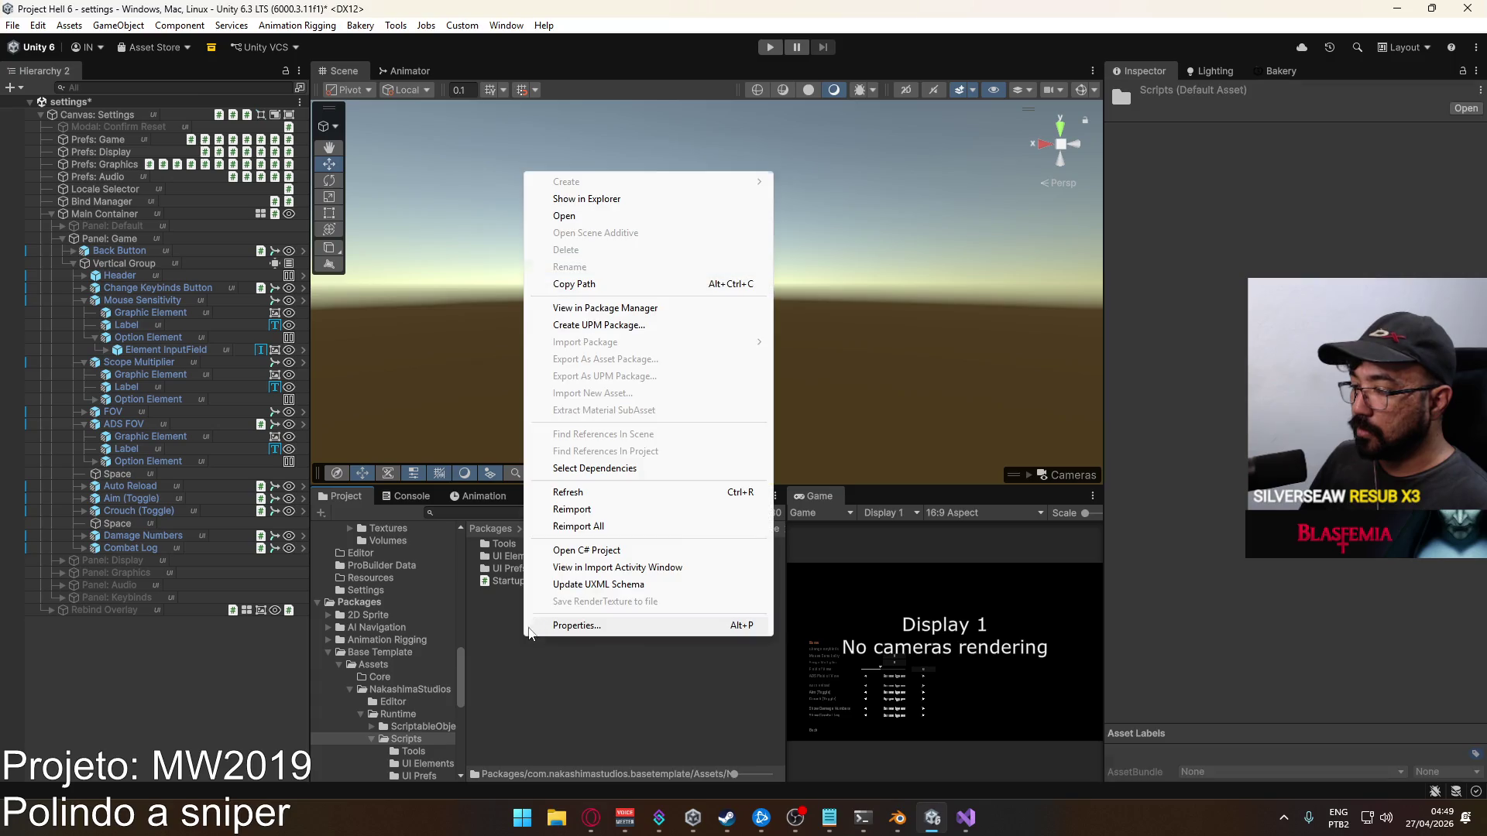
pyautogui.click(547, 705)
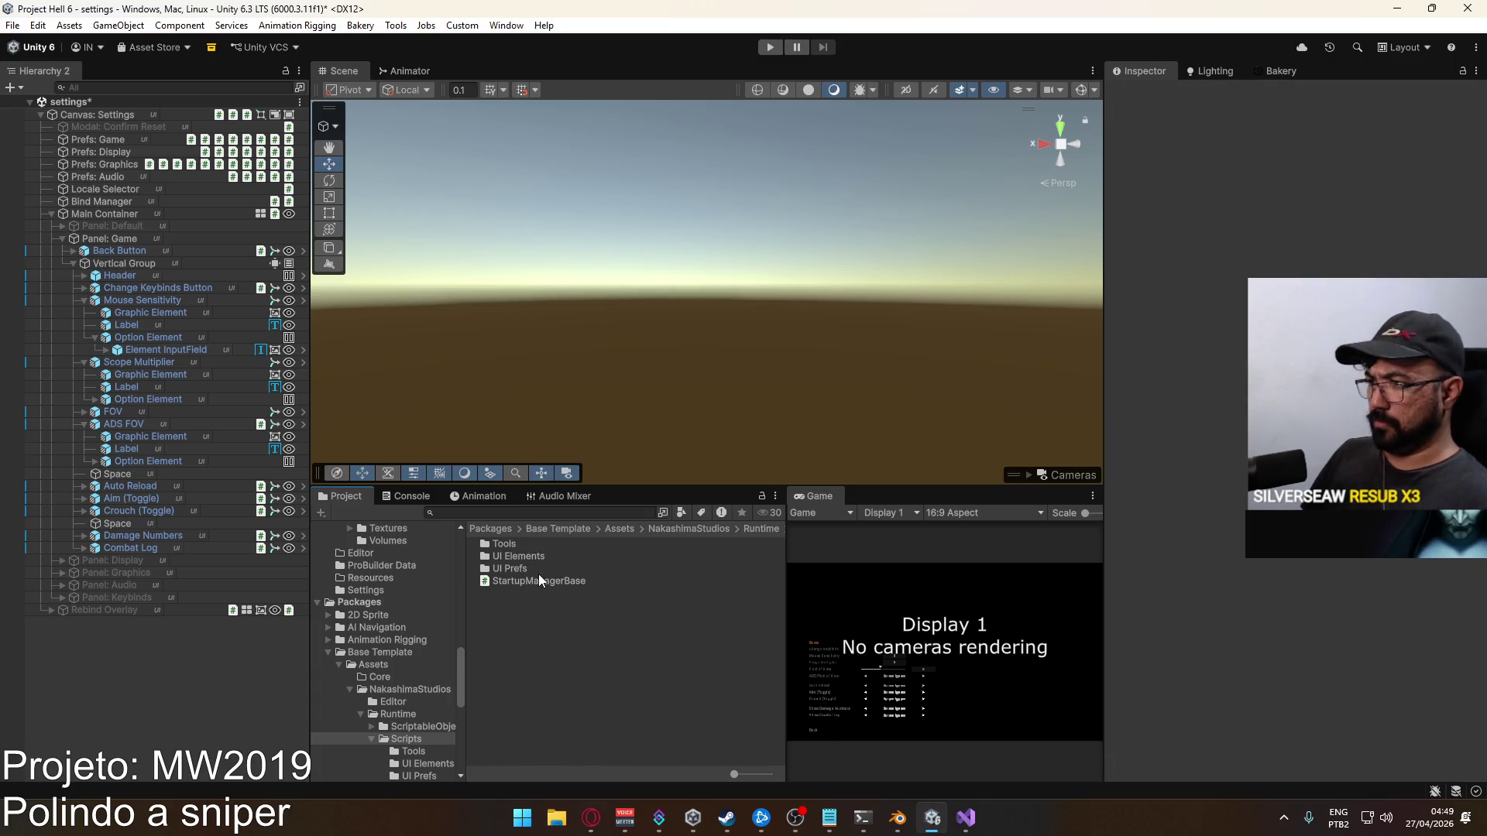
# Save the settings scene and browse to Assets/Core/Runtime/Scripts/UI
pyautogui.hotkey('ctrl', 's')
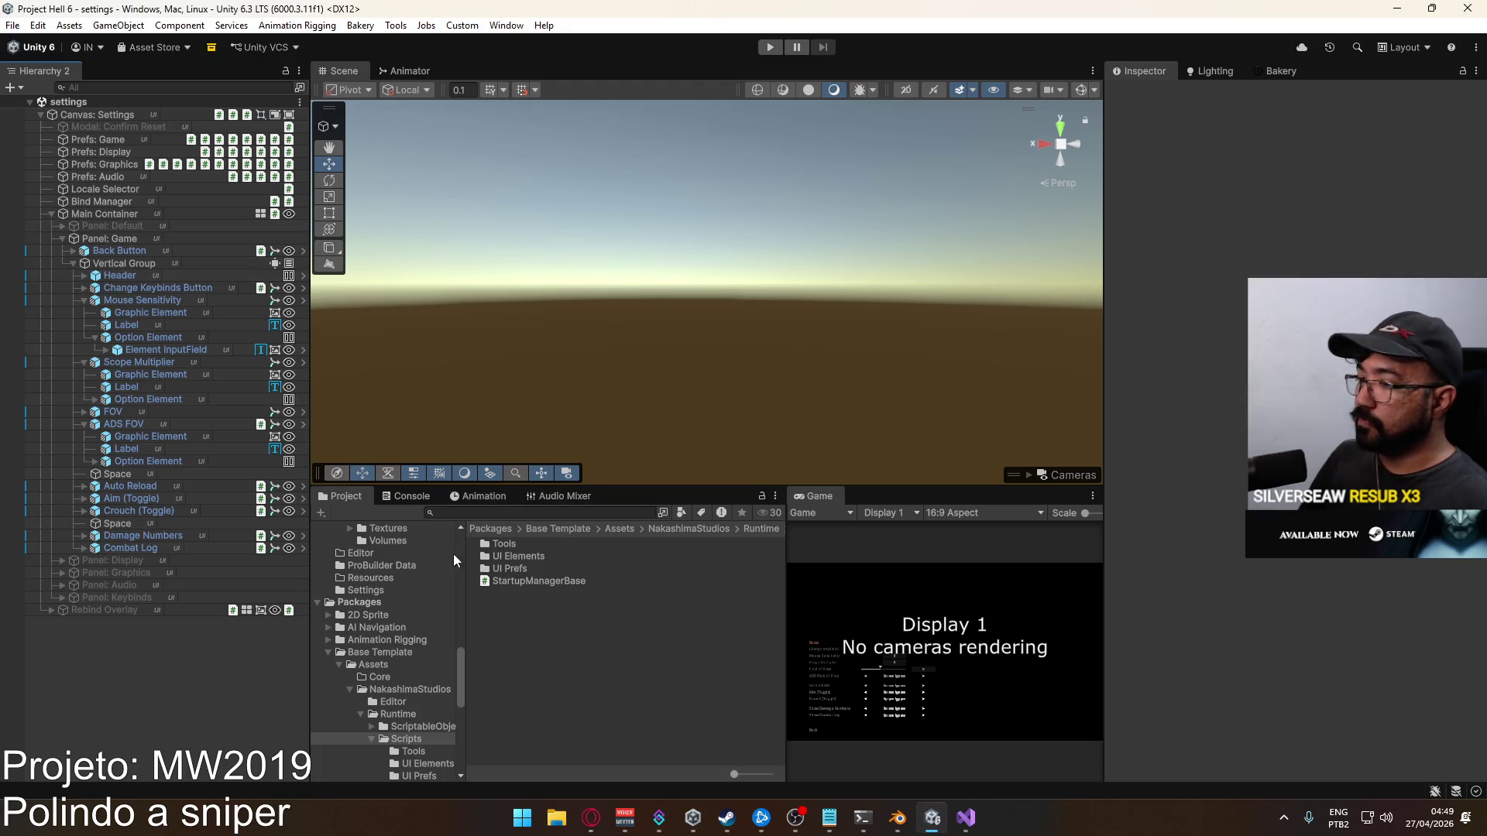
pyautogui.click(330, 653)
pyautogui.scroll(-10, 403, 643)
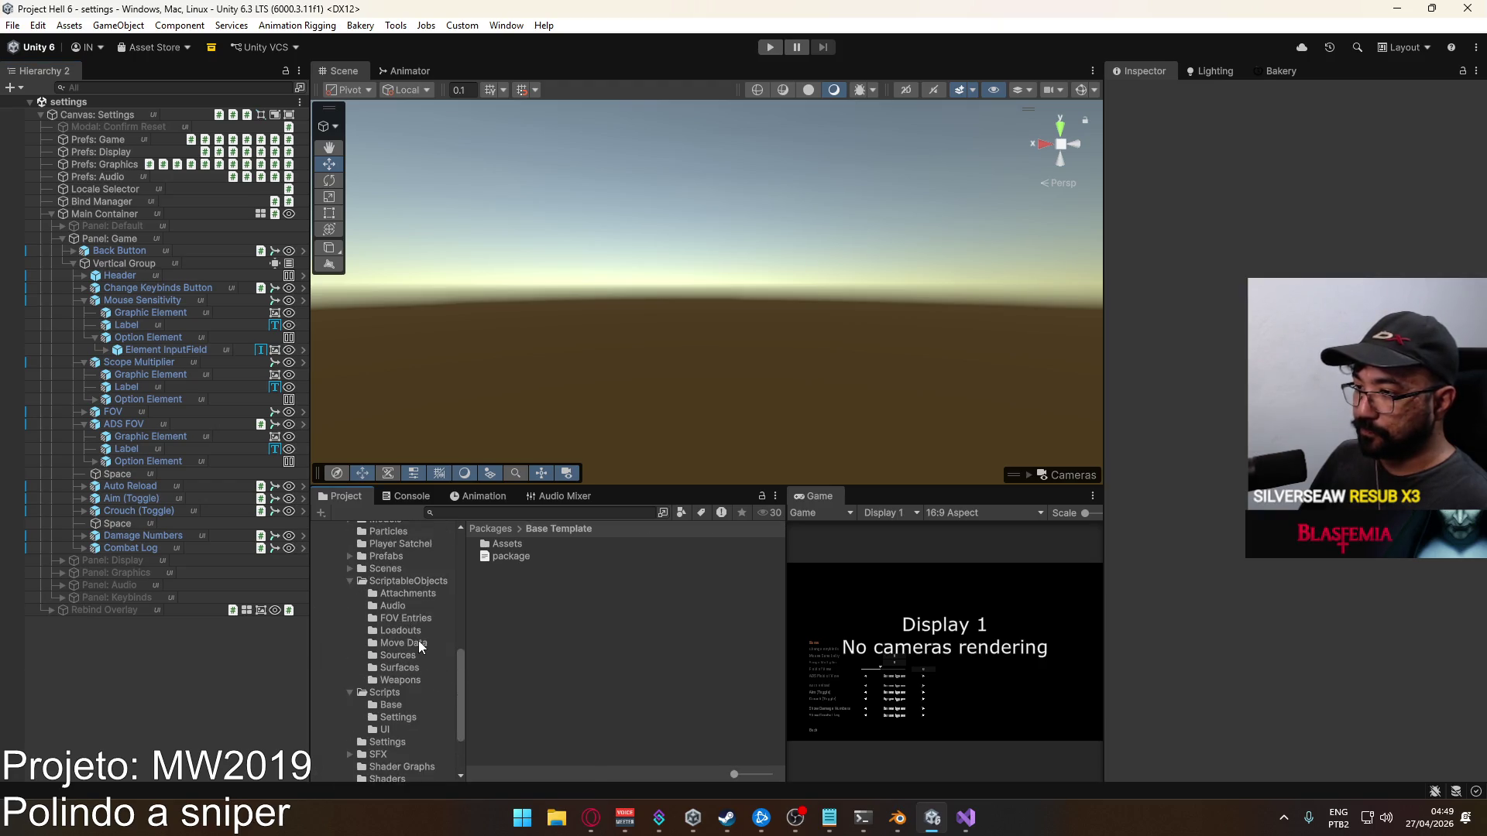
pyautogui.scroll(-2, 402, 721)
pyautogui.click(395, 729)
pyautogui.scroll(-5, 527, 666)
pyautogui.scroll(-5, 545, 657)
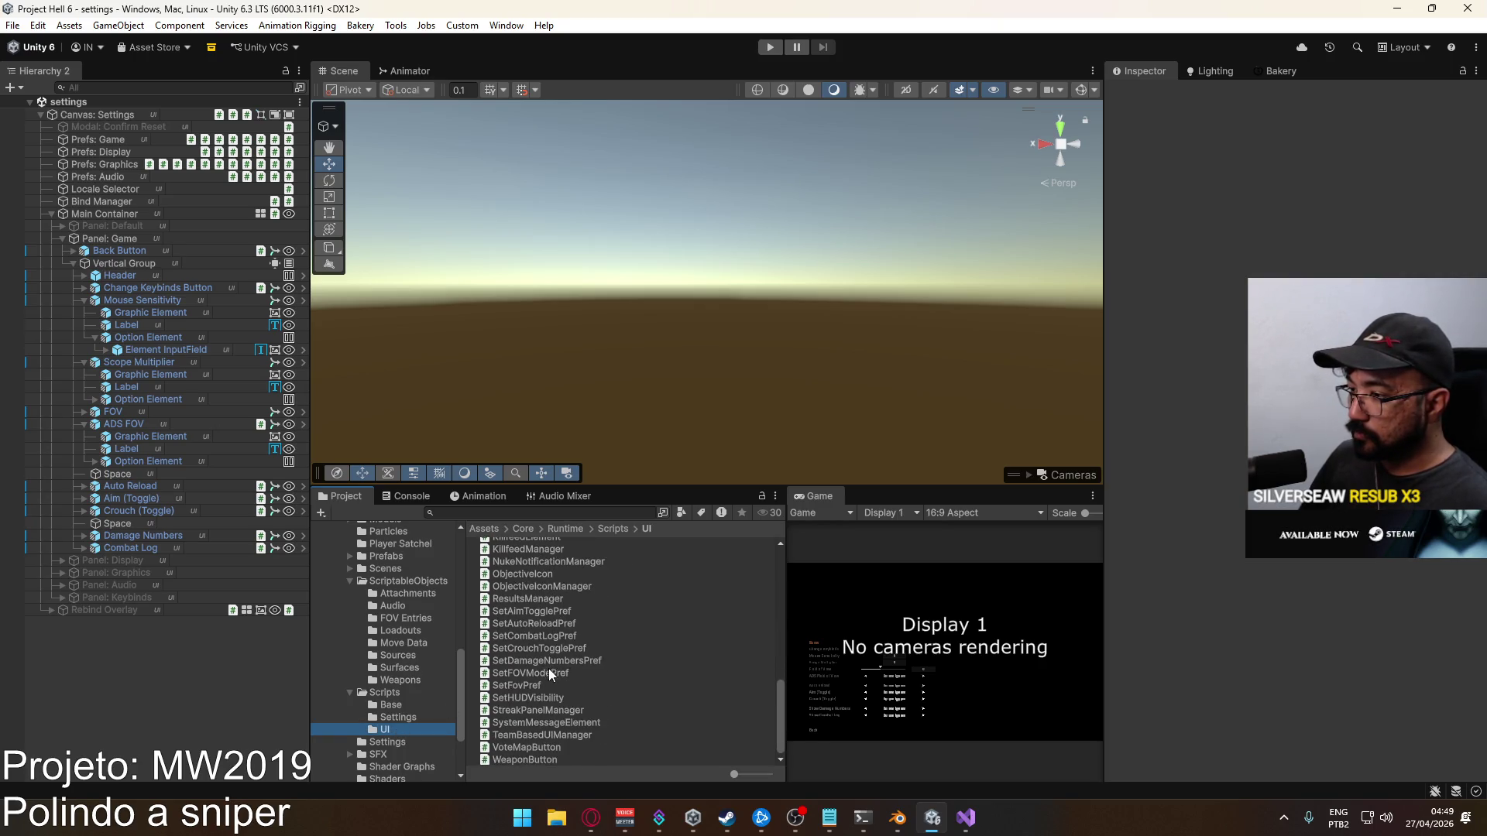
pyautogui.scroll(3, 546, 651)
pyautogui.rightClick(540, 680)
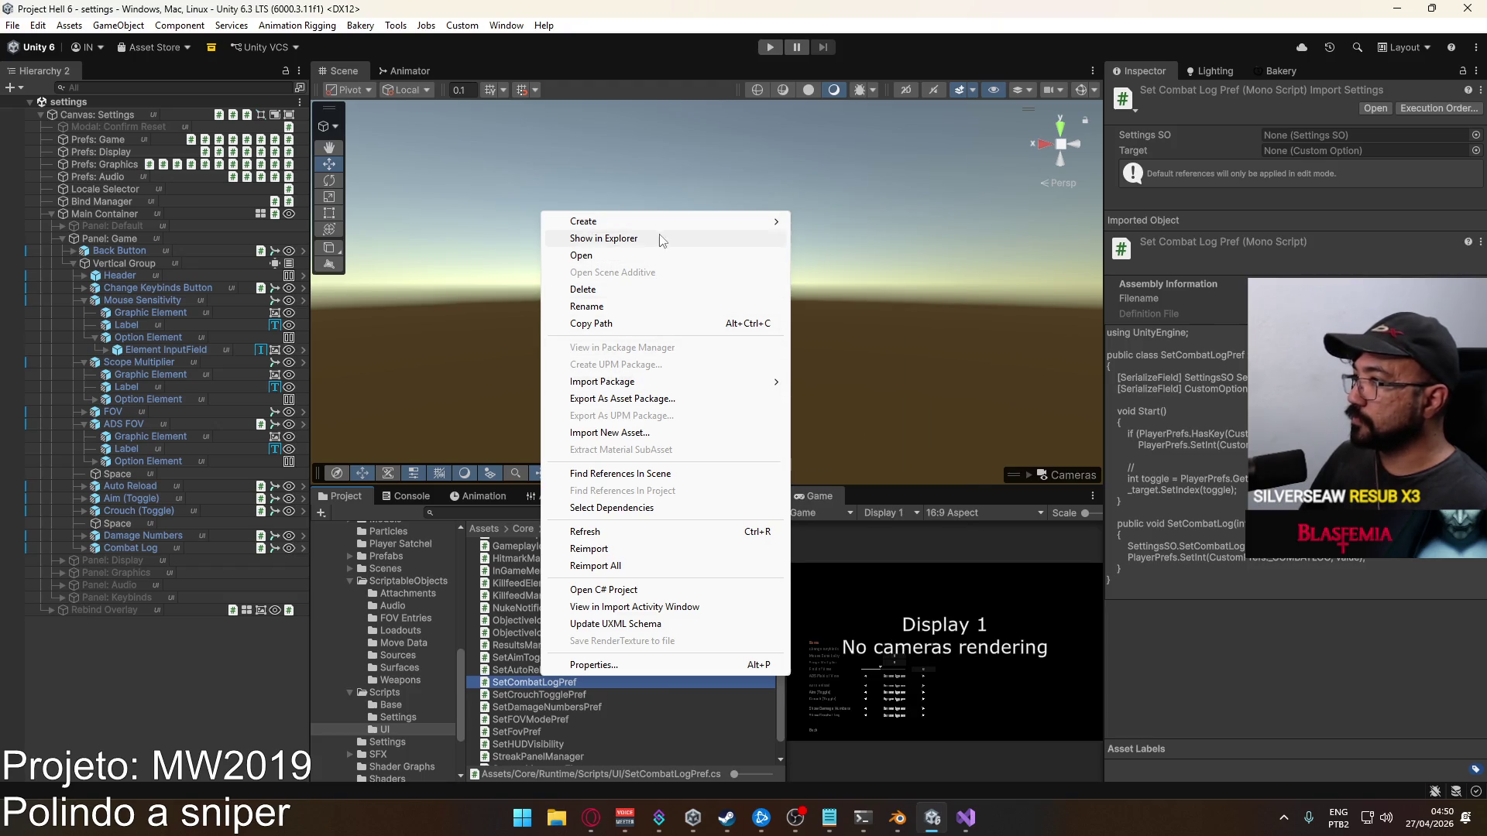
# Create a MonoBehaviour script named SetScopeMultiplierPref in the UI folder and open it in Visual Studio
pyautogui.moveTo(658, 223)
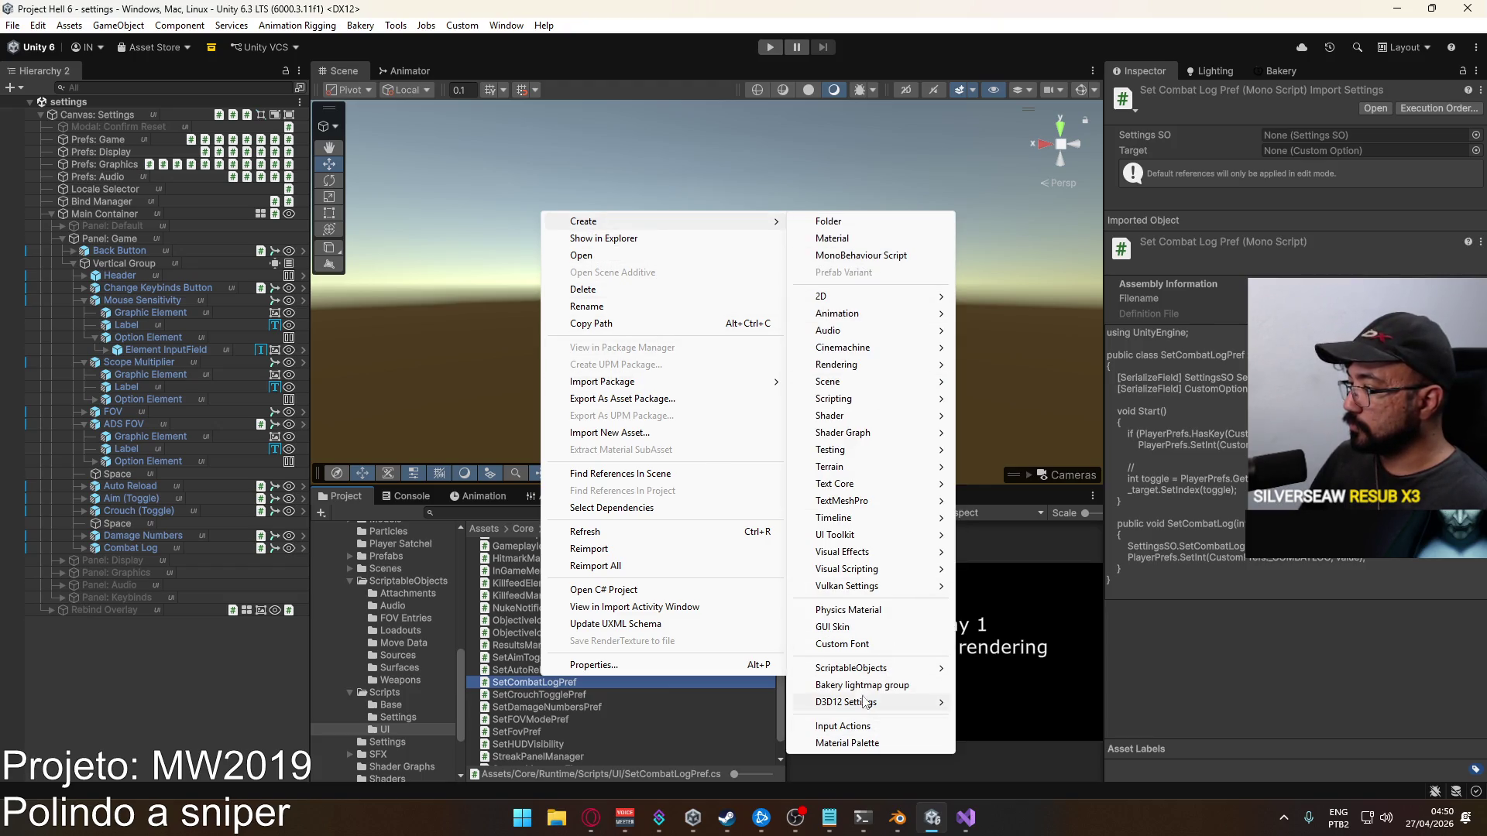
pyautogui.click(858, 255)
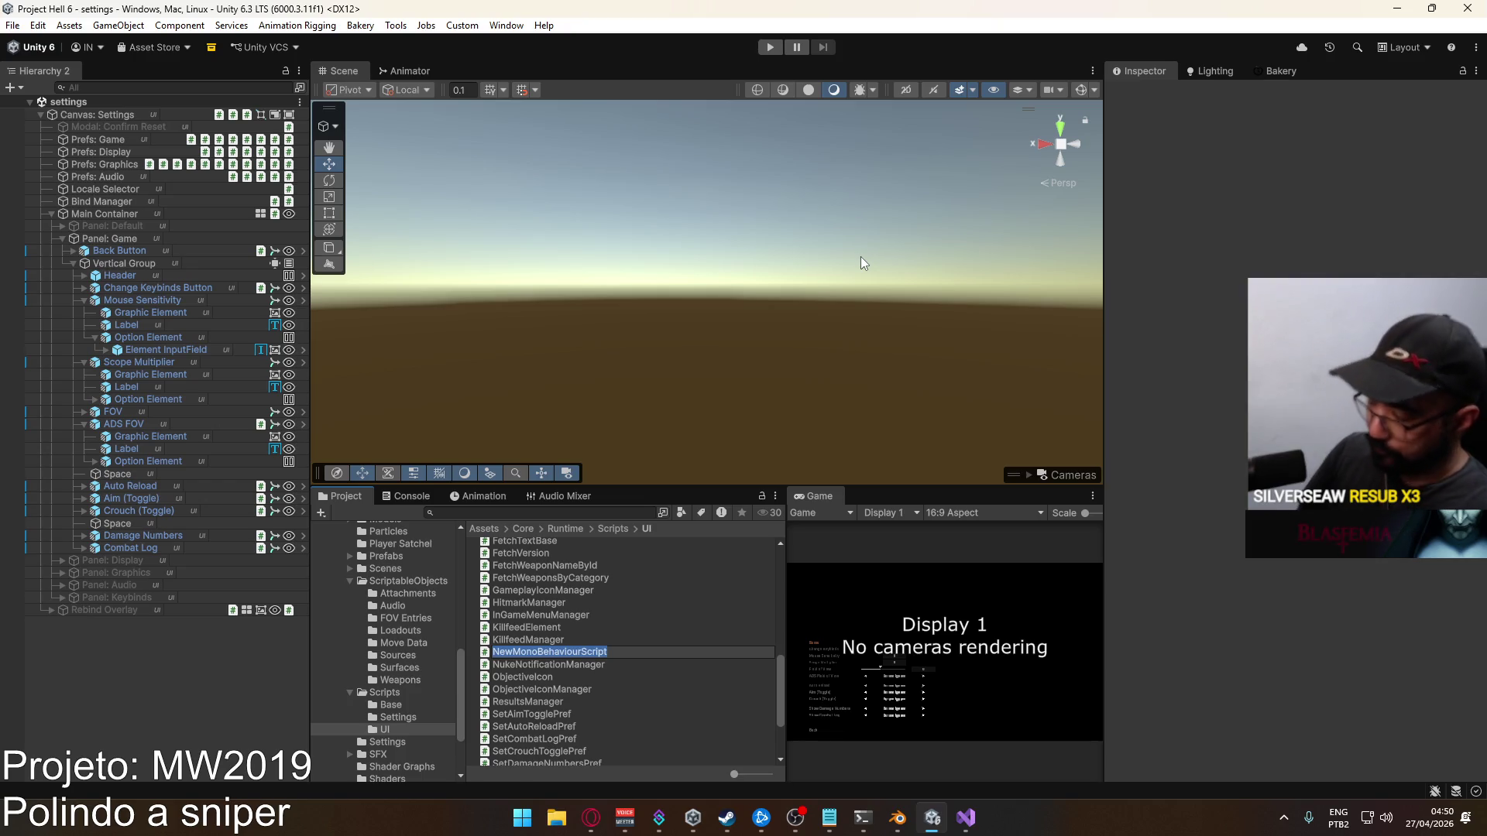
pyautogui.write('Set')
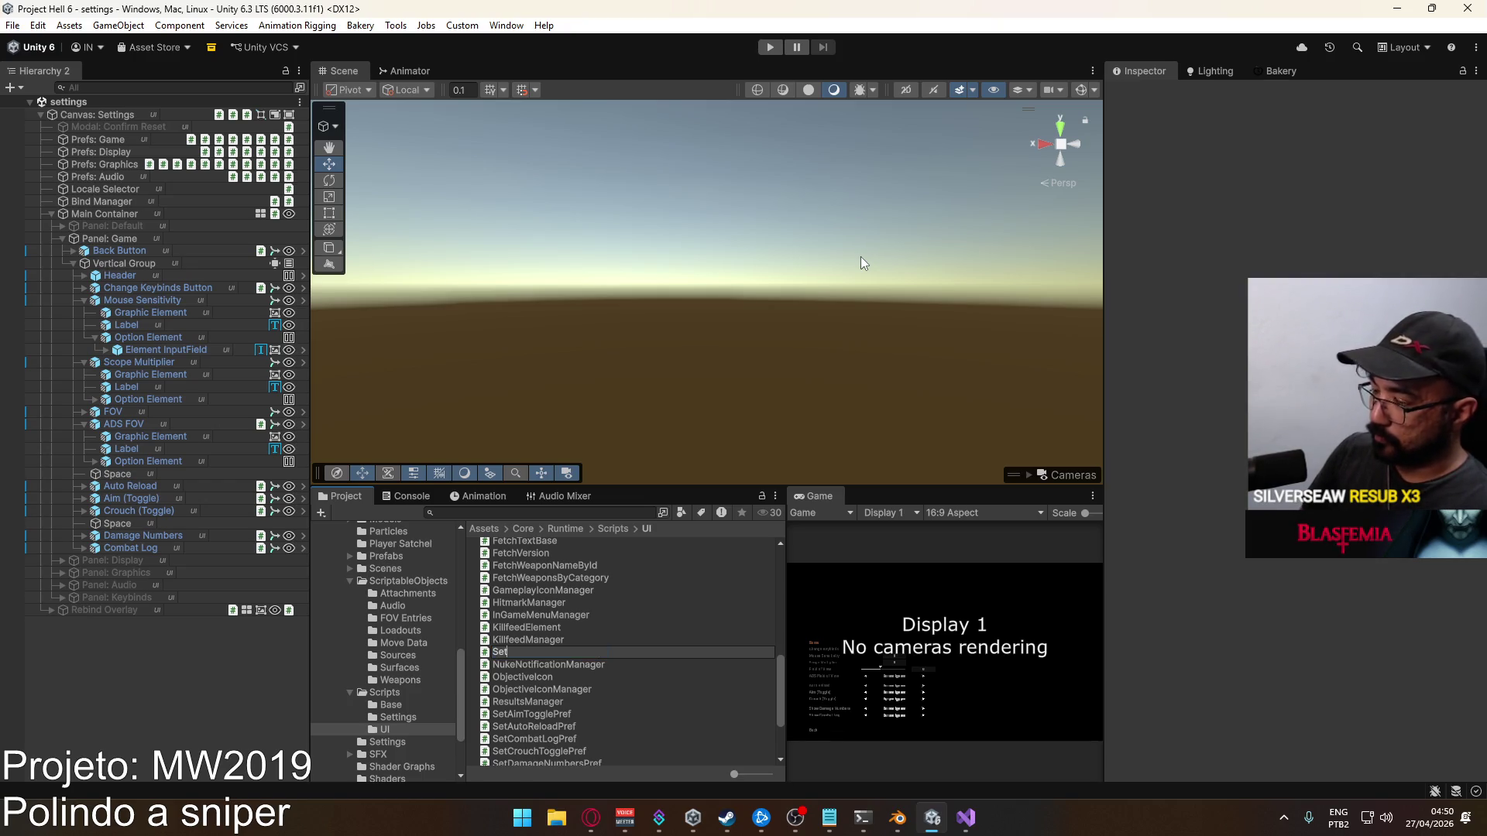
pyautogui.write('Scope')
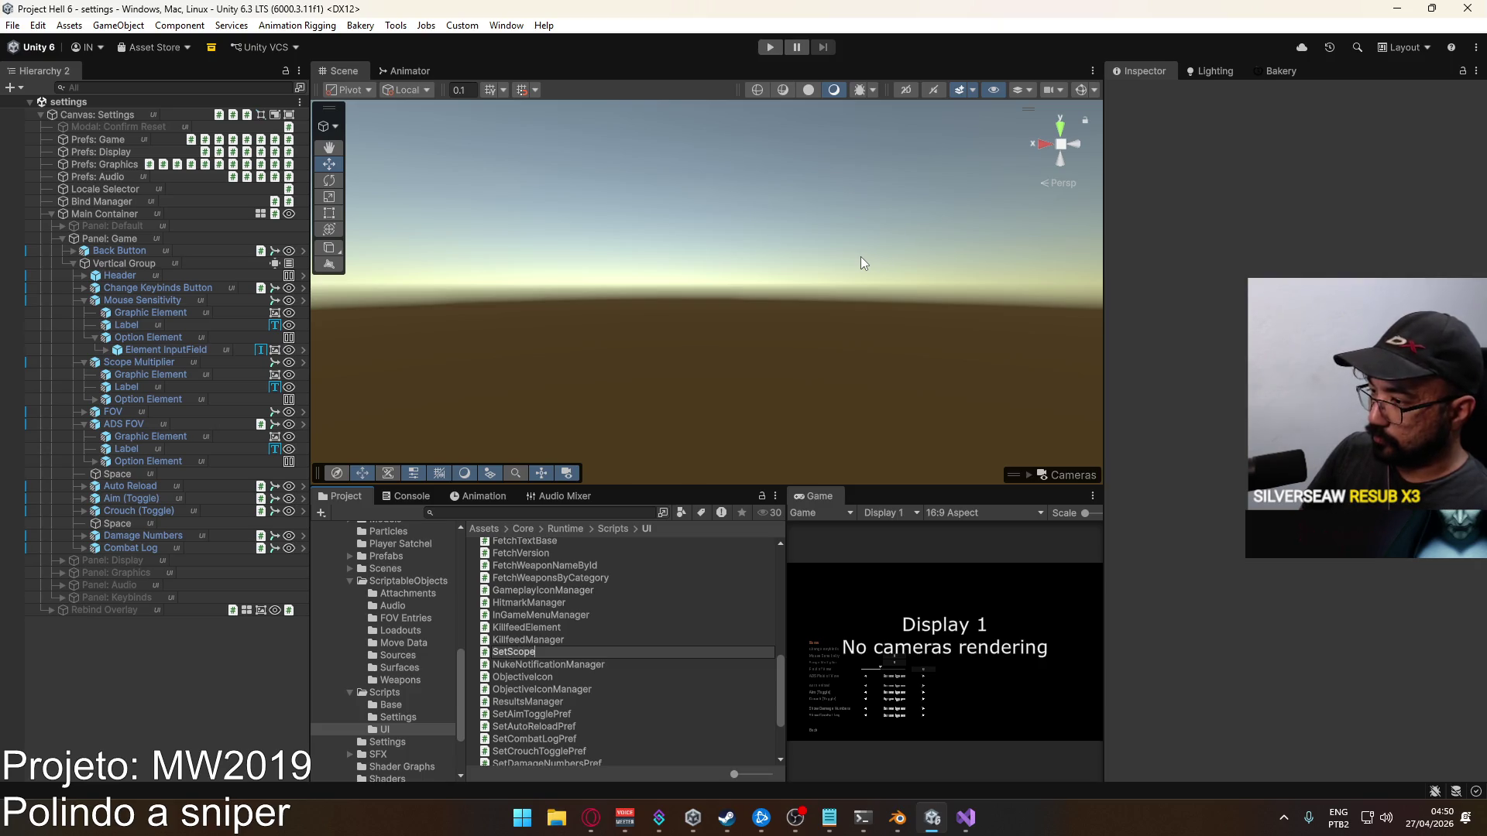
pyautogui.write('MultiplierPref')
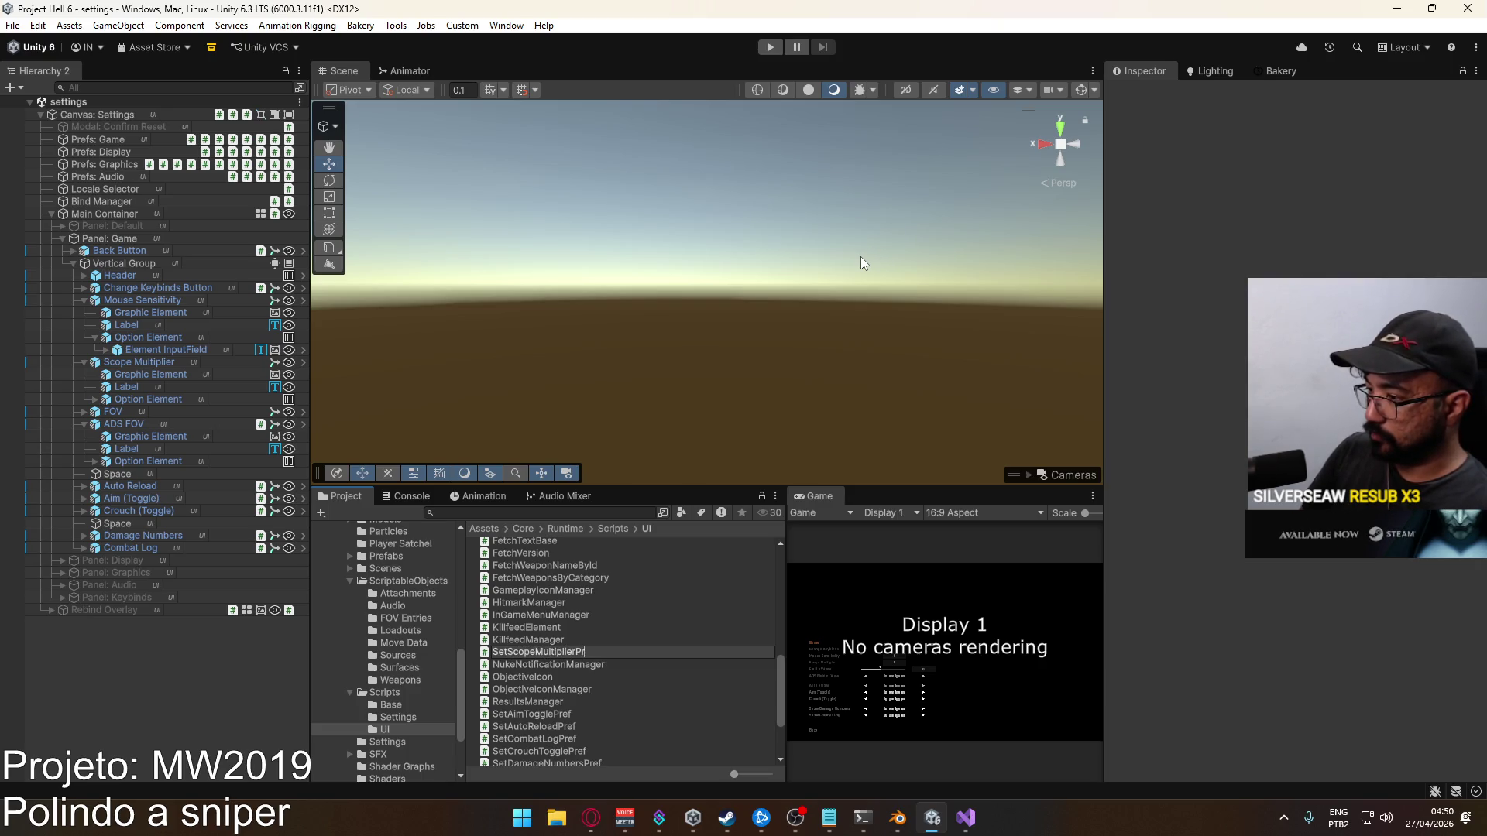
pyautogui.press('Return')
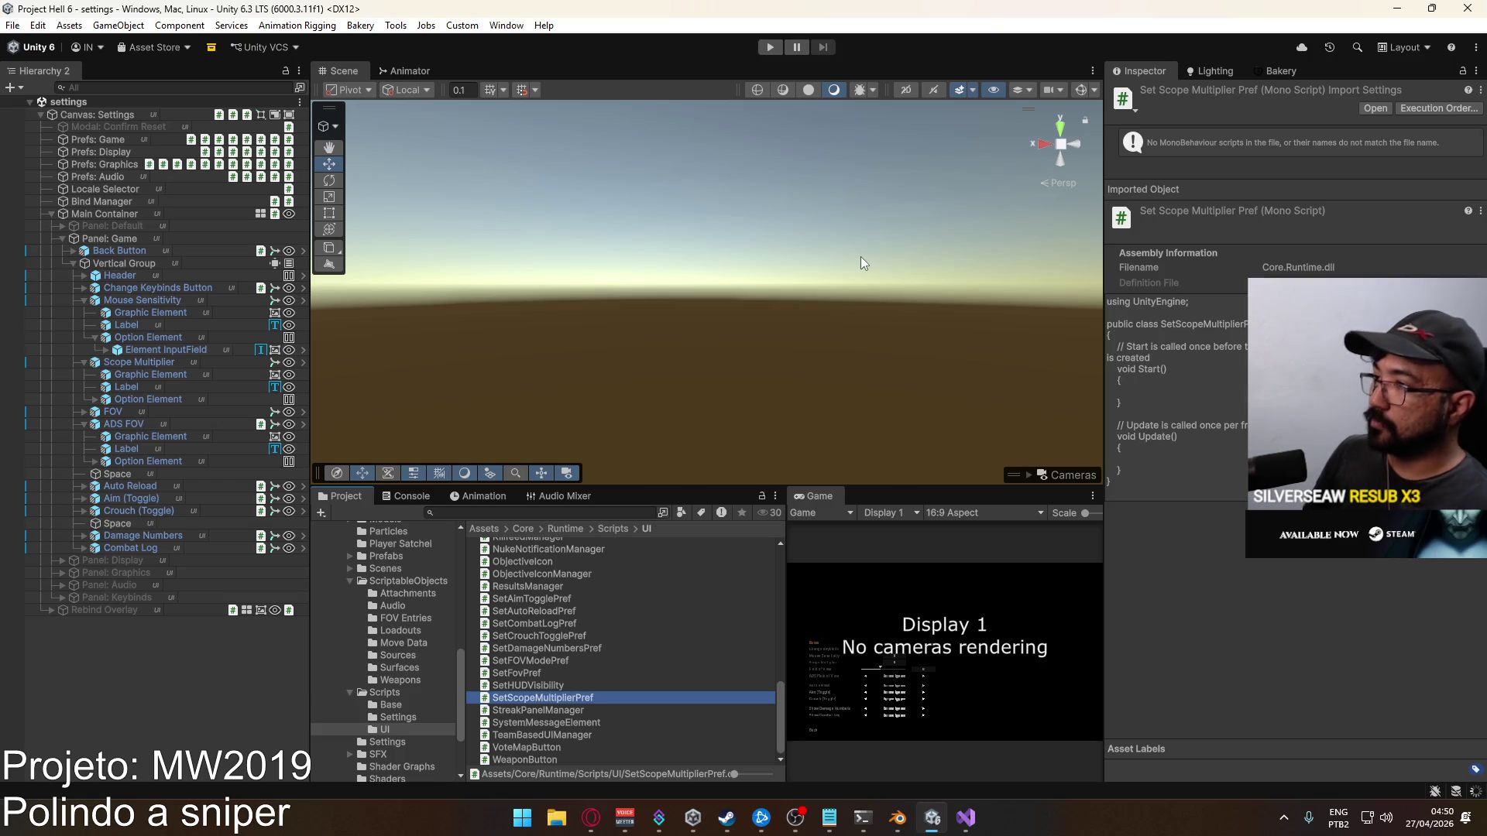
pyautogui.press('Return')
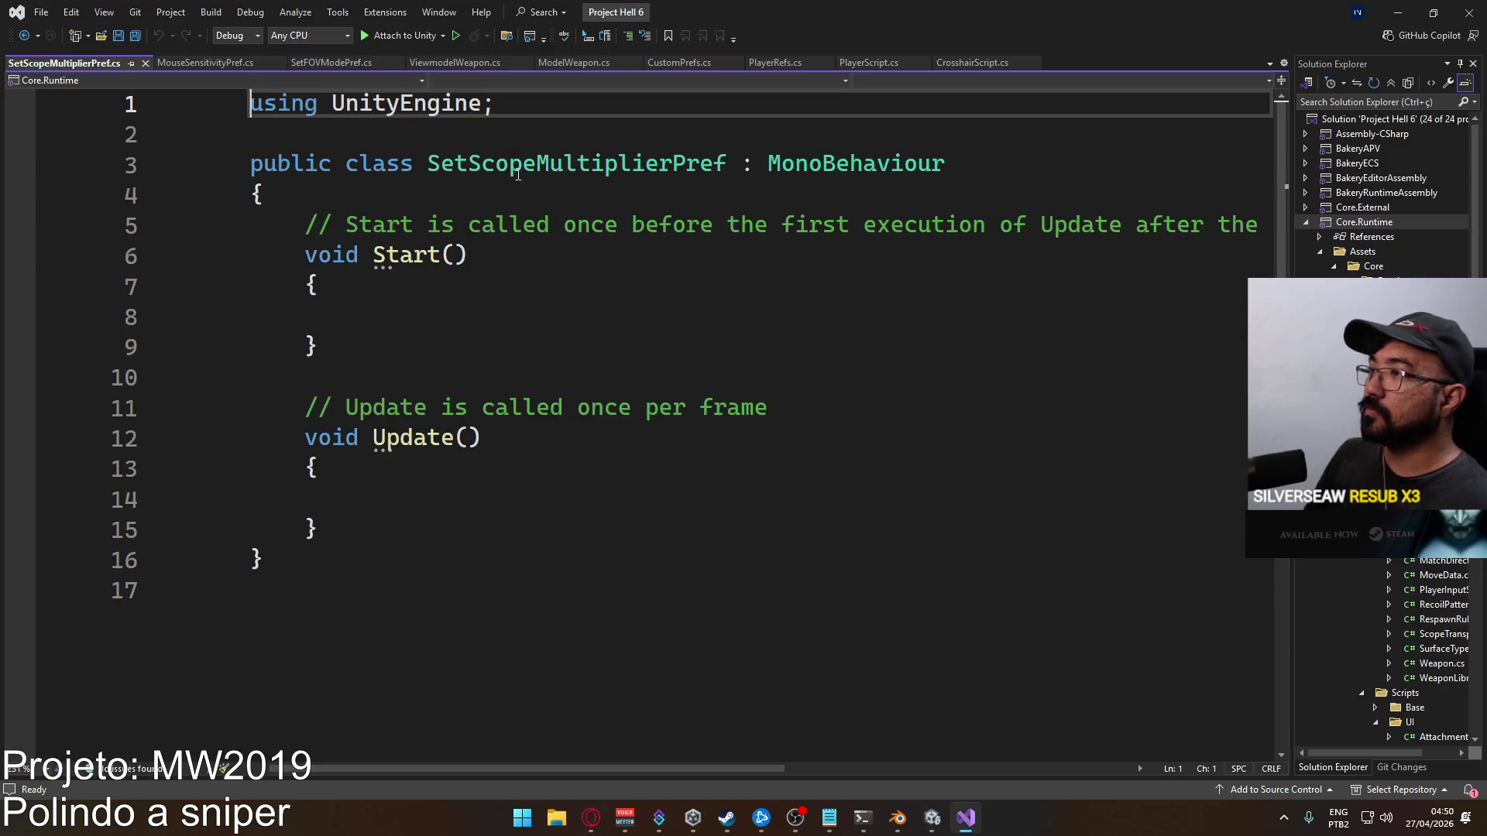
# Replace the template body with the copied MouseSensitivityPref code
pyautogui.click(664, 136)
pyautogui.press('Return')
pyautogui.press('Return')
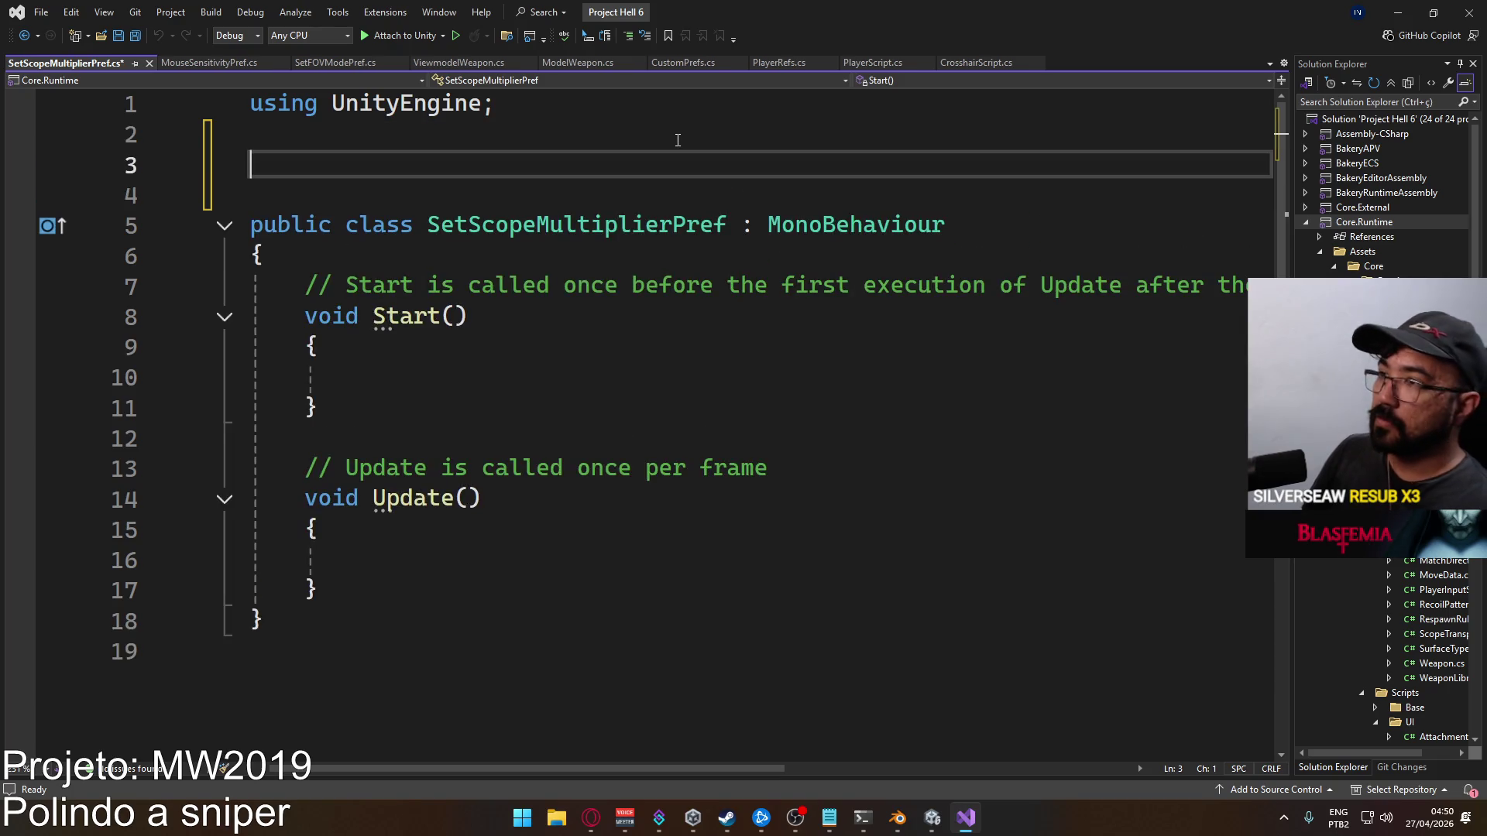
pyautogui.hotkey('ctrl', 'v')
pyautogui.hotkey('ctrl', 'z')
pyautogui.hotkey('ctrl', 'z')
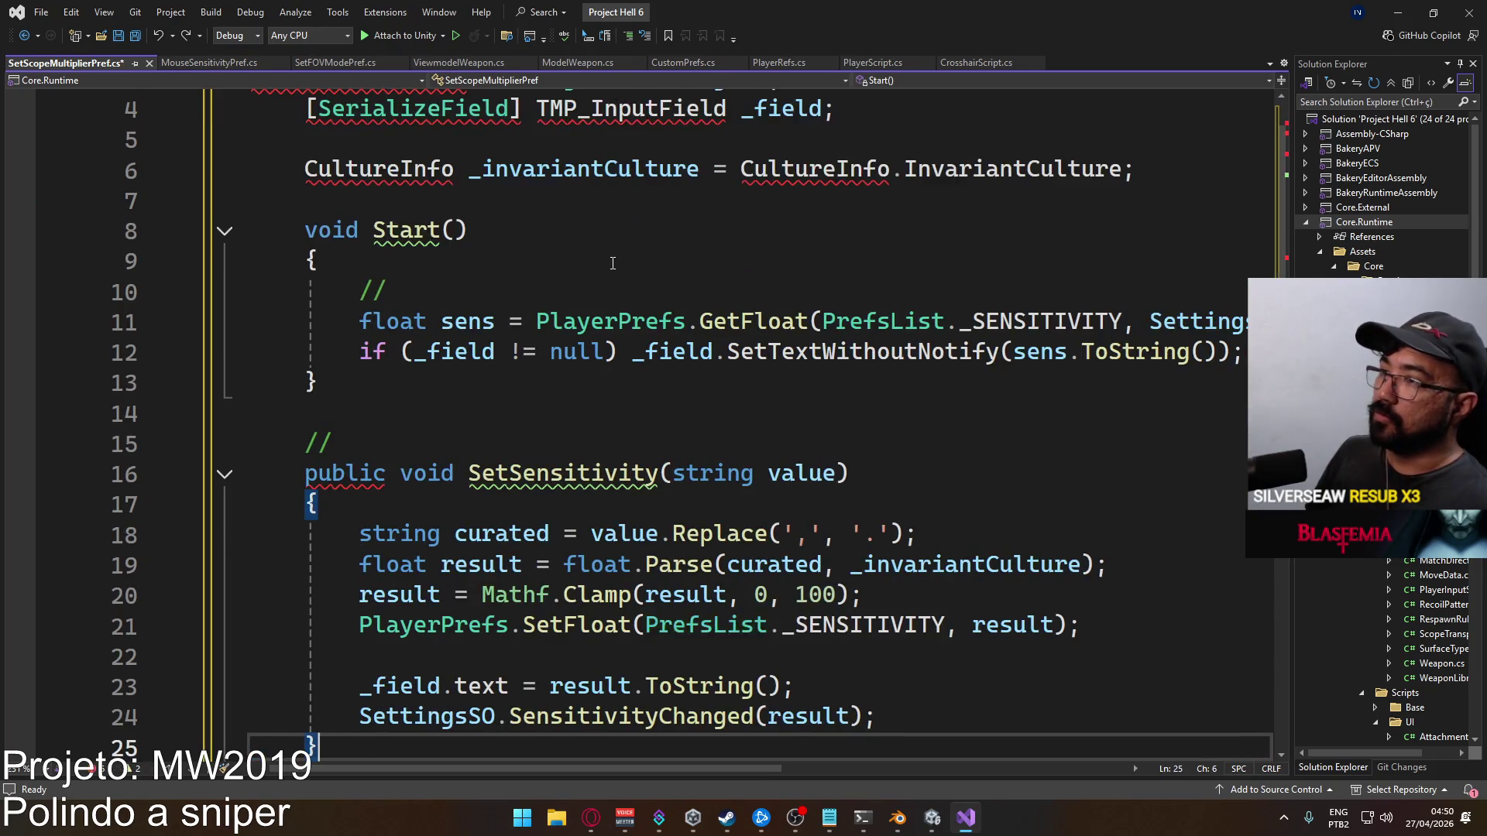
pyautogui.moveTo(390, 535)
pyautogui.mouseDown()
pyautogui.moveTo(298, 406)
pyautogui.moveTo(302, 224)
pyautogui.mouseUp()
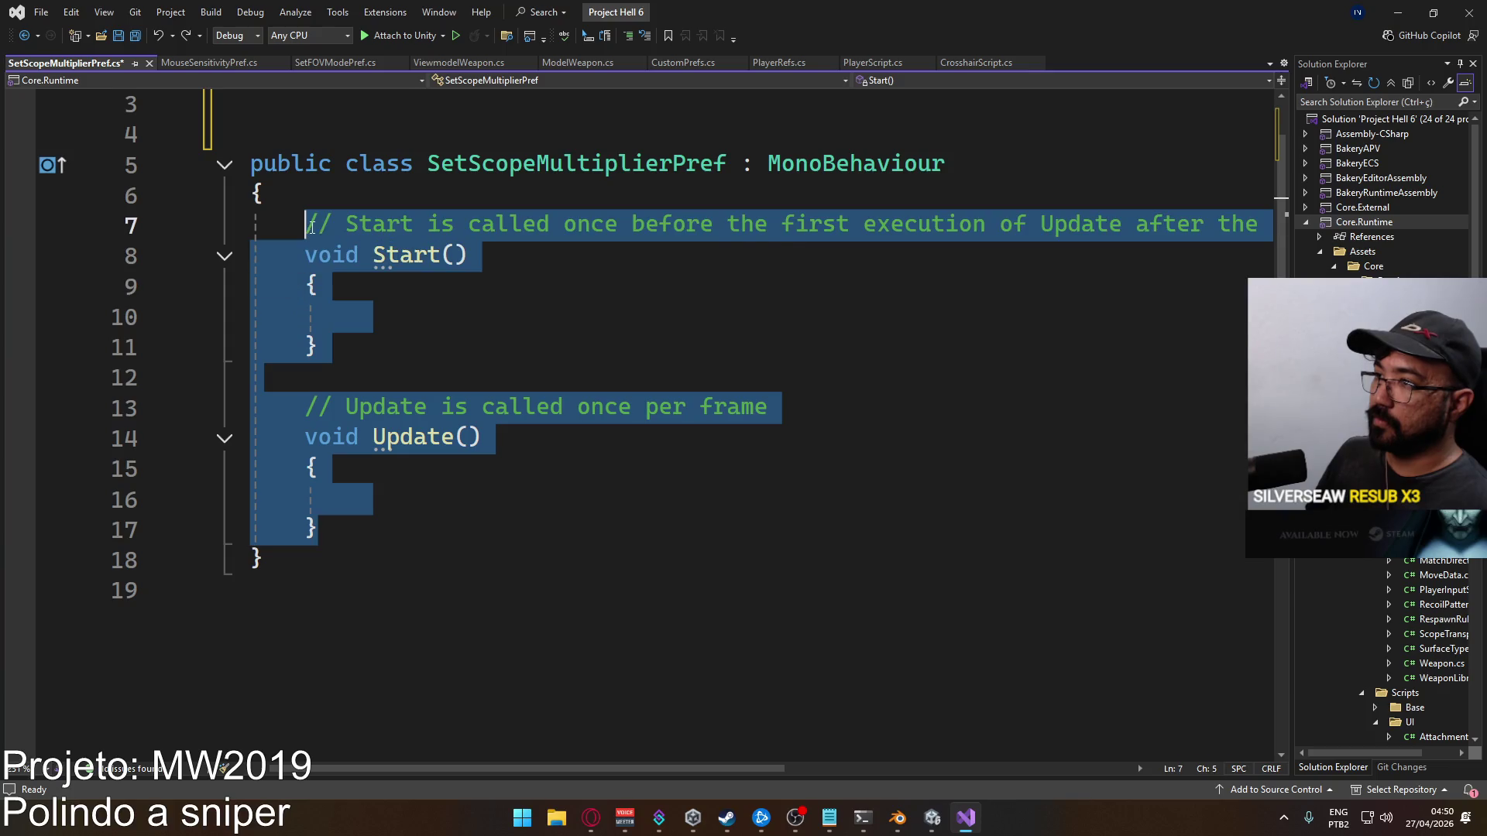
pyautogui.hotkey('ctrl', 'v')
pyautogui.scroll(3, 519, 482)
pyautogui.click(651, 195)
pyautogui.press('Delete')
pyautogui.press('Delete')
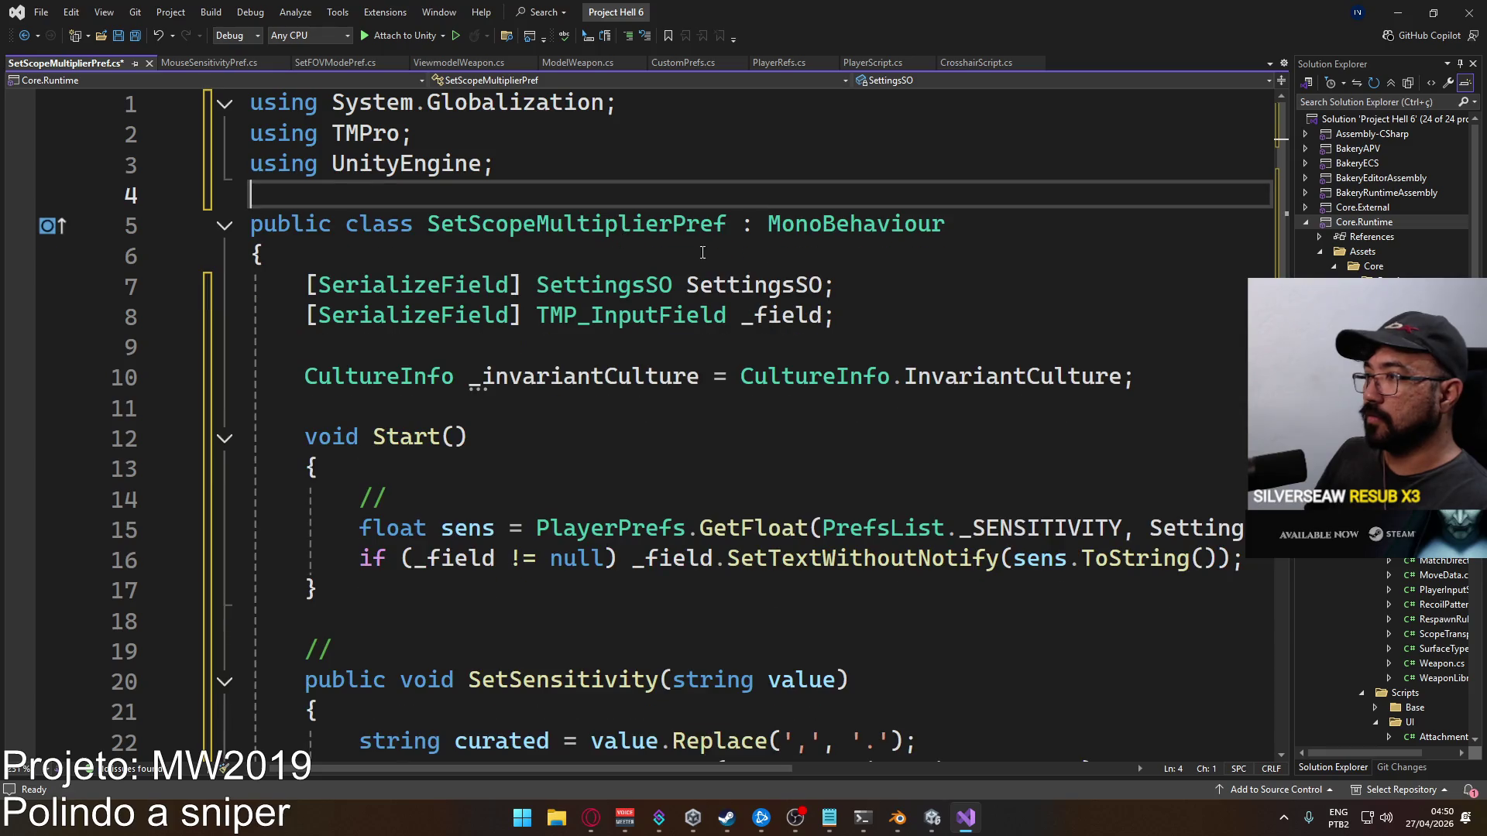
# Swap the serialized SettingsSO field for 'SettingsSO SettingsSO => Core.SettingsSO;' and save
pyautogui.moveTo(876, 285); pyautogui.dragTo(305, 285)
pyautogui.press('Delete')
pyautogui.write('Setting')
pyautogui.press('Down')
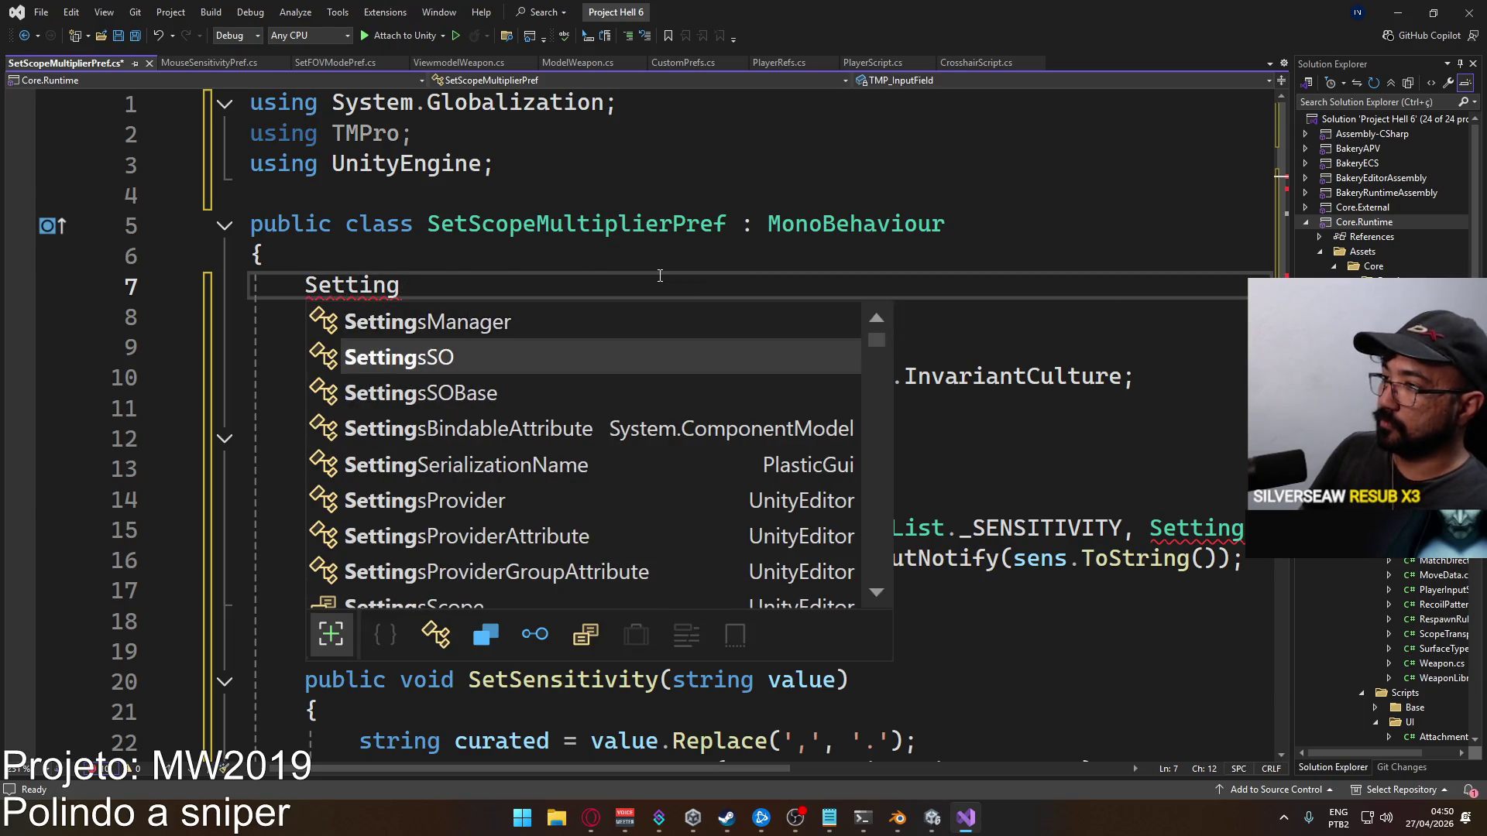
pyautogui.write('Setting')
pyautogui.press('Up')
pyautogui.write('=> SettingsSO.')
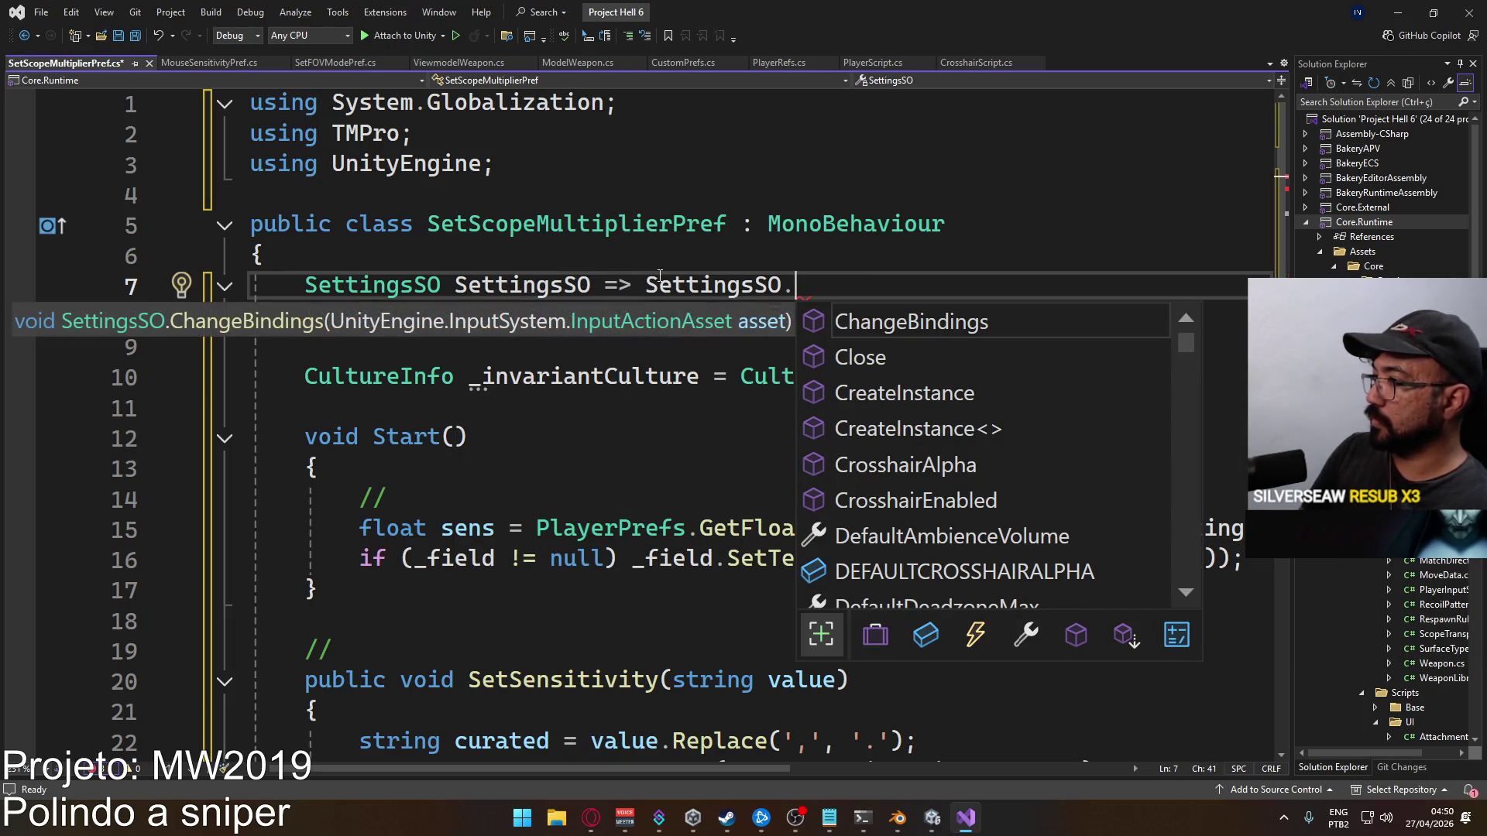
pyautogui.press('BackSpace')
pyautogui.press('BackSpace')
pyautogui.press('BackSpace')
pyautogui.press('BackSpace')
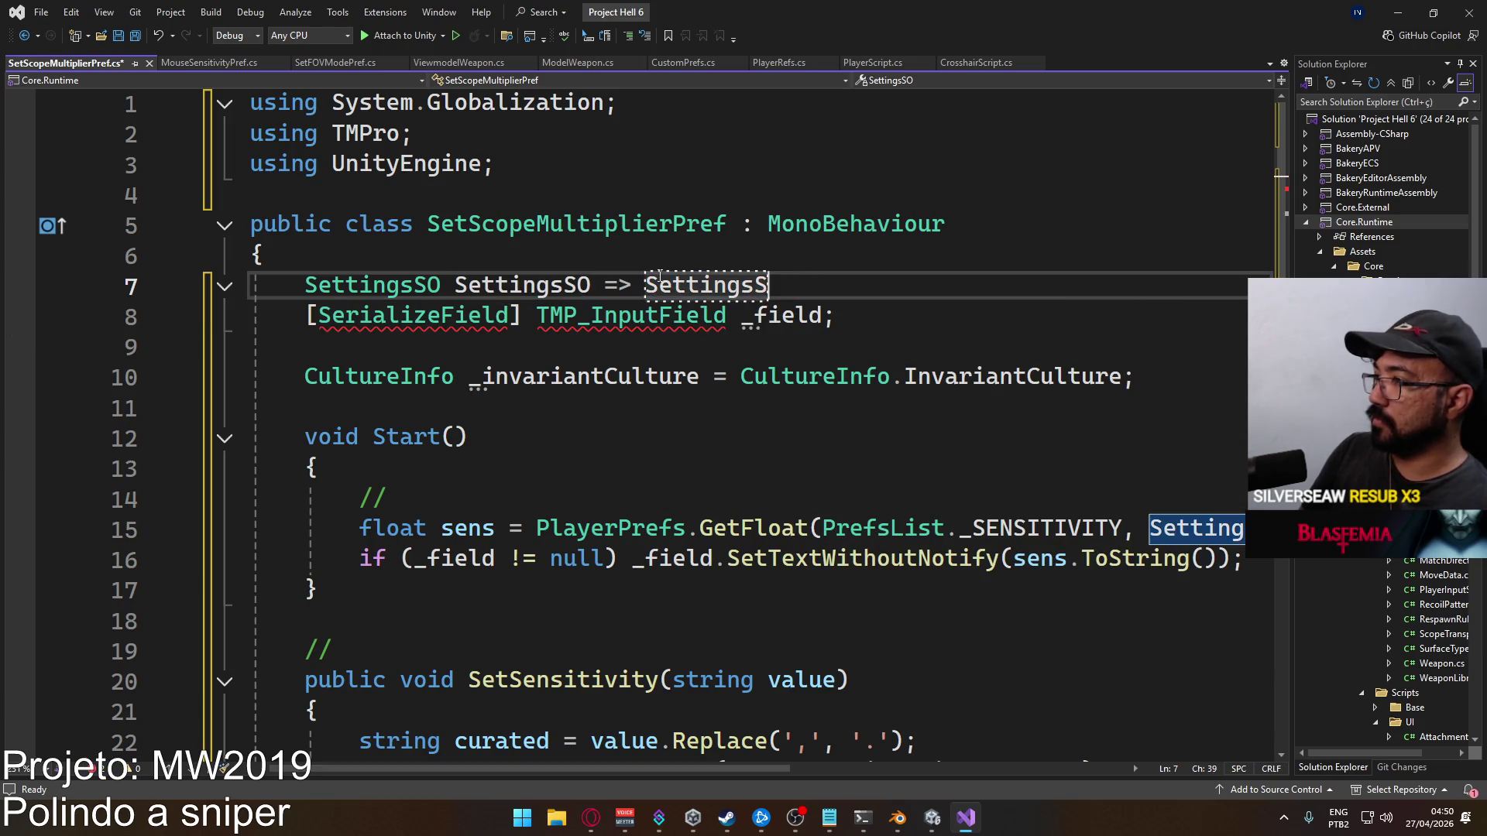
pyautogui.write('Core.')
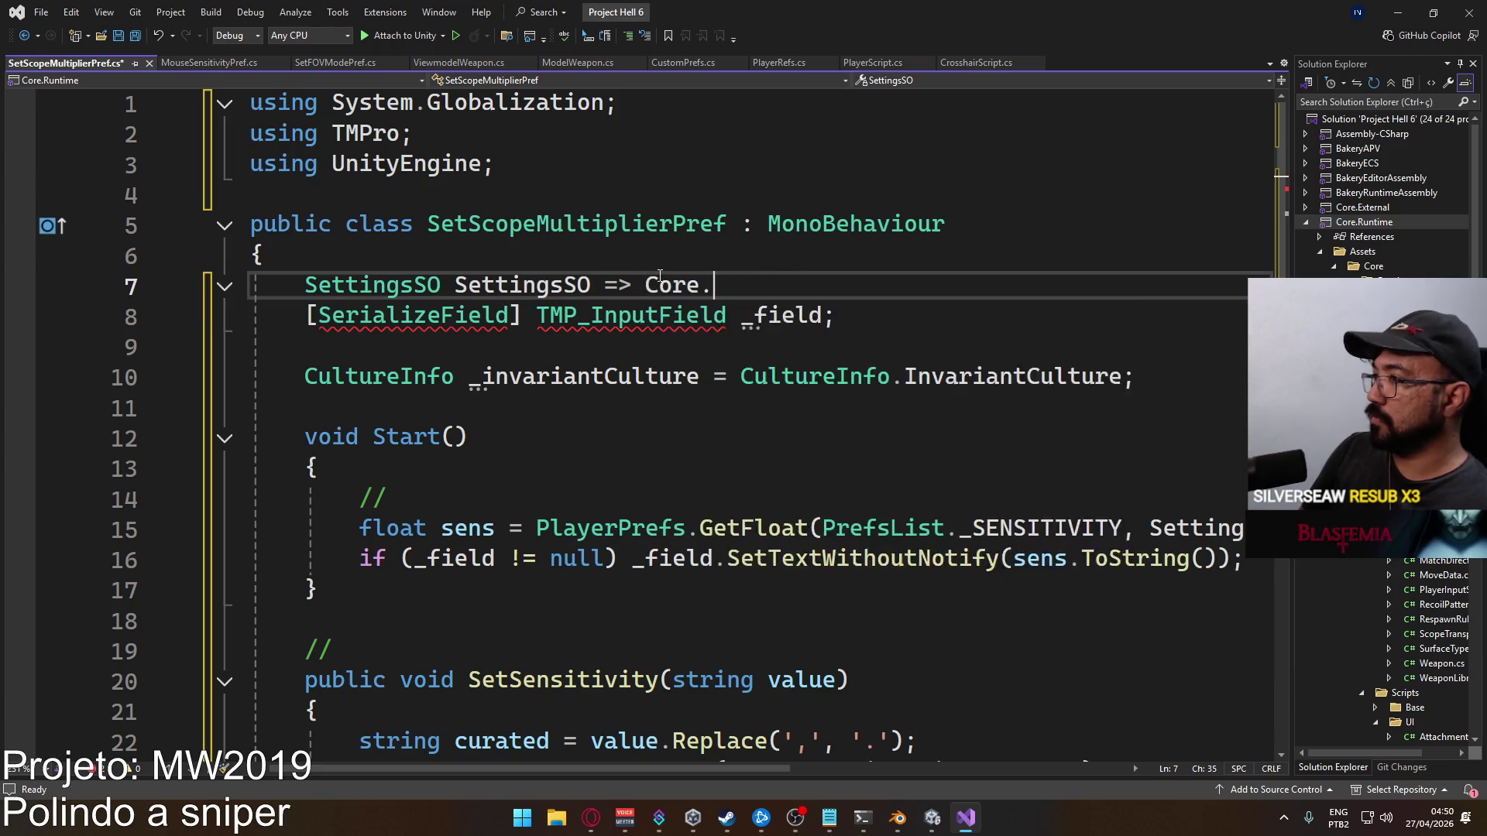
pyautogui.write('set;')
pyautogui.hotkey('ctrl', 's')
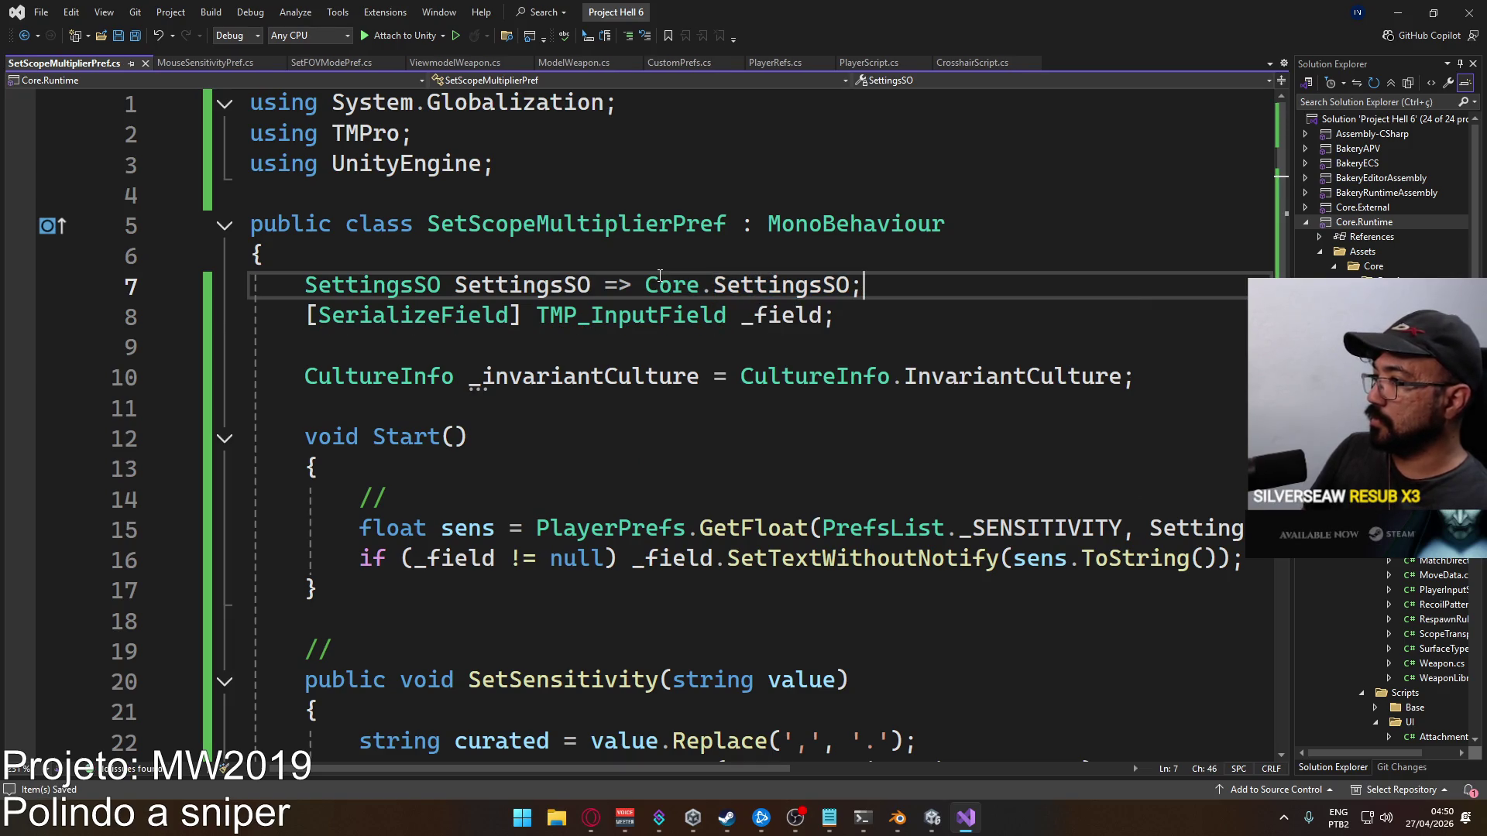
# Scroll down and place the cursor in the SetSensitivity method name
pyautogui.scroll(-2, 659, 275)
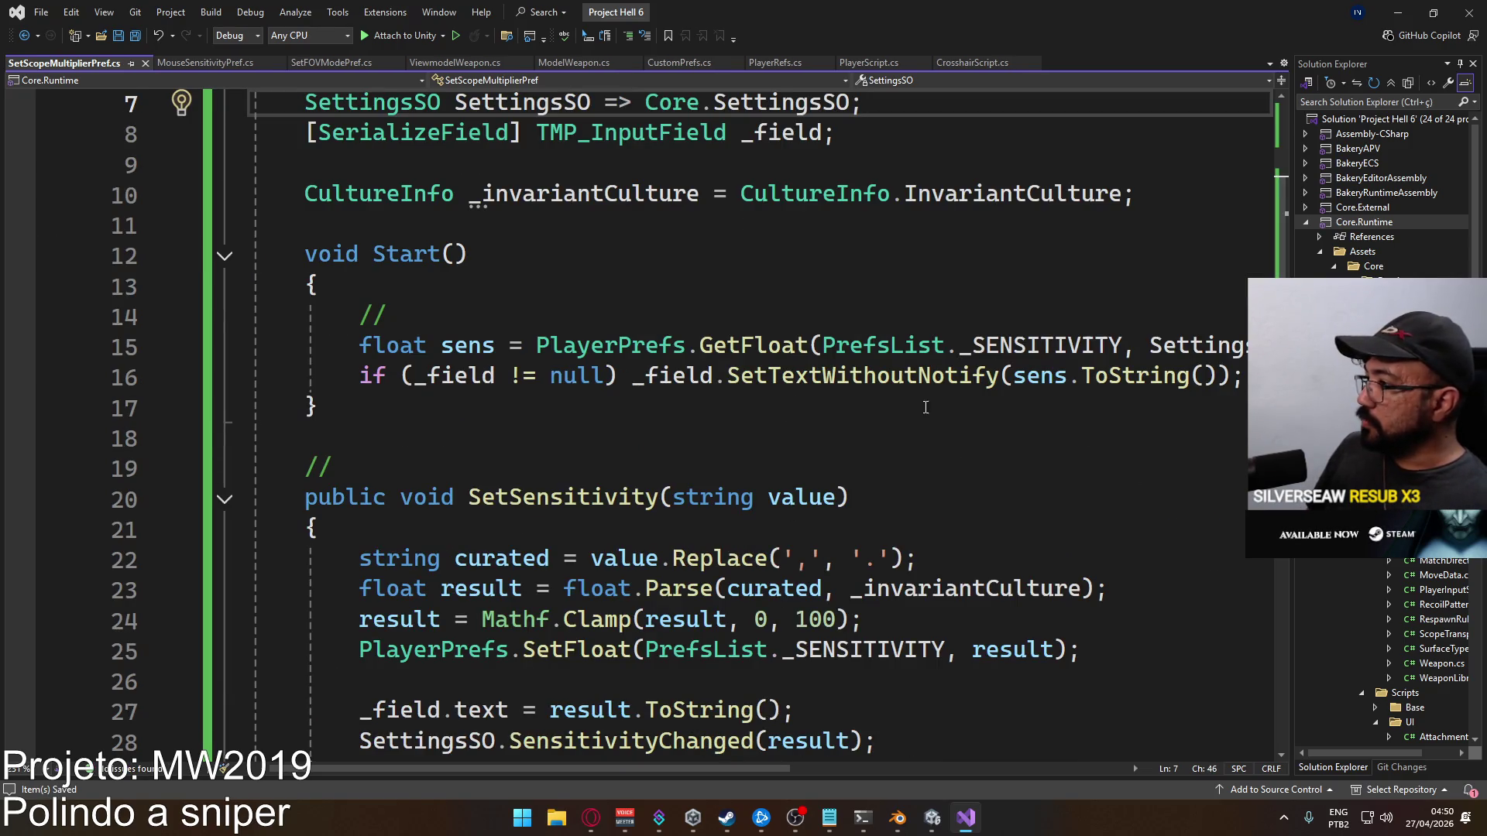
pyautogui.scroll(-2, 676, 716)
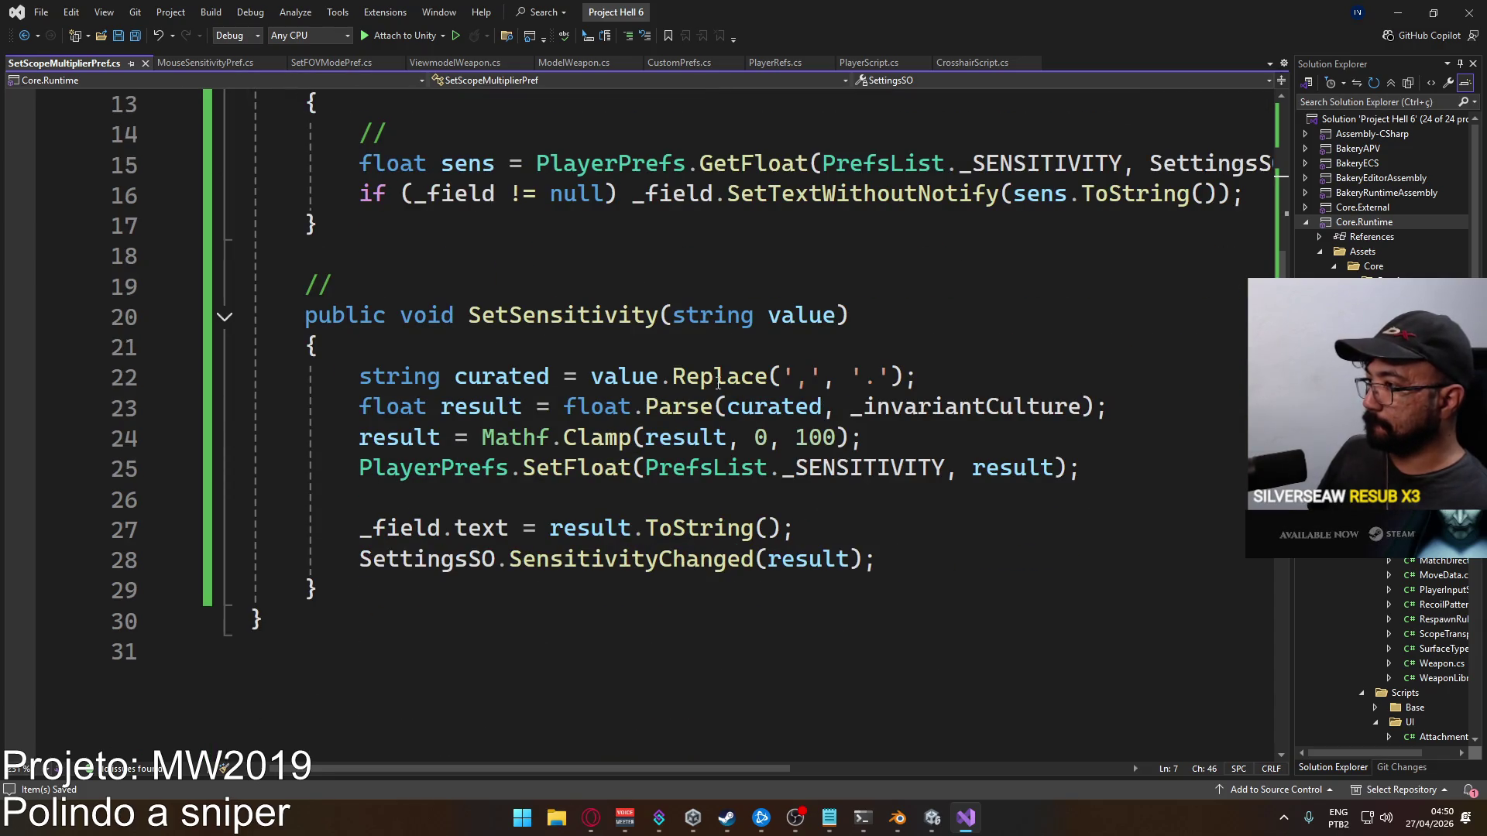
pyautogui.scroll(2, 643, 378)
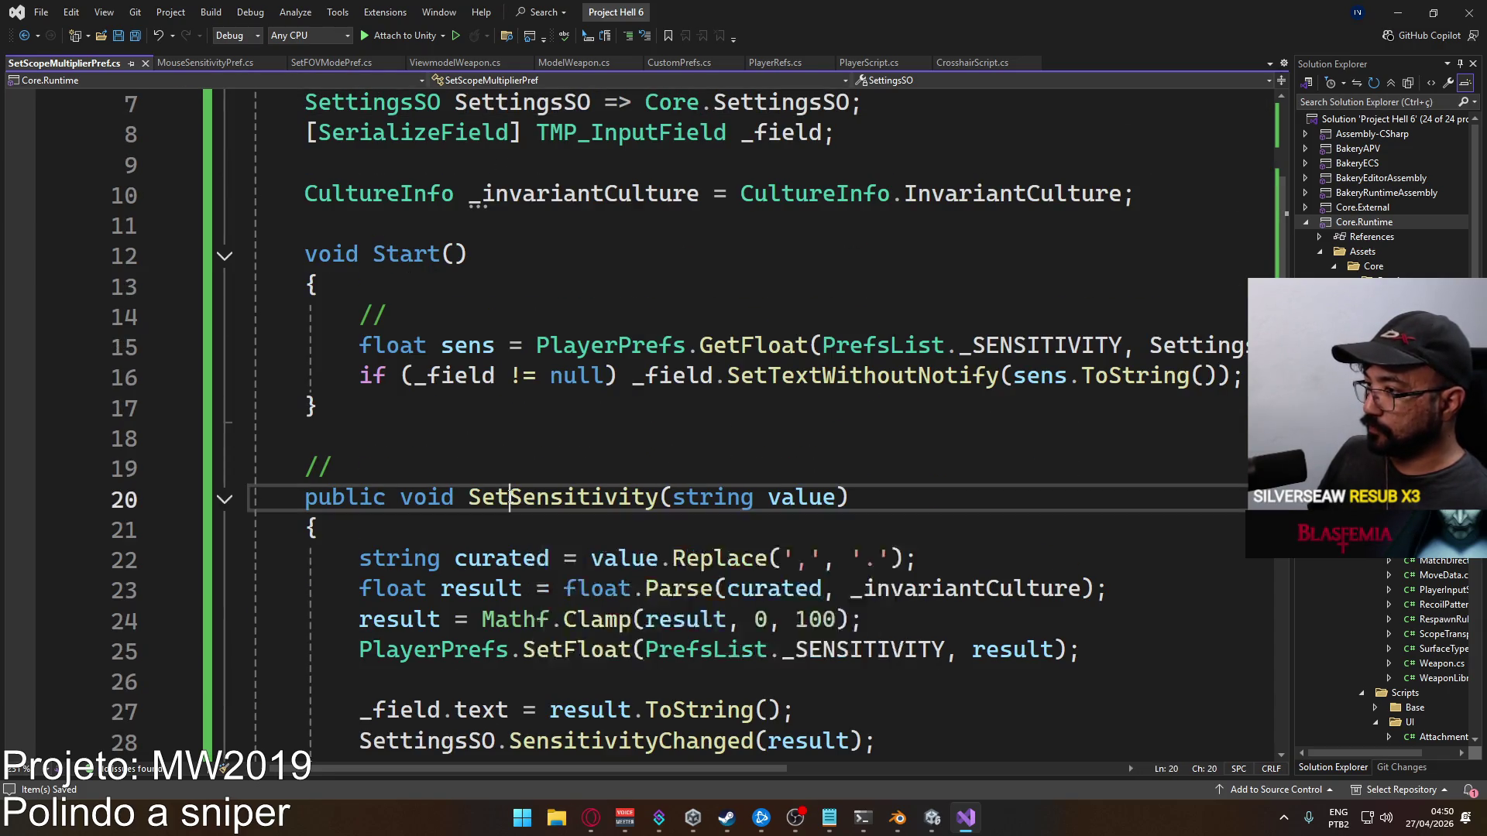
pyautogui.click(664, 497)
# Rename the method to SetScopeMultiplier and change Start's GetFloat key to CustomPrefs._SCOPESENSMULTIPLIER
pyautogui.write('ScopeMultipl')
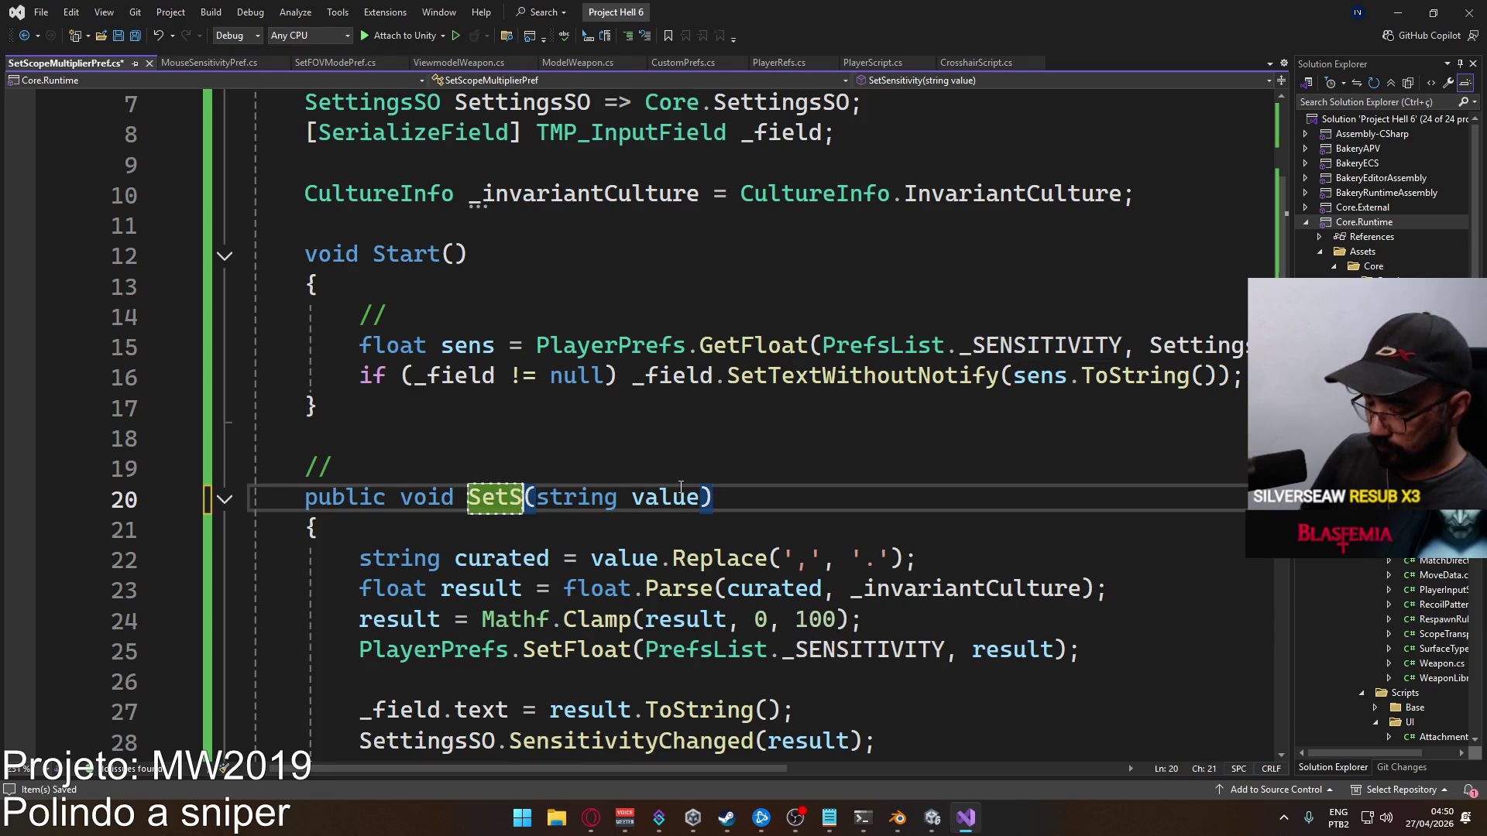
pyautogui.write('ier')
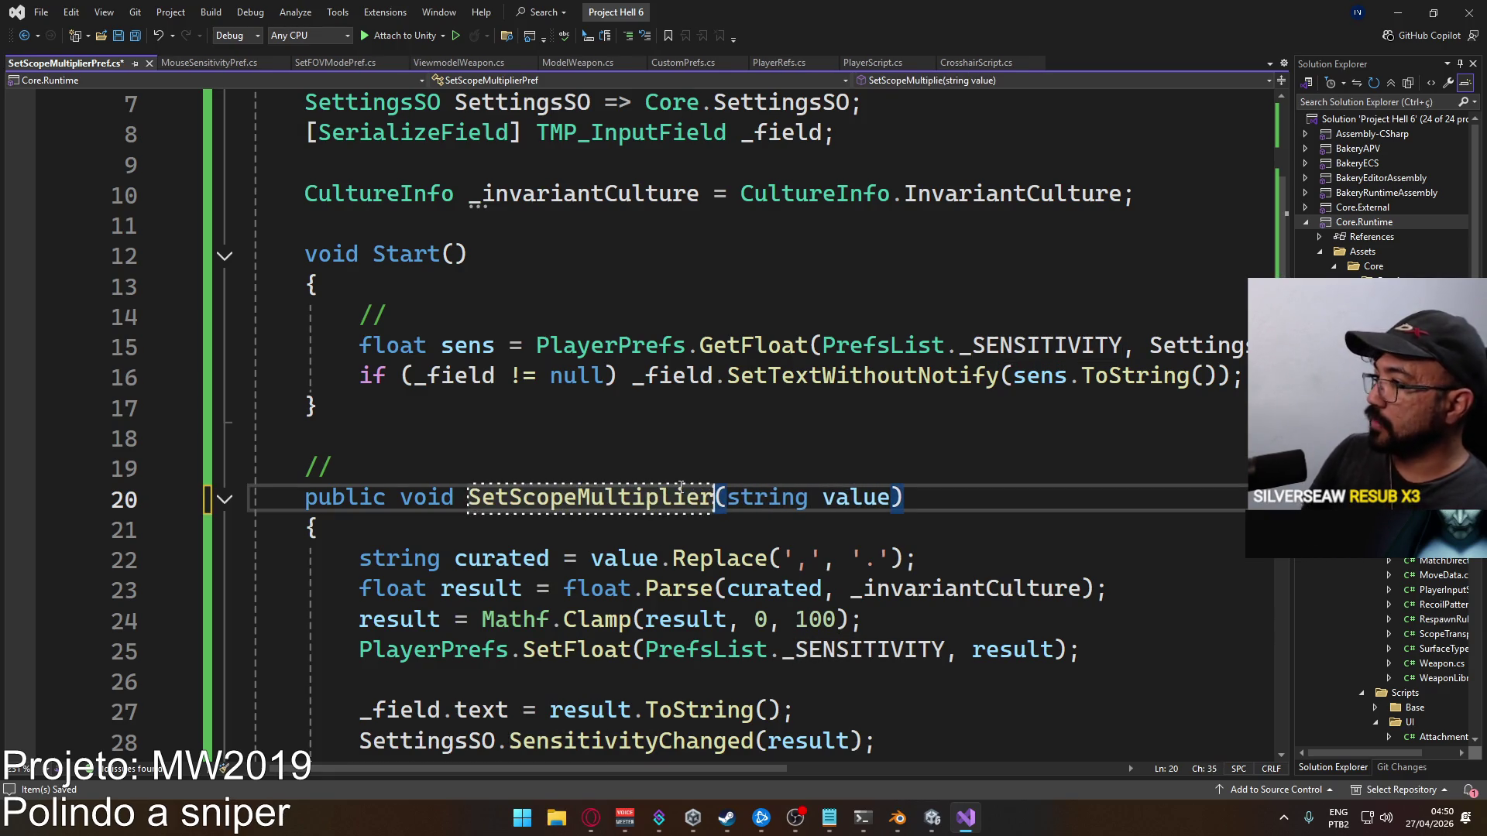
pyautogui.hscroll(3, 704, 752)
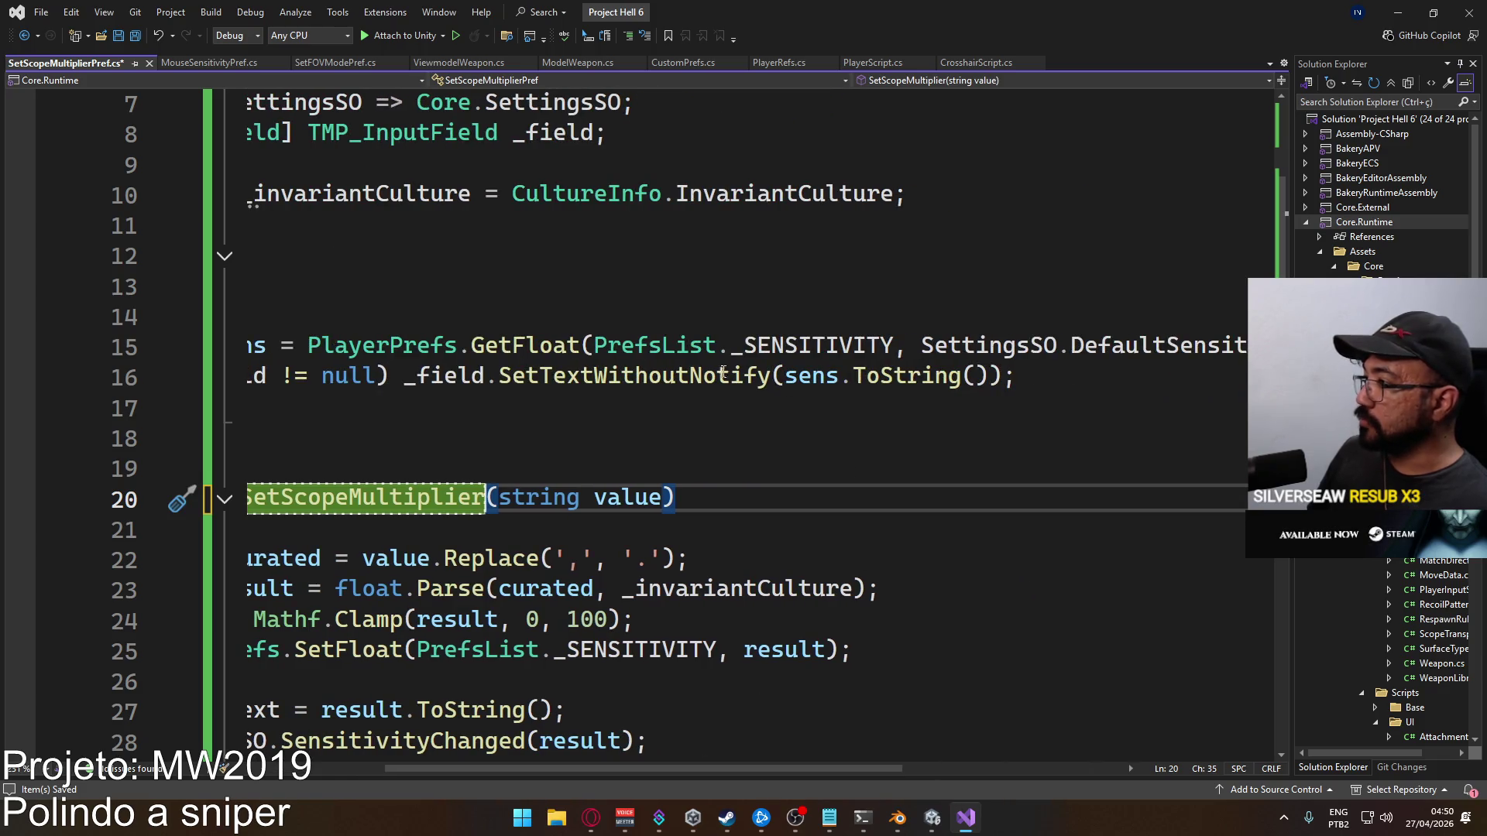
pyautogui.doubleClick(810, 346)
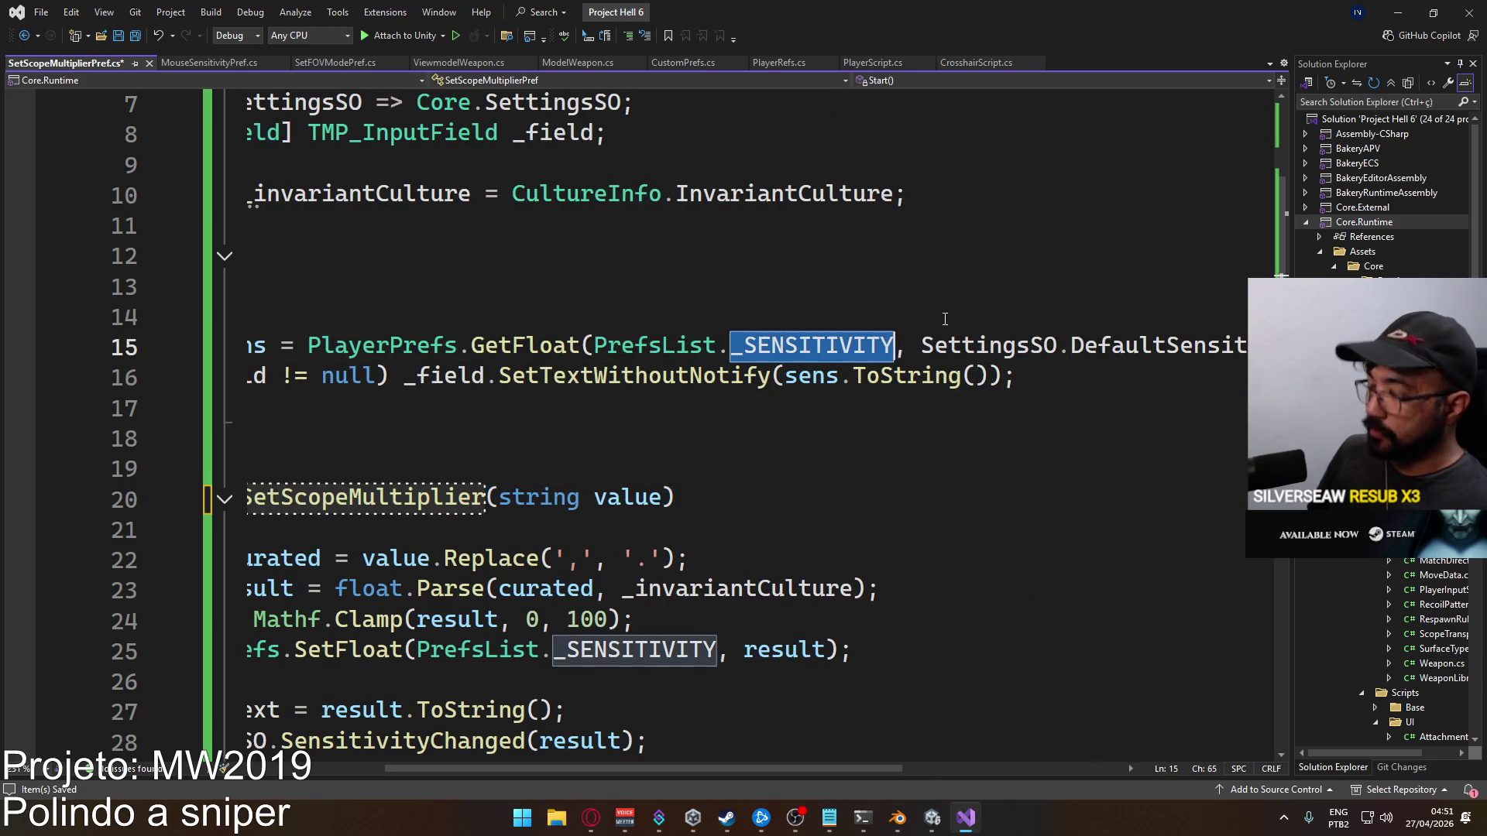
pyautogui.write('Scop')
pyautogui.press('BackSpace')
pyautogui.press('BackSpace')
pyautogui.press('BackSpace')
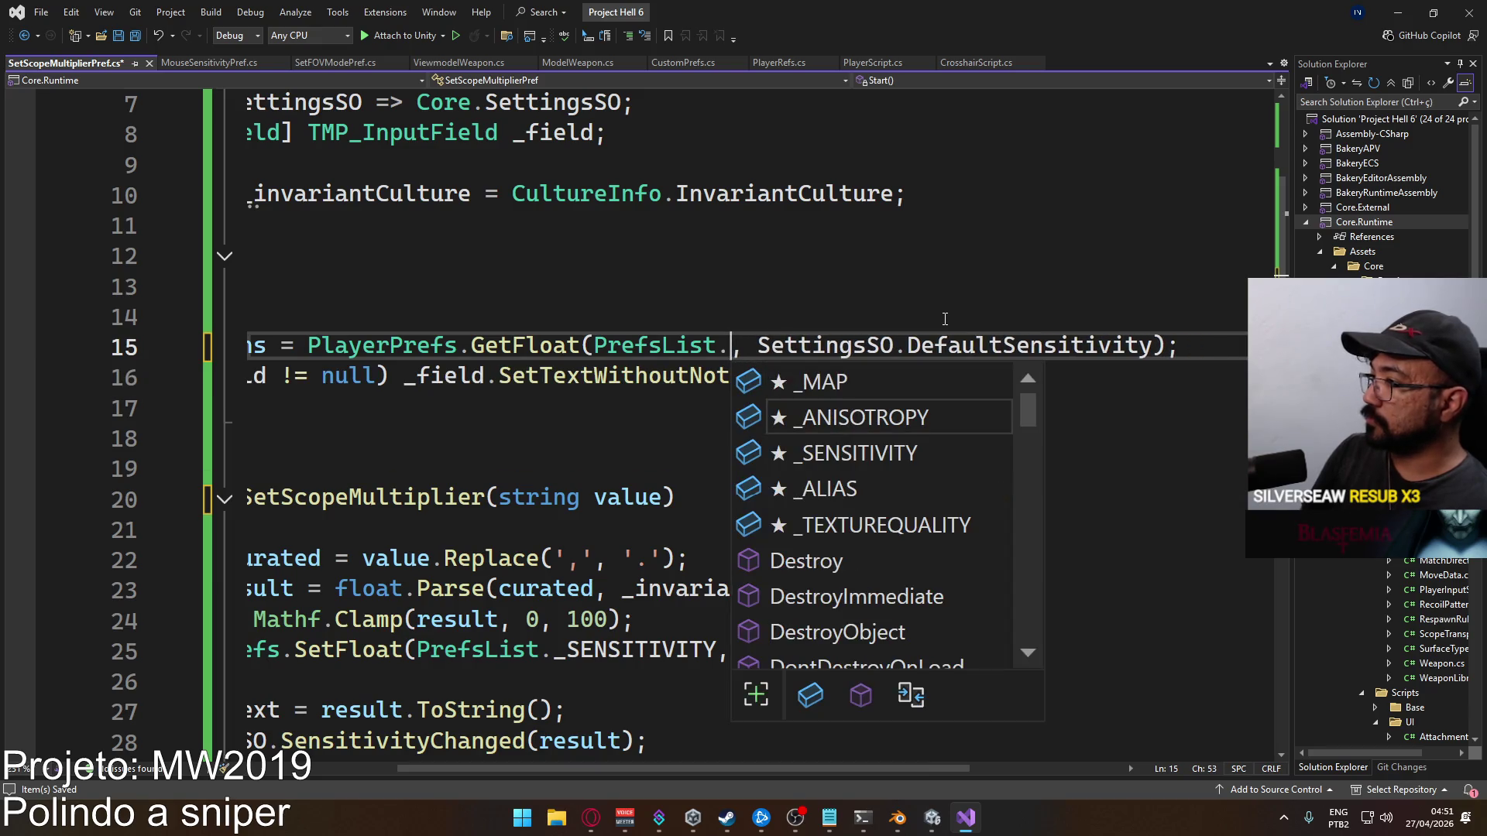
pyautogui.press('BackSpace')
pyautogui.press('BackSpace')
pyautogui.press('BackSpace')
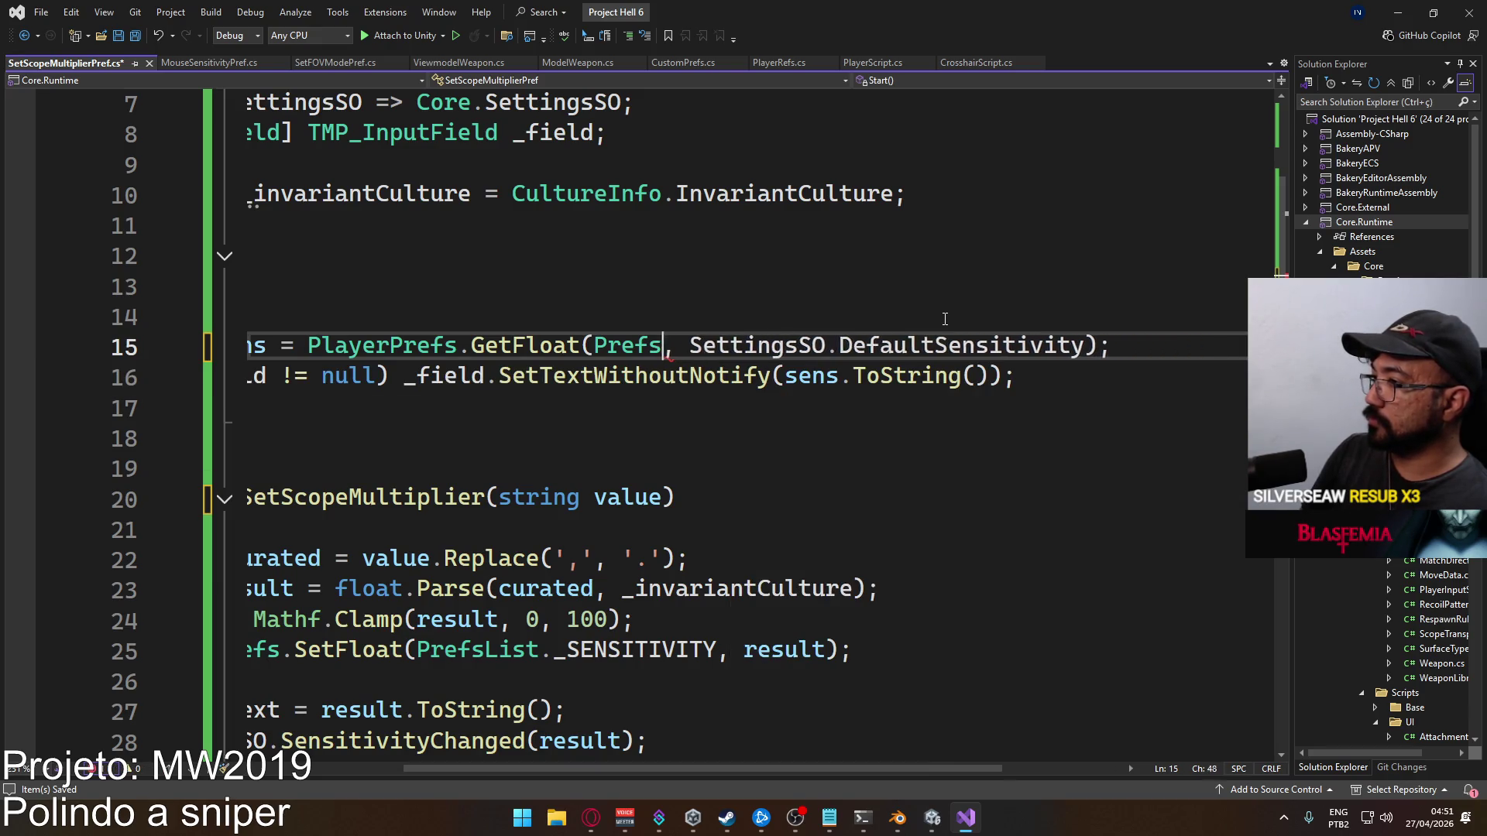
pyautogui.write('Custompre')
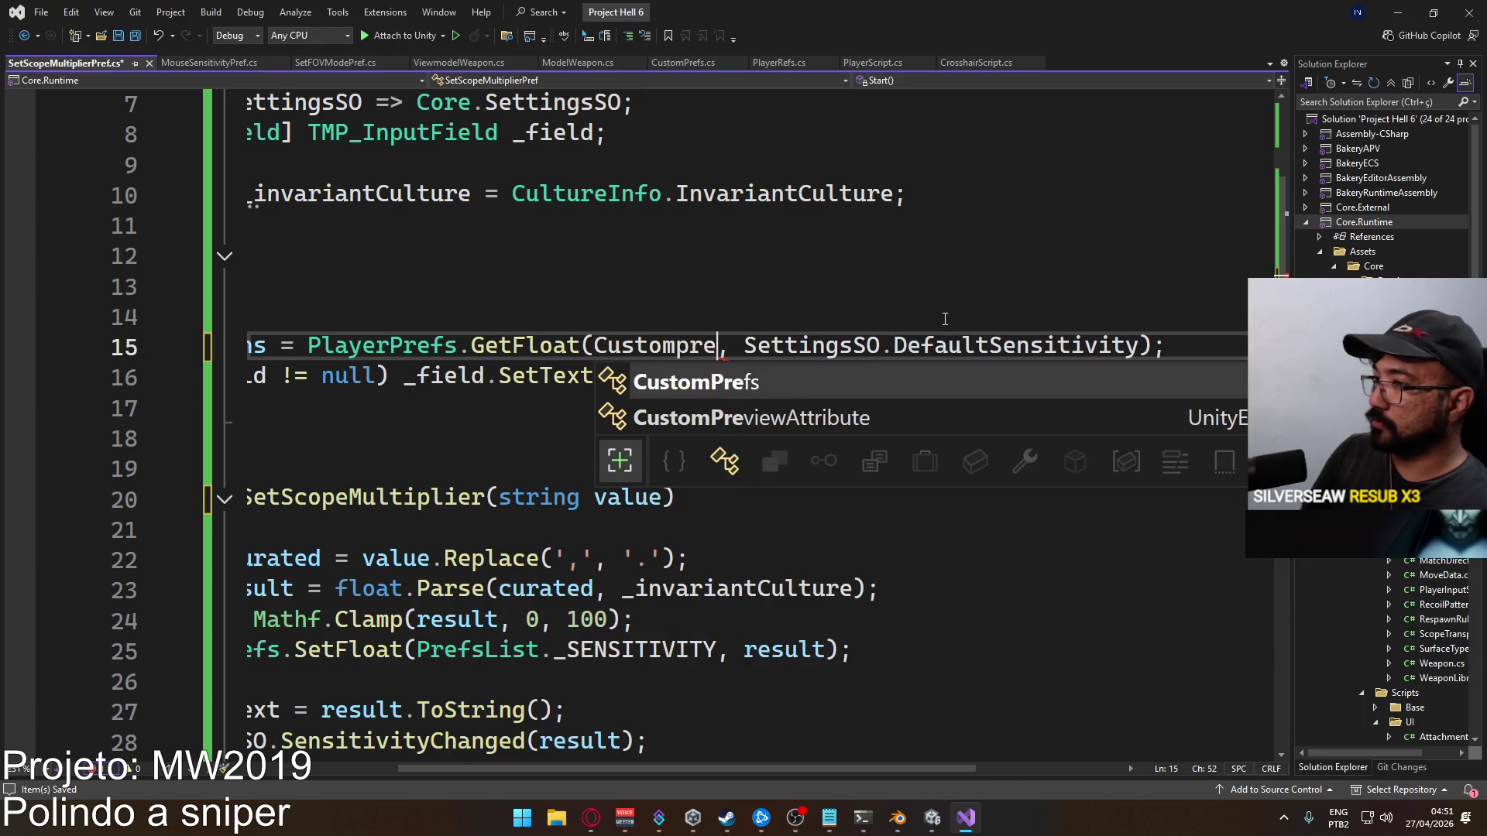
pyautogui.press('Tab')
pyautogui.write('.')
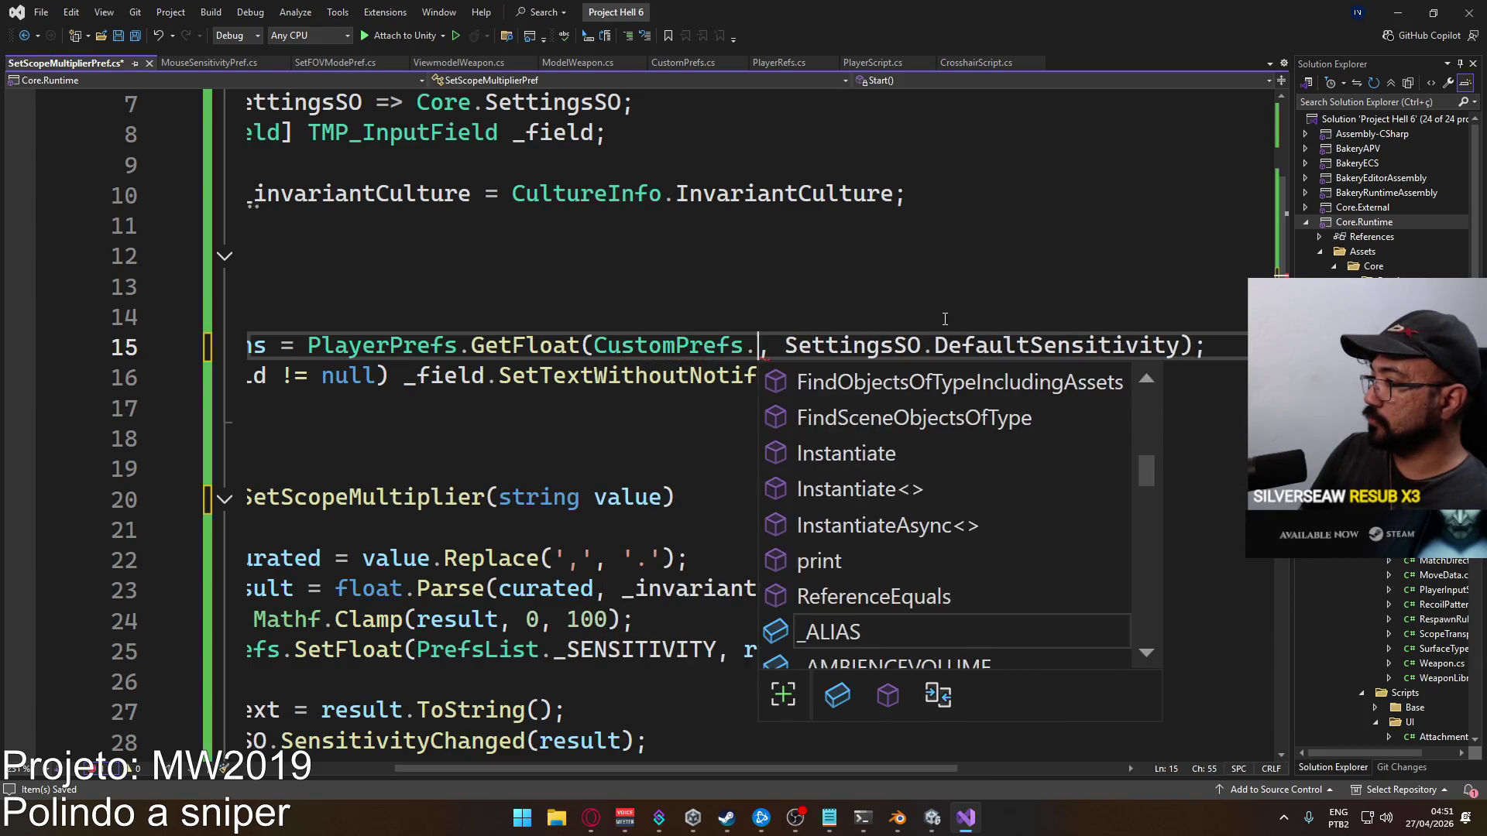
pyautogui.write('_sco')
pyautogui.press('Tab')
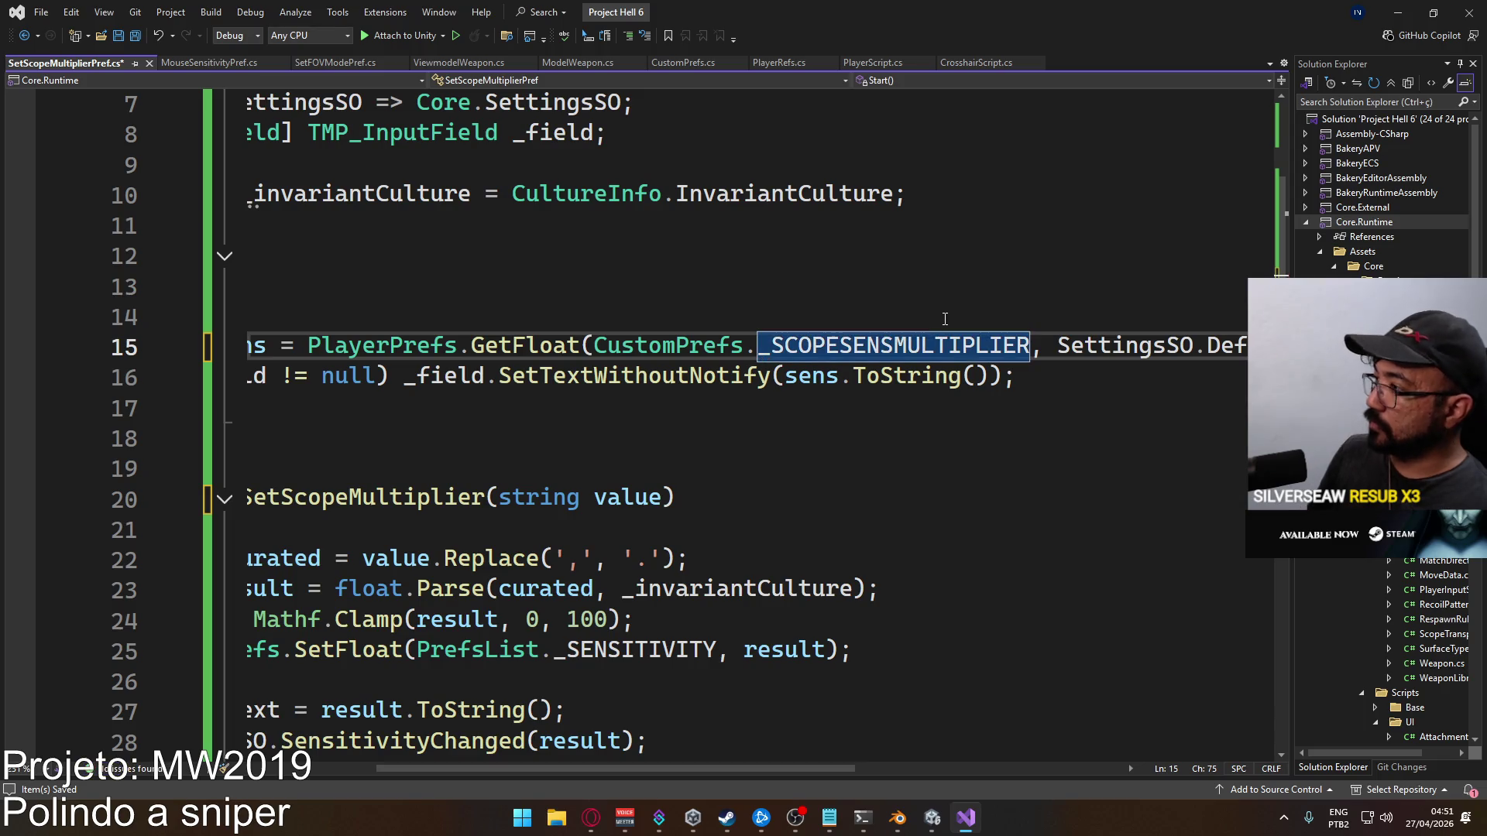
# Replace the SettingsSO.DefaultSensitivity default with 1 and save the script
pyautogui.moveTo(697, 771); pyautogui.dragTo(865, 759)
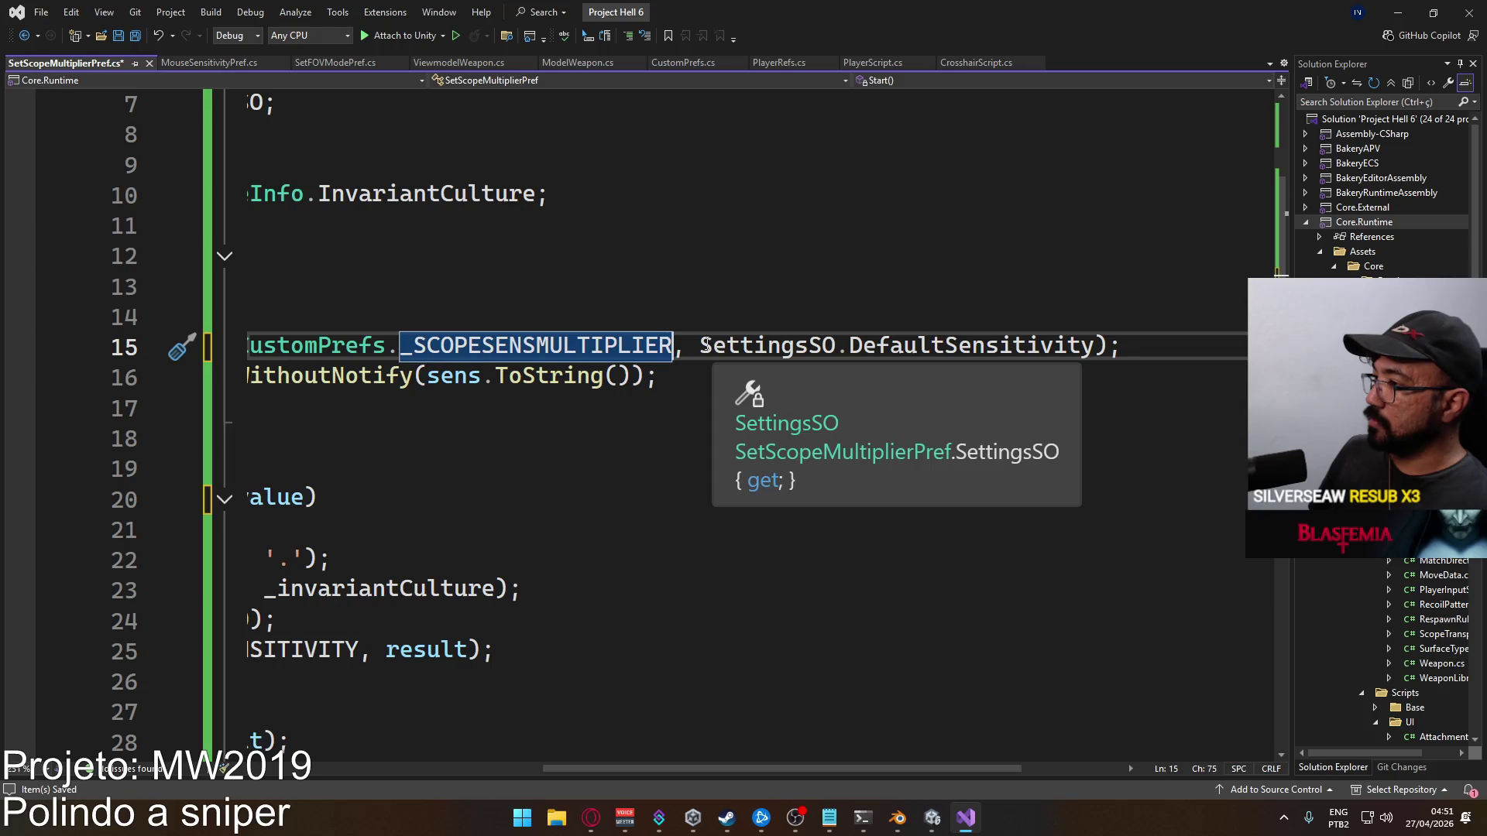
pyautogui.hscroll(-5, 719, 345)
pyautogui.hscroll(2, 719, 344)
pyautogui.doubleClick(912, 345)
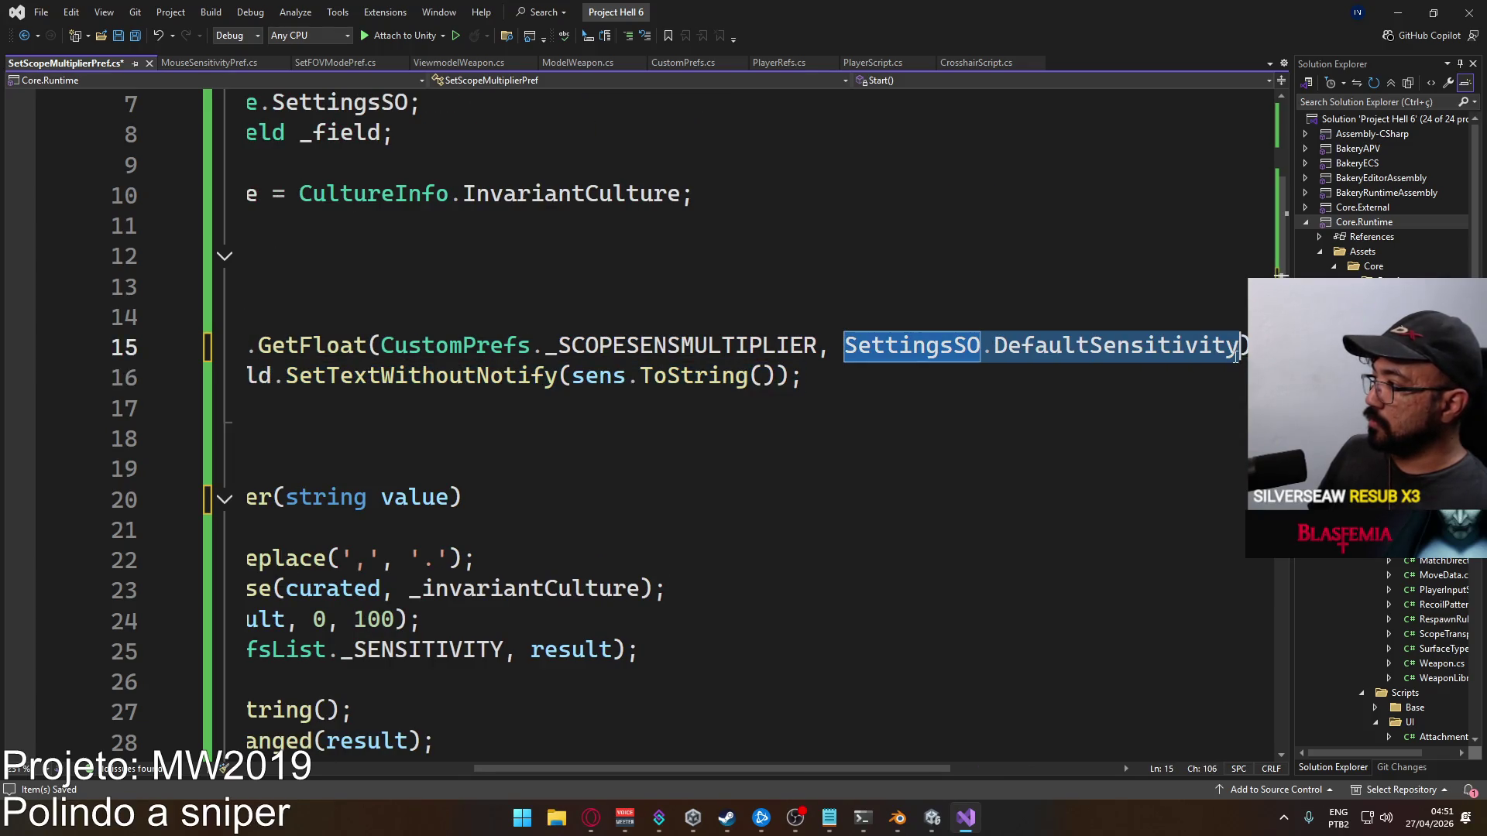
pyautogui.write('1')
pyautogui.hscroll(-3, 843, 416)
pyautogui.hotkey('ctrl', 's')
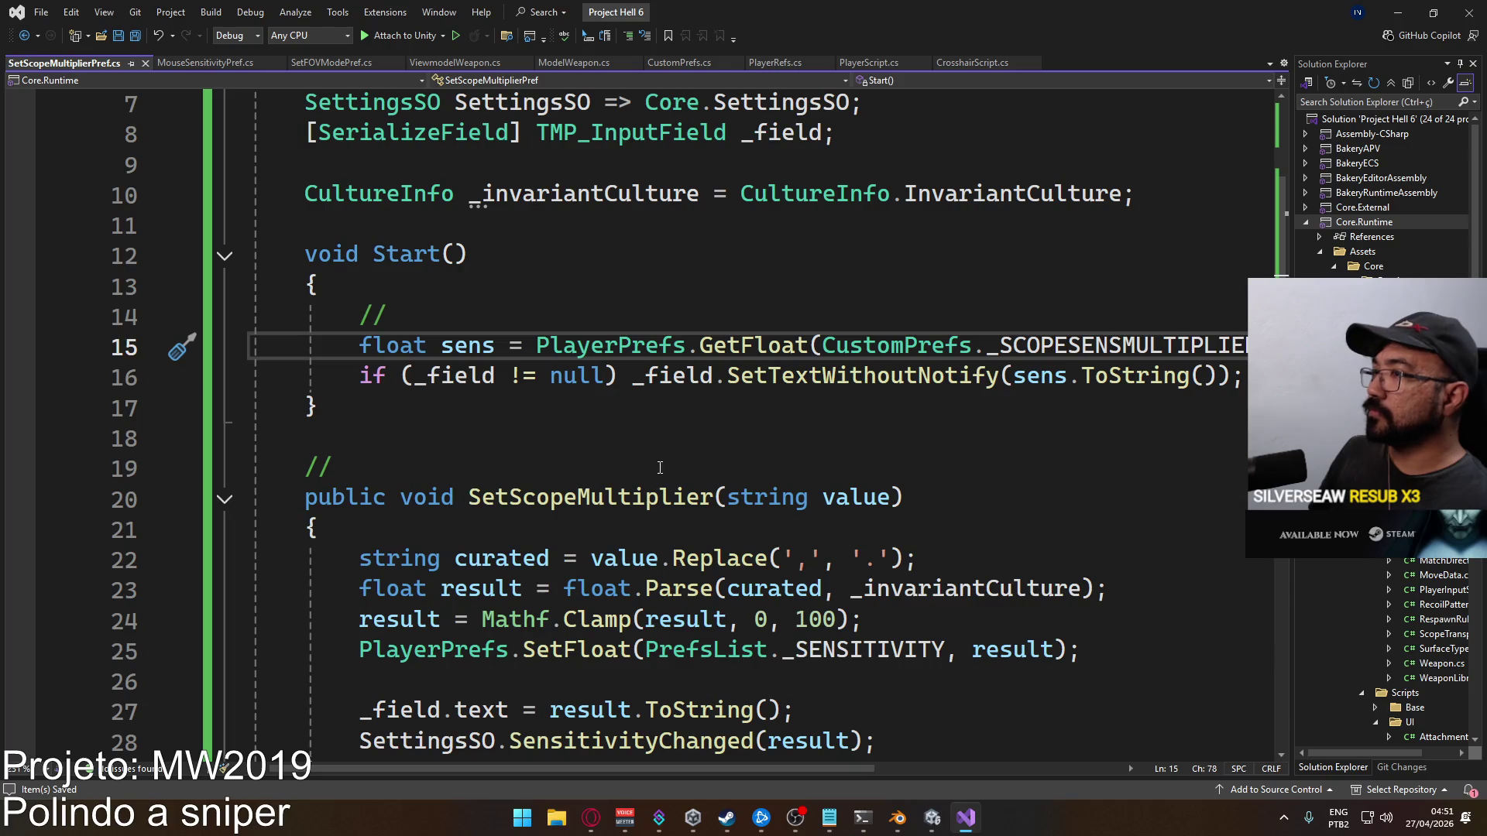
pyautogui.scroll(2, 730, 507)
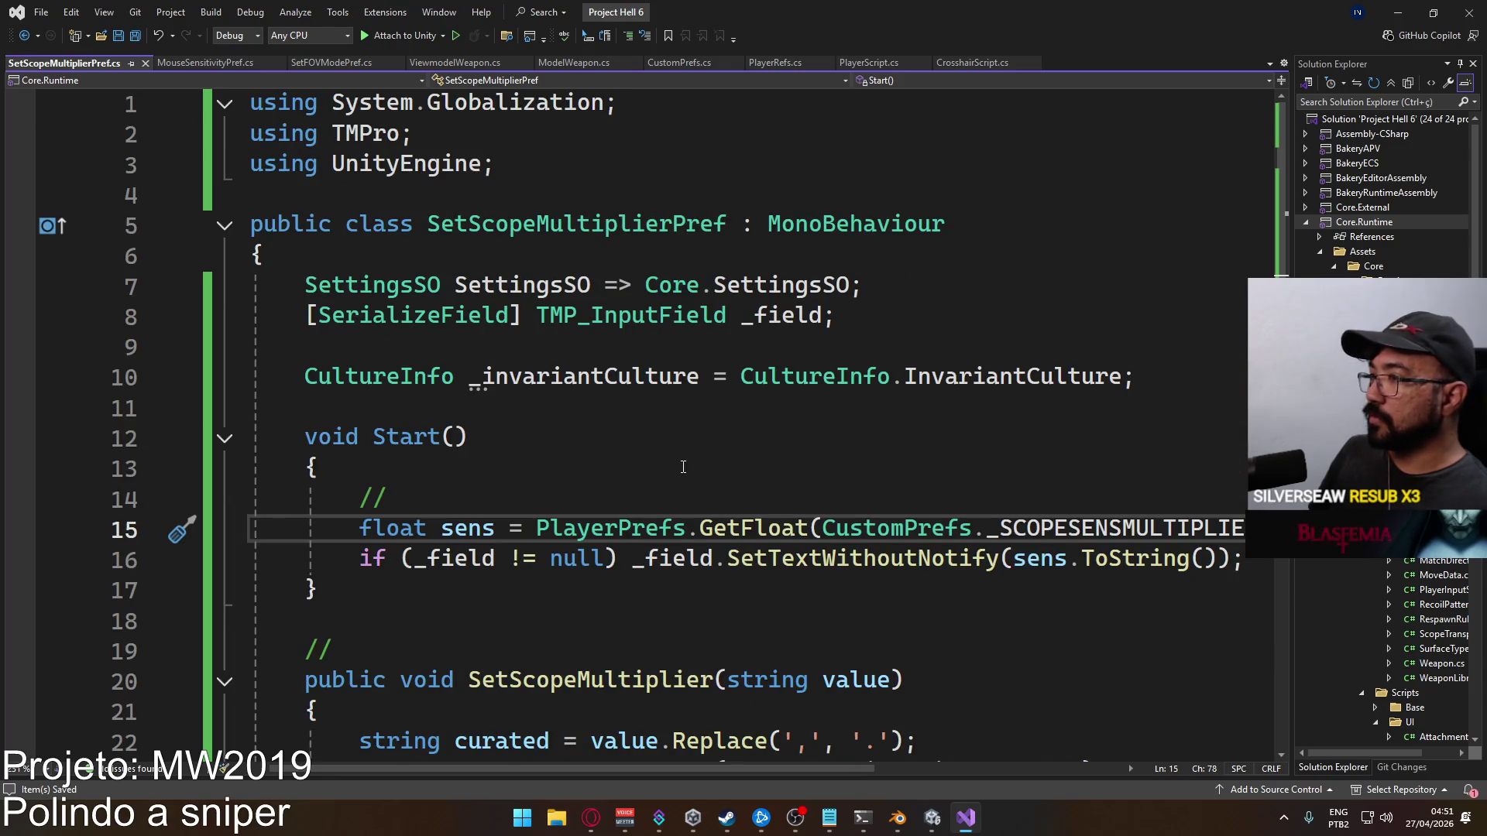
pyautogui.click(665, 482)
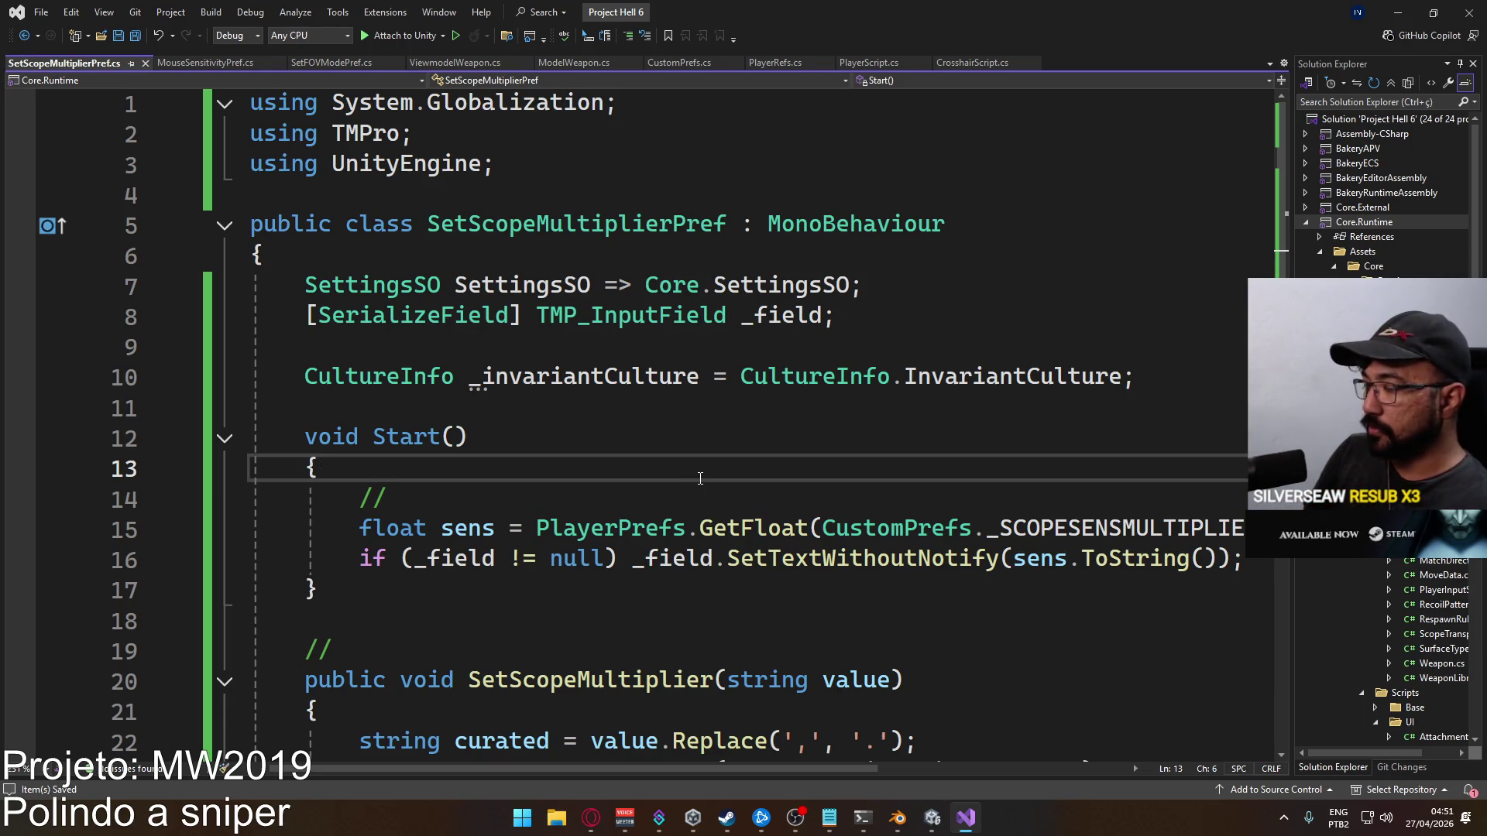
# Add an if-check in Start for PlayerPrefs.HasKey(CustomPrefs._SCOPESENSMULTIPLIER) == false
pyautogui.press('Return')
pyautogui.write('if (')
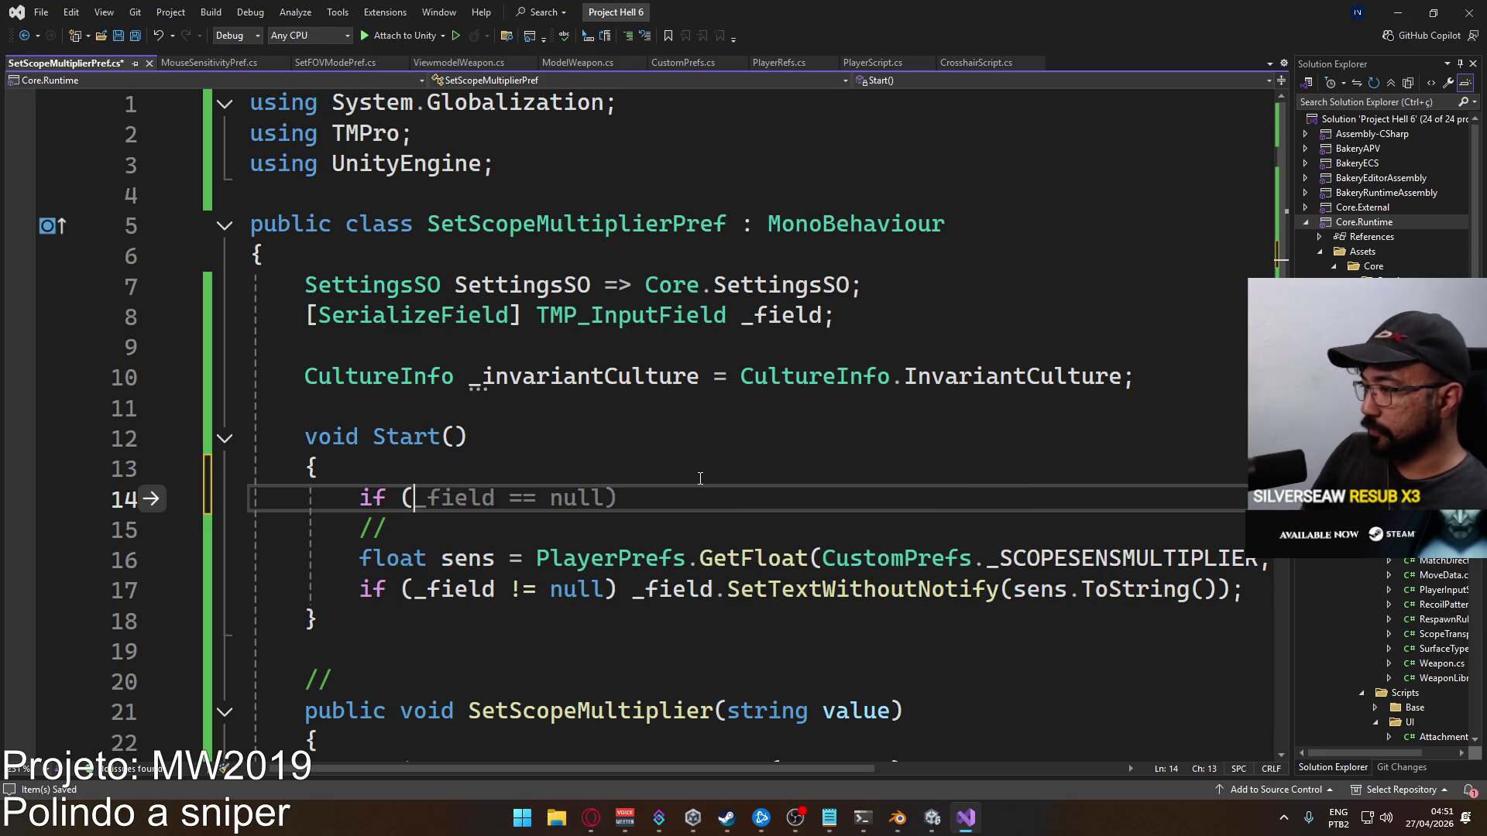
pyautogui.write(' Playe')
pyautogui.press('BackSpace')
pyautogui.press('BackSpace')
pyautogui.press('BackSpace')
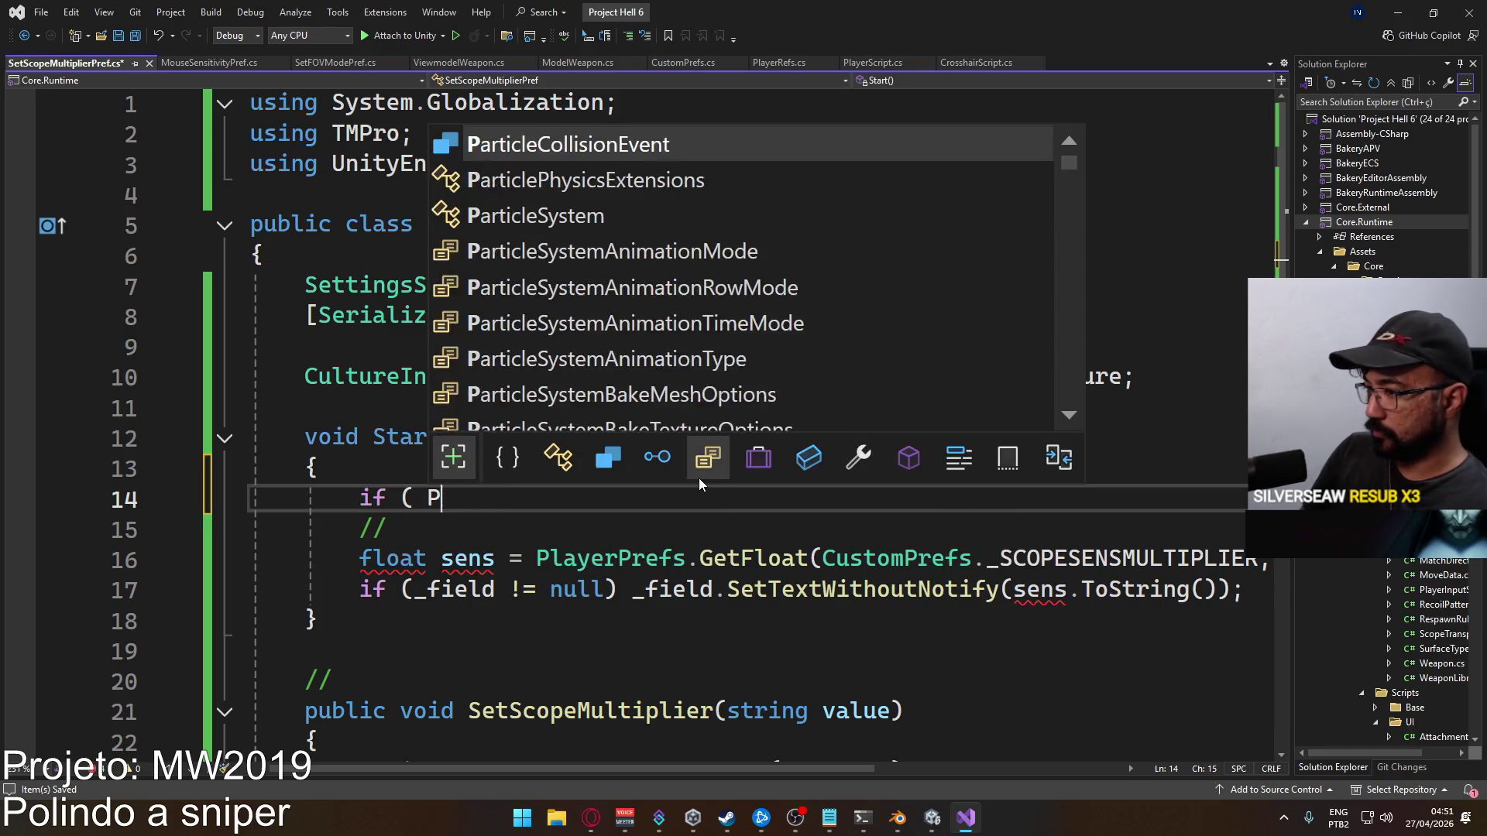
pyautogui.write('Player')
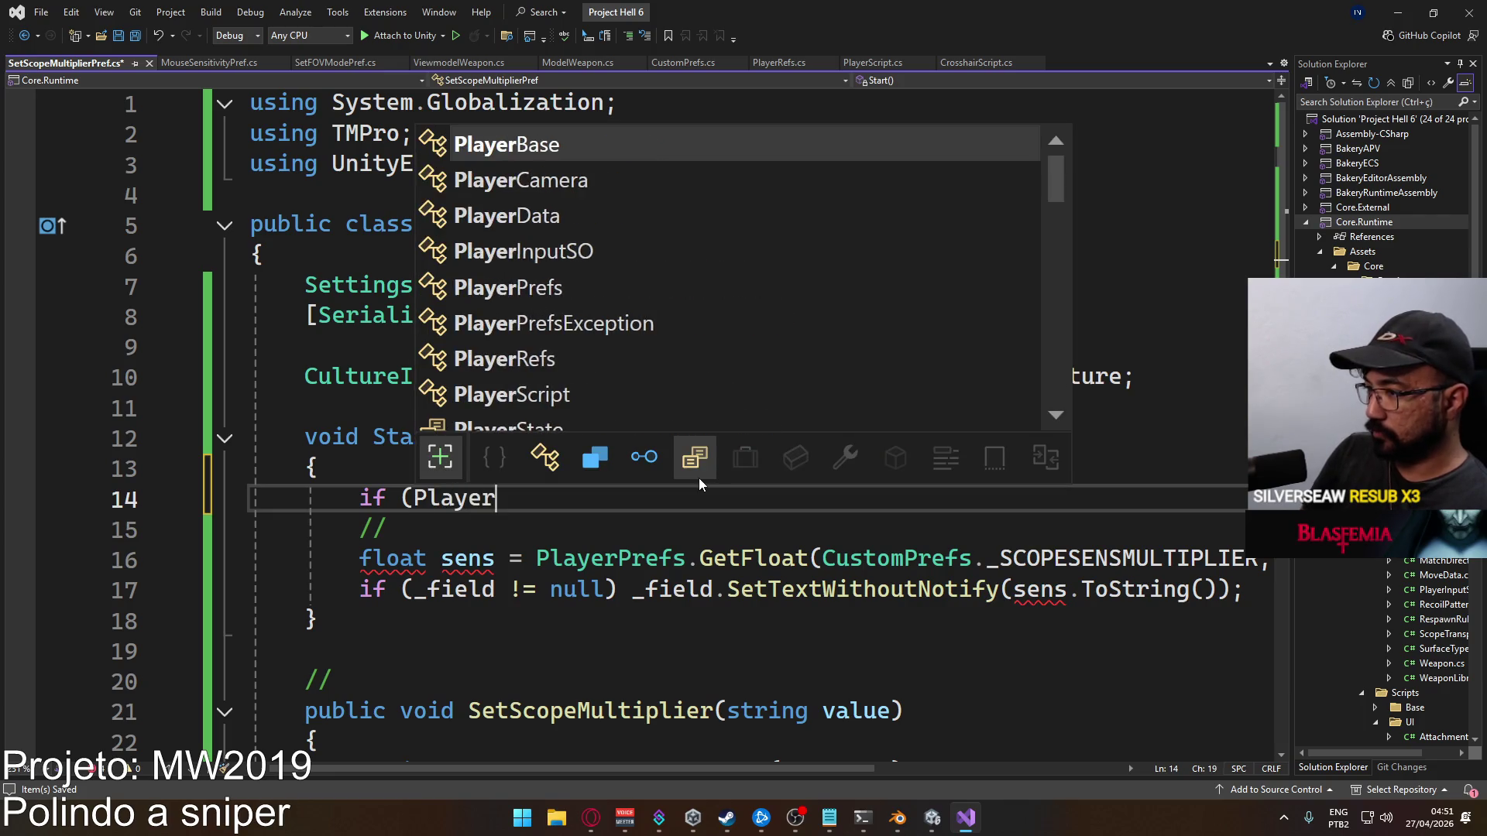
pyautogui.write('Prefs.get')
pyautogui.press('Tab')
pyautogui.press('BackSpace')
pyautogui.press('BackSpace')
pyautogui.press('BackSpace')
pyautogui.press('BackSpace')
pyautogui.press('BackSpace')
pyautogui.press('BackSpace')
pyautogui.write('Hask')
pyautogui.write('(')
pyautogui.write('Custom')
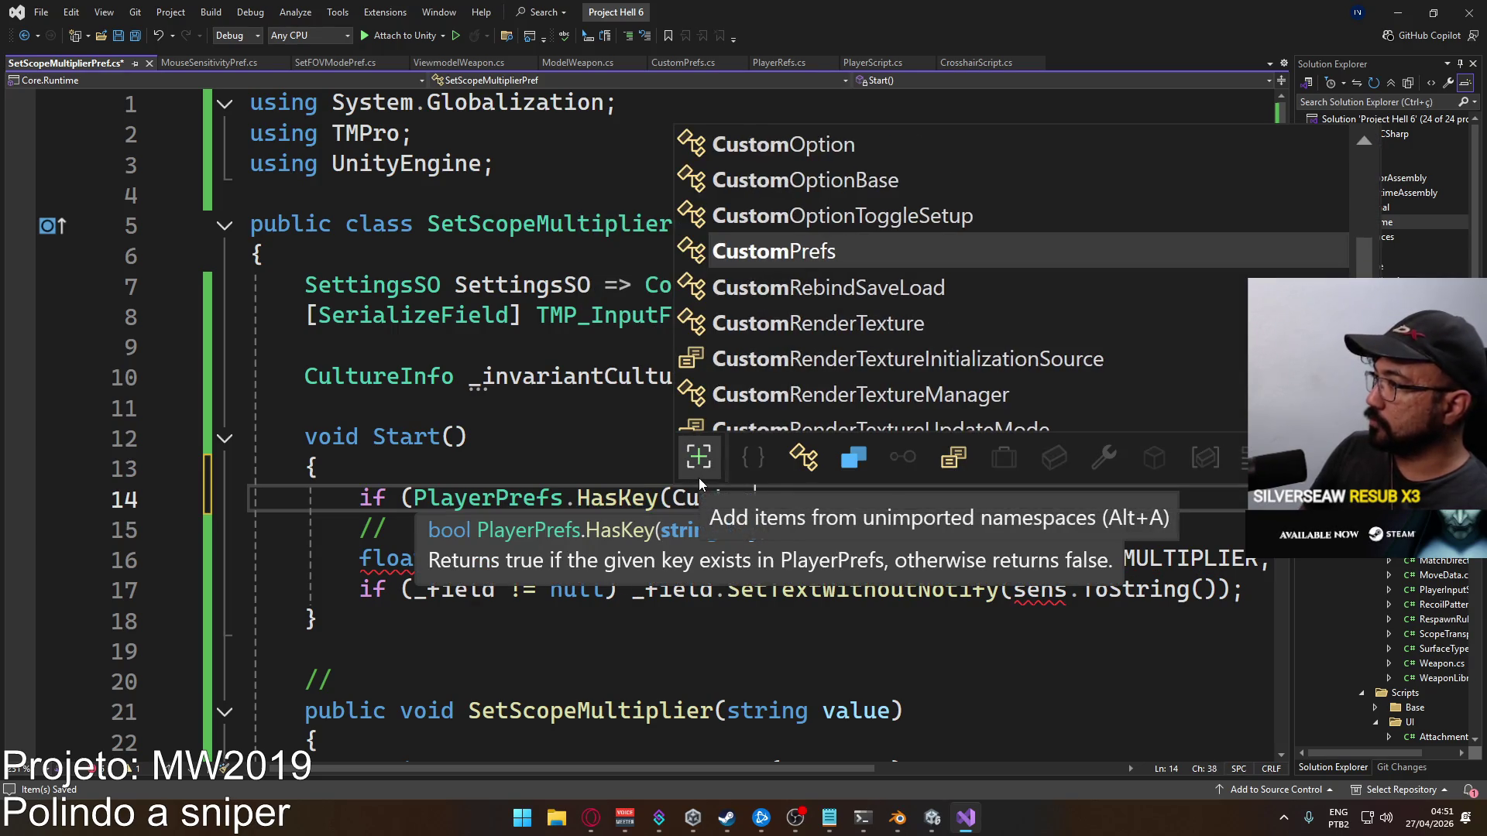
pyautogui.write('Prefs._')
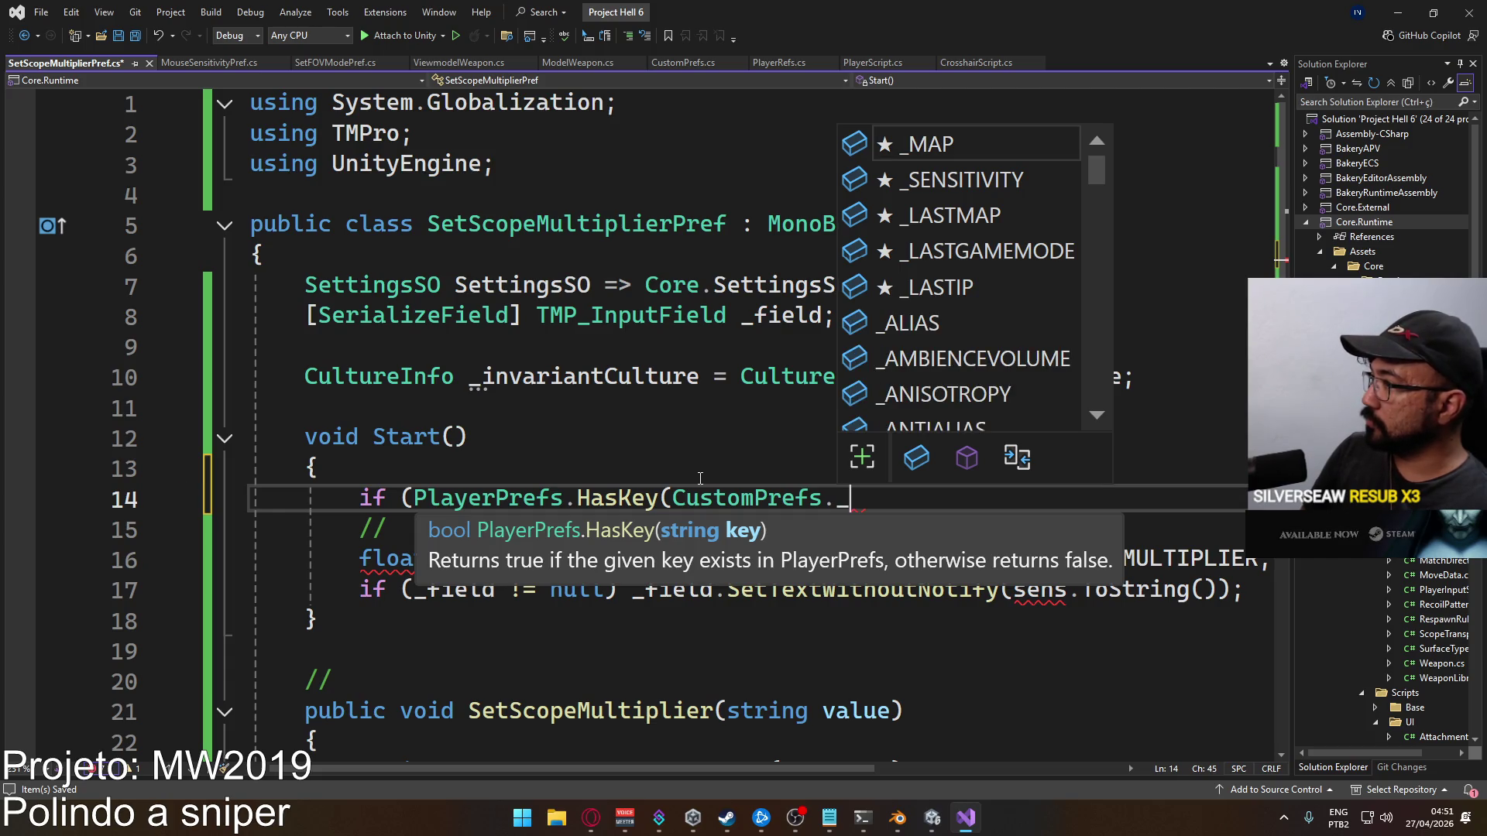
pyautogui.write('SCOP')
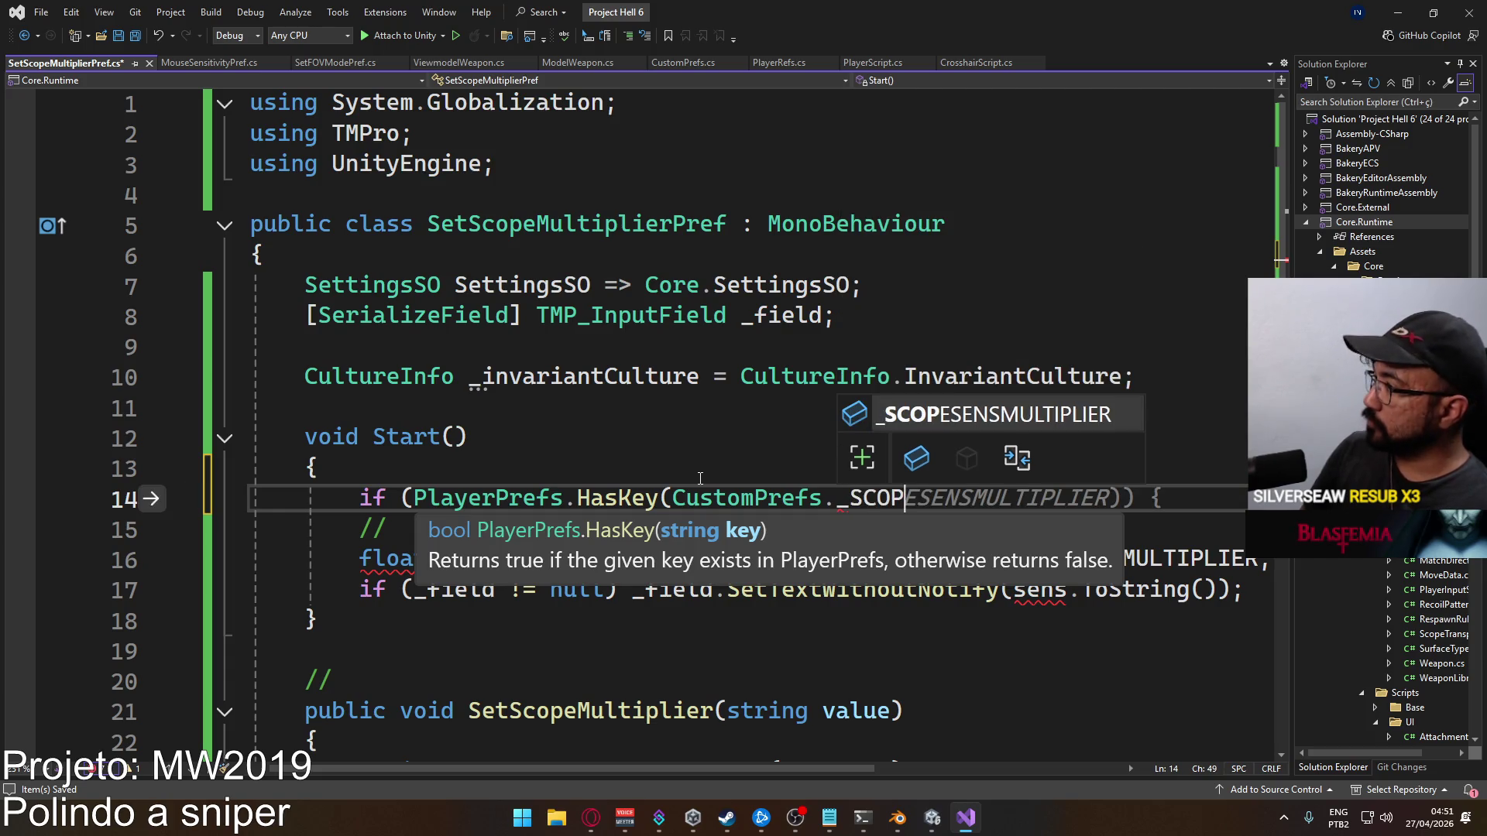
pyautogui.press('Tab')
pyautogui.press('Right')
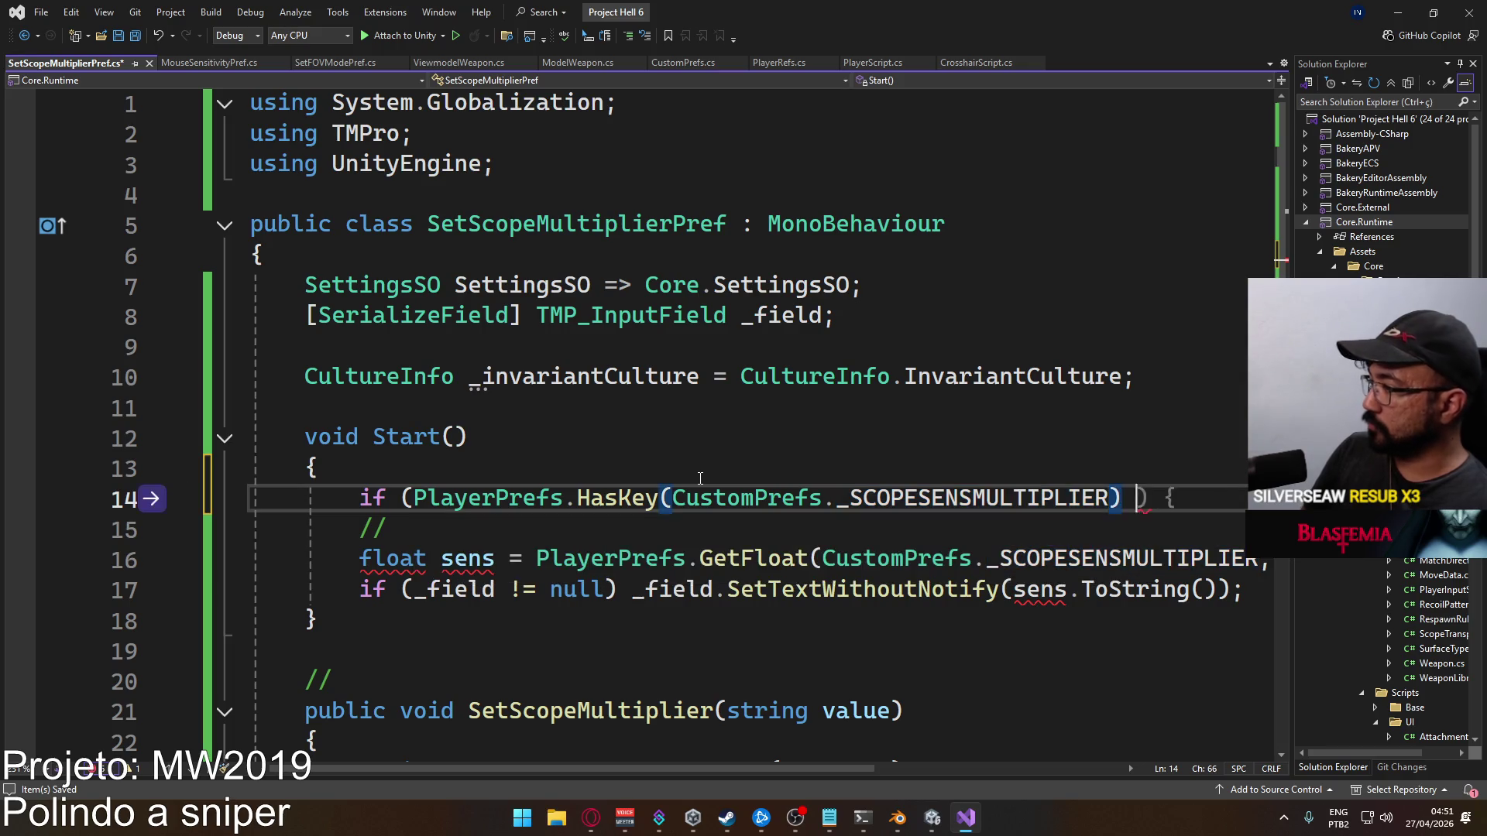
pyautogui.write('== false')
pyautogui.press('Right')
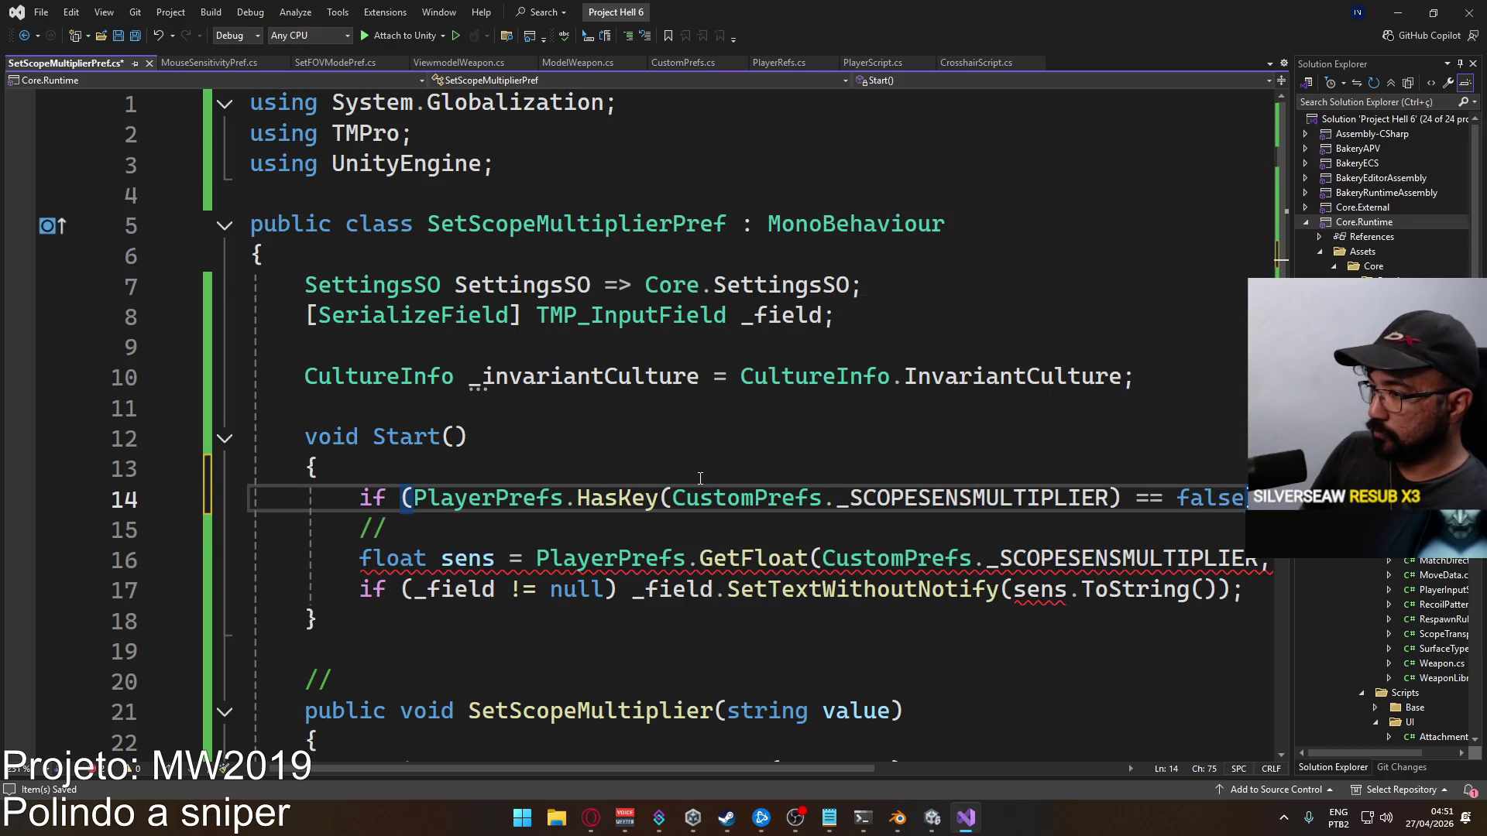
# Inside the check, set PlayerPrefs.SetFloat(CustomPrefs._SCOPESENSMULTIPLIER, 1)
pyautogui.press('Return')
pyautogui.write('PlayerPre')
pyautogui.write('fs.set')
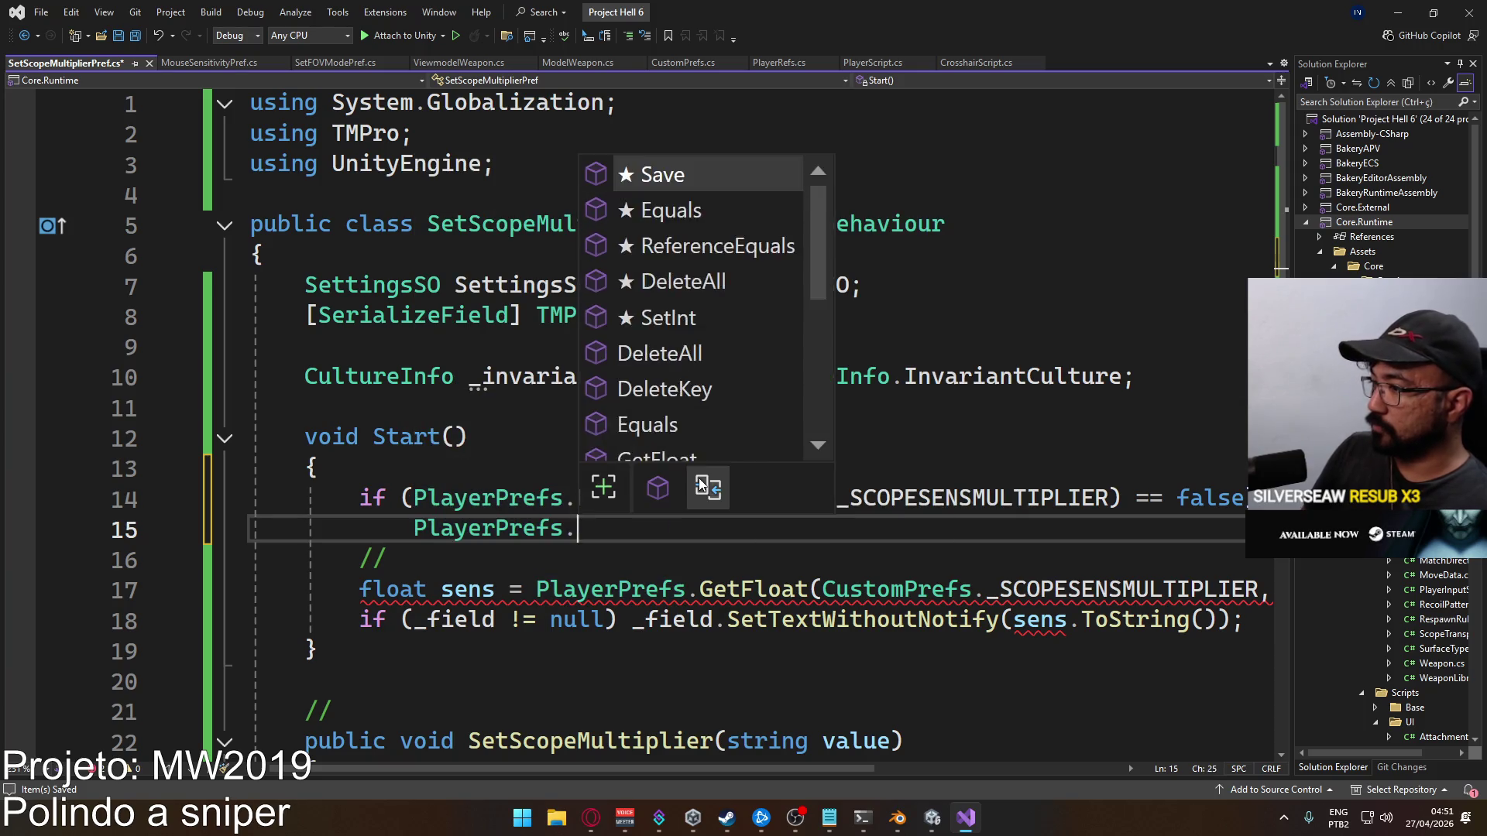
pyautogui.press('Down')
pyautogui.press('Tab')
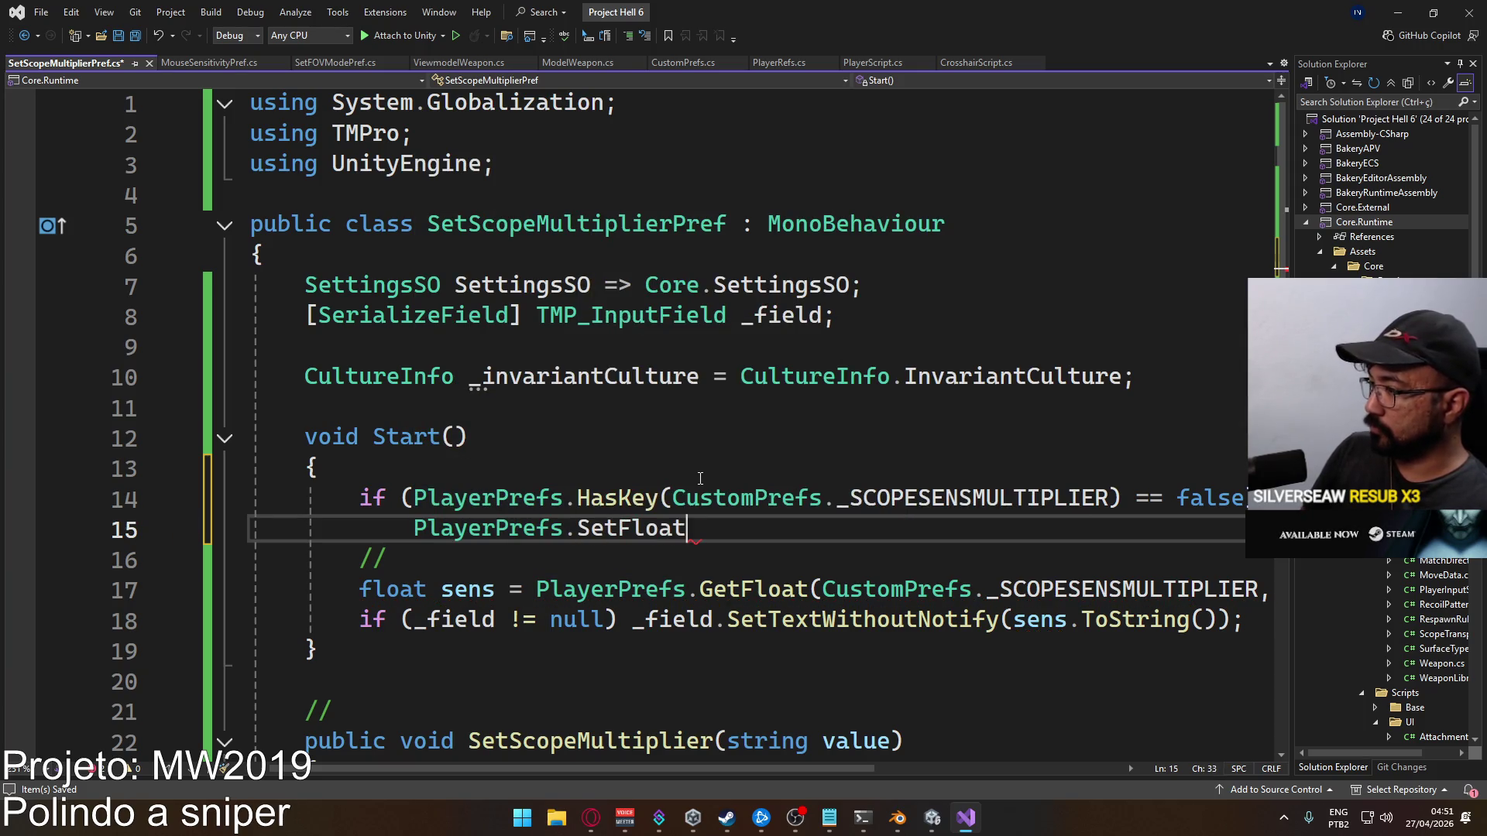
pyautogui.write('(CustomPrefs.')
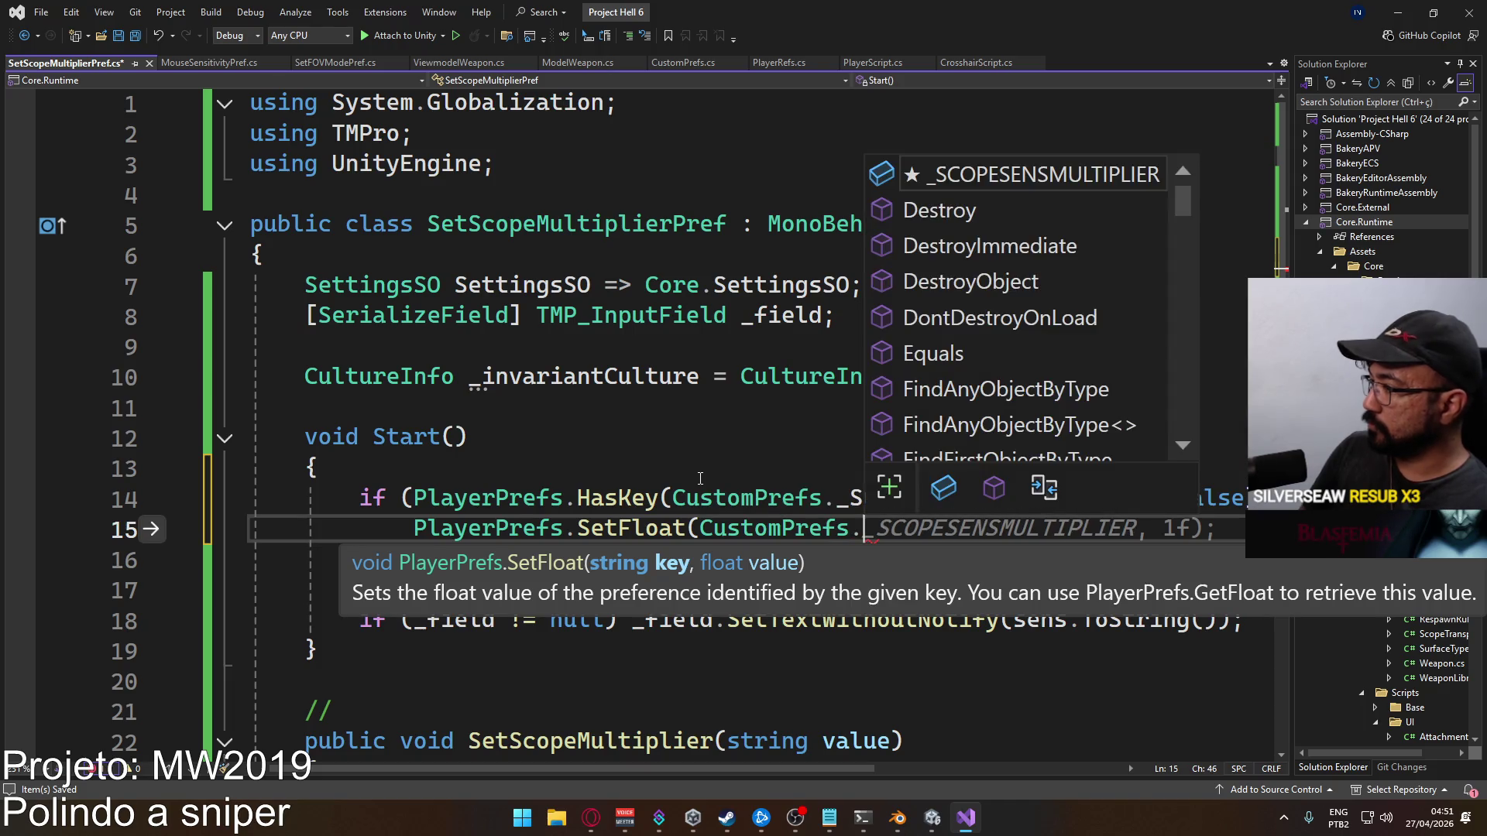
pyautogui.press('Tab')
pyautogui.write(', 1);')
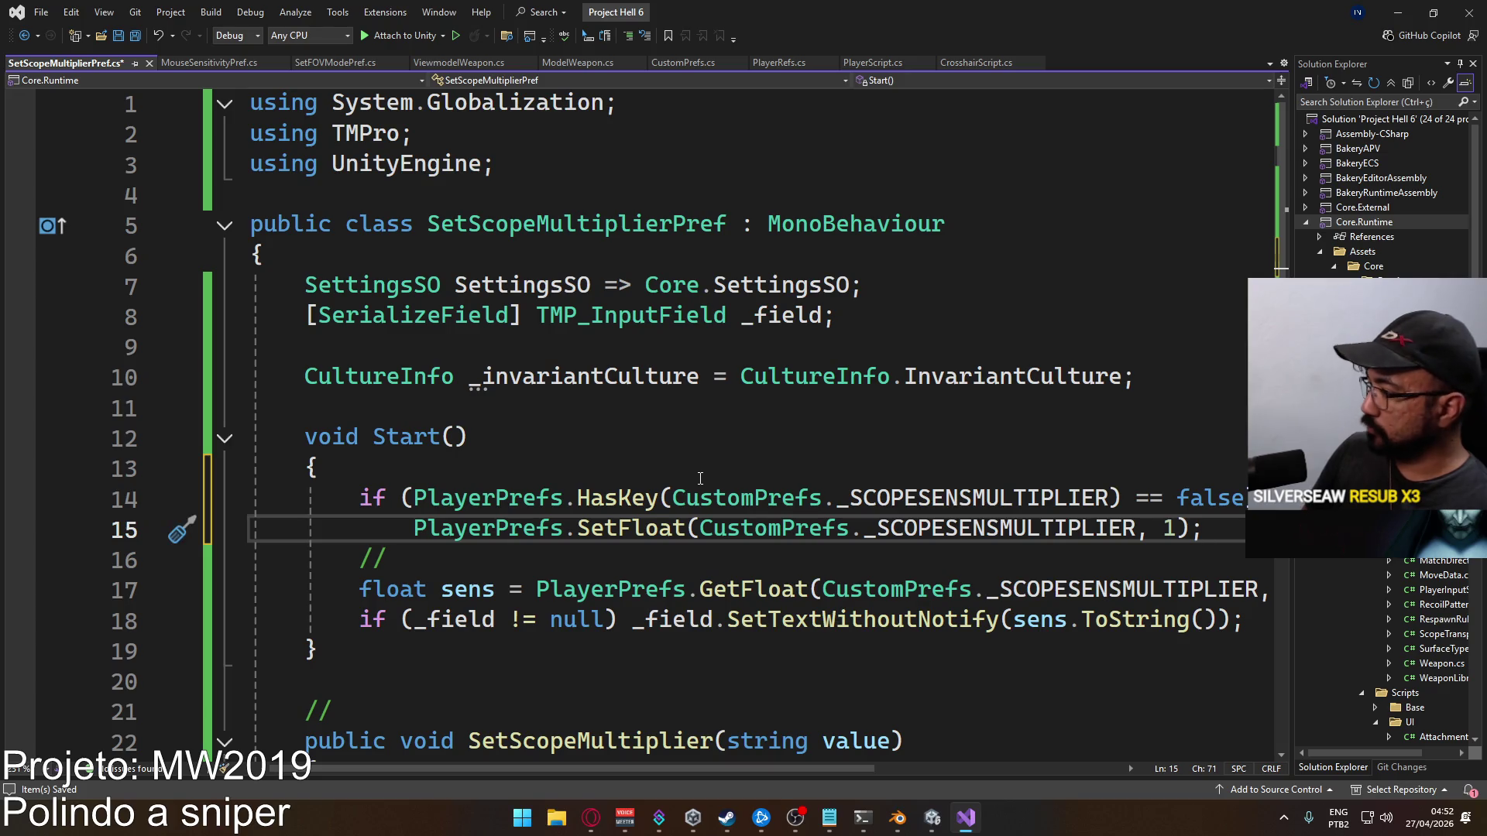
# Drop GetFloat's ', 1' default and rename the sens variable to mult on lines 17-18
pyautogui.moveTo(805, 769); pyautogui.dragTo(1034, 723)
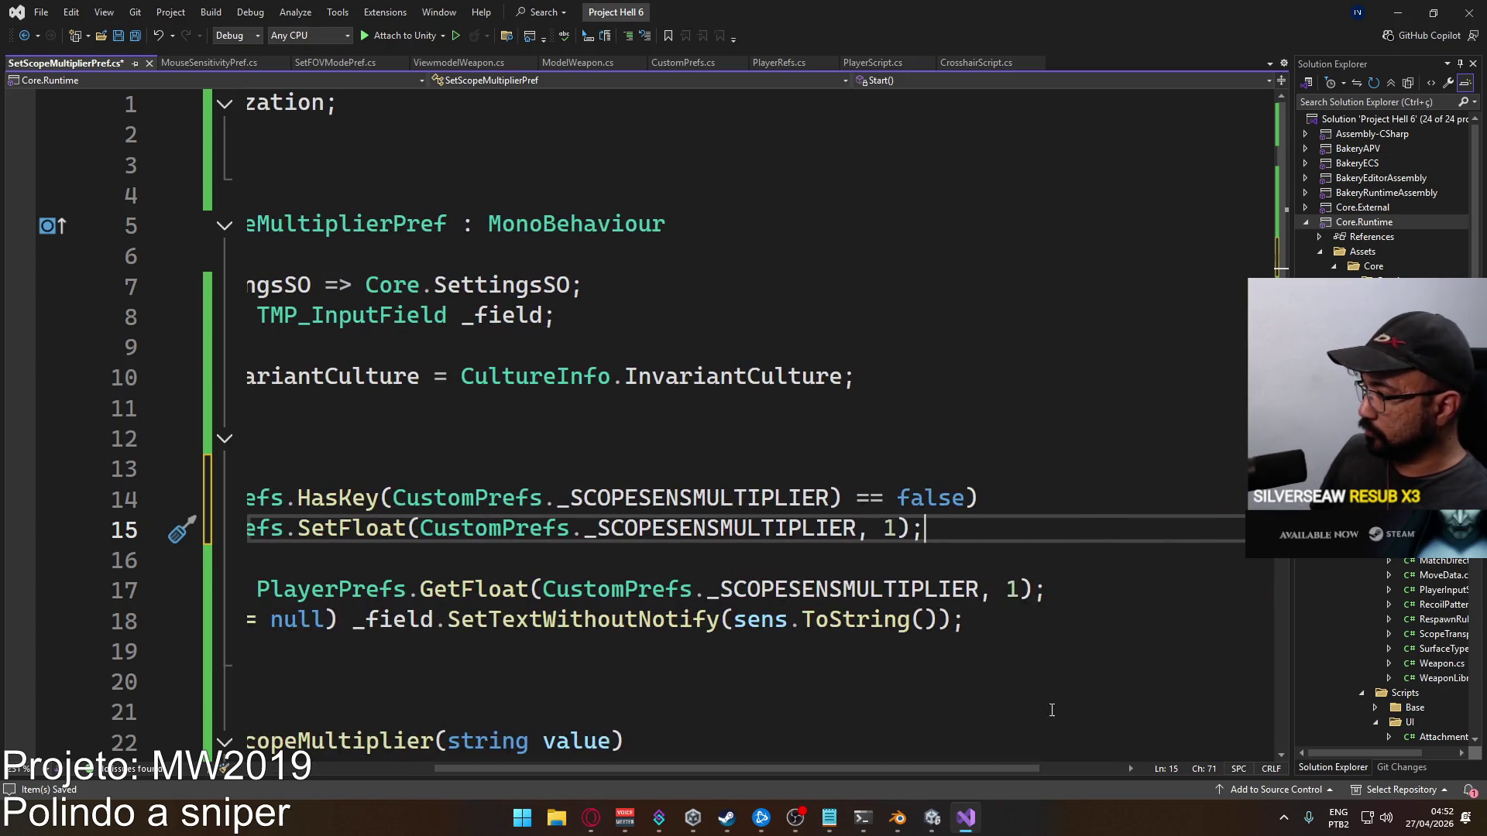
pyautogui.click(980, 589)
pyautogui.hotkey('shift', 'Right')
pyautogui.hotkey('shift', 'Right')
pyautogui.hotkey('shift', 'Right')
pyautogui.press('Delete')
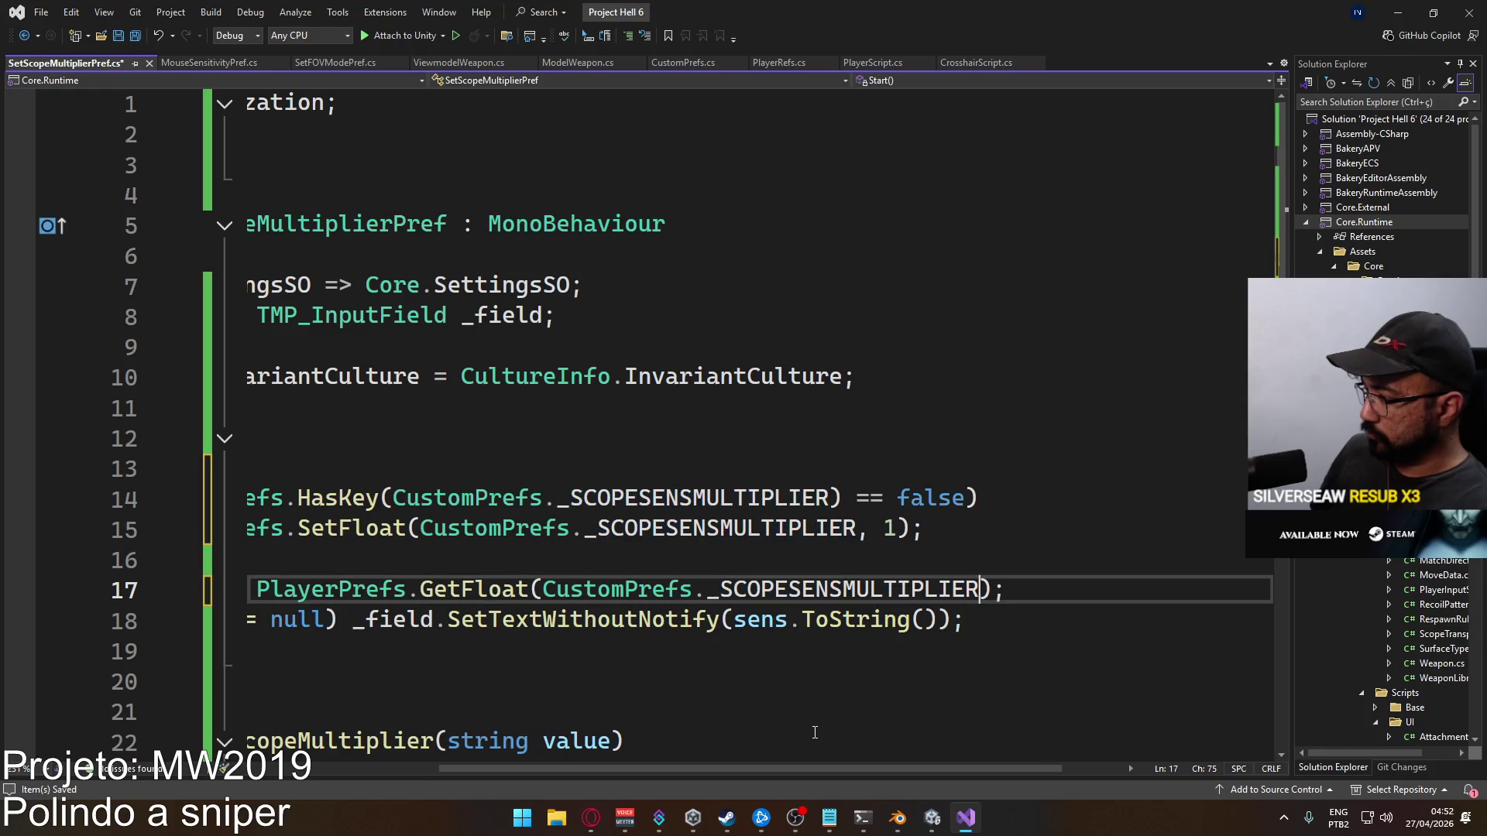
pyautogui.moveTo(773, 766); pyautogui.dragTo(532, 722)
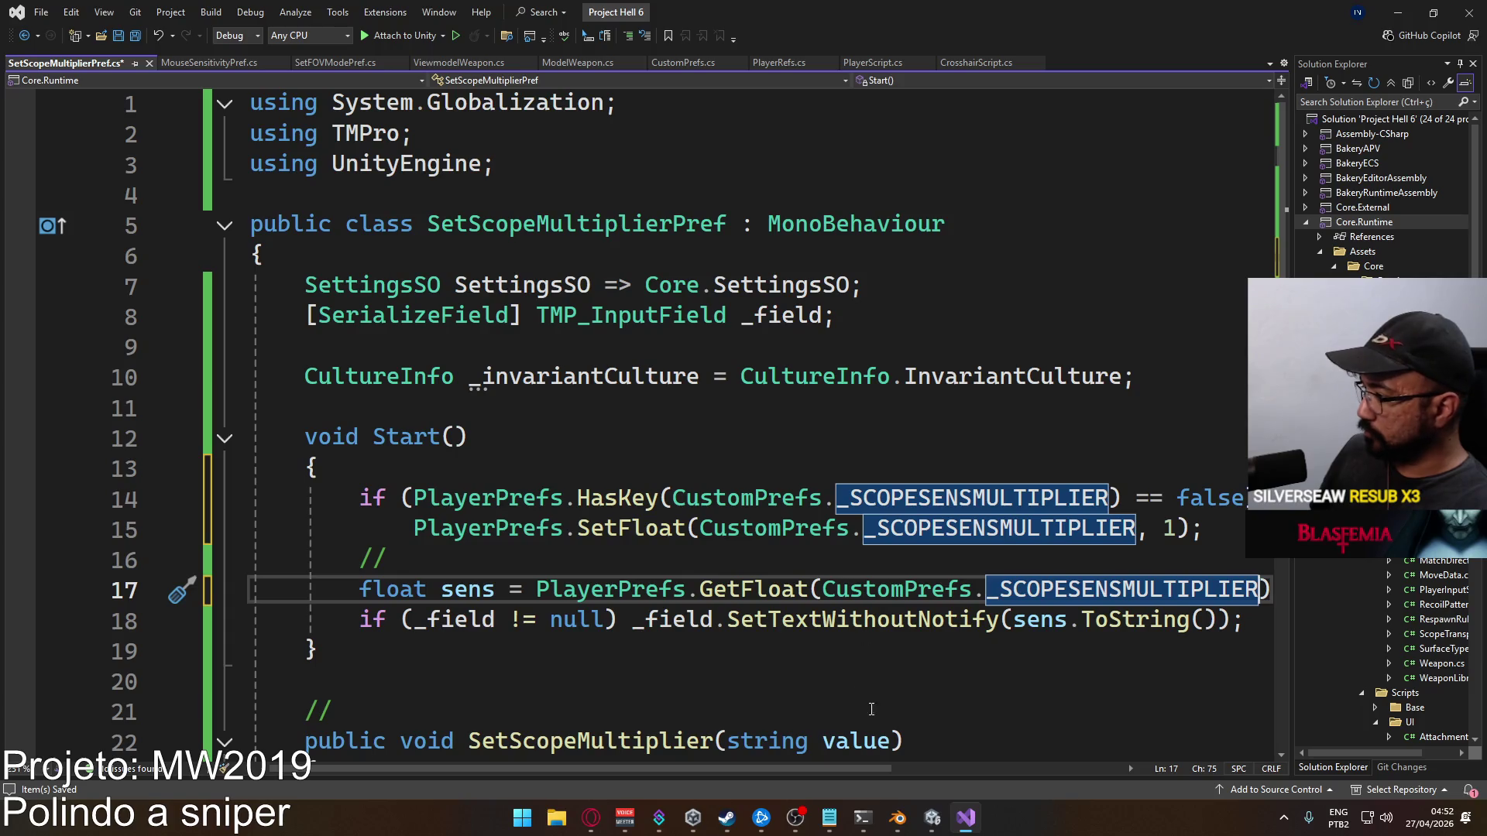
pyautogui.doubleClick(477, 582)
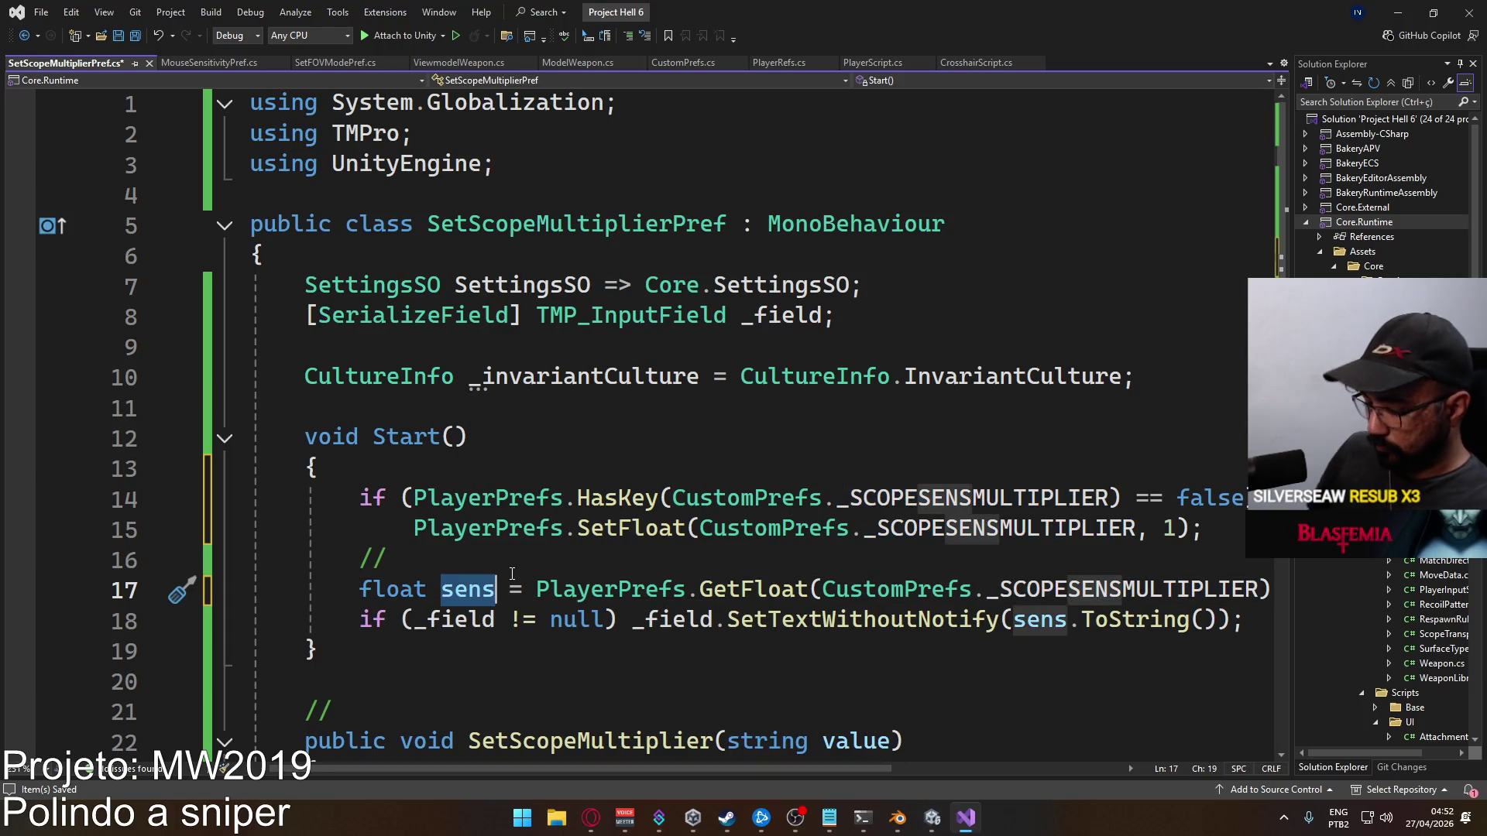
pyautogui.write('mult')
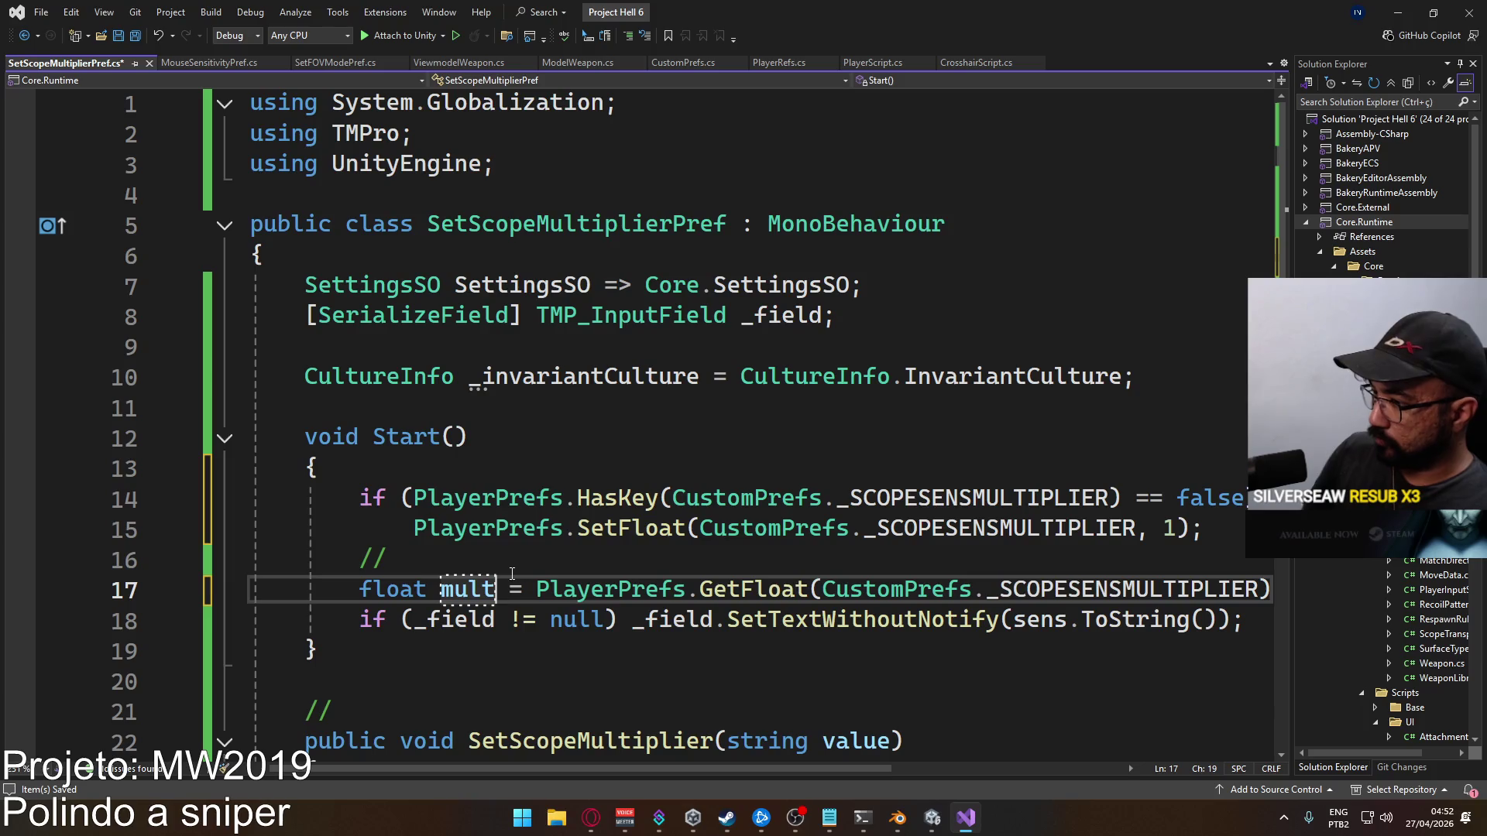
pyautogui.hotkey('ctrl', 'c')
pyautogui.doubleClick(1040, 619)
pyautogui.hotkey('ctrl', 'v')
pyautogui.click(433, 653)
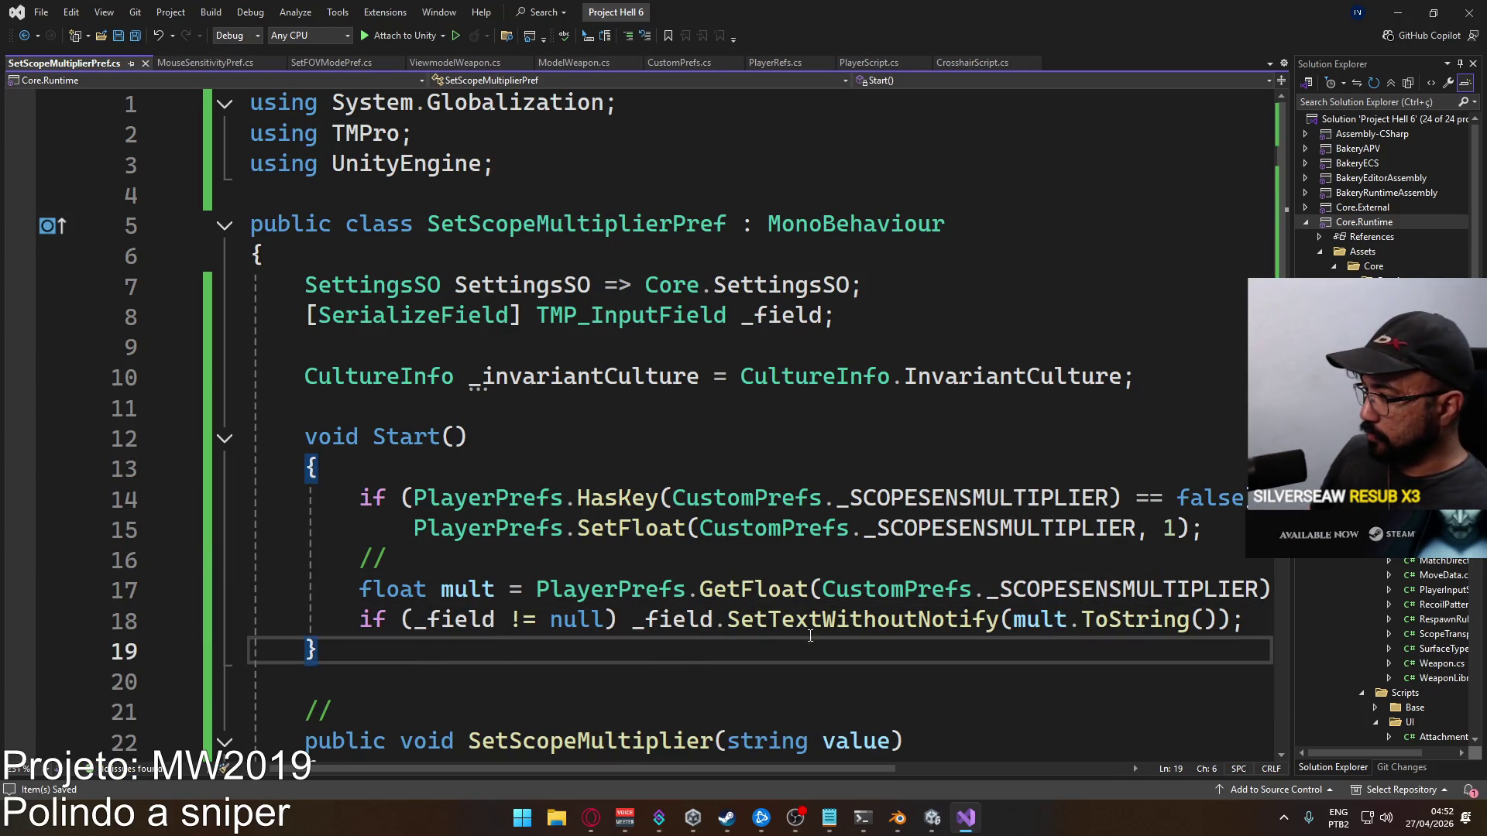
# Change SetScopeMultiplier's SetFloat key to CustomPrefs._SCOPESENSMULTIPLIER and save
pyautogui.scroll(-2, 629, 581)
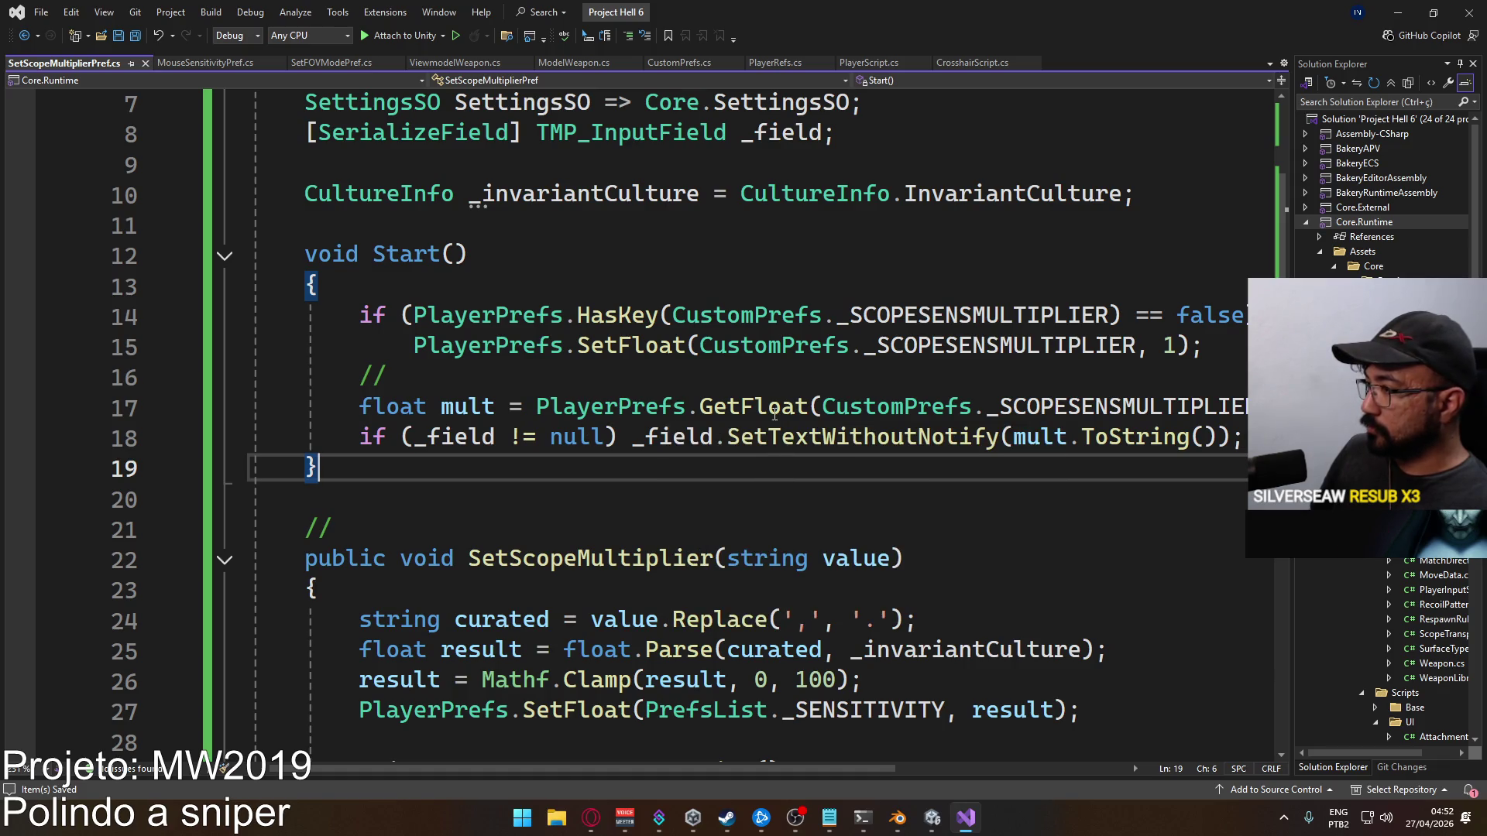
pyautogui.click(1244, 437)
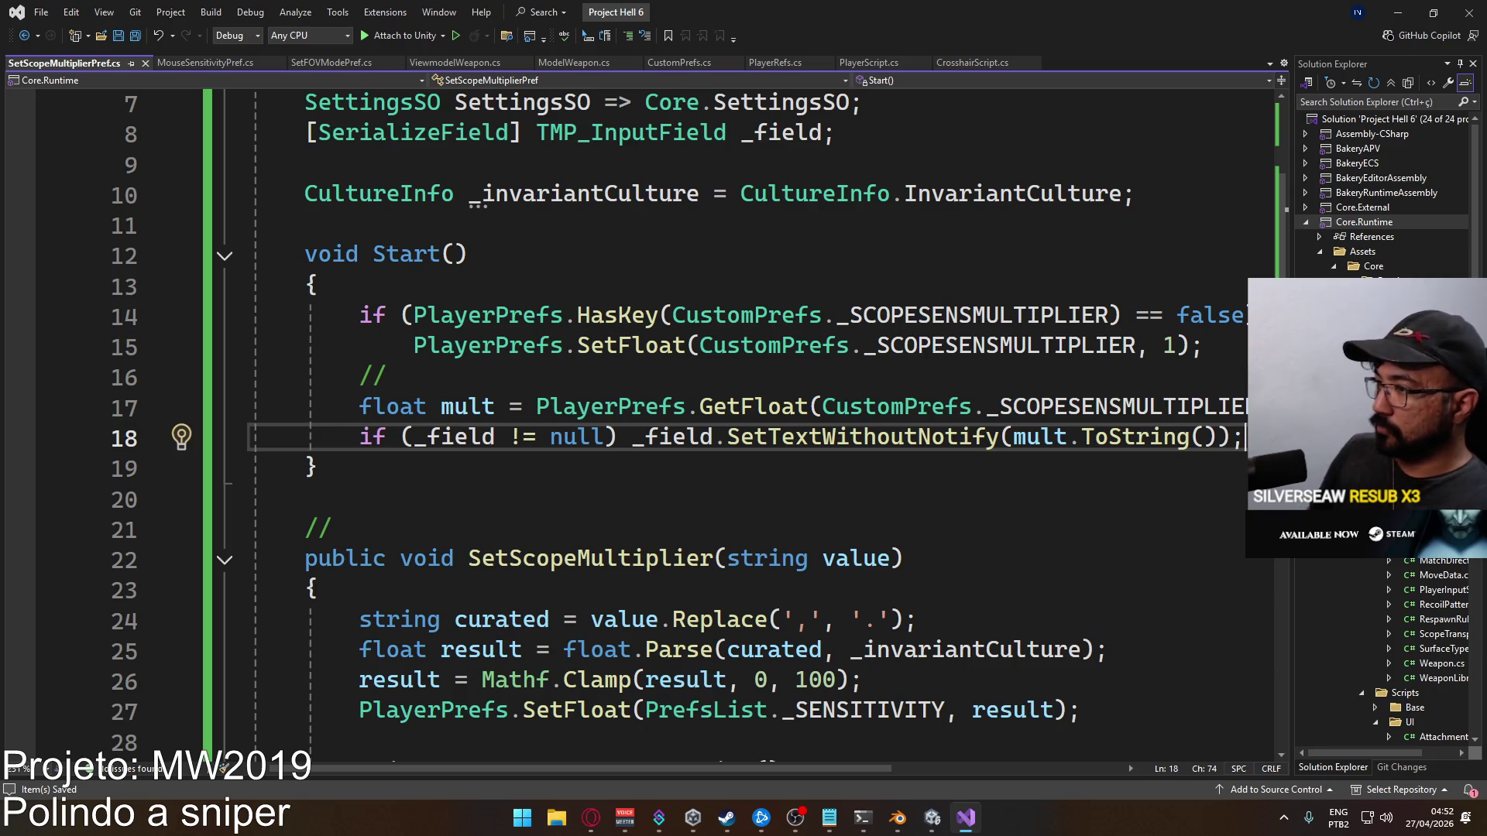
pyautogui.scroll(-2, 577, 548)
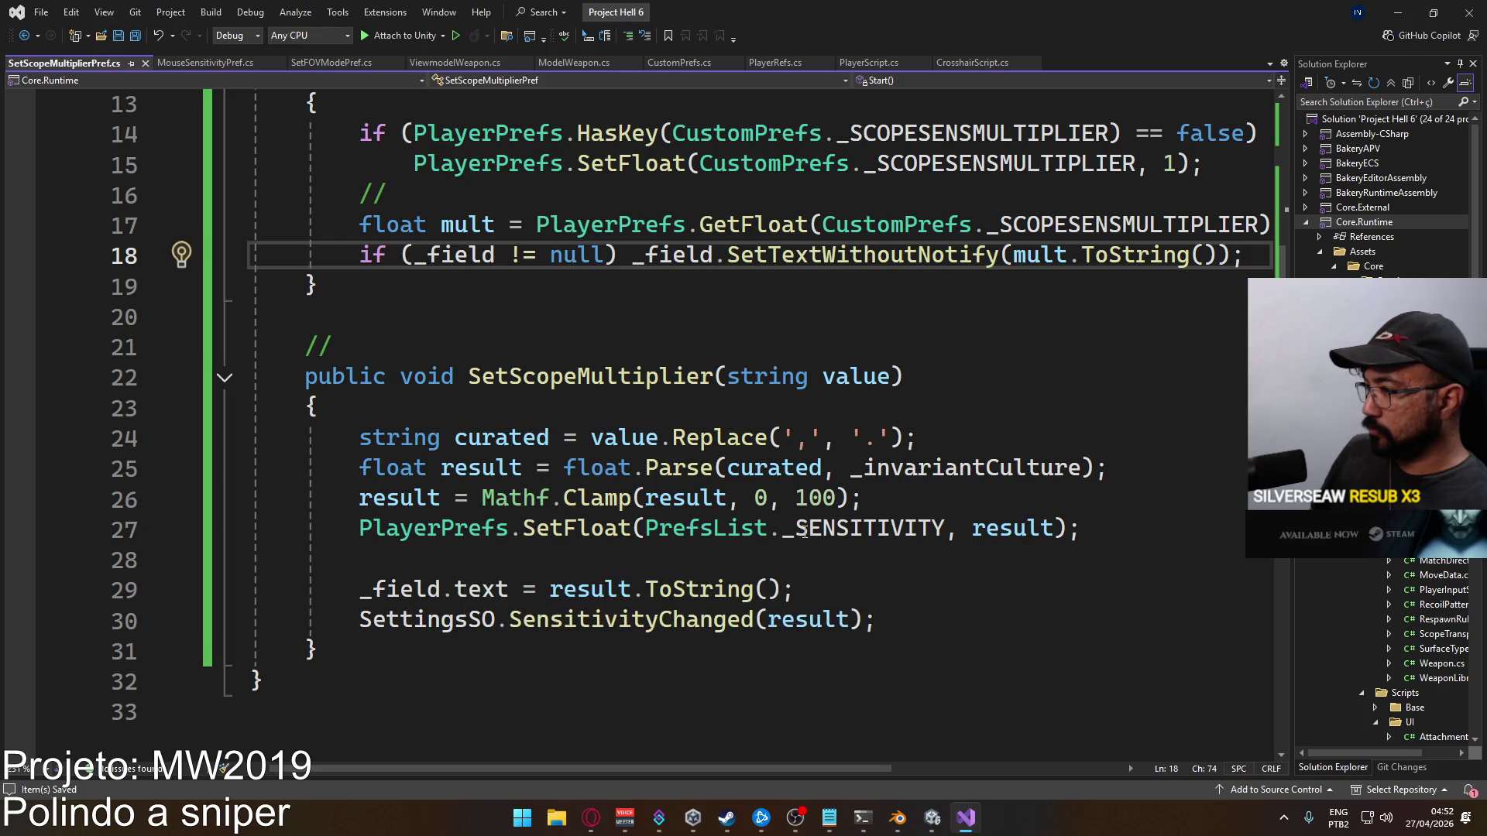
pyautogui.doubleClick(890, 528)
pyautogui.write('_Scop')
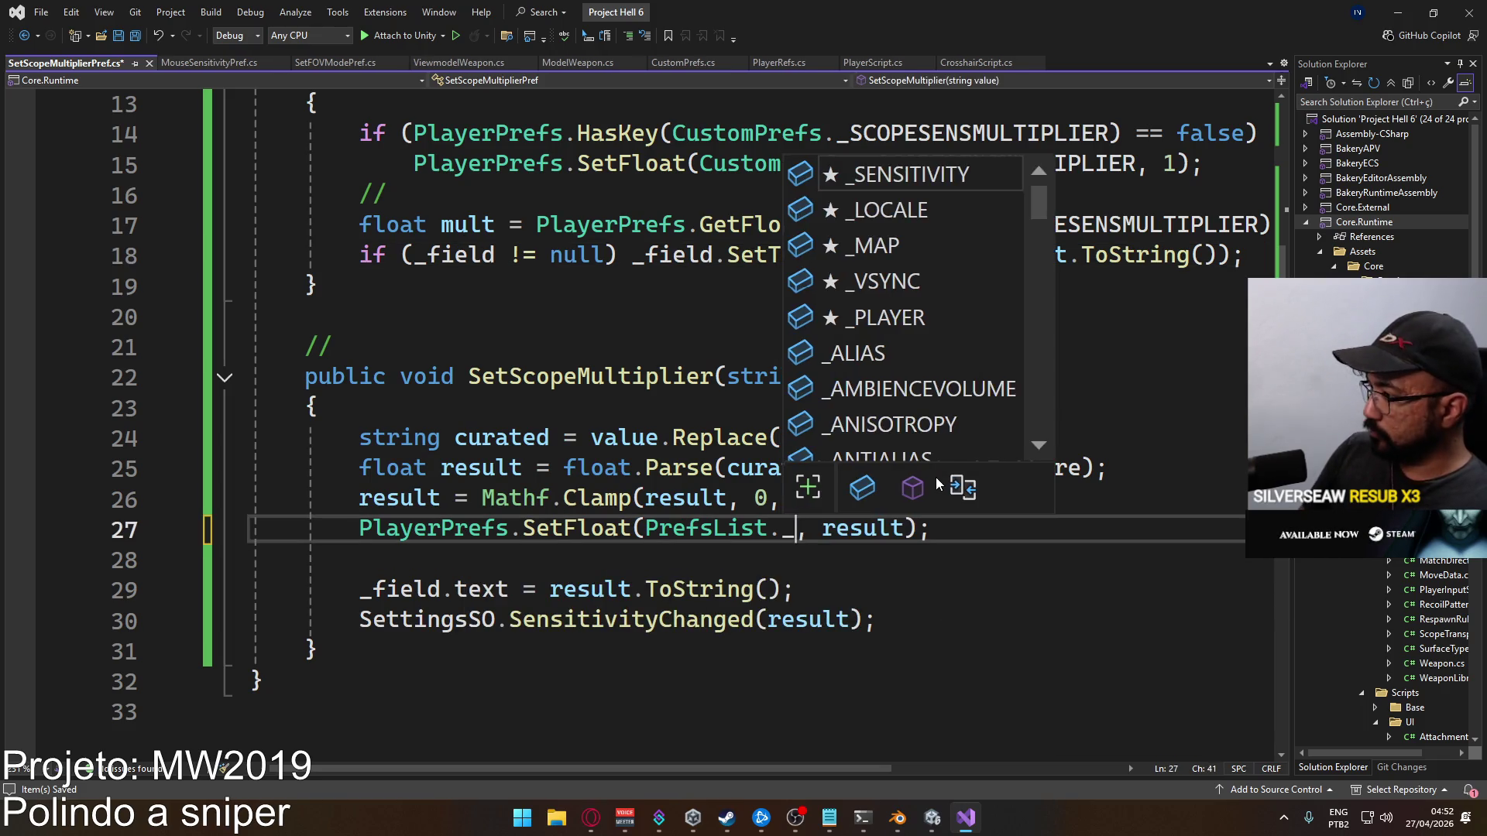
pyautogui.press('BackSpace')
pyautogui.press('BackSpace')
pyautogui.press('BackSpace')
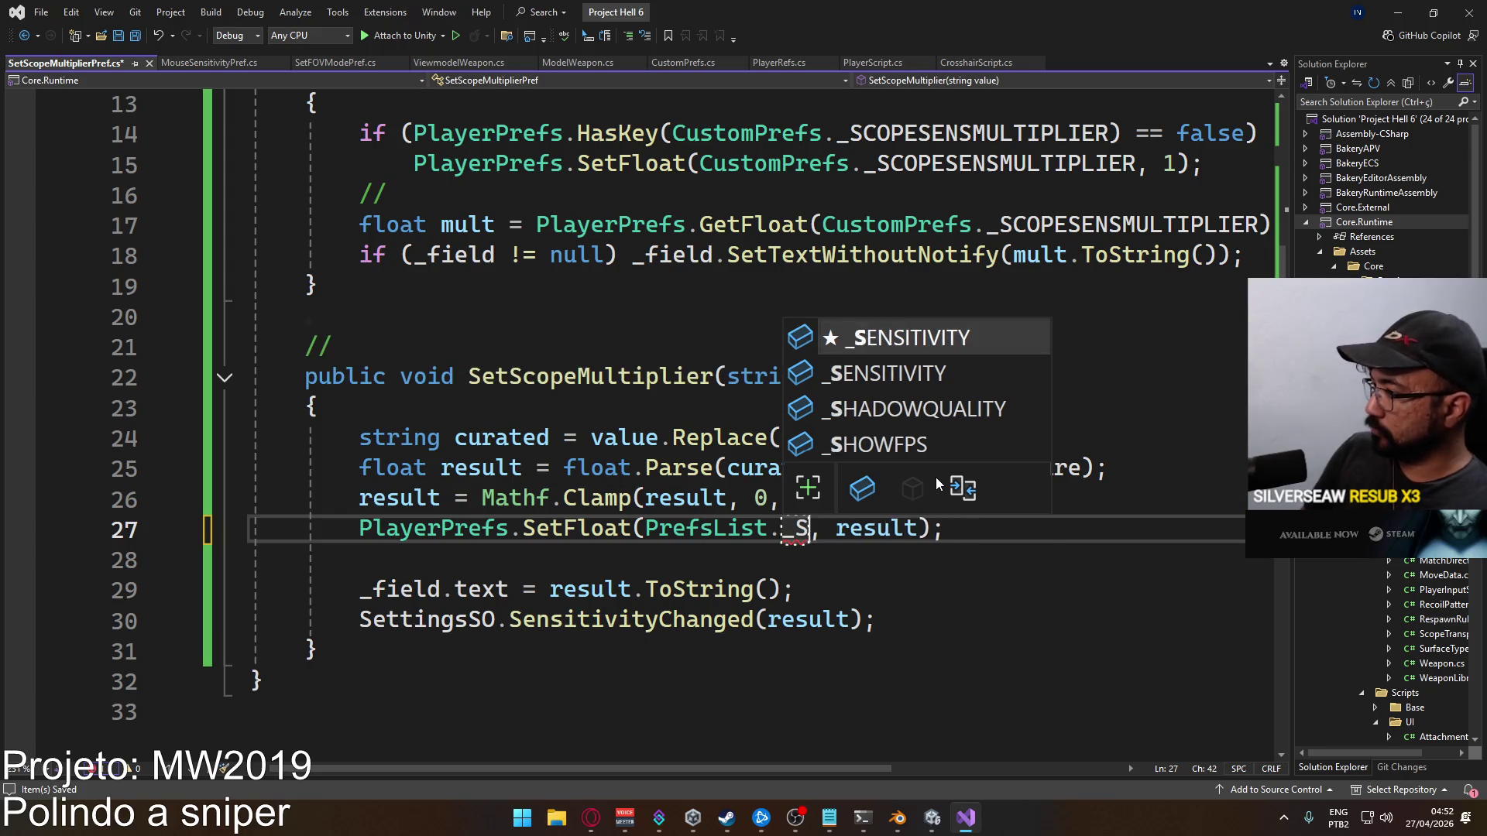
pyautogui.write('sc')
pyautogui.press('BackSpace')
pyautogui.press('BackSpace')
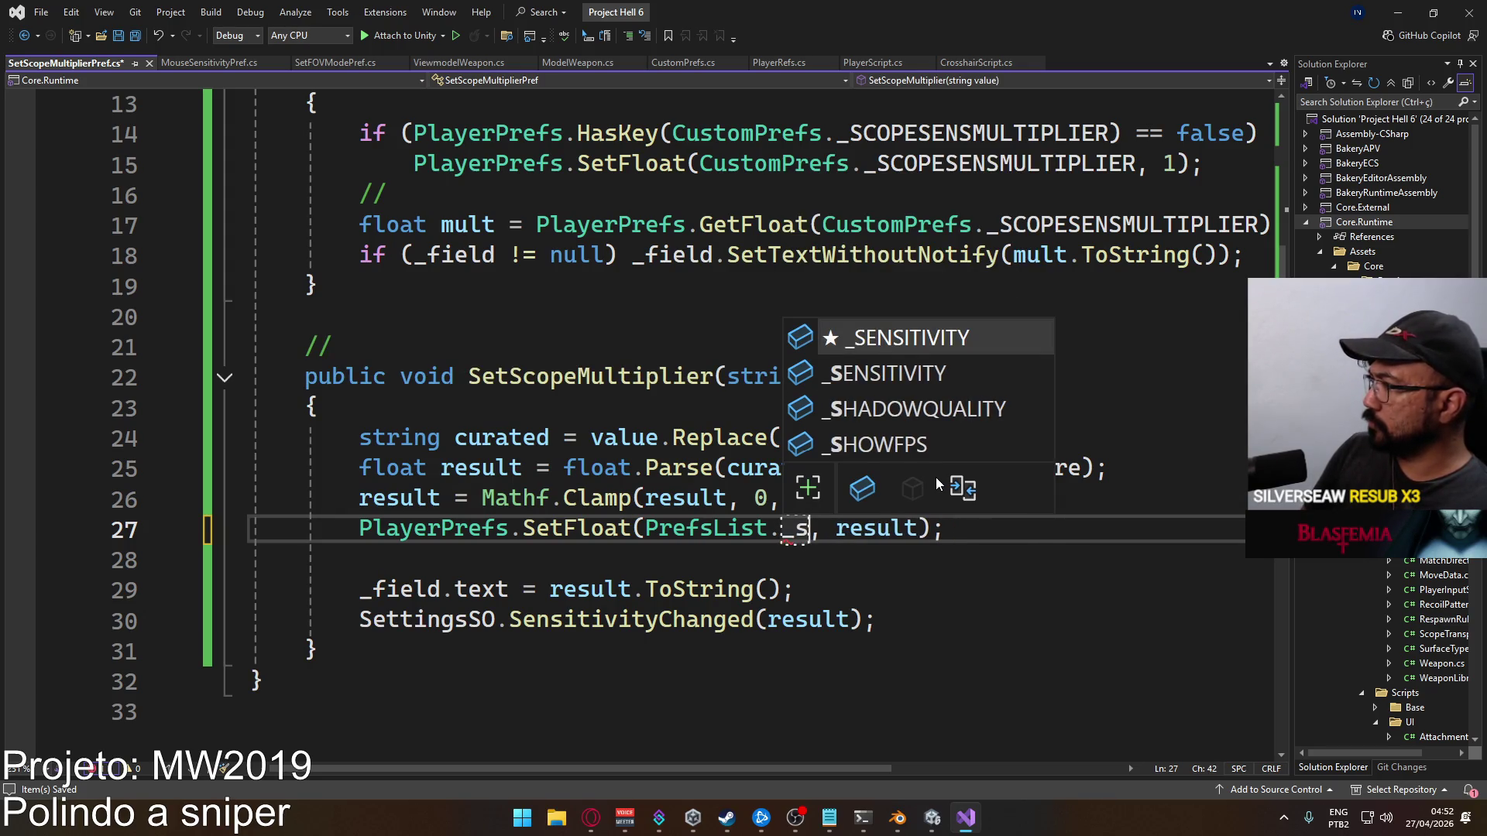
pyautogui.press('BackSpace')
pyautogui.press('BackSpace')
pyautogui.press('BackSpace')
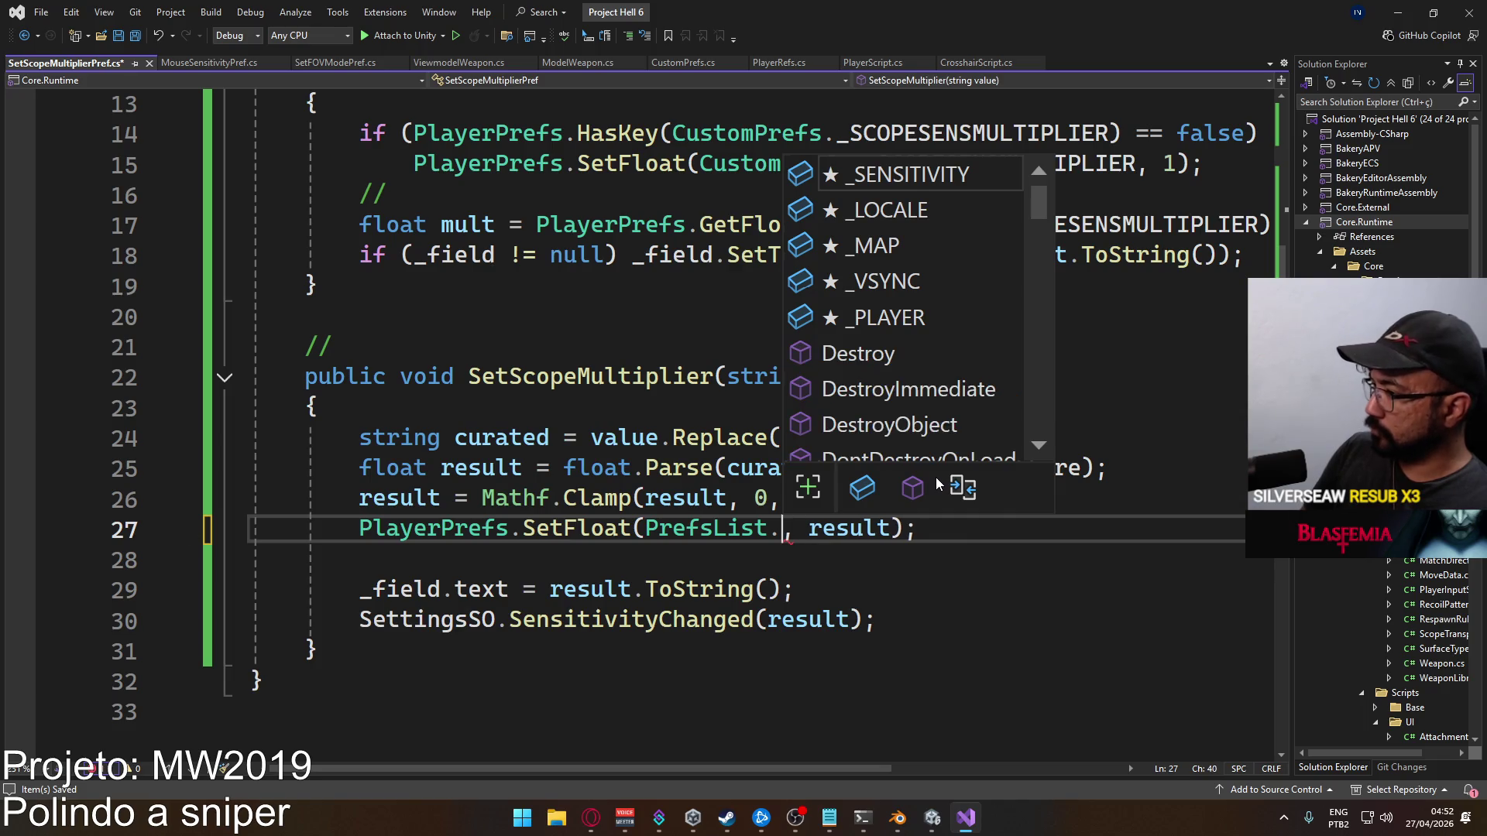
pyautogui.write('Custom')
pyautogui.press('Tab')
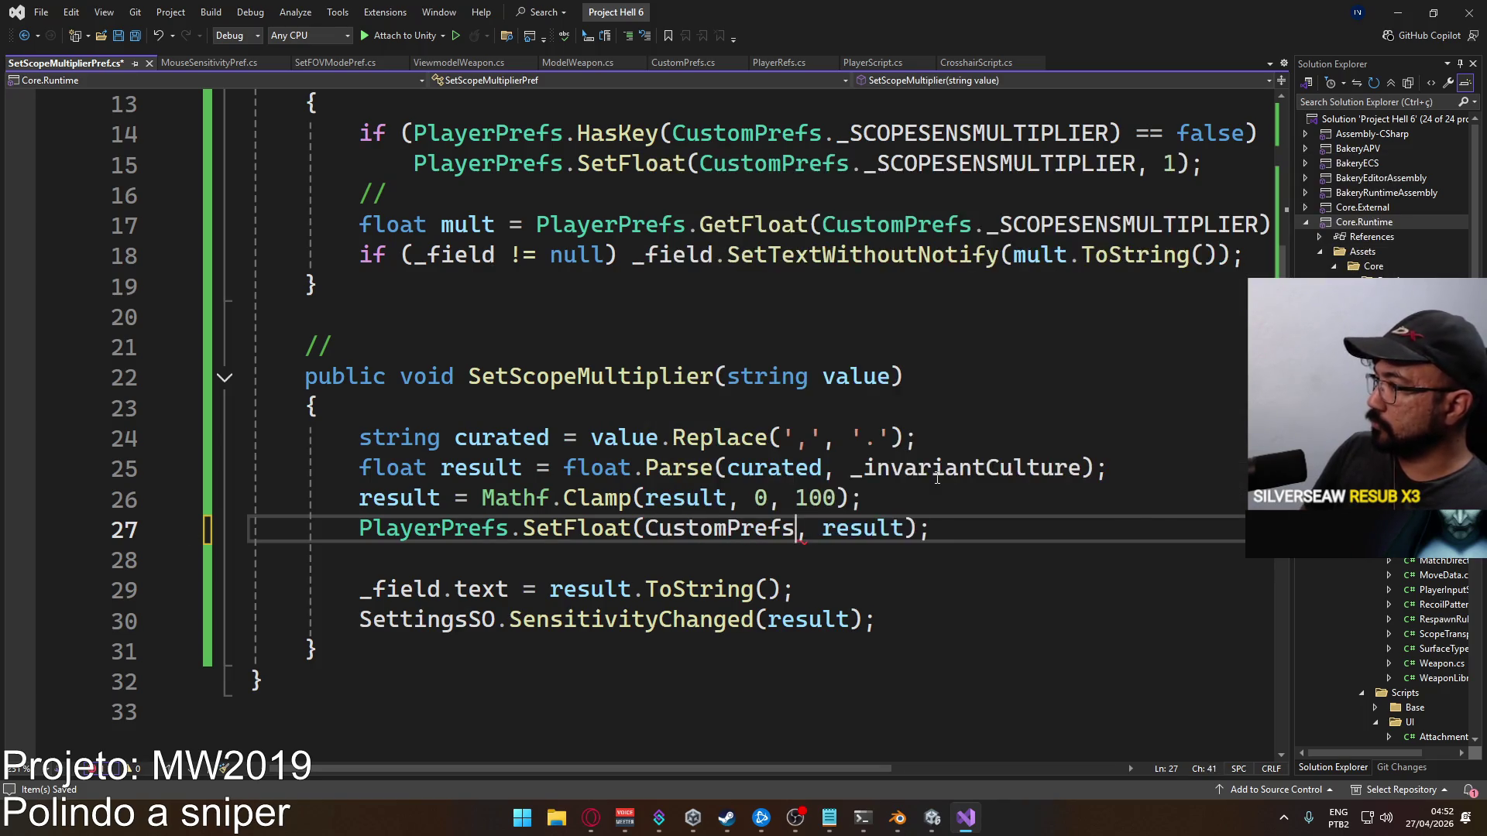
pyautogui.write('.')
pyautogui.press('Down')
pyautogui.press('Tab')
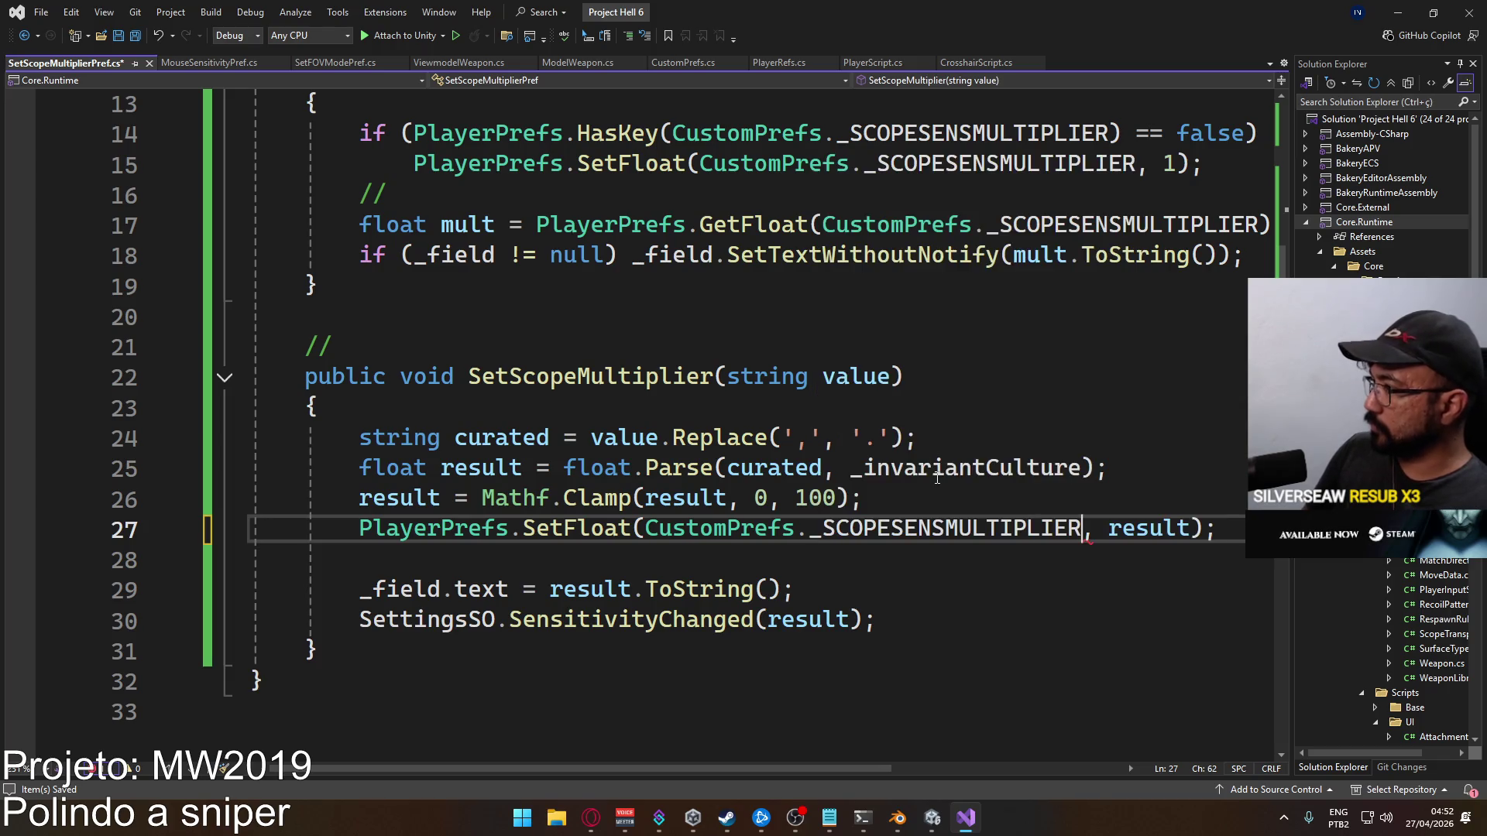
pyautogui.hotkey('ctrl', 's')
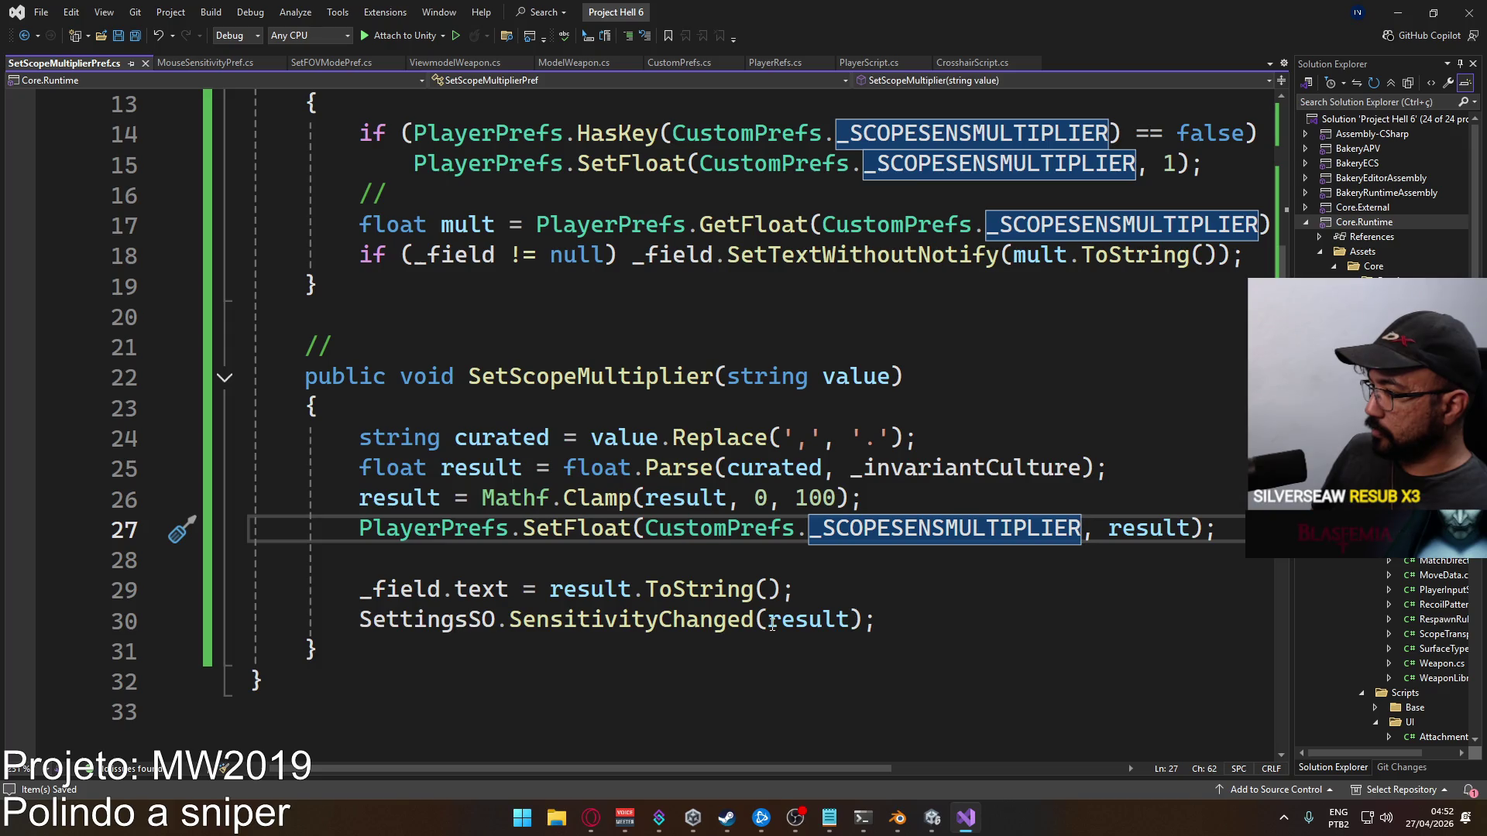
# Start renaming the SensitivityChanged call to a Scope event and jump to SettingsSO's definition
pyautogui.doubleClick(693, 620)
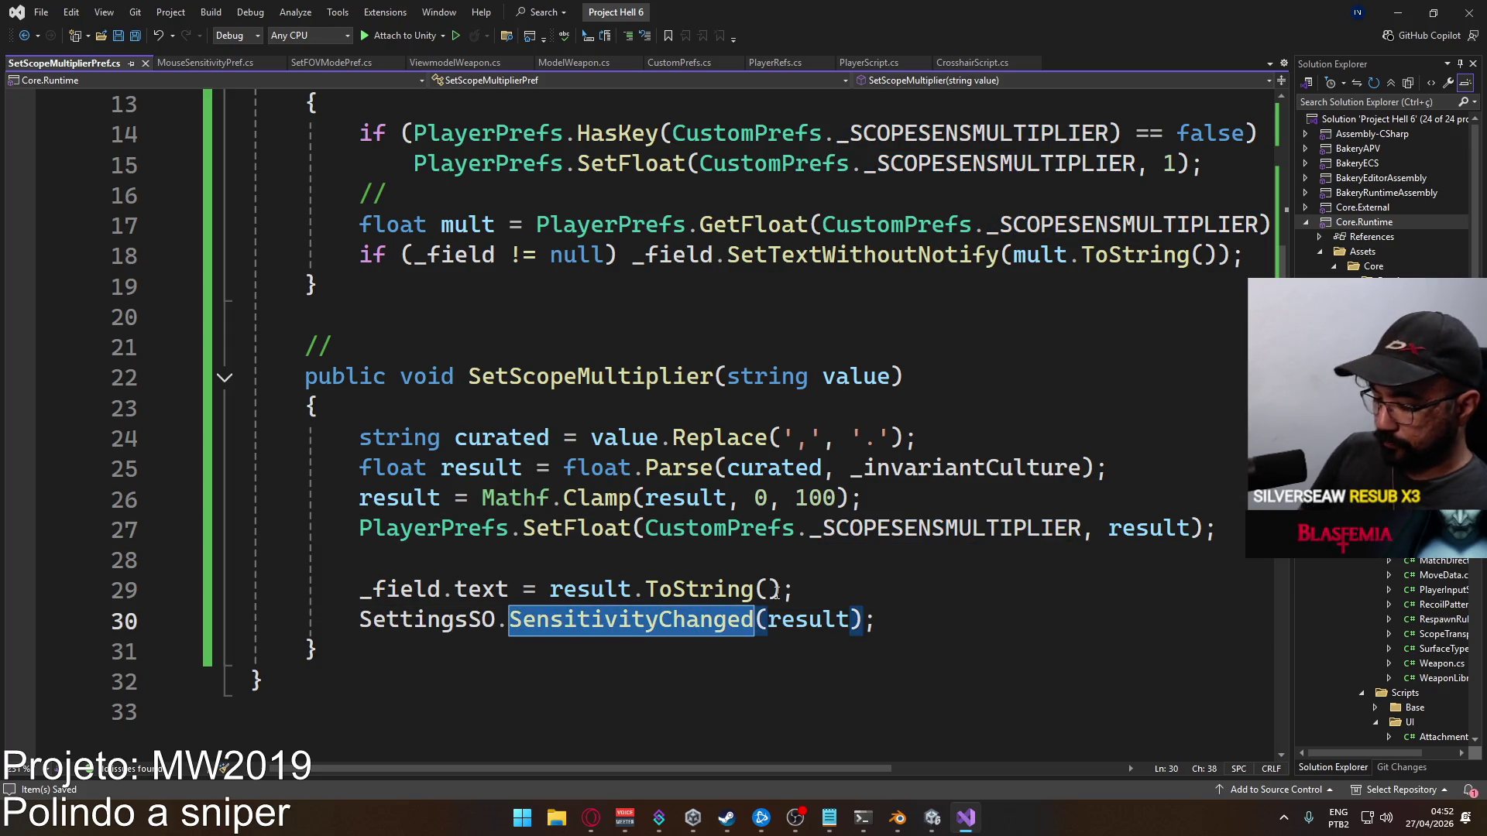
pyautogui.write('Scope')
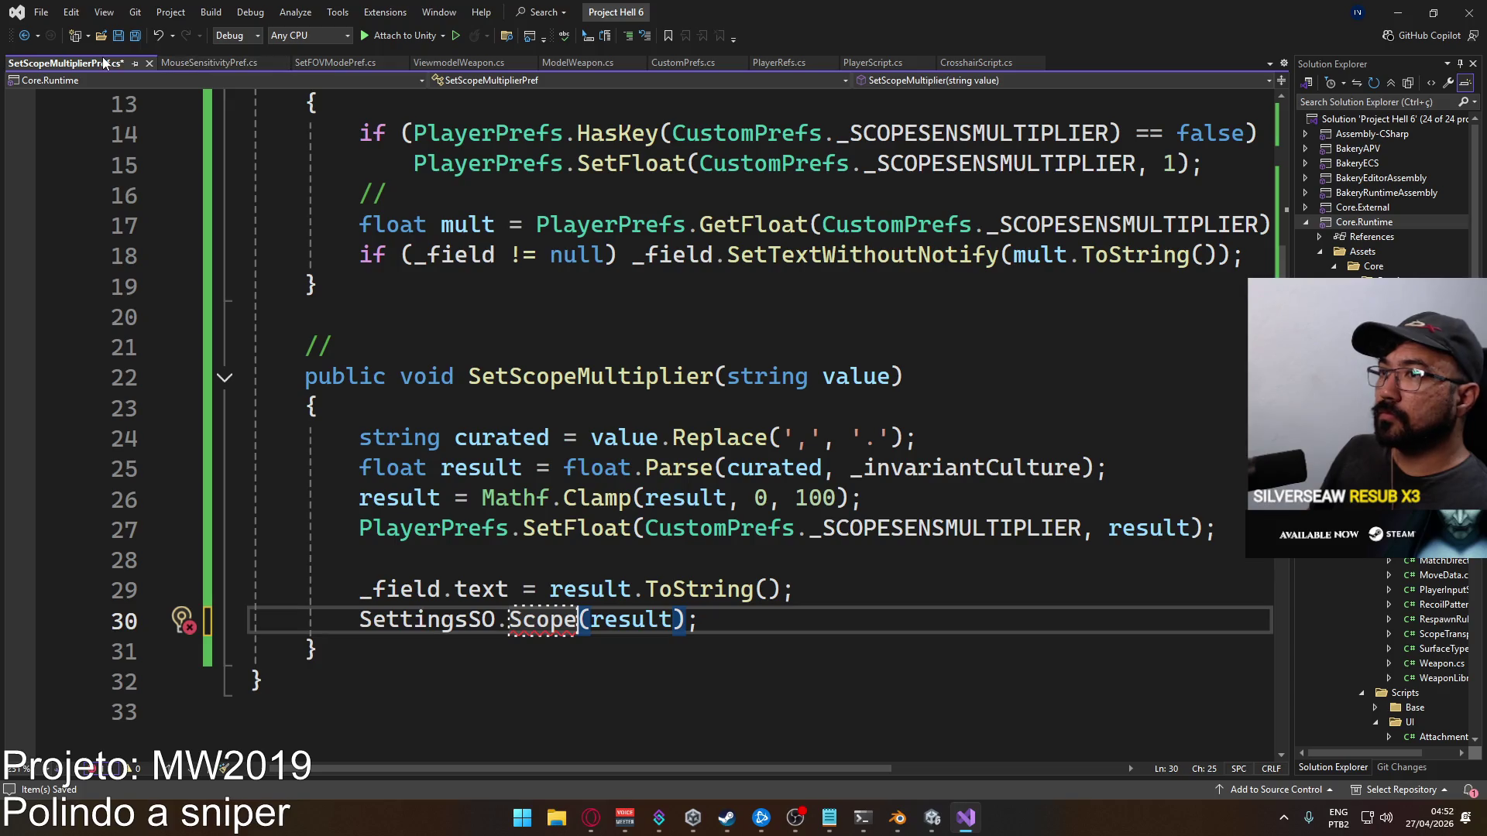
pyautogui.keyDown('ctrl'); pyautogui.click(455, 620); pyautogui.keyUp('ctrl')
# Declare an Action<float> EventOnScopeMultiplierChanged event in SettingsSO after ChangeBindings
pyautogui.keyDown('ctrl'); pyautogui.click(394, 287); pyautogui.keyUp('ctrl')
pyautogui.scroll(-15, 474, 468)
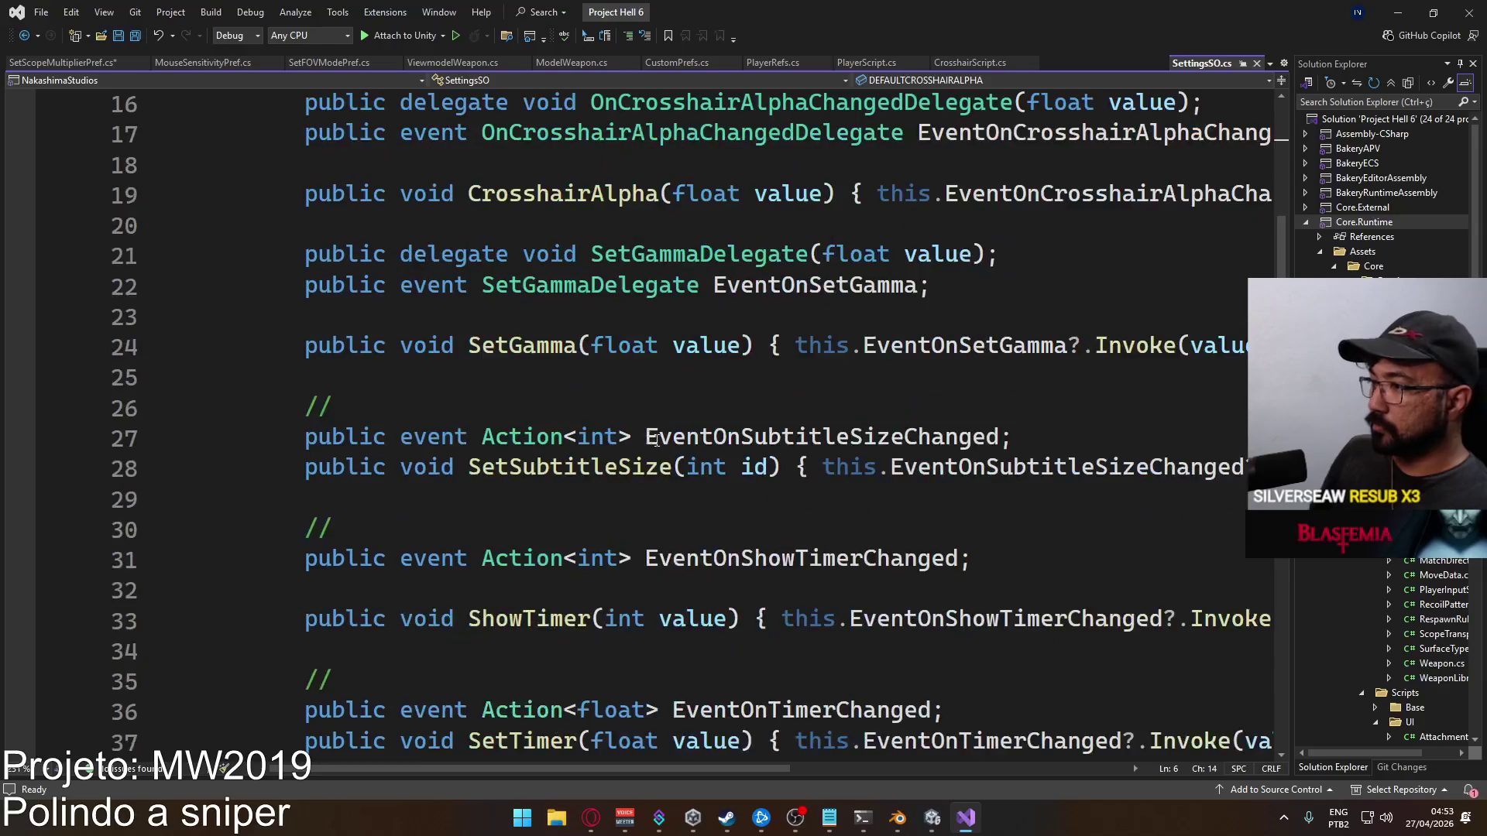
pyautogui.click(496, 439)
pyautogui.press('Return')
pyautogui.write('public event Action<')
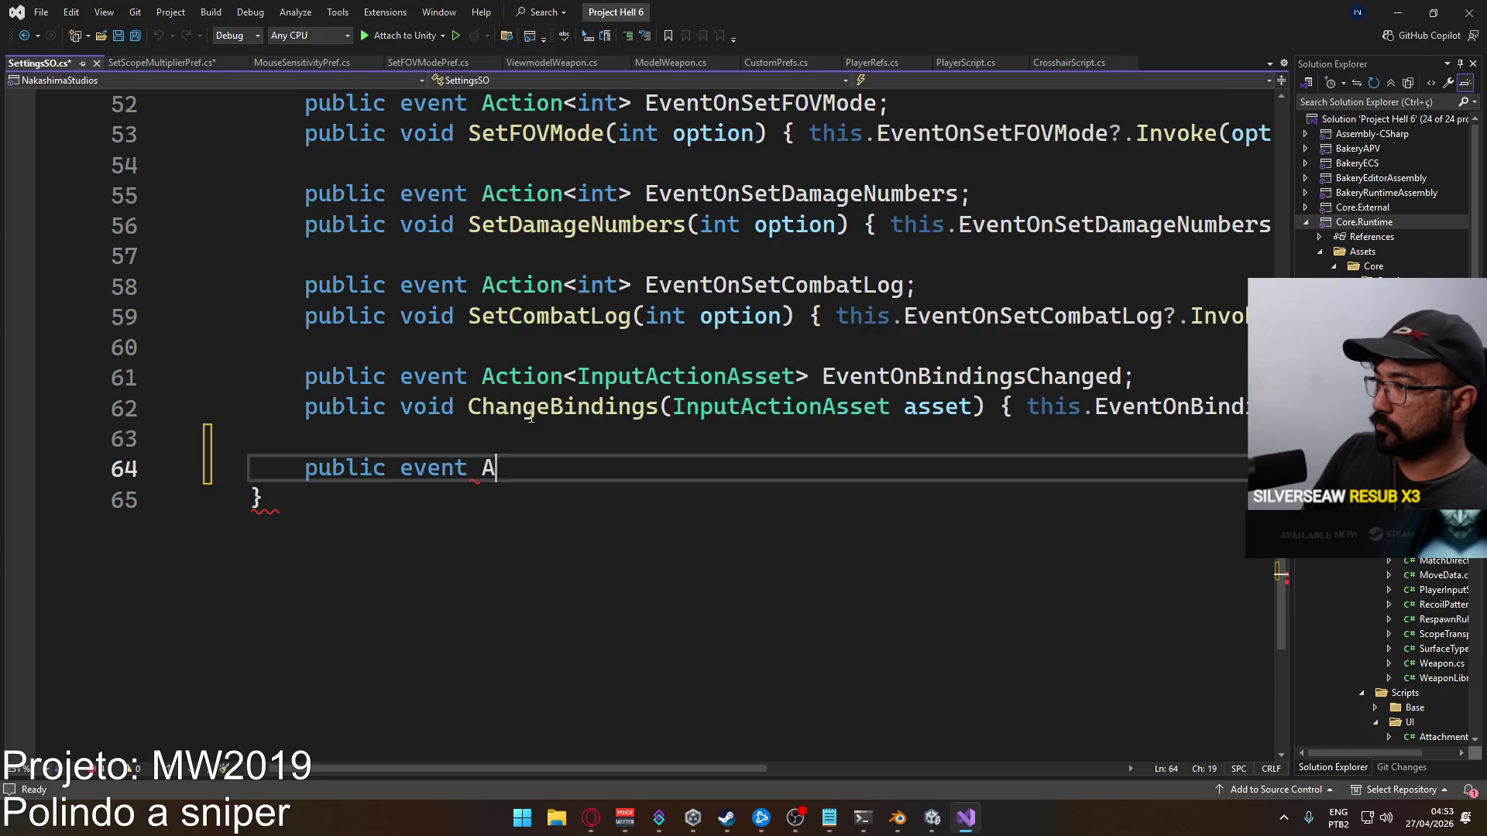
pyautogui.write('float>')
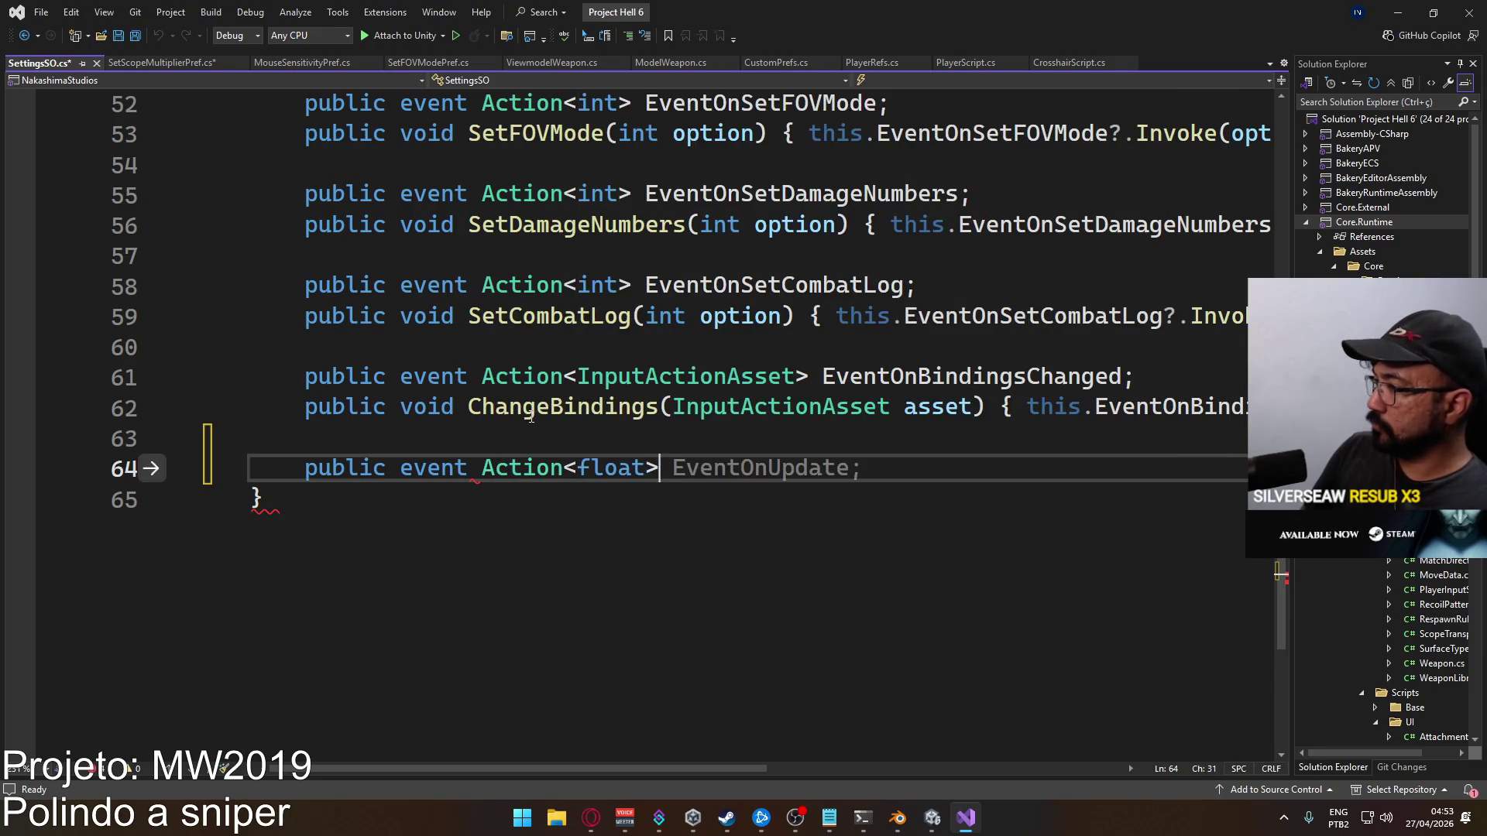
pyautogui.write(' EventOnScope')
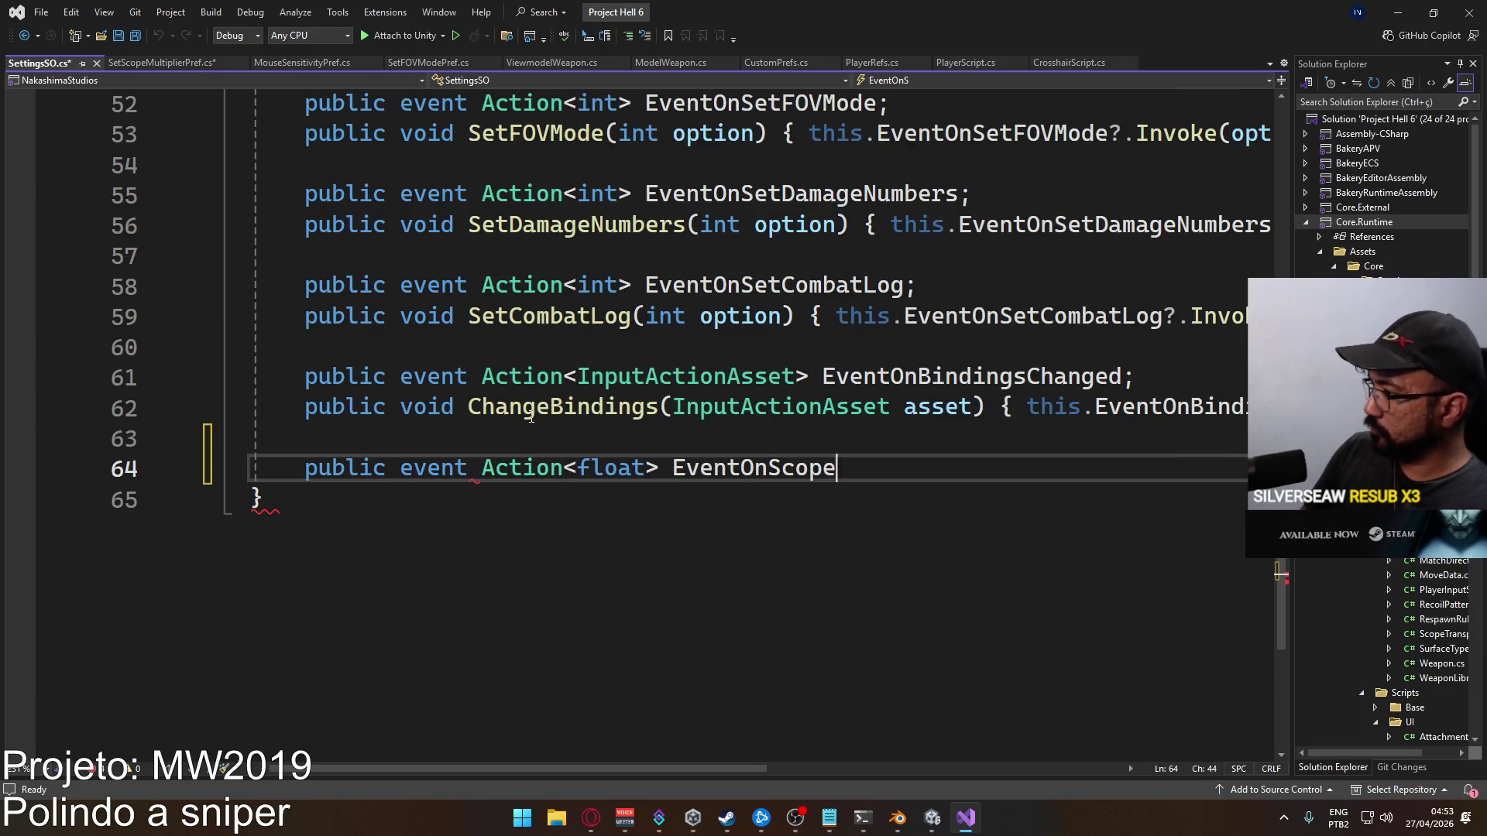
pyautogui.write('Multipl')
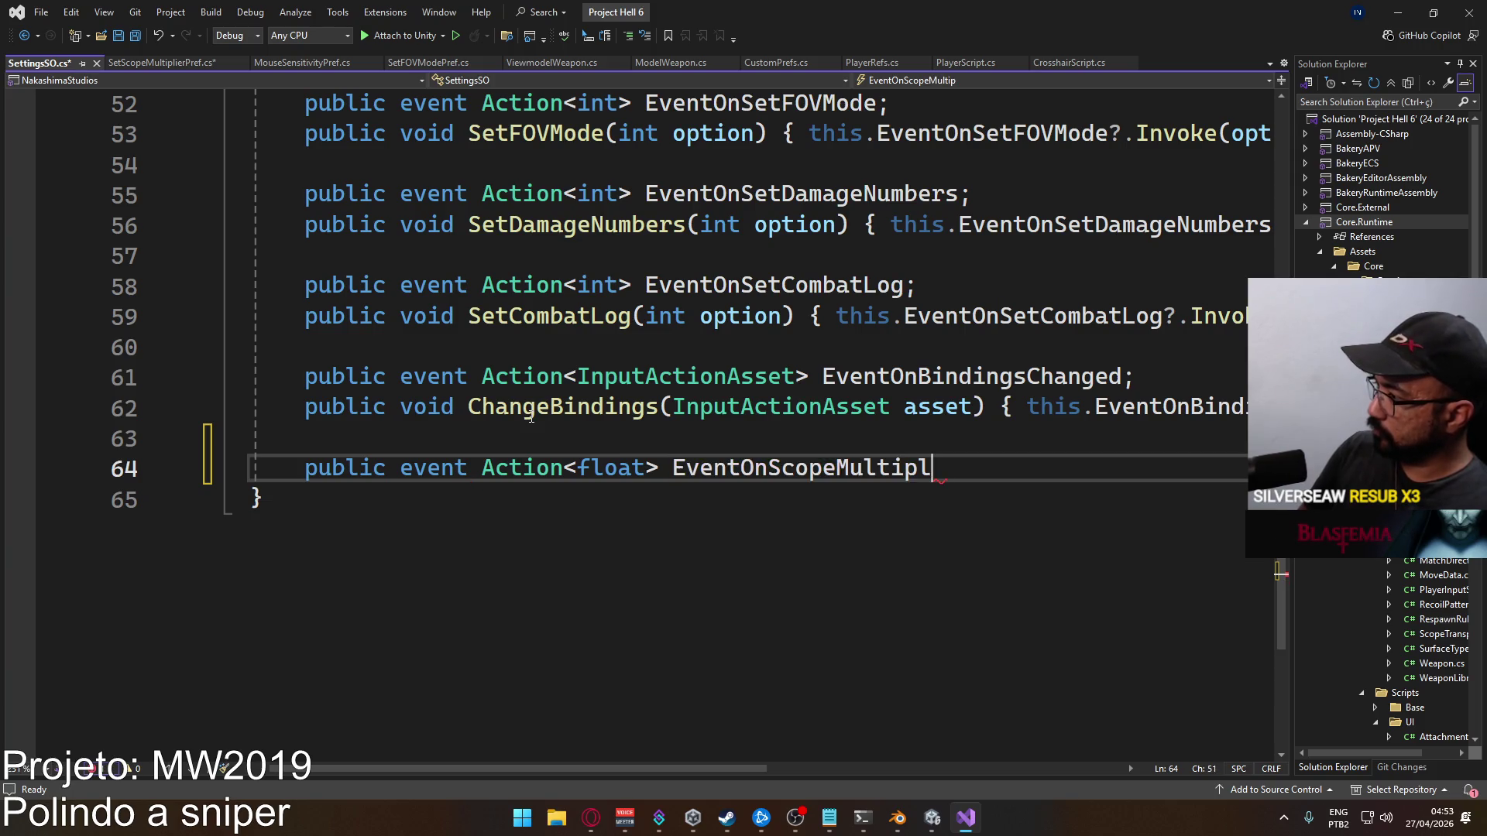
pyautogui.write('ierChanged.')
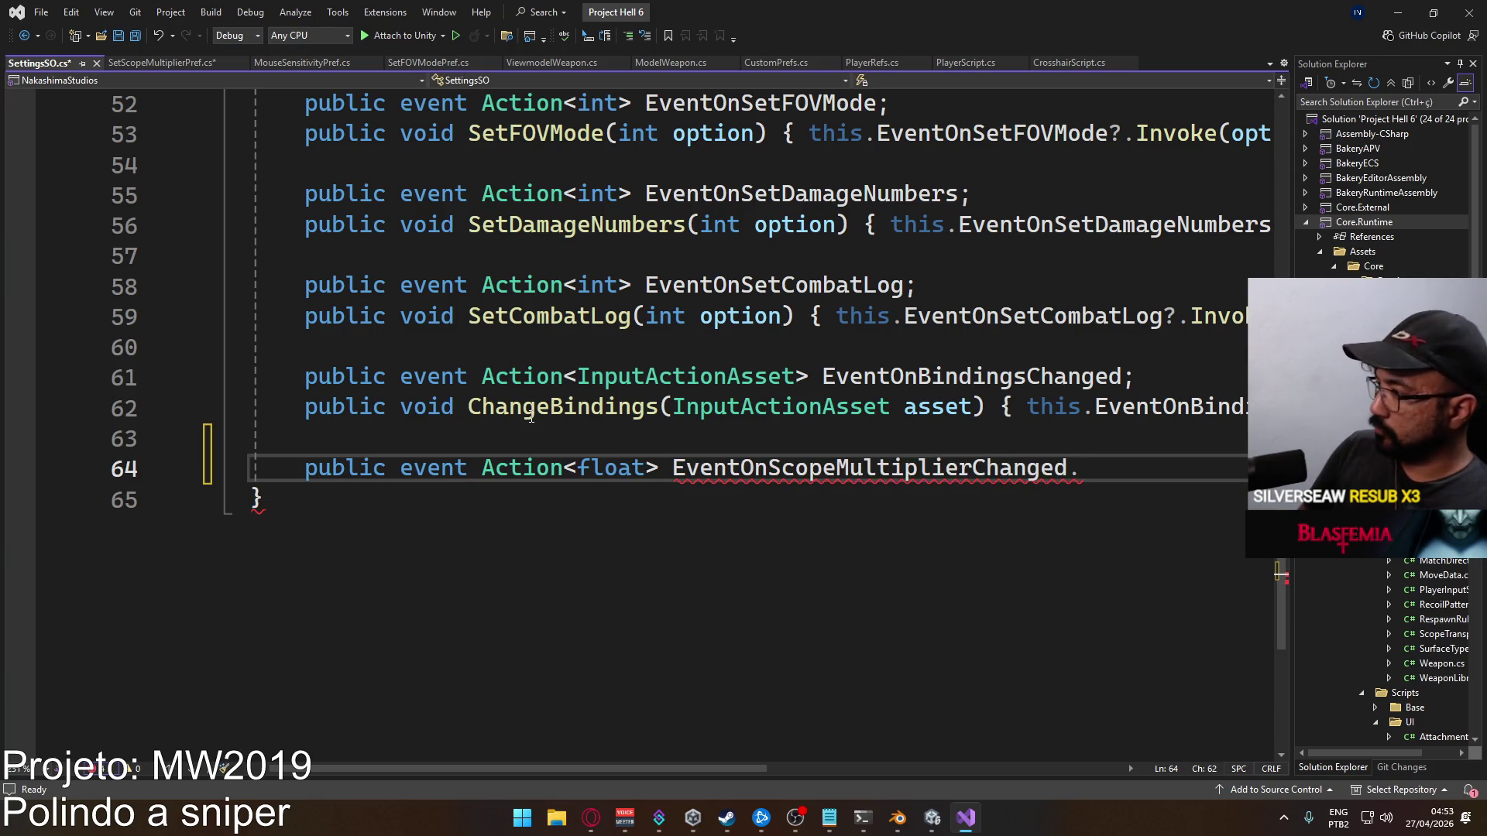
pyautogui.write(';')
pyautogui.press('Return')
# Add SetScopeMultiplier(float value) calling EventOnScopeMultiplierChanged?.Invoke(value), and save SettingsSO
pyautogui.write('public voi')
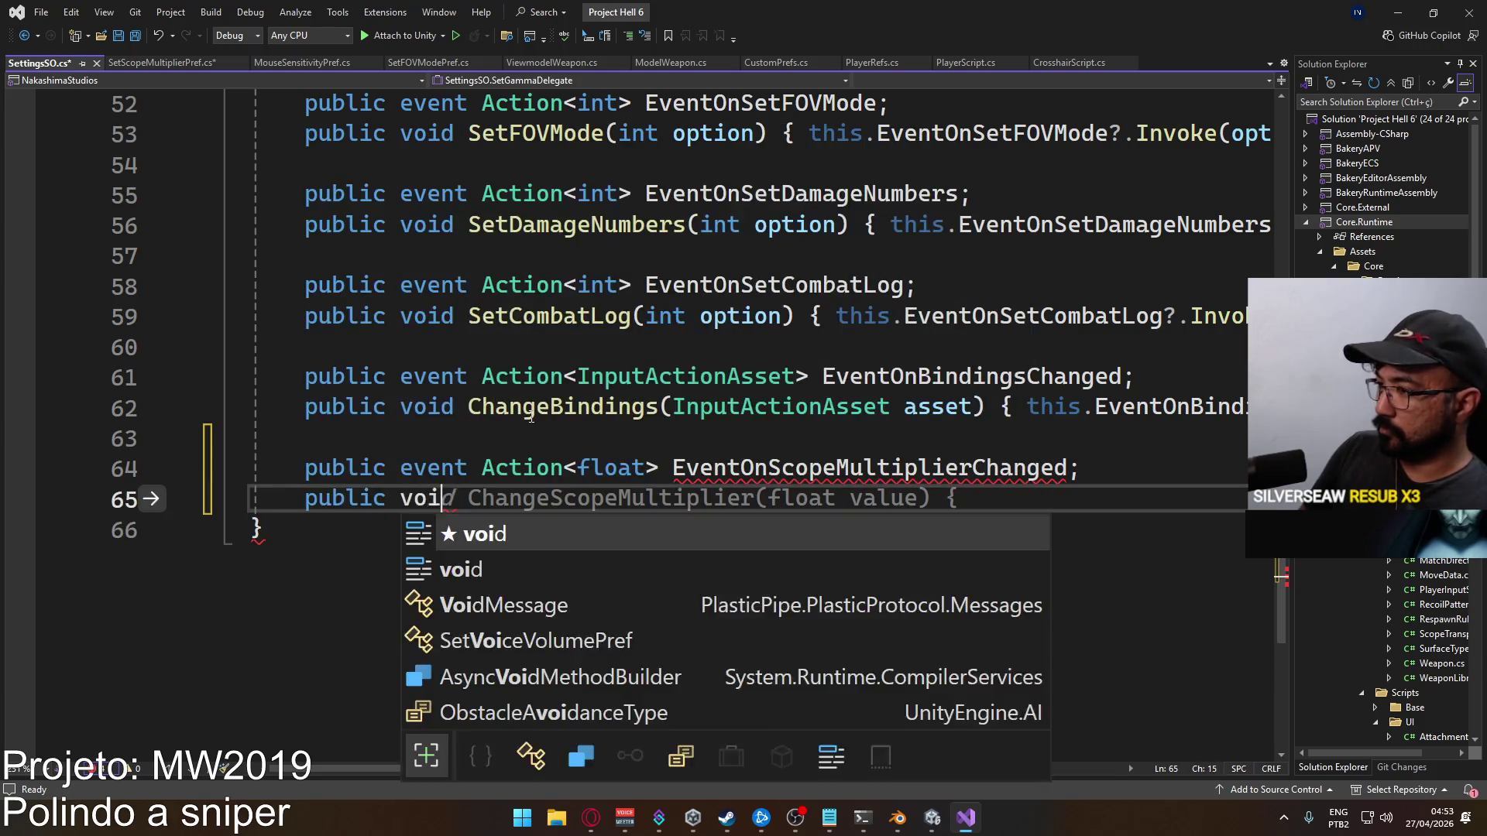
pyautogui.write('d SetSco')
pyautogui.press('BackSpace')
pyautogui.write('Multiplier')
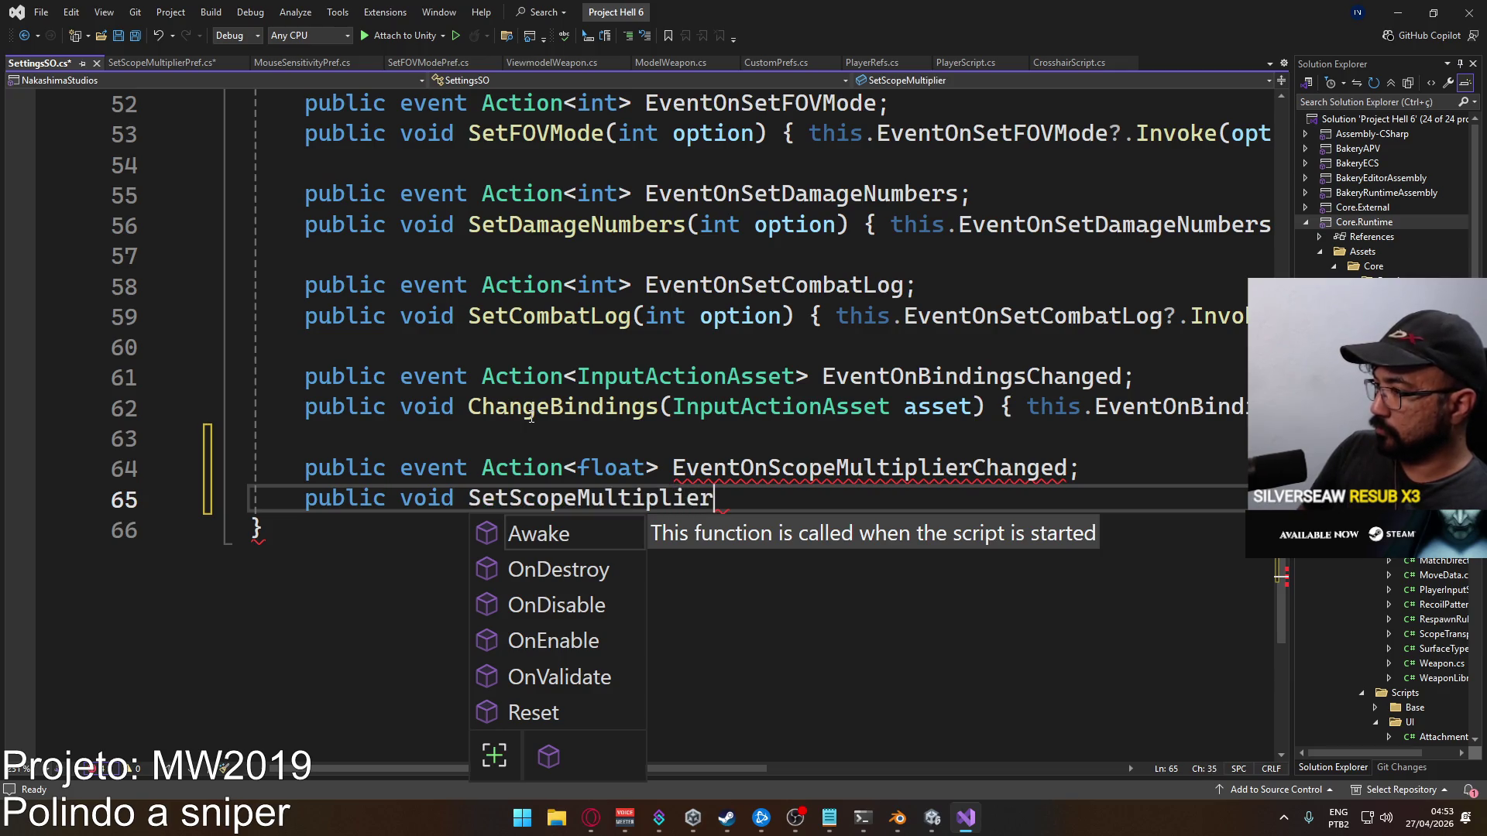
pyautogui.write('(float value) {')
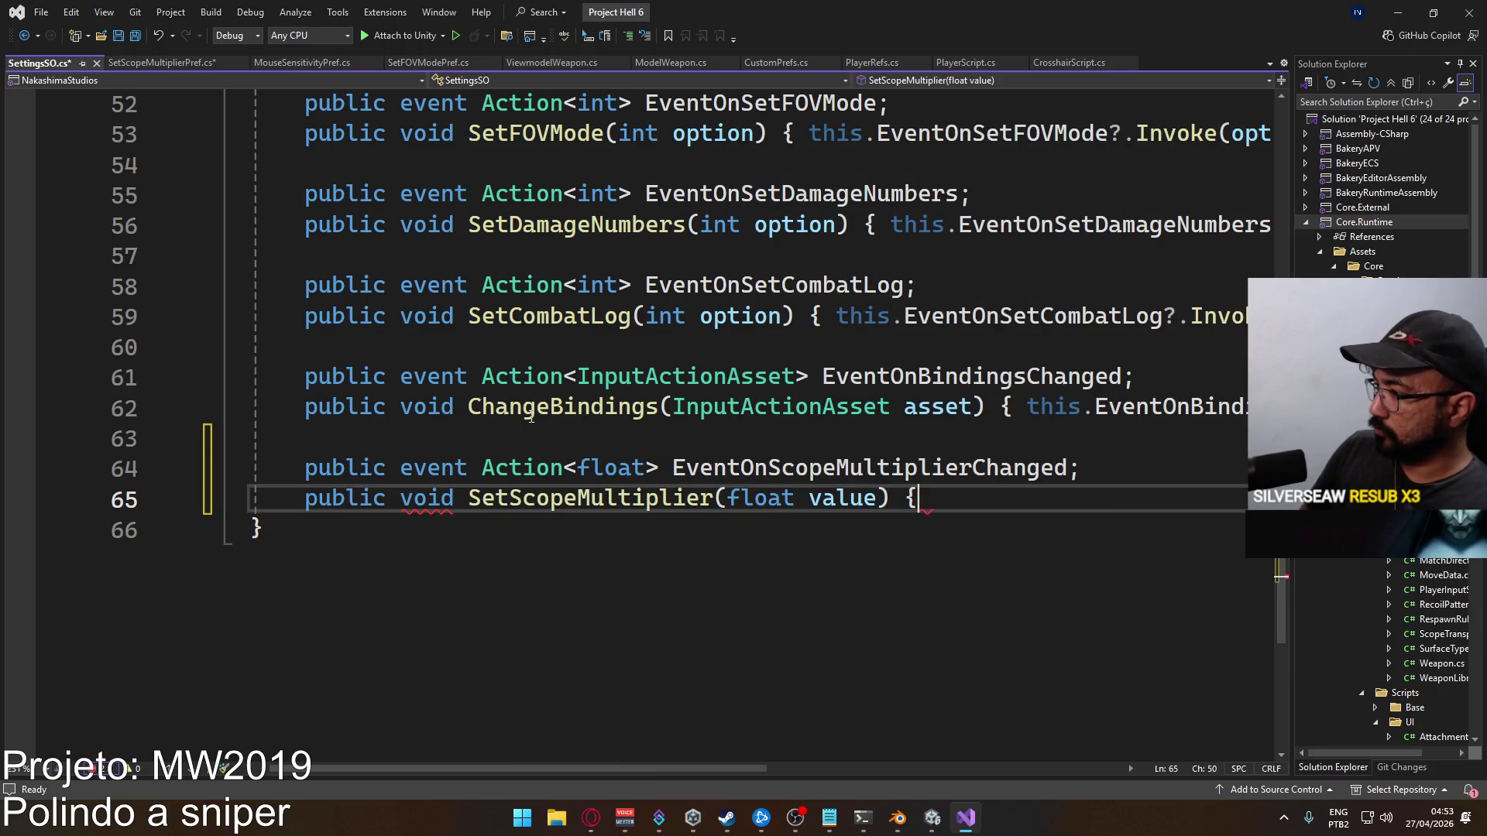
pyautogui.write(' this.eventons')
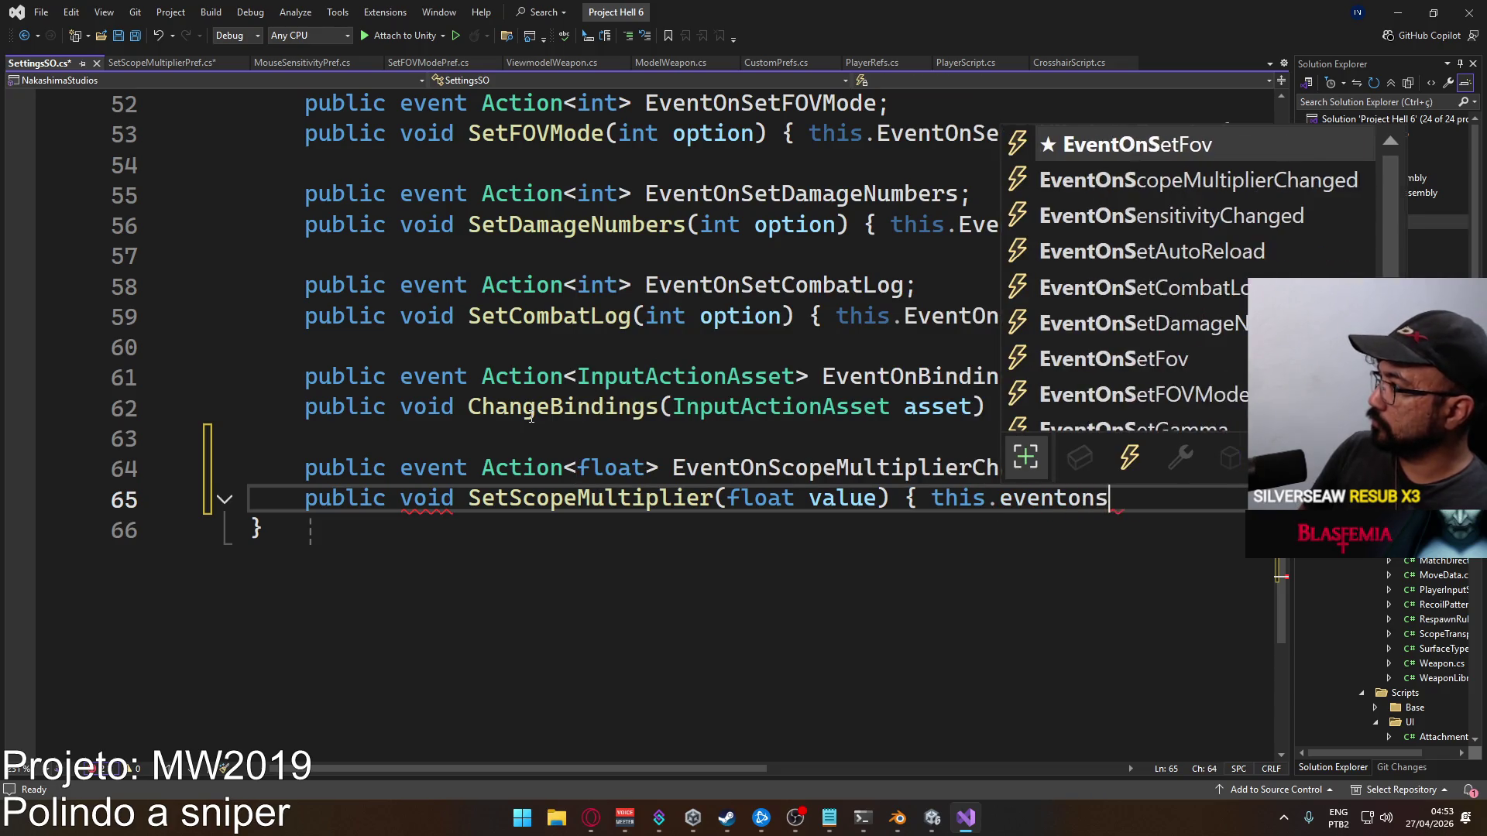
pyautogui.write('c')
pyautogui.press('Tab')
pyautogui.write('?.In')
pyautogui.press('Tab')
pyautogui.write('(float')
pyautogui.press('BackSpace')
pyautogui.press('BackSpace')
pyautogui.press('BackSpace')
pyautogui.write('va')
pyautogui.press('Tab')
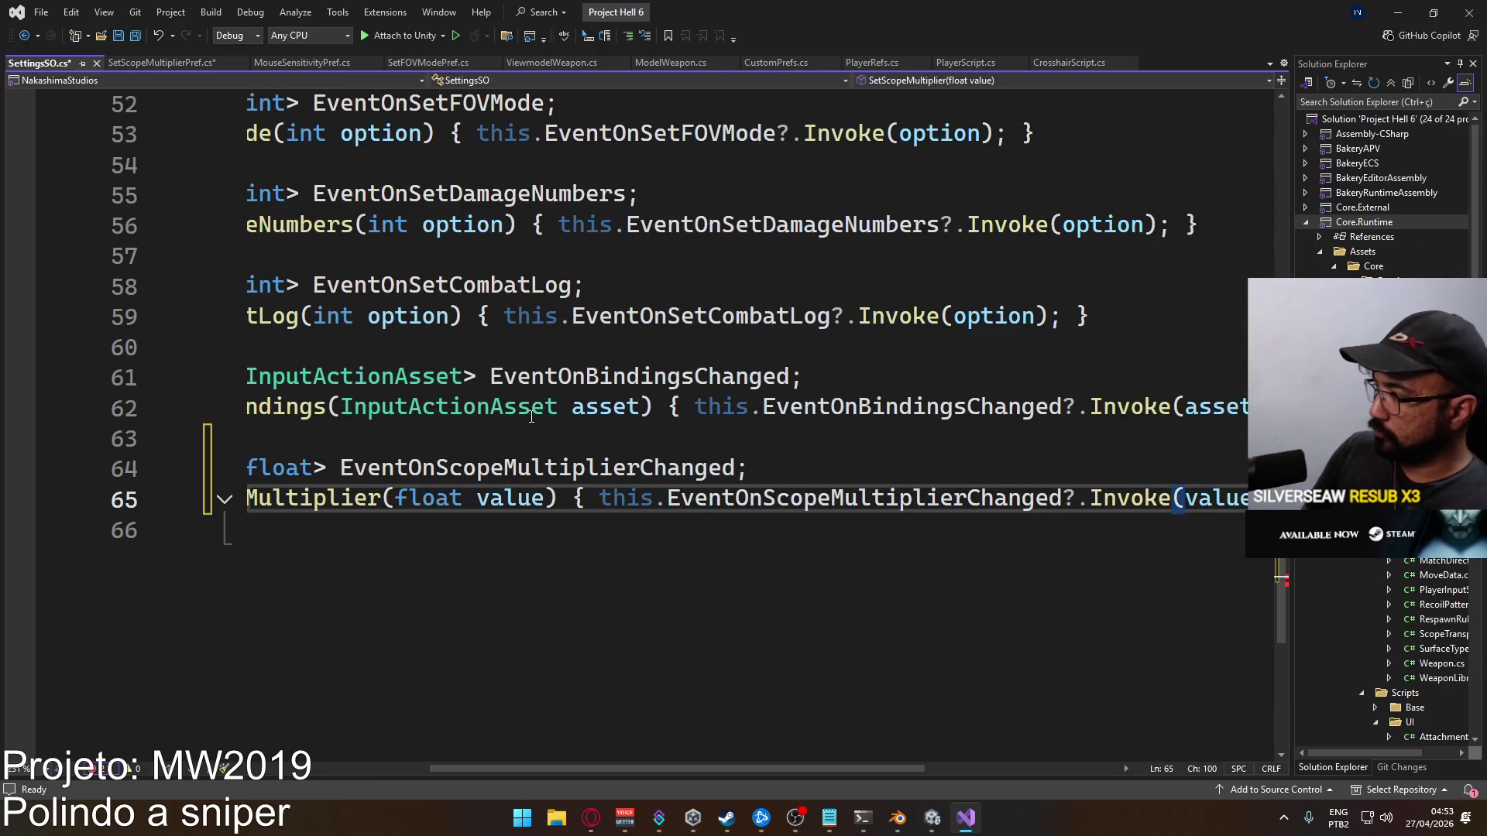
pyautogui.write(');')
pyautogui.hotkey('ctrl', 's')
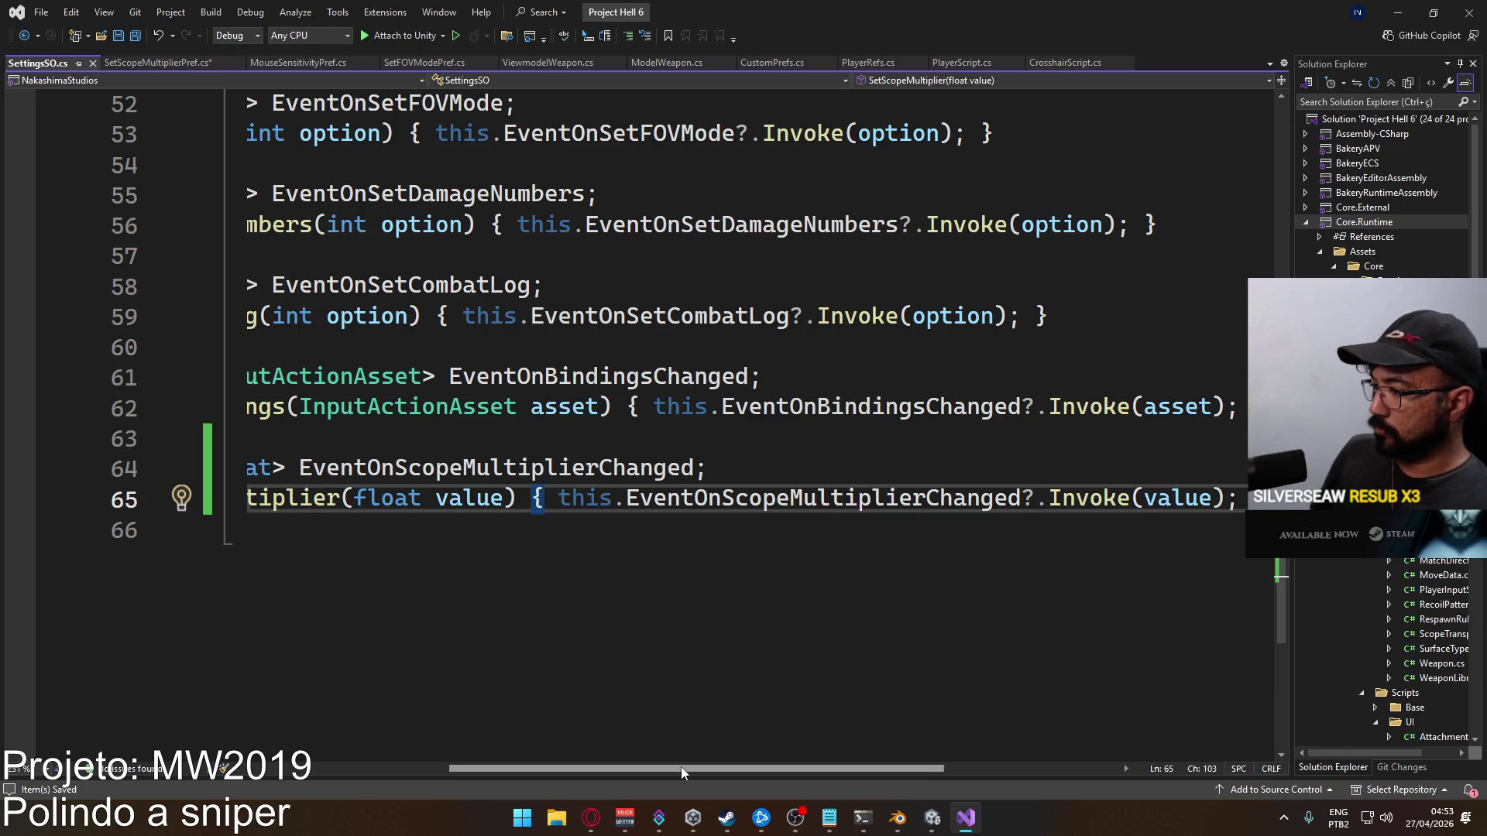
# Make SetScopeMultiplierPref call SettingsSO.SetScopeMultiplier(result), save it, and return to Unity
pyautogui.hscroll(-5, 681, 766)
pyautogui.click(140, 62)
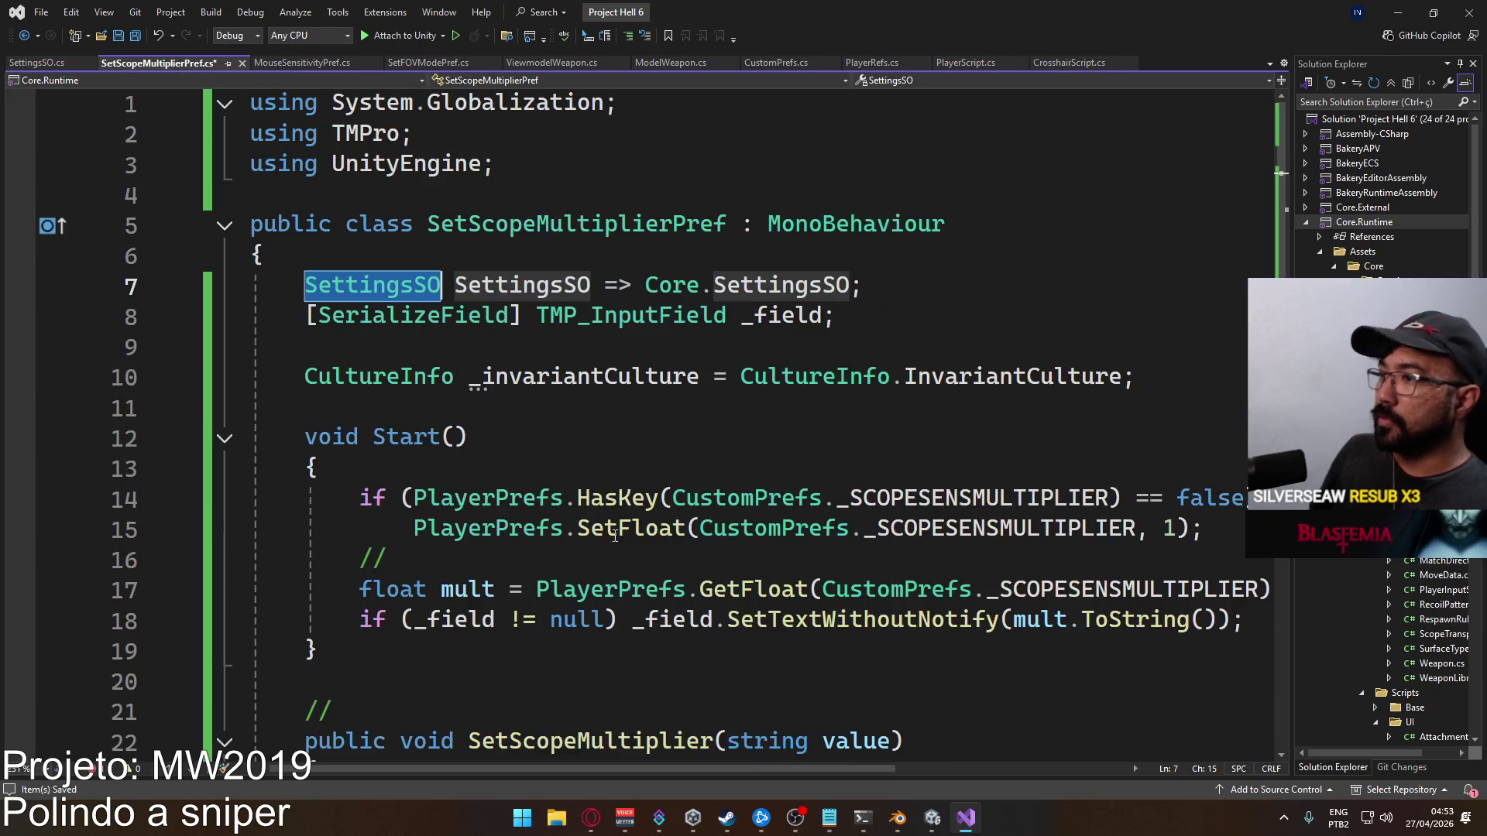
pyautogui.scroll(-5, 521, 465)
pyautogui.doubleClick(521, 533)
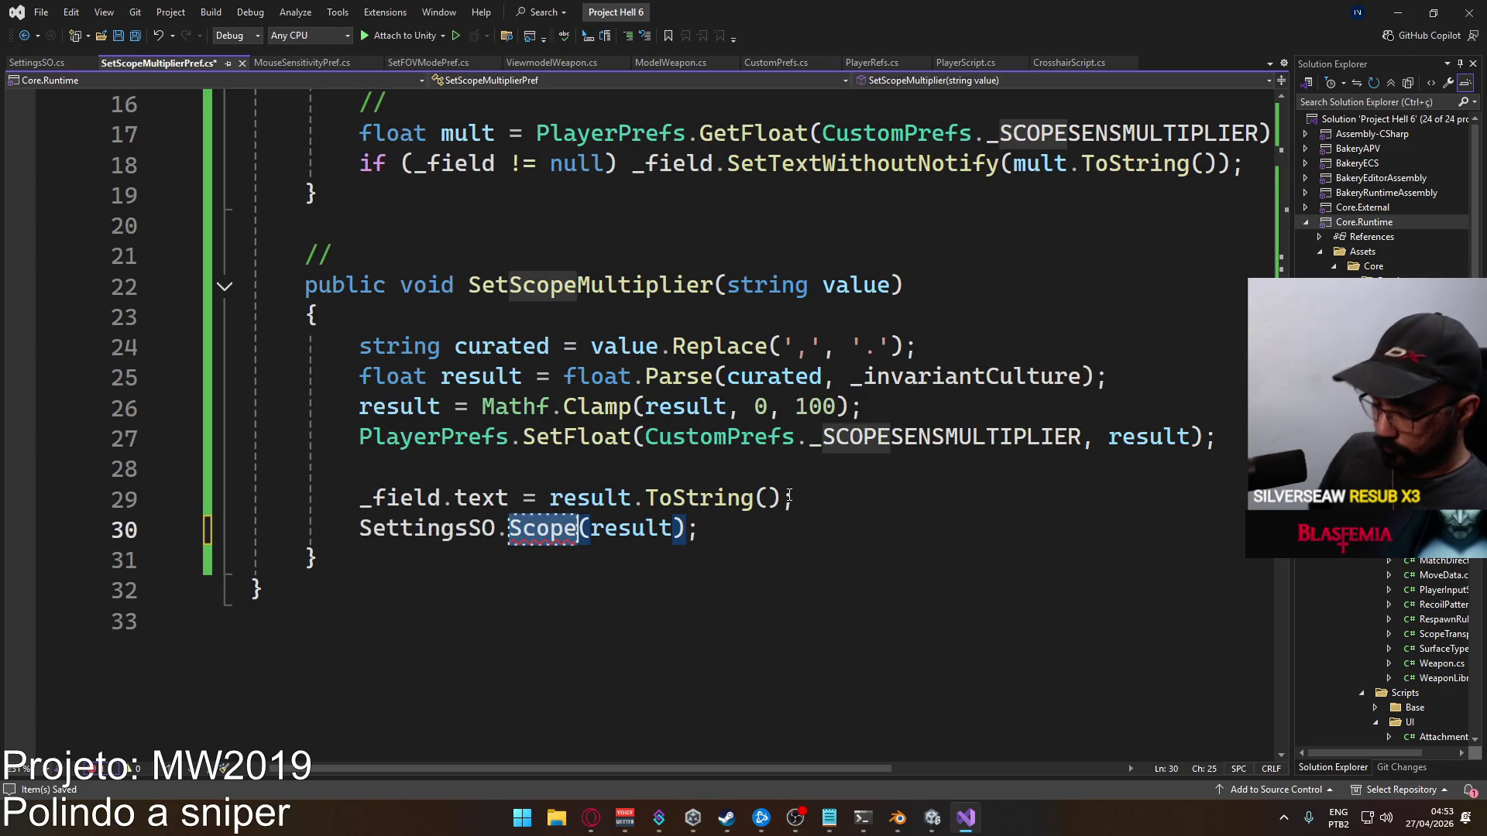
pyautogui.write('SetSco')
pyautogui.press('Tab')
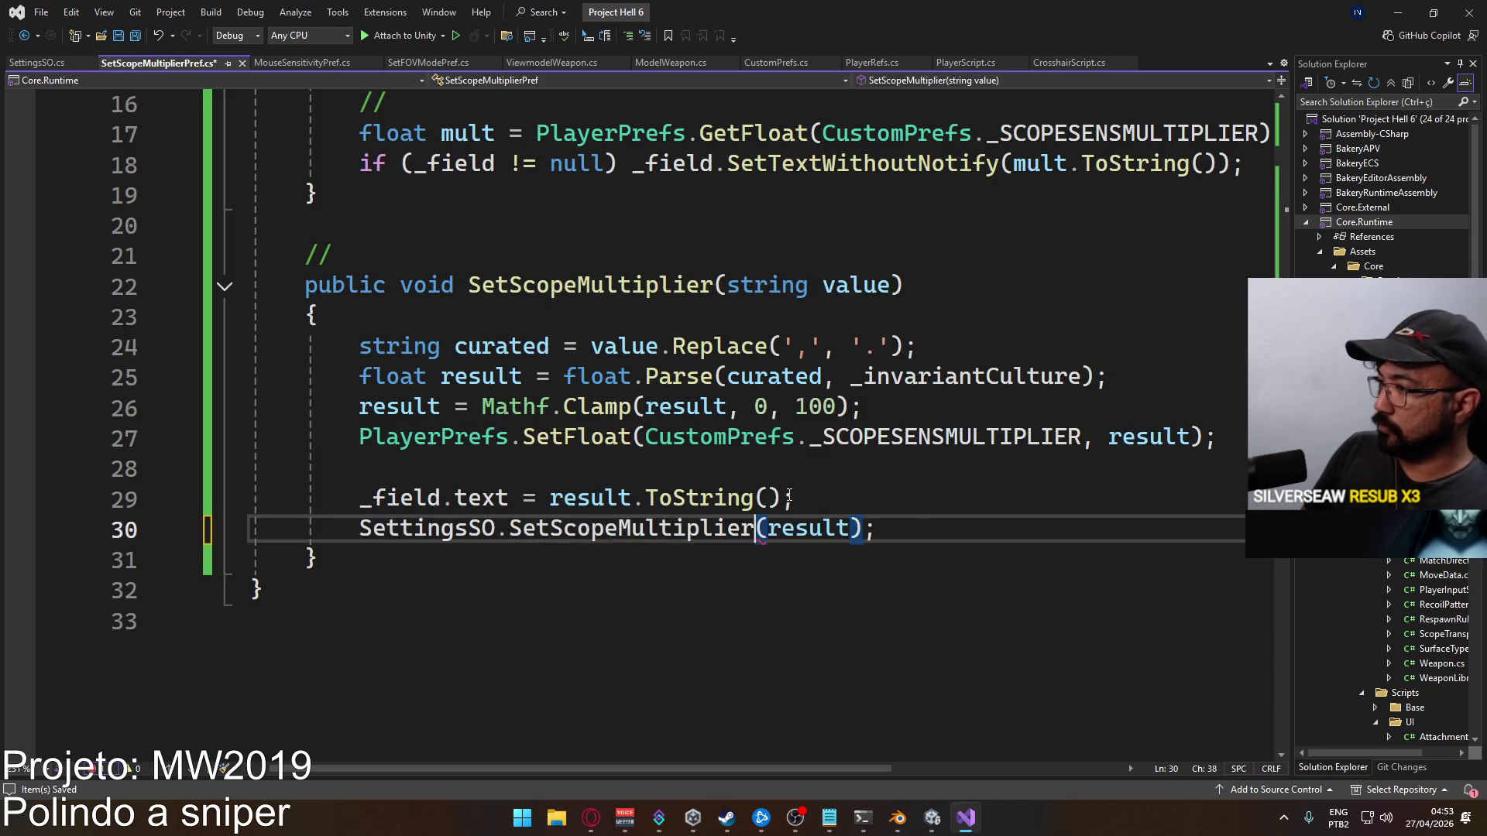
pyautogui.hotkey('ctrl', 's')
pyautogui.click(932, 817)
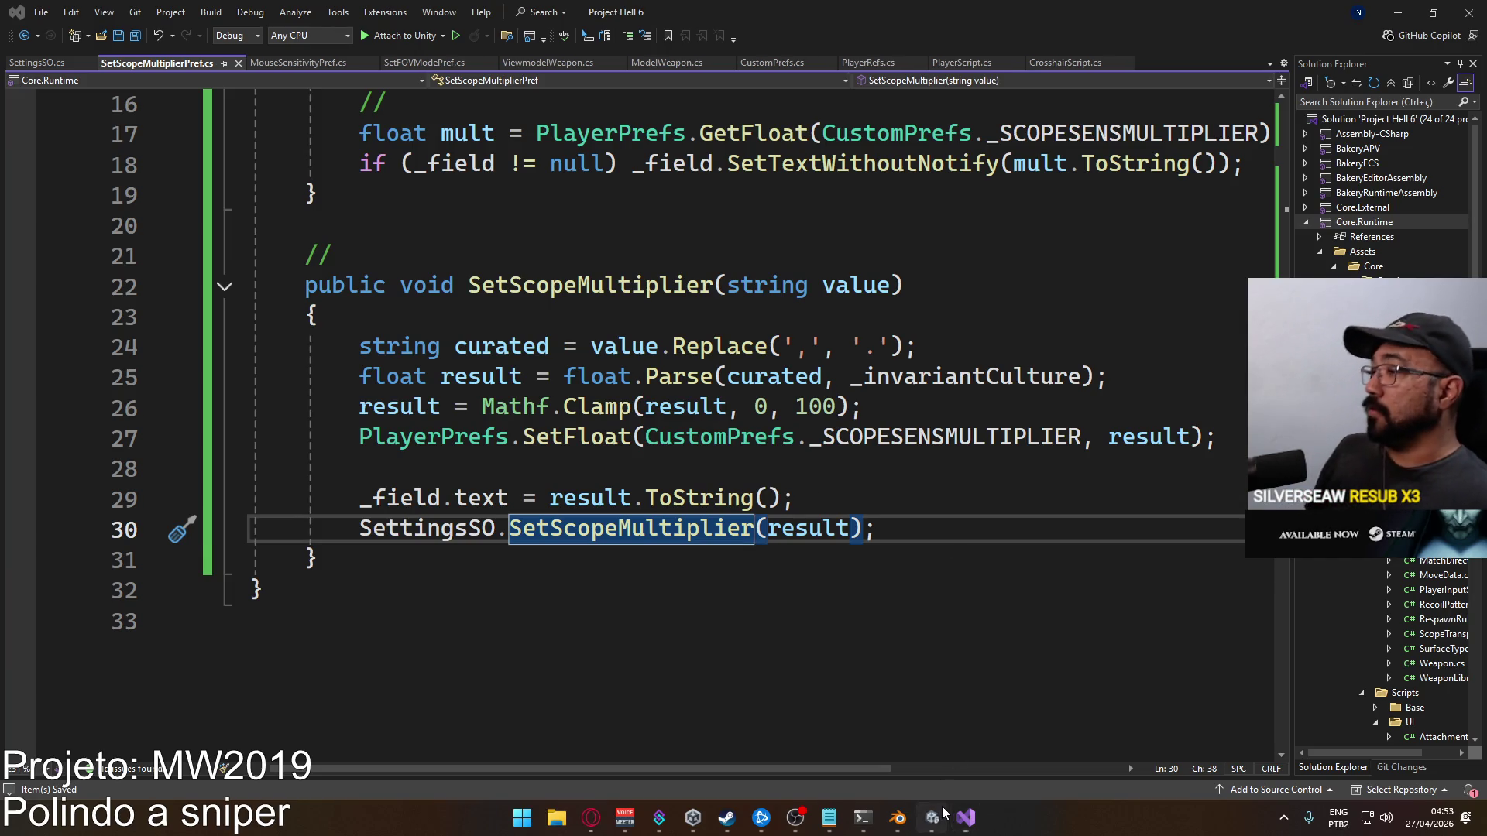
pyautogui.moveTo(934, 818)
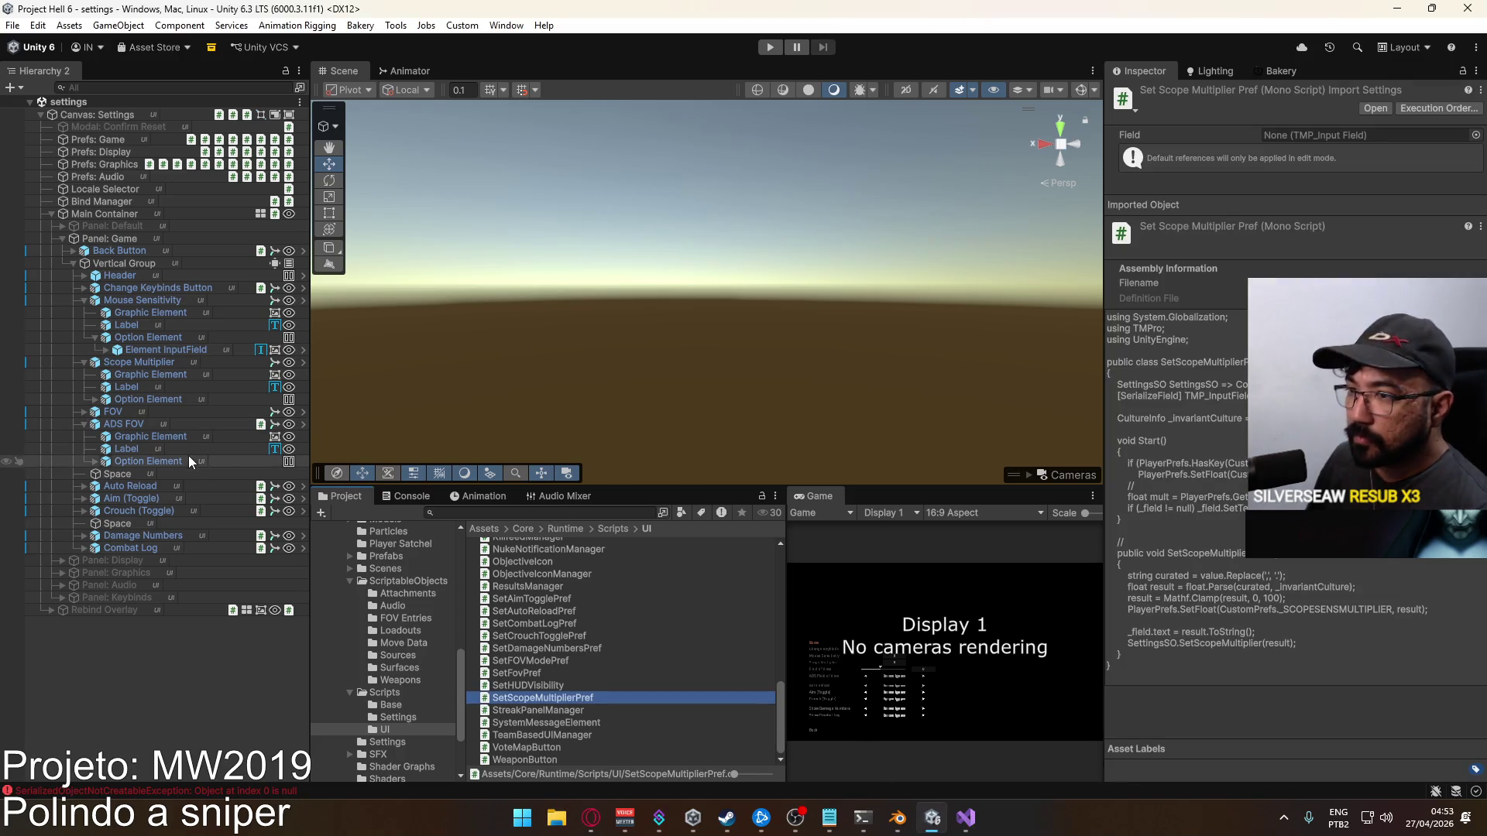
# Browse the settings options in the Hierarchy, then select Prefs: Game to view its pref scripts
pyautogui.click(141, 548)
pyautogui.click(136, 512)
pyautogui.click(132, 499)
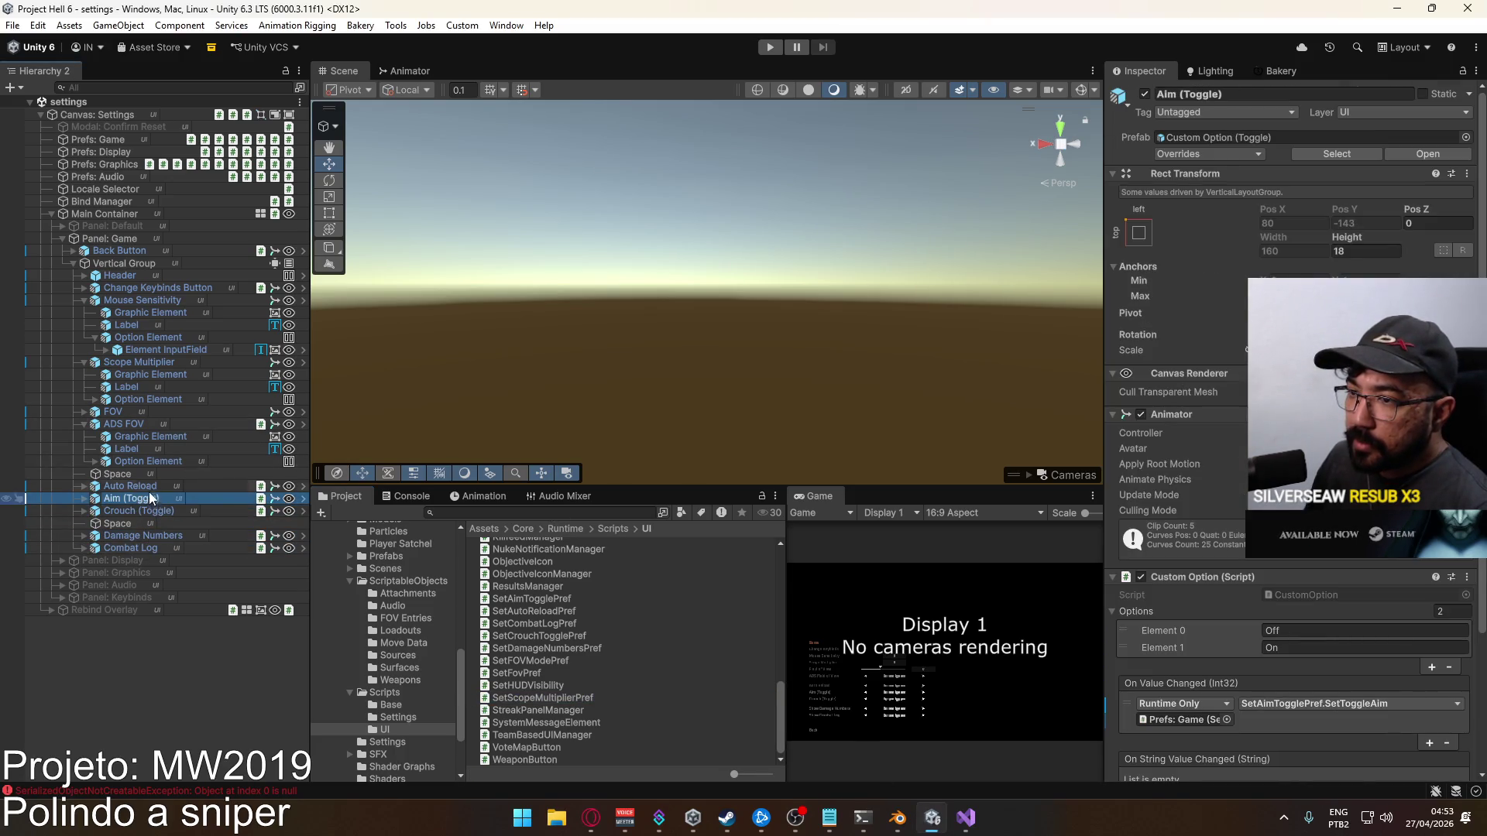
pyautogui.click(128, 486)
pyautogui.click(84, 424)
pyautogui.click(144, 376)
pyautogui.click(146, 388)
pyautogui.click(171, 399)
pyautogui.click(156, 361)
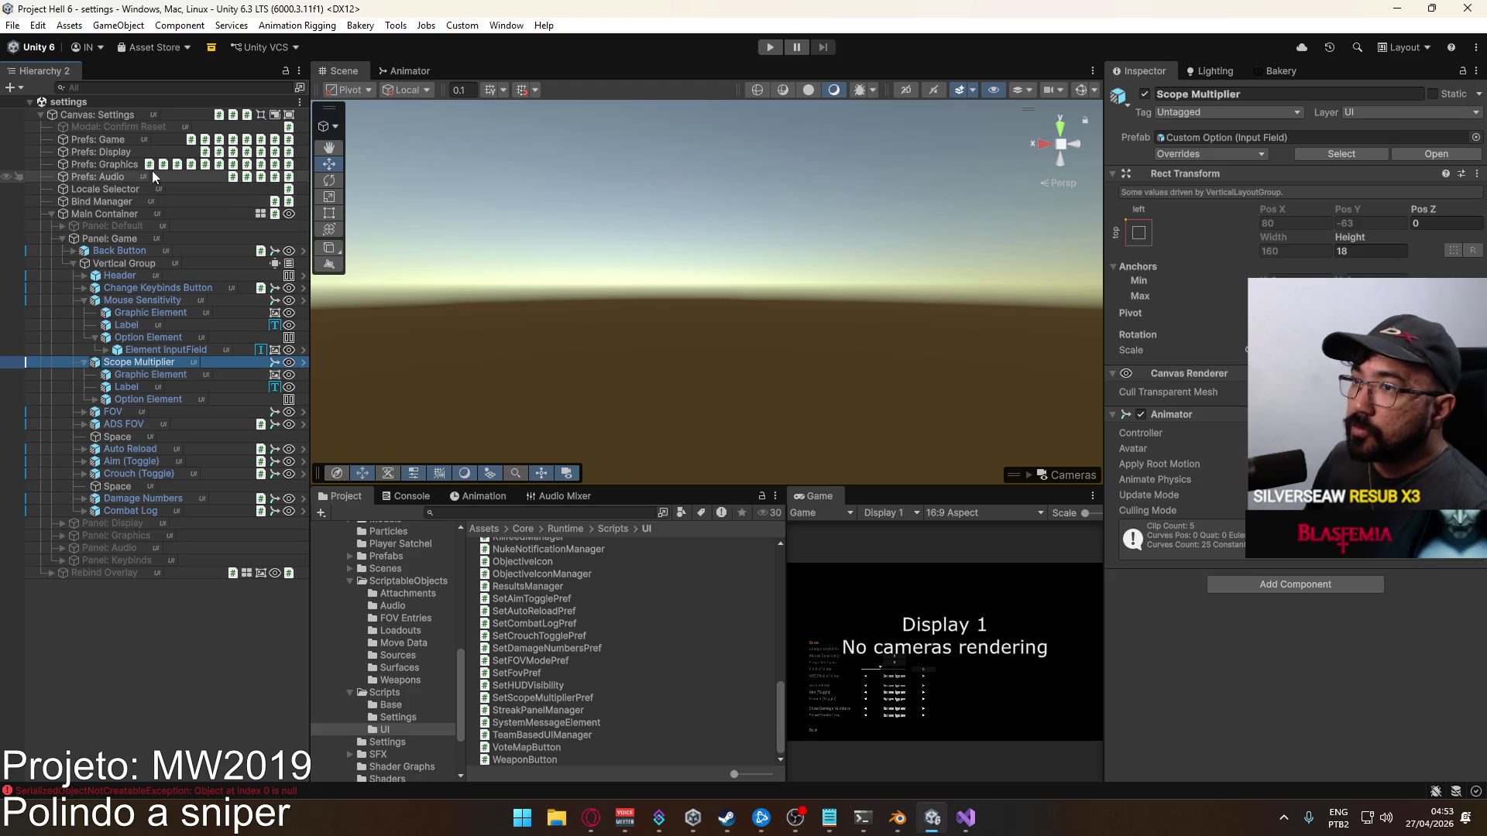
pyautogui.click(127, 142)
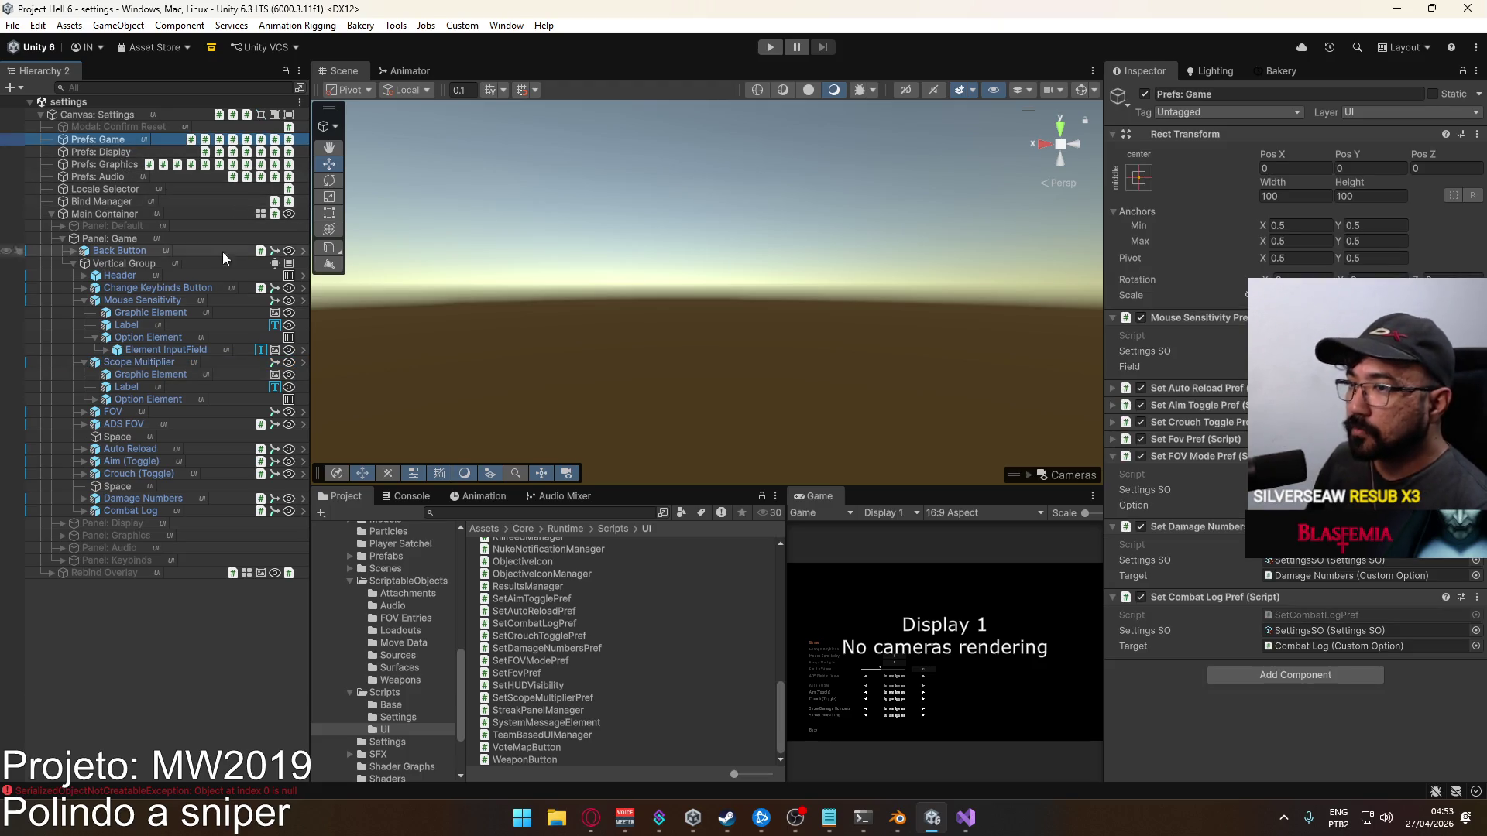
# Add a Set Scope Multiplier Pref component, linking its Field to Scope Multiplier's Element InputField
pyautogui.click(1292, 677)
pyautogui.write('scope')
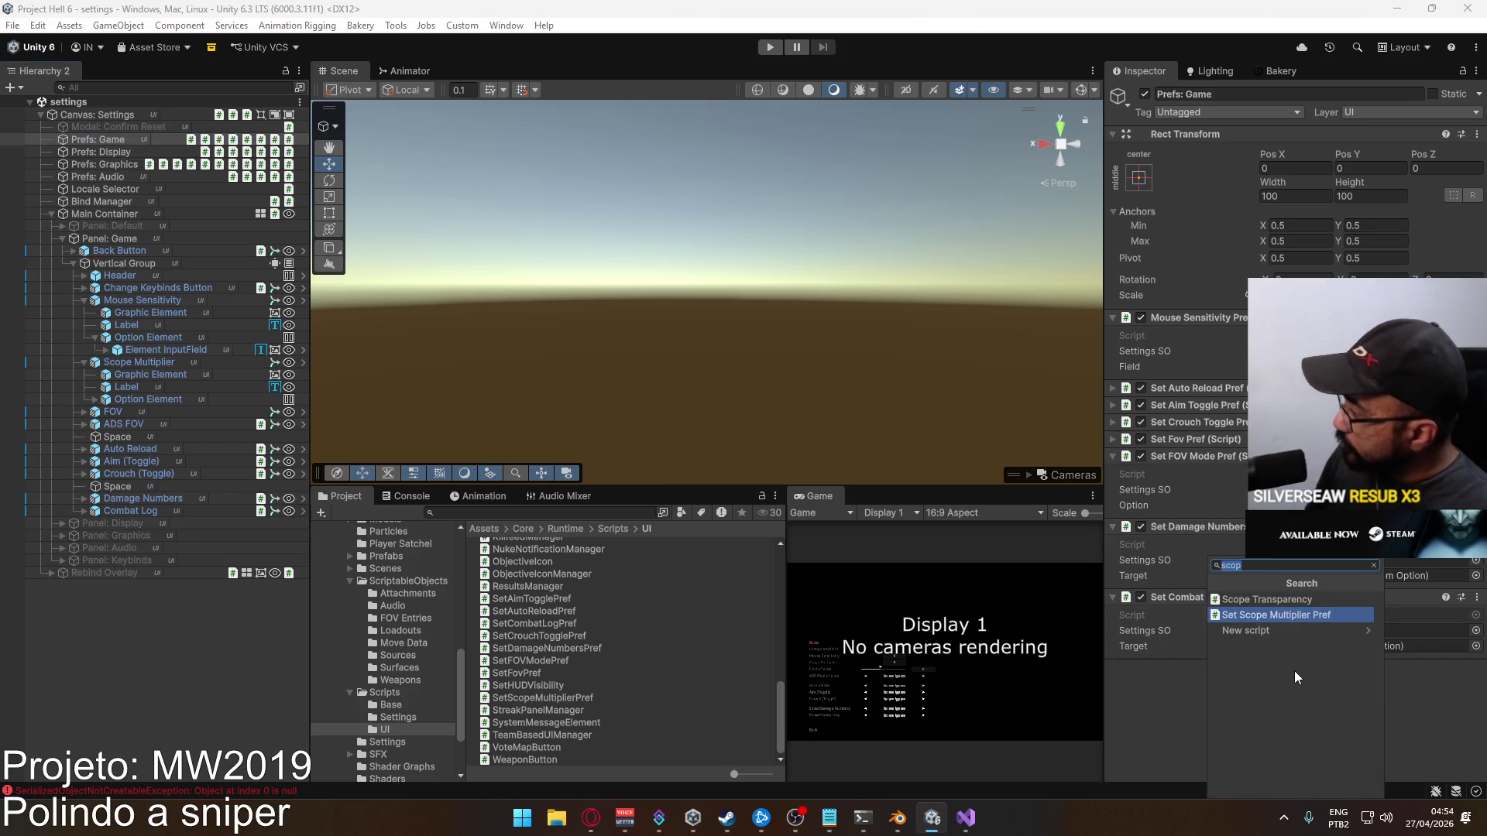
pyautogui.press('Return')
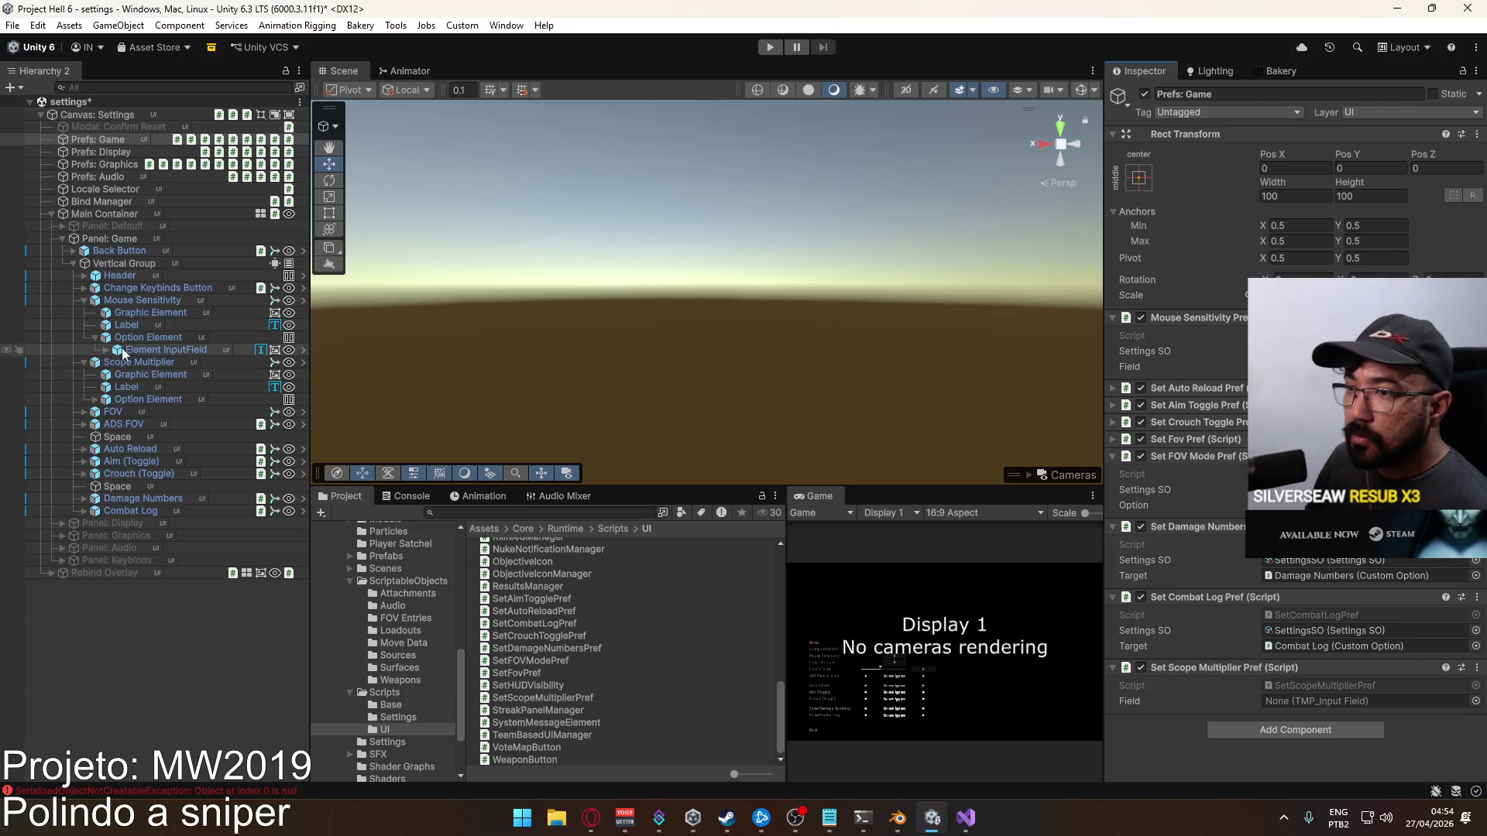
pyautogui.click(95, 400)
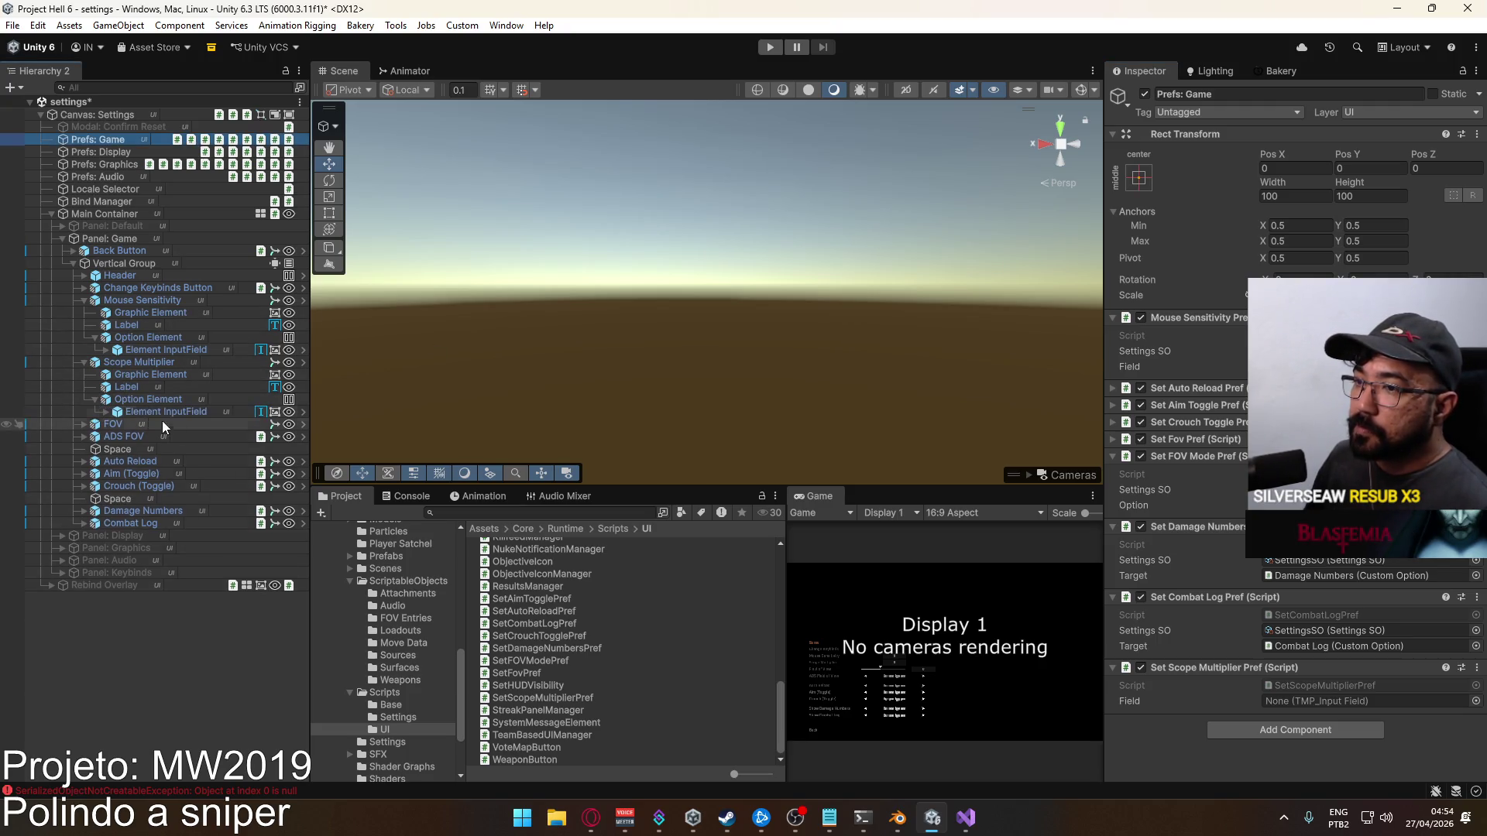
pyautogui.moveTo(111, 414); pyautogui.dragTo(812, 487)
pyautogui.moveTo(1316, 688); pyautogui.dragTo(1315, 687)
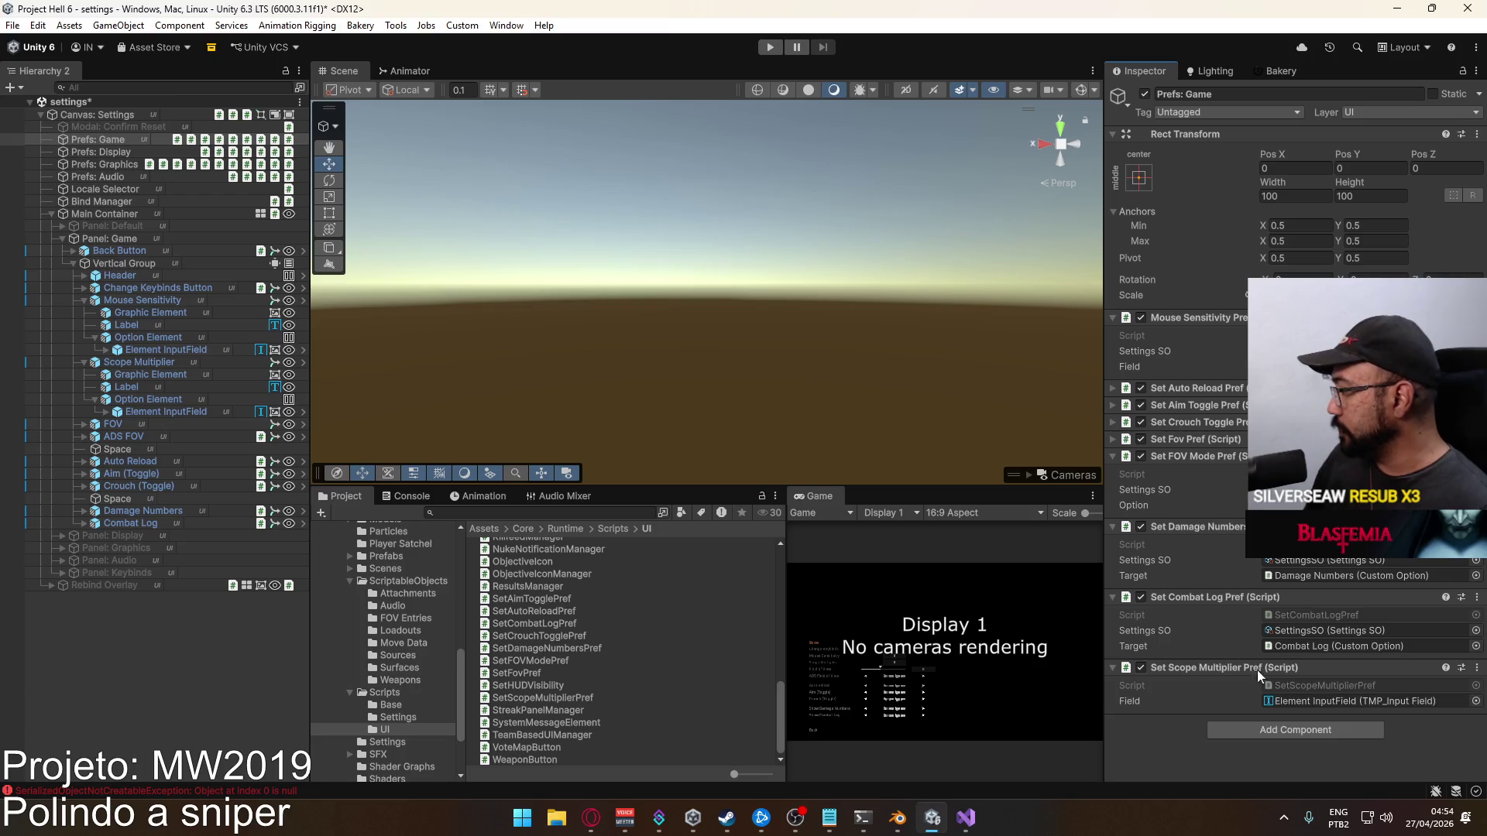
# Check Scope Multiplier's children: Element InputField, Label and the input field
pyautogui.click(107, 412)
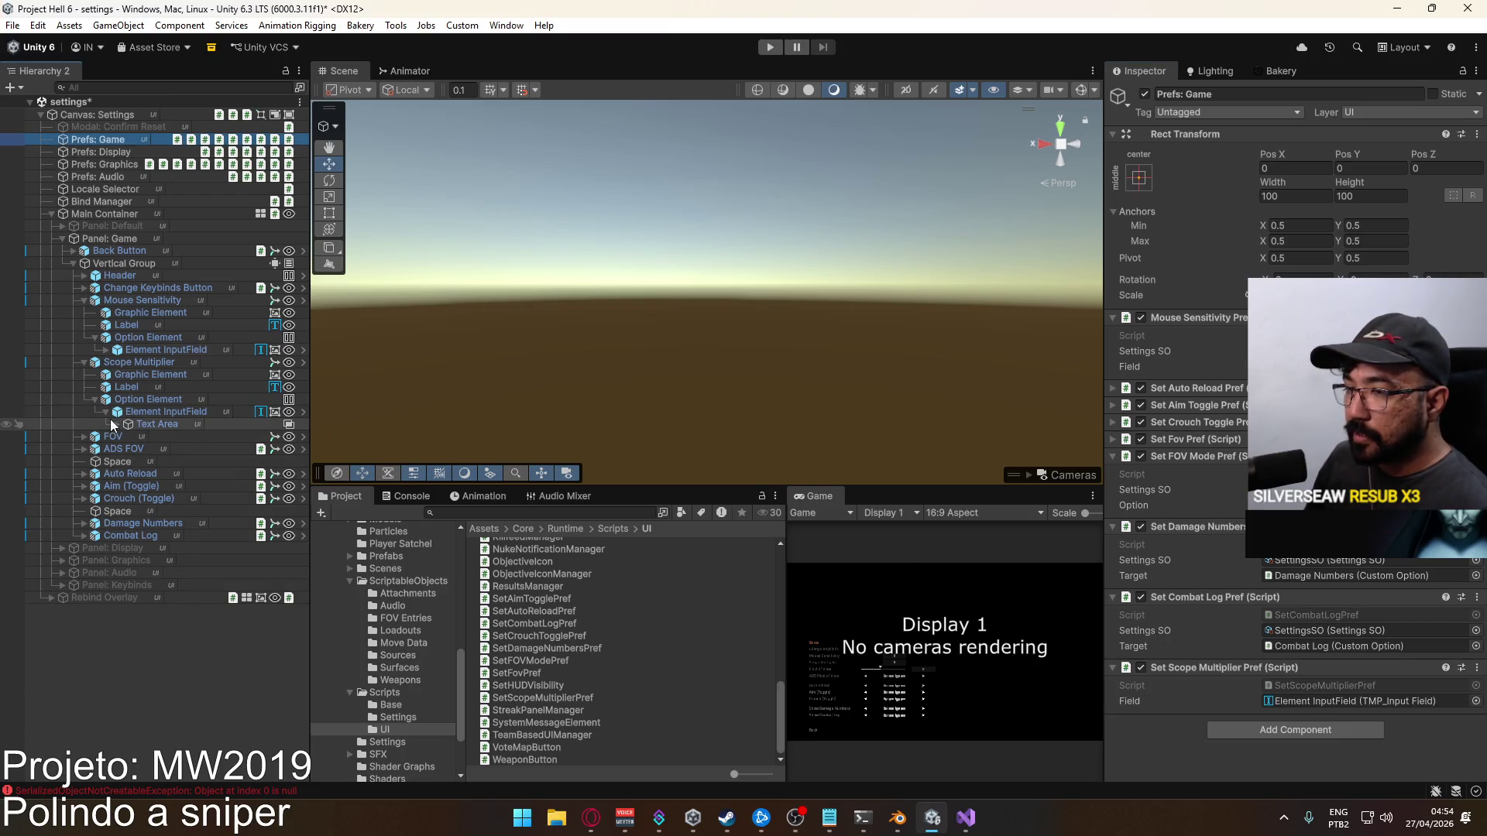
pyautogui.click(107, 412)
pyautogui.click(123, 388)
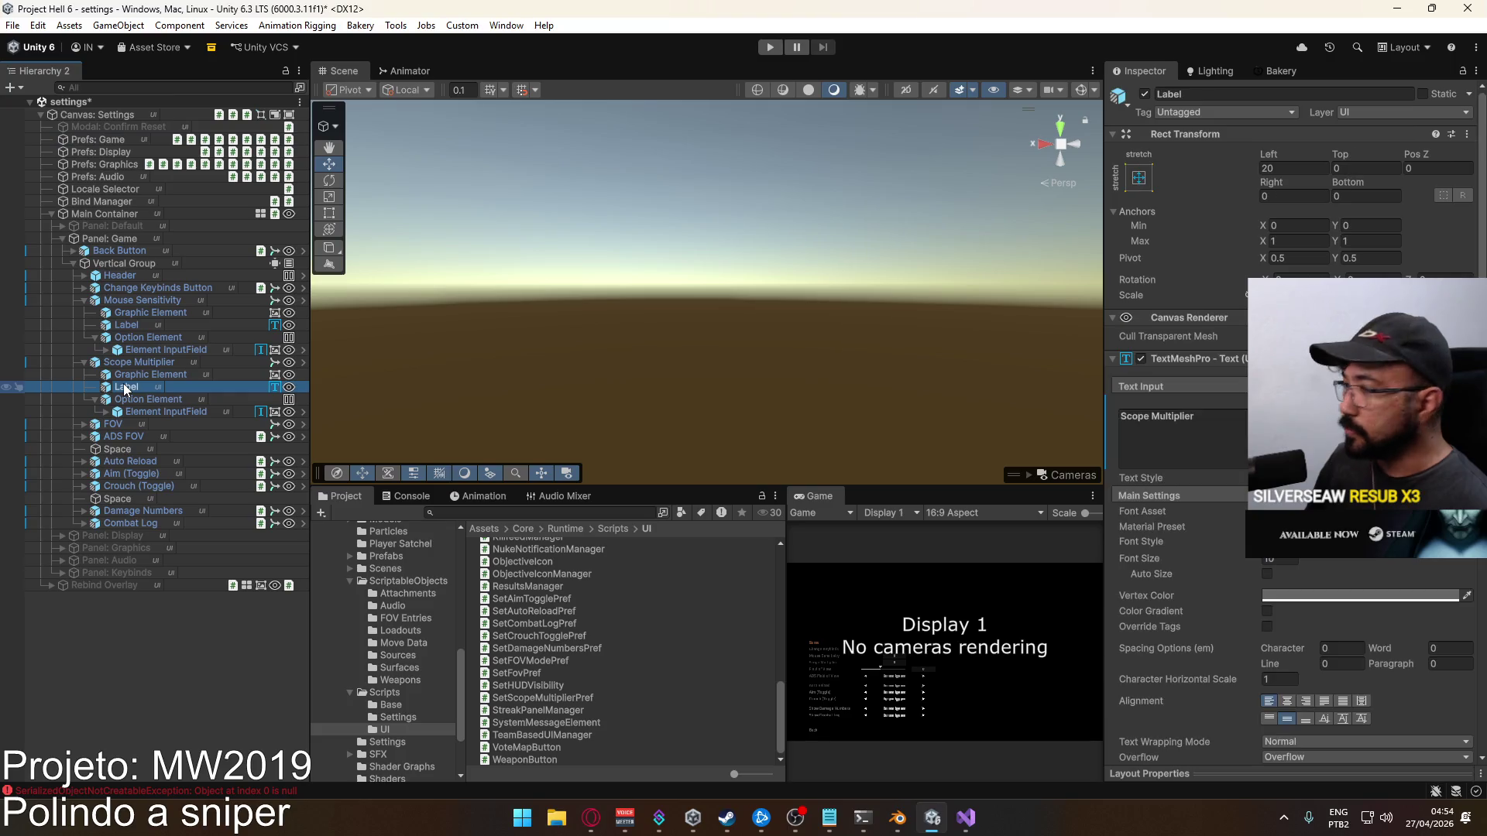
pyautogui.click(188, 411)
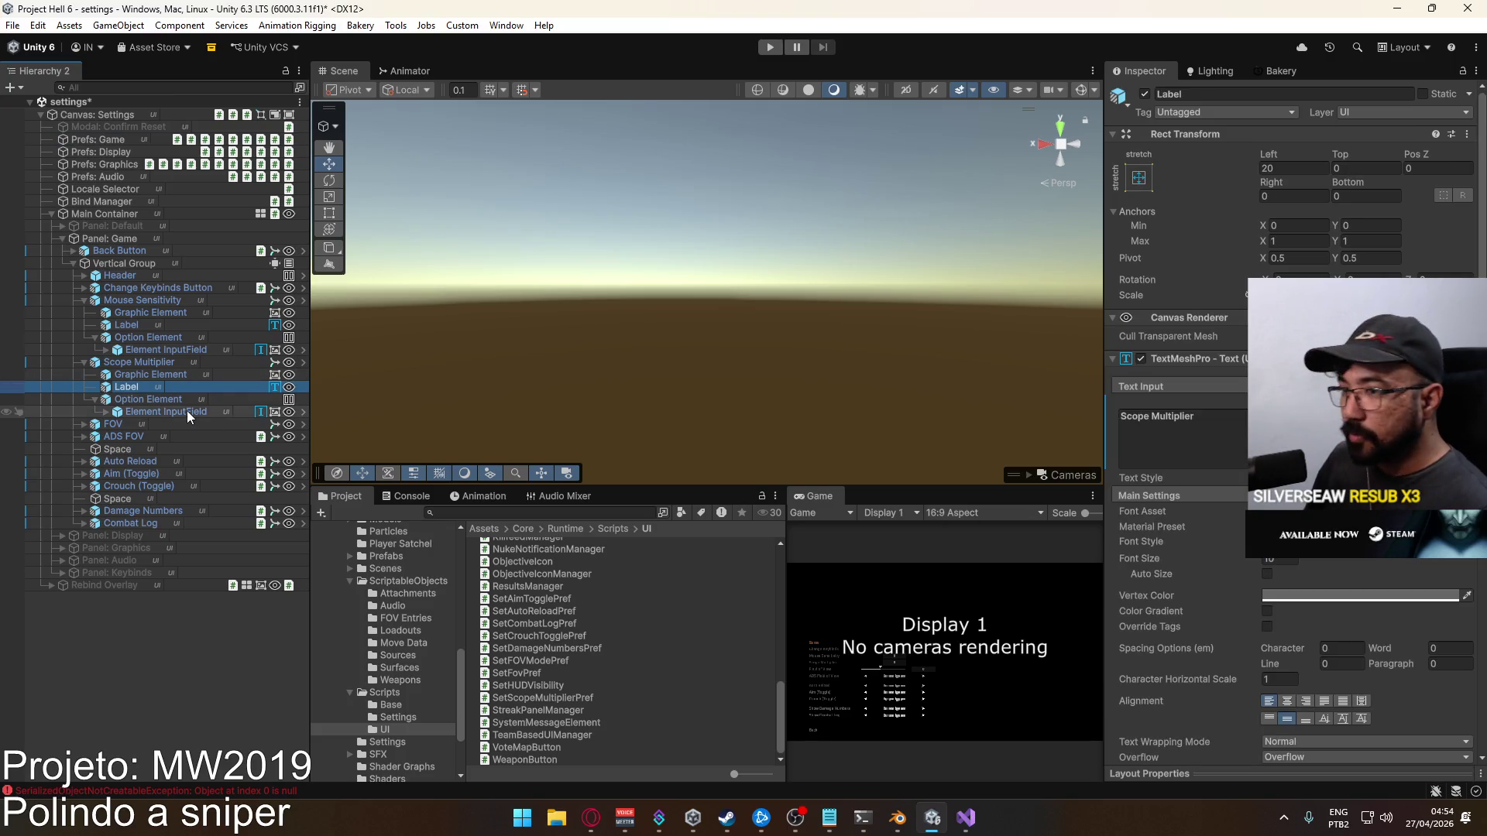
pyautogui.click(128, 363)
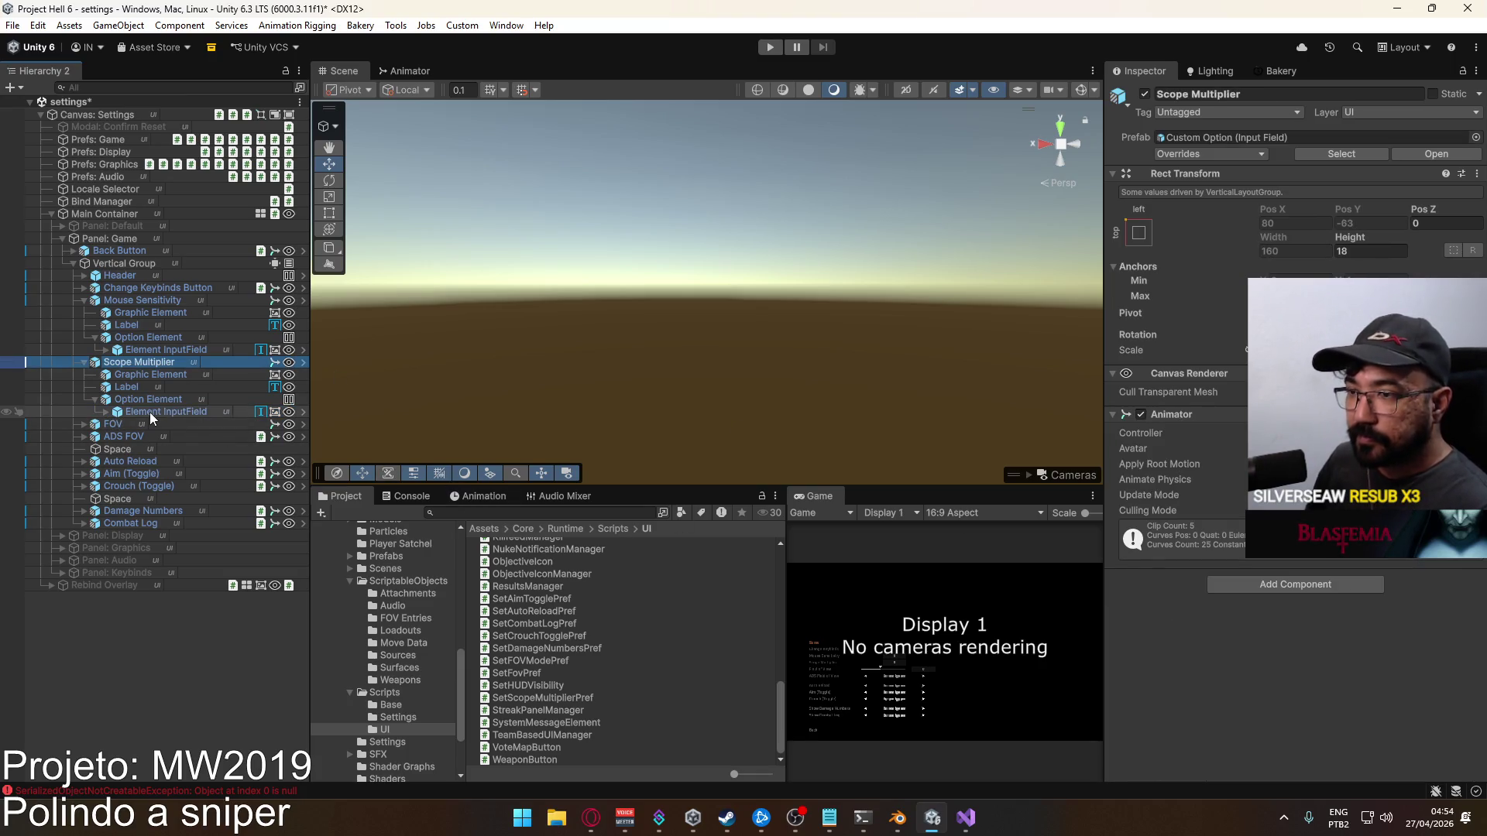
# Set the Scope Multiplier input field's On End Edit to SetScopeMultiplierPref.SetScopeMultiplier, then inspect ADS FOV
pyautogui.click(84, 363)
pyautogui.click(85, 363)
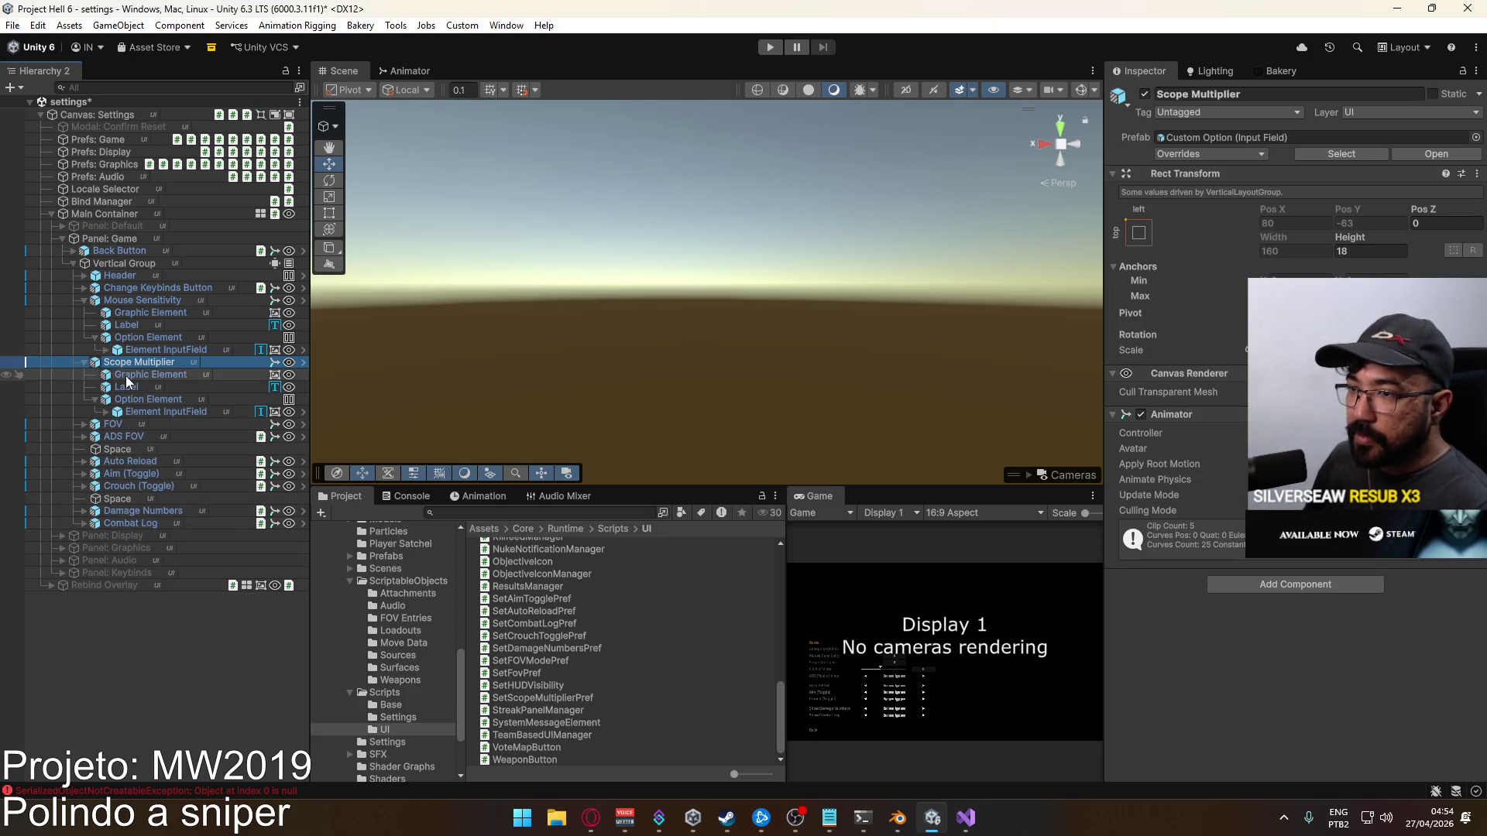
pyautogui.click(150, 413)
pyautogui.scroll(-10, 1177, 465)
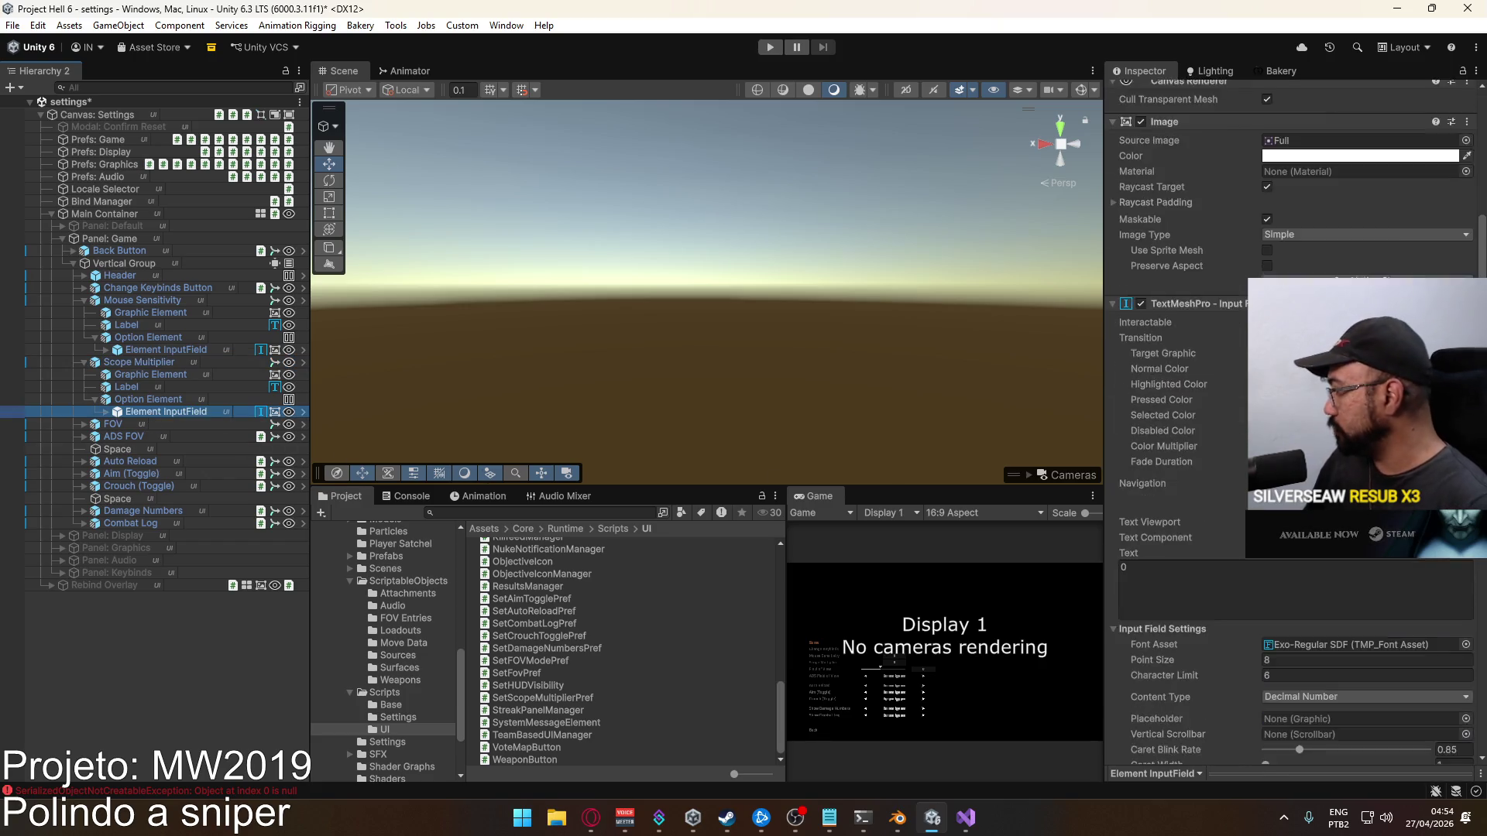
pyautogui.scroll(-8, 1312, 581)
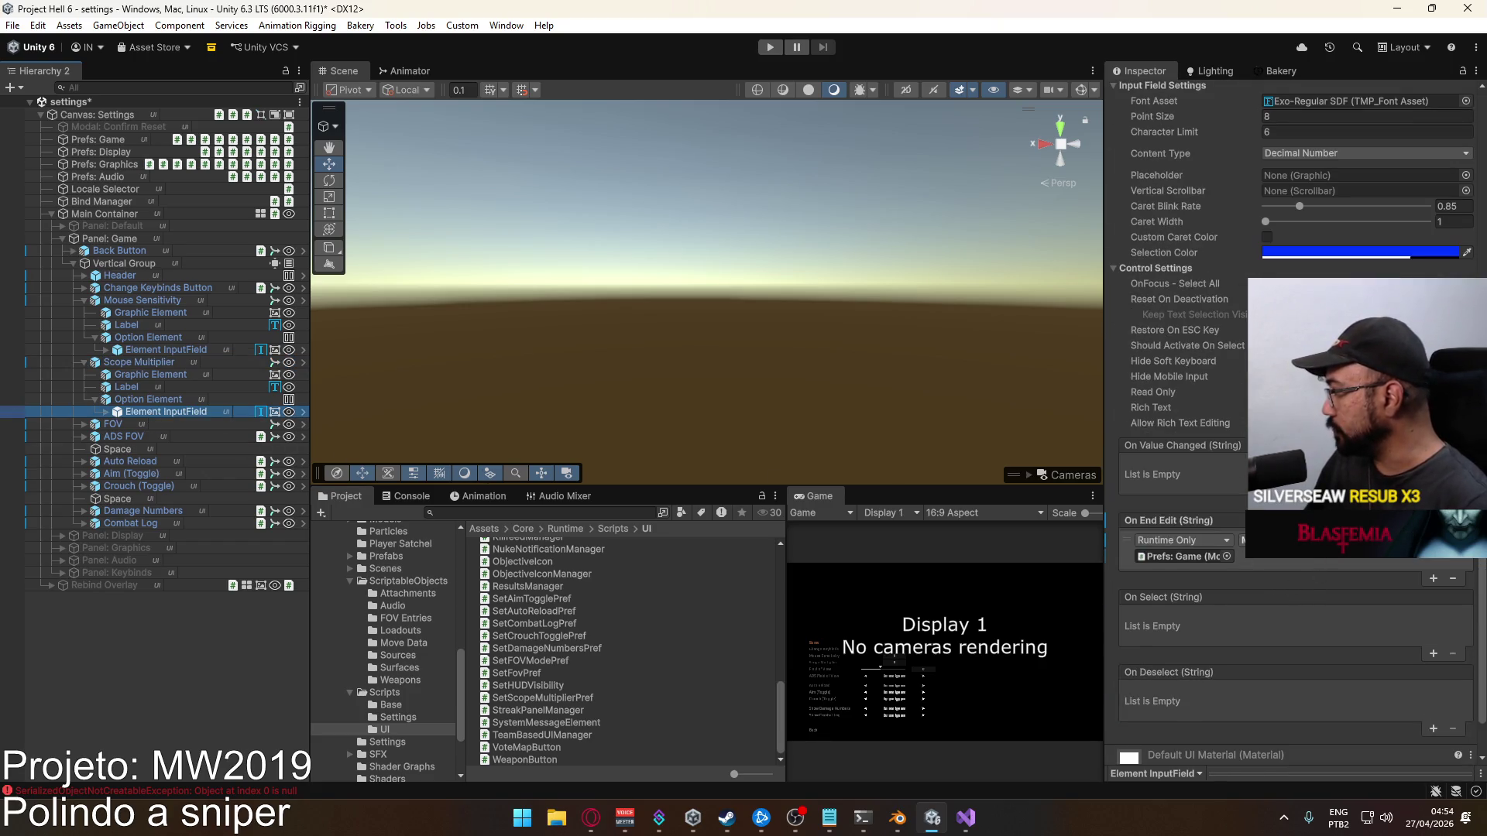
pyautogui.click(1278, 540)
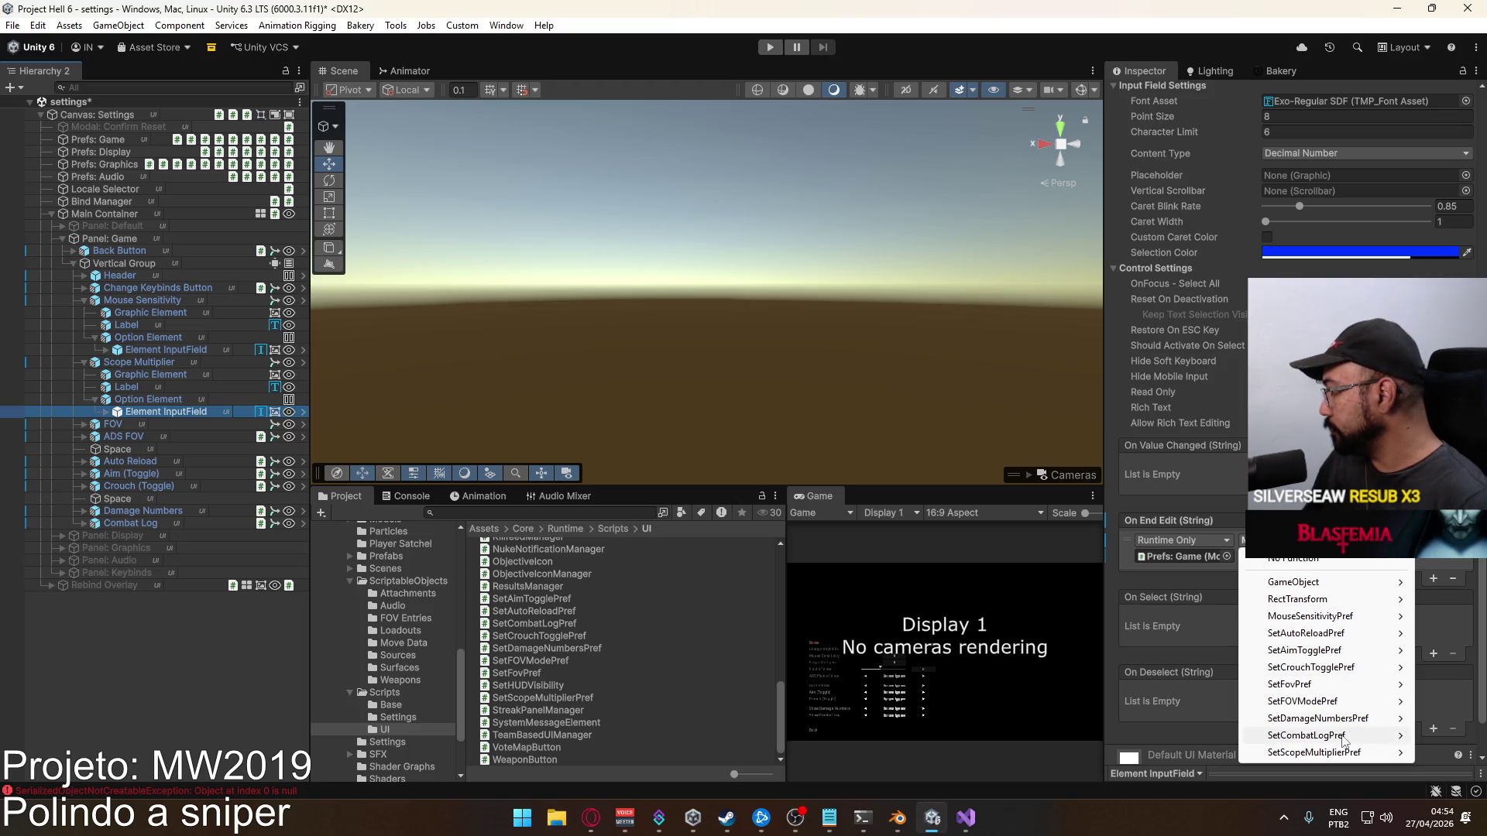
pyautogui.moveTo(1346, 750)
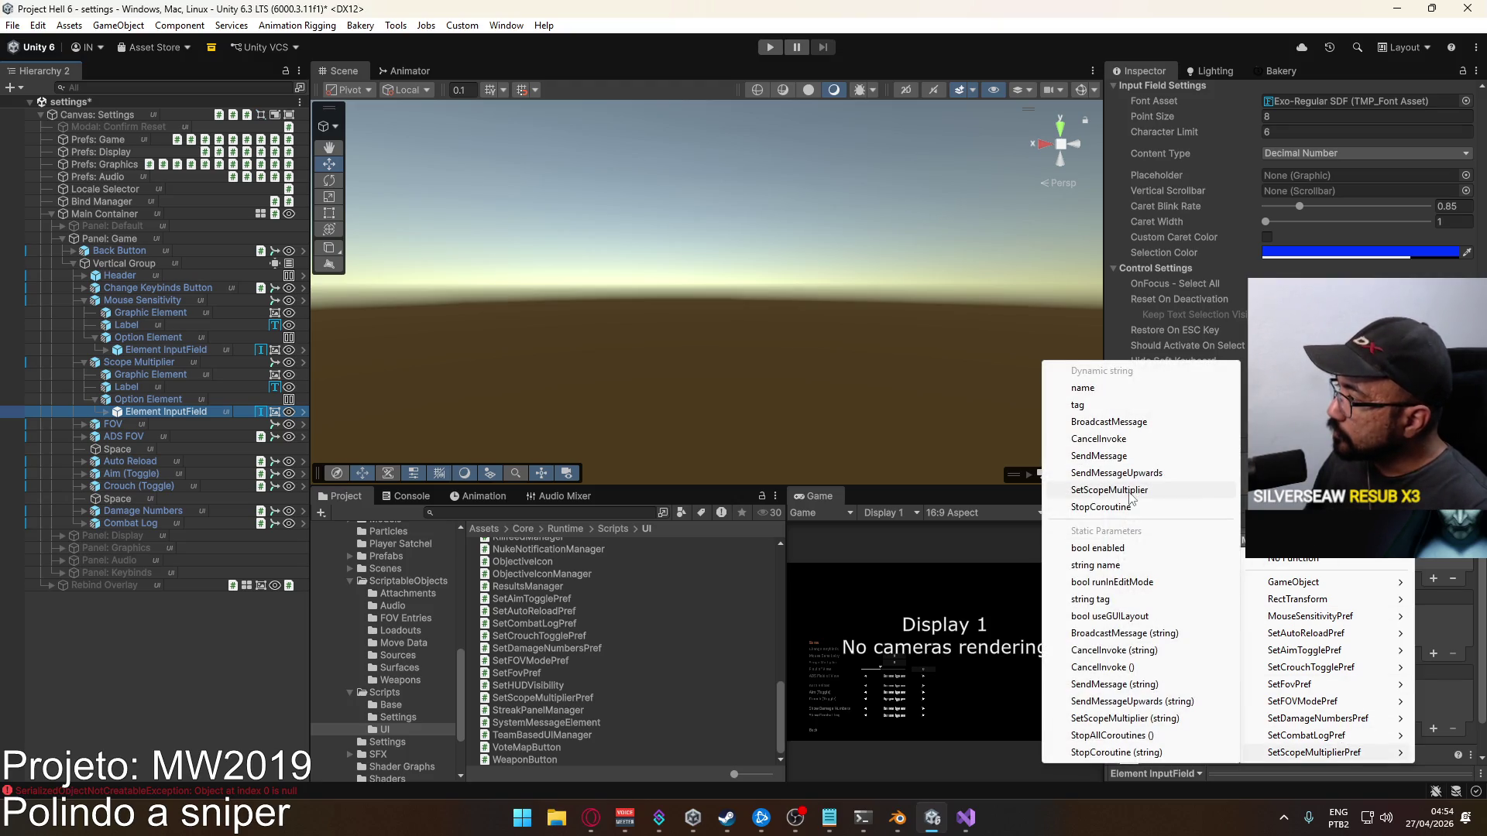
pyautogui.click(1109, 490)
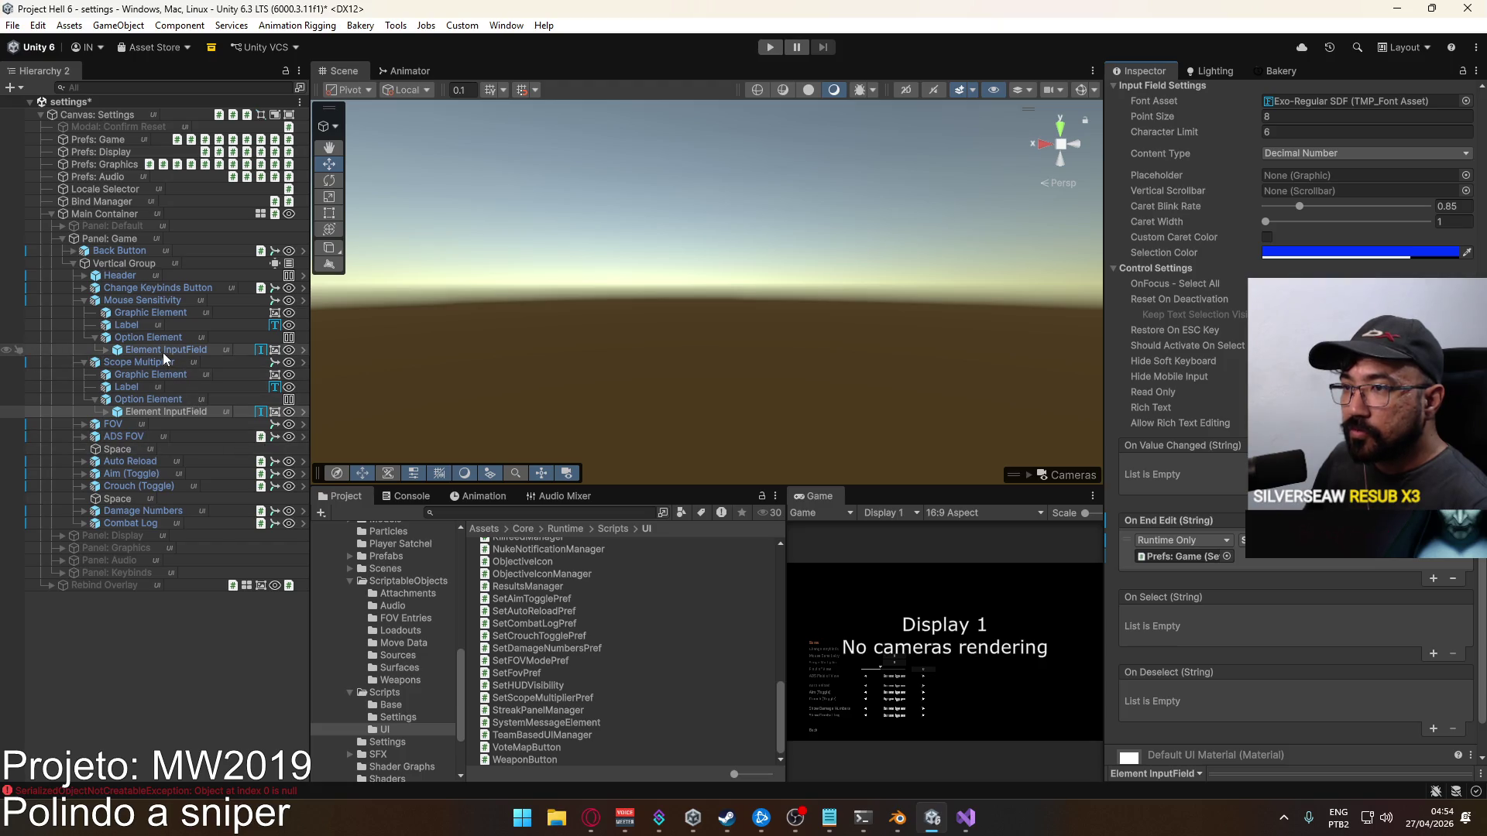
pyautogui.click(86, 437)
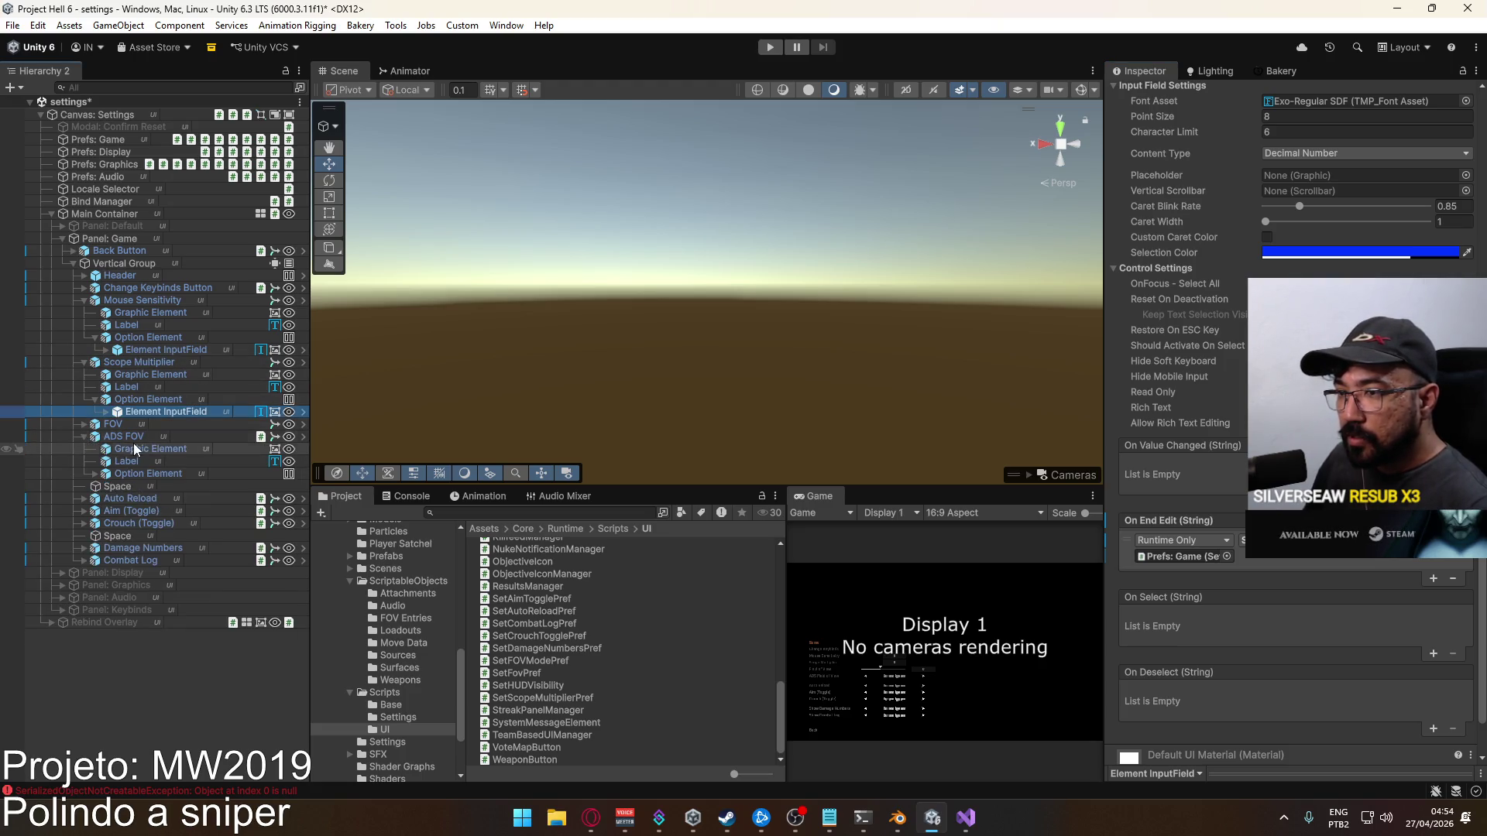
pyautogui.click(144, 443)
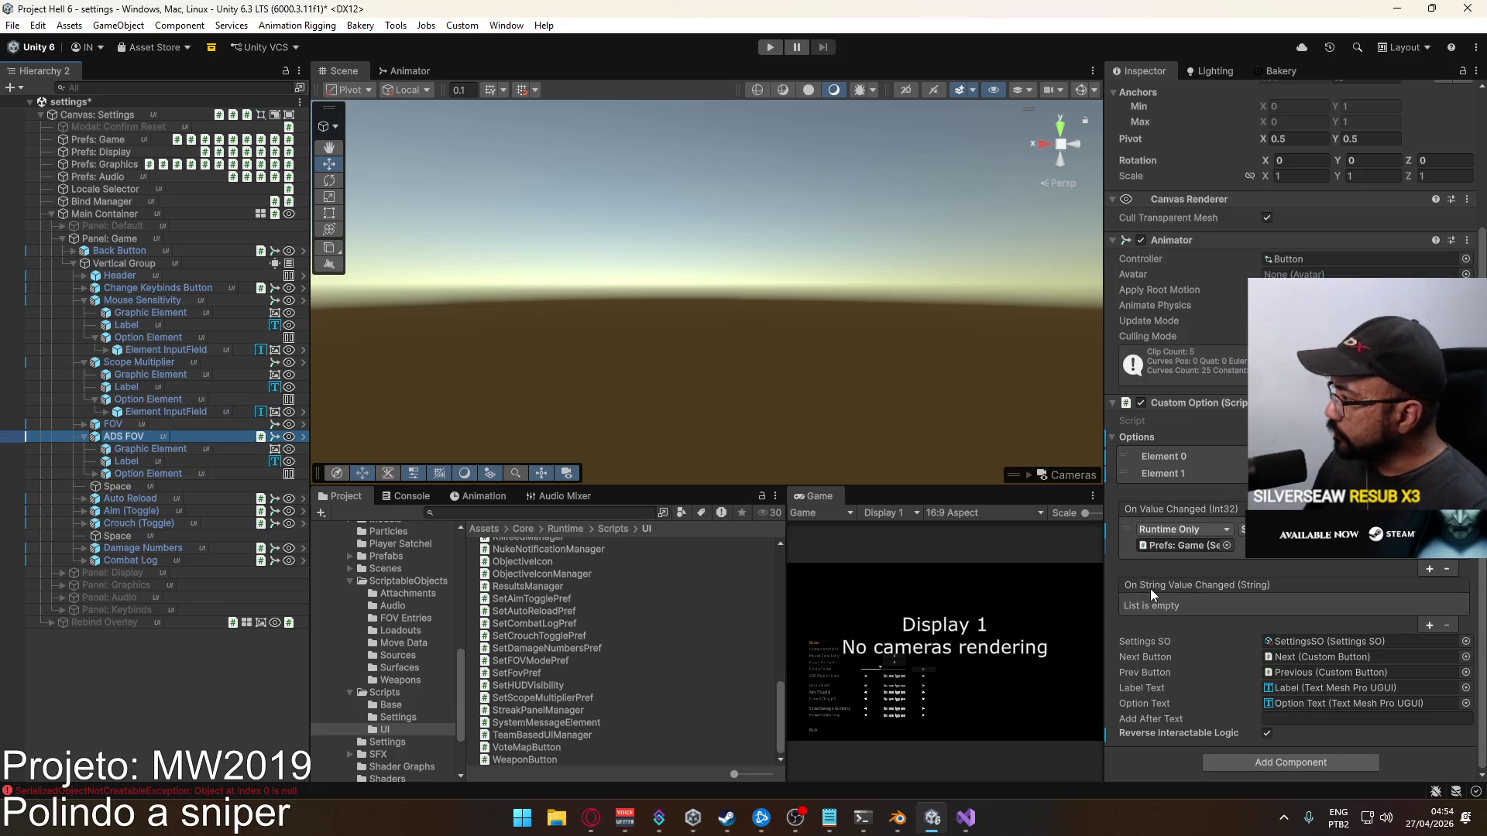
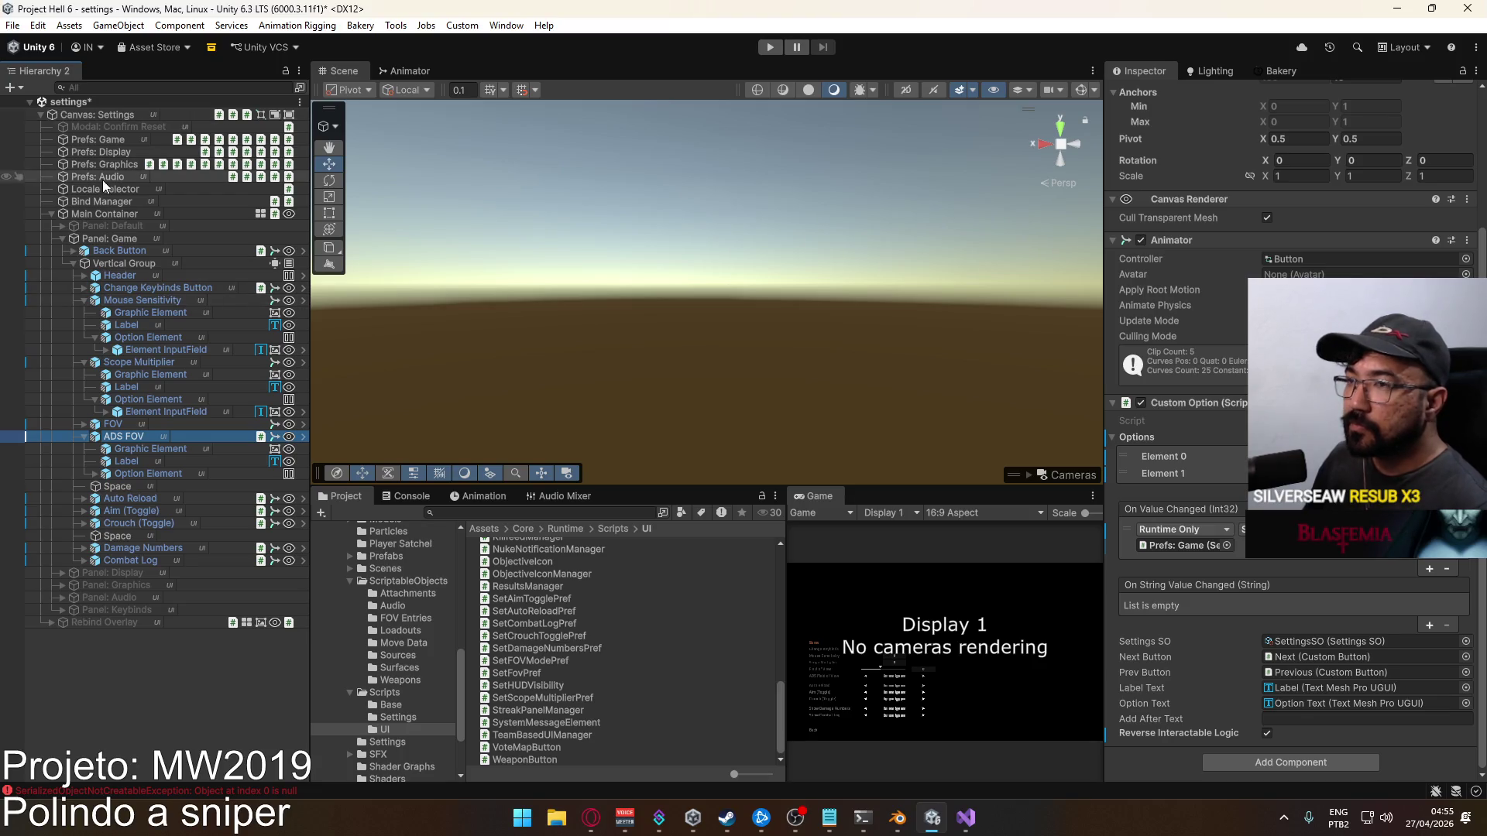
# Expand the ScriptableObjects folder in Unity, then switch to Visual Studio showing SetScopeMultiplierPref.cs
pyautogui.click(350, 582)
pyautogui.hotkey('alt', 'Tab')
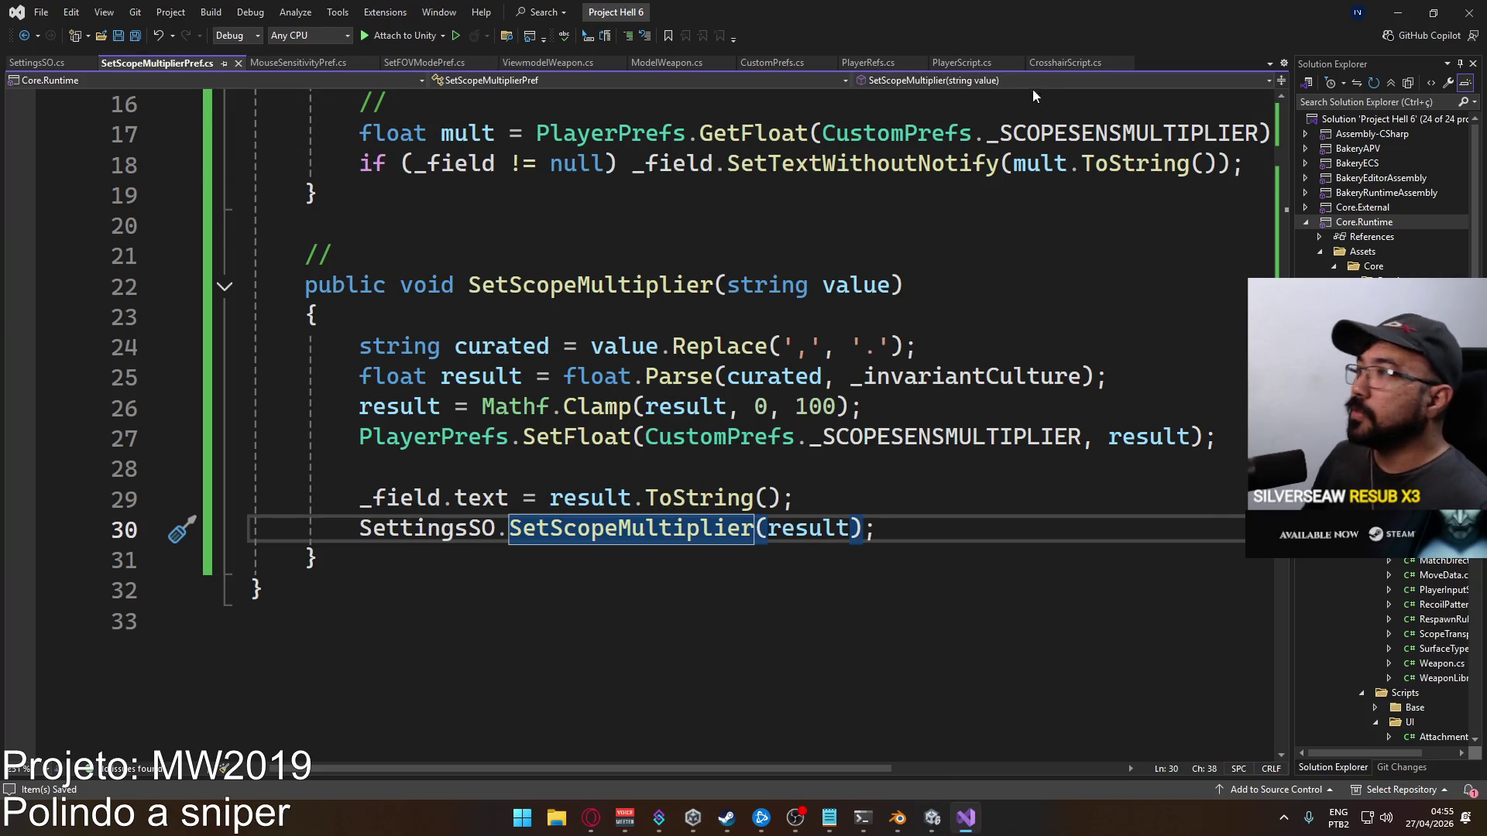
# Bring PlayerScript.cs to the front and scroll up to its Prefs field declarations
pyautogui.click(962, 62)
pyautogui.click(612, 414)
pyautogui.scroll(3, 613, 458)
pyautogui.scroll(20, 612, 458)
pyautogui.scroll(10, 661, 483)
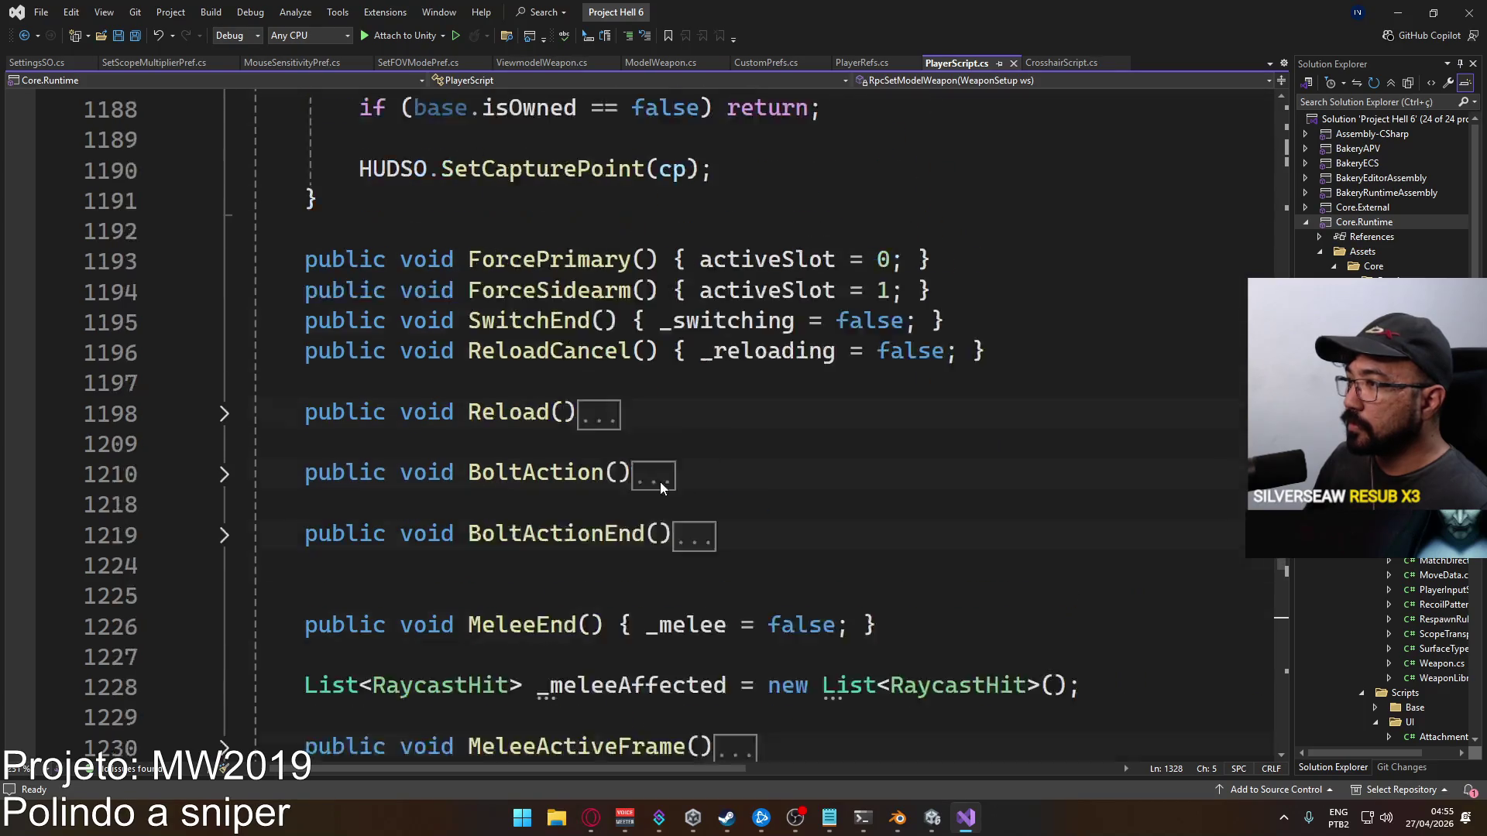
pyautogui.scroll(20, 662, 484)
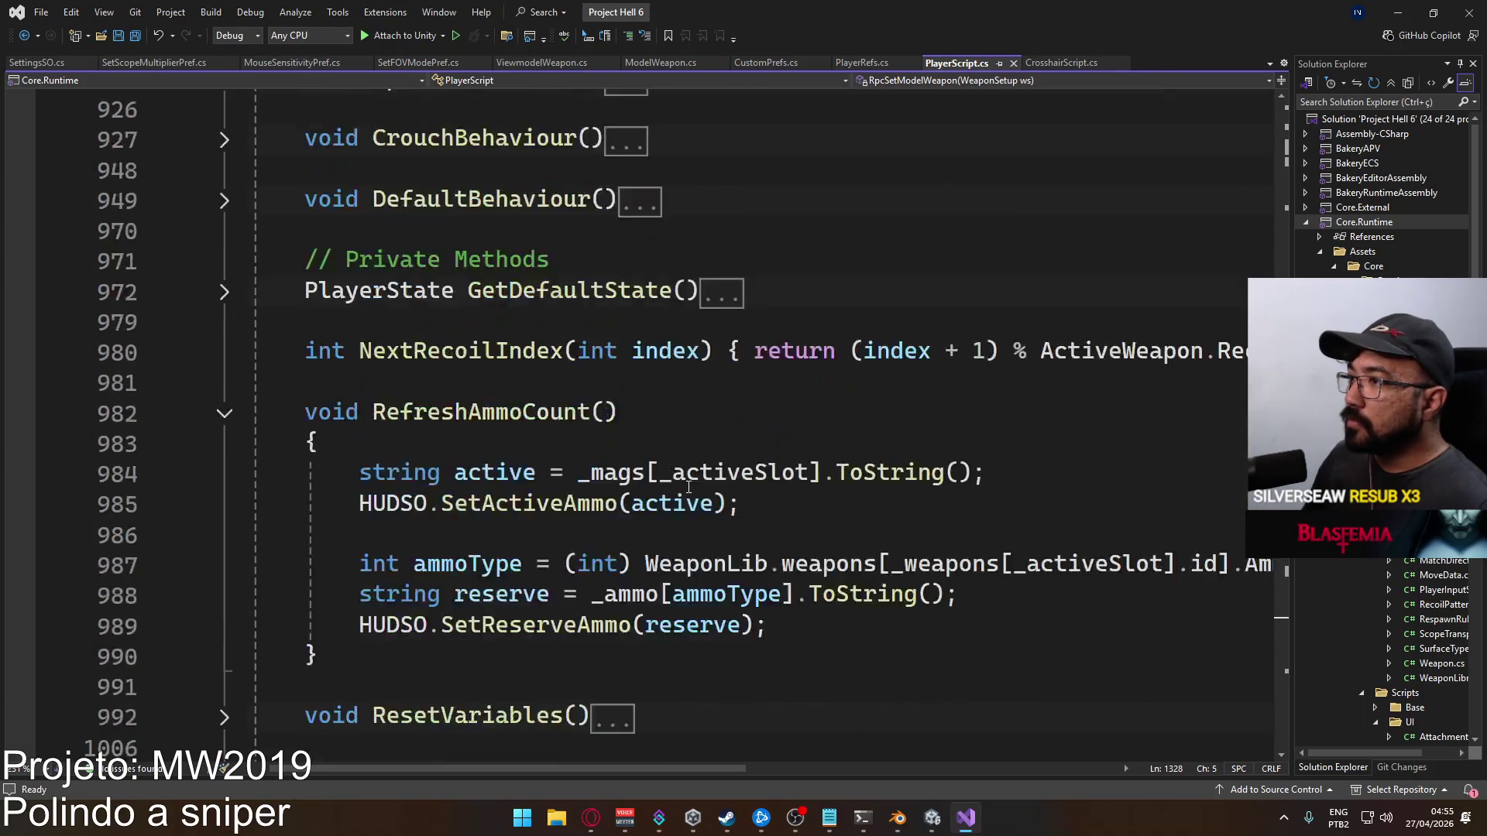
pyautogui.scroll(2, 802, 550)
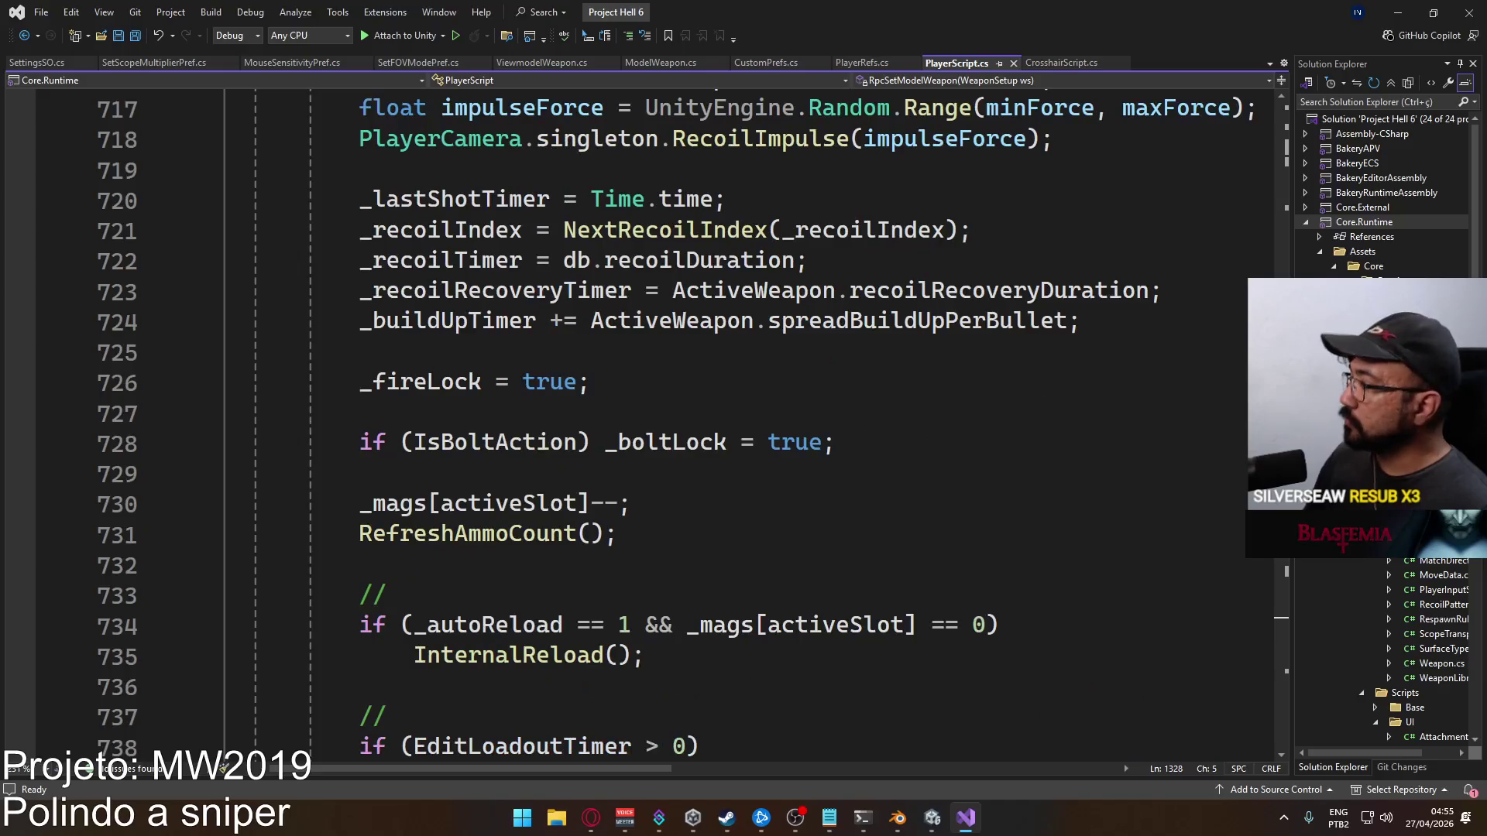
pyautogui.scroll(20, 534, 468)
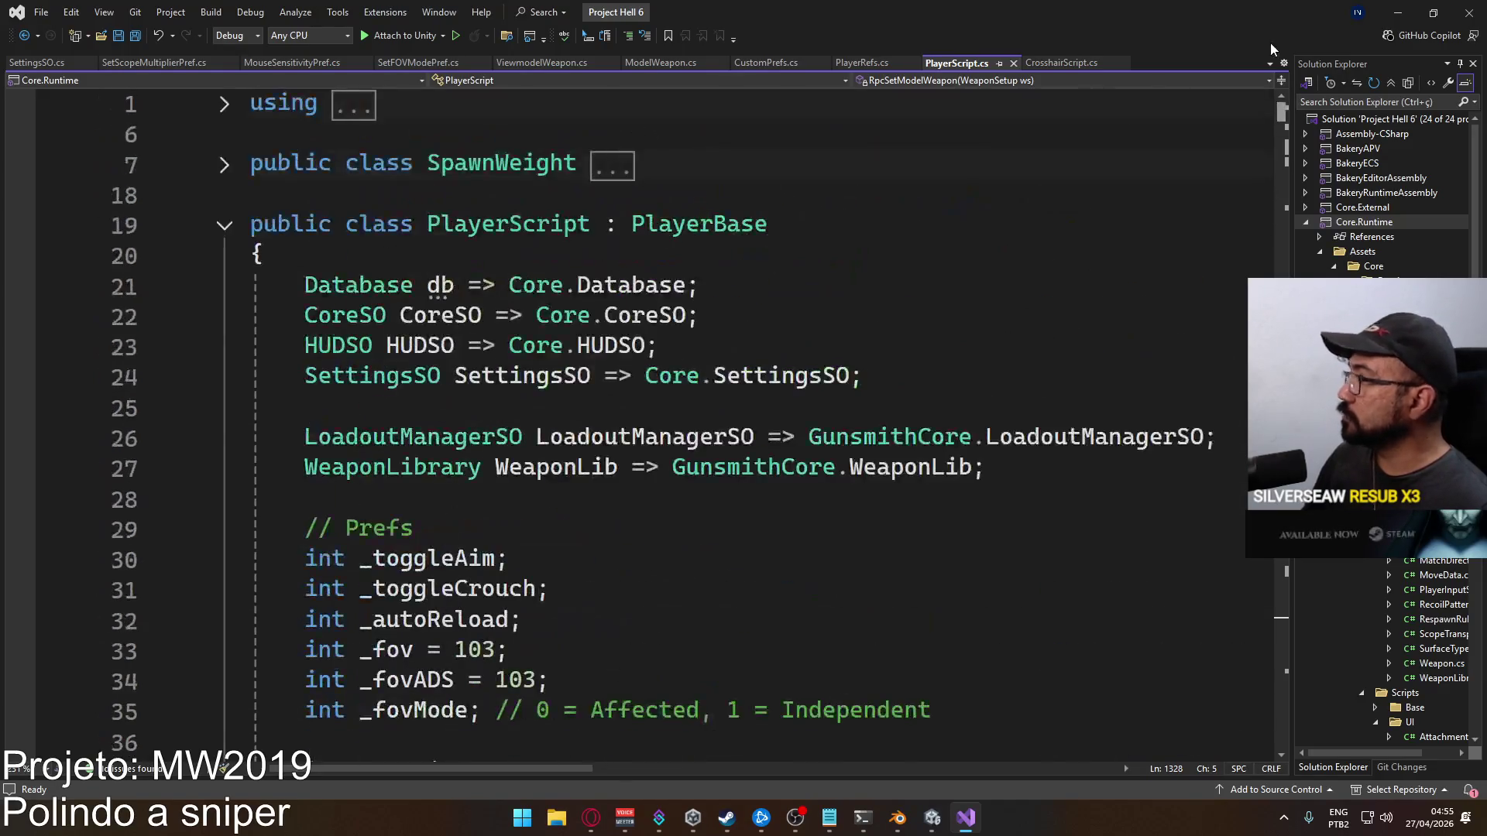
pyautogui.scroll(-4, 534, 468)
# Try adding a new line after the _fovMode declaration, then remove it again
pyautogui.click(941, 529)
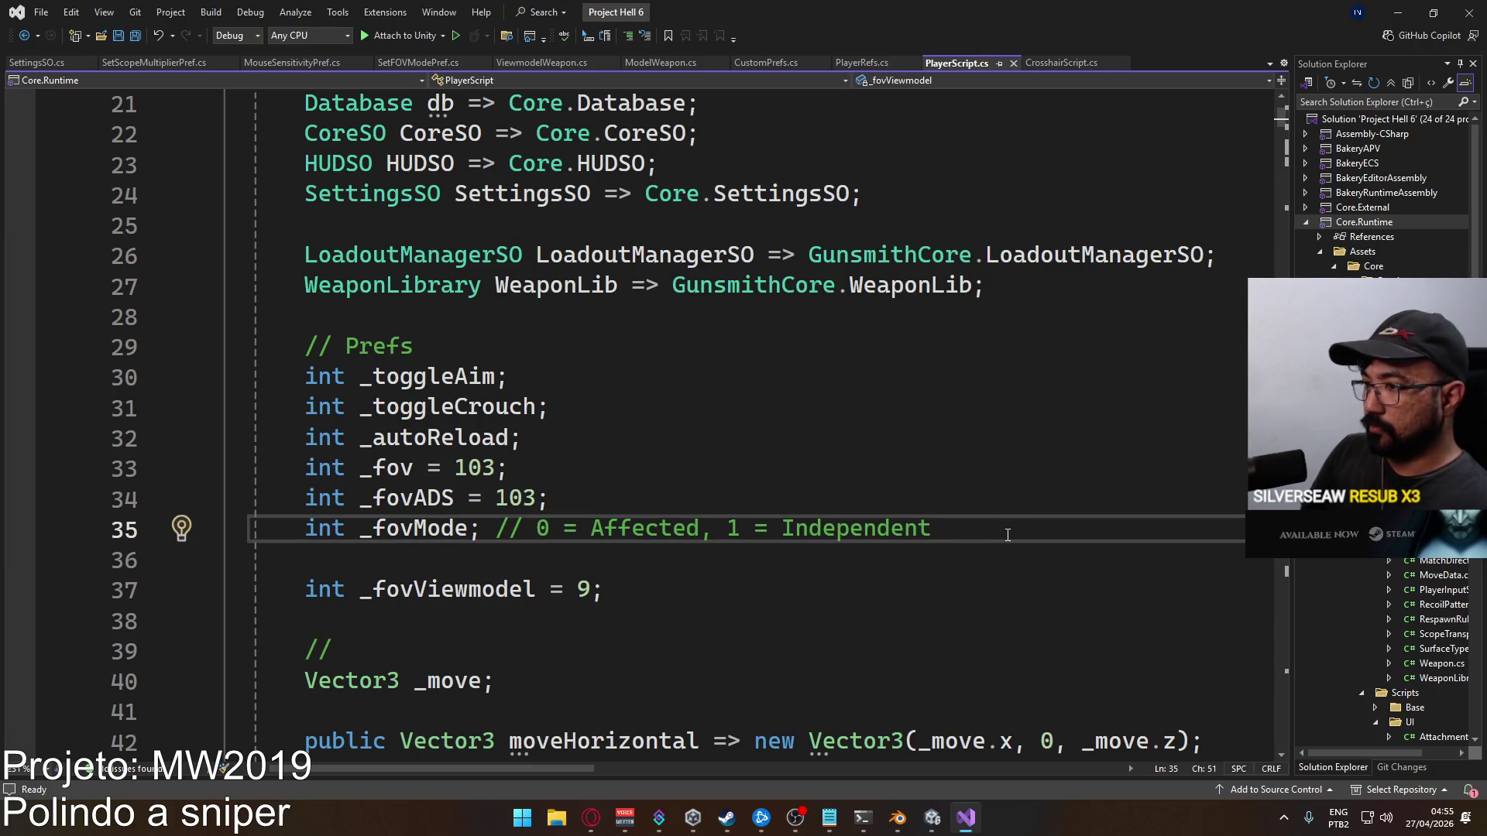
pyautogui.press('Return')
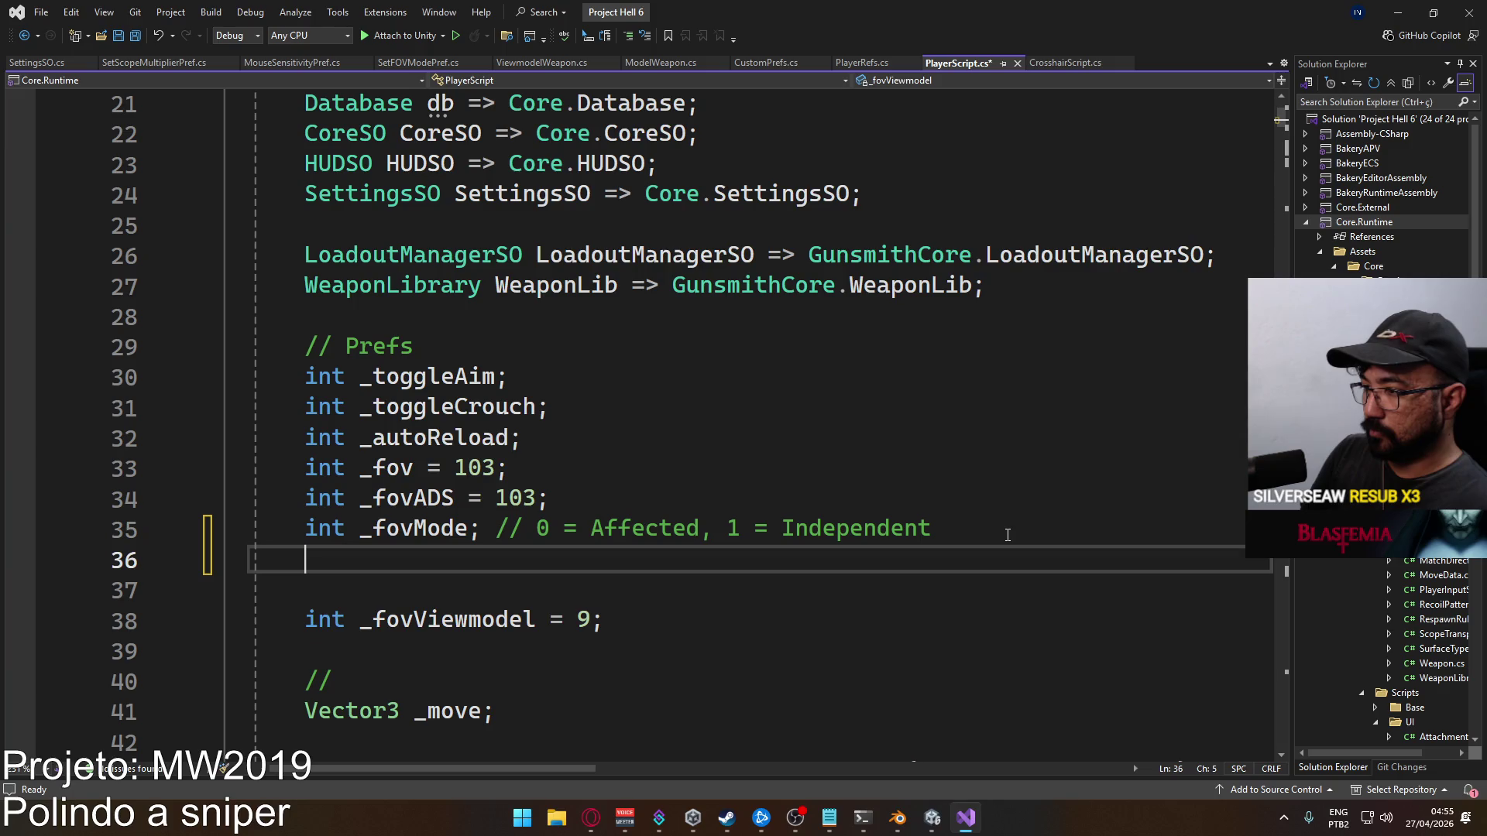
pyautogui.press('Return')
pyautogui.write('fl')
pyautogui.press('BackSpace')
pyautogui.press('BackSpace')
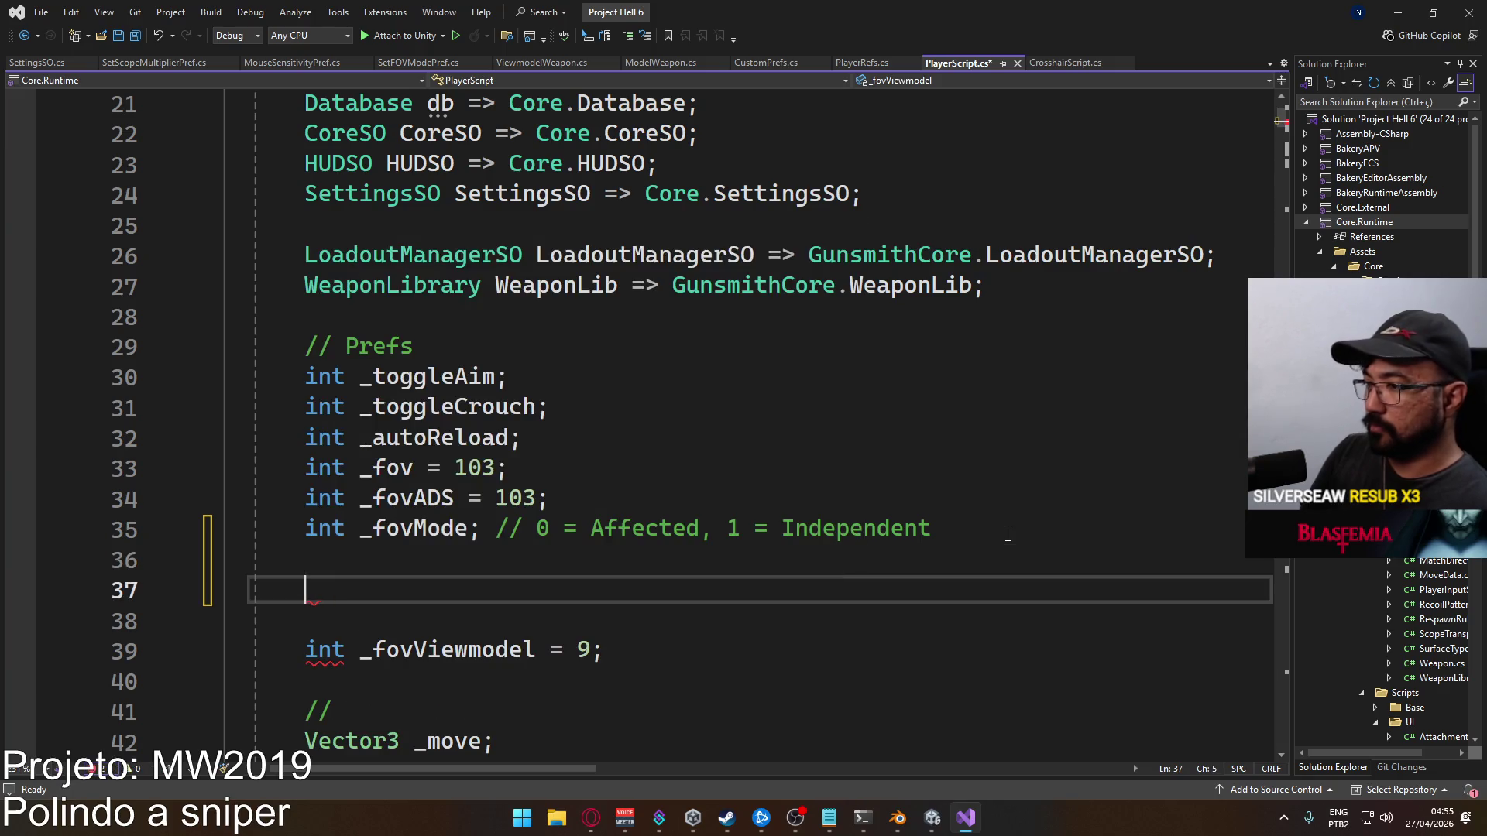
pyautogui.press('BackSpace')
pyautogui.press('BackSpace')
# Search PlayerScript.cs for _sens, finding no such field, and save the file
pyautogui.hotkey('ctrl', 'f')
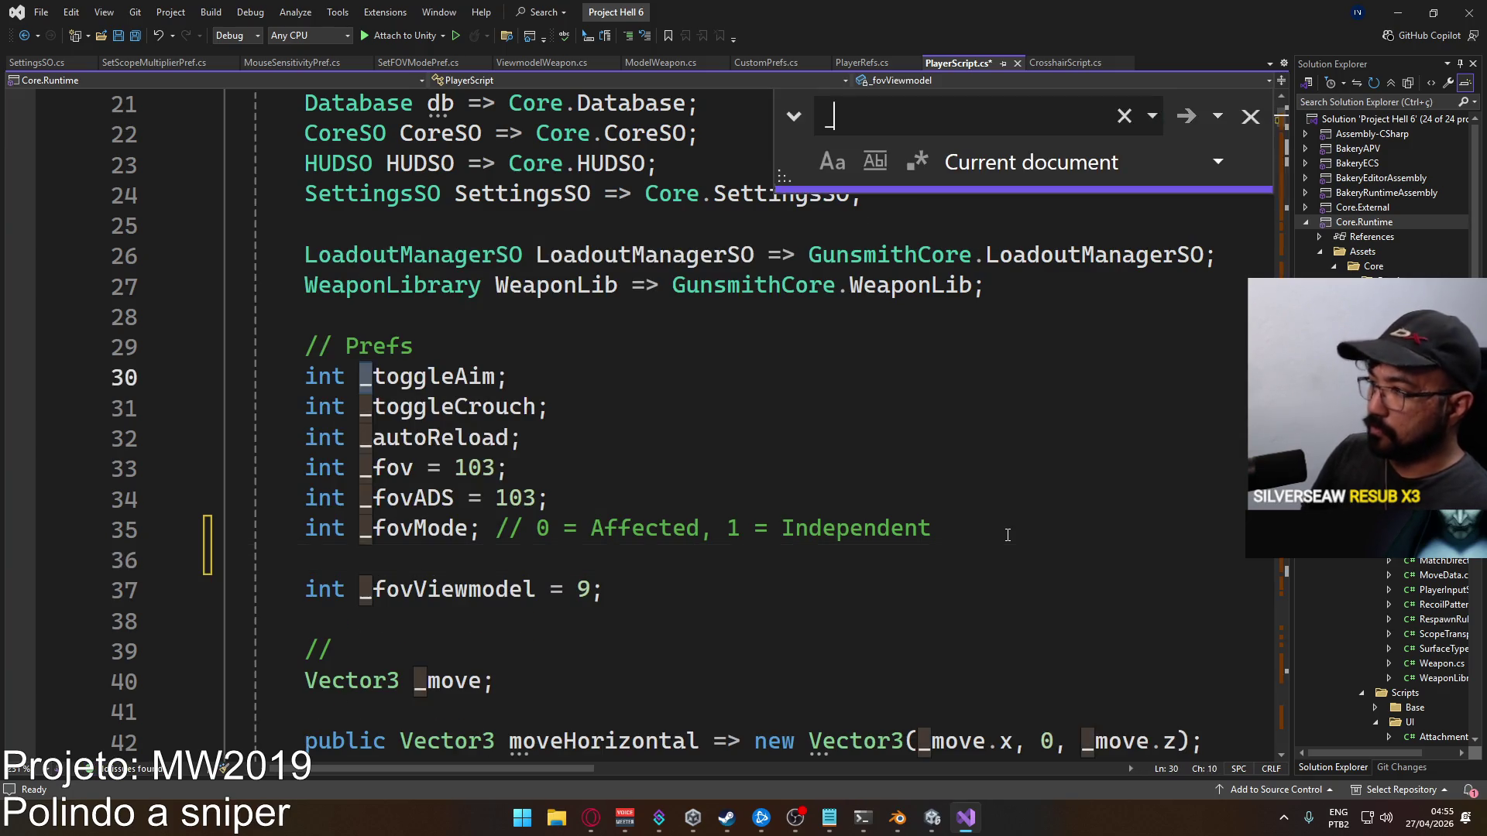
pyautogui.write('_sens')
pyautogui.press('Return')
pyautogui.press('Return')
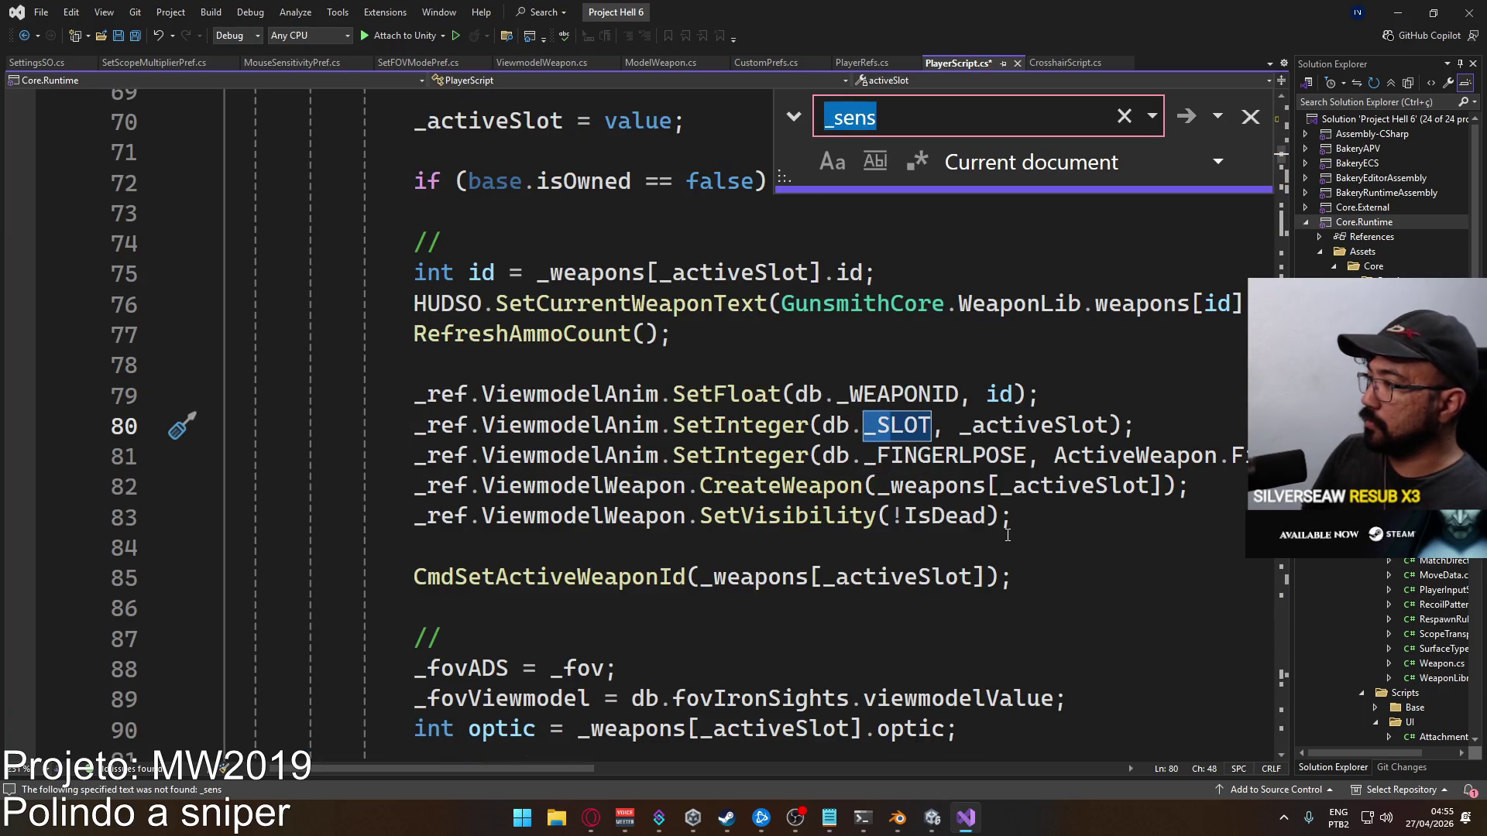
pyautogui.press('BackSpace')
pyautogui.press('Escape')
pyautogui.scroll(12, 551, 425)
pyautogui.scroll(3, 527, 430)
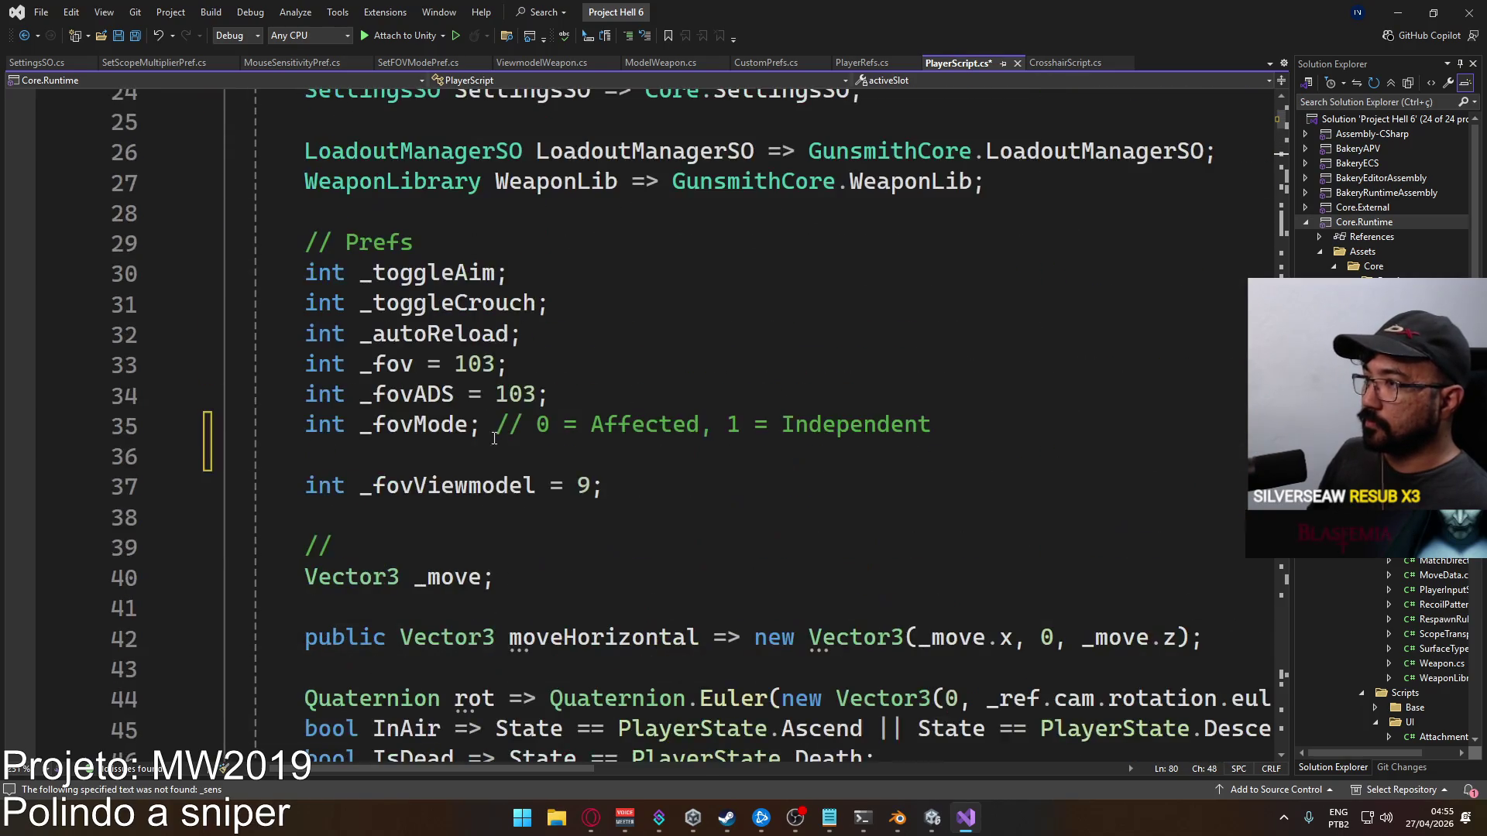
pyautogui.hotkey('ctrl', 's')
# Add and remove a stray line below _fovViewmodel, then save PlayerScript.cs again
pyautogui.click(776, 479)
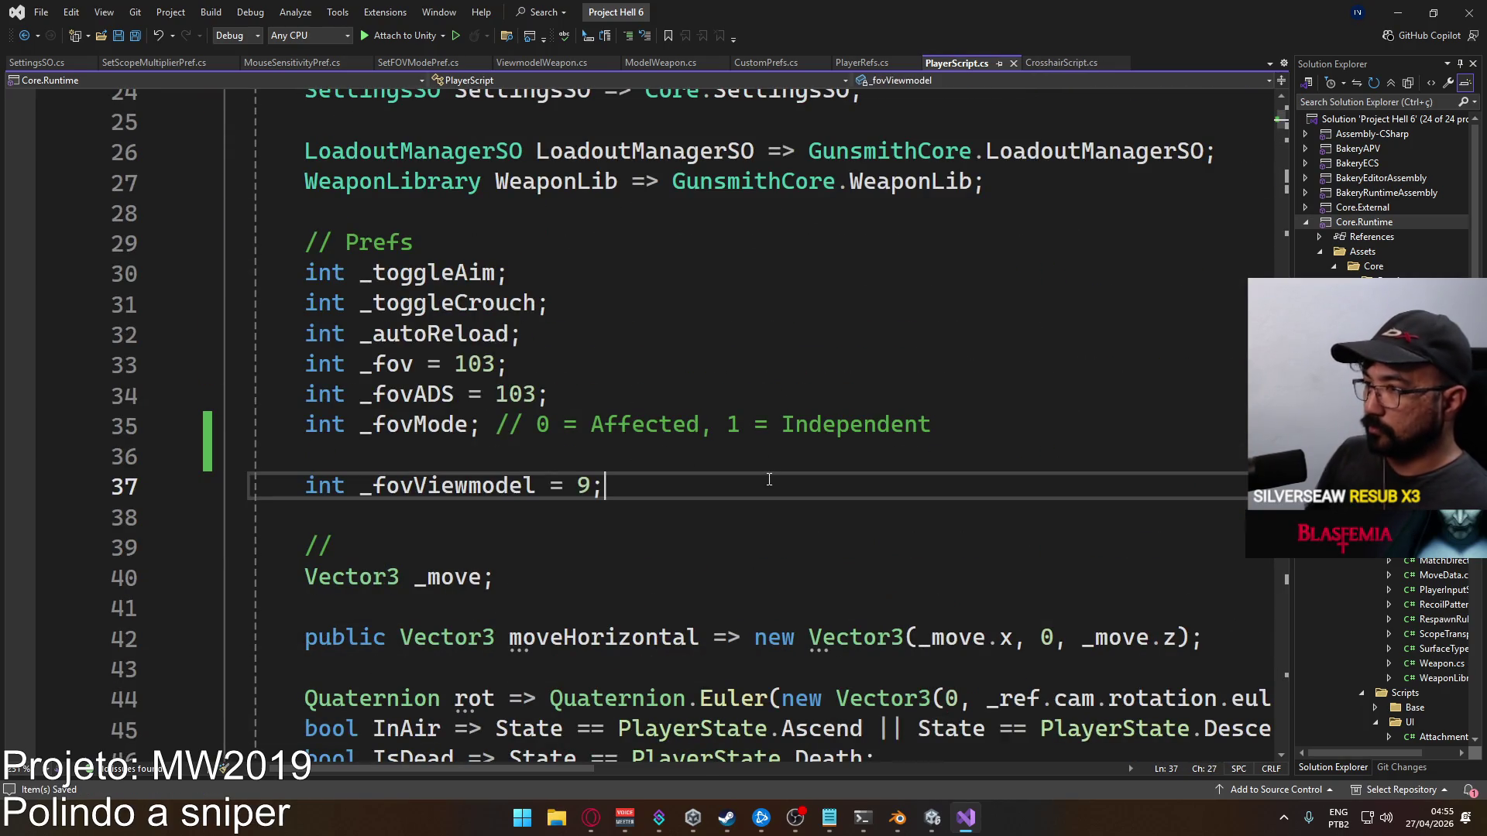
pyautogui.press('Return')
pyautogui.write('_')
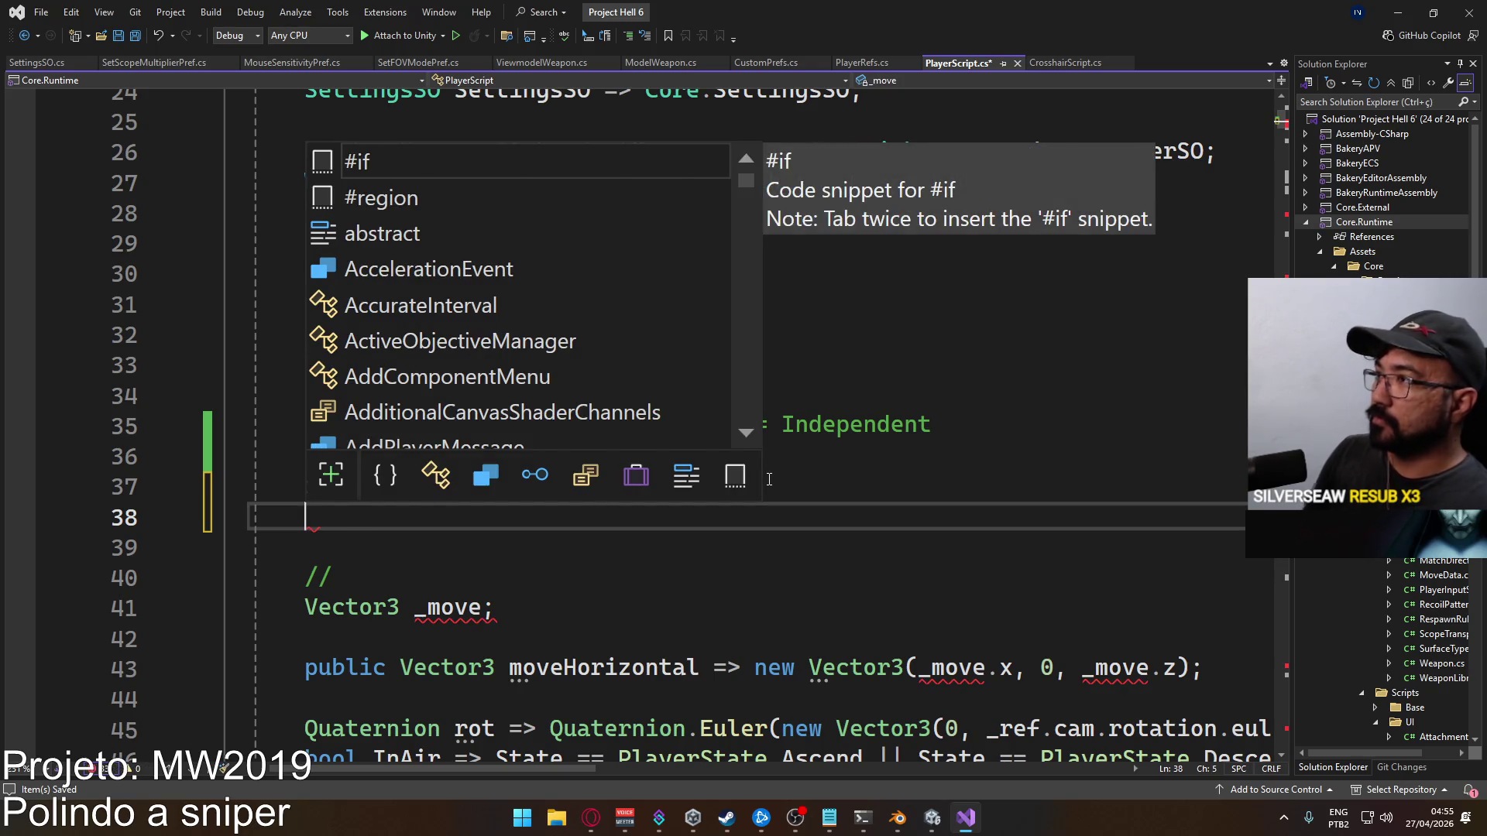
pyautogui.press('BackSpace')
pyautogui.hotkey('ctrl', 's')
pyautogui.scroll(7, 701, 342)
# Go to the PlayerBase class definition with F12 and expand its Start method
pyautogui.click(703, 225)
pyautogui.press('F12')
pyautogui.scroll(-8, 684, 399)
pyautogui.scroll(-15, 685, 399)
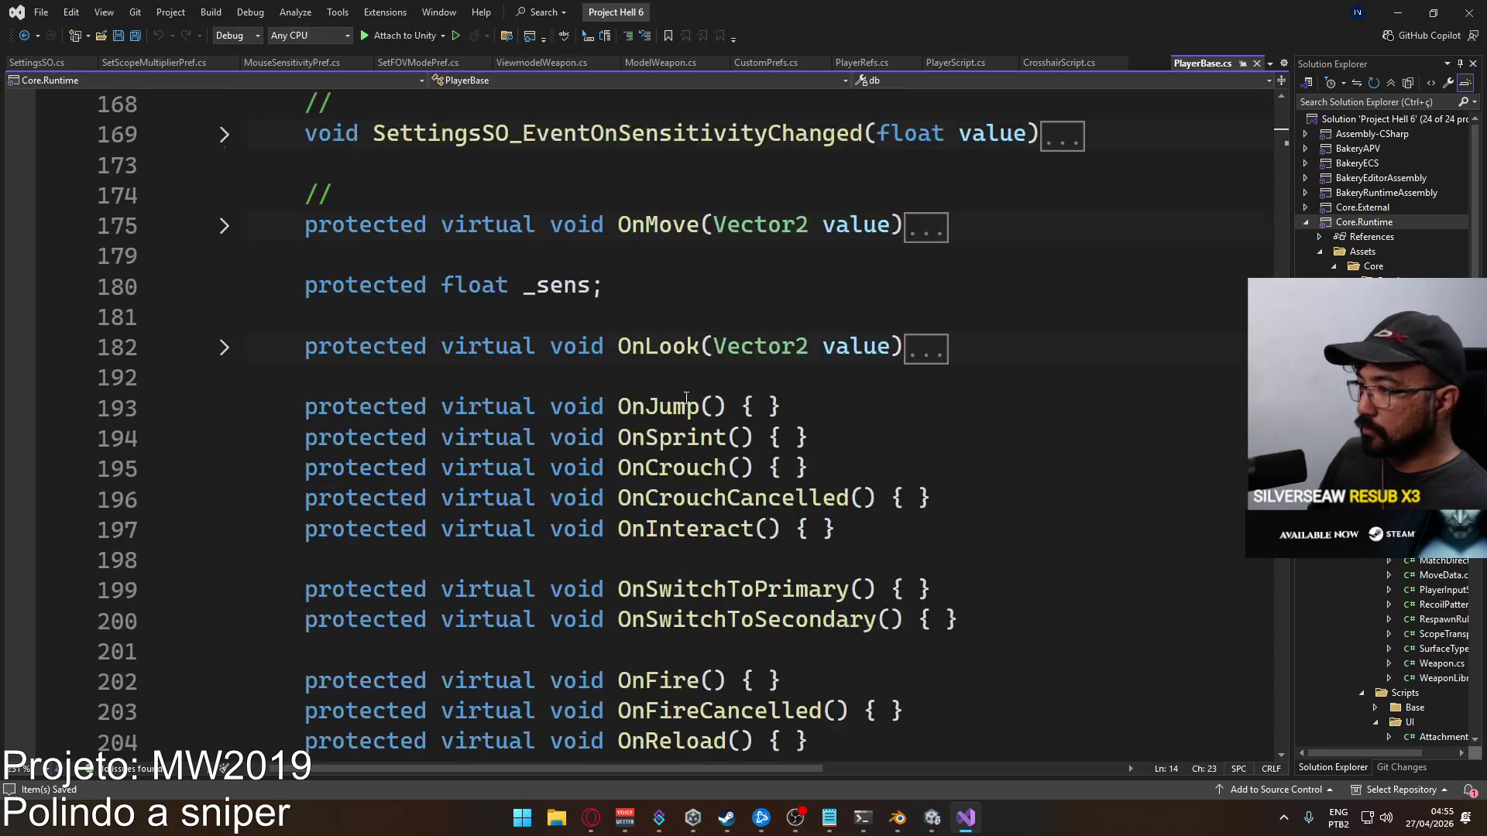
pyautogui.scroll(4, 658, 406)
pyautogui.scroll(9, 657, 406)
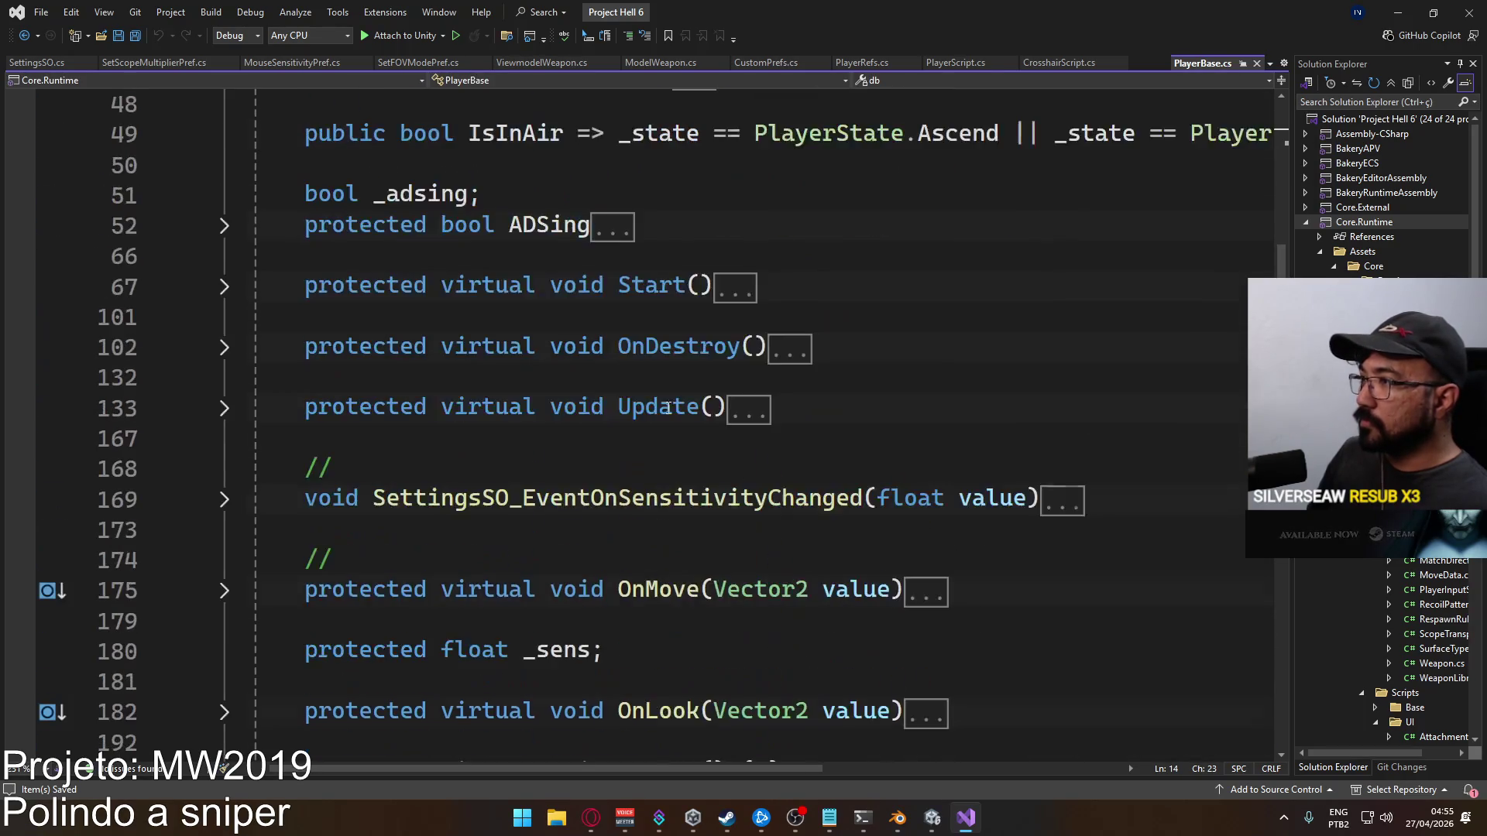
pyautogui.click(224, 287)
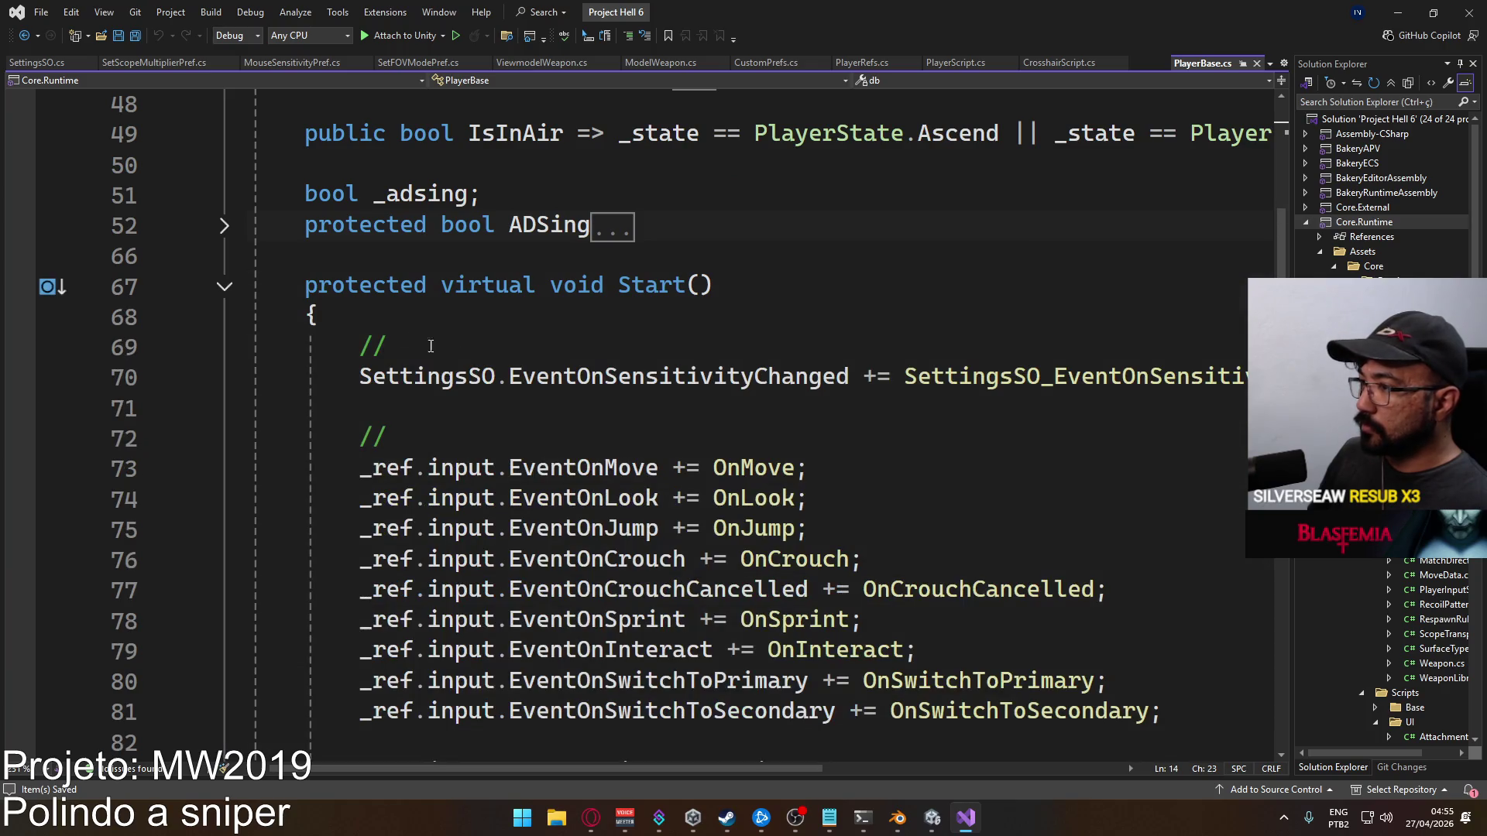
pyautogui.scroll(-13, 622, 411)
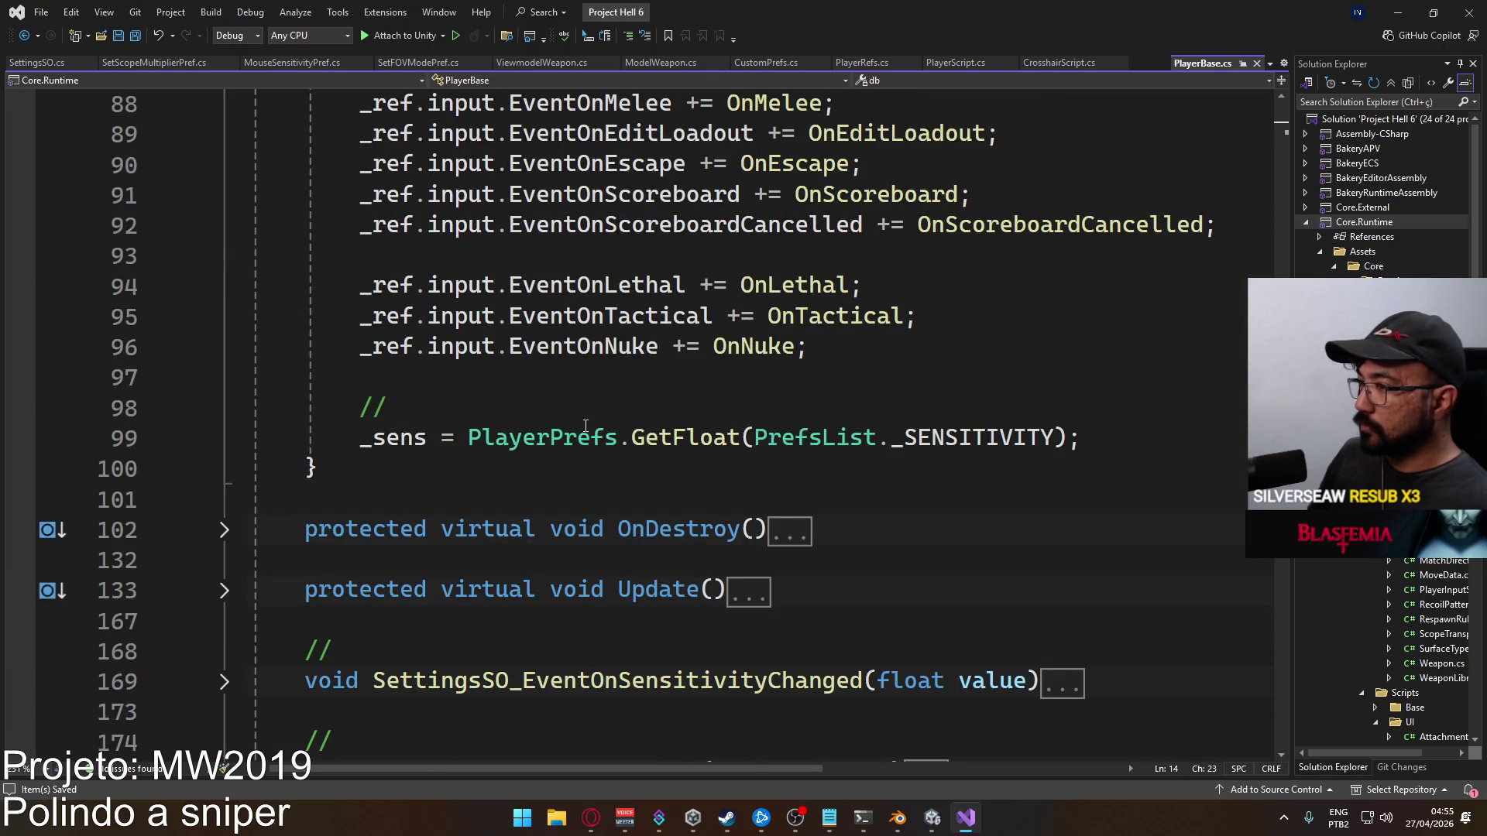
# Declare a protected float _scopeMultiplier field below the _sens declaration
pyautogui.keyDown('ctrl'); pyautogui.click(369, 428); pyautogui.keyUp('ctrl')
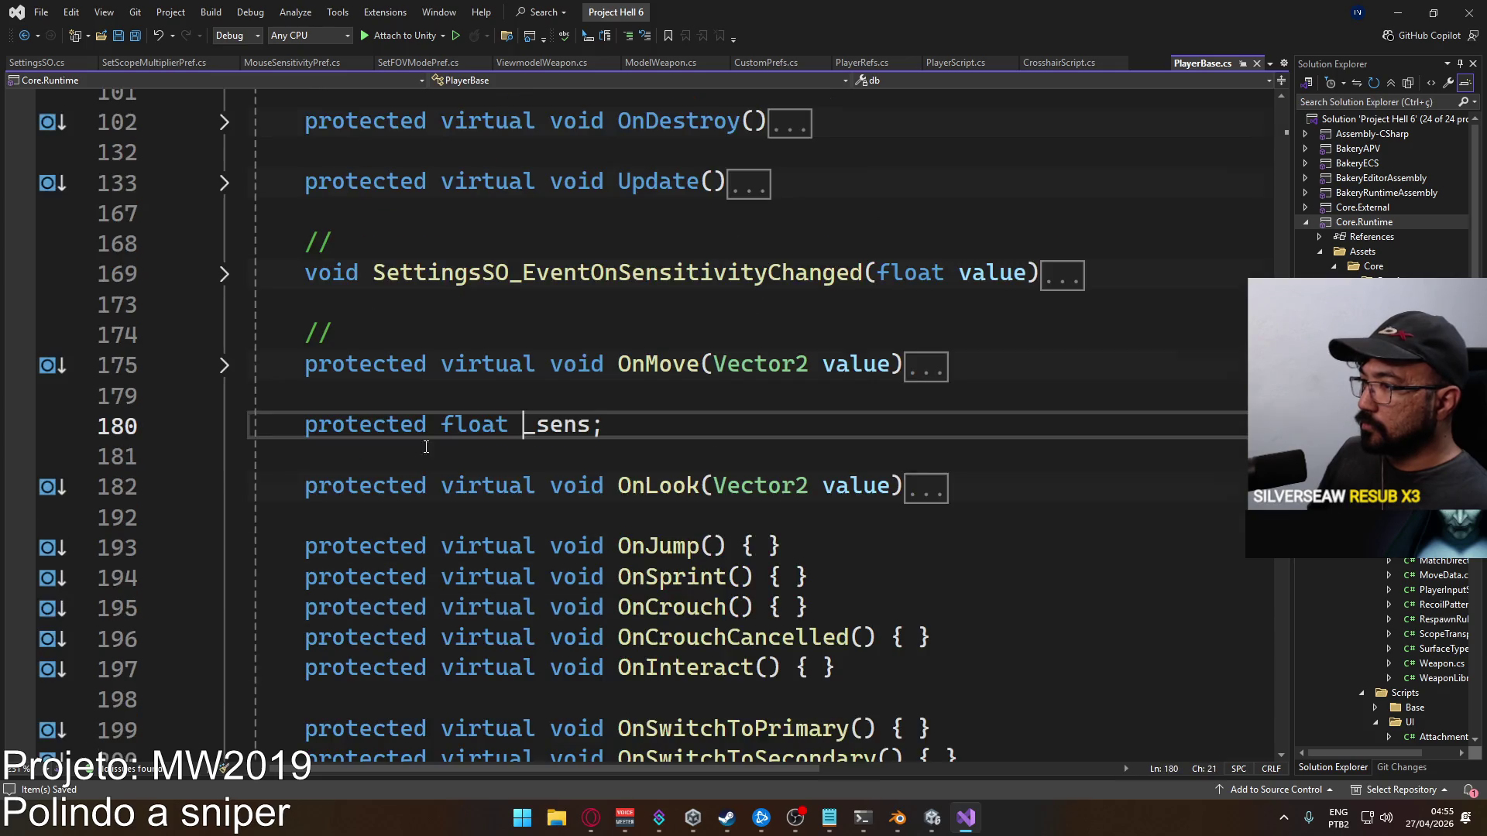
pyautogui.click(755, 436)
pyautogui.press('Return')
pyautogui.write('protected float _')
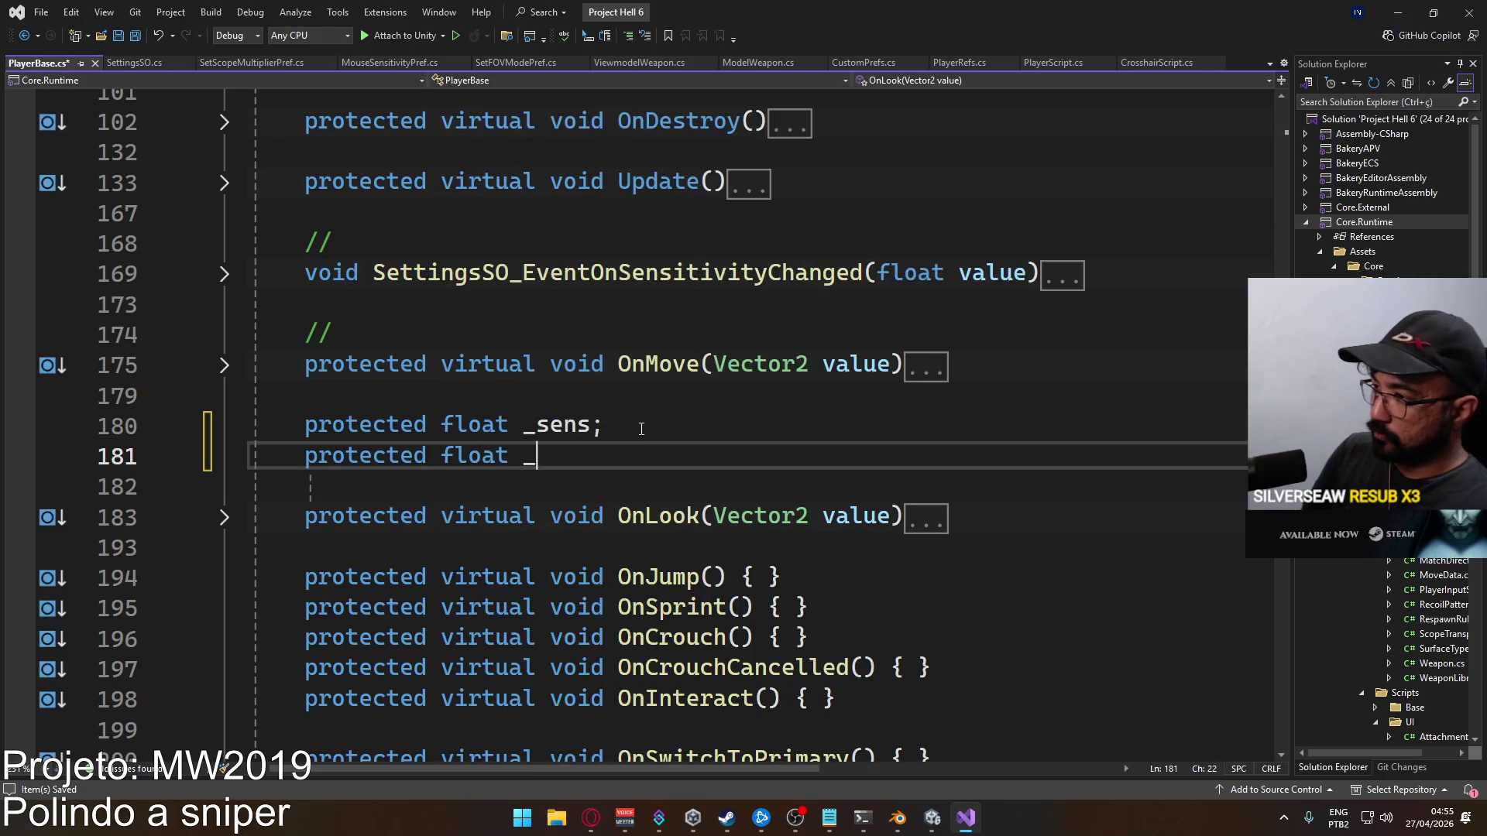
pyautogui.write('sope')
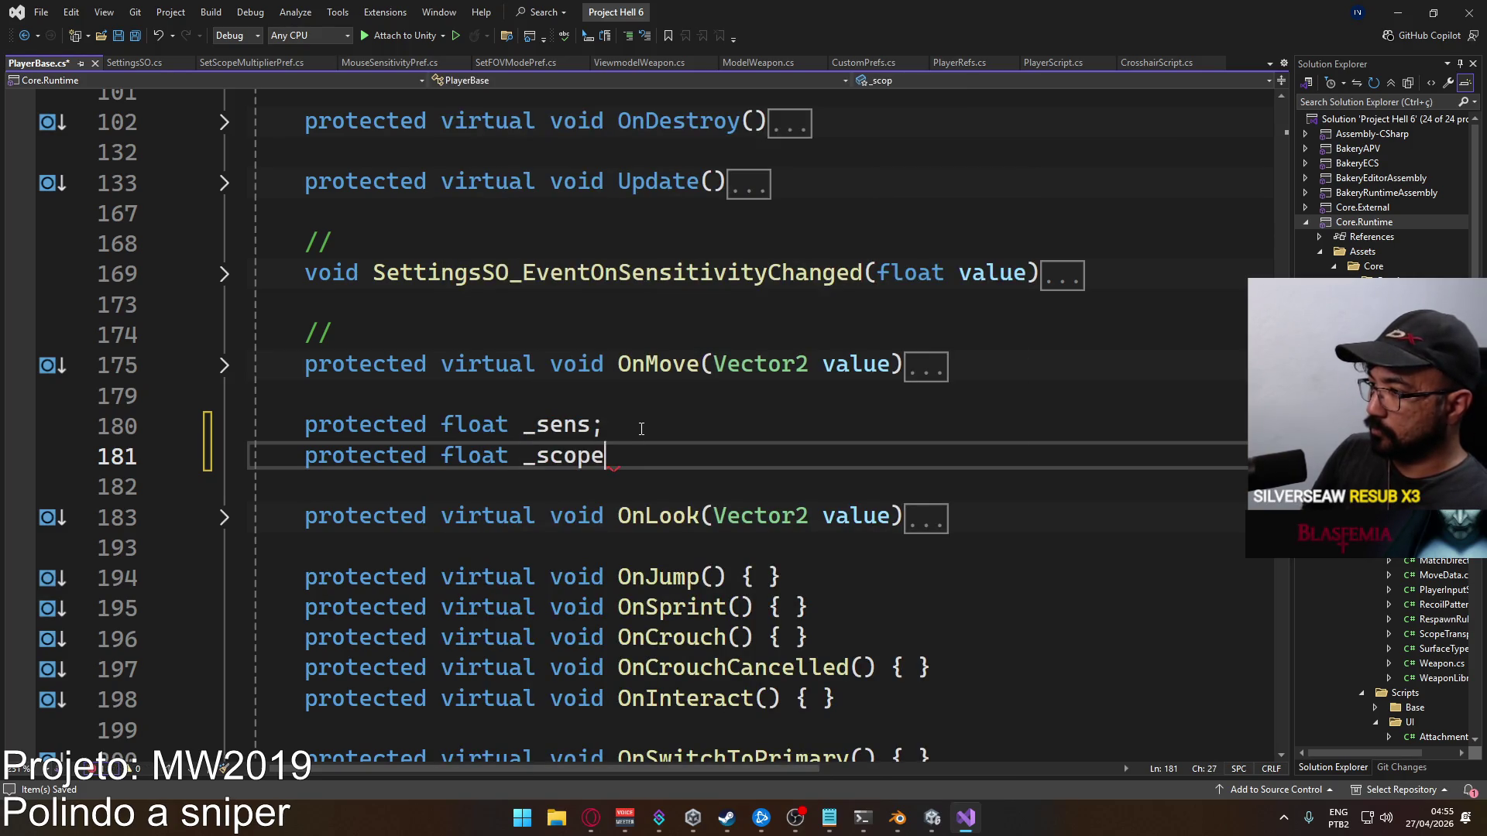
pyautogui.write('ier;')
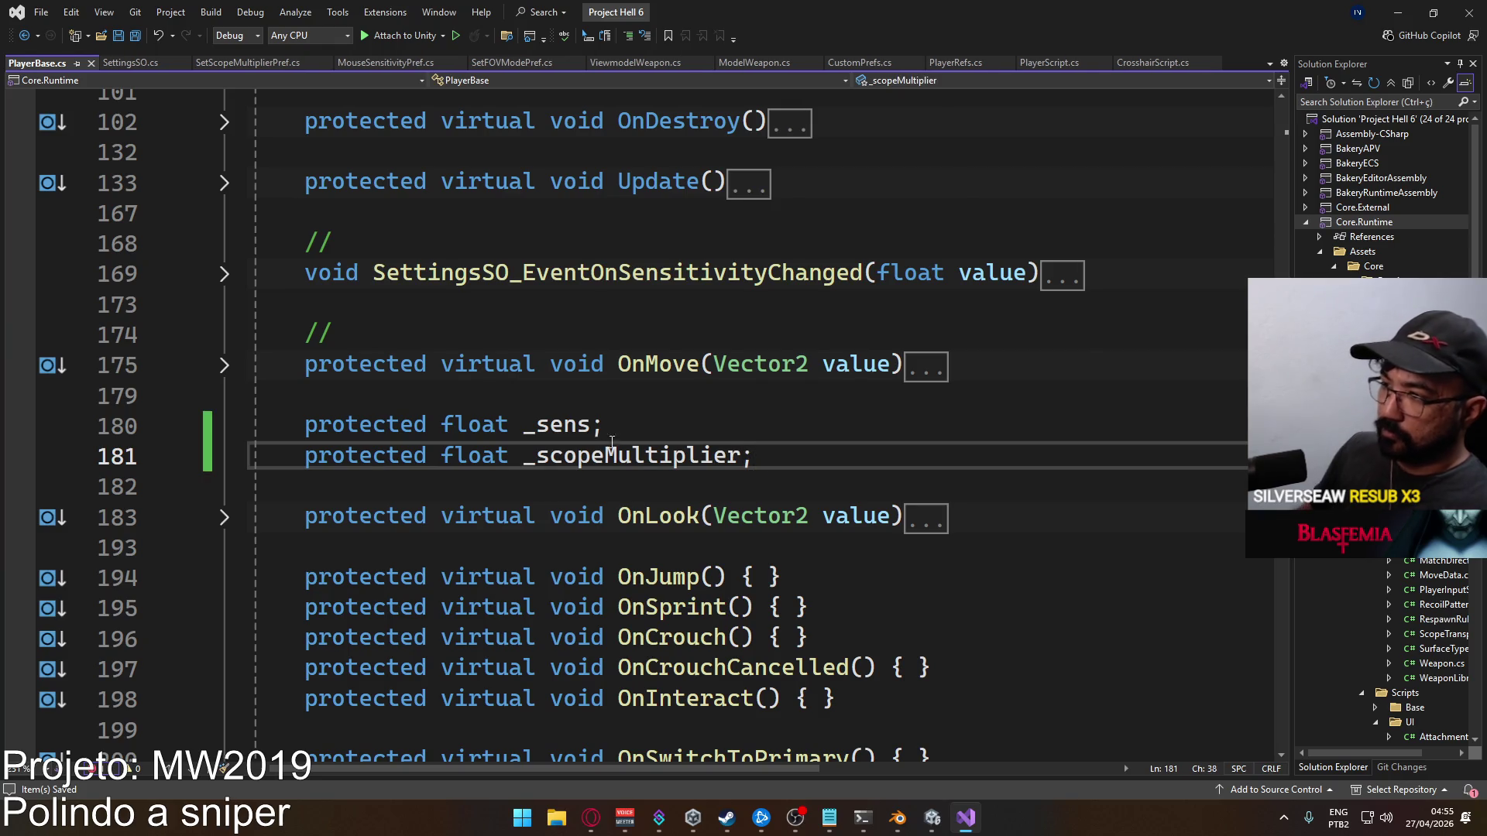
pyautogui.scroll(-12, 733, 454)
pyautogui.scroll(11, 733, 454)
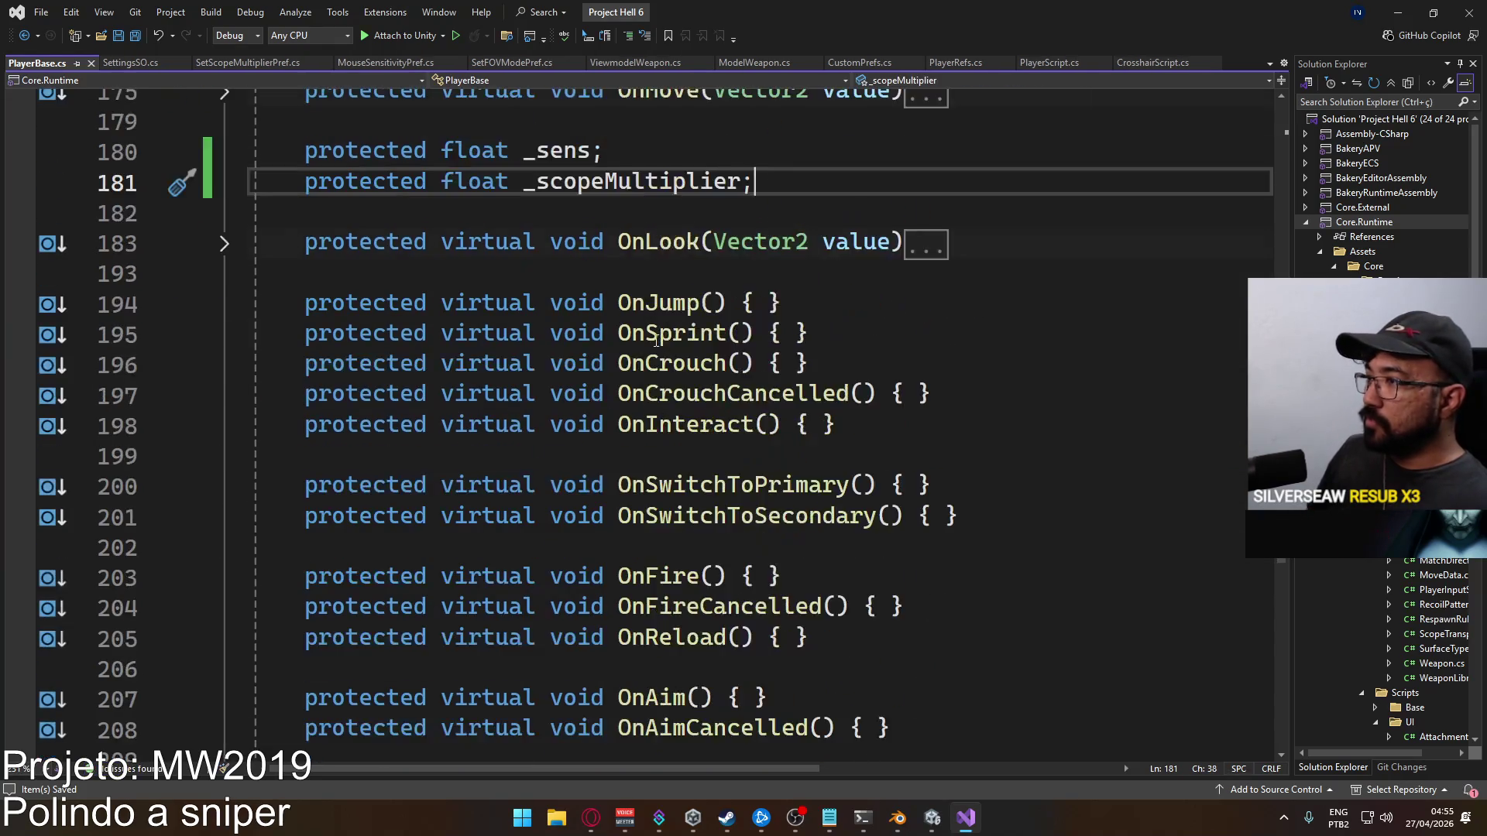
# Search PlayerBase.cs for _sens and go to the line where it is loaded
pyautogui.doubleClick(556, 333)
pyautogui.hotkey('ctrl', 'f')
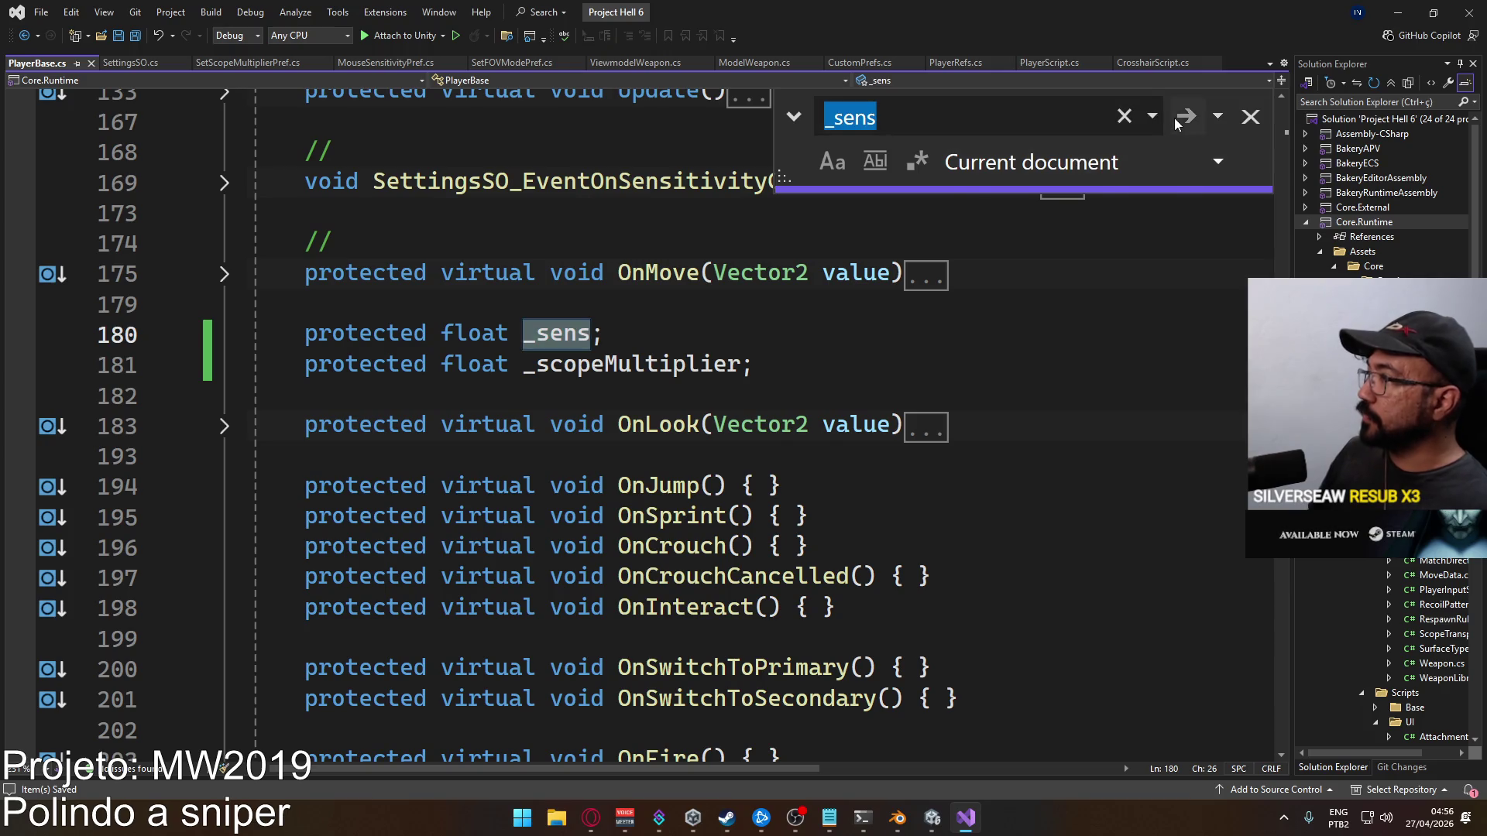
pyautogui.click(1181, 118)
pyautogui.click(1116, 427)
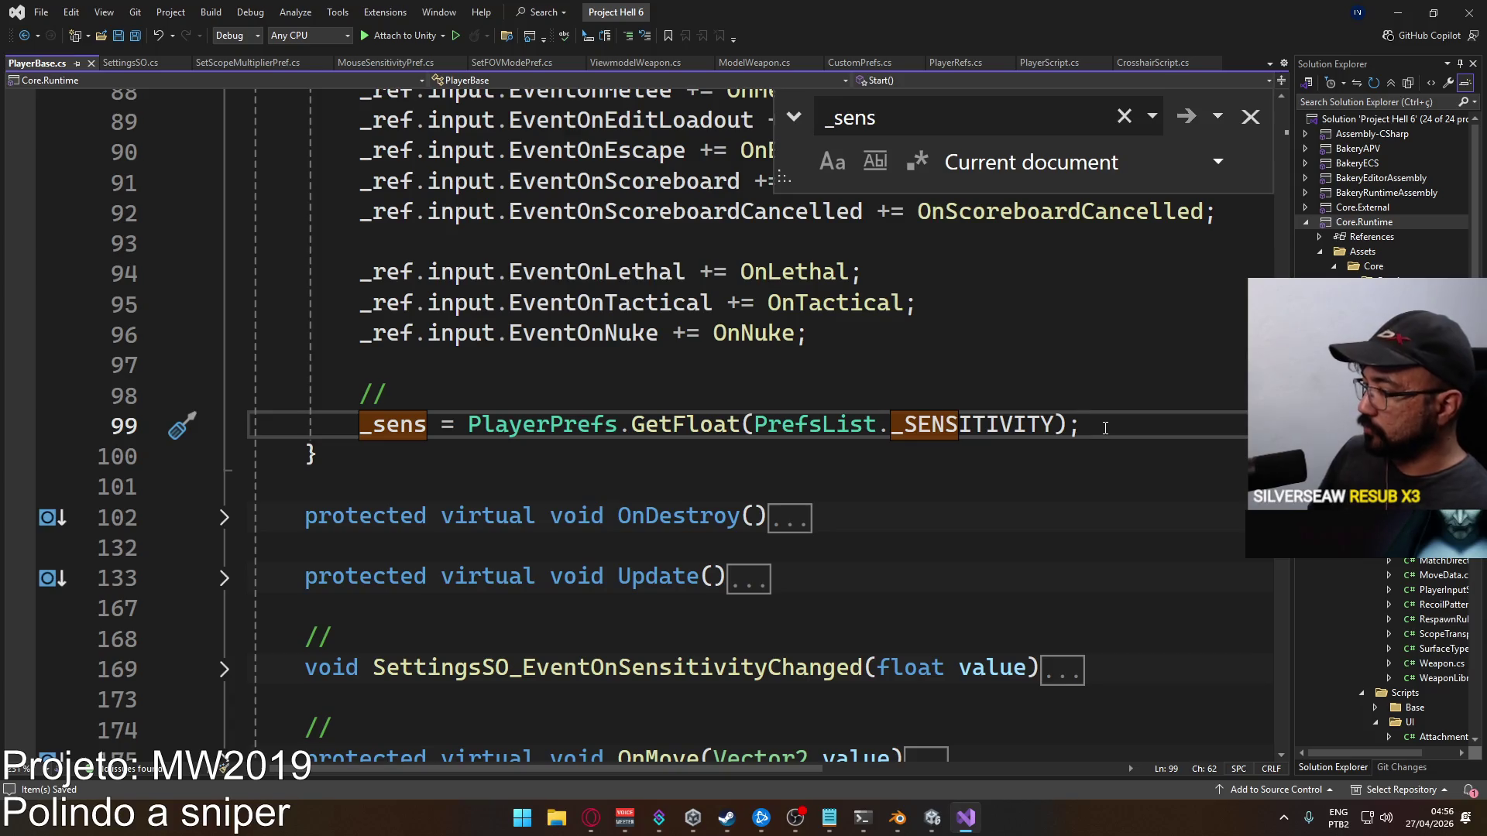
# Add _scopeMultiplier = PlayerPrefs.GetFloat(CustomPrefs._SCOPESENSMULTIPLIER); below it and save PlayerBase.cs
pyautogui.press('Return')
pyautogui.write('_scop')
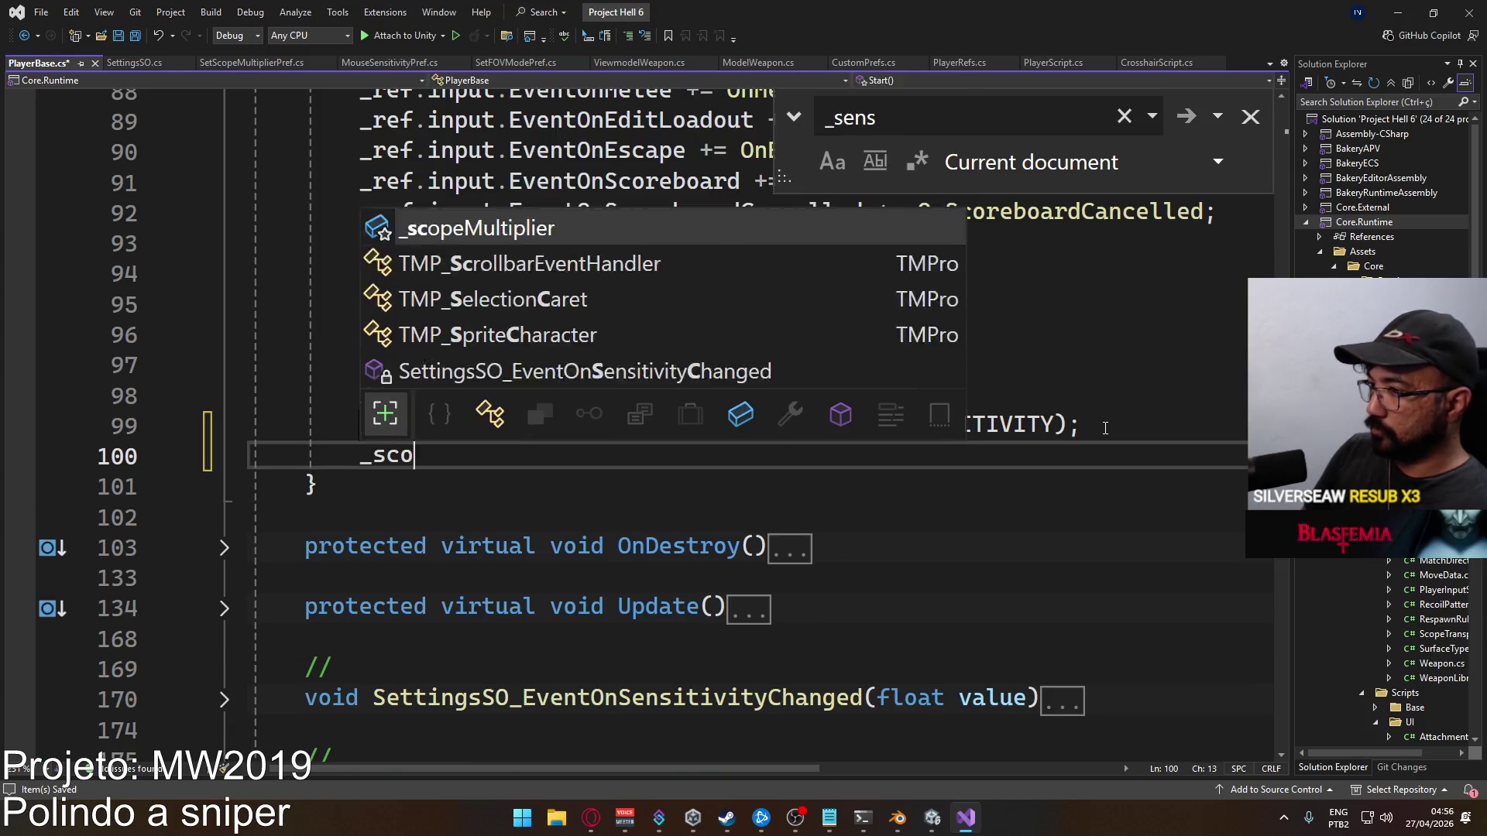
pyautogui.press('space')
pyautogui.write('= Plaper')
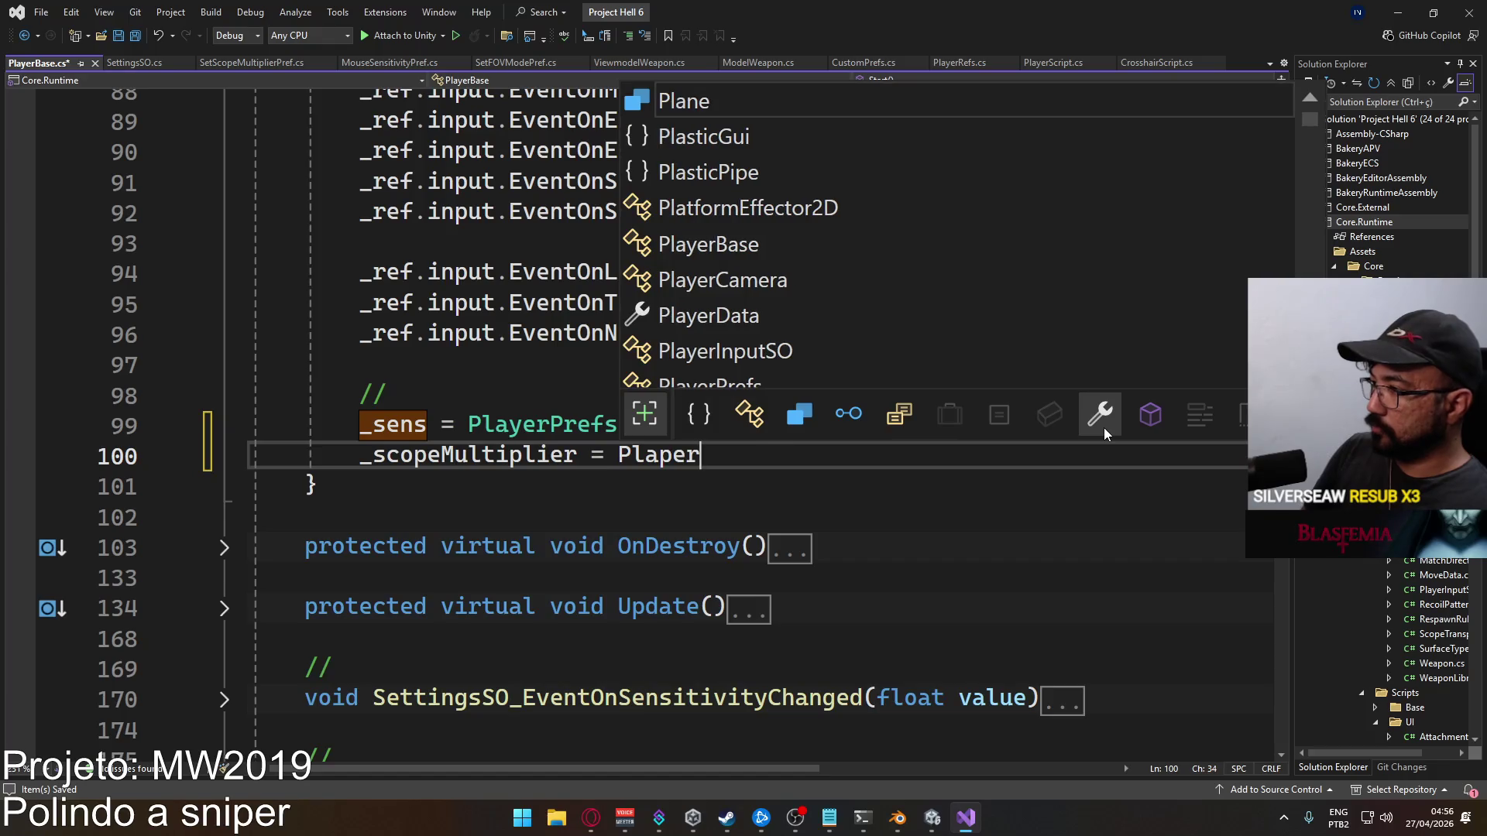
pyautogui.press('BackSpace')
pyautogui.press('BackSpace')
pyautogui.press('BackSpace')
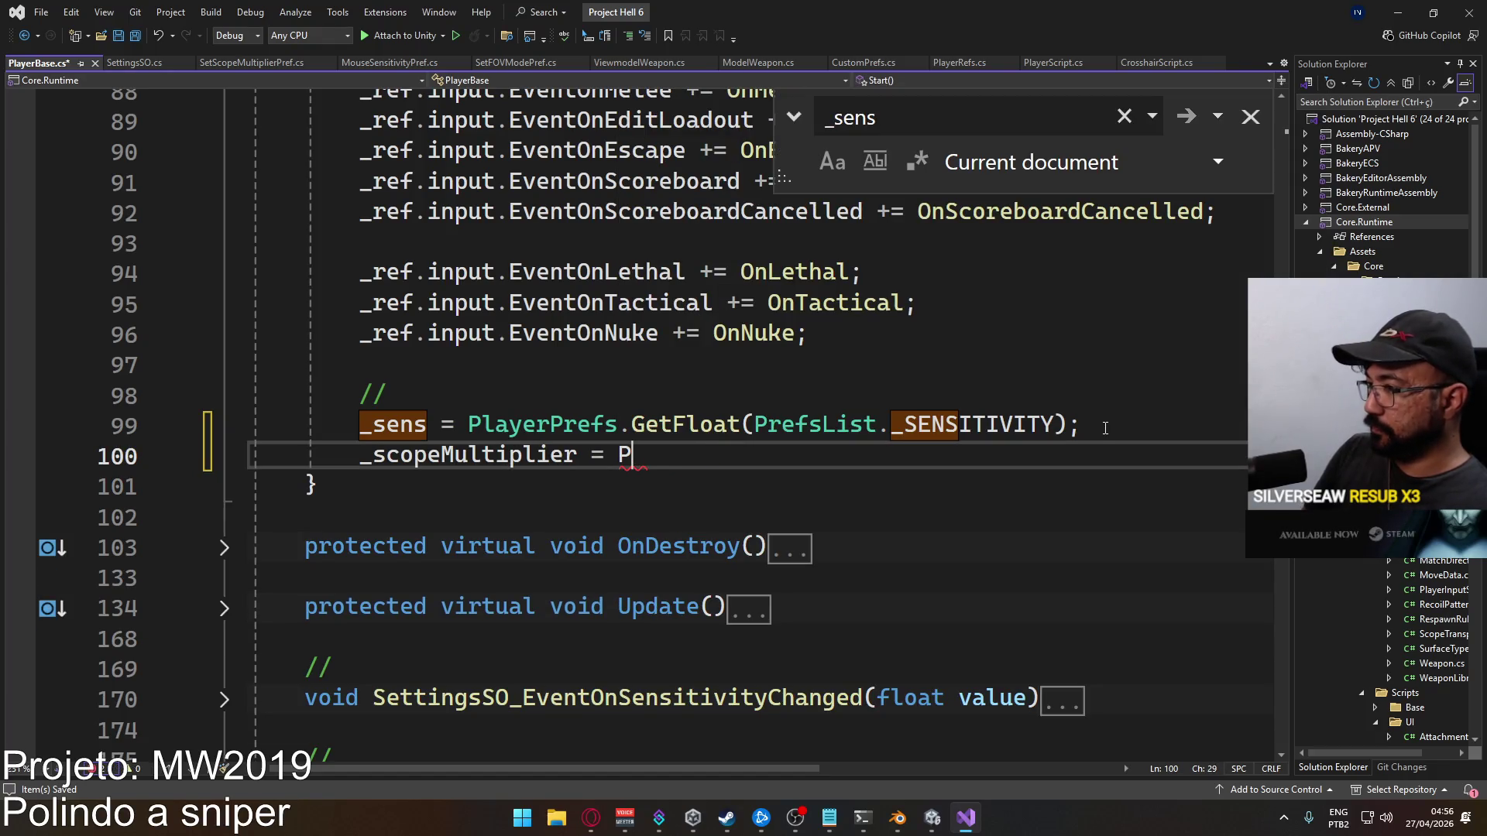
pyautogui.write('Playerp')
pyautogui.press('Tab')
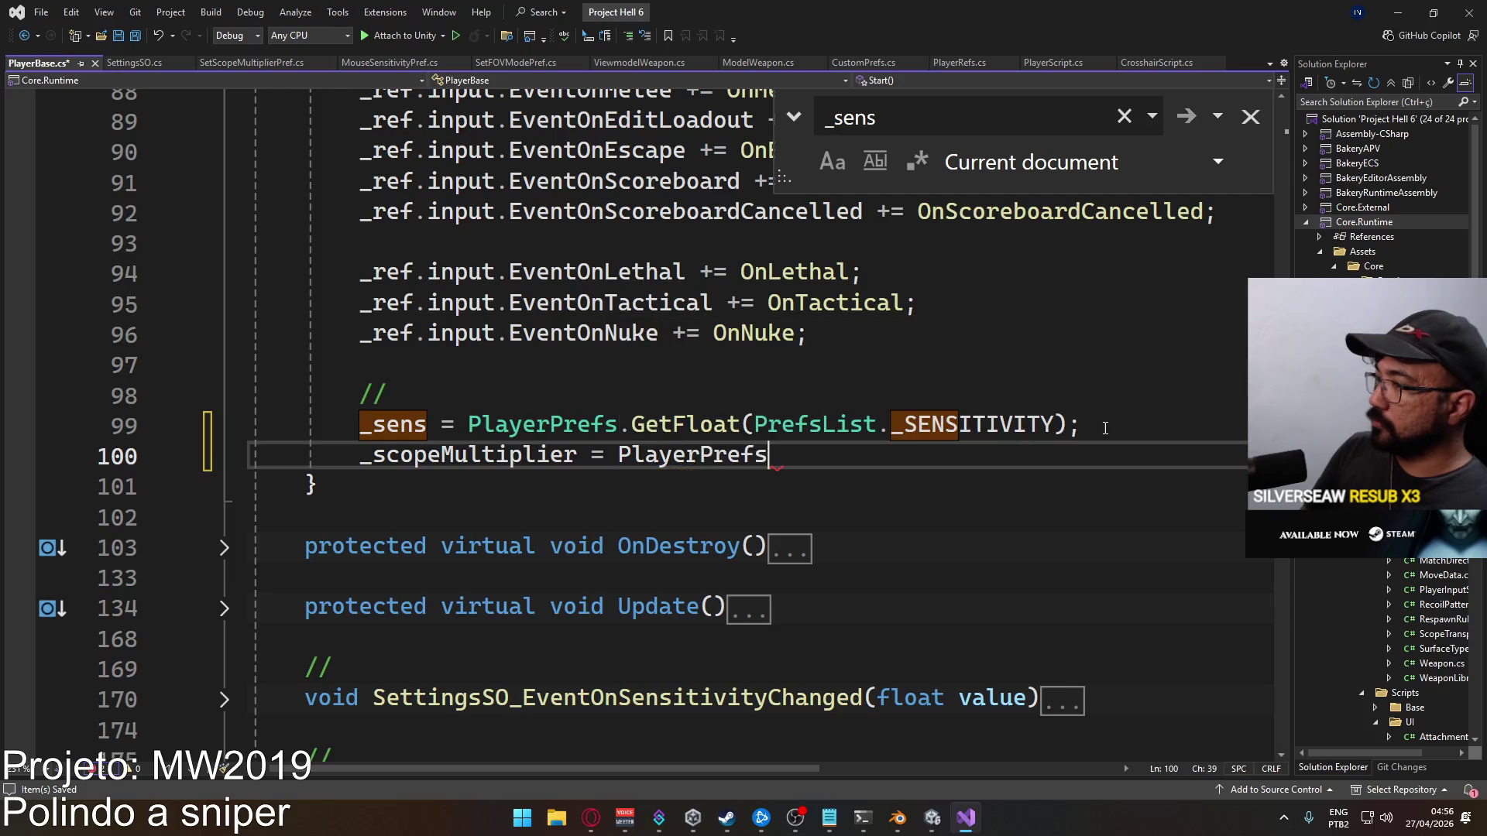
pyautogui.write('.Get')
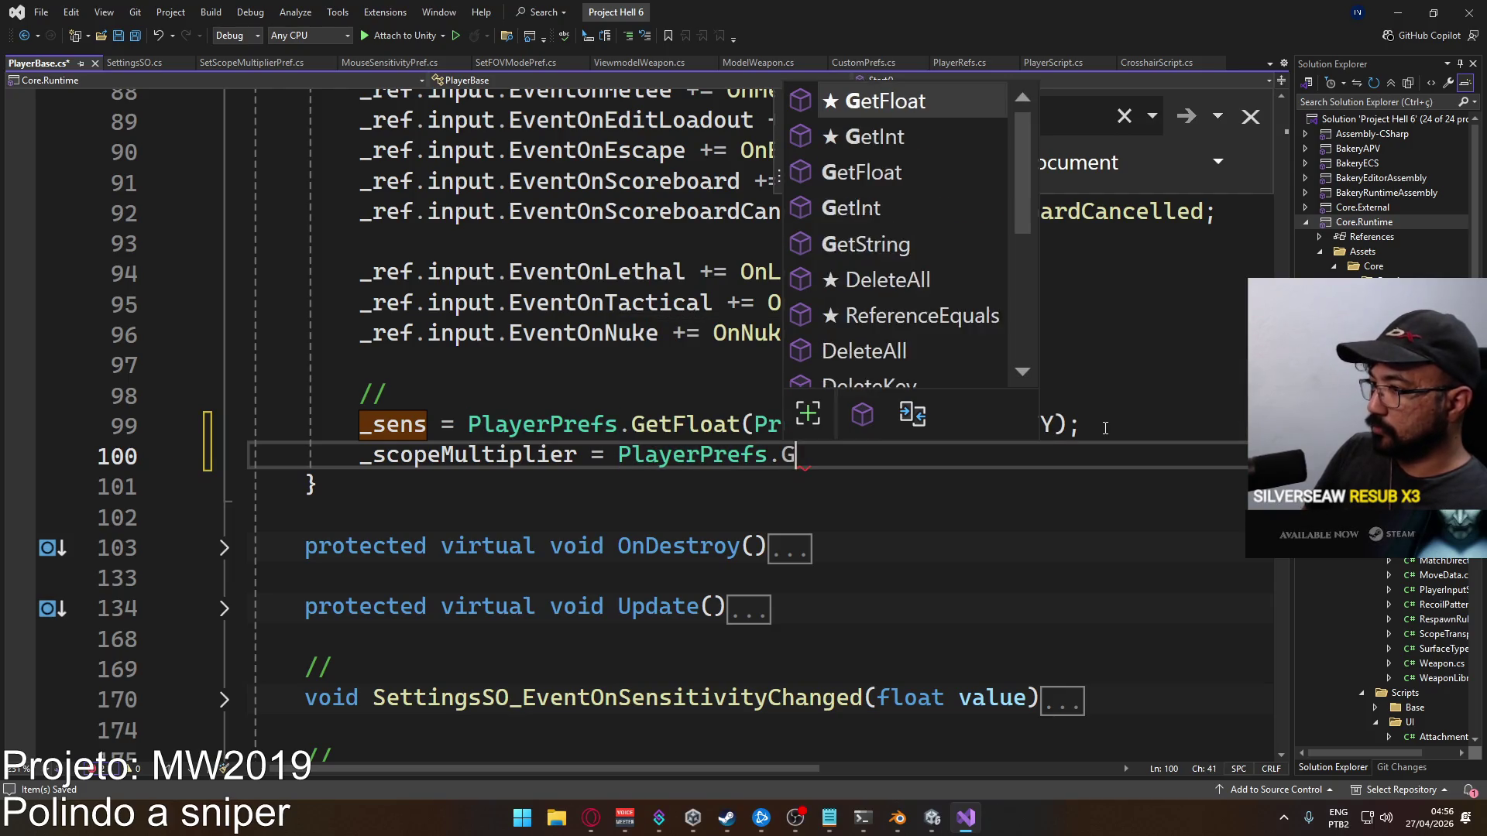
pyautogui.press('Tab')
pyautogui.write('(Prefs')
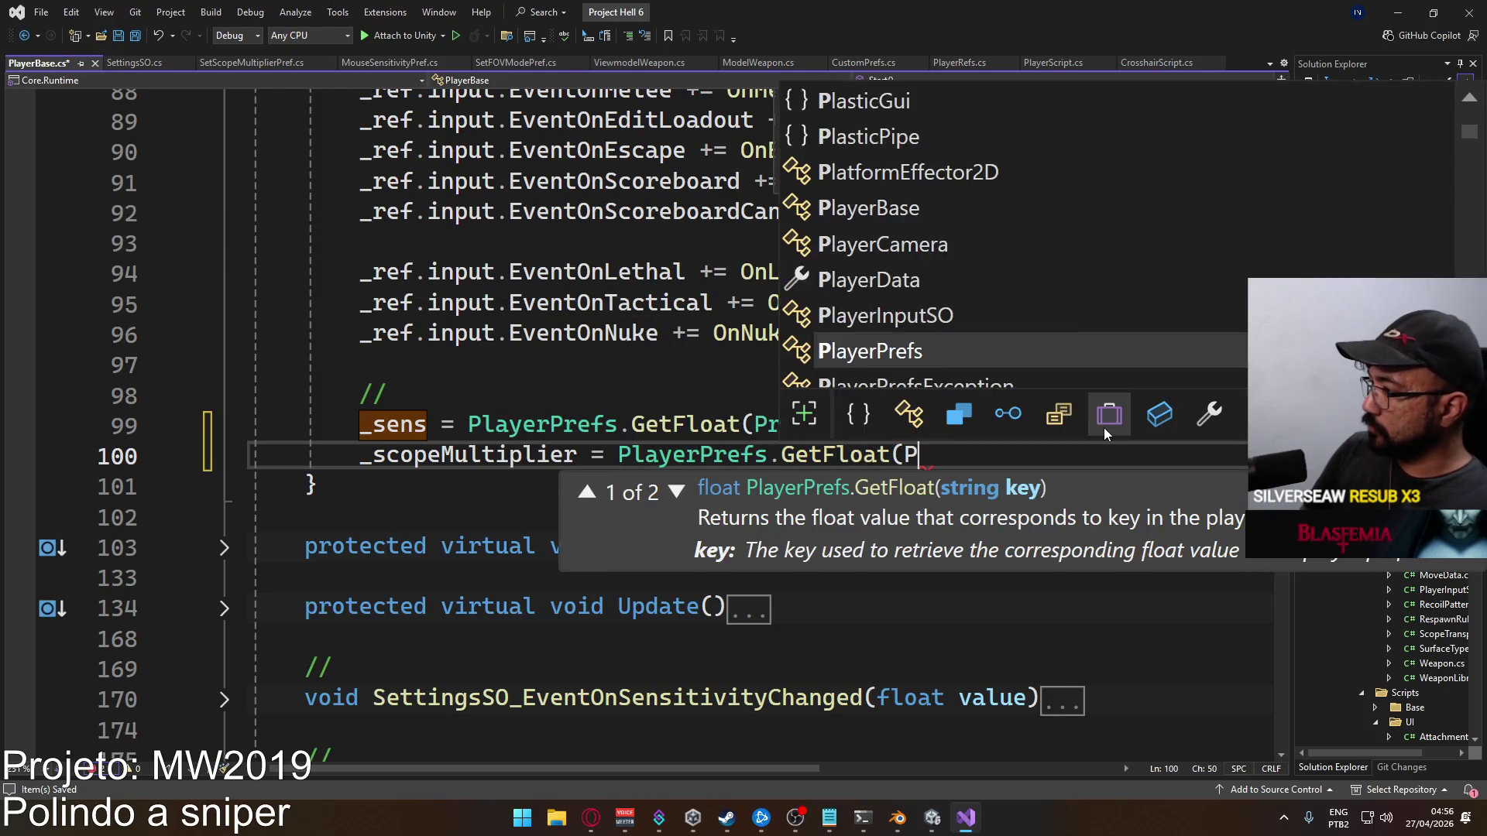
pyautogui.press('Tab')
pyautogui.write('.')
pyautogui.press('BackSpace')
pyautogui.press('BackSpace')
pyautogui.press('BackSpace')
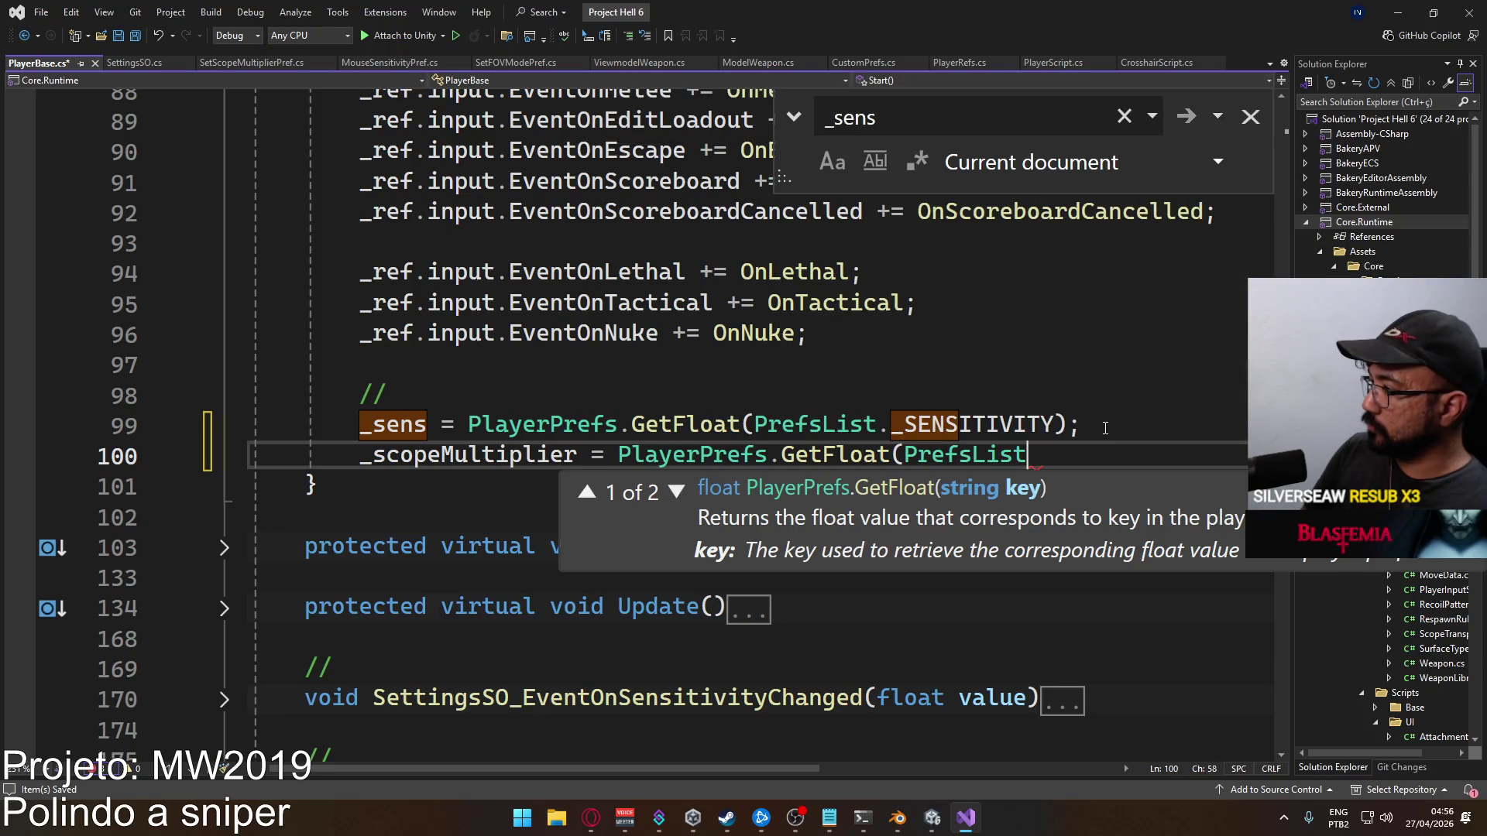
pyautogui.write('Custompre')
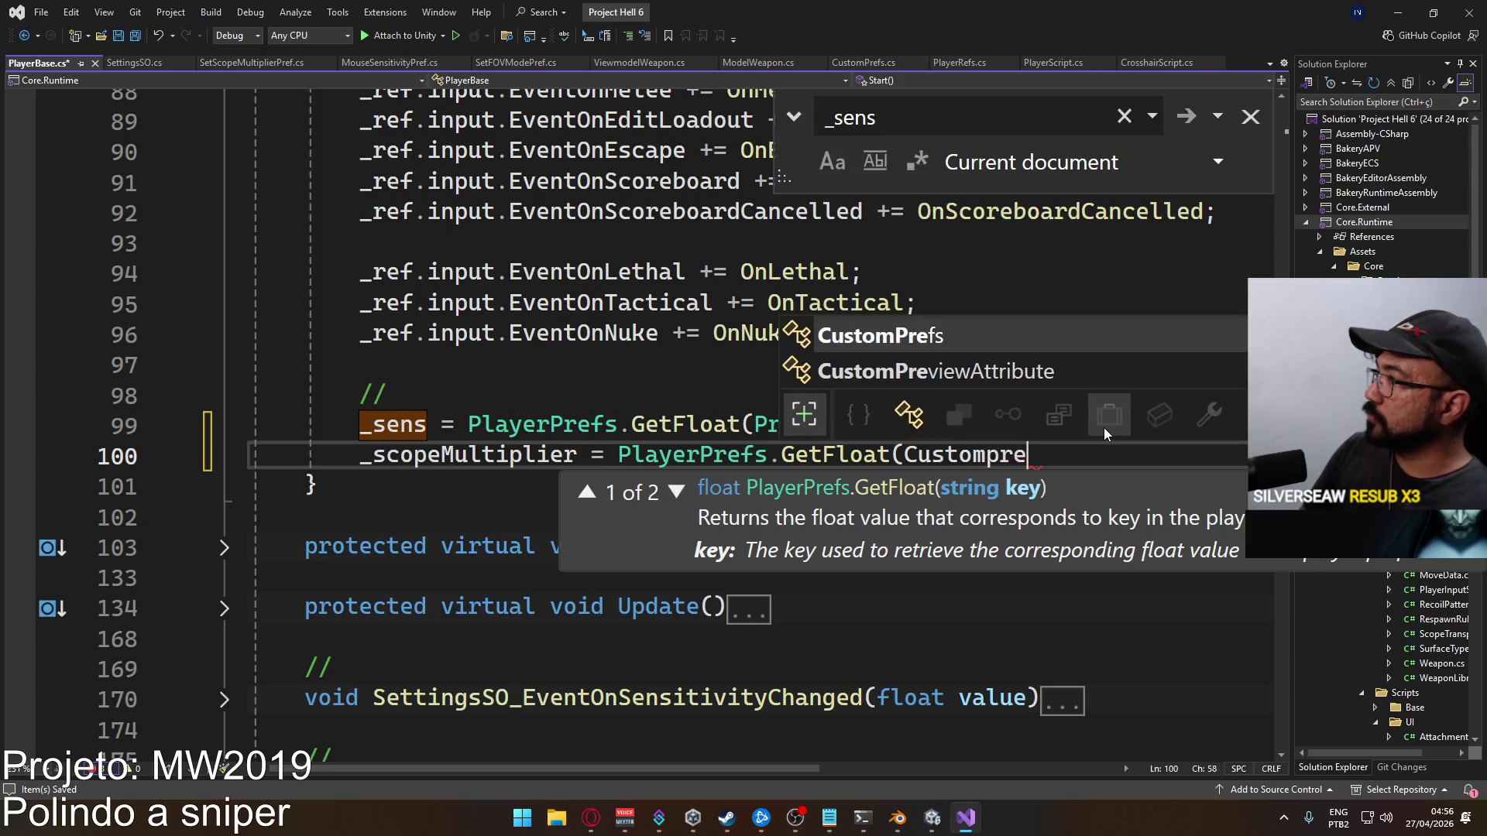
pyautogui.press('Tab')
pyautogui.write('.sc')
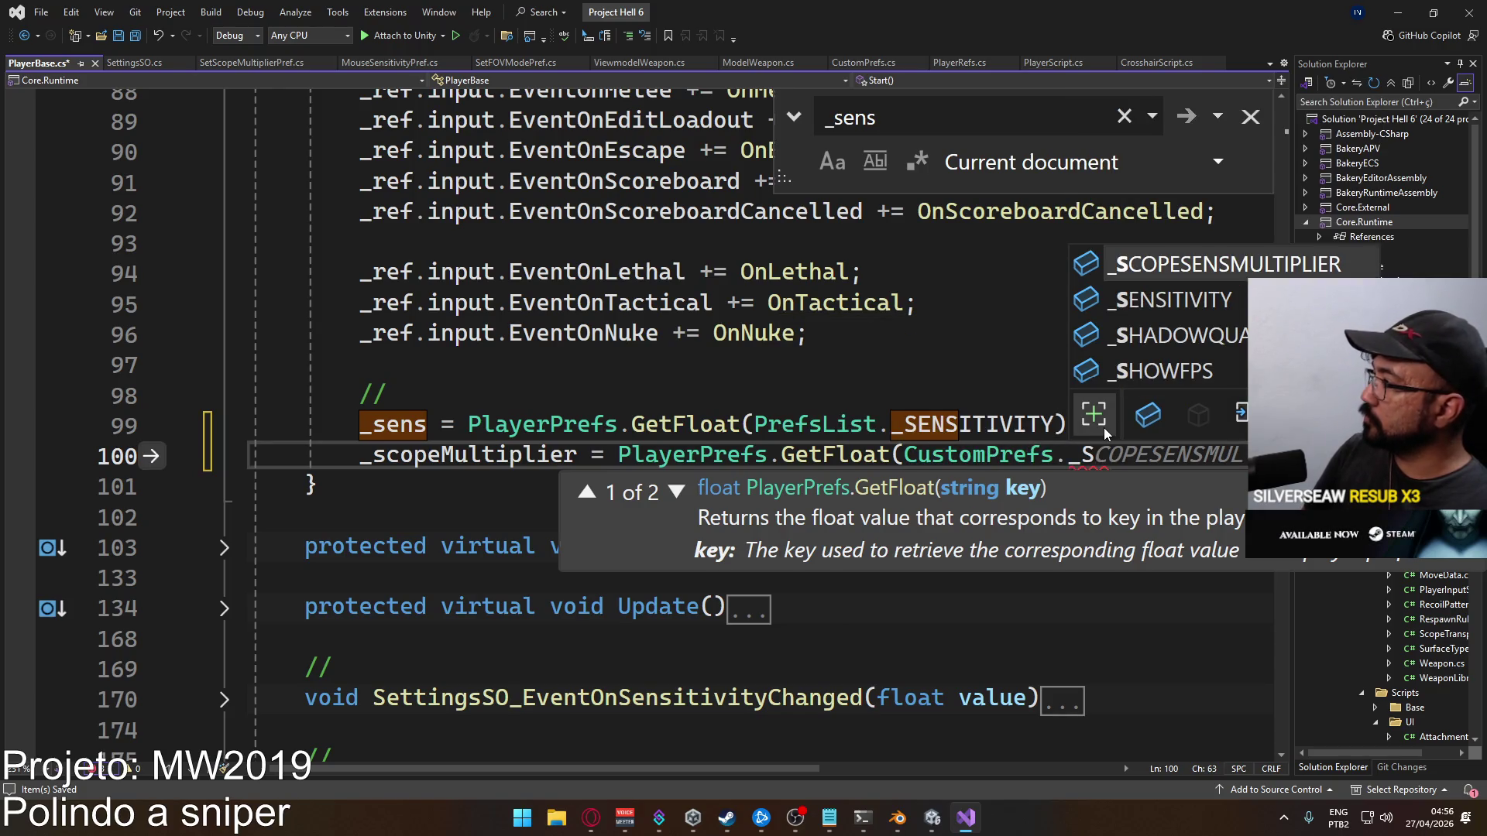
pyautogui.write(');')
pyautogui.hotkey('ctrl', 's')
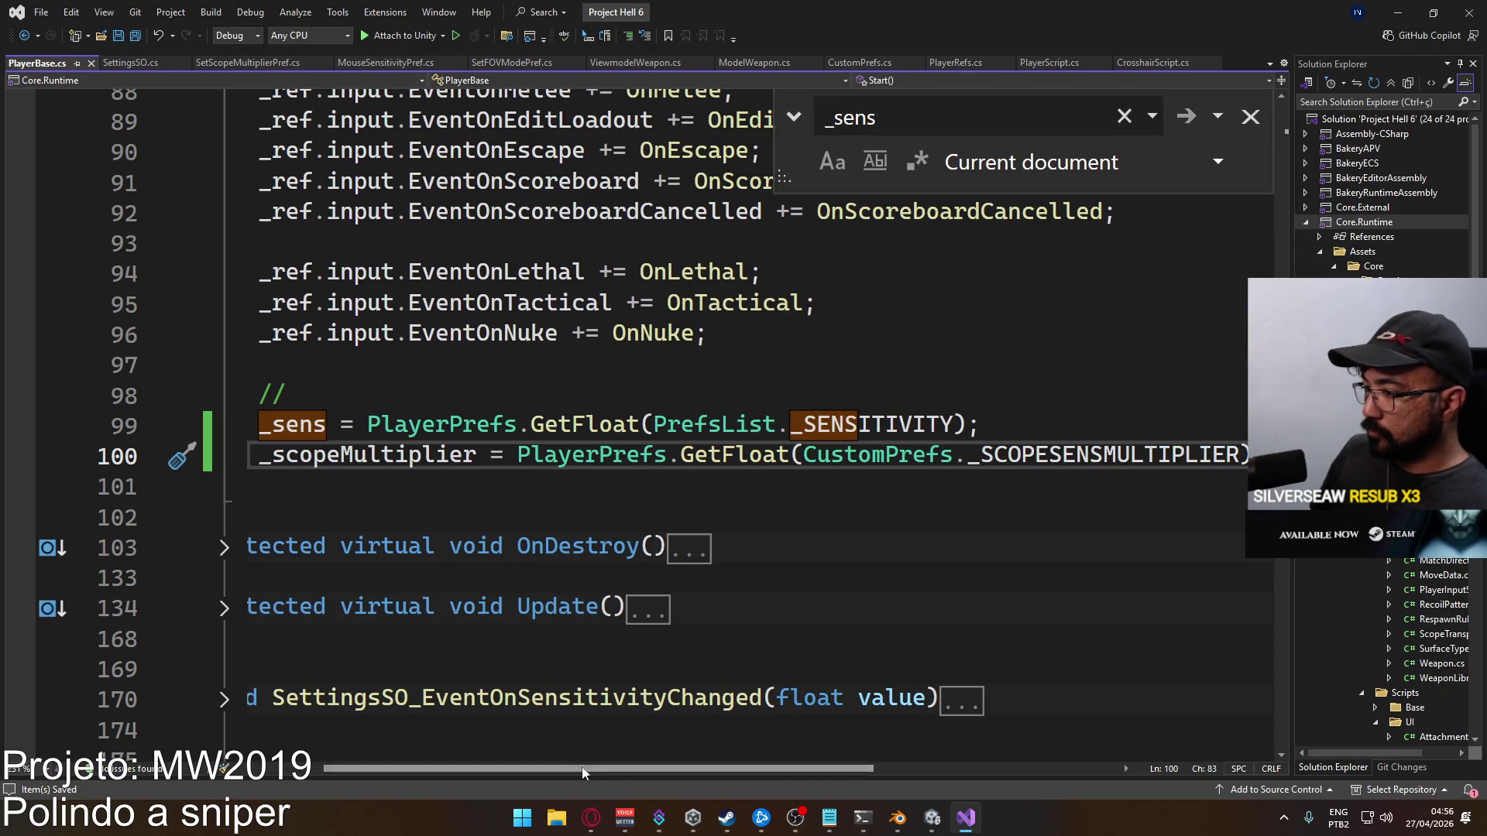
# Start a new SettingsSO.eventon line in Start() below the sensitivity subscription
pyautogui.hscroll(-2, 582, 764)
pyautogui.scroll(-3, 637, 529)
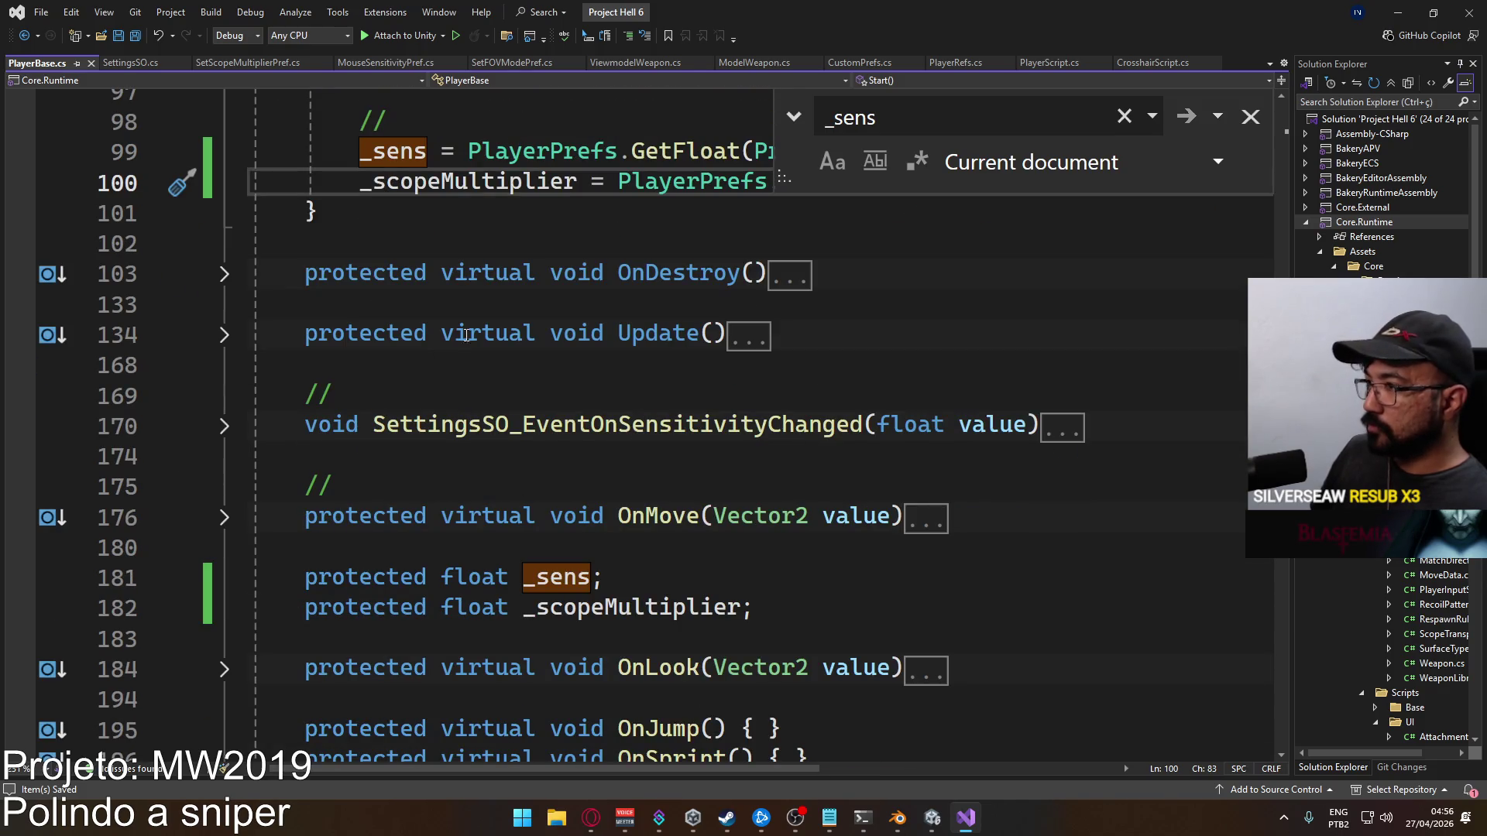
pyautogui.scroll(13, 349, 311)
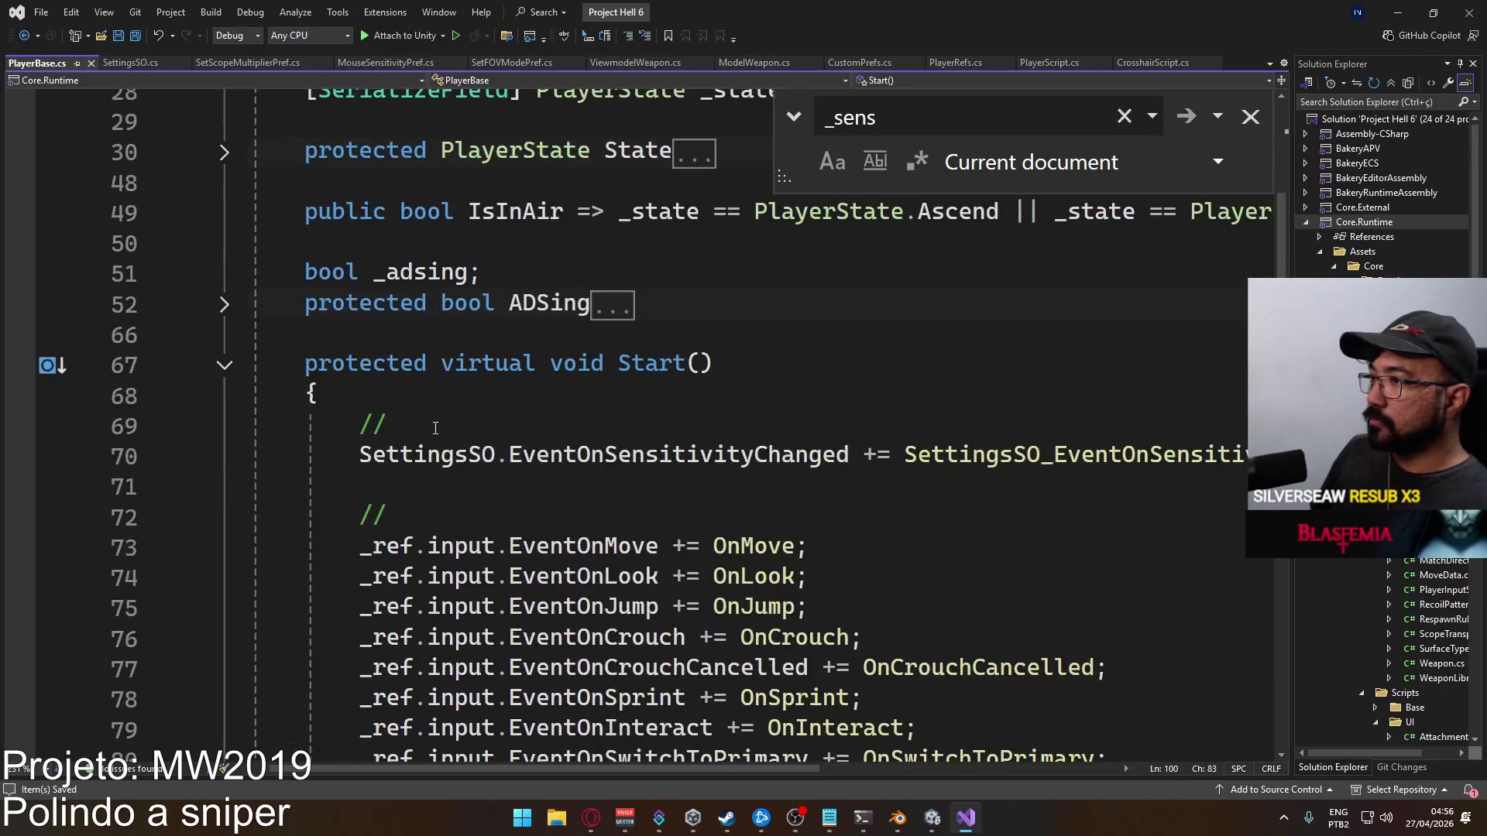
pyautogui.scroll(-7, 426, 398)
pyautogui.scroll(5, 486, 354)
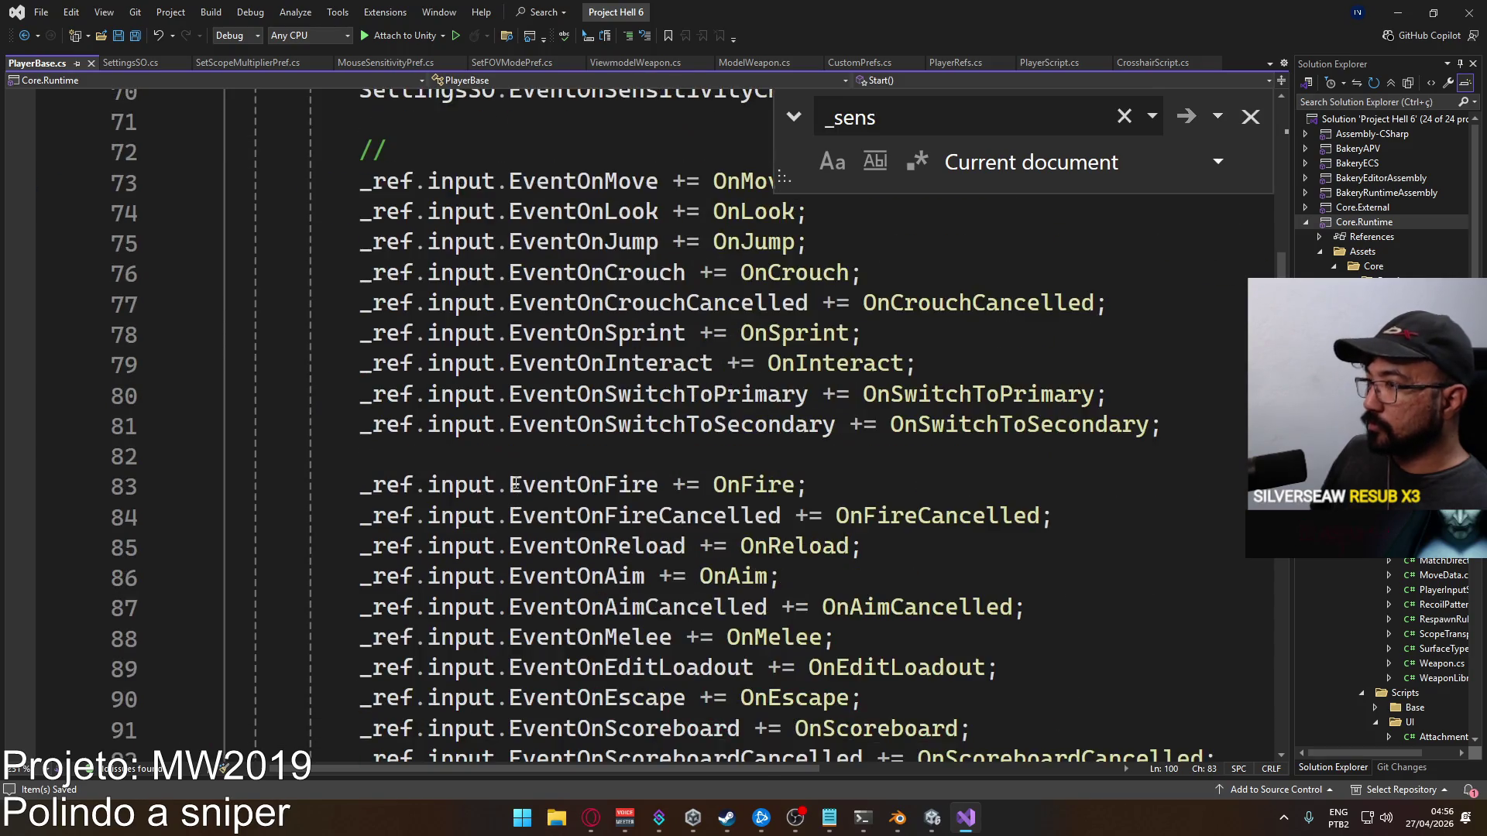
pyautogui.click(596, 298)
pyautogui.hotkey('ctrl', 'Return')
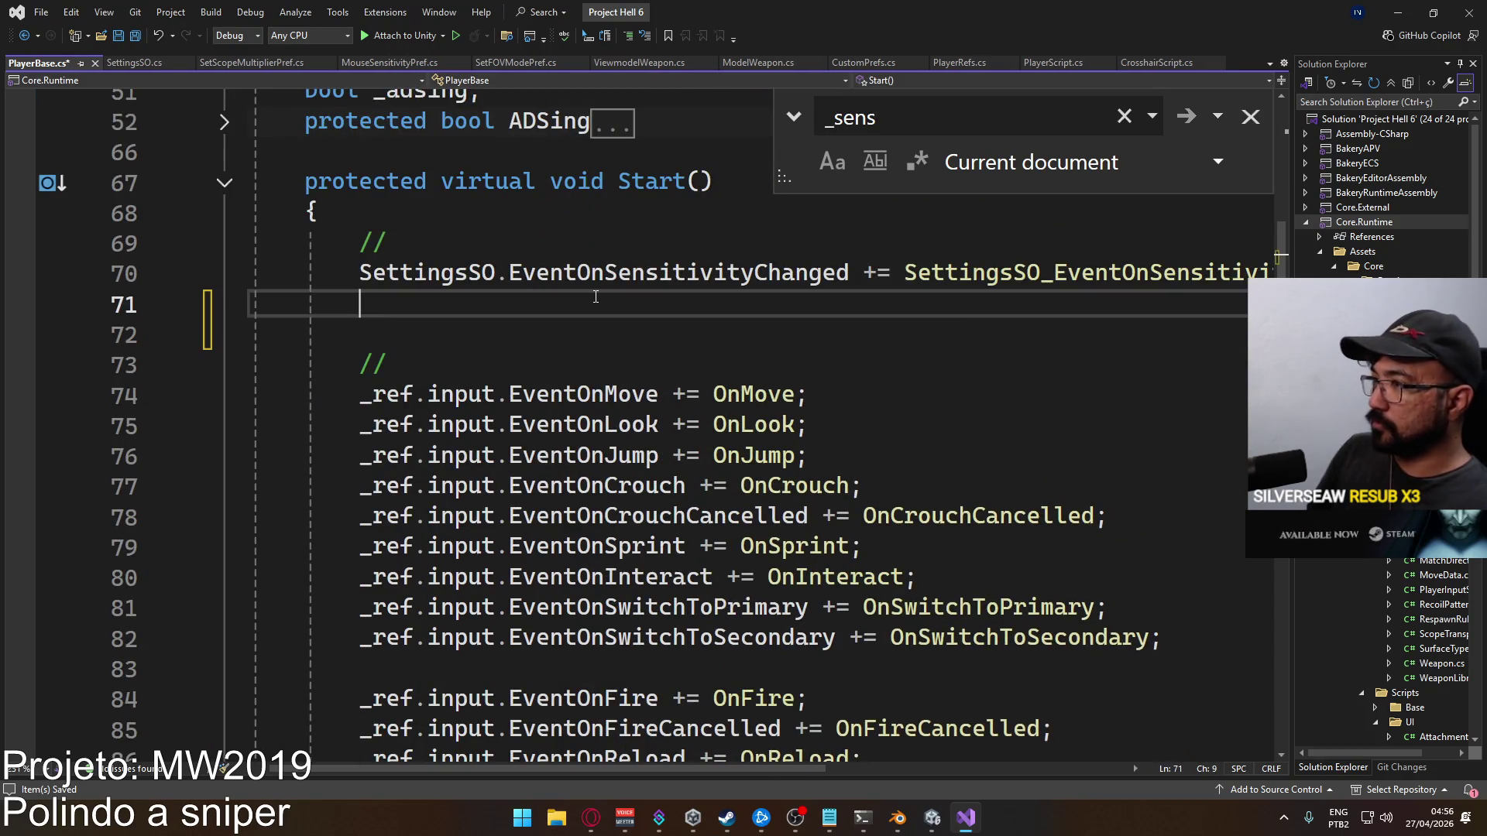
pyautogui.write('Settin')
pyautogui.press('Down')
pyautogui.write('.eventon')
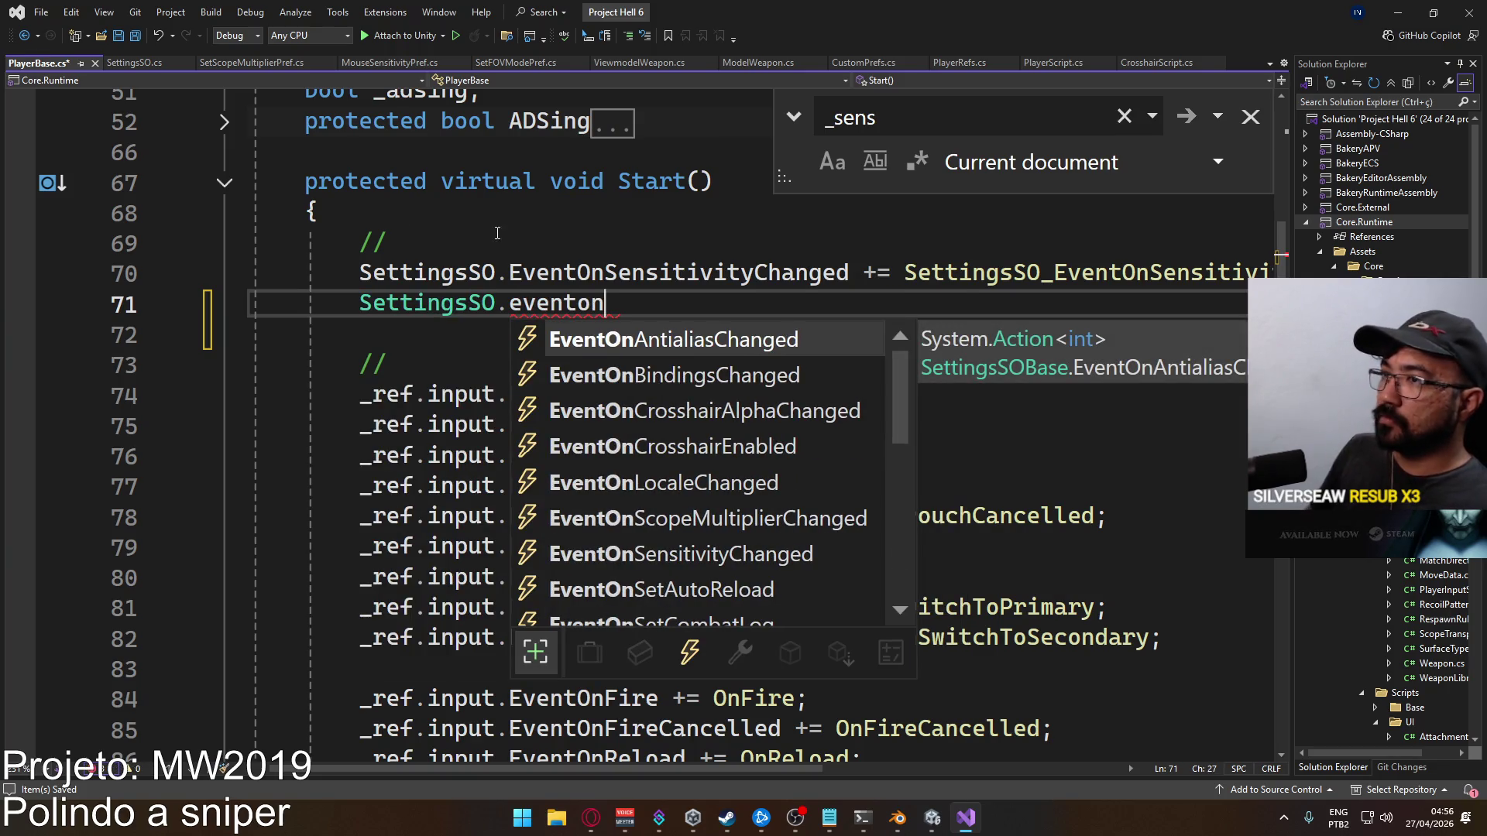
# Check the events available in SettingsSO.cs, then return to PlayerBase.cs
pyautogui.click(134, 63)
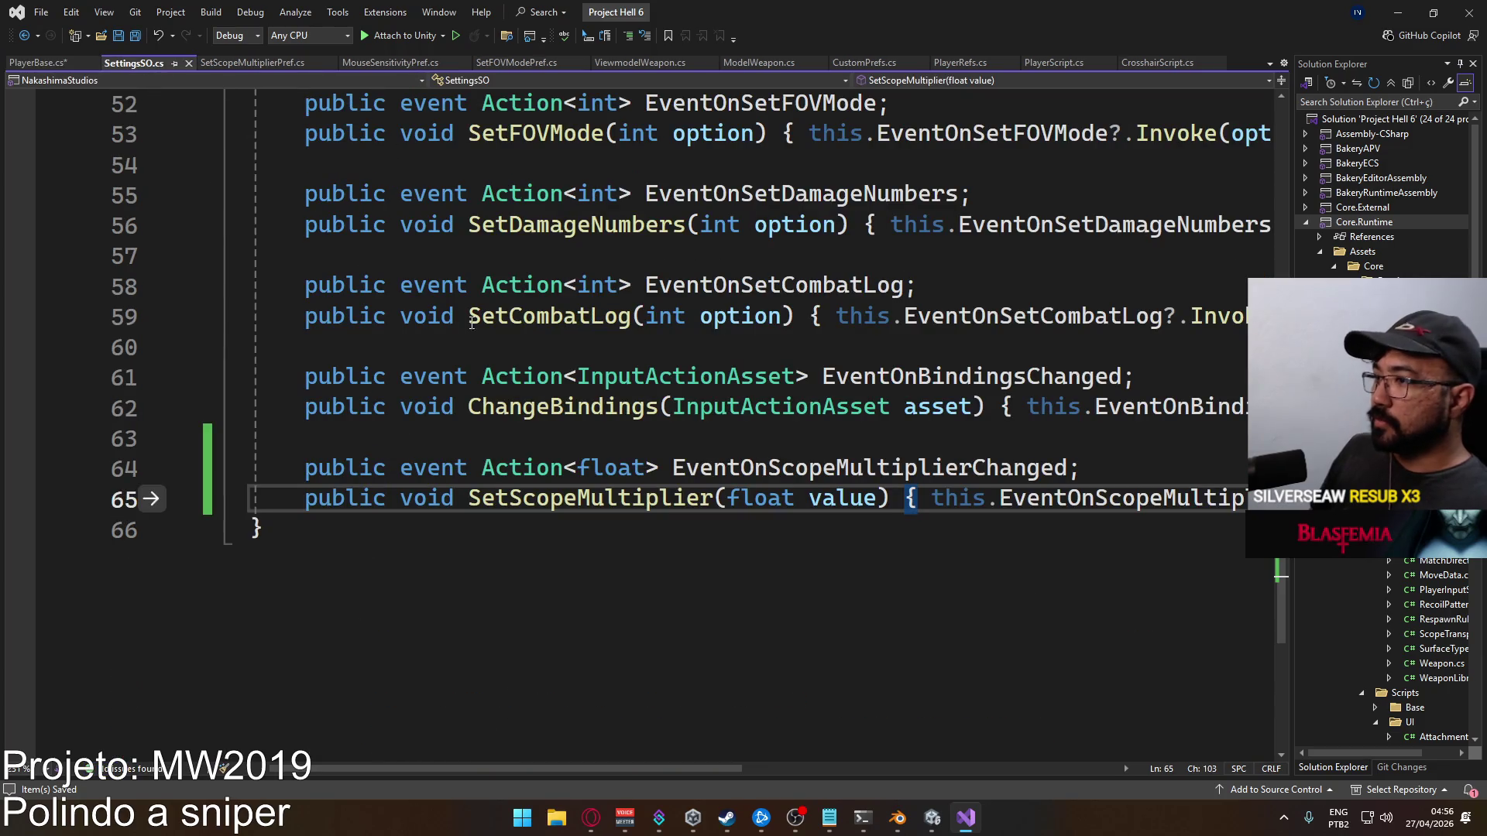
pyautogui.scroll(3, 527, 437)
pyautogui.click(39, 62)
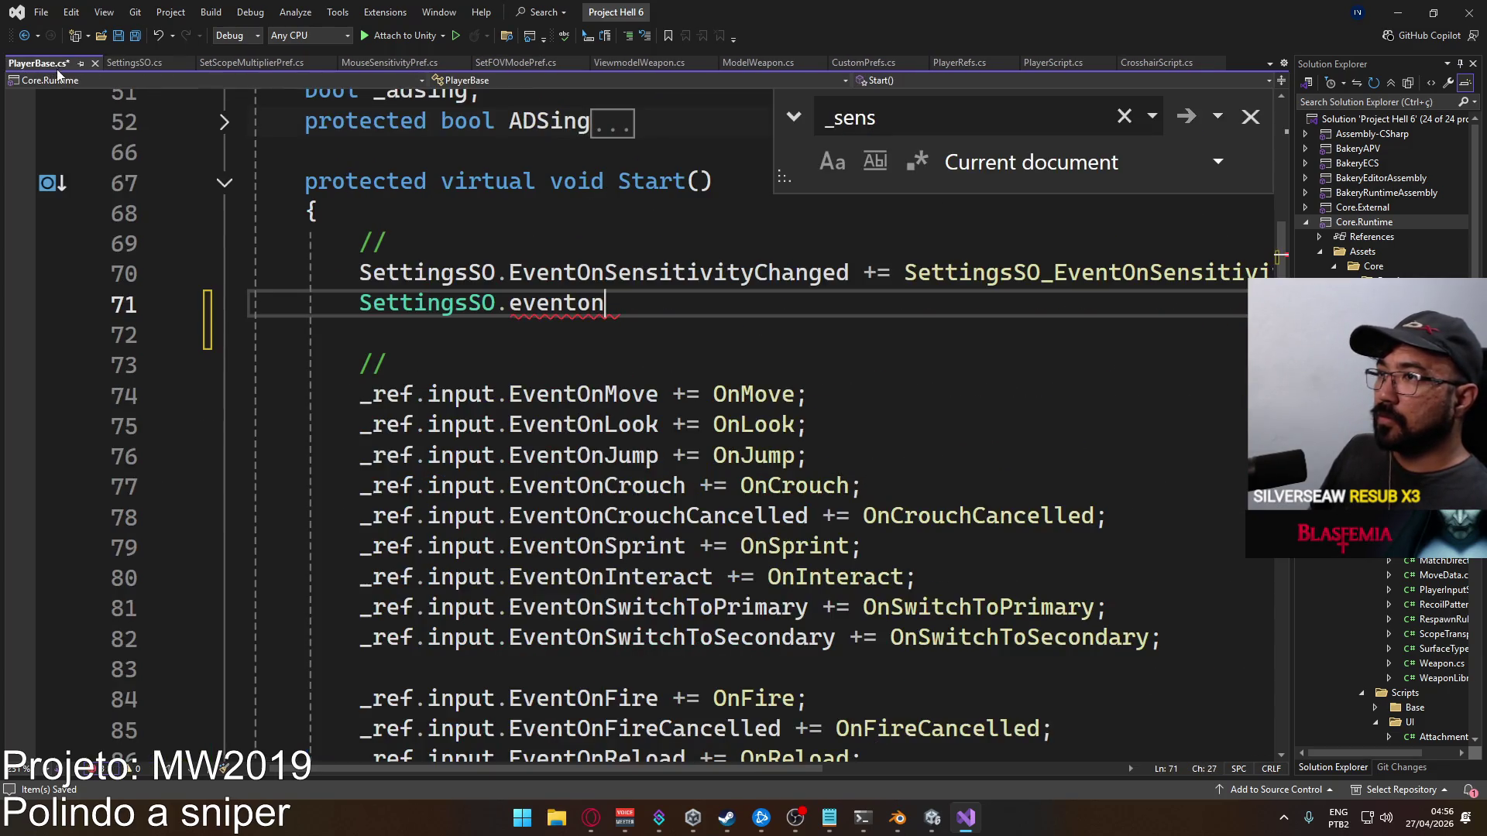
pyautogui.scroll(-15, 456, 470)
pyautogui.scroll(2, 455, 470)
# Cut the _scopeMultiplier assignment line out of PlayerBase's Start()
pyautogui.click(456, 473)
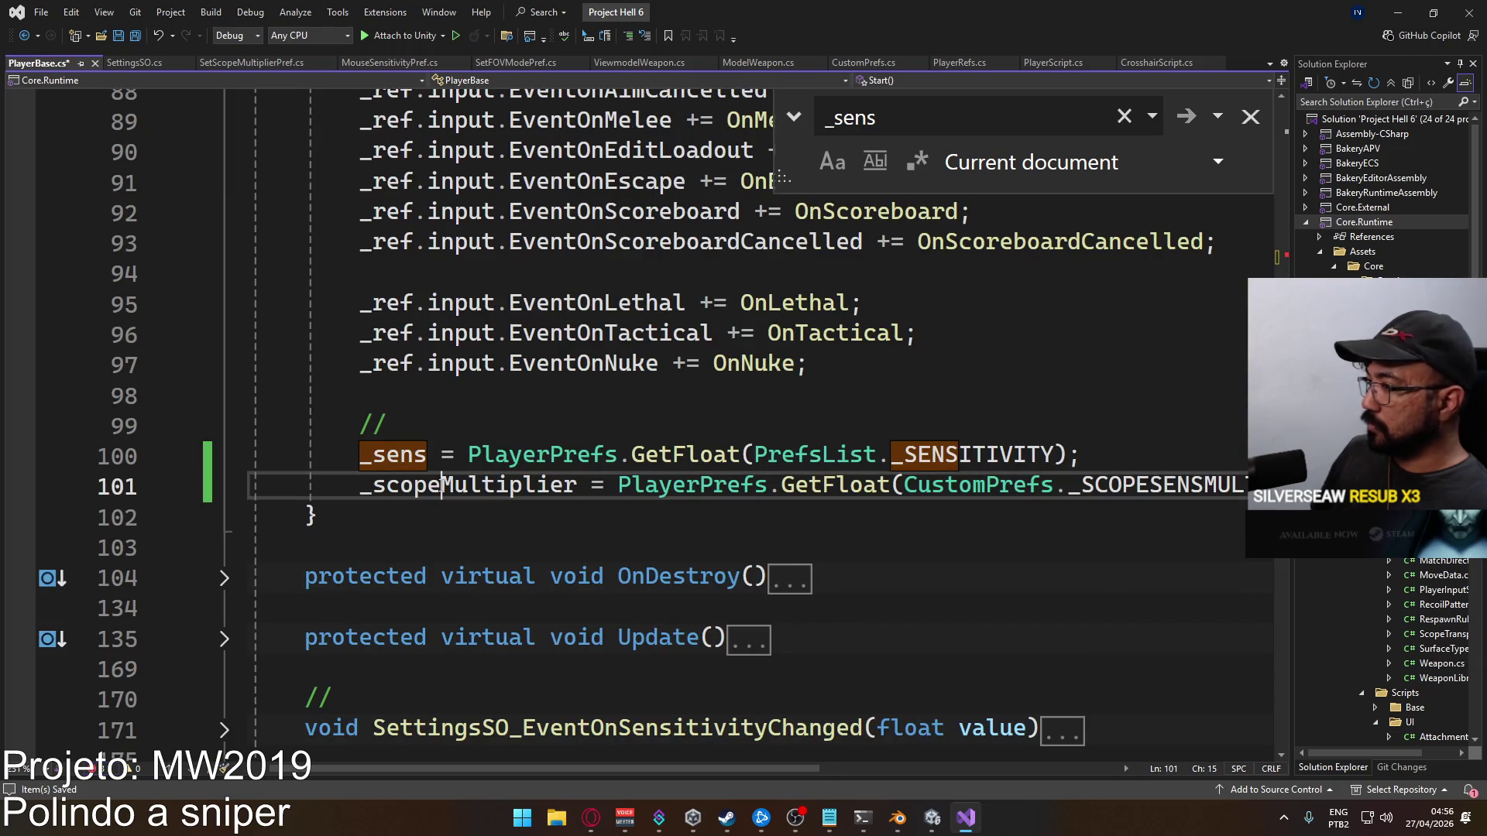
pyautogui.press('End')
pyautogui.hotkey('shift', 'Home')
pyautogui.press('BackSpace')
pyautogui.click(1046, 62)
# Paste the _scopeMultiplier PlayerPrefs line into OnStartAuthority on line 294, below _autoReload
pyautogui.scroll(-13, 643, 546)
pyautogui.scroll(-20, 643, 547)
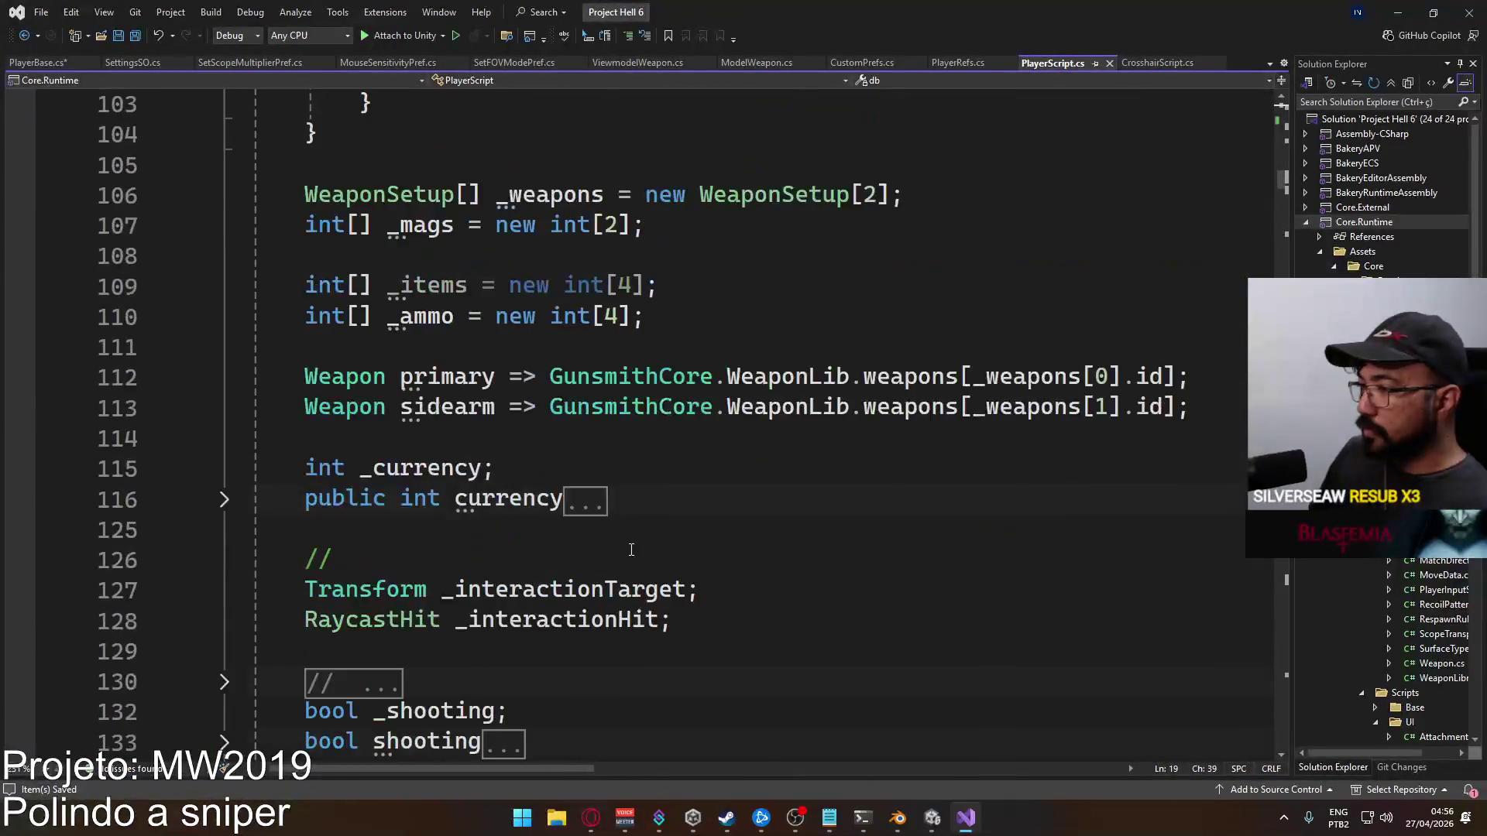
pyautogui.scroll(-20, 571, 557)
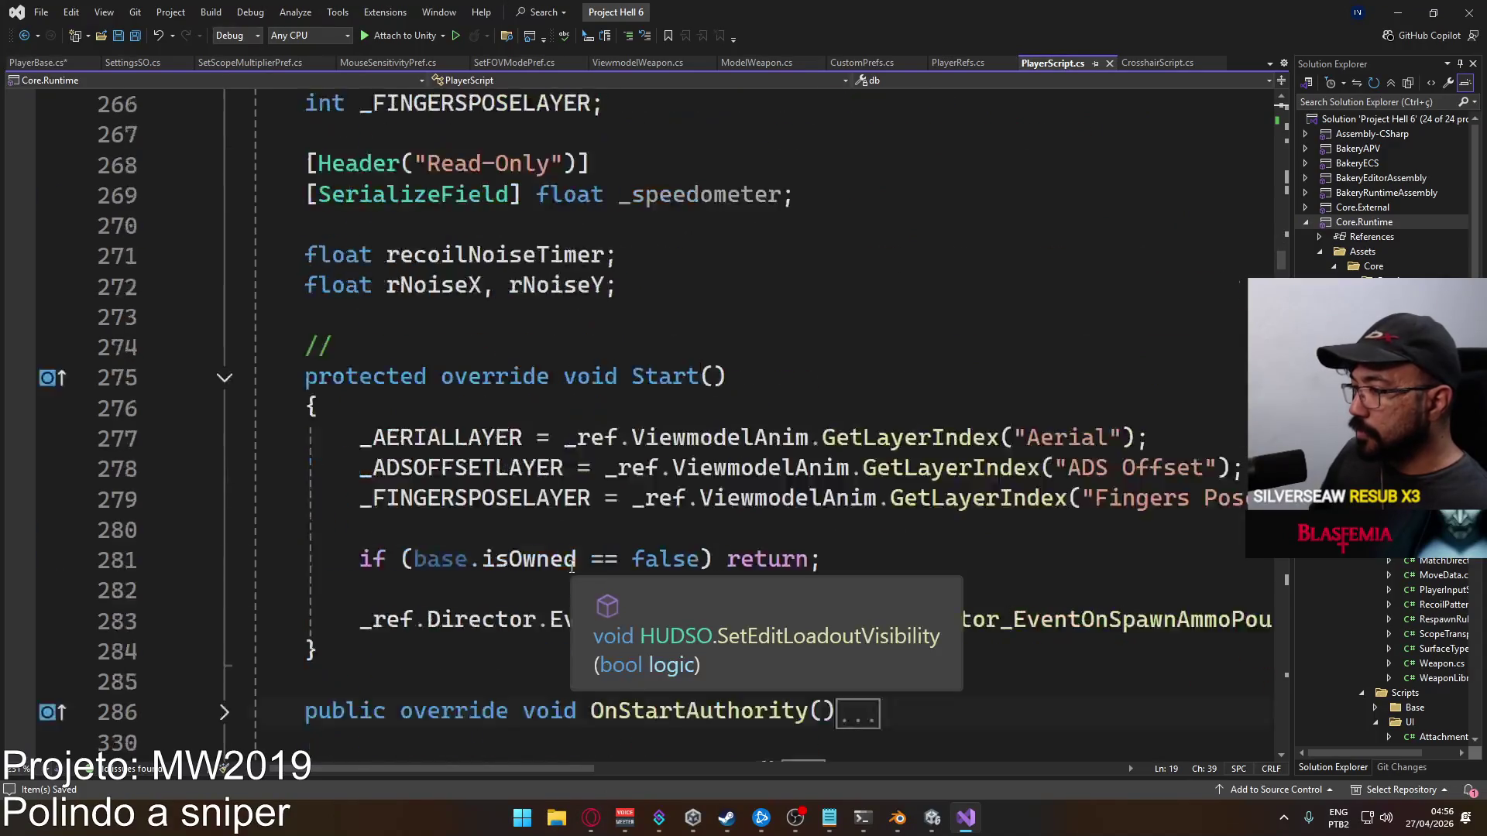
pyautogui.scroll(4, 614, 544)
pyautogui.scroll(3, 353, 406)
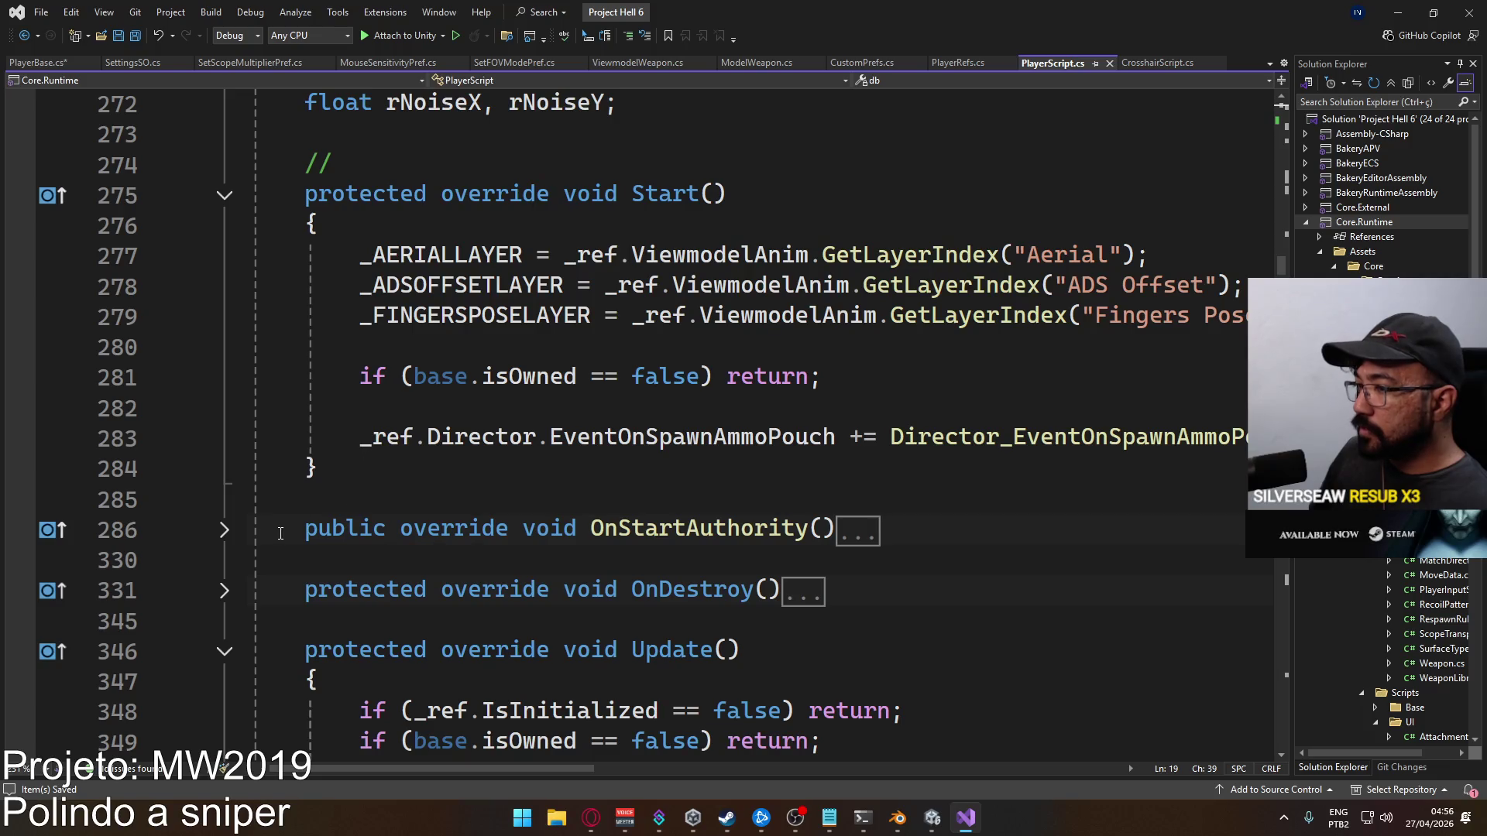
pyautogui.click(224, 530)
pyautogui.scroll(-4, 474, 502)
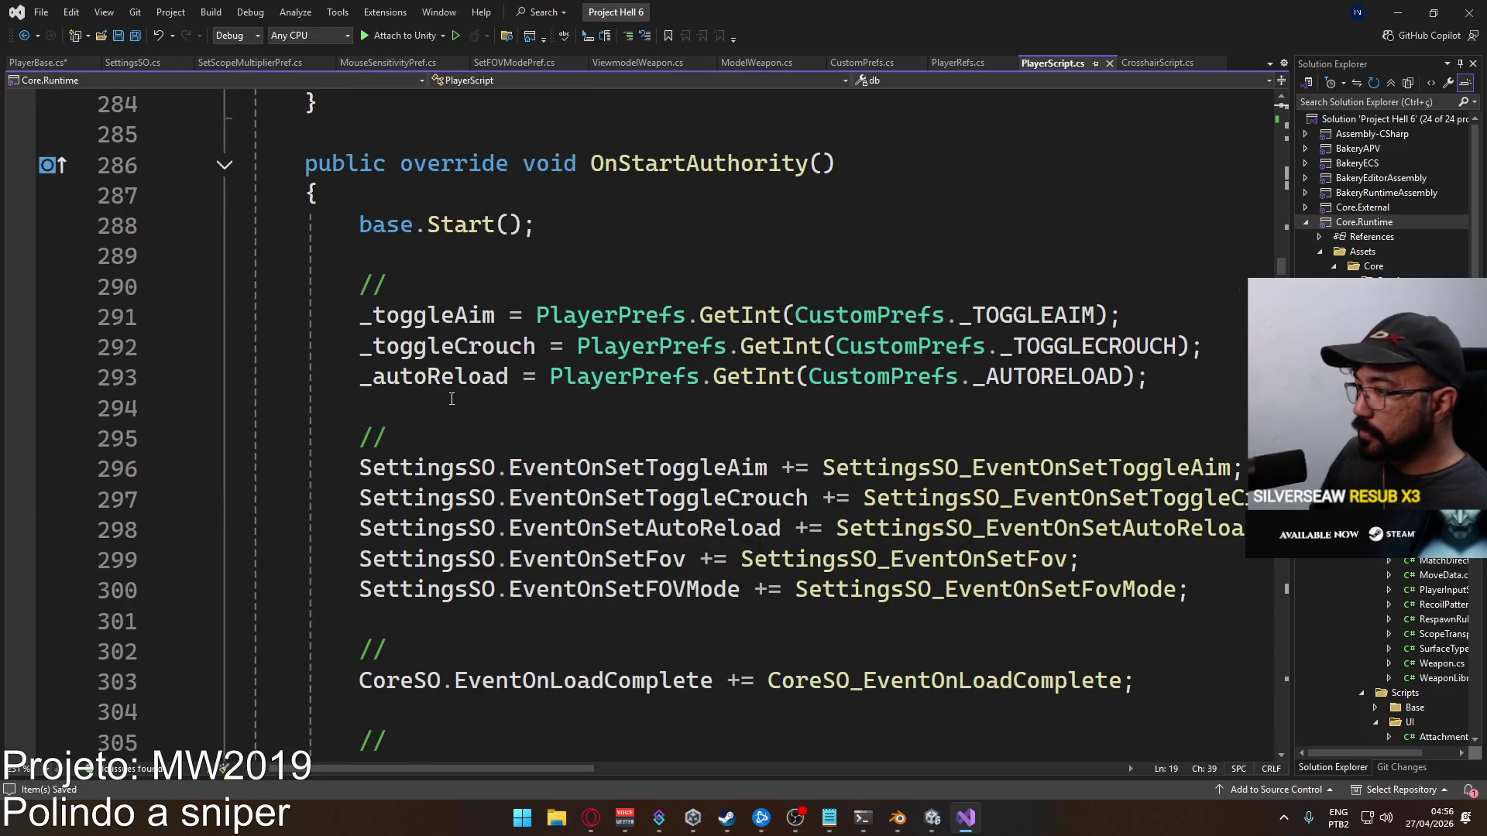
pyautogui.click(451, 399)
pyautogui.write('_scopeMultiplier = PlayerPrefs.GetFloat(CustomPrefs._SCOPESENSMULTIPLIER);')
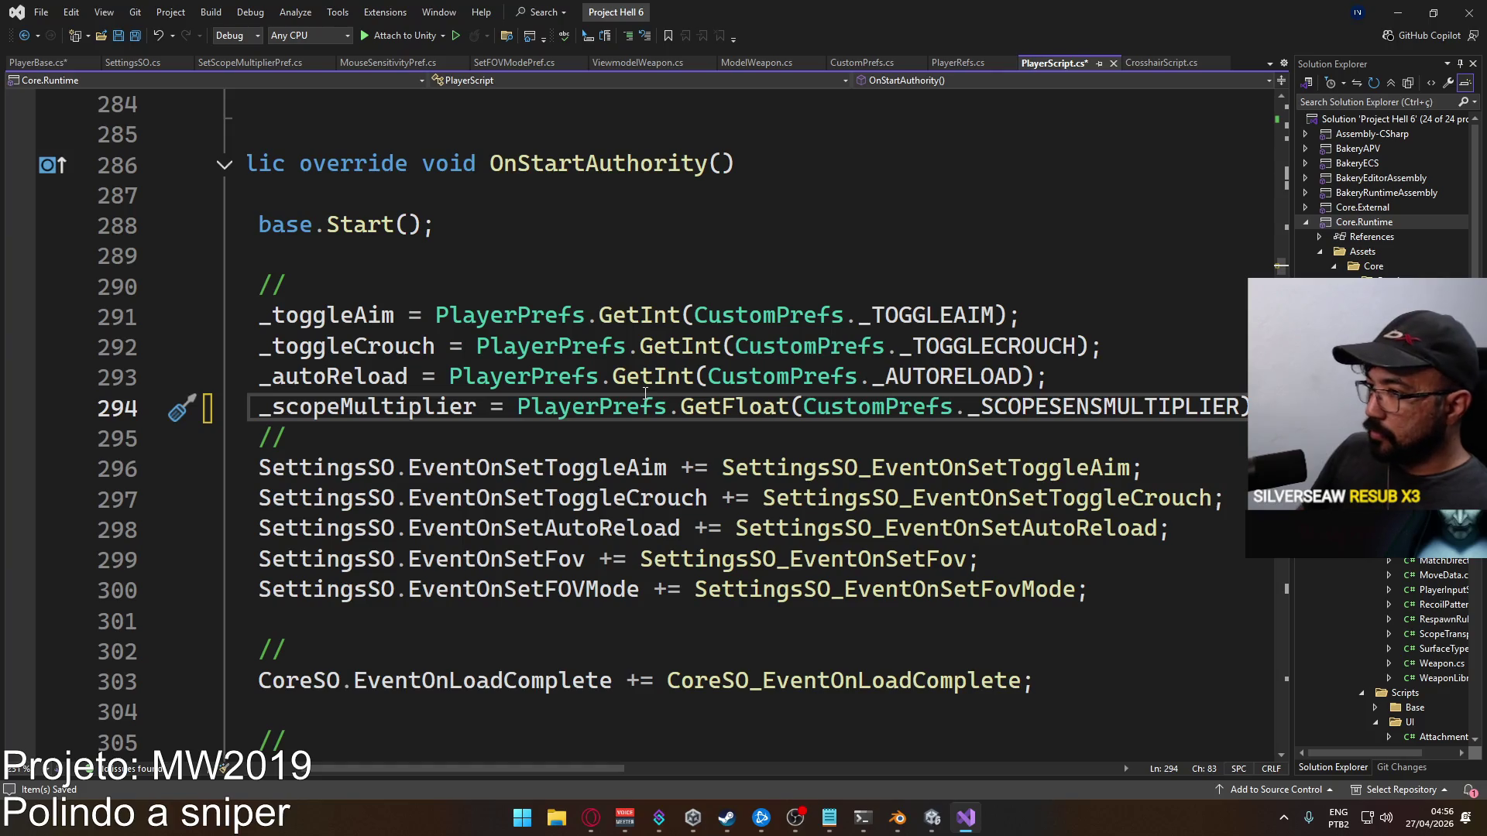
pyautogui.hotkey('ctrl', 'w')
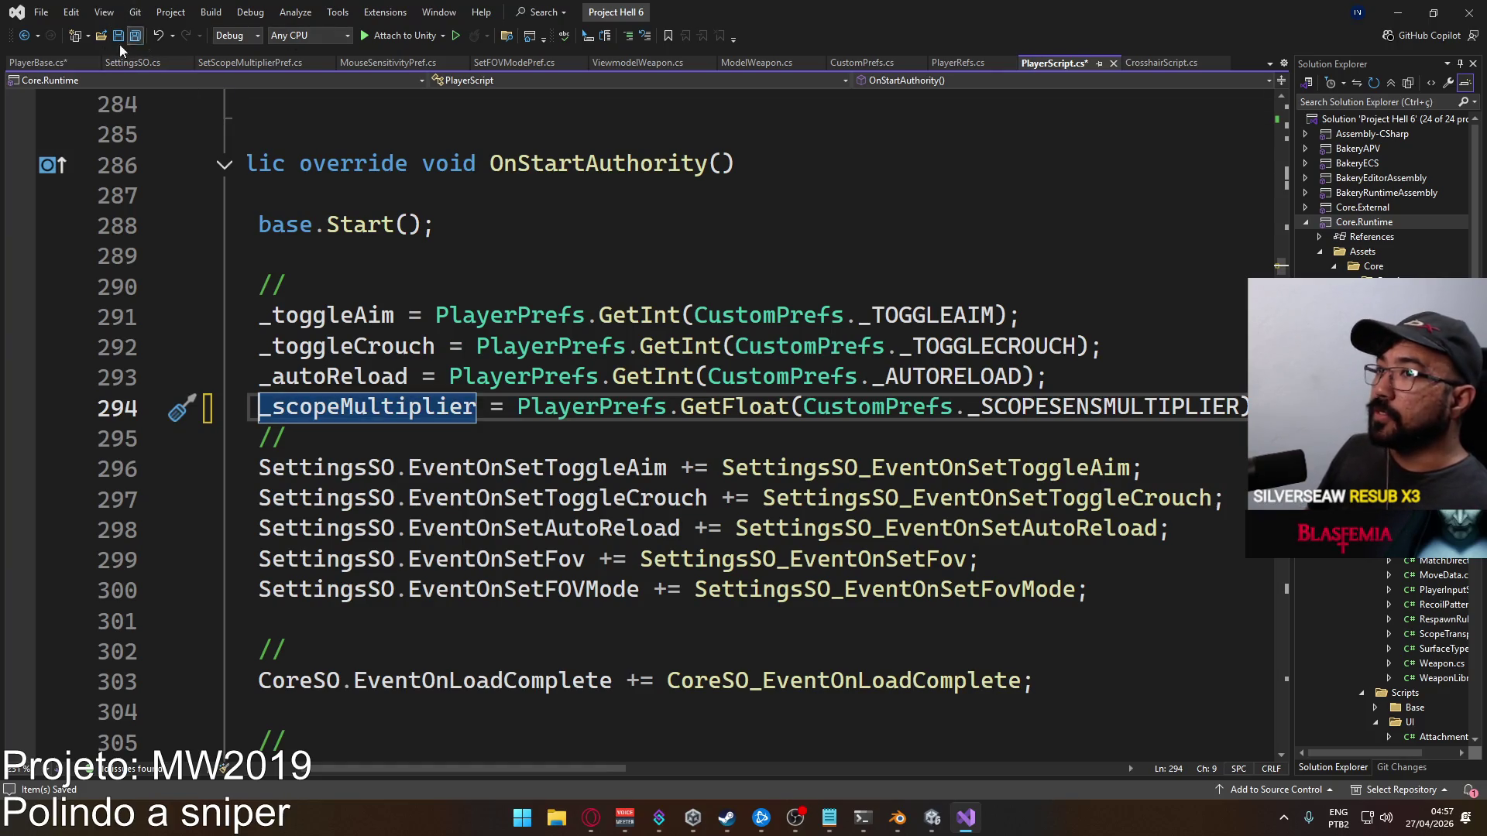
# Delete the unfinished SettingsSO.eventon line from PlayerBase's Start()
pyautogui.click(40, 64)
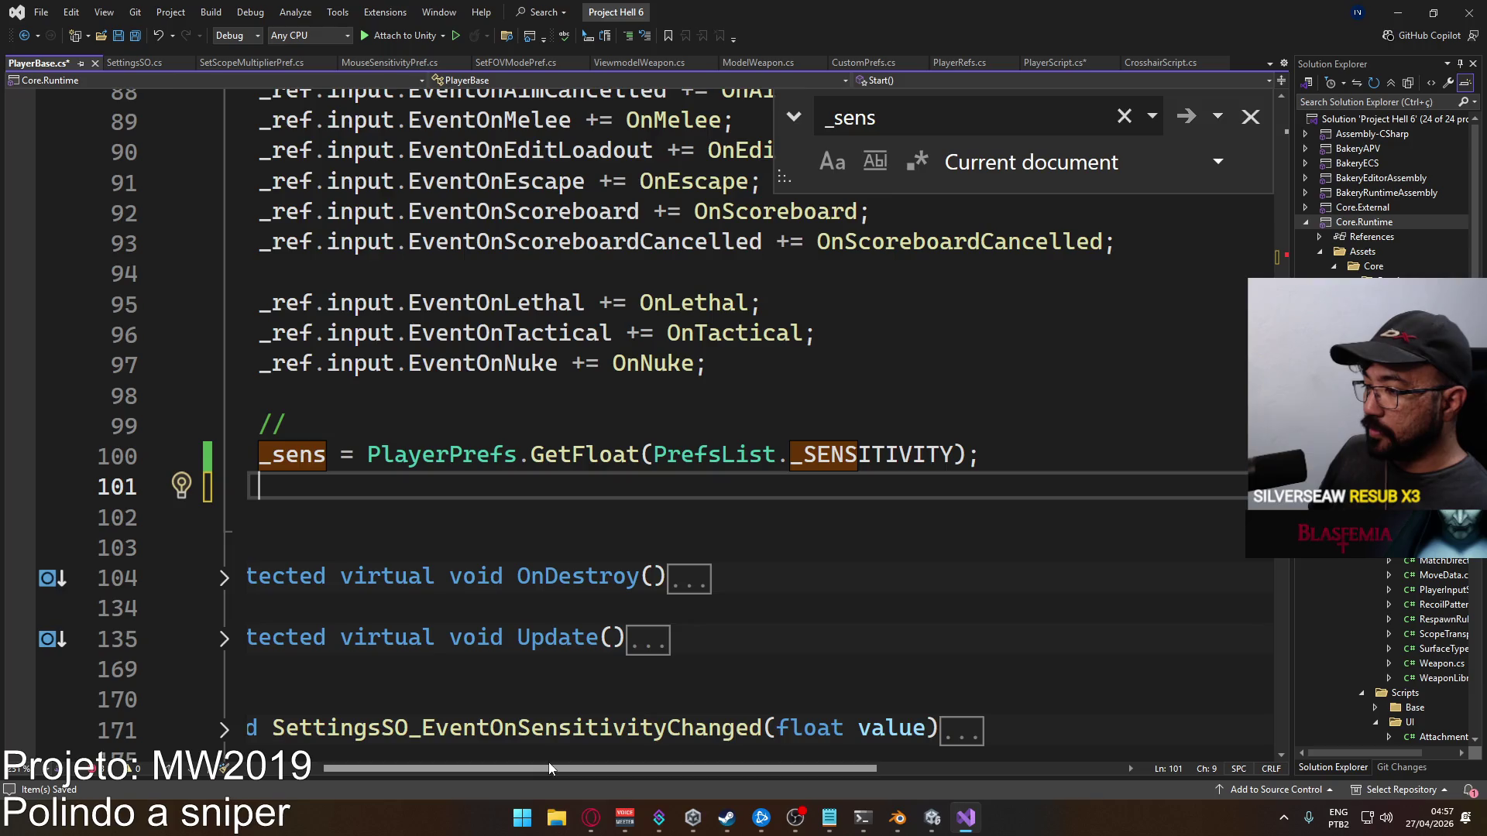
pyautogui.hscroll(-3, 548, 762)
pyautogui.scroll(12, 507, 491)
pyautogui.scroll(-2, 507, 491)
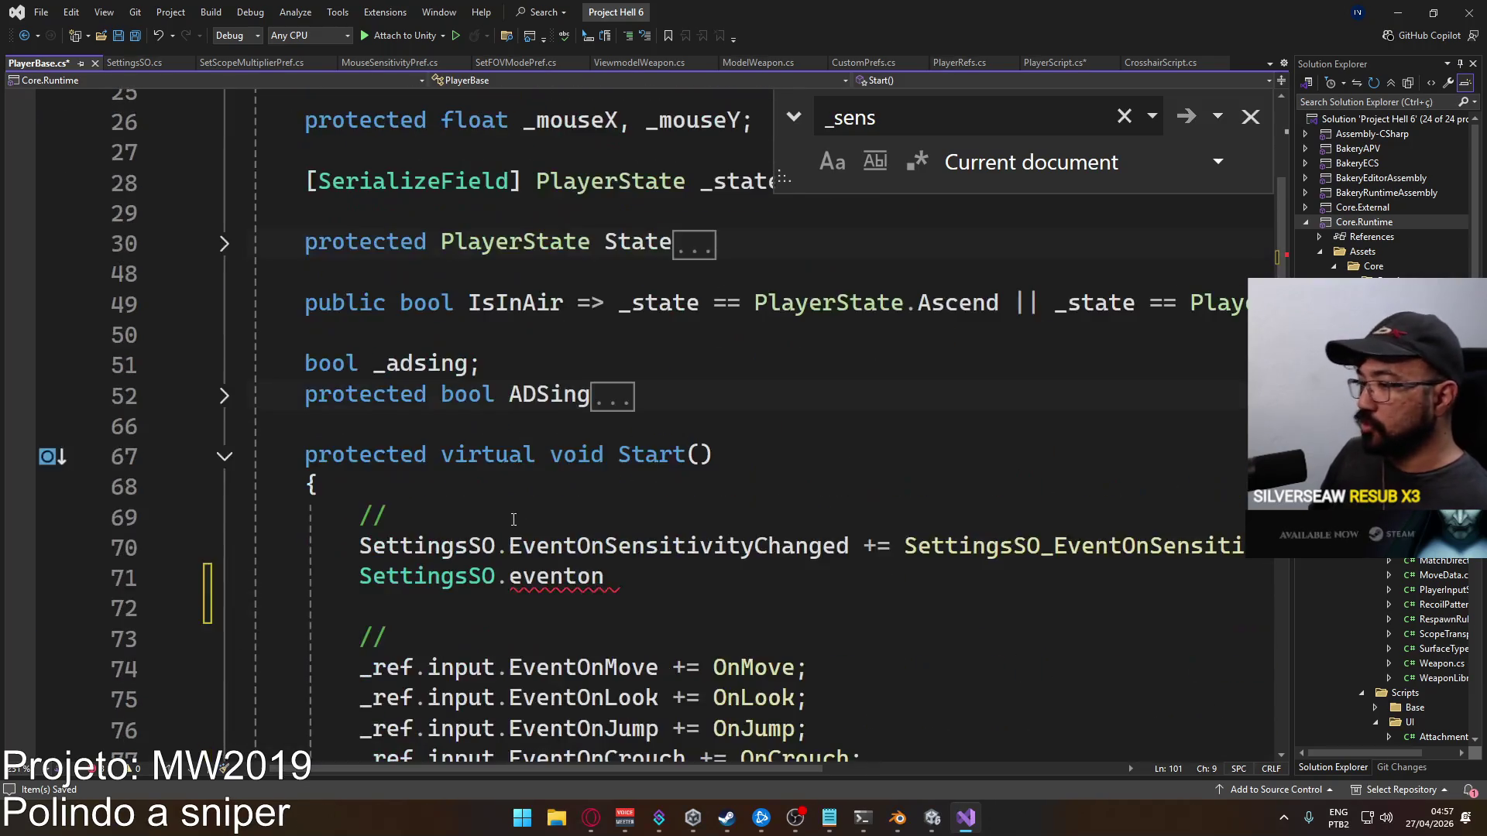
pyautogui.moveTo(142, 577)
pyautogui.mouseDown()
pyautogui.moveTo(141, 557)
pyautogui.moveTo(142, 571)
pyautogui.mouseUp()
pyautogui.press('BackSpace')
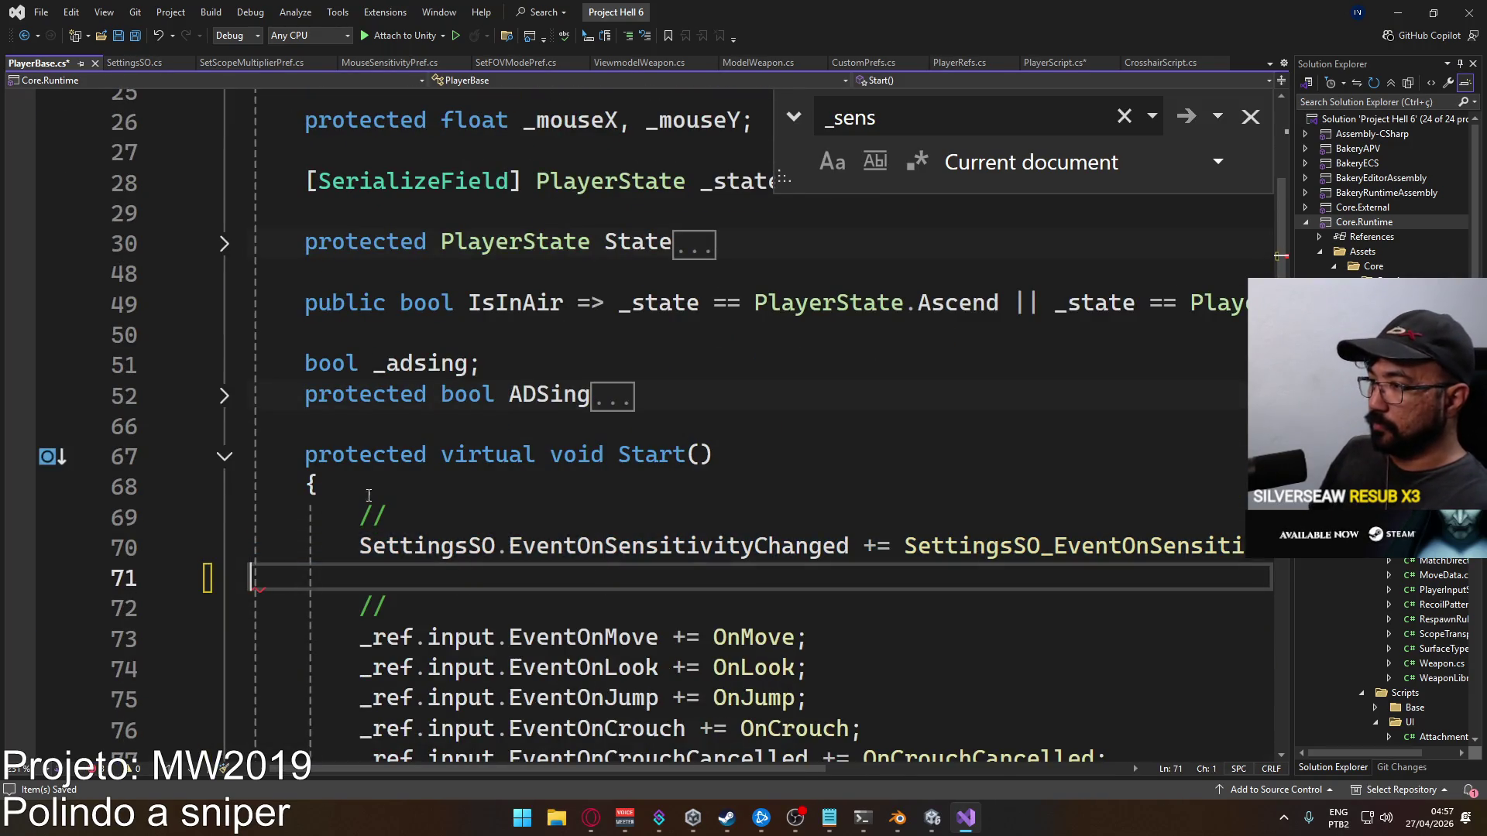
# Expand PlayerBase's OnLook method and select its whole body, lines 186–192
pyautogui.scroll(5, 523, 503)
pyautogui.scroll(-4, 610, 434)
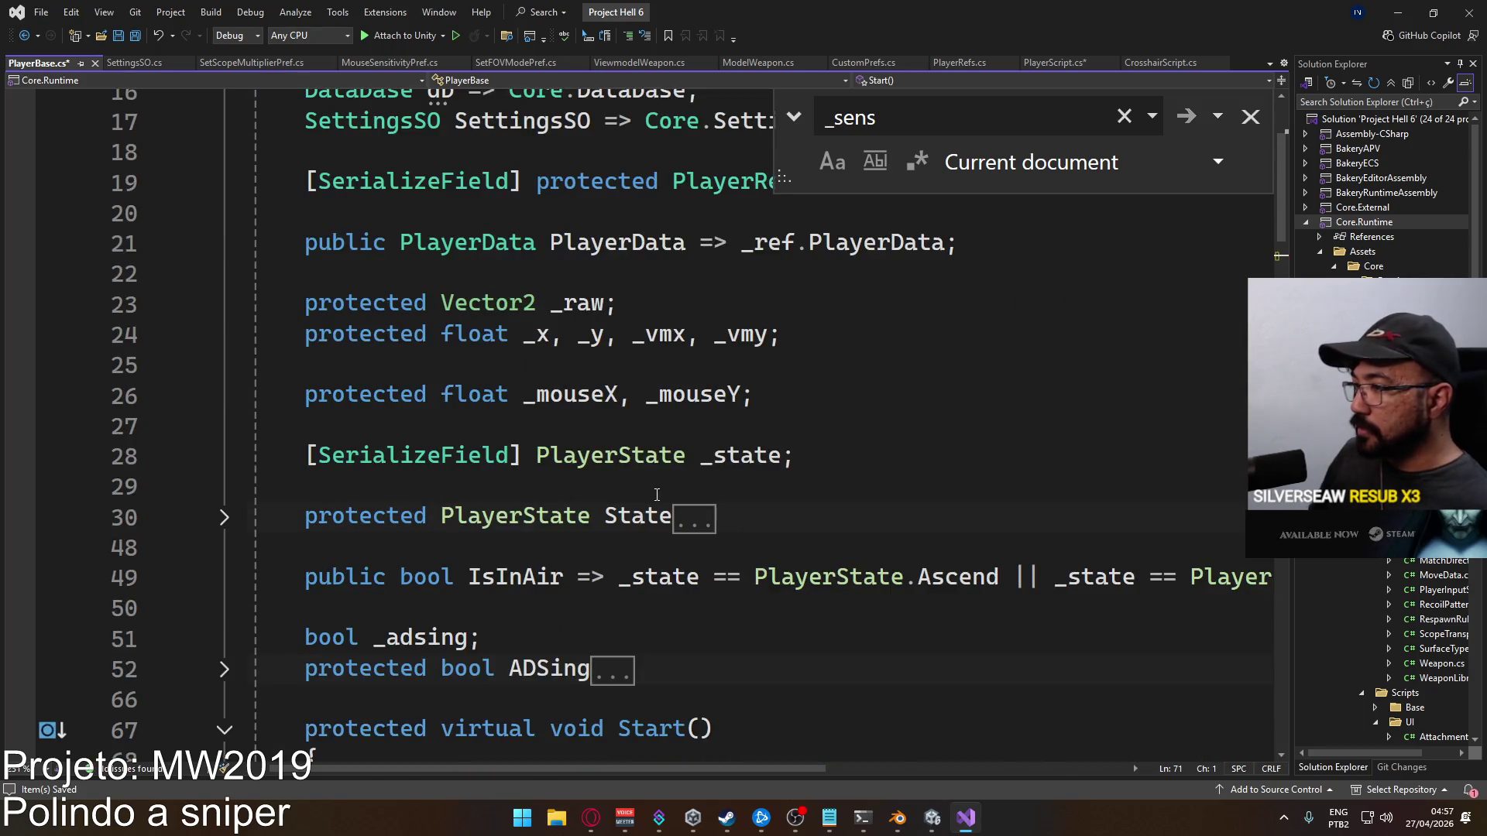
pyautogui.scroll(2, 581, 512)
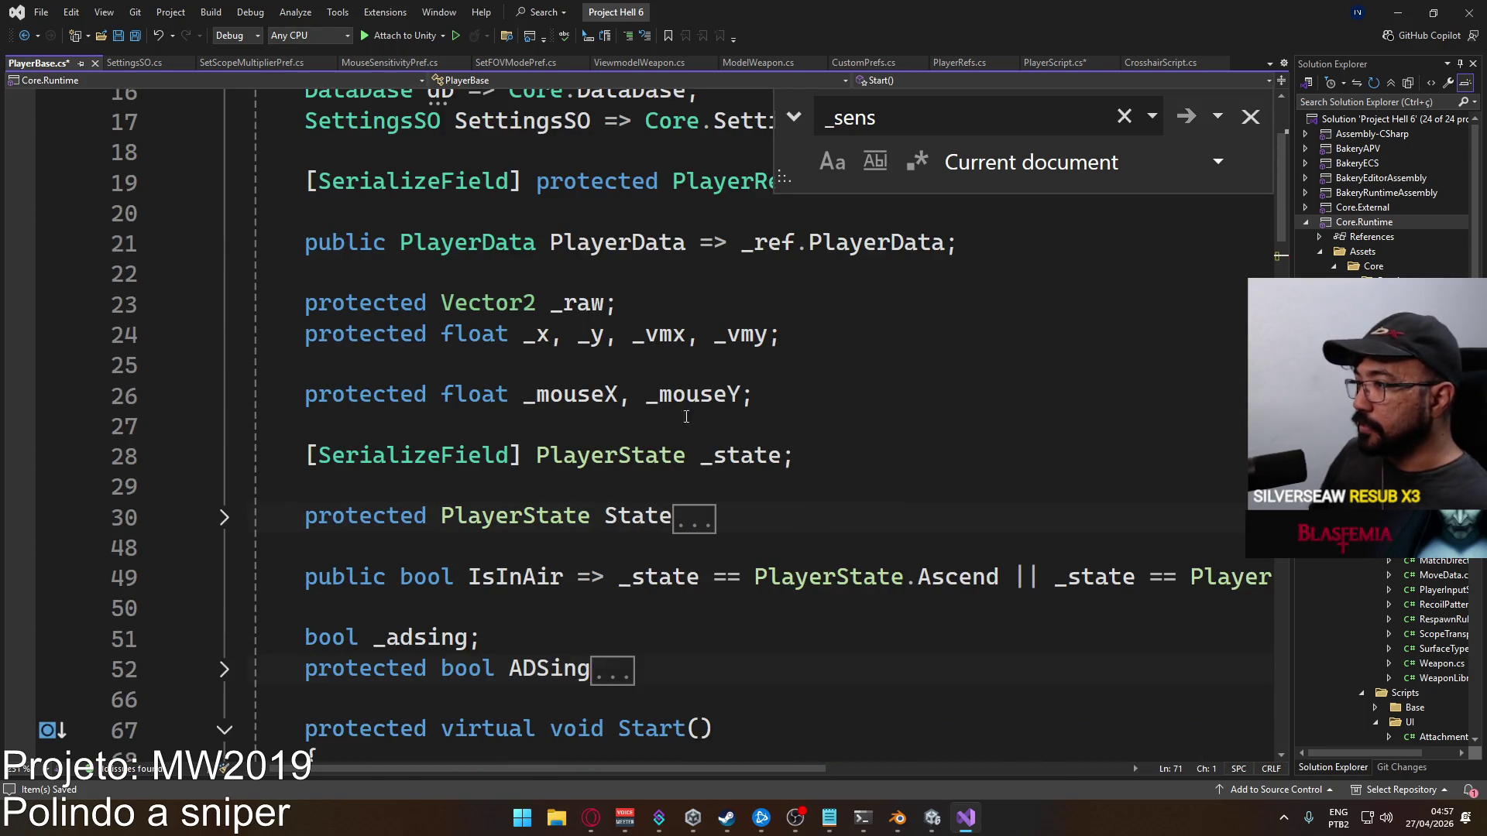
pyautogui.scroll(2, 647, 424)
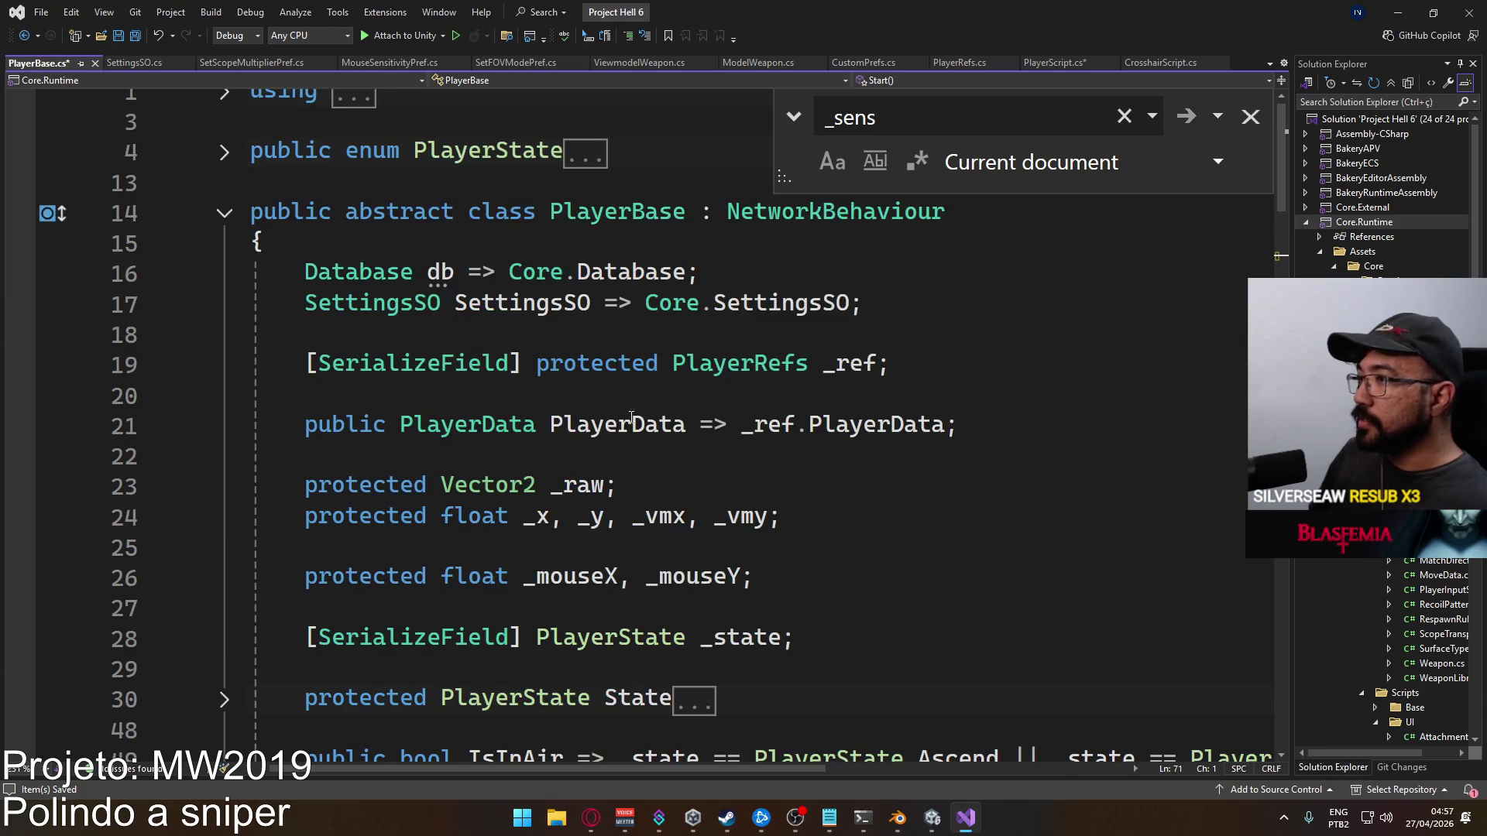
pyautogui.scroll(-3, 687, 397)
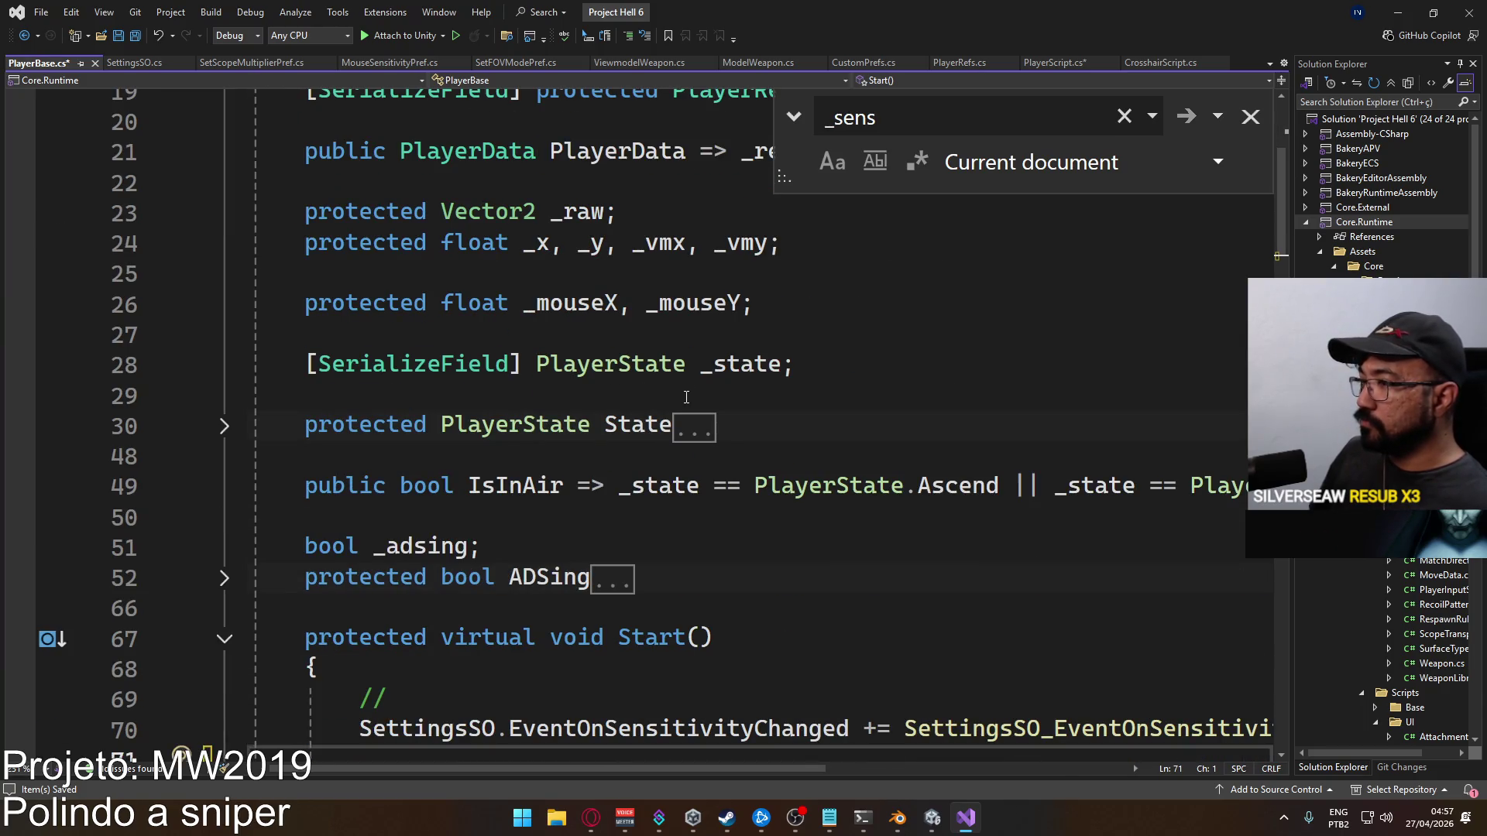
pyautogui.scroll(-3, 618, 379)
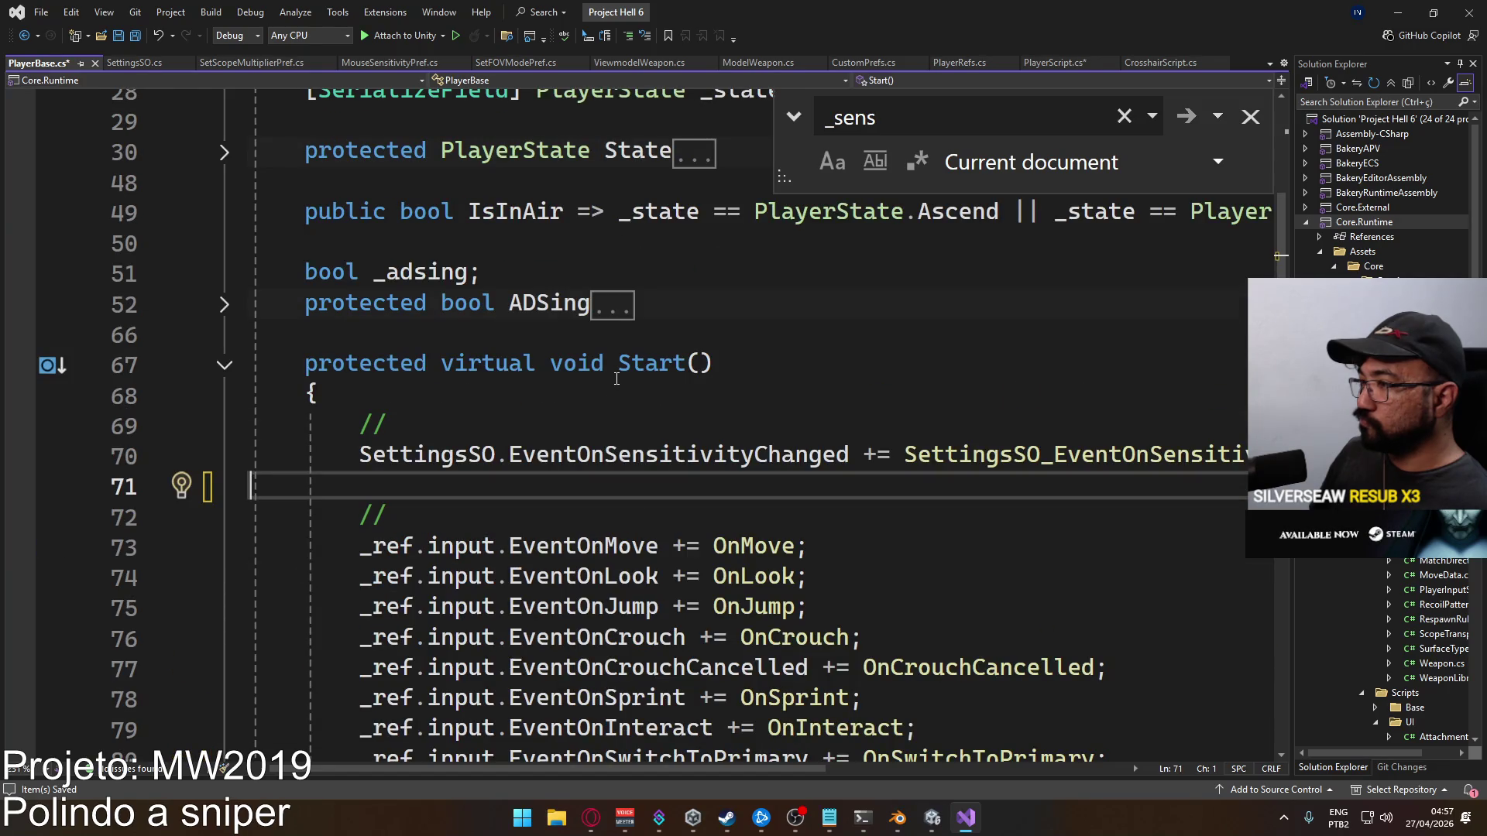
pyautogui.moveTo(640, 372)
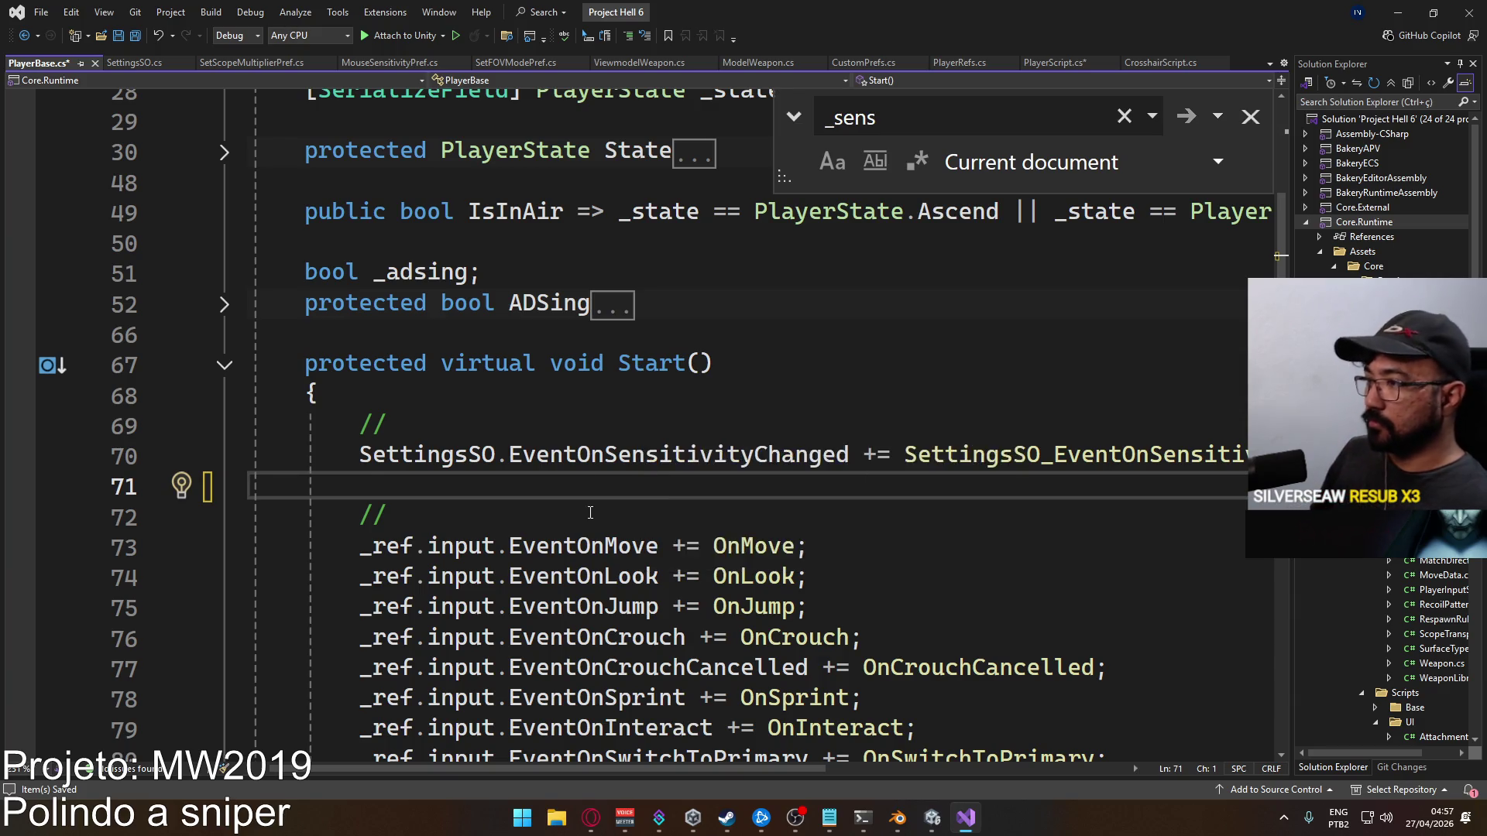
pyautogui.scroll(2, 592, 513)
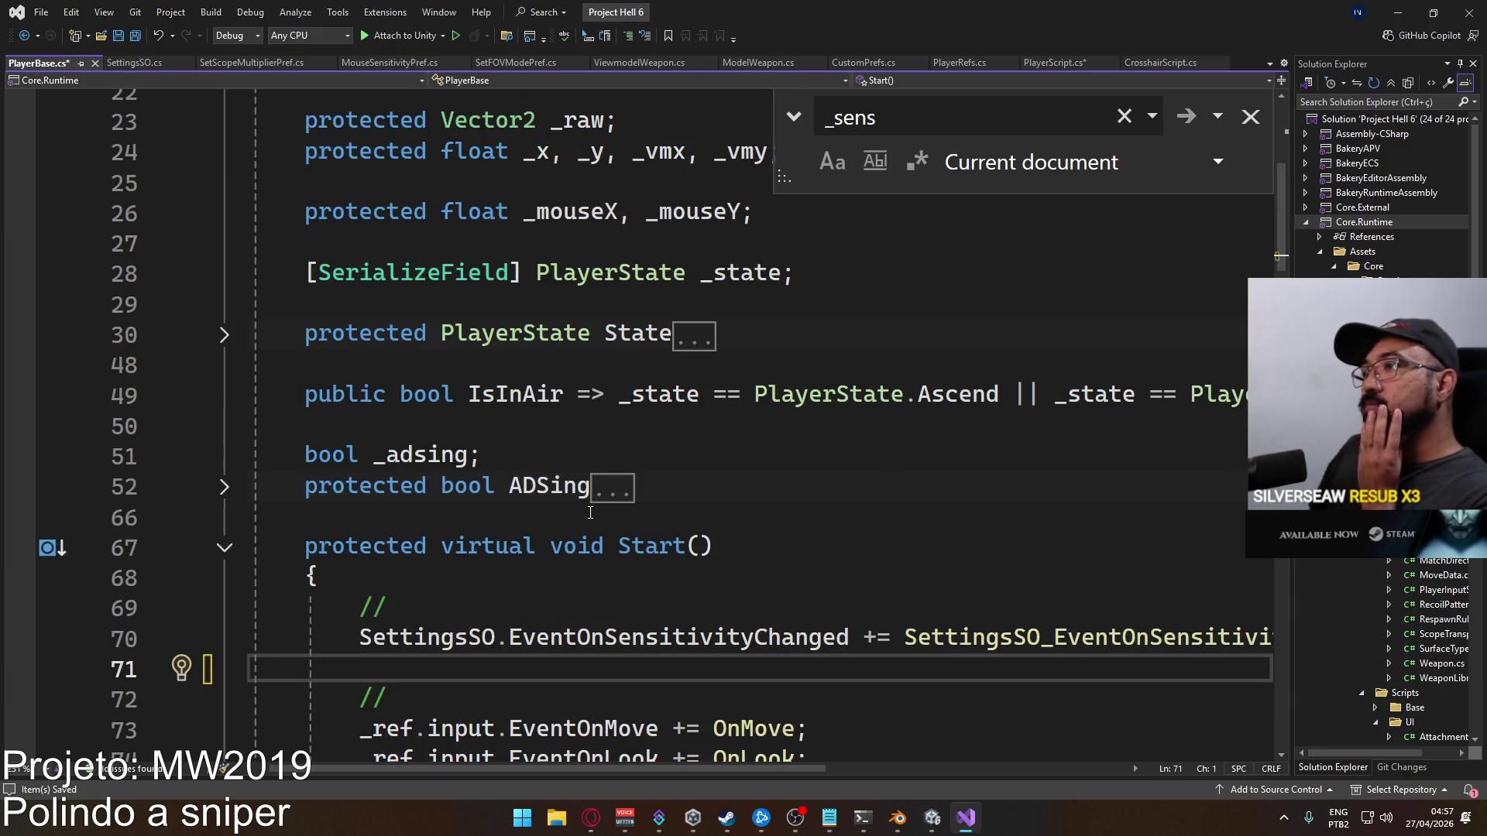
pyautogui.scroll(-12, 590, 513)
pyautogui.scroll(-4, 527, 545)
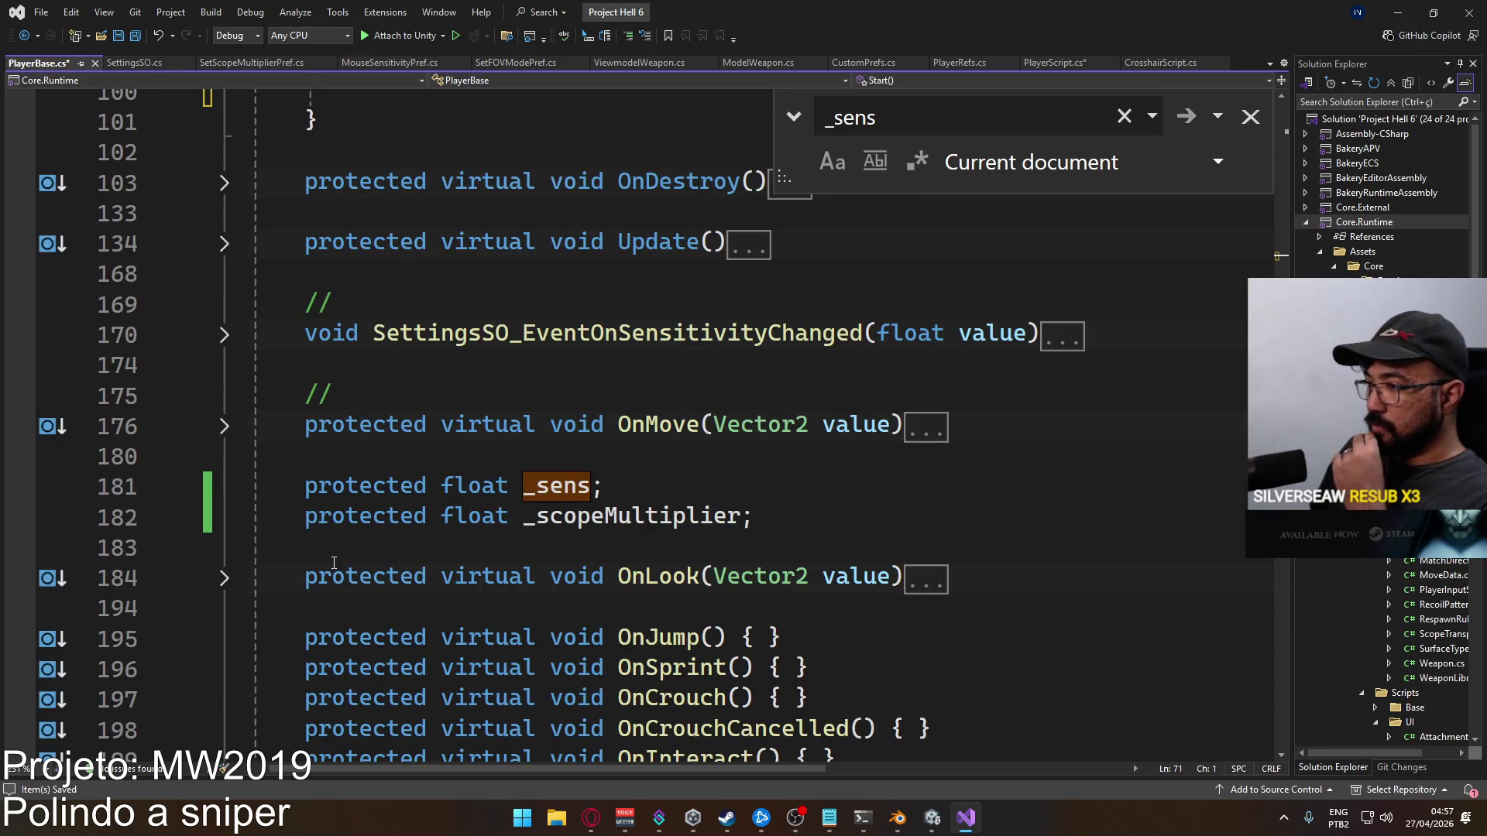
pyautogui.click(223, 578)
pyautogui.scroll(-2, 633, 485)
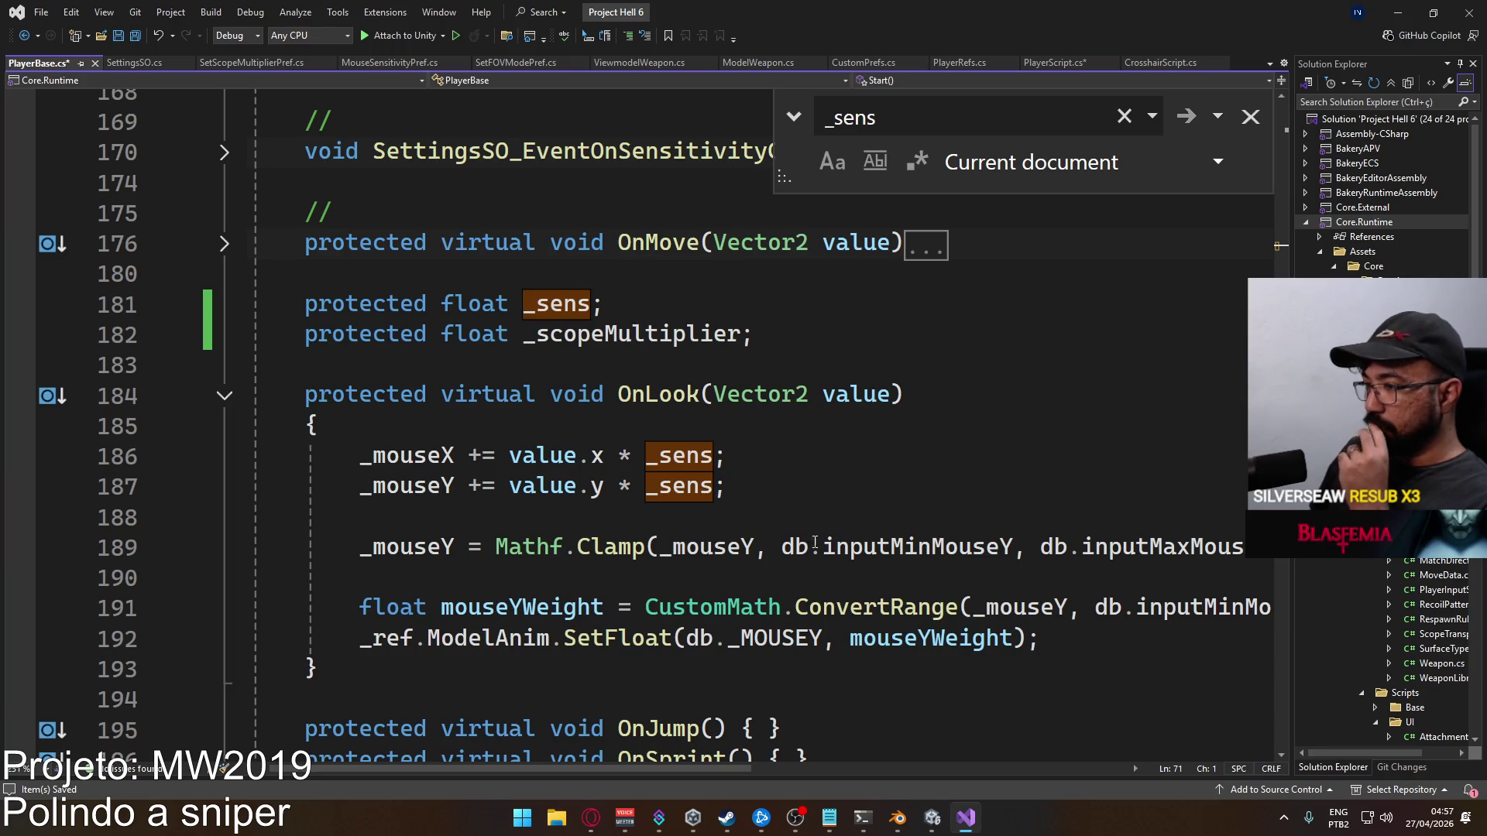
pyautogui.moveTo(1037, 639)
pyautogui.mouseDown()
pyautogui.moveTo(364, 518)
pyautogui.moveTo(360, 456)
pyautogui.mouseUp()
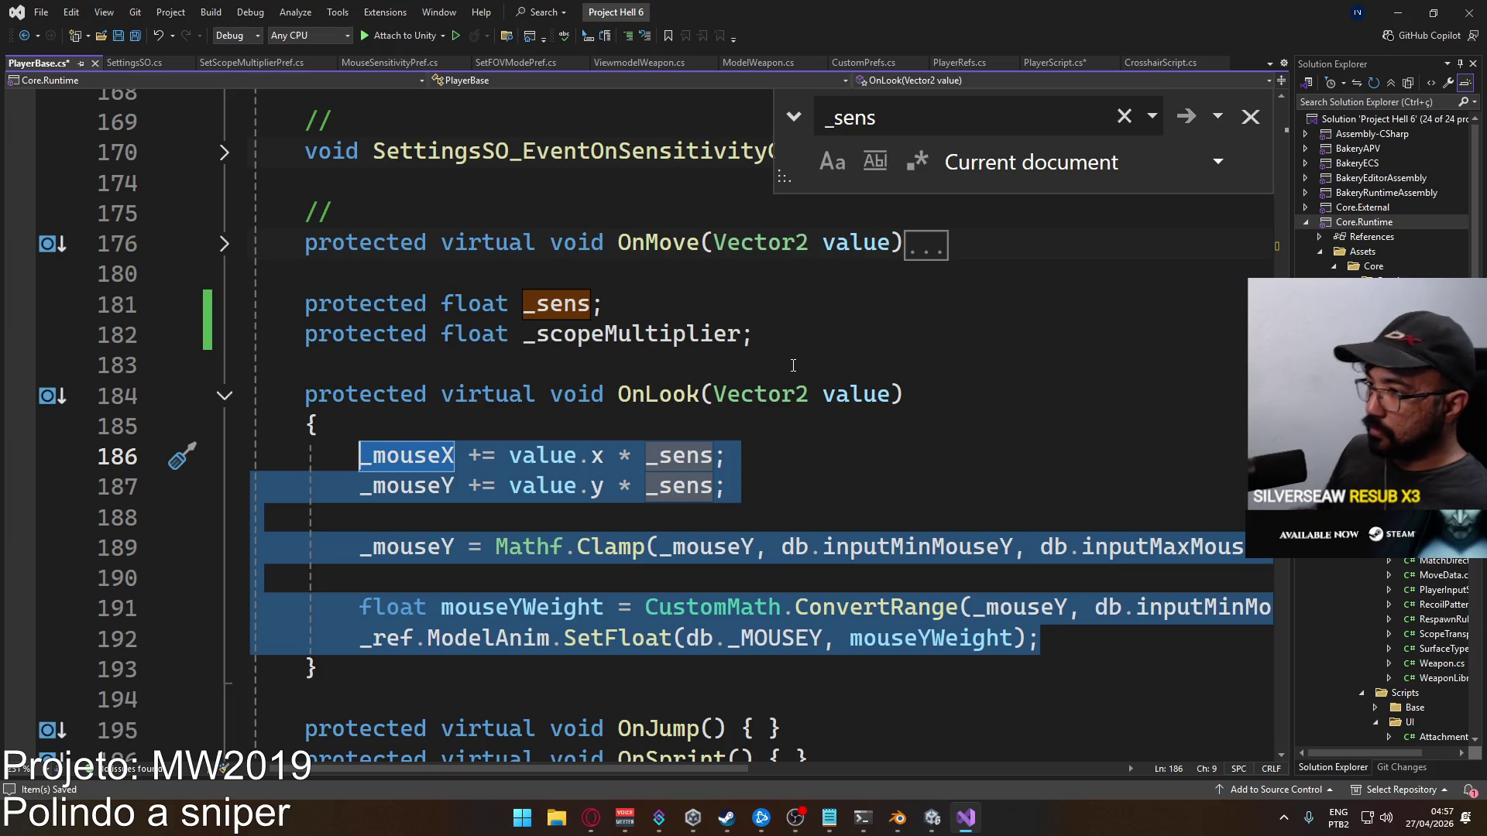
# Cut the mouse-look code out of PlayerBase's OnLook and return to PlayerScript.cs
pyautogui.press('ctrl')
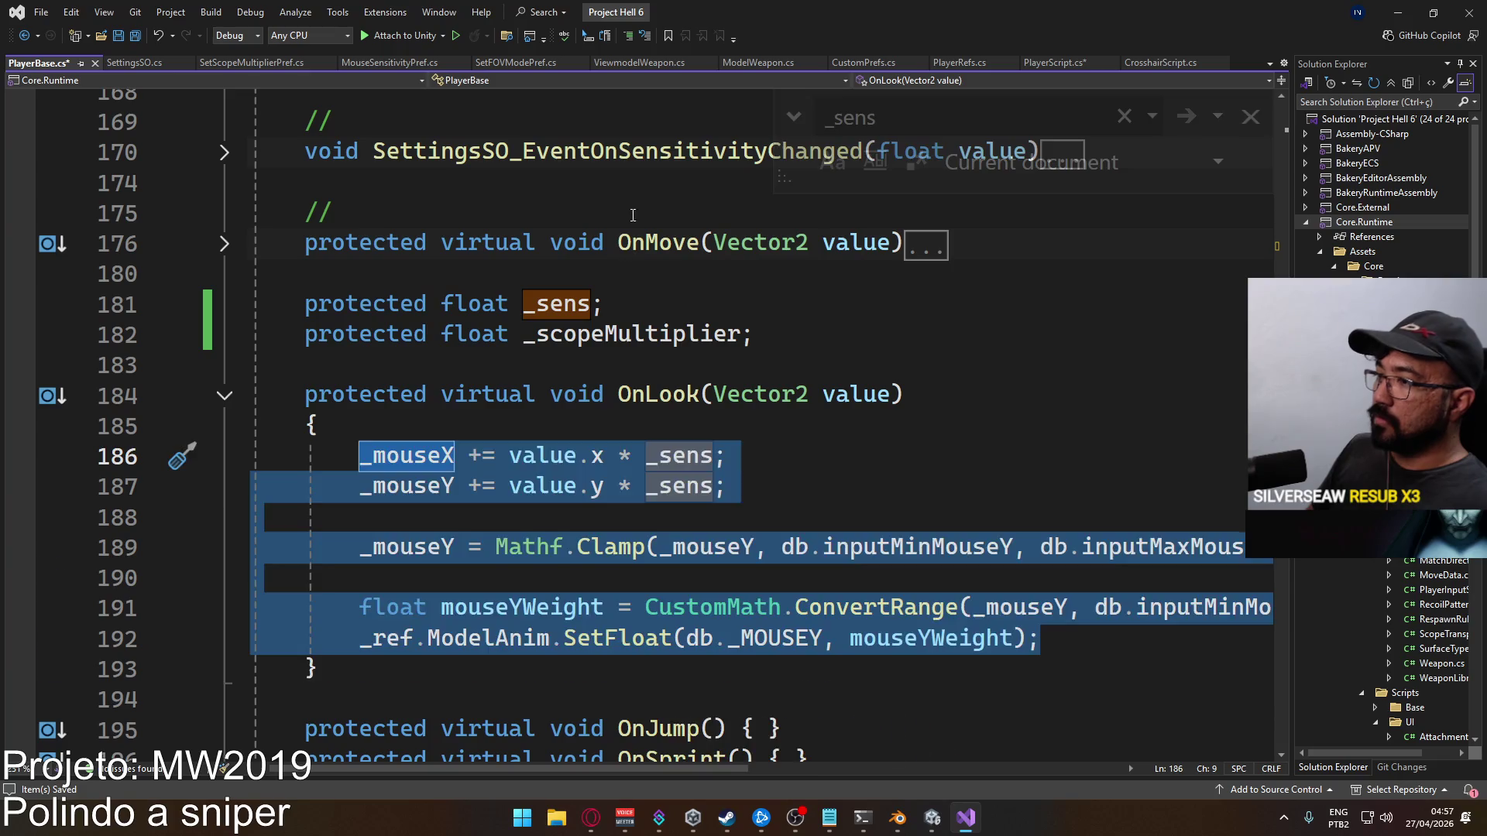
pyautogui.press('Delete')
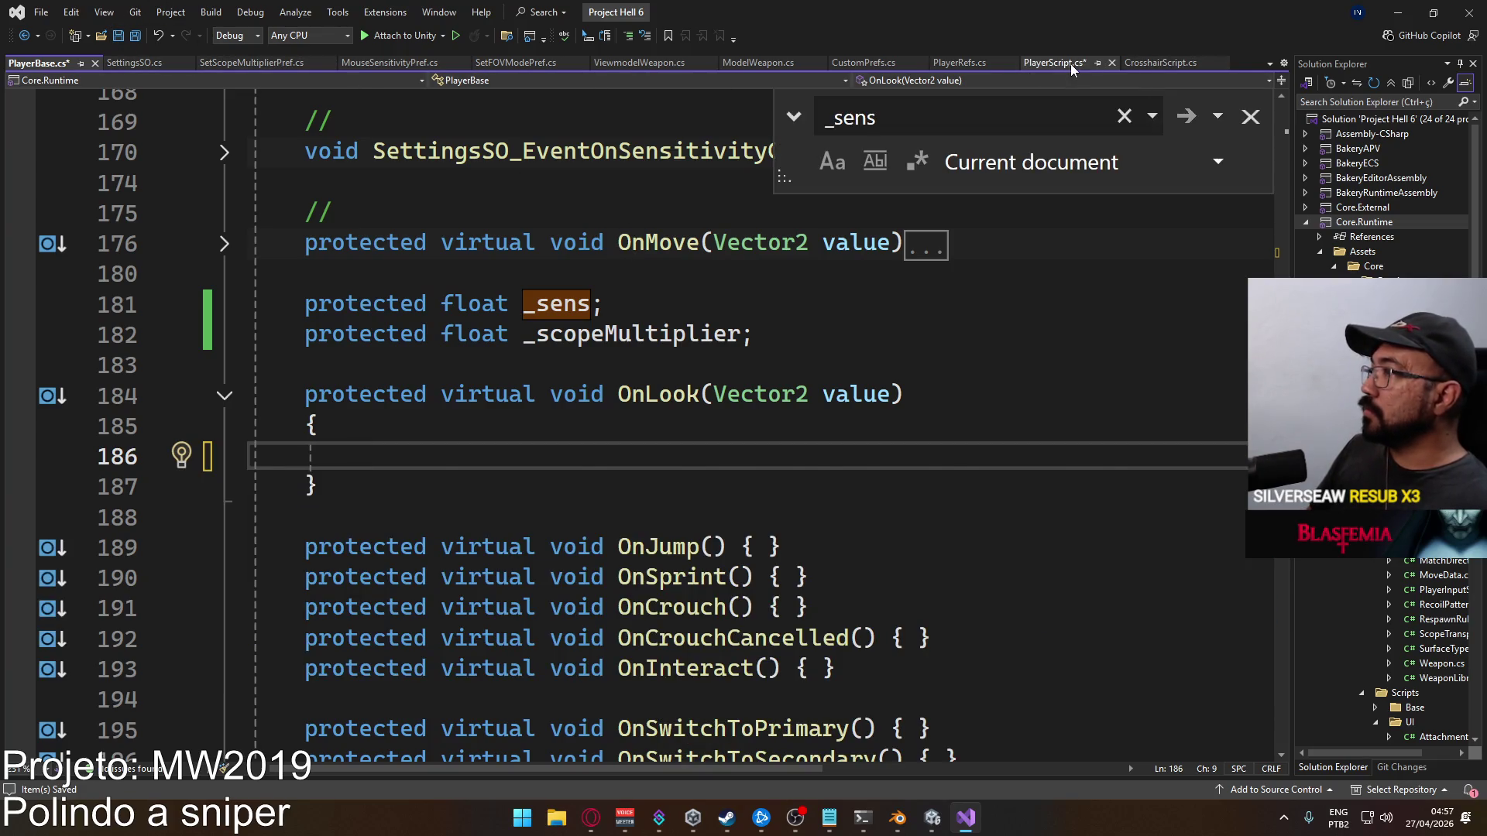
pyautogui.click(1055, 63)
pyautogui.scroll(-6, 549, 588)
pyautogui.scroll(-6, 549, 589)
pyautogui.scroll(-14, 548, 589)
pyautogui.scroll(12, 500, 294)
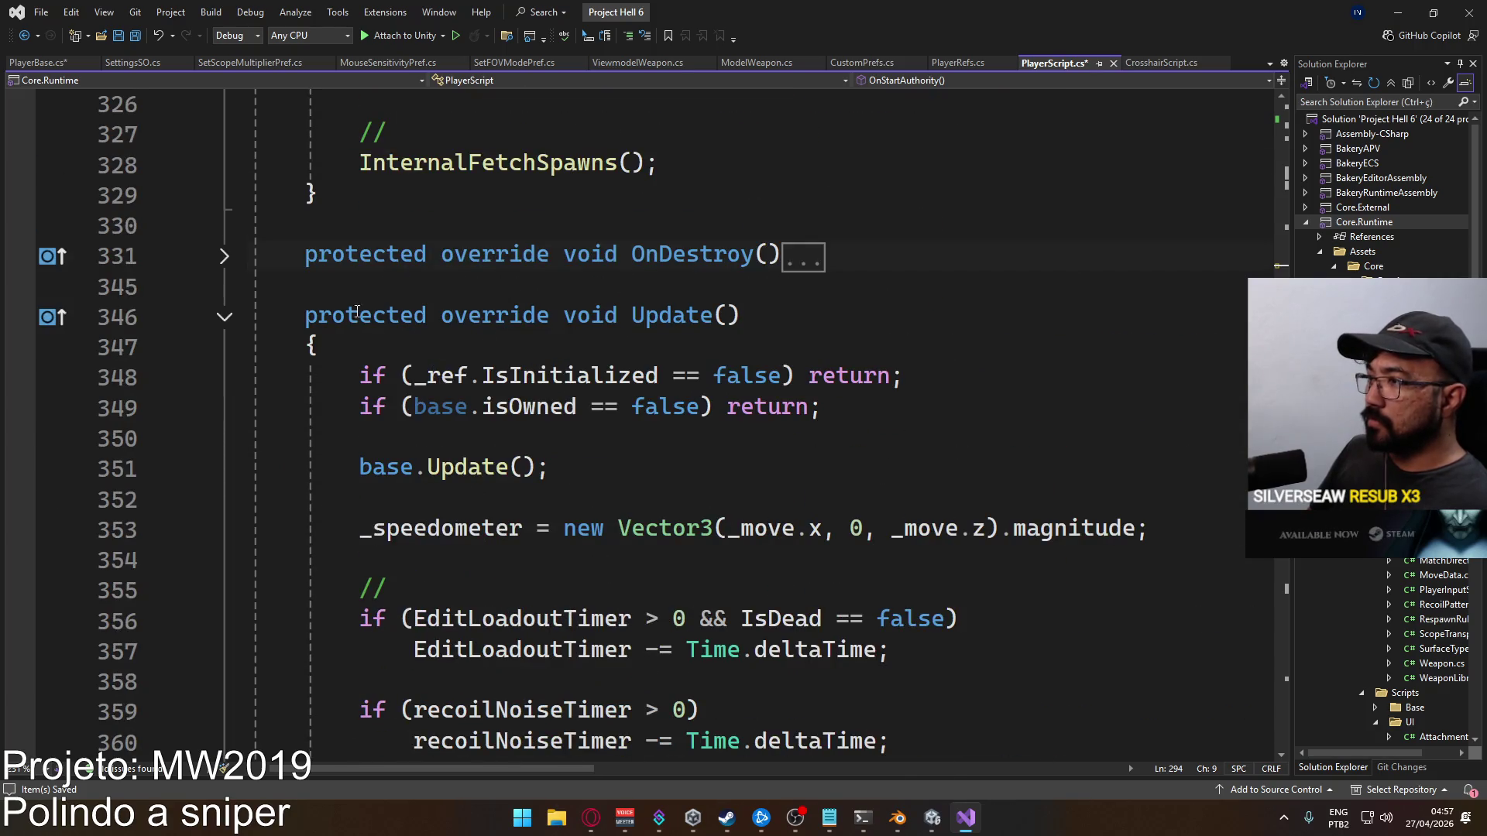
pyautogui.click(465, 314)
# Collapse PlayerScript's outlining with Ctrl+M, Ctrl+L, then unfold the class and OnLook
pyautogui.hotkey('ctrl', 'm')
pyautogui.hotkey('ctrl', 'l')
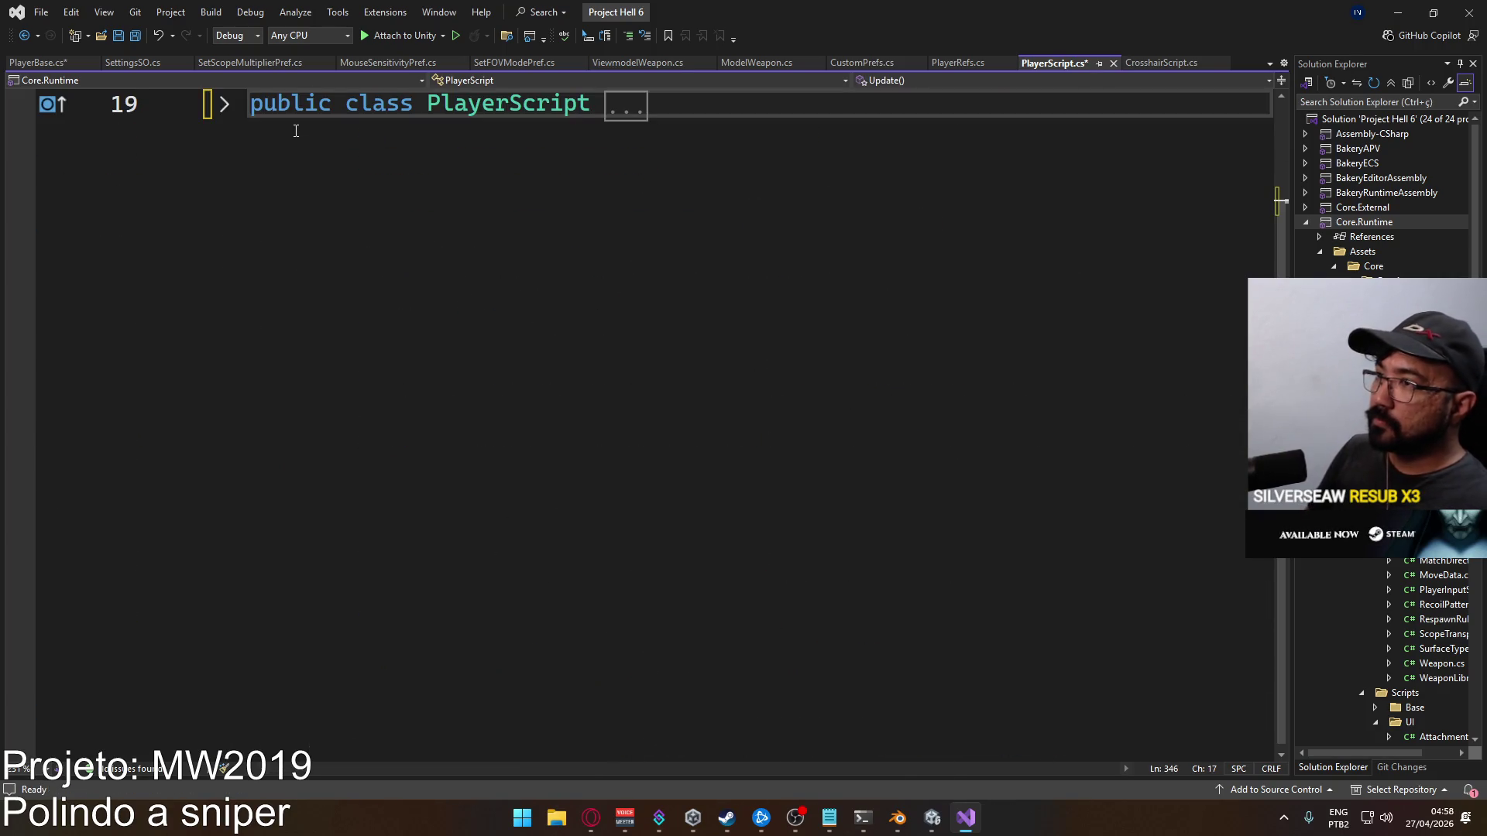
pyautogui.click(228, 112)
pyautogui.scroll(-20, 633, 428)
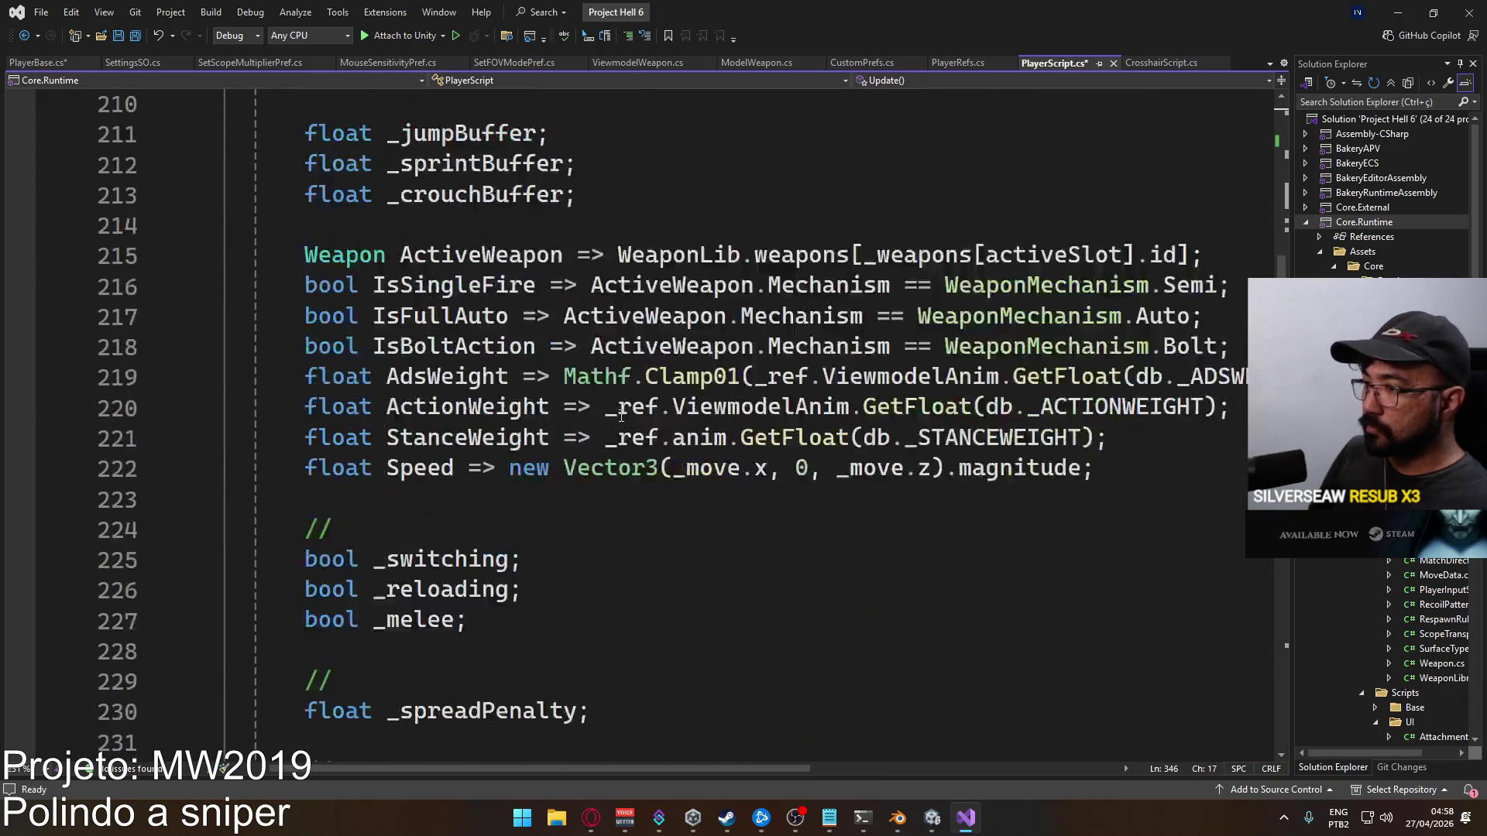
pyautogui.scroll(-20, 632, 428)
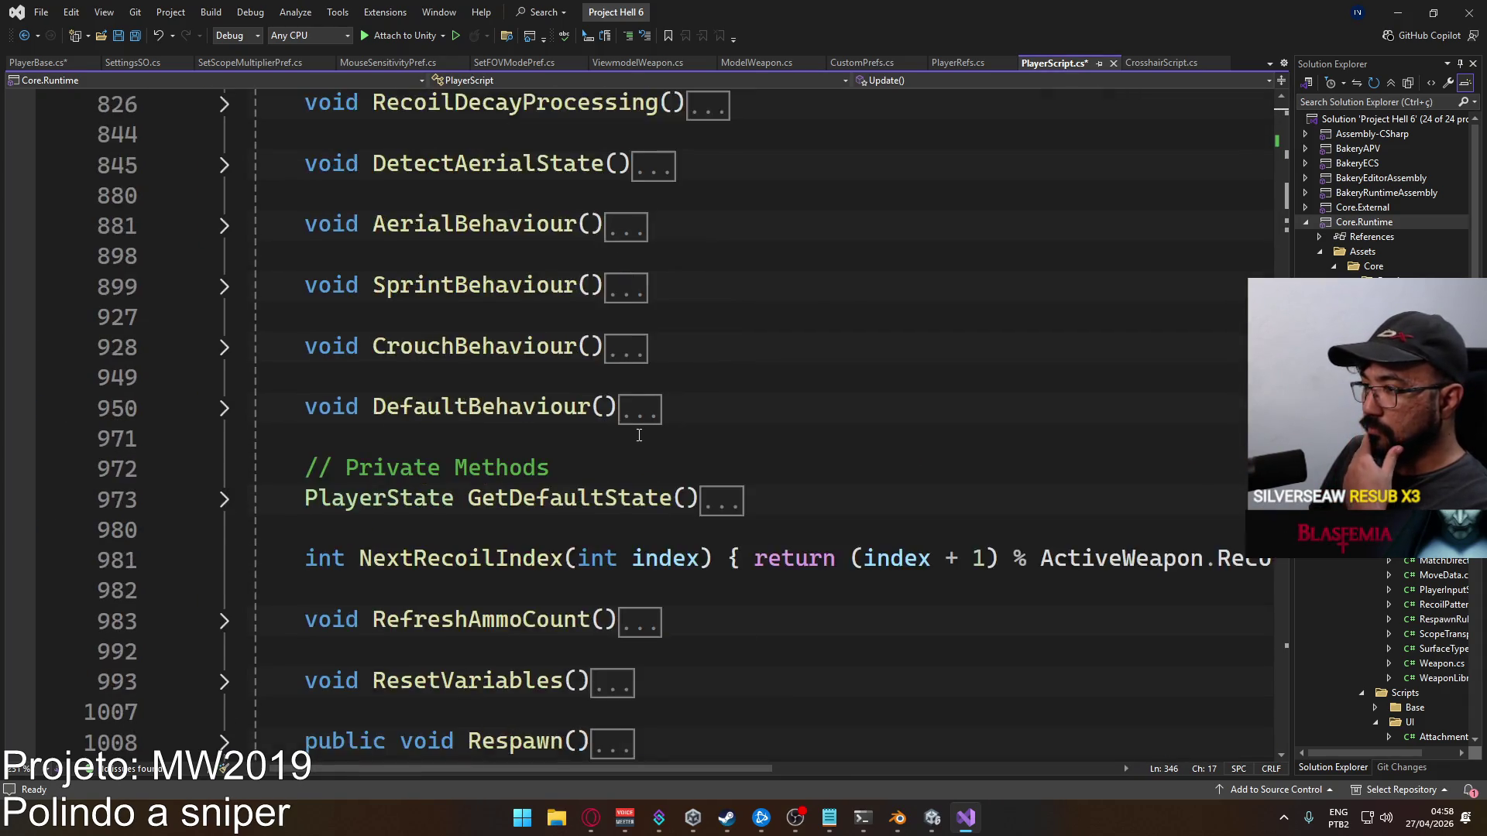
pyautogui.scroll(-13, 639, 435)
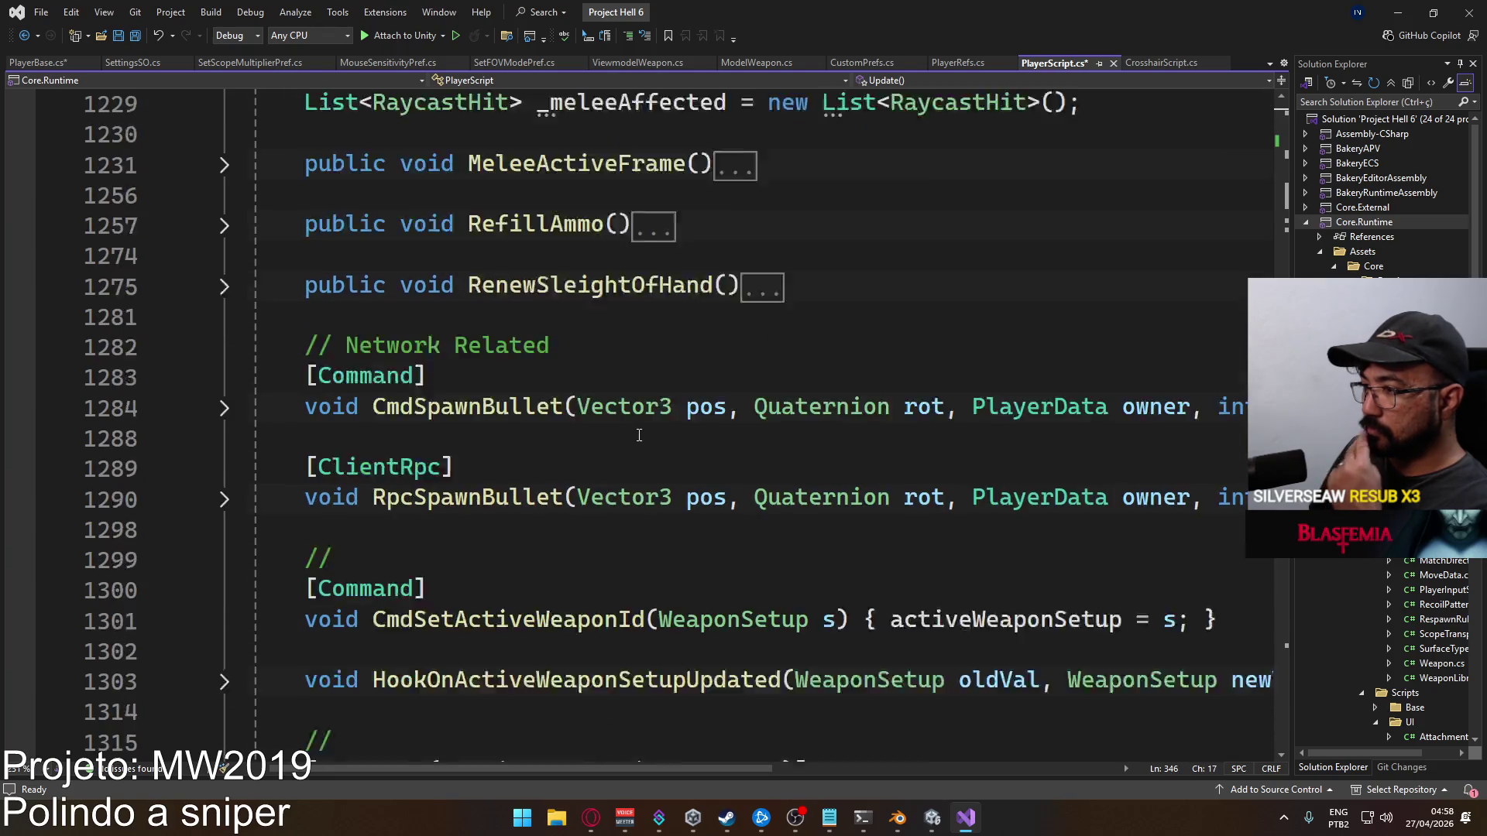
pyautogui.scroll(-10, 639, 435)
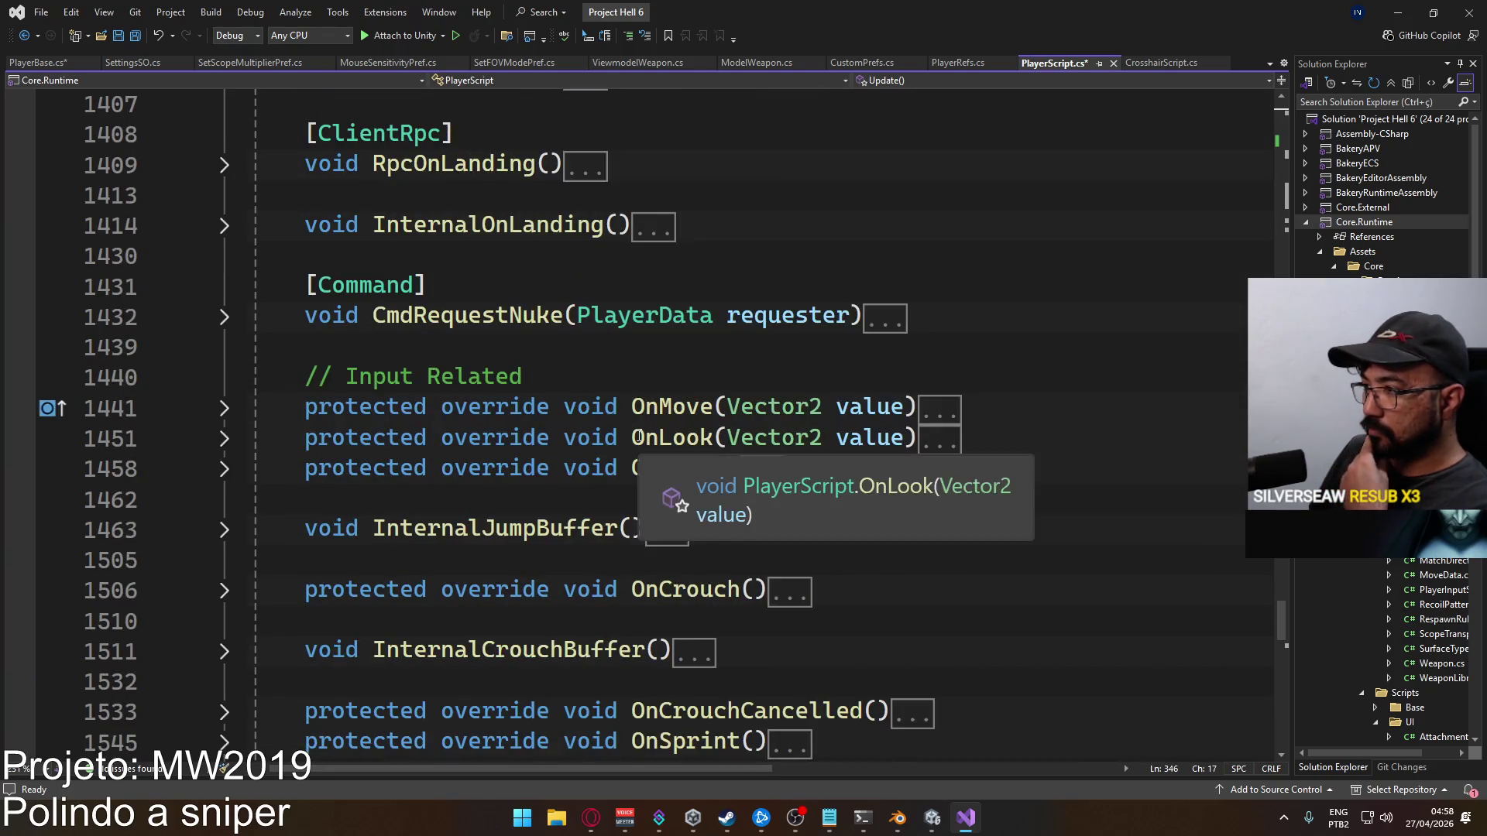
pyautogui.click(224, 438)
pyautogui.scroll(-1, 412, 448)
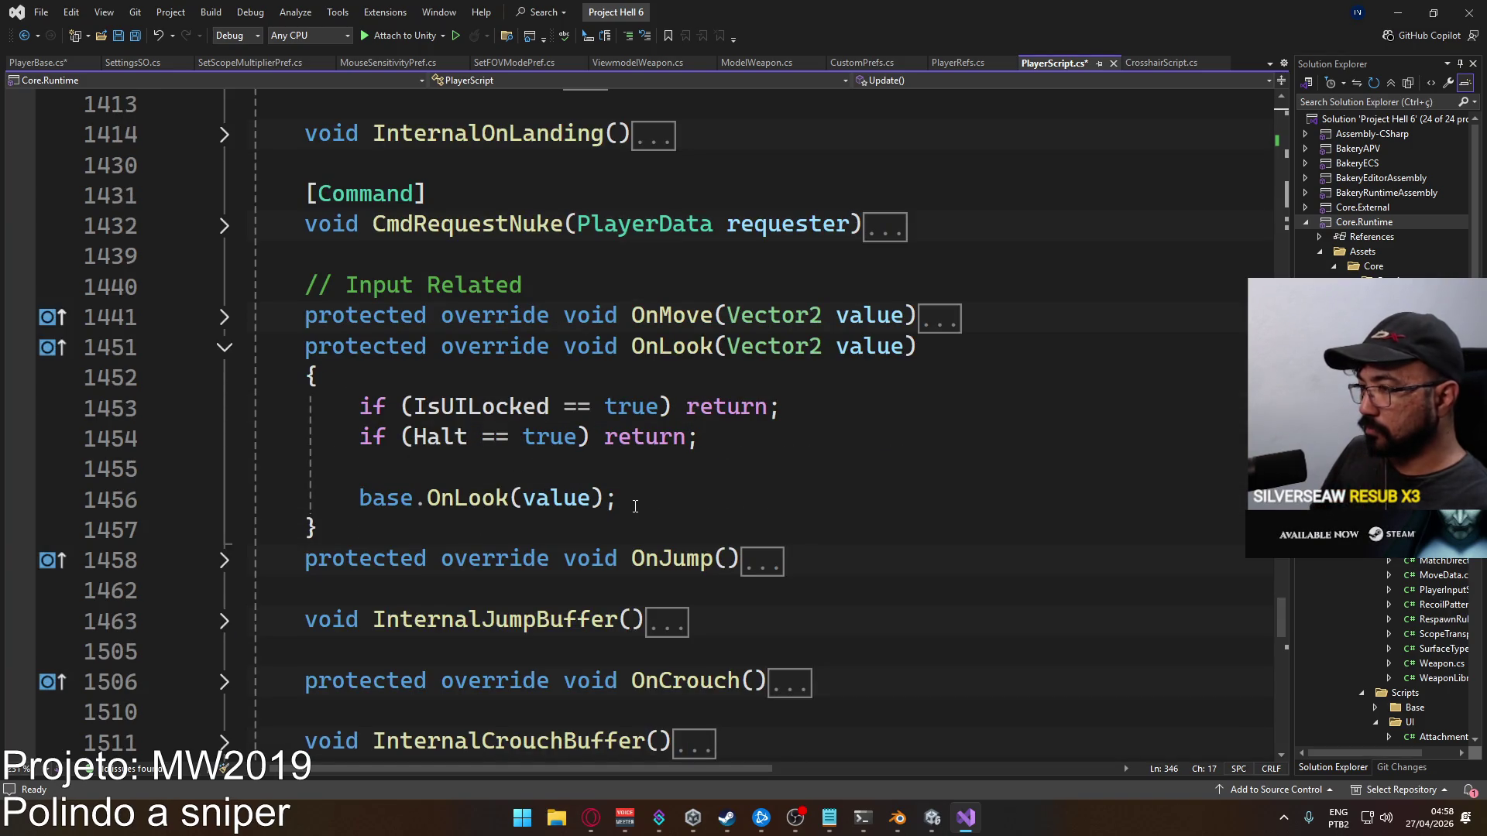
# Replace base.OnLook(value) with the pasted mouse-look code and save PlayerScript.cs
pyautogui.moveTo(635, 507); pyautogui.dragTo(358, 504)
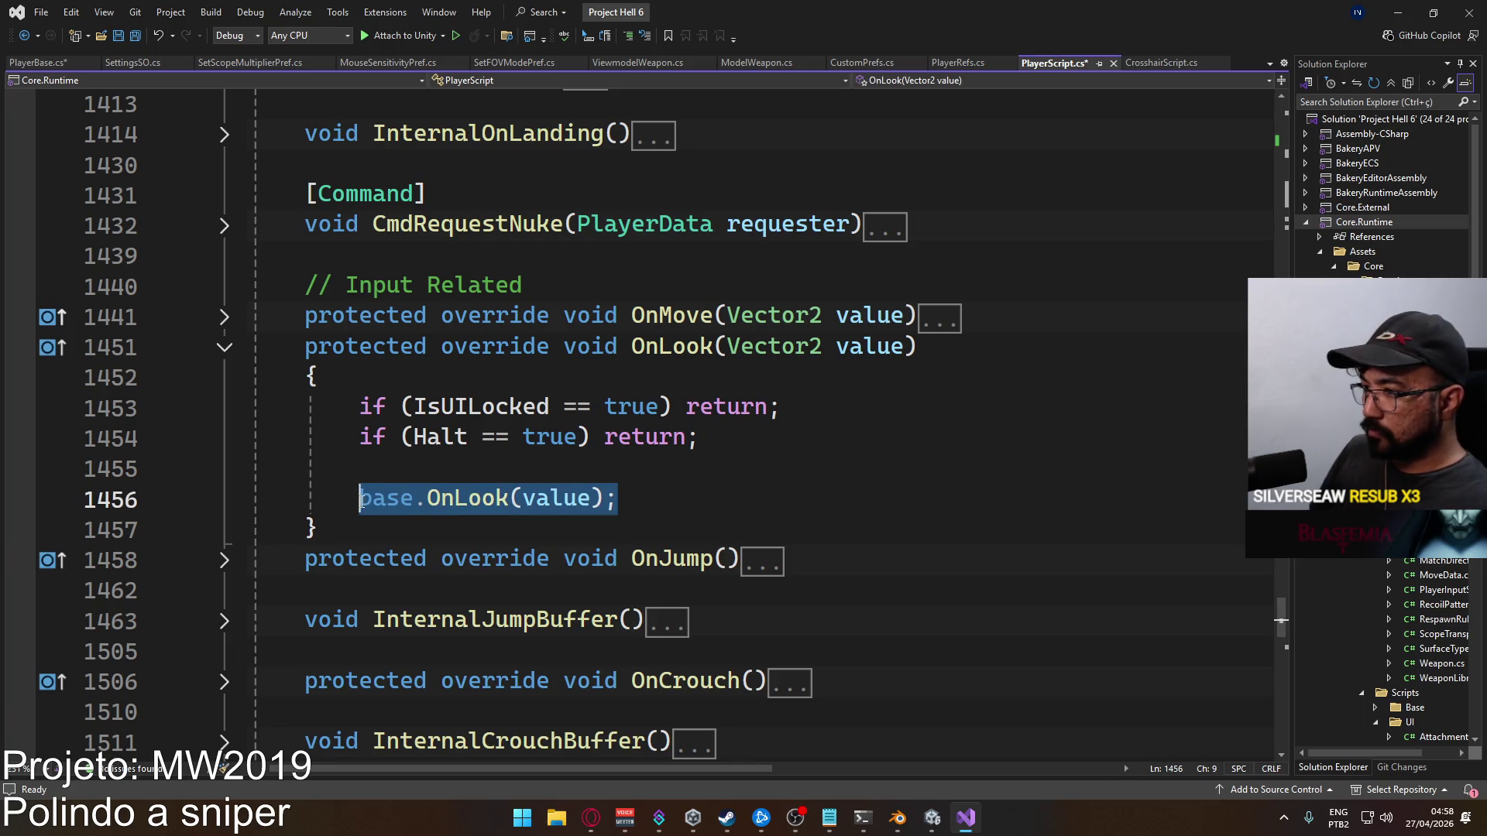
pyautogui.hotkey('ctrl', 'v')
pyautogui.scroll(-1, 589, 480)
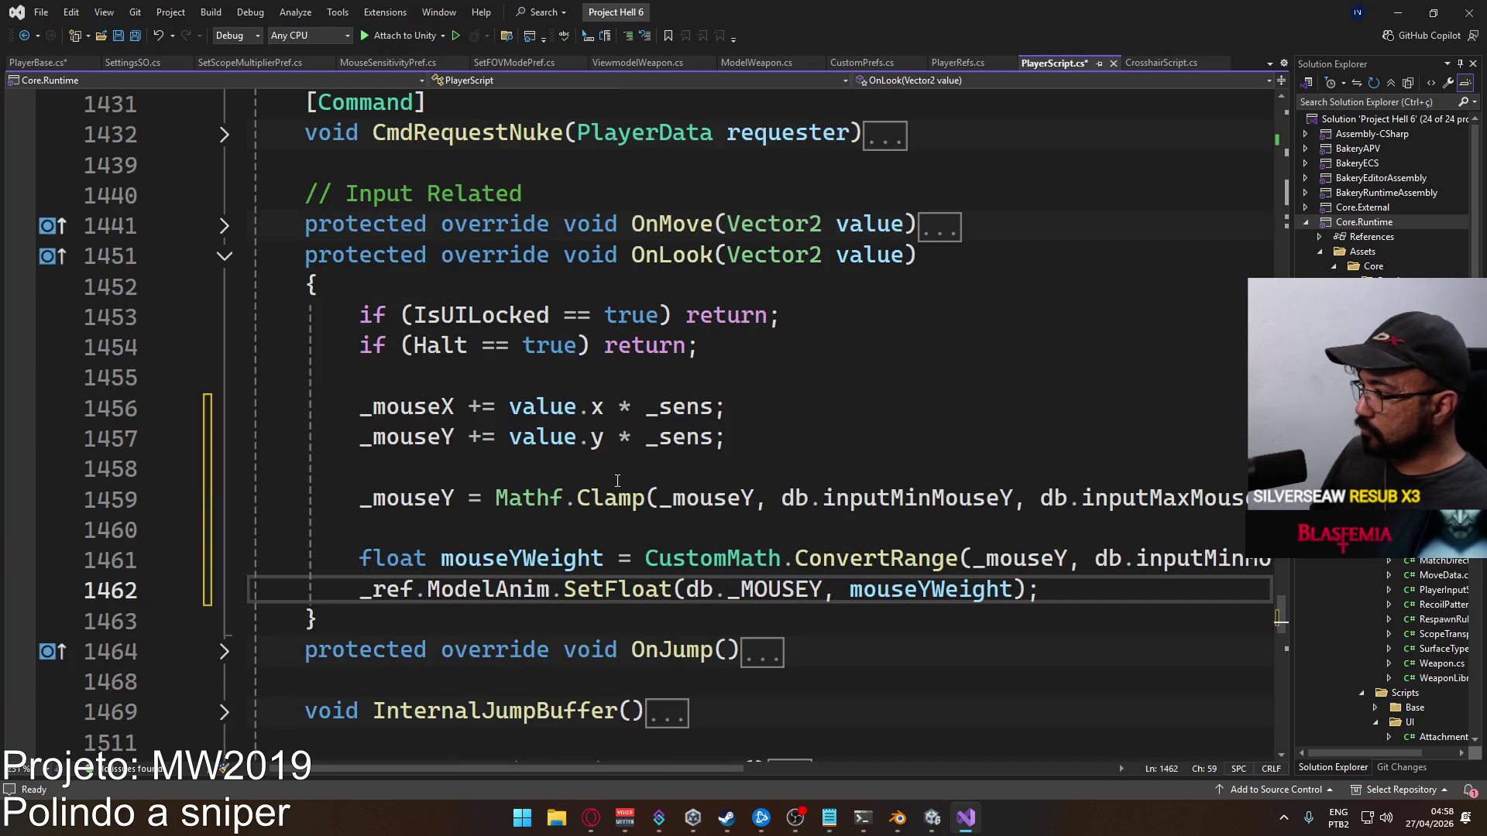
pyautogui.hotkey('ctrl', 's')
pyautogui.press('Down')
pyautogui.press('Return')
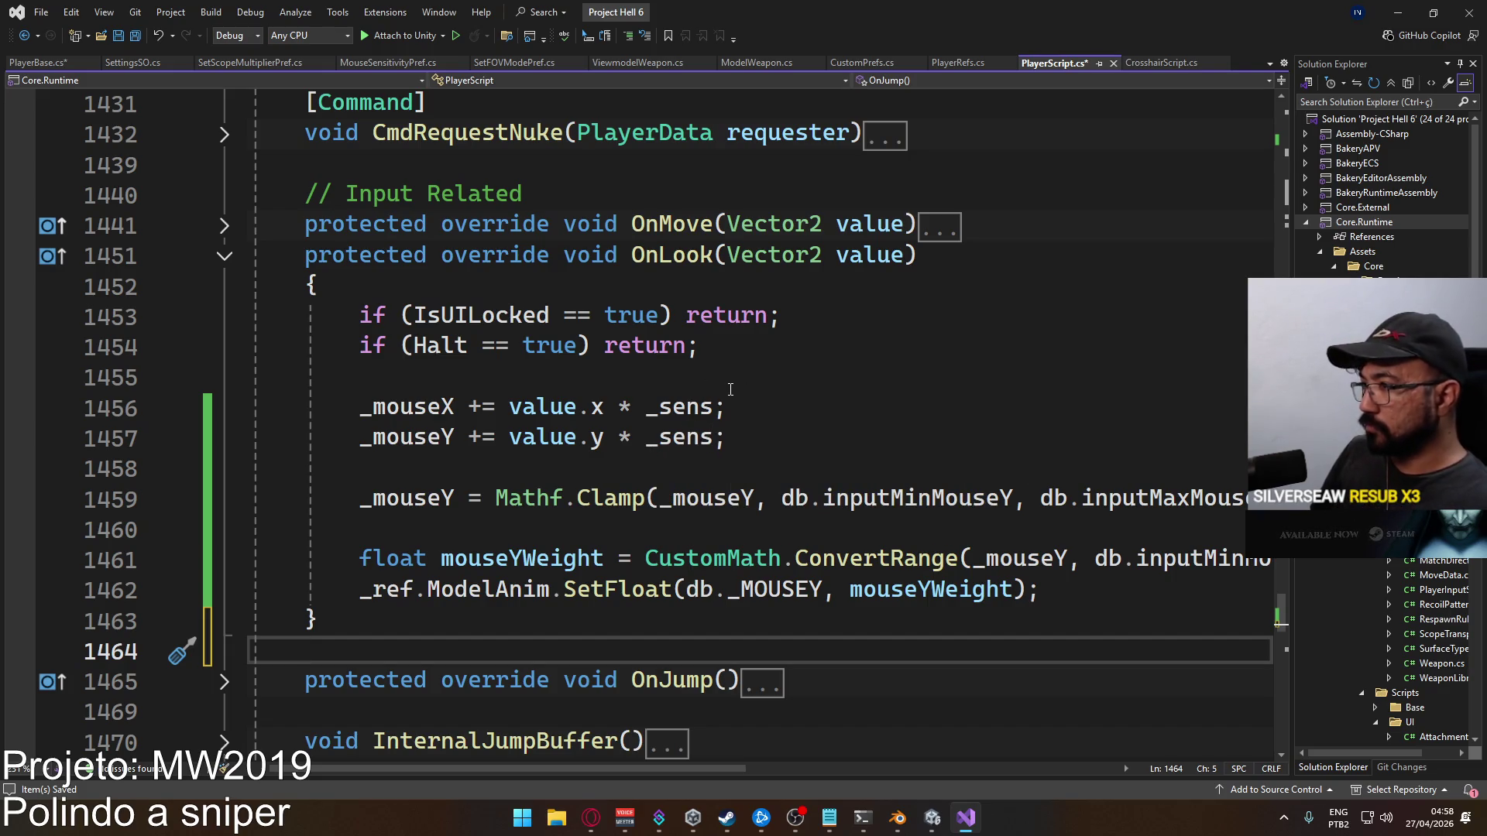
pyautogui.hotkey('ctrl', 's')
pyautogui.click(712, 406)
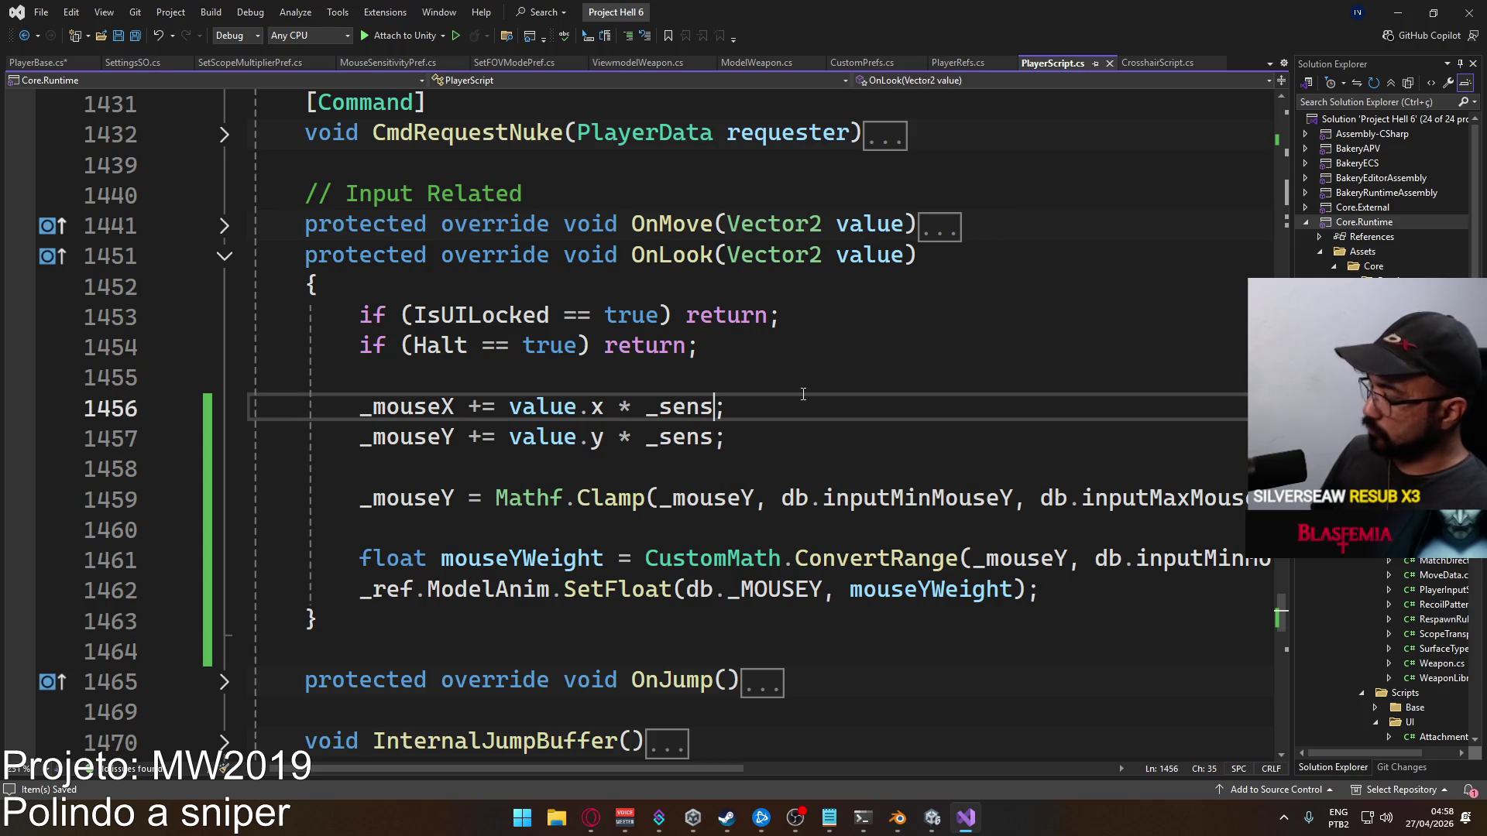
pyautogui.write('* (')
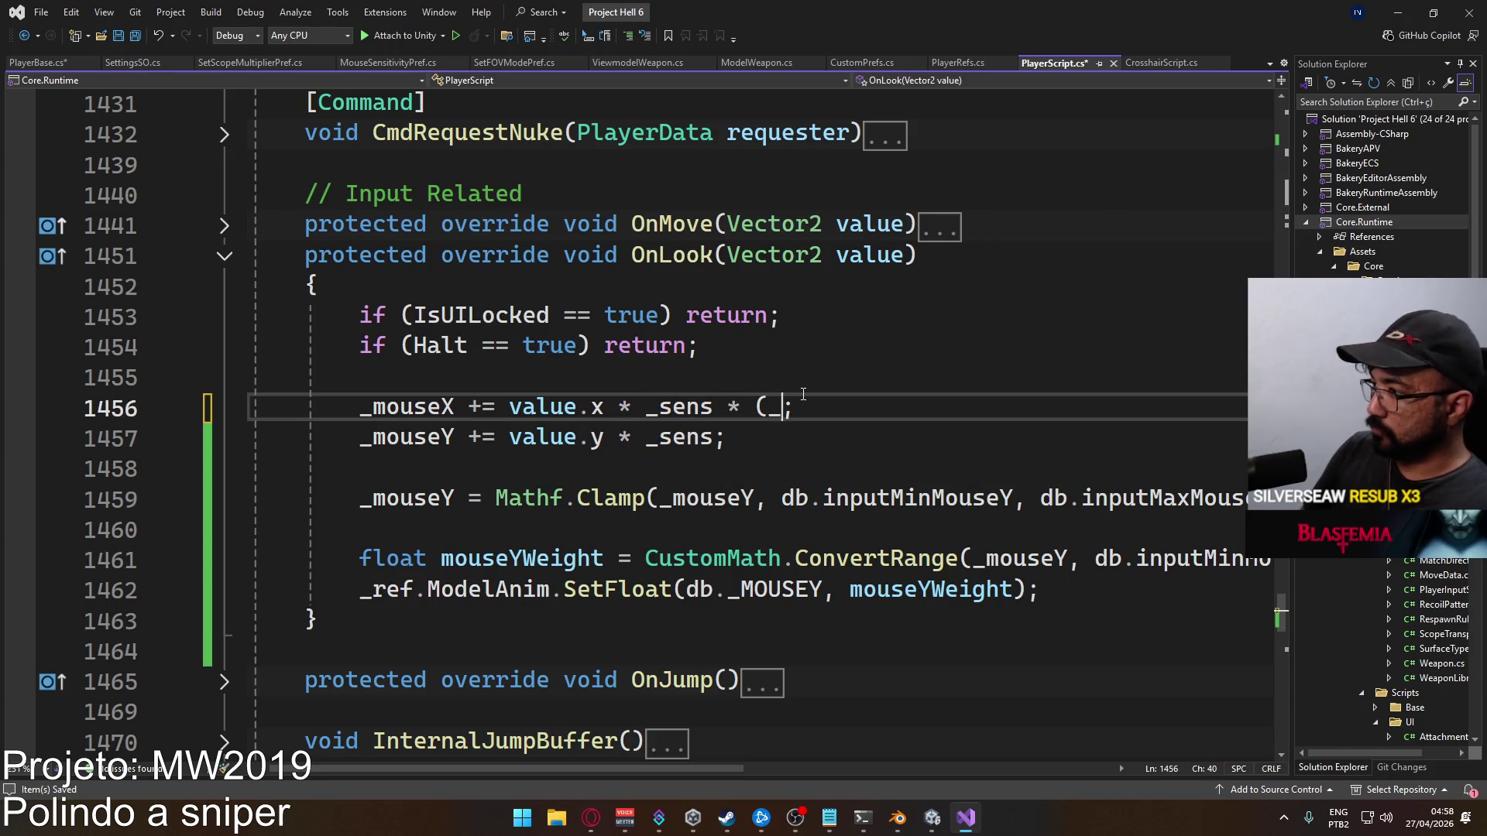
pyautogui.write('_sco')
pyautogui.press('Tab')
pyautogui.write('* A')
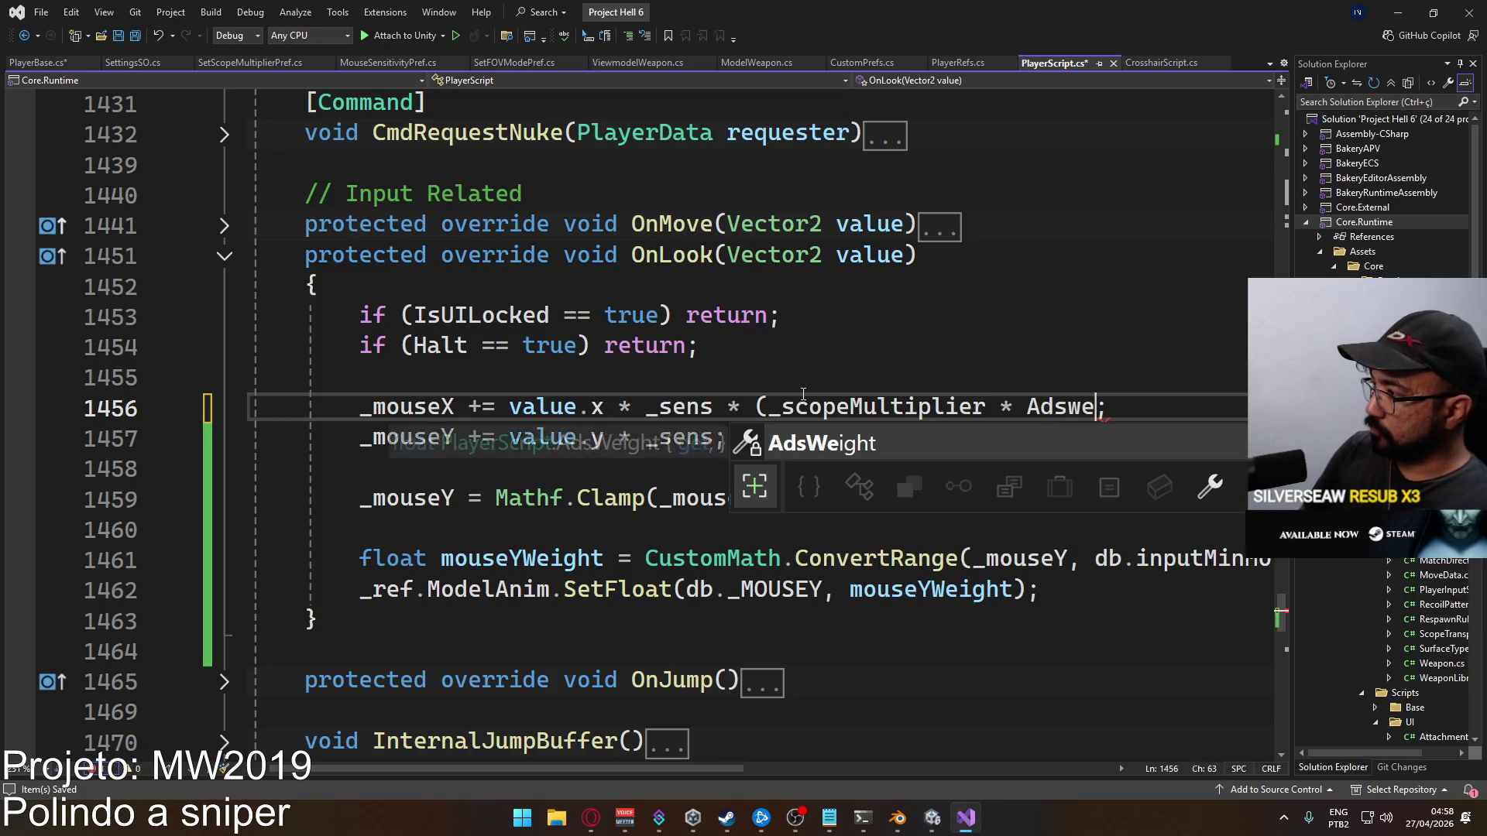
pyautogui.press('BackSpace')
pyautogui.press('BackSpace')
pyautogui.press('BackSpace')
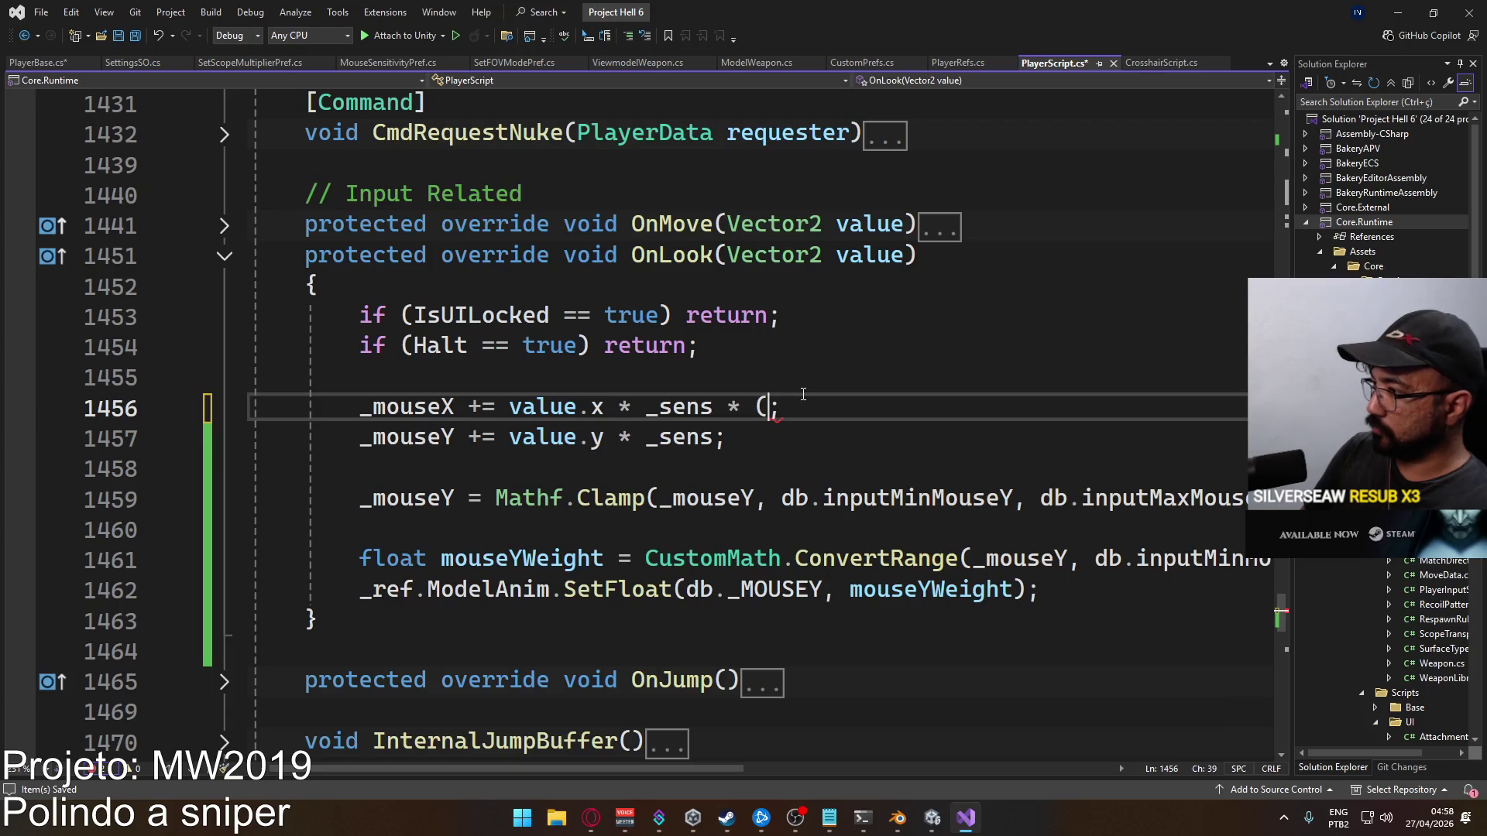
pyautogui.press('BackSpace')
pyautogui.press('BackSpace')
pyautogui.press('BackSpace')
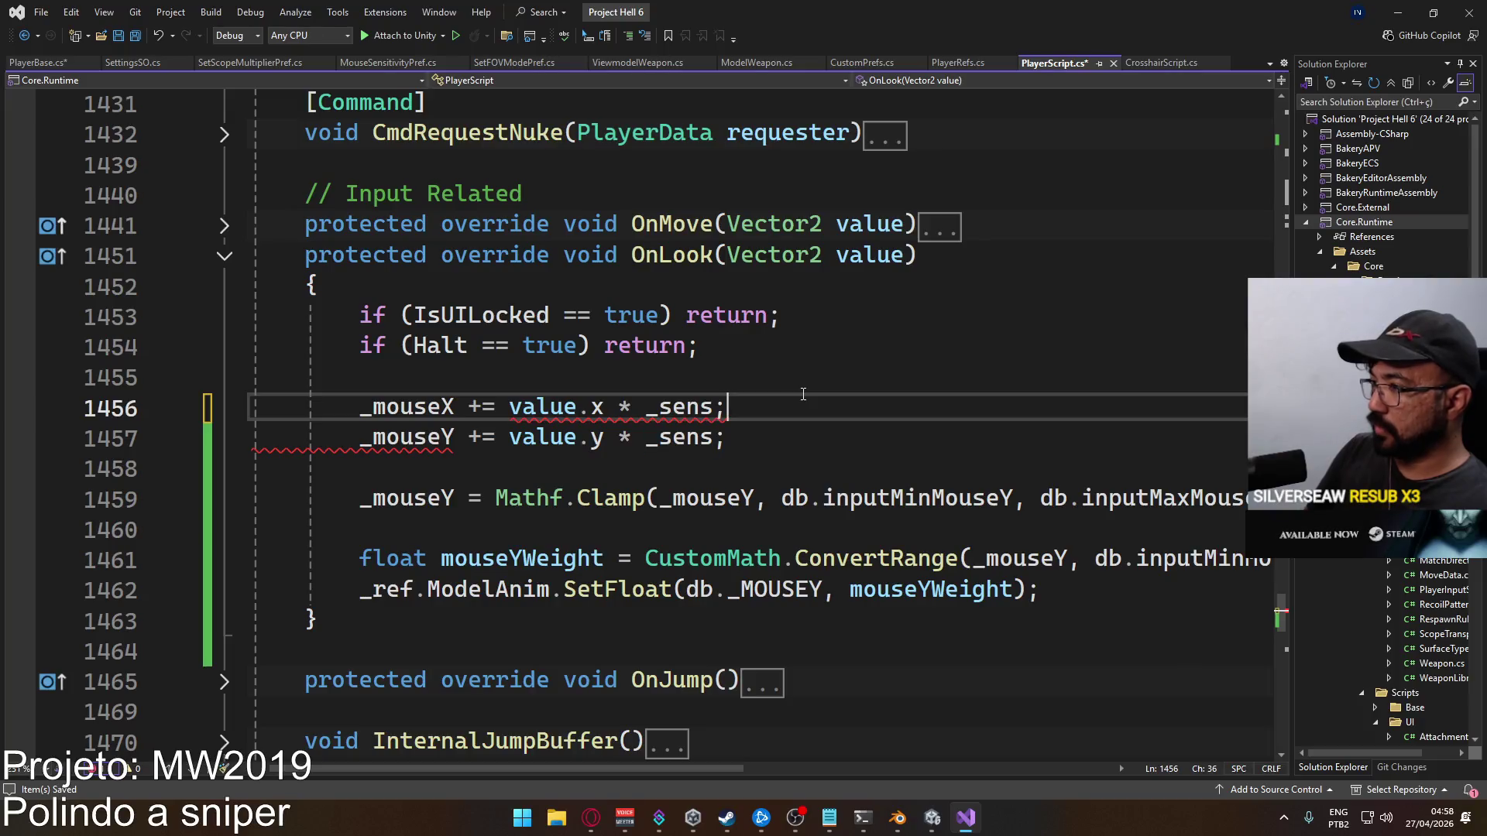
pyautogui.doubleClick(672, 406)
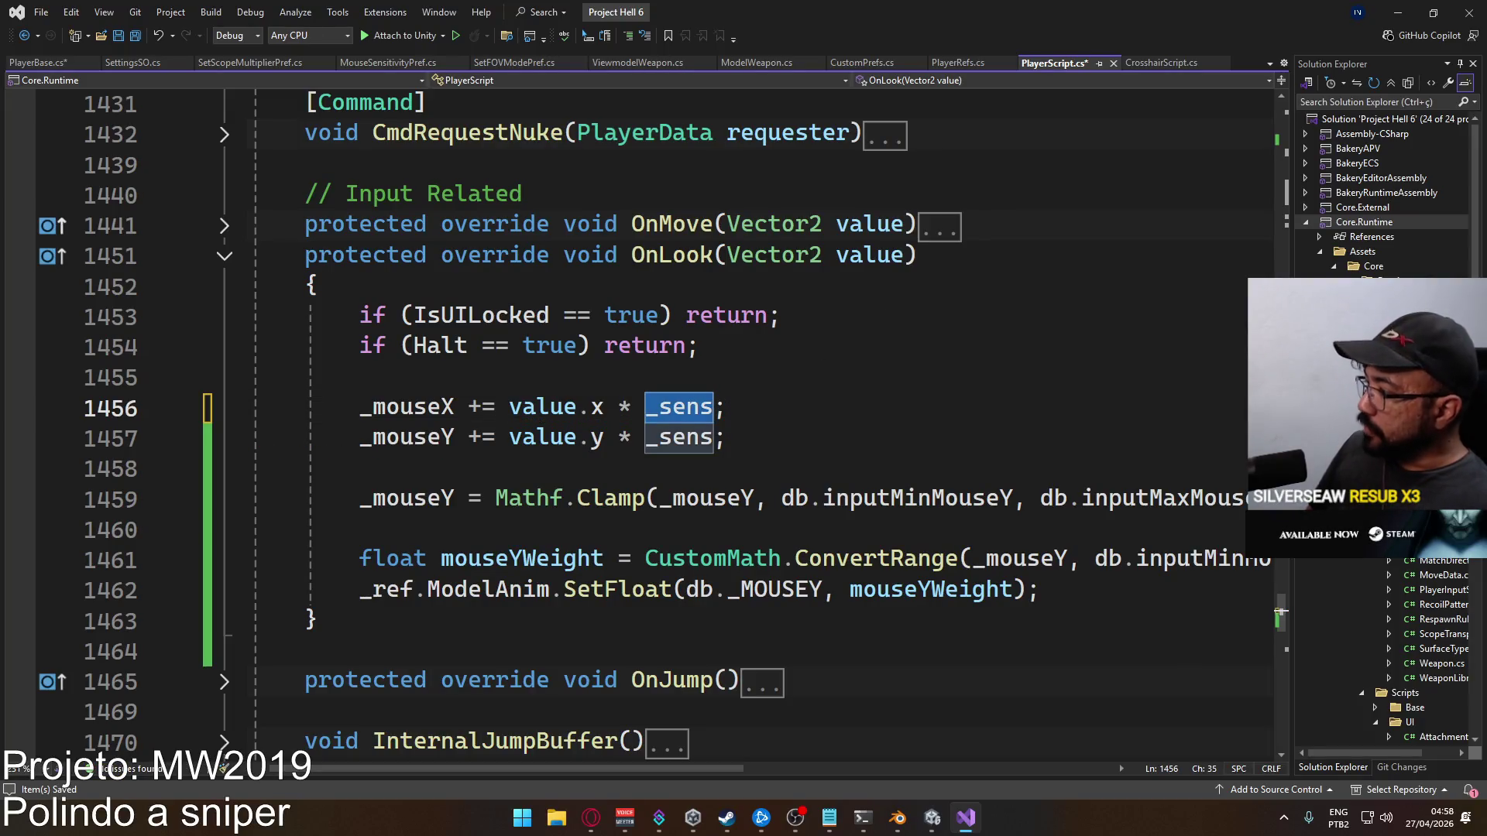
pyautogui.moveTo(1274, 591)
pyautogui.mouseDown()
pyautogui.moveTo(1269, 155)
pyautogui.moveTo(1219, 319)
pyautogui.mouseUp()
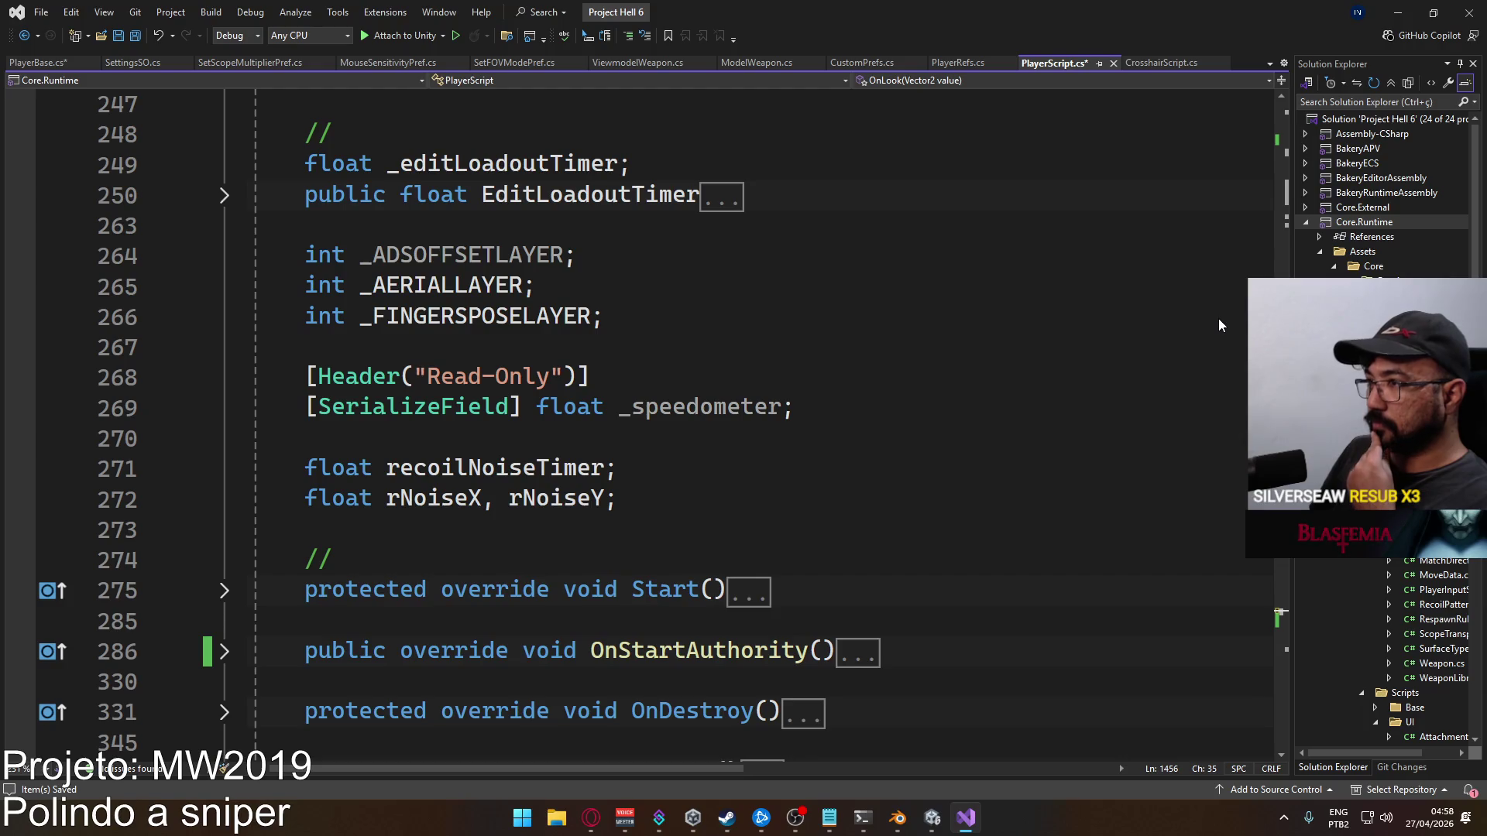
# Remove the _sens and _scopeMultiplier field declarations from PlayerBase.cs
pyautogui.hotkey('ctrl', 'Tab')
pyautogui.hotkey('ctrl', 'f')
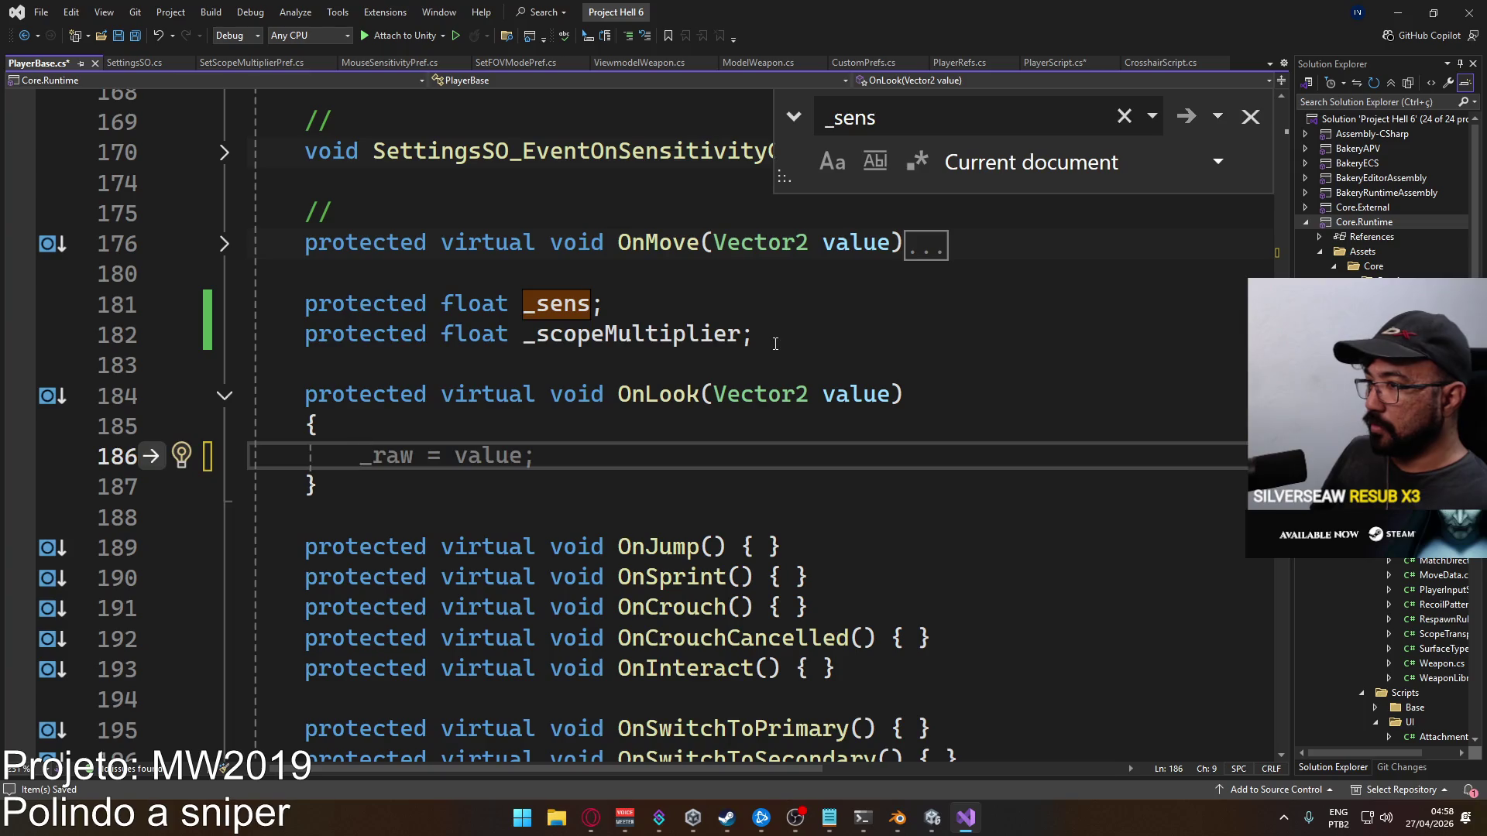
pyautogui.moveTo(775, 343); pyautogui.dragTo(309, 309)
pyautogui.click(304, 305)
pyautogui.moveTo(753, 334); pyautogui.dragTo(304, 305)
pyautogui.hotkey('ctrl', 'c')
pyautogui.press('BackSpace')
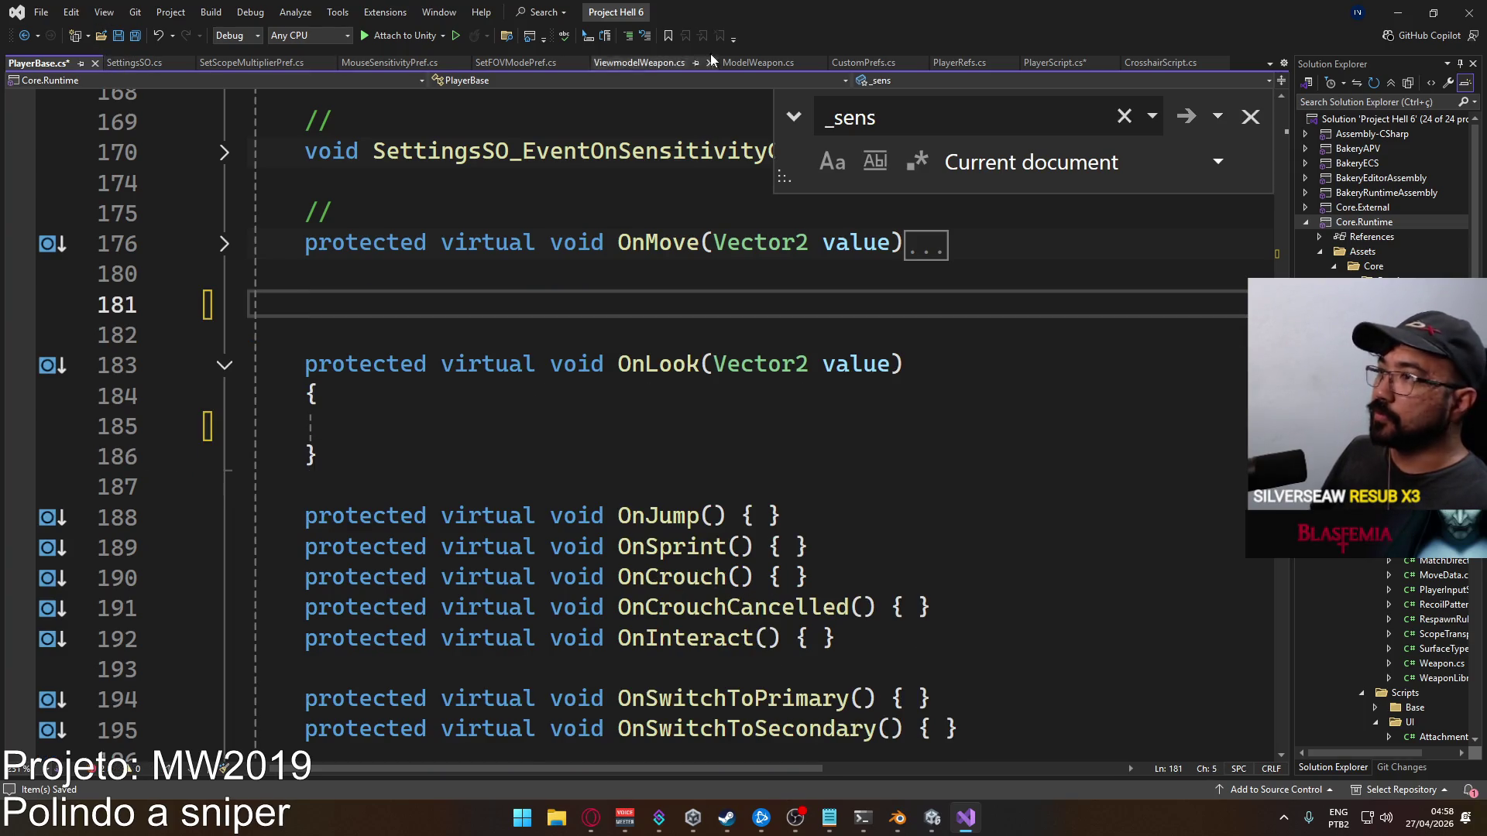
# Paste both fields below _fovViewmodel in PlayerScript.cs and strip their 'protected' modifiers
pyautogui.click(1051, 63)
pyautogui.scroll(15, 570, 378)
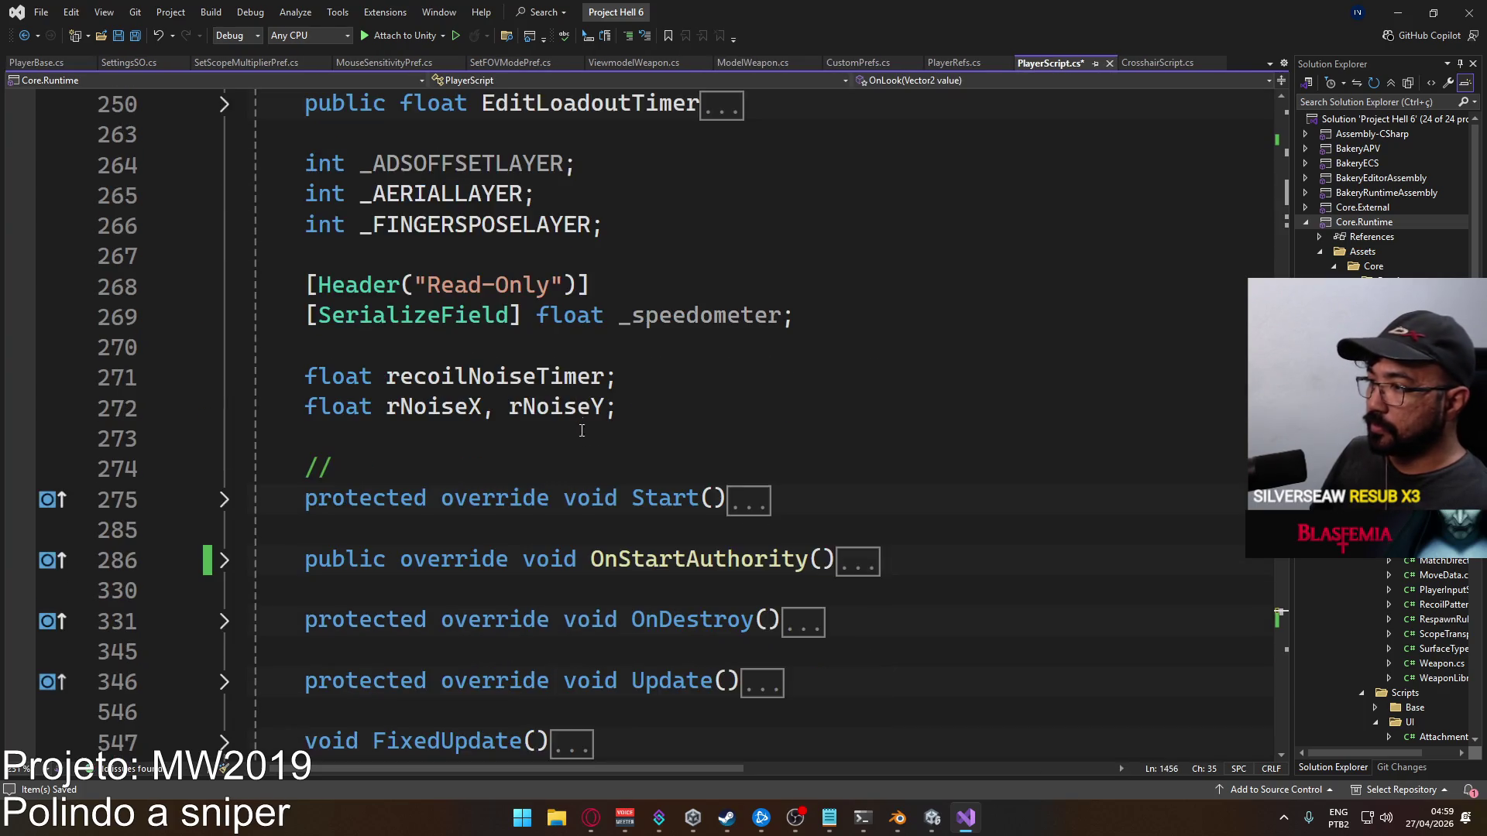
pyautogui.scroll(20, 665, 450)
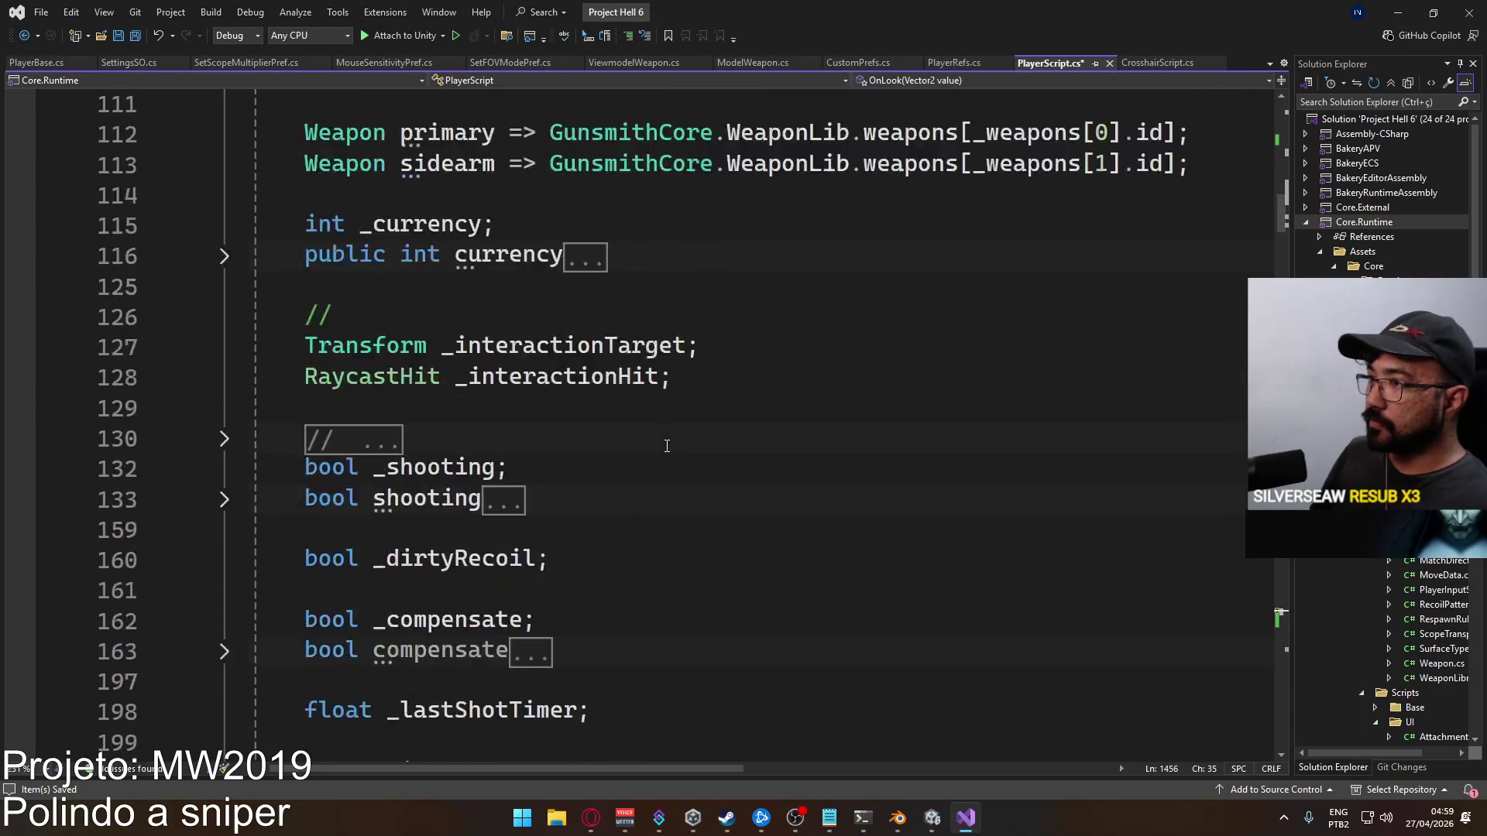
pyautogui.scroll(4, 617, 415)
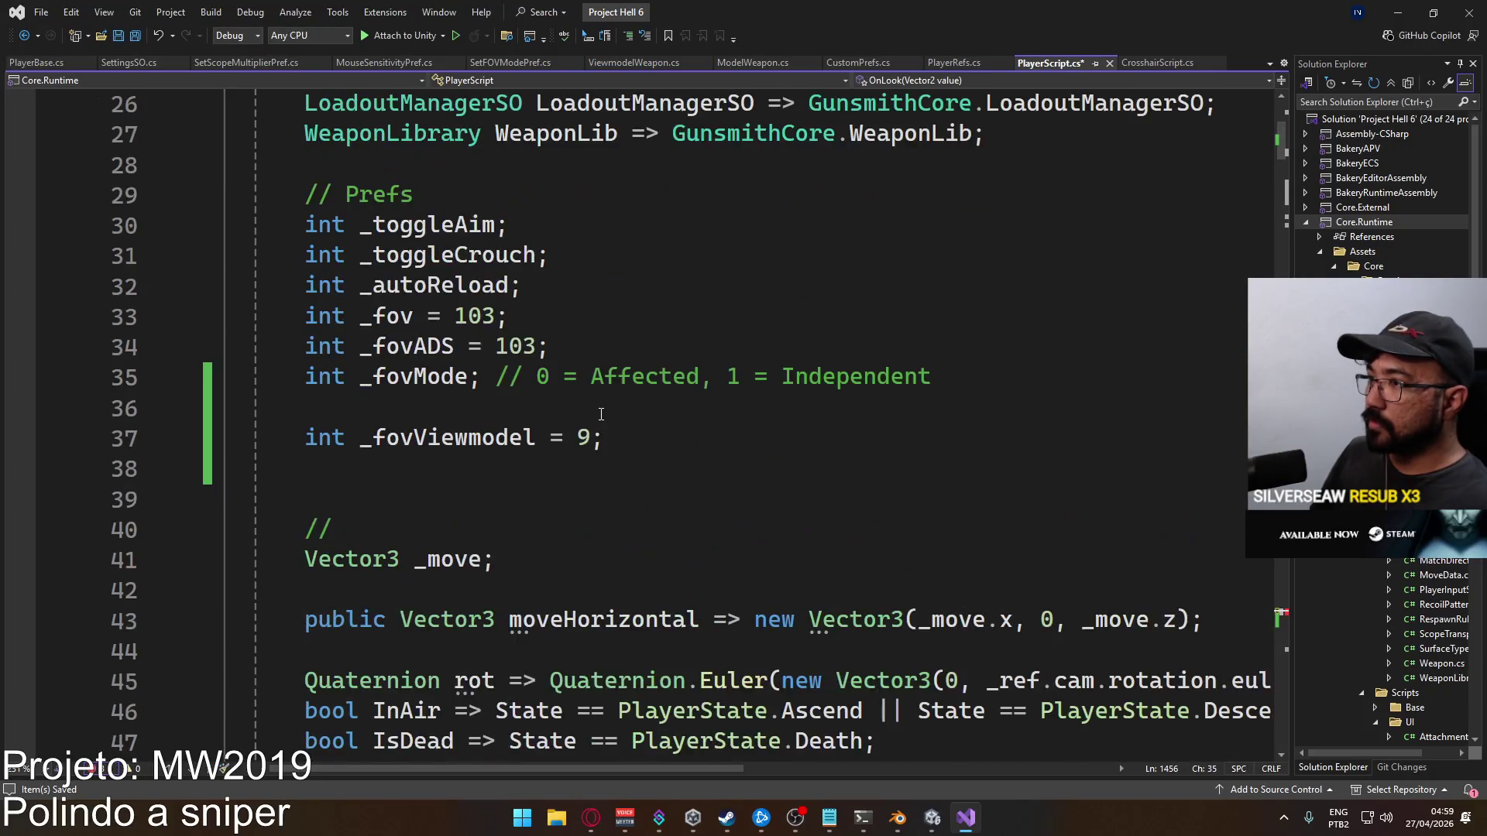
pyautogui.scroll(-1, 651, 473)
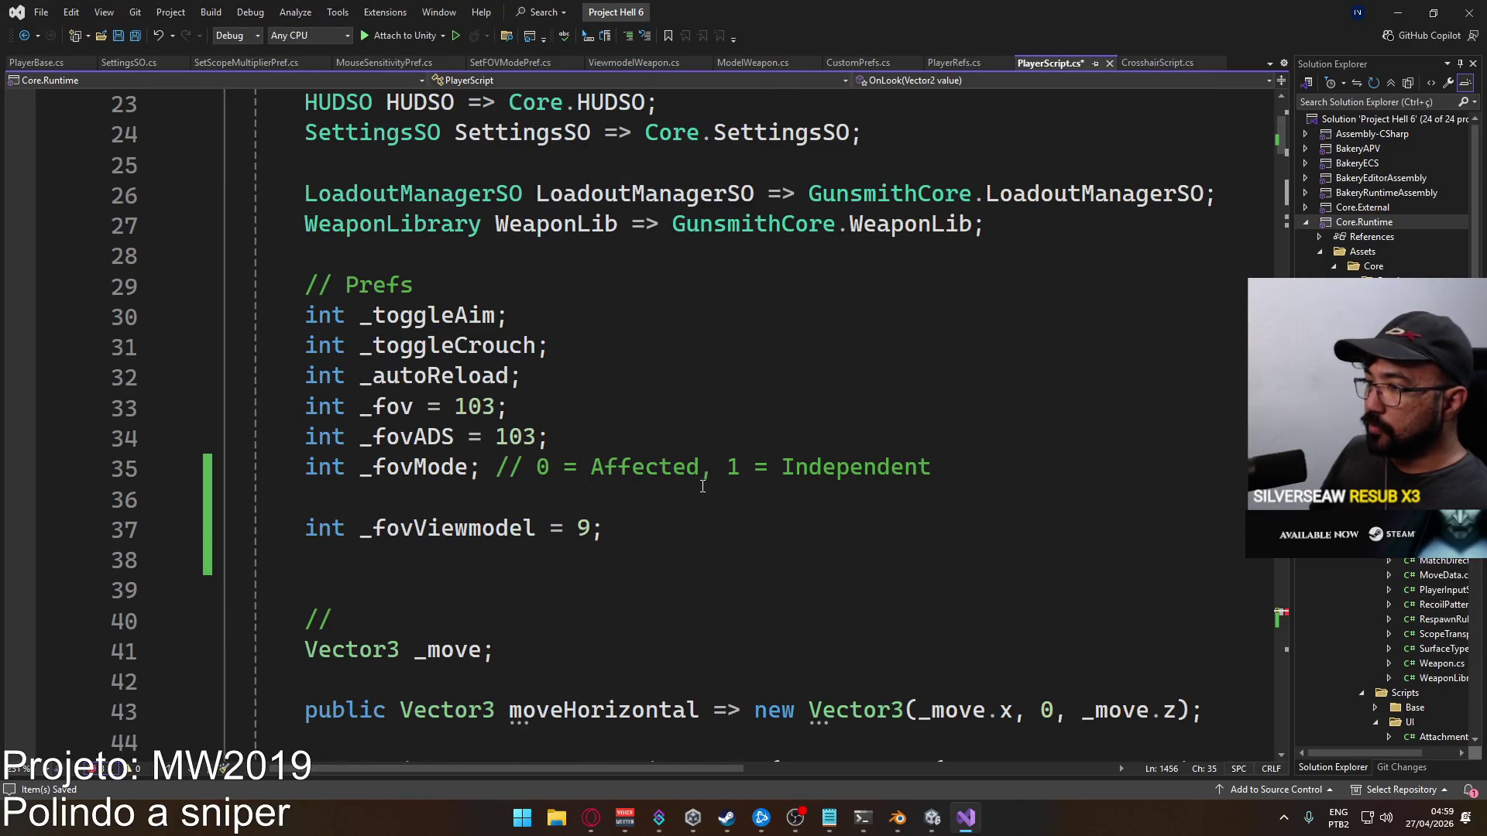
pyautogui.click(713, 522)
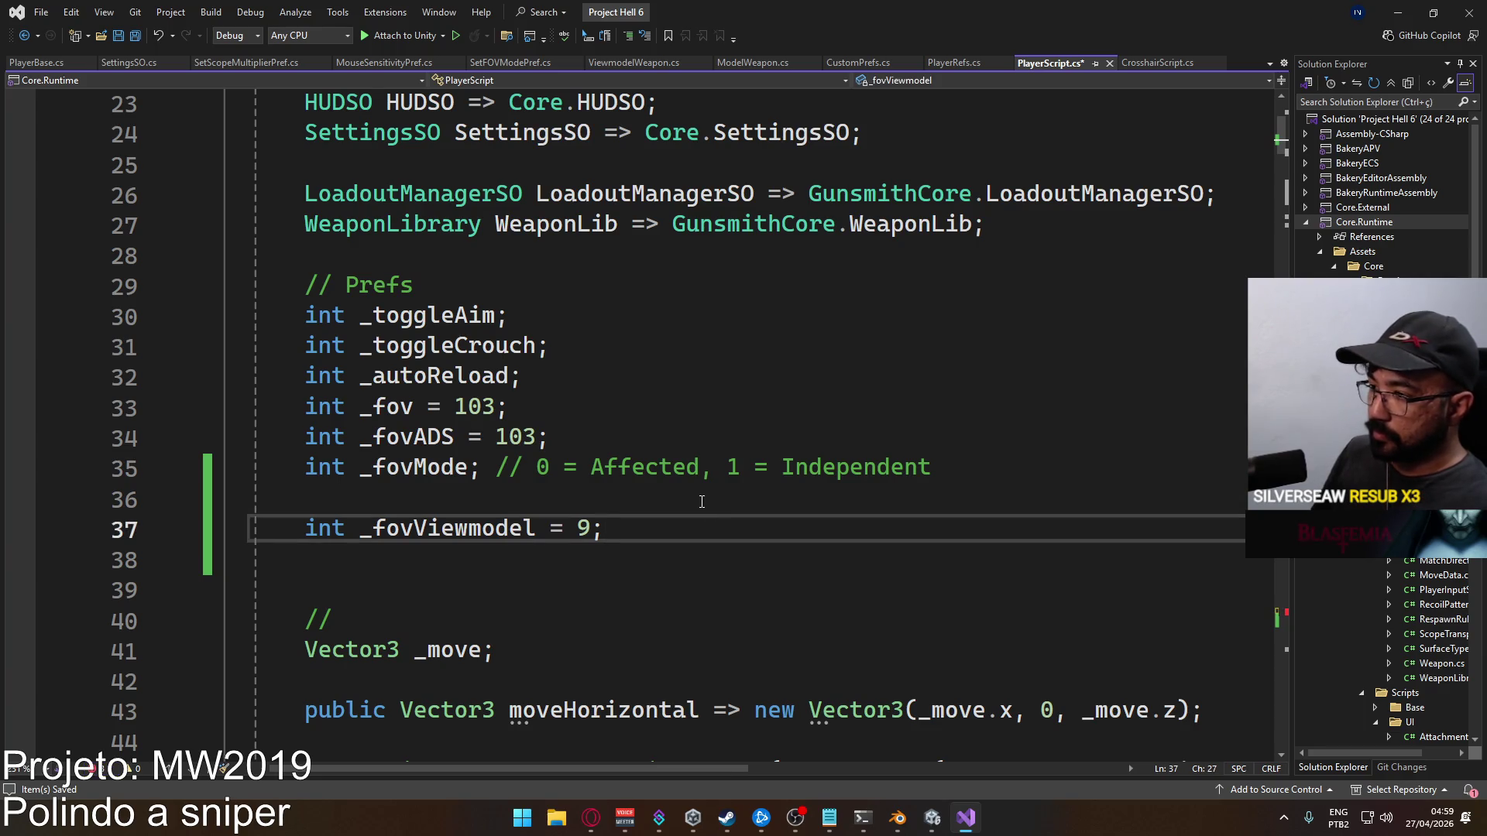
pyautogui.press('Return')
pyautogui.press('Return')
pyautogui.hotkey('ctrl', 'v')
pyautogui.doubleClick(369, 591)
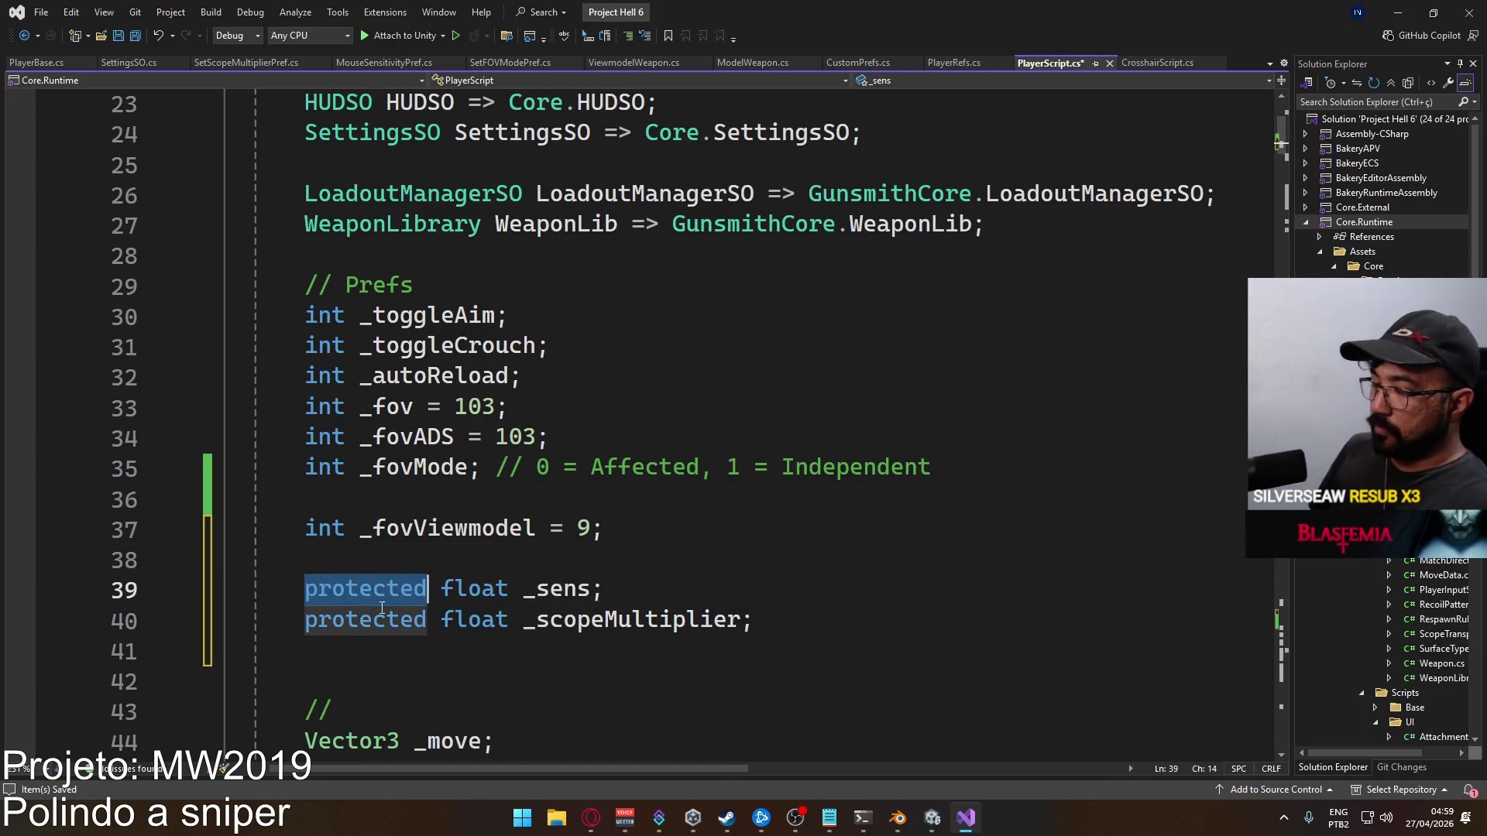
pyautogui.press('Delete')
pyautogui.doubleClick(369, 620)
pyautogui.press('Delete')
pyautogui.scroll(-4, 566, 549)
pyautogui.scroll(-20, 565, 548)
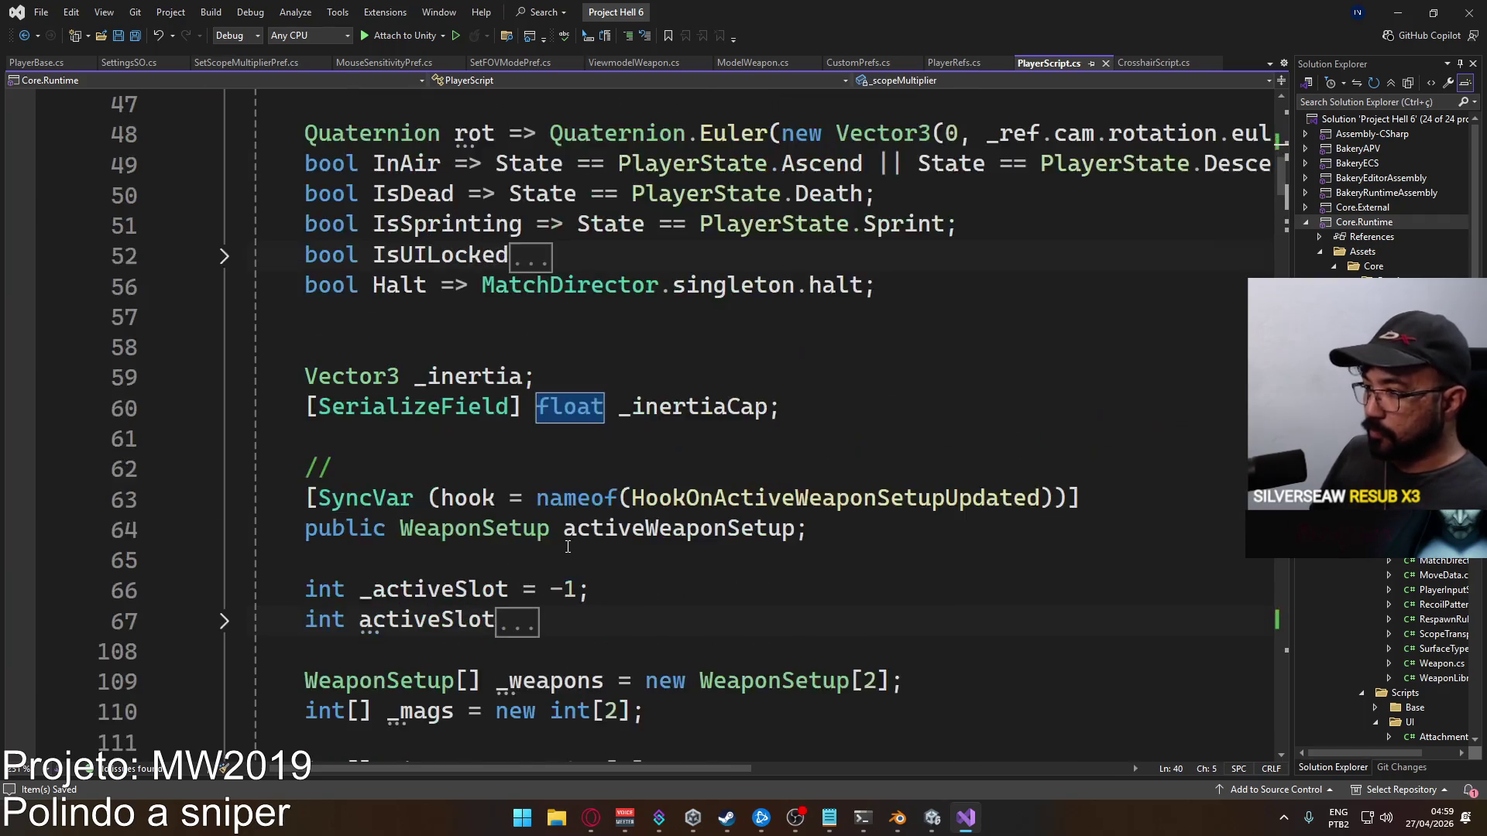
# Unfold Start and OnStartAuthority and add two blank lines above the line-298 comment
pyautogui.scroll(-9, 547, 558)
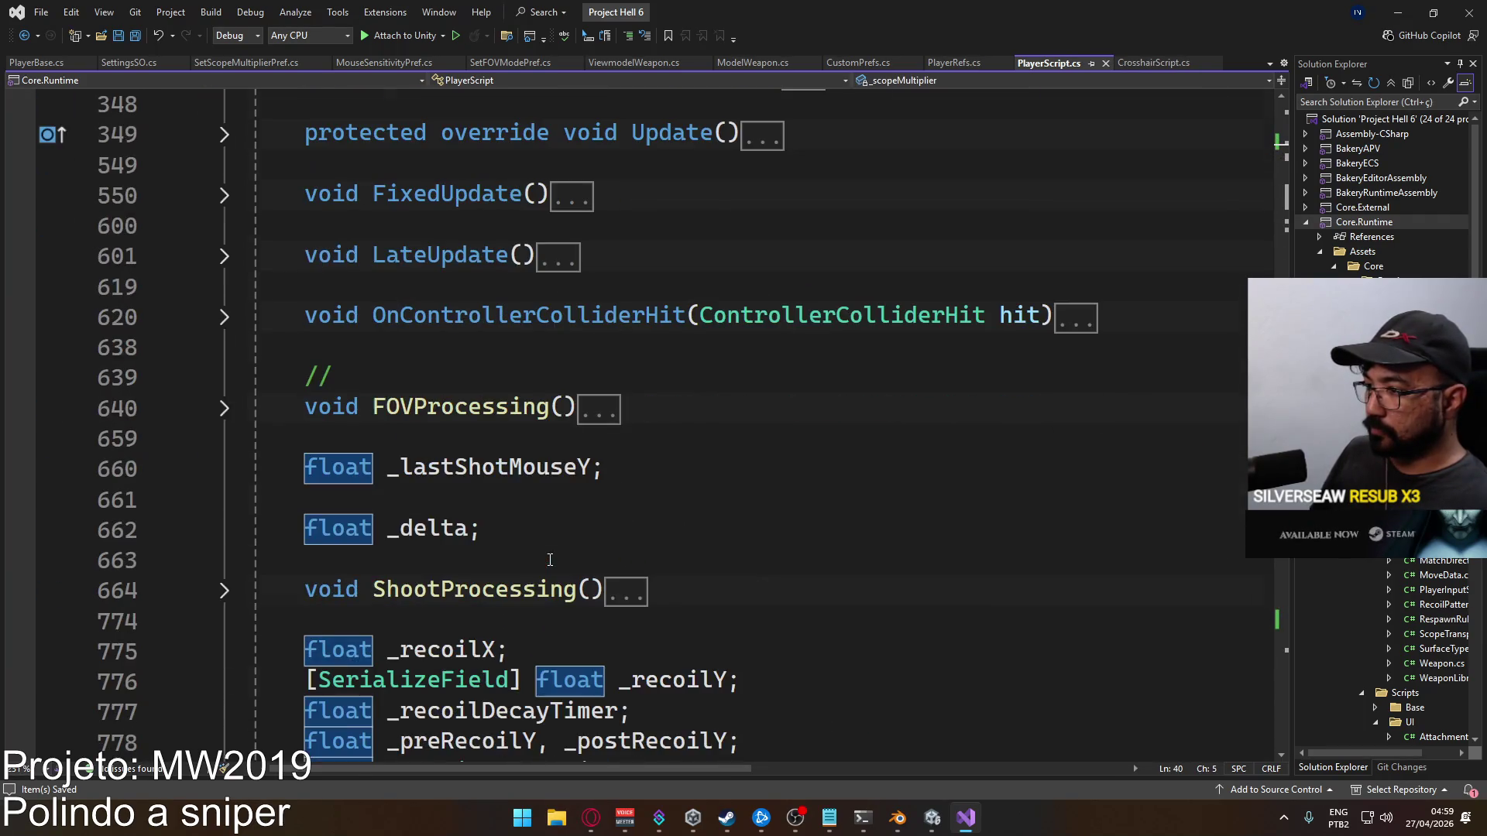
pyautogui.scroll(3, 413, 458)
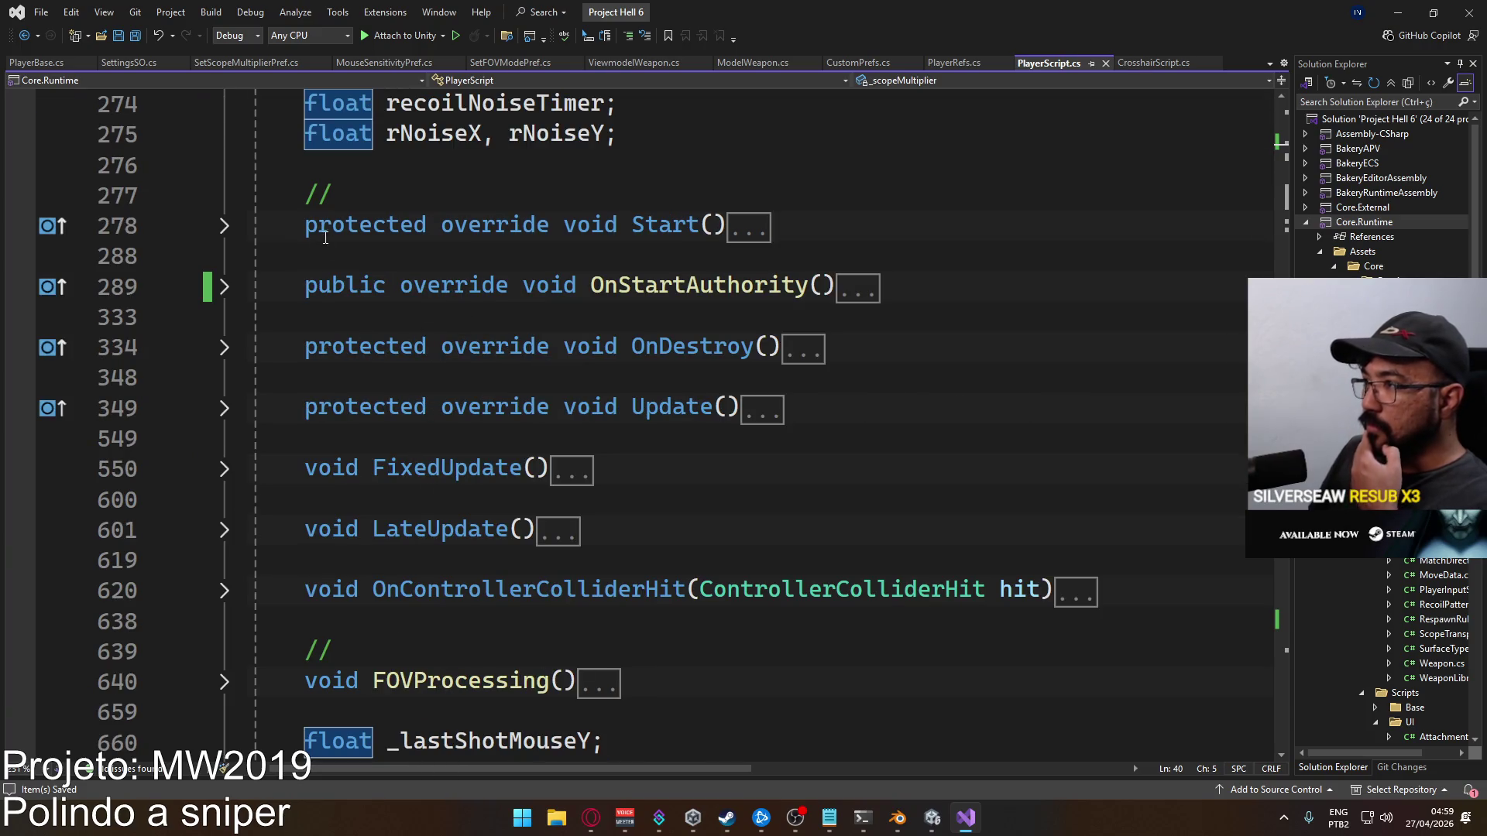
pyautogui.click(224, 227)
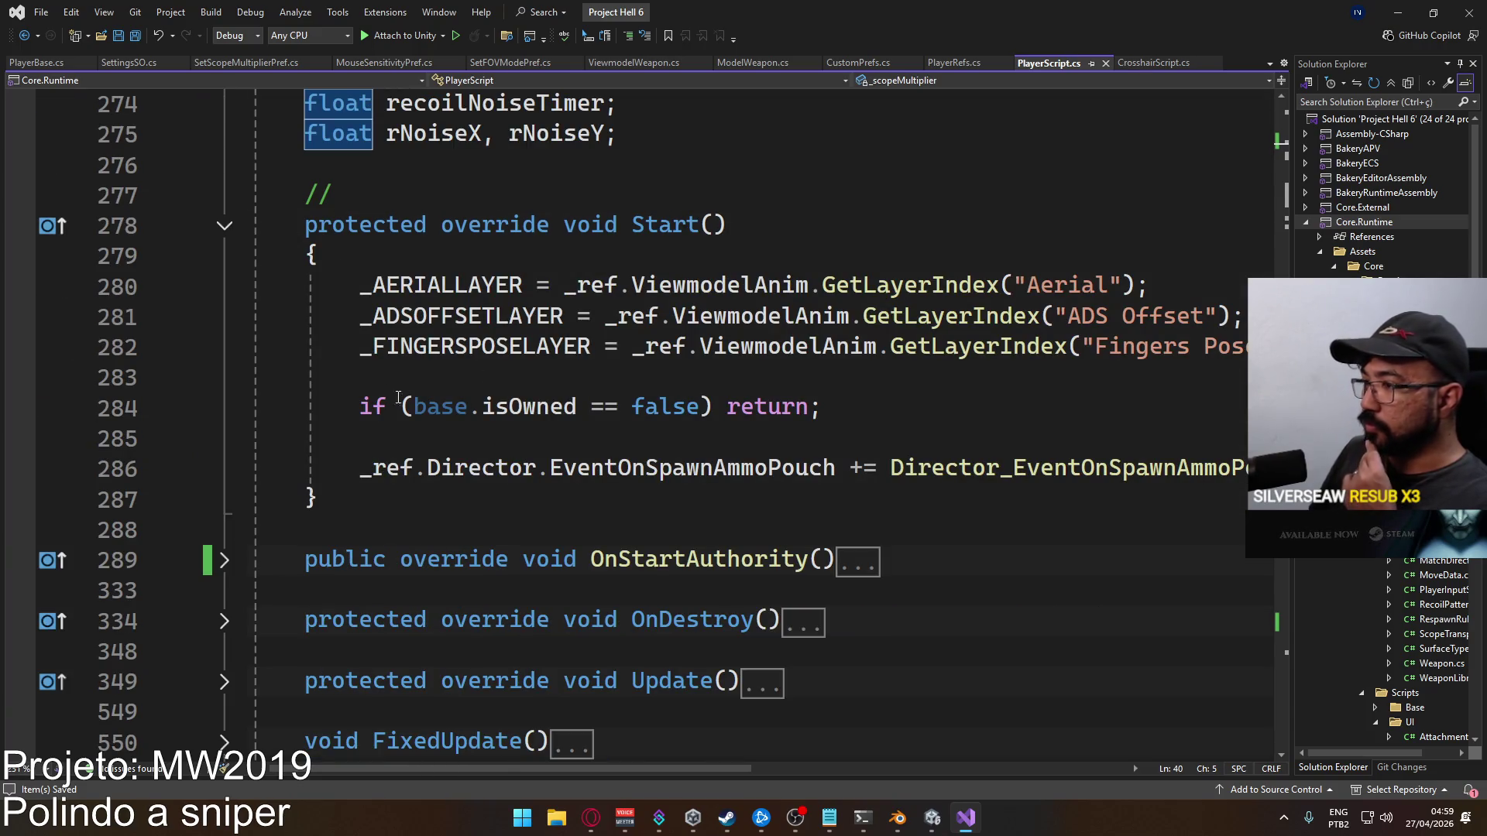
pyautogui.click(230, 564)
pyautogui.scroll(-3, 481, 552)
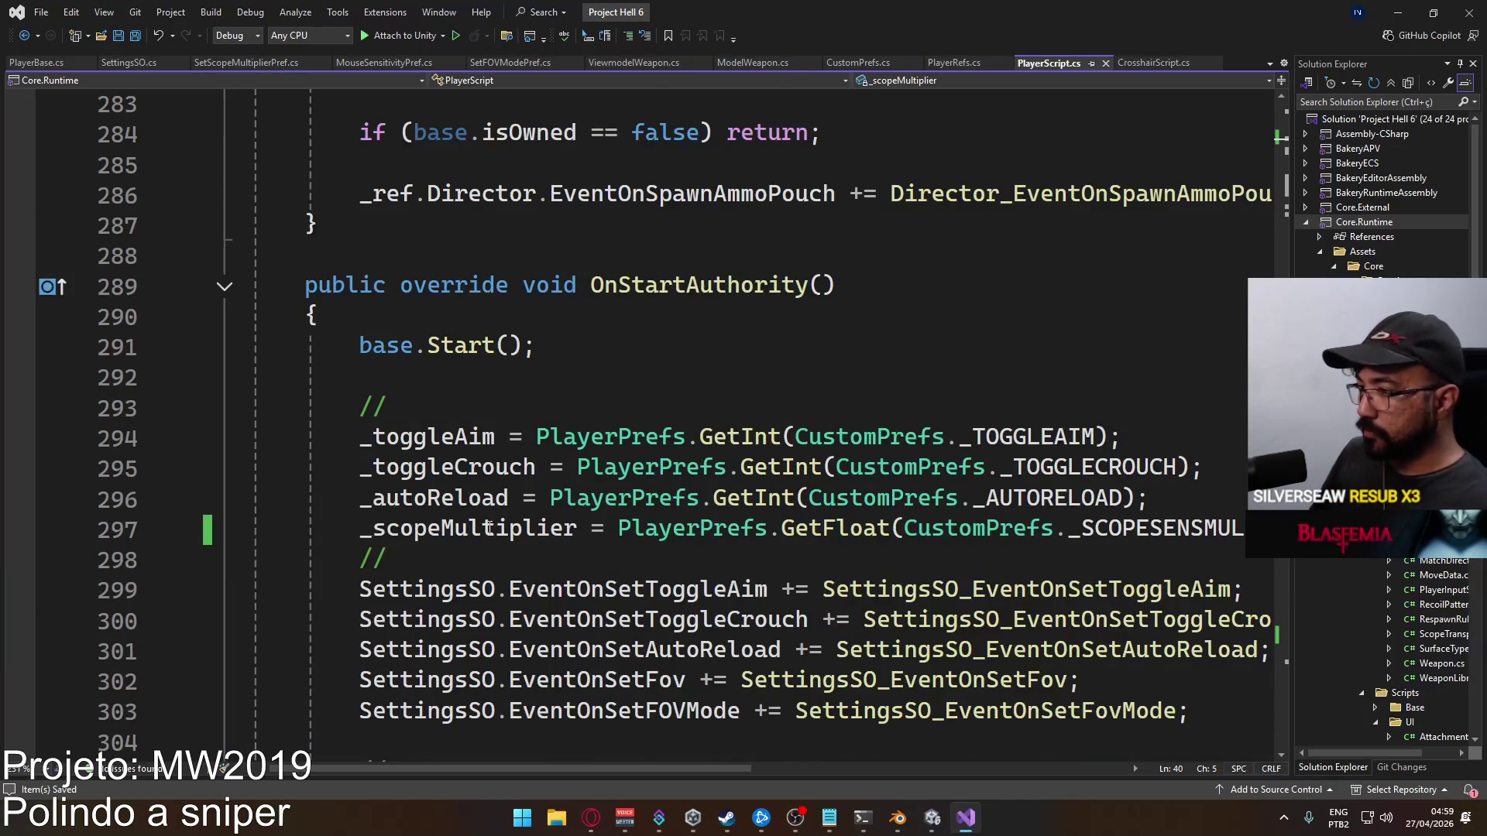
pyautogui.scroll(-2, 488, 527)
pyautogui.click(385, 383)
pyautogui.press('Return')
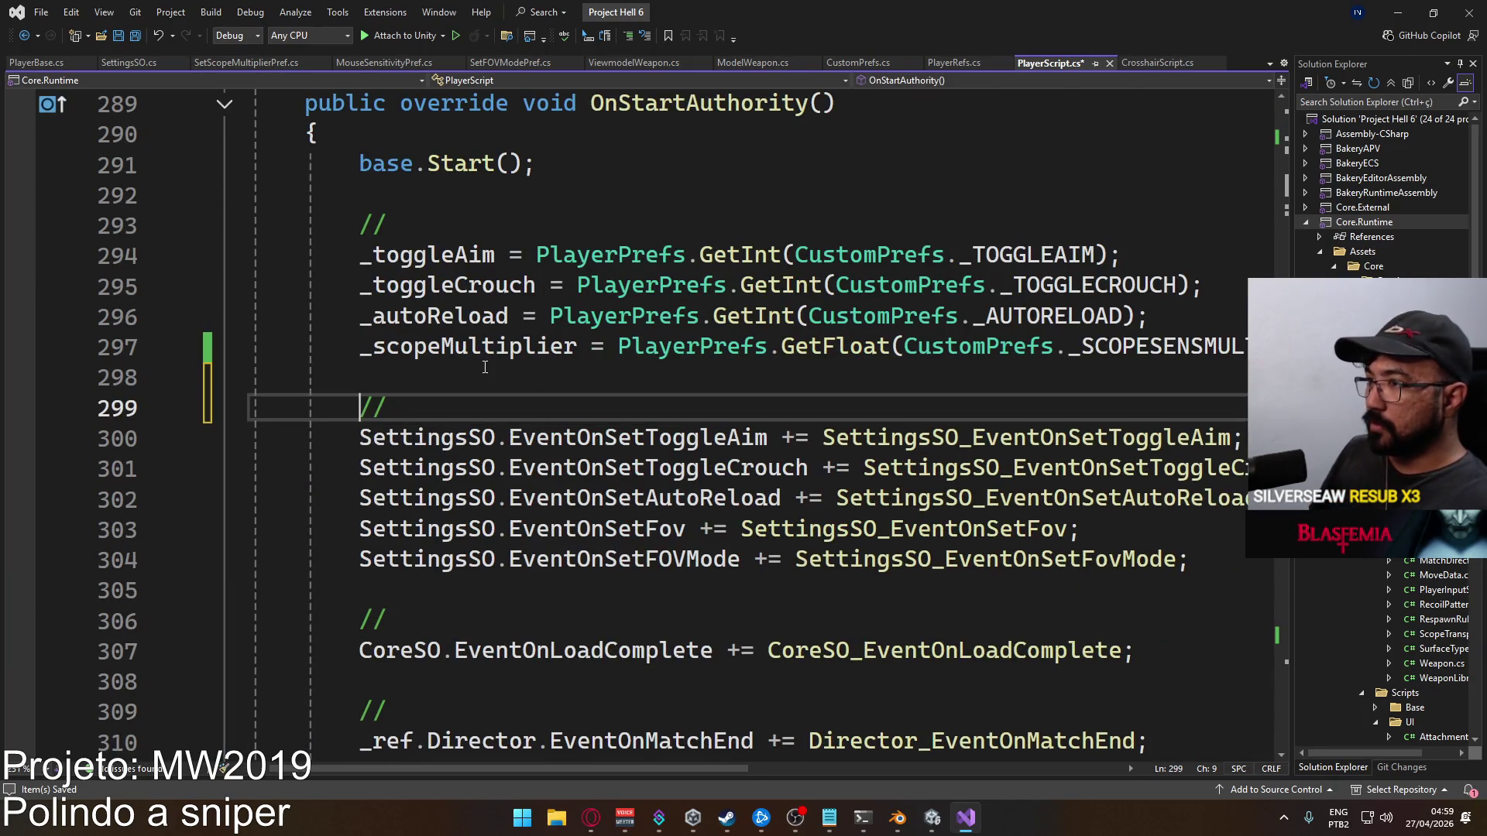
pyautogui.press('Return')
# Add `_sens = PlayerPrefs.GetFloat(CustomPrefs._SENSITIVITY);` above the scope multiplier load, save, and remove the extra blank line
pyautogui.click(373, 346)
pyautogui.hotkey('ctrl', 'Return')
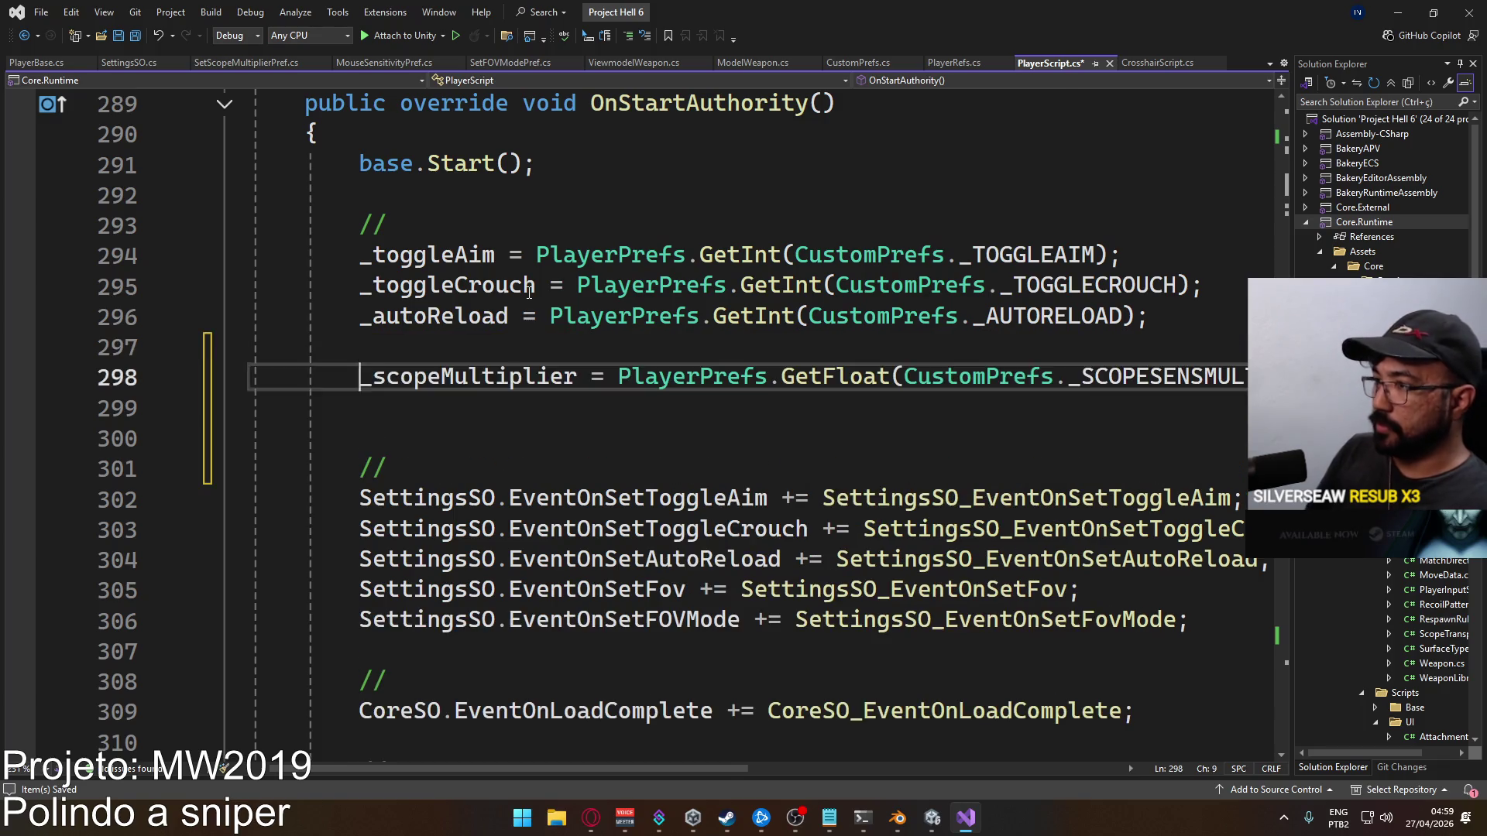
pyautogui.write('_sens =')
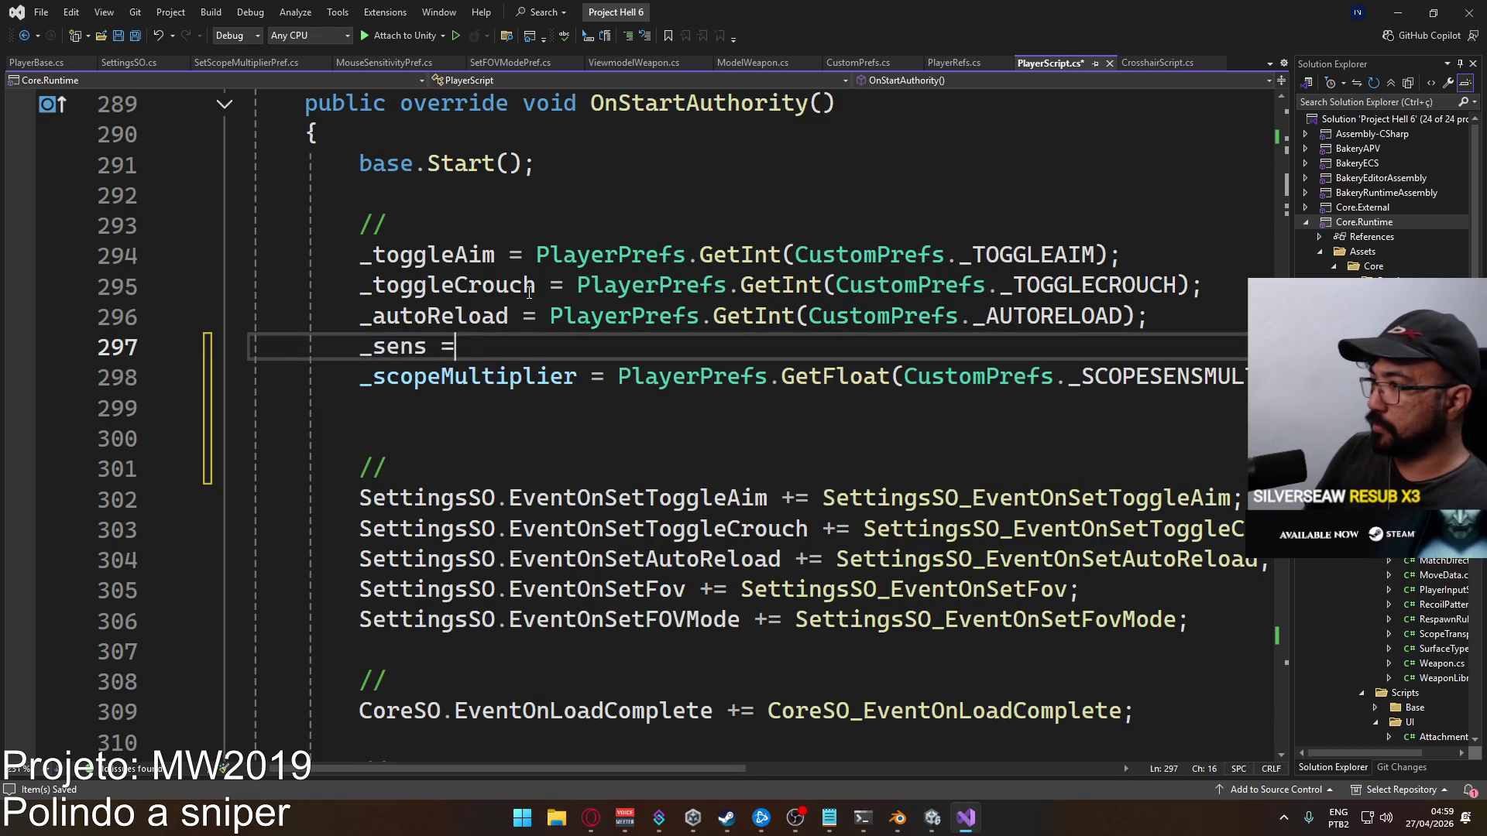
pyautogui.write(' Pla')
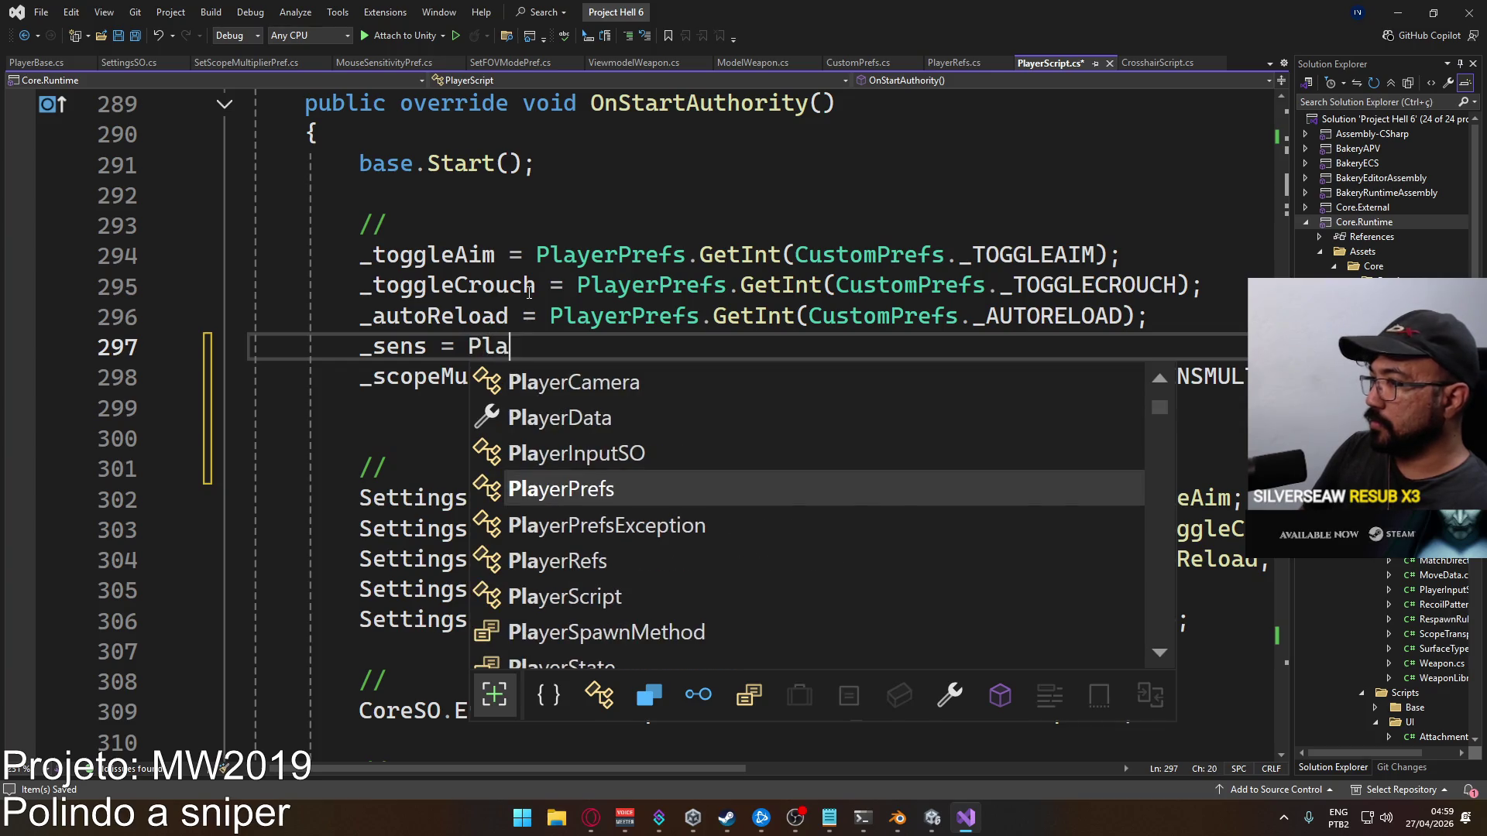
pyautogui.write('yerp.g(')
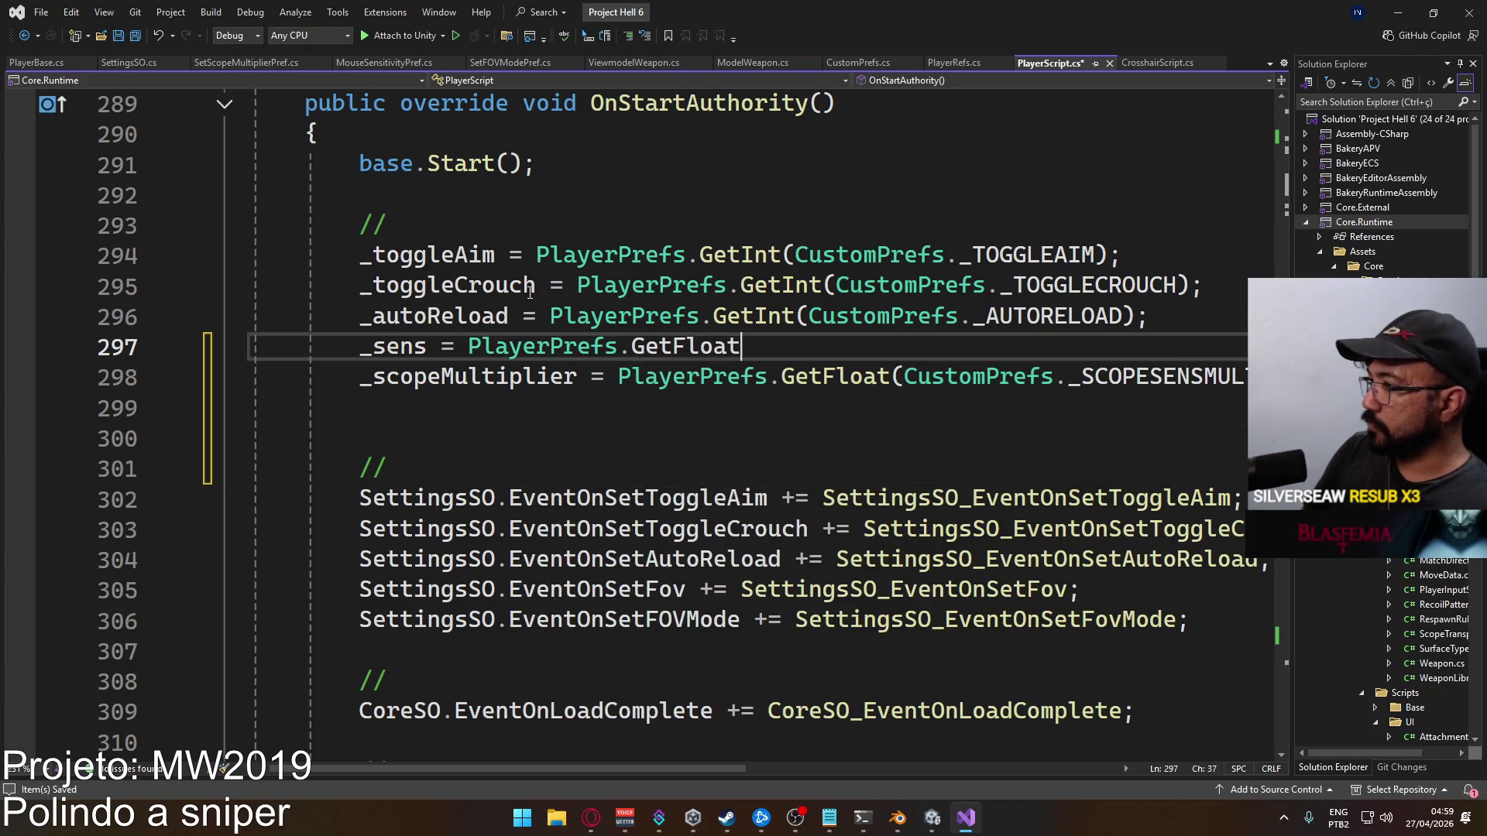
pyautogui.write('P')
pyautogui.press('BackSpace')
pyautogui.write('Customp._')
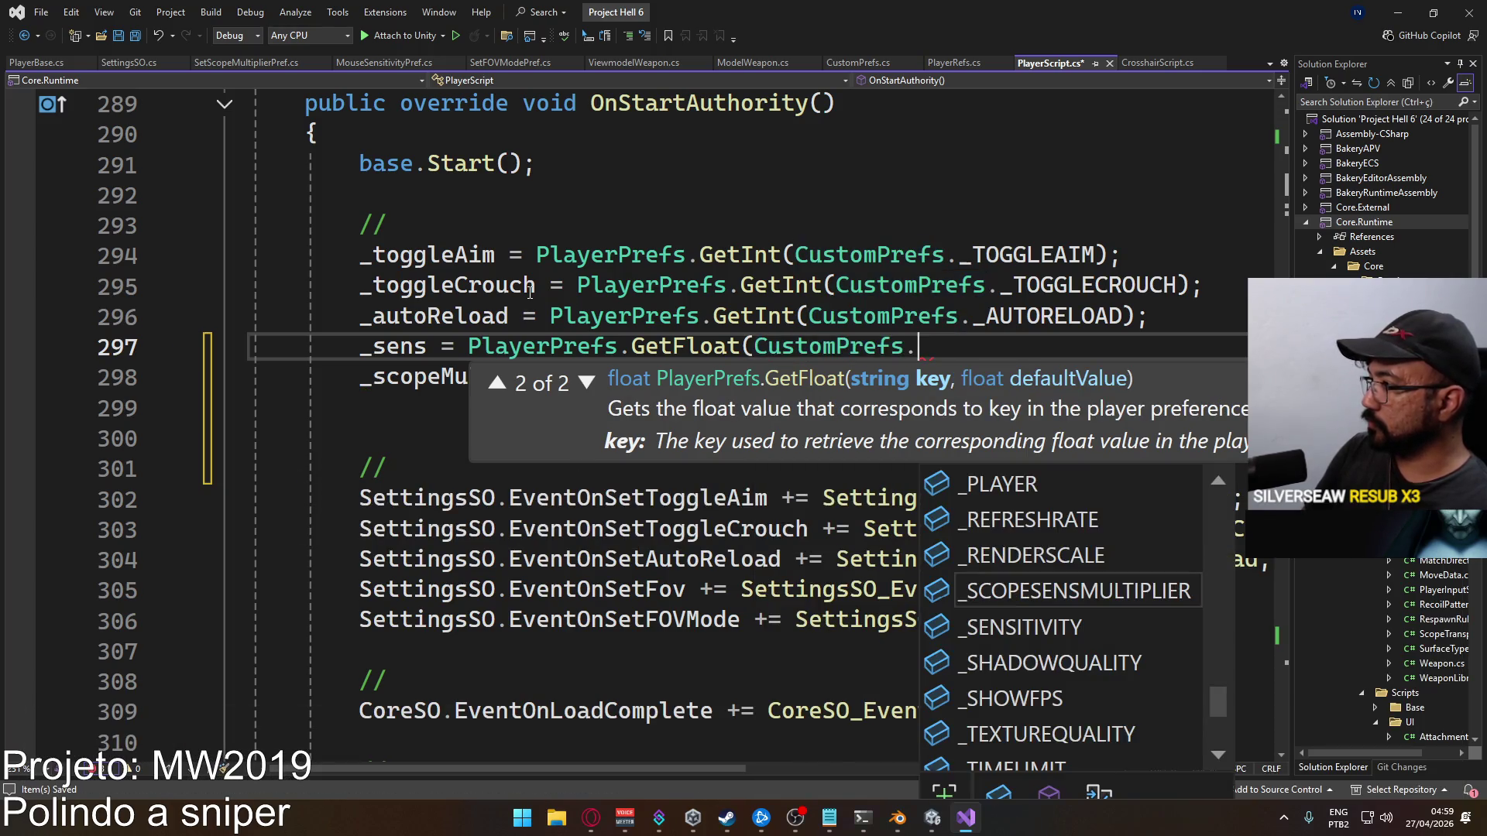
pyautogui.write('se)')
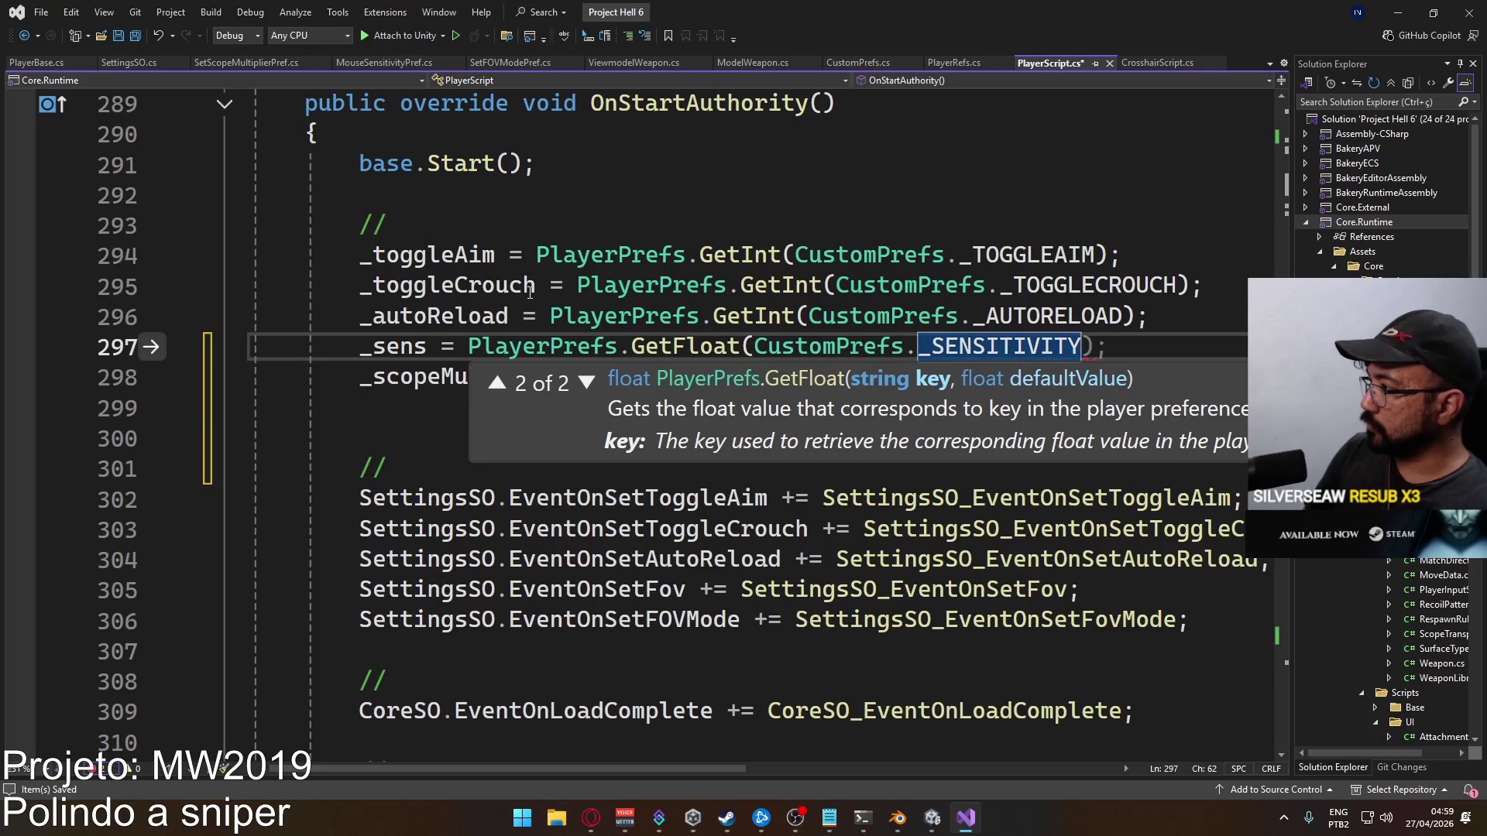
pyautogui.write(';')
pyautogui.hotkey('ctrl', 's')
pyautogui.click(817, 417)
pyautogui.press('Delete')
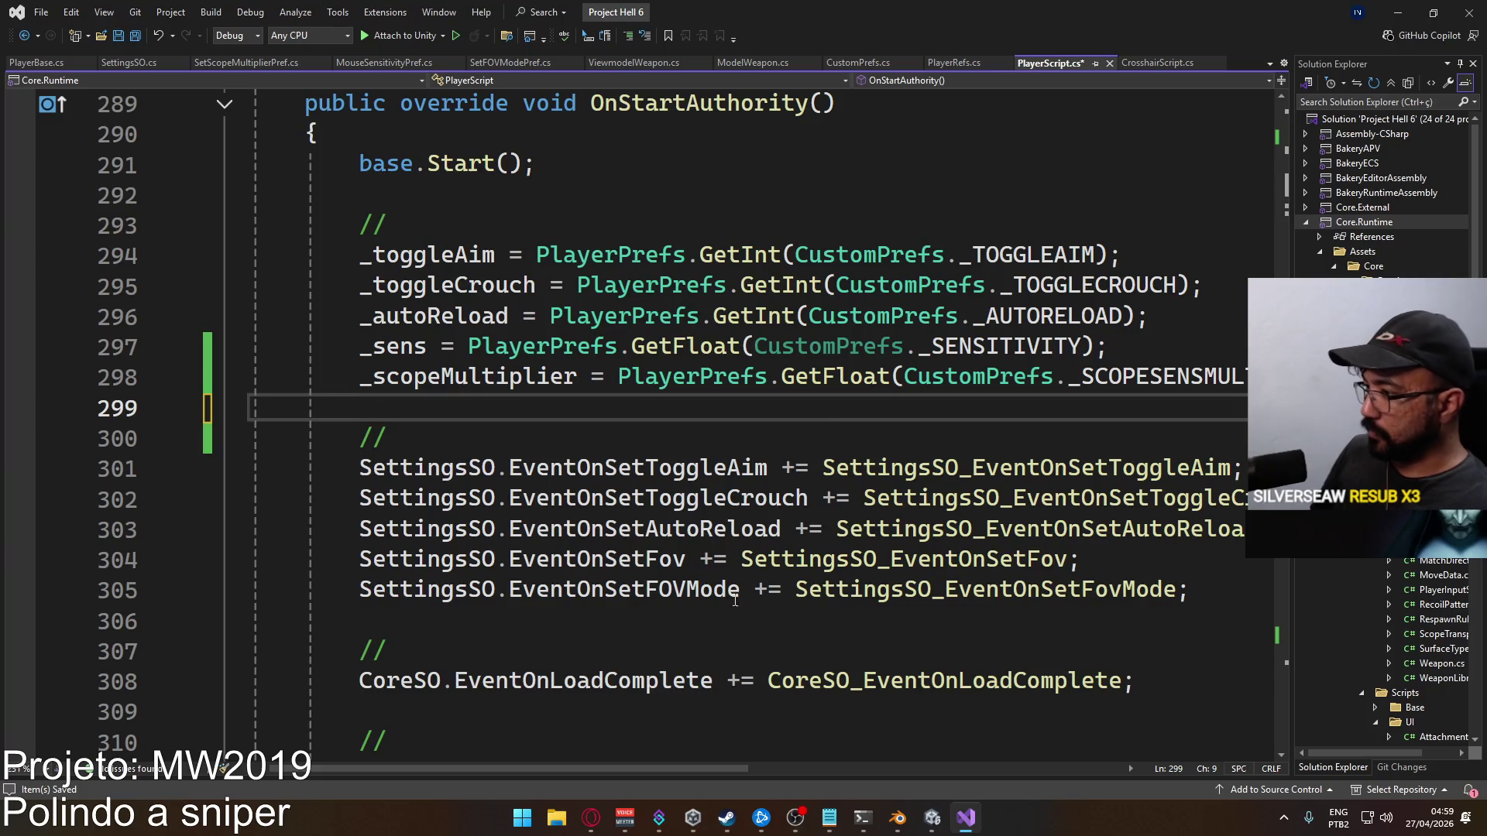
# Subscribe a generated handler to SettingsSO.EventOnSensitivityChanged below the FOVMode subscription
pyautogui.click(1209, 591)
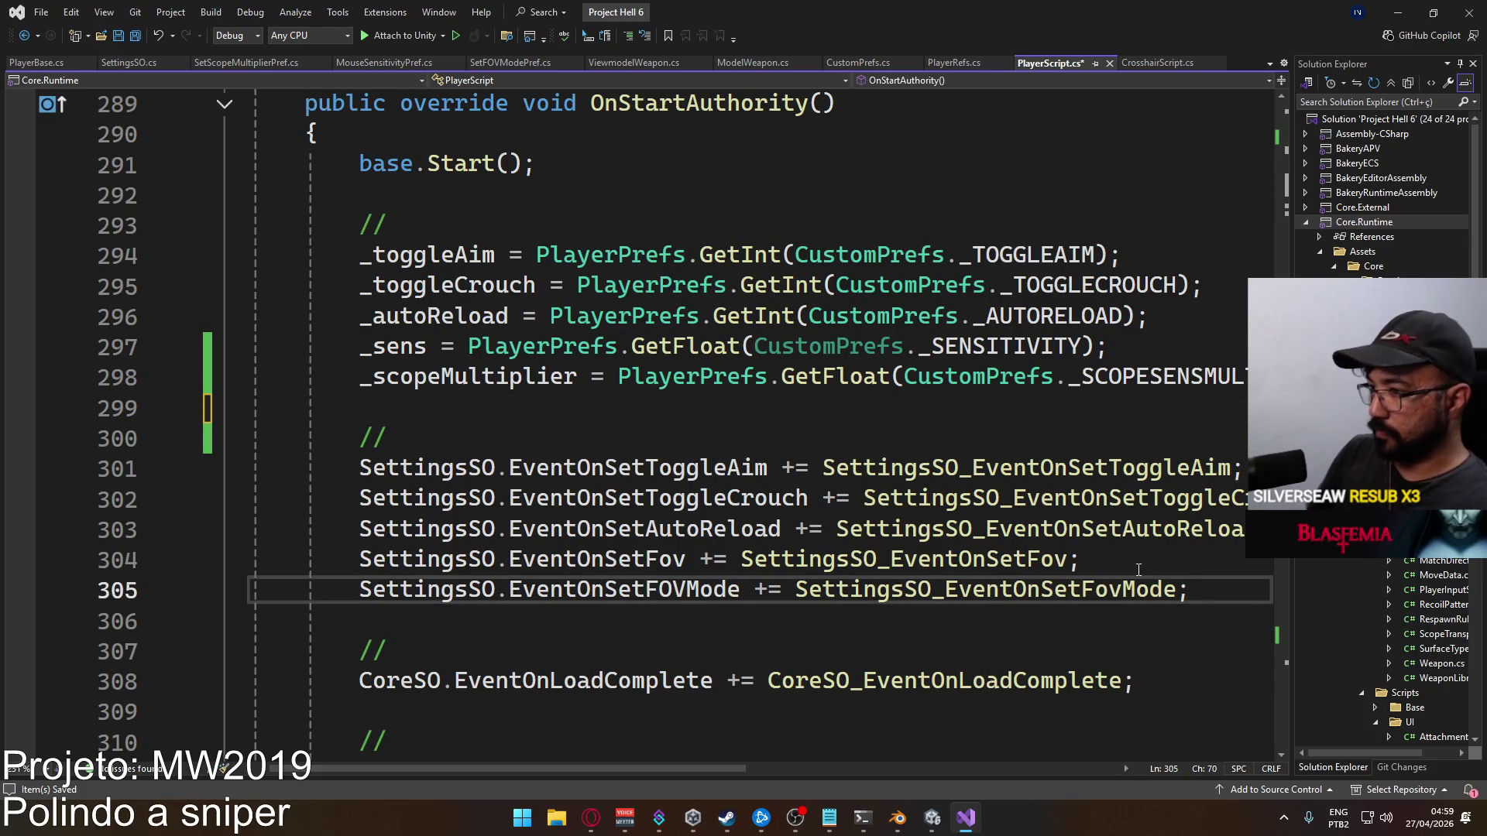
pyautogui.press('Return')
pyautogui.write('SettingsSO.e')
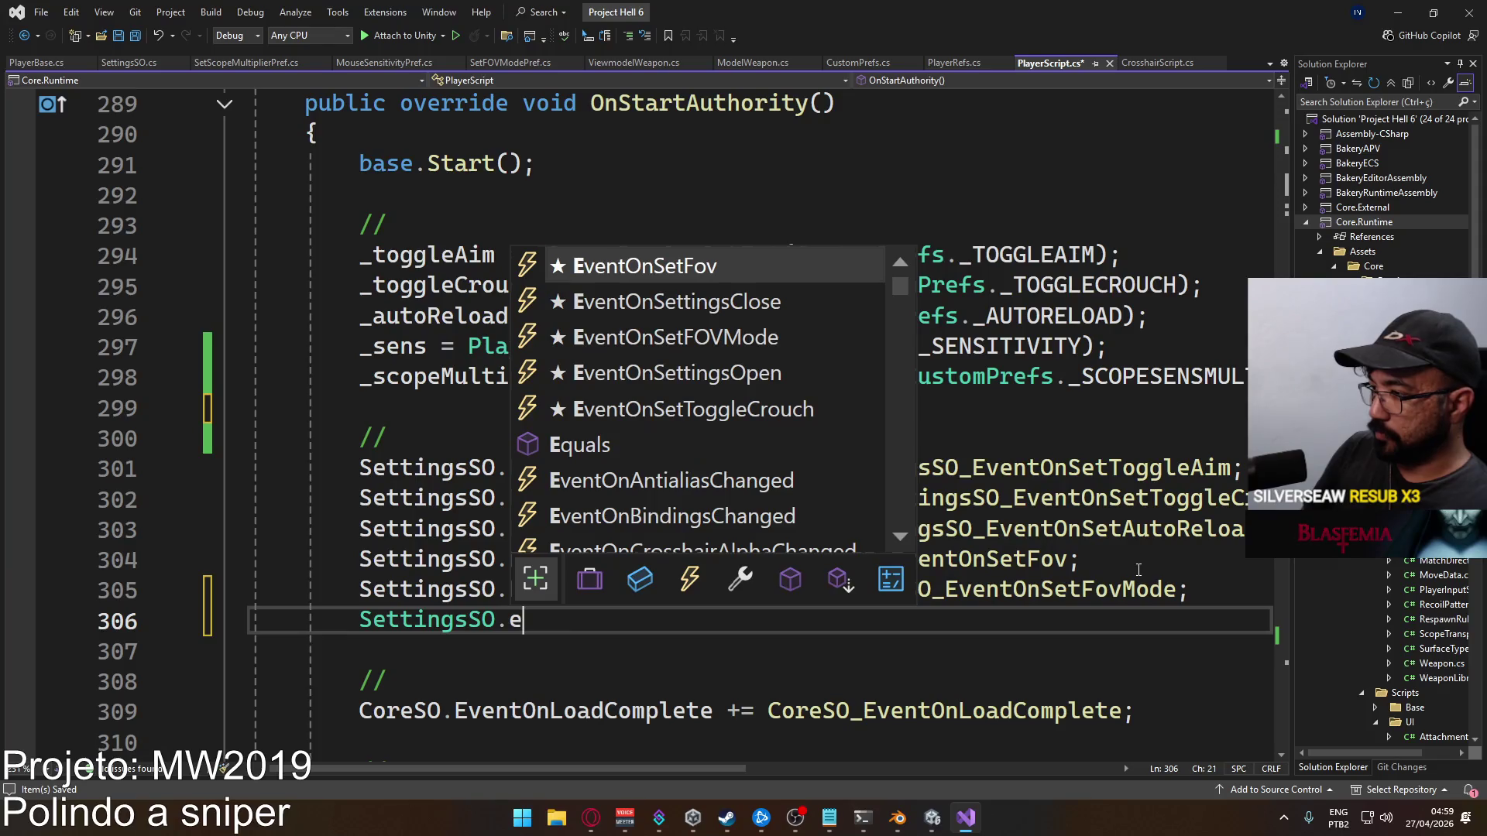
pyautogui.write('venton')
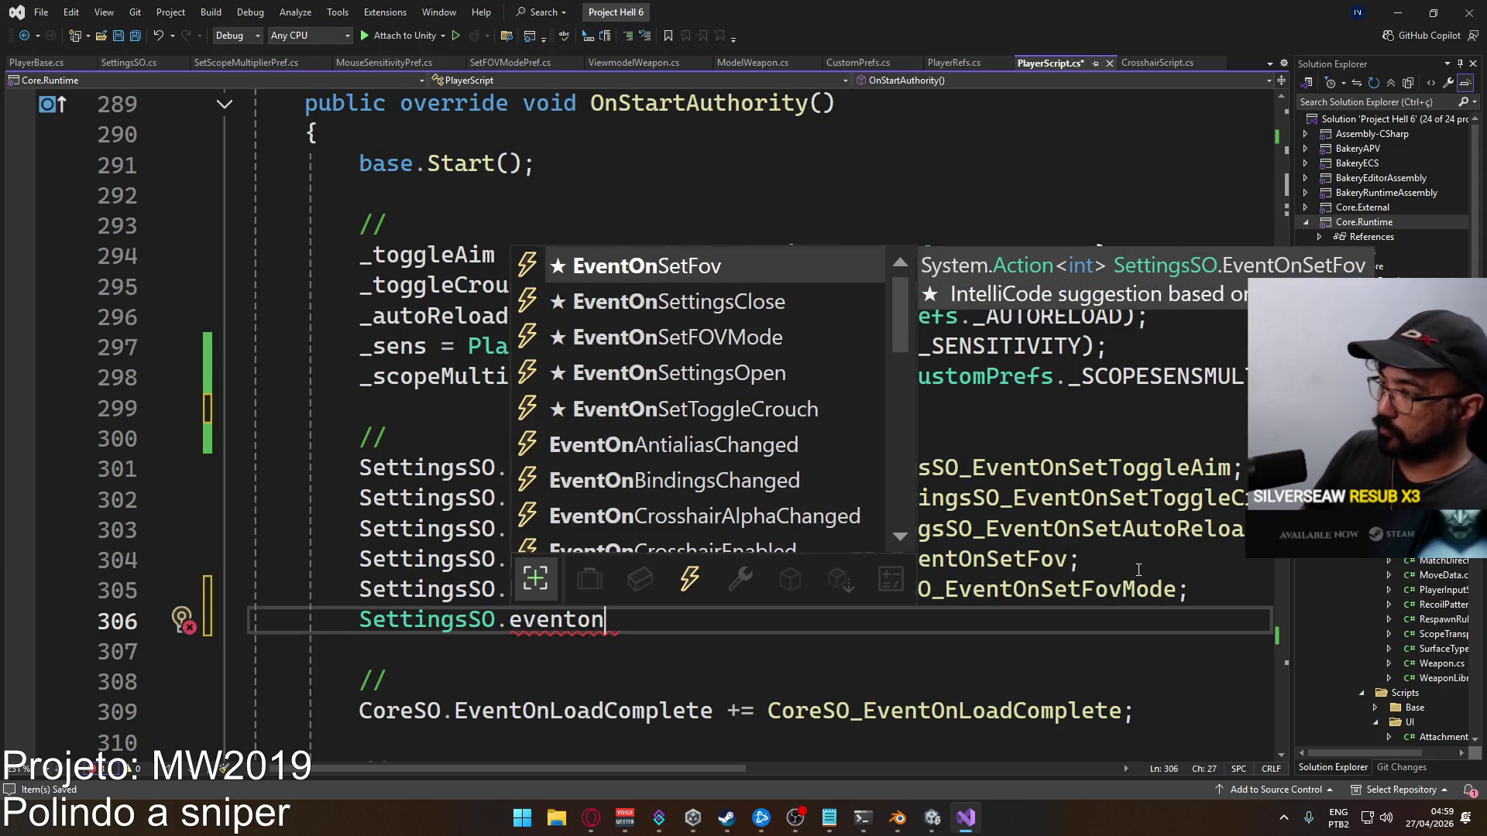
pyautogui.write('sen')
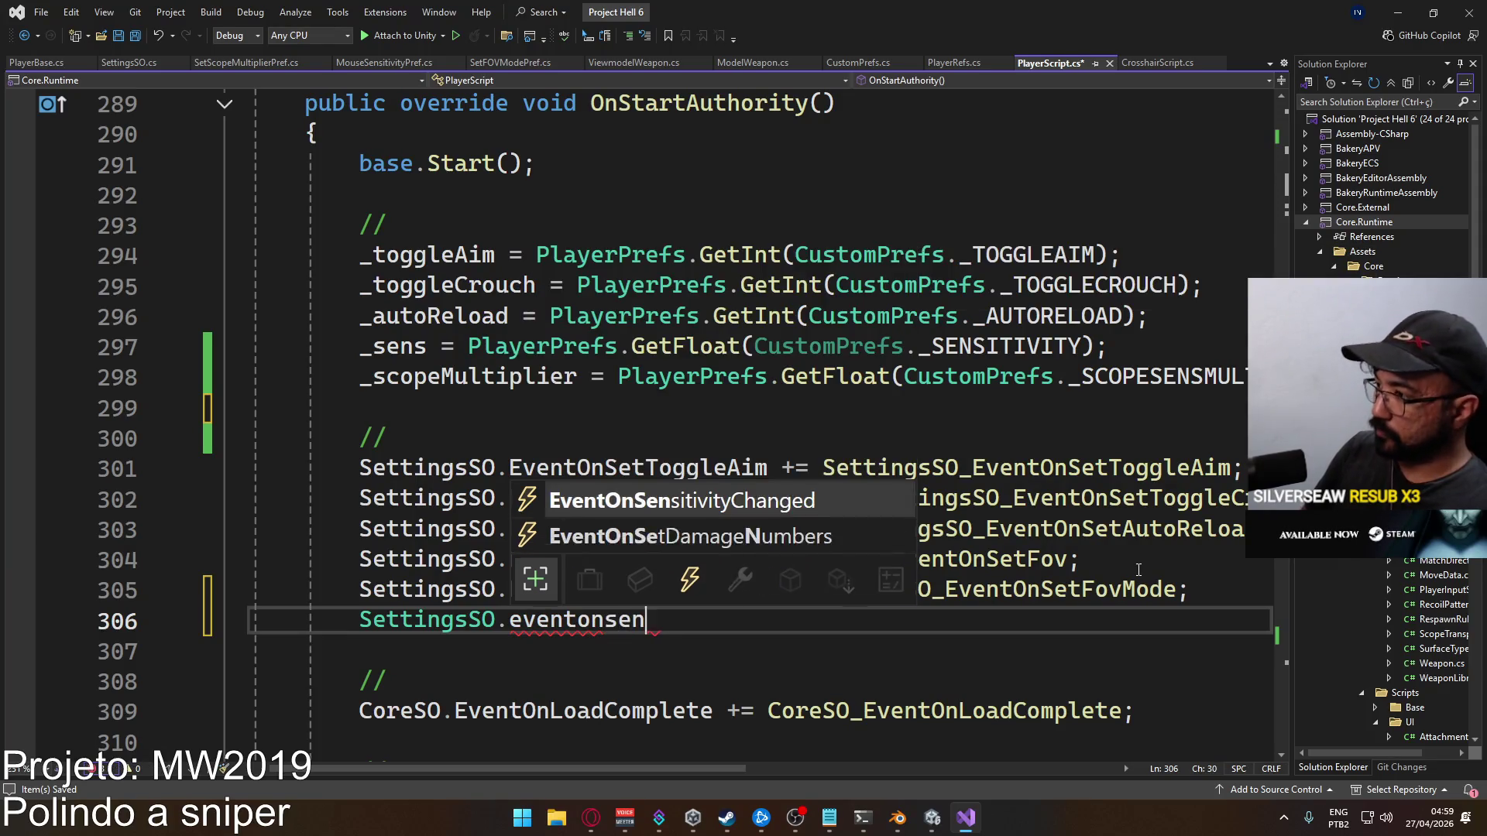
pyautogui.write('s +=')
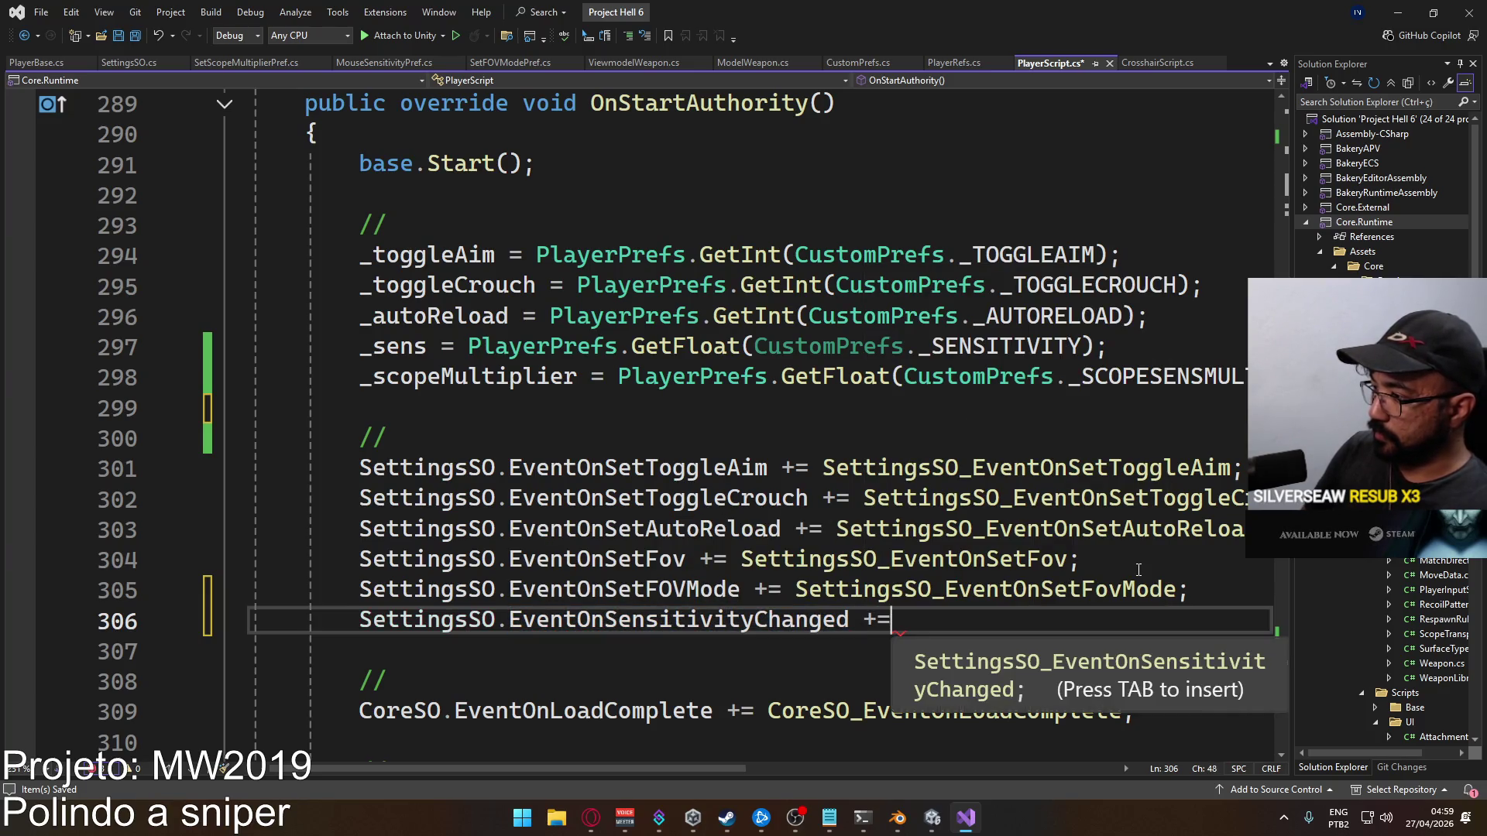
pyautogui.press('Tab')
pyautogui.press('Return')
pyautogui.press('Return')
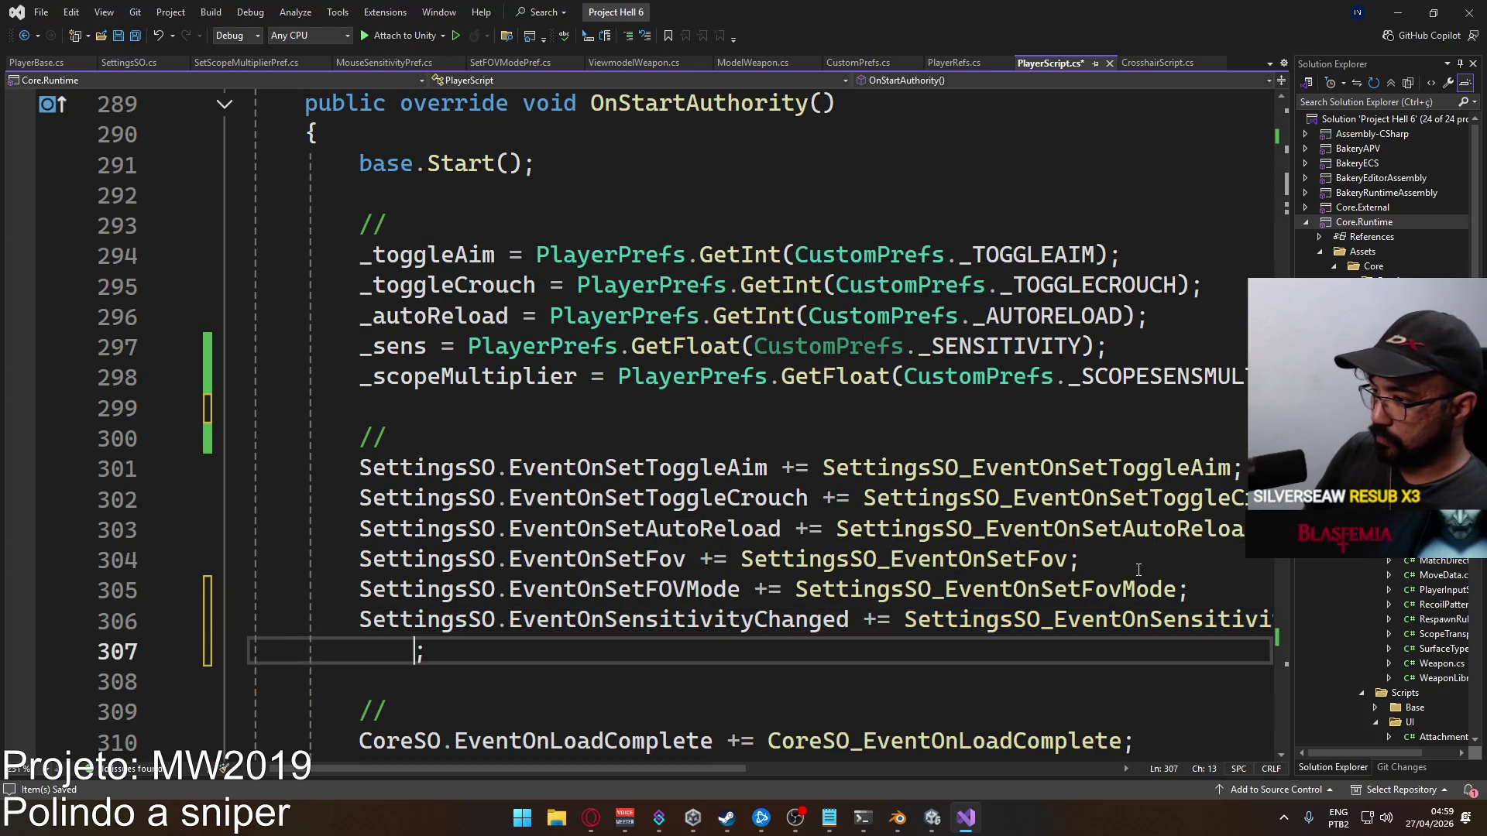
pyautogui.press('BackSpace')
# Subscribe a generated handler to SettingsSO.EventOnScopeMultiplierChanged, tidy the surrounding blank lines, and save
pyautogui.press('Down')
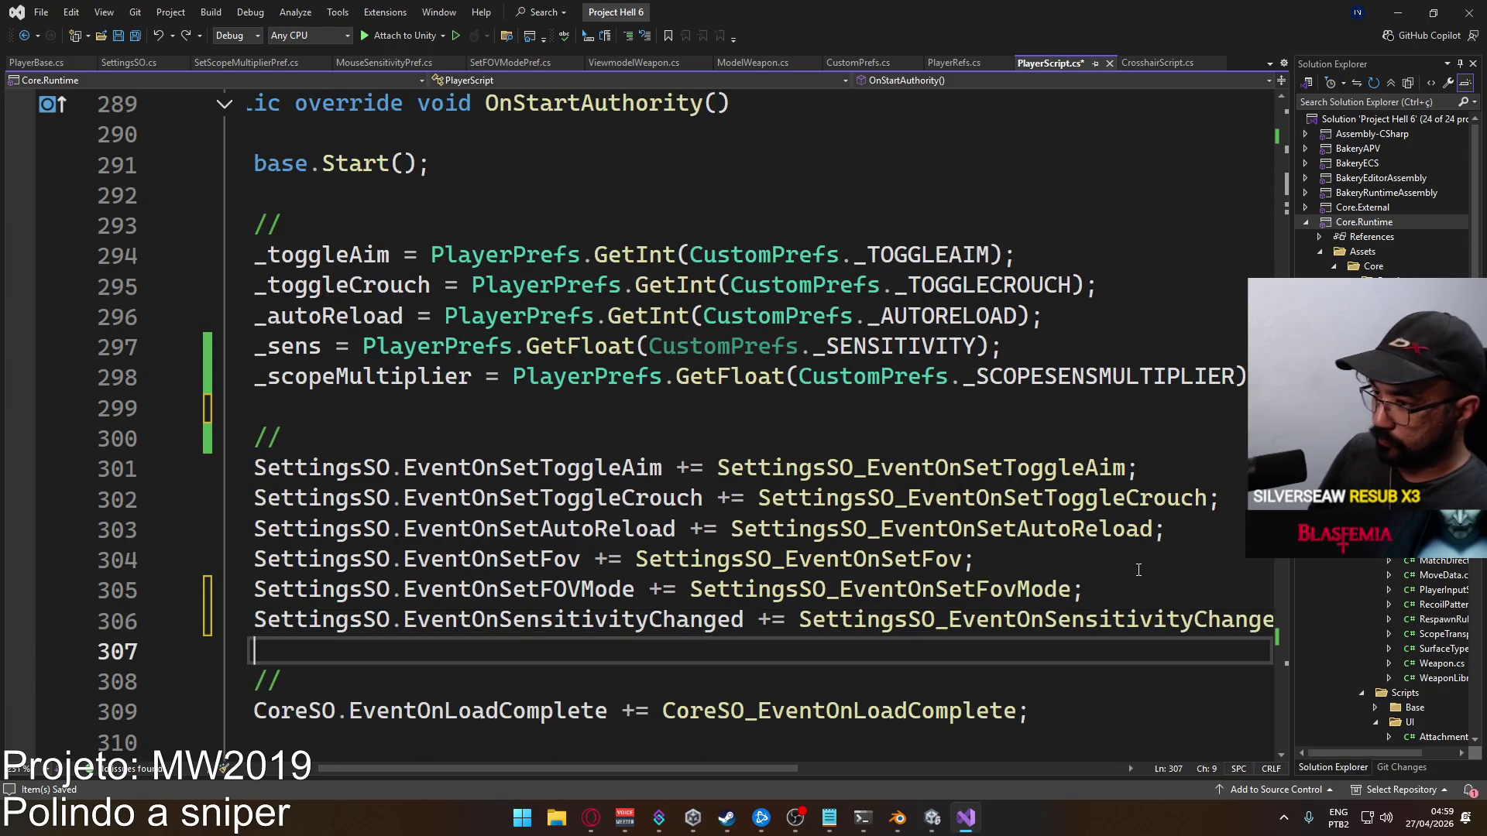
pyautogui.write('Settingsso.eventonm')
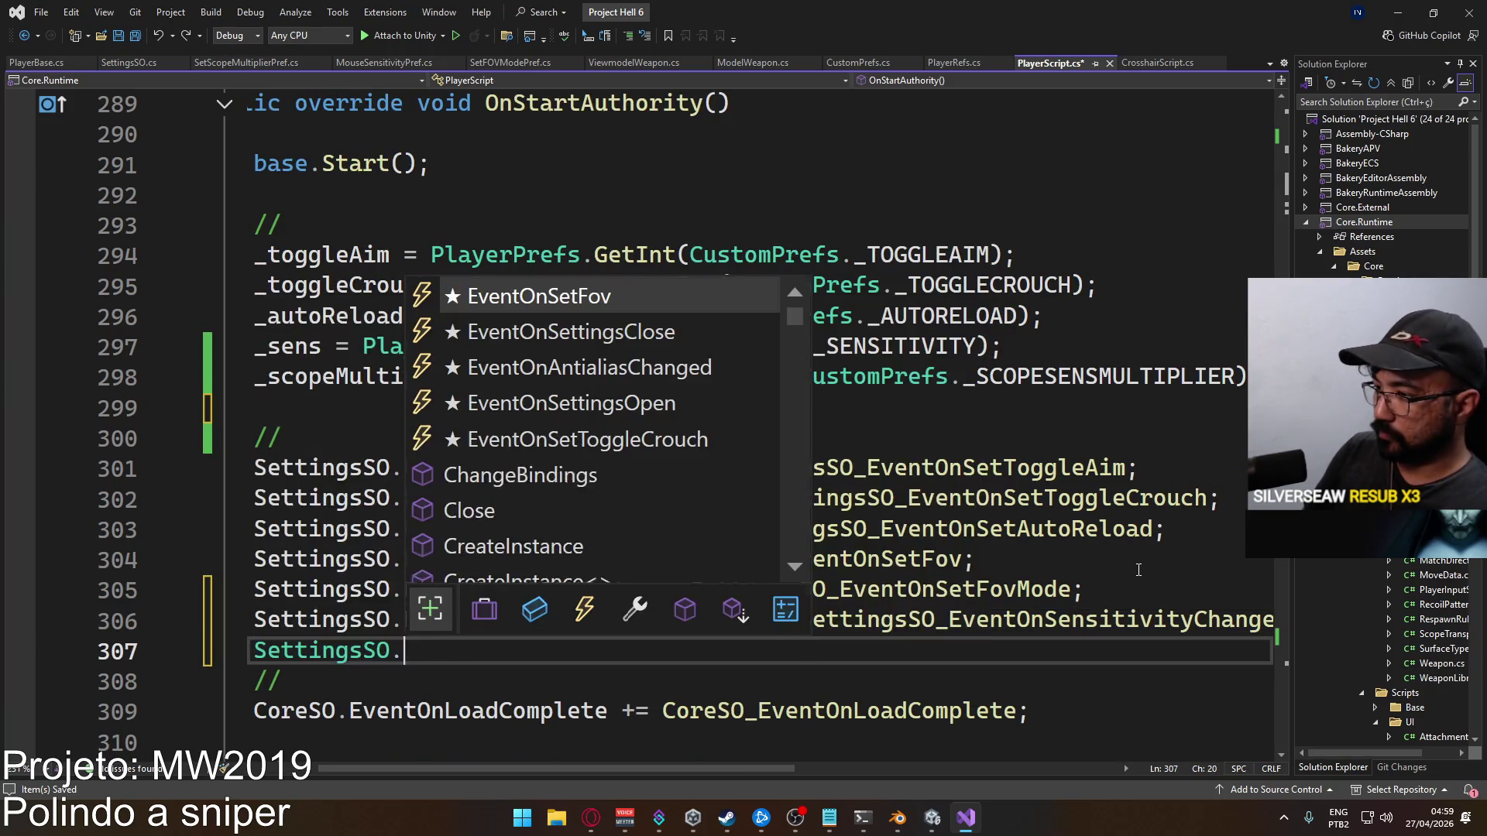
pyautogui.write('ul')
pyautogui.press('Tab')
pyautogui.write('+=')
pyautogui.press('Tab')
pyautogui.press('Down')
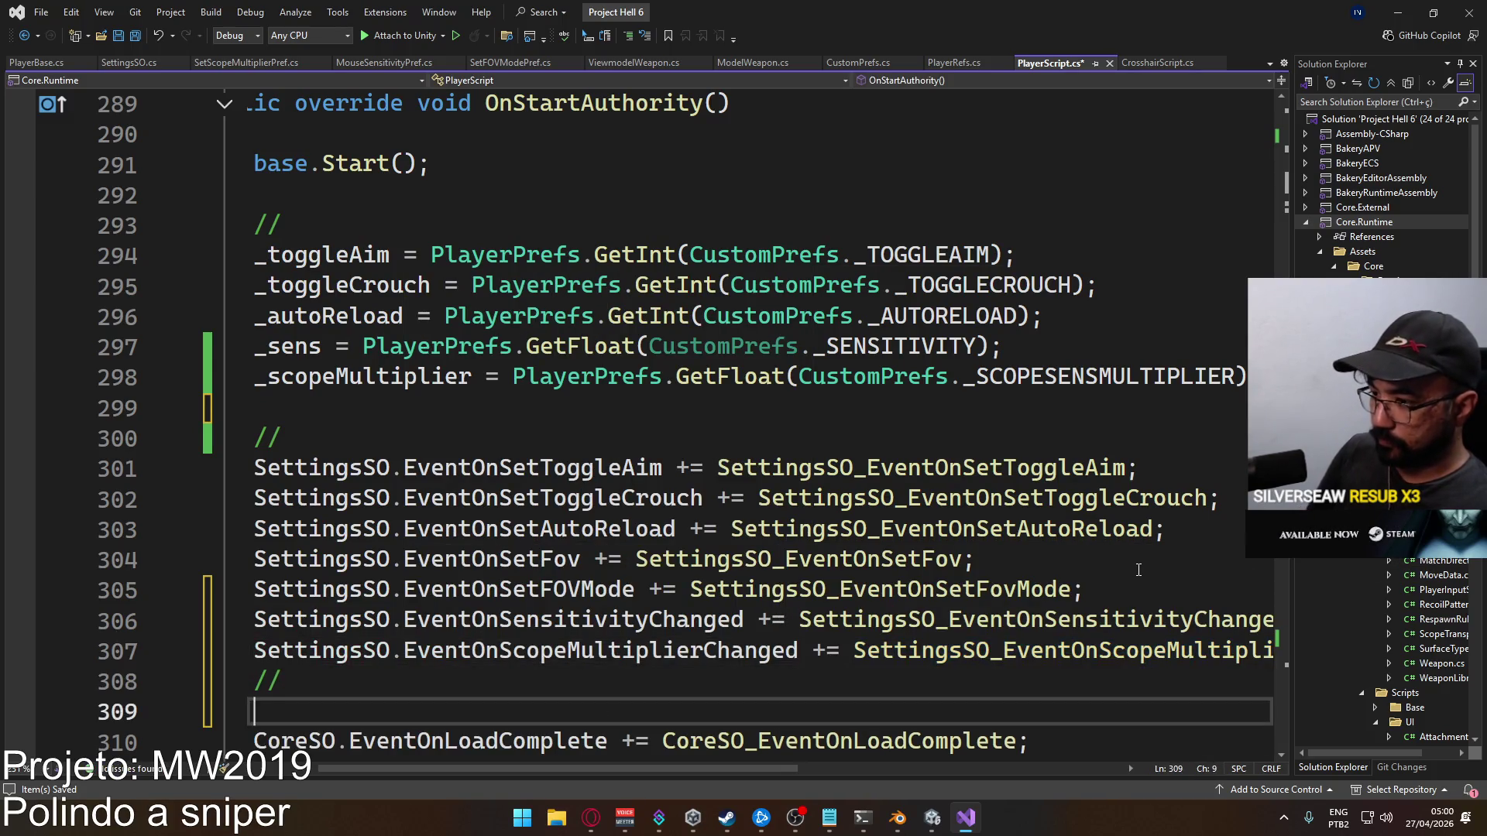
pyautogui.press('Home')
pyautogui.press('Return')
pyautogui.press('End')
pyautogui.press('Return')
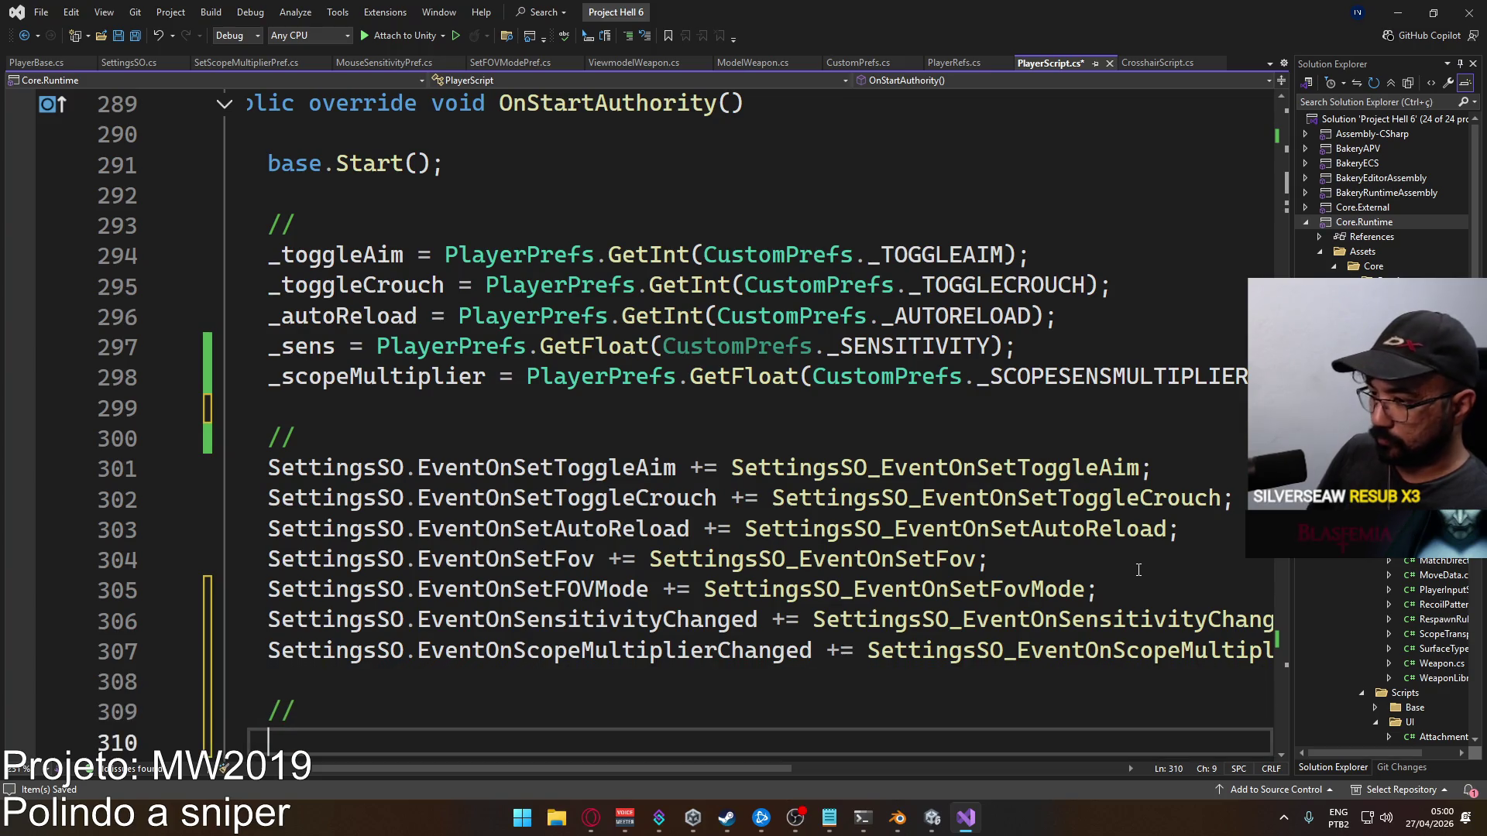
pyautogui.press('BackSpace')
pyautogui.hotkey('ctrl', 's')
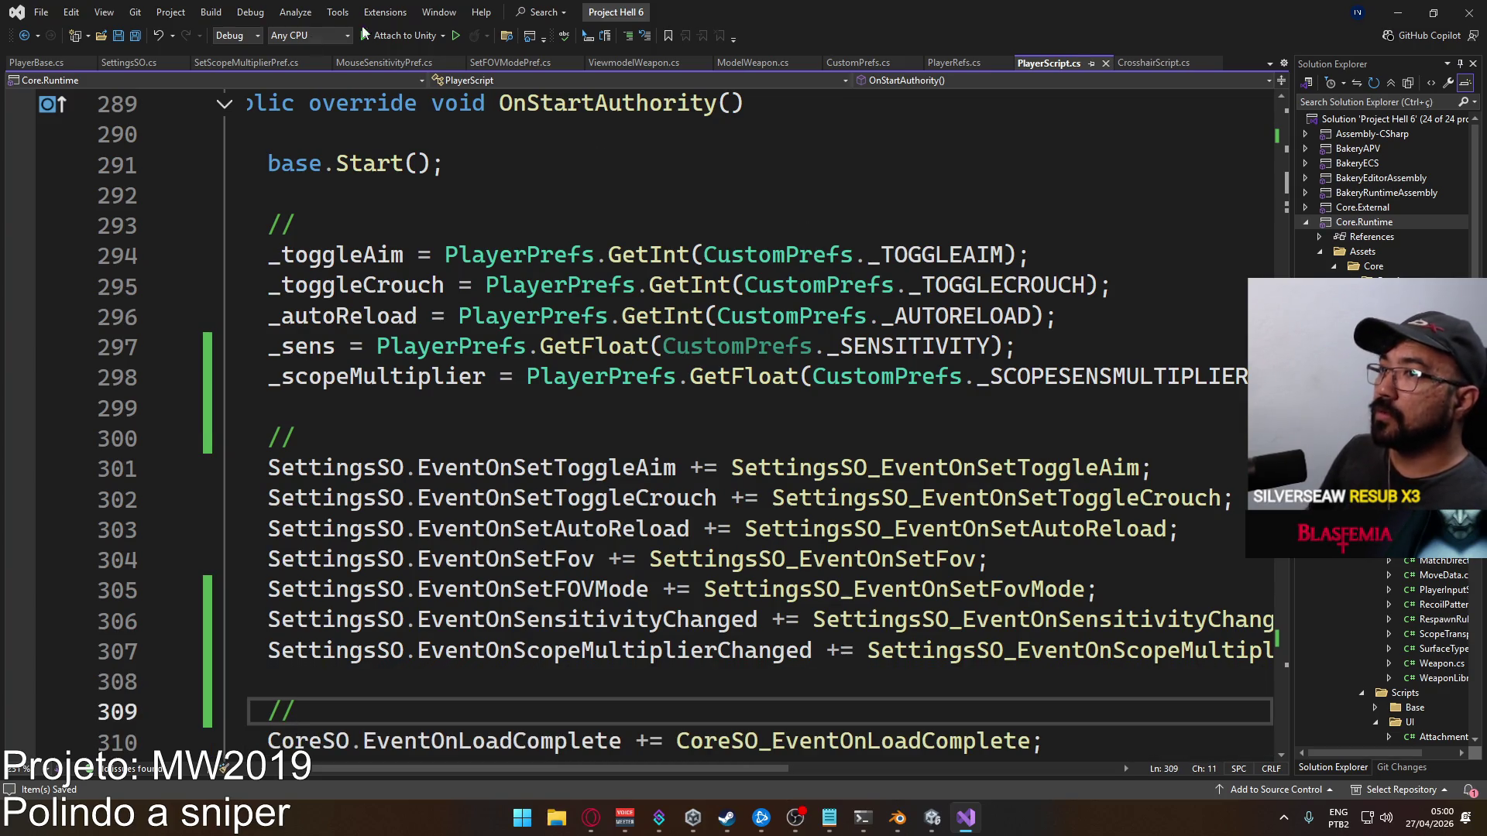
# Delete the SettingsSO_EventOnSensitivityChanged method from PlayerBase.cs and save
pyautogui.click(36, 62)
pyautogui.scroll(-13, 577, 388)
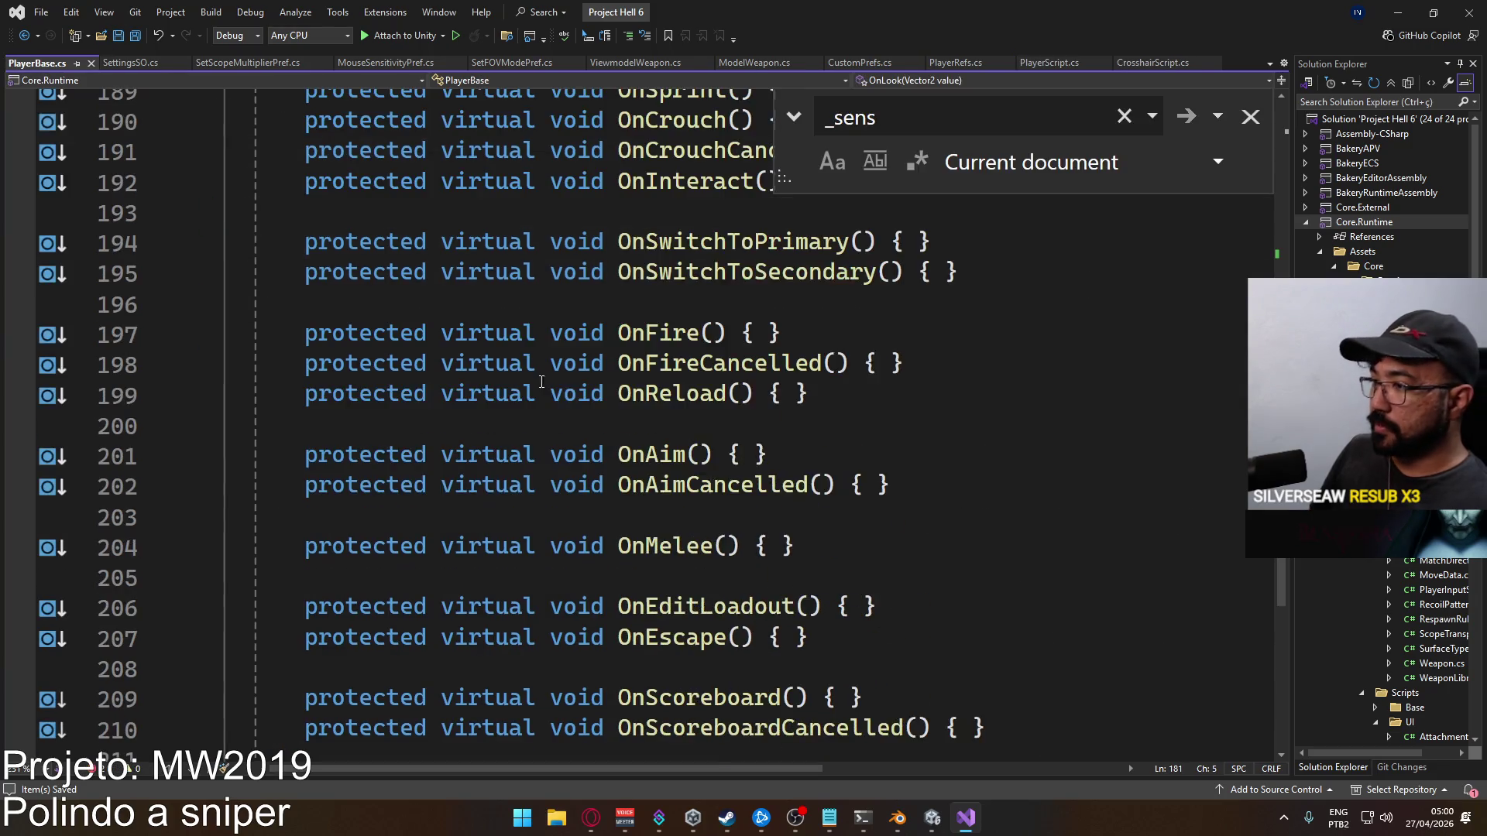
pyautogui.scroll(13, 577, 389)
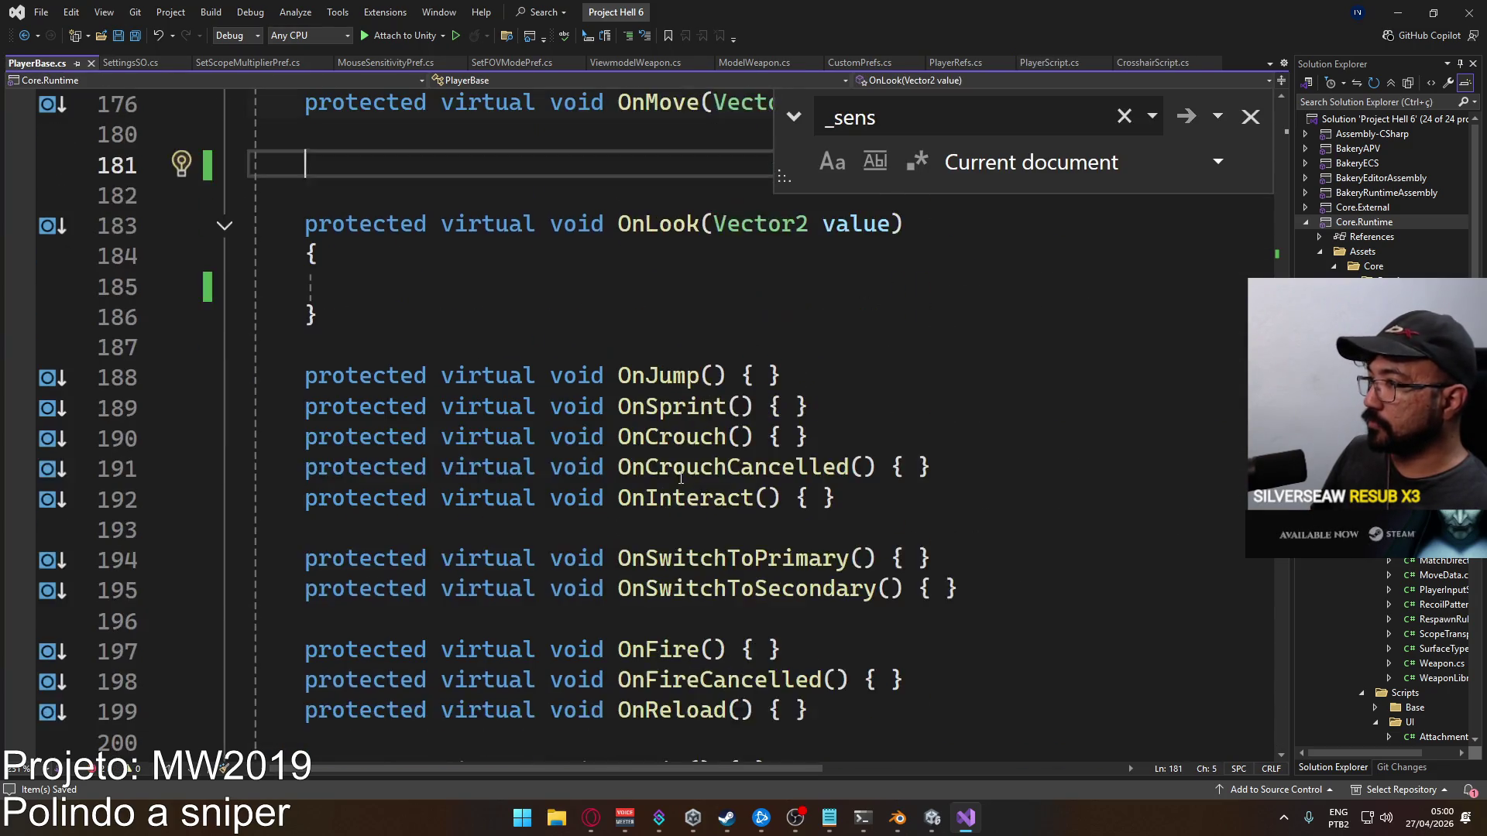
pyautogui.click(449, 534)
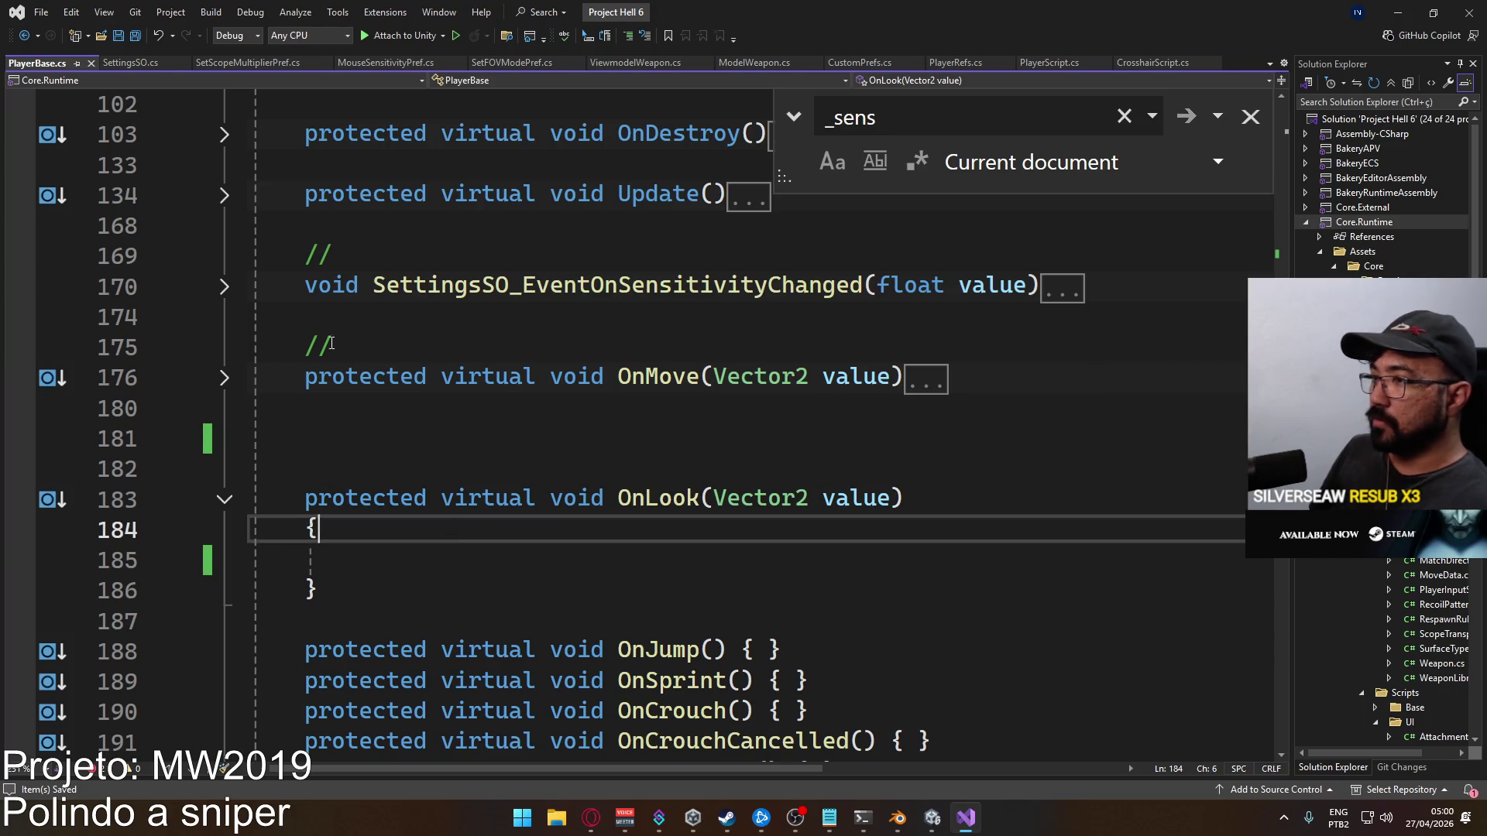
pyautogui.press('Delete')
pyautogui.click(225, 287)
pyautogui.moveTo(318, 377); pyautogui.dragTo(127, 285)
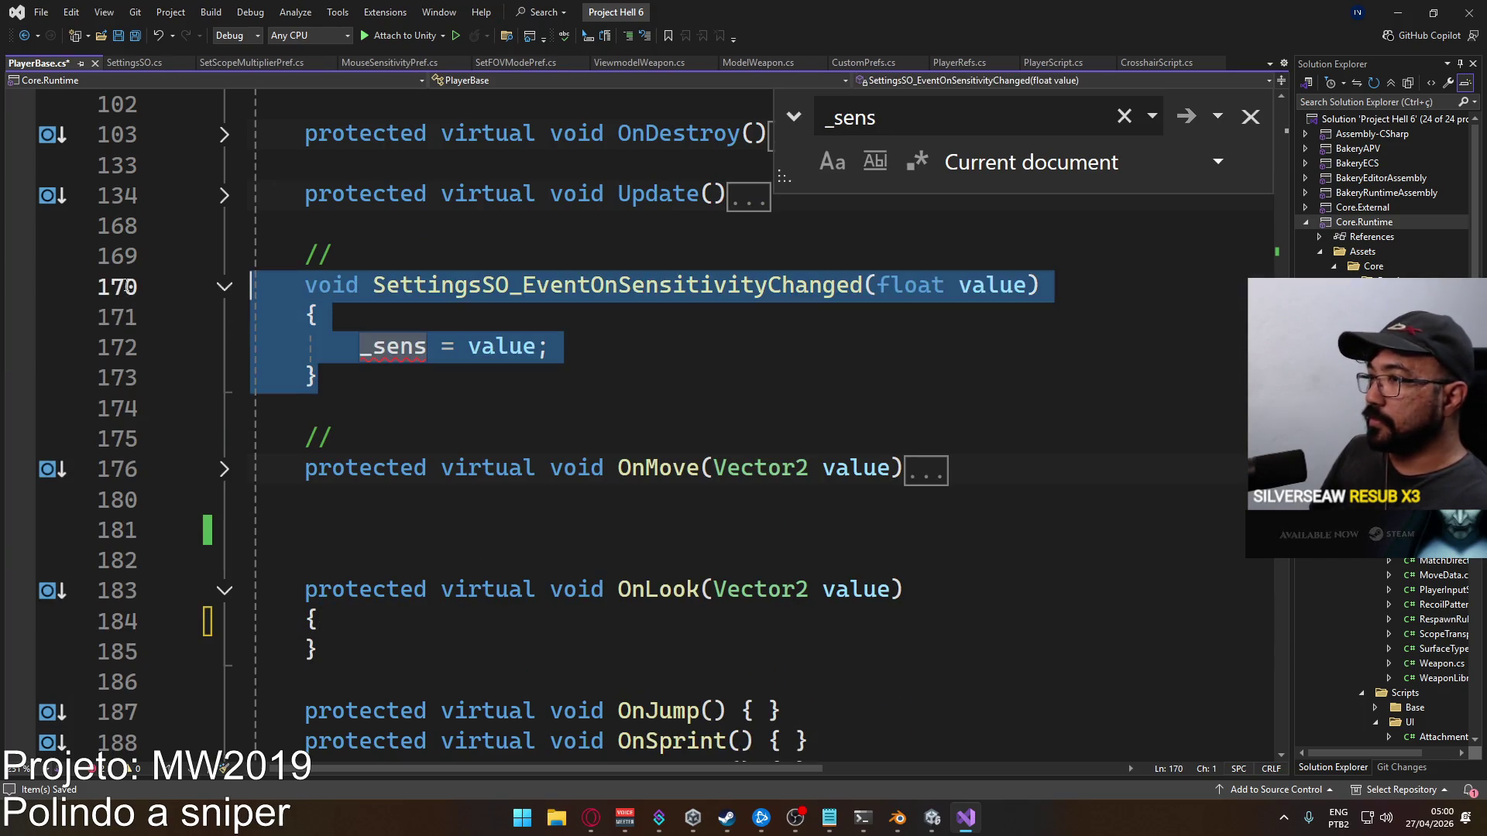
pyautogui.press('Delete')
pyautogui.hotkey('shift', 'Up')
pyautogui.press('Delete')
pyautogui.scroll(4, 489, 351)
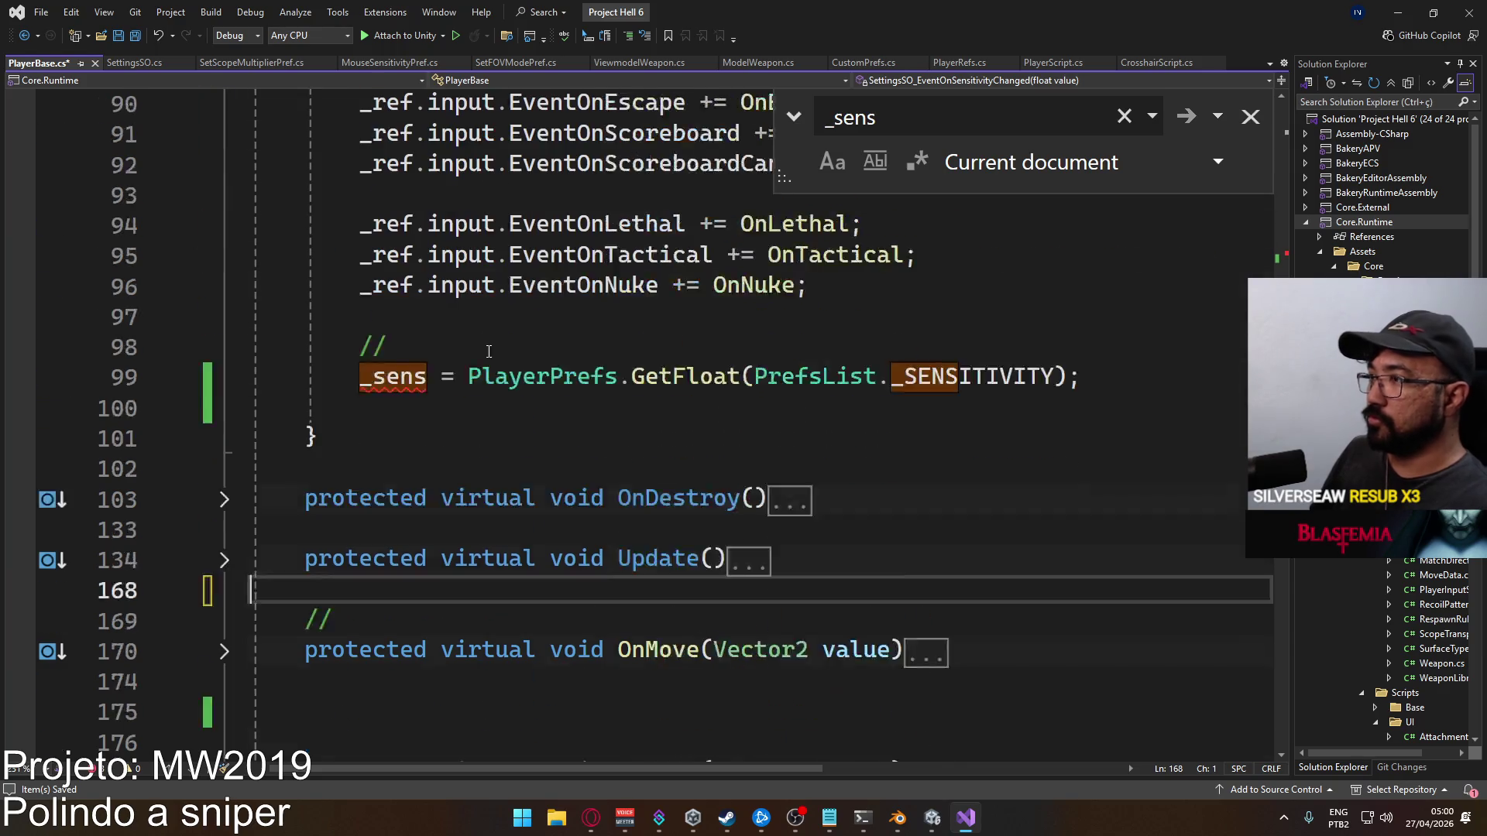
pyautogui.scroll(12, 488, 351)
pyautogui.hotkey('ctrl', 's')
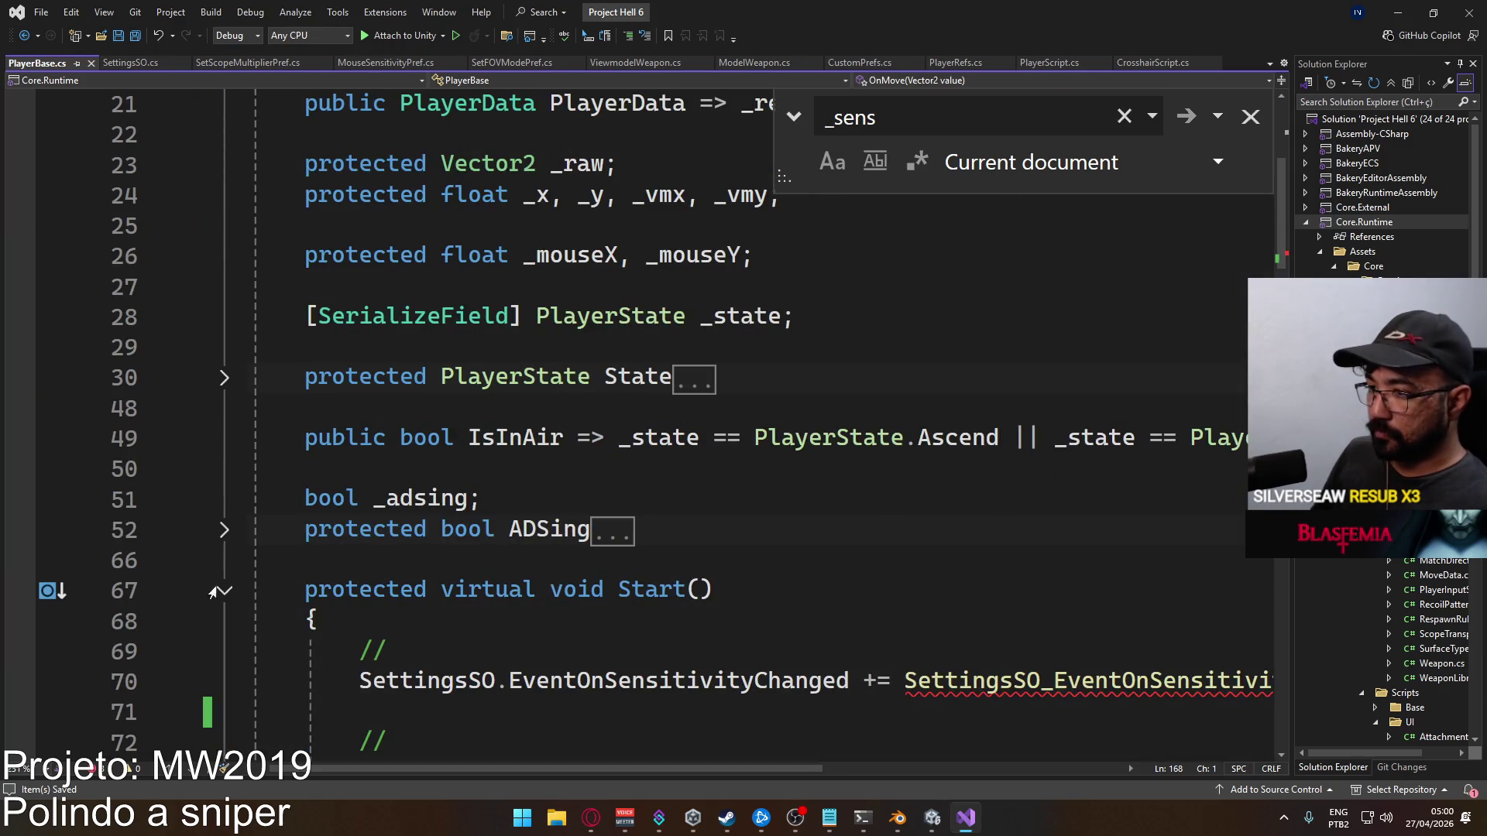
# Remove the sensitivity subscription and the _sens PlayerPrefs loading line from PlayerBase's Start
pyautogui.scroll(-4, 372, 532)
pyautogui.click(373, 291)
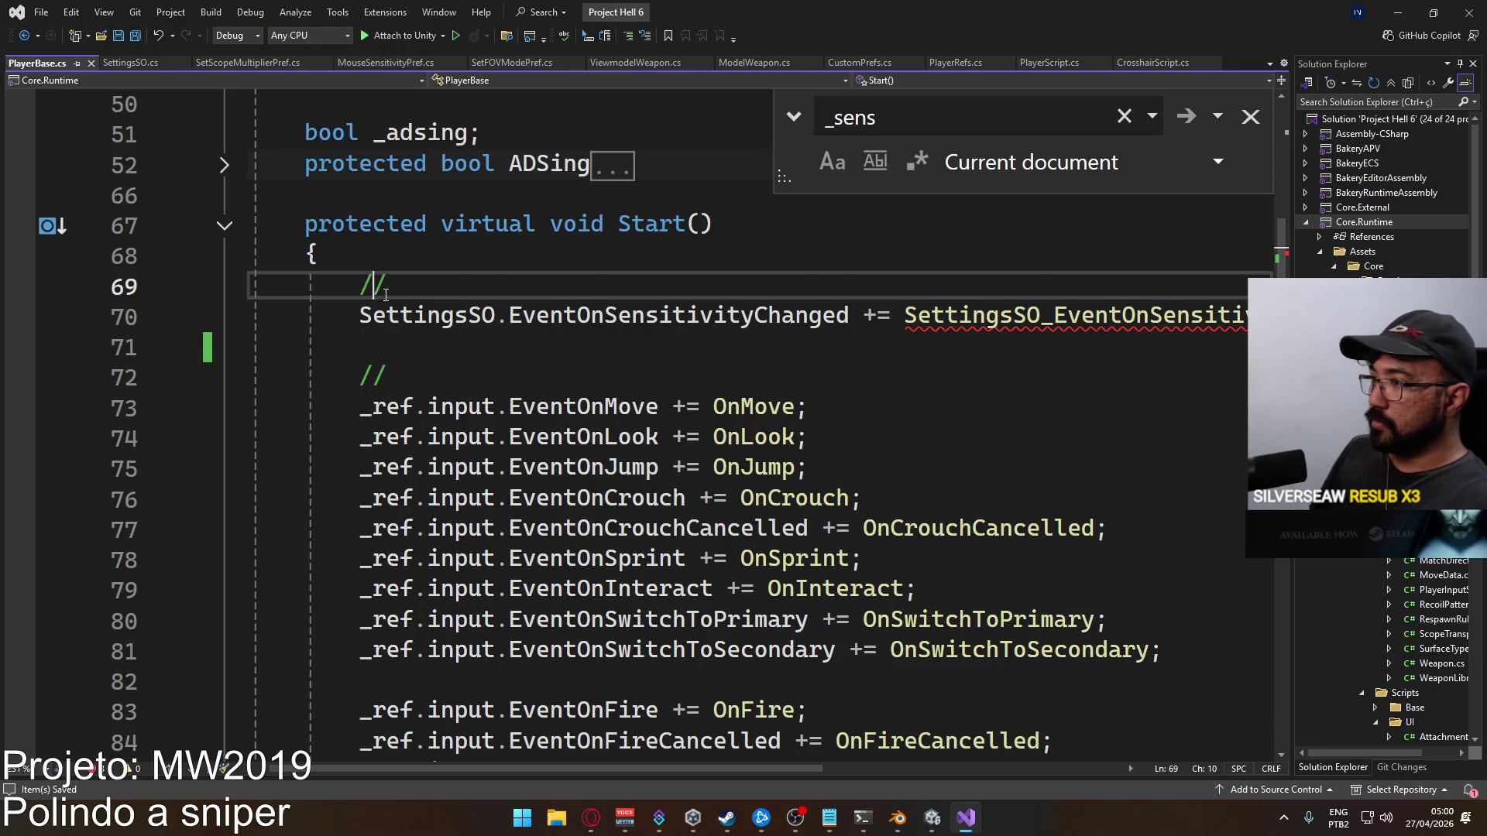
pyautogui.hotkey('ctrl', 'x')
pyautogui.hotkey('ctrl', 'x')
pyautogui.press('BackSpace')
pyautogui.scroll(-8, 468, 413)
pyautogui.scroll(-2, 468, 413)
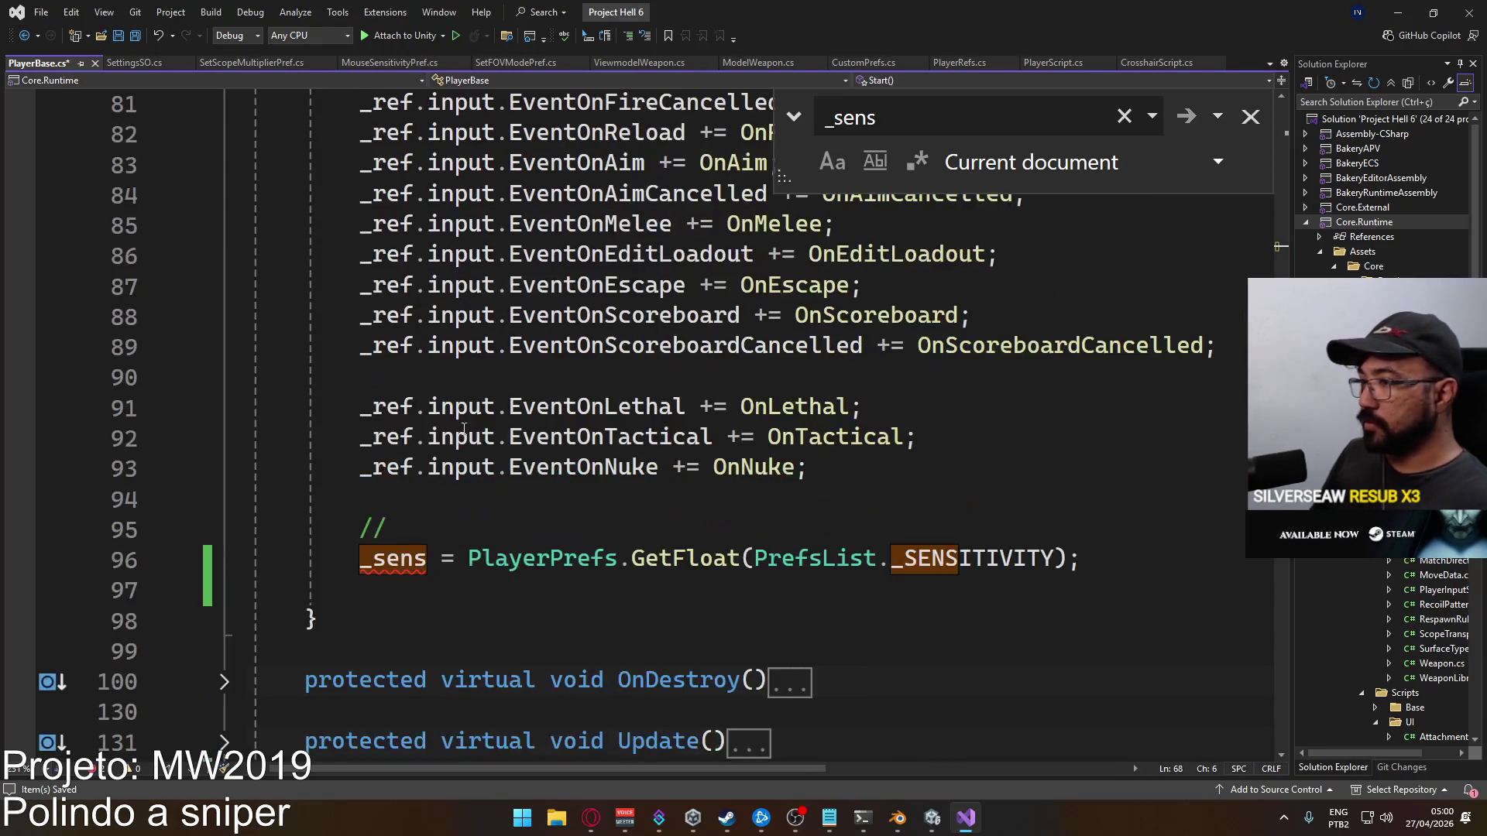
pyautogui.click(360, 559)
pyautogui.hotkey('shift', 'End')
pyautogui.press('Delete')
pyautogui.press('Up')
pyautogui.hotkey('ctrl', 'x')
pyautogui.press('Up')
pyautogui.hotkey('ctrl', 'x')
# Remove the sensitivity unsubscription from PlayerBase's OnDestroy
pyautogui.click(225, 591)
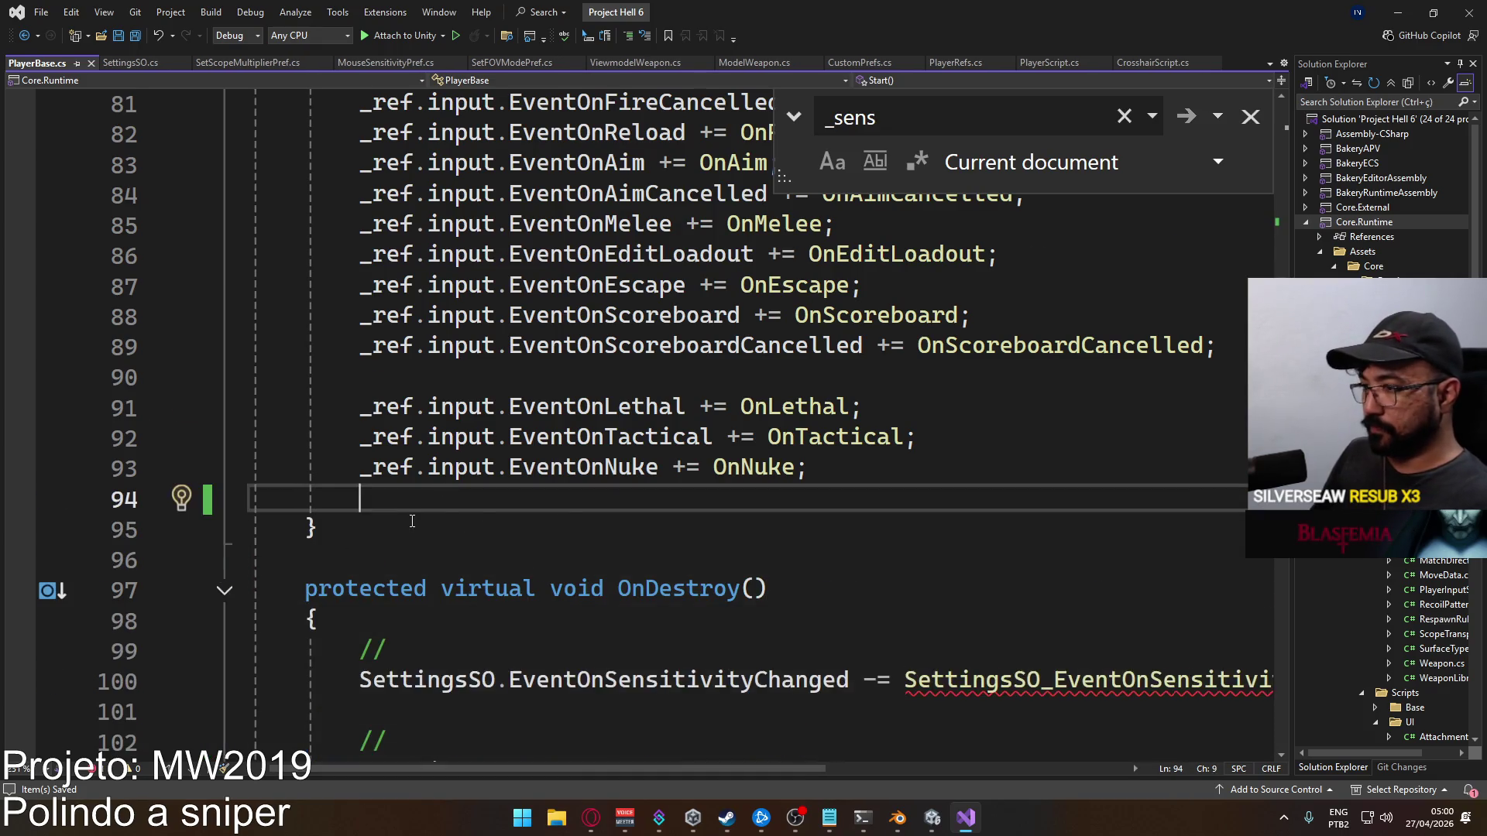
pyautogui.scroll(-3, 549, 405)
pyautogui.press('Down')
pyautogui.press('Down')
pyautogui.press('Down')
pyautogui.scroll(-6, 549, 405)
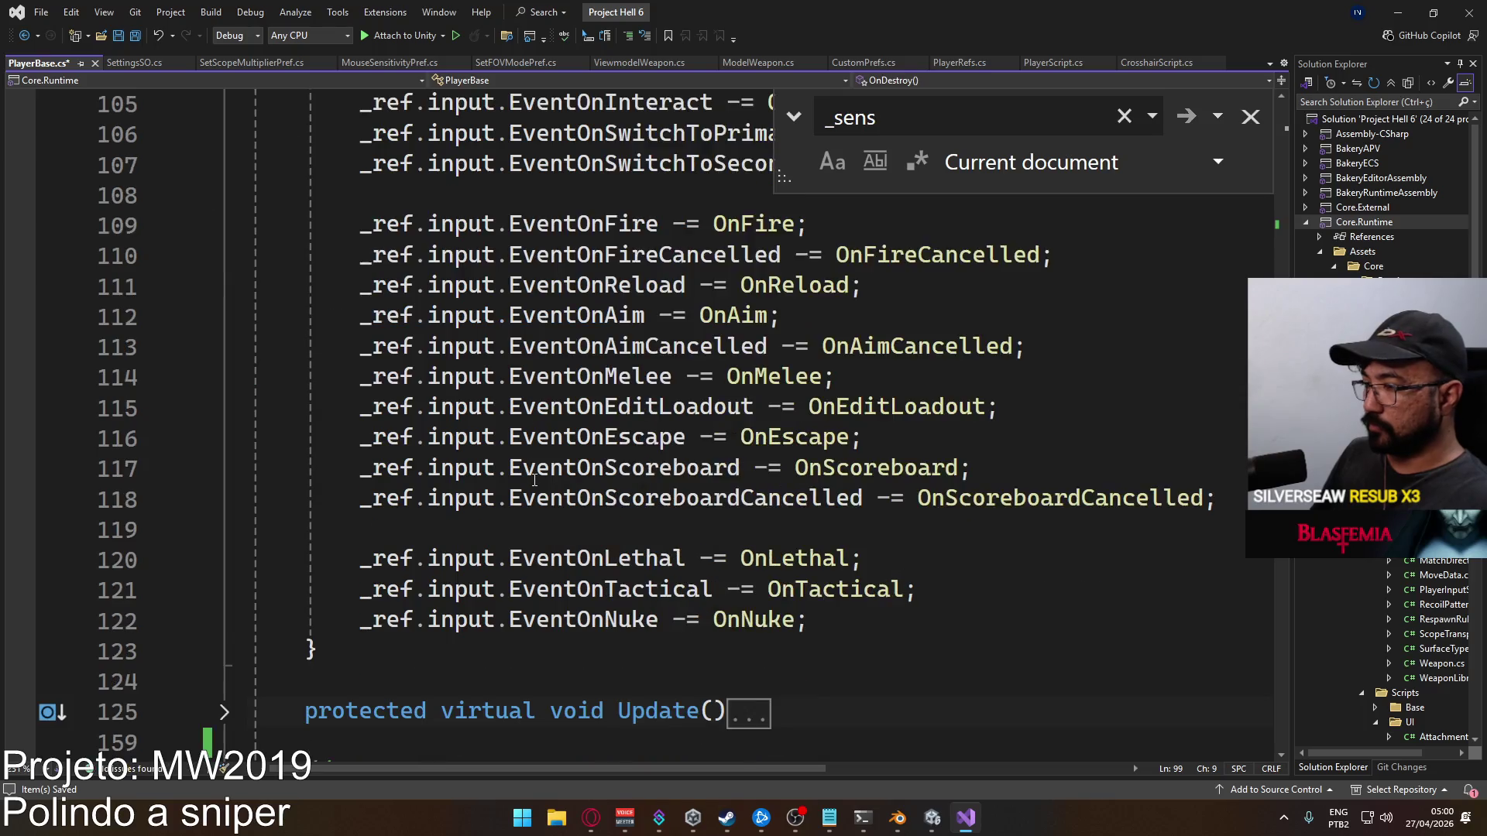
pyautogui.scroll(6, 549, 465)
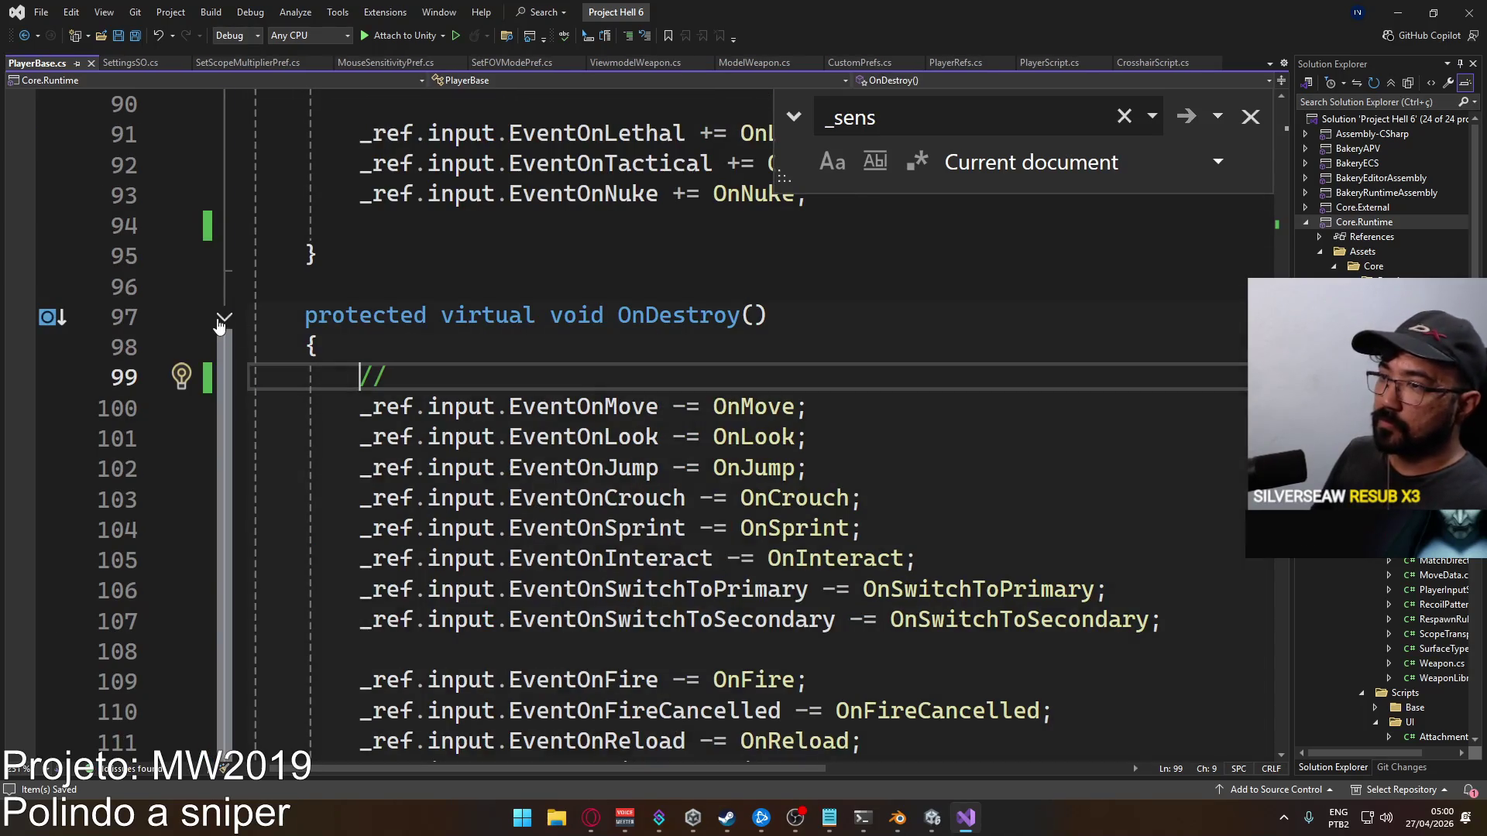
pyautogui.click(225, 317)
# Review SettingsSO.cs, then bring PlayerScript.cs back in front
pyautogui.click(166, 63)
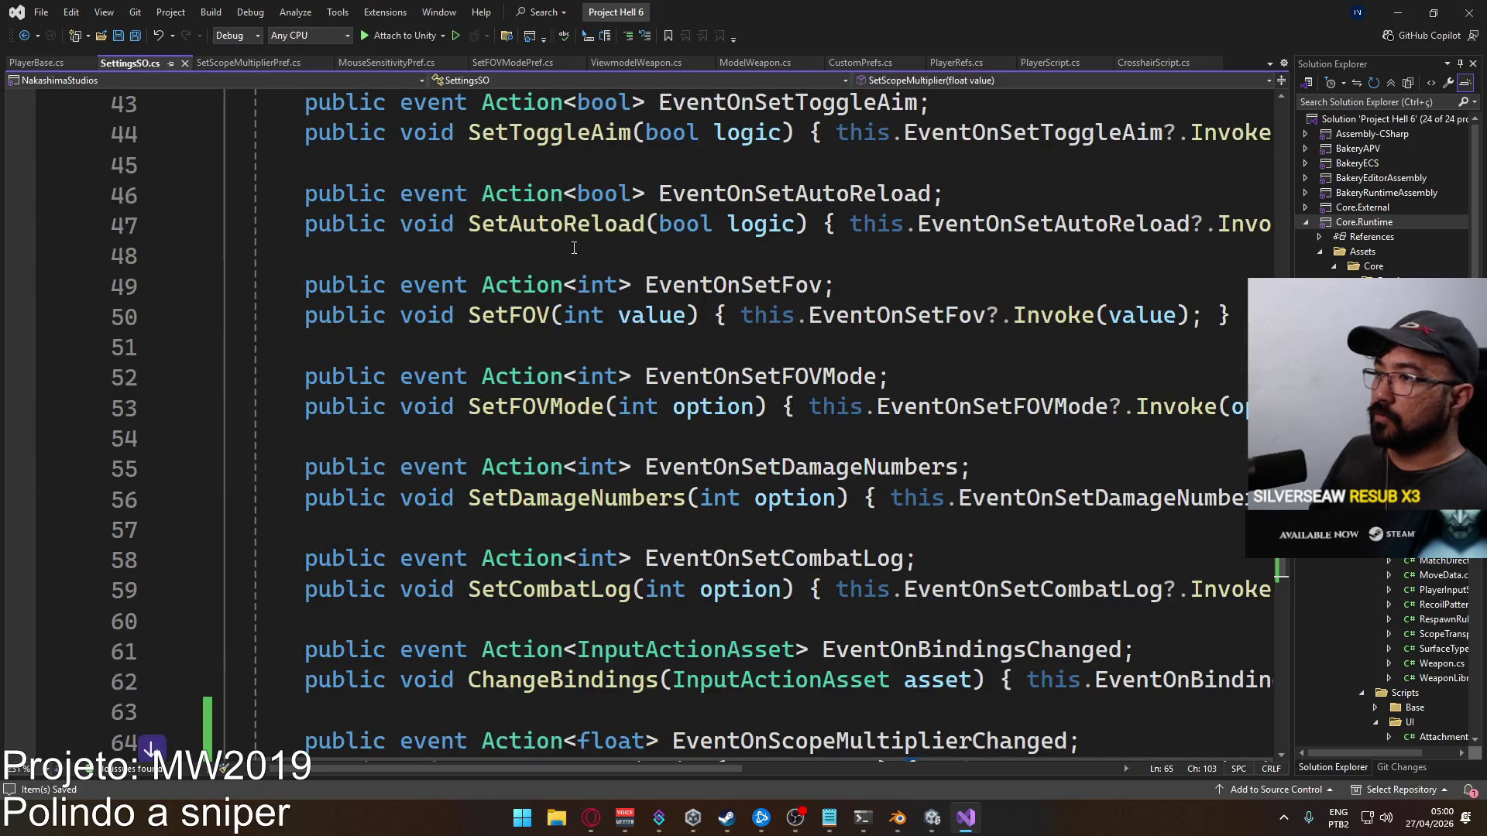
pyautogui.scroll(-4, 627, 380)
pyautogui.scroll(1, 627, 380)
pyautogui.scroll(2, 789, 463)
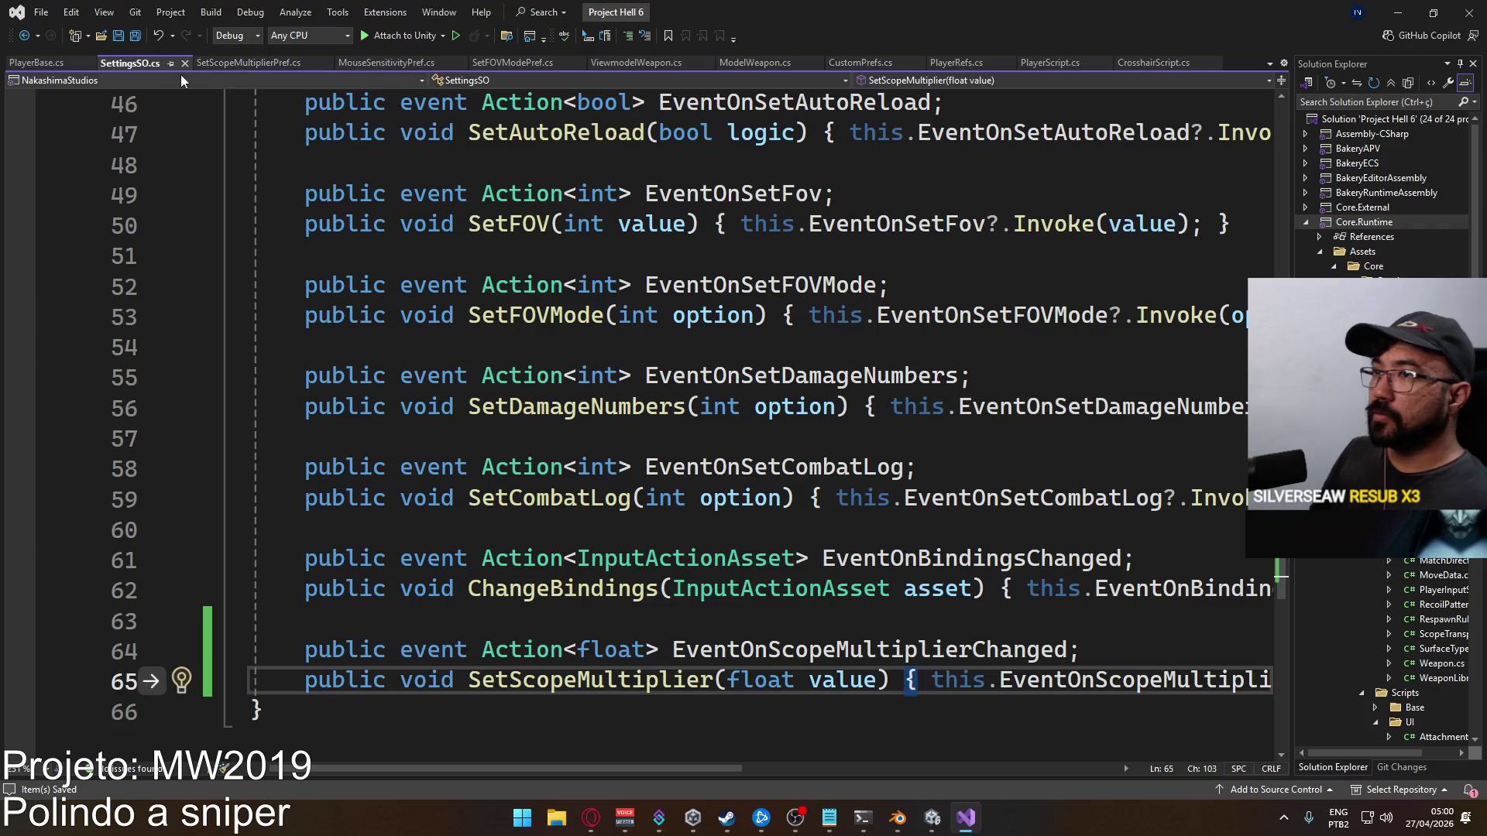
pyautogui.click(1037, 64)
pyautogui.scroll(-4, 814, 383)
pyautogui.scroll(1, 774, 387)
pyautogui.scroll(-1, 598, 370)
pyautogui.scroll(2, 598, 370)
# Paste the sensitivity and scope-multiplier subscription lines below OnDestroy's existing unsubscriptions
pyautogui.click(582, 438)
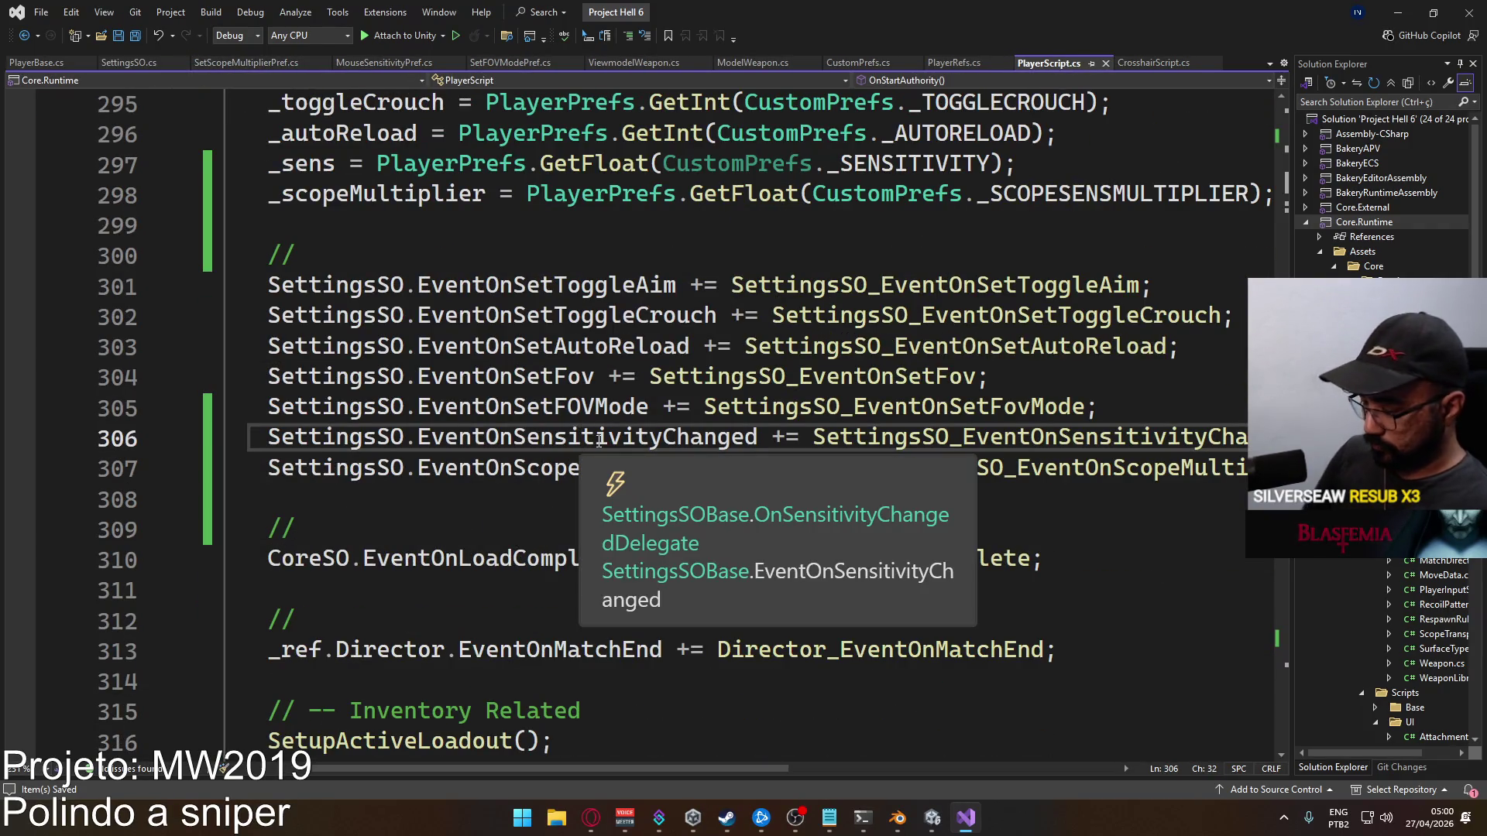
pyautogui.press('Home')
pyautogui.hotkey('shift', 'Down')
pyautogui.hotkey('shift', 'End')
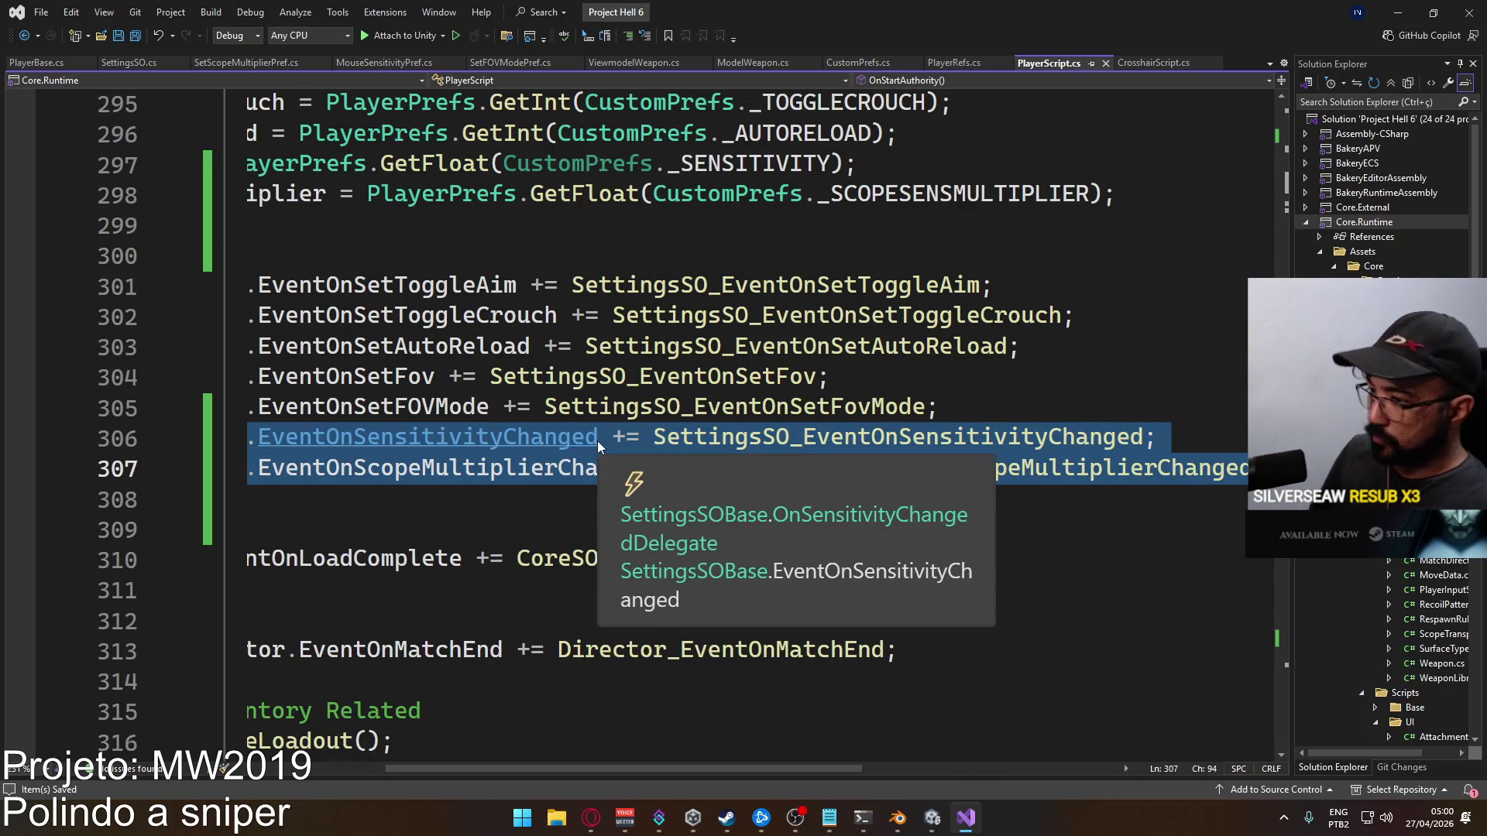
pyautogui.hscroll(-3, 443, 763)
pyautogui.scroll(-13, 511, 644)
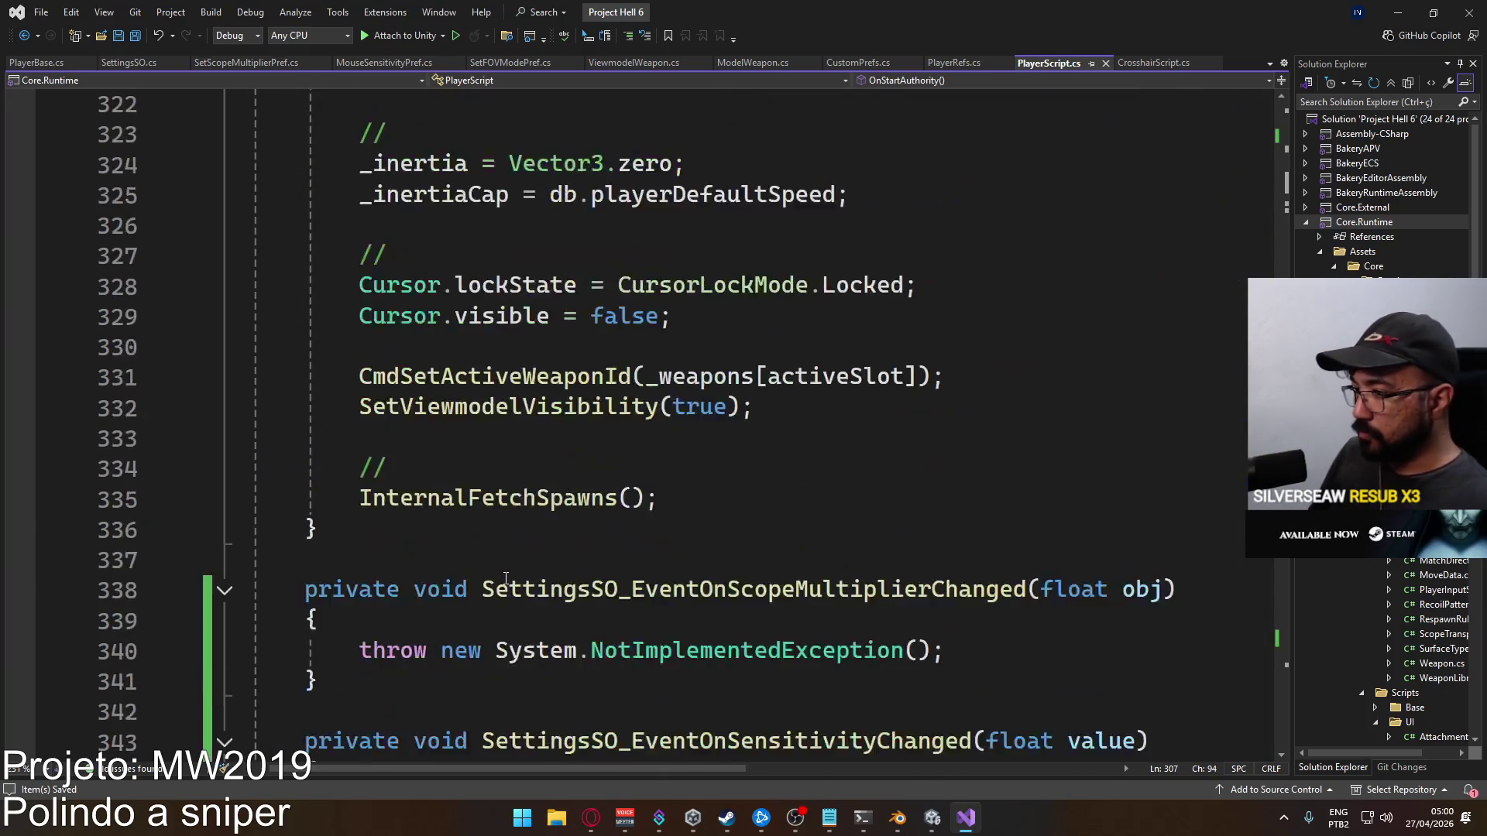
pyautogui.click(225, 532)
pyautogui.scroll(-5, 465, 503)
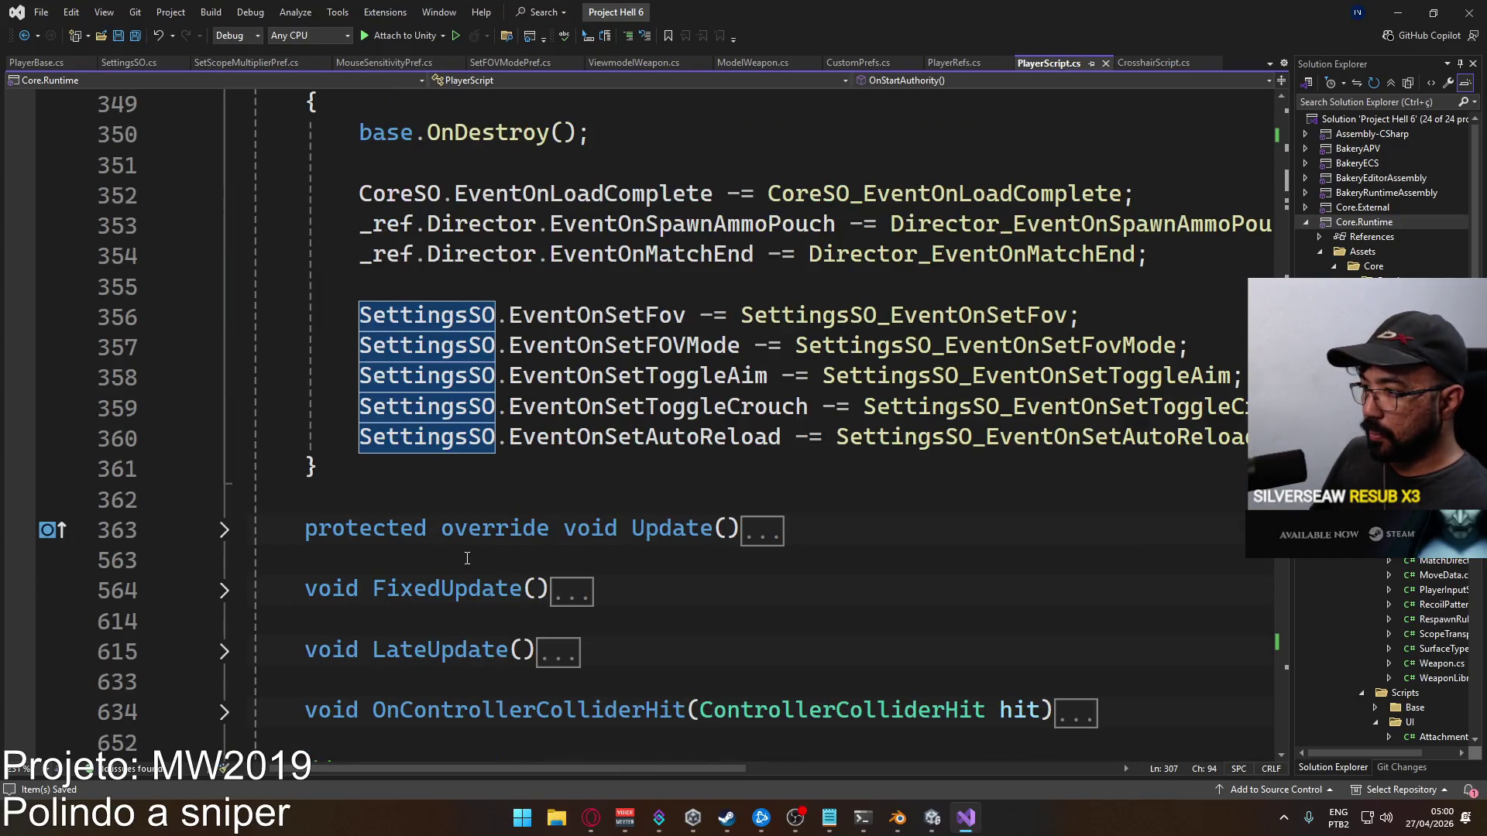
pyautogui.scroll(1, 490, 525)
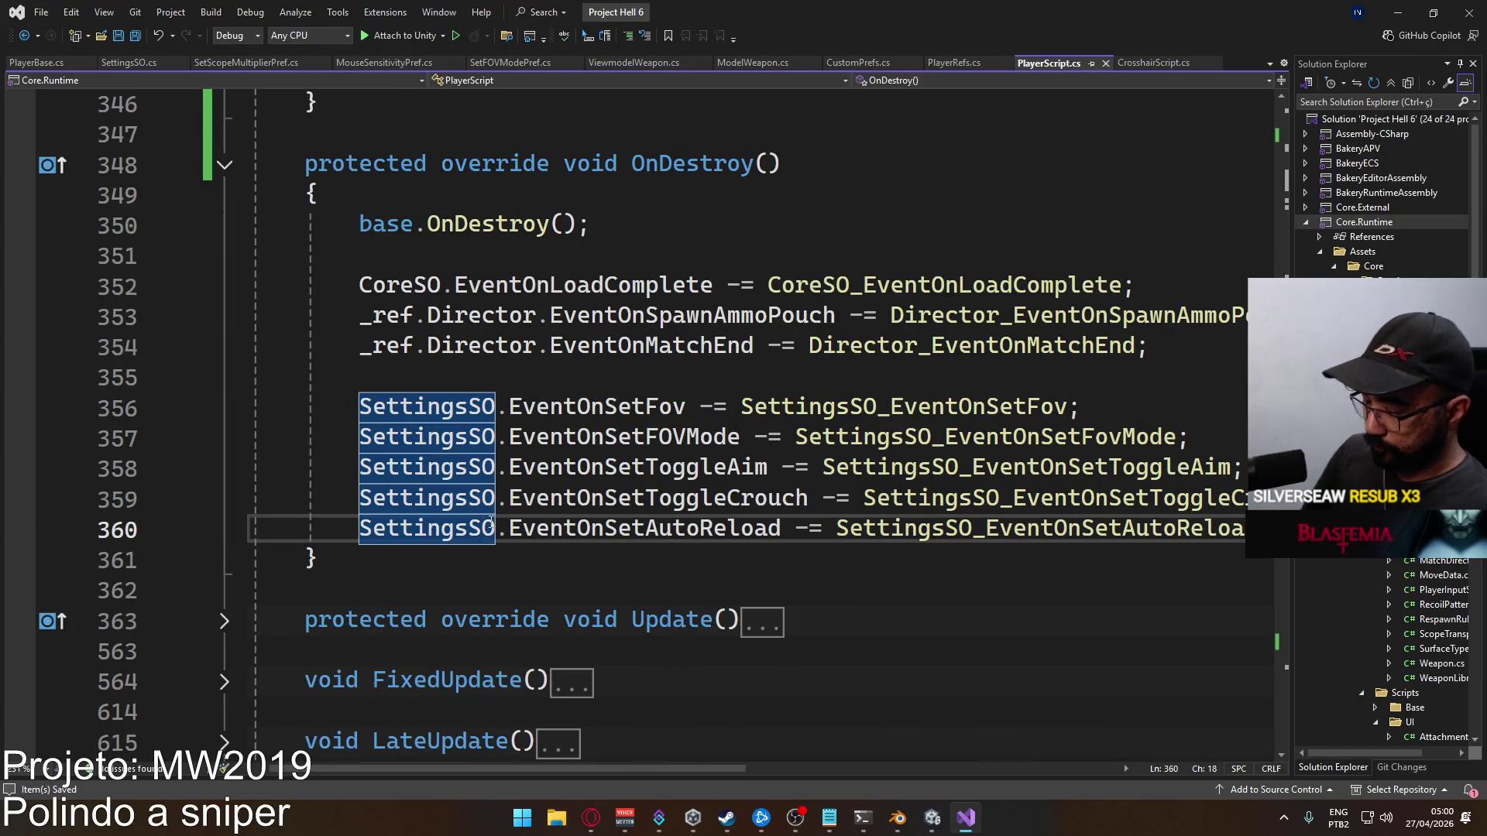
pyautogui.press('End')
pyautogui.press('Return')
pyautogui.hotkey('ctrl', 'v')
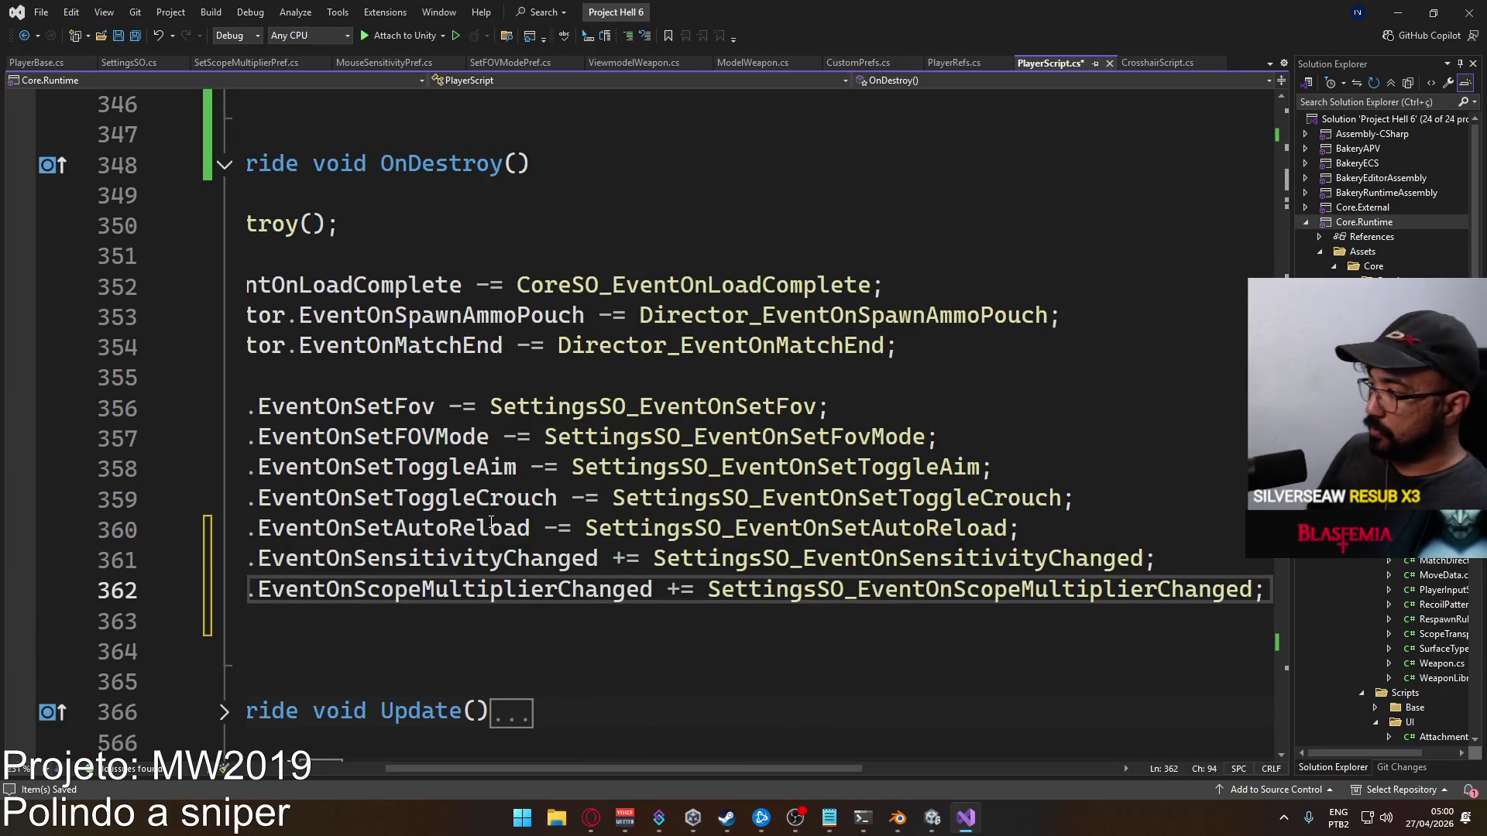
# Change both pasted lines from += to -= and save PlayerScript.cs
pyautogui.hscroll(-5, 643, 620)
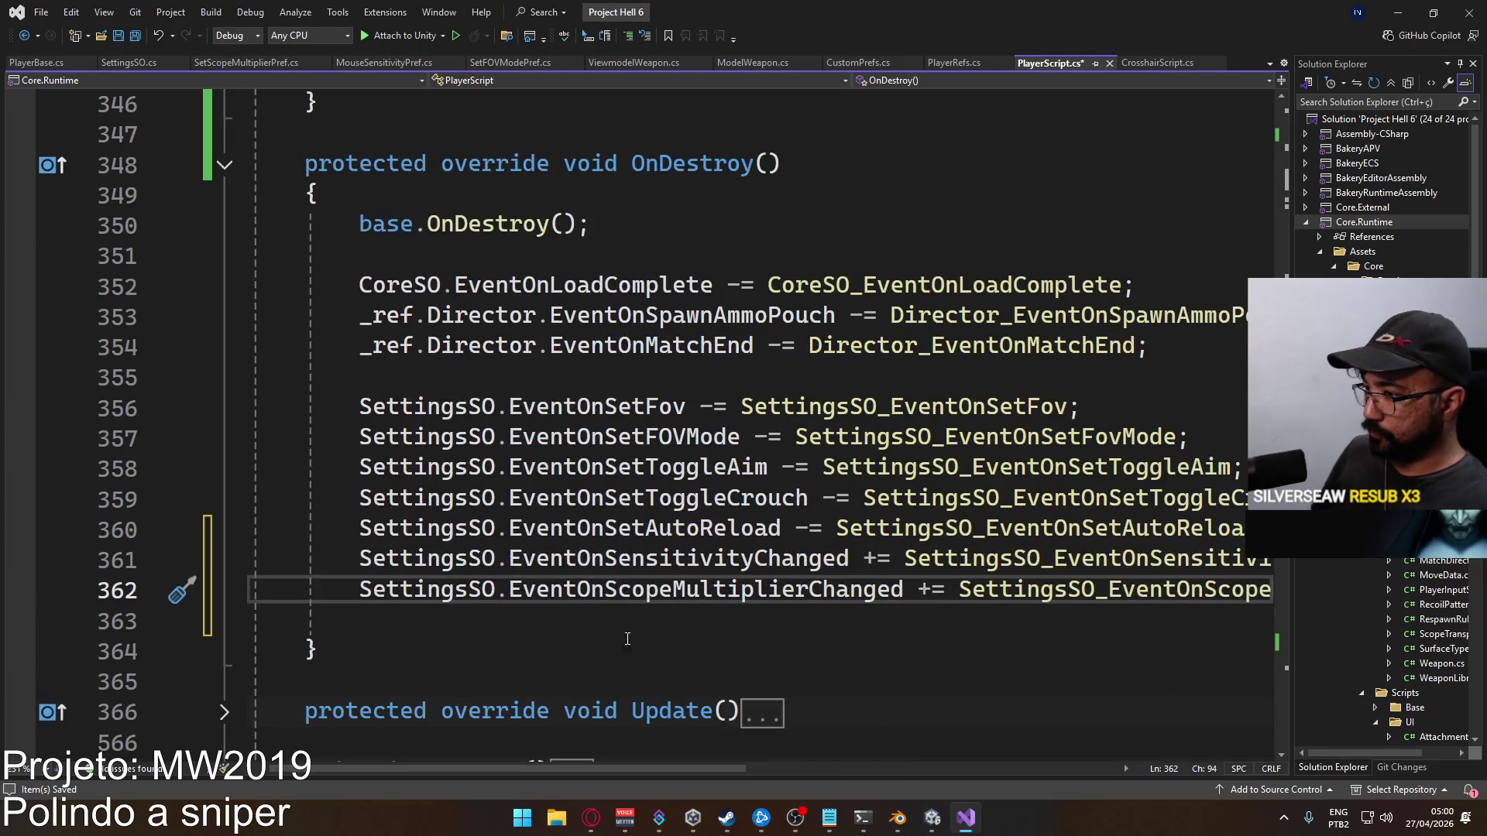
pyautogui.click(864, 561)
pyautogui.write('-')
pyautogui.click(924, 590)
pyautogui.press('Delete')
pyautogui.write('-')
pyautogui.moveTo(1231, 467); pyautogui.dragTo(822, 467)
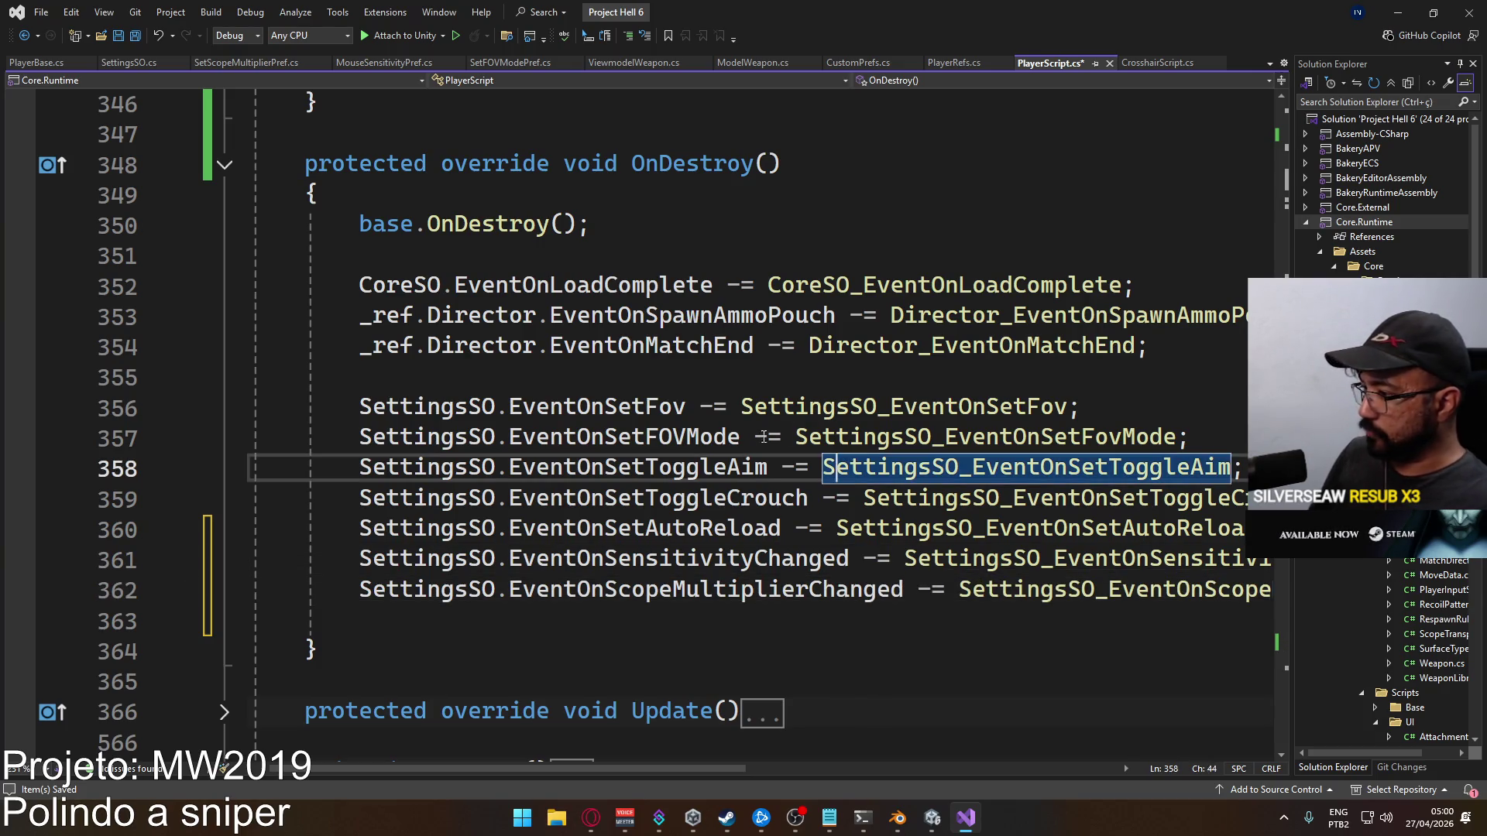
pyautogui.hotkey('ctrl', 's')
pyautogui.scroll(-5, 904, 435)
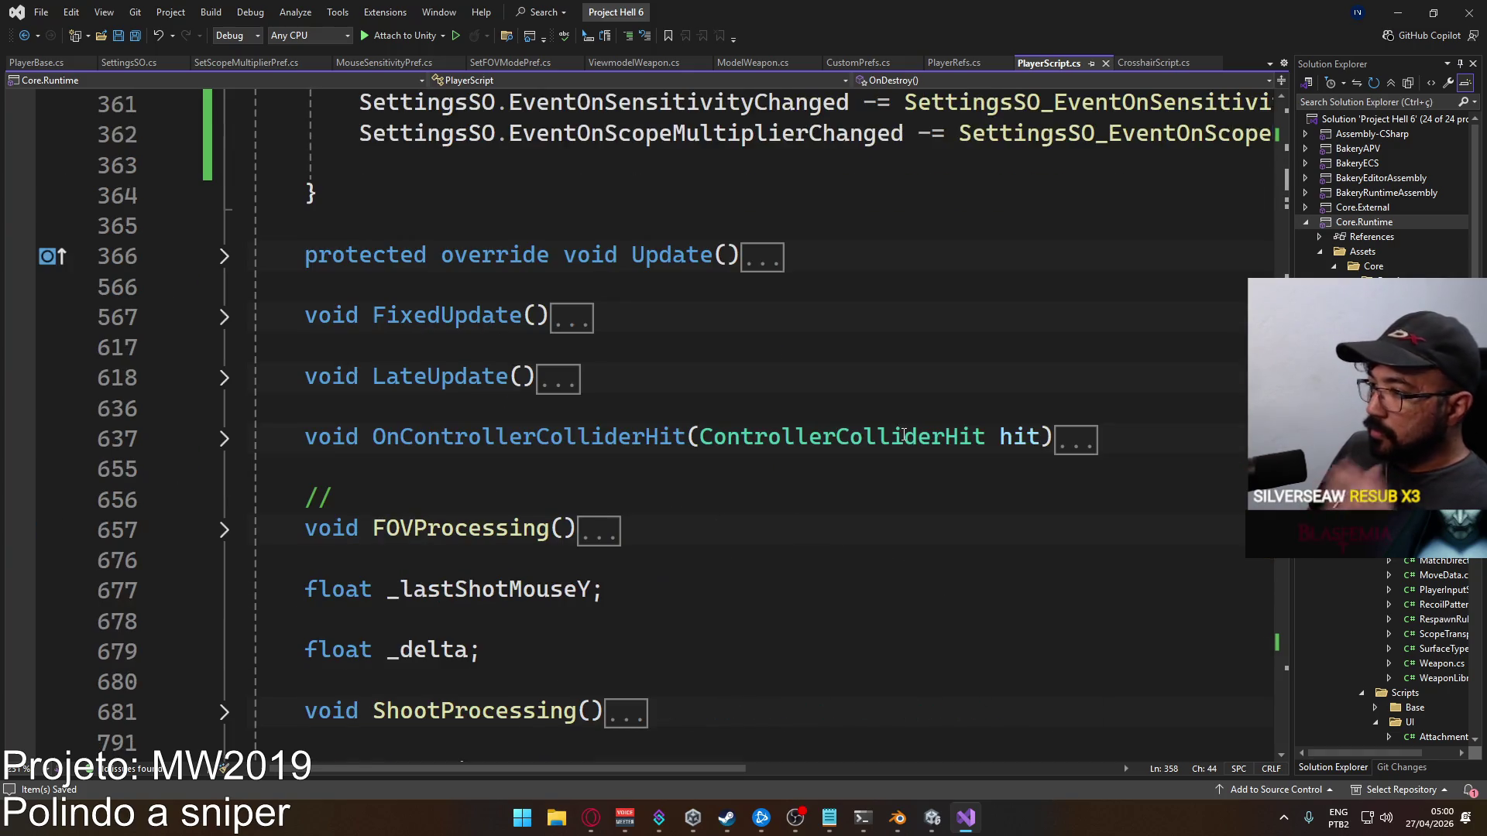
pyautogui.scroll(-7, 646, 350)
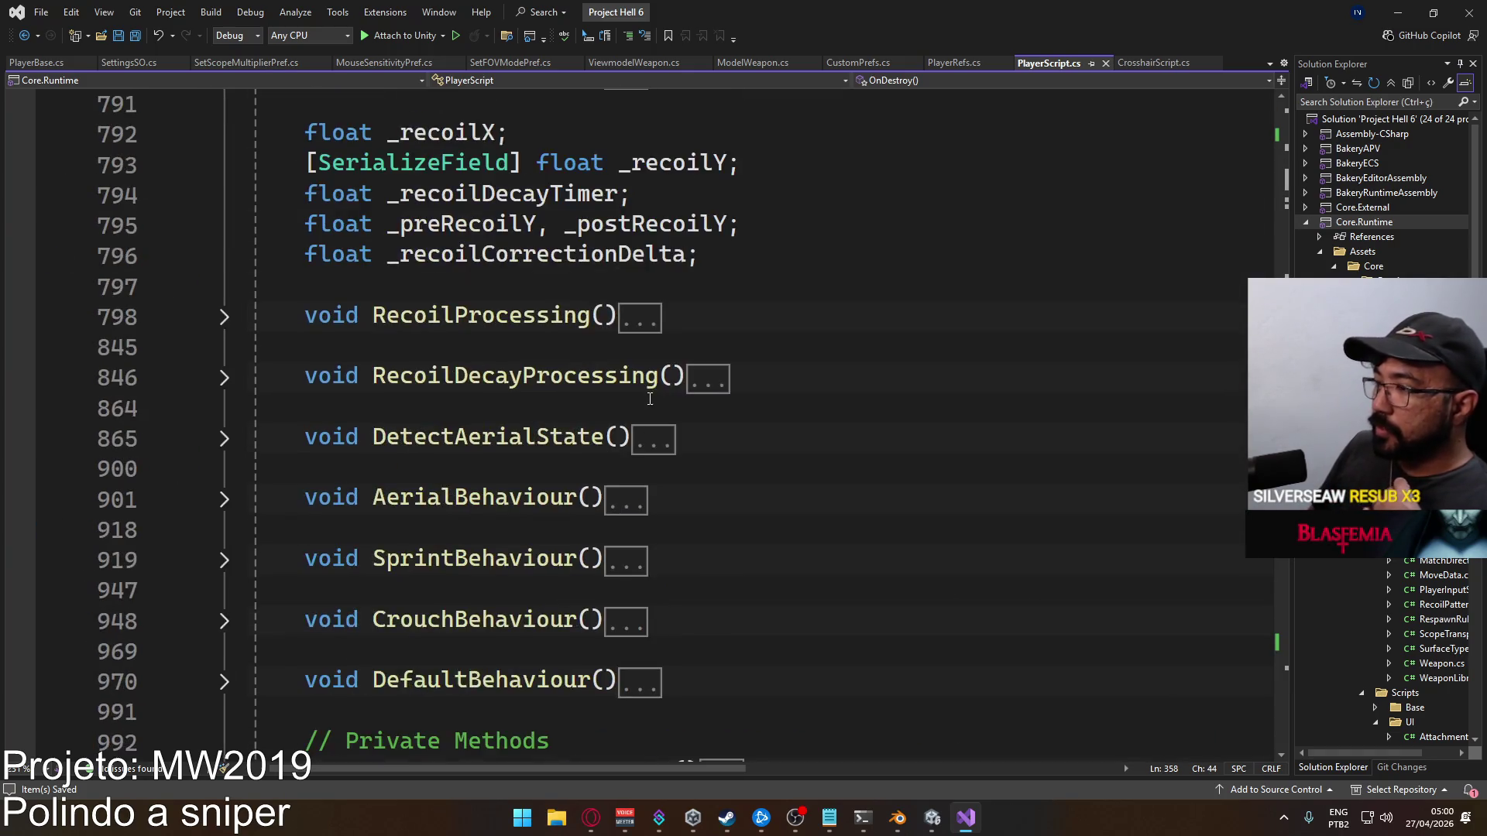
pyautogui.scroll(4, 694, 395)
pyautogui.scroll(18, 694, 395)
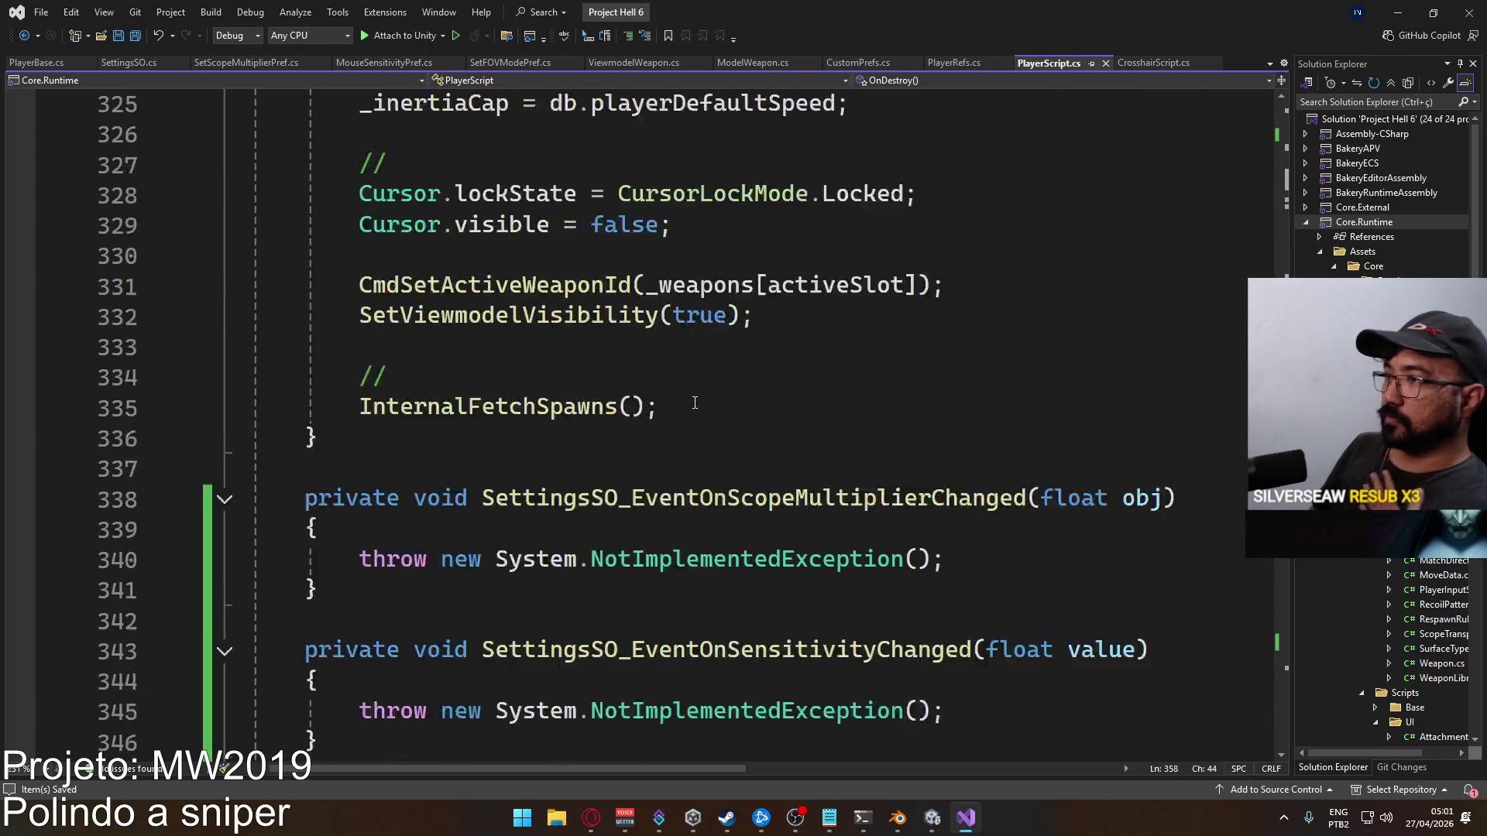
pyautogui.scroll(16, 695, 399)
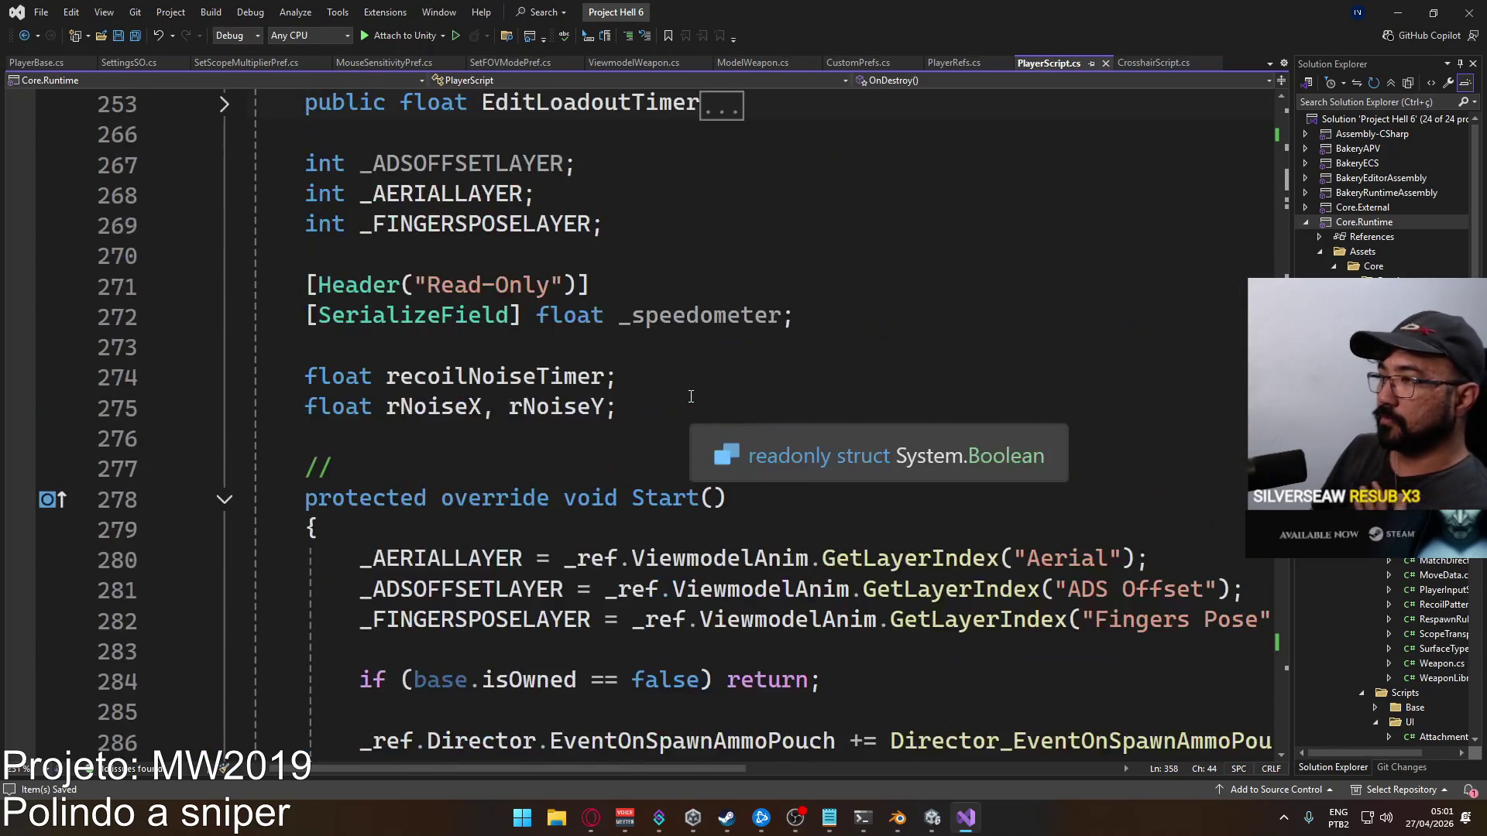
# Collapse Start and OnStartAuthority and rename the handler parameter obj to value
pyautogui.click(225, 500)
pyautogui.click(225, 560)
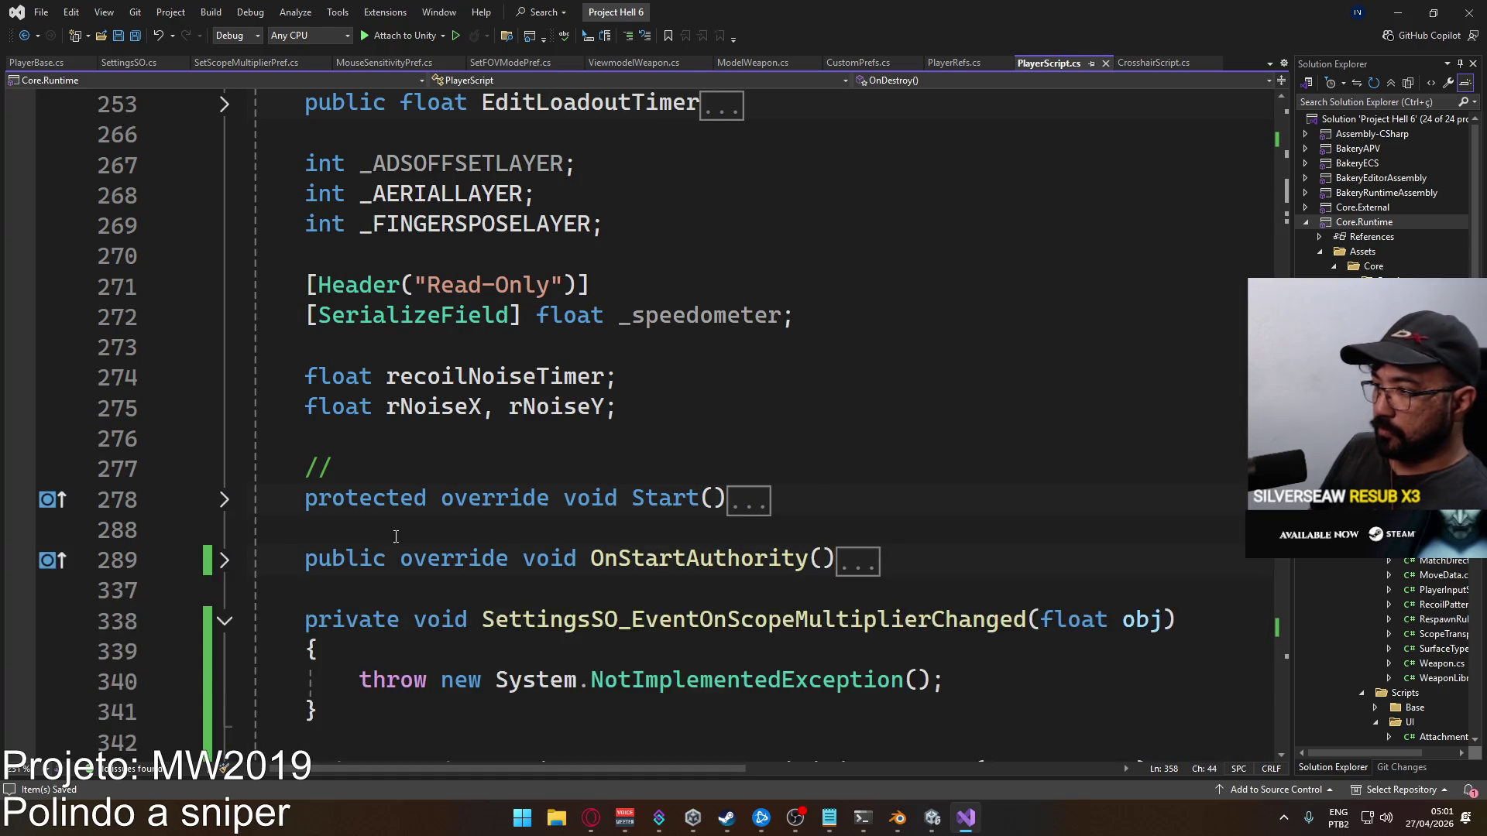
pyautogui.scroll(-3, 301, 397)
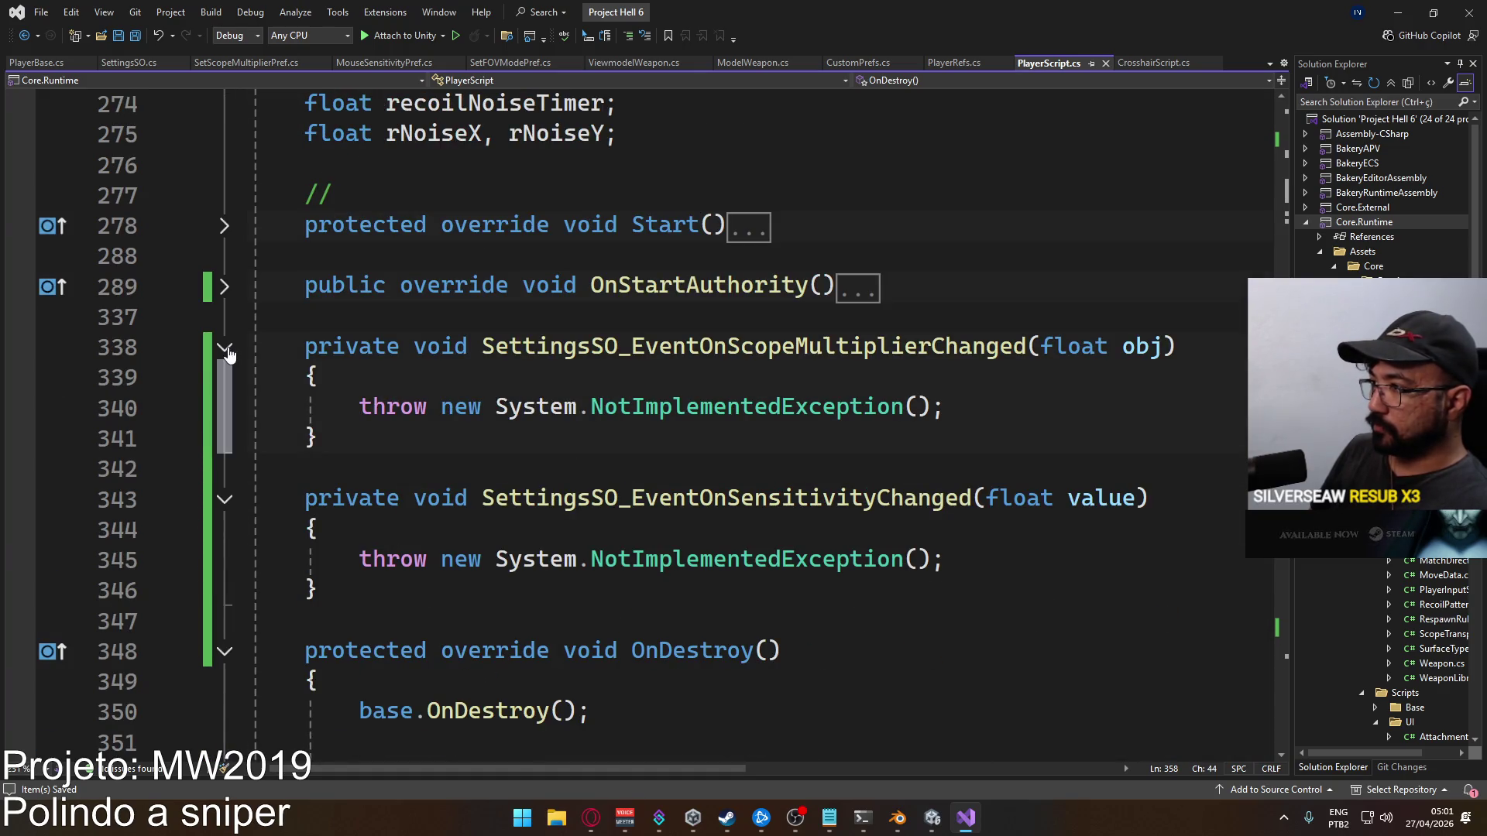
pyautogui.click(988, 571)
pyautogui.moveTo(946, 408); pyautogui.dragTo(358, 399)
pyautogui.doubleClick(1148, 346)
pyautogui.write('value')
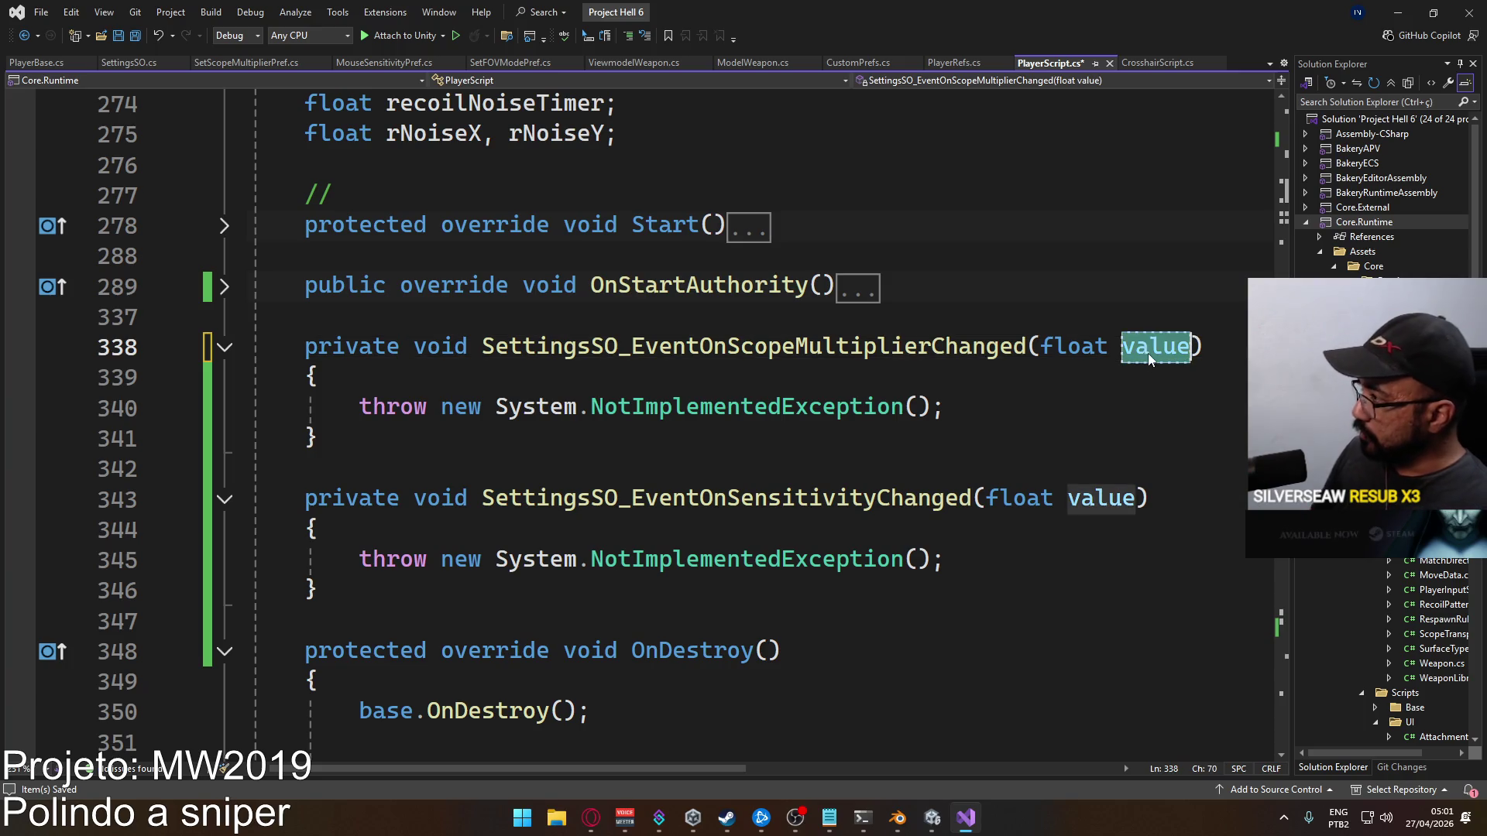
pyautogui.click(1135, 500)
# Replace the throw statements with `_sens = value;` and `_scopeMultiplier = value;`
pyautogui.moveTo(947, 559); pyautogui.dragTo(371, 558)
pyautogui.write('_sens = value;')
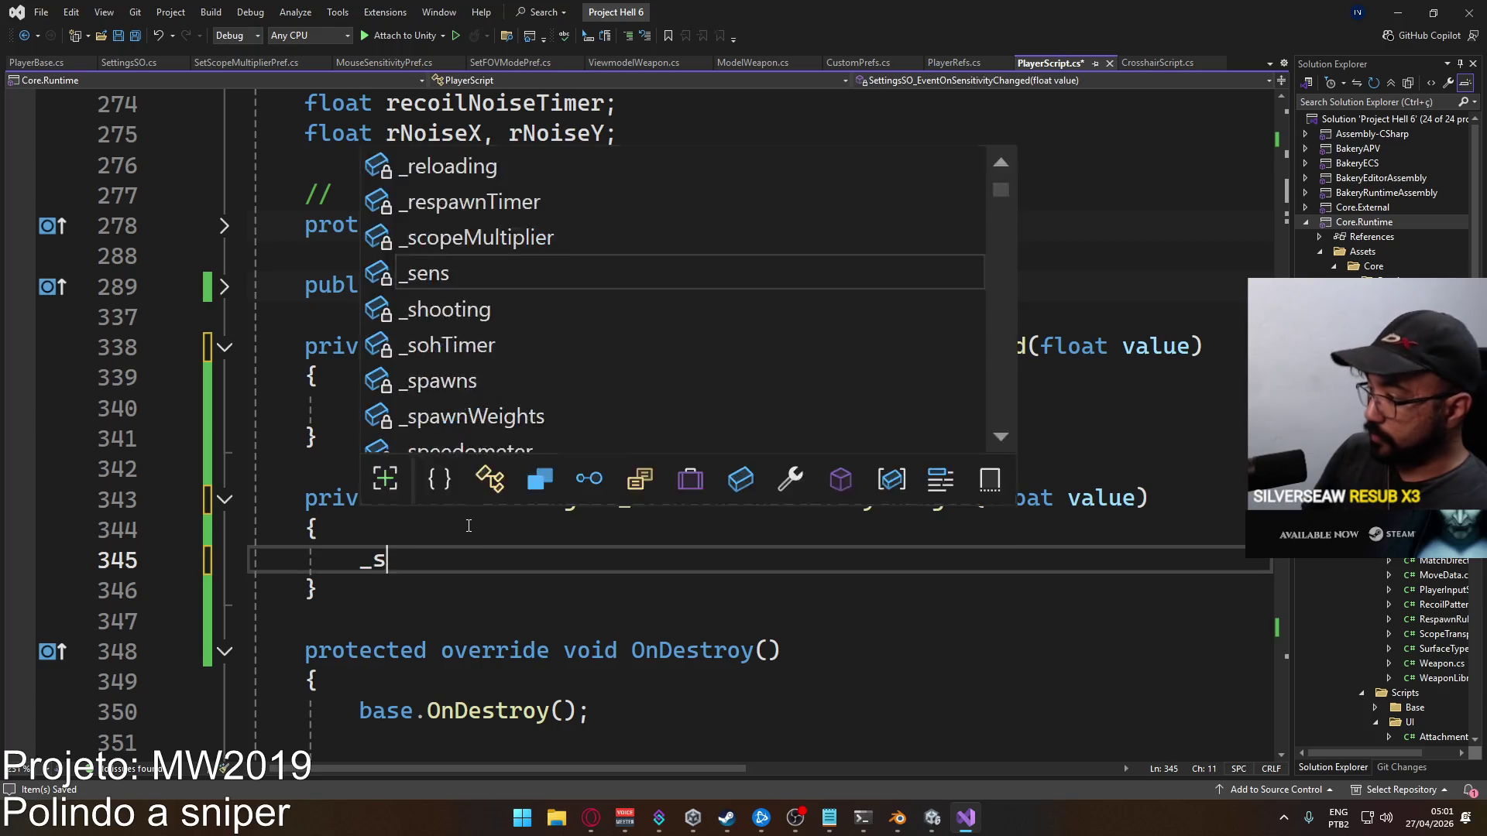
pyautogui.moveTo(947, 408); pyautogui.dragTo(361, 407)
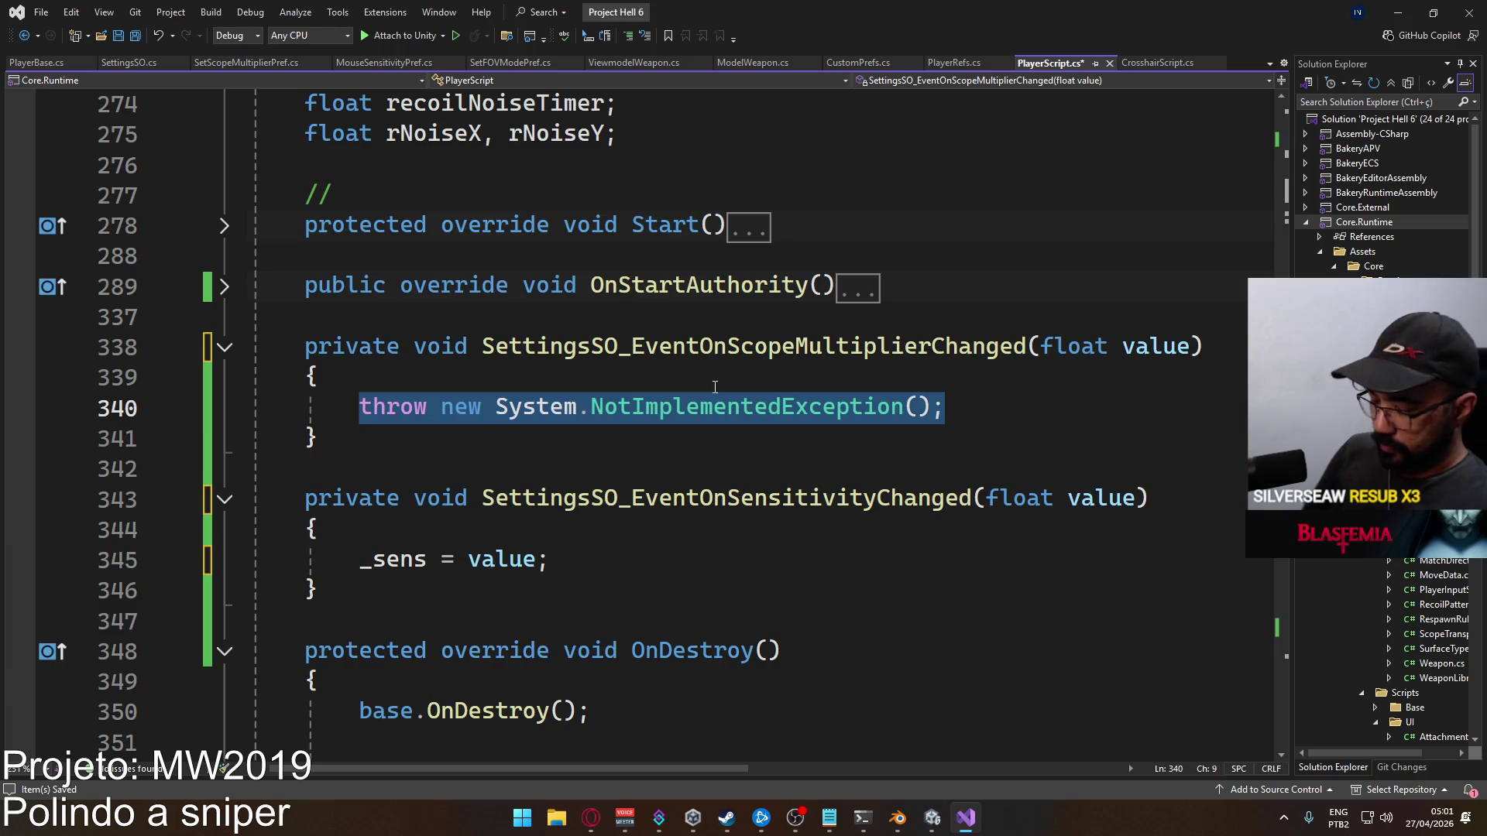
pyautogui.write('_scopeMultiplier ')
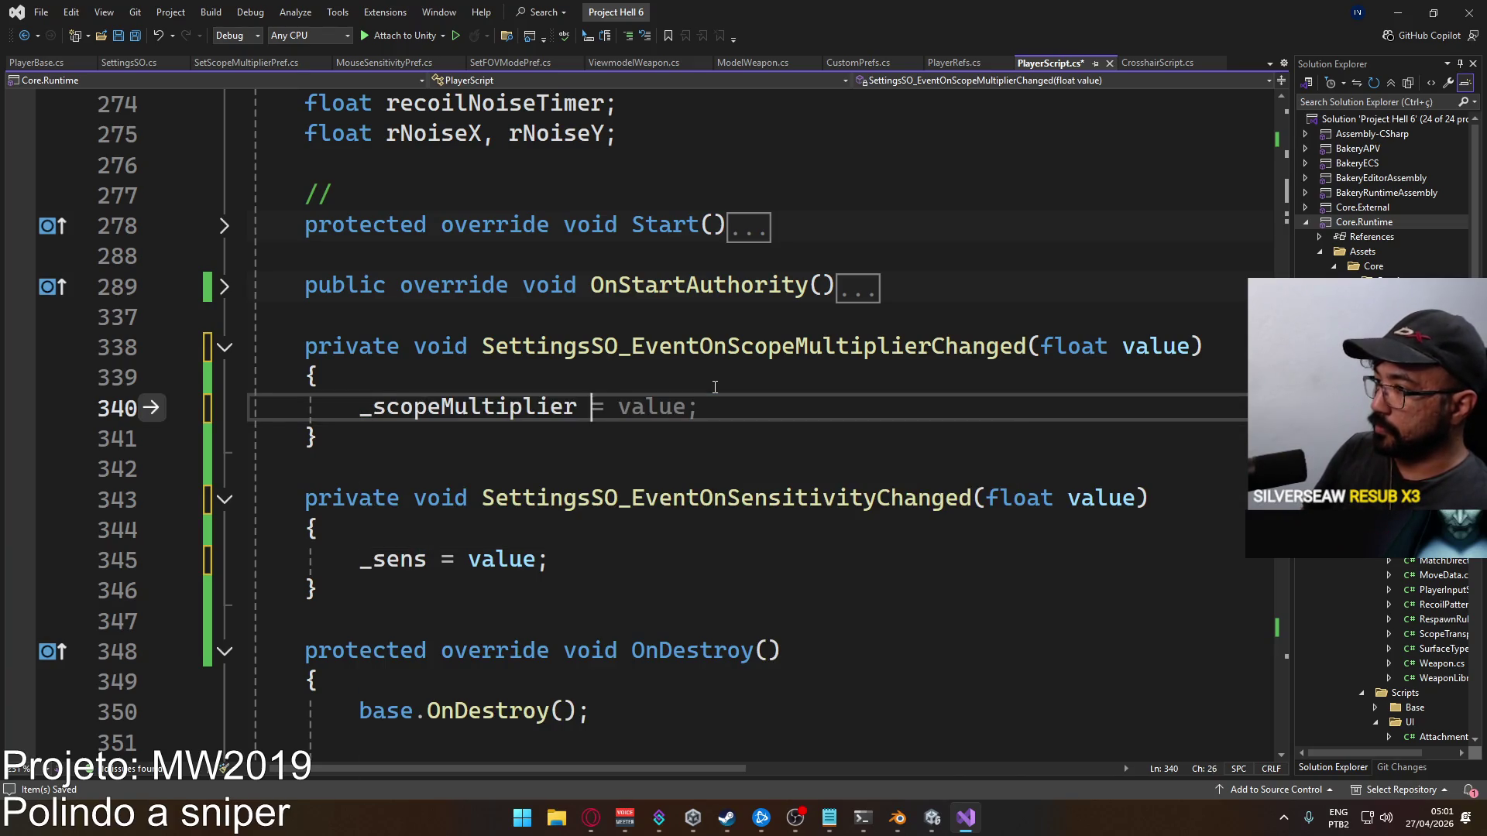
pyautogui.write('= value;')
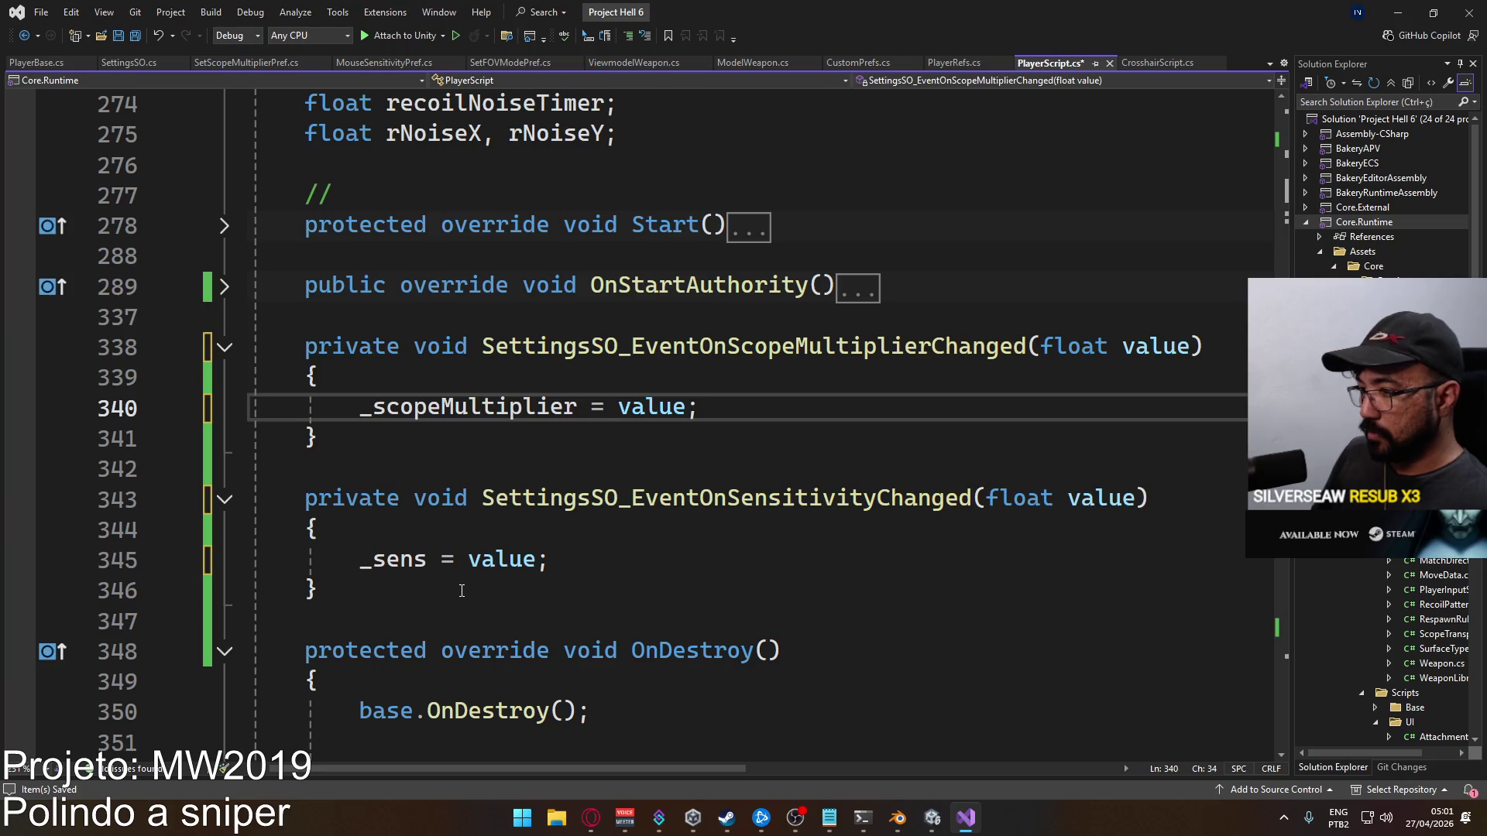
# Remove the private modifier from the sensitivity and scope-multiplier handlers
pyautogui.press('Down')
pyautogui.press('Down')
pyautogui.press('Down')
pyautogui.press('Home')
pyautogui.hotkey('ctrl', 'Delete')
pyautogui.press('Up')
pyautogui.press('Up')
pyautogui.press('Up')
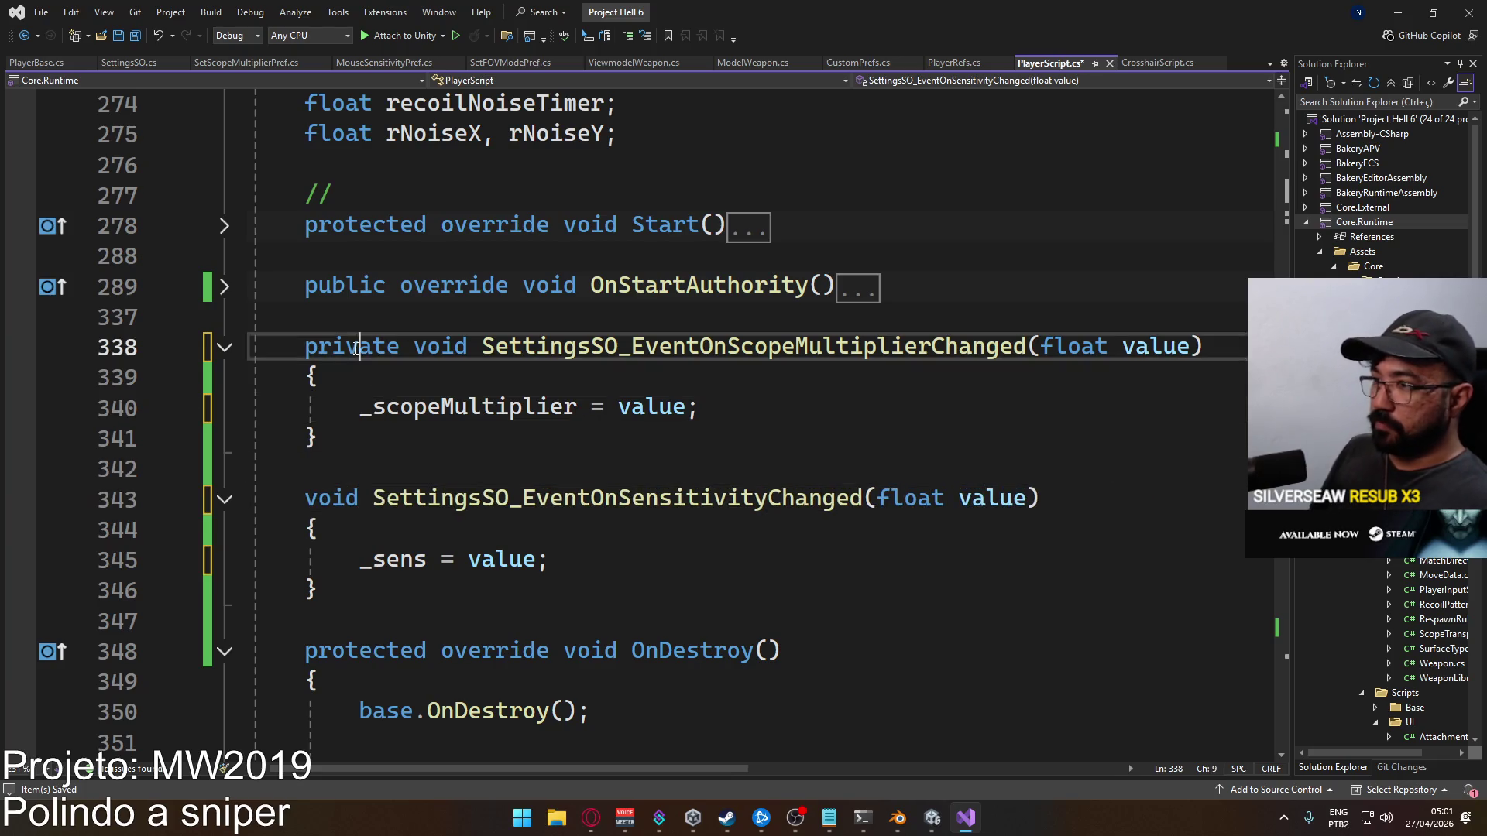
pyautogui.hotkey('ctrl', 'Delete')
# Cut both handler methods from their spot, remove the leftover blank lines, and save
pyautogui.moveTo(427, 593); pyautogui.dragTo(304, 346)
pyautogui.hotkey('ctrl', 'c')
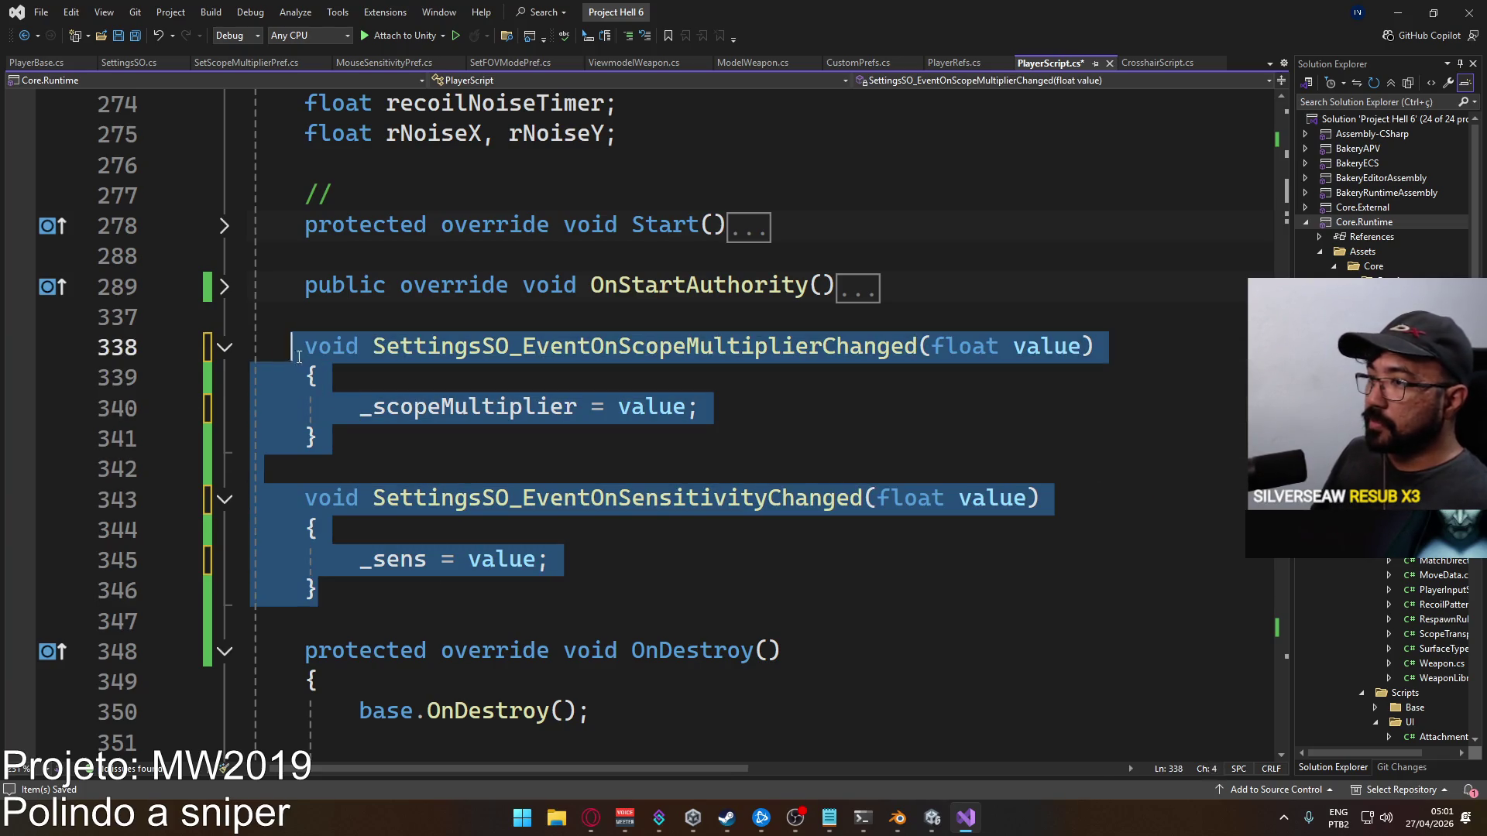
pyautogui.press('Delete')
pyautogui.press('BackSpace')
pyautogui.press('Delete')
pyautogui.hotkey('ctrl', 's')
# Collapse the OnDestroy method and scroll to find the settings event handlers
pyautogui.click(225, 347)
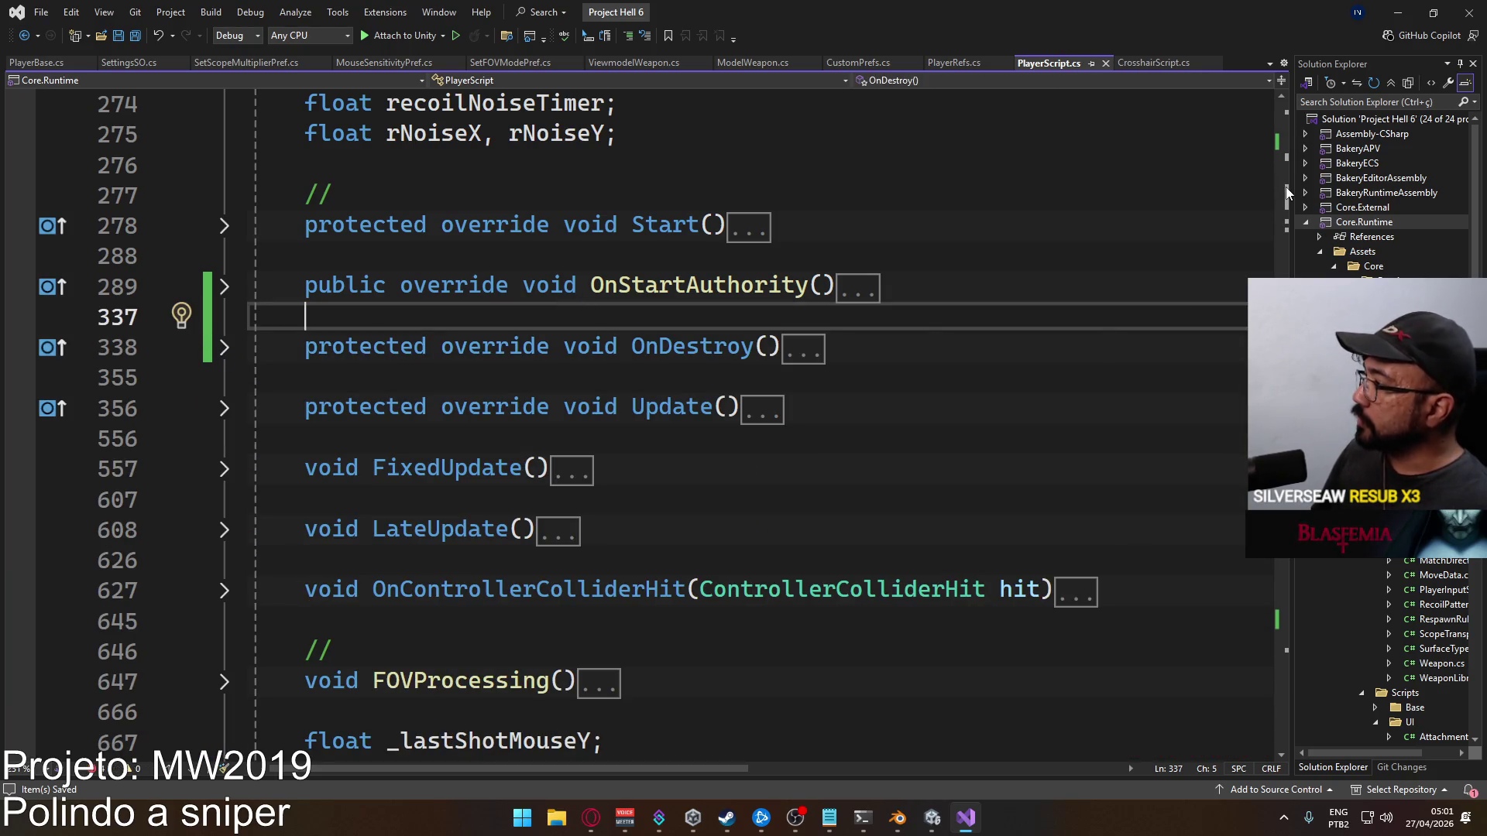
pyautogui.moveTo(1285, 197)
pyautogui.mouseDown()
pyautogui.moveTo(1284, 743)
pyautogui.moveTo(1294, 689)
pyautogui.mouseUp()
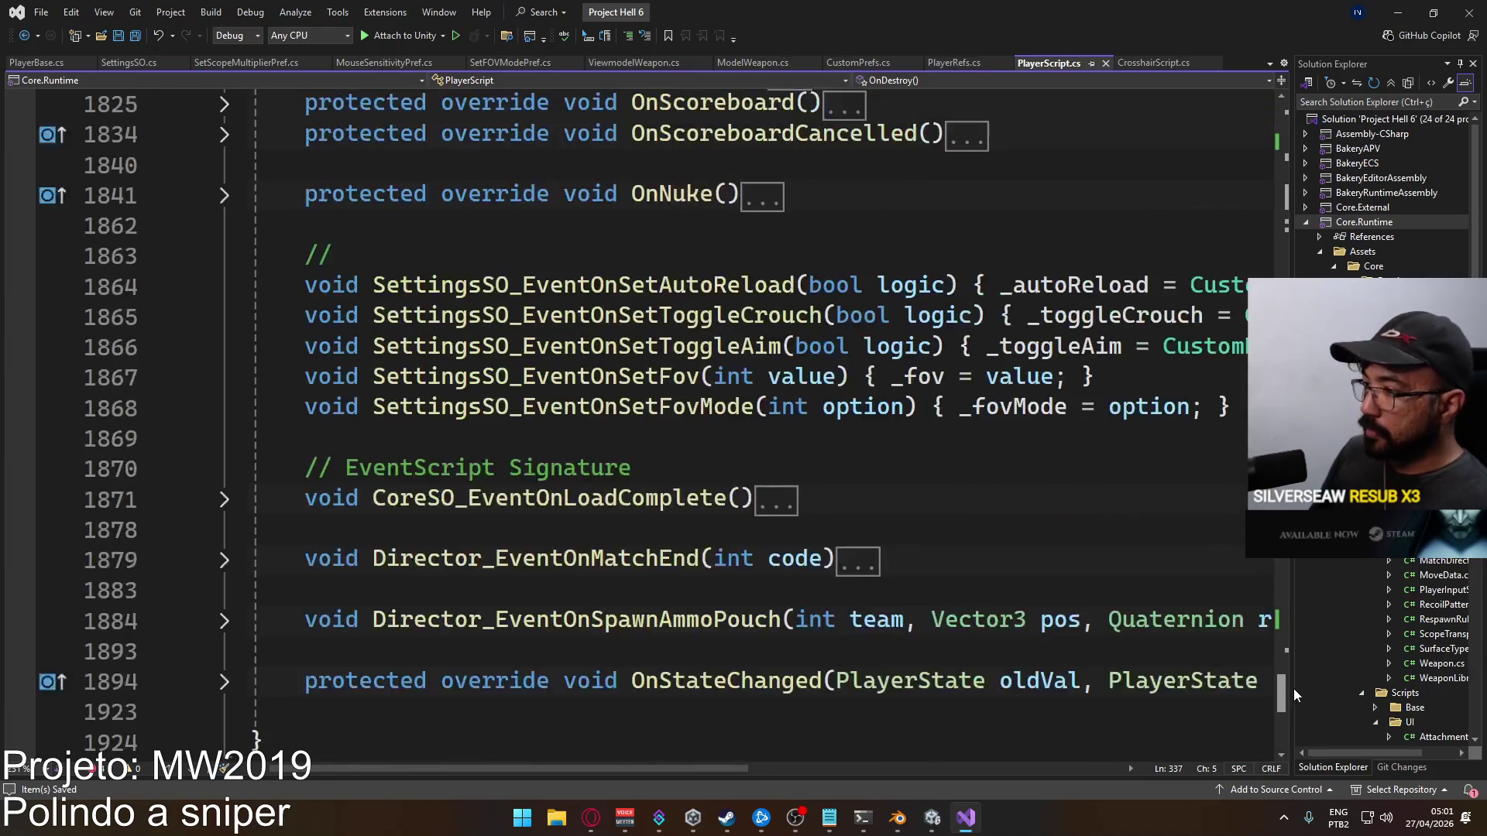
pyautogui.scroll(-2, 635, 523)
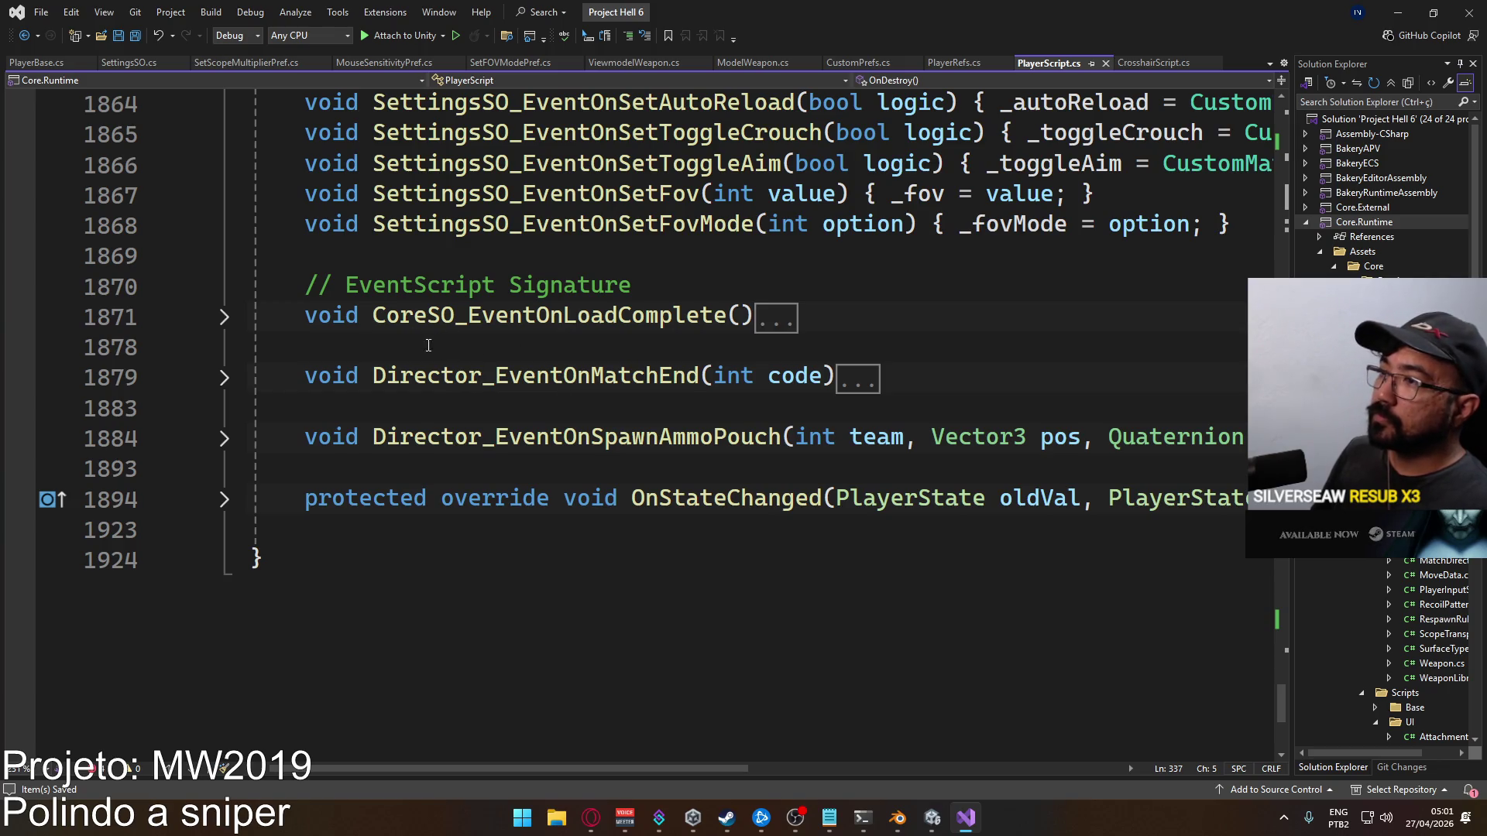
pyautogui.scroll(3, 464, 356)
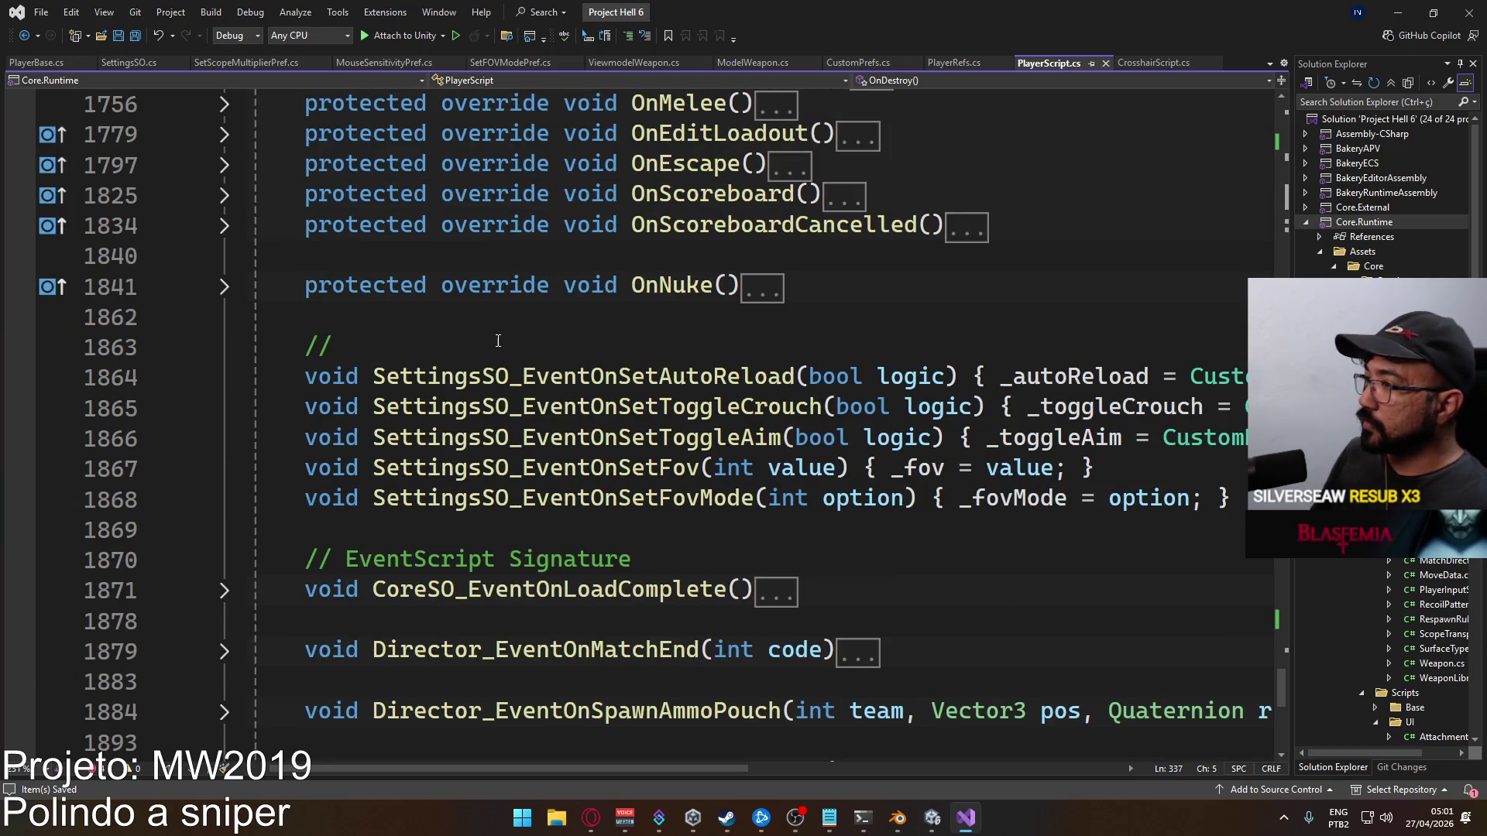
# Paste the two handler methods right after the FovMode handler
pyautogui.click(561, 318)
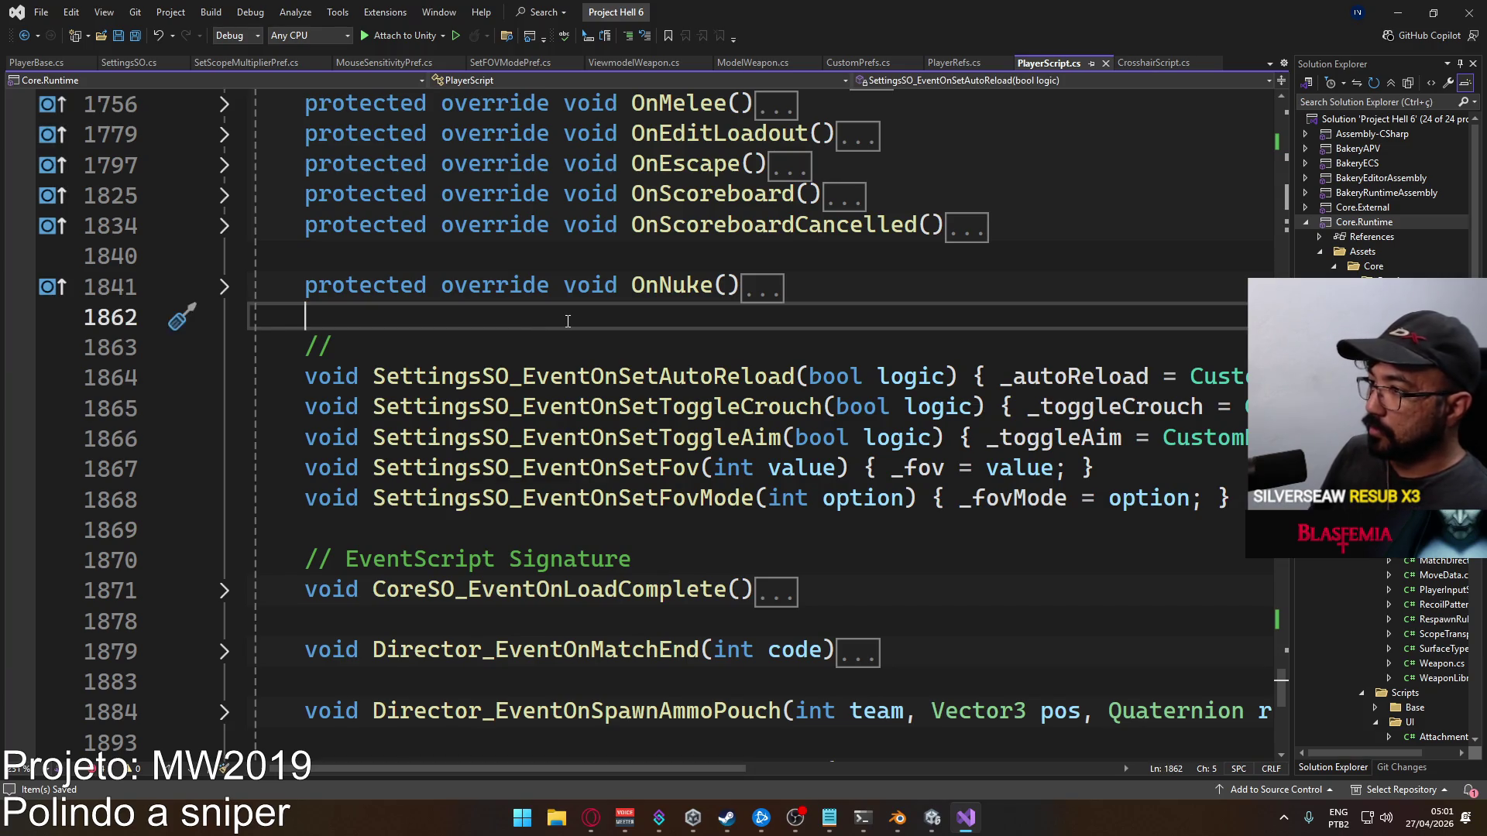
pyautogui.press('Down')
pyautogui.press('End')
pyautogui.press('Down')
pyautogui.press('Down')
pyautogui.press('Down')
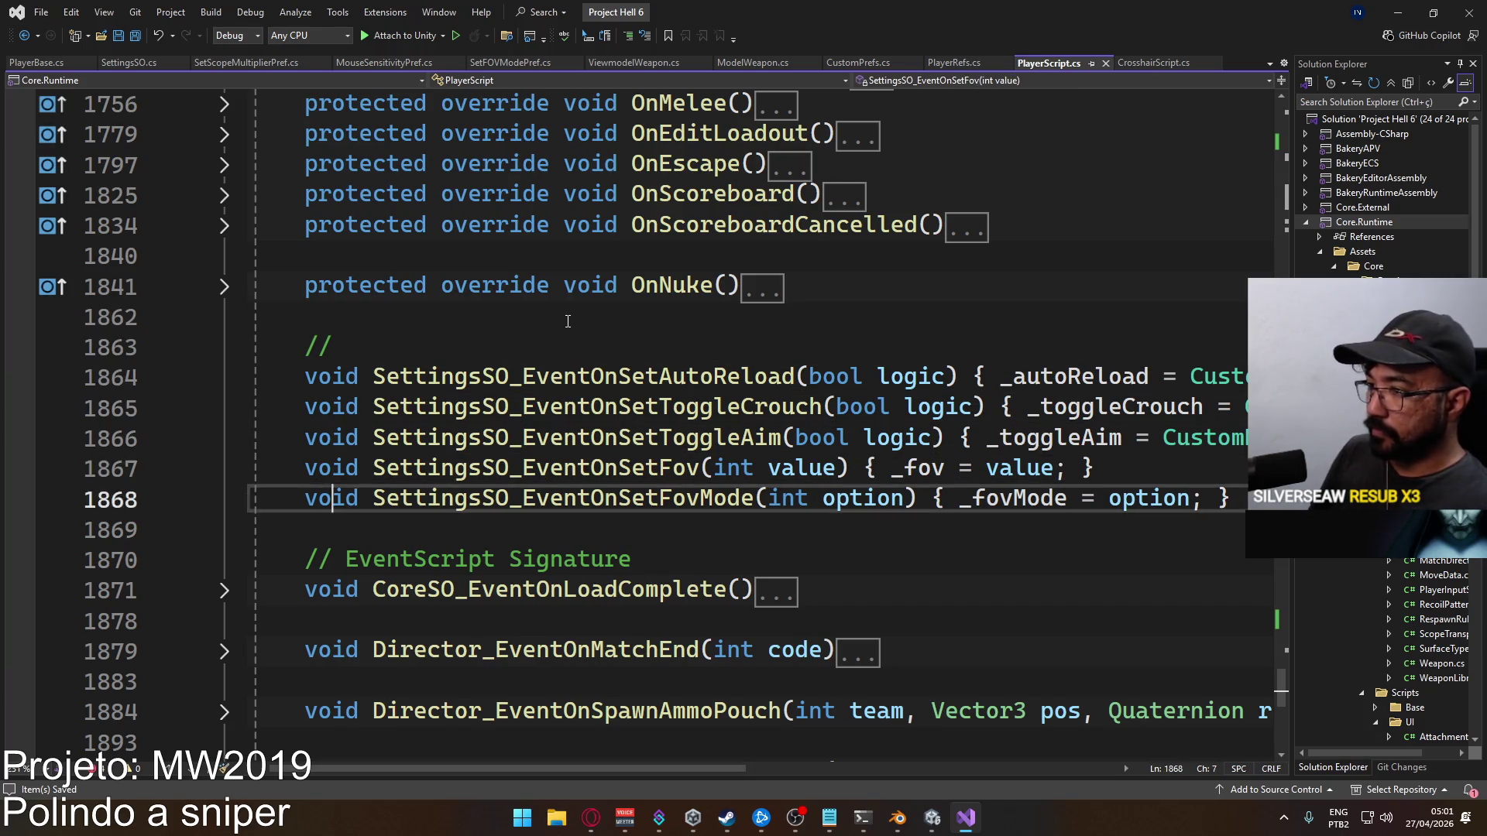
pyautogui.press('Return')
pyautogui.press('Up')
pyautogui.hotkey('ctrl', 'v')
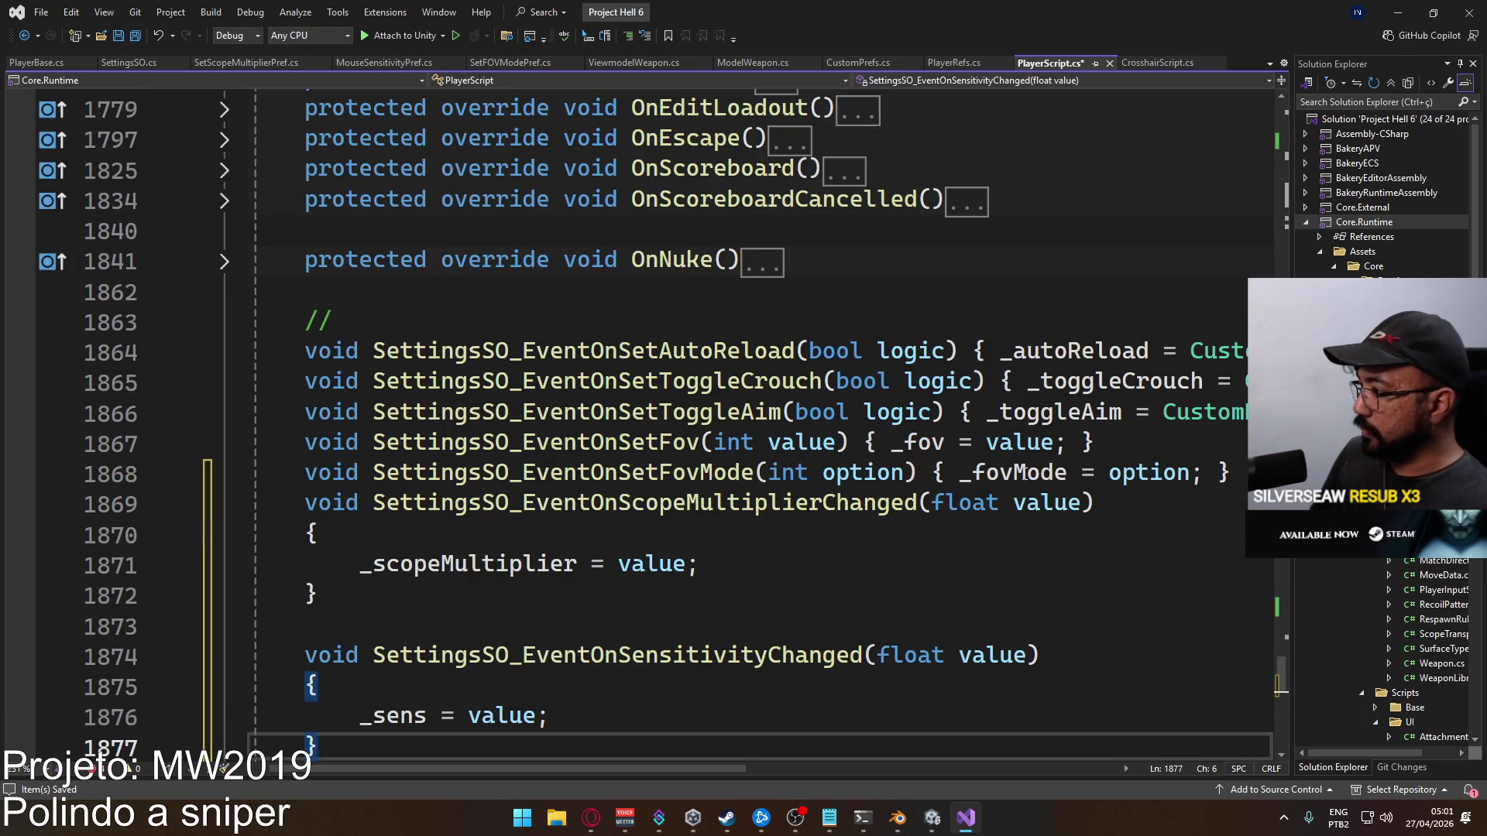
# Condense the scope-multiplier handler to one line: { _scopeMultiplier = value; }
pyautogui.click(1157, 491)
pyautogui.hotkey('ctrl', 'Delete')
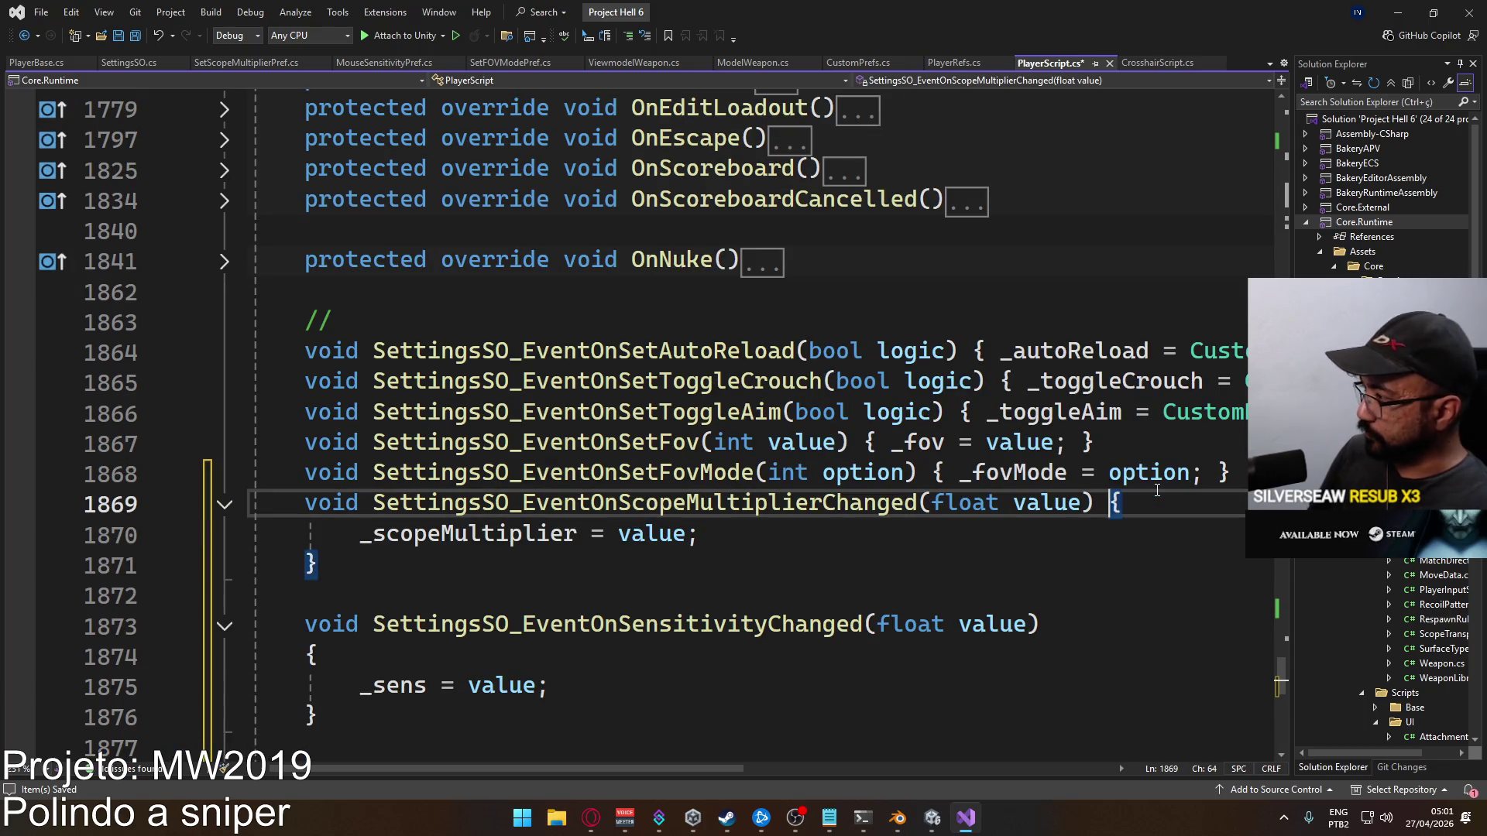
pyautogui.press('End')
pyautogui.press('Delete')
pyautogui.hotkey('ctrl', 'shift', 'Right')
pyautogui.press('Delete')
pyautogui.press('End')
pyautogui.press('Delete')
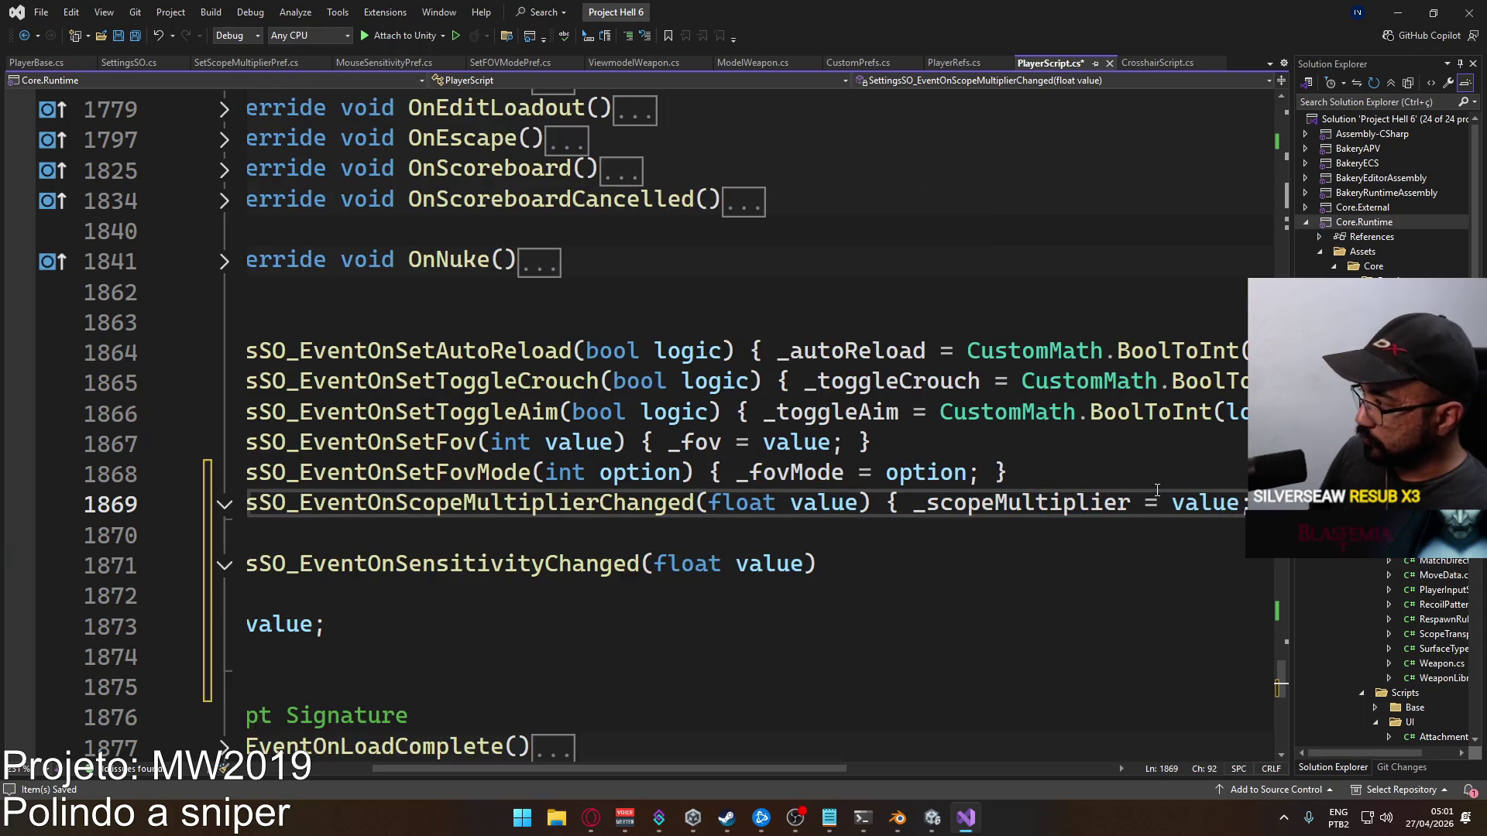
pyautogui.hotkey('ctrl', 'Delete')
pyautogui.press('Down')
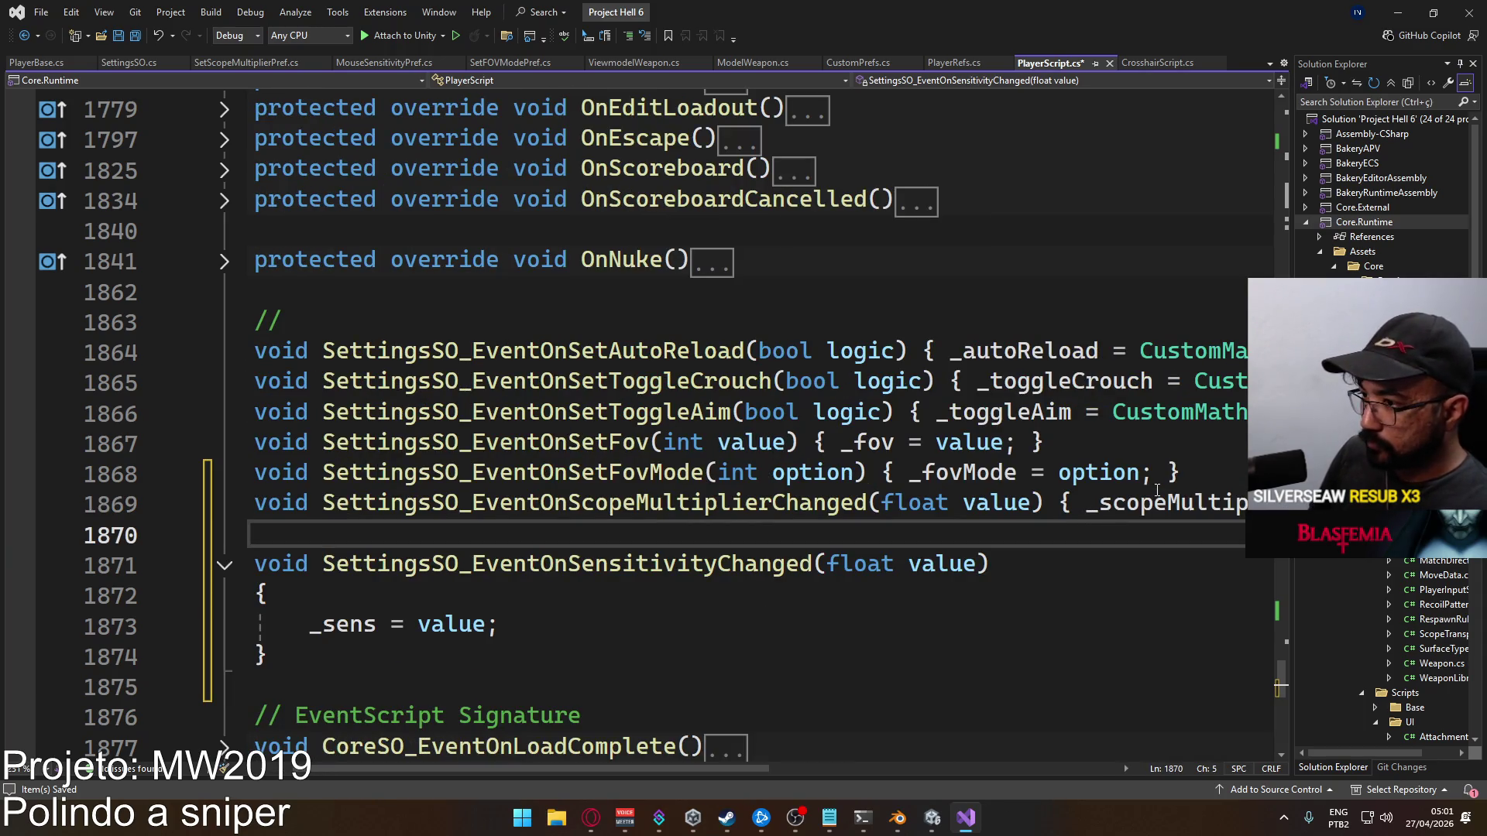
# Condense the sensitivity handler to one line assigning value to _sens, and save
pyautogui.hotkey('ctrl', 'Delete')
pyautogui.press('End')
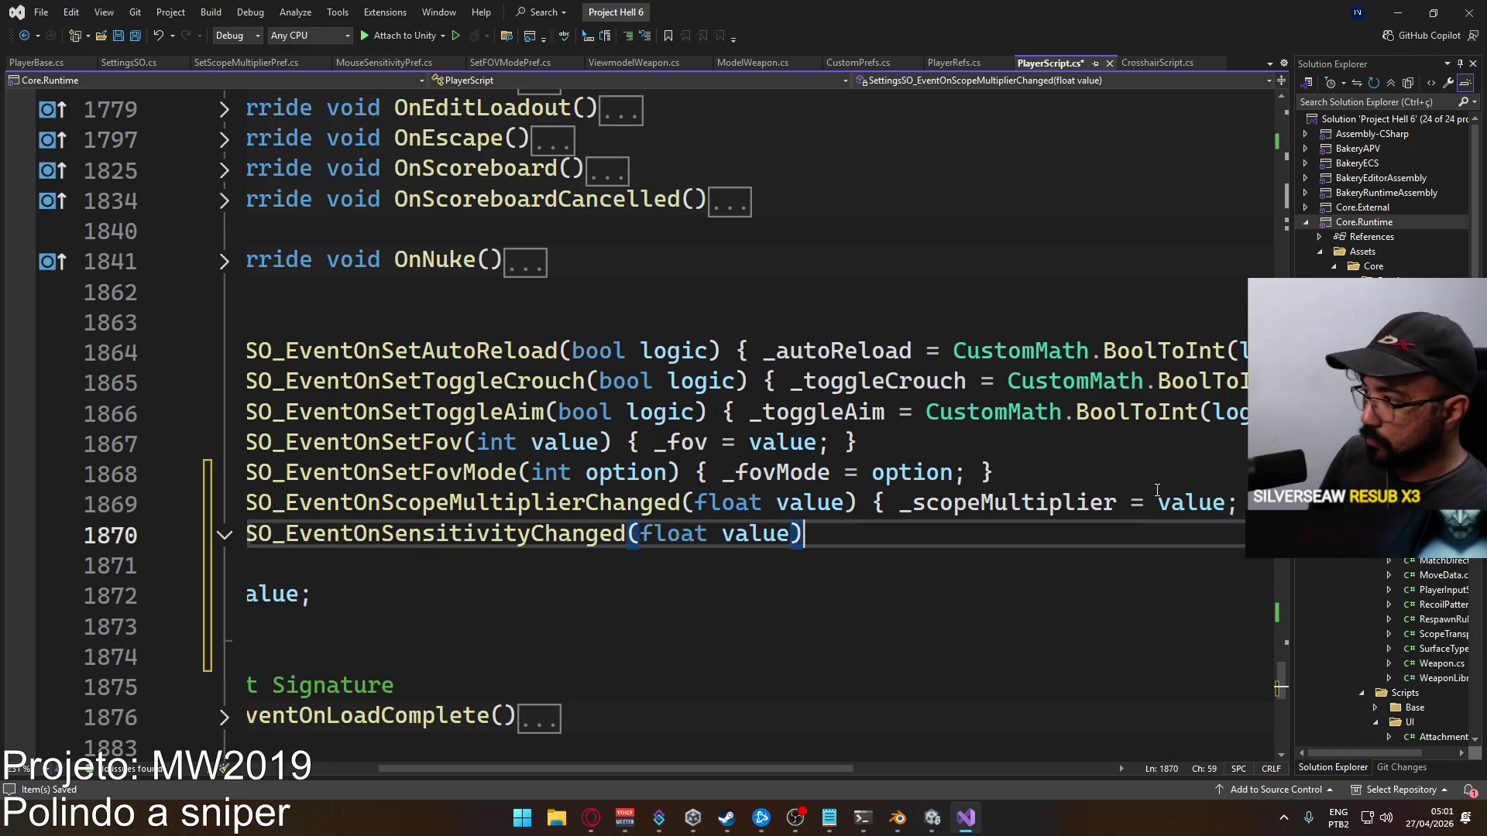
pyautogui.hotkey('ctrl', 'Delete')
pyautogui.write('{')
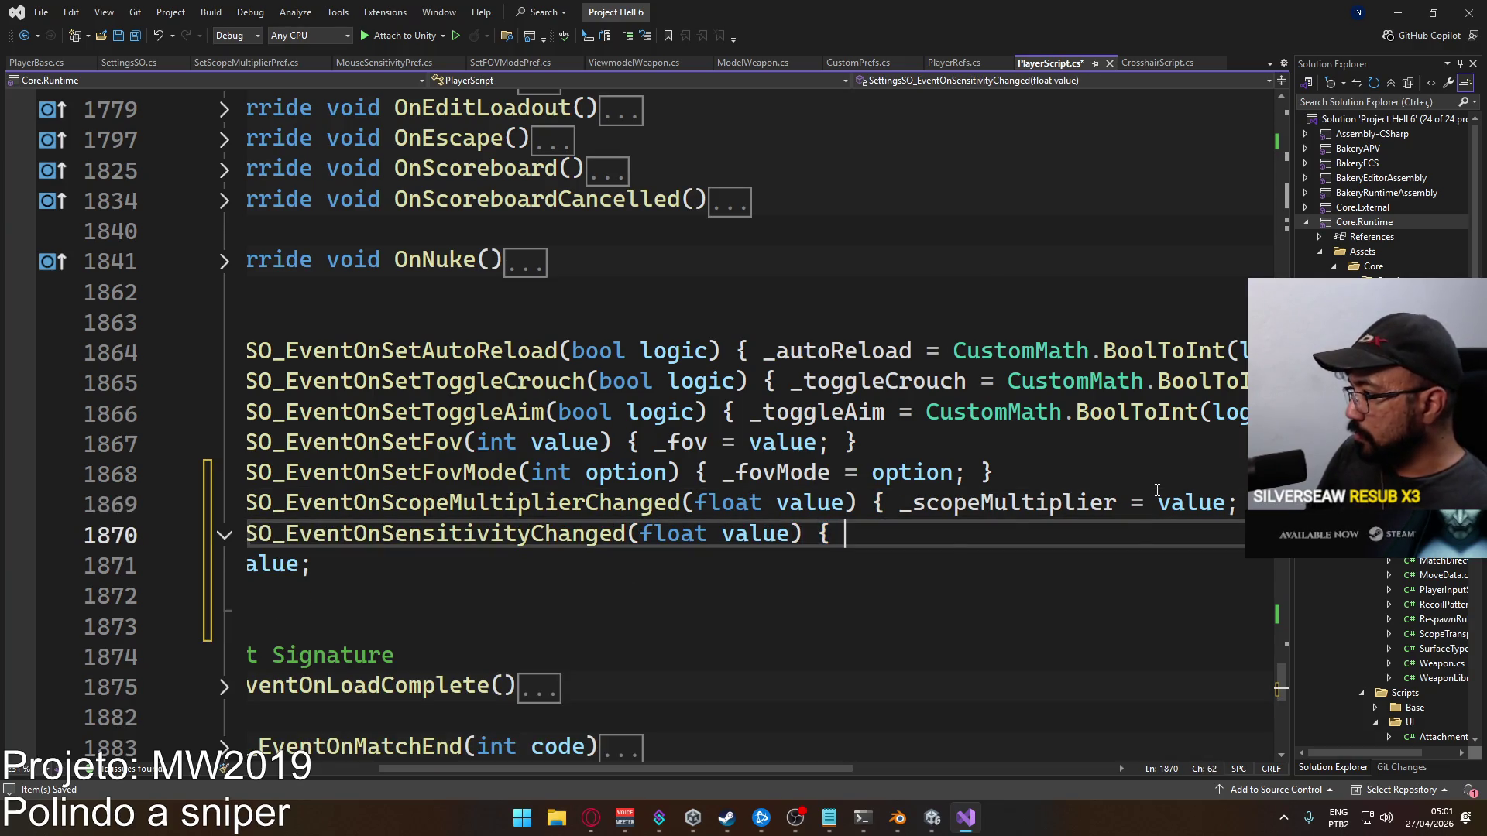
pyautogui.hotkey('ctrl', 'Delete')
pyautogui.hotkey('ctrl', 'Delete')
pyautogui.press('End')
pyautogui.hotkey('ctrl', 'shift', 'Right')
pyautogui.press('Delete')
pyautogui.hotkey('ctrl', 's')
# Drag the horizontal scrollbar to read the full handler lines
pyautogui.moveTo(691, 769); pyautogui.dragTo(589, 756)
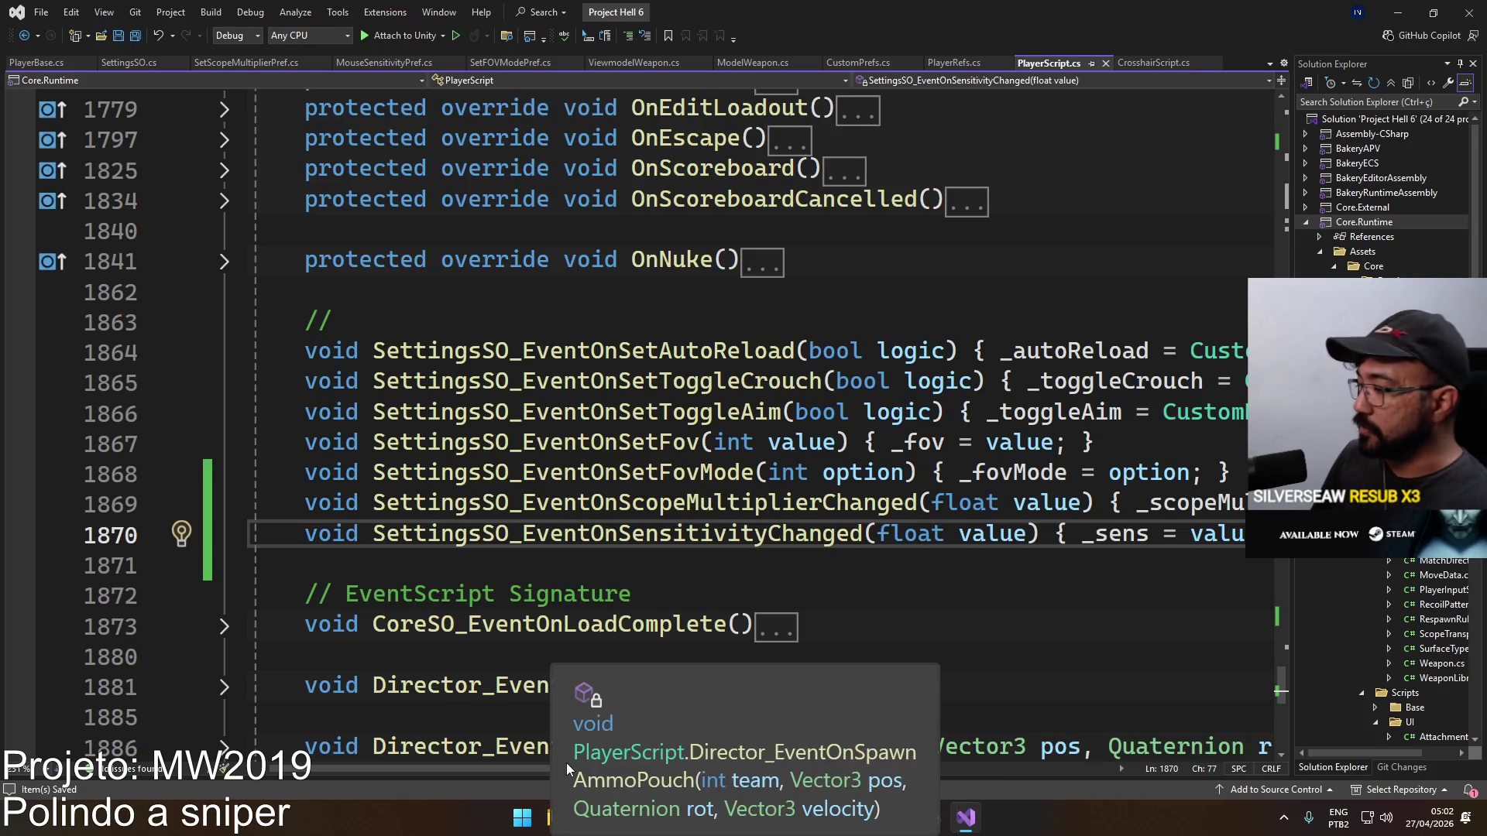
pyautogui.moveTo(528, 770)
pyautogui.mouseDown()
pyautogui.moveTo(752, 727)
pyautogui.moveTo(501, 695)
pyautogui.mouseUp()
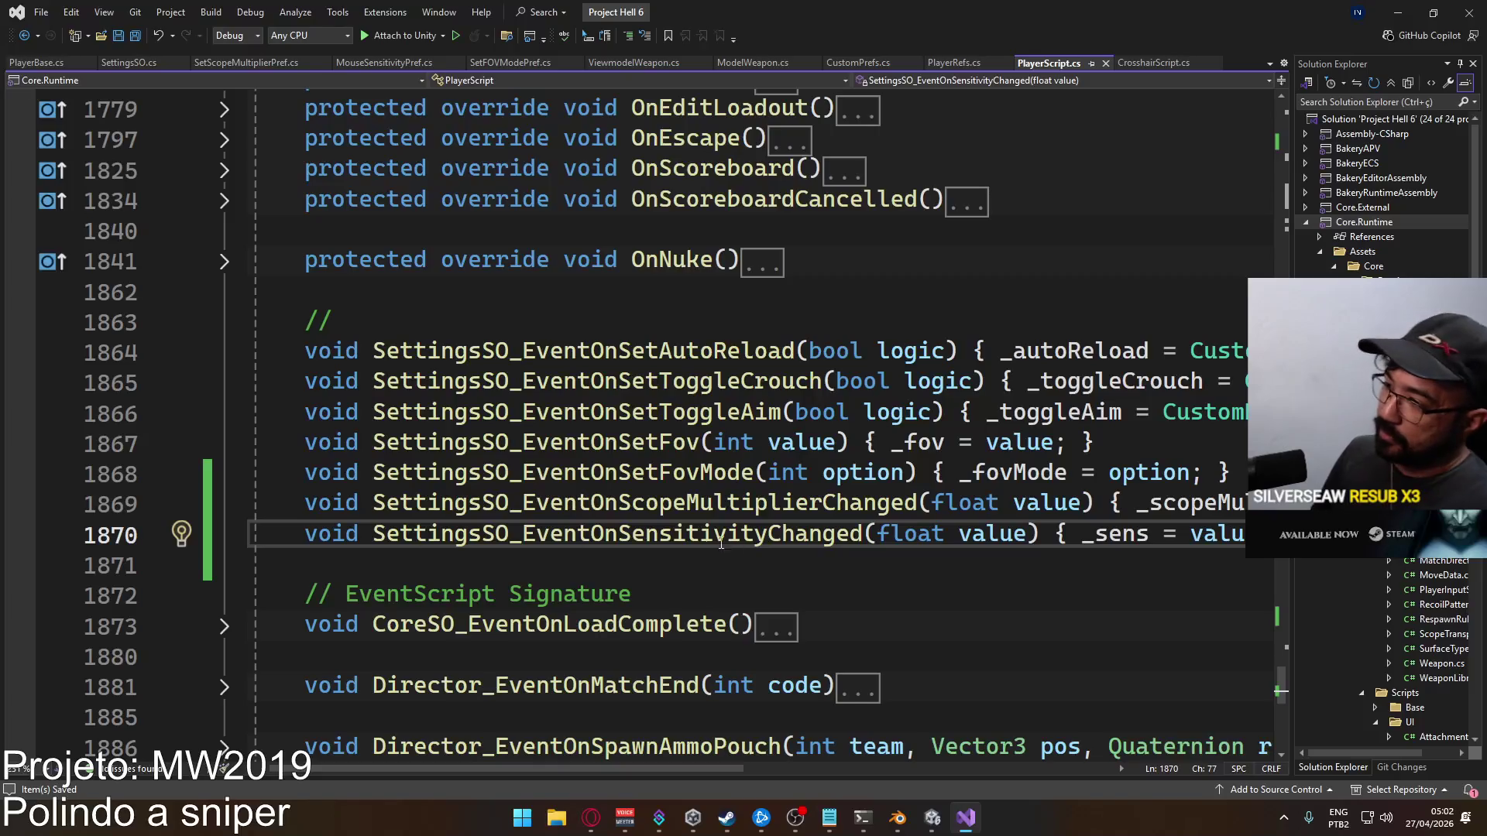
pyautogui.moveTo(743, 762)
pyautogui.mouseDown()
pyautogui.moveTo(902, 750)
pyautogui.moveTo(598, 723)
pyautogui.mouseUp()
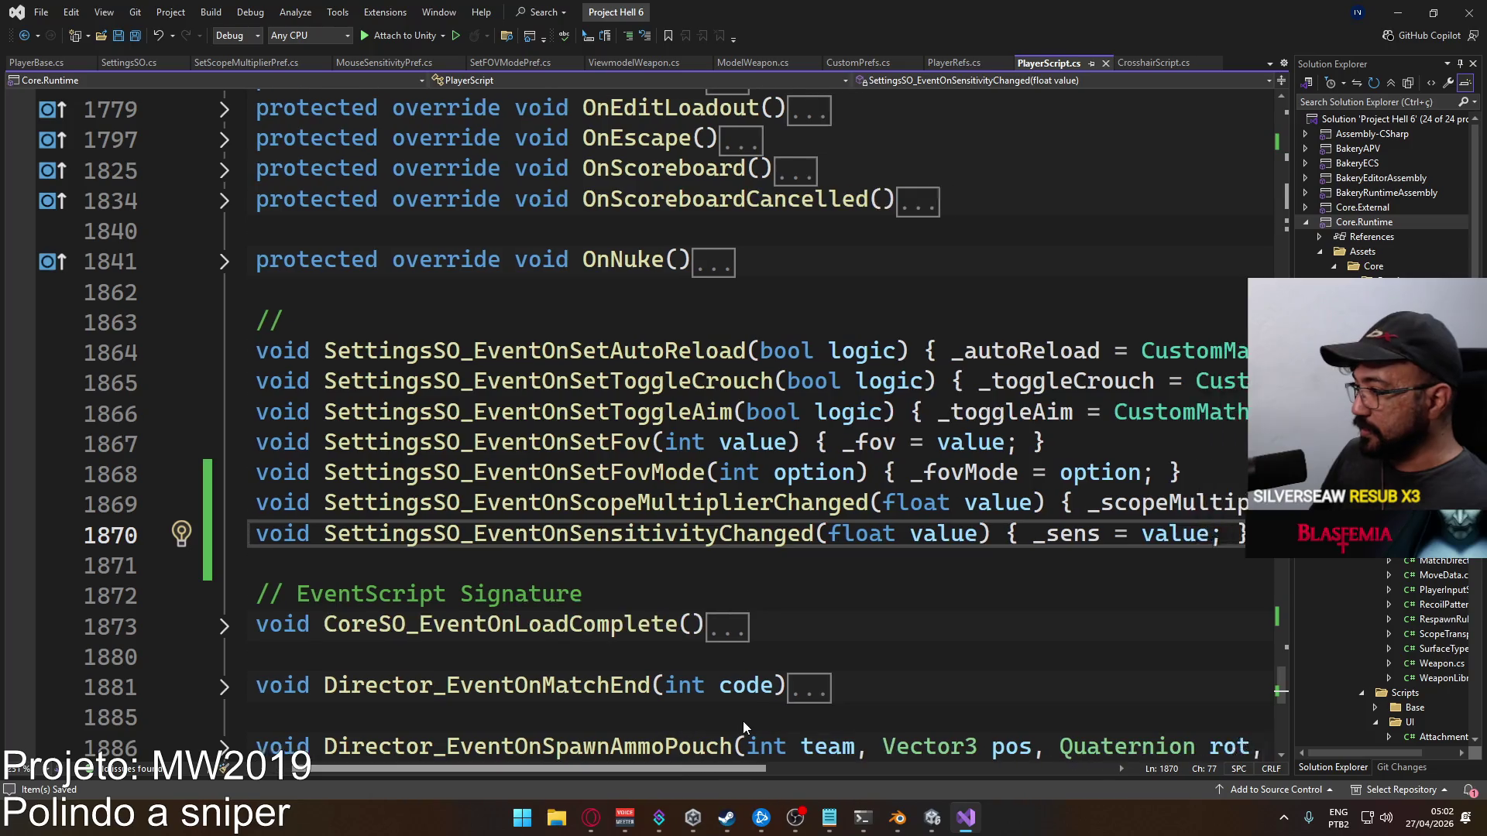
pyautogui.scroll(-2, 584, 622)
# Start renaming _sens to _baseSens, then undo and cancel so it keeps its name
pyautogui.scroll(2, 507, 459)
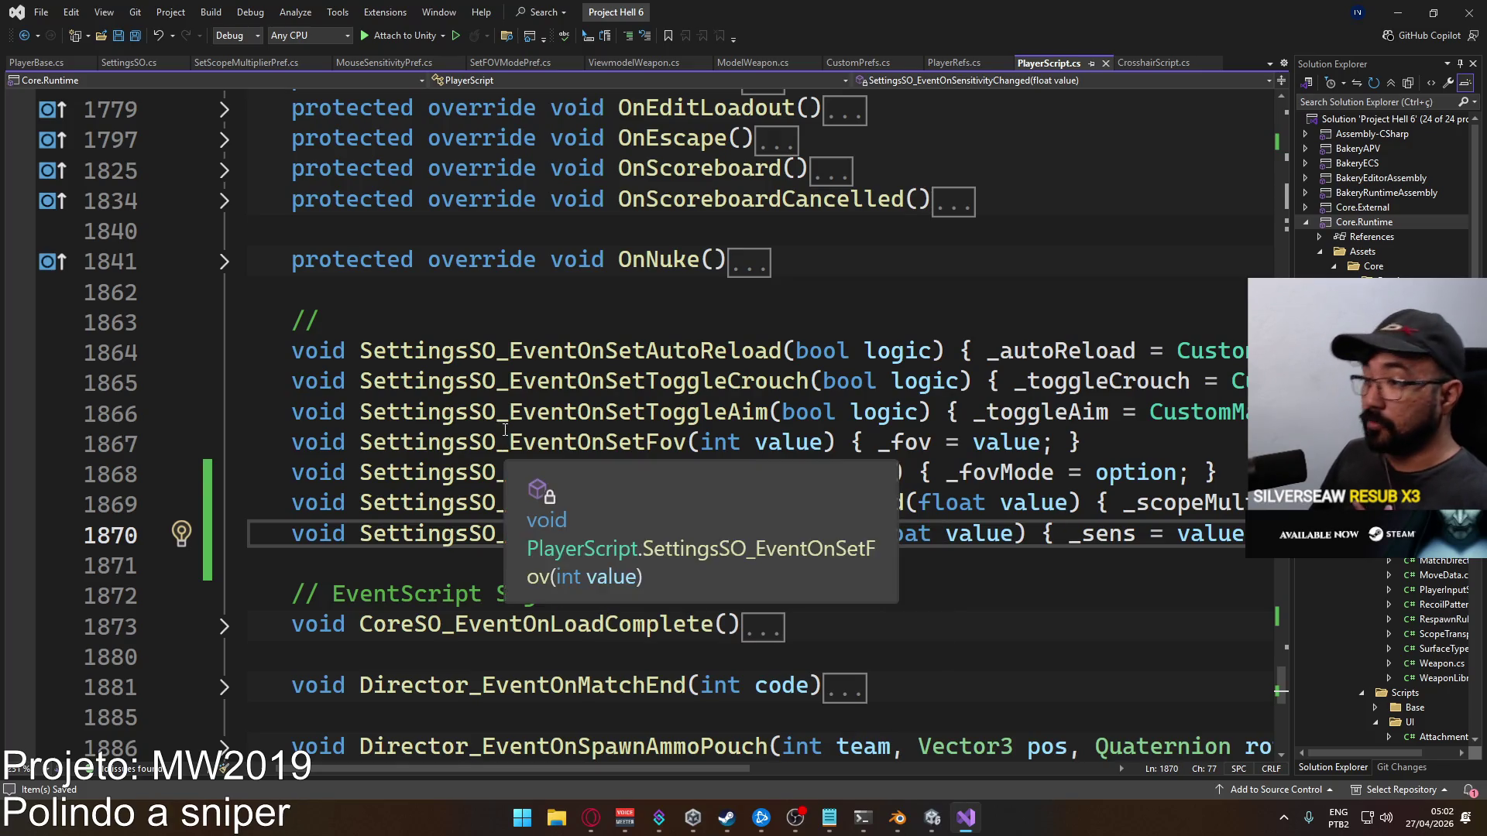
pyautogui.scroll(11, 544, 460)
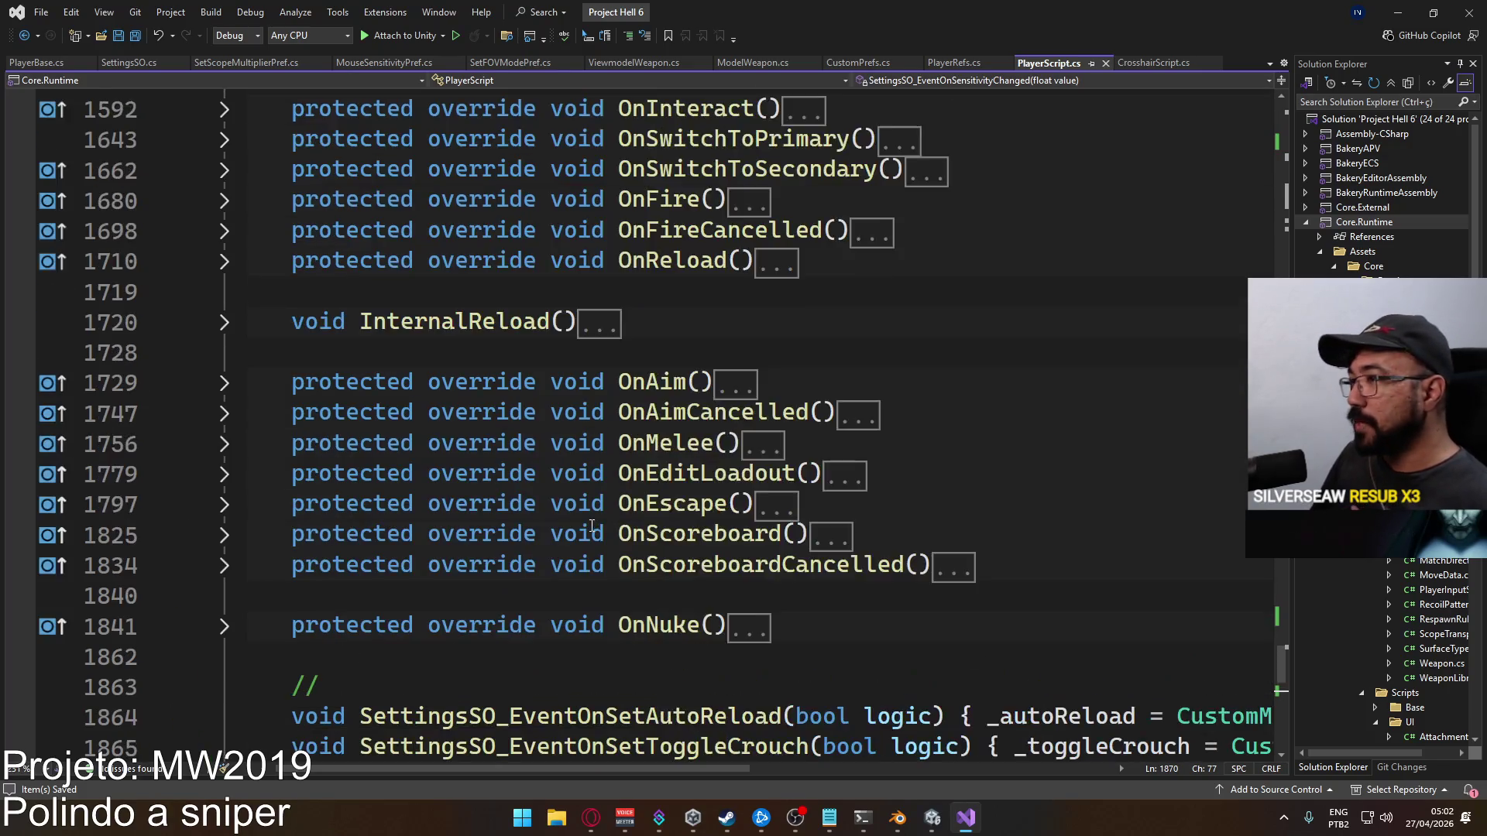
pyautogui.scroll(5, 521, 518)
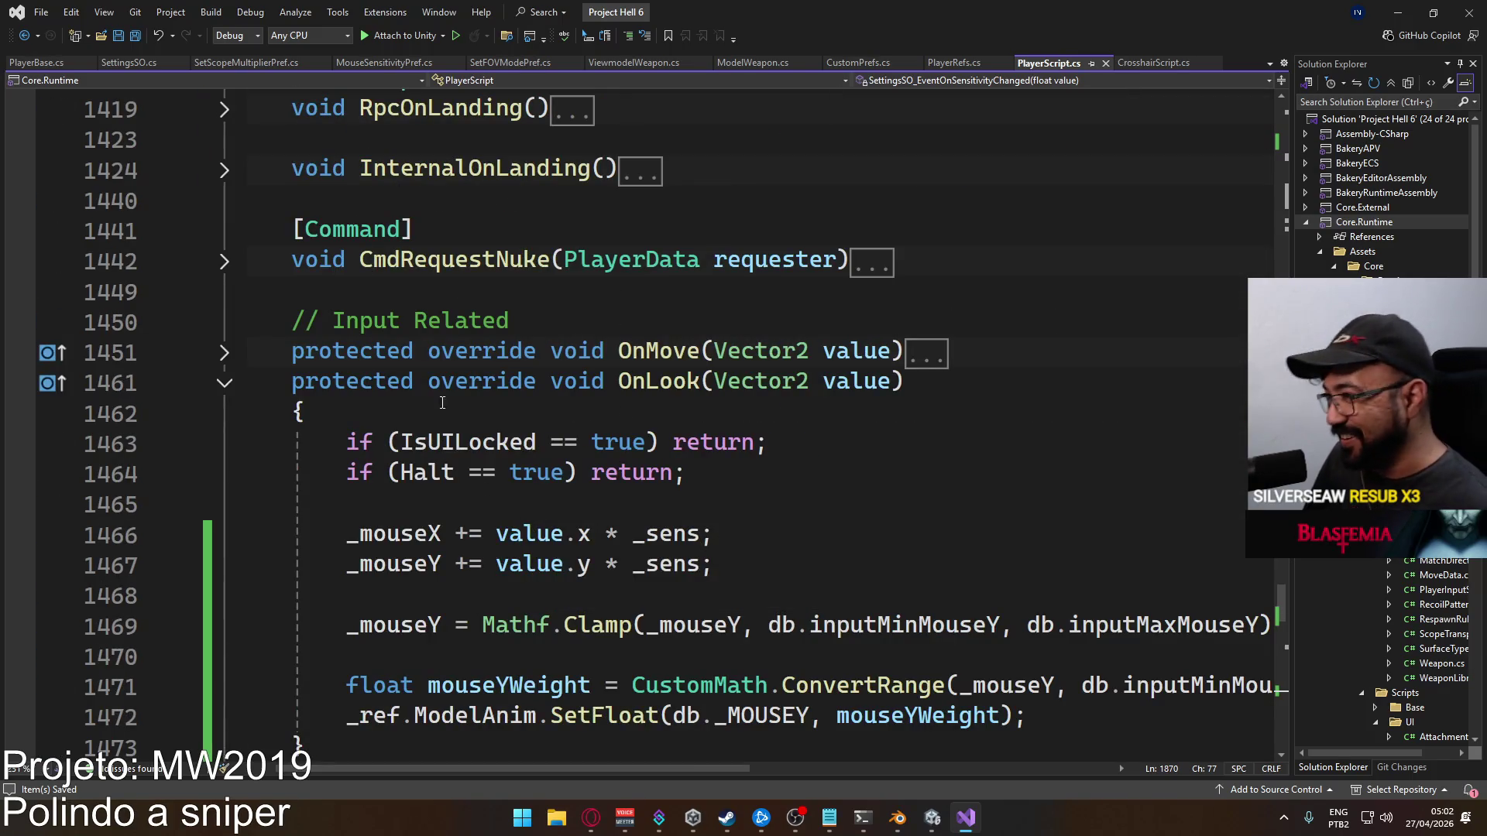
pyautogui.scroll(-3, 373, 393)
pyautogui.scroll(2, 425, 393)
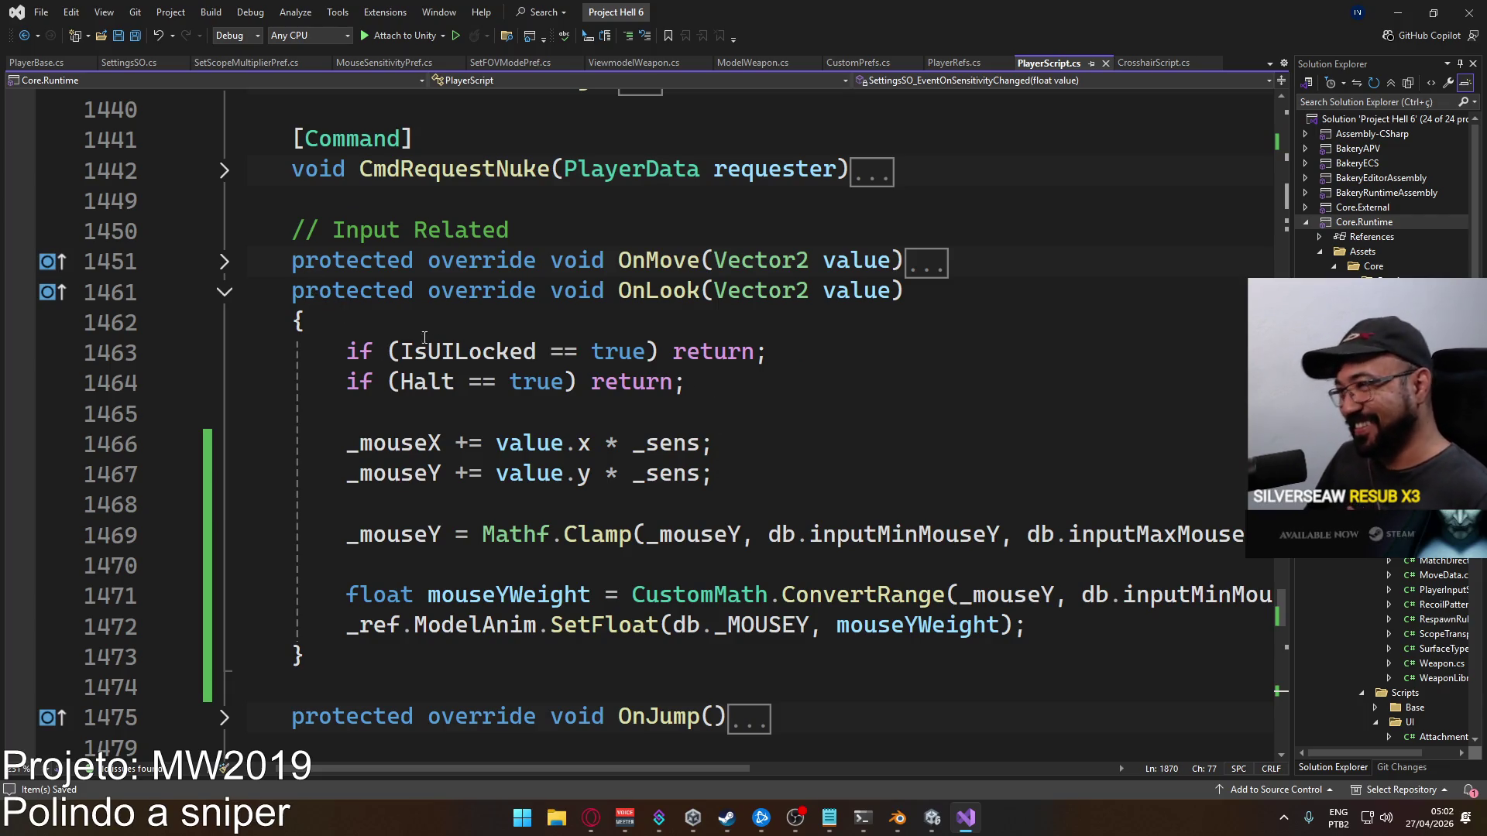
pyautogui.scroll(15, 424, 338)
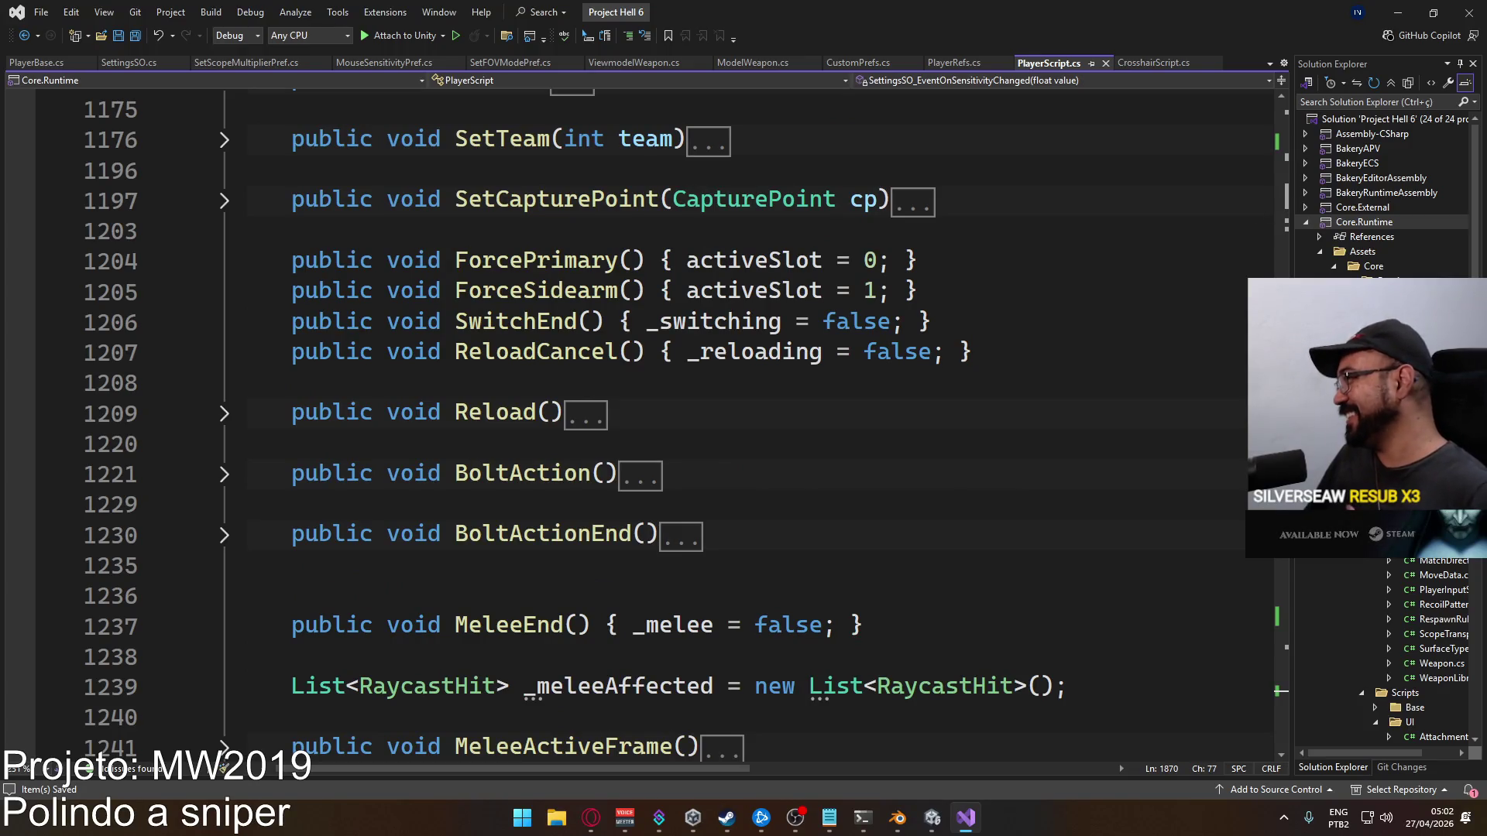
pyautogui.scroll(20, 615, 459)
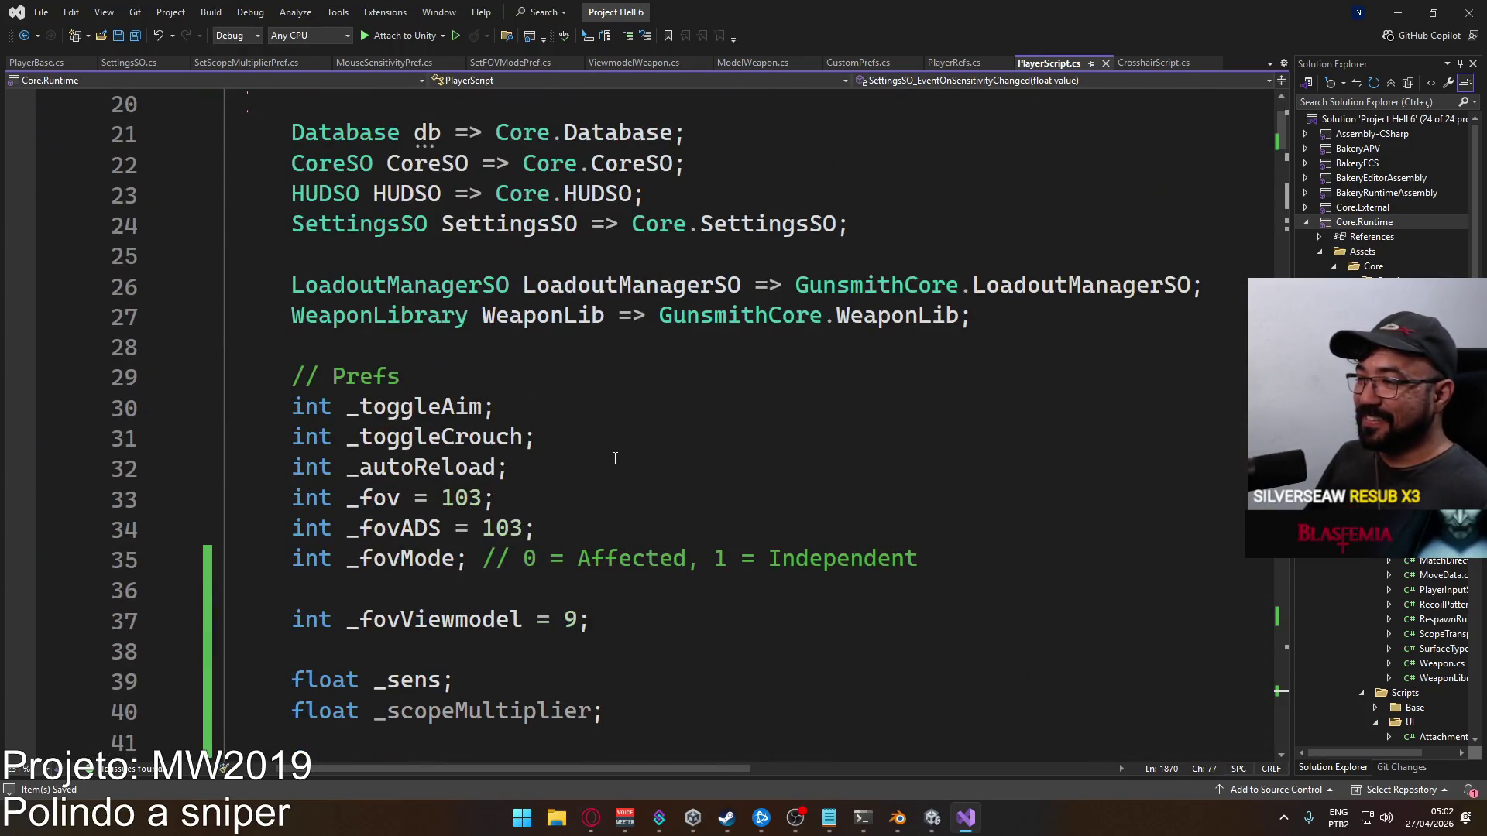
pyautogui.scroll(-2, 615, 458)
pyautogui.doubleClick(406, 498)
pyautogui.hotkey('ctrl', 'r')
pyautogui.hotkey('ctrl', 'r')
pyautogui.write('_baseSens')
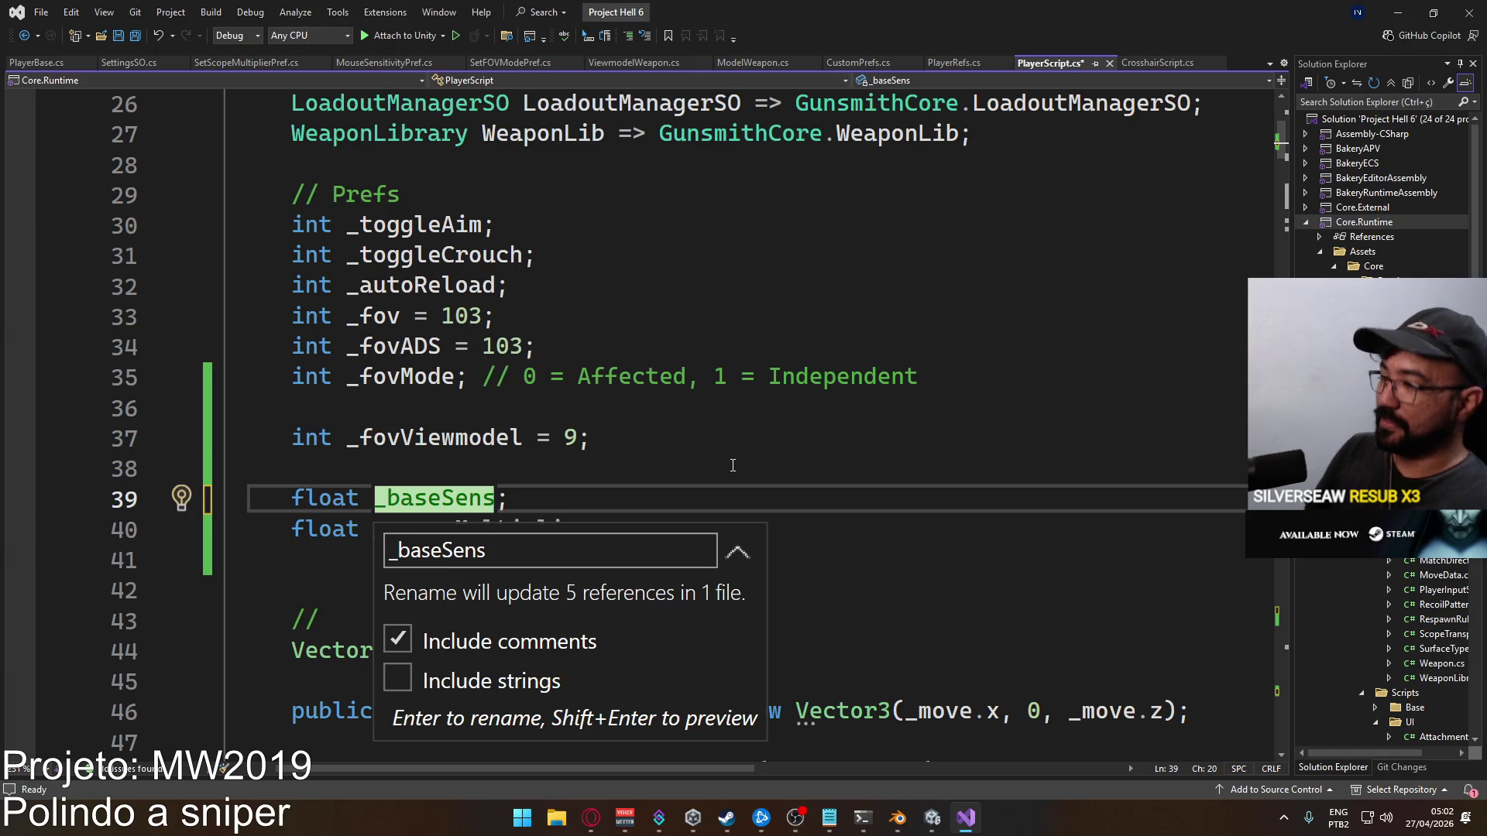
pyautogui.hotkey('ctrl', 'z')
pyautogui.press('Escape')
# Put the caret on the extra blank line below the _scopeMultiplier field
pyautogui.click(580, 529)
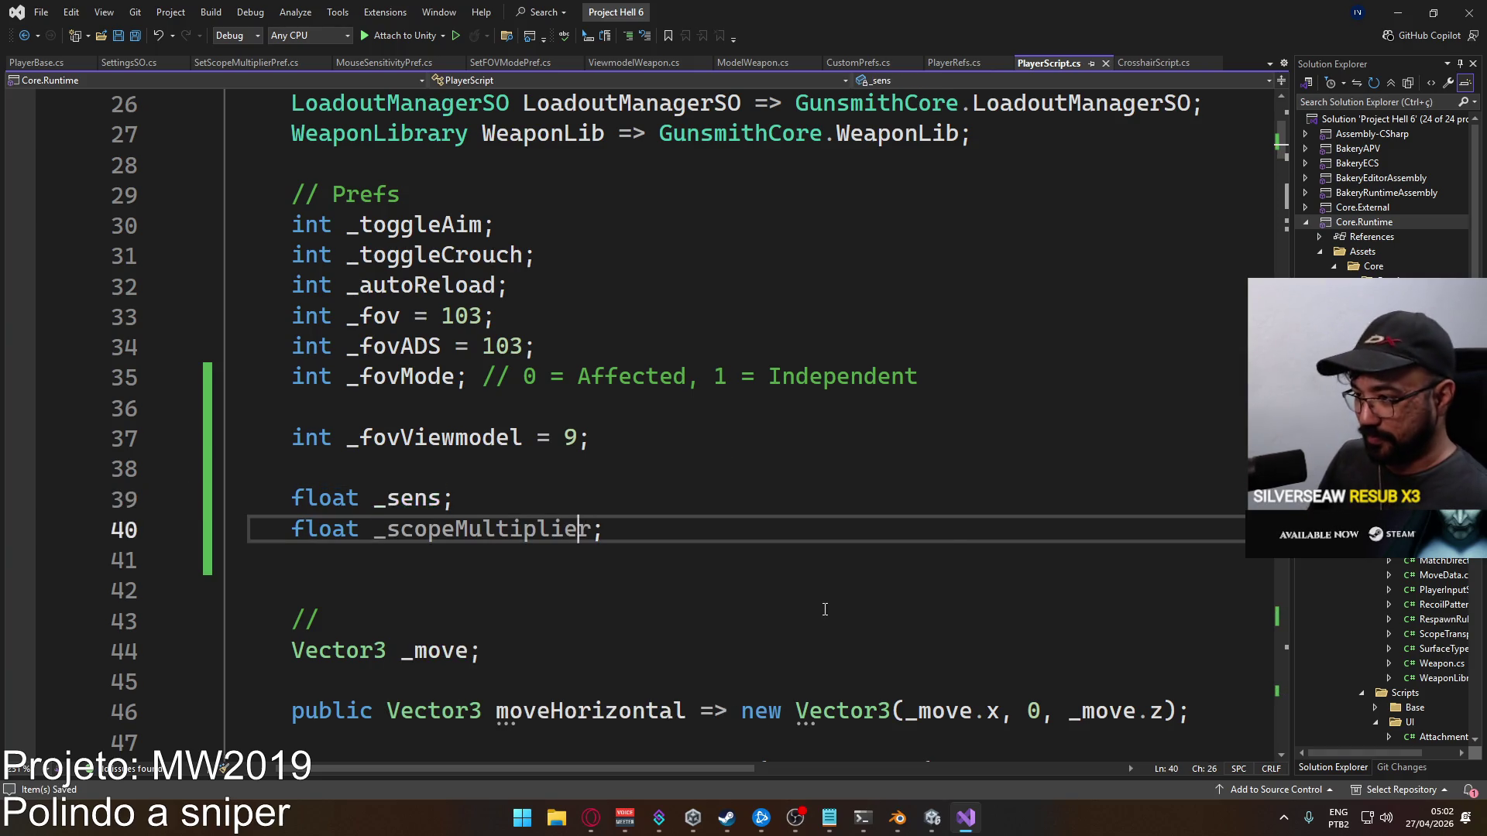
pyautogui.scroll(-3, 516, 498)
pyautogui.click(356, 294)
pyautogui.scroll(-20, 774, 504)
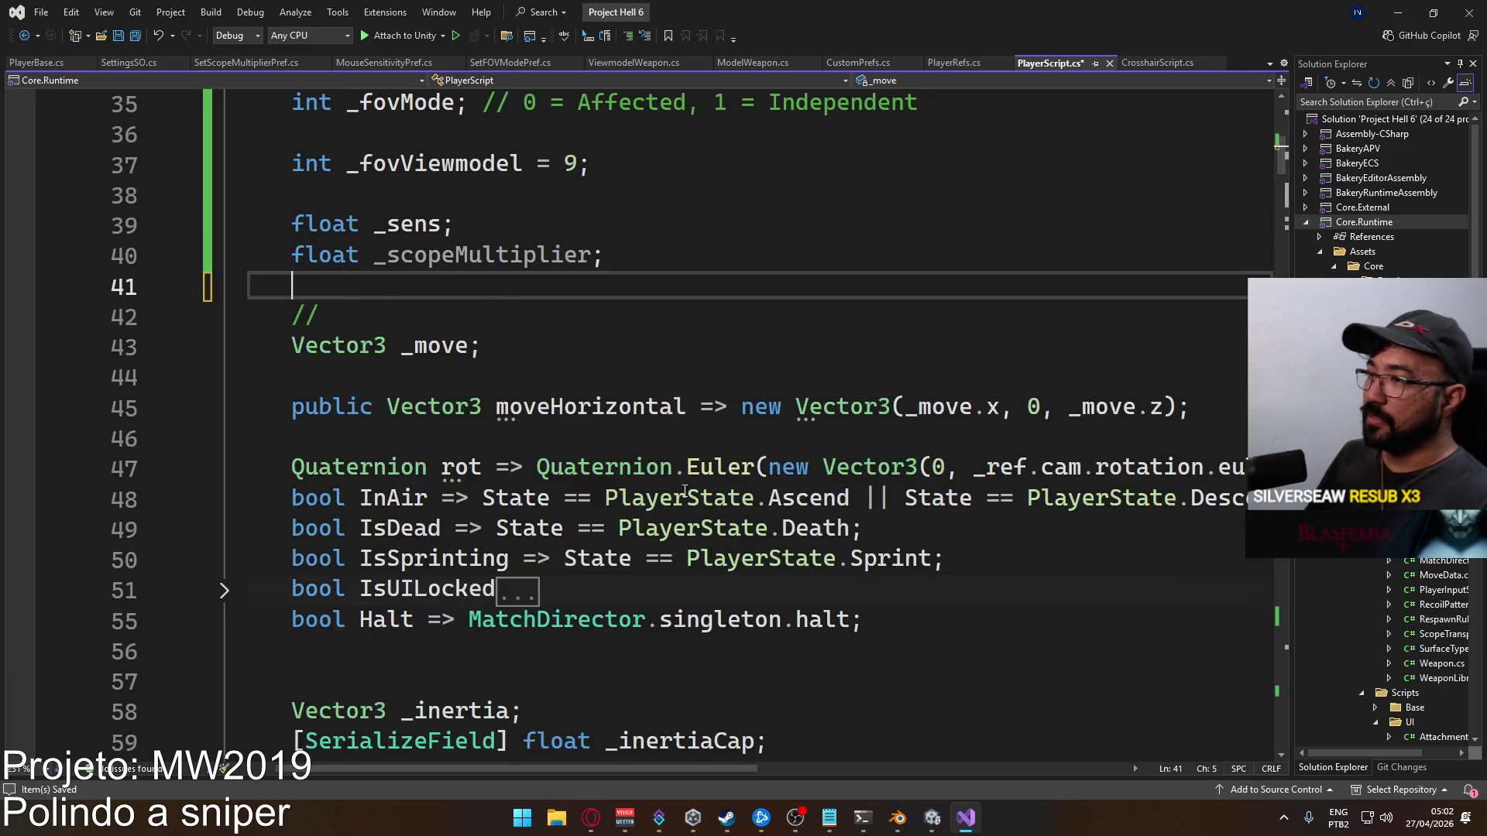
# Delete the stray blank line above the _inertia field and save PlayerScript
pyautogui.scroll(-18, 774, 504)
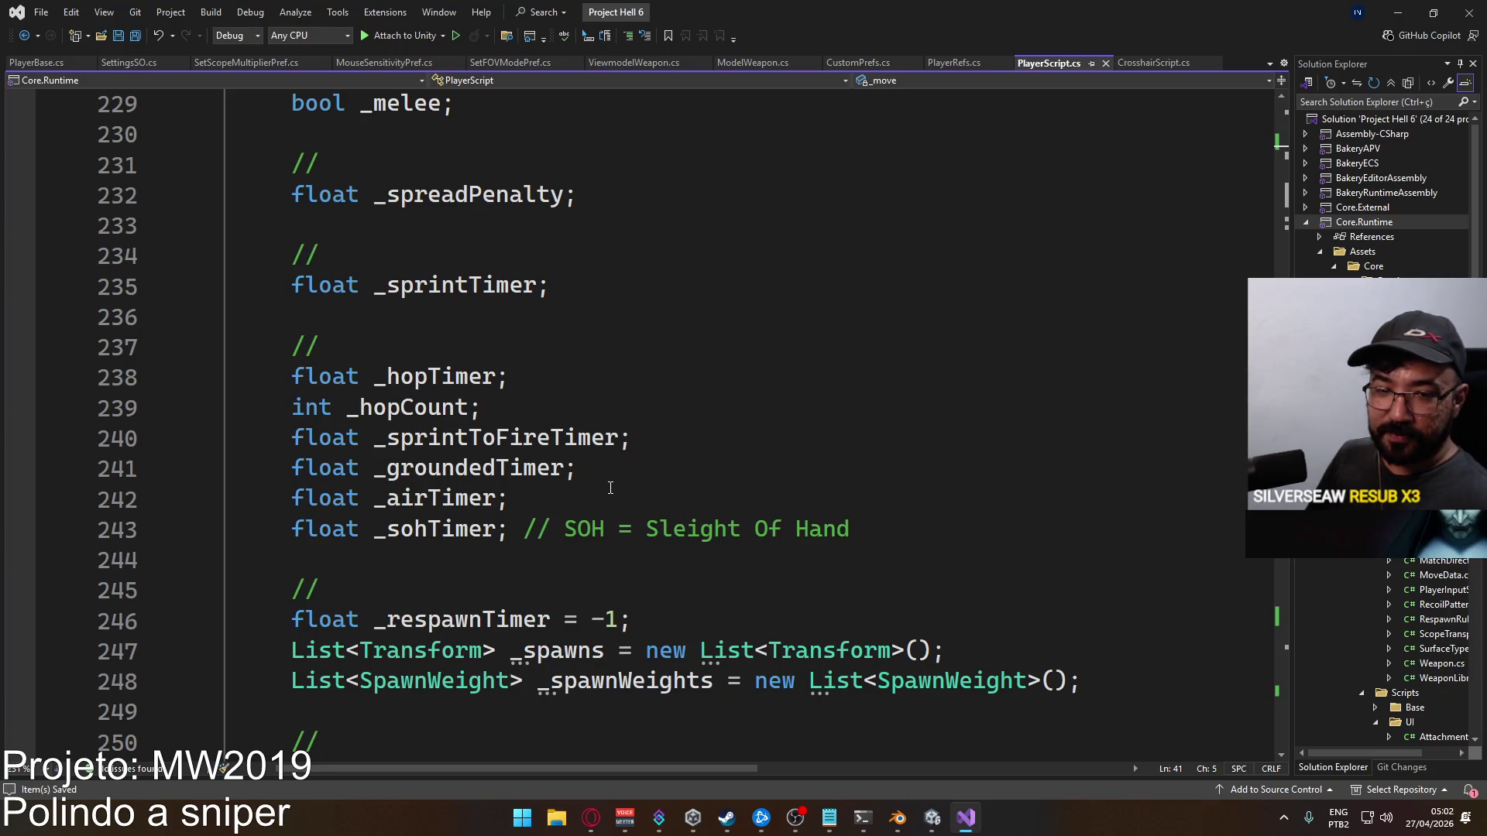
pyautogui.scroll(18, 611, 488)
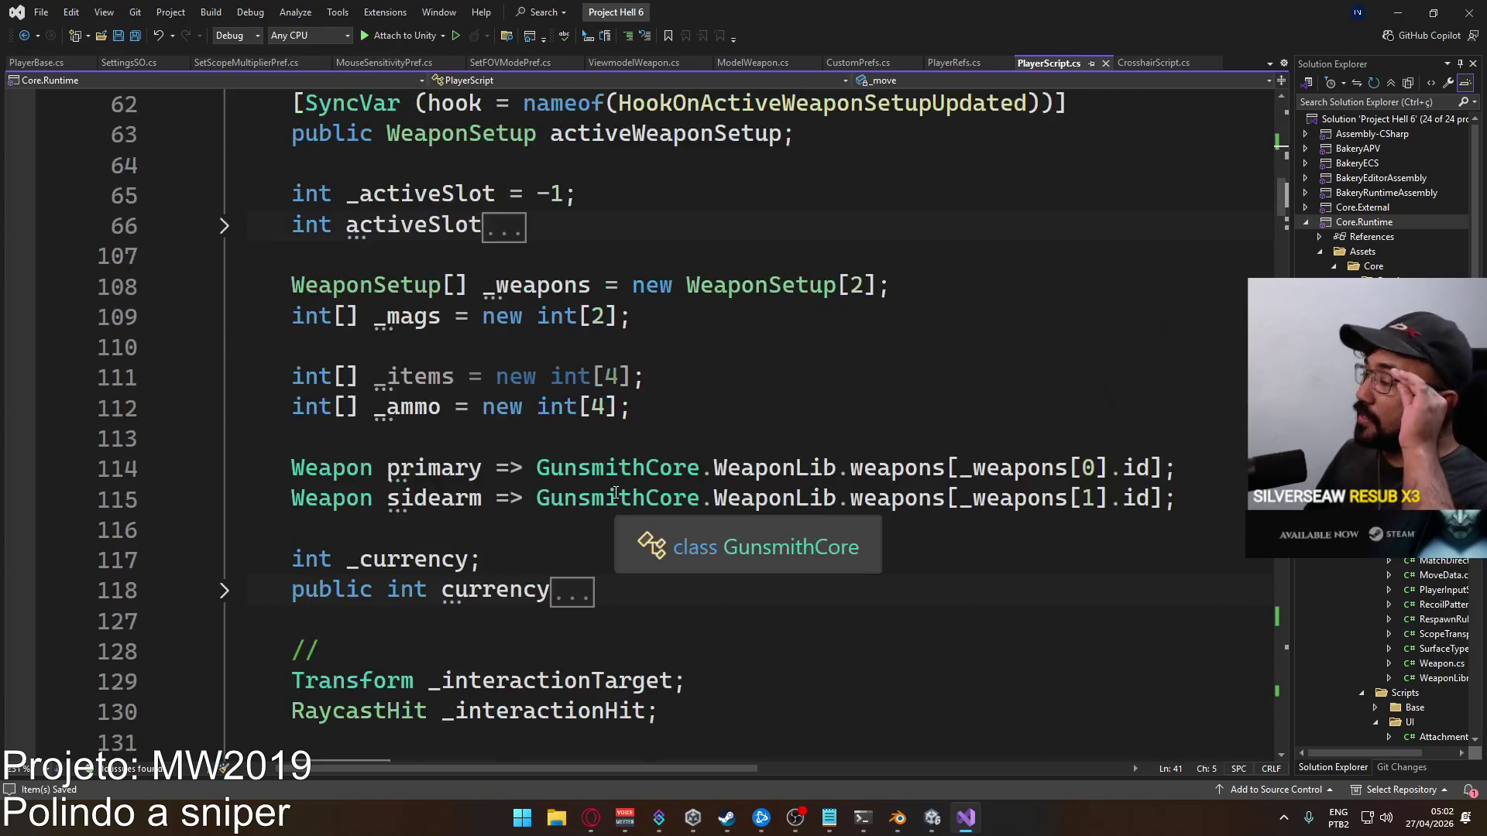
pyautogui.scroll(2, 614, 493)
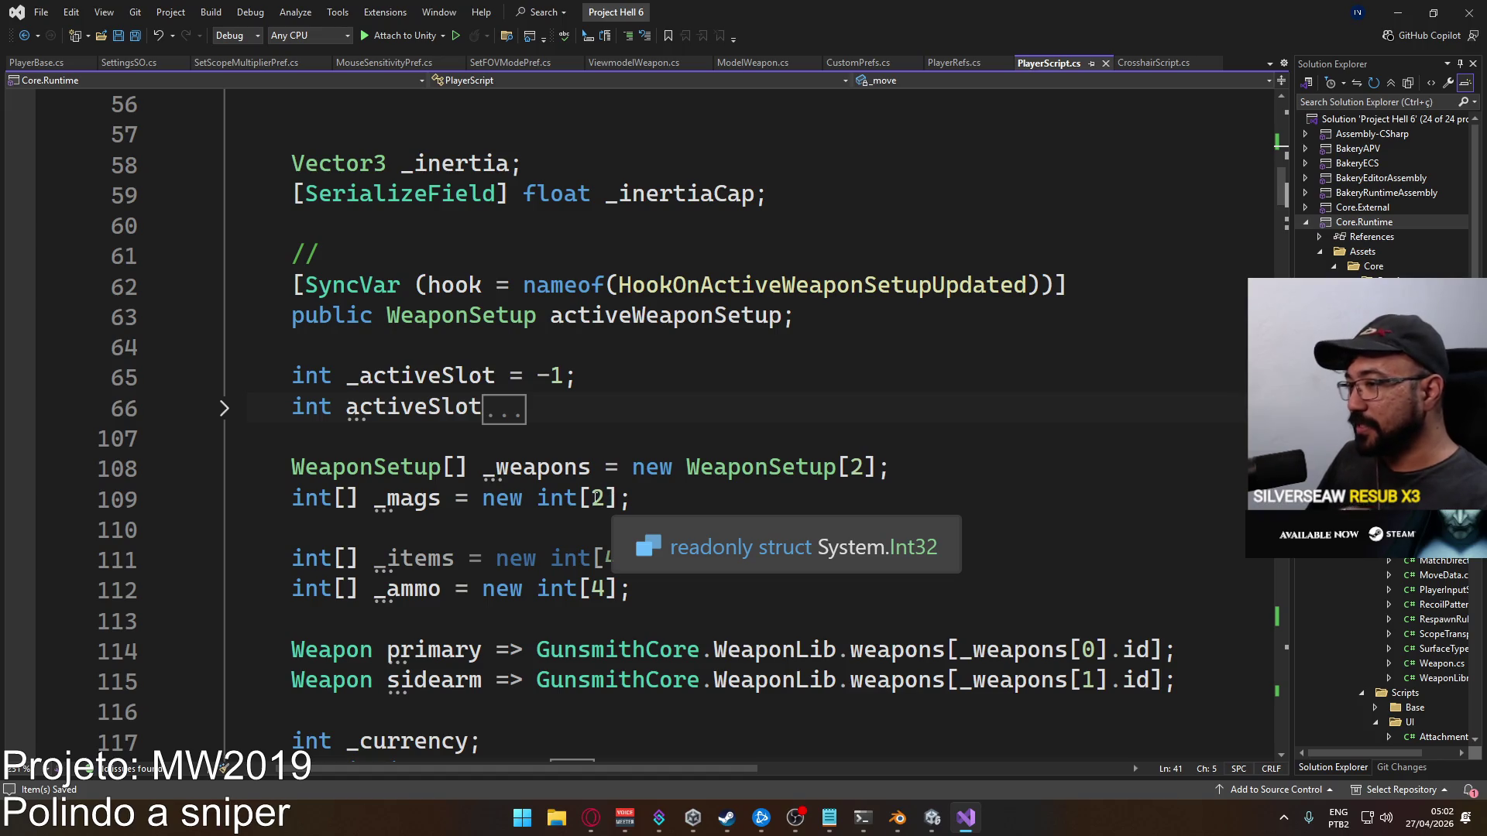
pyautogui.scroll(5, 597, 498)
pyautogui.scroll(2, 396, 502)
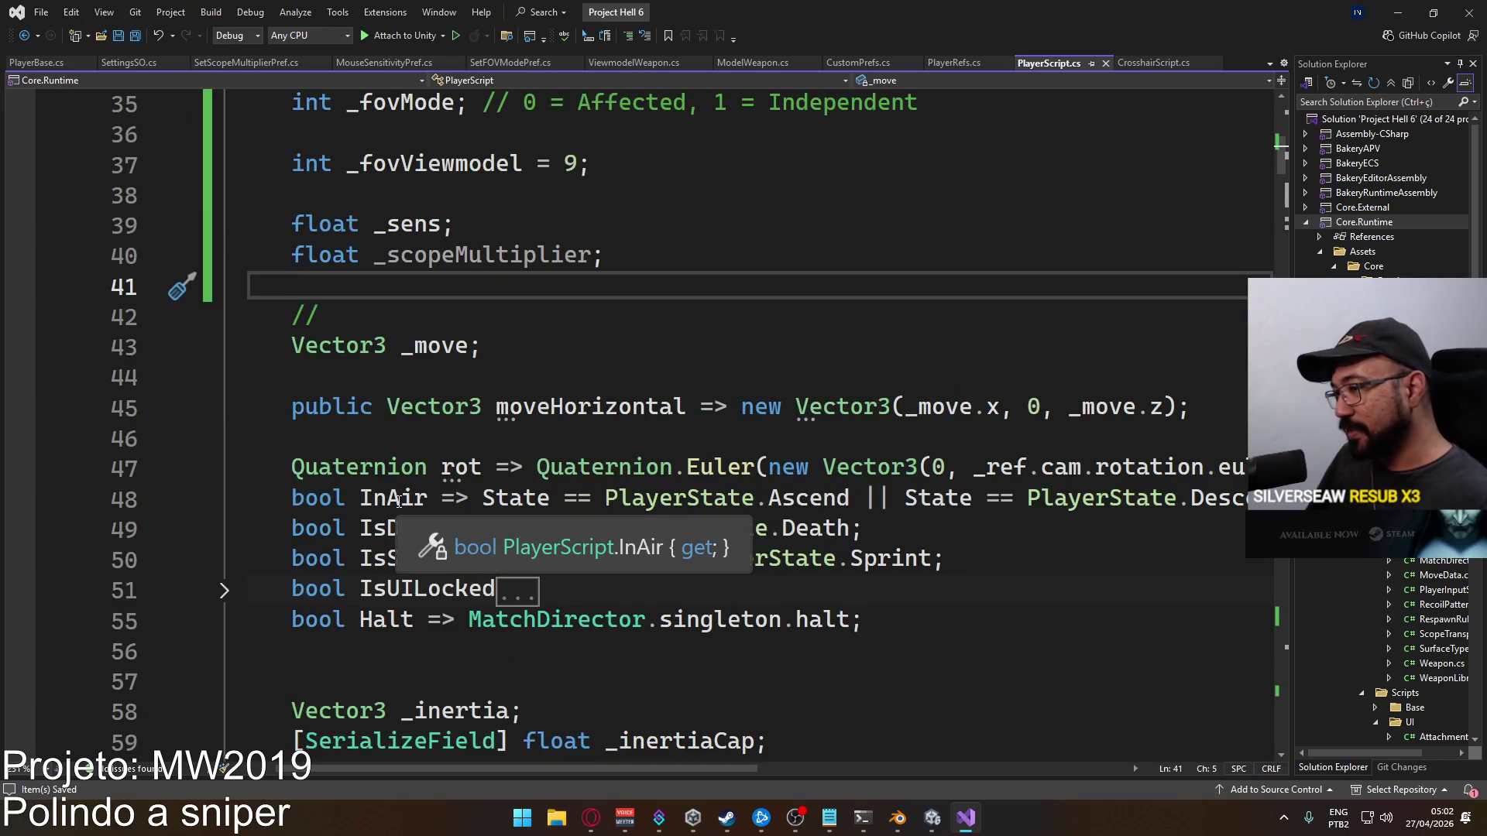
pyautogui.scroll(-1, 418, 534)
pyautogui.click(444, 564)
pyautogui.press('Delete')
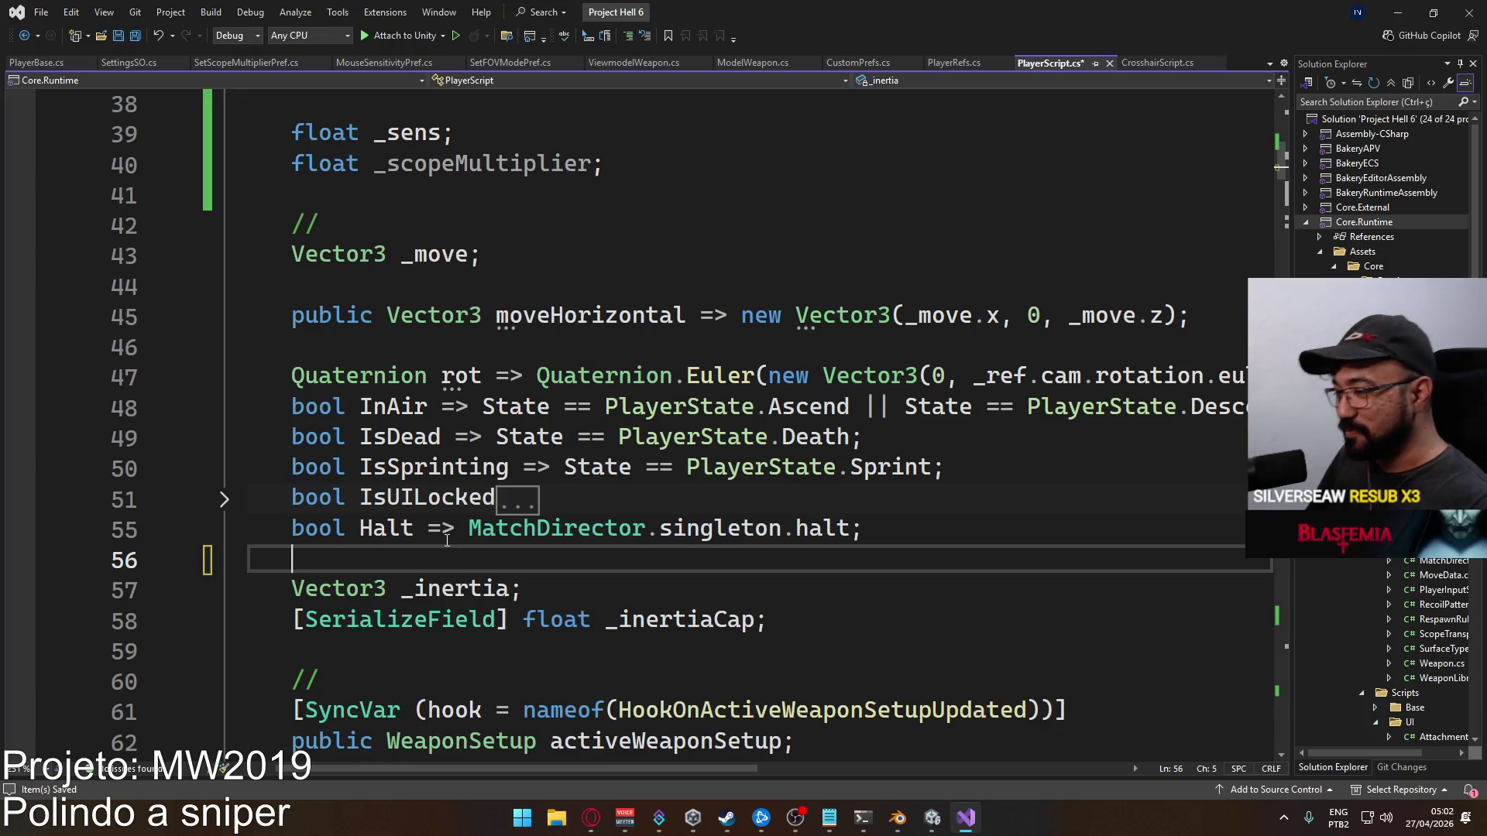
pyautogui.hotkey('ctrl', 's')
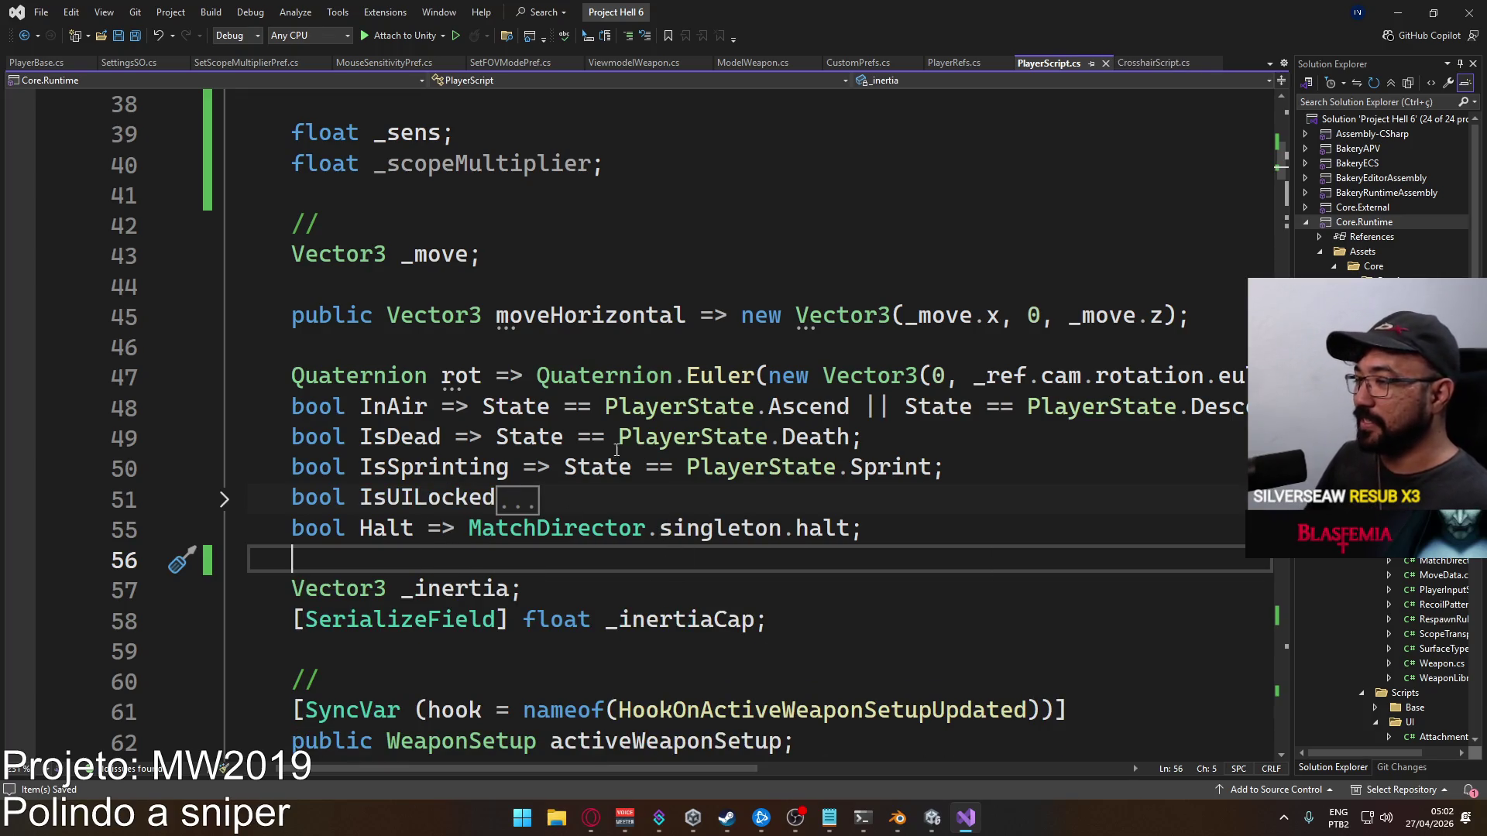
# Highlight every use of _scopeMultiplier and scroll through its references
pyautogui.scroll(2, 617, 450)
pyautogui.scroll(1, 480, 487)
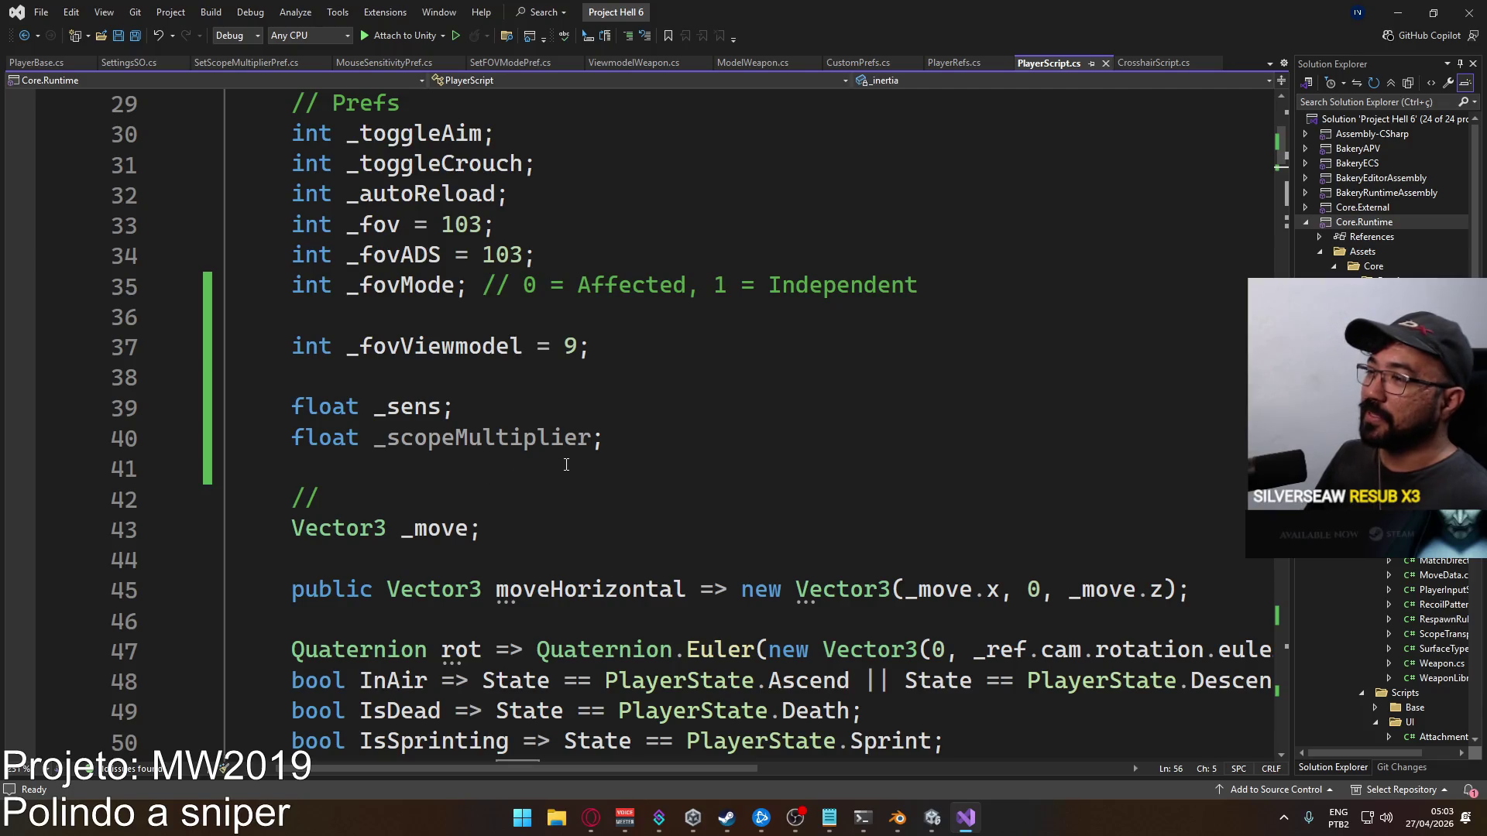
pyautogui.click(601, 434)
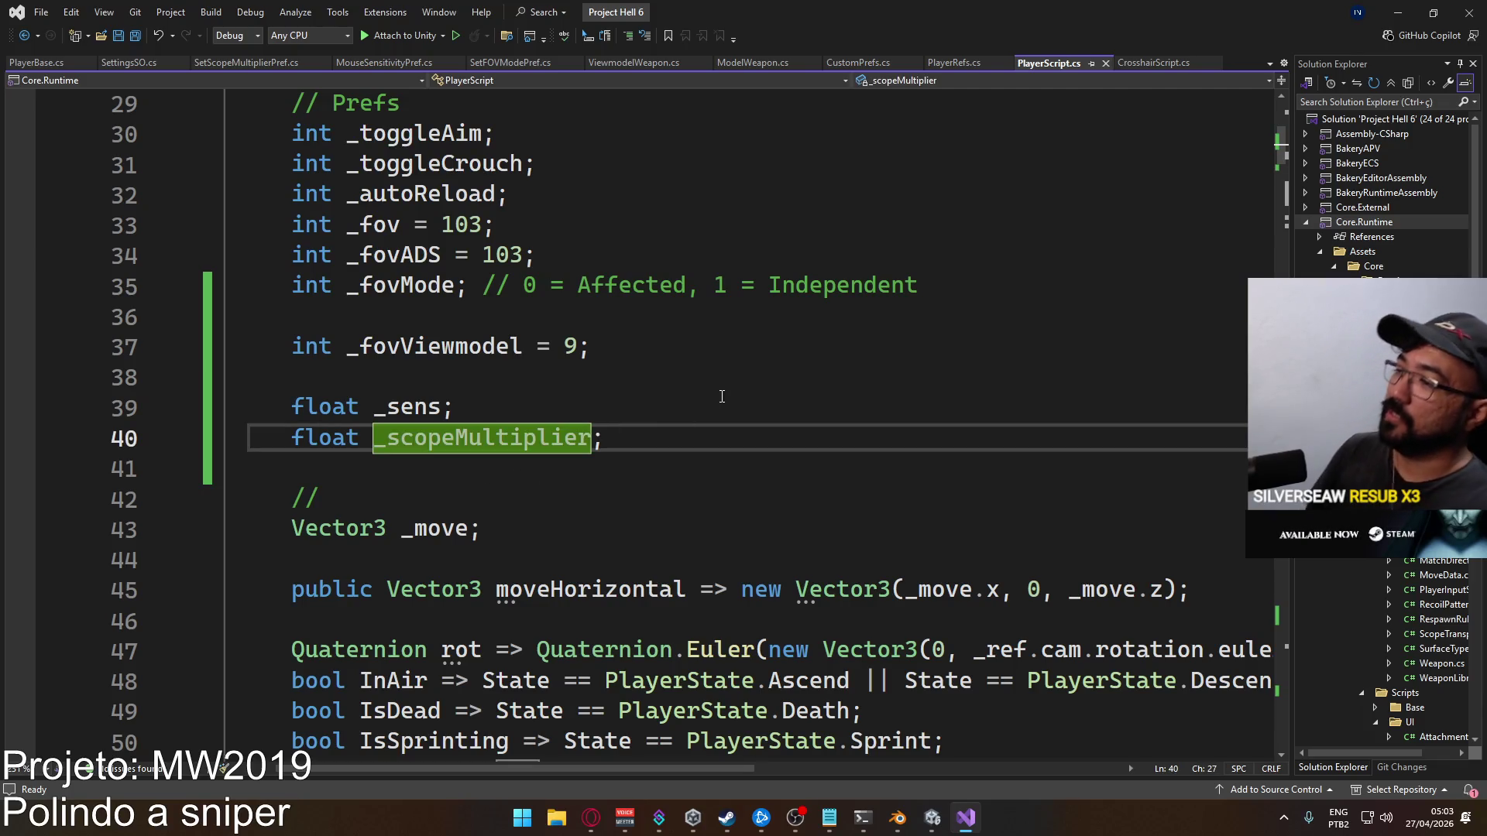
pyautogui.scroll(2, 729, 479)
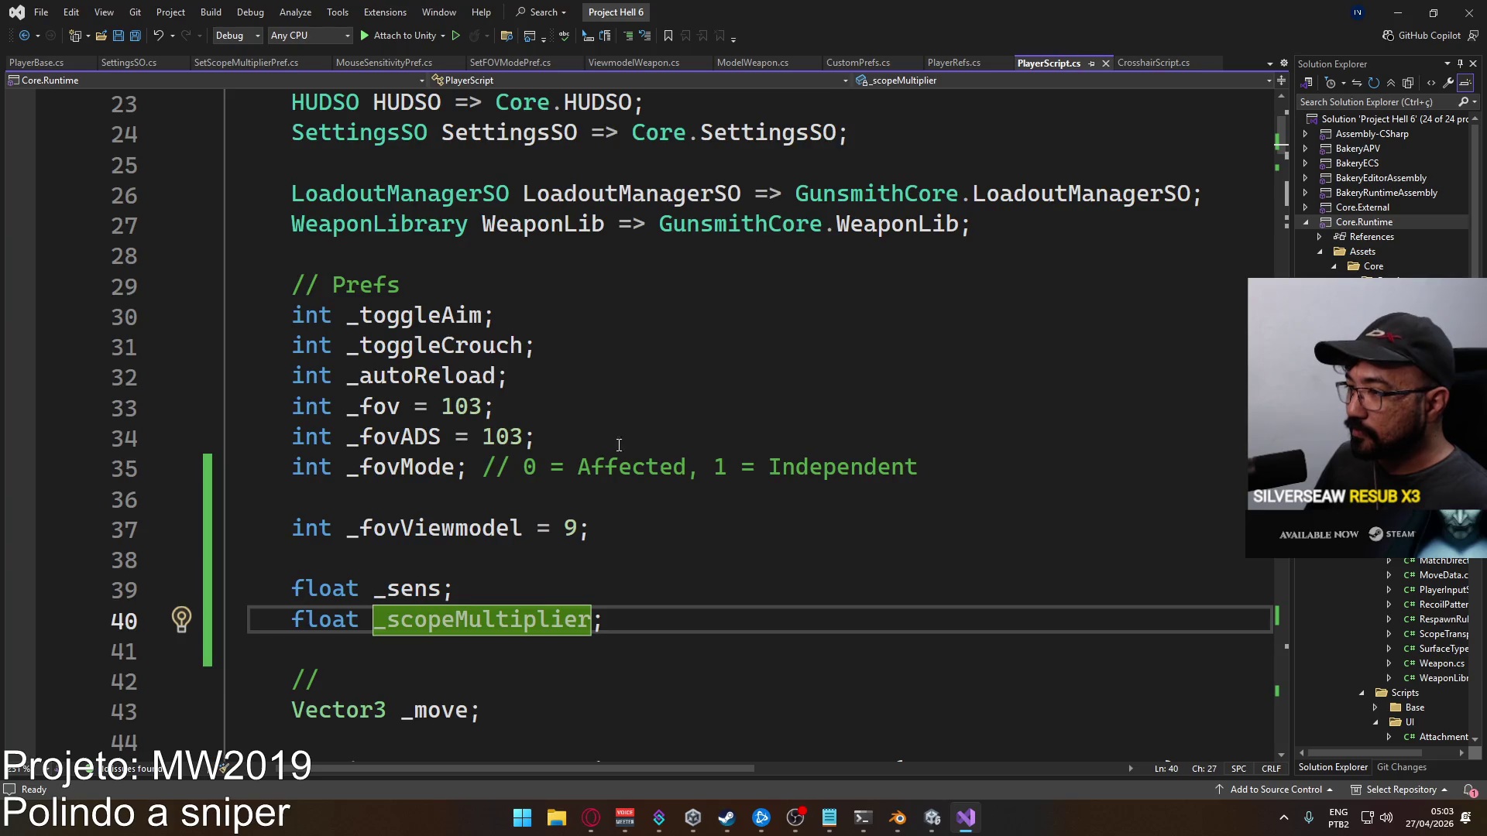
pyautogui.scroll(-16, 619, 445)
pyautogui.scroll(1, 592, 492)
pyautogui.scroll(-6, 596, 504)
pyautogui.scroll(-20, 595, 511)
pyautogui.scroll(2, 441, 381)
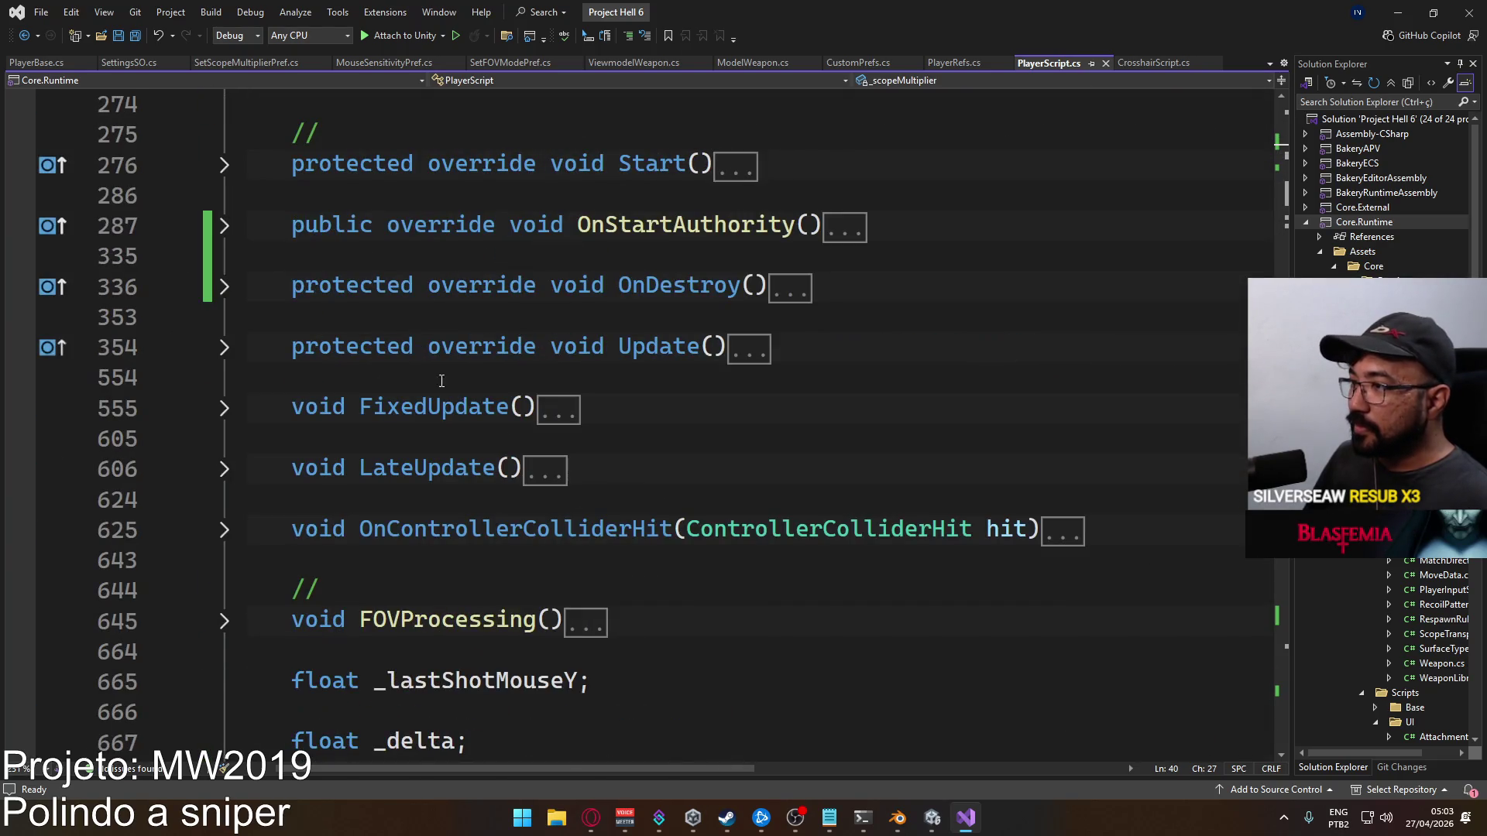
# Expand OnStartAuthority to review the _SENSITIVITY and CustomPrefs loading, then collapse it
pyautogui.click(225, 226)
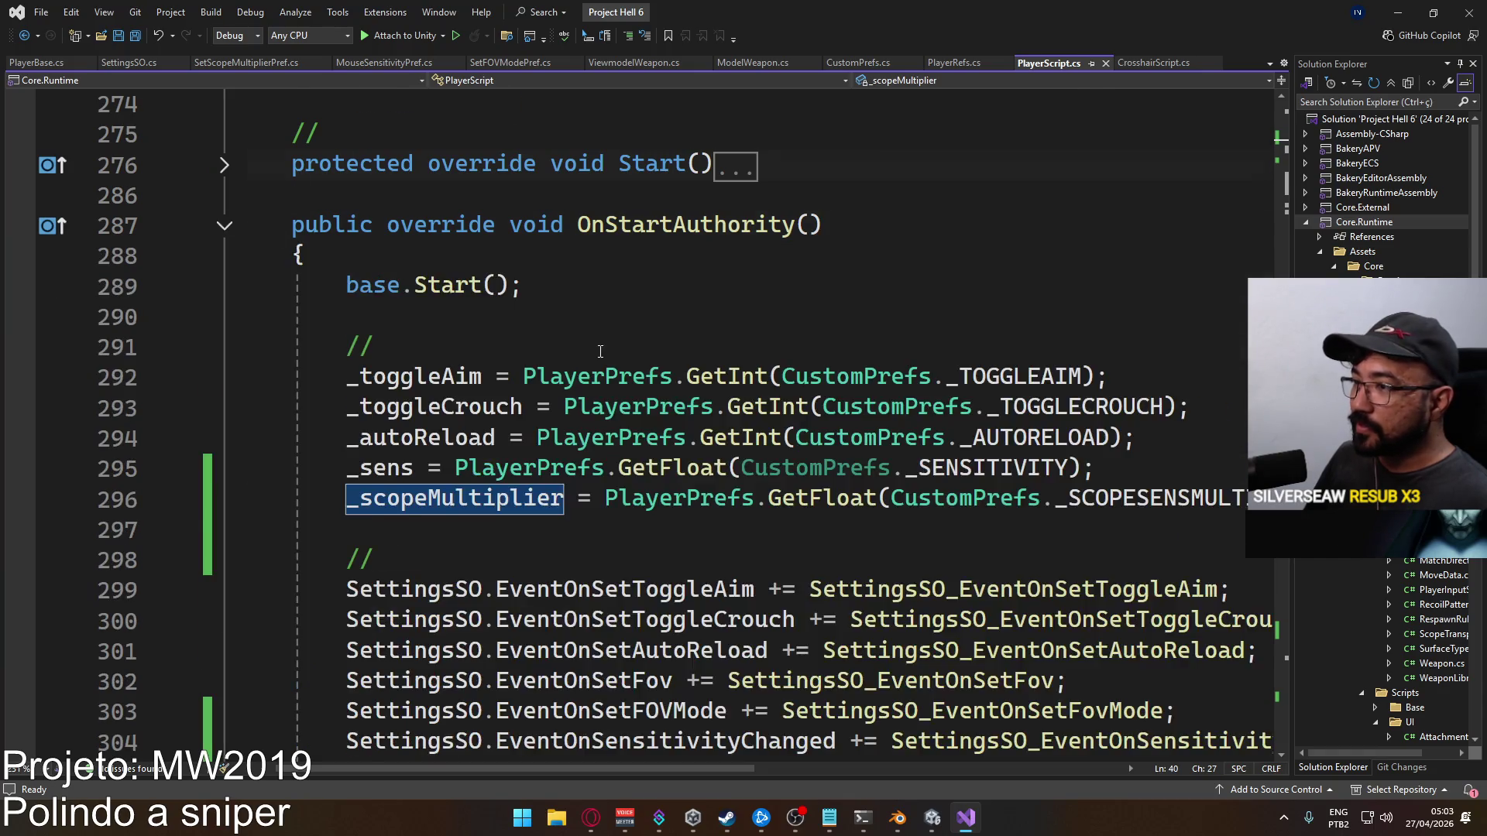
pyautogui.scroll(-7, 542, 349)
pyautogui.scroll(2, 570, 325)
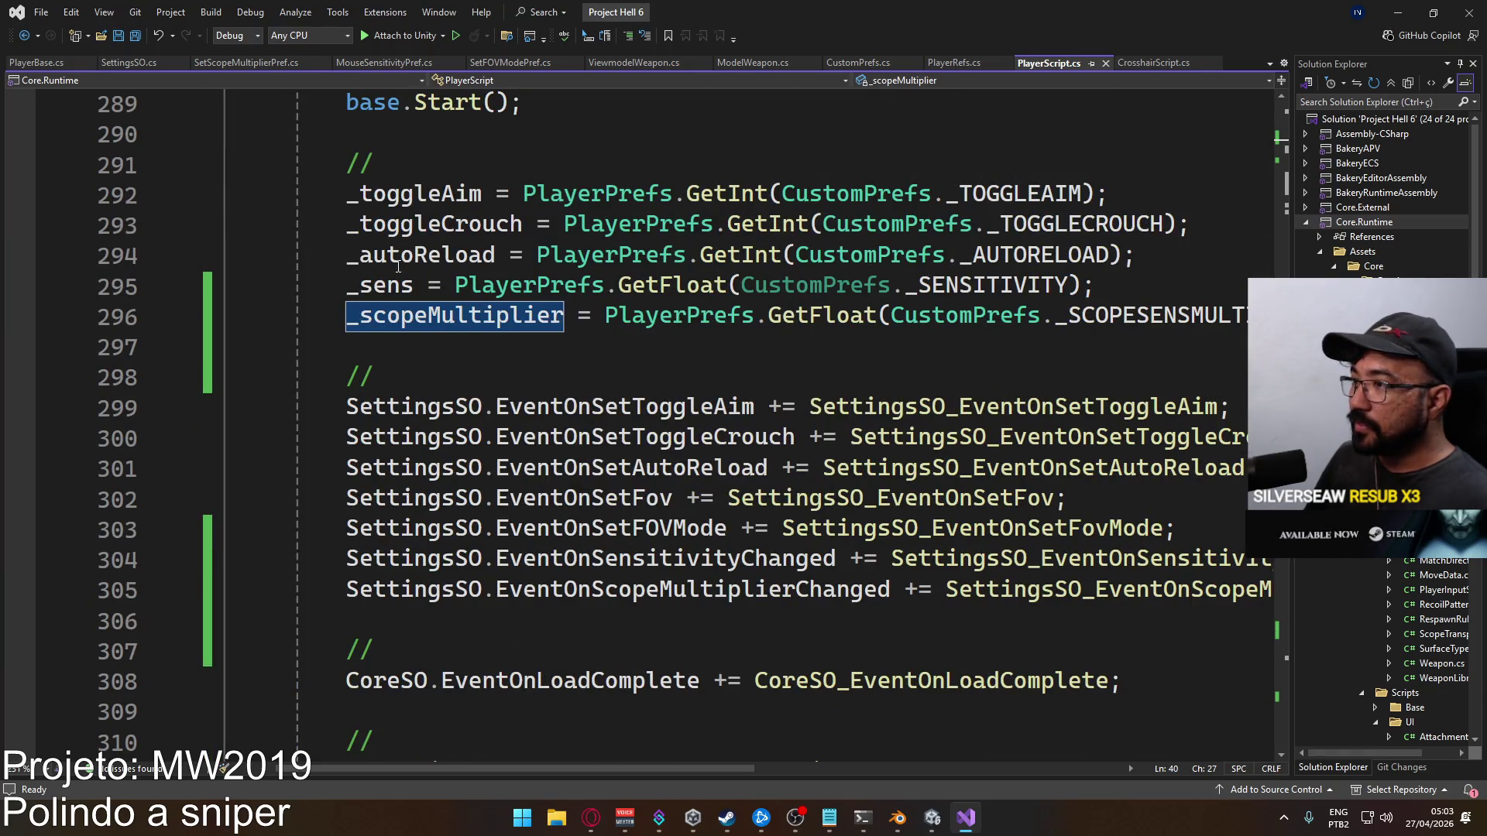
pyautogui.scroll(2, 316, 289)
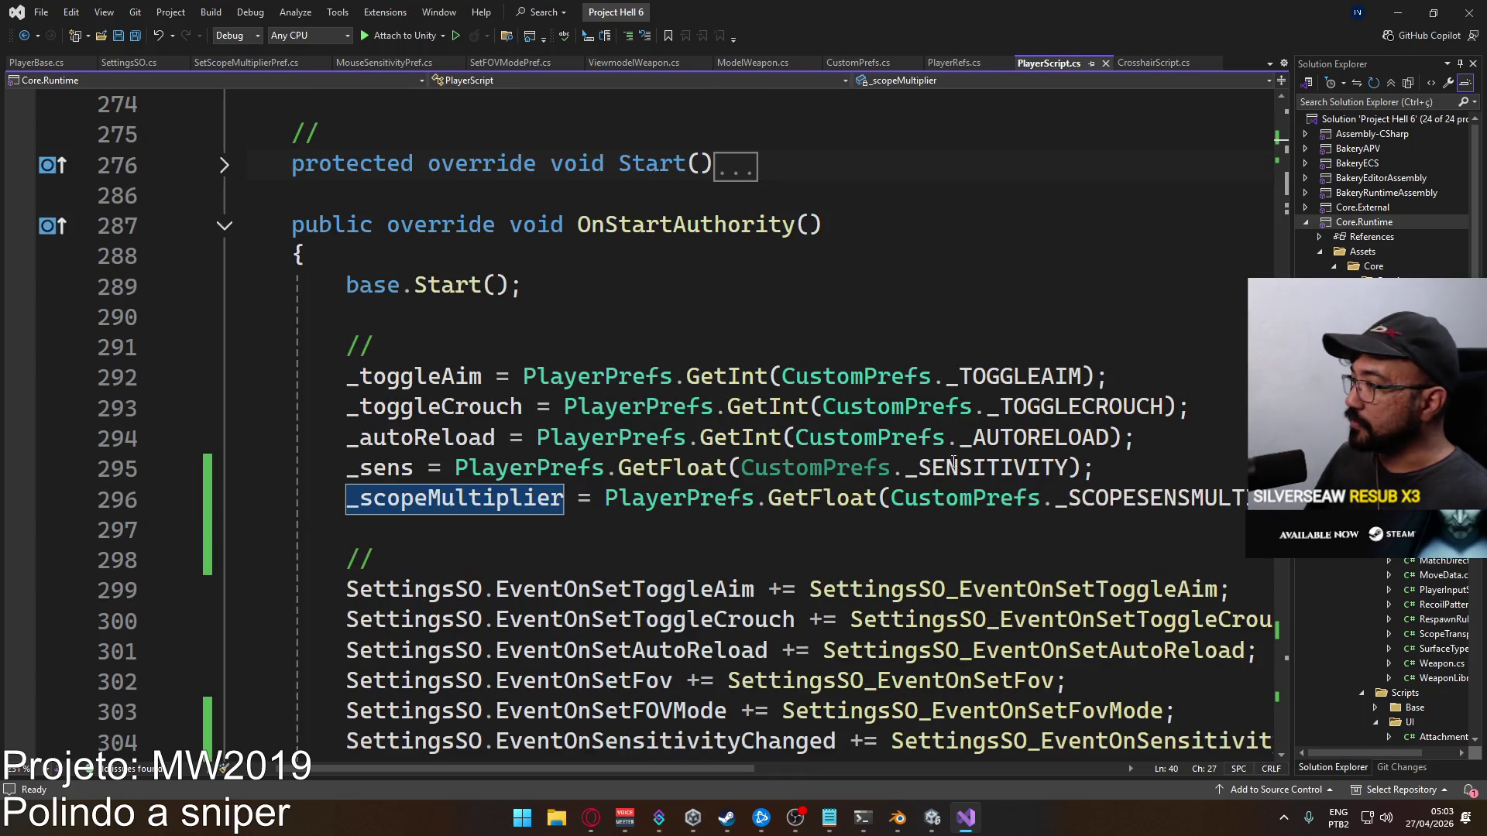
pyautogui.click(1013, 468)
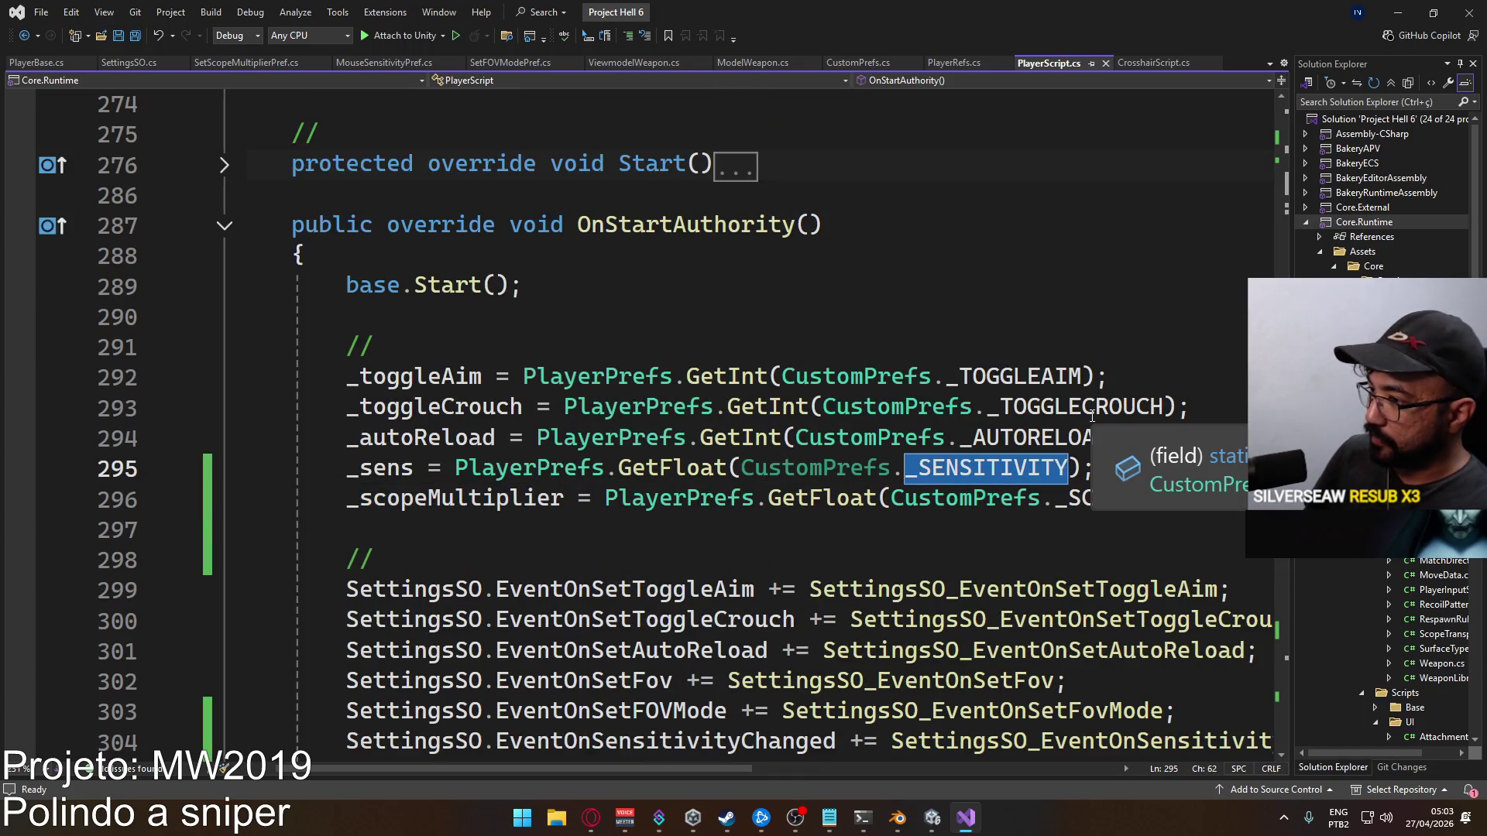
pyautogui.click(850, 406)
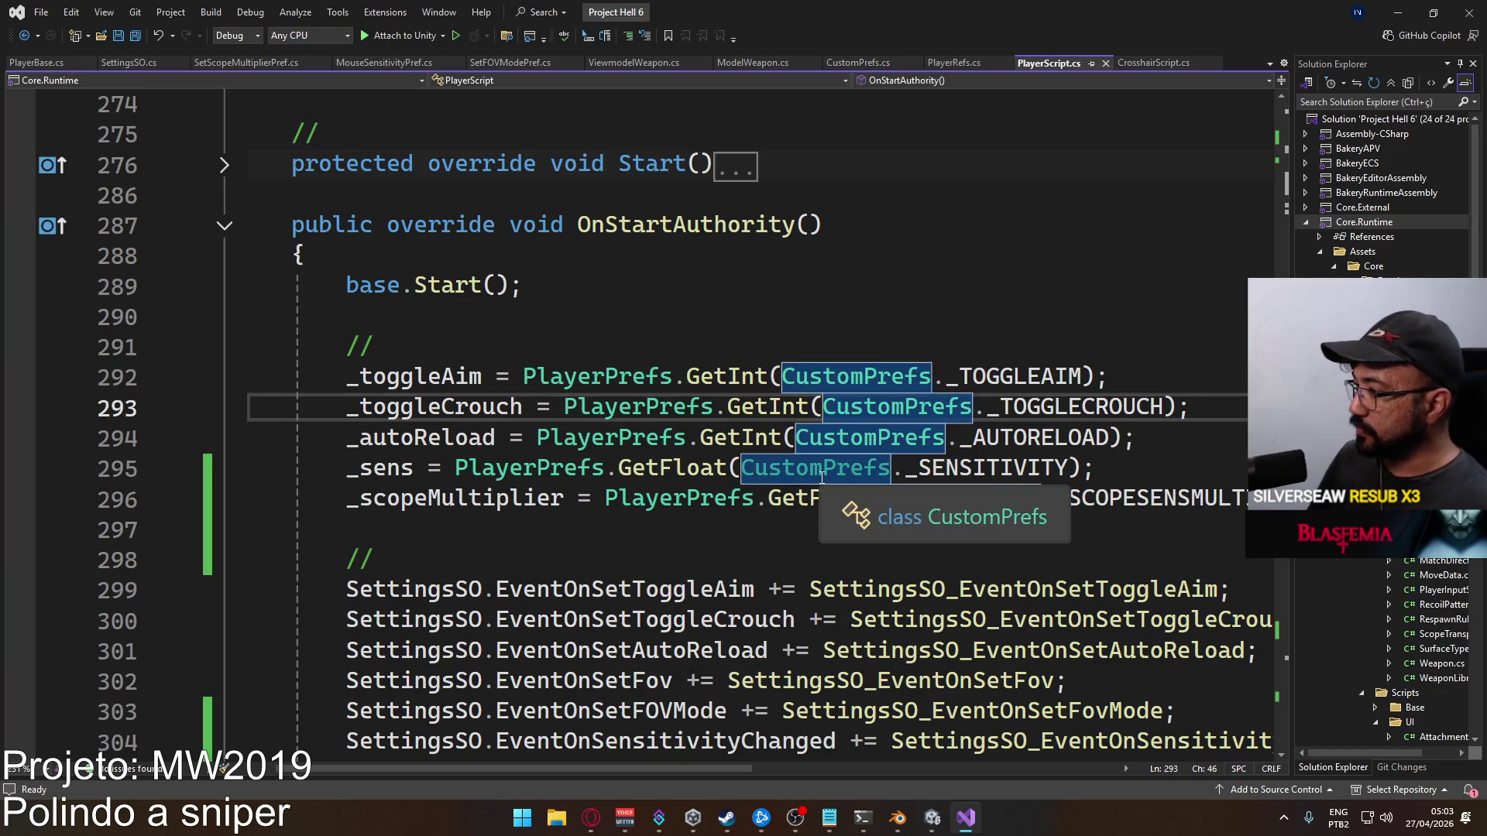
pyautogui.click(224, 226)
# Open a new line below the _scopeMultiplier declaration
pyautogui.scroll(-4, 573, 361)
pyautogui.scroll(-4, 572, 361)
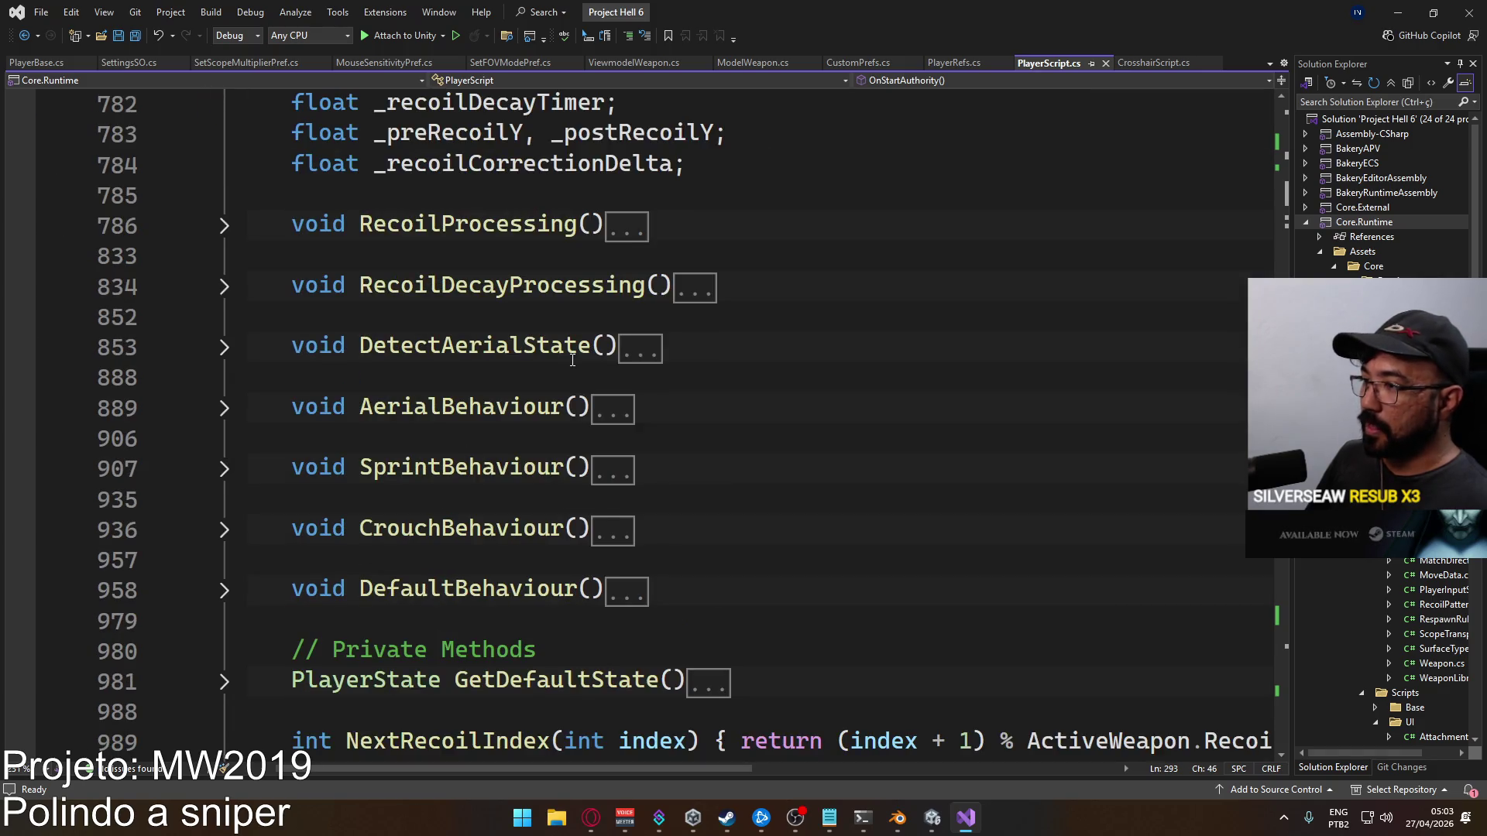
pyautogui.scroll(3, 534, 395)
pyautogui.scroll(10, 538, 396)
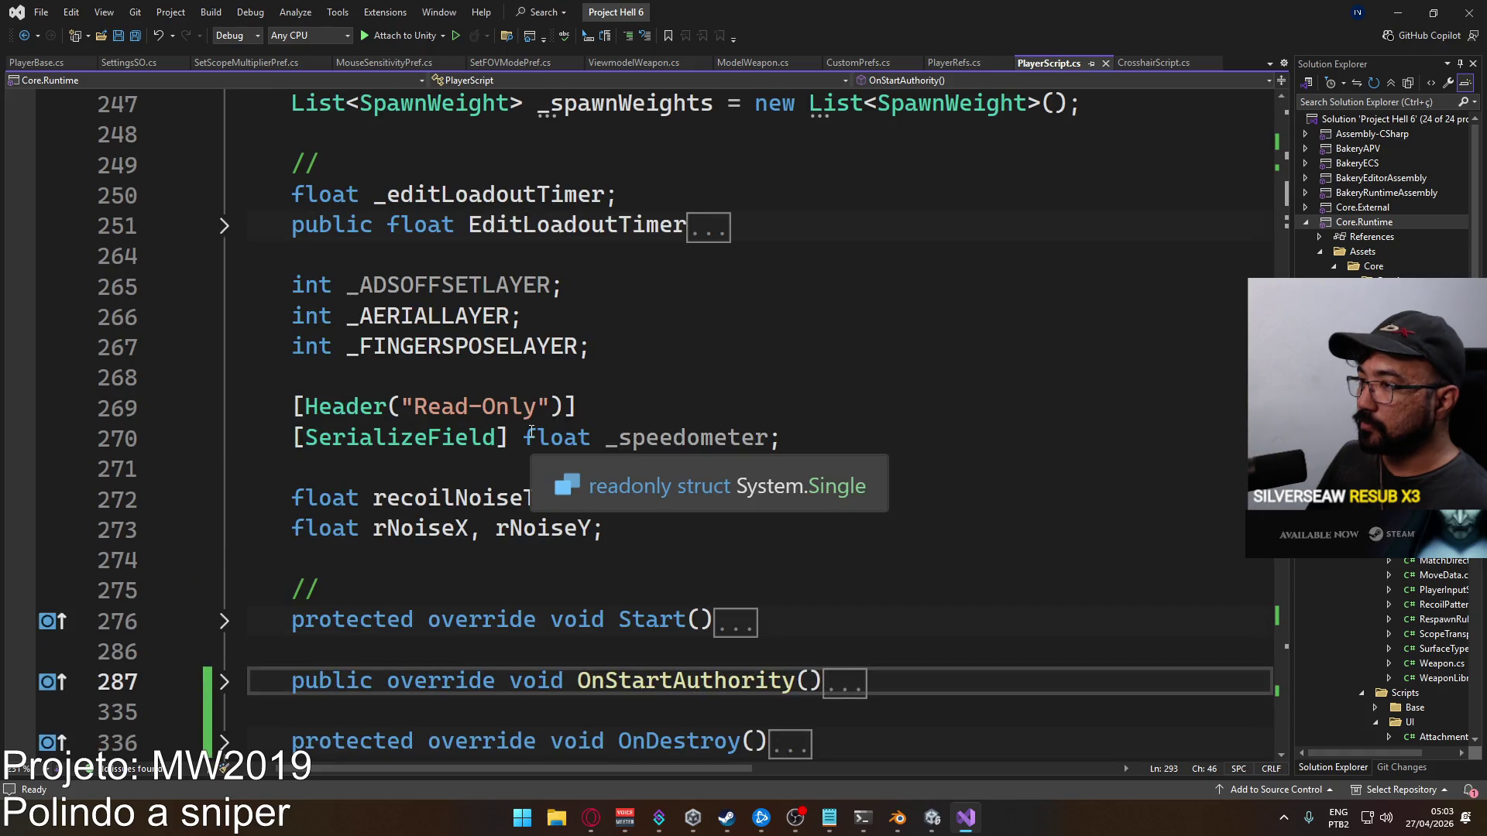
pyautogui.scroll(6, 532, 431)
pyautogui.scroll(9, 442, 383)
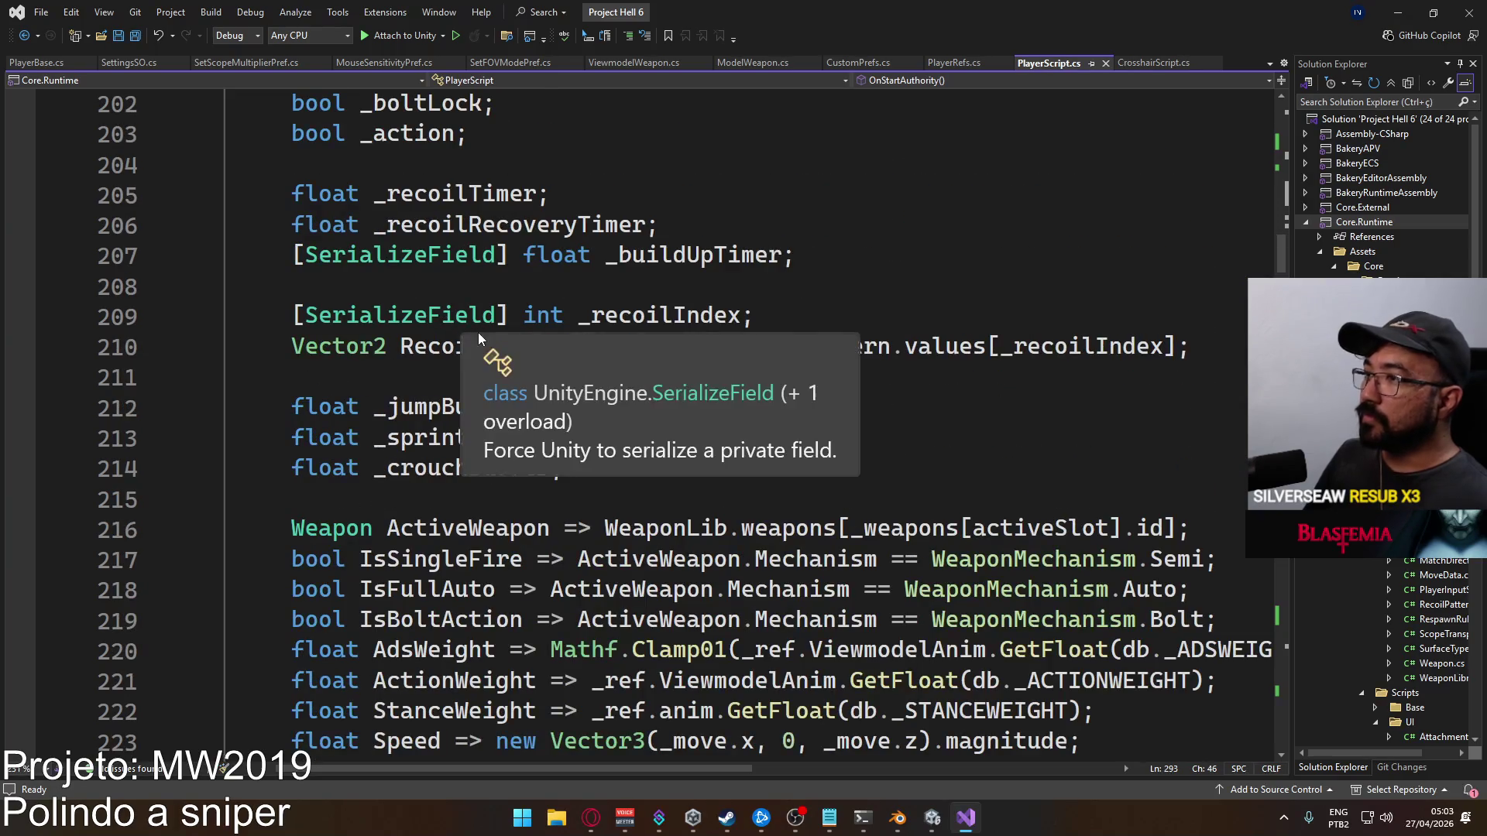
pyautogui.scroll(1, 477, 332)
pyautogui.scroll(-8, 550, 364)
pyautogui.scroll(-4, 550, 364)
pyautogui.scroll(17, 621, 480)
pyautogui.scroll(8, 621, 480)
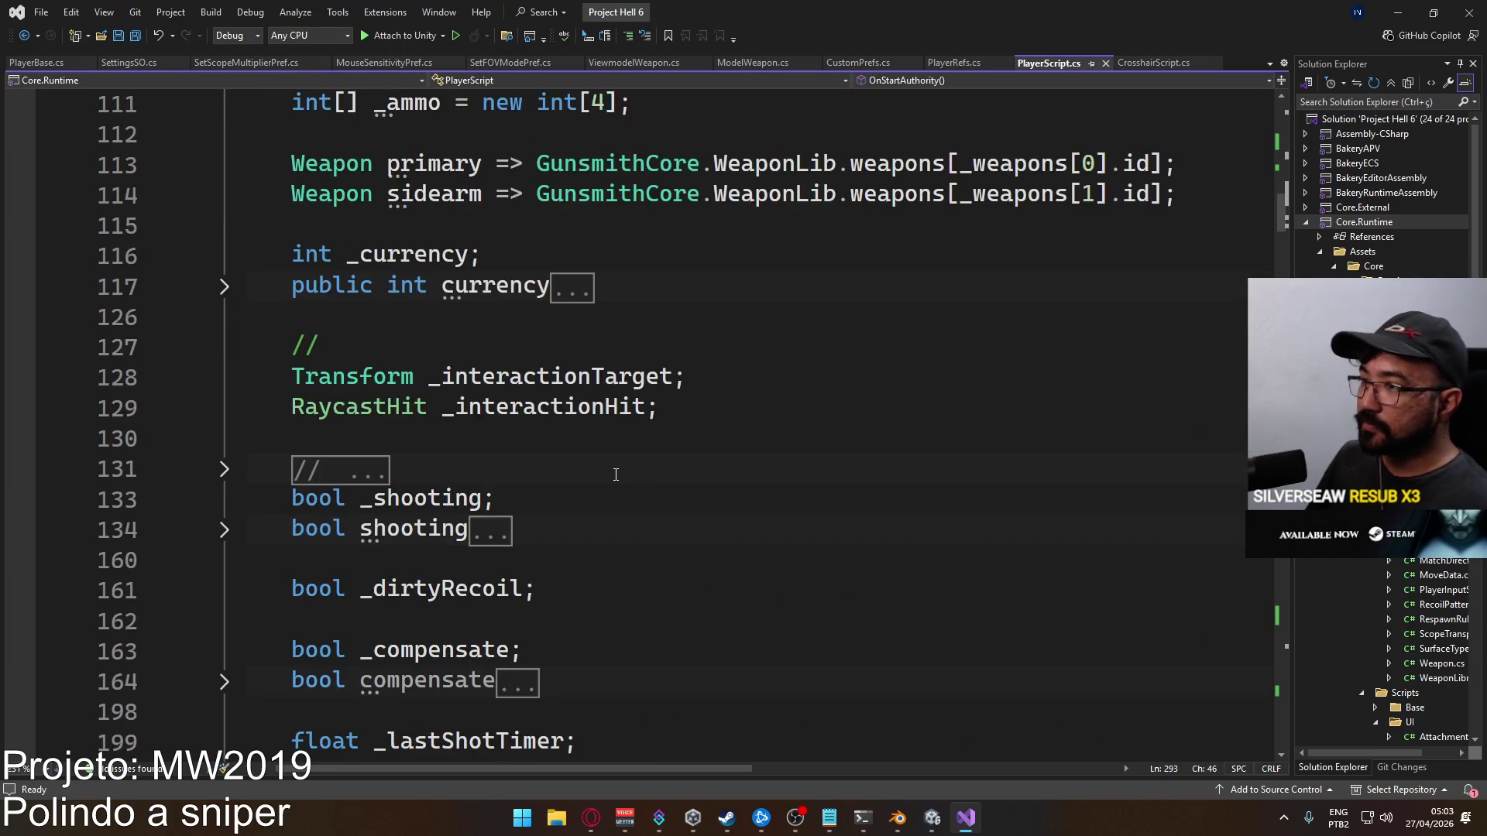
pyautogui.scroll(6, 613, 465)
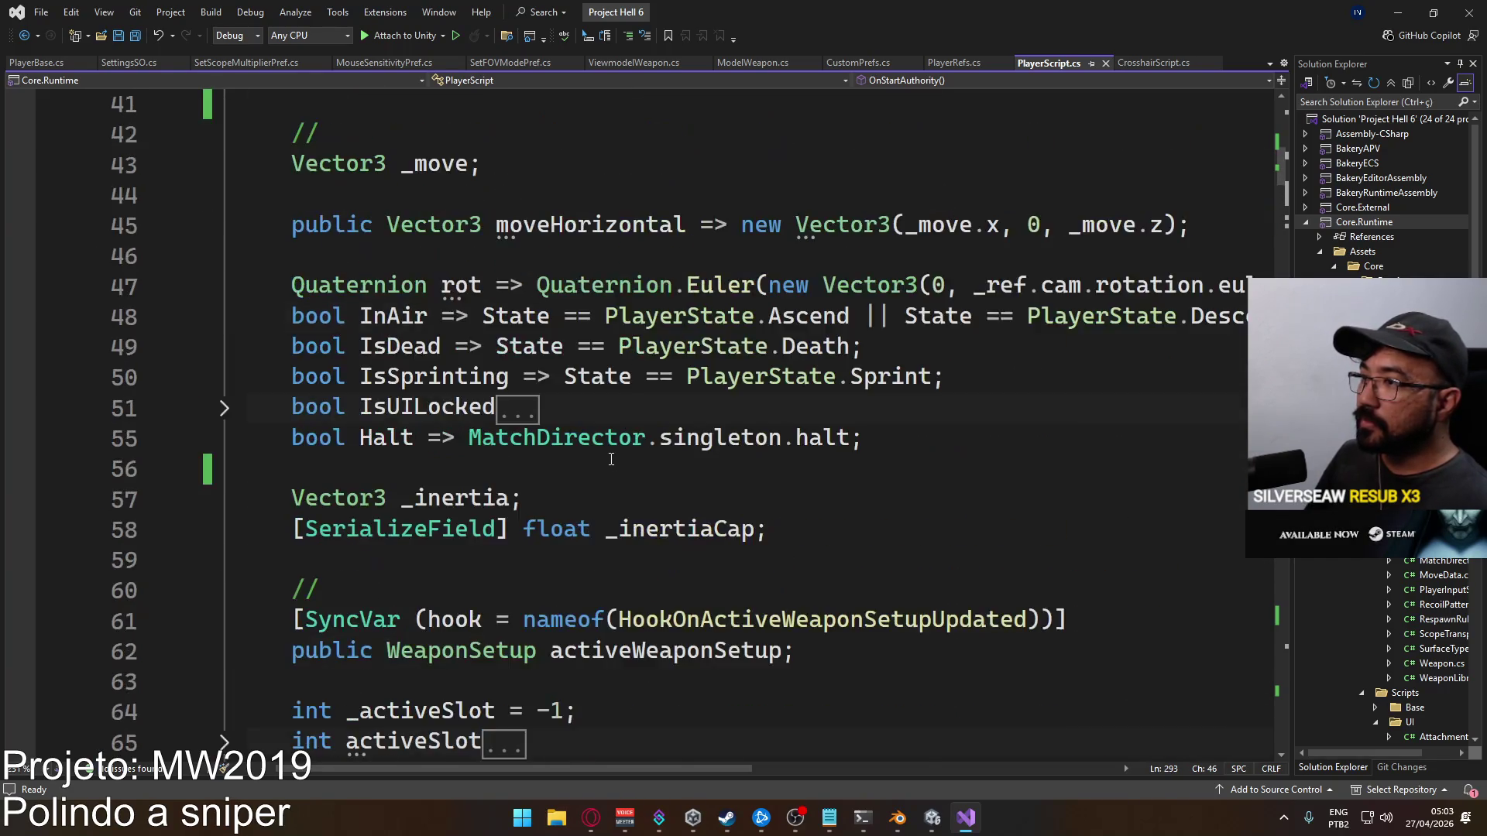
pyautogui.click(646, 343)
pyautogui.press('Return')
# Declare float _sensMultiplier with its scope-times-ADS comment, add the ';', and save
pyautogui.write('float _sensMultiplier // Scope')
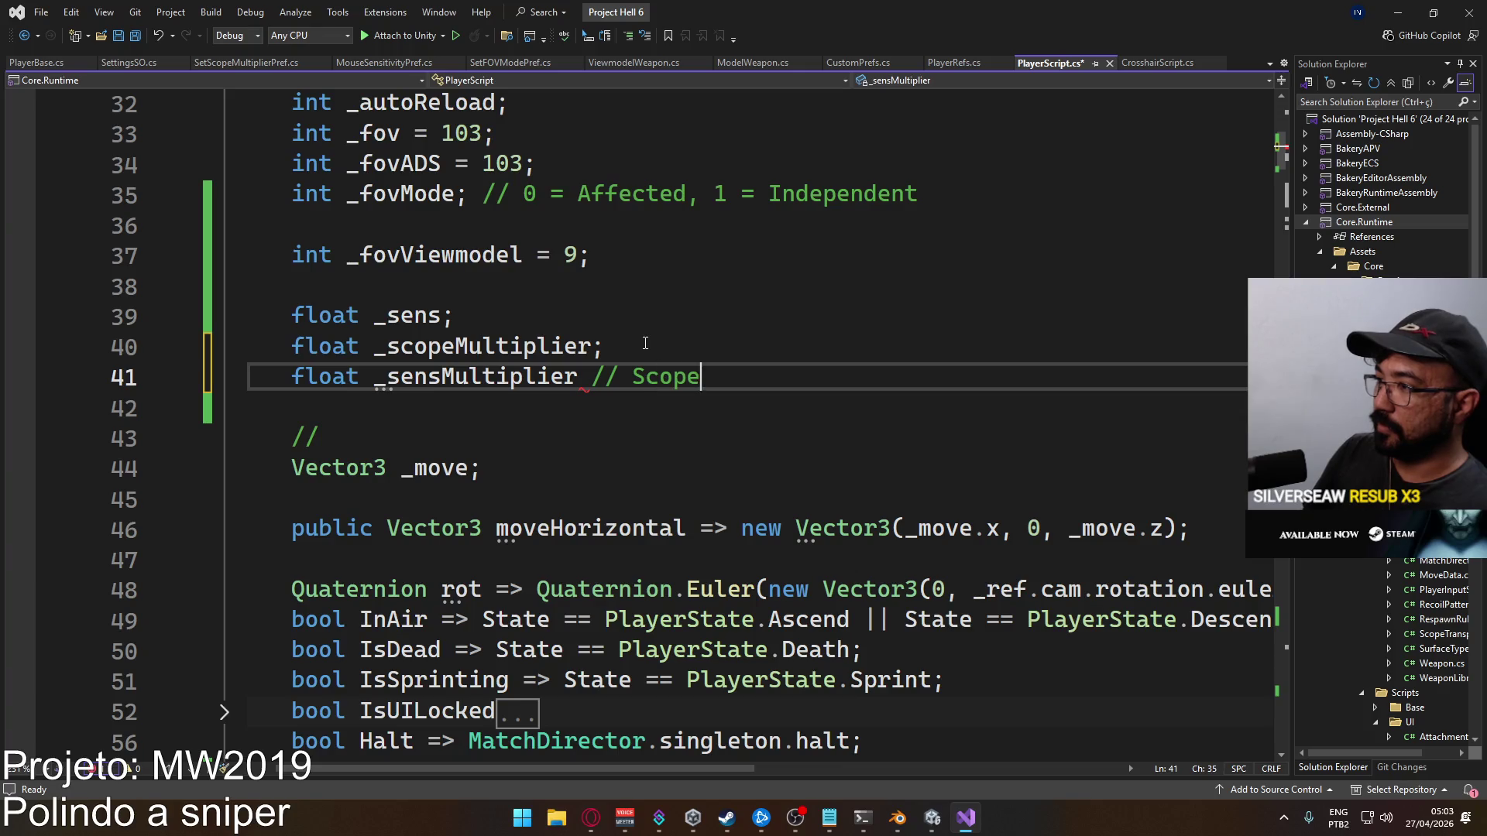
pyautogui.write(' ult x ')
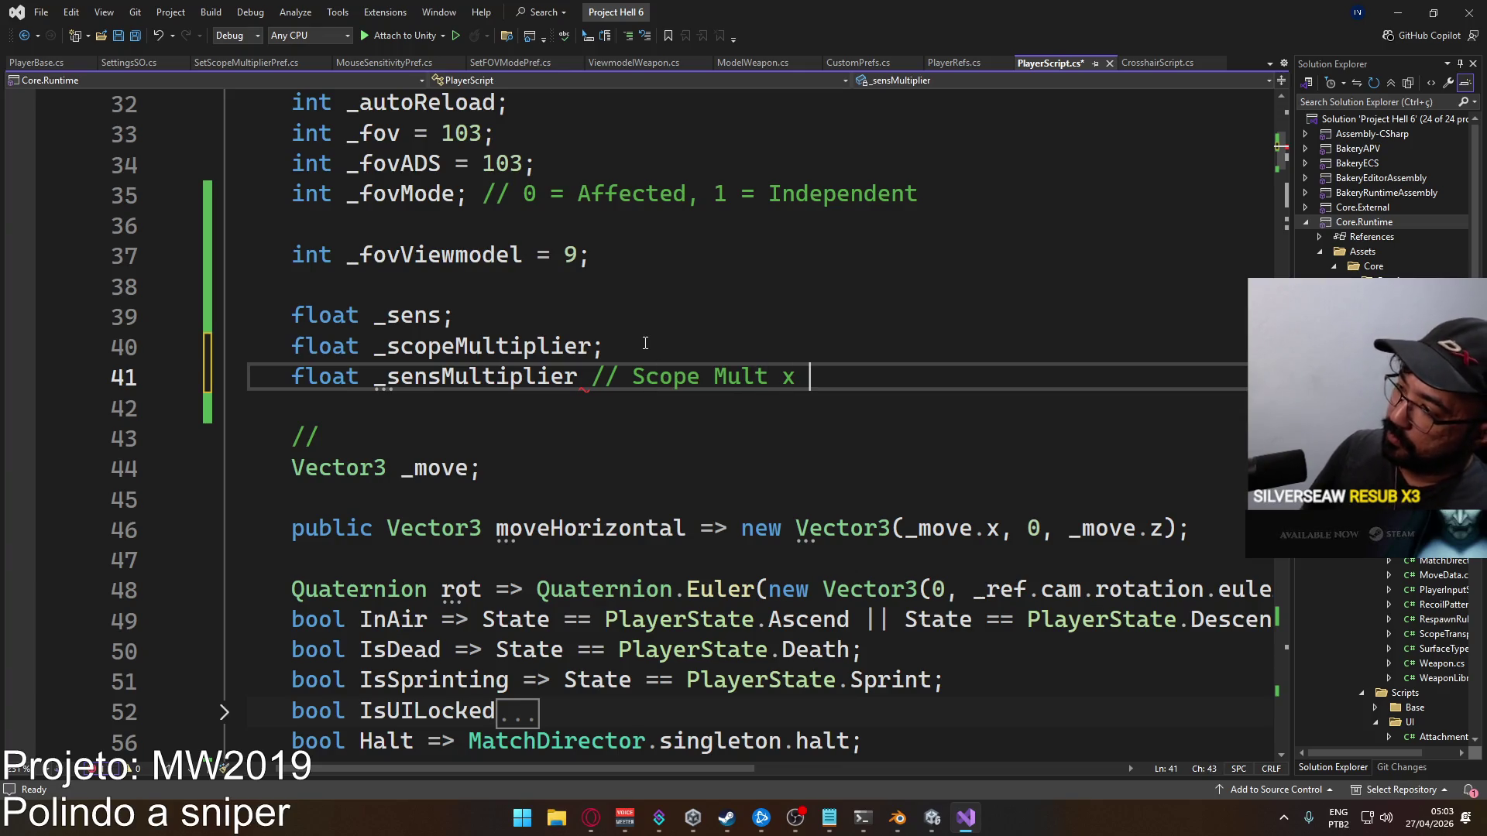
pyautogui.write('AD')
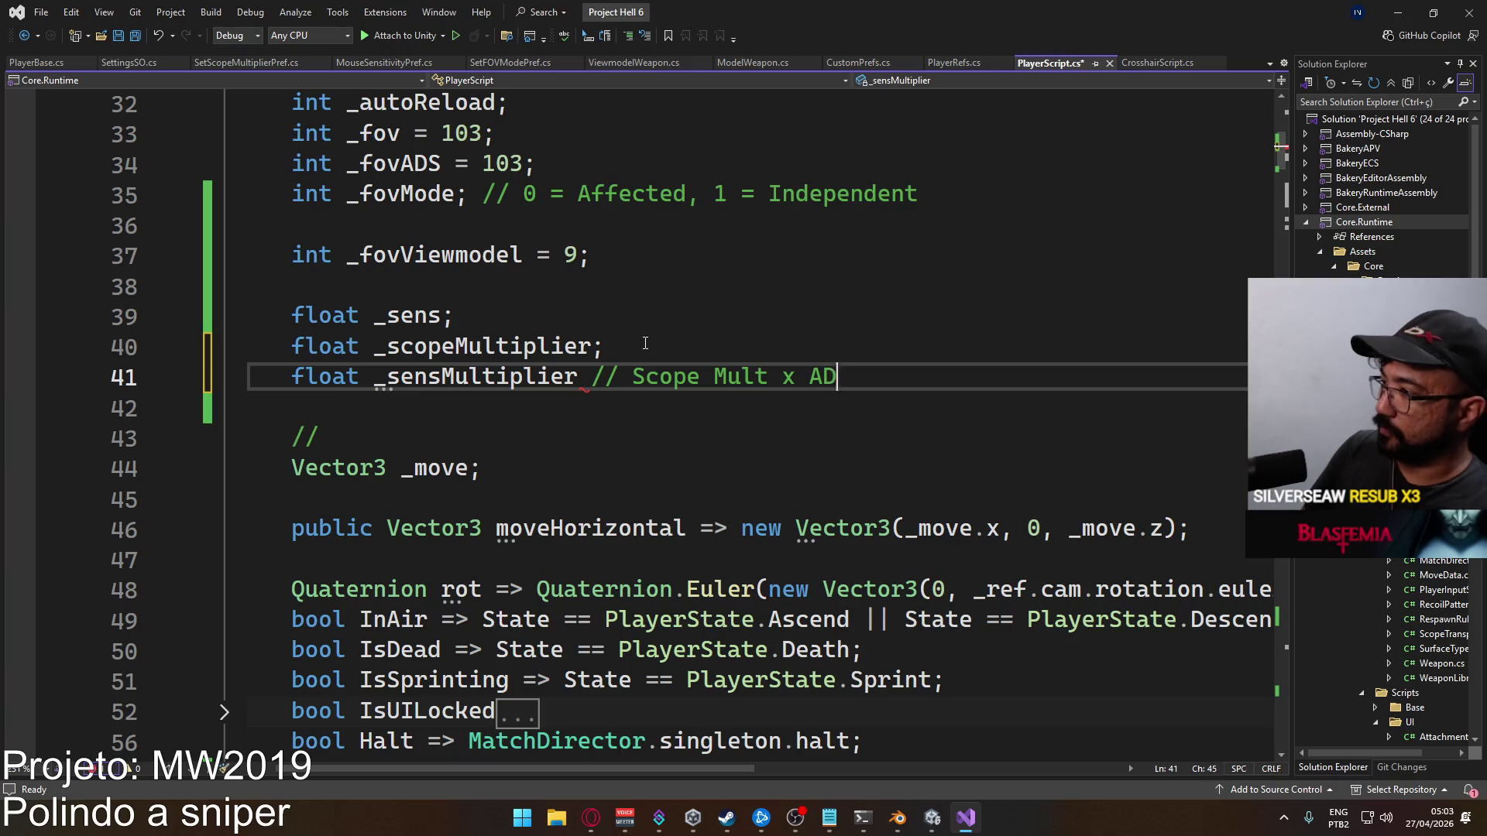
pyautogui.write('ight')
pyautogui.hotkey('ctrl', 's')
pyautogui.click(580, 377)
pyautogui.write(';')
pyautogui.hotkey('ctrl', 's')
# Scroll through PlayerScript.cs toward Update(), undoing one stray edit
pyautogui.scroll(-4, 542, 418)
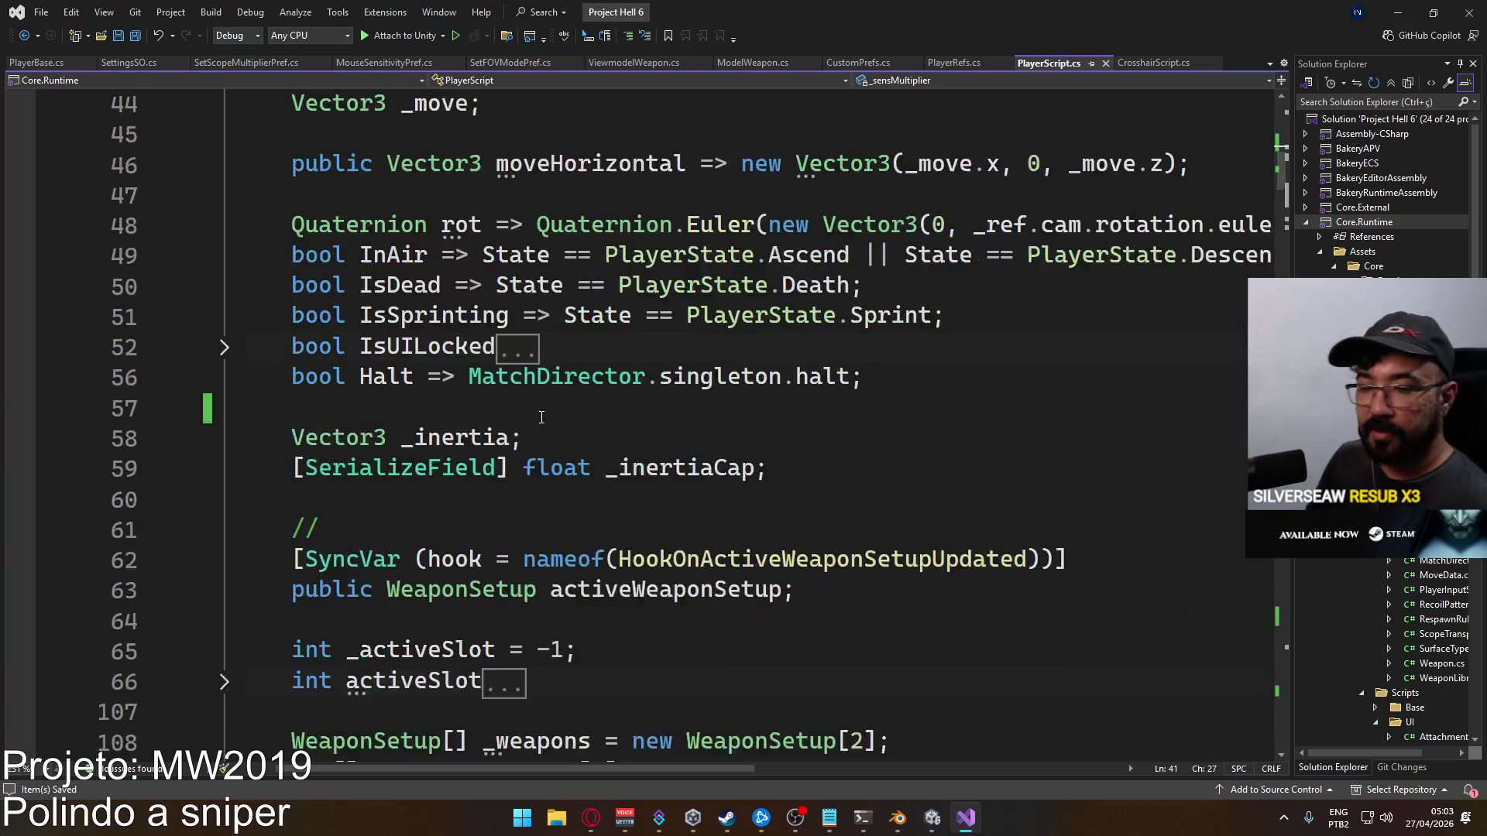
pyautogui.scroll(-9, 542, 418)
pyautogui.moveTo(1278, 217); pyautogui.dragTo(1279, 395)
pyautogui.moveTo(1279, 542)
pyautogui.mouseDown()
pyautogui.moveTo(1274, 588)
pyautogui.moveTo(1236, 601)
pyautogui.mouseUp()
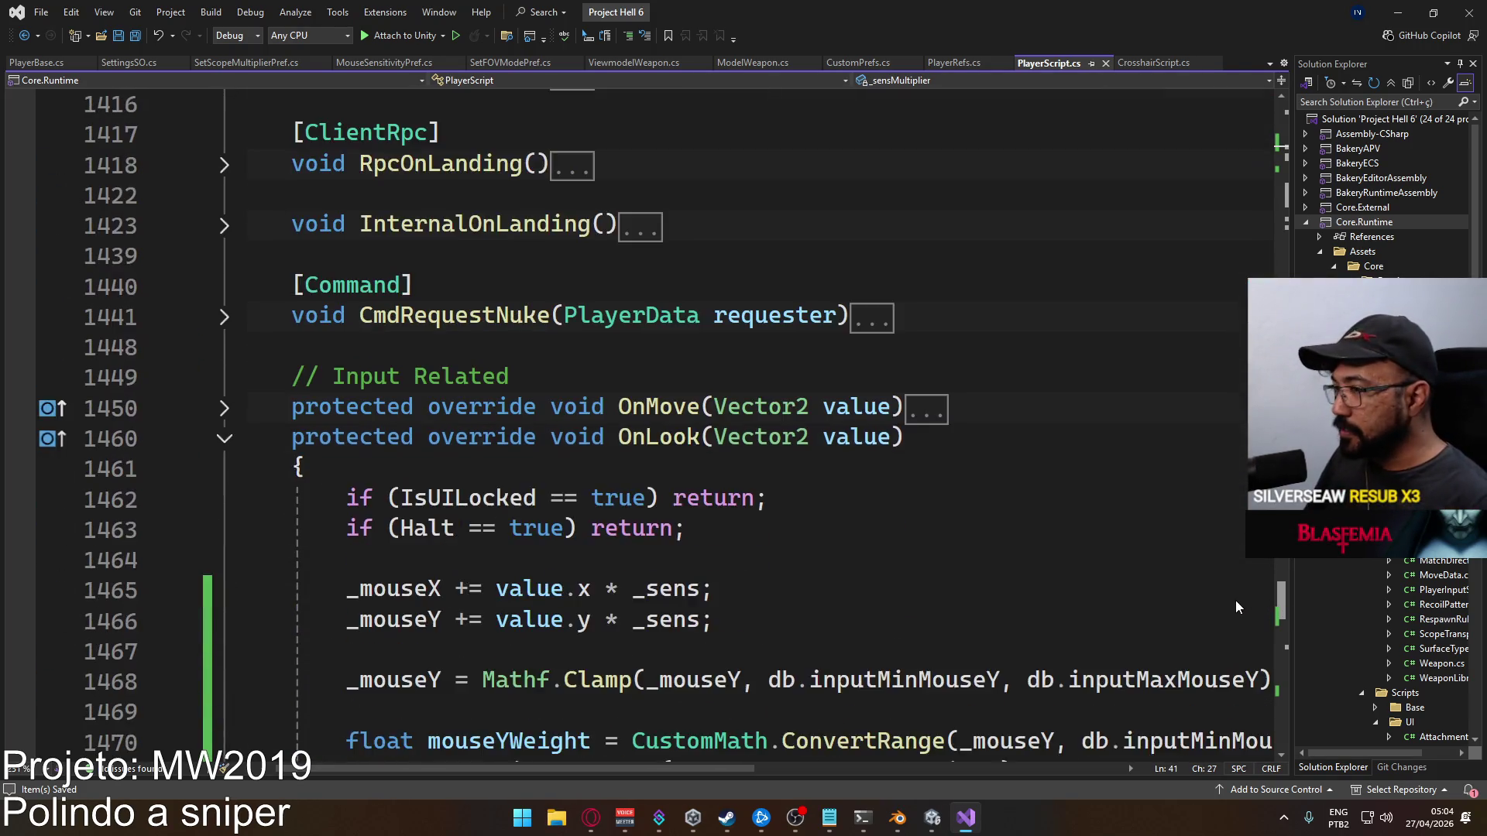
pyautogui.scroll(-2, 998, 533)
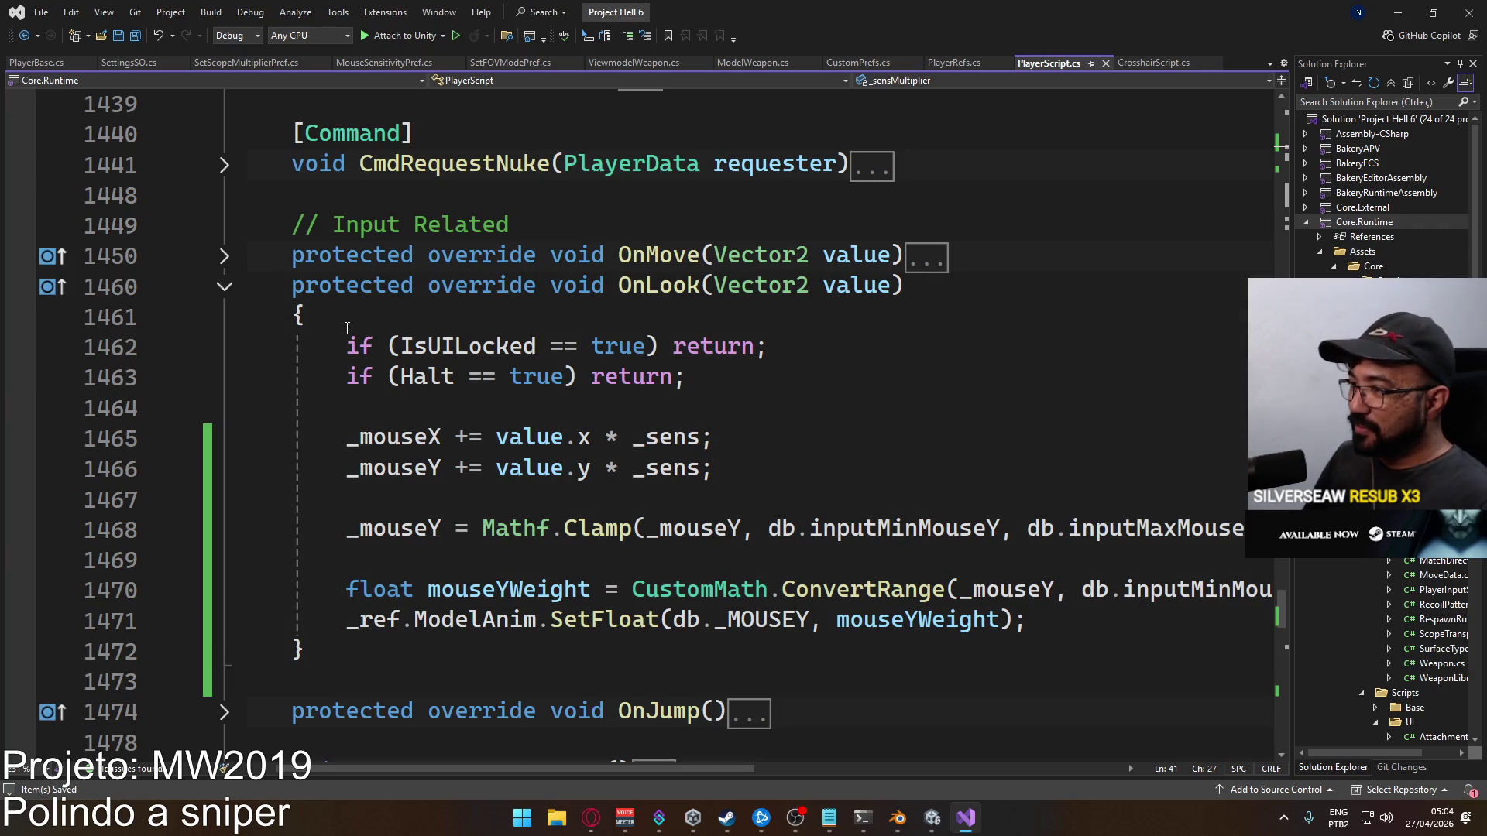
pyautogui.scroll(4, 347, 328)
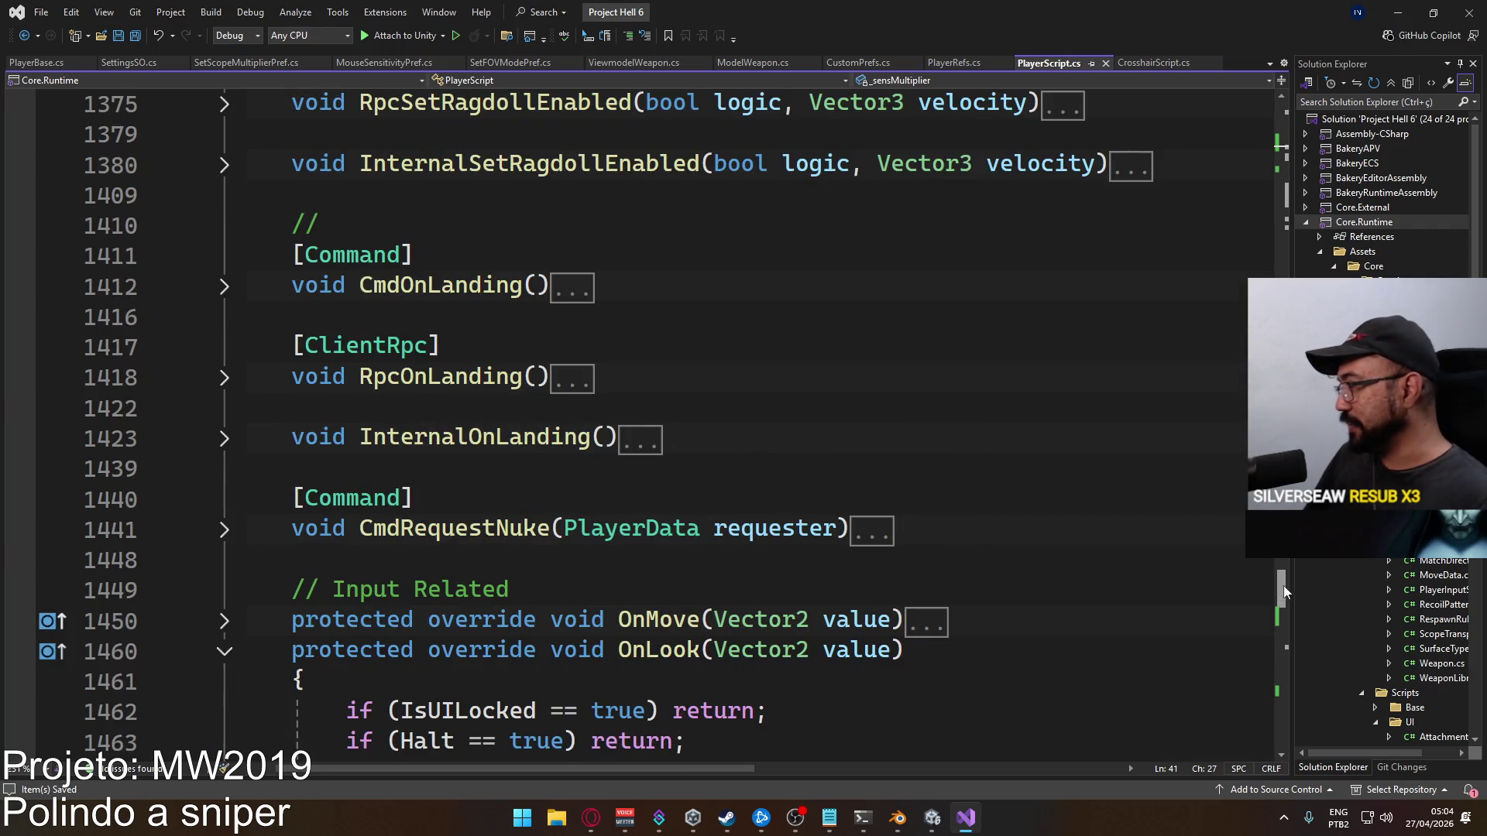
pyautogui.scroll(1, 1283, 592)
pyautogui.hotkey('ctrl', 'z')
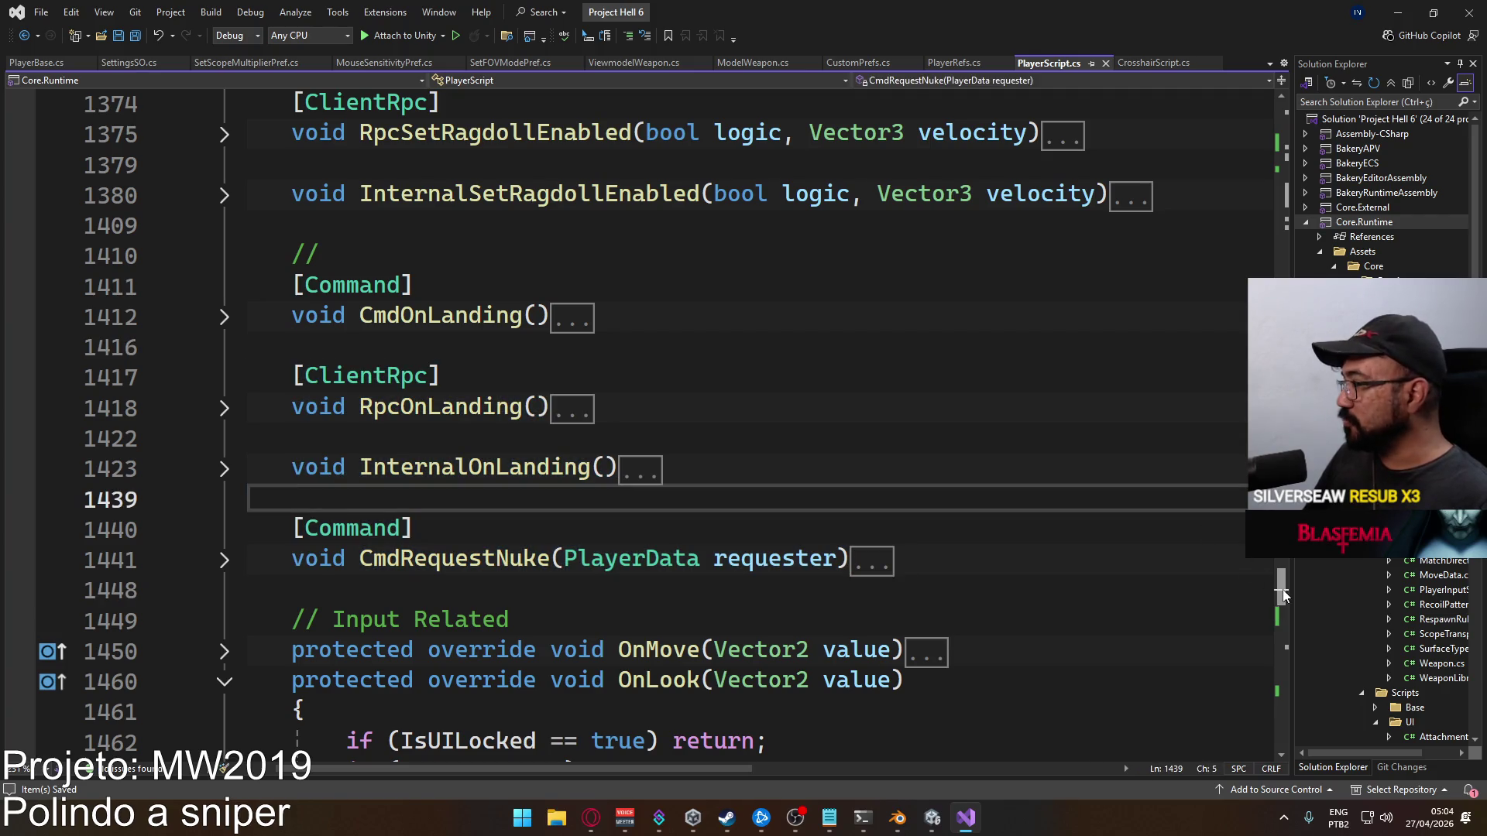
pyautogui.moveTo(1283, 593); pyautogui.dragTo(1197, 164)
pyautogui.scroll(7, 834, 379)
pyautogui.scroll(-12, 834, 380)
pyautogui.scroll(-20, 833, 379)
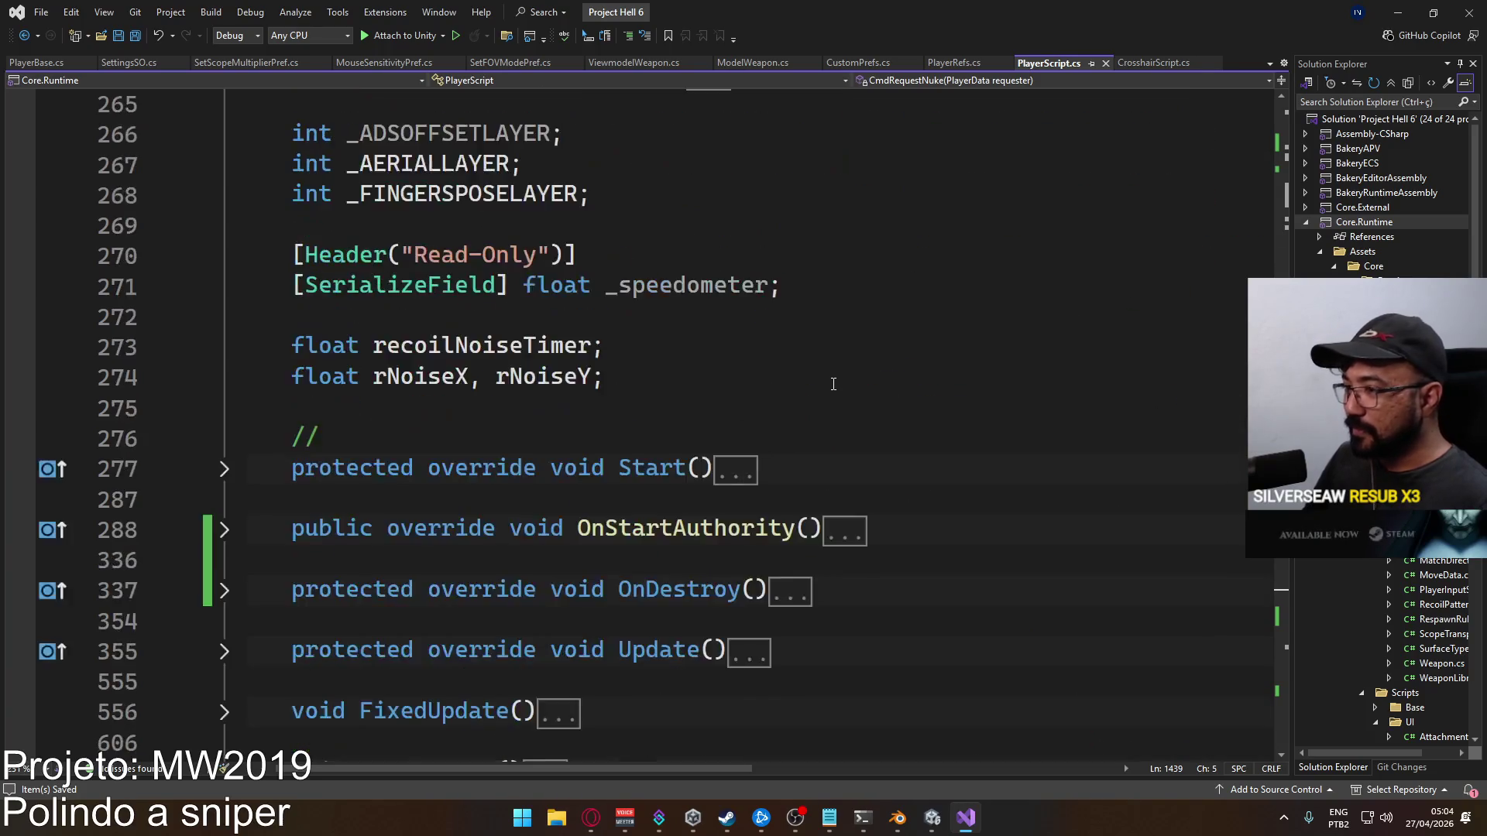
pyautogui.scroll(-4, 833, 384)
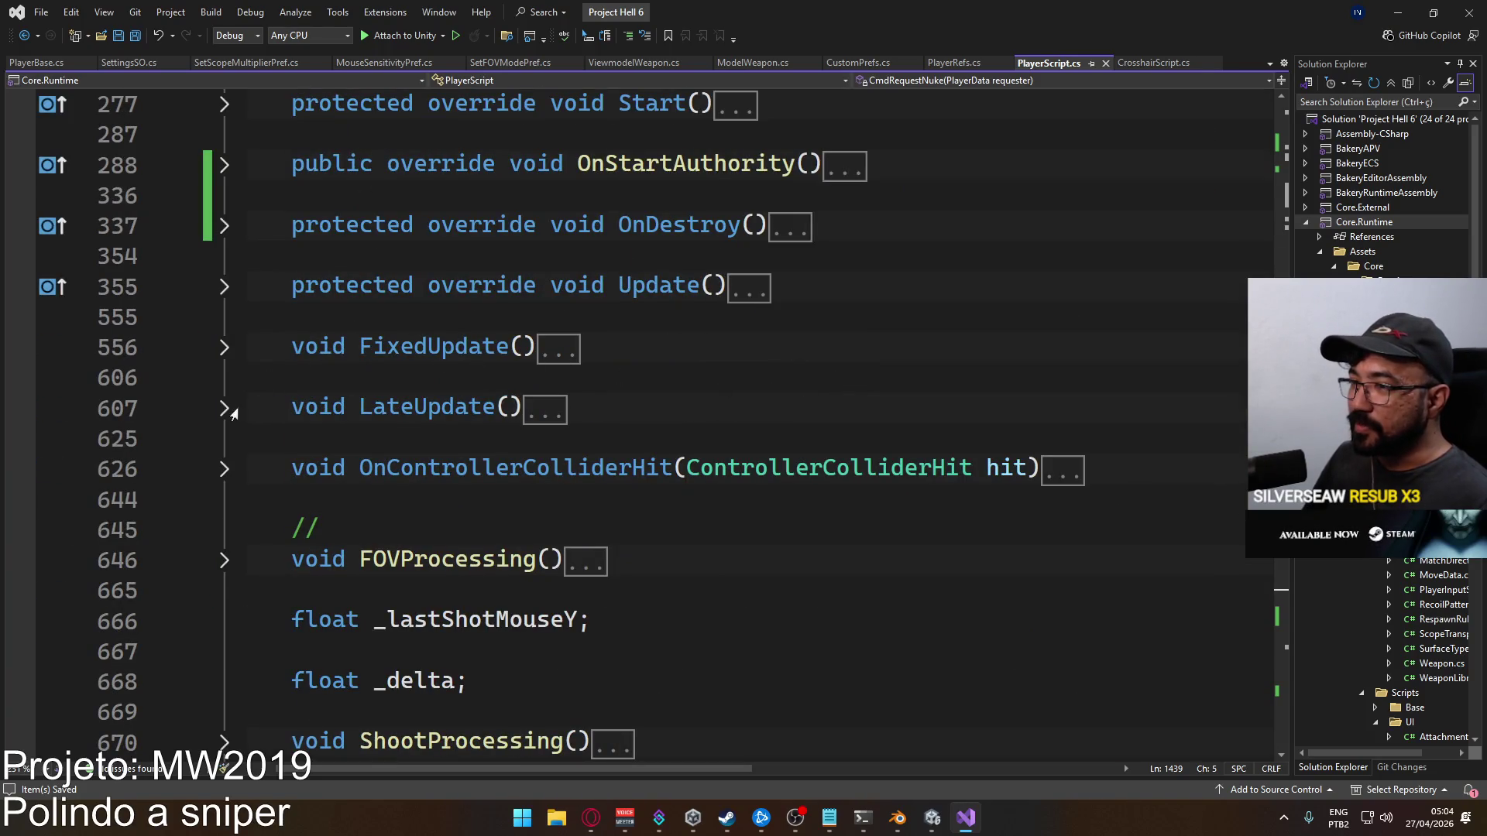
pyautogui.scroll(2, 292, 357)
# Unfold Update() and place the caret on empty line 361
pyautogui.click(224, 465)
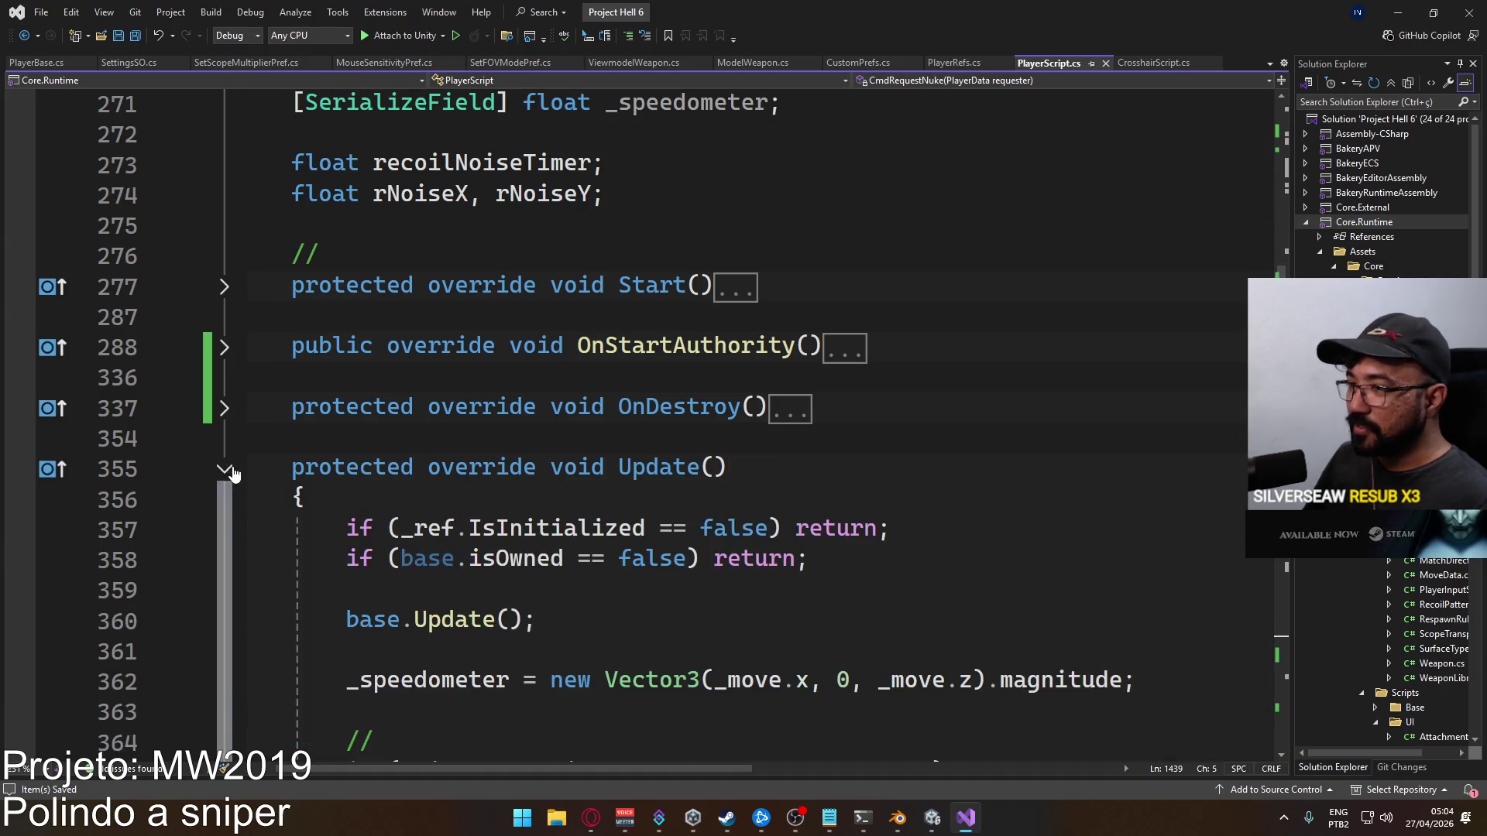
pyautogui.scroll(-1, 406, 484)
pyautogui.scroll(-1, 586, 476)
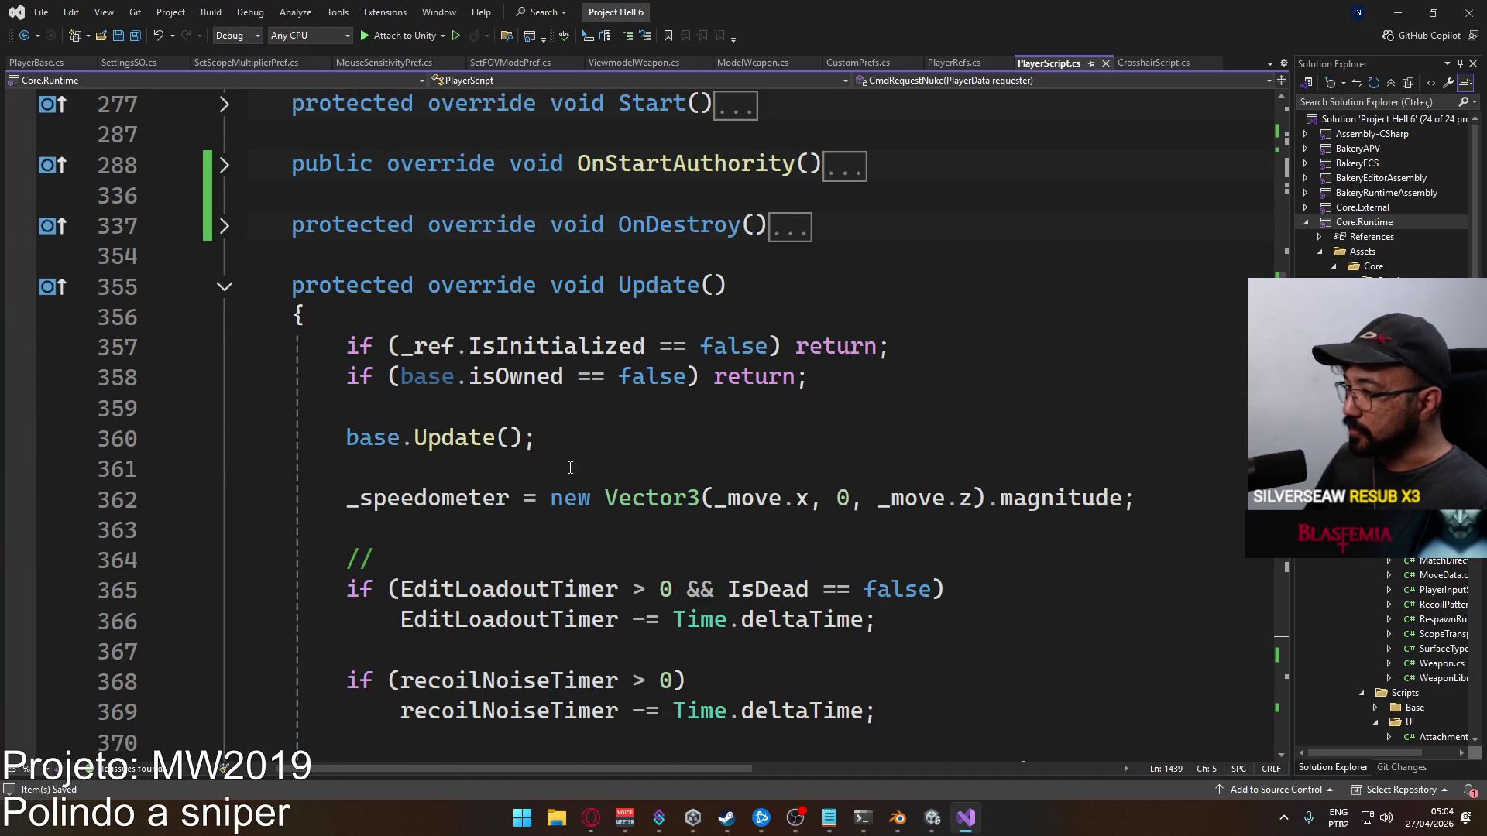
pyautogui.click(645, 460)
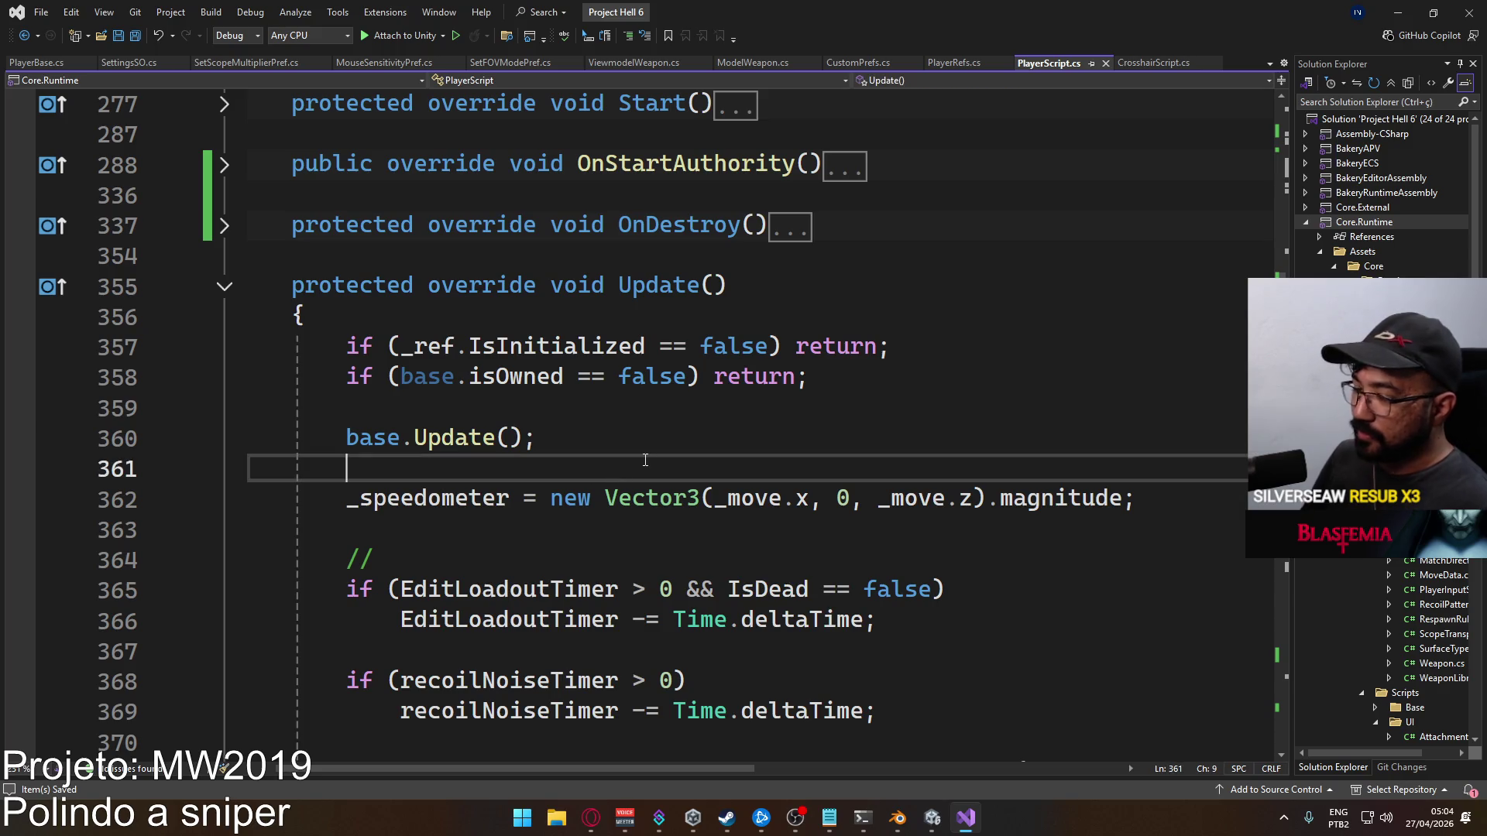
# Add a new comment block with a blank line below it after base.Update()
pyautogui.press('Return')
pyautogui.write('//')
pyautogui.hotkey('ctrl', 'Return')
pyautogui.hotkey('ctrl', 'Return')
pyautogui.write('//')
pyautogui.press('Return')
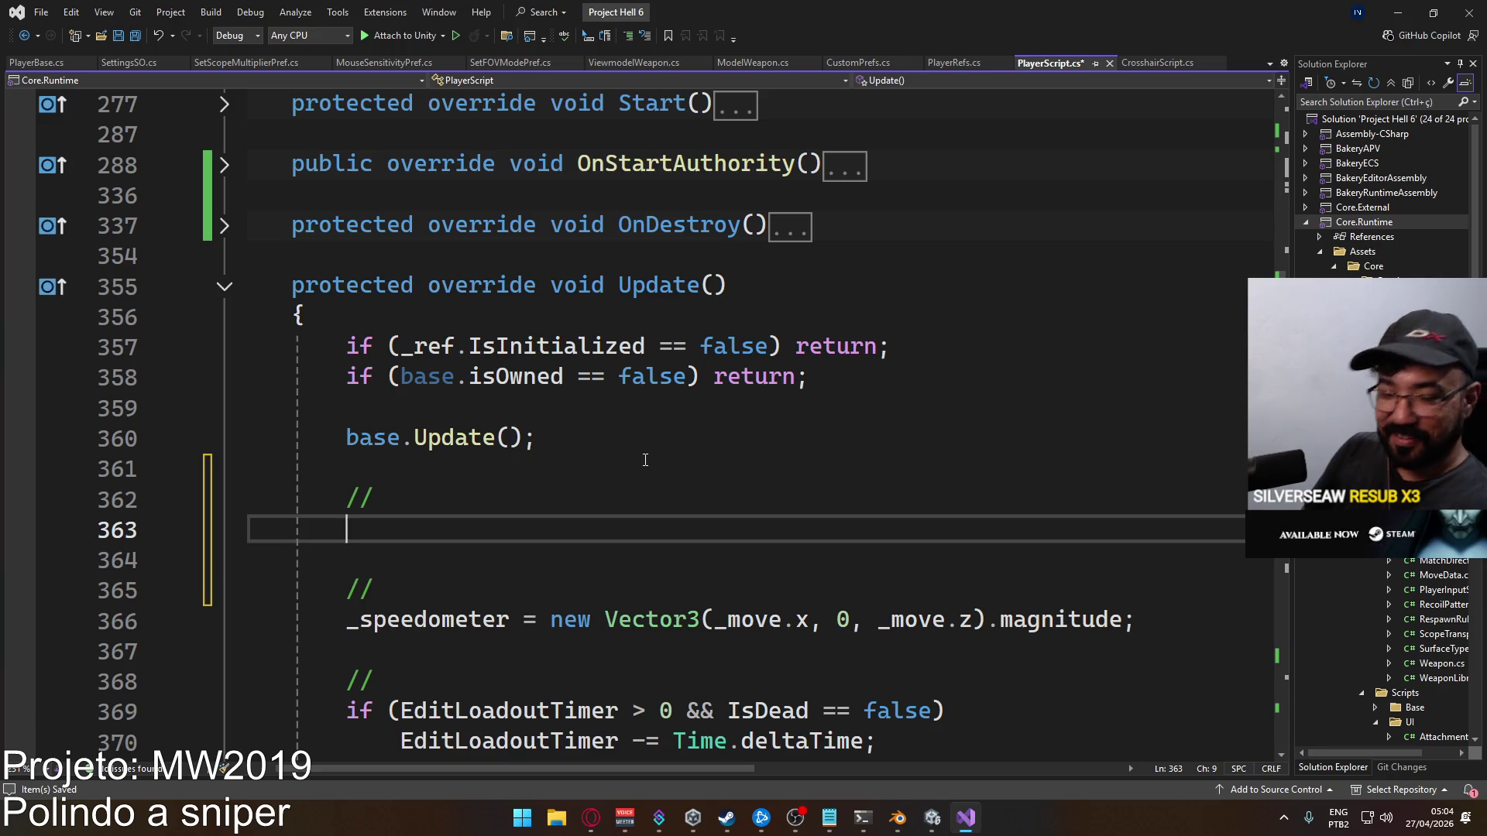
# Write '_sensMultiplier = _scopeMultiplier * AdsWeight;' with IntelliSense and save
pyautogui.write('s')
pyautogui.press('BackSpace')
pyautogui.write('_s')
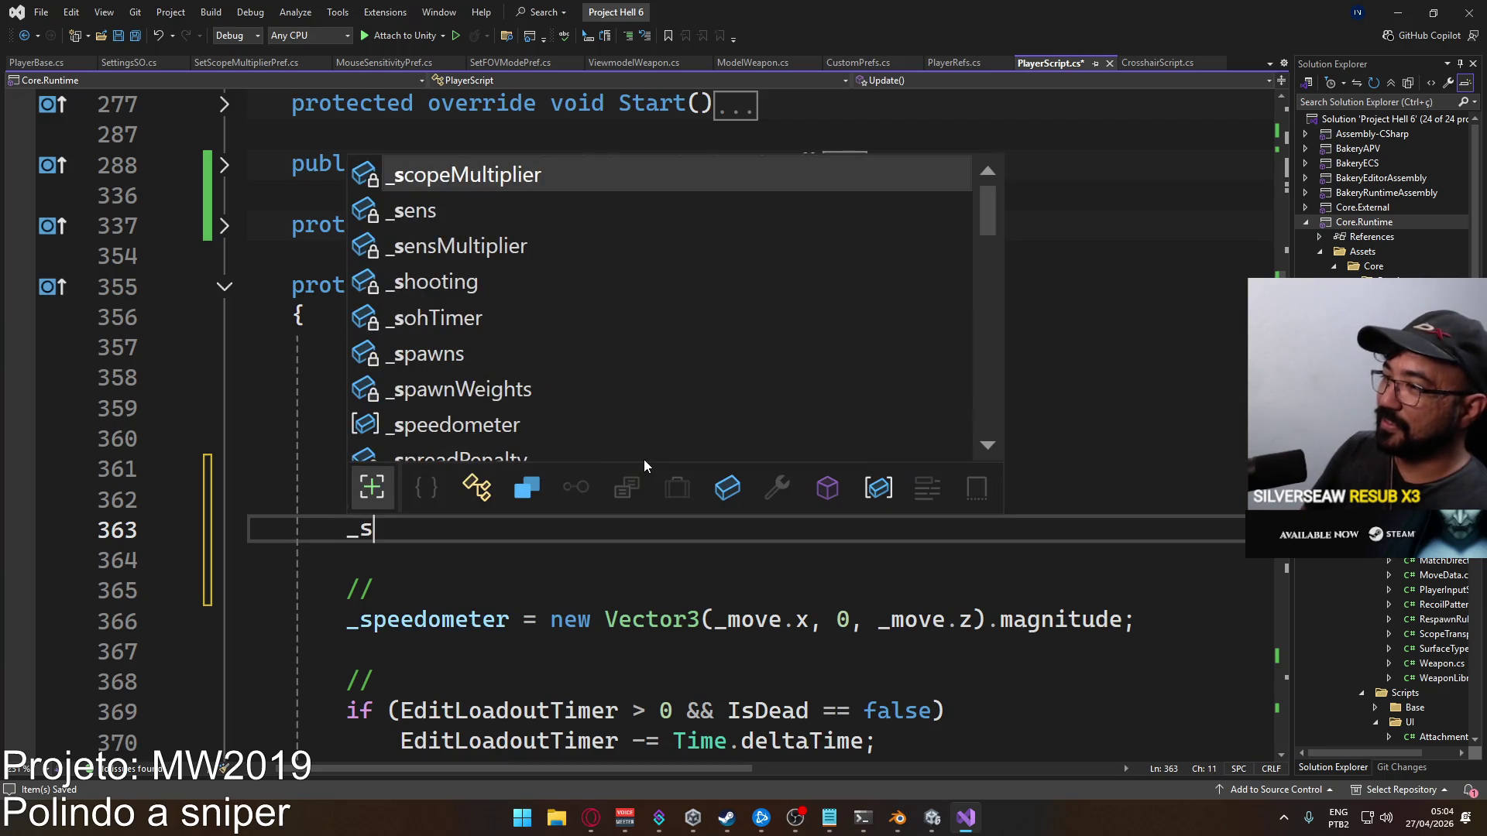
pyautogui.press('BackSpace')
pyautogui.write('sens')
pyautogui.press('Down')
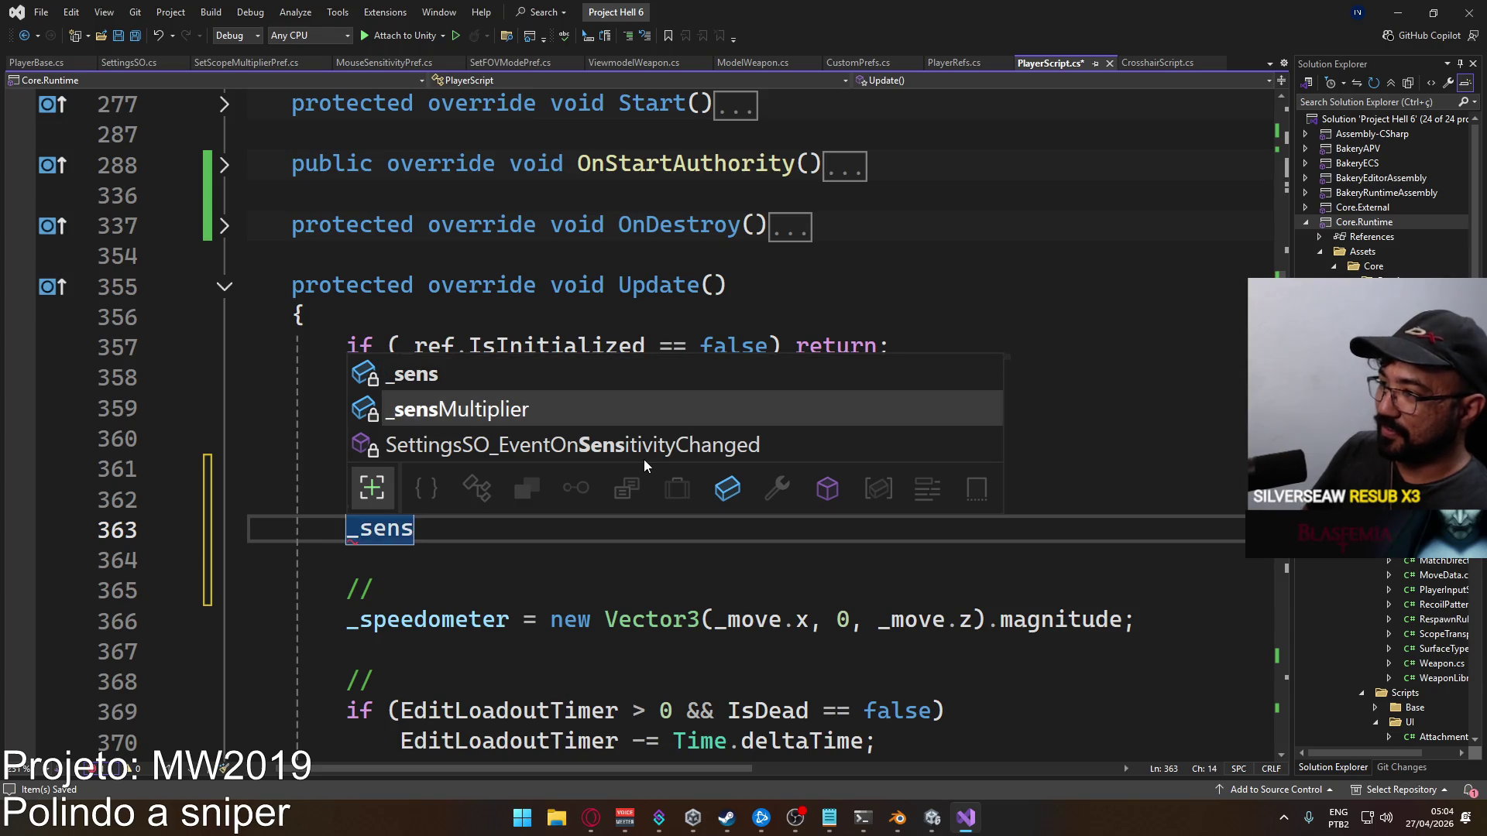
pyautogui.press('Tab')
pyautogui.write('= _')
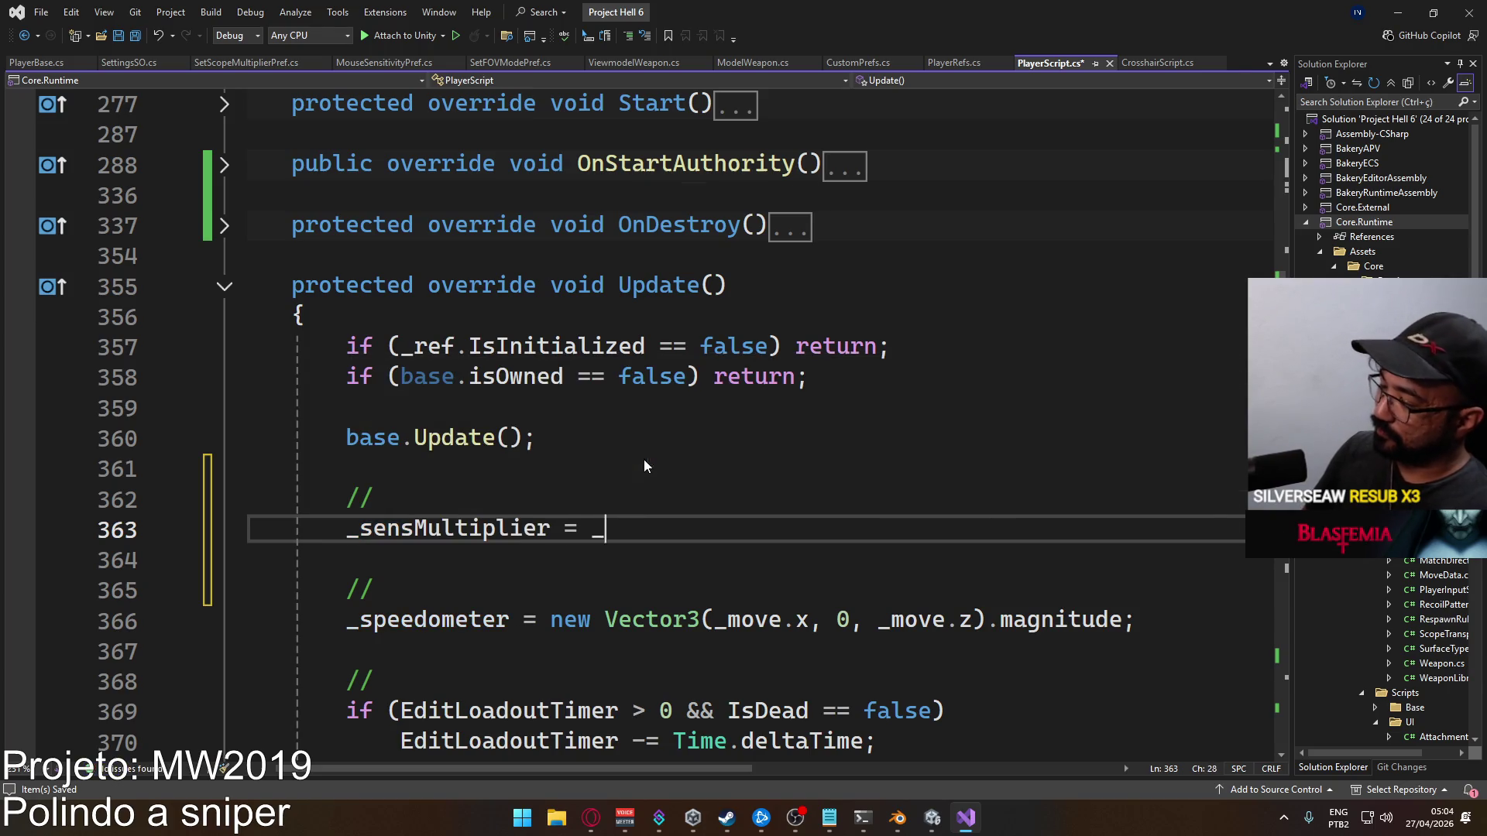
pyautogui.write('sco')
pyautogui.press('Tab')
pyautogui.write('(')
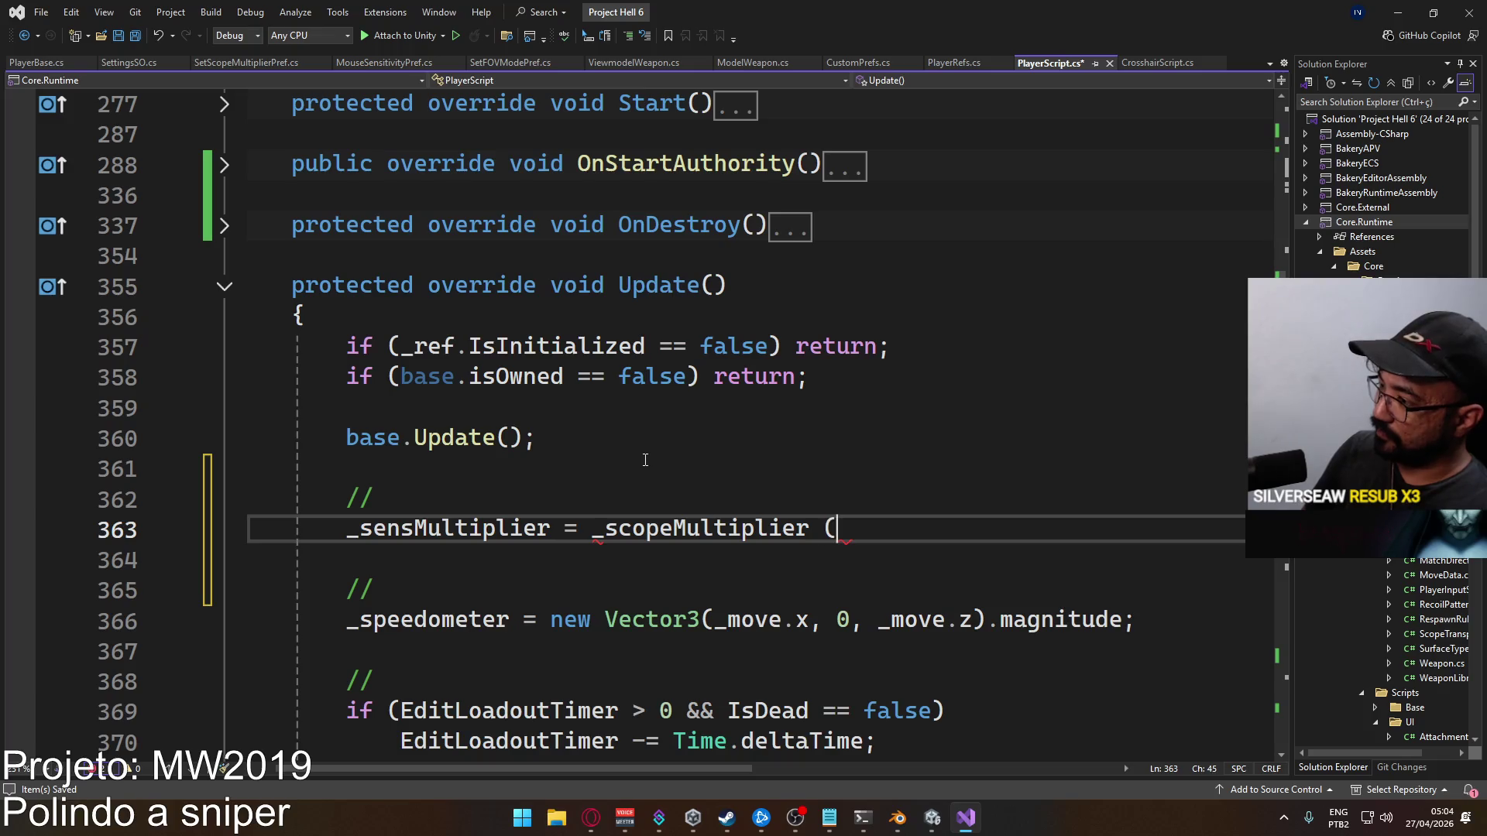
pyautogui.press('BackSpace')
pyautogui.write('* Ad')
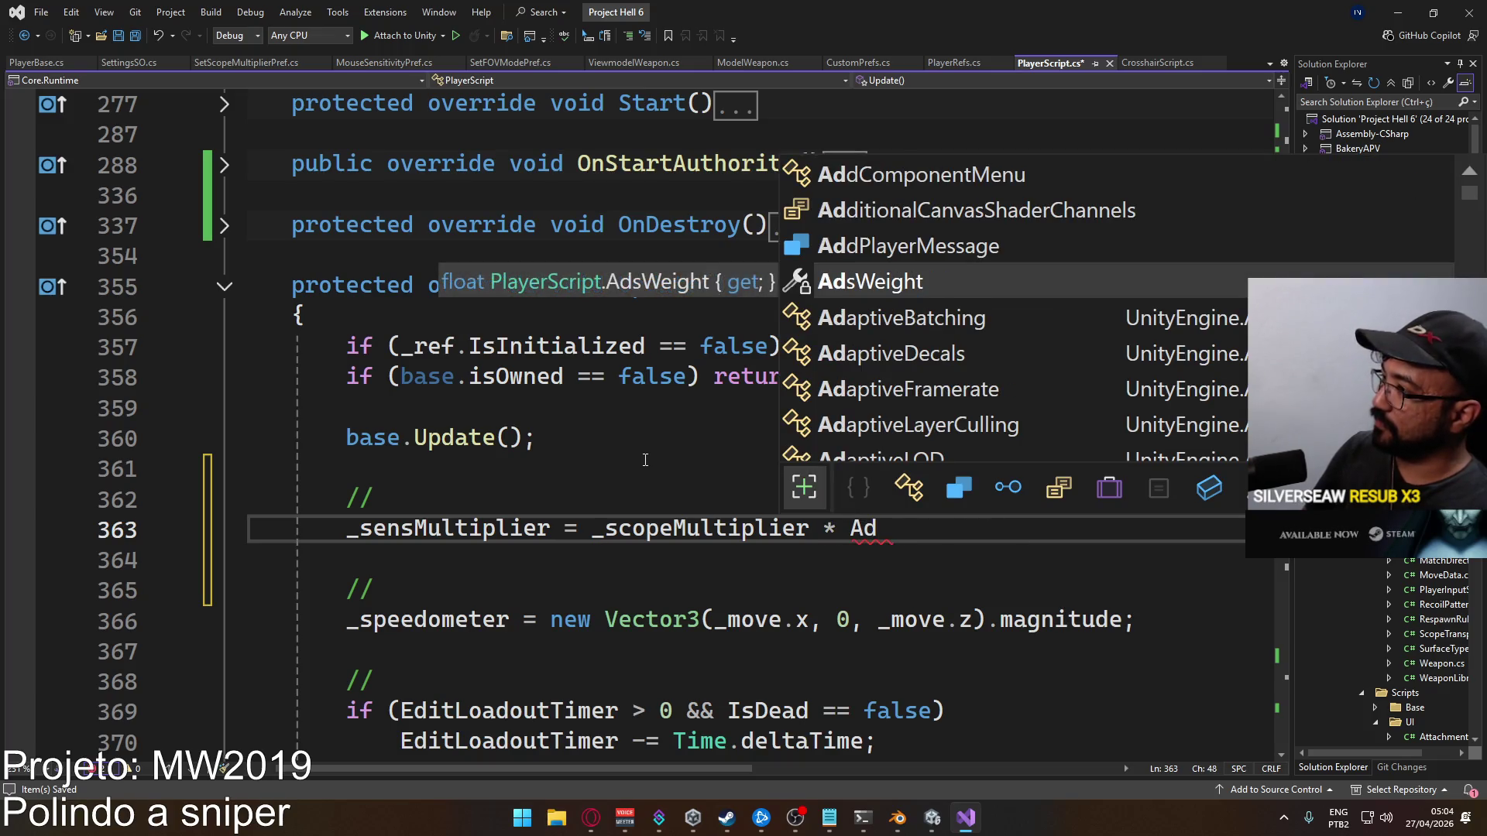
pyautogui.press('Tab')
pyautogui.write(';')
pyautogui.hotkey('ctrl', 's')
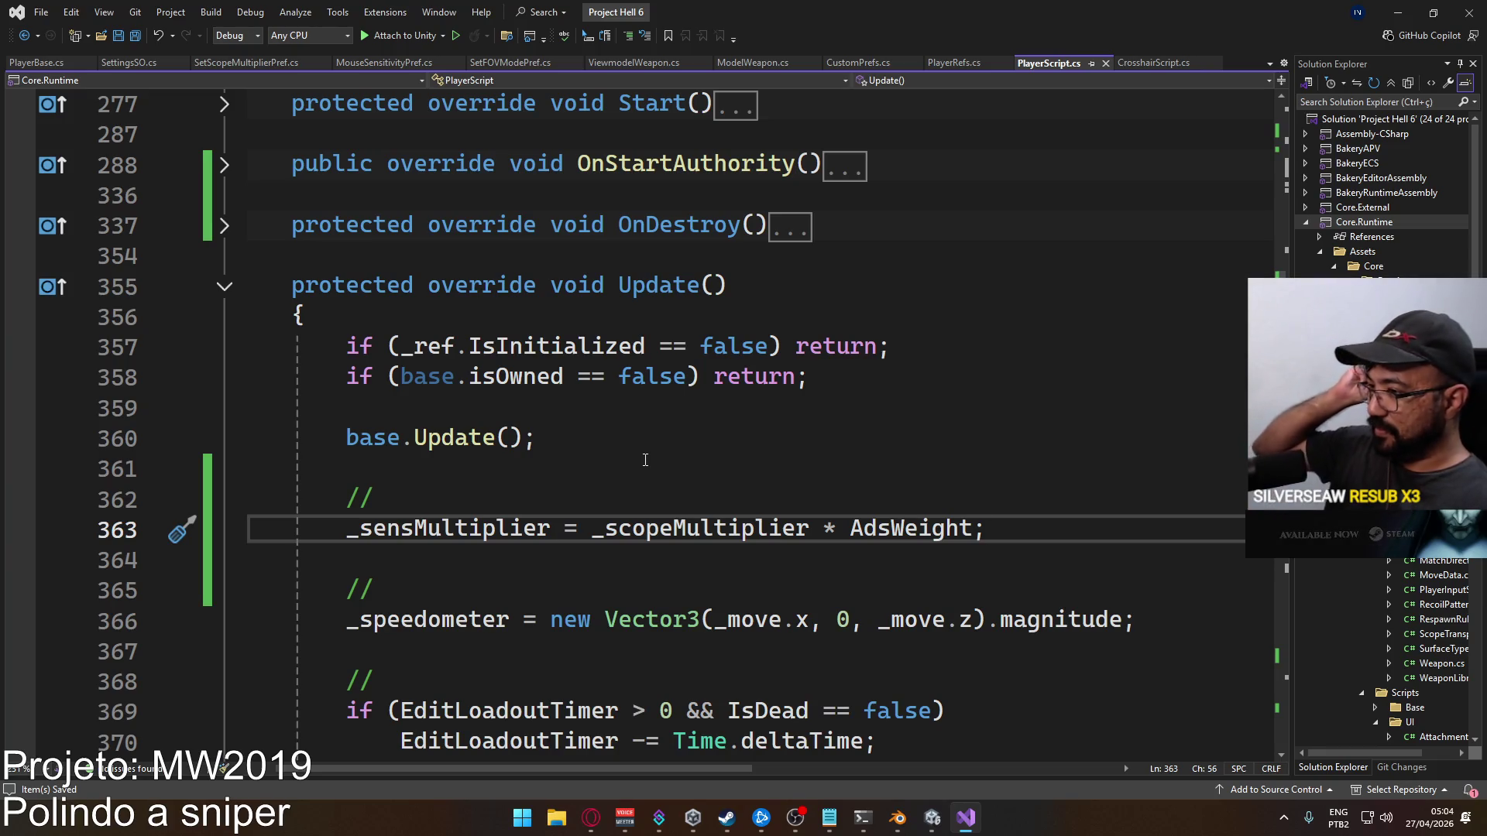
# Replace that expression with CustomMath.ConvertRange, passing AdsWeight as the first argument
pyautogui.moveTo(591, 528); pyautogui.dragTo(988, 528)
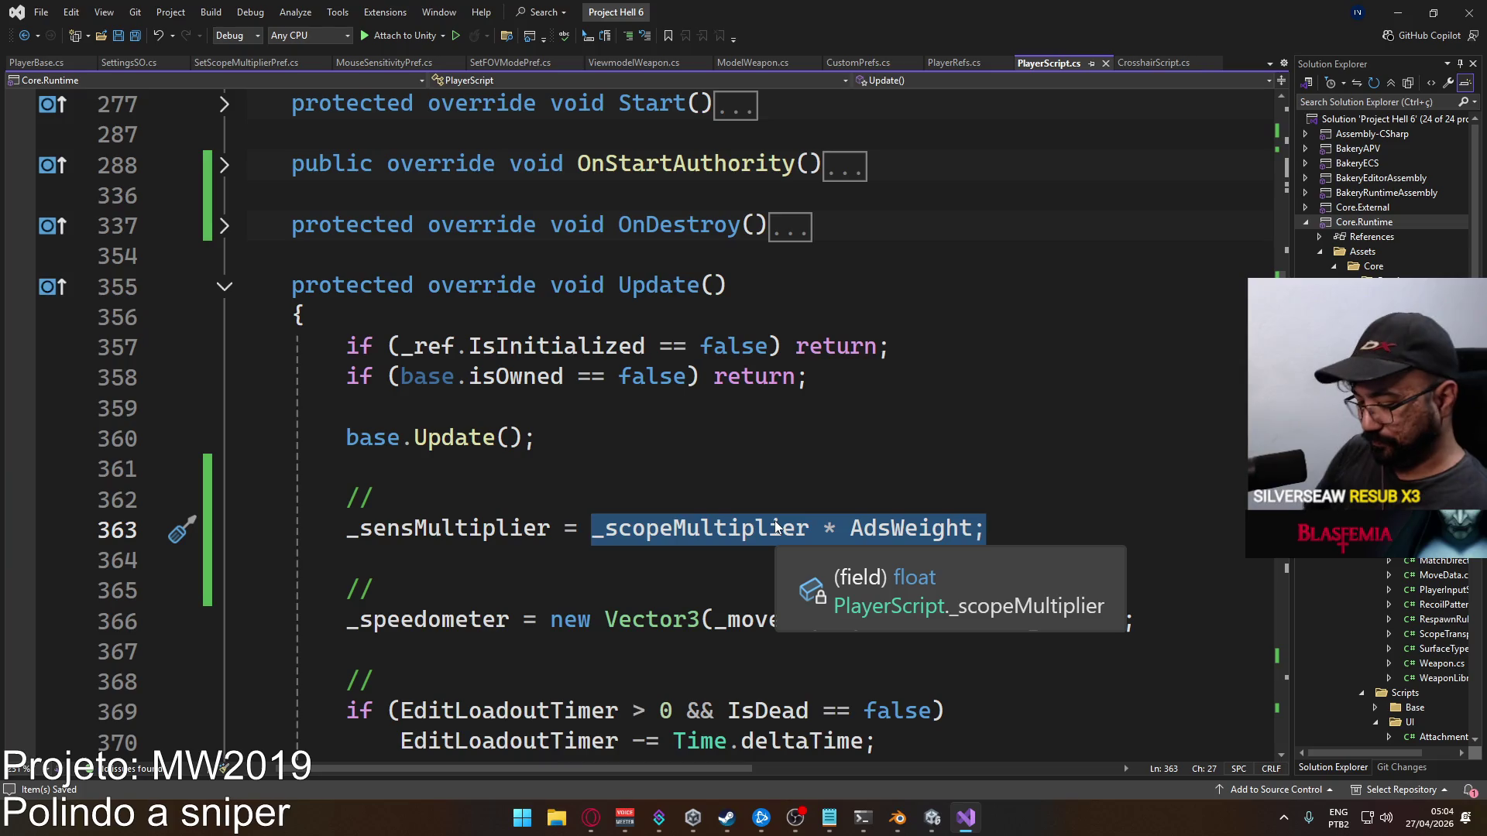
pyautogui.write('CustomMath')
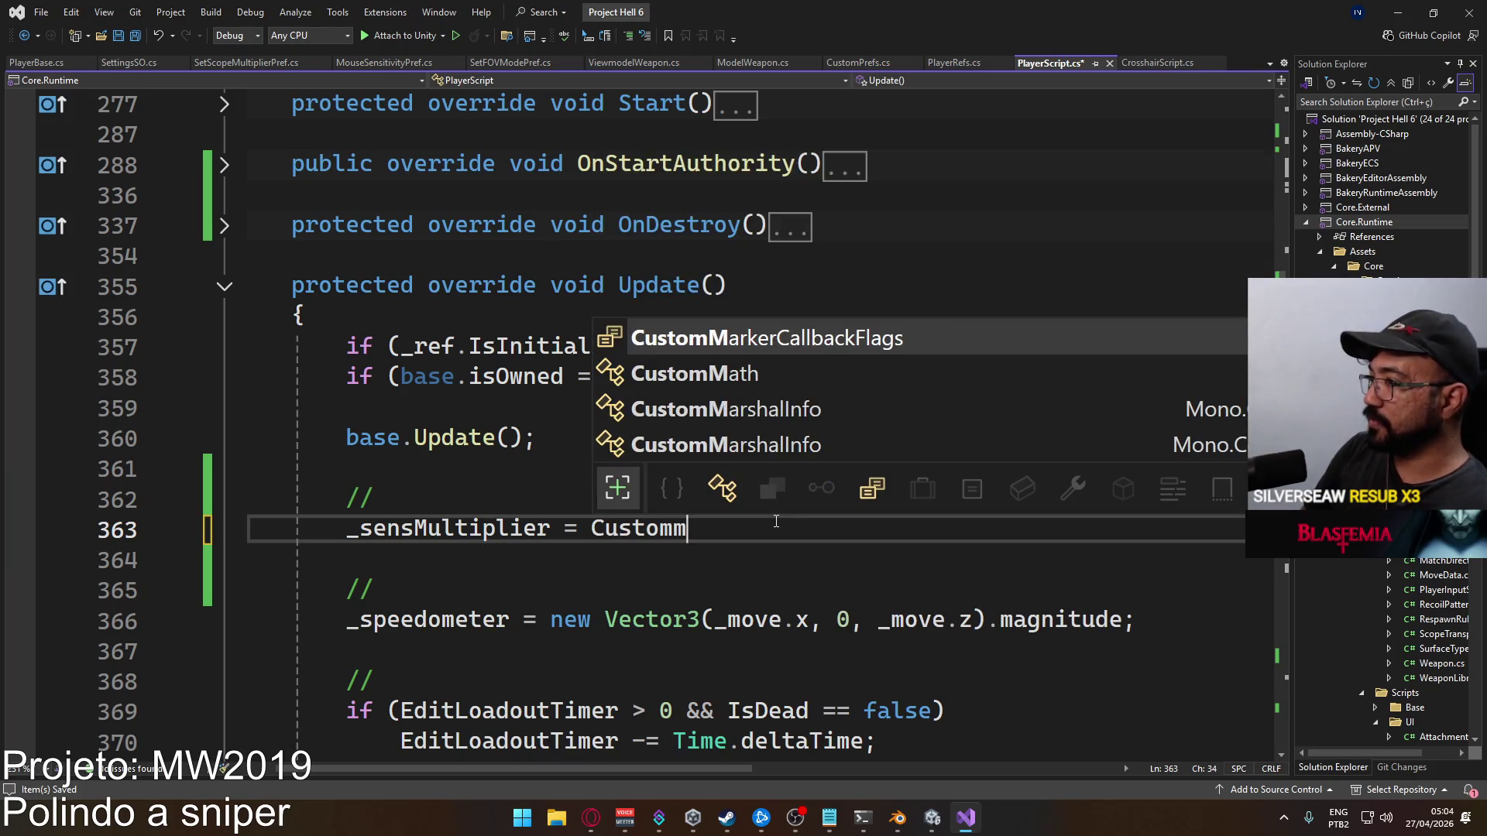
pyautogui.write('.c')
pyautogui.press('BackSpace')
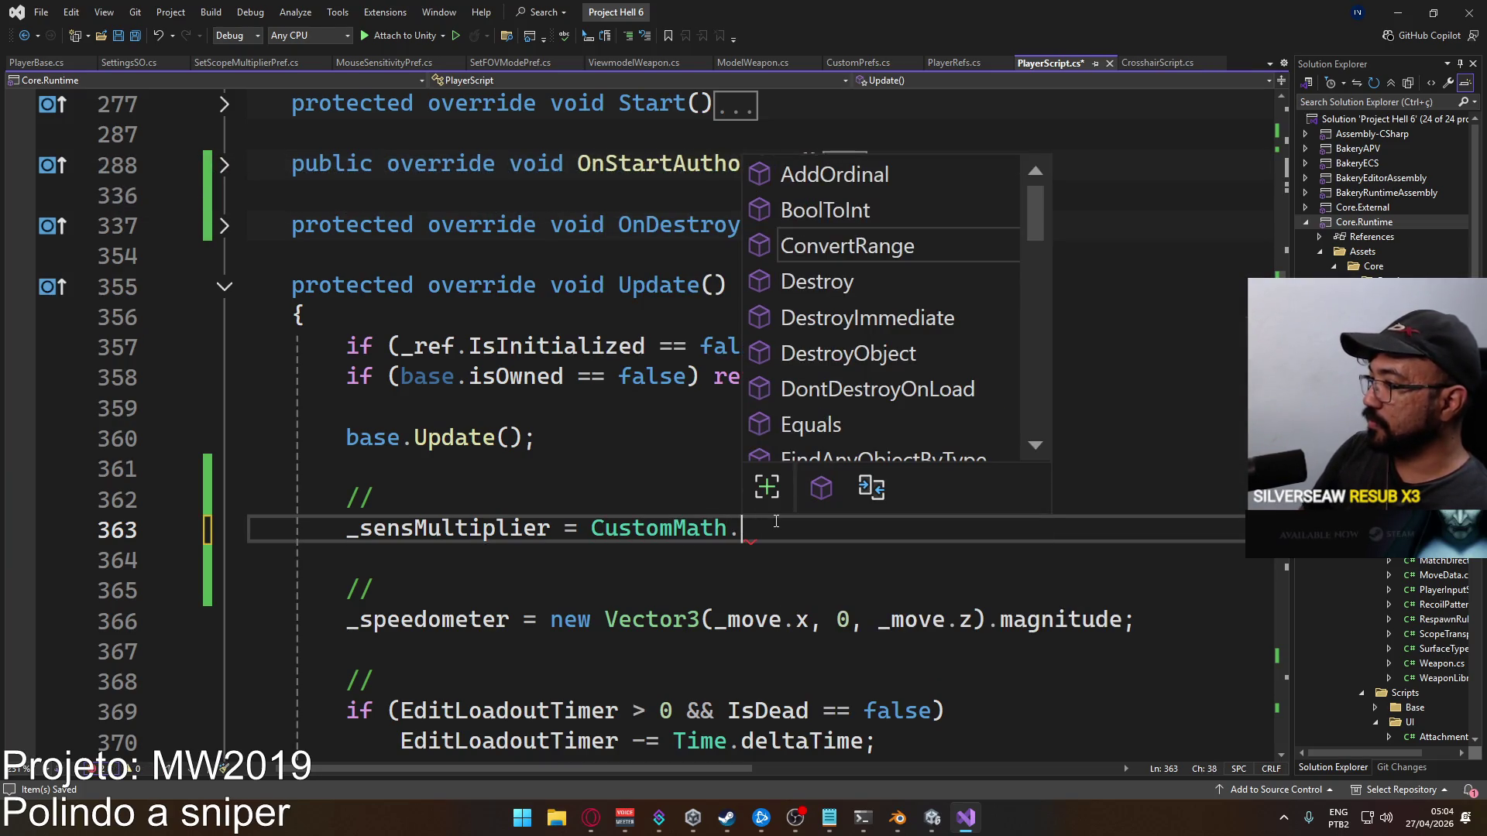
pyautogui.write('con')
pyautogui.press('Tab')
pyautogui.write('(')
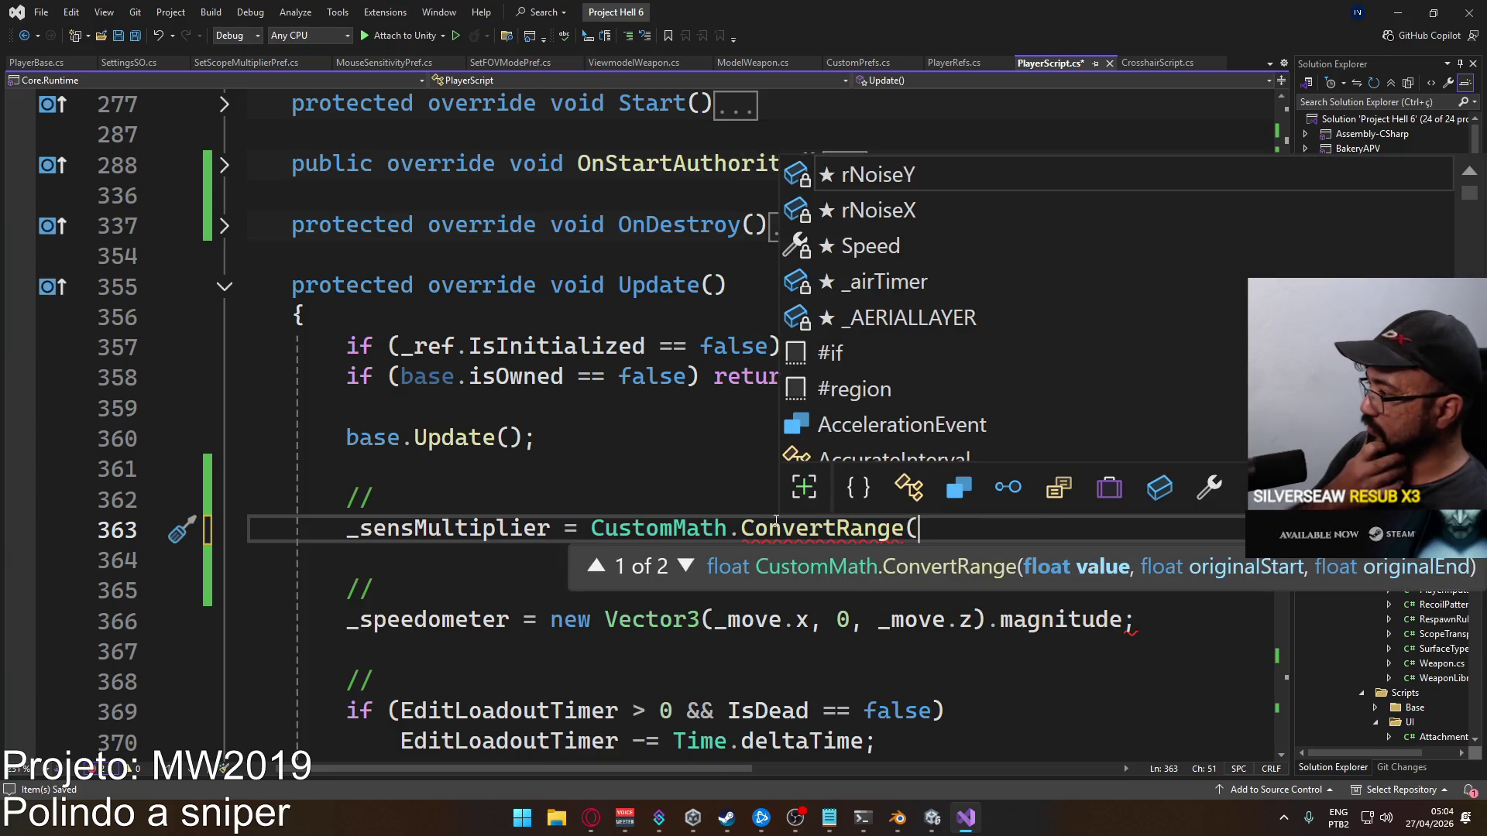
pyautogui.write('ADS')
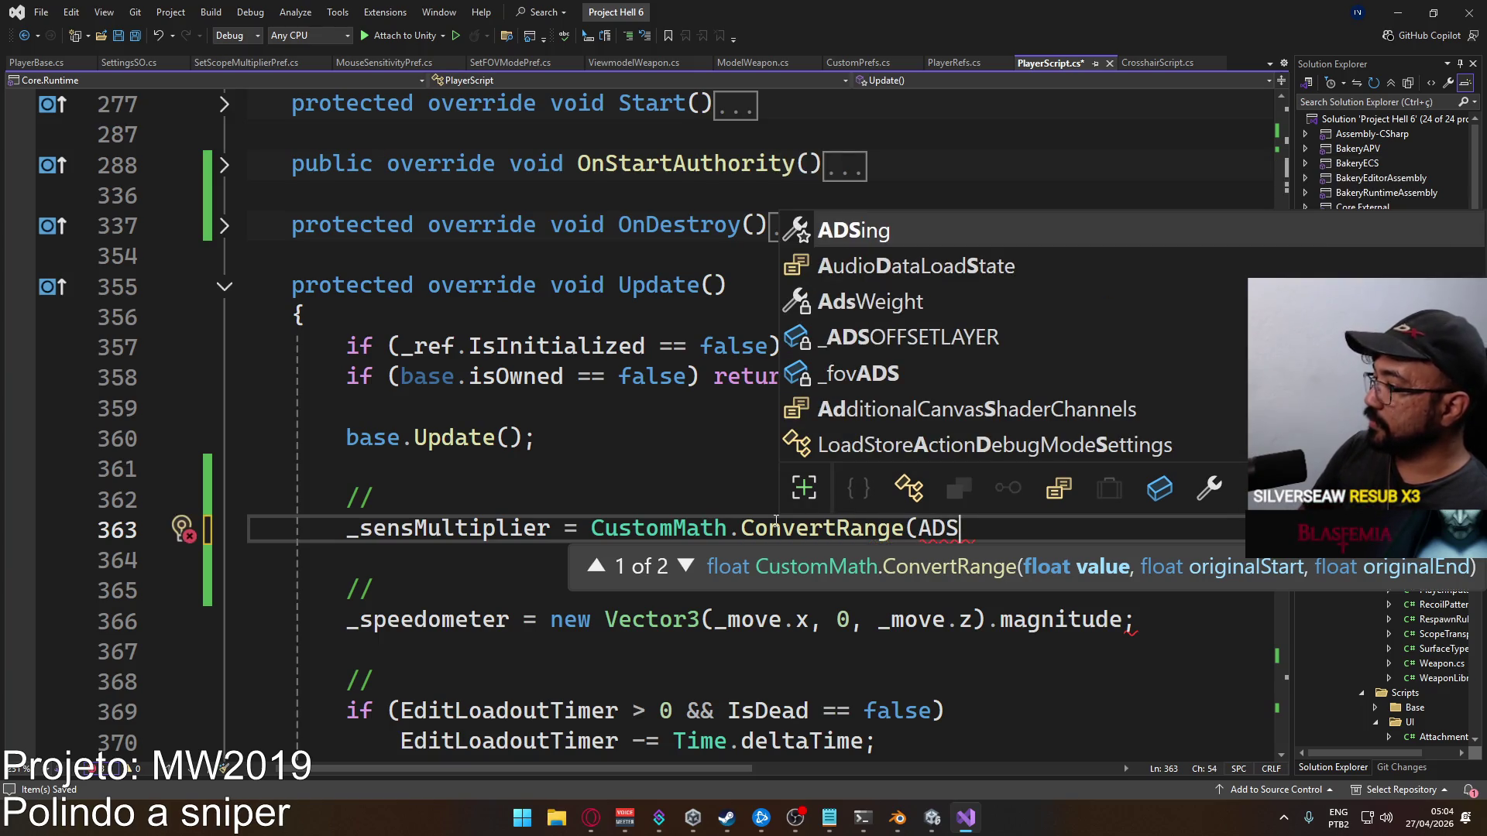
pyautogui.press('Down')
pyautogui.press('Down')
pyautogui.press('Tab')
# Finish the call with arguments 1 and _scopeMultiplier, then save PlayerScript.cs
pyautogui.write(',')
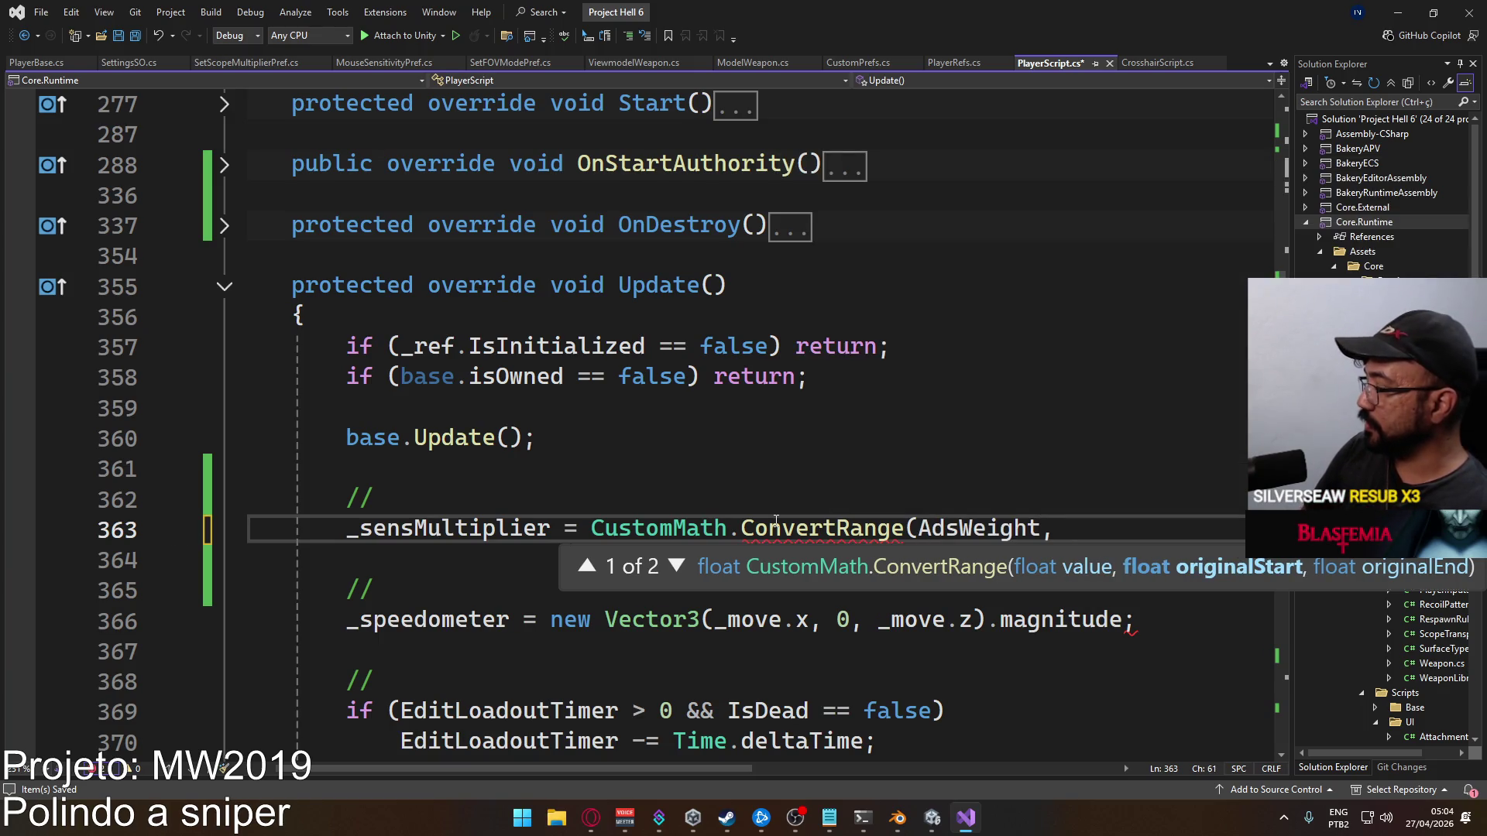
pyautogui.write(' 1')
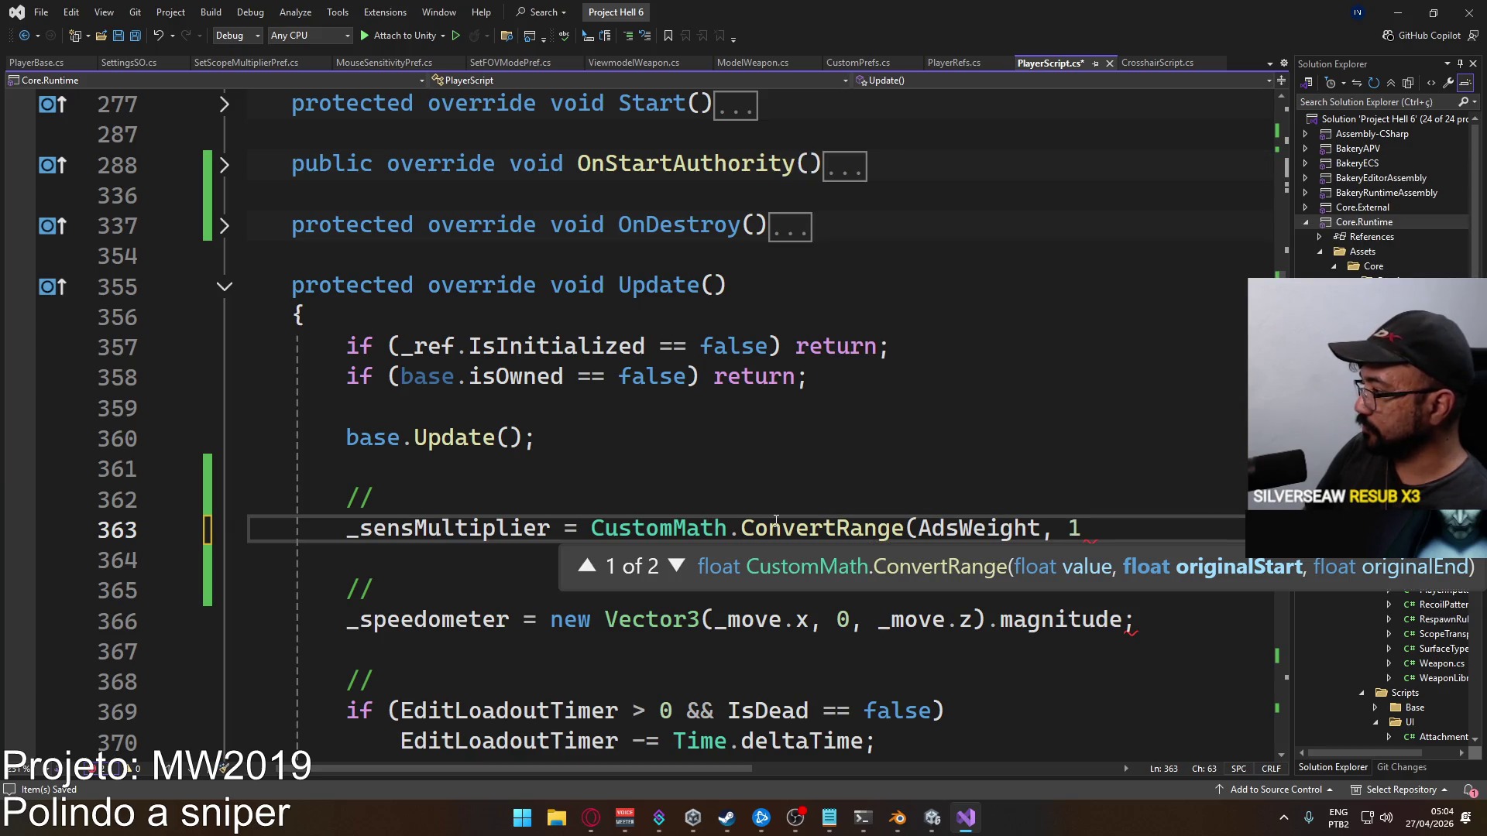
pyautogui.write(',')
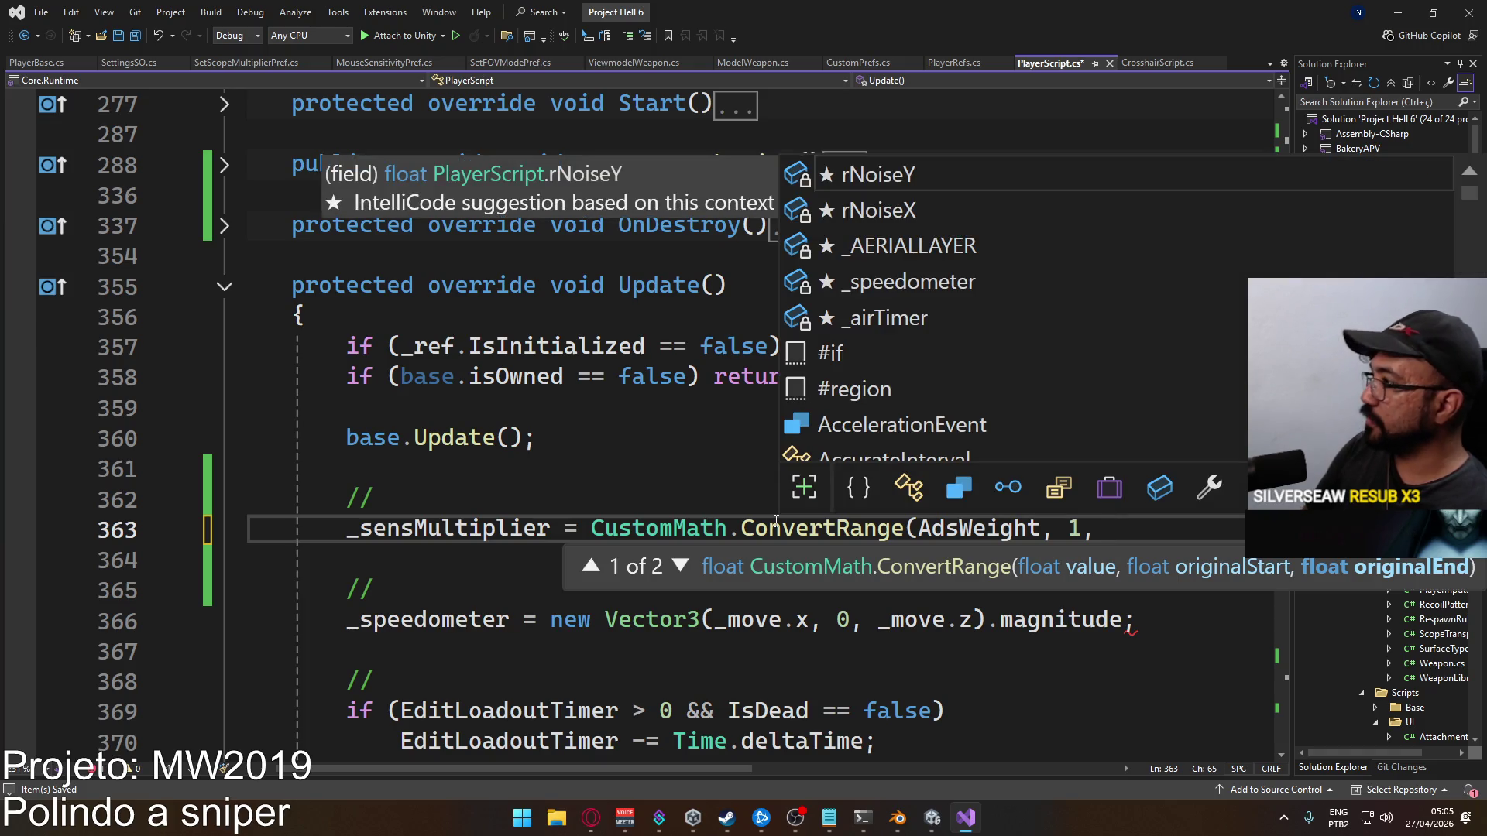
pyautogui.write(' Scop')
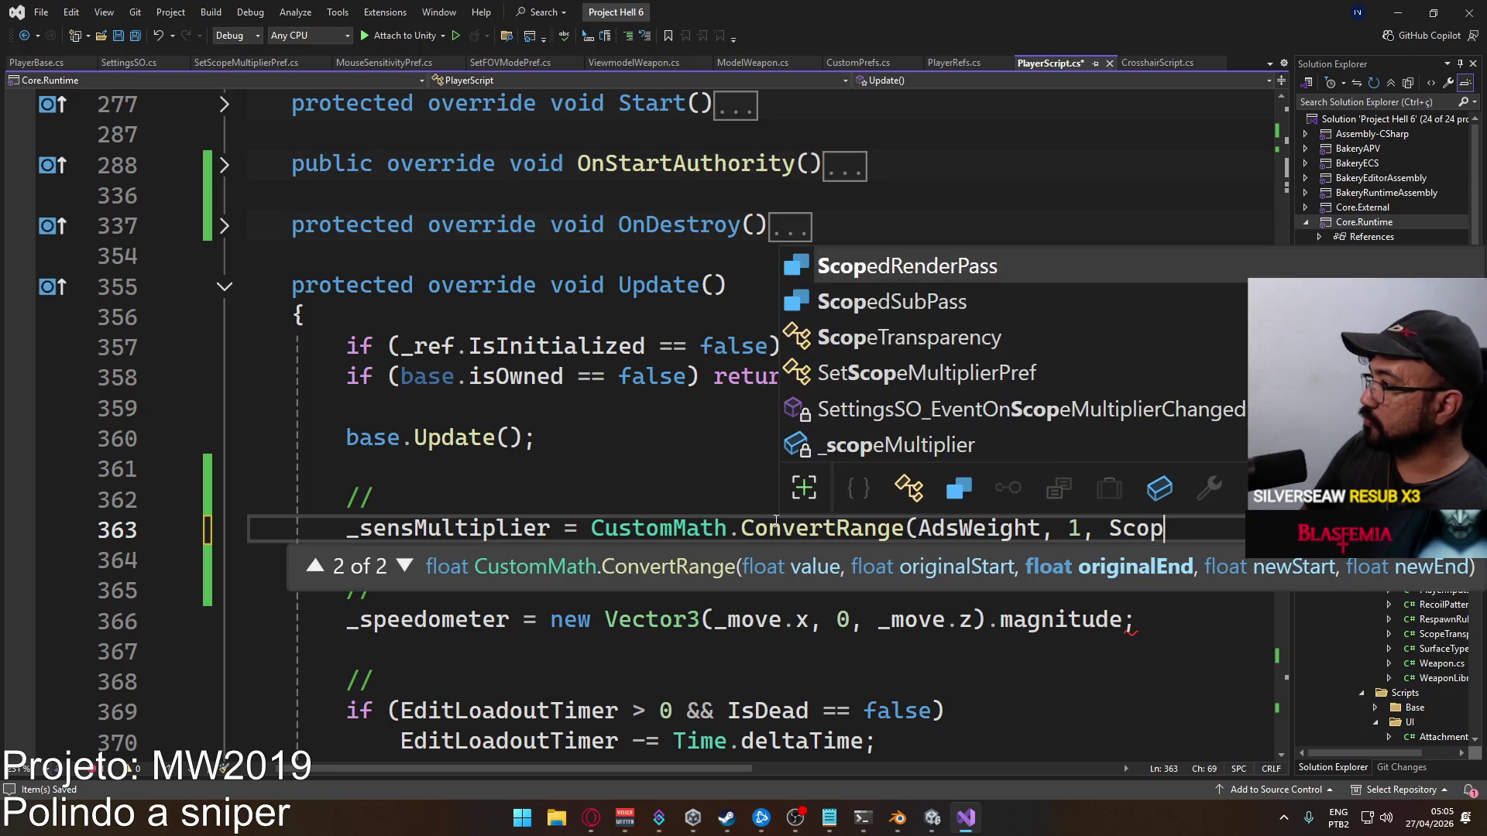
pyautogui.write('p')
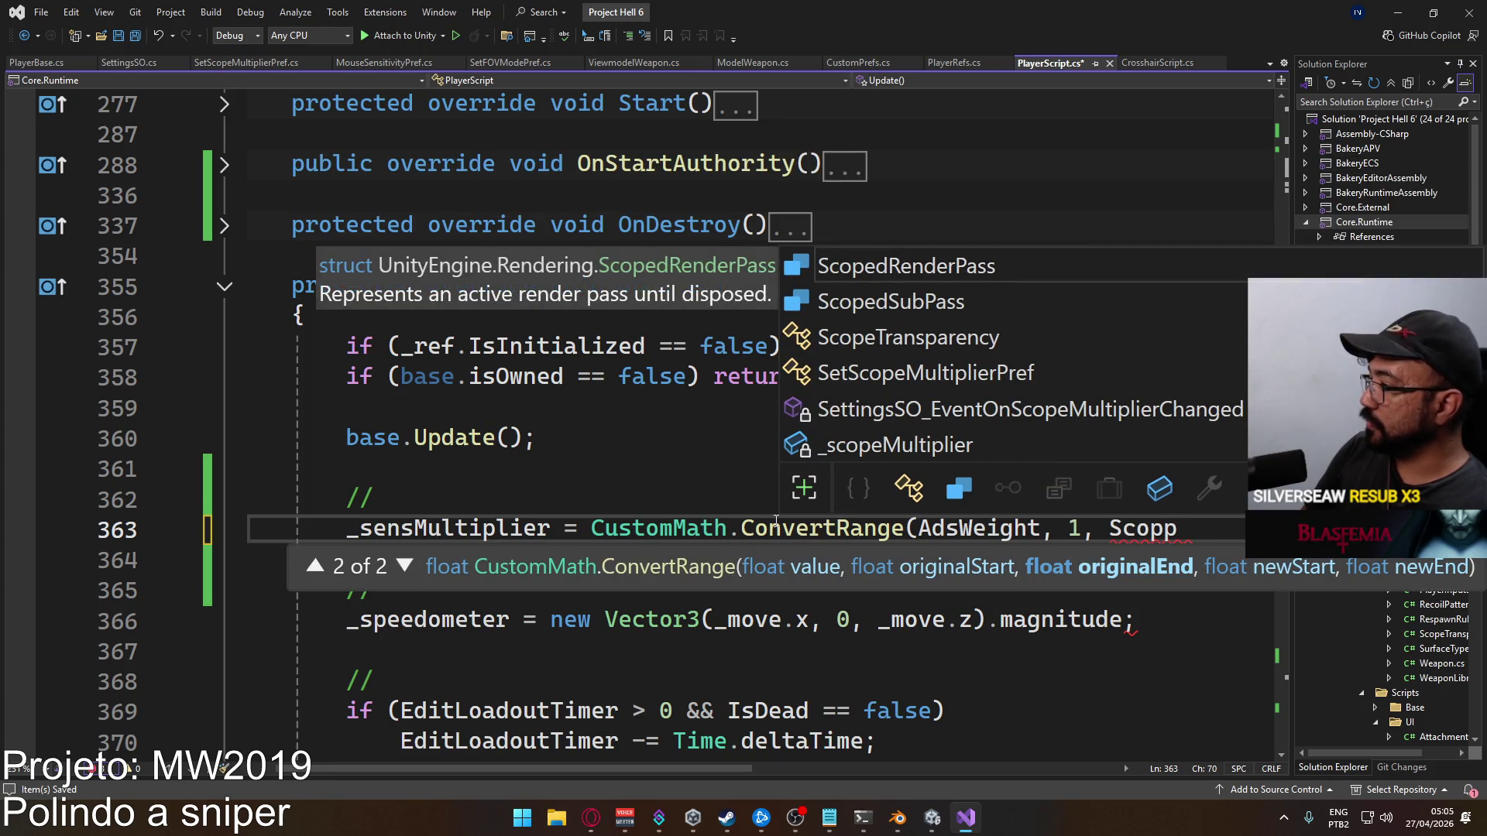
pyautogui.press('BackSpace')
pyautogui.press('BackSpace')
pyautogui.press('BackSpace')
pyautogui.press('BackSpace')
pyautogui.press('BackSpace')
pyautogui.write('_scope')
pyautogui.press('Tab')
pyautogui.write(')')
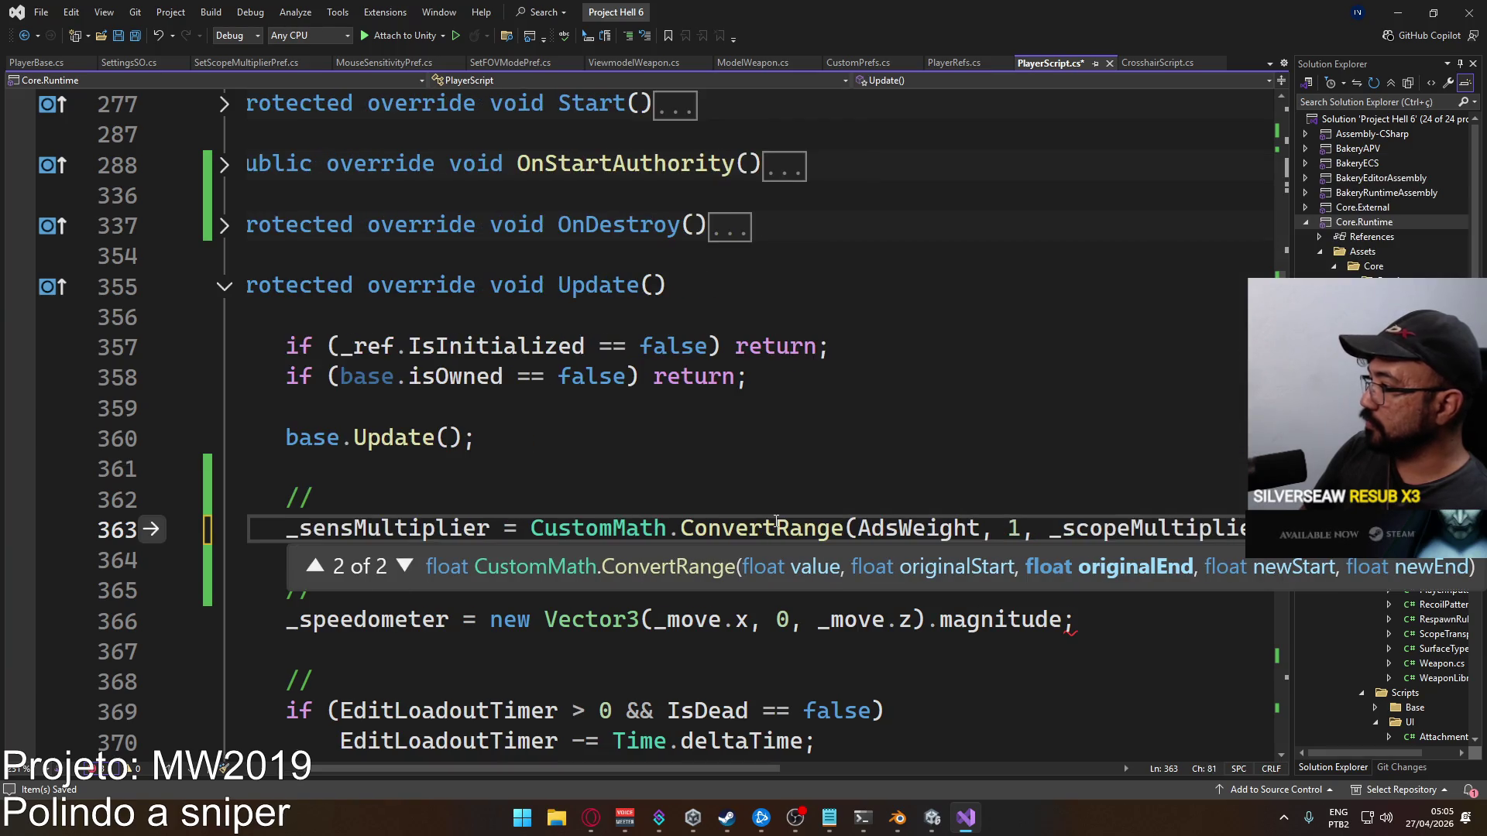
pyautogui.write(';')
pyautogui.hotkey('ctrl', 's')
pyautogui.press('Down')
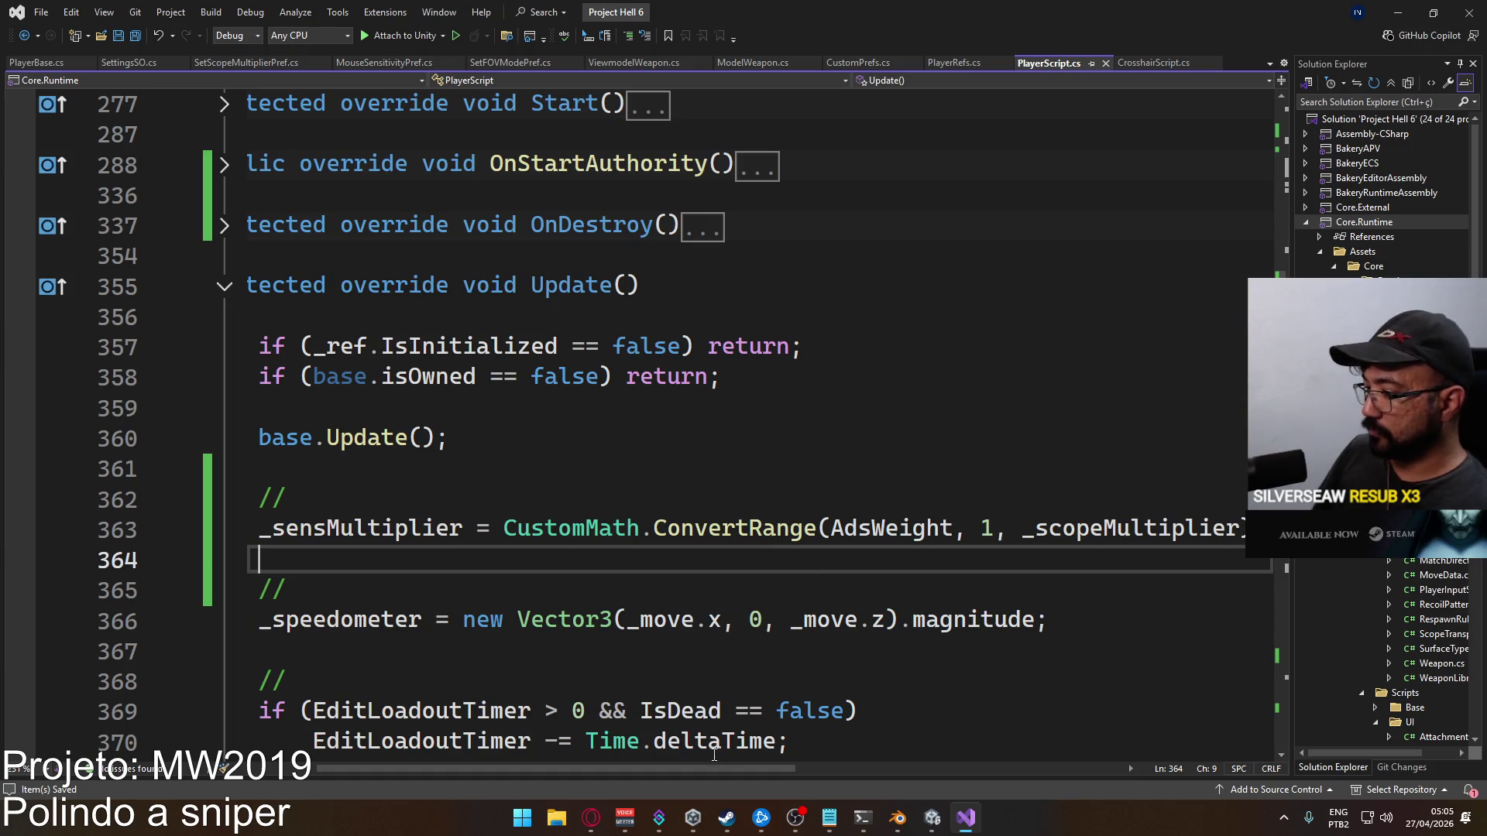
pyautogui.moveTo(692, 762); pyautogui.dragTo(630, 763)
pyautogui.moveTo(1283, 254); pyautogui.dragTo(1289, 654)
# Append '* _sensMultiplier' after _sens on the _mouseX line in OnLook
pyautogui.click(714, 467)
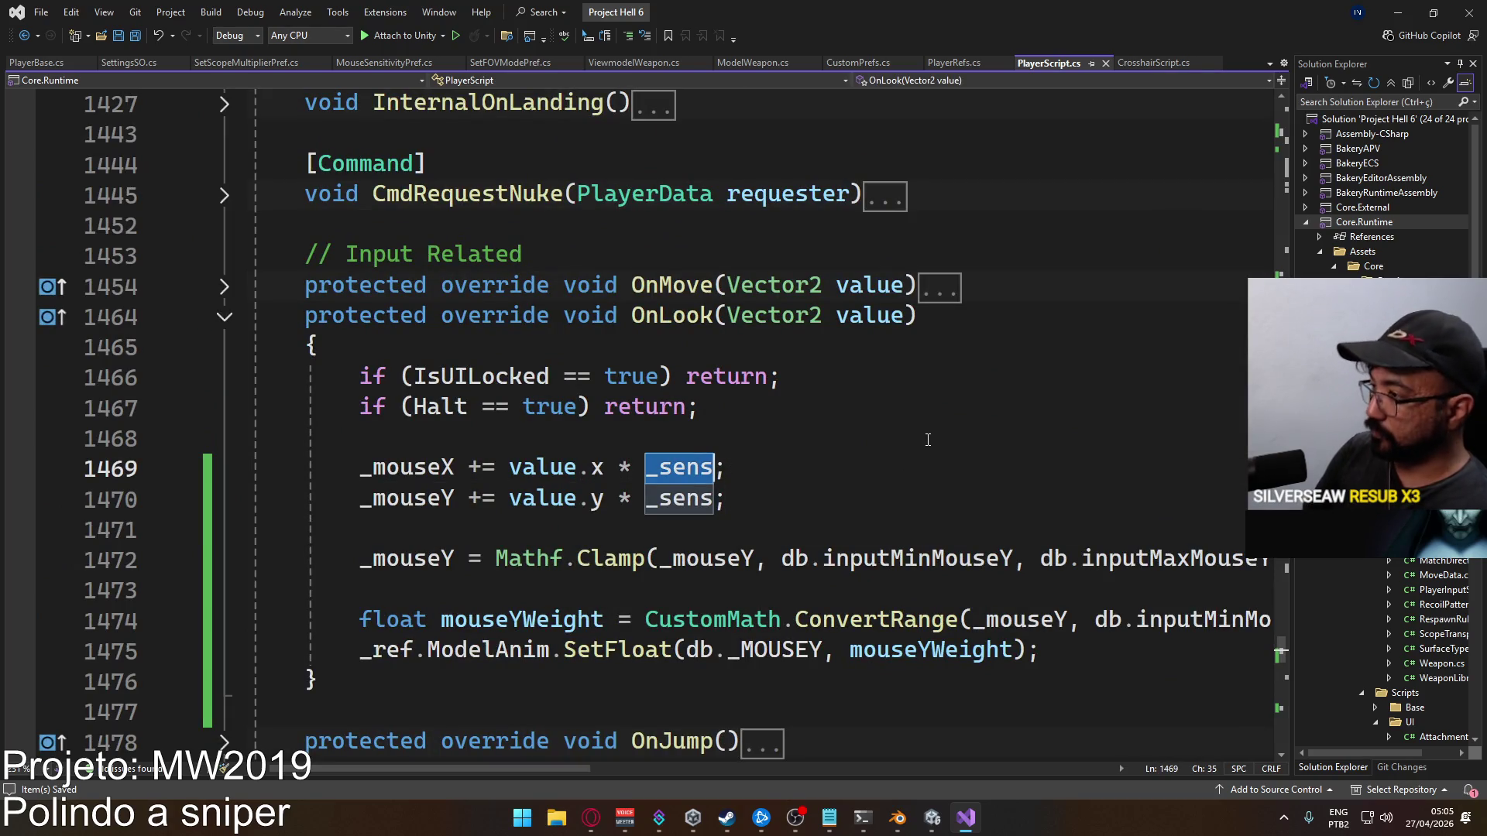
pyautogui.hotkey('ctrl', 'BackSpace')
pyautogui.write('_')
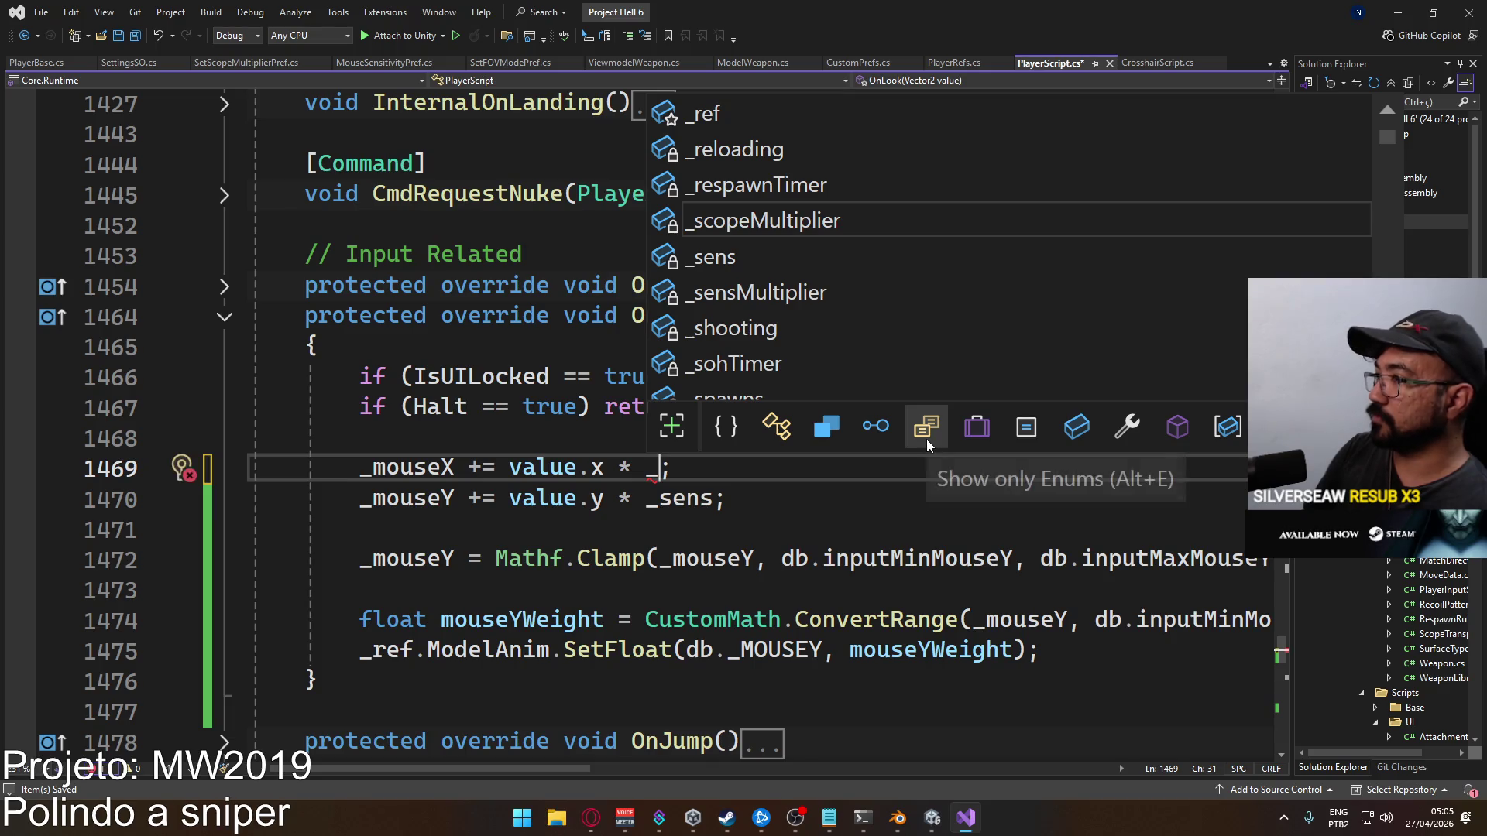
pyautogui.write('sen')
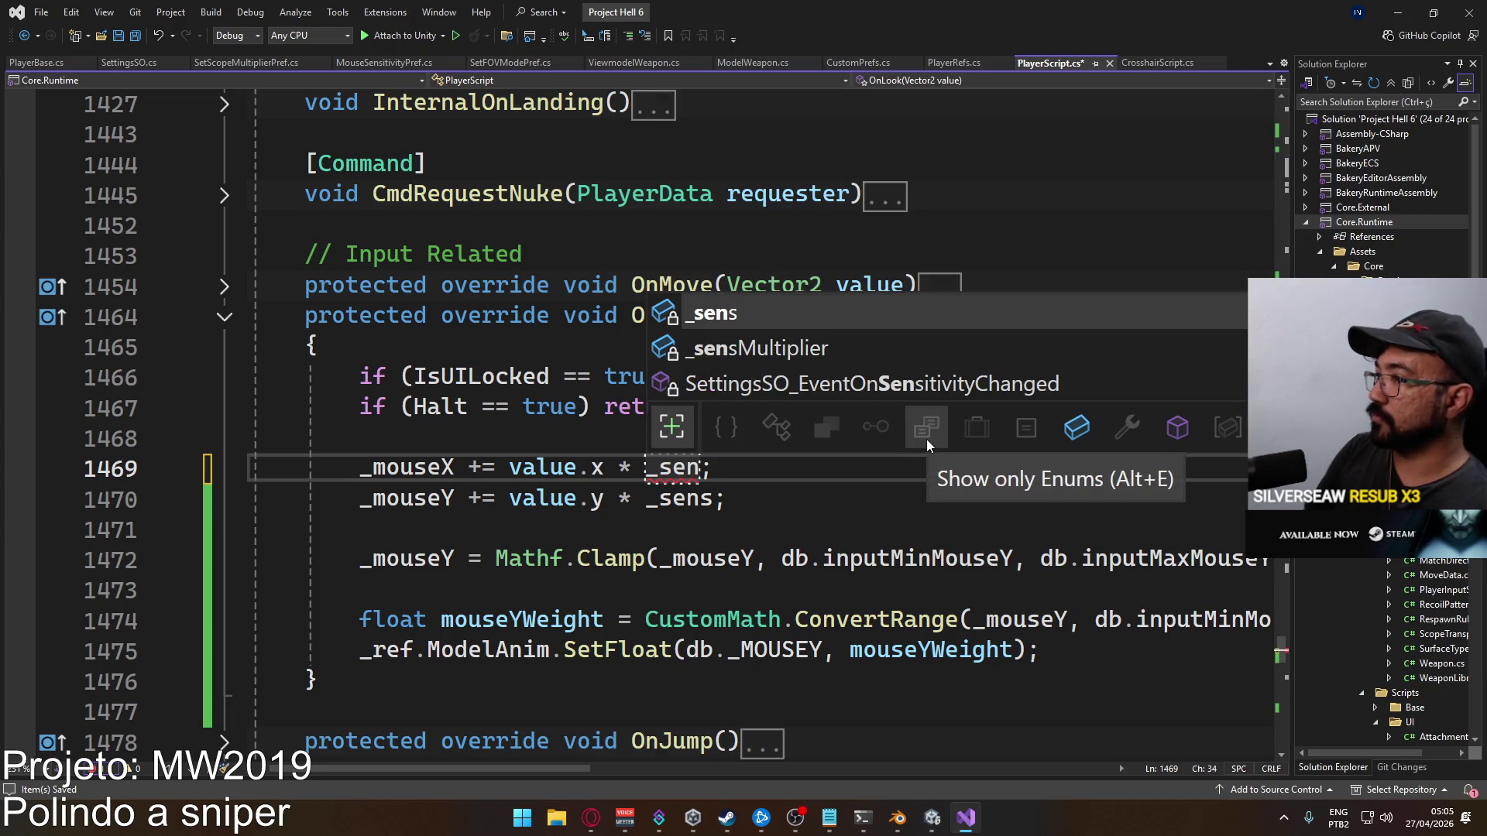
pyautogui.press('Escape')
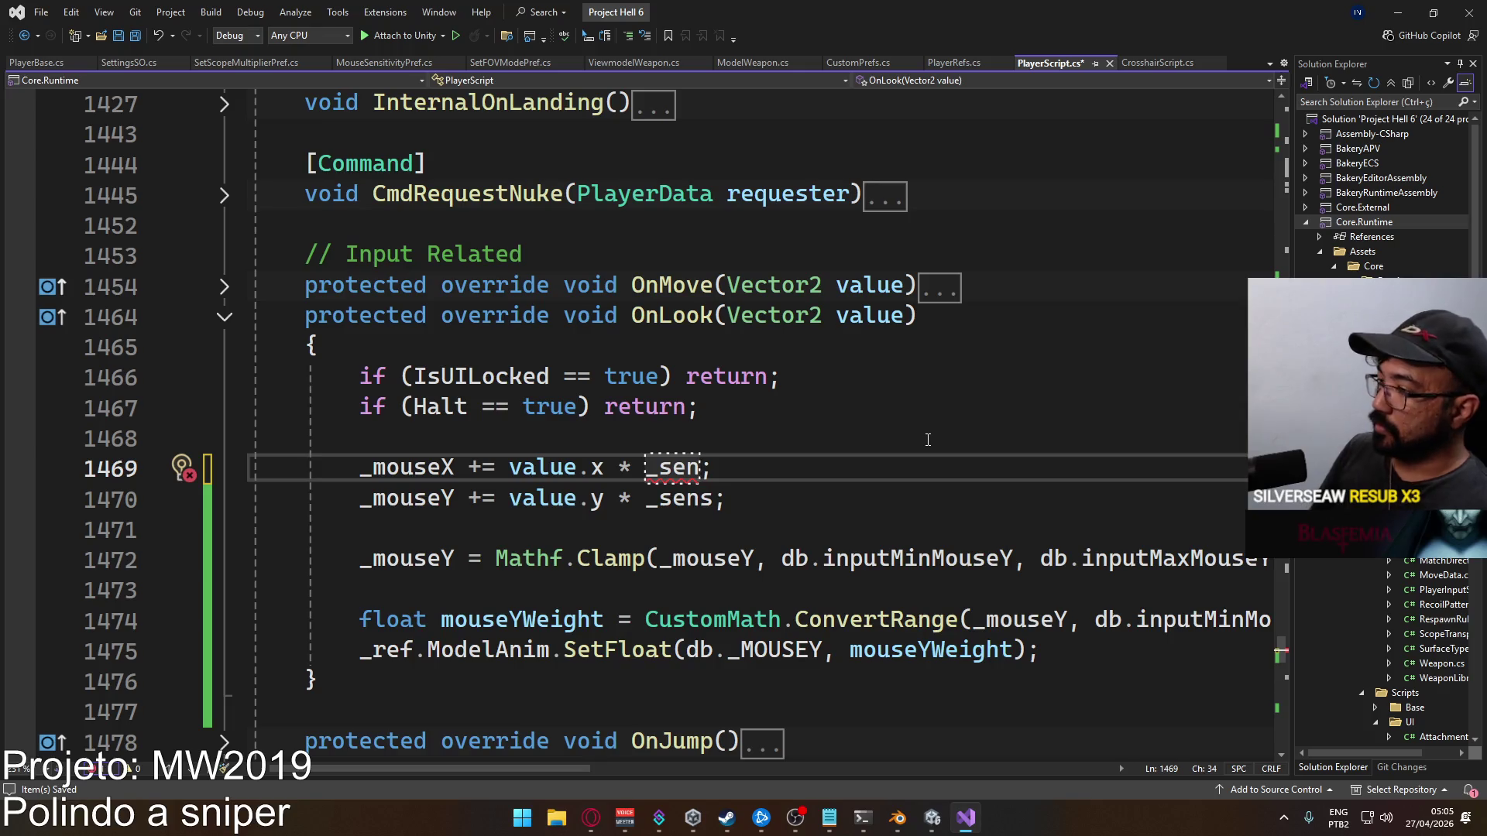
pyautogui.write('s')
pyautogui.hotkey('ctrl', 's')
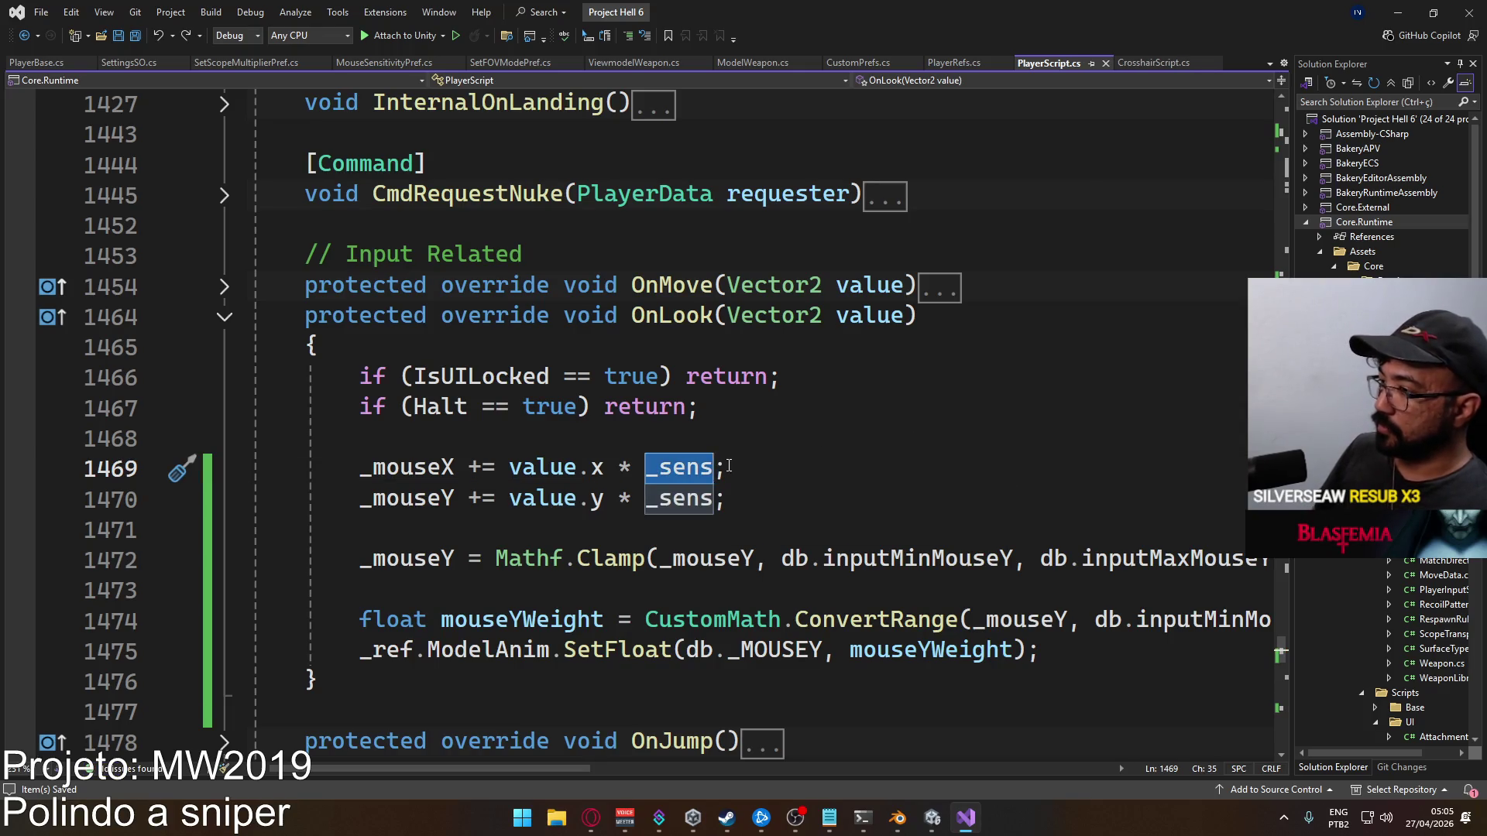
pyautogui.write('* ')
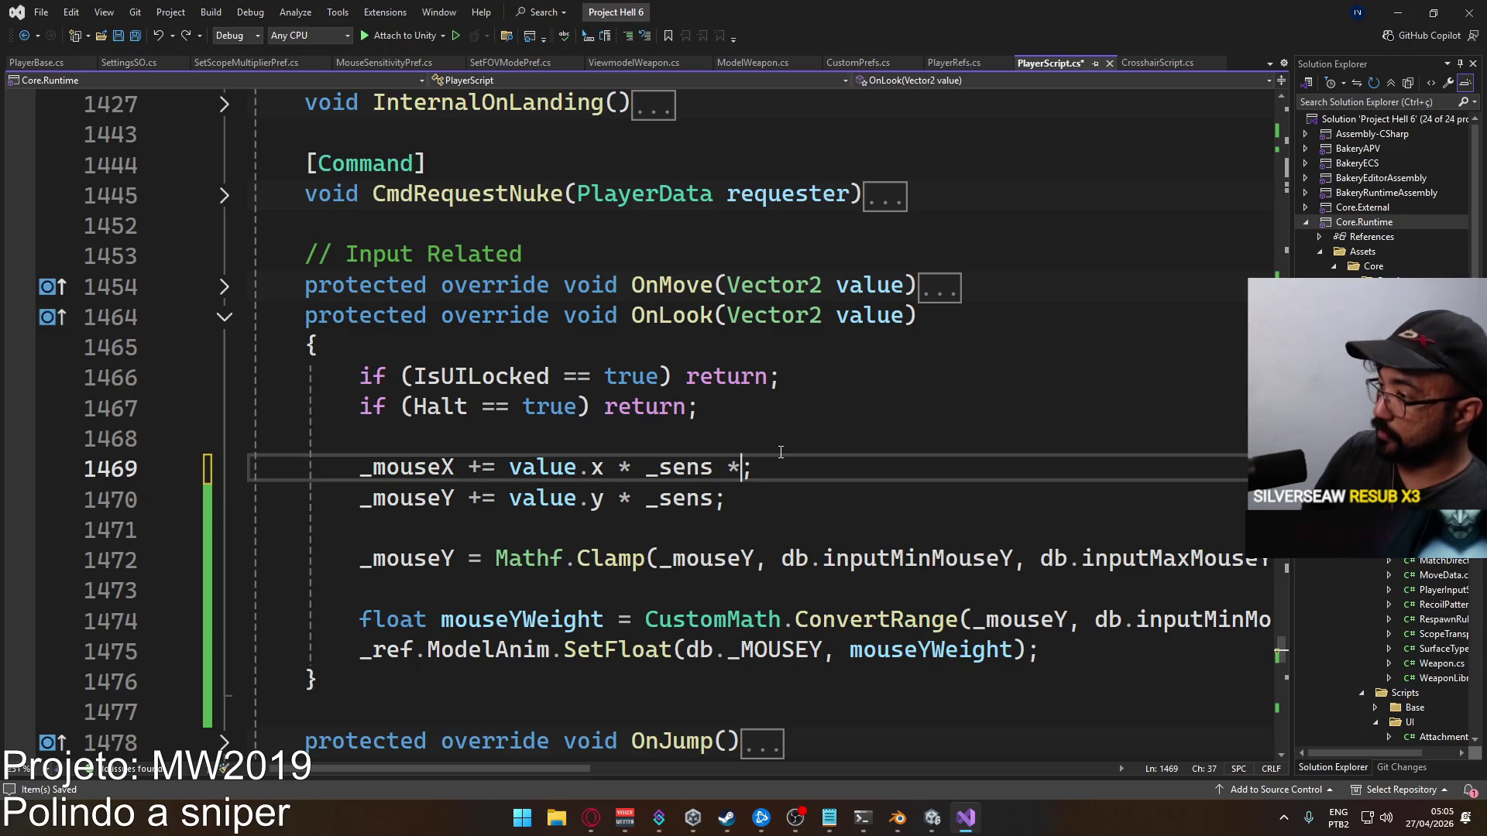
pyautogui.write('_ss')
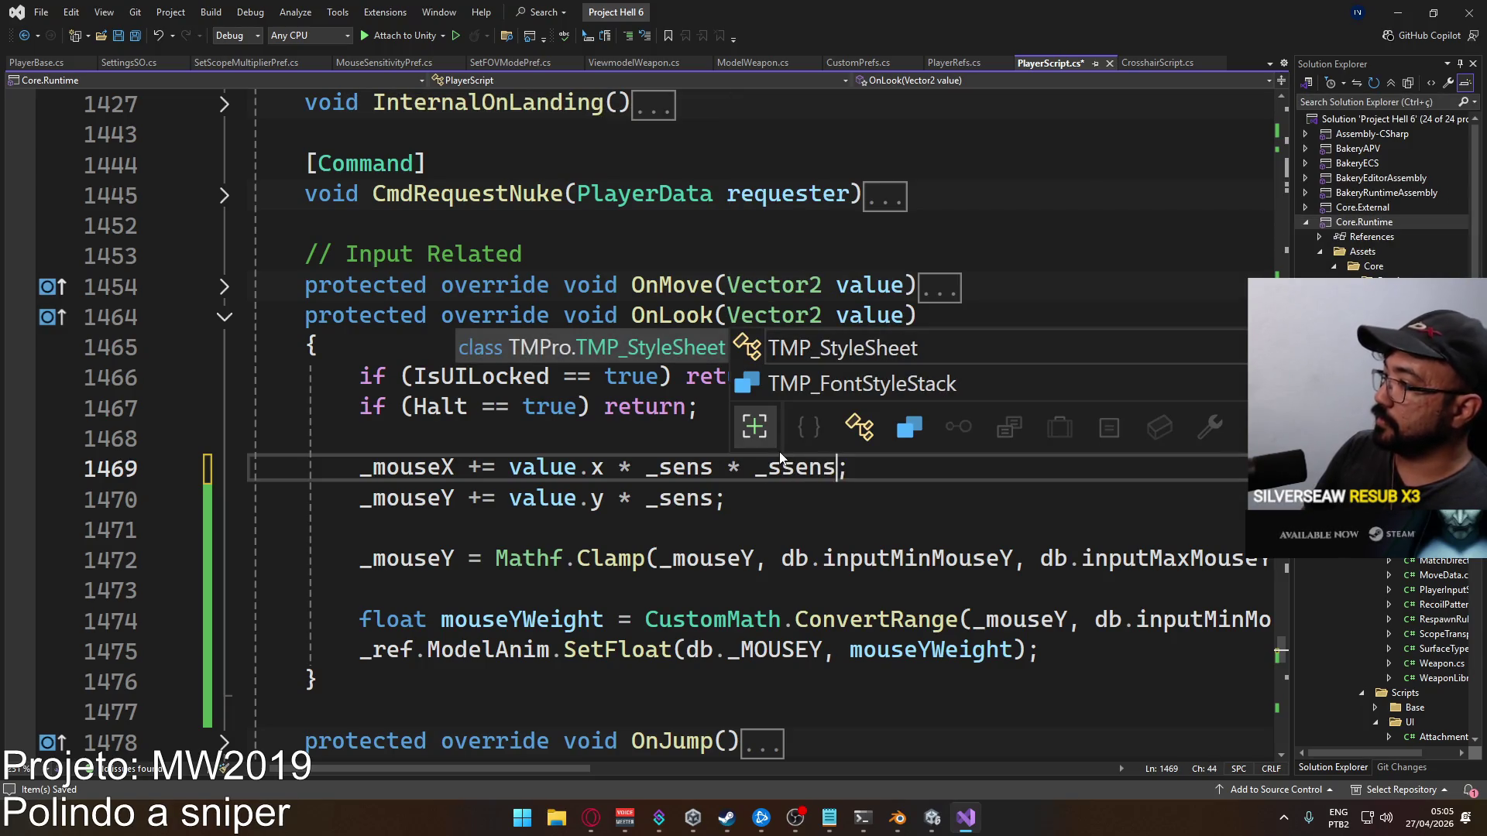
pyautogui.press('BackSpace')
pyautogui.write('en')
pyautogui.press('Down')
pyautogui.press('Tab')
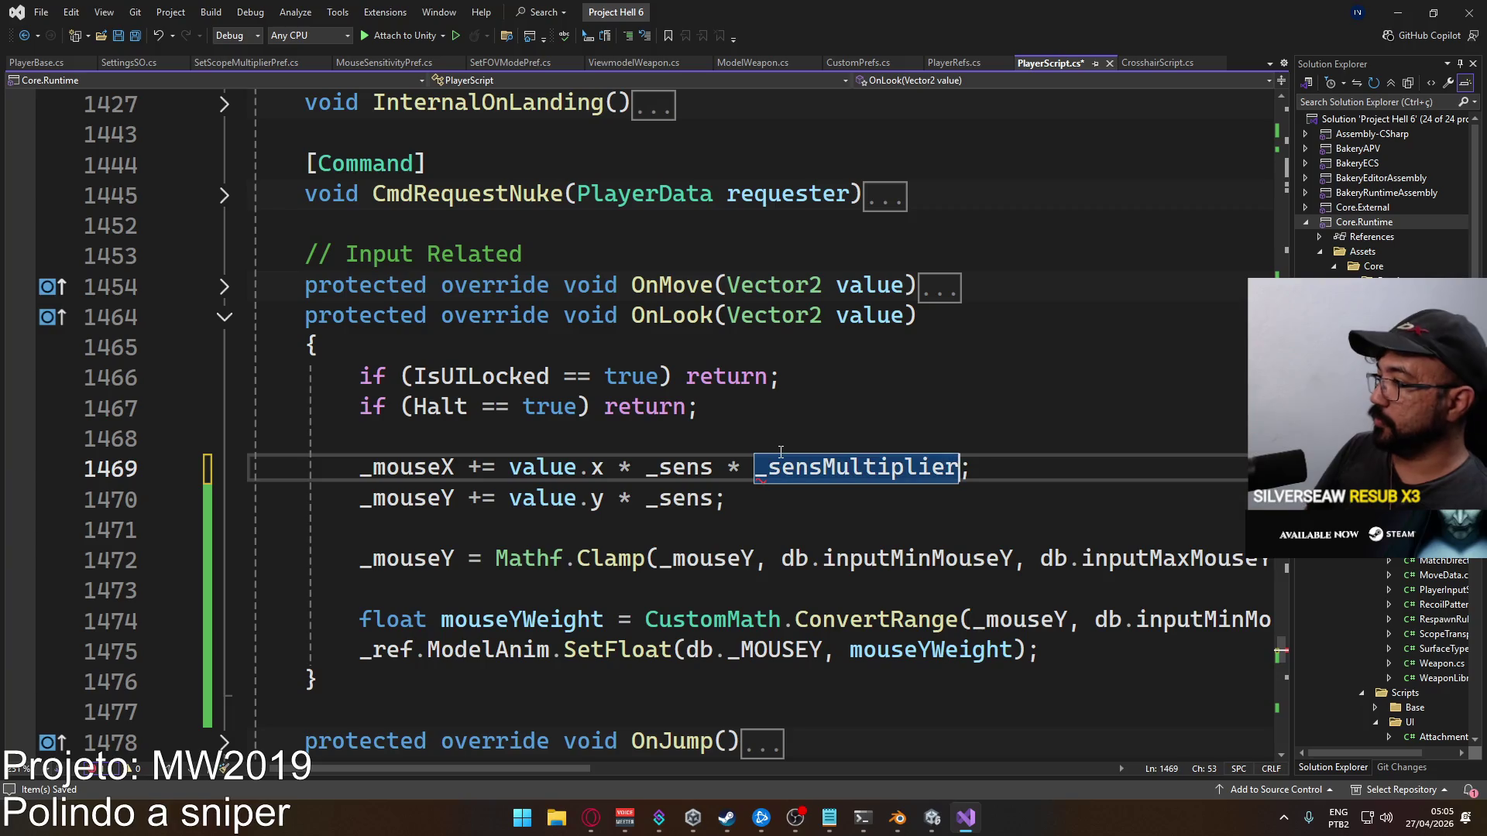
# Append '* _sensMultiplier' to the _mouseY line, save, and switch to Unity
pyautogui.click(724, 498)
pyautogui.write('* _sensMultiplier')
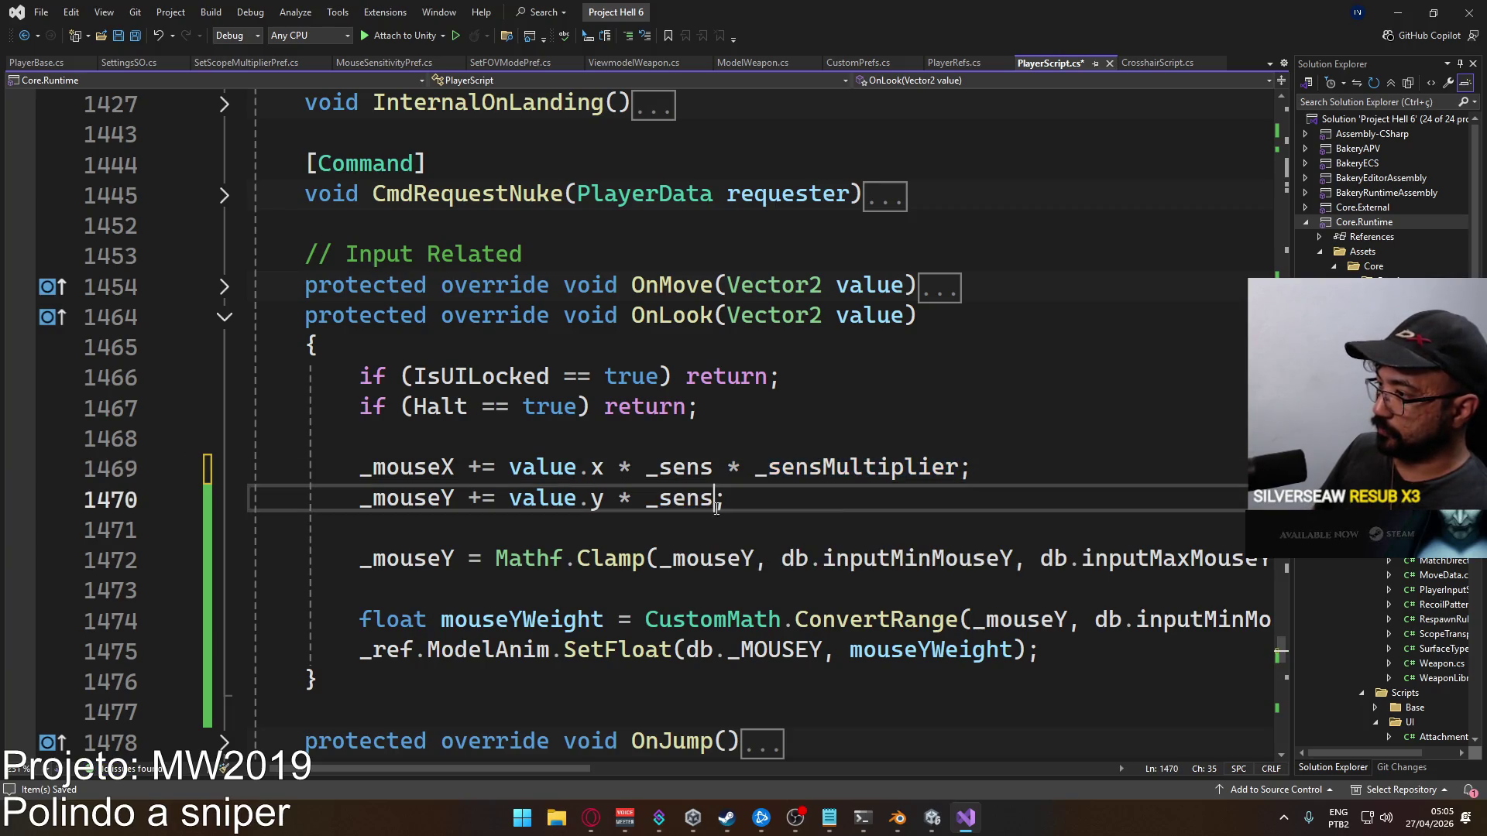
pyautogui.click(929, 377)
pyautogui.hotkey('ctrl', 's')
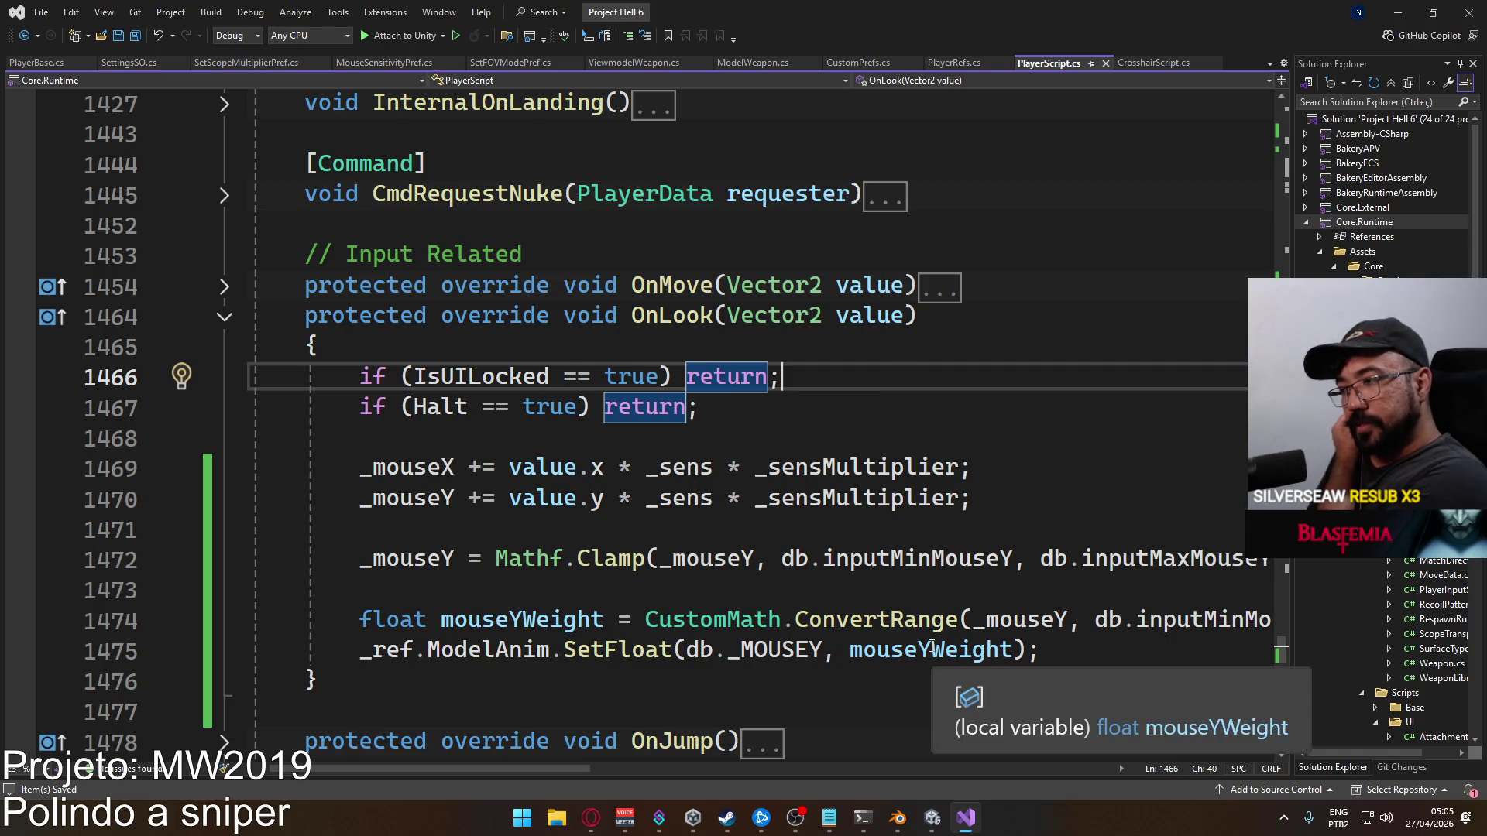
pyautogui.moveTo(933, 815)
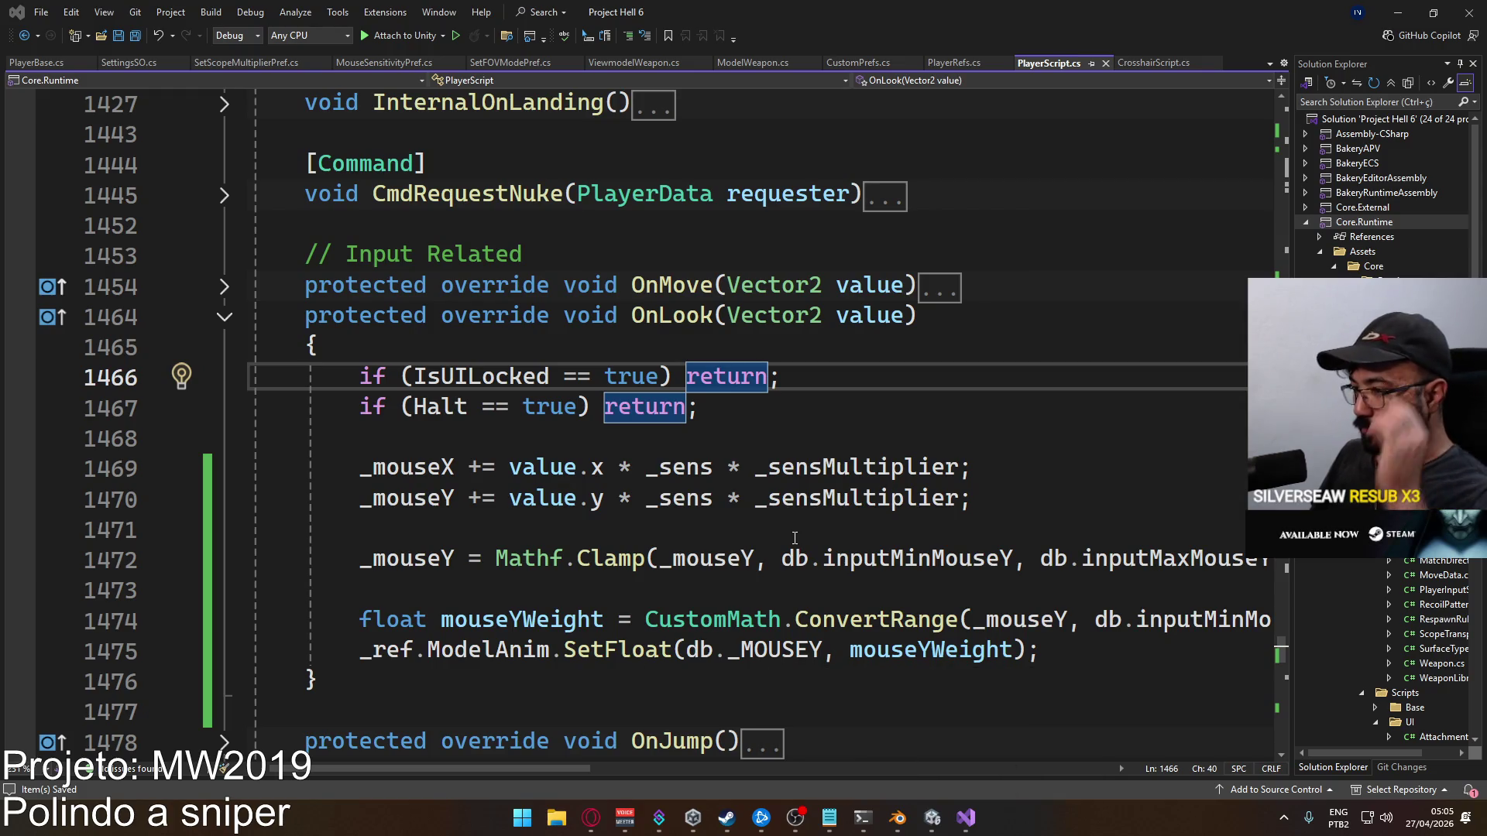
pyautogui.hotkey('alt', 'Tab')
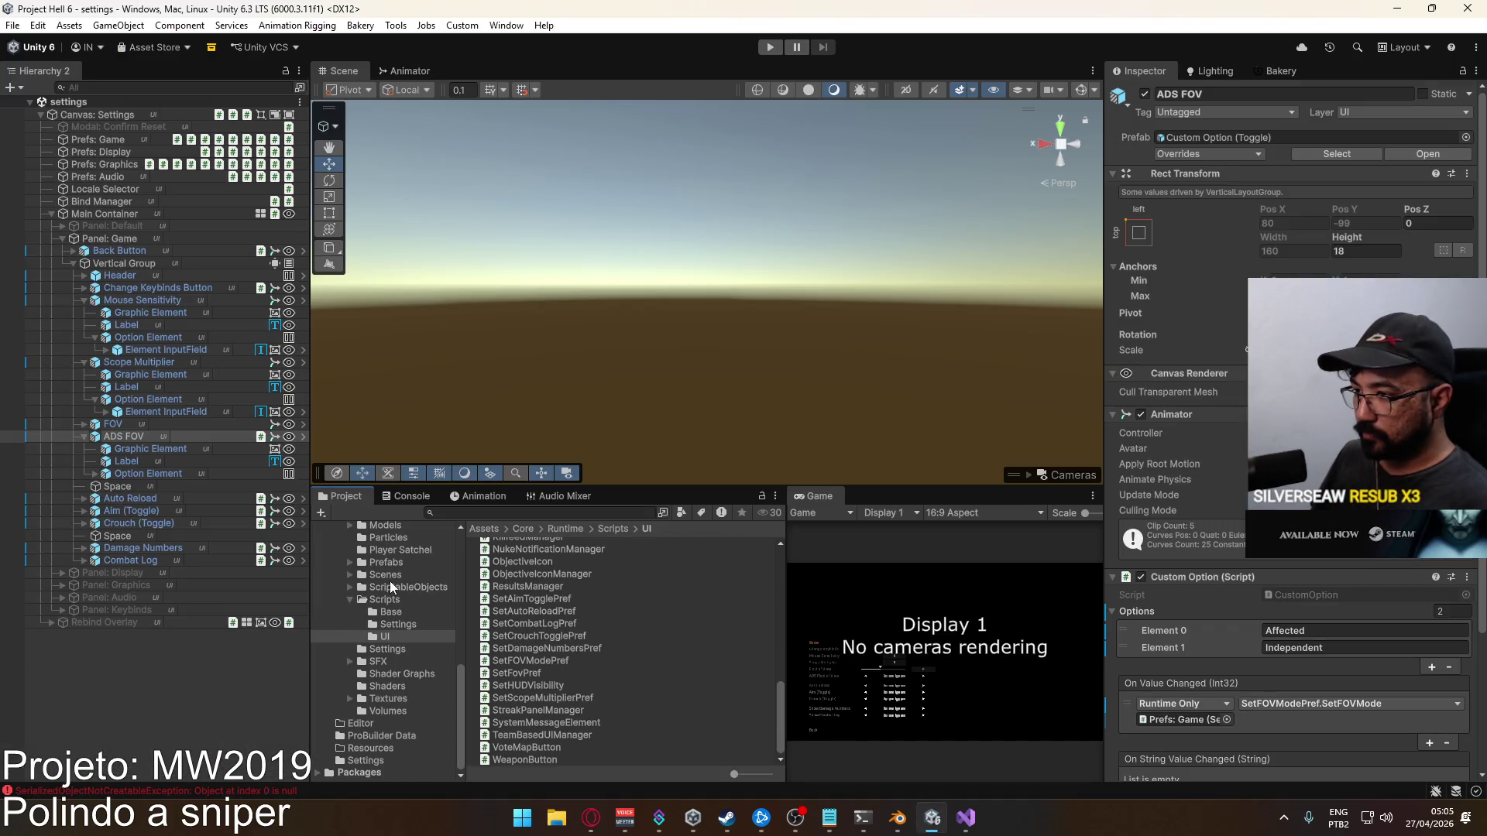
# Open the Scenes/title scene, check the console, and play with the Game view maximized
pyautogui.click(385, 575)
pyautogui.doubleClick(516, 692)
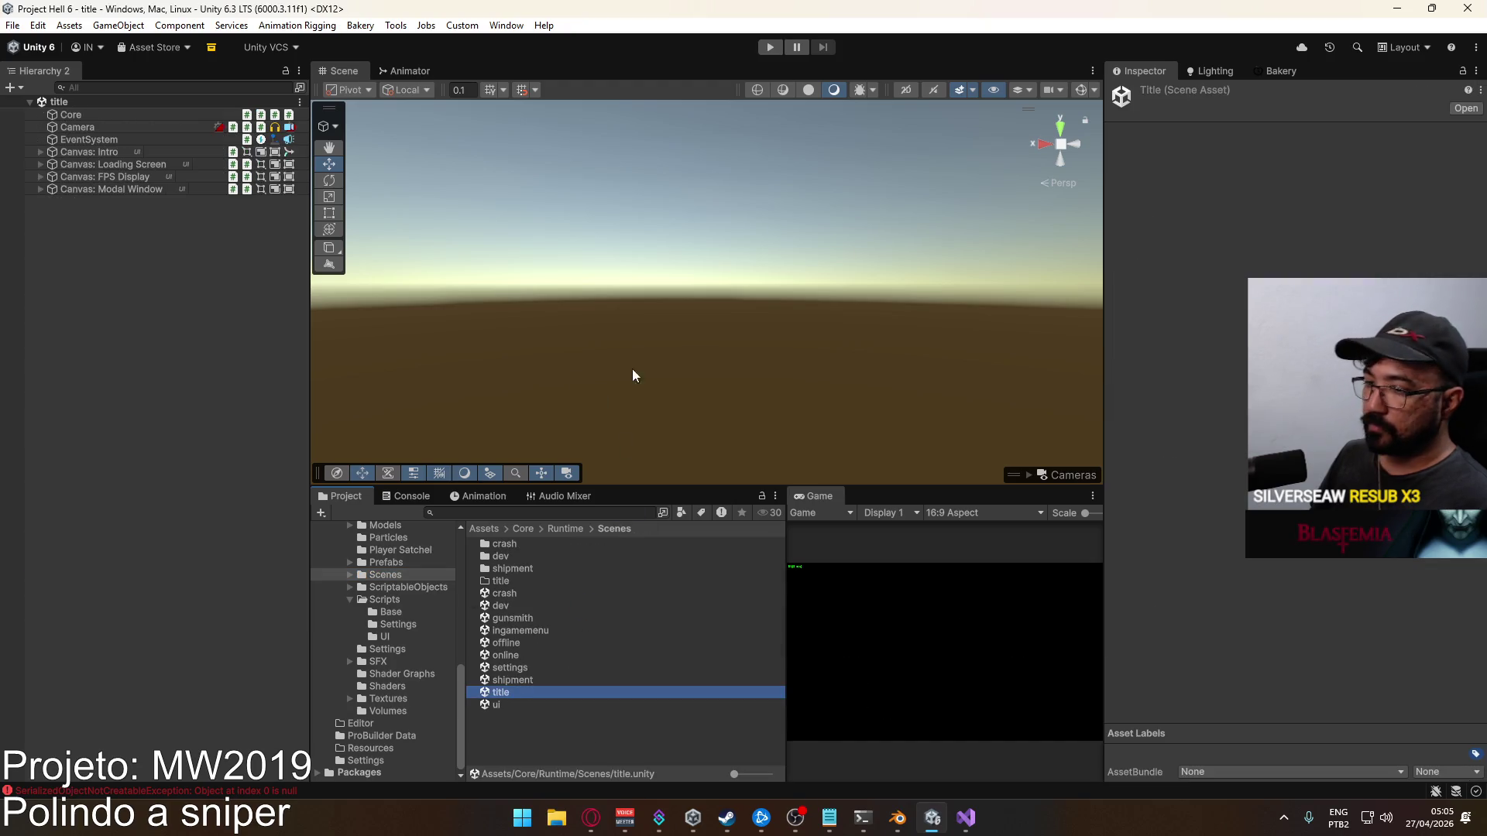
pyautogui.click(411, 496)
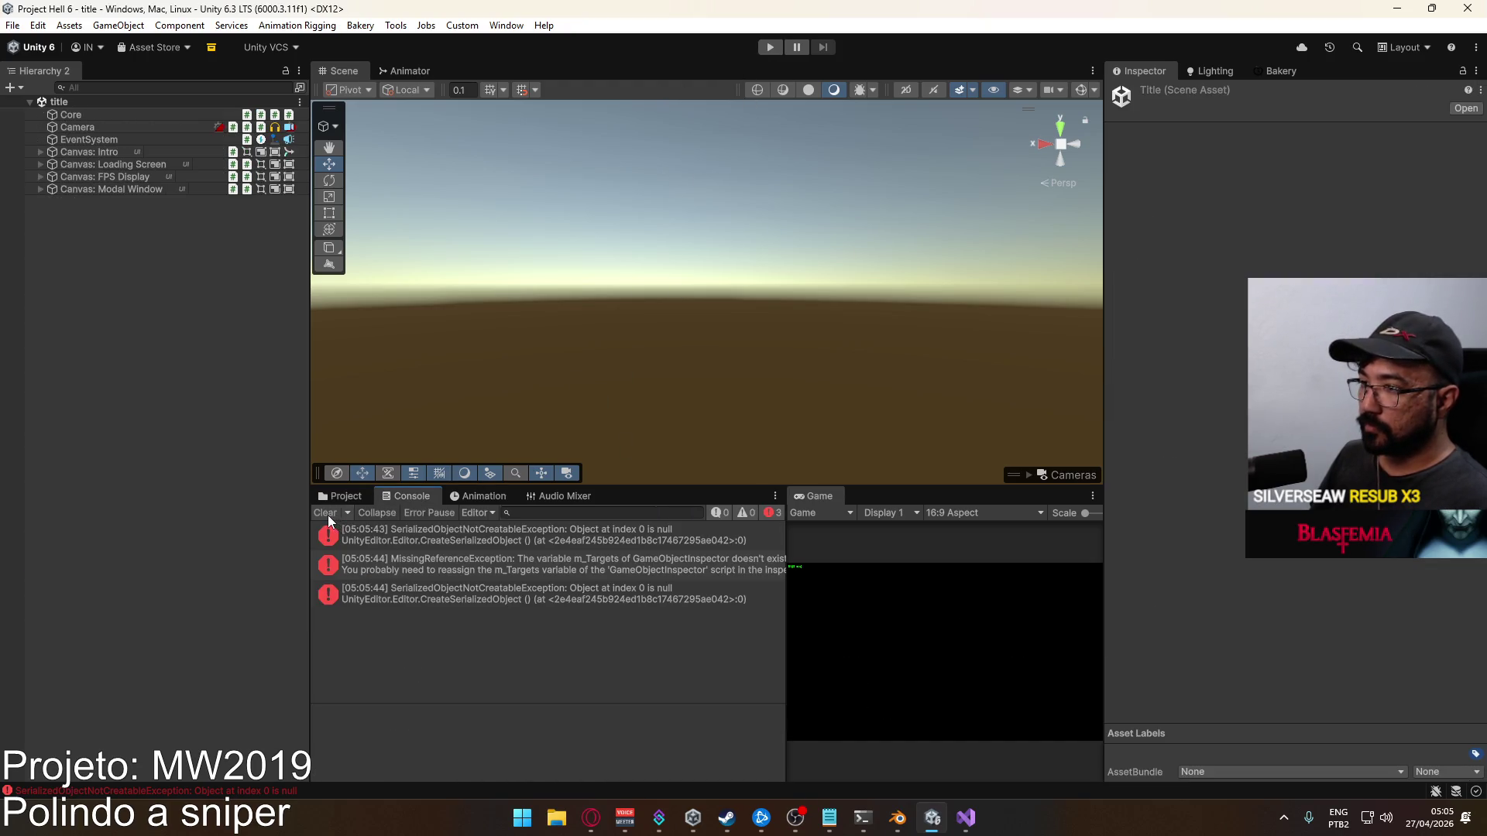
pyautogui.click(335, 500)
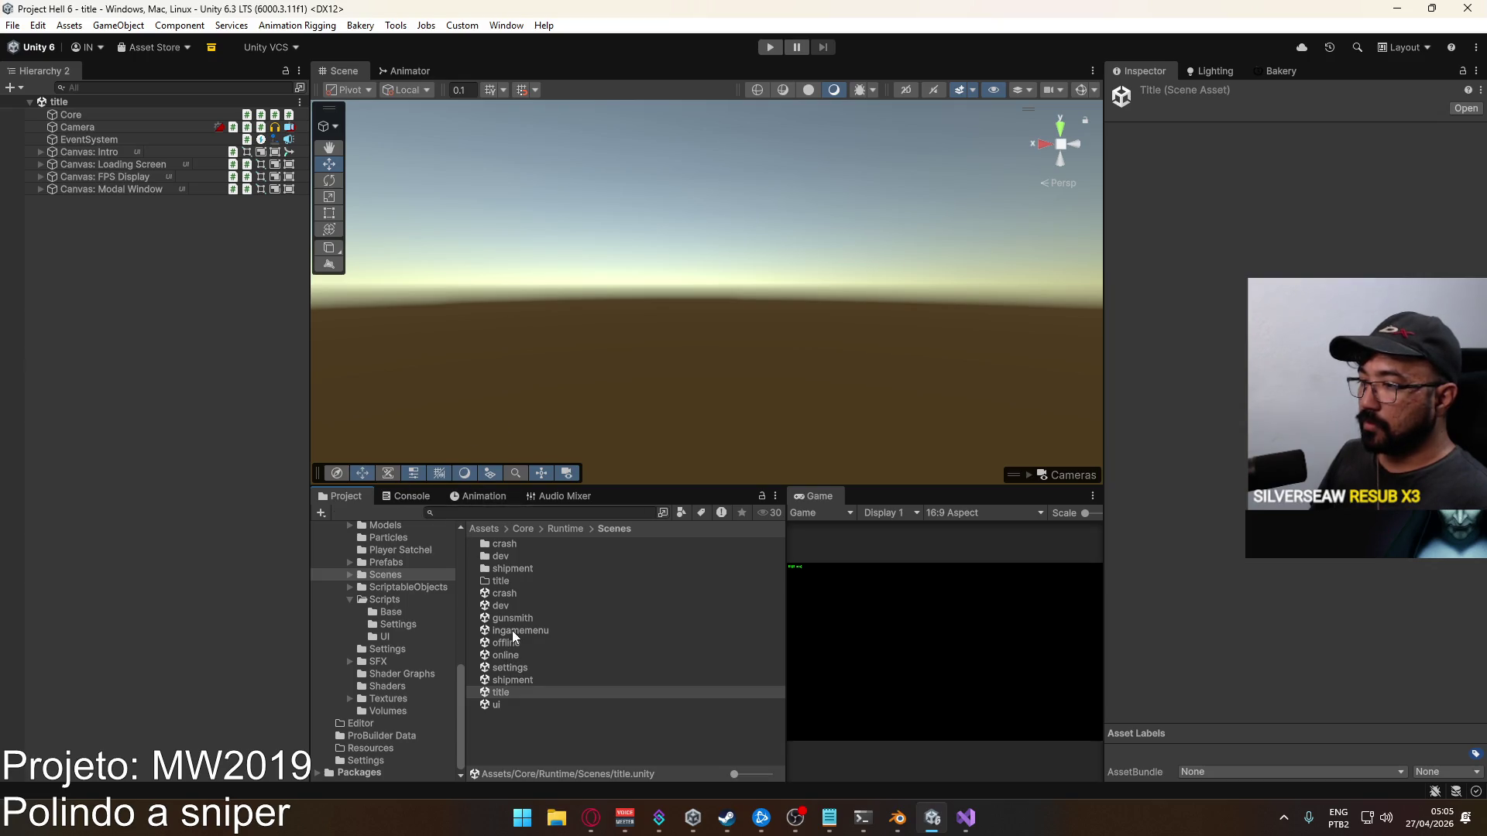
pyautogui.click(771, 49)
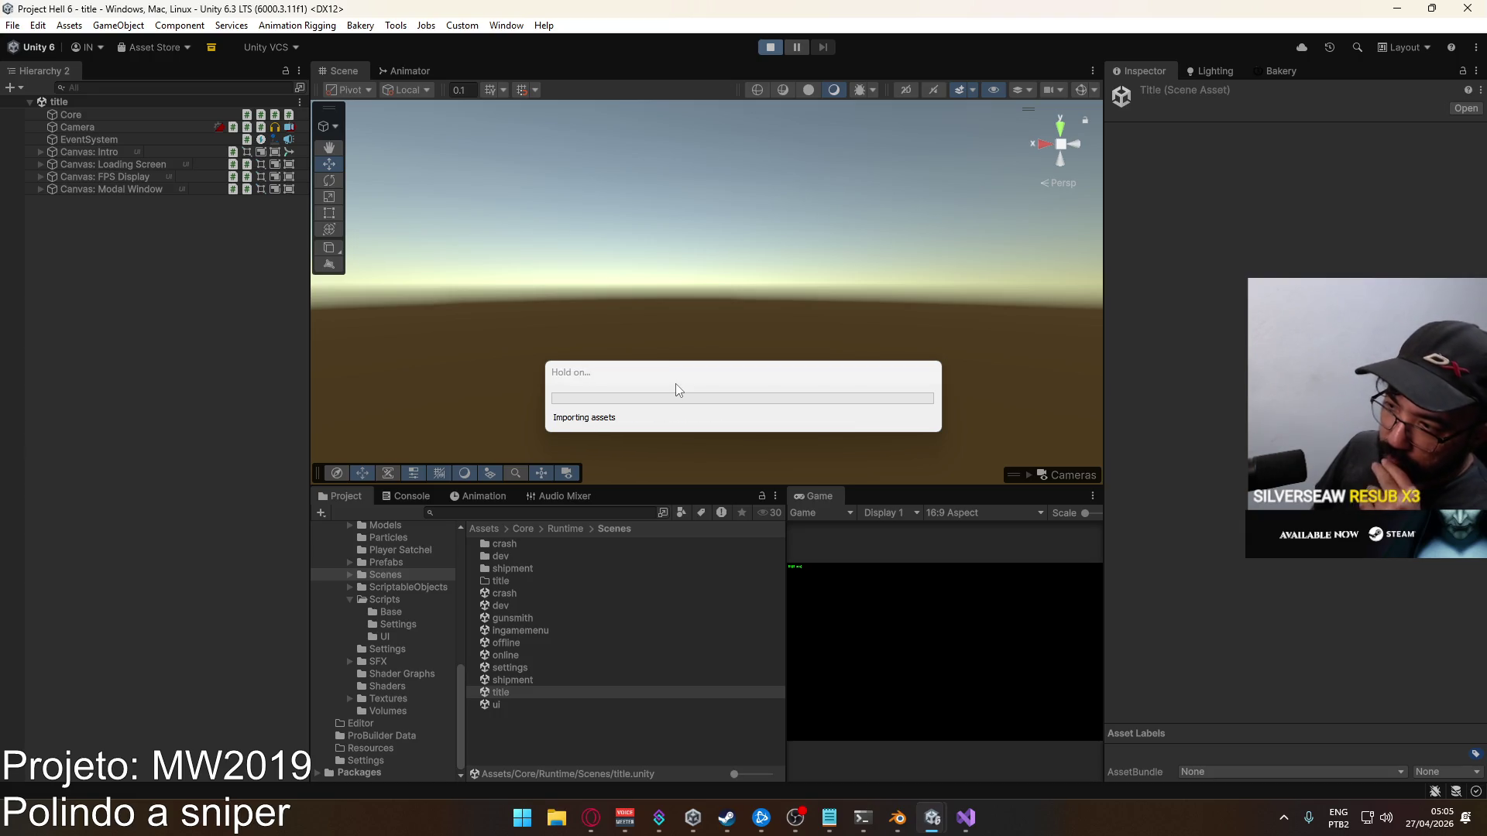
pyautogui.rightClick(825, 496)
pyautogui.click(889, 539)
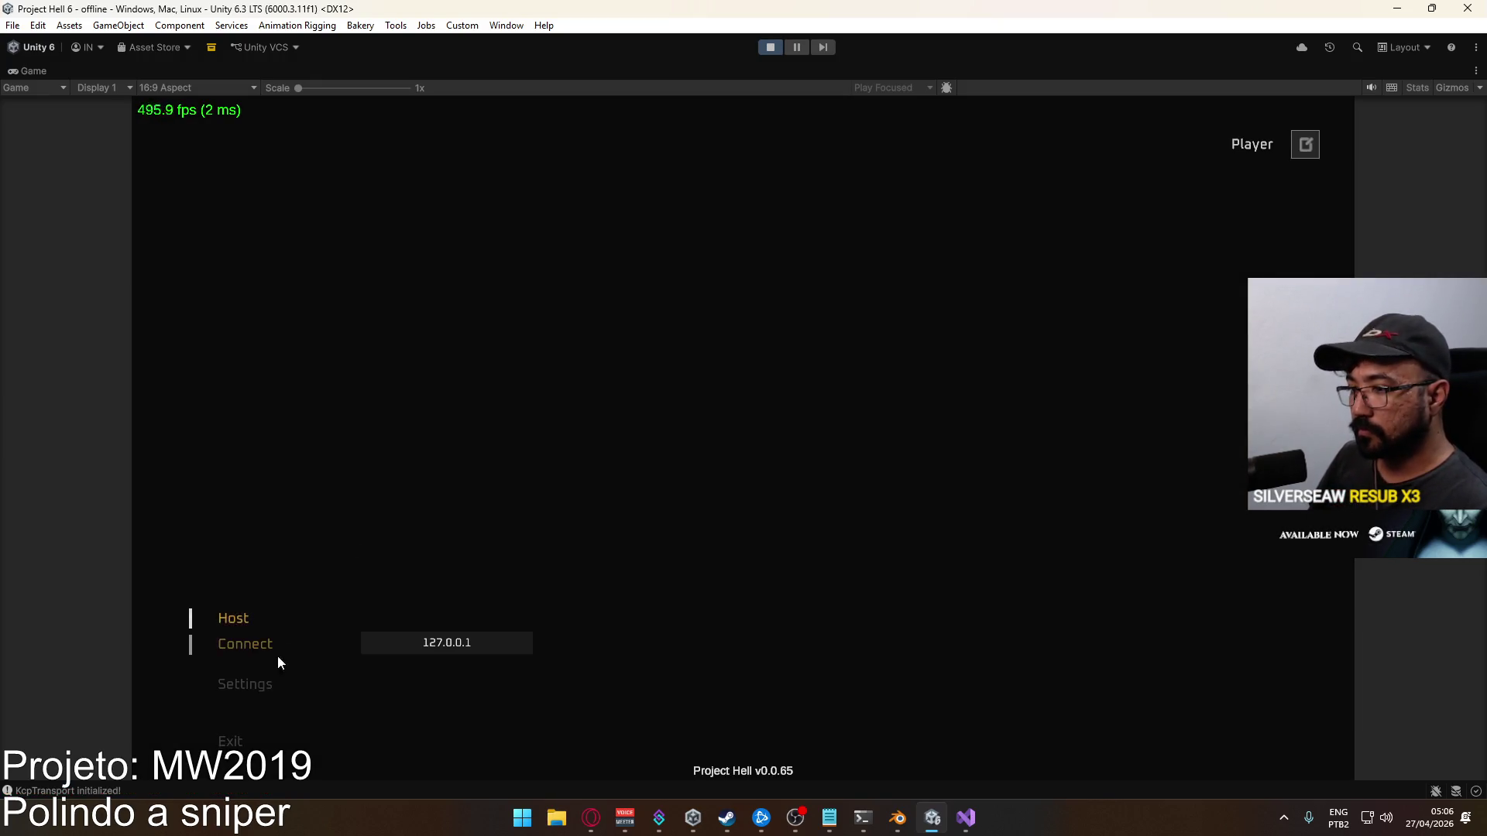
# Set Scope Multiplier to 0.5 under Settings > Game and return to the Settings list
pyautogui.click(263, 657)
pyautogui.click(302, 612)
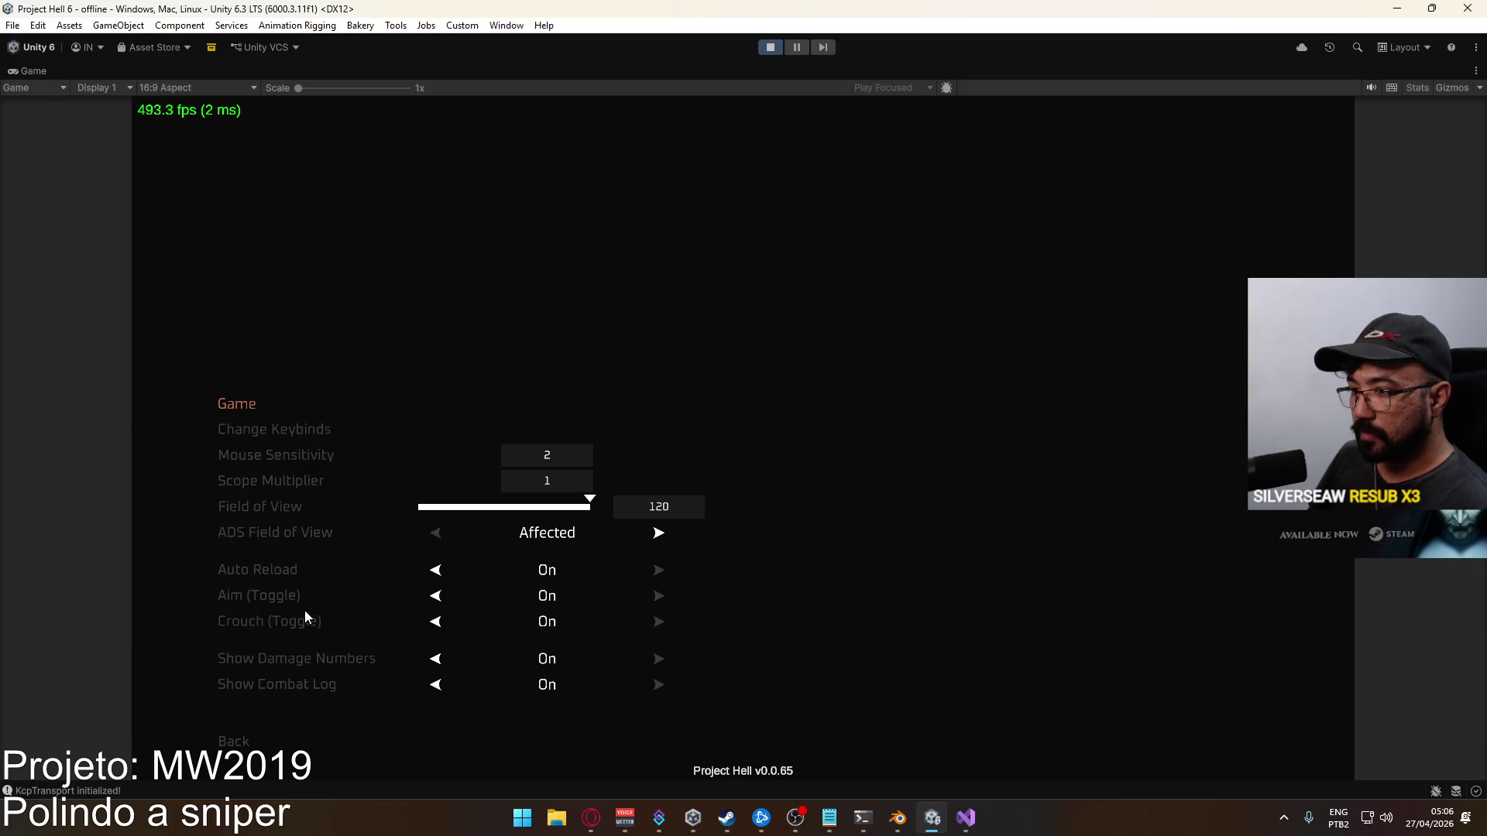
pyautogui.click(508, 474)
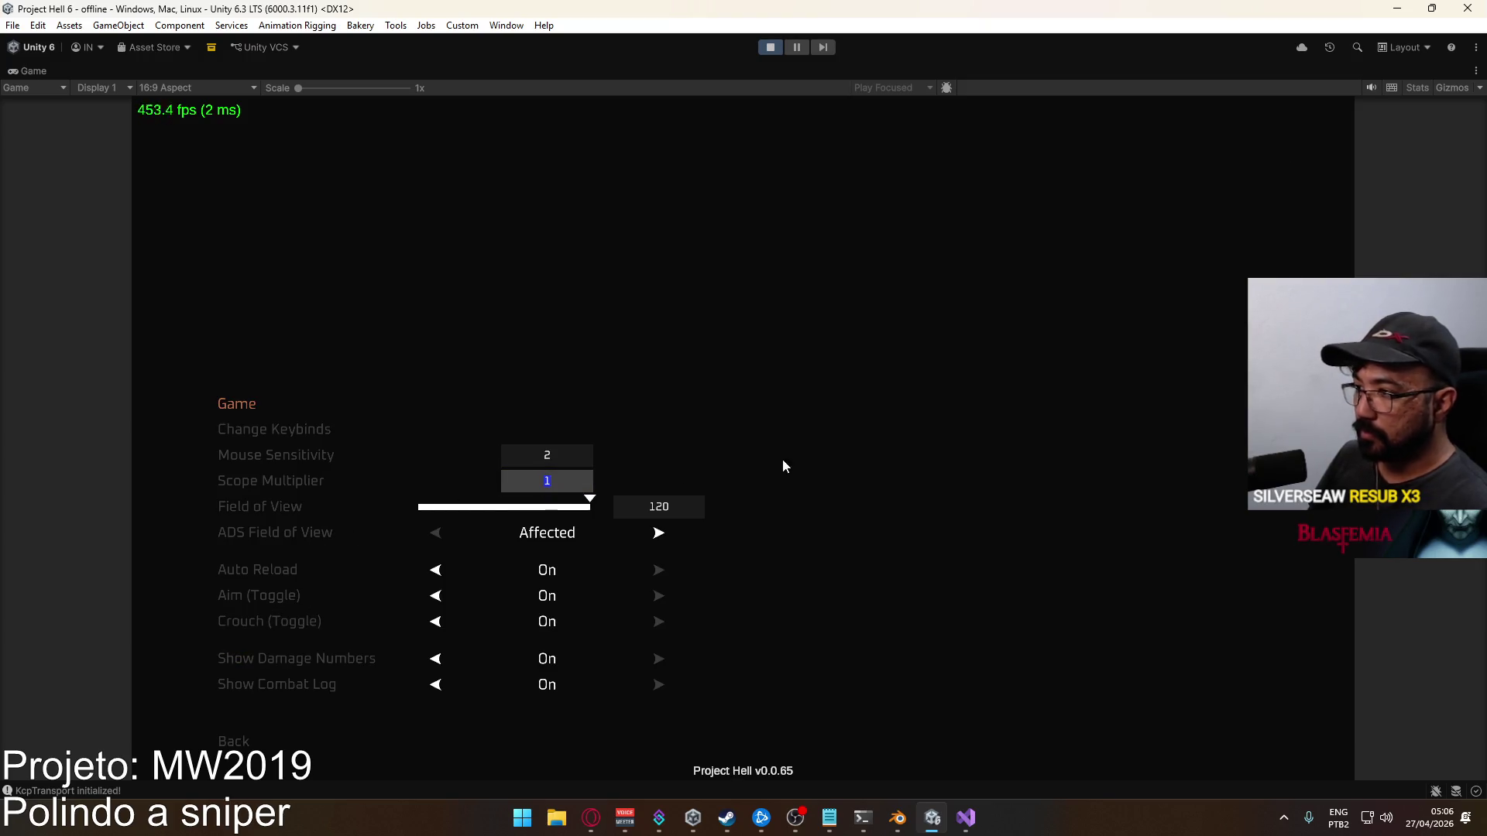
pyautogui.write('0.5')
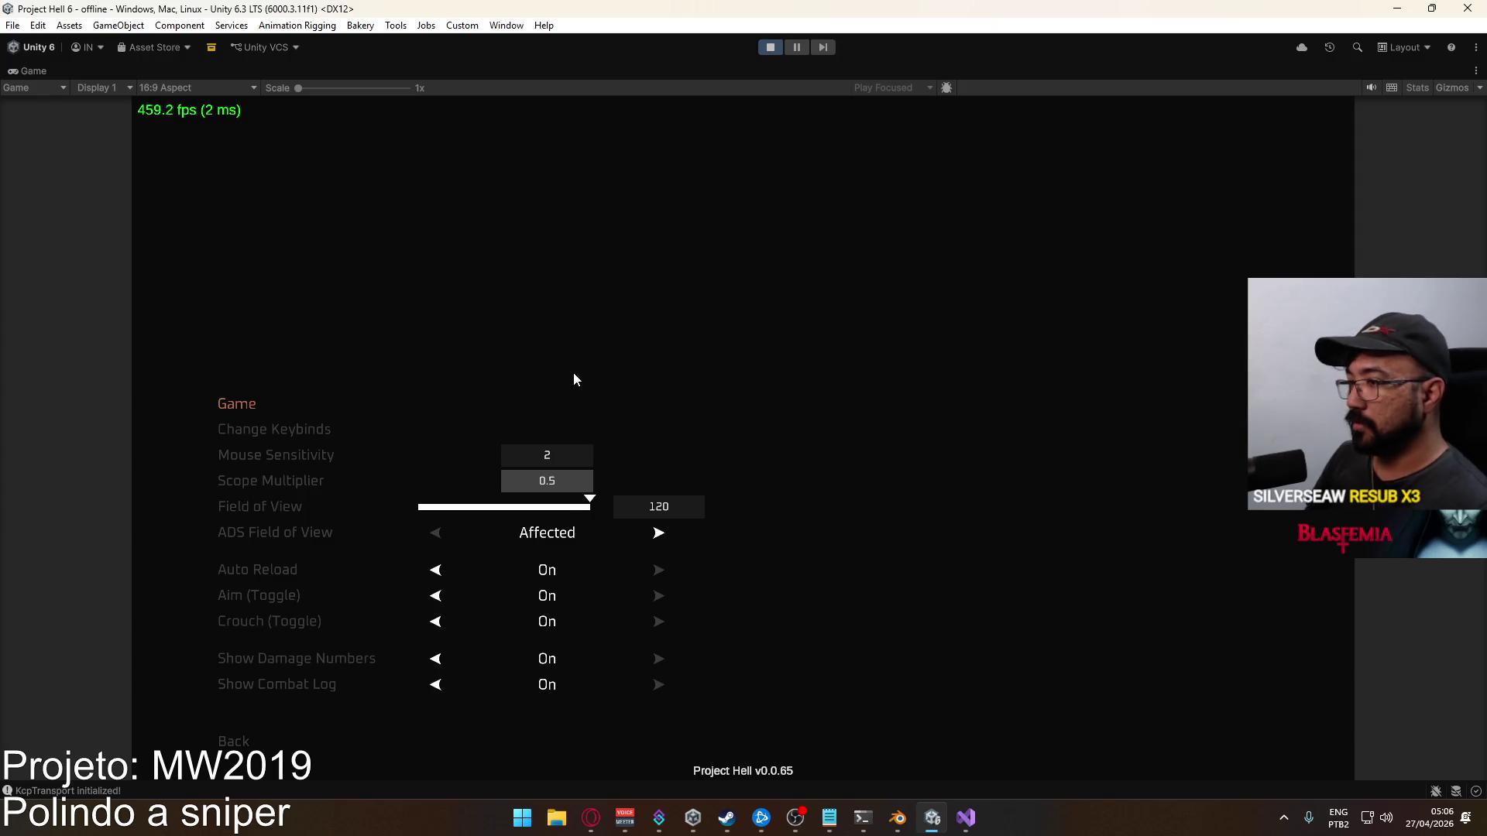
pyautogui.press('Return')
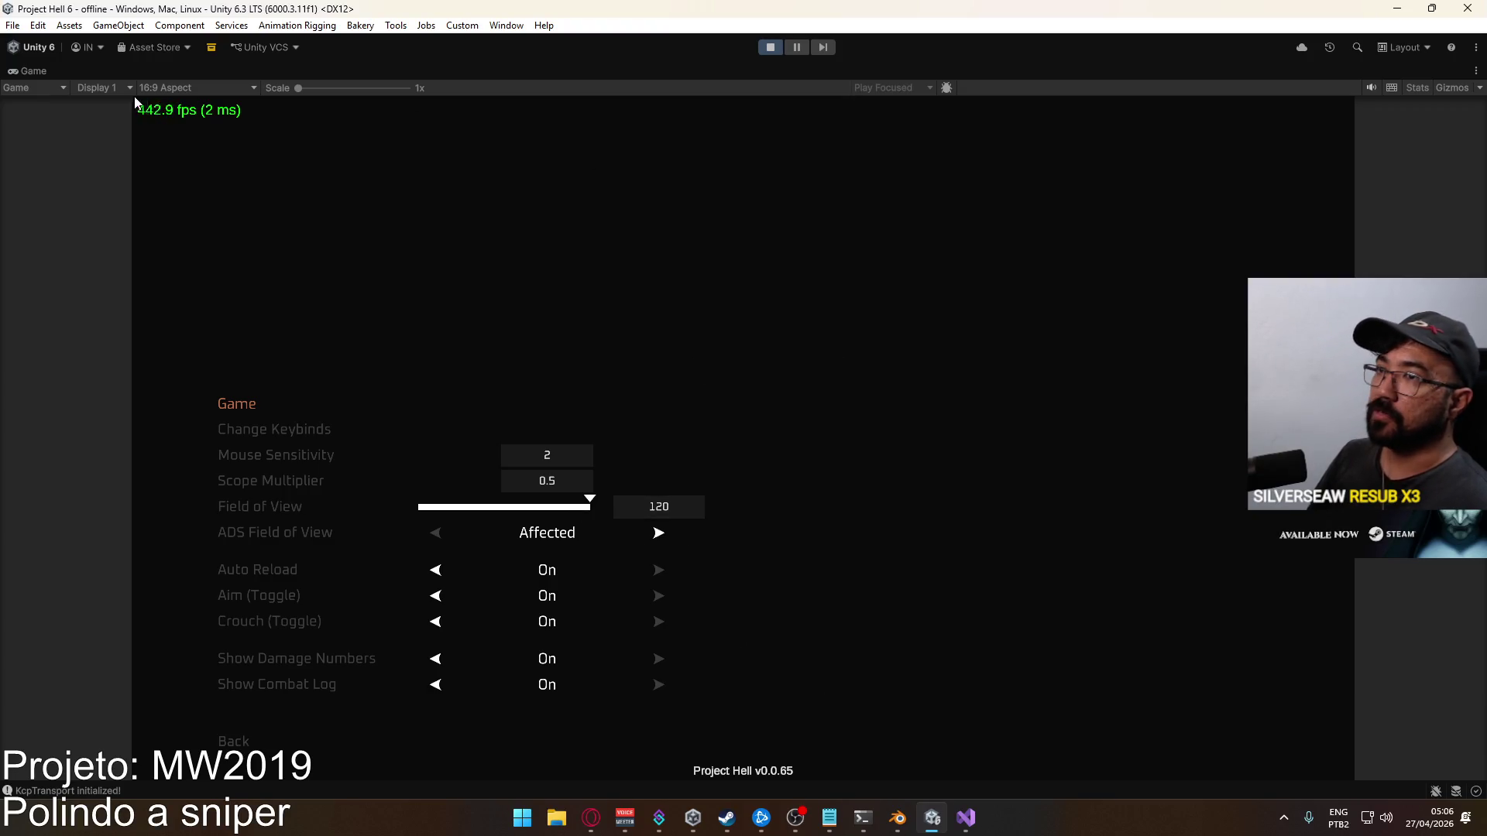
pyautogui.press('super')
pyautogui.press('Escape')
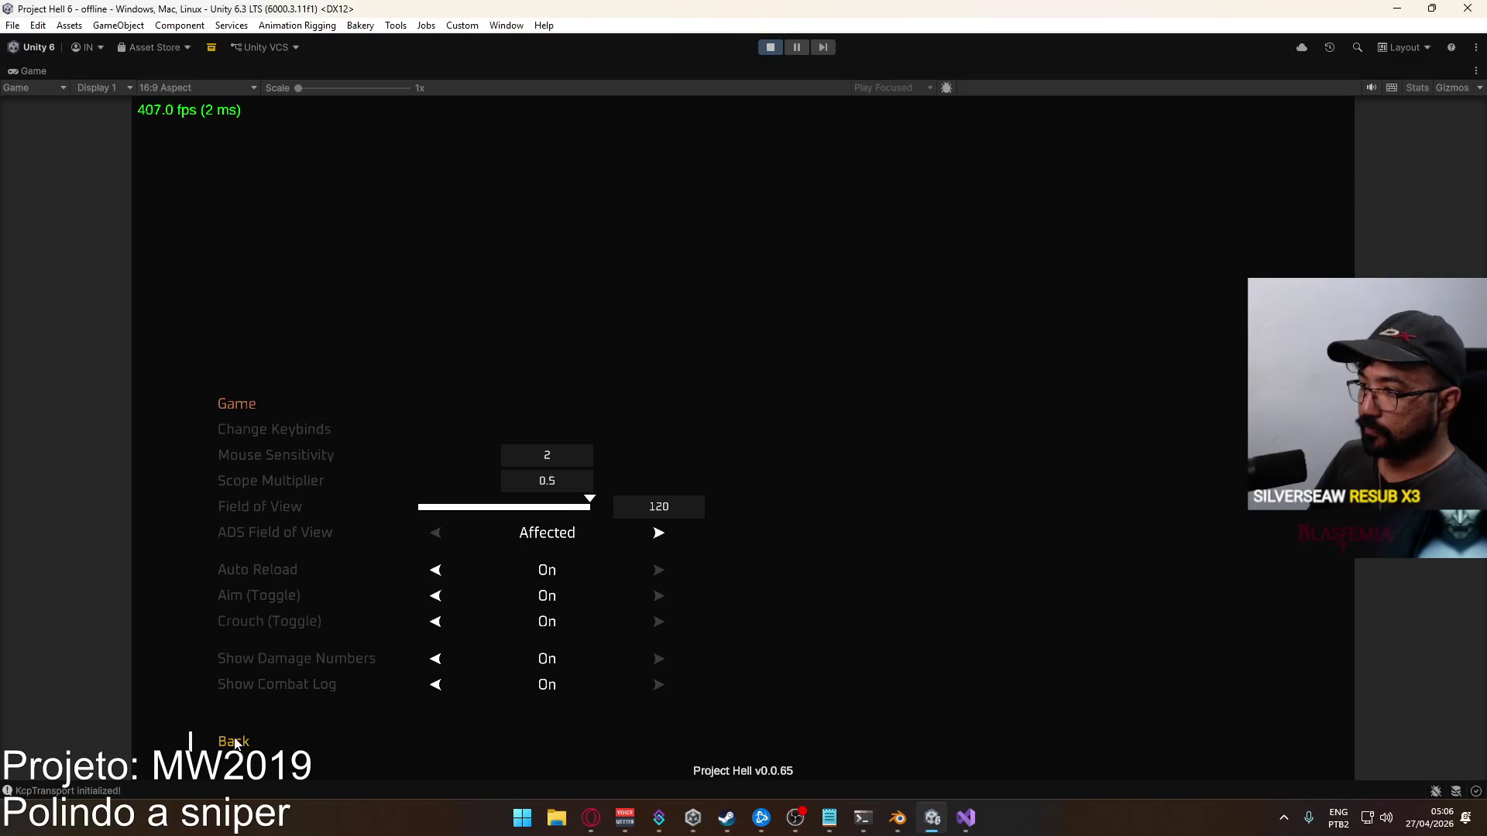
pyautogui.click(233, 742)
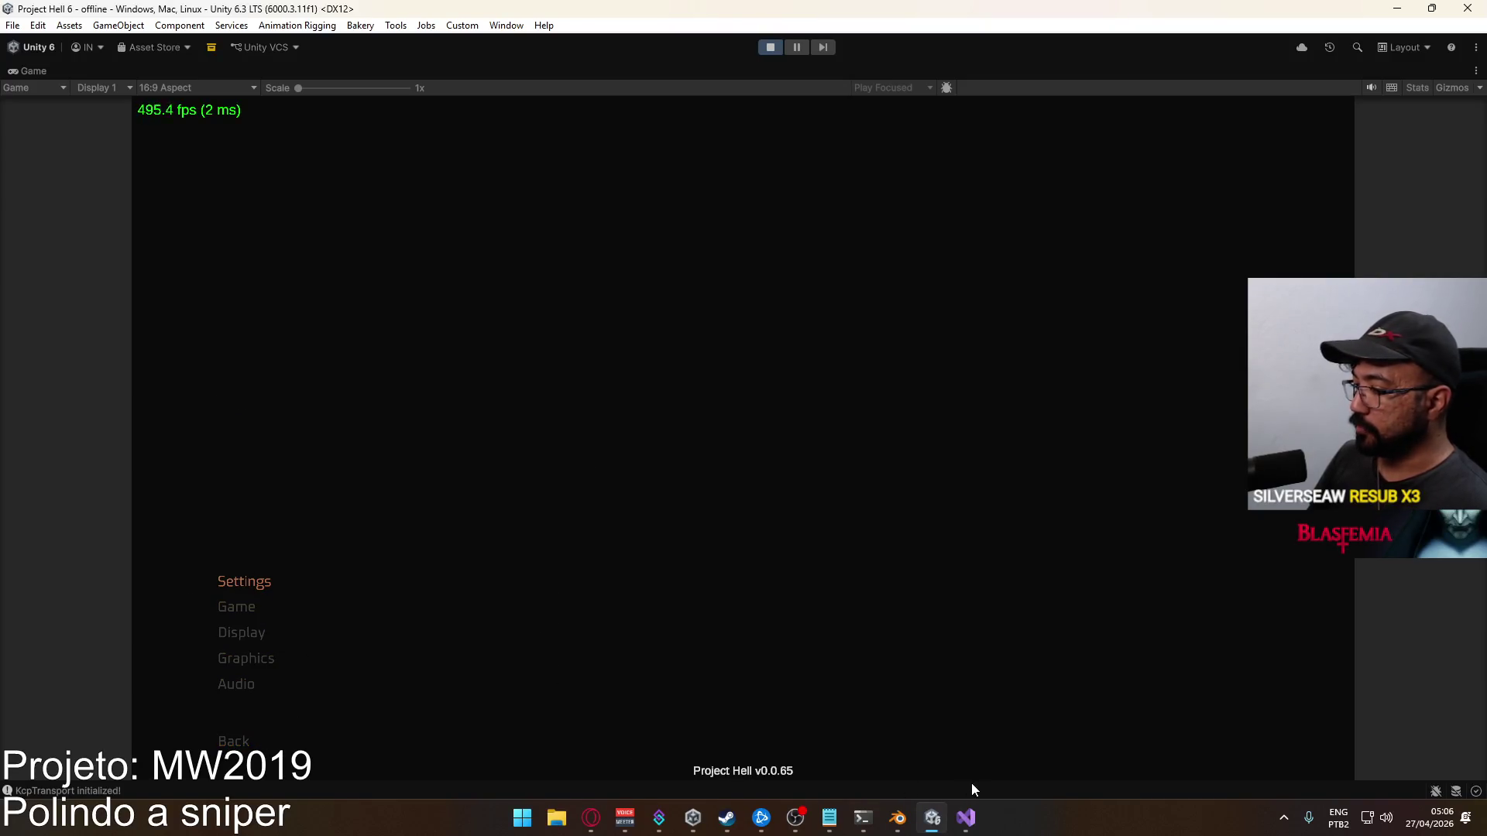
pyautogui.press('super')
pyautogui.click(965, 817)
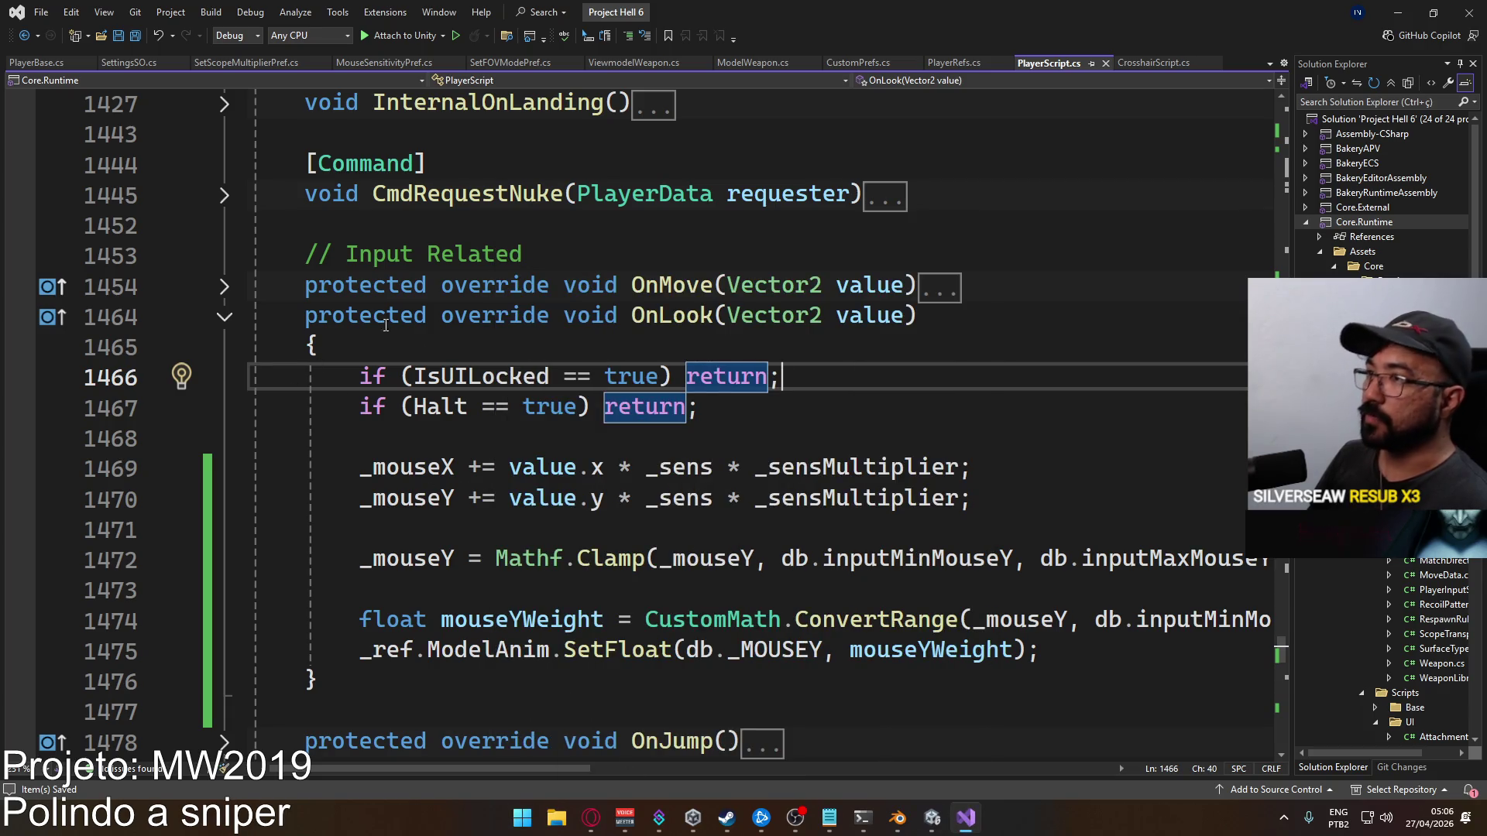
# Review the PlayerBase.cs, SettingsSO.cs and SetScopeMultiplierPref.cs scripts
pyautogui.click(38, 67)
pyautogui.scroll(4, 619, 387)
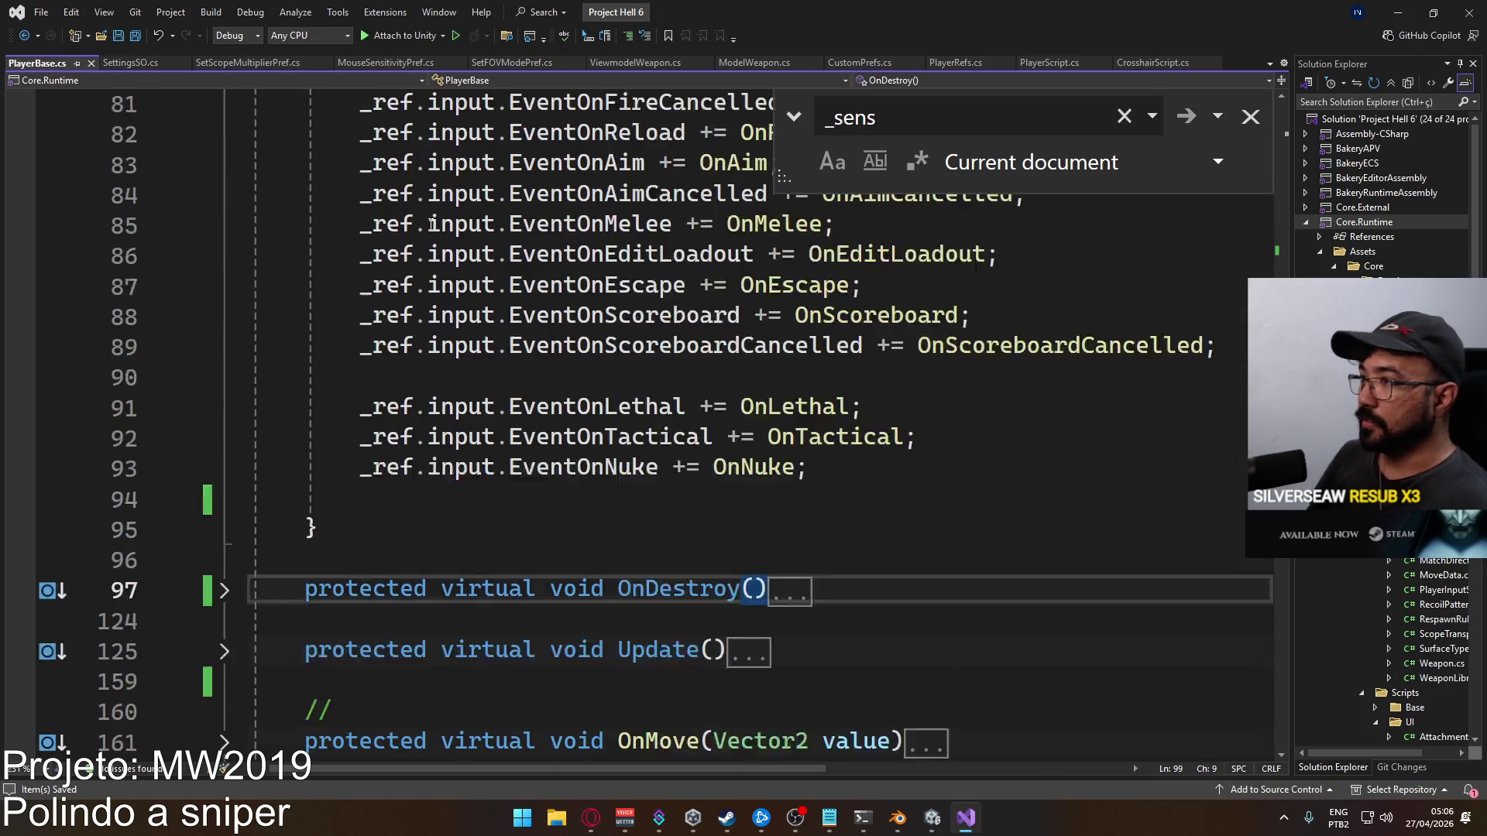
pyautogui.click(128, 64)
pyautogui.scroll(12, 620, 387)
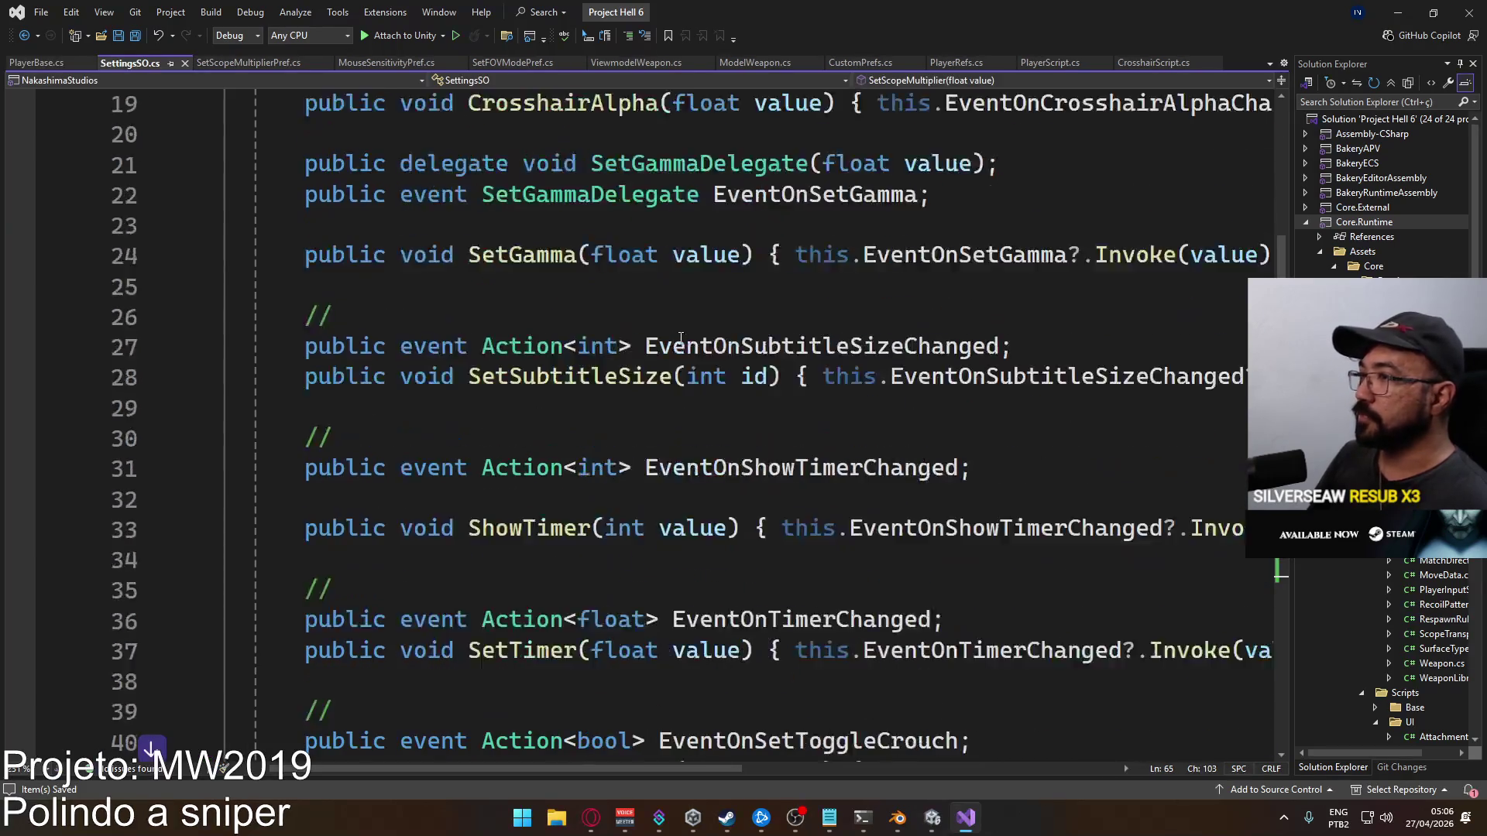
pyautogui.click(266, 65)
pyautogui.scroll(2, 776, 318)
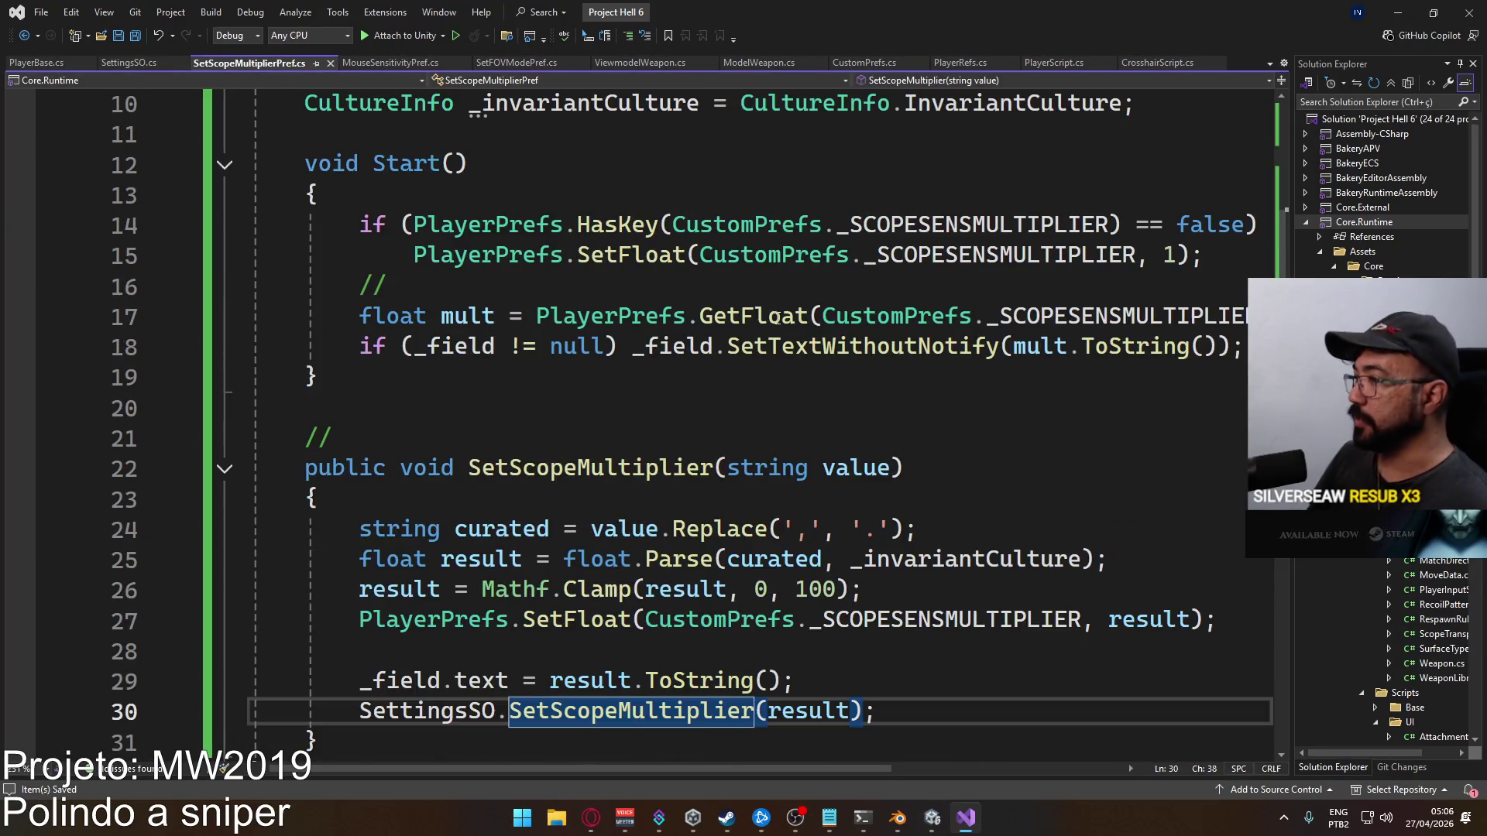
pyautogui.scroll(3, 951, 447)
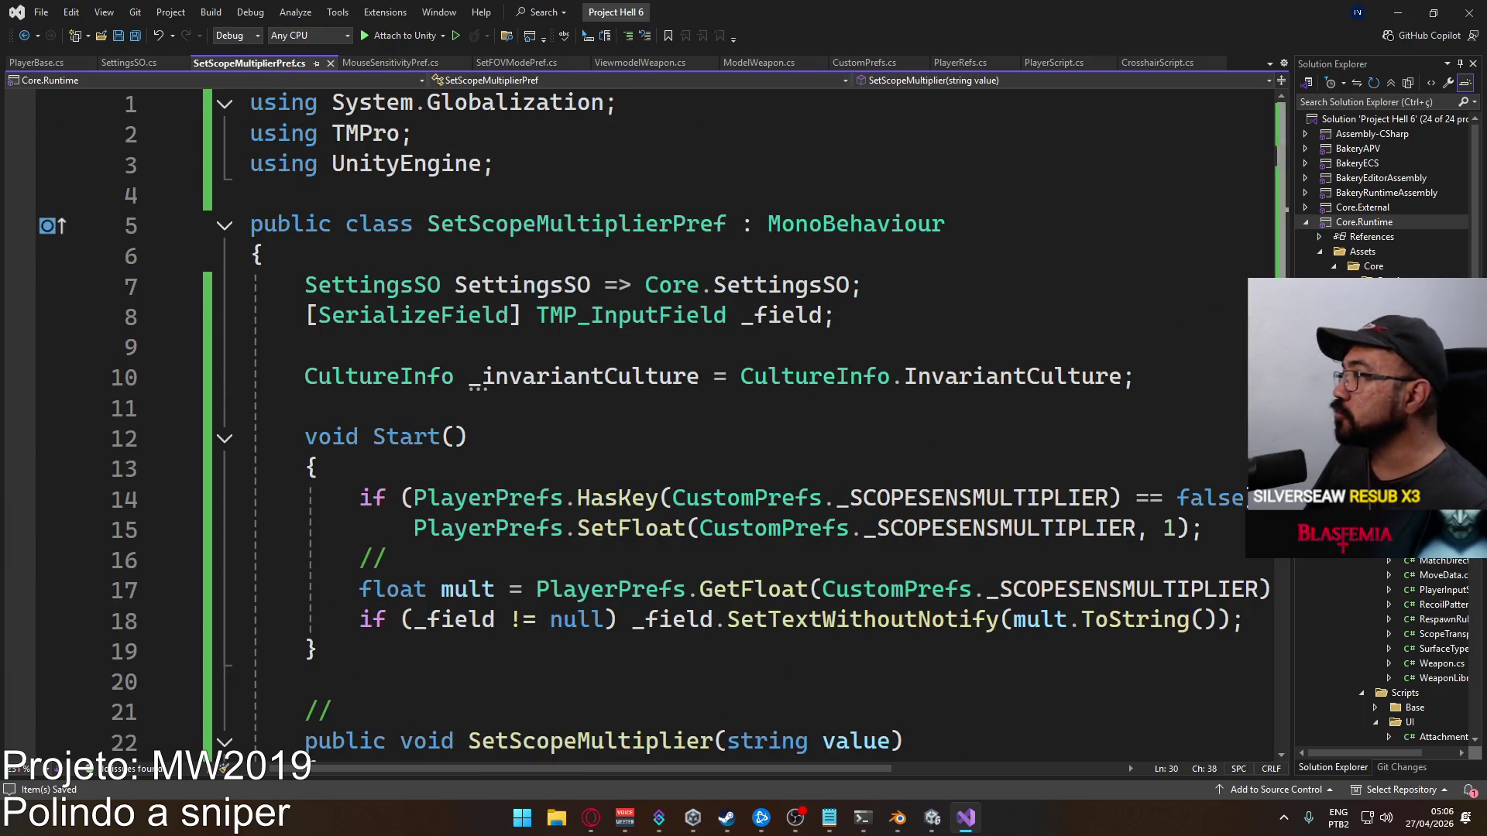
pyautogui.click(36, 62)
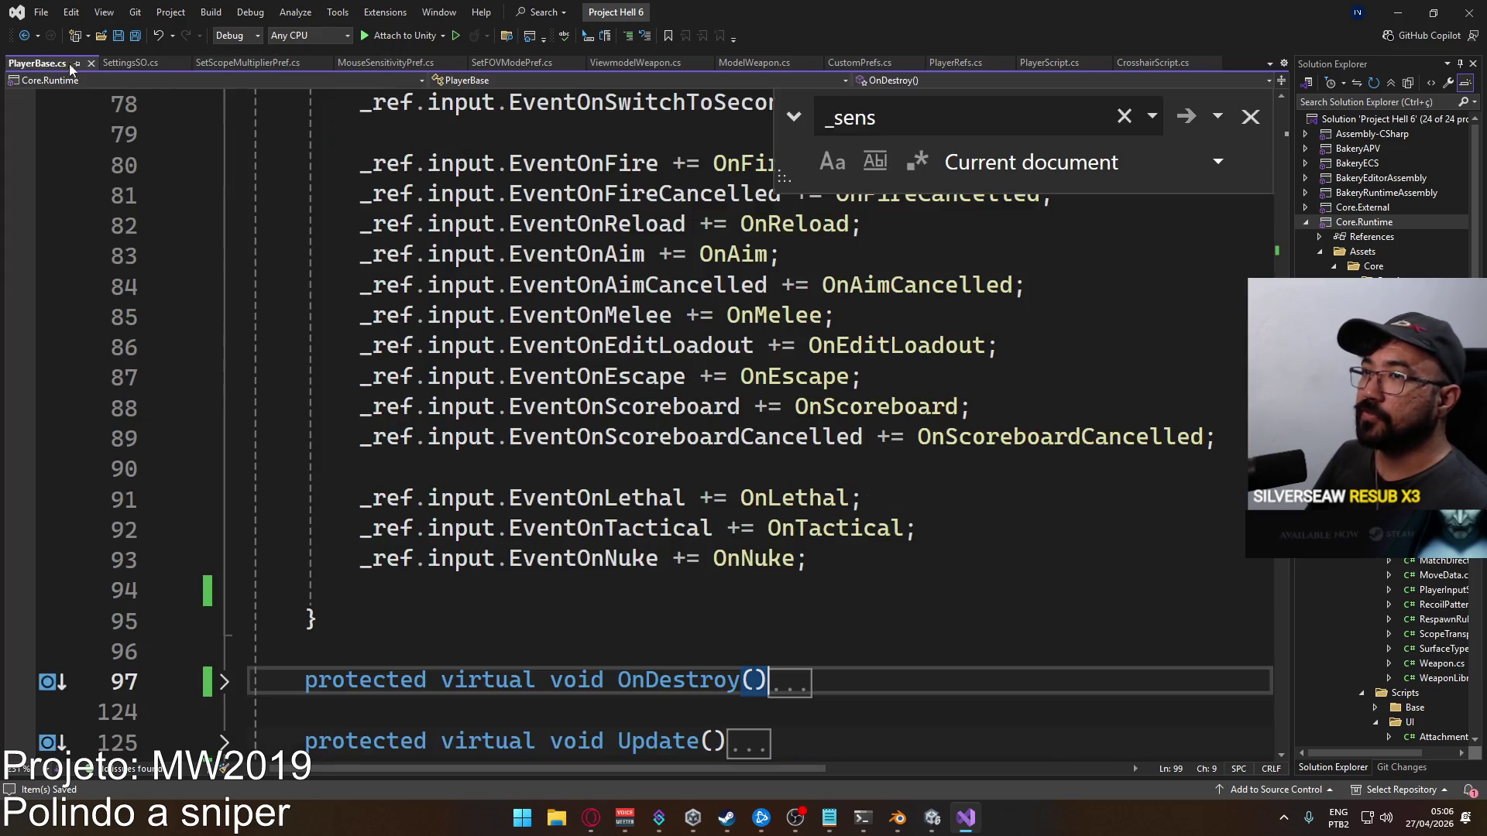
pyautogui.click(130, 63)
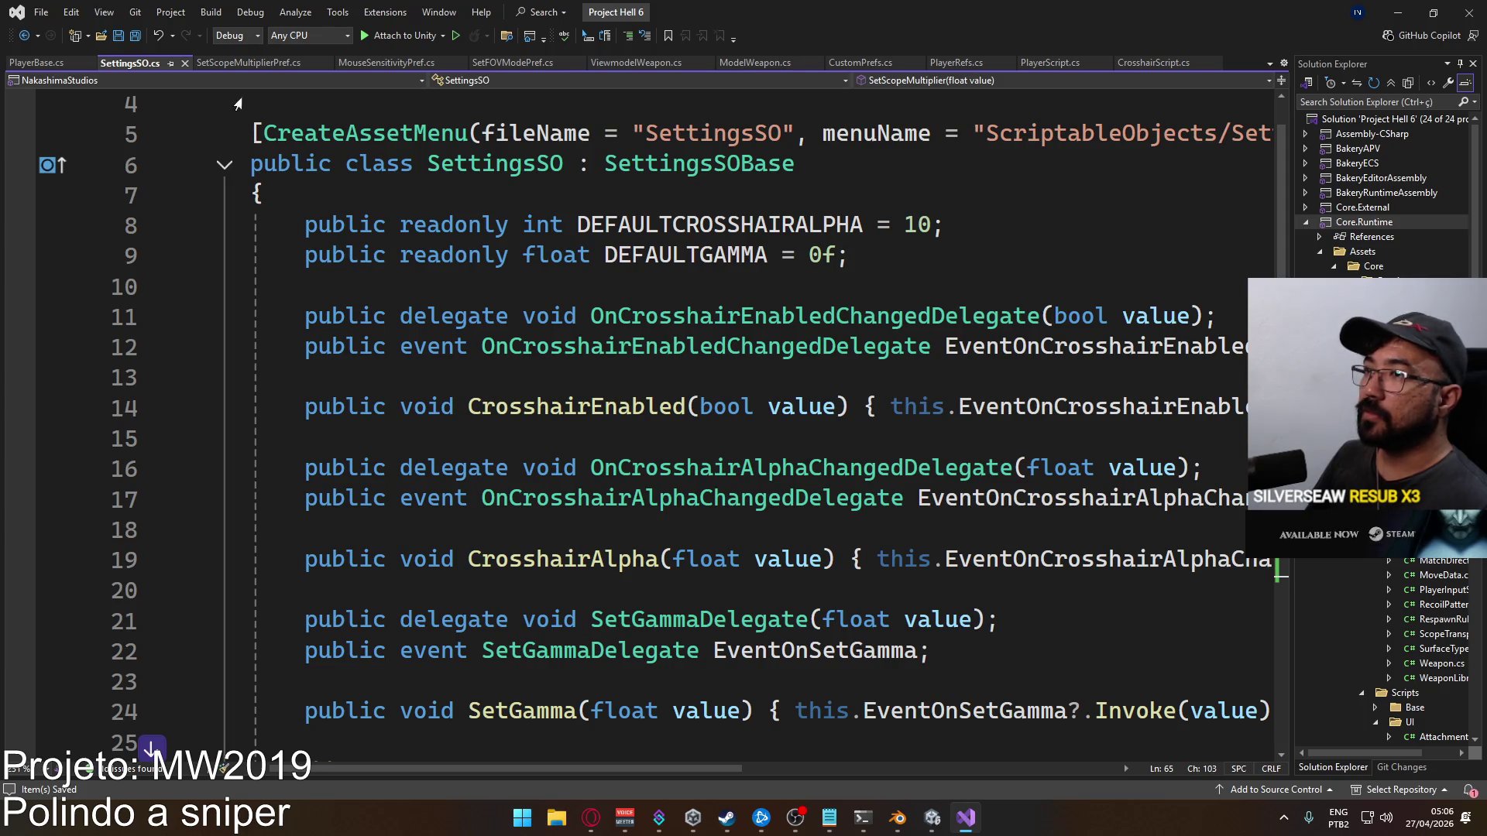
pyautogui.click(263, 63)
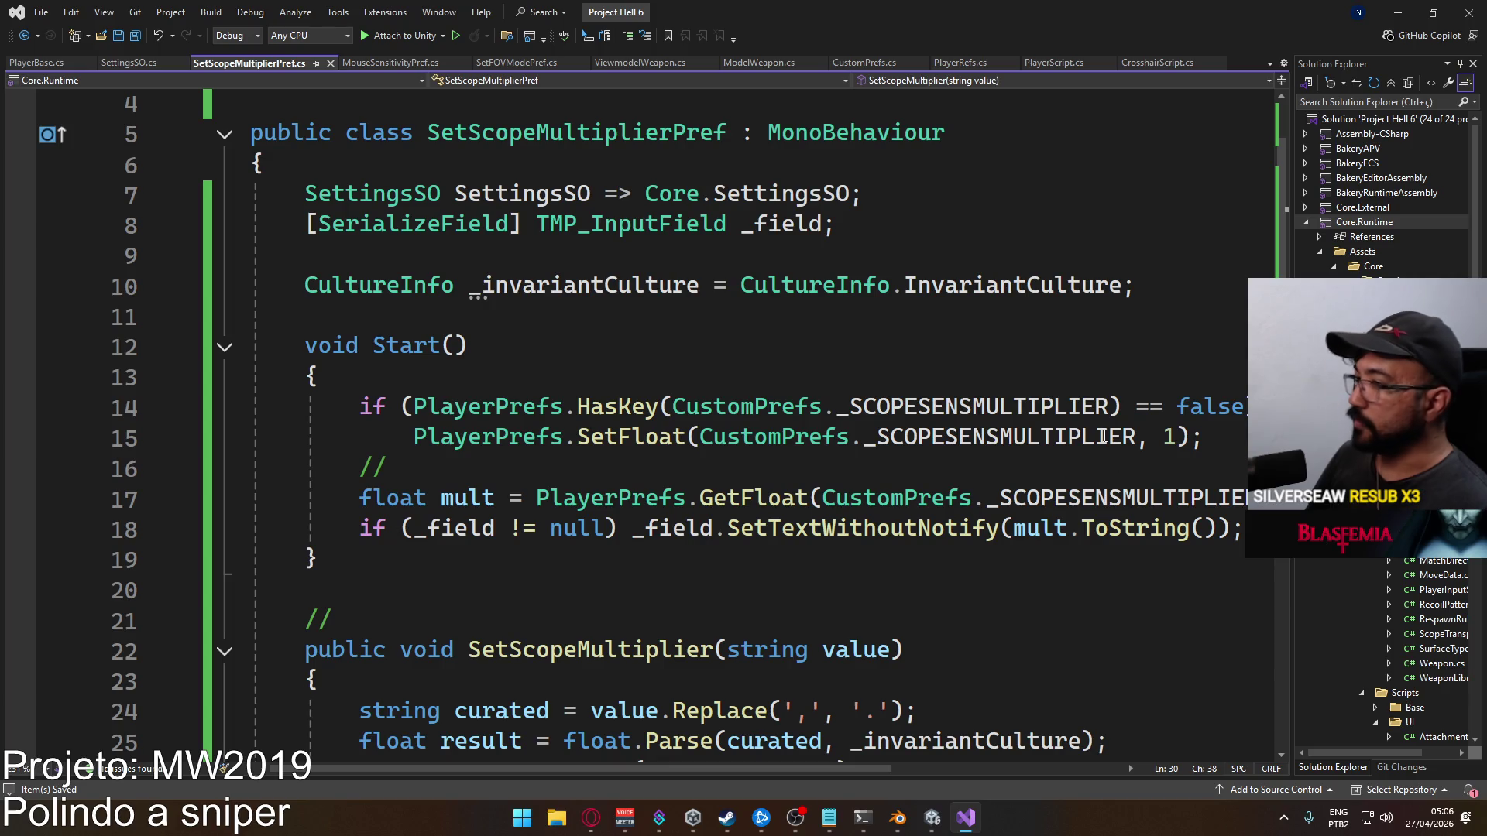
# Change the default scope multiplier on line 15 from 1 to 0.5f and save
pyautogui.doubleClick(1168, 437)
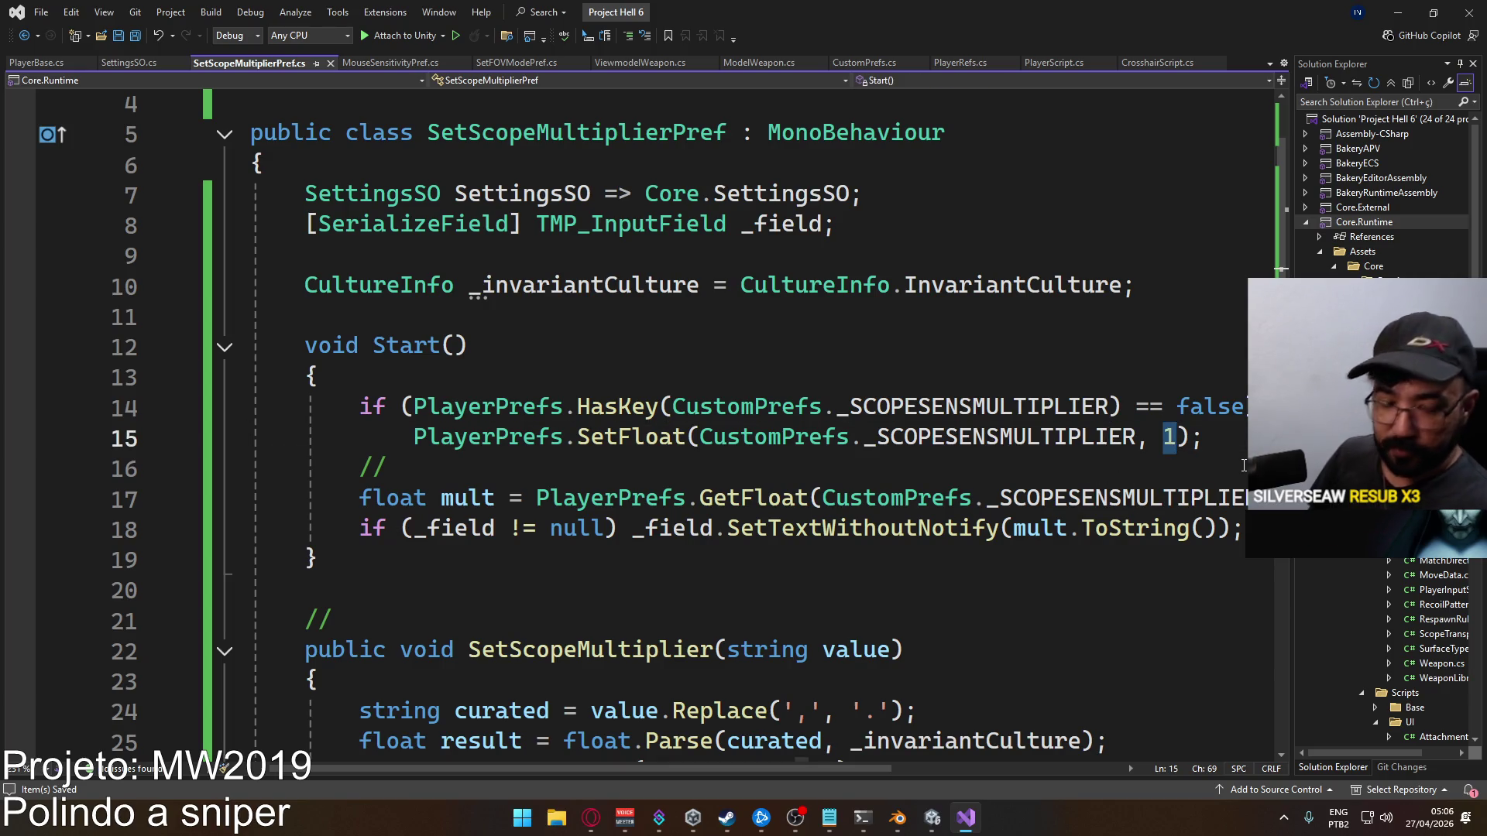
pyautogui.write('0.5f')
pyautogui.hotkey('ctrl', 's')
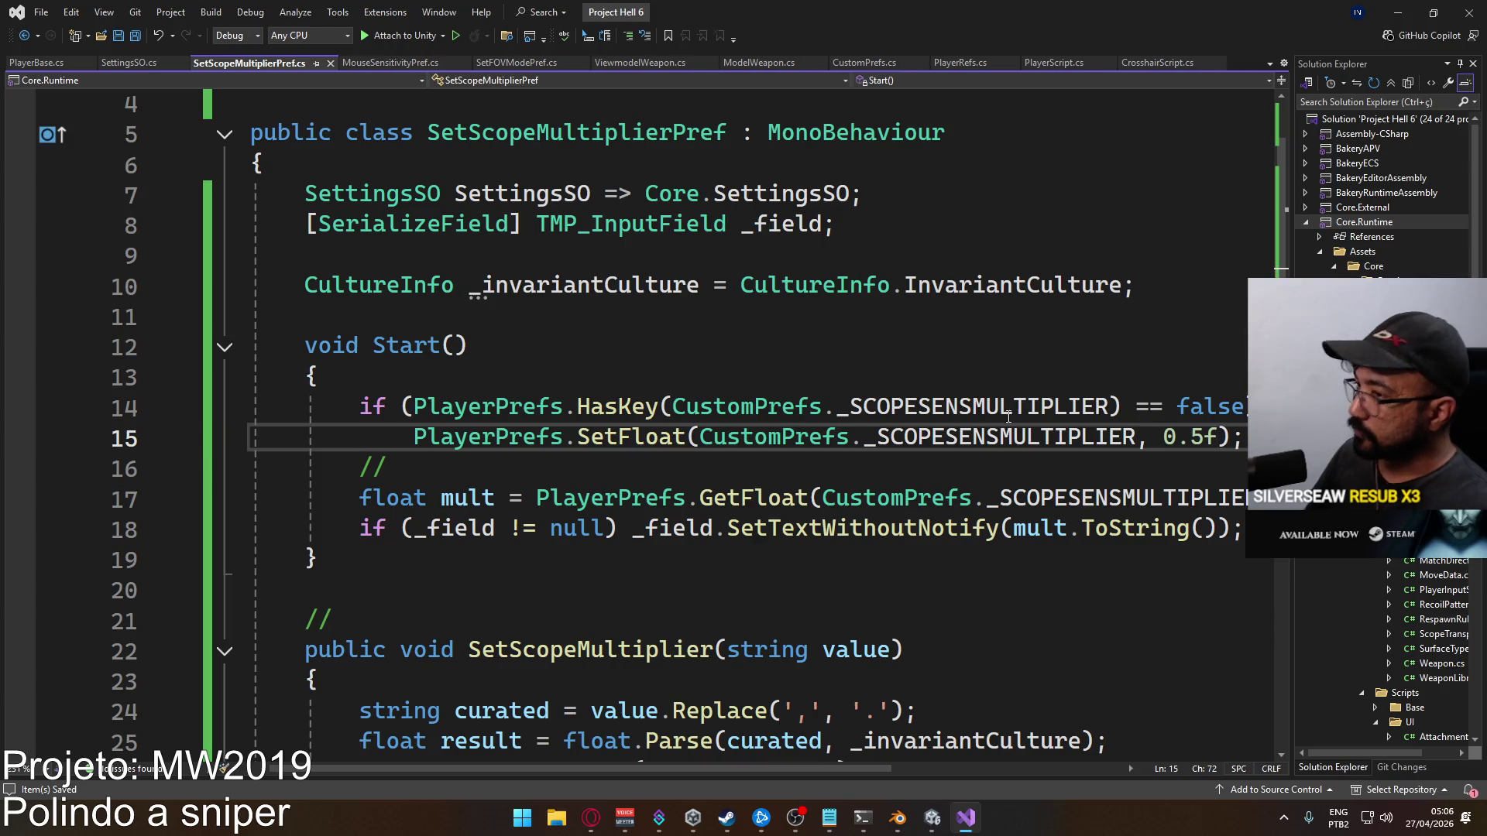
pyautogui.hotkey('alt', 'Tab')
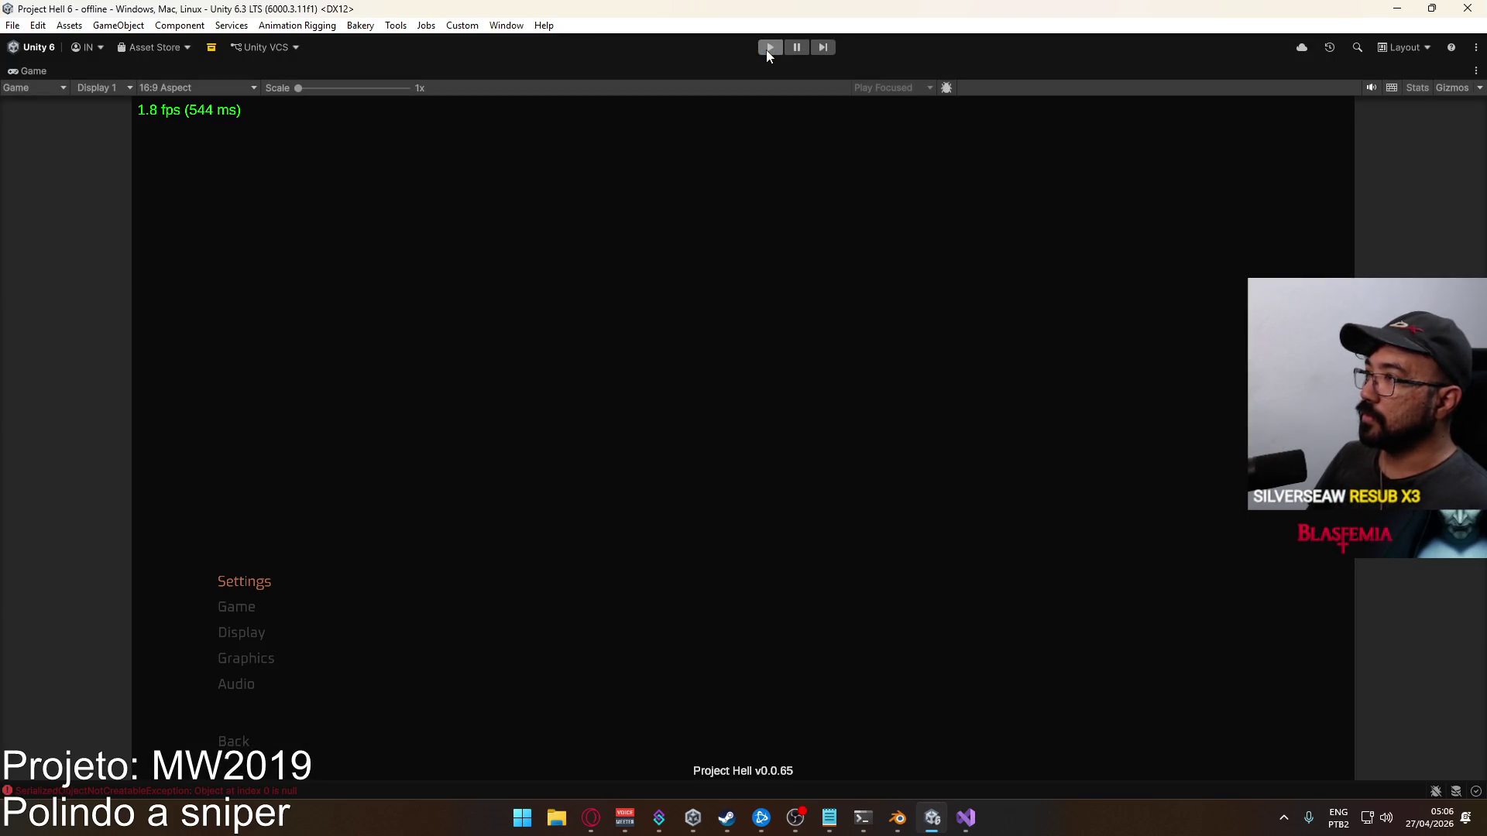
# Play with a maximized Game view and set Scope Multiplier to 0.7 under Settings > Game
pyautogui.click(769, 47)
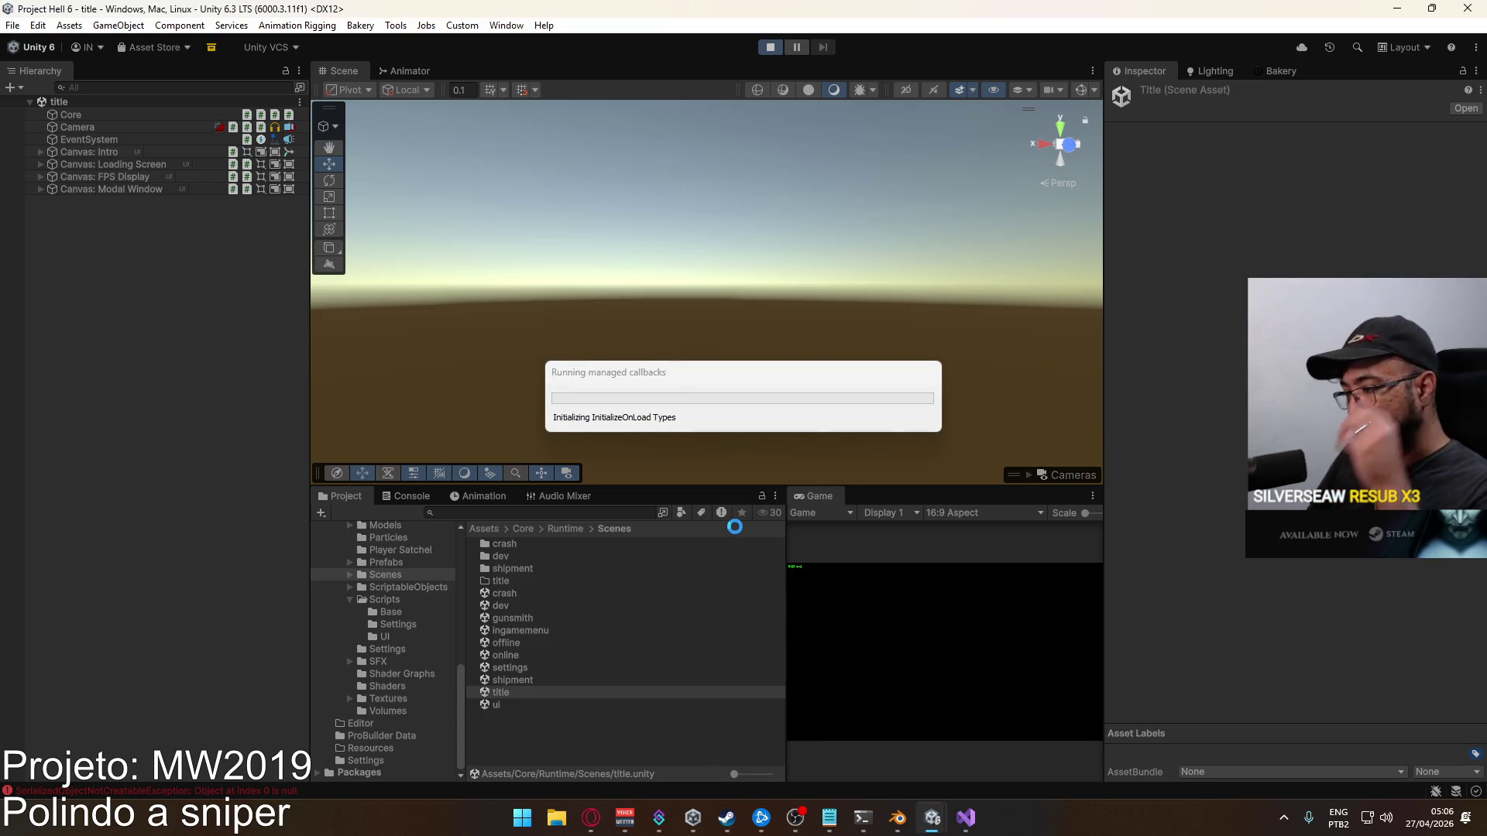
pyautogui.rightClick(819, 496)
pyautogui.click(881, 550)
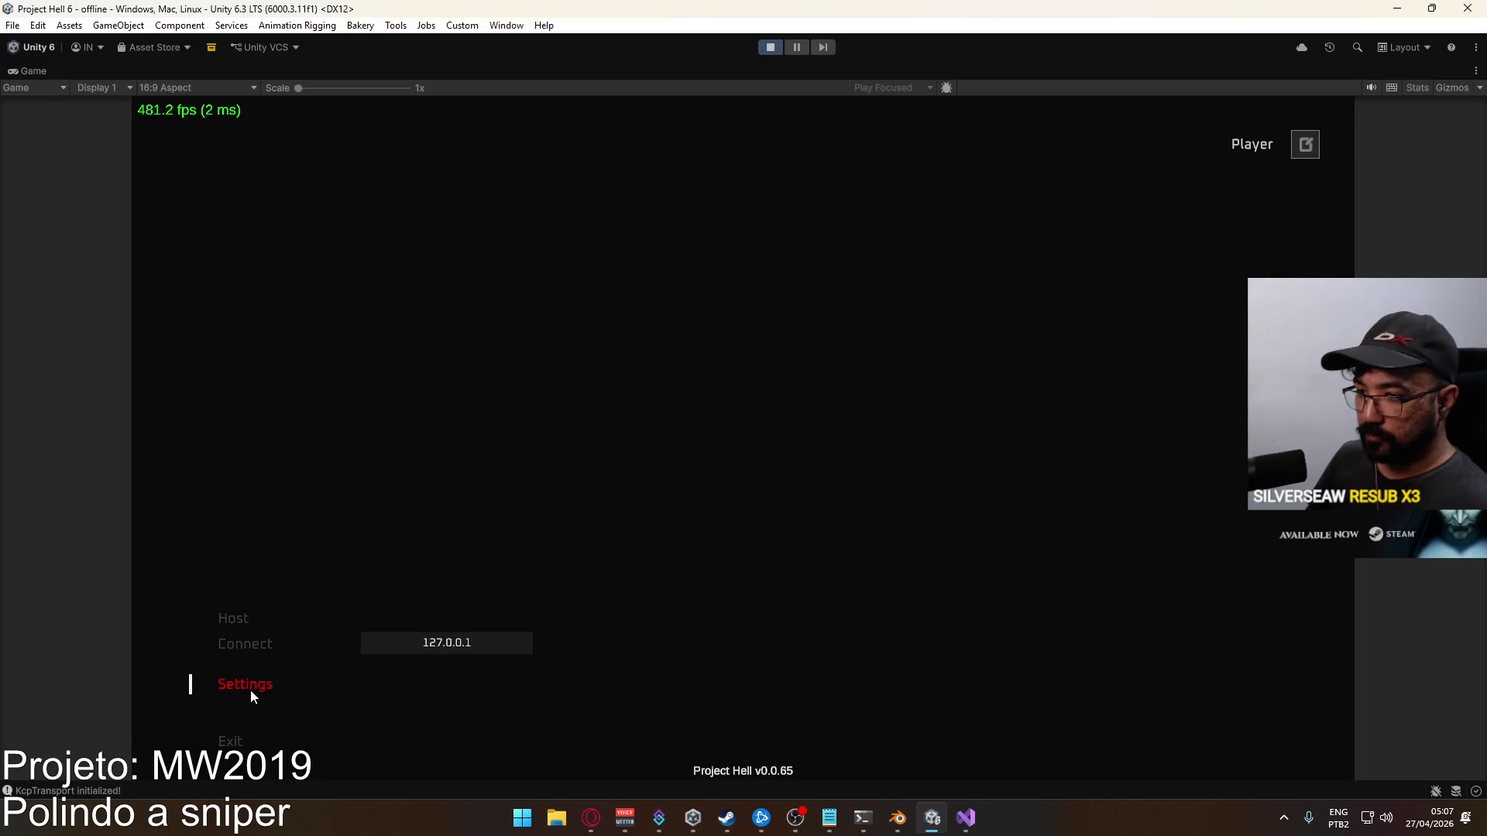
pyautogui.click(249, 688)
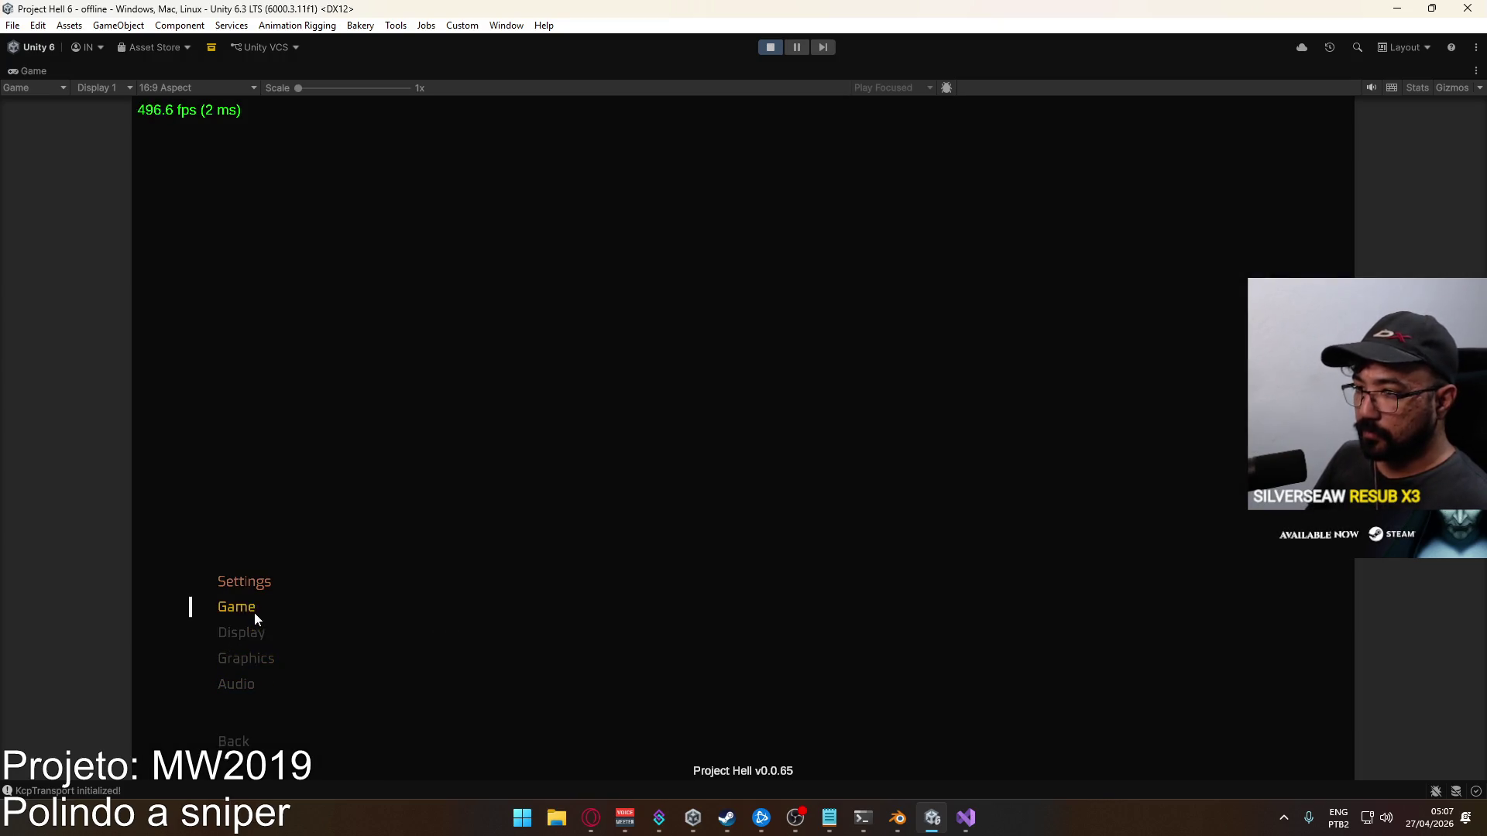
pyautogui.click(254, 612)
pyautogui.write('0.7')
pyautogui.press('Return')
pyautogui.click(254, 748)
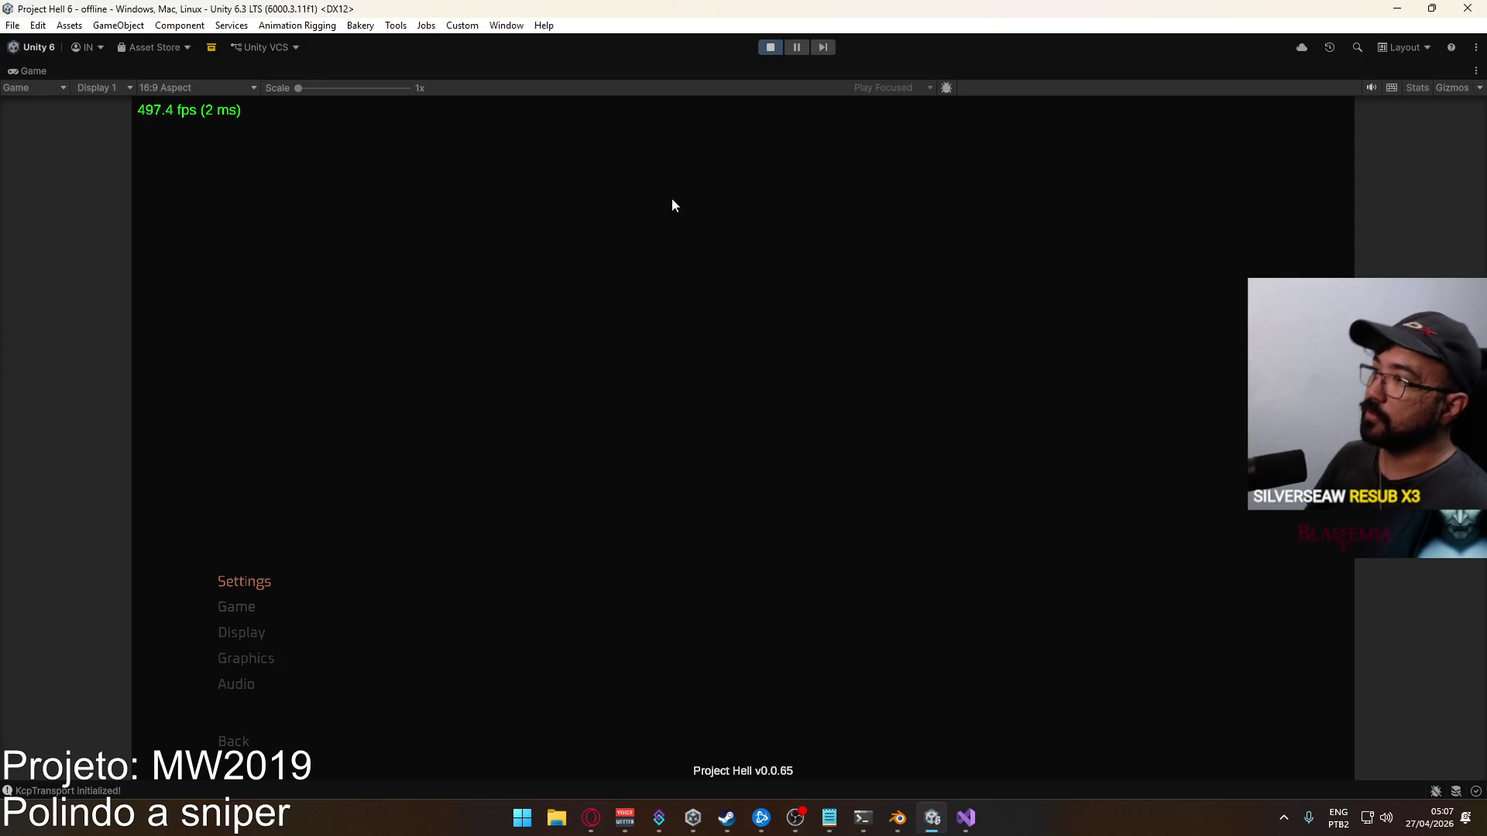
# Restart play mode and confirm the 0.7 Scope Multiplier was kept on the Game settings page
pyautogui.press('super')
pyautogui.click(773, 50)
pyautogui.click(771, 47)
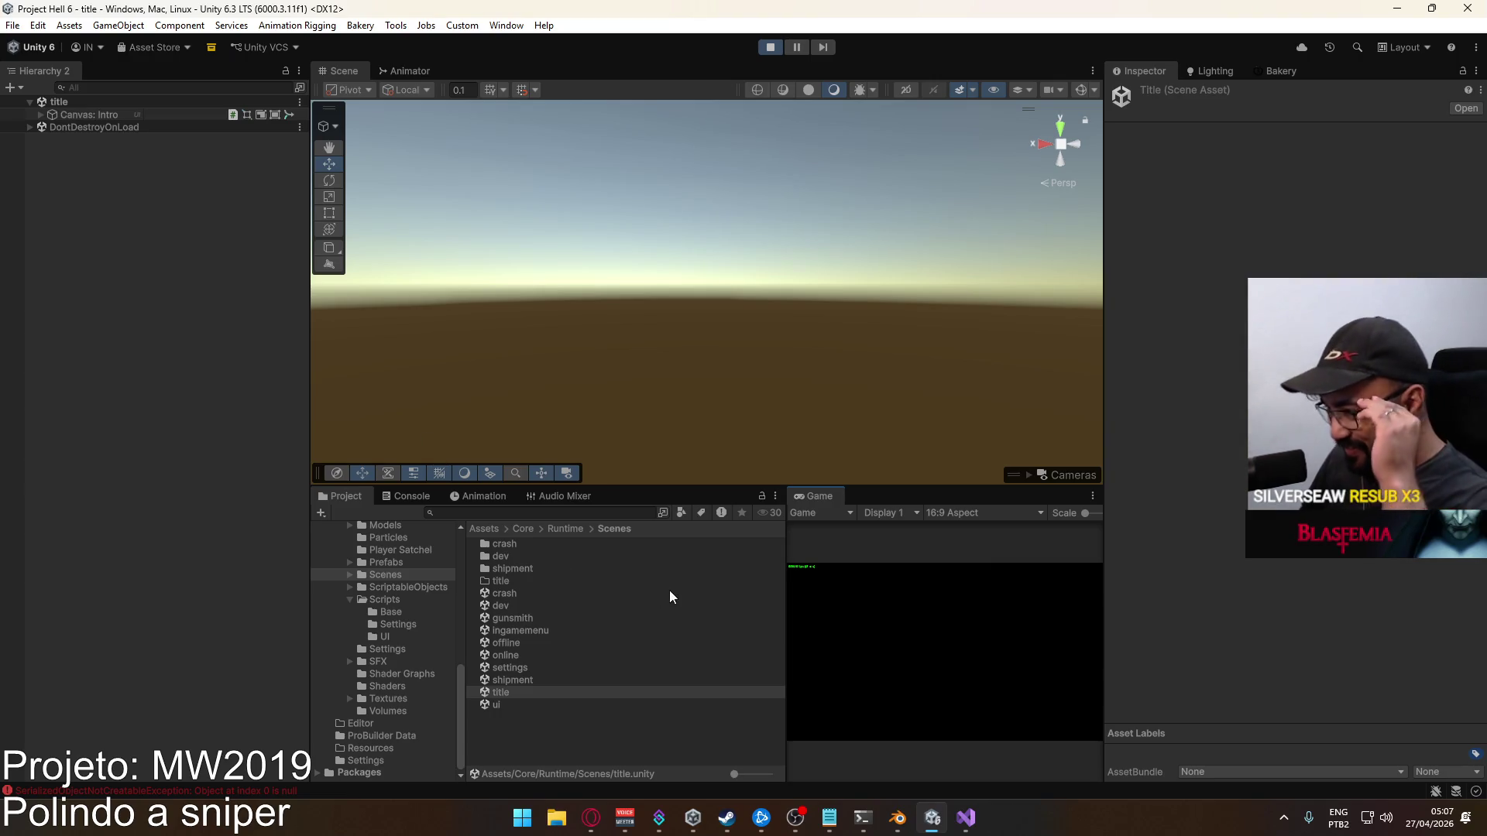
pyautogui.rightClick(821, 497)
pyautogui.click(867, 547)
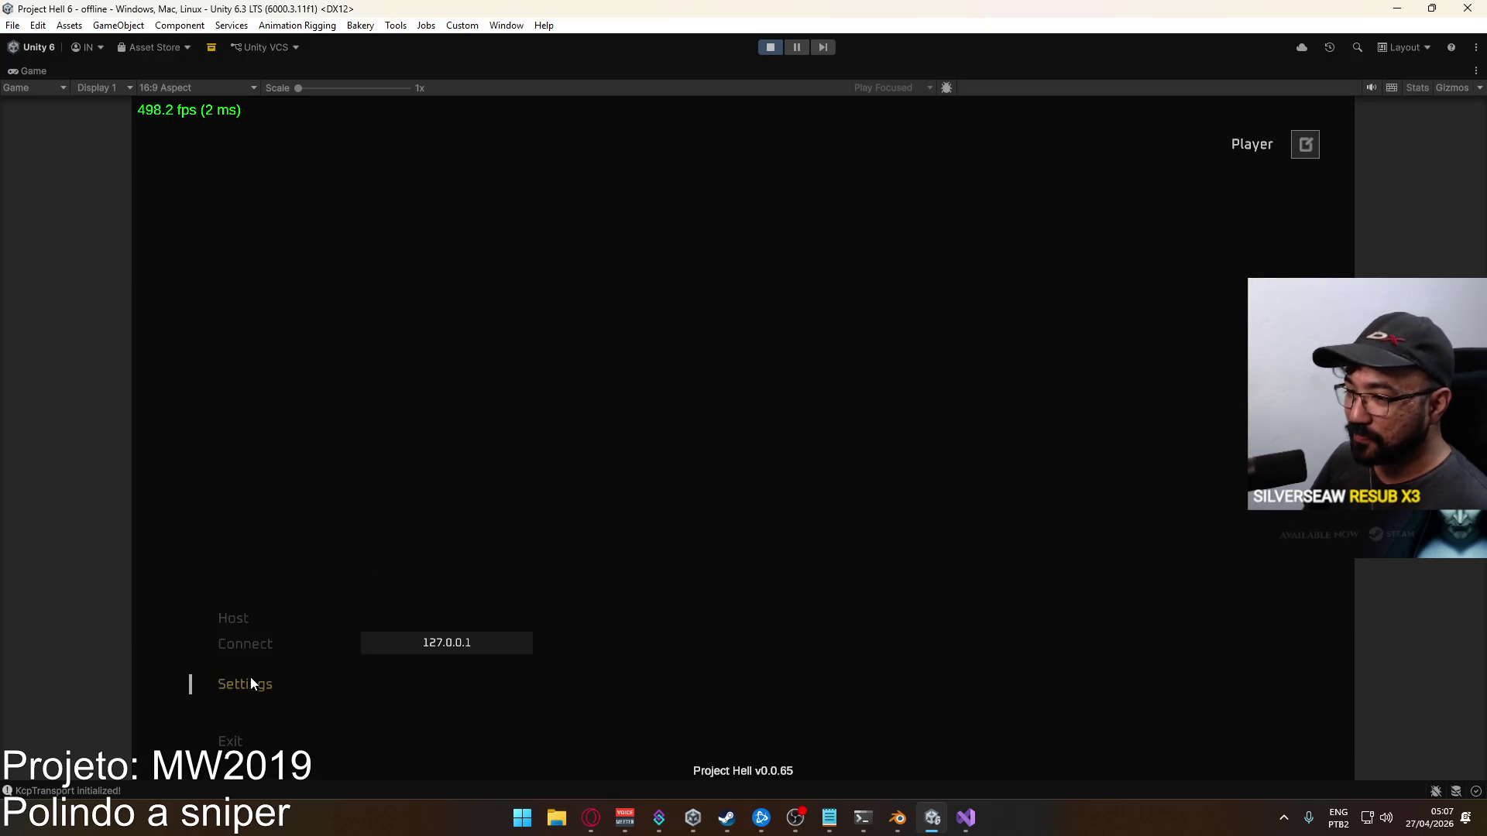
pyautogui.click(240, 681)
pyautogui.click(252, 610)
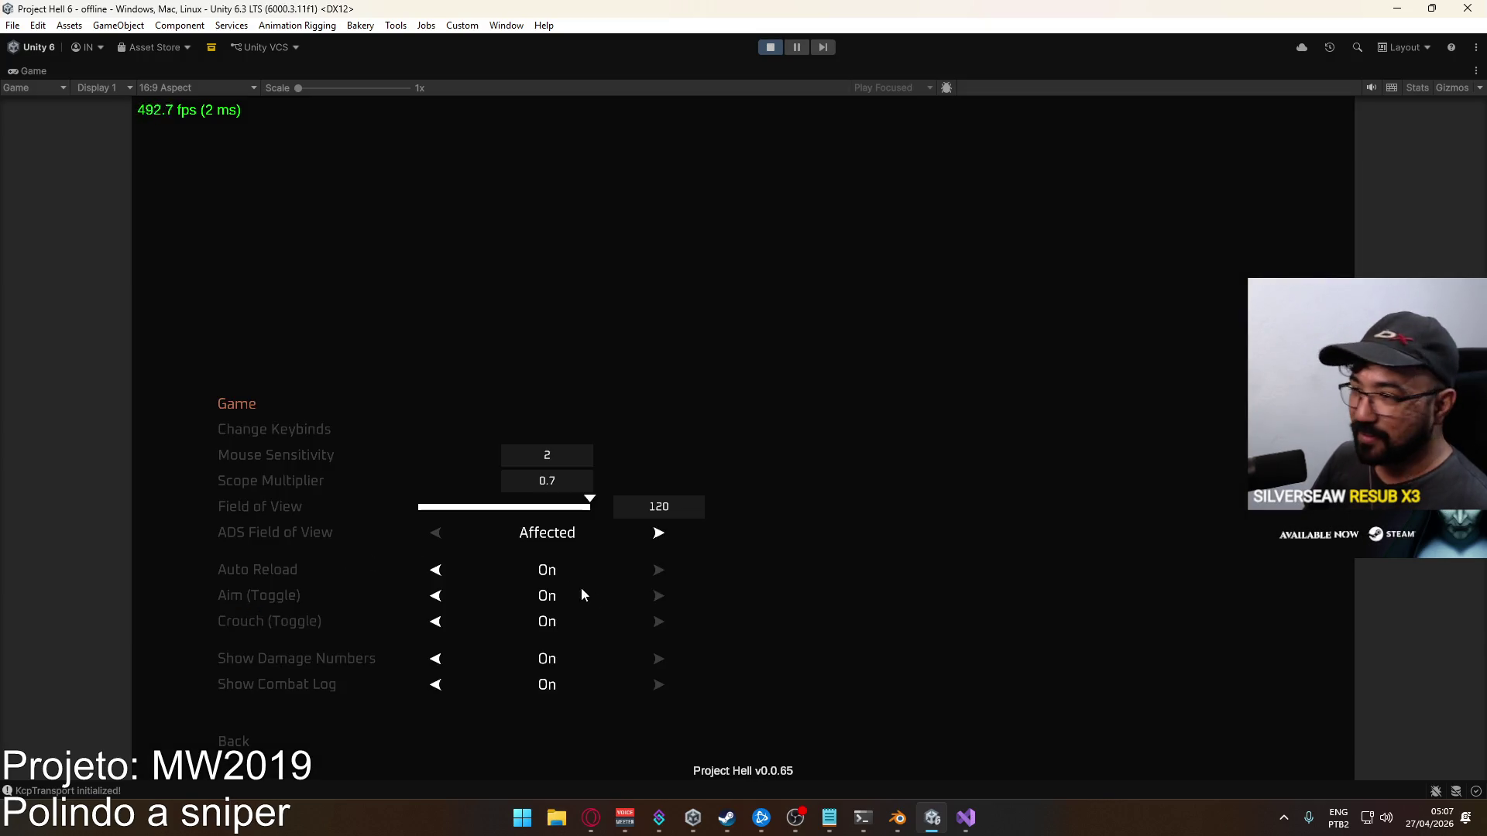
# Host a Domination match on the Crash map from the main menu
pyautogui.click(233, 741)
pyautogui.click(233, 740)
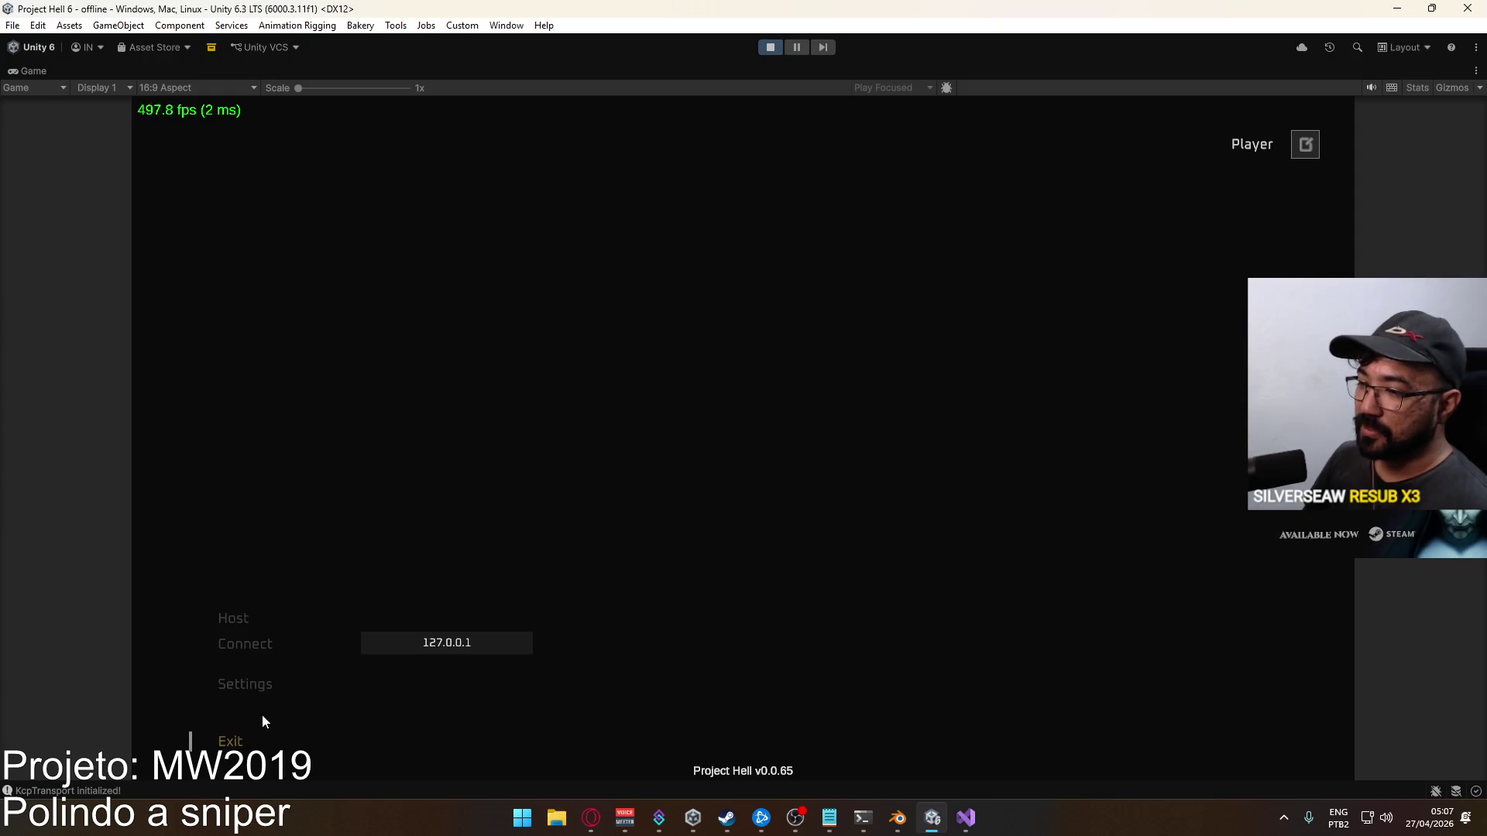
pyautogui.click(244, 627)
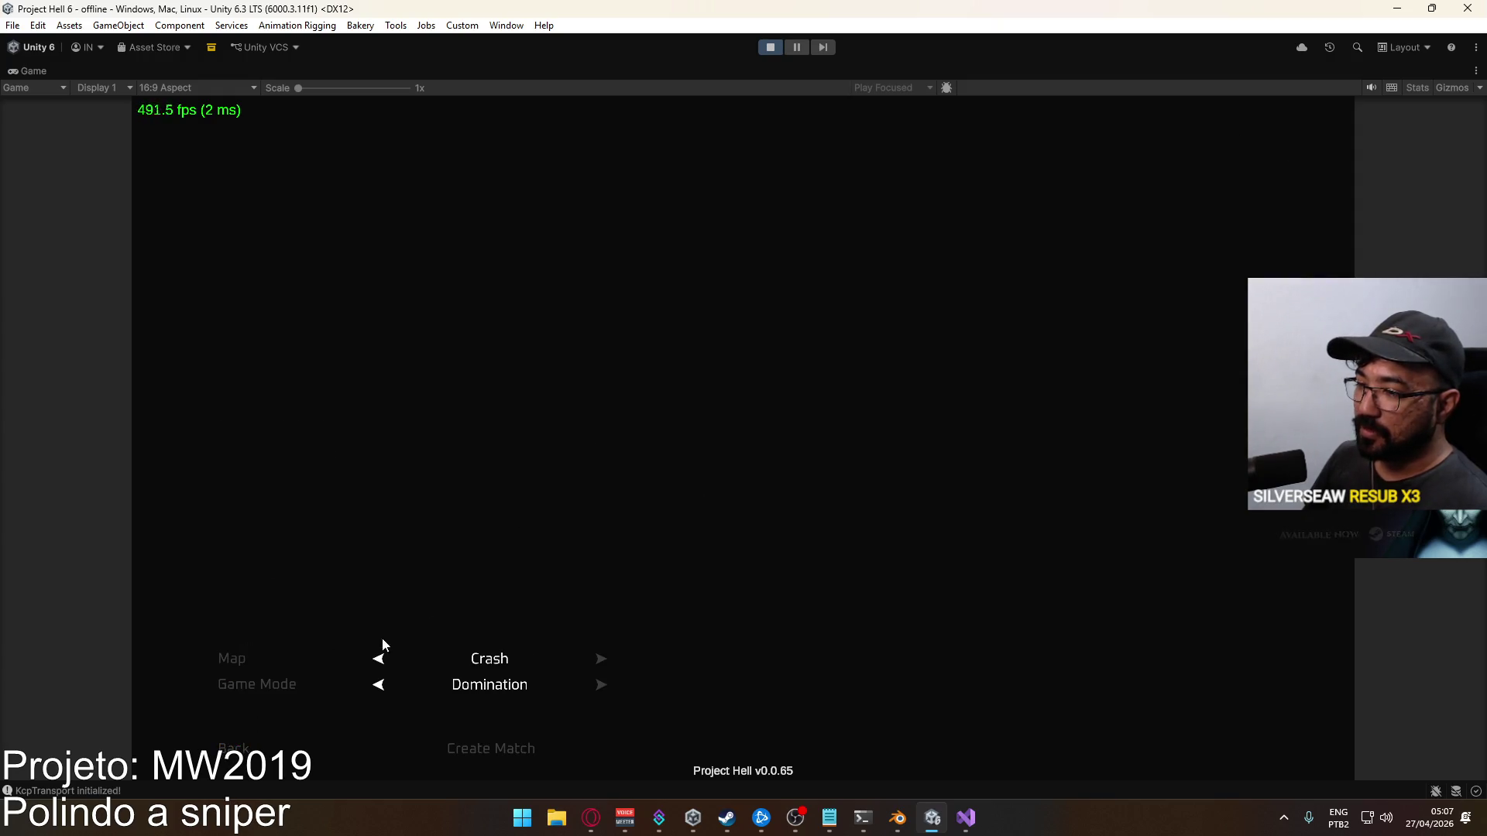
pyautogui.click(492, 750)
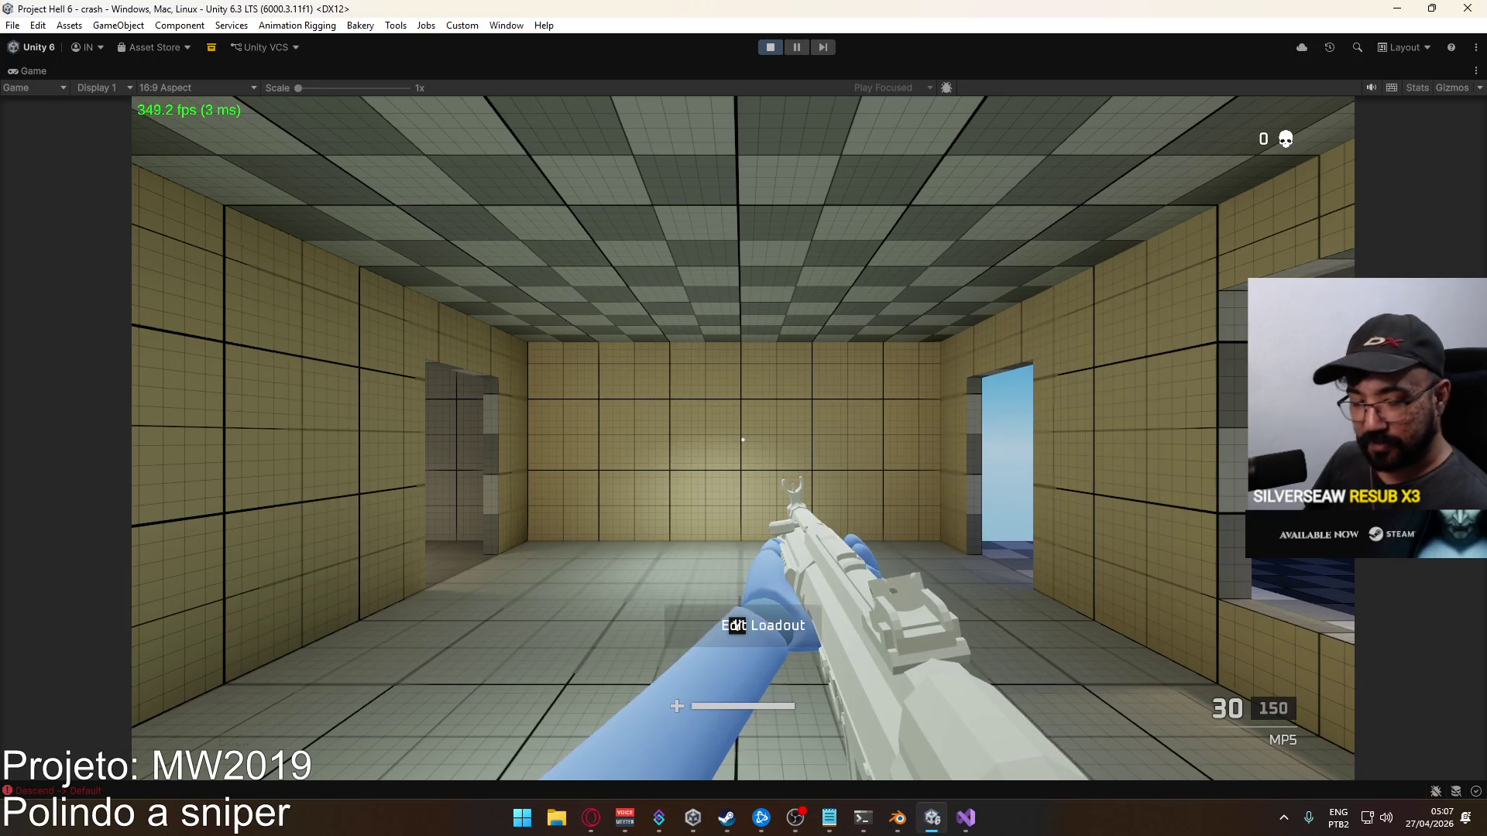
# Equip the SPR marksman rifle as the primary weapon from the loadout editor
pyautogui.press('b')
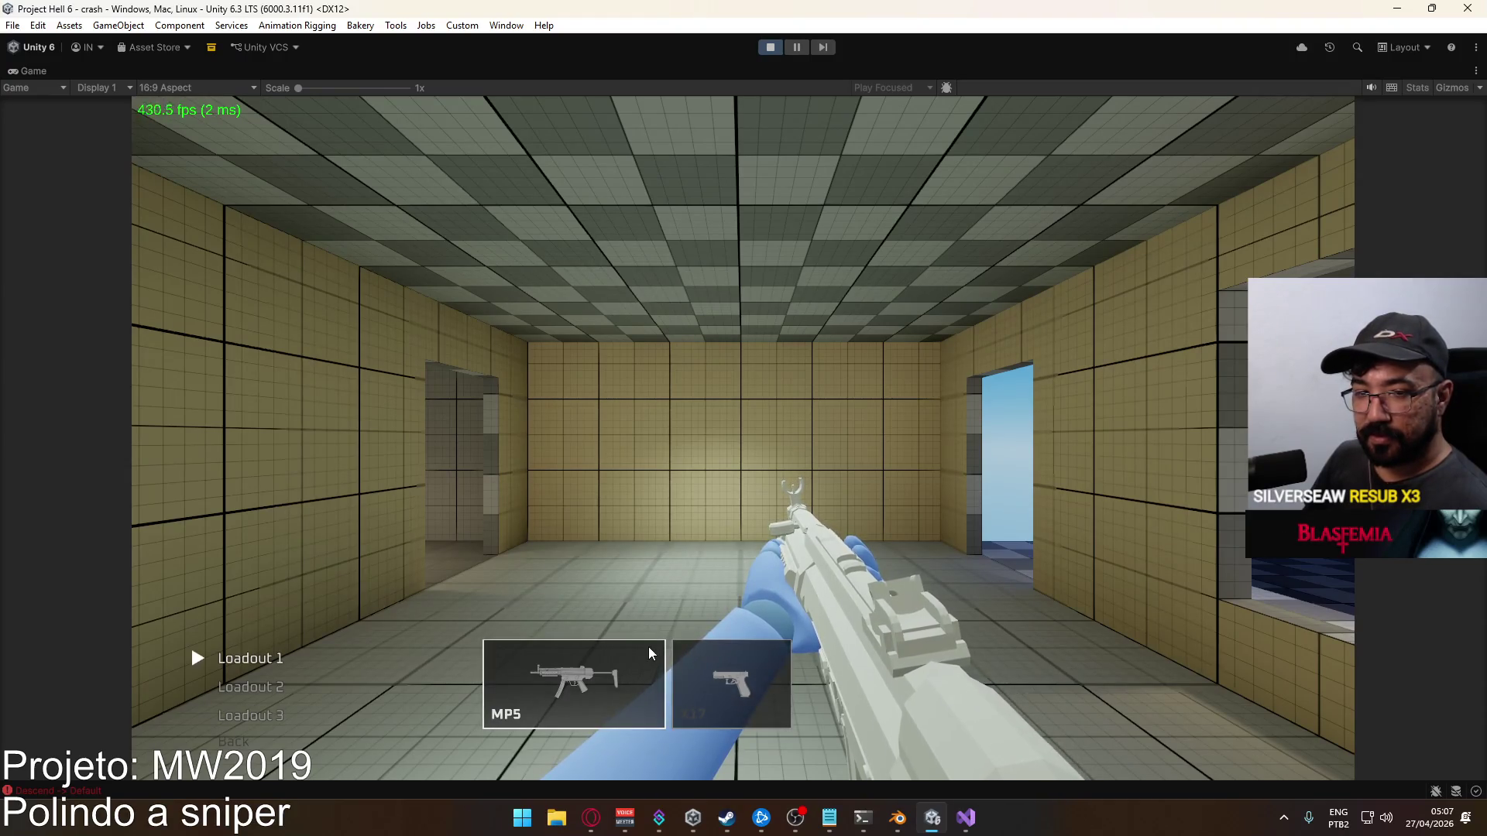
pyautogui.click(649, 653)
pyautogui.click(458, 511)
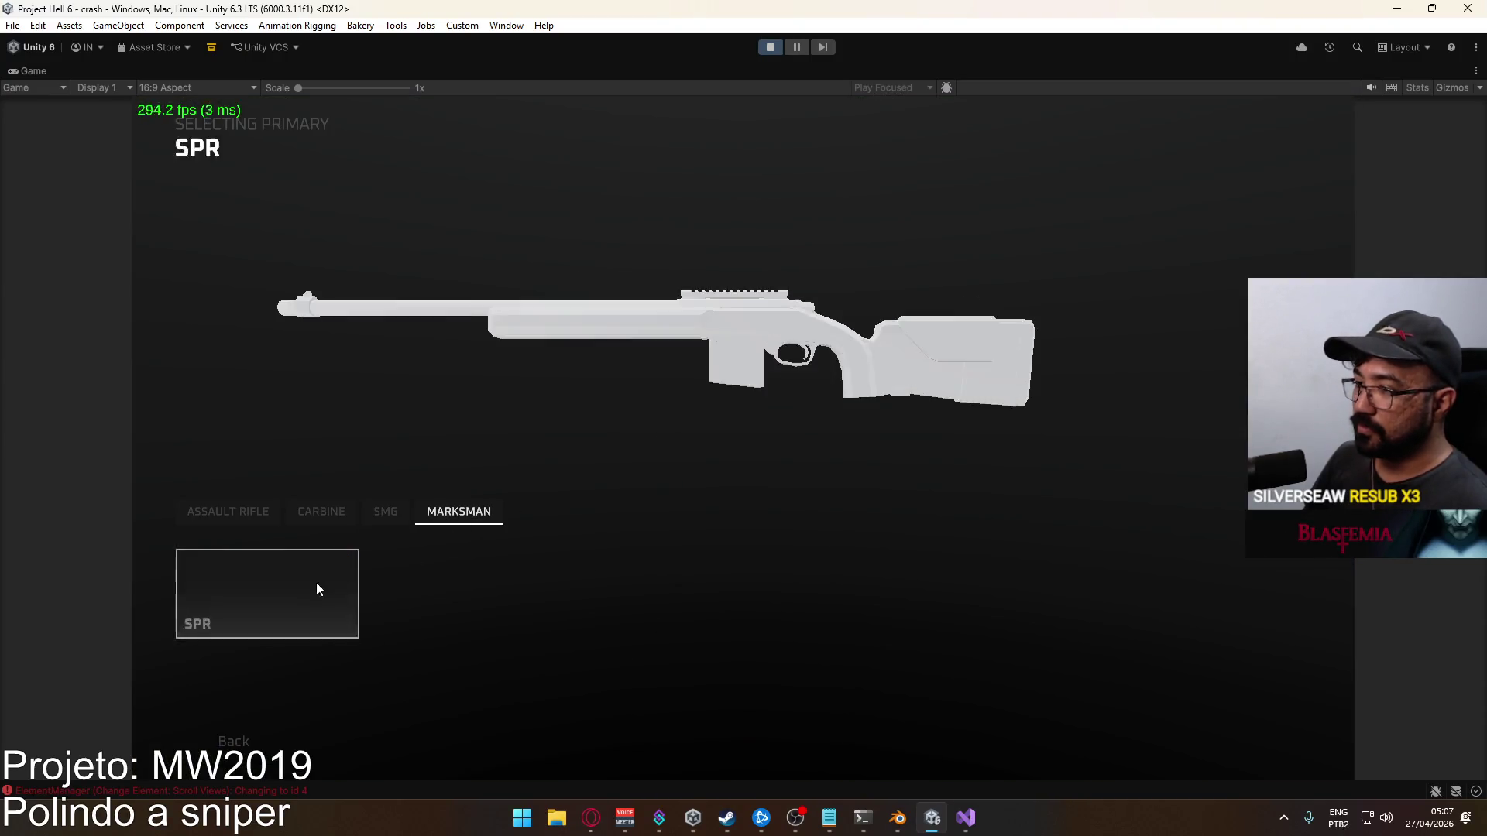
pyautogui.click(316, 590)
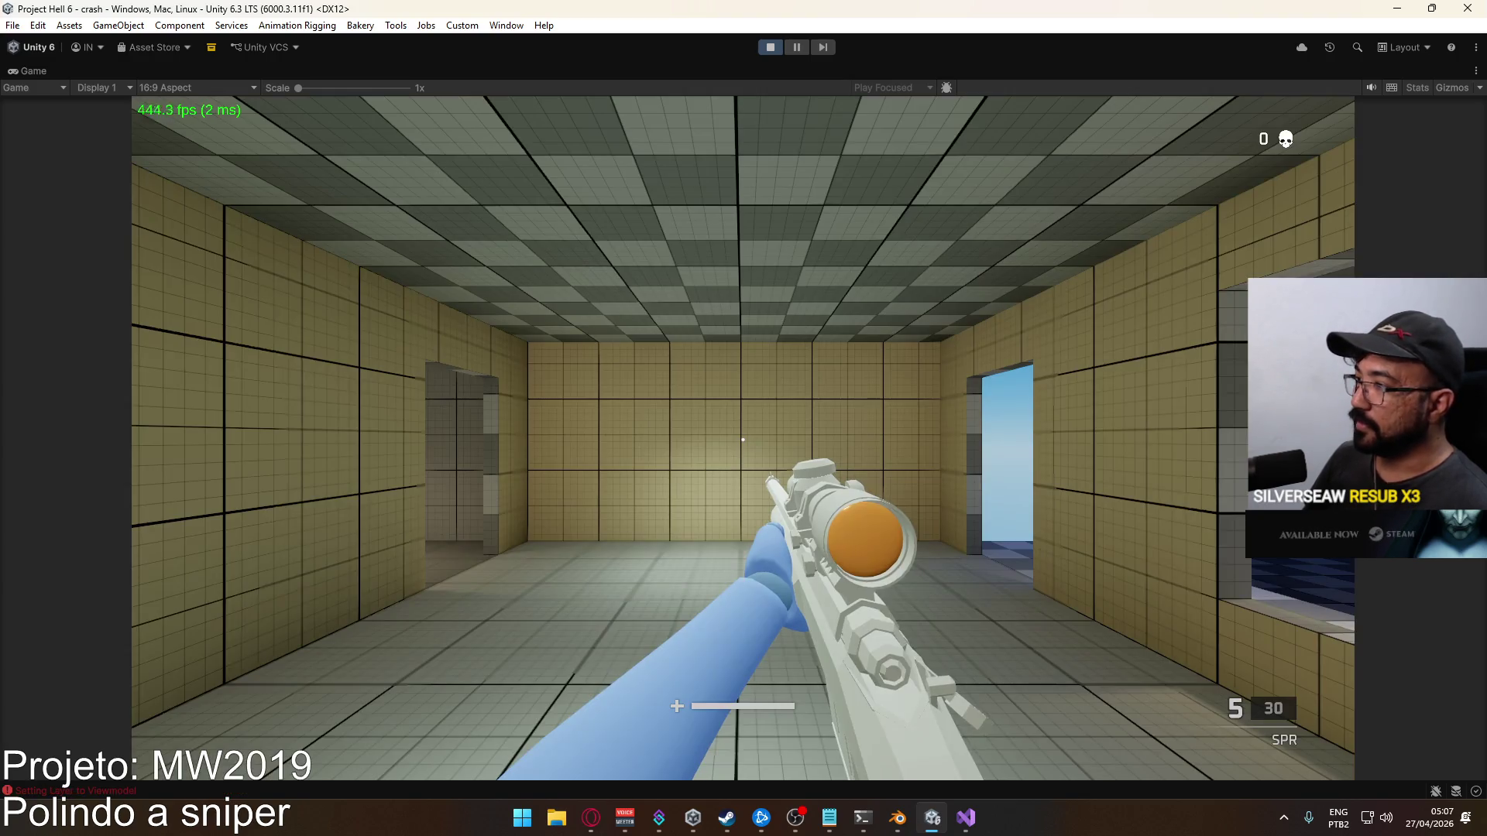
pyautogui.press('w')
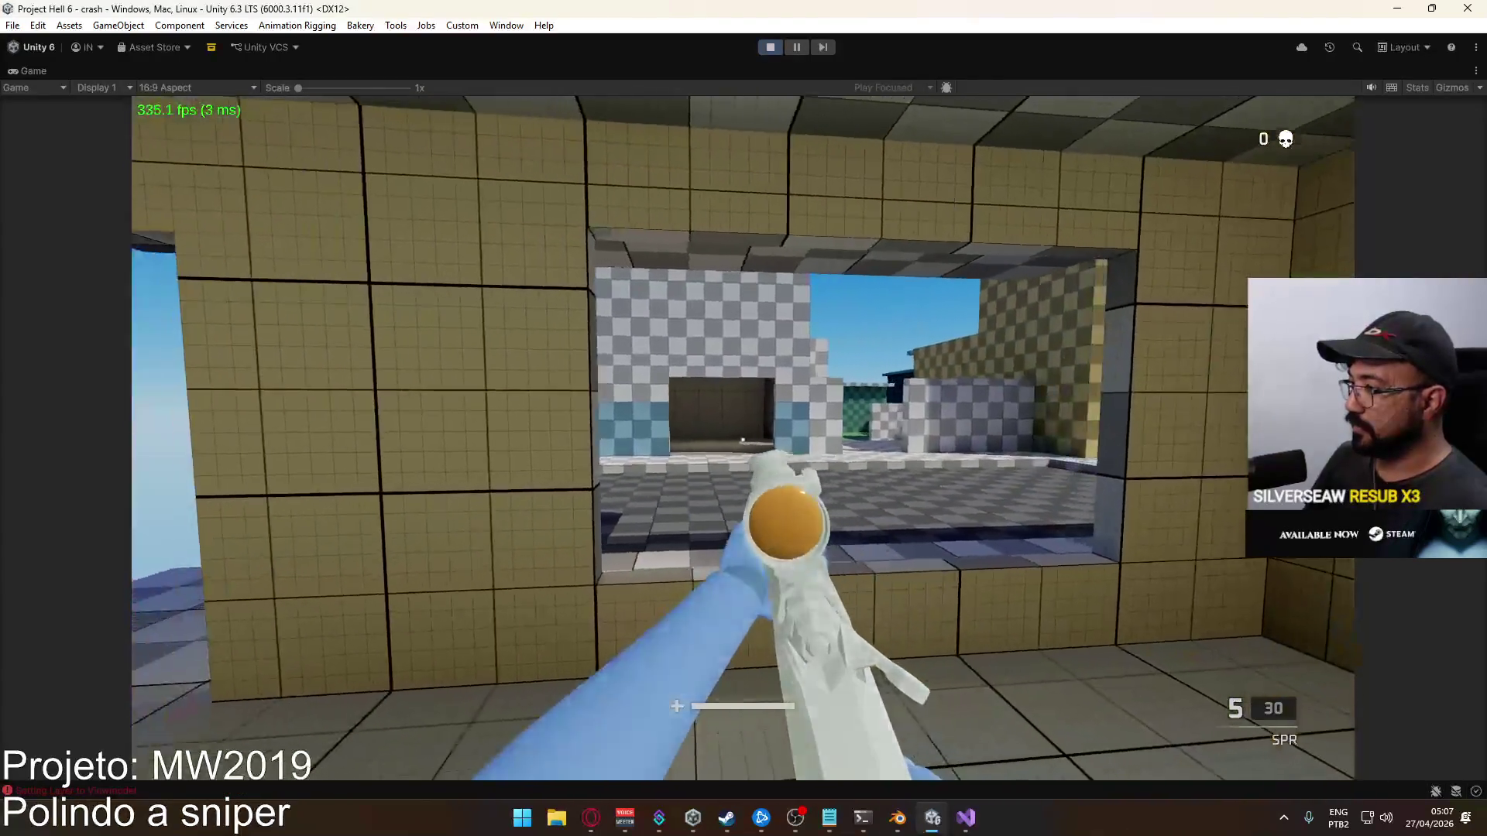
# Check the in-game settings, scope in and out with the SPR, then stop play mode
pyautogui.press('Escape')
pyautogui.click(272, 635)
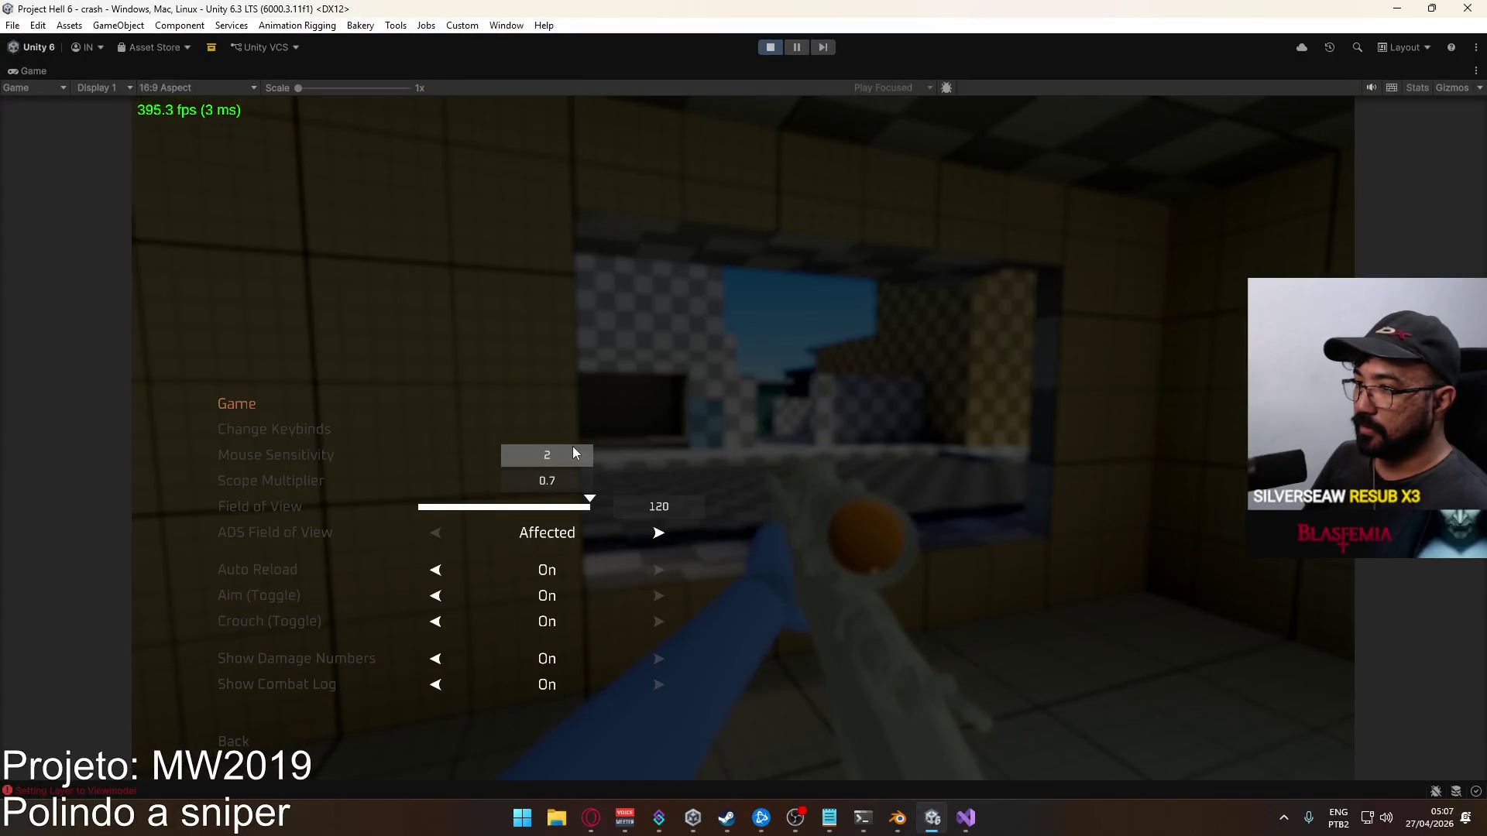
pyautogui.press('Escape')
pyautogui.press('Escape')
pyautogui.rightClick(759, 460)
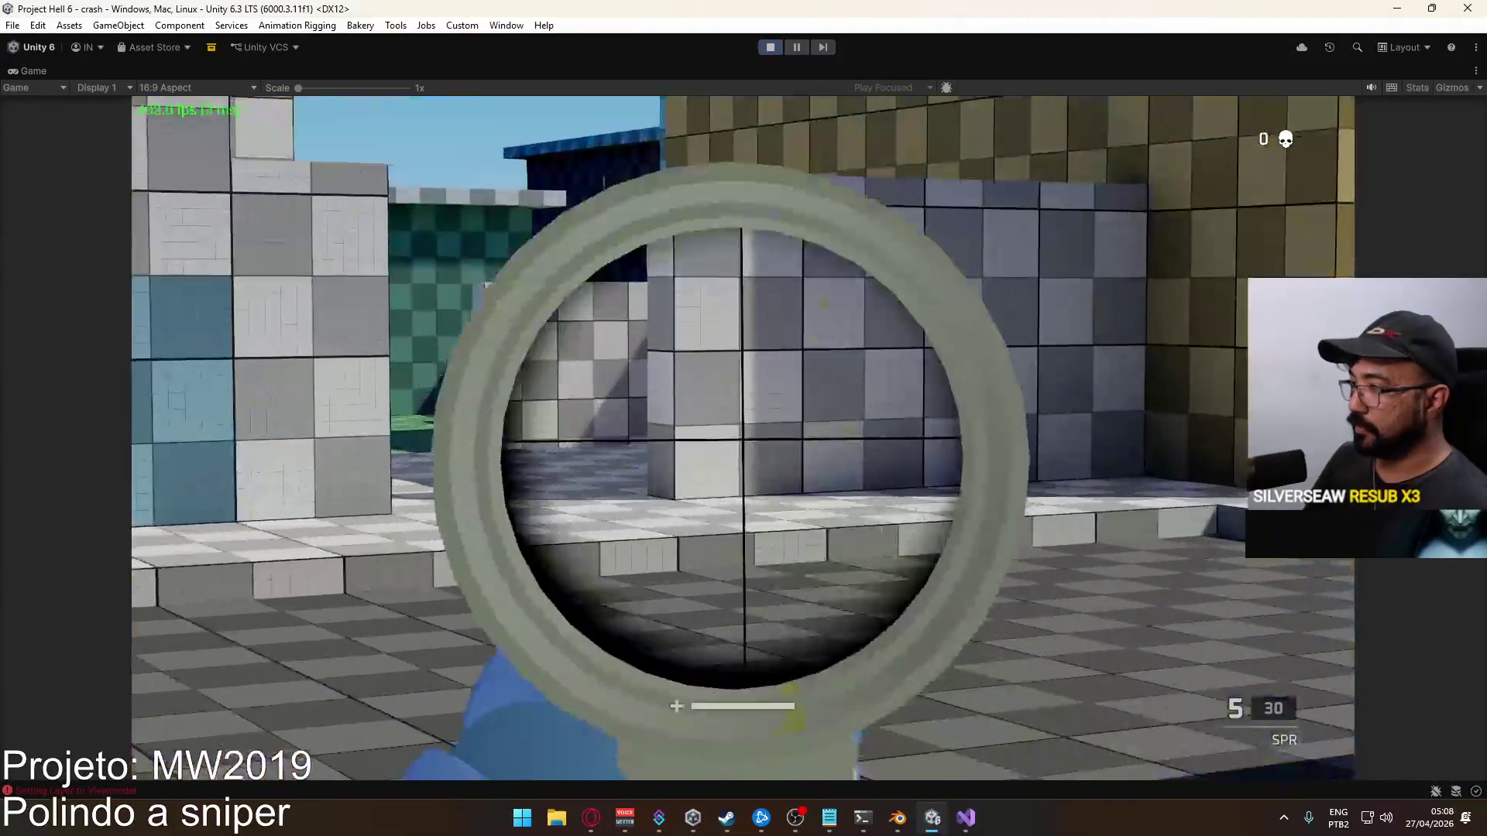
pyautogui.rightClick(759, 460)
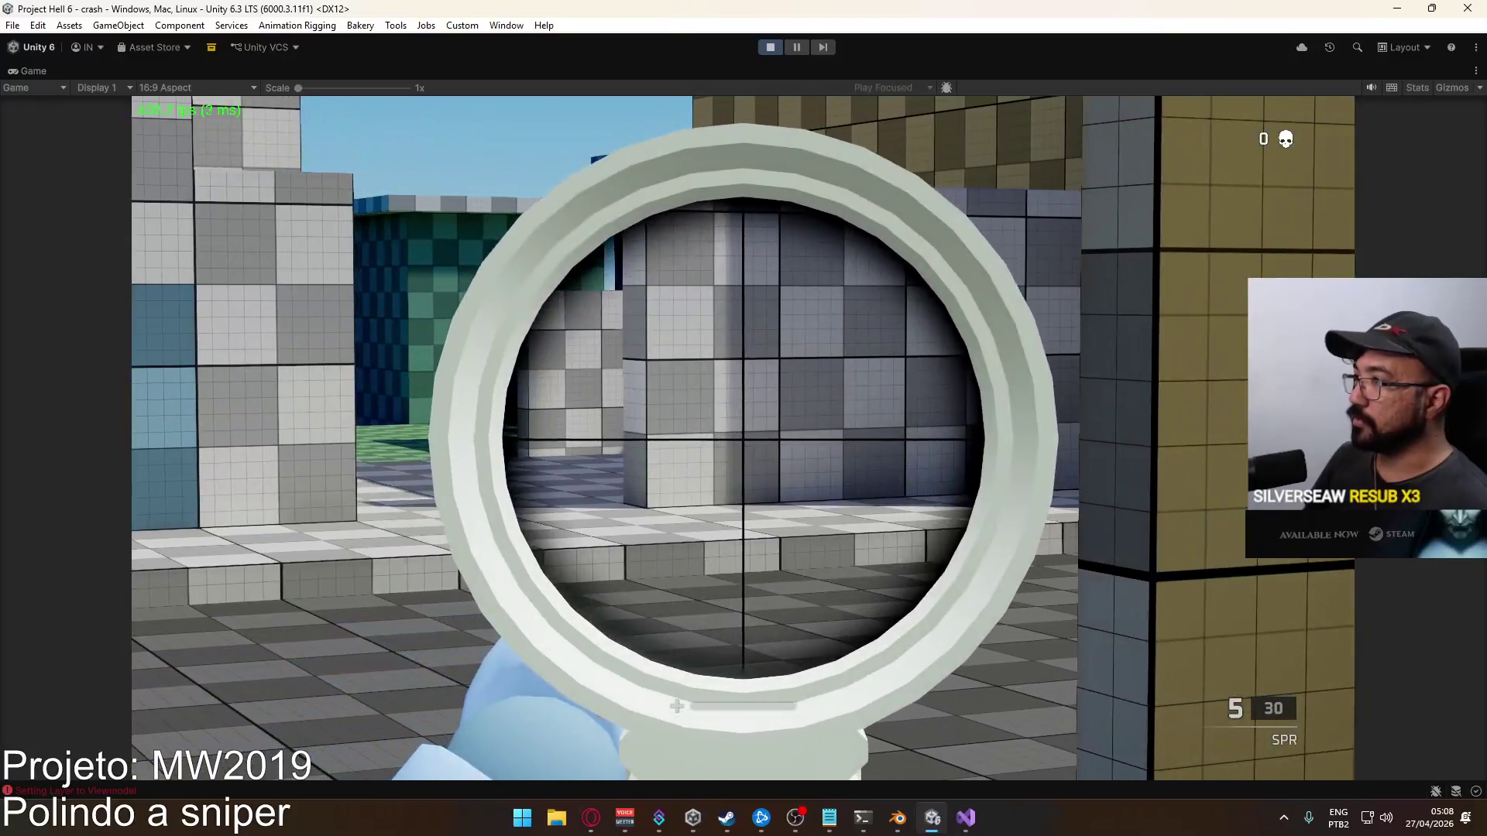
pyautogui.rightClick(744, 438)
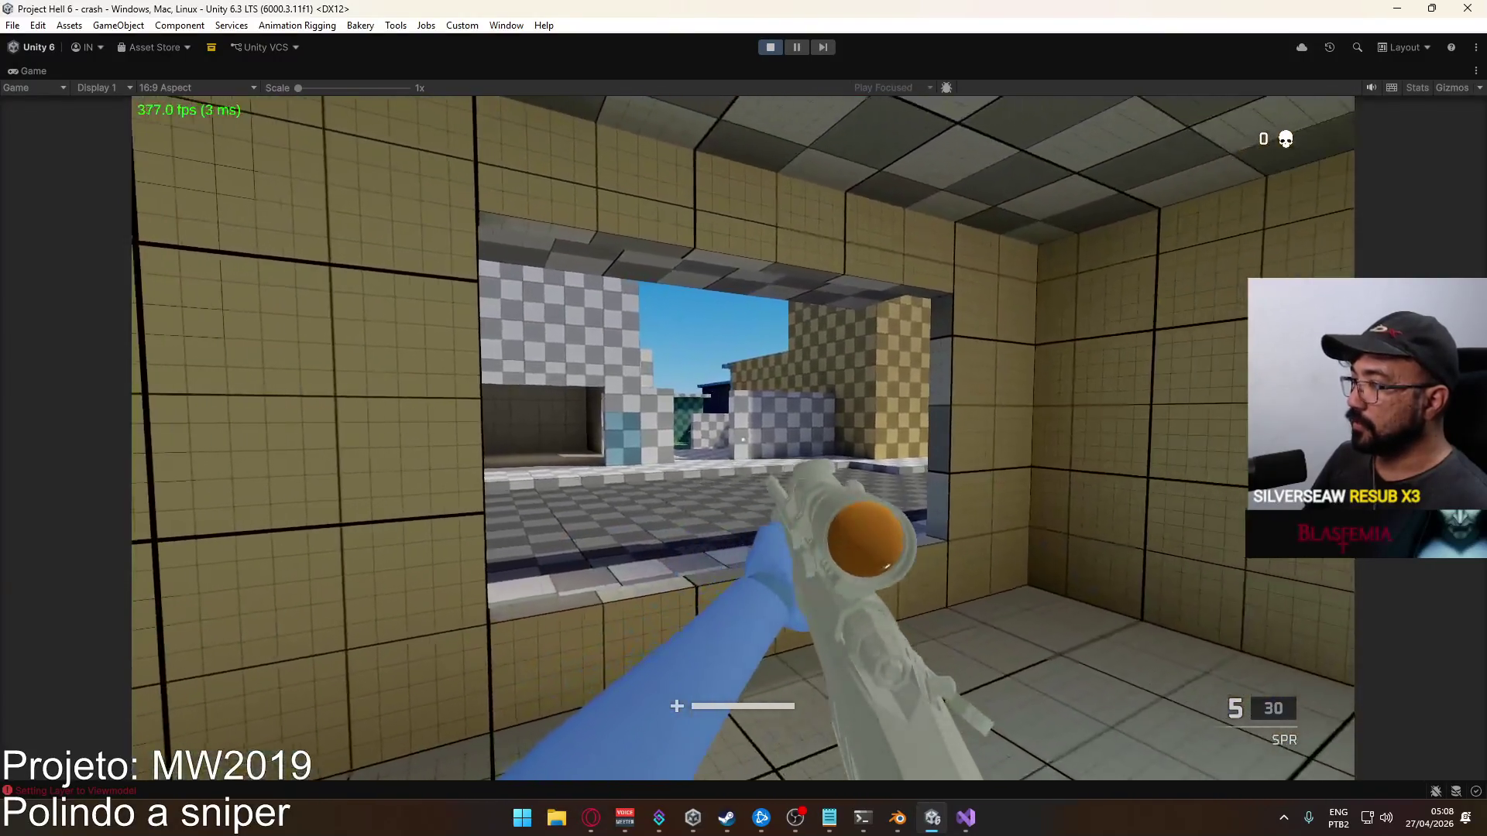
pyautogui.rightClick(744, 438)
pyautogui.press('super')
pyautogui.click(769, 46)
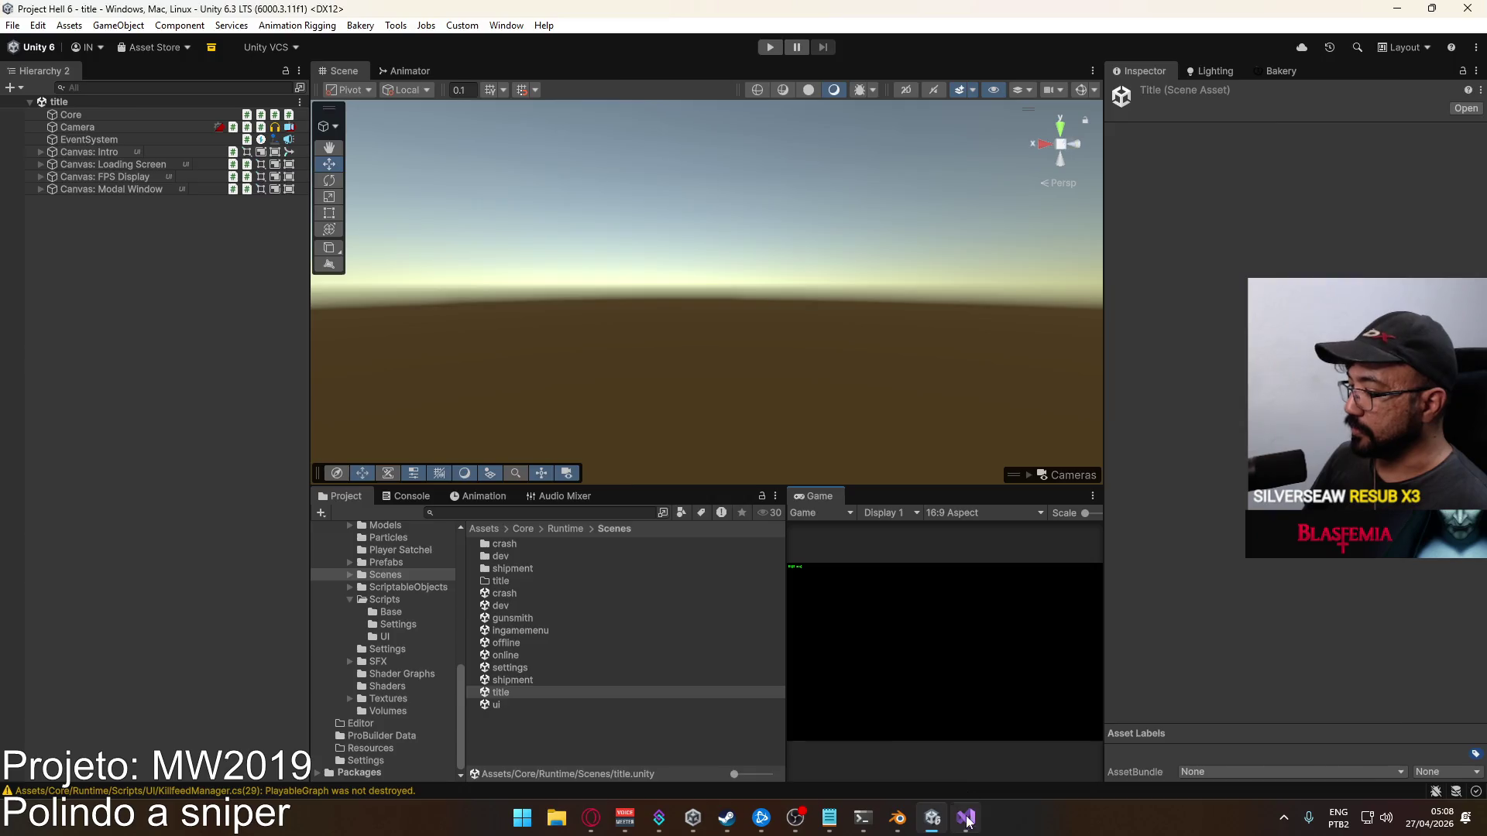
pyautogui.click(966, 821)
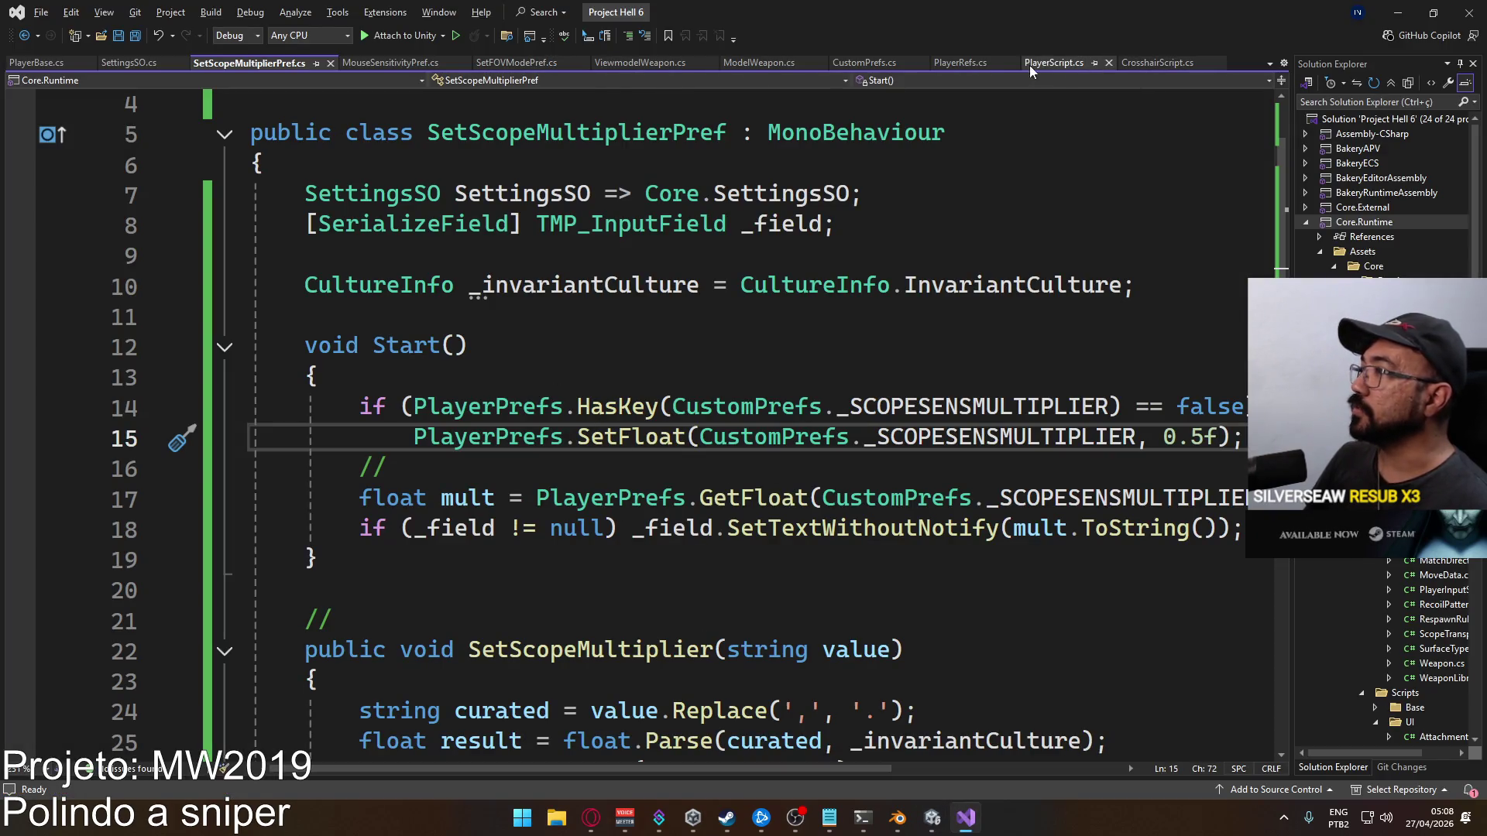
# Review the _sensMultiplier assignment in PlayerScript.cs's Update(), then return to OnLook
pyautogui.click(1053, 63)
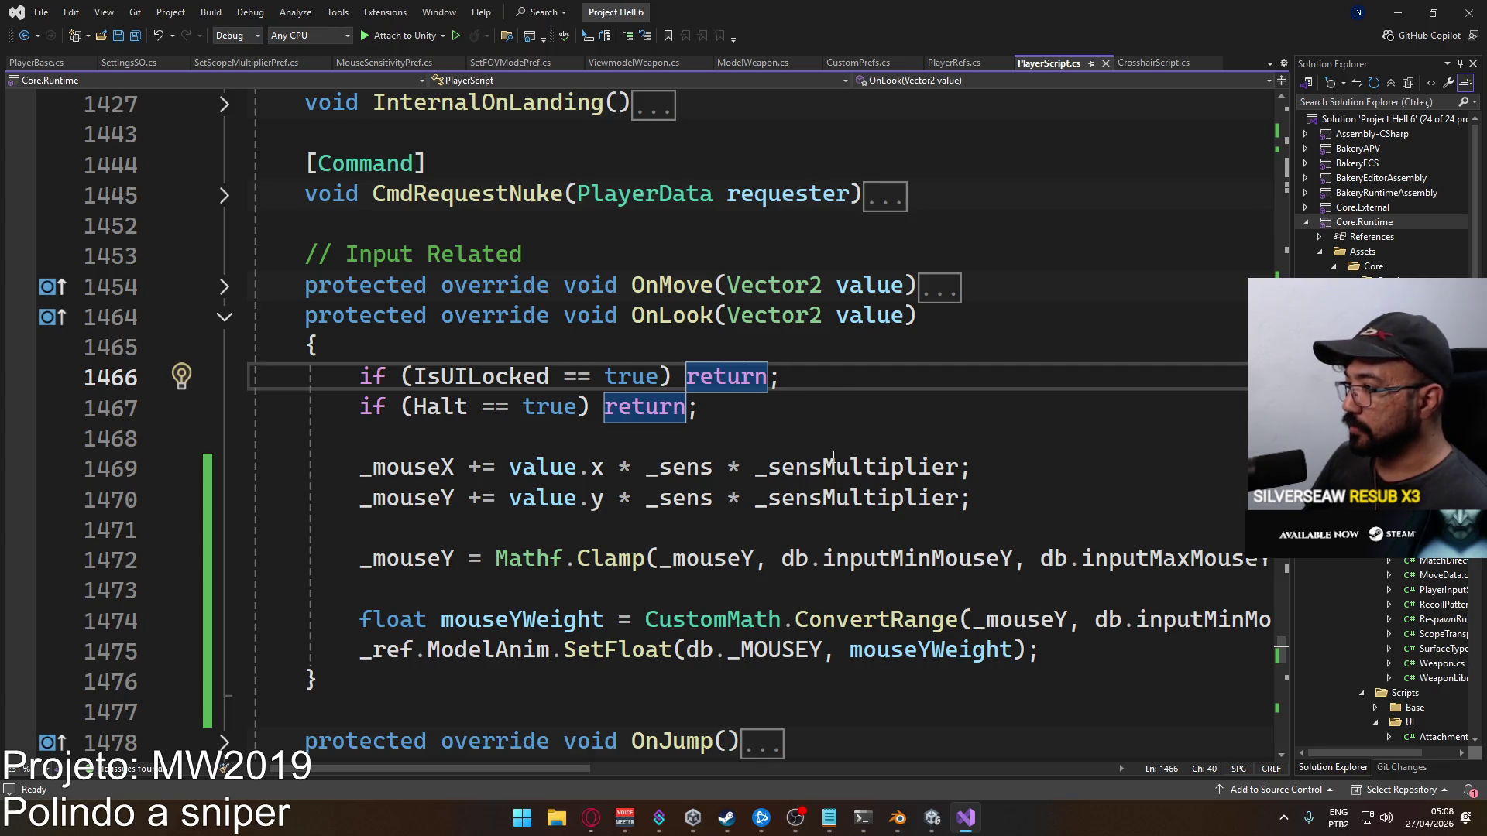
pyautogui.scroll(15, 774, 449)
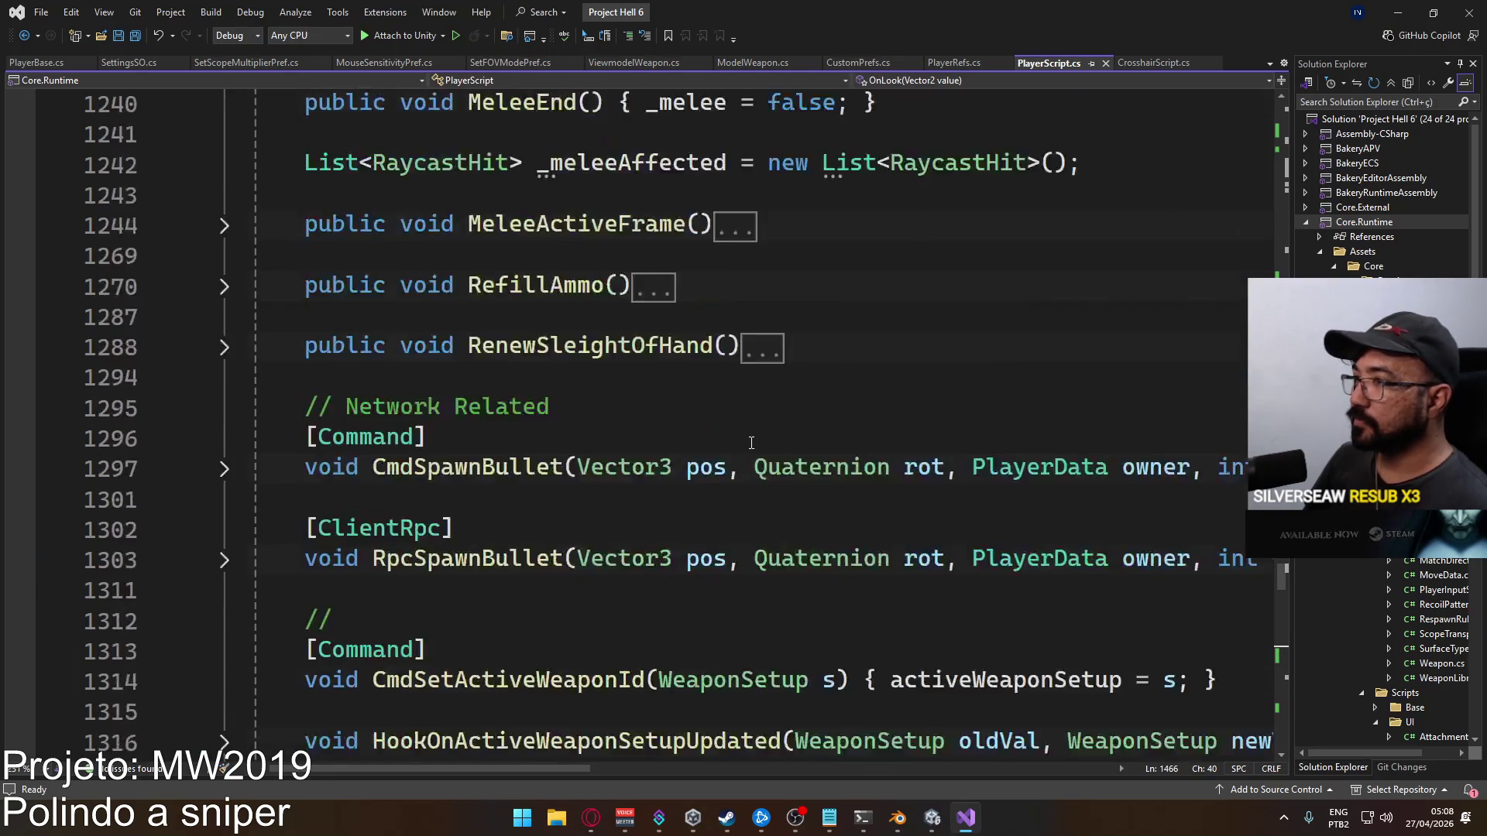
pyautogui.scroll(20, 751, 442)
pyautogui.scroll(12, 754, 438)
pyautogui.scroll(11, 736, 449)
pyautogui.scroll(16, 652, 430)
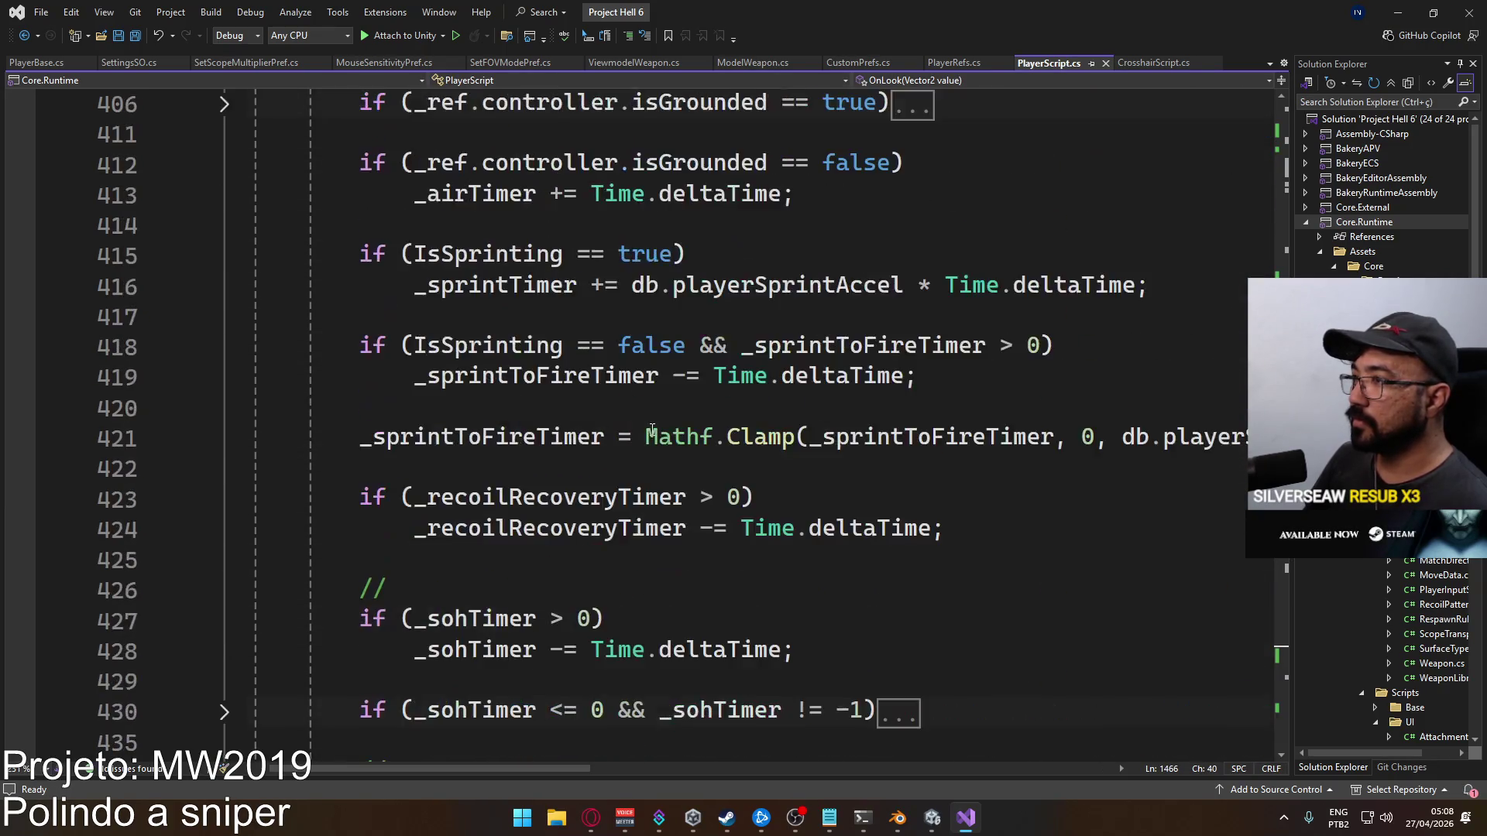
pyautogui.scroll(16, 652, 430)
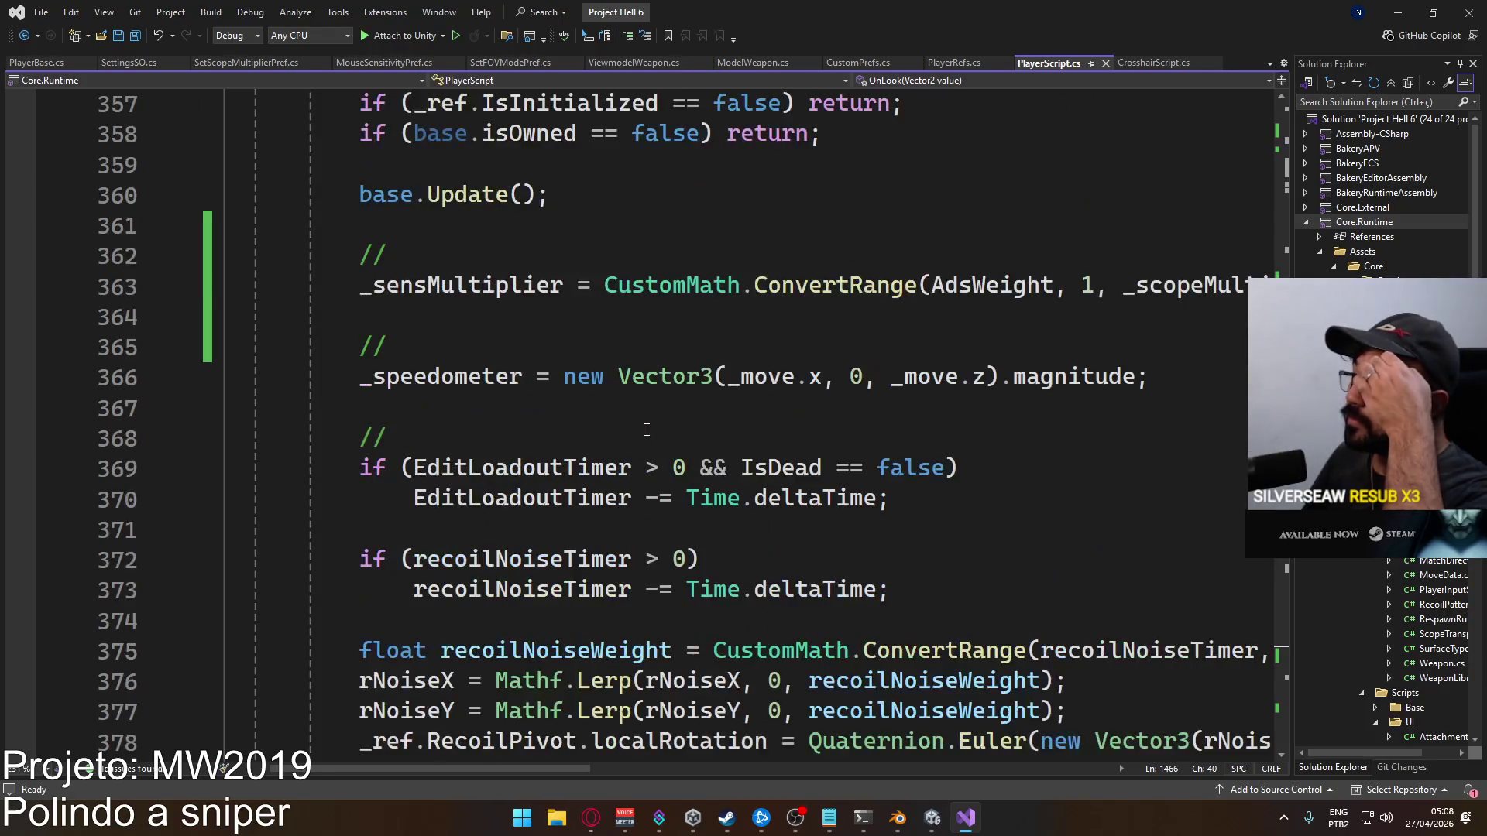
pyautogui.scroll(3, 646, 430)
pyautogui.scroll(-3, 641, 430)
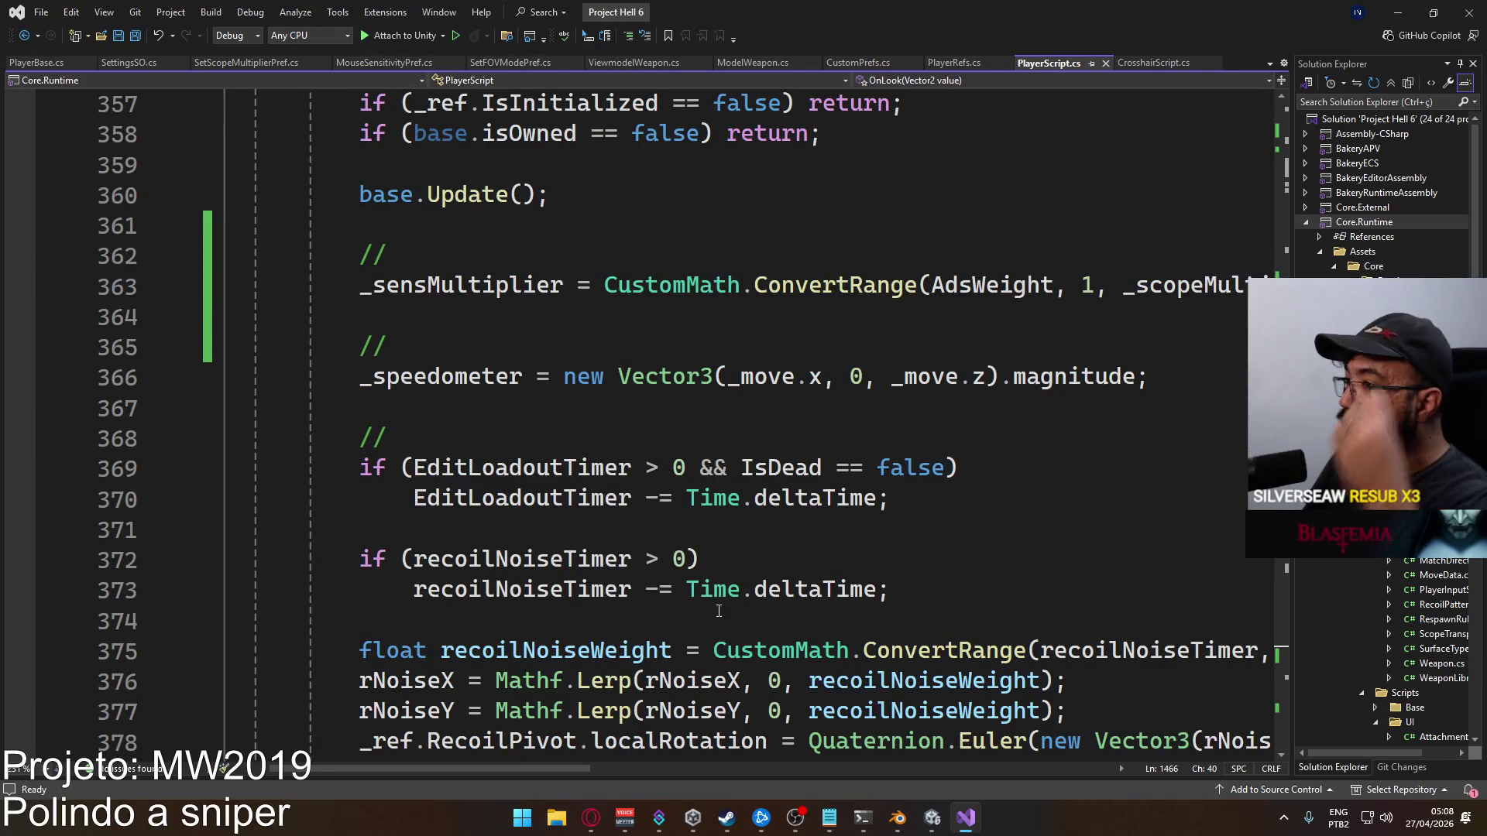
pyautogui.moveTo(565, 769)
pyautogui.mouseDown()
pyautogui.moveTo(662, 764)
pyautogui.moveTo(640, 759)
pyautogui.mouseUp()
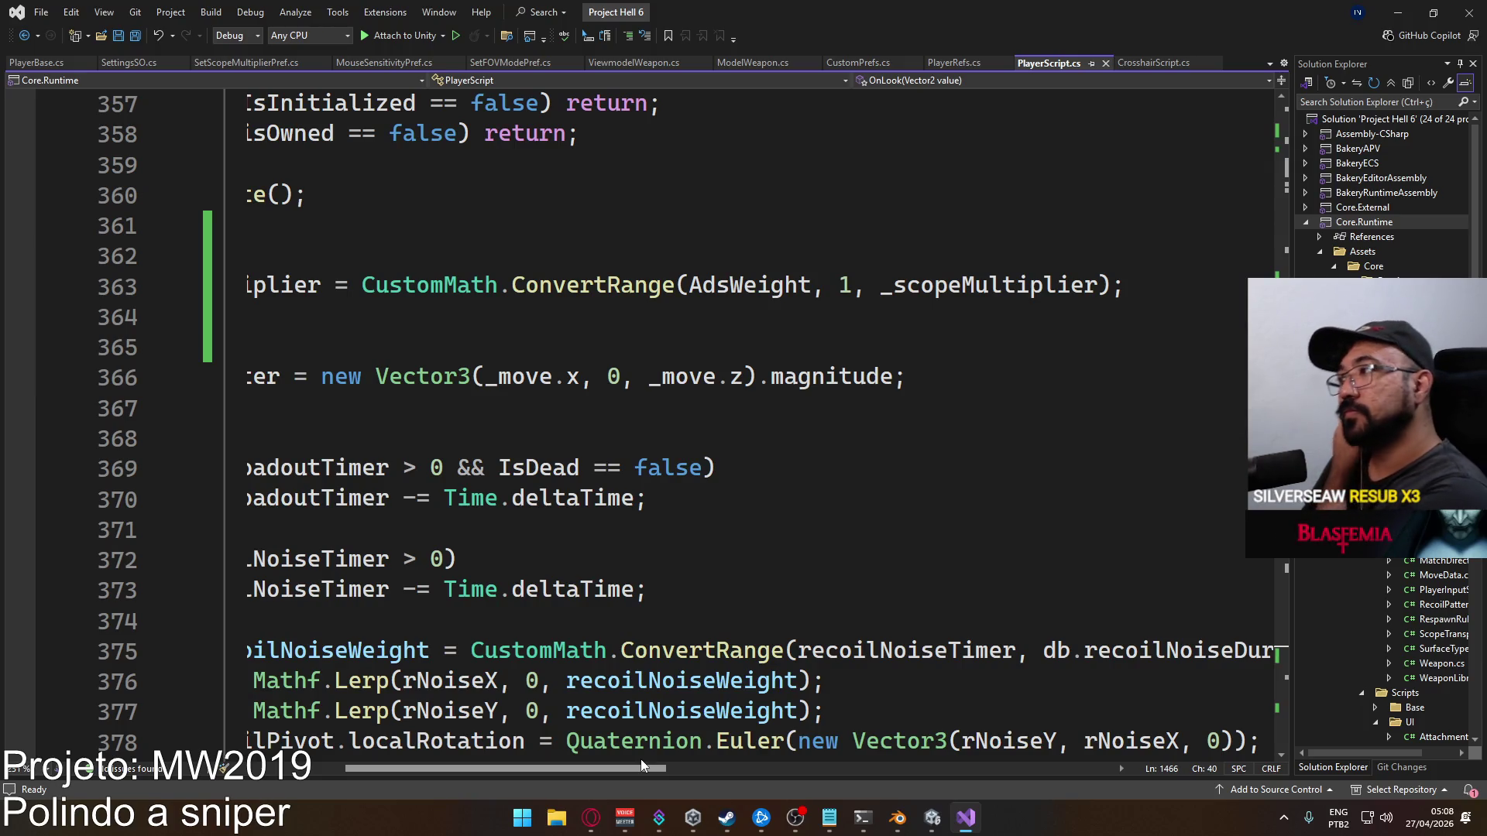
pyautogui.moveTo(639, 759); pyautogui.dragTo(568, 759)
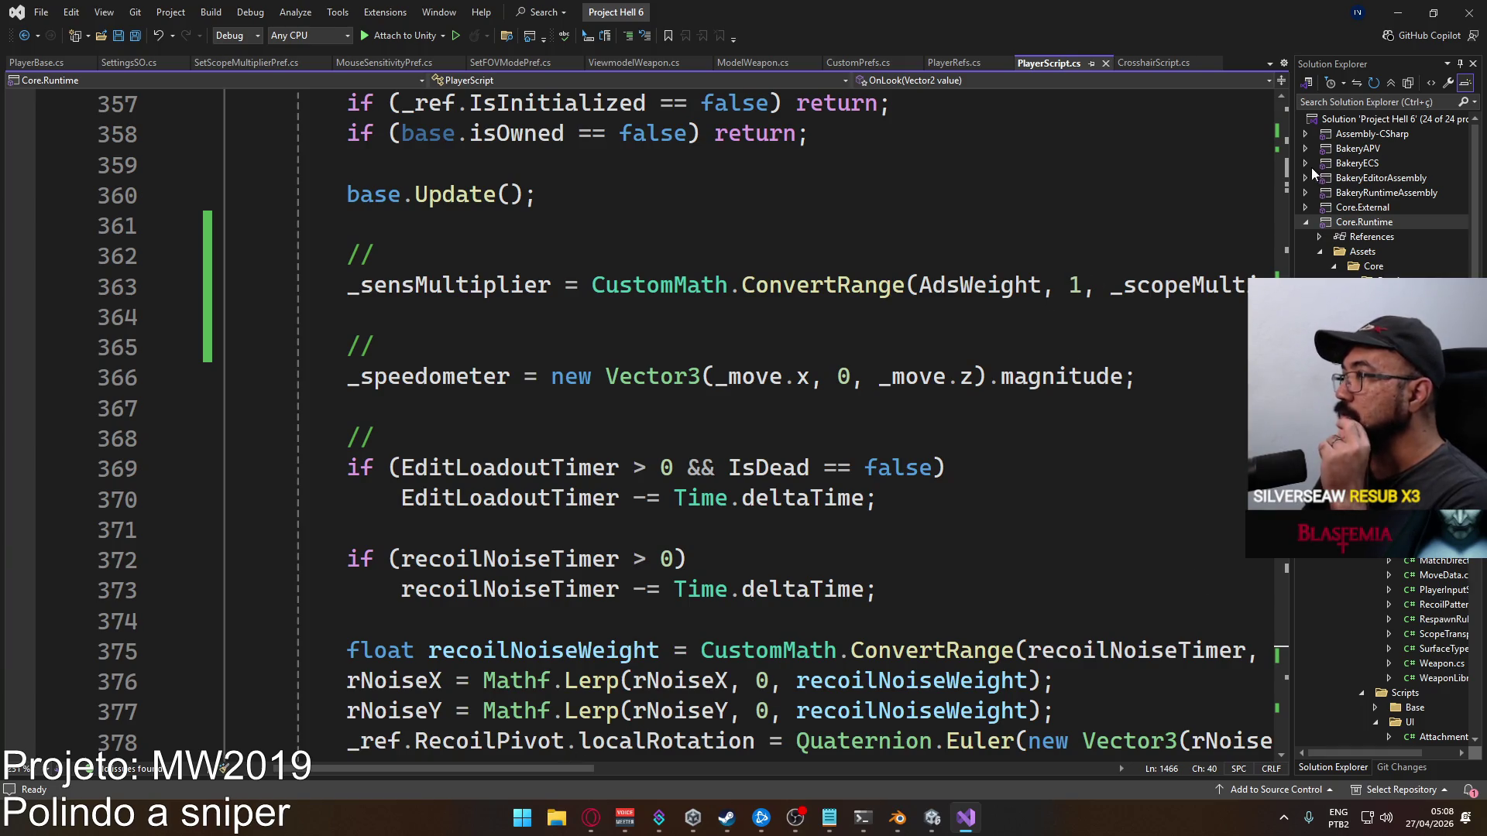
pyautogui.moveTo(1282, 178)
pyautogui.mouseDown()
pyautogui.moveTo(1283, 722)
pyautogui.moveTo(1271, 657)
pyautogui.mouseUp()
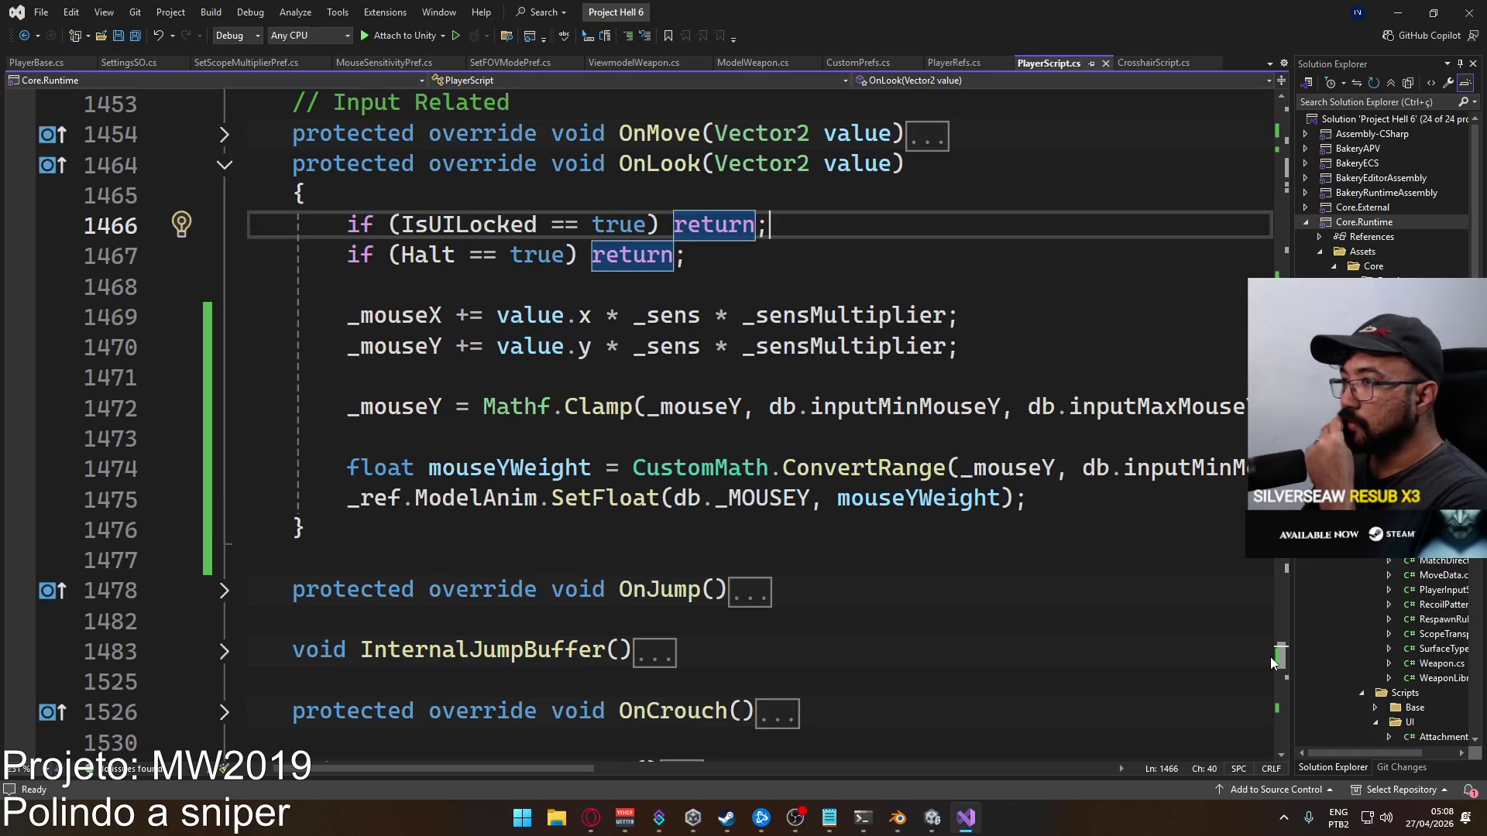
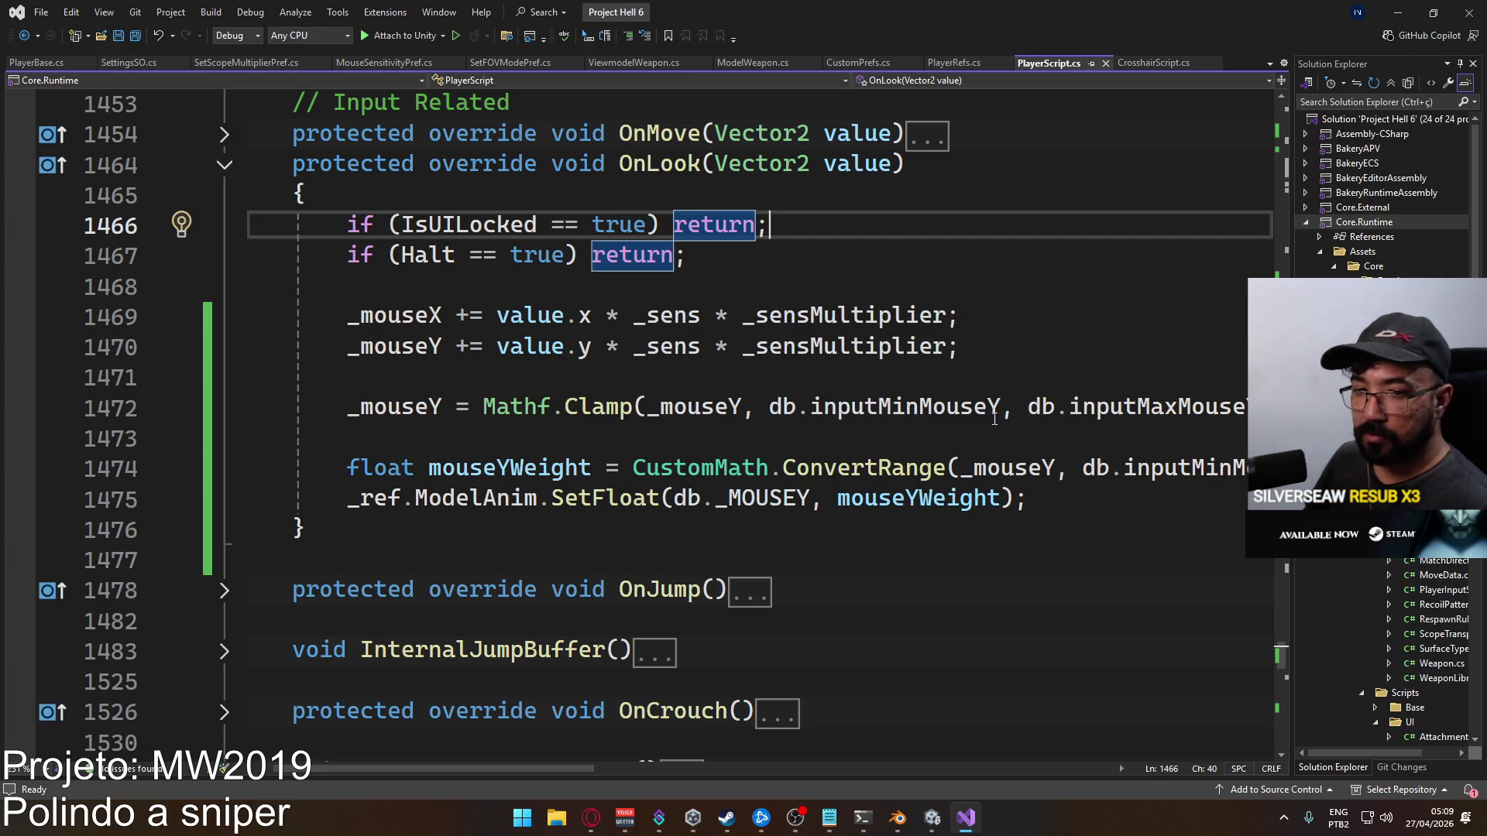
# Scroll PlayerScript to the Update method's ConvertRange(AdsWeight, 1, _scopeMultiplier) line 363
pyautogui.moveTo(1281, 653); pyautogui.dragTo(1255, 157)
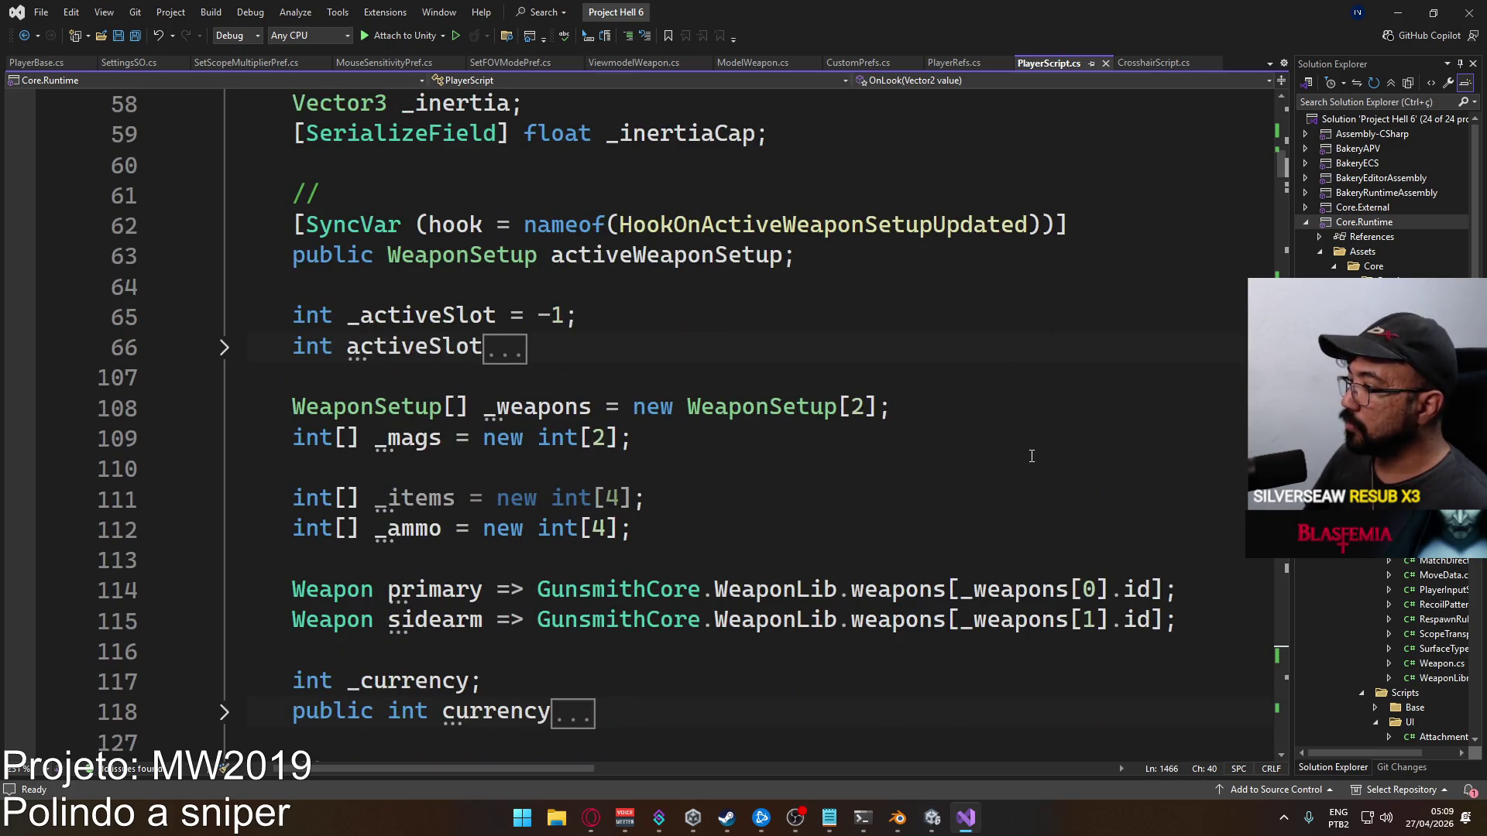
pyautogui.scroll(12, 1032, 456)
pyautogui.scroll(-3, 1044, 454)
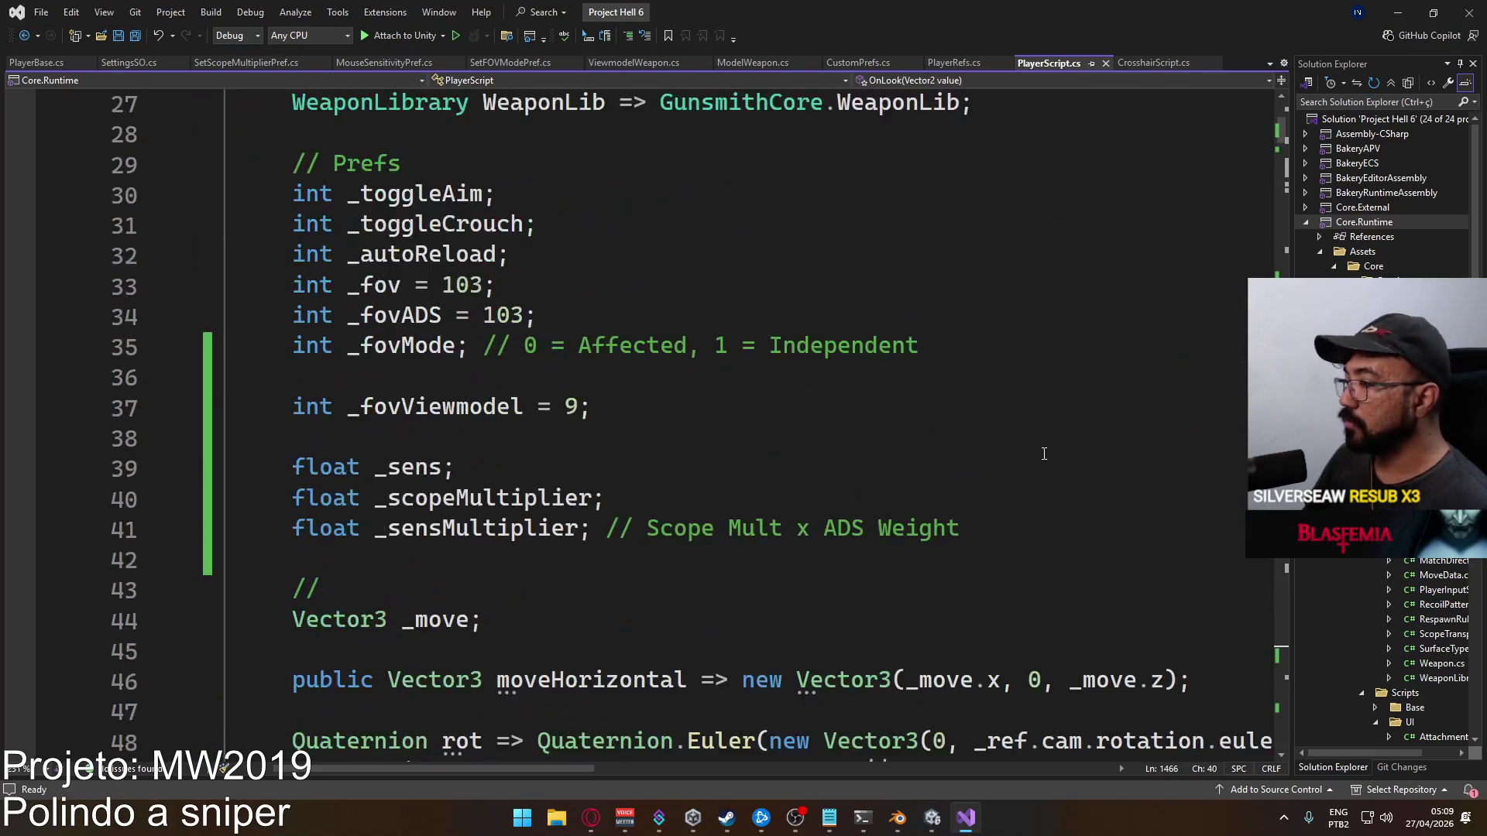
pyautogui.scroll(-20, 1044, 454)
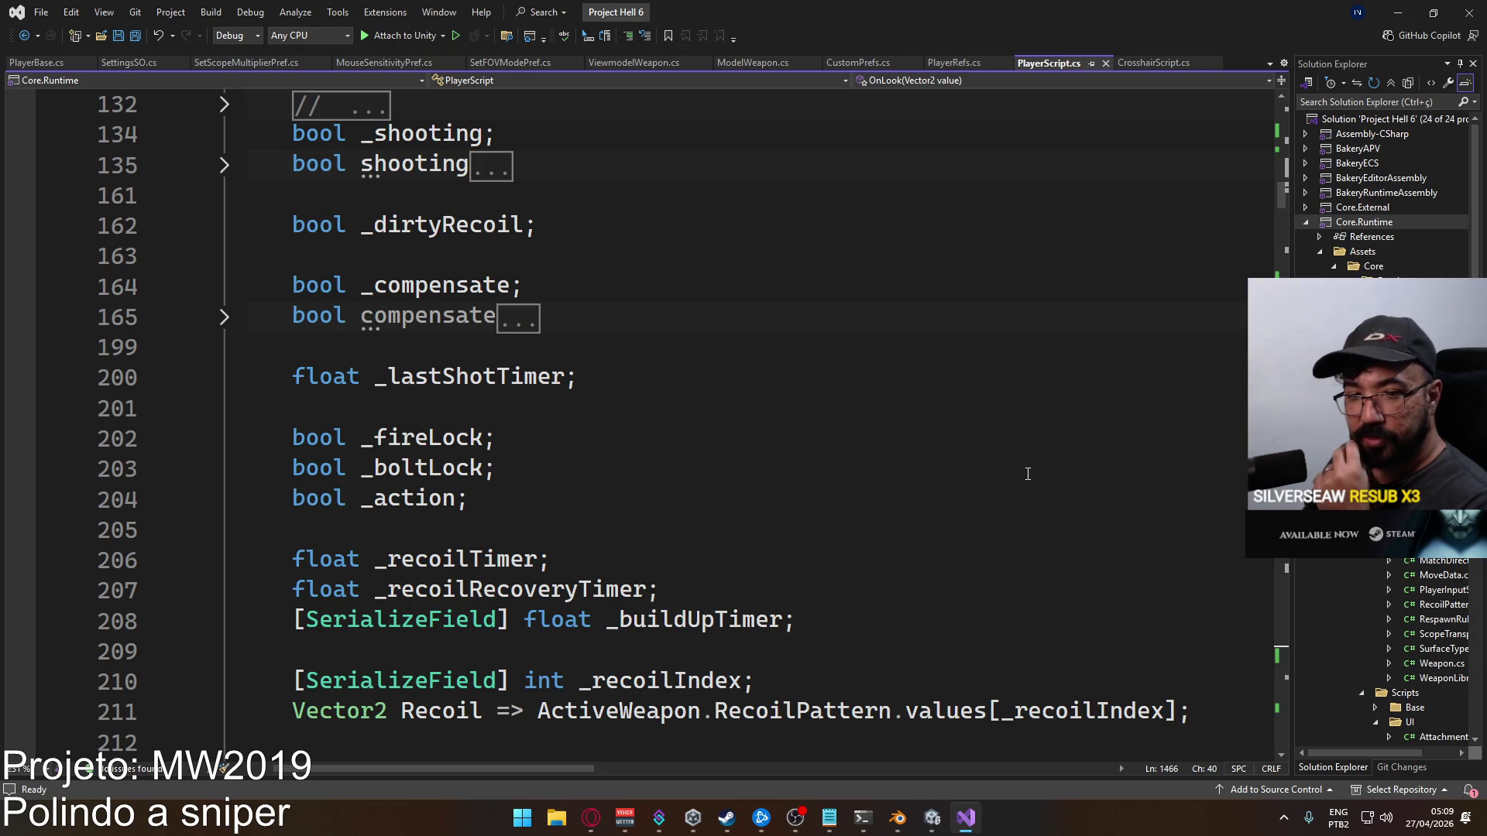
pyautogui.scroll(-20, 1019, 477)
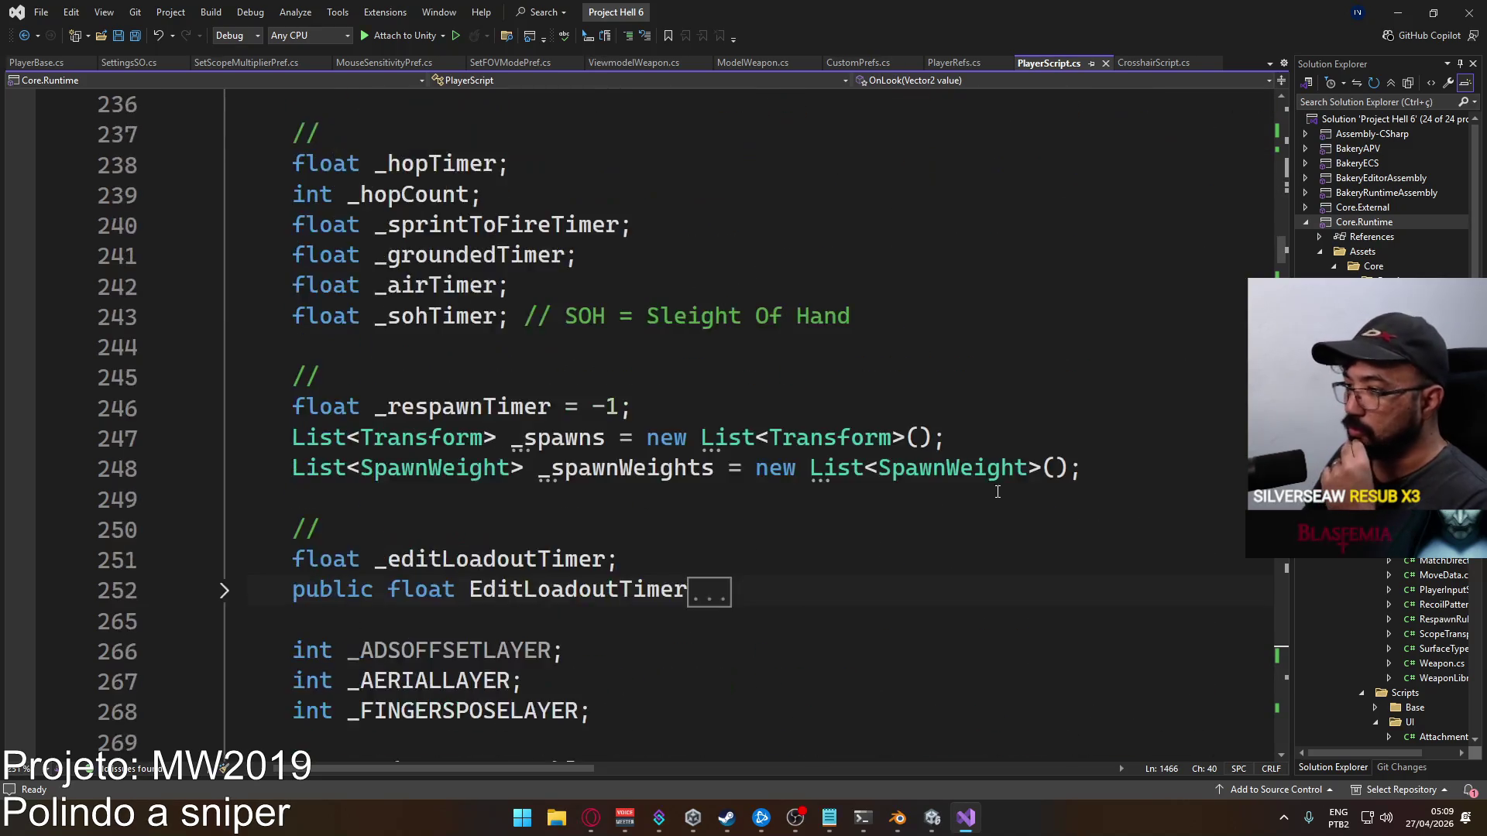
pyautogui.scroll(-8, 995, 494)
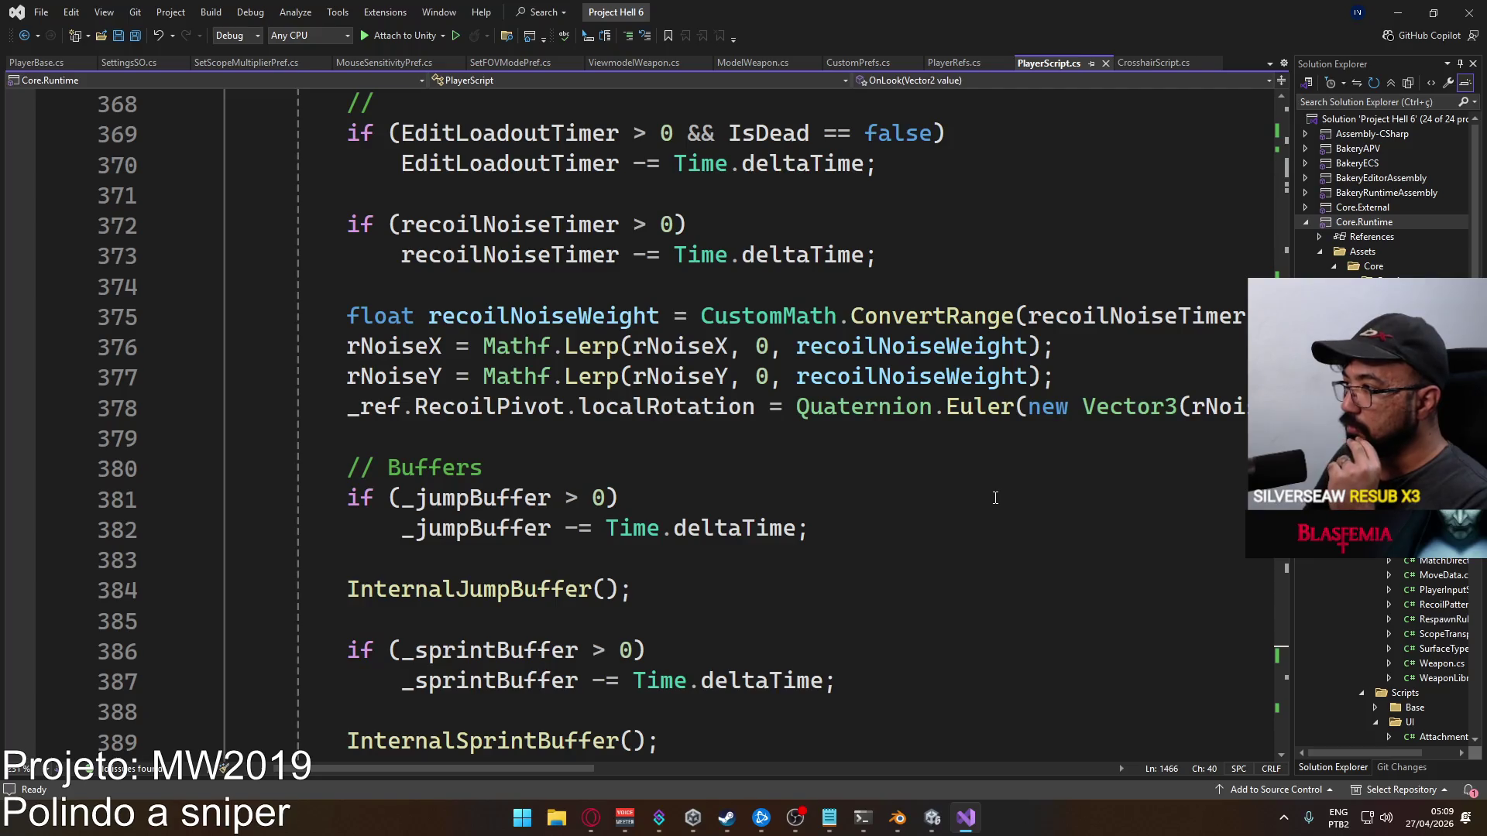
pyautogui.scroll(1, 995, 498)
pyautogui.scroll(-9, 990, 502)
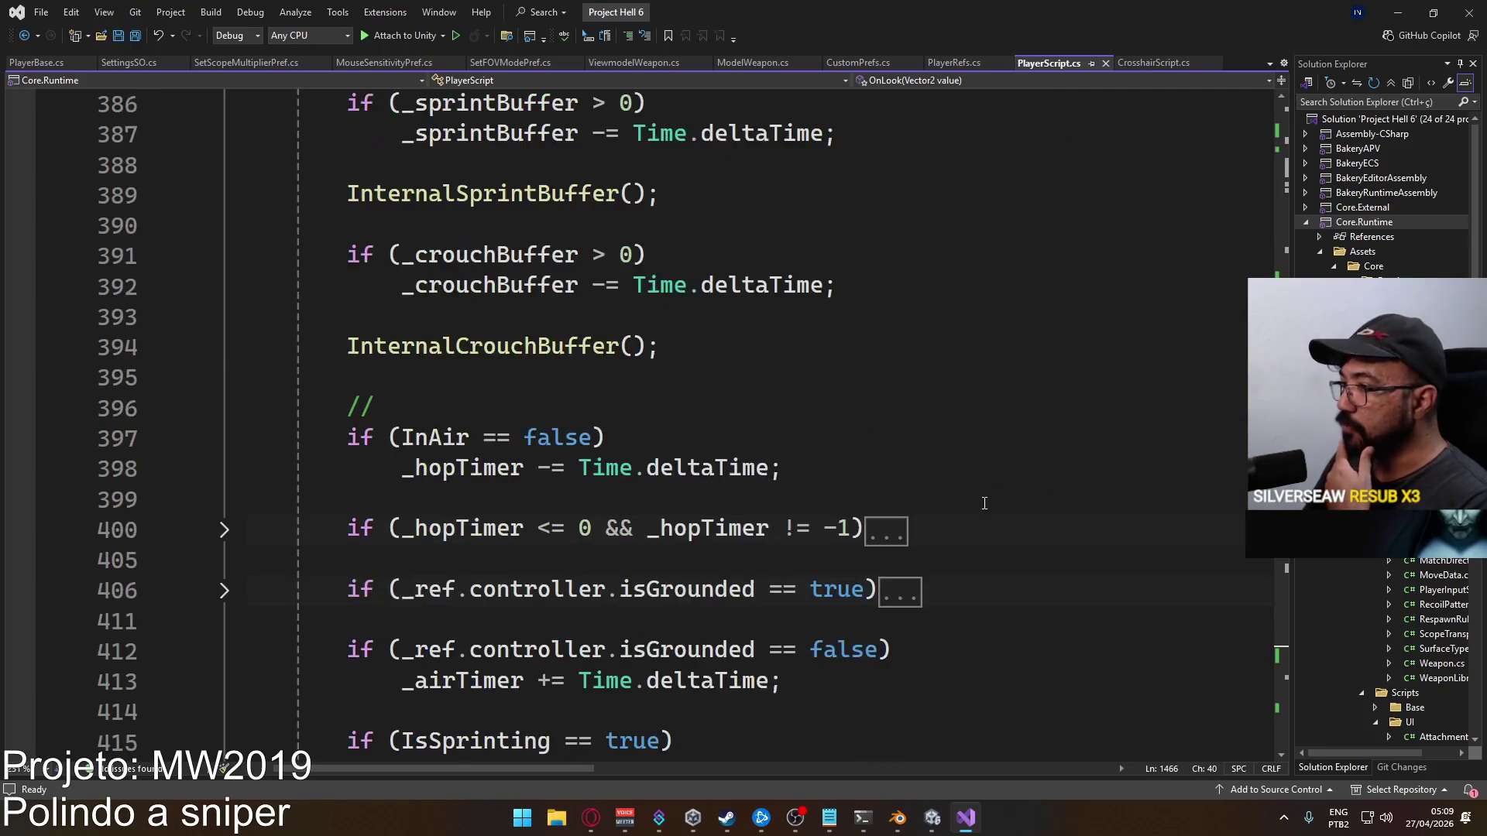
pyautogui.scroll(11, 984, 504)
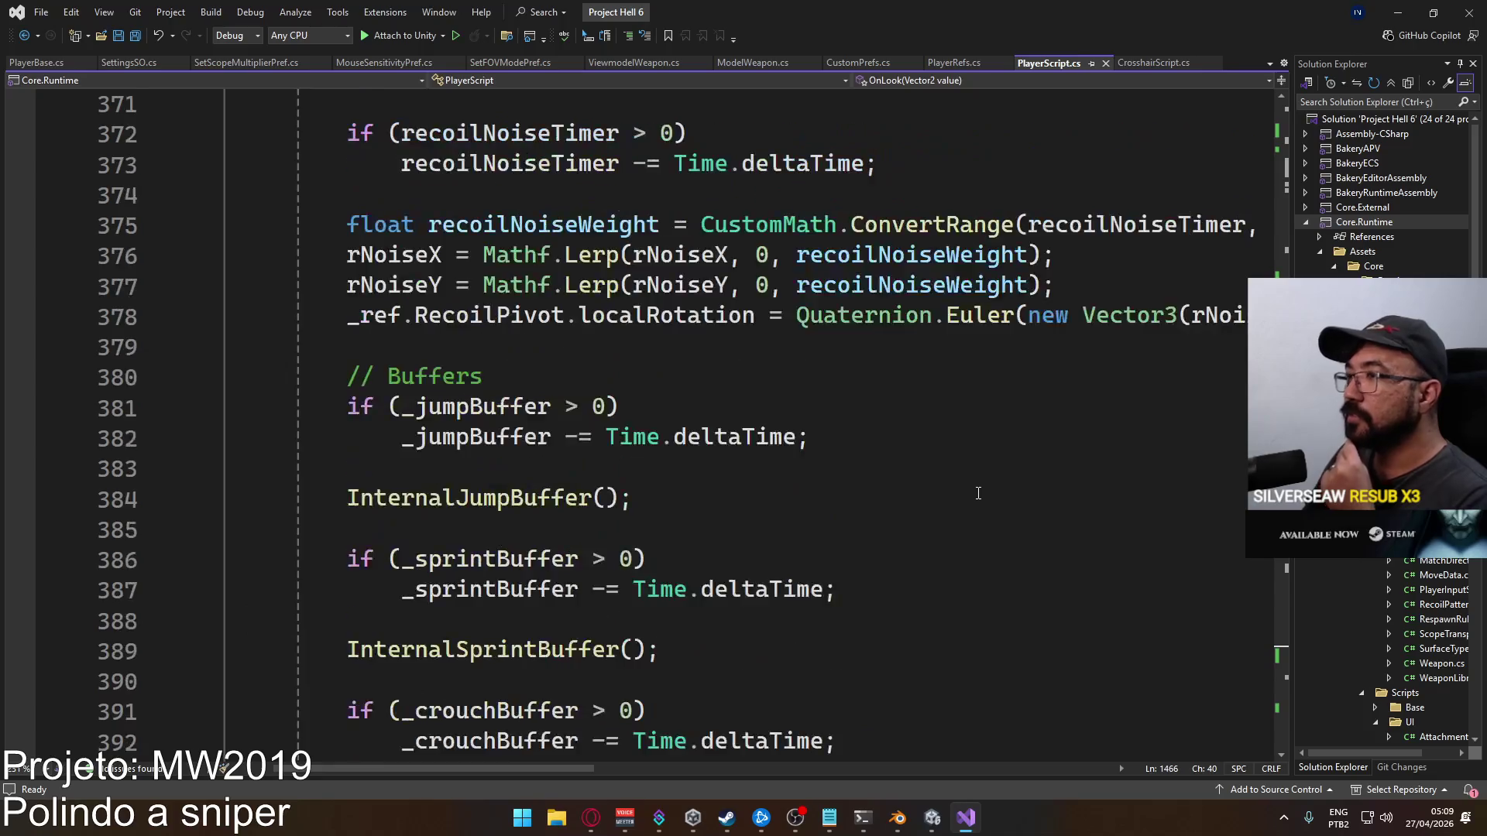
pyautogui.scroll(2, 958, 484)
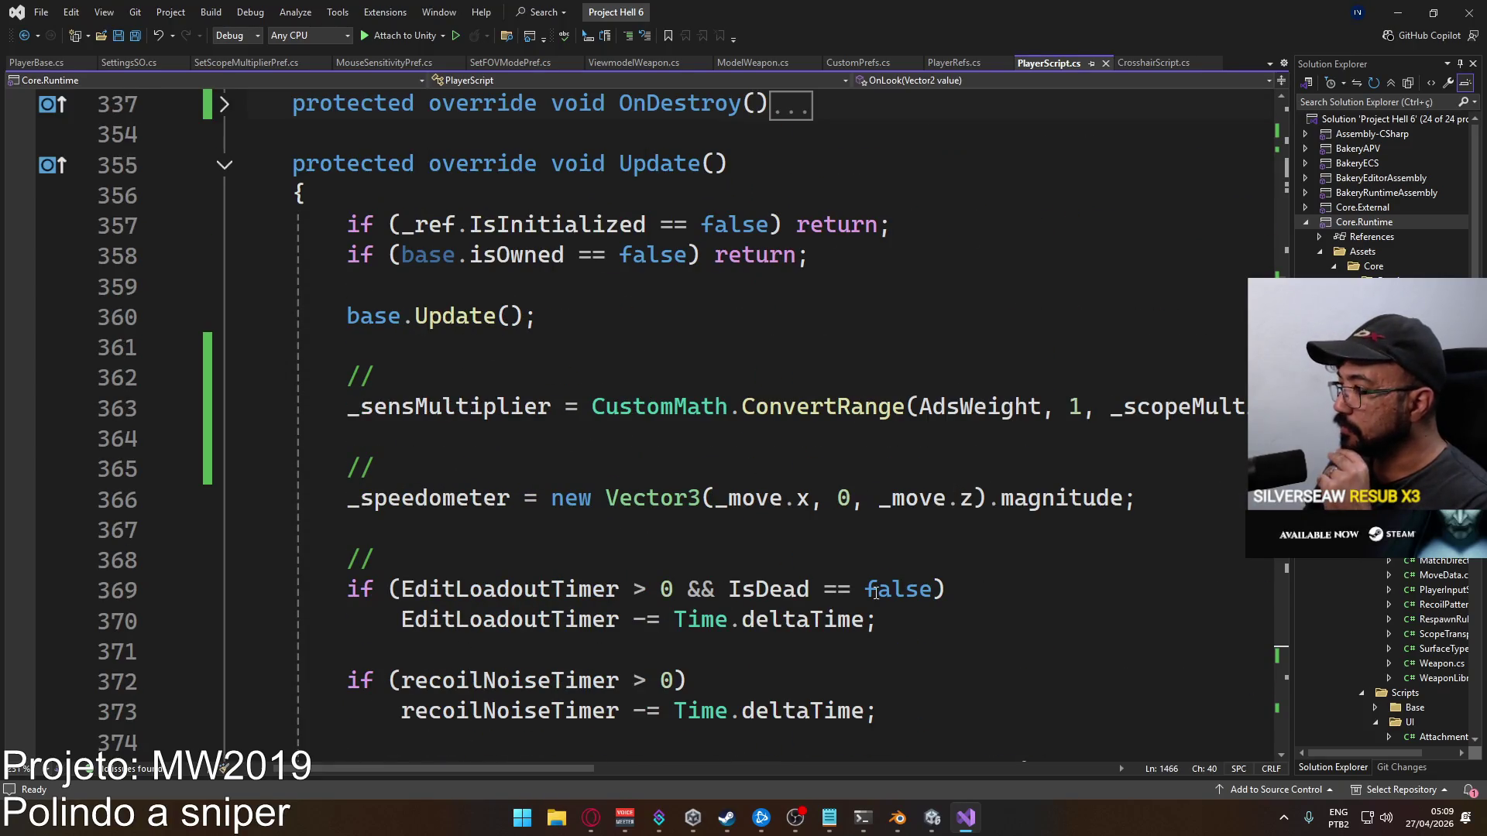
pyautogui.moveTo(549, 775)
pyautogui.mouseDown()
pyautogui.moveTo(639, 750)
pyautogui.moveTo(601, 746)
pyautogui.moveTo(647, 748)
pyautogui.moveTo(625, 747)
pyautogui.mouseUp()
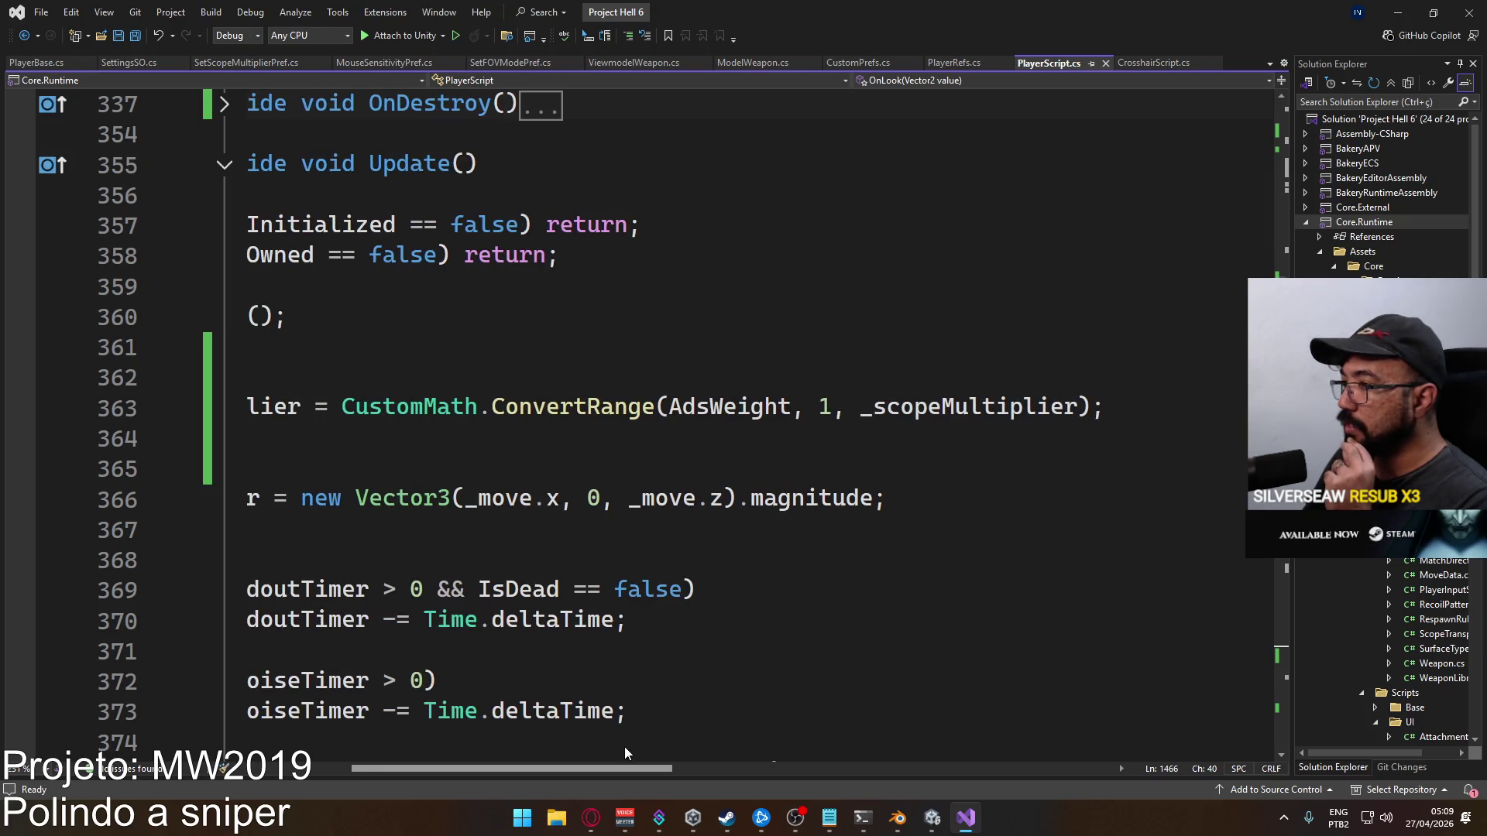
# Insert '0, 1,' after AdsWeight on line 363, save PlayerScript.cs and return to Unity
pyautogui.click(813, 411)
pyautogui.write('0, 1,')
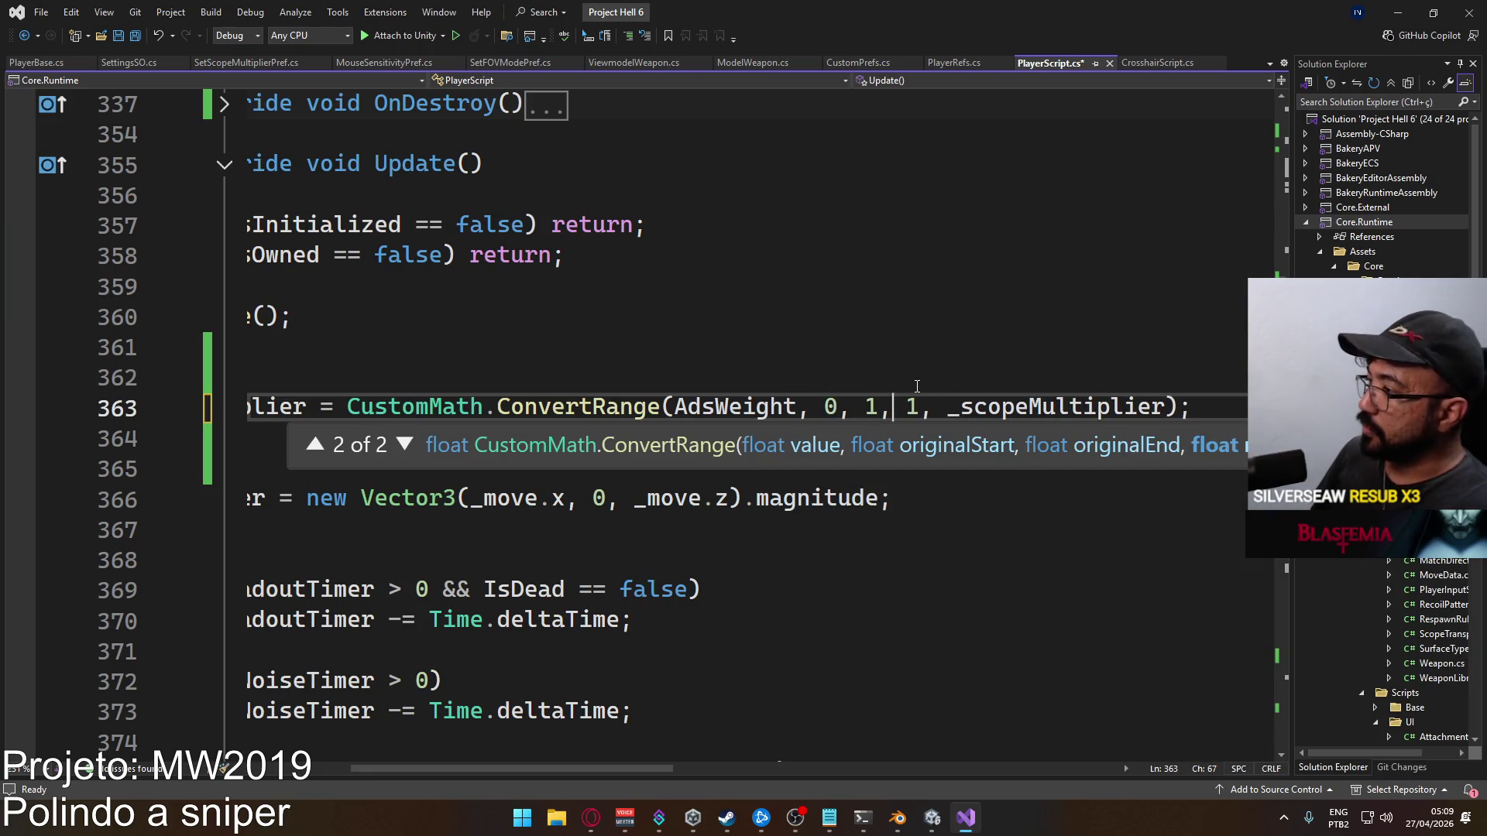
pyautogui.hotkey('ctrl', 's')
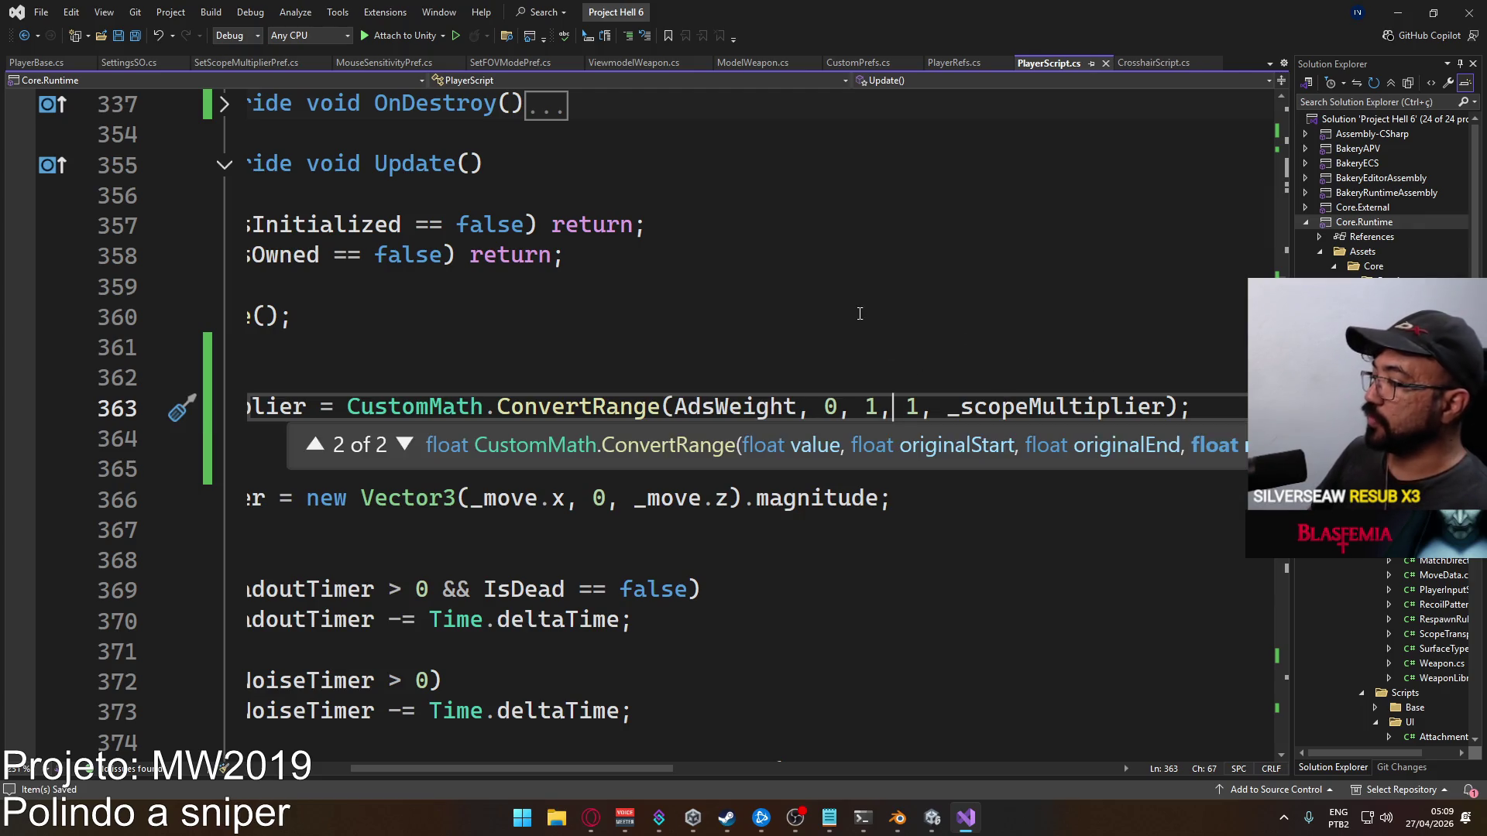
pyautogui.hotkey('alt', 'Tab')
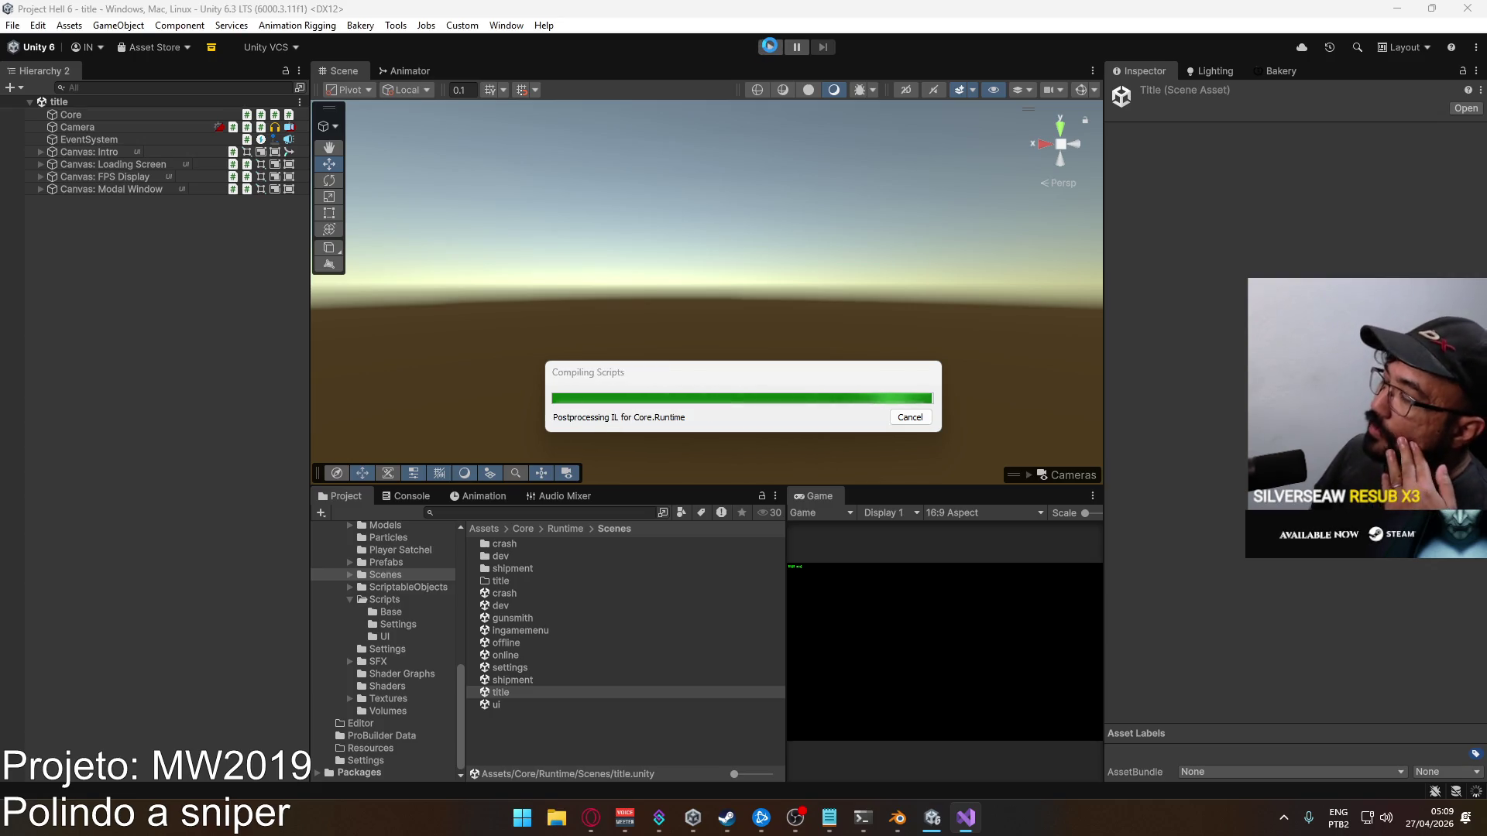
# Enter Play mode and load the crash map from the game's menu
pyautogui.click(769, 48)
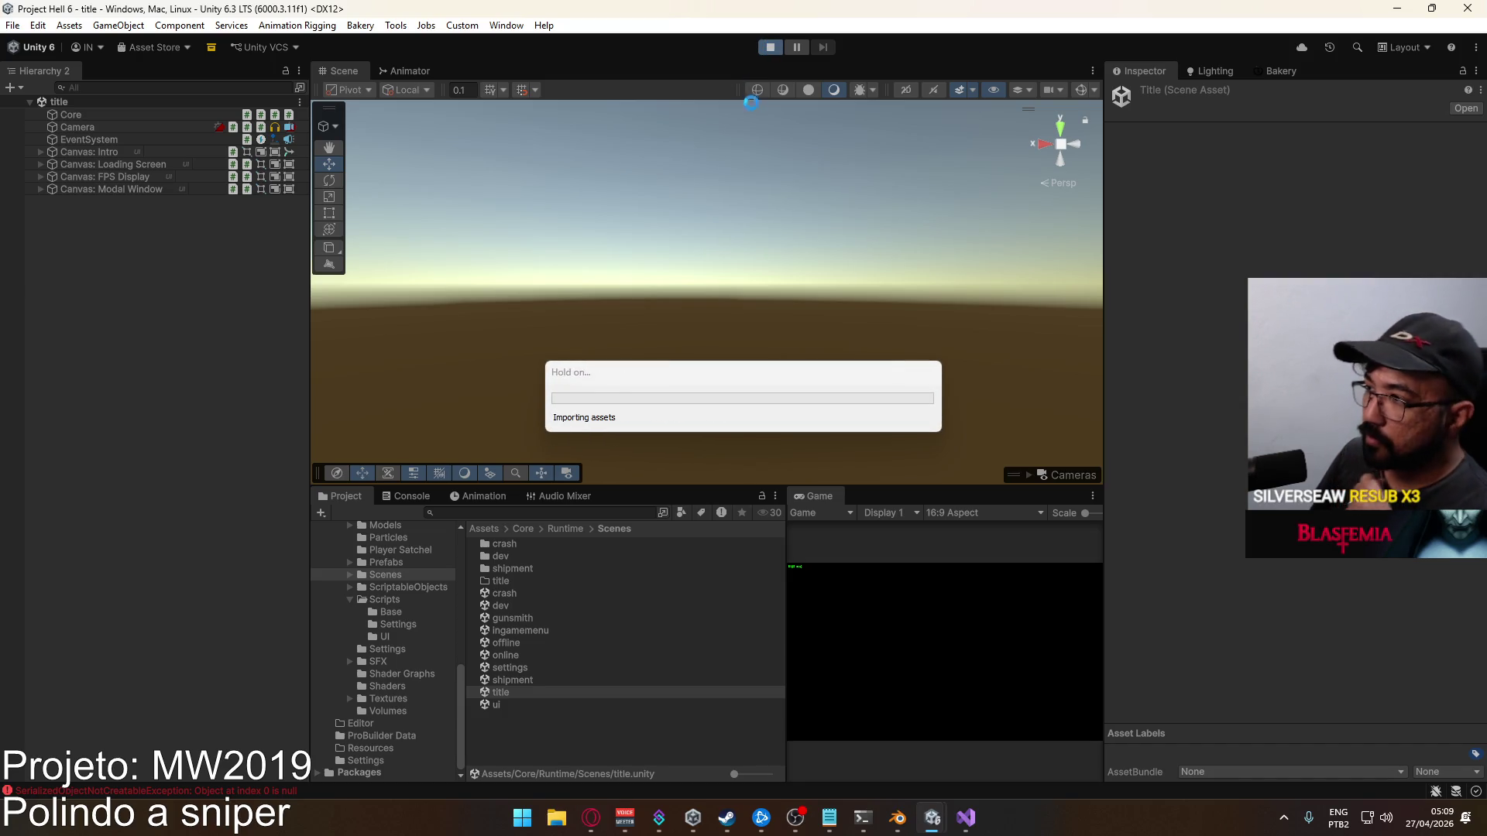
pyautogui.click(966, 817)
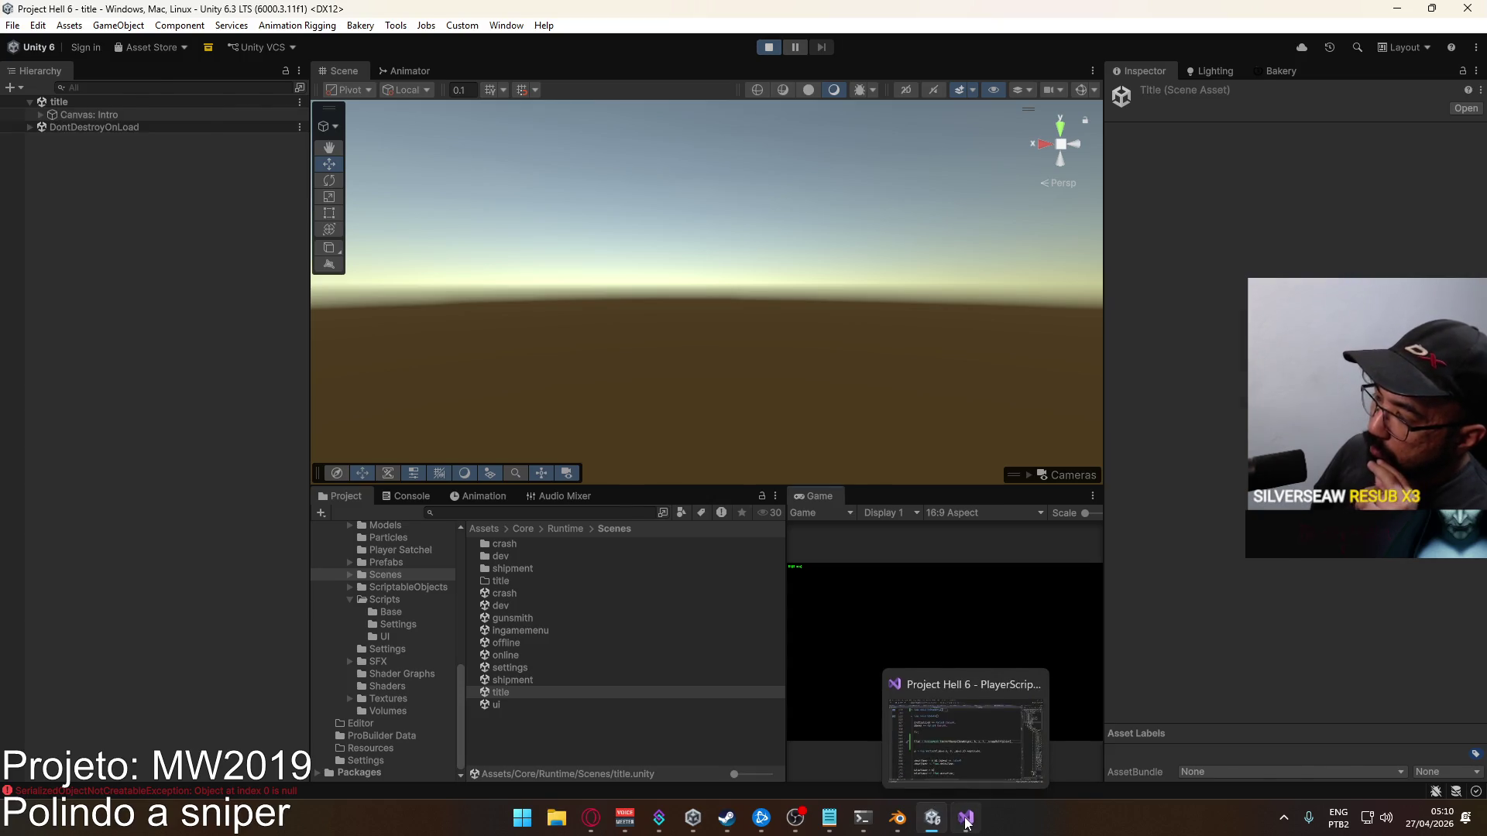
pyautogui.moveTo(634, 772); pyautogui.dragTo(592, 771)
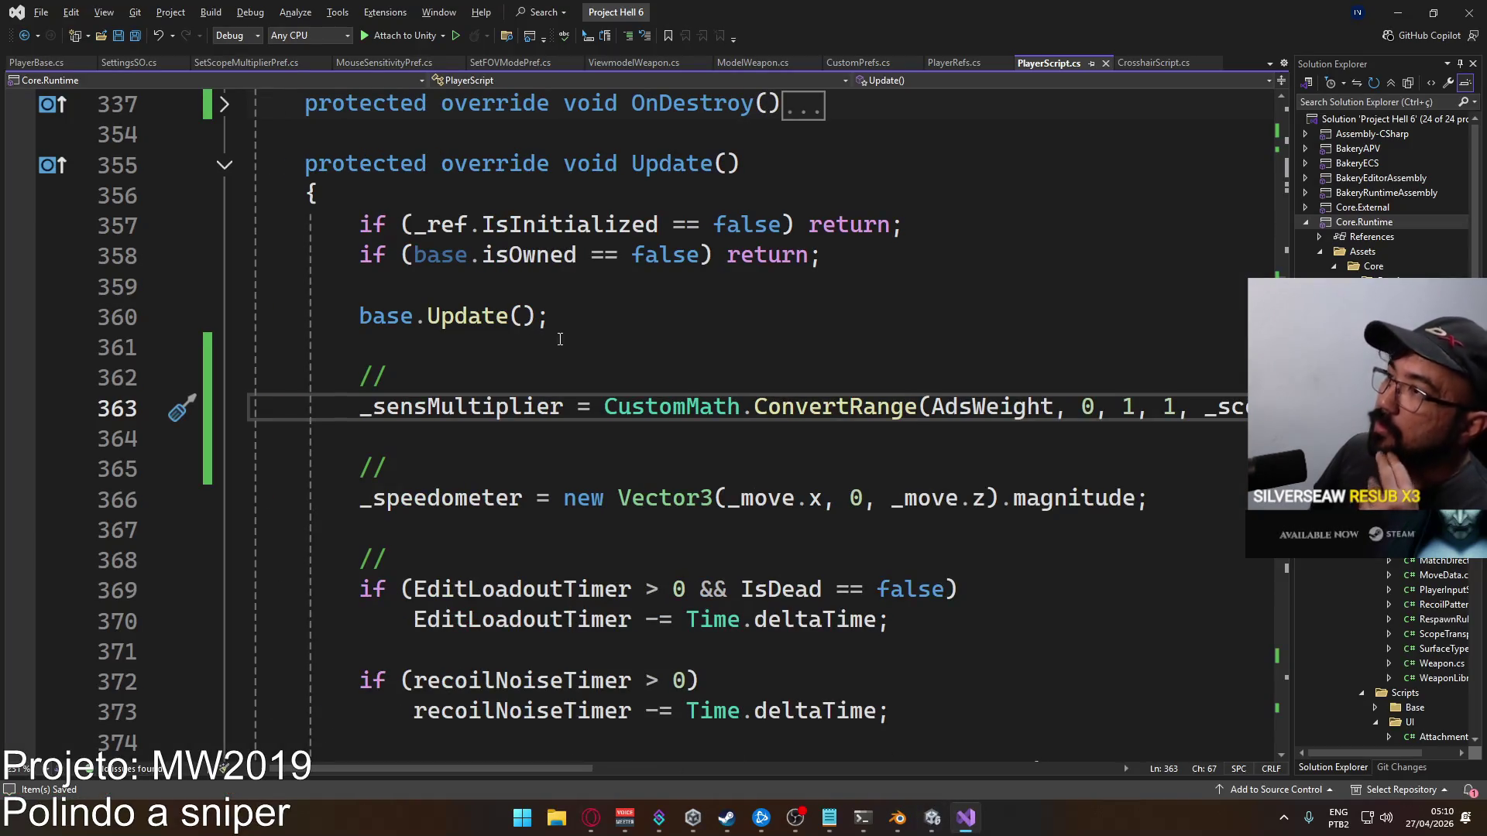
pyautogui.click(931, 817)
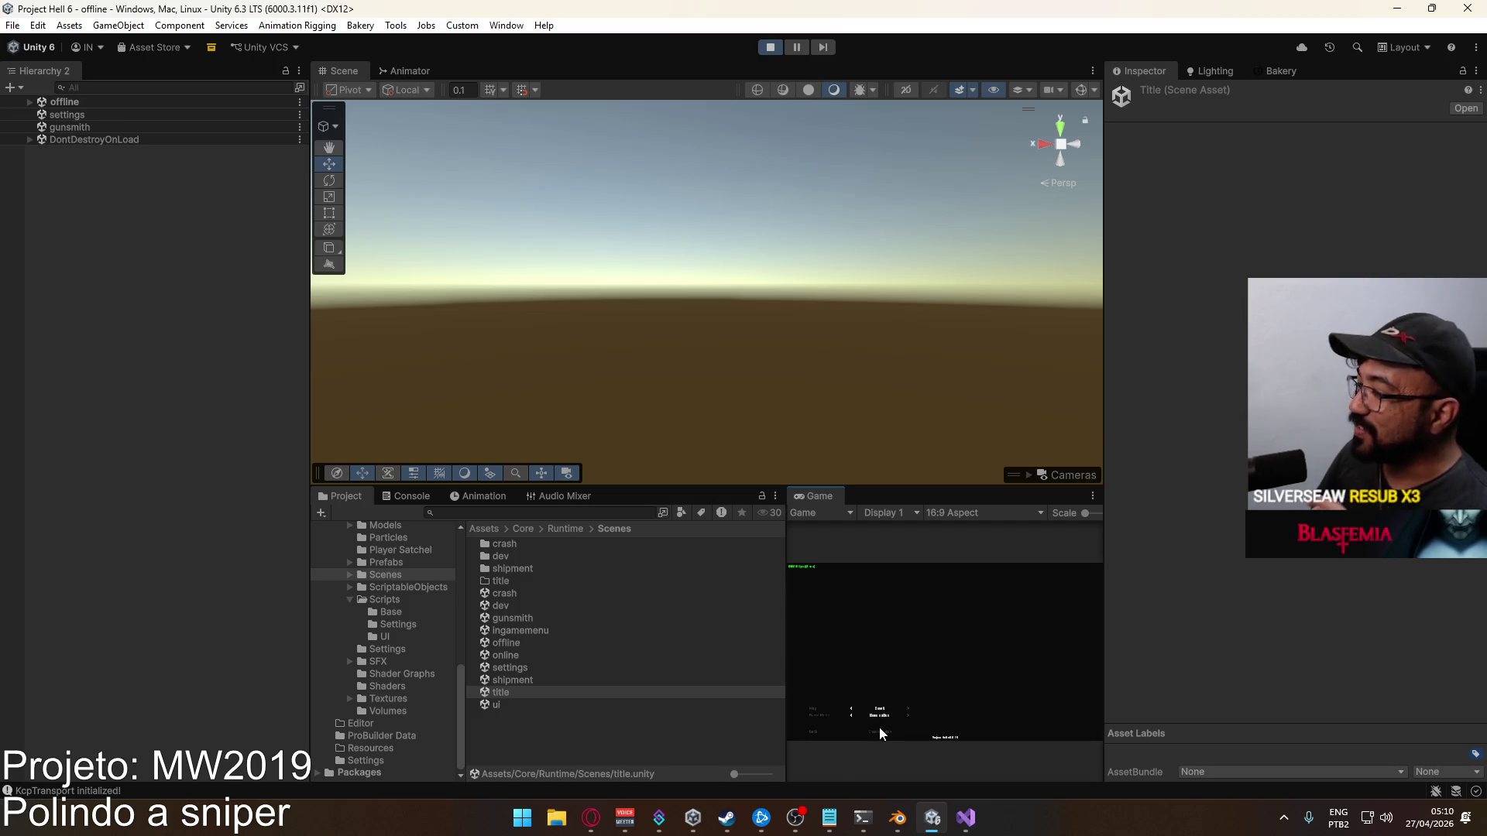
pyautogui.click(881, 732)
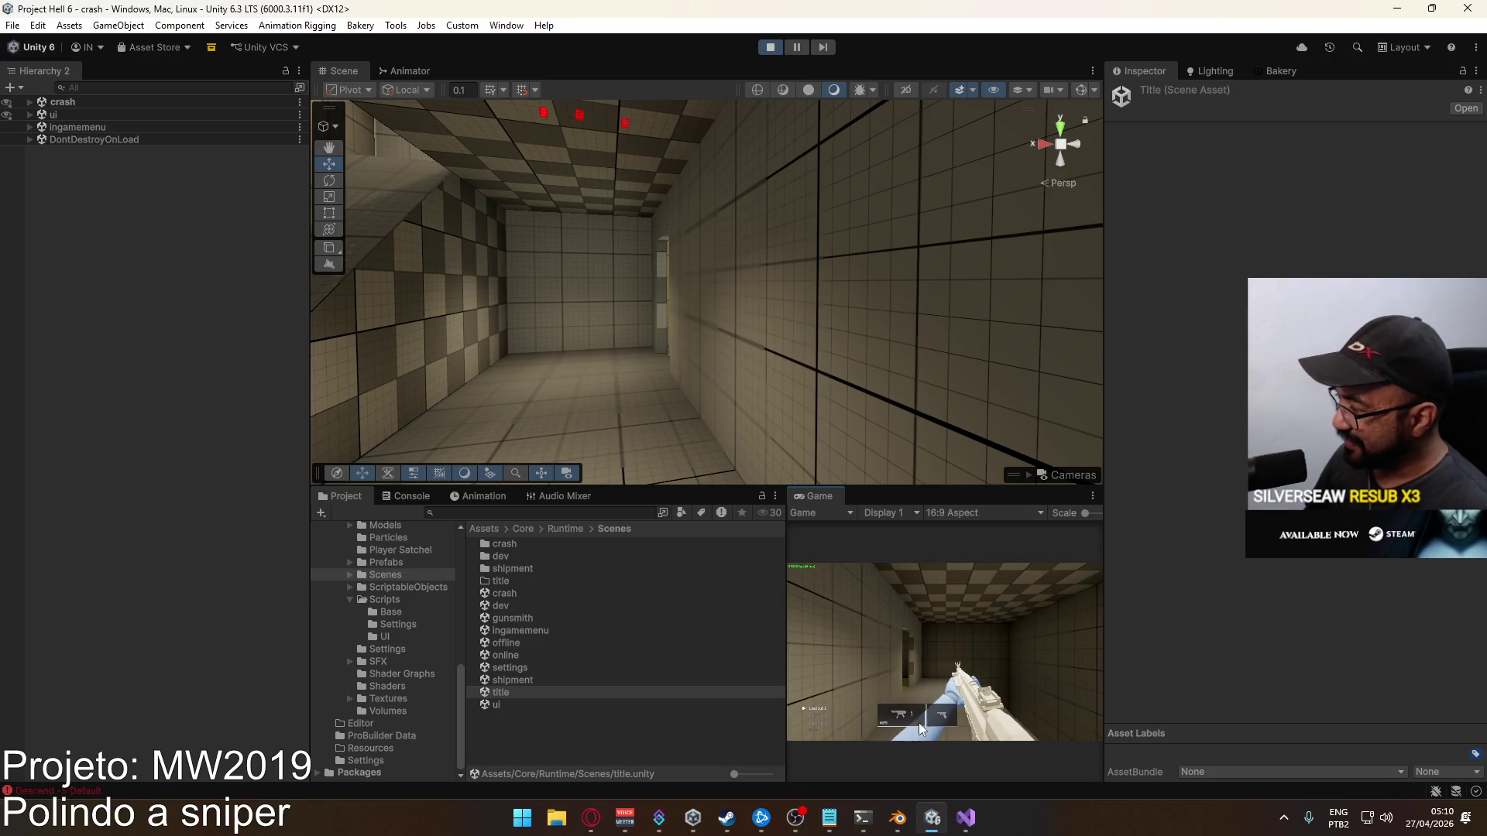
# Spawn with the sniper rifle, aim down its scope and walk outside
pyautogui.click(868, 672)
pyautogui.click(963, 595)
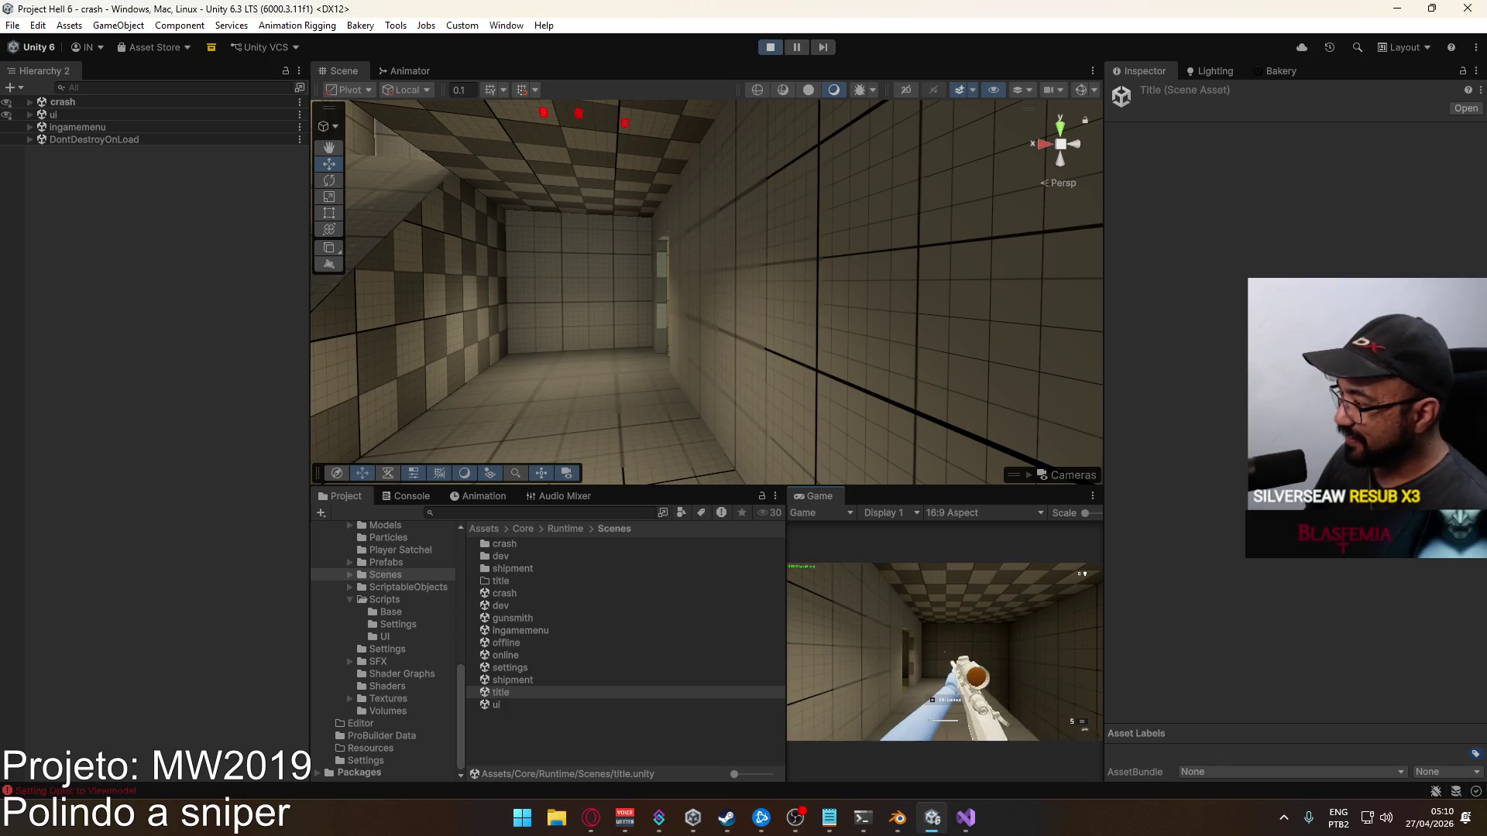
pyautogui.rightClick(944, 652)
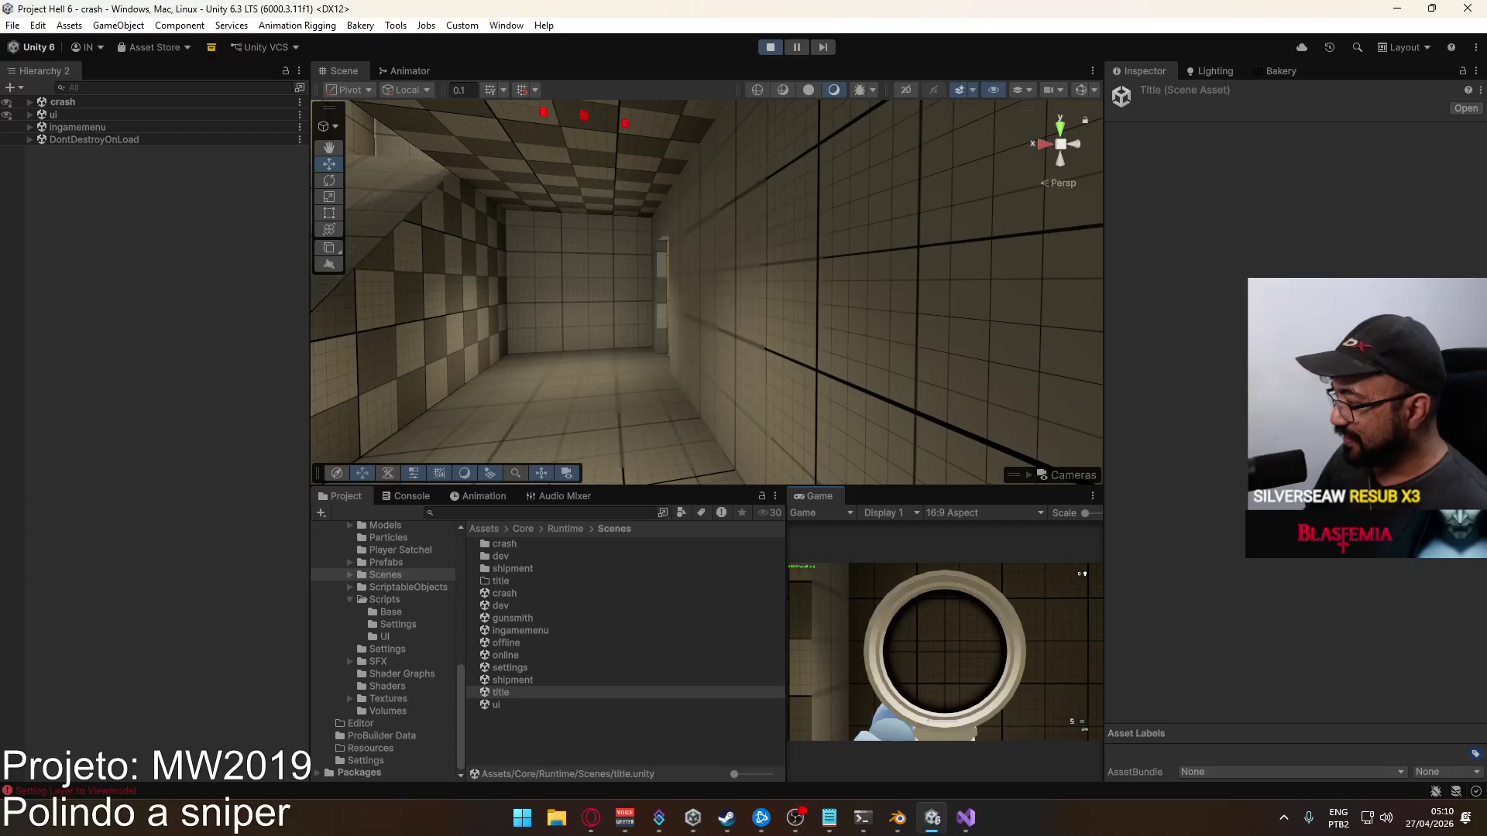
pyautogui.press('shift')
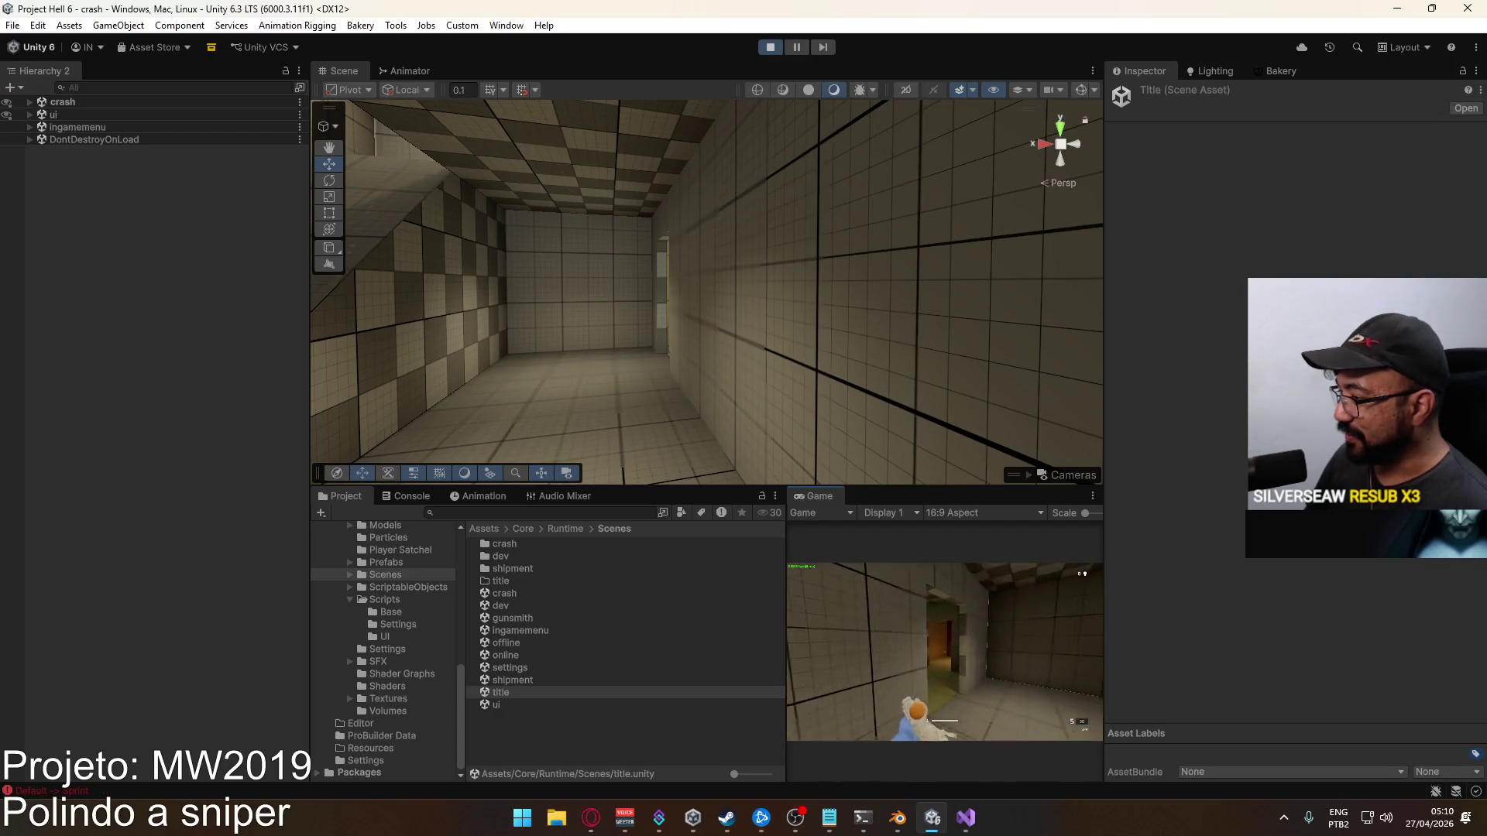
pyautogui.press('w')
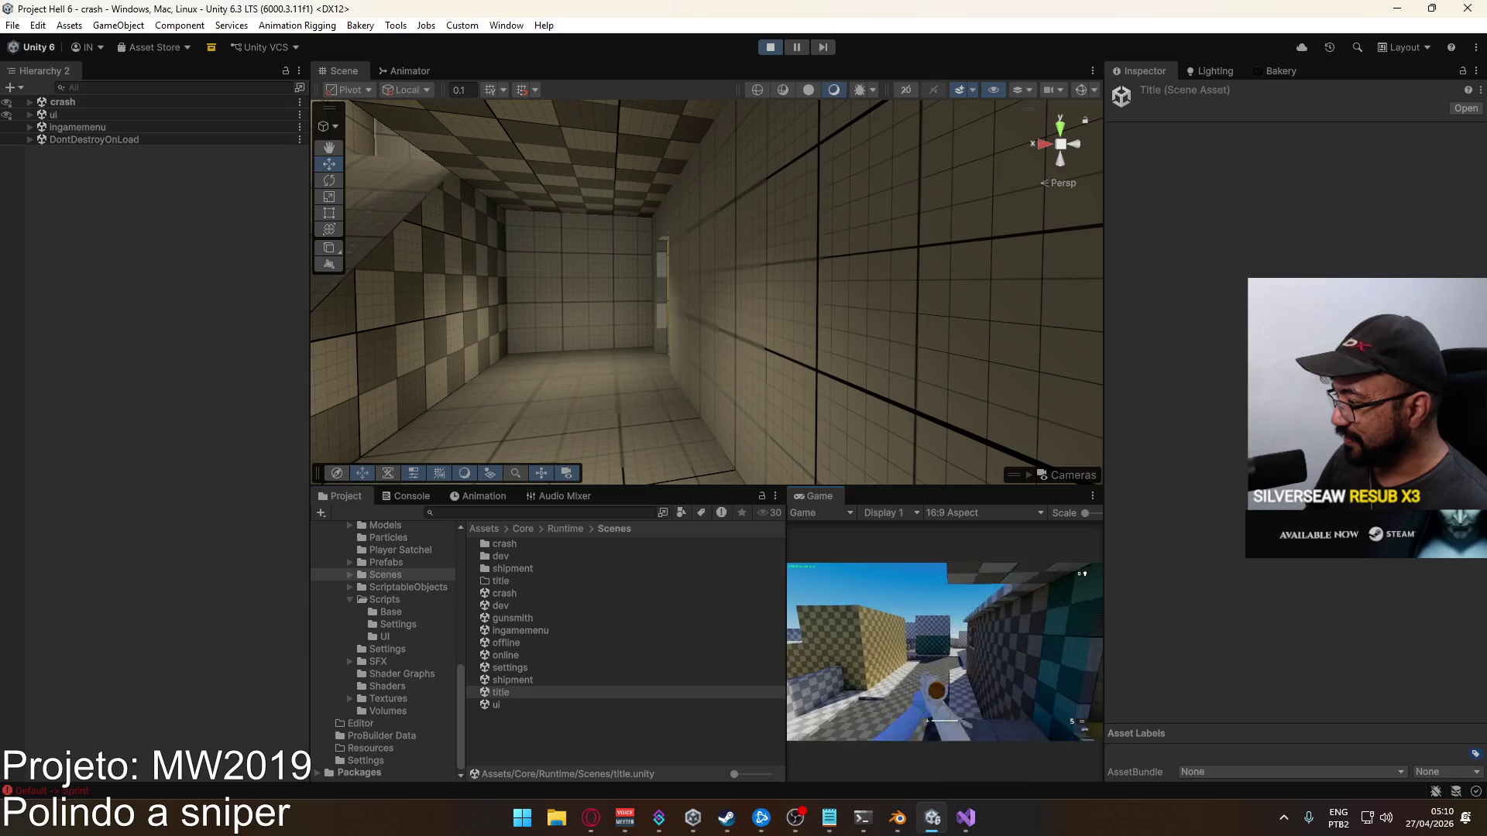
pyautogui.rightClick(945, 652)
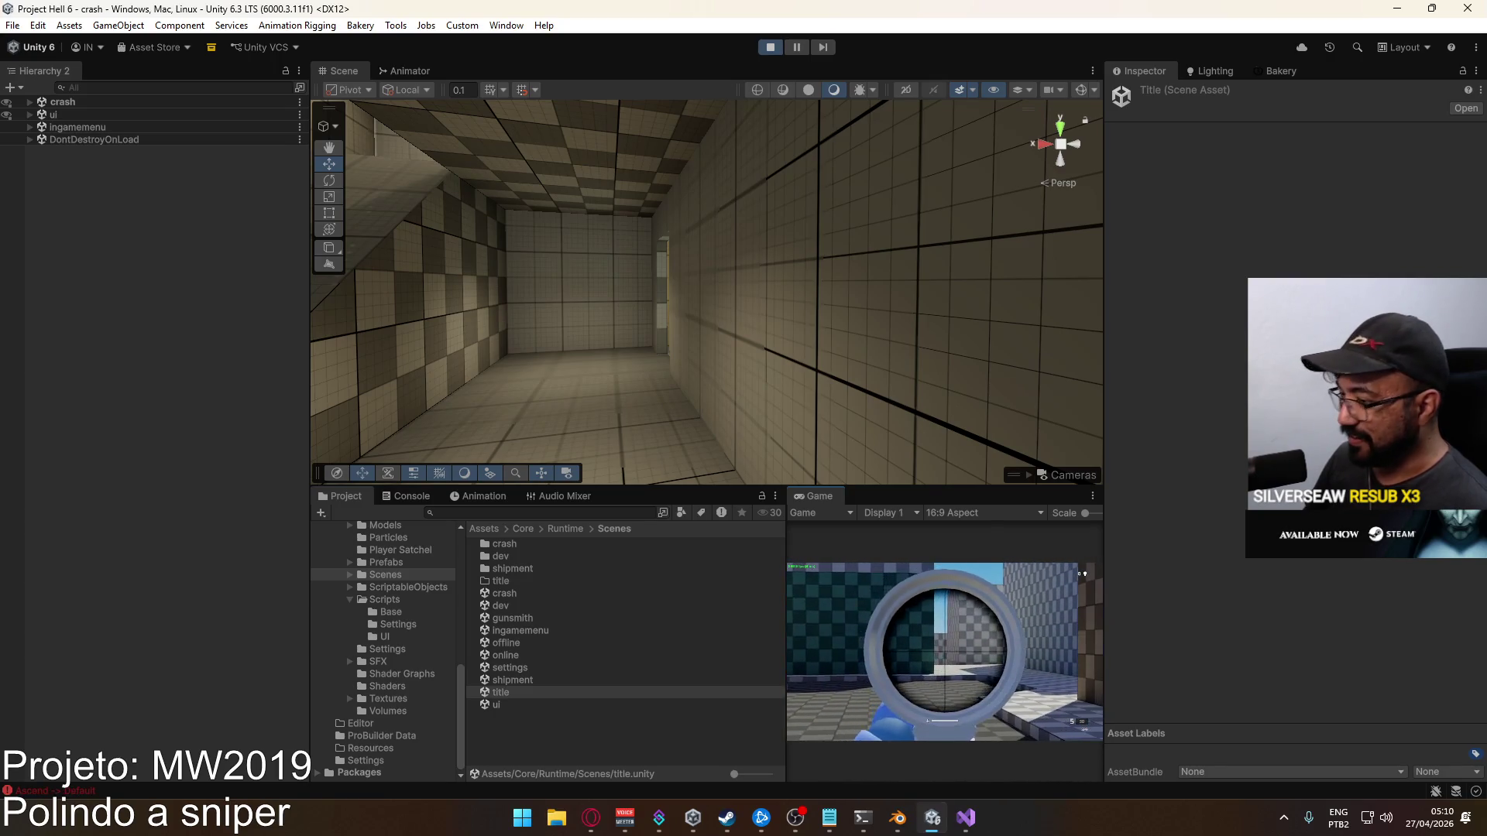
# Maximize the Game view, test the scope aim, then open the pause menu's settings
pyautogui.rightClick(820, 496)
pyautogui.click(844, 545)
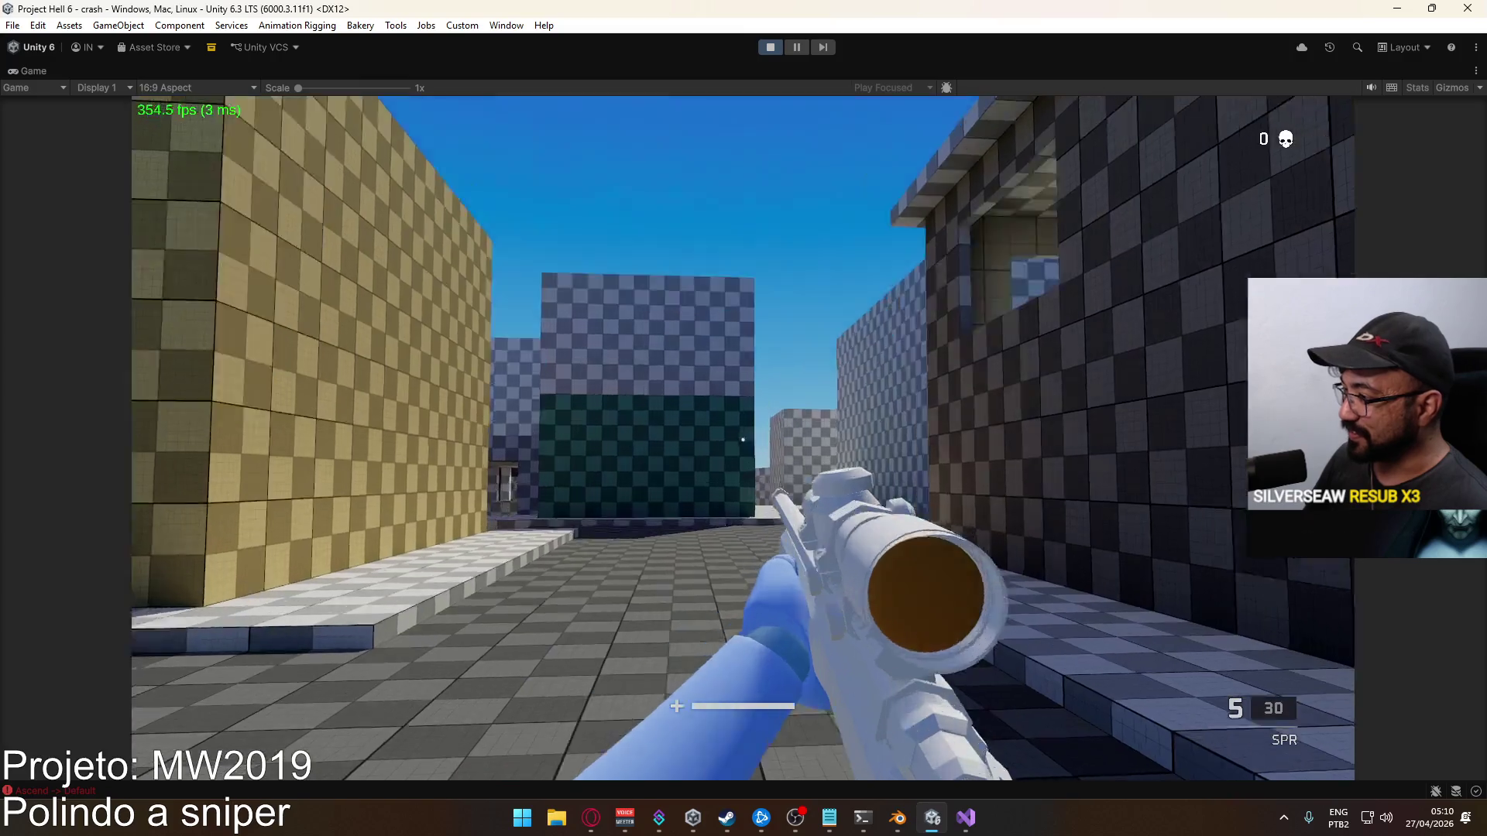
pyautogui.rightClick(742, 440)
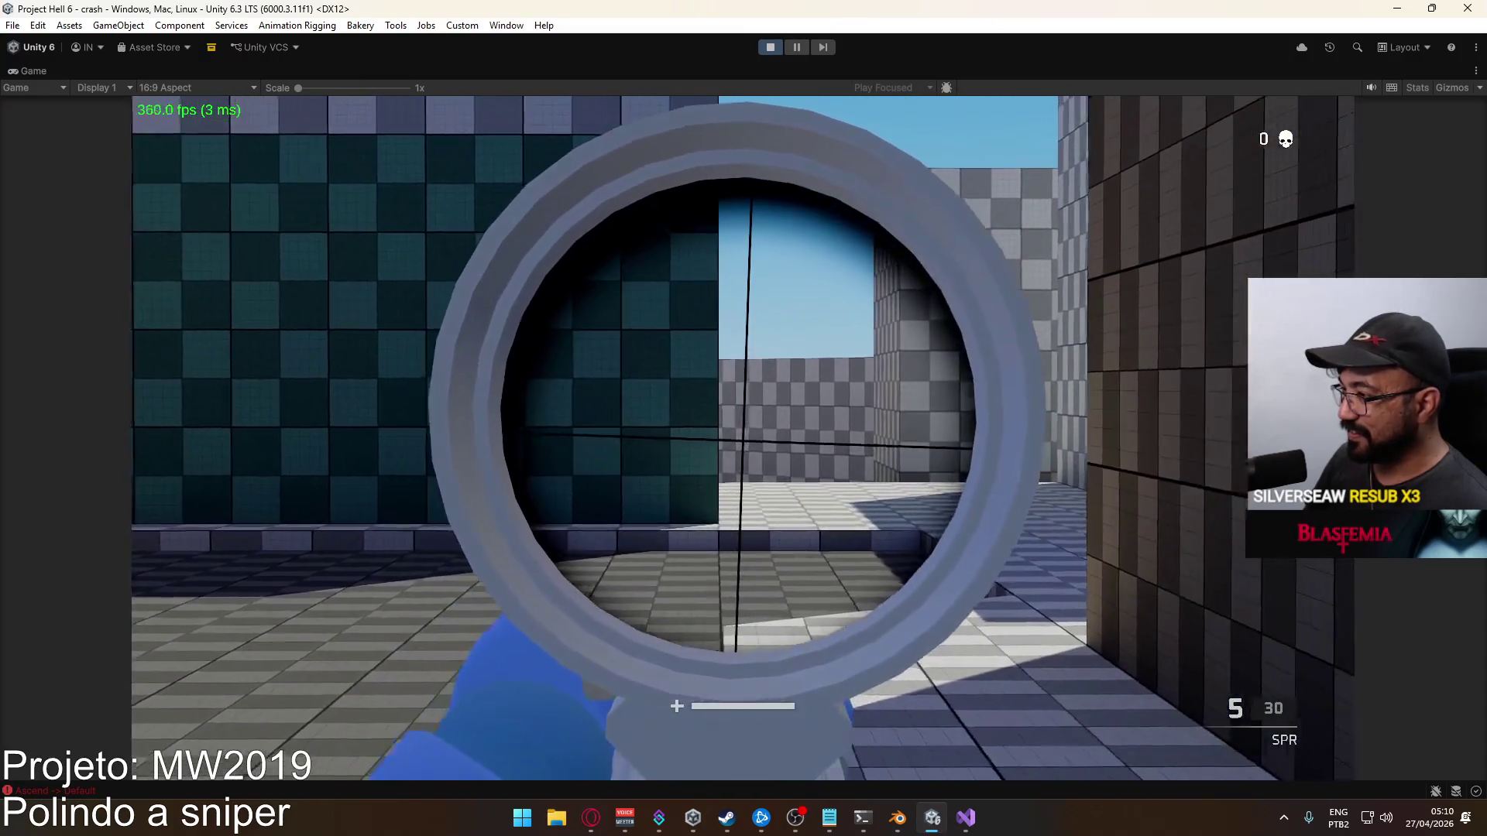
pyautogui.rightClick(744, 437)
pyautogui.press('Escape')
pyautogui.click(240, 626)
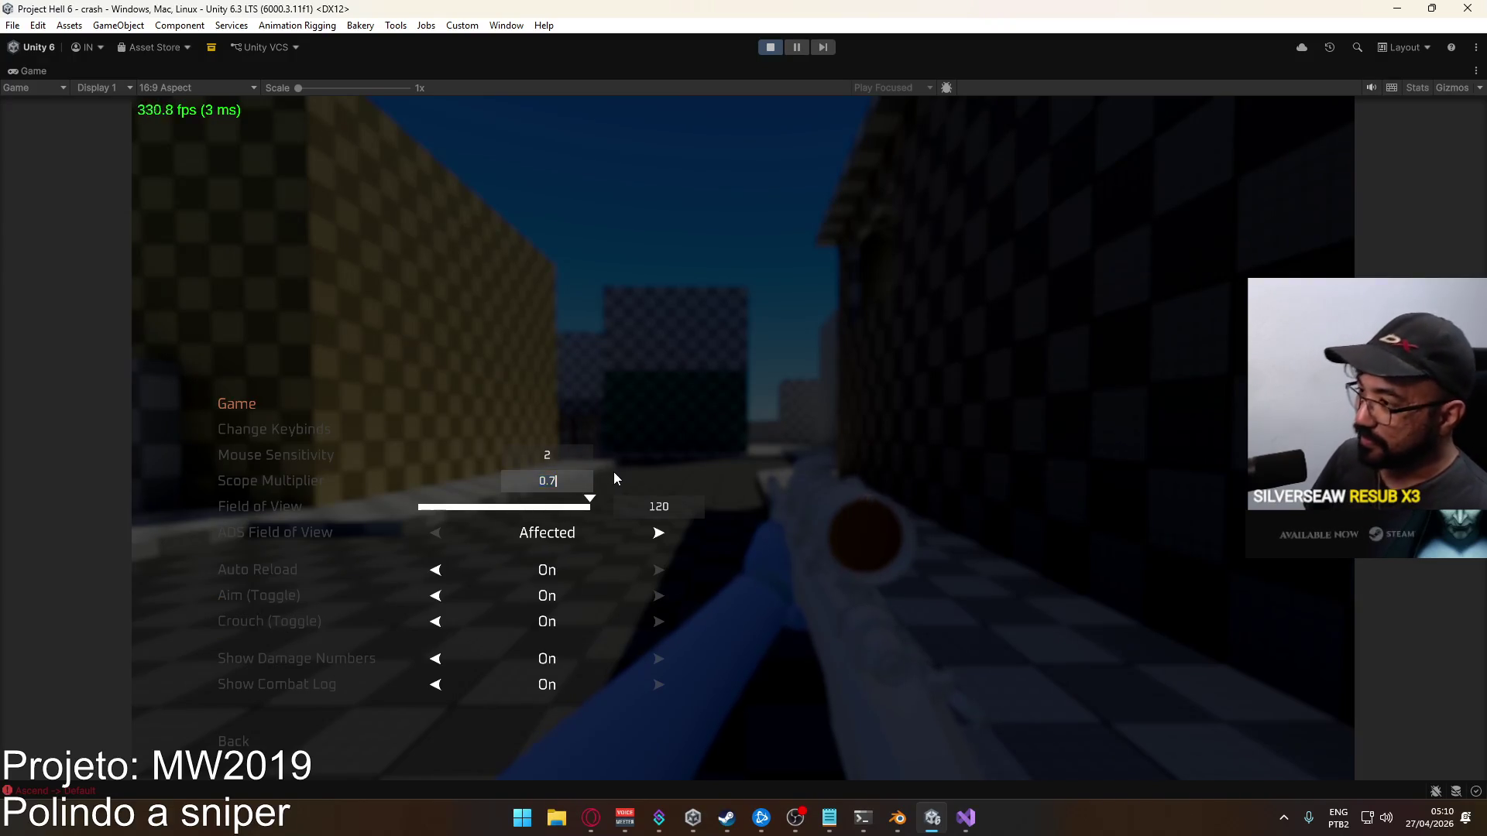
# Re-maximize the Game view, resume play, test the sniper scope, then switch to the pistol
pyautogui.press('Return')
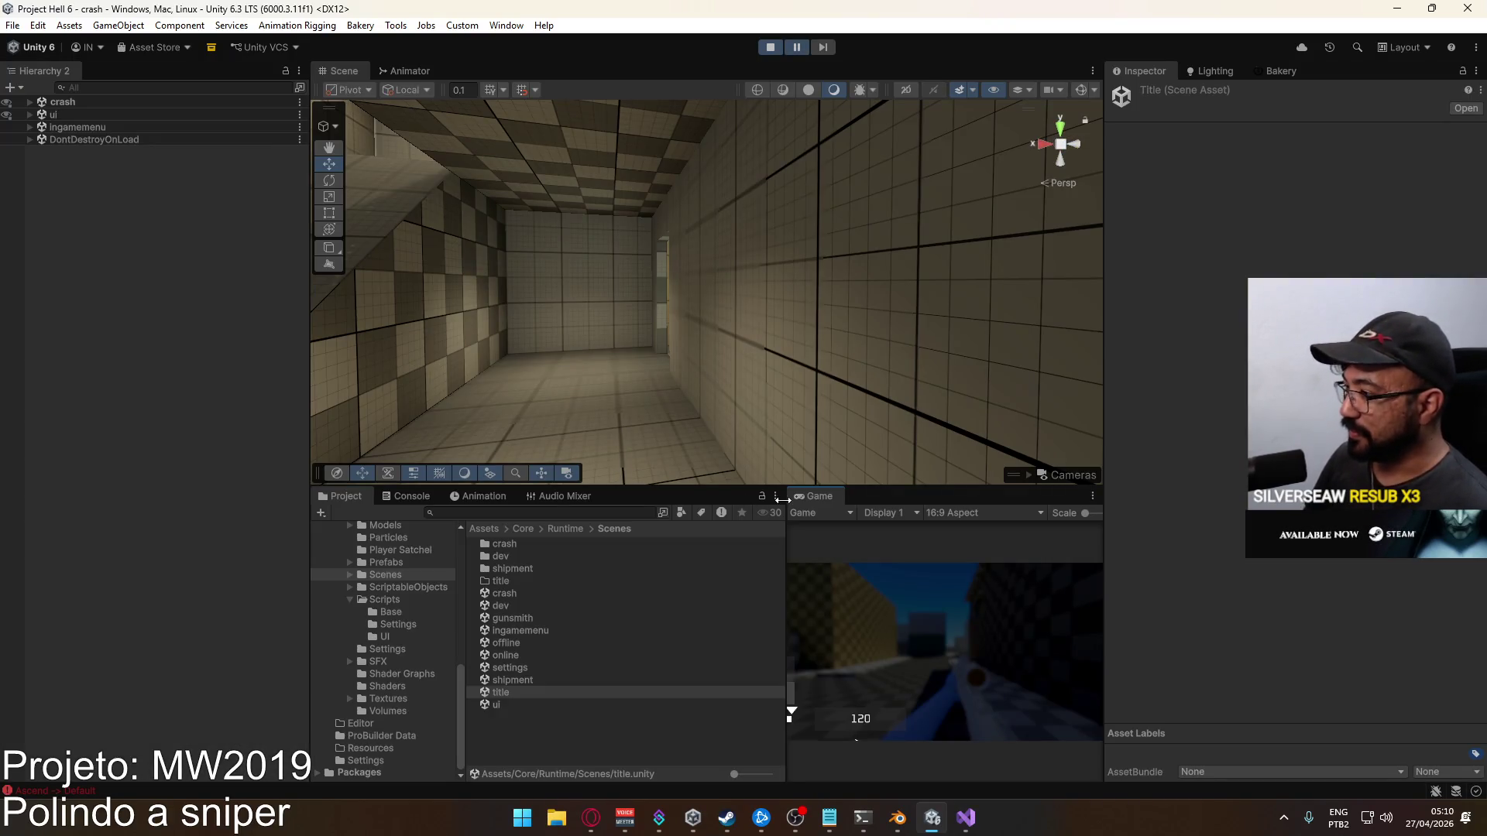
pyautogui.rightClick(805, 496)
pyautogui.click(816, 541)
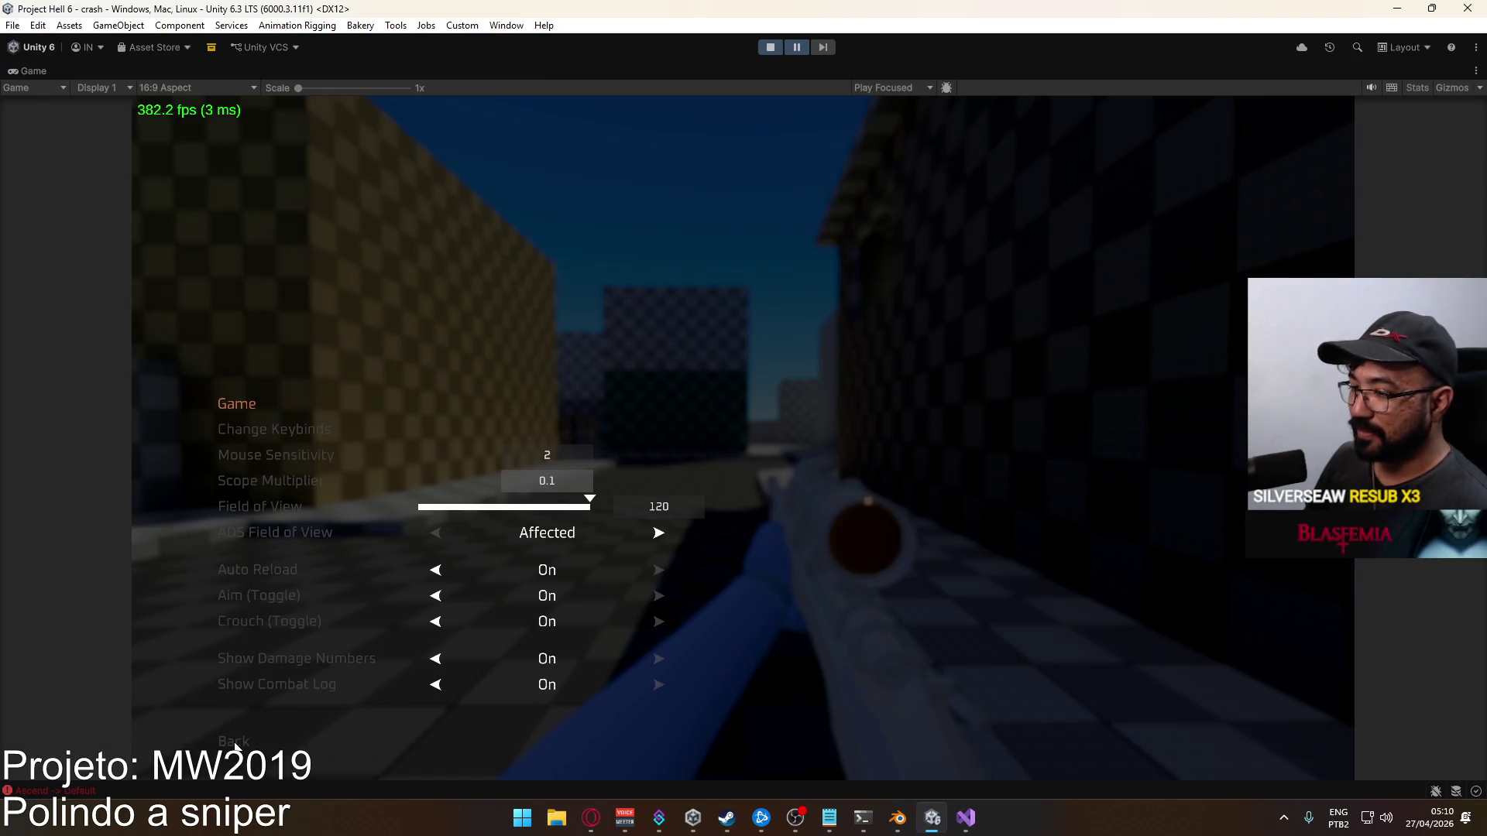
pyautogui.click(236, 741)
pyautogui.press('Escape')
pyautogui.rightClick(779, 472)
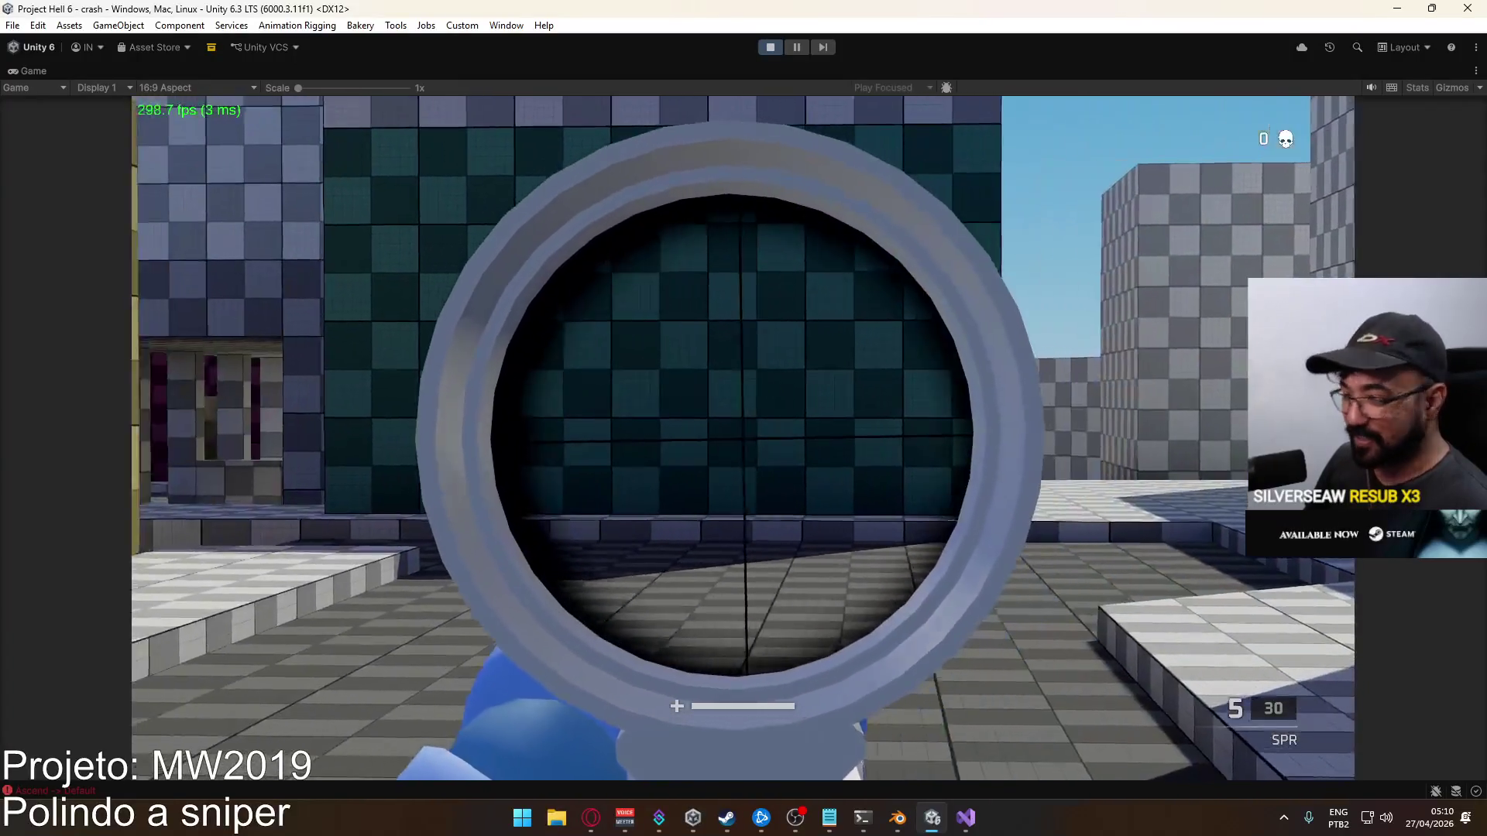
pyautogui.press('Escape')
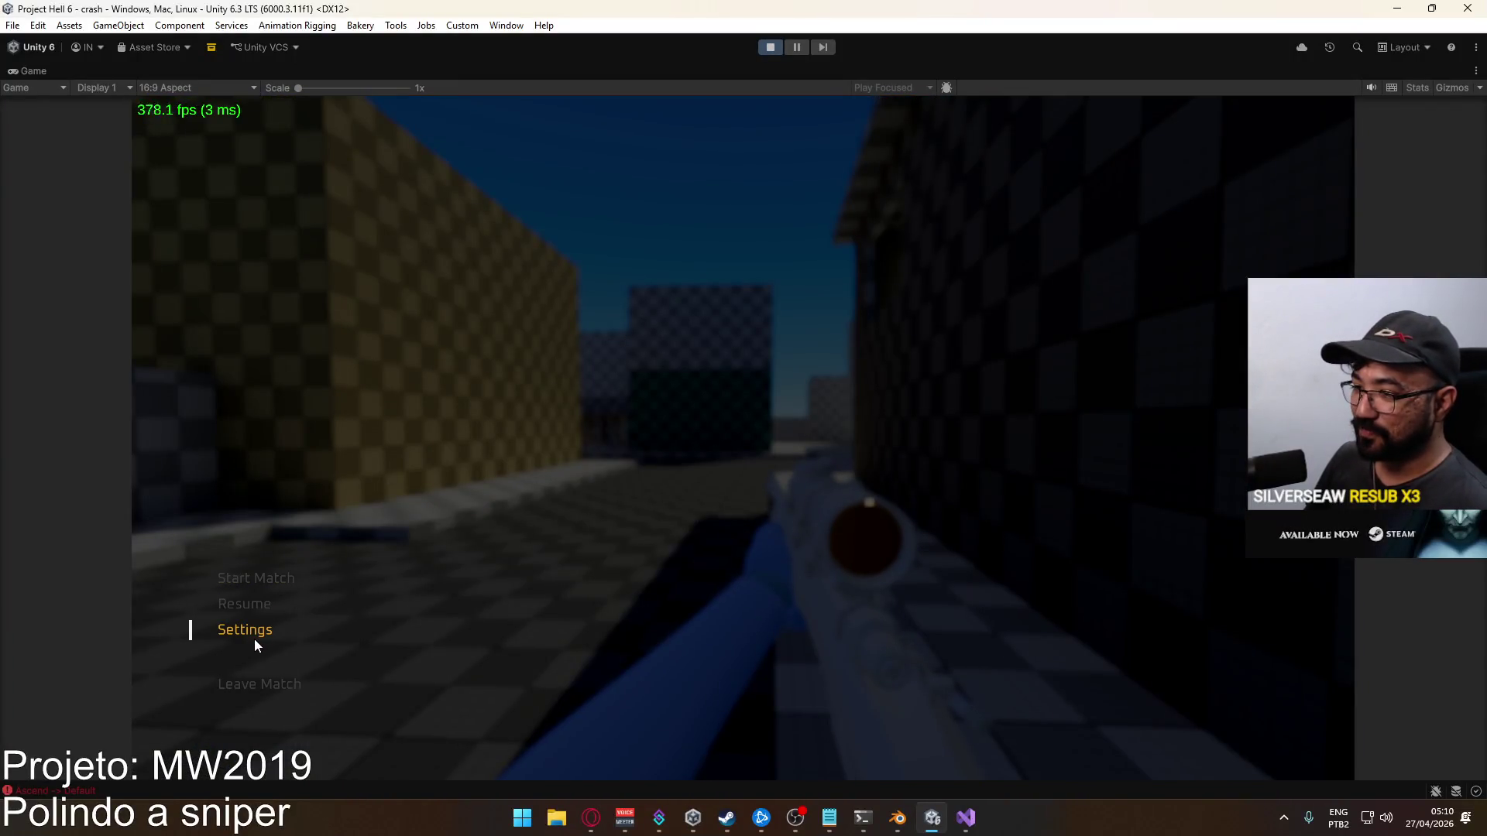
pyautogui.click(245, 604)
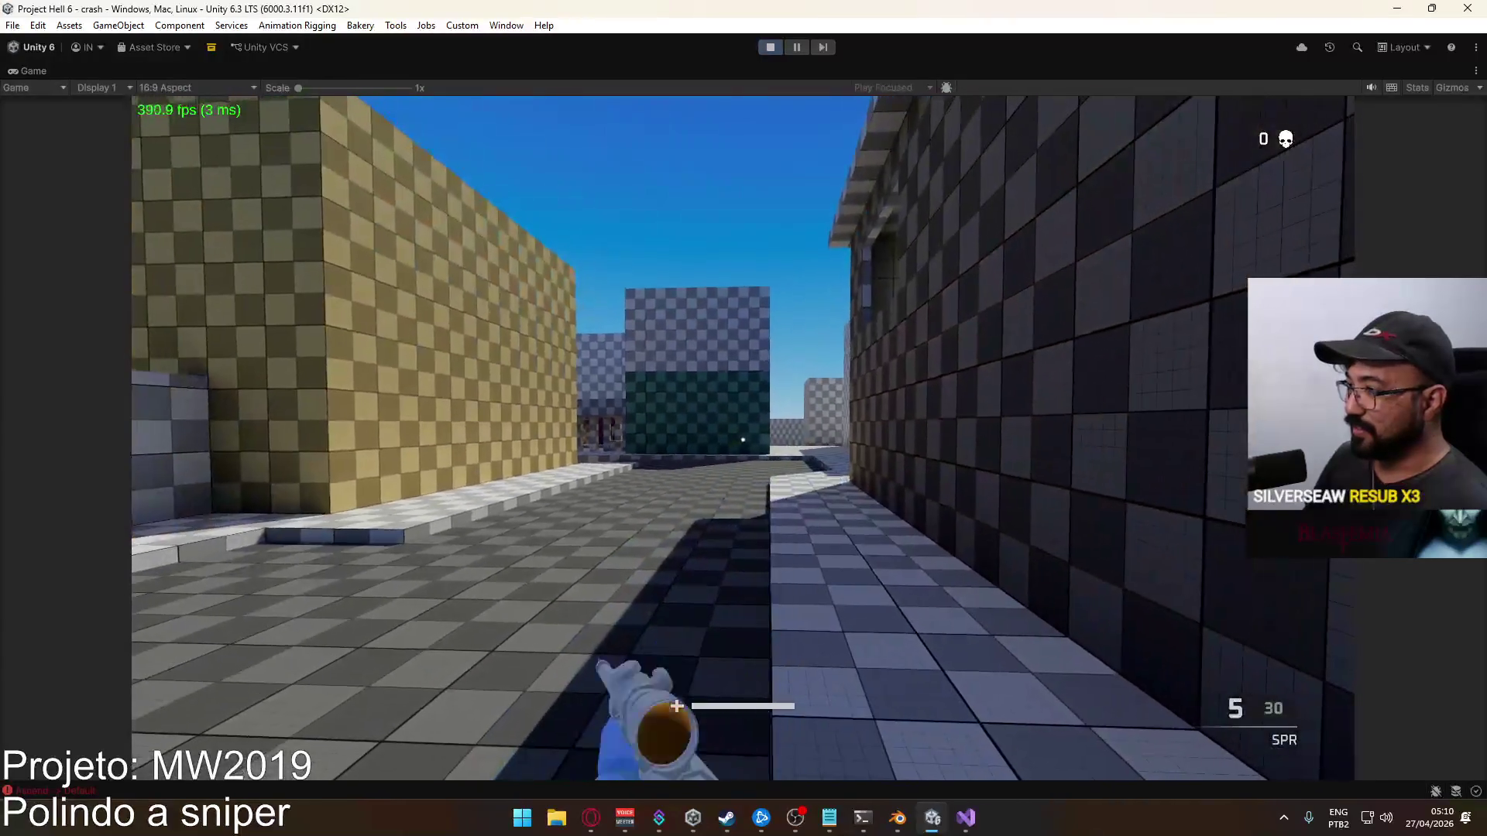
pyautogui.press('2')
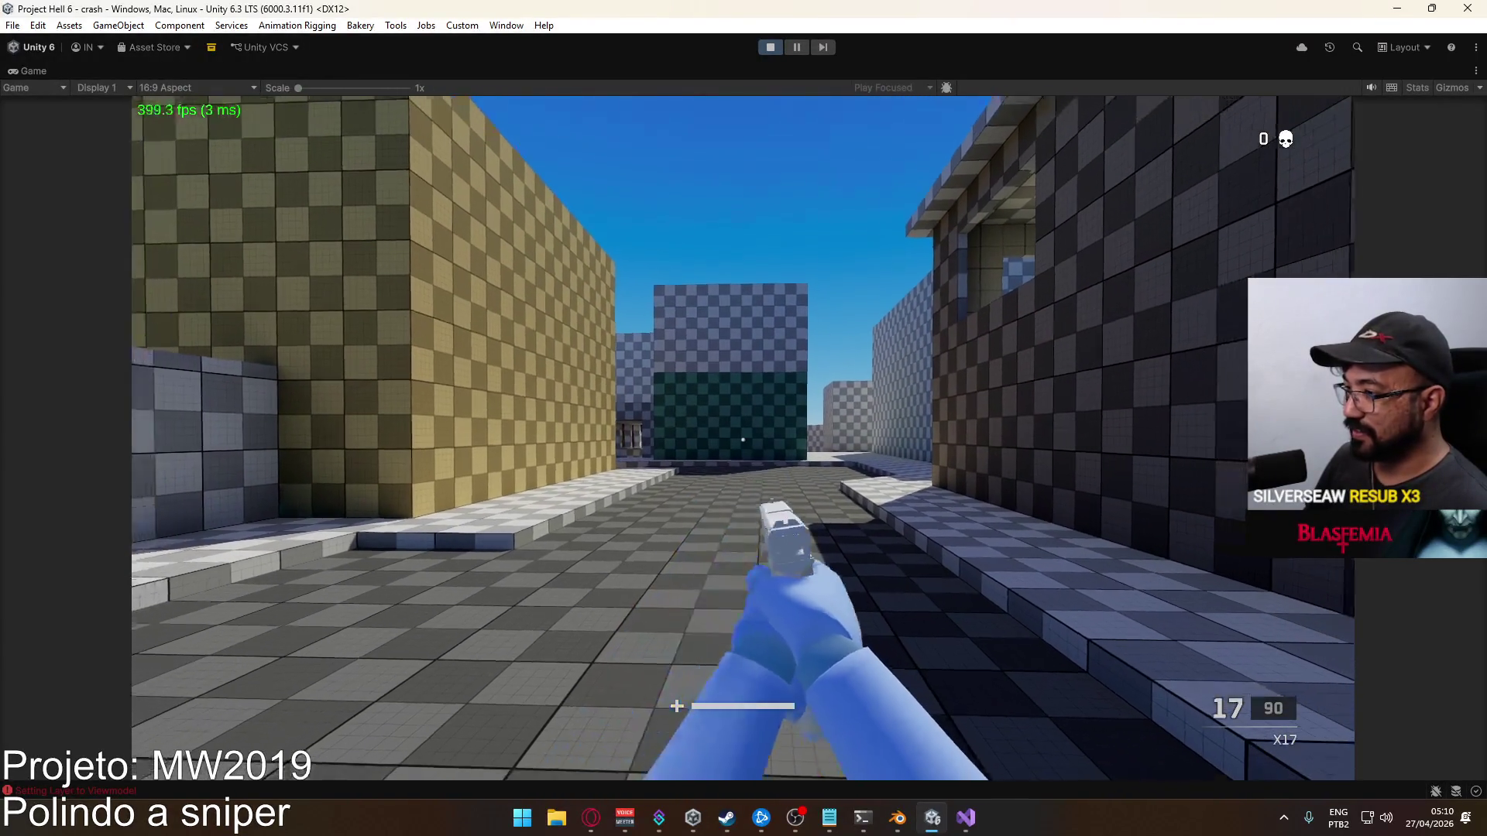
# Set ADS Field of View to Independent in Game settings and test aiming down sights
pyautogui.press('super')
pyautogui.press('Escape')
pyautogui.press('Escape')
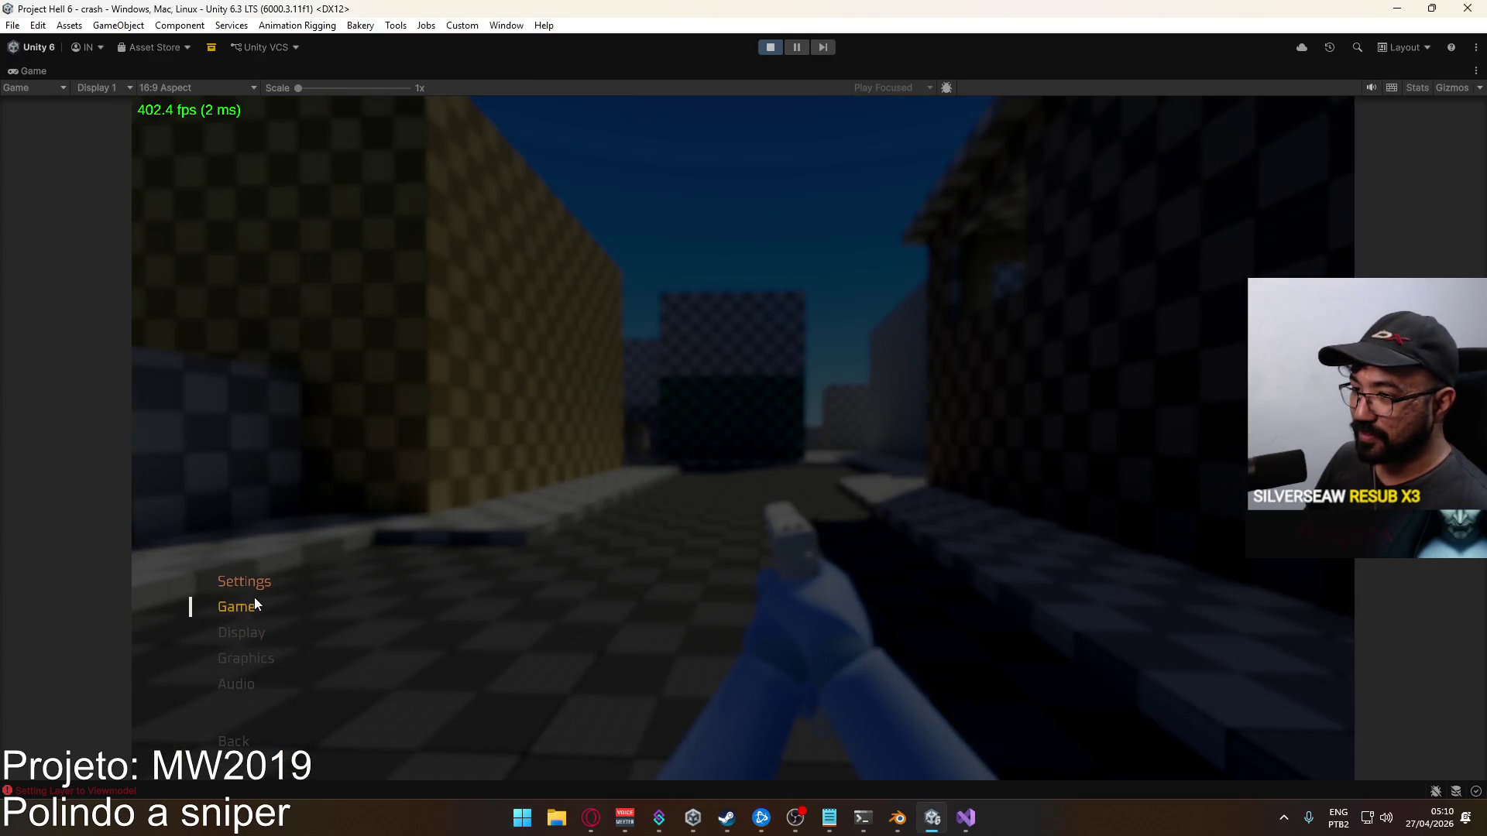
pyautogui.click(255, 599)
pyautogui.click(658, 533)
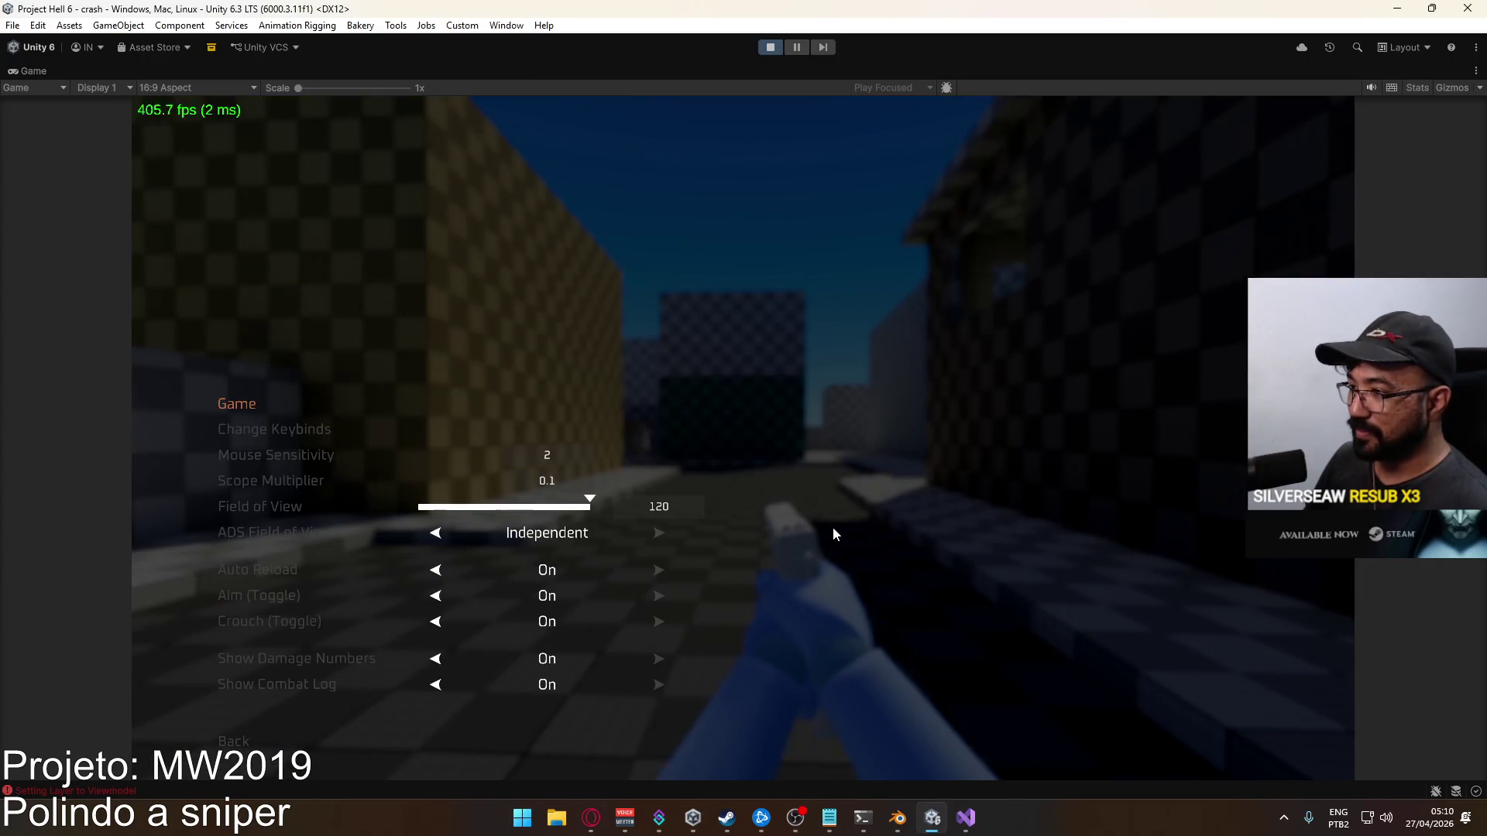
pyautogui.press('Escape')
pyautogui.rightClick(745, 532)
pyautogui.rightClick(745, 532)
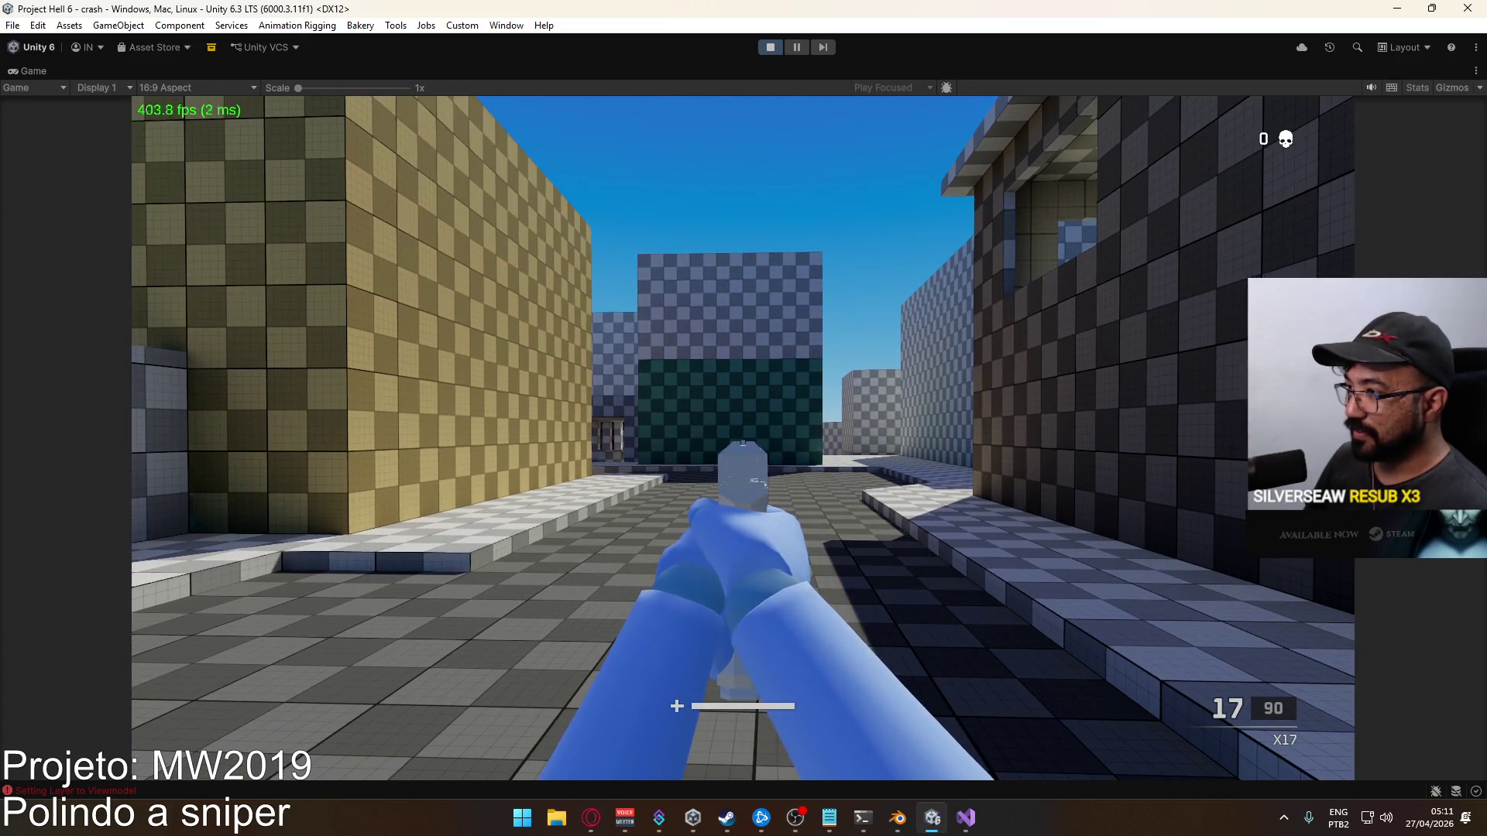
pyautogui.rightClick(743, 439)
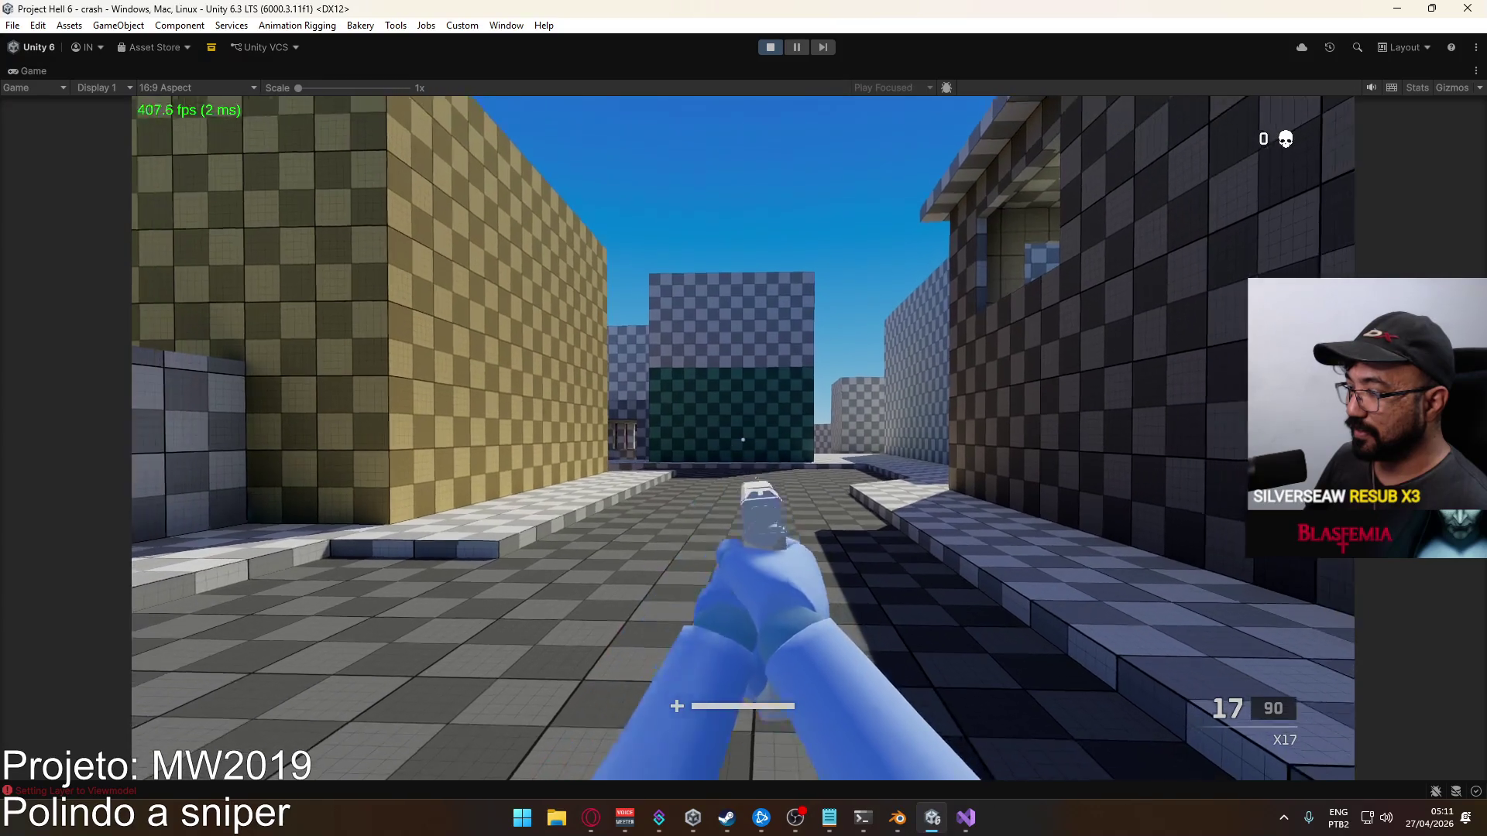
# Un-maximize the Game view to restore the full editor layout
pyautogui.press('super')
pyautogui.press('Escape')
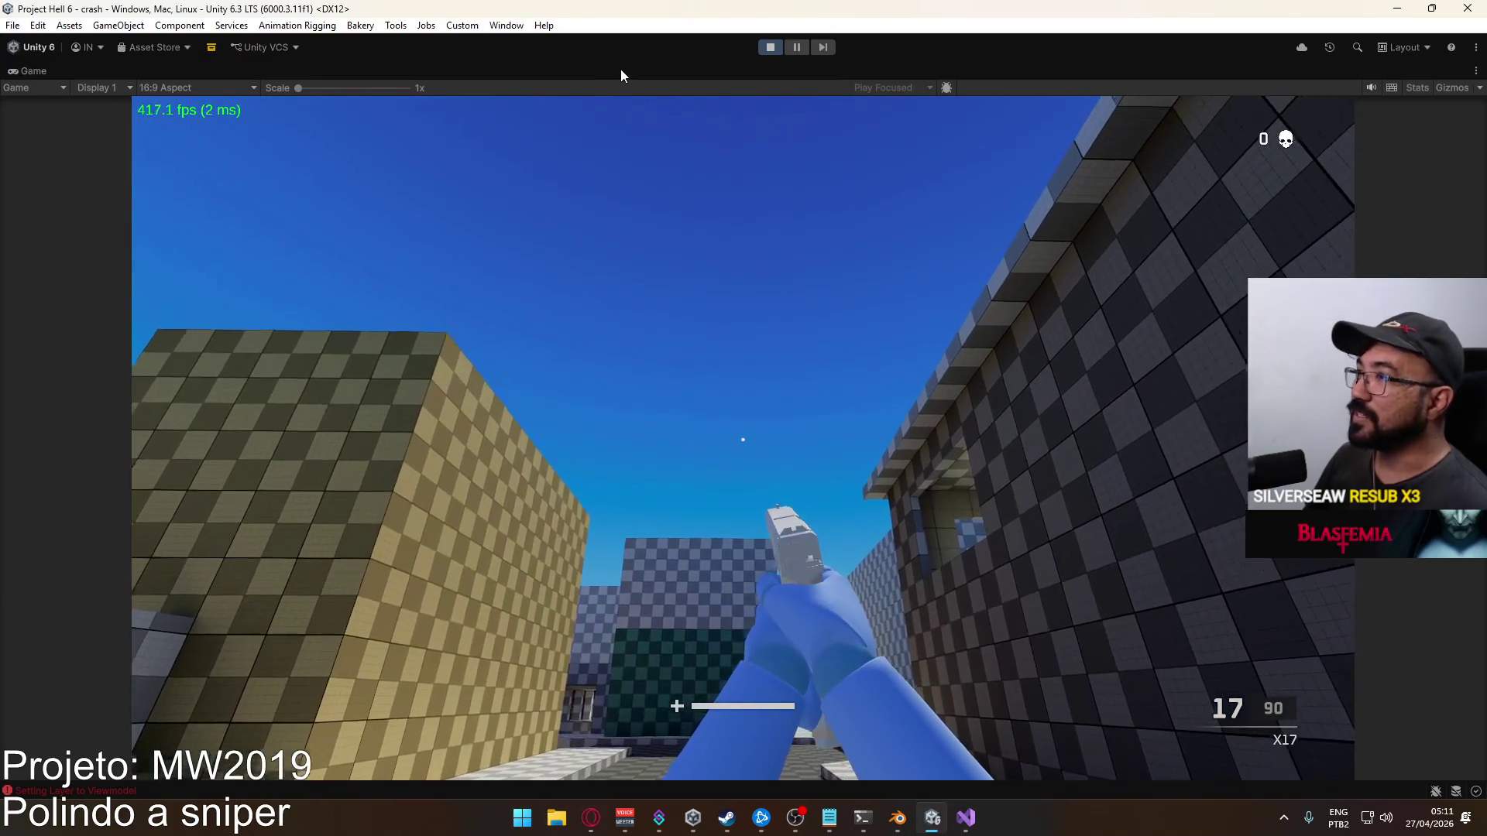
pyautogui.rightClick(623, 71)
pyautogui.click(694, 122)
pyautogui.press('super')
pyautogui.press('Escape')
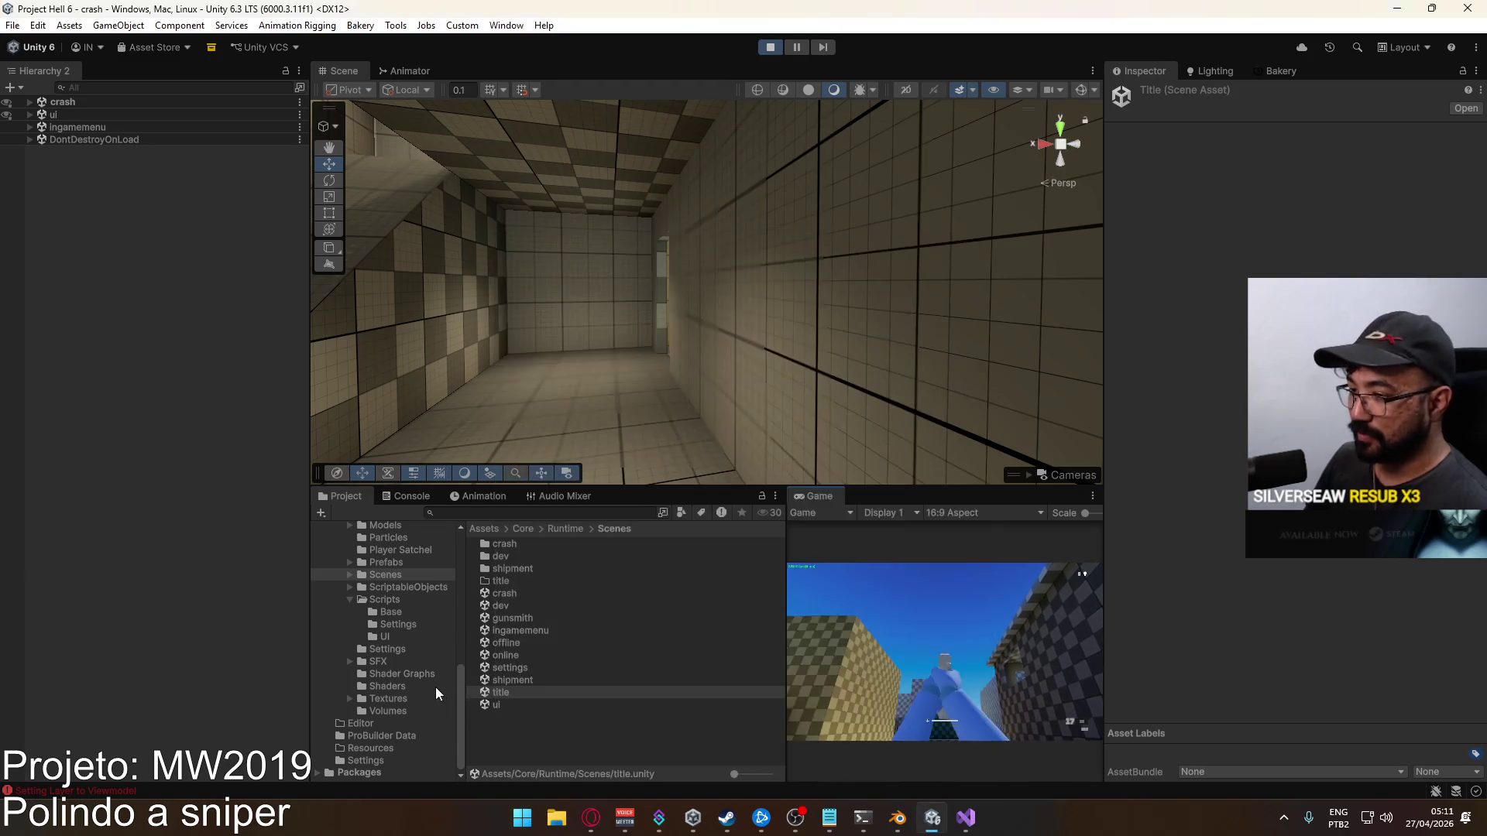
# Browse ScriptableObjects to FOV Entries and inspect FOV@Iron Sights (Value 90, Viewmodel Value 12)
pyautogui.click(405, 587)
pyautogui.click(542, 644)
pyautogui.click(538, 631)
pyautogui.doubleClick(538, 630)
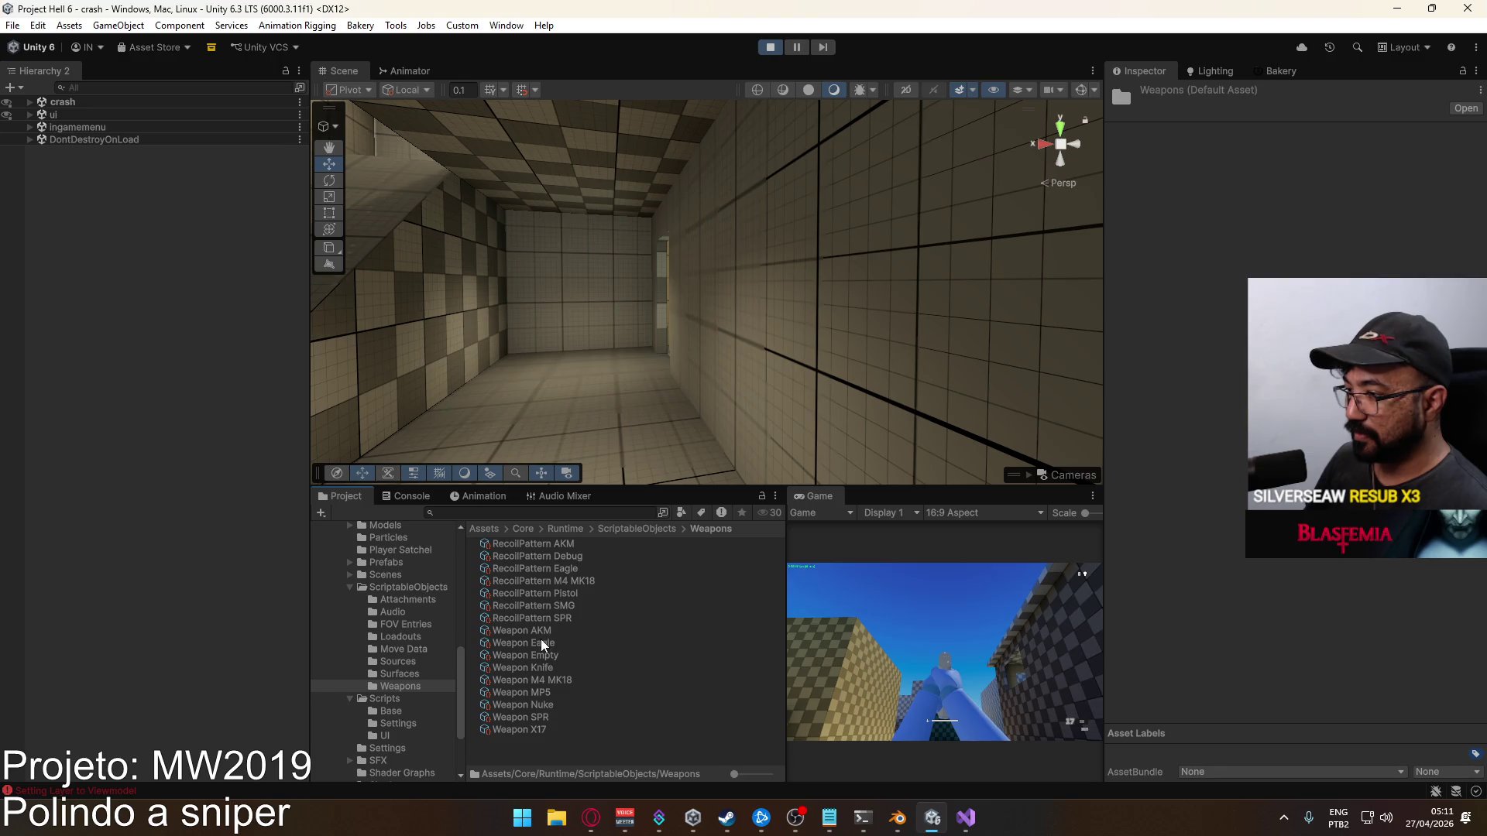
pyautogui.click(418, 630)
pyautogui.click(560, 546)
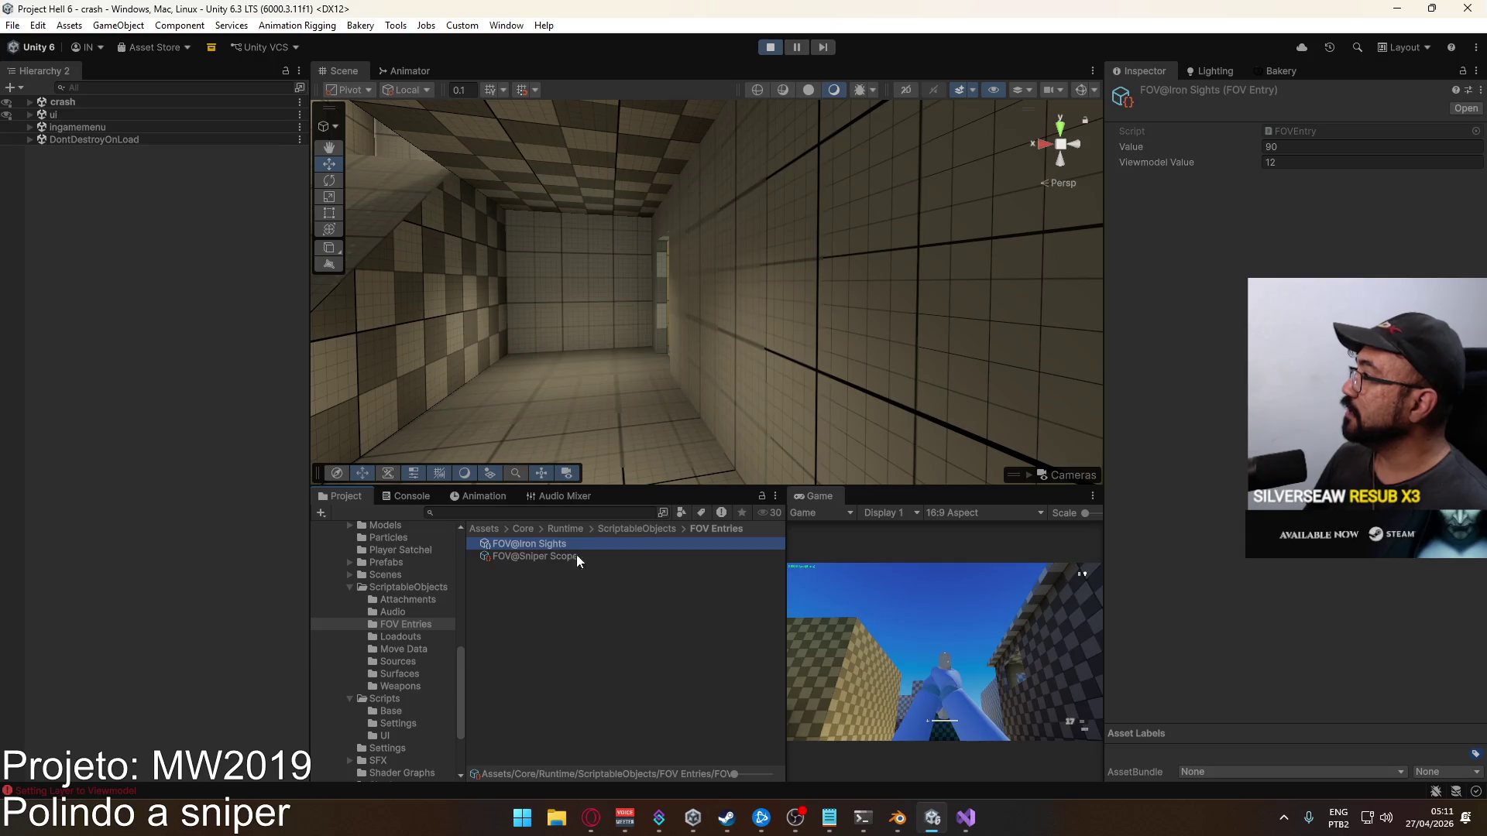
pyautogui.click(873, 644)
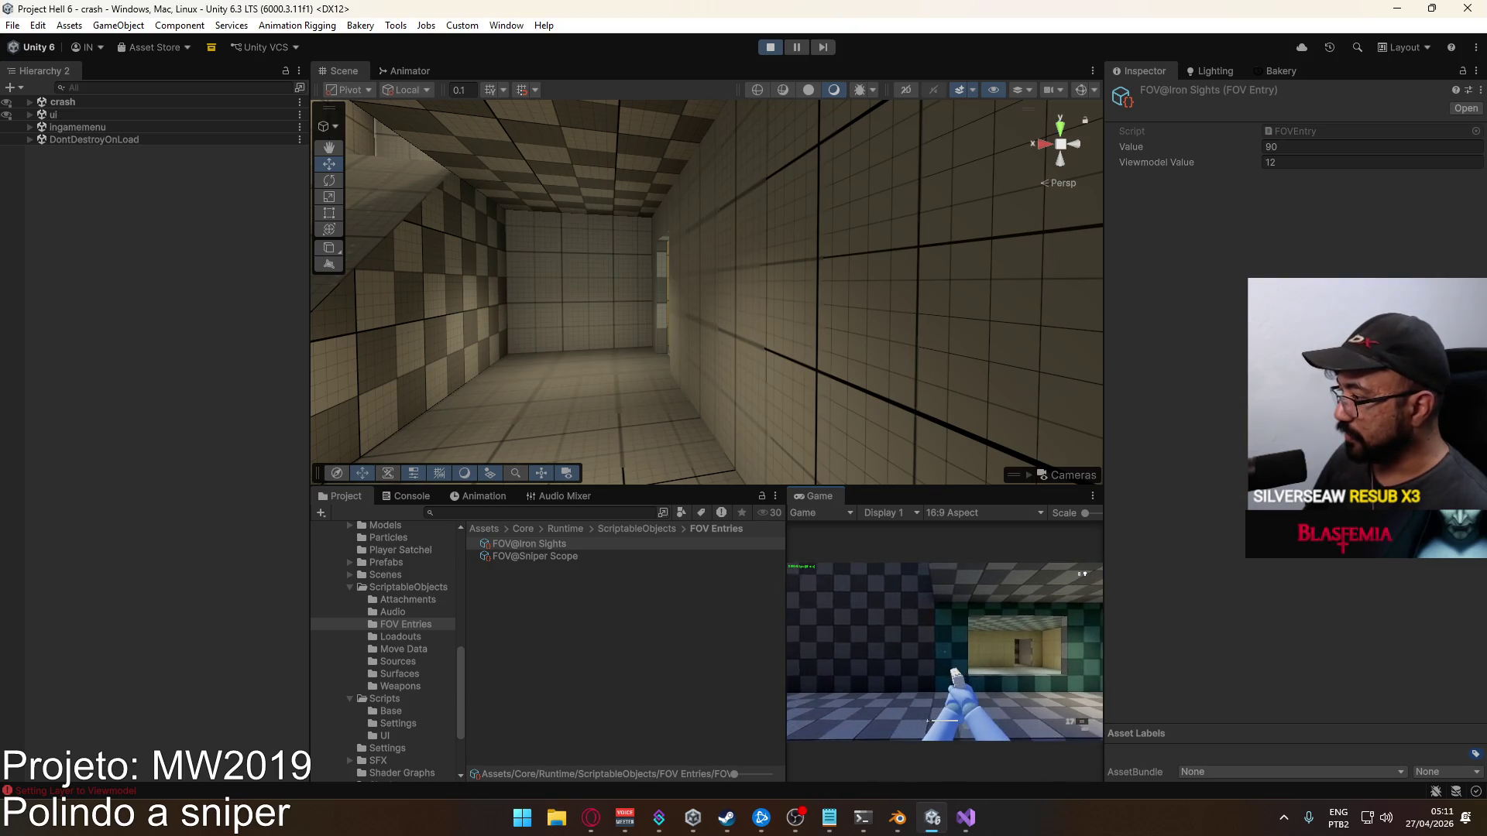
pyautogui.press('super')
pyautogui.press('super')
pyautogui.press('super')
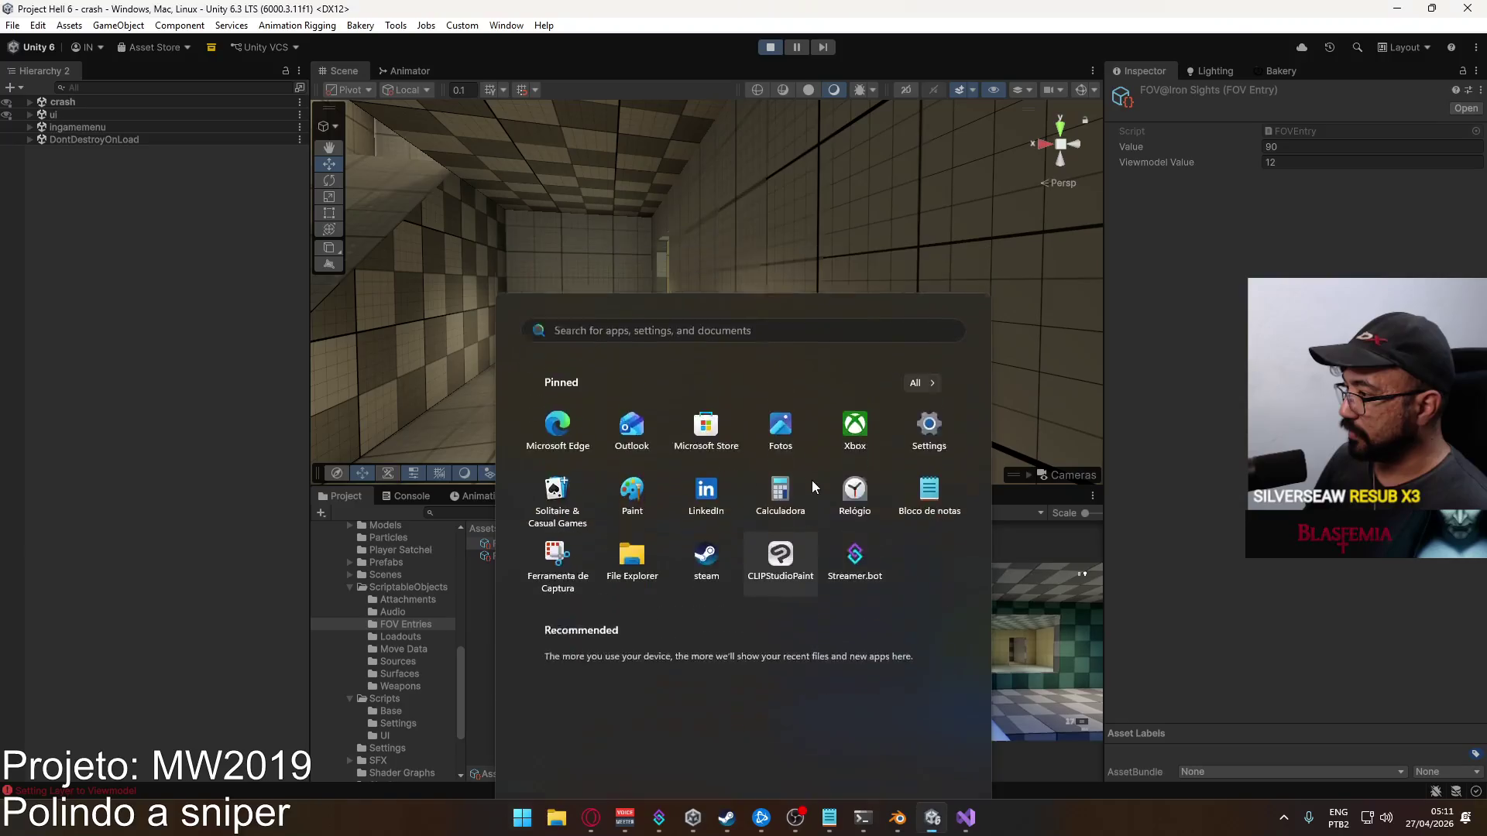
# Maximize the Game view and lower the in-game Field of View from 120 to 90
pyautogui.rightClick(814, 496)
pyautogui.click(833, 543)
pyautogui.press('Escape')
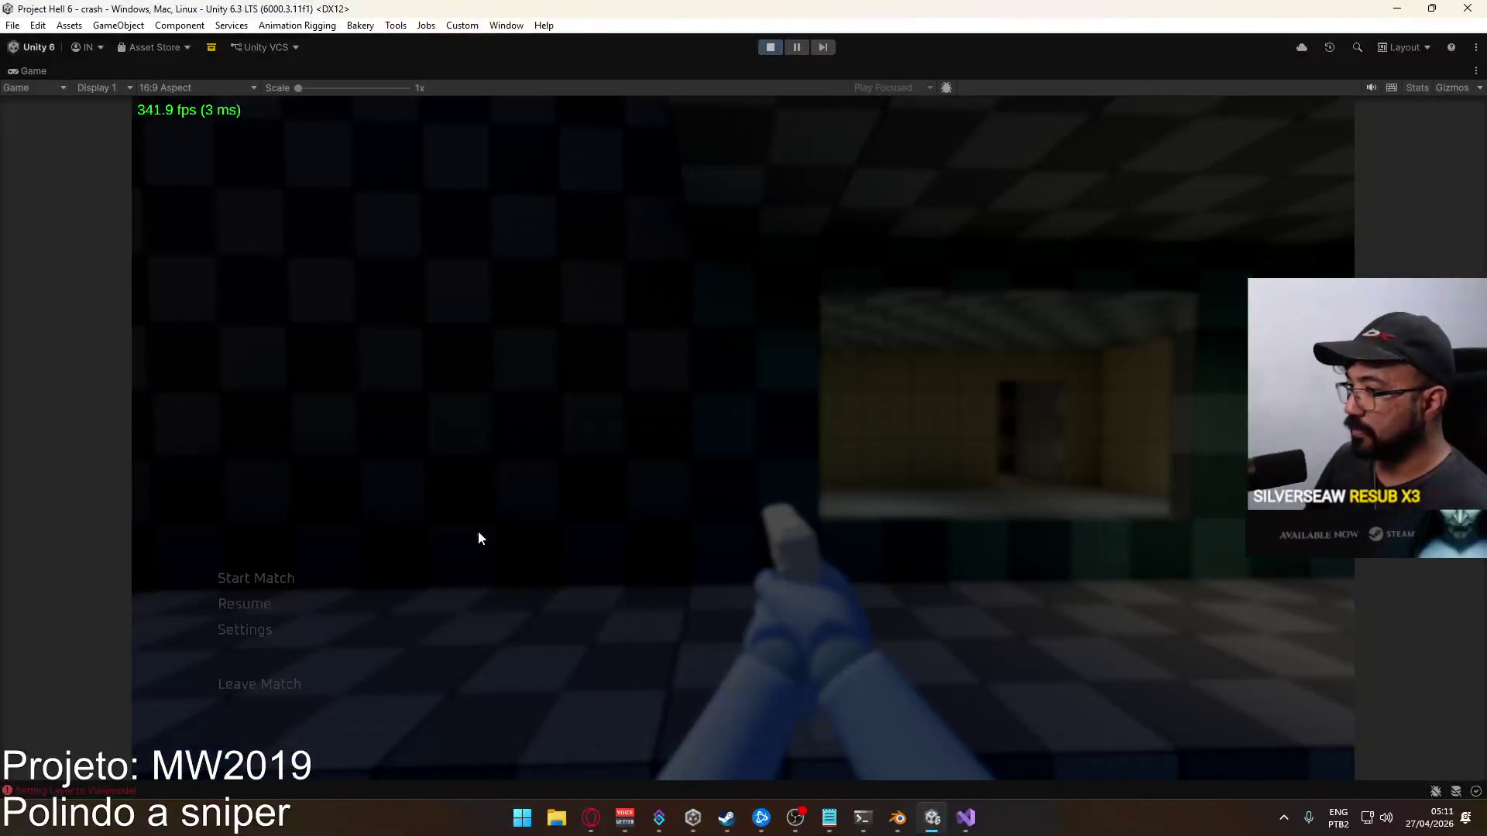
pyautogui.click(258, 632)
pyautogui.click(254, 591)
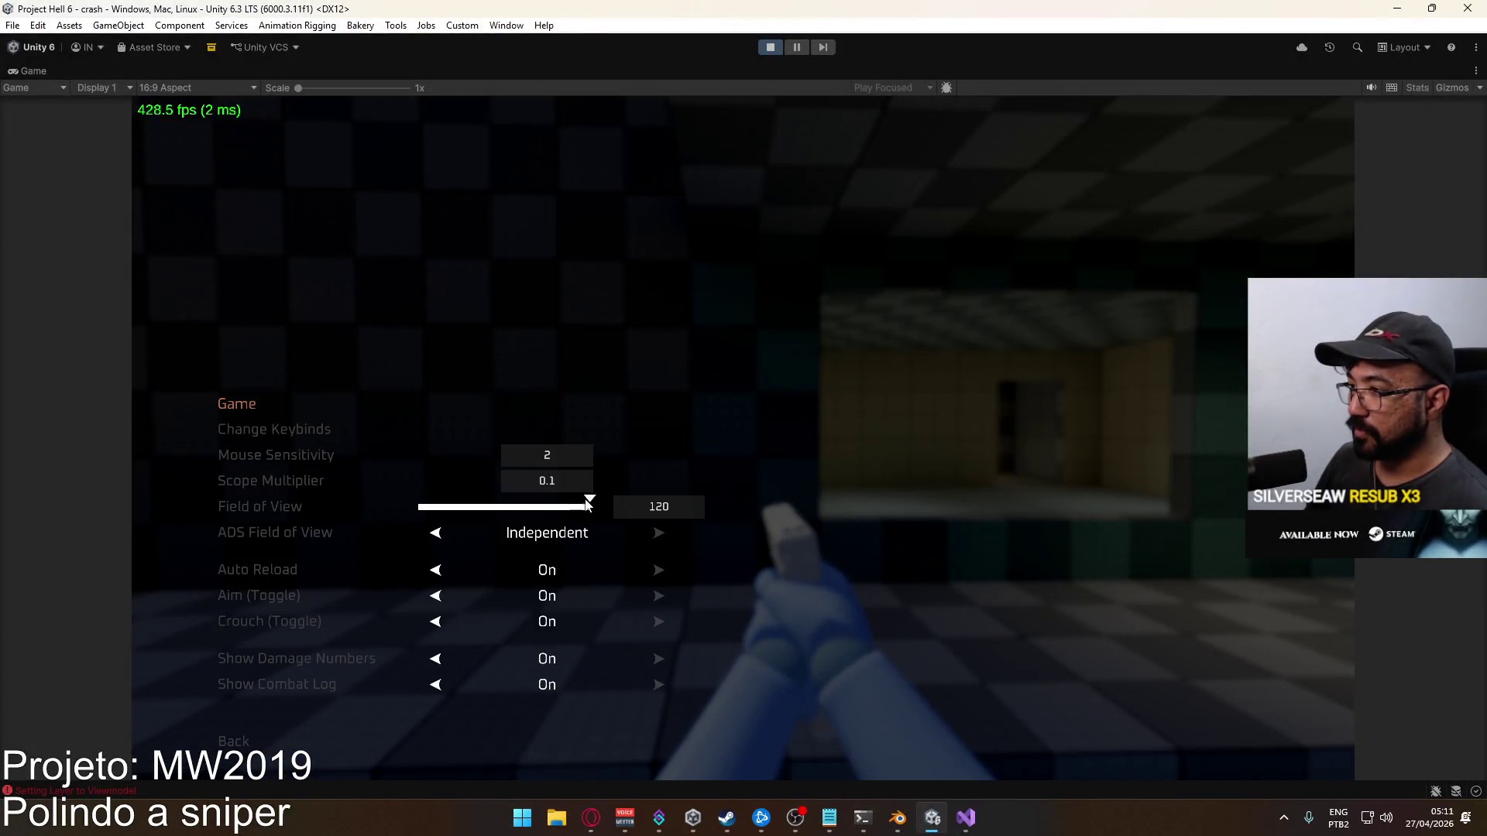
pyautogui.moveTo(590, 501); pyautogui.dragTo(285, 489)
pyautogui.press('Escape')
pyautogui.press('Escape')
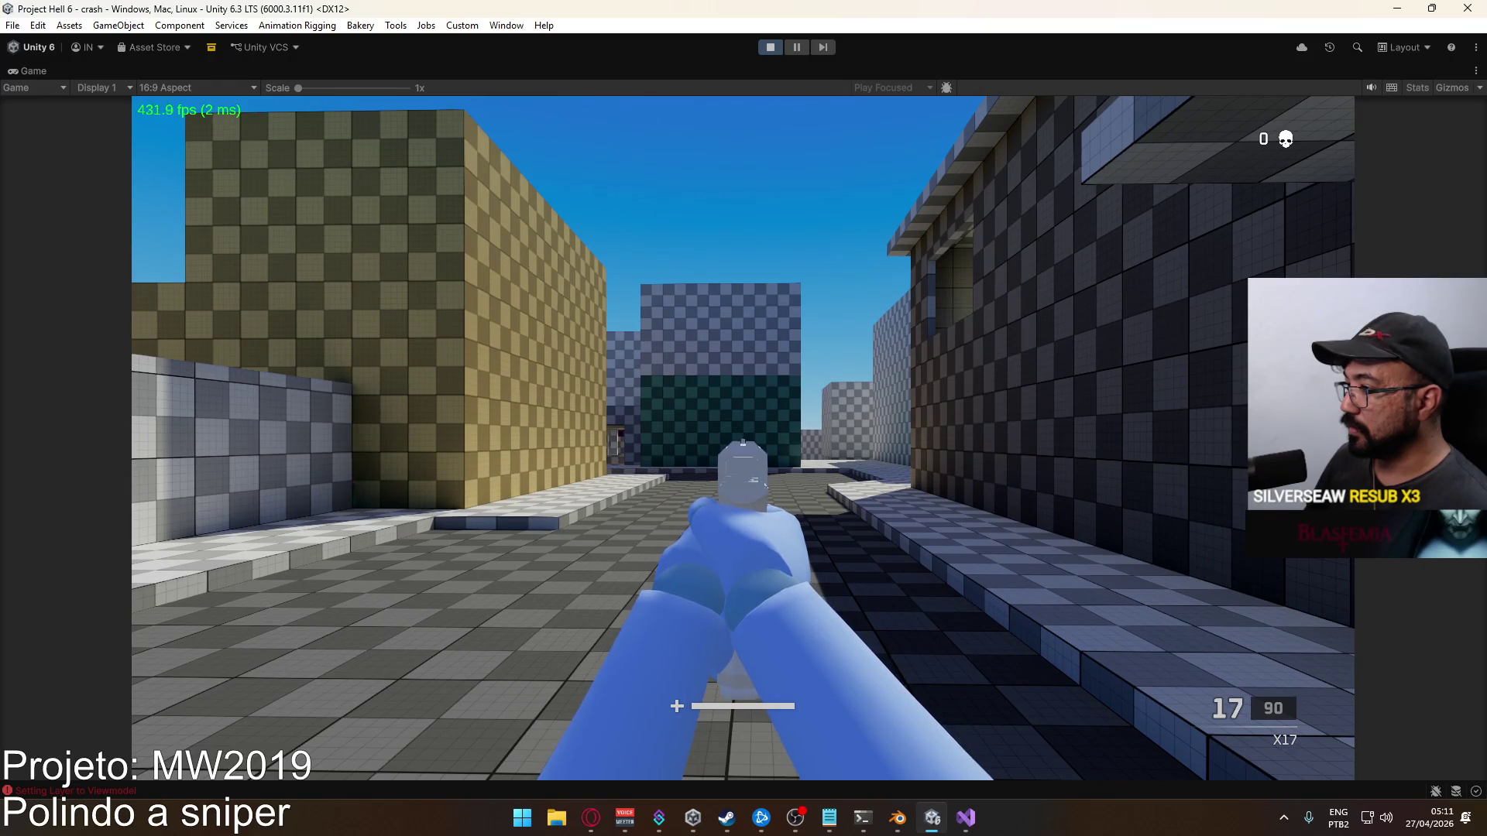
# Raise the Field of View to about 103 and walk down the corridor to check it
pyautogui.press('Escape')
pyautogui.click(282, 619)
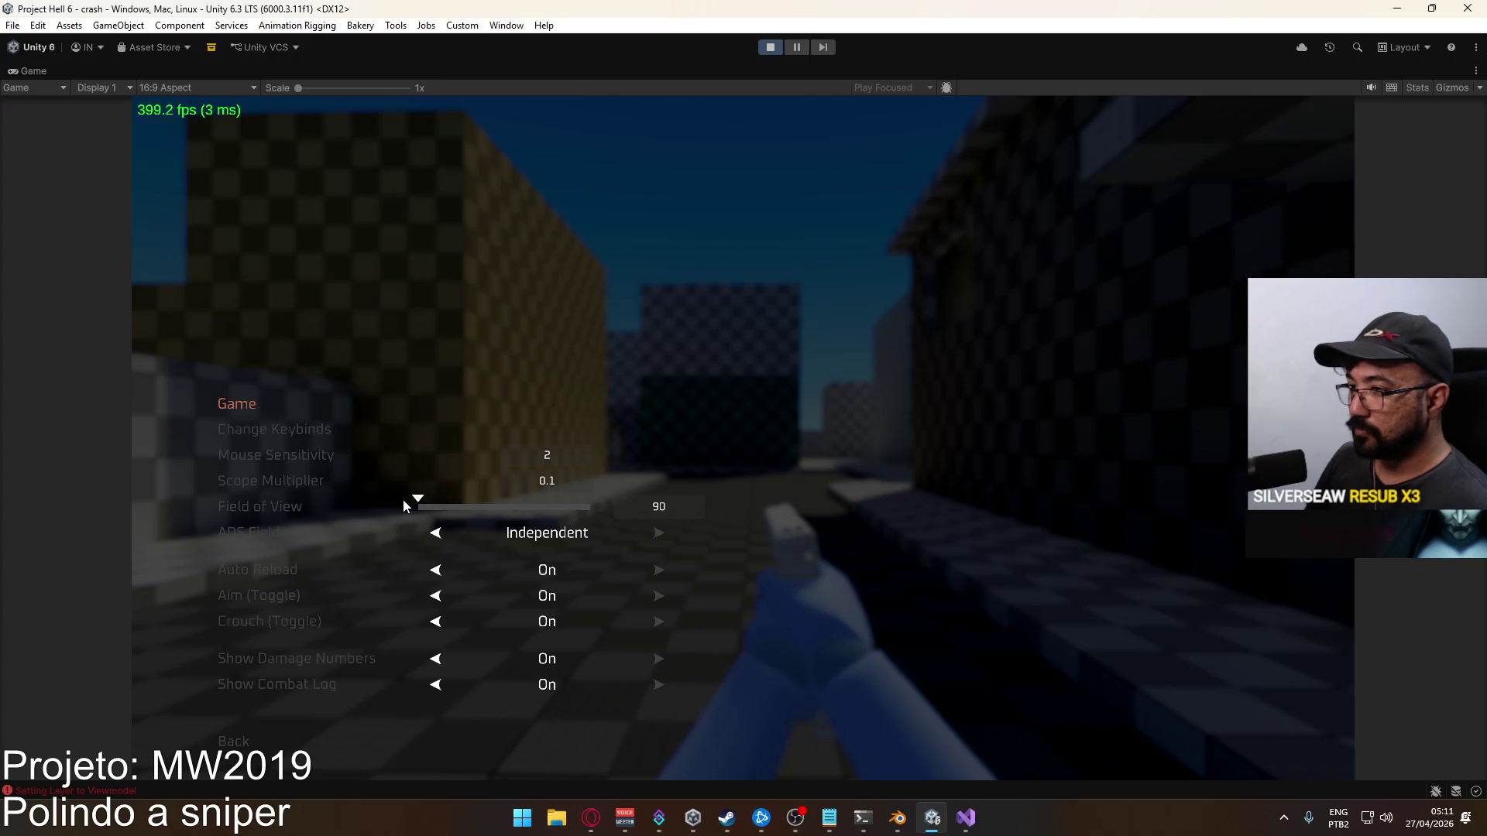
pyautogui.moveTo(418, 504); pyautogui.dragTo(788, 508)
pyautogui.press('Escape')
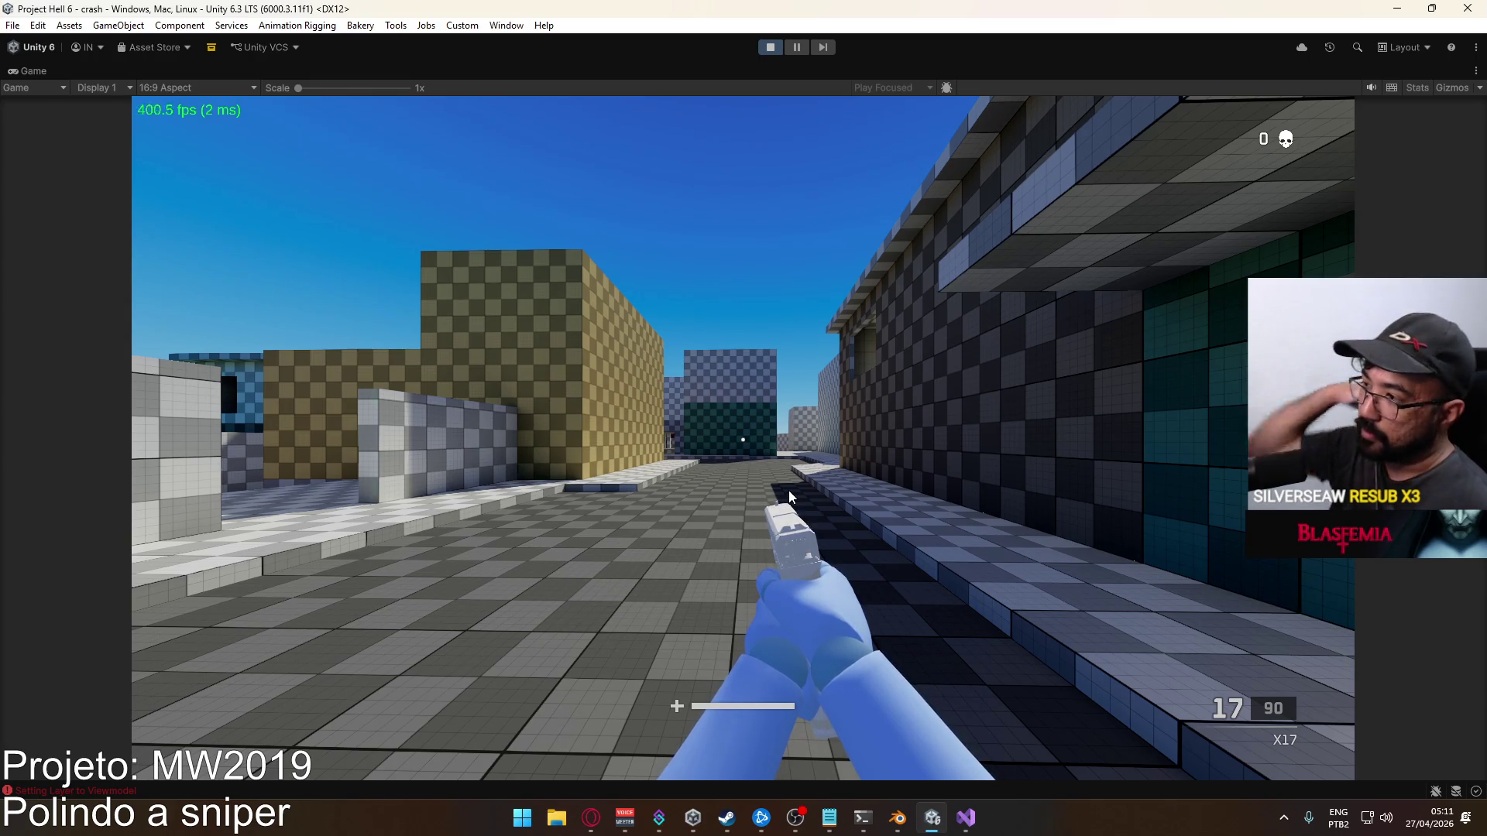
pyautogui.press('w')
pyautogui.press('super')
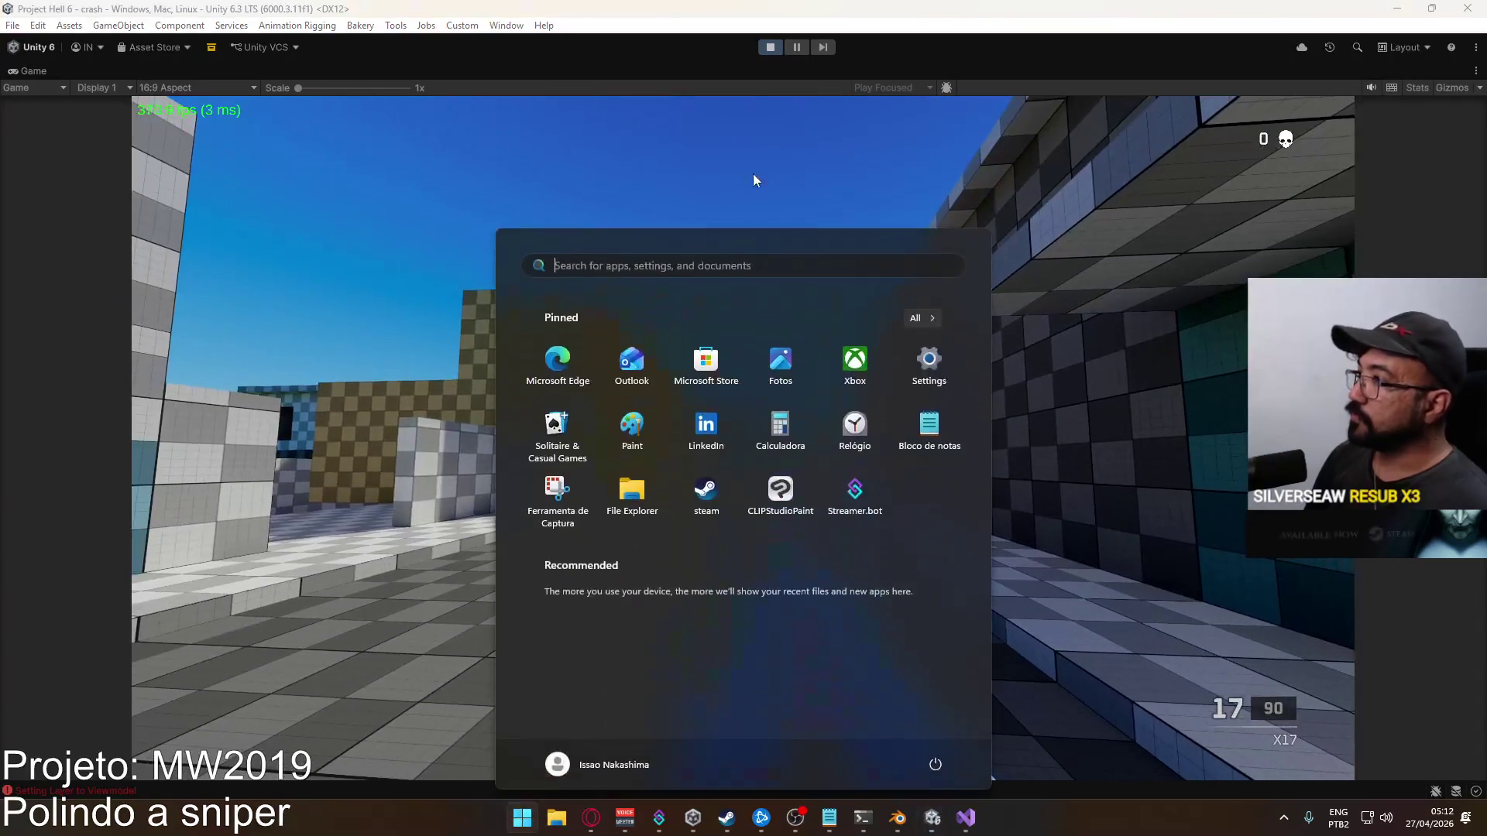
pyautogui.click(753, 173)
pyautogui.press('w')
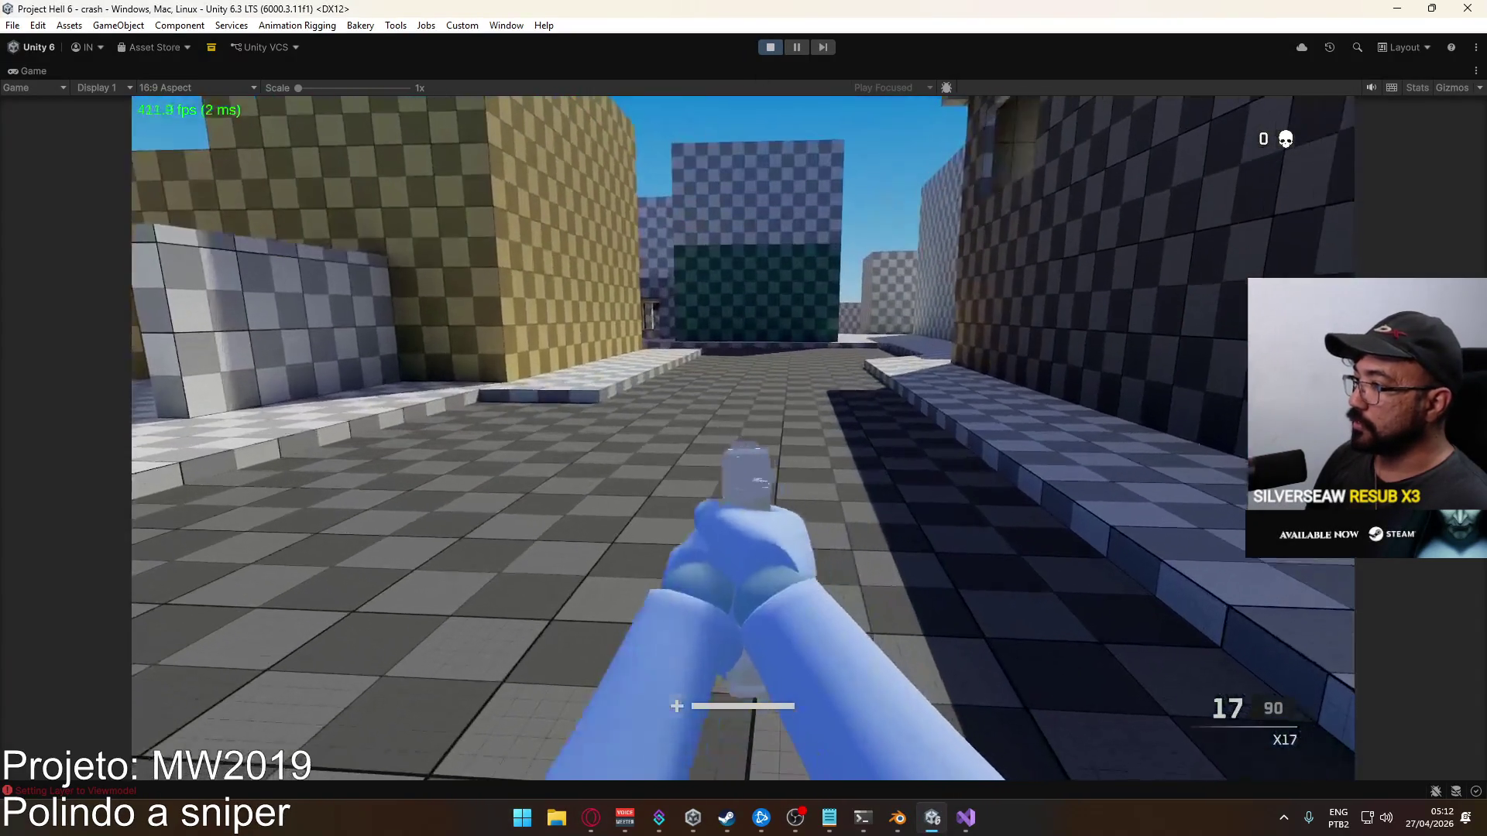
# Cycle the ADS Field of View option in the Game settings
pyautogui.press('Escape')
pyautogui.click(273, 625)
pyautogui.click(248, 600)
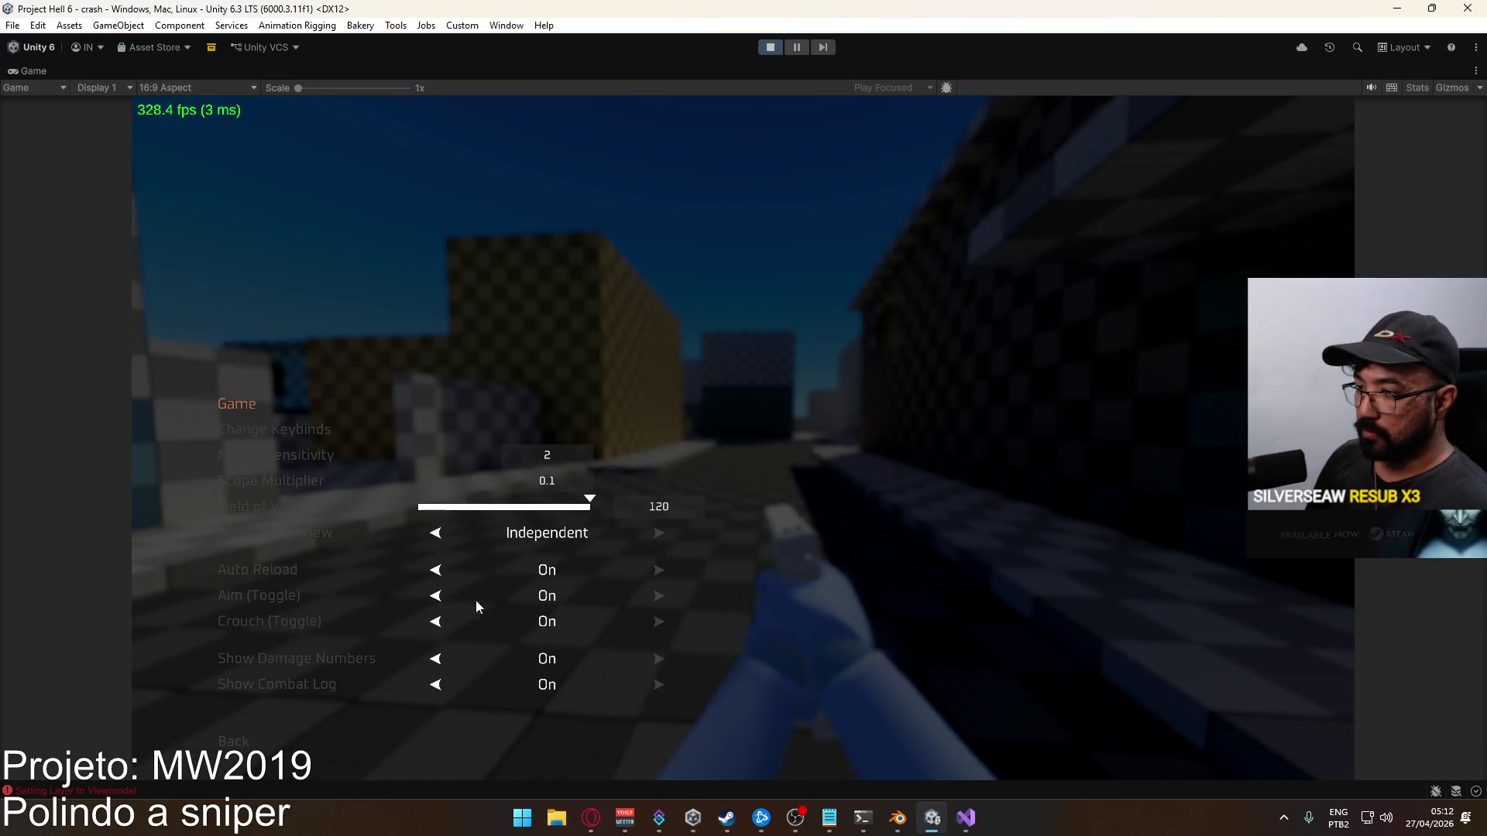
pyautogui.click(438, 534)
pyautogui.press('Escape')
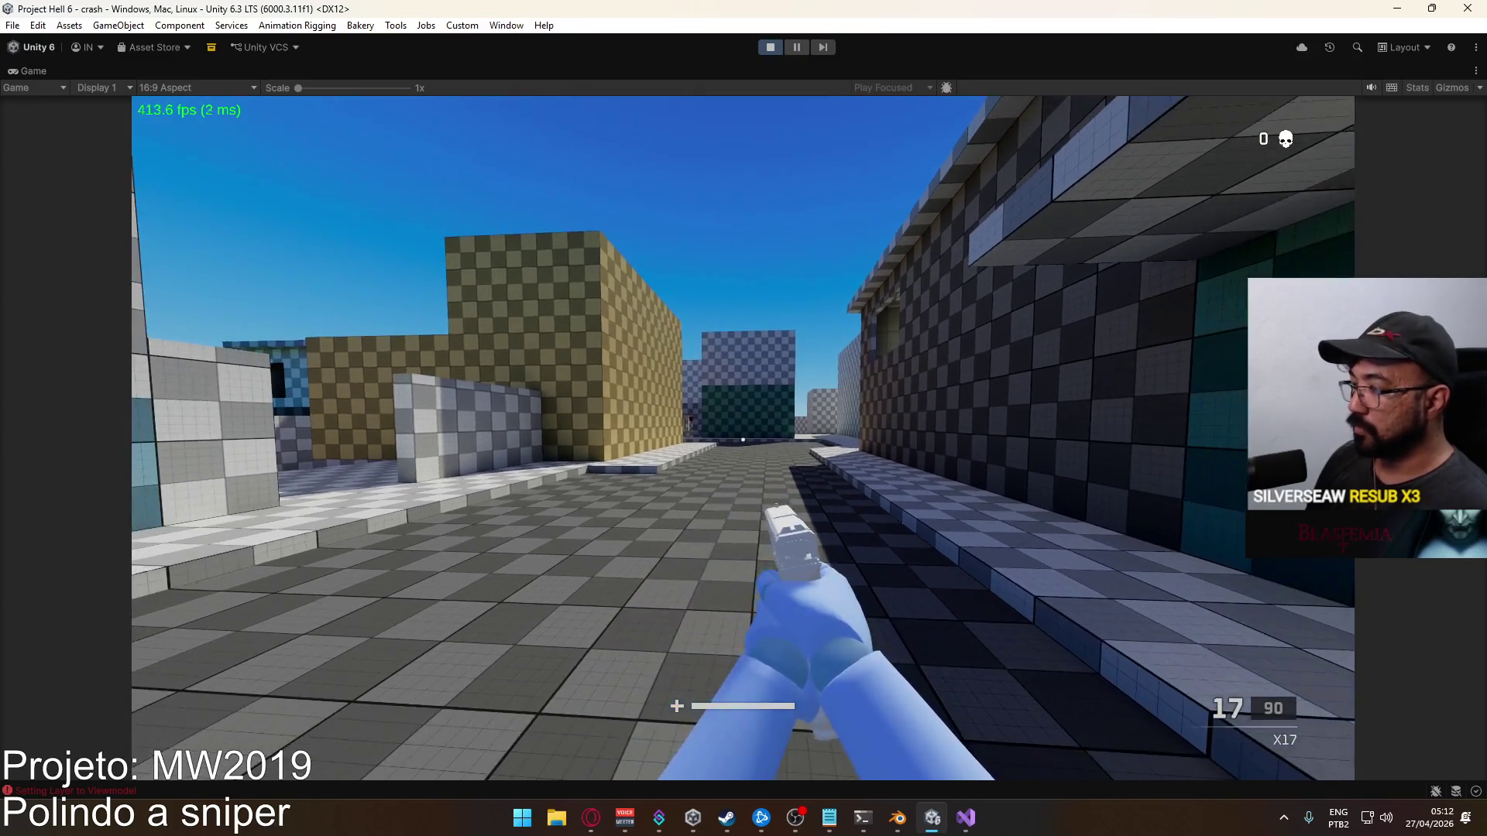
# Set ADS Field of View to Independent and walk into the teal-tiled room
pyautogui.press('Escape')
pyautogui.click(273, 624)
pyautogui.click(255, 612)
pyautogui.click(658, 535)
pyautogui.press('Escape')
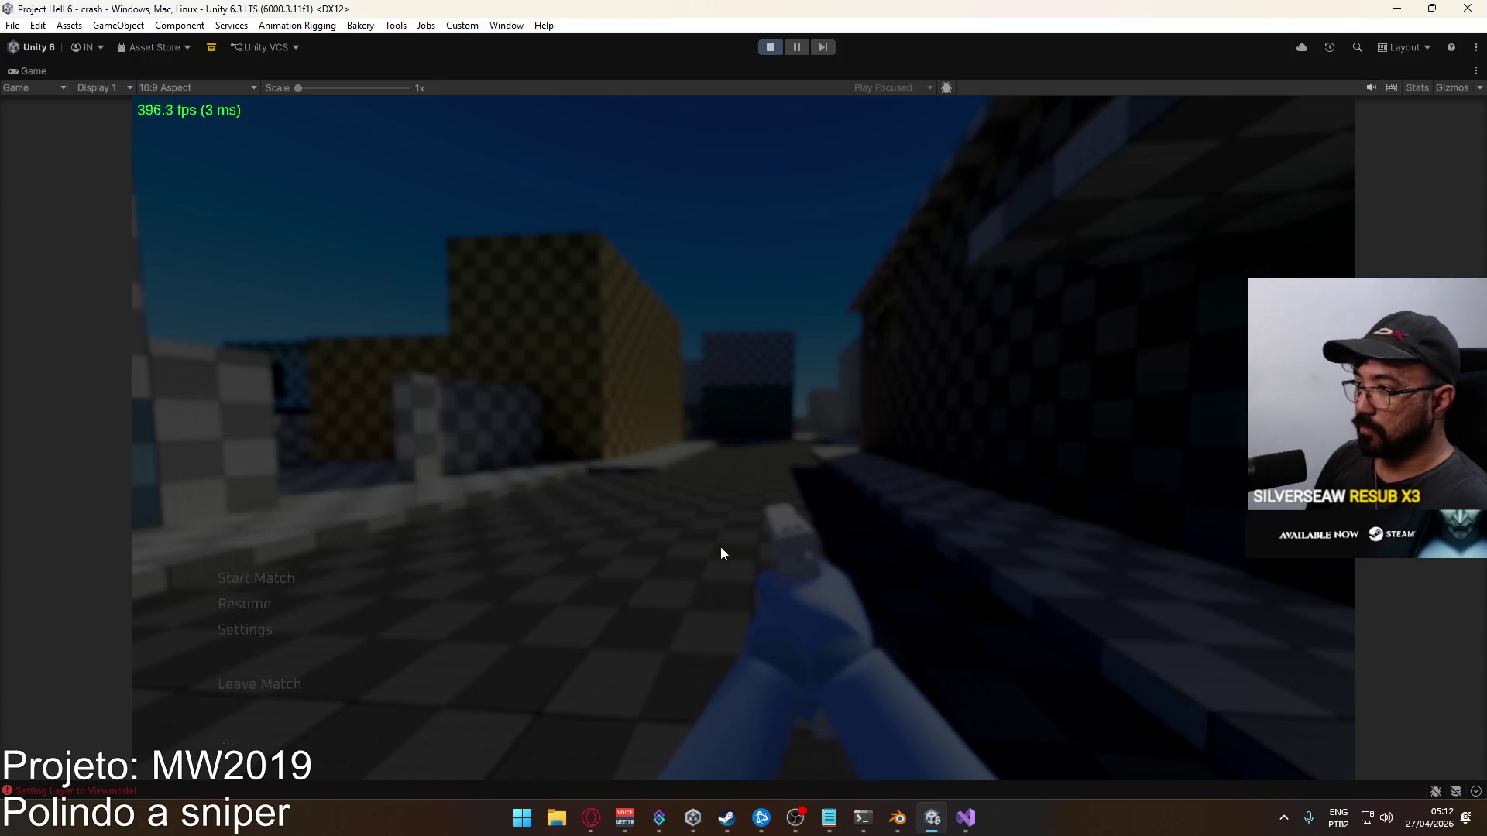
pyautogui.press('d')
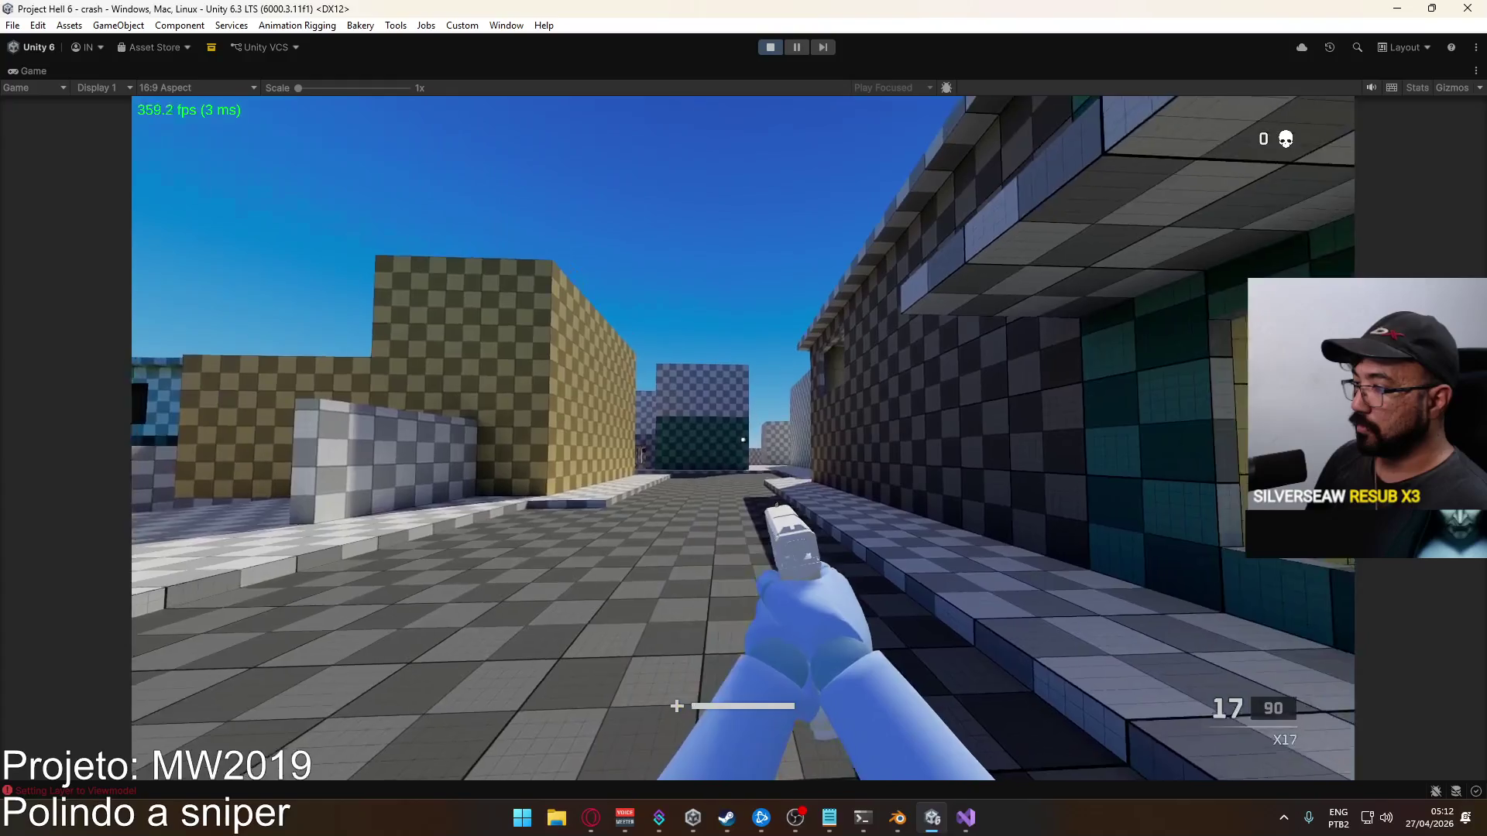
pyautogui.press('w')
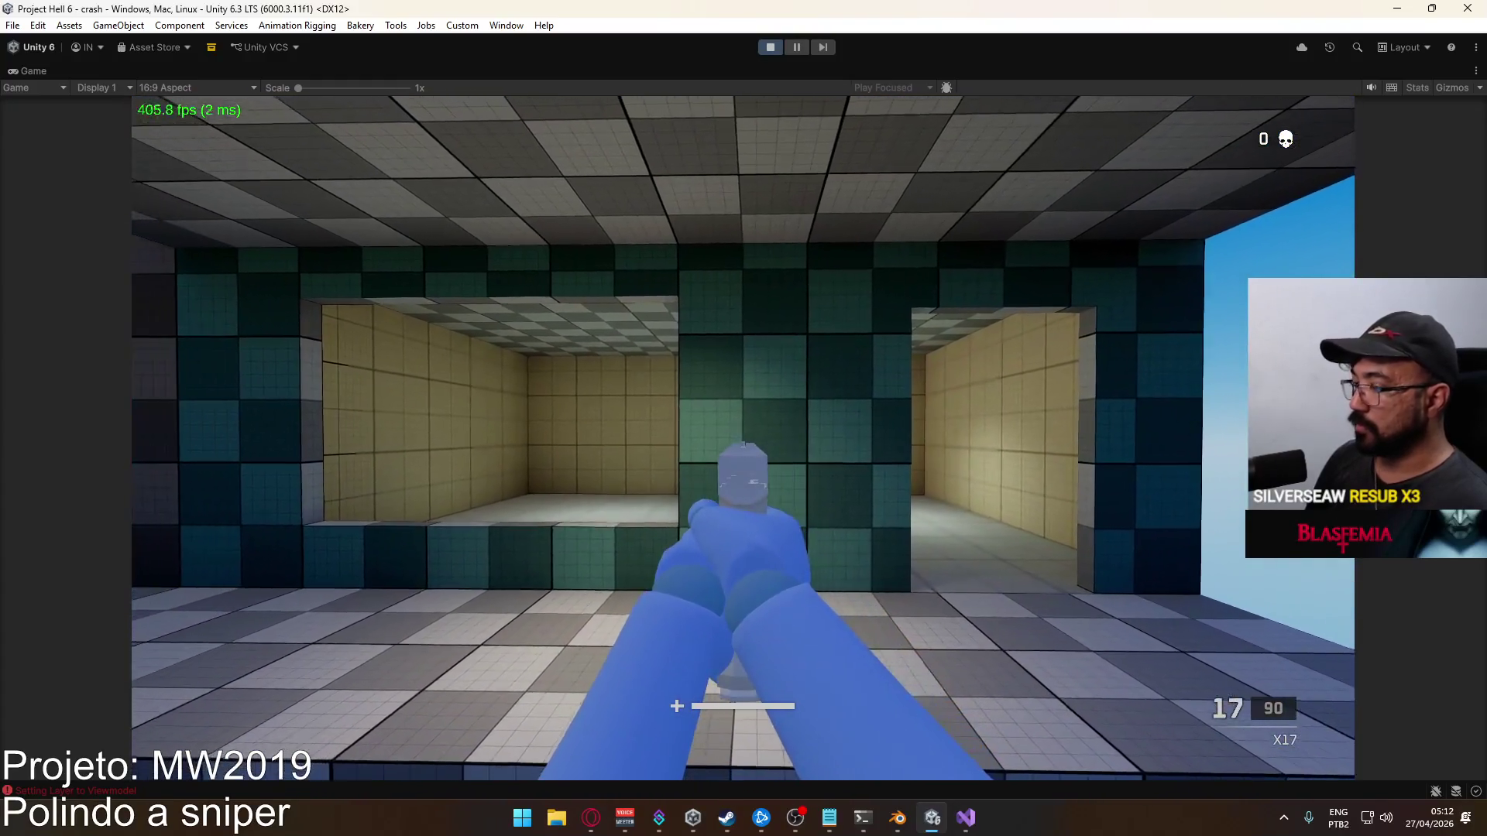
pyautogui.press('Escape')
# Lower Field of View to 96 and toggle ADS Field of View from Independent back to Affected
pyautogui.click(251, 612)
pyautogui.click(253, 615)
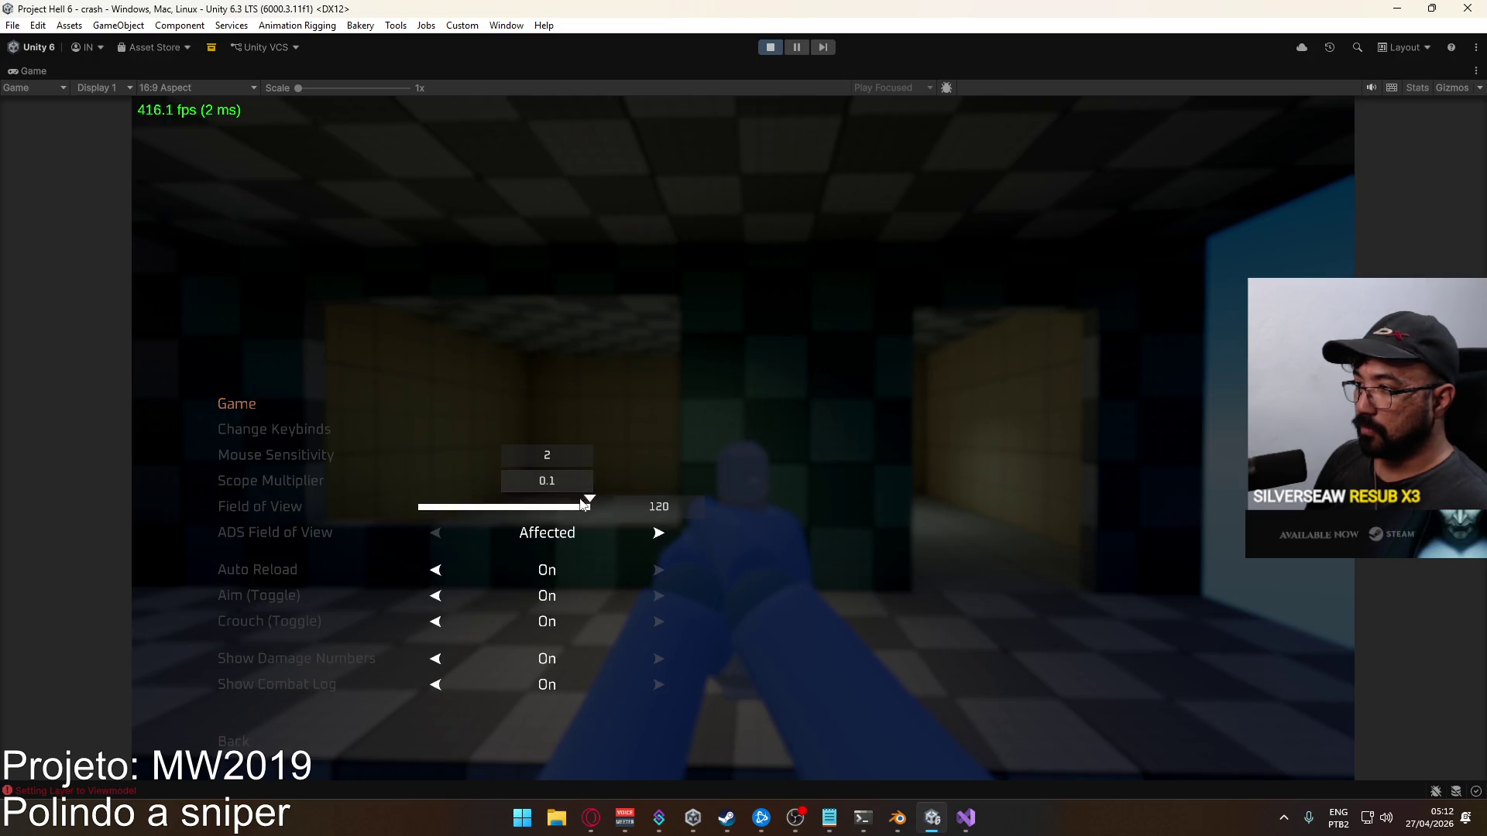
pyautogui.moveTo(590, 505)
pyautogui.mouseDown()
pyautogui.moveTo(452, 503)
pyautogui.moveTo(602, 513)
pyautogui.moveTo(425, 505)
pyautogui.mouseUp()
pyautogui.click(614, 533)
pyautogui.click(571, 514)
pyautogui.press('Escape')
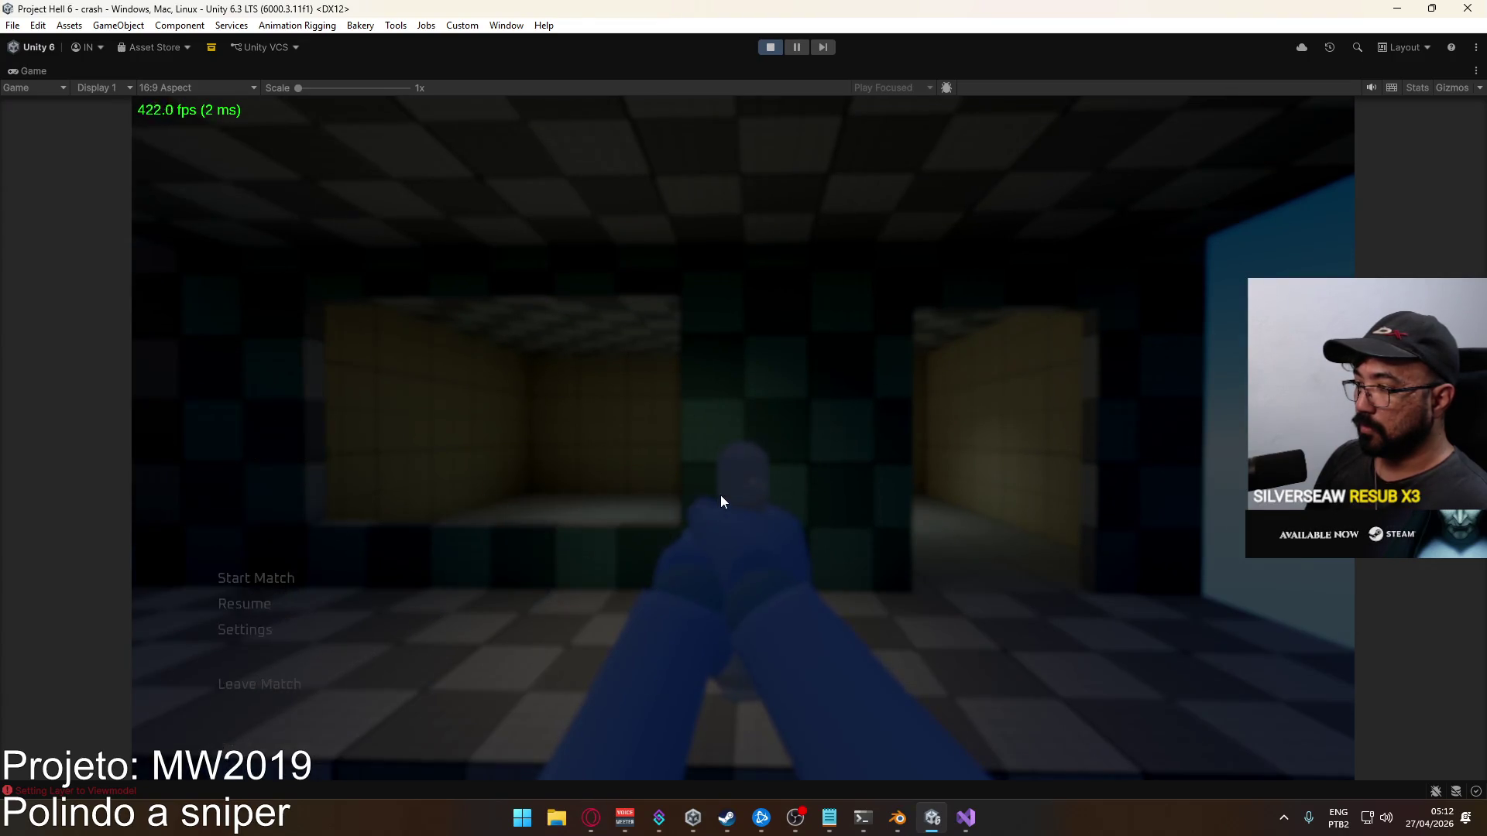
pyautogui.press('Escape')
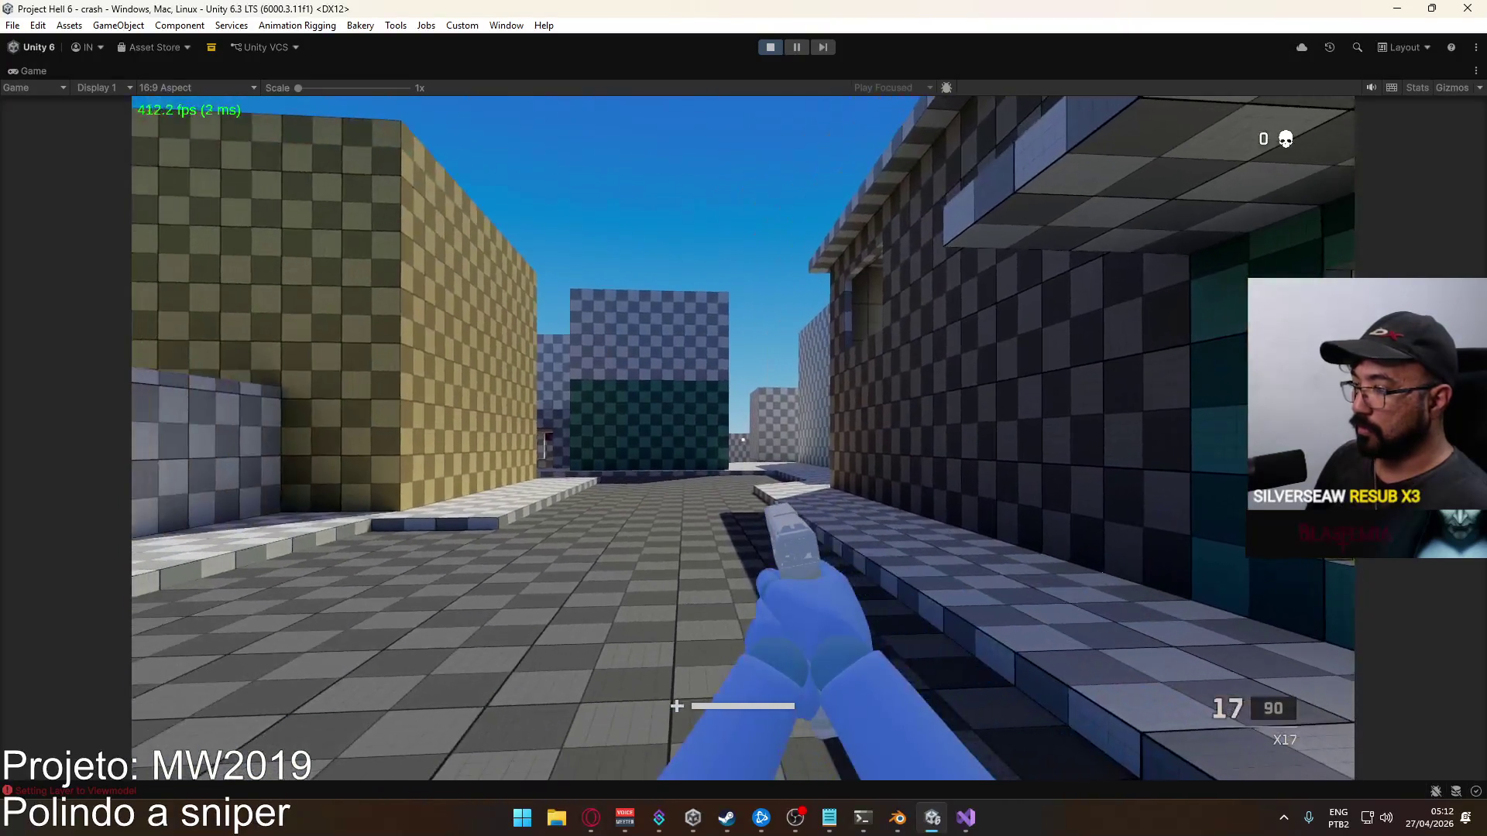
# Restore Field of View to 120, resume play and bring Visual Studio to the front
pyautogui.press('Escape')
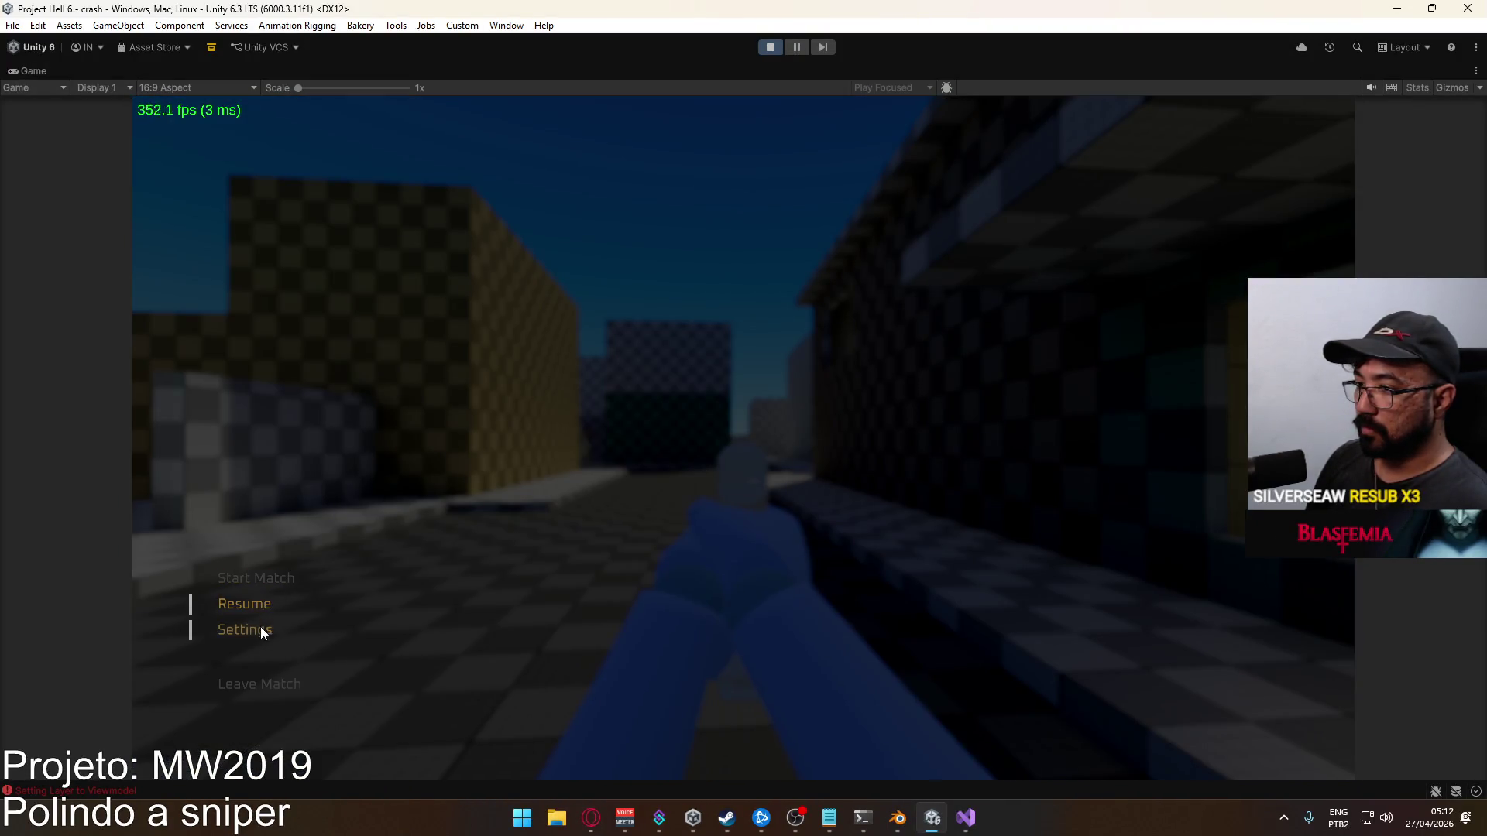
pyautogui.click(259, 629)
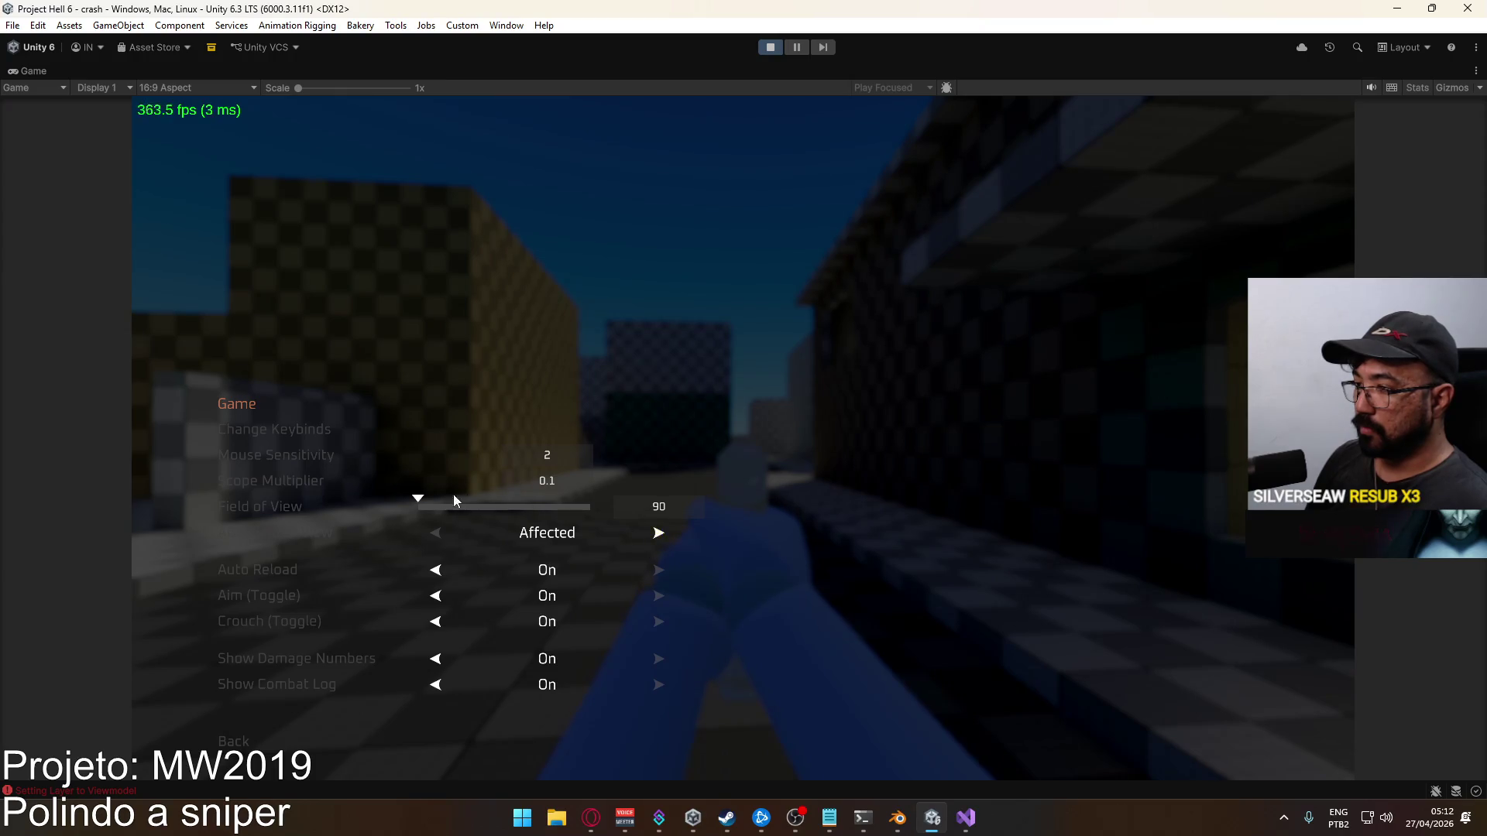
pyautogui.moveTo(422, 501); pyautogui.dragTo(595, 511)
pyautogui.press('Escape')
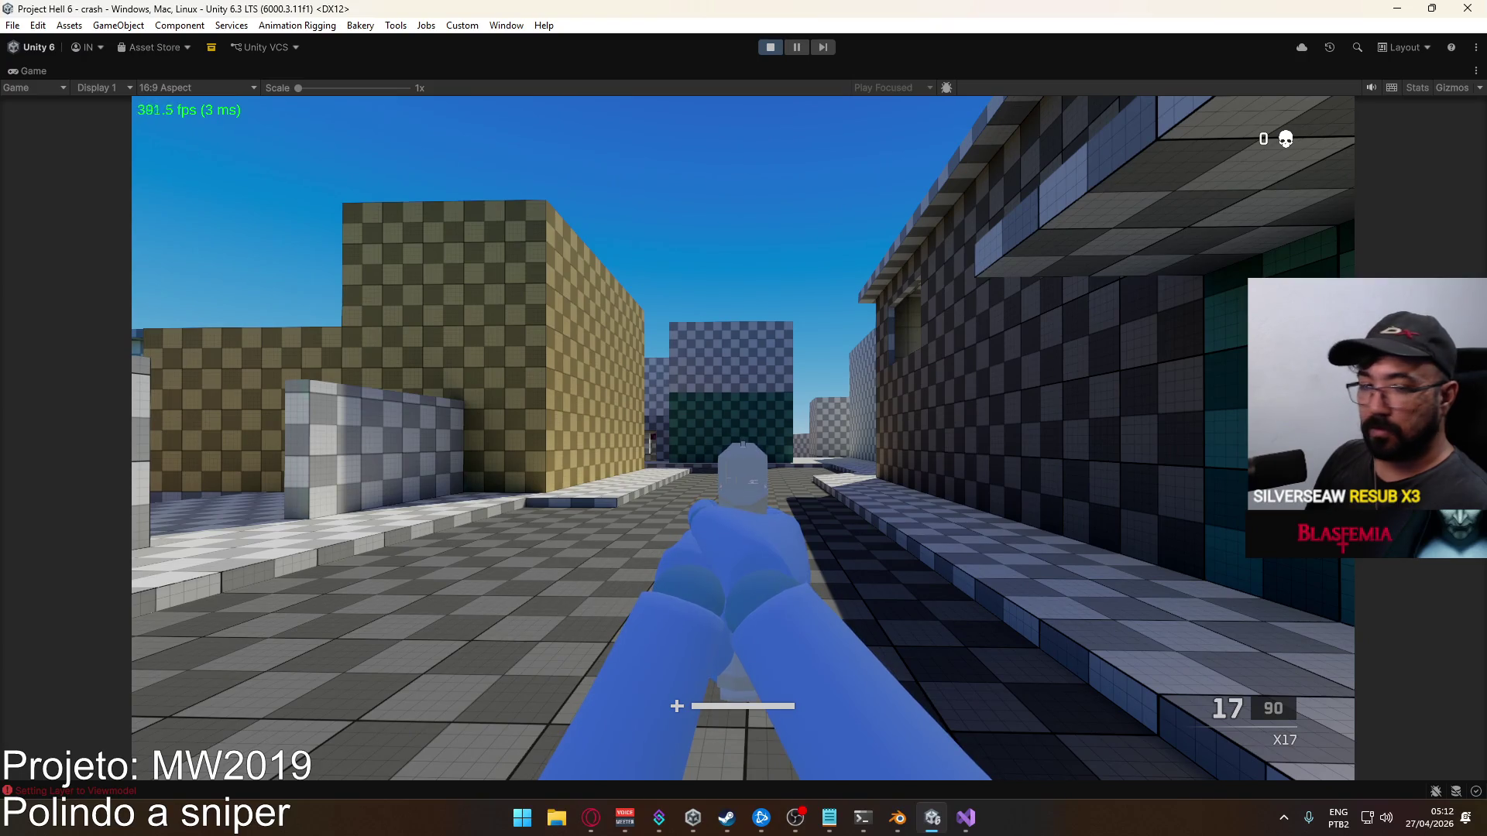
pyautogui.press('super')
pyautogui.press('super')
pyautogui.hotkey('alt', 'Tab')
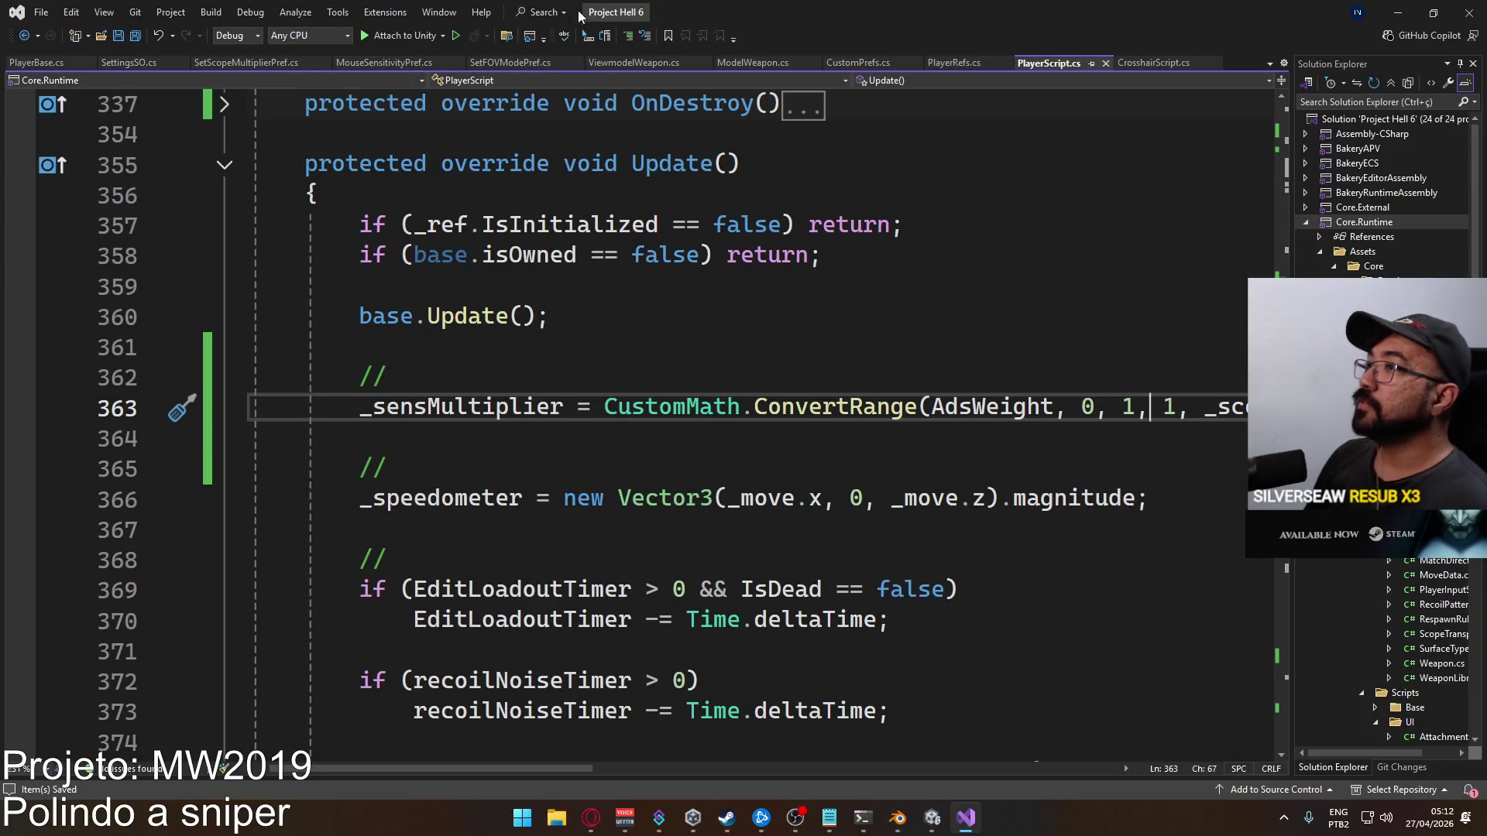
# Check MouseSensitivityPref.cs, then scroll through PlayerScript.cs to review the code
pyautogui.click(391, 63)
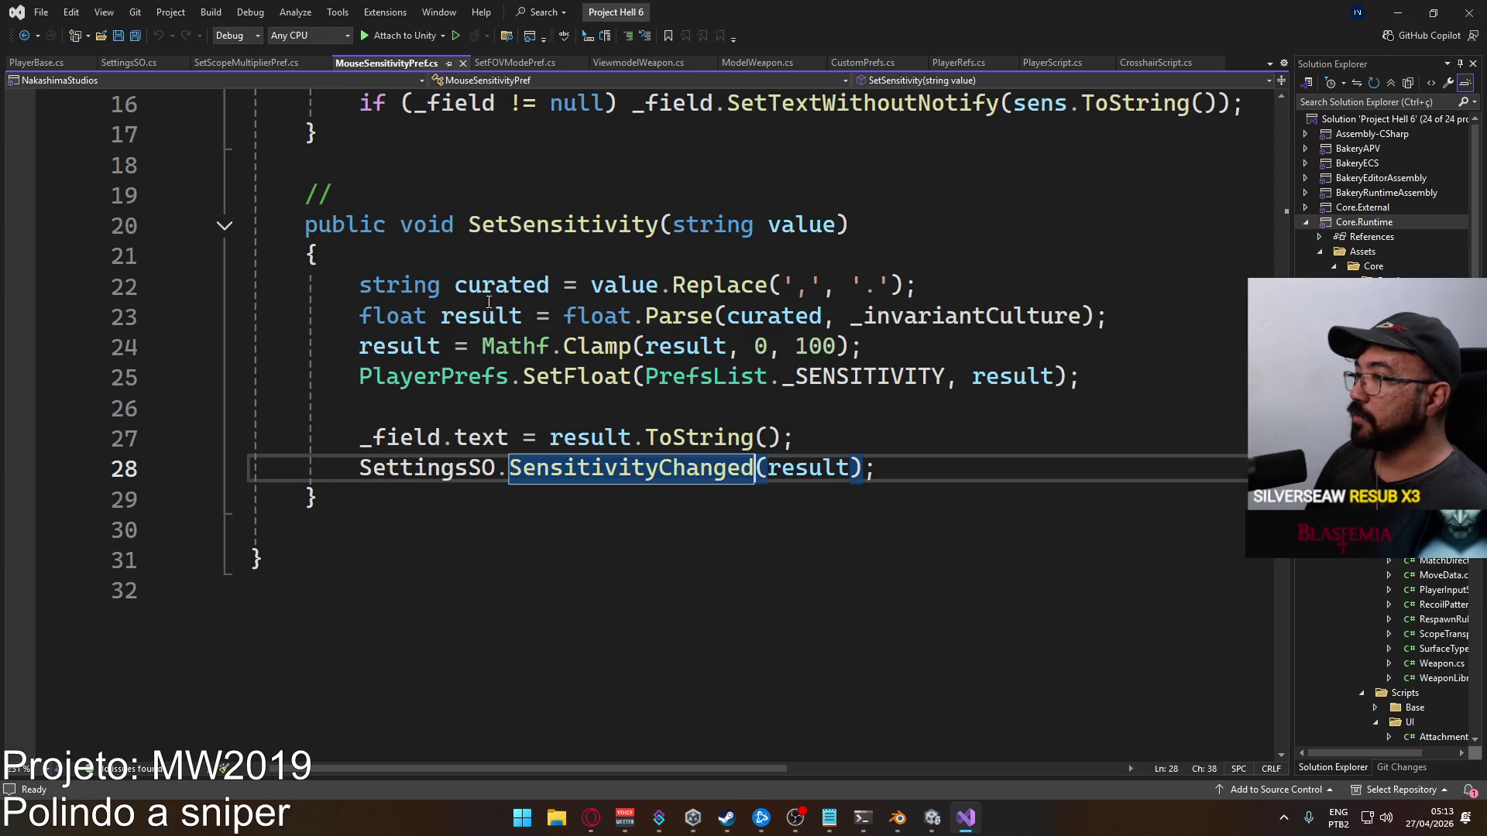
pyautogui.scroll(3, 489, 302)
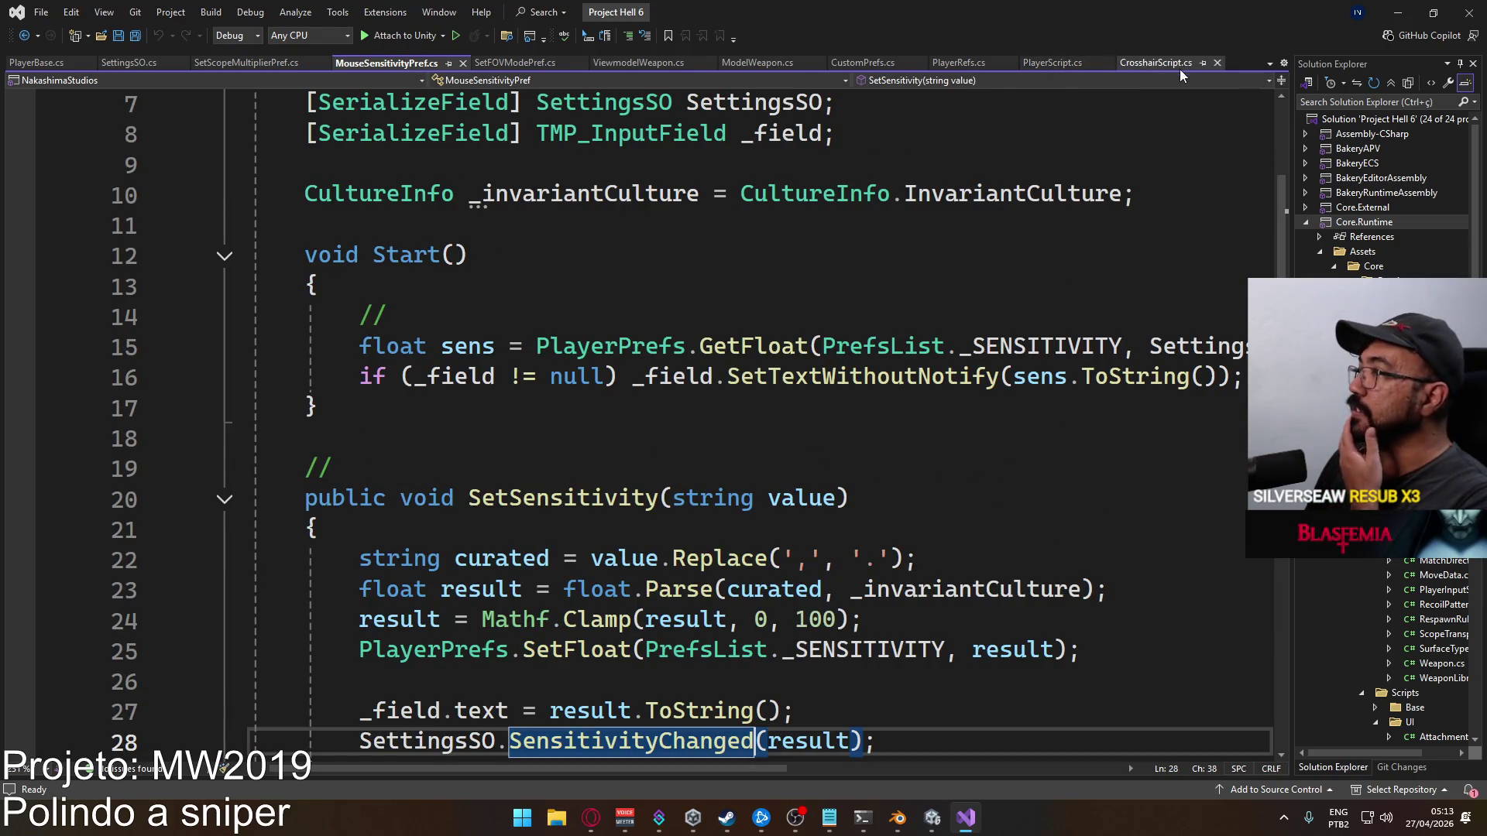
pyautogui.click(1051, 63)
pyautogui.scroll(-8, 689, 383)
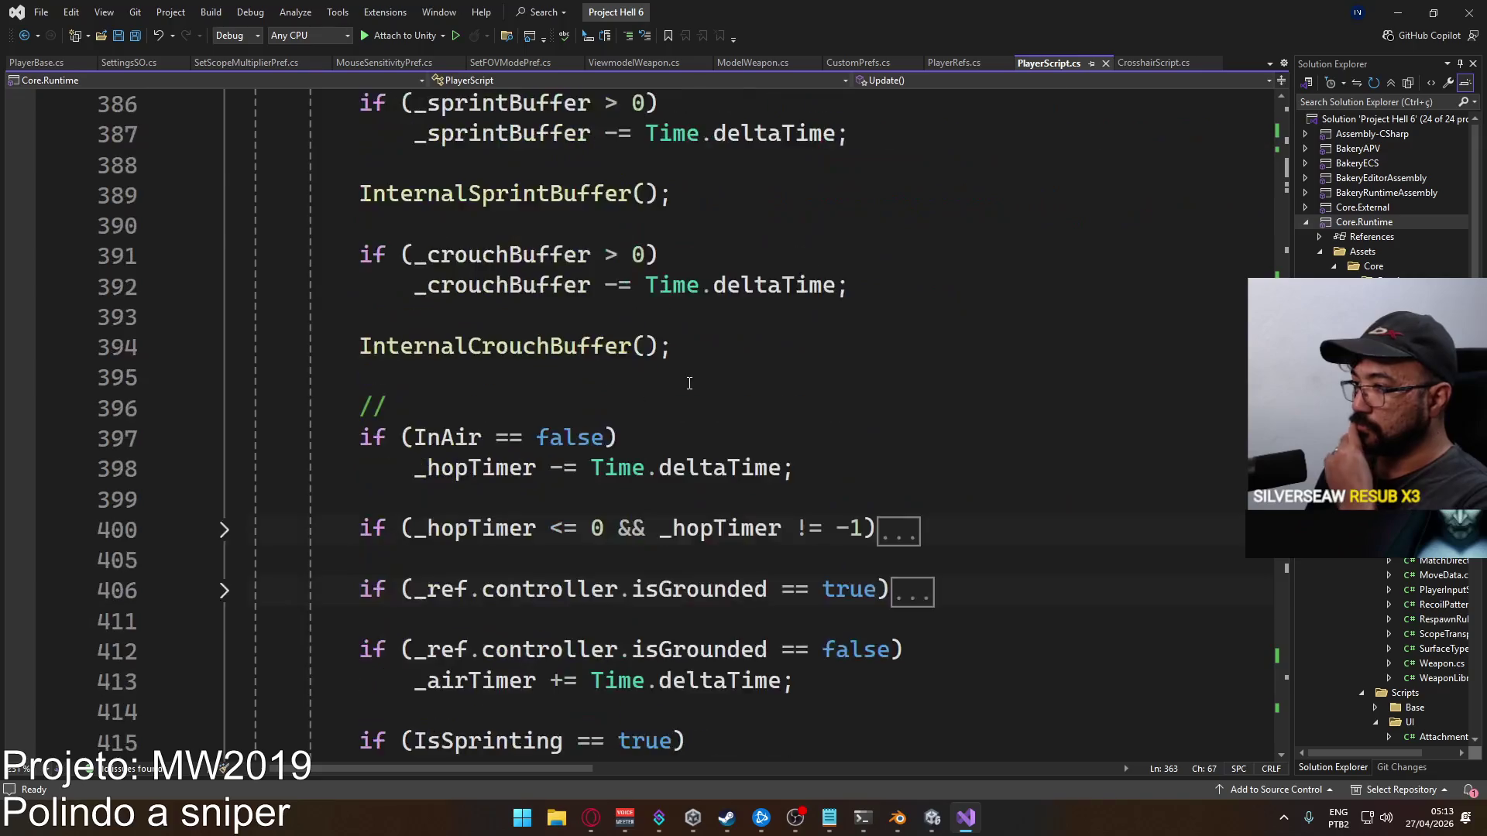
pyautogui.scroll(-20, 689, 383)
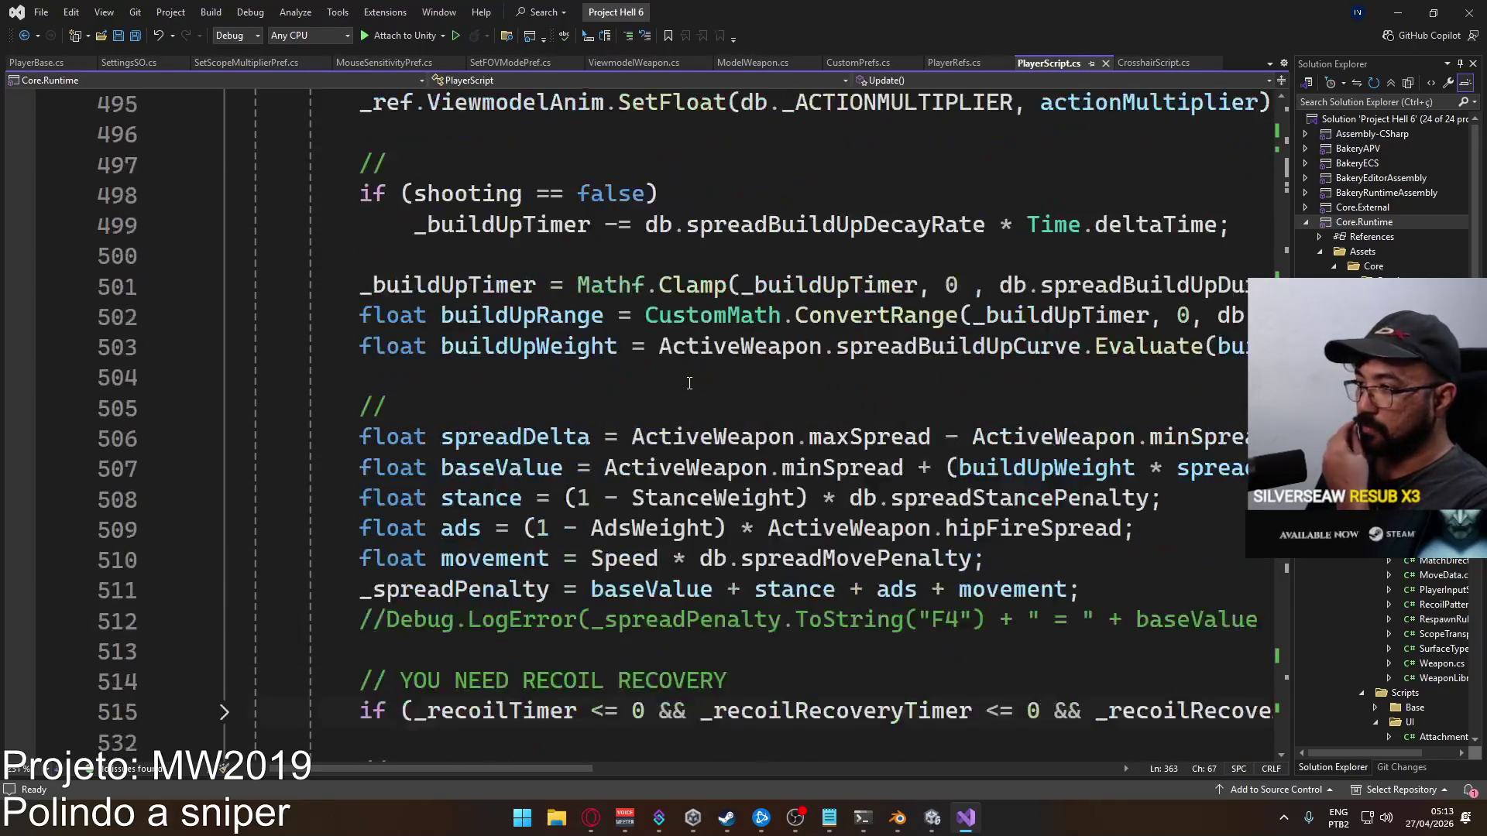
pyautogui.scroll(-11, 689, 383)
pyautogui.scroll(10, 689, 383)
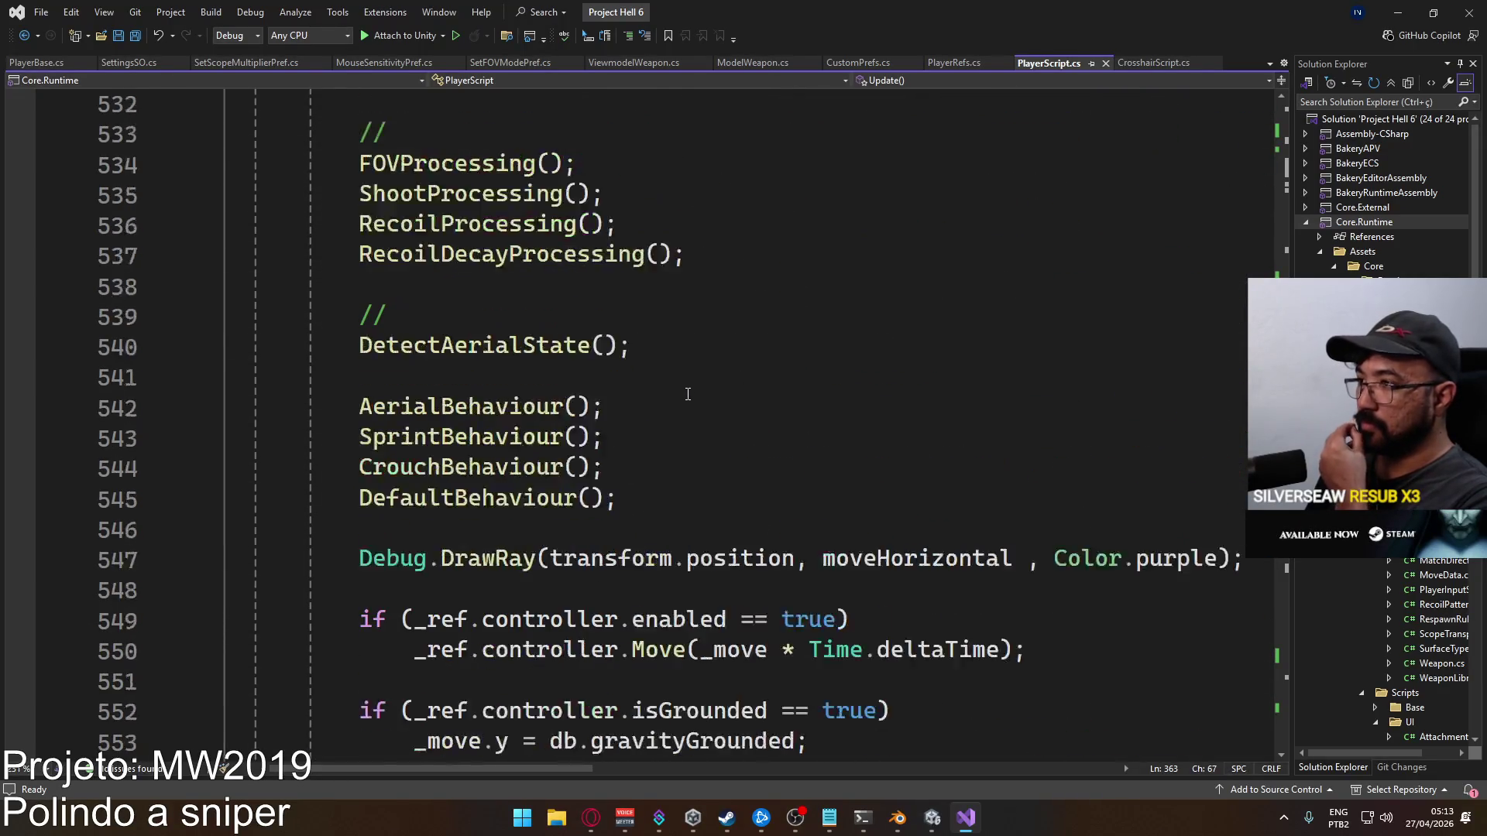
pyautogui.scroll(14, 680, 395)
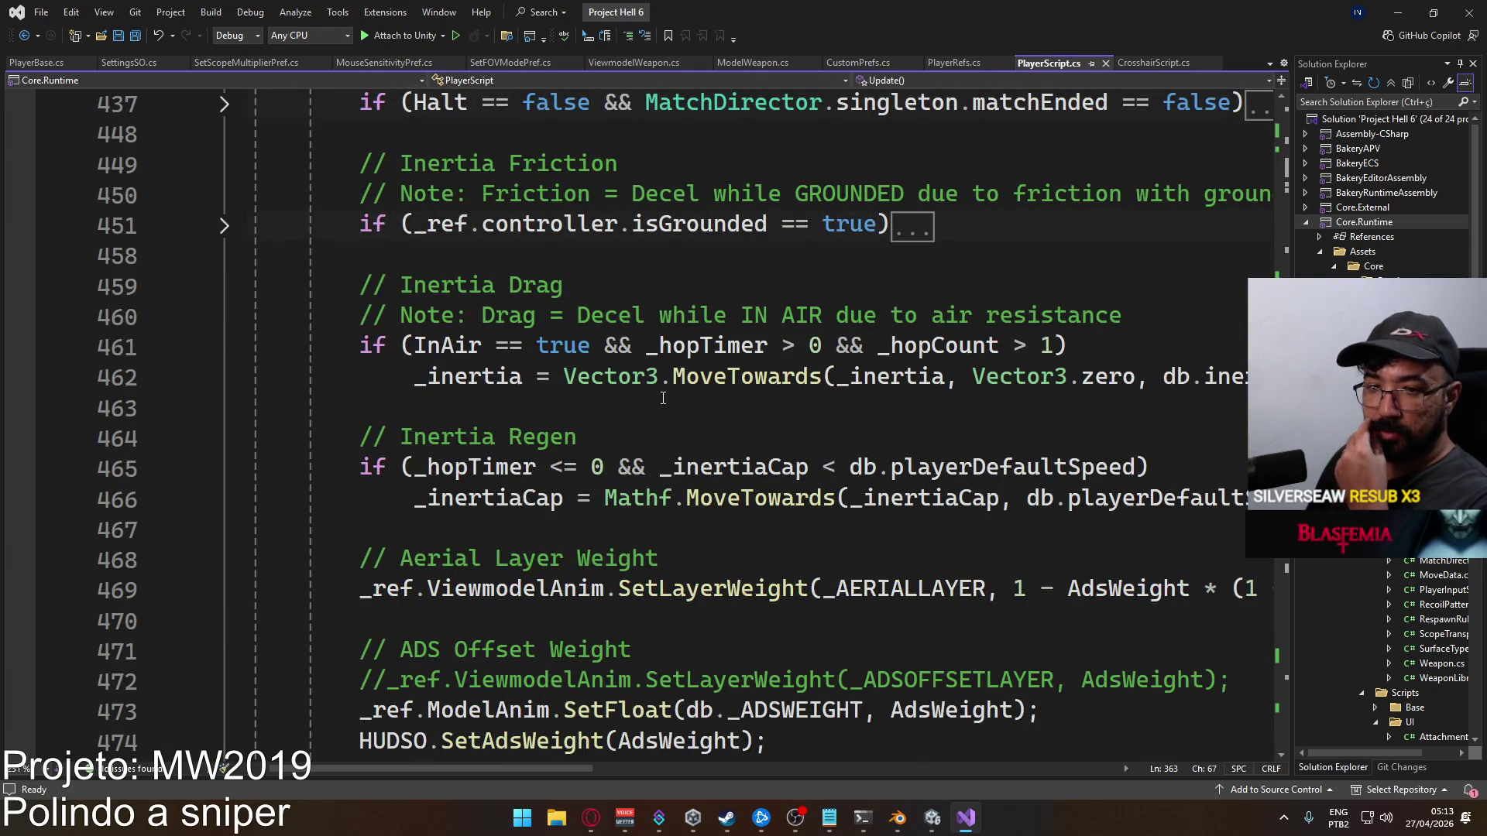
pyautogui.scroll(1, 663, 398)
pyautogui.scroll(4, 658, 401)
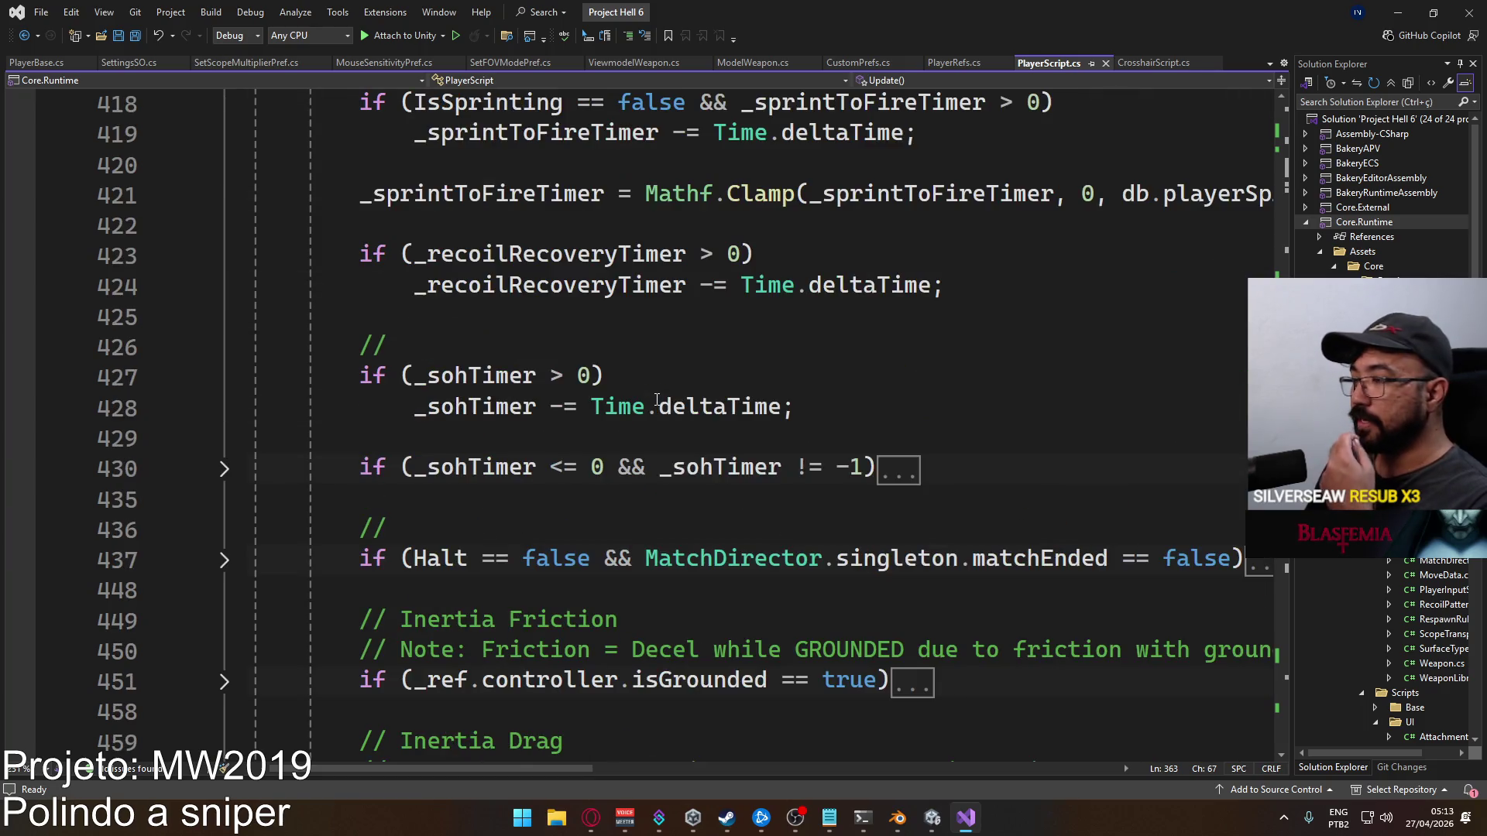
pyautogui.scroll(3, 645, 389)
pyautogui.scroll(18, 646, 389)
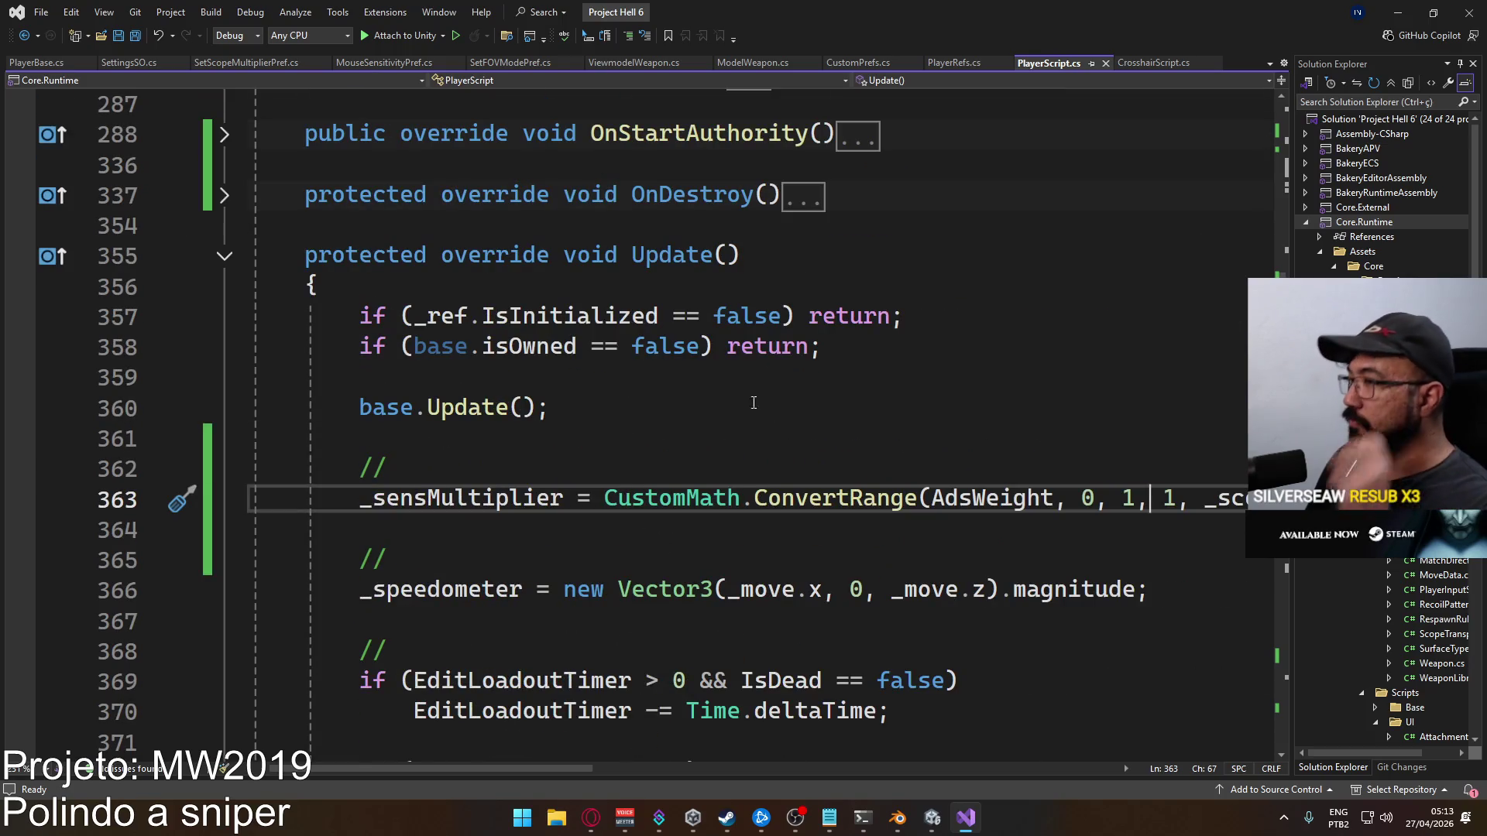
# Return to Unity and un-maximize the Game view
pyautogui.click(931, 818)
pyautogui.rightClick(299, 69)
pyautogui.click(402, 120)
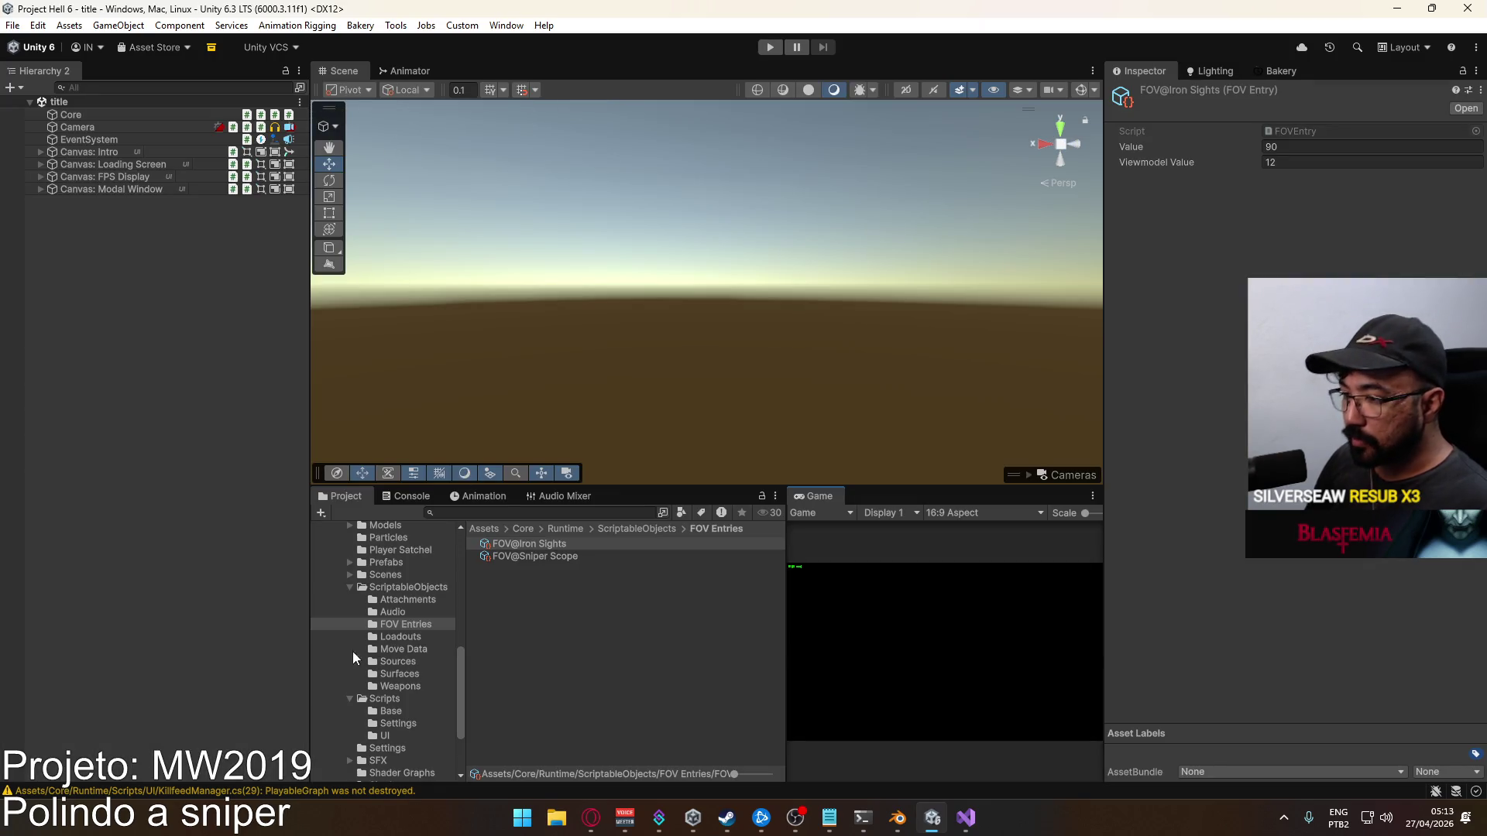
# Open Scripts > UI, select SetScopeMultiplierPref and highlight its source code in the Inspector
pyautogui.click(385, 700)
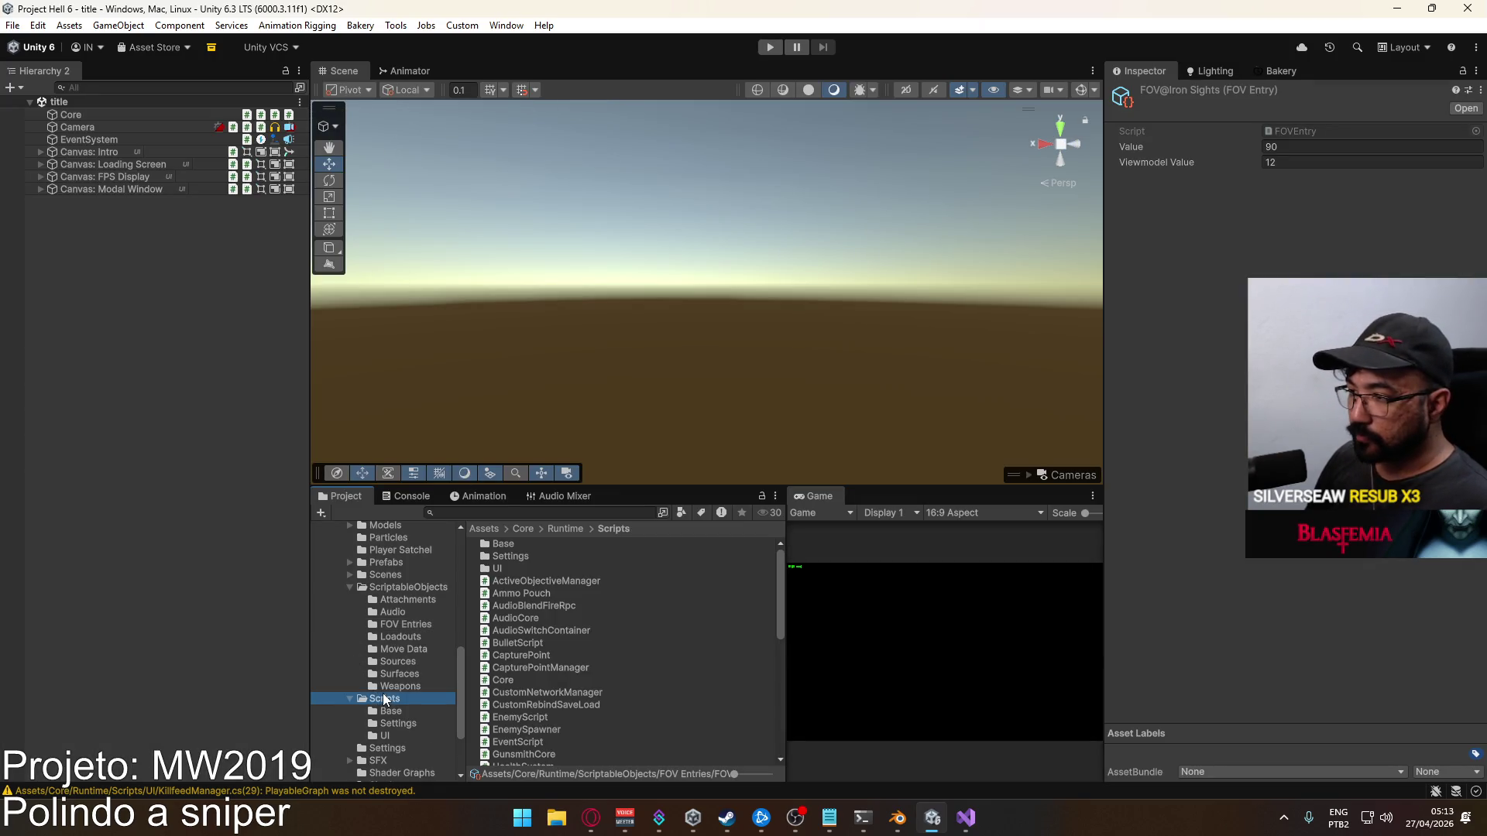
pyautogui.scroll(-10, 591, 661)
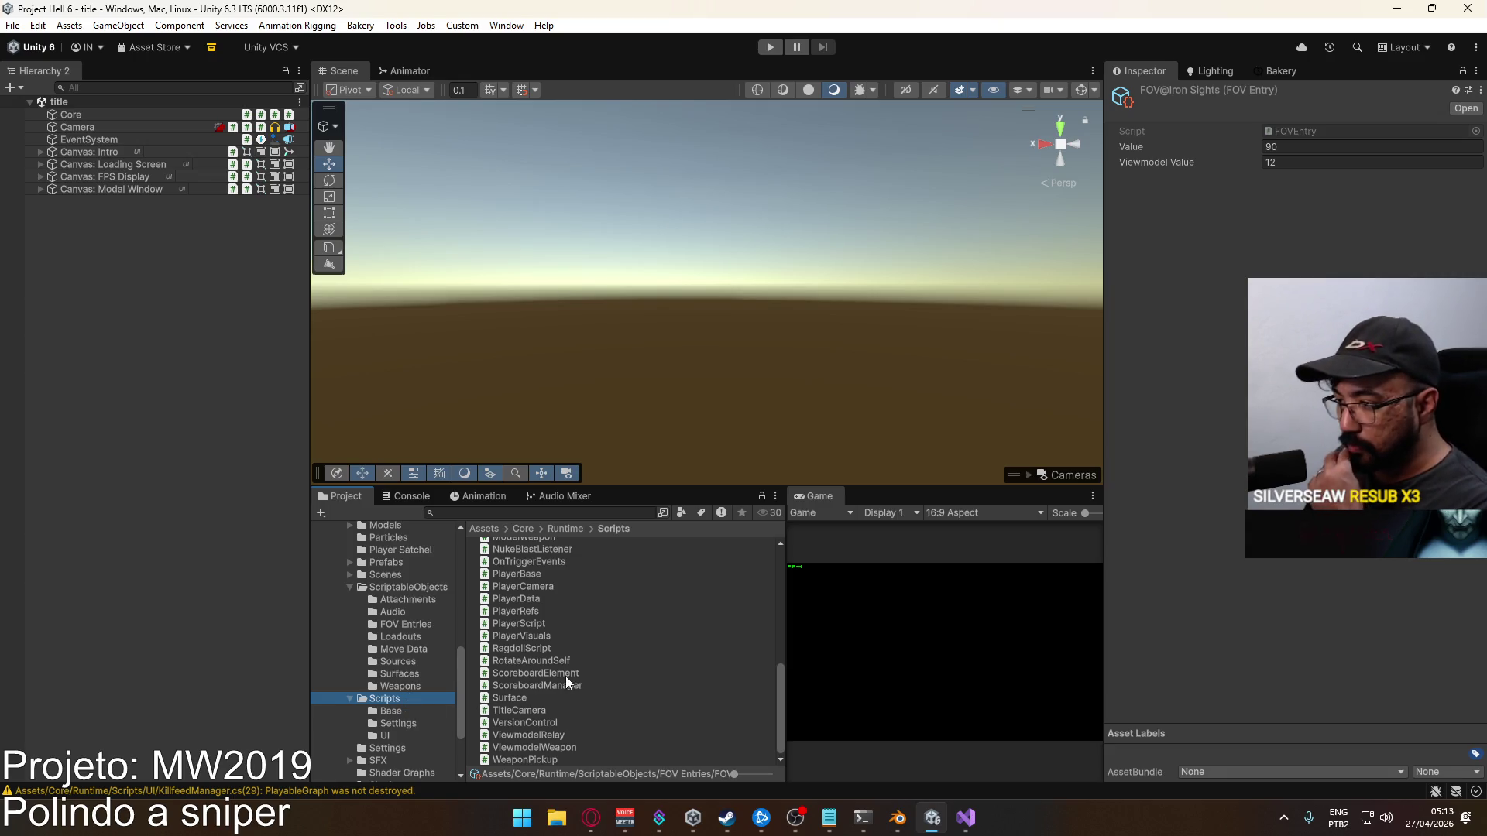
pyautogui.click(396, 736)
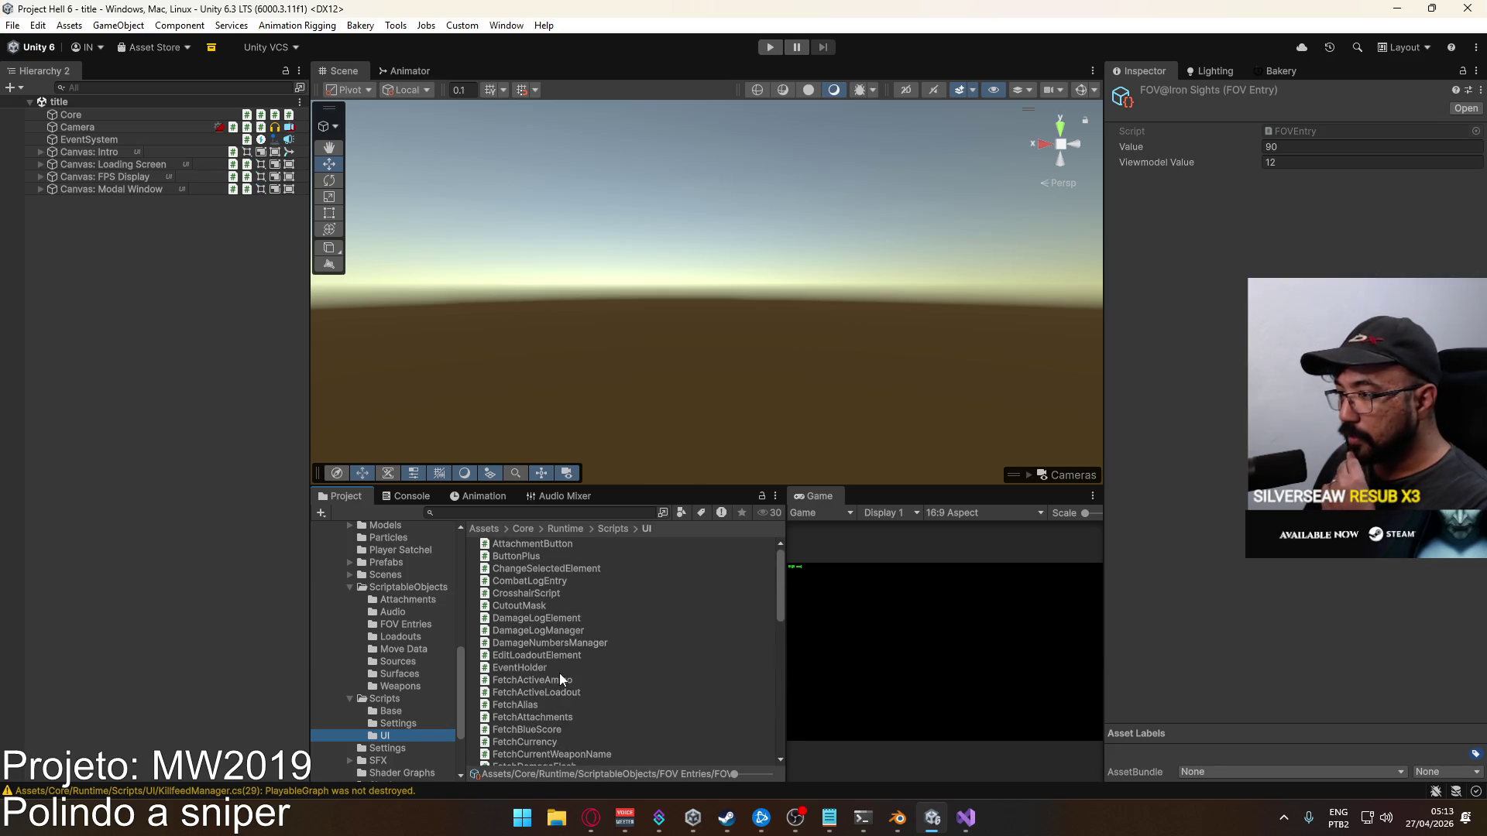
pyautogui.scroll(-3, 540, 680)
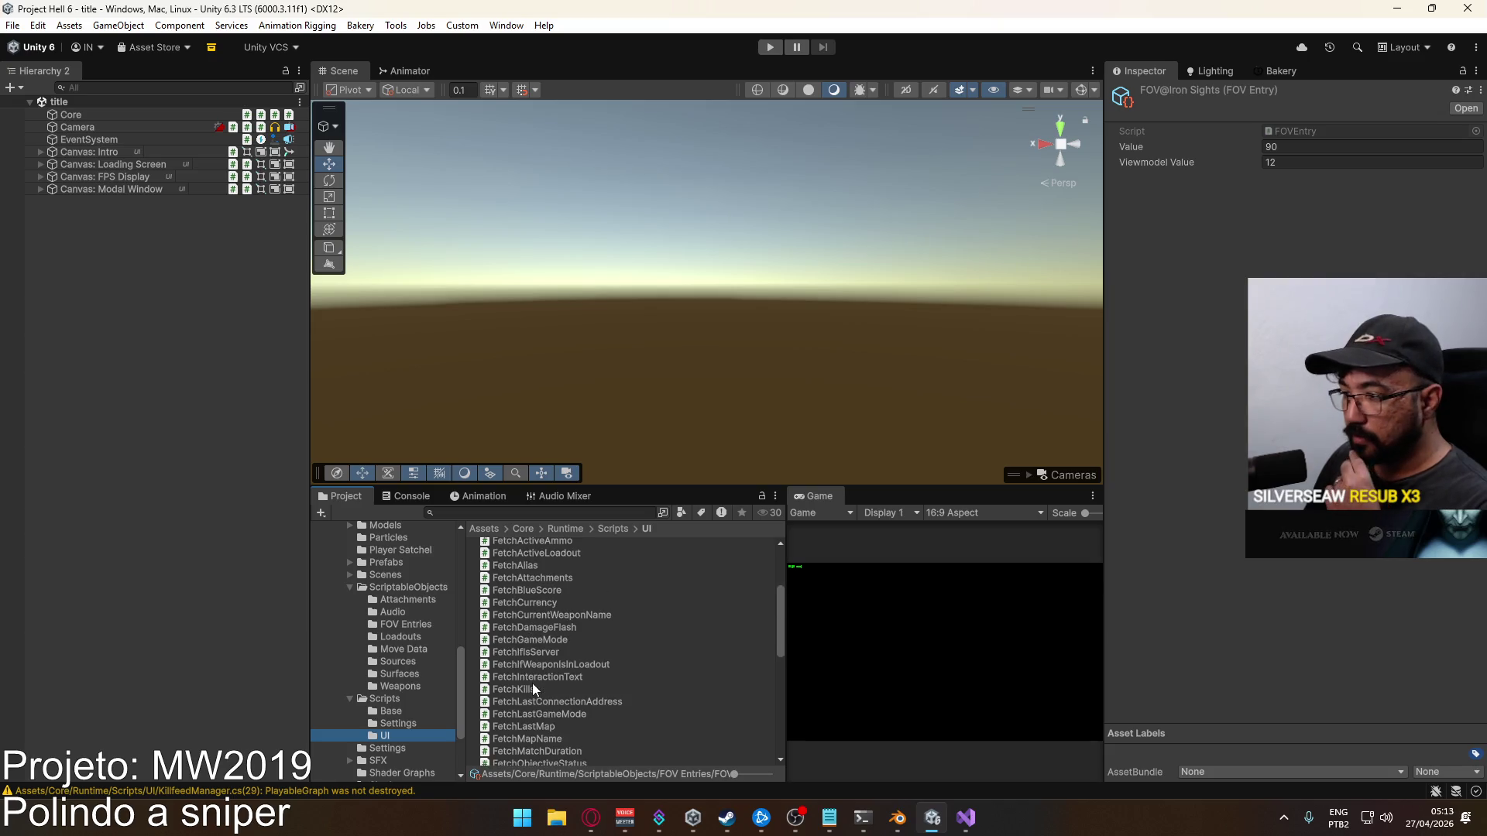
pyautogui.scroll(-2, 532, 683)
pyautogui.scroll(-5, 532, 683)
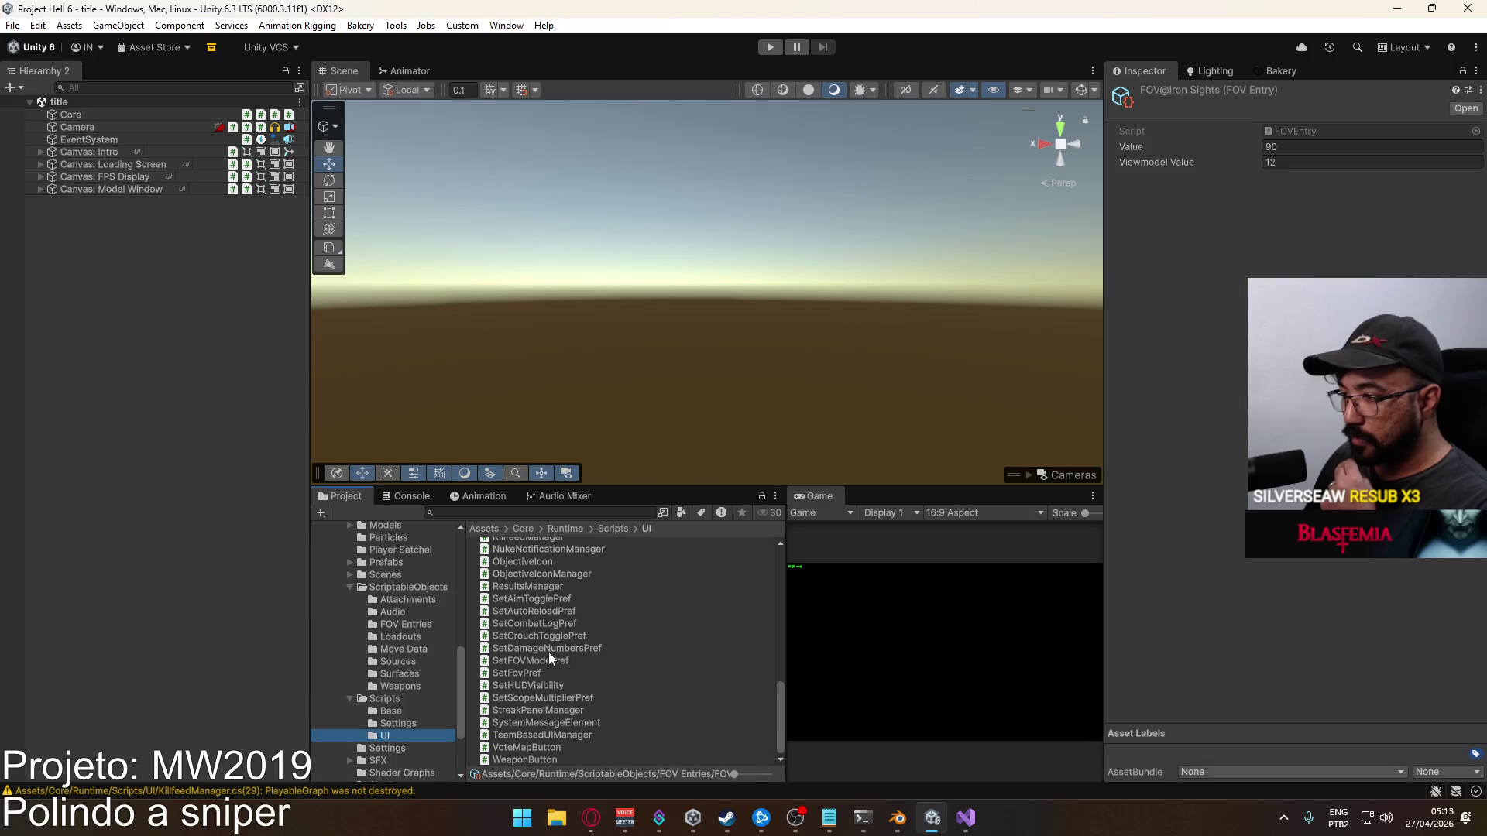
pyautogui.click(545, 701)
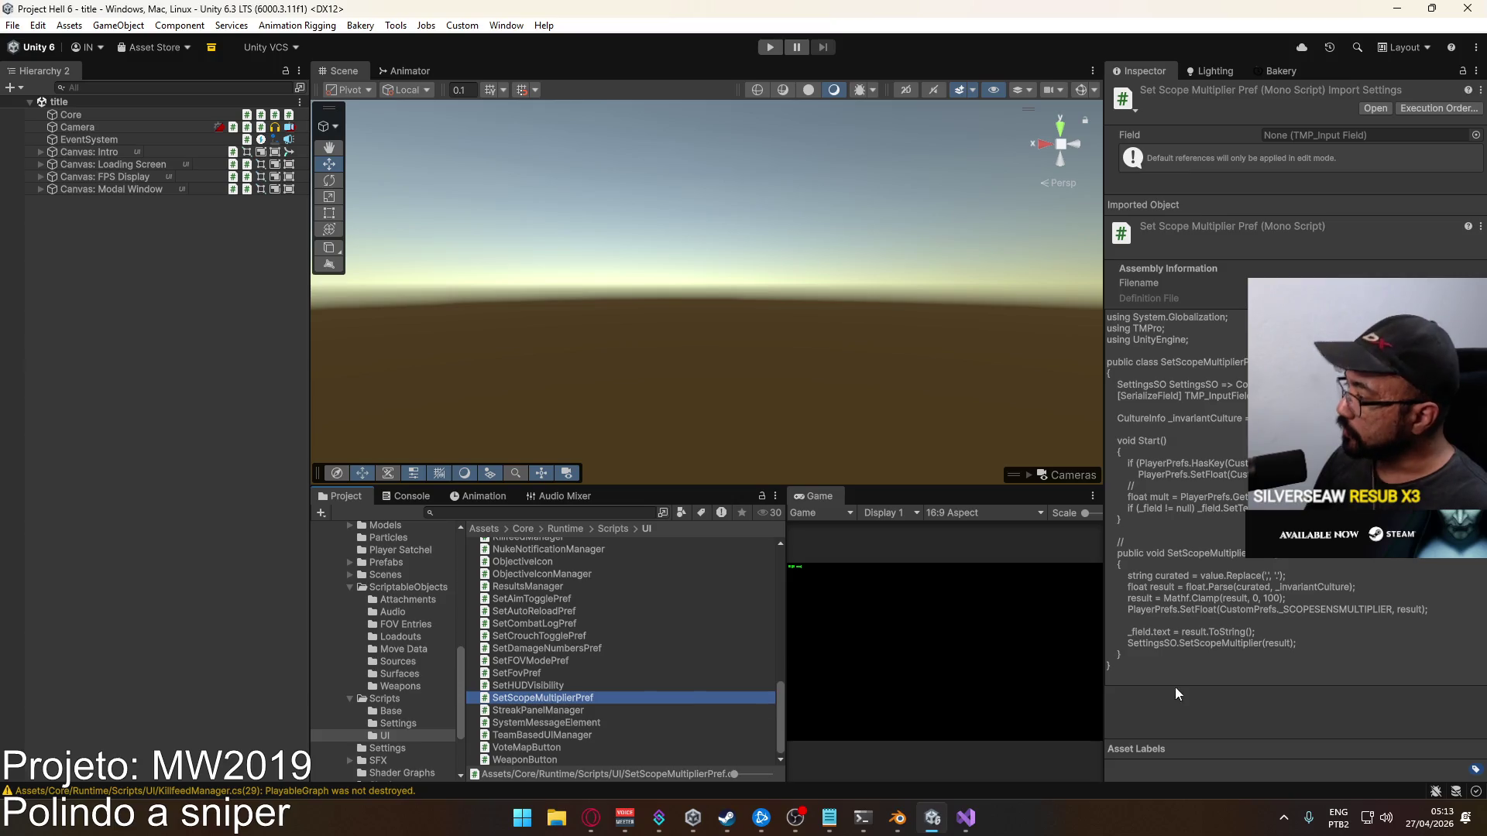
pyautogui.moveTo(1155, 665)
pyautogui.mouseDown()
pyautogui.moveTo(1072, 519)
pyautogui.moveTo(1121, 360)
pyautogui.moveTo(1120, 391)
pyautogui.moveTo(1231, 500)
pyautogui.moveTo(1354, 661)
pyautogui.mouseUp()
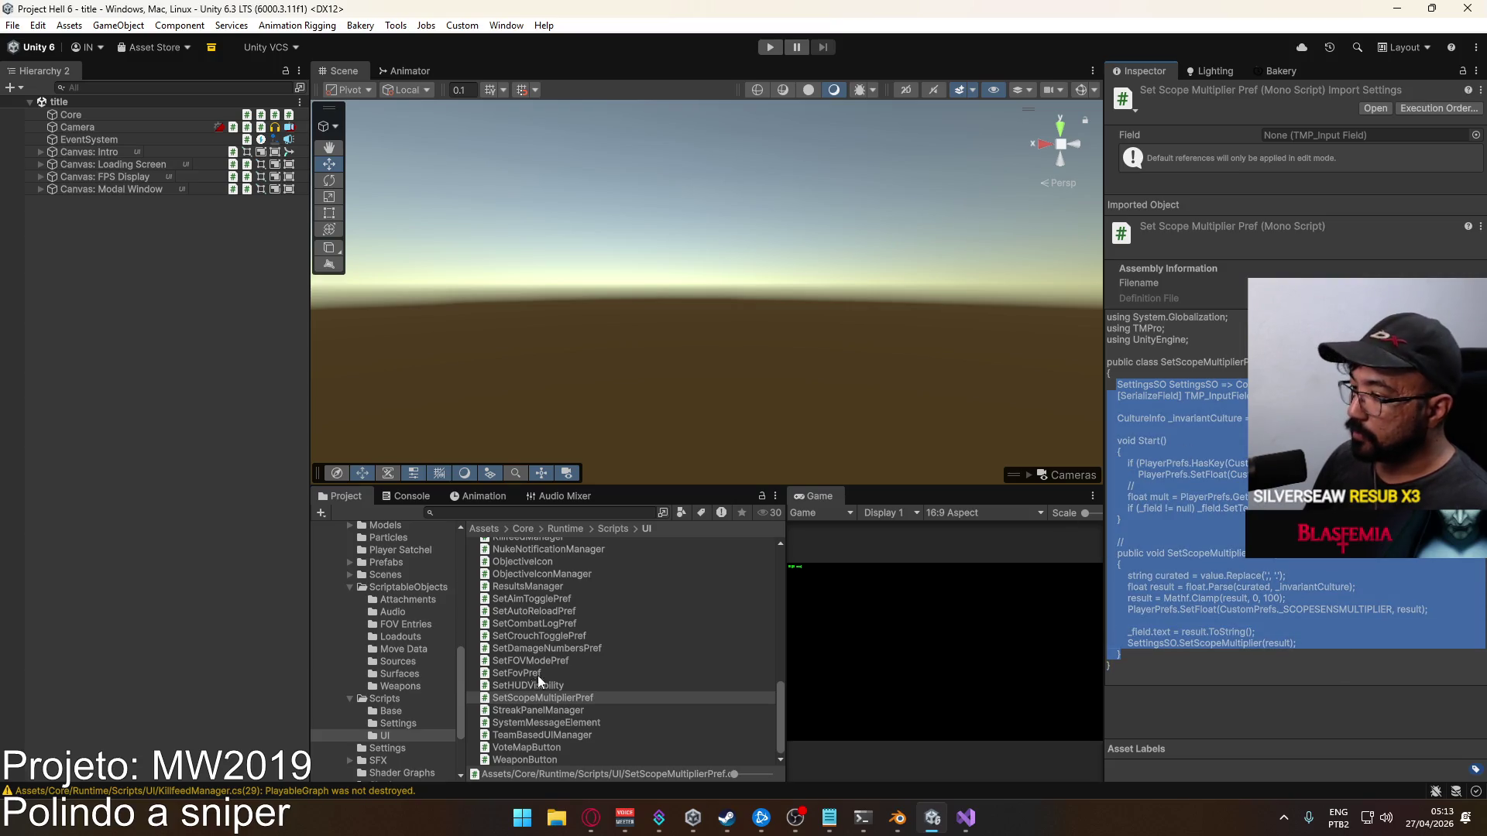
# Create a SetAdsSensMultiplier MonoBehaviour script in the UI folder and open it in Visual Studio
pyautogui.rightClick(527, 698)
pyautogui.moveTo(668, 244)
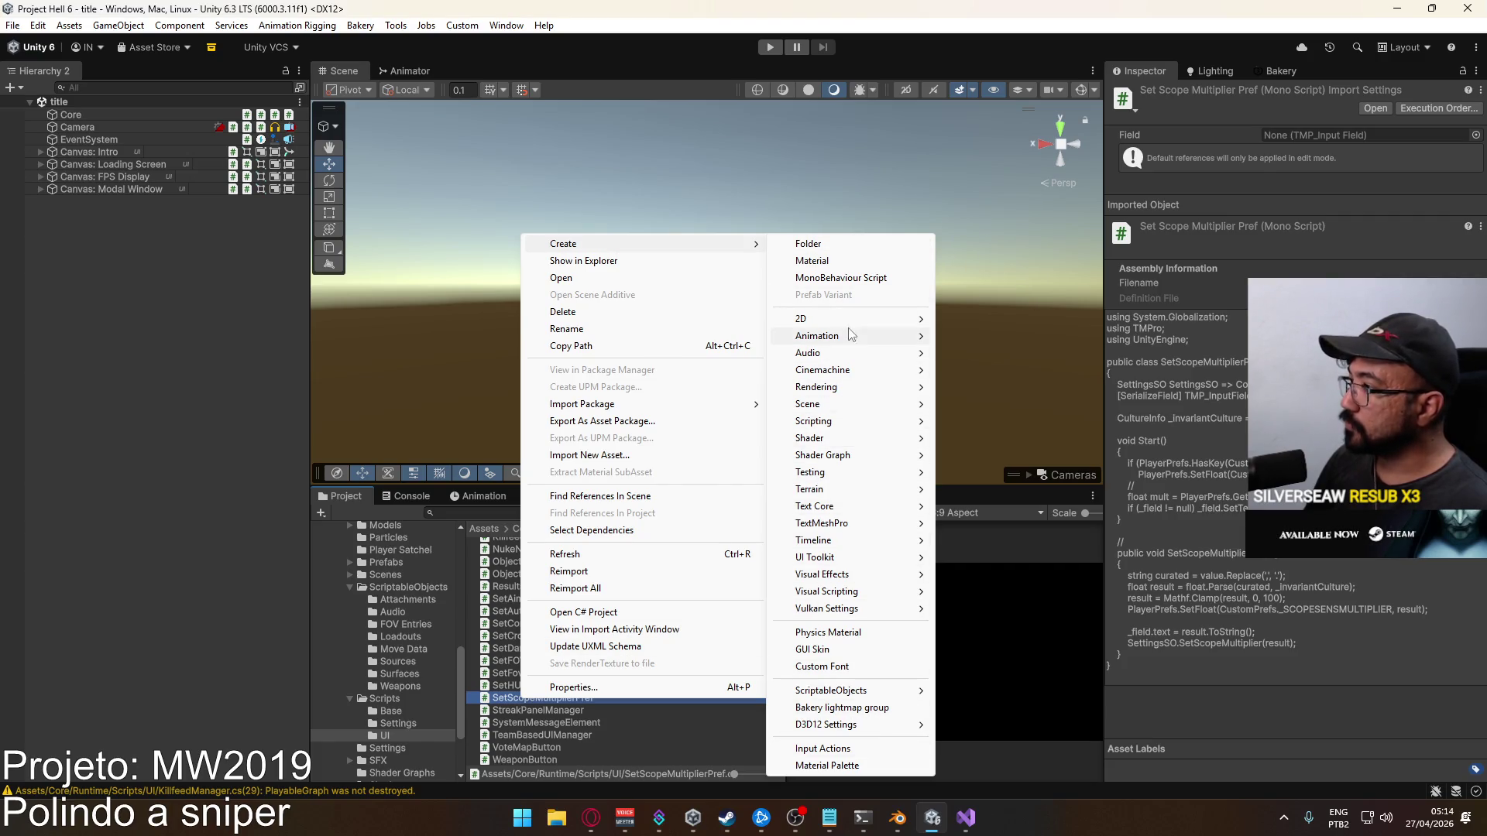
pyautogui.click(848, 277)
pyautogui.write('SetADSSensMultiplier')
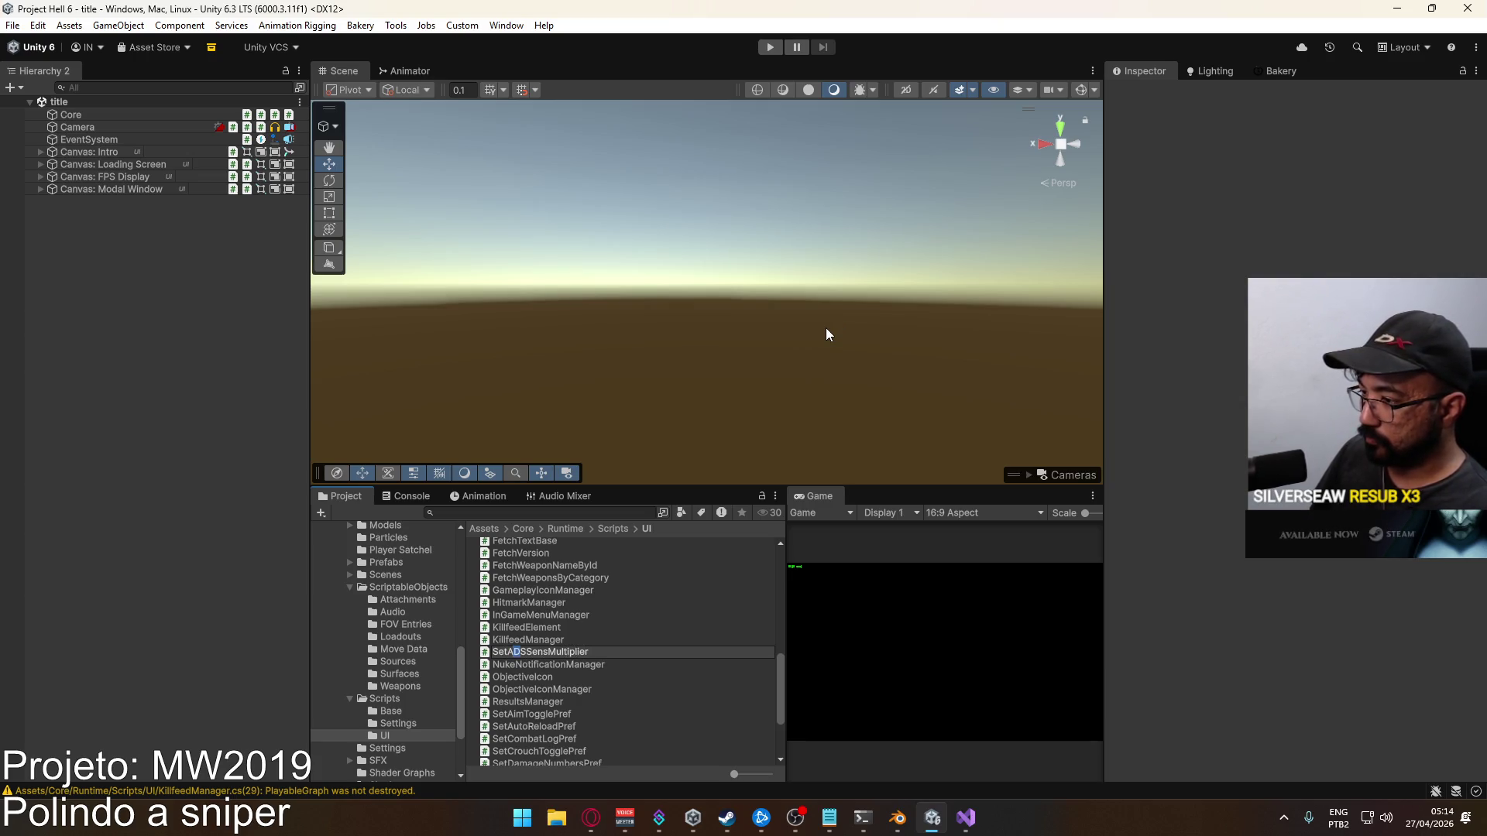
pyautogui.press('Return')
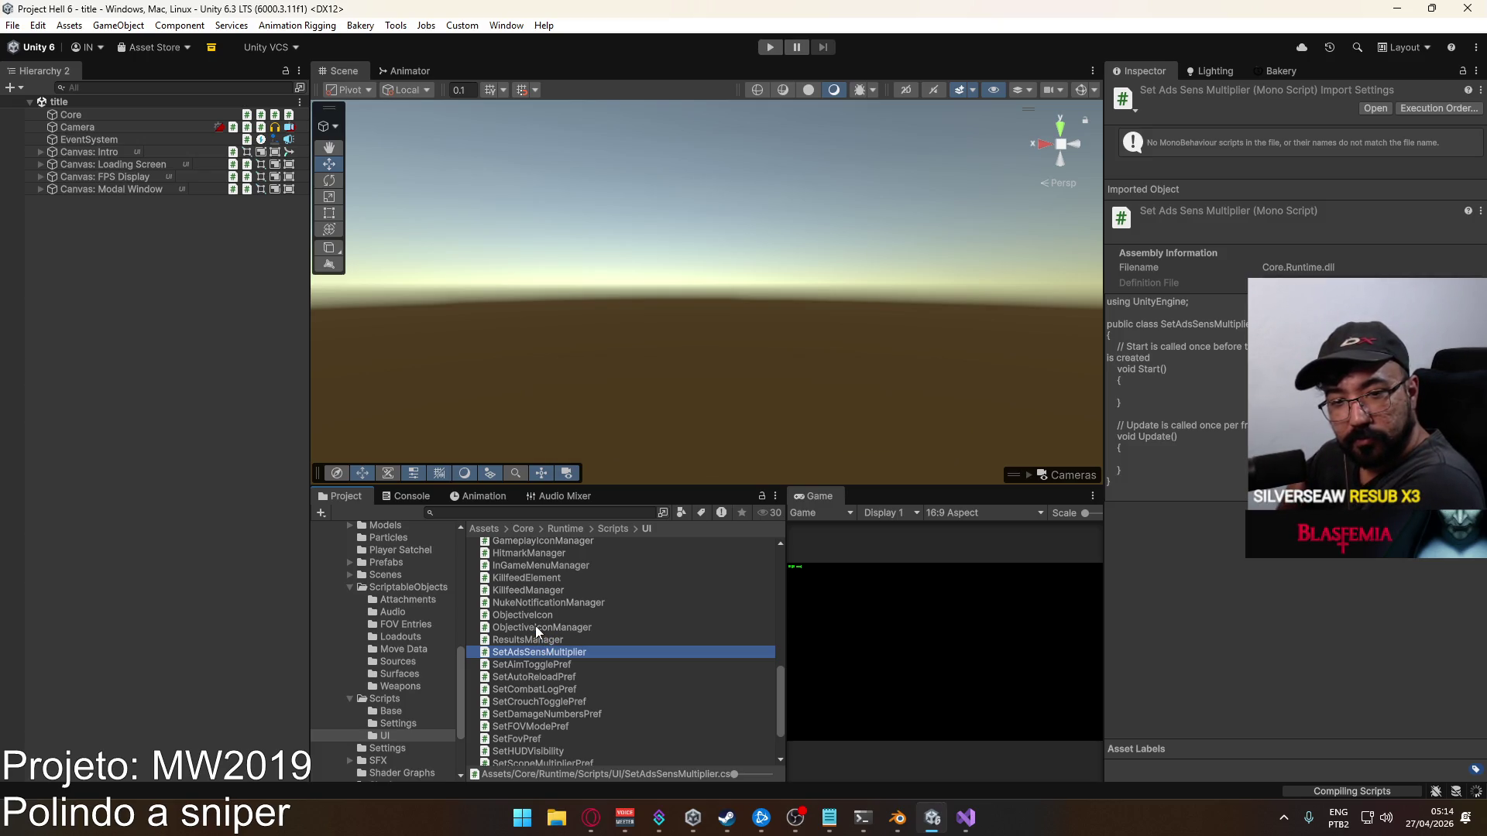
pyautogui.doubleClick(519, 649)
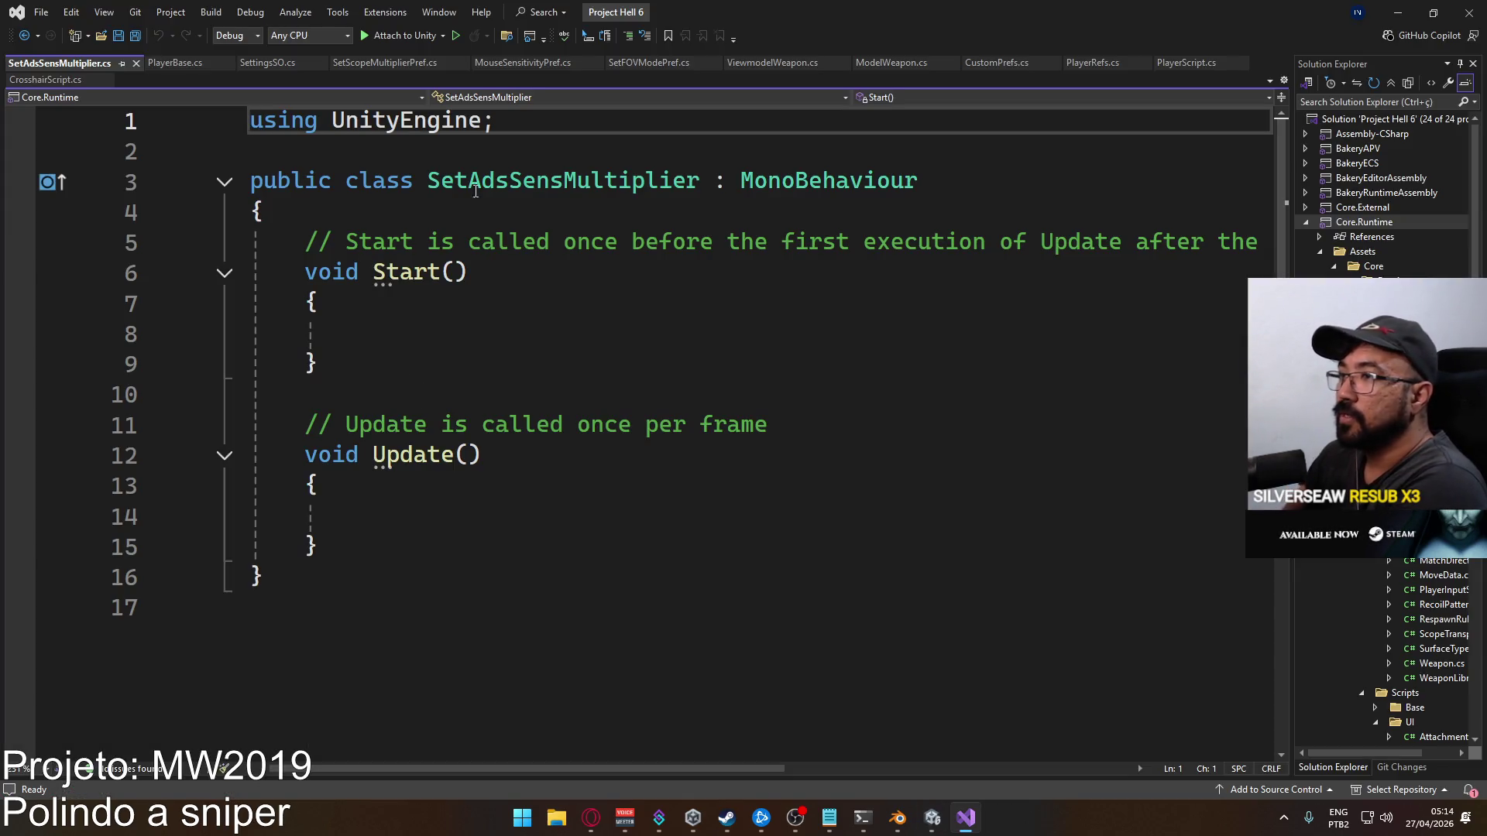
# Replace the template's class body with the copied scope-multiplier code
pyautogui.moveTo(267, 577)
pyautogui.mouseDown()
pyautogui.moveTo(354, 426)
pyautogui.moveTo(305, 241)
pyautogui.mouseUp()
pyautogui.hotkey('ctrl', 'v')
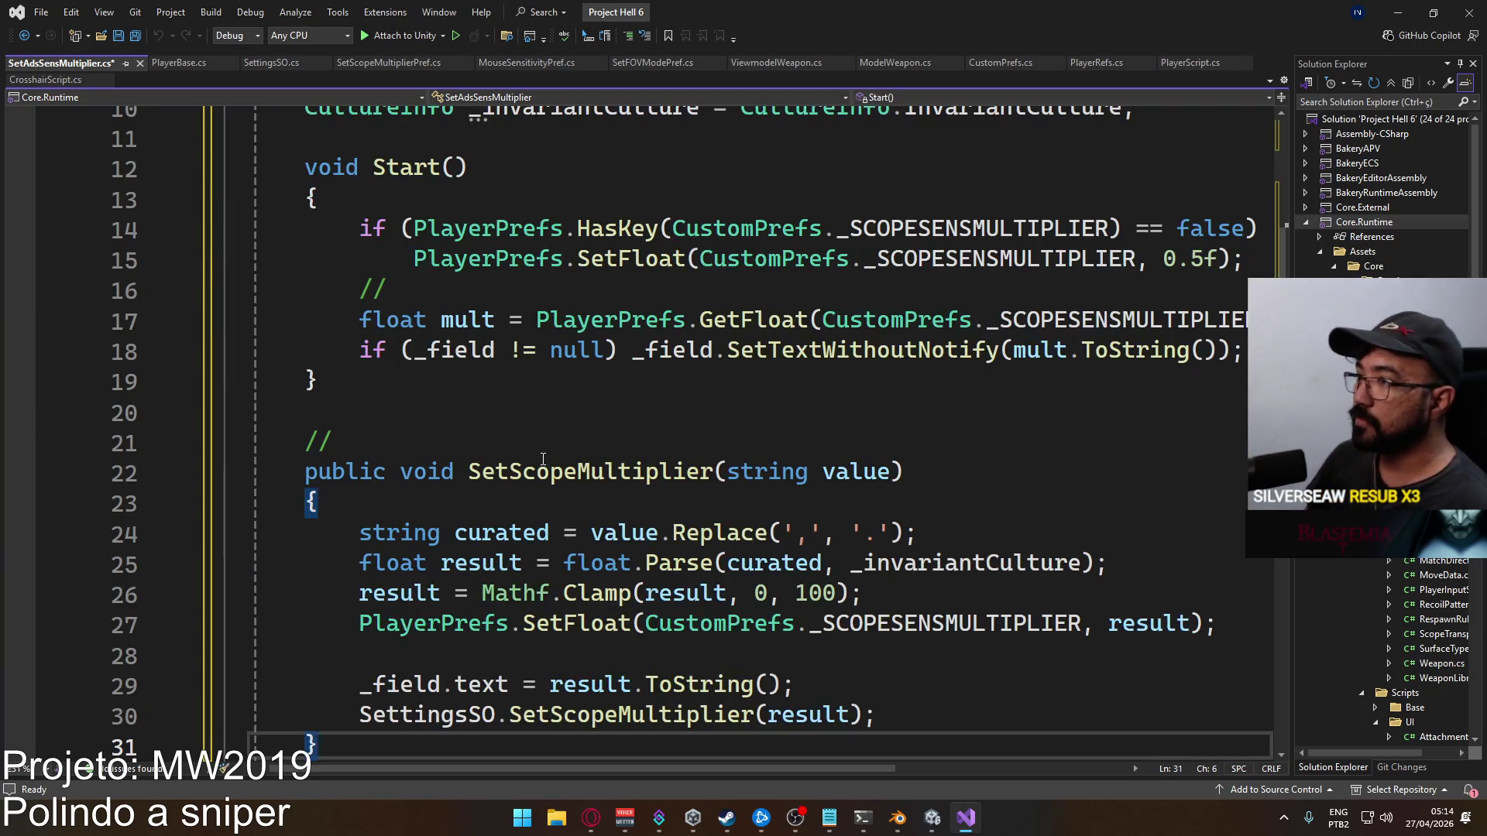
pyautogui.scroll(3, 542, 459)
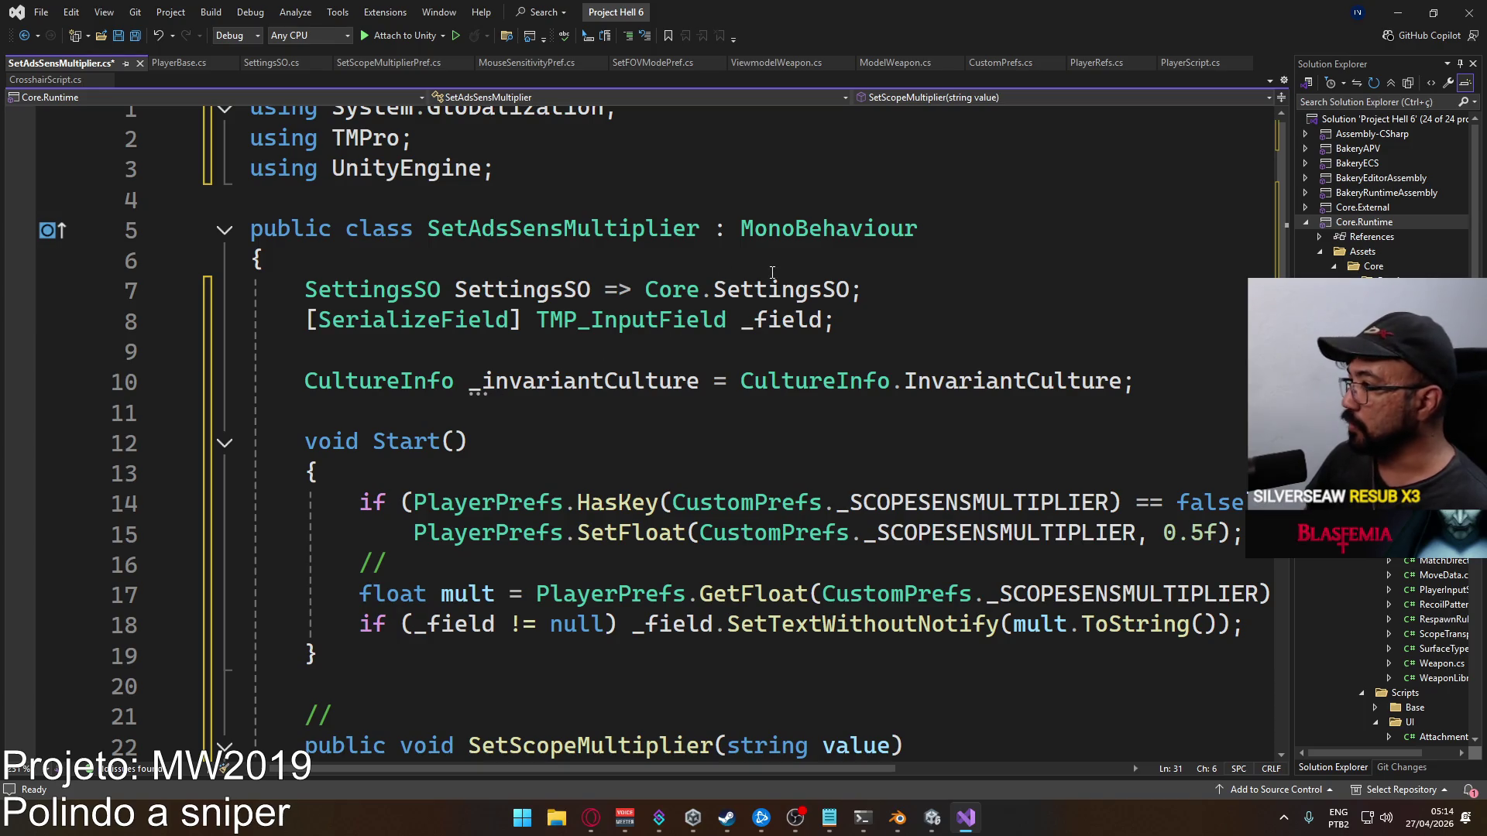
pyautogui.scroll(-1, 742, 419)
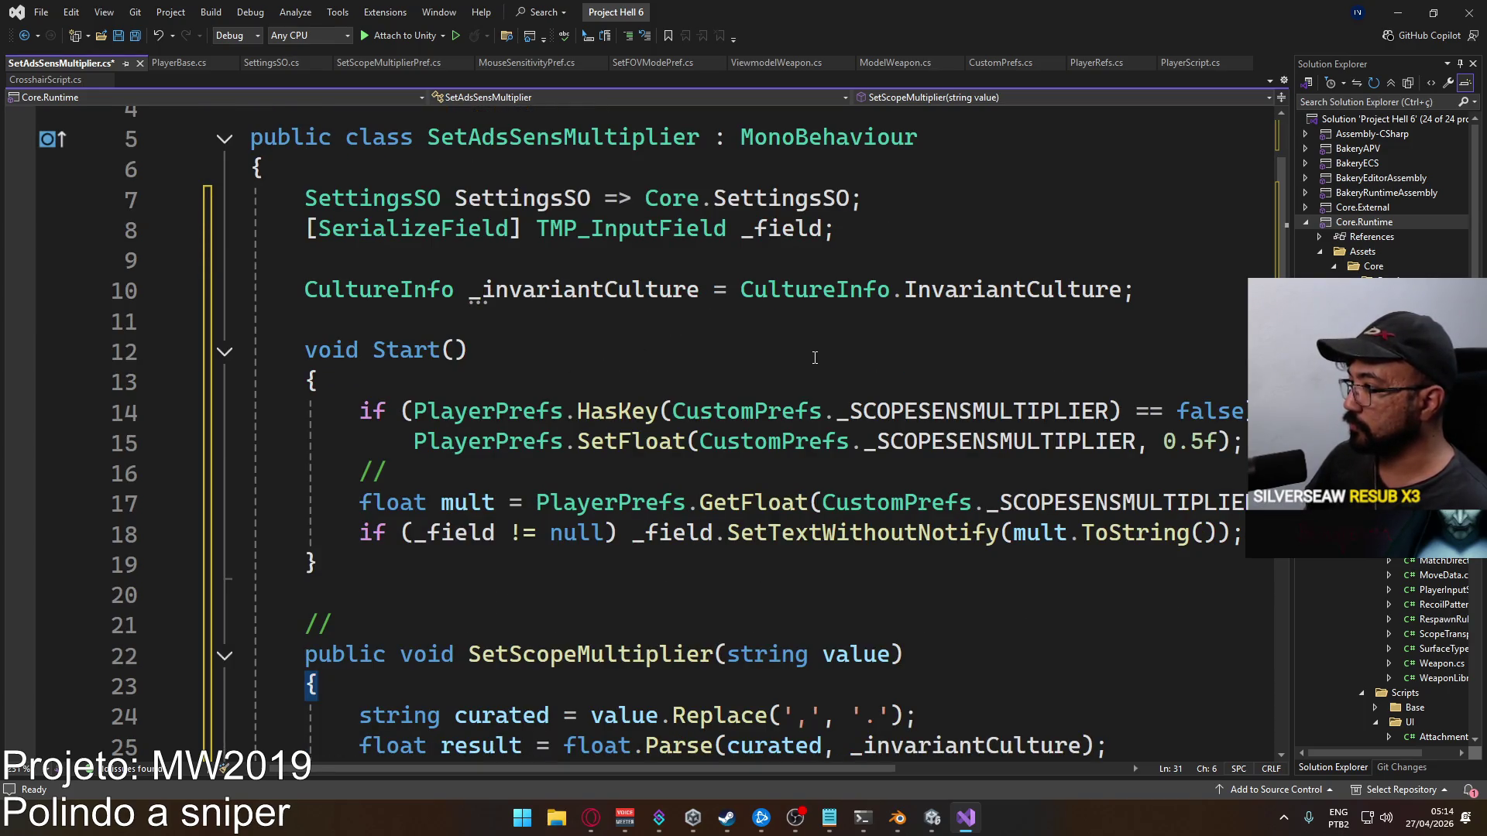
# Add public static readonly string _ADSSENSMULTIPLIER = "adsSensMultiplier" to CustomPrefs and save
pyautogui.click(749, 411)
pyautogui.press('F12')
pyautogui.click(692, 548)
pyautogui.press('Down')
pyautogui.press('Return')
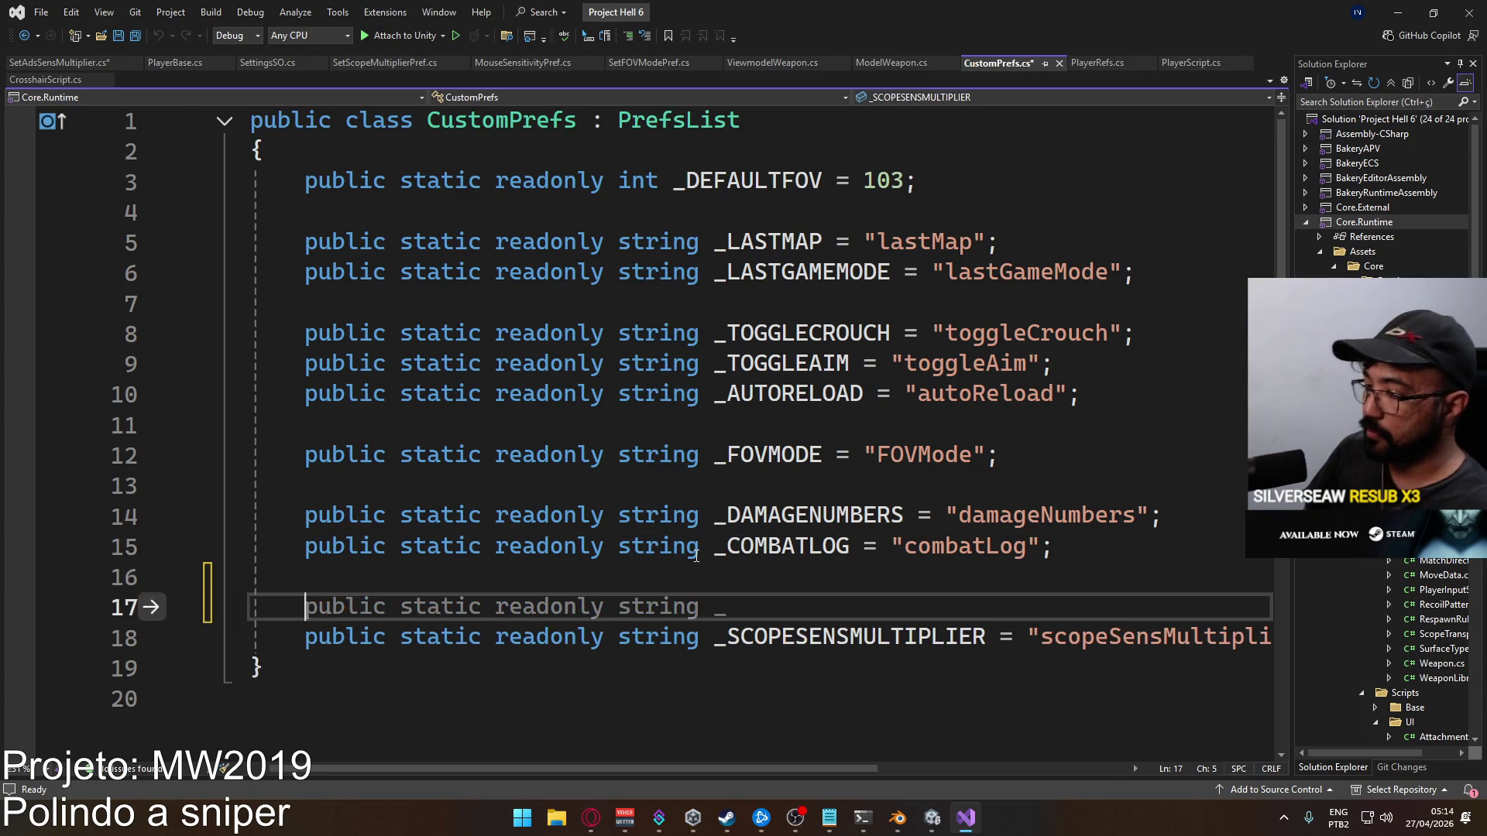
pyautogui.write('op')
pyautogui.press('BackSpace')
pyautogui.press('BackSpace')
pyautogui.write('public ')
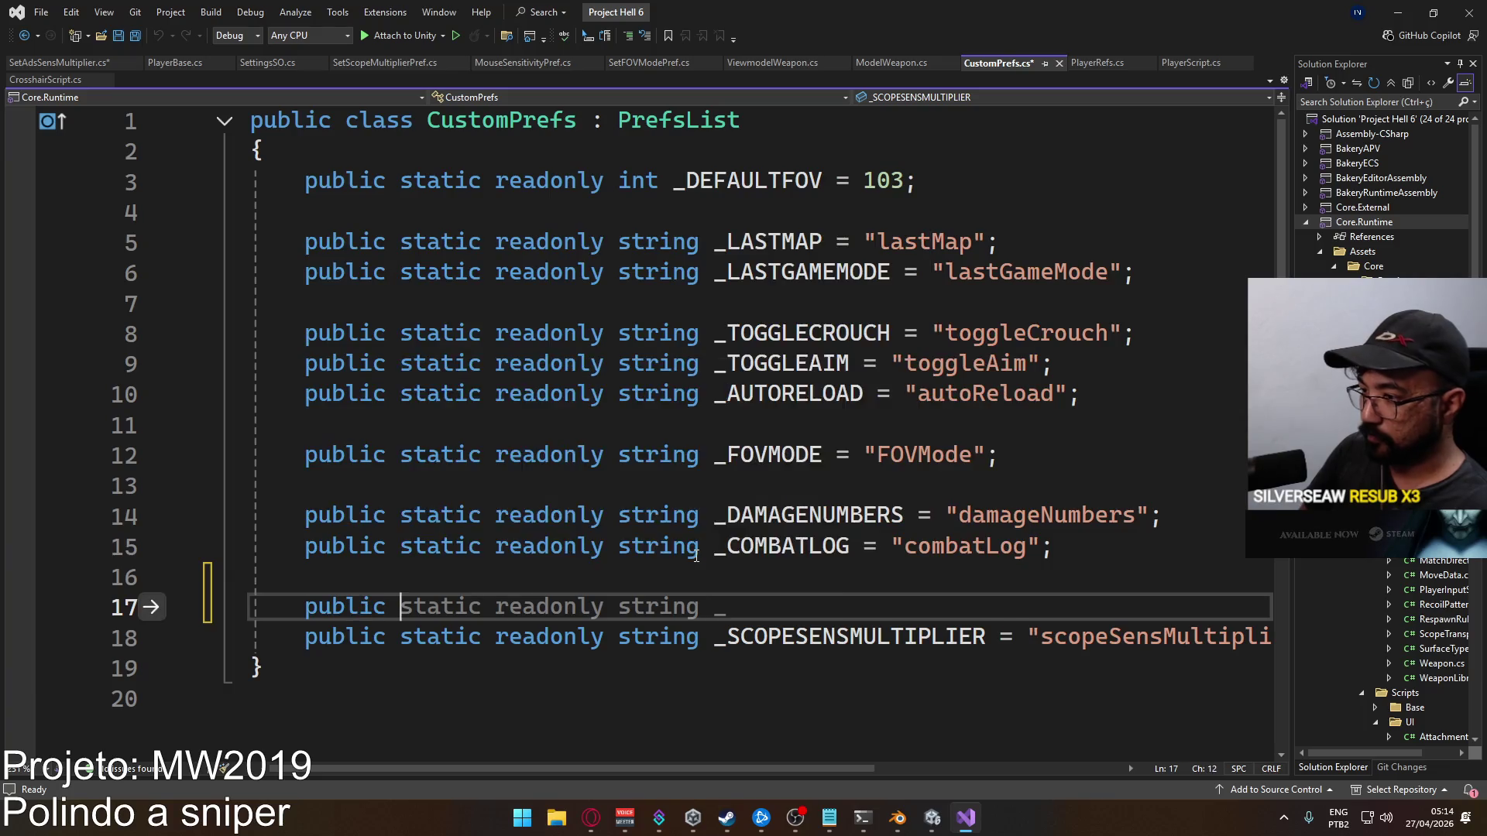
pyautogui.write('static readonly strin')
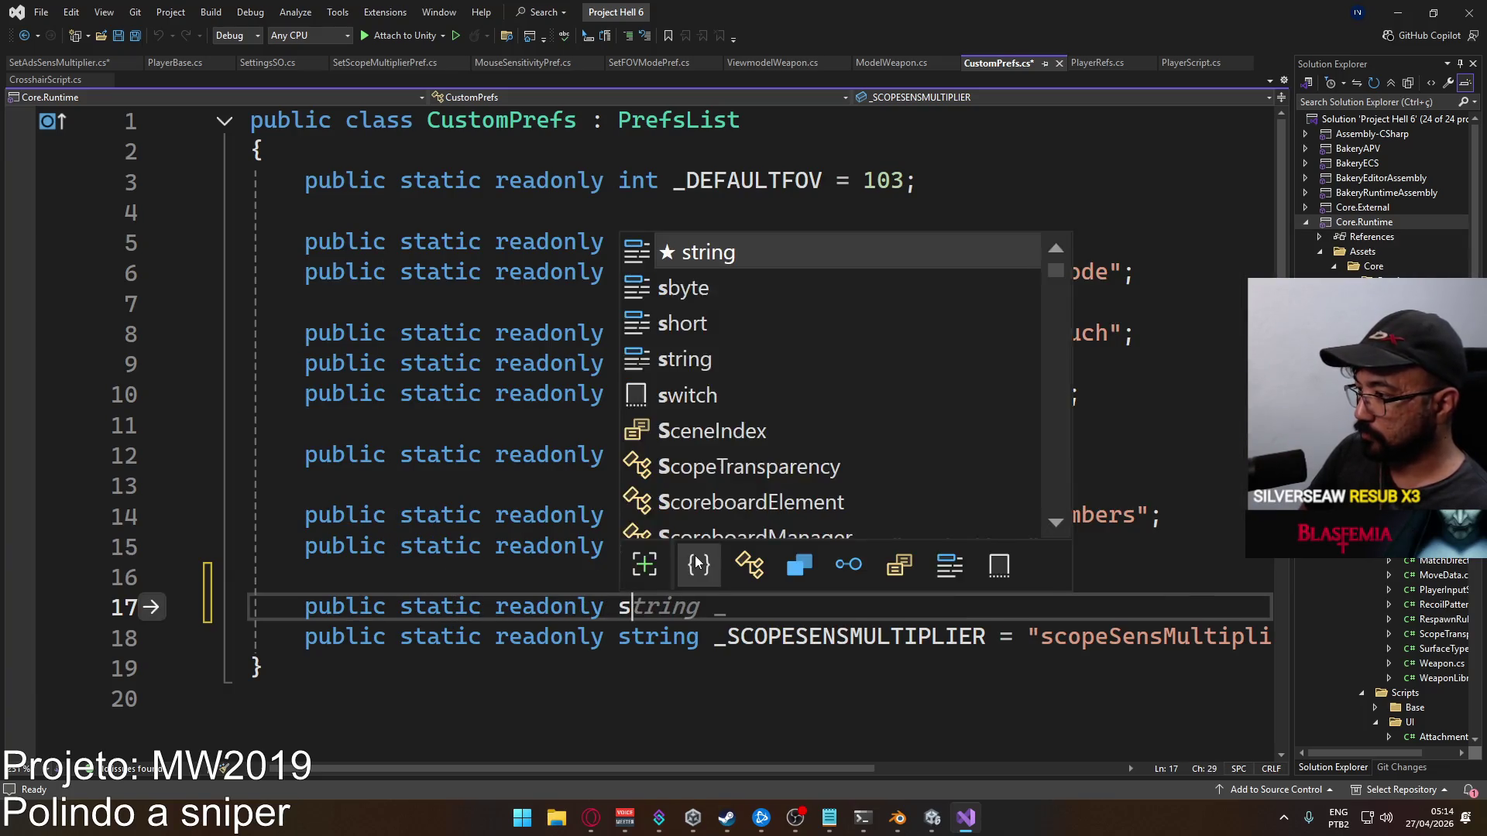
pyautogui.press('Tab')
pyautogui.write('ADS')
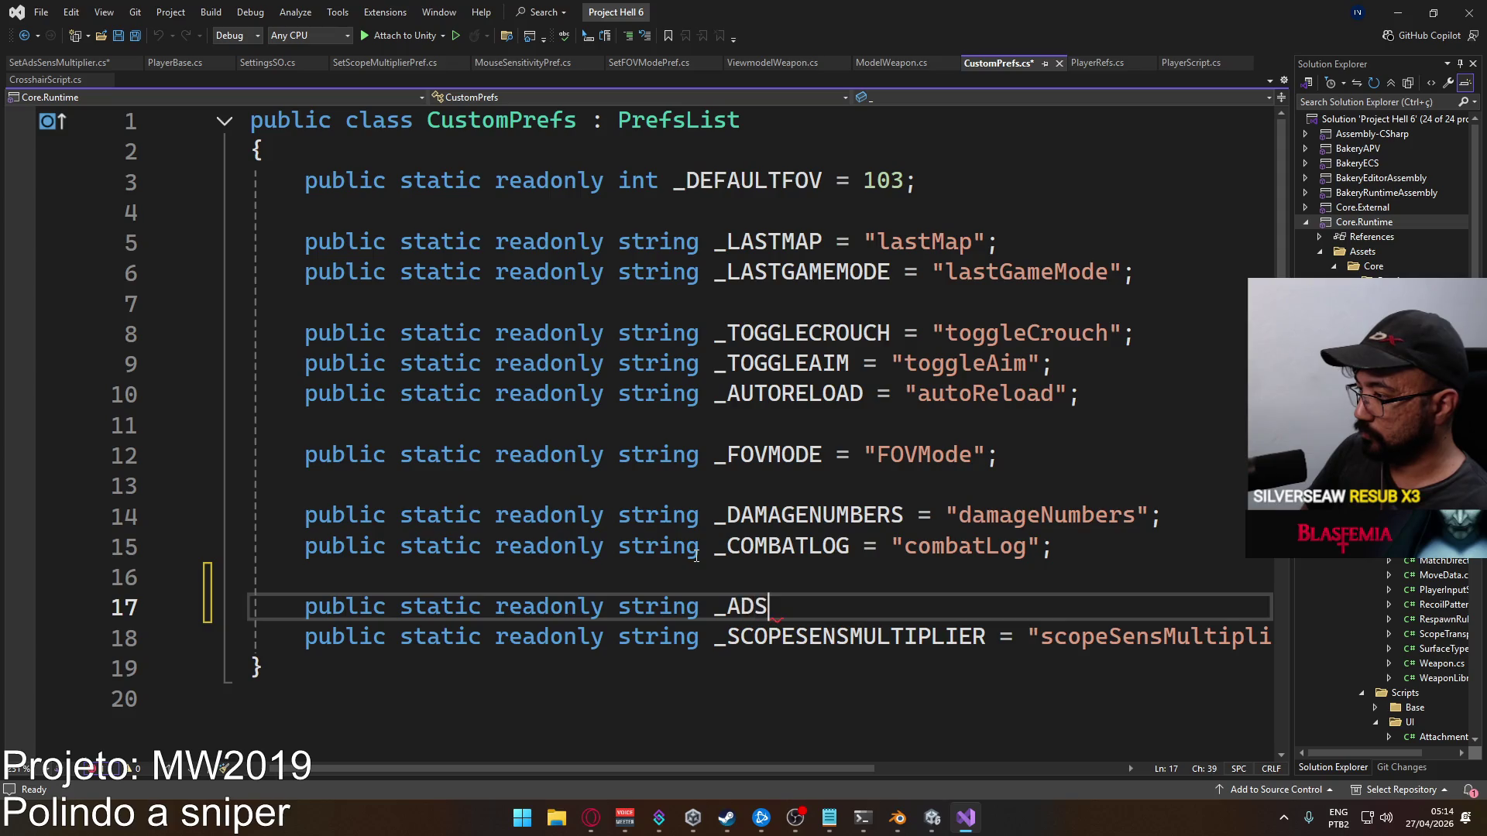
pyautogui.write('SENSMU')
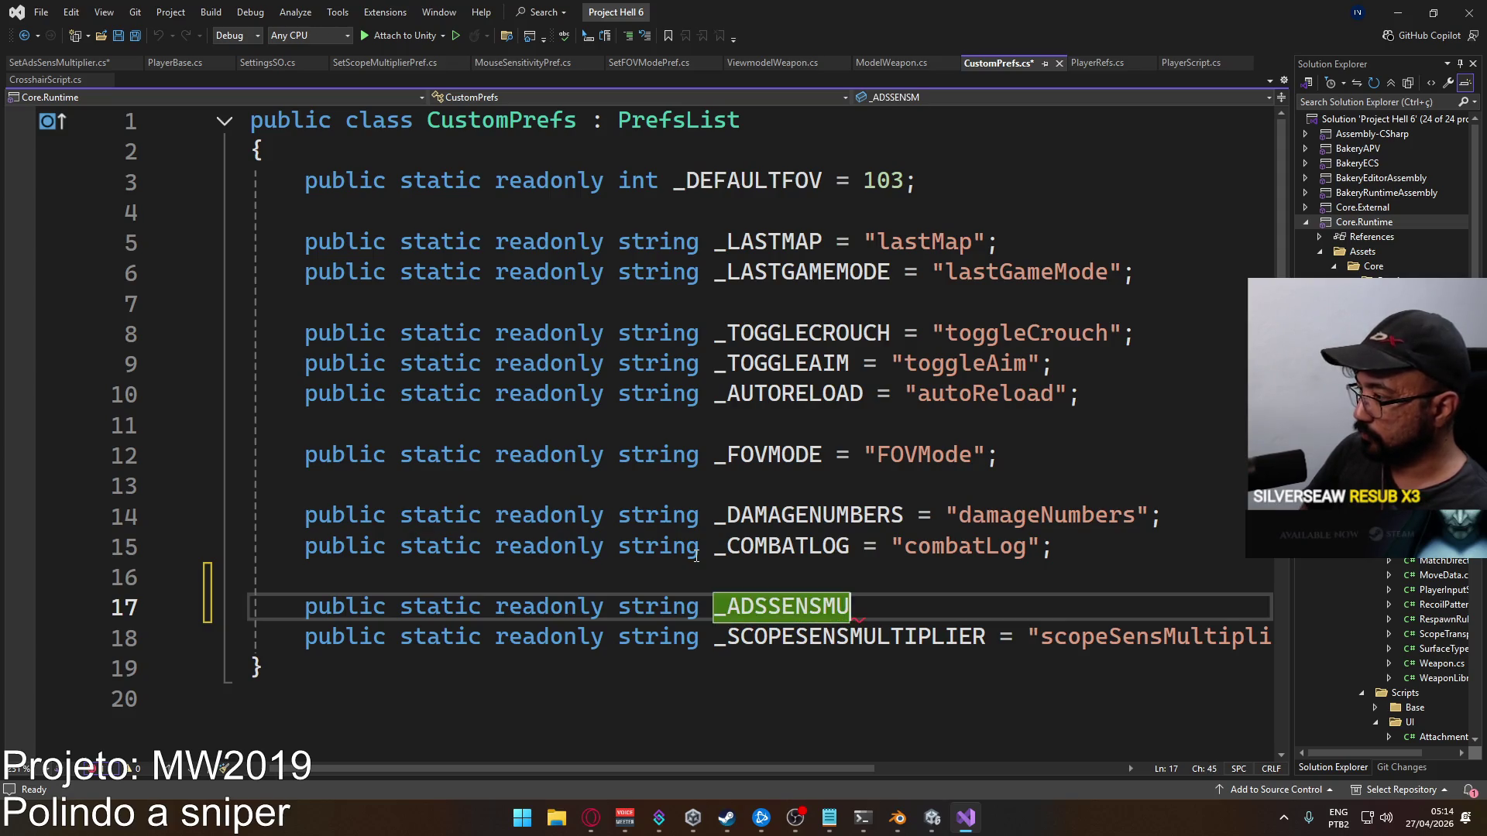
pyautogui.write('LTIPLIER')
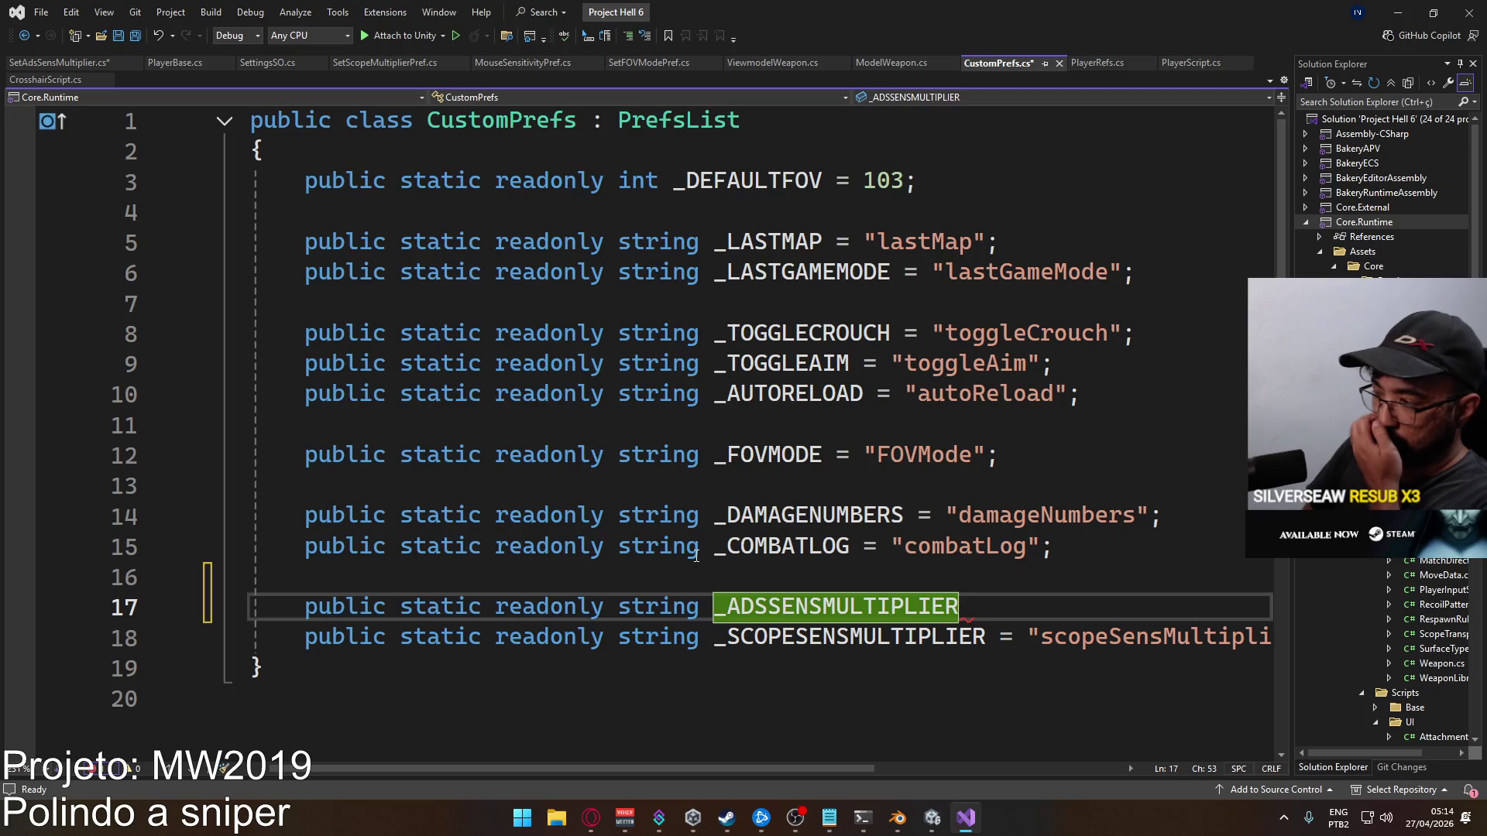
pyautogui.write(' = ')
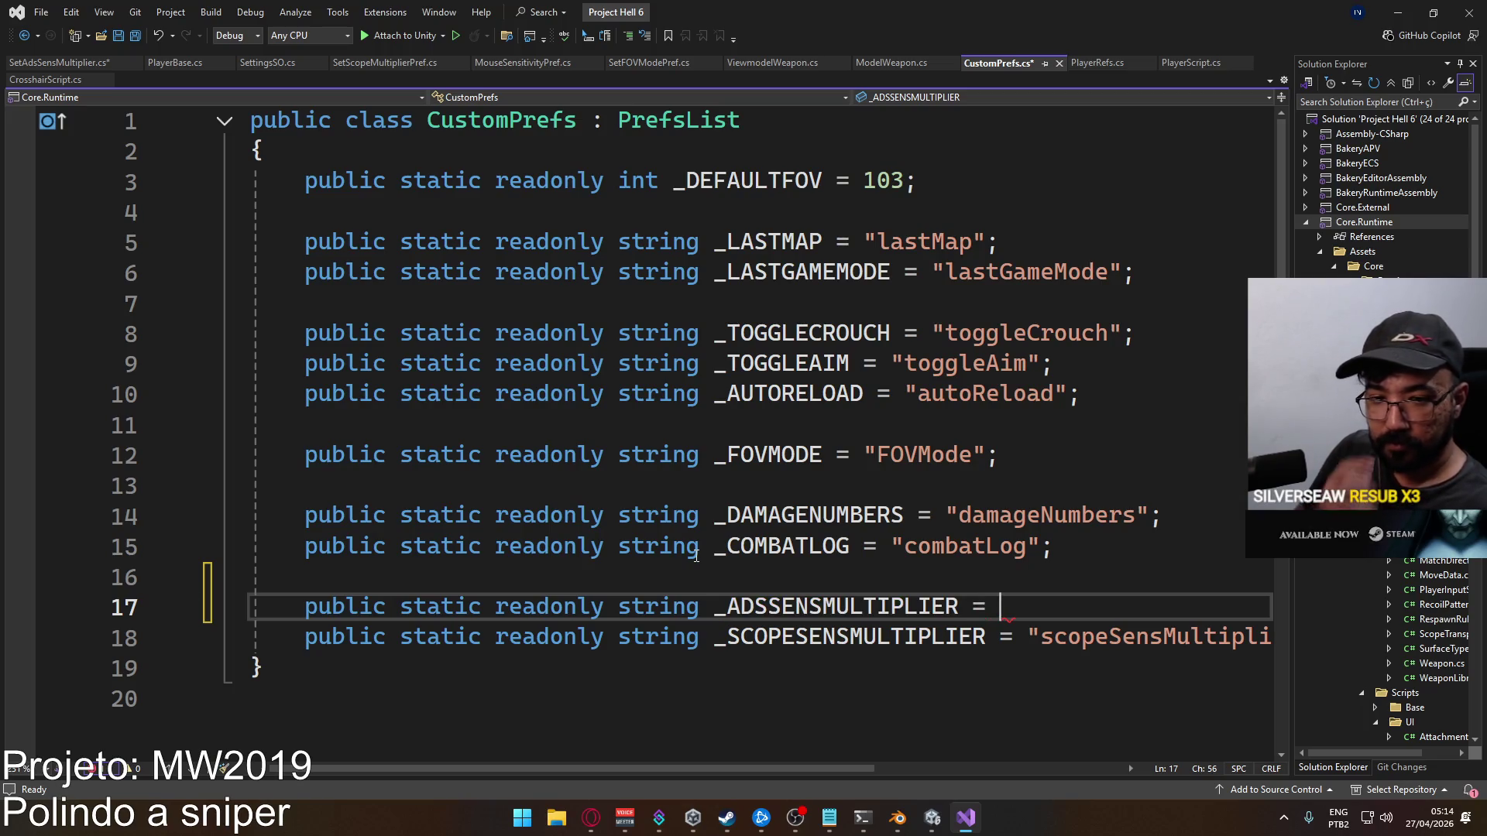
pyautogui.write('"adsSens')
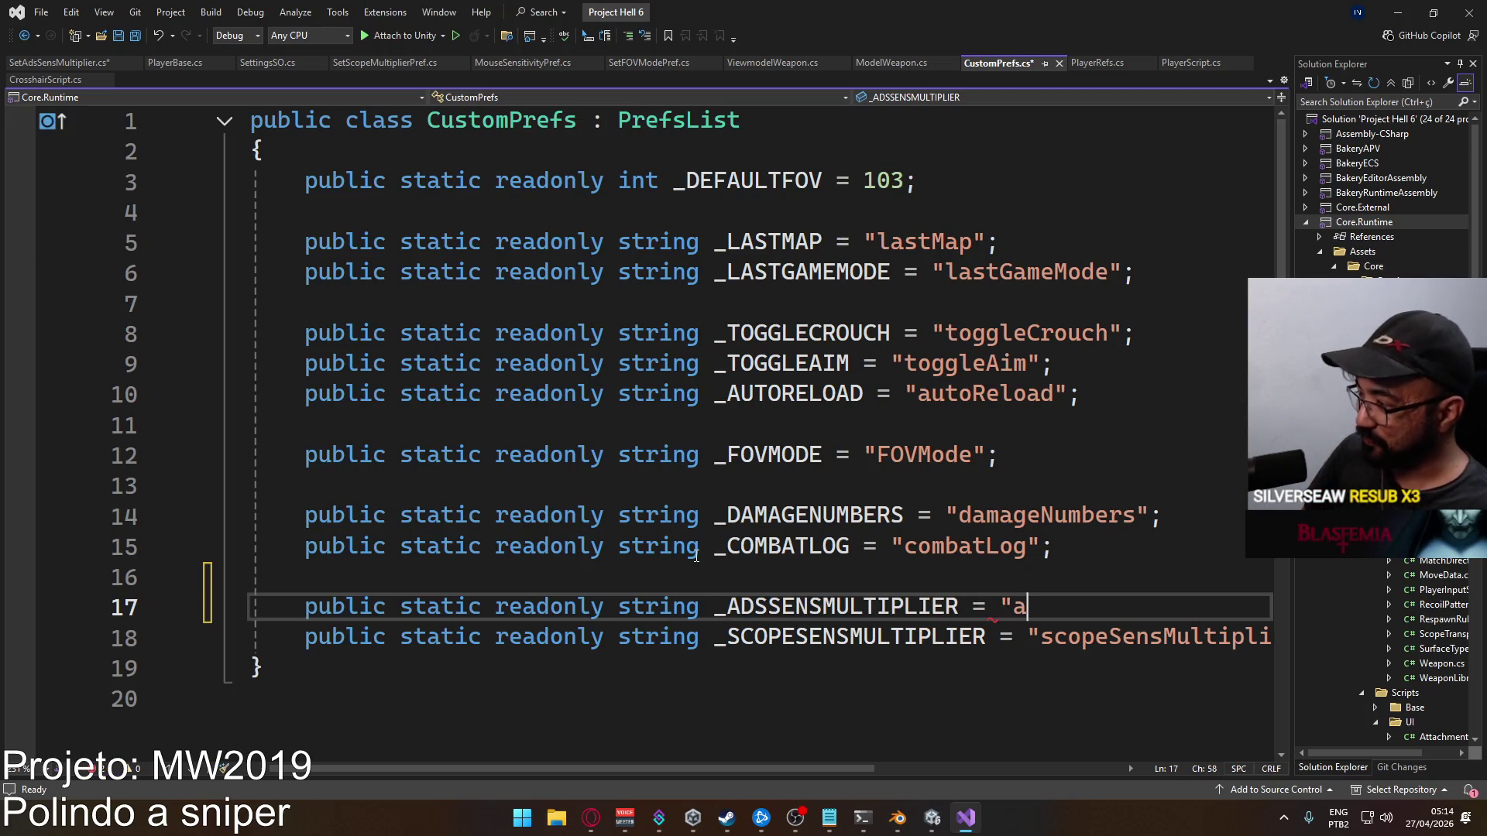
pyautogui.write('Multiplier")')
pyautogui.press('BackSpace')
pyautogui.write(';')
pyautogui.hotkey('ctrl', 's')
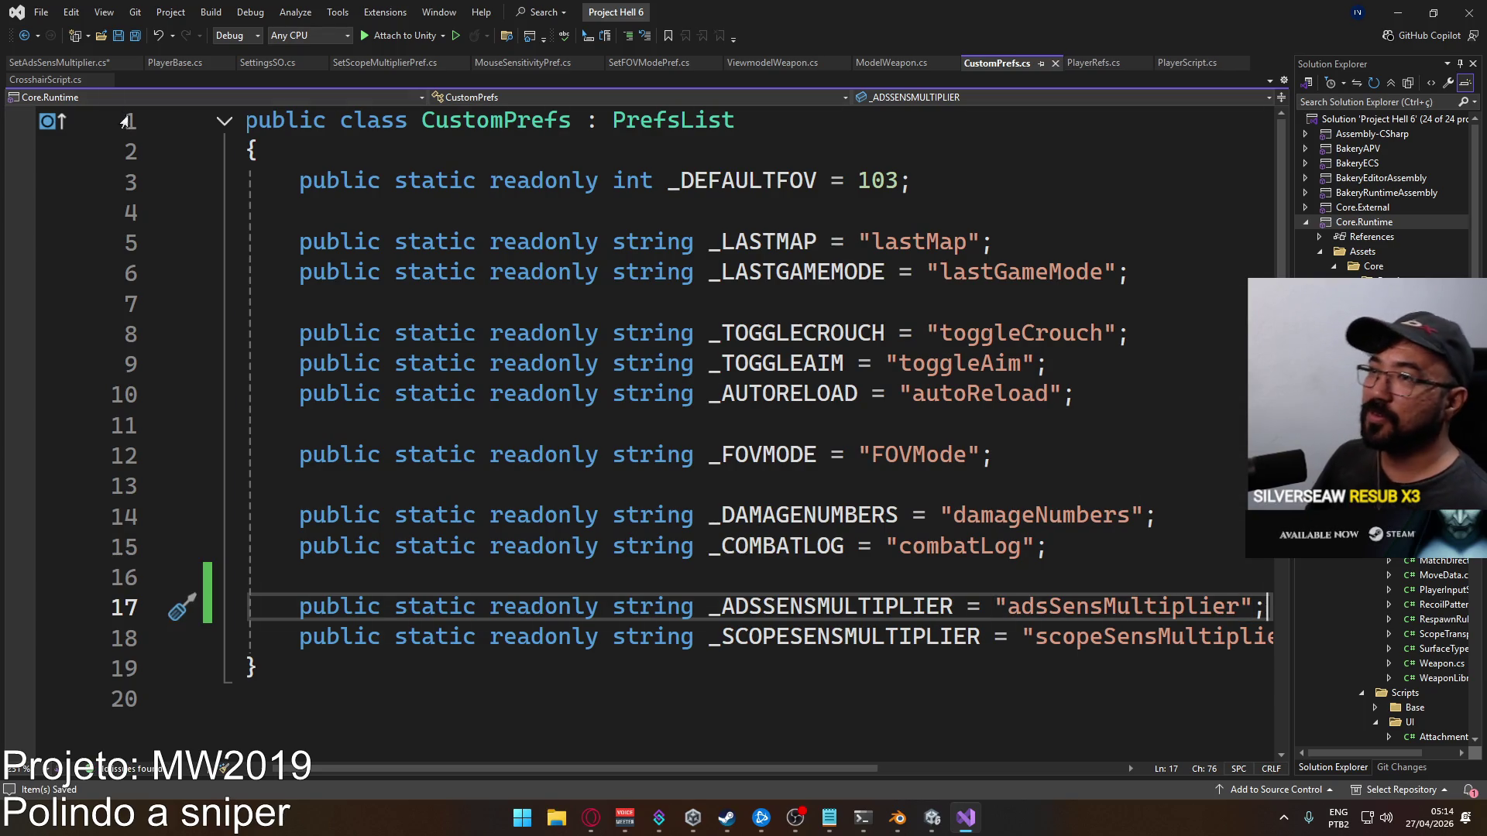
pyautogui.click(58, 62)
pyautogui.scroll(1, 524, 320)
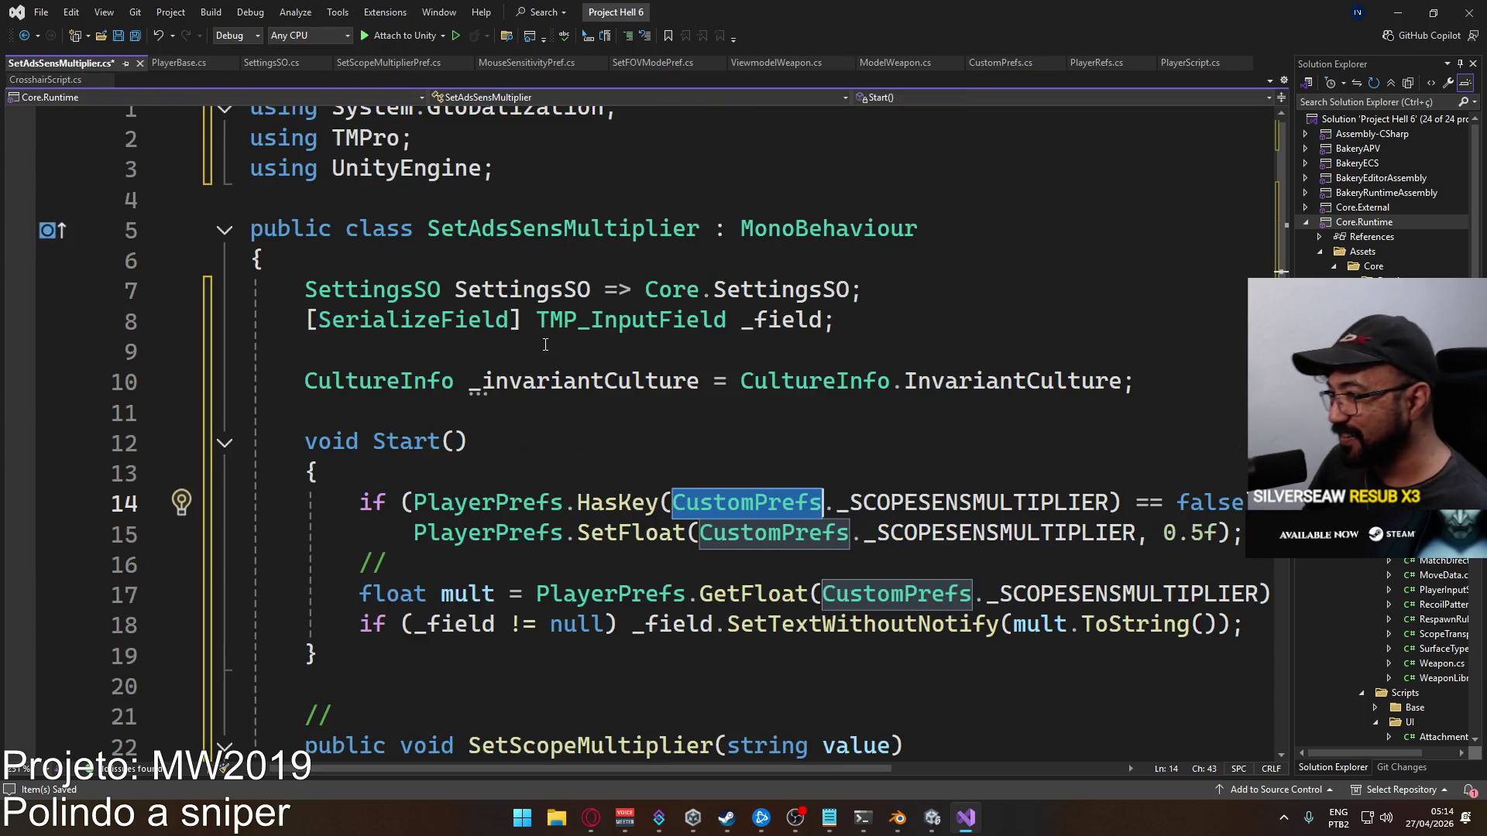
# Save SetAdsSensMultiplier.cs and change the default multiplier from 0.5f to 1
pyautogui.hotkey('ctrl', 's')
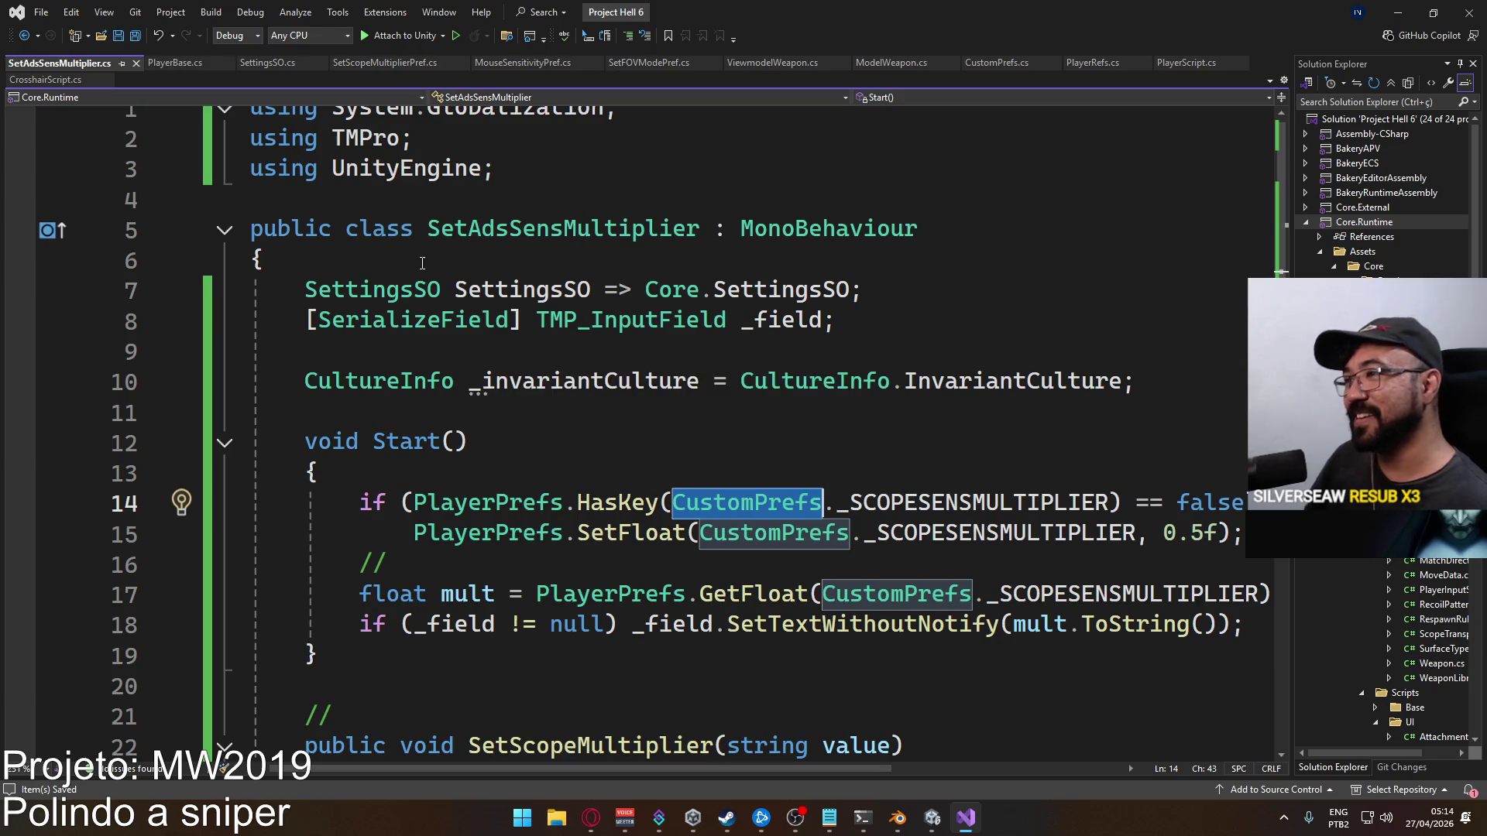
pyautogui.scroll(-3, 511, 317)
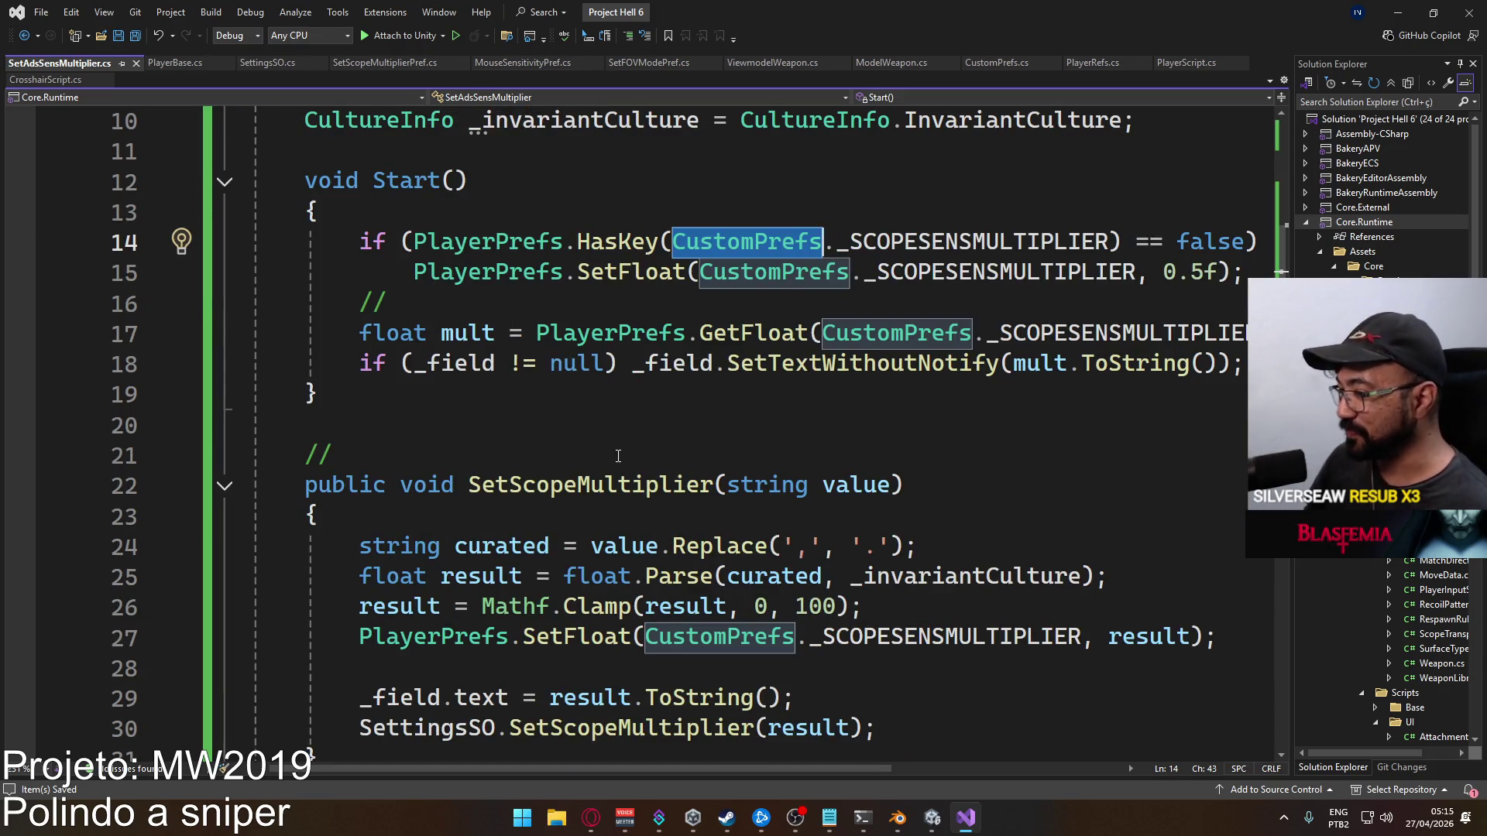
pyautogui.scroll(-2, 542, 333)
pyautogui.scroll(2, 787, 424)
pyautogui.scroll(1, 479, 402)
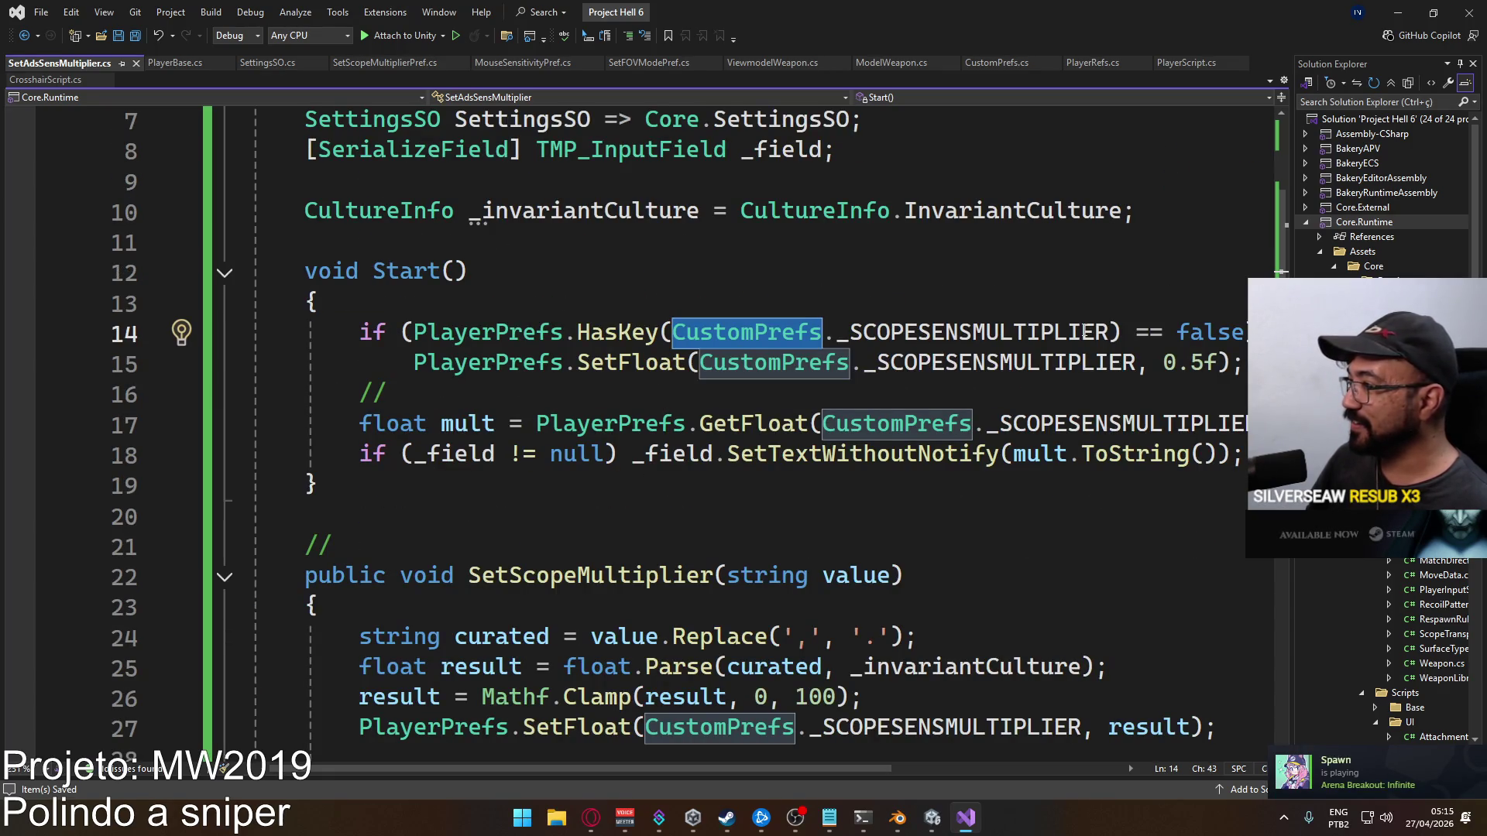
pyautogui.moveTo(1165, 364); pyautogui.dragTo(1220, 364)
pyautogui.write('1')
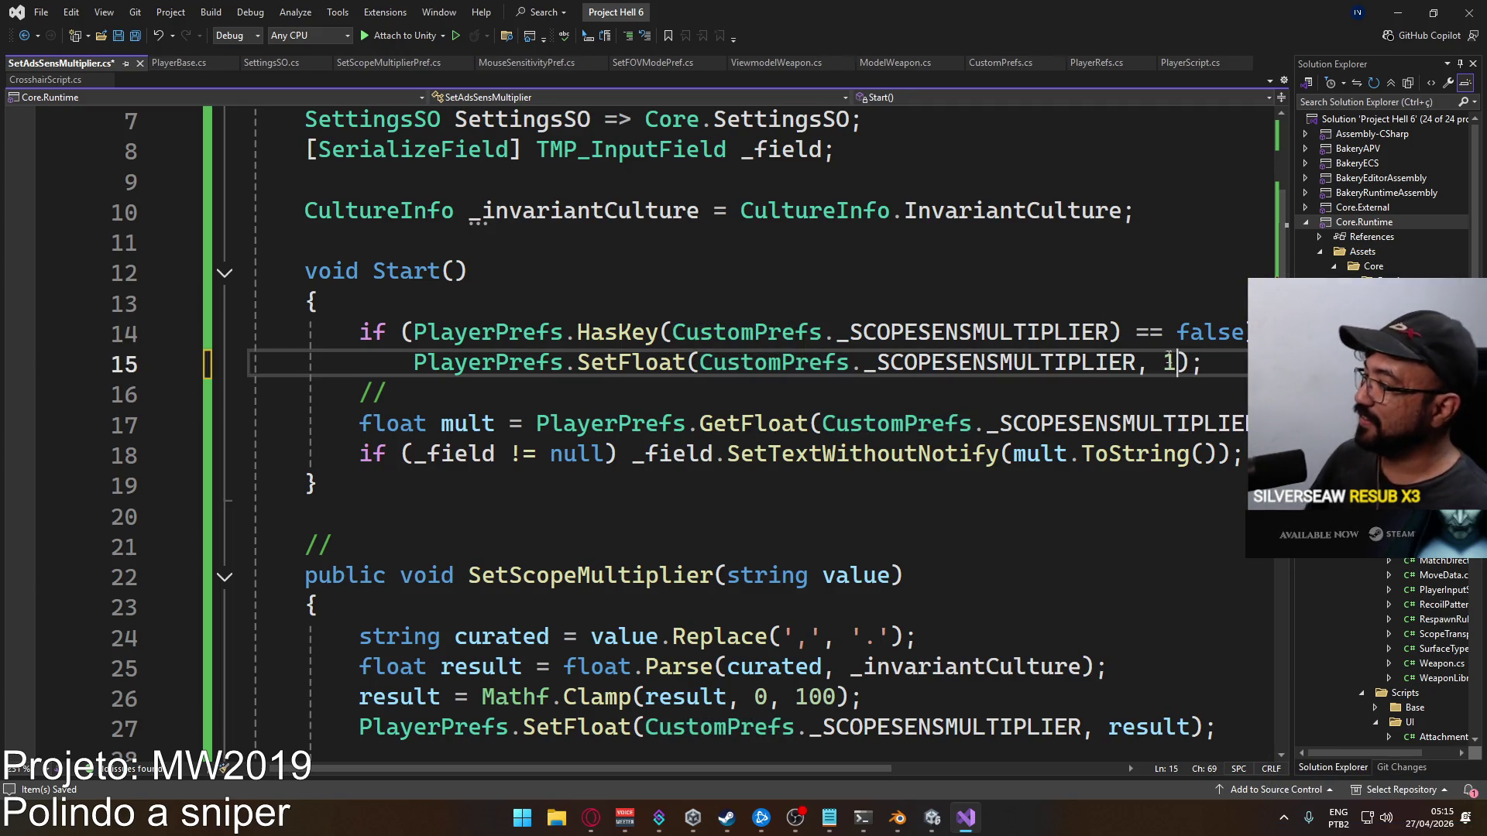
# Replace _SCOPESENSMULTIPLIER with _ADSSENSMULTIPLIER on lines 14, 15, 17 and 27
pyautogui.doubleClick(976, 333)
pyautogui.write('_ADS')
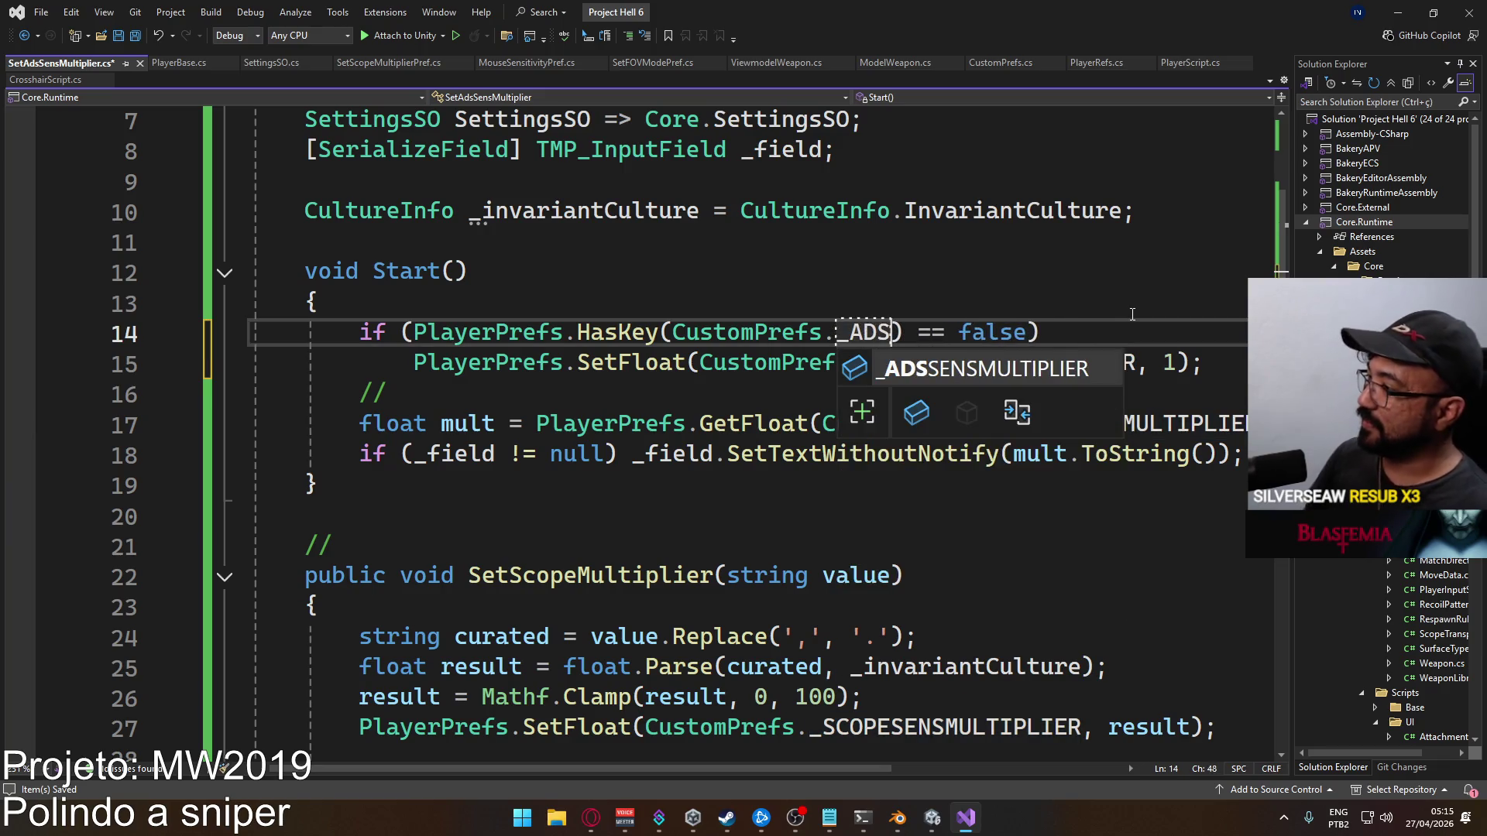
pyautogui.press('Tab')
pyautogui.press('Down')
pyautogui.hotkey('ctrl', 'w')
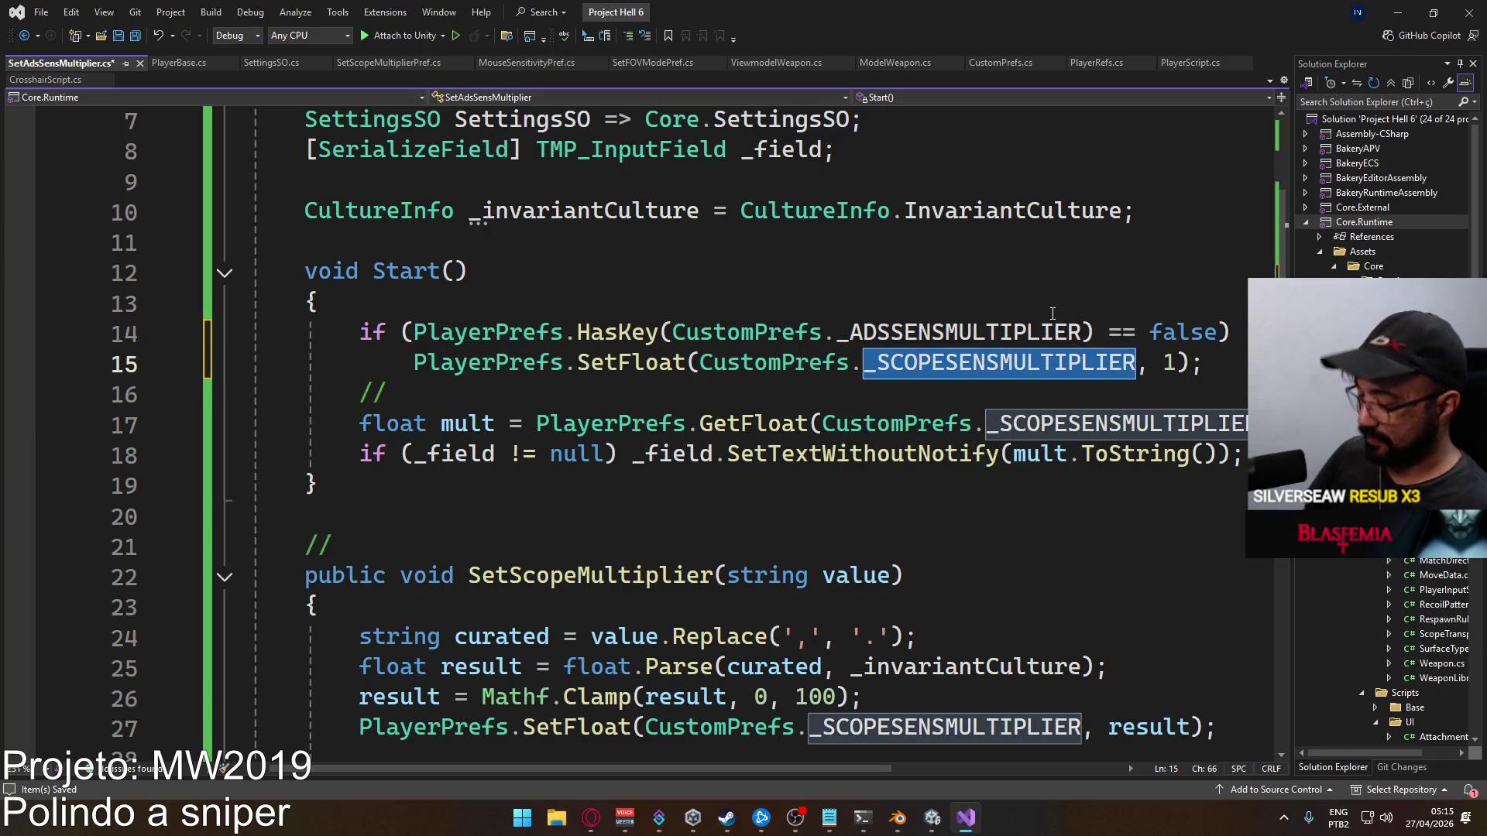
pyautogui.write('_ADS')
pyautogui.press('Tab')
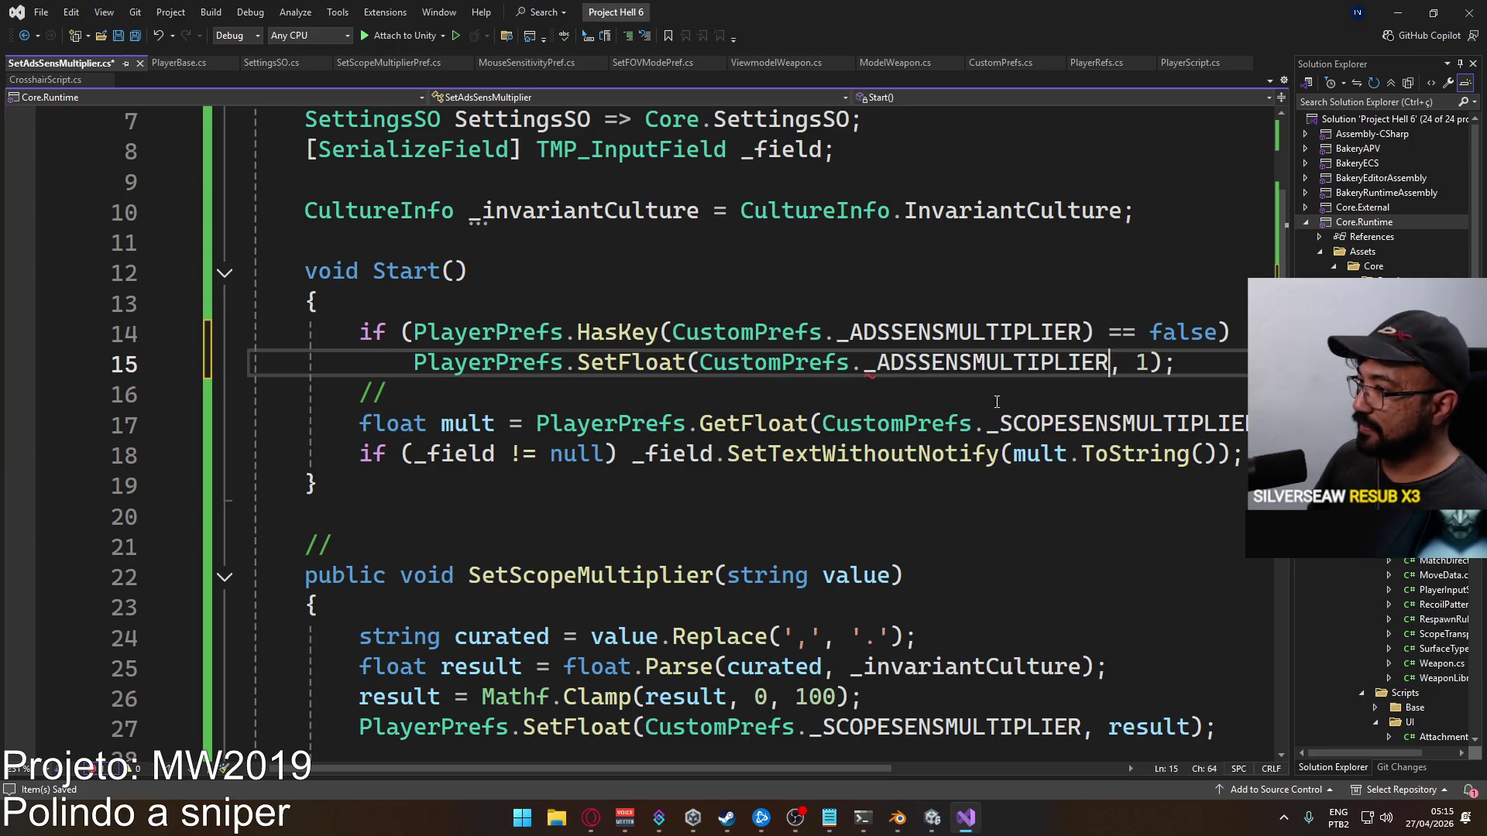
pyautogui.click(977, 374)
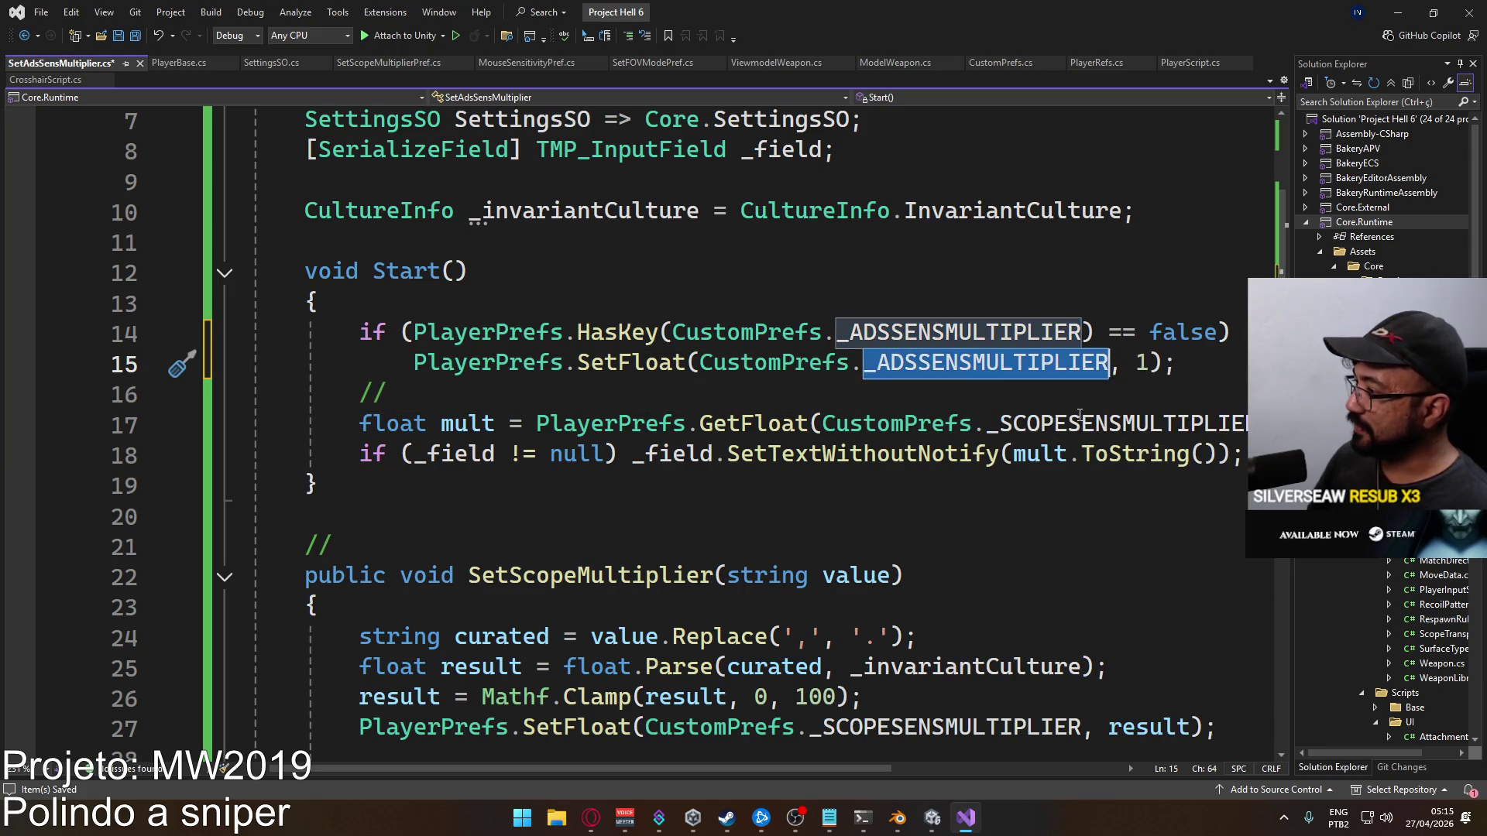
pyautogui.press('Down')
pyautogui.press('Down')
pyautogui.hotkey('ctrl', 'w')
pyautogui.write('_ADS')
pyautogui.press('Tab')
pyautogui.scroll(-2, 900, 573)
pyautogui.doubleClick(914, 544)
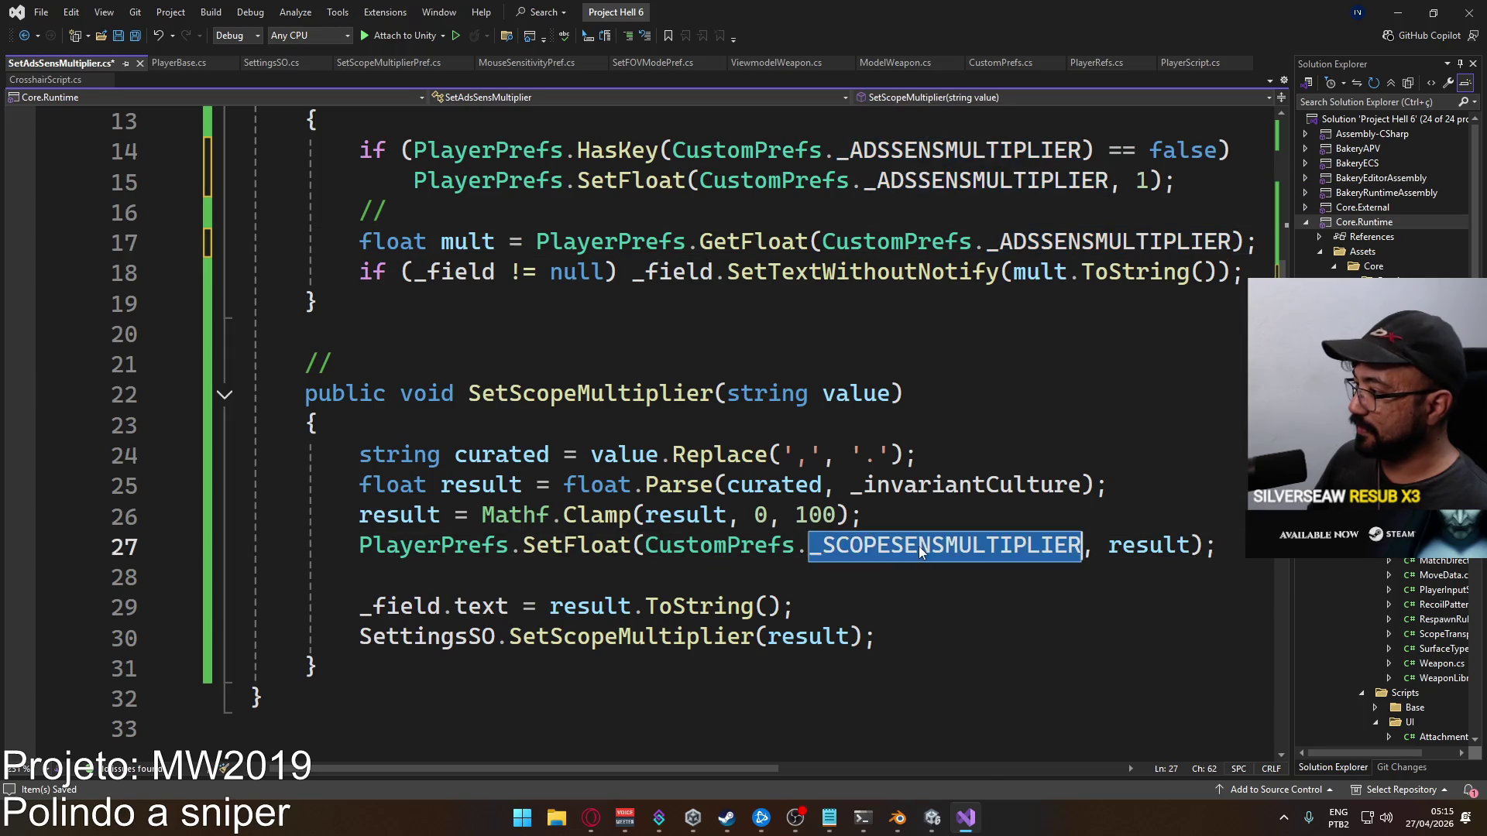
pyautogui.write('_ADS')
pyautogui.press('Tab')
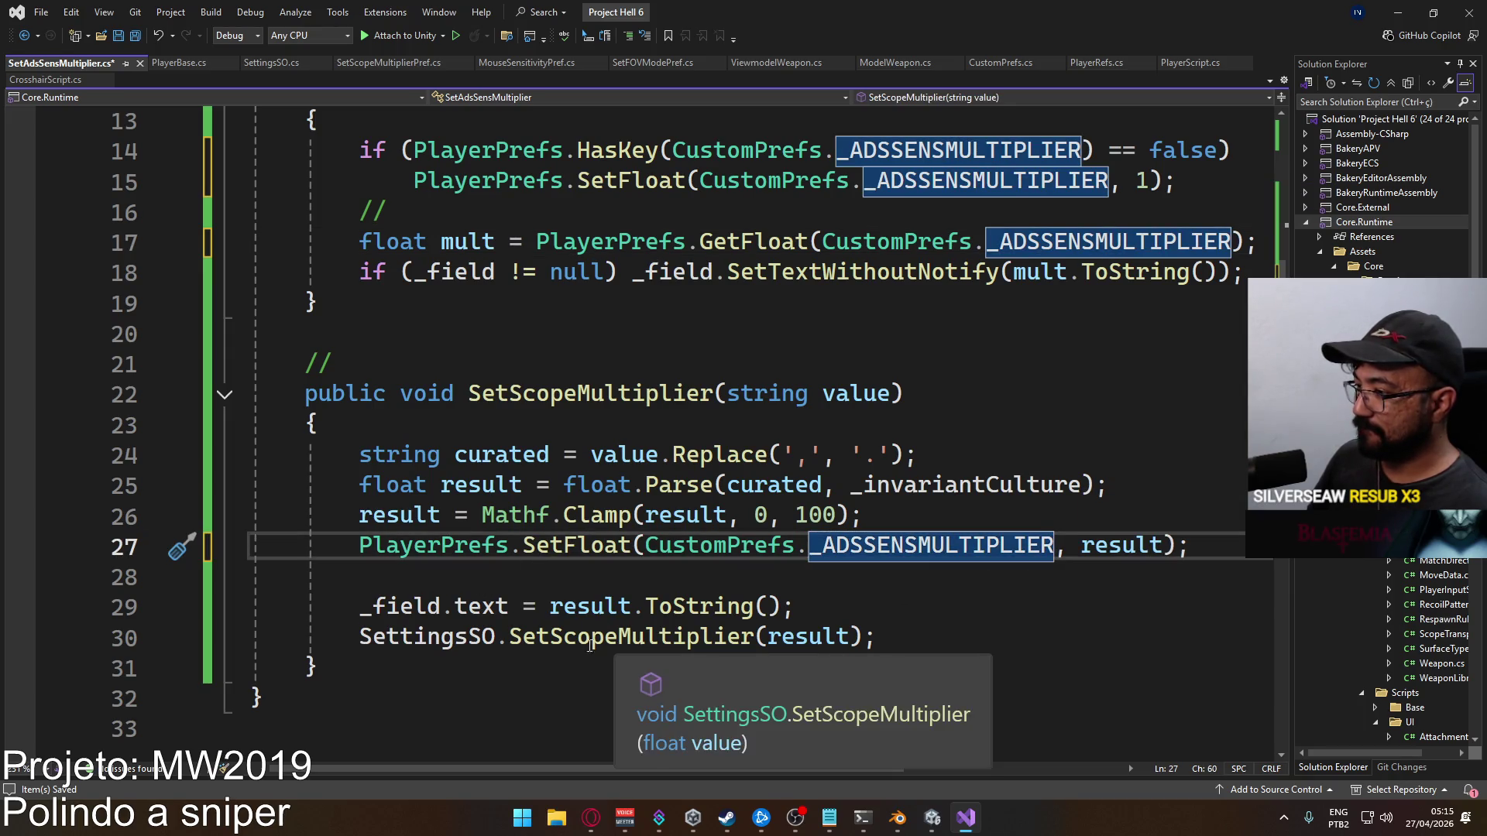
# Rename the SetScopeMultiplier method to SetAdsMultiplier and save the script
pyautogui.moveTo(509, 396); pyautogui.dragTo(564, 397)
pyautogui.press('BackSpace')
pyautogui.write('Ads')
pyautogui.click(597, 362)
pyautogui.hotkey('ctrl', 's')
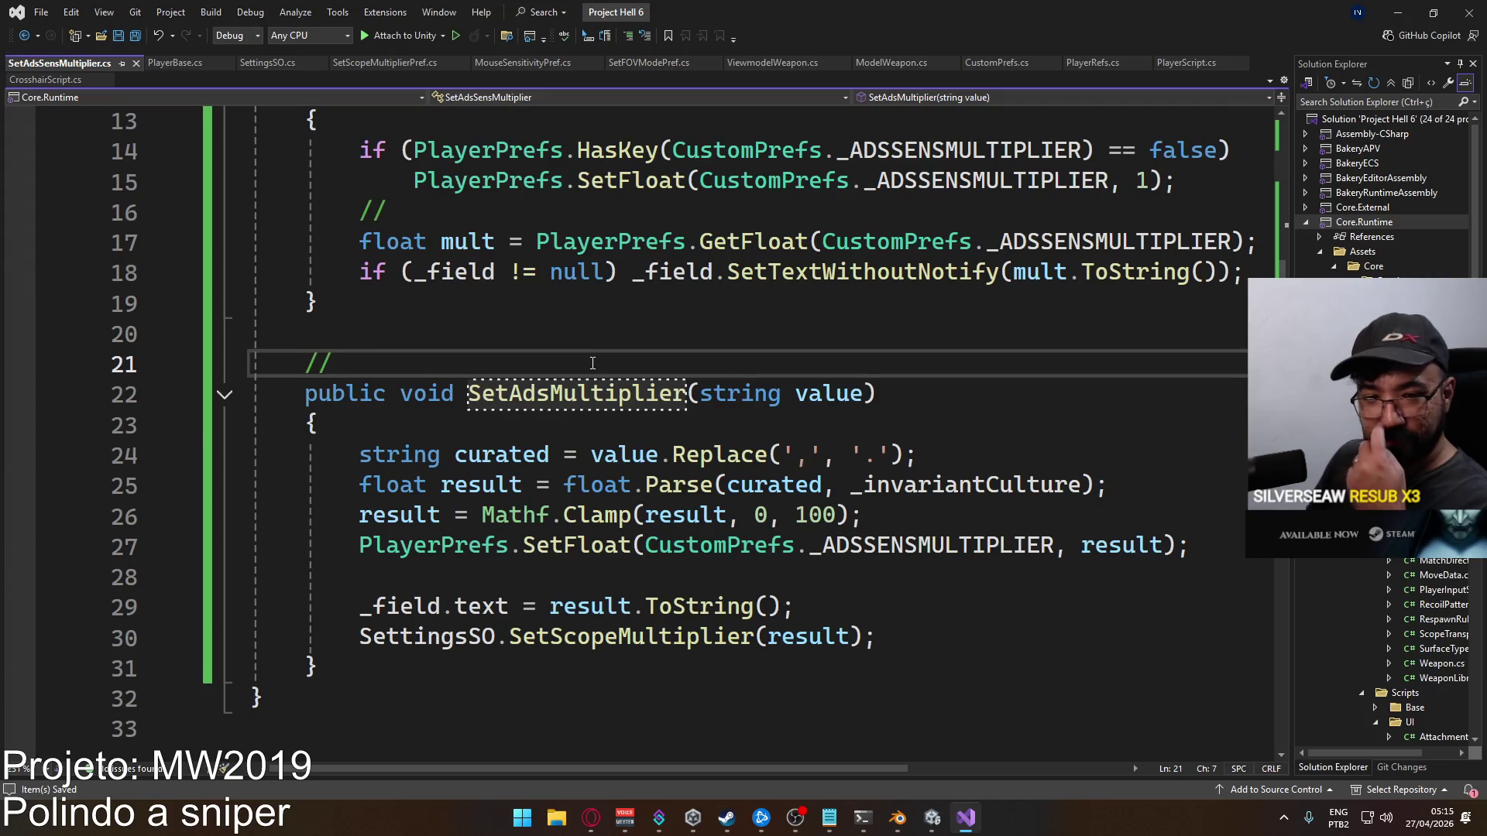
# Review the SetAdsMultiplier body and open the SettingsSO class file
pyautogui.click(638, 578)
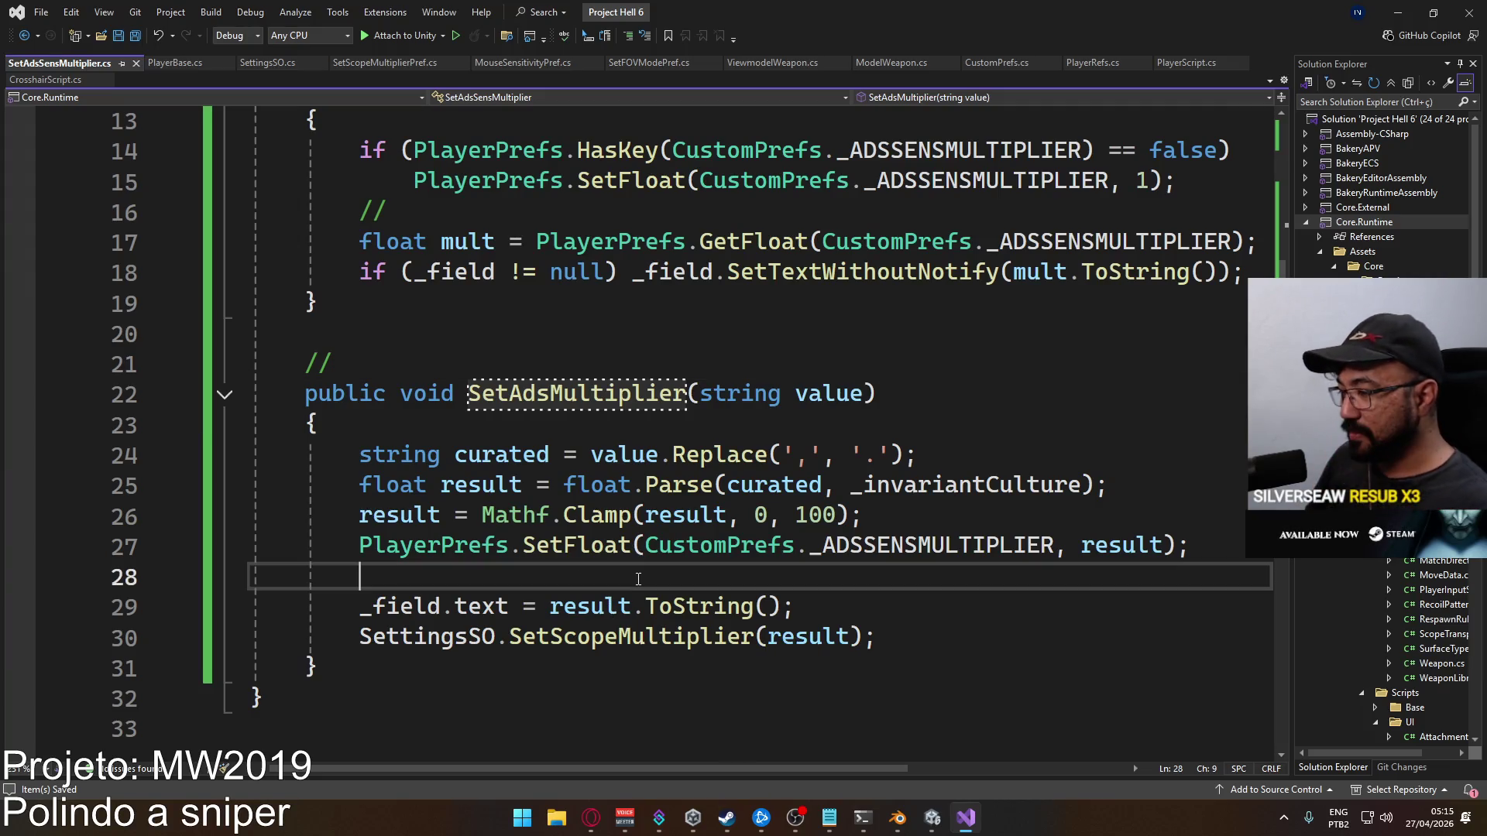
pyautogui.click(591, 611)
pyautogui.click(474, 668)
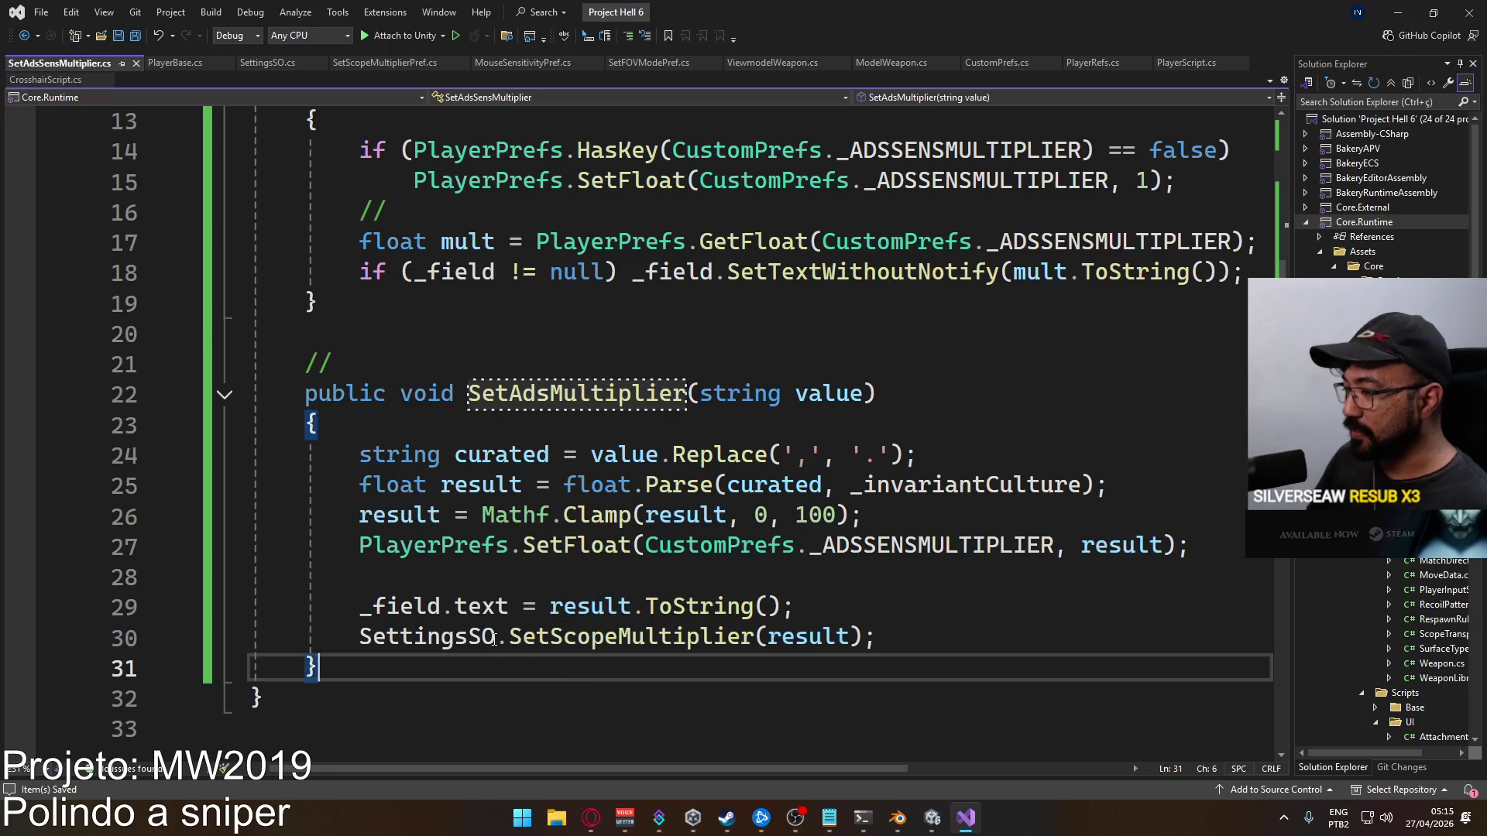
pyautogui.keyDown('ctrl'); pyautogui.click(484, 637); pyautogui.keyUp('ctrl')
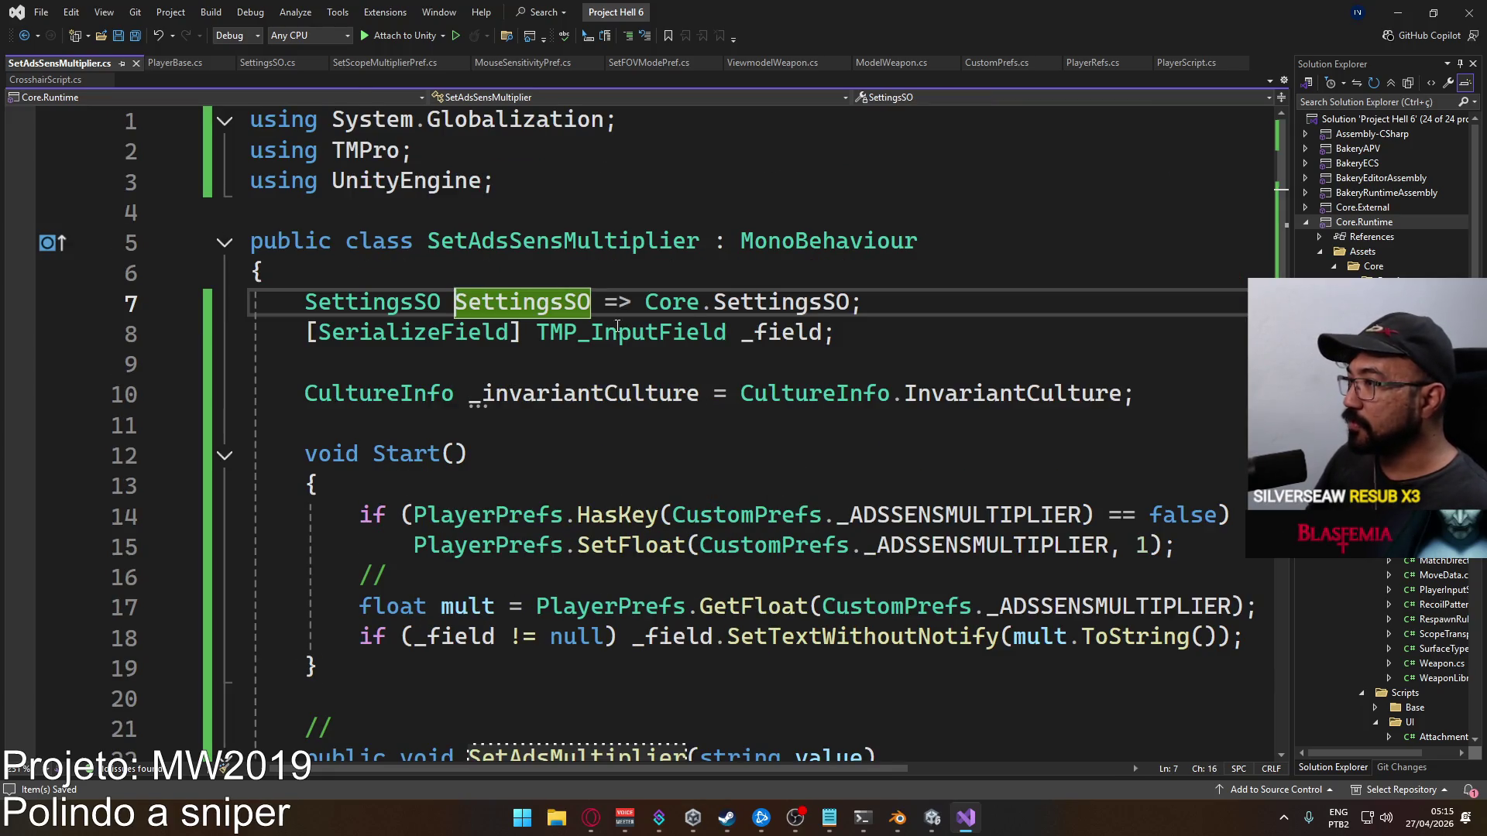
pyautogui.keyDown('ctrl'); pyautogui.click(372, 302); pyautogui.keyUp('ctrl')
pyautogui.scroll(-6, 771, 517)
pyautogui.scroll(-12, 770, 518)
# Declare public event Action<float> EventOnAdsMultiplierChanged at the end of SettingsSO
pyautogui.click(460, 444)
pyautogui.press('Return')
pyautogui.press('Return')
pyautogui.press('Up')
pyautogui.hotkey('ctrl', 'space')
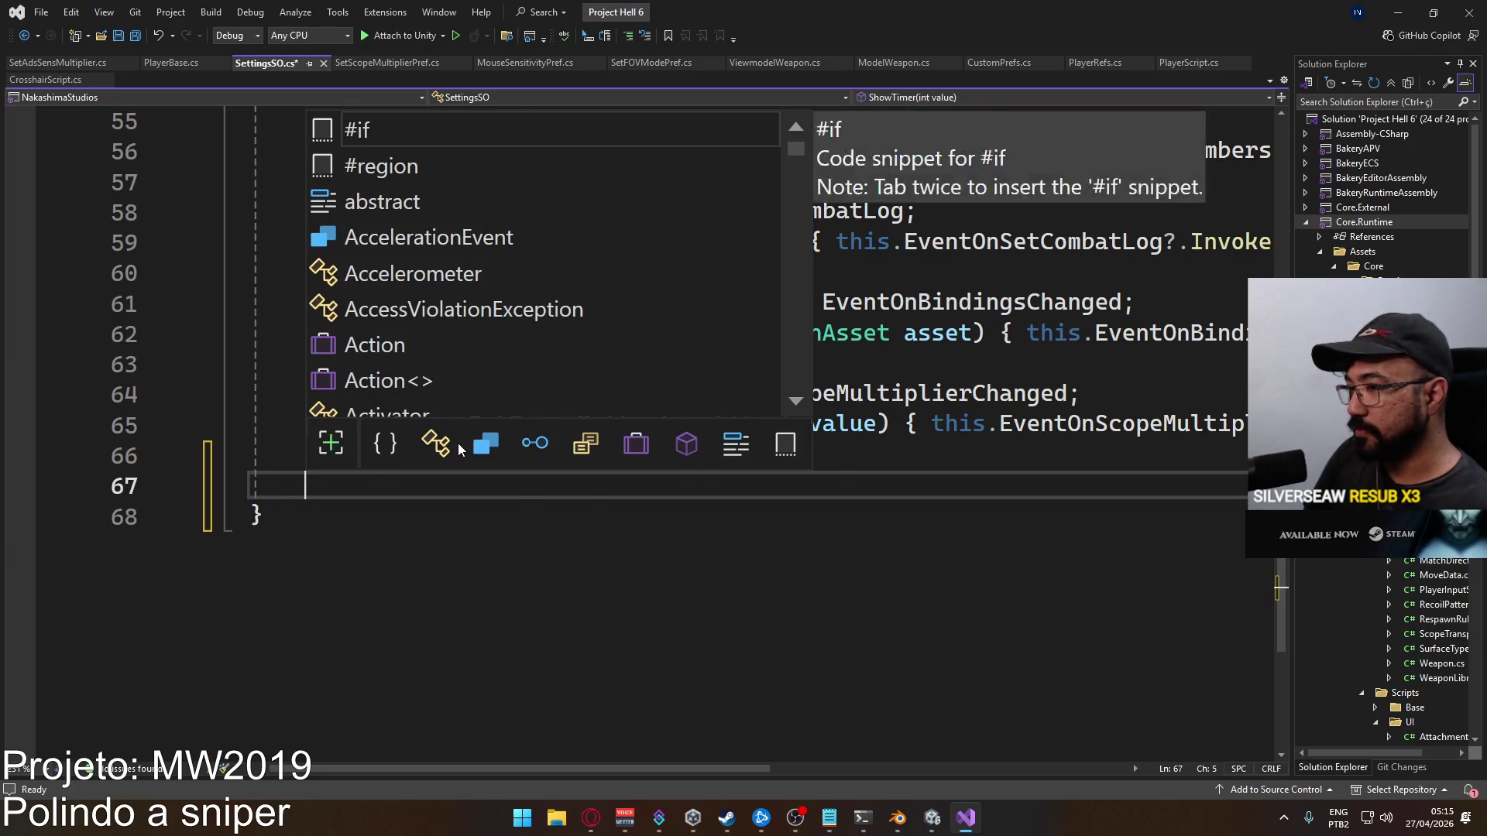
pyautogui.write('public event Action<f')
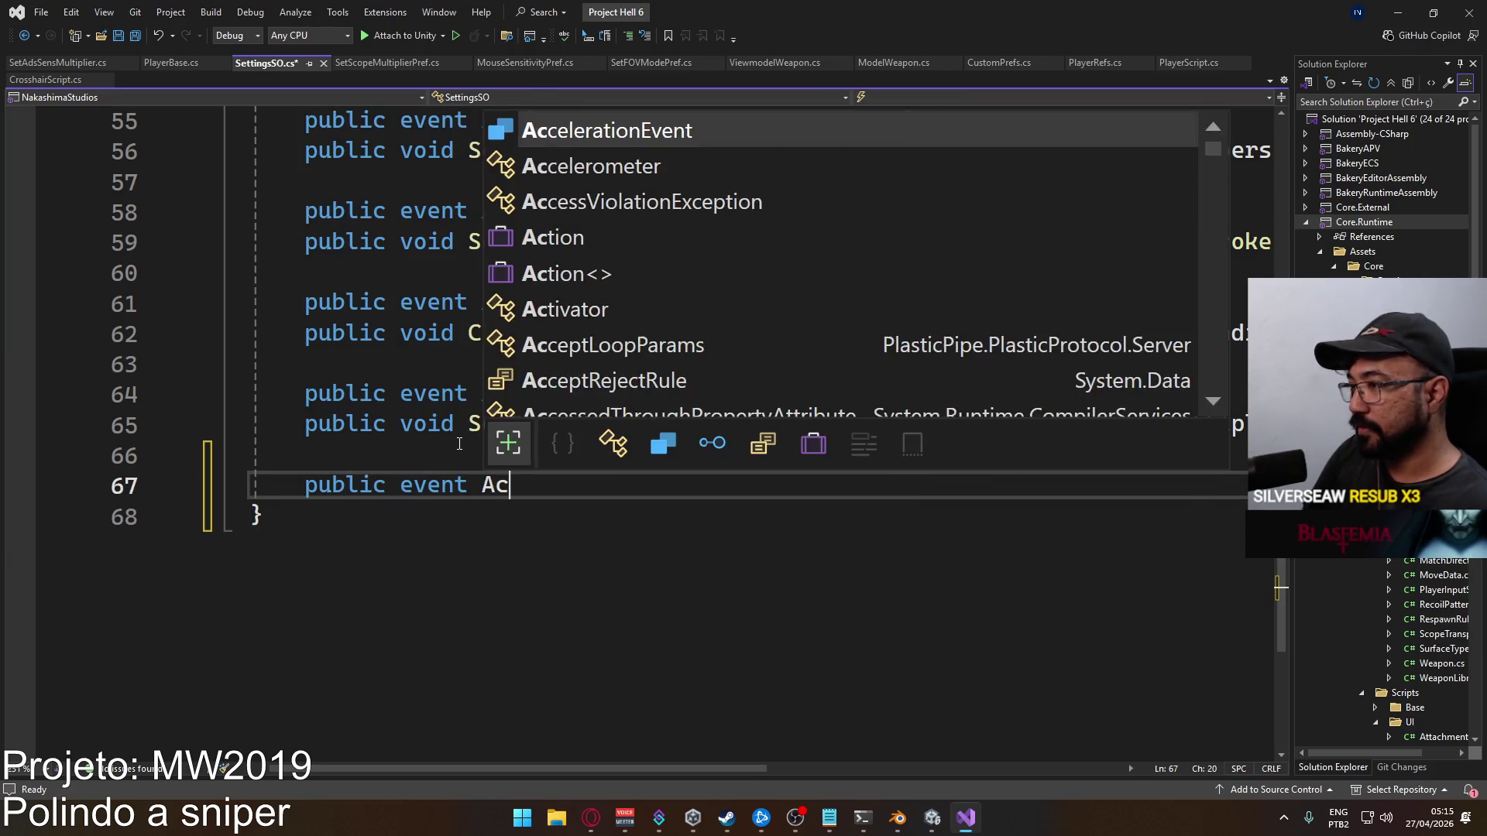
pyautogui.write('loat> ')
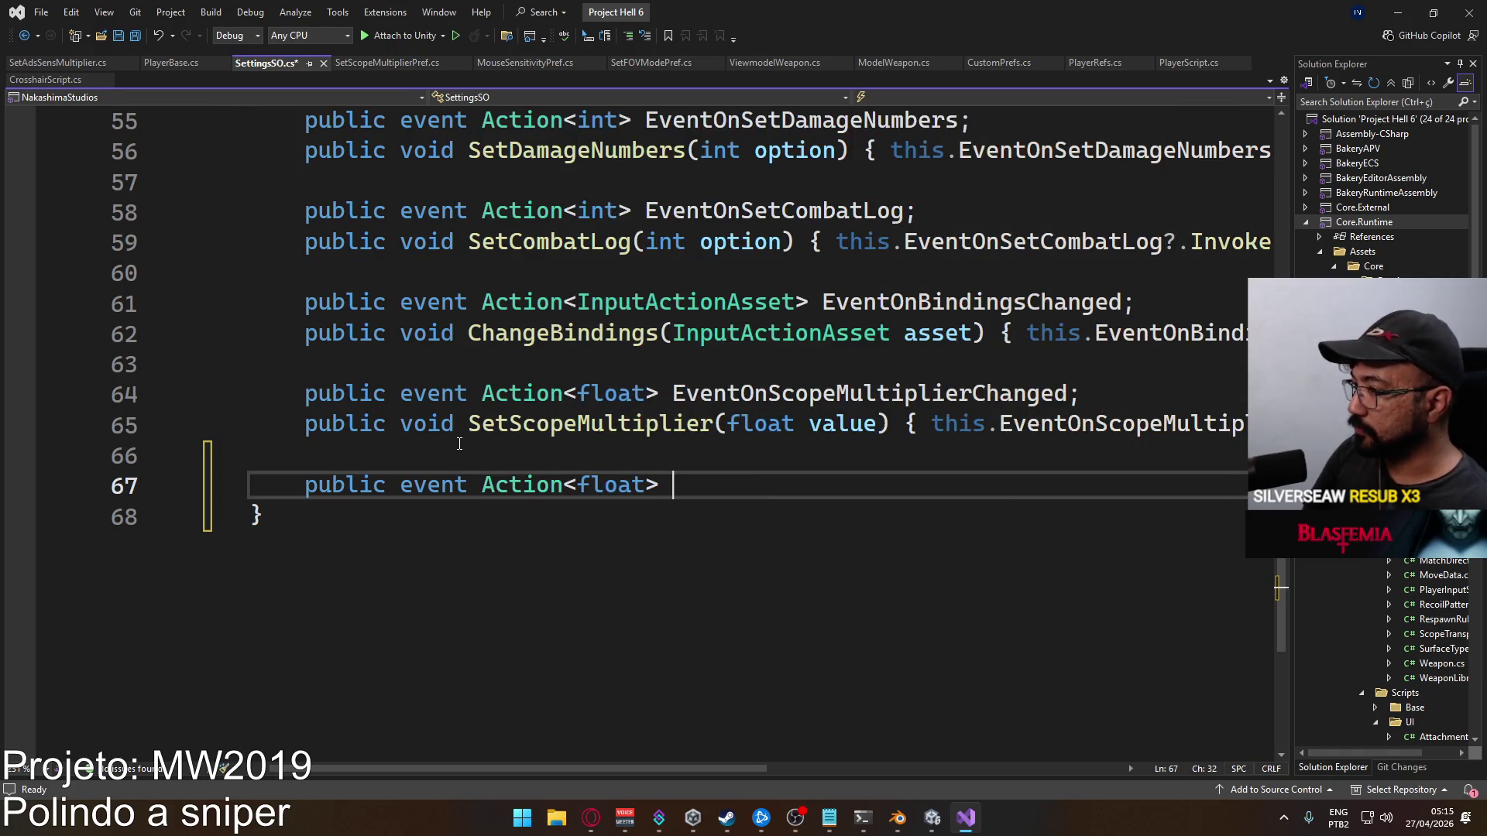
pyautogui.write('EventOn')
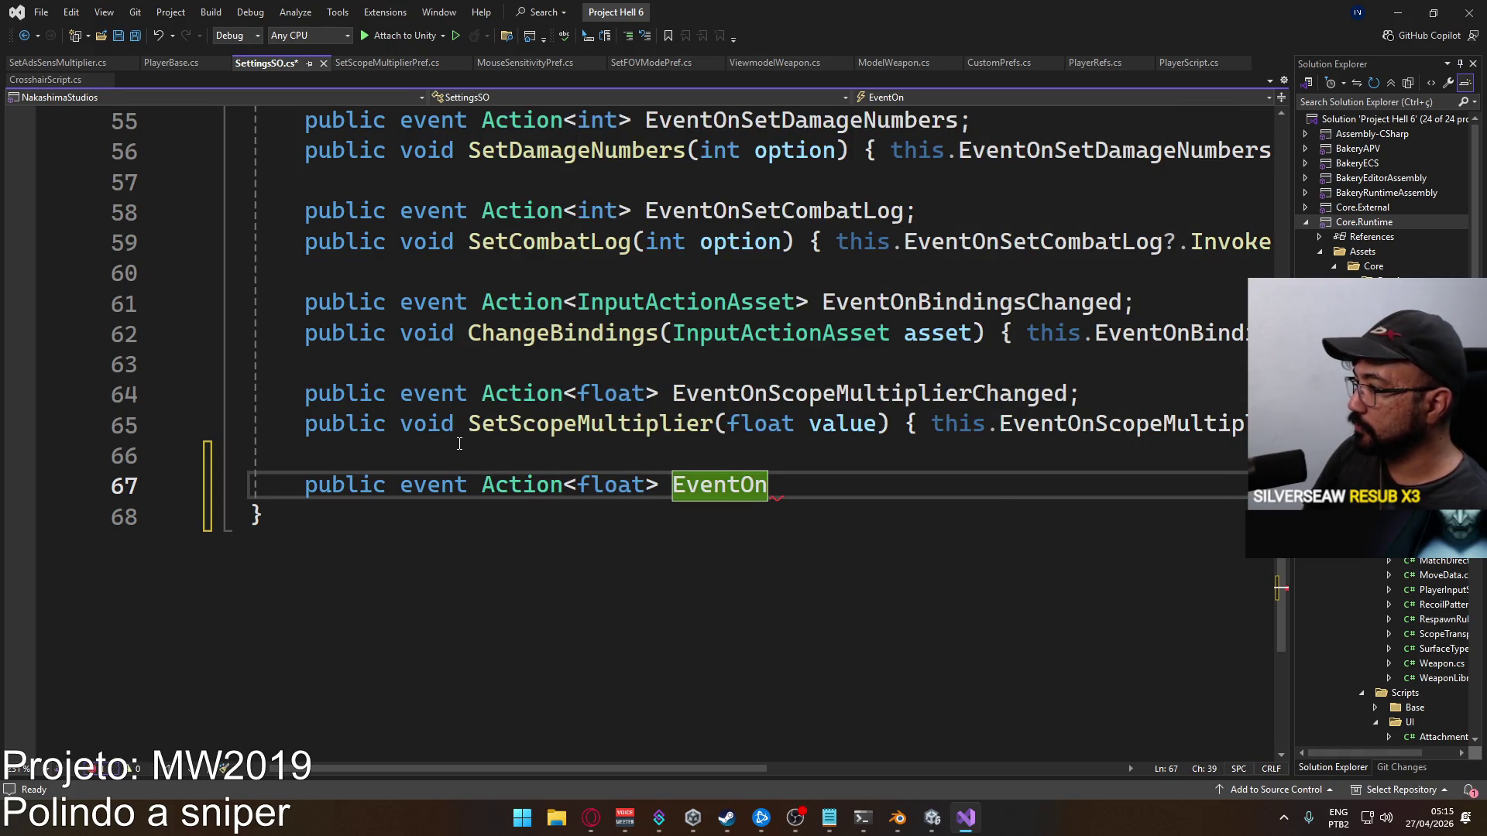
pyautogui.write('A')
pyautogui.write('dsMu')
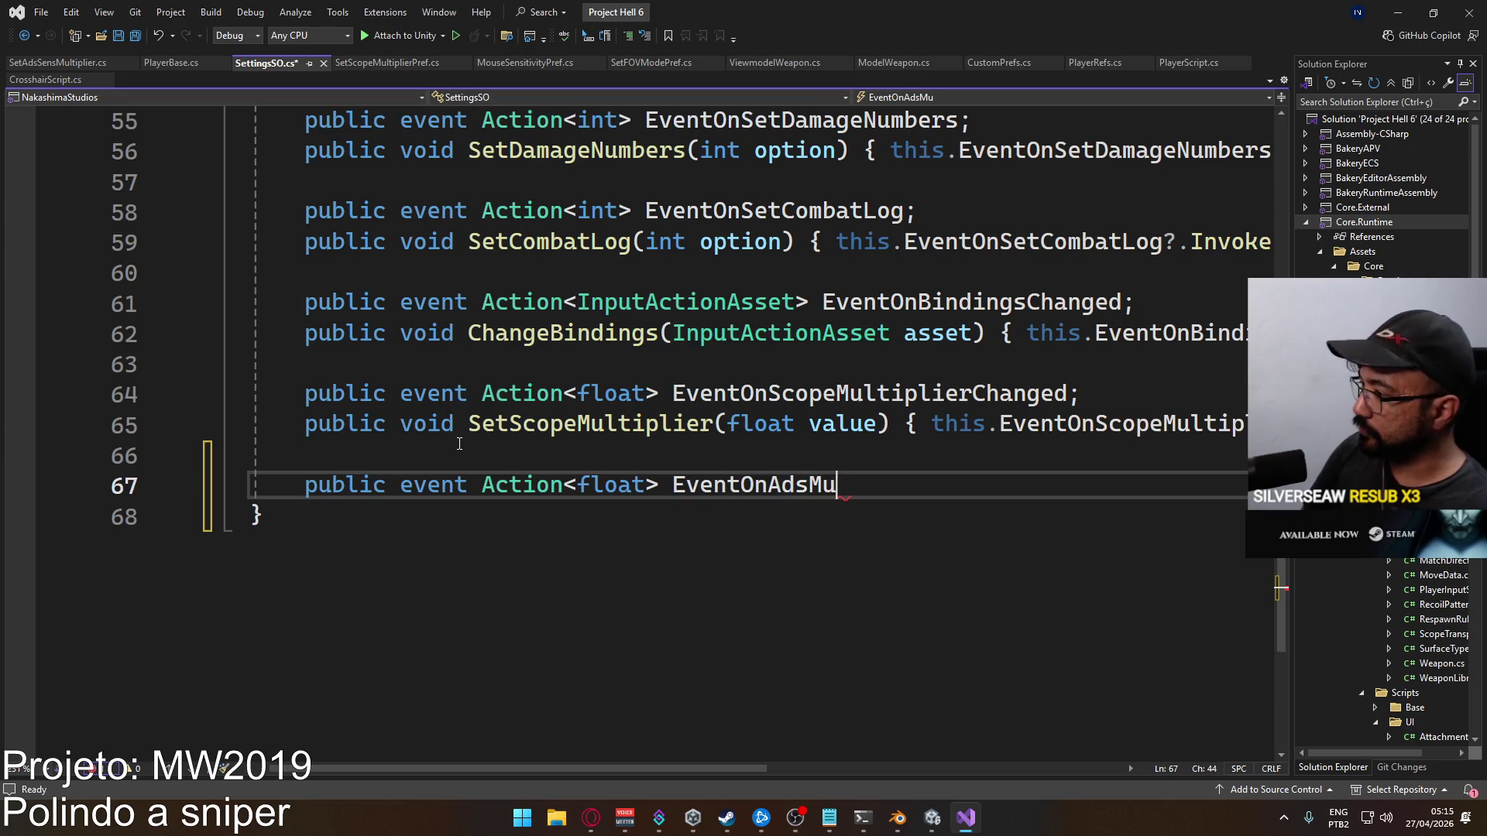
pyautogui.write('ltiplanged;')
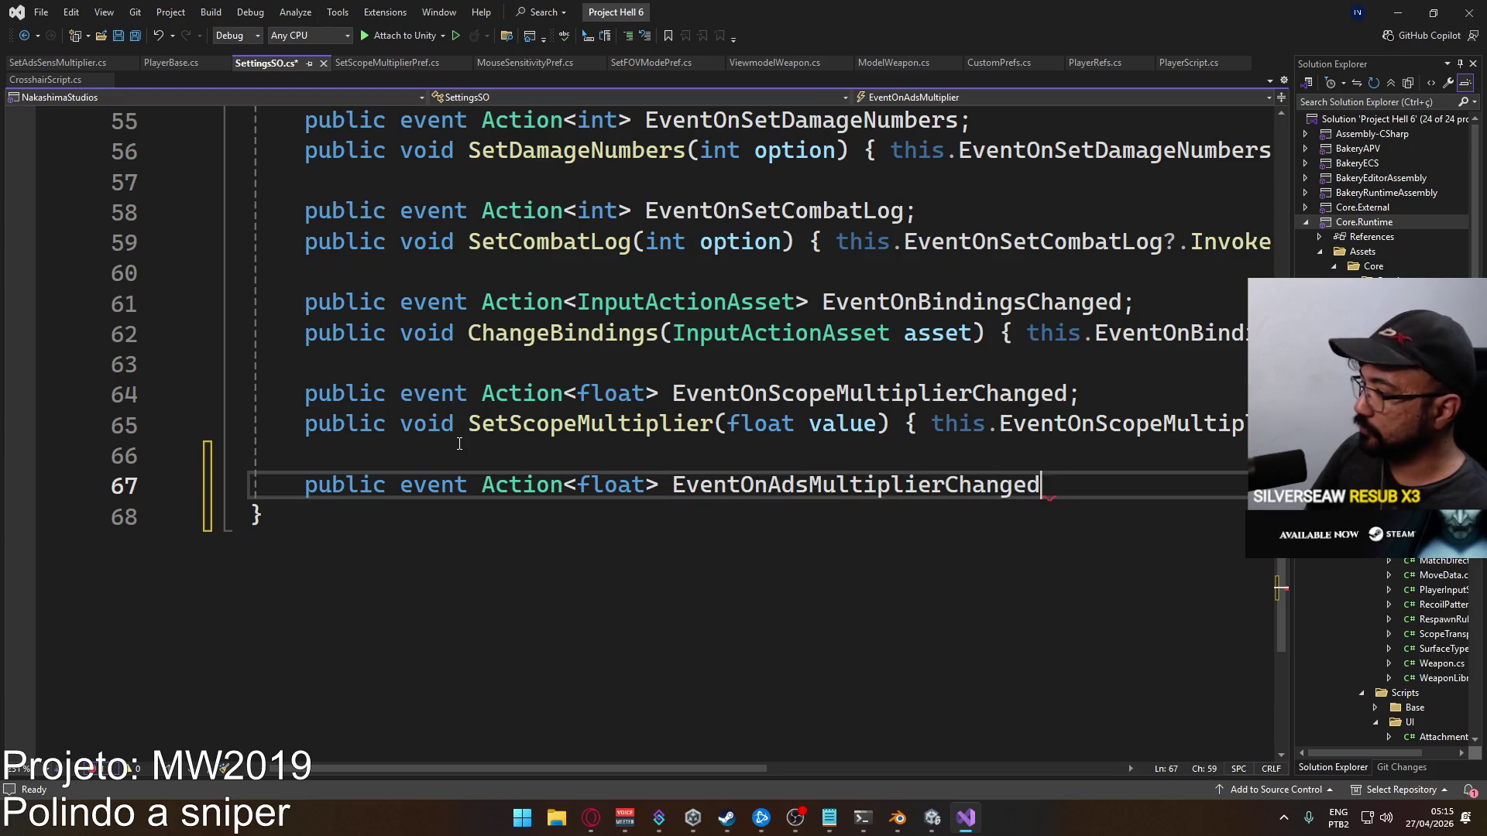
pyautogui.press('Return')
# Add a one-line SetAdsMultiplier(float value) method invoking EventOnAdsMultiplierChanged with value, and save
pyautogui.write('public void SetAdsMulti')
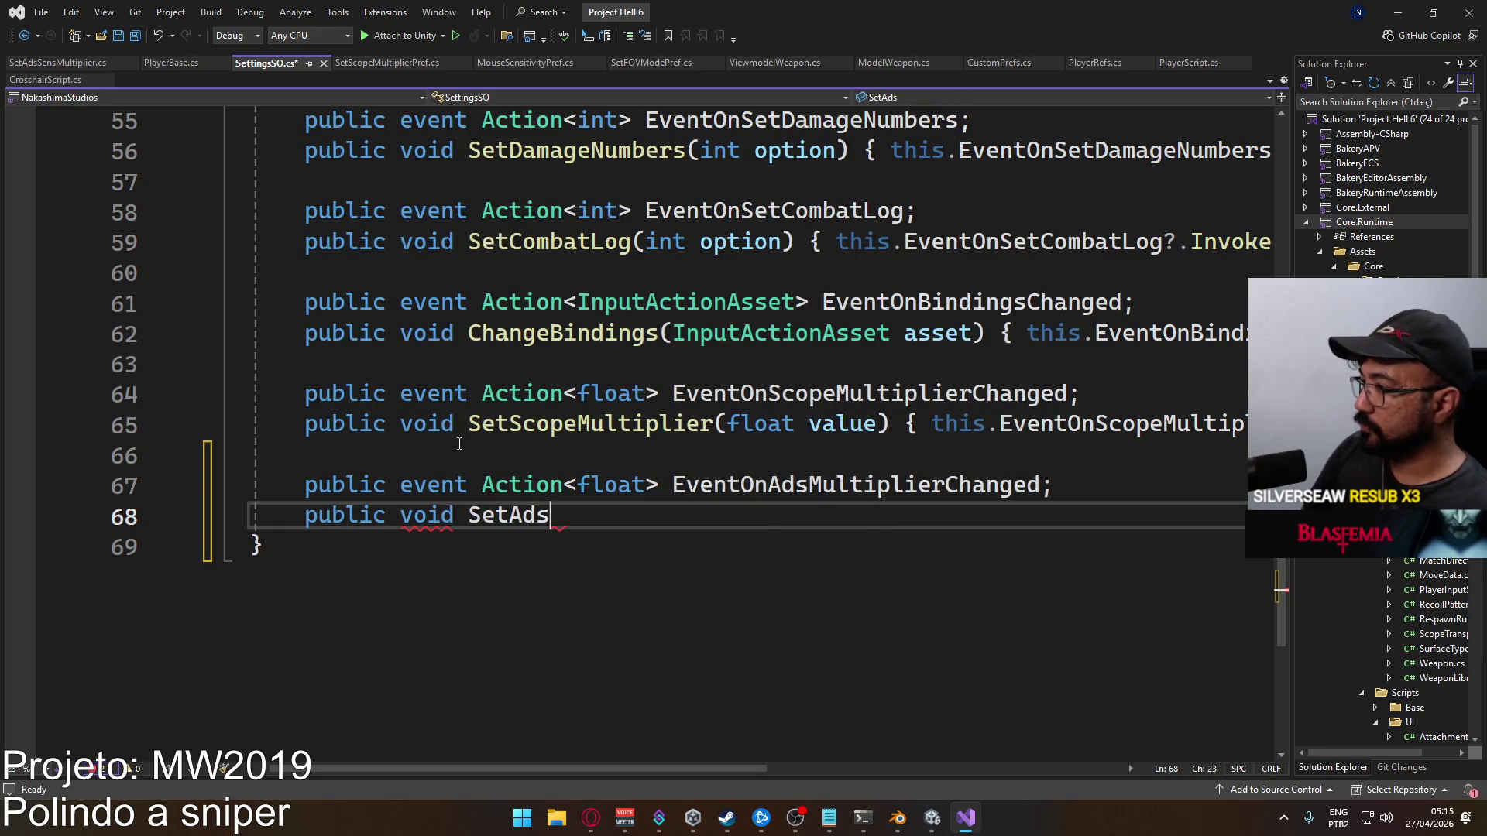
pyautogui.write('plier')
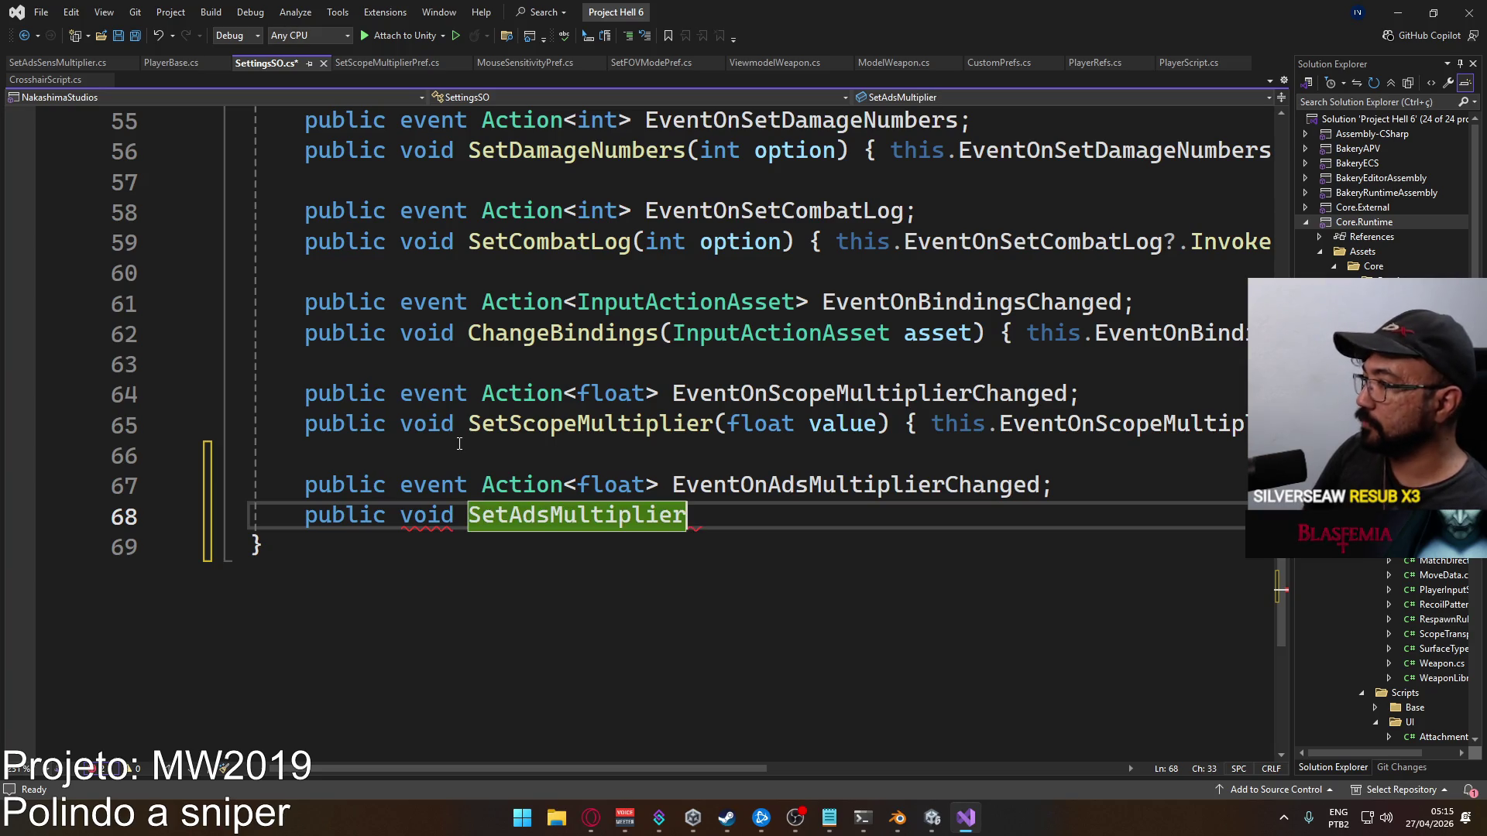
pyautogui.write('(float value)')
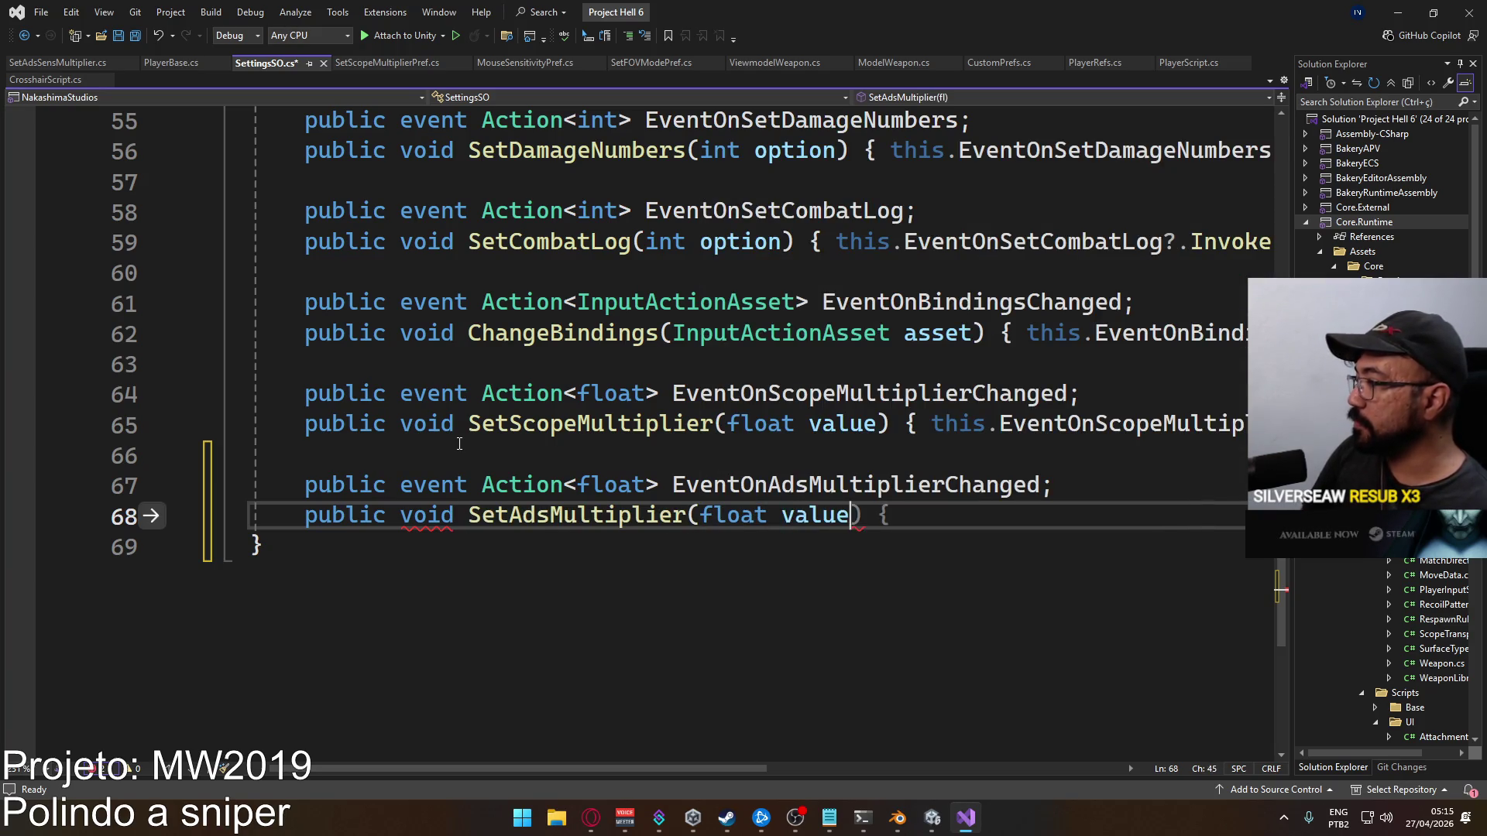
pyautogui.write(' { this.ev')
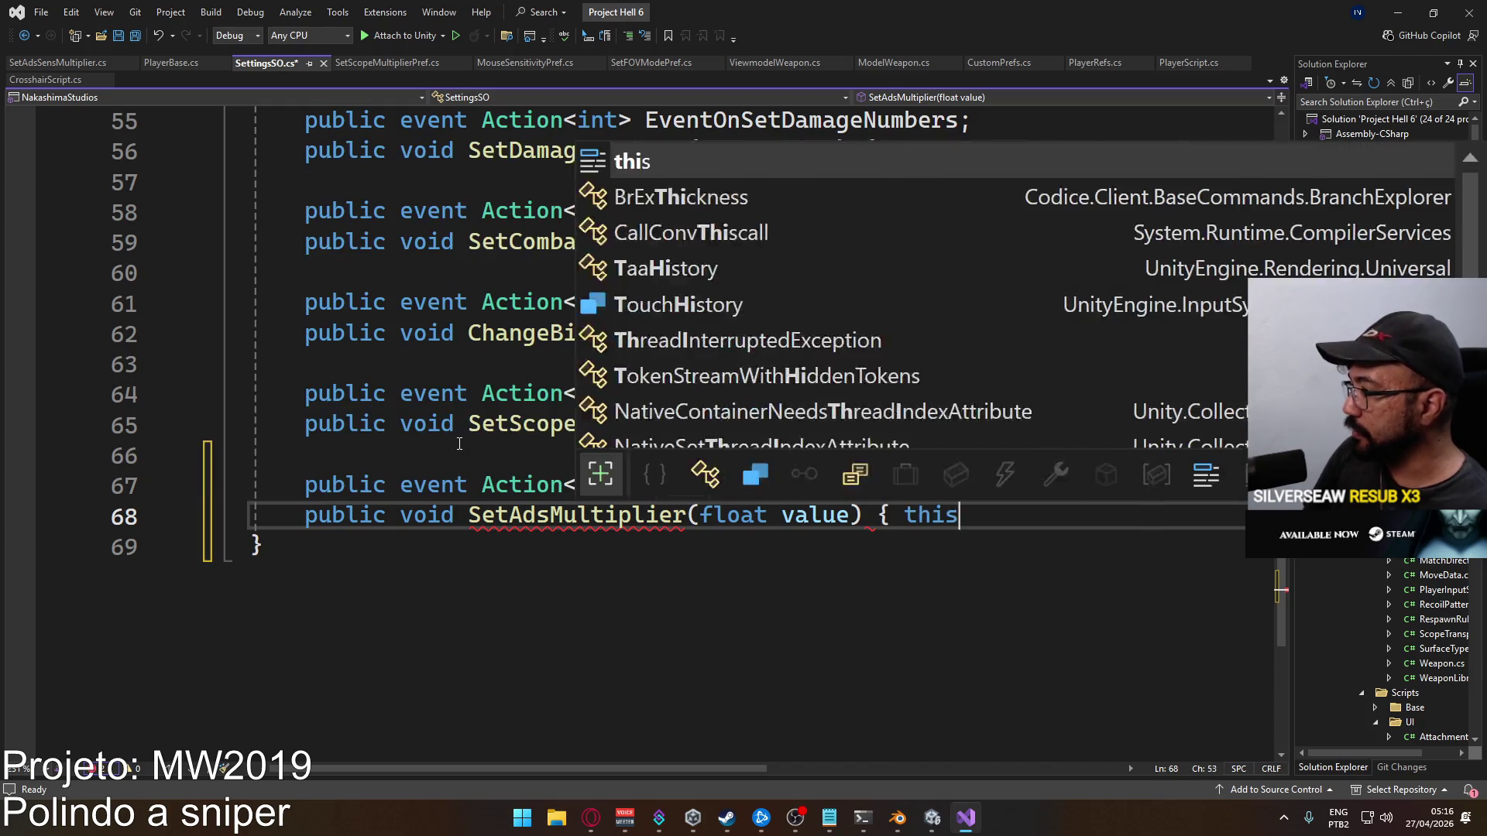
pyautogui.press('Tab')
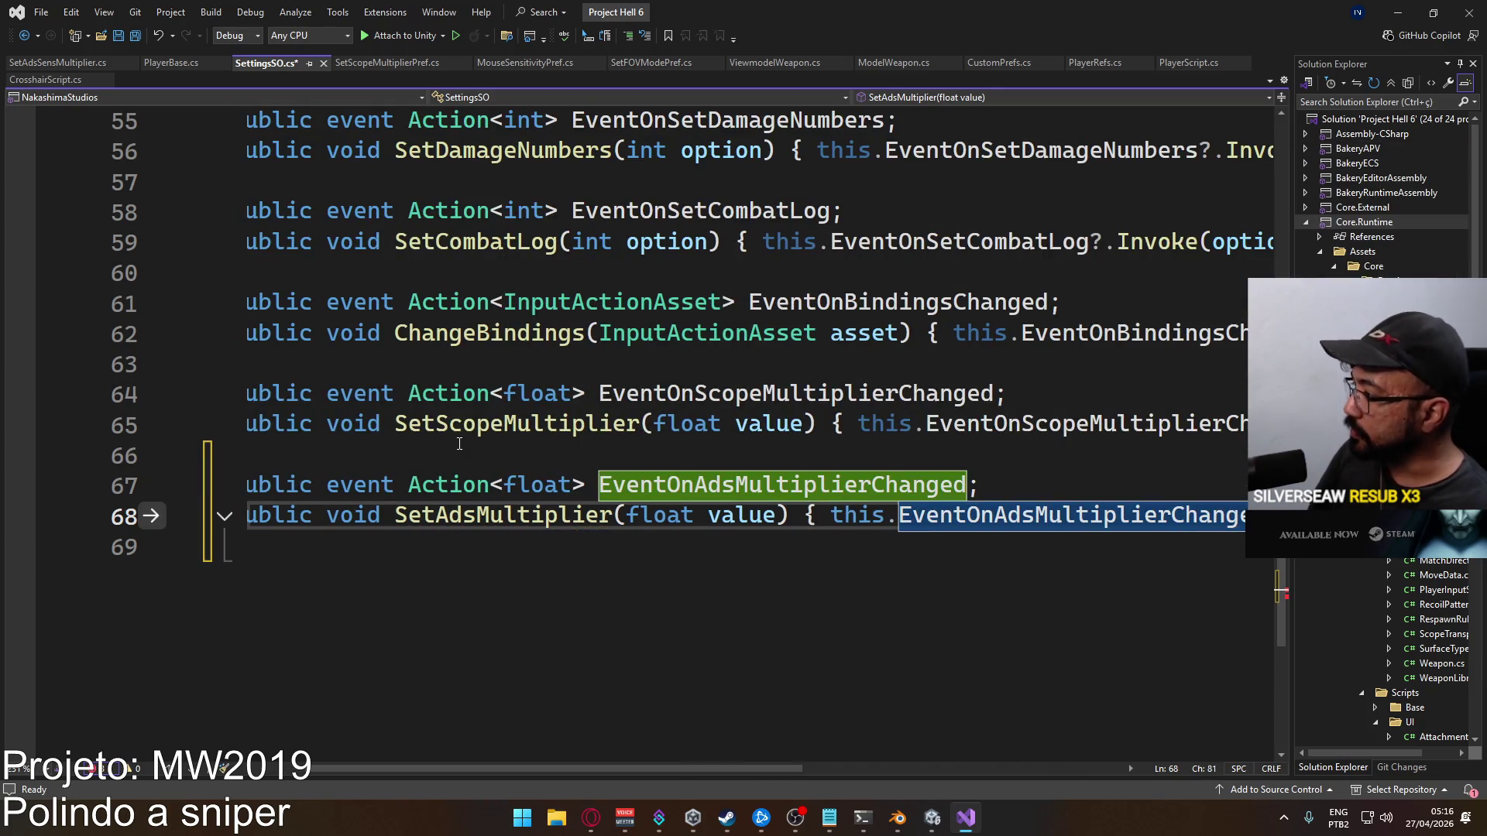
pyautogui.write('?.Invok')
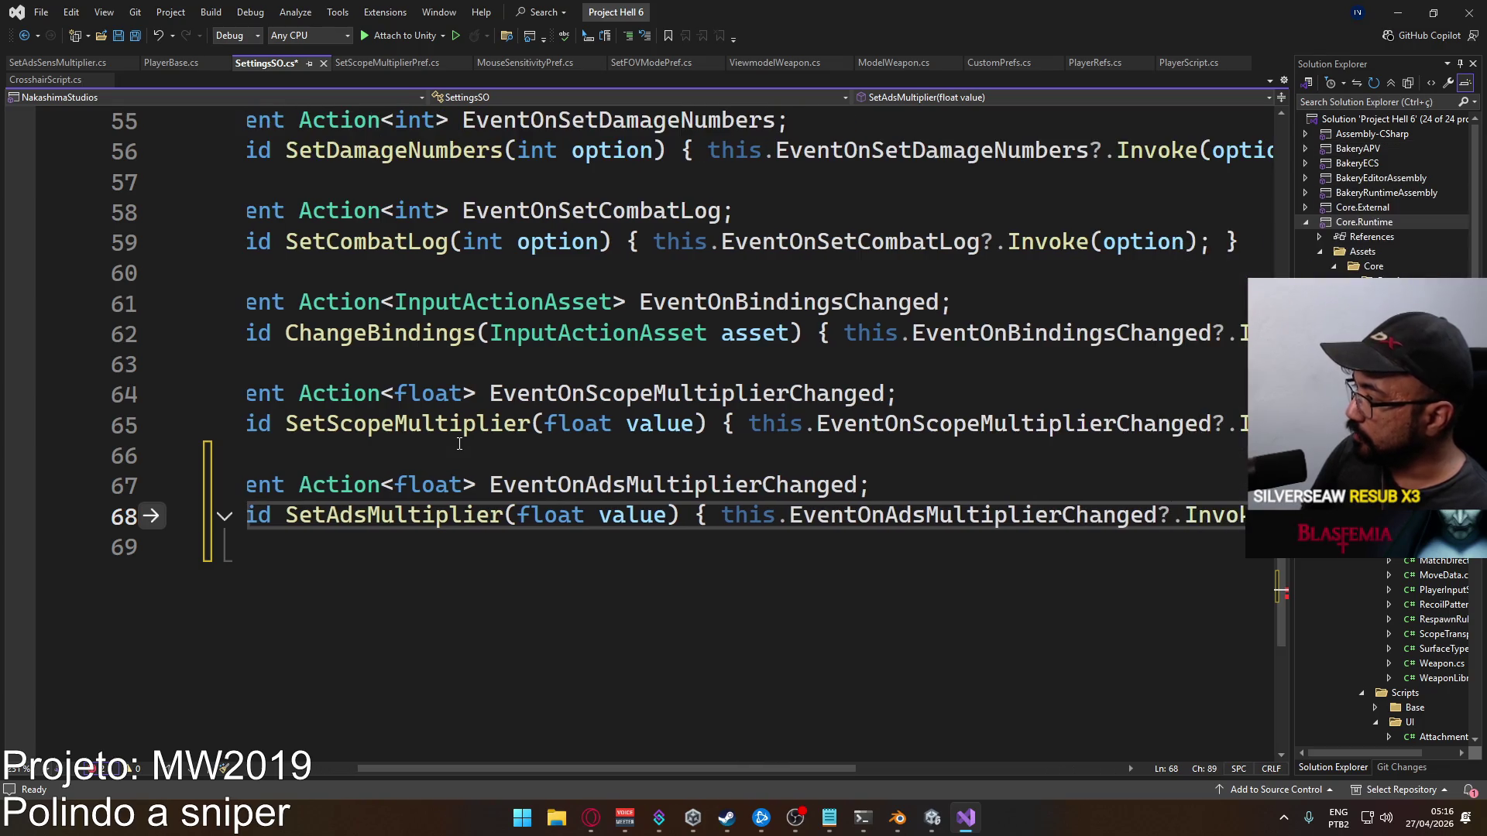
pyautogui.write('e(value);')
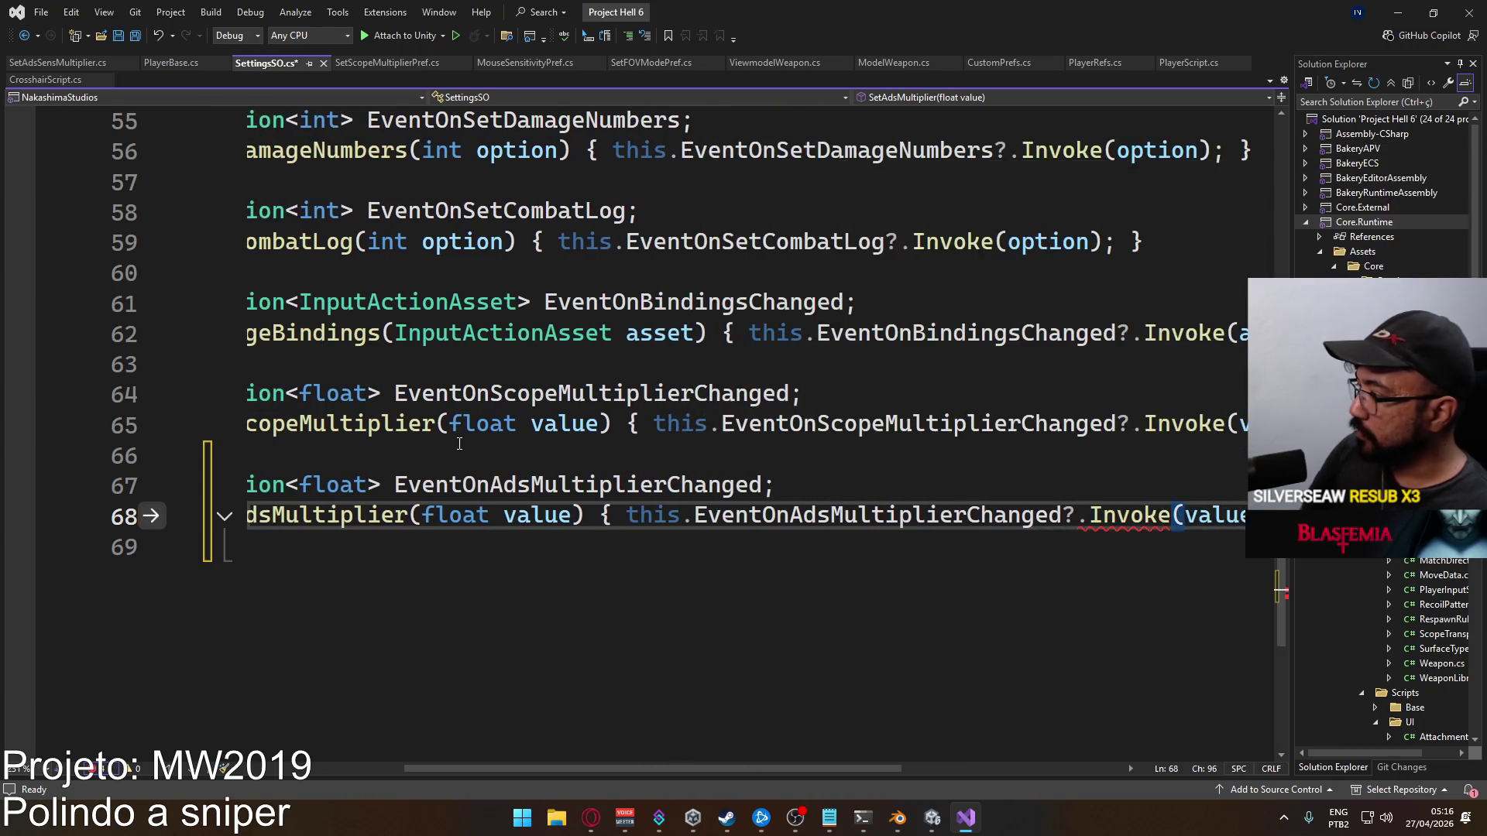
pyautogui.press('Delete')
pyautogui.press('Delete')
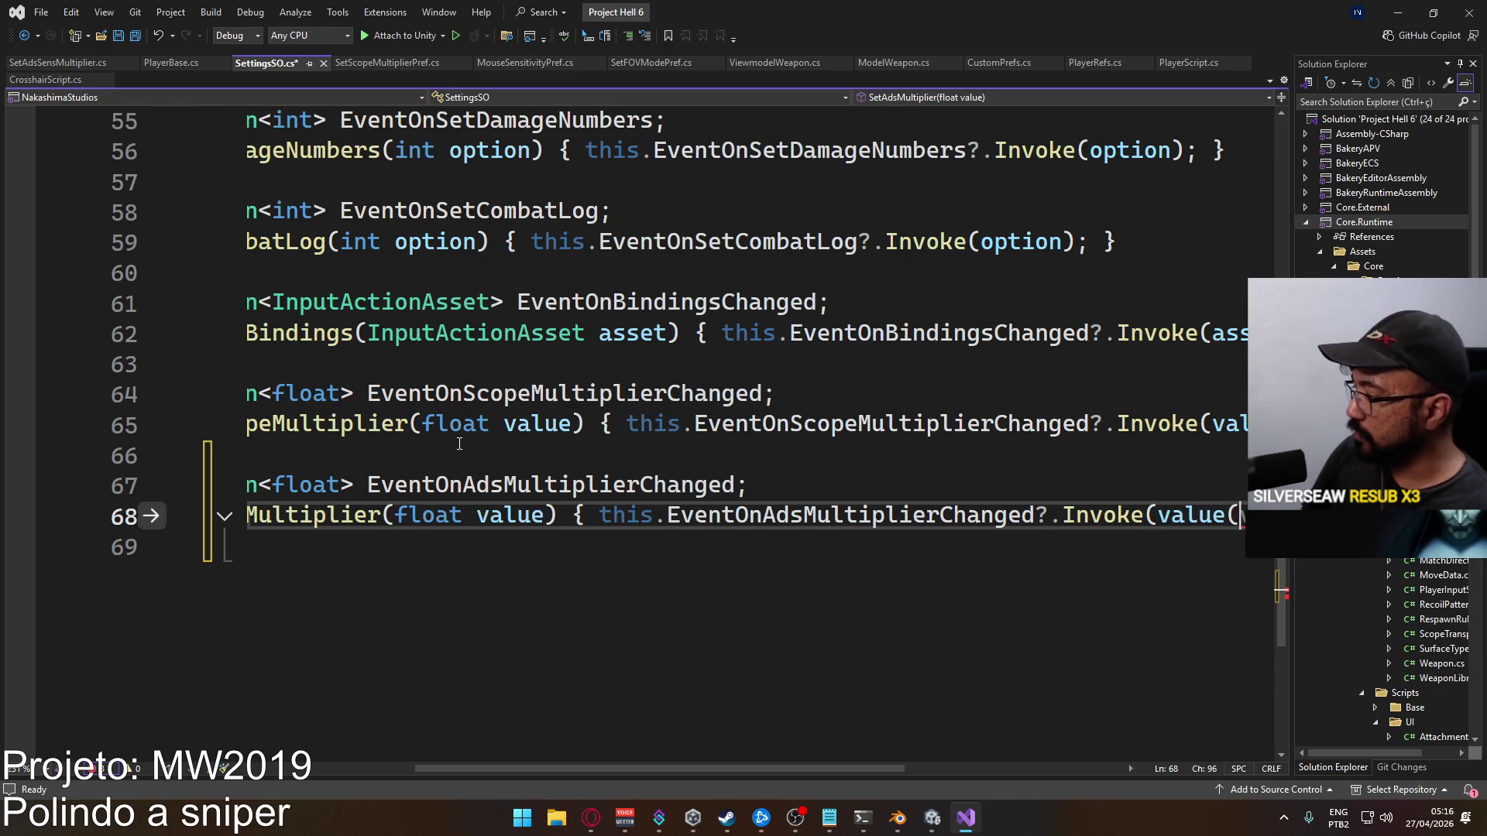
pyautogui.write('}')
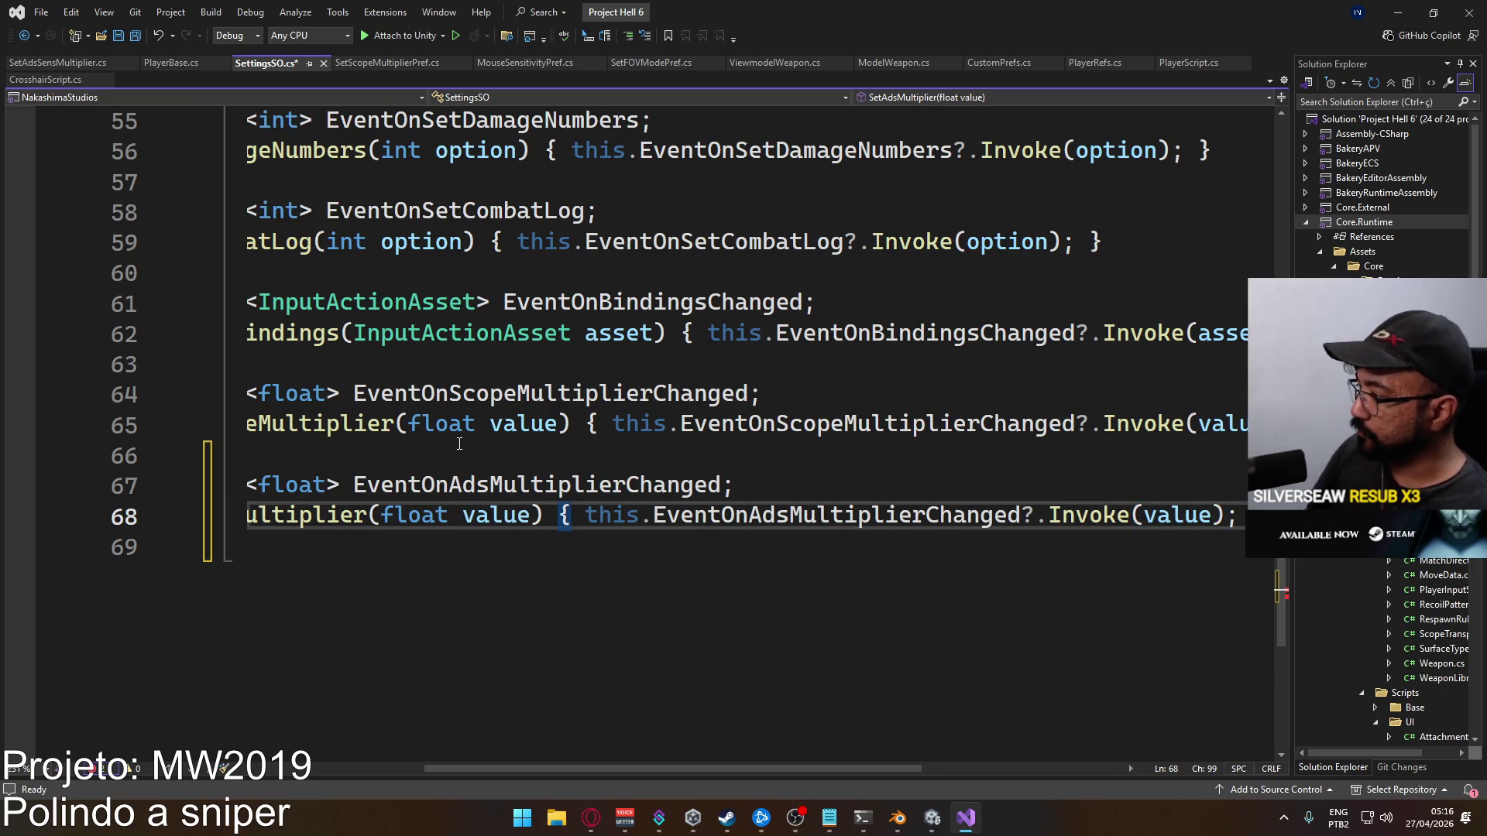
pyautogui.hotkey('ctrl', 's')
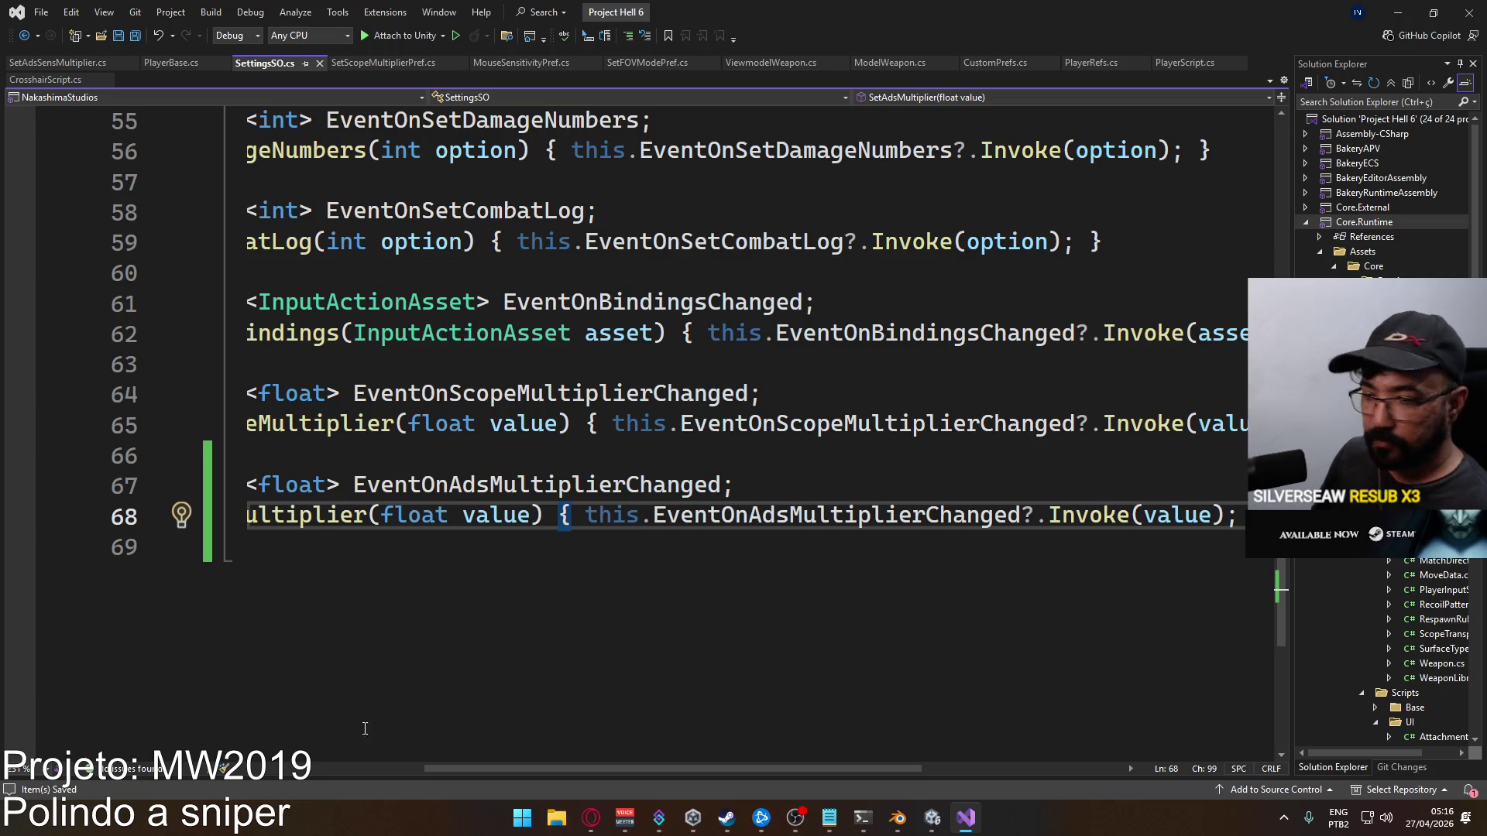
pyautogui.hscroll(-3, 445, 768)
pyautogui.moveTo(933, 819)
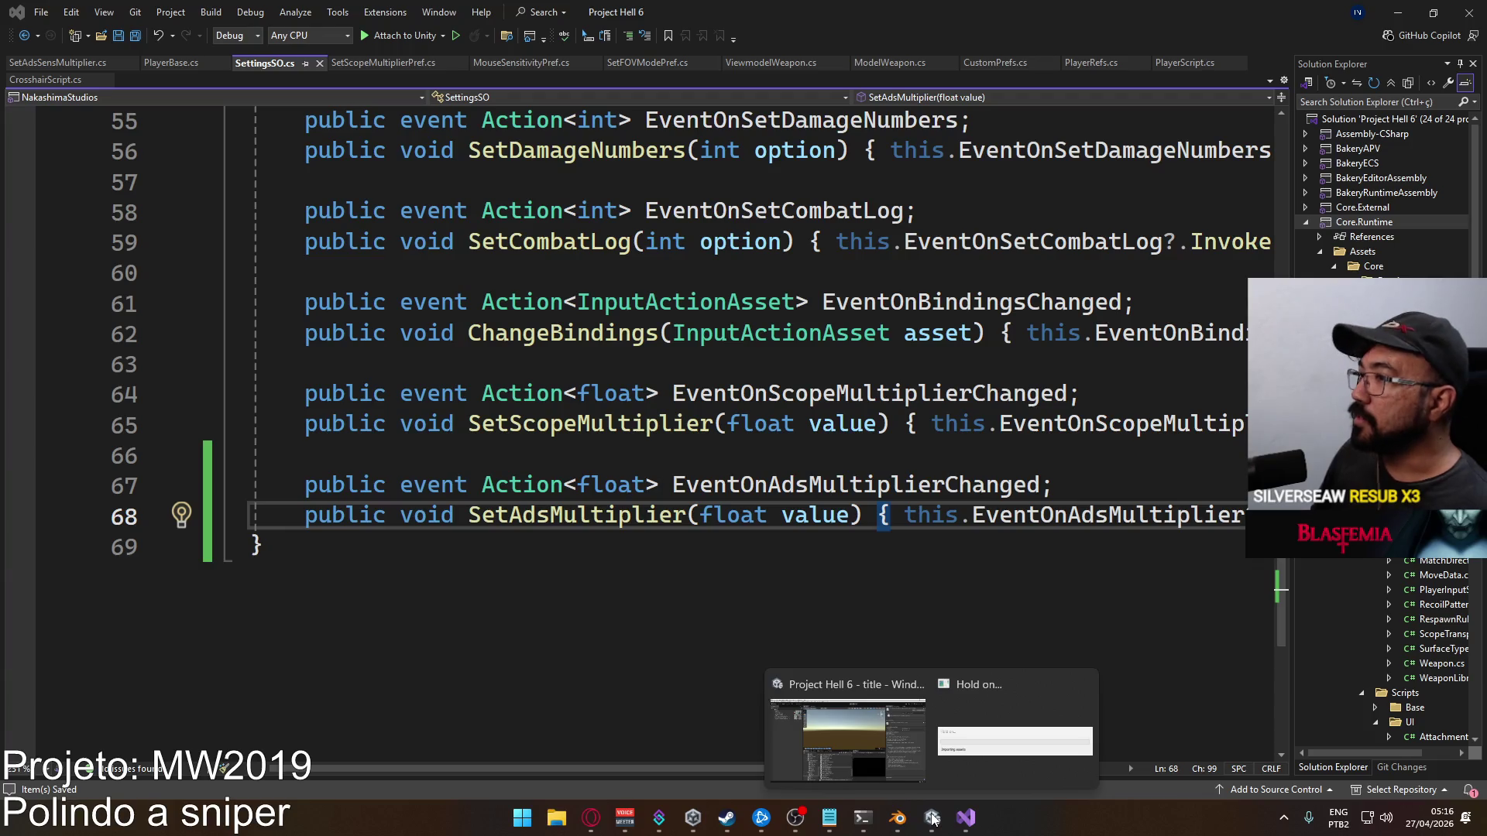
pyautogui.hotkey('alt', 'Tab')
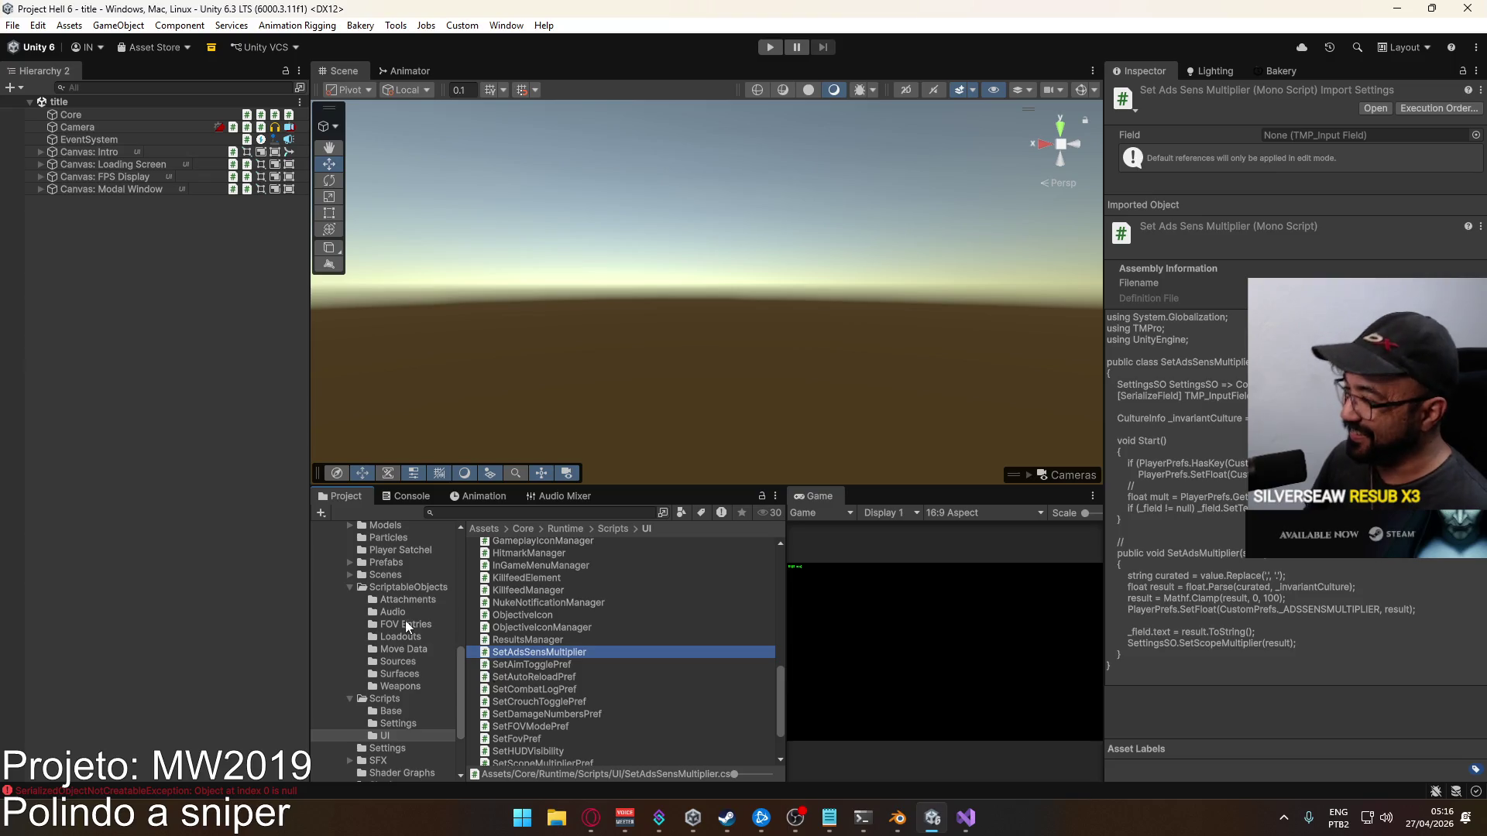
# Open the Scenes/settings scene and switch the scene view to 2D with skybox hidden
pyautogui.click(401, 589)
pyautogui.scroll(3, 392, 626)
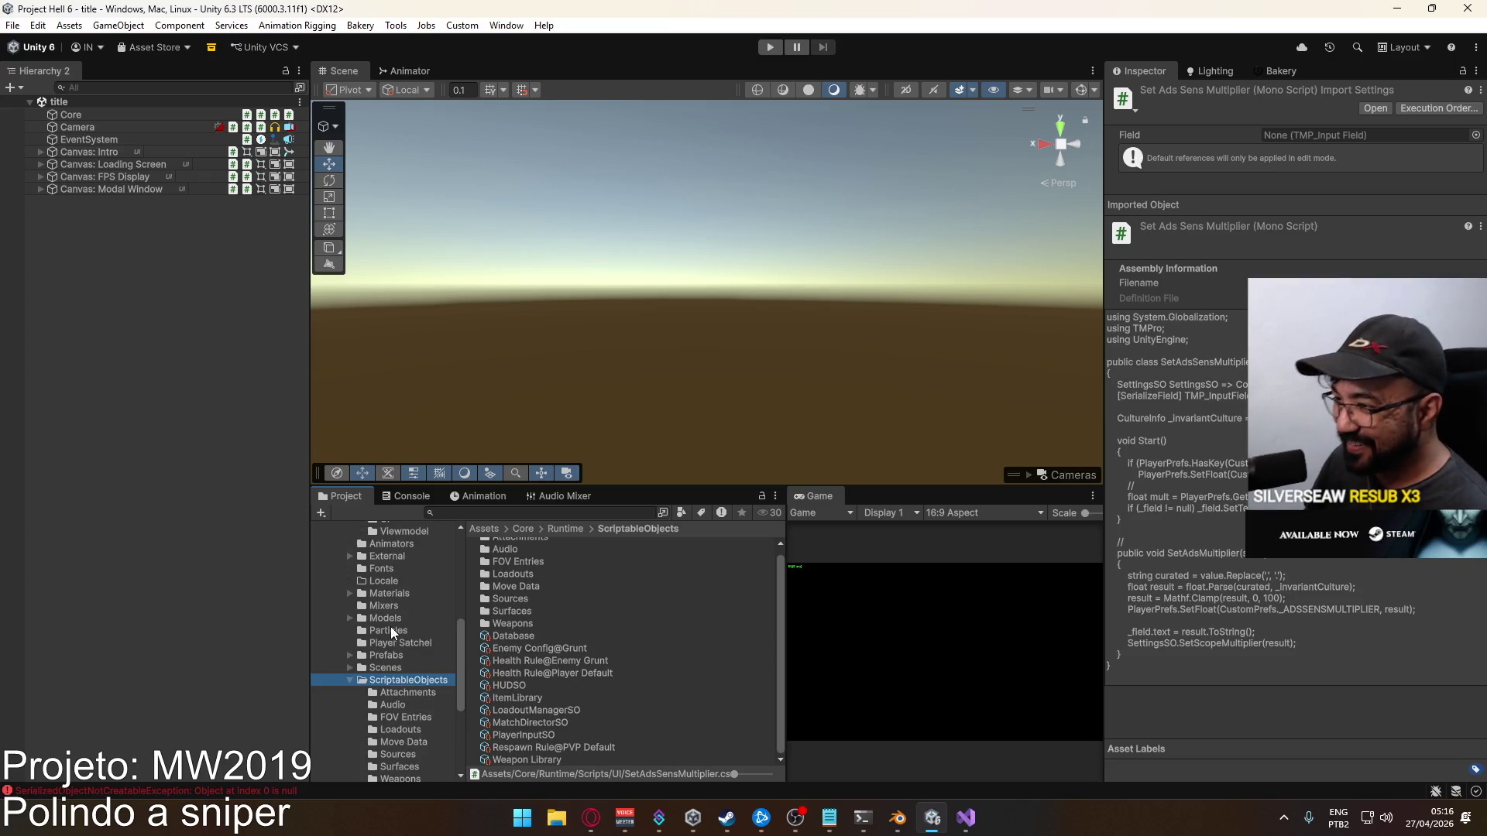
pyautogui.scroll(-3, 387, 657)
pyautogui.scroll(2, 404, 681)
pyautogui.scroll(-2, 379, 671)
pyautogui.scroll(1, 370, 696)
pyautogui.click(407, 615)
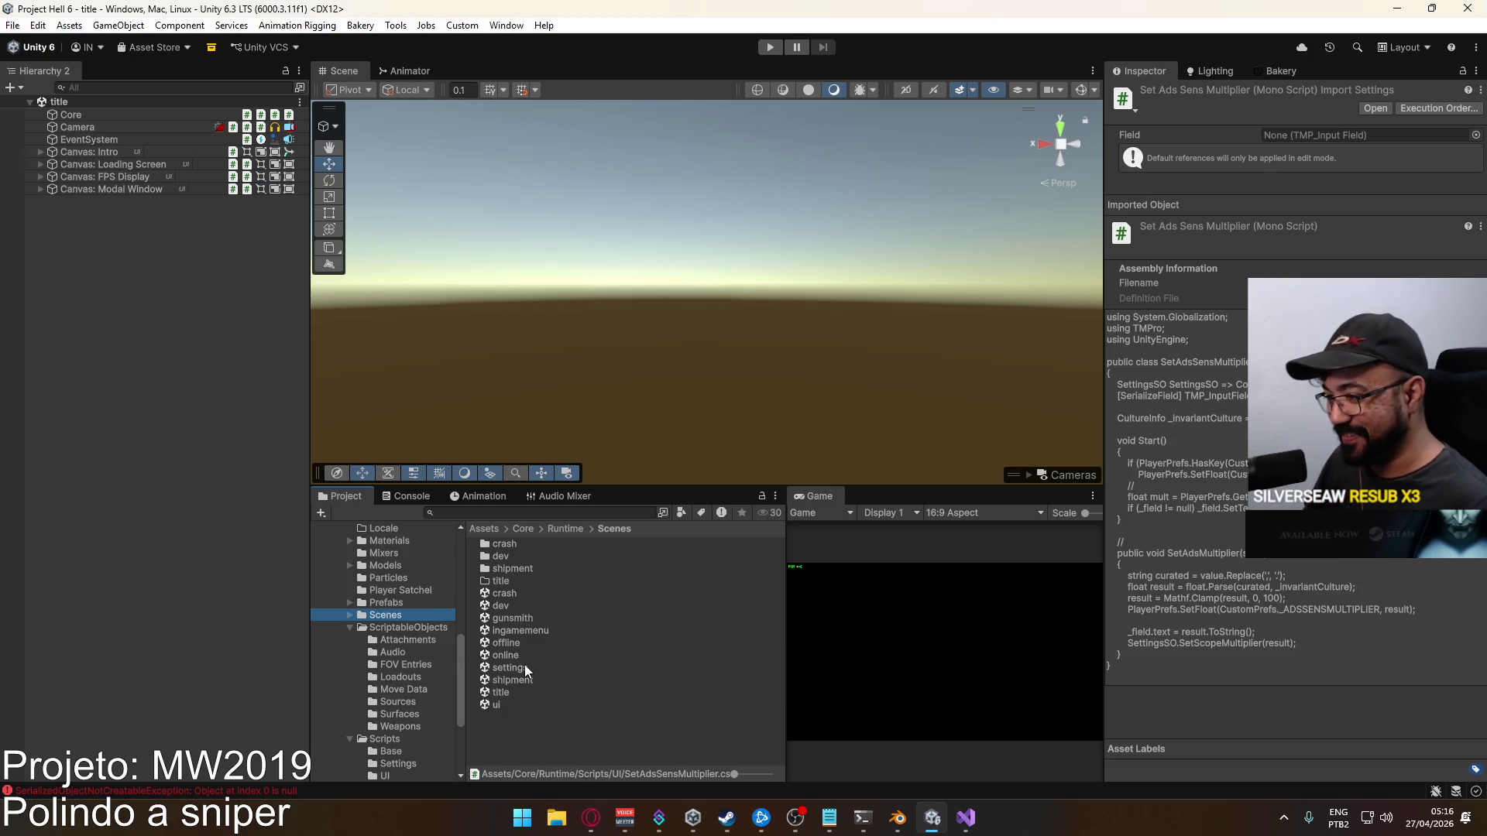
pyautogui.doubleClick(524, 667)
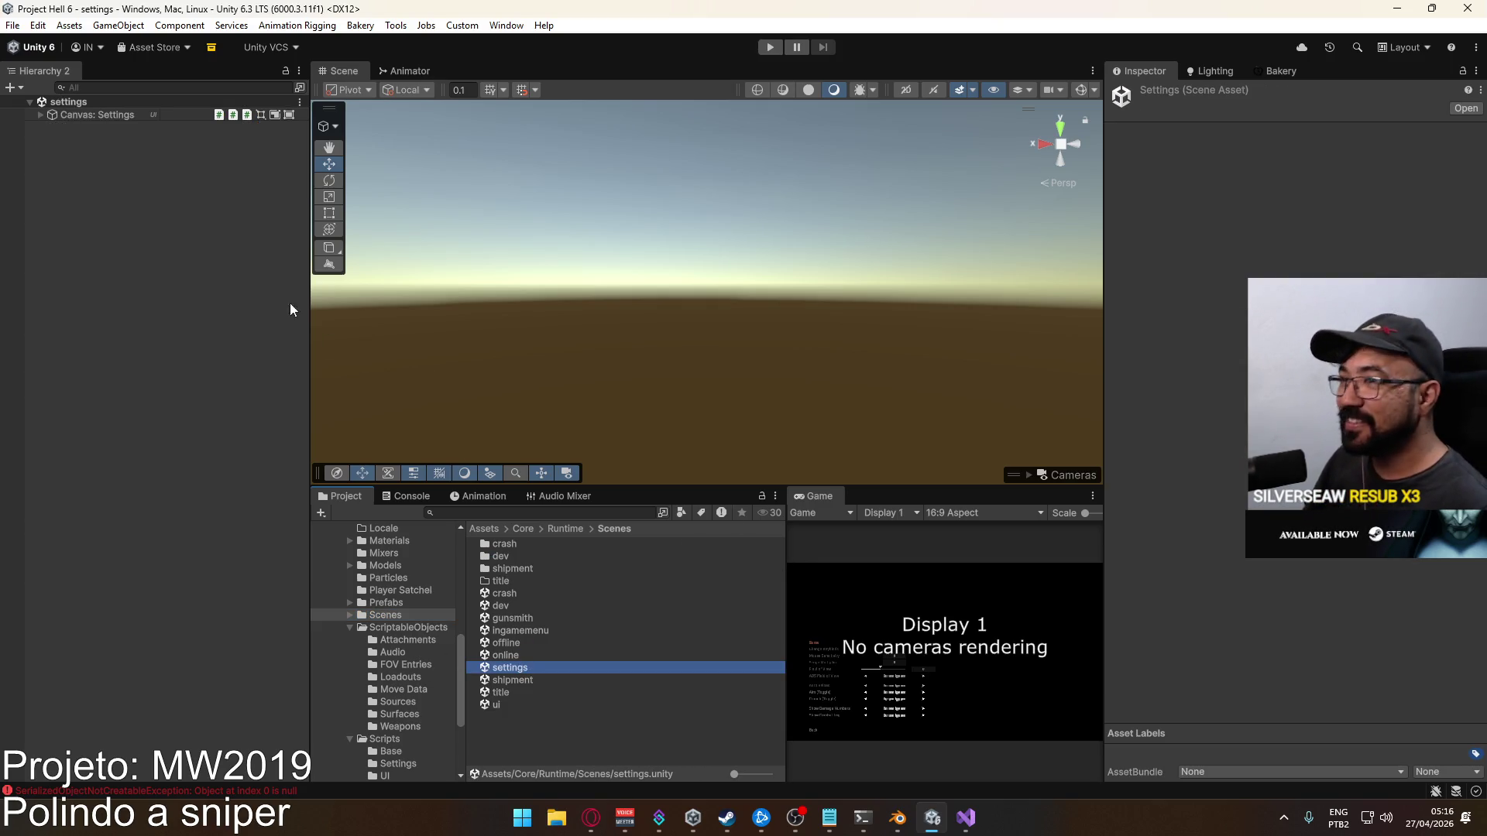
pyautogui.click(97, 115)
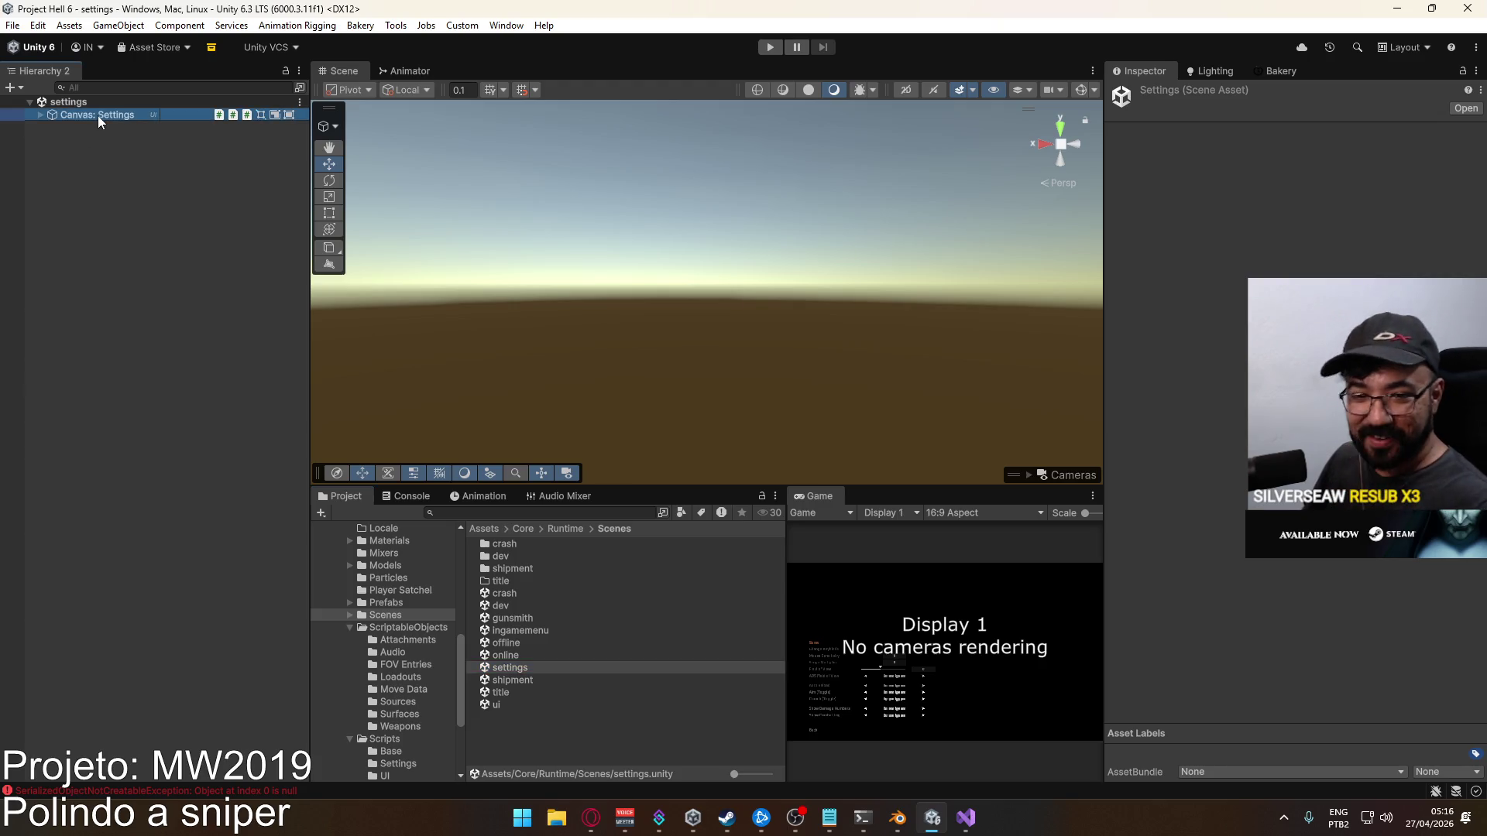
pyautogui.click(903, 90)
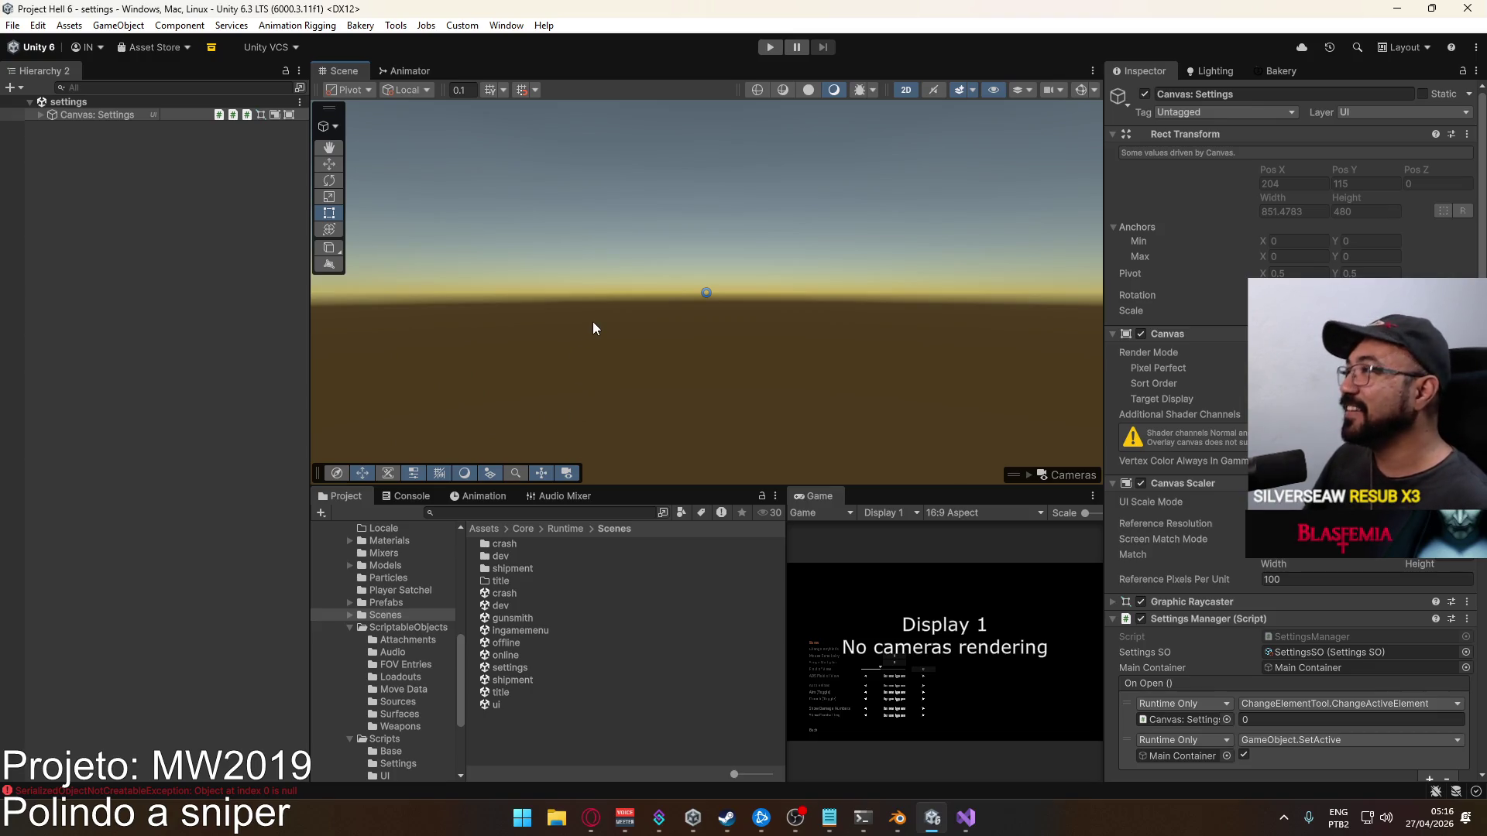
pyautogui.click(964, 91)
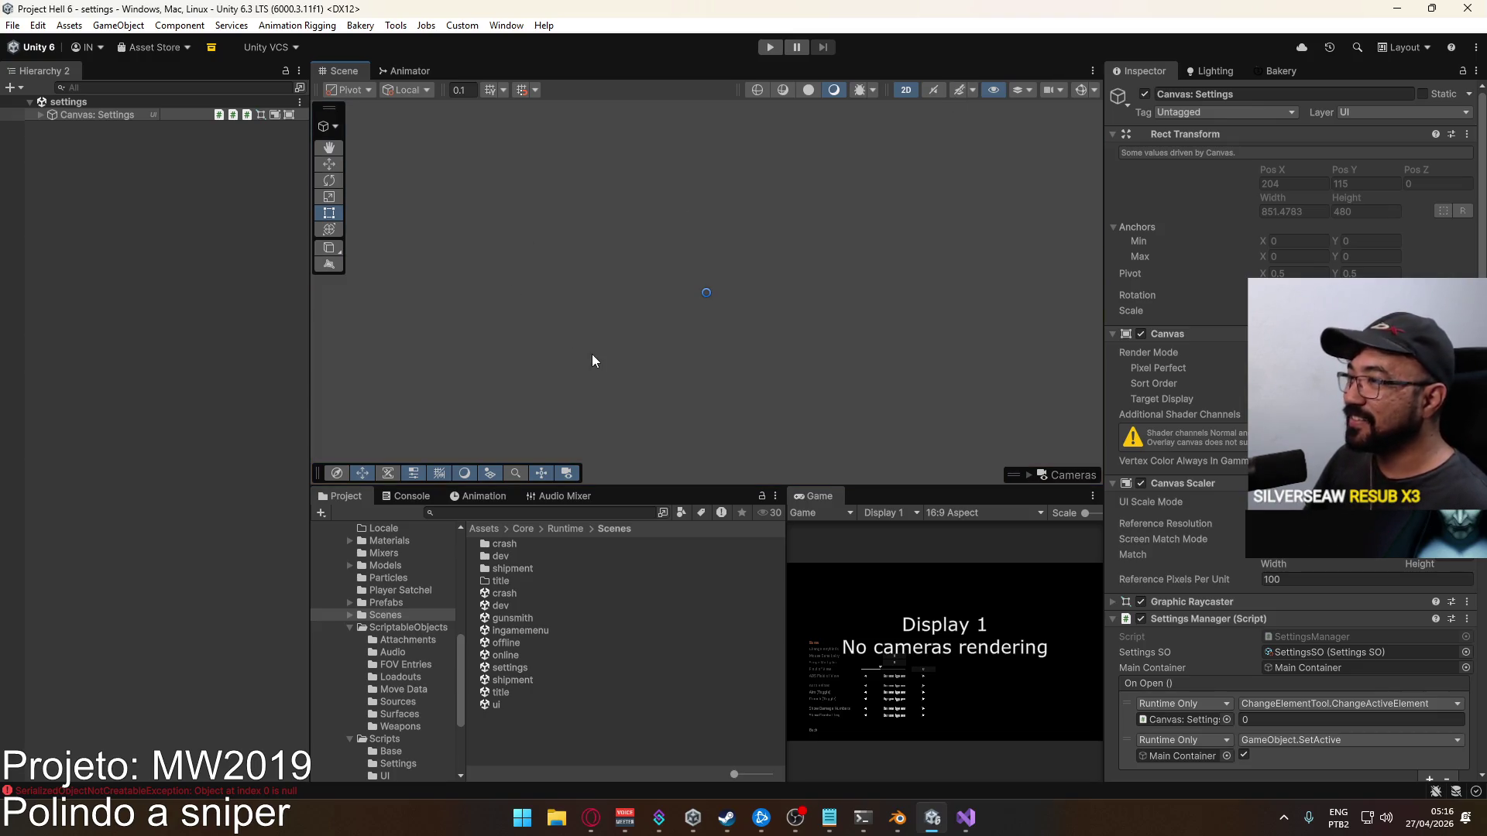
# Expand Canvas: Settings, Main Container and Panel: Game in the Hierarchy
pyautogui.click(40, 115)
pyautogui.click(100, 152)
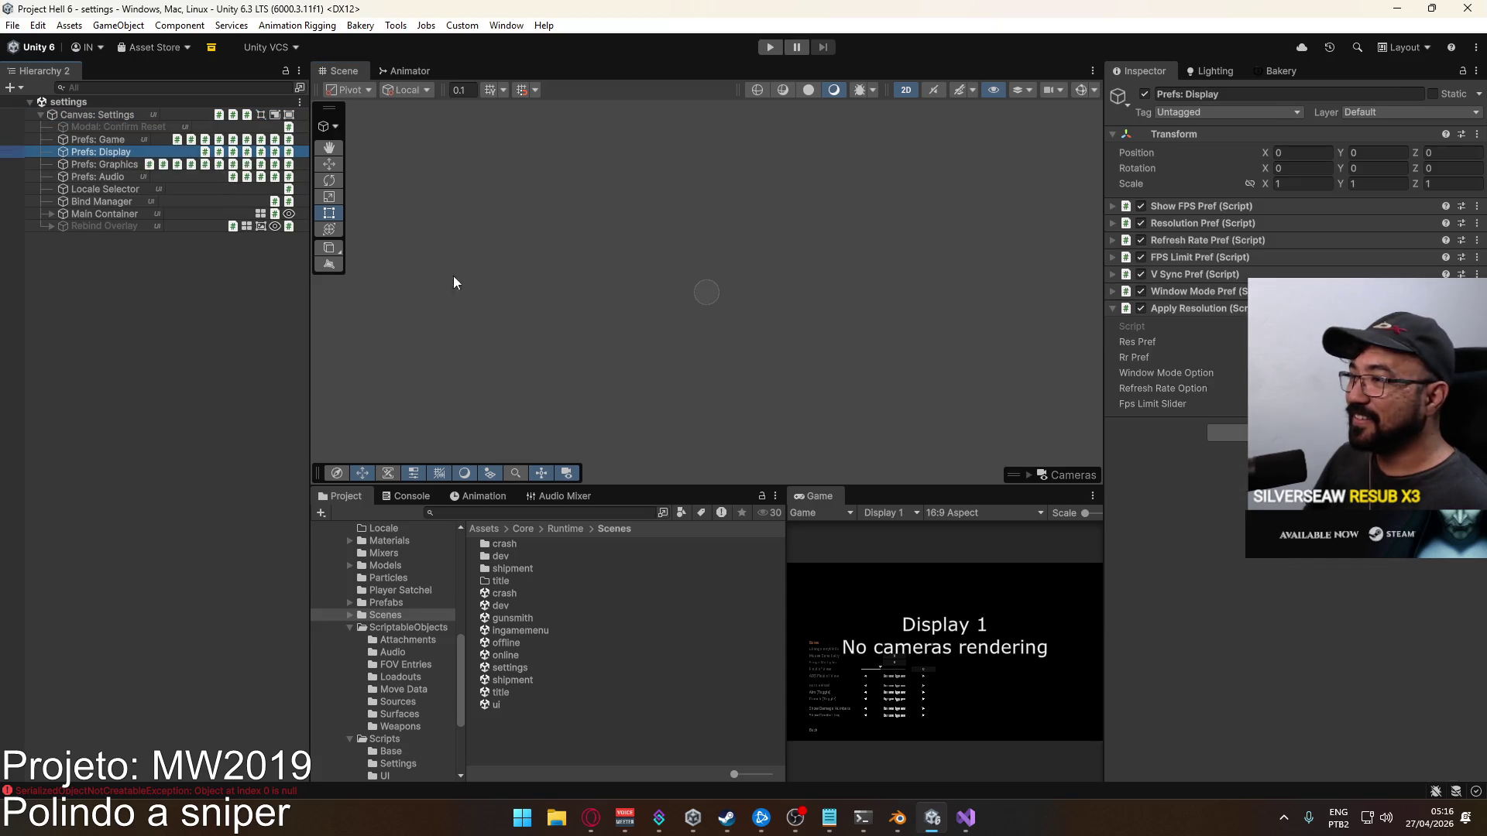
pyautogui.doubleClick(98, 139)
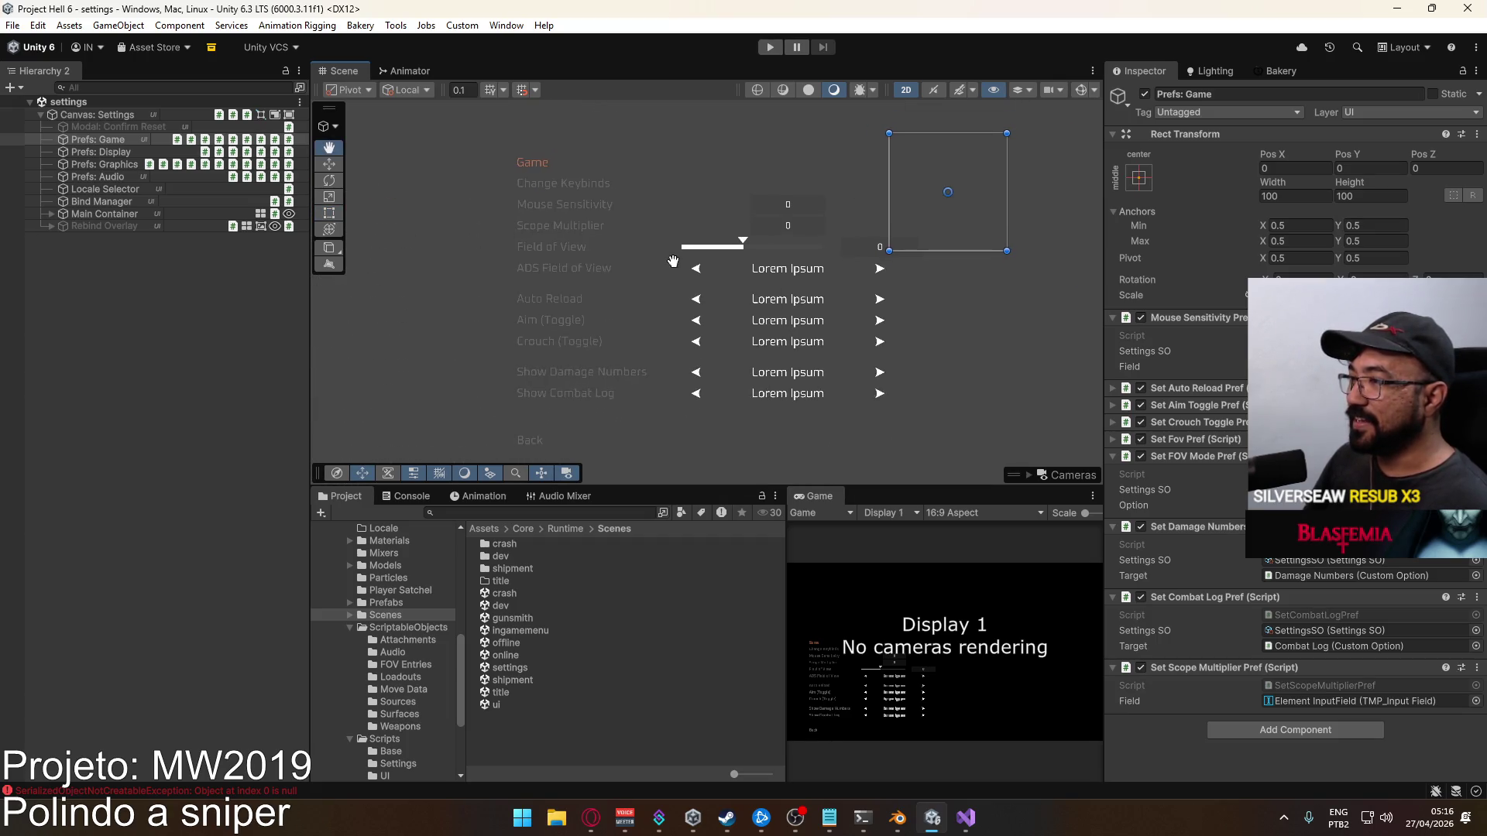
pyautogui.click(85, 176)
pyautogui.click(88, 166)
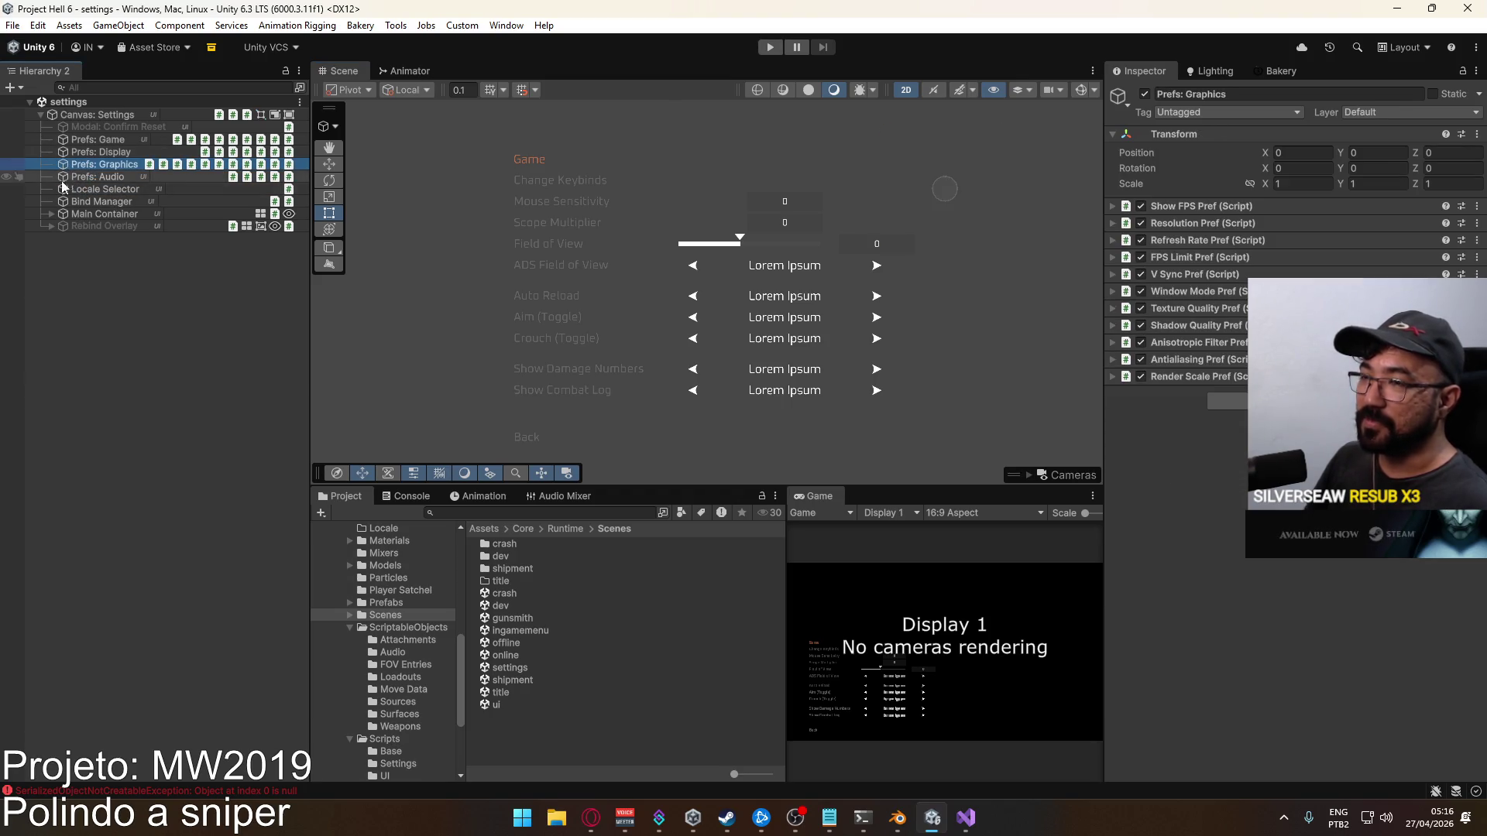
pyautogui.click(45, 216)
pyautogui.click(51, 214)
pyautogui.click(104, 239)
pyautogui.click(63, 239)
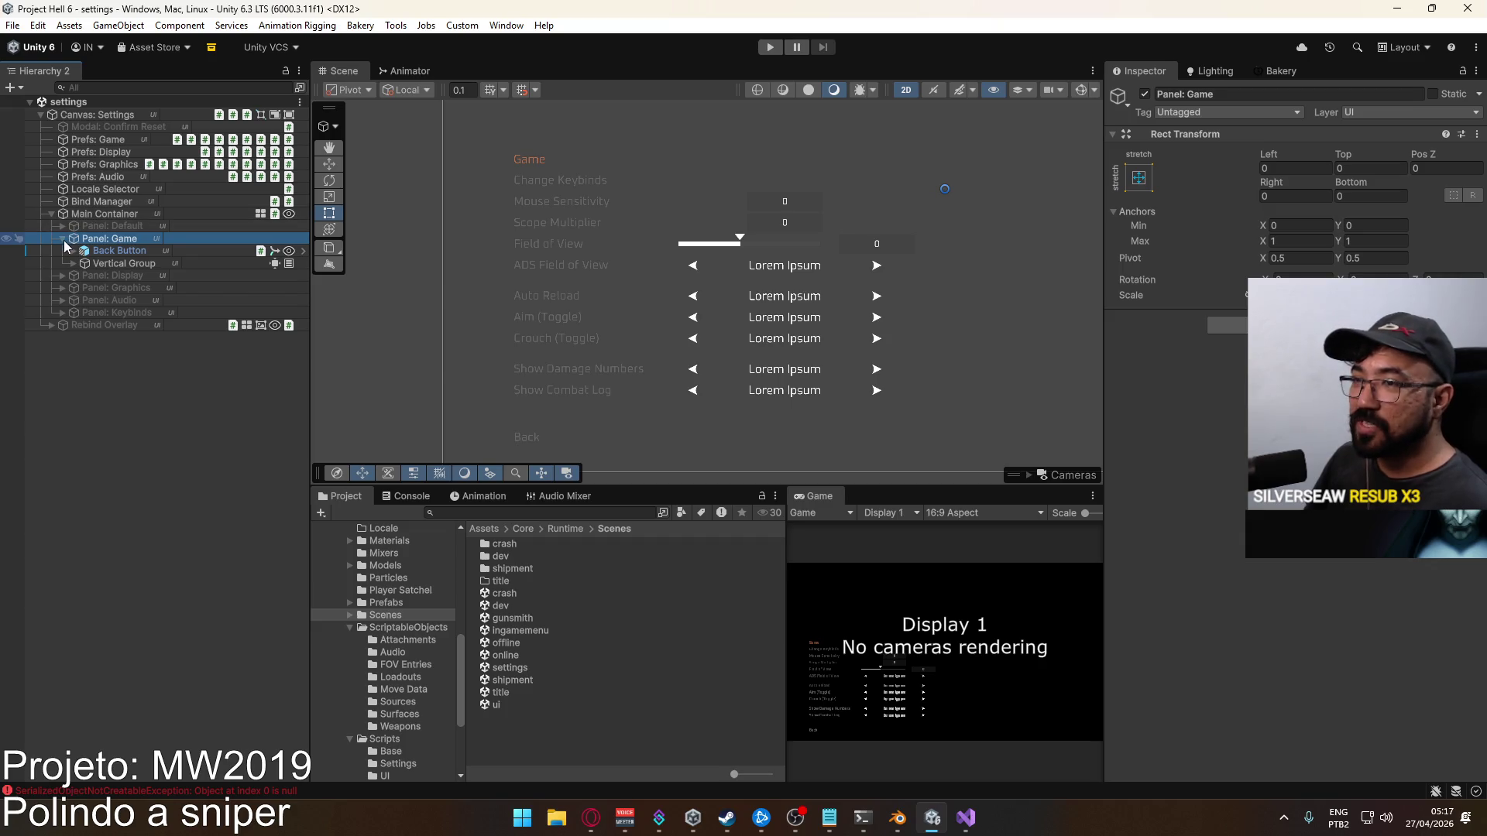
# Expand Vertical Group and inspect the Mouse Sensitivity, Scope Multiplier, FOV and ADS FOV rows
pyautogui.click(72, 264)
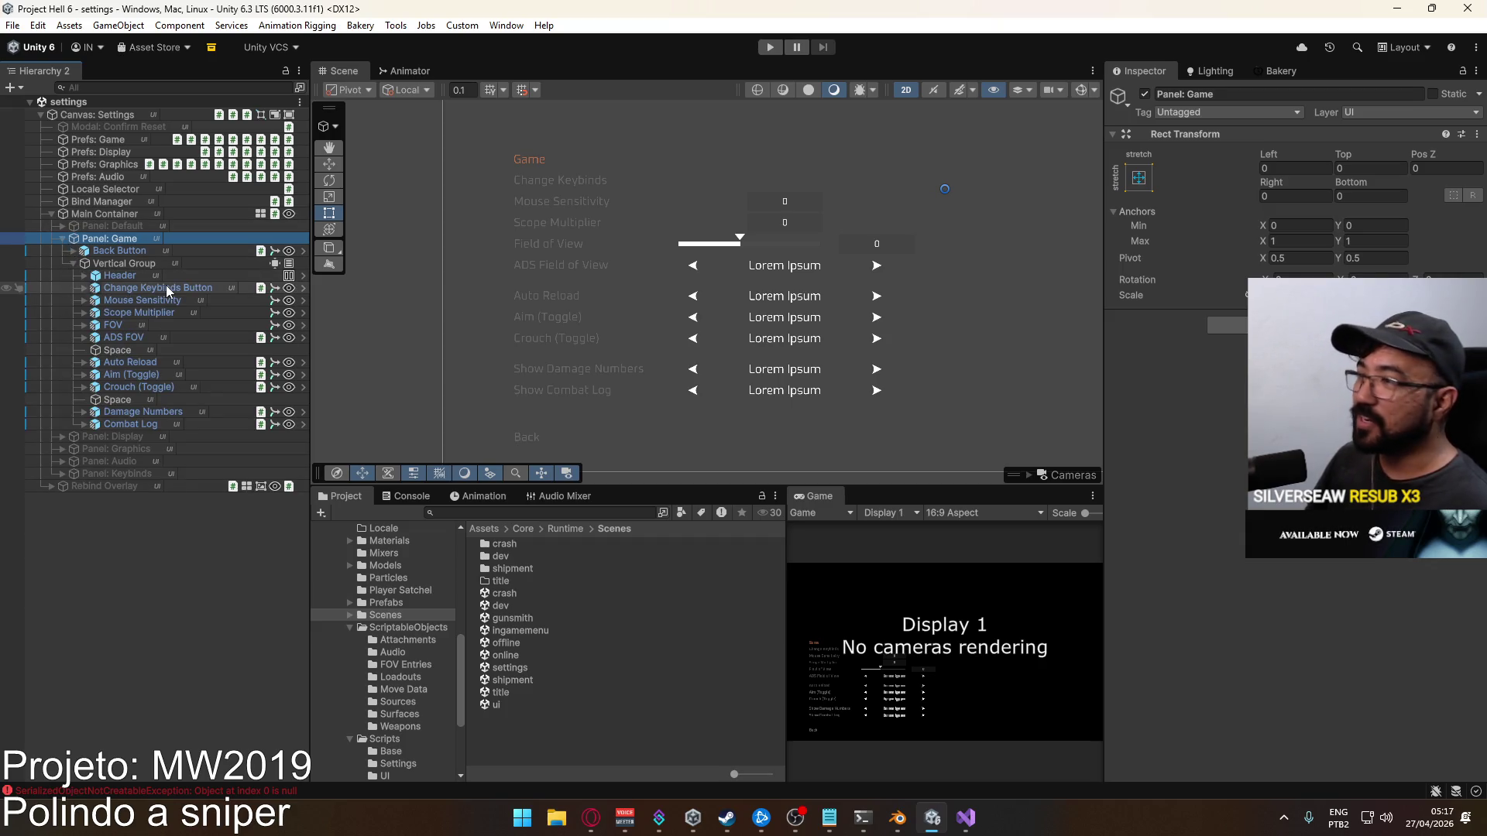
pyautogui.click(166, 287)
pyautogui.click(141, 302)
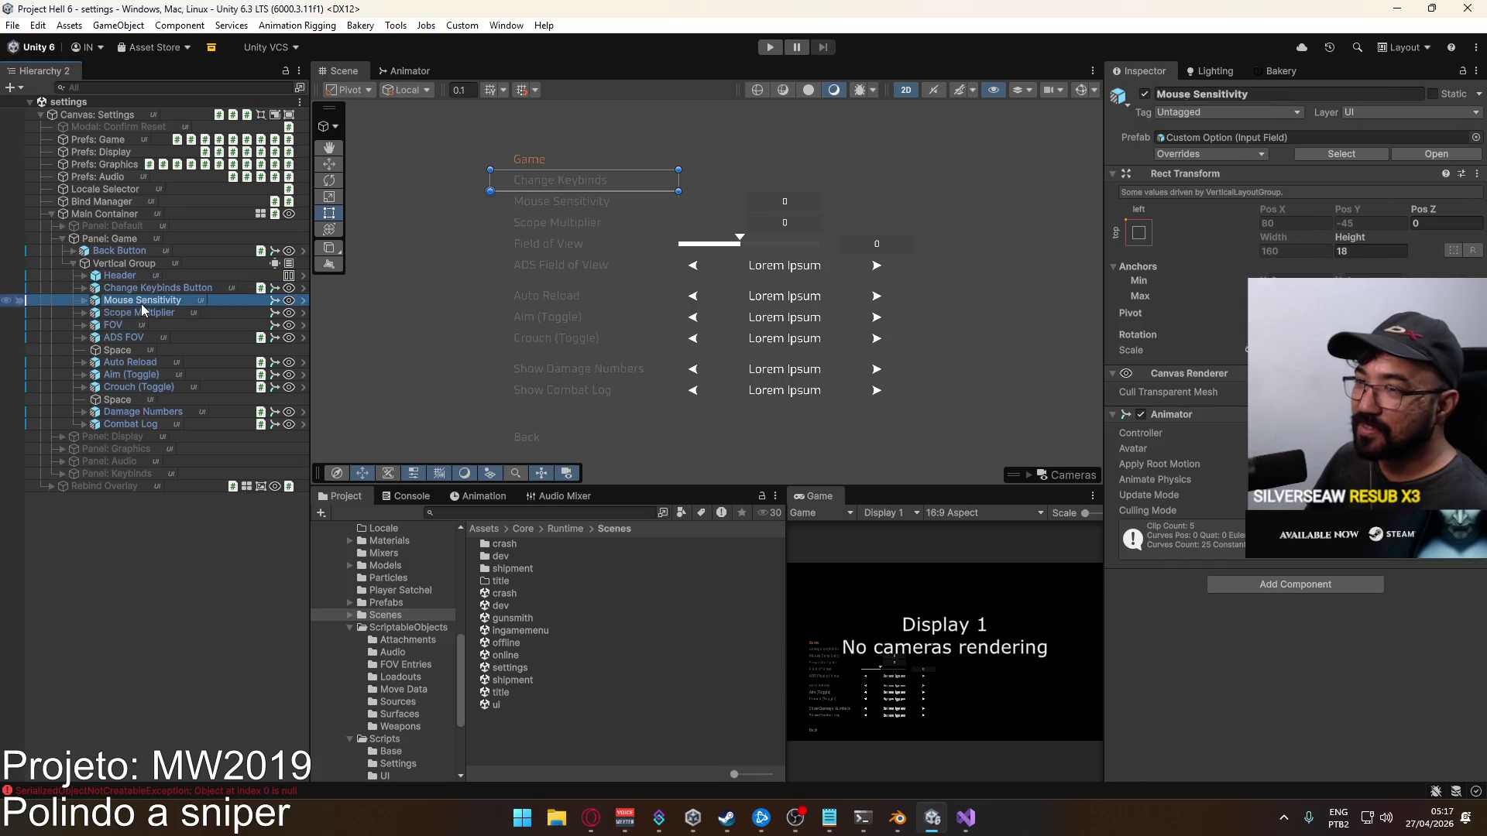
pyautogui.click(138, 313)
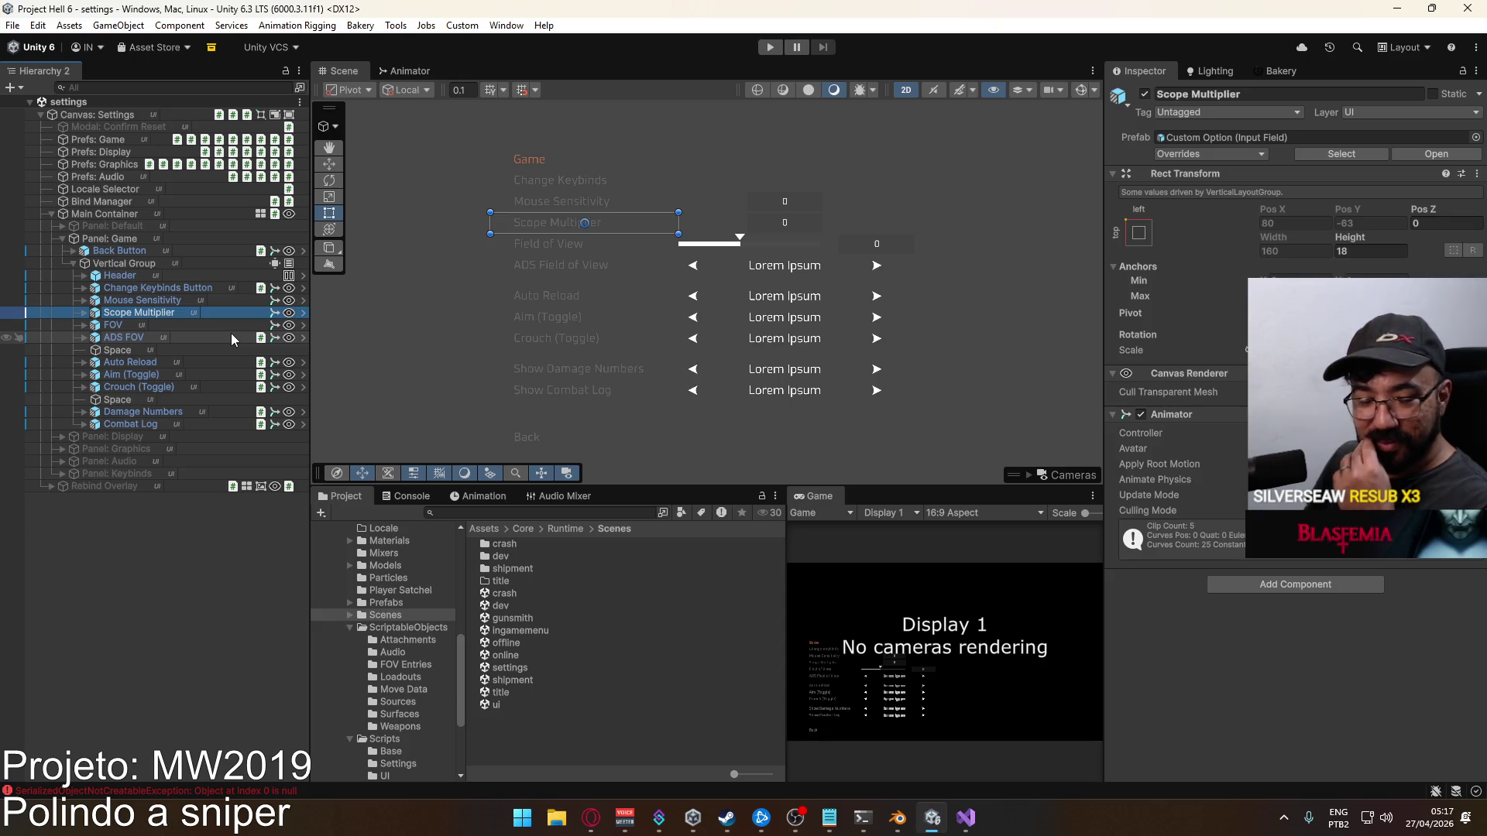
pyautogui.click(174, 321)
pyautogui.click(168, 334)
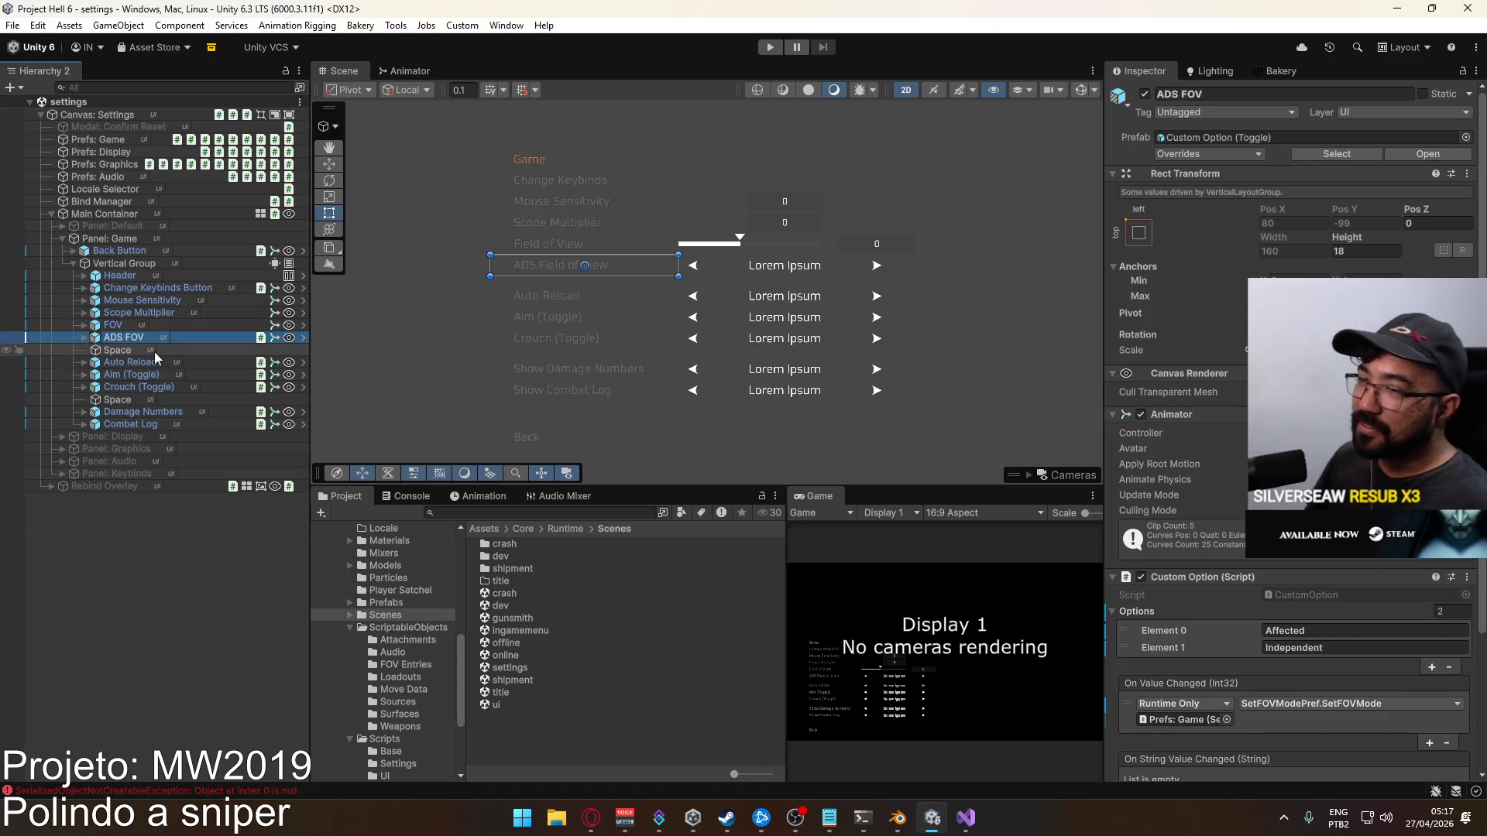
pyautogui.click(180, 315)
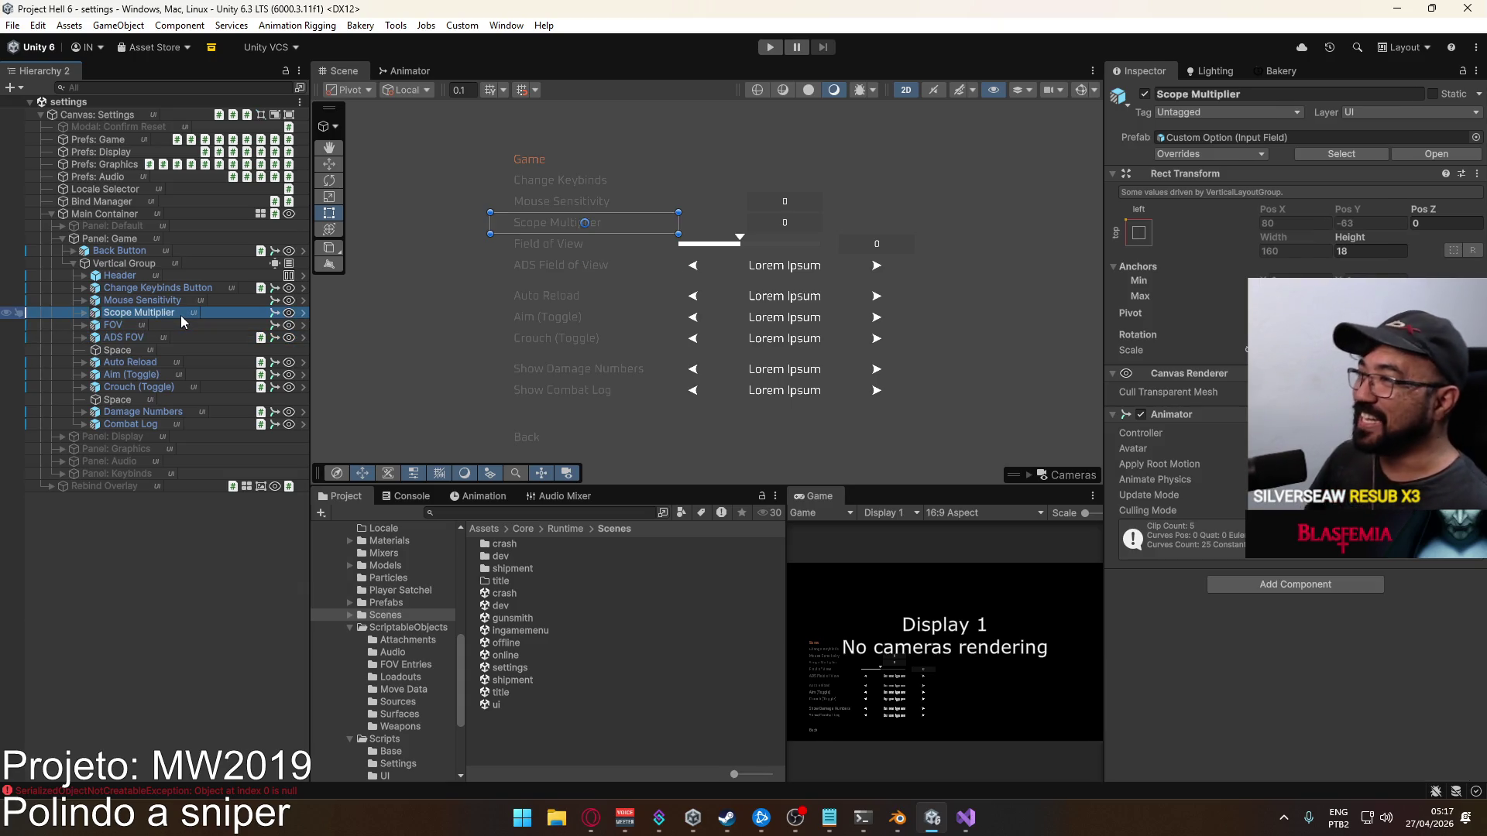
# Duplicate the Scope Multiplier row as ADS Multiplier, placed above Scope Multiplier
pyautogui.hotkey('ctrl', 'd')
pyautogui.moveTo(143, 305); pyautogui.dragTo(142, 308)
pyautogui.click(138, 314)
pyautogui.write('ADS Multiplier')
pyautogui.press('Return')
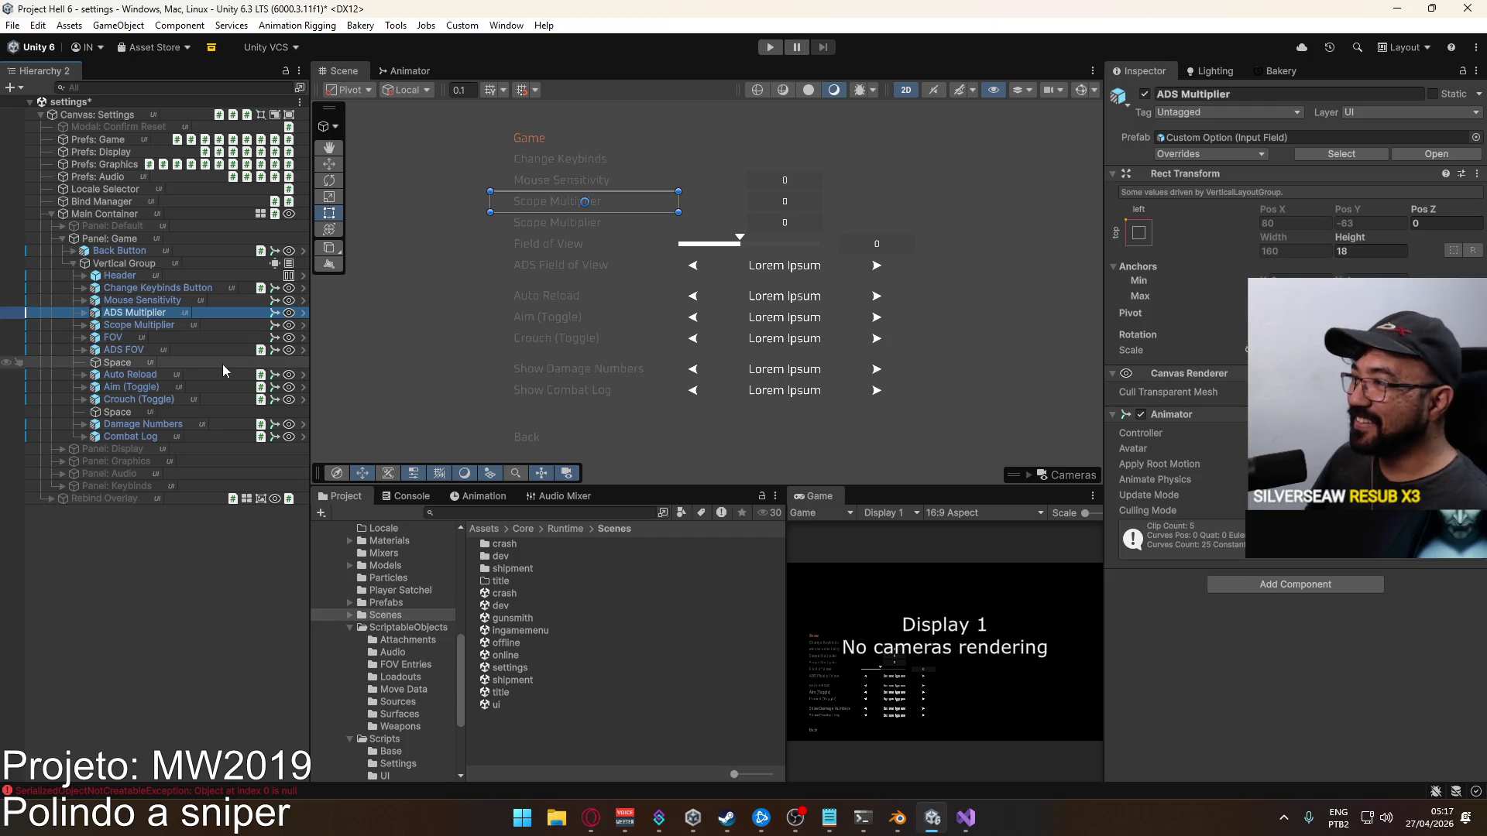
# Add two Space spacer copies, above Mouse Sensitivity and below Scope Multiplier
pyautogui.click(129, 362)
pyautogui.hotkey('ctrl', 'd')
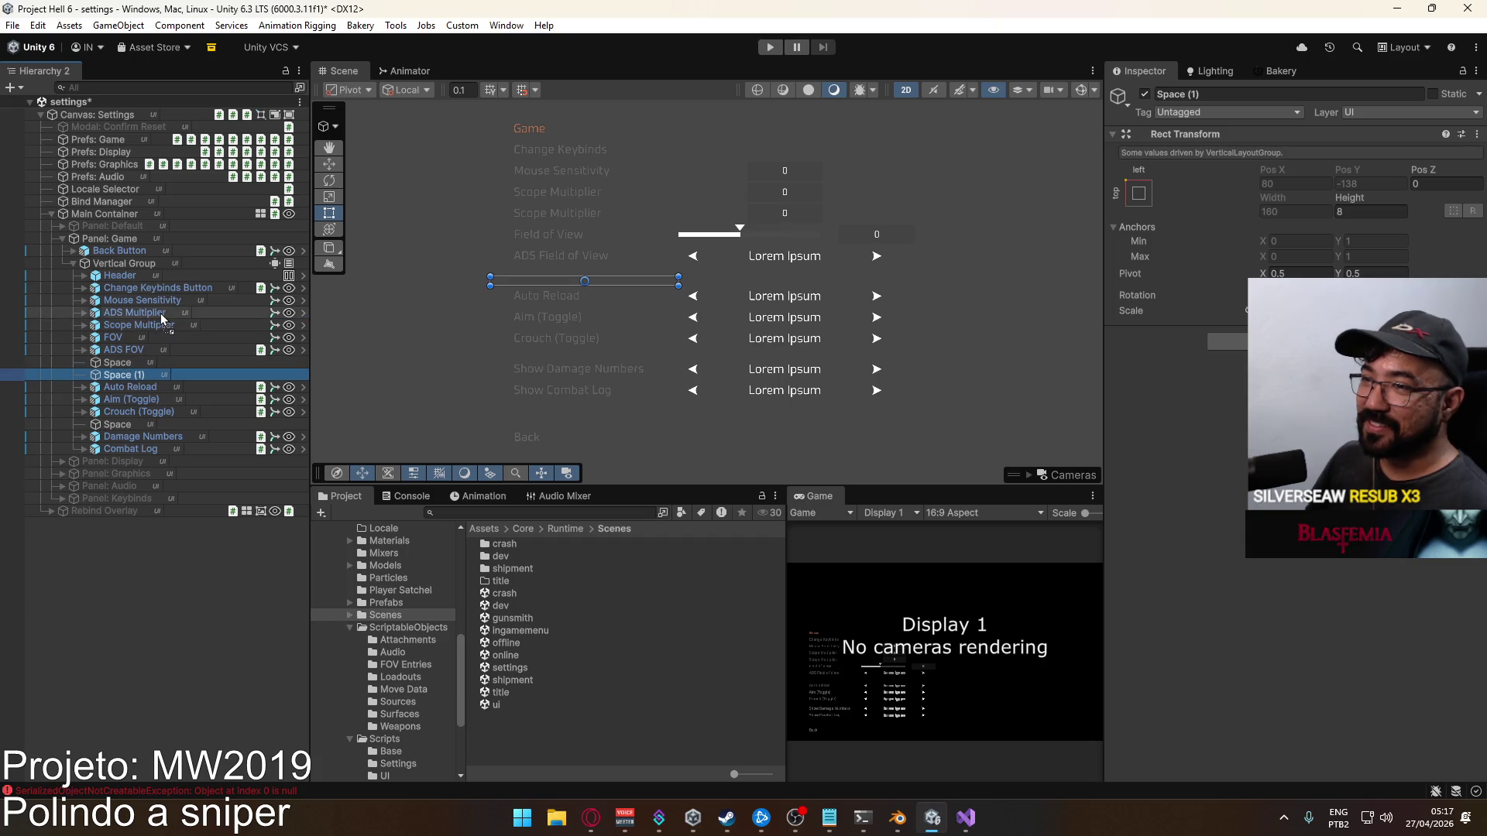
pyautogui.moveTo(170, 299); pyautogui.dragTo(178, 296)
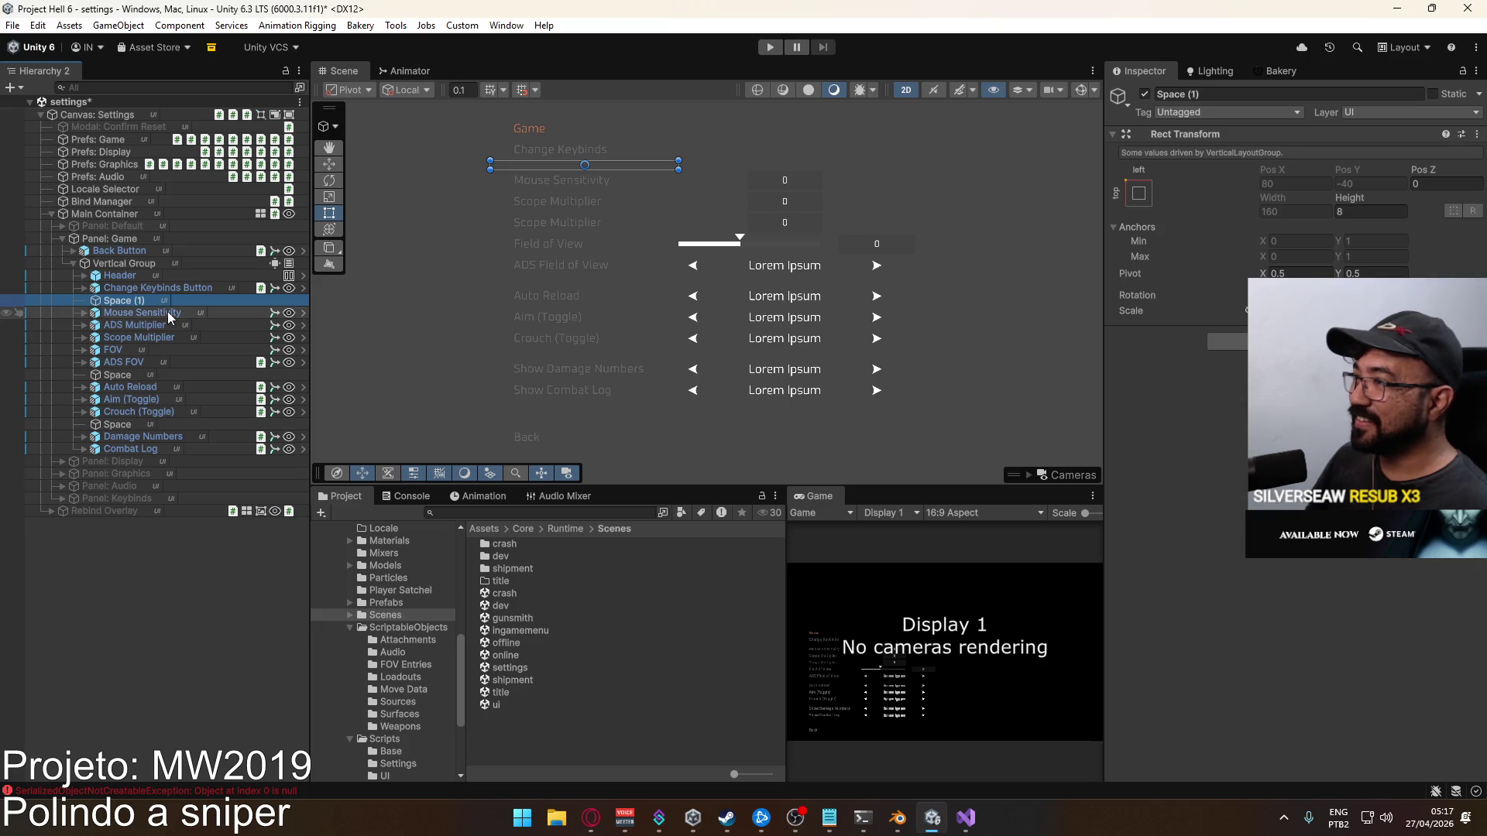
pyautogui.hotkey('ctrl', 'd')
pyautogui.moveTo(139, 314); pyautogui.dragTo(151, 357)
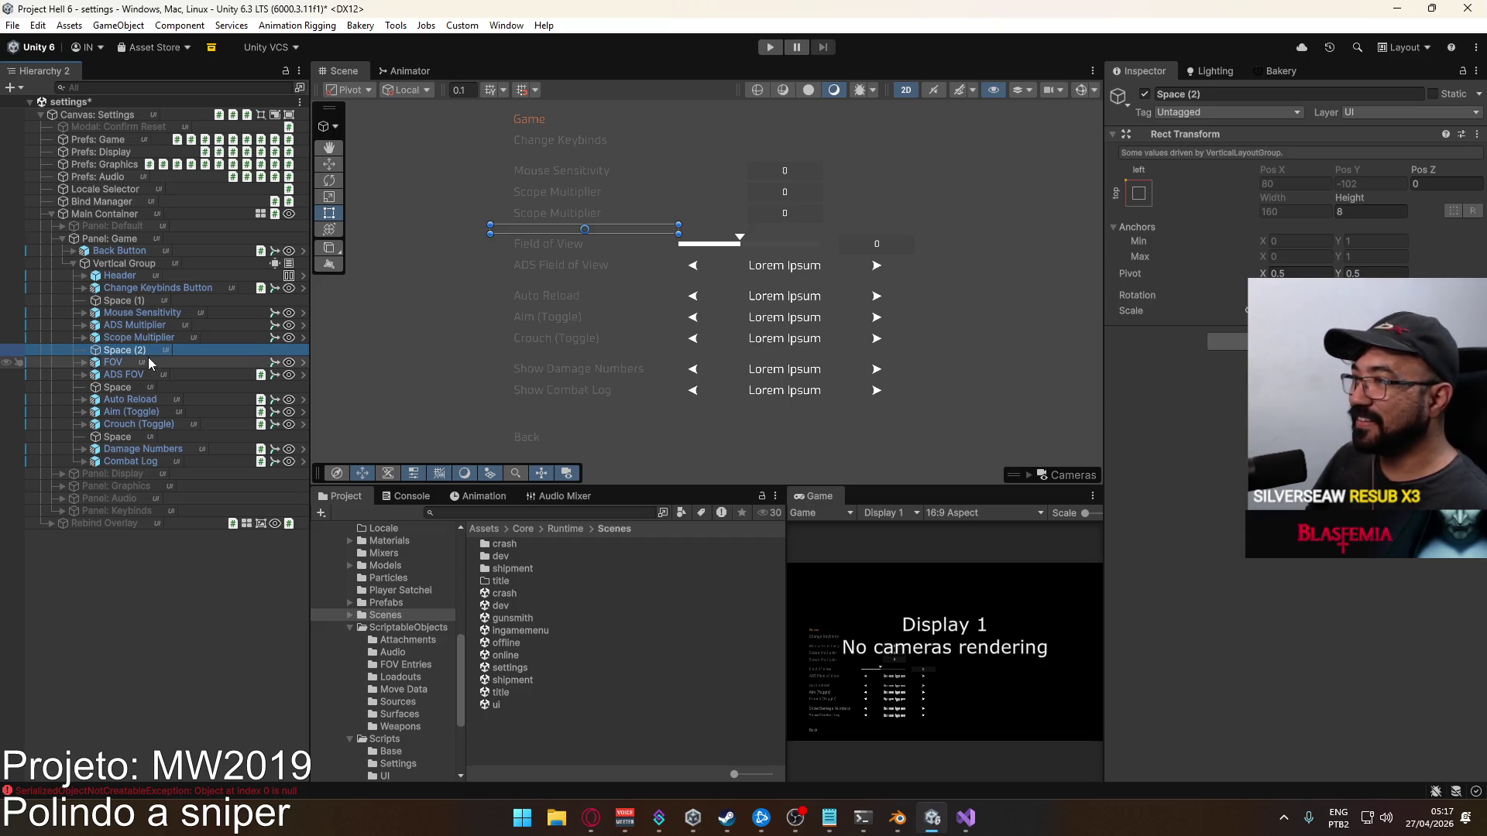
# Rename spacers Space (1) and Space (2) together to Space
pyautogui.click(132, 388)
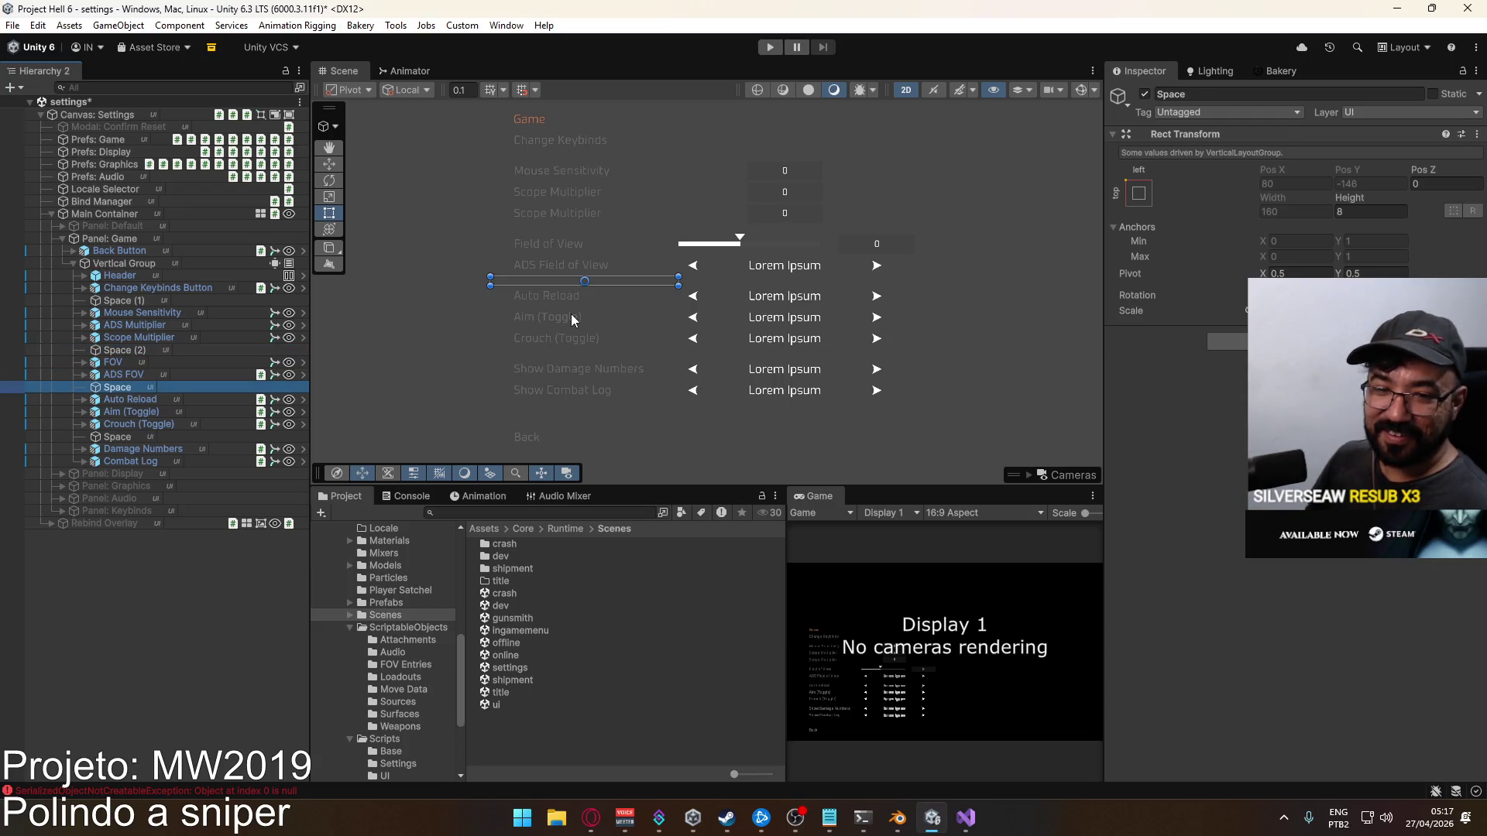
pyautogui.click(174, 351)
pyautogui.keyDown('ctrl'); pyautogui.click(147, 301); pyautogui.keyUp('ctrl')
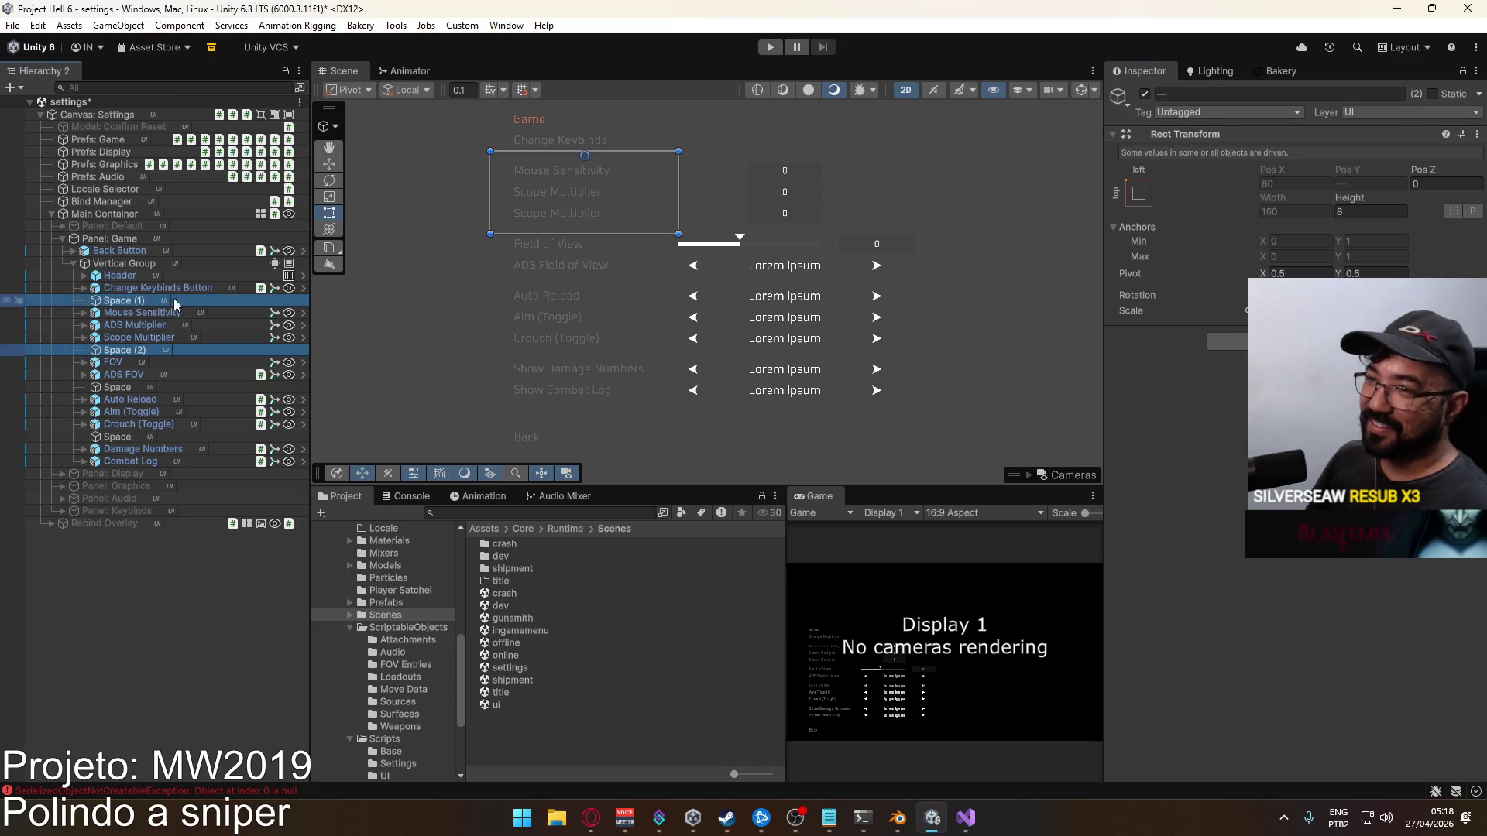
pyautogui.click(1220, 96)
pyautogui.write('Space')
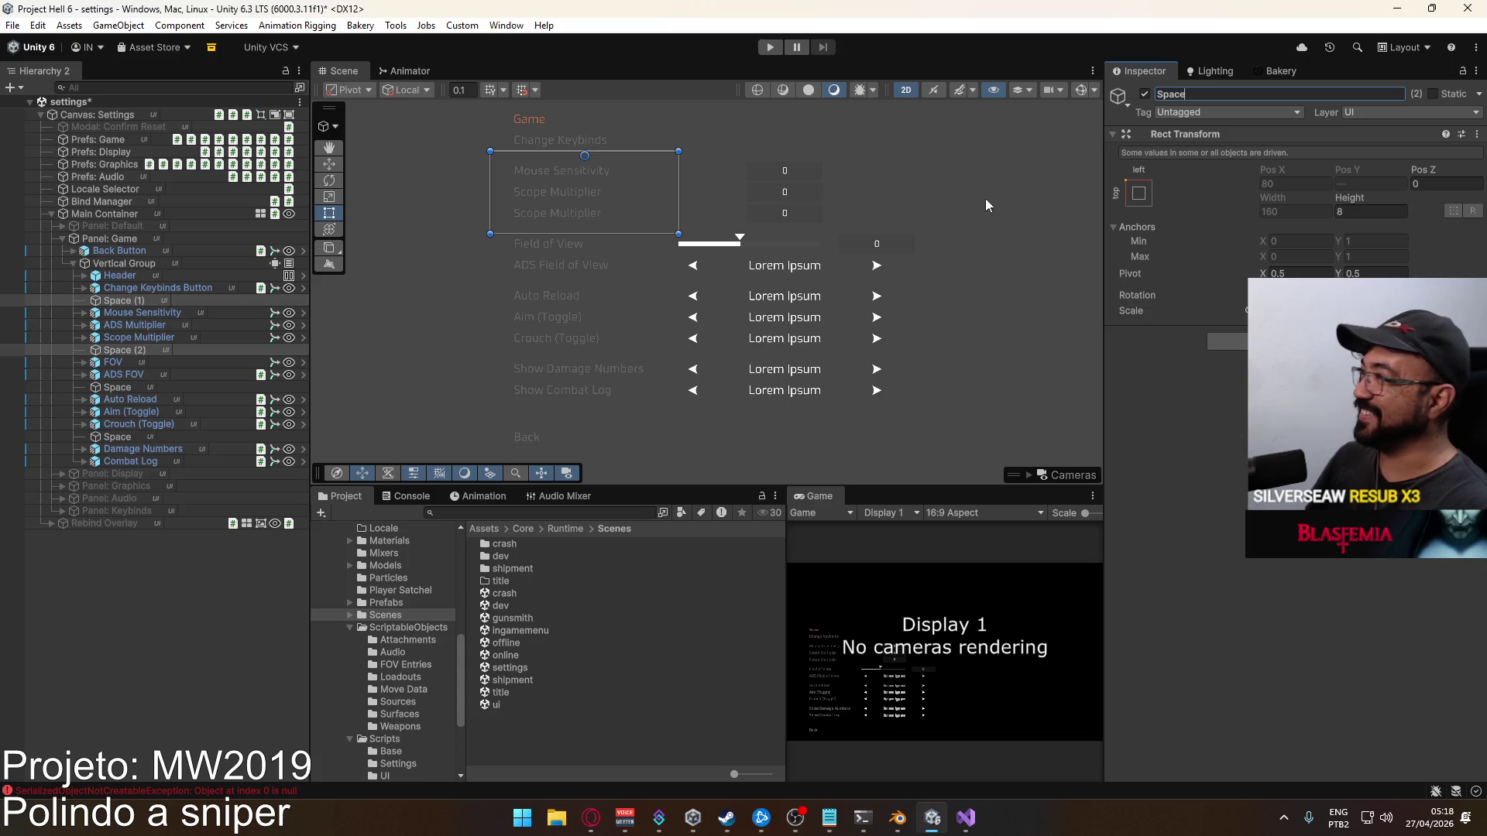
pyautogui.click(207, 286)
# Expand the ADS Multiplier row and inspect its Option Element child
pyautogui.click(164, 326)
pyautogui.click(160, 341)
pyautogui.click(133, 325)
pyautogui.click(83, 325)
pyautogui.click(151, 361)
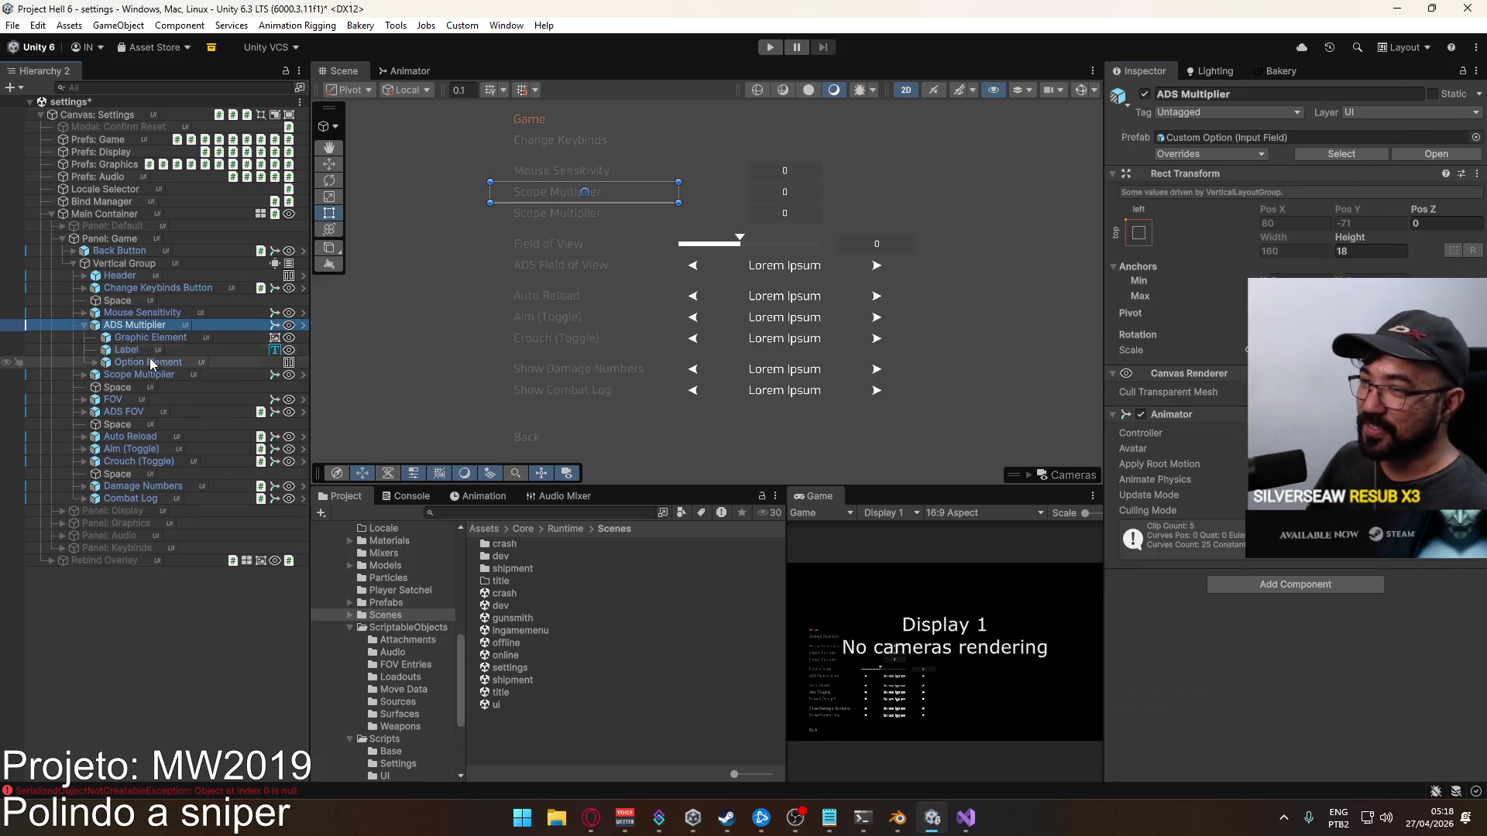
# Change the ADS Multiplier Label text from Scope Multiplier to ADS Multiplier
pyautogui.click(151, 349)
pyautogui.click(1157, 417)
pyautogui.write('ADS S')
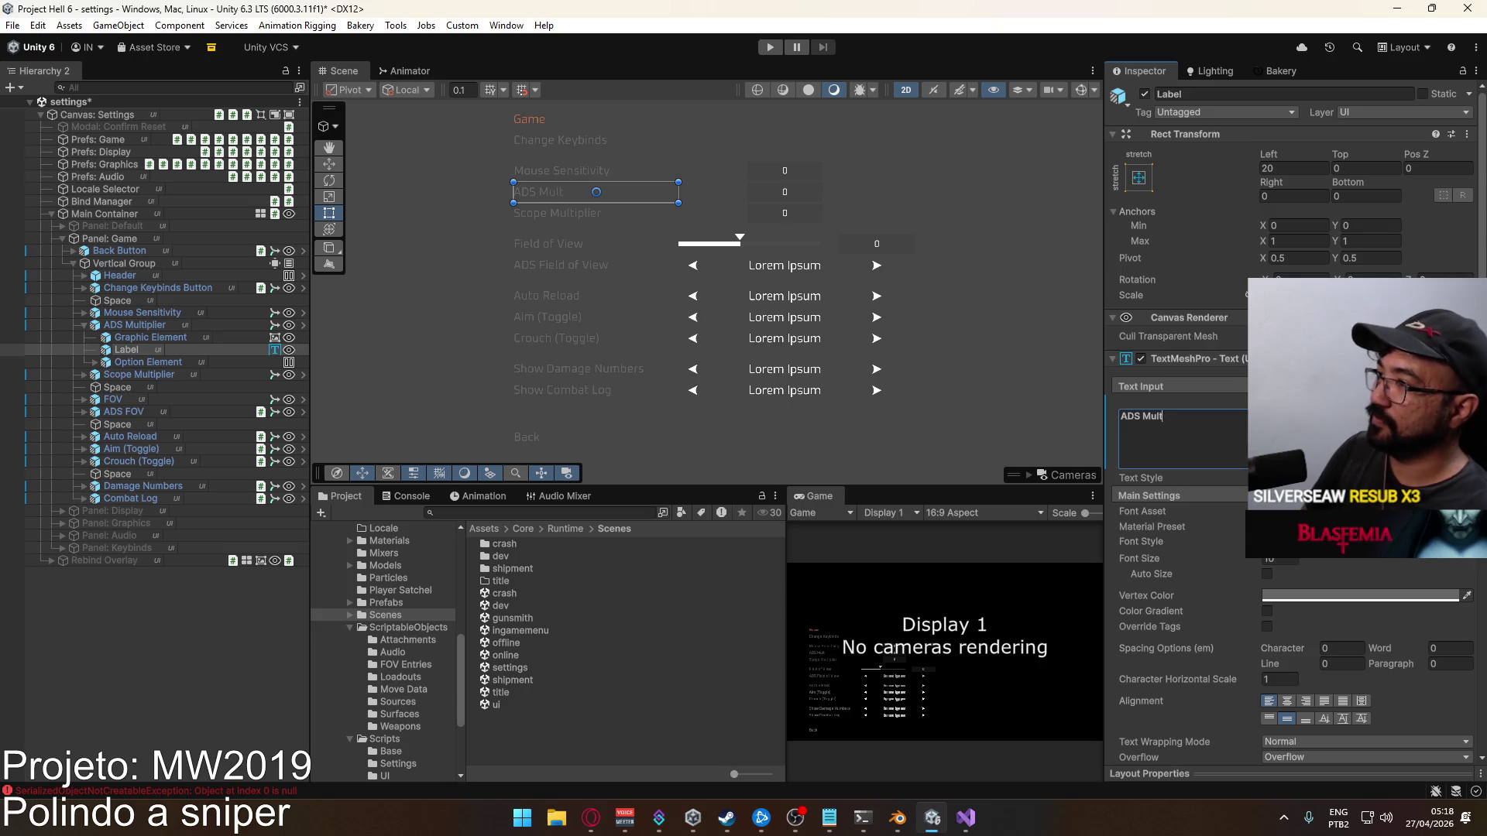
pyautogui.press('BackSpace')
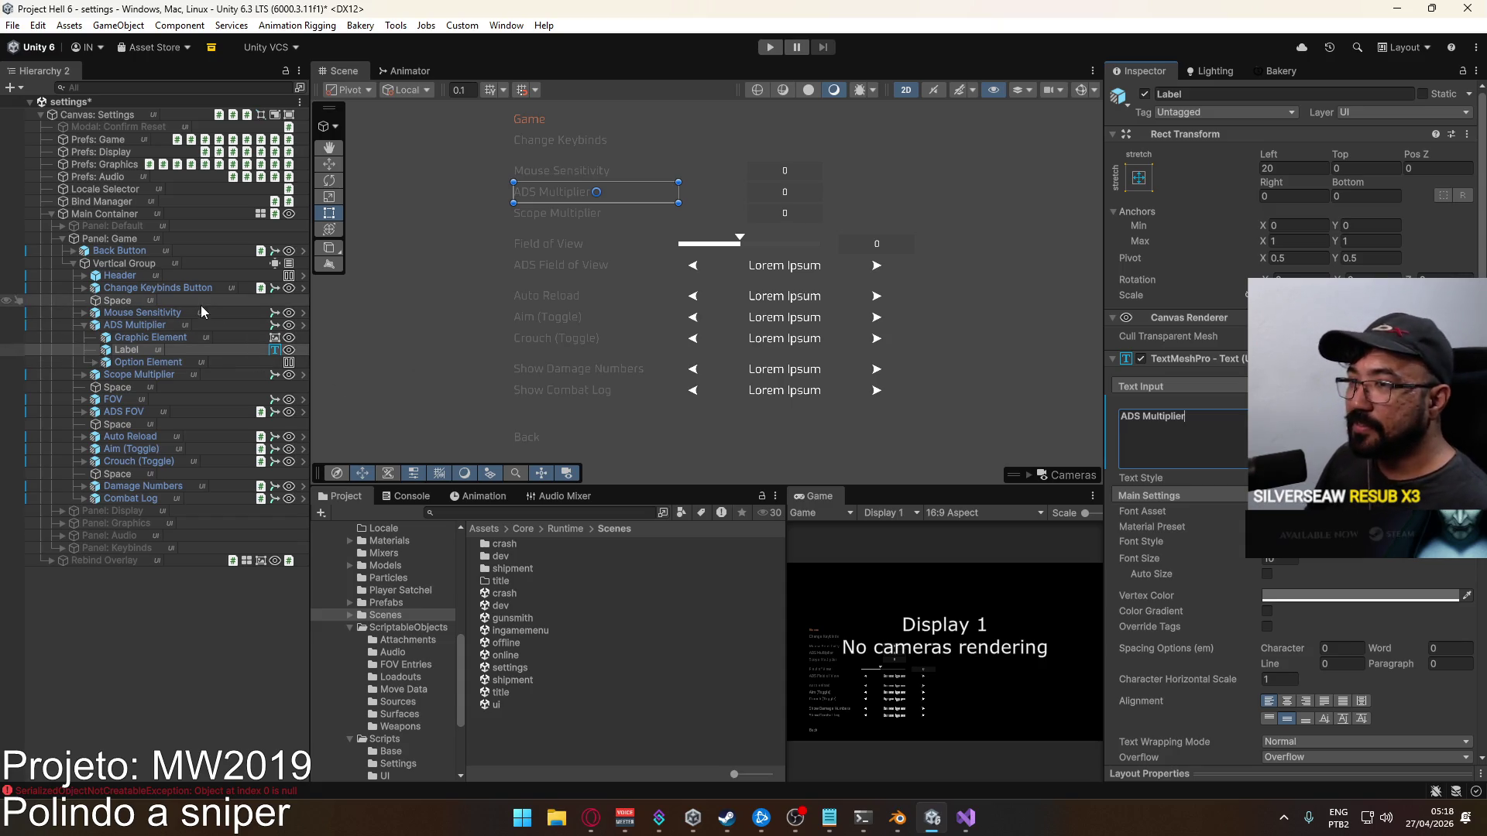
pyautogui.click(146, 322)
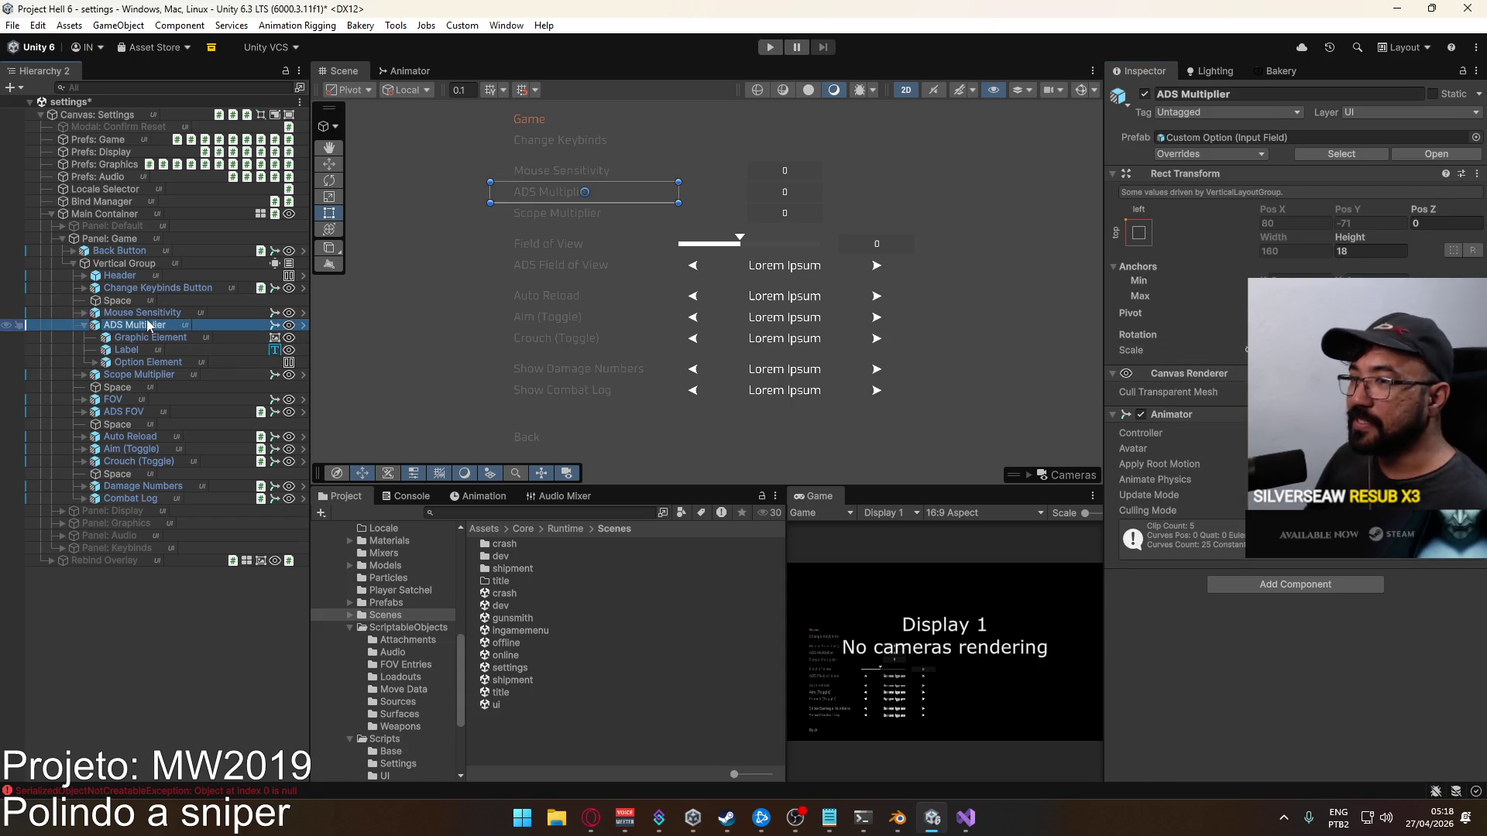
pyautogui.click(86, 324)
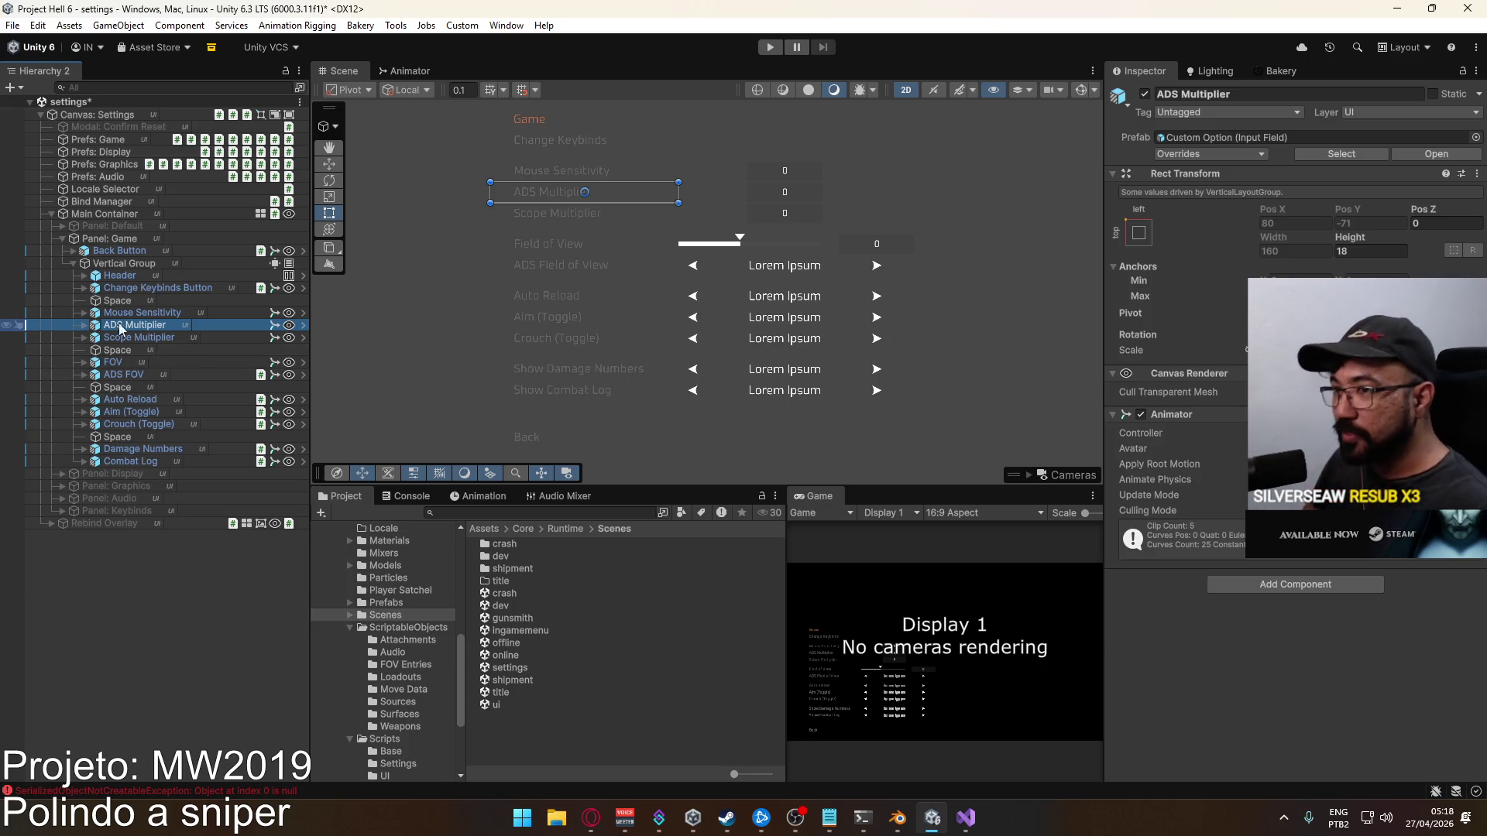
pyautogui.click(85, 324)
pyautogui.click(156, 349)
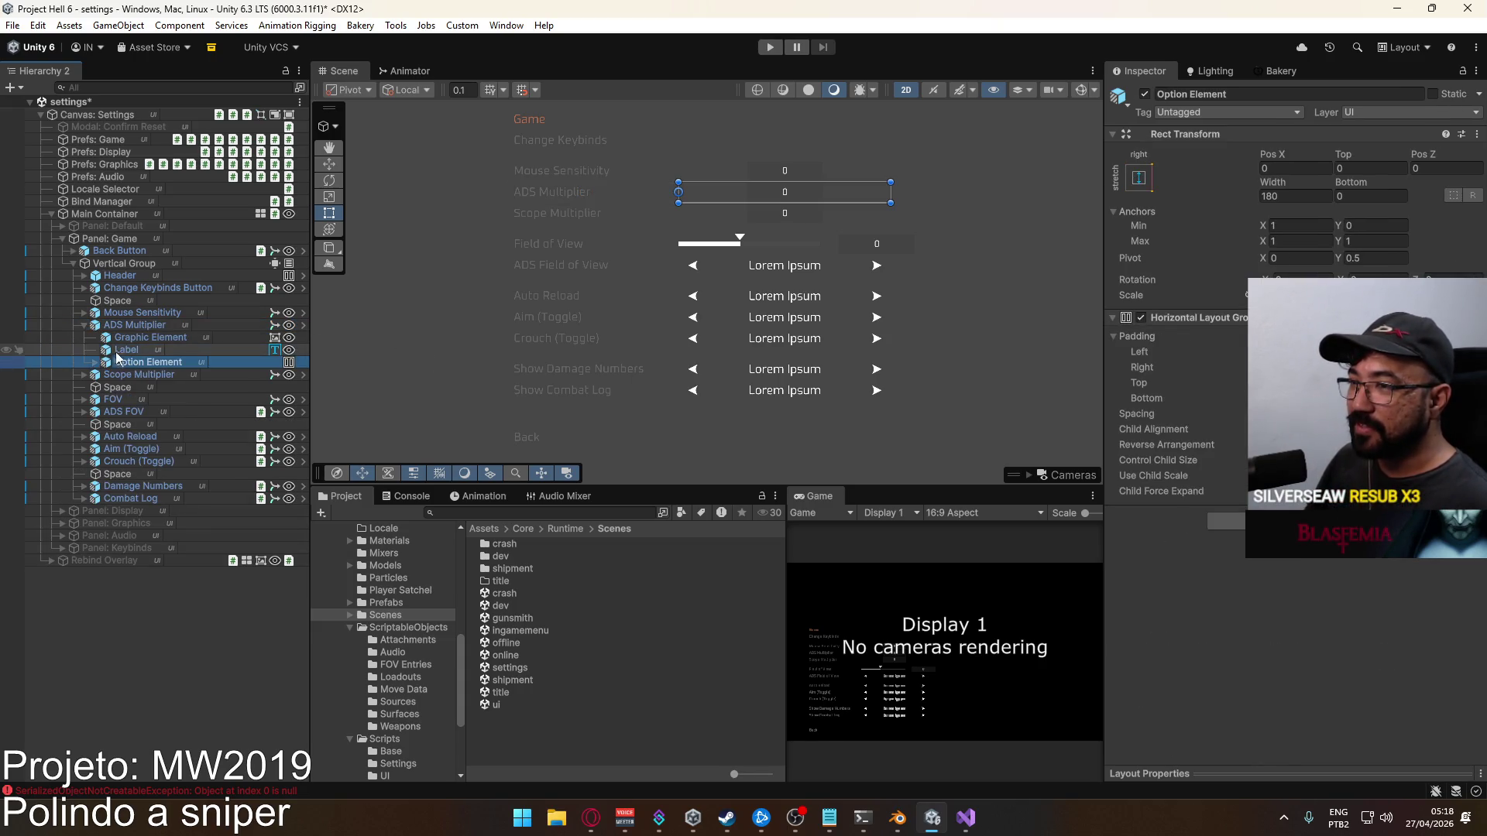
# Check the ADS input field's On End Edit event, which still calls SetScopeMultiplier
pyautogui.click(140, 362)
pyautogui.click(95, 362)
pyautogui.click(155, 375)
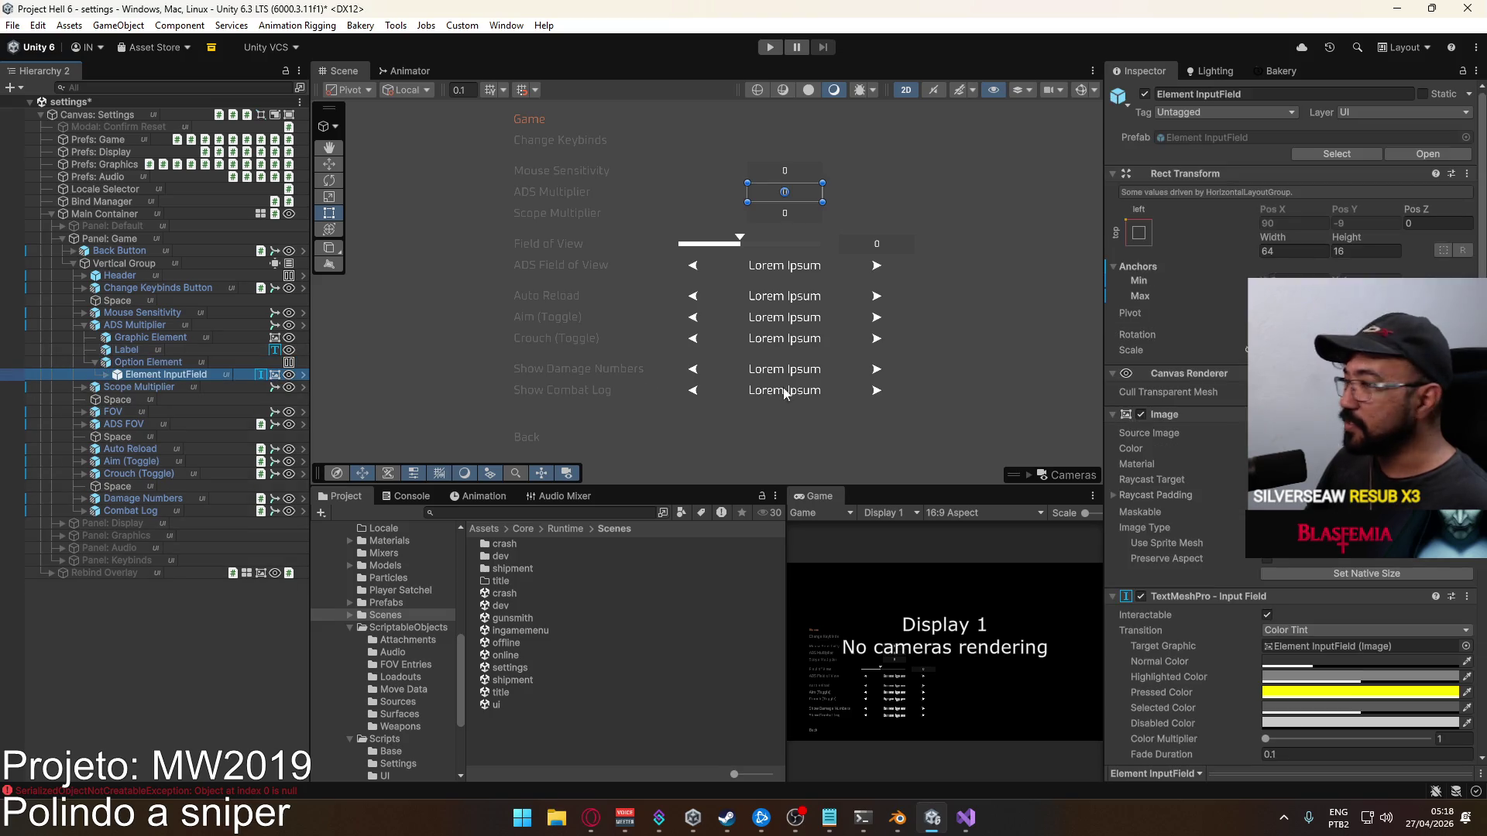
pyautogui.scroll(-10, 1293, 422)
pyautogui.scroll(-2, 1326, 566)
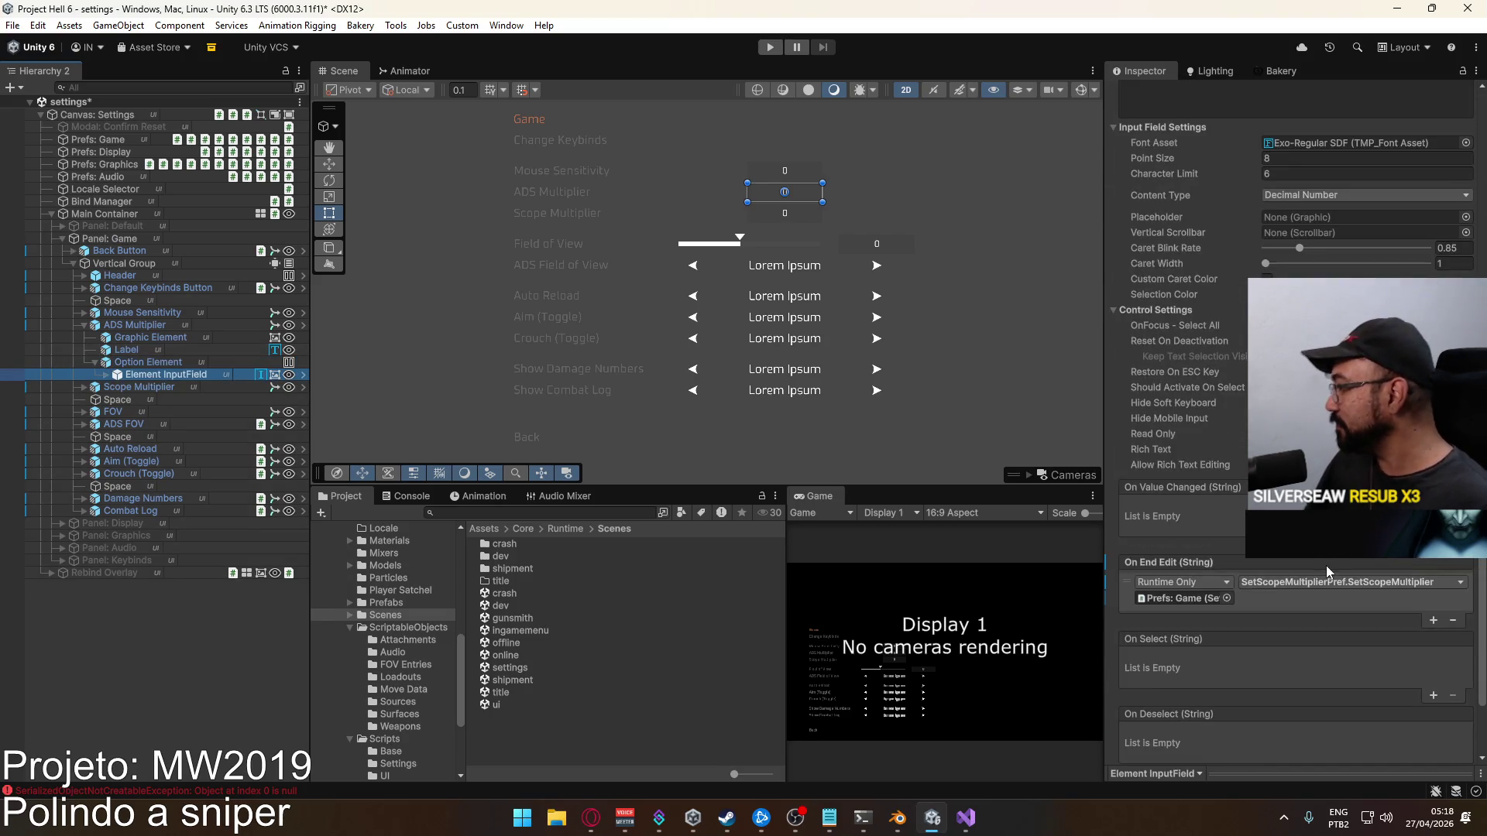
pyautogui.click(1324, 579)
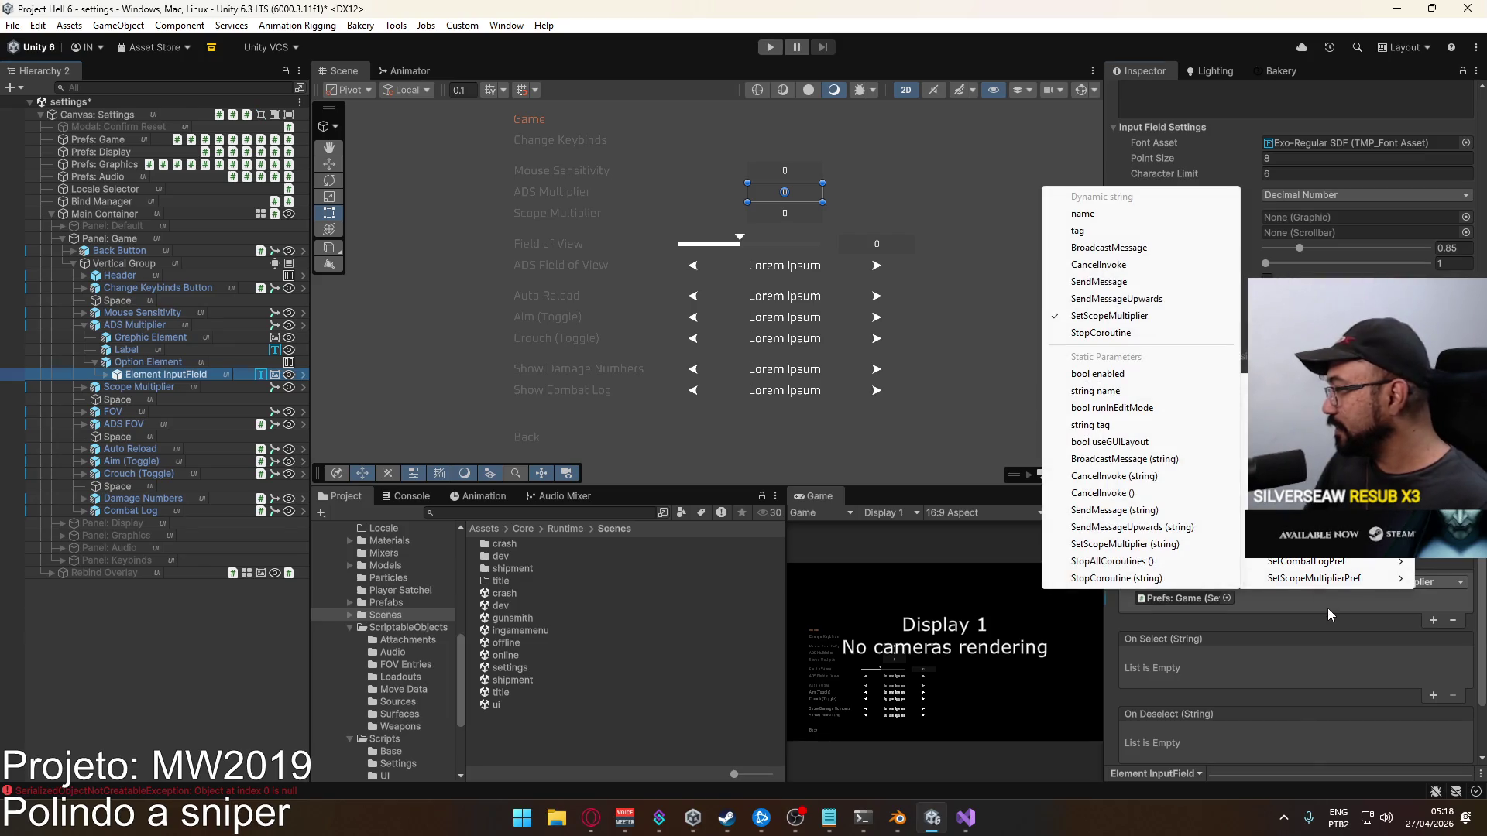
pyautogui.click(1328, 607)
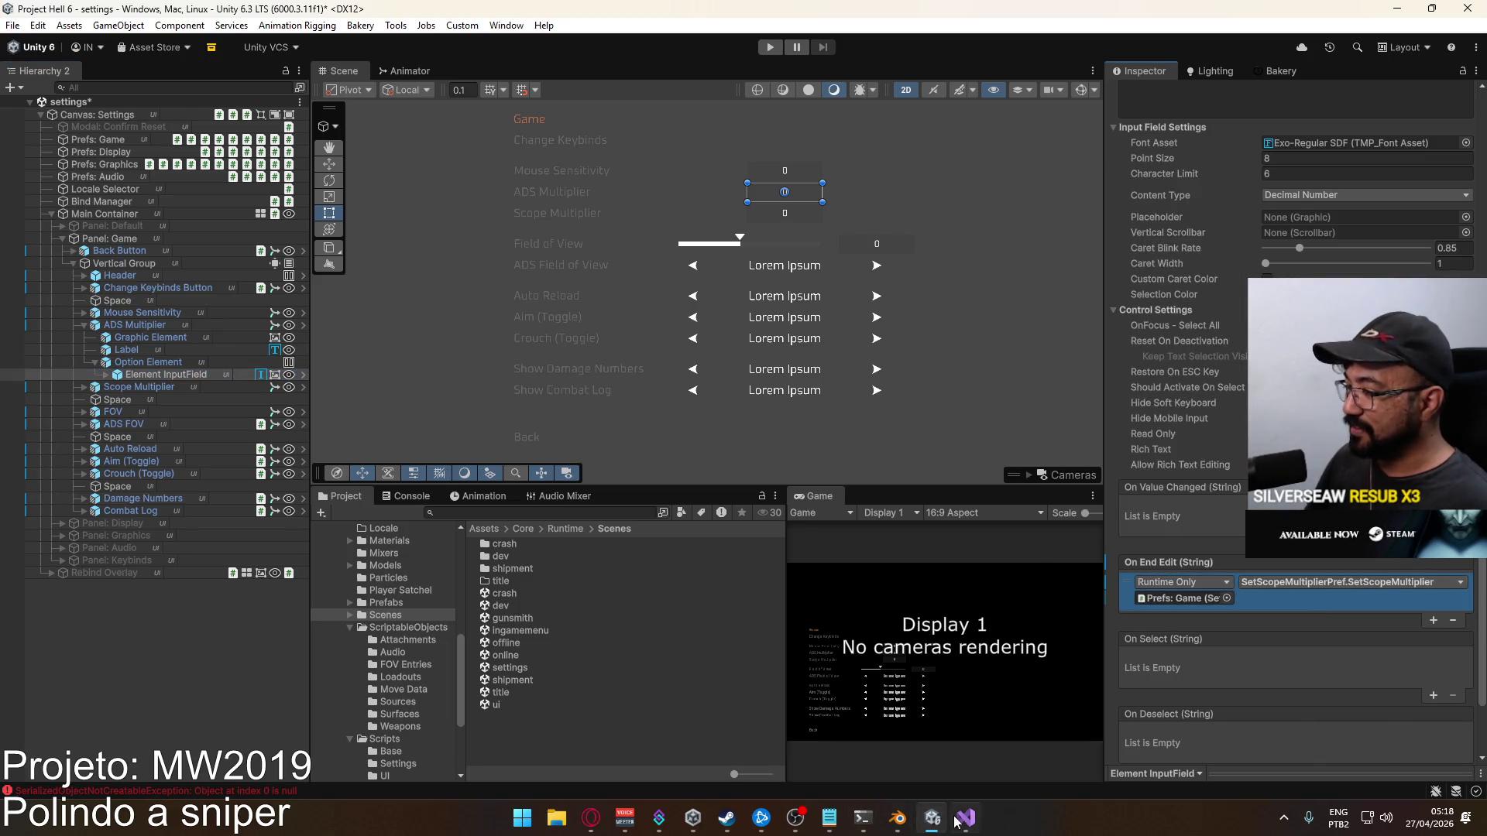
pyautogui.click(965, 818)
pyautogui.click(77, 64)
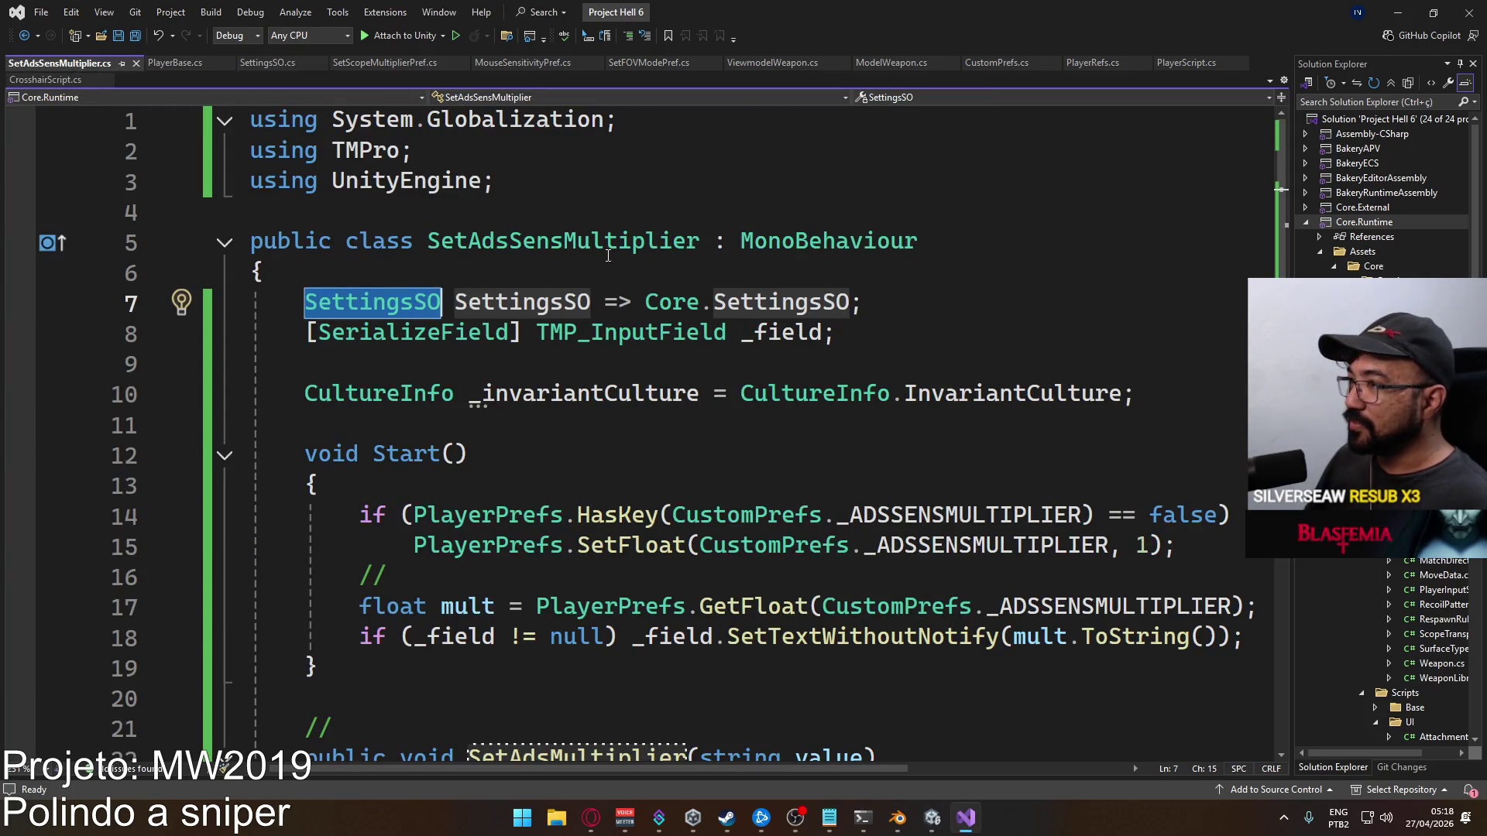
# On line 30, replace SetScopeMultiplier with SettingsSO.SetAdsMultiplier(result) and save SetAdsSensMultiplier.cs
pyautogui.scroll(-2, 618, 255)
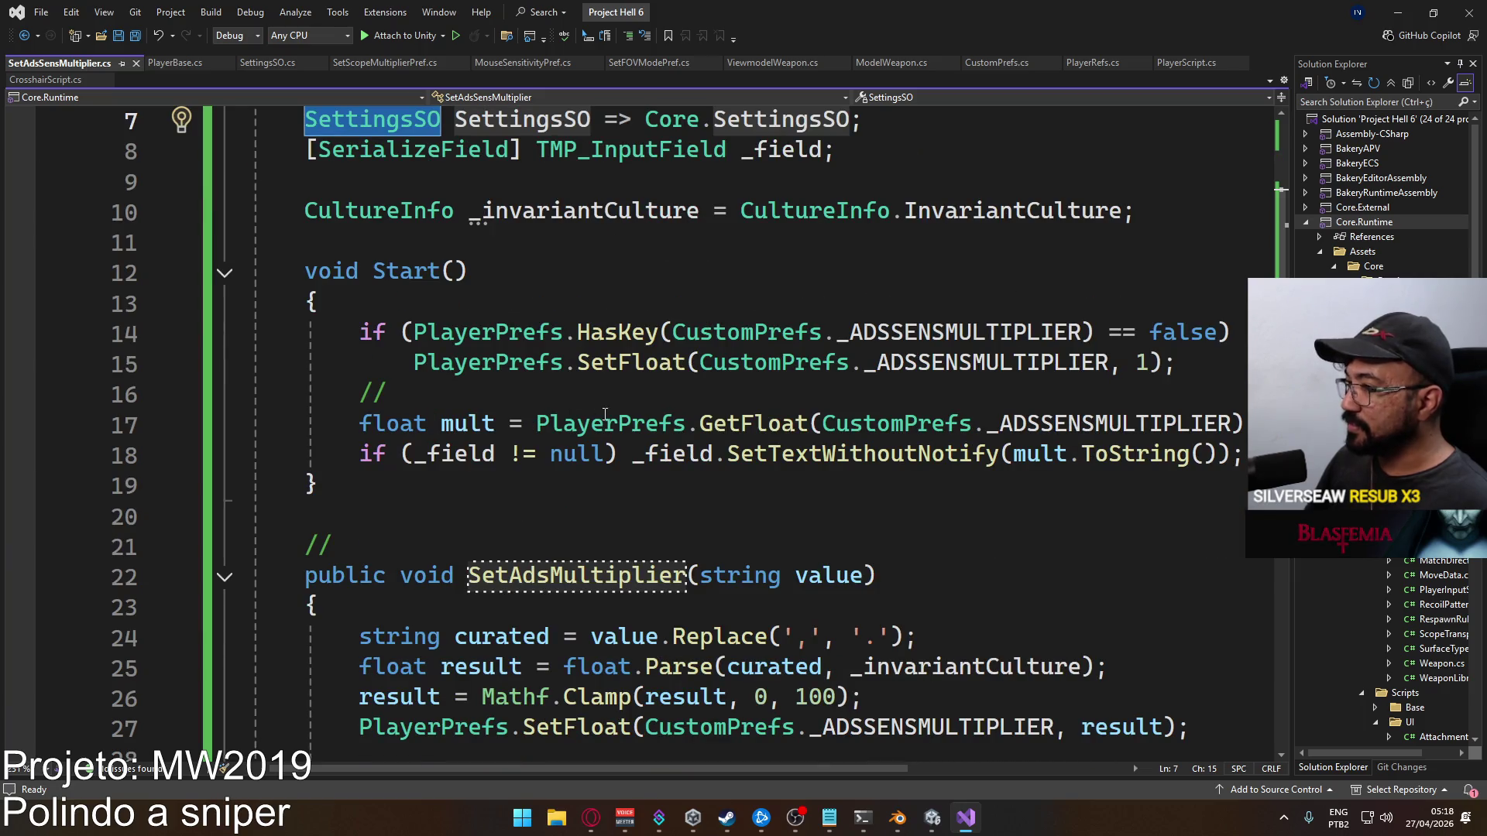
pyautogui.scroll(-2, 660, 431)
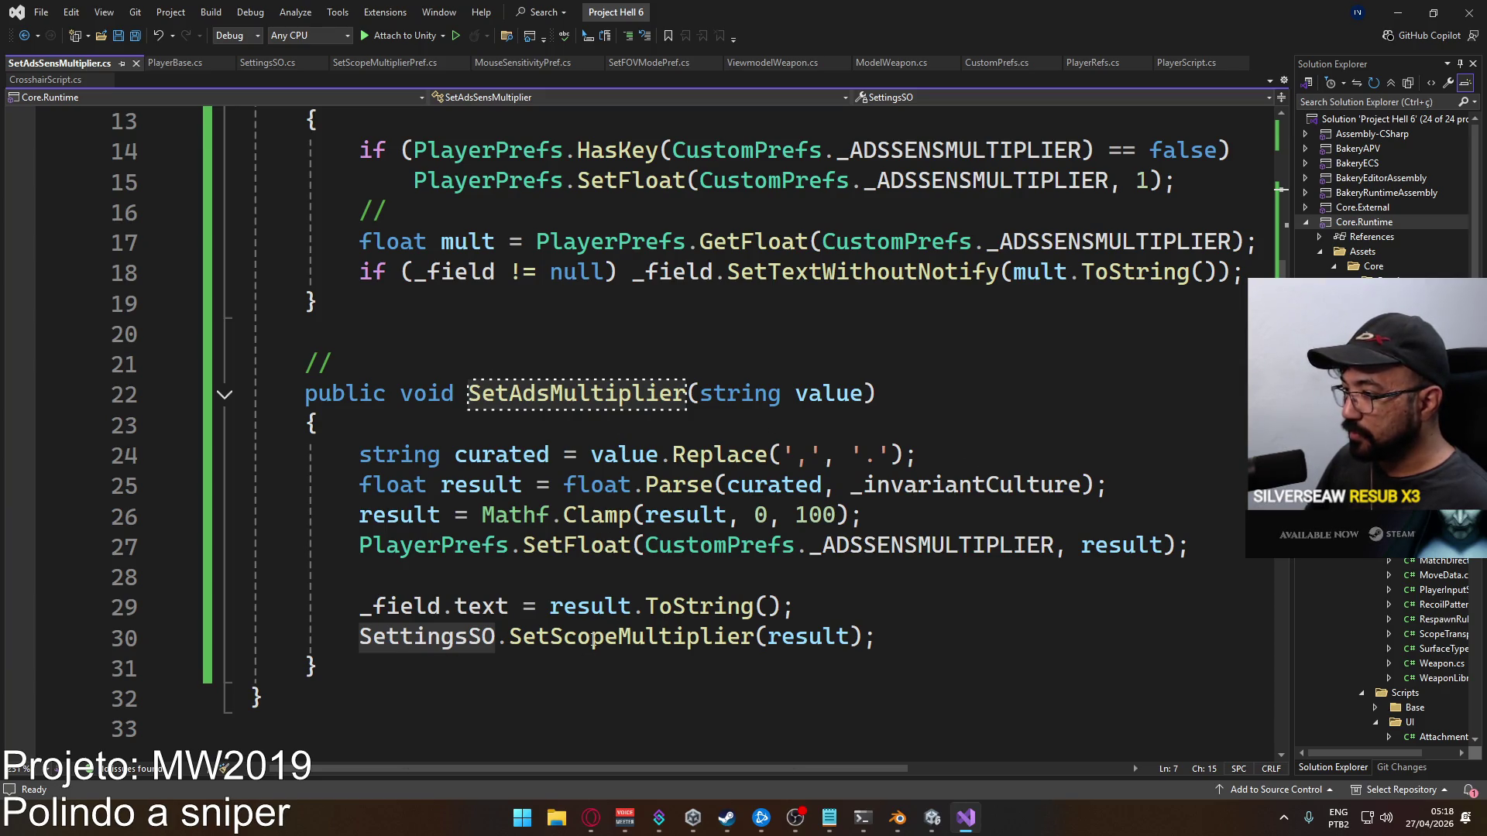
pyautogui.doubleClick(748, 635)
pyautogui.write('Setads')
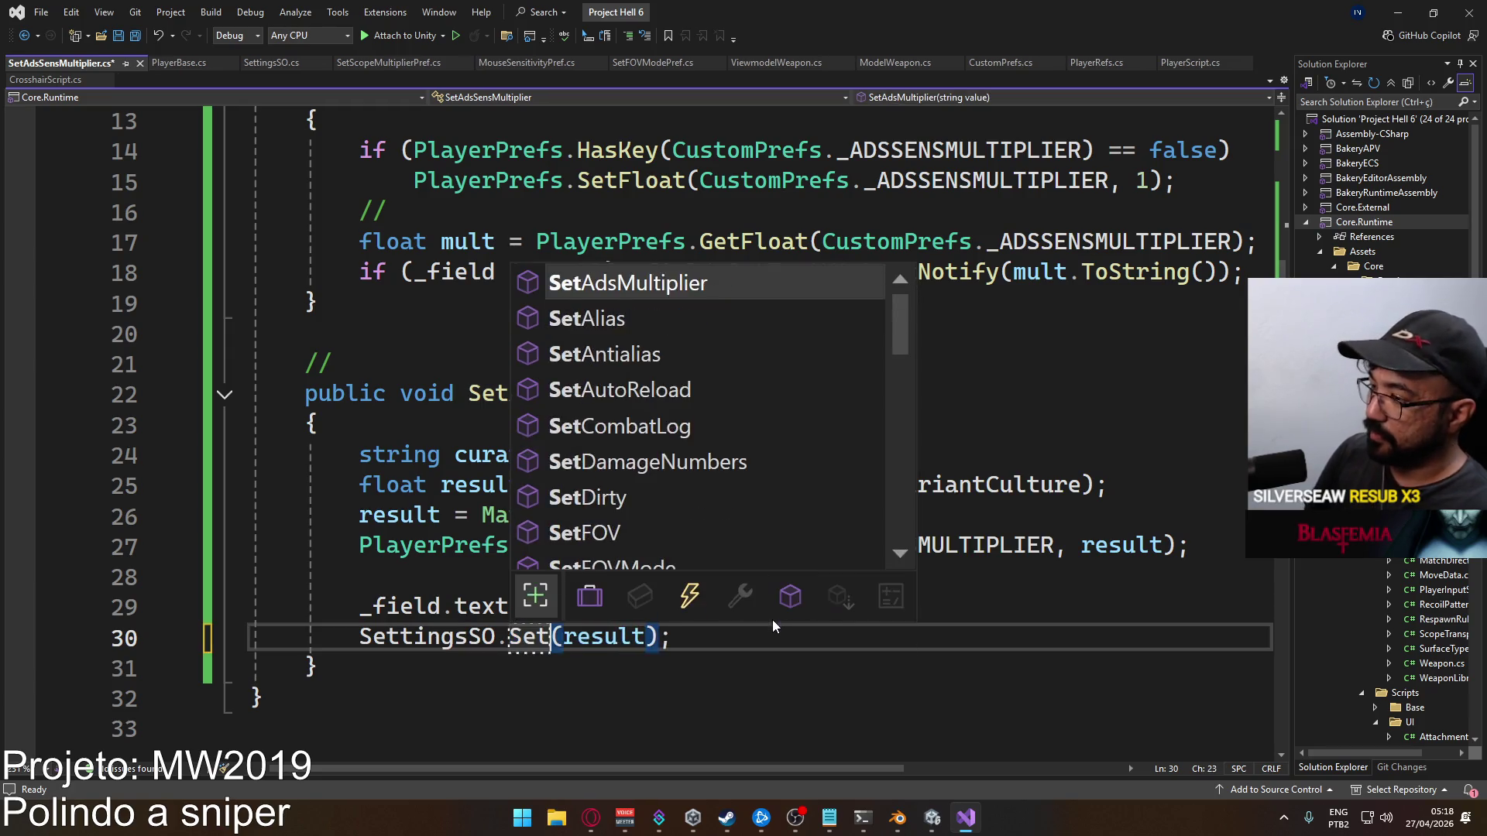
pyautogui.press('Tab')
pyautogui.hotkey('ctrl', 's')
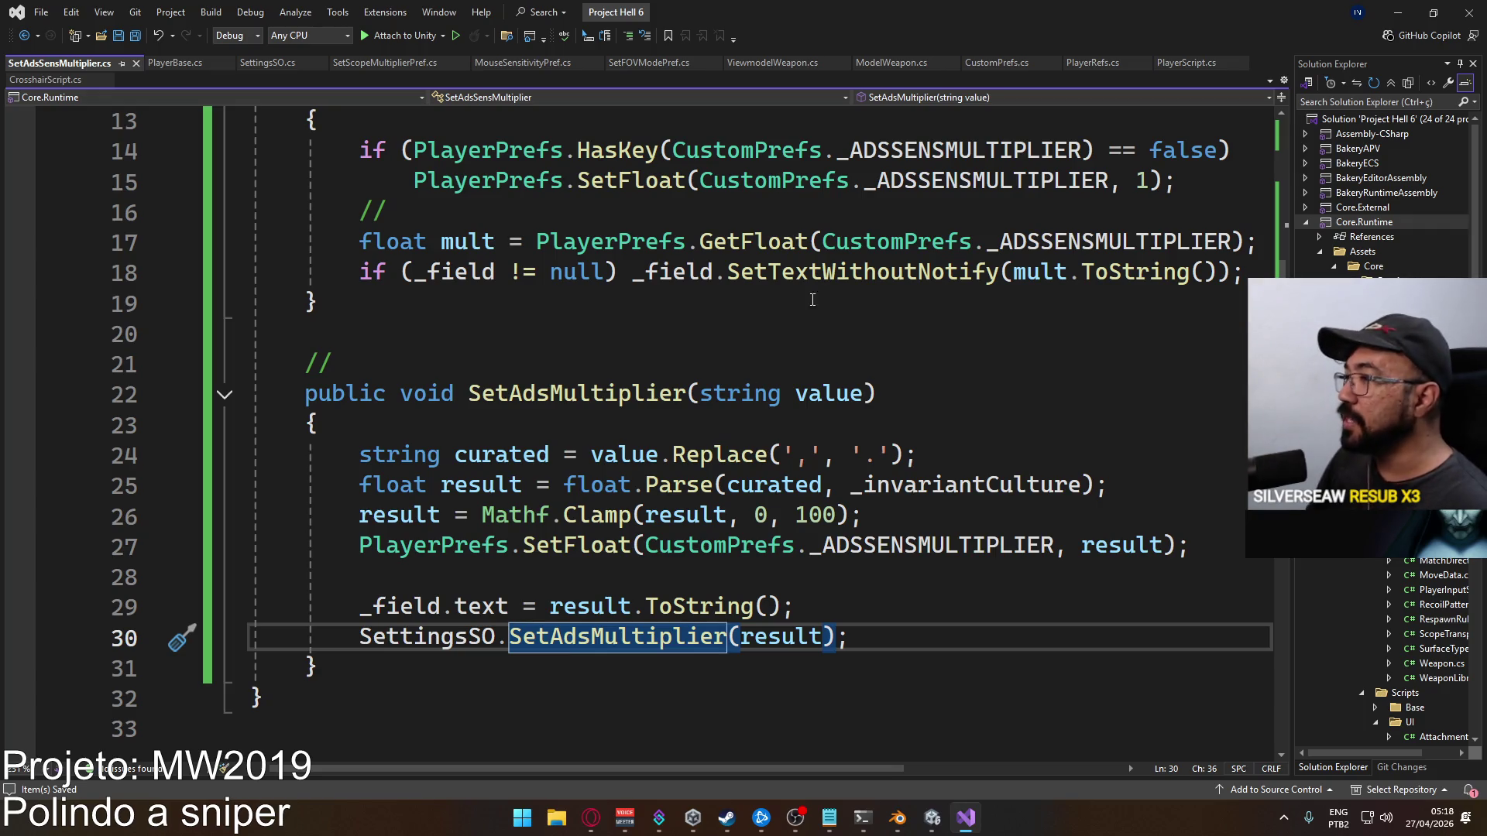
pyautogui.moveTo(922, 831)
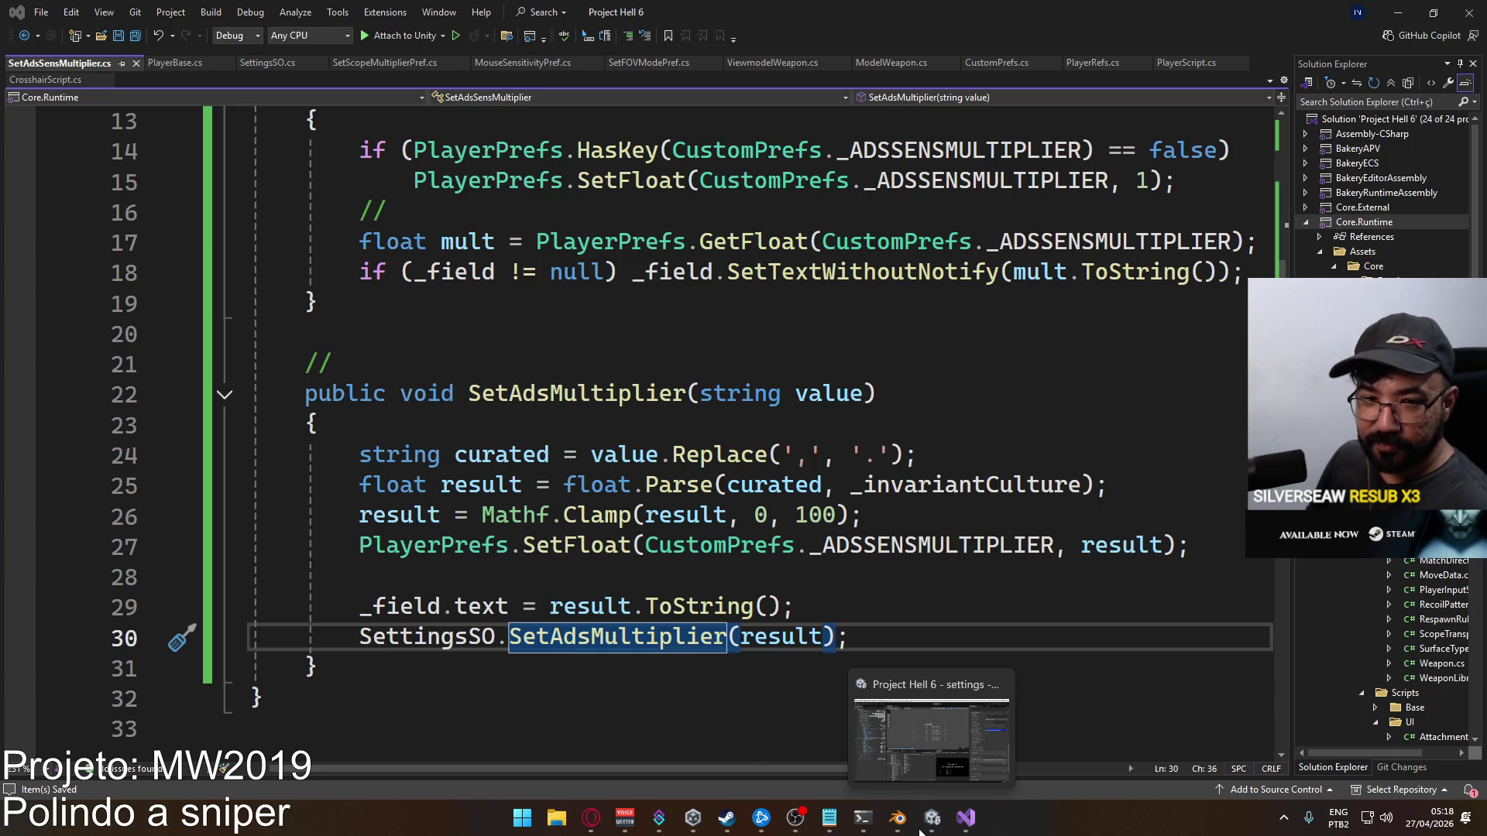
# Check the input field's On End Edit function and select its target object, Prefs: Game
pyautogui.click(908, 764)
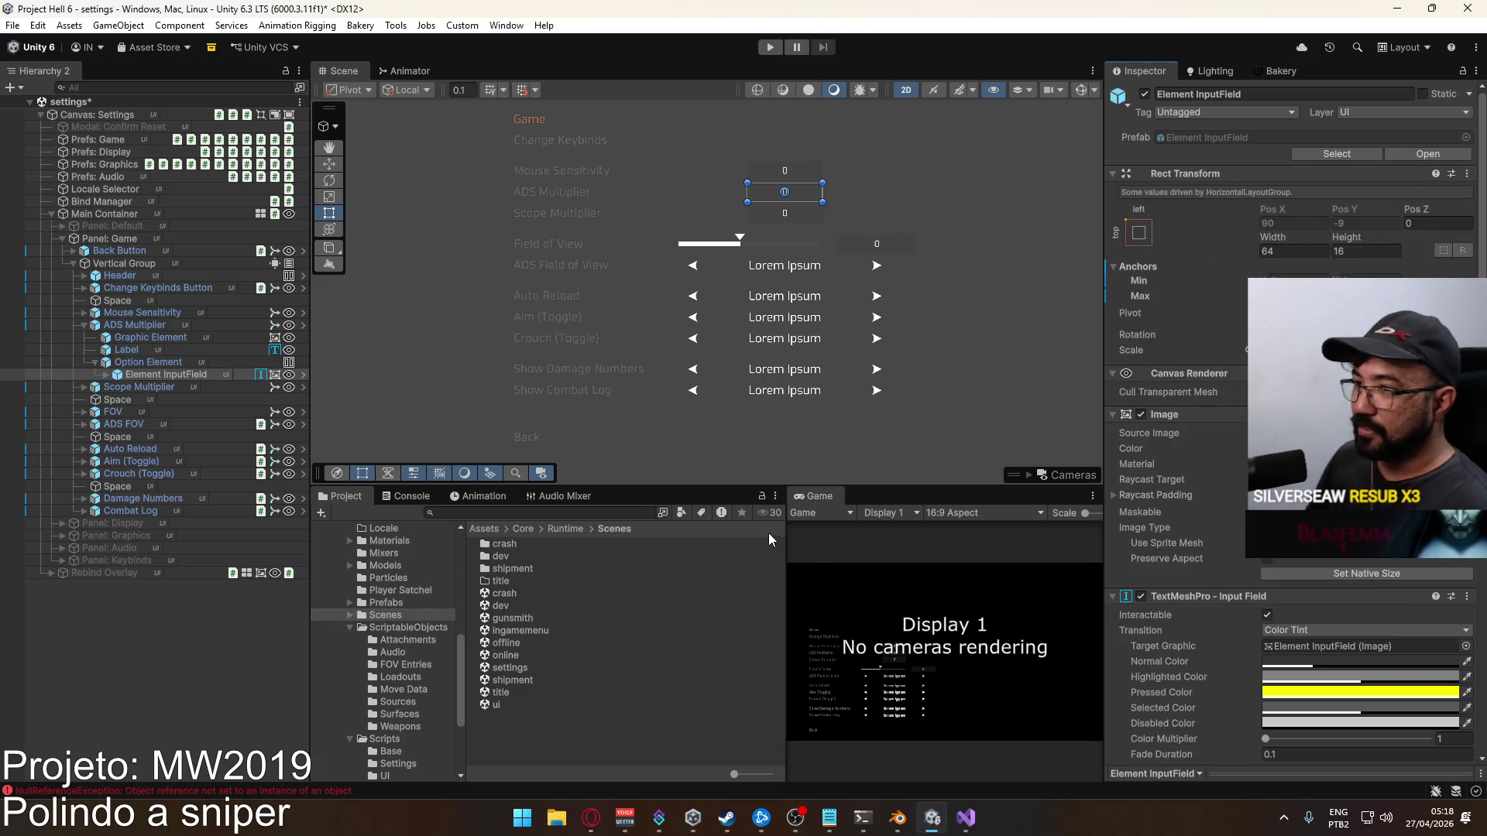
pyautogui.scroll(-15, 1332, 564)
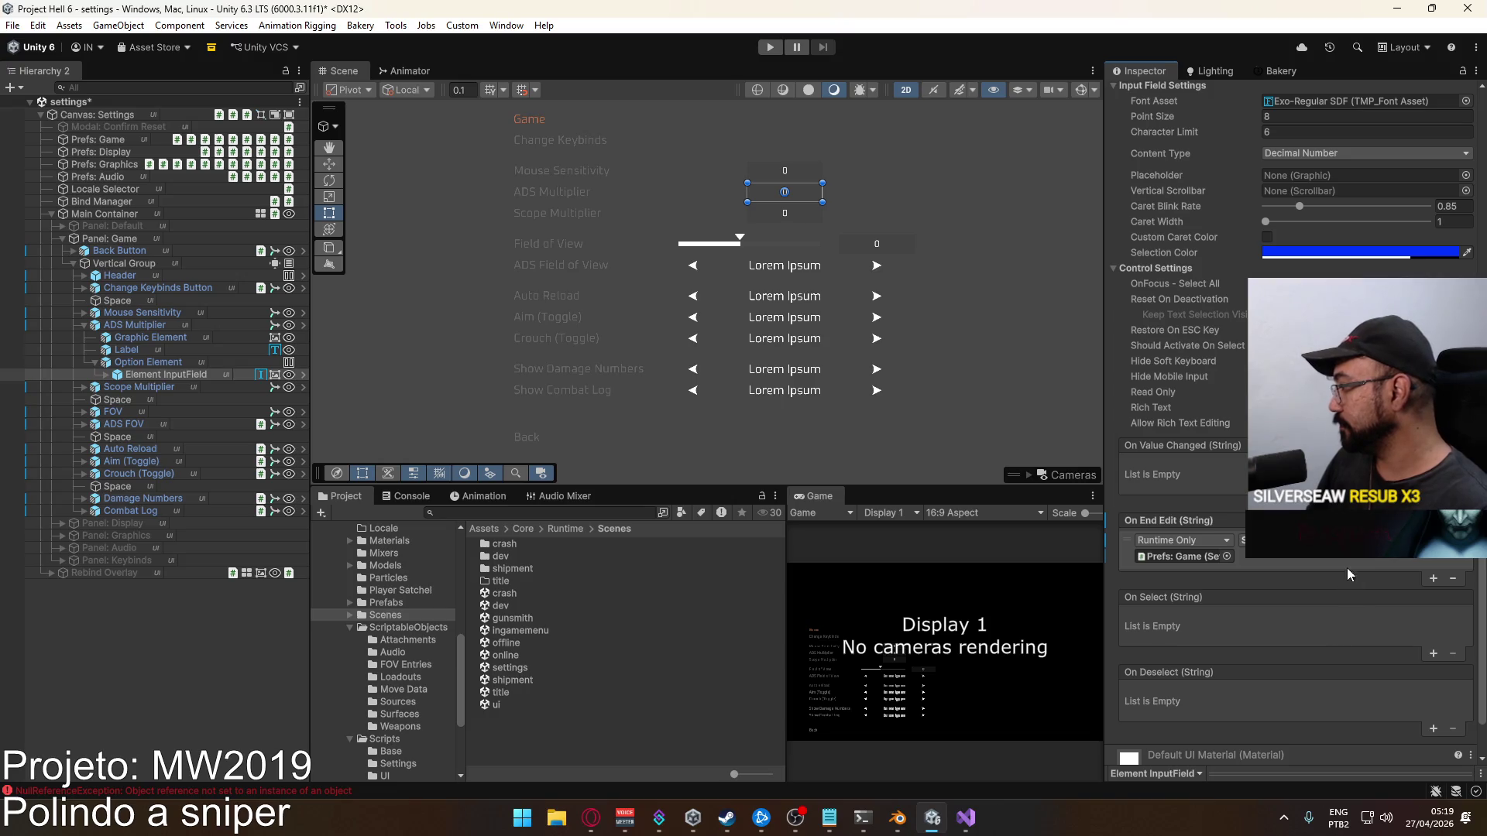
pyautogui.click(1243, 539)
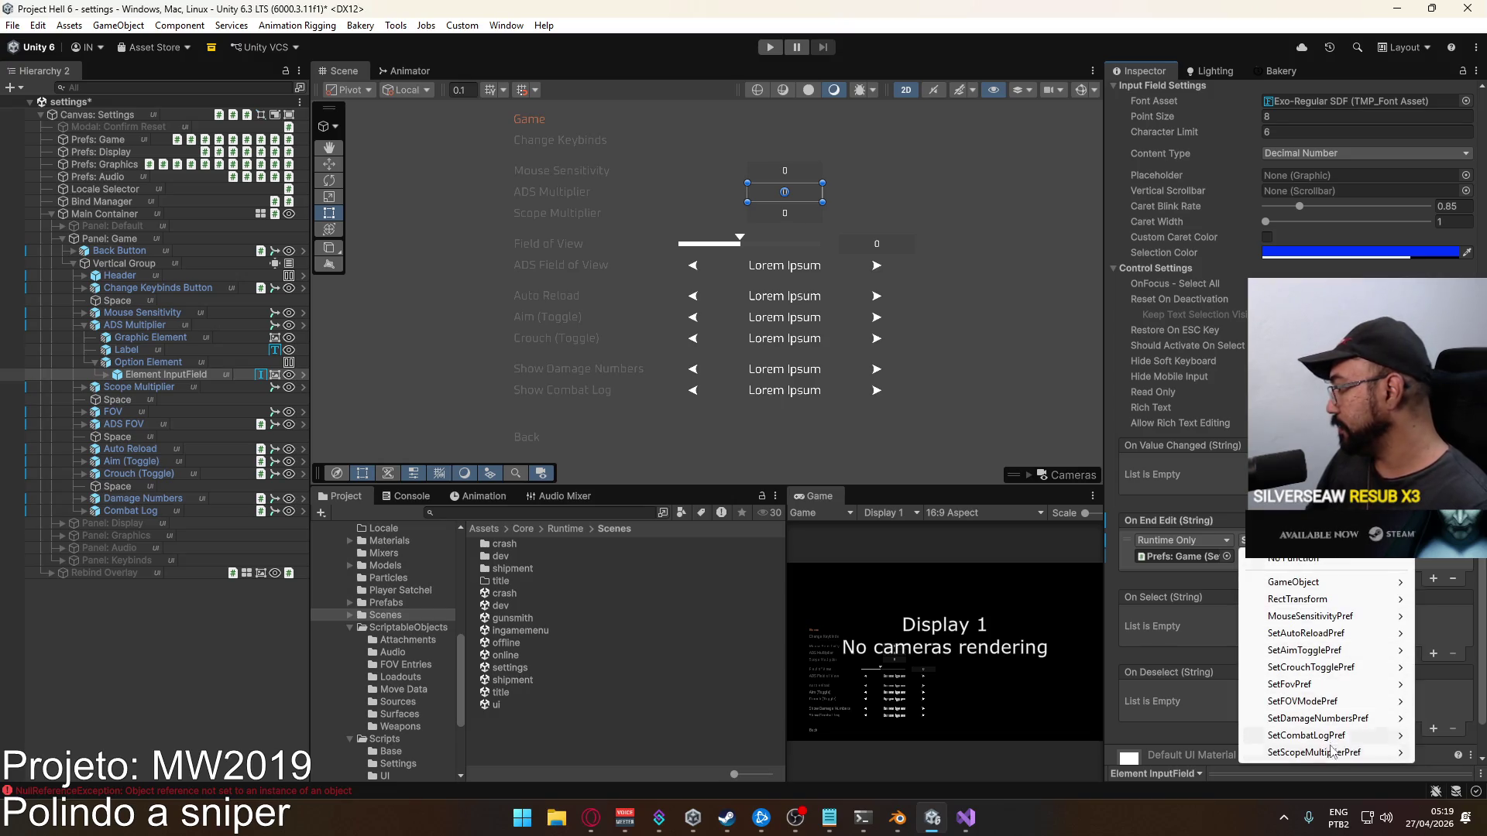
pyautogui.moveTo(1331, 753)
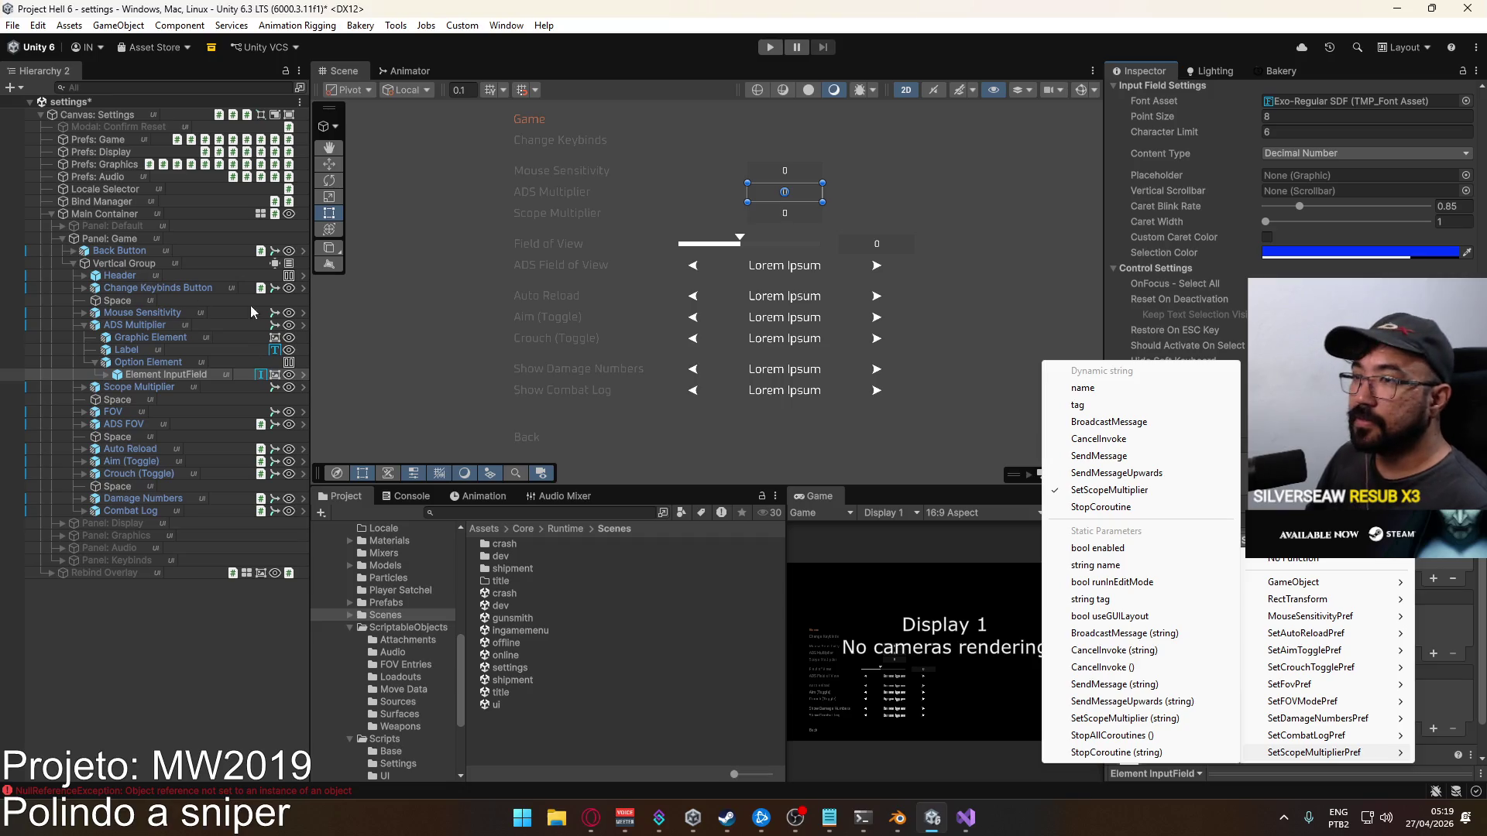
pyautogui.press('Escape')
pyautogui.click(1154, 557)
pyautogui.click(97, 139)
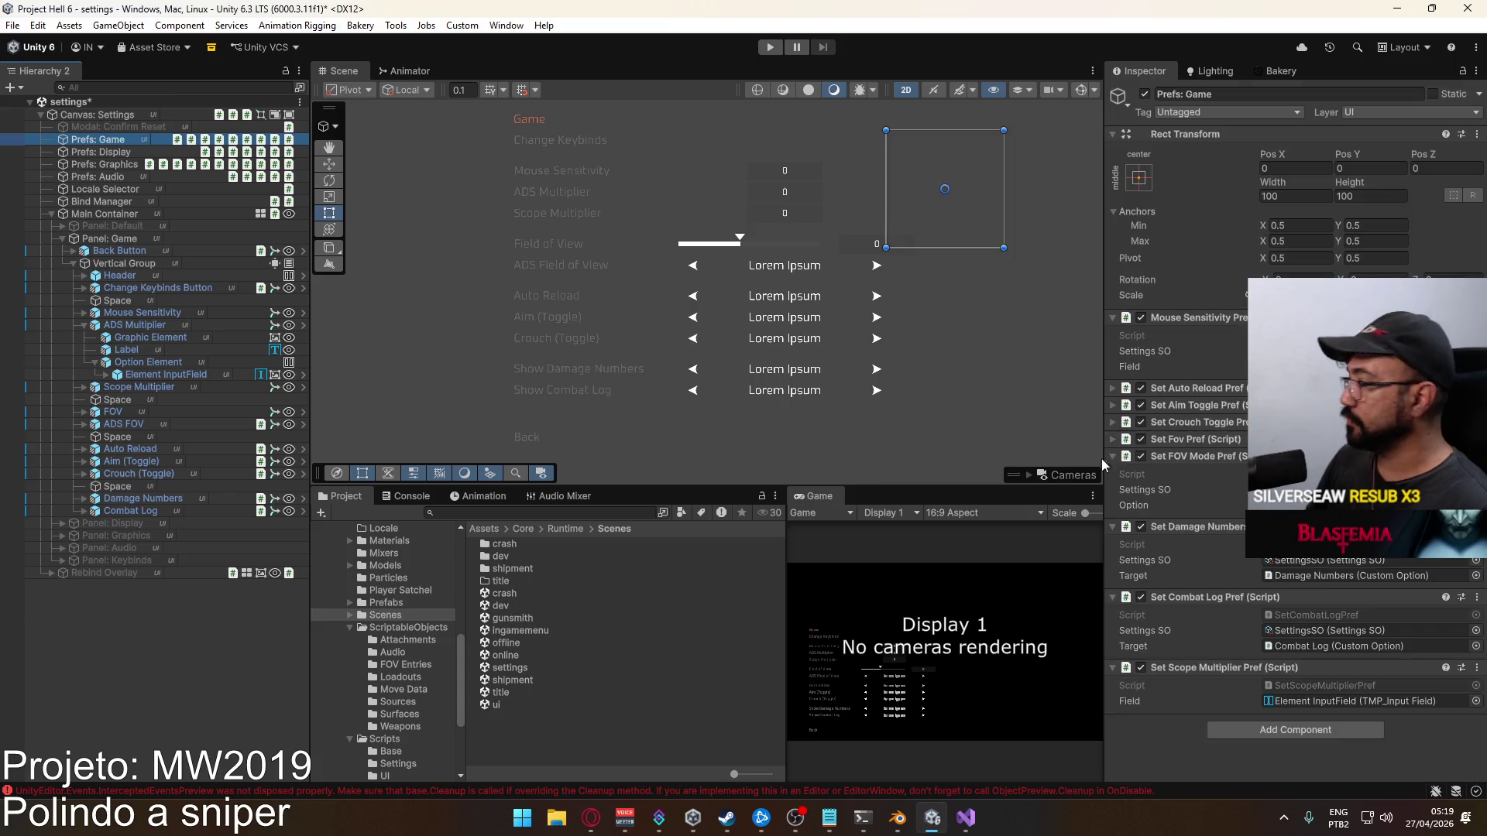
# Add a Set Ads Sens Multiplier component to Prefs: Game and assign Element InputField to its Field
pyautogui.click(1308, 727)
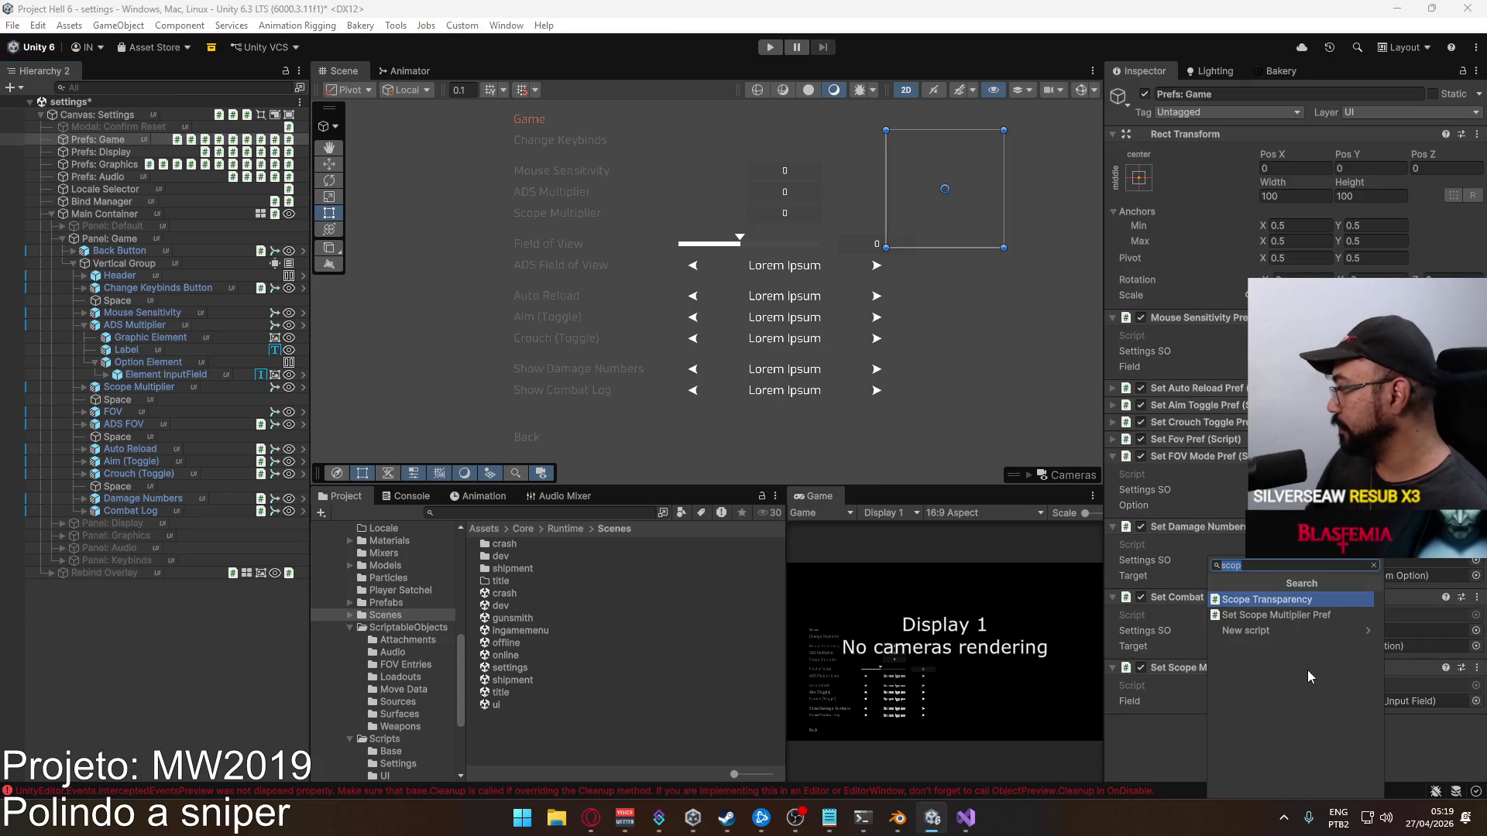
pyautogui.write('ads sens')
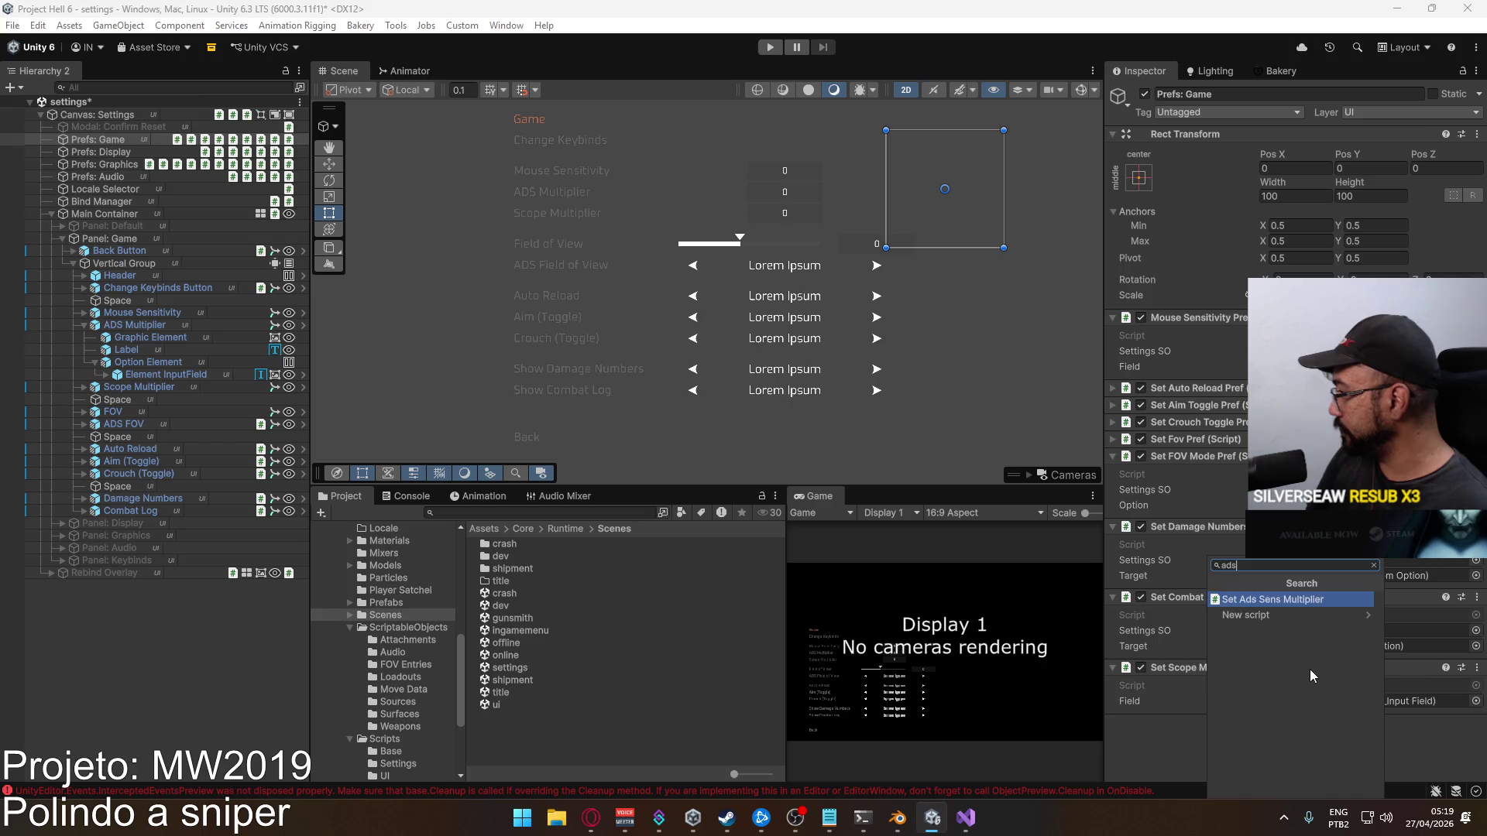
pyautogui.press('Return')
pyautogui.scroll(-1, 1314, 672)
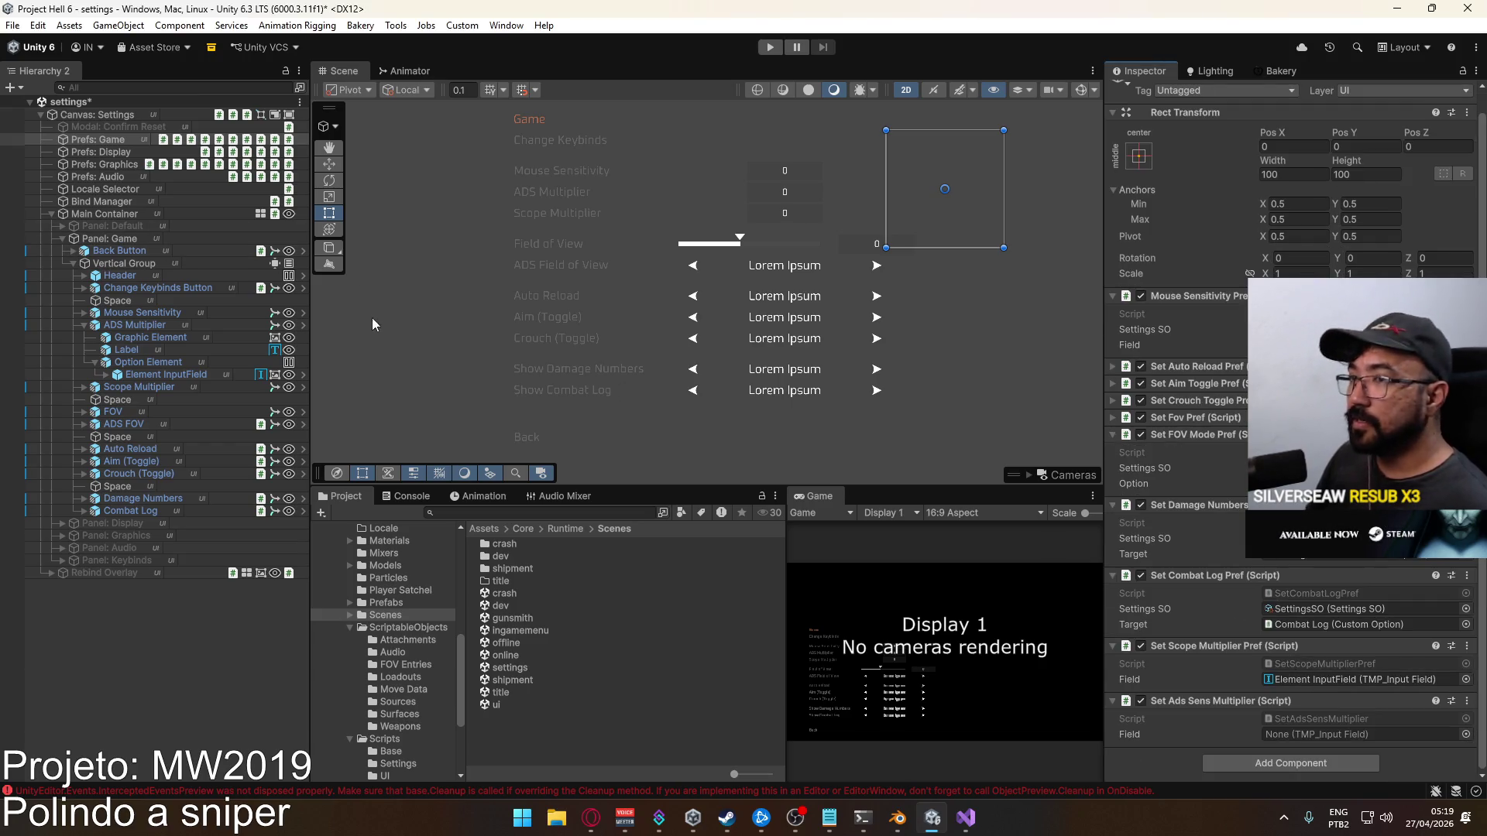
pyautogui.click(1356, 680)
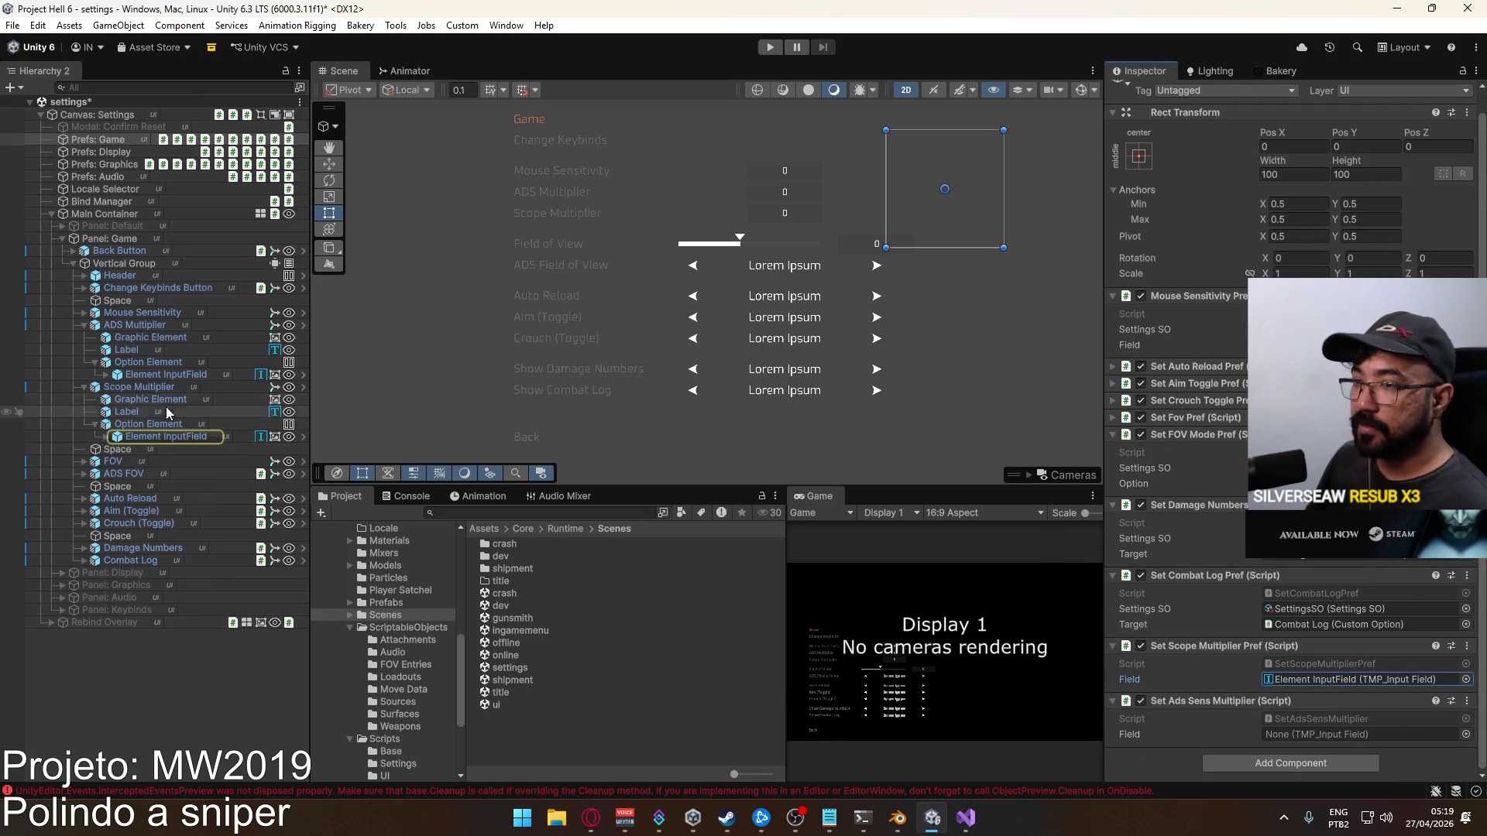
pyautogui.moveTo(155, 375)
pyautogui.mouseDown()
pyautogui.moveTo(1316, 680)
pyautogui.moveTo(1285, 702)
pyautogui.moveTo(1368, 736)
pyautogui.mouseUp()
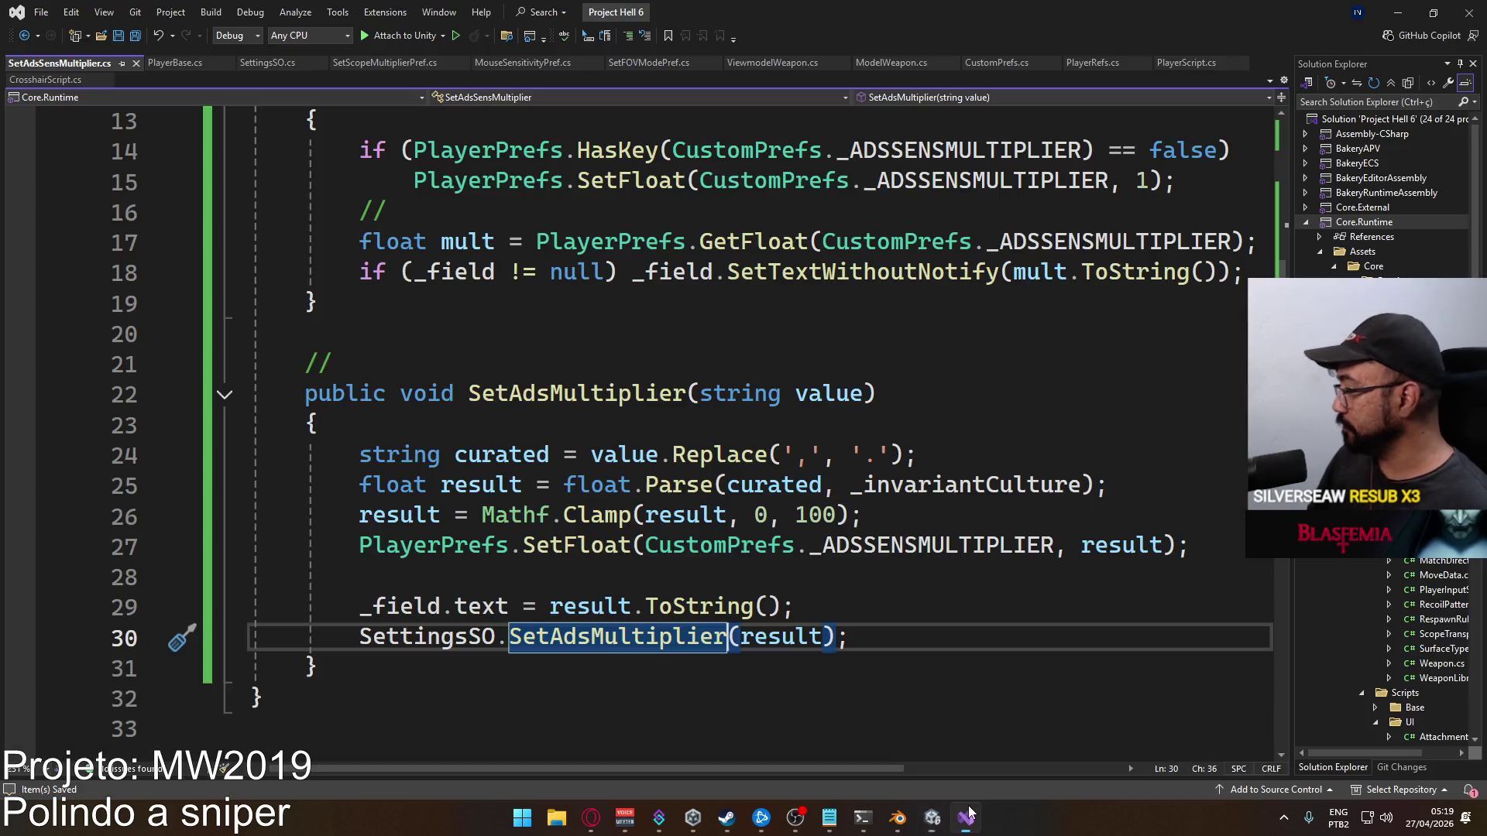
pyautogui.click(966, 817)
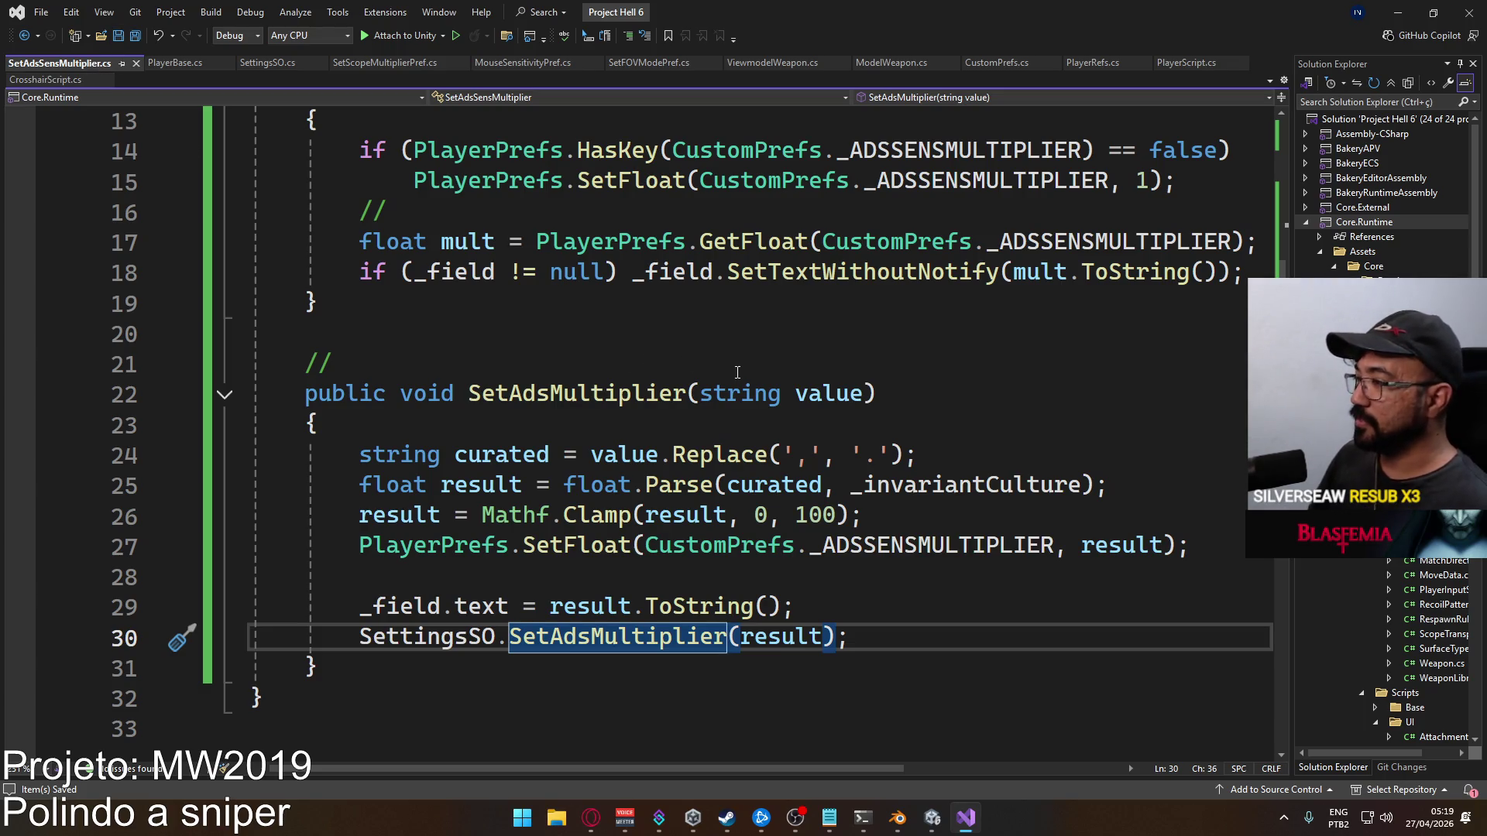
pyautogui.hotkey('alt', 'Tab')
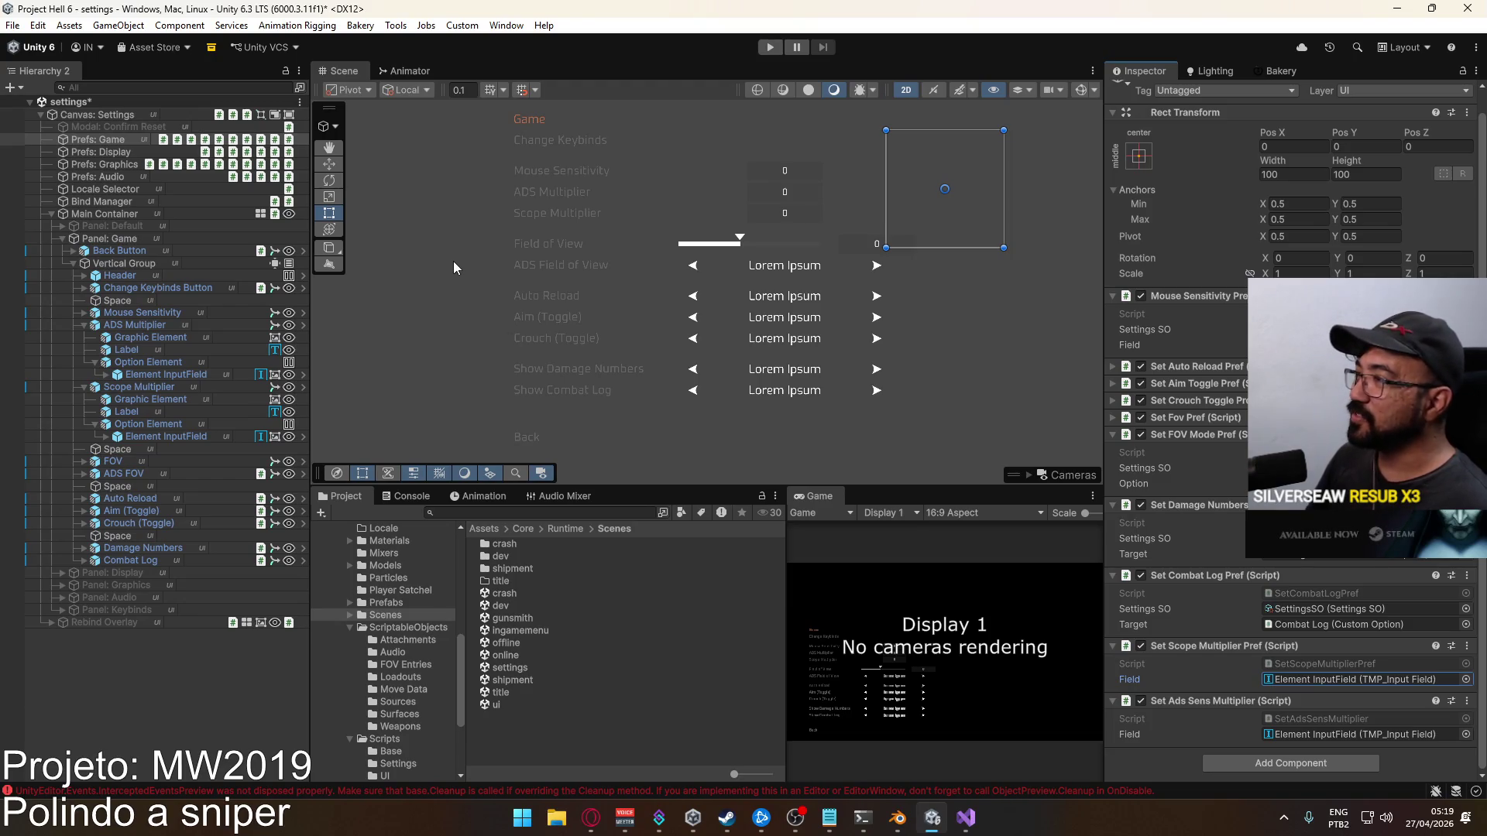
pyautogui.hotkey('alt', 'Tab')
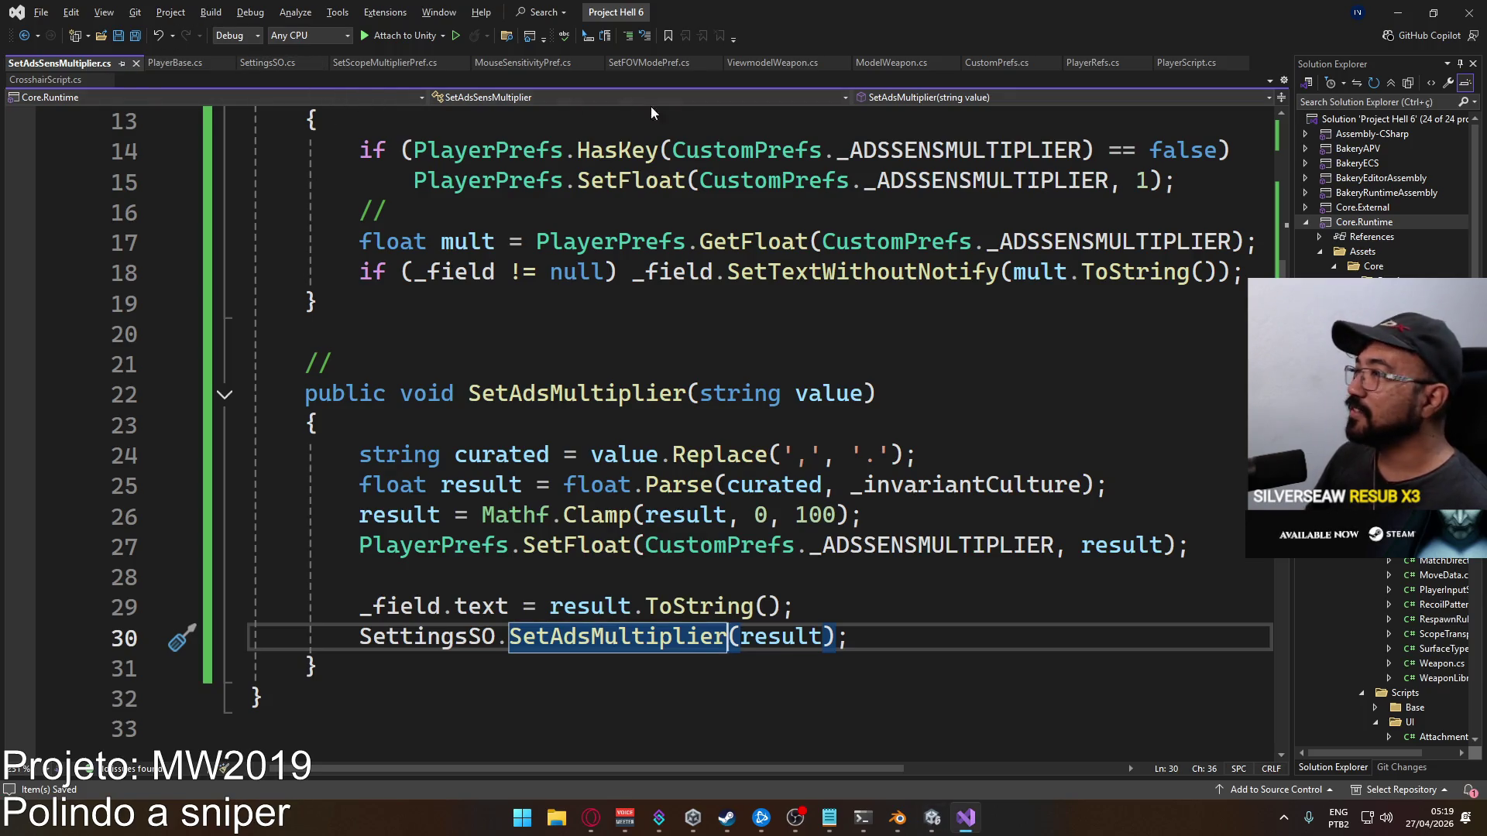
# Show PlayerScript.cs at its Prefs declarations (_sens, _scopeMultiplier, _sensMultiplier) and place the caret at _scopeMultiplier
pyautogui.click(1162, 65)
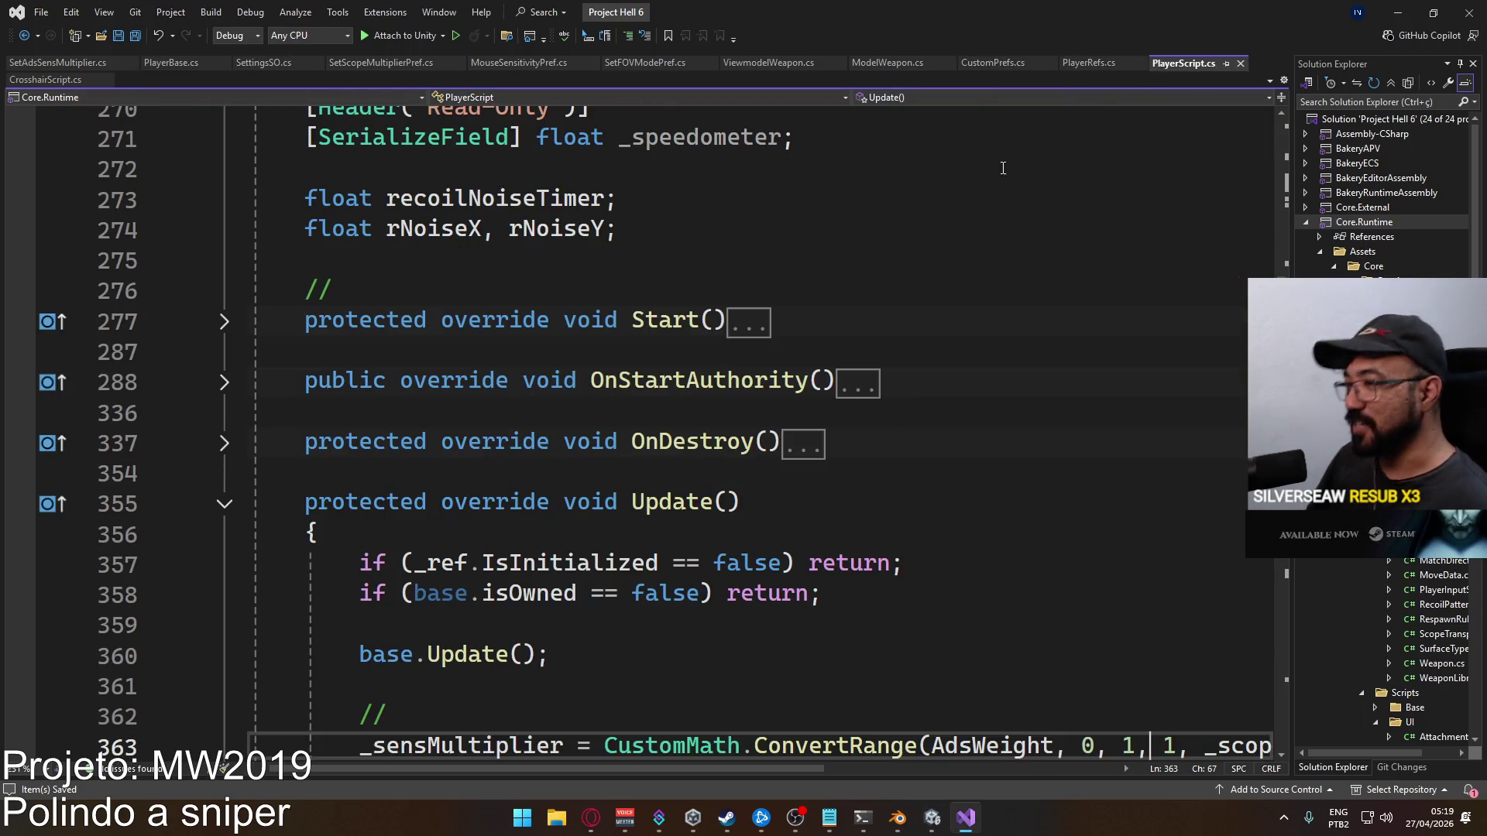
pyautogui.scroll(-3, 697, 364)
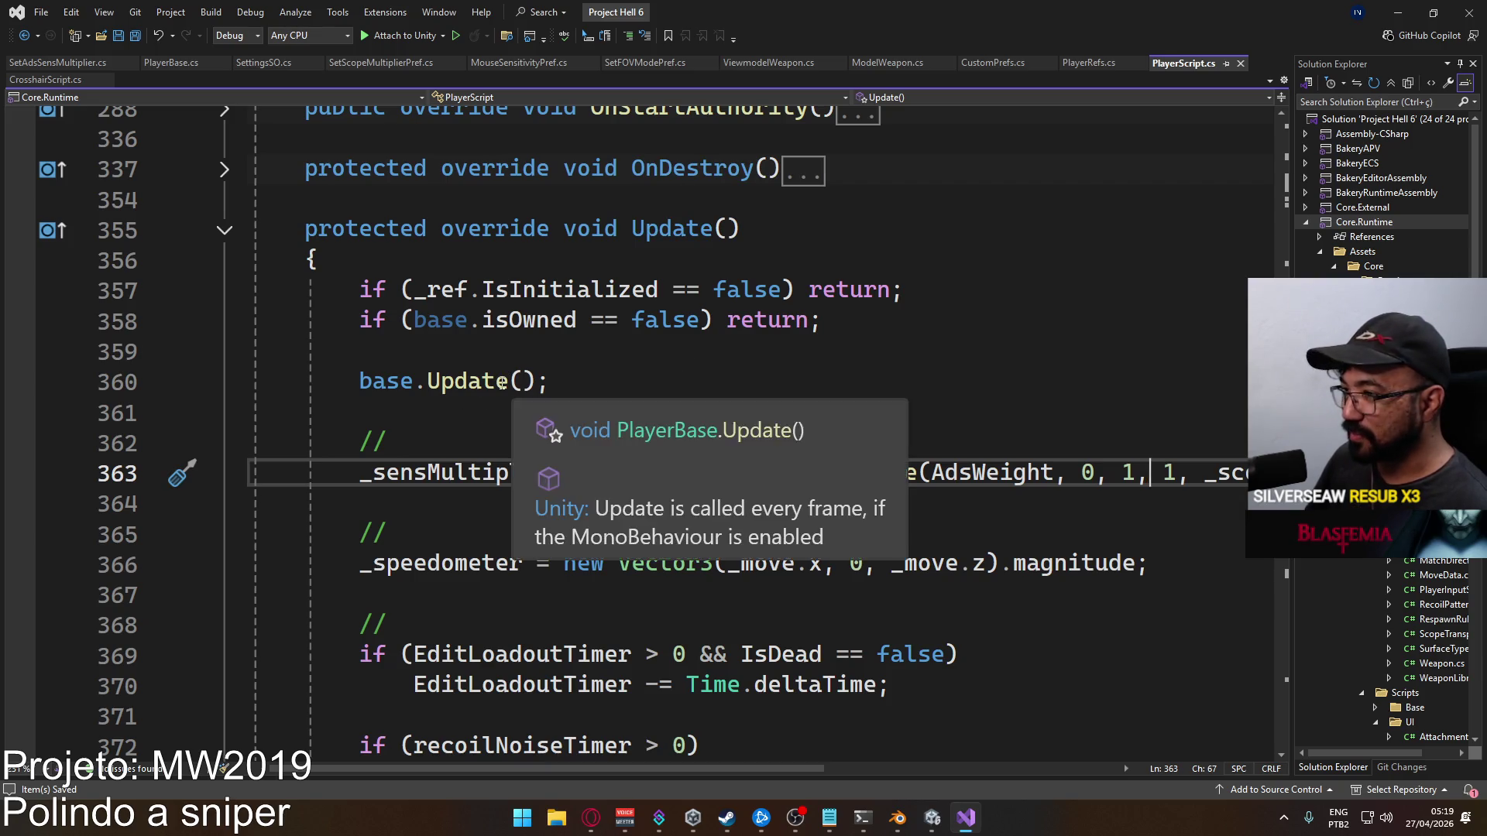
pyautogui.scroll(10, 512, 426)
pyautogui.scroll(-1, 498, 432)
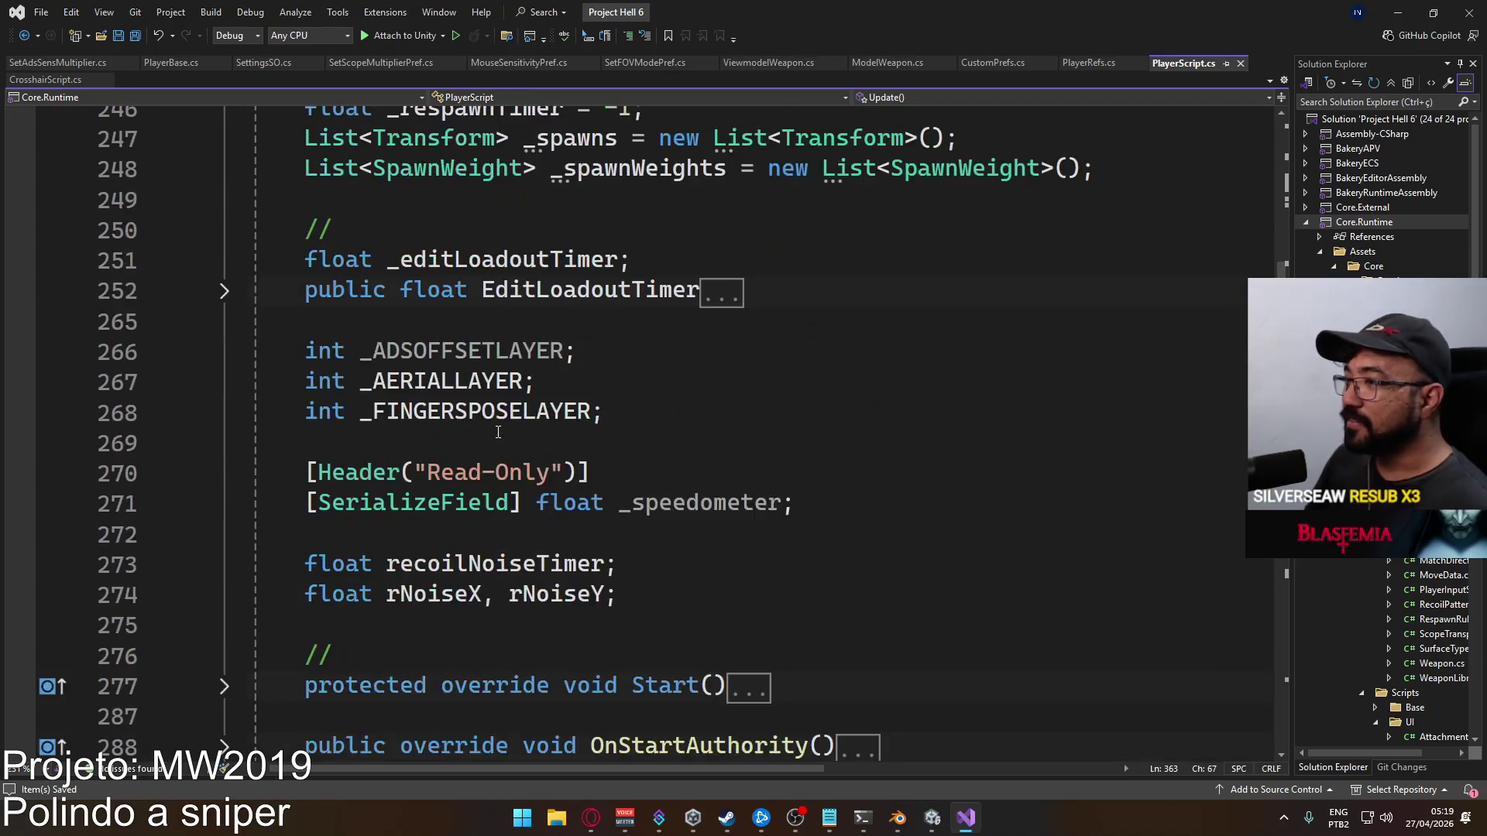
pyautogui.scroll(9, 702, 566)
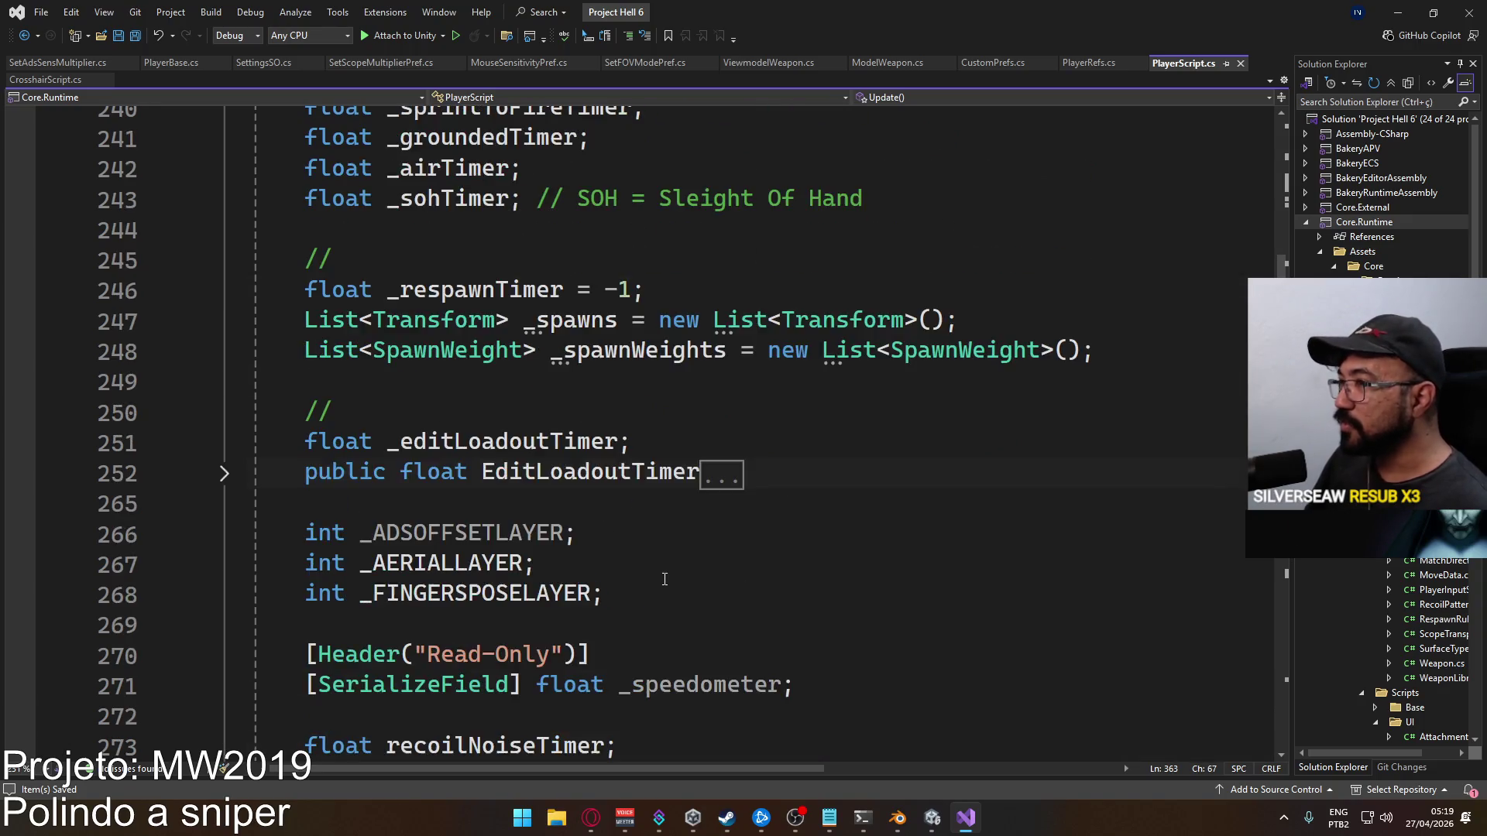
pyautogui.scroll(12, 602, 576)
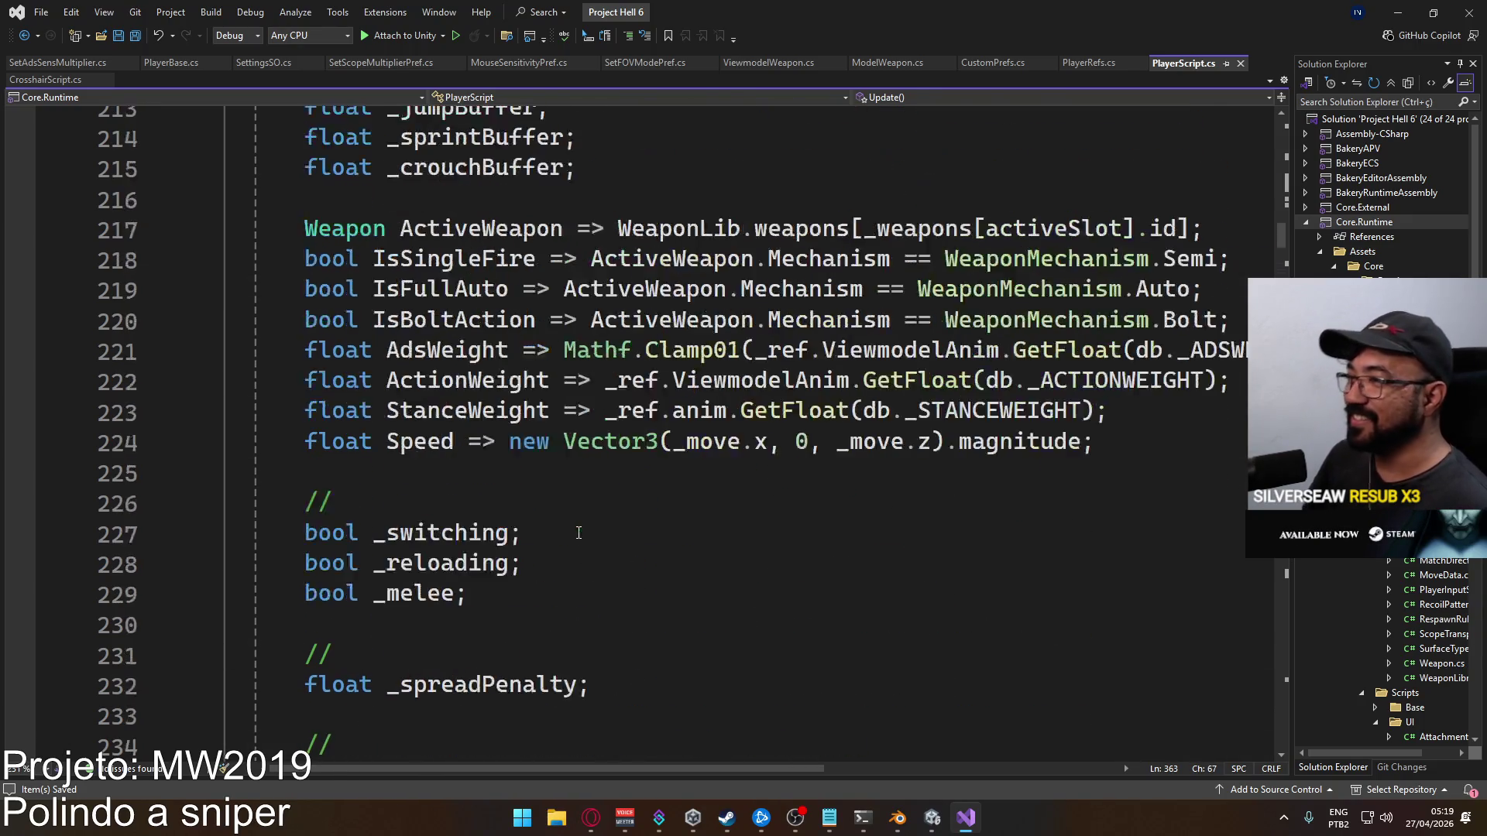
pyautogui.scroll(18, 542, 494)
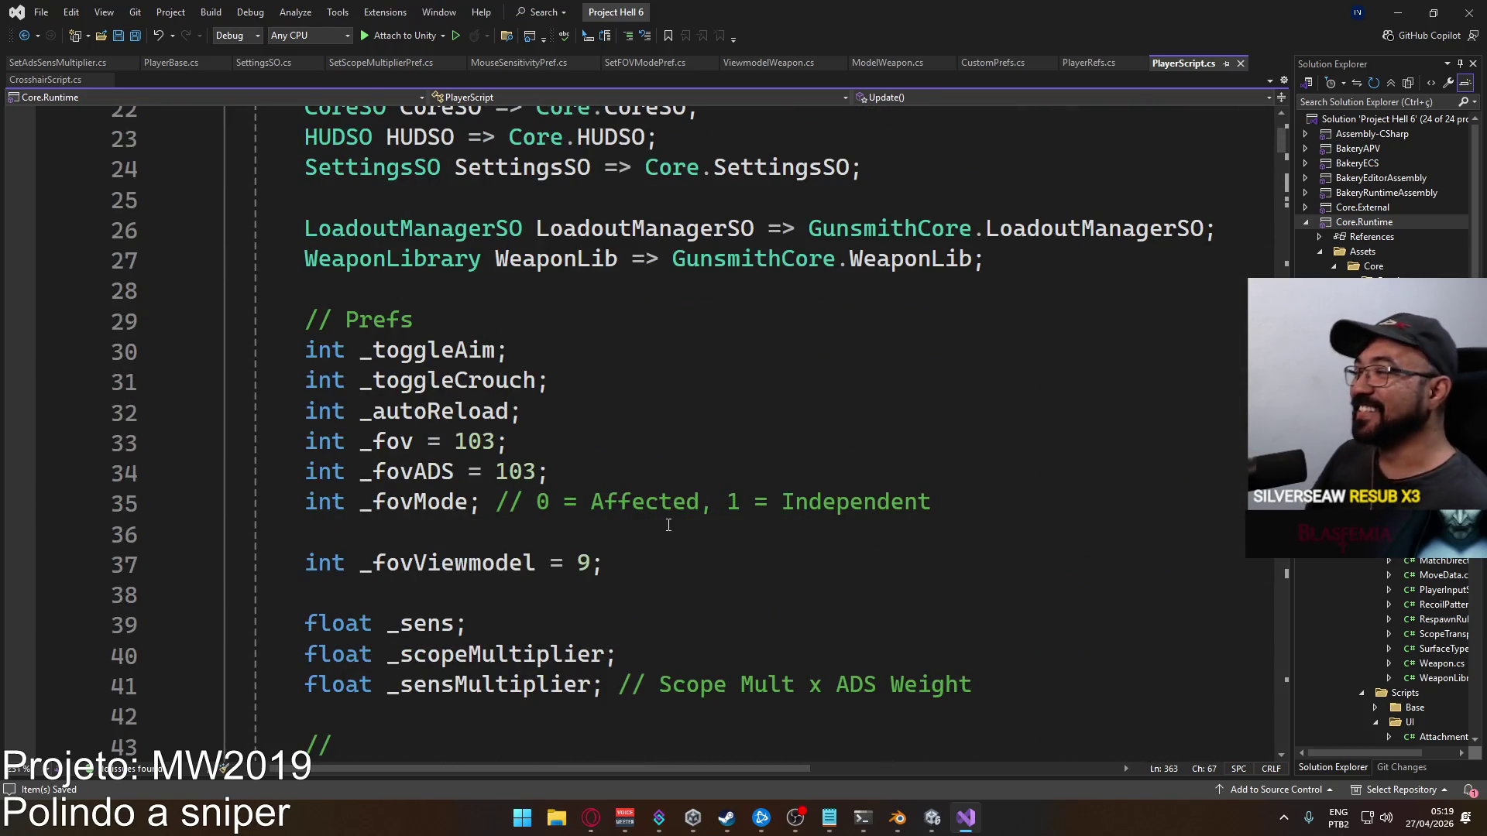
pyautogui.scroll(-1, 481, 517)
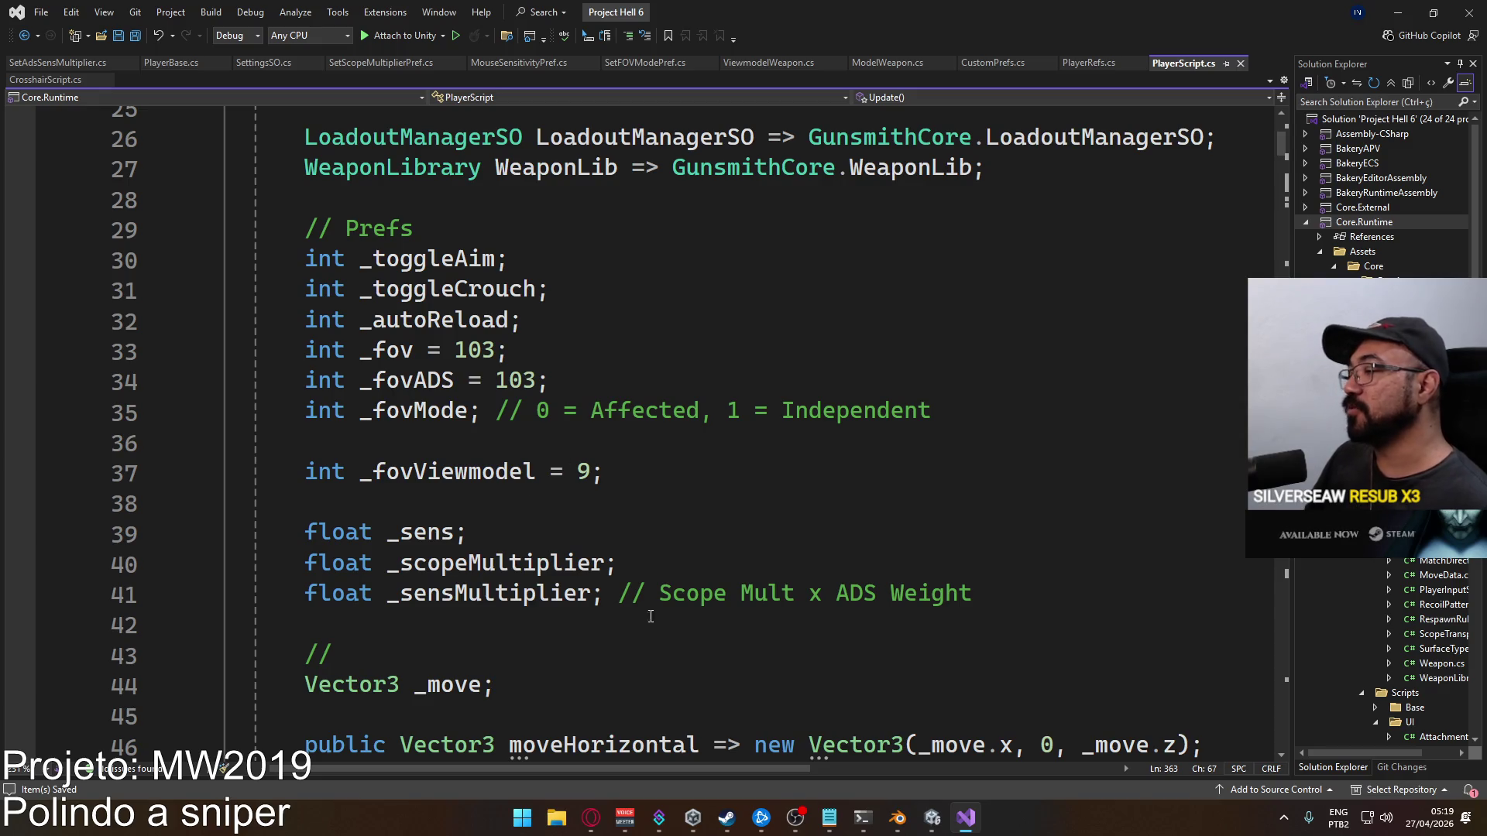
pyautogui.click(770, 565)
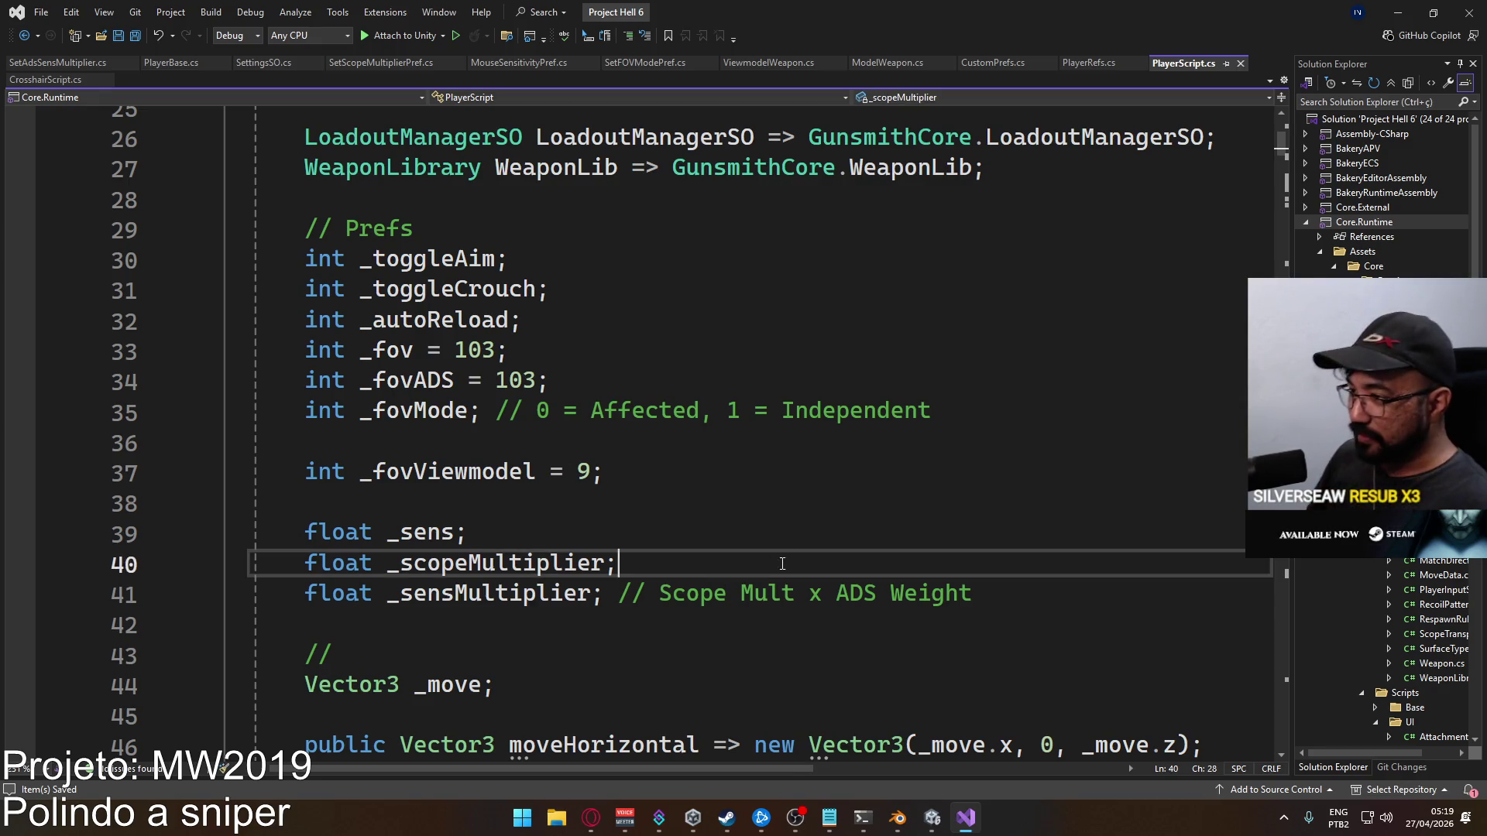
# Add a float _adsMultiplier field under _sens, rename _sensMultiplier to _finalMultiplier, and save
pyautogui.press('Up')
pyautogui.press('Return')
pyautogui.write('float _ads')
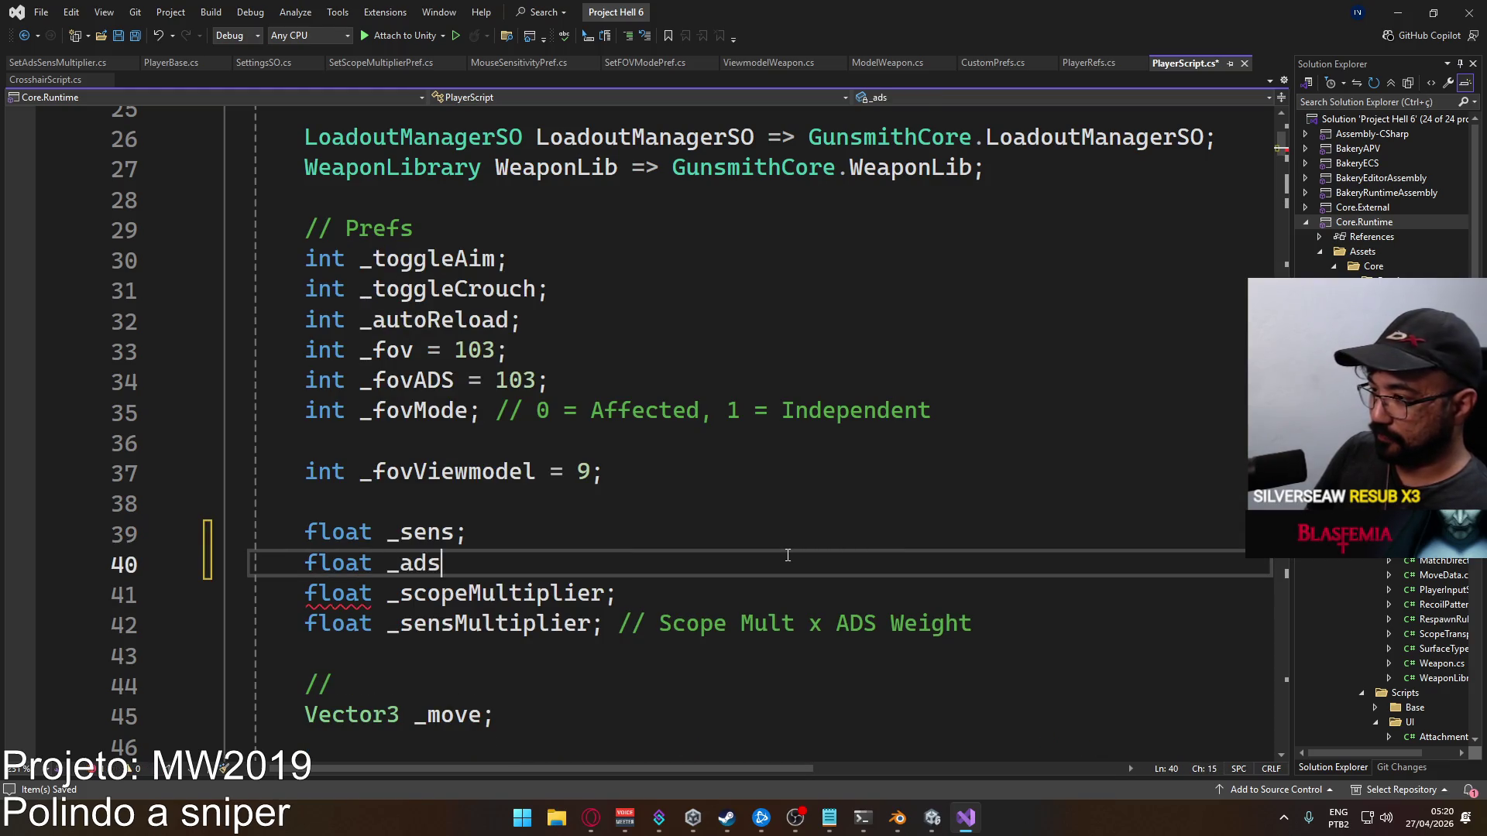
pyautogui.write('Multiplier')
pyautogui.click(401, 623)
pyautogui.write('final')
pyautogui.press('Delete')
pyautogui.press('Delete')
pyautogui.press('Delete')
pyautogui.hotkey('ctrl', 's')
# Change the _finalMultiplier comment to '(Scope Mult || ADS Mult) x ADS Weight'
pyautogui.click(663, 566)
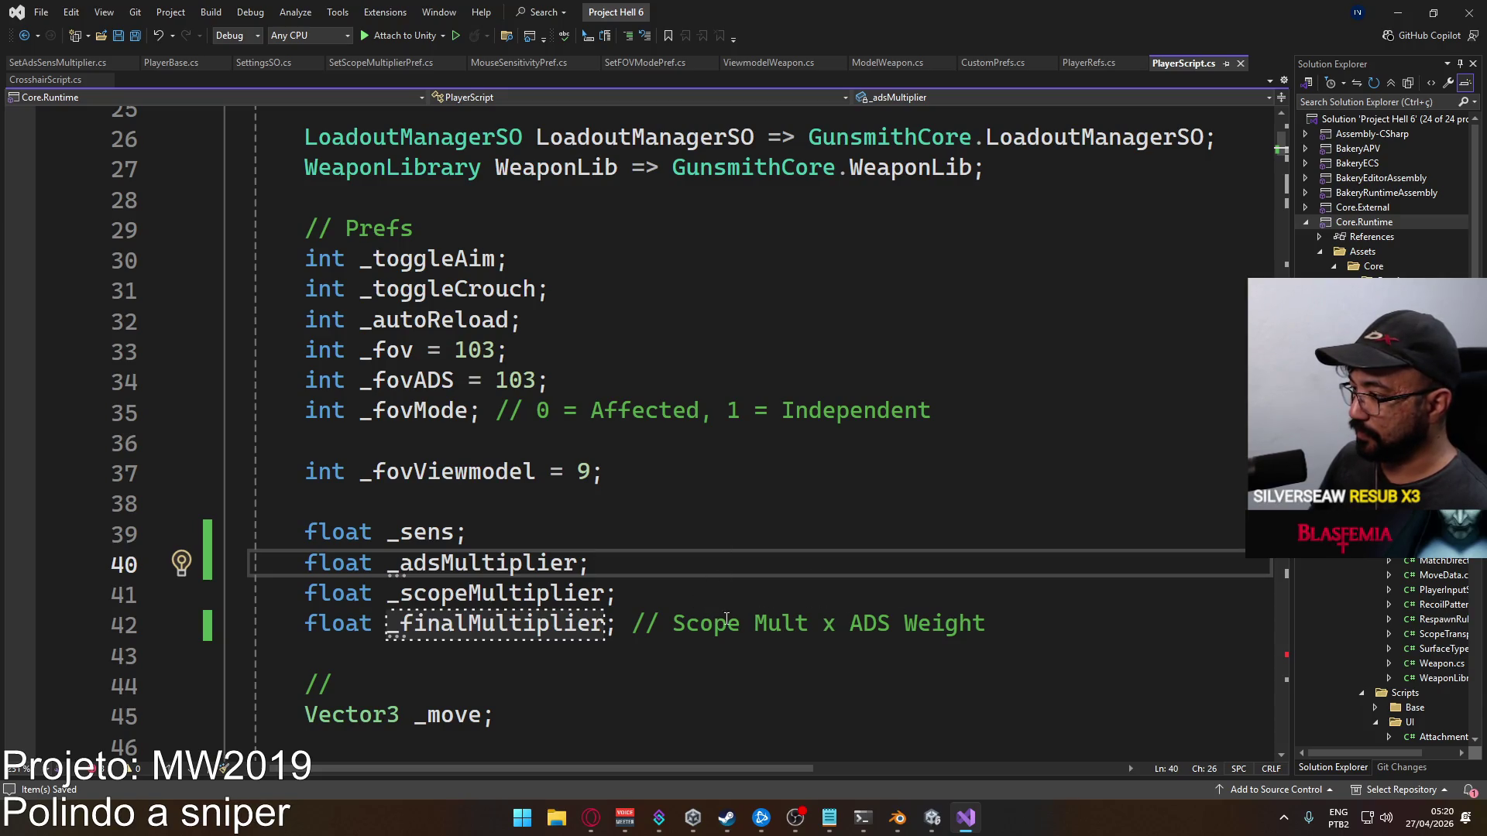
pyautogui.click(805, 620)
pyautogui.write('|| A')
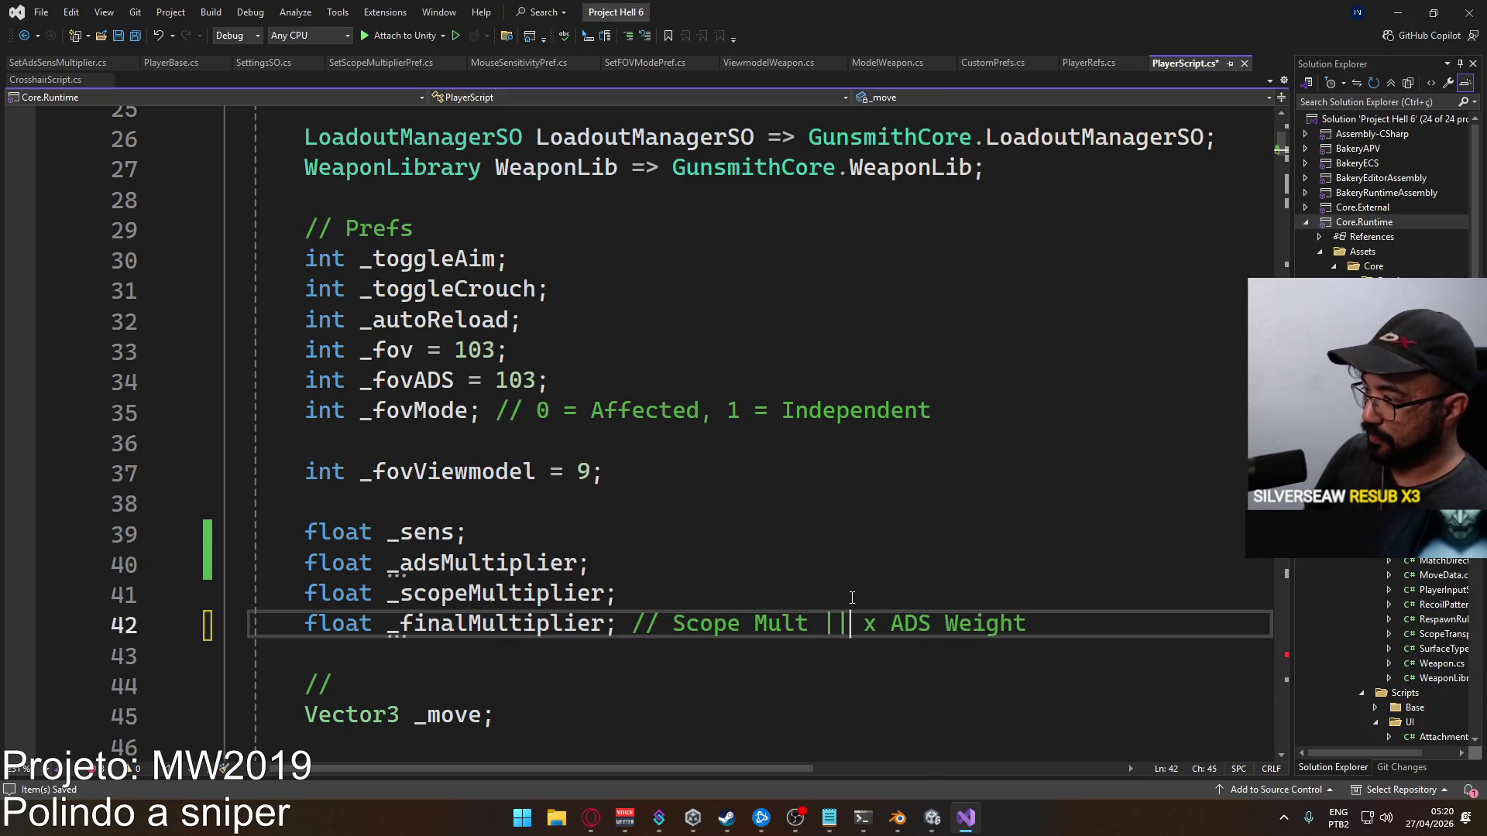
pyautogui.write('ds M')
pyautogui.press('BackSpace')
pyautogui.press('BackSpace')
pyautogui.press('BackSpace')
pyautogui.write('DS Mult)')
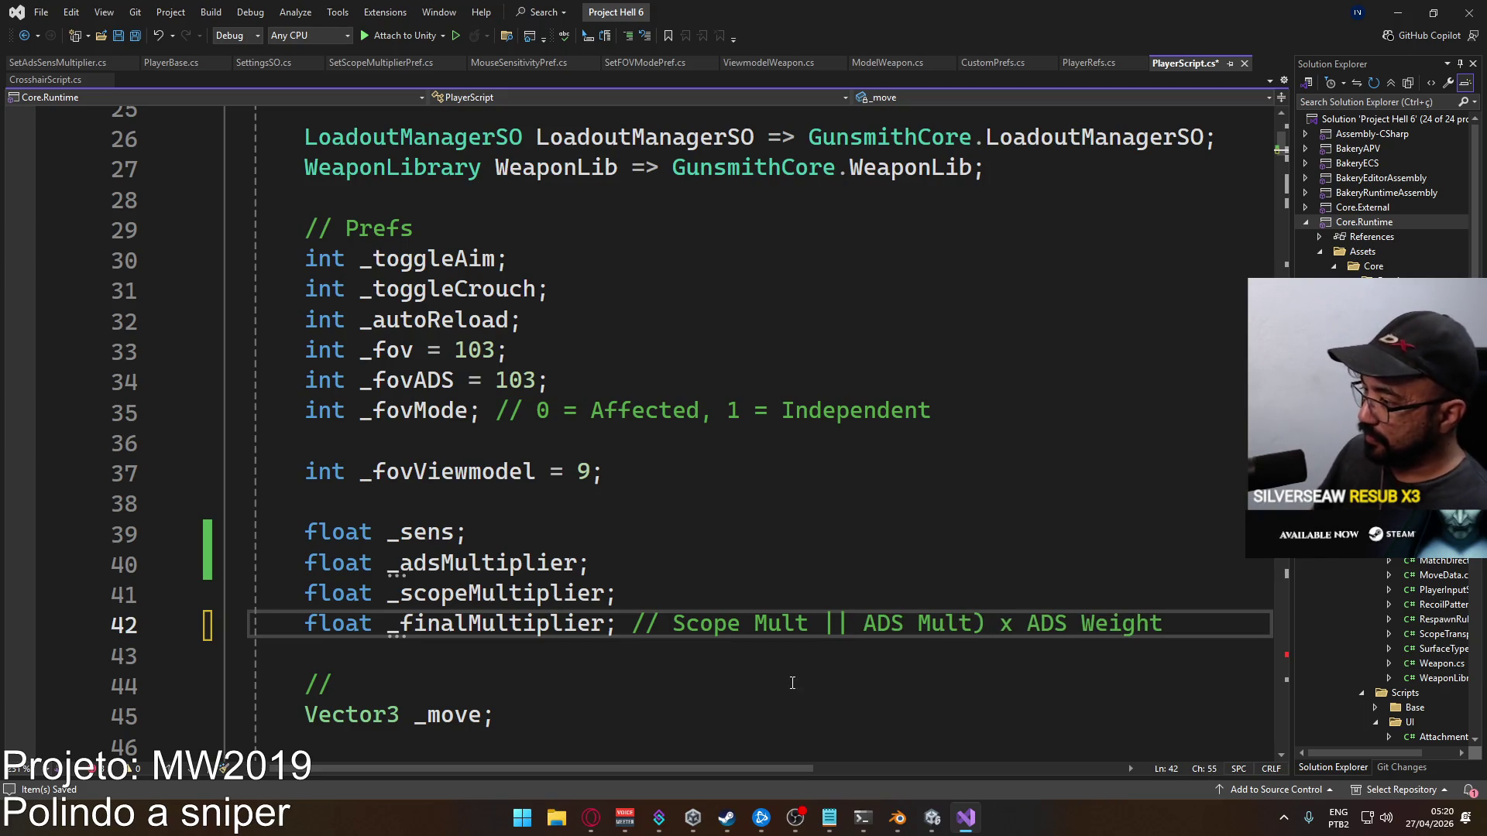
pyautogui.moveTo(674, 626); pyautogui.dragTo(687, 626)
pyautogui.write('(')
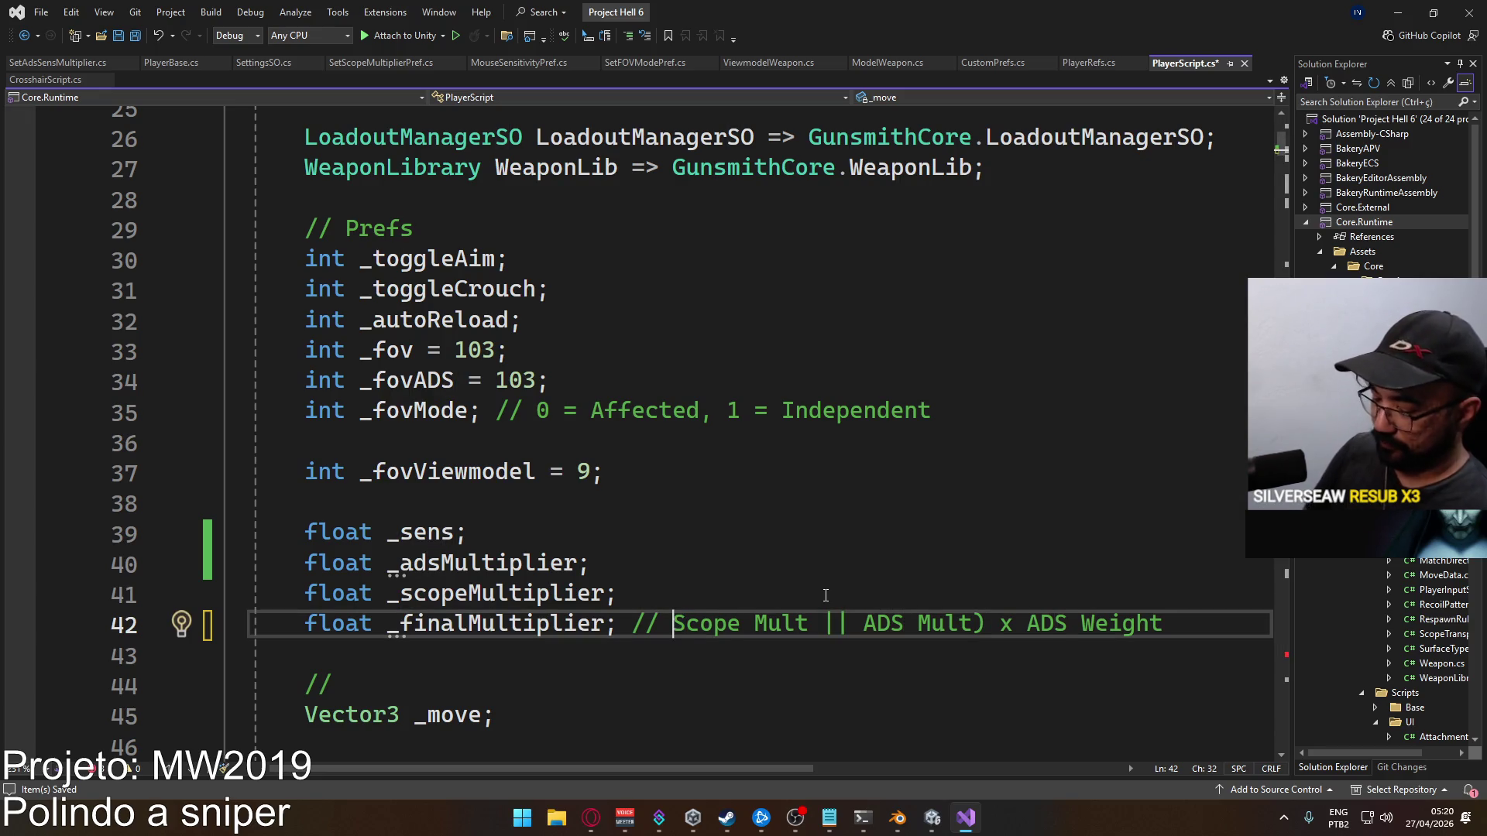
pyautogui.scroll(-6, 604, 514)
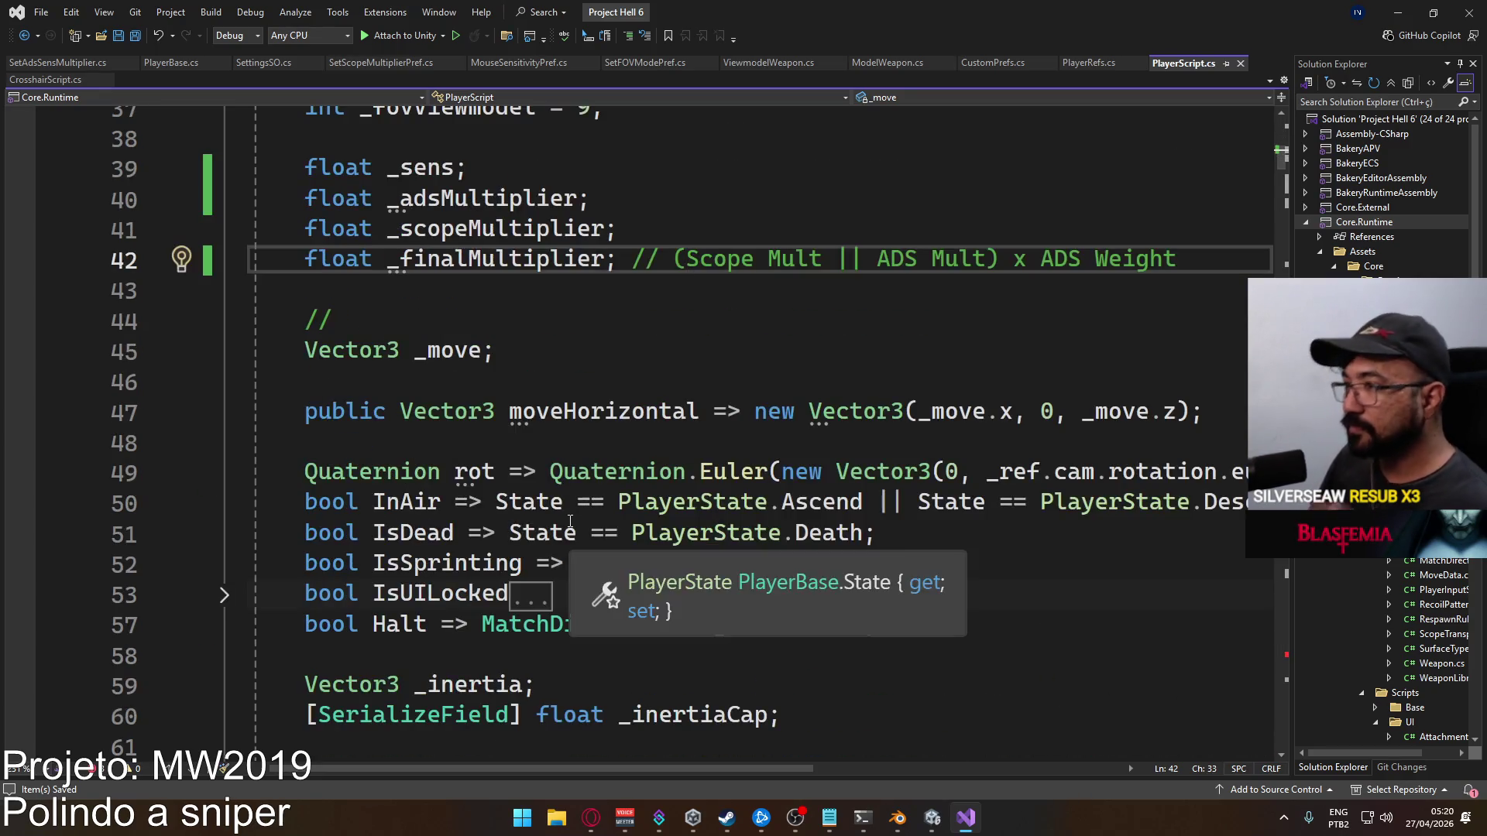
# Select the _adsMultiplier and _scopeMultiplier declarations and scroll through PlayerScript.cs
pyautogui.scroll(4, 522, 465)
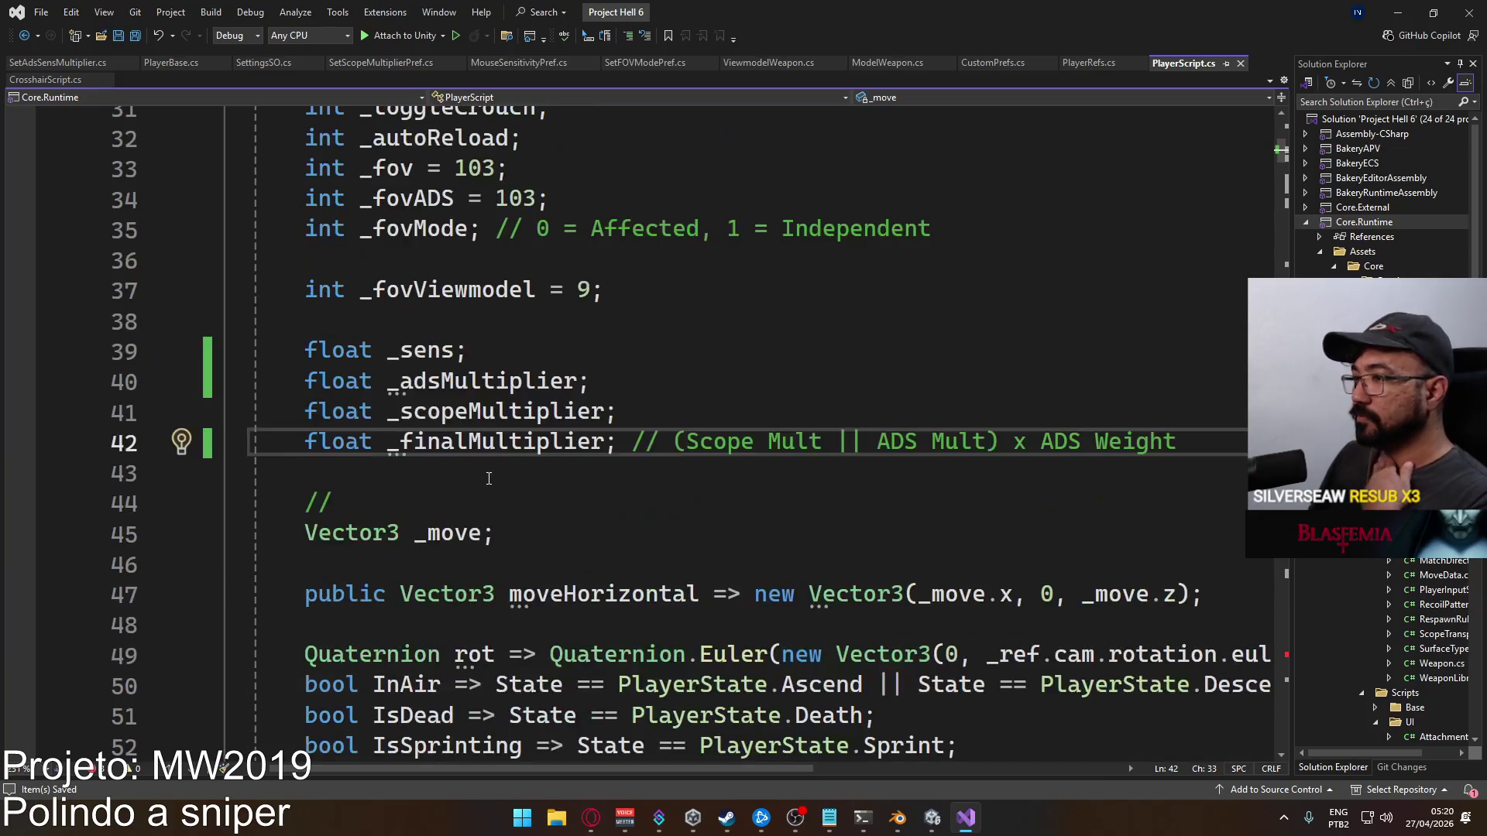
pyautogui.moveTo(656, 402); pyautogui.dragTo(399, 395)
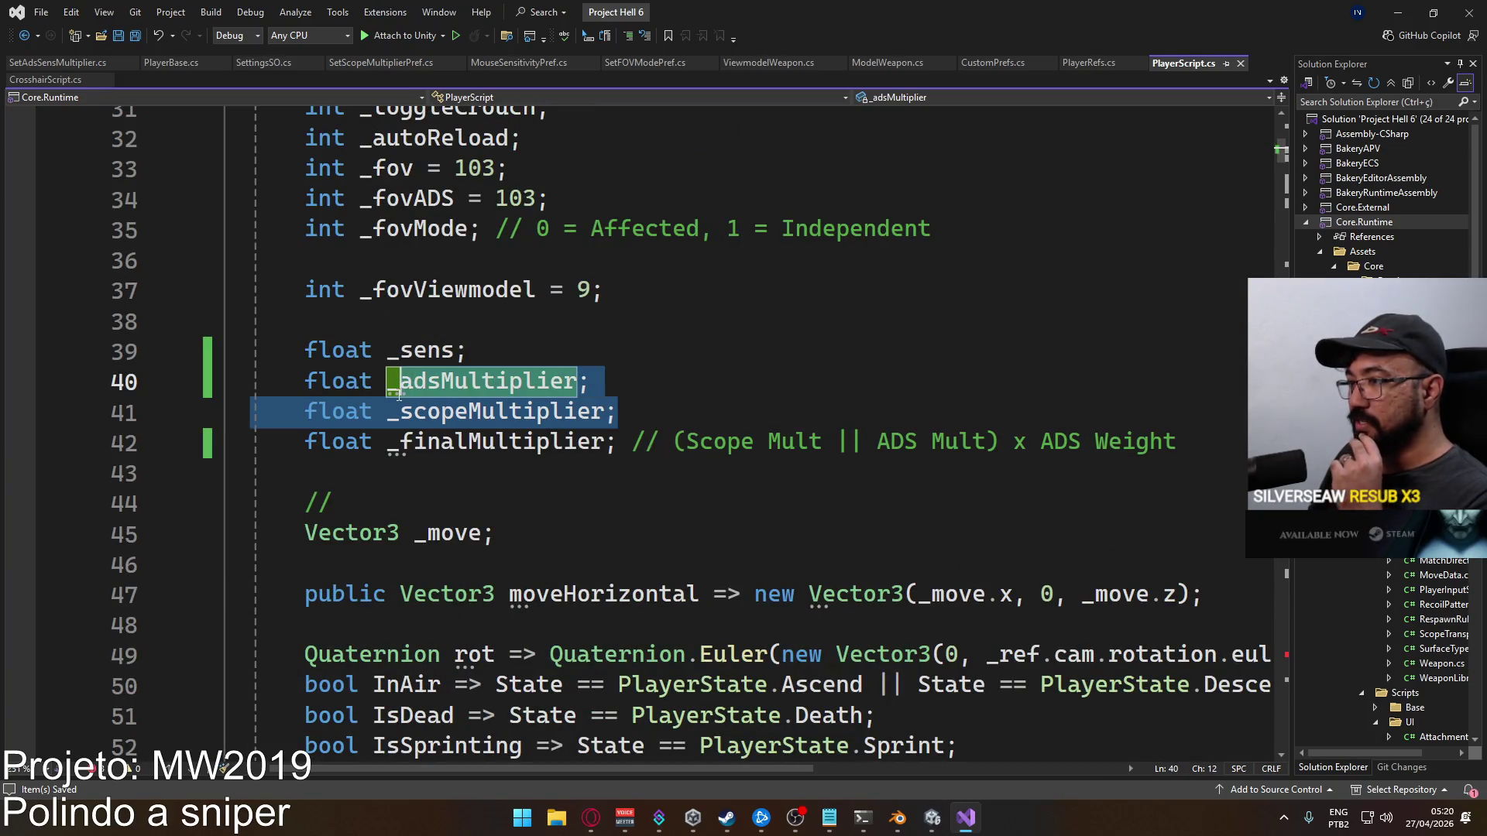
pyautogui.hotkey('shift', 'Right')
pyautogui.hotkey('shift', 'Right')
pyautogui.hotkey('shift', 'Right')
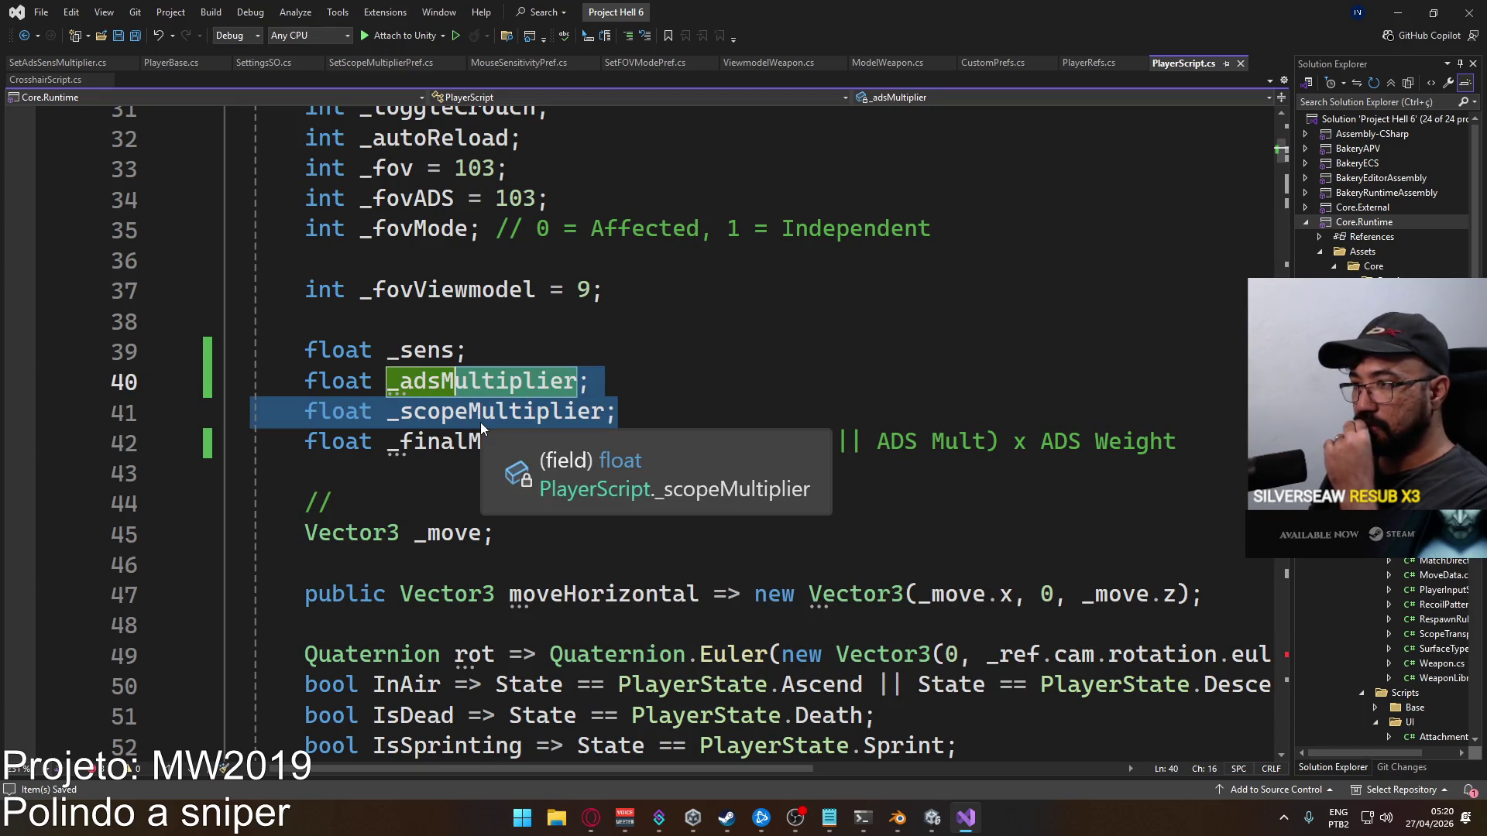
pyautogui.scroll(-4, 692, 544)
pyautogui.scroll(-20, 693, 544)
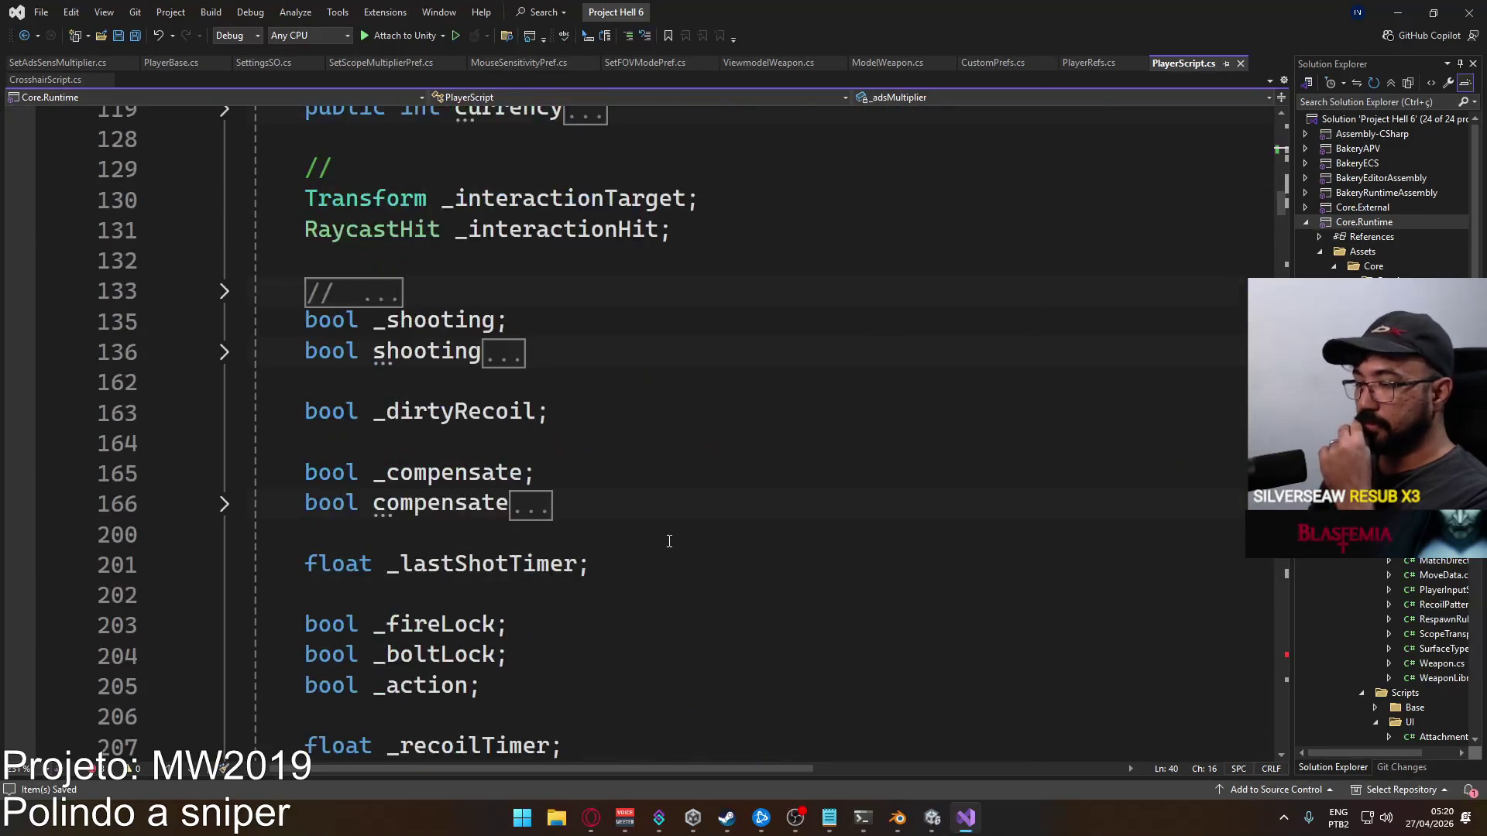
pyautogui.scroll(-17, 669, 541)
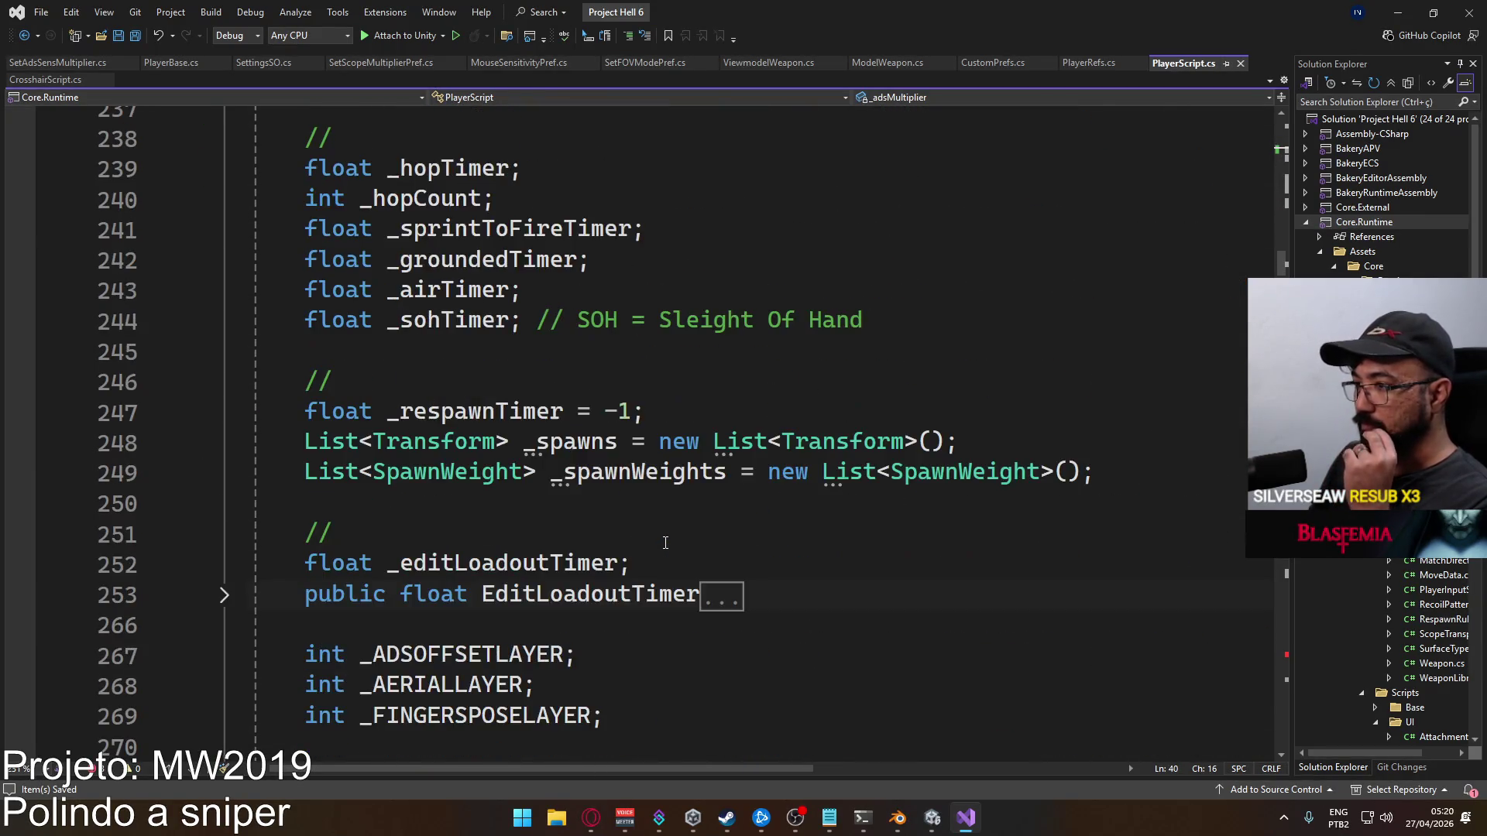
pyautogui.scroll(-2, 662, 543)
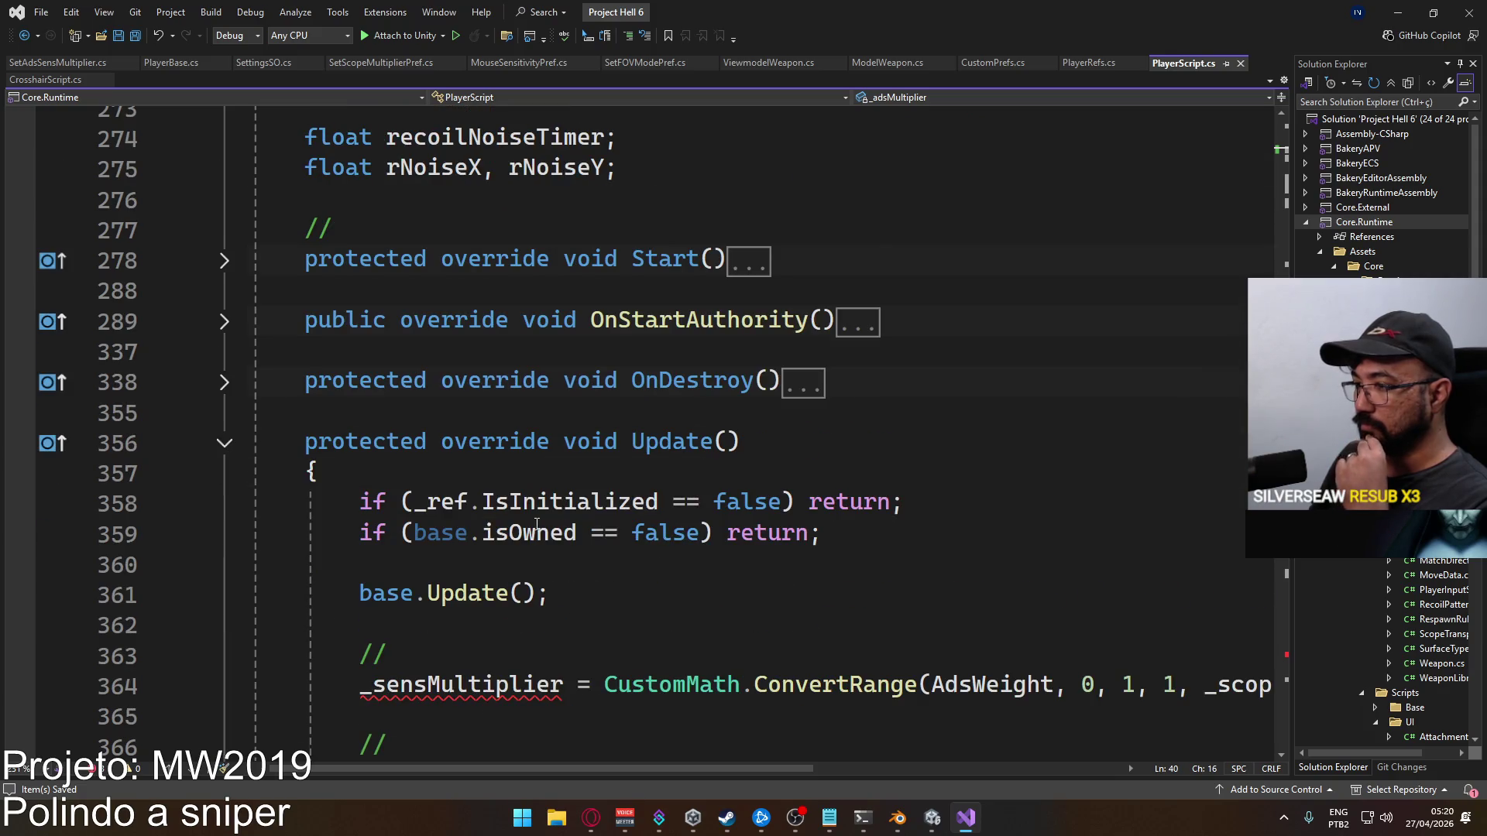
pyautogui.scroll(-2, 539, 523)
pyautogui.moveTo(490, 500)
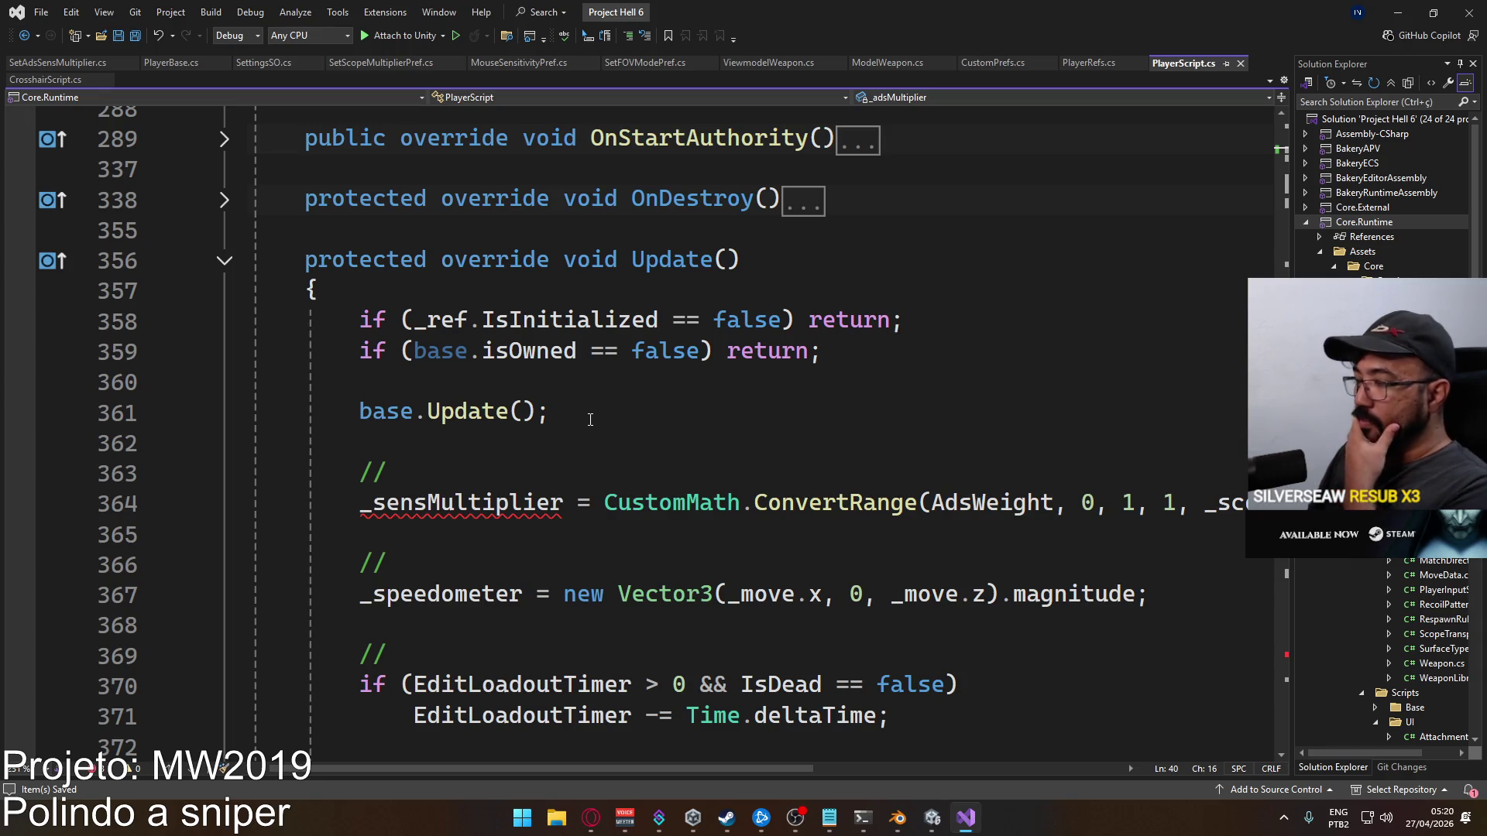
pyautogui.scroll(5, 584, 452)
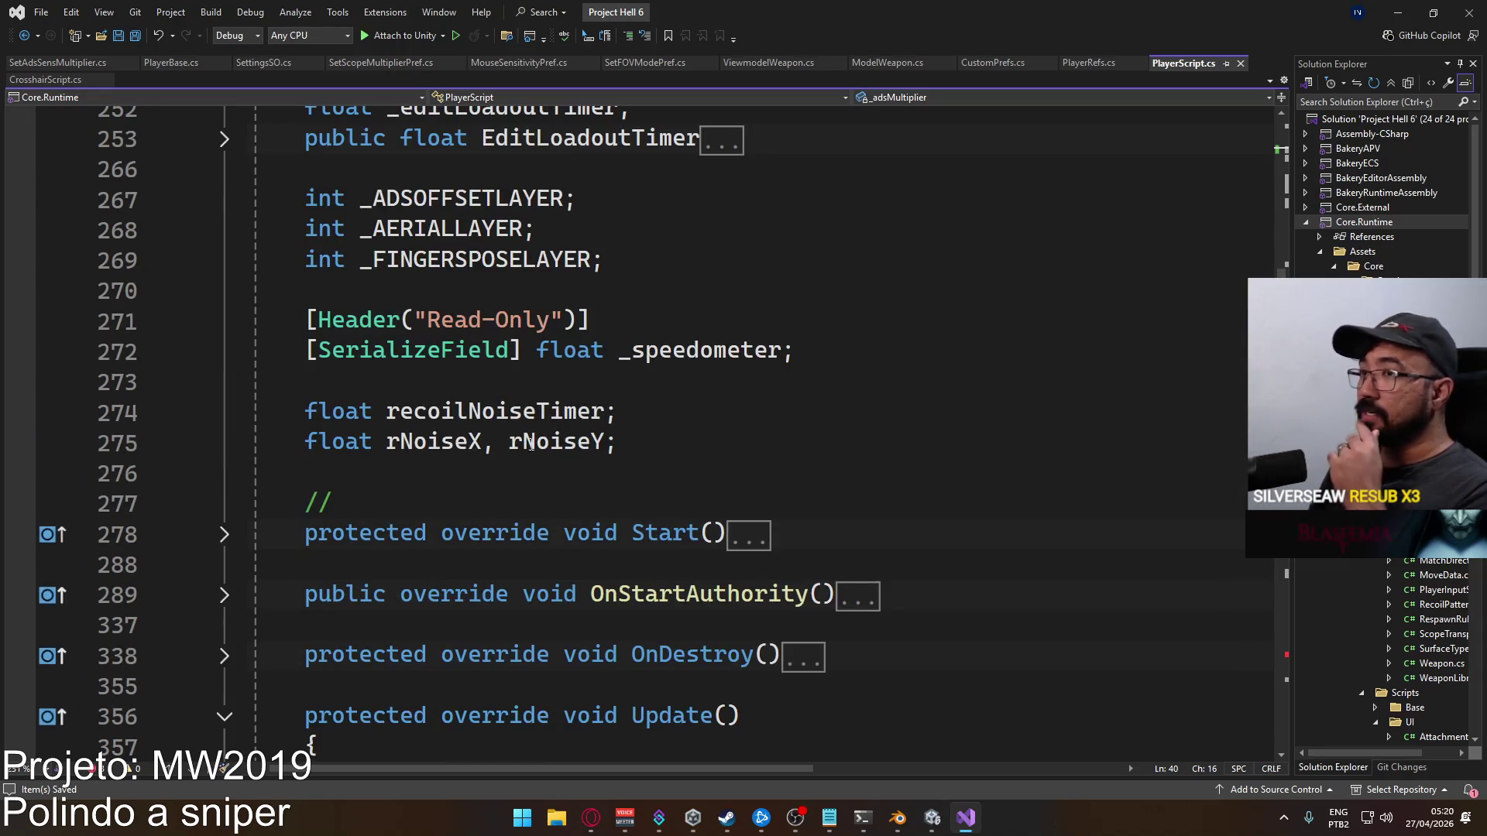
# Review SetAdsSensMultiplier.cs, then return to the broken _sensMultiplier line in PlayerScript's Update
pyautogui.click(84, 67)
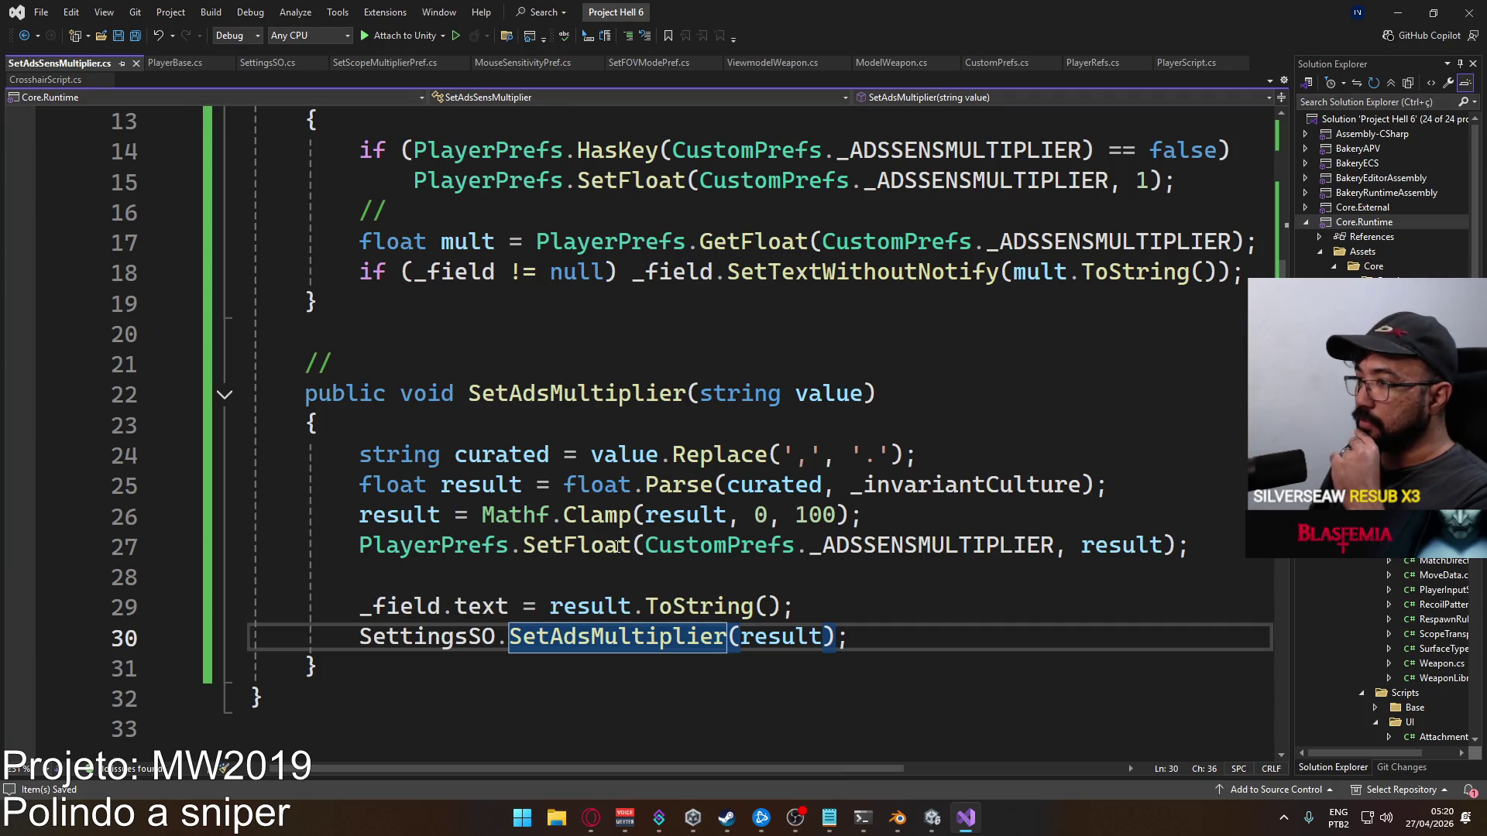
pyautogui.scroll(4, 610, 545)
pyautogui.scroll(-1, 715, 419)
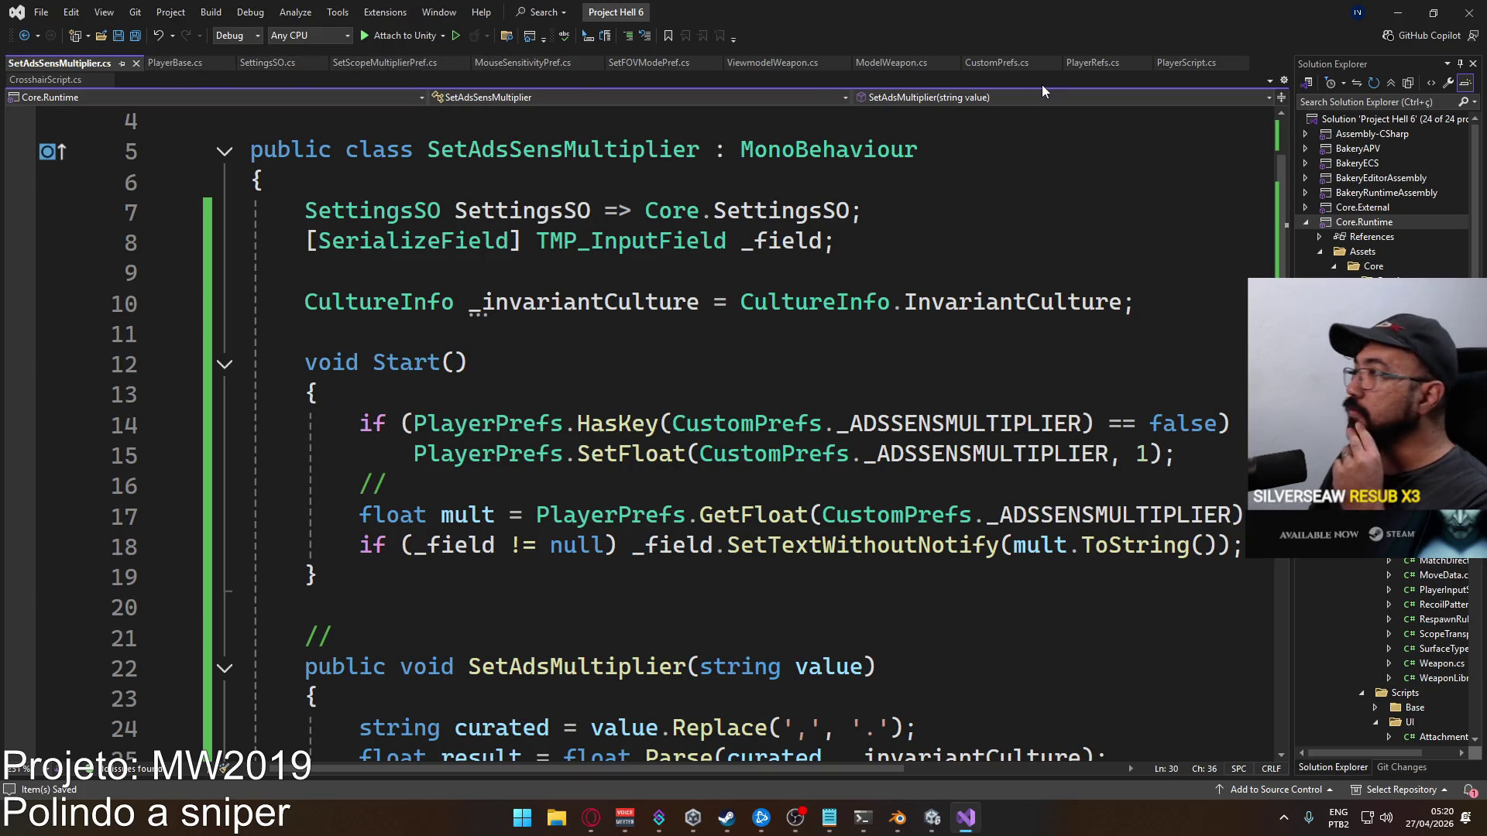
pyautogui.click(1185, 63)
pyautogui.scroll(-3, 684, 427)
pyautogui.scroll(-13, 571, 428)
pyautogui.scroll(6, 413, 322)
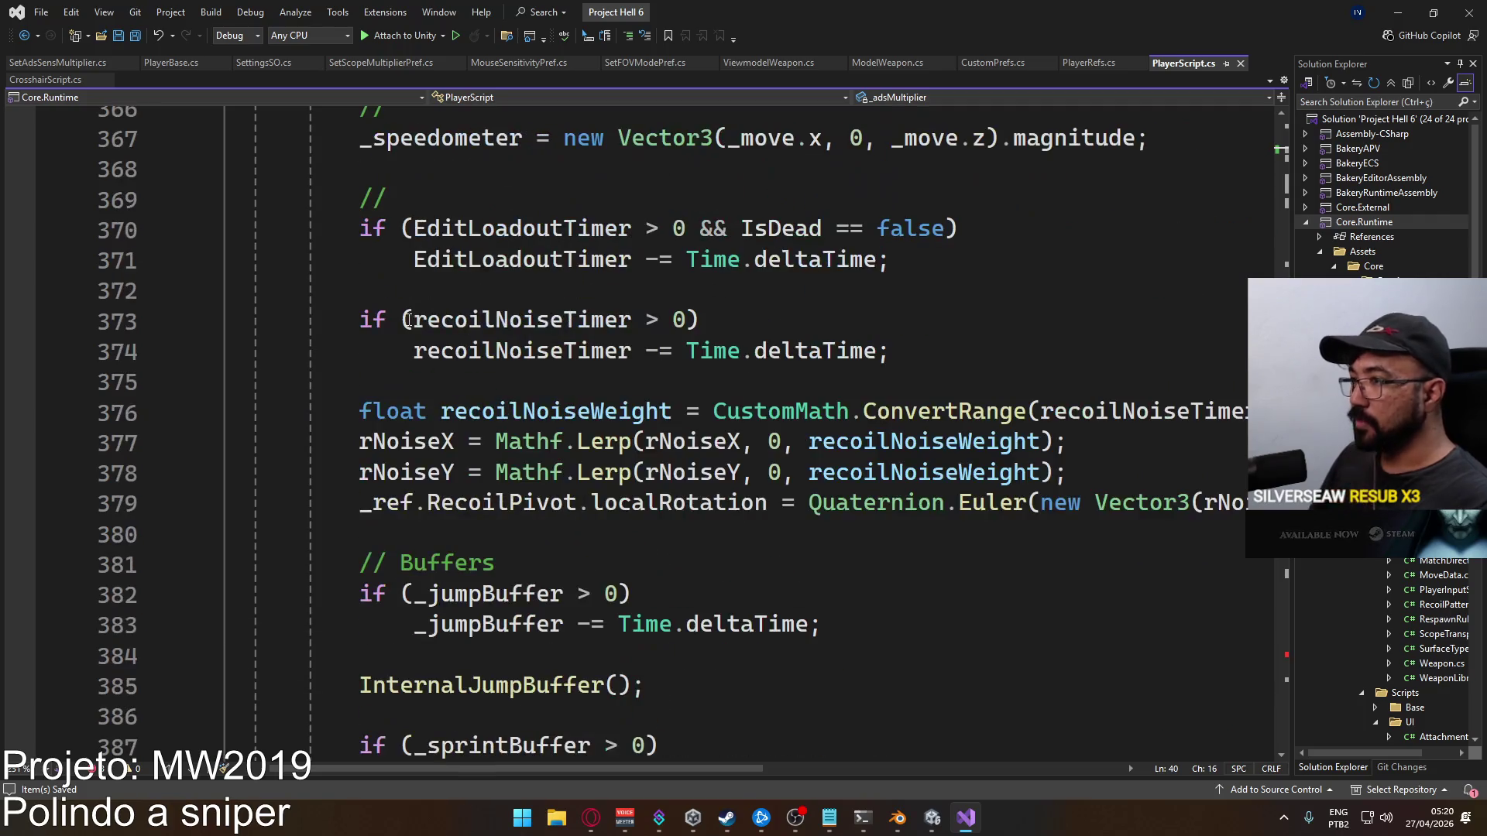
pyautogui.scroll(3, 403, 313)
pyautogui.click(364, 322)
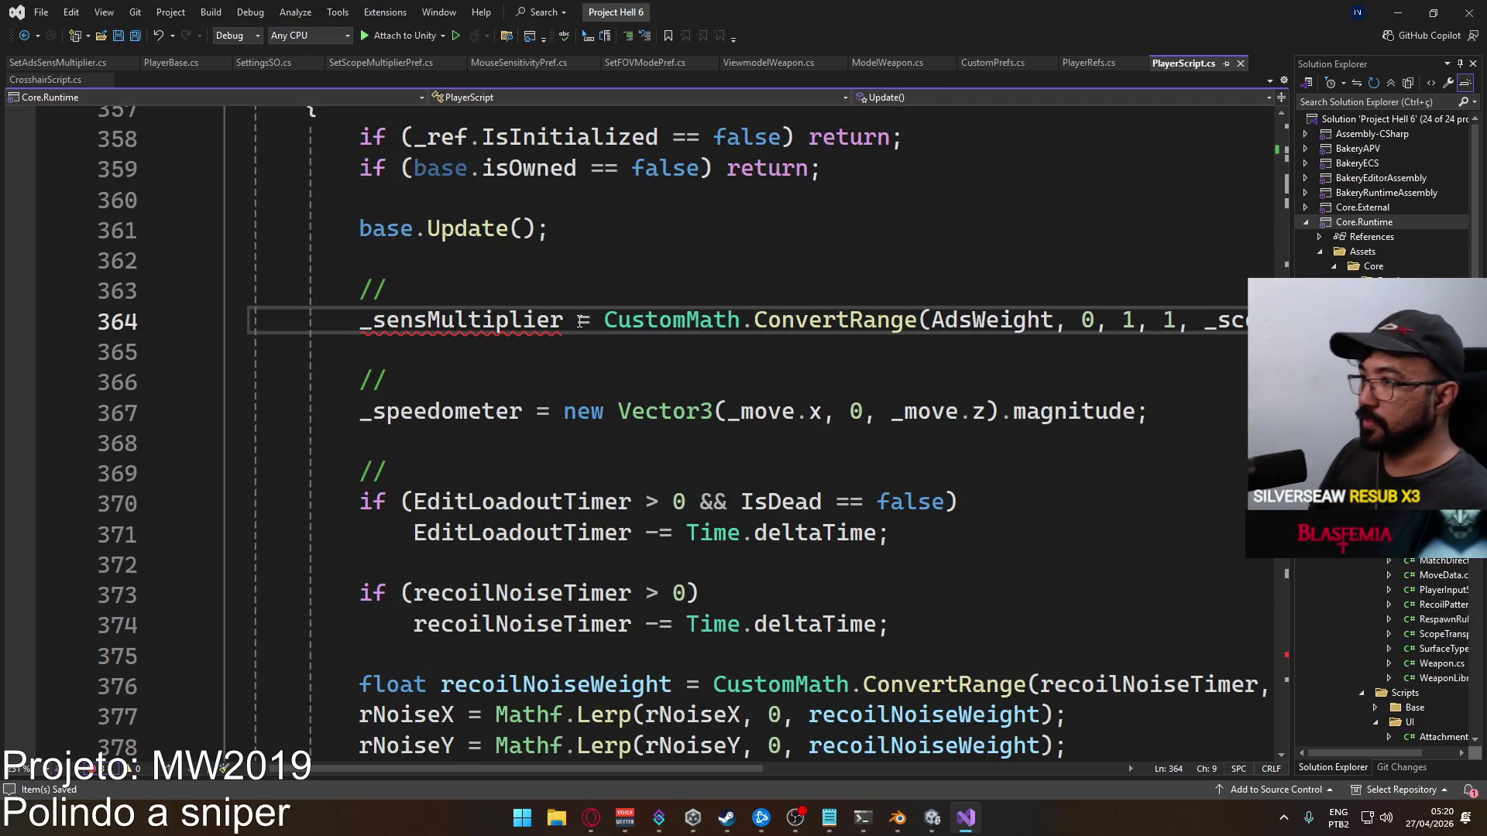
pyautogui.scroll(4, 582, 321)
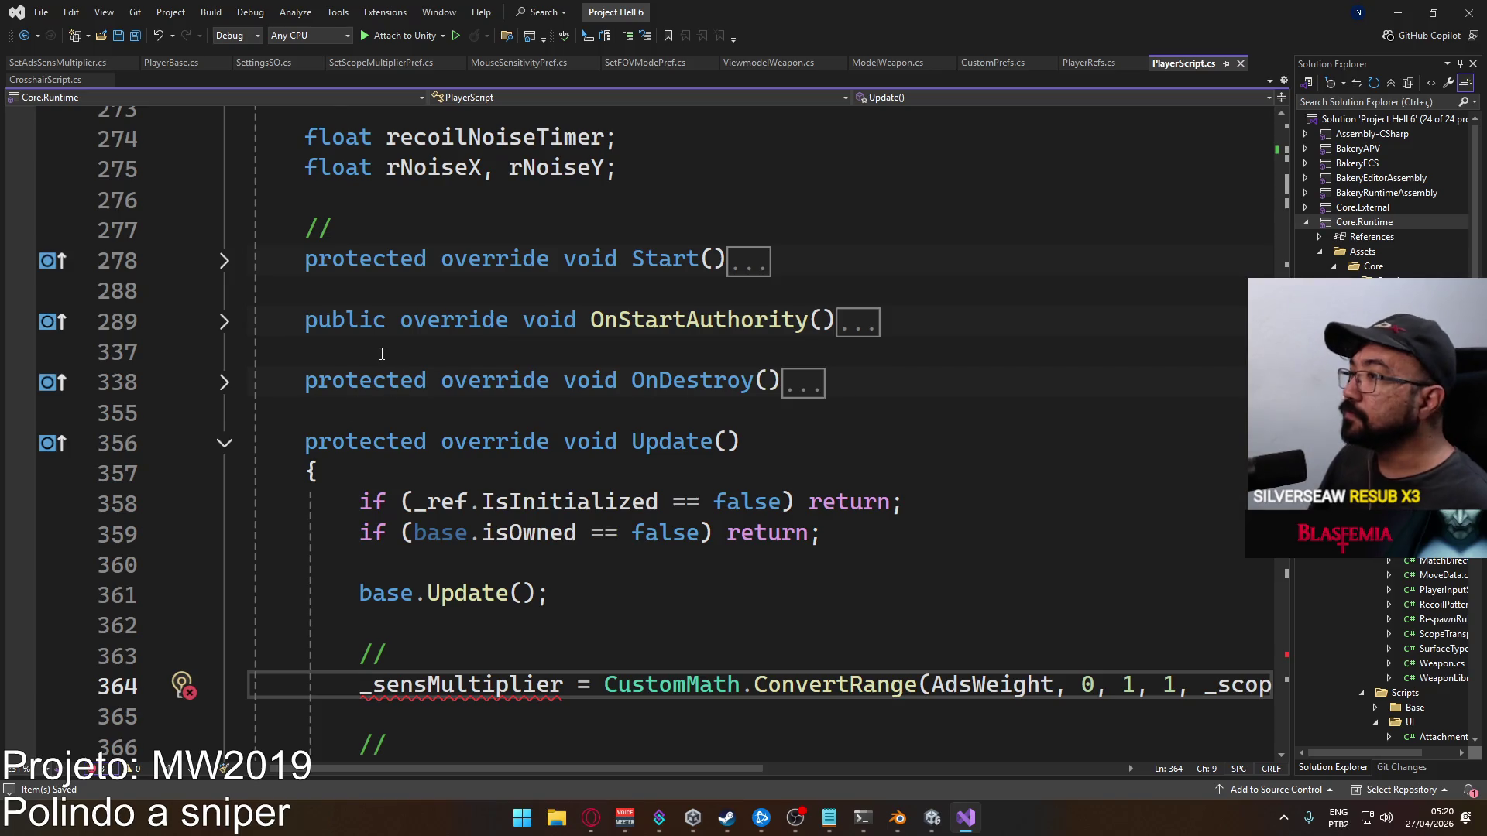
pyautogui.scroll(2, 381, 354)
# Unfold and refold Start(), then expand OnStartAuthority() to show its body
pyautogui.click(224, 444)
pyautogui.scroll(-2, 412, 457)
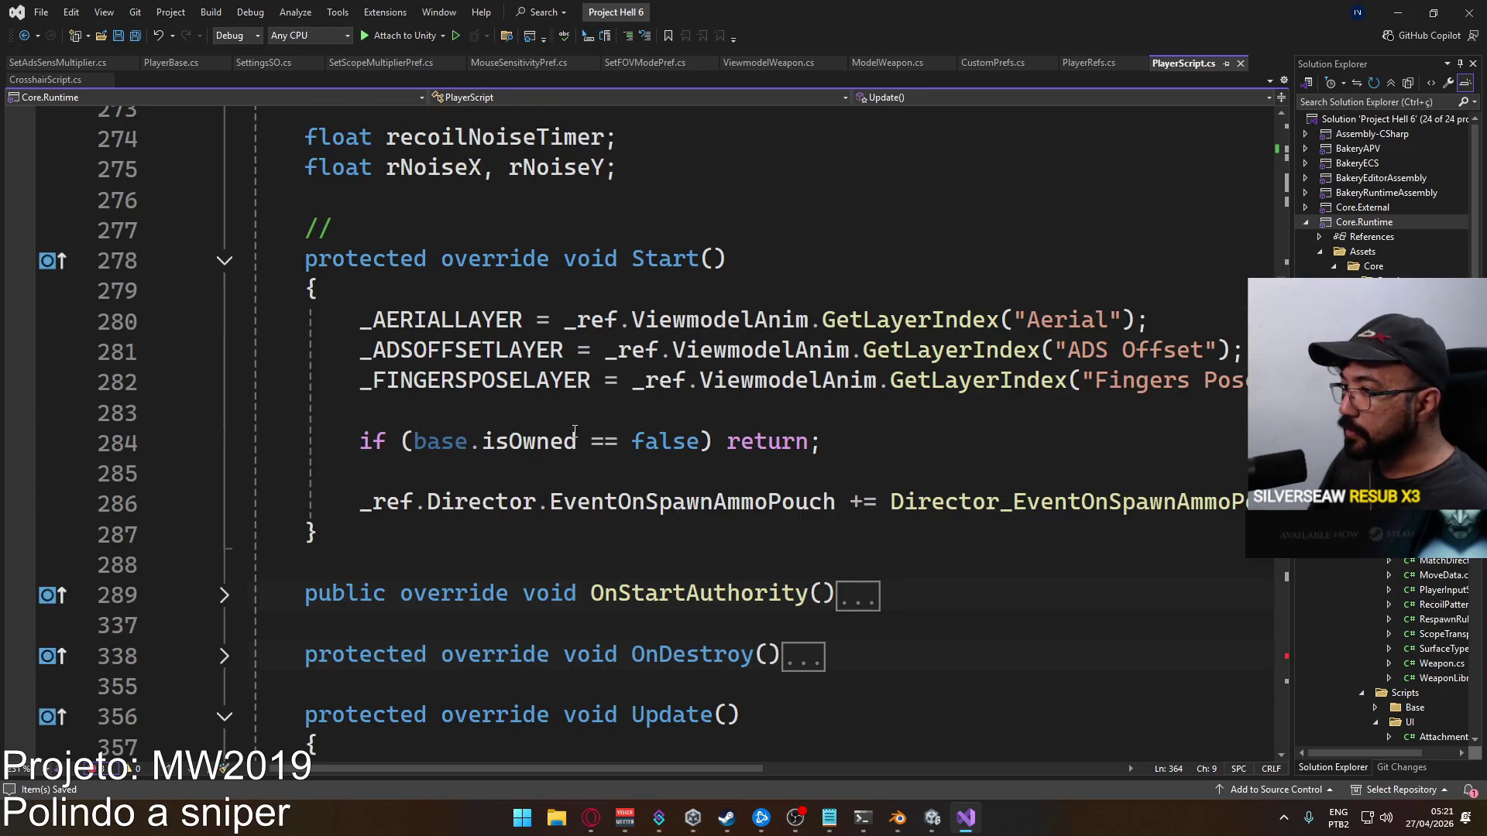
pyautogui.click(225, 260)
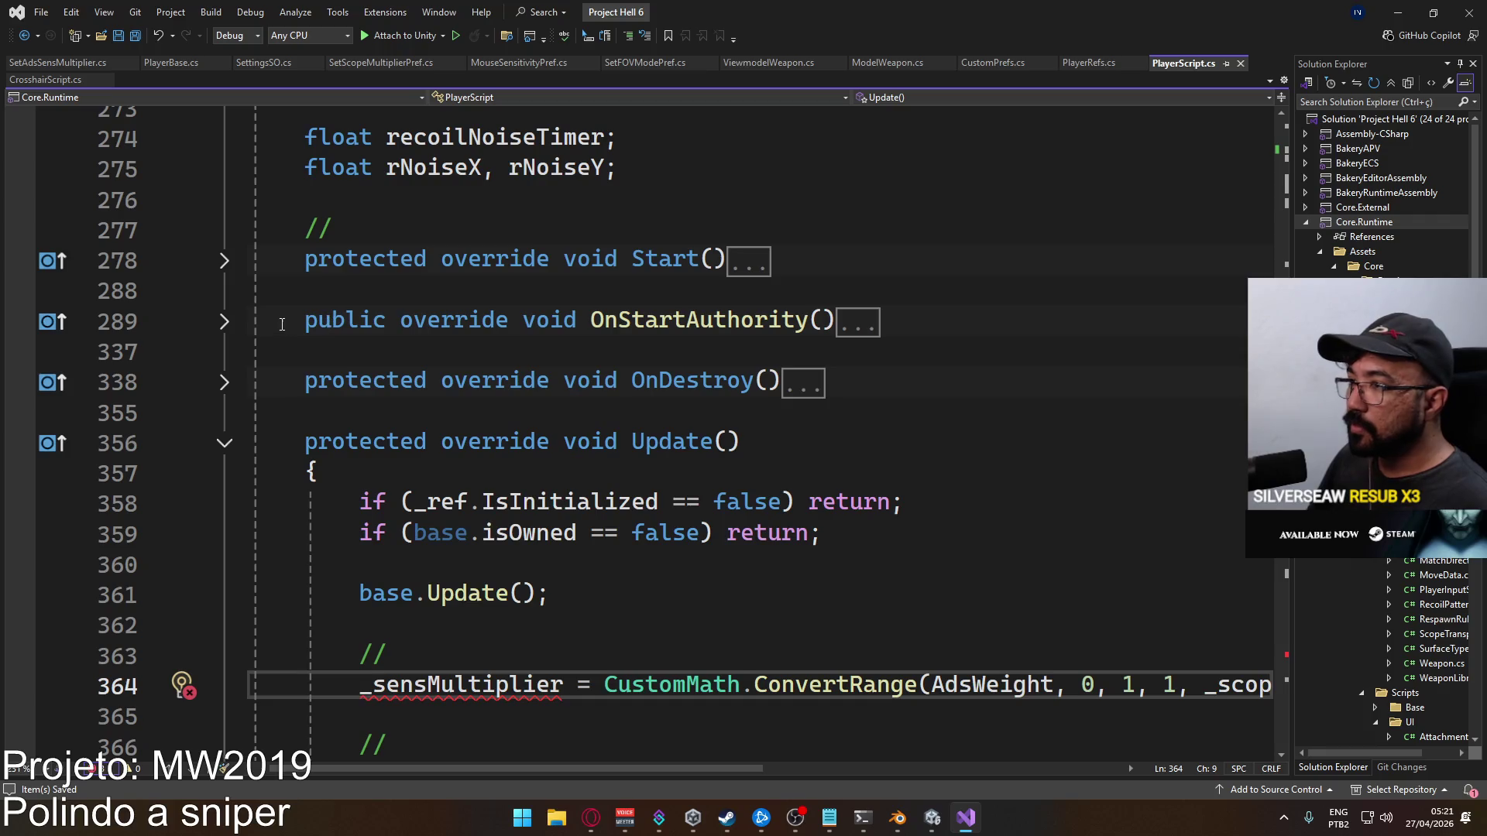
pyautogui.click(224, 321)
pyautogui.scroll(-7, 490, 428)
# Subscribe a generated handler to SettingsSO.EventOnAdsMultiplierChanged in OnStartAuthority and save
pyautogui.click(629, 534)
pyautogui.press('Return')
pyautogui.press('Up')
pyautogui.write('Sett')
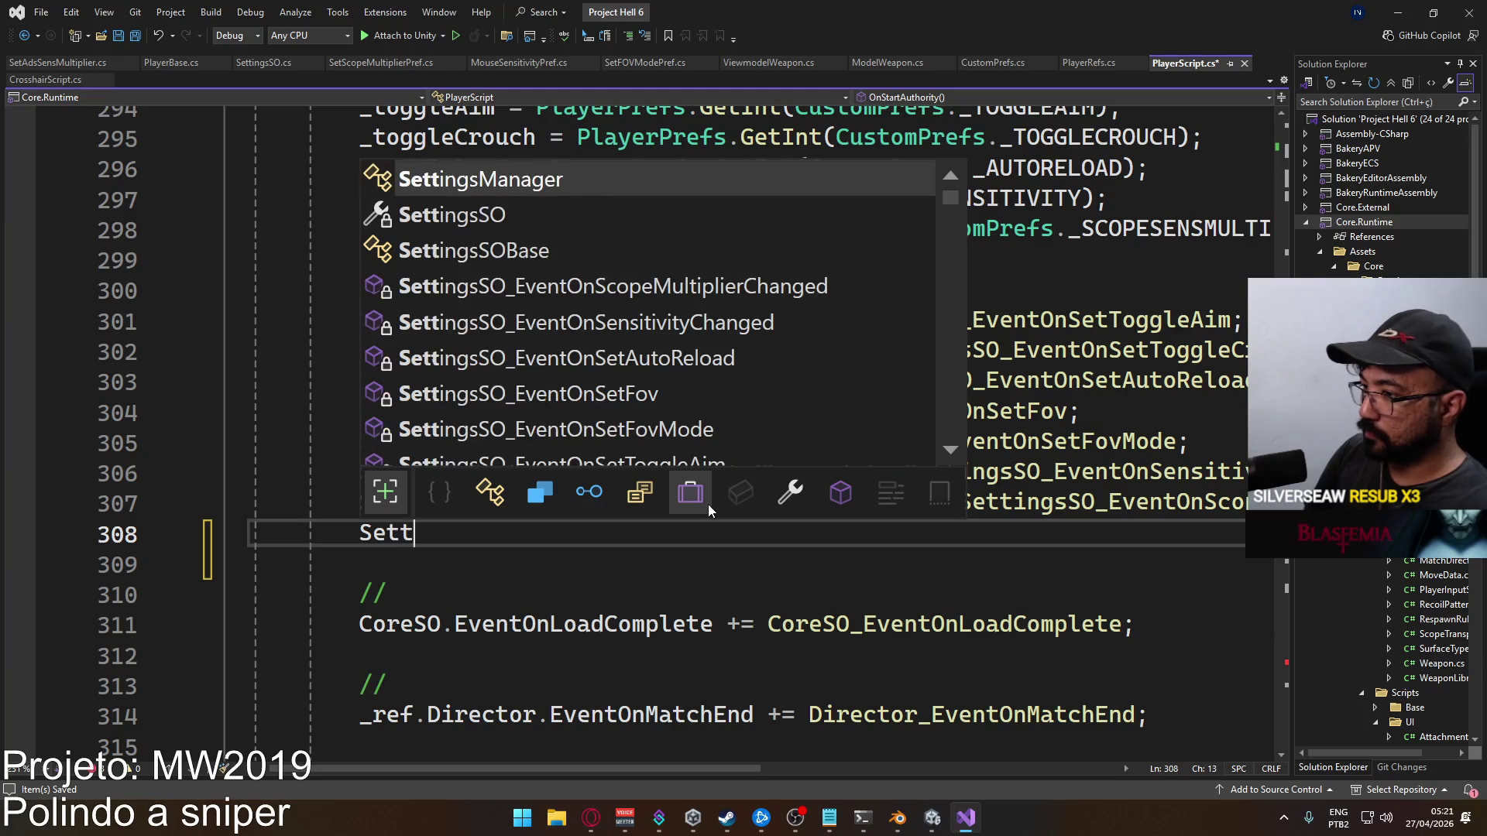
pyautogui.write('ingsSO.eventonads')
pyautogui.press('Tab')
pyautogui.write('+=')
pyautogui.press('Tab')
pyautogui.press('Return')
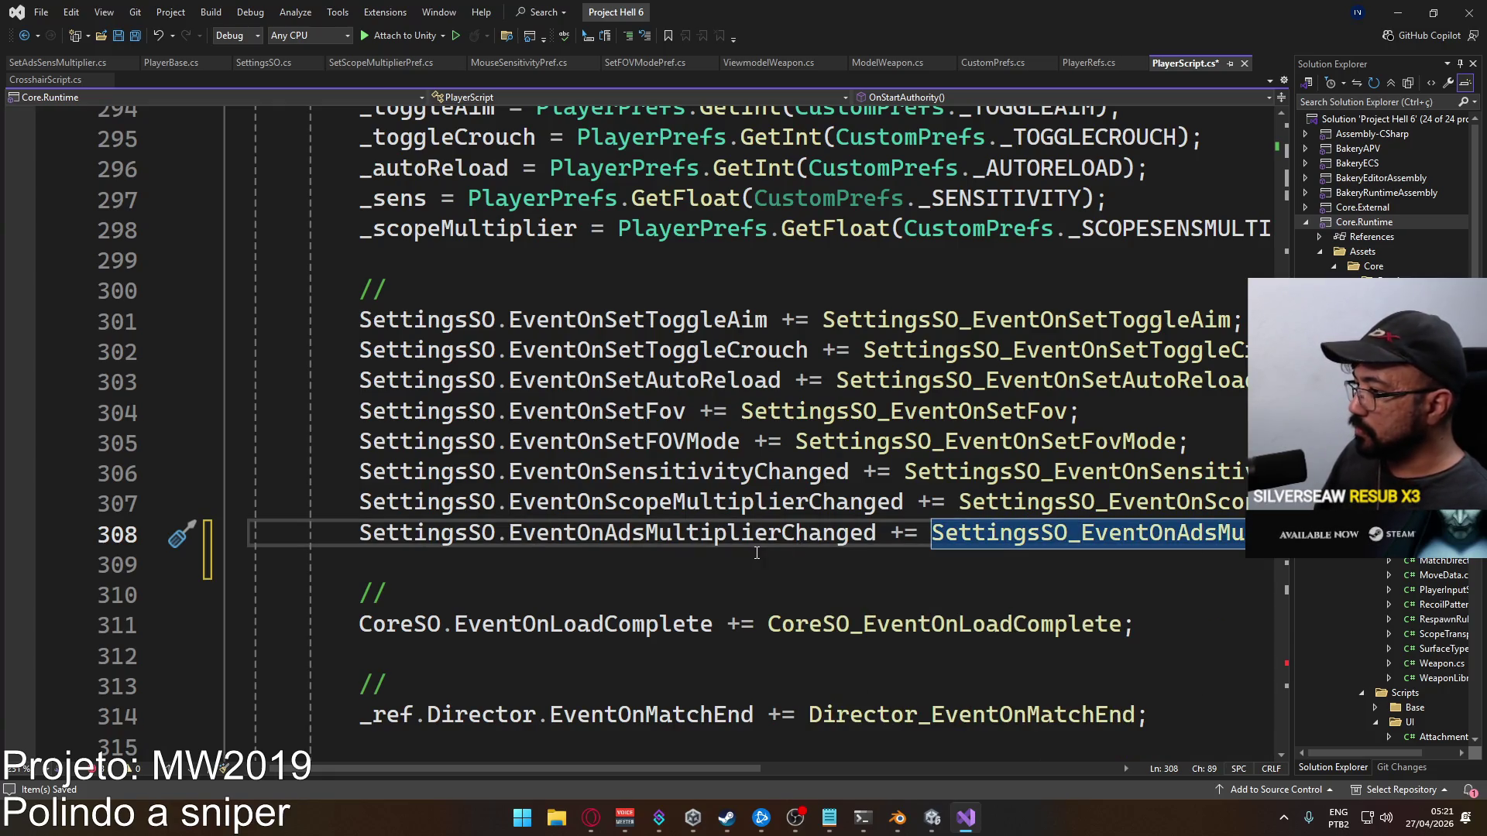
pyautogui.press('End')
pyautogui.hotkey('ctrl', 's')
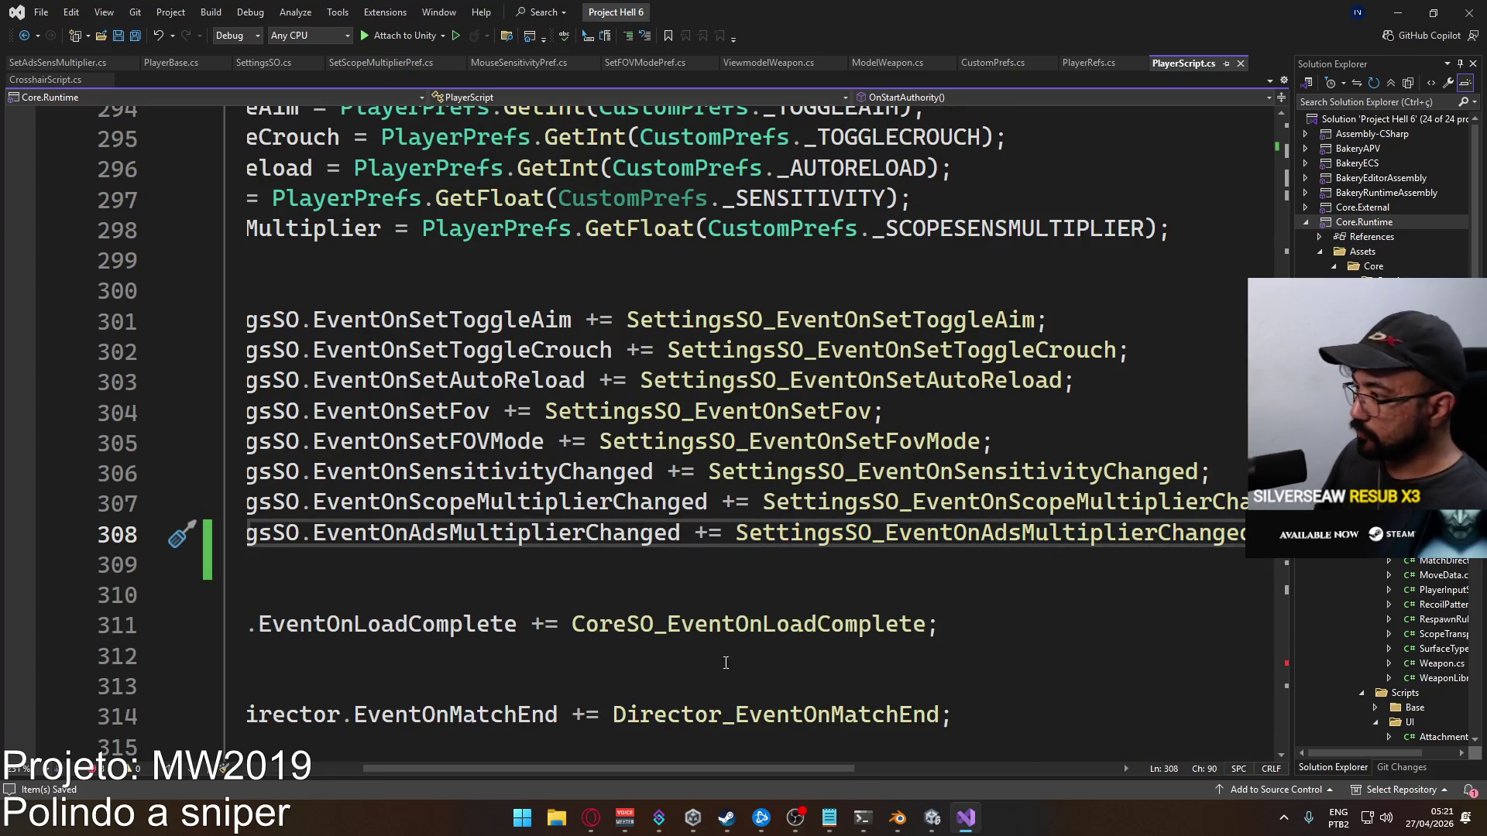
# Copy the new subscription line and mark the folded OnDestroy method
pyautogui.press('Home')
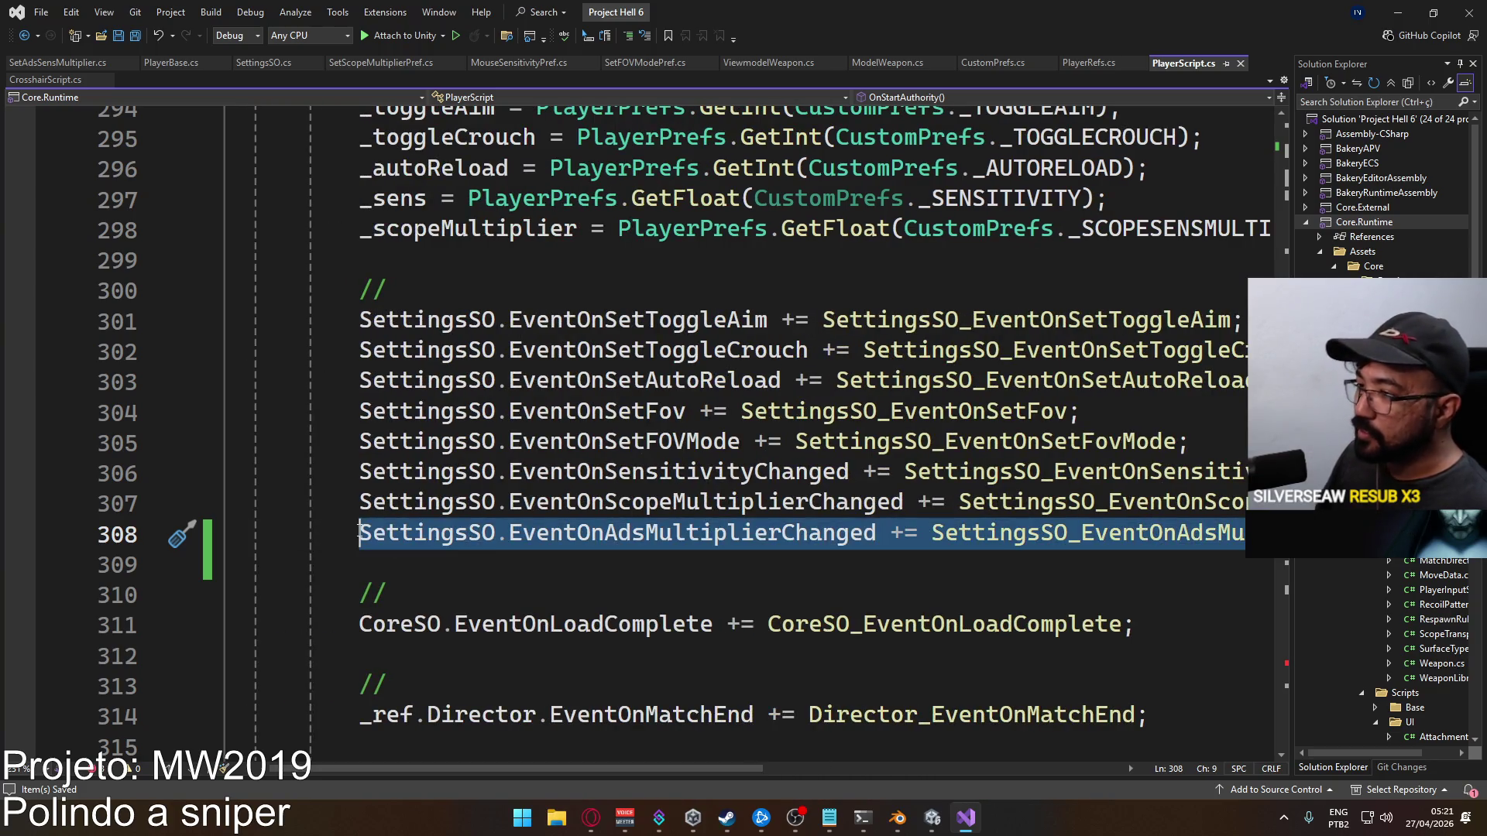
pyautogui.hotkey('shift', 'alt', ';')
pyautogui.scroll(-13, 631, 496)
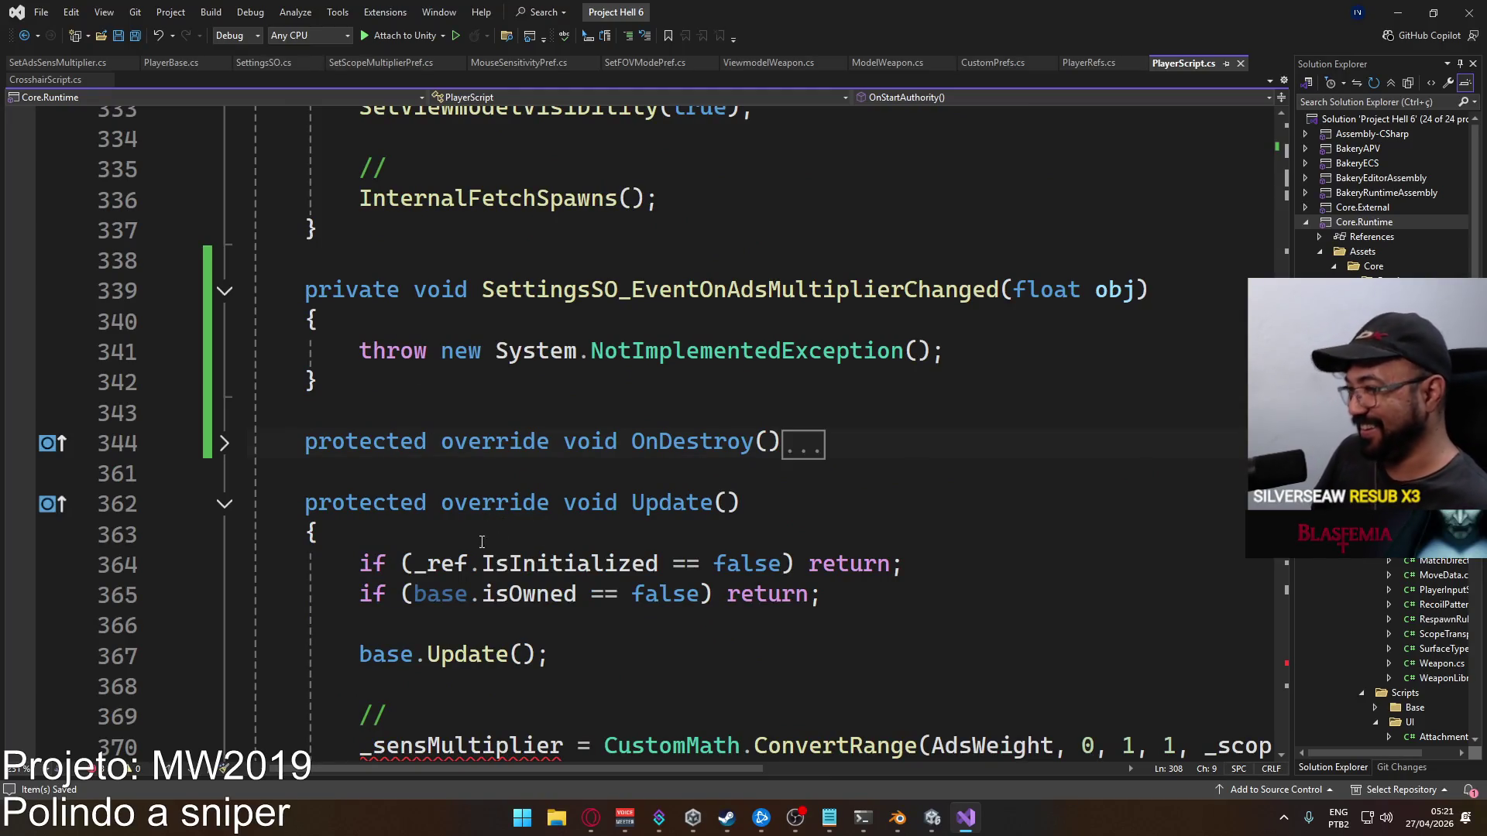
pyautogui.tripleClick(284, 450)
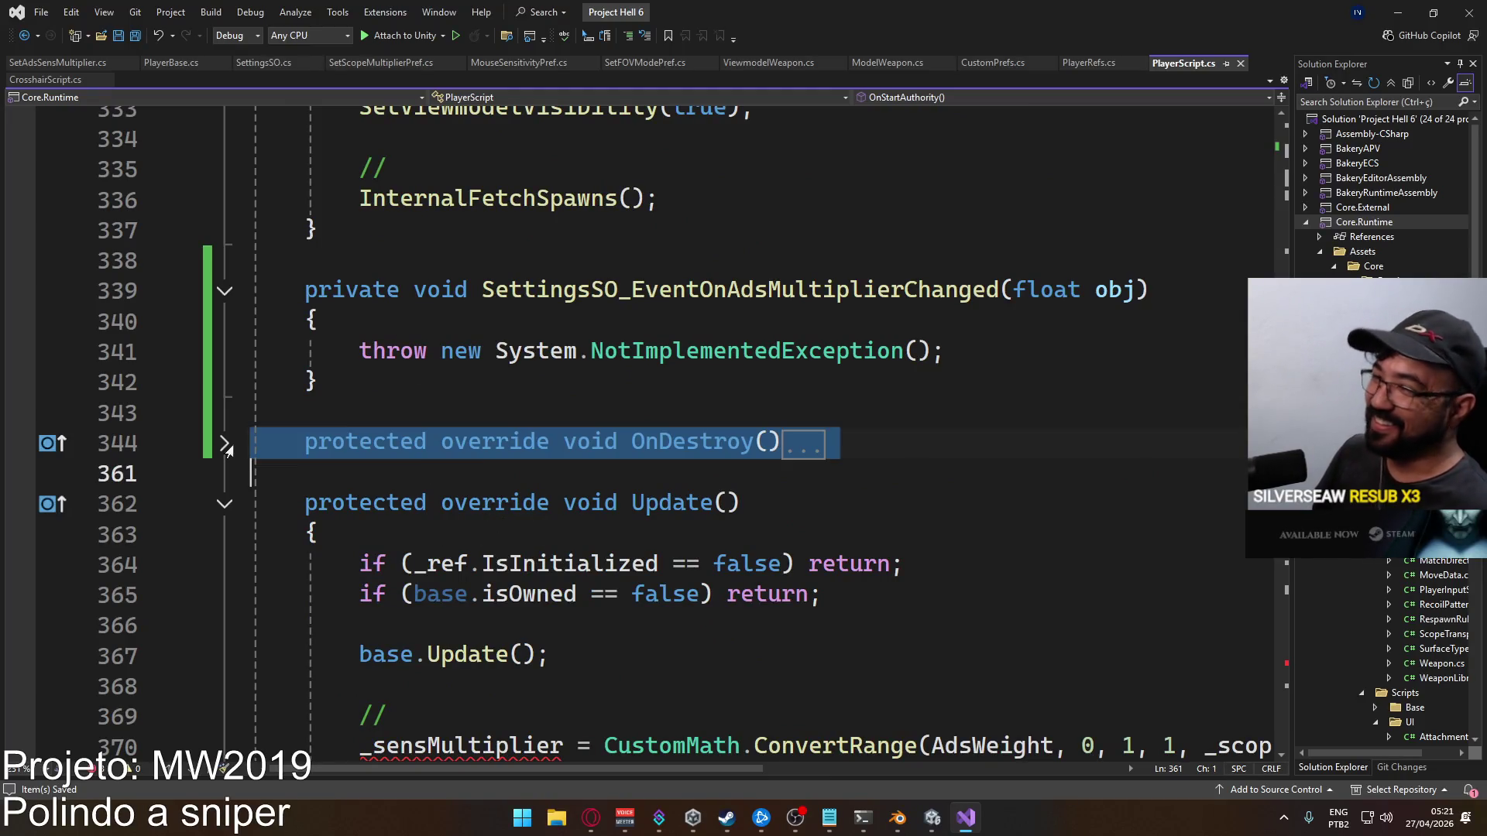
# Fold Update() away and expand OnDestroy() to show its unsubscriptions
pyautogui.scroll(-2, 428, 461)
pyautogui.scroll(-16, 622, 496)
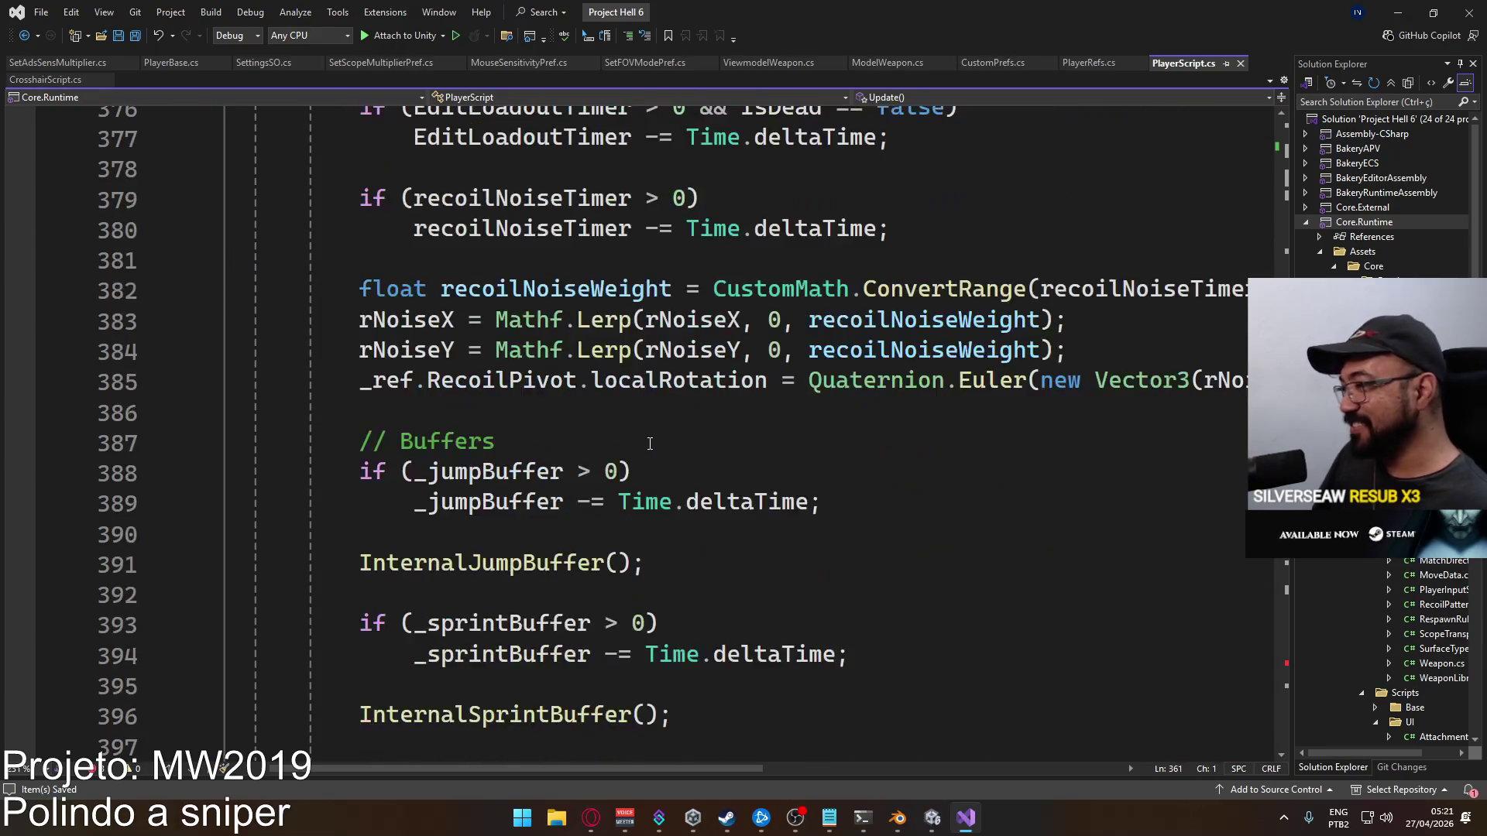
pyautogui.scroll(-13, 605, 456)
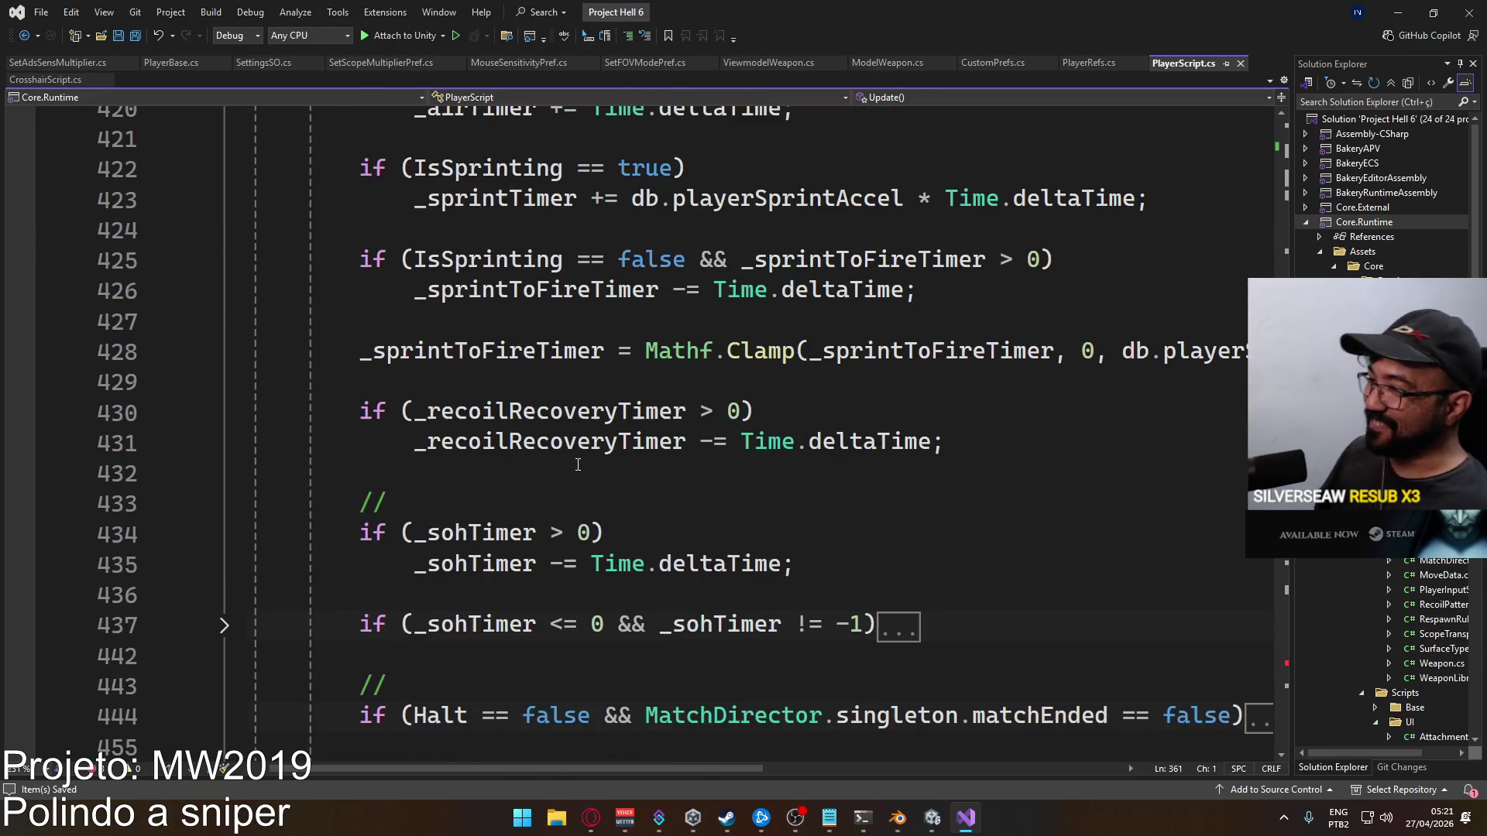
pyautogui.scroll(-15, 547, 527)
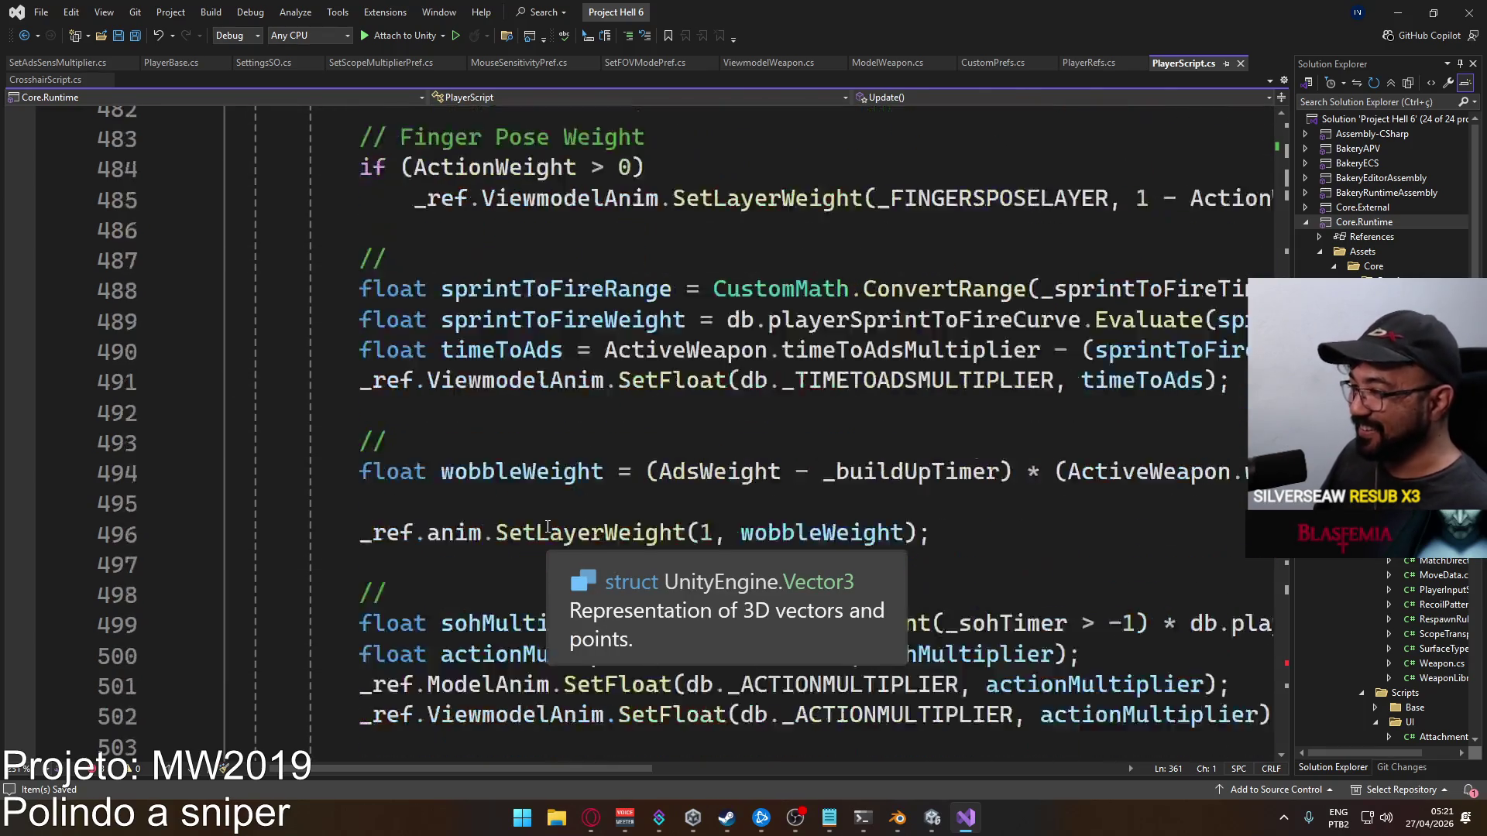
pyautogui.scroll(20, 553, 532)
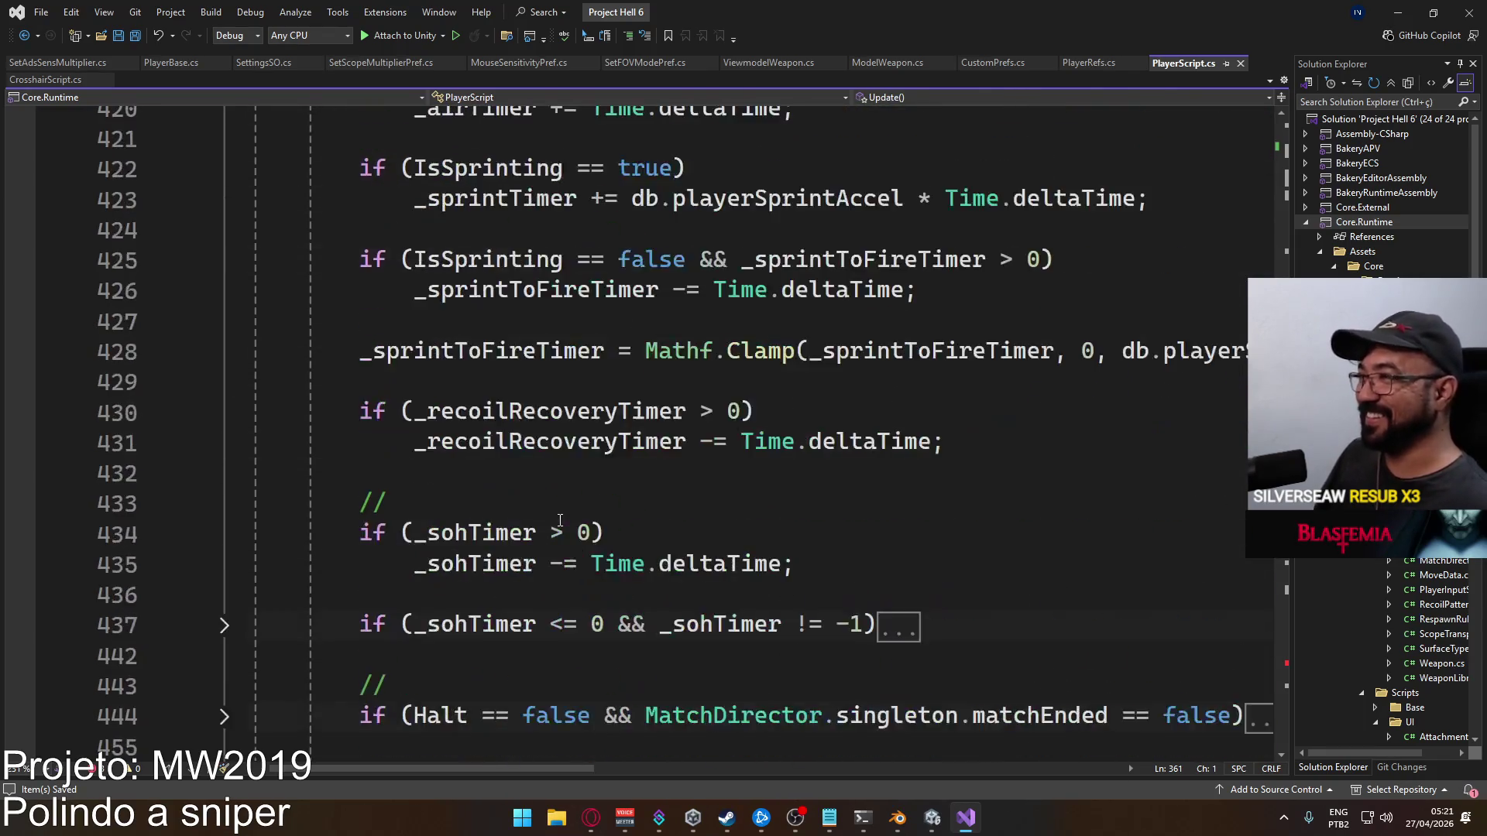
pyautogui.scroll(12, 475, 470)
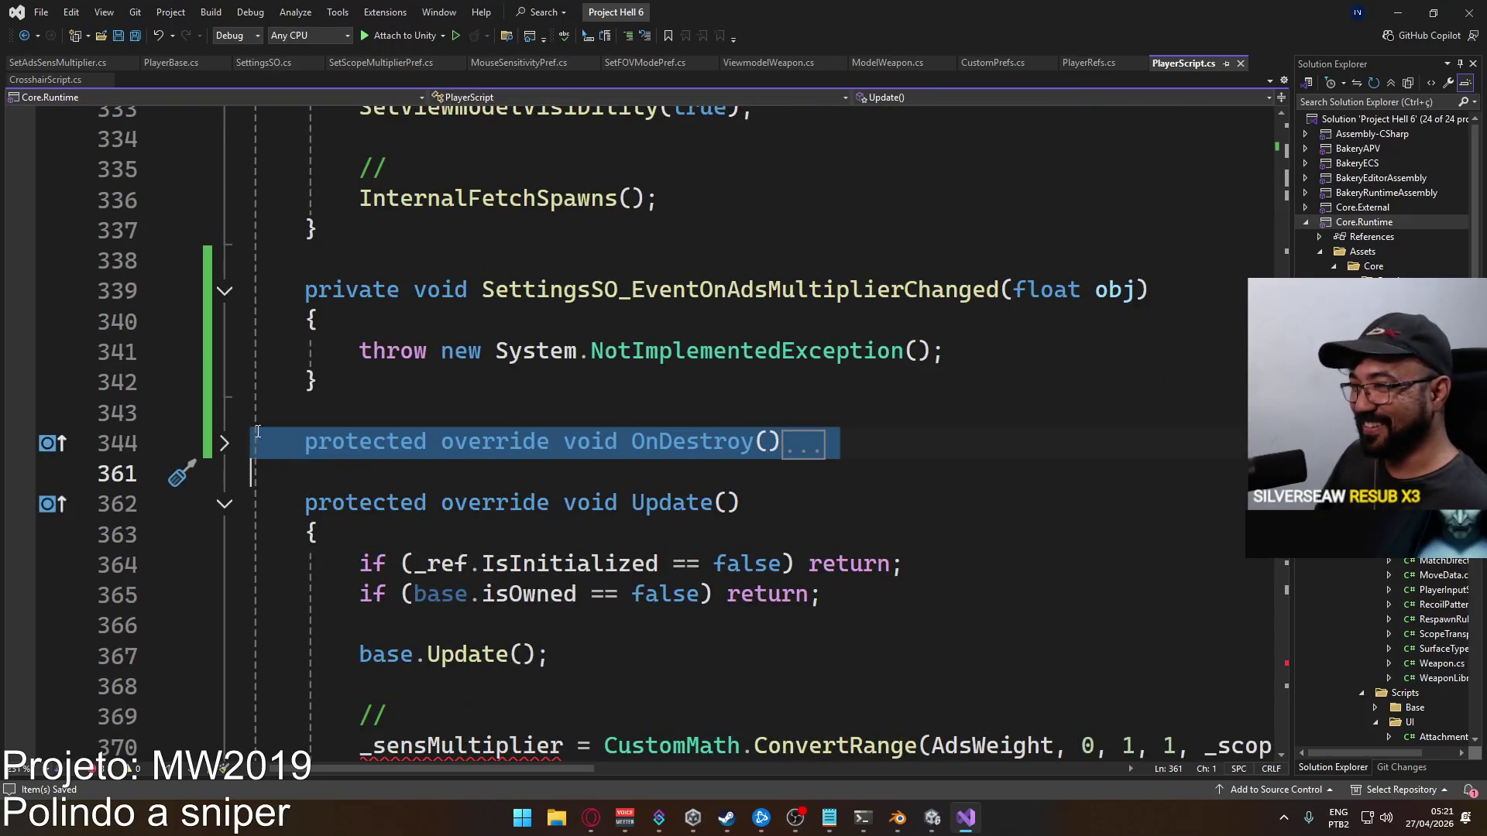
pyautogui.click(224, 504)
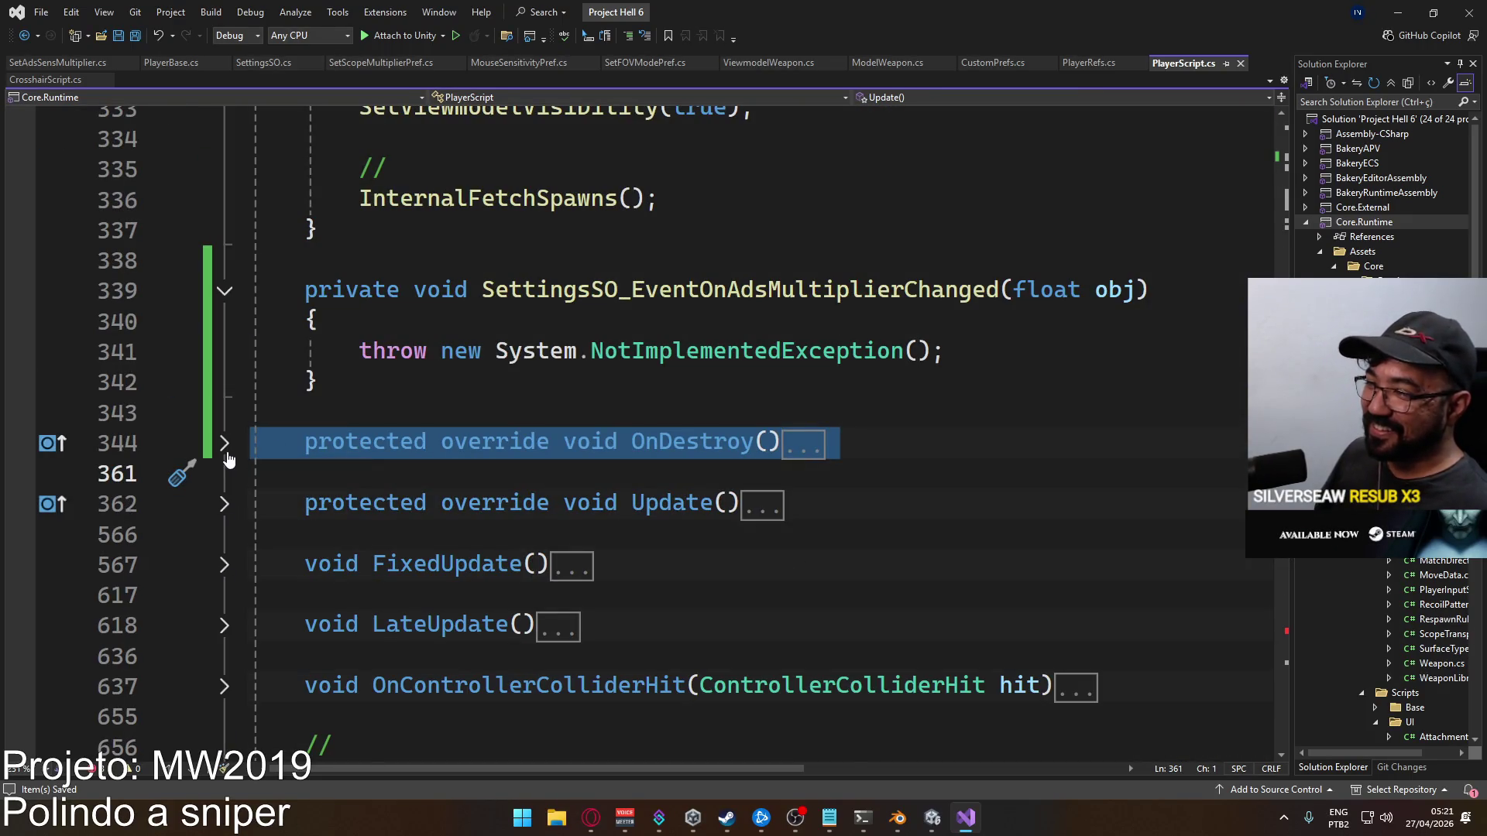
pyautogui.click(224, 443)
pyautogui.scroll(-4, 488, 500)
# Paste the subscription line into OnDestroy and change its += to -=
pyautogui.click(590, 542)
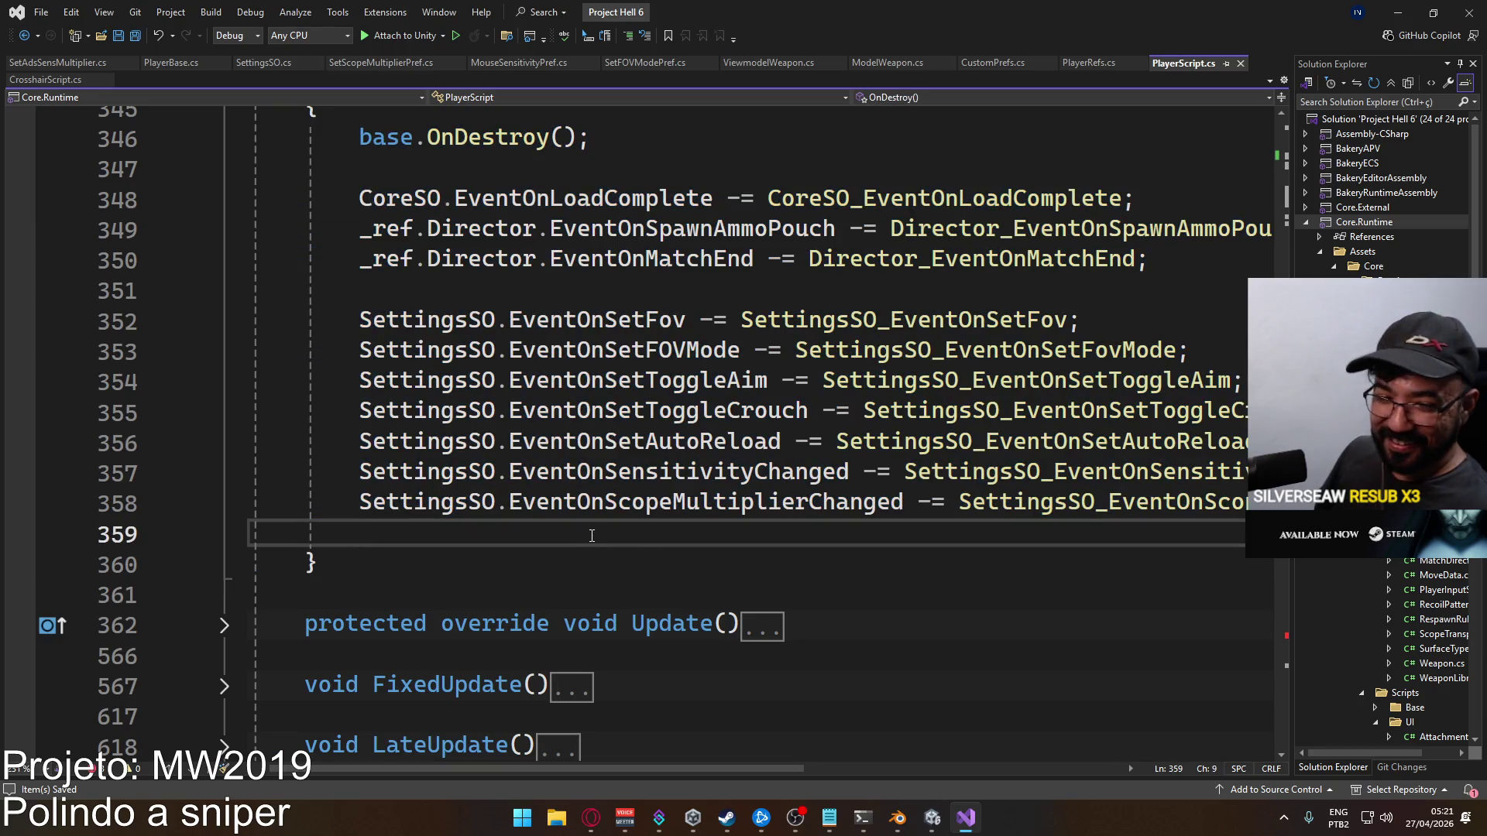
pyautogui.write('SettingsSO.EventOnAdsMultiplierChanged += SettingsSO_EventOnAdsMultiplierChanged;')
pyautogui.click(700, 540)
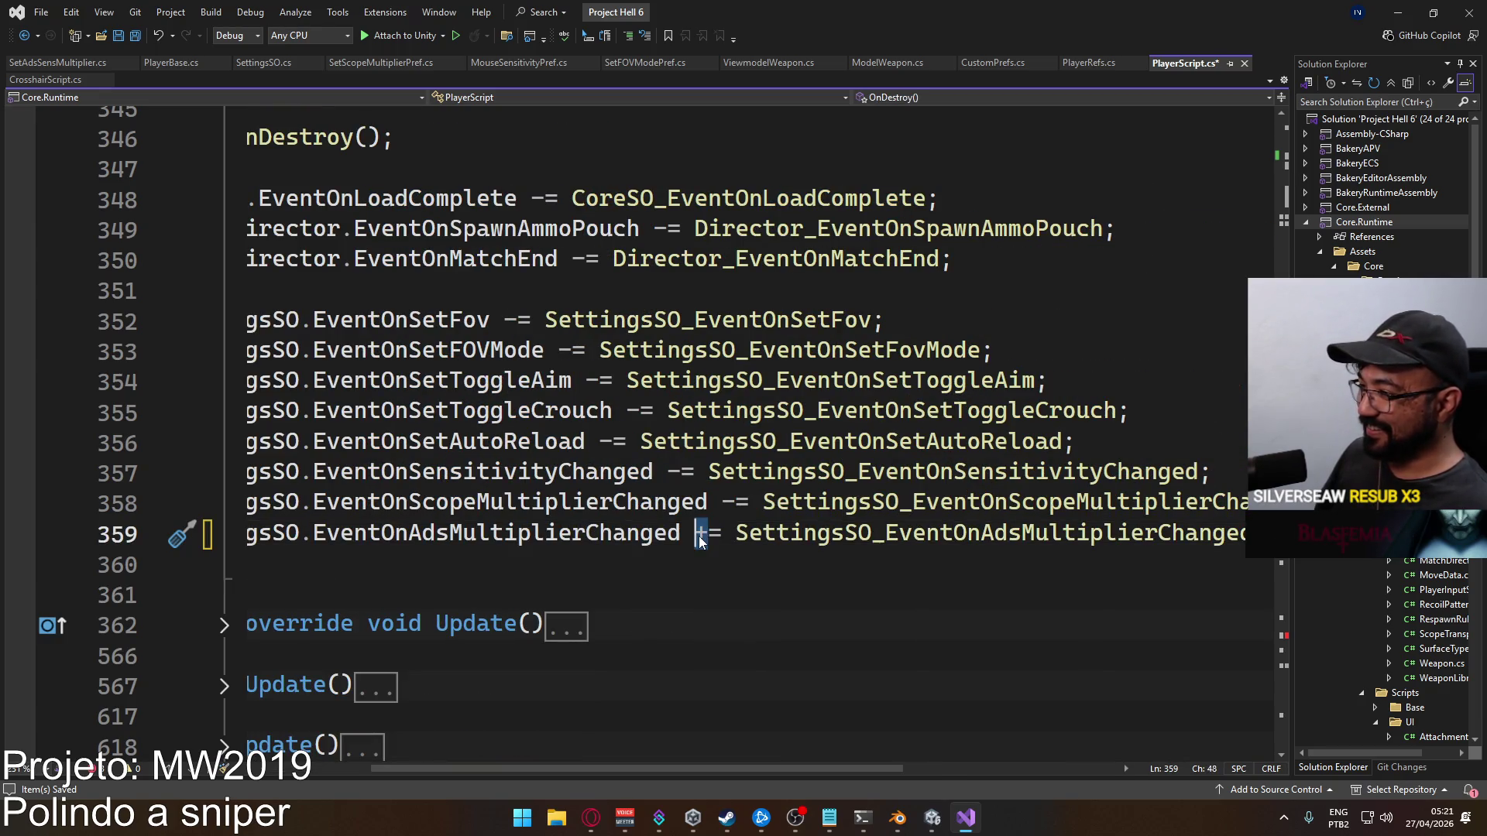
pyautogui.write('=')
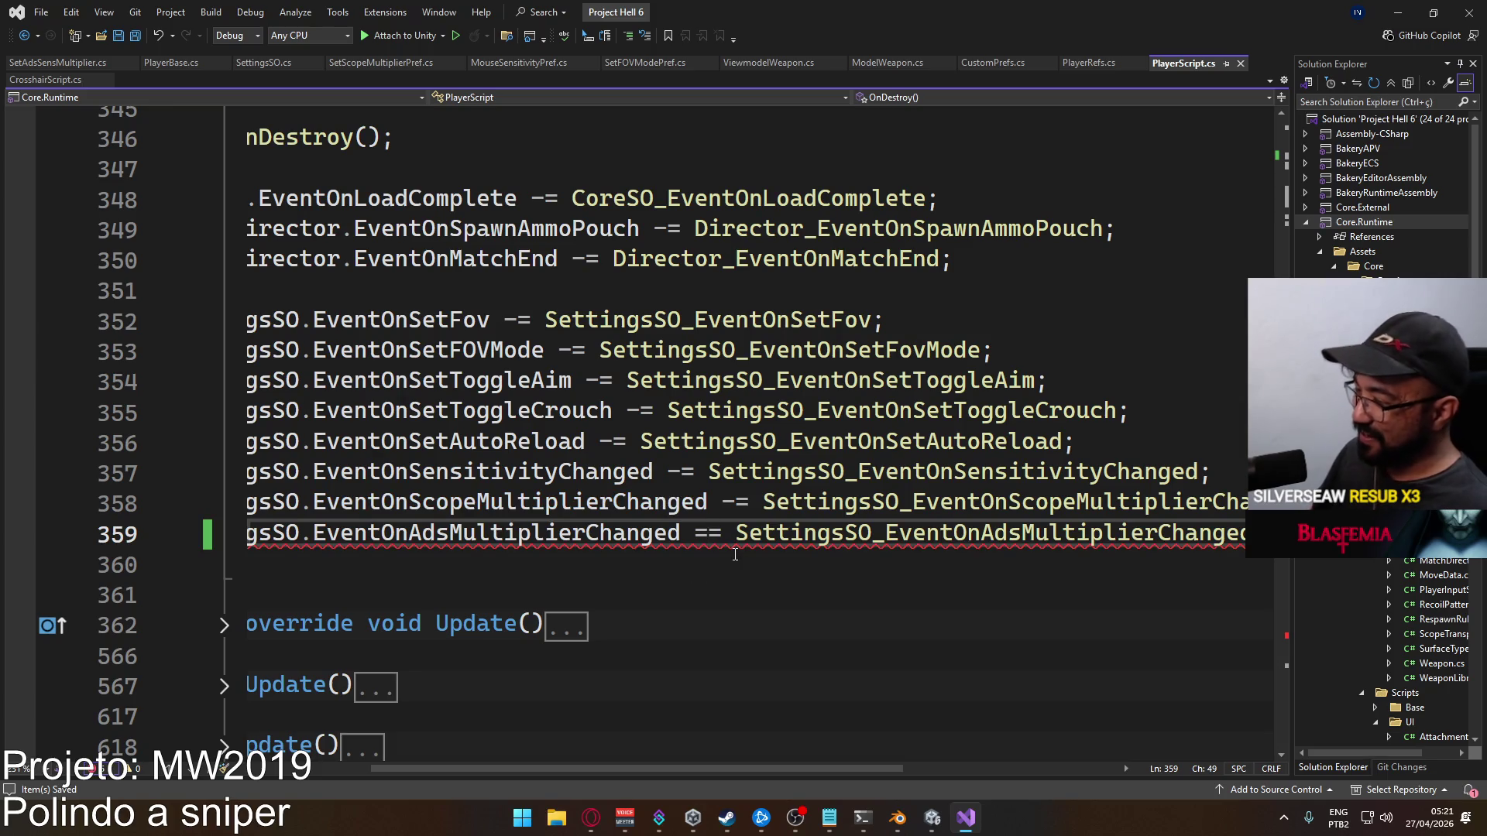
pyautogui.press('BackSpace')
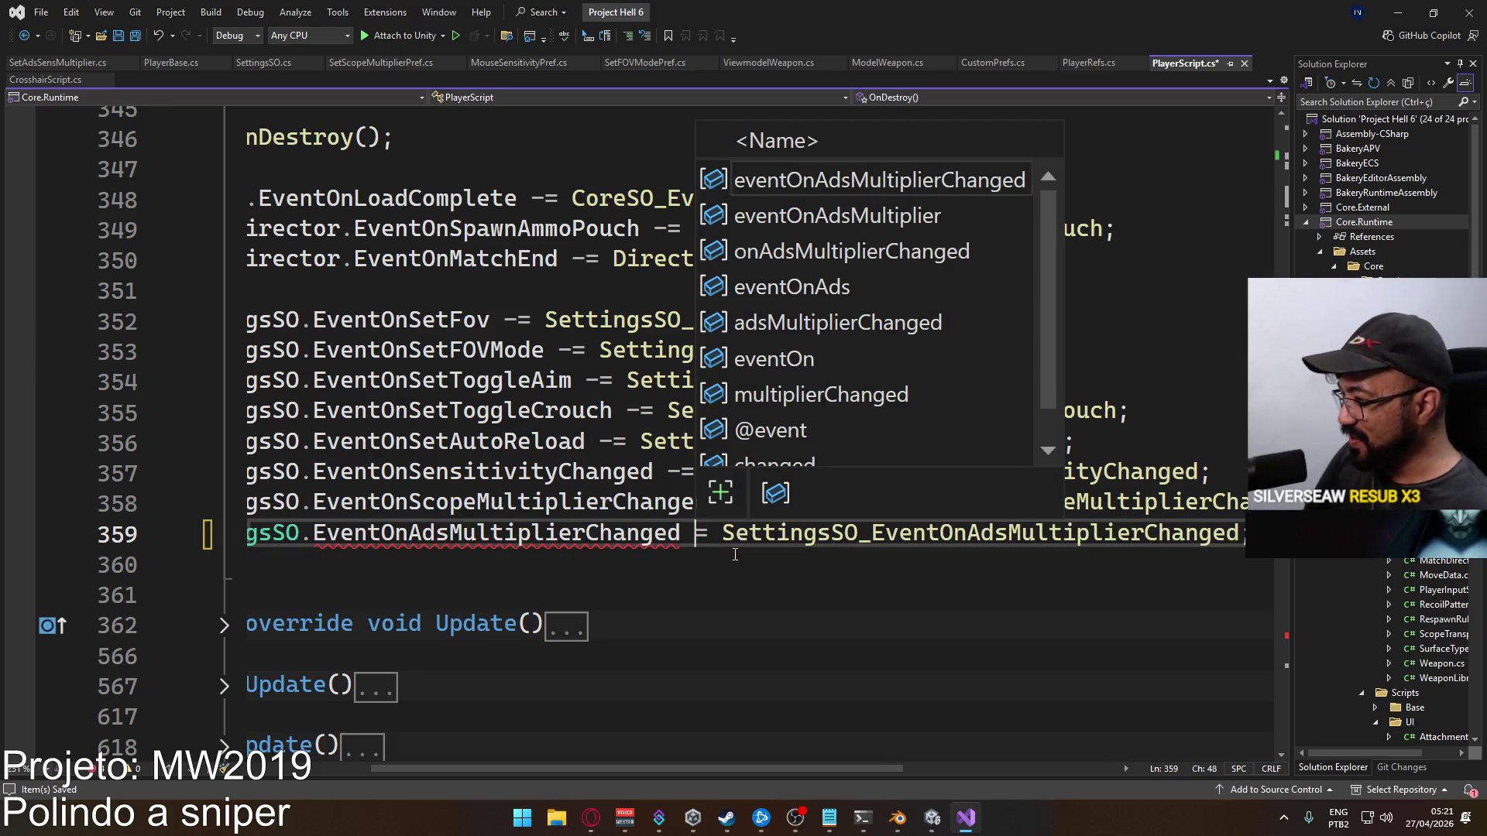
pyautogui.write('-')
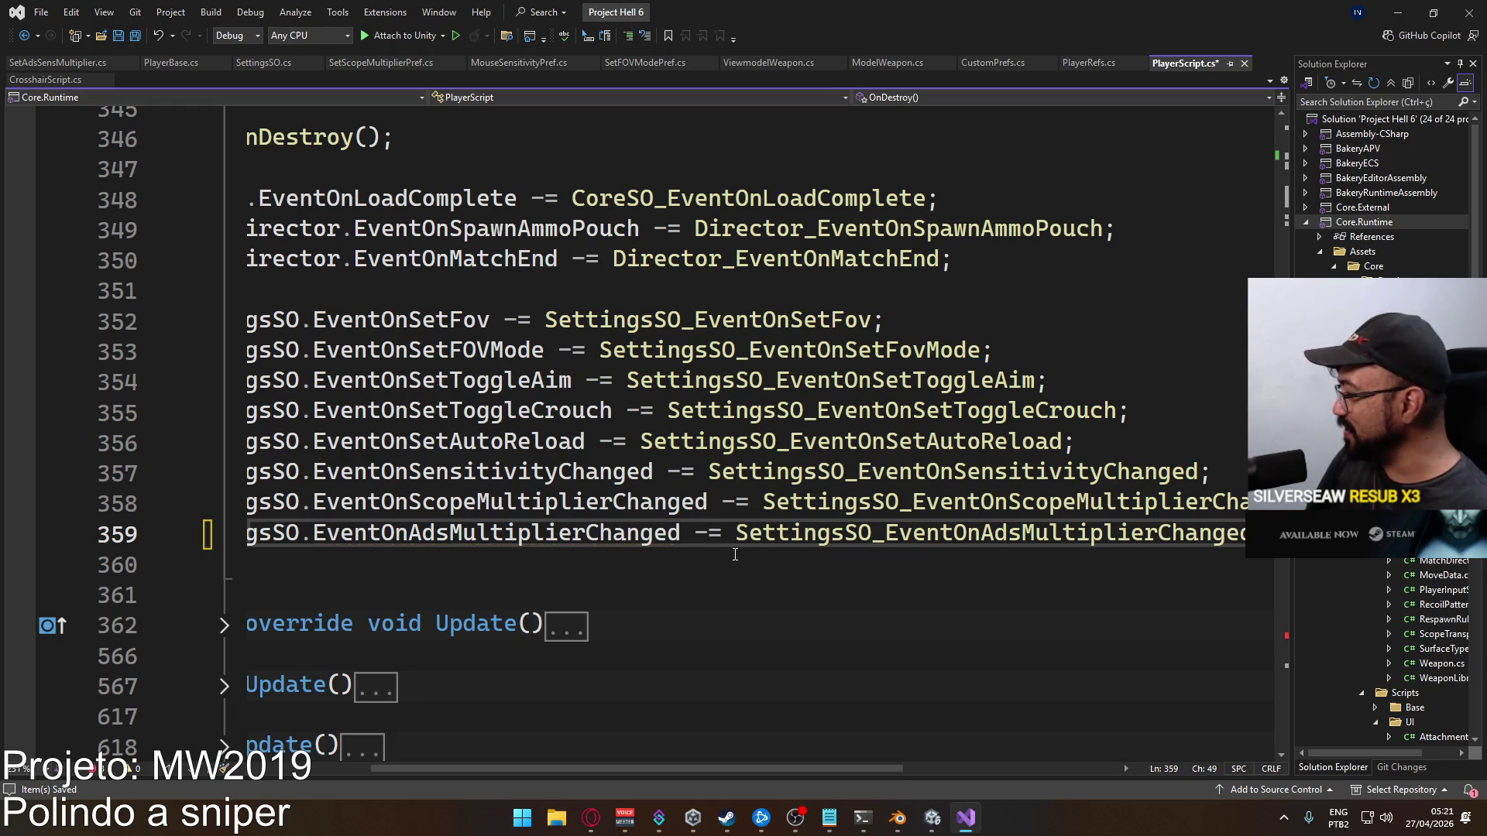
pyautogui.moveTo(636, 776); pyautogui.dragTo(574, 773)
pyautogui.scroll(3, 552, 540)
pyautogui.scroll(2, 552, 539)
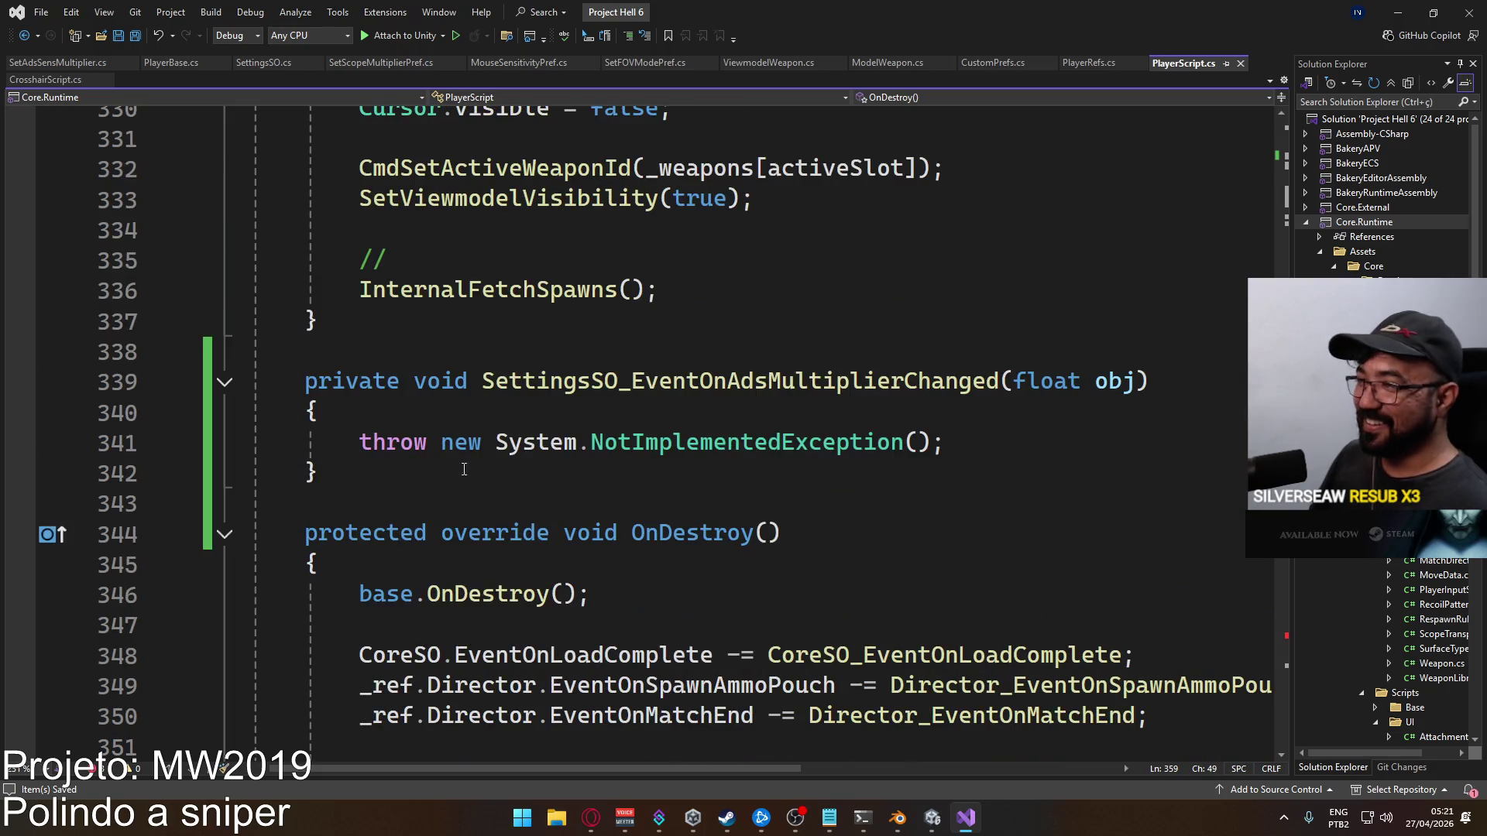
# Move the generated handler stub down among the other settings handlers
pyautogui.moveTo(319, 474); pyautogui.dragTo(252, 381)
pyautogui.hotkey('ctrl', 'c')
pyautogui.press('Delete')
pyautogui.press('Delete')
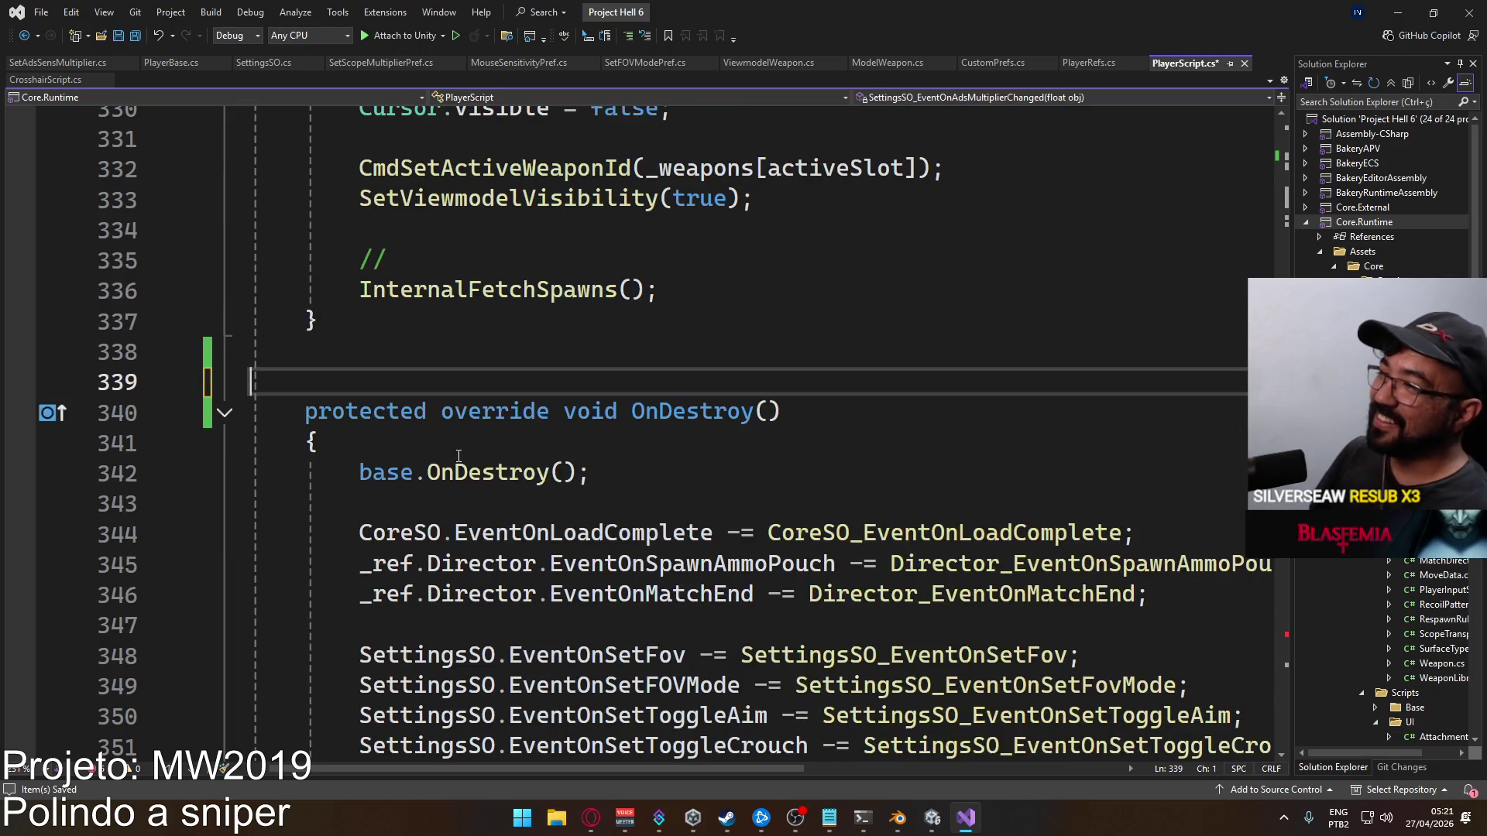
pyautogui.press('BackSpace')
pyautogui.moveTo(1282, 202)
pyautogui.mouseDown()
pyautogui.moveTo(1280, 724)
pyautogui.moveTo(1225, 705)
pyautogui.mouseUp()
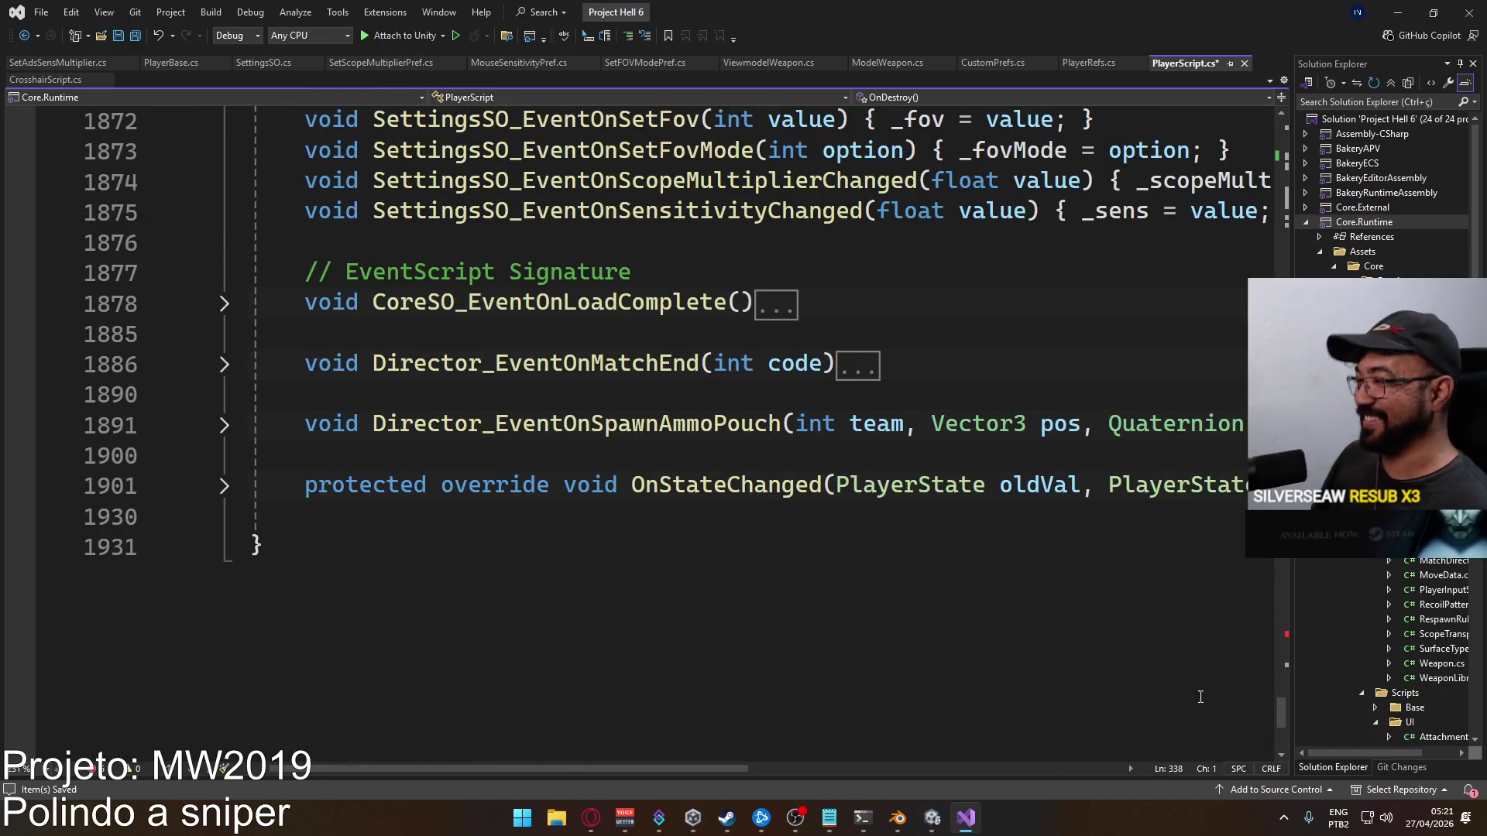
pyautogui.scroll(2, 680, 498)
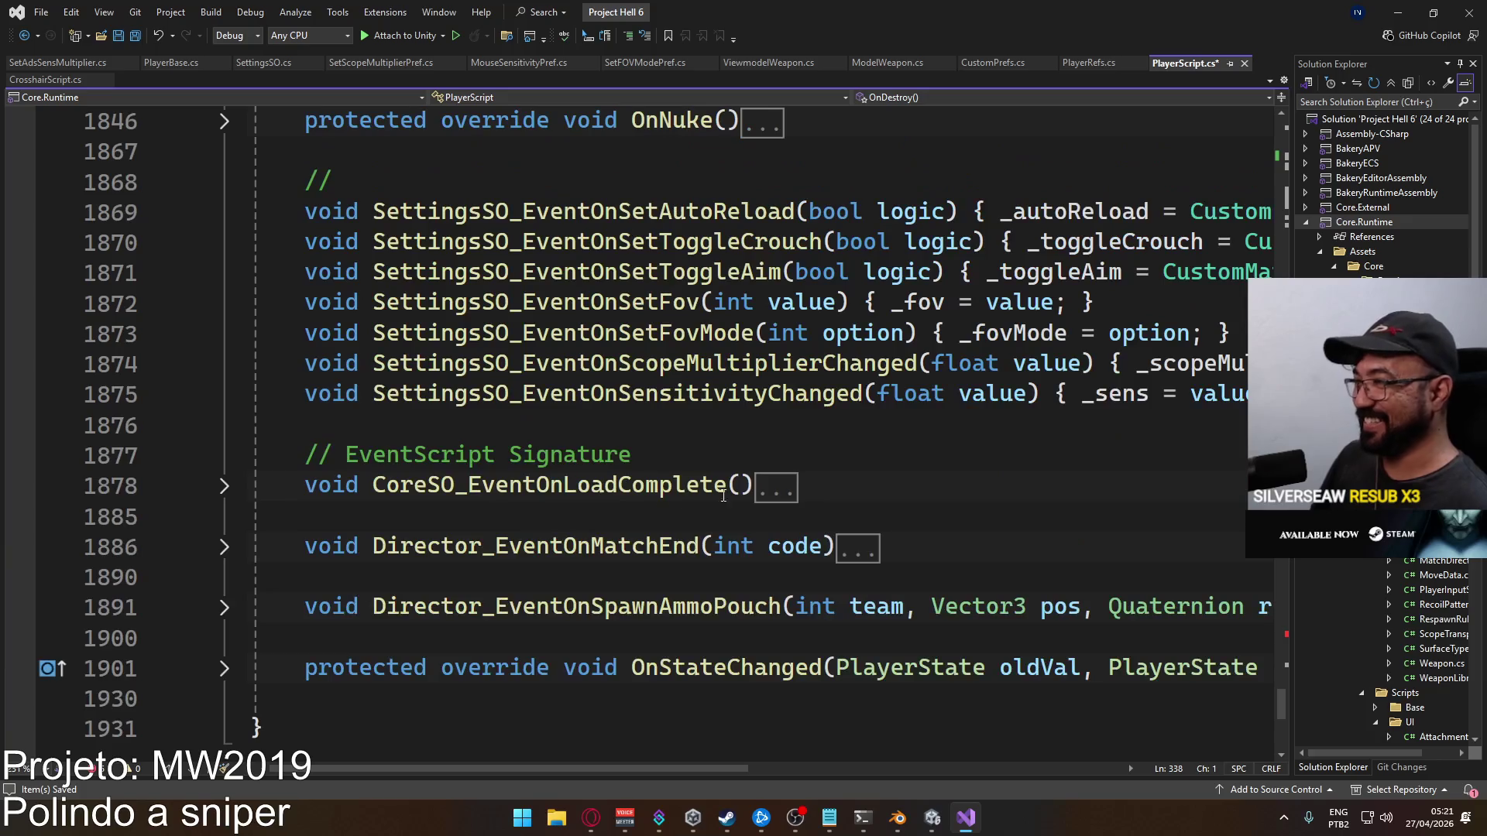
pyautogui.scroll(1, 951, 426)
pyautogui.click(547, 514)
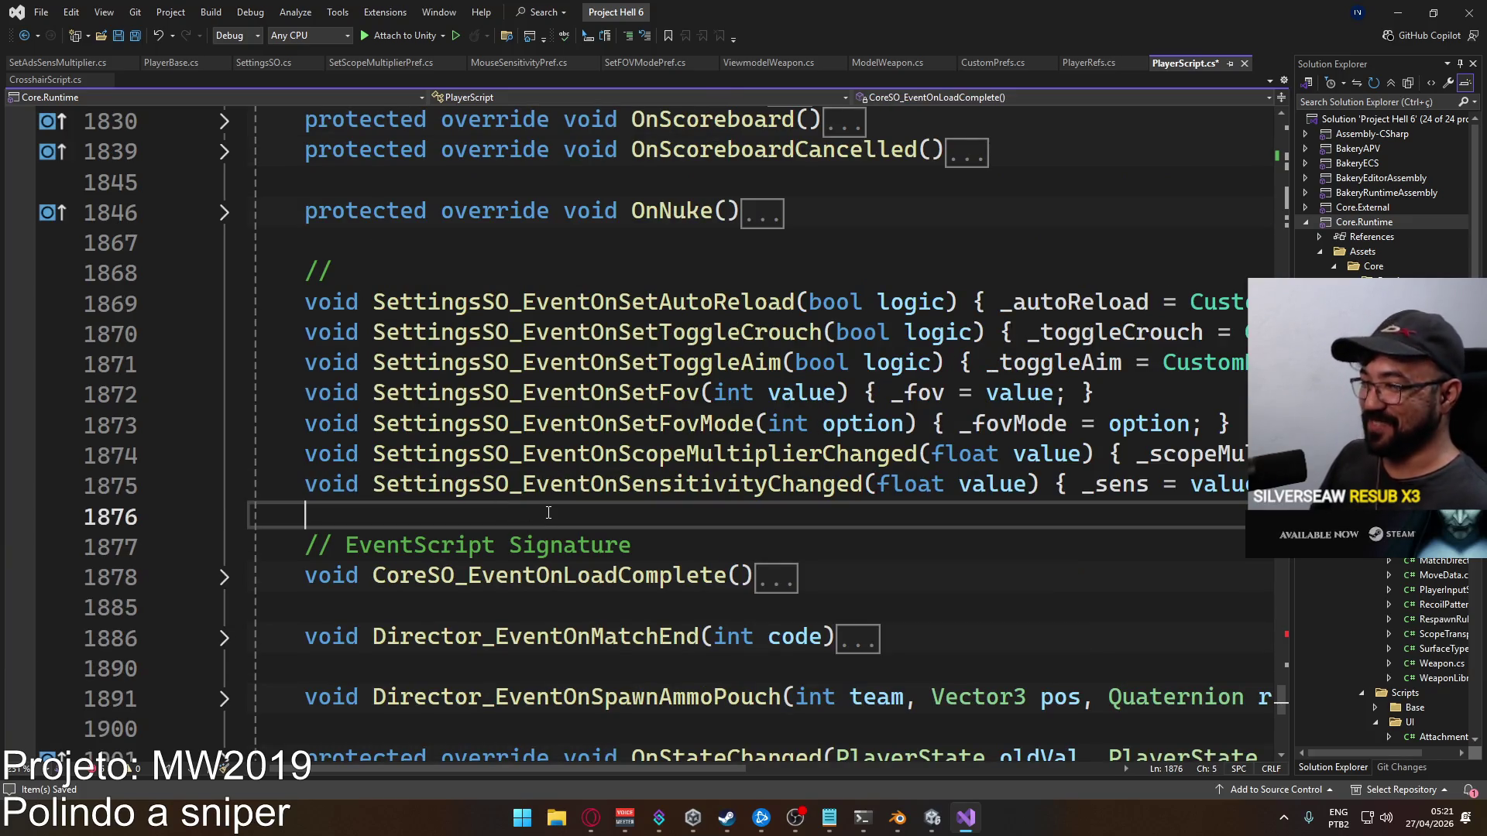
pyautogui.press('Return')
pyautogui.hotkey('ctrl', 'v')
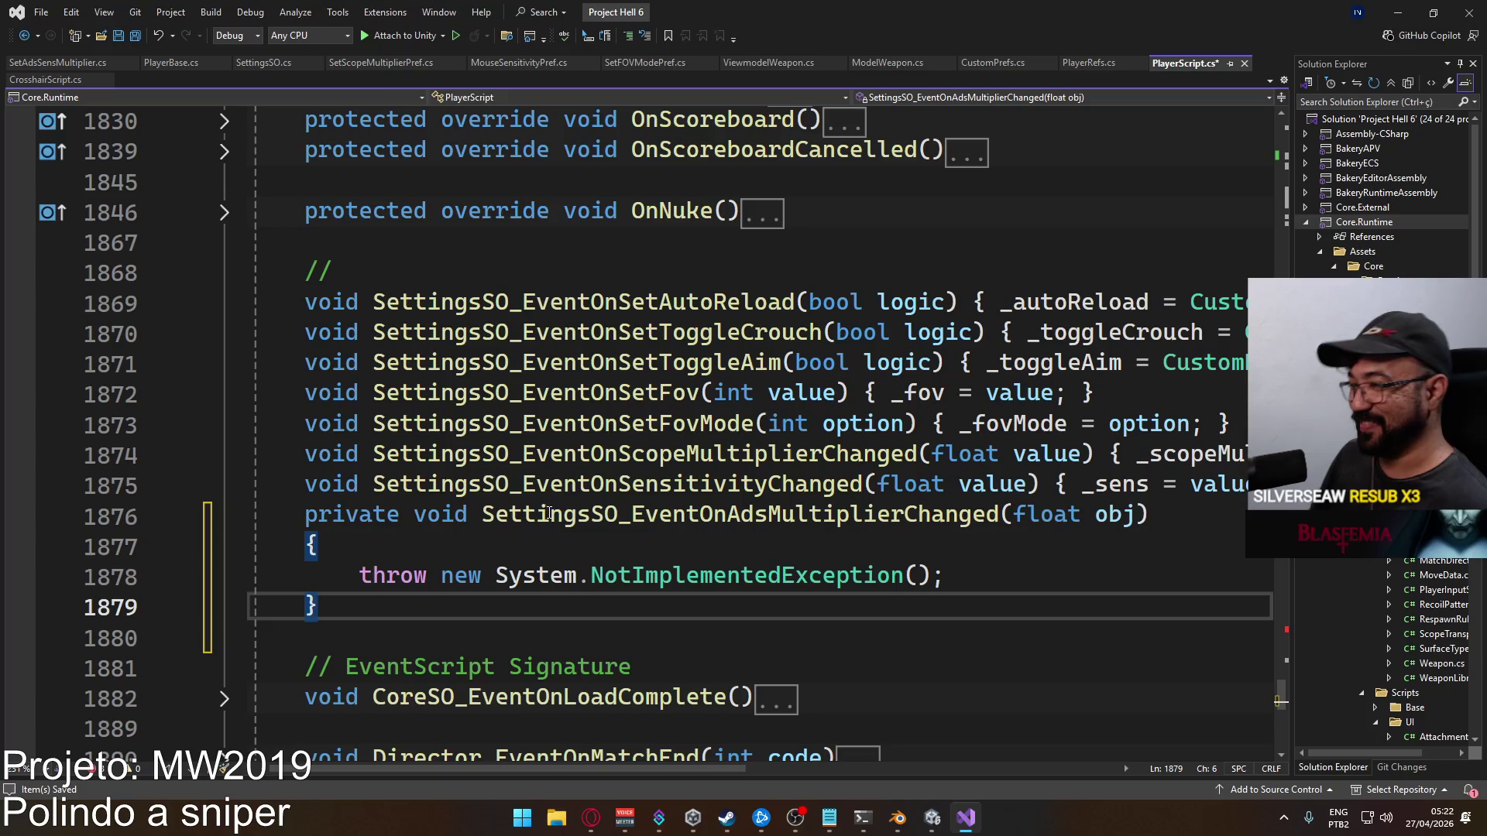
# Remove the handler's private modifier and rename its parameter from obj to value
pyautogui.doubleClick(361, 512)
pyautogui.press('Delete')
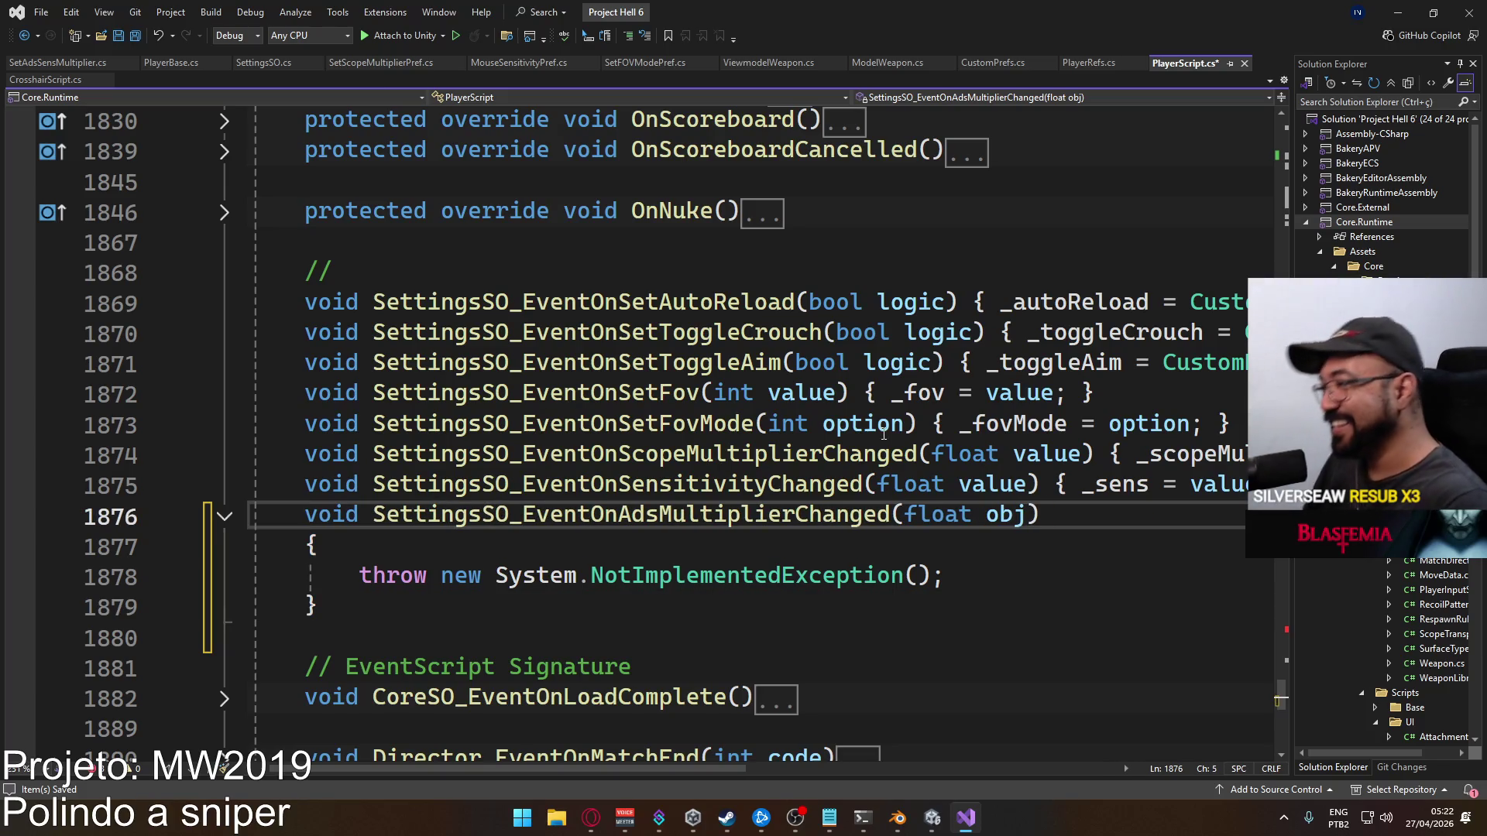
pyautogui.doubleClick(1005, 514)
pyautogui.write('value')
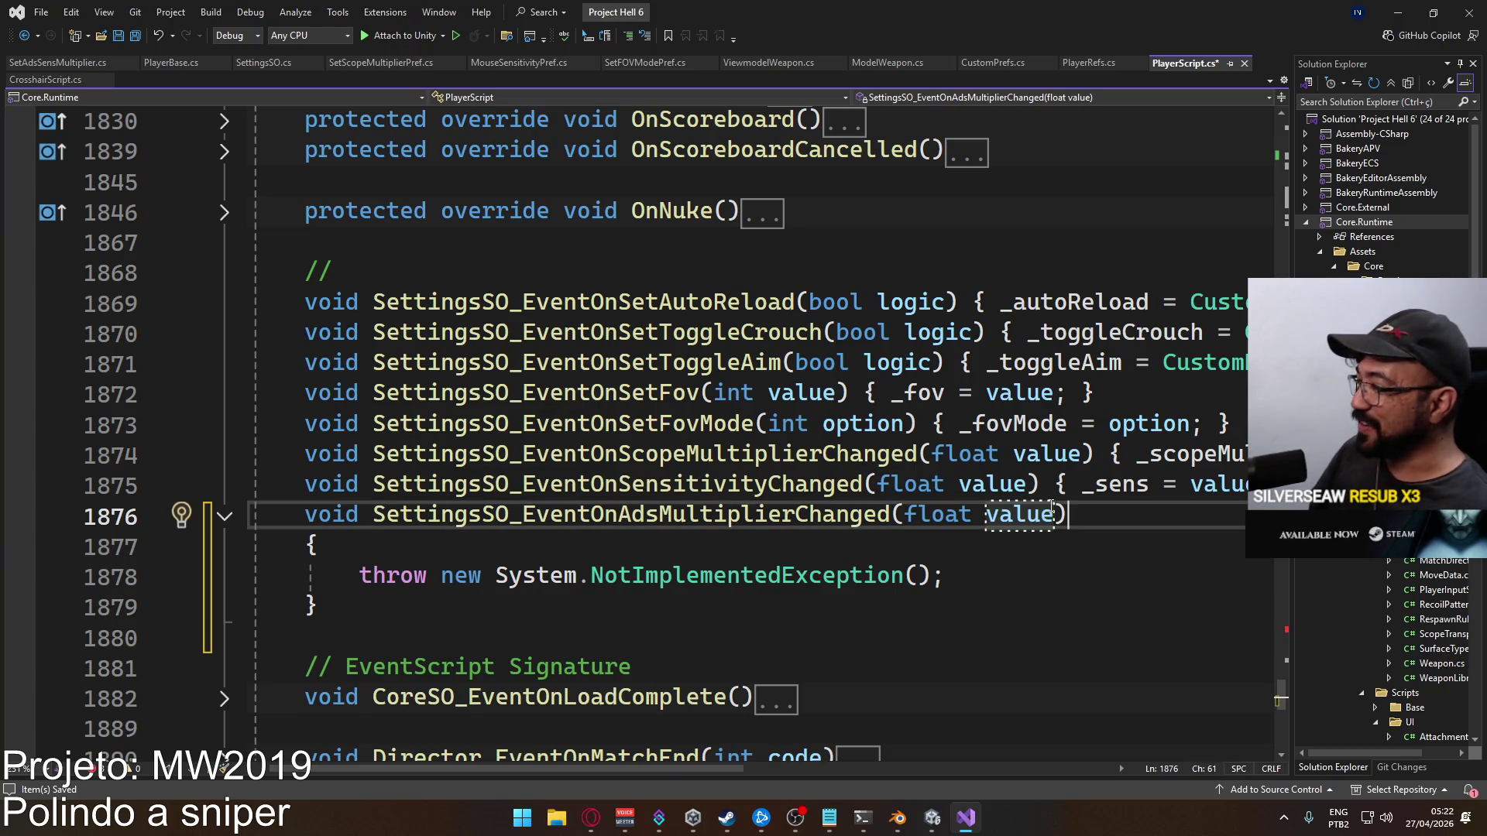
pyautogui.press('Right')
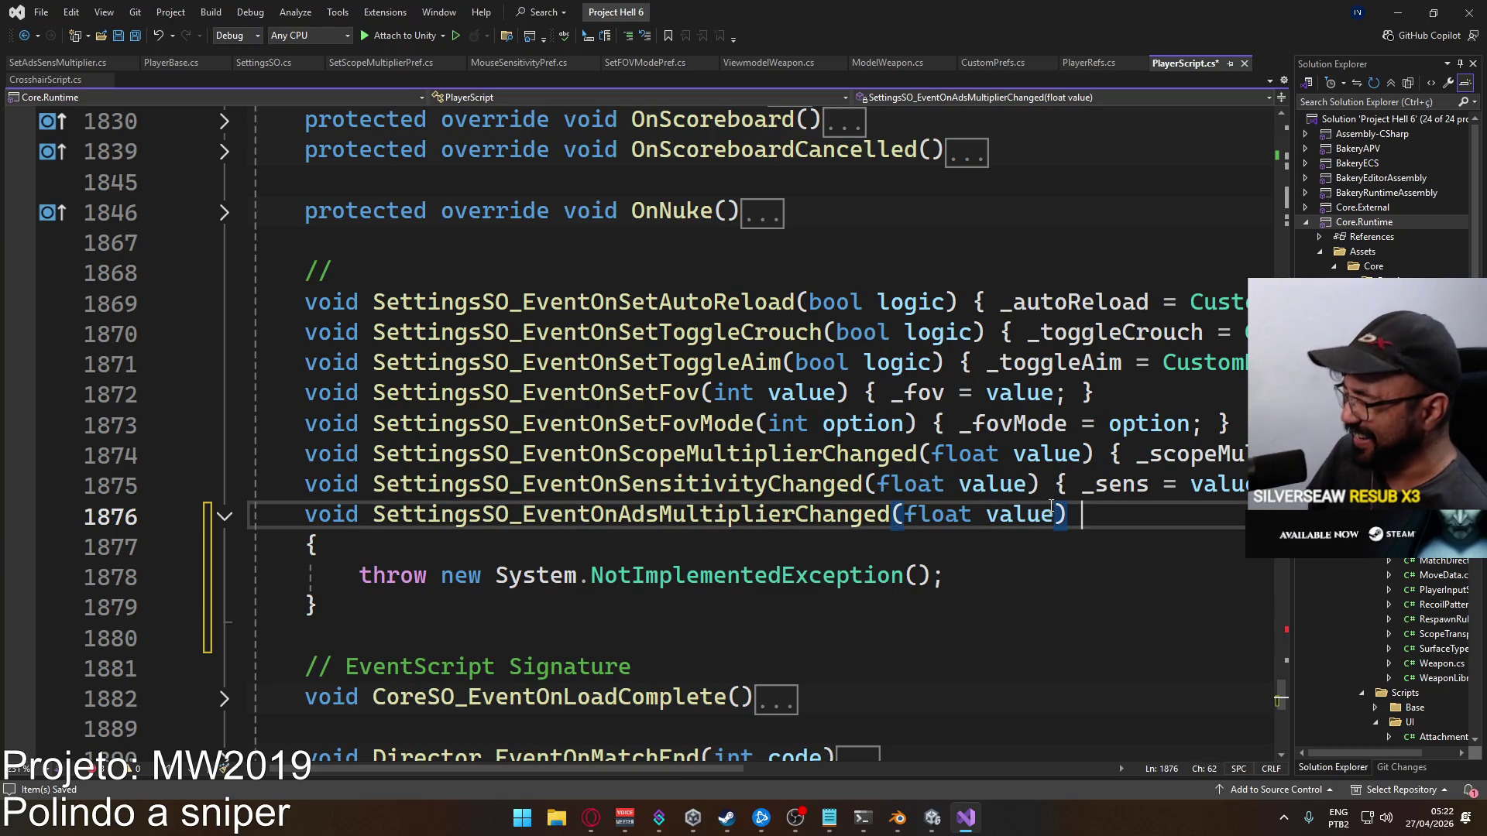
# Replace the throw statement so the handler is one line setting _adsMultiplier = value, and save
pyautogui.press('Delete')
pyautogui.press('Right')
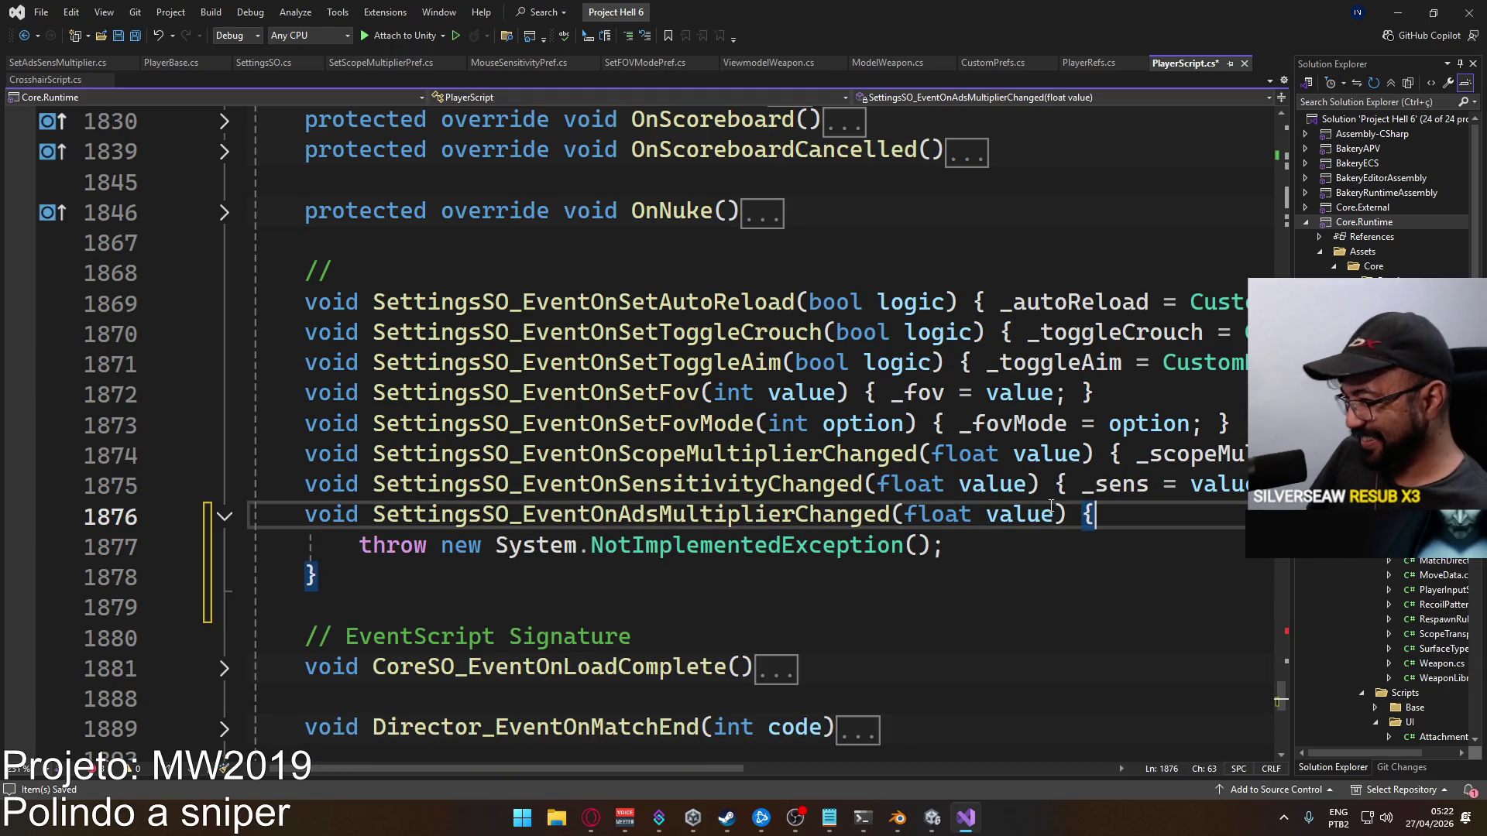
pyautogui.press('Delete')
pyautogui.hotkey('ctrl', 'shift', 'Right')
pyautogui.press('Delete')
pyautogui.hotkey('ctrl', 'shift', 'Right')
pyautogui.hotkey('ctrl', 'shift', 'Right')
pyautogui.hotkey('ctrl', 'shift', 'Right')
pyautogui.hotkey('ctrl', 'shift', 'Right')
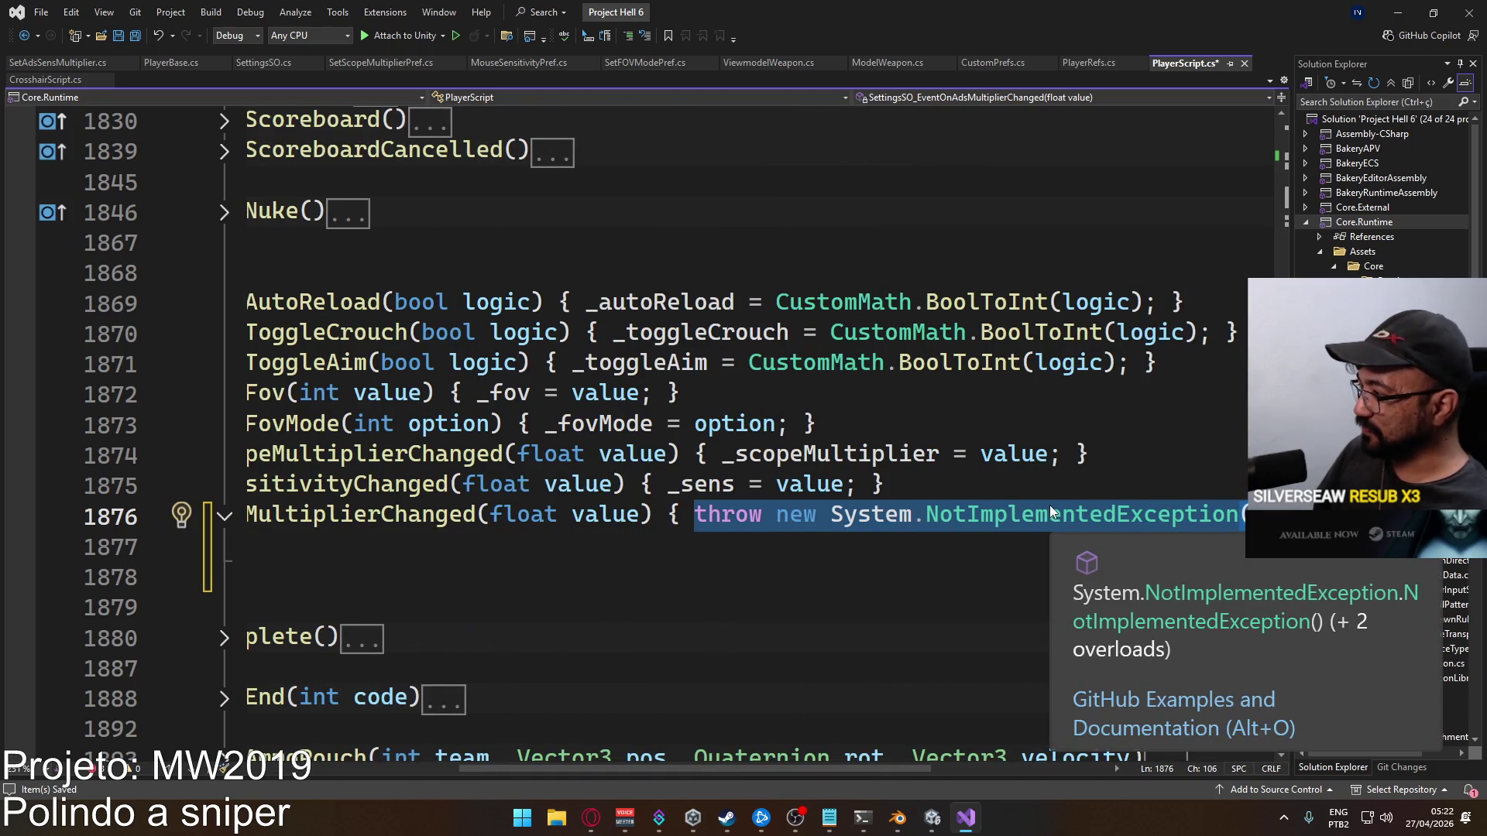
pyautogui.press('Delete')
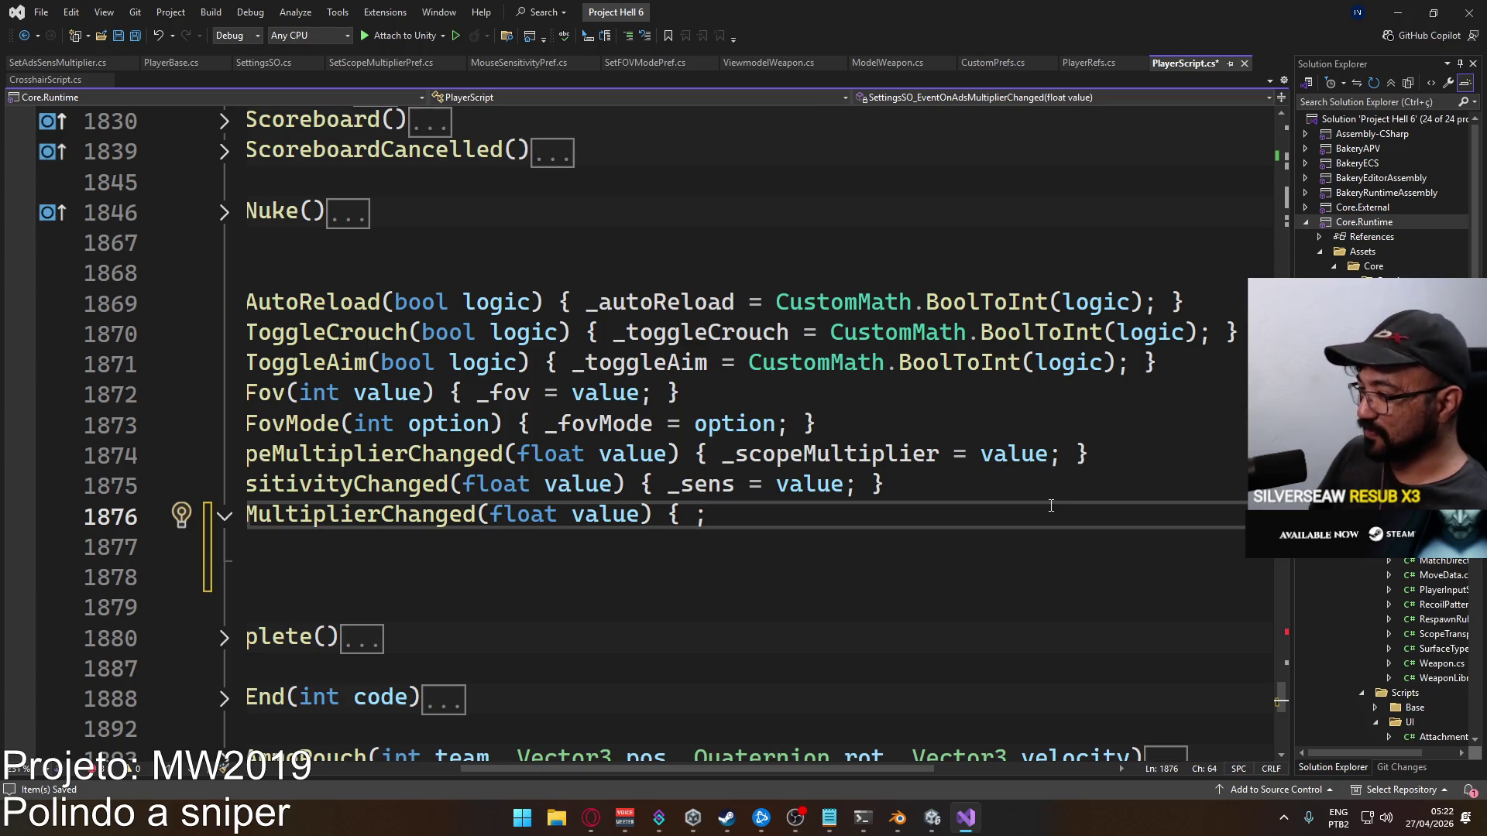
pyautogui.write('}')
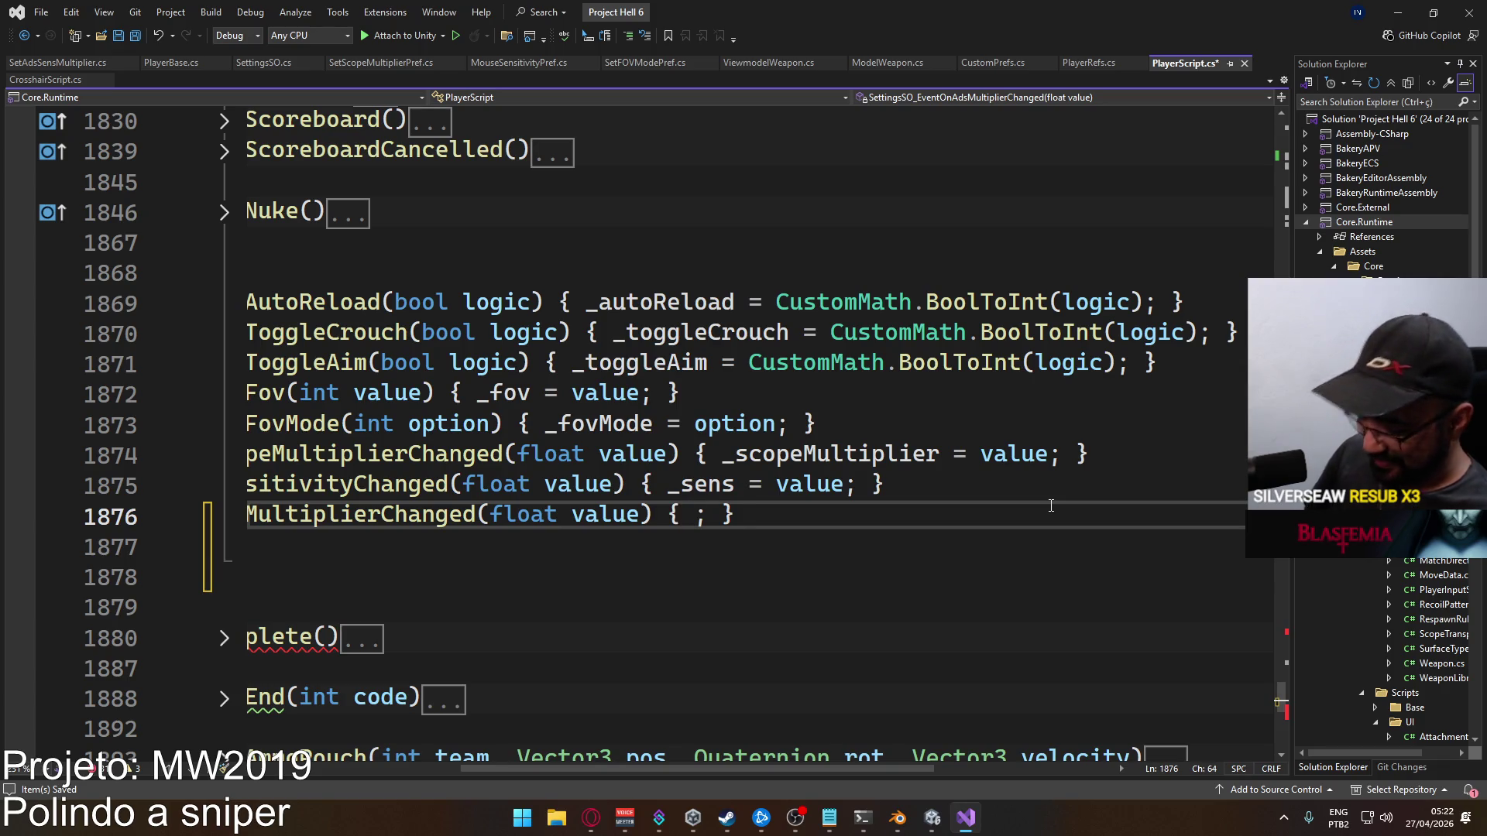
pyautogui.write(' _')
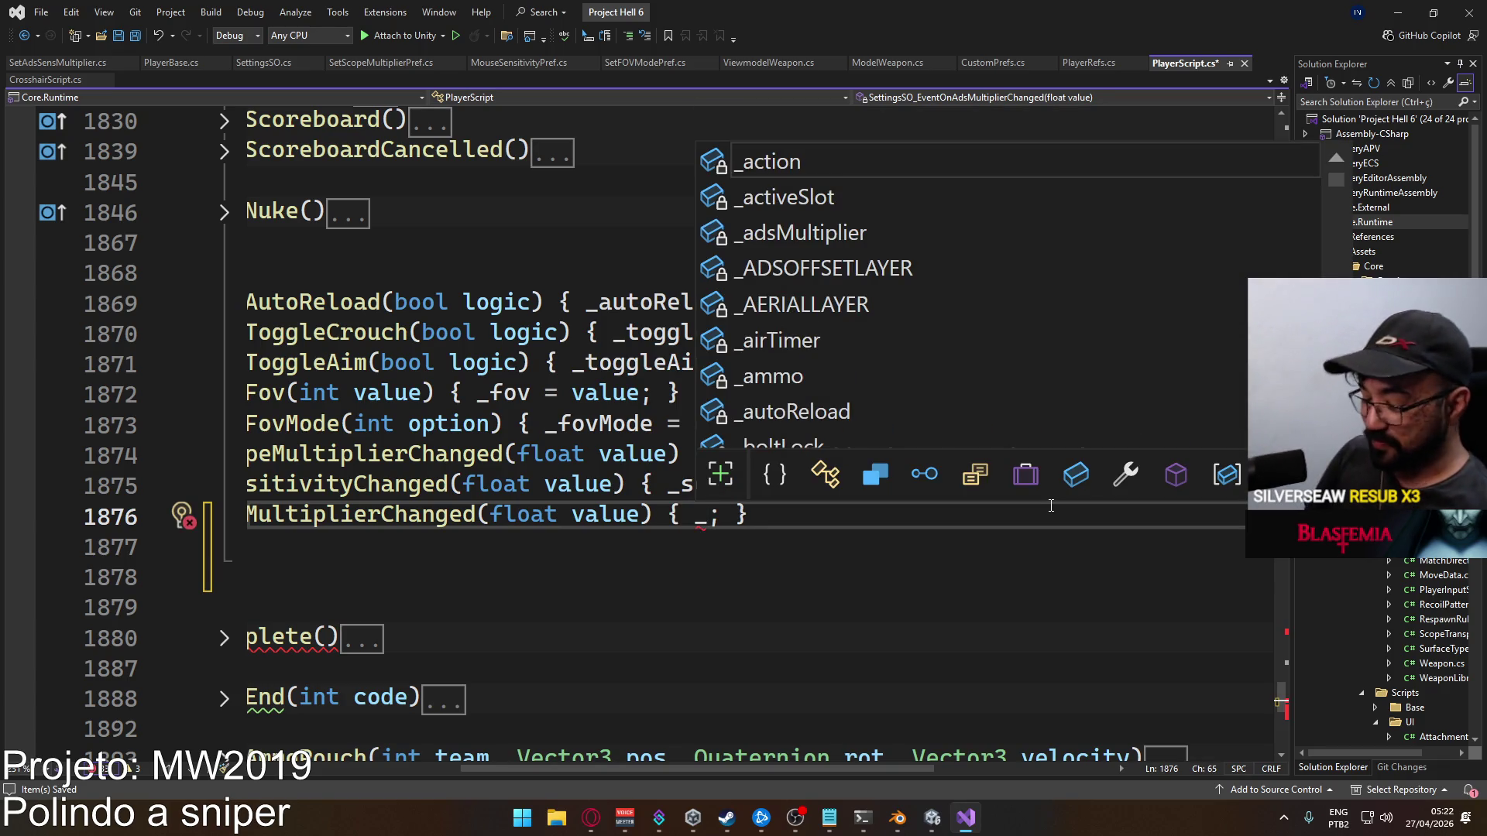
pyautogui.write('ads')
pyautogui.press('Tab')
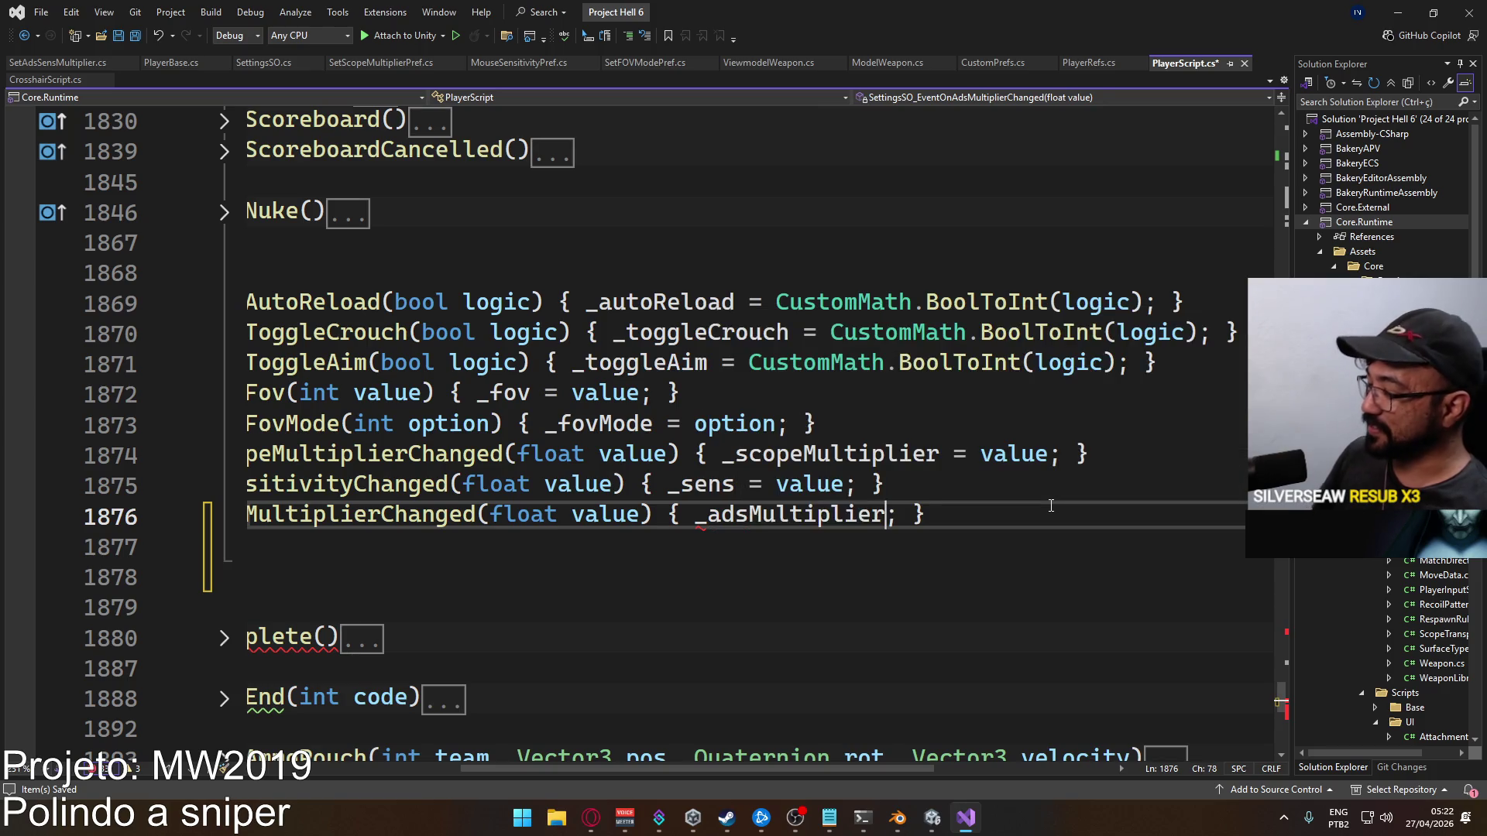
pyautogui.write('= value')
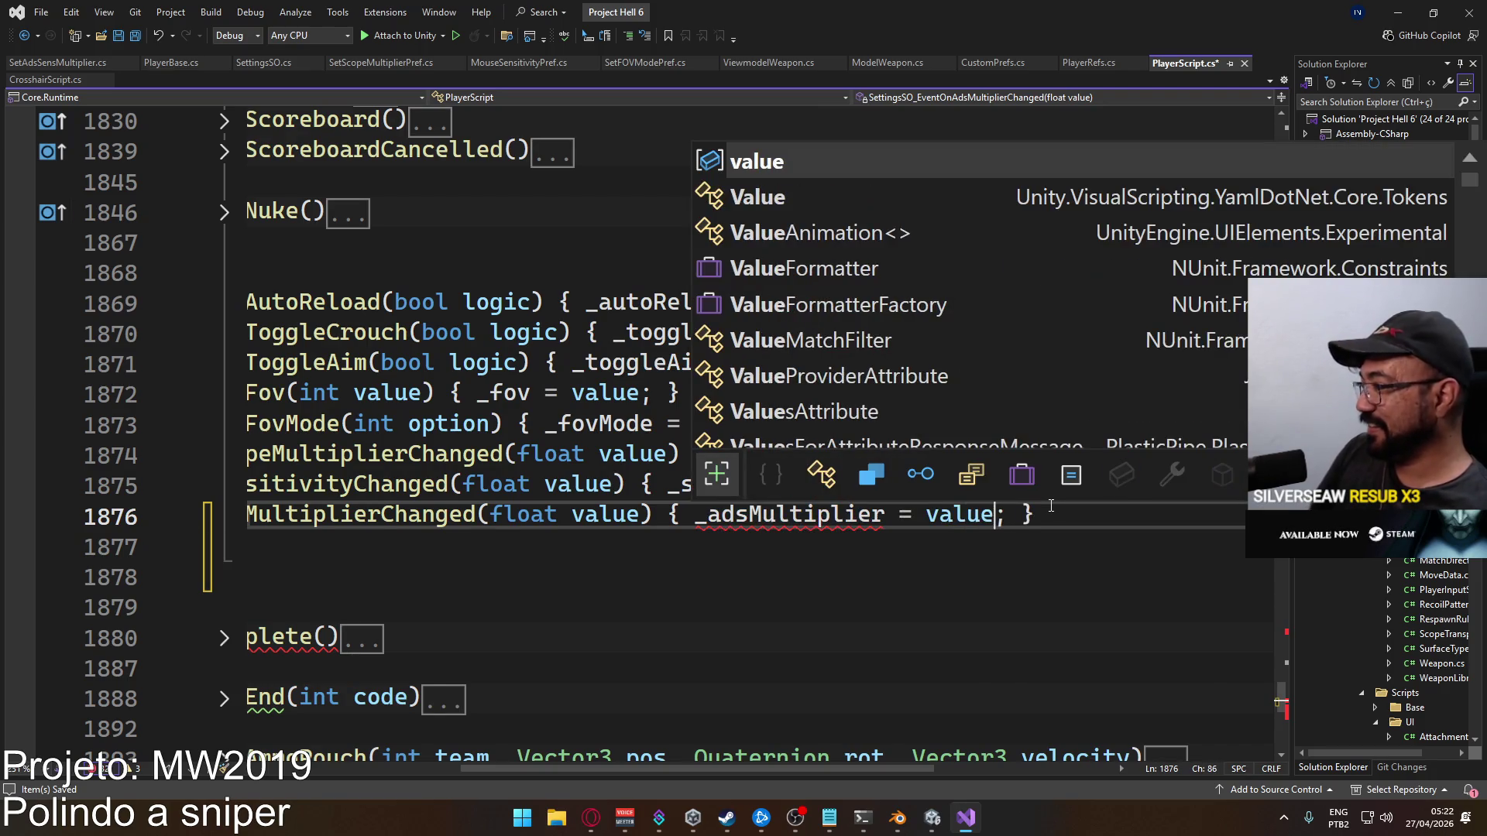
pyautogui.hotkey('ctrl', 's')
# Remove the blank line after the handler, save, and show the compile error list
pyautogui.click(437, 484)
pyautogui.moveTo(650, 771)
pyautogui.mouseDown()
pyautogui.moveTo(444, 769)
pyautogui.moveTo(658, 790)
pyautogui.moveTo(480, 774)
pyautogui.mouseUp()
pyautogui.click(926, 558)
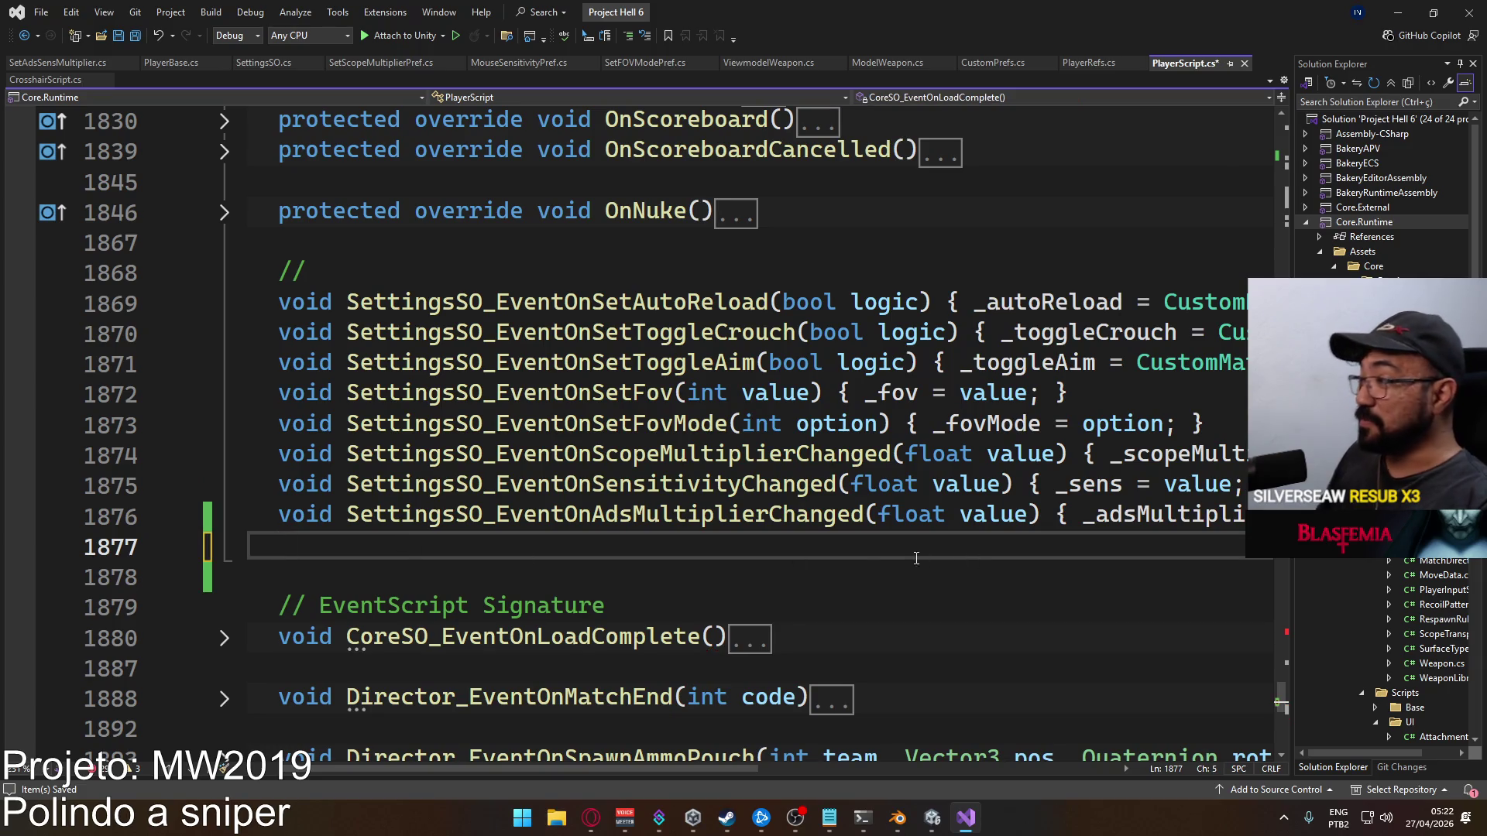
pyautogui.hscroll(6, 1156, 515)
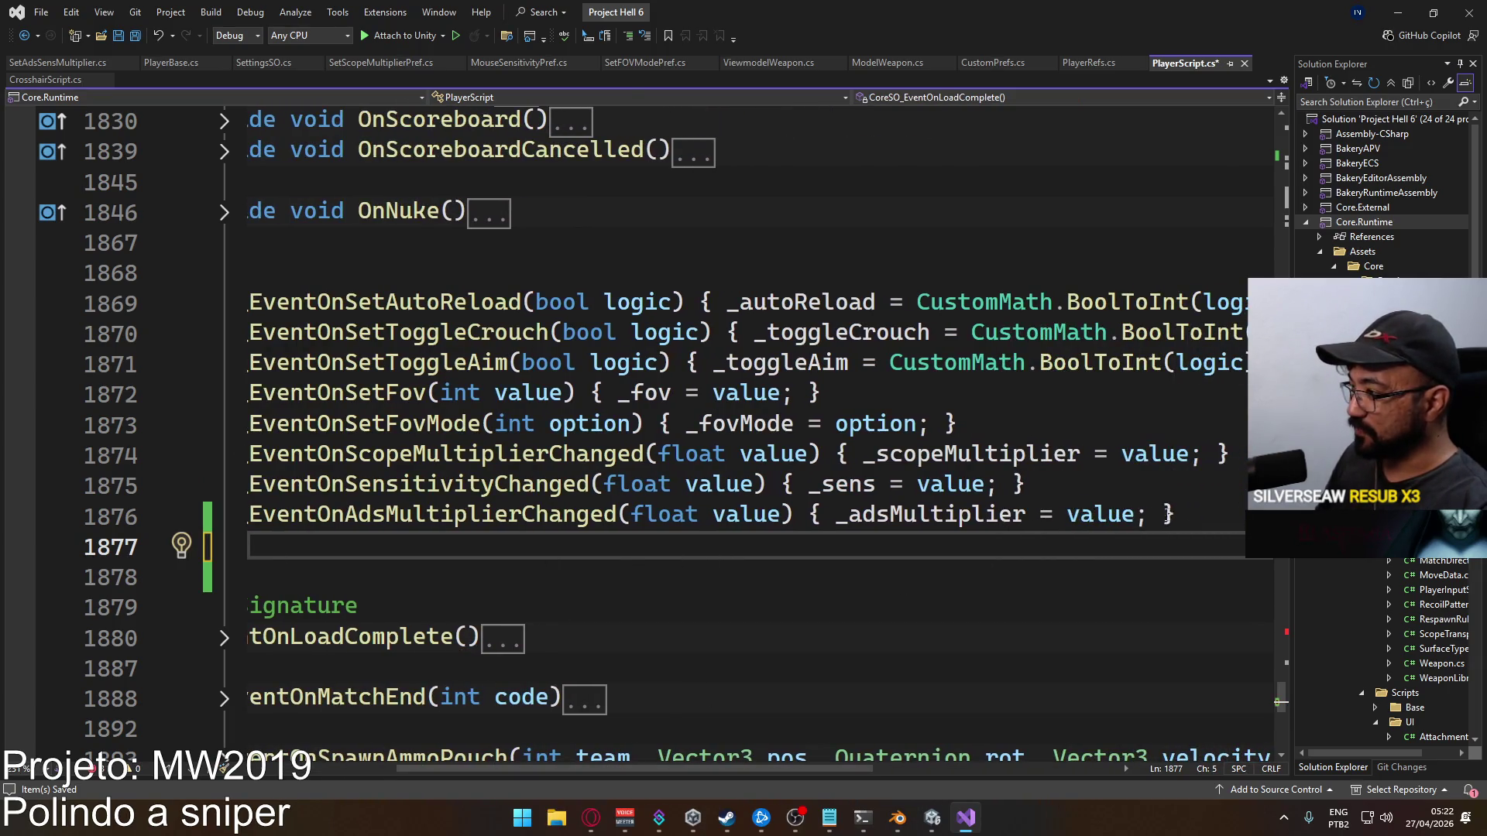
pyautogui.press('BackSpace')
pyautogui.hotkey('ctrl', 's')
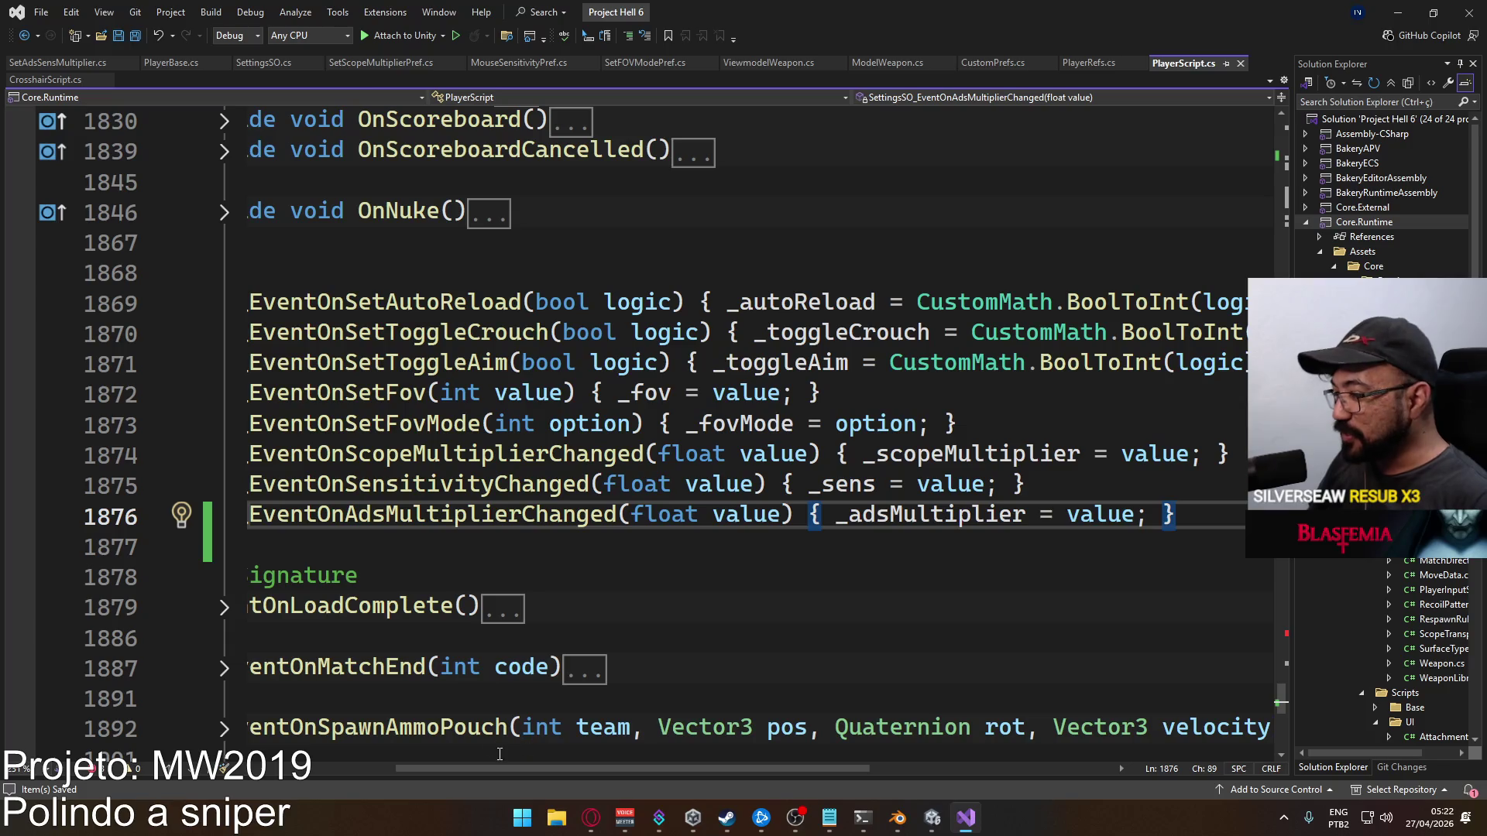
pyautogui.moveTo(476, 767); pyautogui.dragTo(325, 765)
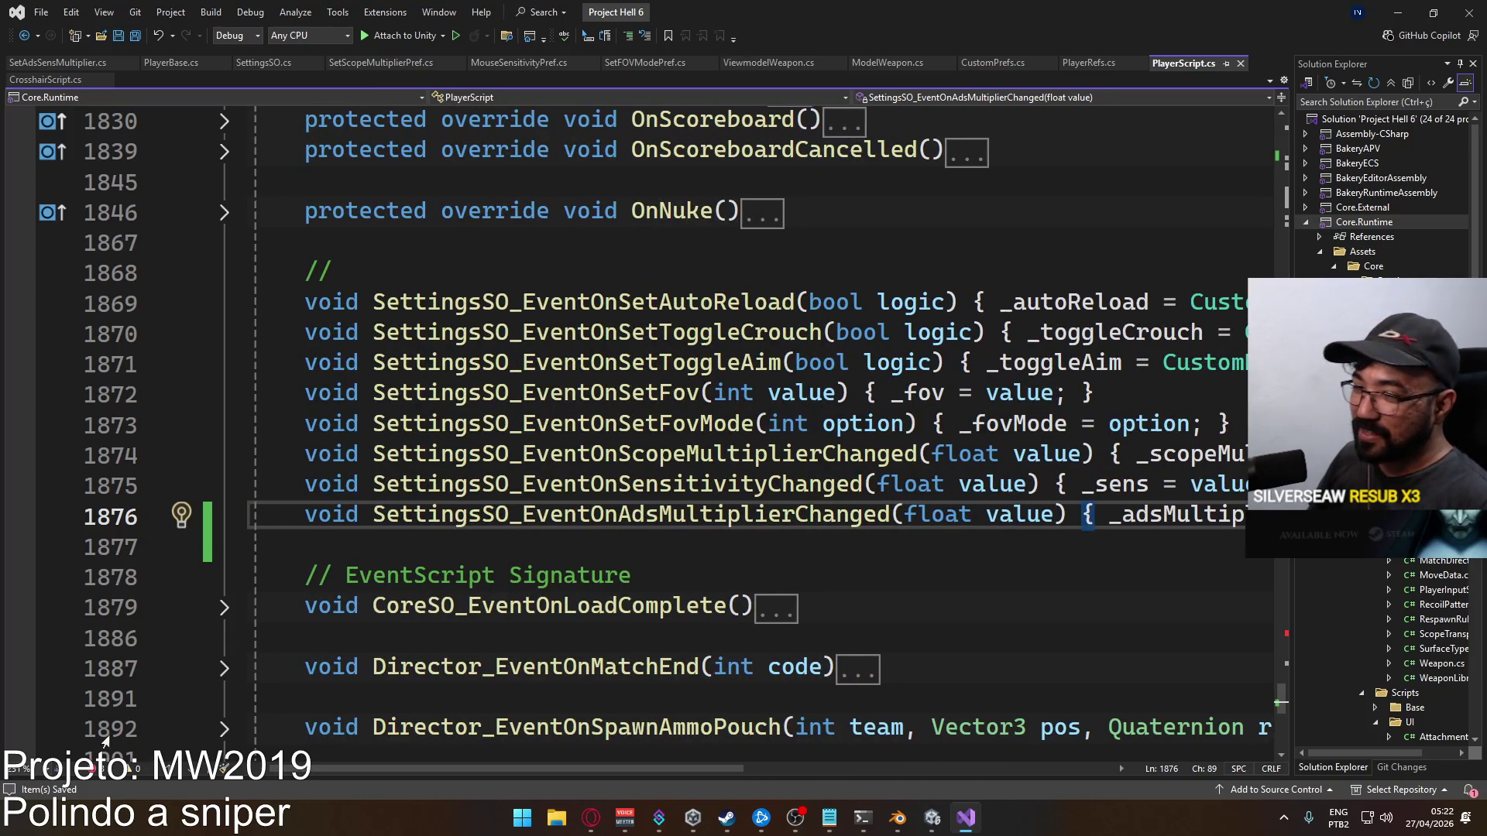
pyautogui.click(98, 768)
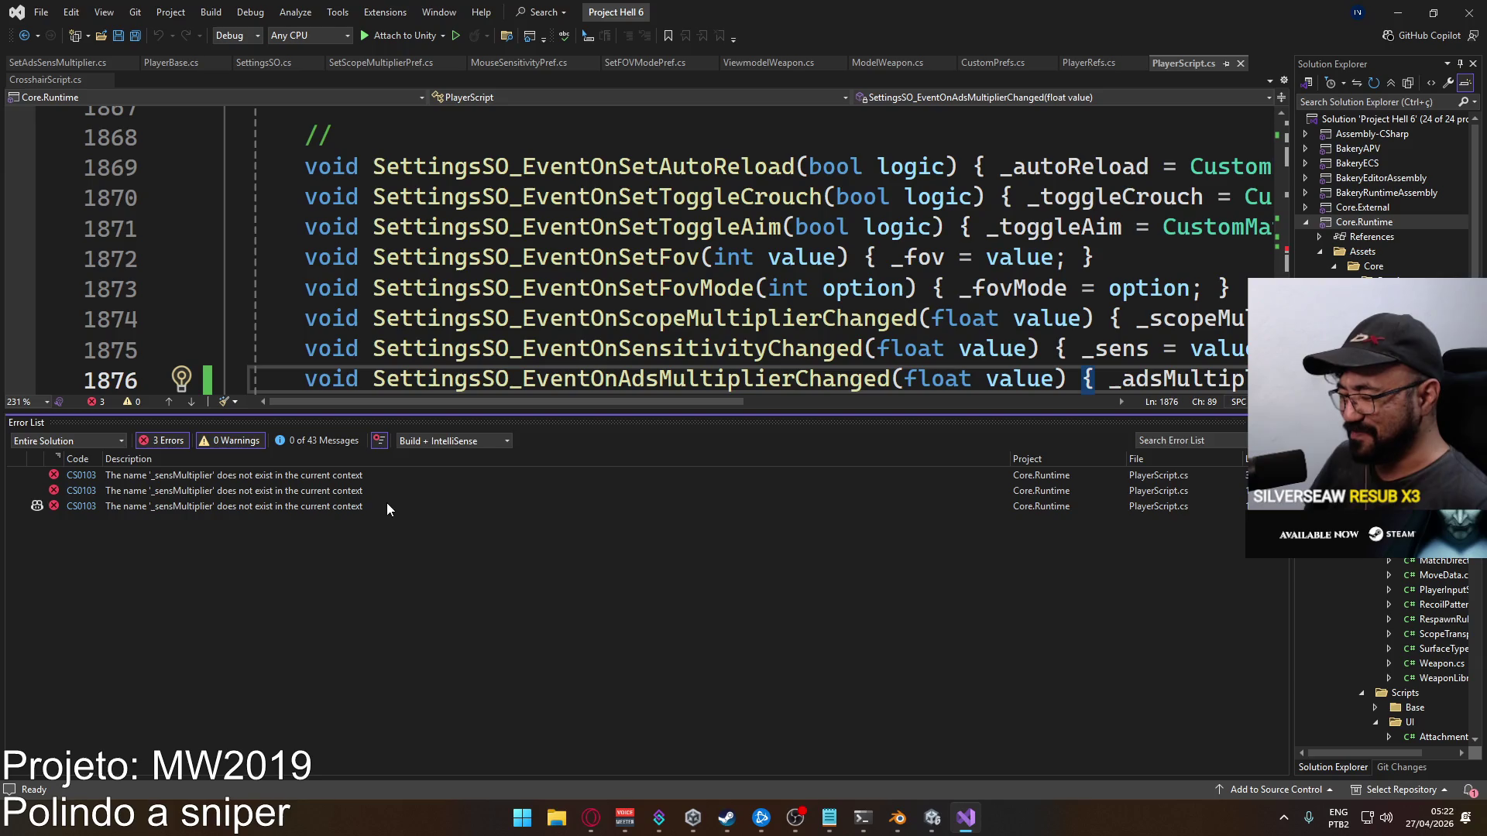
# Jump from the first CS0103 error to line 365, where Update assigns ConvertRange to _sensMultiplier
pyautogui.doubleClick(358, 475)
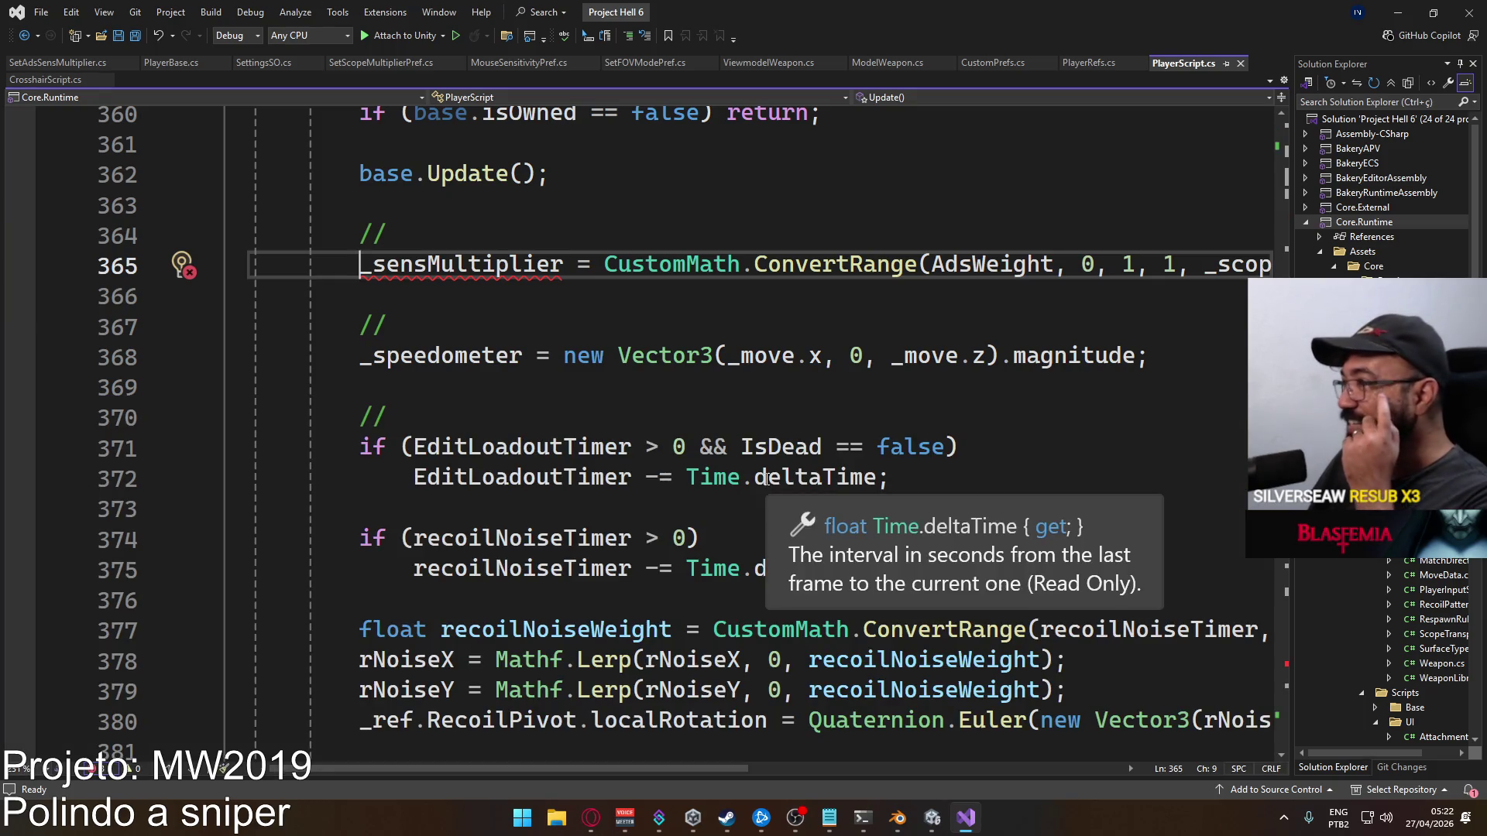
pyautogui.scroll(2, 577, 438)
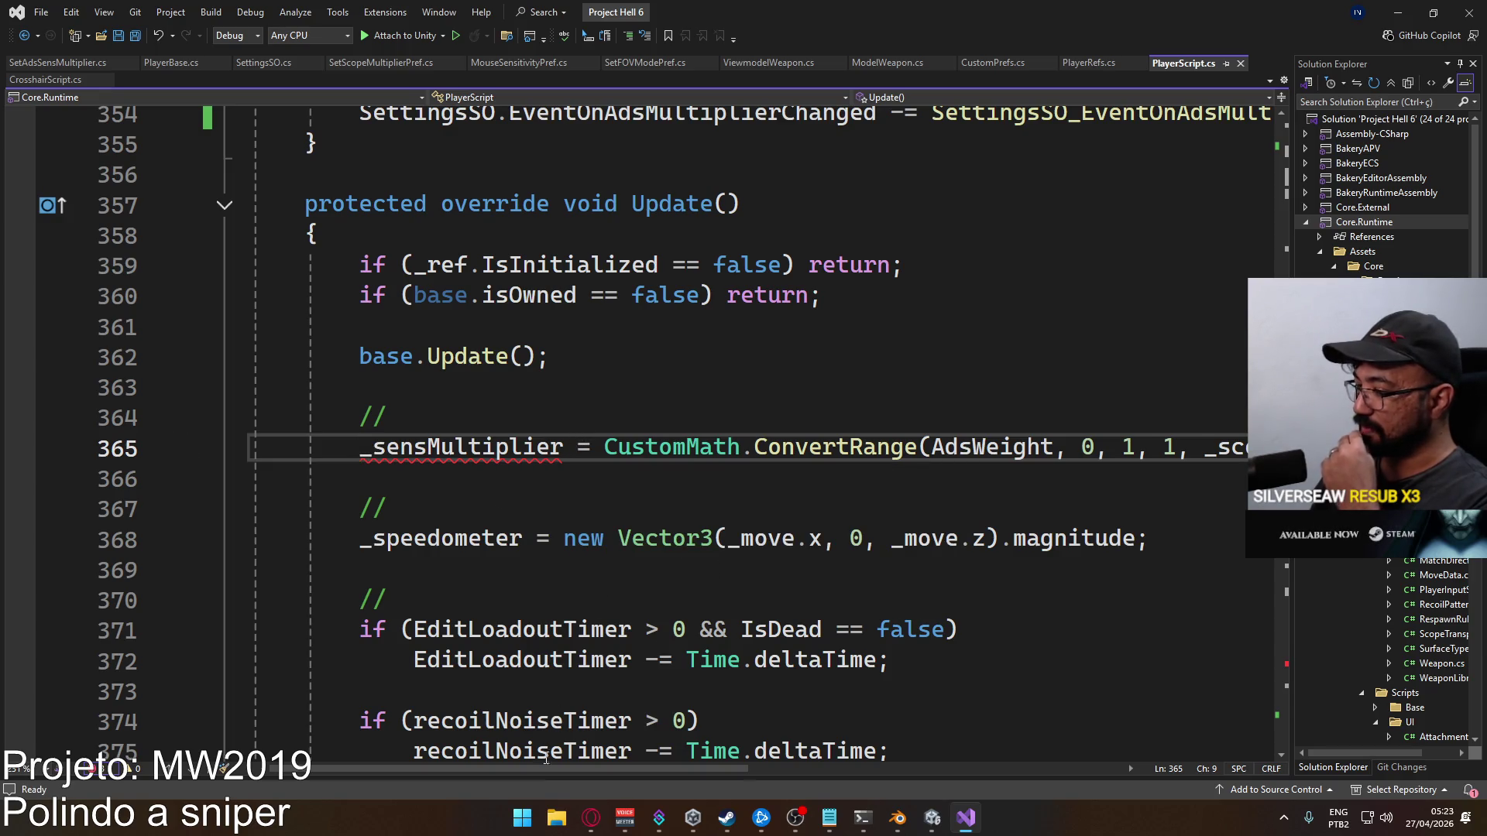
pyautogui.hscroll(5, 546, 750)
pyautogui.hscroll(-5, 557, 736)
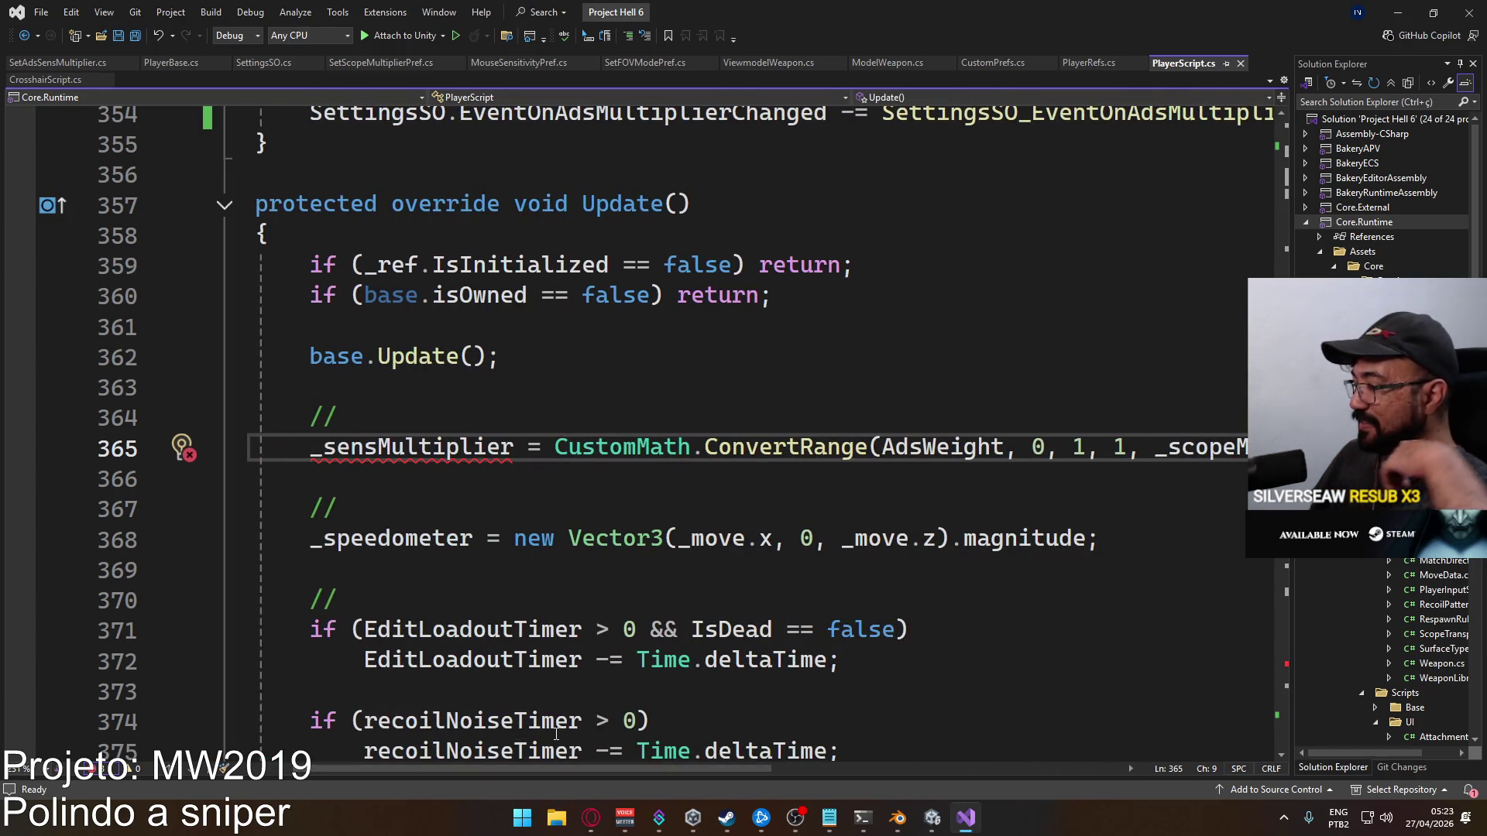
pyautogui.moveTo(556, 734)
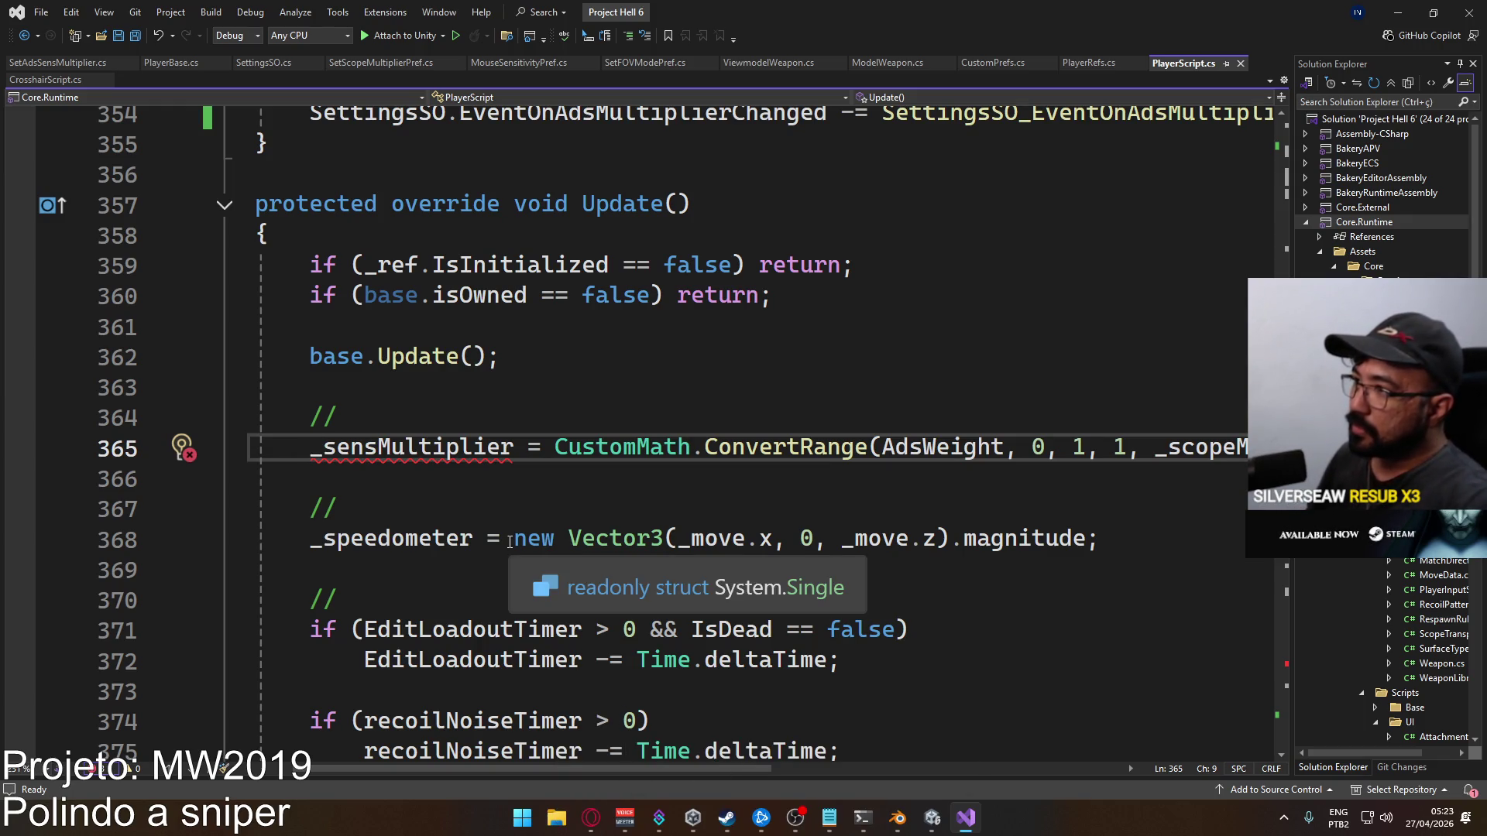
# Scroll up past OnDestroy and OnStartAuthority to the _adsMultiplier field declaration near line 40
pyautogui.scroll(3, 551, 545)
pyautogui.scroll(11, 551, 544)
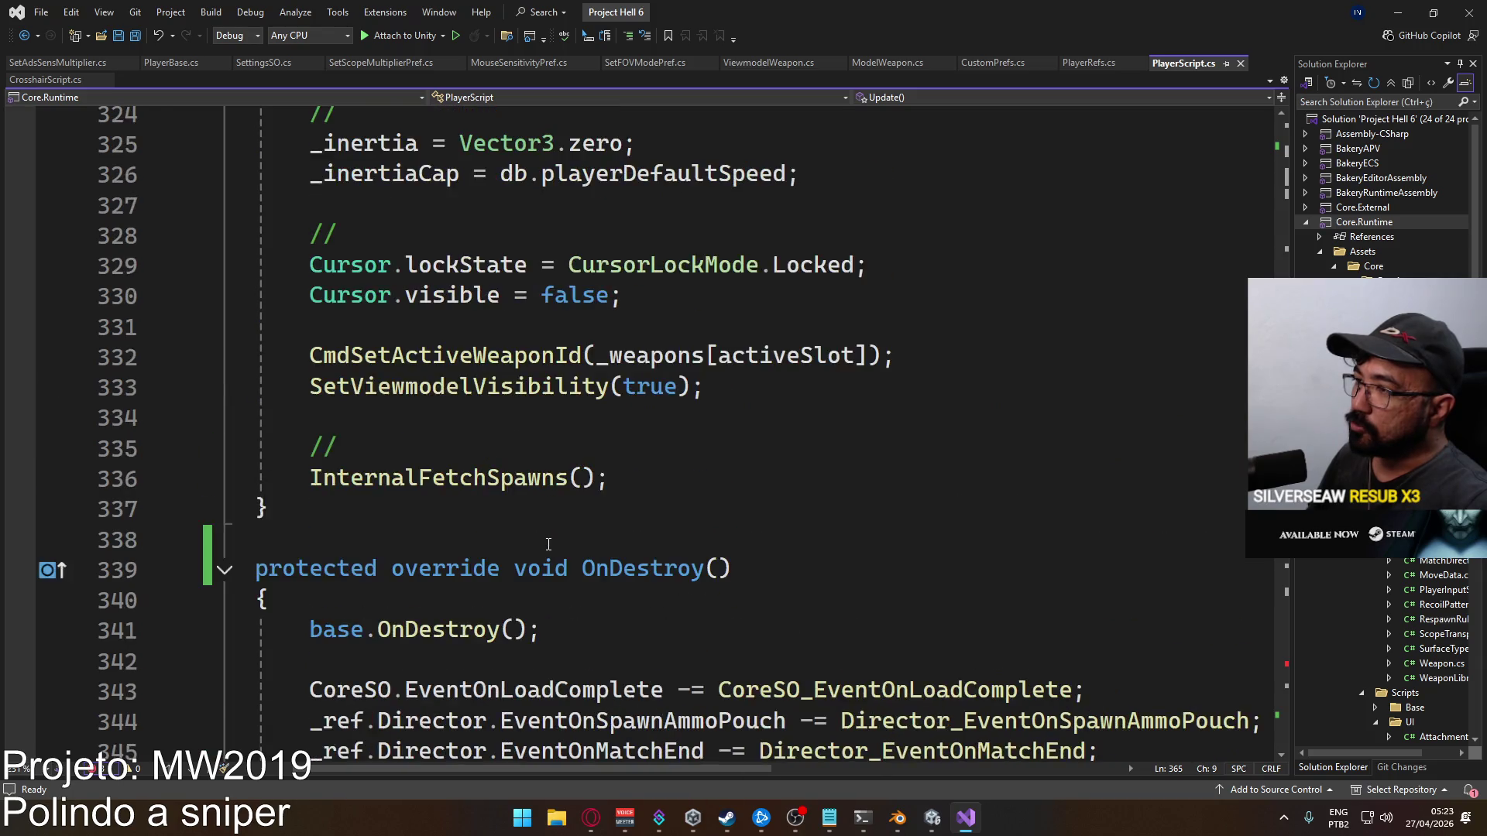
pyautogui.scroll(1, 547, 545)
pyautogui.scroll(4, 542, 546)
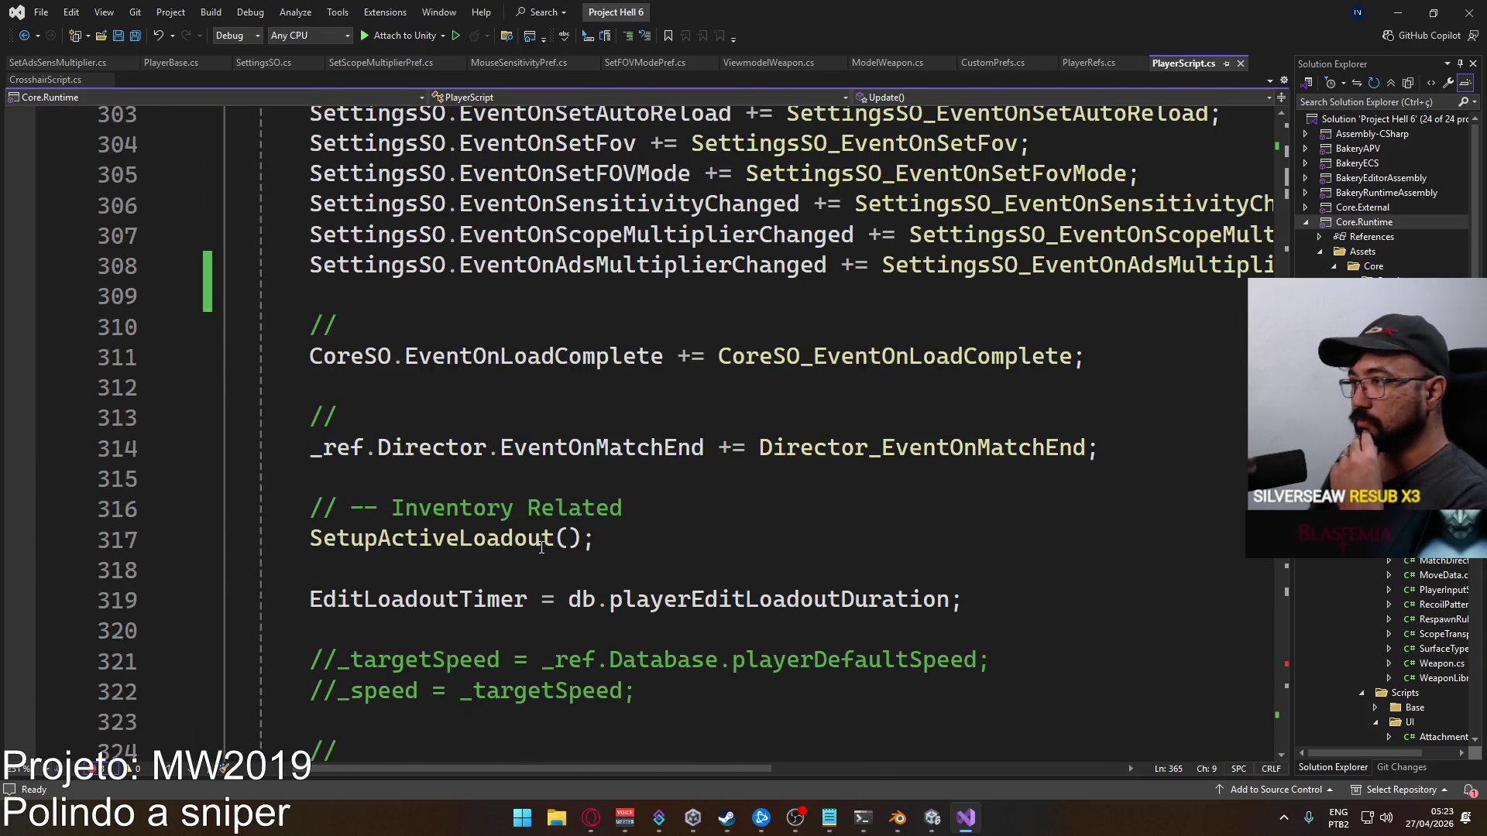
pyautogui.scroll(5, 542, 546)
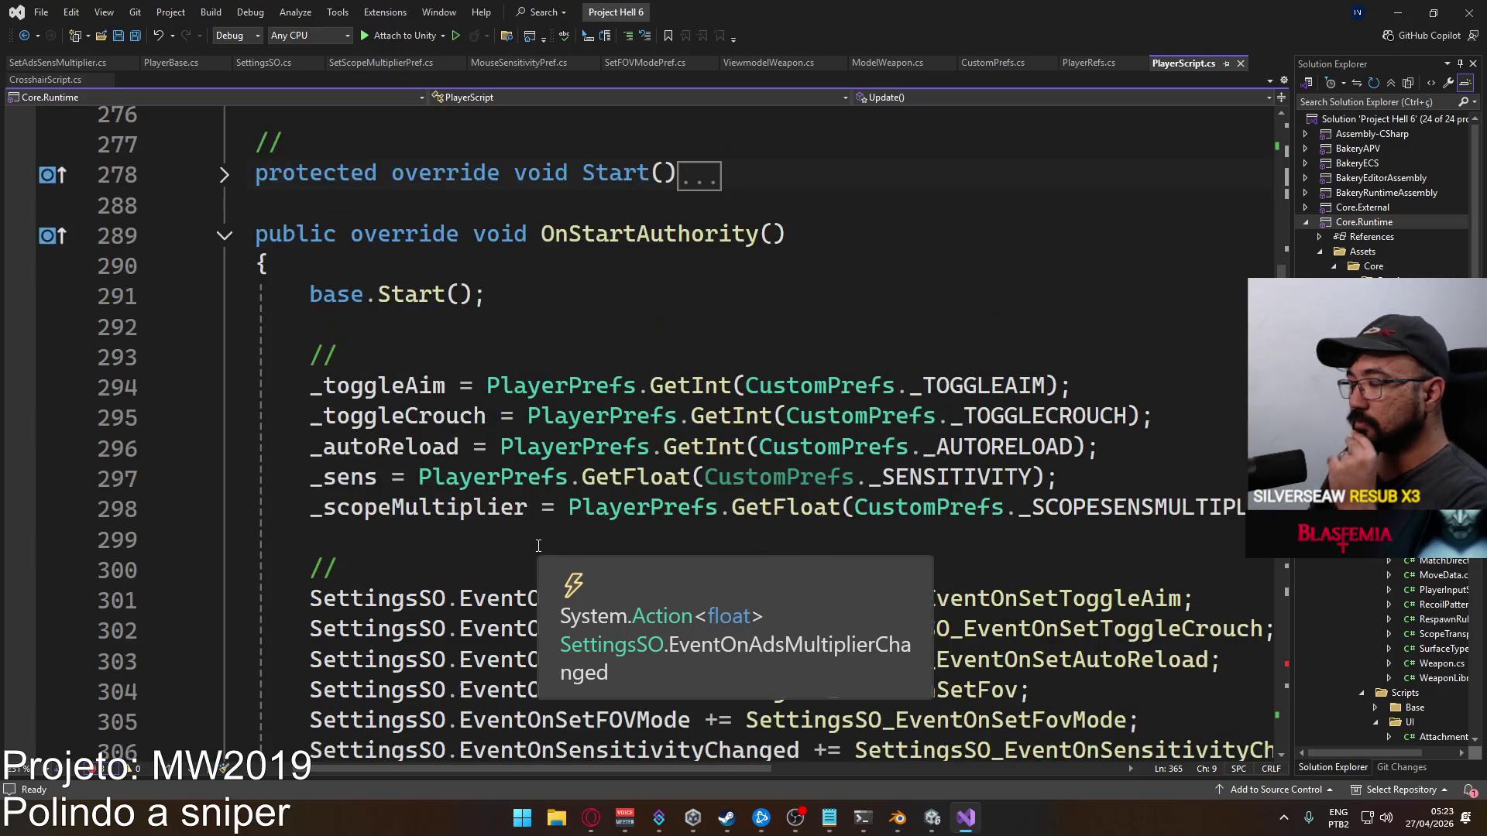
pyautogui.scroll(-17, 539, 546)
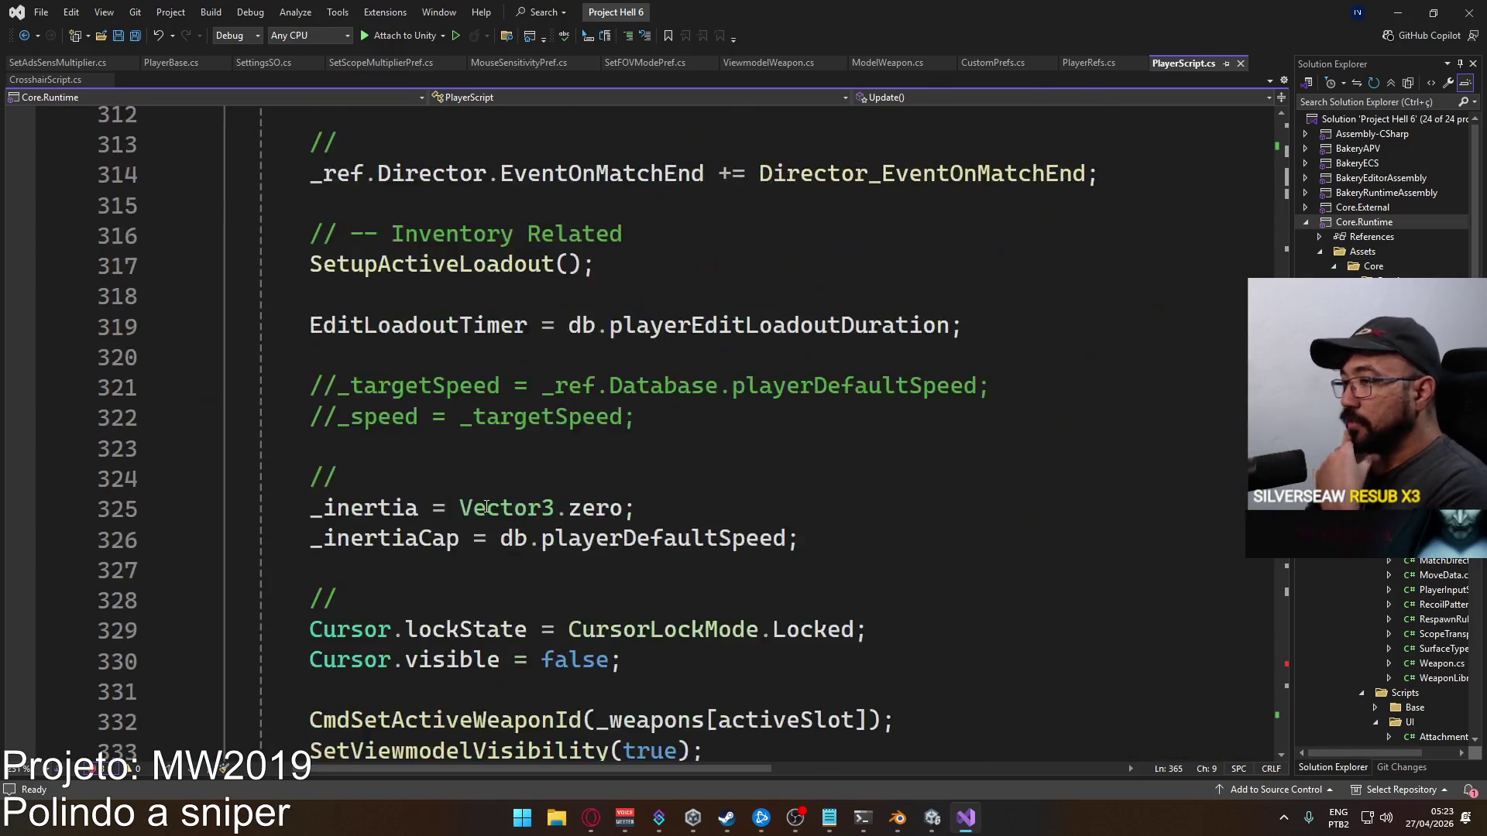
pyautogui.scroll(-6, 487, 504)
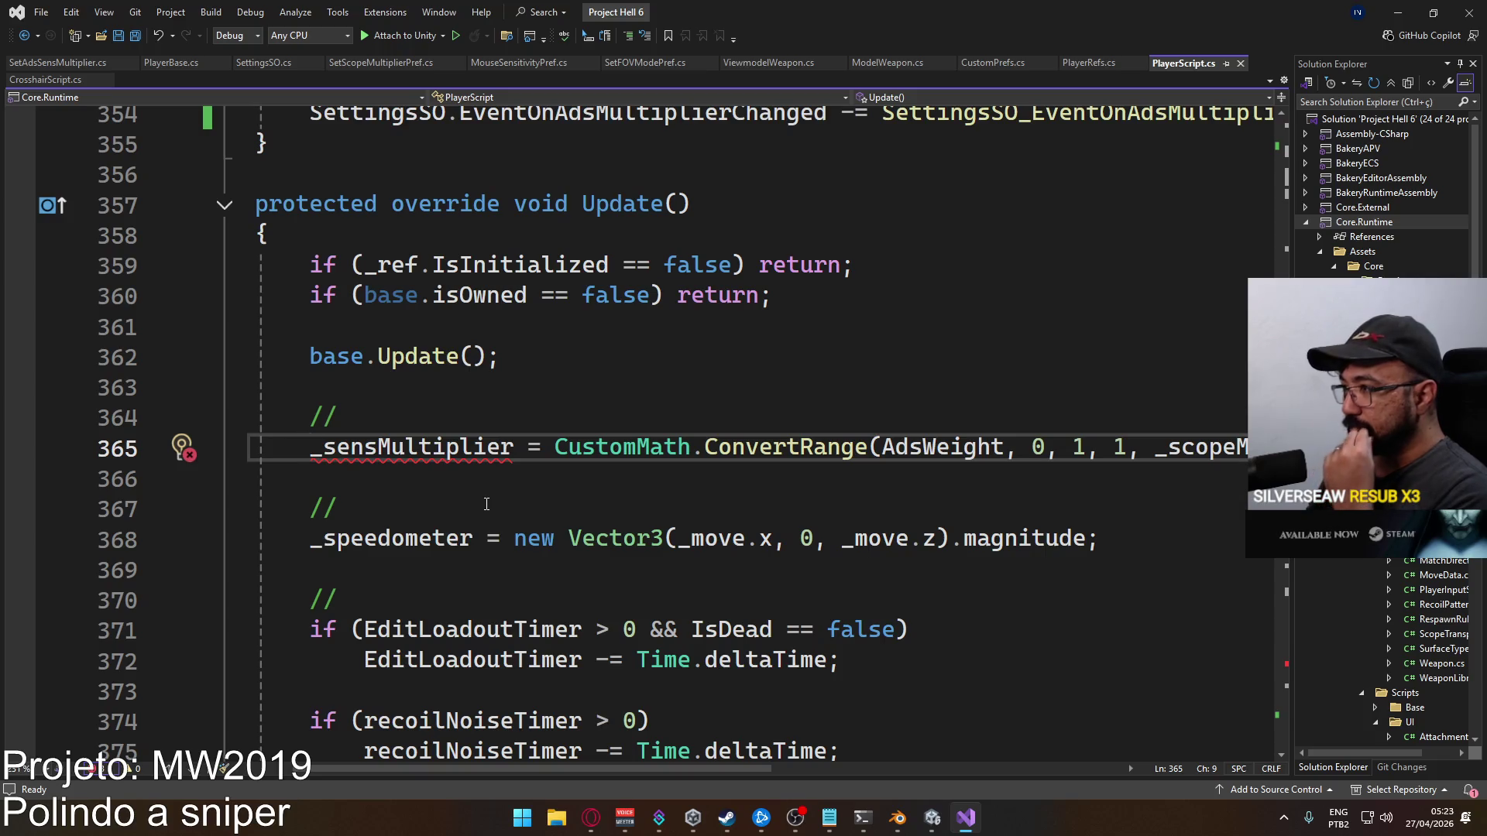
pyautogui.scroll(13, 488, 507)
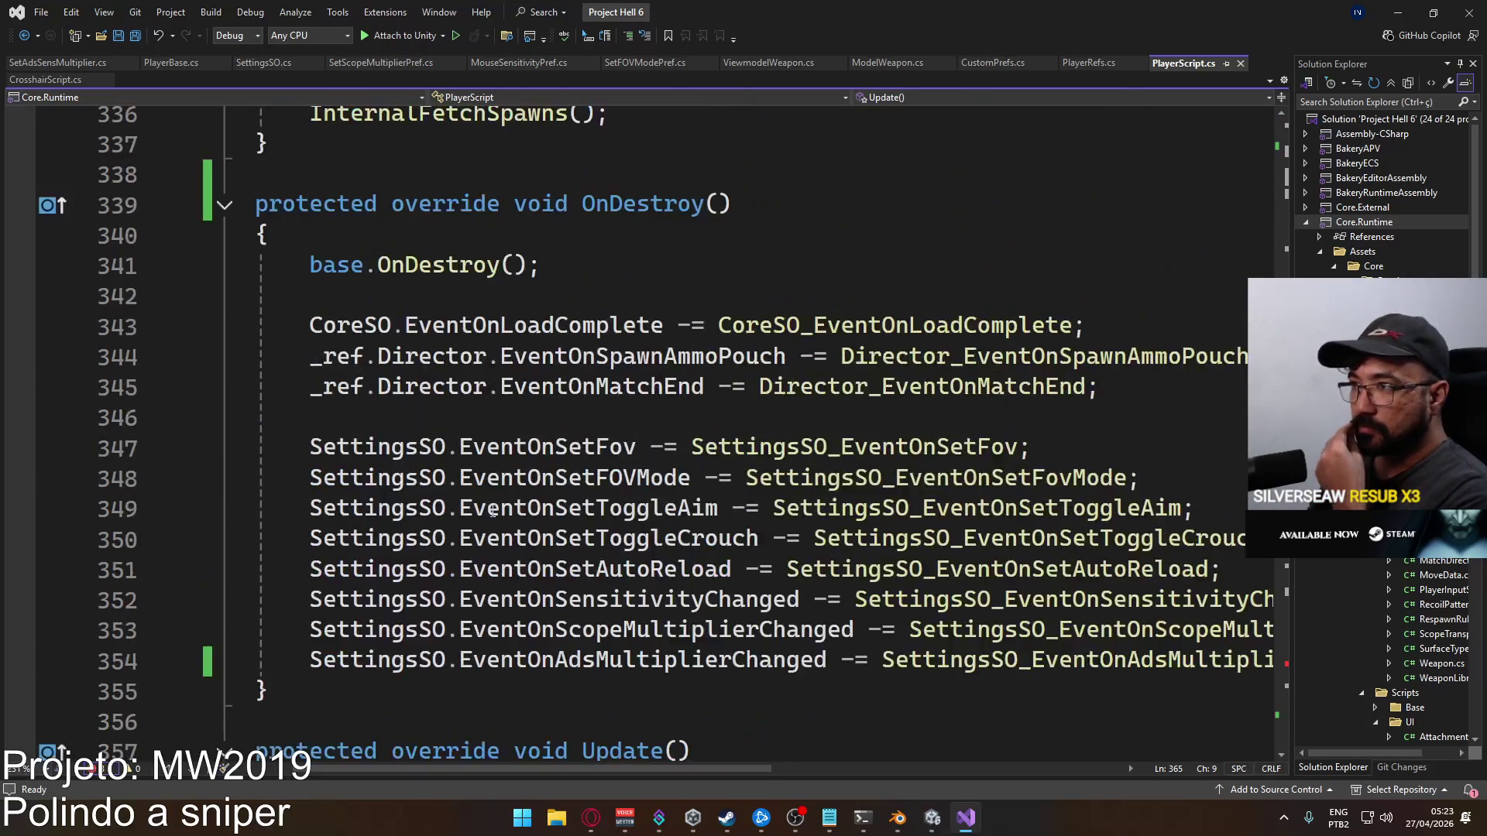
pyautogui.scroll(20, 493, 512)
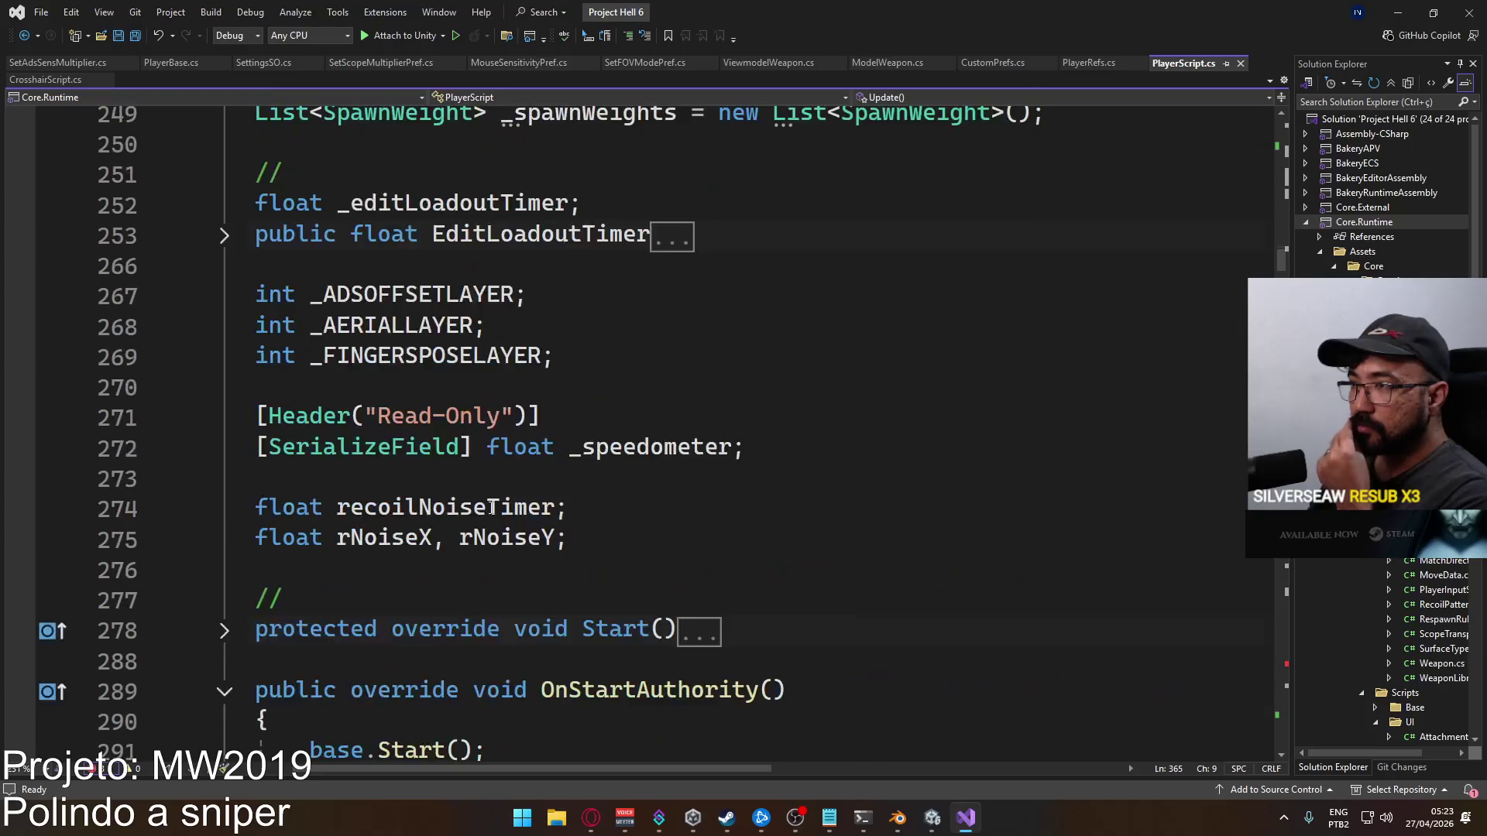
pyautogui.scroll(20, 491, 507)
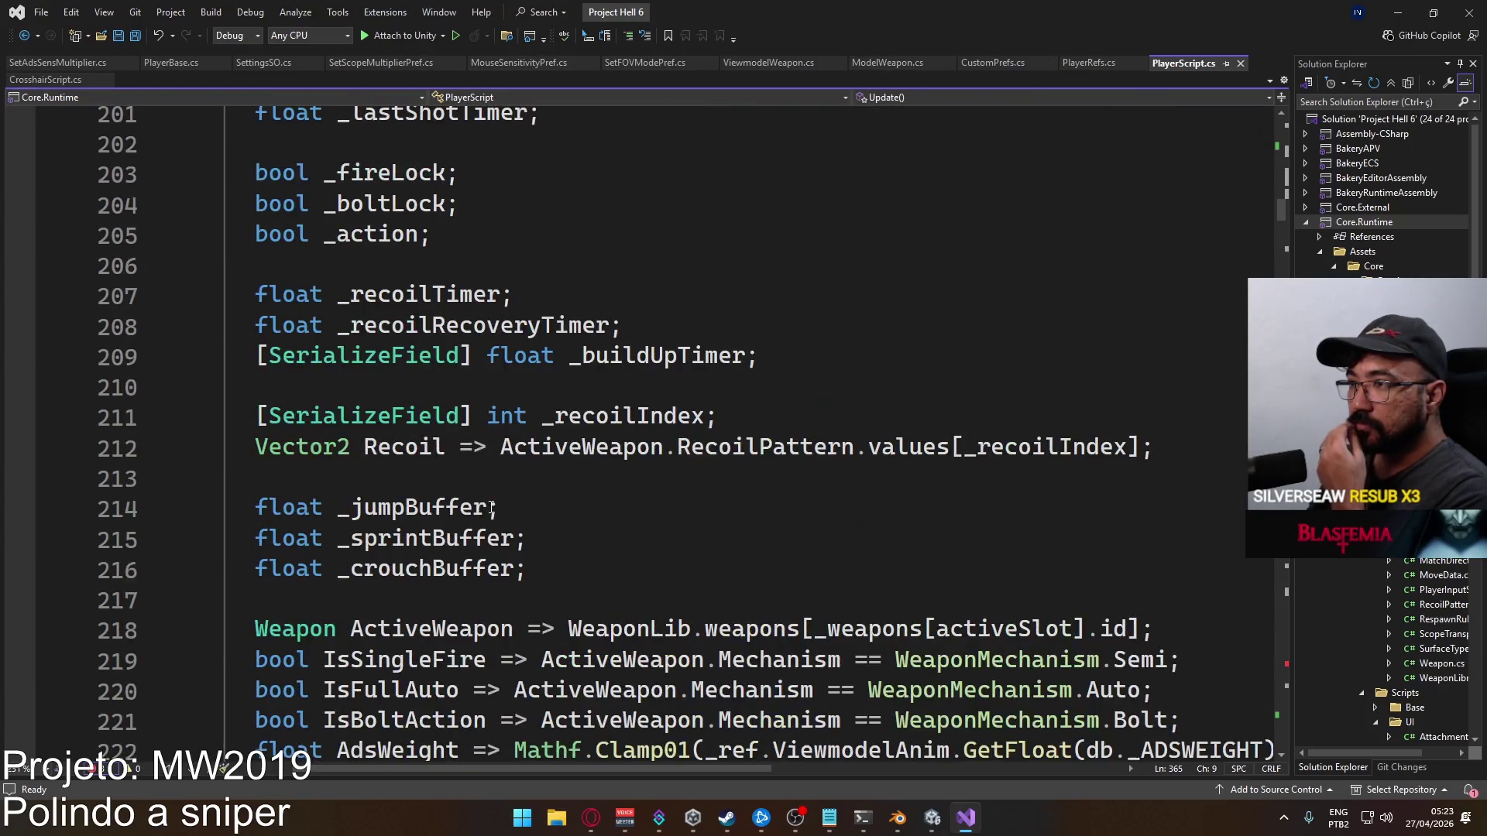
pyautogui.scroll(6, 491, 507)
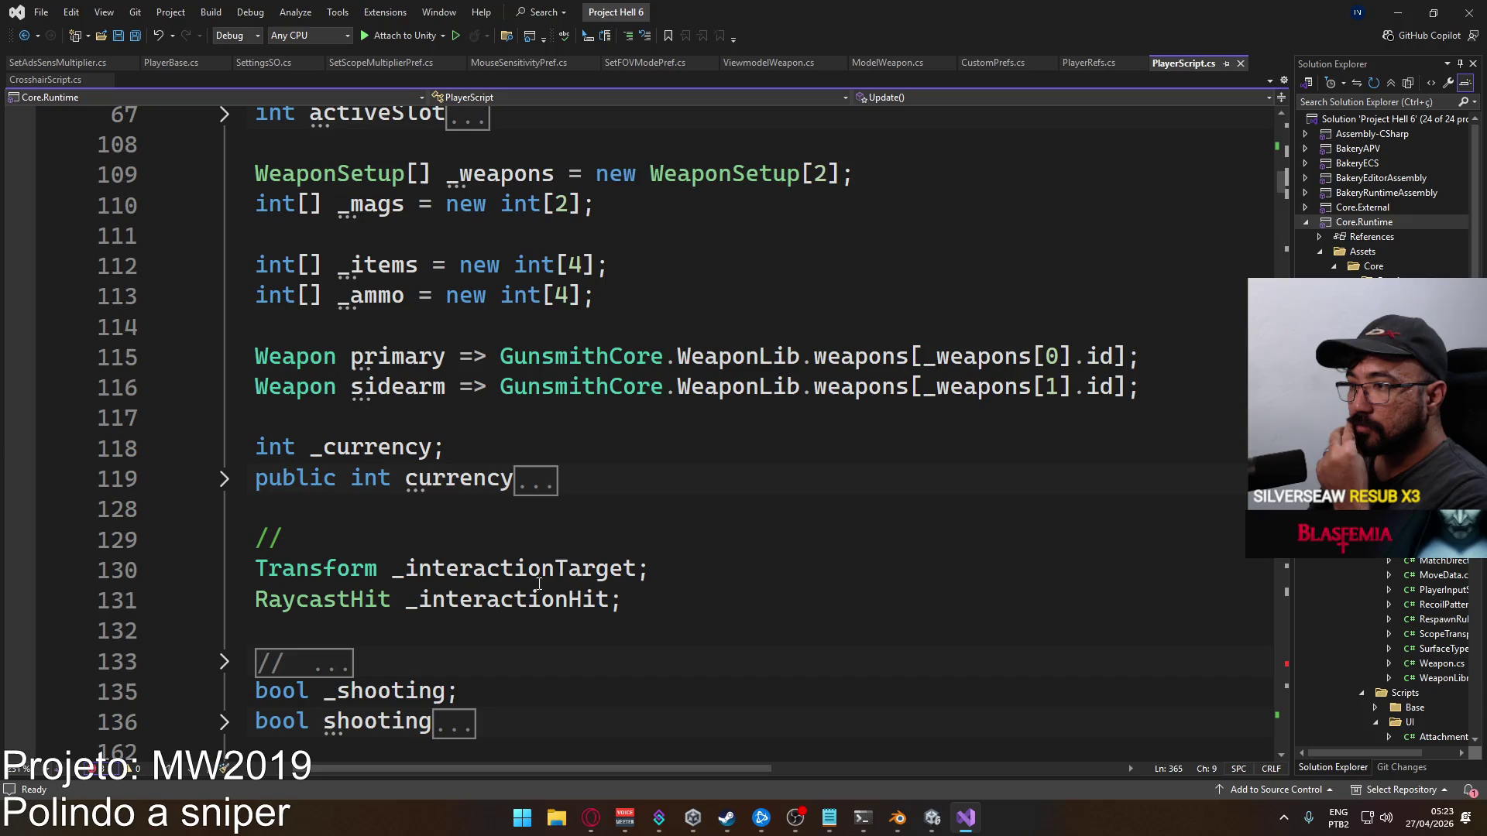
pyautogui.scroll(5, 511, 666)
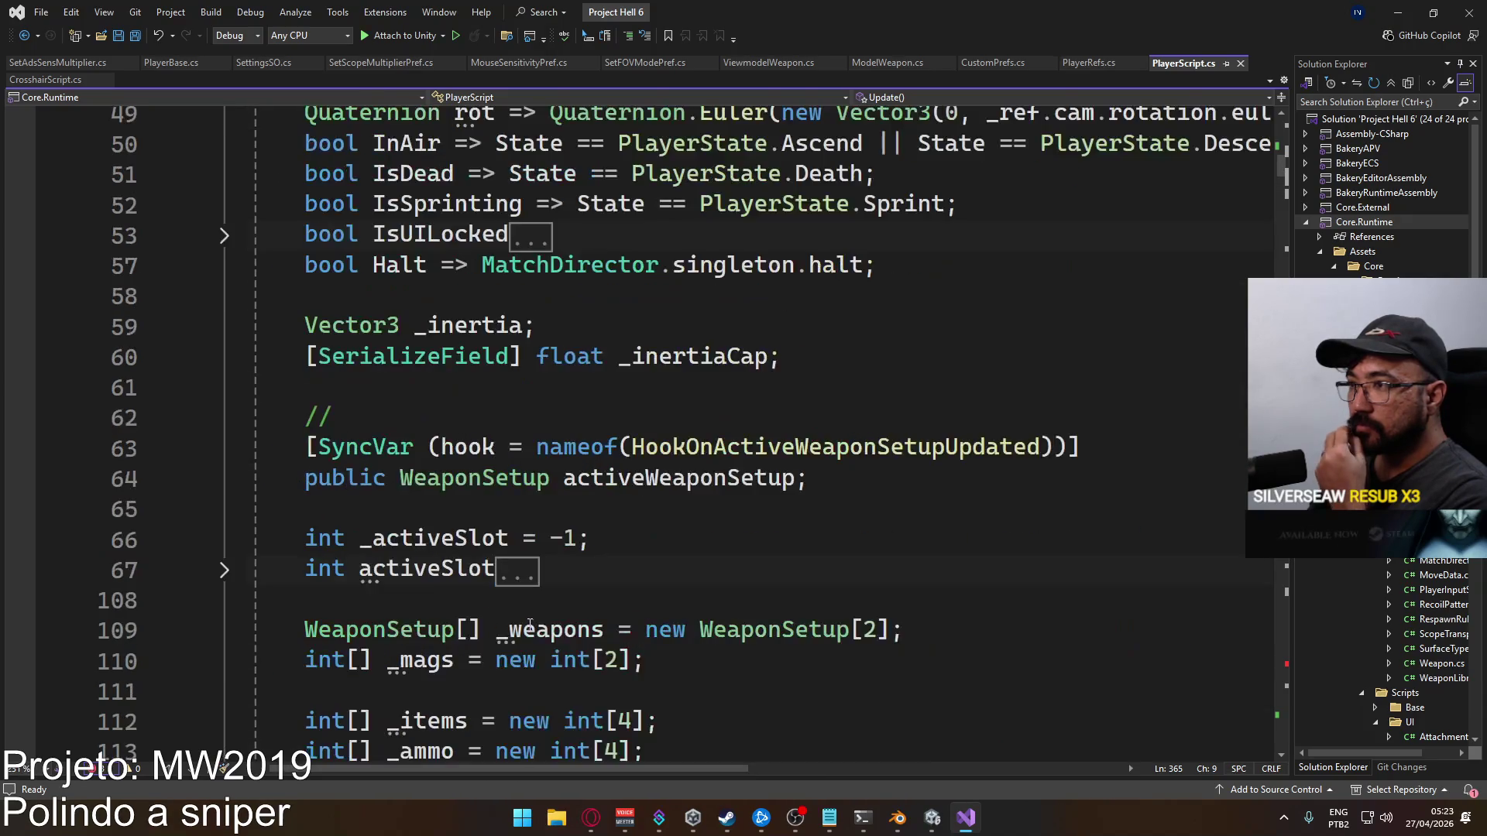
pyautogui.scroll(4, 529, 616)
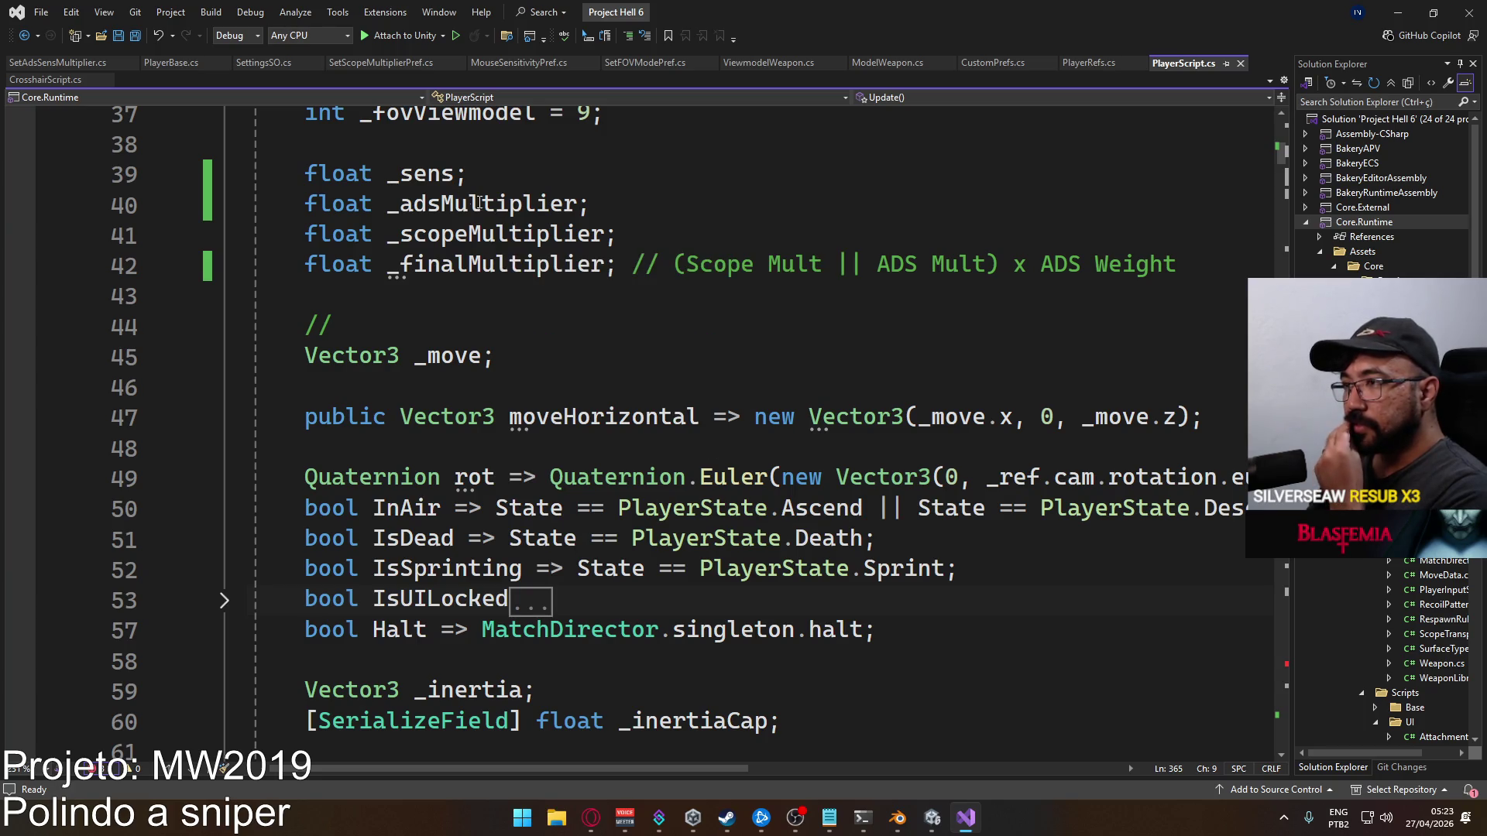
pyautogui.moveTo(495, 209)
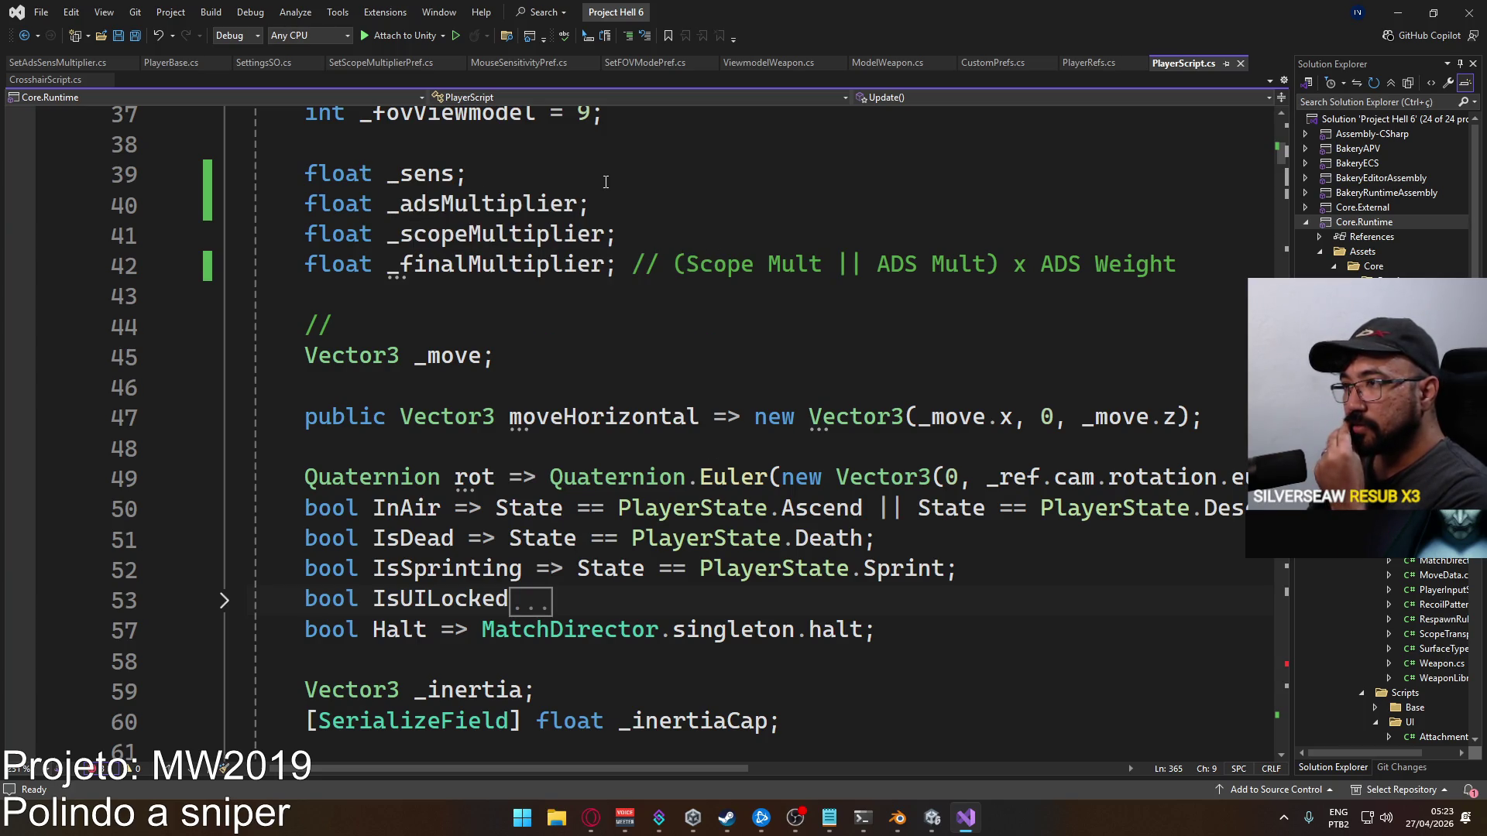
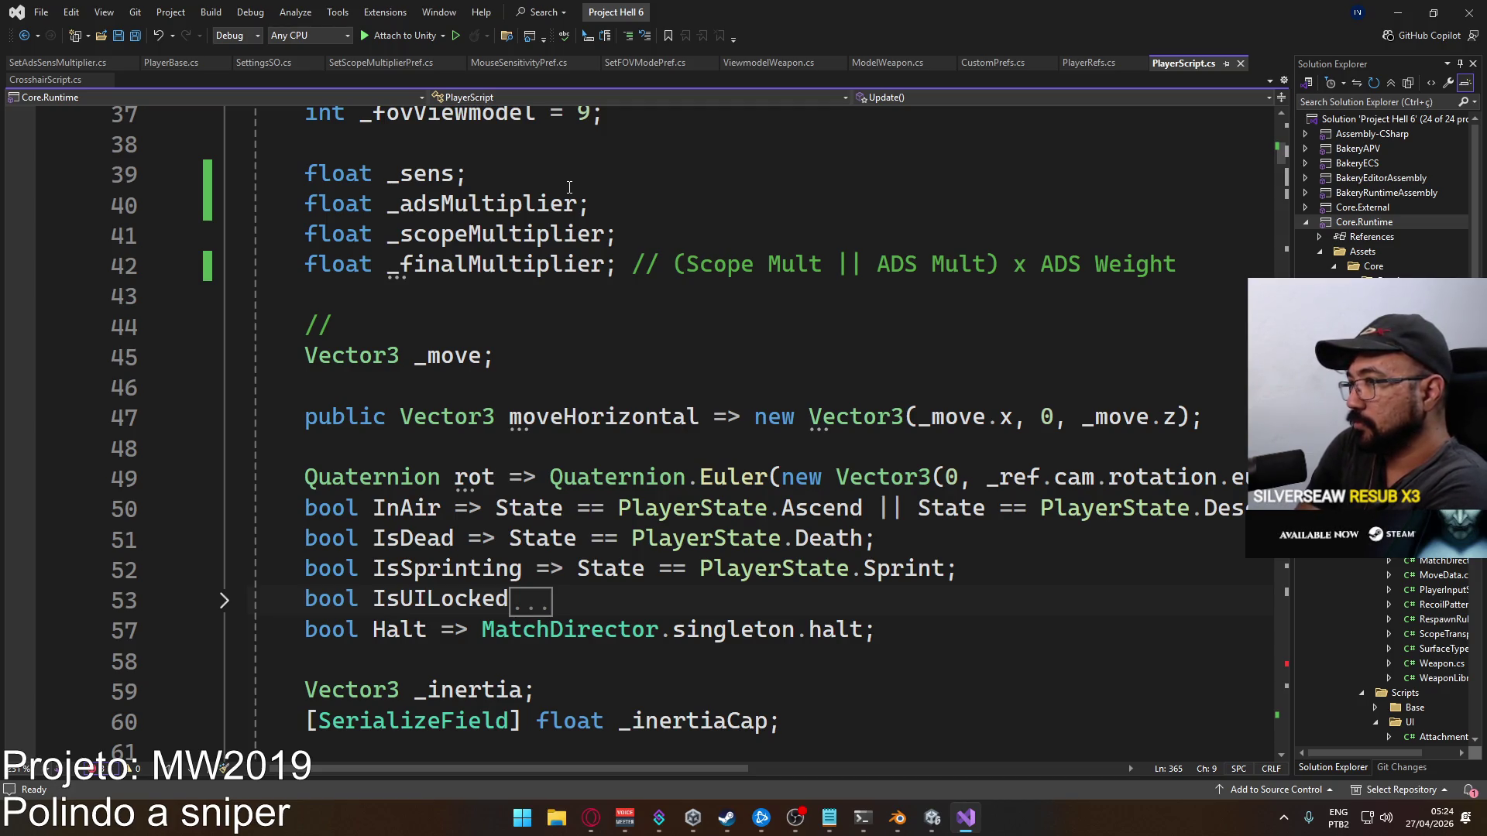
# In PlayerScript.cs, start a new line 226 with 'bool' below the Speed property
pyautogui.scroll(8, 569, 187)
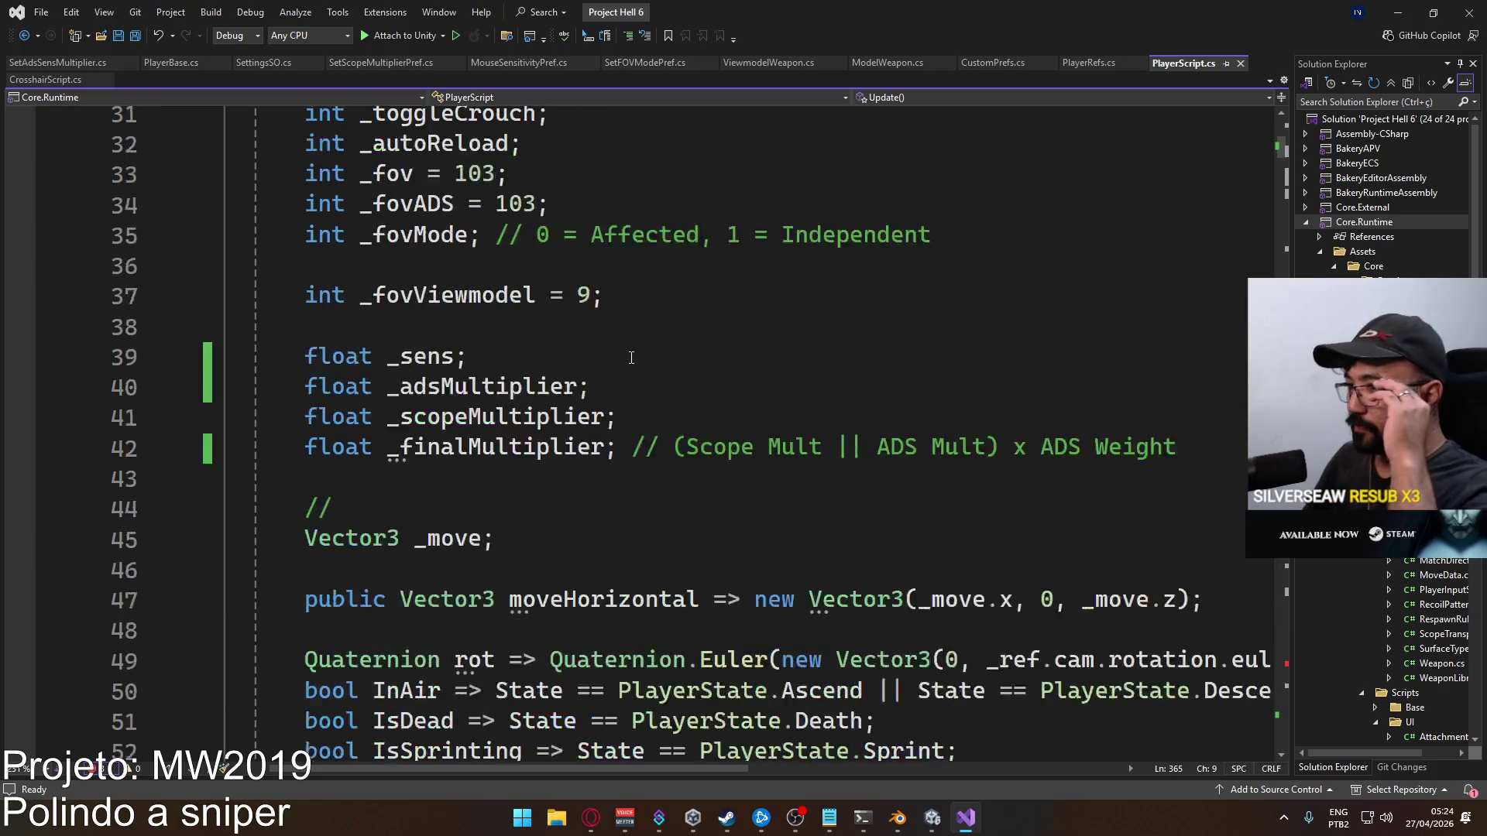
pyautogui.scroll(-1, 608, 375)
pyautogui.scroll(-1, 608, 376)
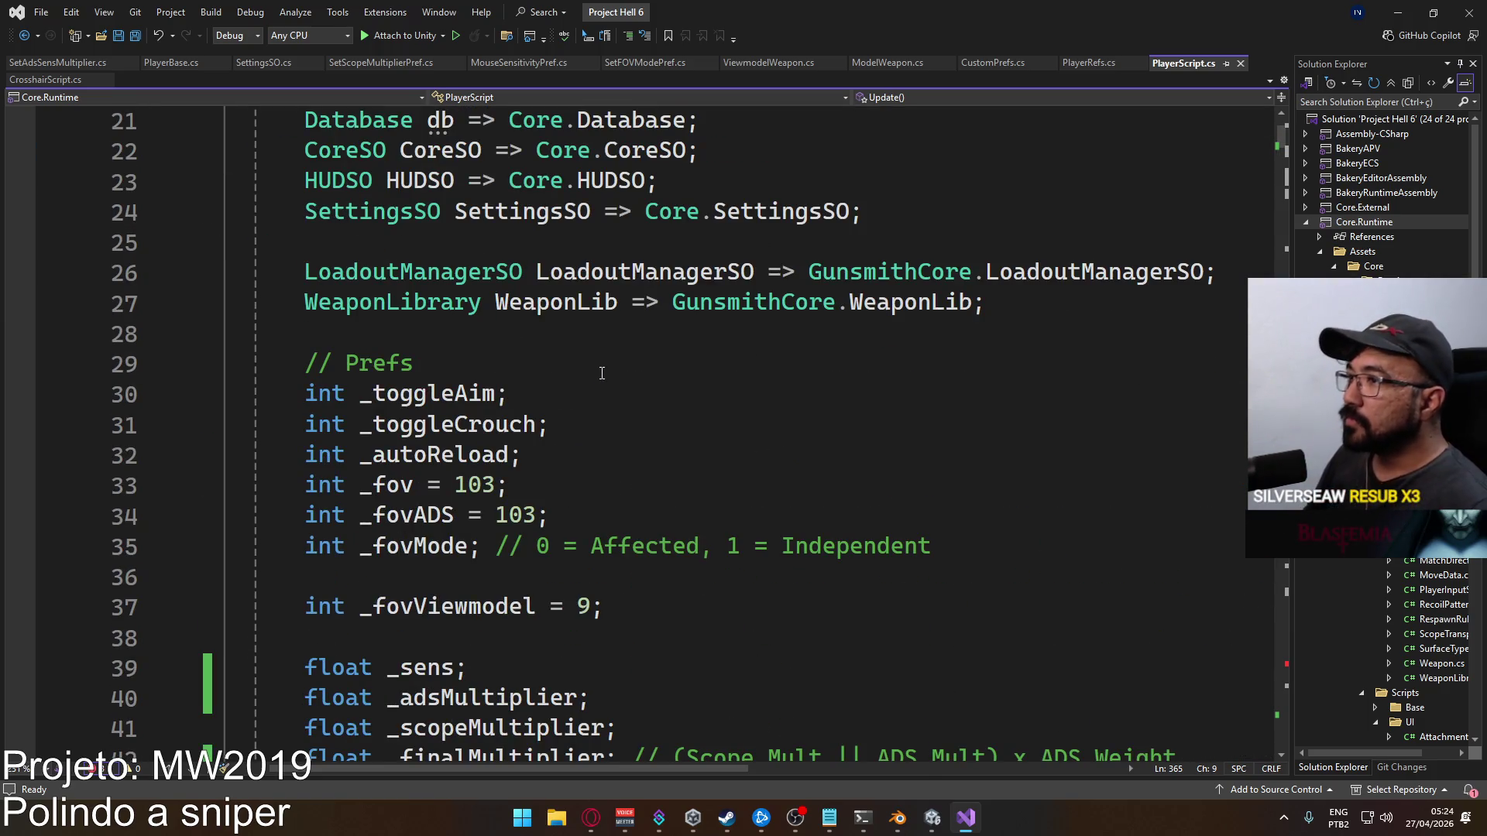
pyautogui.scroll(-9, 616, 377)
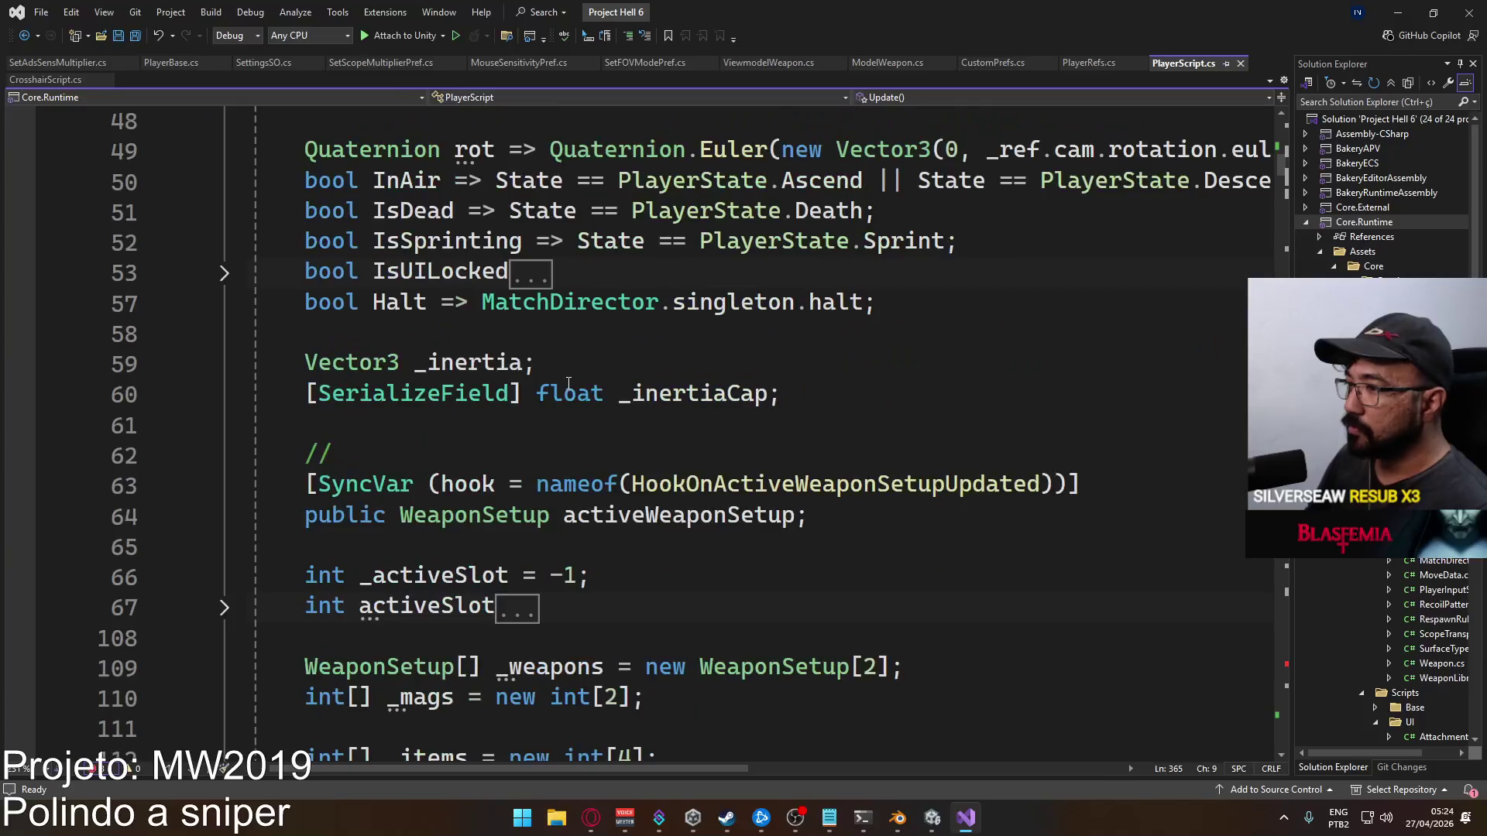
pyautogui.scroll(1, 504, 331)
pyautogui.scroll(-6, 620, 388)
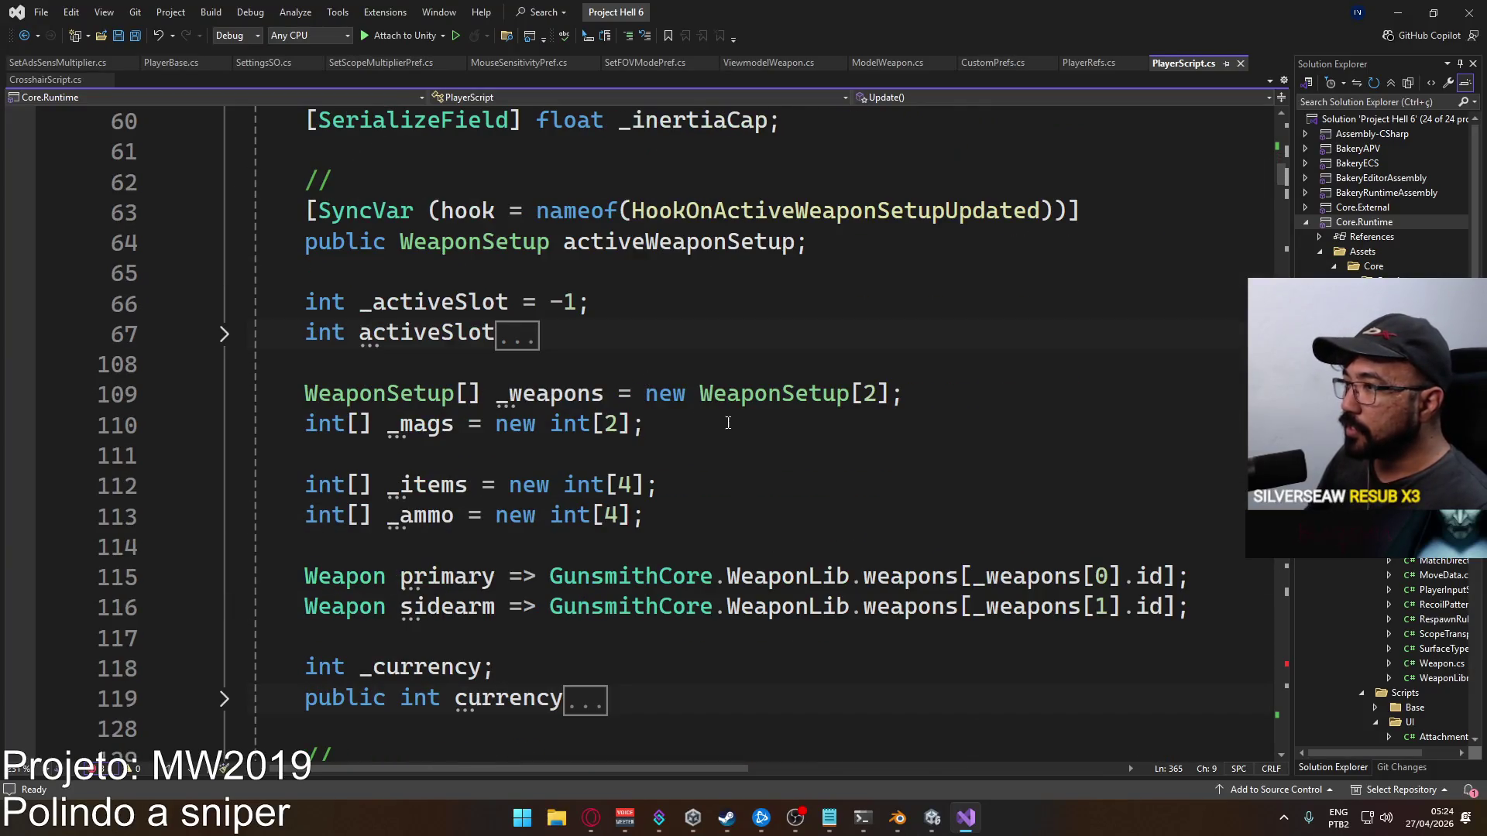
pyautogui.scroll(-3, 743, 445)
pyautogui.scroll(4, 633, 417)
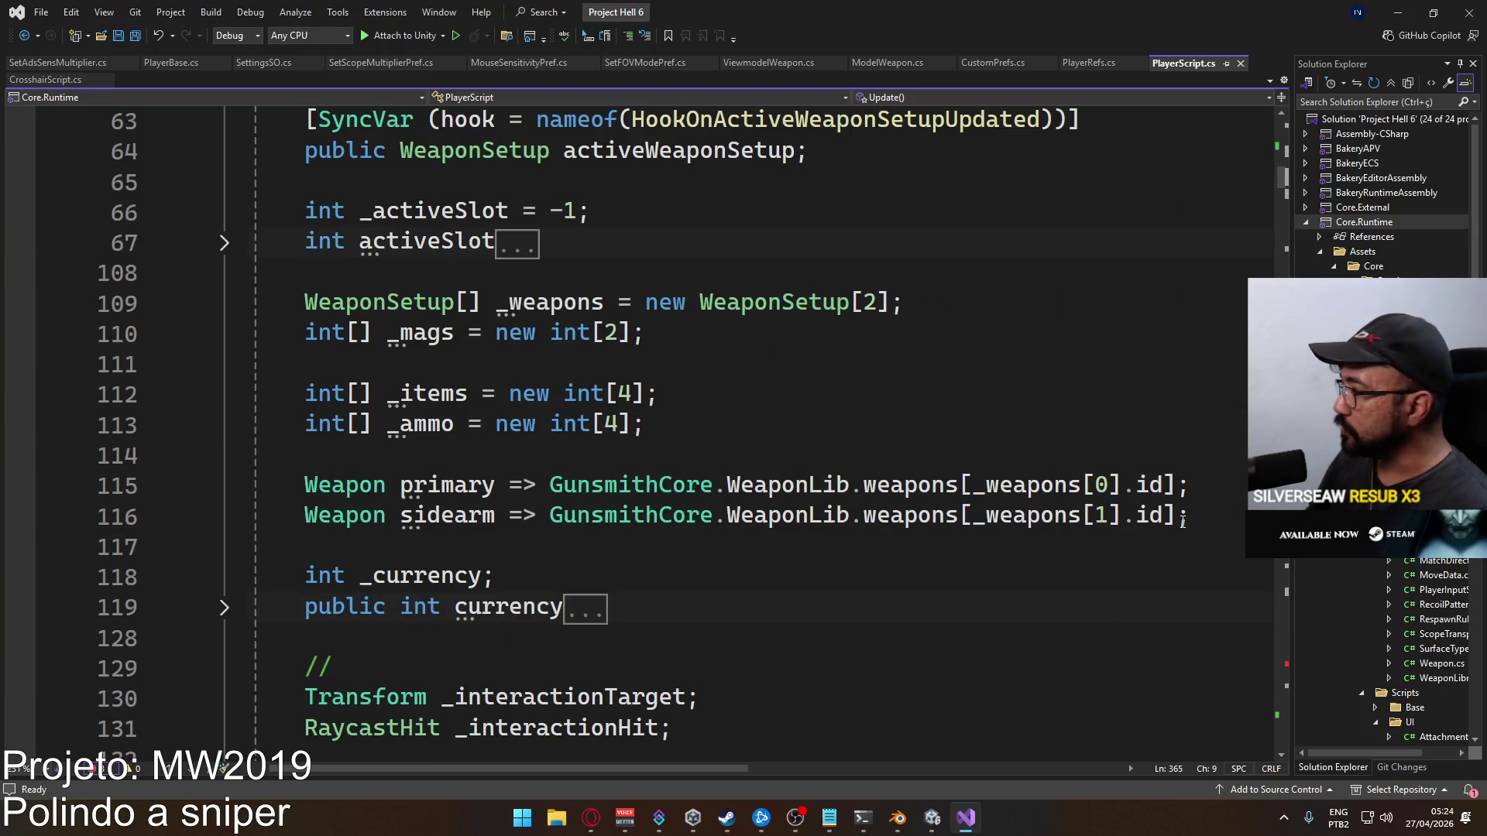
pyautogui.scroll(-6, 874, 512)
pyautogui.scroll(-5, 875, 512)
pyautogui.click(1133, 596)
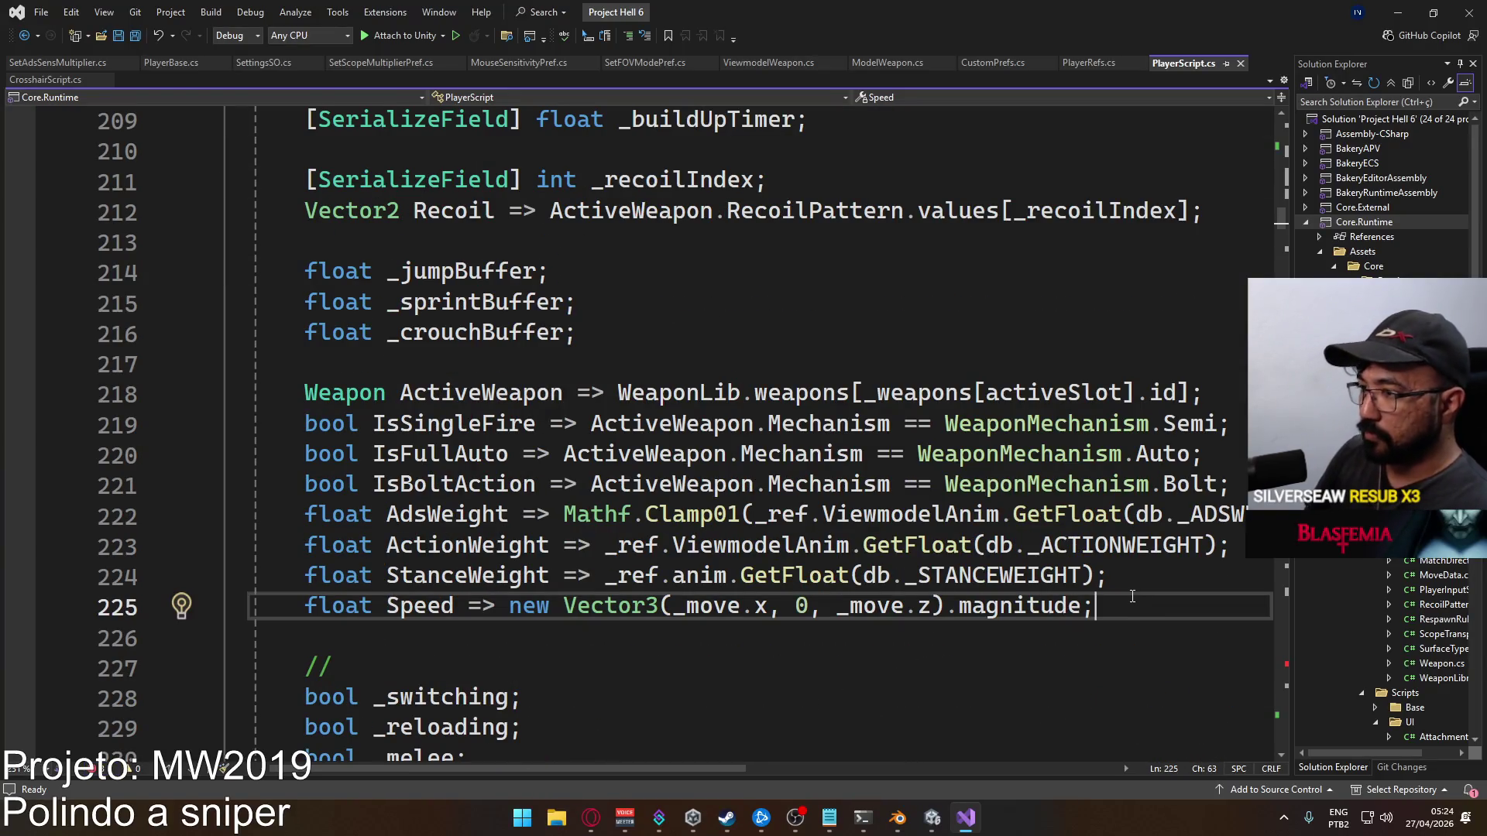
pyautogui.press('Return')
pyautogui.write('bool')
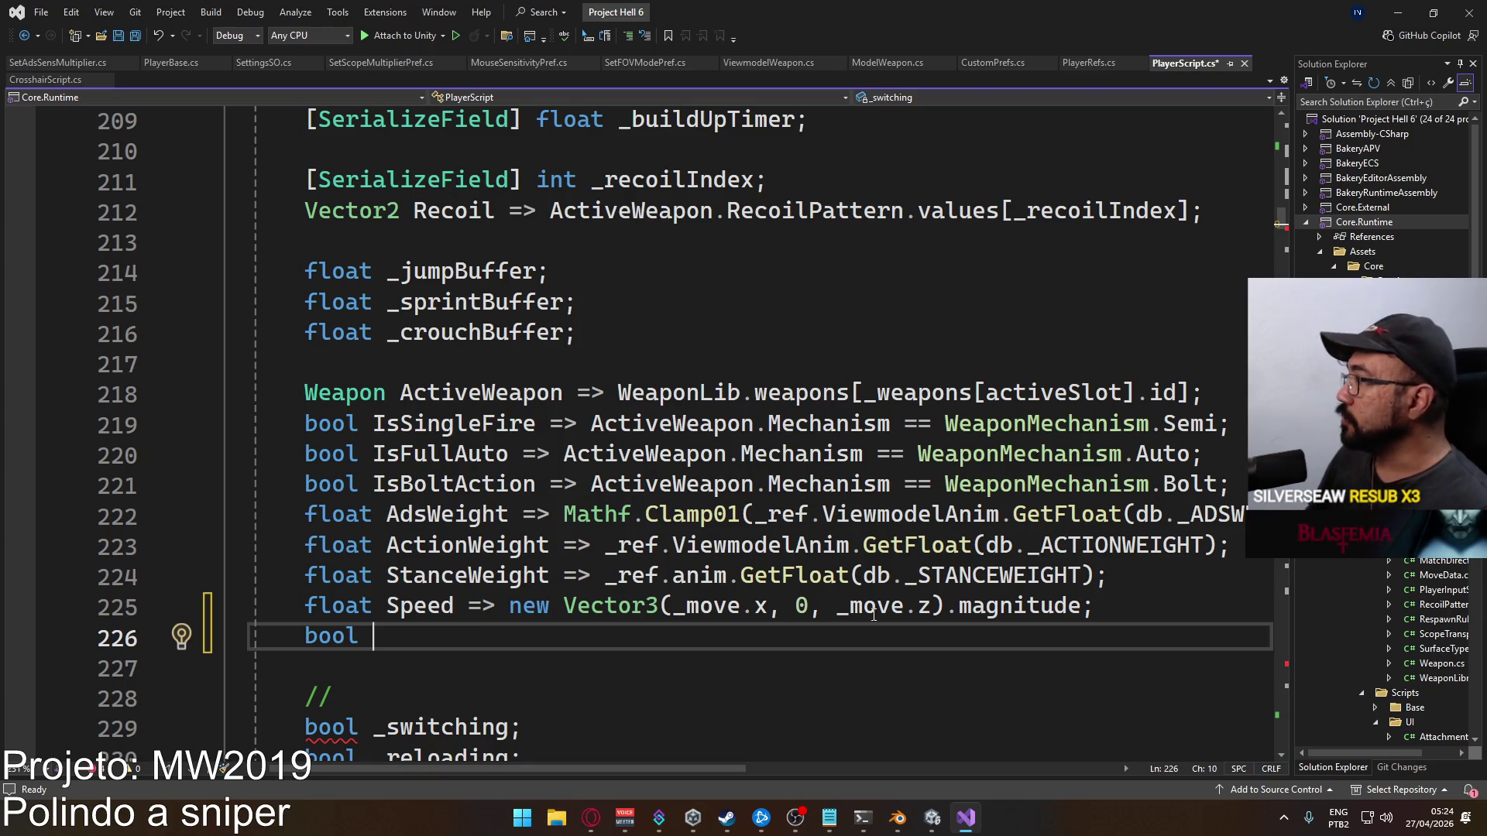
# In Unity, select the Optic Sniper Scope attachment and open its AttachmentOptic script
pyautogui.click(906, 817)
pyautogui.click(930, 818)
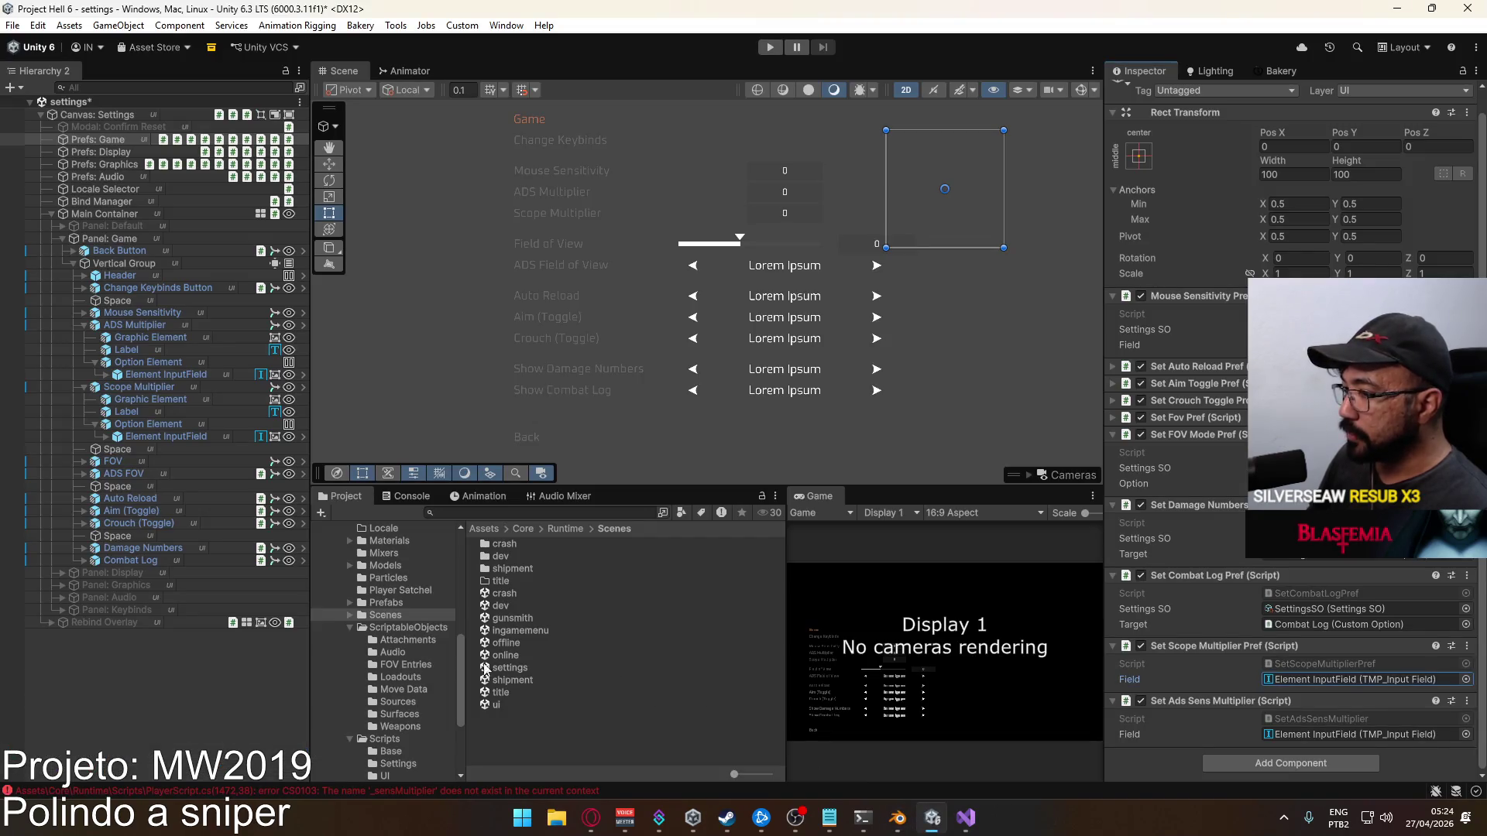
pyautogui.click(410, 642)
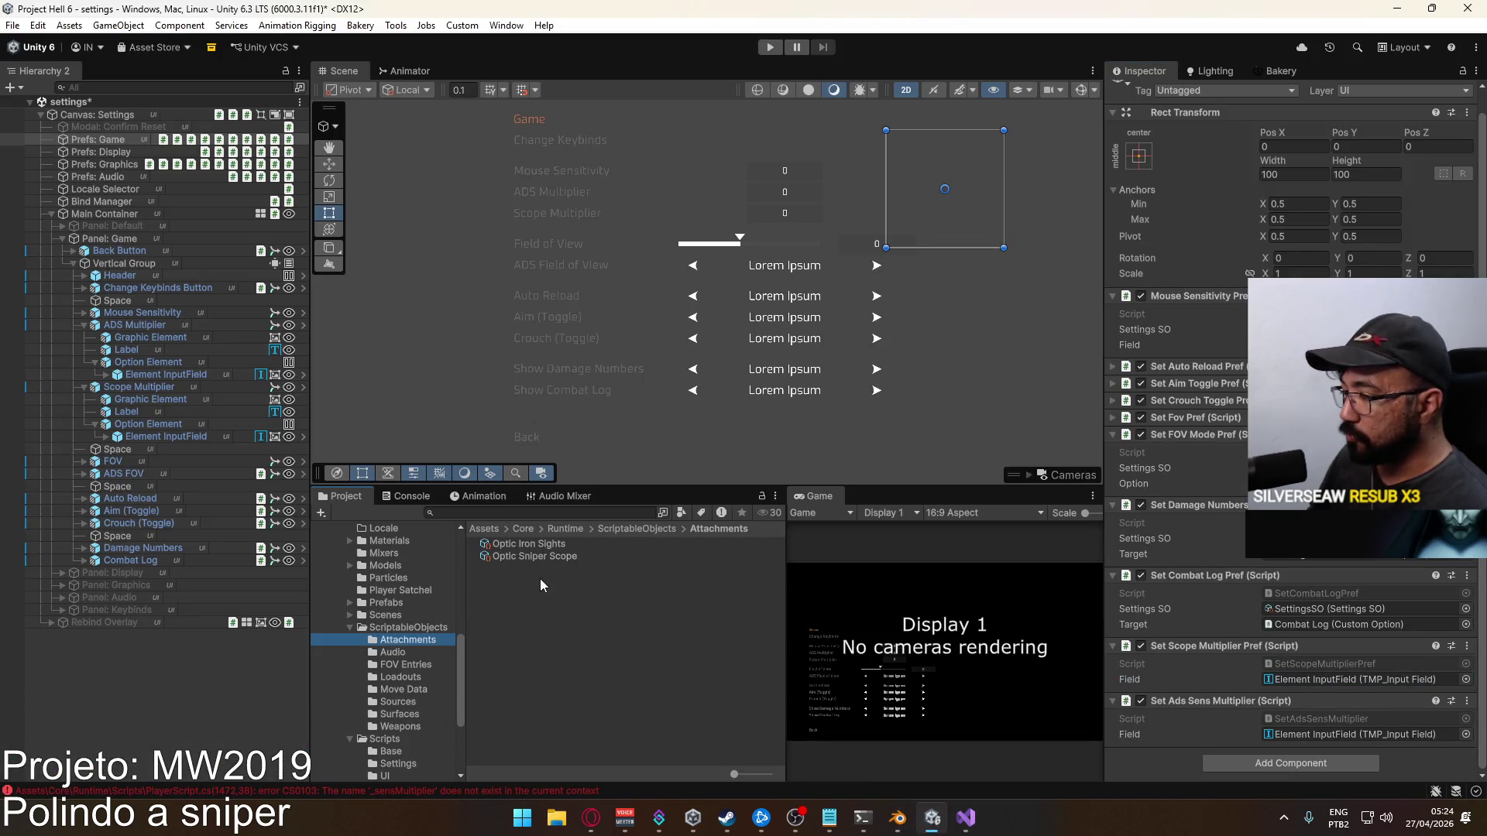
pyautogui.click(543, 559)
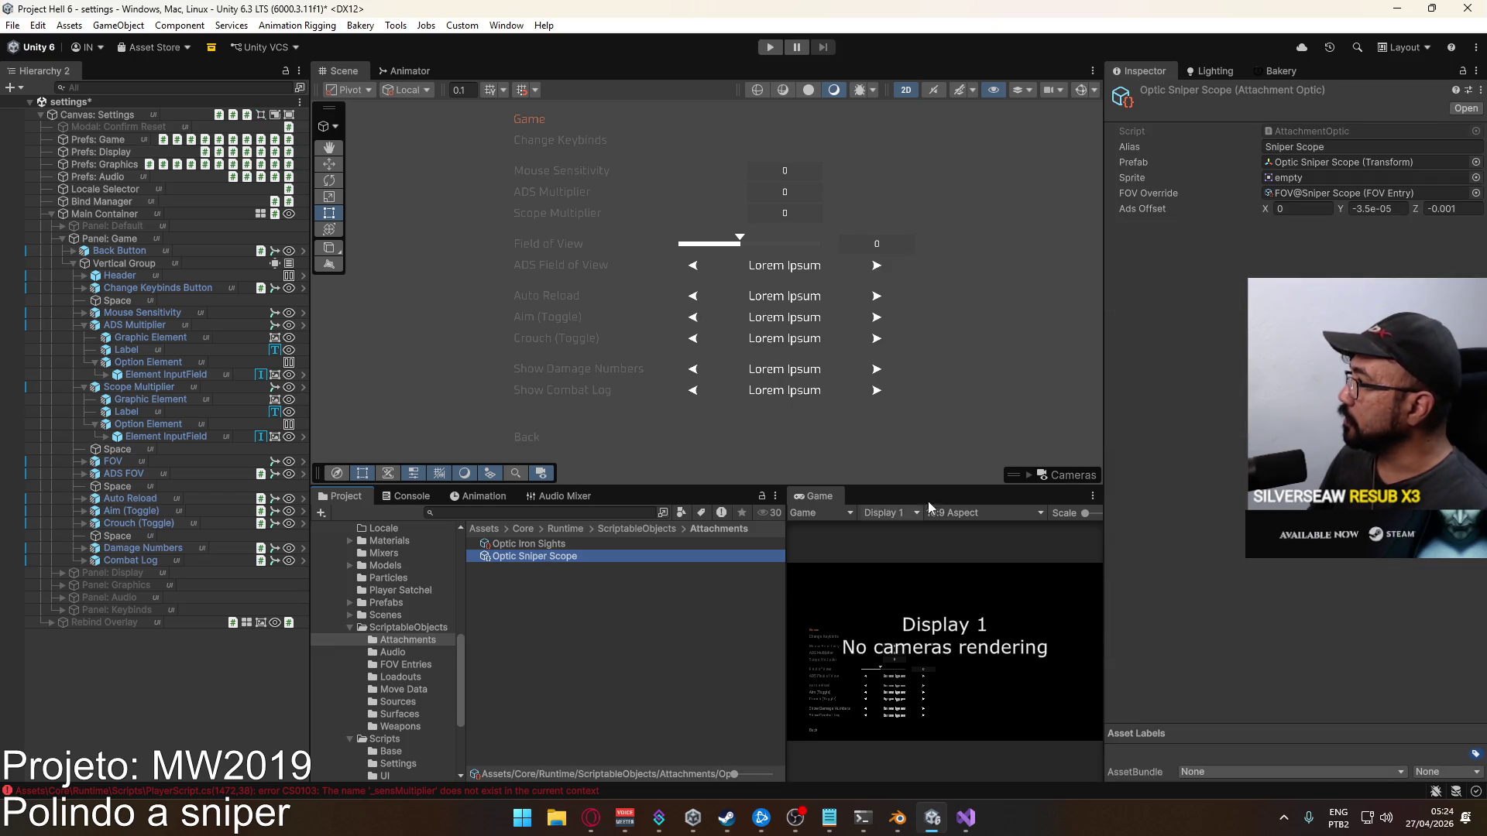
pyautogui.doubleClick(1305, 133)
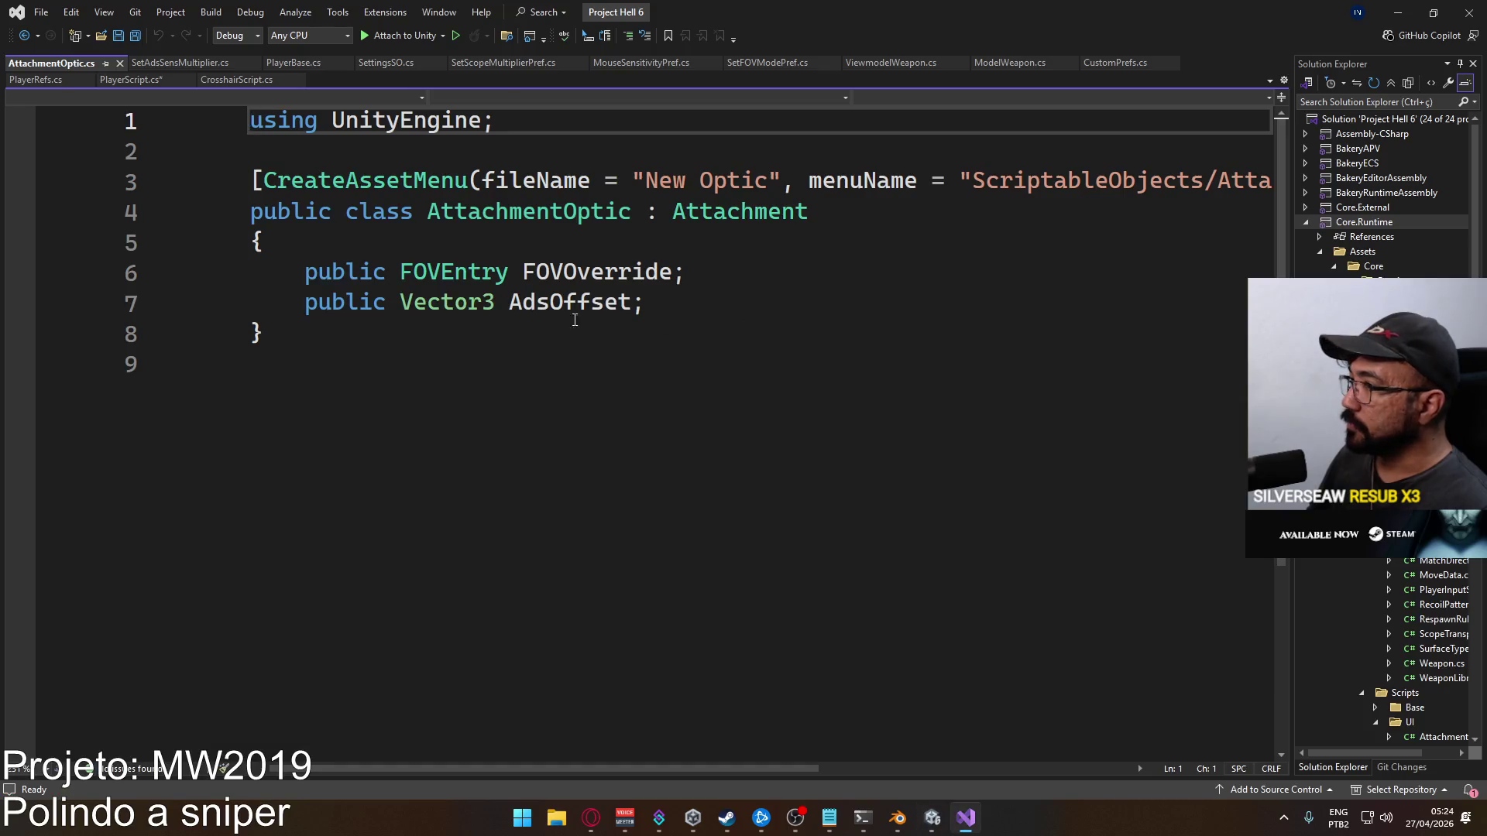
# Add 'public bool magnified;' below the AdsOffset field in AttachmentOptic.cs and save it
pyautogui.click(670, 302)
pyautogui.press('Return')
pyautogui.write('p')
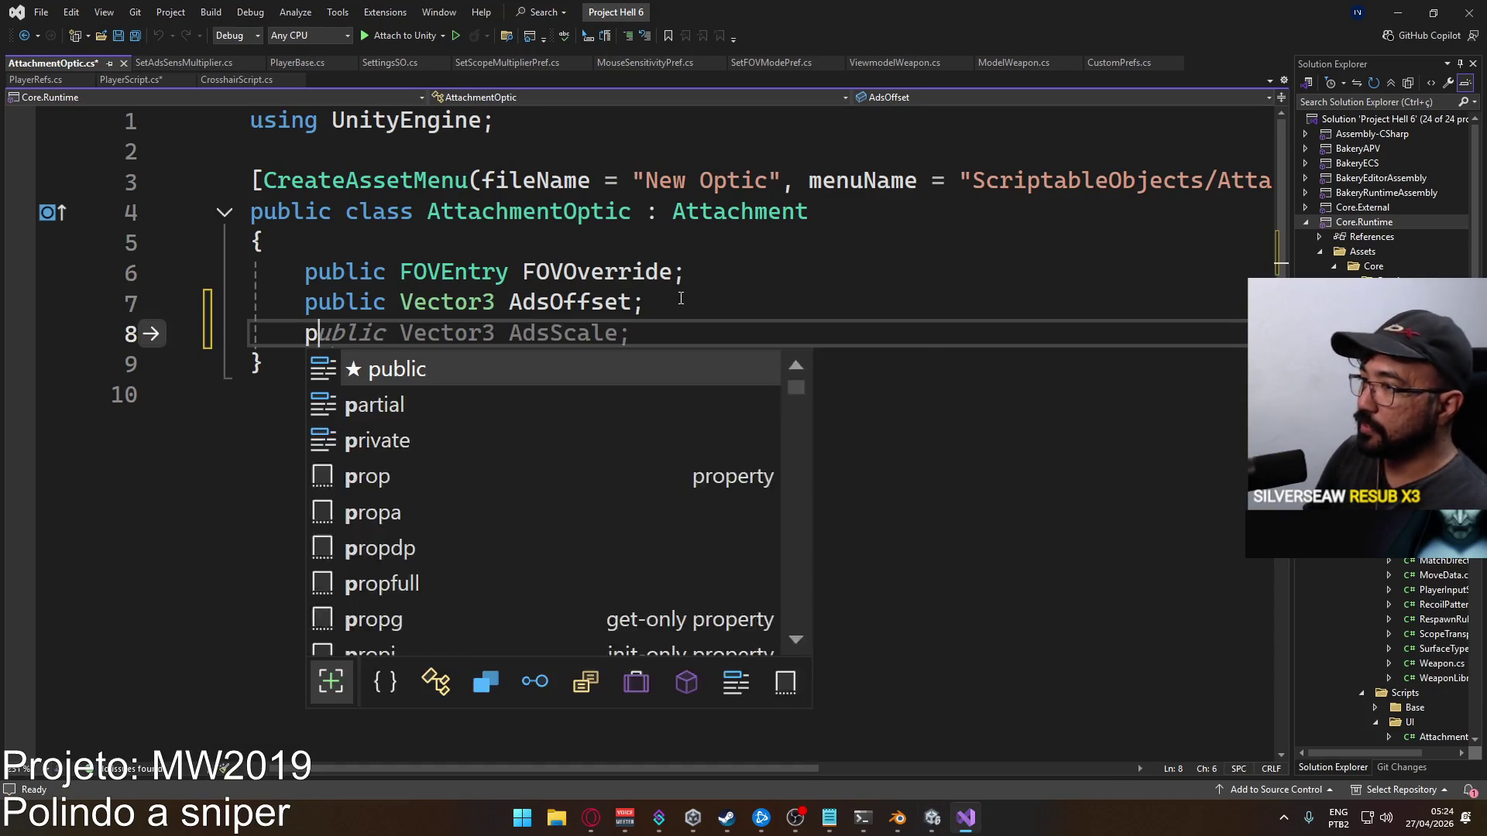
pyautogui.write('ublic bool ')
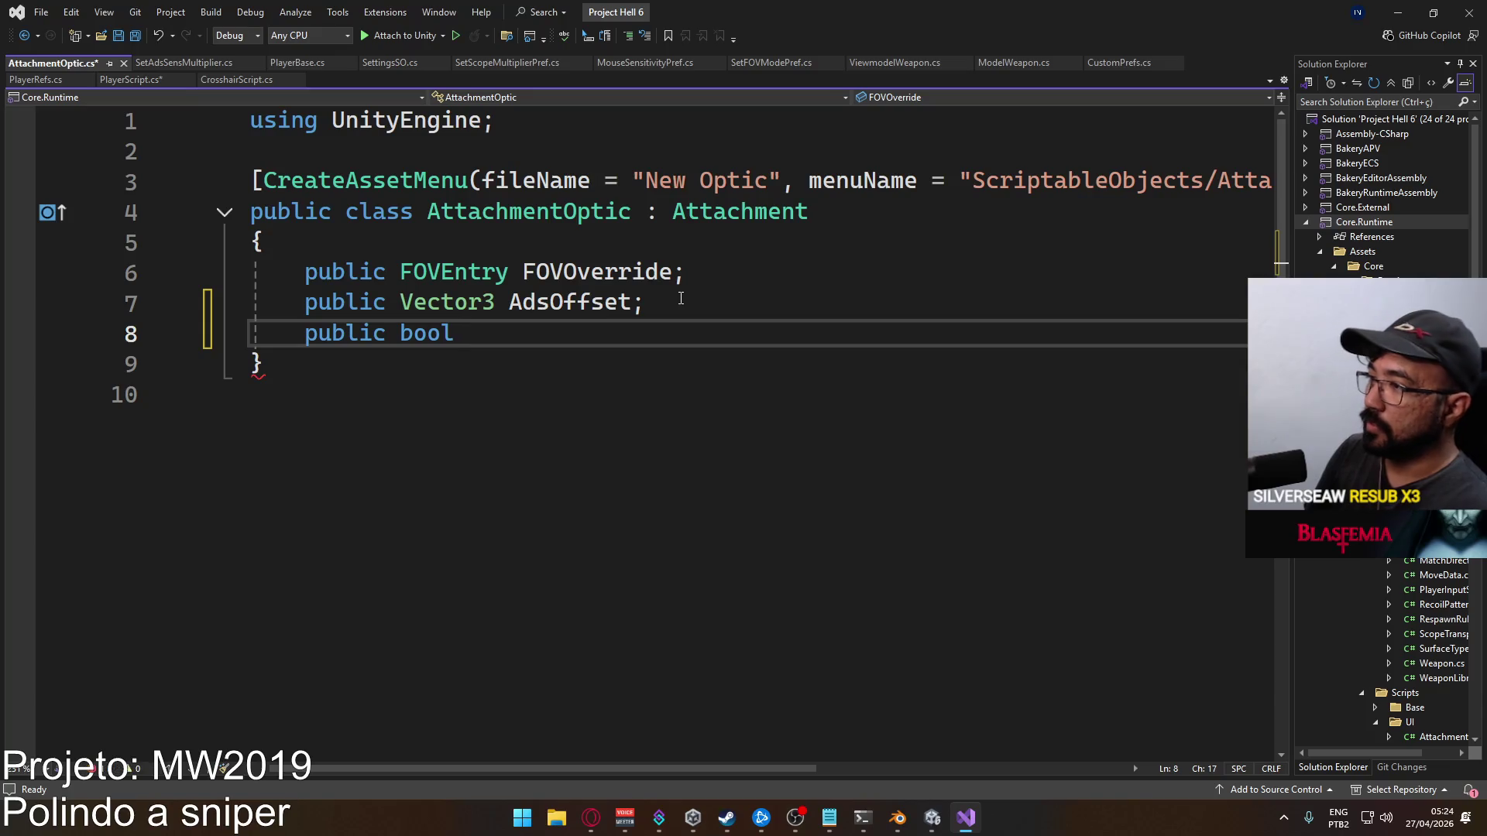
pyautogui.write('magnifie')
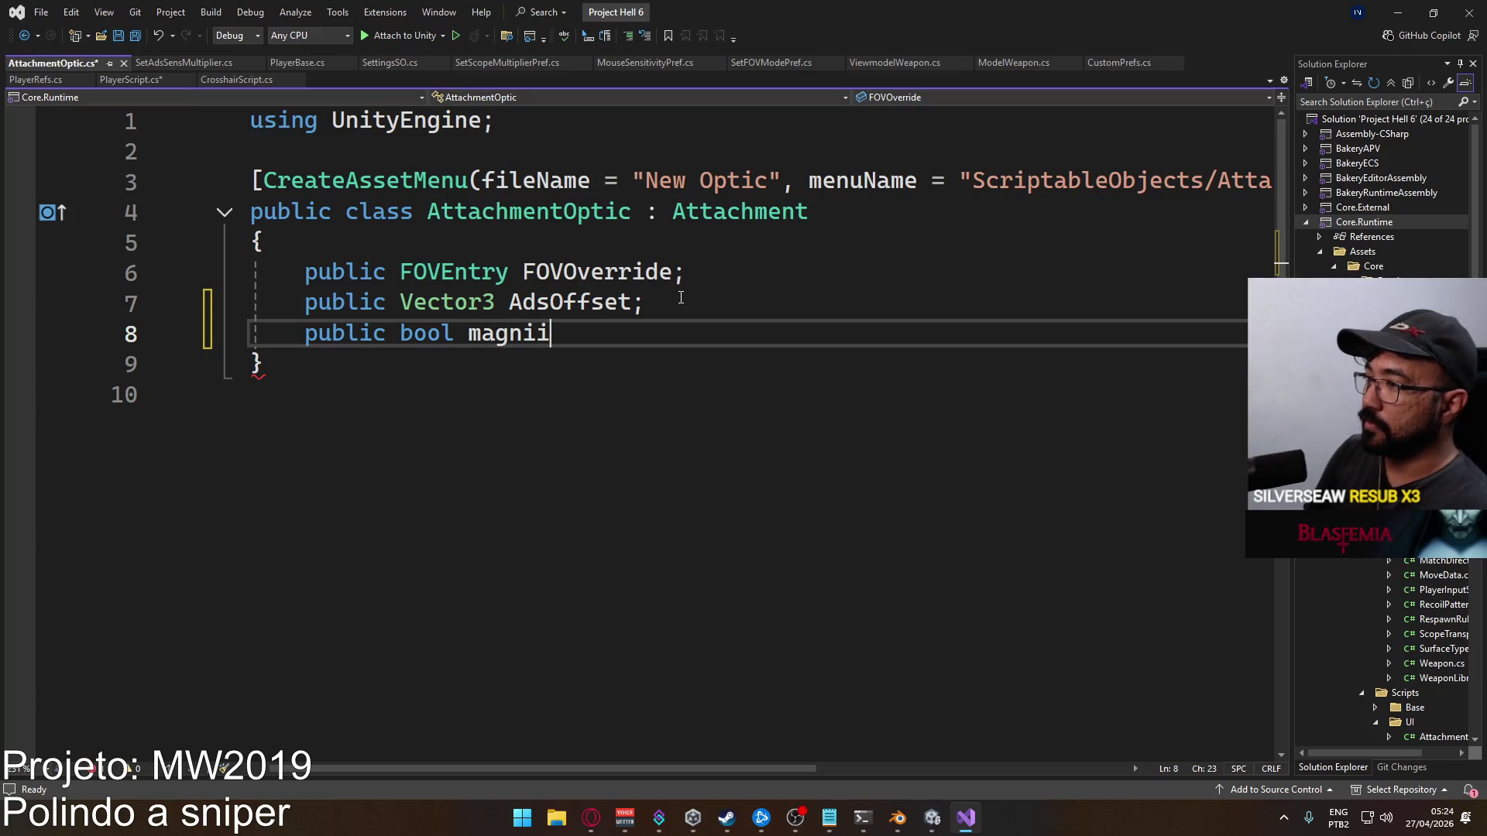
pyautogui.write('d;')
pyautogui.hotkey('ctrl', 's')
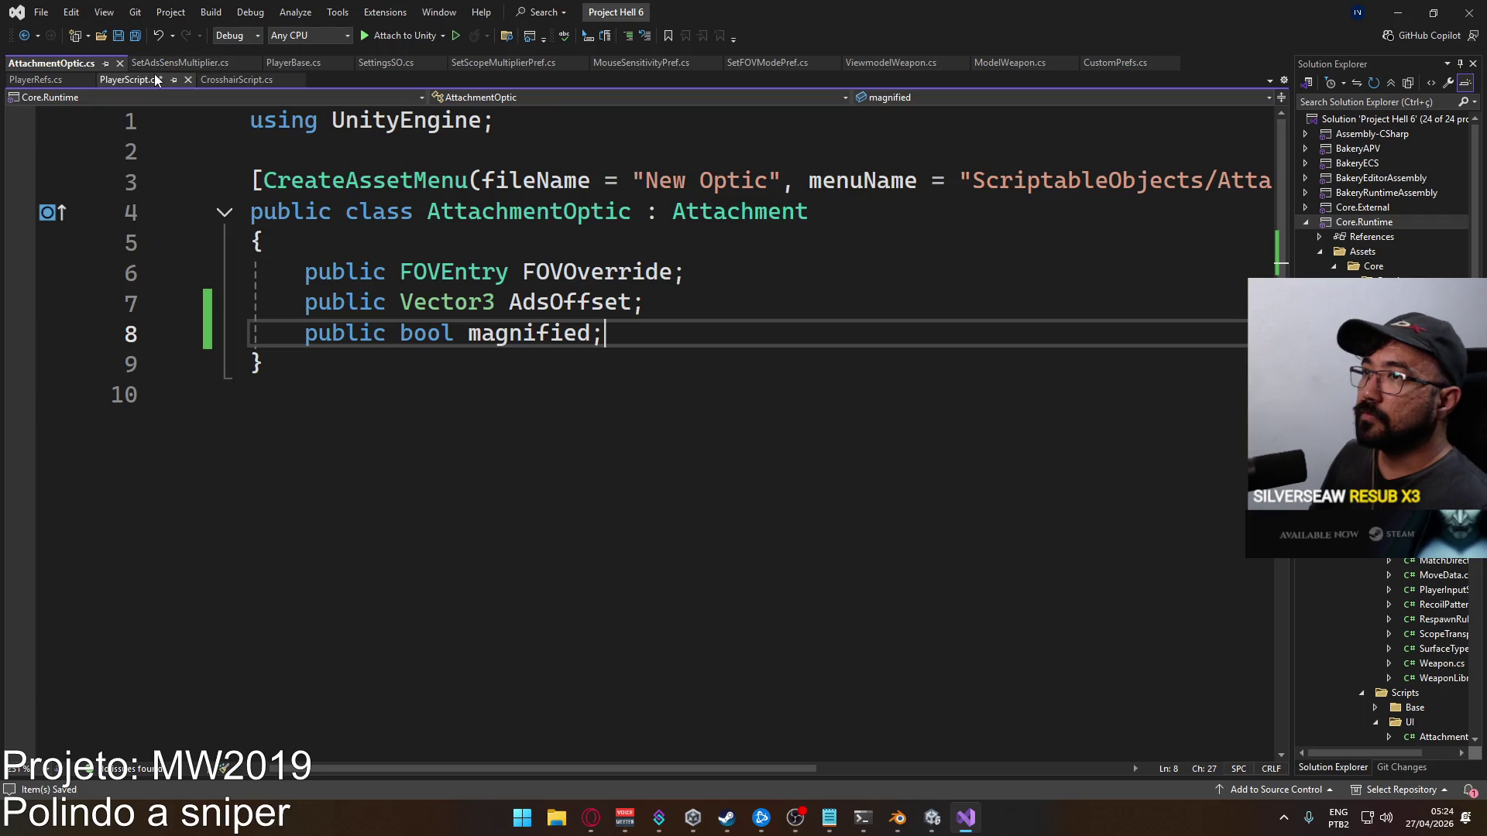
# In PlayerScript.cs, write 'IsMagnified => WeaponLib.optics[_weapons[activeSlot].optic].magnified' using autocompletion
pyautogui.click(130, 80)
pyautogui.write('I')
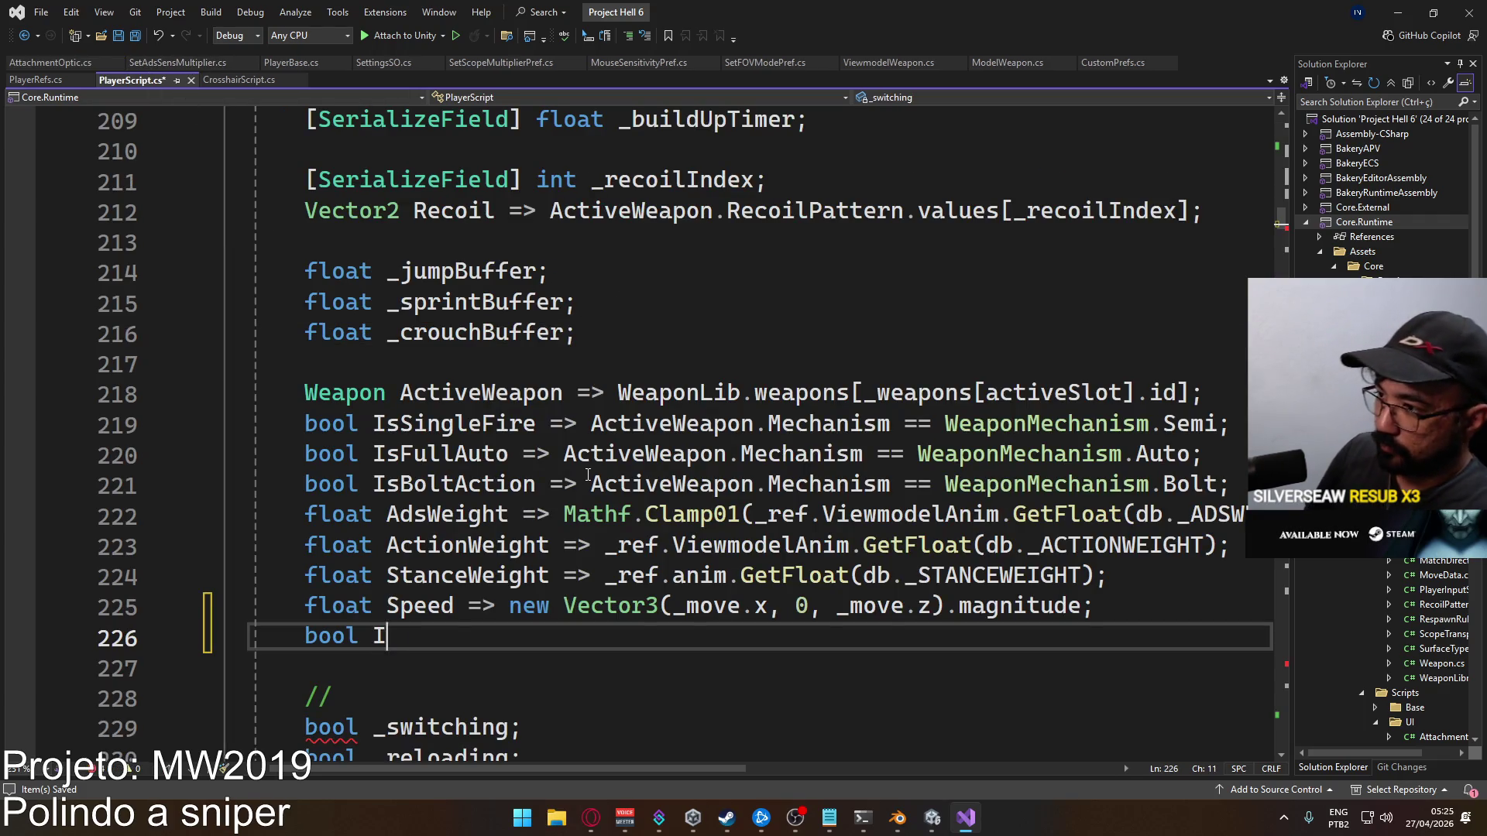
pyautogui.write('sMagnified =>')
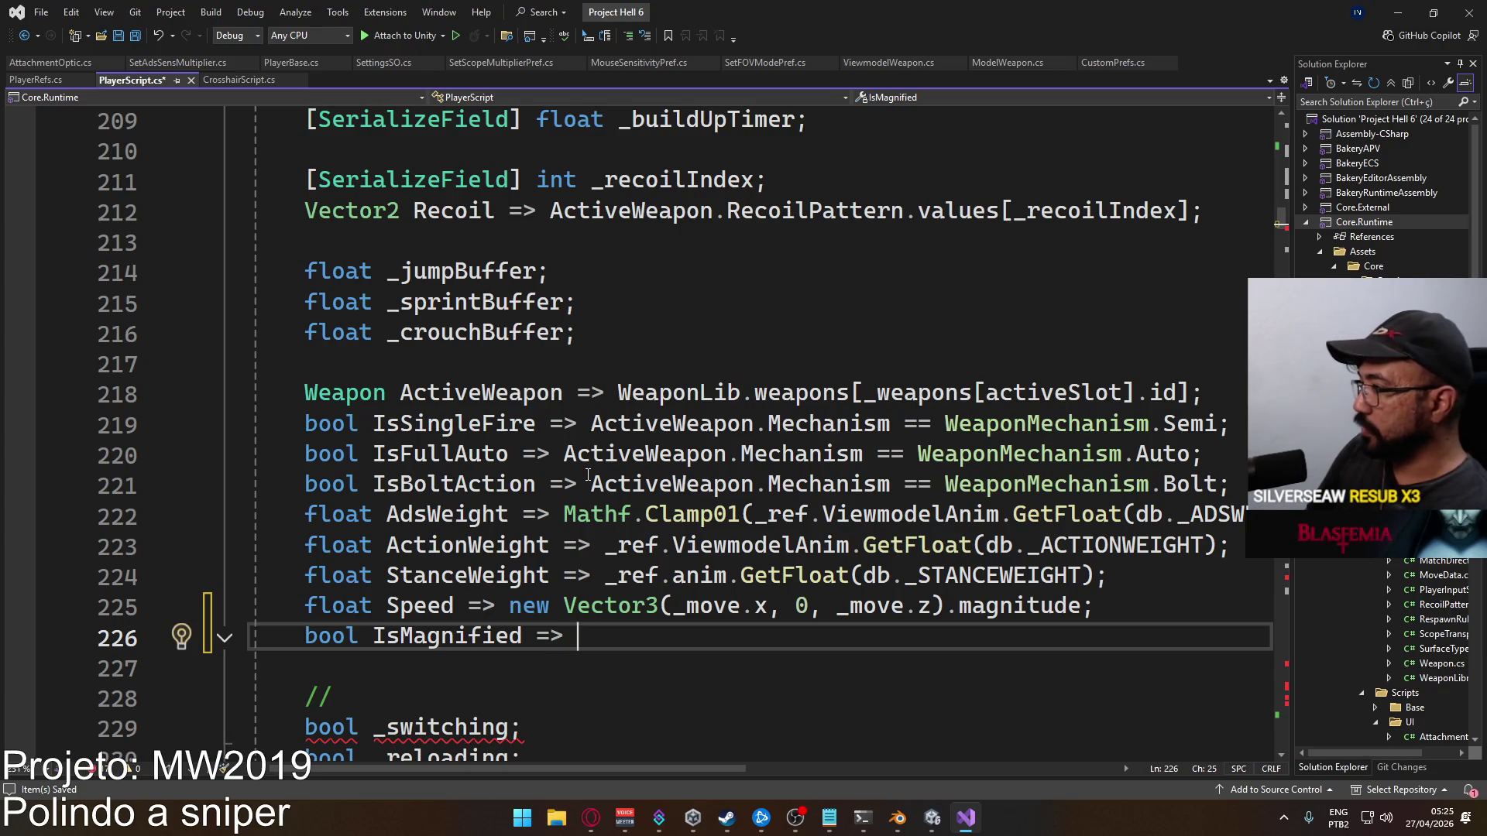
pyautogui.write(' Weaponli')
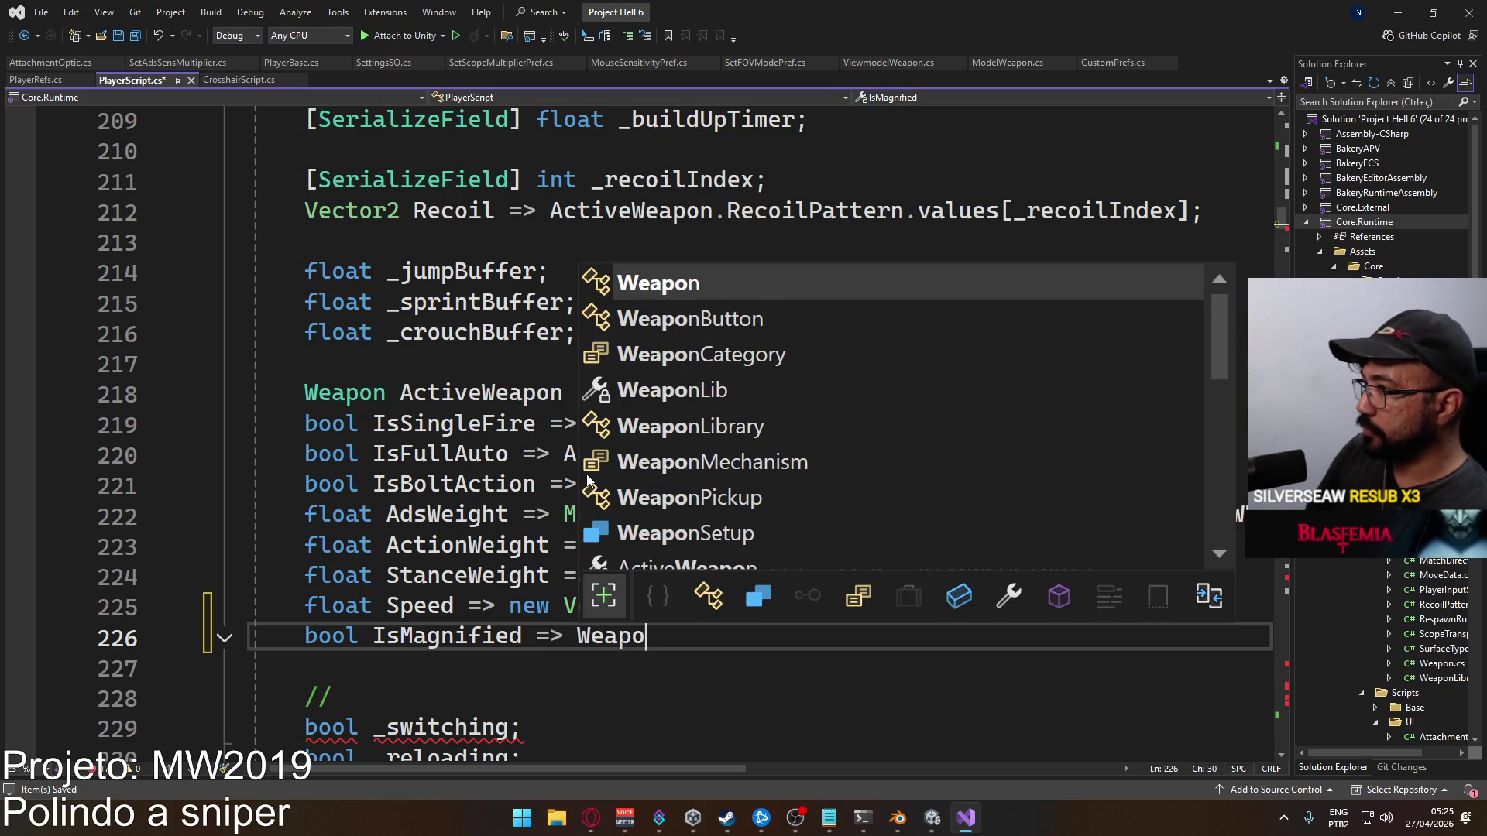
pyautogui.press('Tab')
pyautogui.write('.')
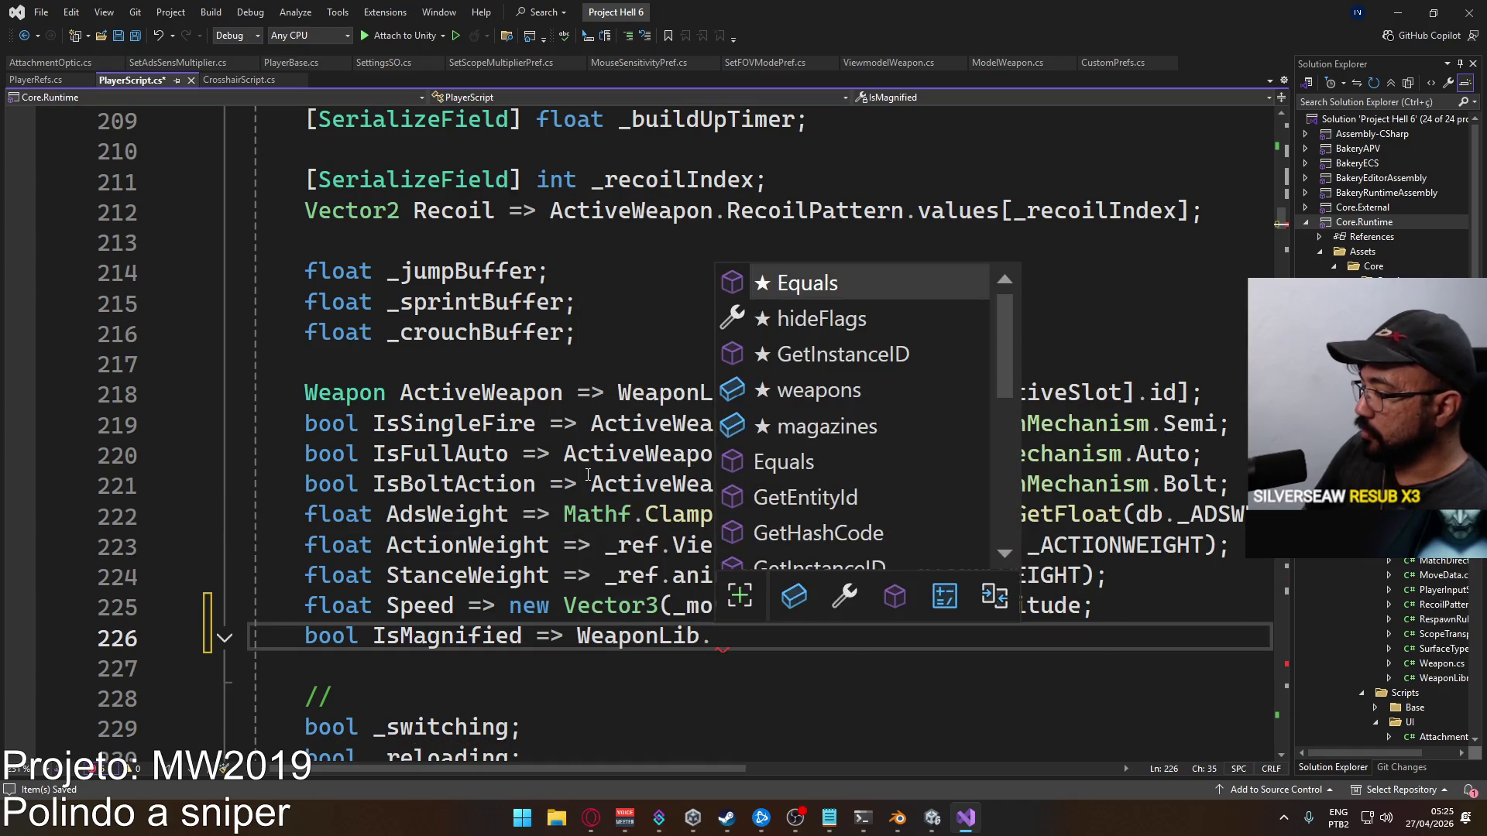
pyautogui.write('optics[')
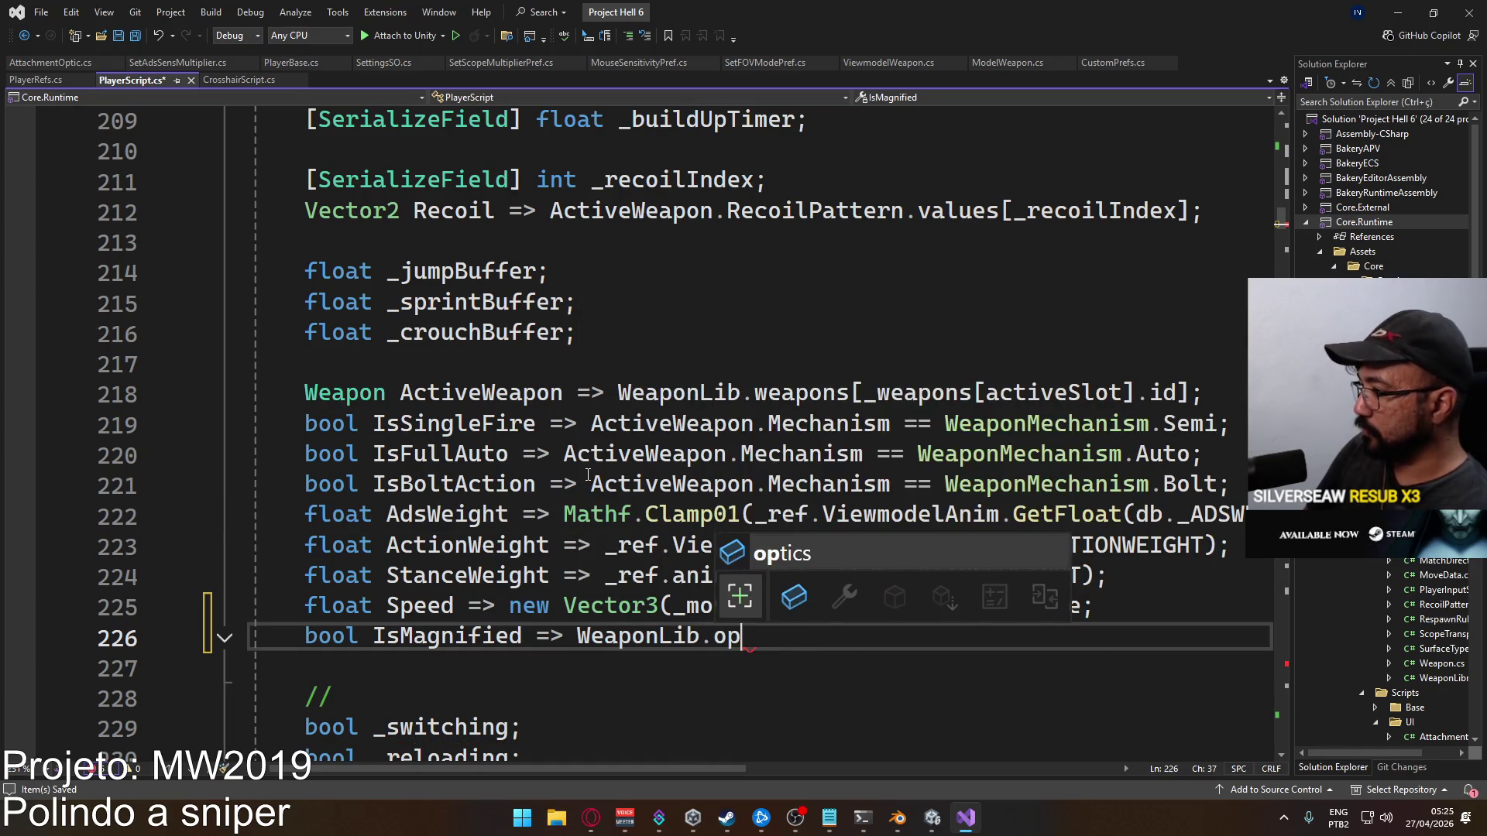
pyautogui.press('Tab')
pyautogui.write('[')
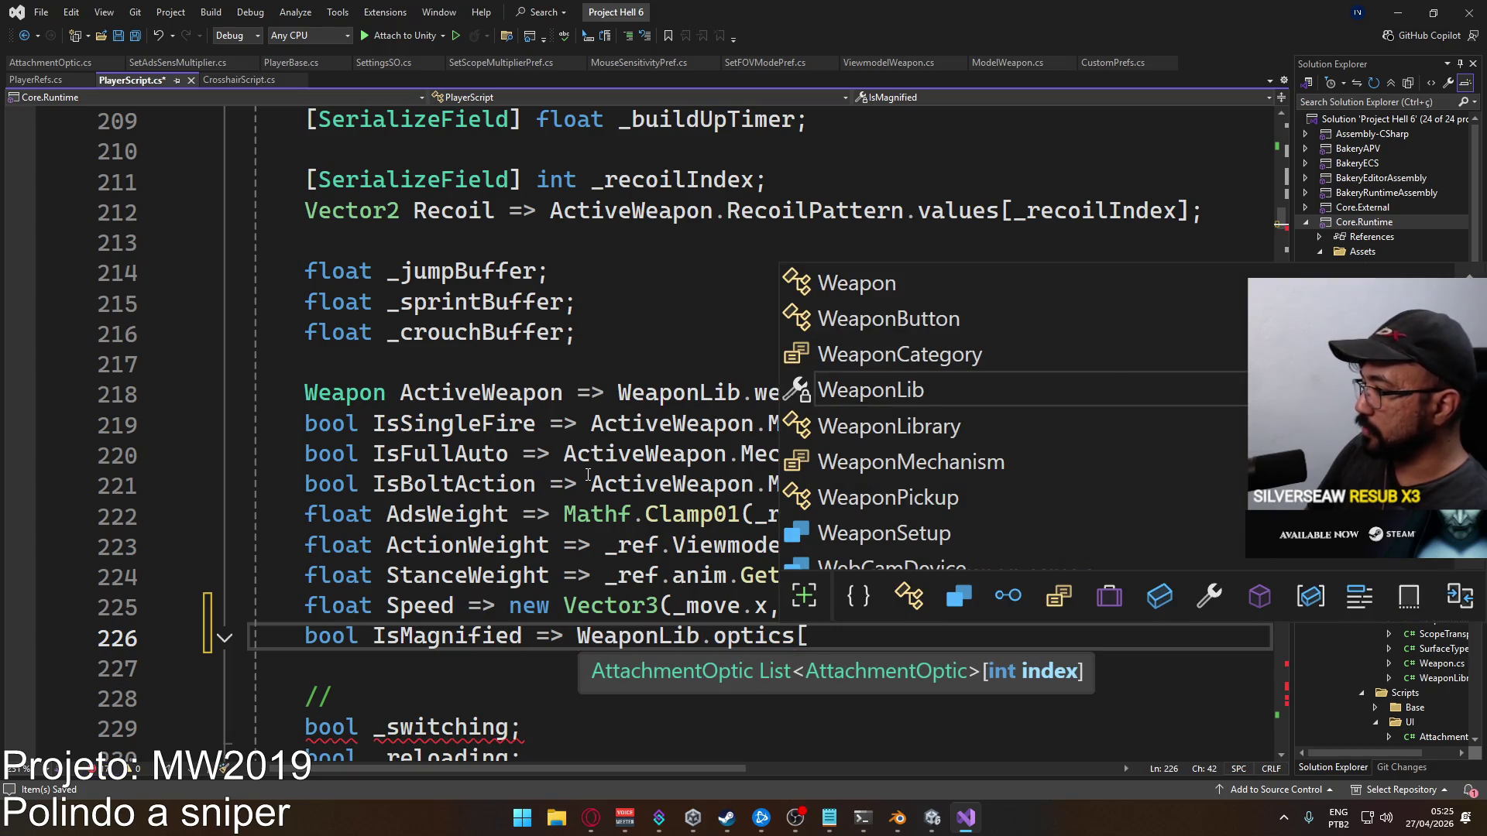
pyautogui.press('Escape')
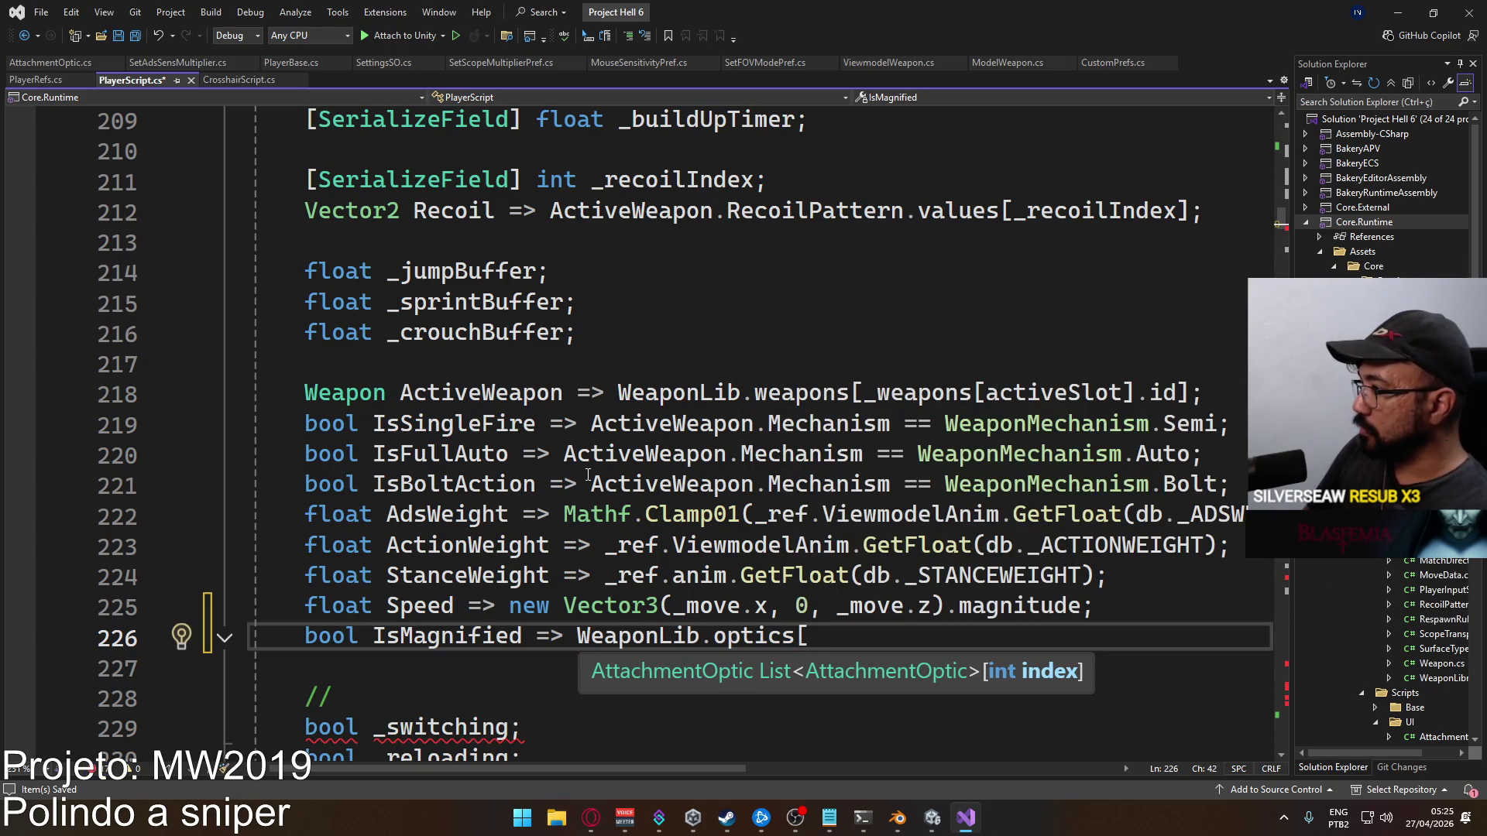
pyautogui.write('_wea')
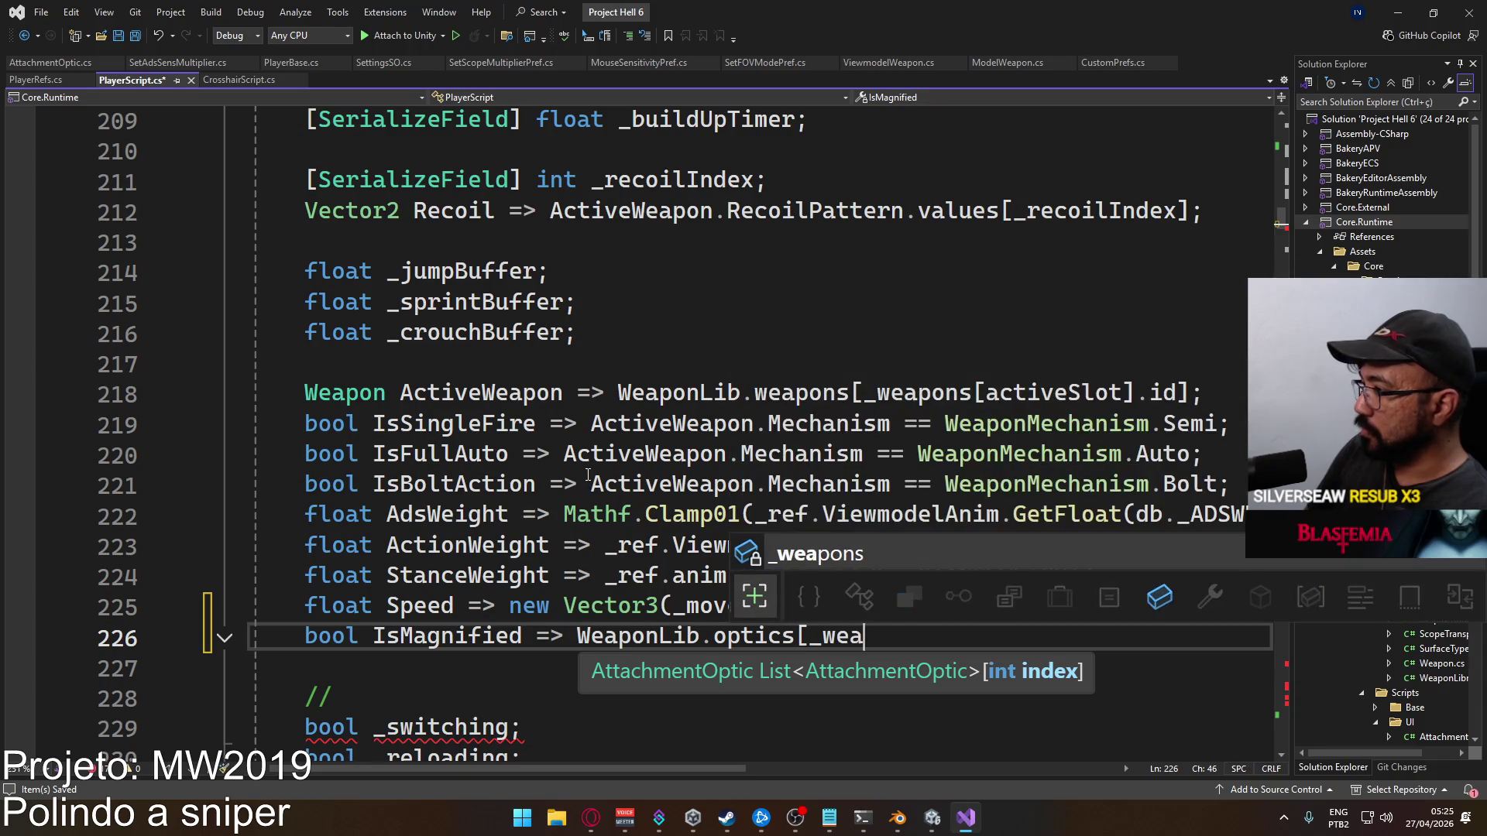
pyautogui.press('Tab')
pyautogui.write('[ac')
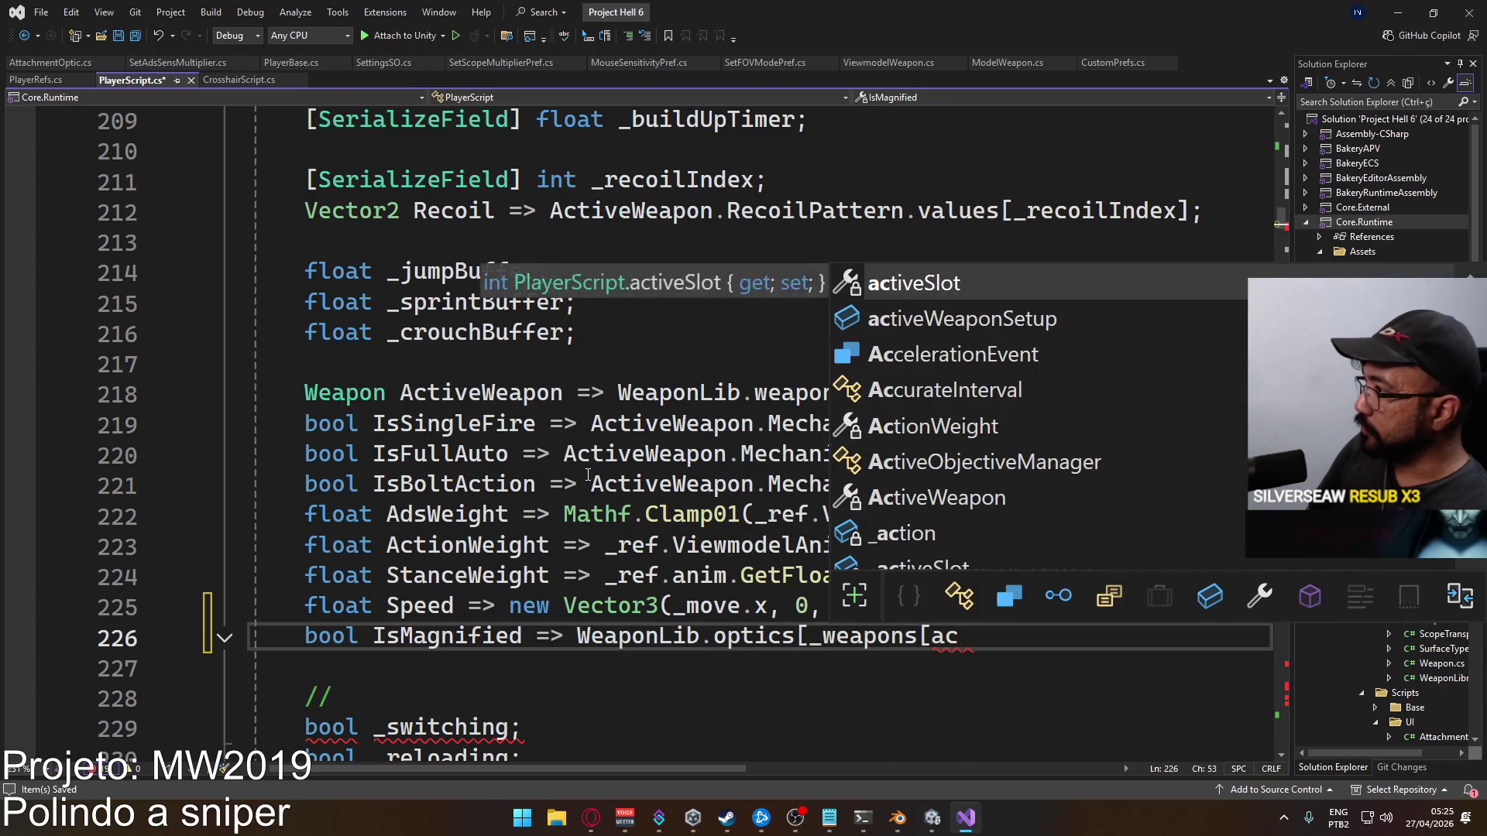
pyautogui.write('tiveSlot].o')
pyautogui.press('Tab')
pyautogui.write(']')
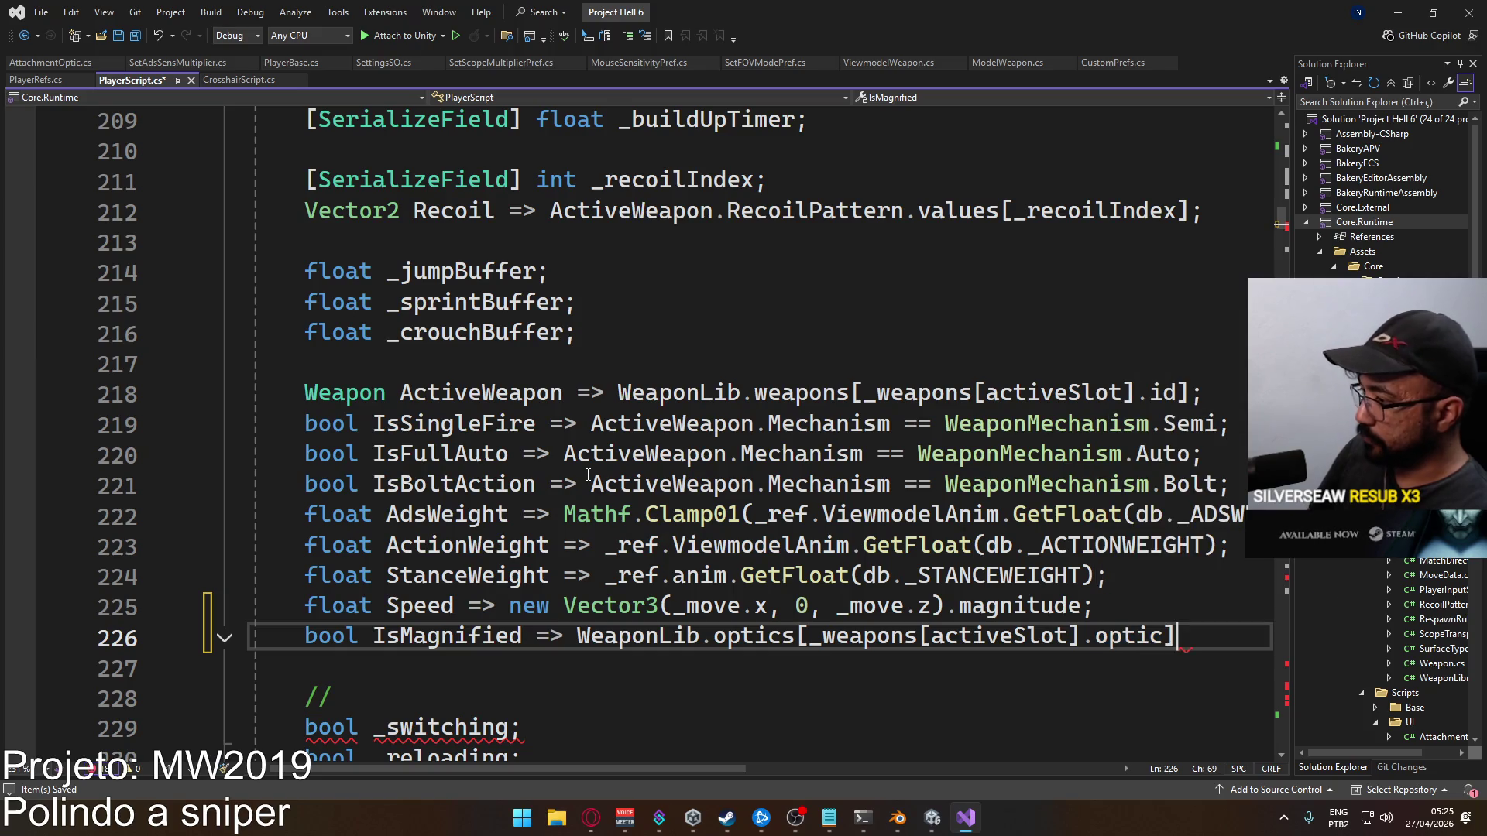
pyautogui.write('.m')
pyautogui.press('Tab')
# End the IsMagnified line with a semicolon and scroll down to Update()
pyautogui.write(';')
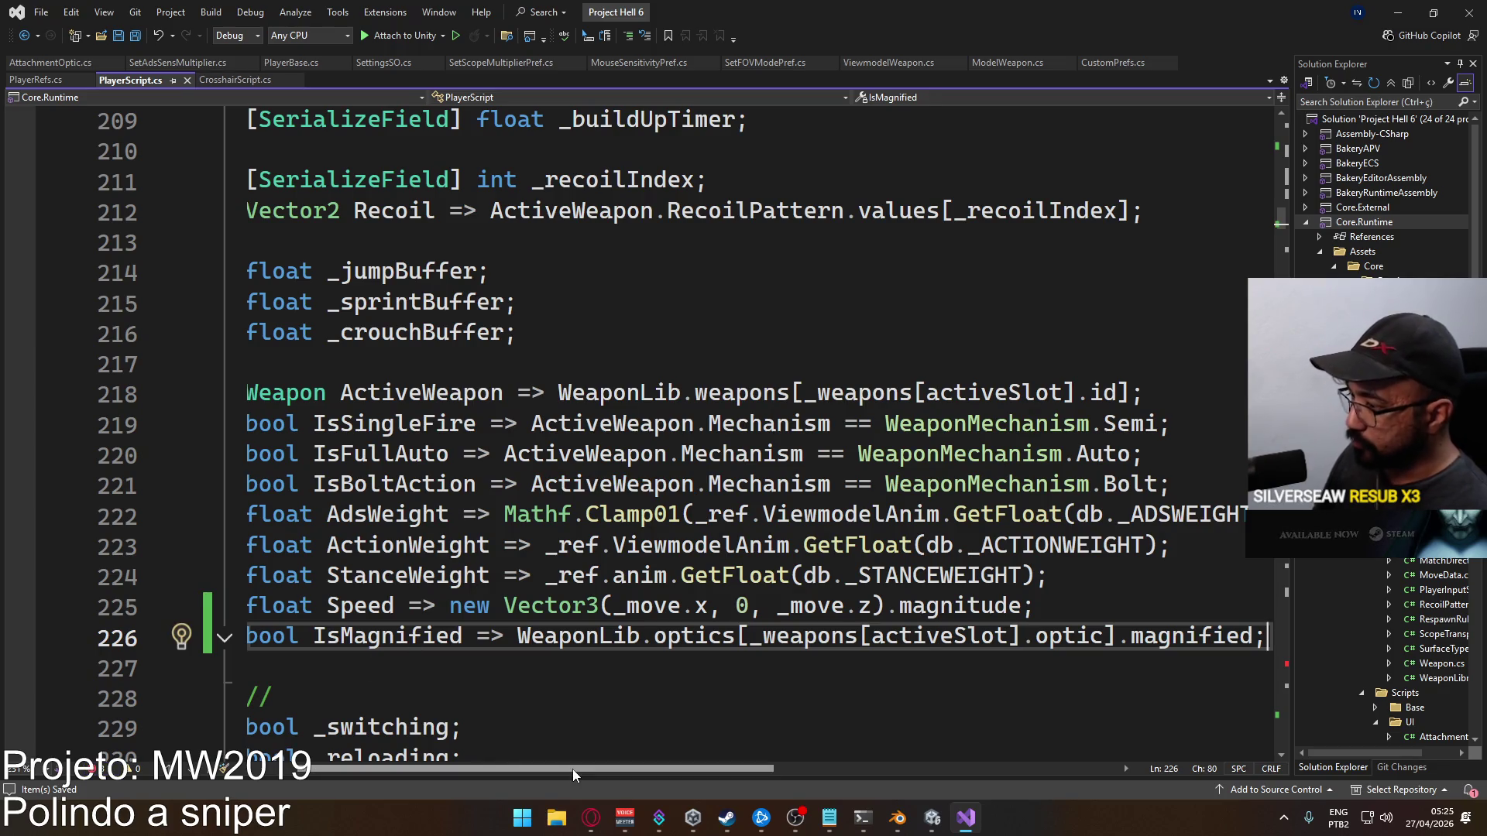
pyautogui.hscroll(-1, 495, 588)
pyautogui.scroll(-11, 593, 519)
pyautogui.scroll(-17, 592, 520)
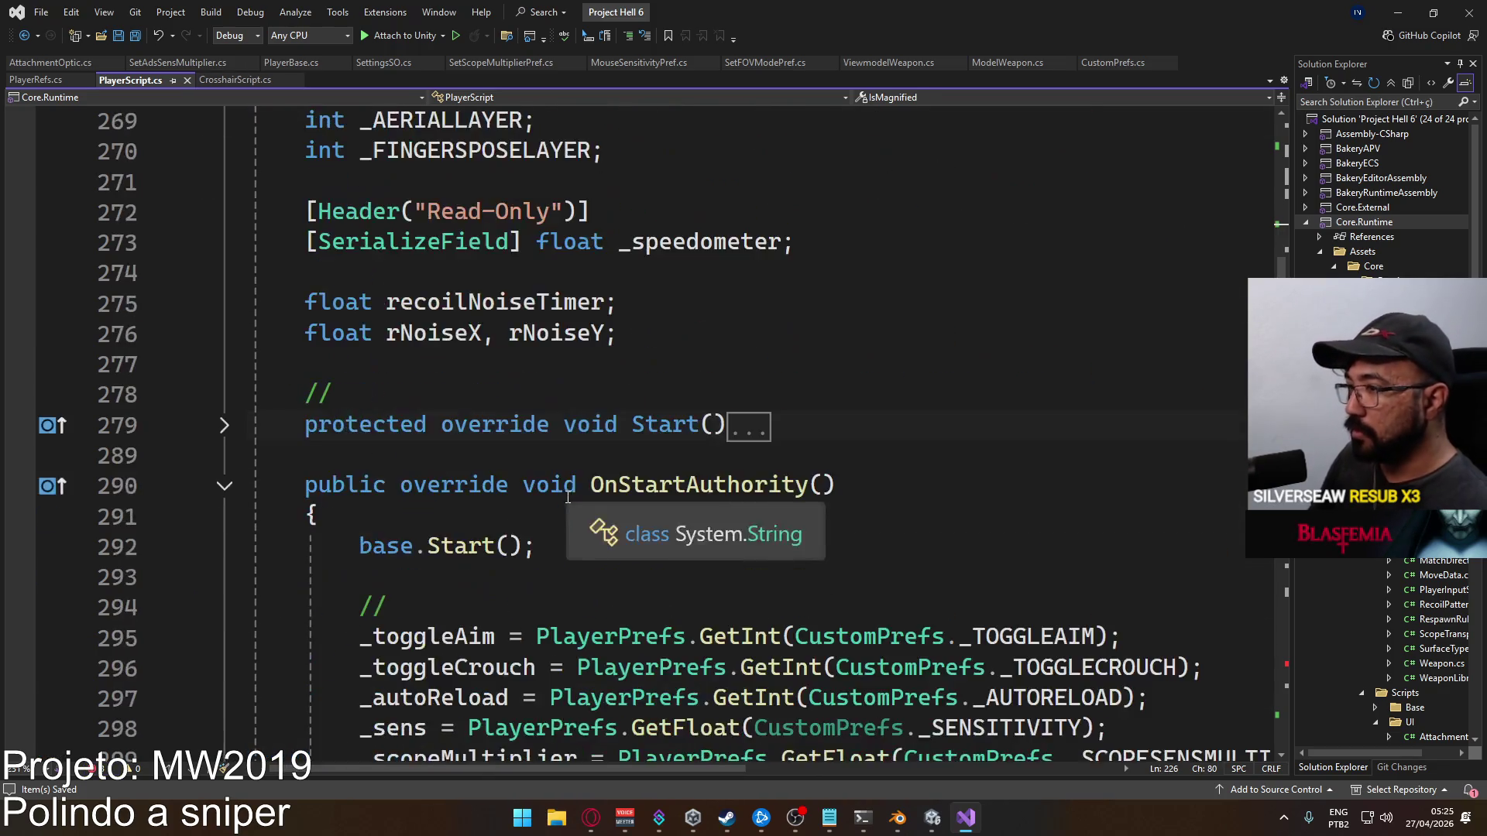
pyautogui.scroll(-15, 573, 493)
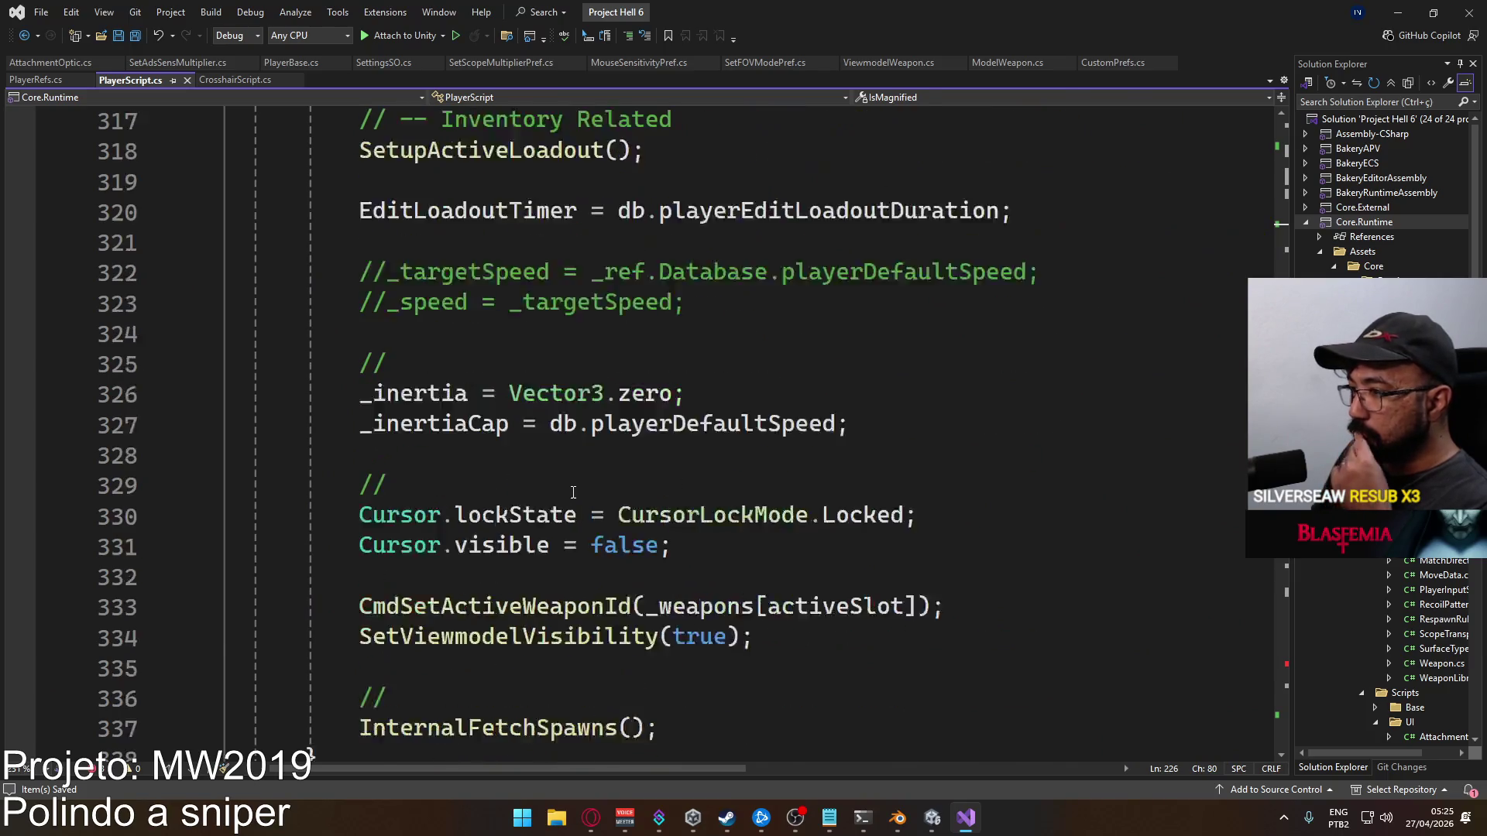
pyautogui.scroll(-1, 579, 508)
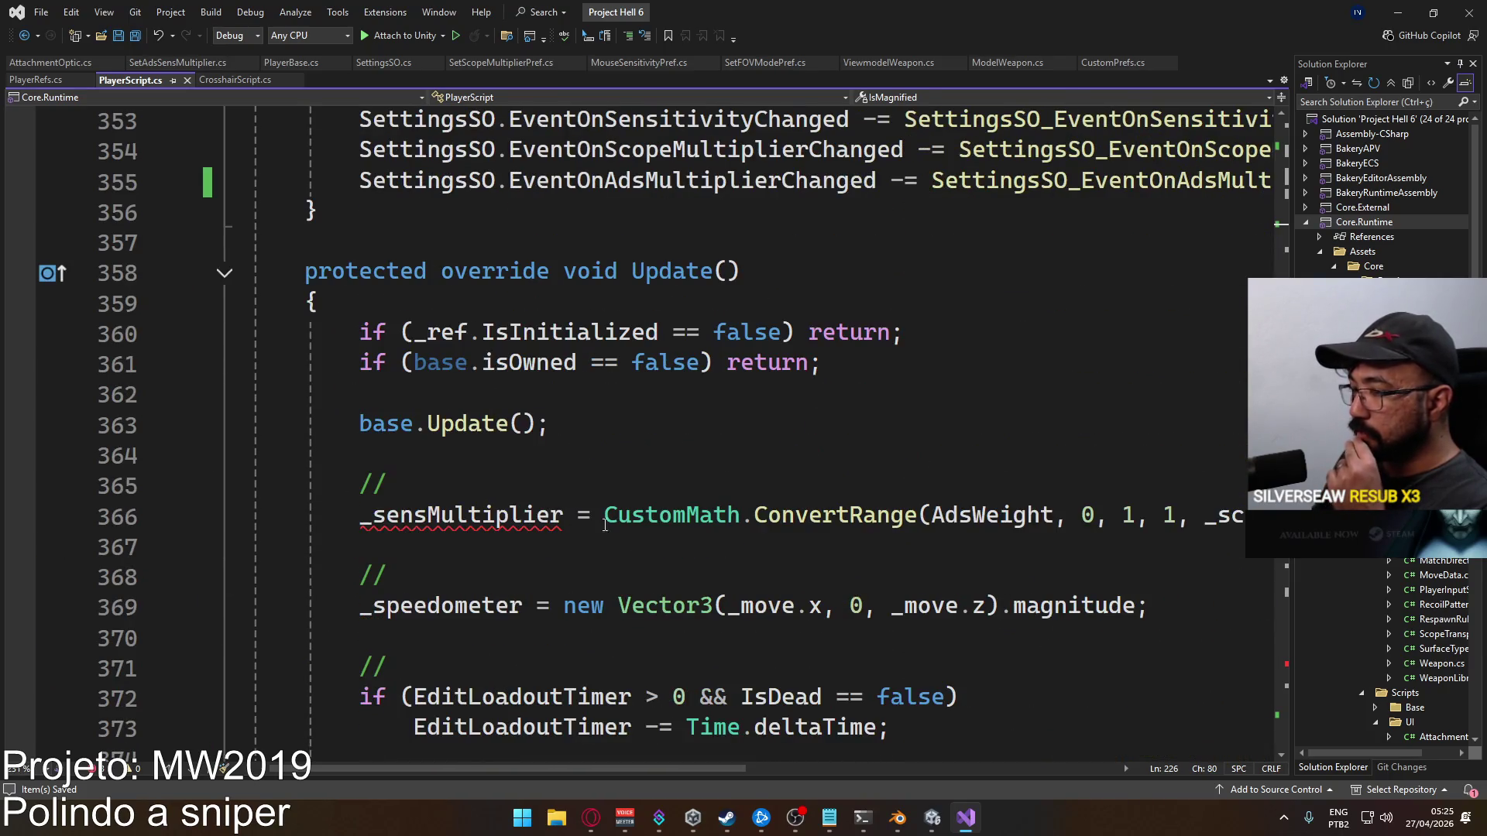
pyautogui.moveTo(619, 768)
pyautogui.mouseDown()
pyautogui.moveTo(794, 783)
pyautogui.moveTo(704, 766)
pyautogui.moveTo(742, 768)
pyautogui.mouseUp()
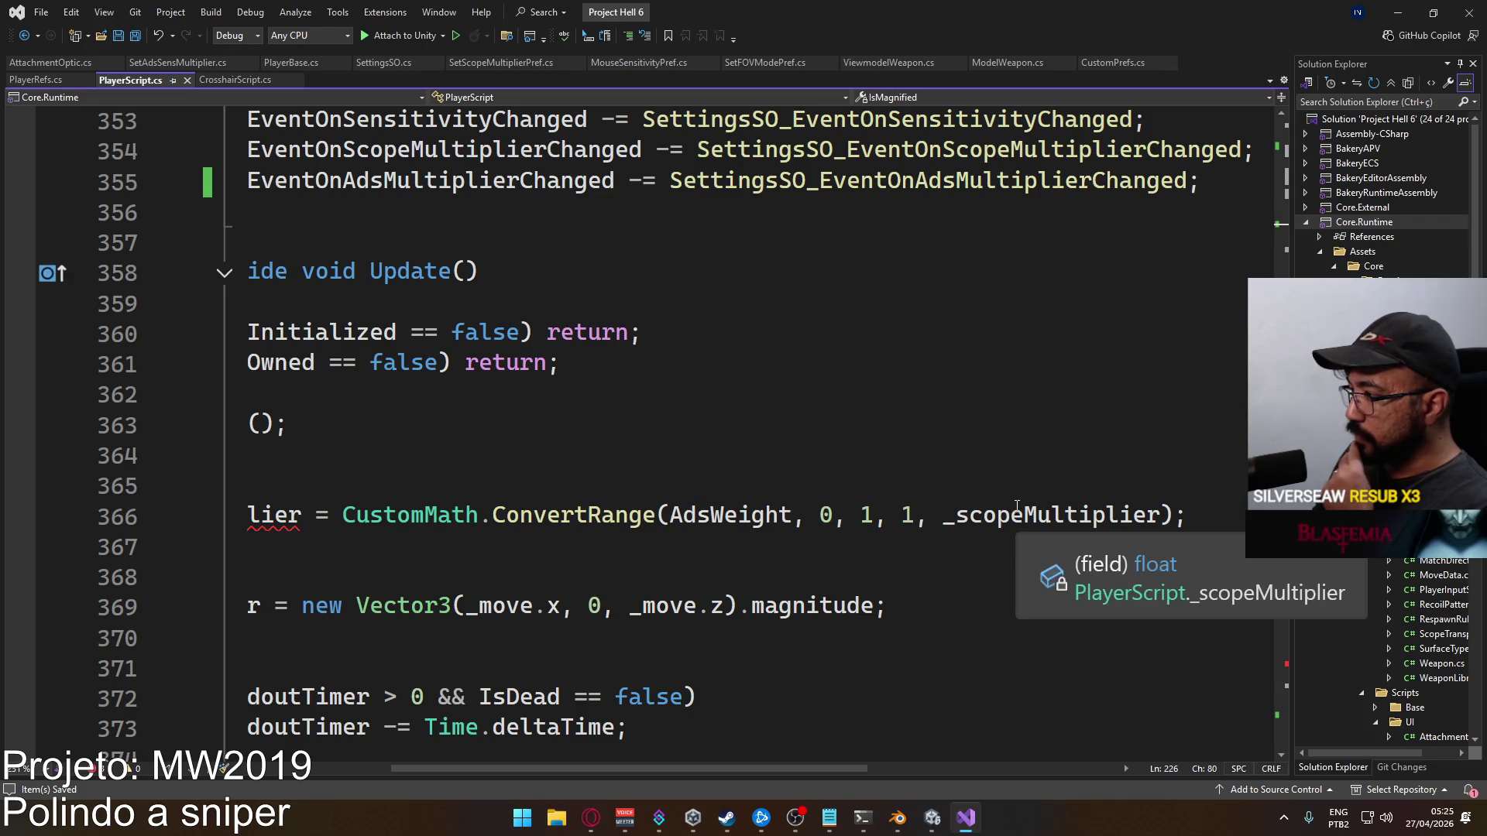
pyautogui.hscroll(-6, 772, 751)
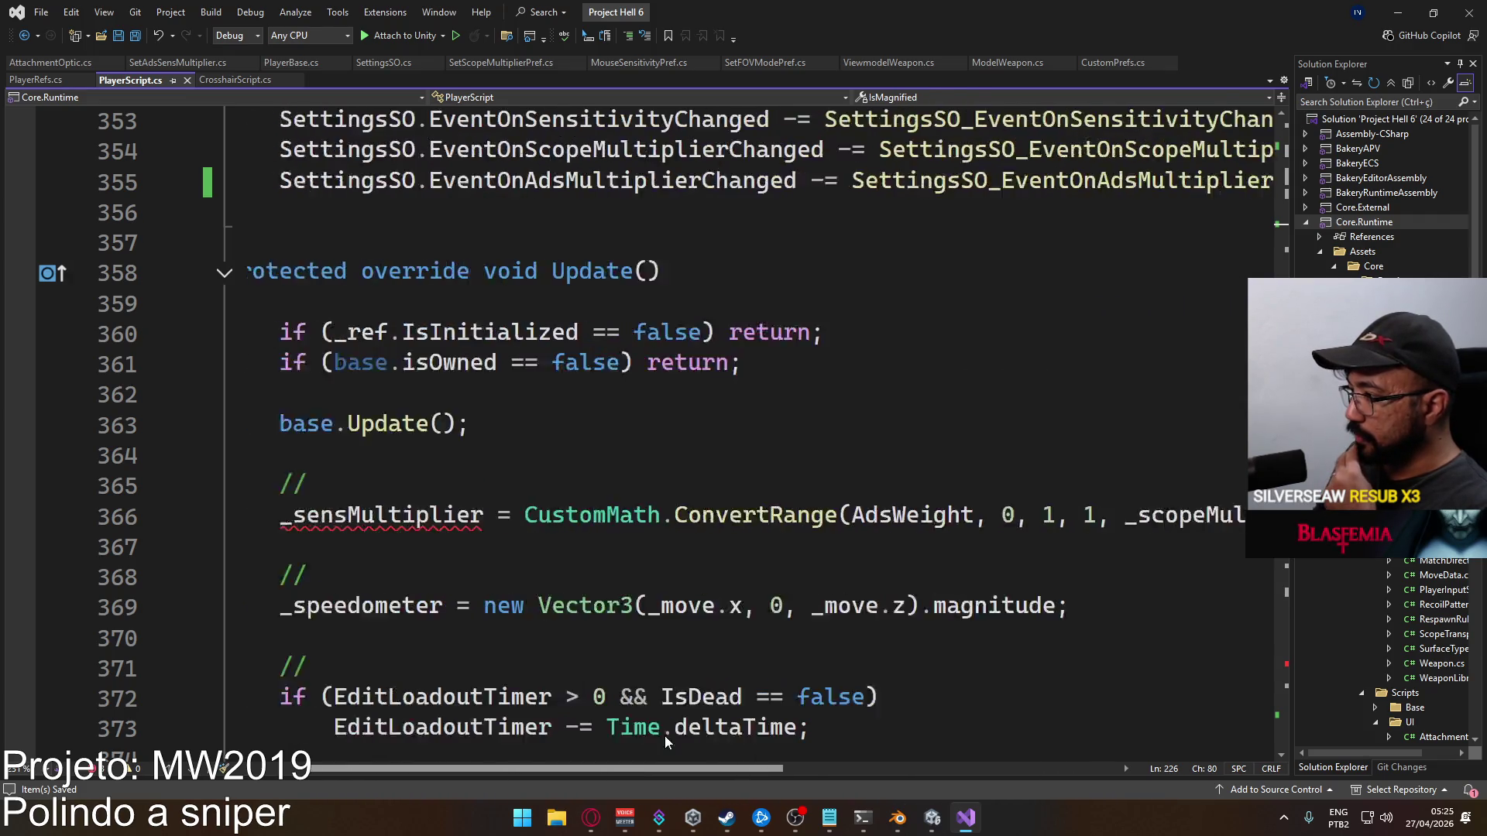
# Insert a new line after the line 365 comment and begin a 'float' declaration
pyautogui.click(588, 478)
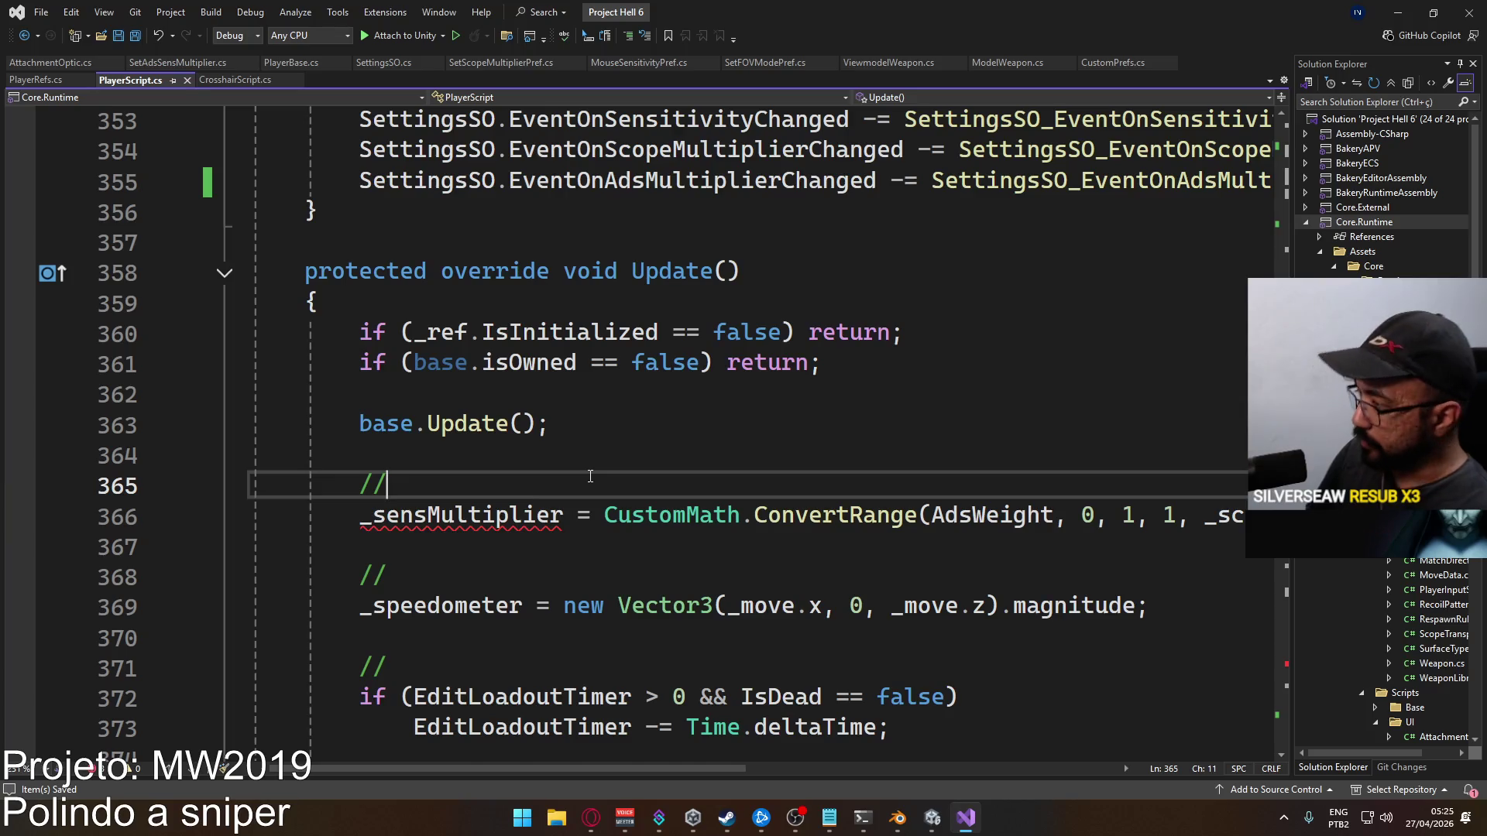
pyautogui.press('Return')
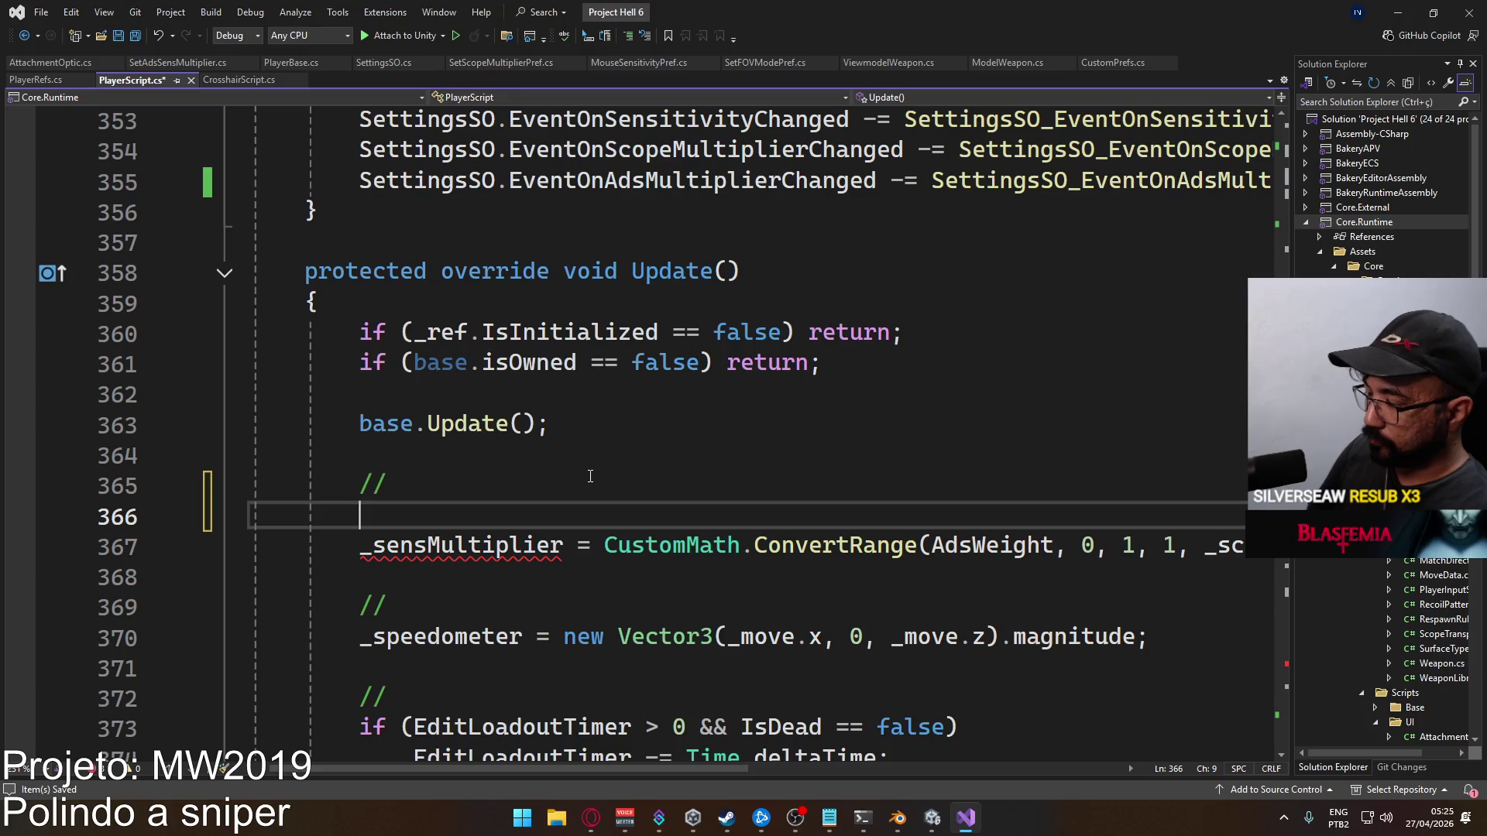
pyautogui.write('float finalS')
pyautogui.press('BackSpace')
pyautogui.write('Multi')
pyautogui.press('BackSpace')
pyautogui.press('BackSpace')
pyautogui.press('BackSpace')
pyautogui.press('BackSpace')
pyautogui.press('BackSpace')
pyautogui.press('BackSpace')
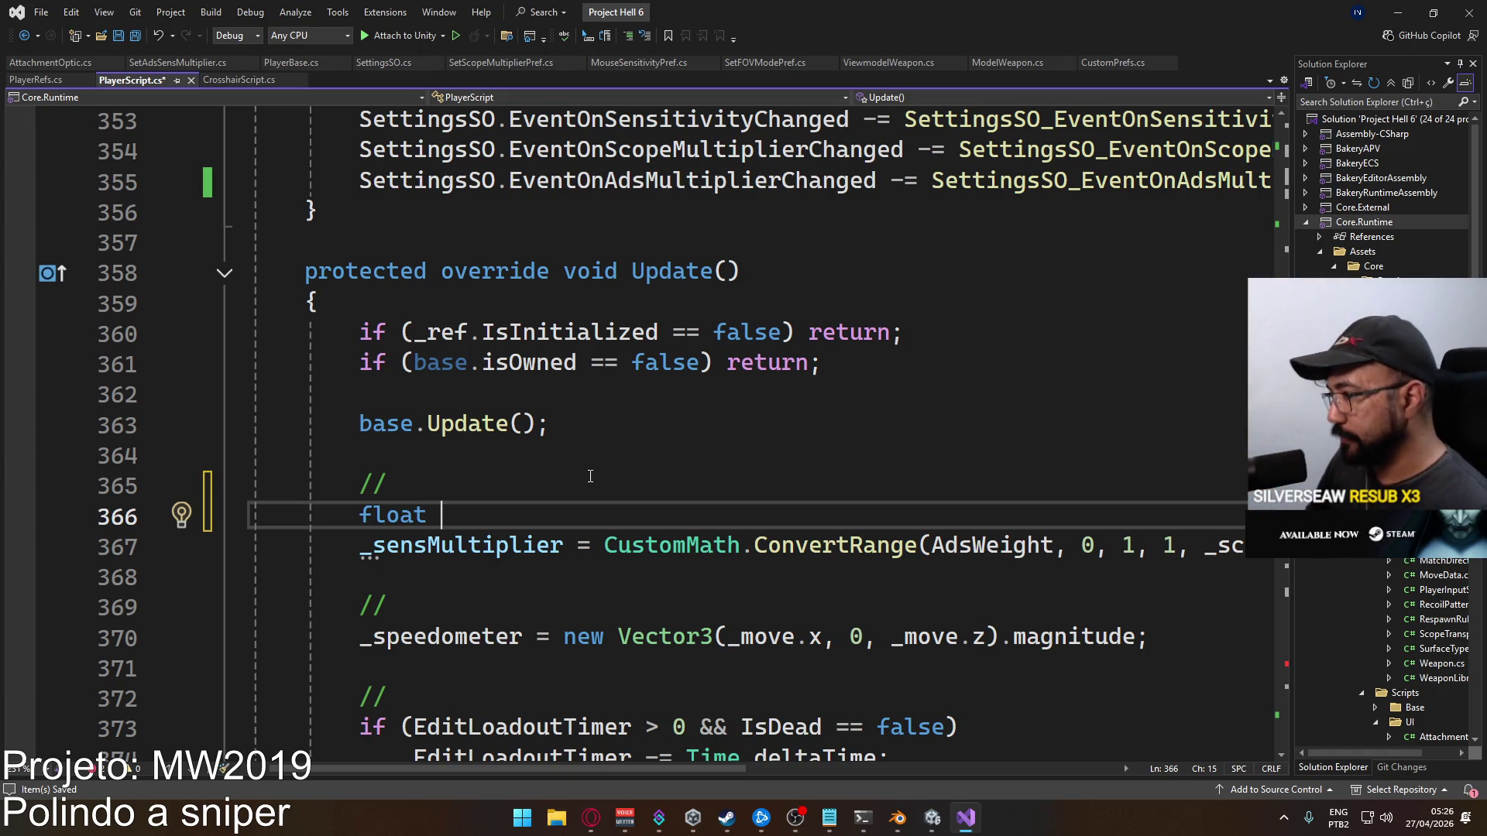
pyautogui.moveTo(646, 767)
pyautogui.mouseDown()
pyautogui.moveTo(814, 764)
pyautogui.moveTo(601, 741)
pyautogui.moveTo(784, 751)
pyautogui.moveTo(643, 739)
pyautogui.moveTo(723, 731)
pyautogui.moveTo(656, 725)
pyautogui.mouseUp()
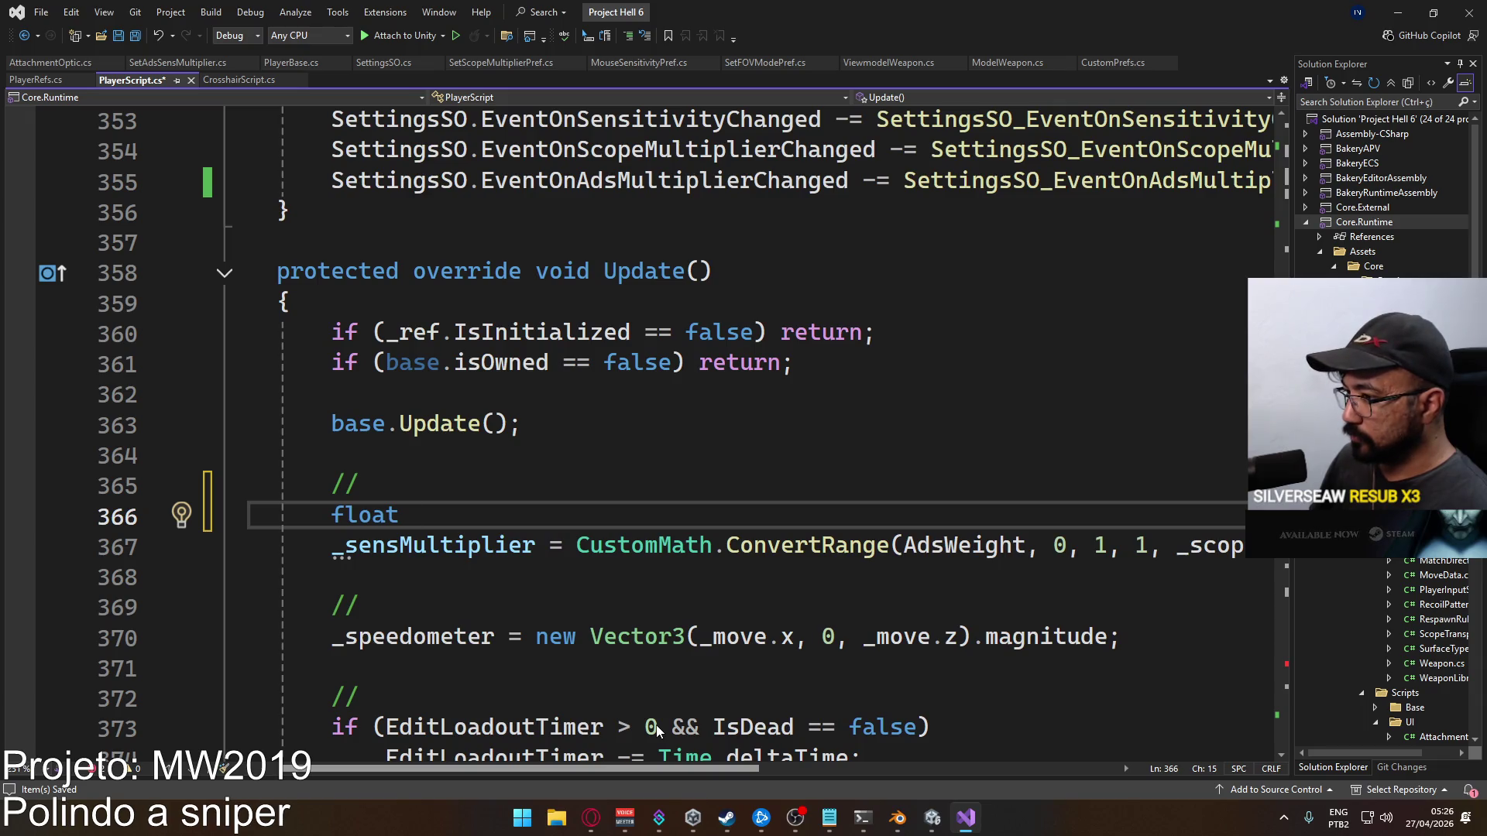
# Declare 'float activeSensMultiplier = _adsMultiplier;' on the new line
pyautogui.hscroll(3, 657, 725)
pyautogui.hscroll(-2, 656, 725)
pyautogui.write('a')
pyautogui.write('iveS')
pyautogui.press('BackSpace')
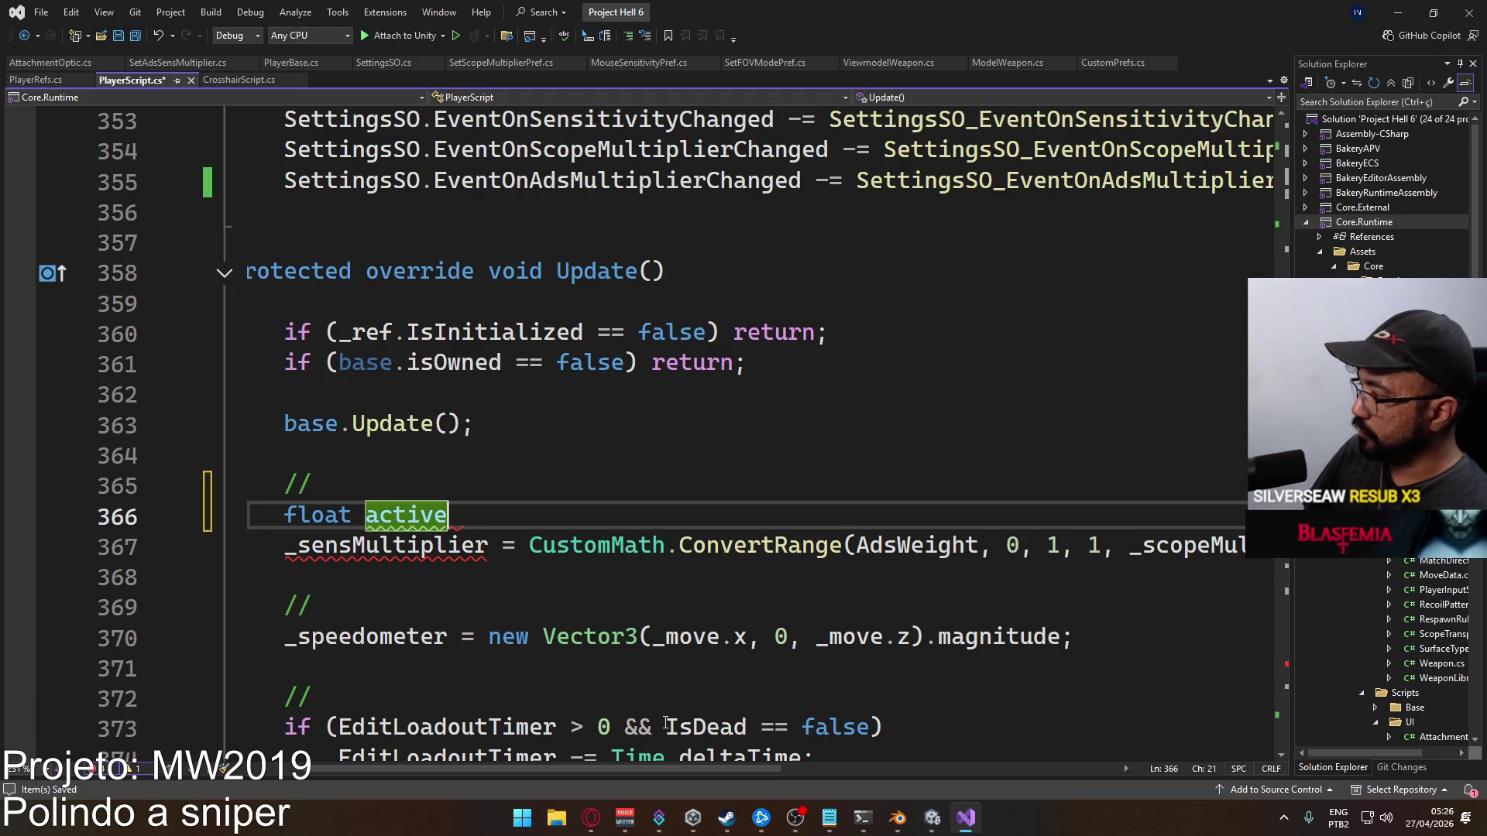
pyautogui.write('SensMu')
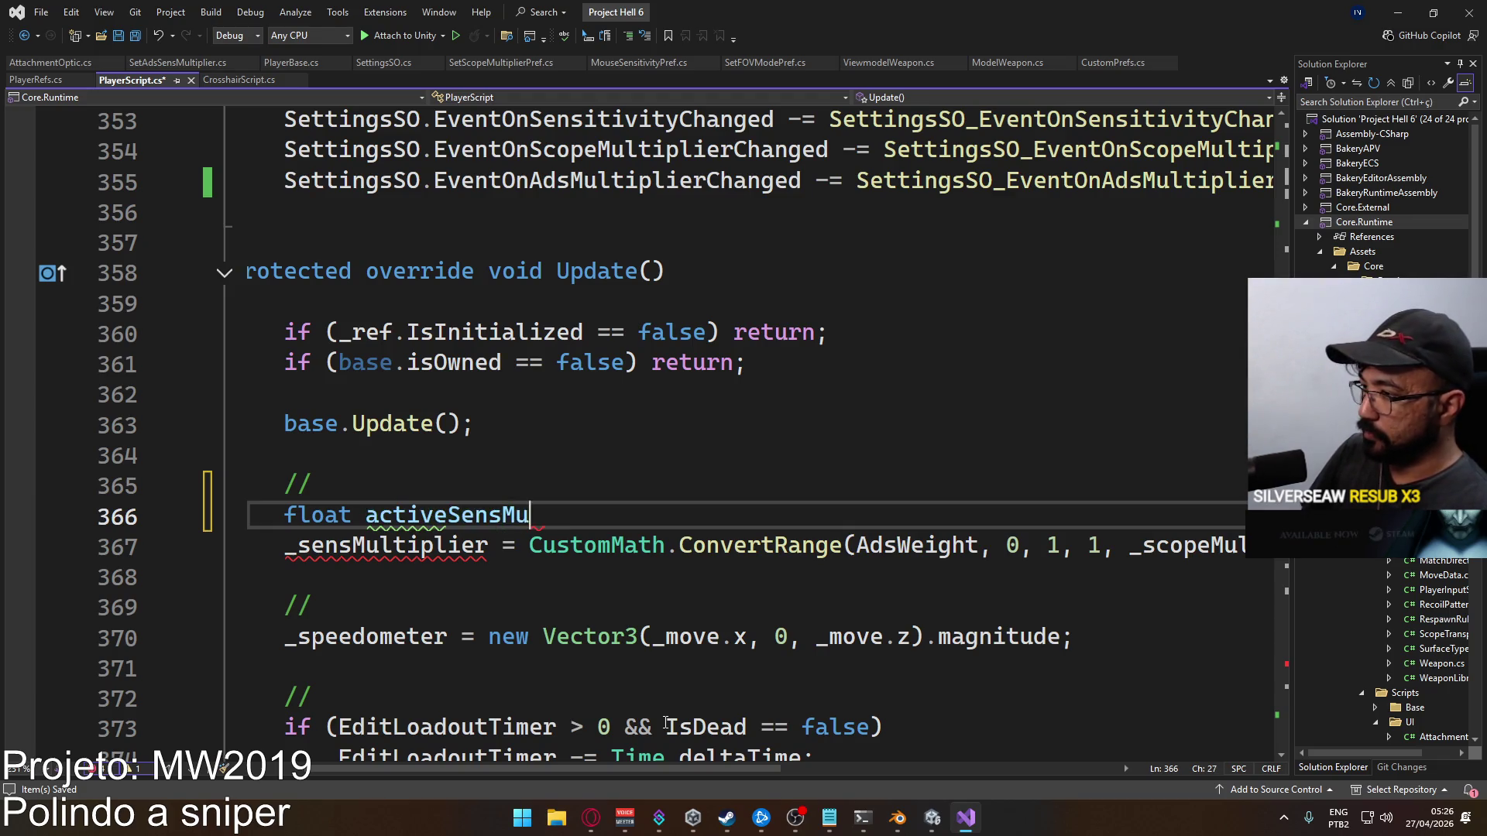
pyautogui.write('ltiplier = ')
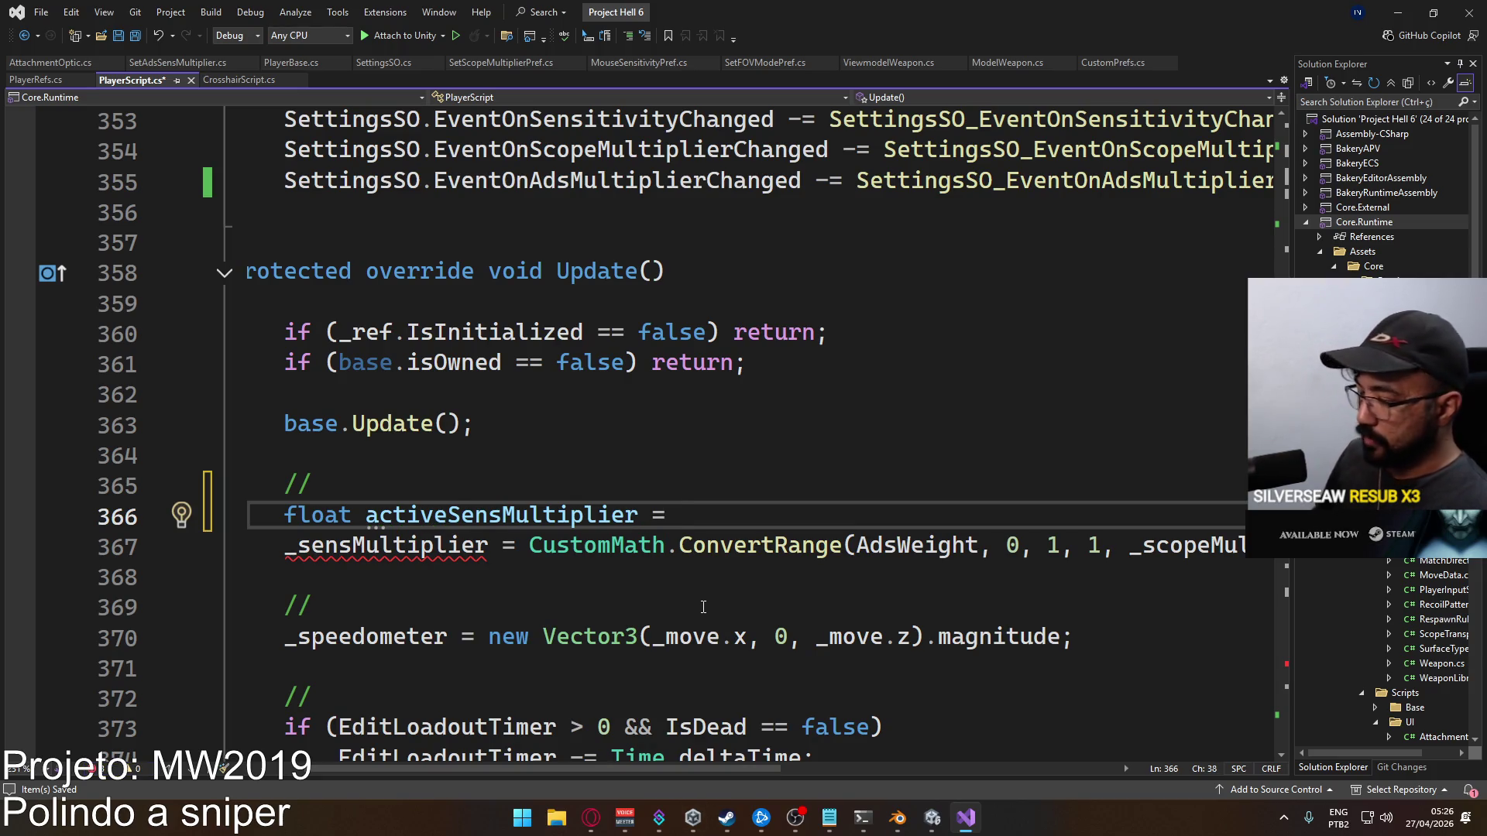
pyautogui.write('ads')
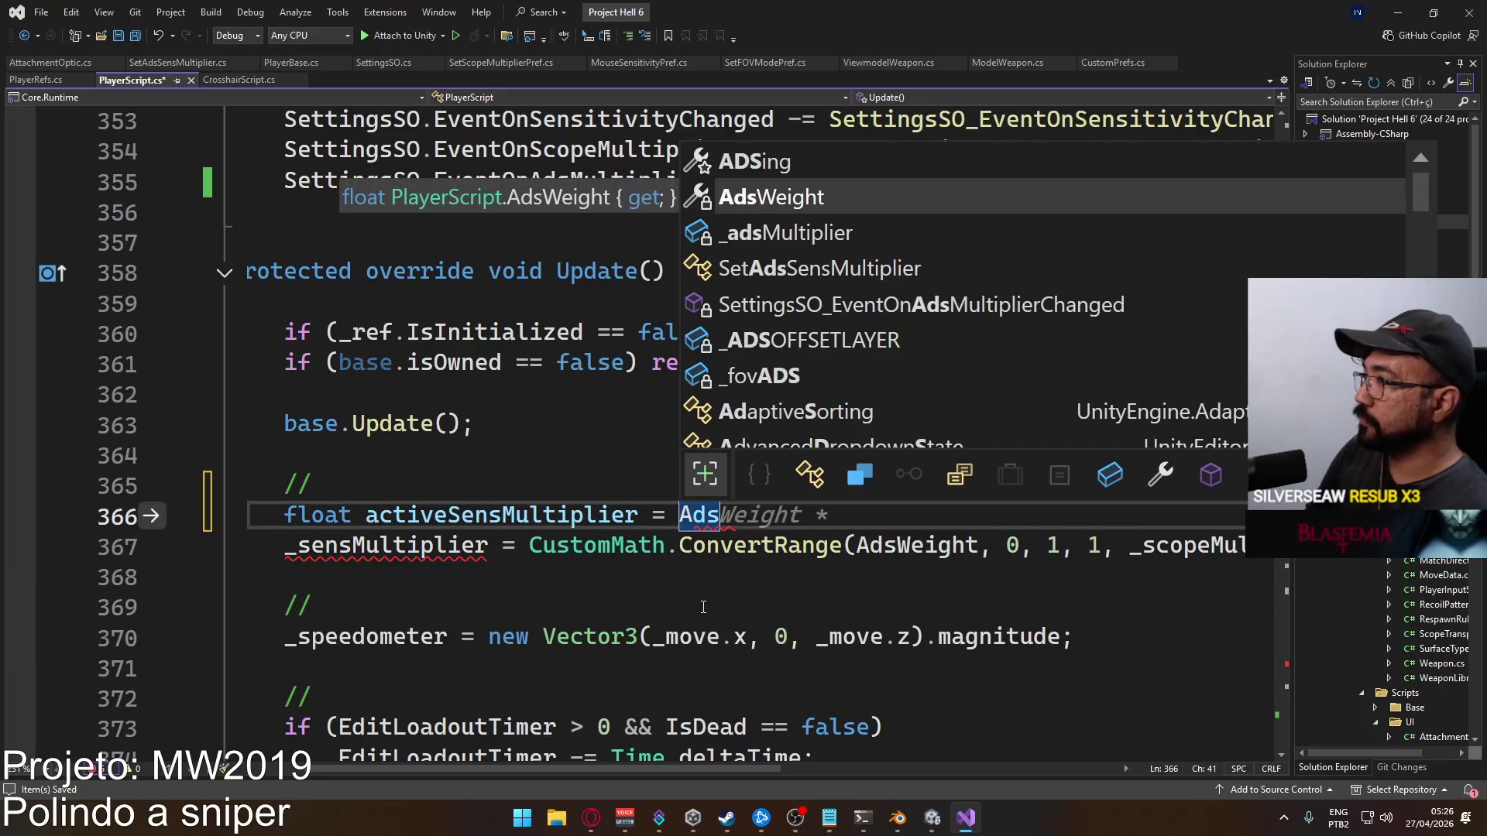
pyautogui.press('Tab')
pyautogui.write(';')
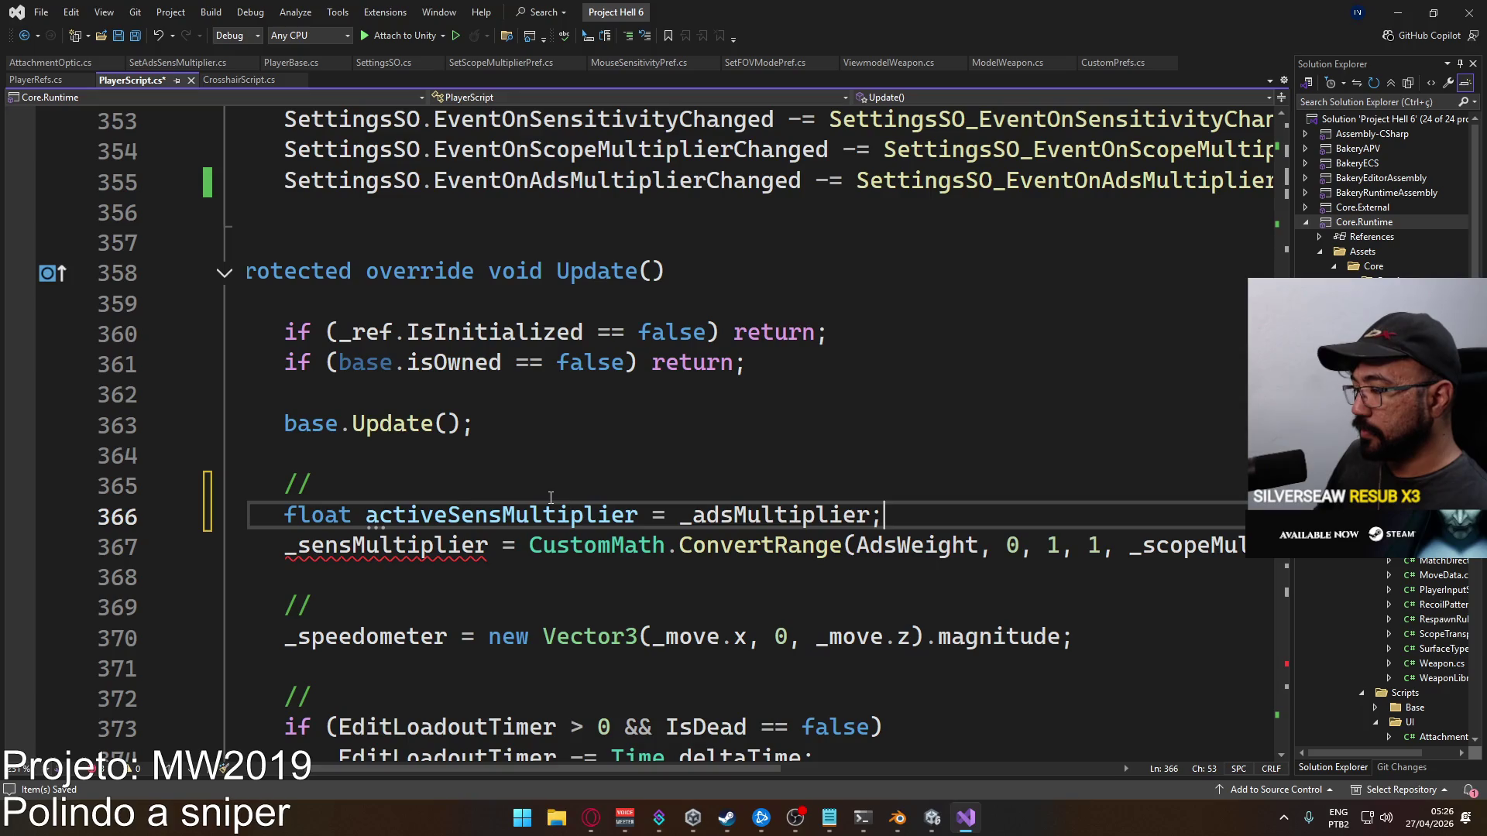
# Add 'if (IsMagnified == true) activeSensMultiplier = _scopeMultiplier;' below the declaration
pyautogui.press('Return')
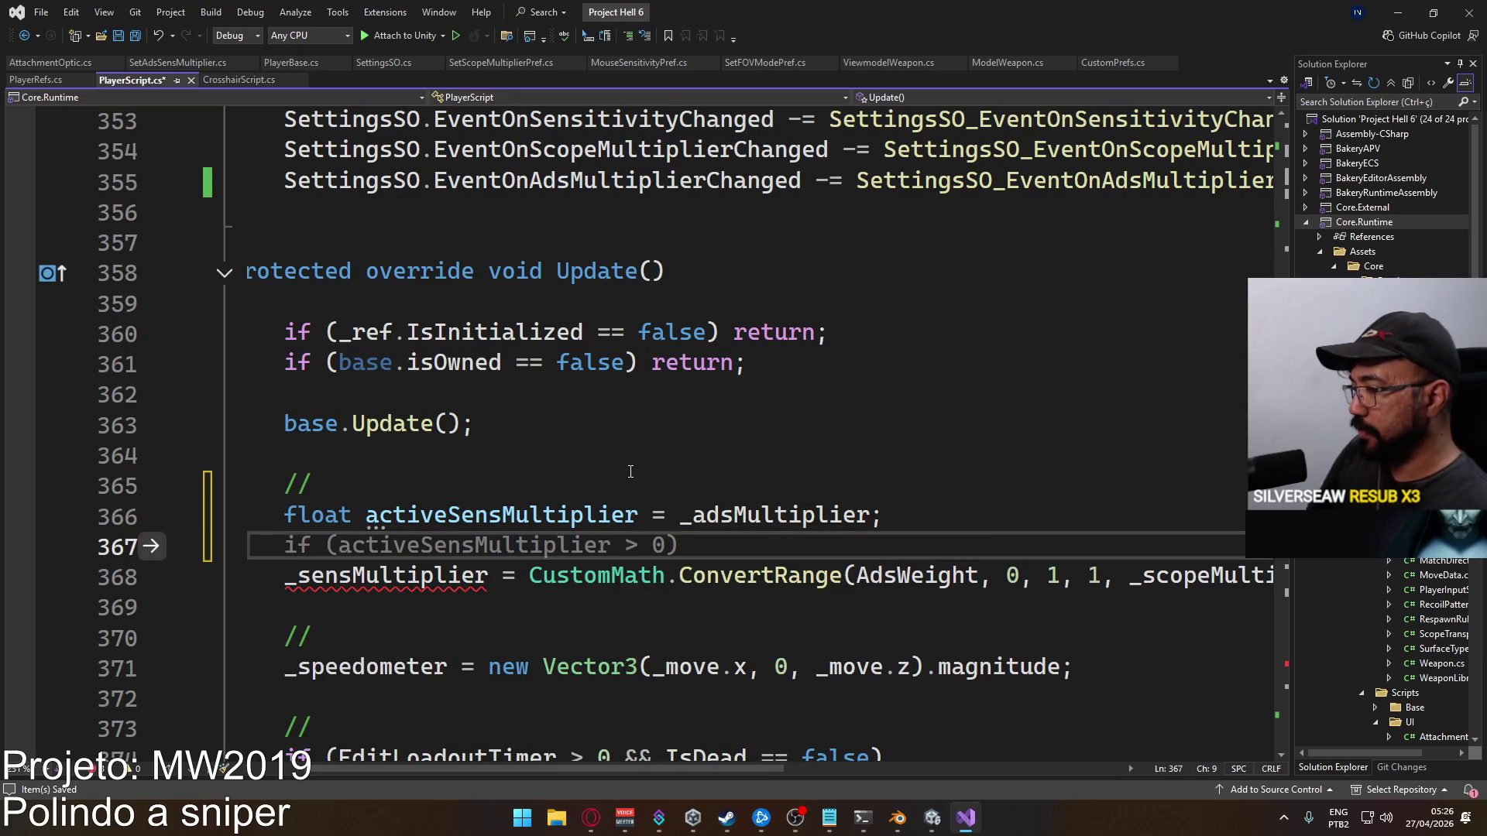
pyautogui.write('if (Ism')
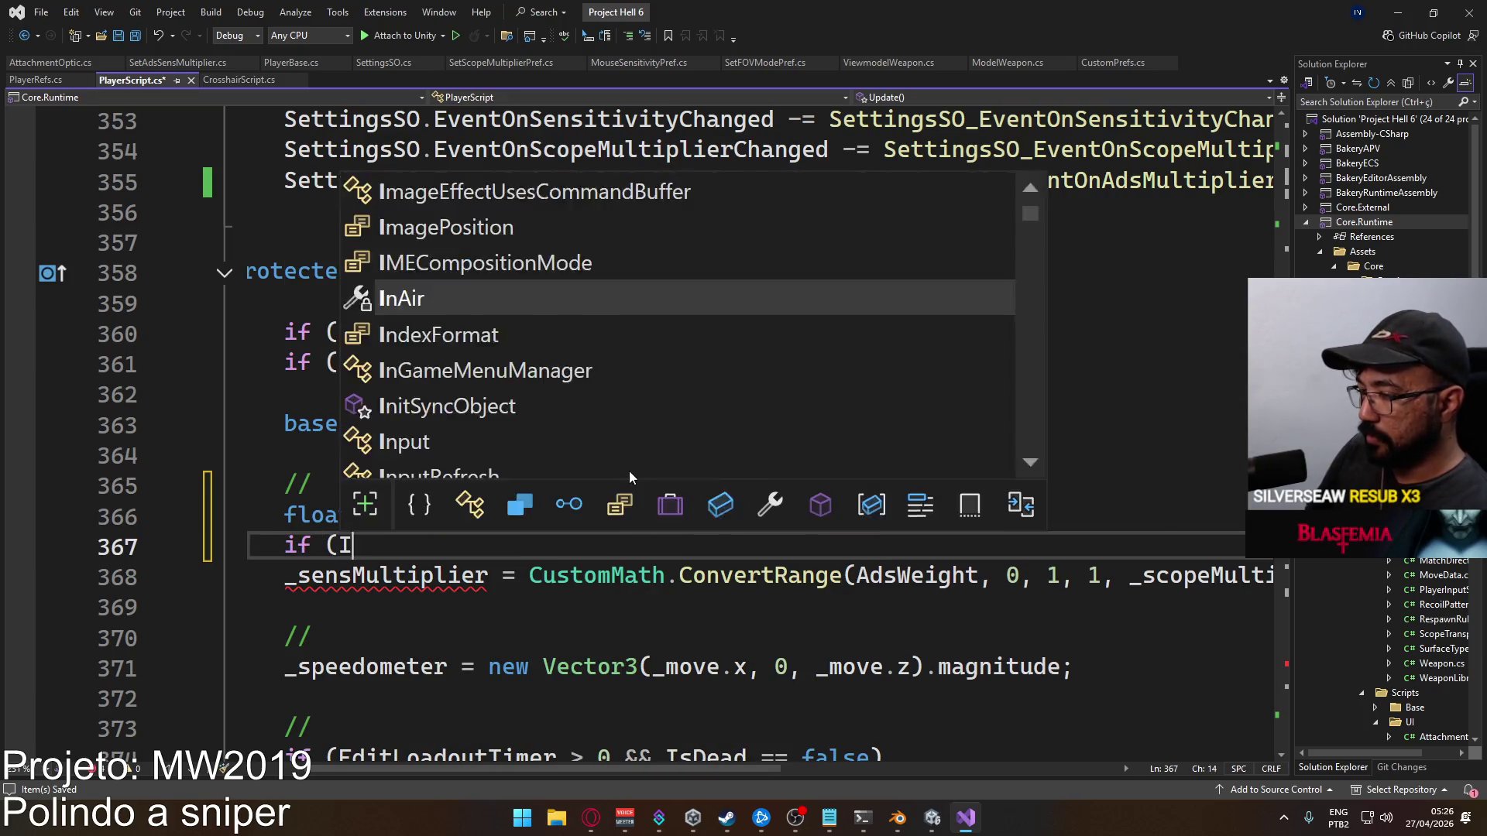
pyautogui.press('Tab')
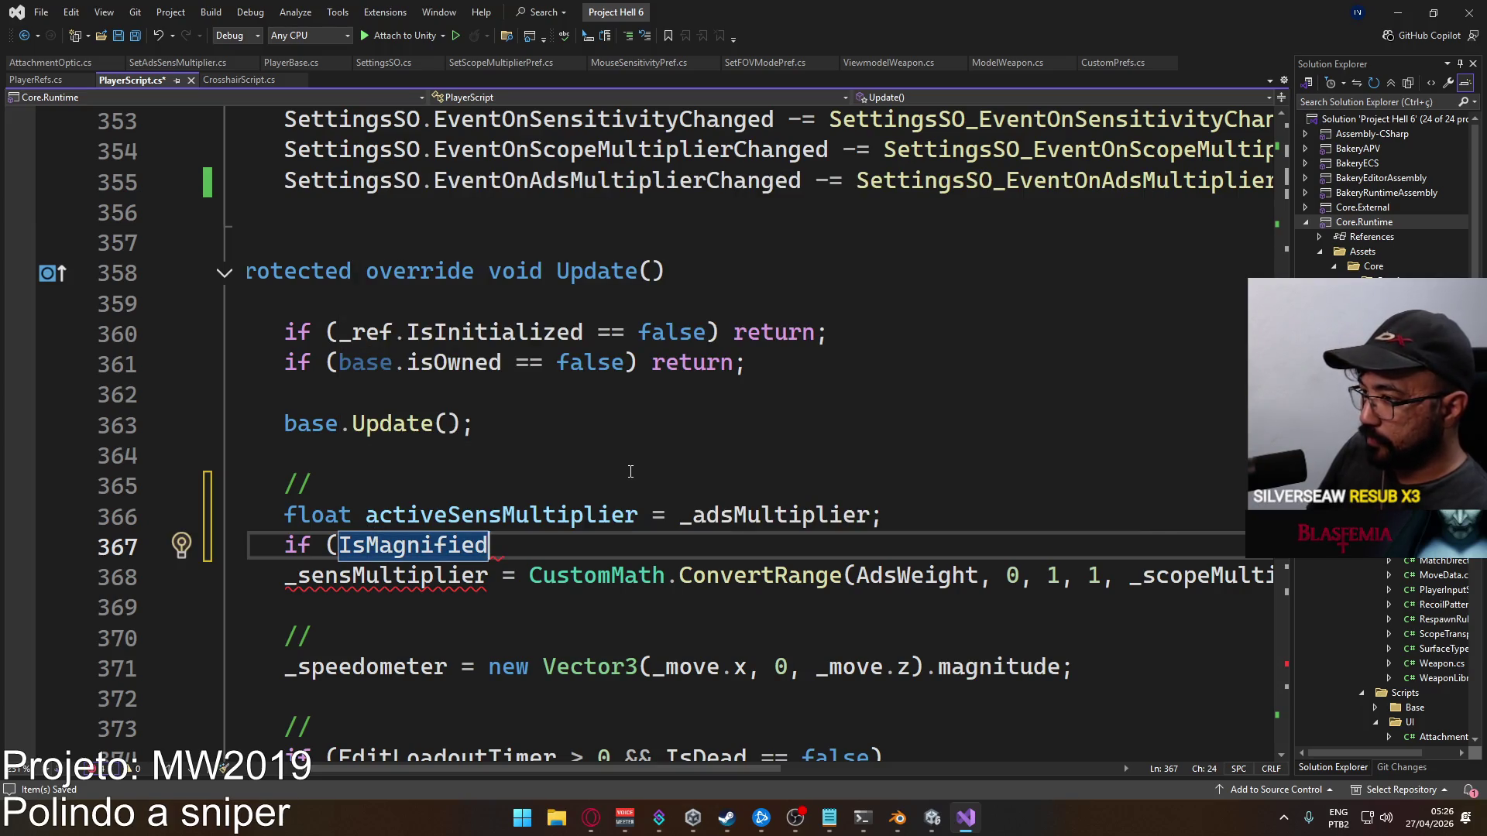
pyautogui.write(' == true ) act')
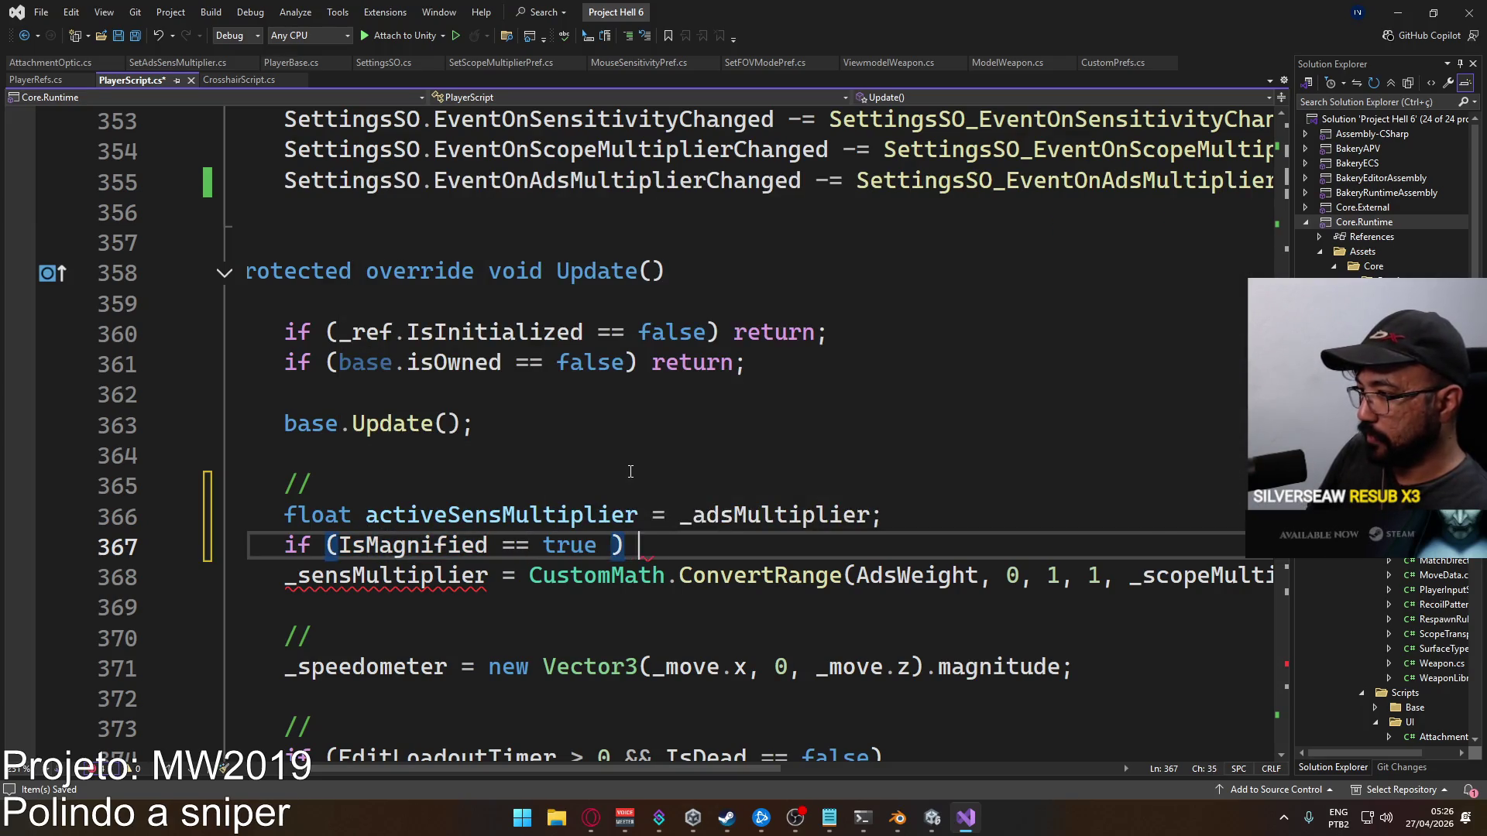
pyautogui.write('i')
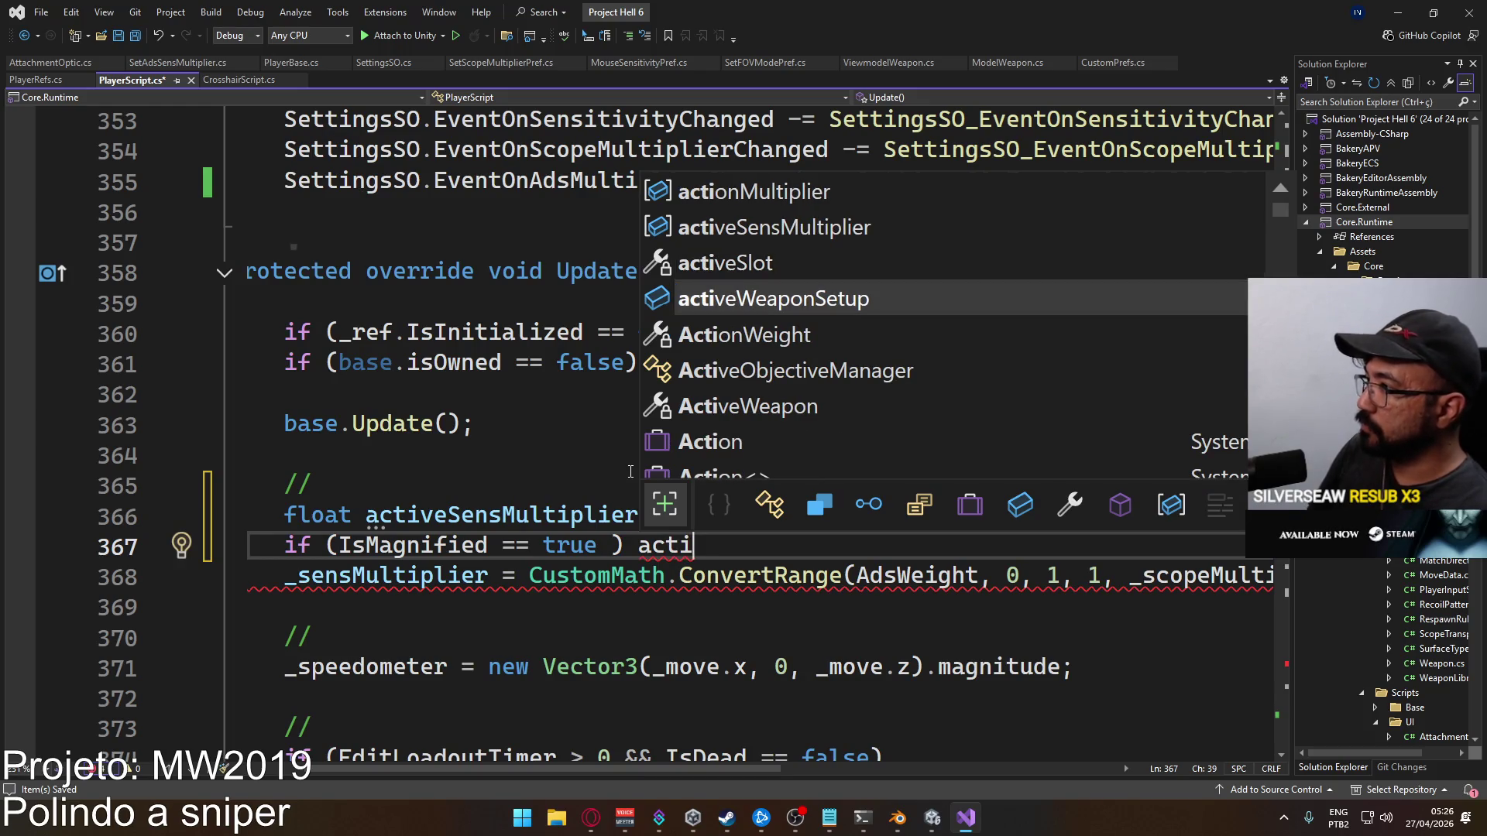
pyautogui.press('Tab')
pyautogui.write('= ')
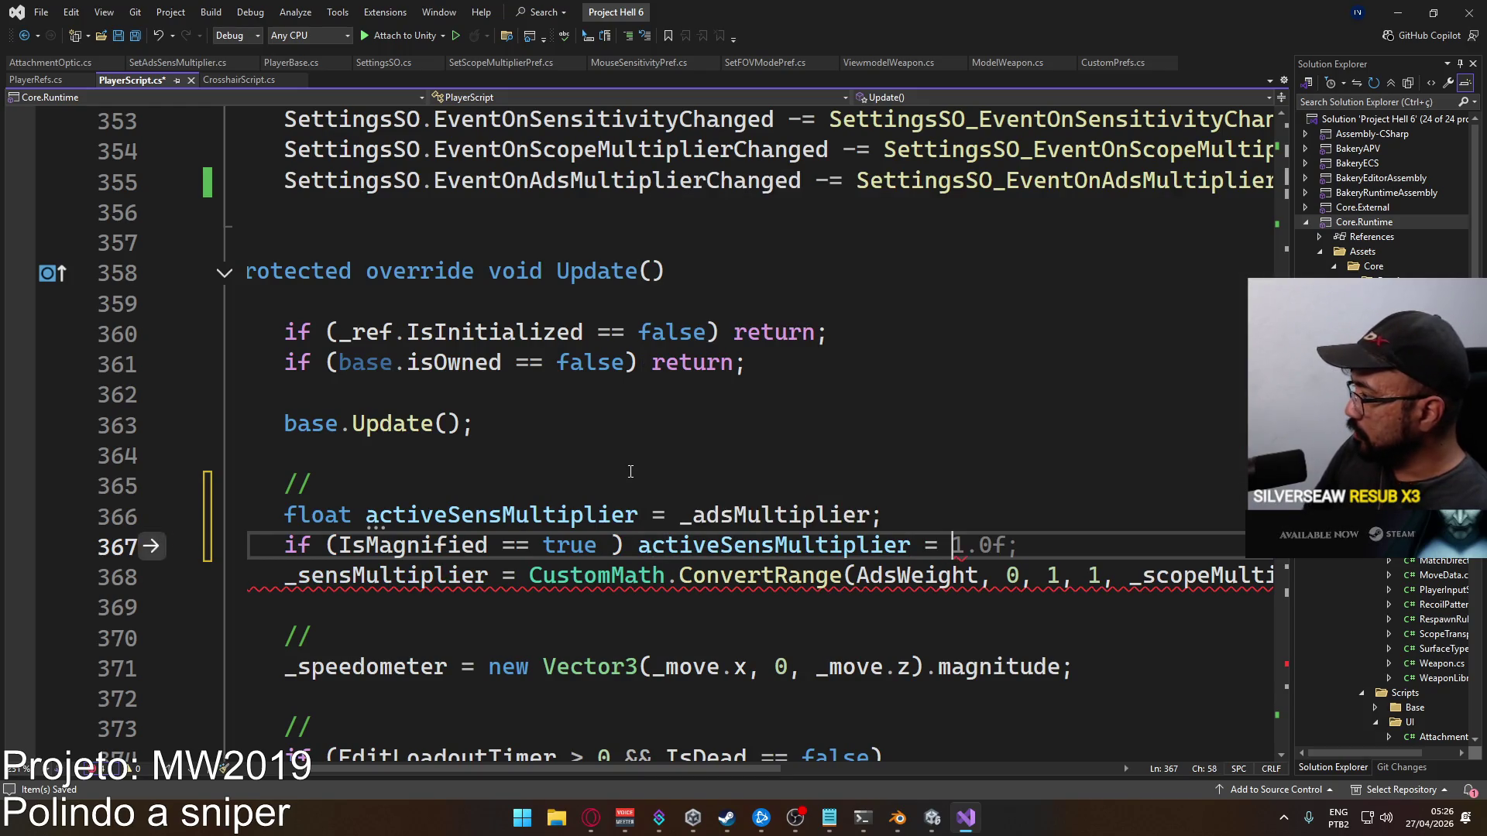
pyautogui.write('_sc')
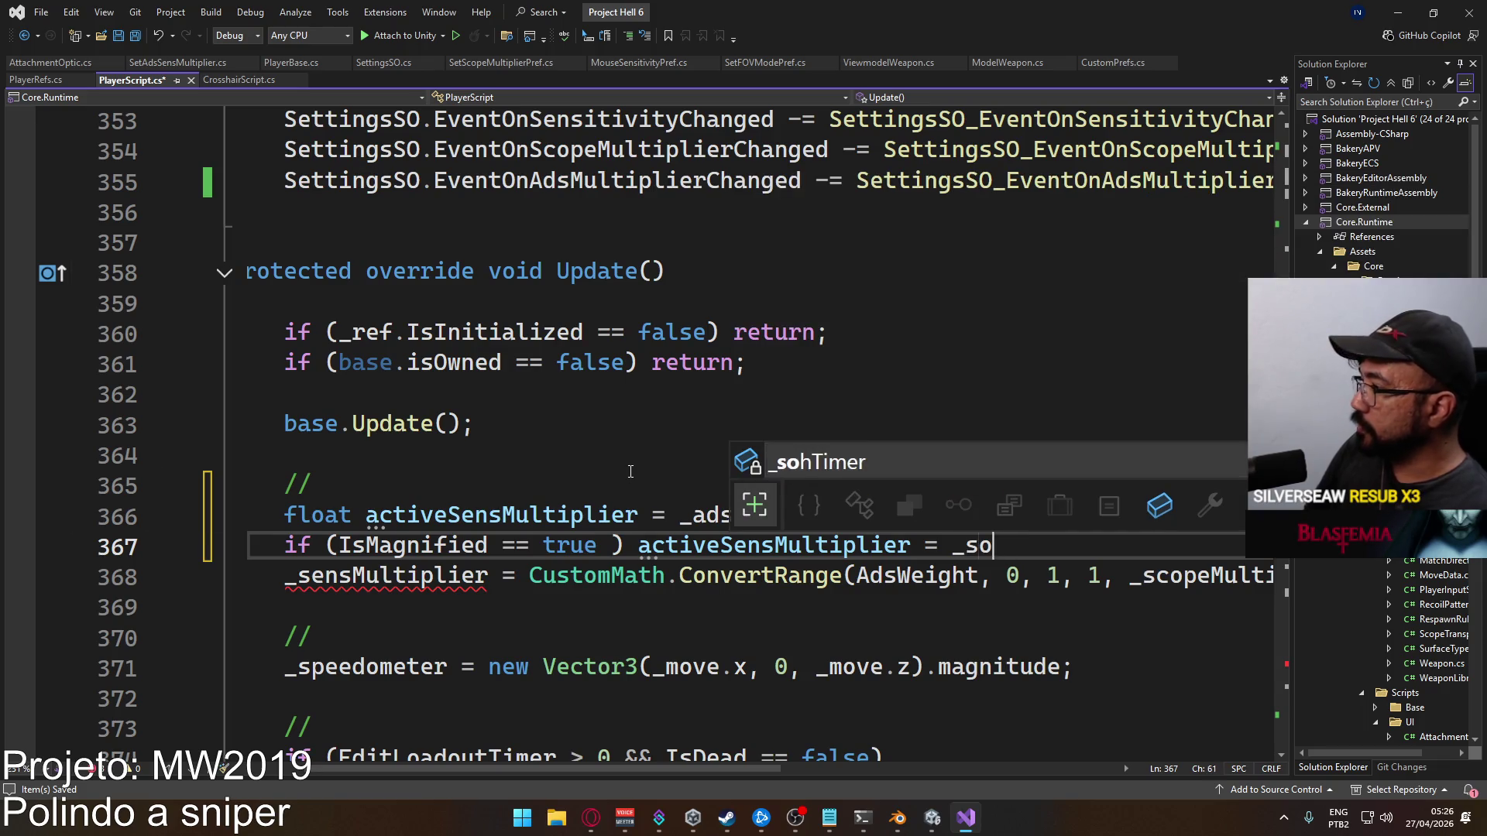
pyautogui.press('Tab')
pyautogui.write(';')
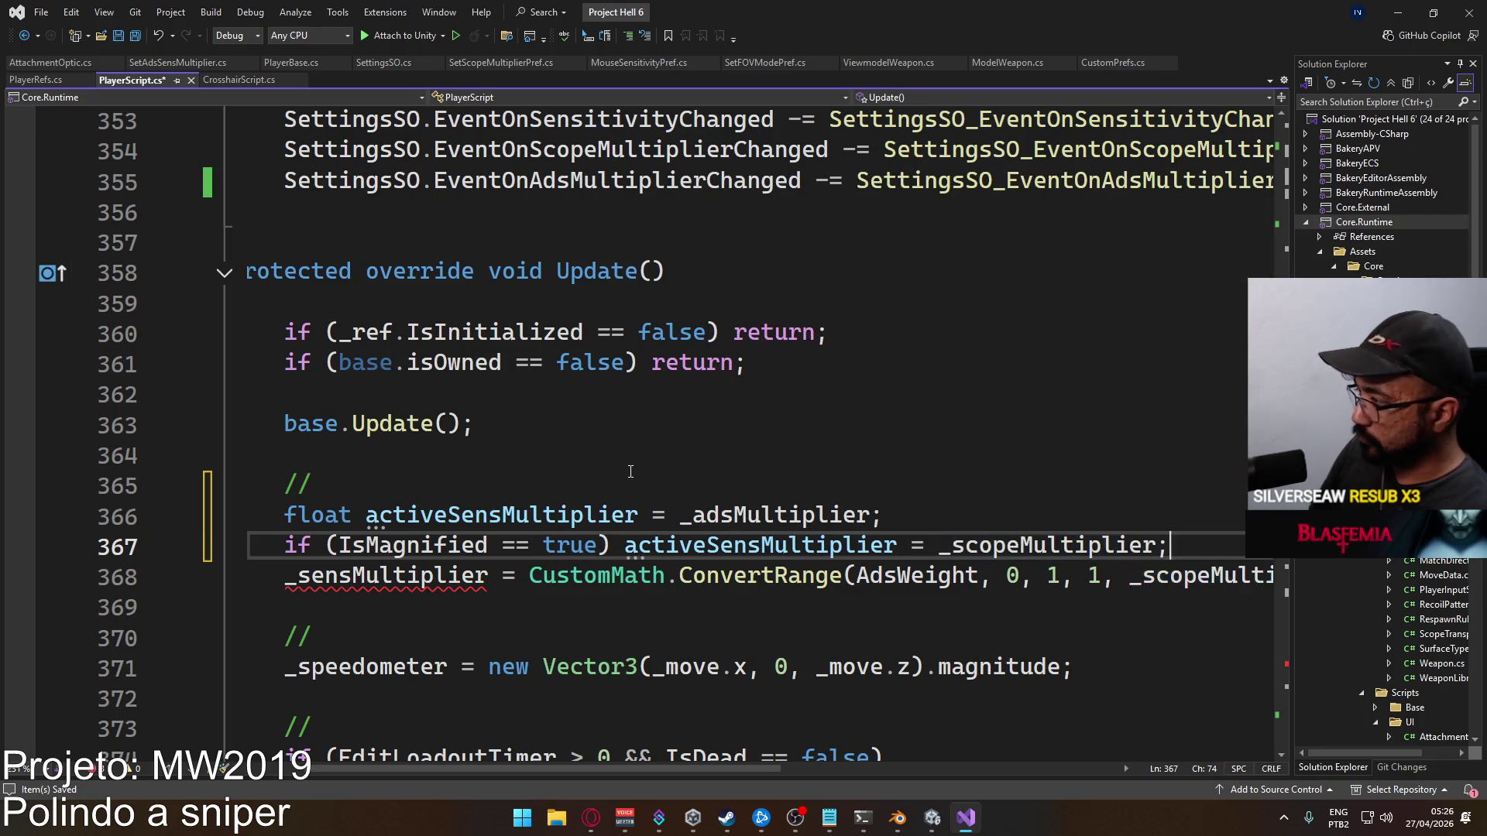
pyautogui.press('Return')
# Rename the _sensMultiplier assignment target on line 369 to _finalMultiplier
pyautogui.click(598, 515)
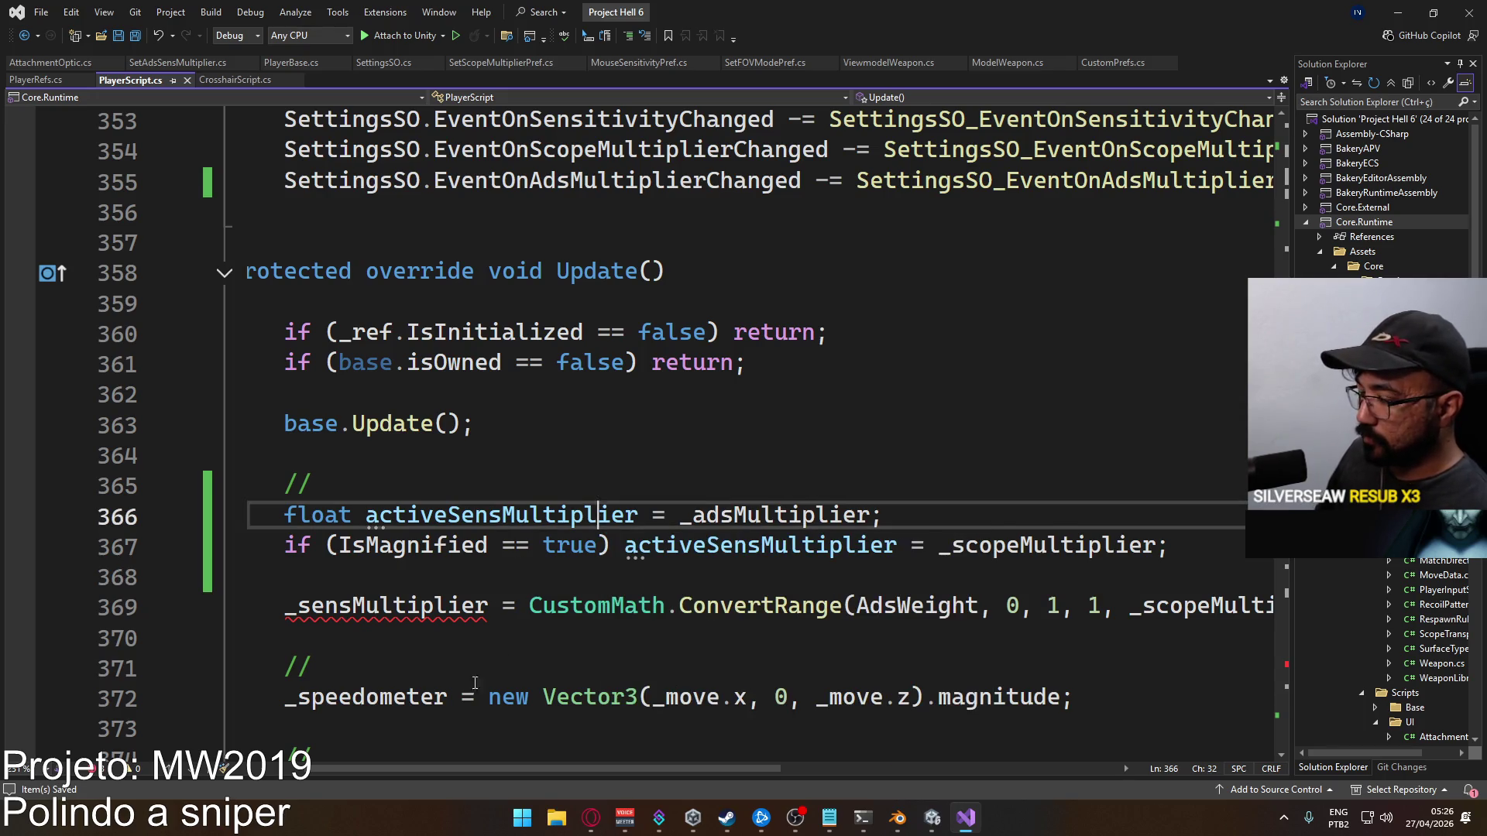
pyautogui.click(422, 606)
pyautogui.doubleClick(423, 606)
pyautogui.write('_final')
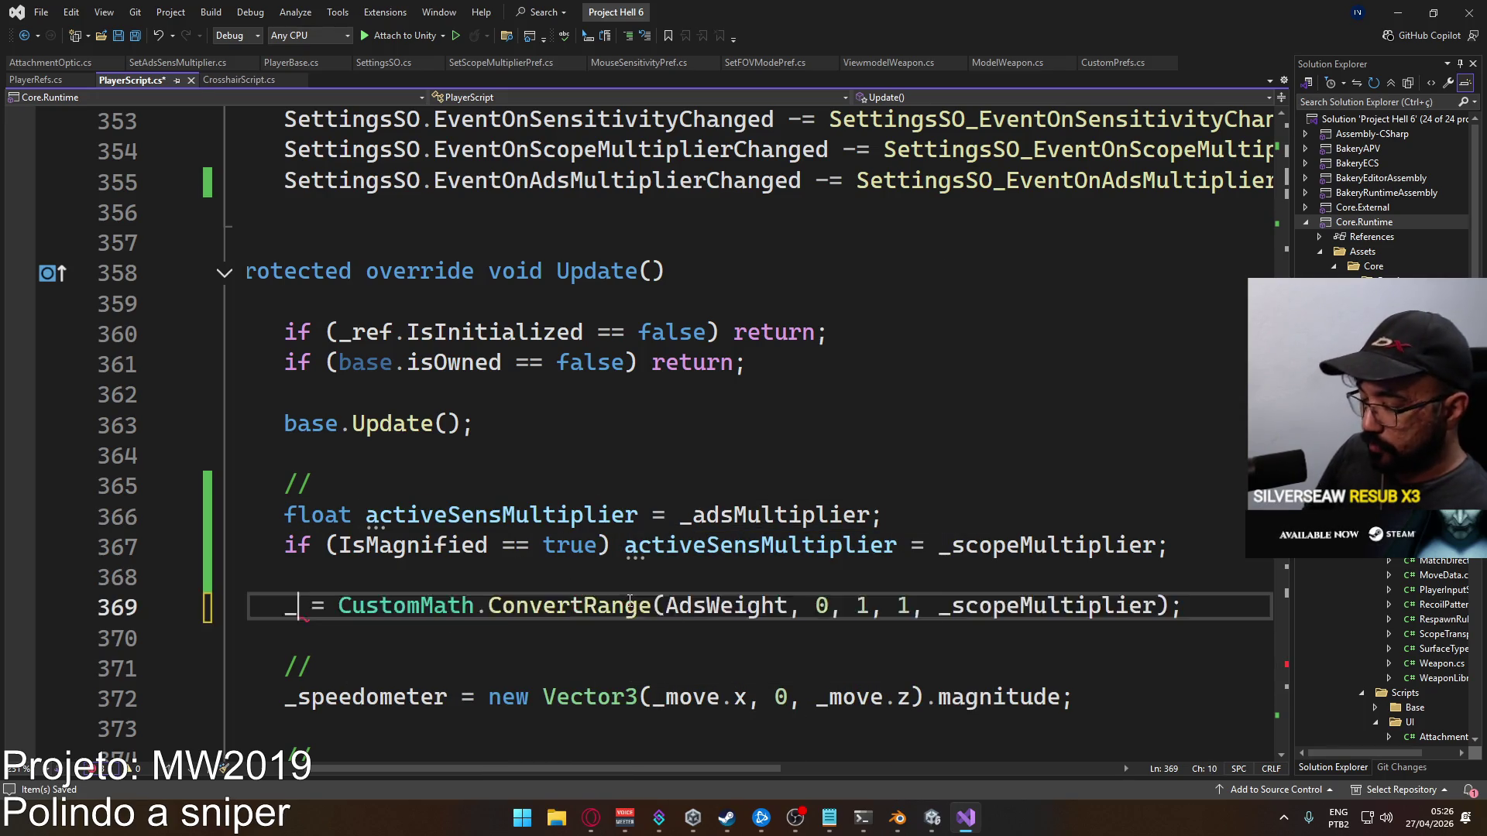
pyautogui.press('Tab')
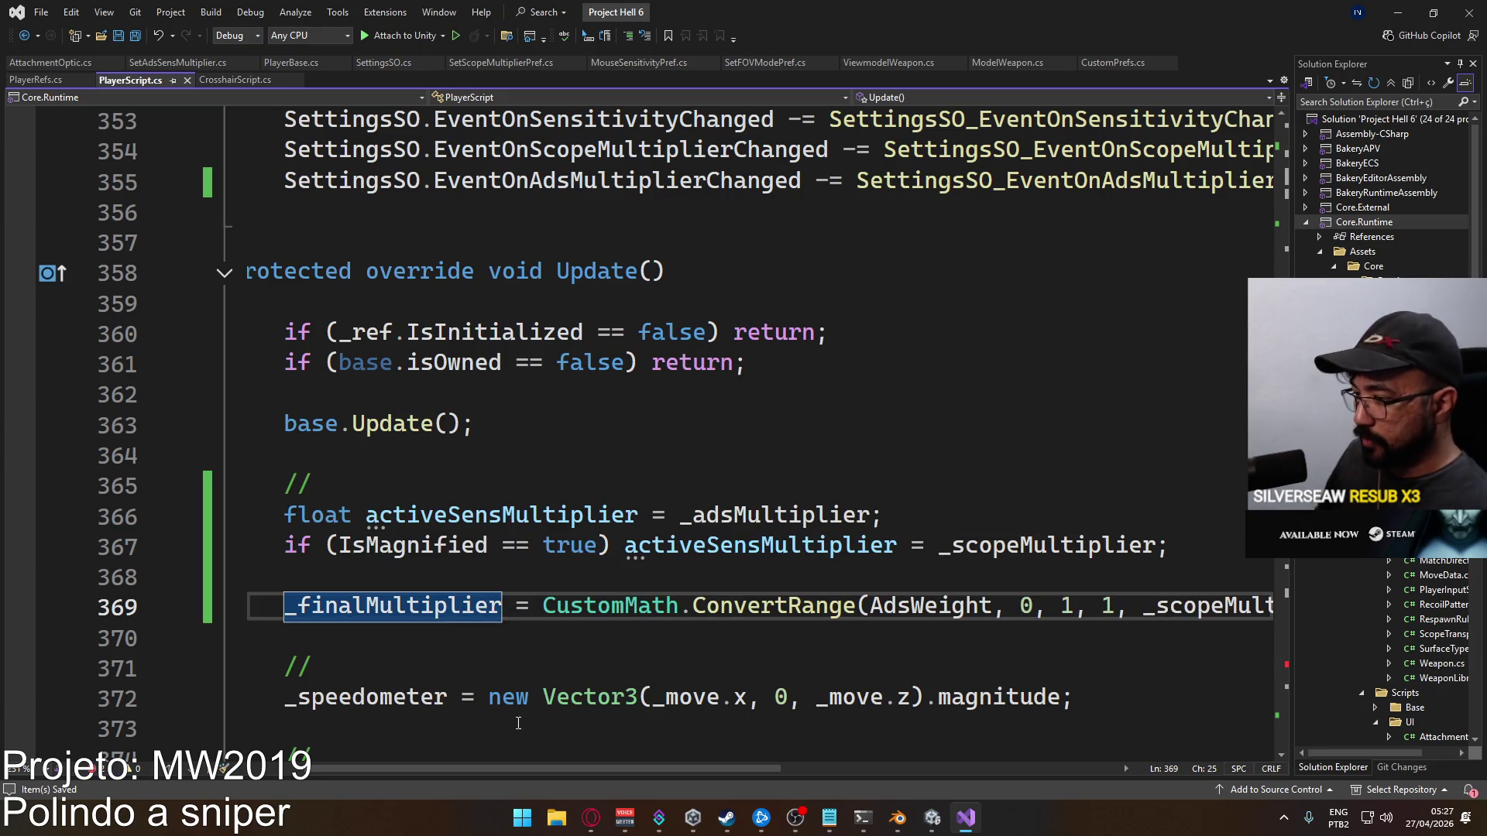
# Replace the last ConvertRange argument with activeSensMultiplier and save the script
pyautogui.moveTo(527, 765)
pyautogui.mouseDown()
pyautogui.moveTo(688, 754)
pyautogui.moveTo(503, 763)
pyautogui.moveTo(778, 759)
pyautogui.mouseUp()
pyautogui.doubleClick(705, 550)
pyautogui.hotkey('ctrl', 'c')
pyautogui.doubleClick(887, 605)
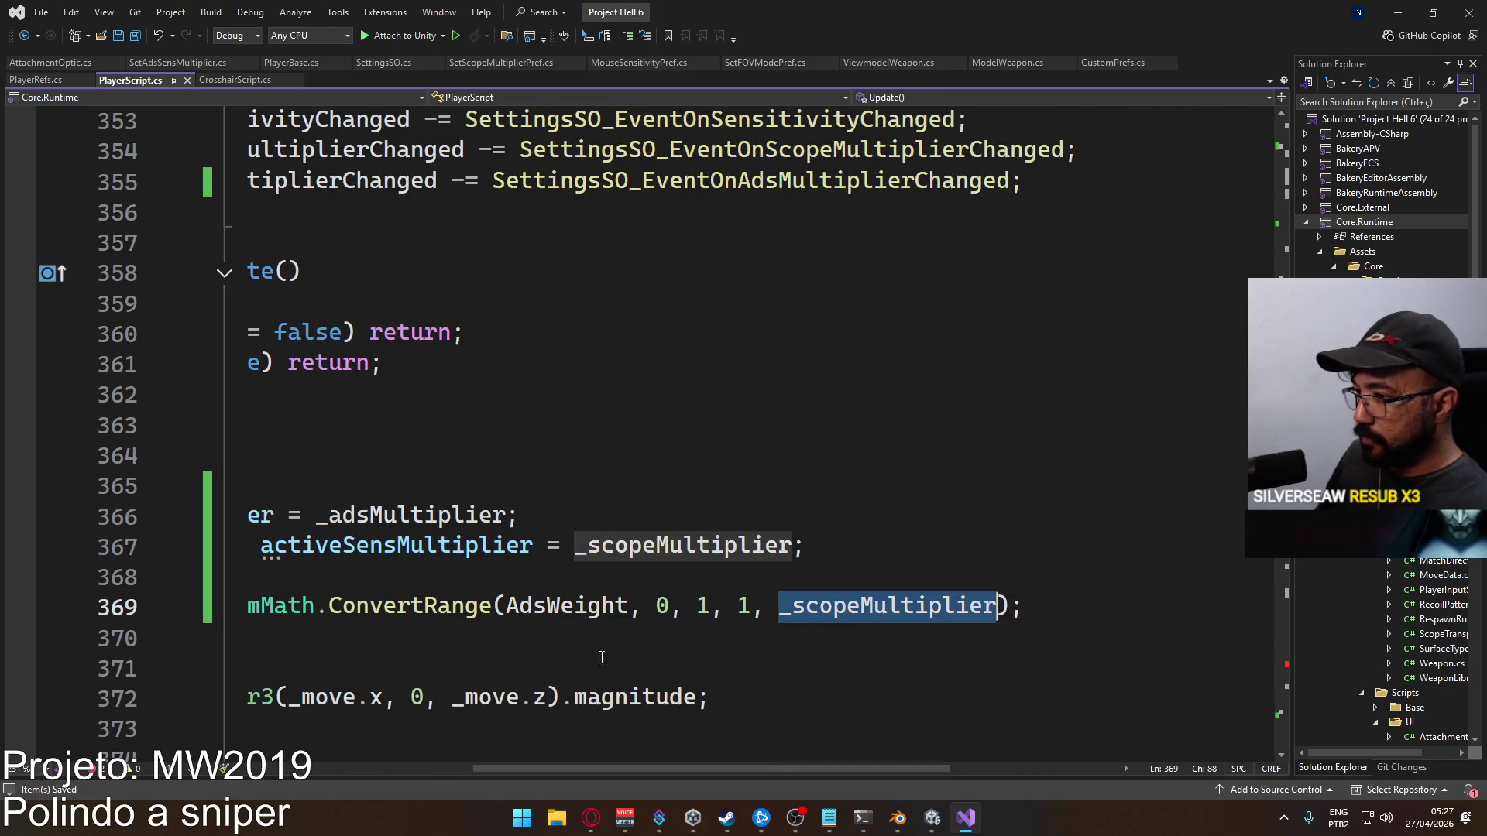
pyautogui.hotkey('ctrl', 'v')
pyautogui.hotkey('ctrl', 's')
# Select the 'float activeSensMultiplier' declaration on line 366 for review
pyautogui.moveTo(632, 768)
pyautogui.mouseDown()
pyautogui.moveTo(714, 773)
pyautogui.moveTo(485, 756)
pyautogui.moveTo(606, 740)
pyautogui.moveTo(399, 755)
pyautogui.mouseUp()
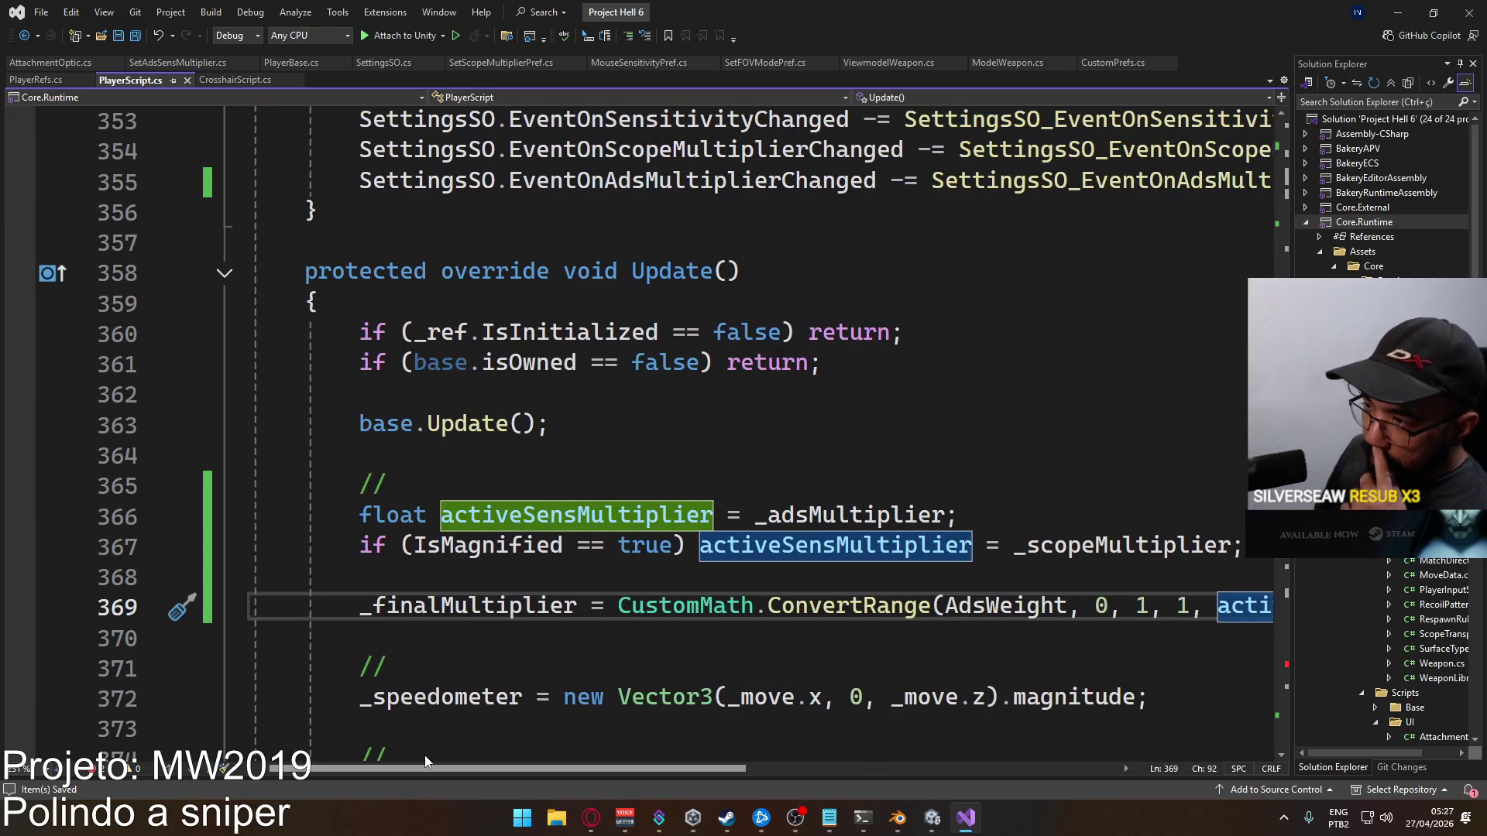
pyautogui.click(744, 490)
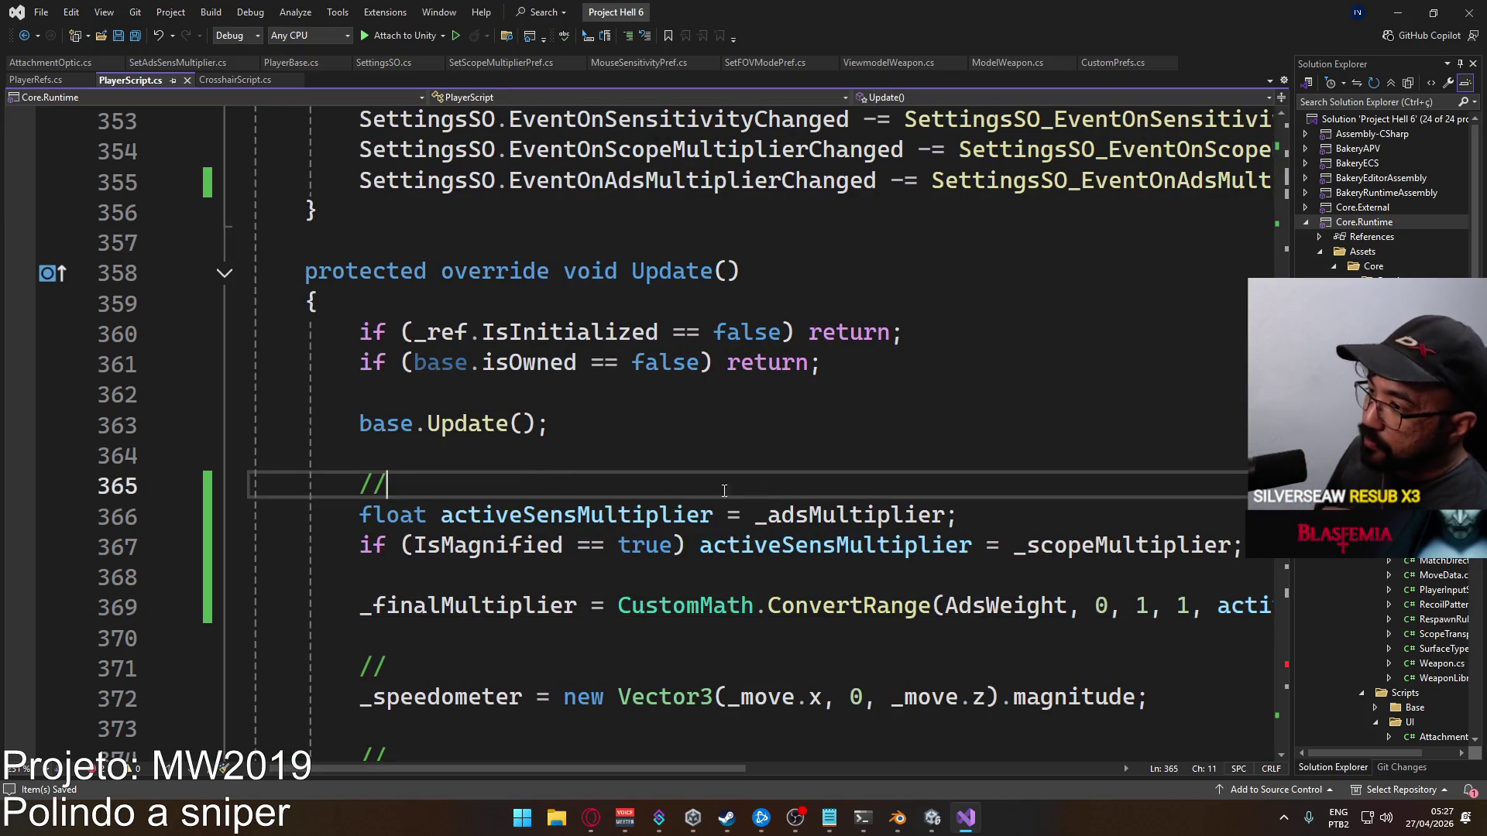
pyautogui.moveTo(358, 514); pyautogui.dragTo(713, 516)
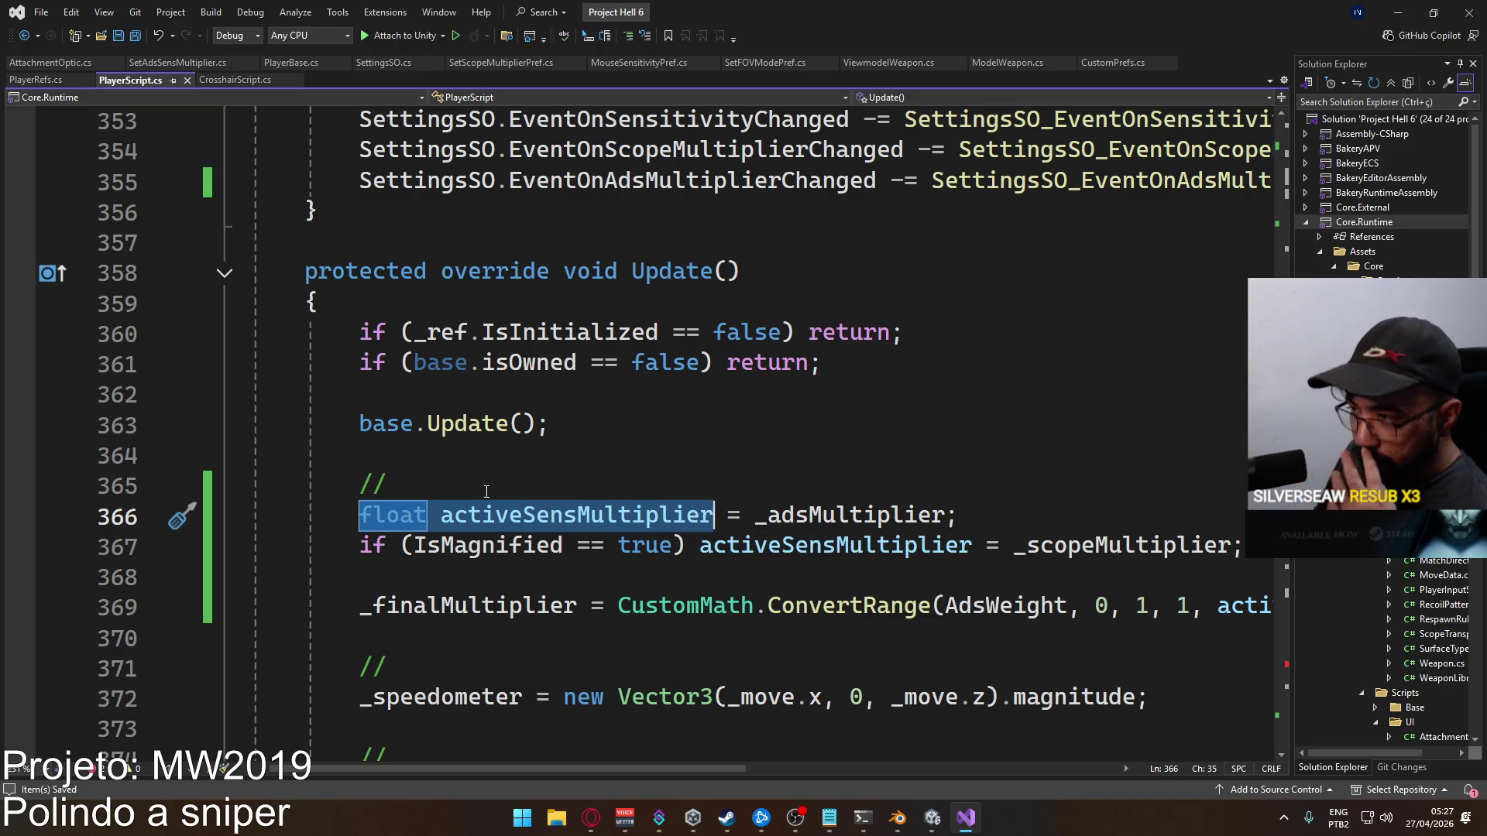
pyautogui.click(795, 514)
pyautogui.moveTo(704, 515); pyautogui.dragTo(371, 514)
pyautogui.click(572, 466)
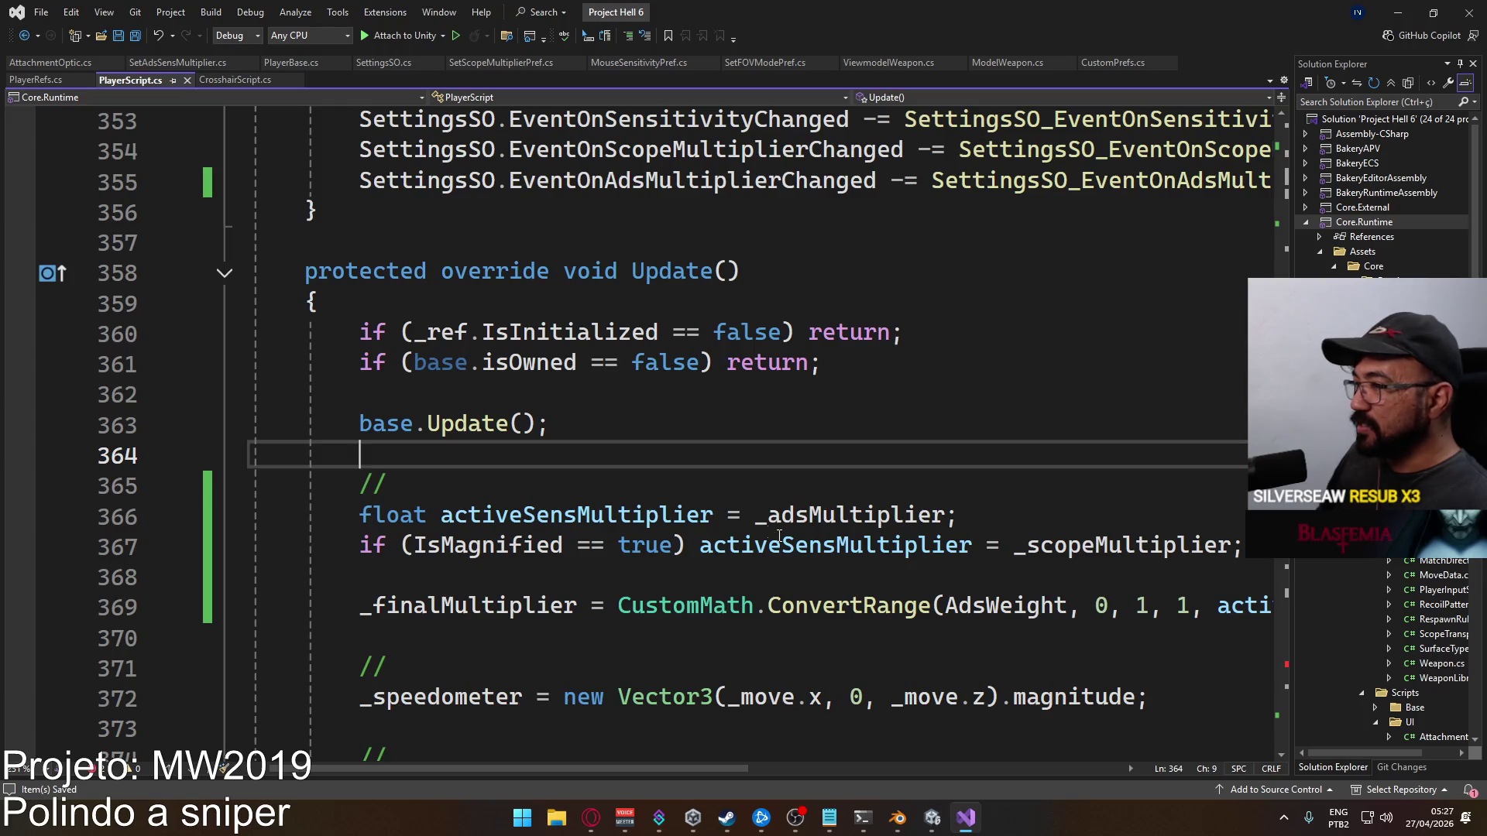
# Declare a 'float _activeSensMultiplier;' field below _scopeMultiplier and save
pyautogui.scroll(10, 707, 514)
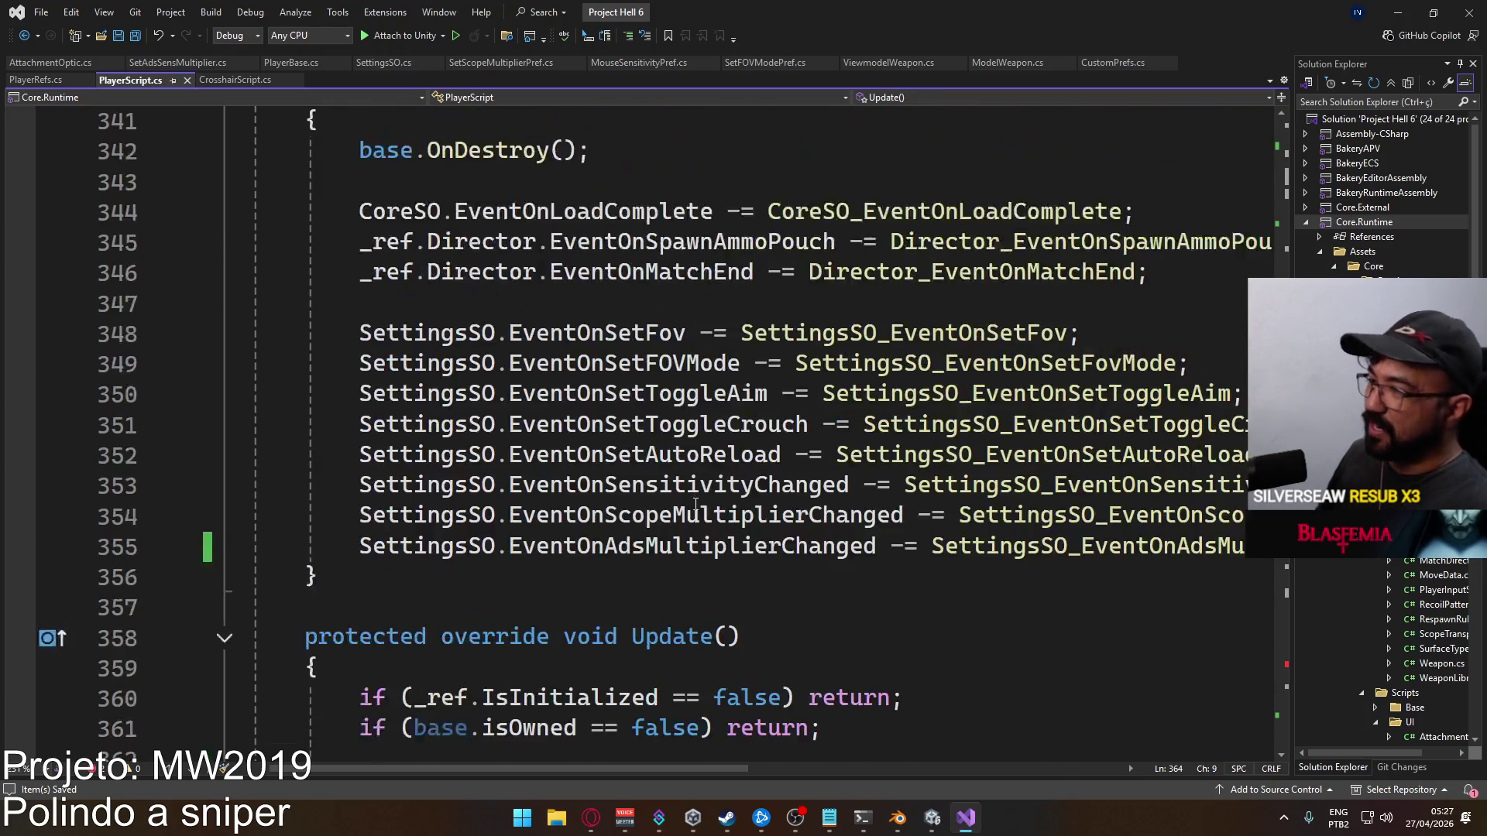
pyautogui.scroll(20, 707, 514)
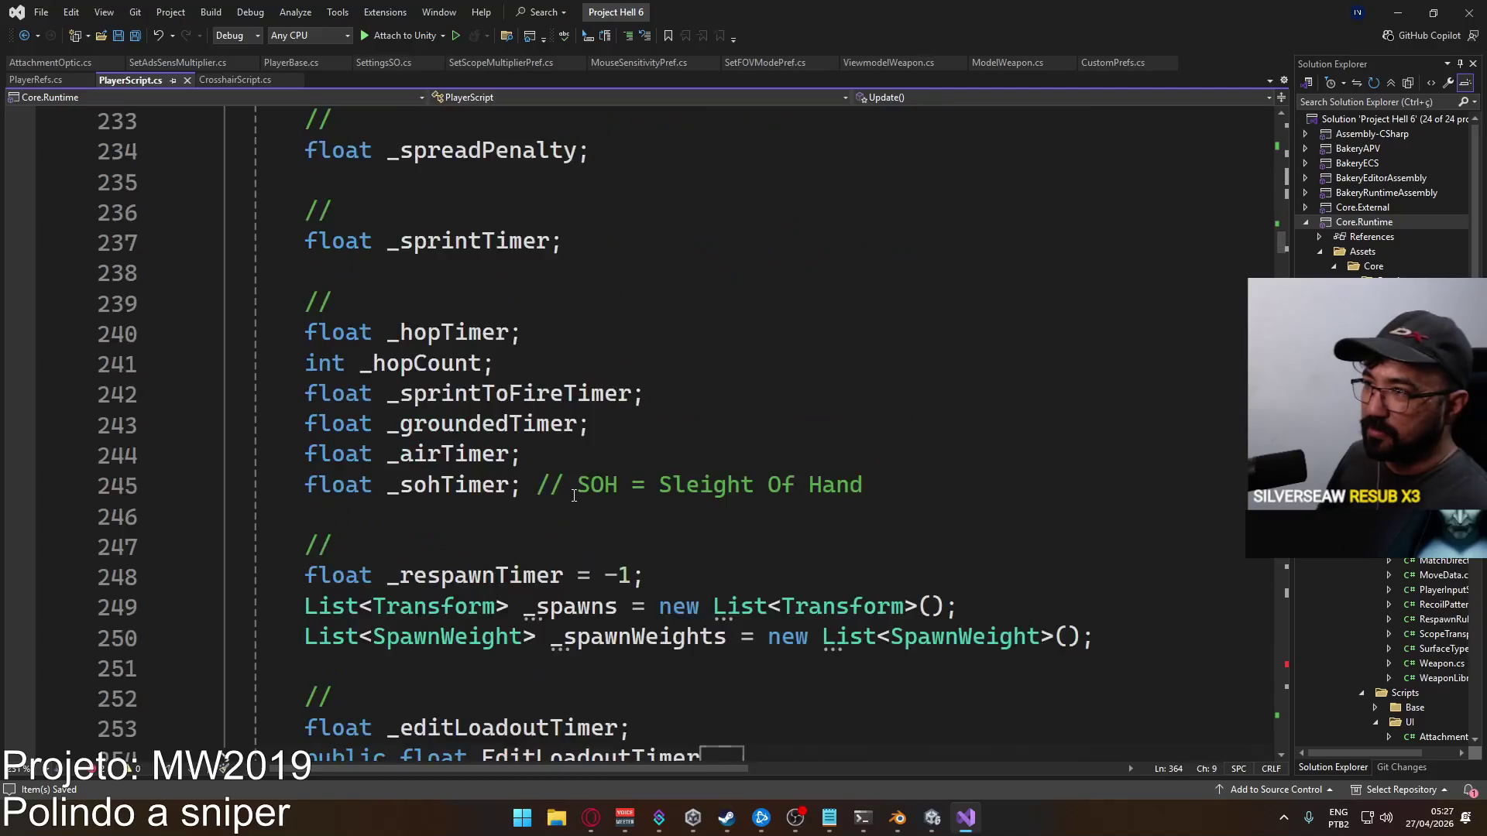
pyautogui.scroll(20, 572, 487)
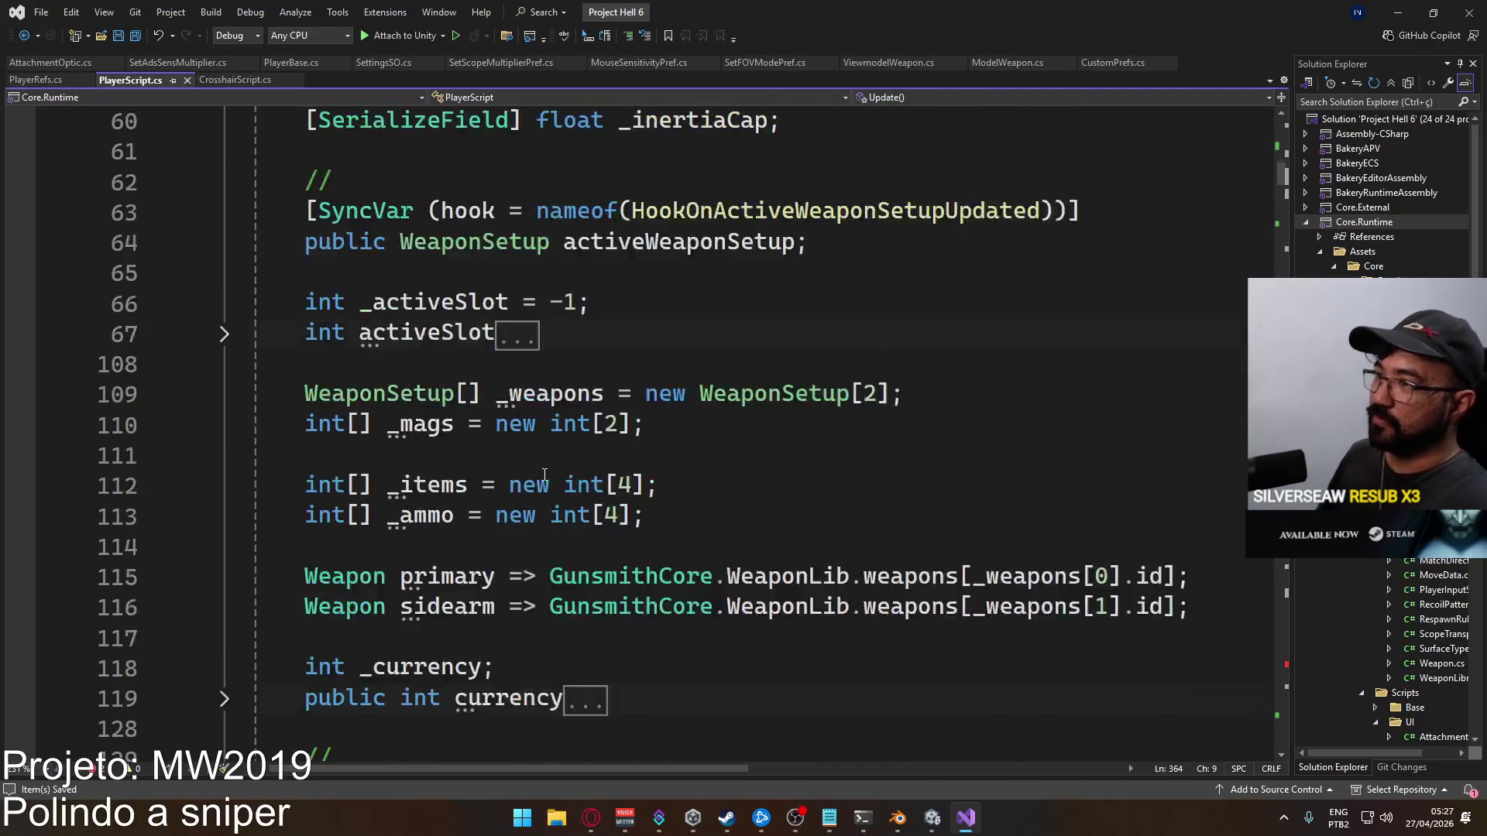
pyautogui.scroll(4, 539, 468)
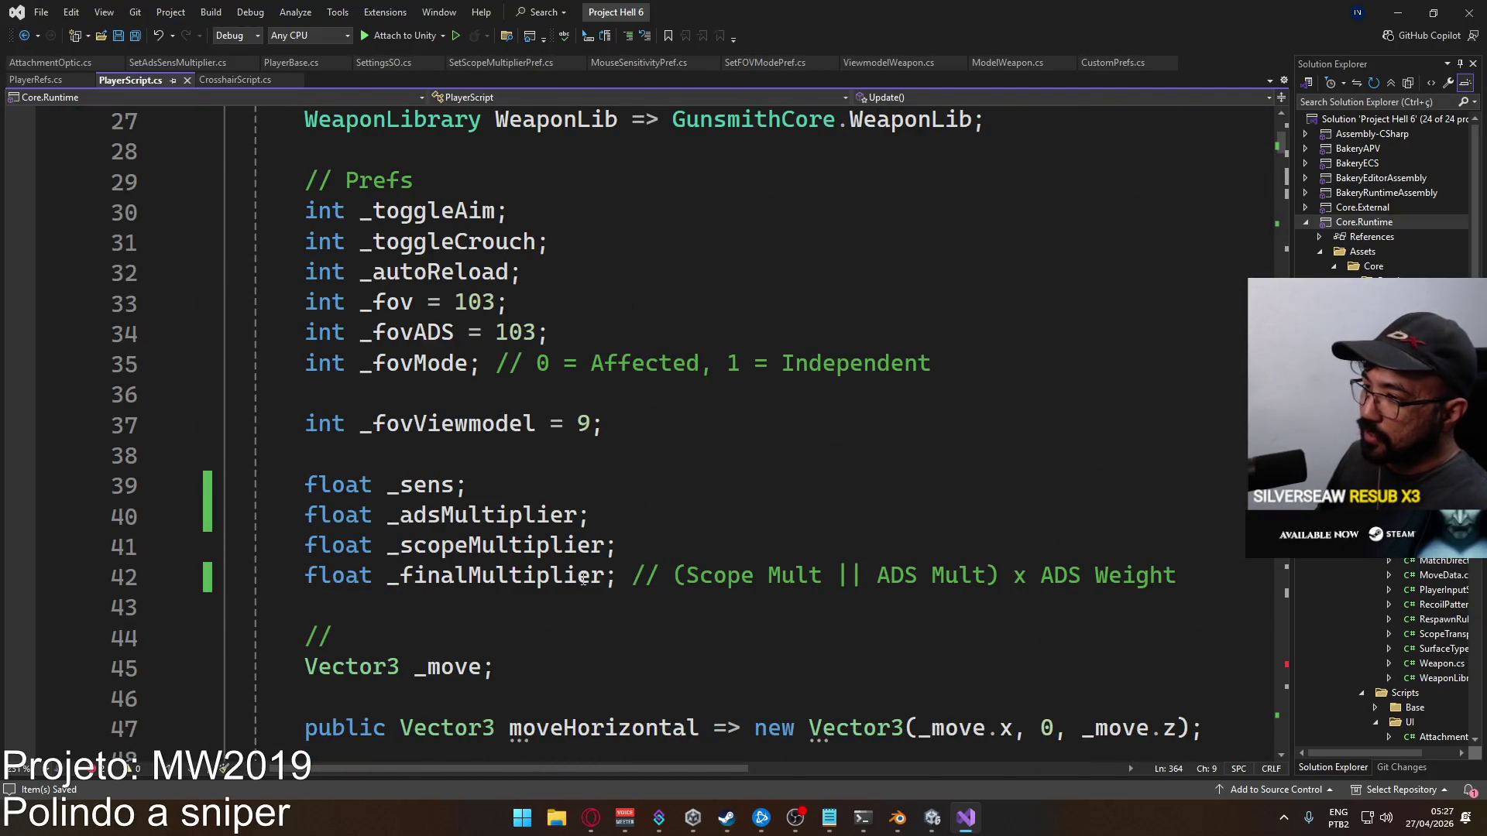
pyautogui.click(697, 546)
pyautogui.press('Return')
pyautogui.write('float _activeSensMultiplier;')
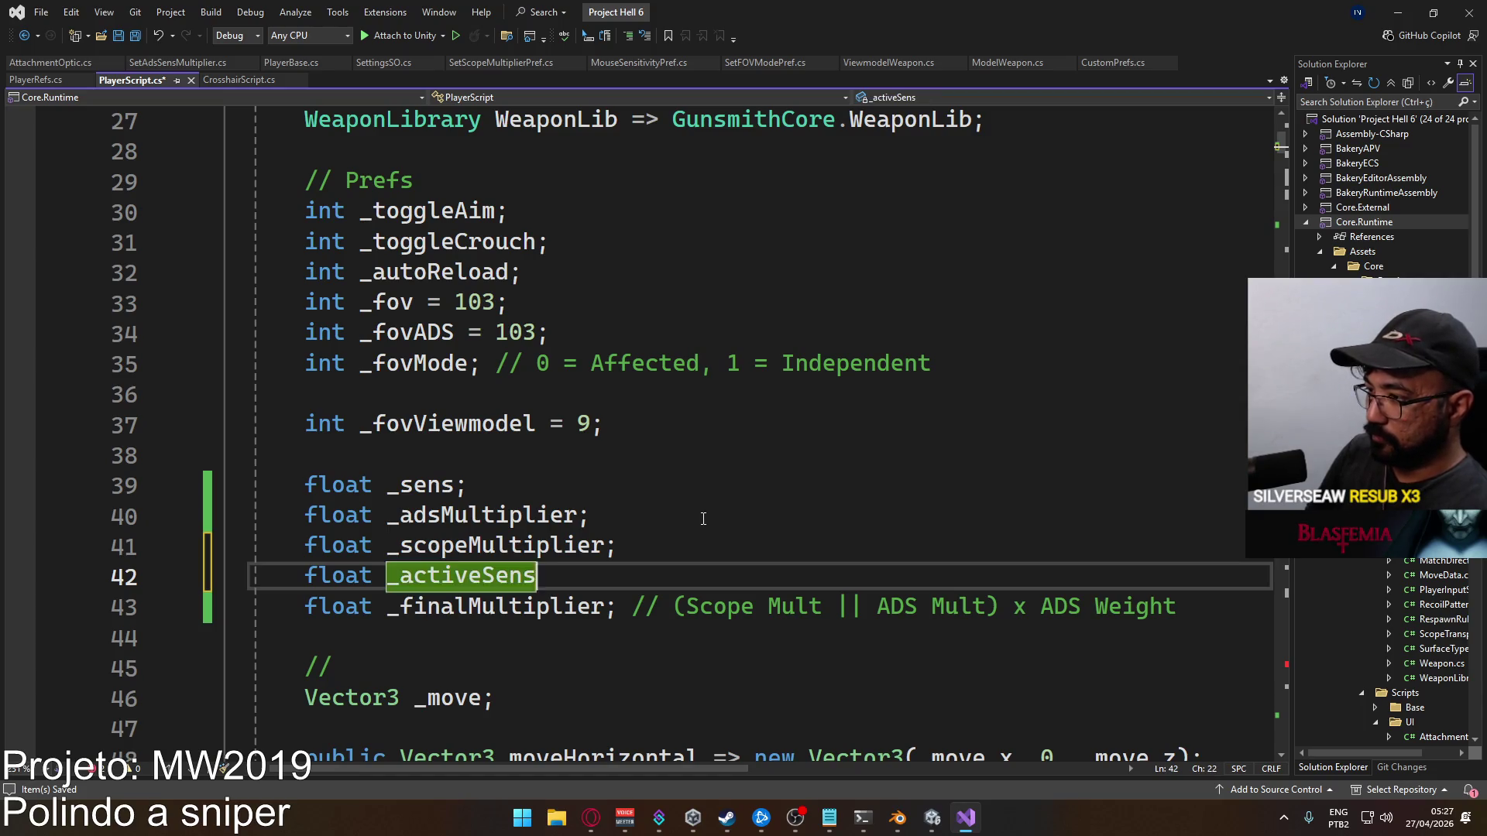
pyautogui.hotkey('ctrl', 's')
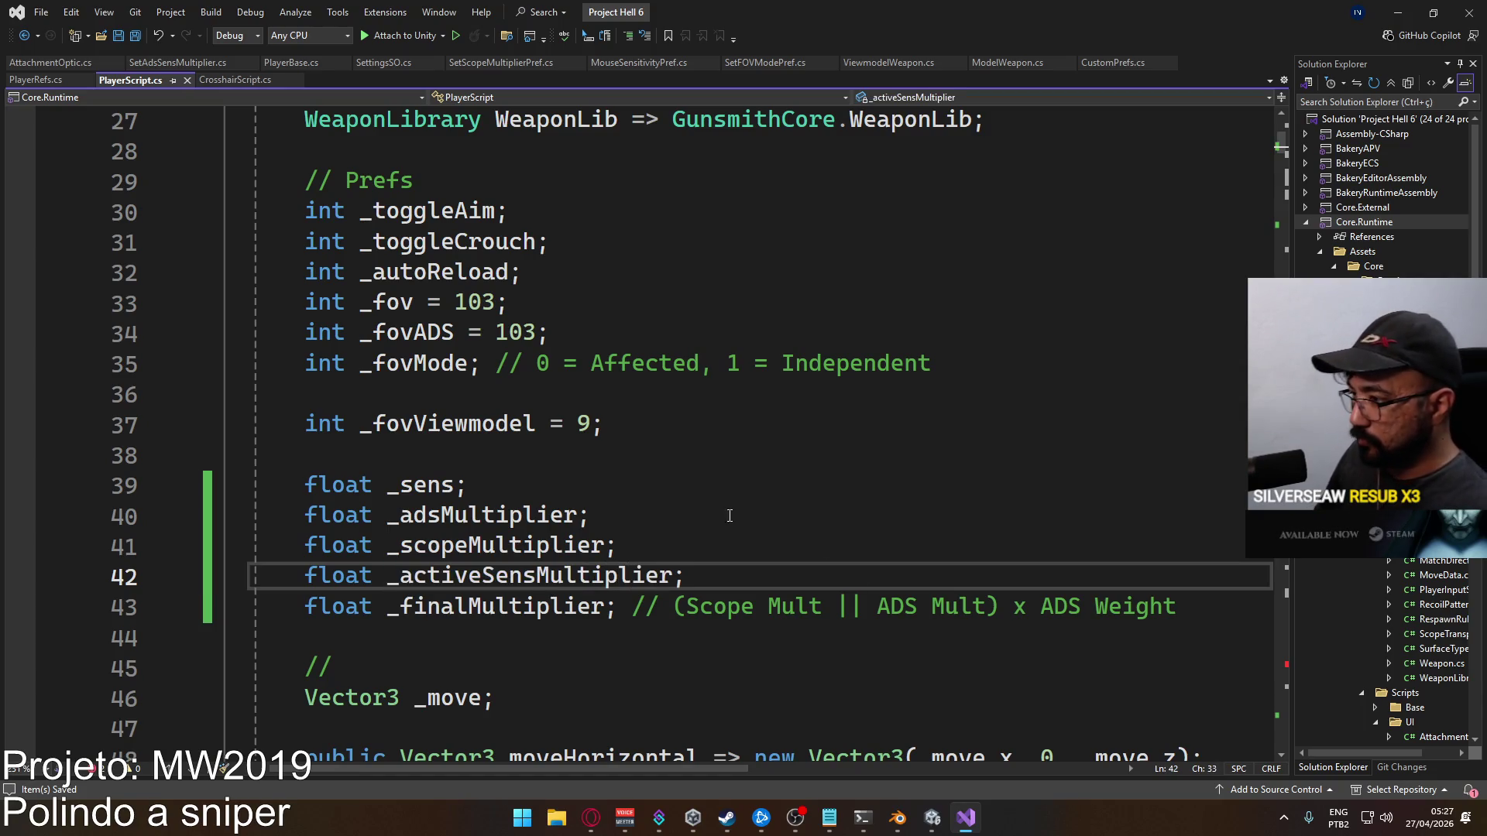
# Scroll back down through PlayerScript.cs to the Update() method
pyautogui.press('Left')
pyautogui.scroll(-6, 769, 439)
pyautogui.scroll(-20, 769, 438)
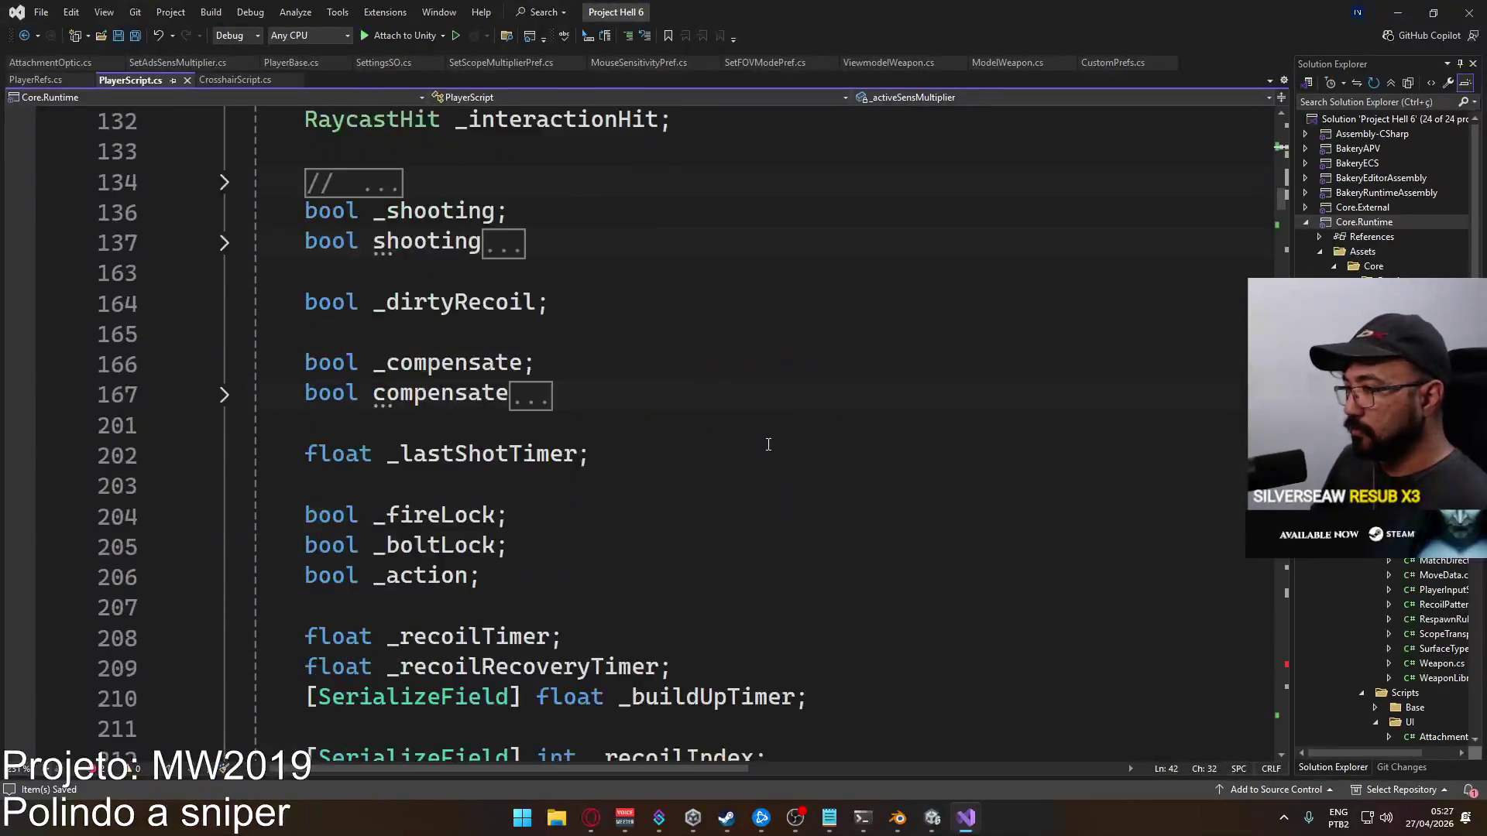
pyautogui.scroll(-20, 786, 478)
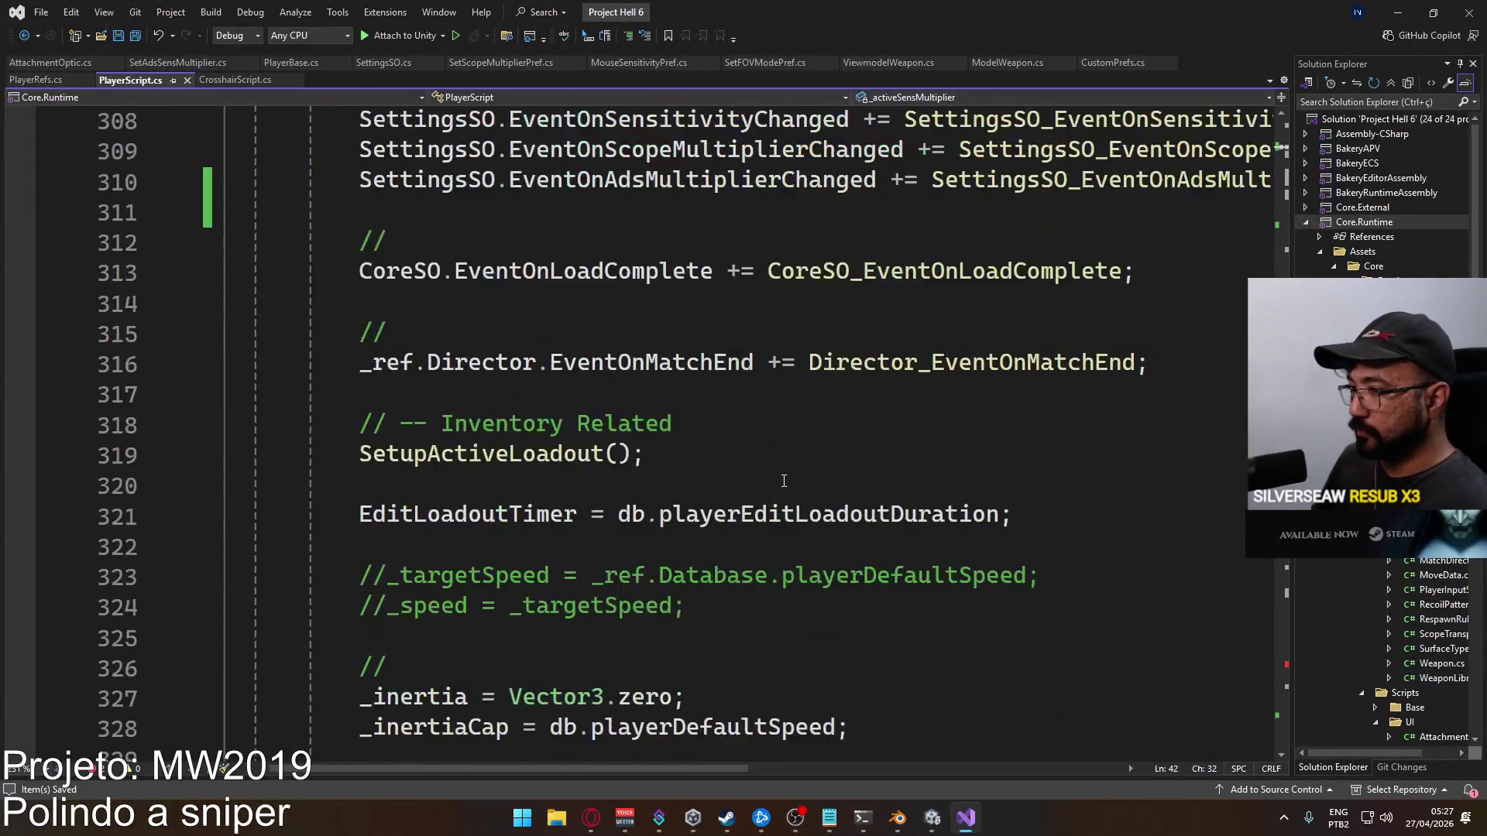
pyautogui.scroll(4, 777, 493)
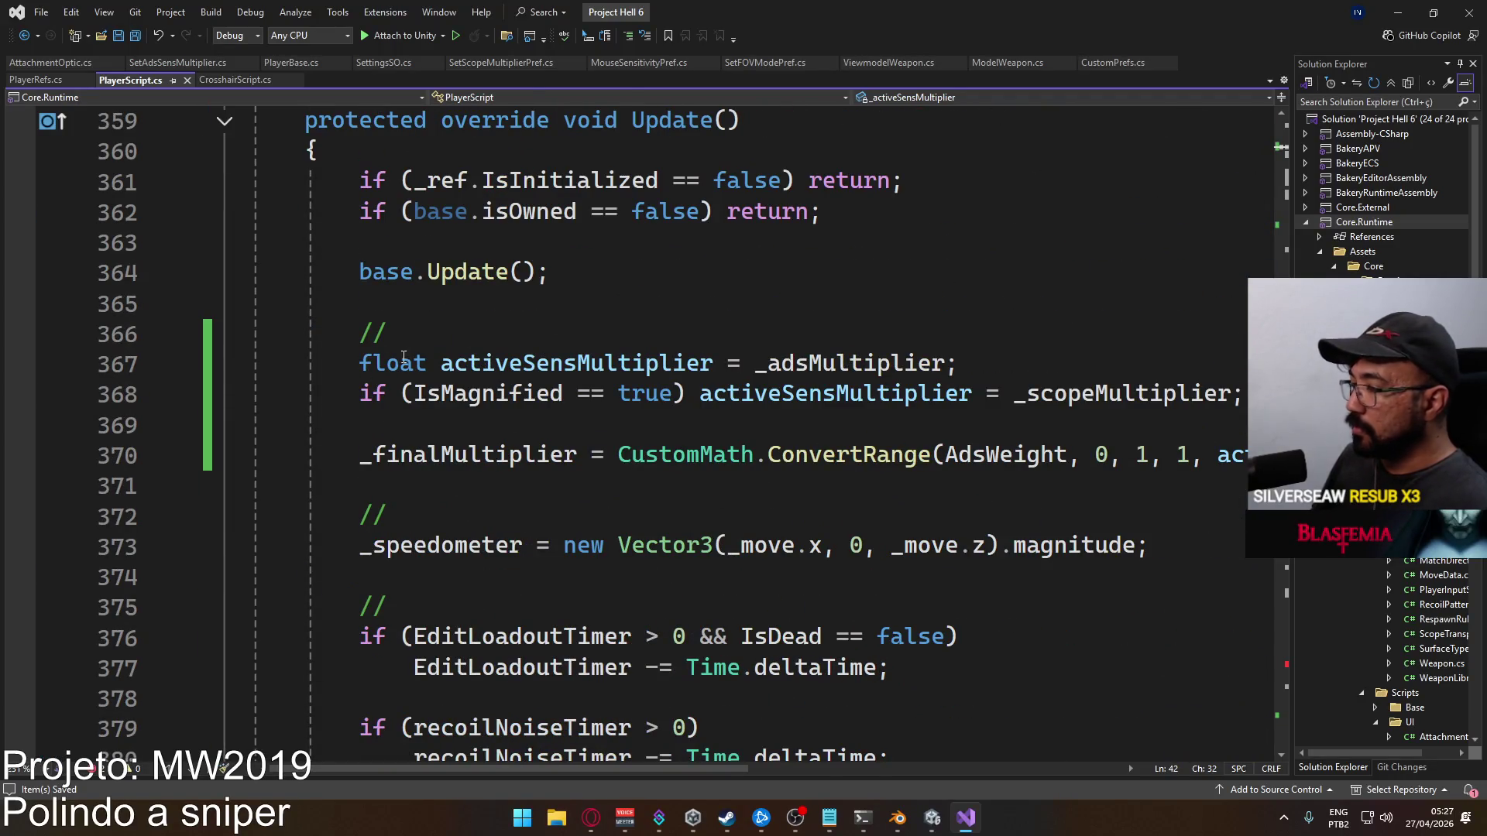
# Replace the local activeSensMultiplier declaration and its uses on lines 368 and 370 with _activeSensMultiplier
pyautogui.moveTo(359, 363); pyautogui.dragTo(713, 365)
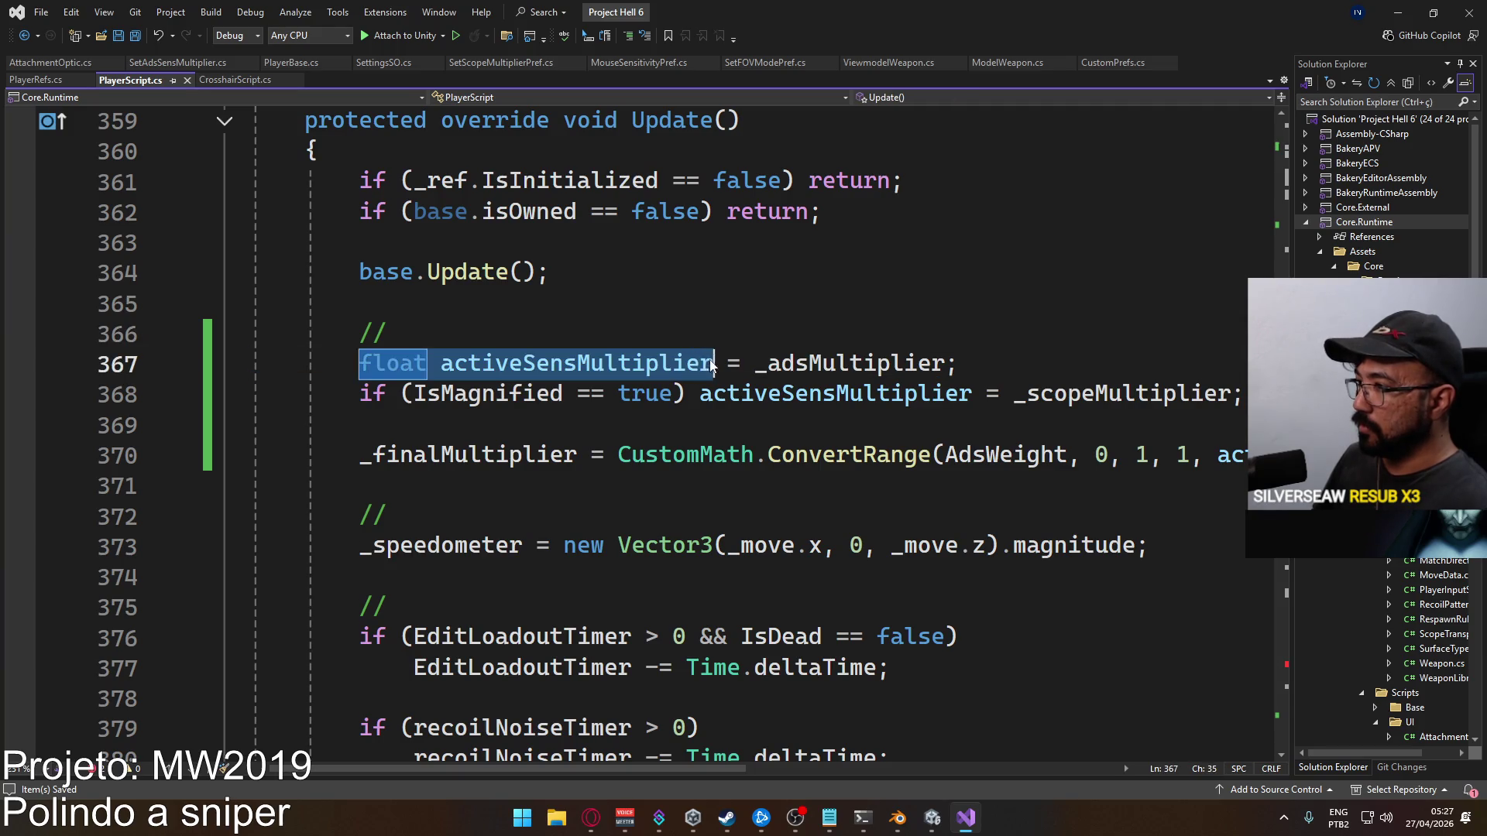
pyautogui.write('_activeSensMultiplier')
pyautogui.hscroll(5, 607, 770)
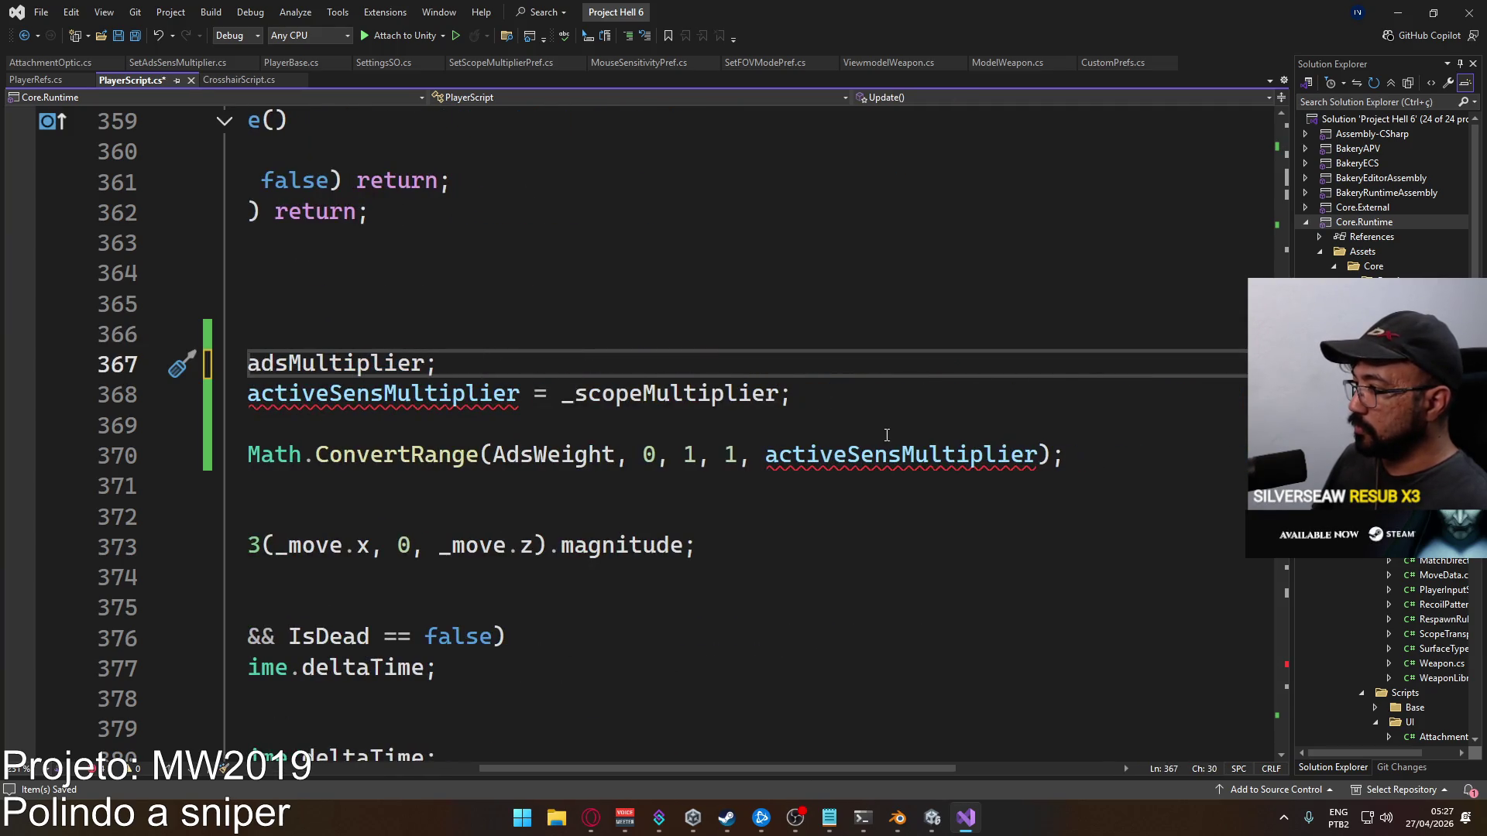
pyautogui.doubleClick(843, 459)
pyautogui.write('_activeSensMultiplier')
pyautogui.doubleClick(383, 394)
pyautogui.write('_activeSensMultiplier')
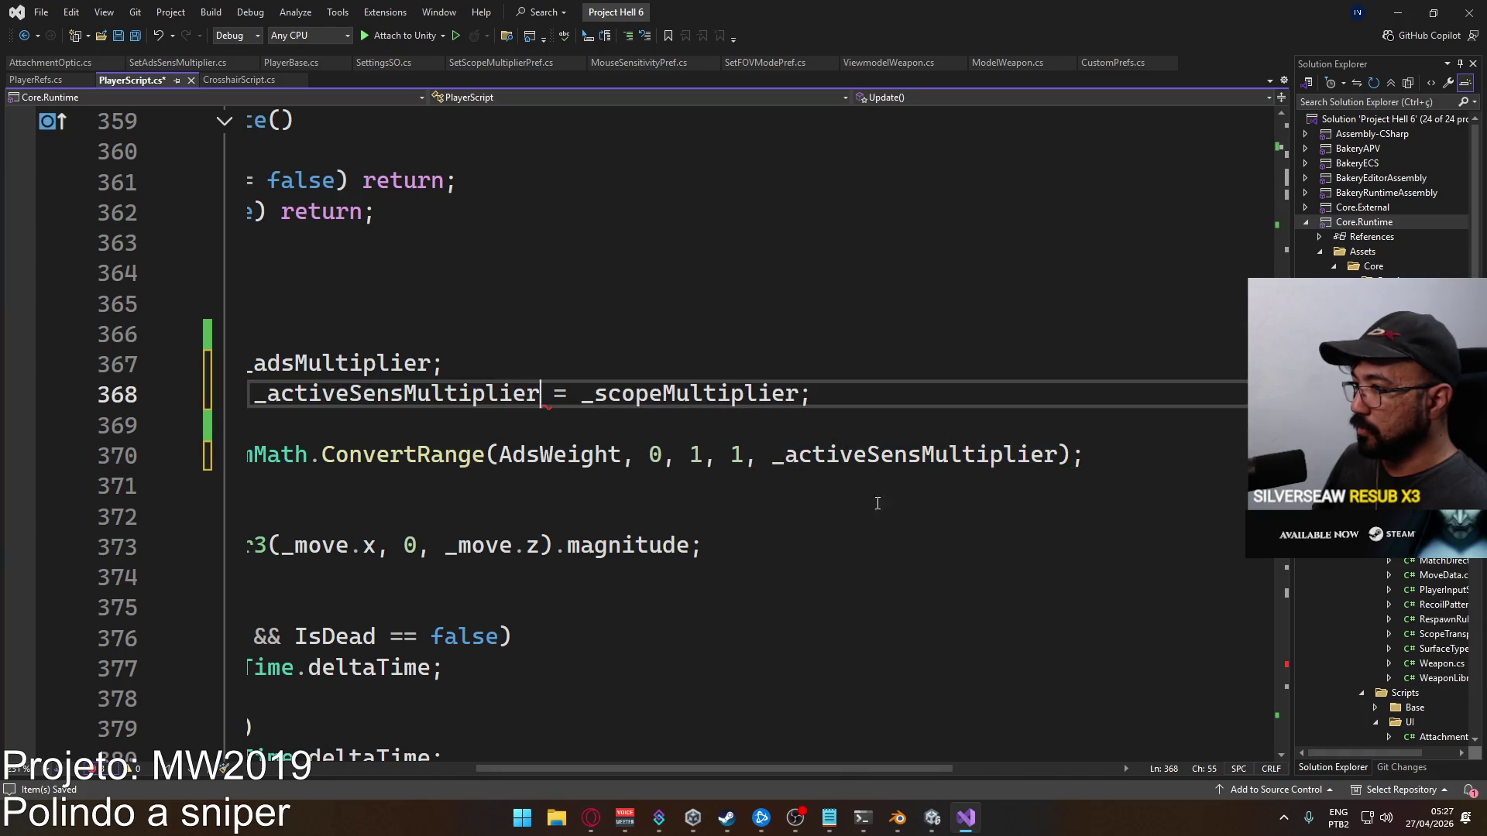
# Collapse the Update() method body
pyautogui.moveTo(747, 773); pyautogui.dragTo(271, 773)
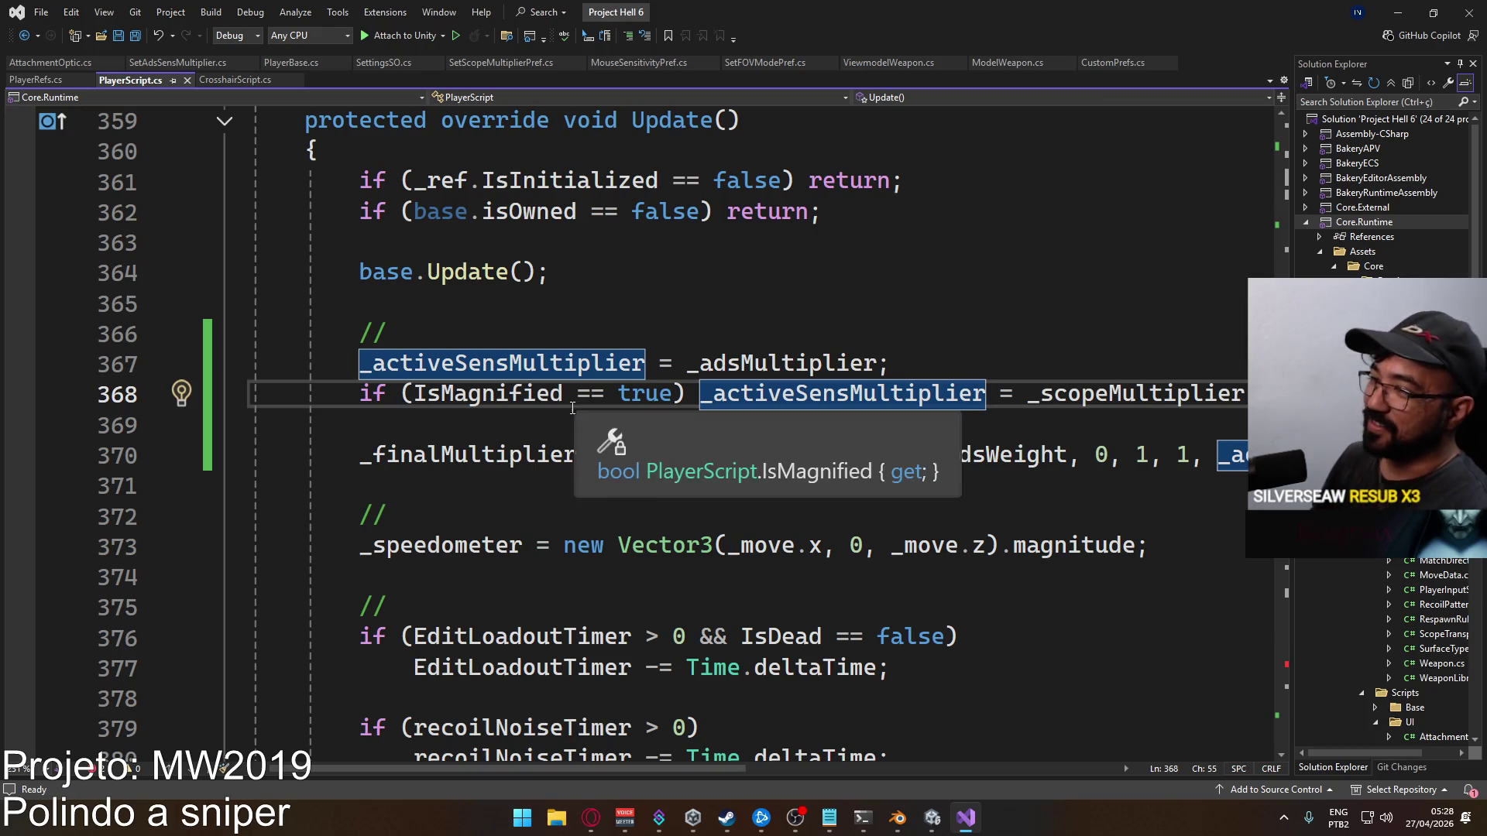
pyautogui.moveTo(534, 764)
pyautogui.mouseDown()
pyautogui.moveTo(732, 768)
pyautogui.moveTo(598, 750)
pyautogui.mouseUp()
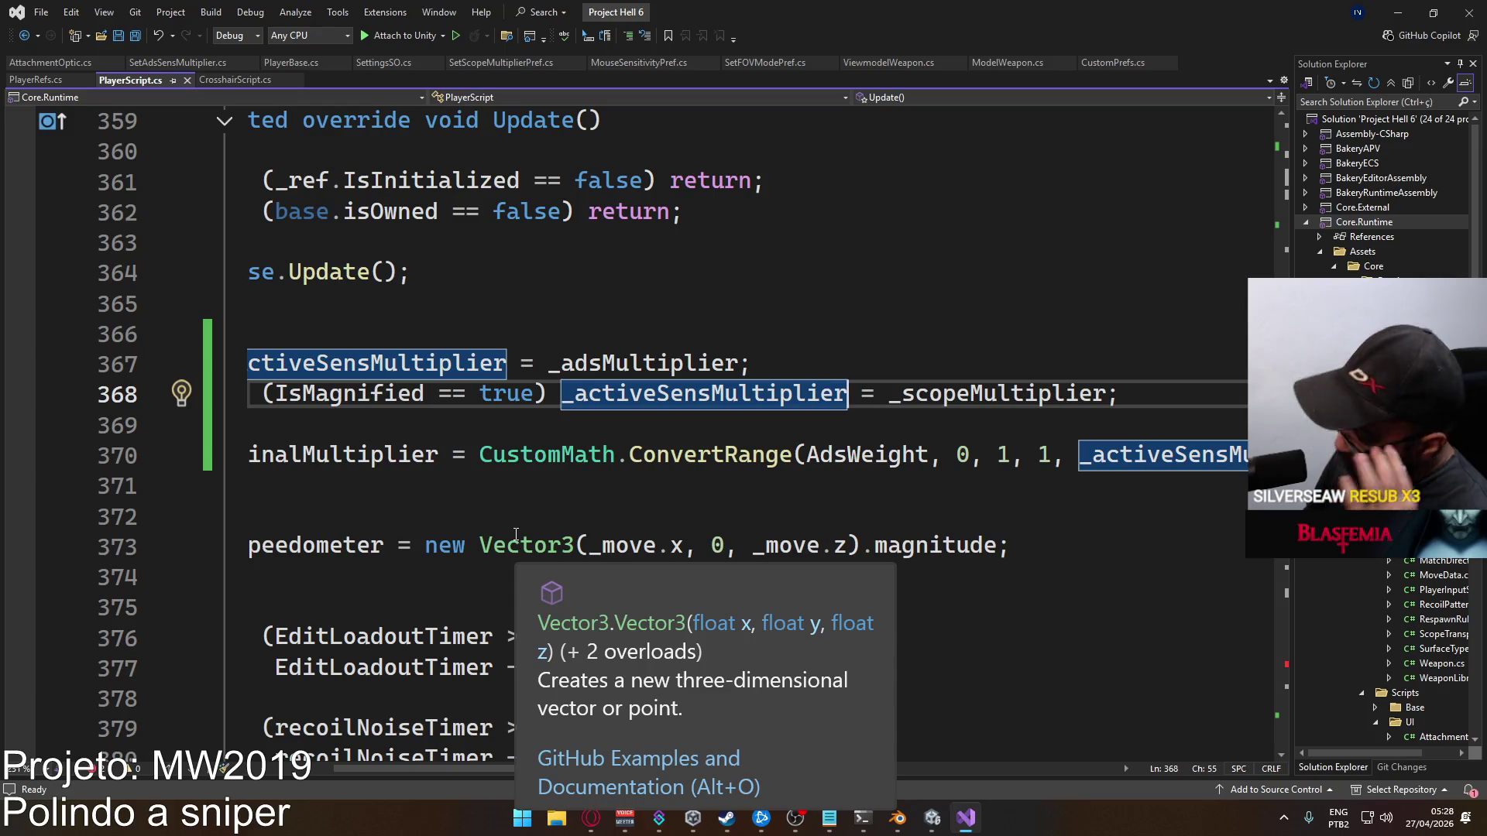
pyautogui.moveTo(615, 773); pyautogui.dragTo(553, 772)
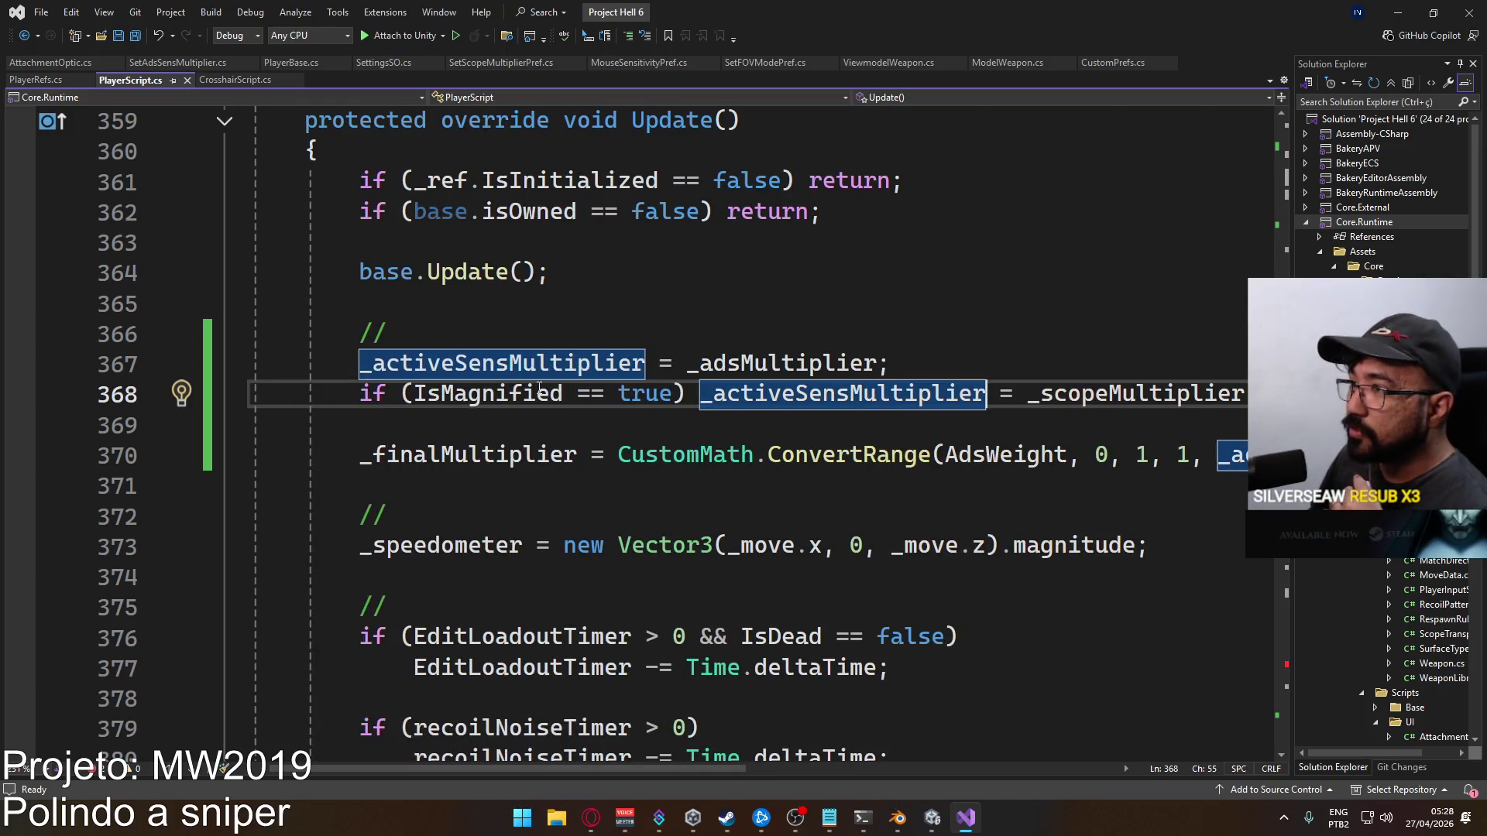
pyautogui.scroll(2, 557, 405)
pyautogui.click(225, 305)
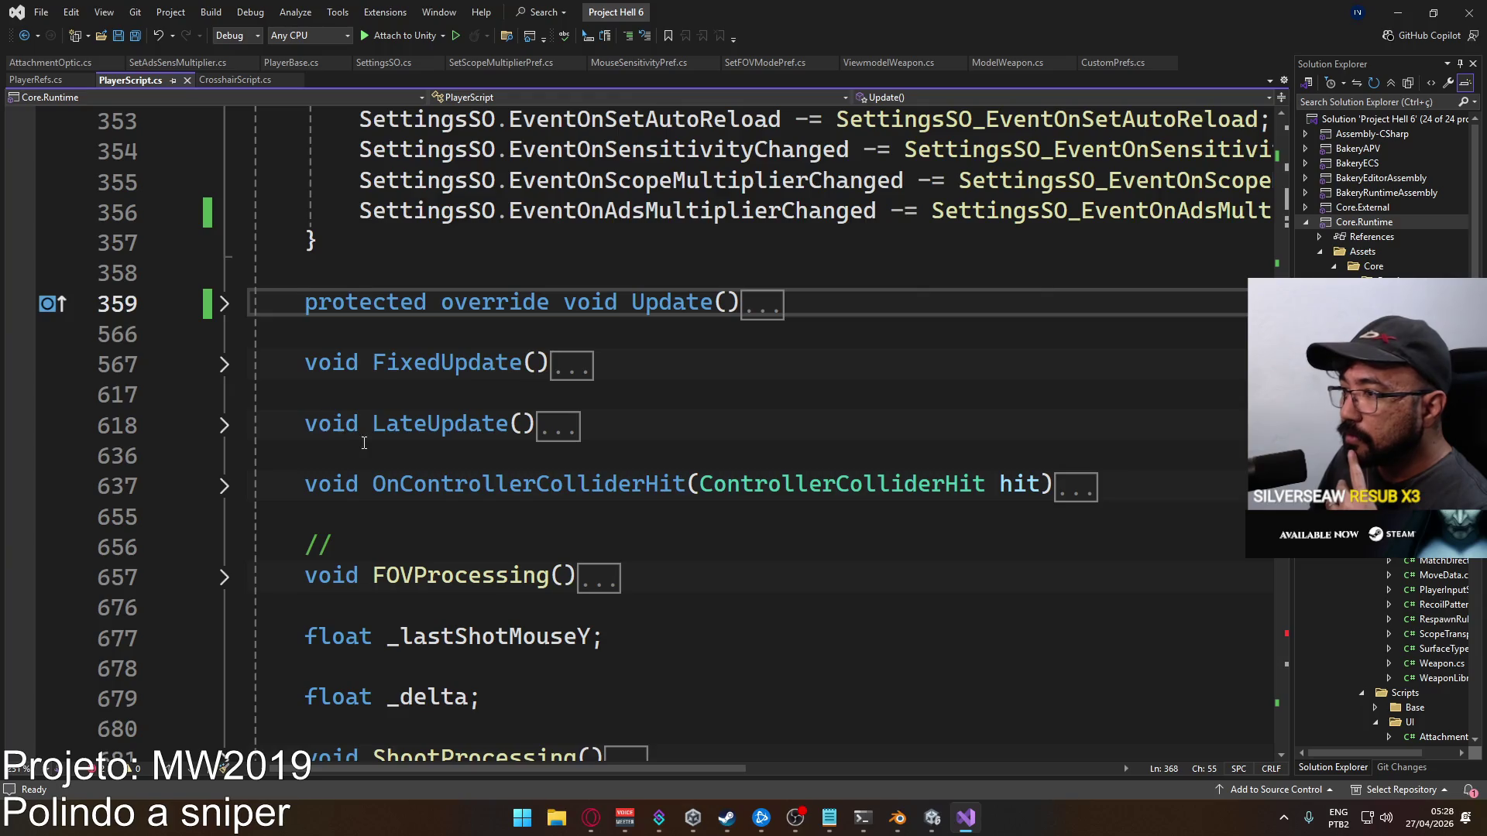
# Expand FOVProcessing() and scroll sideways through its targetFOV calculation
pyautogui.scroll(-2, 364, 443)
pyautogui.click(224, 395)
pyautogui.scroll(-2, 561, 482)
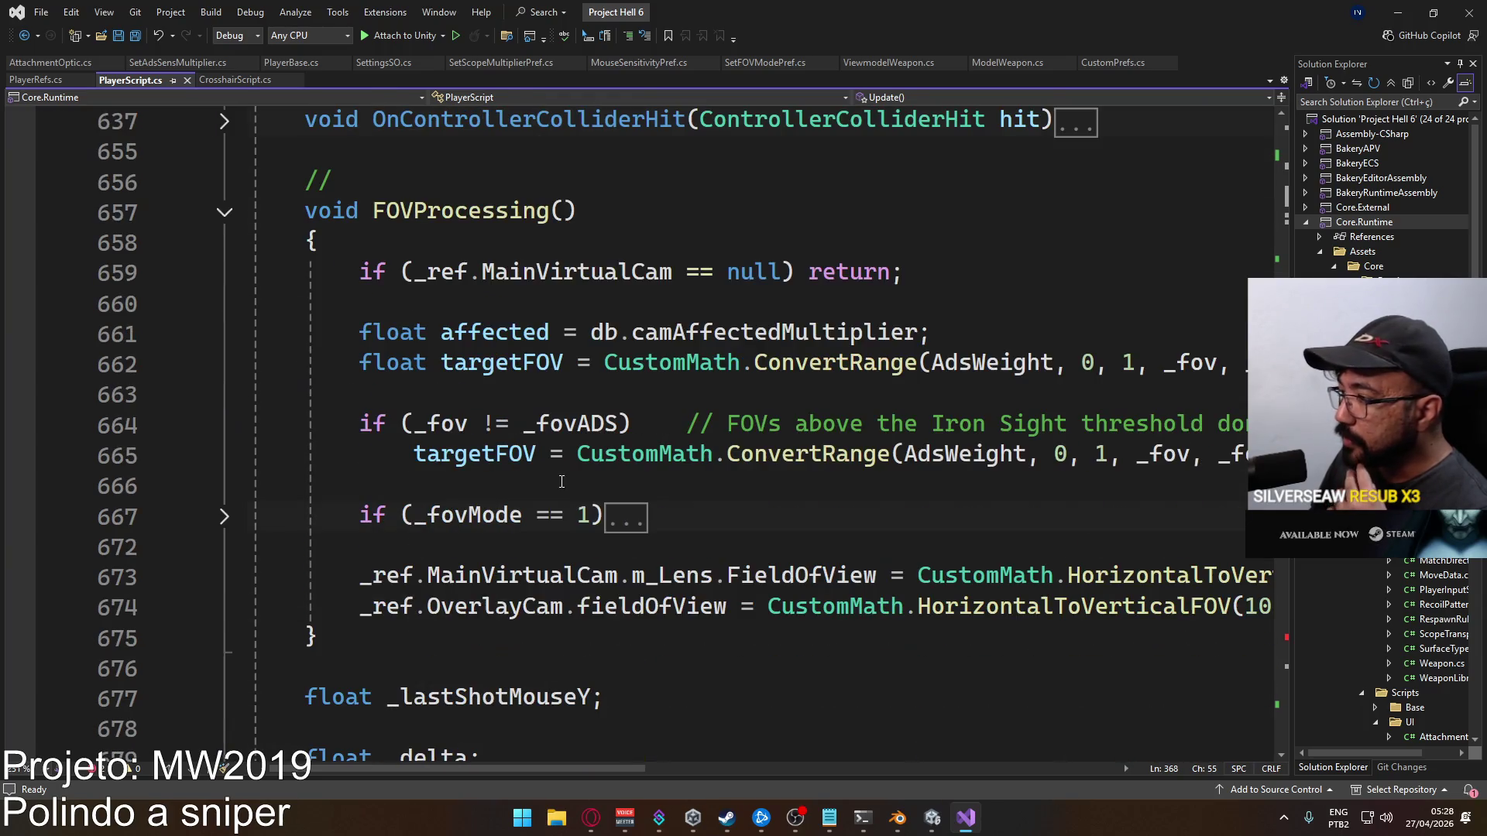
pyautogui.moveTo(581, 769)
pyautogui.mouseDown()
pyautogui.moveTo(735, 767)
pyautogui.moveTo(551, 727)
pyautogui.moveTo(718, 727)
pyautogui.moveTo(671, 719)
pyautogui.mouseUp()
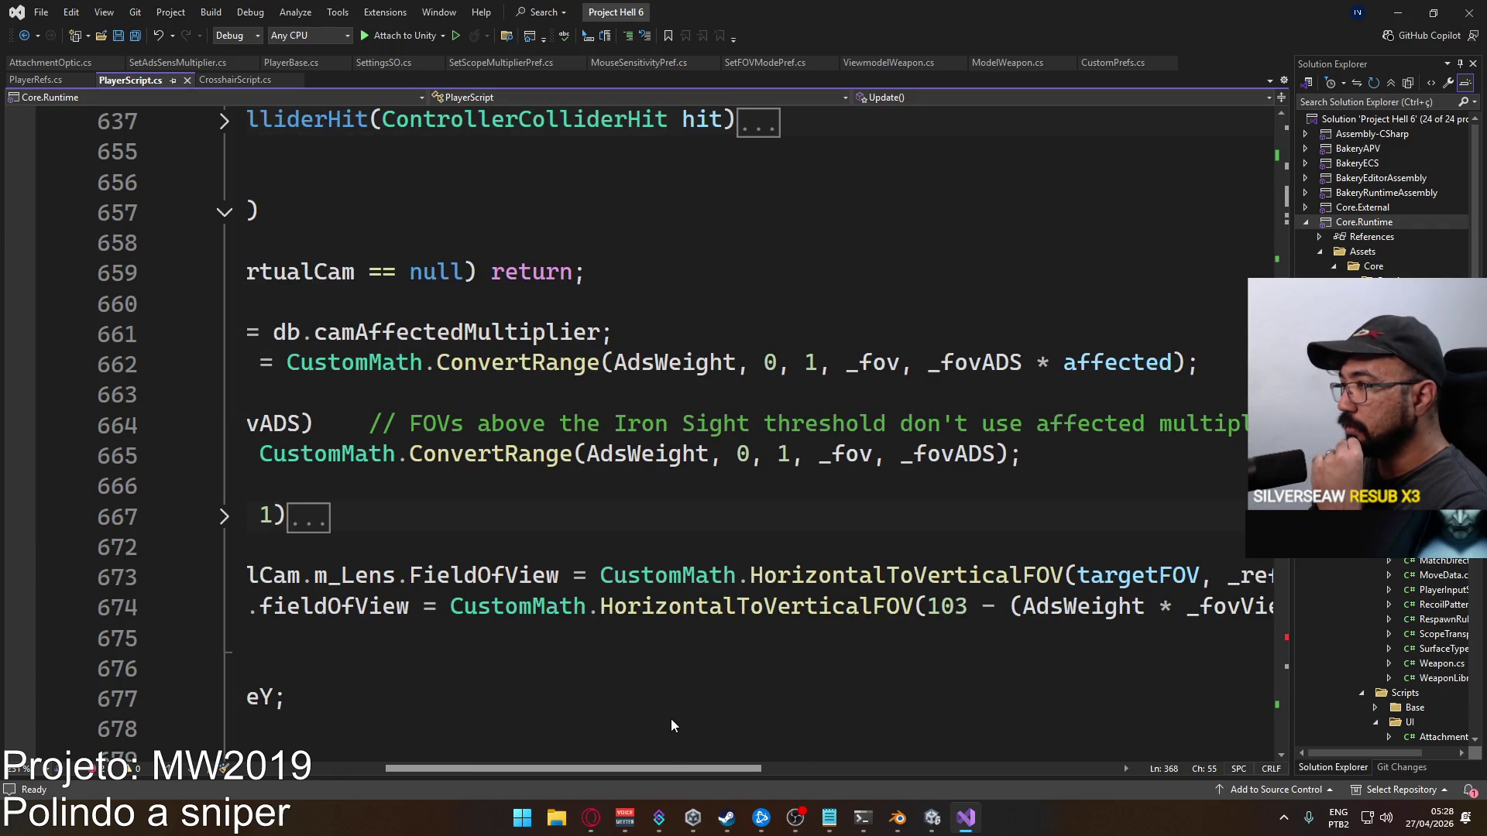
pyautogui.moveTo(670, 719)
pyautogui.mouseDown()
pyautogui.moveTo(568, 705)
pyautogui.moveTo(626, 709)
pyautogui.mouseUp()
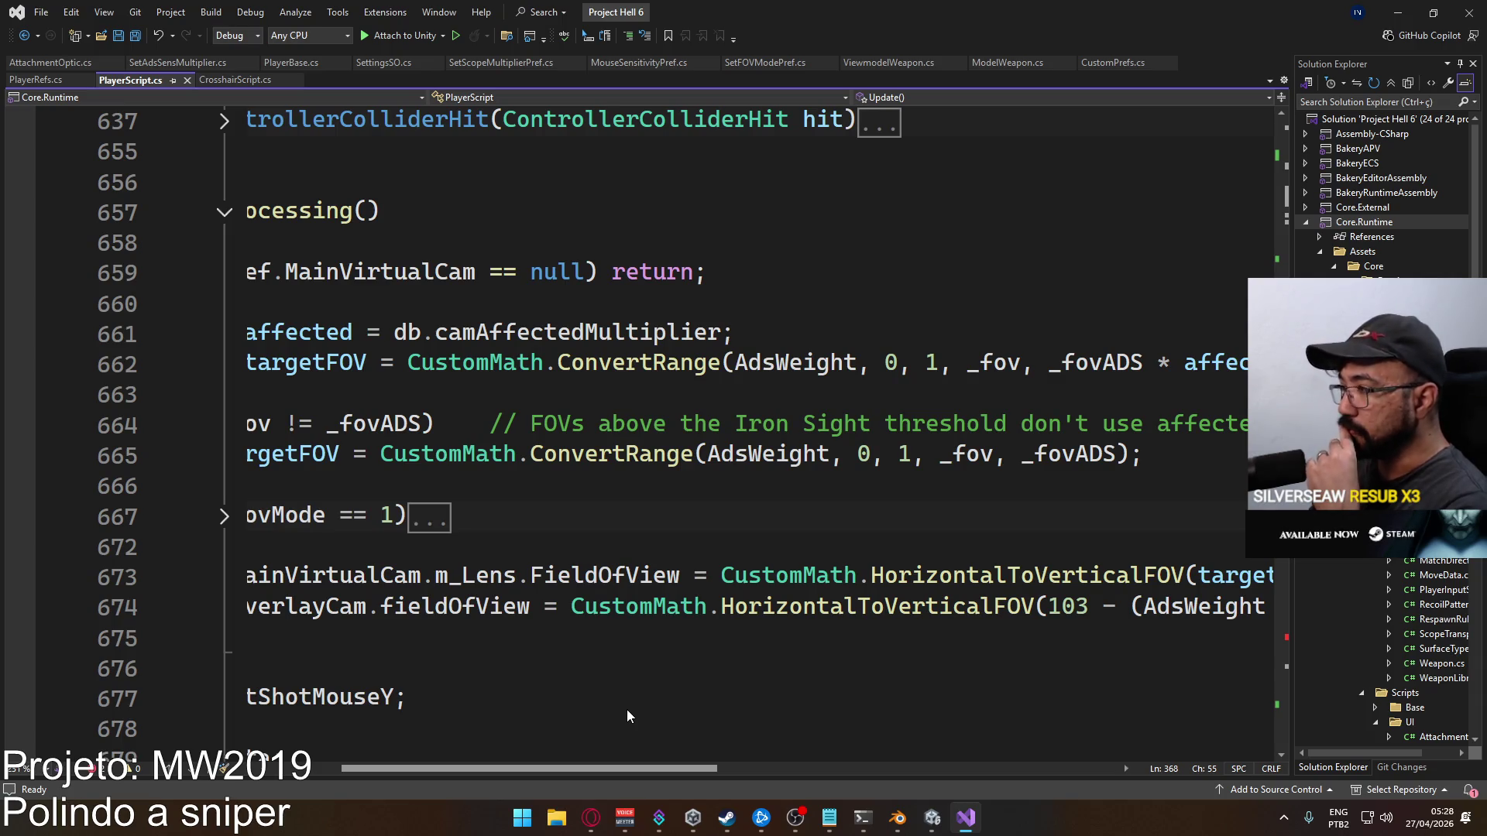
pyautogui.hscroll(5, 626, 710)
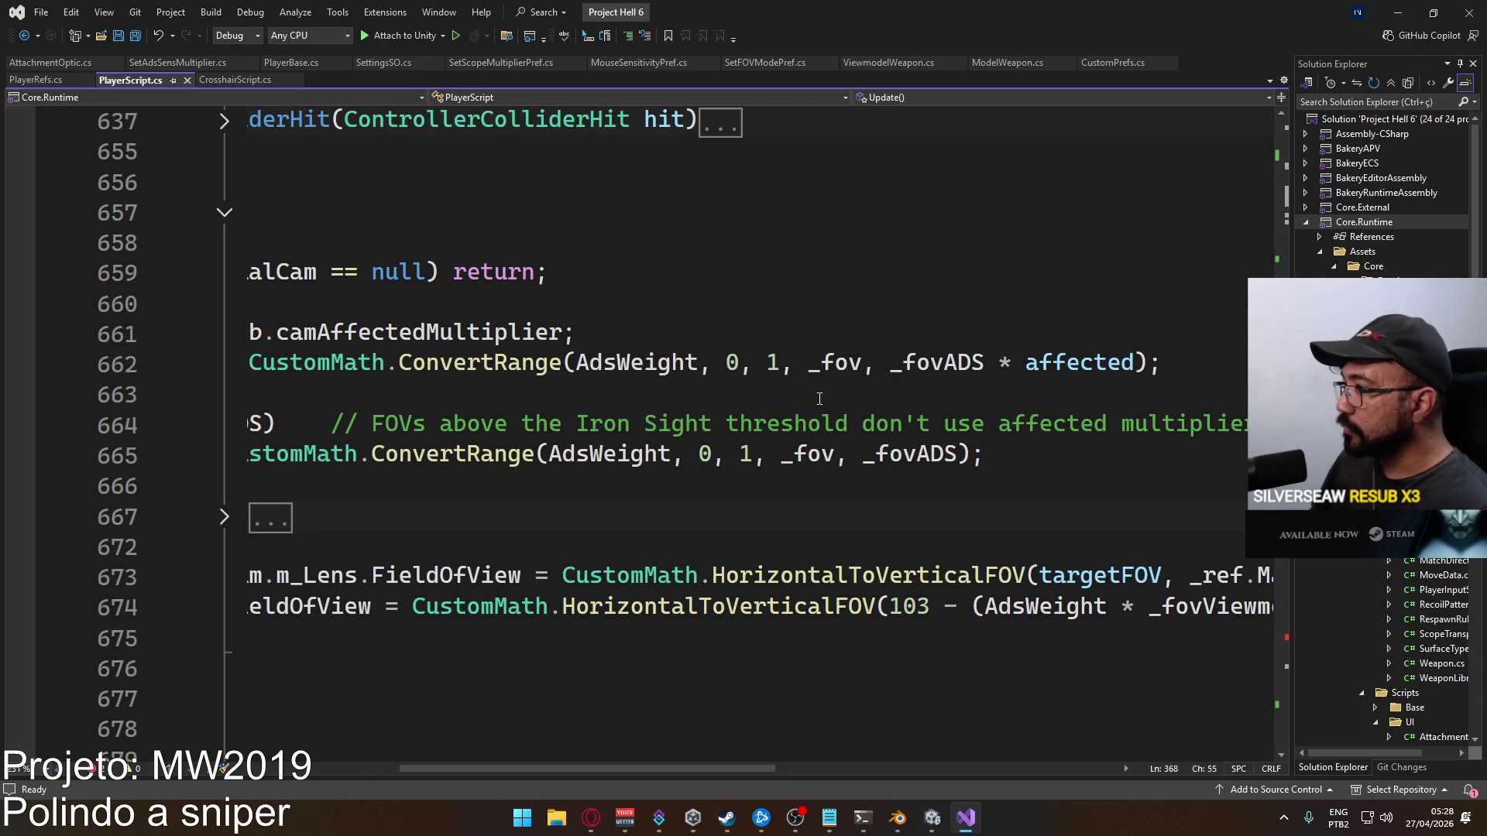
pyautogui.moveTo(605, 767); pyautogui.dragTo(528, 763)
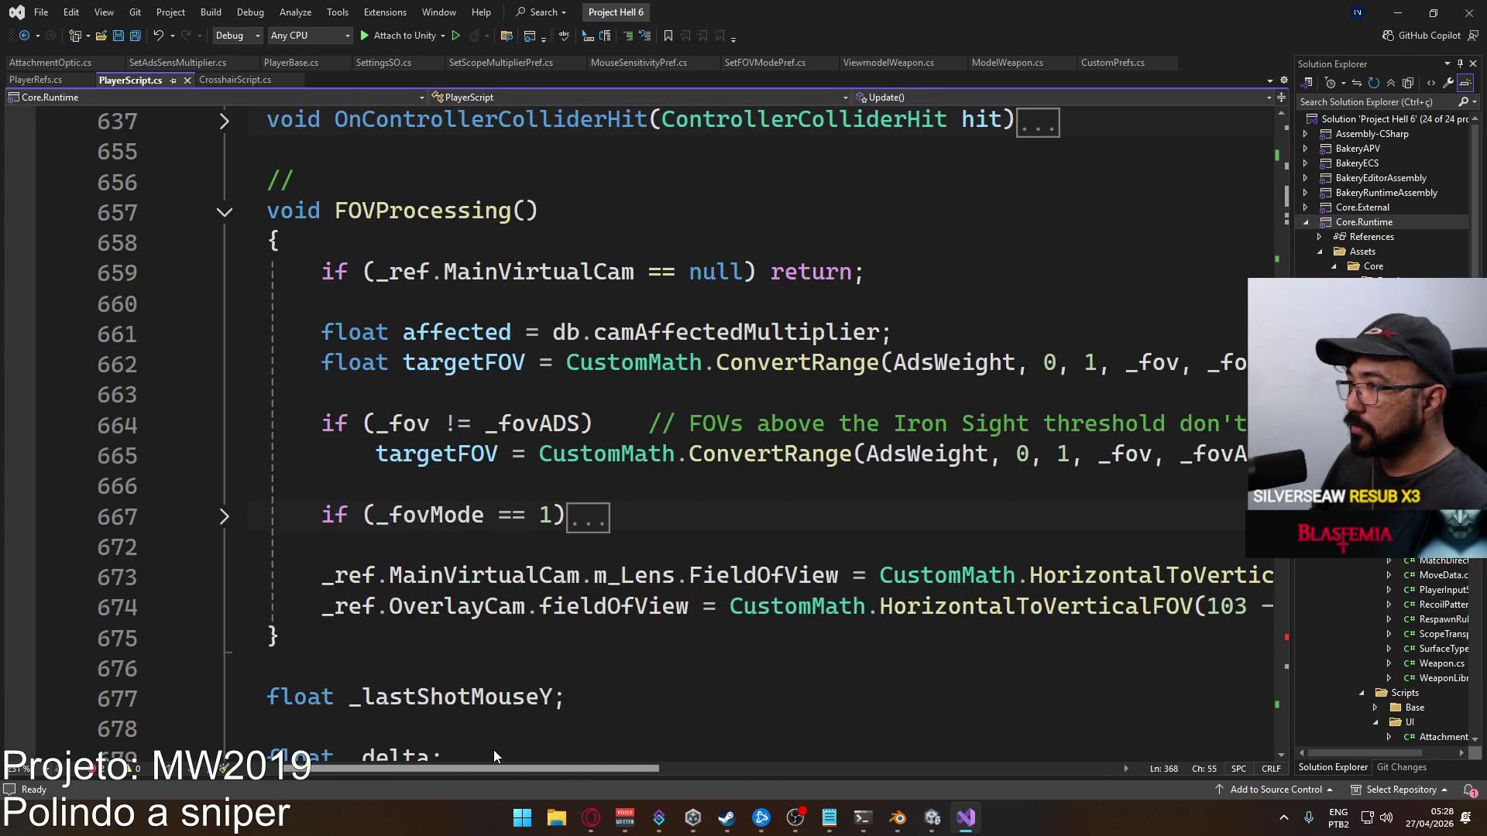
pyautogui.hscroll(3, 492, 750)
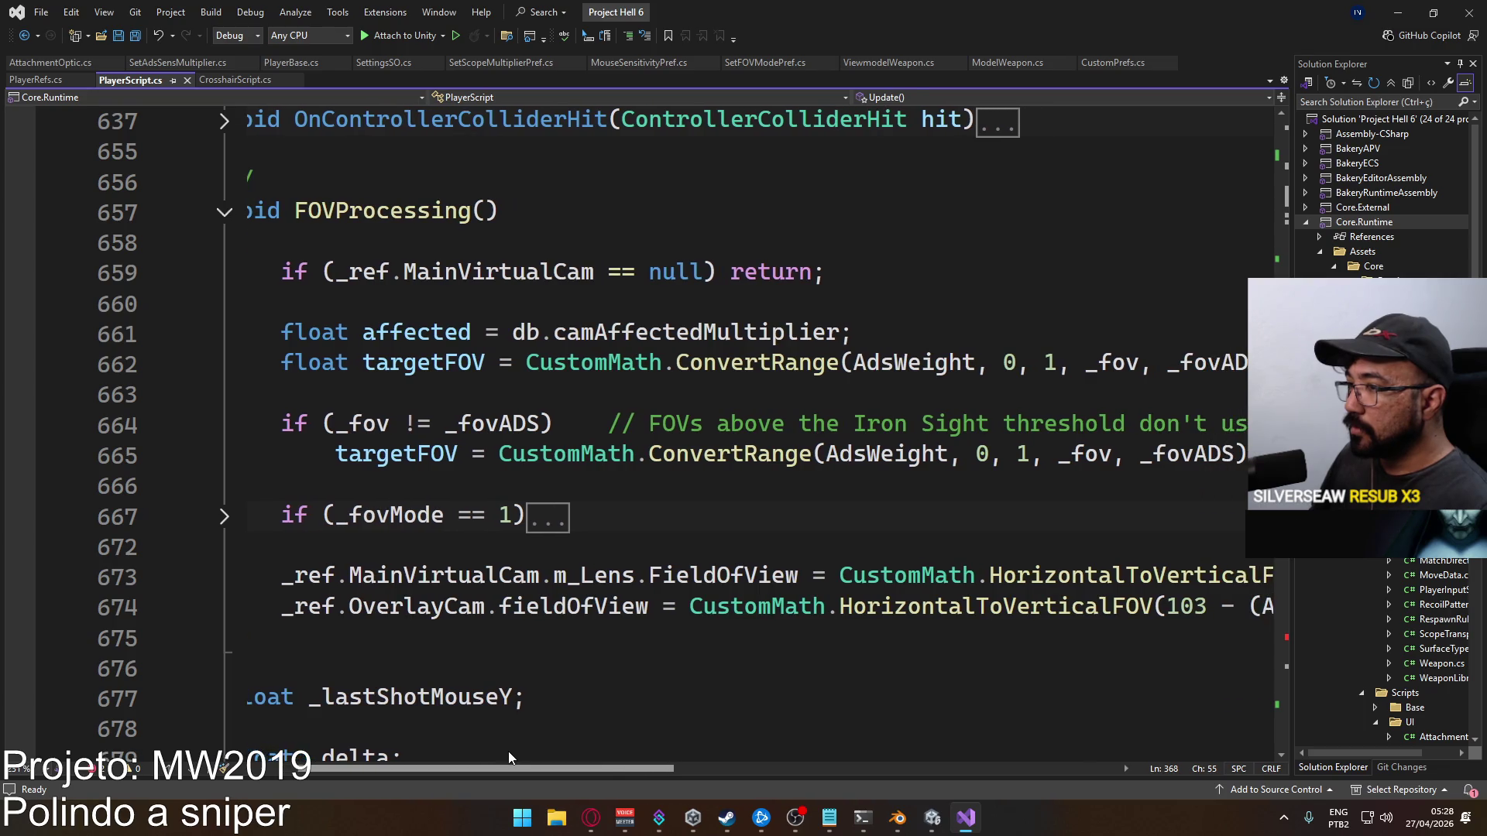
pyautogui.moveTo(534, 759)
pyautogui.mouseDown()
pyautogui.moveTo(563, 768)
pyautogui.moveTo(506, 762)
pyautogui.moveTo(665, 778)
pyautogui.moveTo(489, 757)
pyautogui.moveTo(578, 770)
pyautogui.moveTo(566, 774)
pyautogui.moveTo(505, 760)
pyautogui.moveTo(590, 763)
pyautogui.moveTo(532, 758)
pyautogui.moveTo(547, 760)
pyautogui.mouseUp()
# Change _fovADS to _fov on line 662 so it uses _fov * affected, and save
pyautogui.click(1159, 362)
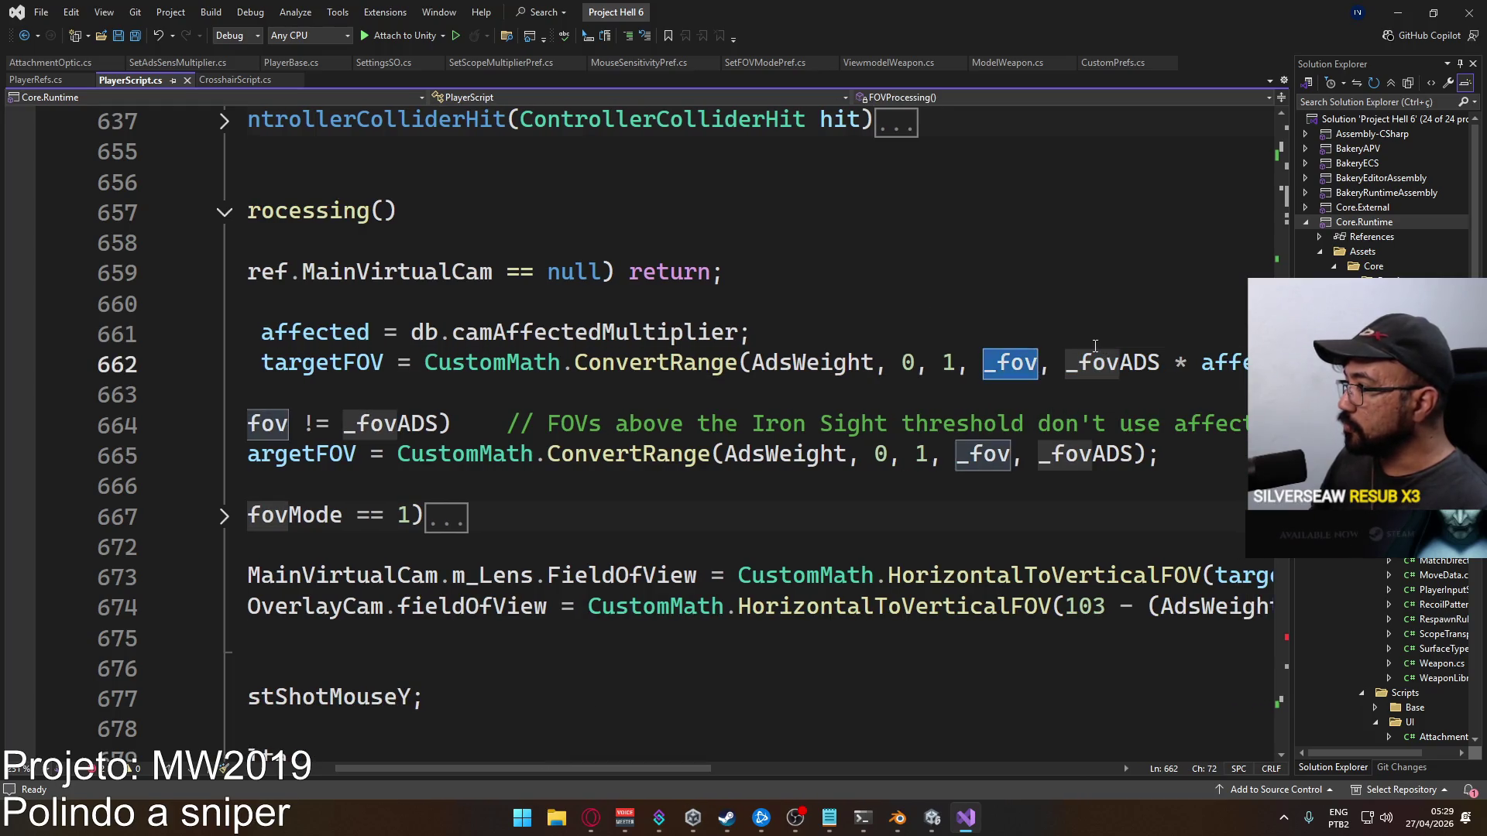
pyautogui.press('BackSpace')
pyautogui.press('BackSpace')
pyautogui.press('BackSpace')
pyautogui.hotkey('ctrl', 's')
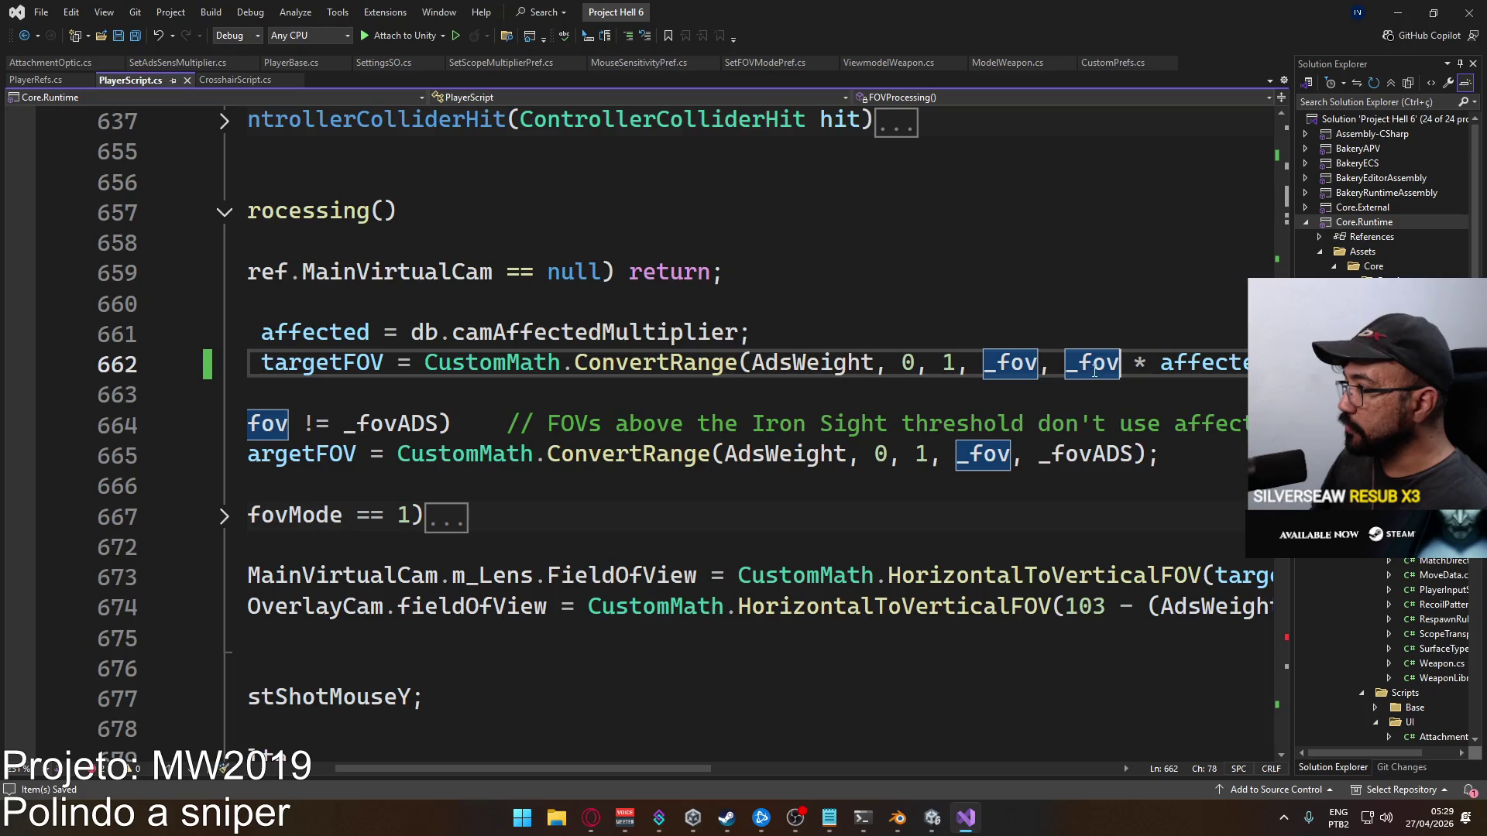
pyautogui.hscroll(-5, 758, 759)
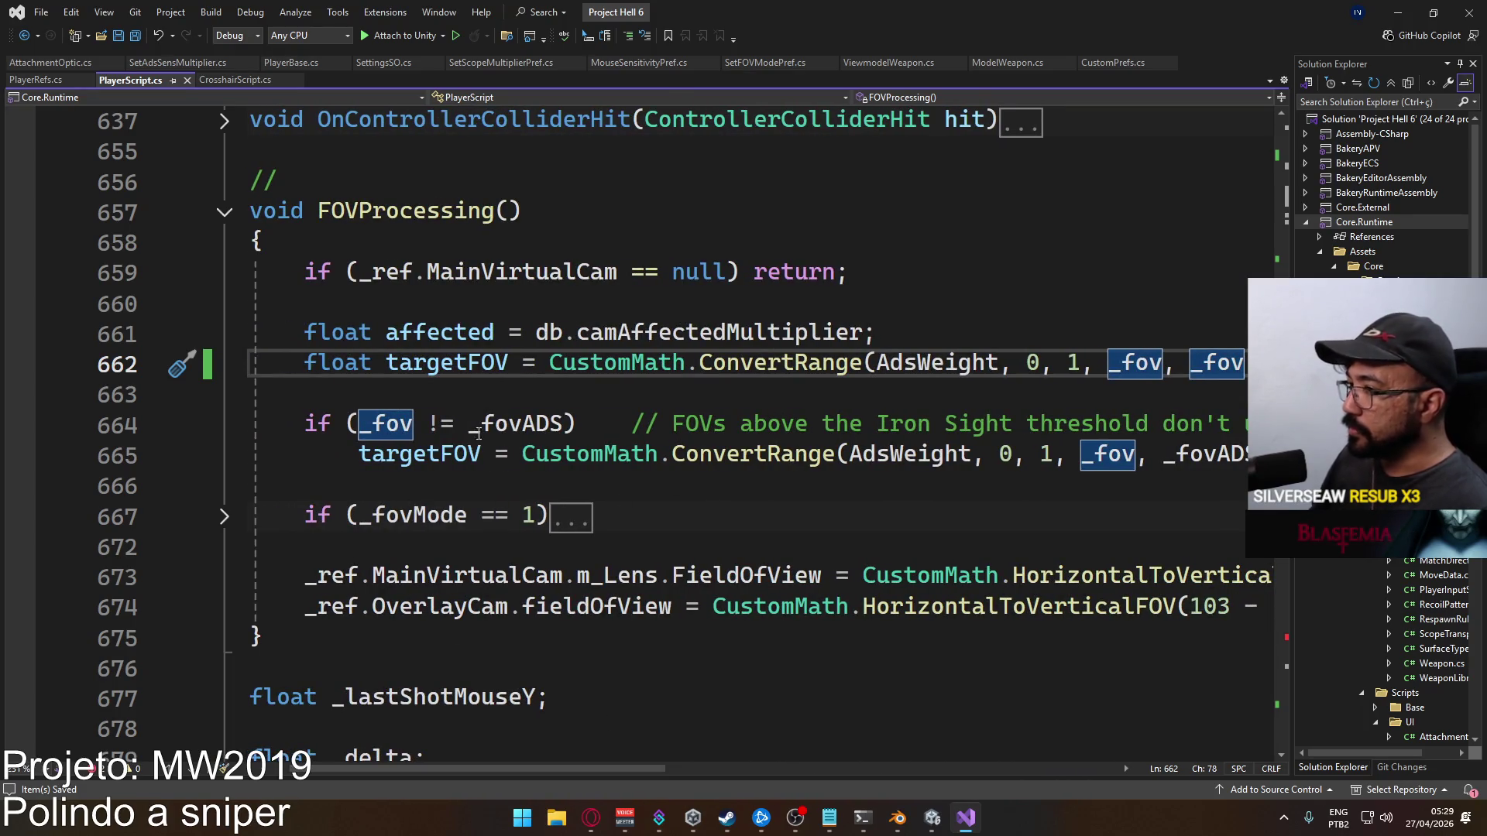
pyautogui.moveTo(452, 769)
pyautogui.mouseDown()
pyautogui.moveTo(572, 770)
pyautogui.moveTo(424, 768)
pyautogui.mouseUp()
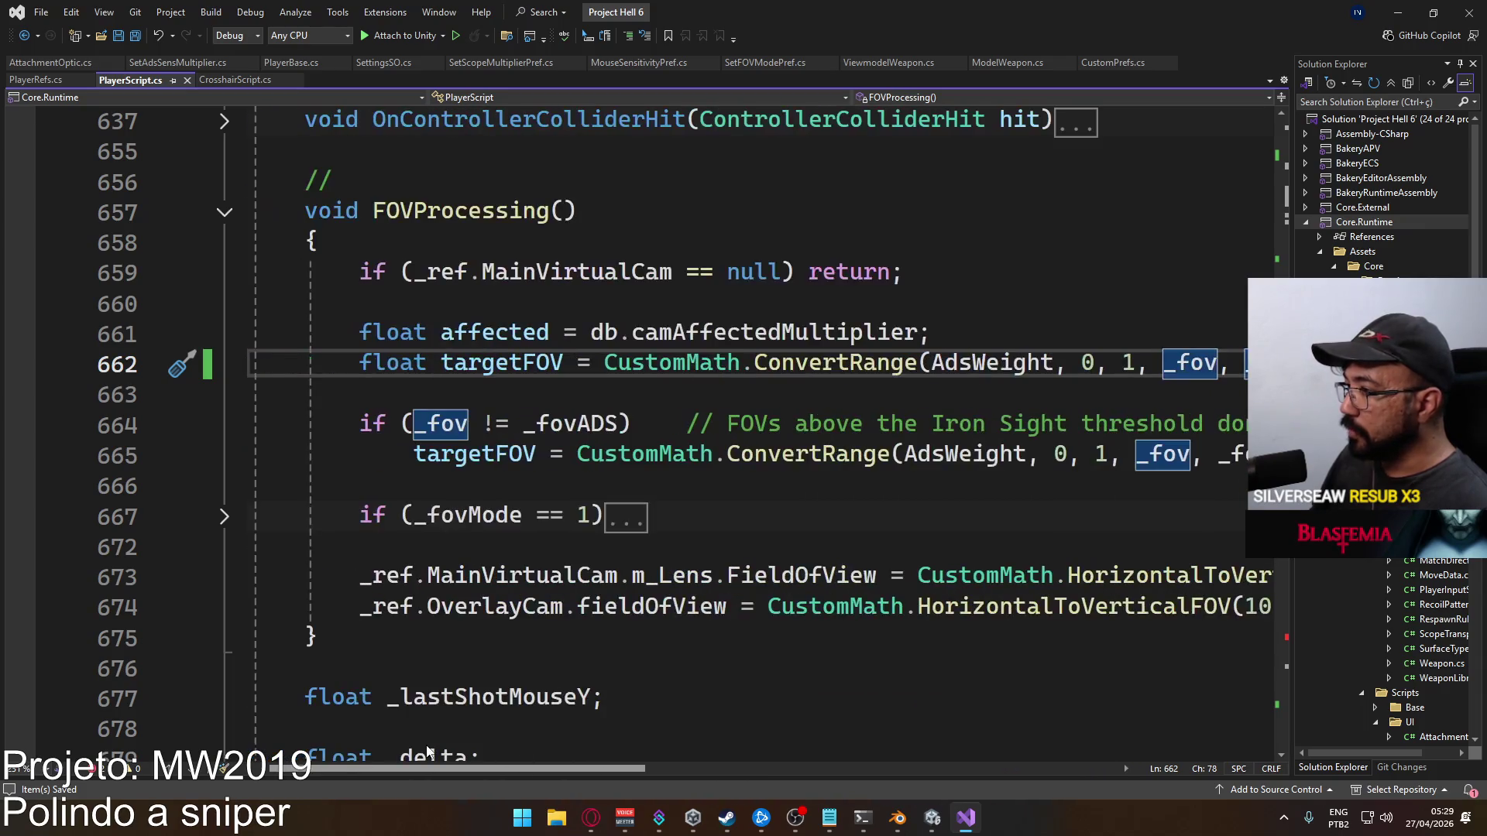
# Replace the line 664 condition with 'IsMagnified == true' and save
pyautogui.moveTo(617, 424)
pyautogui.mouseDown()
pyautogui.moveTo(360, 423)
pyautogui.moveTo(413, 424)
pyautogui.mouseUp()
pyautogui.write('Ism')
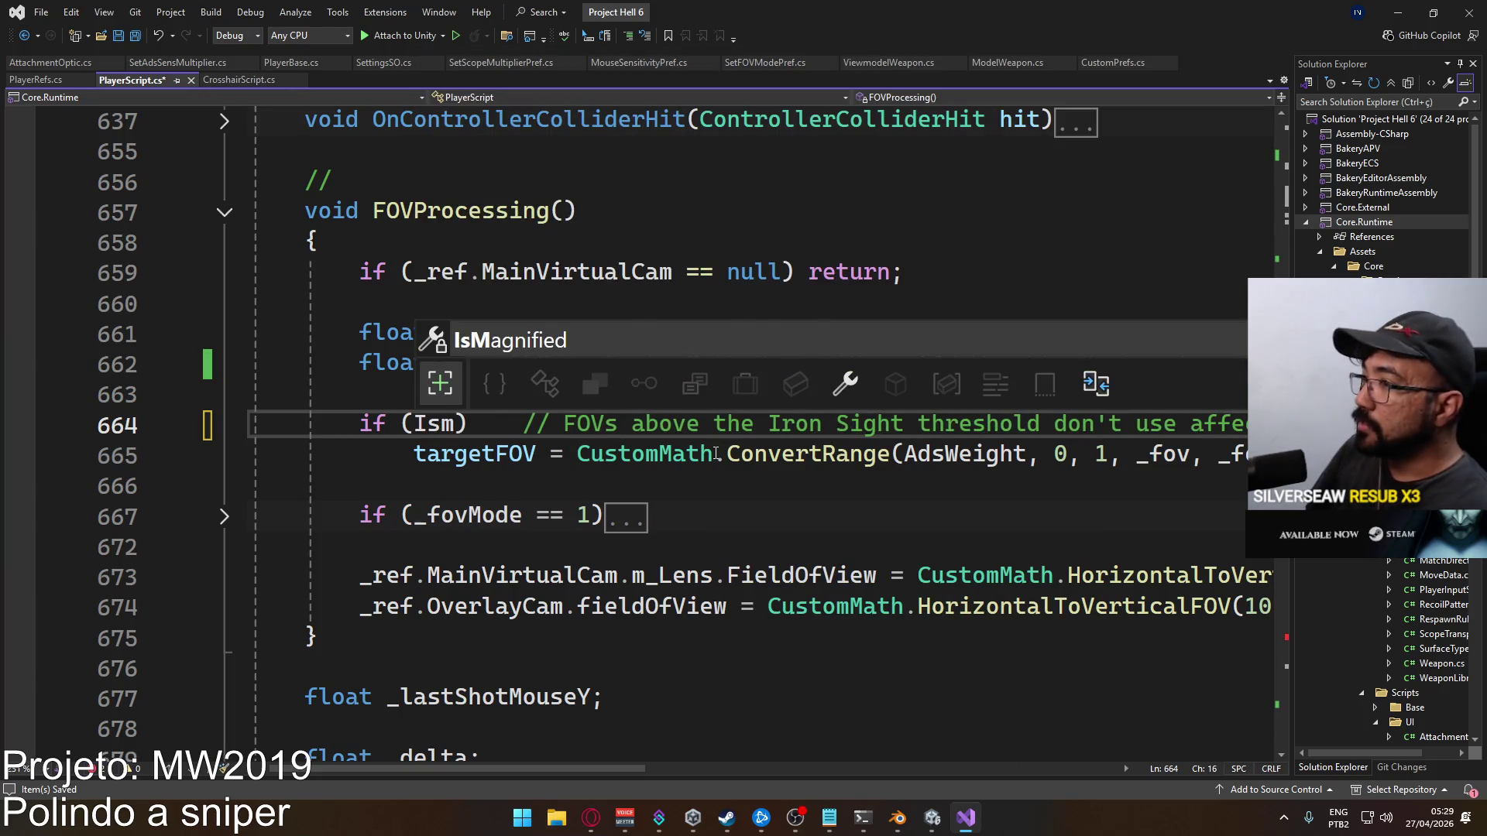
pyautogui.press('Tab')
pyautogui.write('== ')
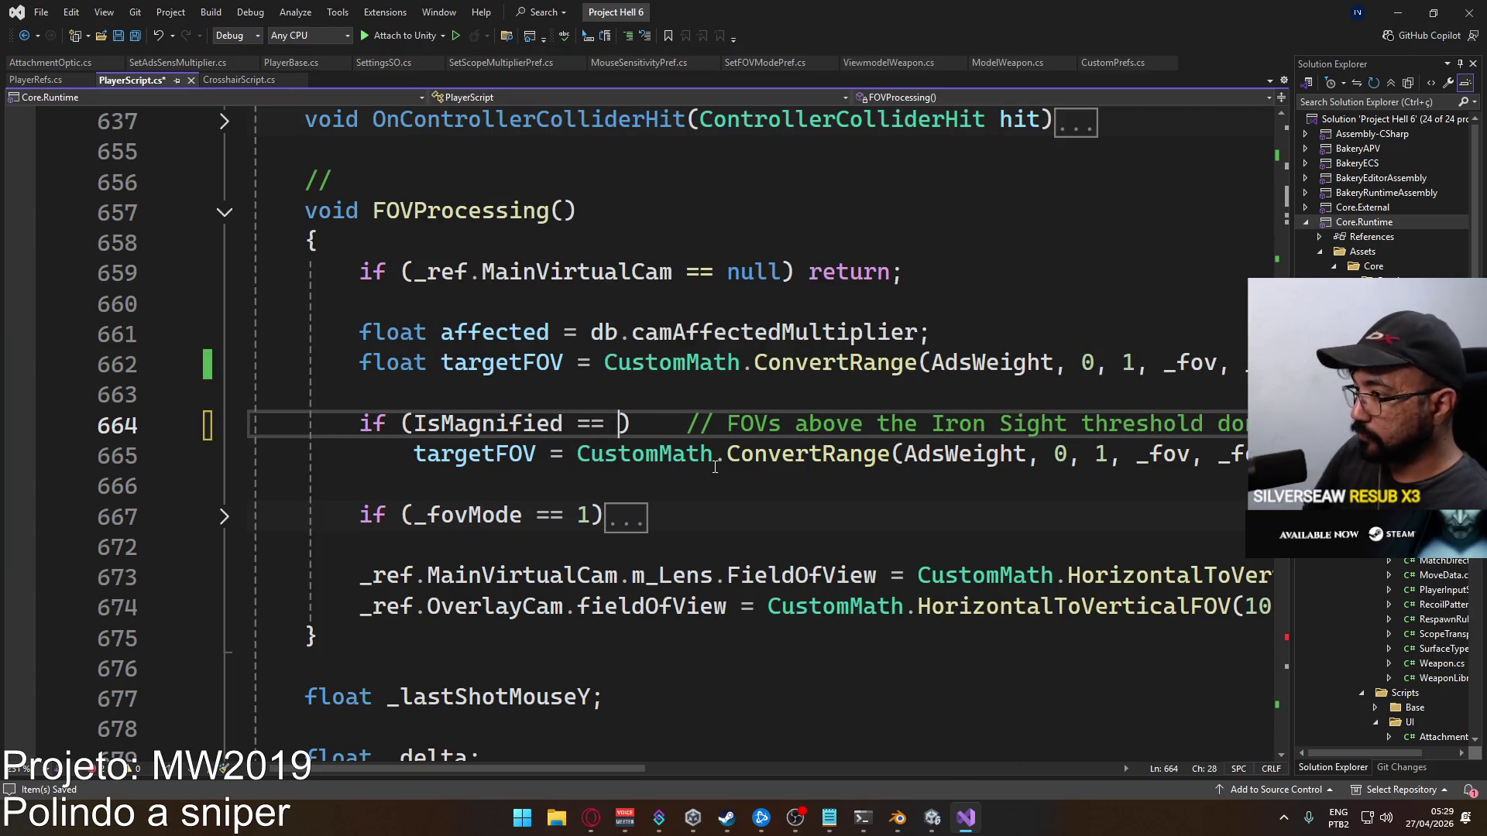
pyautogui.write('true')
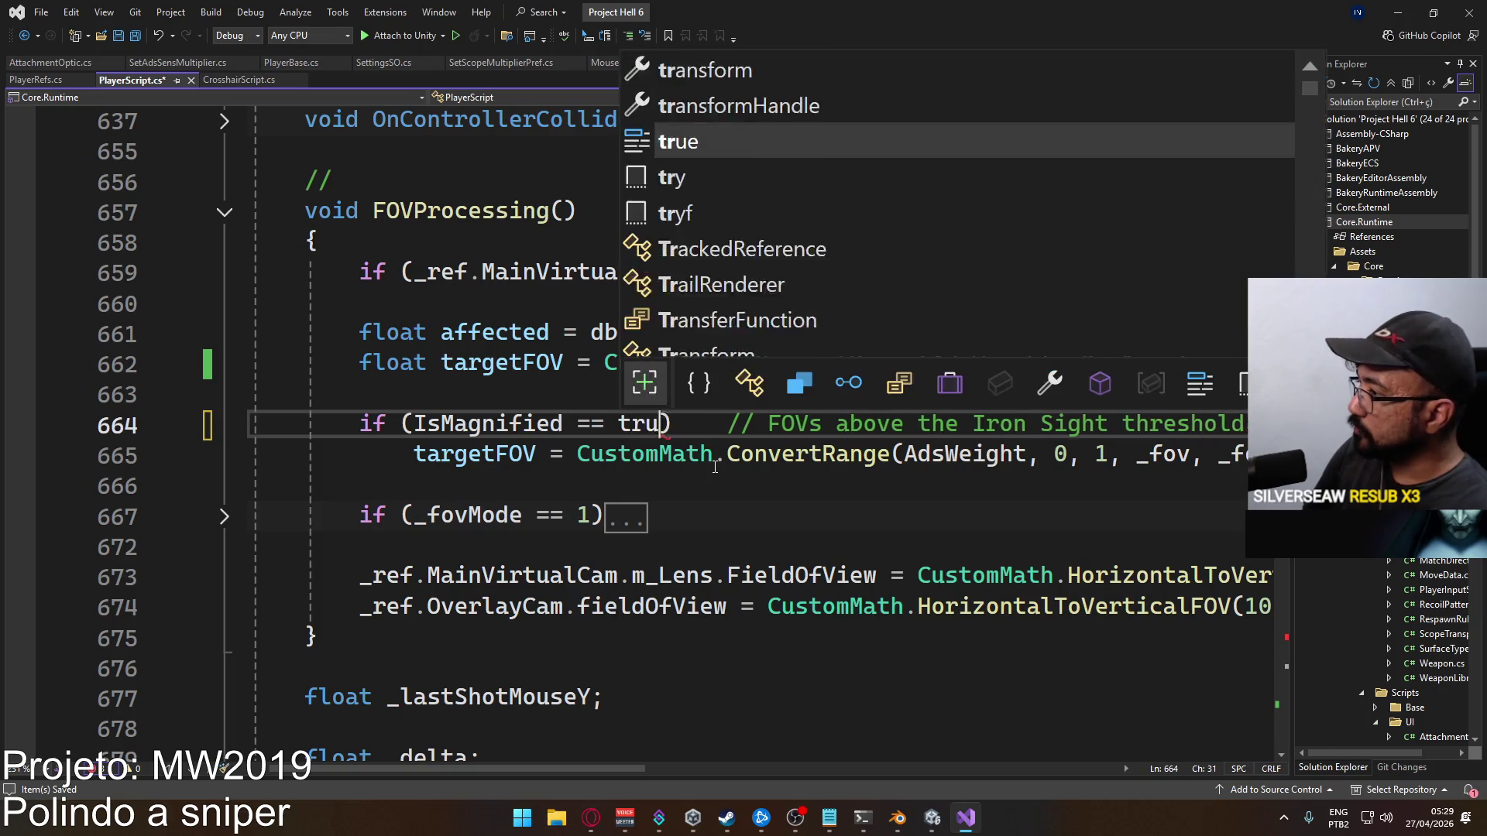
pyautogui.click(728, 465)
pyautogui.hotkey('ctrl', 's')
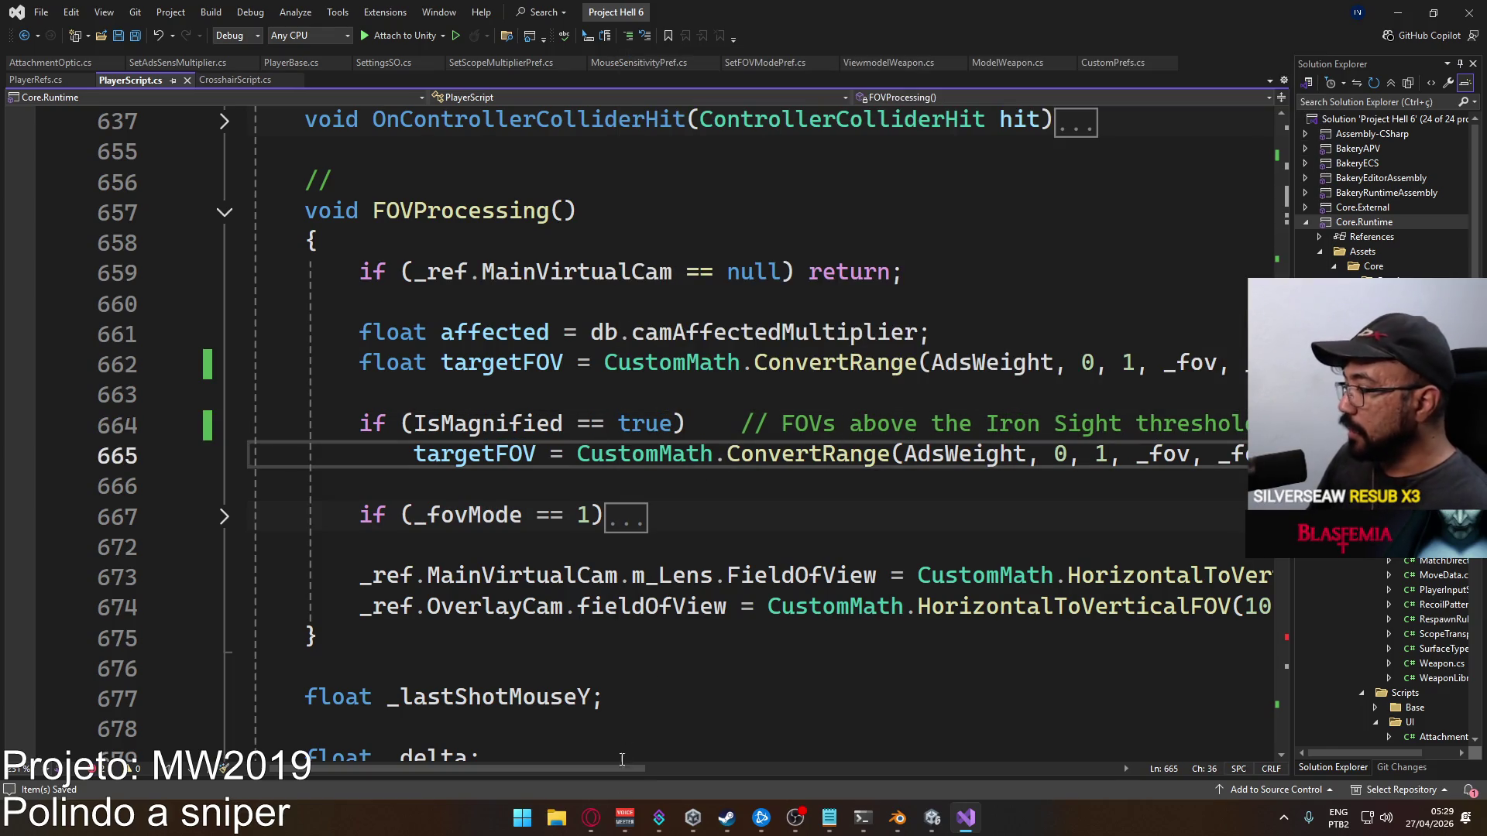
# Expand the _fovMode == 1 block in FOVProcessing()
pyautogui.hscroll(3, 691, 760)
pyautogui.moveTo(690, 760)
pyautogui.mouseDown()
pyautogui.moveTo(725, 759)
pyautogui.moveTo(625, 751)
pyautogui.moveTo(697, 747)
pyautogui.mouseUp()
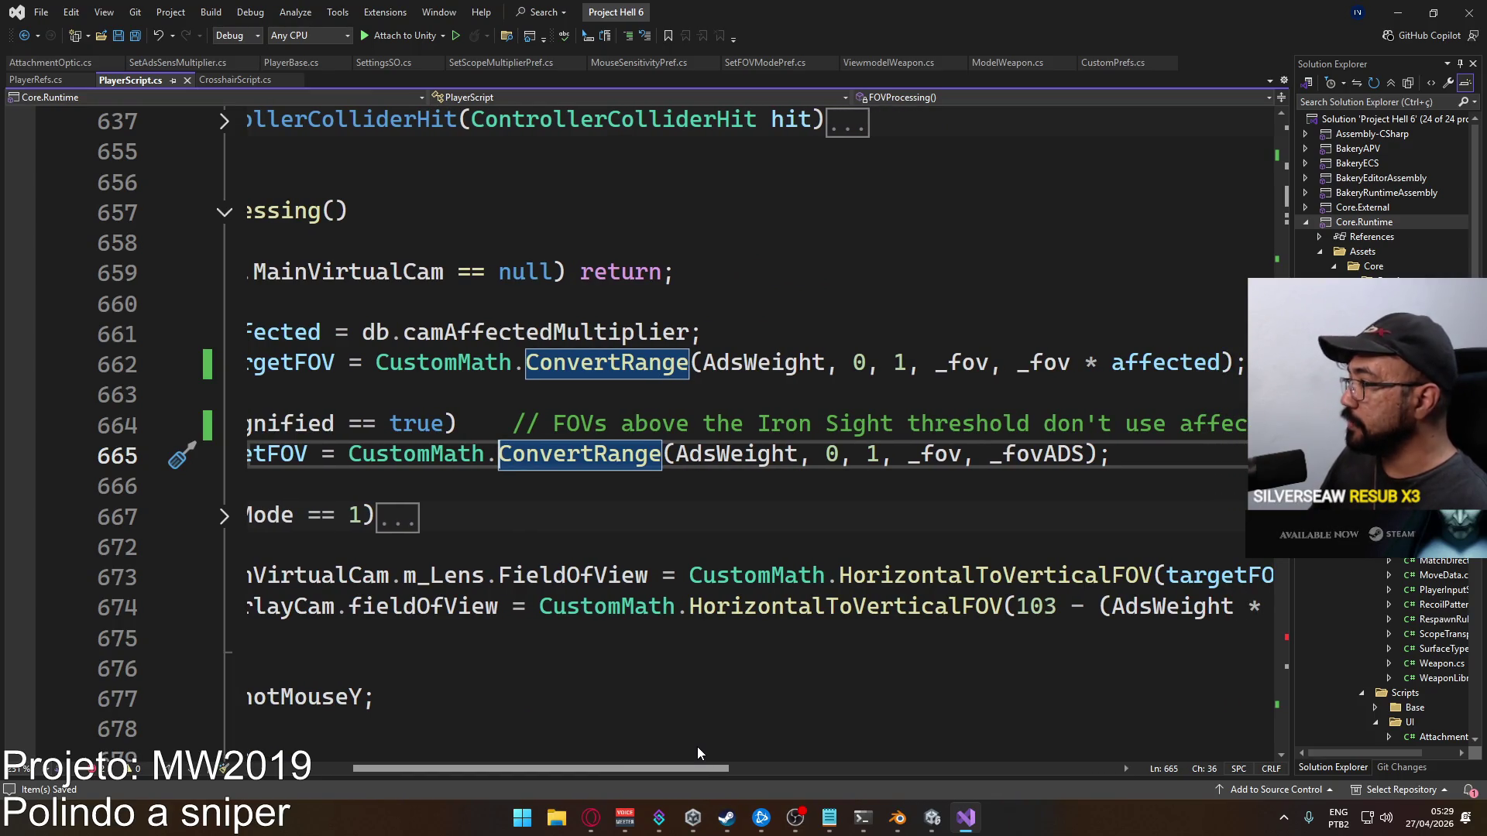
pyautogui.moveTo(697, 746)
pyautogui.mouseDown()
pyautogui.moveTo(727, 746)
pyautogui.moveTo(671, 756)
pyautogui.moveTo(757, 744)
pyautogui.moveTo(629, 743)
pyautogui.mouseUp()
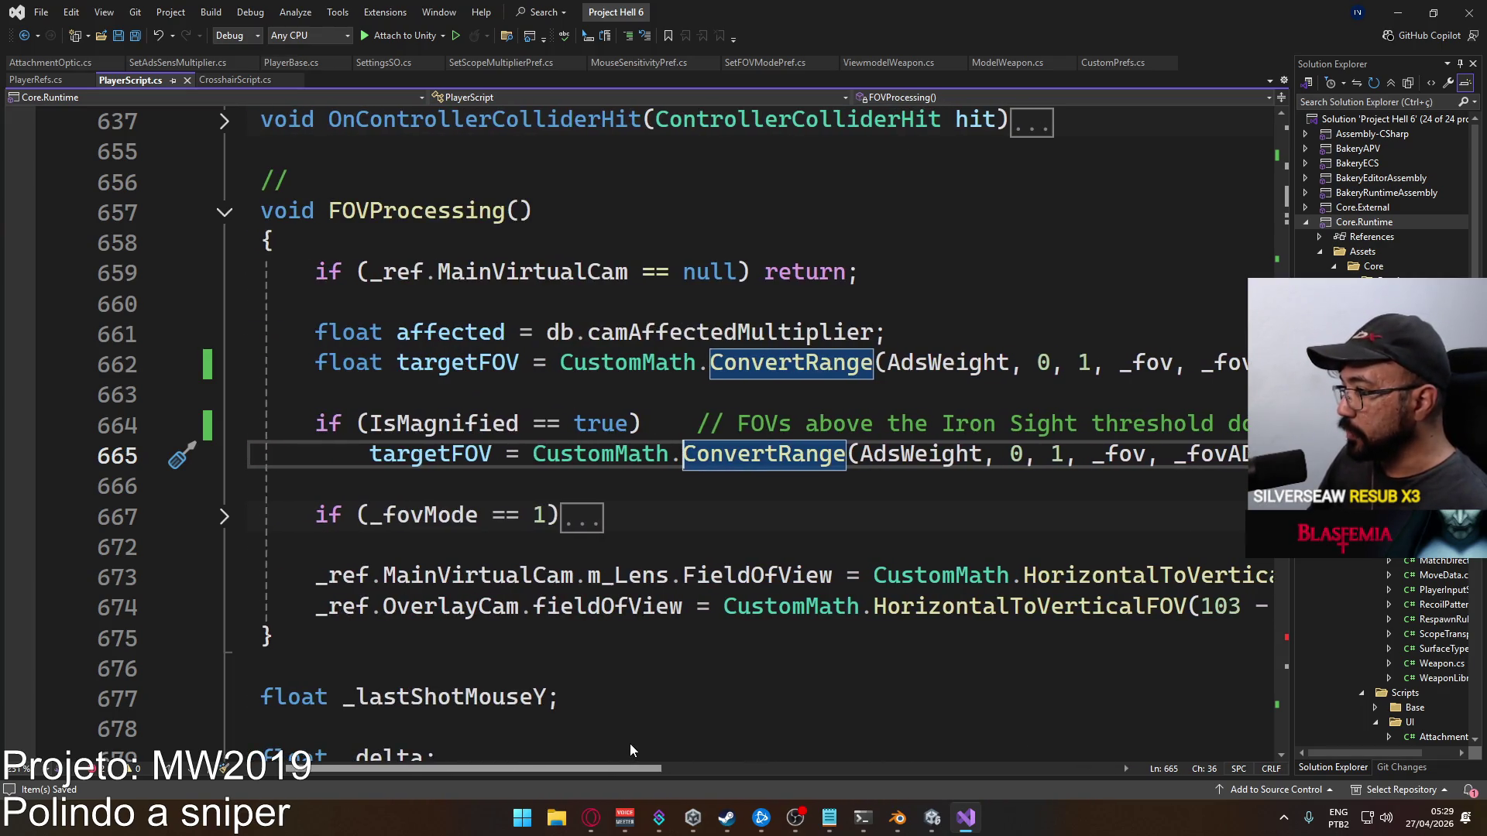
pyautogui.click(224, 516)
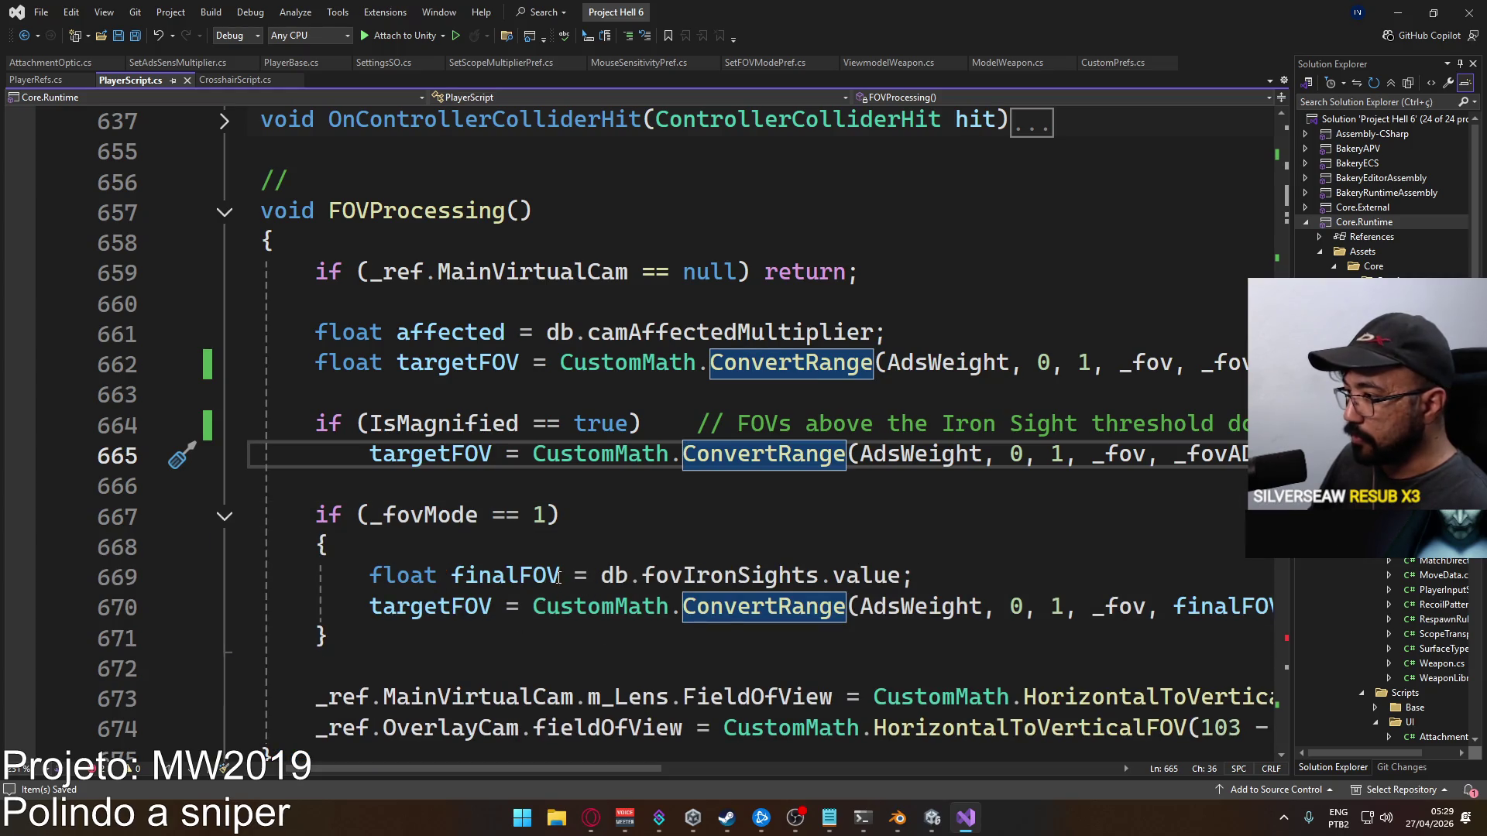
pyautogui.moveTo(503, 771)
pyautogui.mouseDown()
pyautogui.moveTo(592, 769)
pyautogui.moveTo(530, 756)
pyautogui.mouseUp()
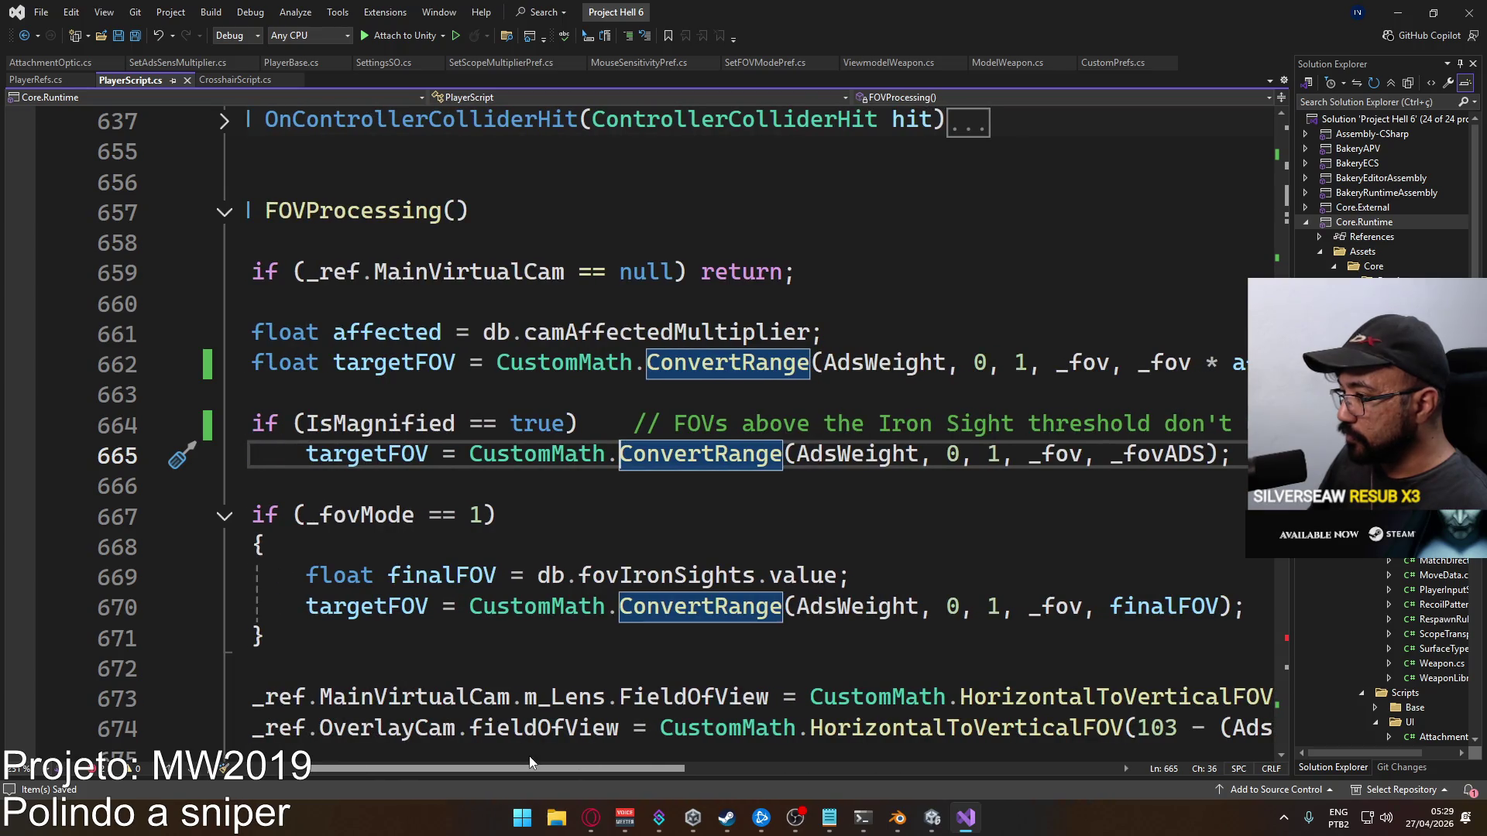